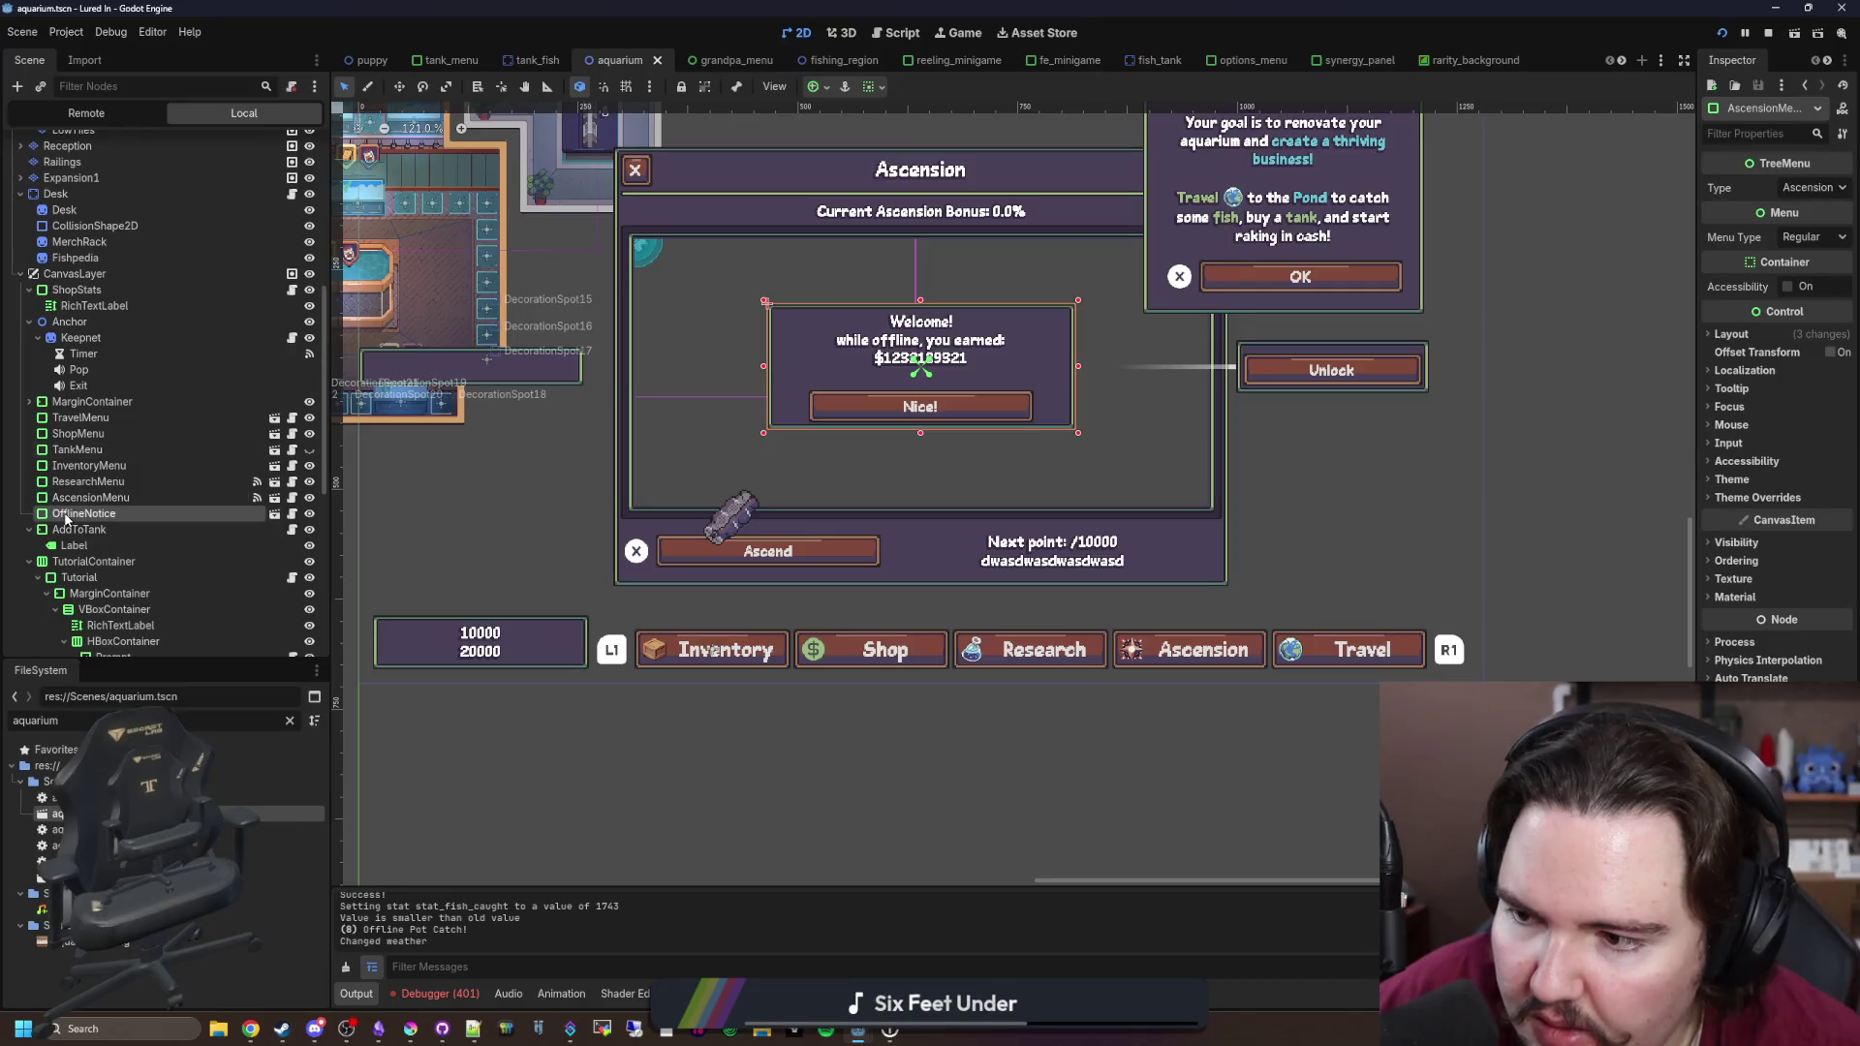
# Step: Set the taskbar's MarginContainer mouse filter to Ignore in the Inspector
pyautogui.click(92, 401)
pyautogui.scroll(-1, 780, 552)
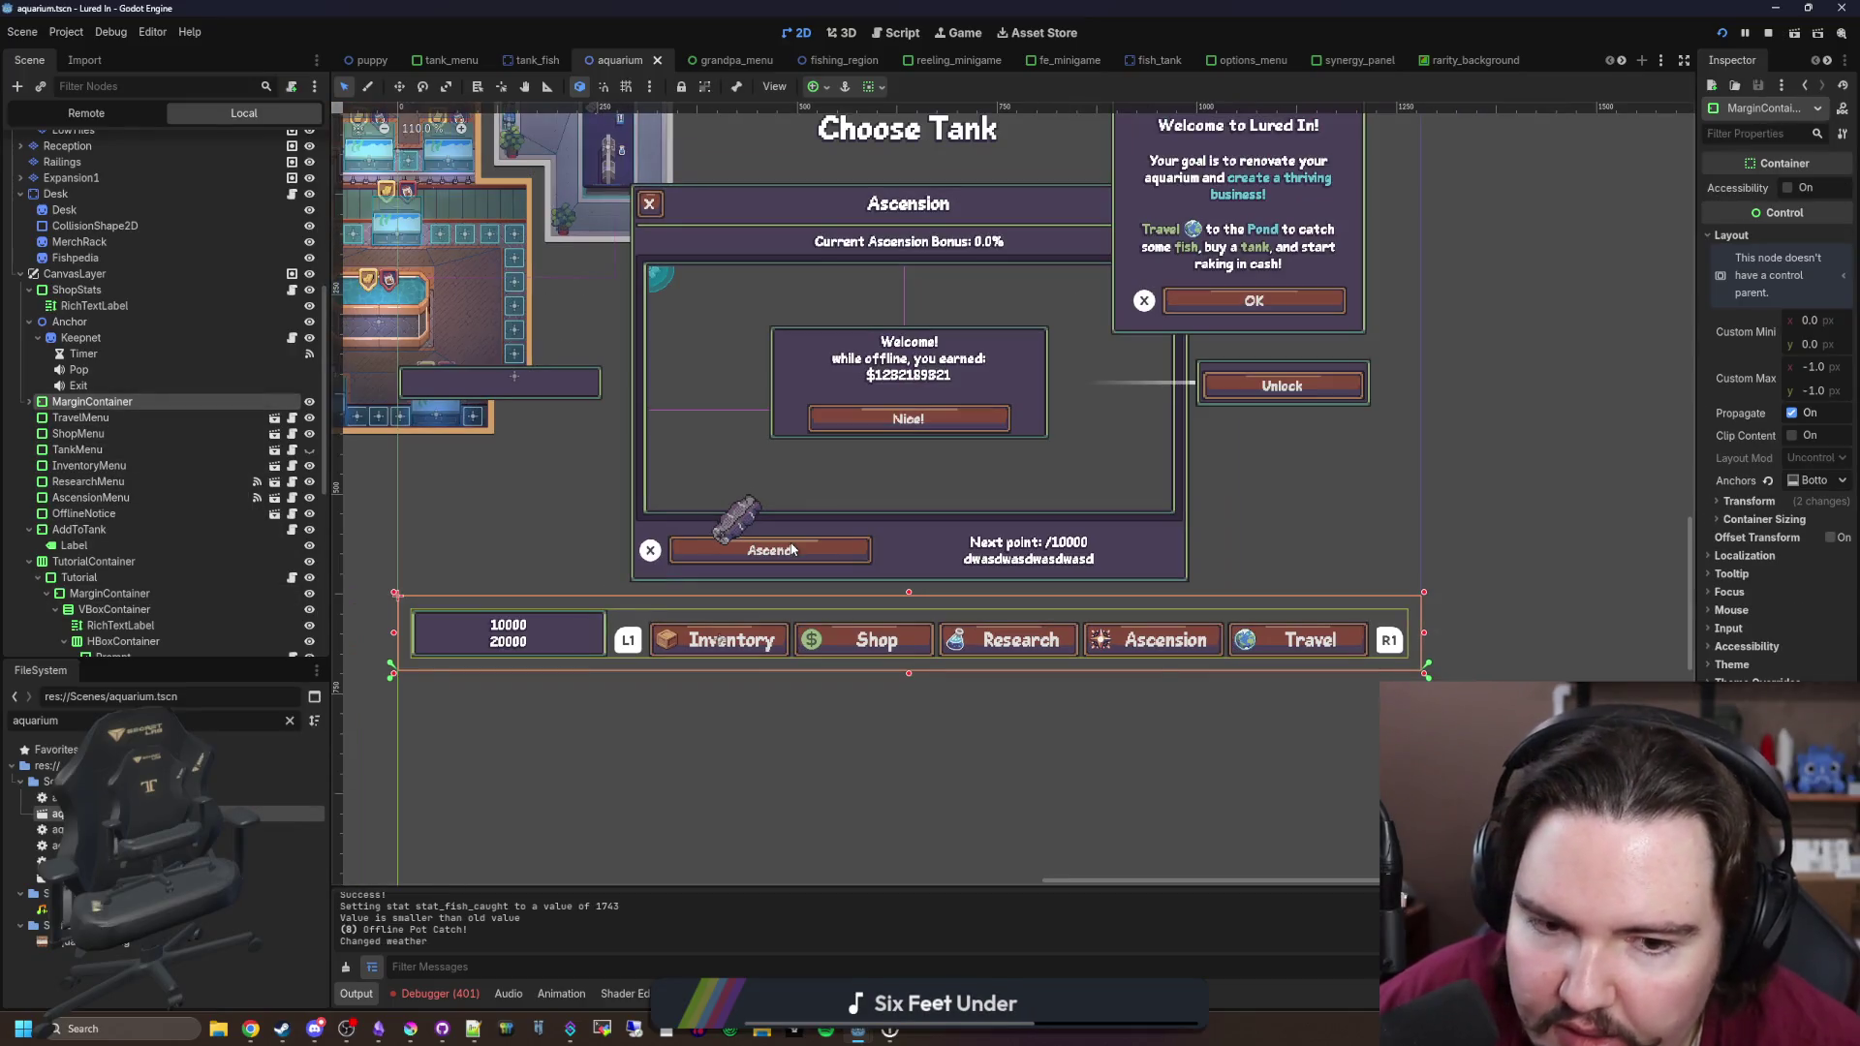
pyautogui.click(82, 417)
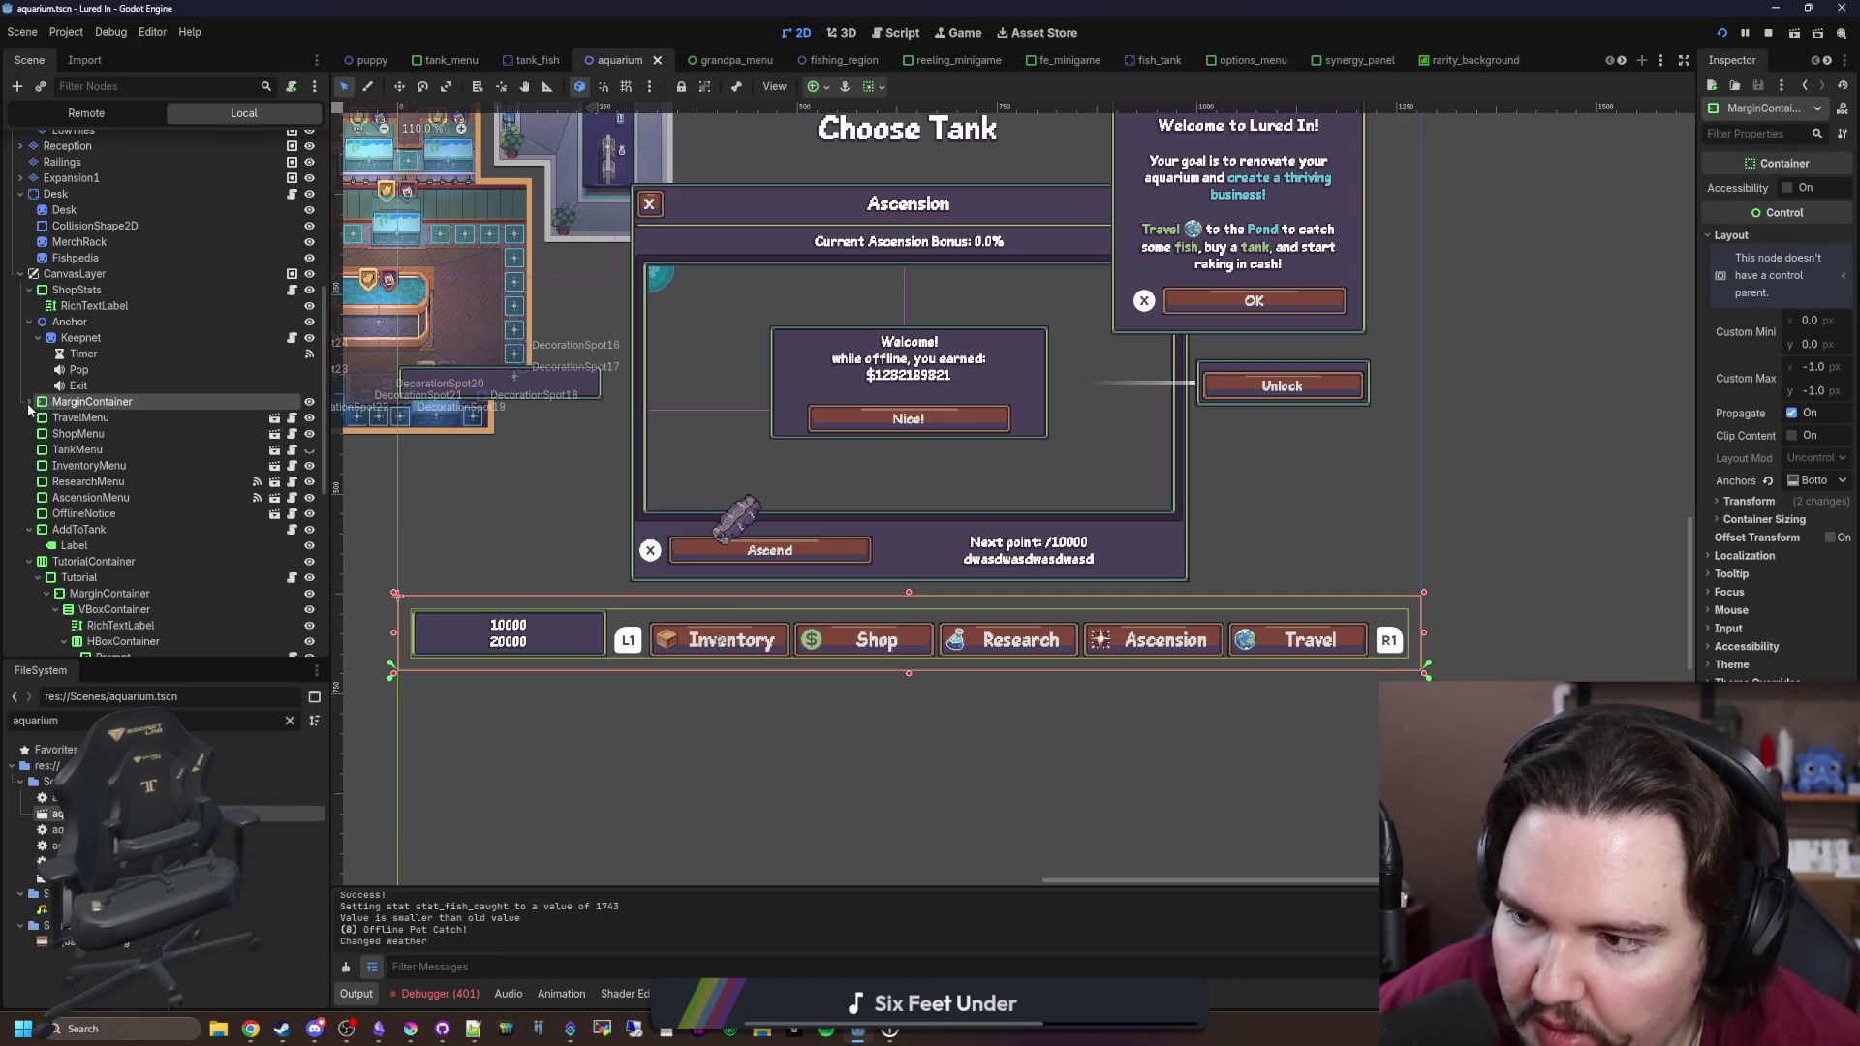
pyautogui.click(29, 401)
pyautogui.click(81, 417)
pyautogui.click(92, 401)
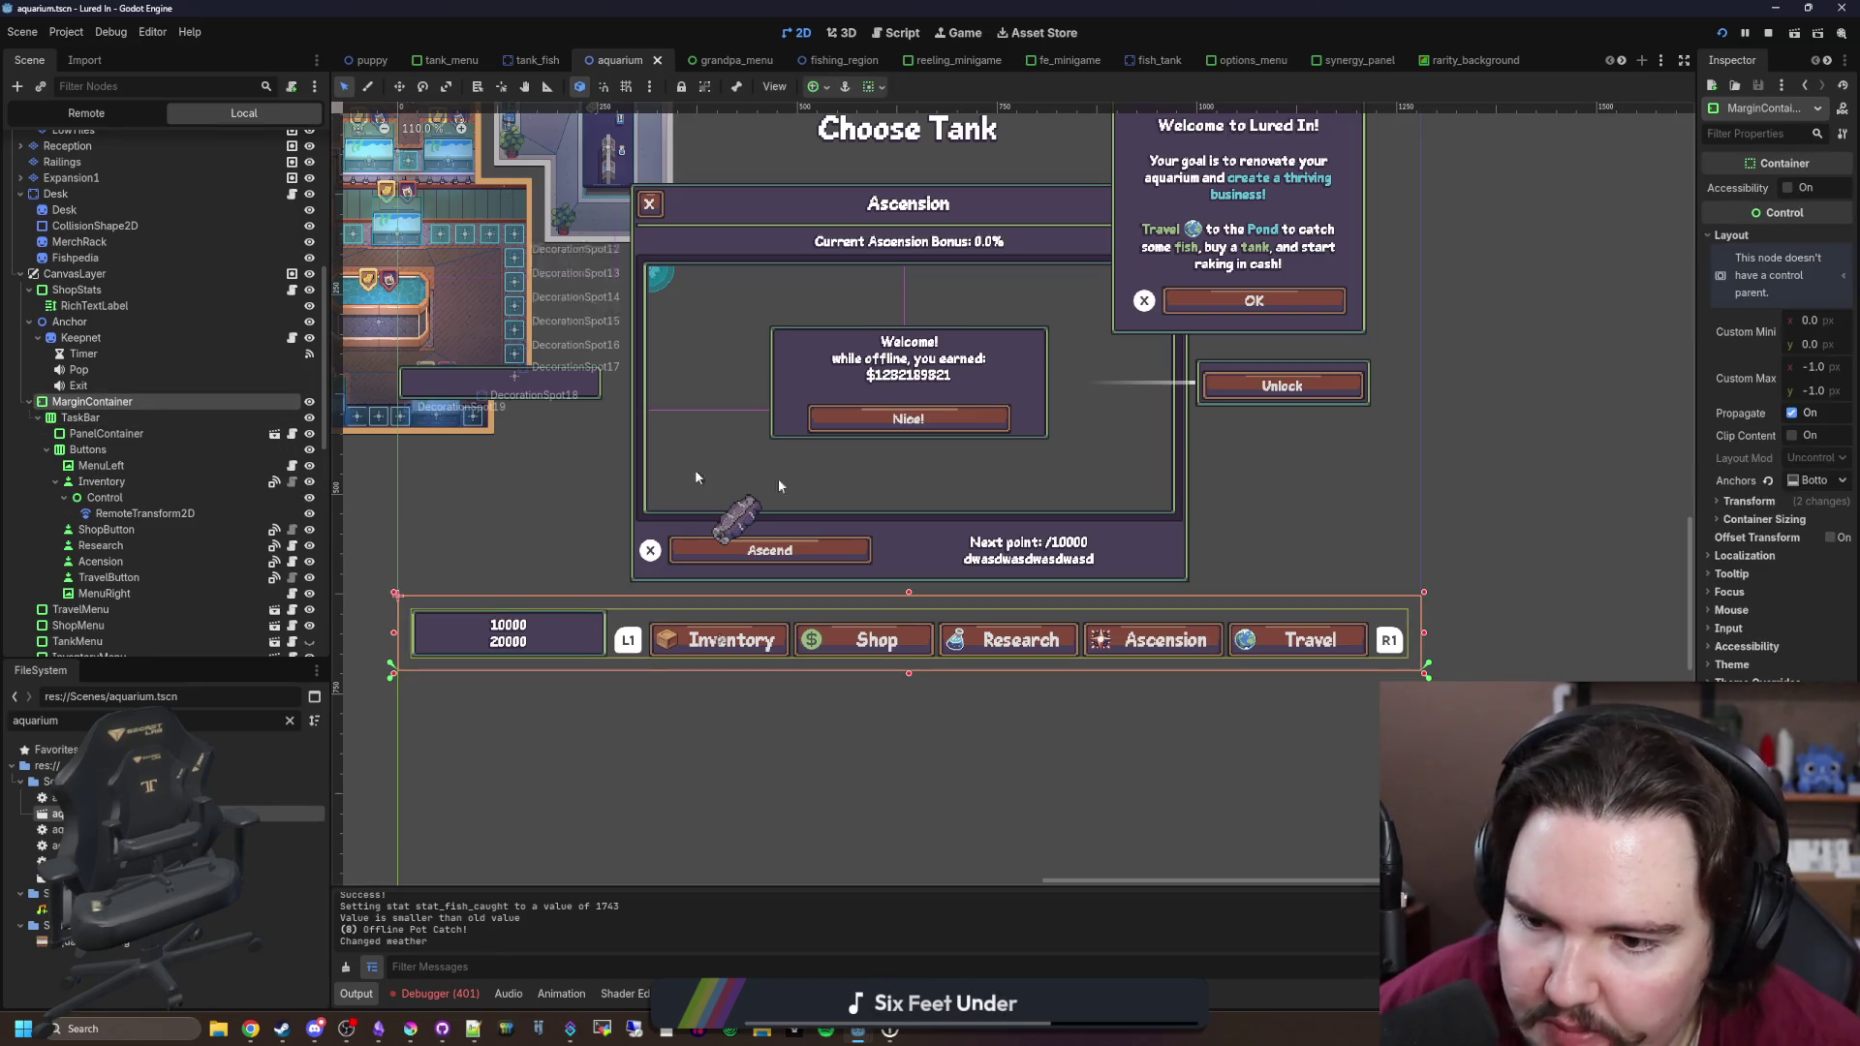
pyautogui.moveTo(1695, 528); pyautogui.dragTo(1394, 504)
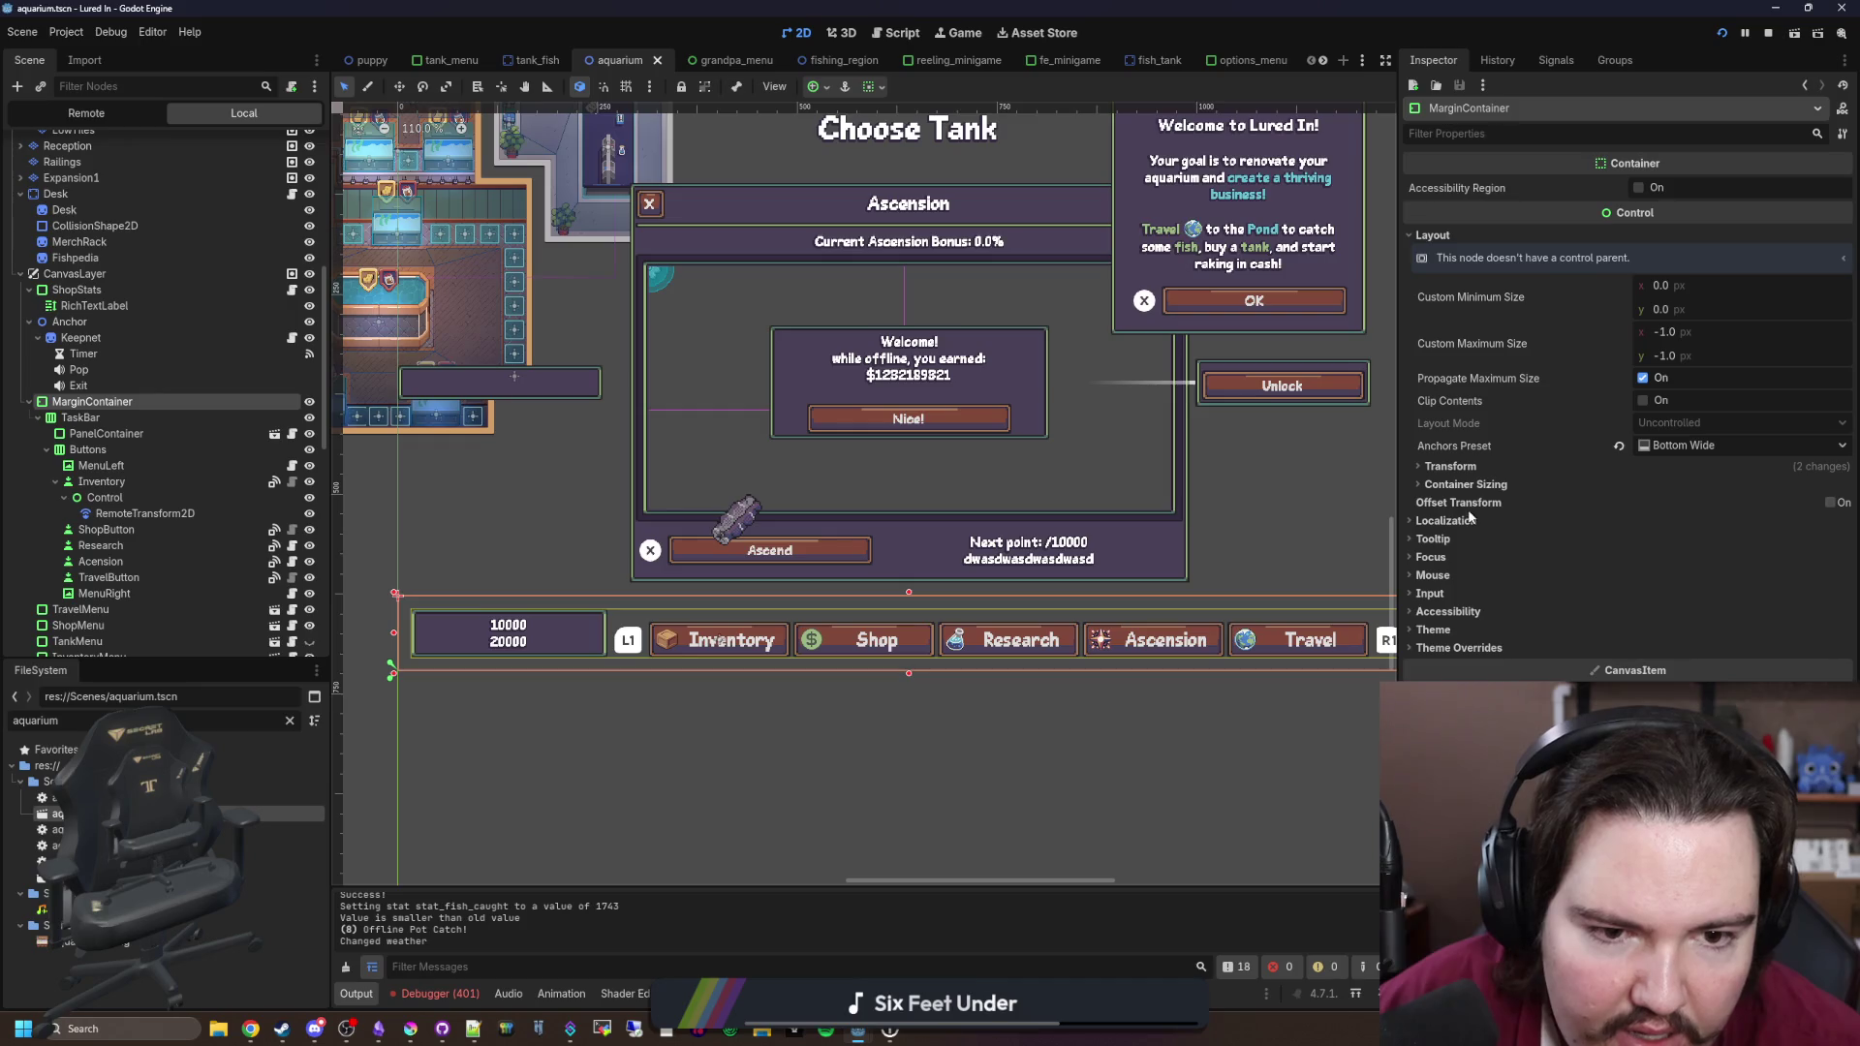
pyautogui.click(1433, 576)
pyautogui.click(1669, 594)
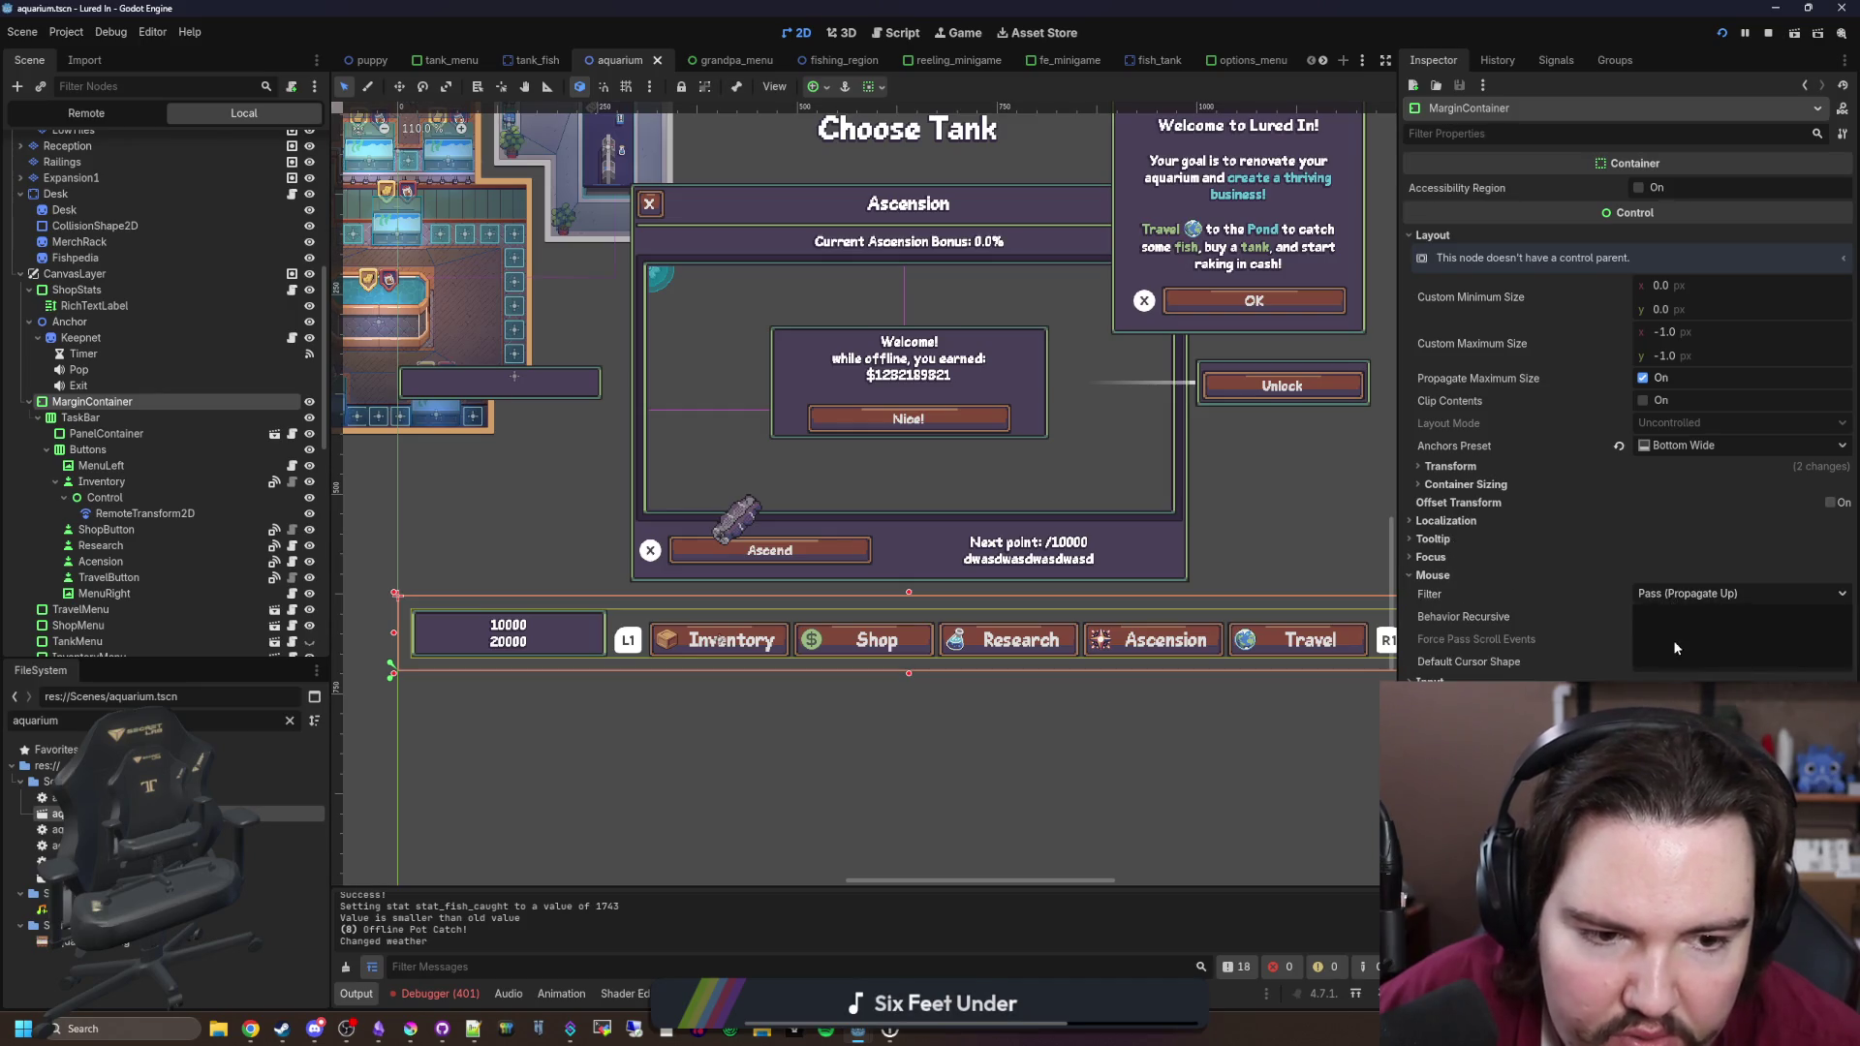
pyautogui.click(1660, 652)
# Step: Set TaskBar's mouse filter to Ignore as well, then save the scene and run the game
pyautogui.click(80, 417)
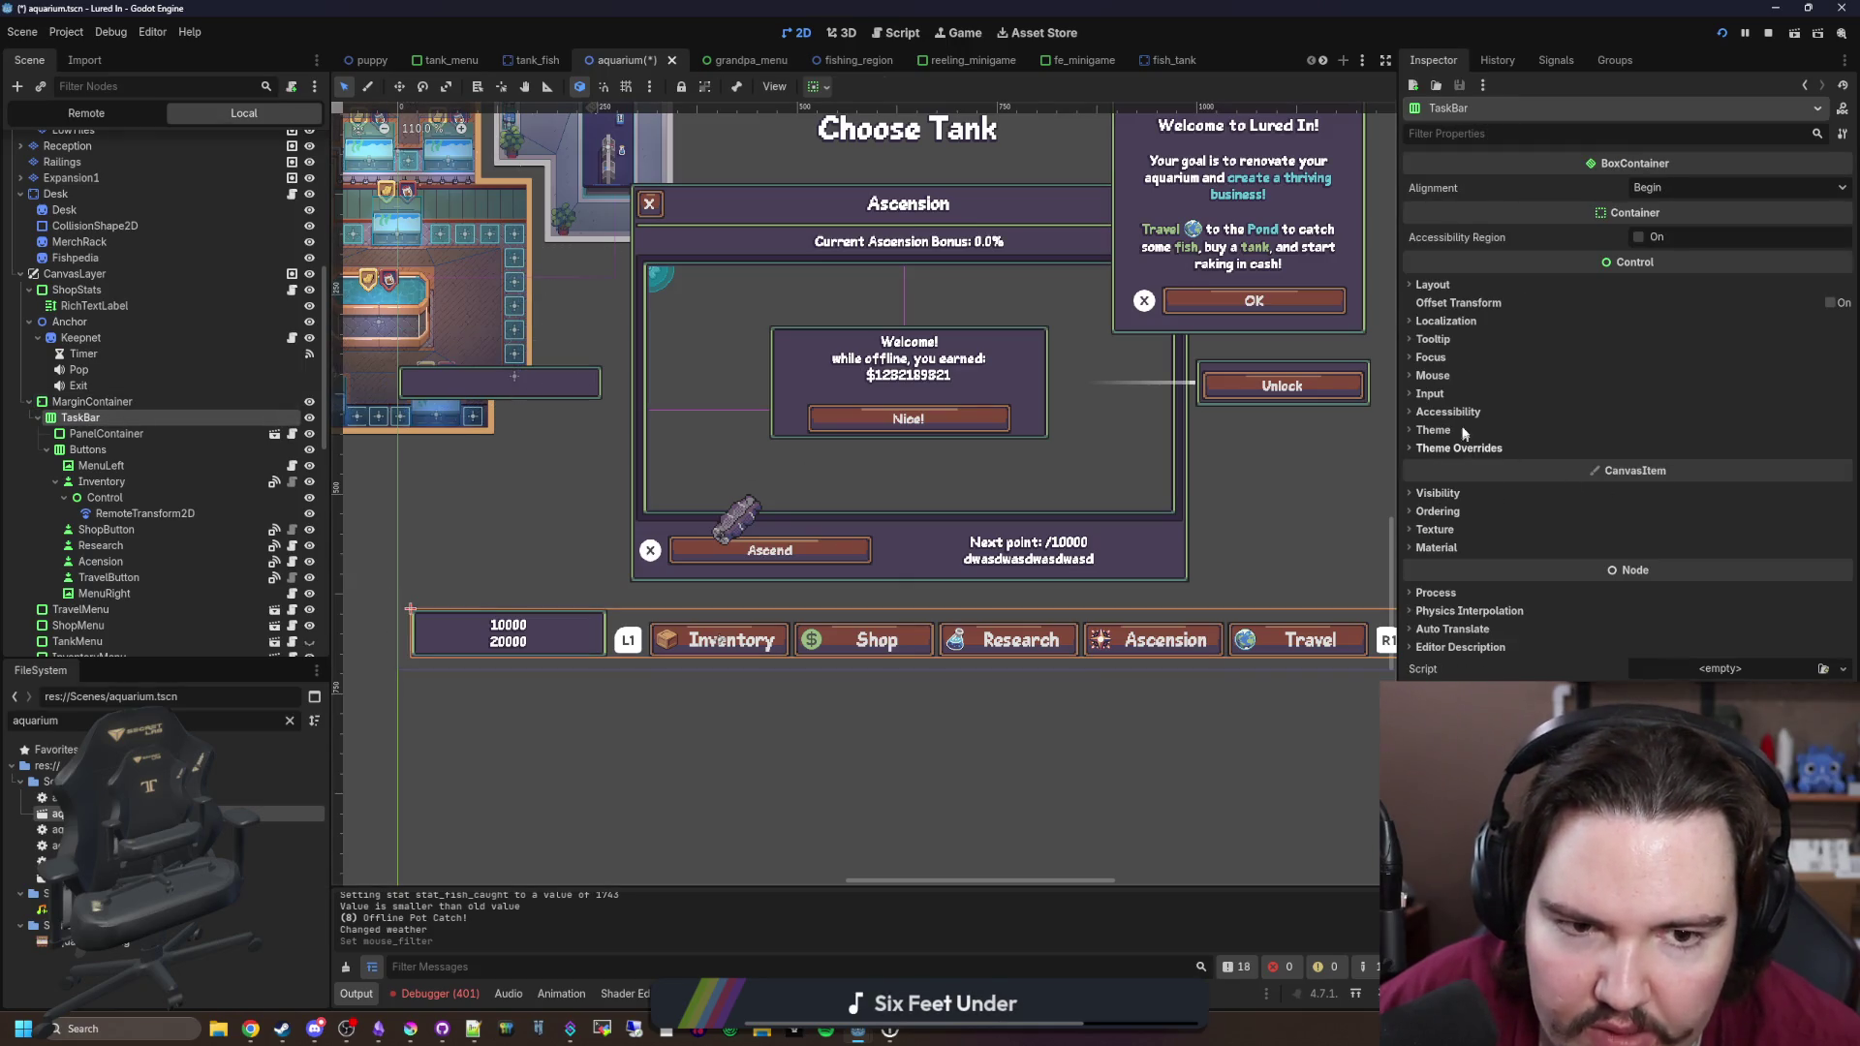
pyautogui.click(1435, 375)
pyautogui.click(1690, 393)
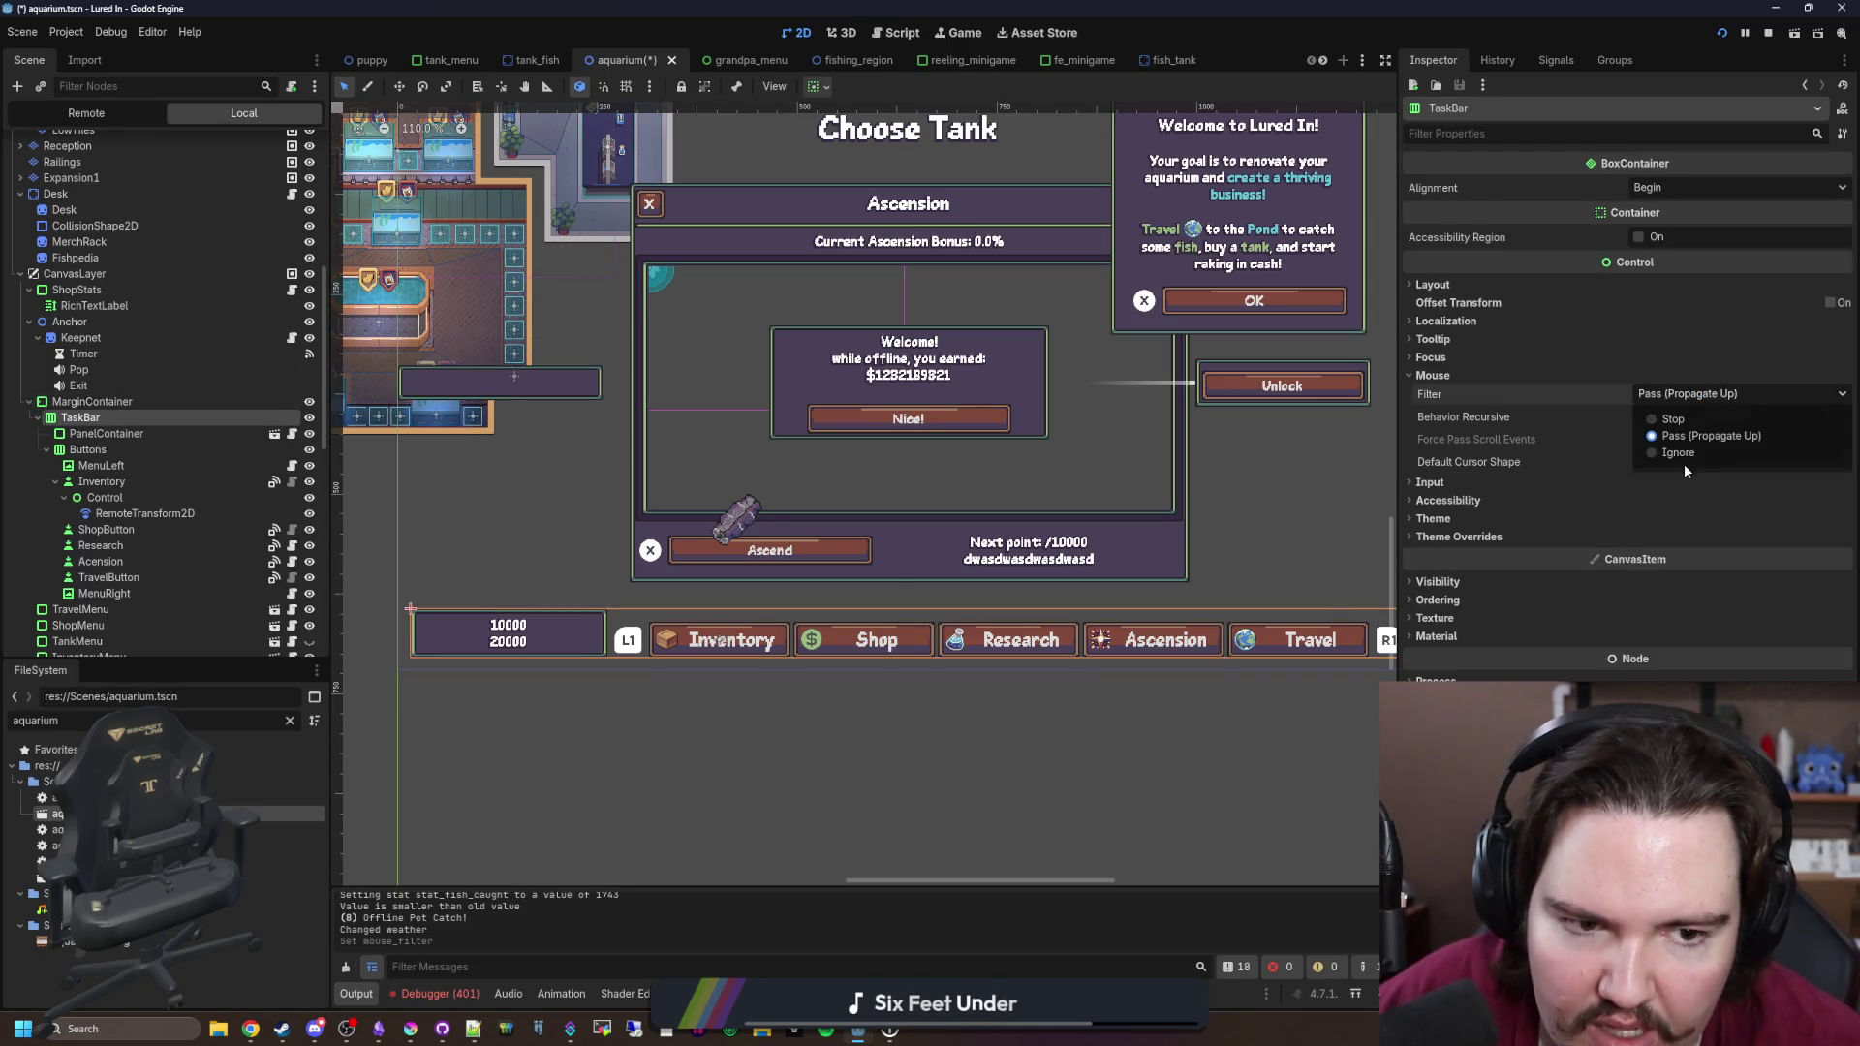
pyautogui.click(1696, 453)
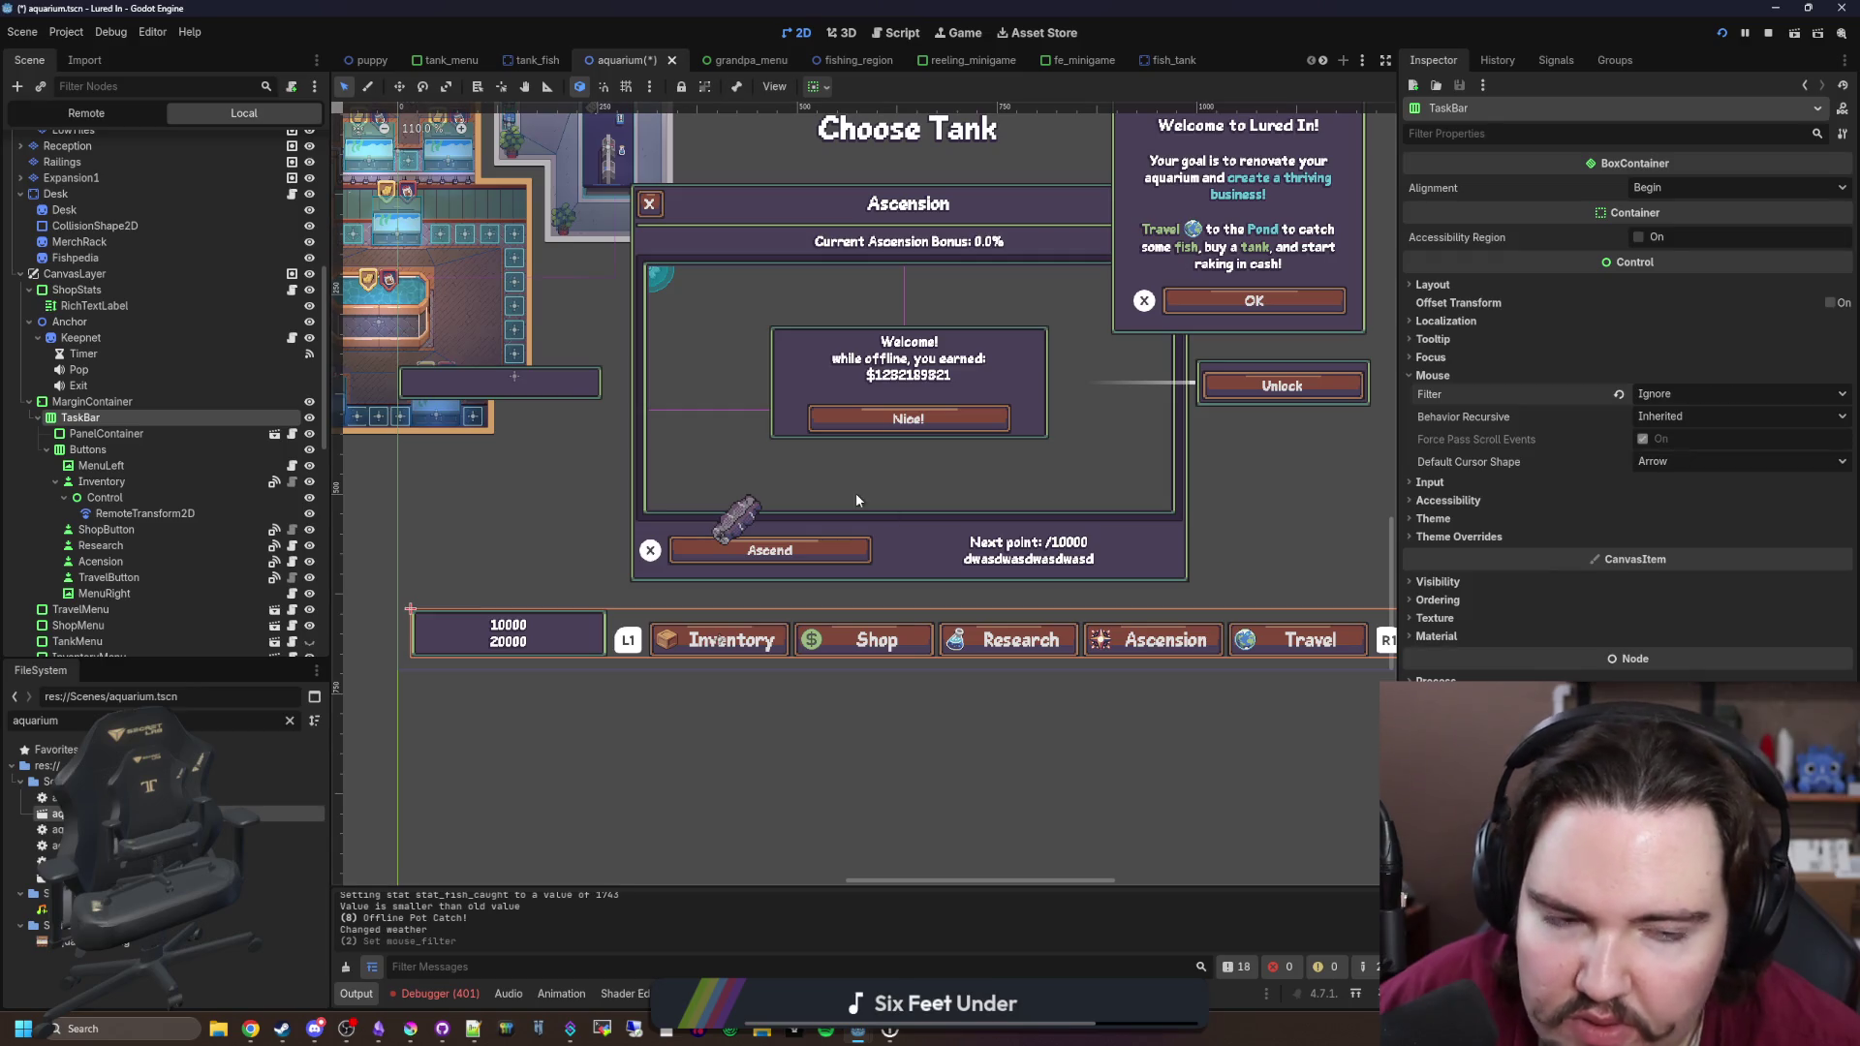
pyautogui.click(137, 447)
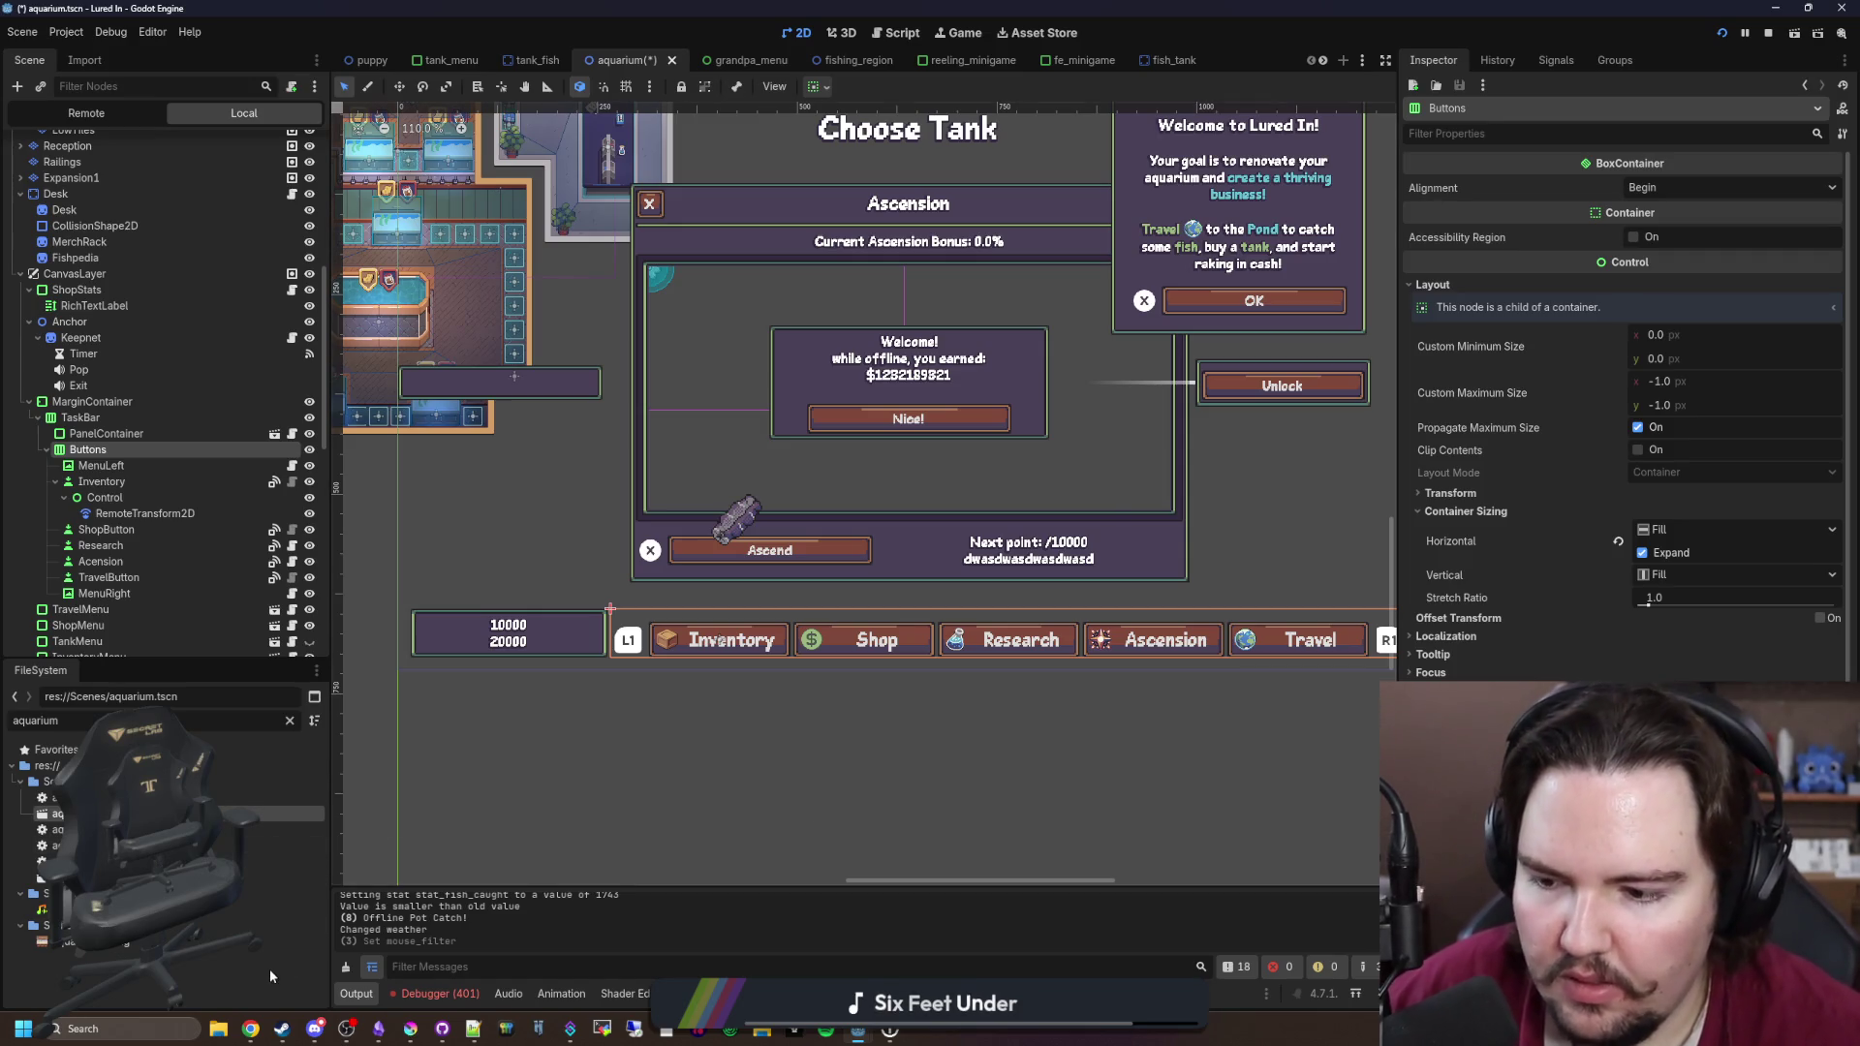
pyautogui.hotkey('ctrl', 's')
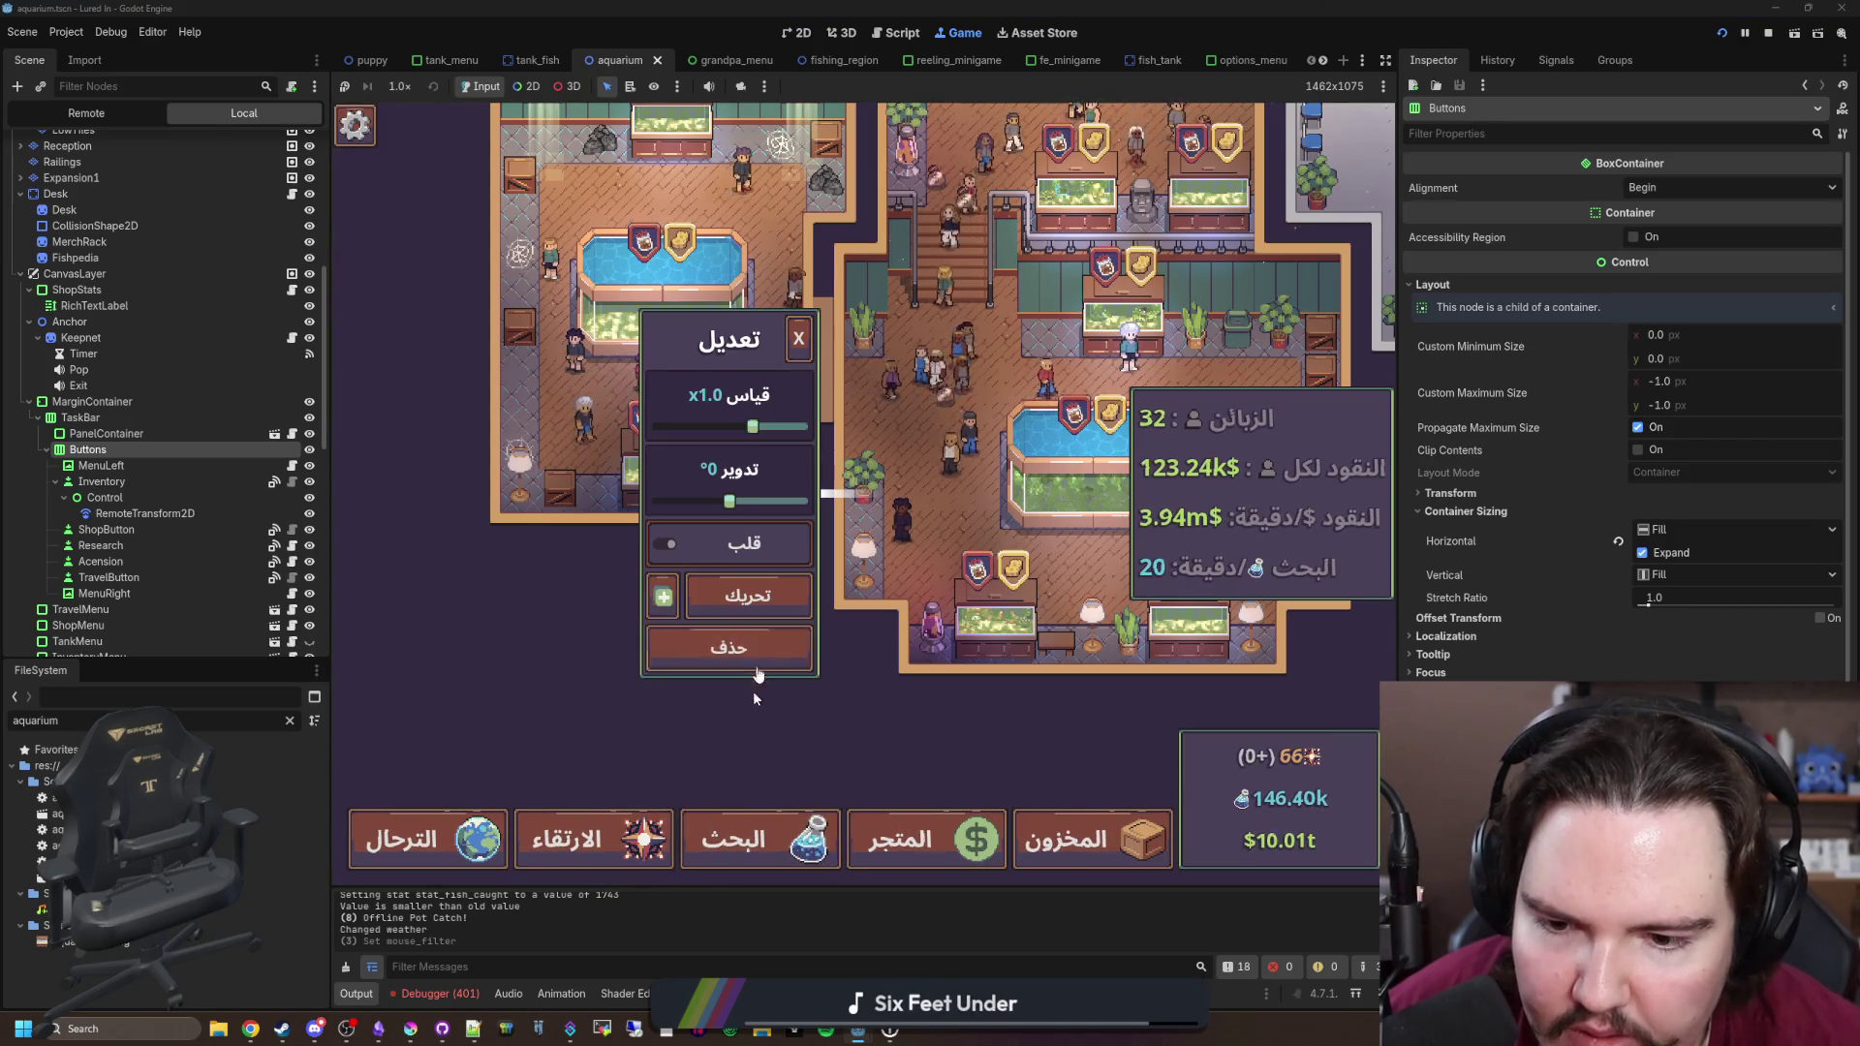
# Step: Zoom into the running game, open the potted plant's edit panel, and widen the game view
pyautogui.scroll(2, 910, 561)
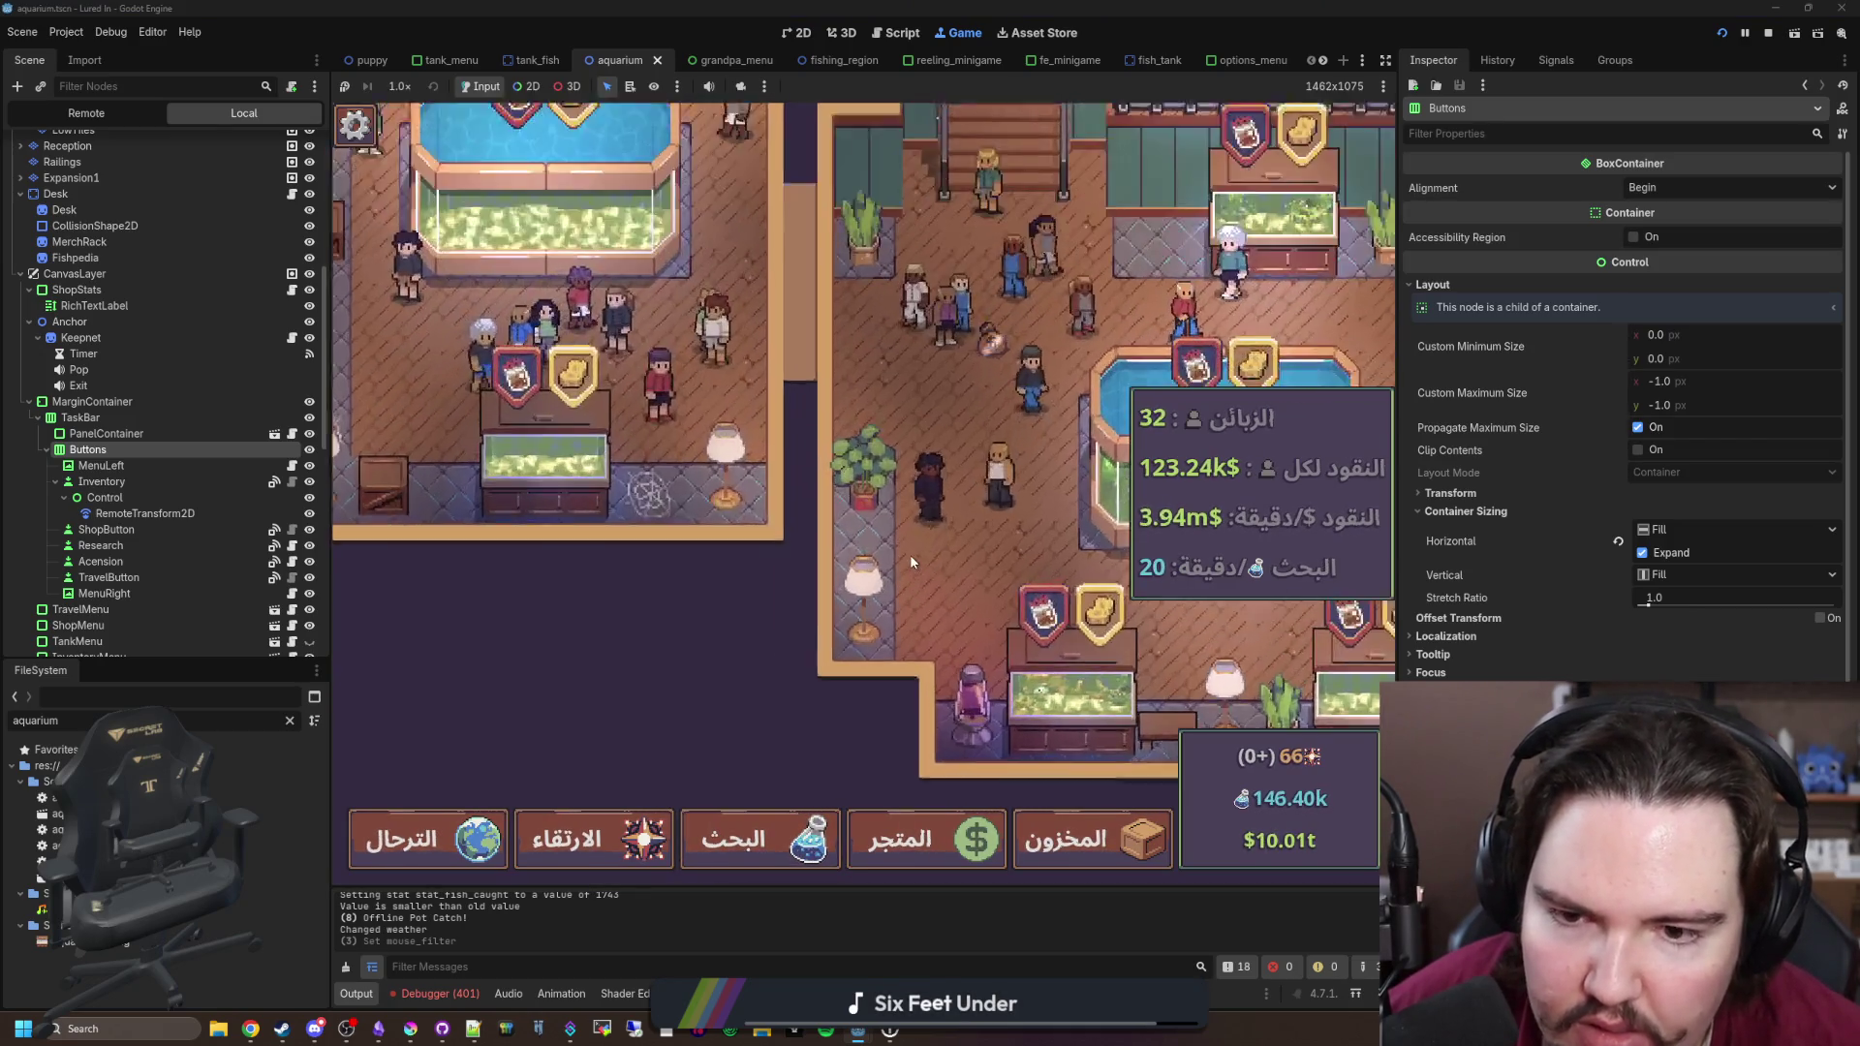
pyautogui.scroll(2, 910, 562)
pyautogui.click(872, 475)
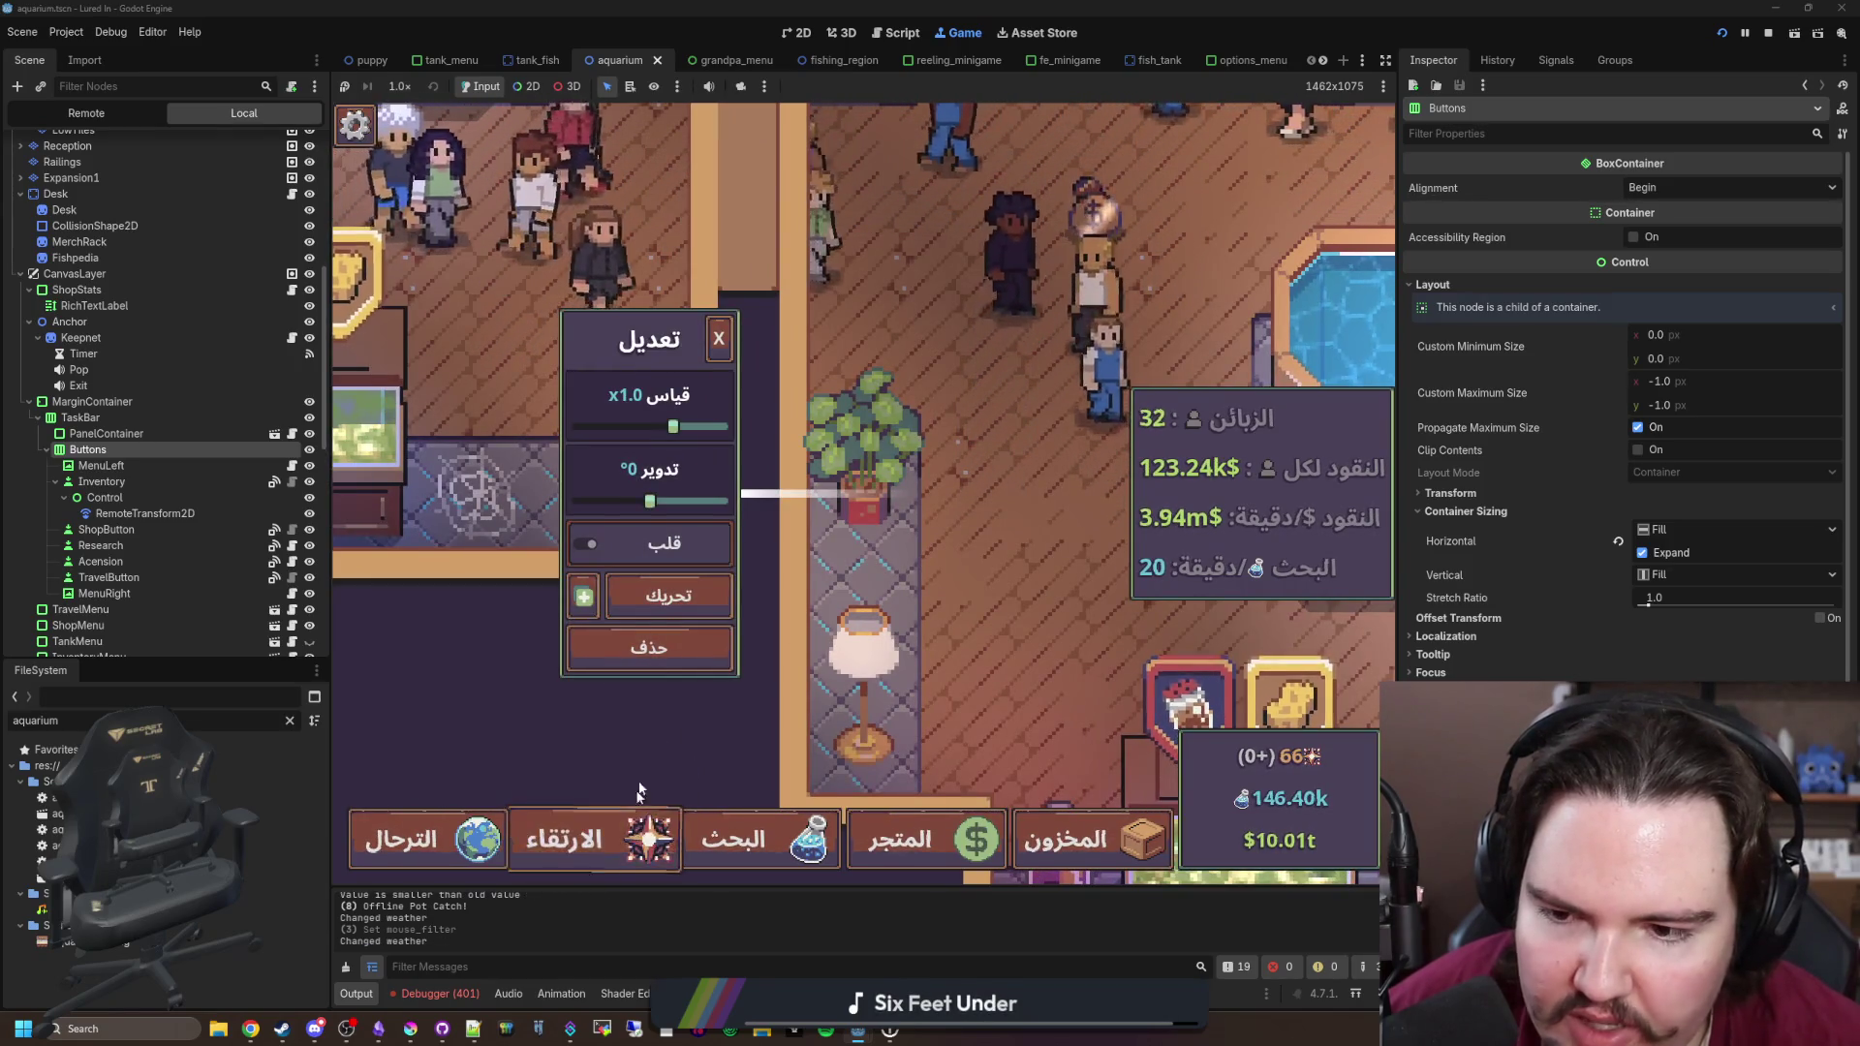
pyautogui.moveTo(1400, 610); pyautogui.dragTo(1744, 612)
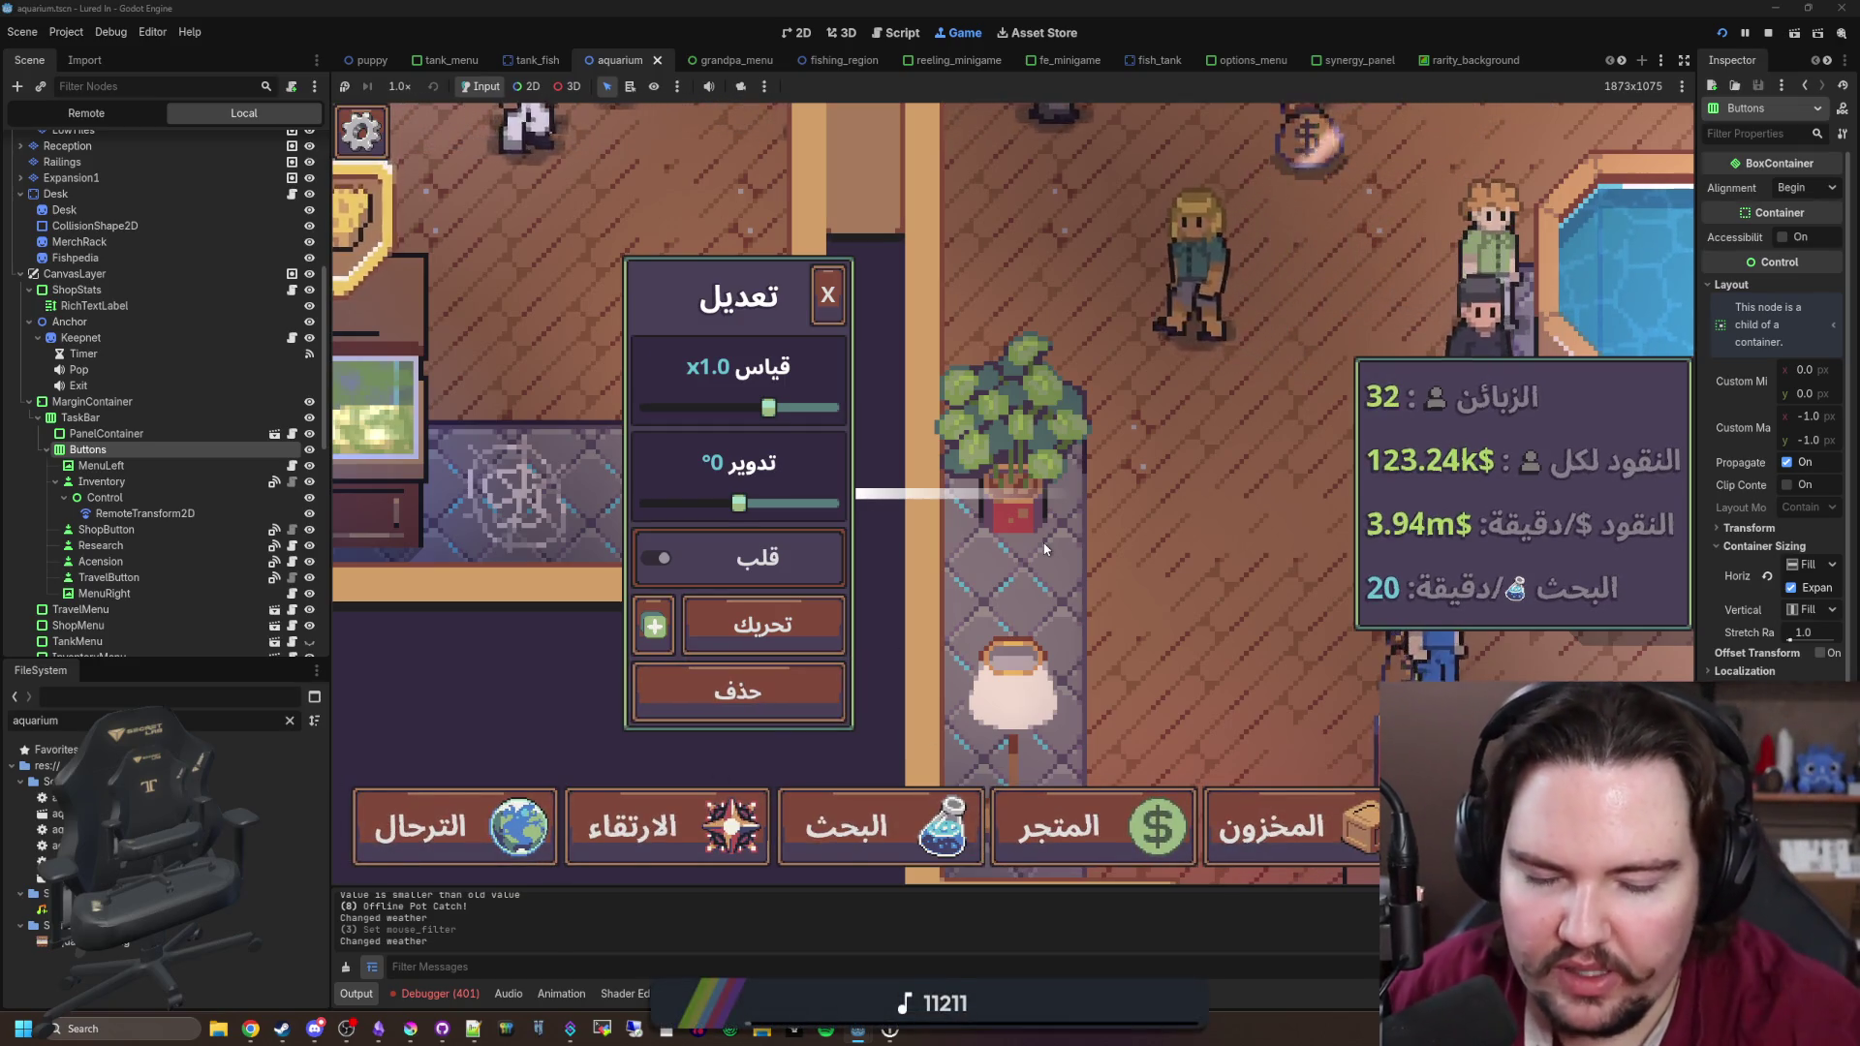
# Step: Raise the plant's scale to x1.1, close its edit panel, and move focus onto the taskbar
pyautogui.press('Right')
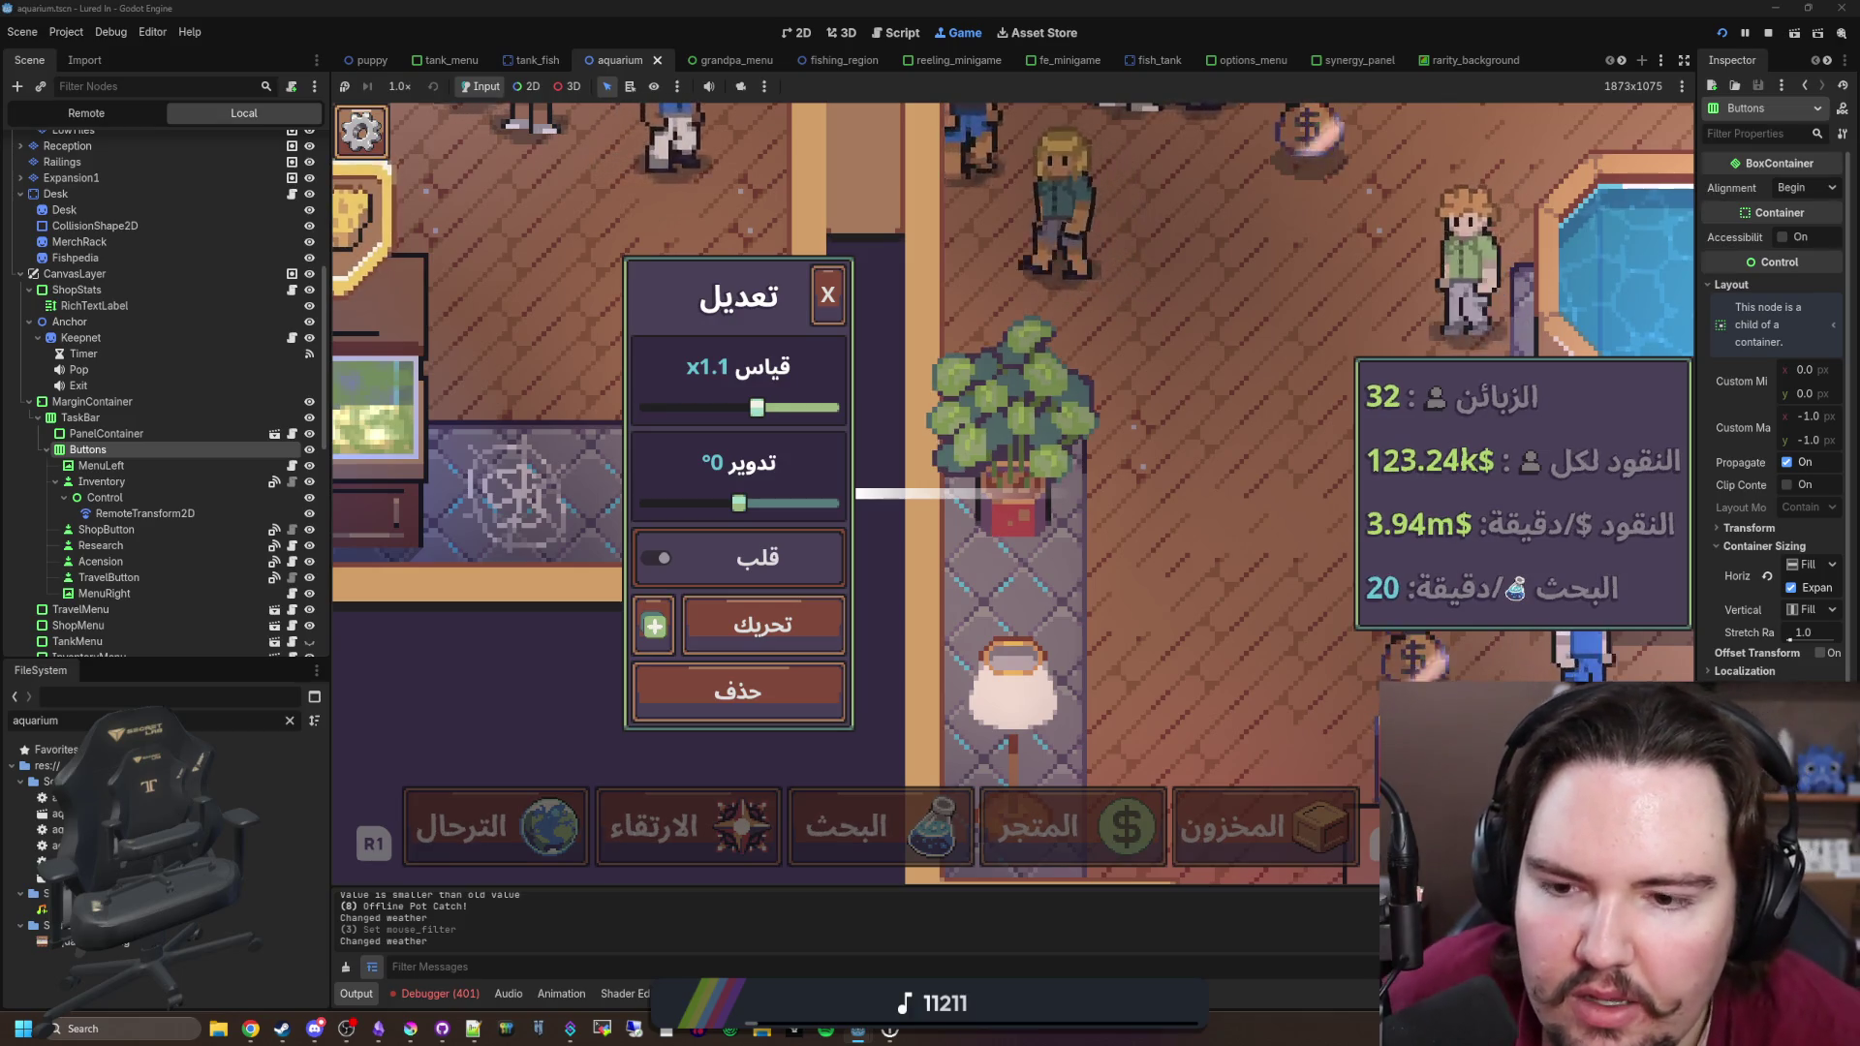
pyautogui.press('Escape')
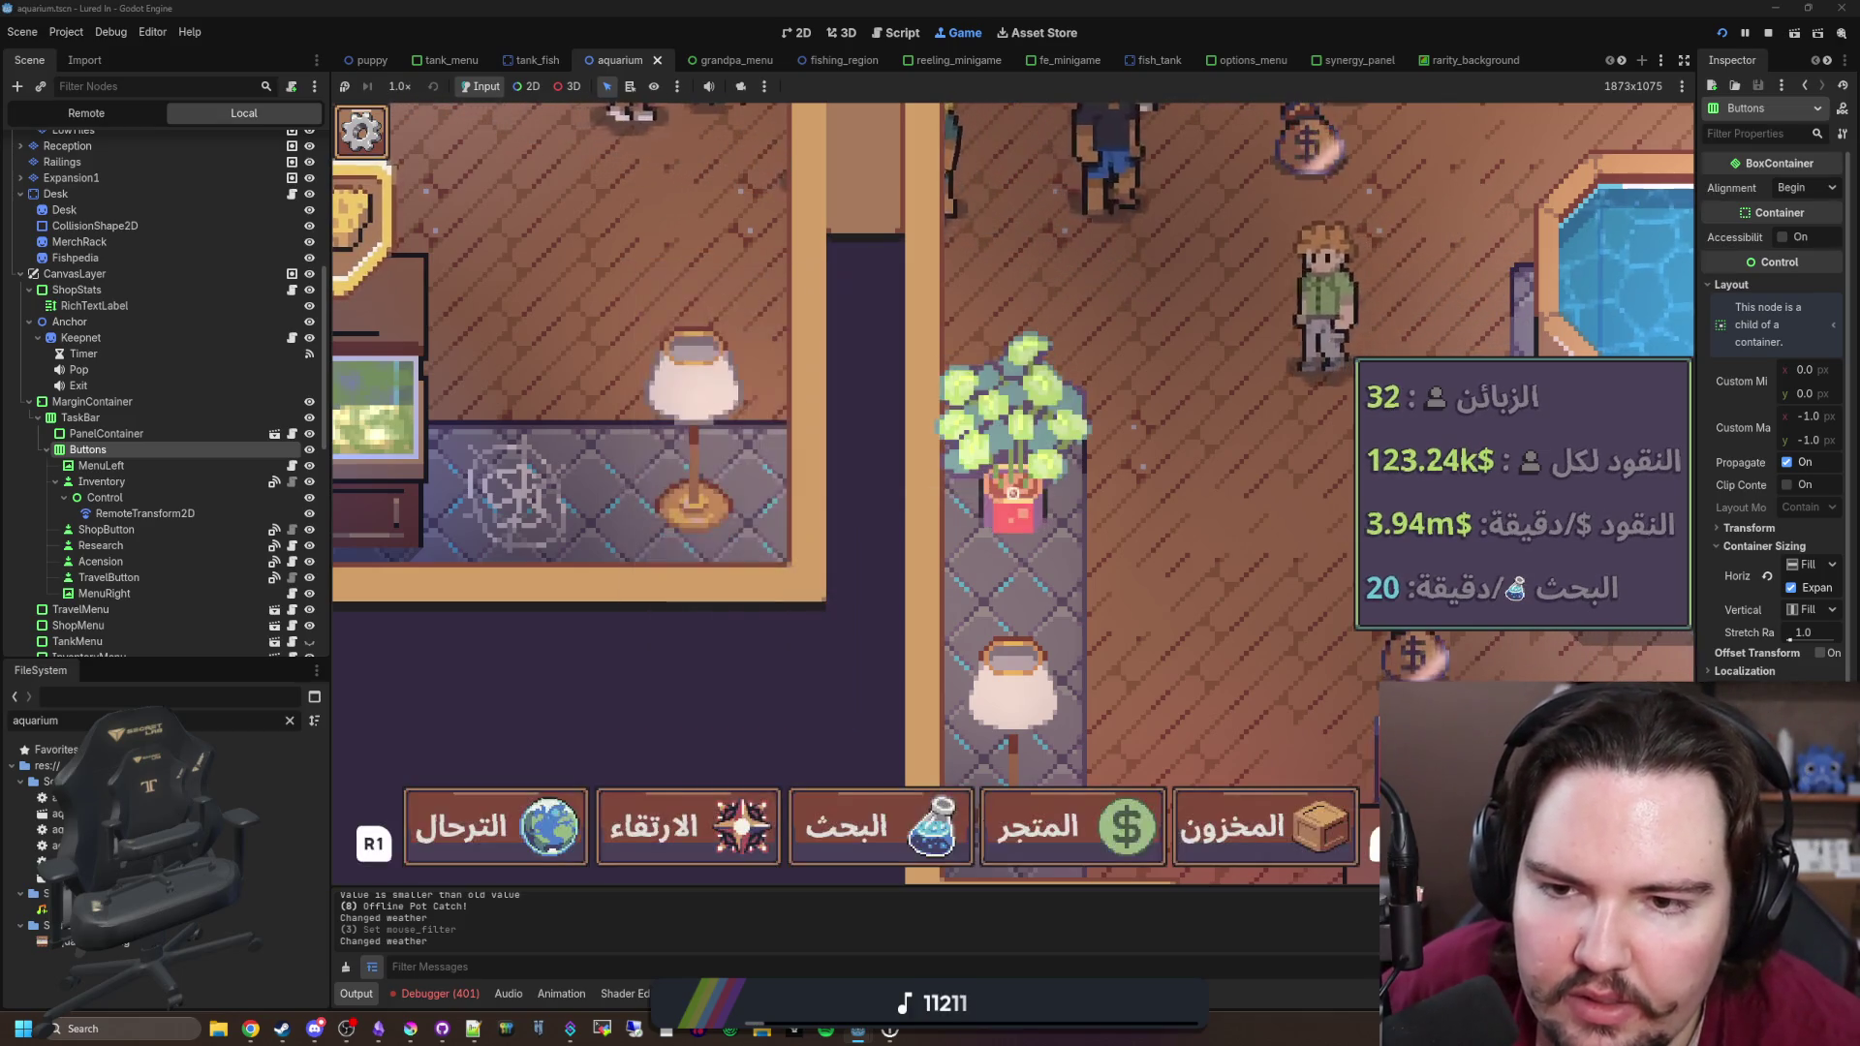
pyautogui.press('Right')
pyautogui.press('Right')
pyautogui.press('Right')
# Step: Step controller focus left and right across the Arabic taskbar buttons, from الترحال to المخزون
pyautogui.press('Left')
pyautogui.press('Left')
pyautogui.press('Left')
pyautogui.press('Right')
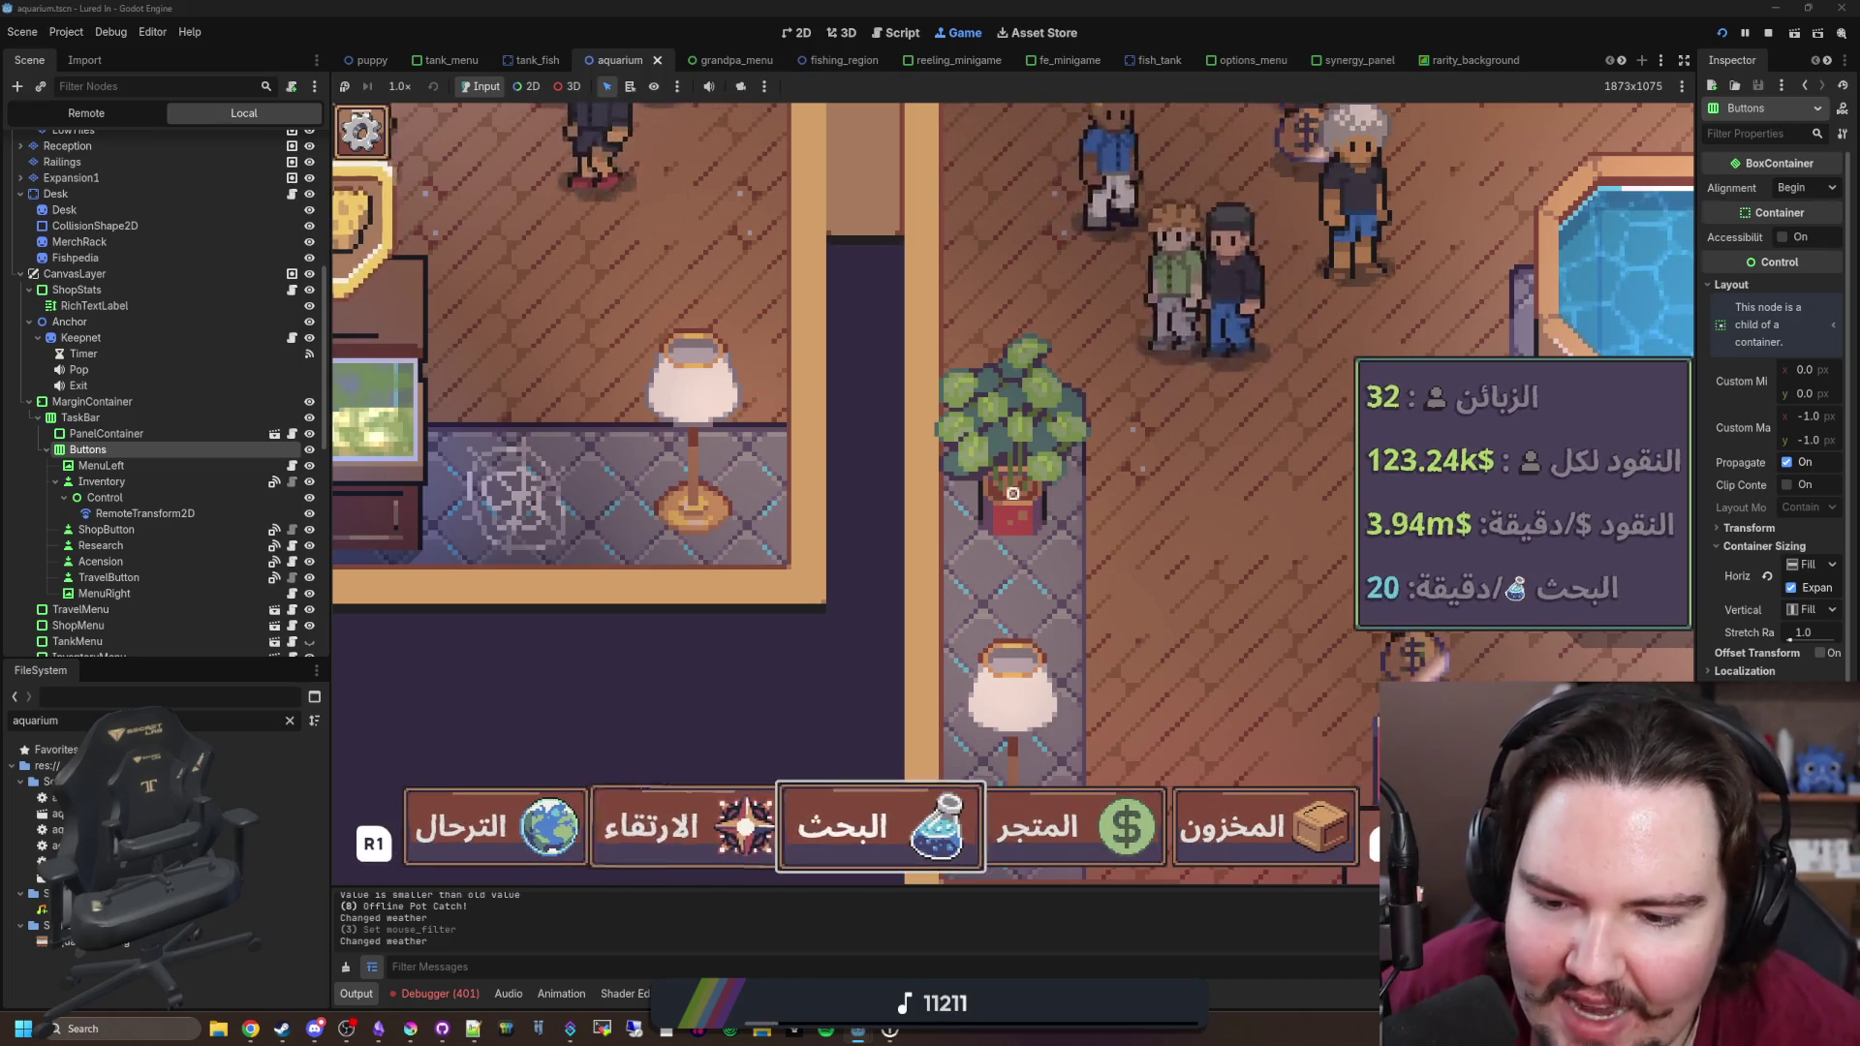
pyautogui.press('Left')
pyautogui.press('Right')
pyautogui.press('Right')
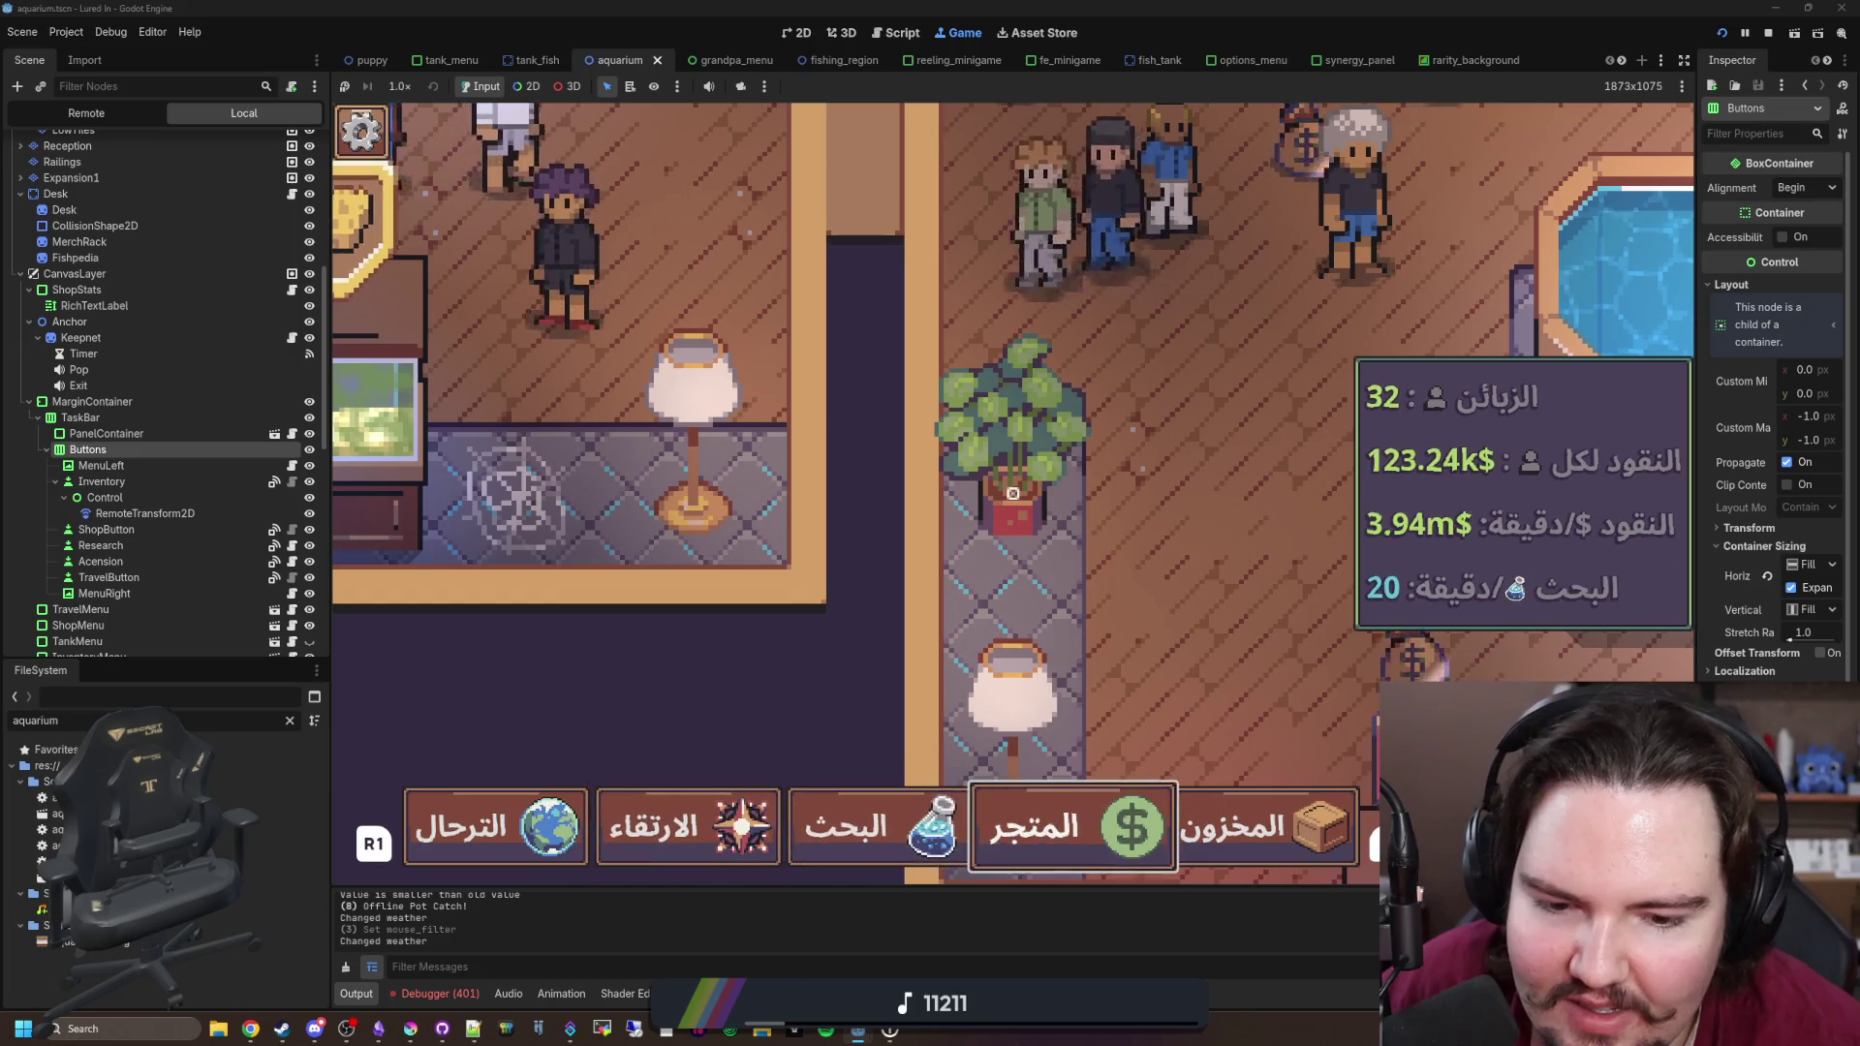
pyautogui.press('Right')
pyautogui.press('Left')
pyautogui.press('Left')
pyautogui.press('Left')
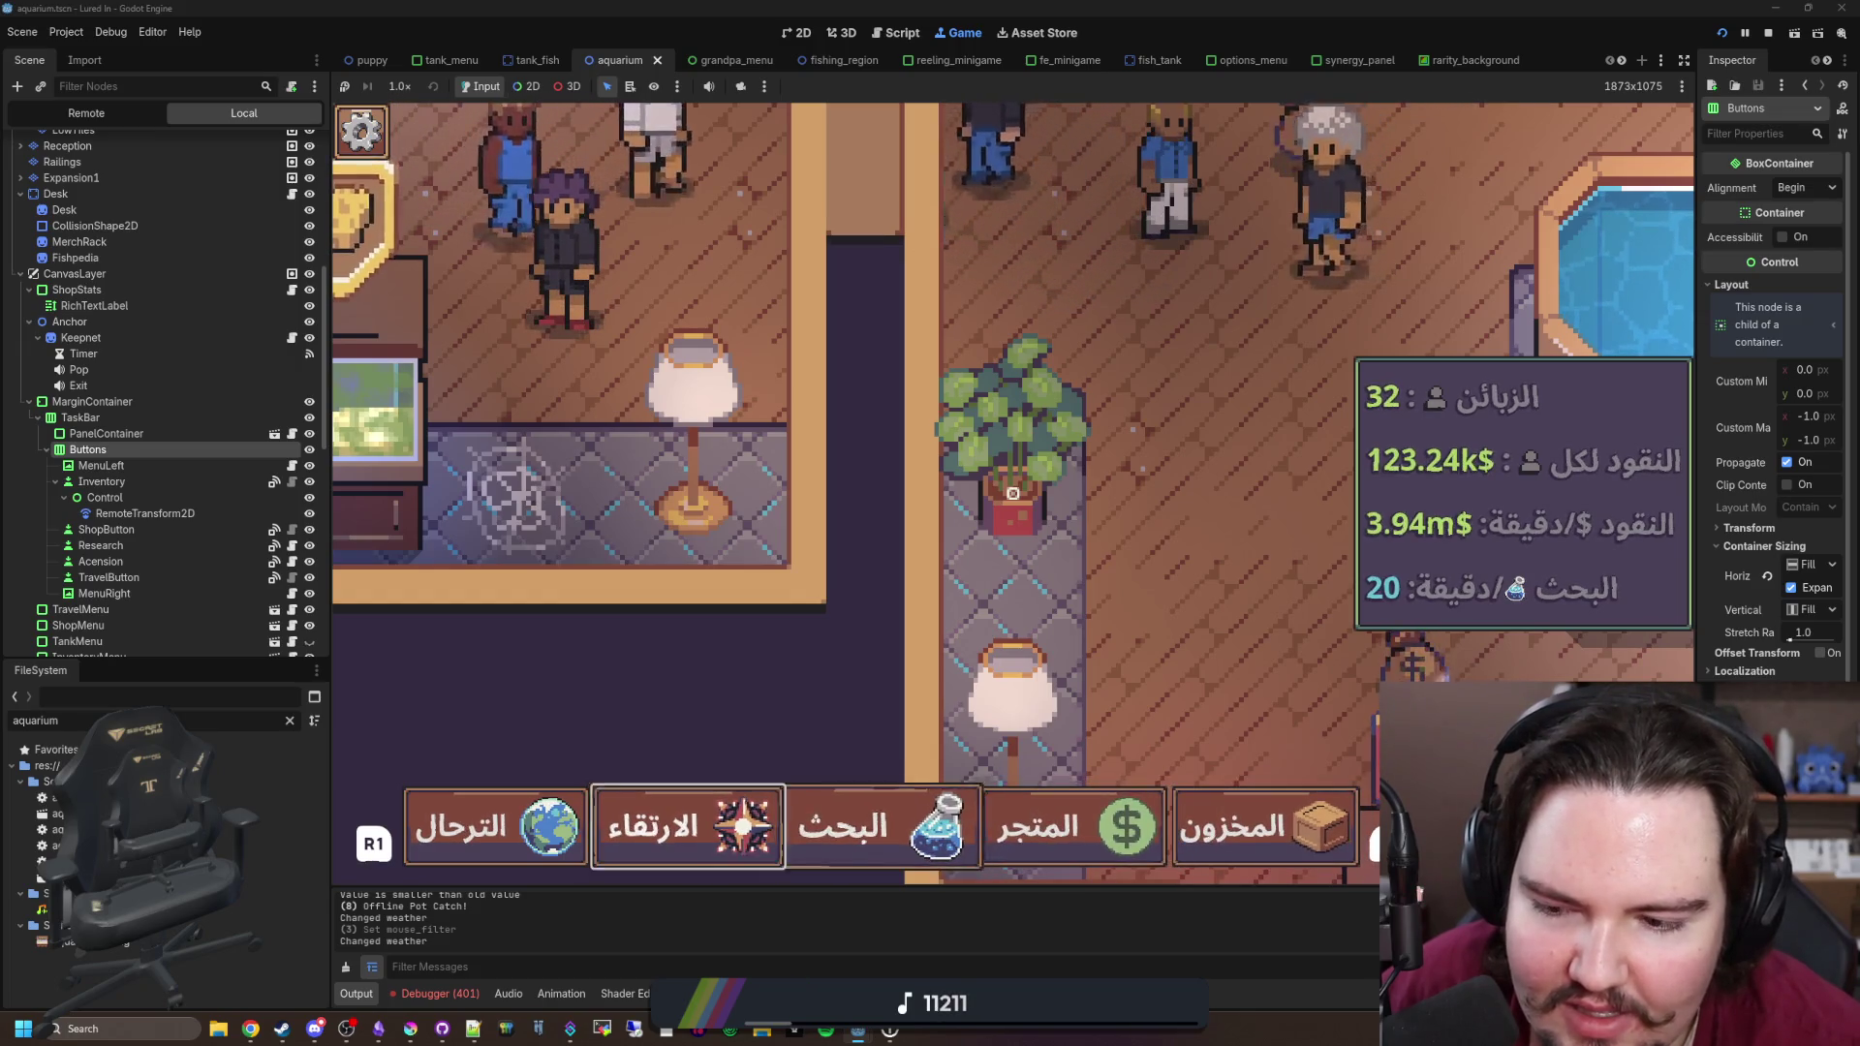
pyautogui.press('Left')
pyautogui.press('Right')
pyautogui.press('Right')
pyautogui.press('Right')
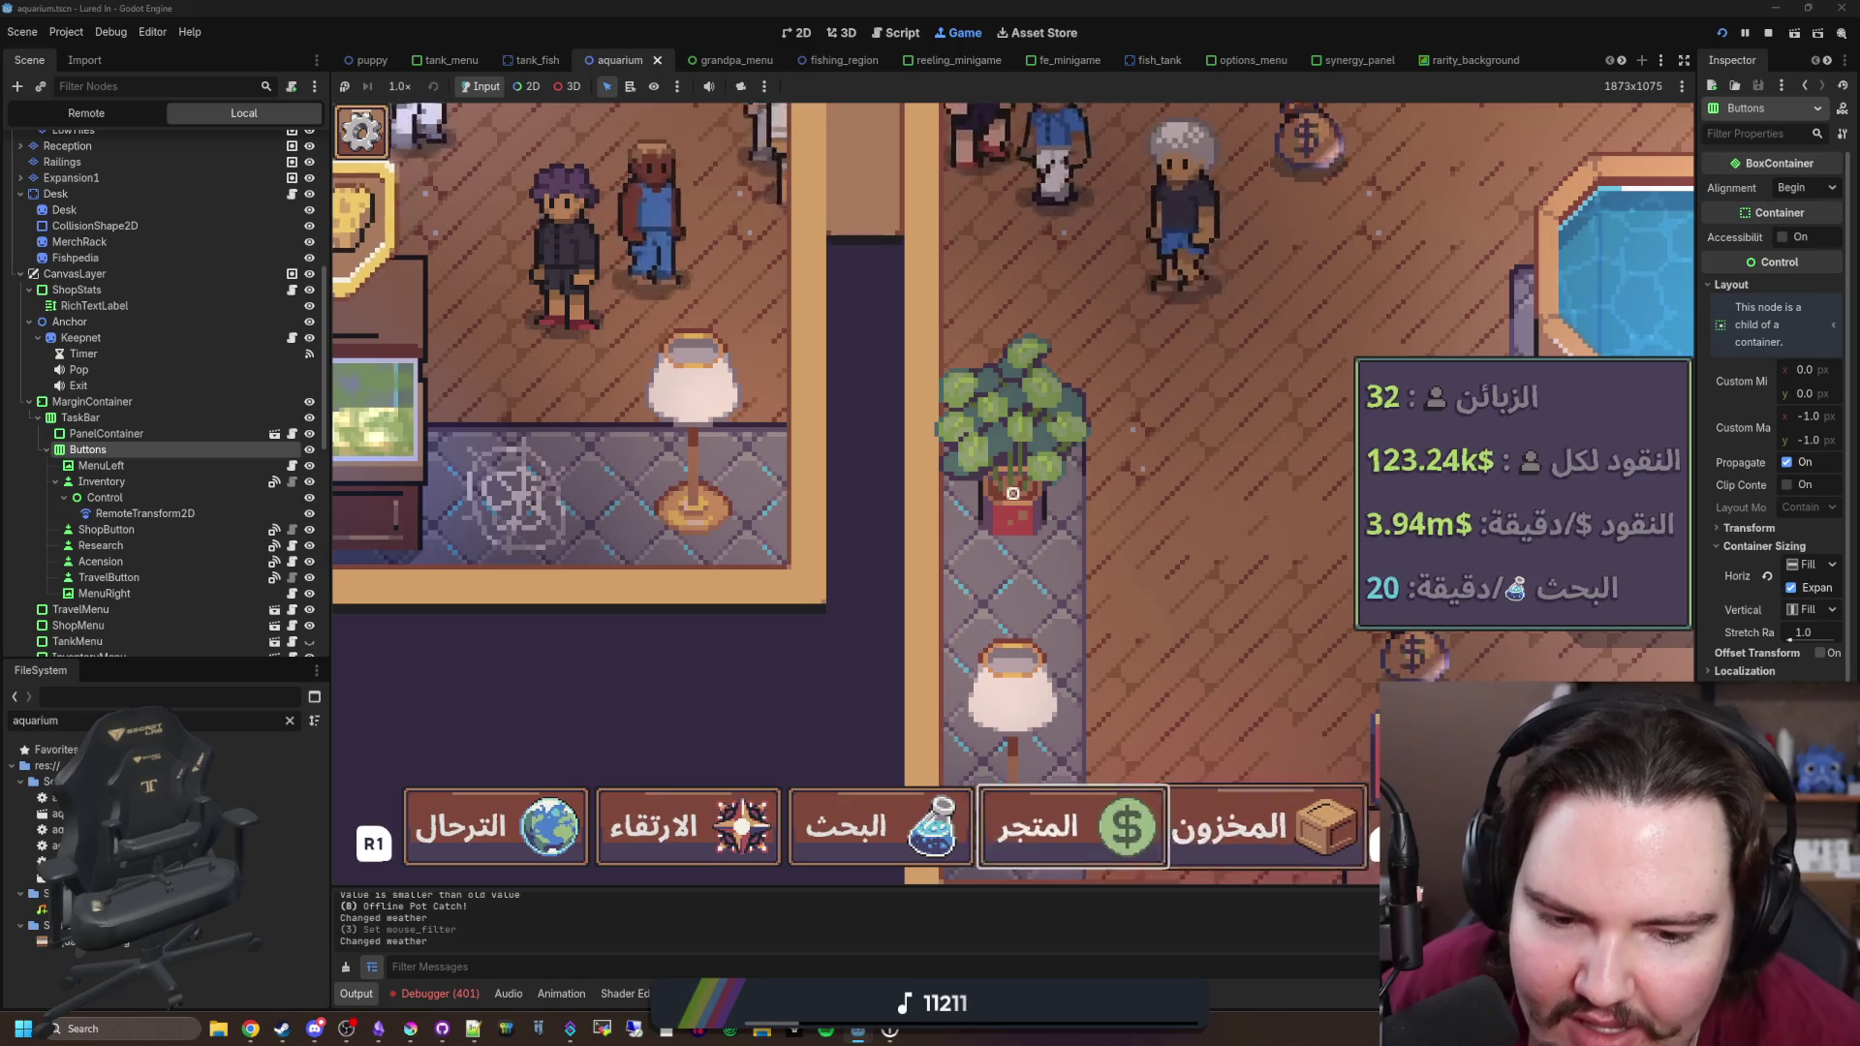
pyautogui.press('Left')
pyautogui.press('Right')
pyautogui.press('Left')
pyautogui.press('Left')
pyautogui.press('Left')
pyautogui.press('Right')
pyautogui.press('Right')
pyautogui.press('Right')
pyautogui.press('Left')
pyautogui.press('Left')
pyautogui.press('Left')
pyautogui.press('Left')
pyautogui.press('Right')
pyautogui.press('Right')
pyautogui.press('Right')
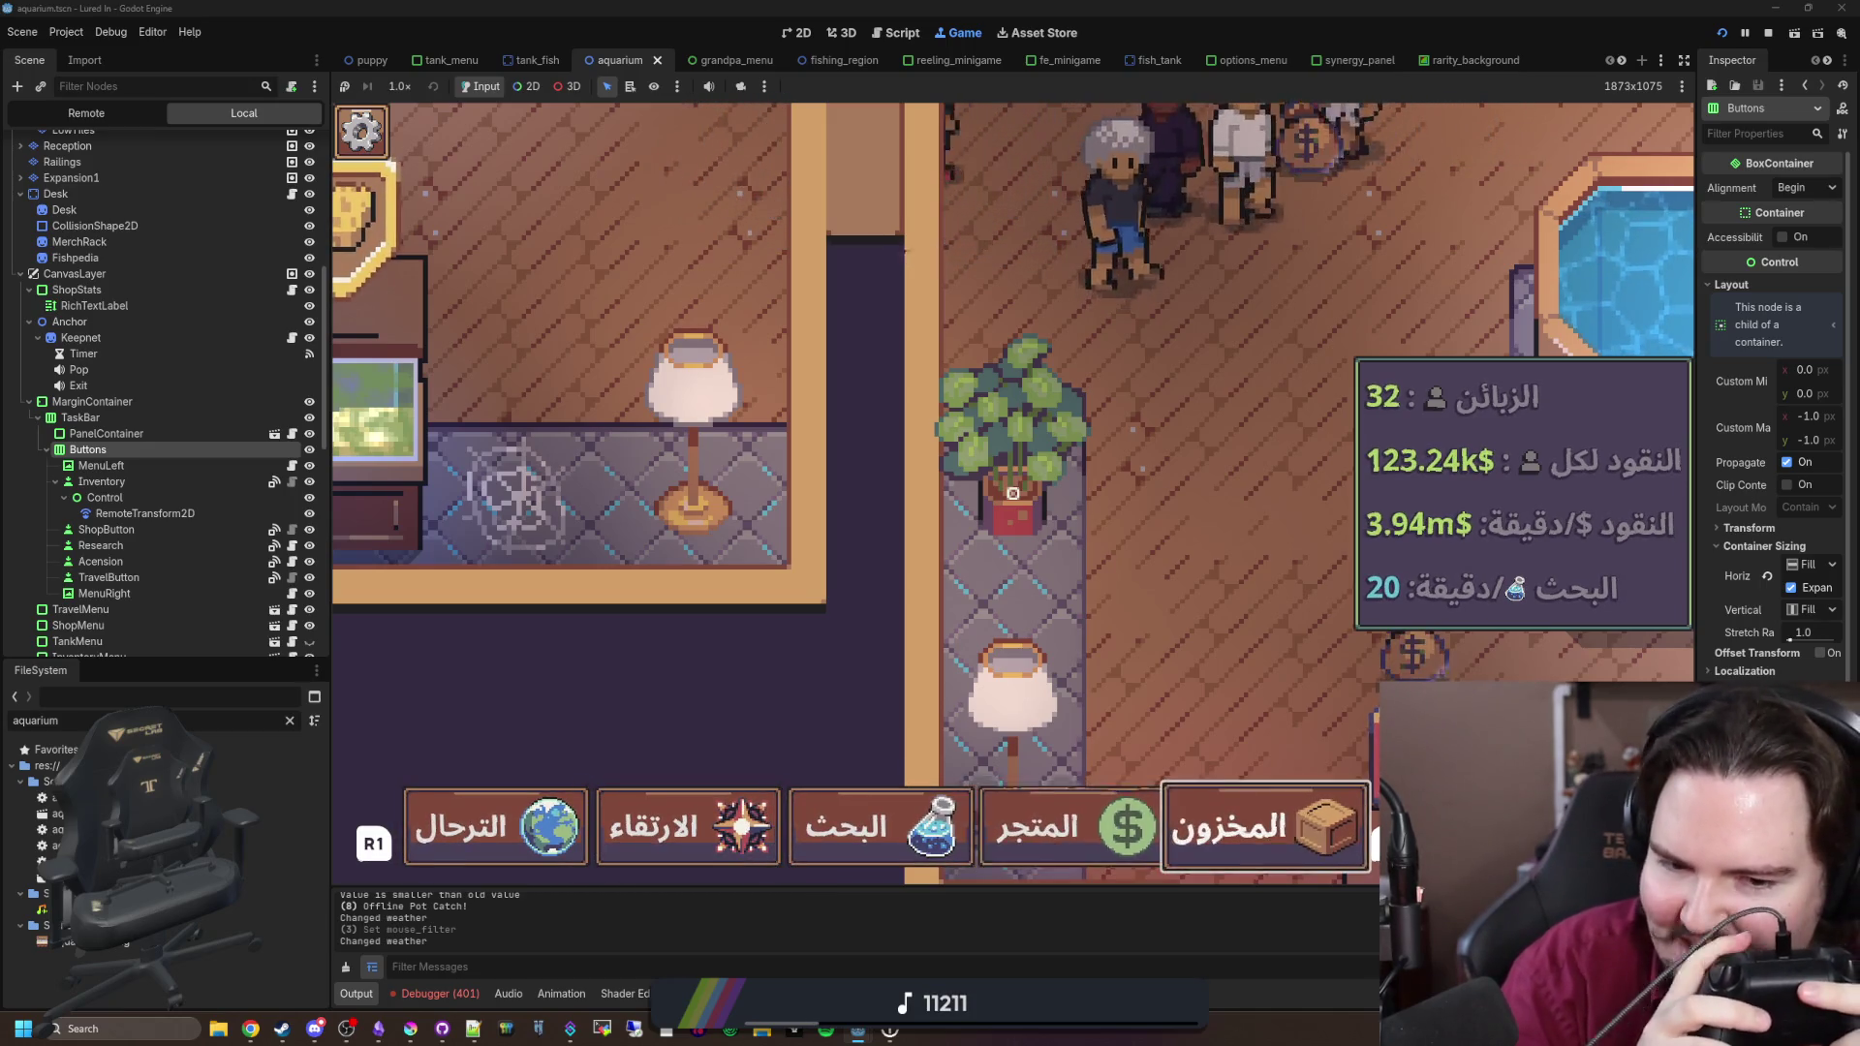
pyautogui.press('Left')
pyautogui.press('Left')
pyautogui.press('Left')
pyautogui.press('Right')
pyautogui.press('Right')
pyautogui.press('Right')
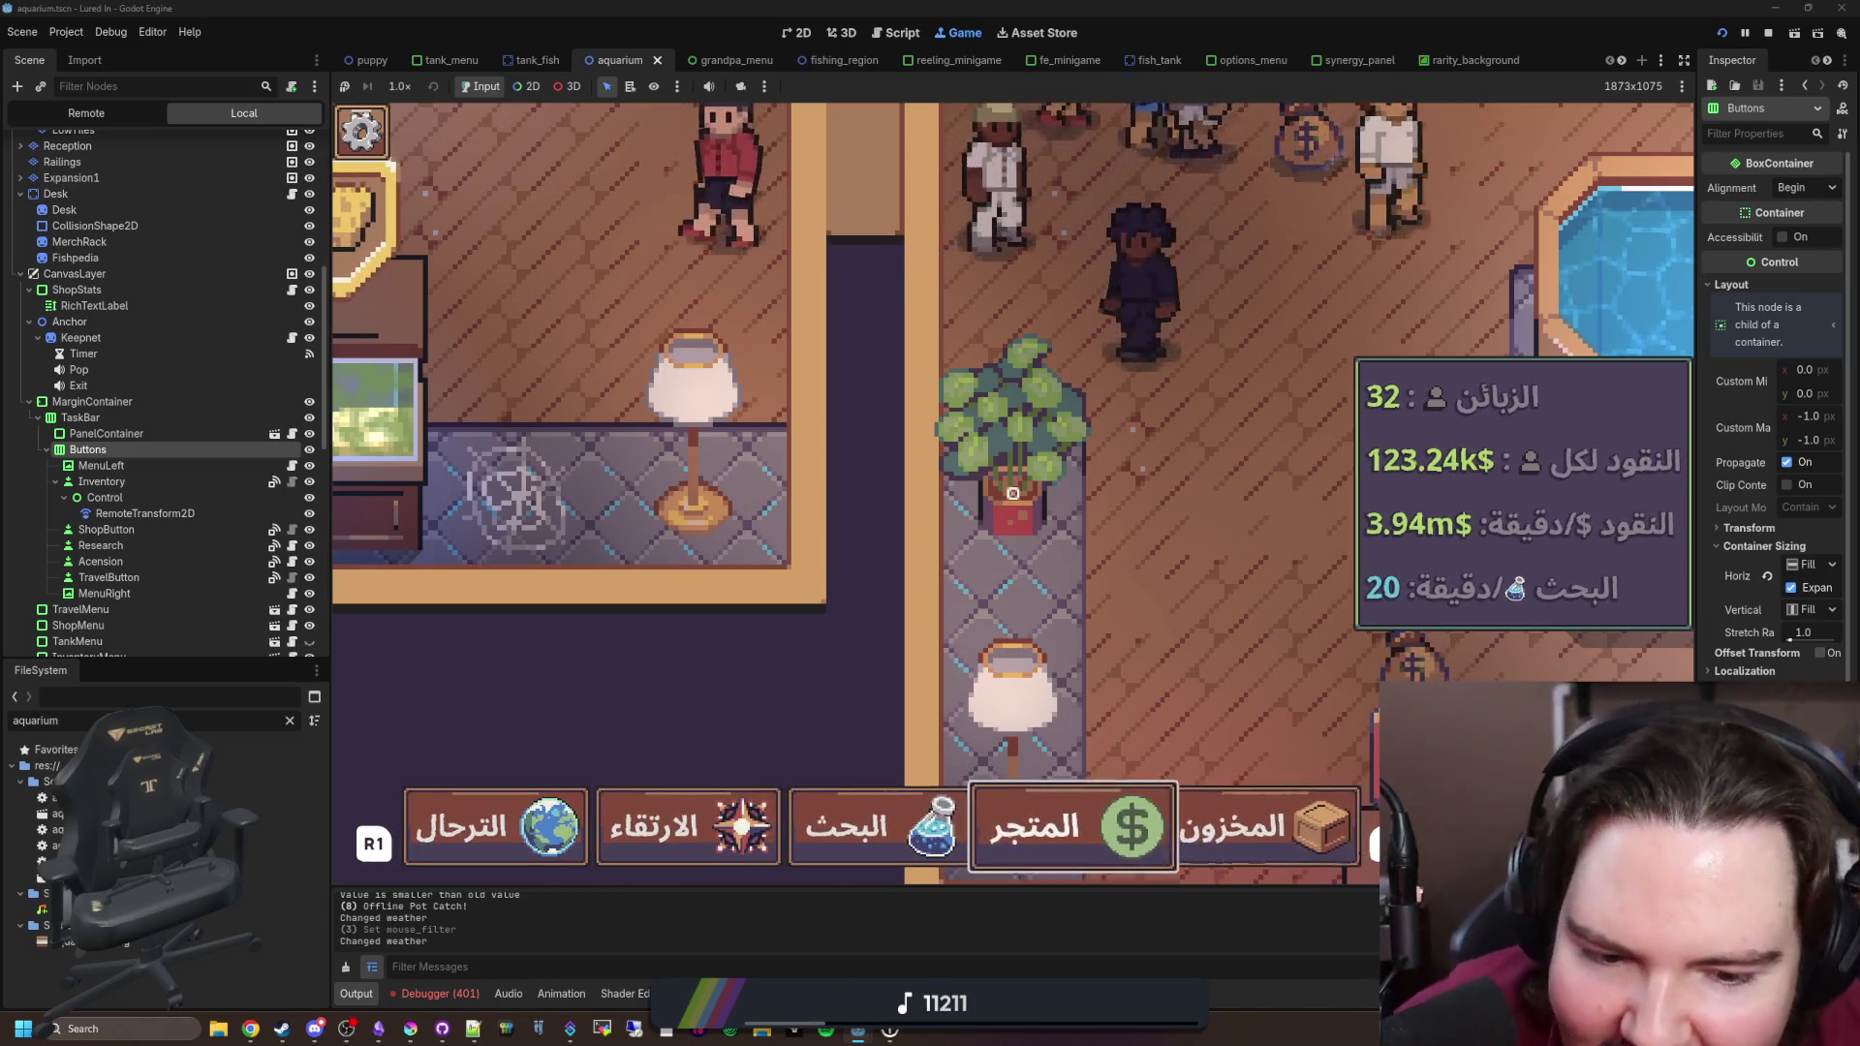
pyautogui.press('Left')
pyautogui.press('Left')
pyautogui.press('Left')
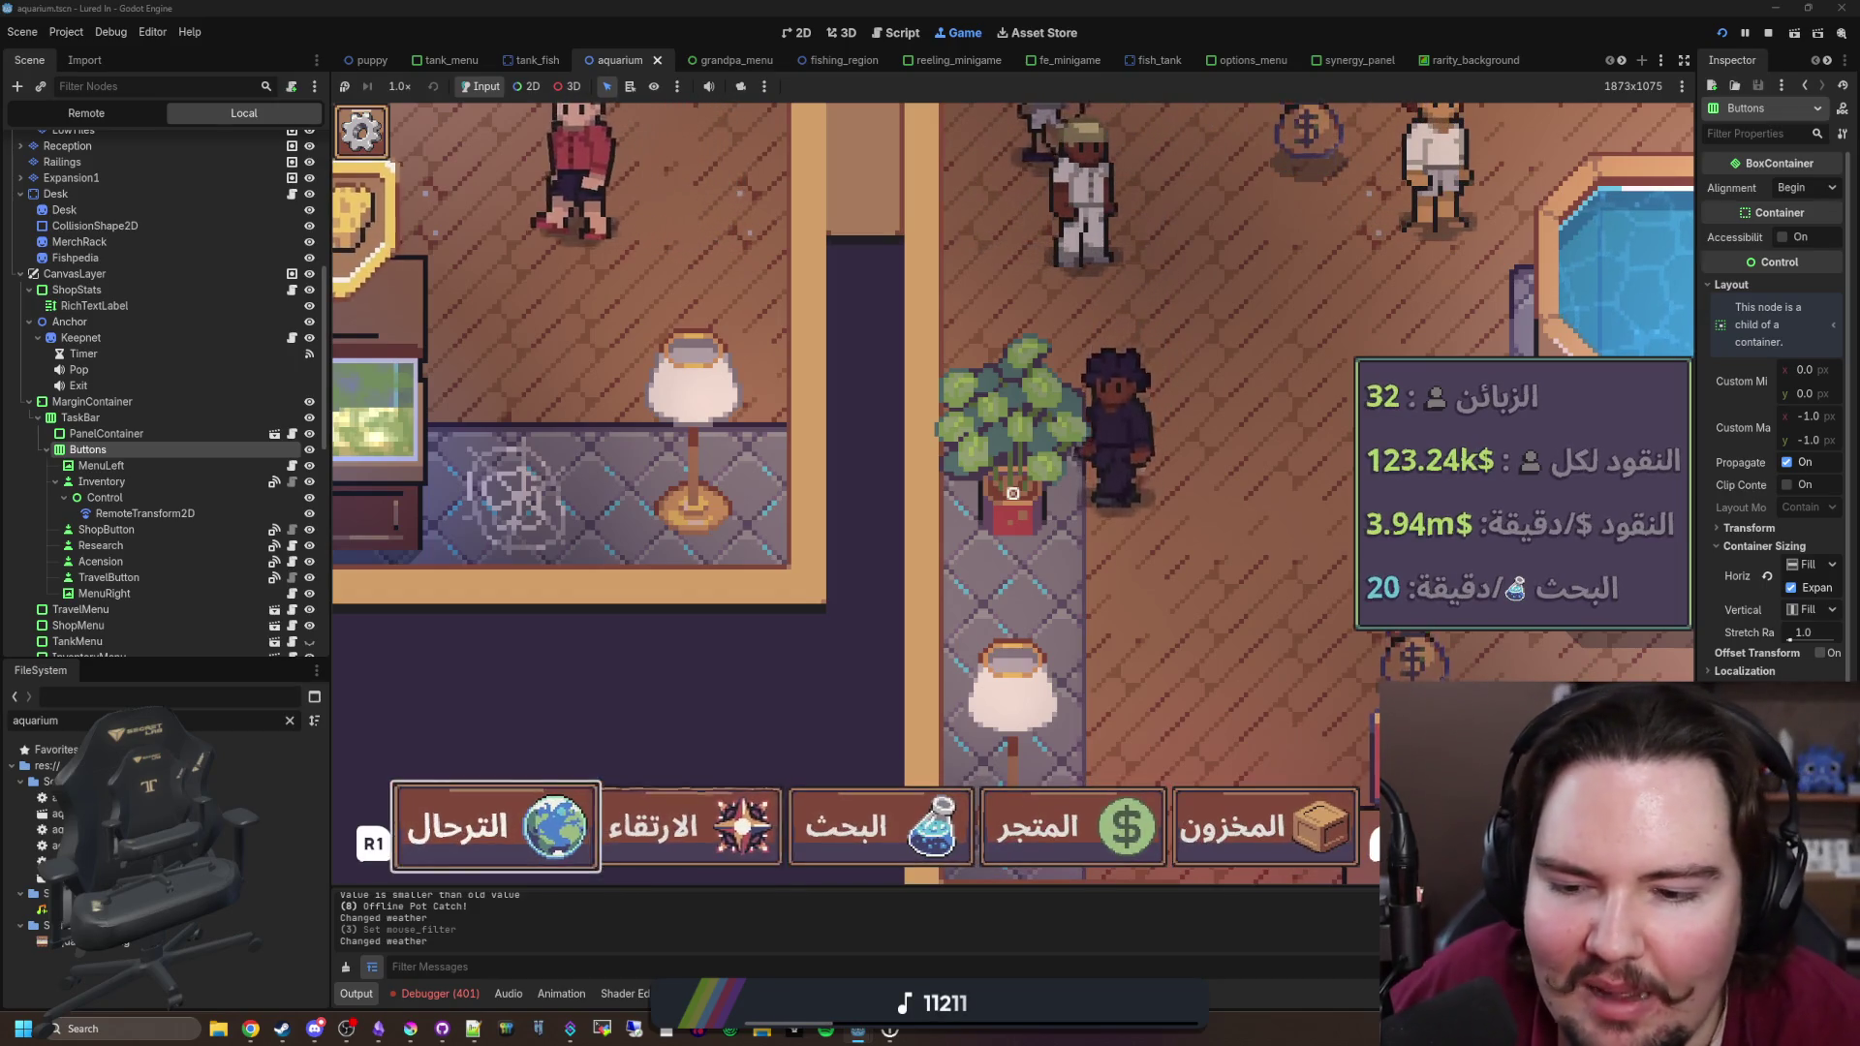
pyautogui.press('Right')
pyautogui.press('Right')
pyautogui.press('Right')
pyautogui.press('Left')
pyautogui.press('Left')
pyautogui.press('Right')
pyautogui.press('Right')
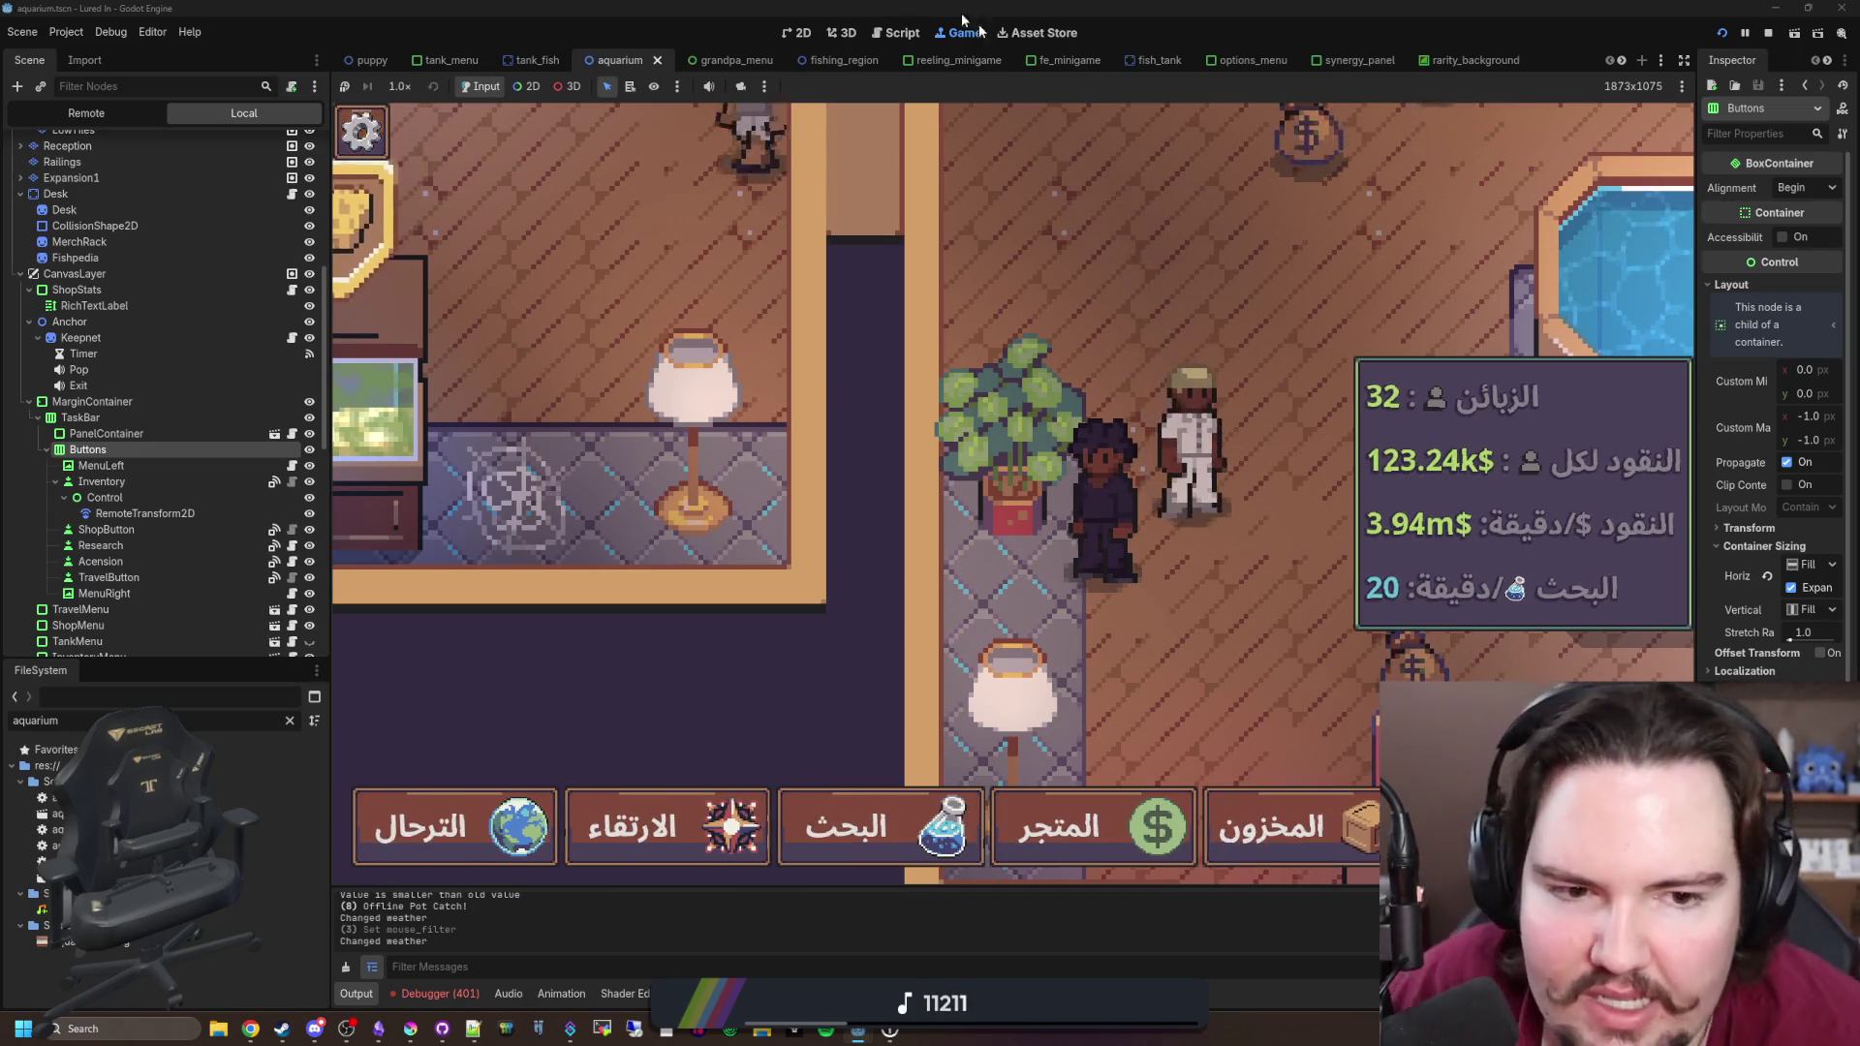
# Step: Zoom out, pan the camera around the middle tank, and stop the running game
pyautogui.scroll(-3, 1323, 335)
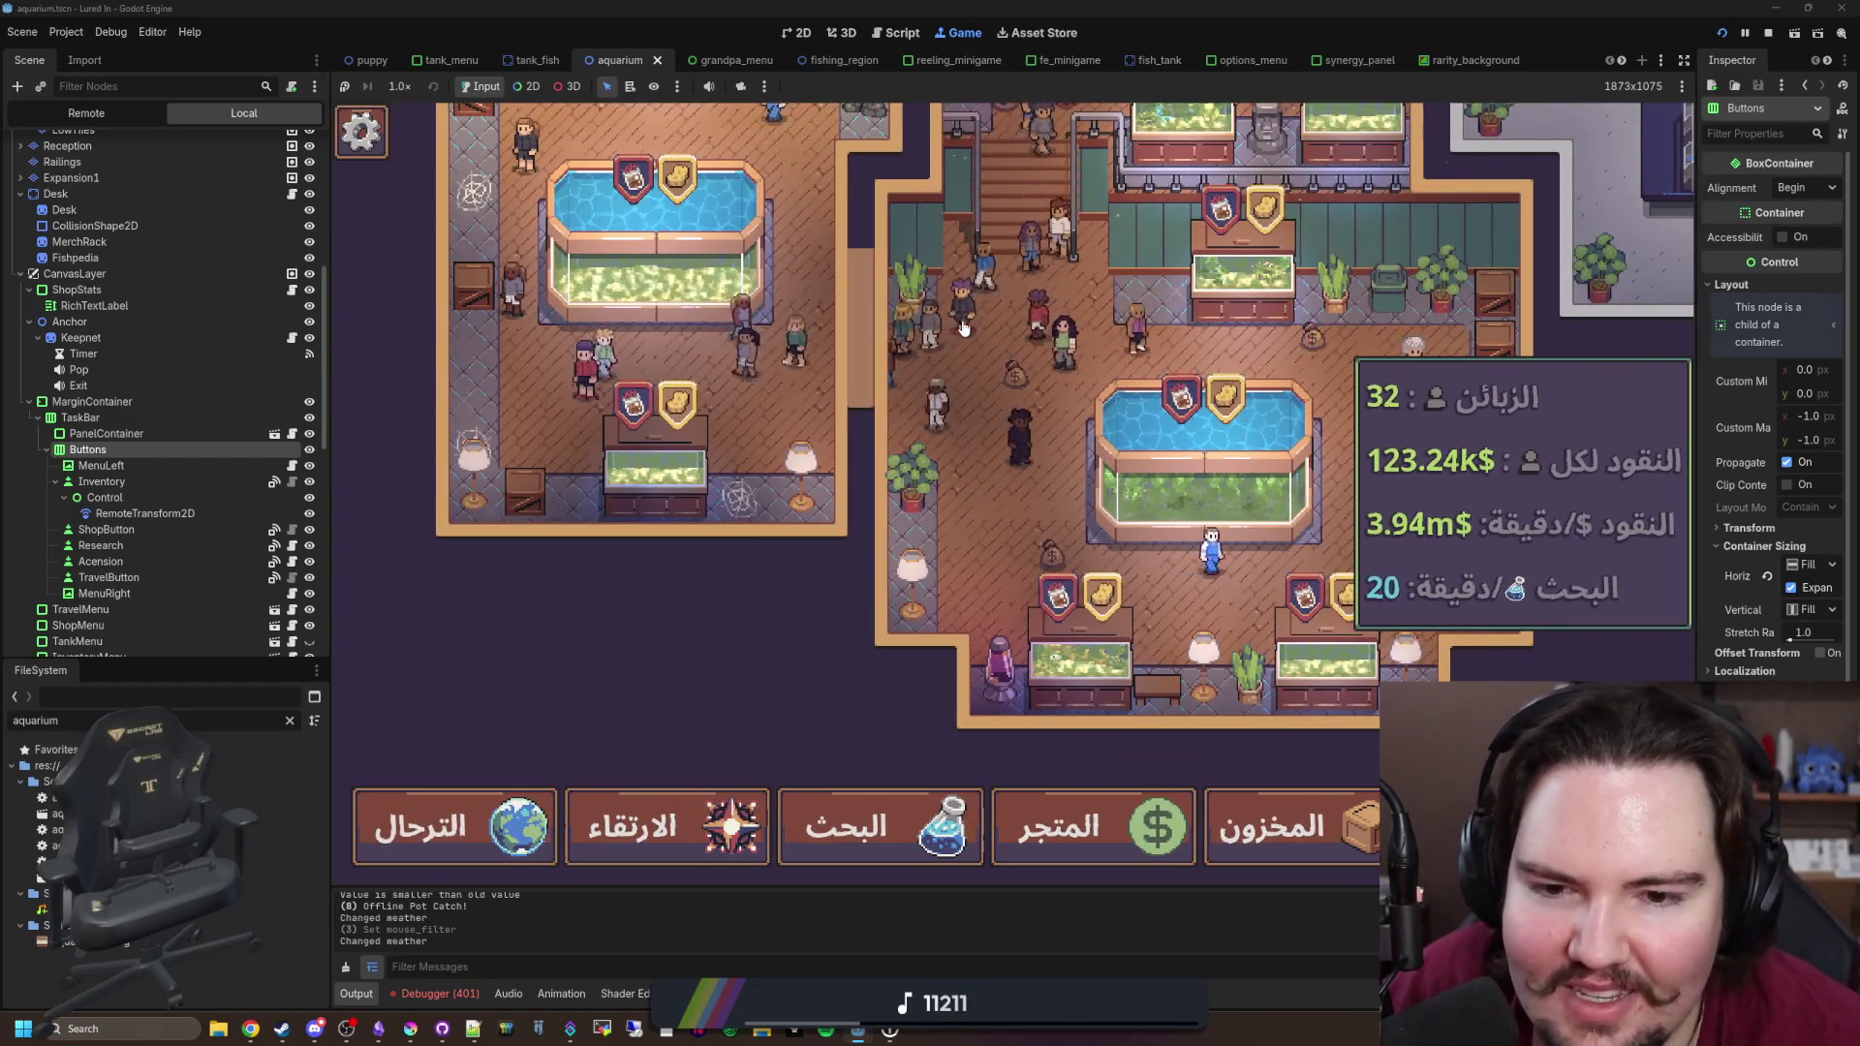
pyautogui.press('d')
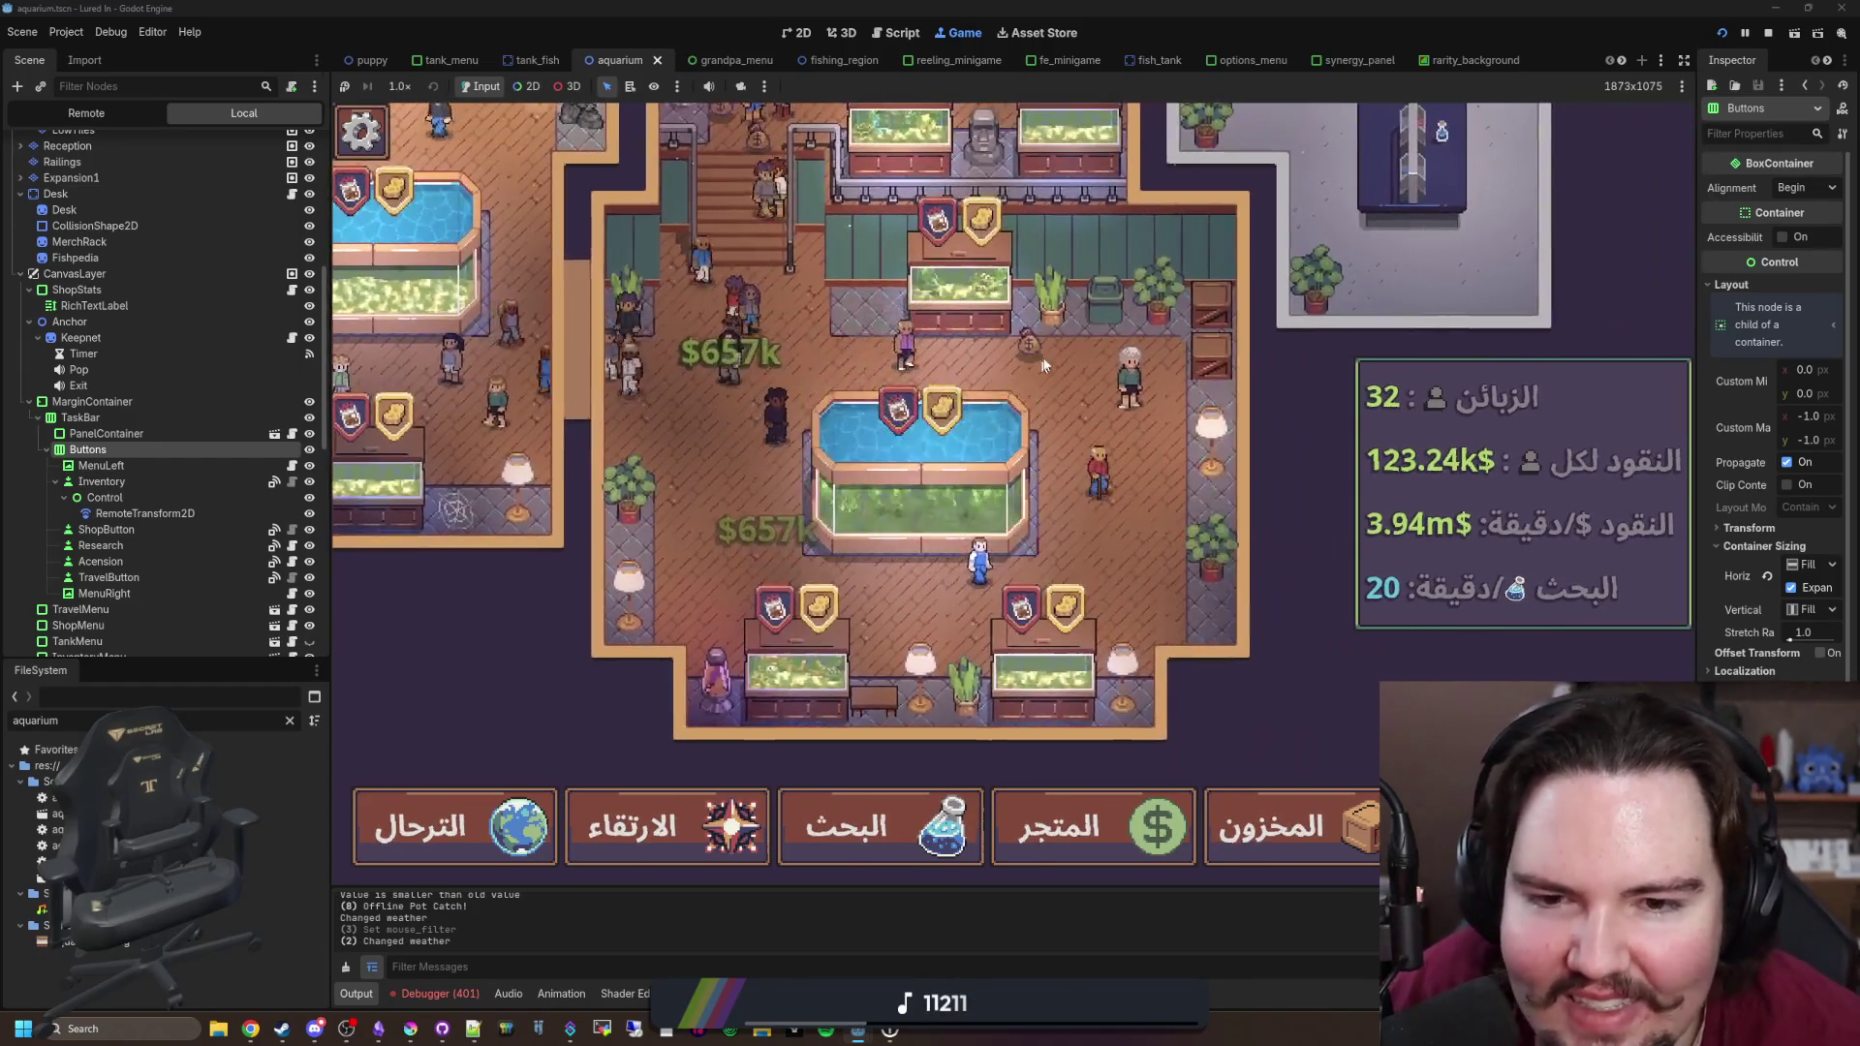
pyautogui.press('w')
pyautogui.press('a')
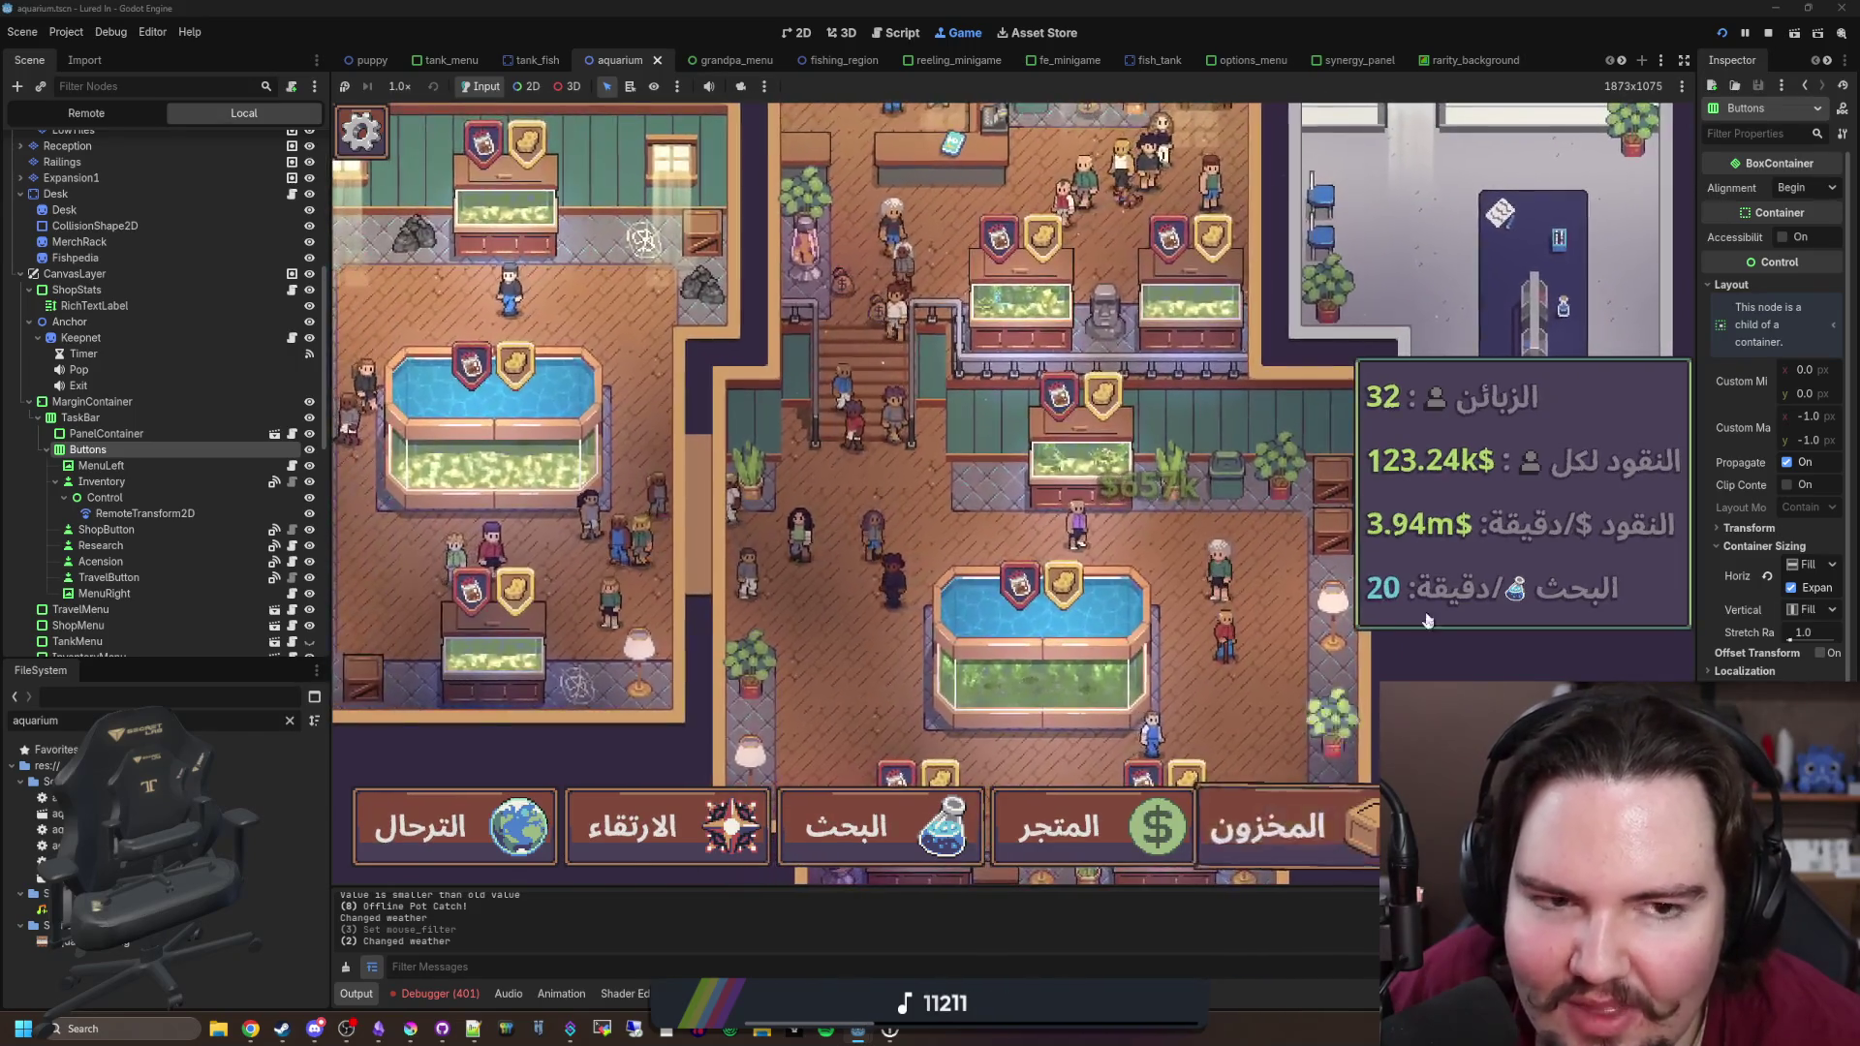
pyautogui.click(1768, 33)
# Step: Put the caret on empty line 28, reselect the Buttons node, and save the scene
pyautogui.click(737, 518)
pyautogui.hotkey('ctrl', 's')
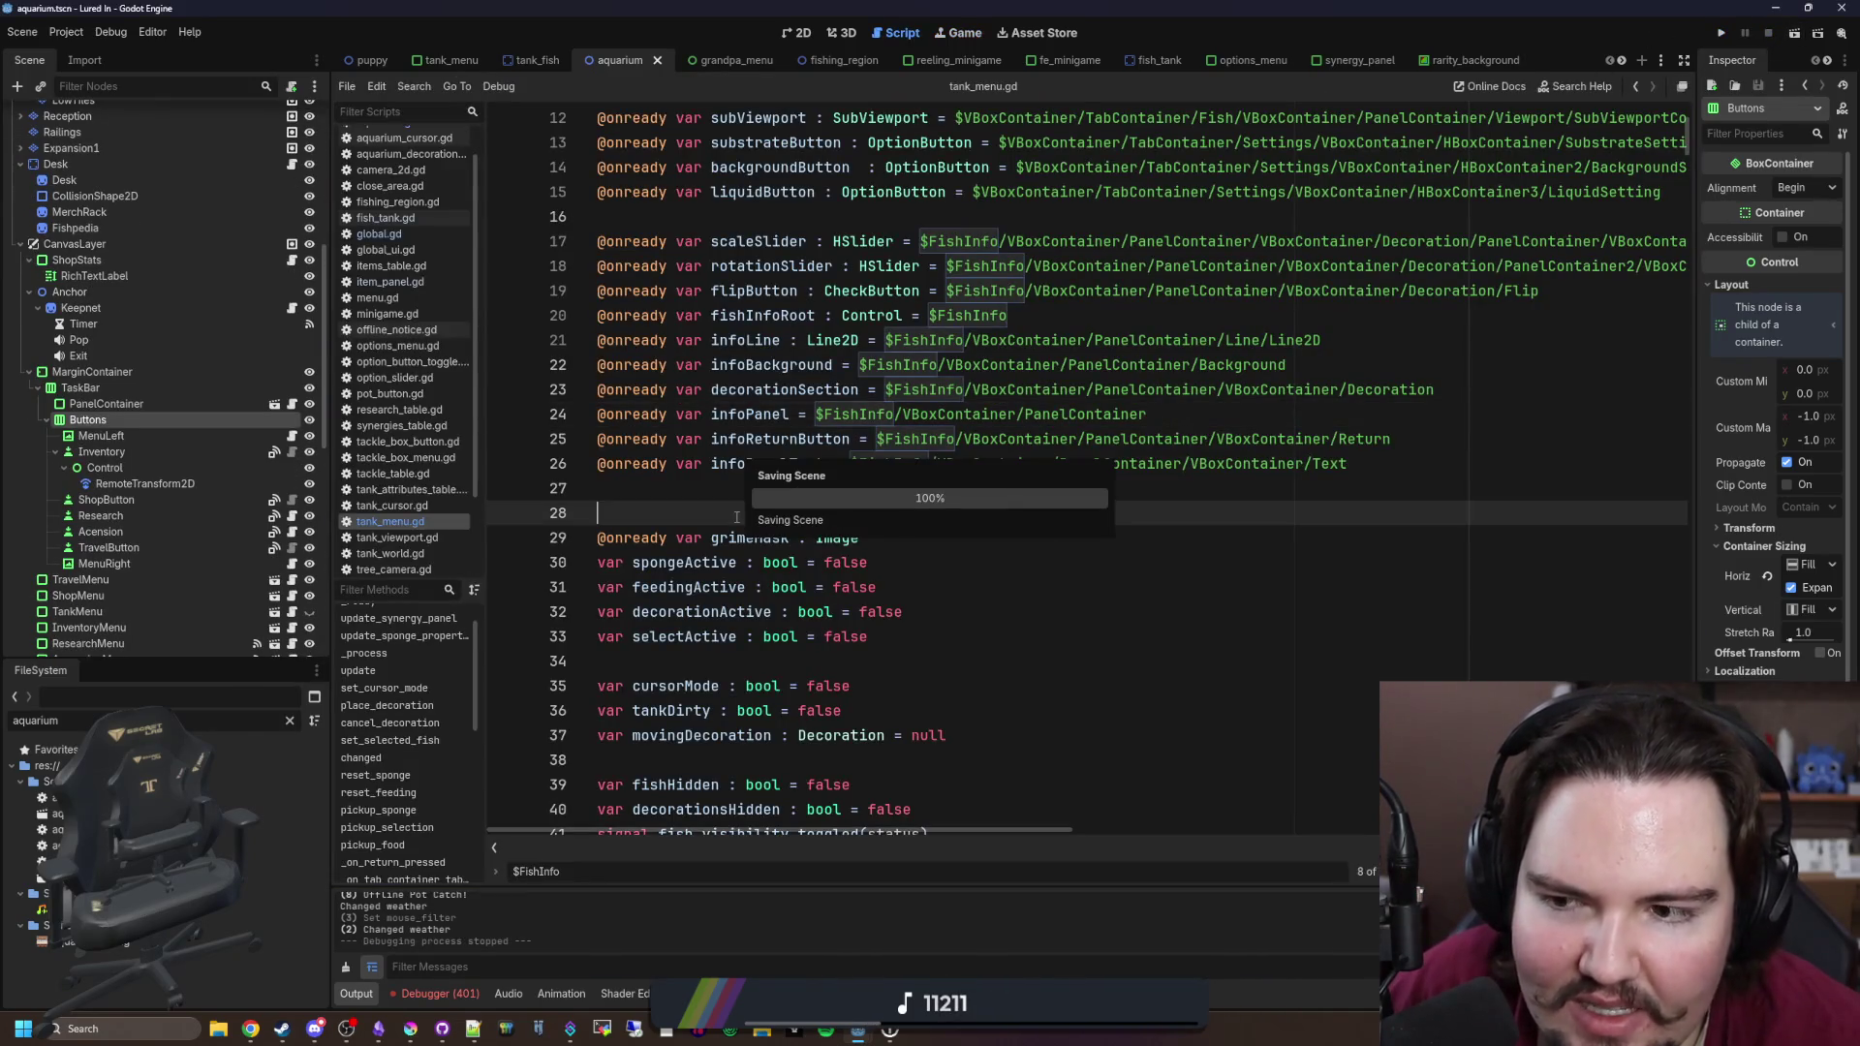
pyautogui.click(126, 436)
pyautogui.click(103, 423)
pyautogui.hotkey('ctrl', 's')
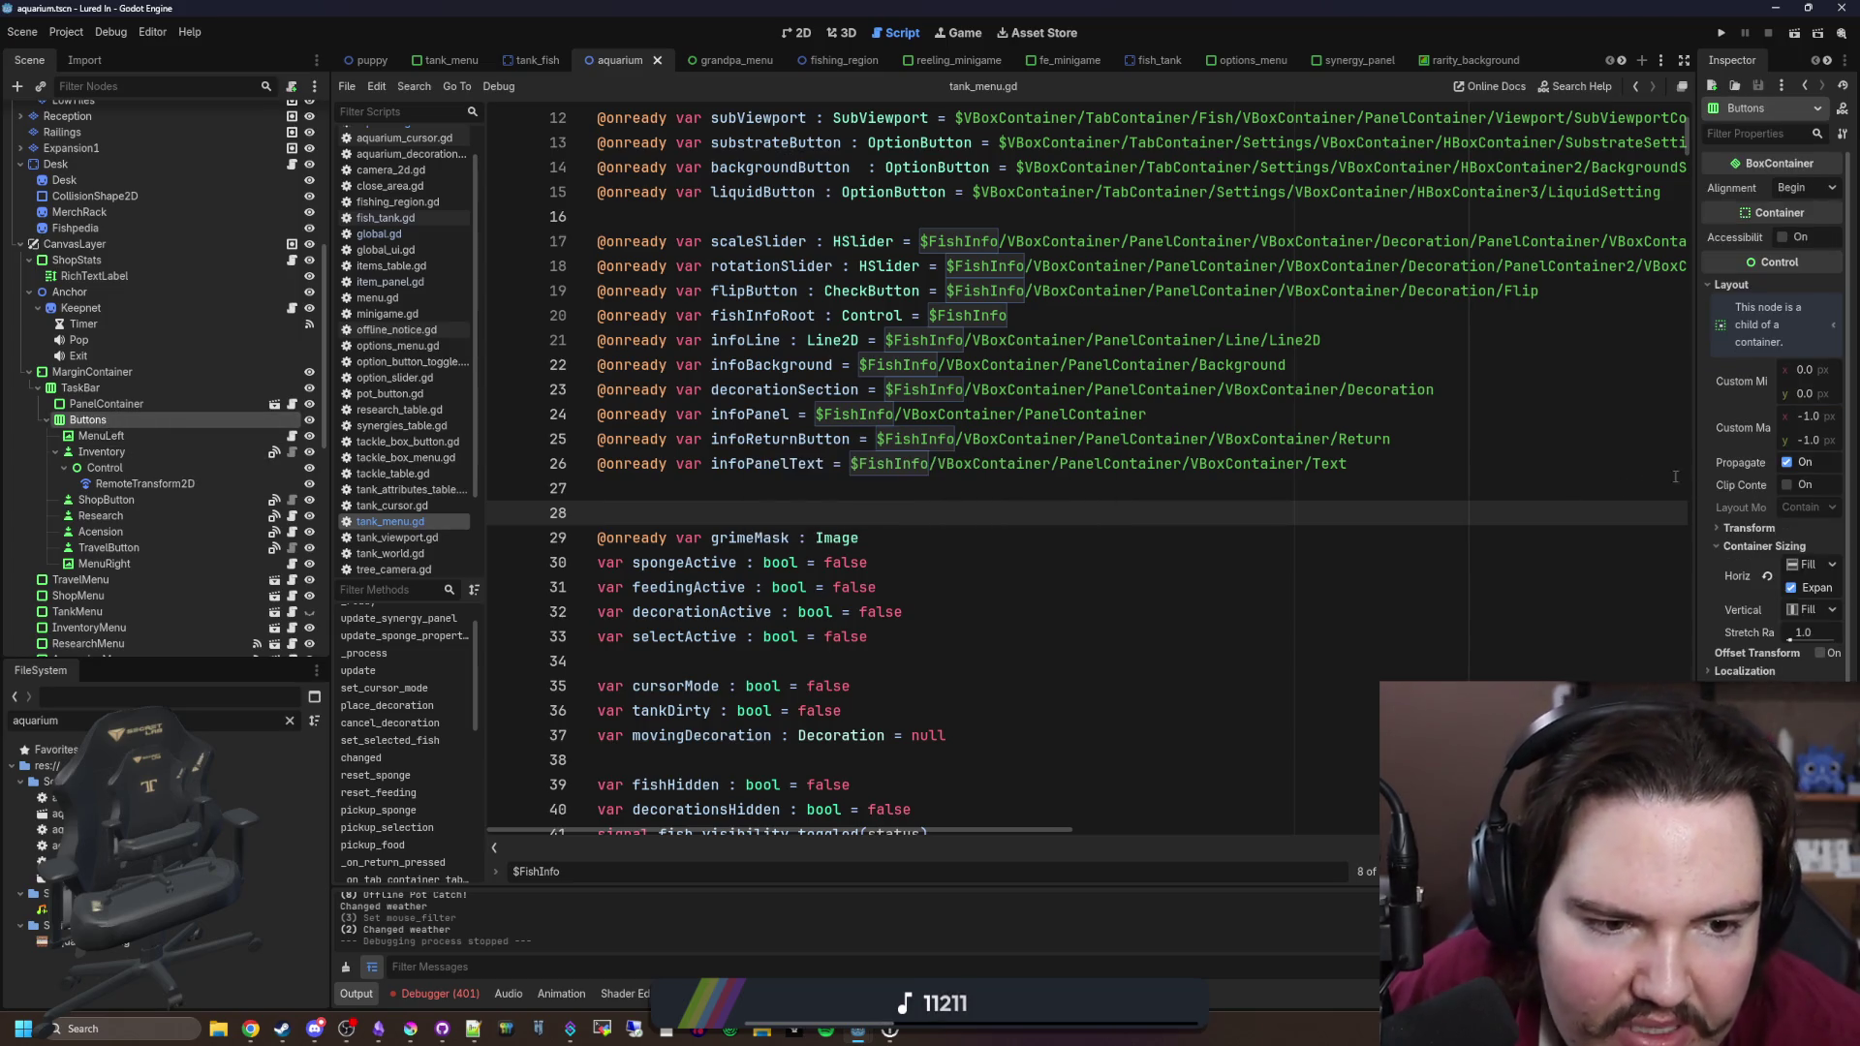
# Step: Inspect PanelContainer, MarginContainer and CanvasLayer, save again, and switch to Discord
pyautogui.moveTo(1689, 479); pyautogui.dragTo(1414, 479)
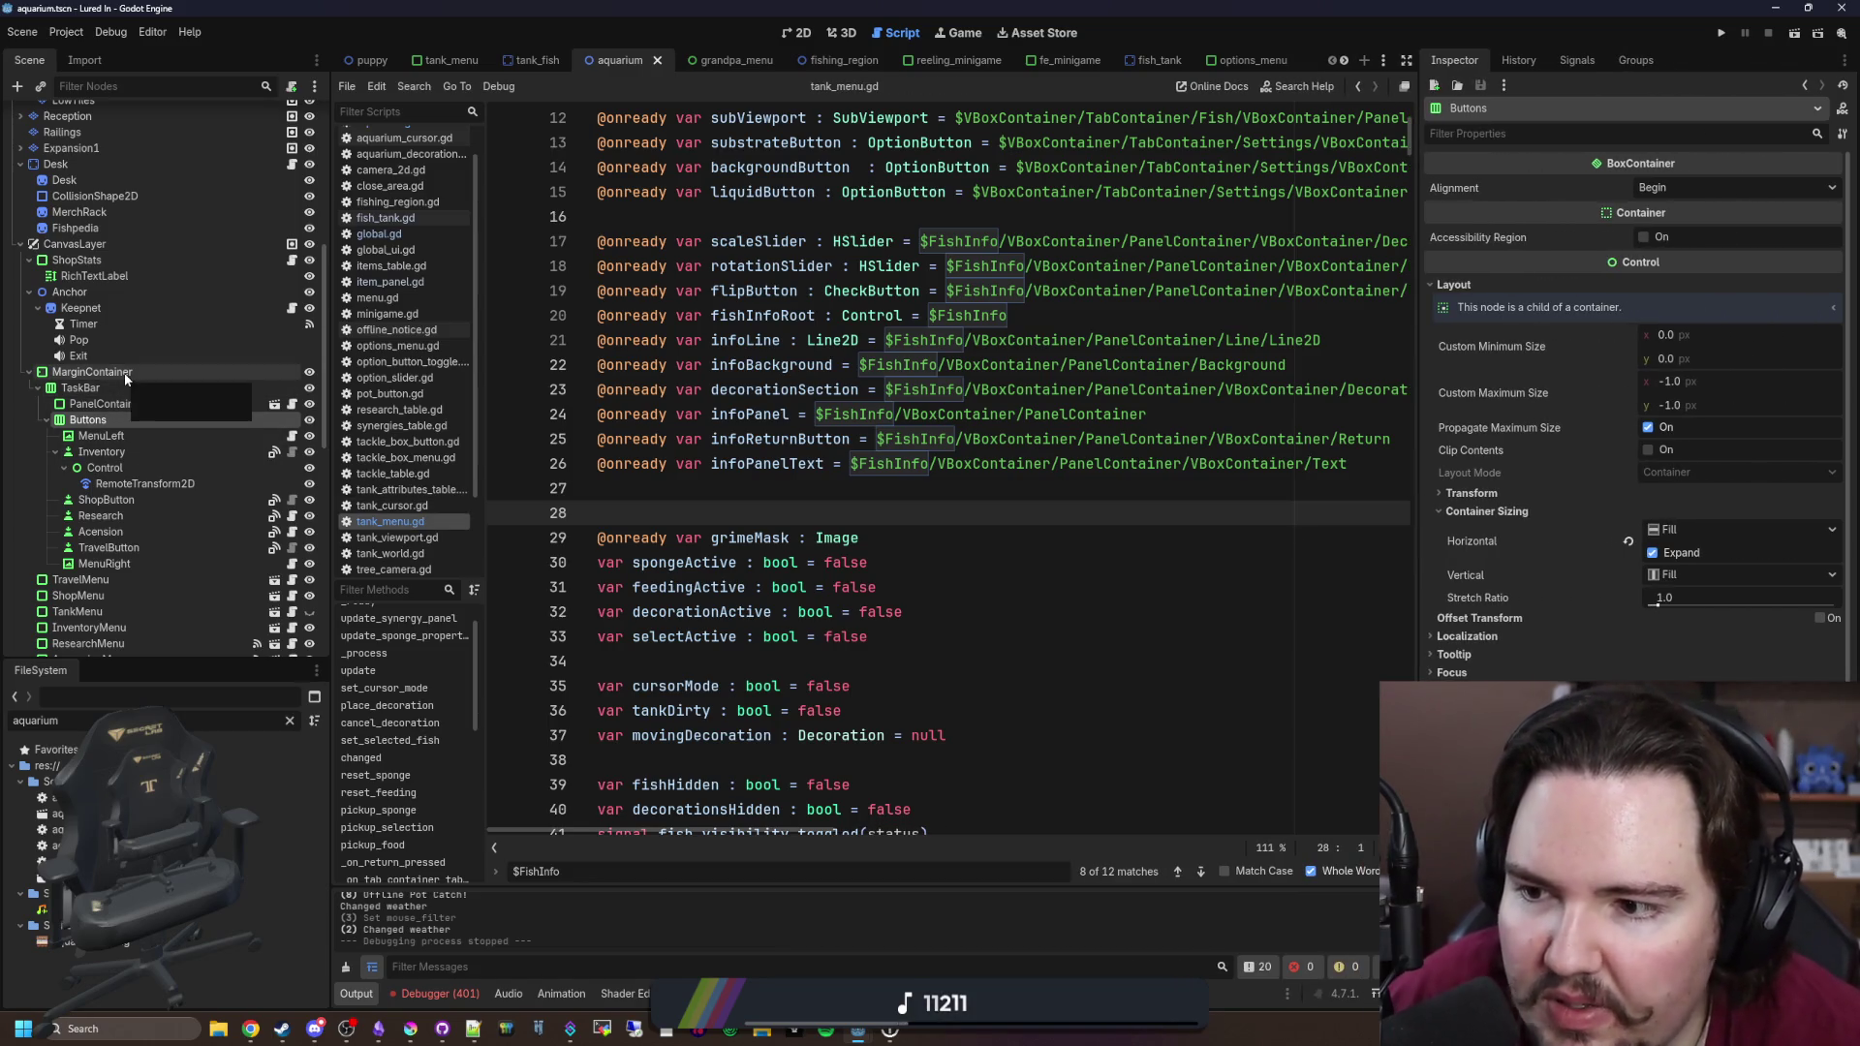
pyautogui.click(130, 403)
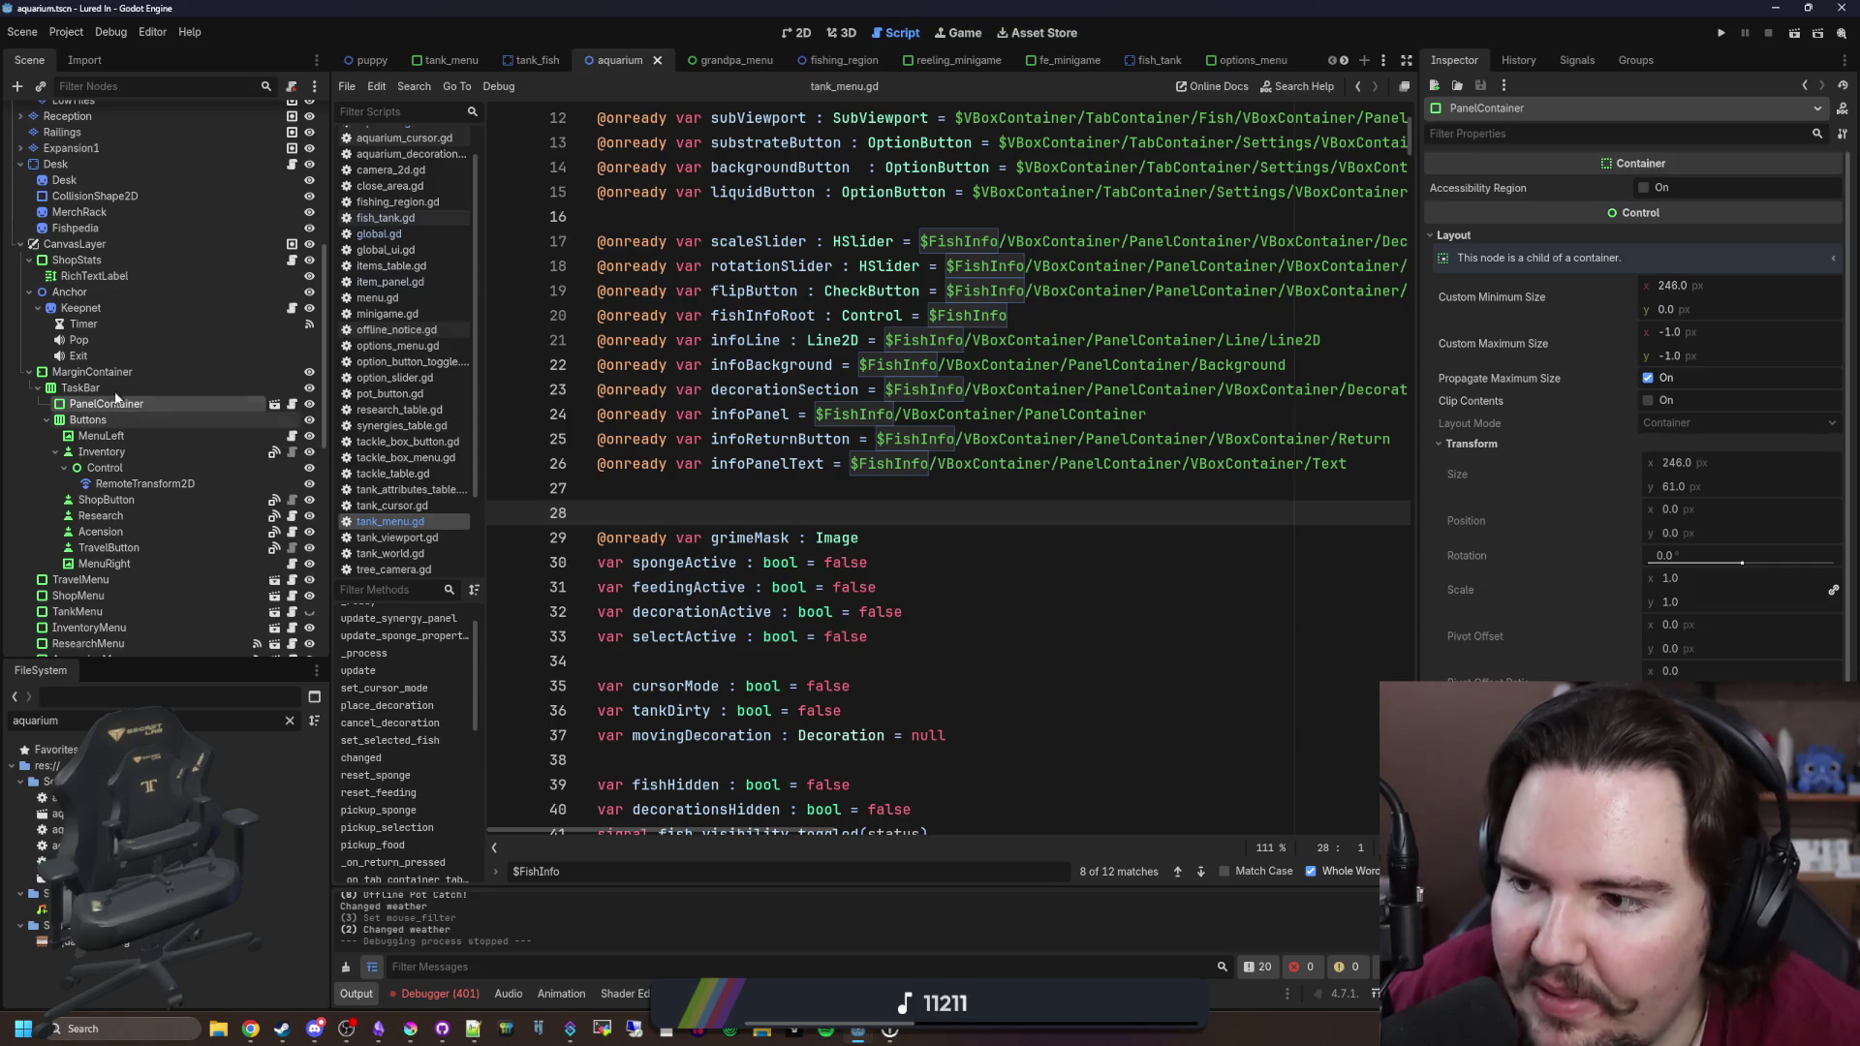
pyautogui.click(112, 370)
pyautogui.scroll(5, 153, 356)
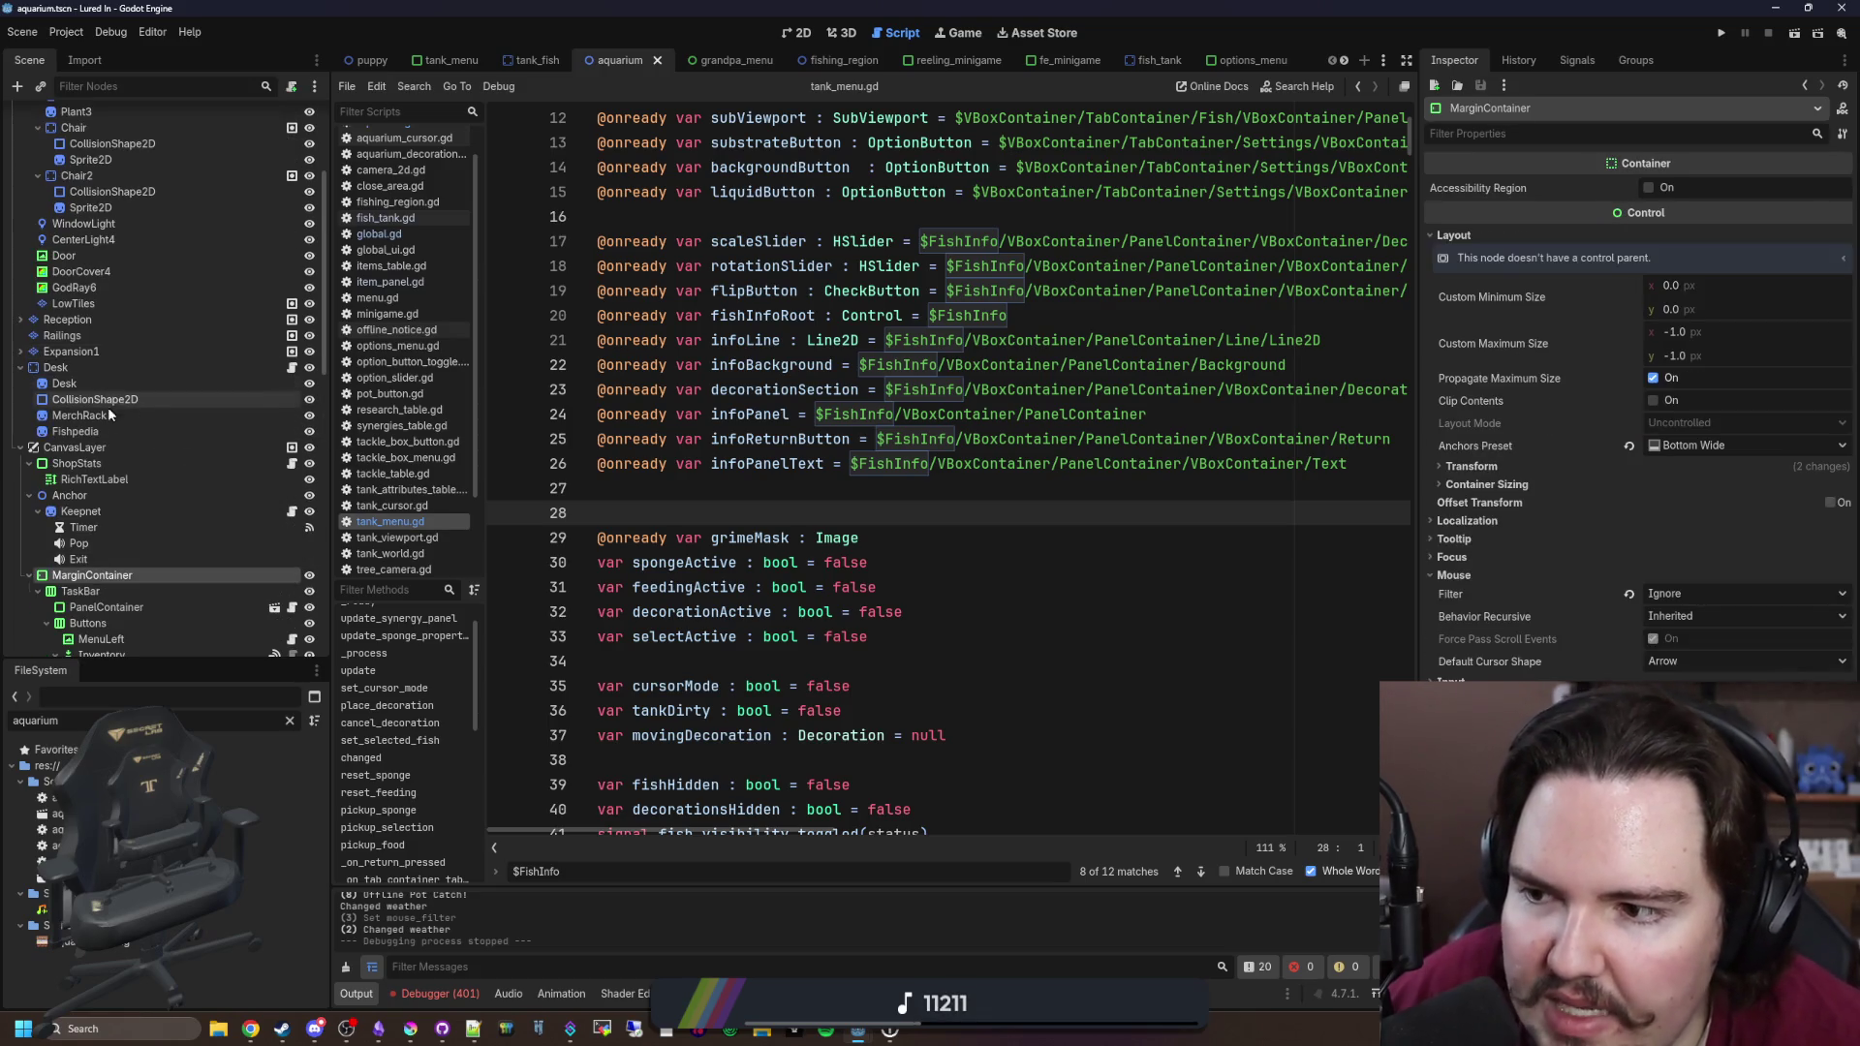
pyautogui.click(93, 447)
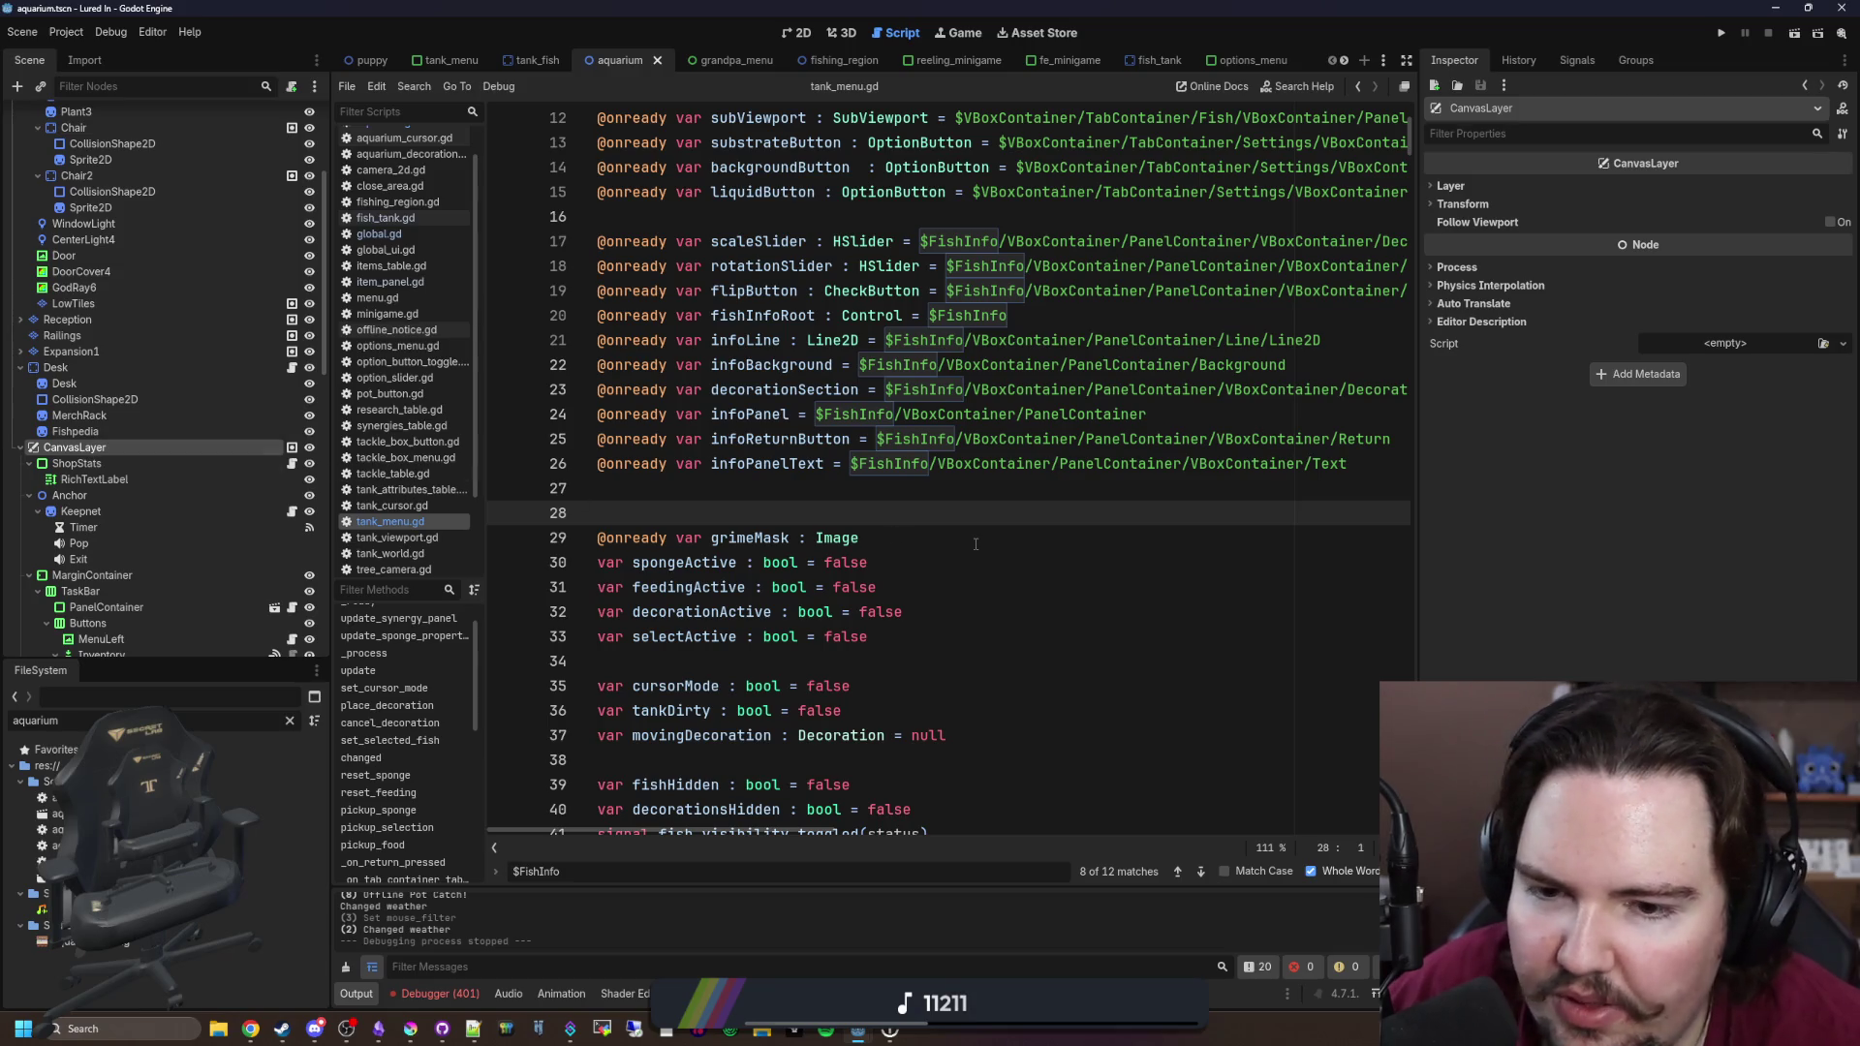
pyautogui.hotkey('ctrl', 's')
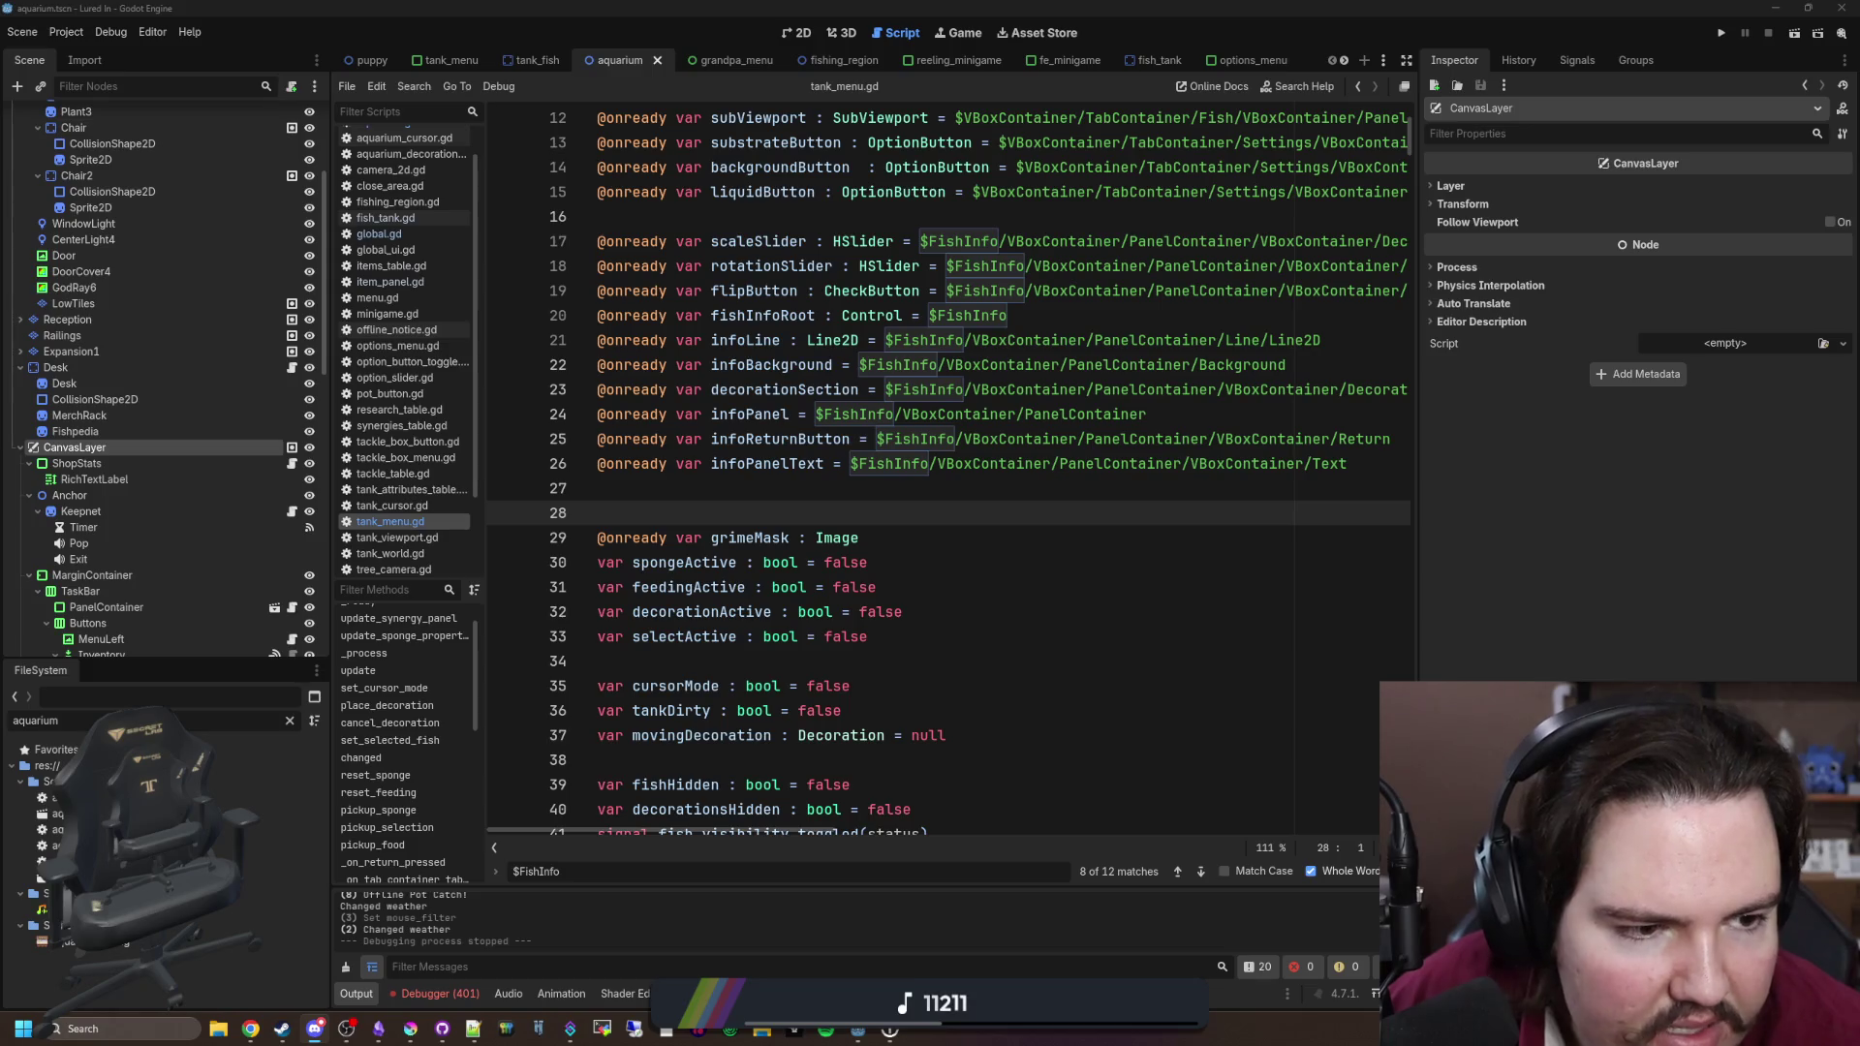
pyautogui.hotkey('alt', 'Tab')
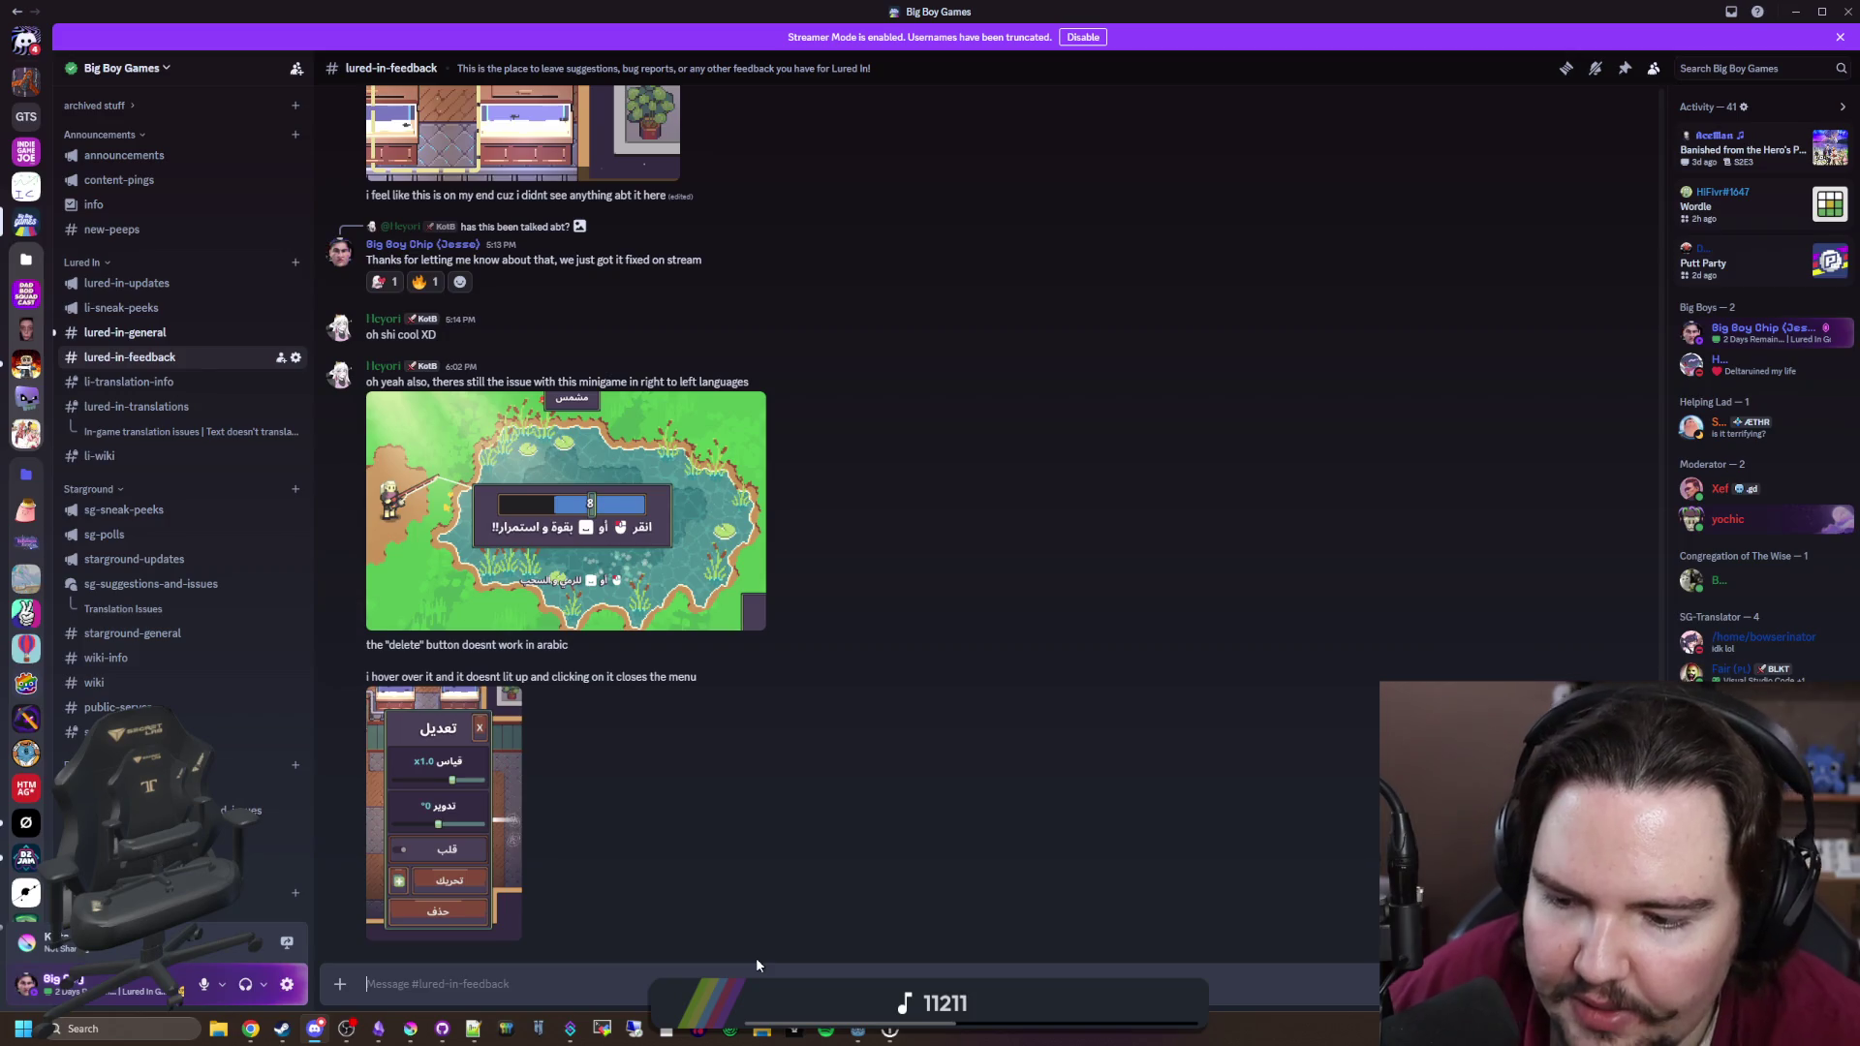
# Step: Post 'Thanks for spotting those, i'll get it all fixed' in #lured-in-feedback
pyautogui.write("Thanks for spotting those, i'll get it ")
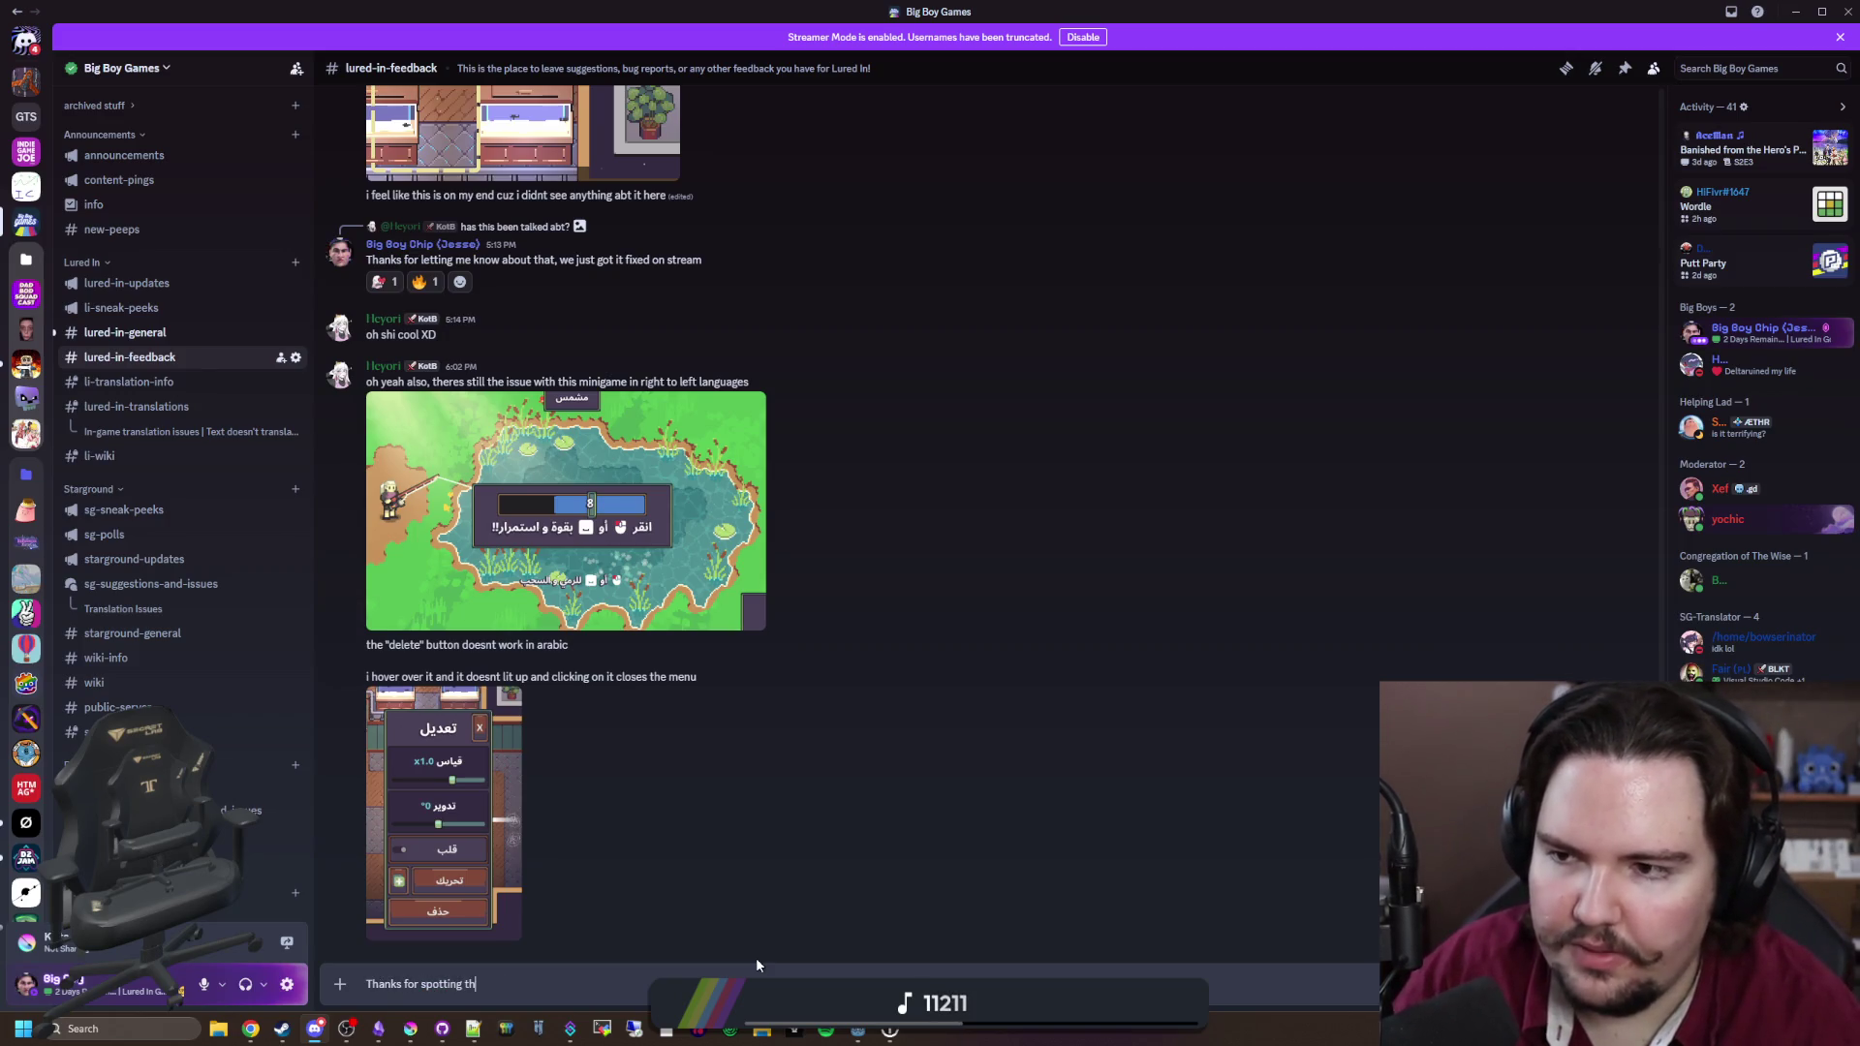
pyautogui.write('all fixed')
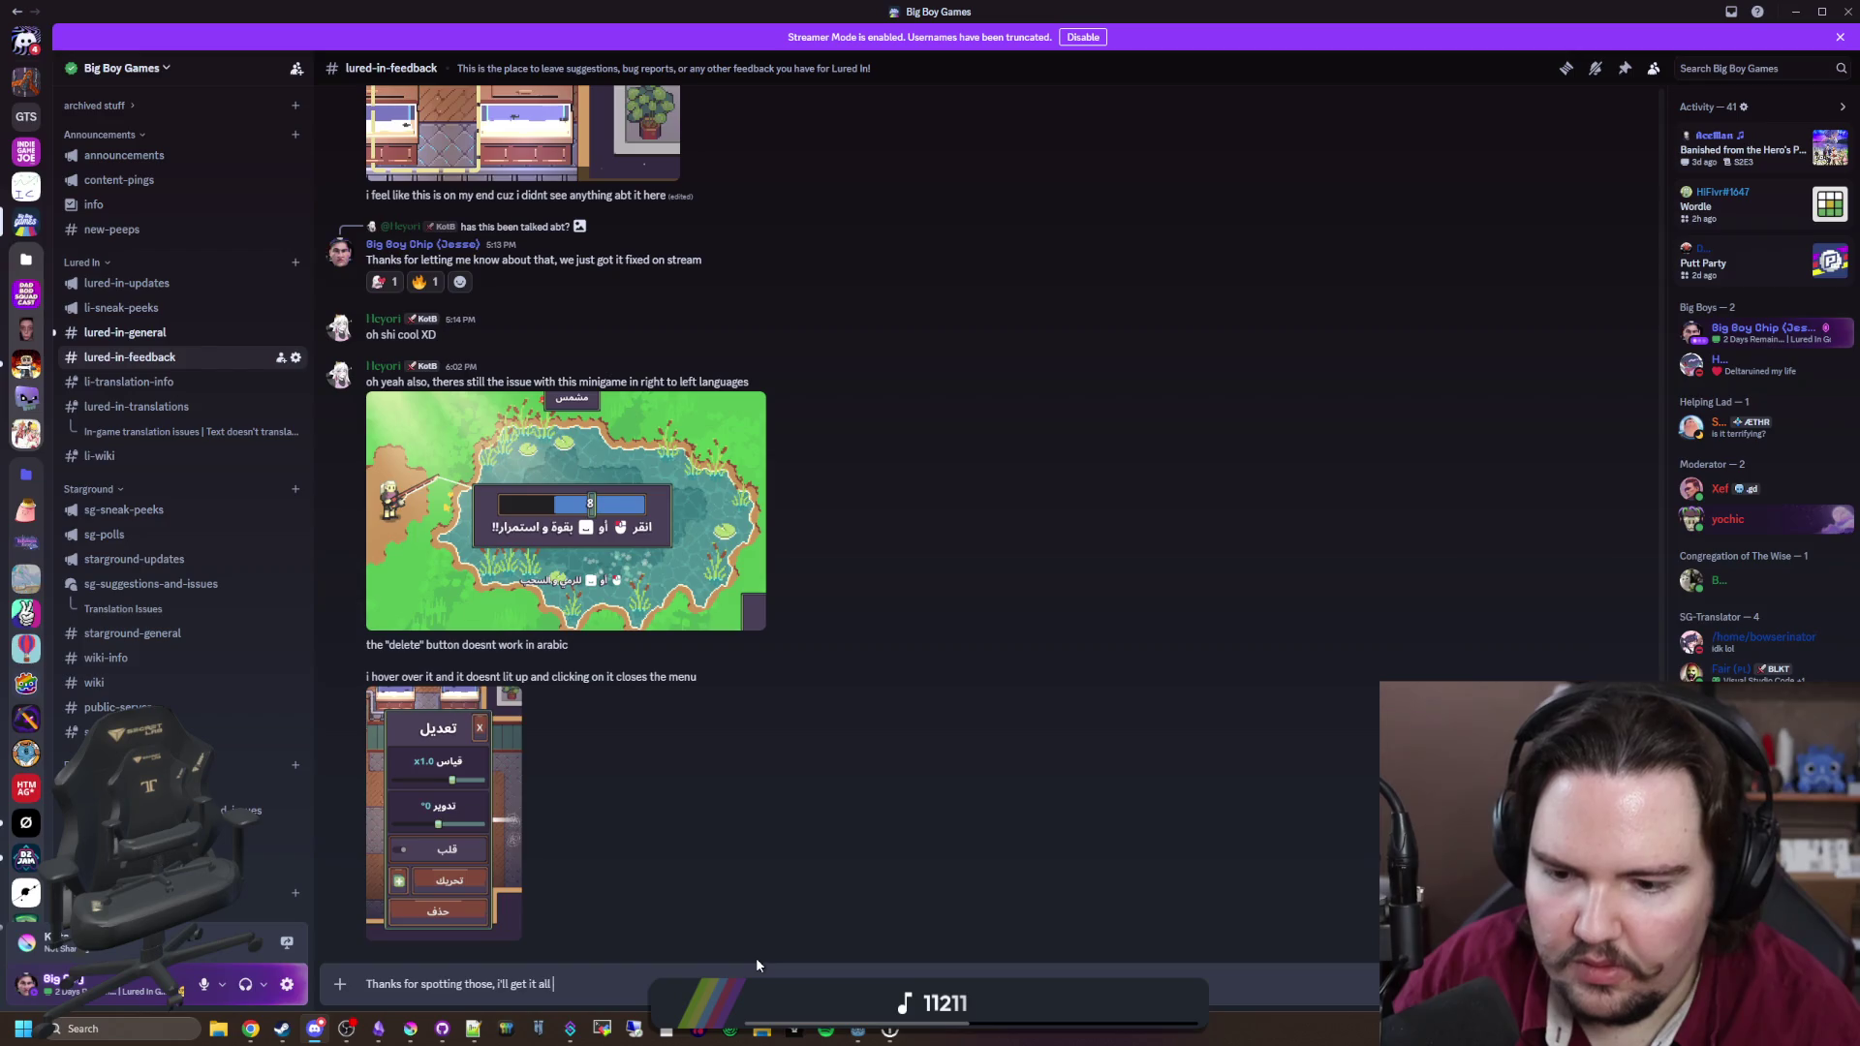
pyautogui.press('Return')
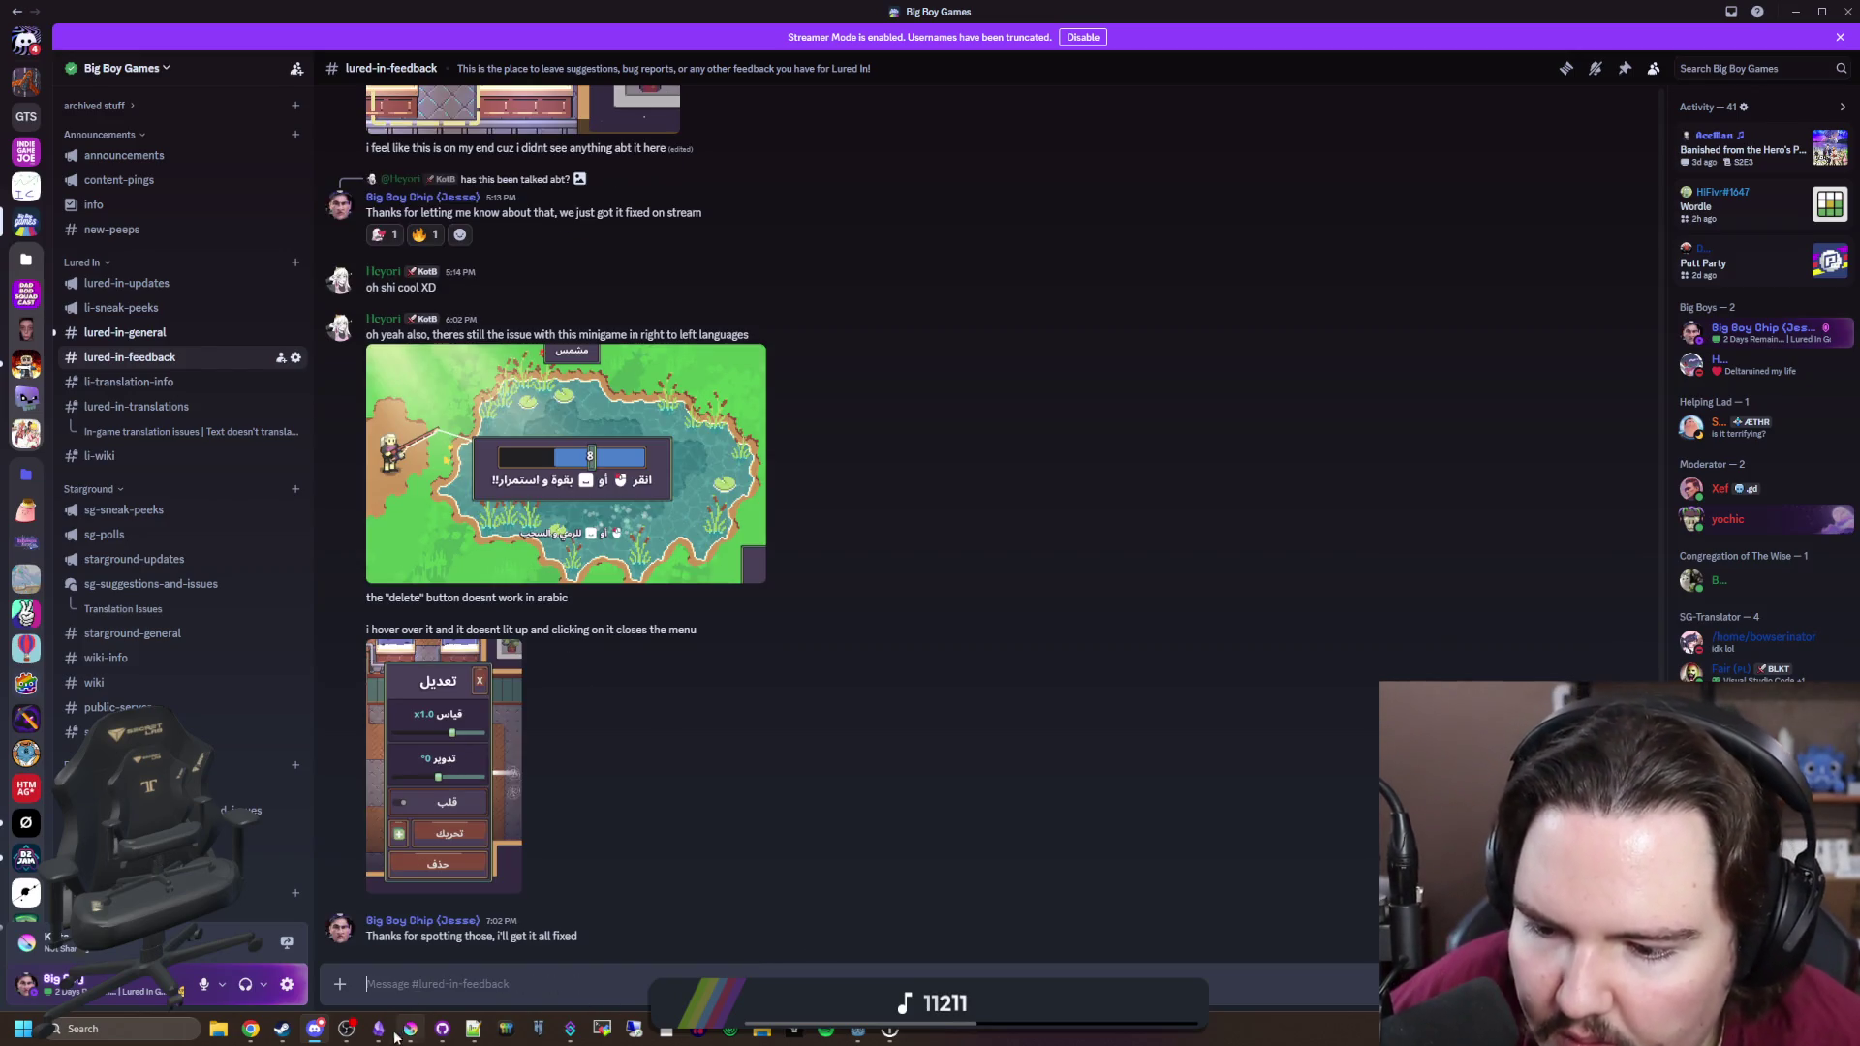
pyautogui.click(378, 1030)
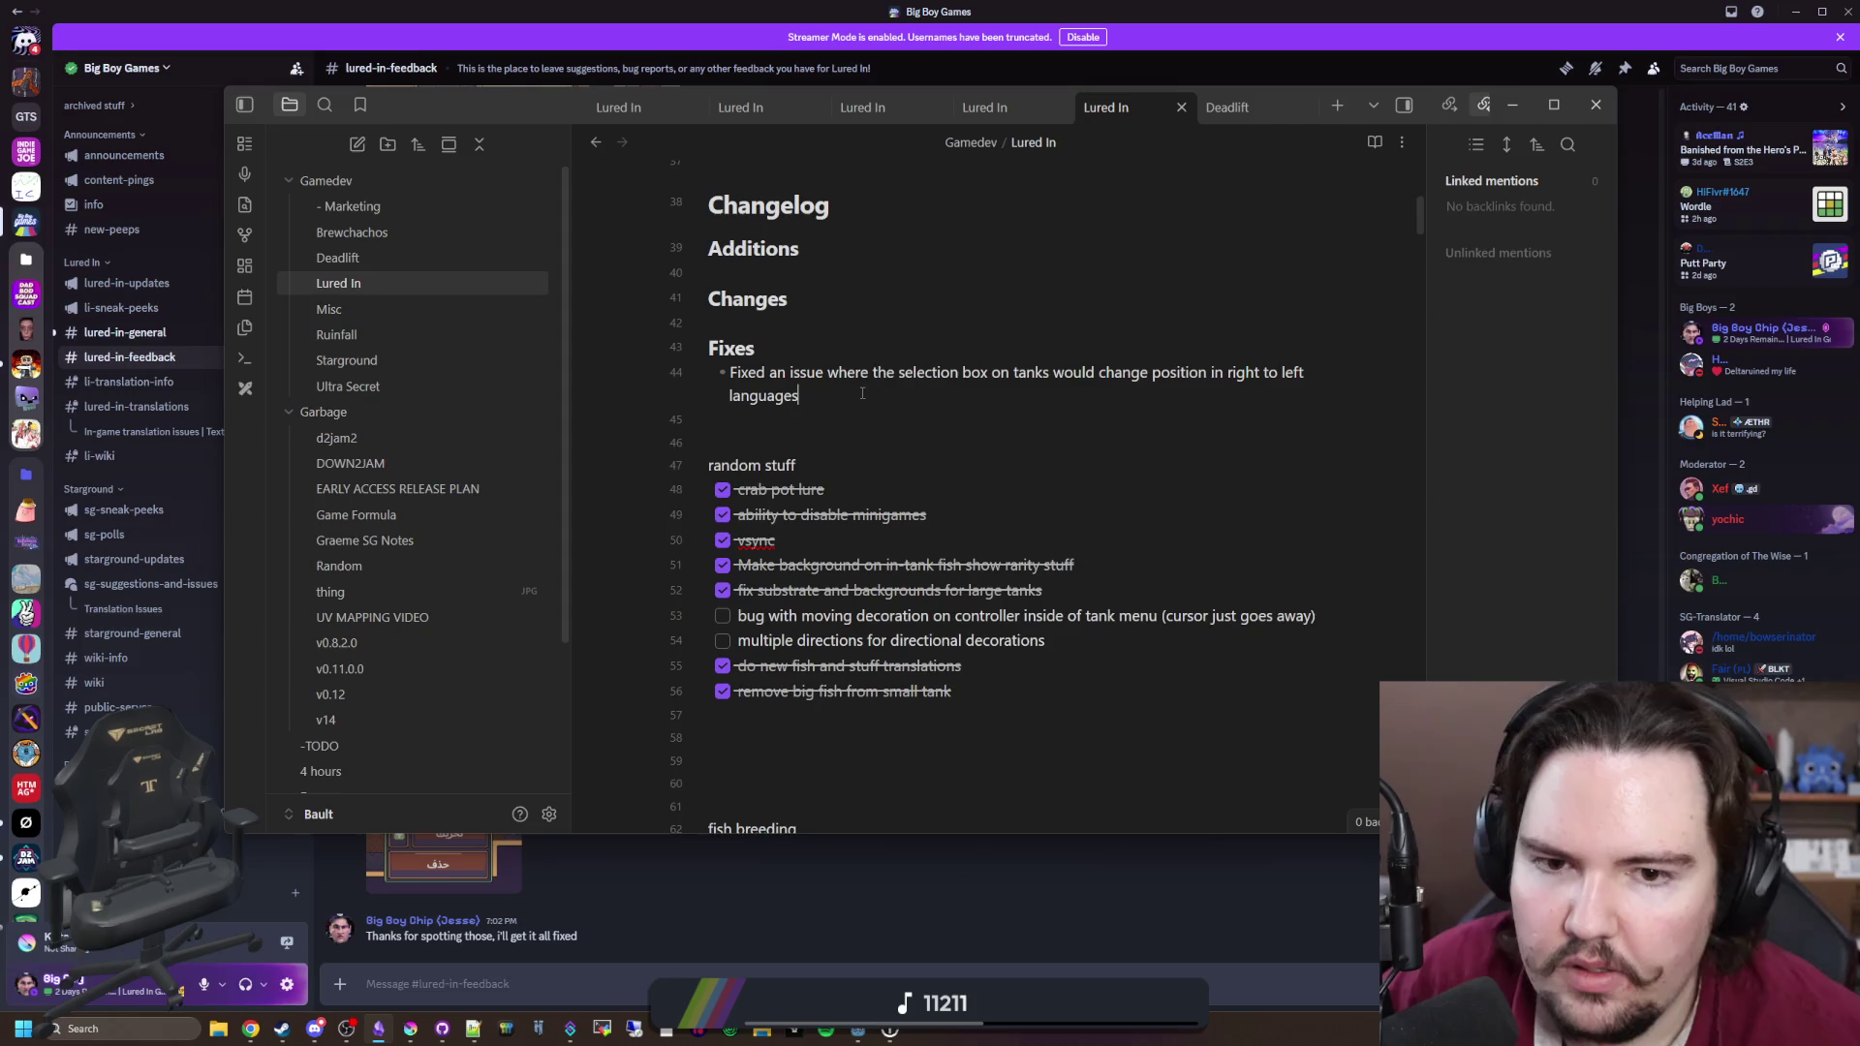
# Step: Add Fixes bullets for the overly tall tank info panel and the unclickable Arabic delete button
pyautogui.press('Return')
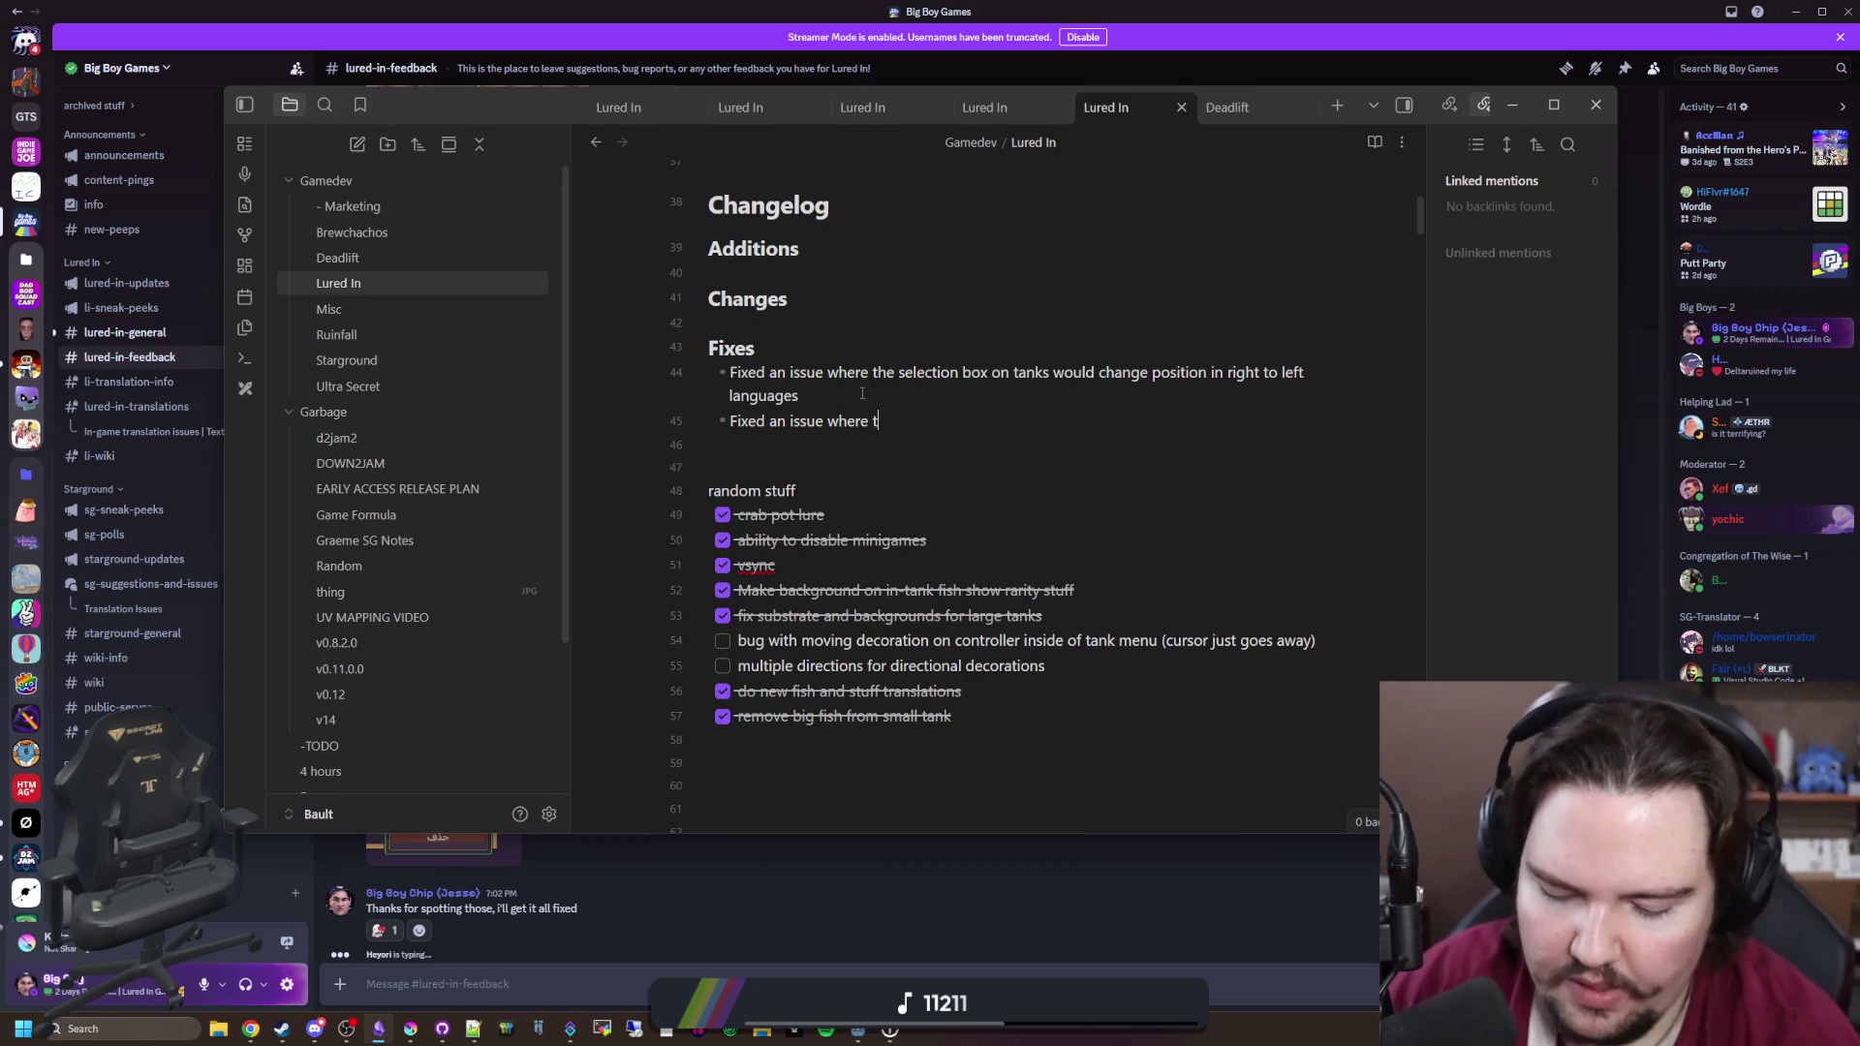
pyautogui.write('Fixed an issue where the info panel inside of a')
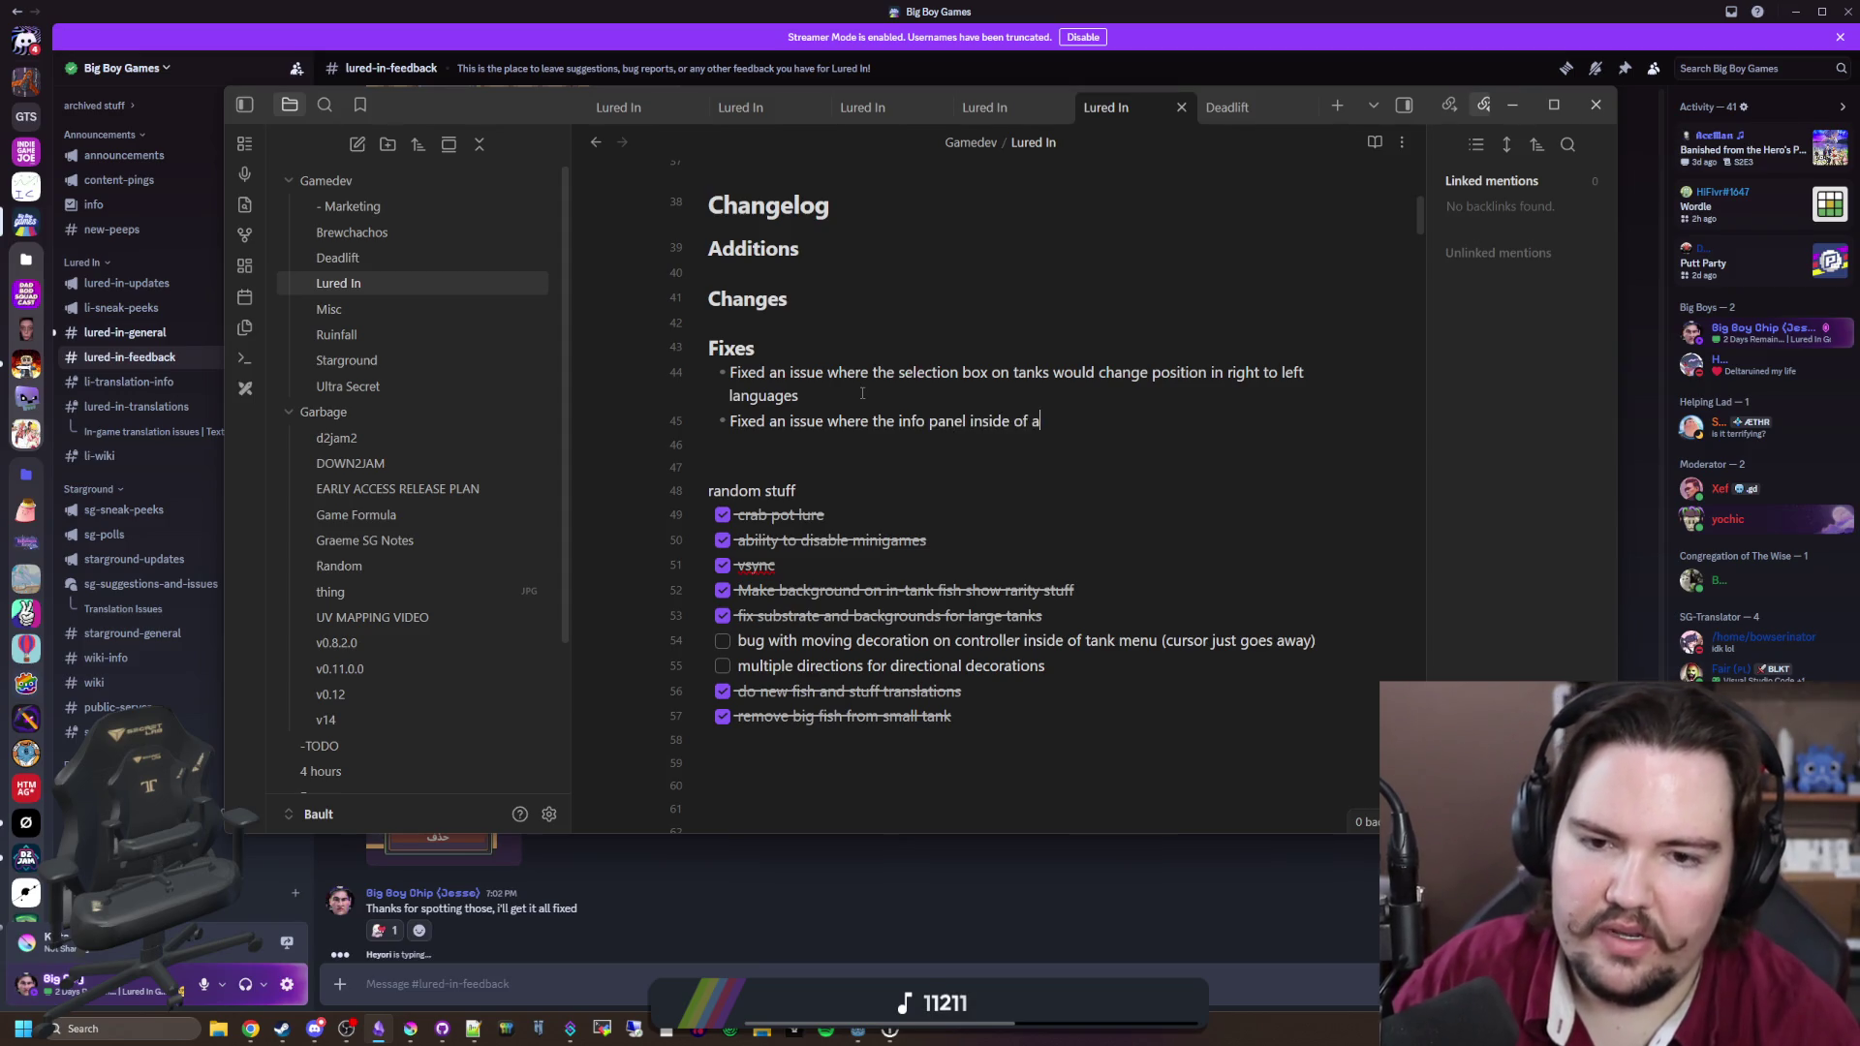
pyautogui.write('tank would get super tall')
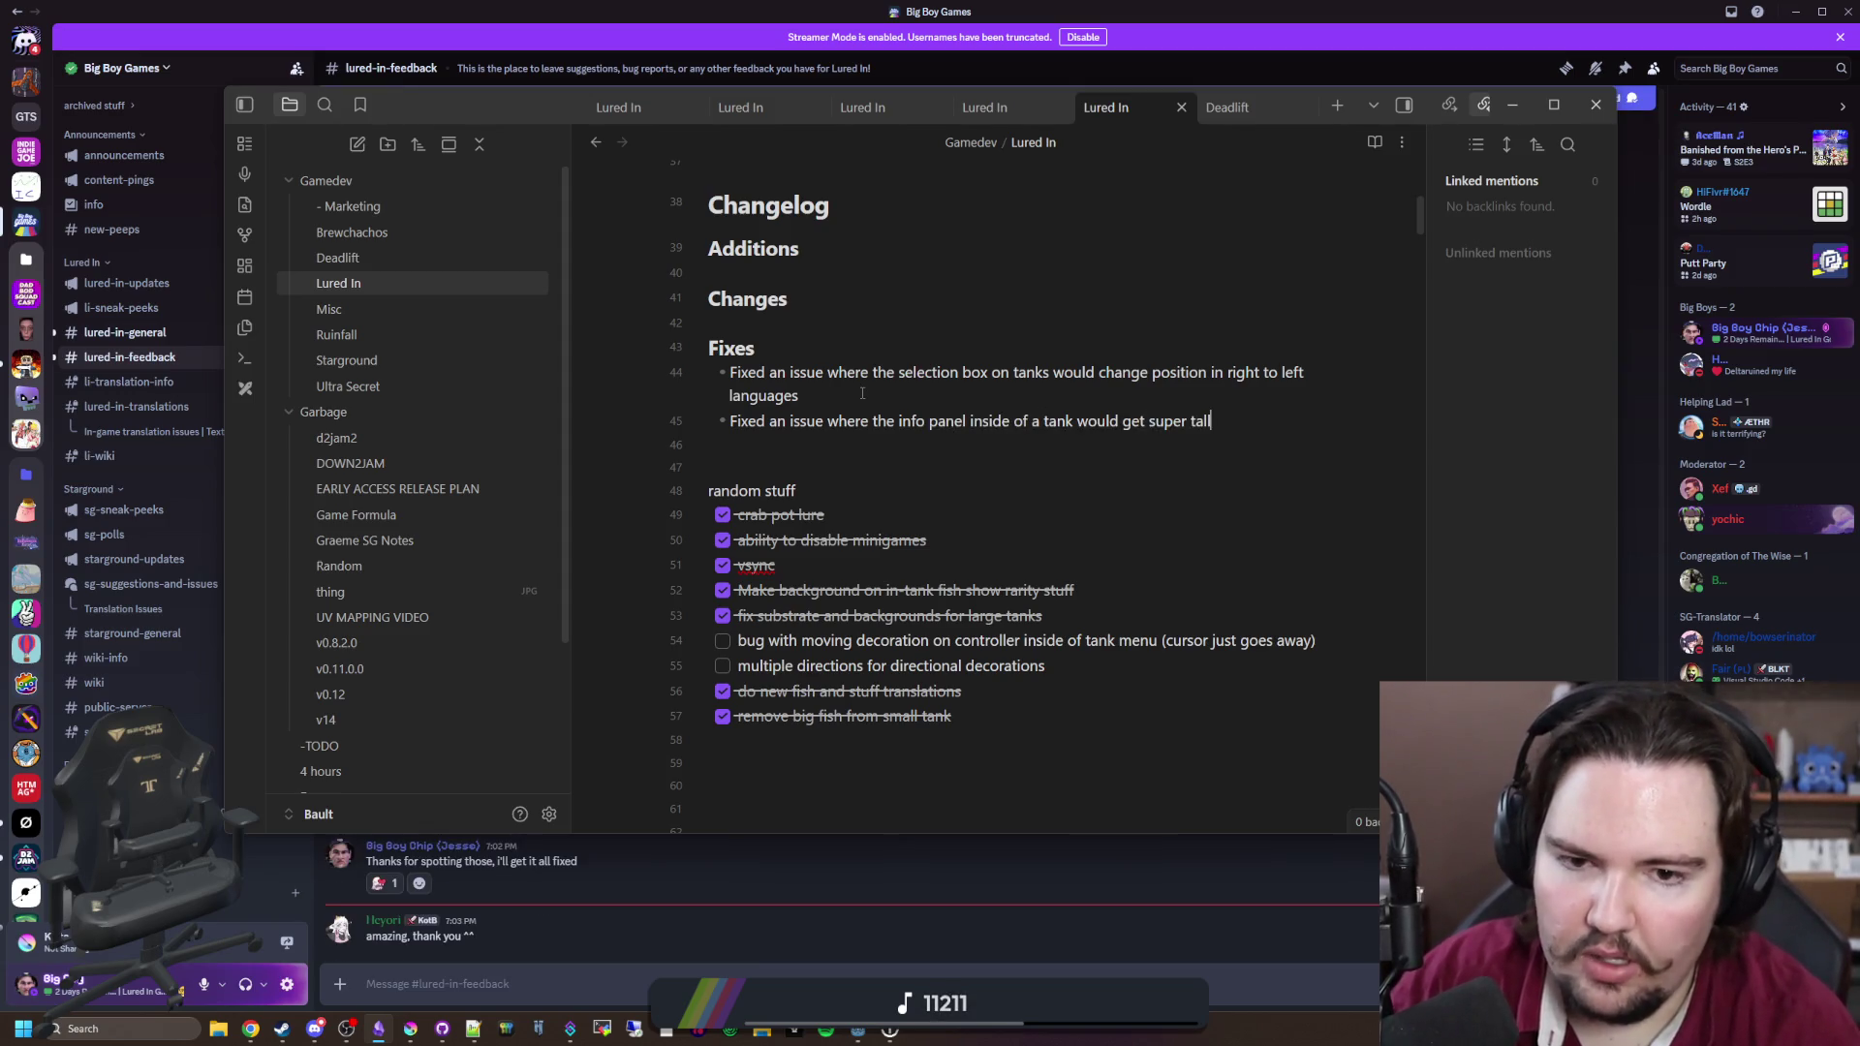
pyautogui.press('Return')
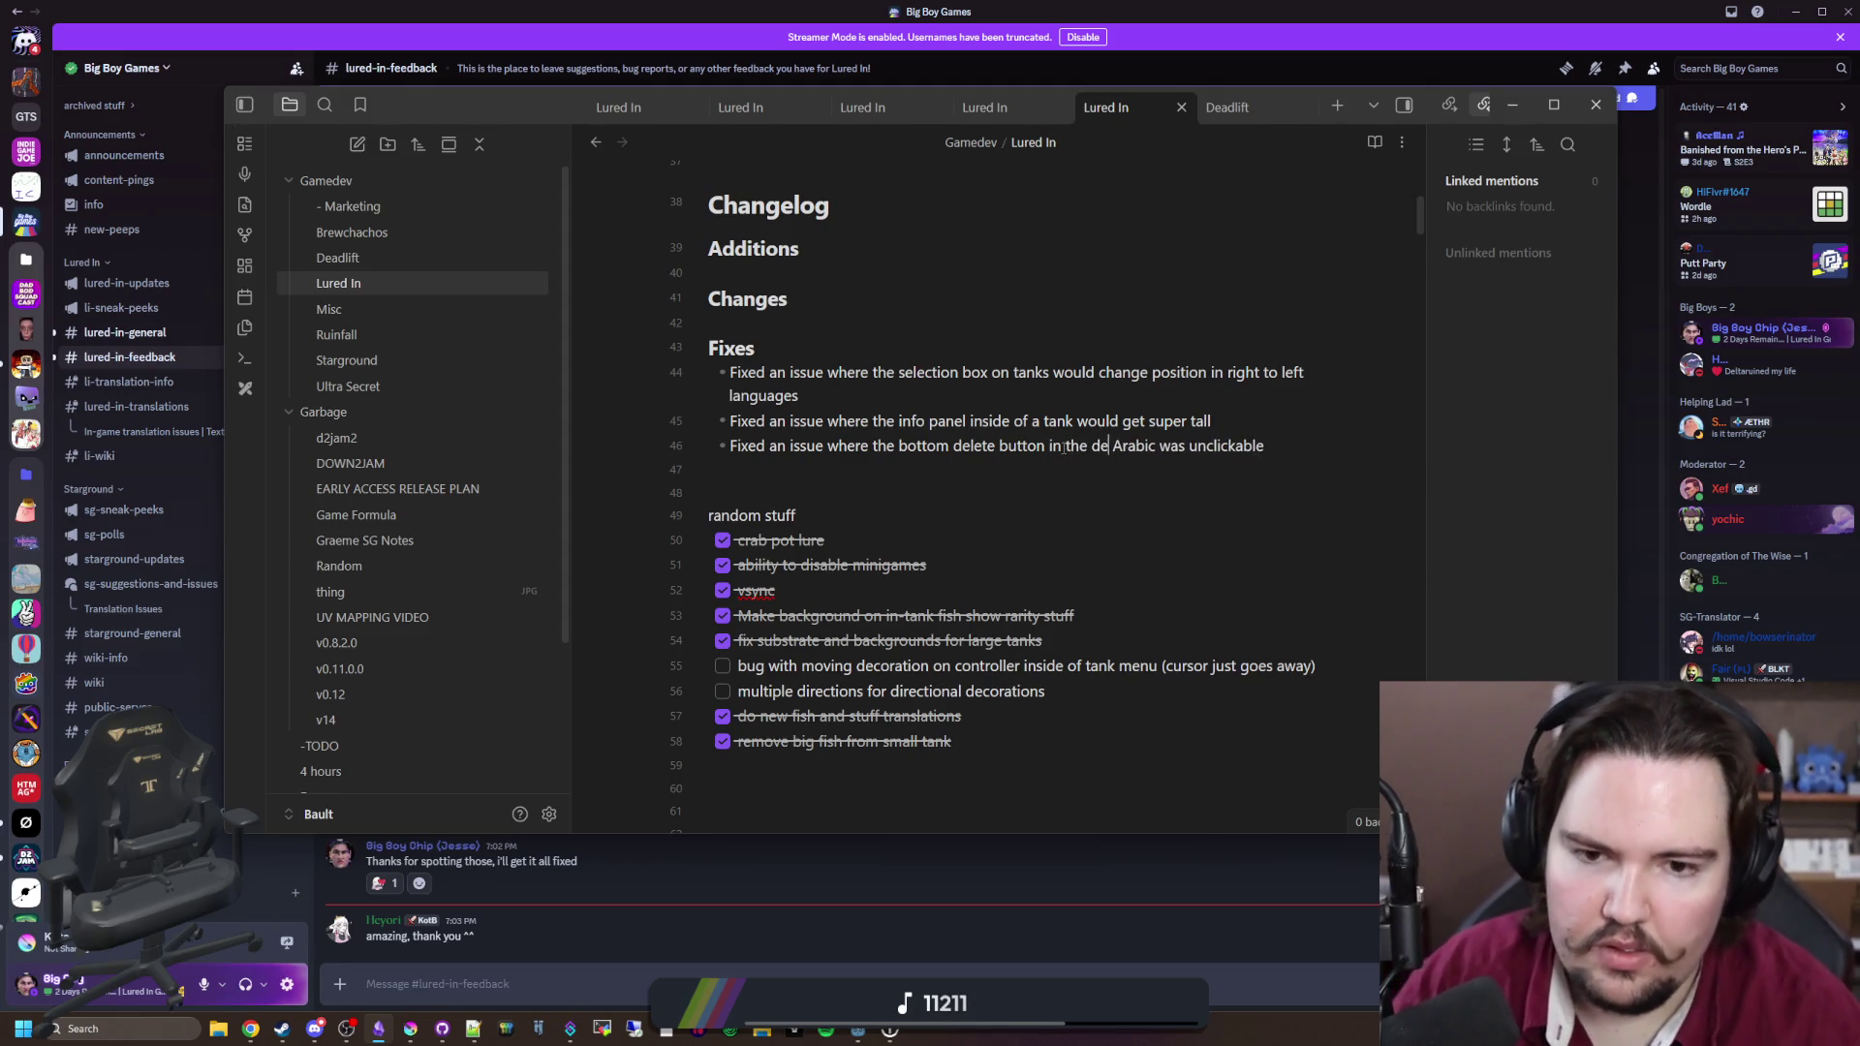
pyautogui.write('coration menu in')
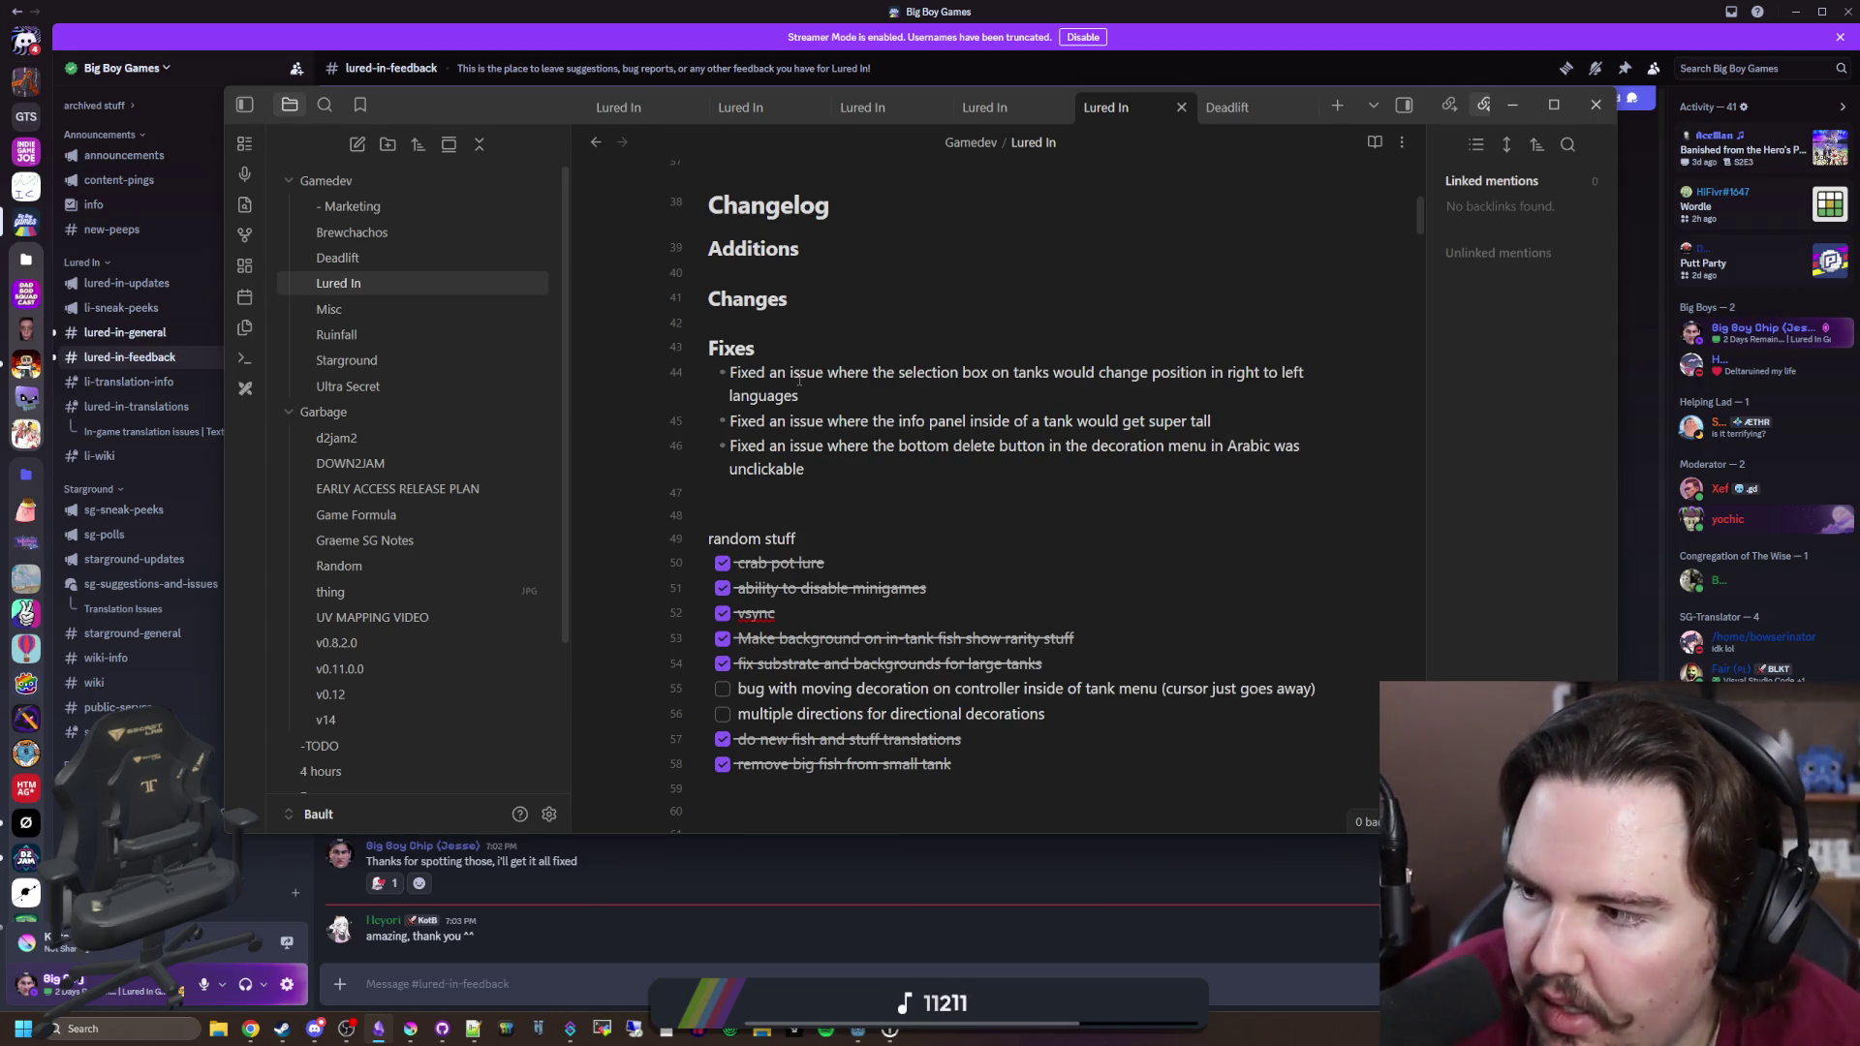
pyautogui.moveTo(805, 469); pyautogui.dragTo(839, 451)
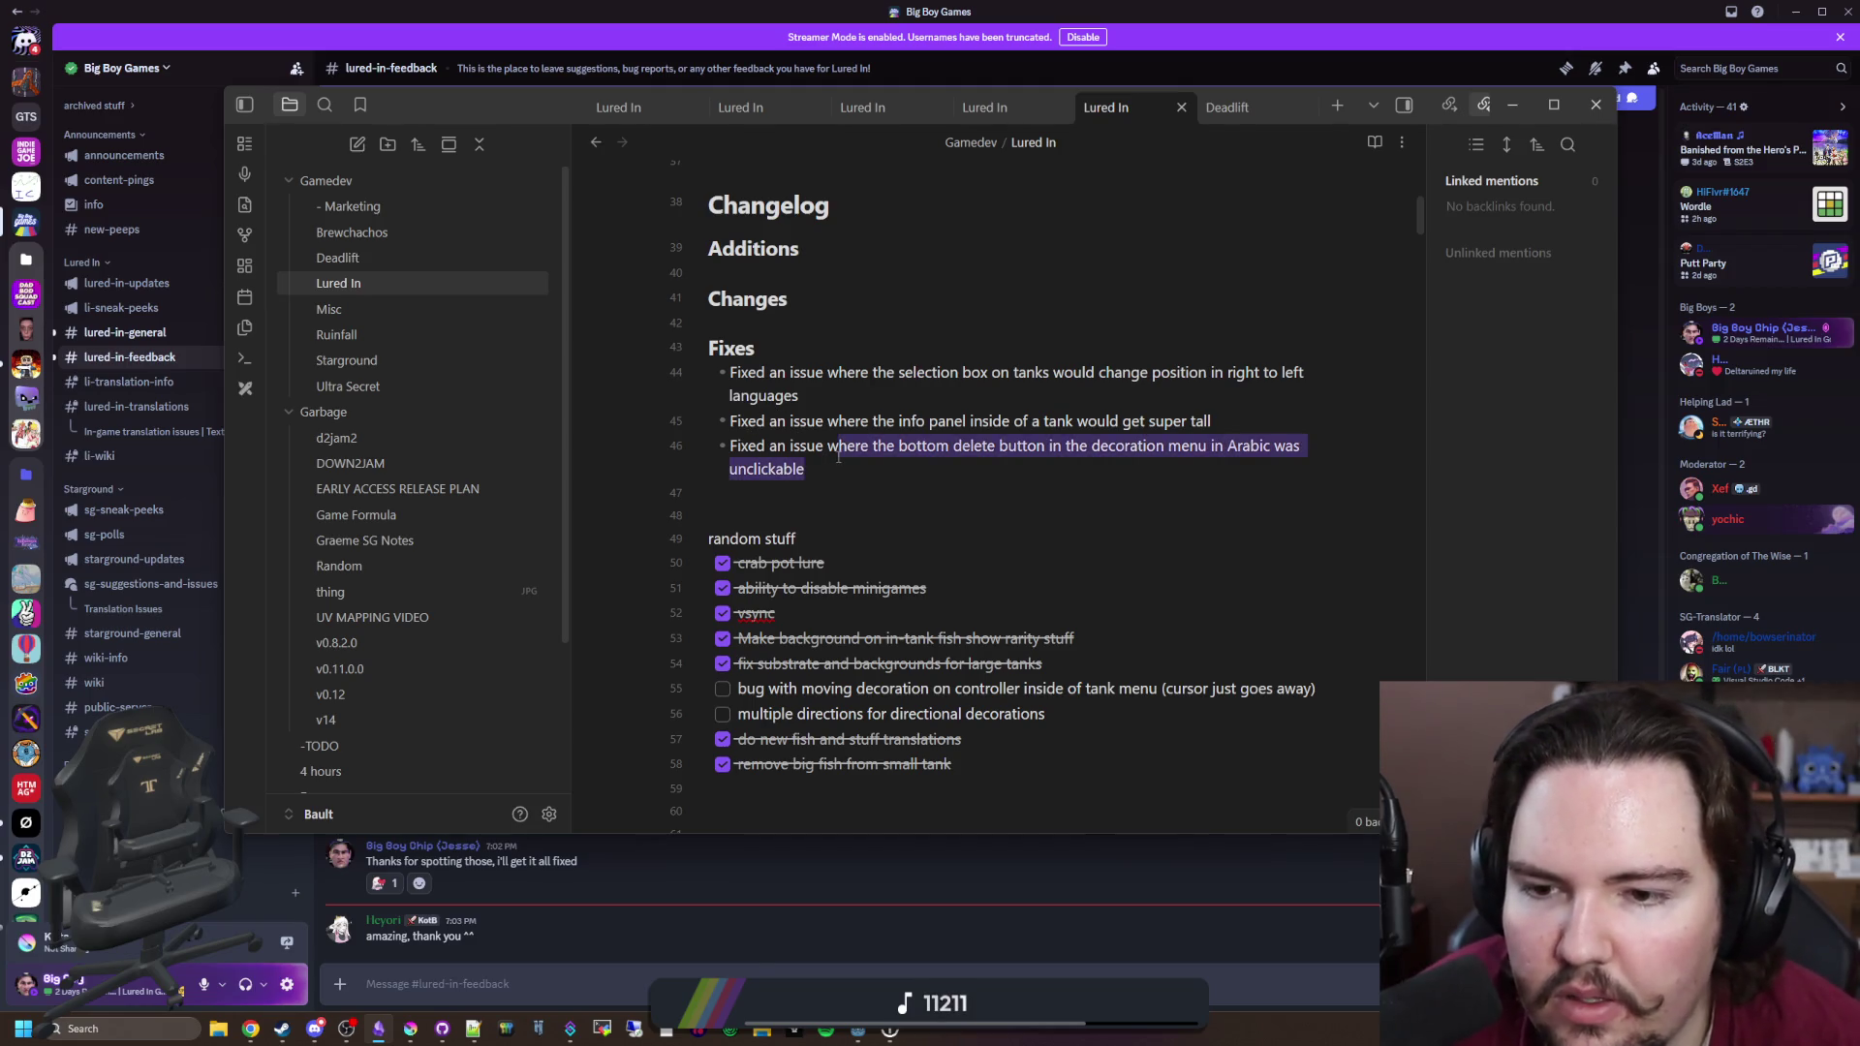
pyautogui.press('Right')
# Step: Return to Godot Engine, save the scene, and clear the FileSystem filter
pyautogui.hotkey('alt', 'Tab')
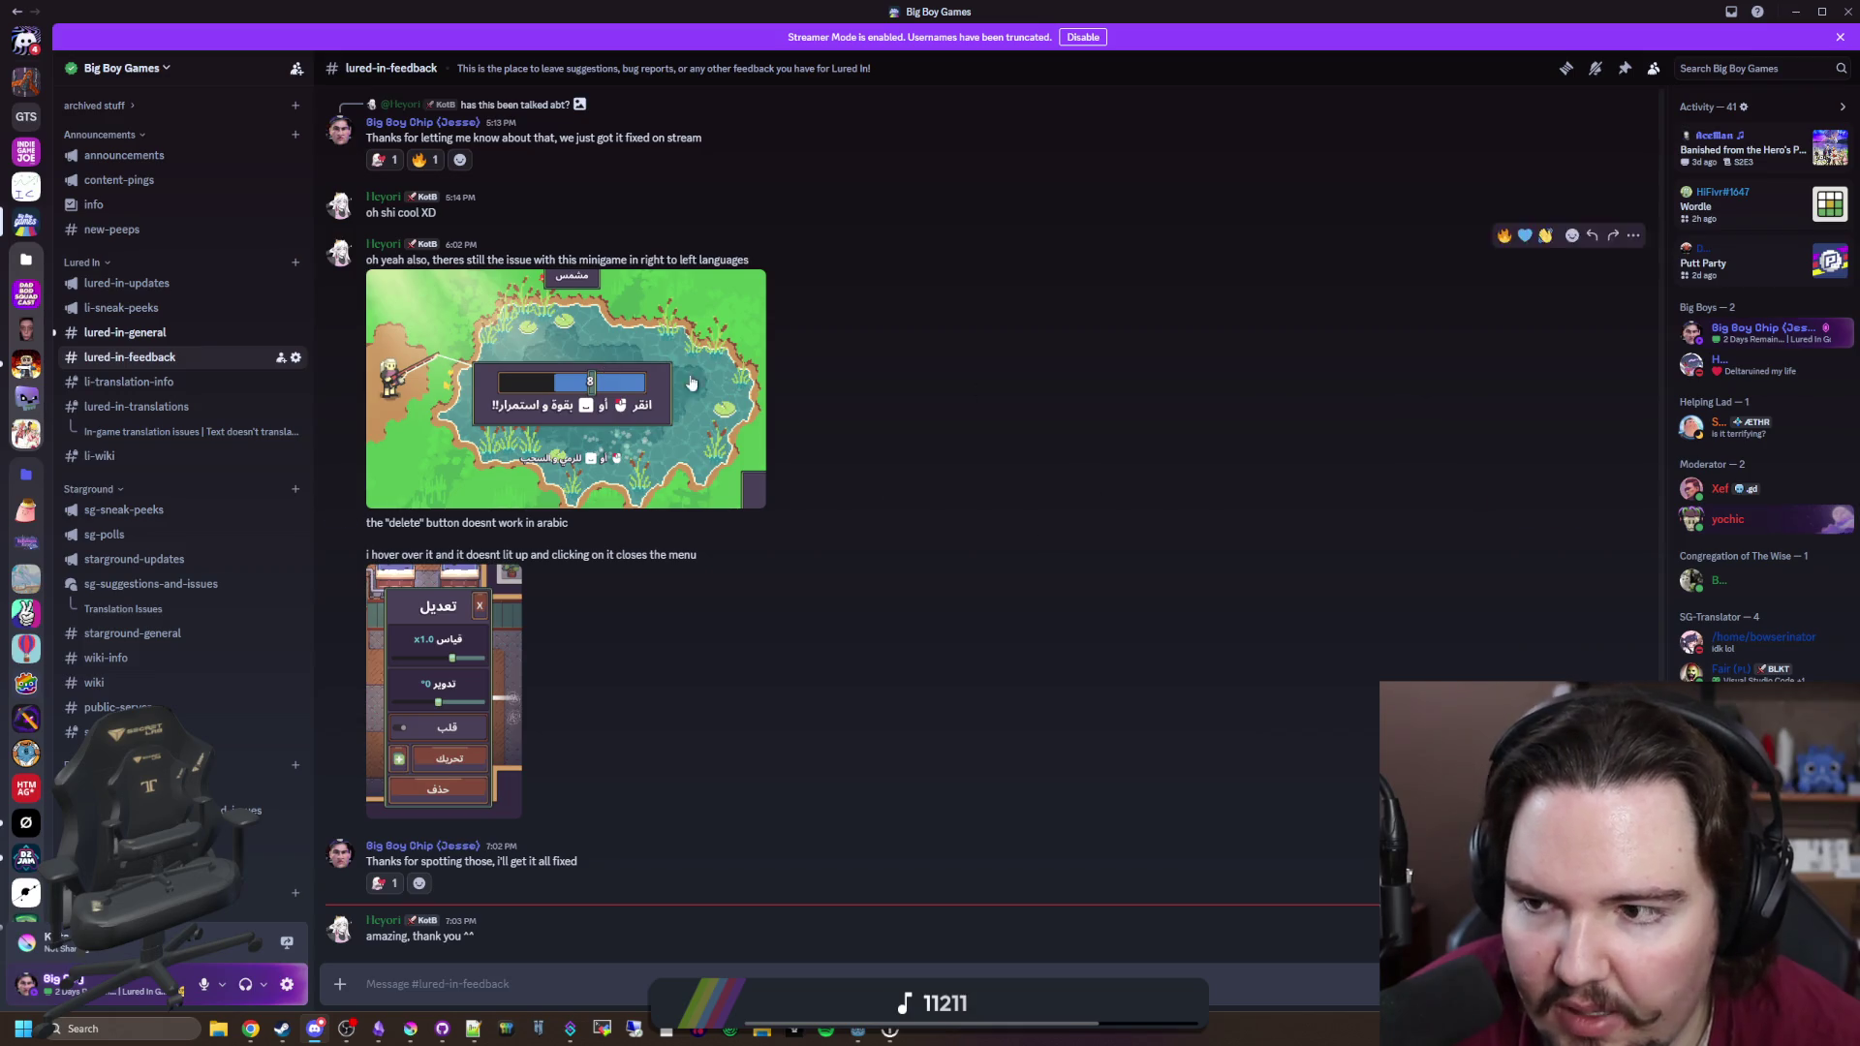
pyautogui.hotkey('alt', 'Tab')
pyautogui.hotkey('ctrl', 's')
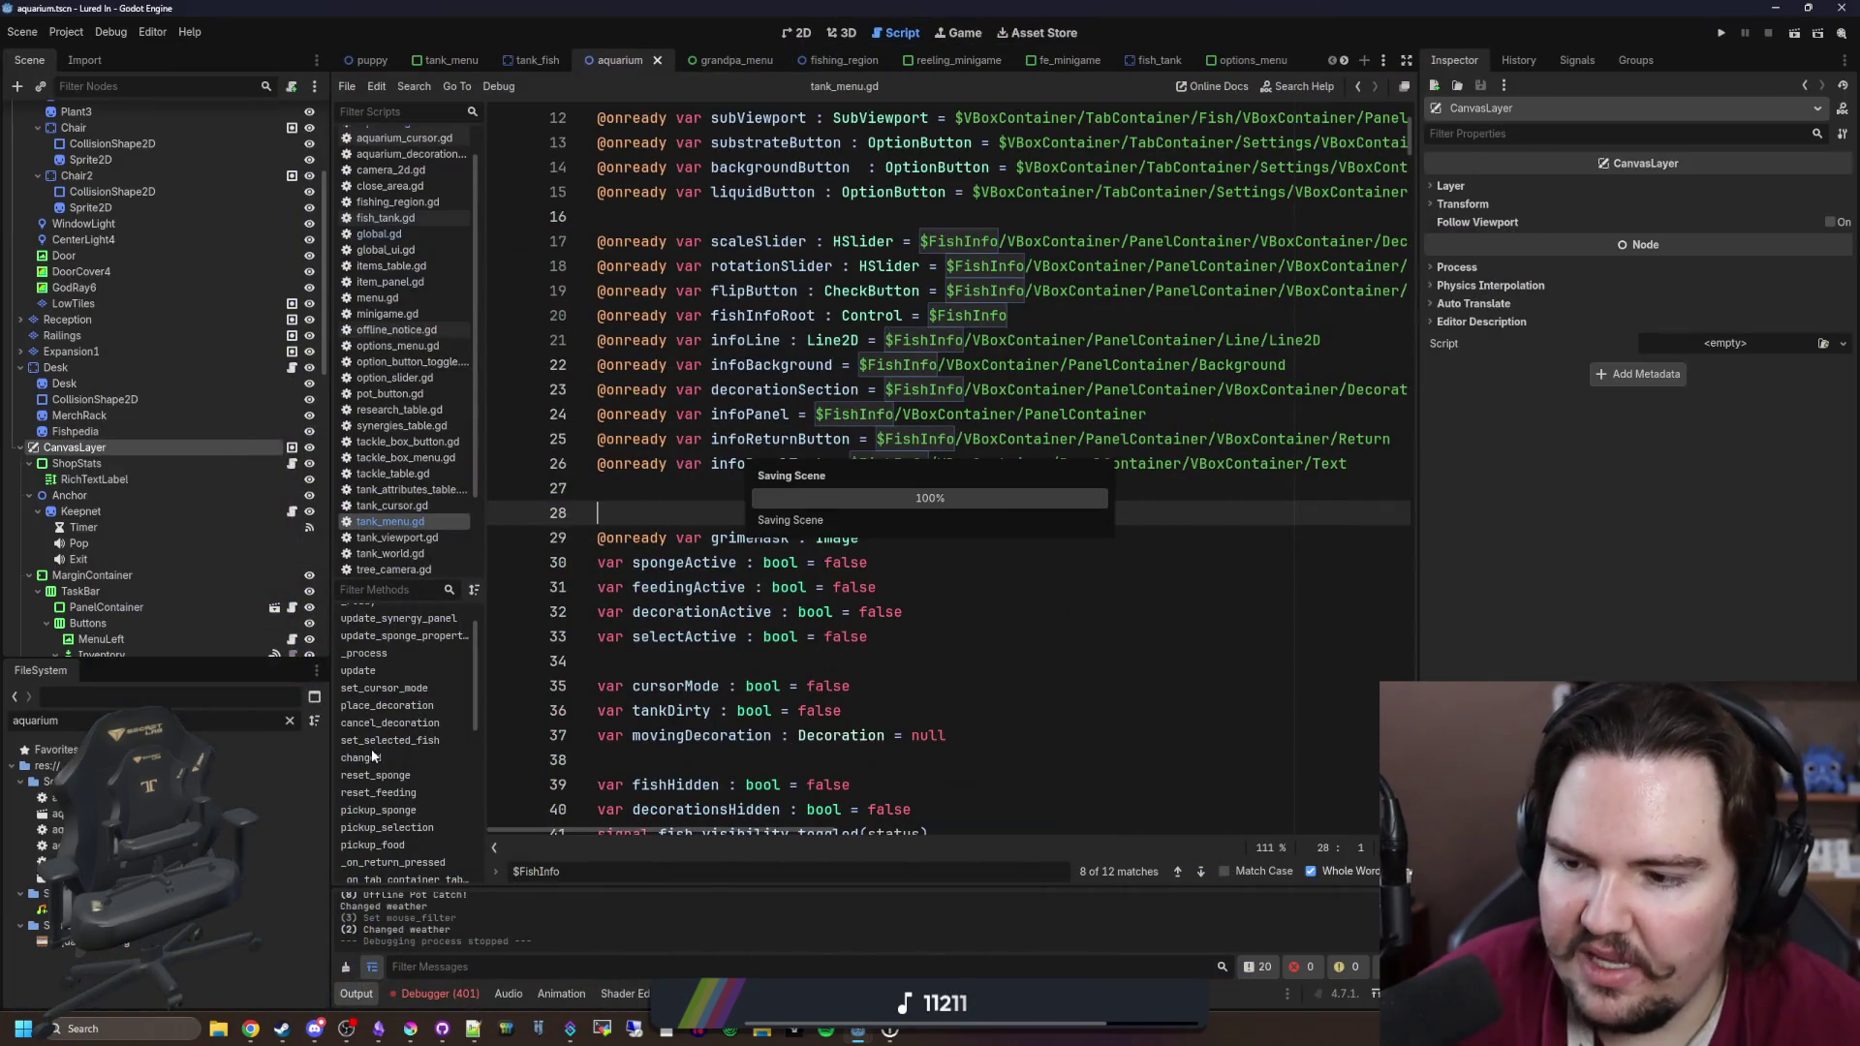
pyautogui.click(288, 723)
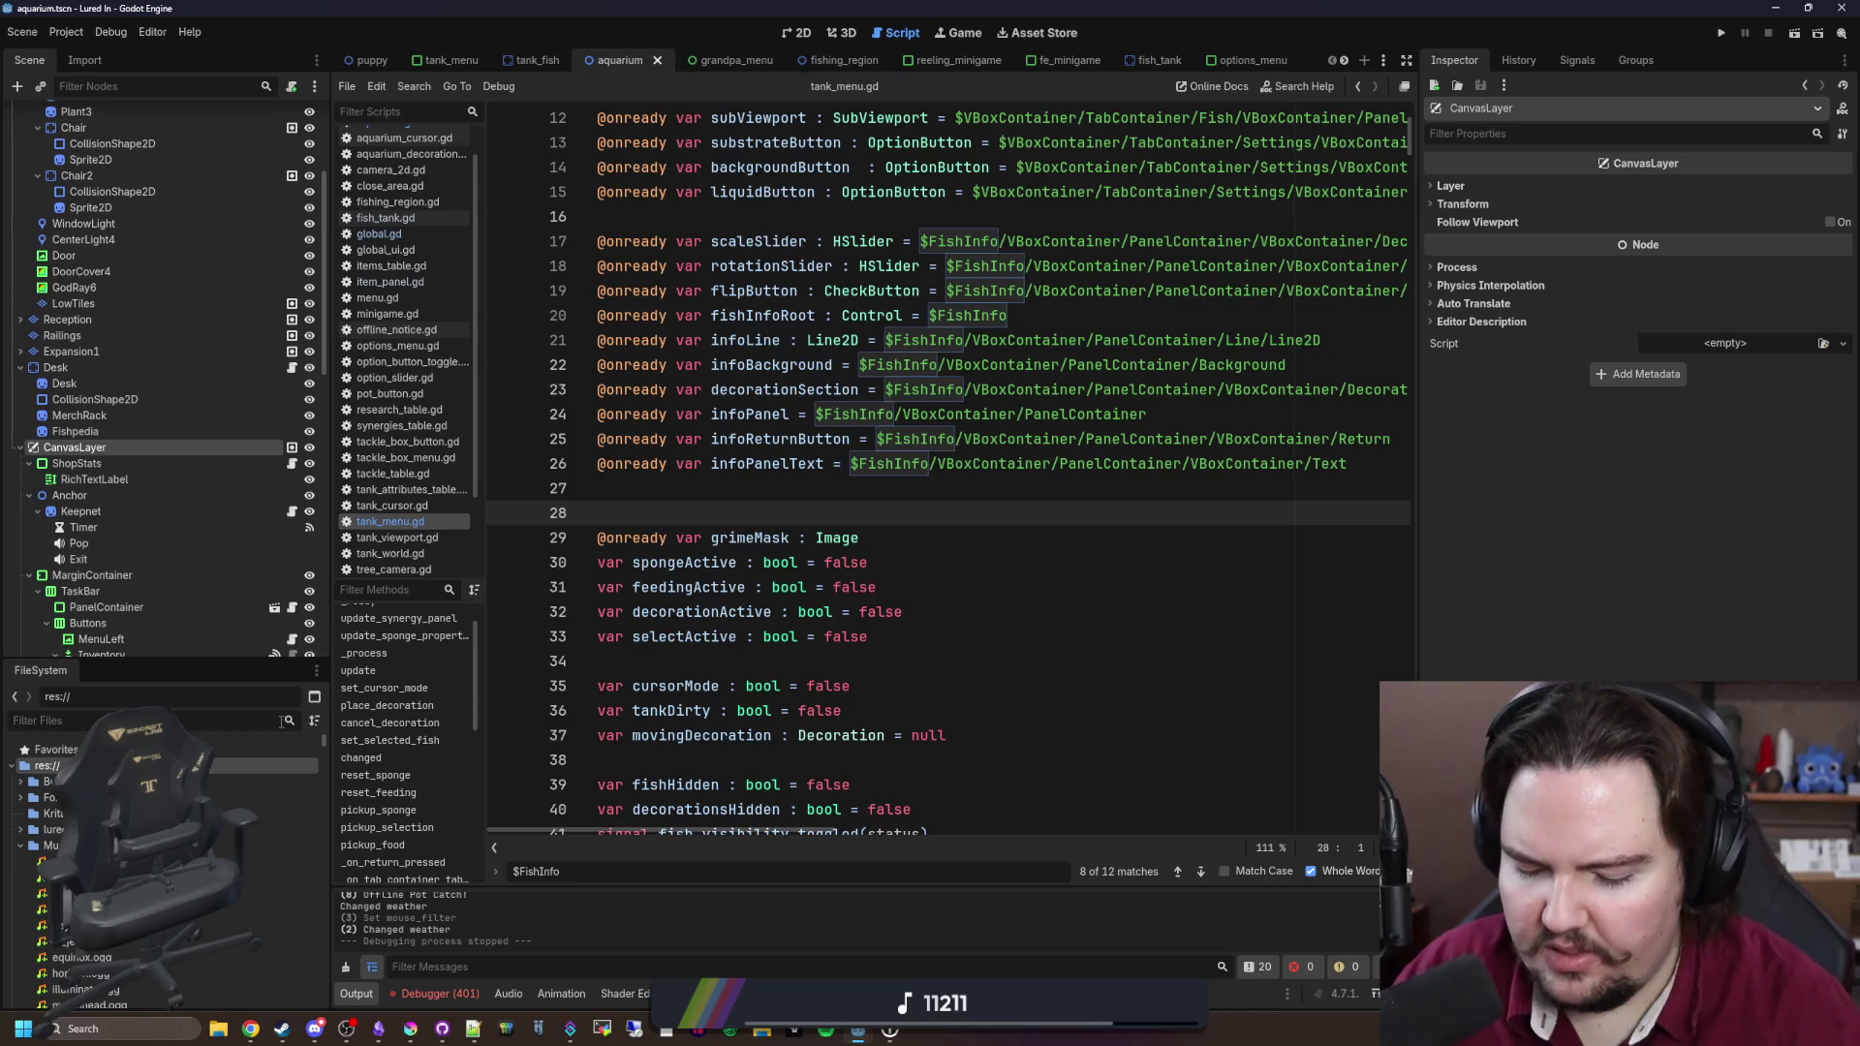
# Step: Filter the FileSystem for 'minigame' and open the WFminigame scene in the 2D view
pyautogui.write('wb')
pyautogui.press('BackSpace')
pyautogui.press('BackSpace')
pyautogui.write('minigame')
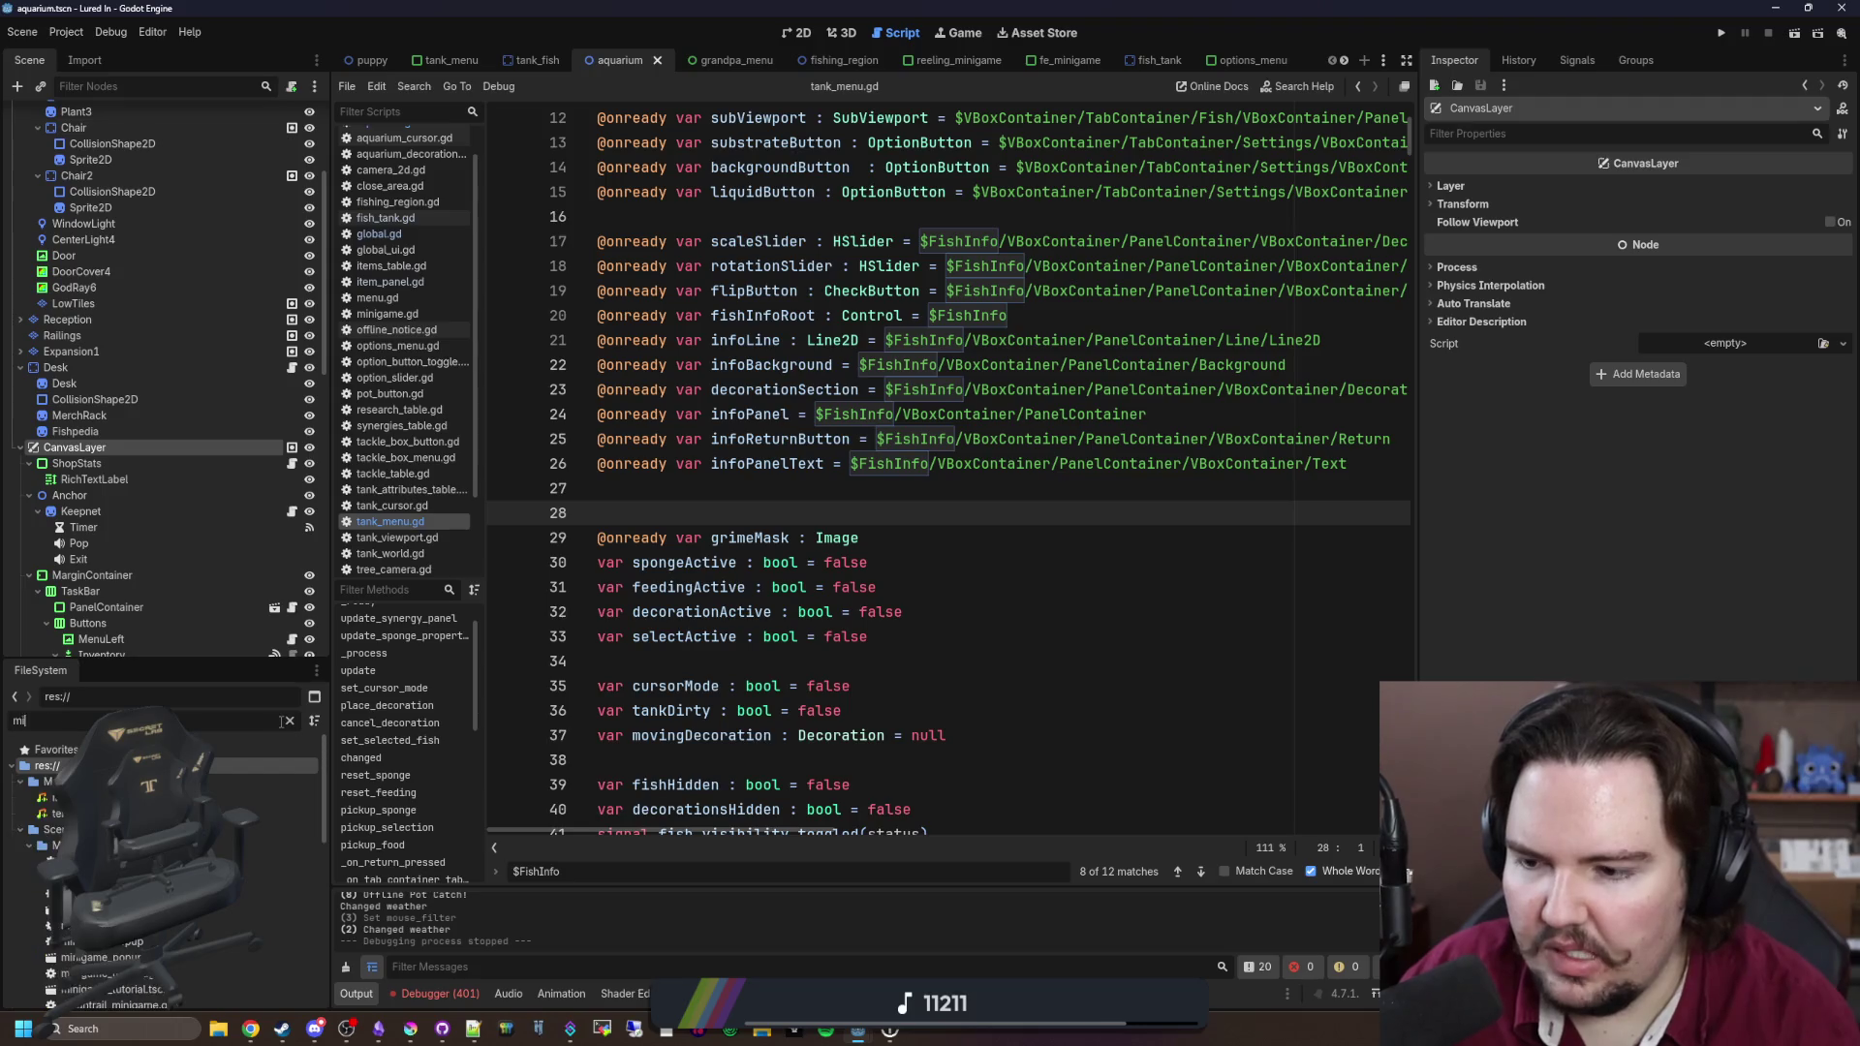
pyautogui.scroll(-5, 164, 872)
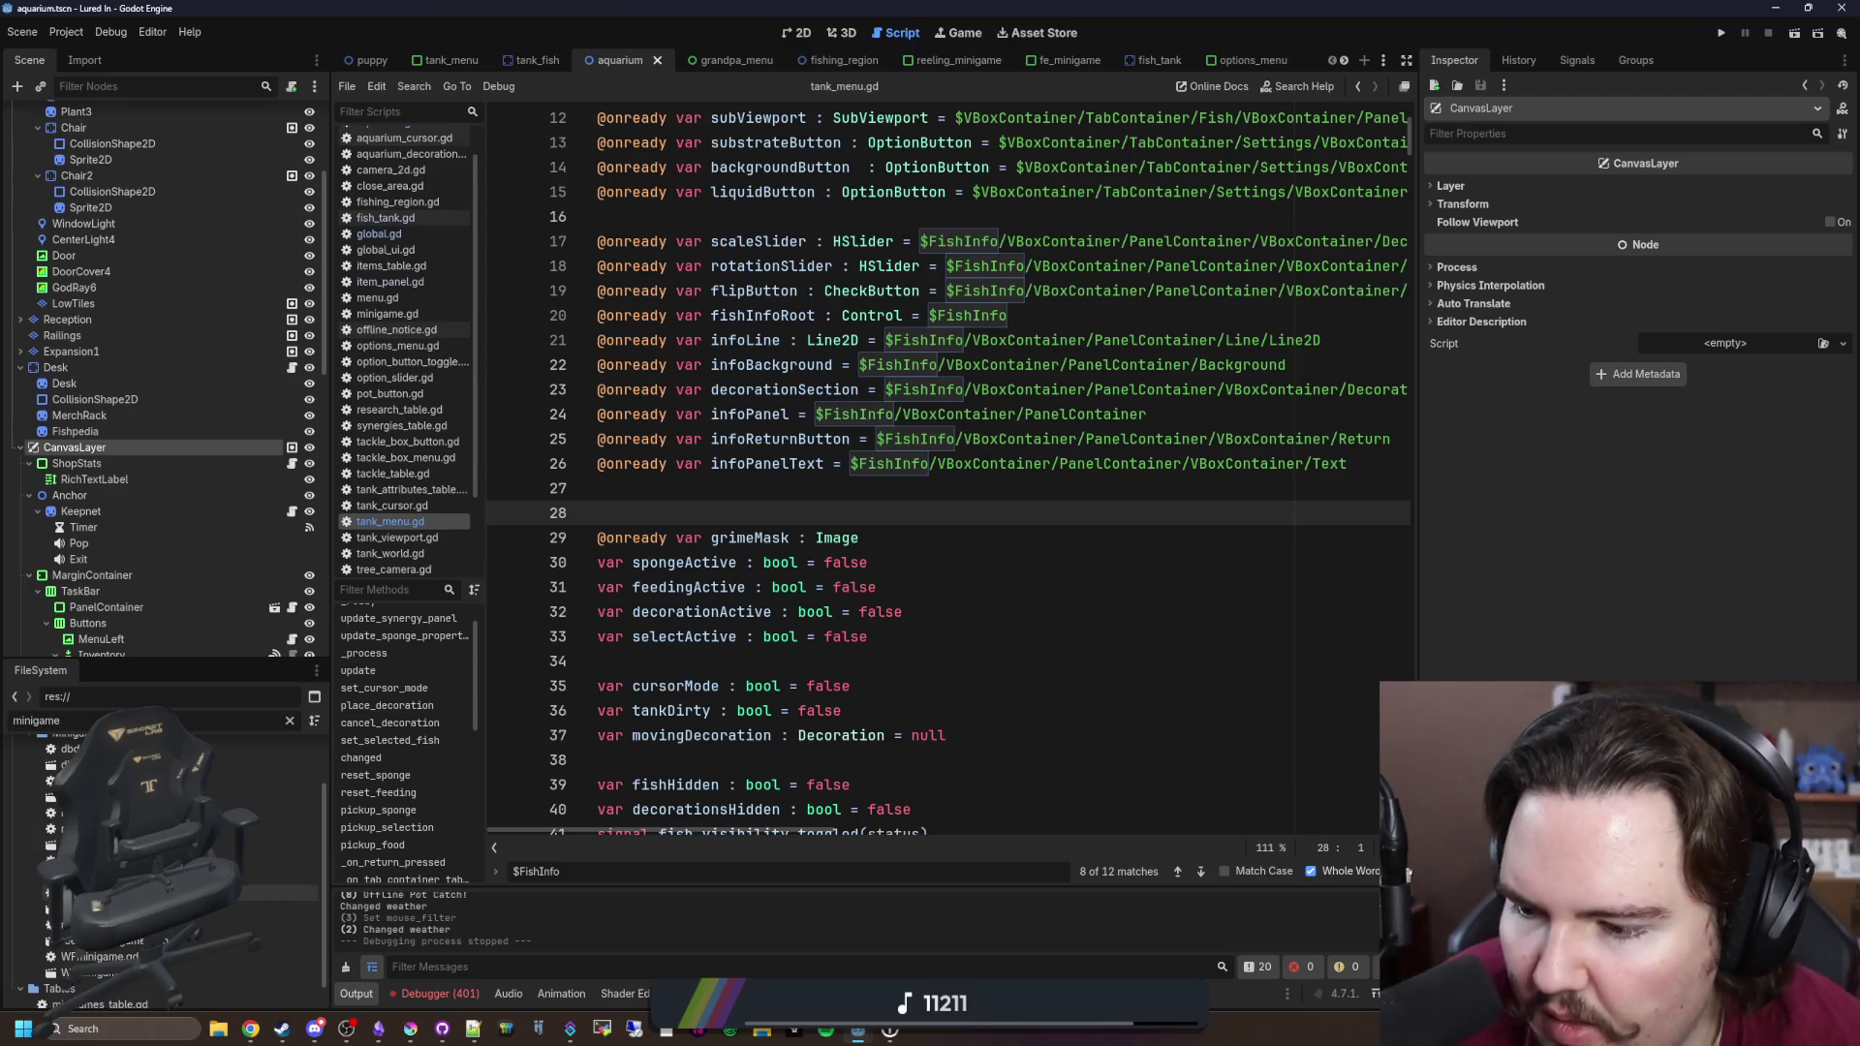
pyautogui.doubleClick(97, 972)
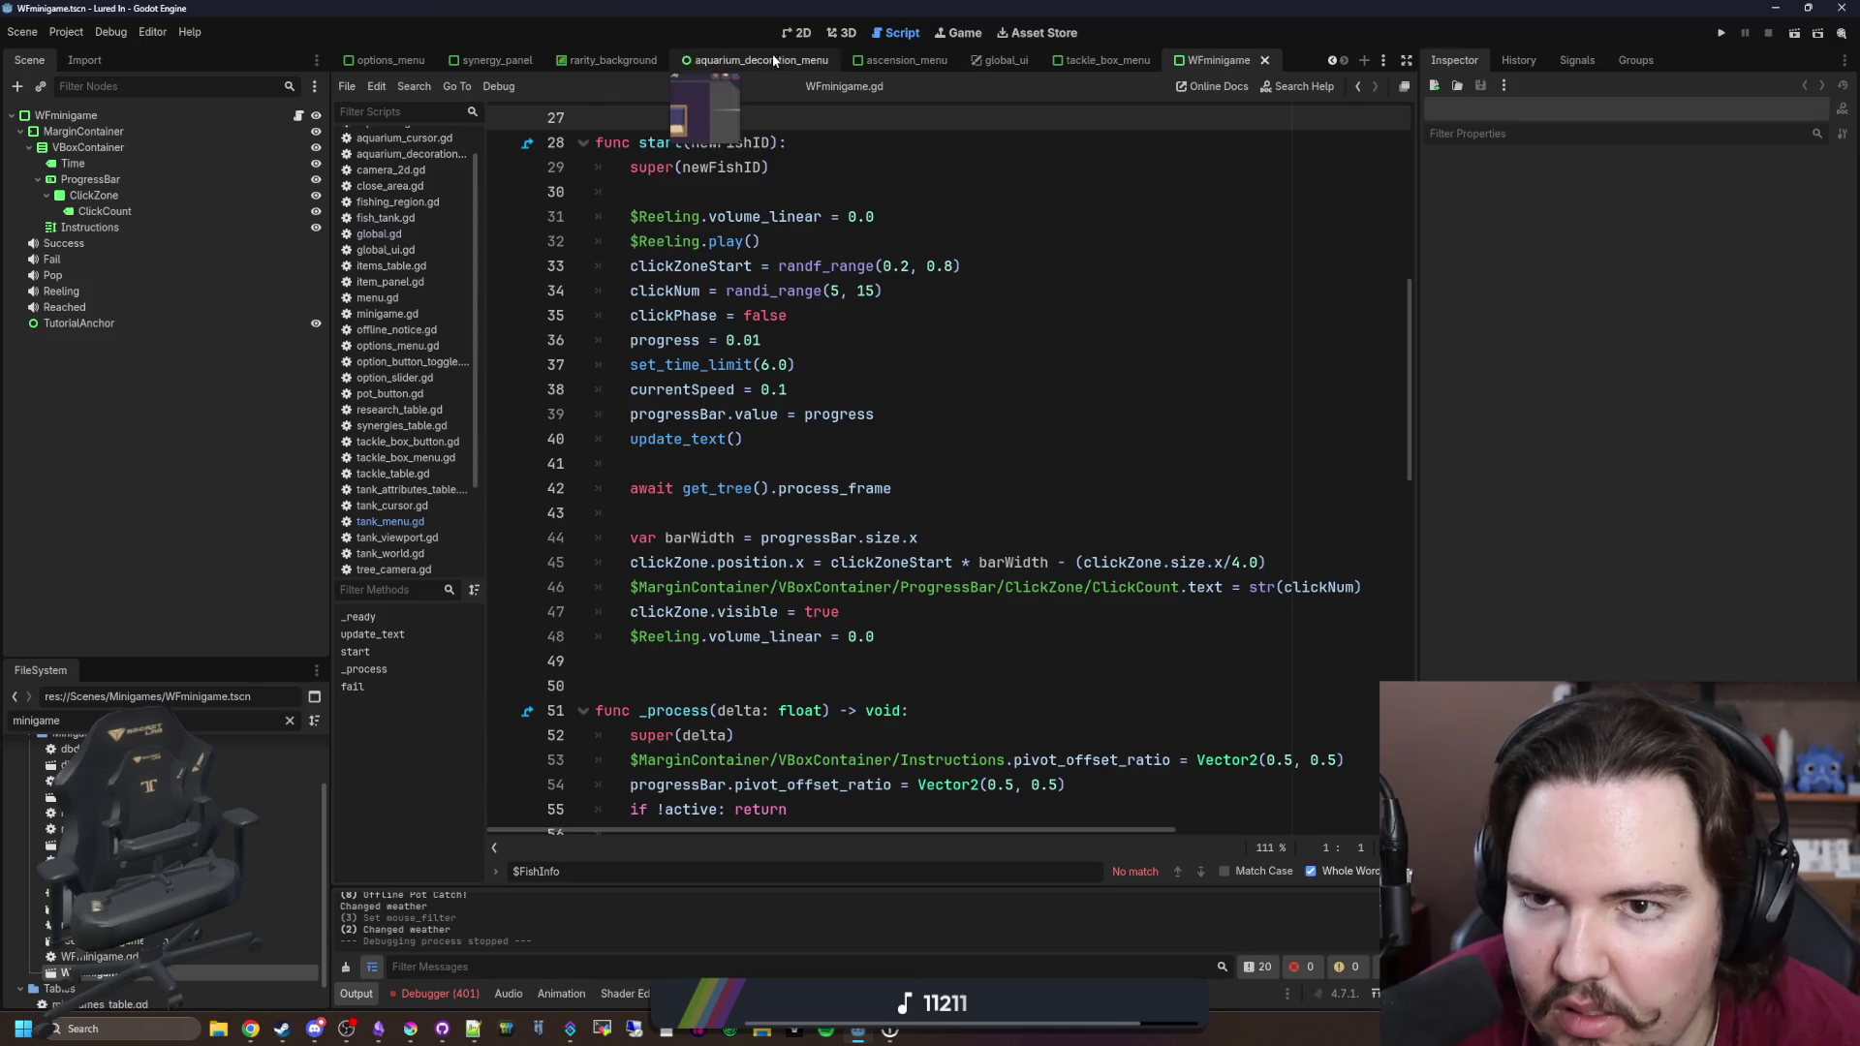
pyautogui.click(796, 32)
pyautogui.scroll(3, 586, 436)
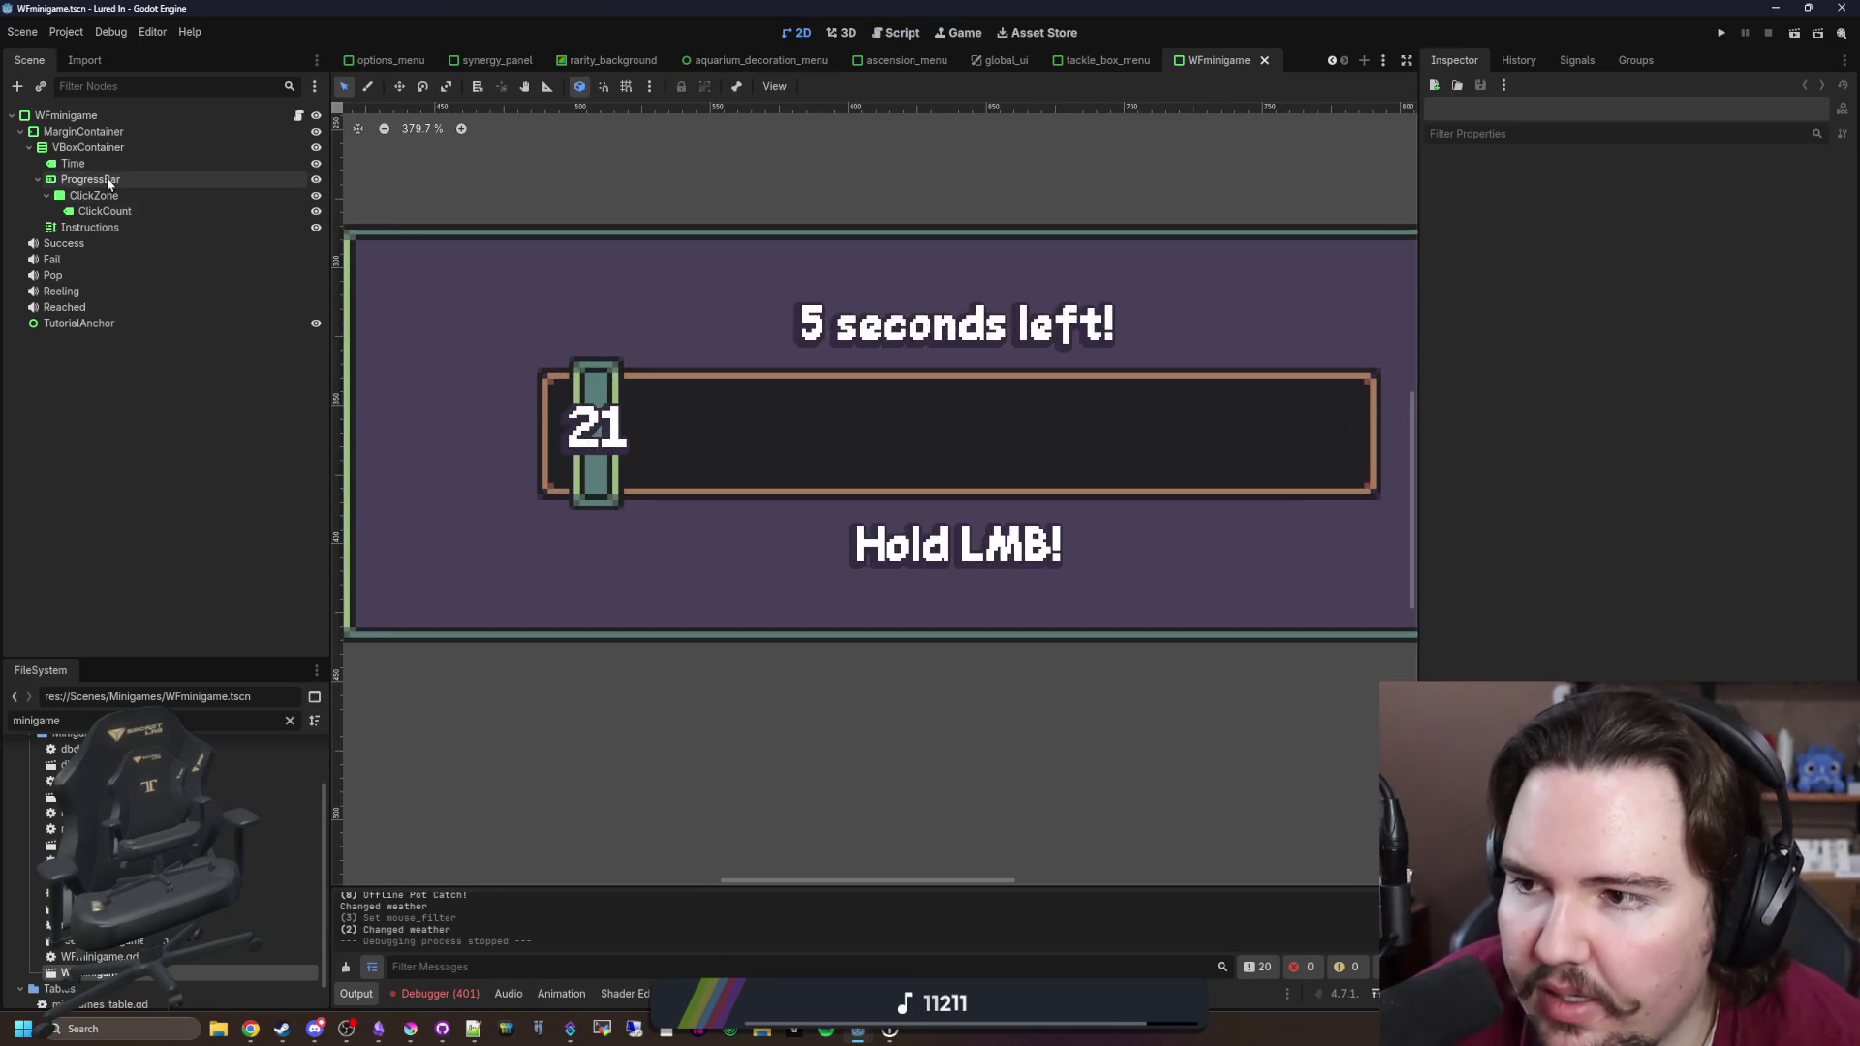
# Step: Set ClickZone's Localization Layout Direction to Left-to-Right
pyautogui.click(90, 179)
pyautogui.click(97, 195)
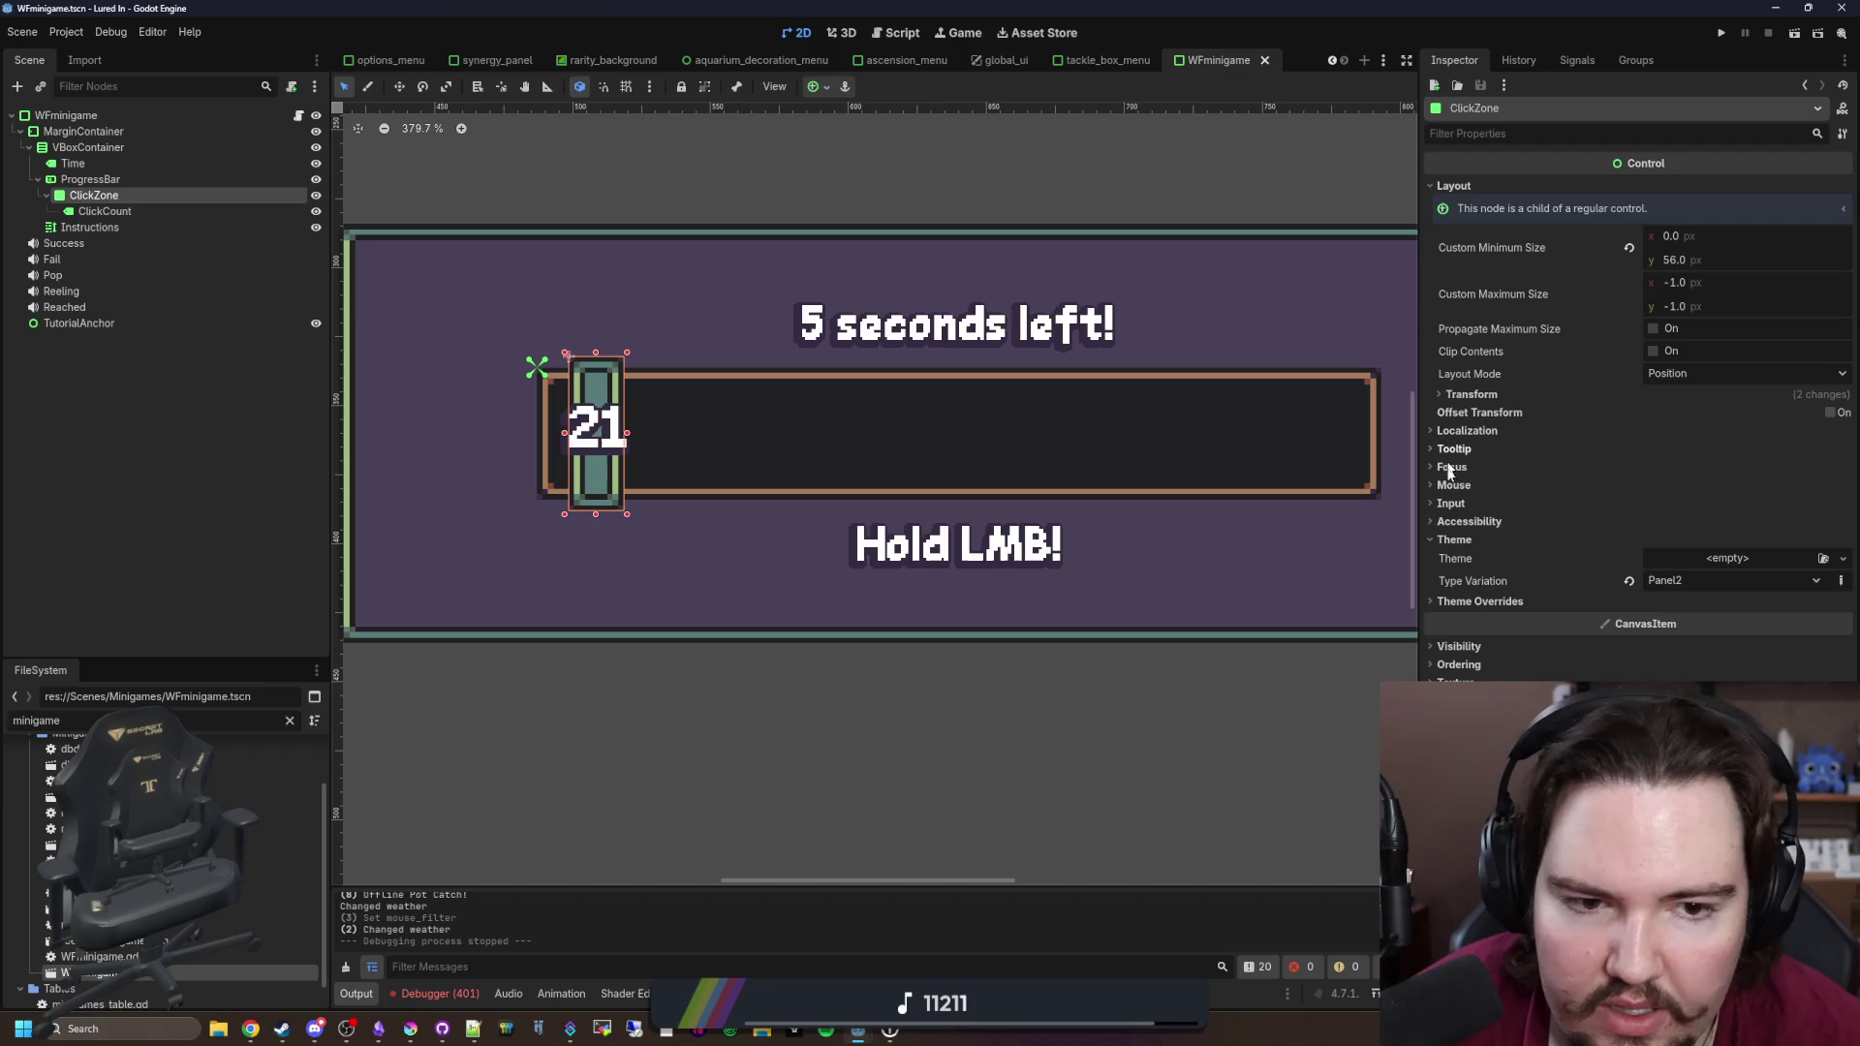
pyautogui.moveTo(1418, 506); pyautogui.dragTo(1305, 505)
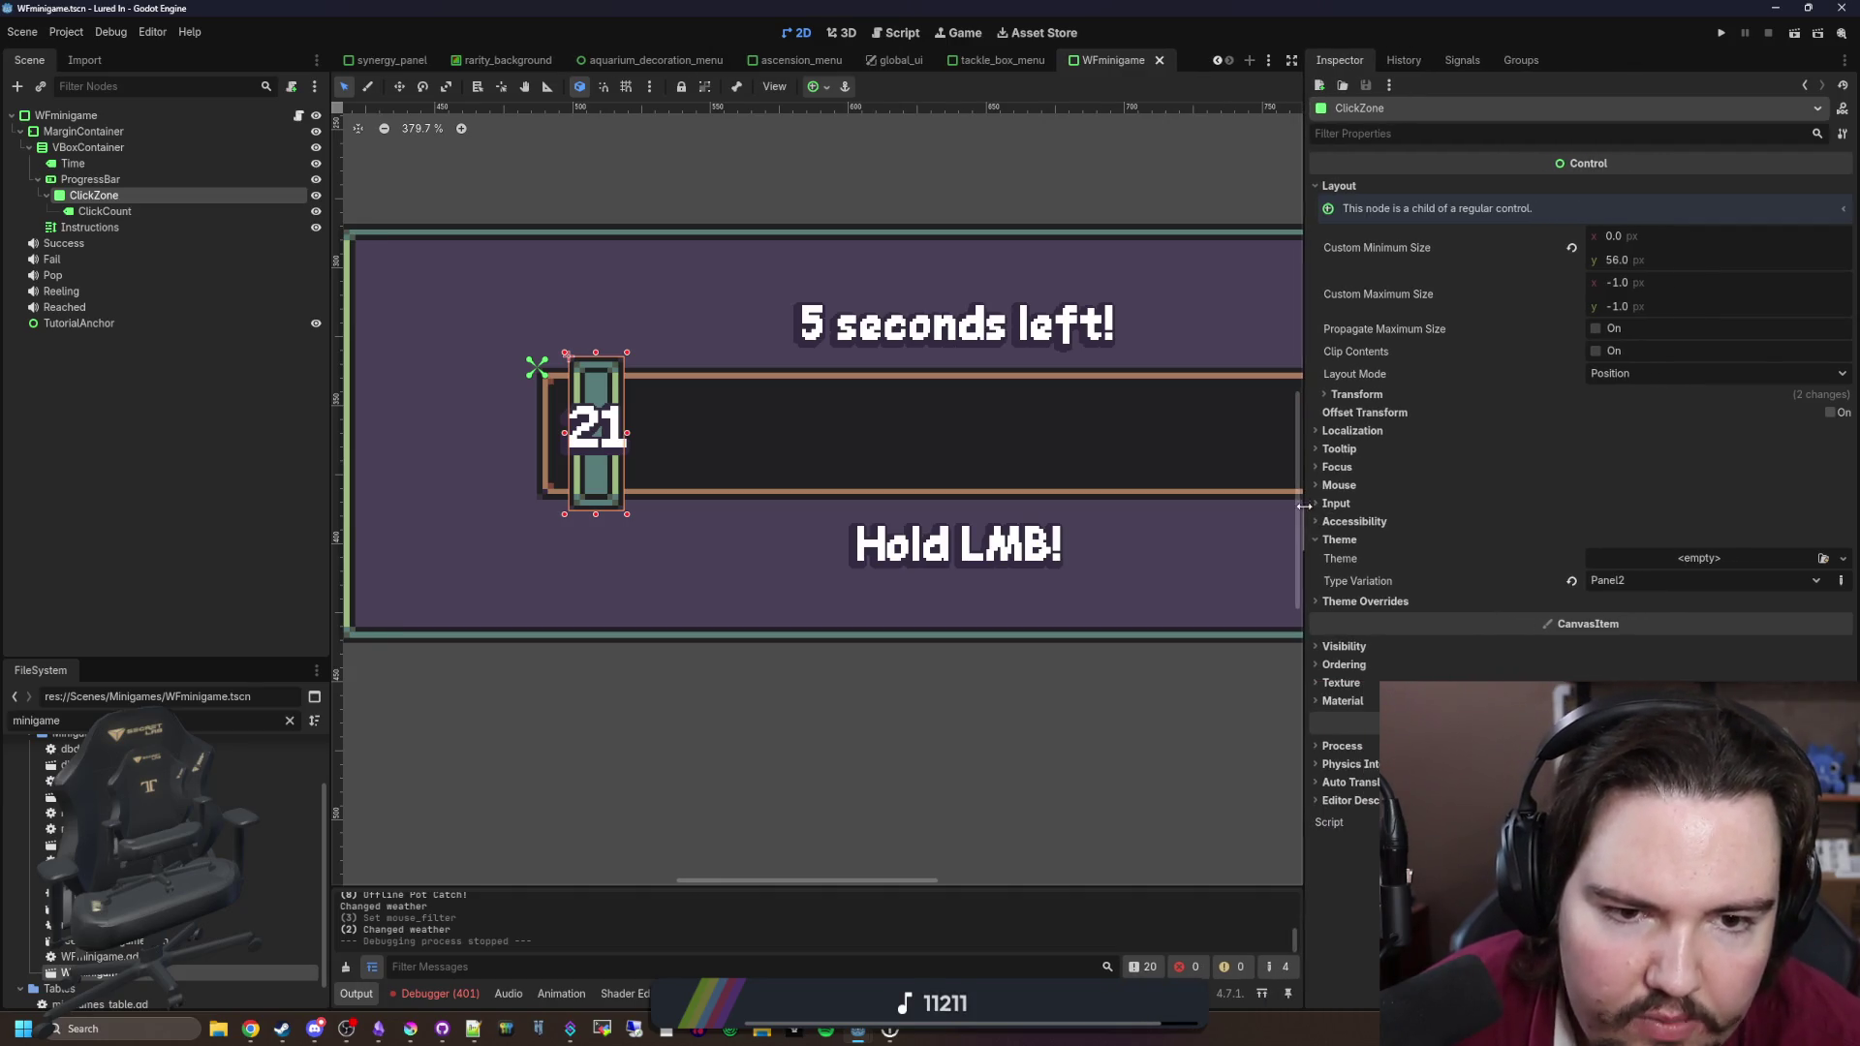
pyautogui.click(1362, 431)
pyautogui.click(1655, 471)
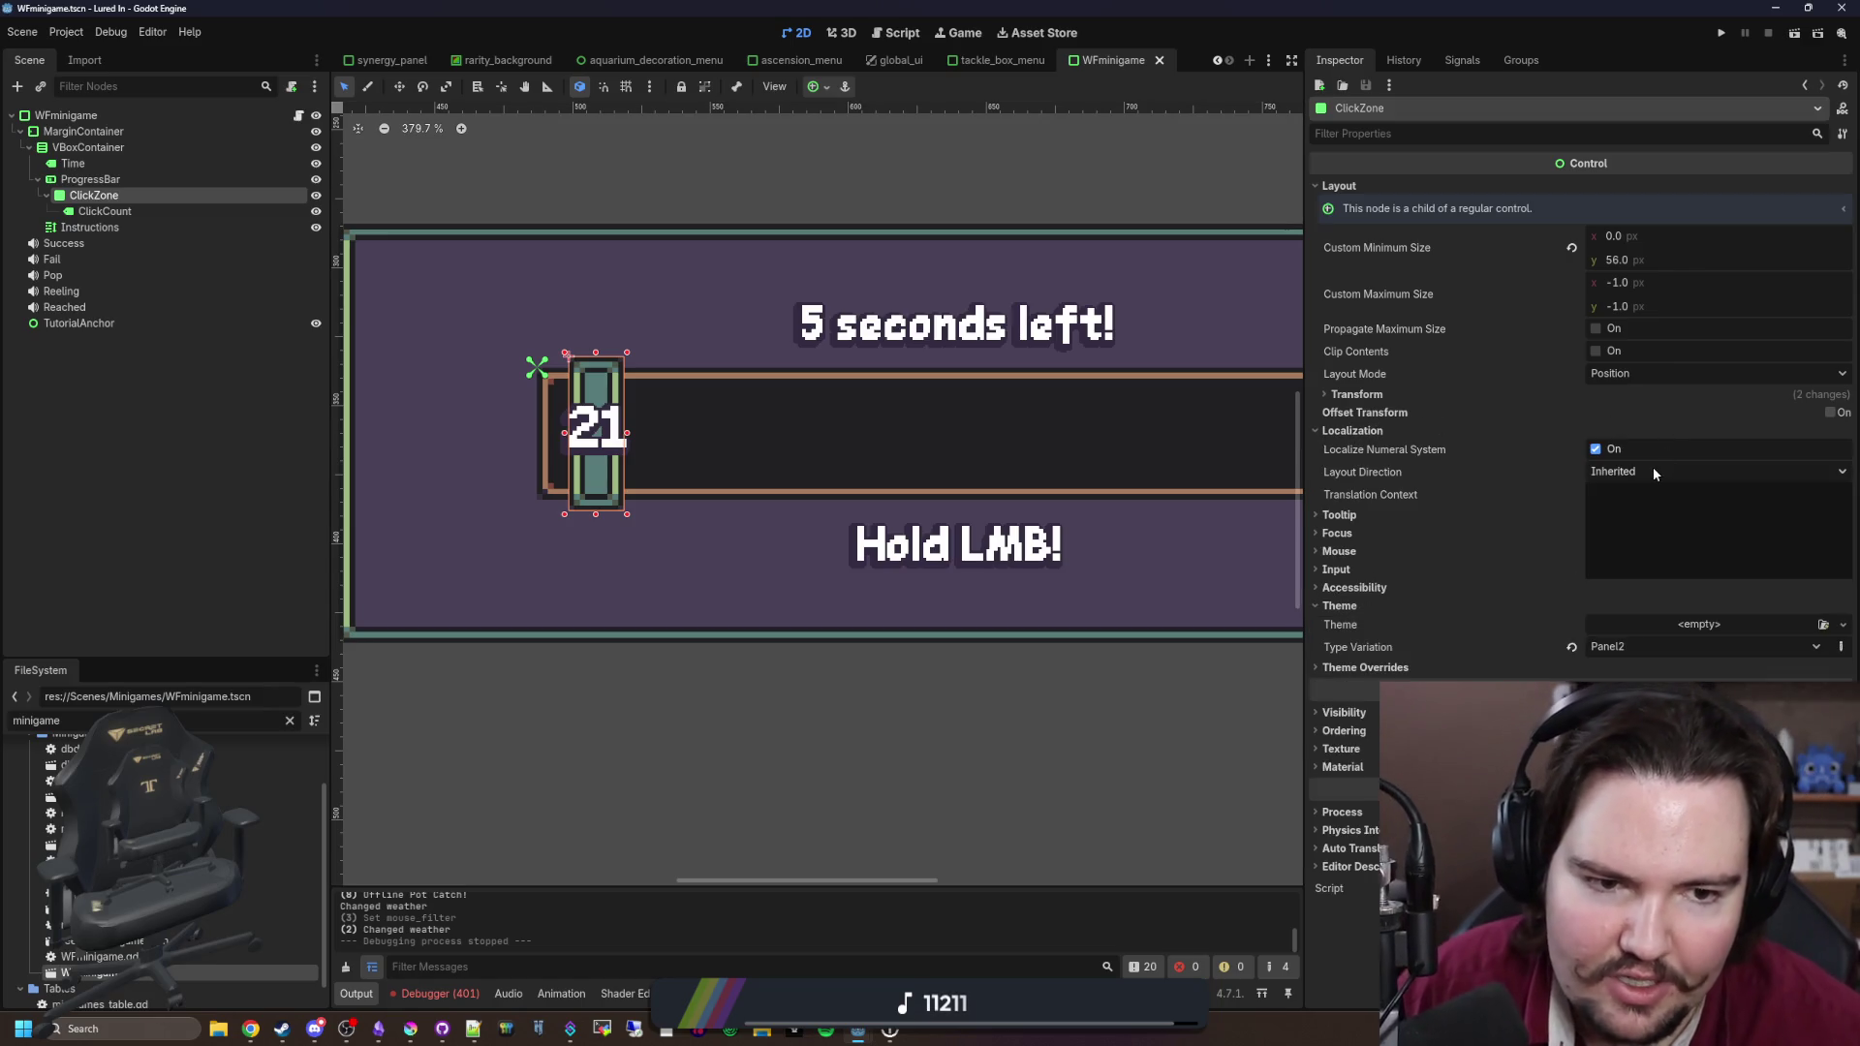
pyautogui.click(1660, 531)
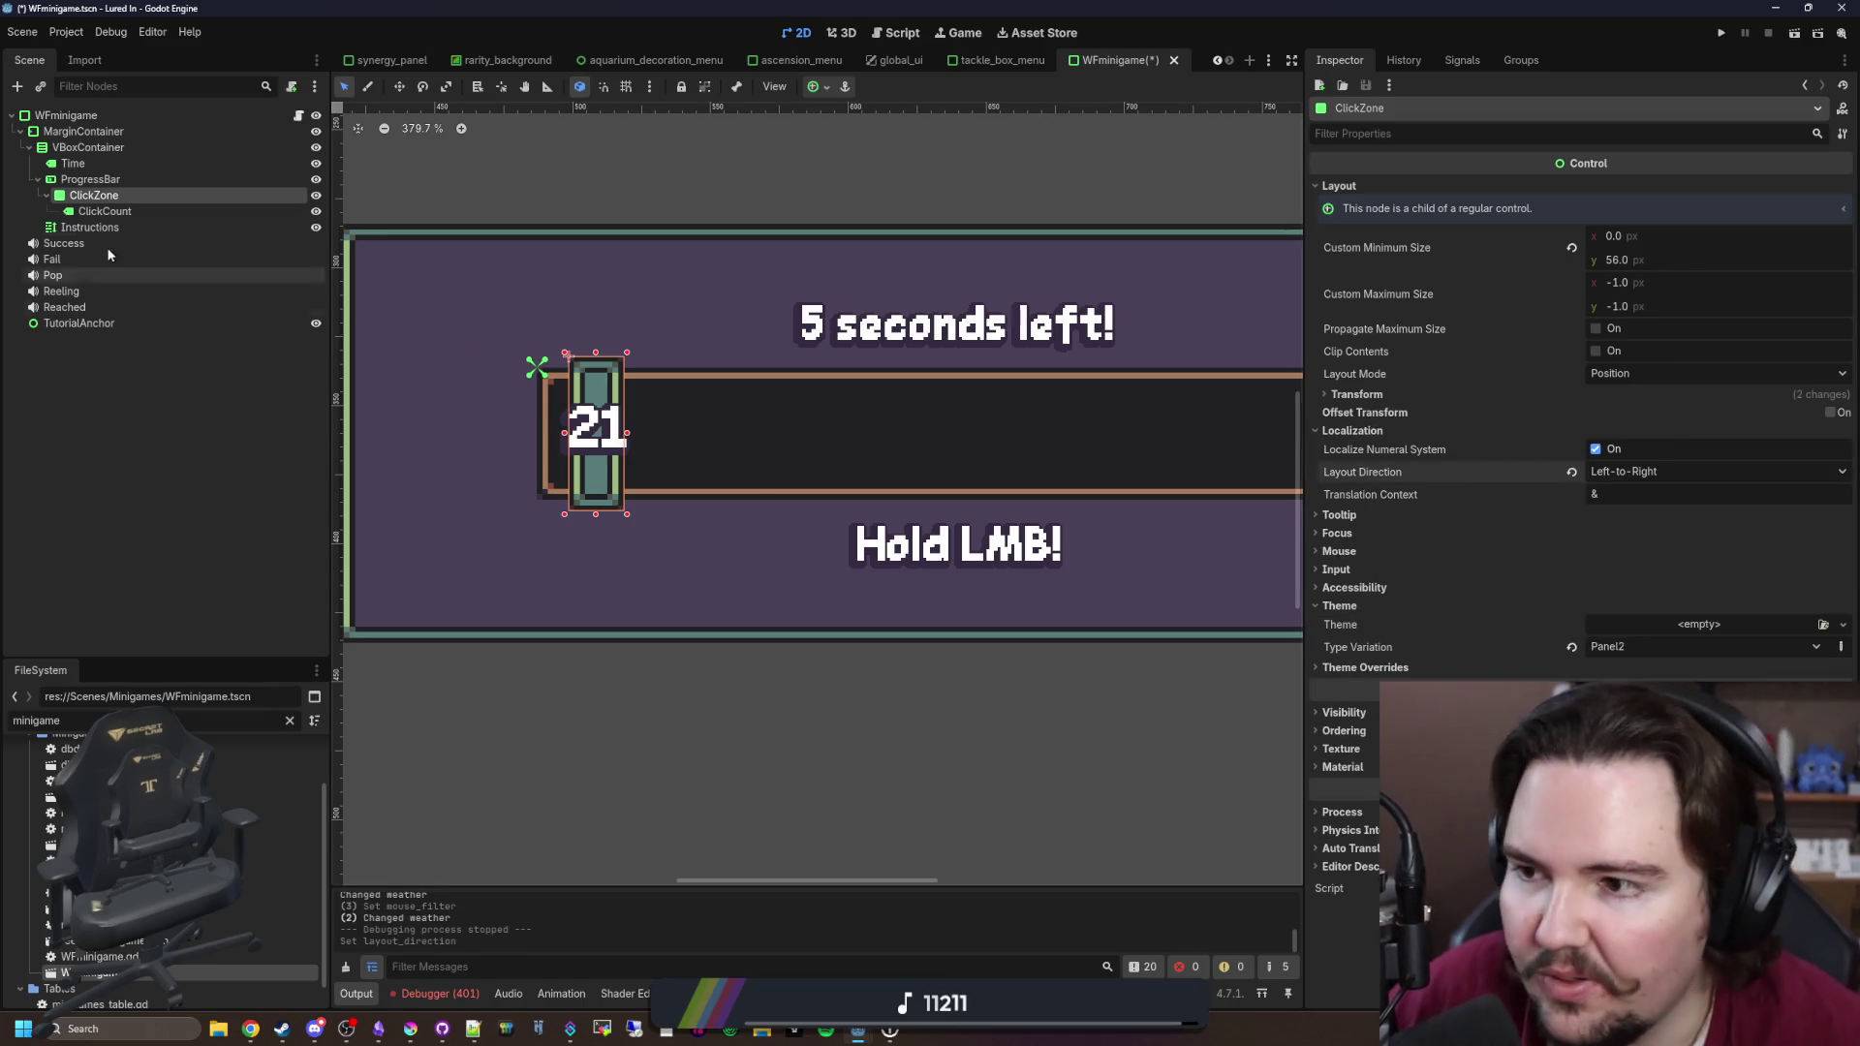
# Step: Set the ClickCount label's Layout Direction to Left-to-Right as well
pyautogui.click(104, 211)
pyautogui.scroll(-5, 1381, 591)
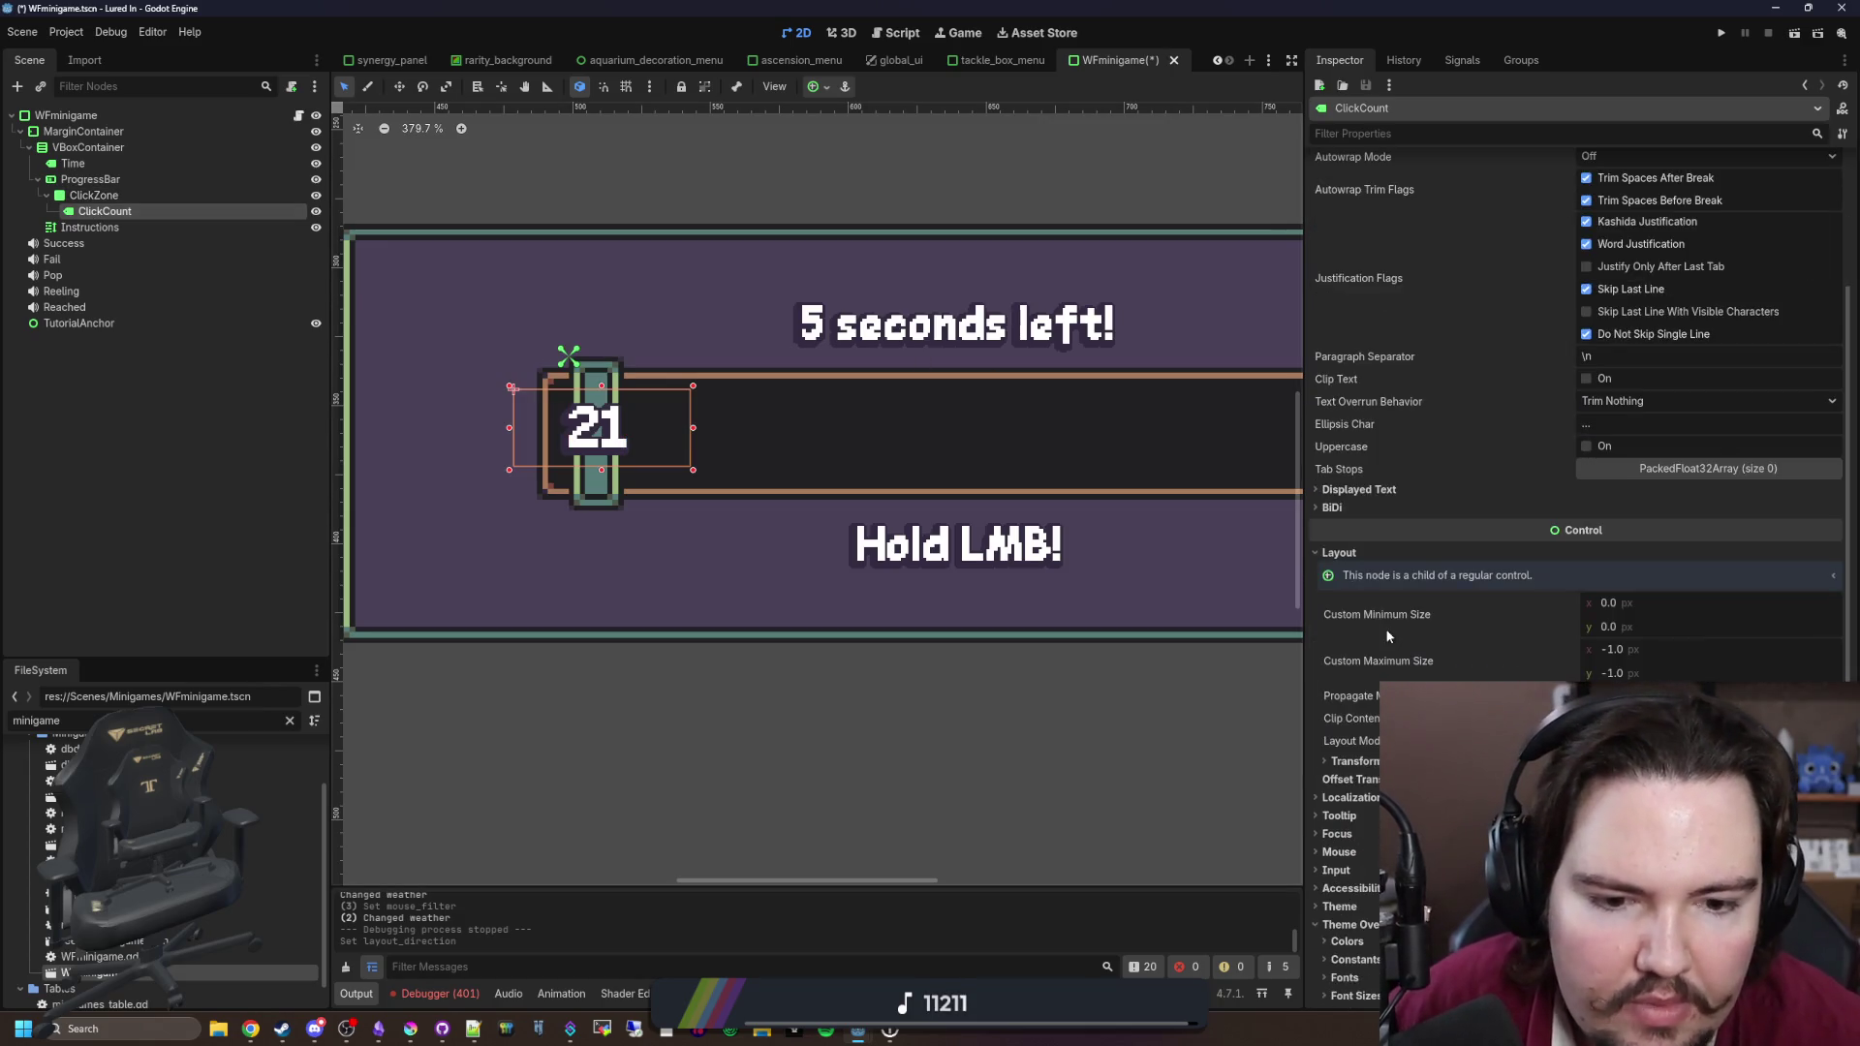
pyautogui.scroll(-5, 1397, 596)
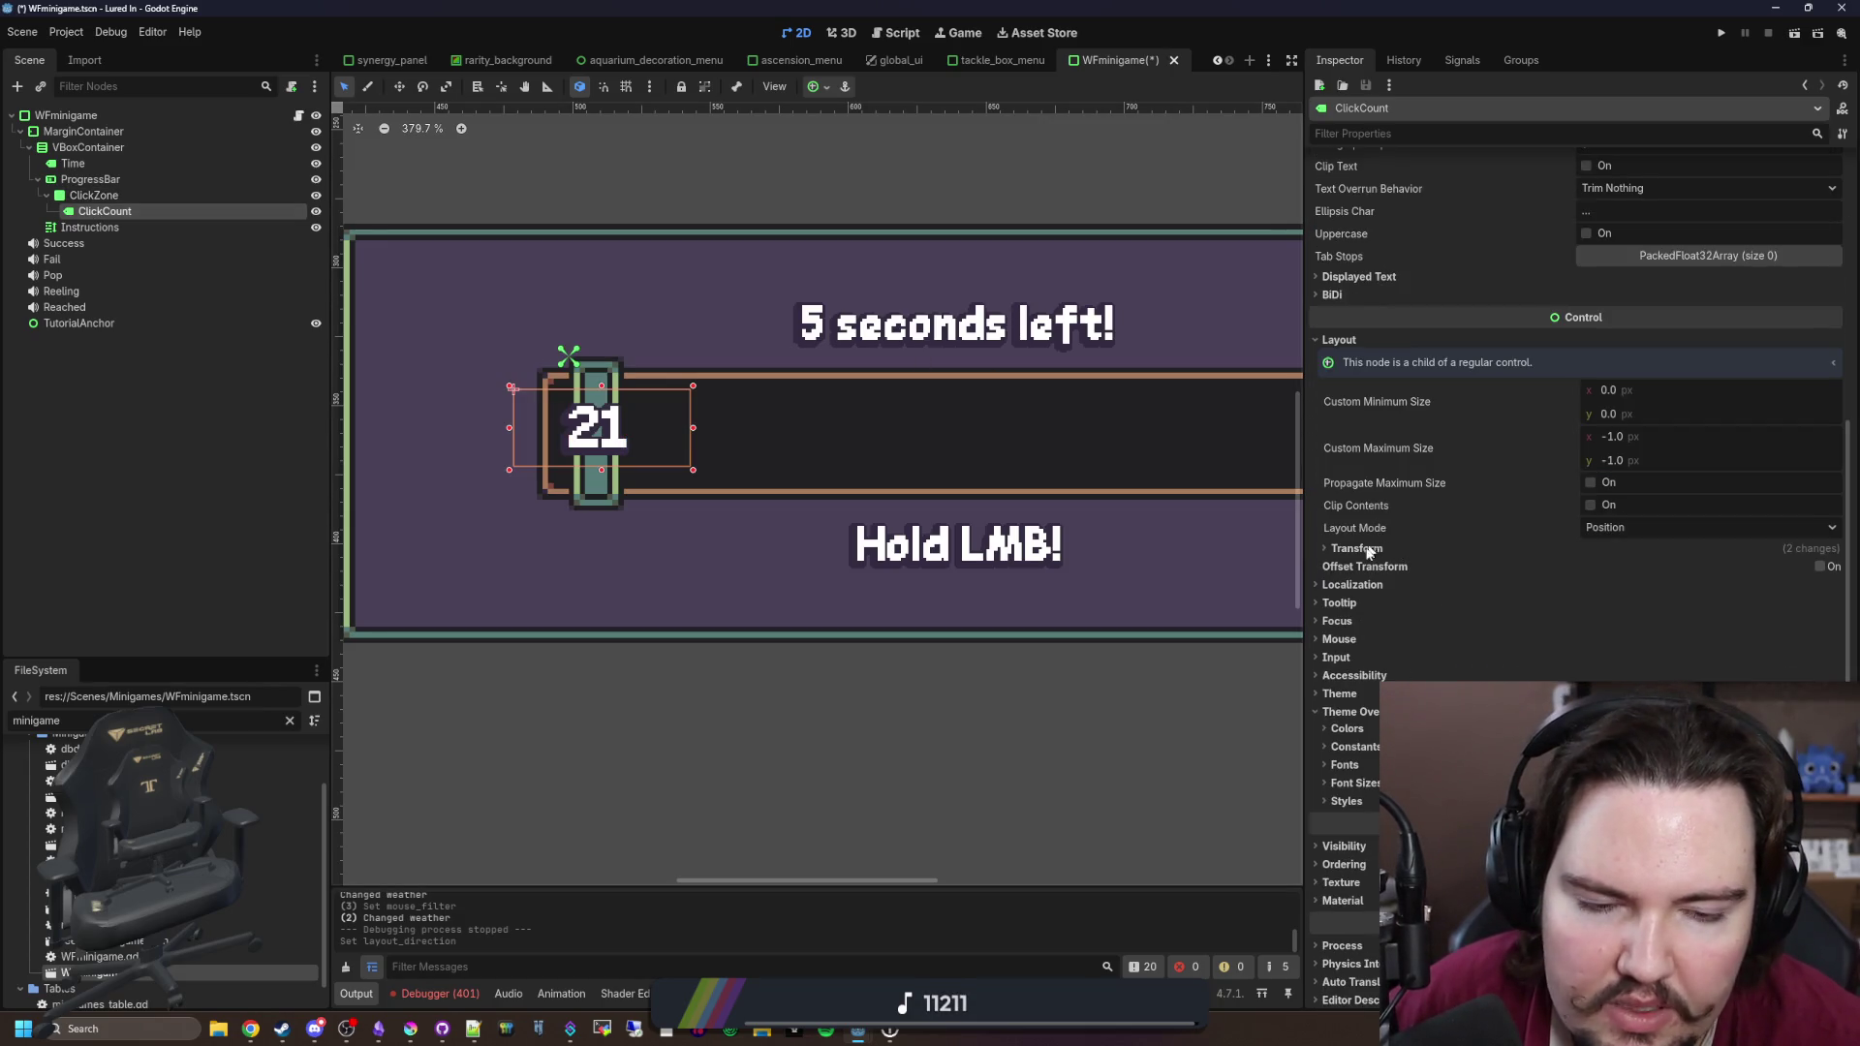
pyautogui.click(1356, 584)
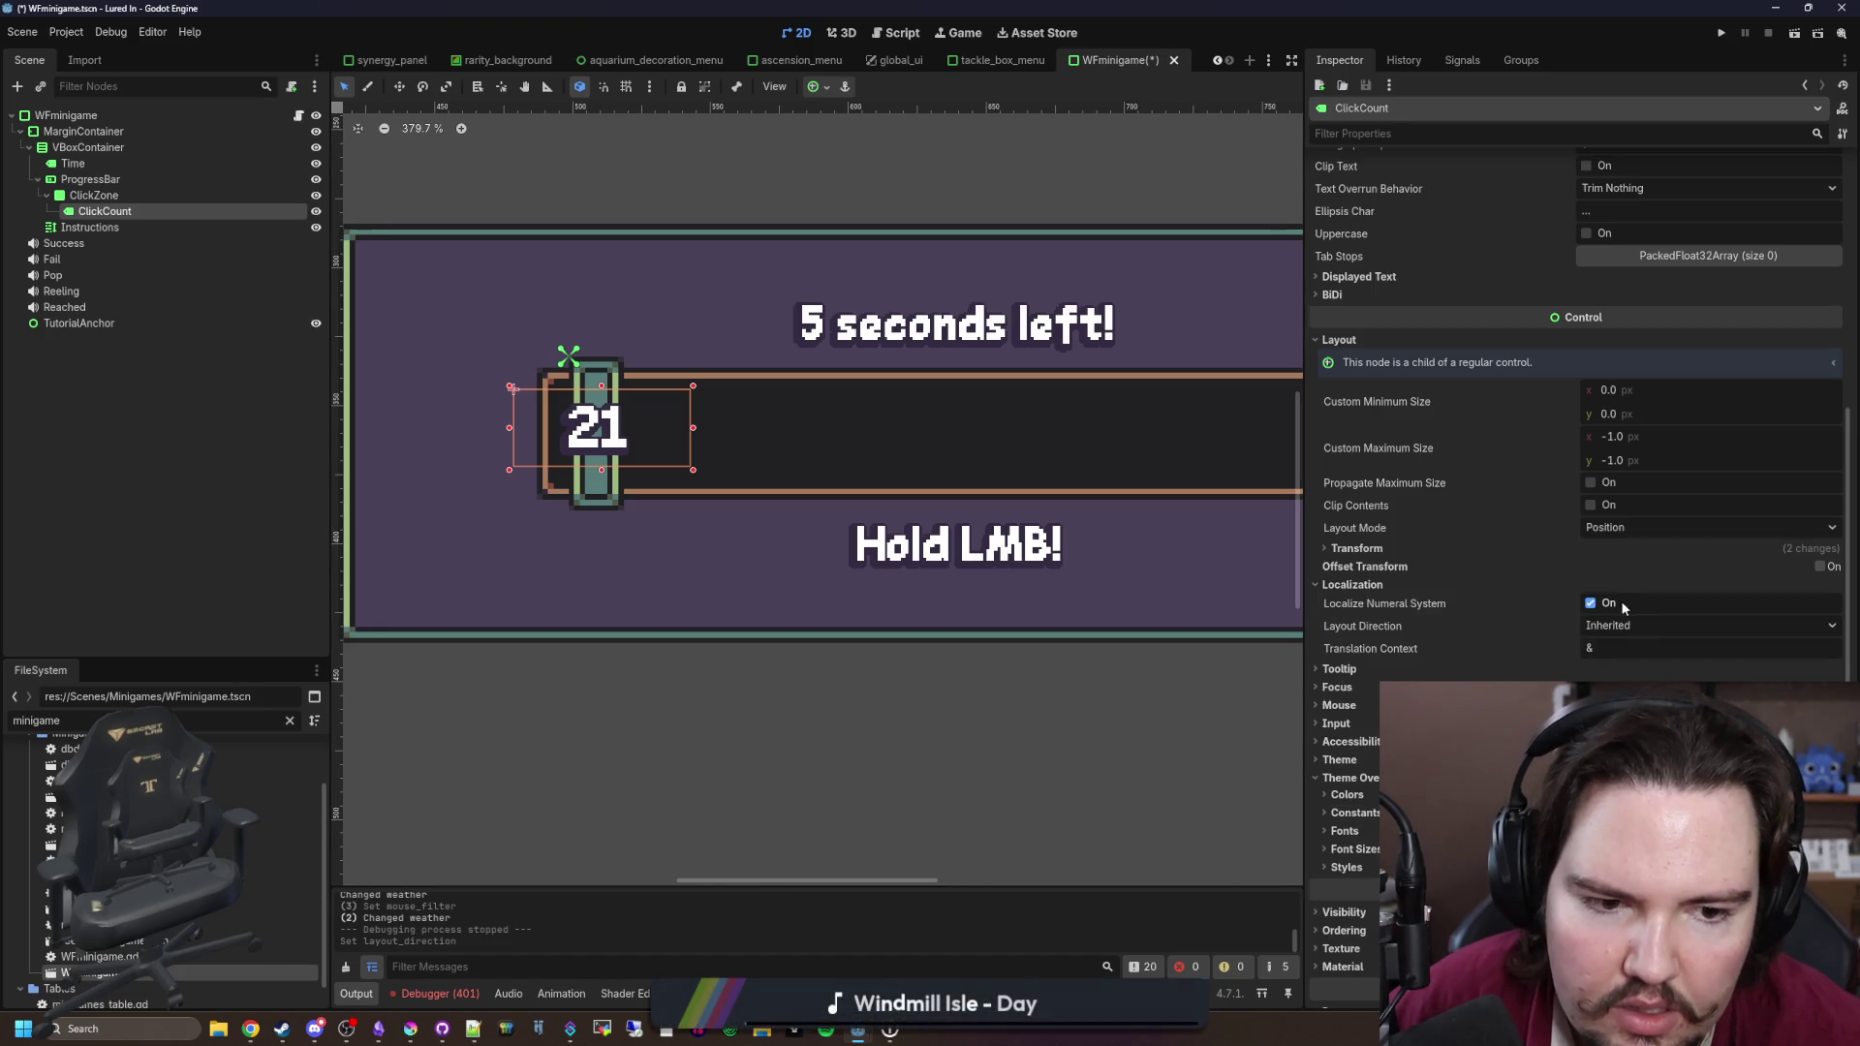
pyautogui.click(1654, 629)
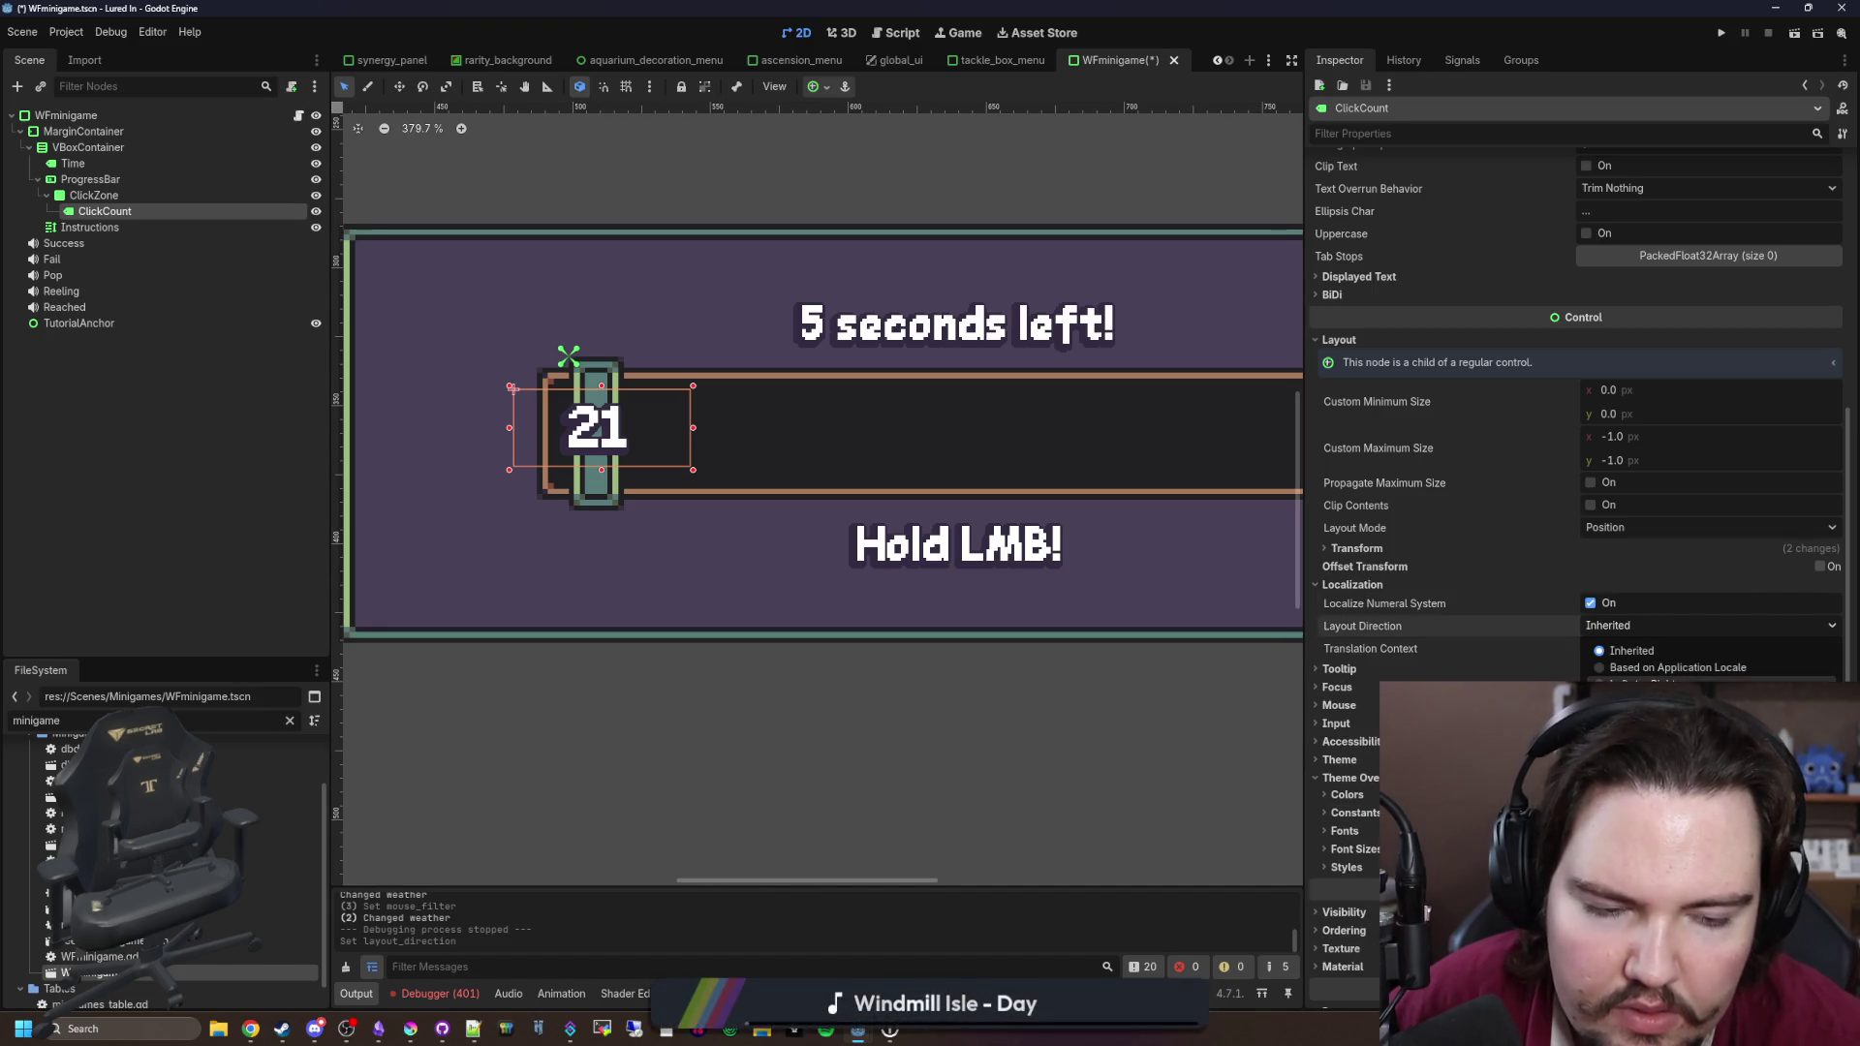
pyautogui.click(1646, 684)
pyautogui.click(1352, 584)
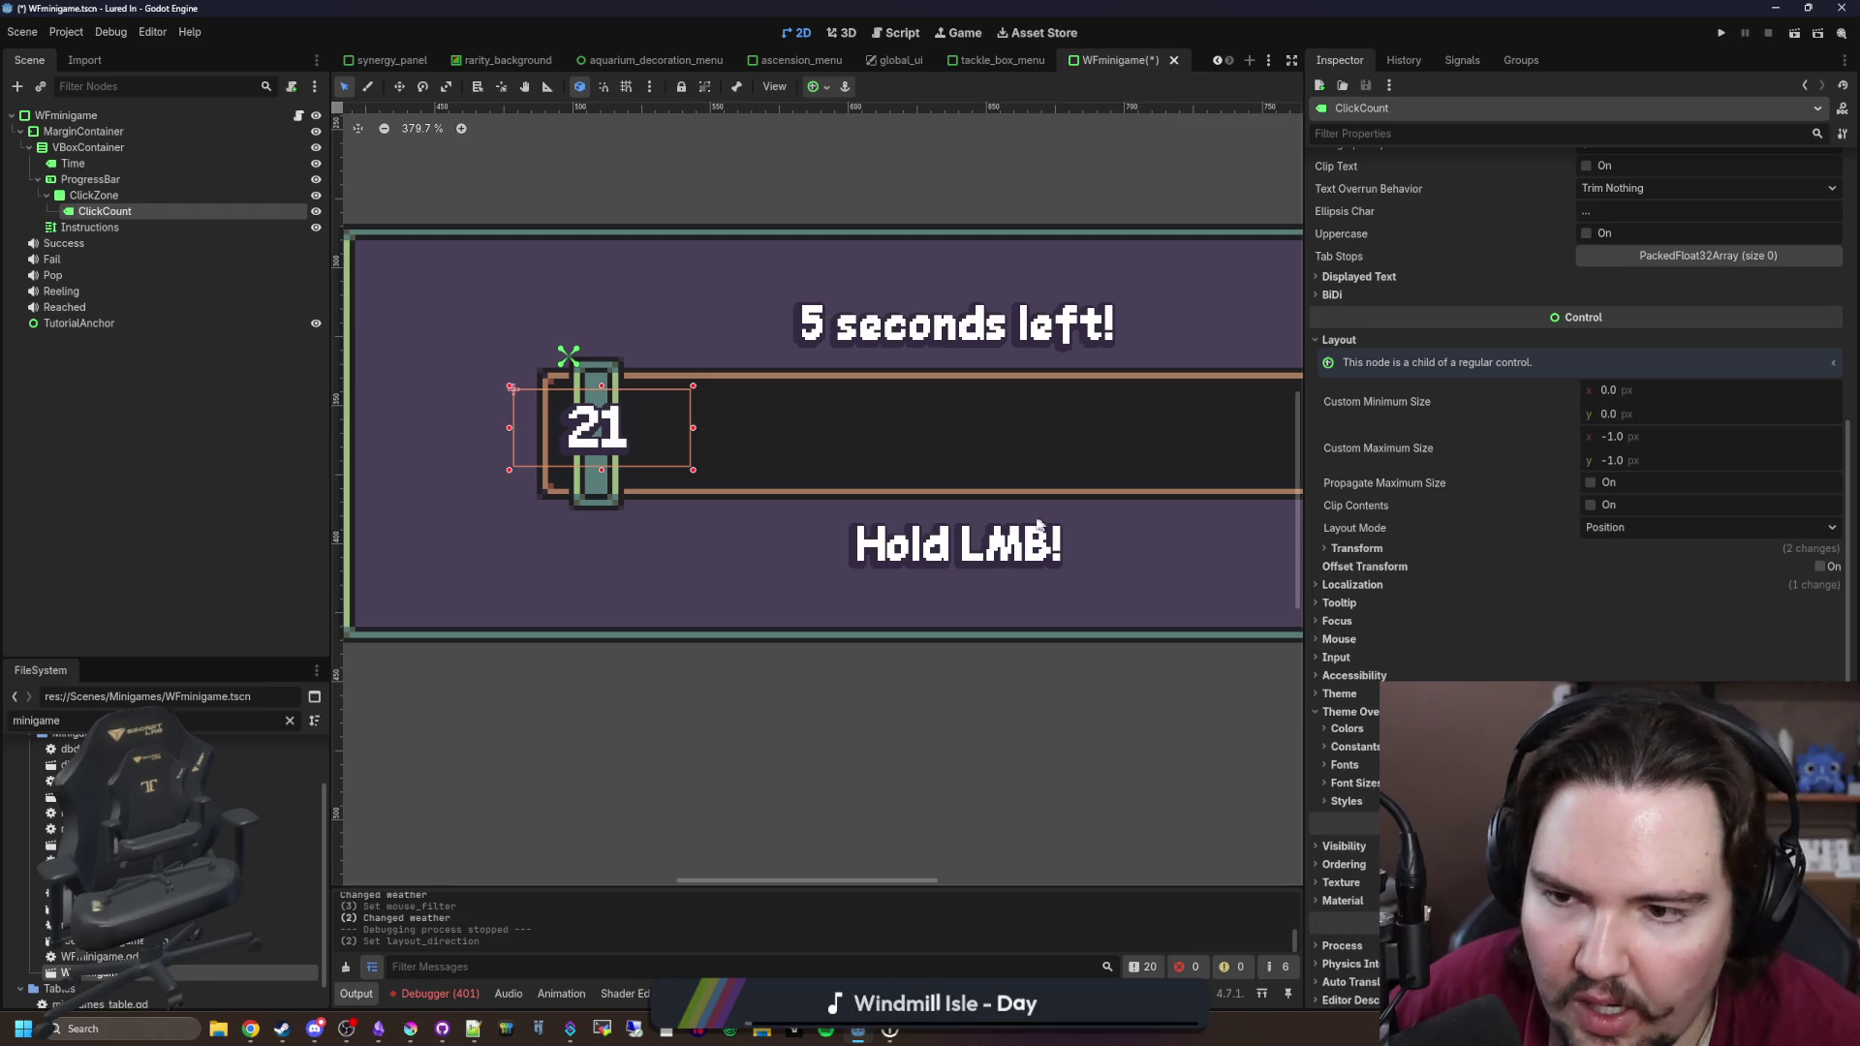
# Step: Check the Instructions, ProgressBar, Time and VBoxContainer nodes, save WFminigame.tscn, and run the game
pyautogui.click(120, 230)
pyautogui.scroll(-4, 496, 456)
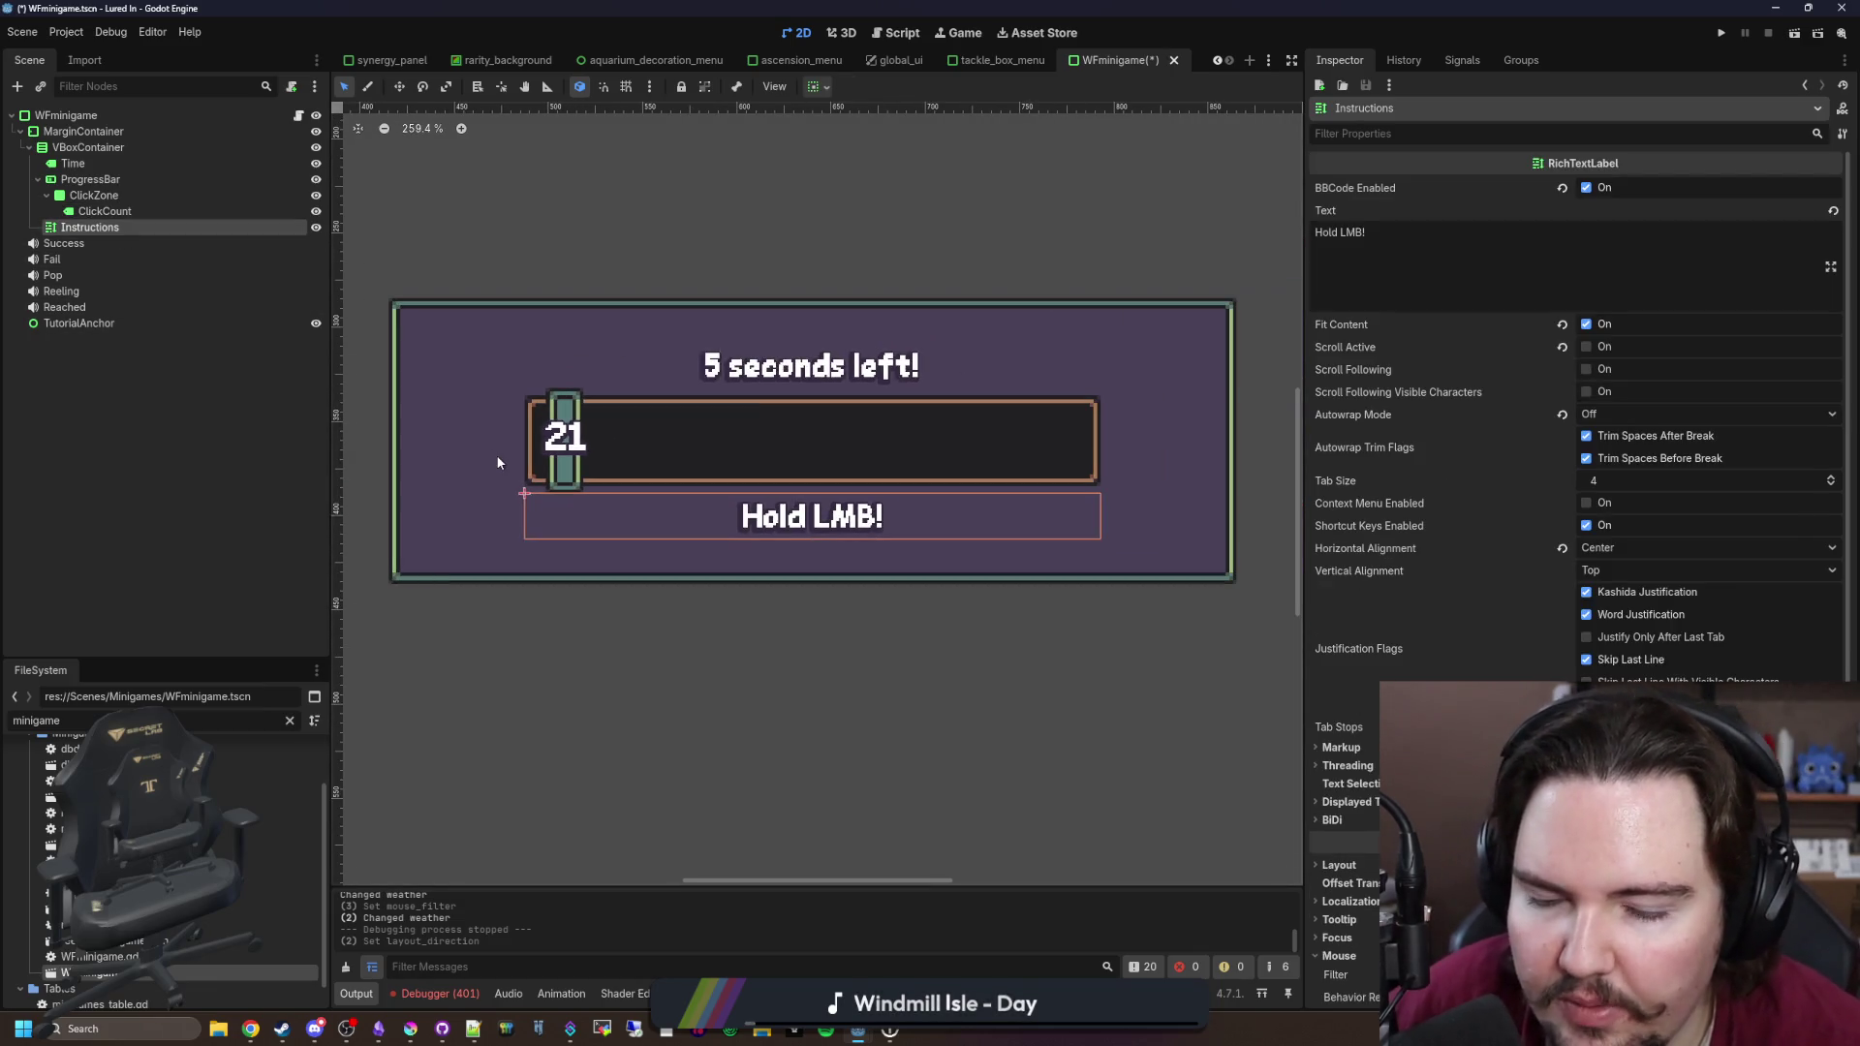
pyautogui.click(116, 196)
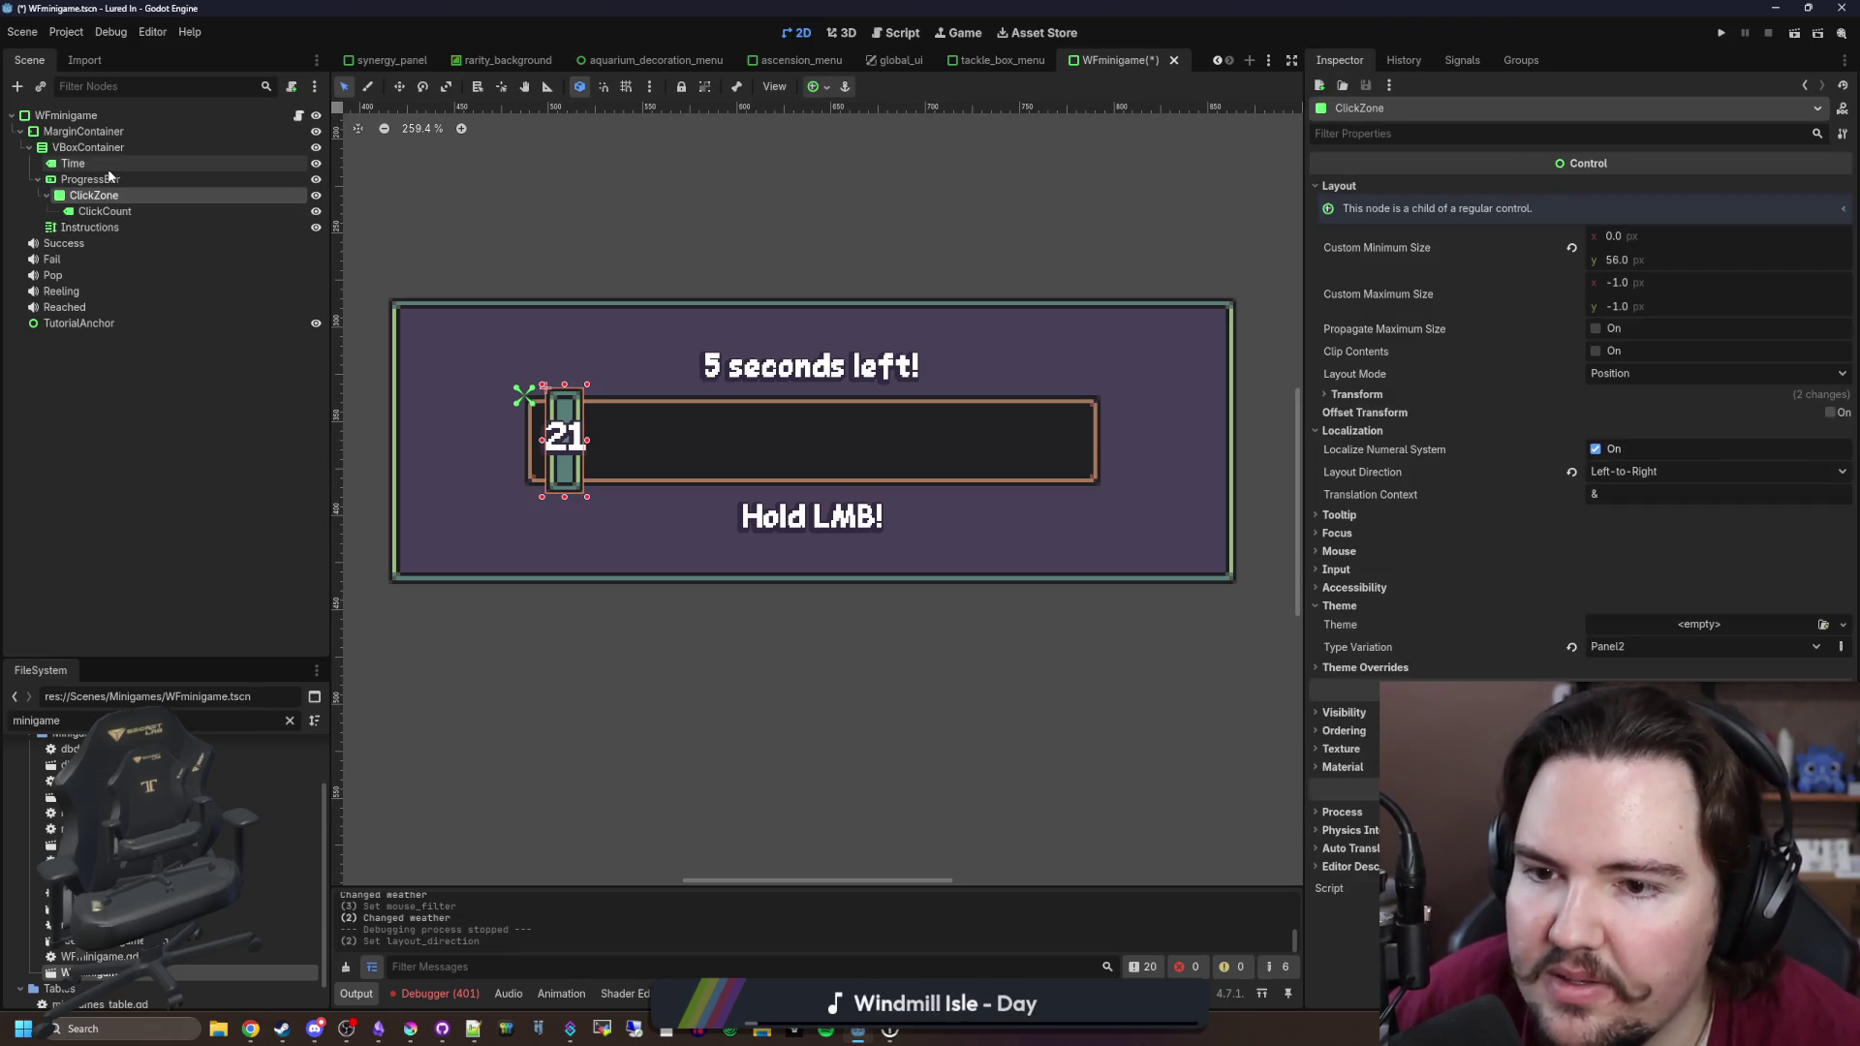
pyautogui.click(101, 181)
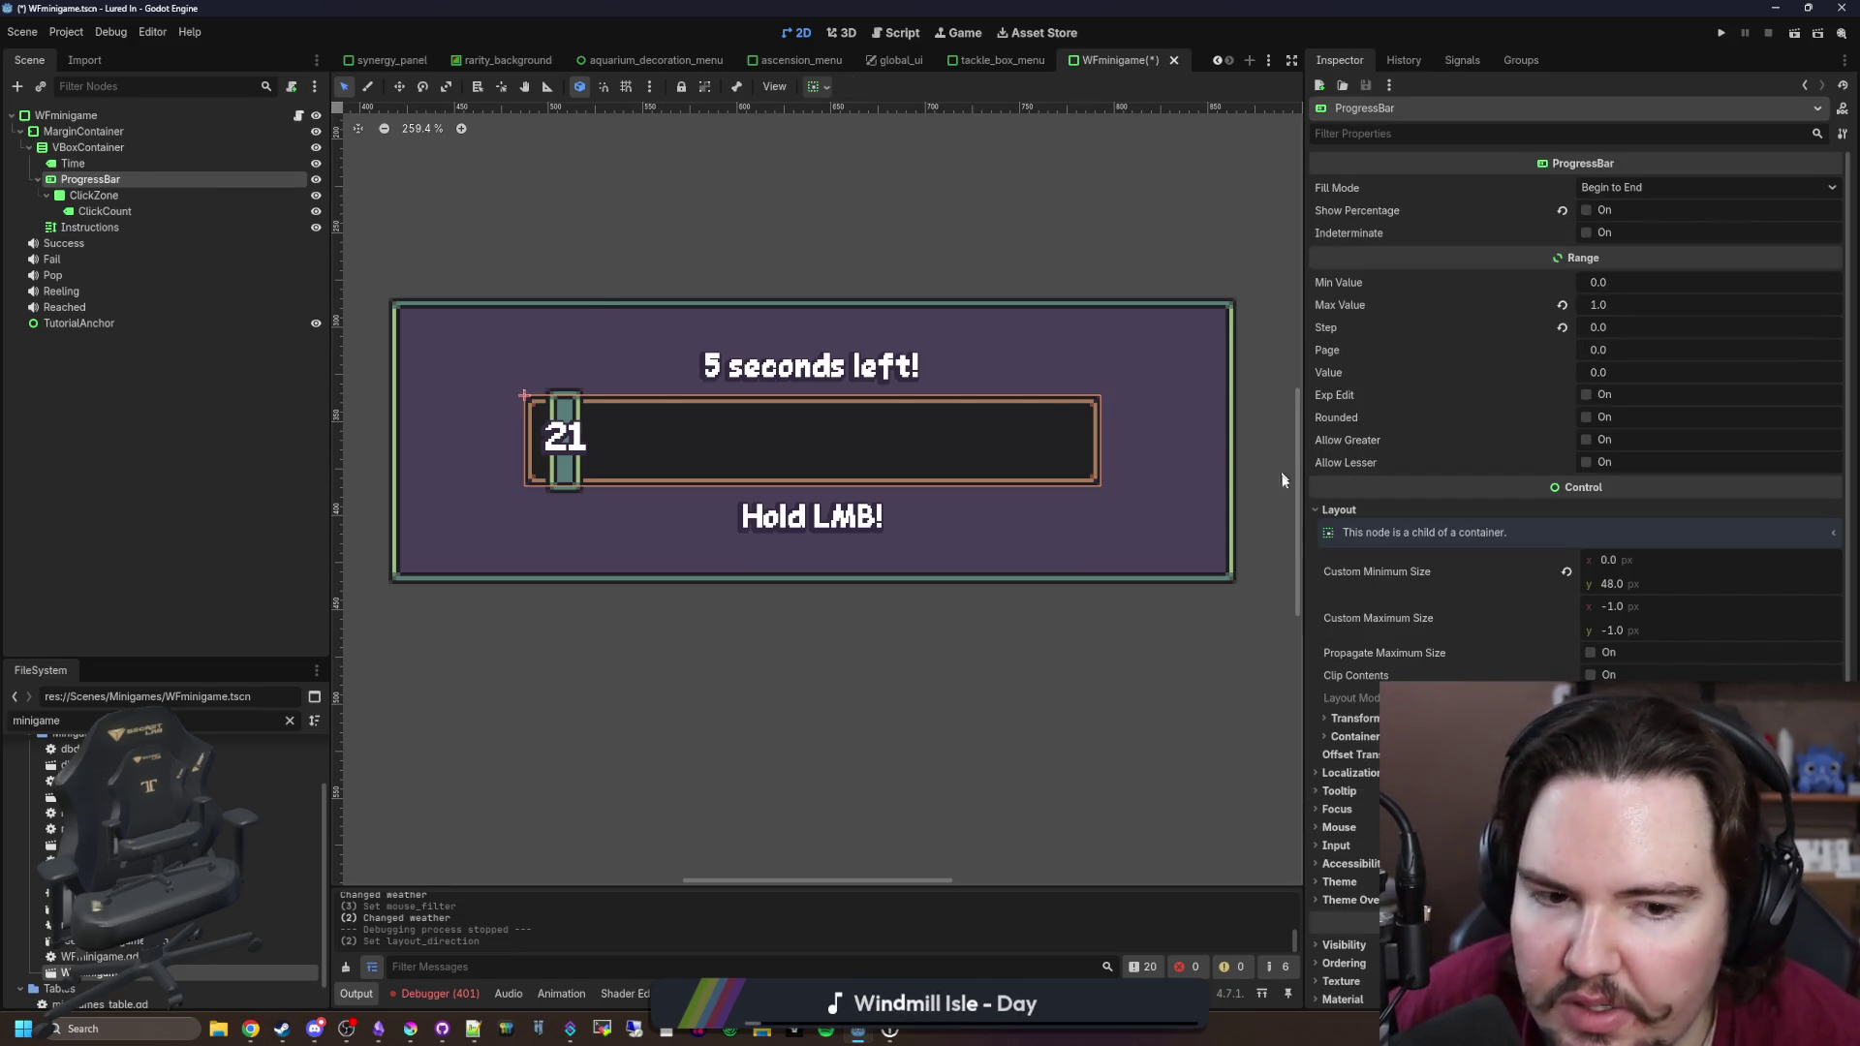
pyautogui.click(98, 164)
pyautogui.click(97, 148)
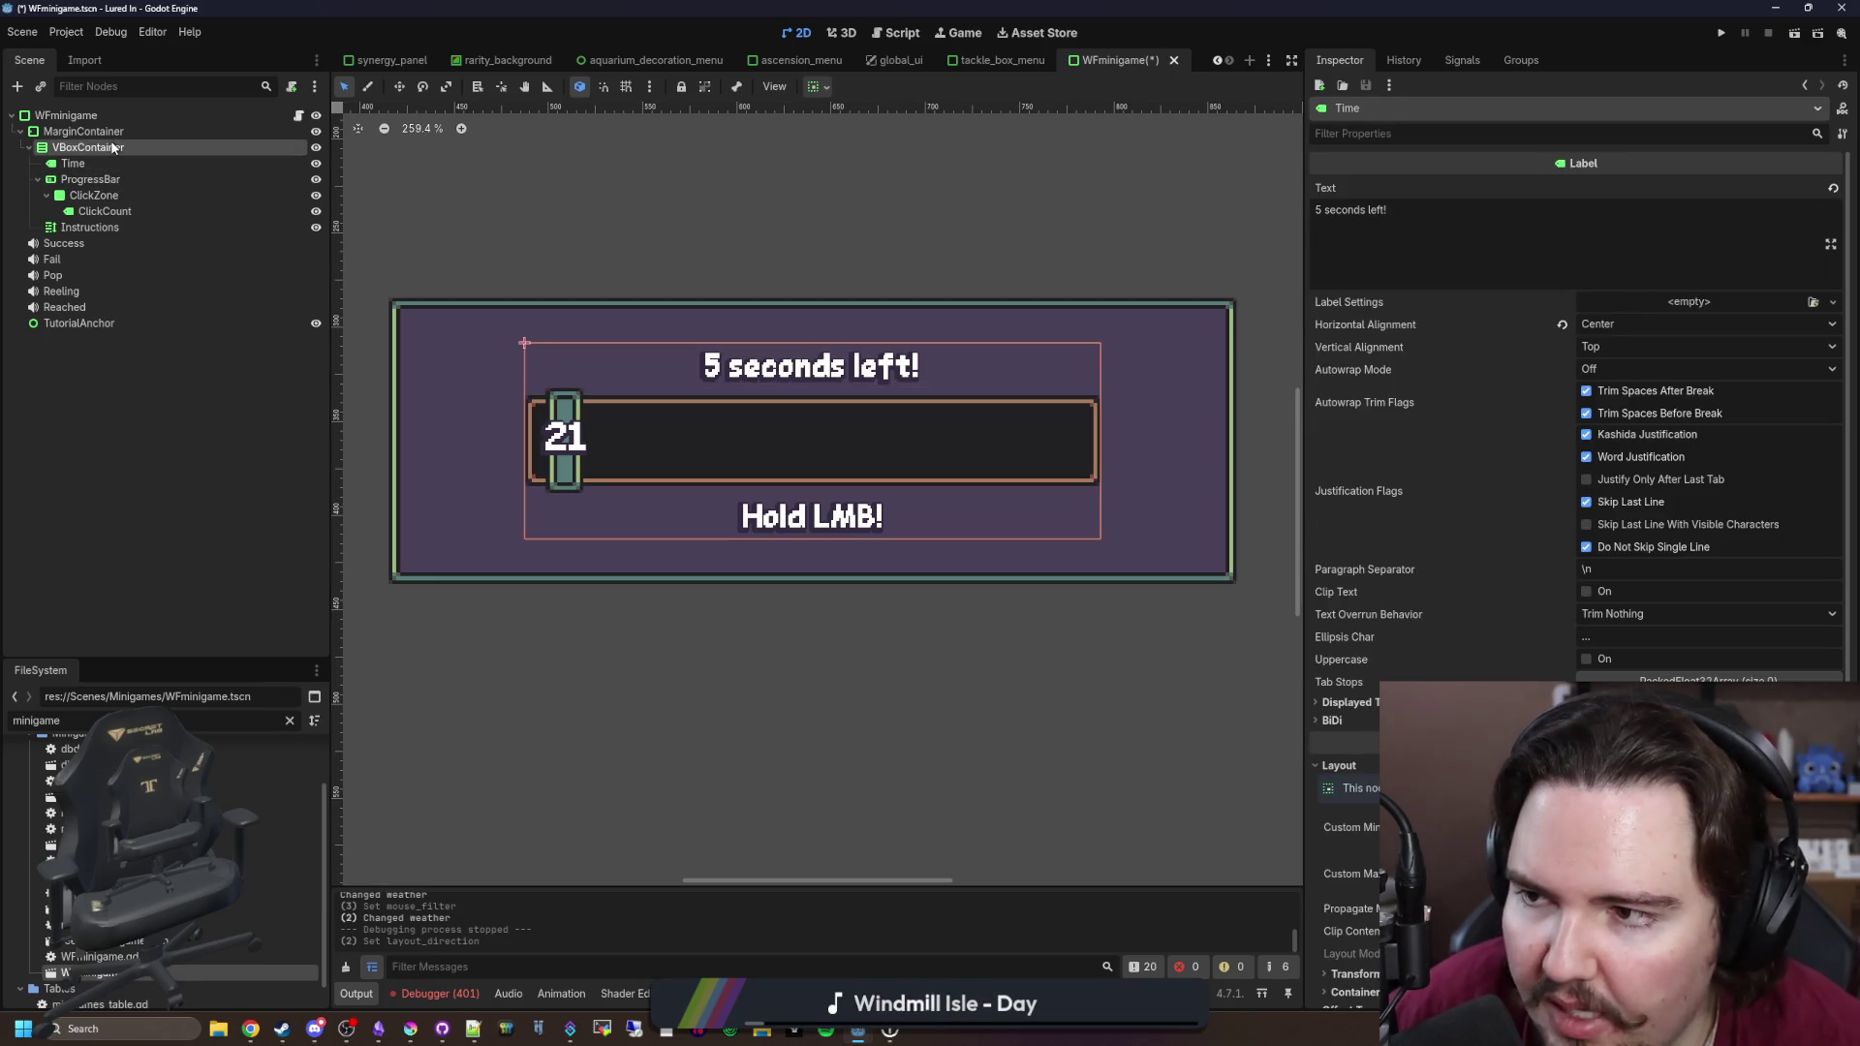
pyautogui.hotkey('ctrl', 's')
pyautogui.click(1720, 32)
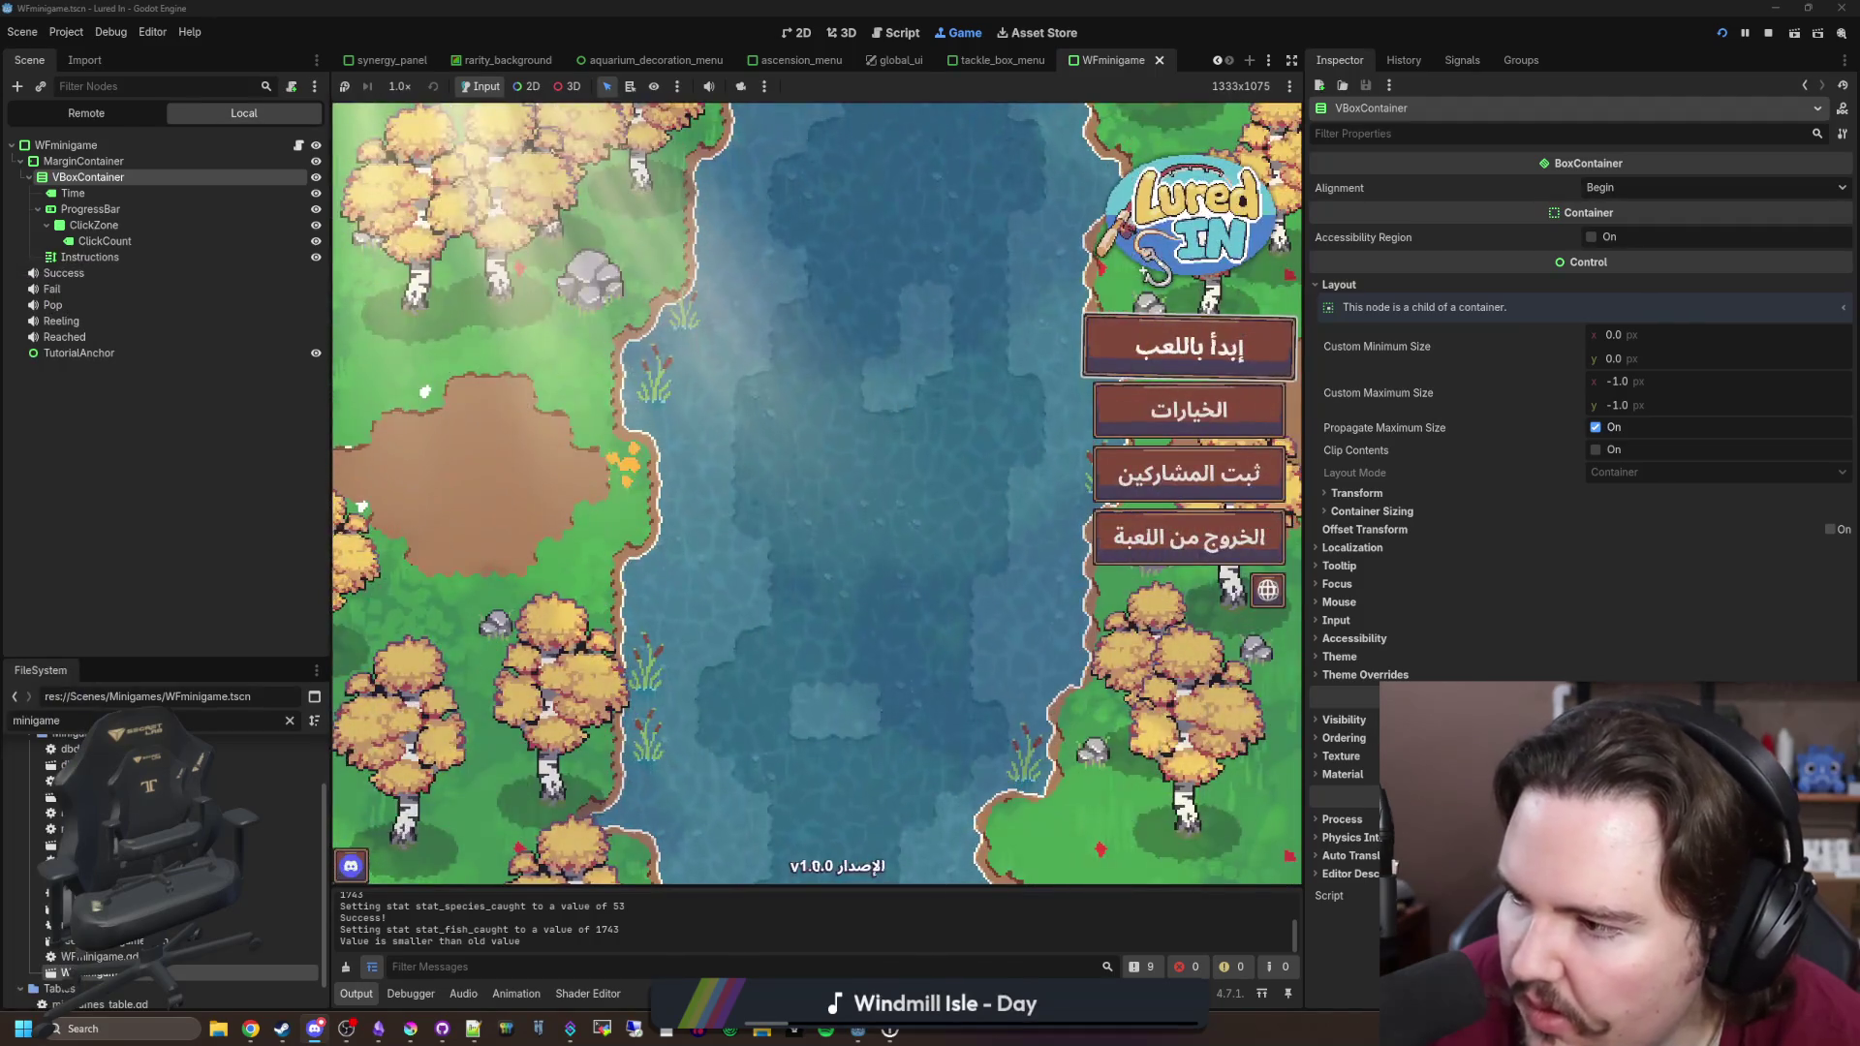
# Step: Start the game, dismiss the welcome-back popup, and travel to the pond for free
pyautogui.click(1095, 369)
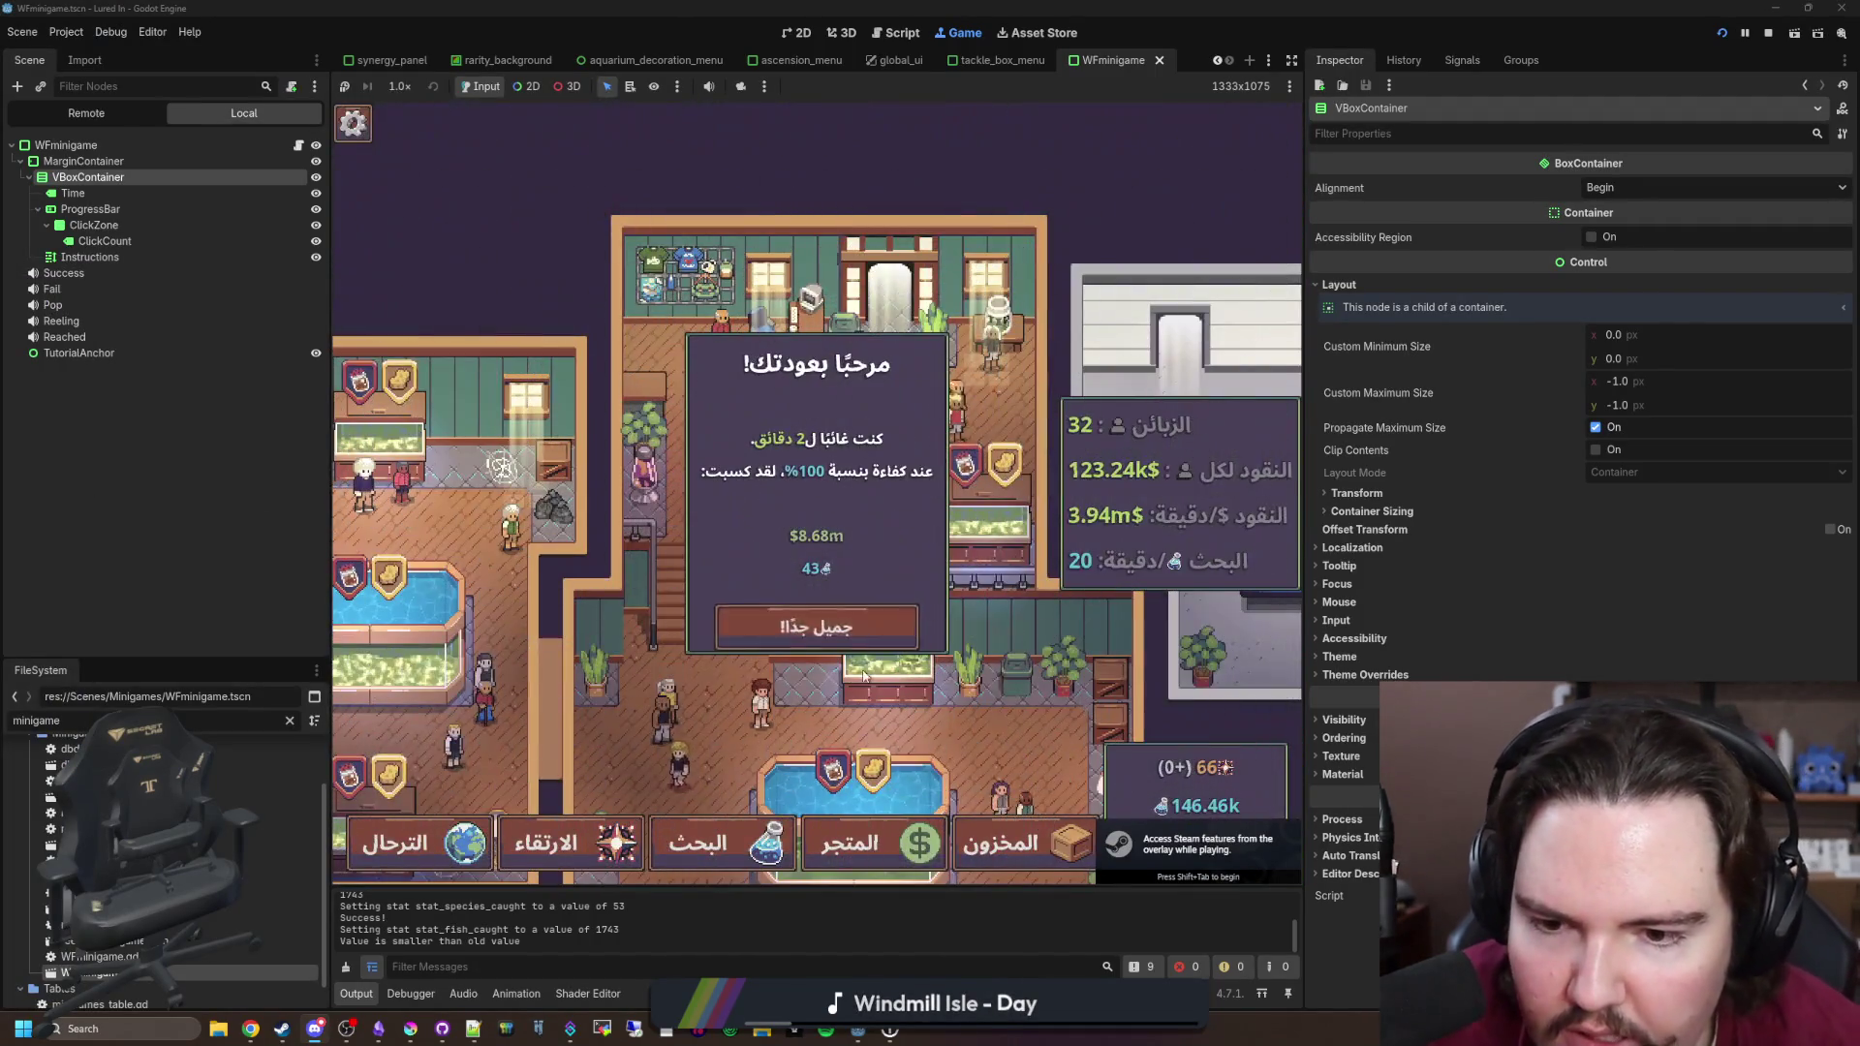
pyautogui.click(830, 739)
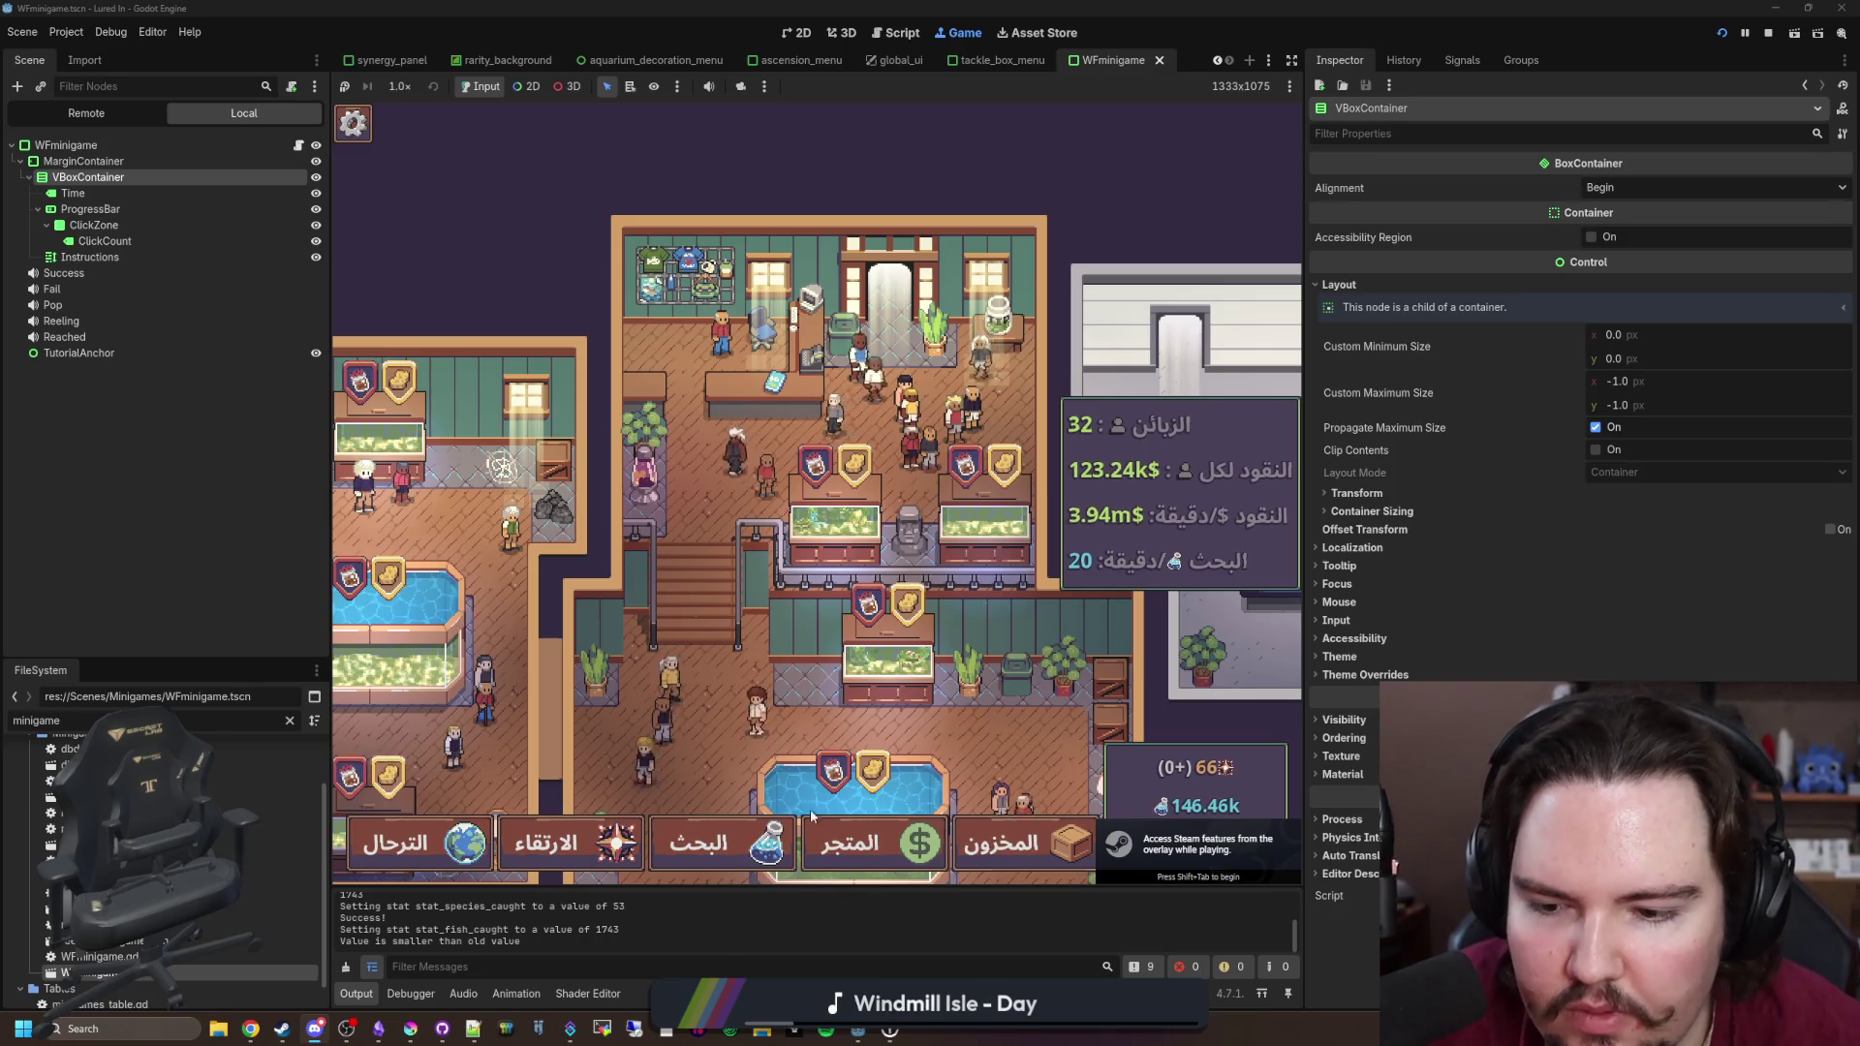
pyautogui.click(417, 842)
pyautogui.scroll(-3, 735, 446)
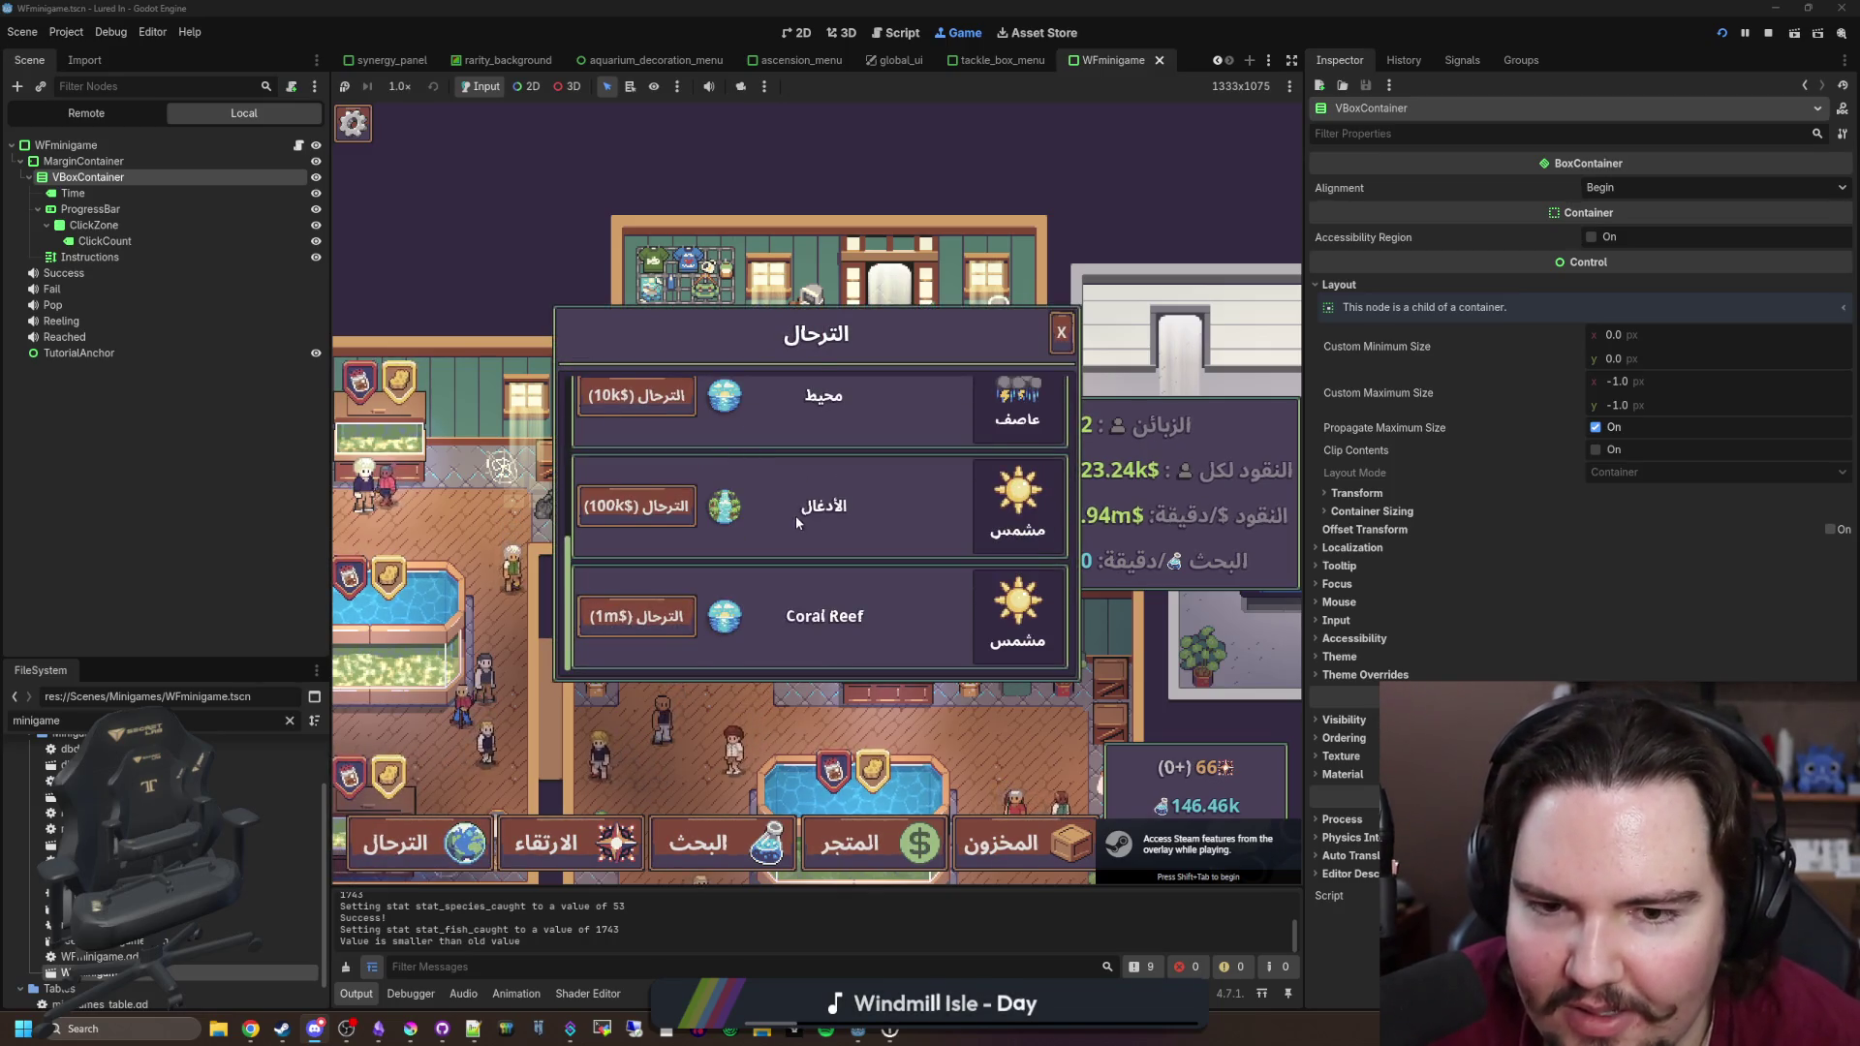
pyautogui.scroll(1, 835, 641)
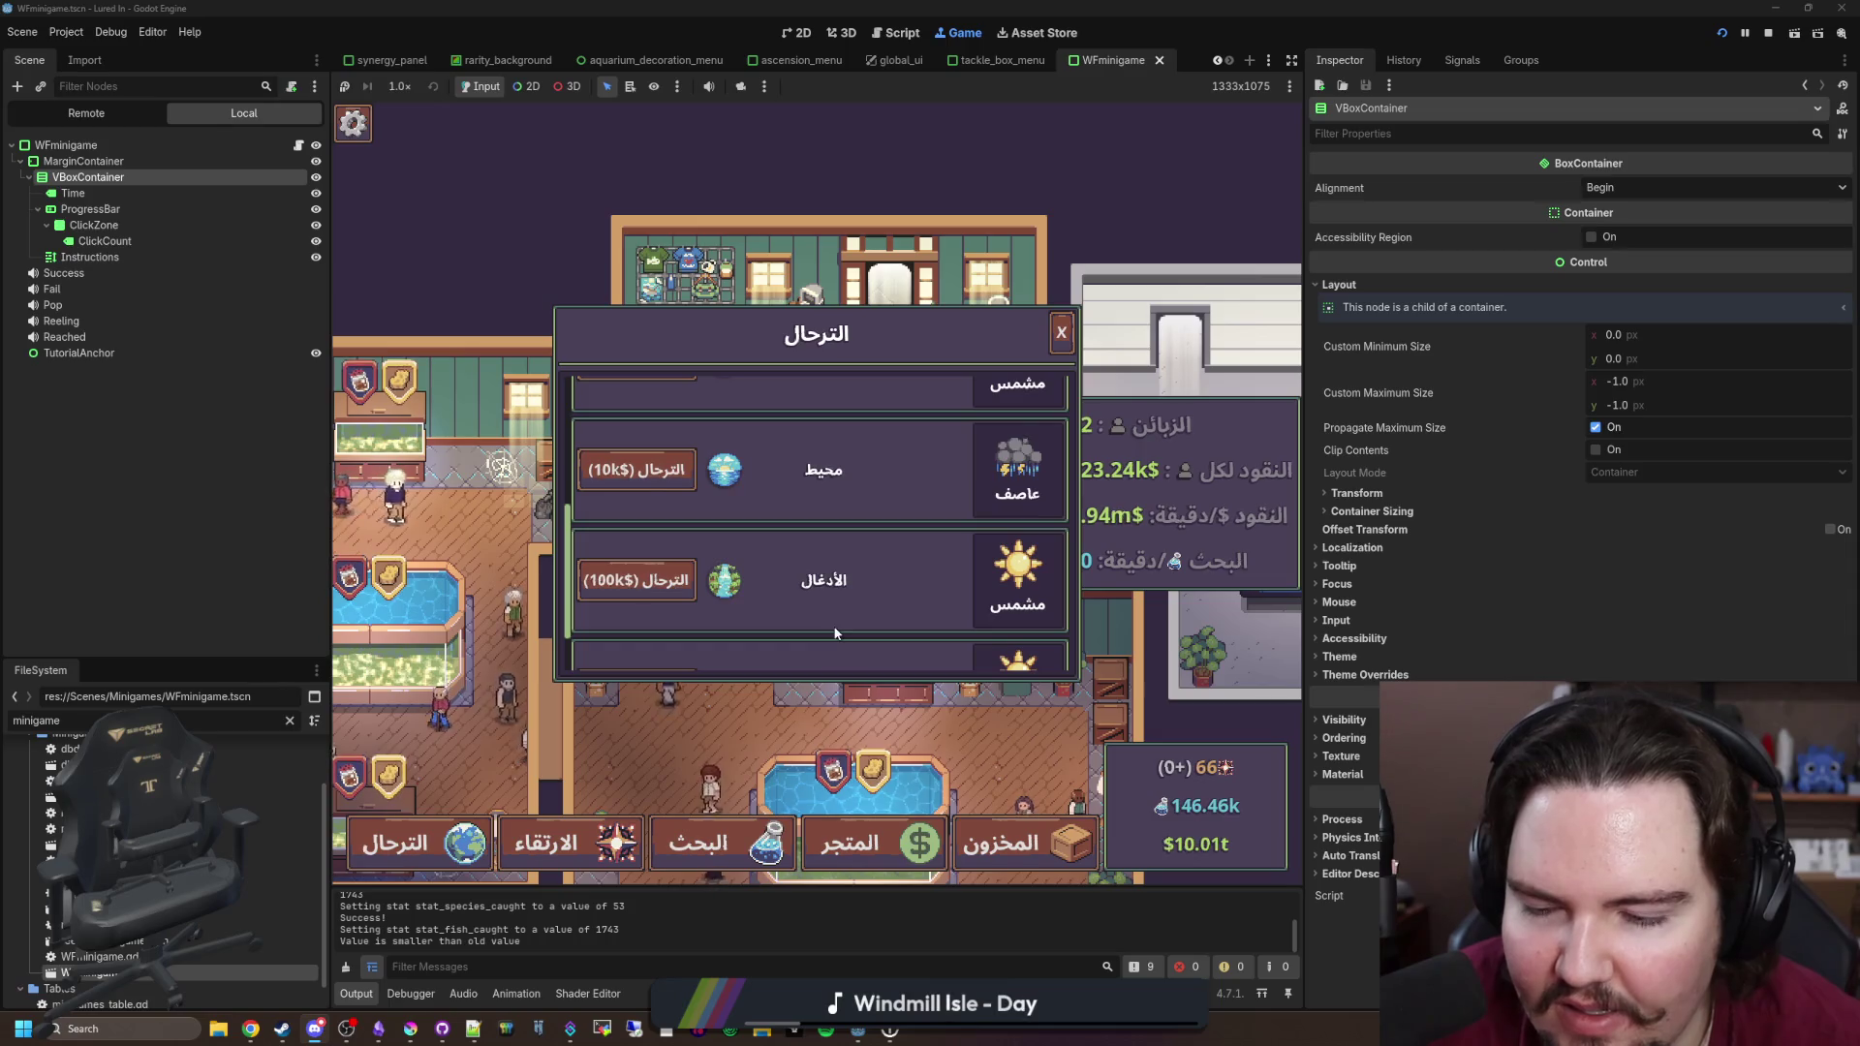
pyautogui.scroll(-1, 835, 633)
pyautogui.scroll(3, 635, 620)
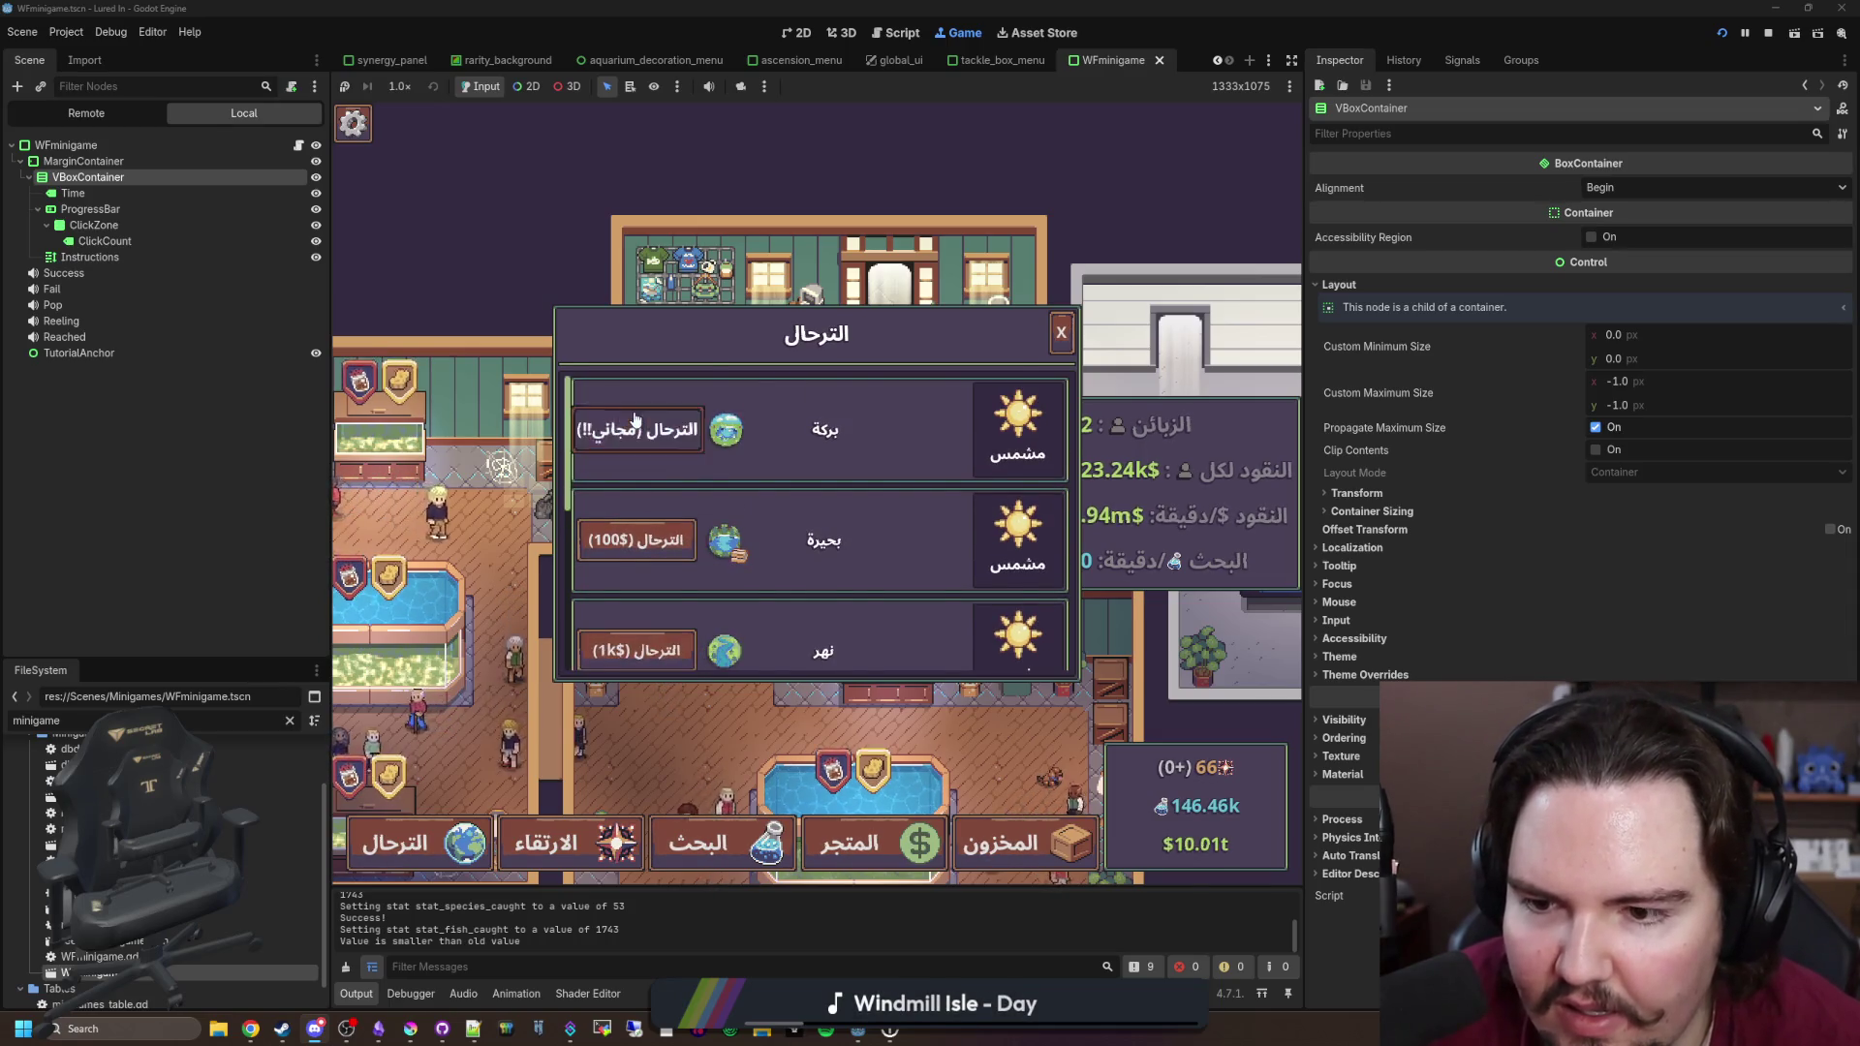
pyautogui.click(635, 419)
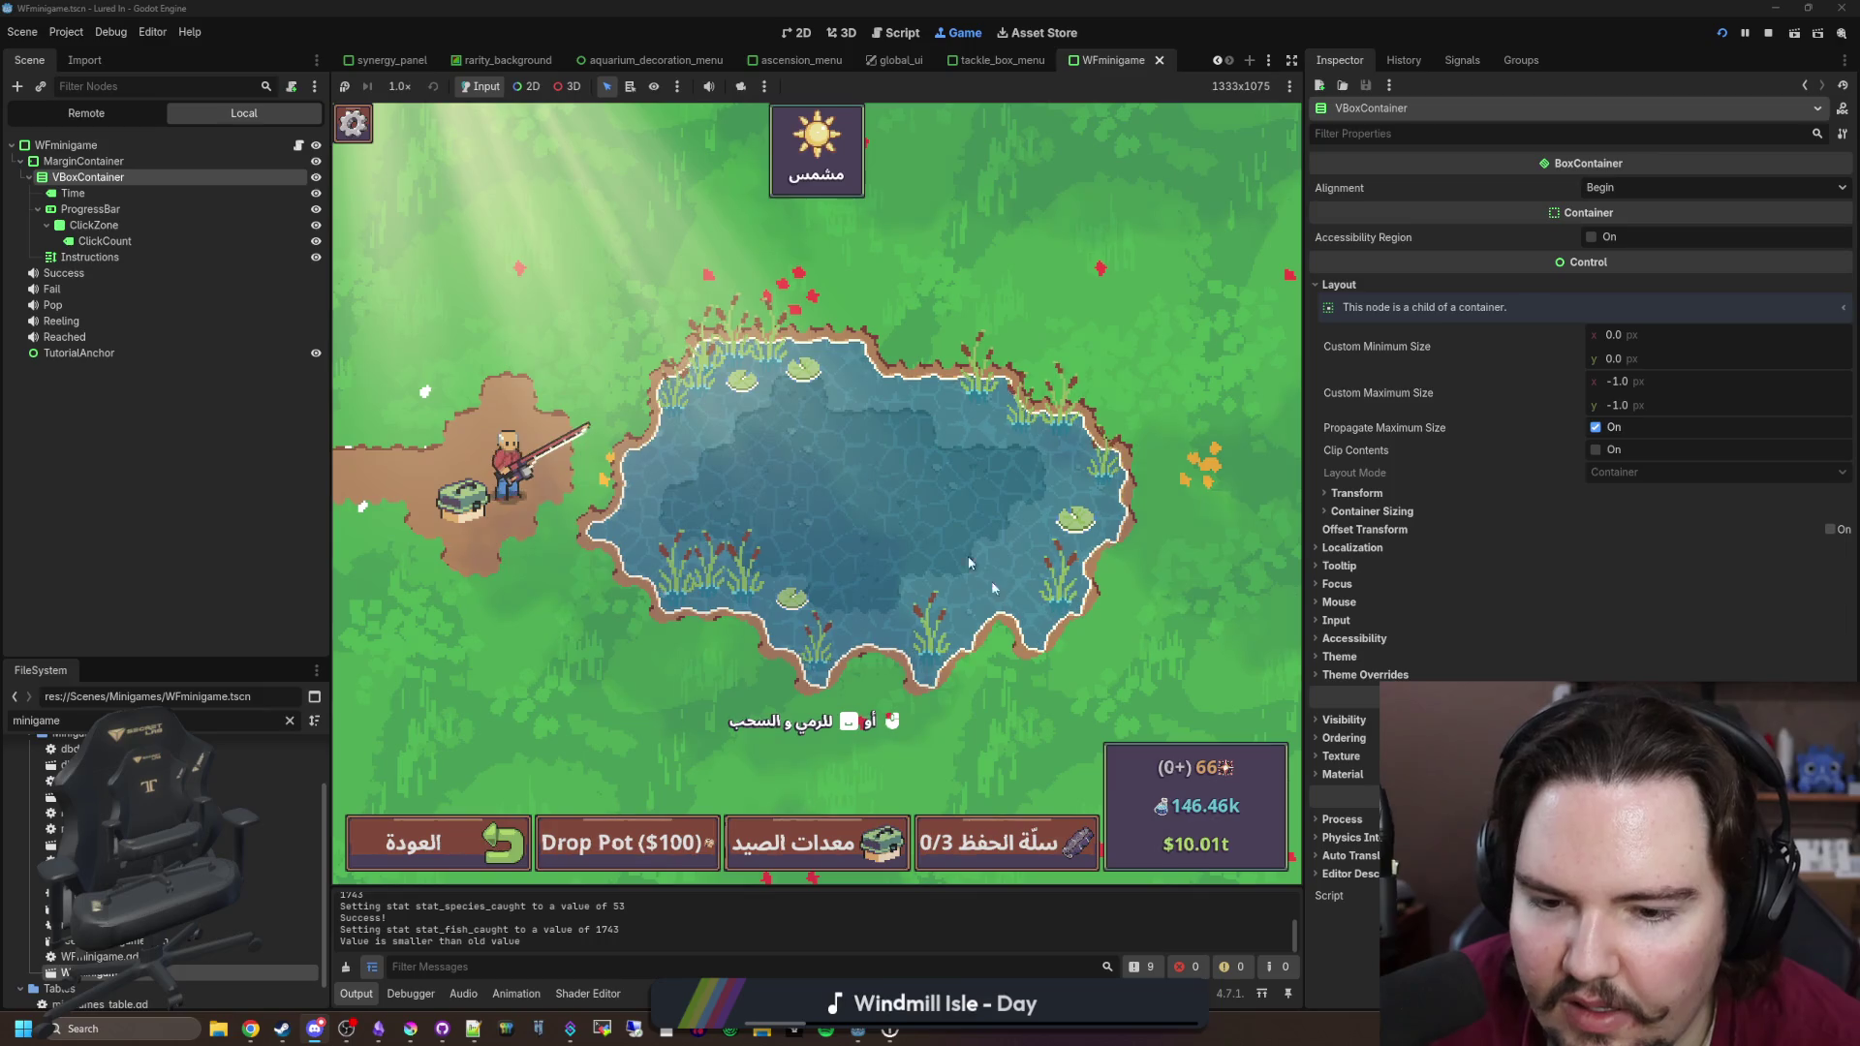
# Step: Restart the game run, then cast and complete the click minigame to catch a fish
pyautogui.press('F8')
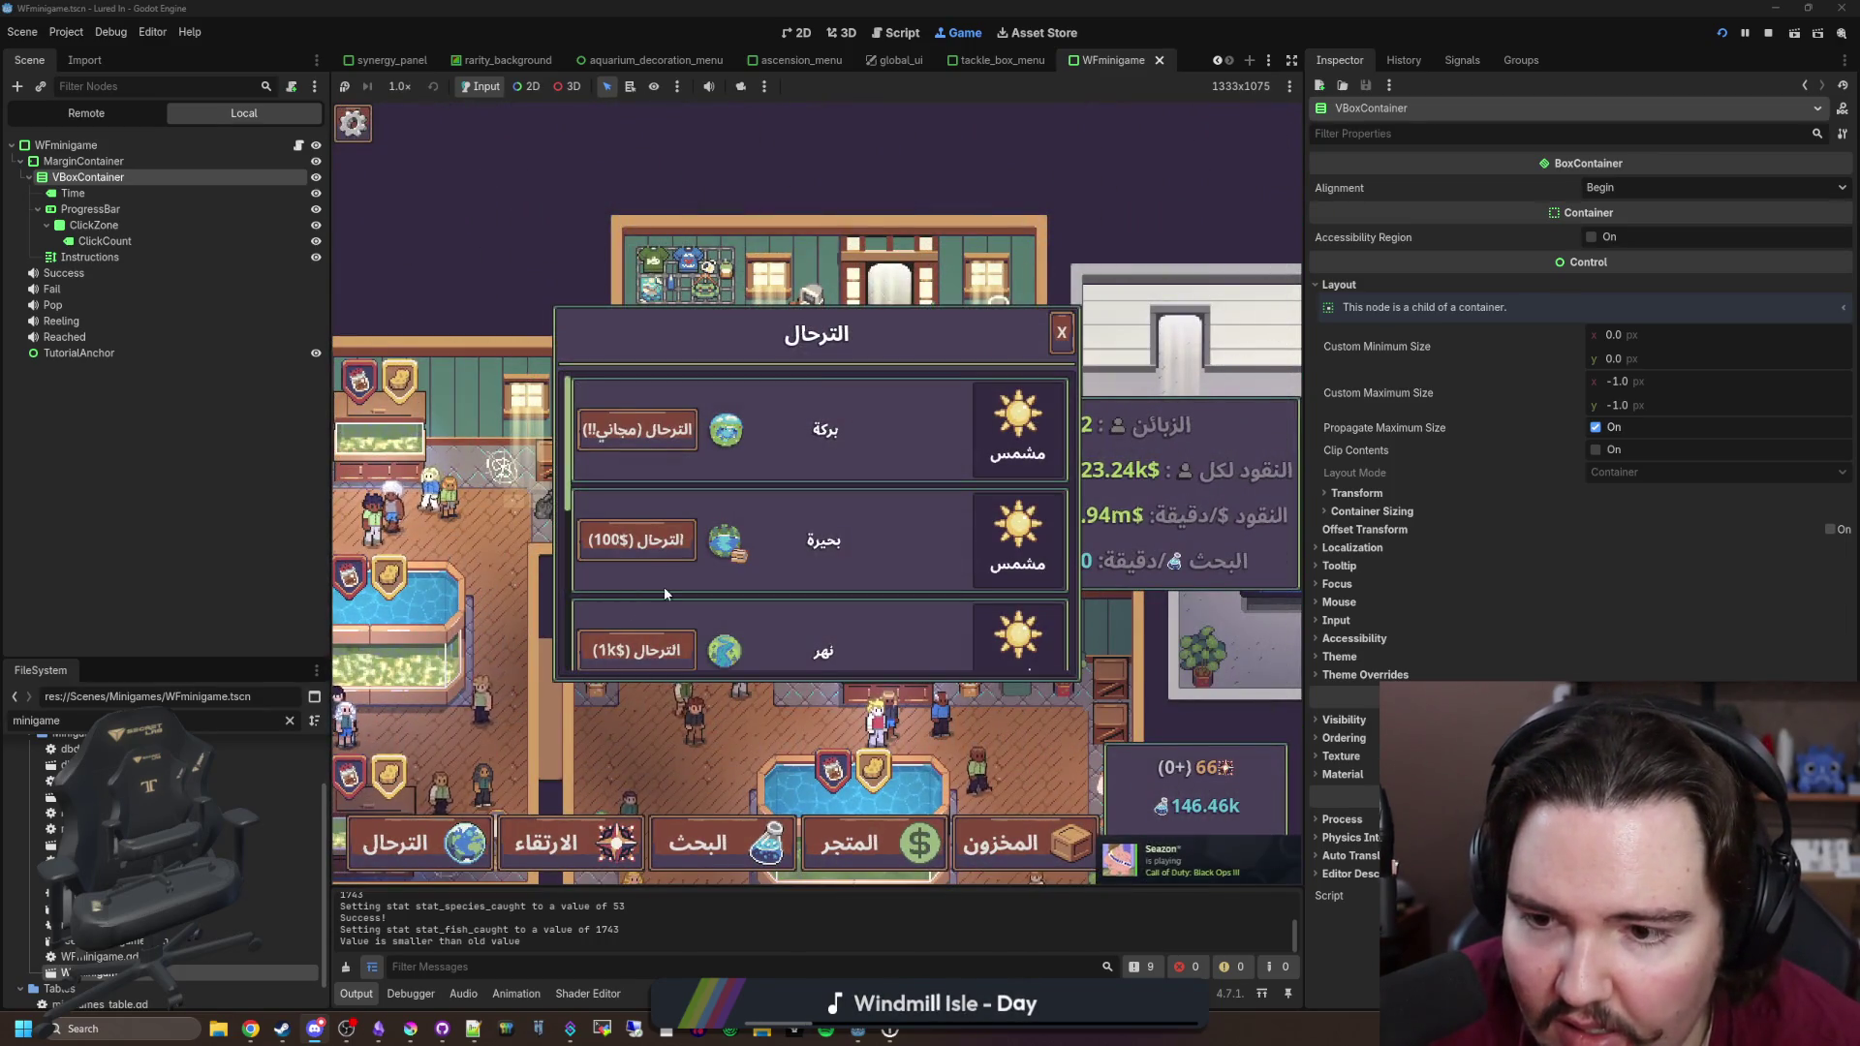
pyautogui.scroll(-1, 660, 570)
pyautogui.scroll(1, 661, 569)
pyautogui.press('F5')
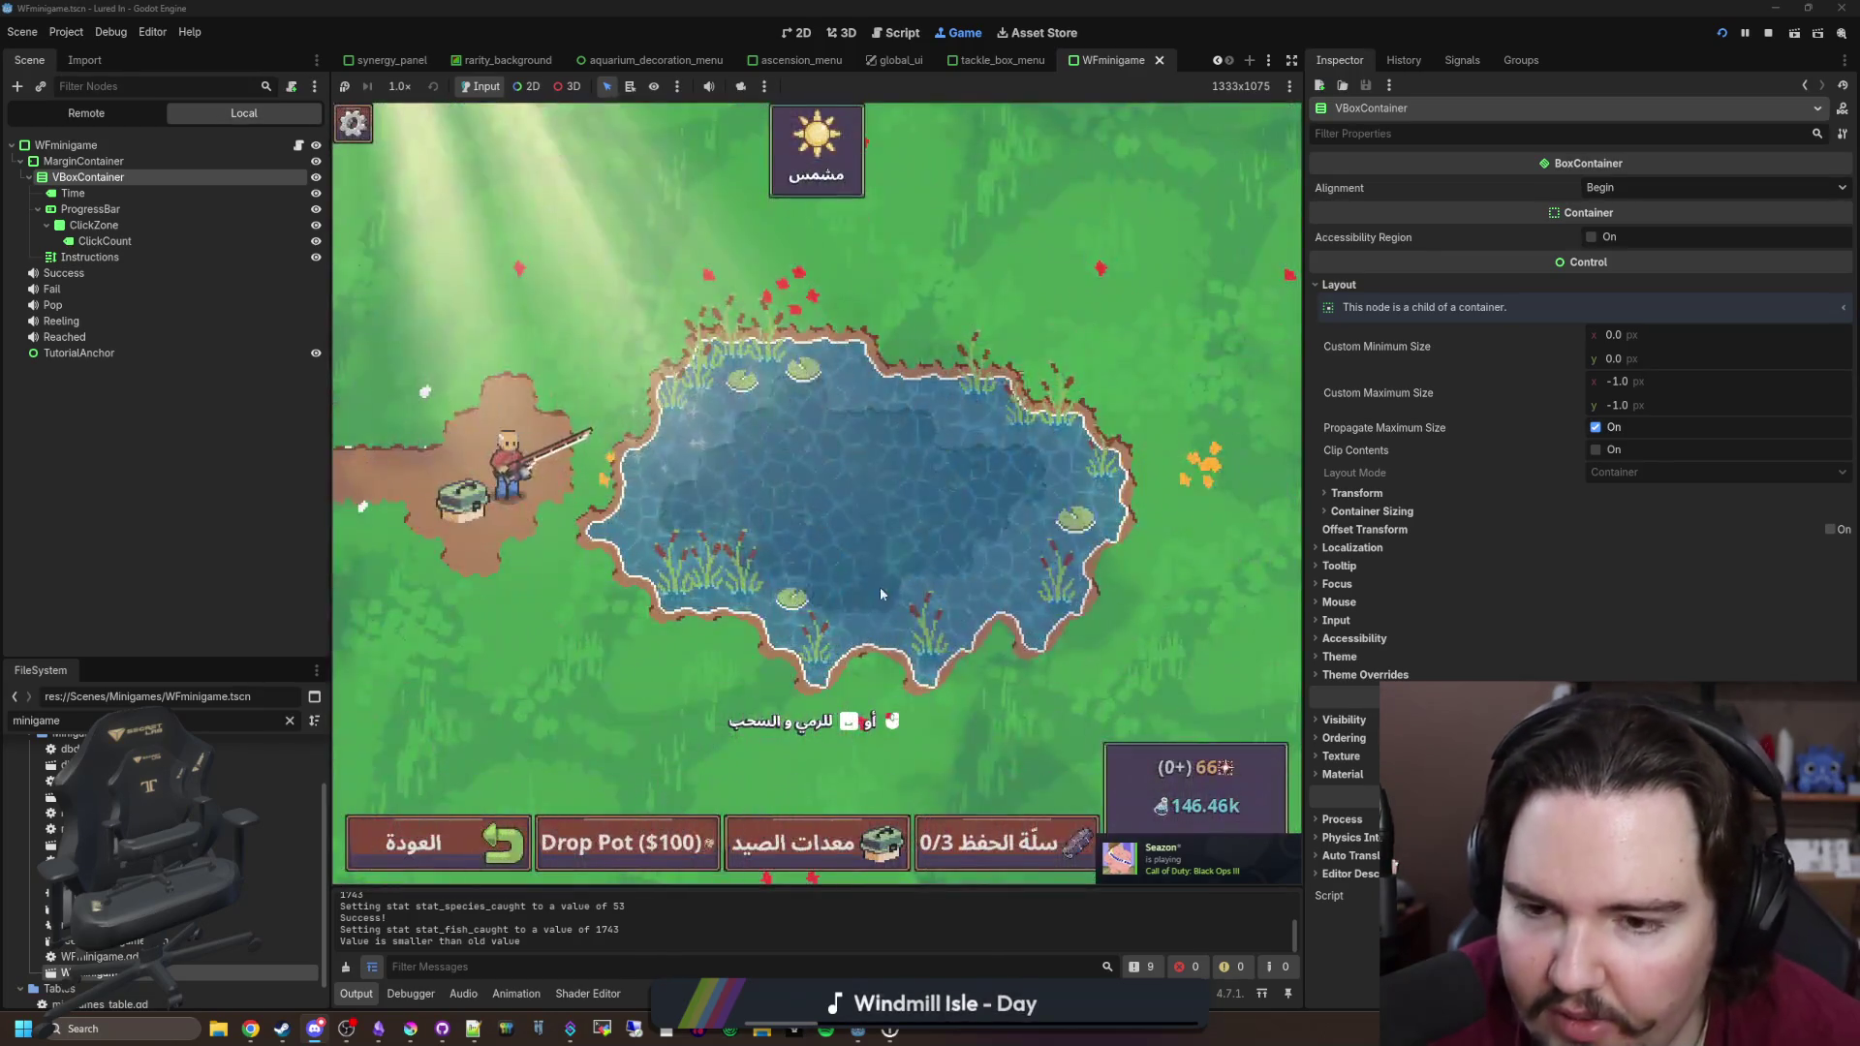
pyautogui.click(862, 485)
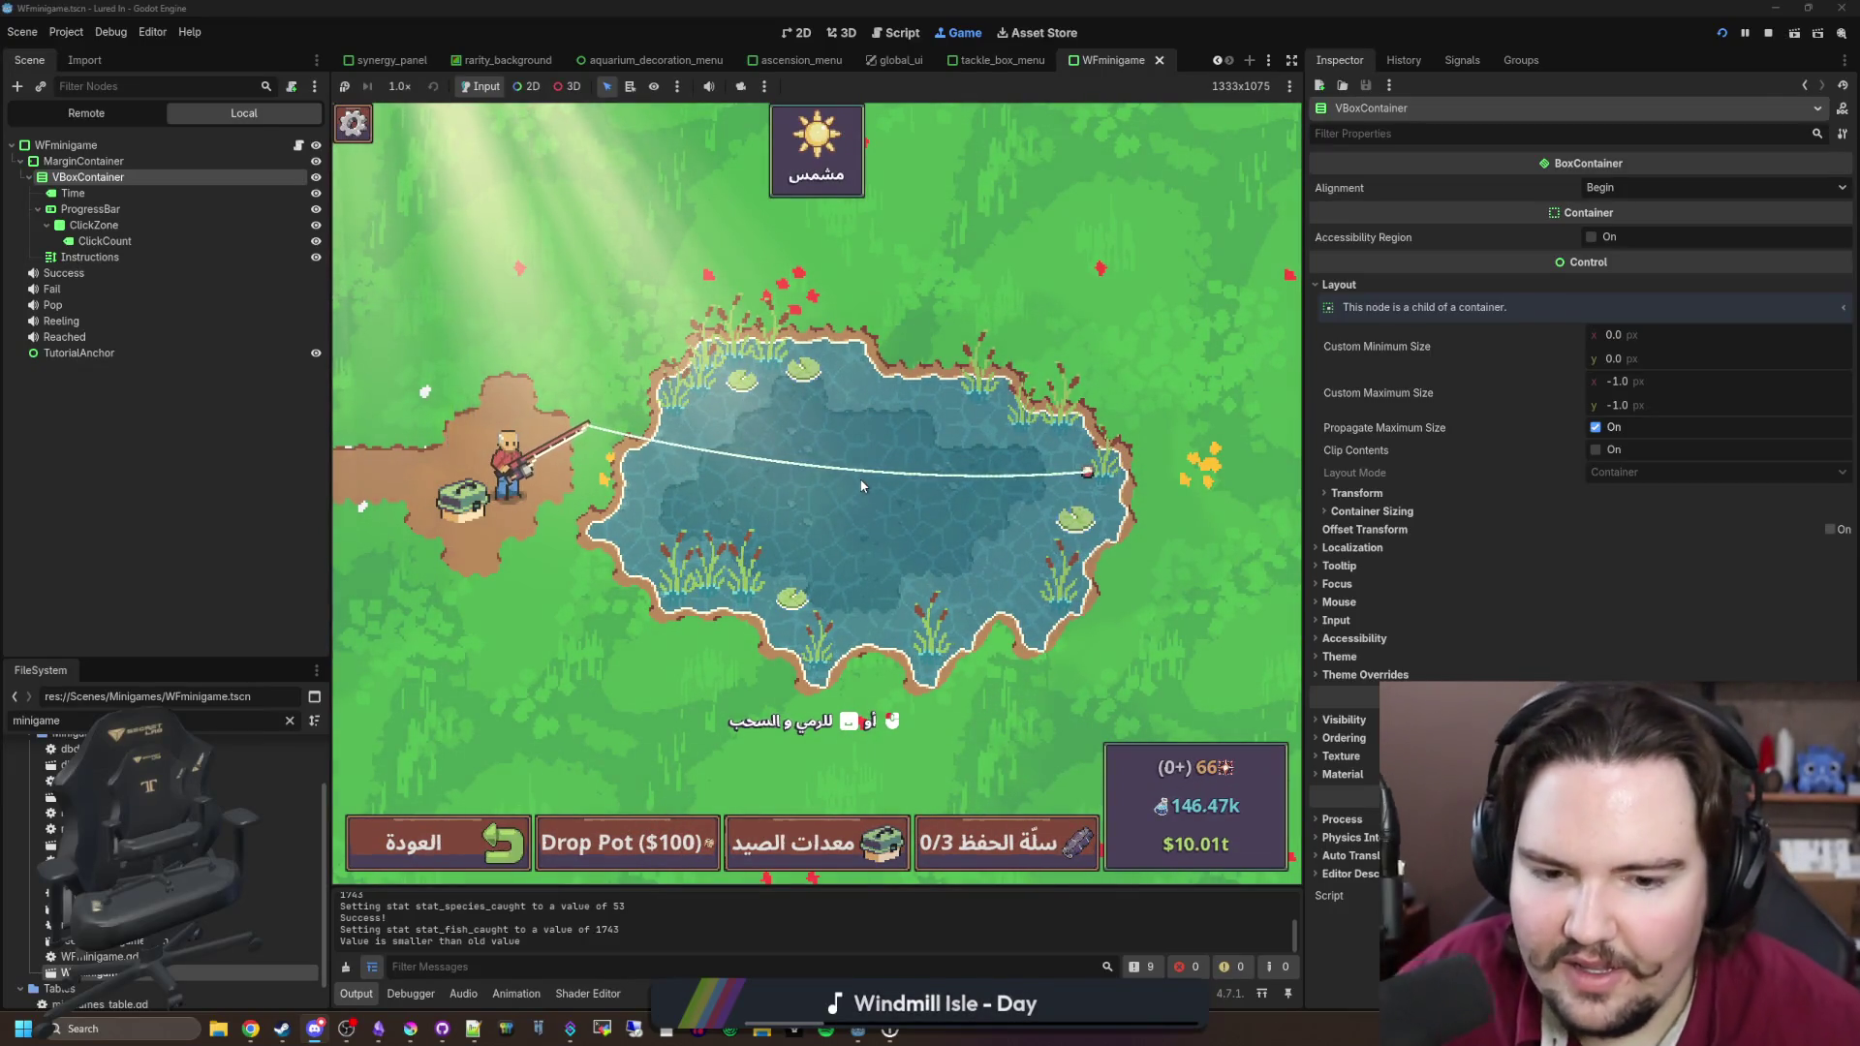
pyautogui.click(868, 482)
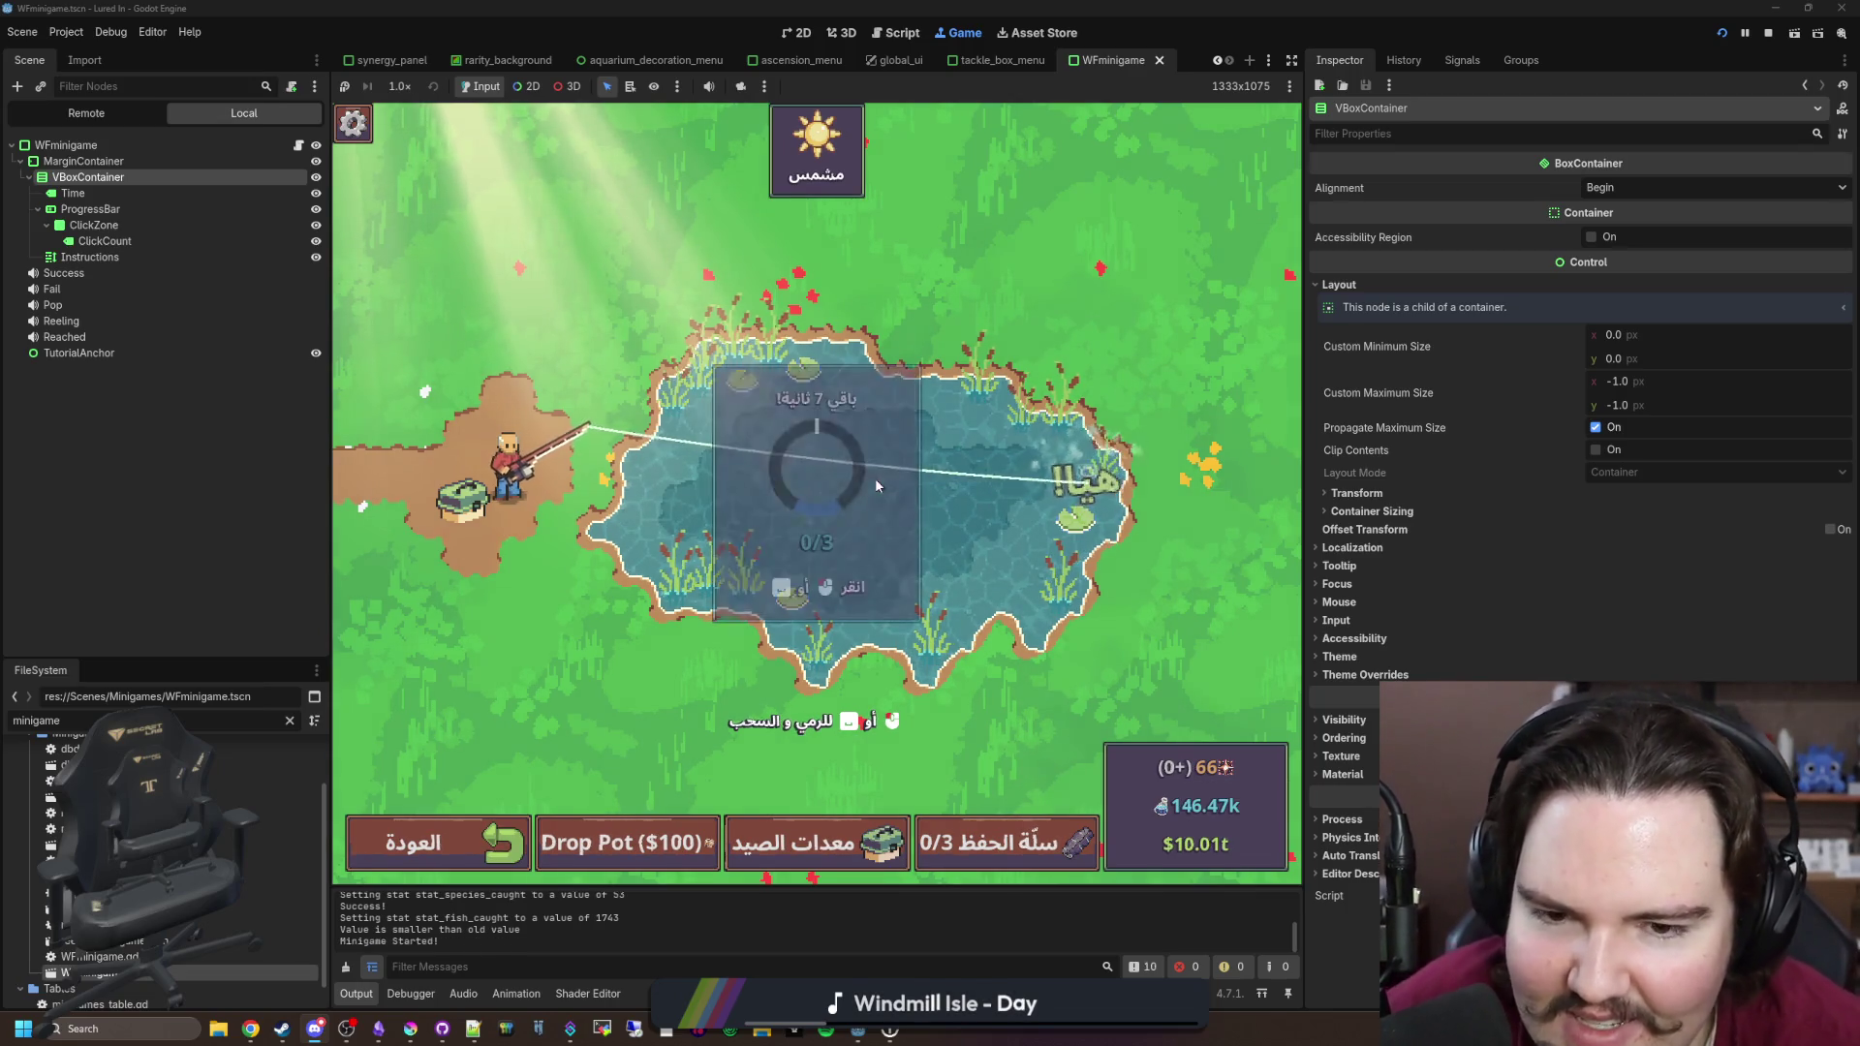
pyautogui.click(891, 461)
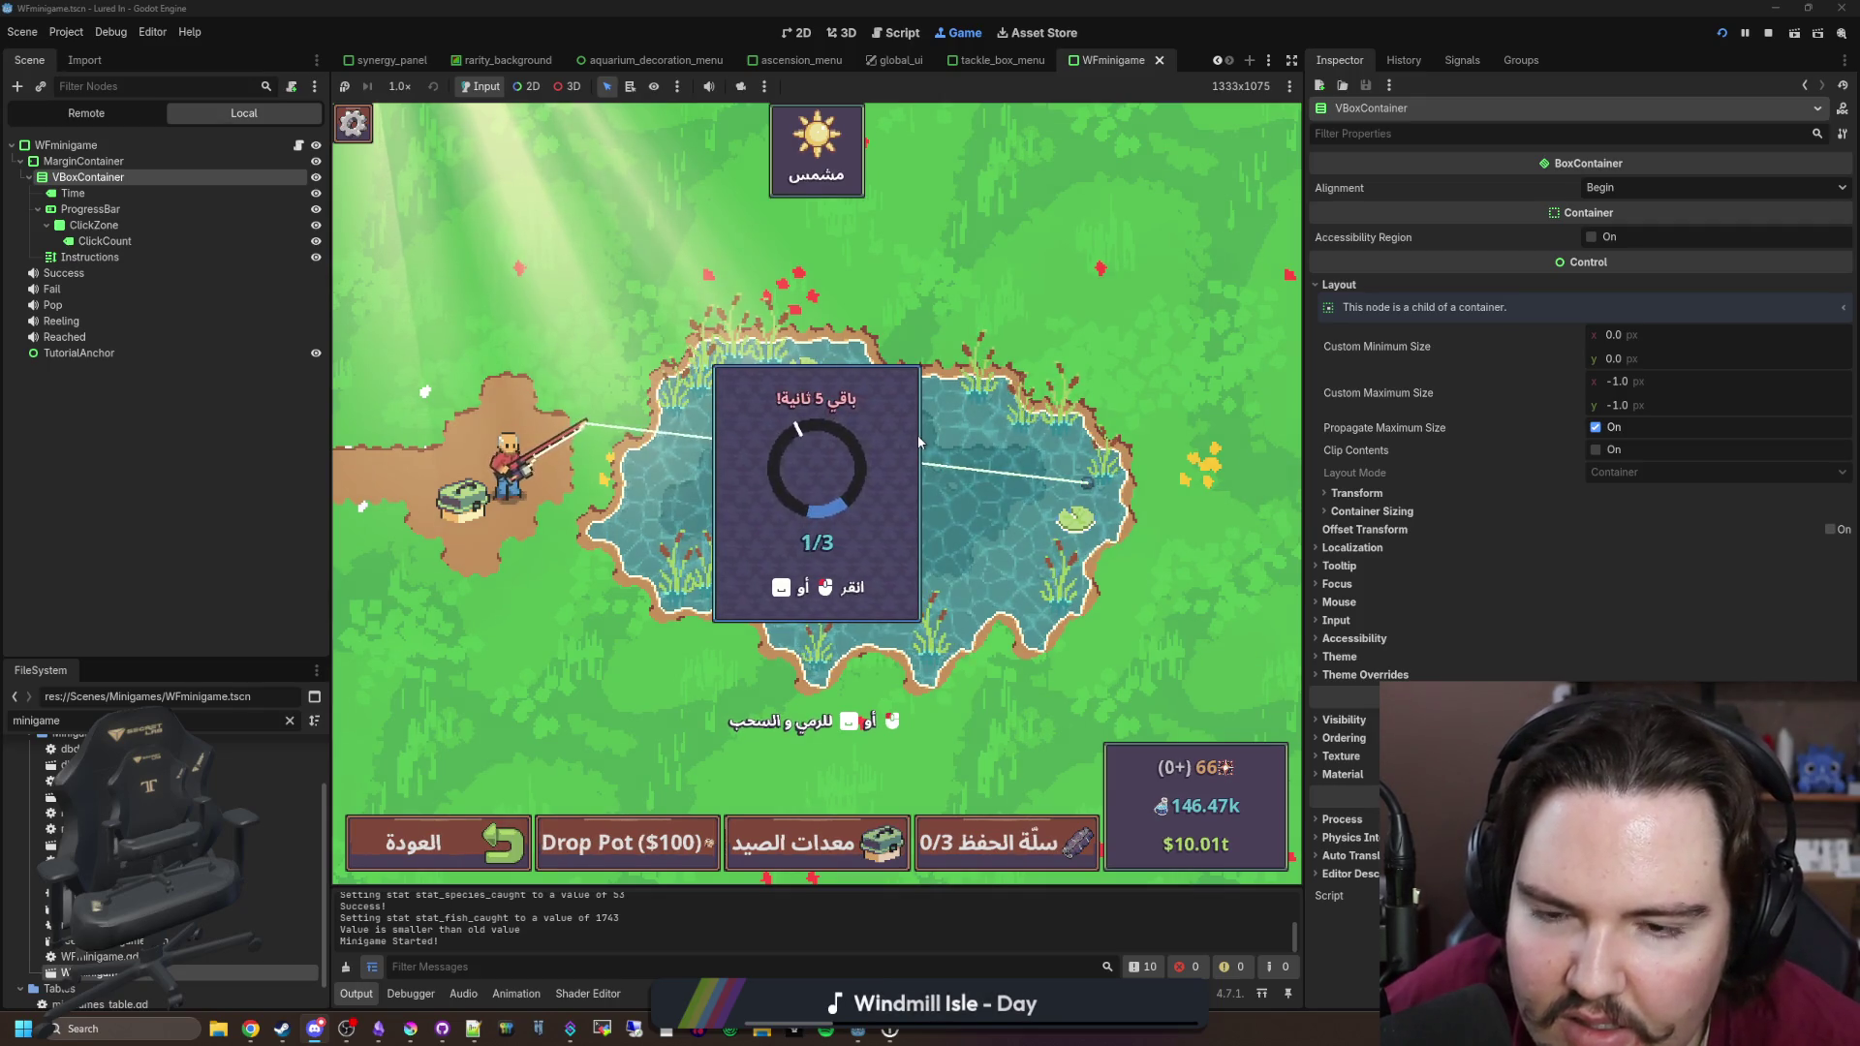
pyautogui.click(903, 462)
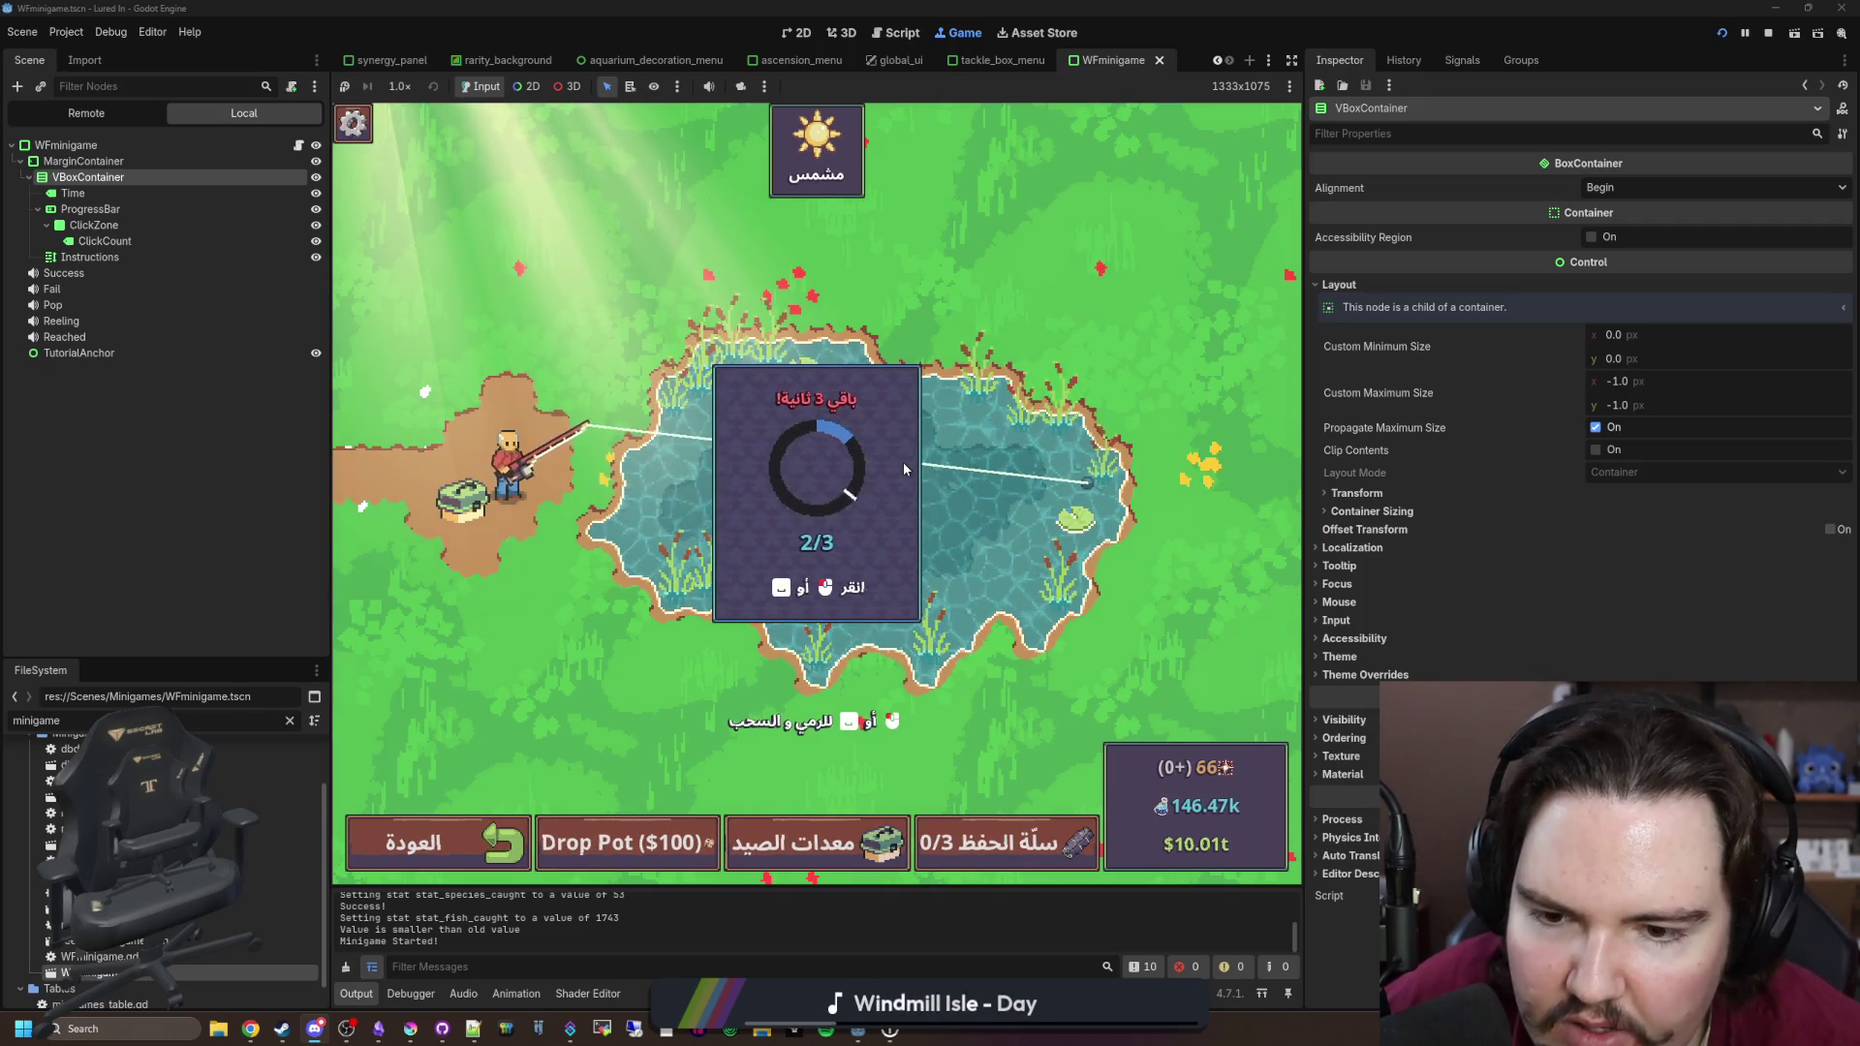
pyautogui.click(902, 462)
pyautogui.click(831, 475)
# Step: Charge a strong cast into the pond and react to the bite to start the reel minigame
pyautogui.moveTo(822, 486); pyautogui.dragTo(823, 489)
pyautogui.moveTo(820, 573); pyautogui.dragTo(830, 578)
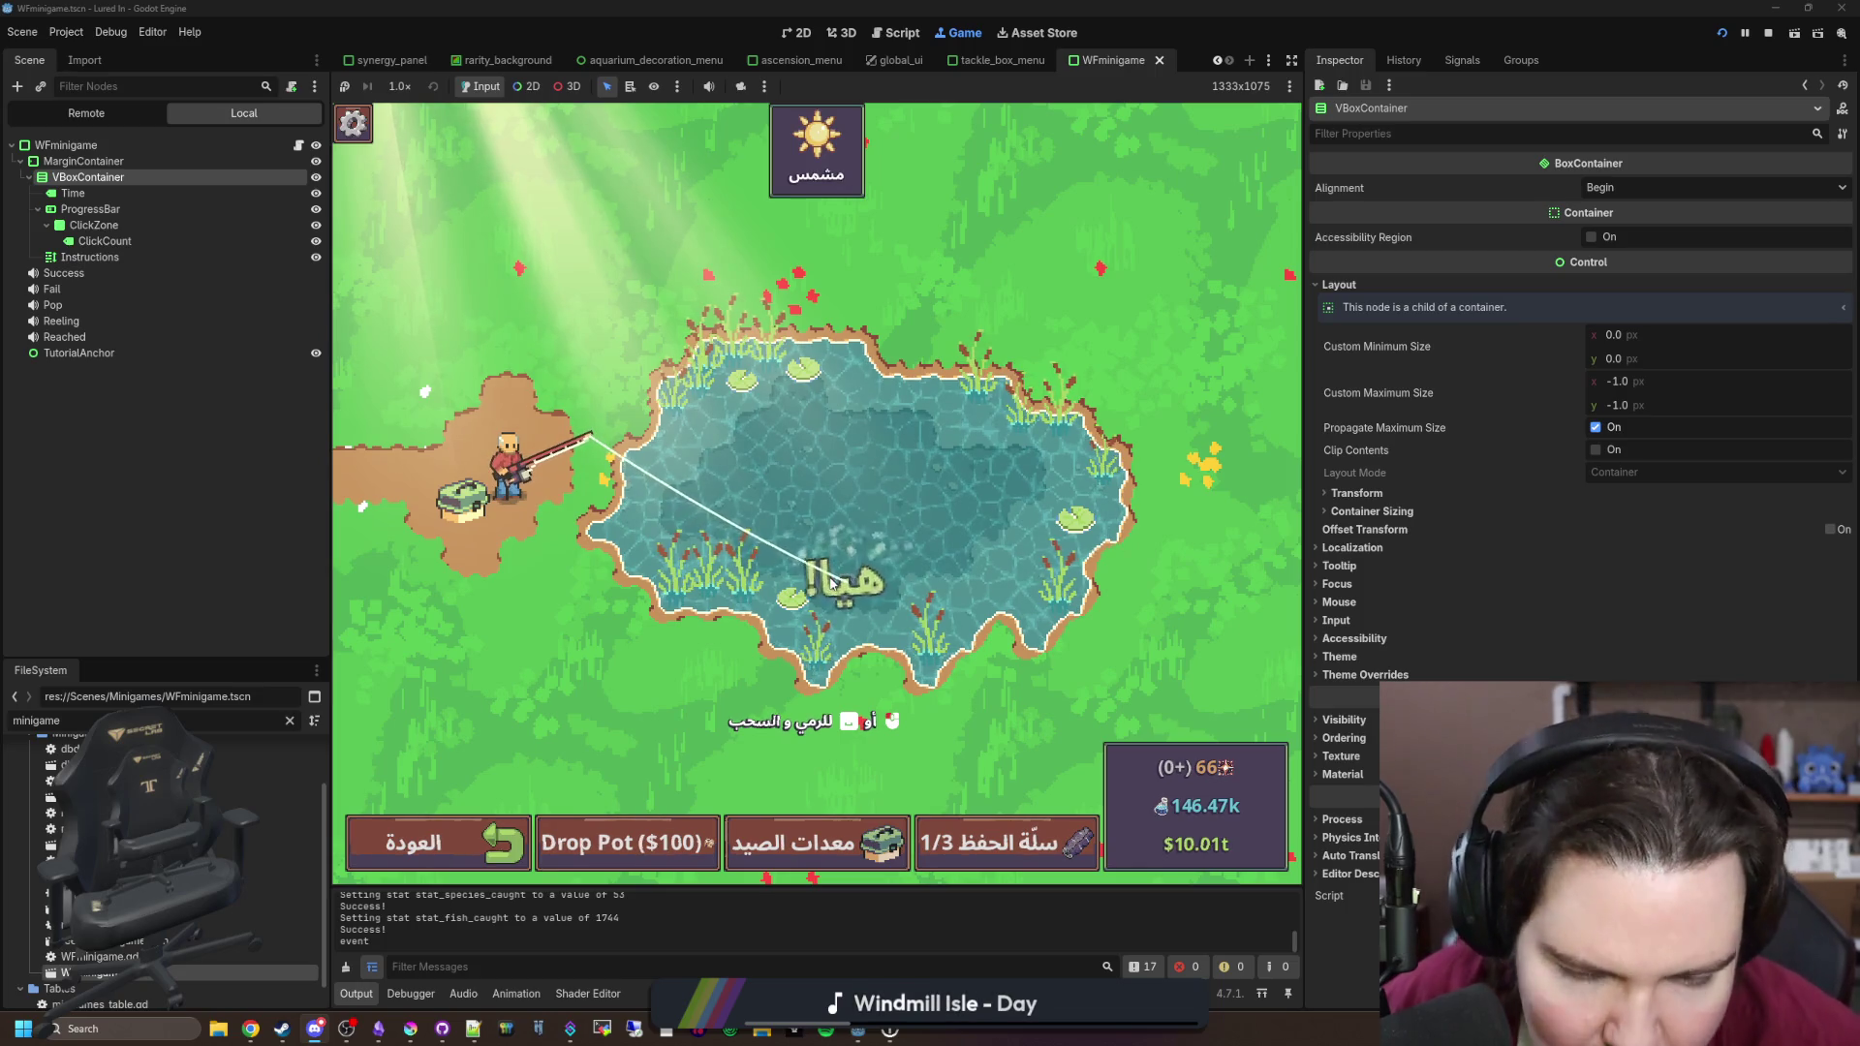
pyautogui.click(829, 579)
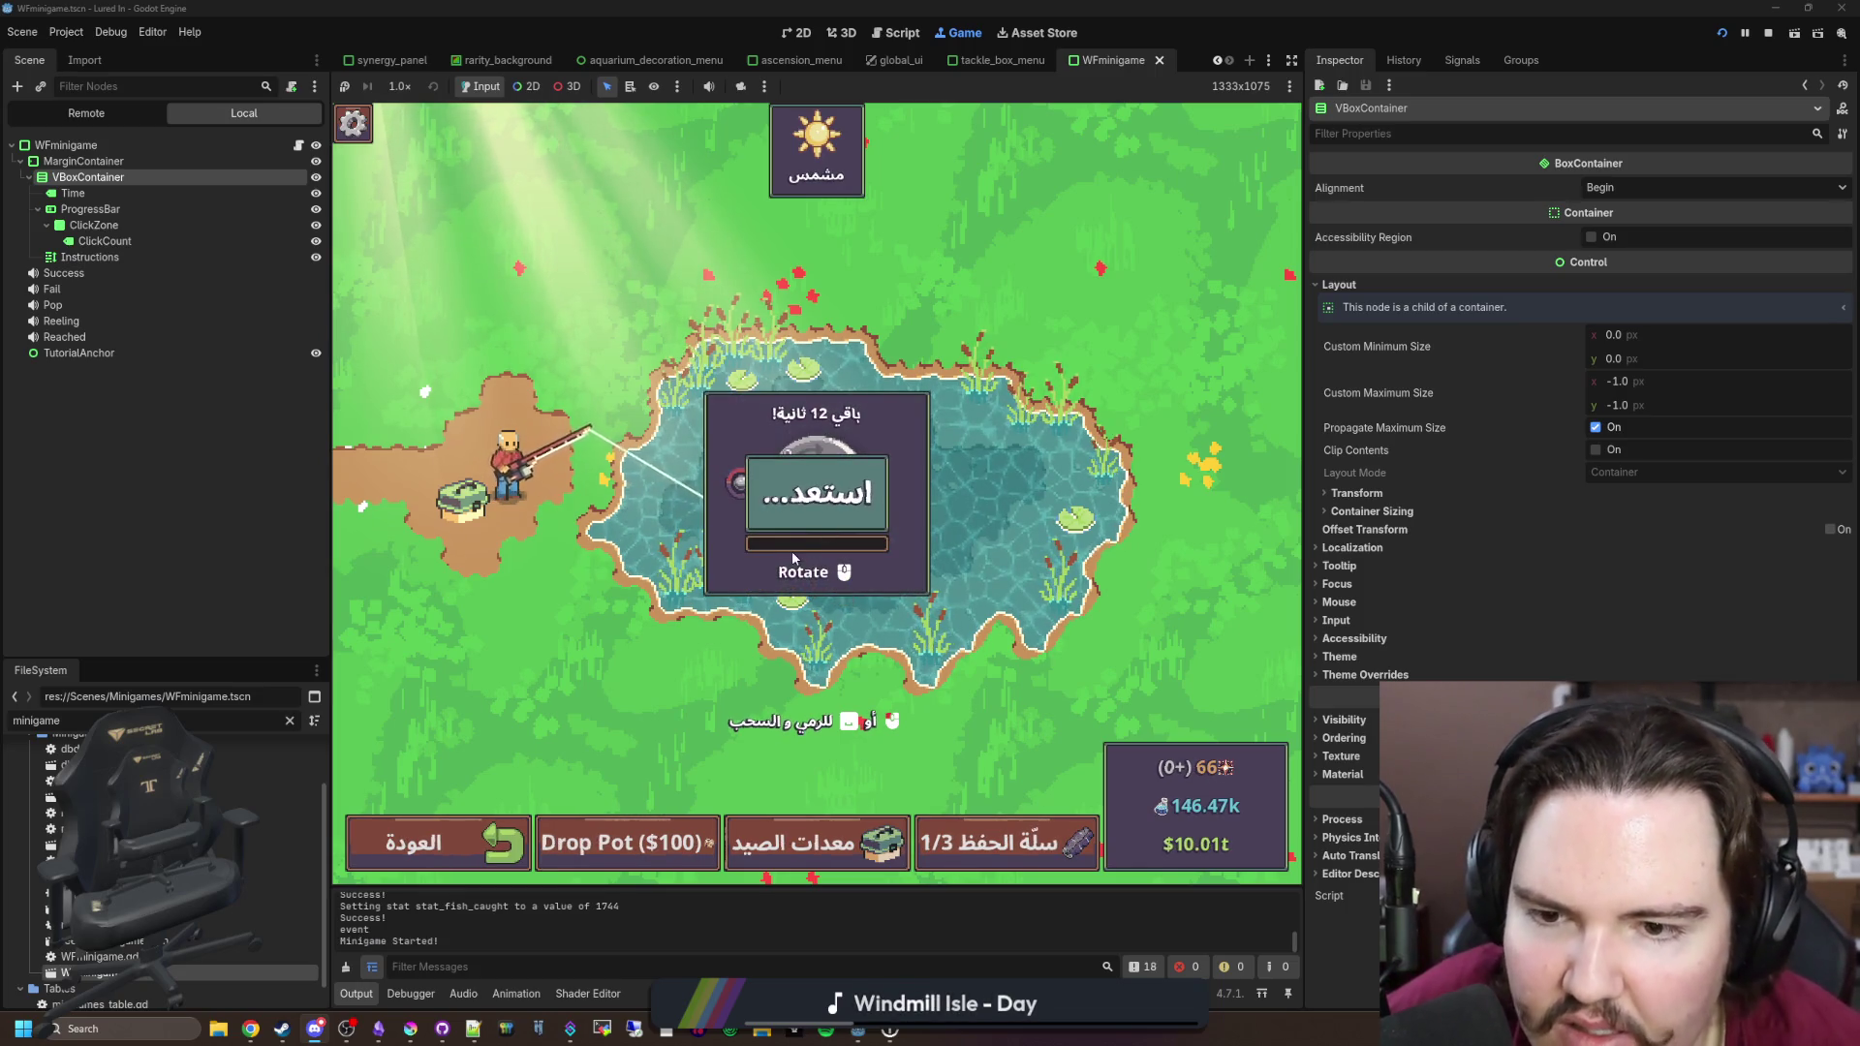
# Step: Crank the reel handle to fill the reeling progress bar
pyautogui.moveTo(784, 536); pyautogui.dragTo(810, 435)
pyautogui.moveTo(869, 542); pyautogui.dragTo(699, 482)
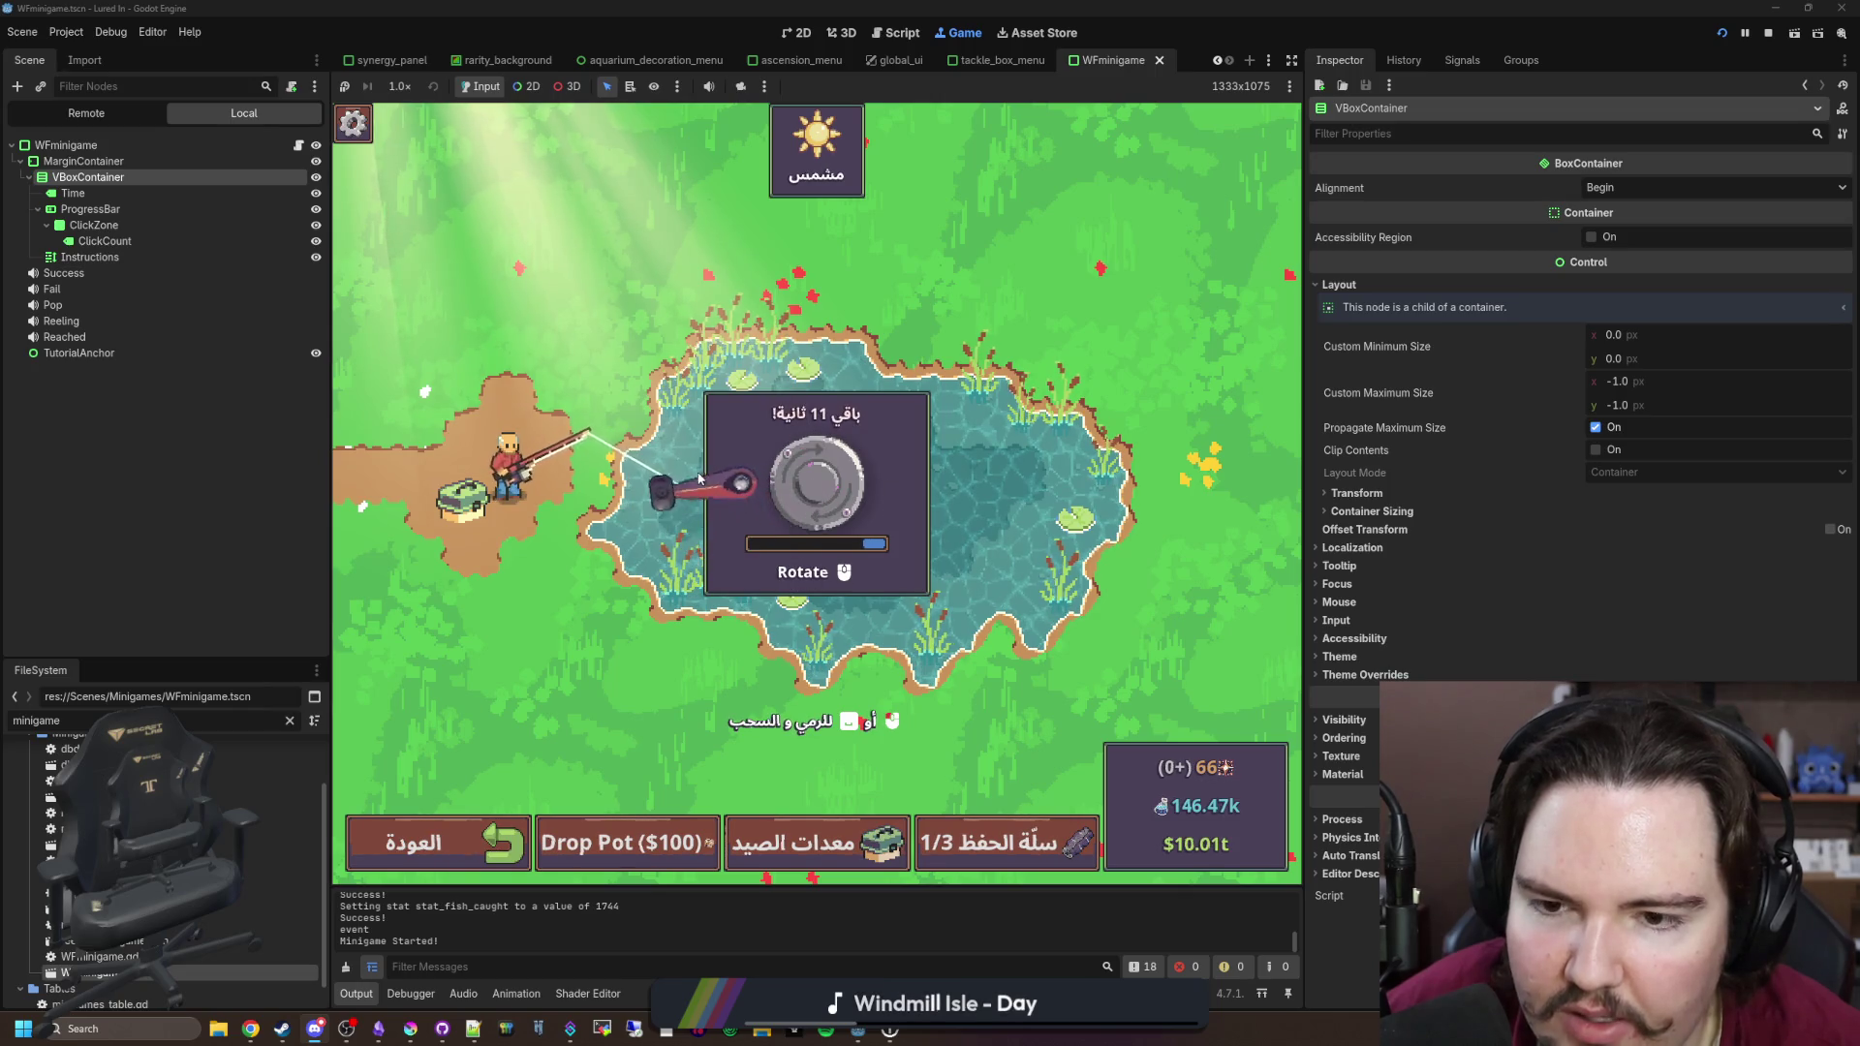
pyautogui.moveTo(854, 492)
pyautogui.mouseDown()
pyautogui.moveTo(853, 532)
pyautogui.moveTo(790, 469)
pyautogui.moveTo(901, 620)
pyautogui.mouseUp()
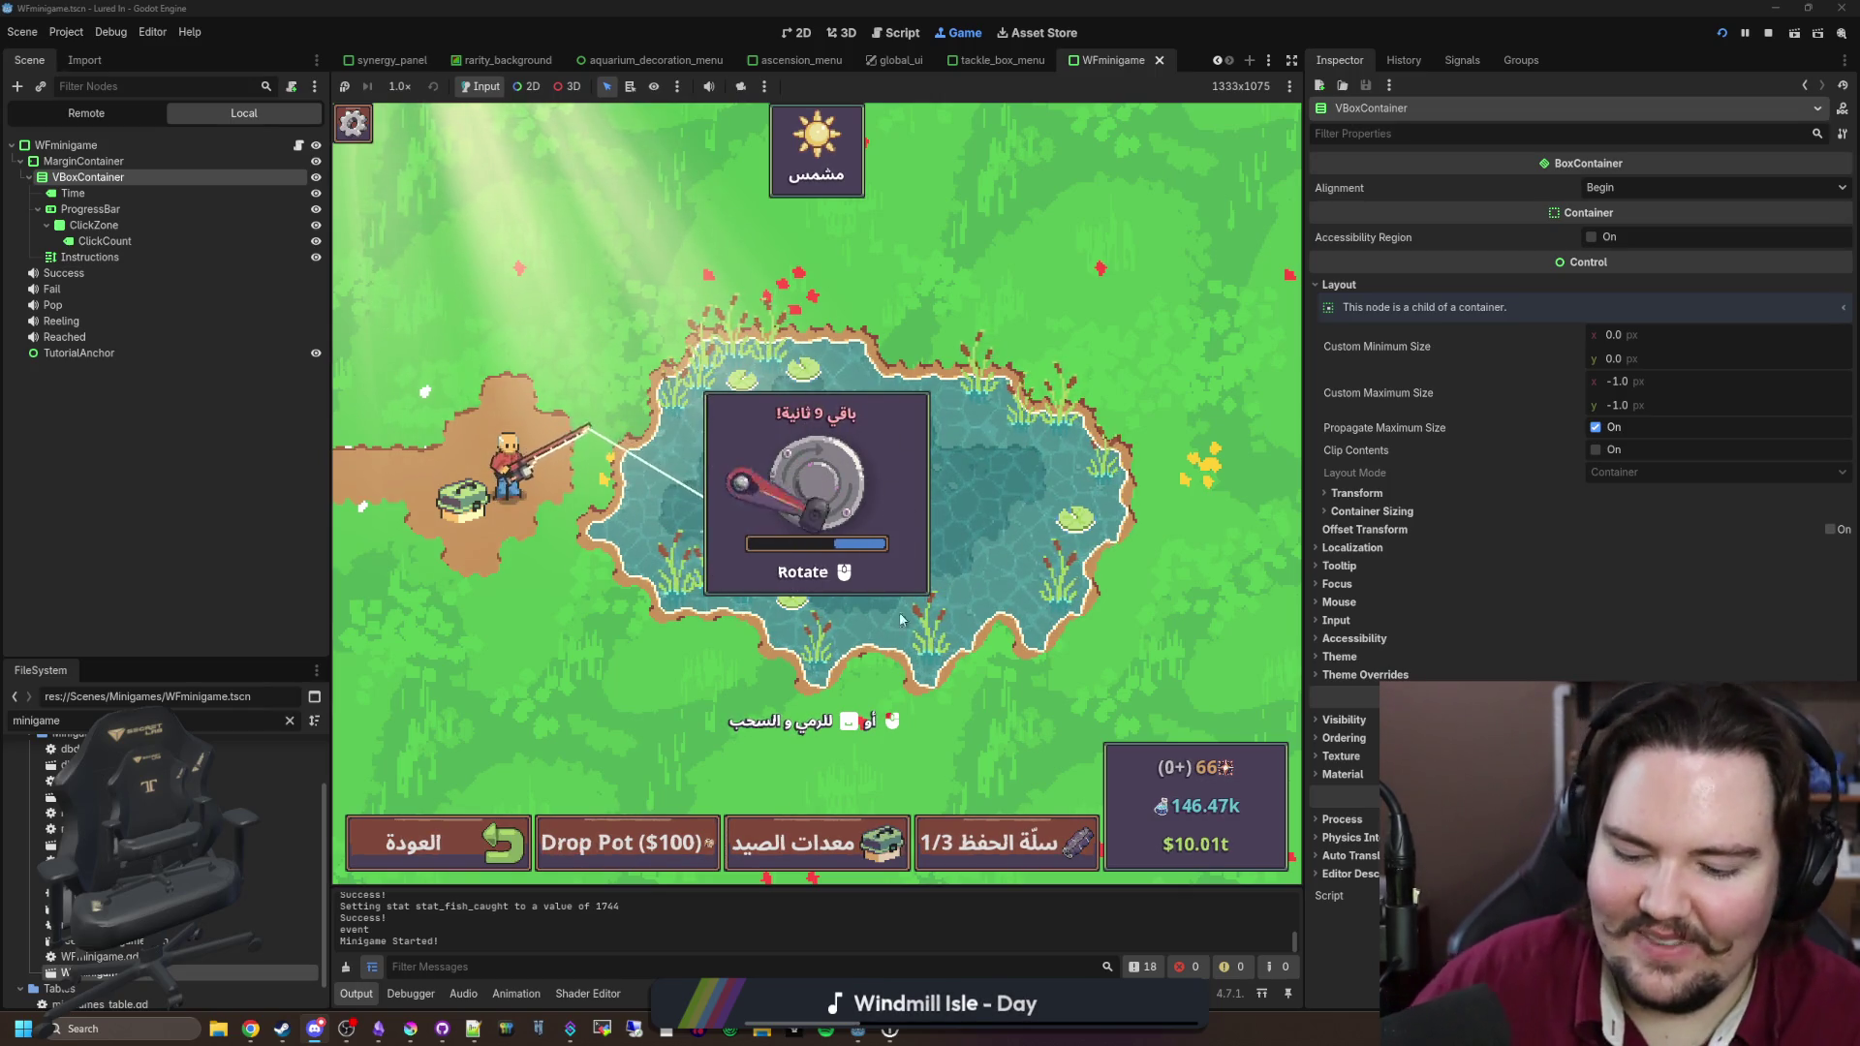
# Step: Open reeling_minigame, set Reel, Handle and Shadow to Left-to-Right layout, and save
pyautogui.click(289, 720)
pyautogui.write('reeling')
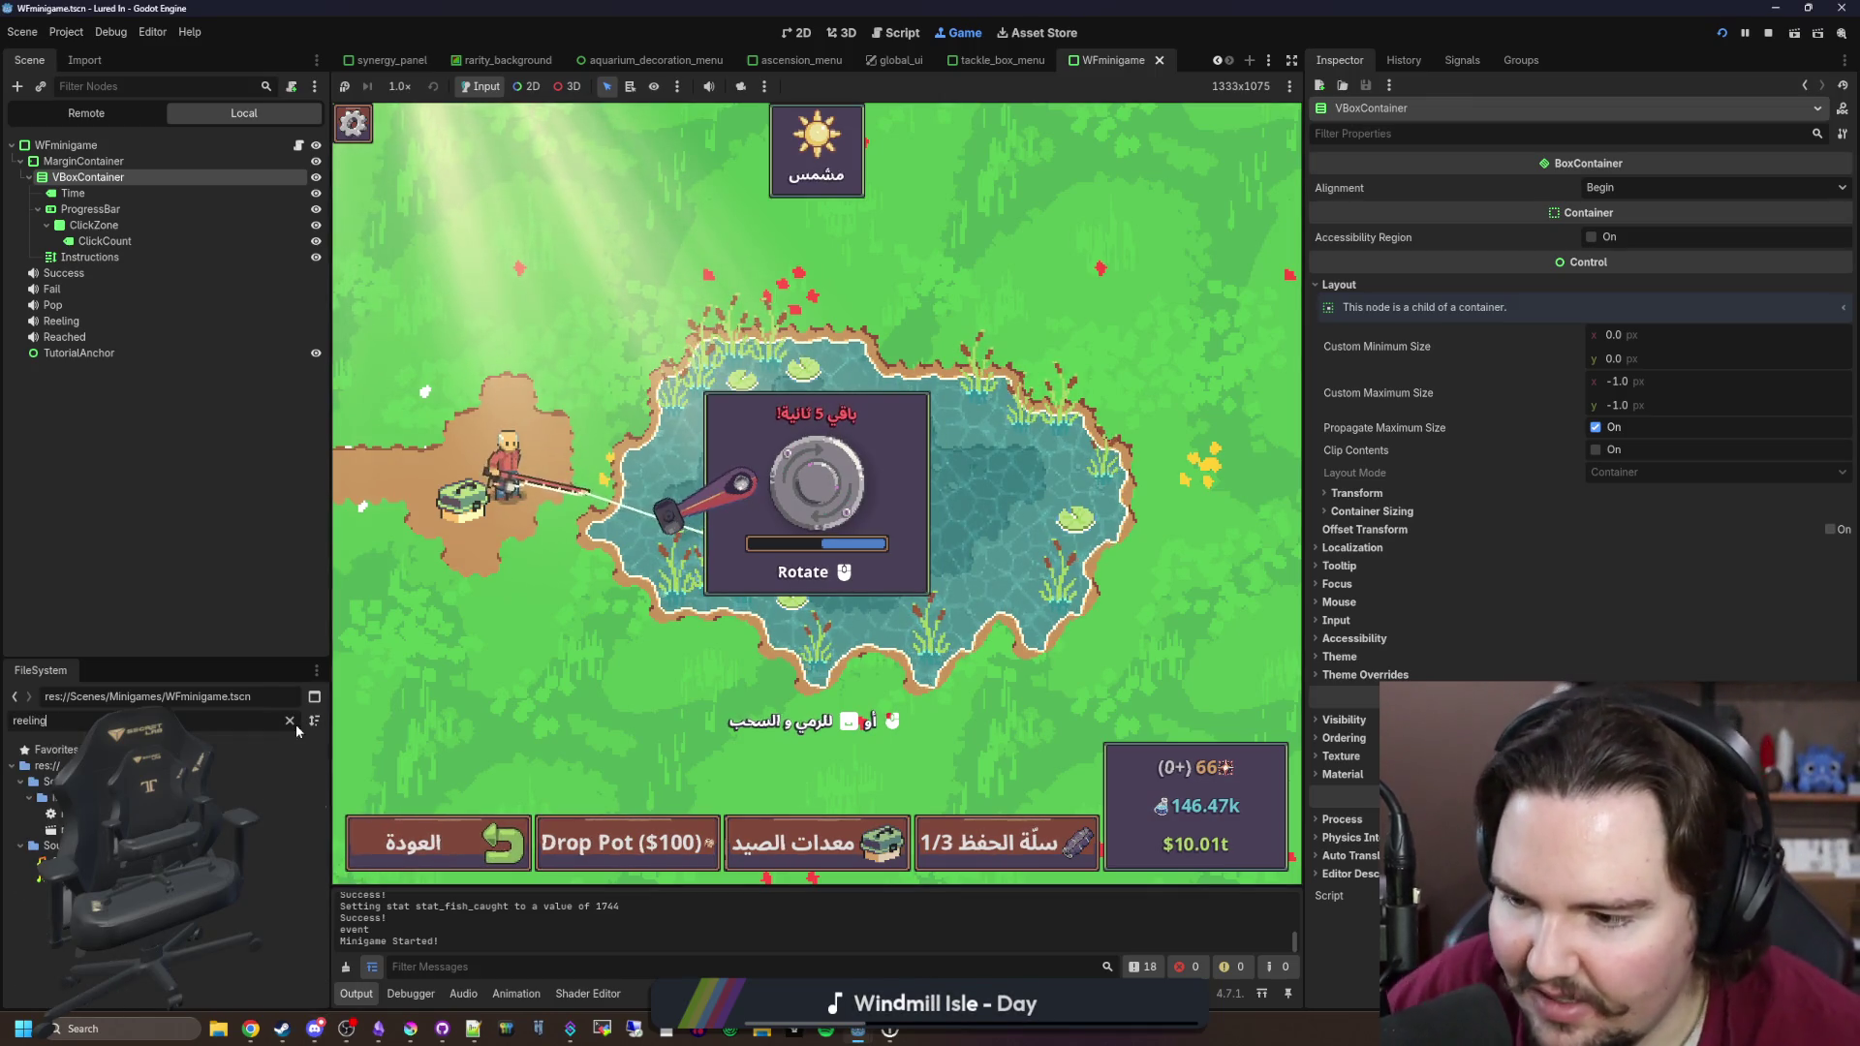
pyautogui.doubleClick(272, 830)
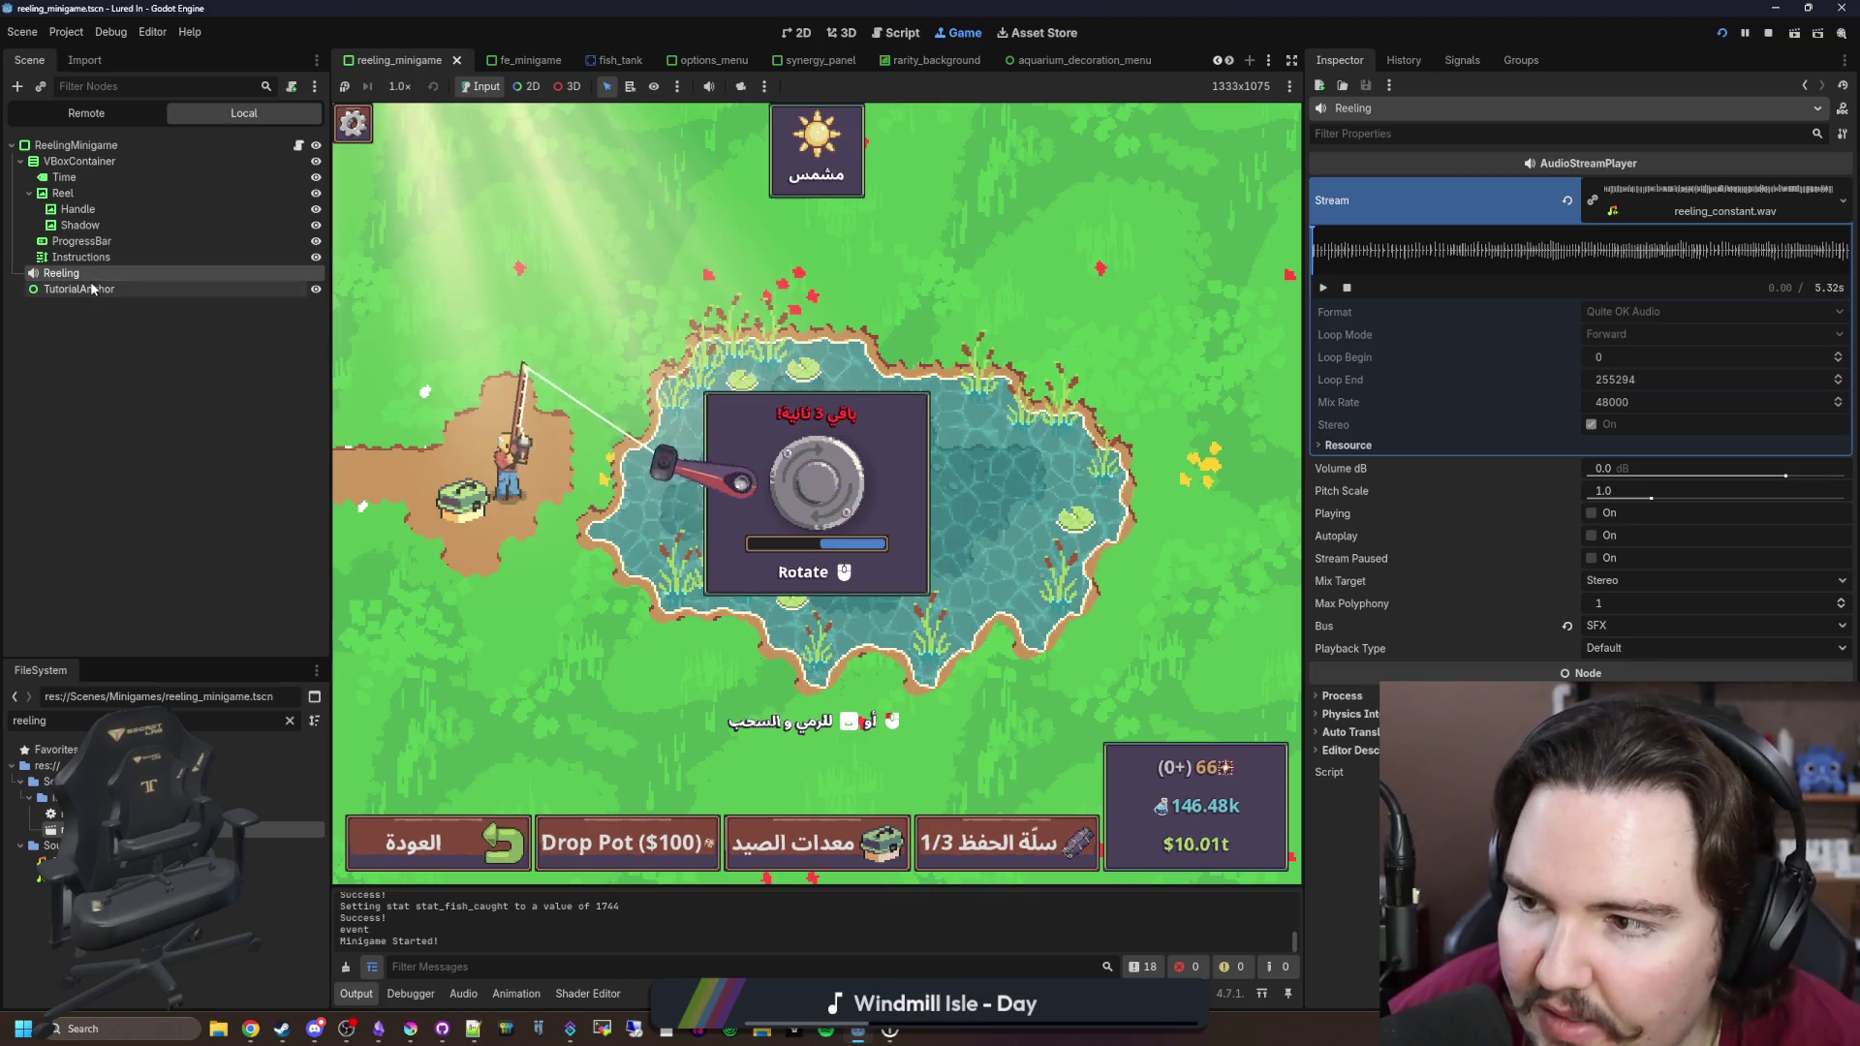
pyautogui.click(105, 224)
pyautogui.click(78, 209)
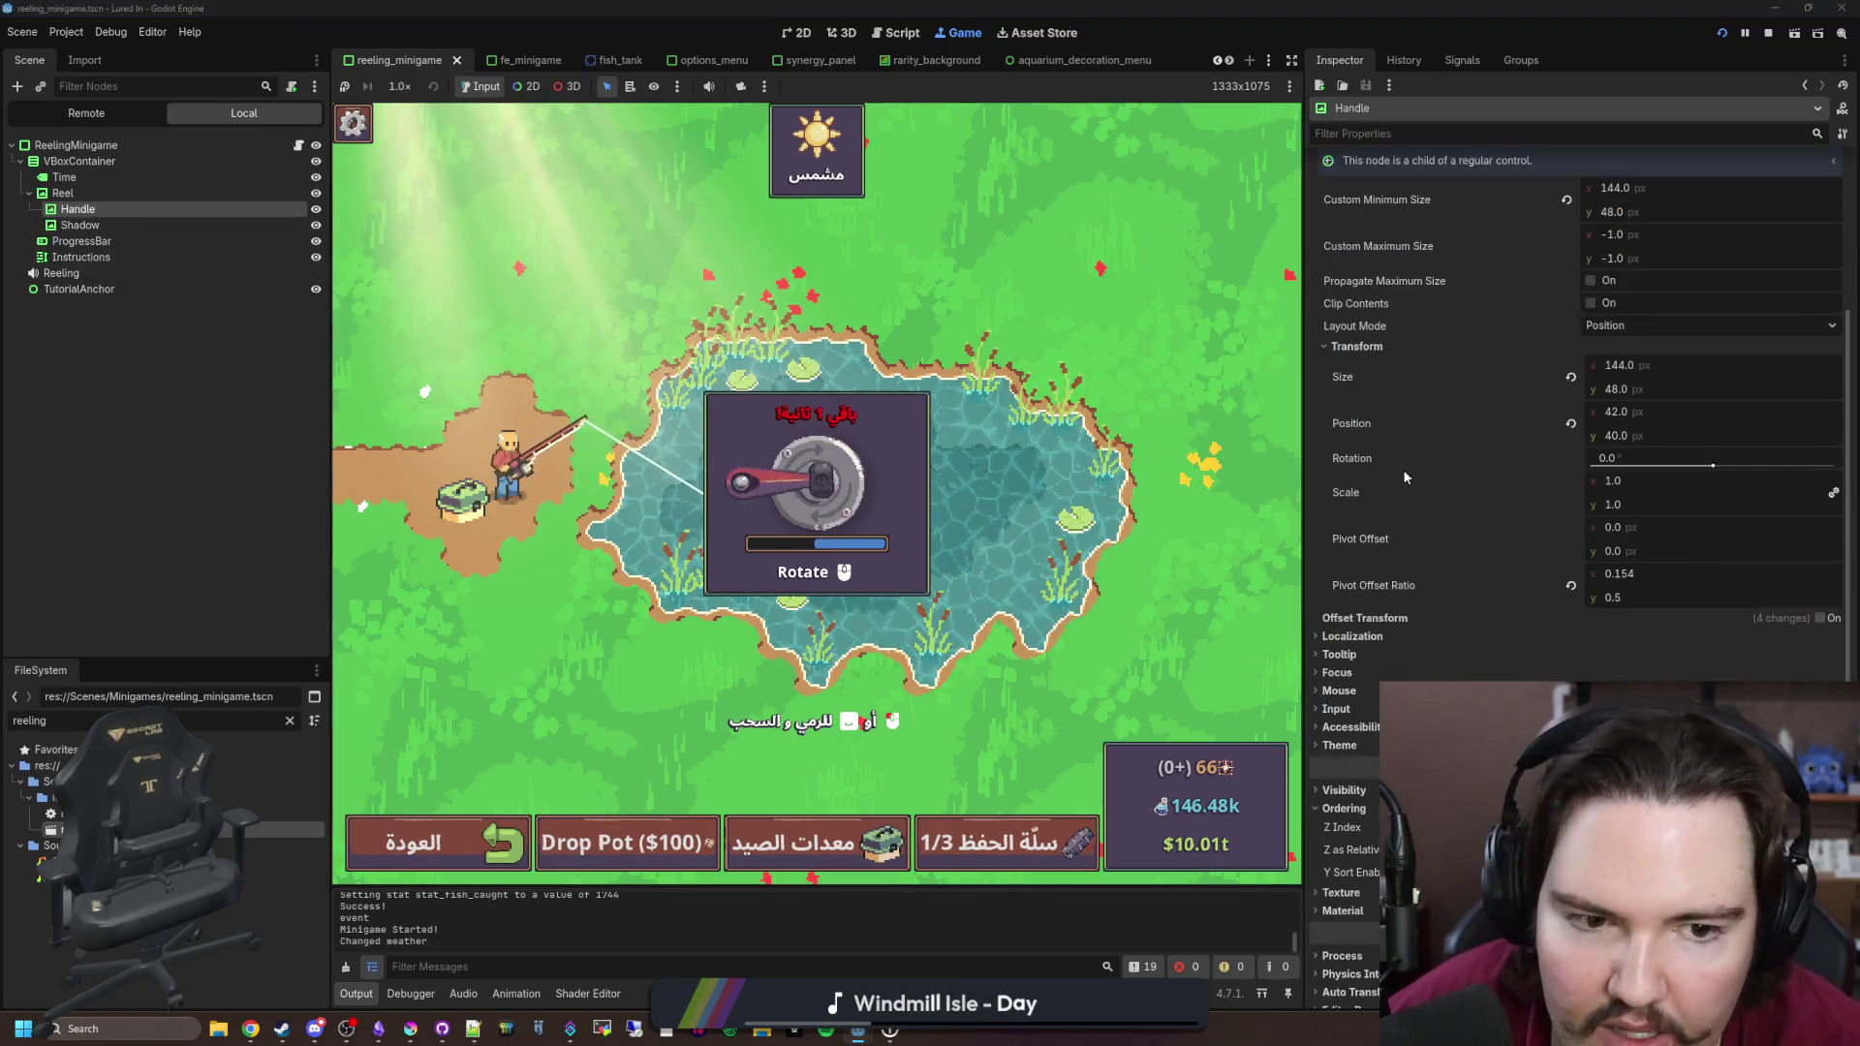
pyautogui.click(97, 225)
pyautogui.keyDown('shift'); pyautogui.click(96, 190); pyautogui.keyUp('shift')
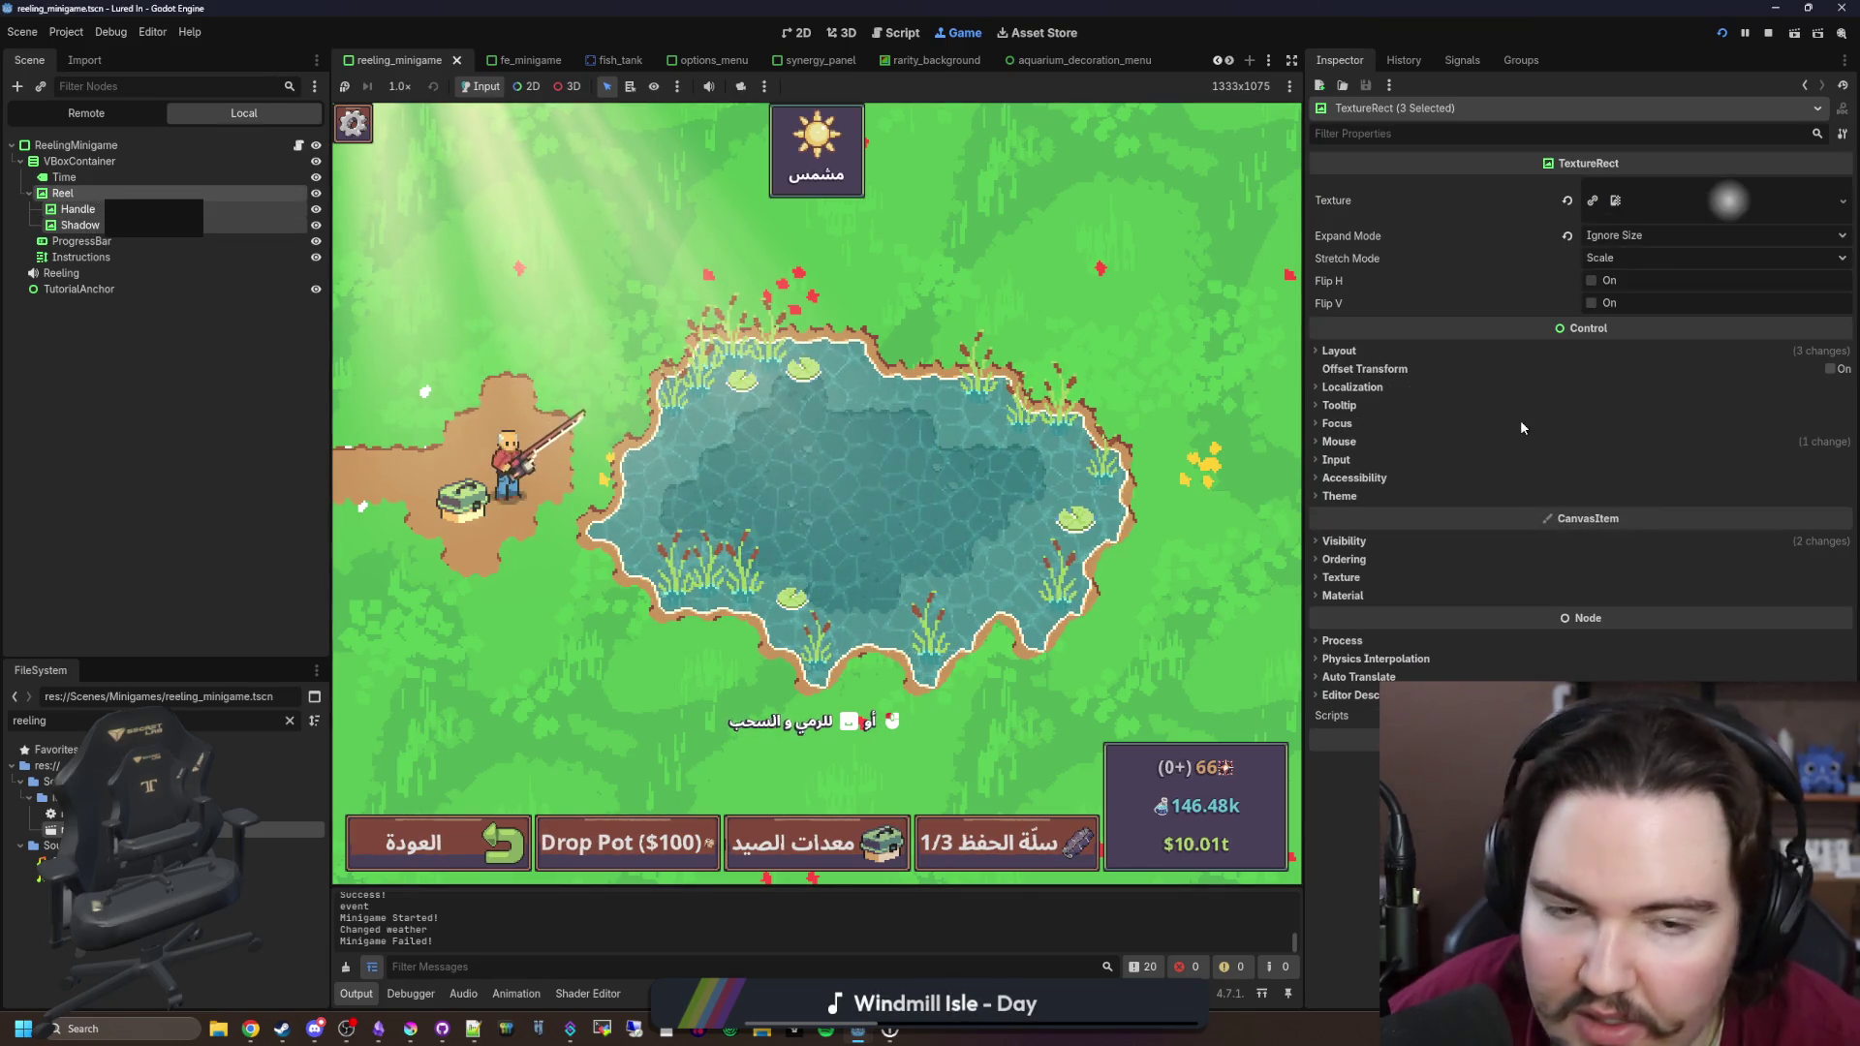
pyautogui.click(1353, 388)
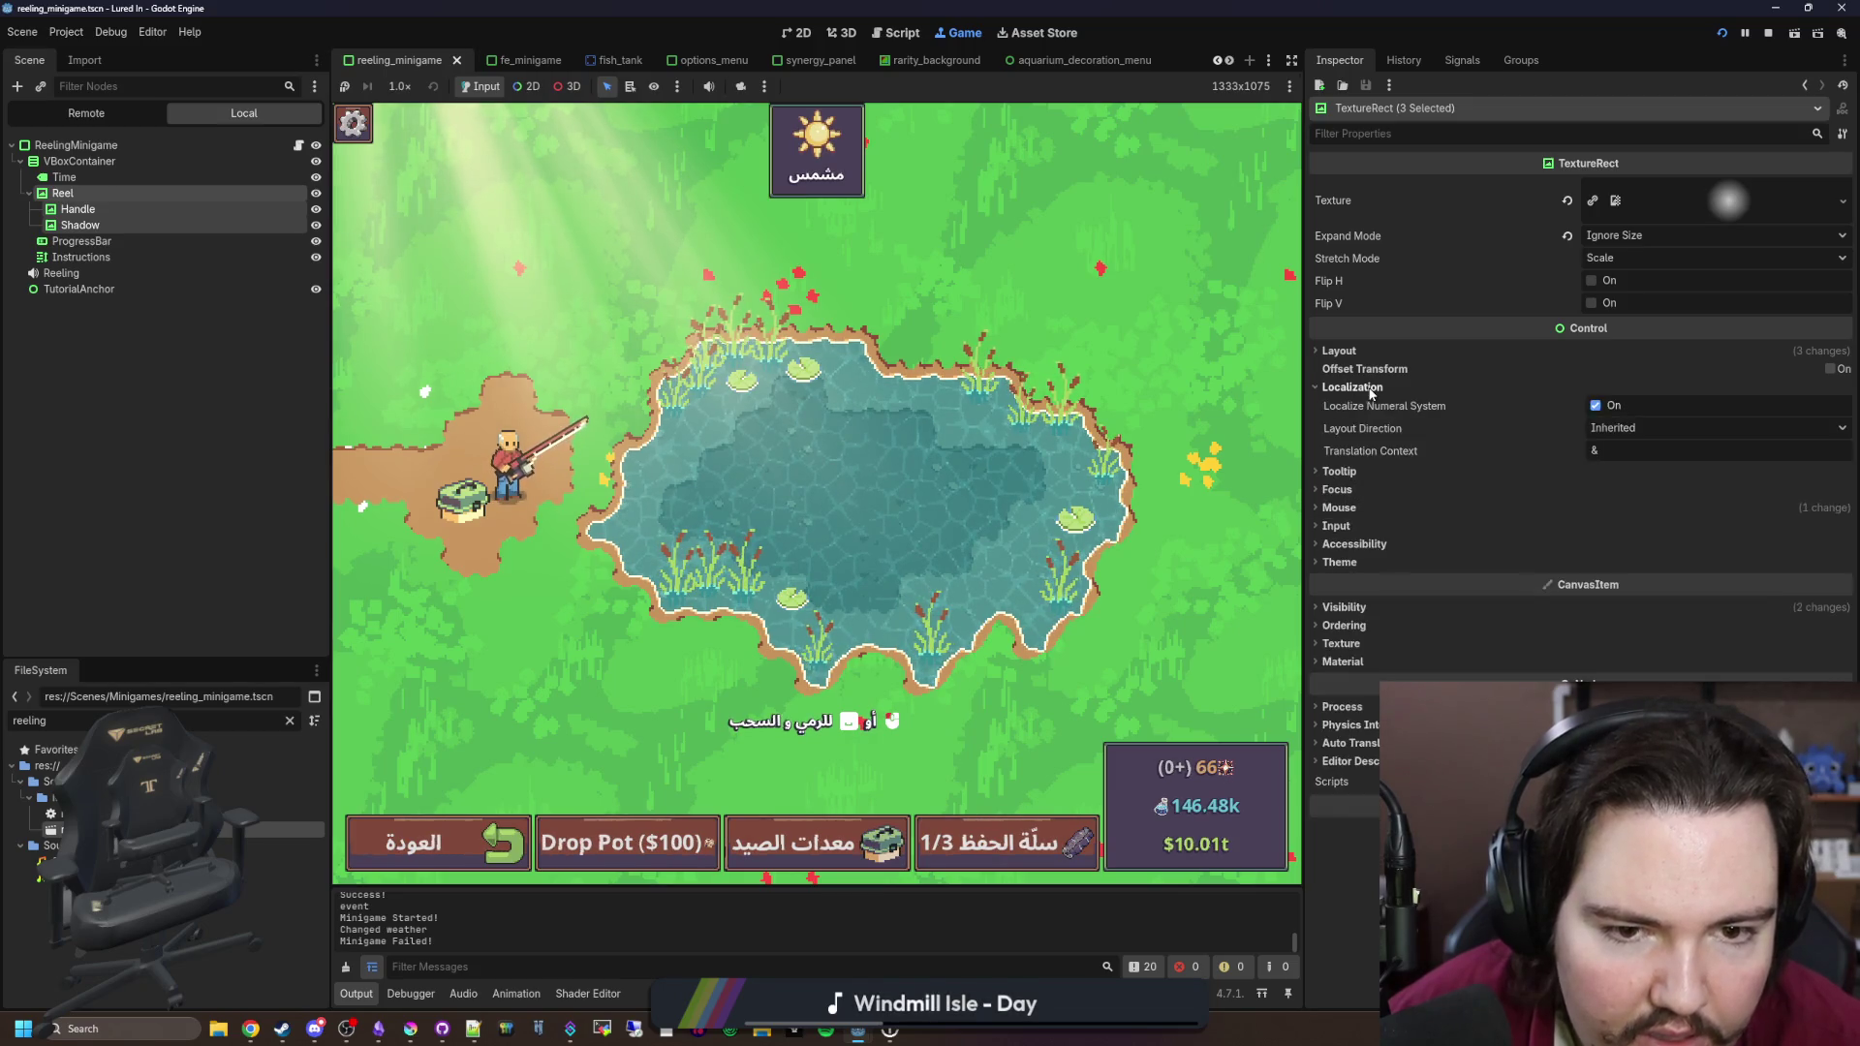
pyautogui.click(1615, 430)
pyautogui.click(1650, 494)
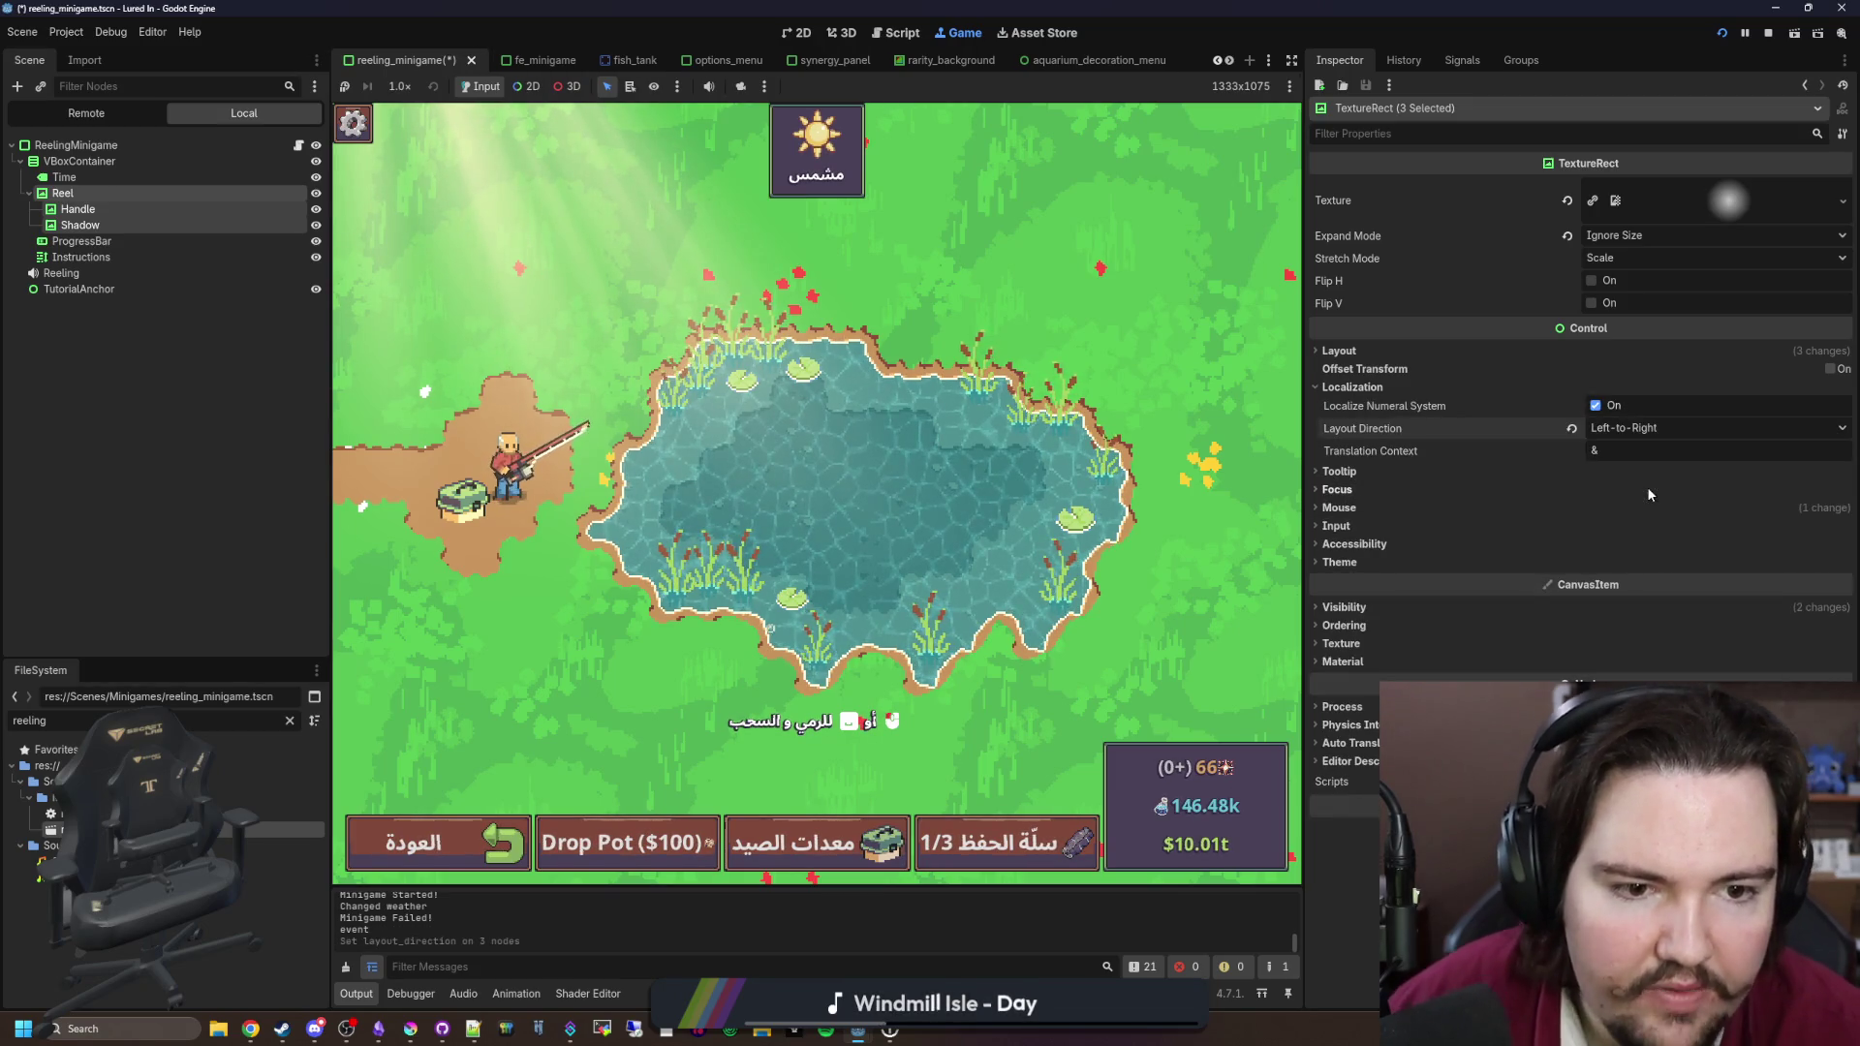
pyautogui.click(165, 398)
pyautogui.hotkey('ctrl', 's')
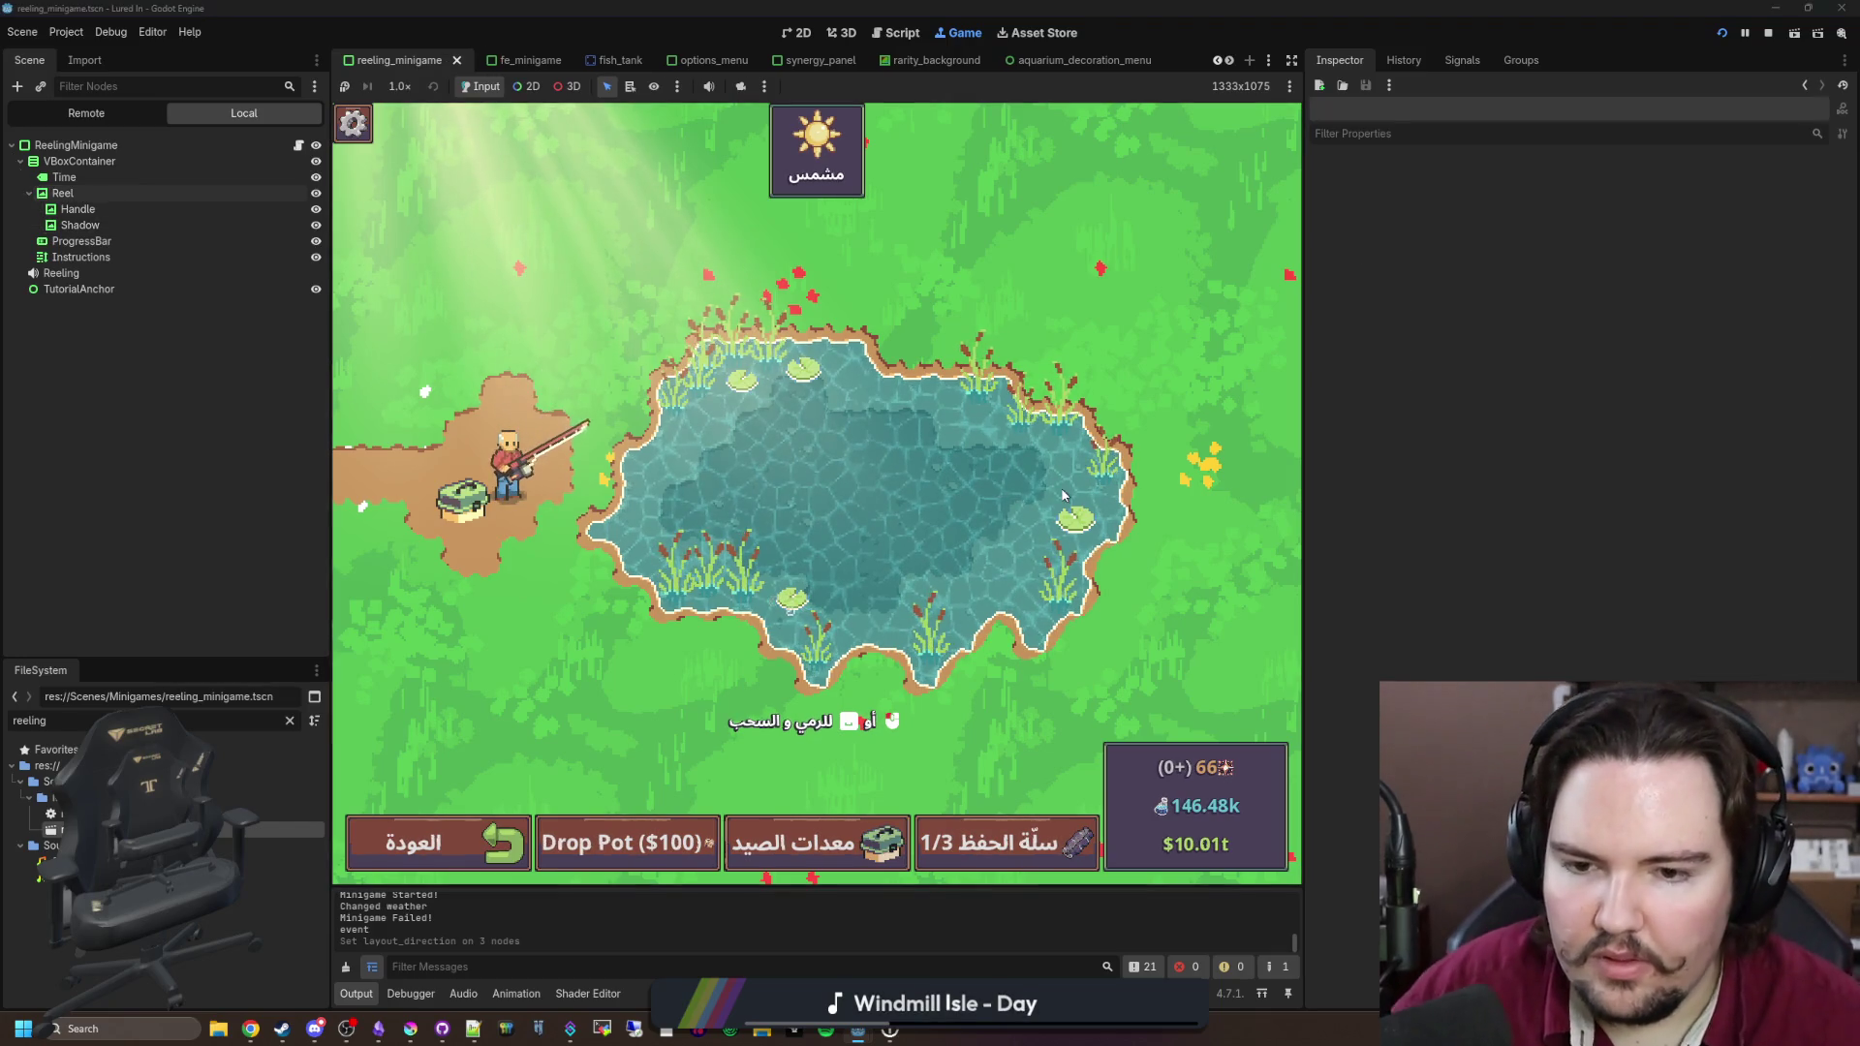
# Step: Relaunch the game to retest the fix and bring the changelog notes forward
pyautogui.press('Escape')
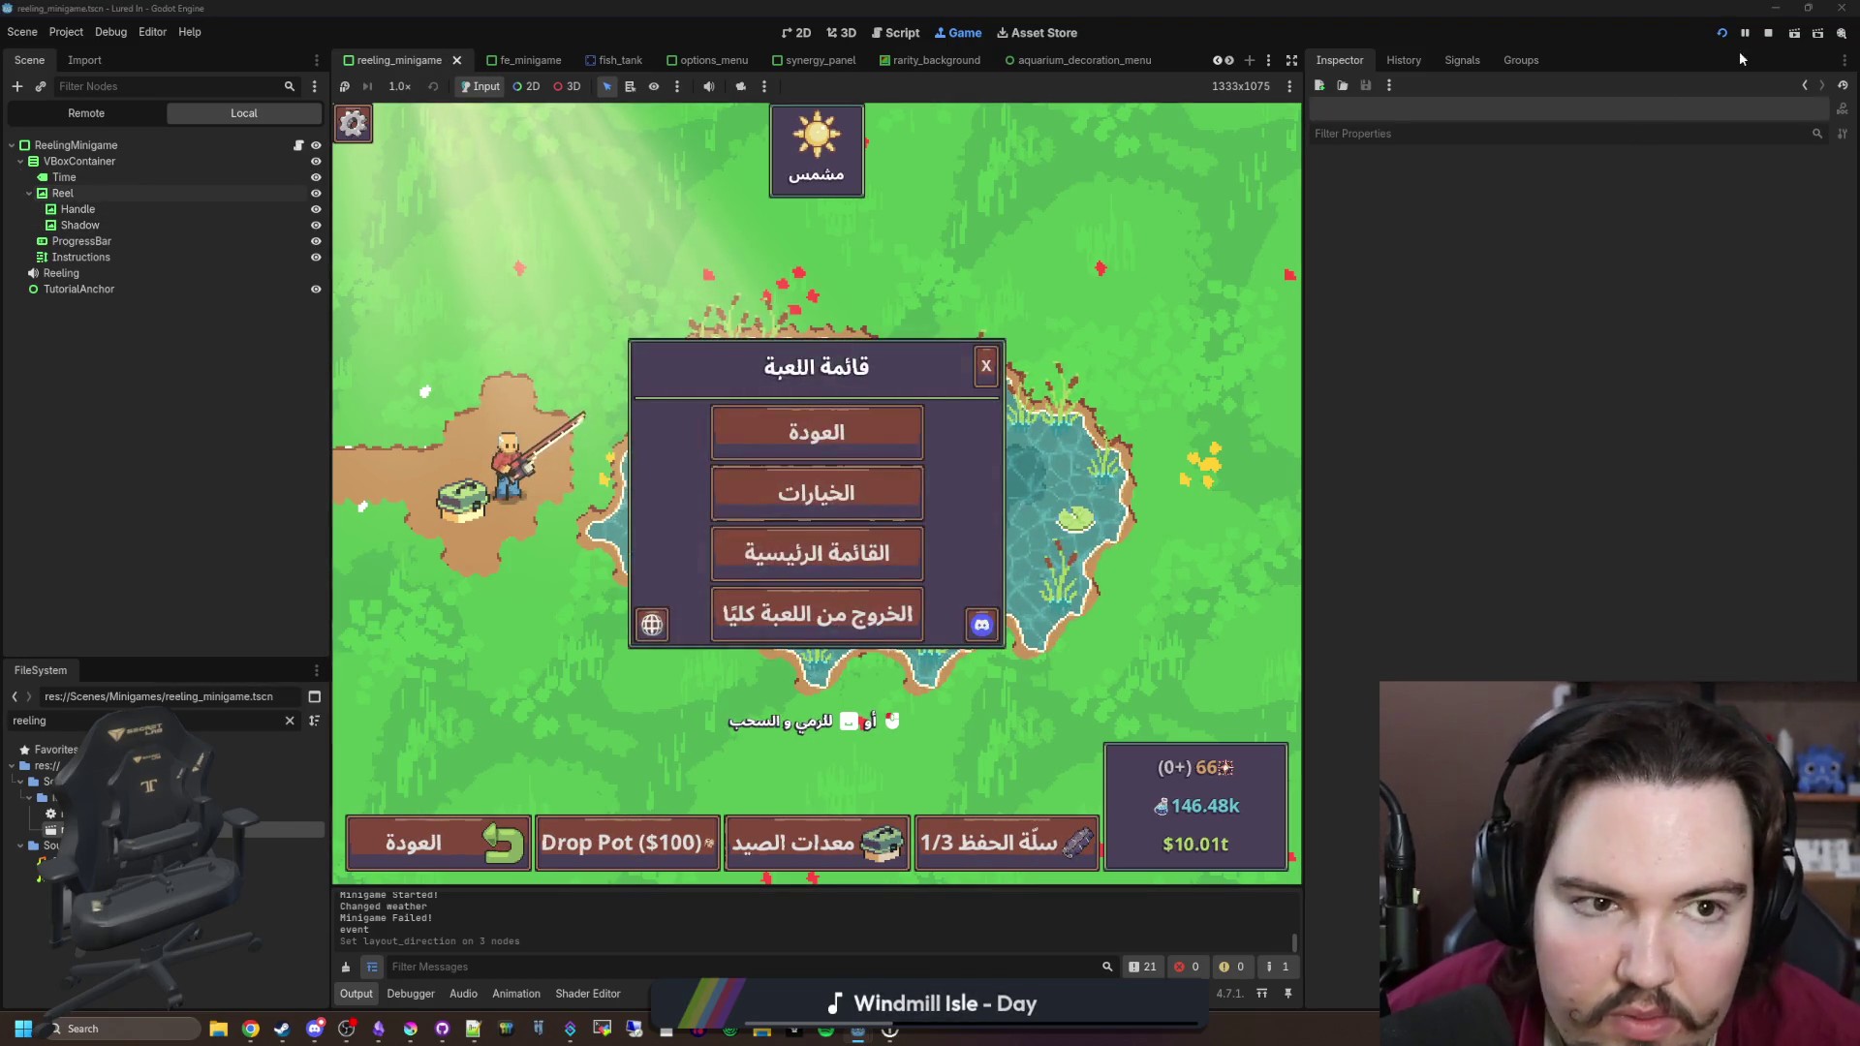
pyautogui.press('F6')
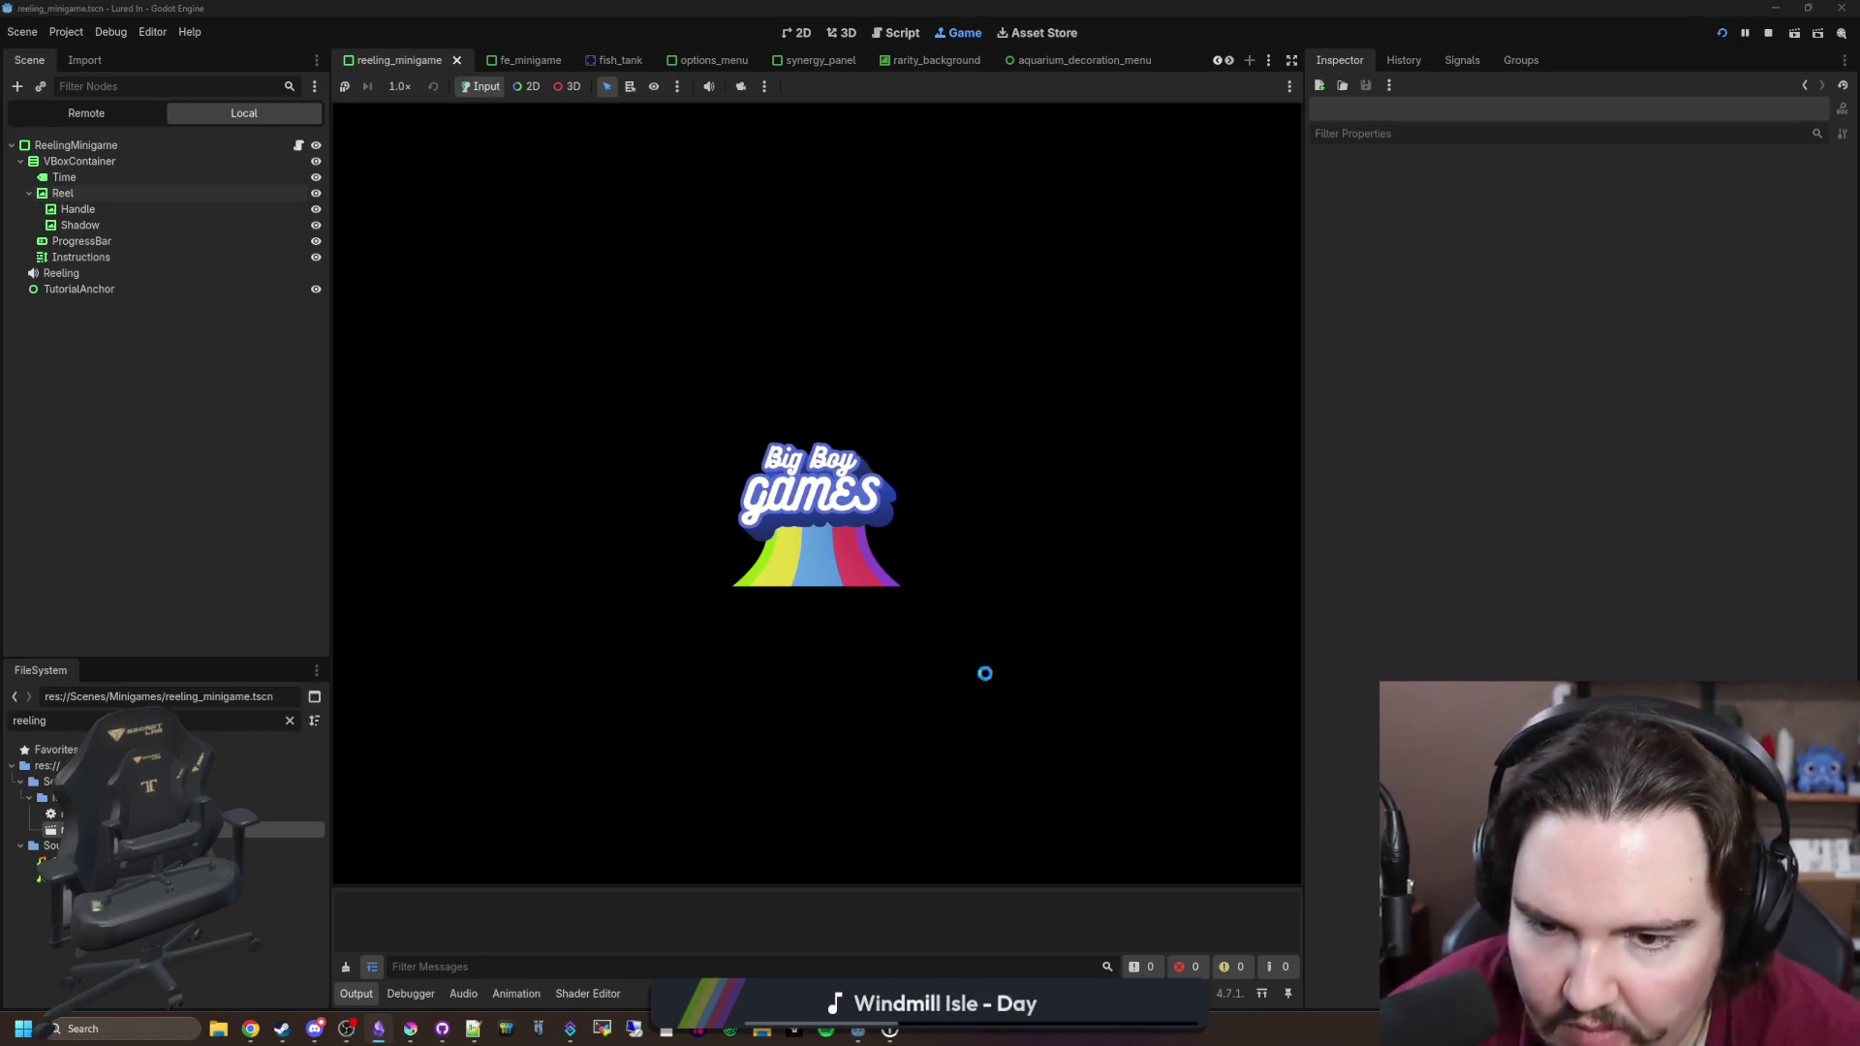
pyautogui.hotkey('alt', 'Tab')
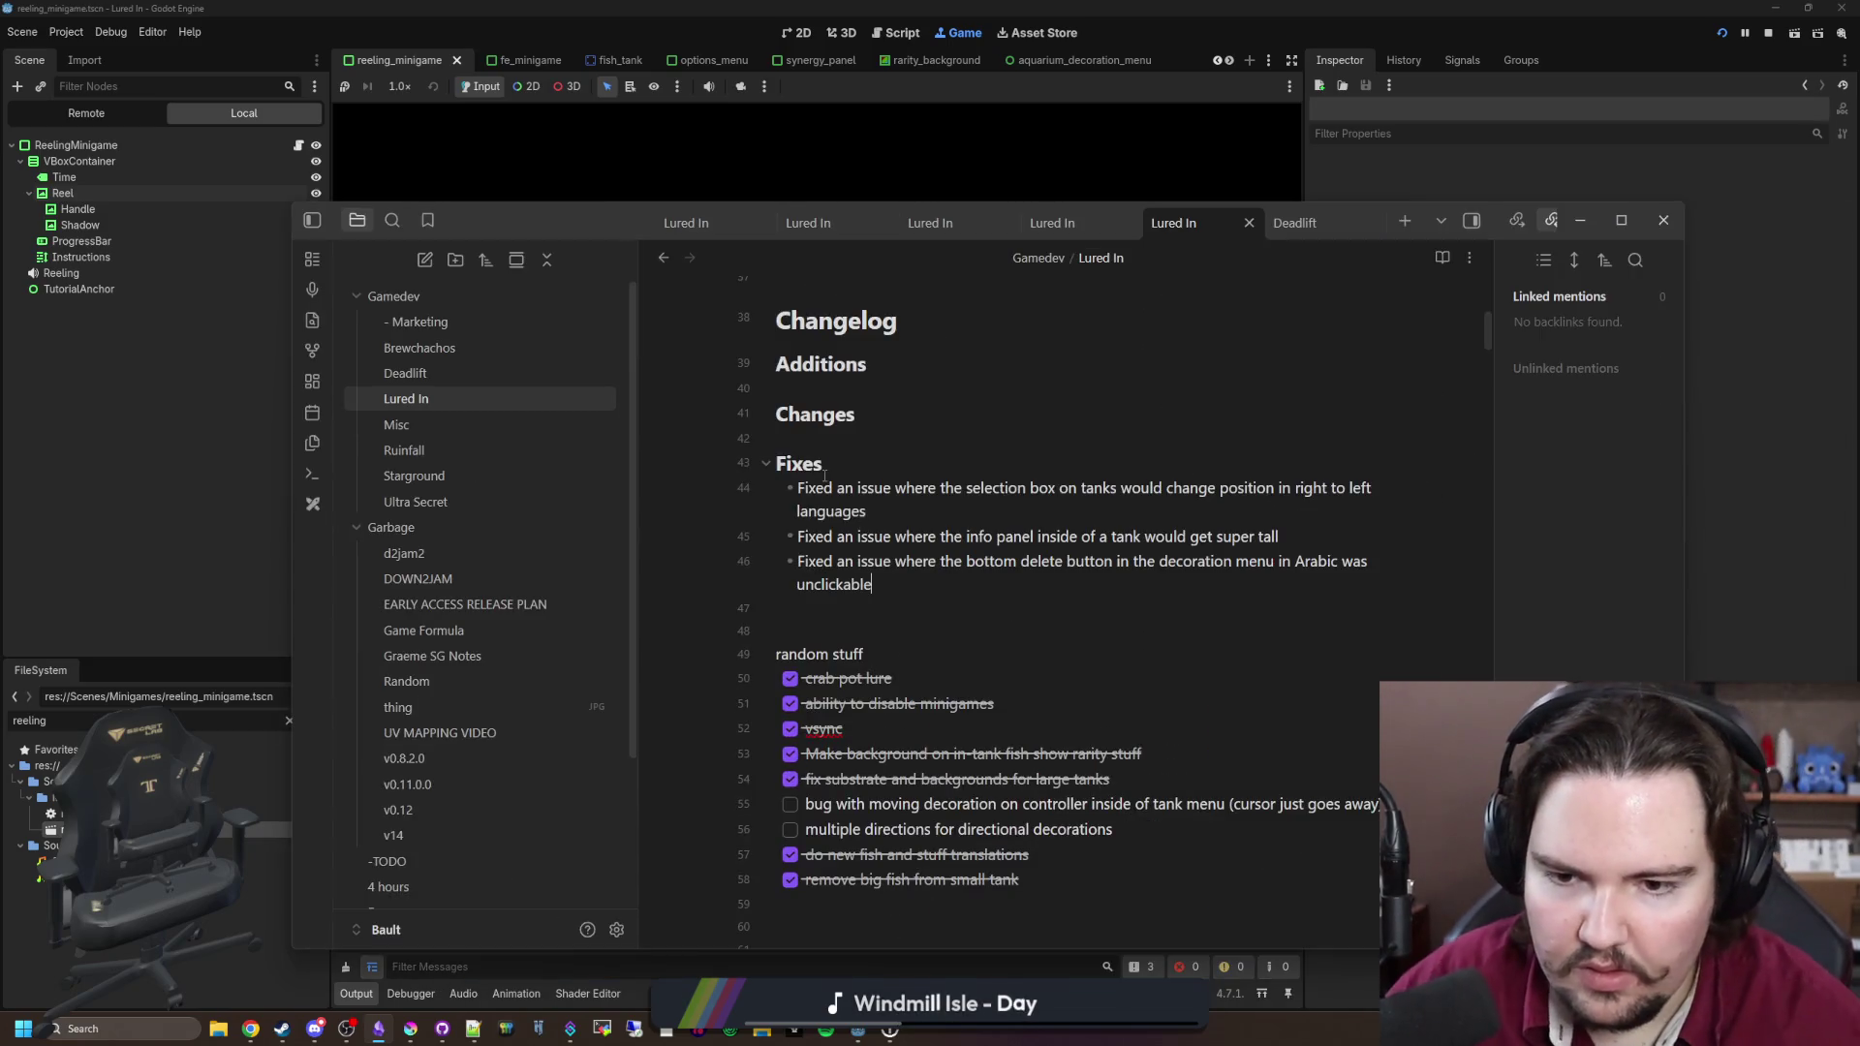
# Step: Add the Fixes bullet 'Fixed multiple minigames being broken on right-ro-left languages' to the changelog
pyautogui.press('Return')
pyautogui.write('Fixed multiple mini')
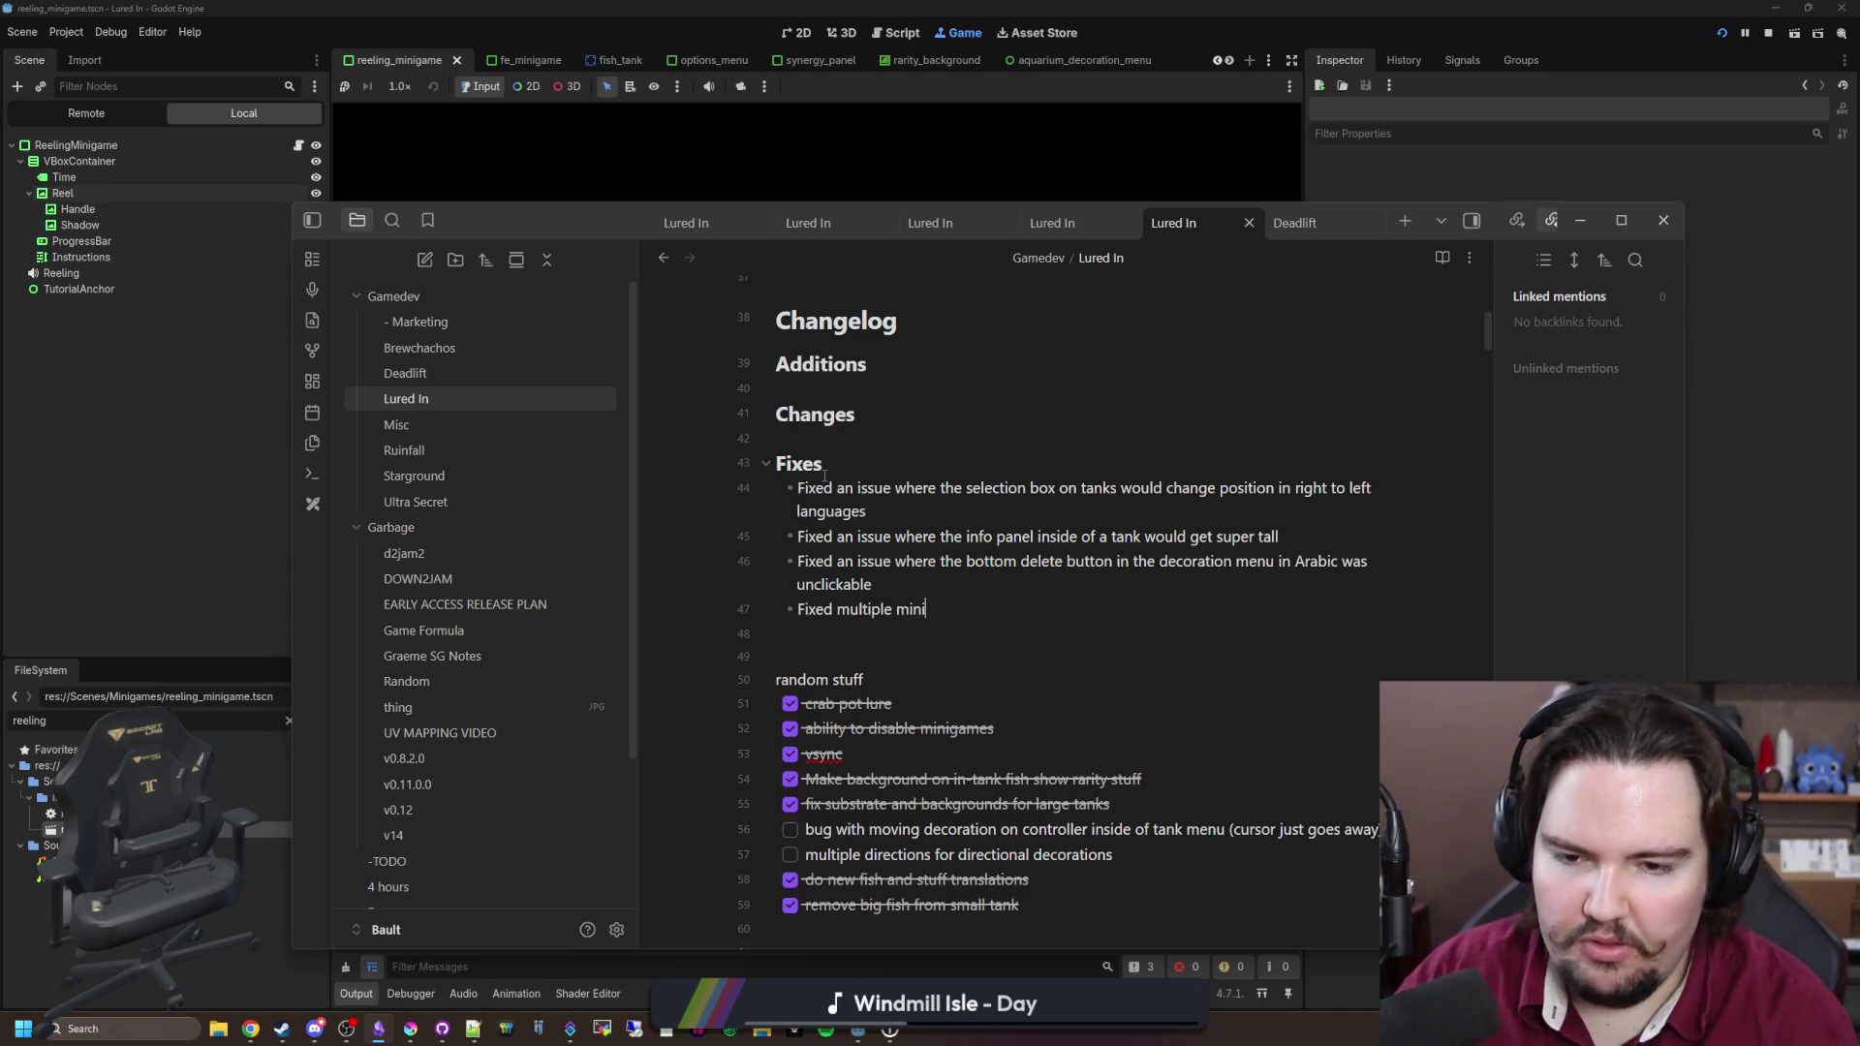
pyautogui.write('games being broken on t')
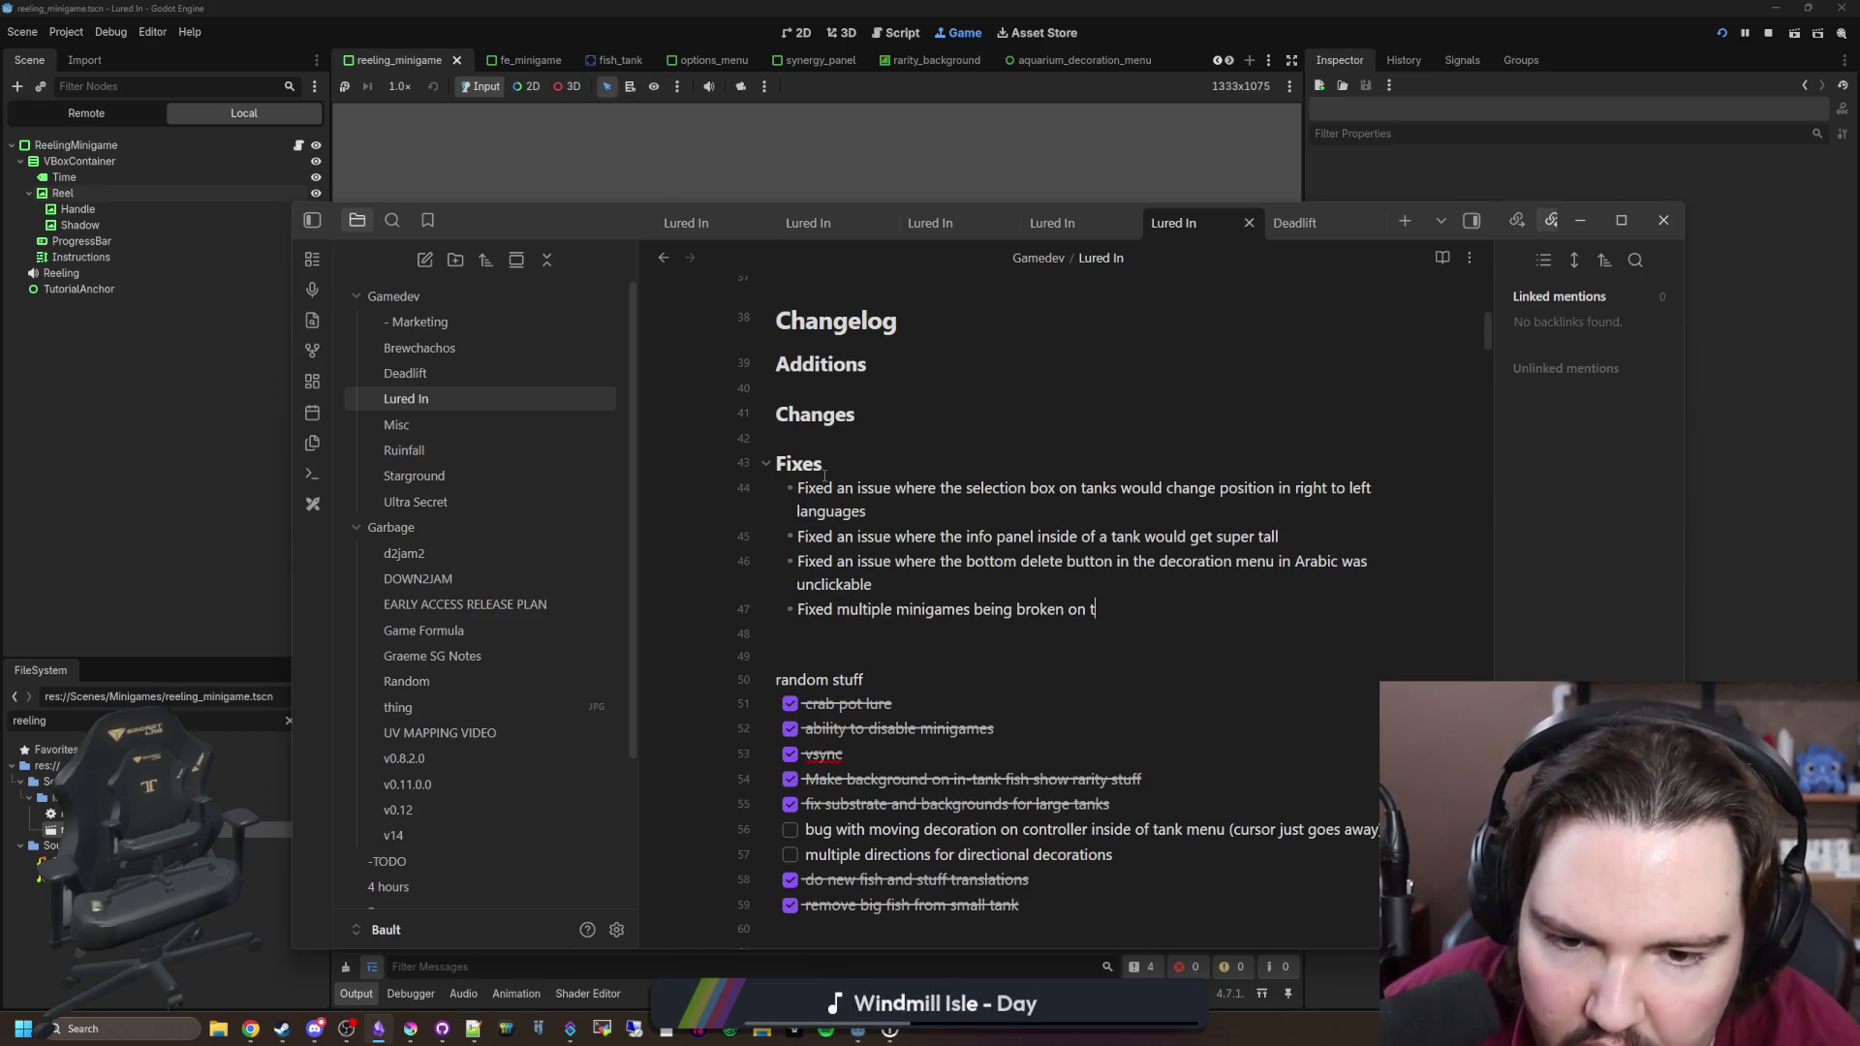
pyautogui.write('right-ro-left languages')
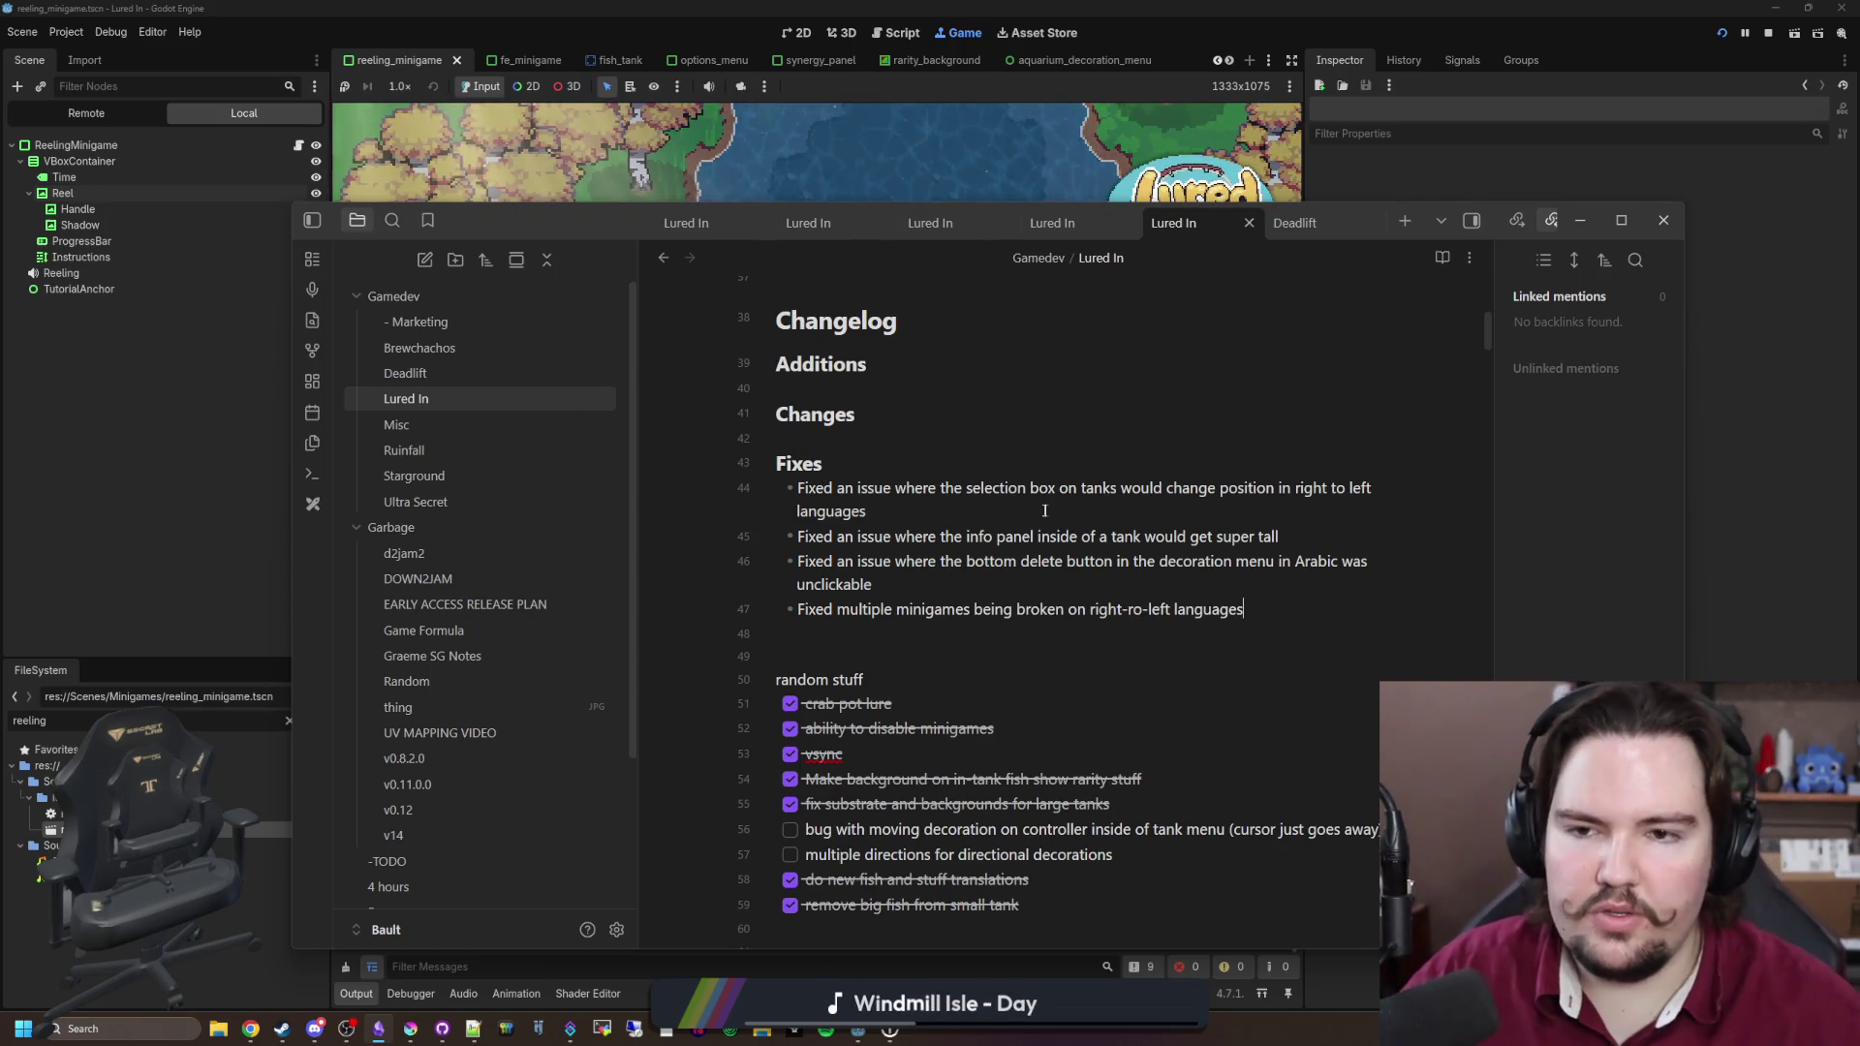
pyautogui.click(853, 178)
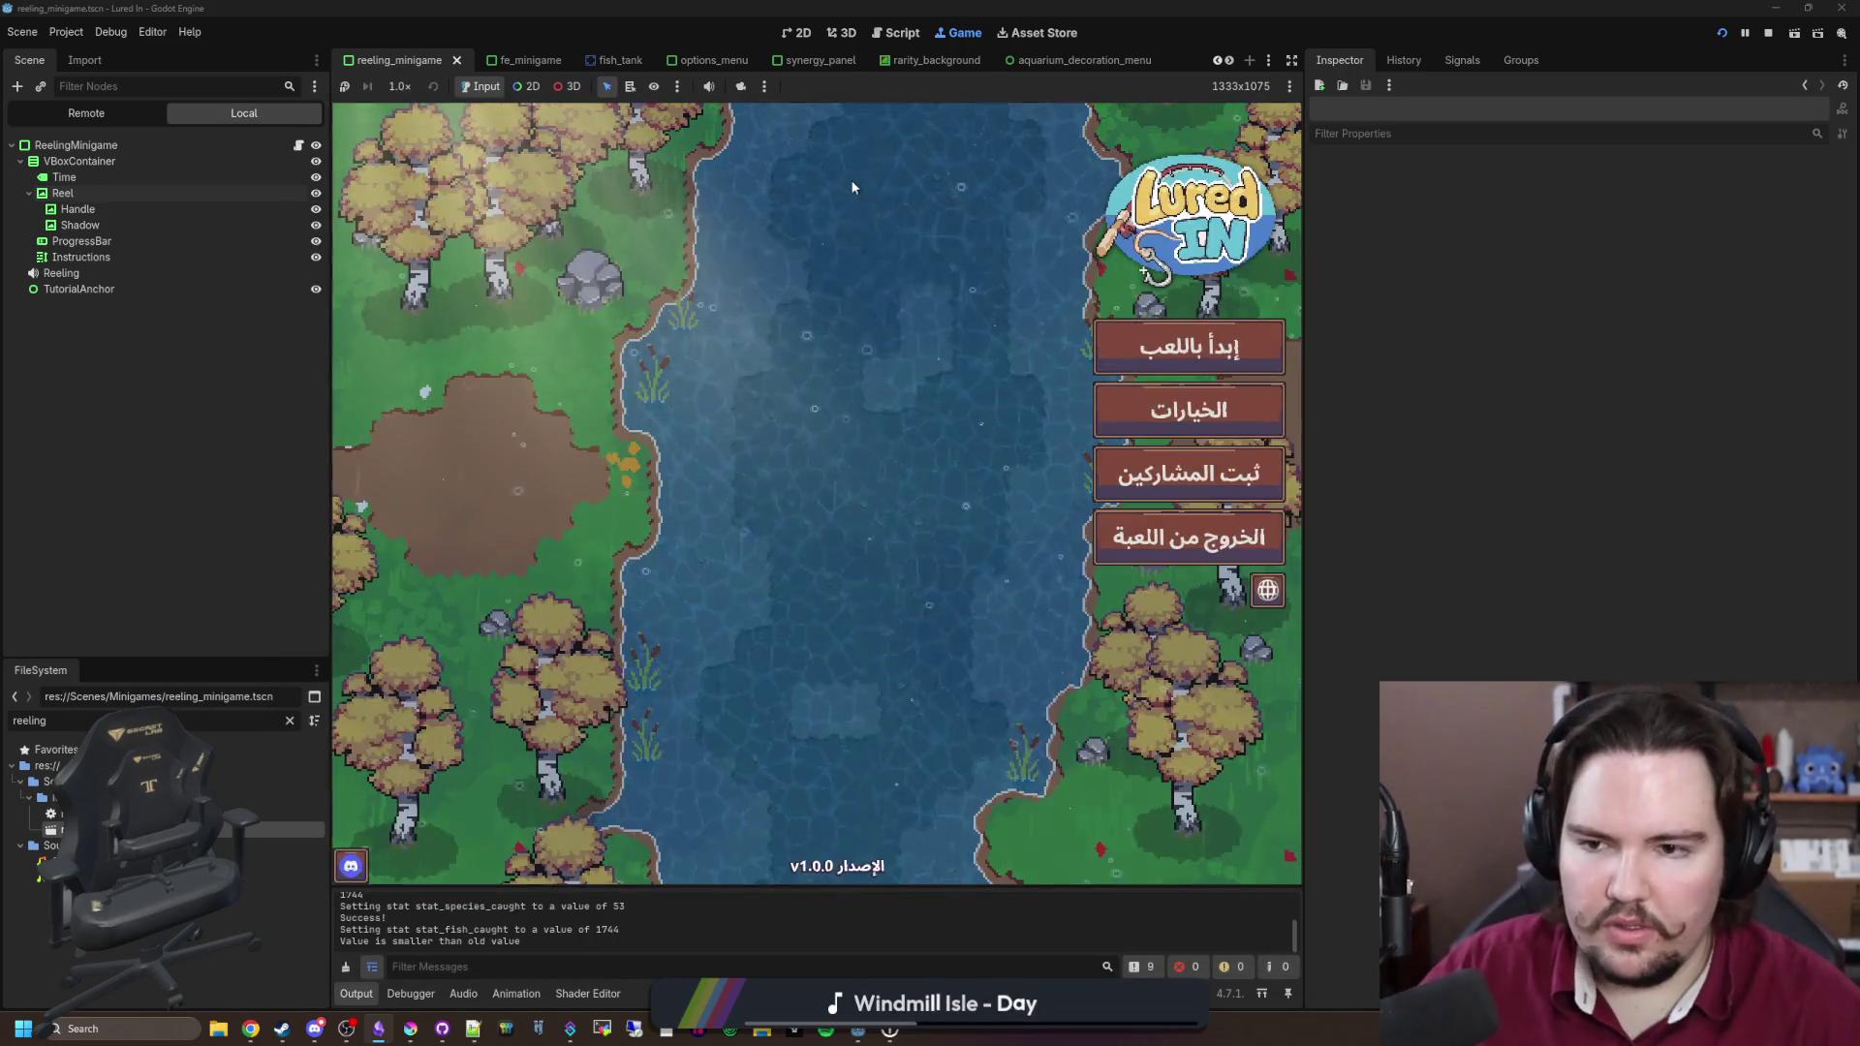
# Step: Start the game, travel to the pond, and reel in the first fish
pyautogui.click(1186, 347)
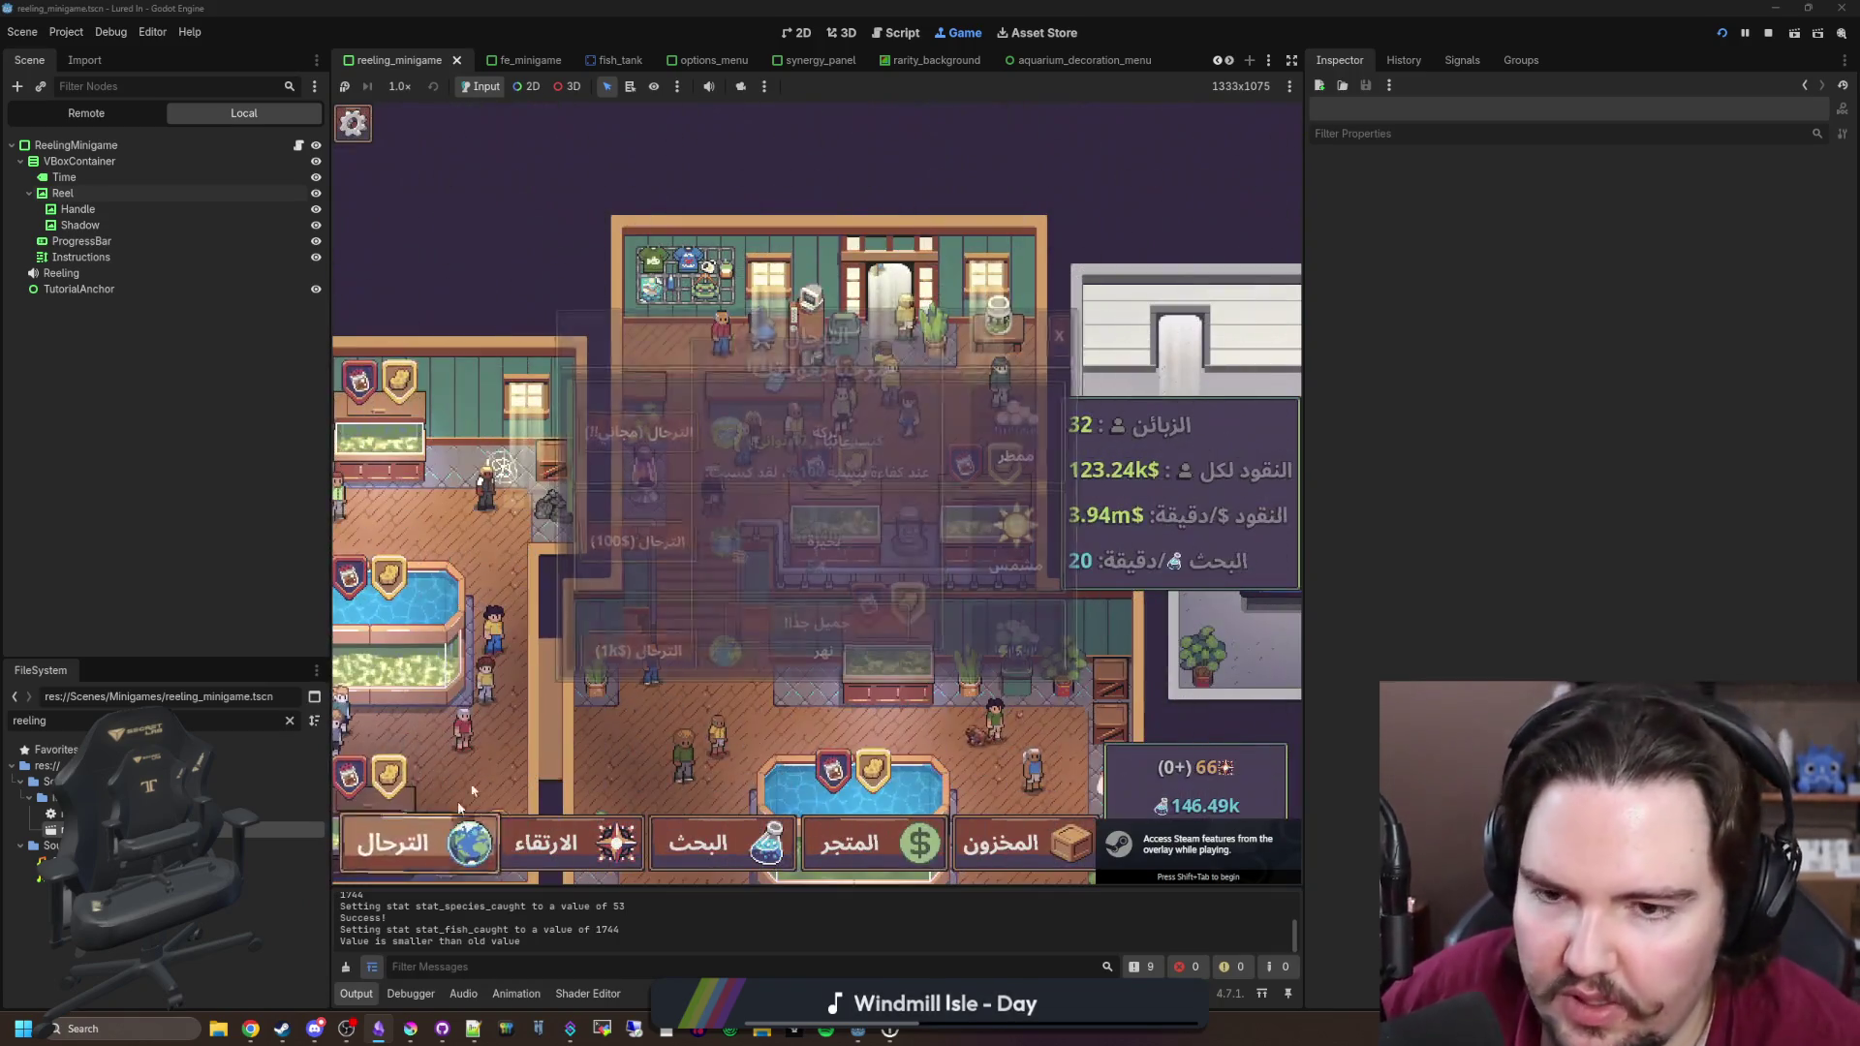
pyautogui.click(397, 844)
pyautogui.click(671, 424)
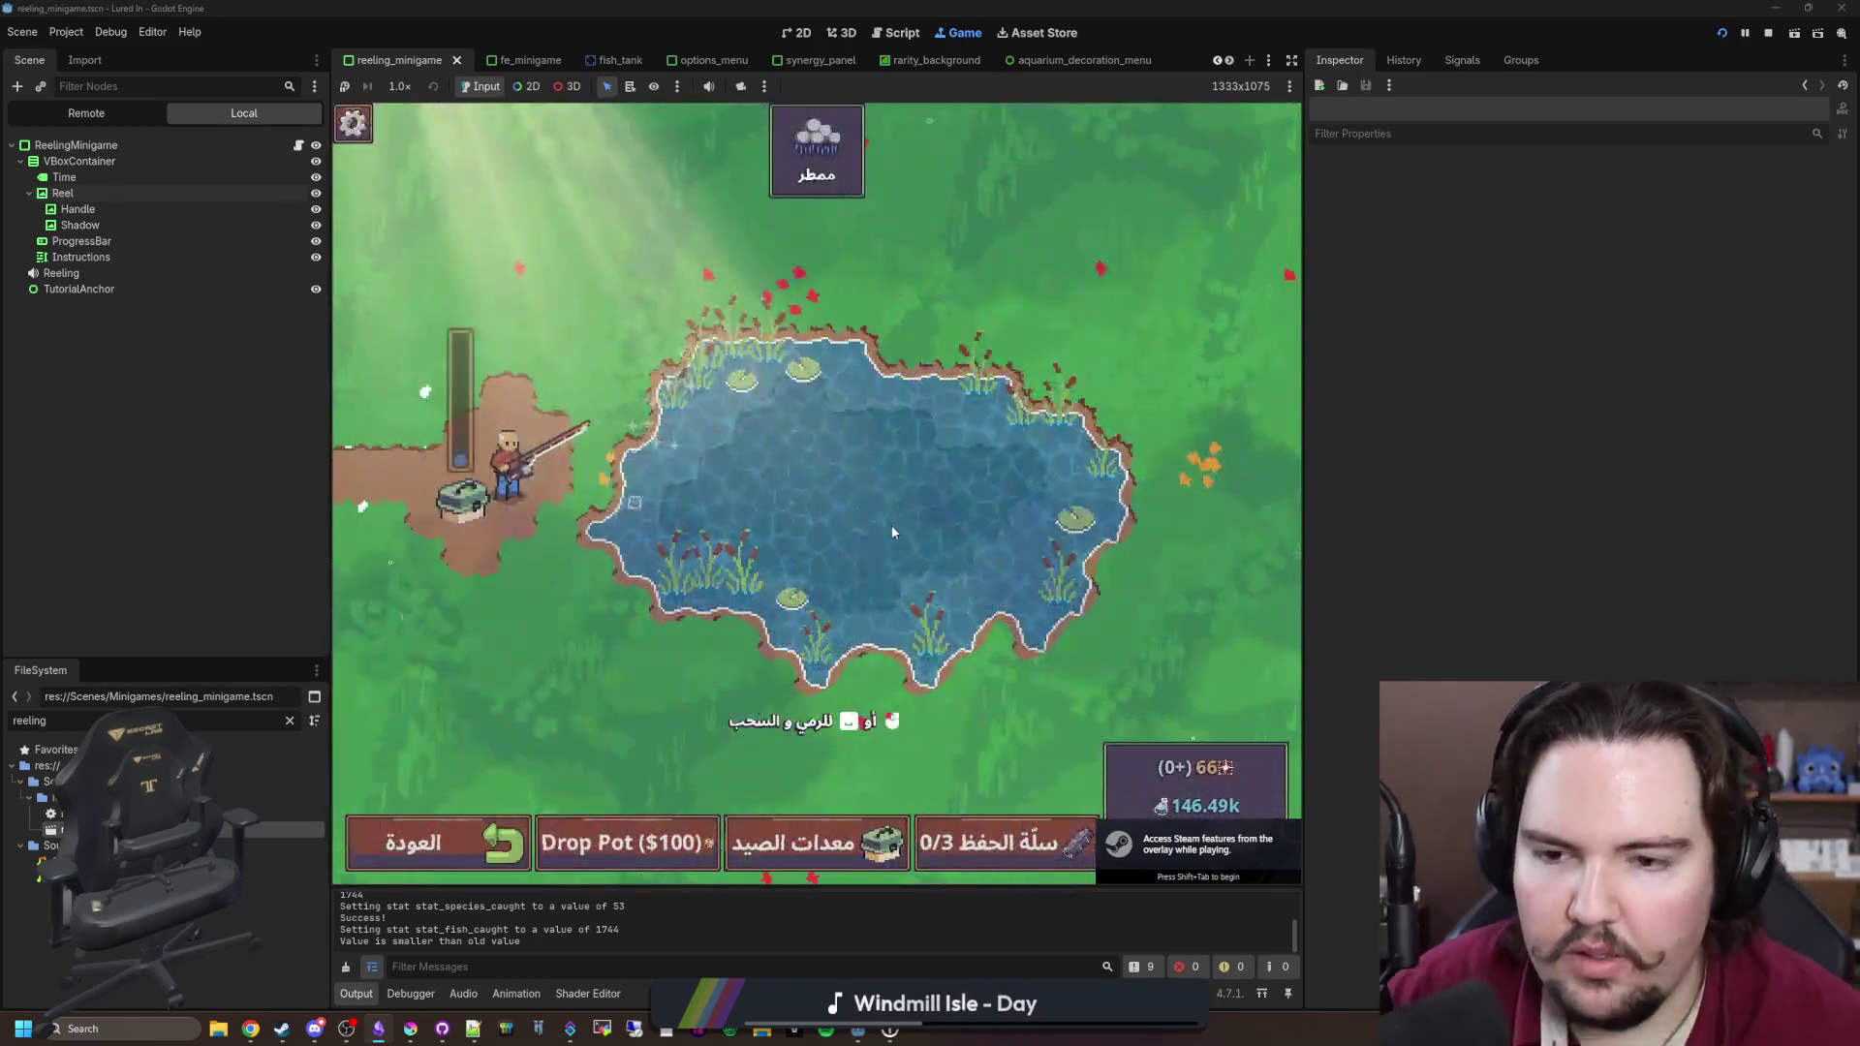
pyautogui.click(920, 506)
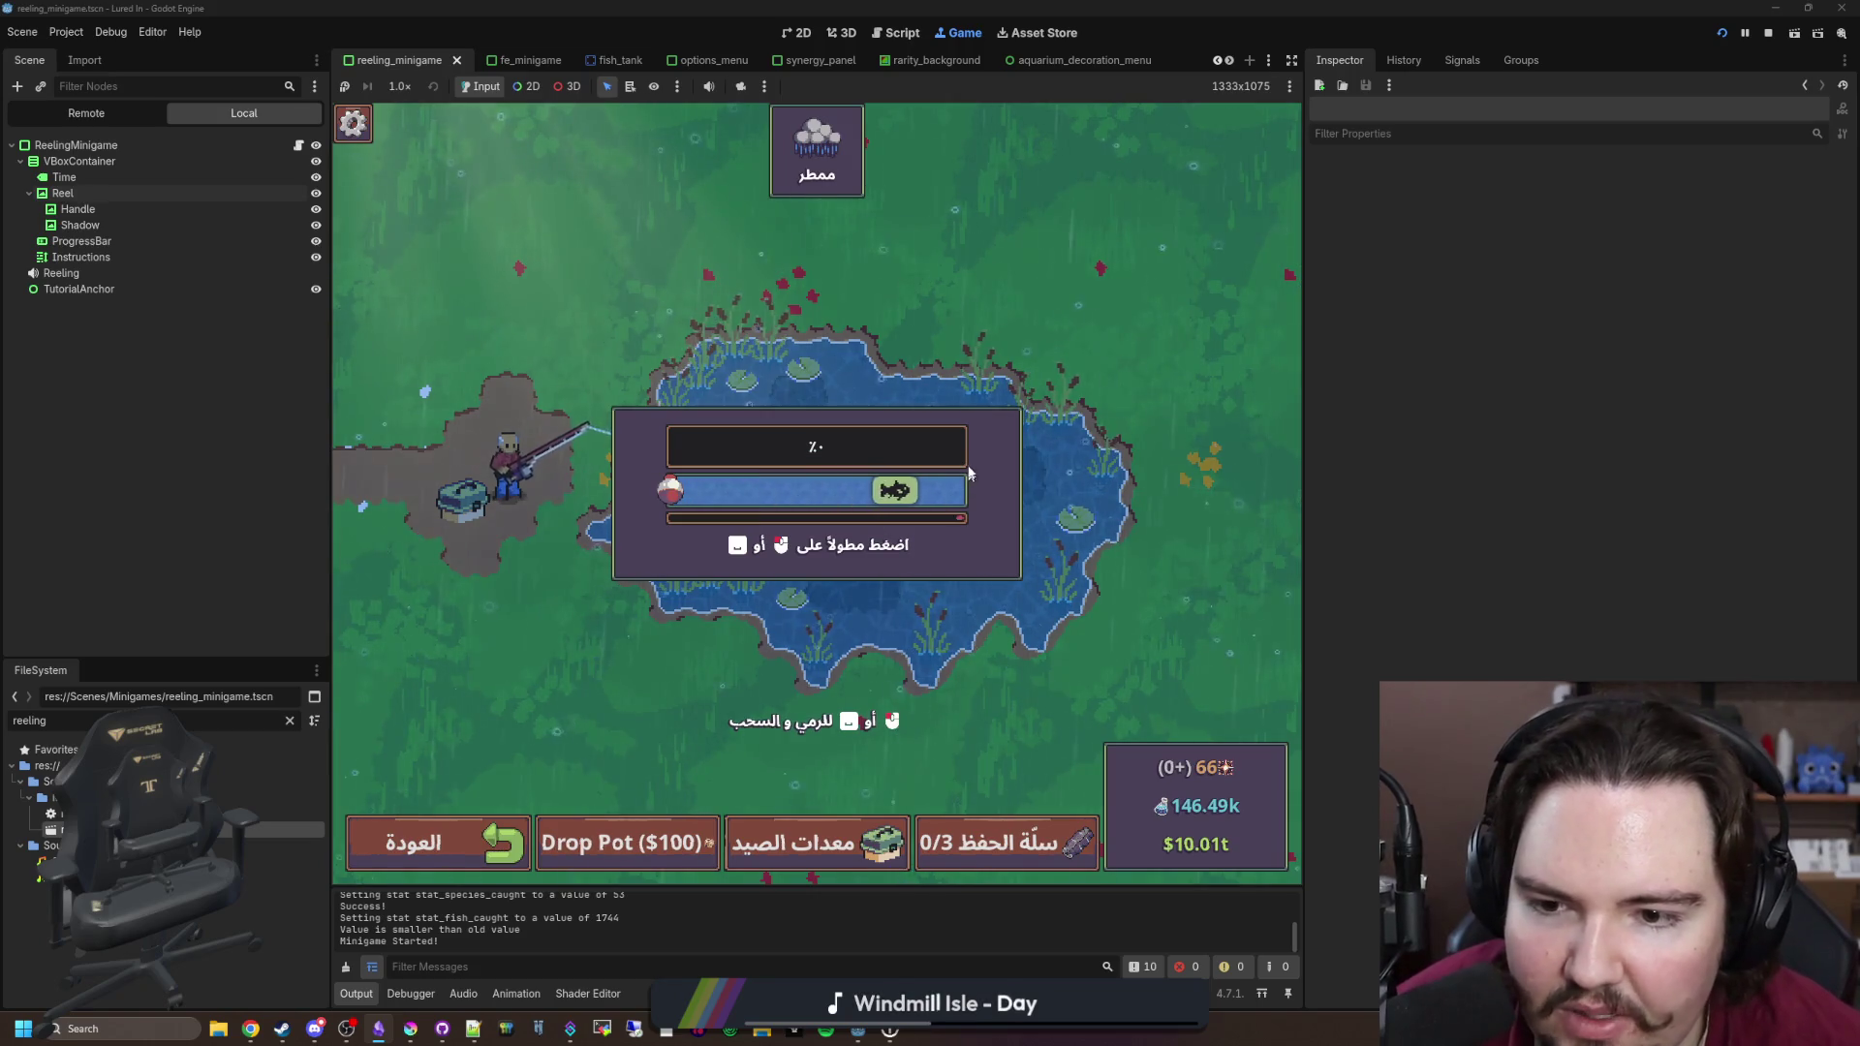
pyautogui.moveTo(975, 441); pyautogui.dragTo(968, 465)
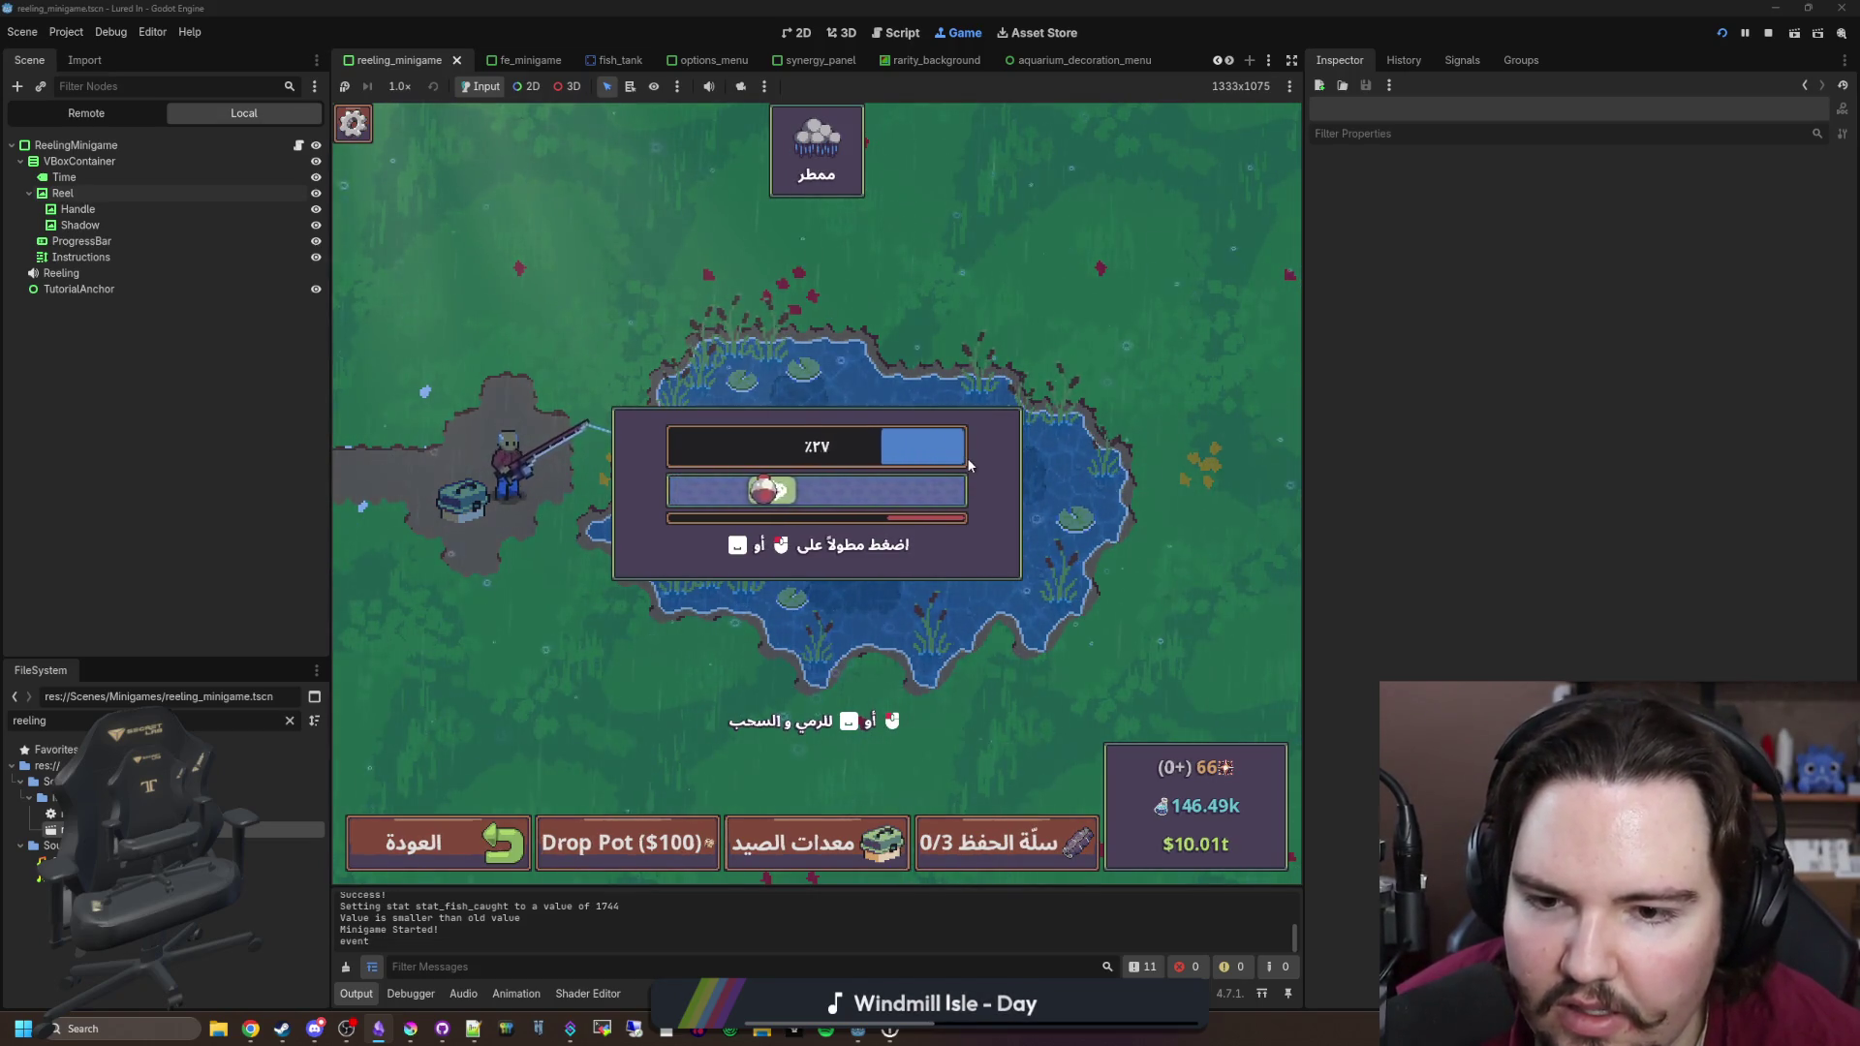
pyautogui.click(969, 461)
pyautogui.click(967, 457)
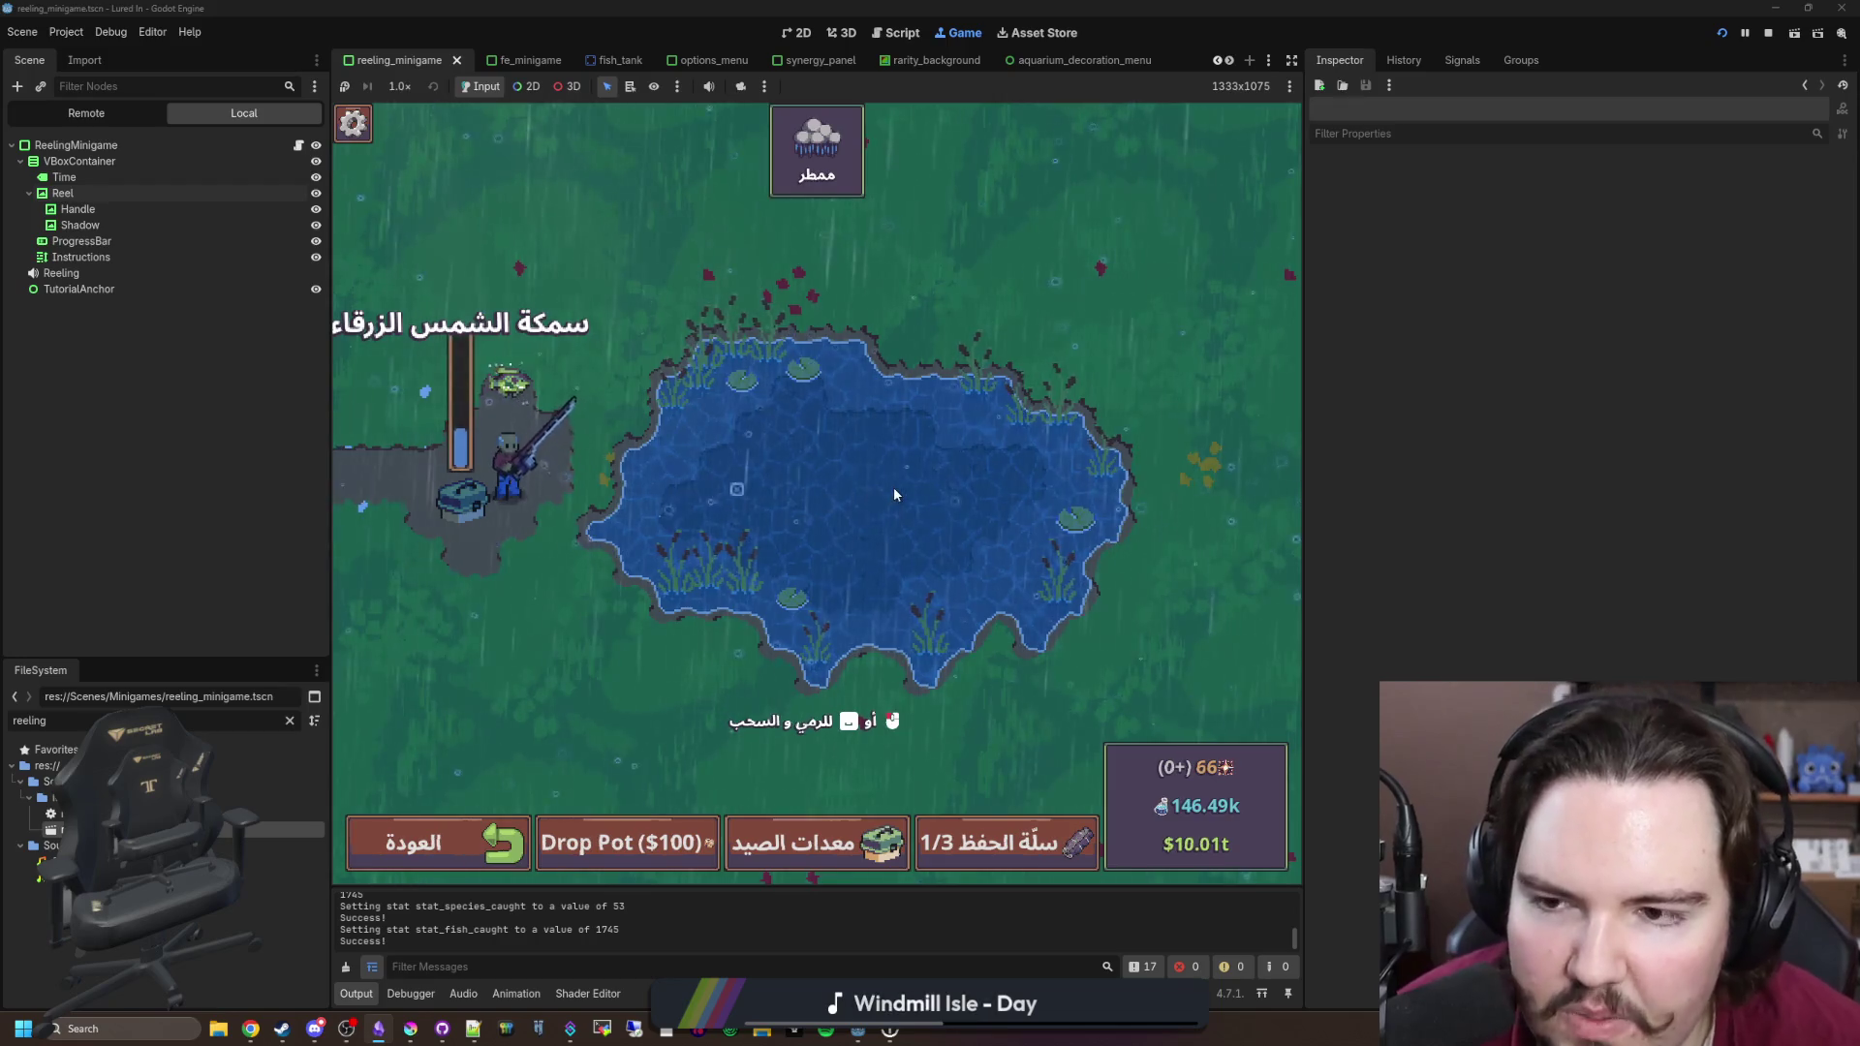
# Step: Cast again, hook a second fish, reel it in and dismiss the catch banner
pyautogui.click(893, 486)
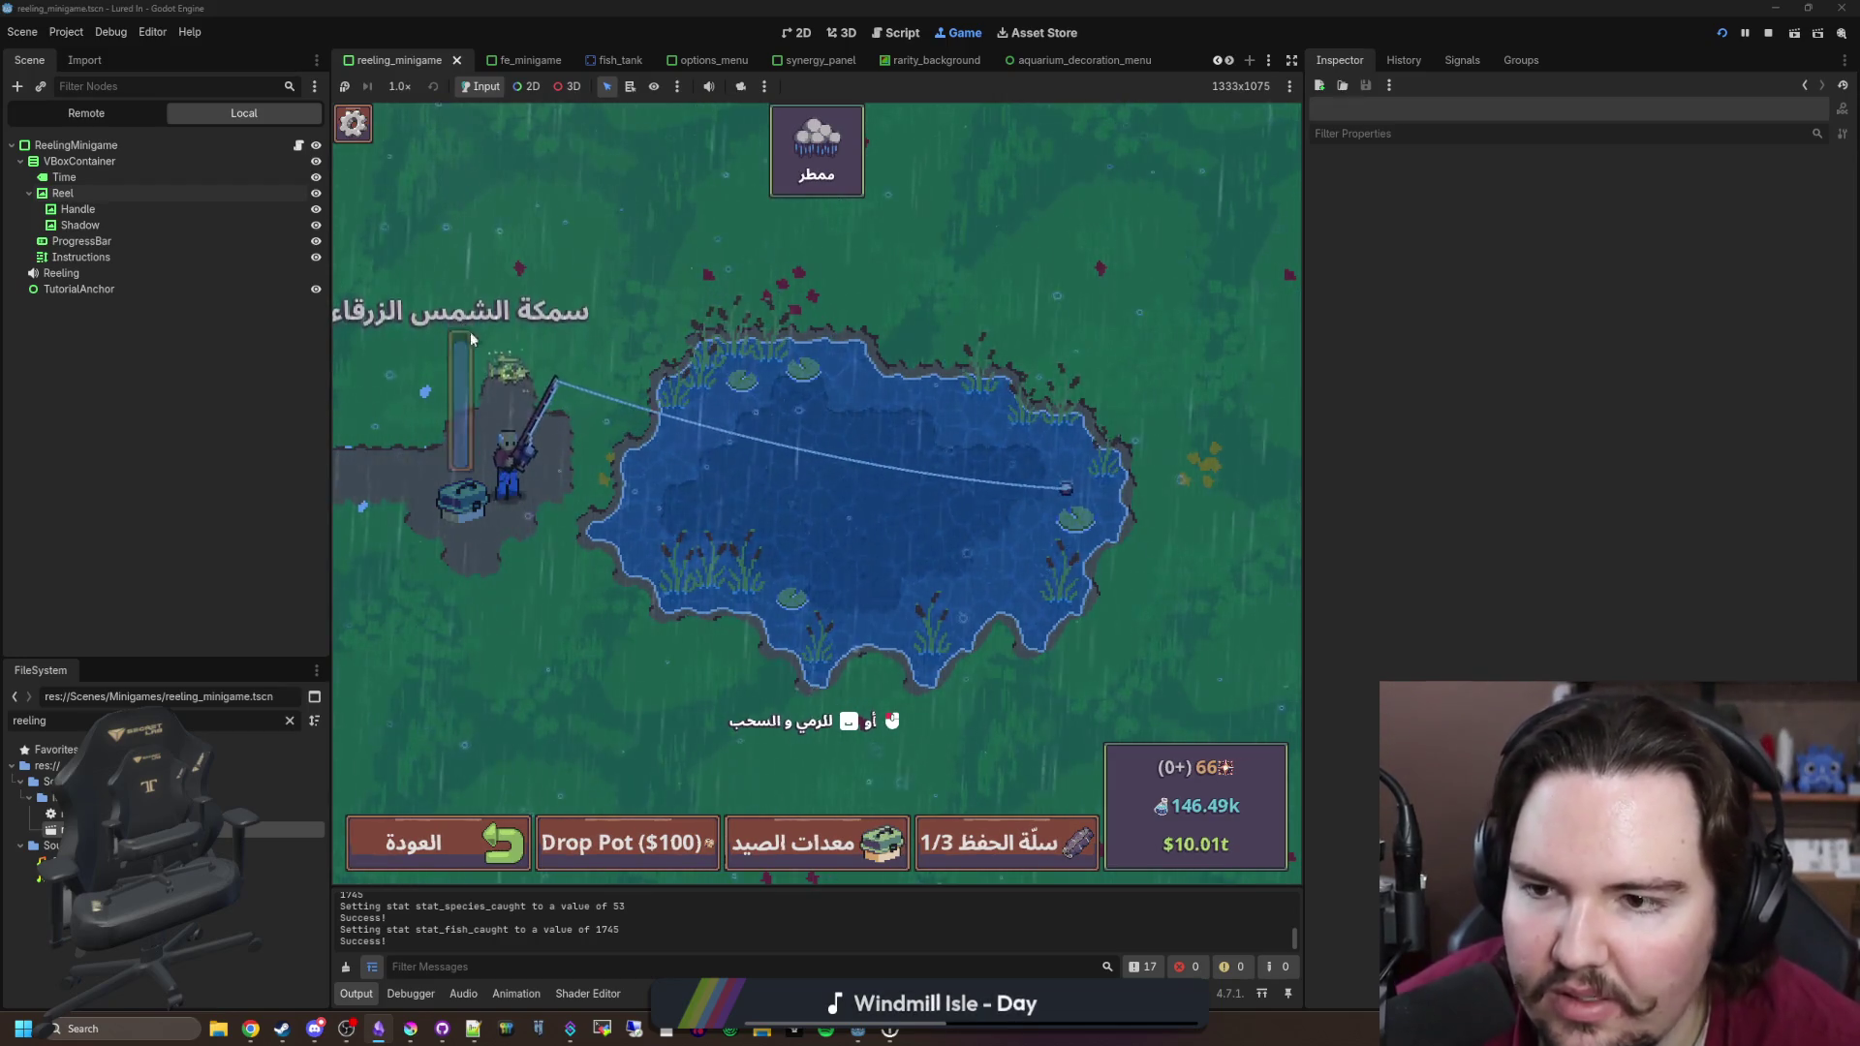
pyautogui.click(996, 480)
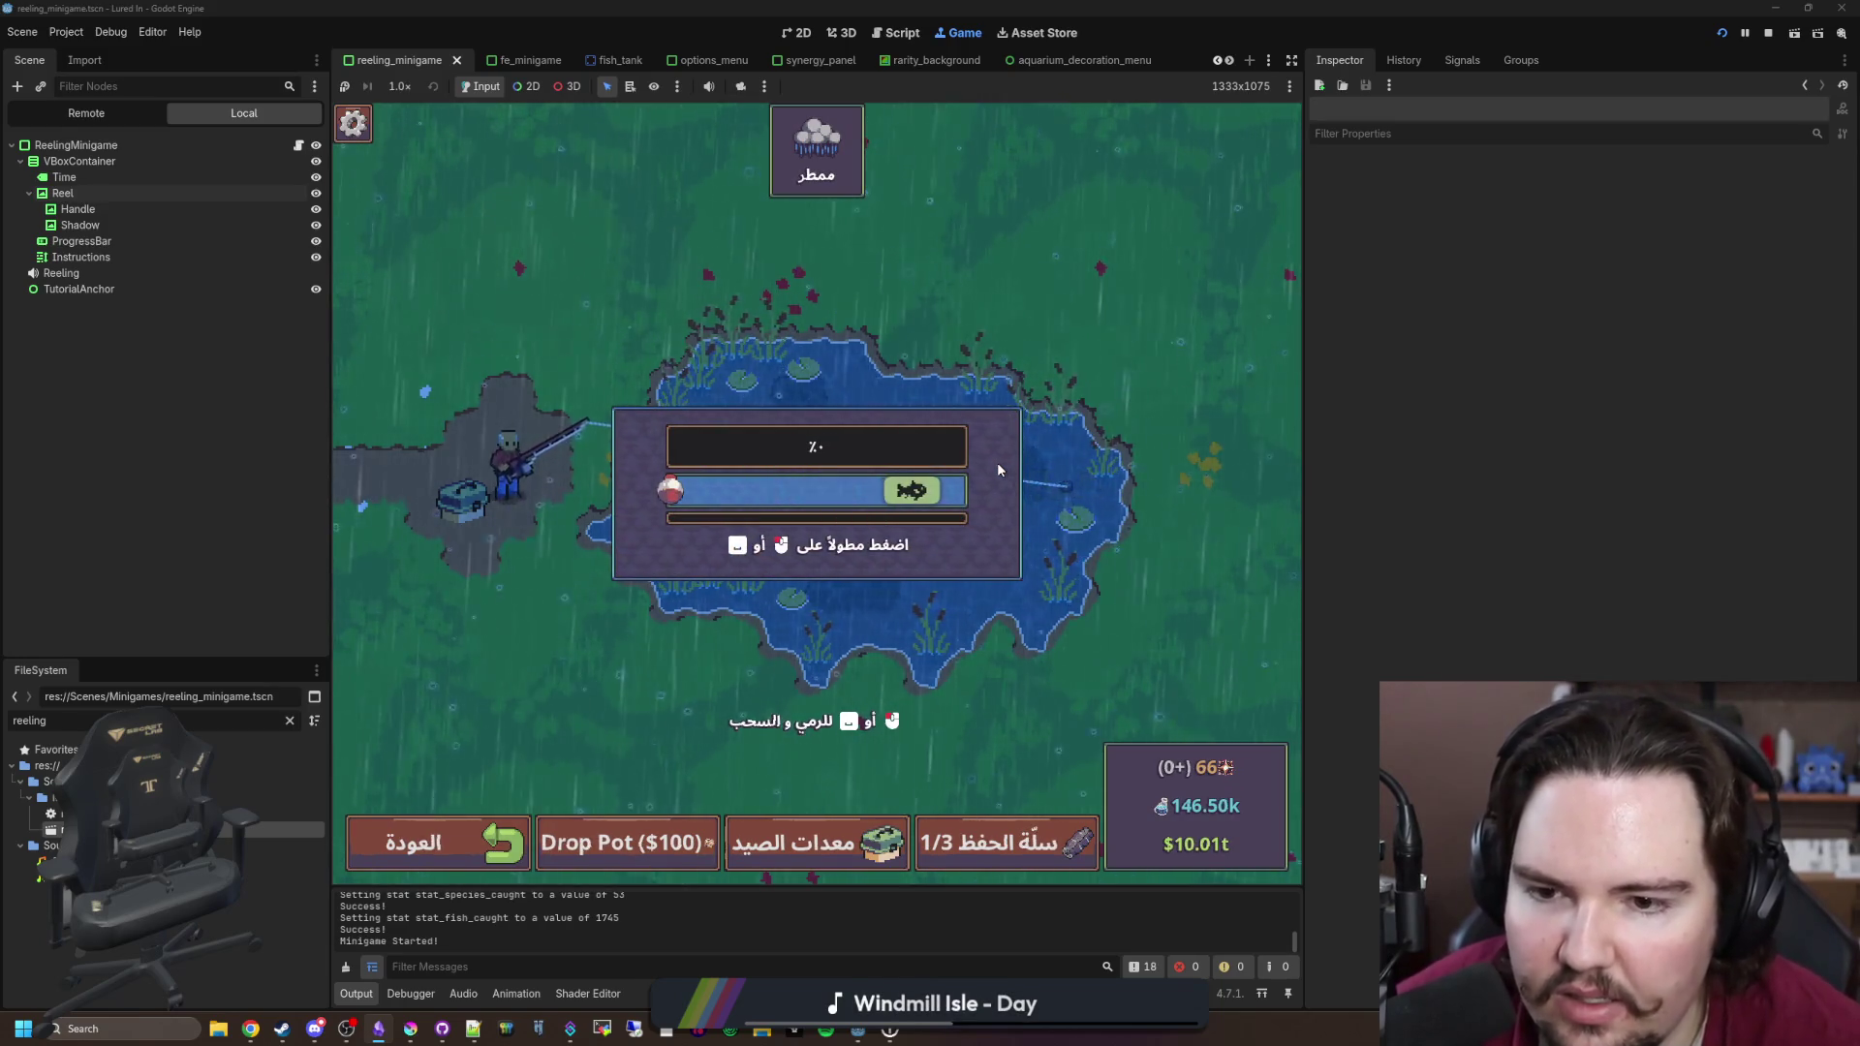
pyautogui.moveTo(996, 470); pyautogui.dragTo(952, 489)
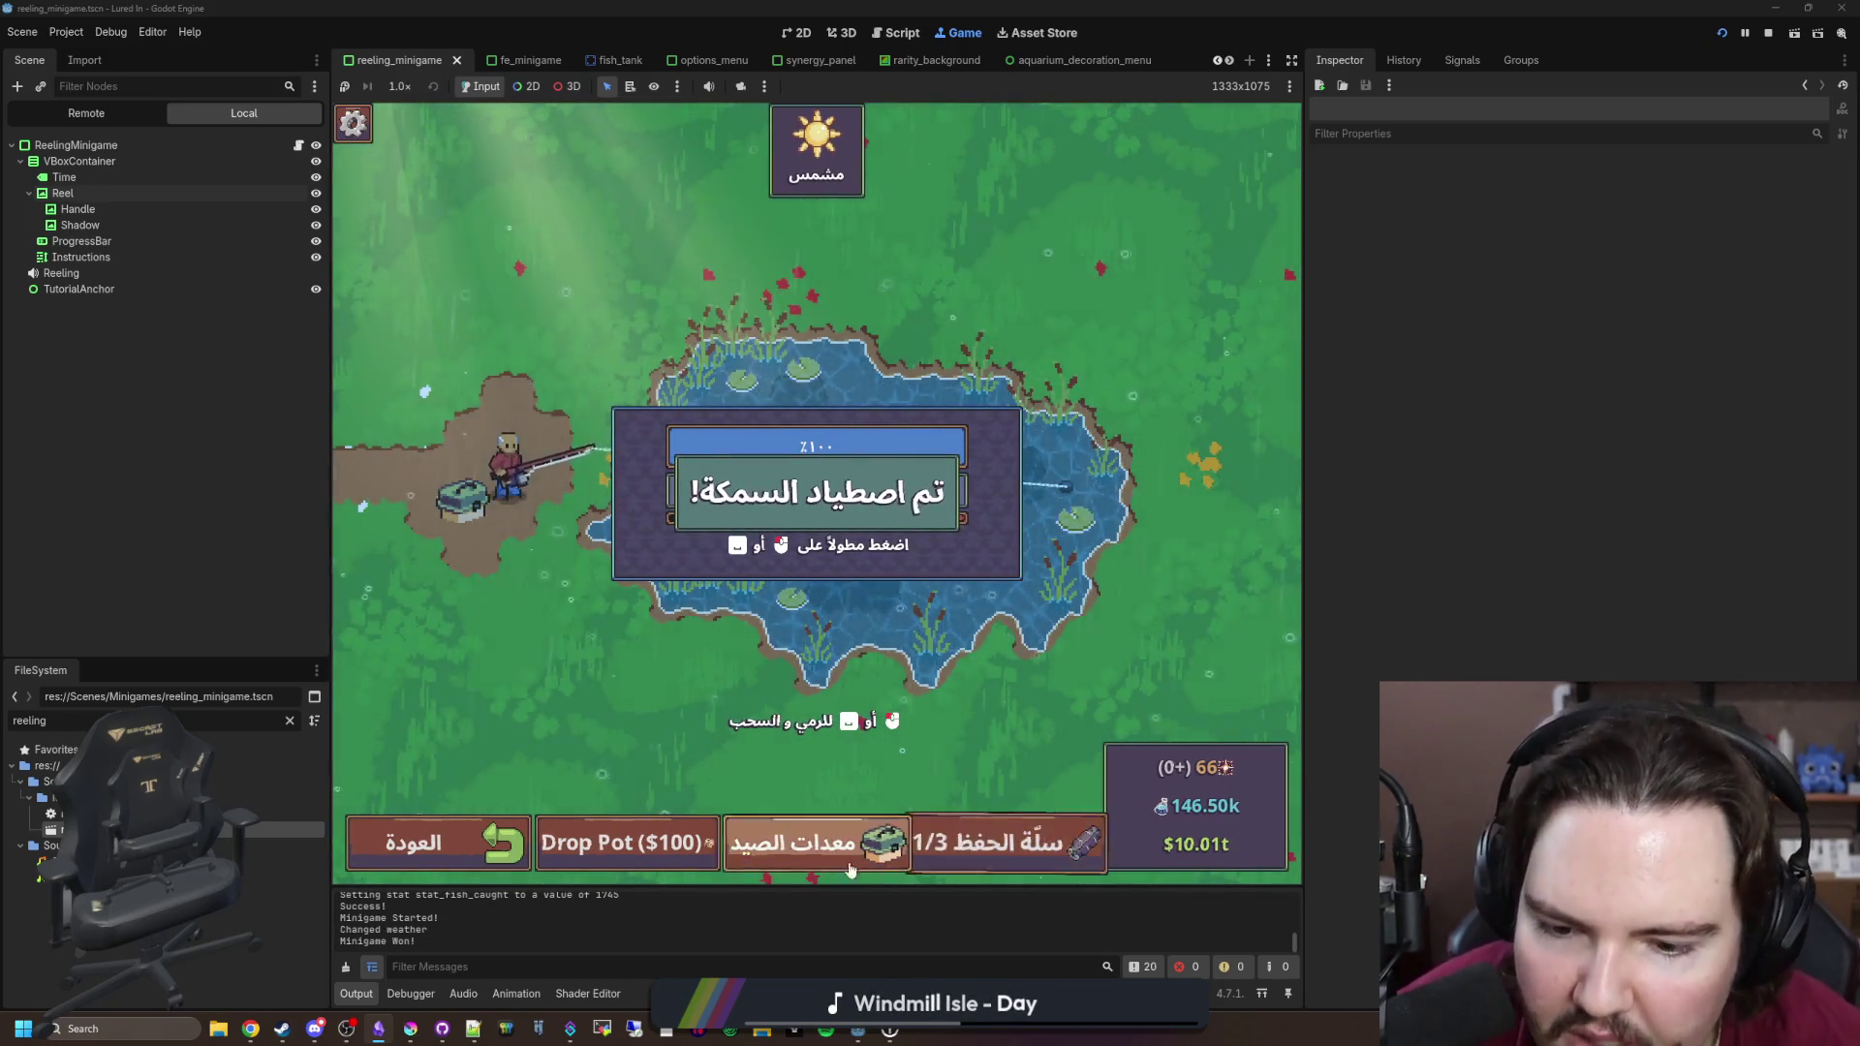
pyautogui.click(655, 861)
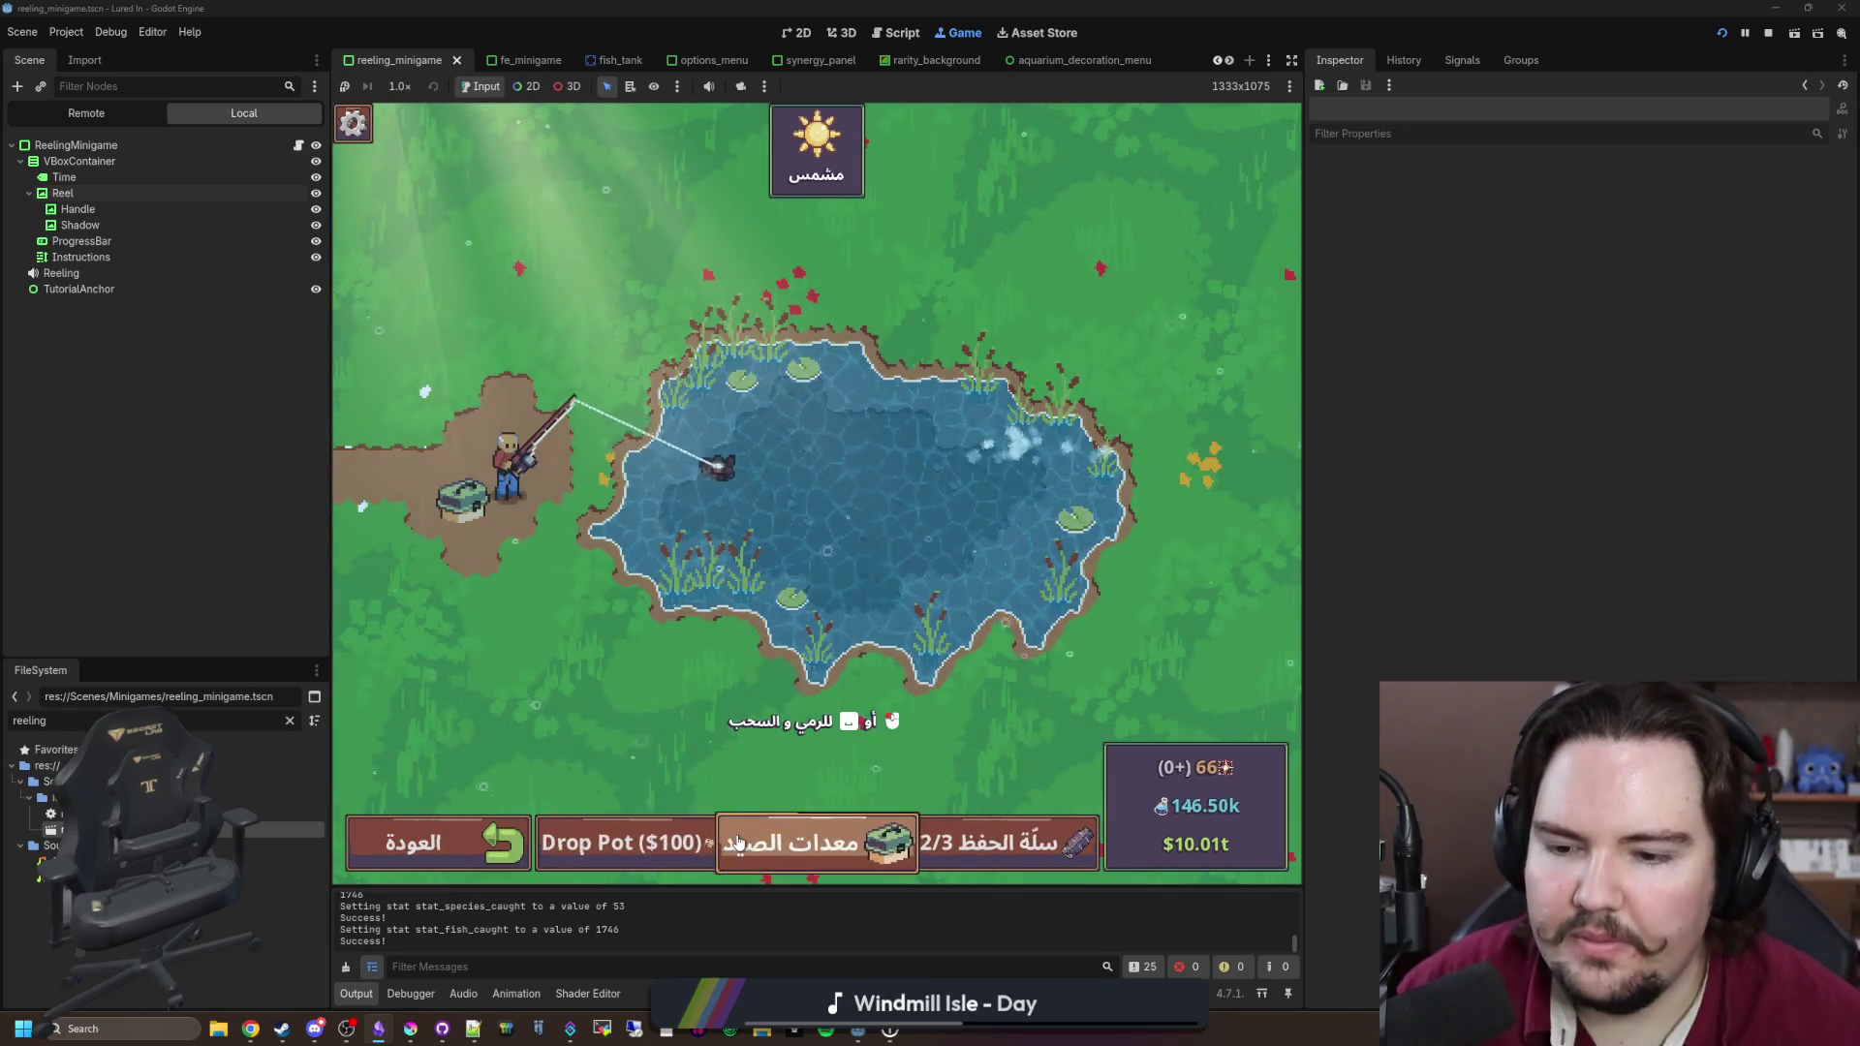
# Step: Land a third fish by completing both reeling bars, then clear the FileSystem filter
pyautogui.click(891, 503)
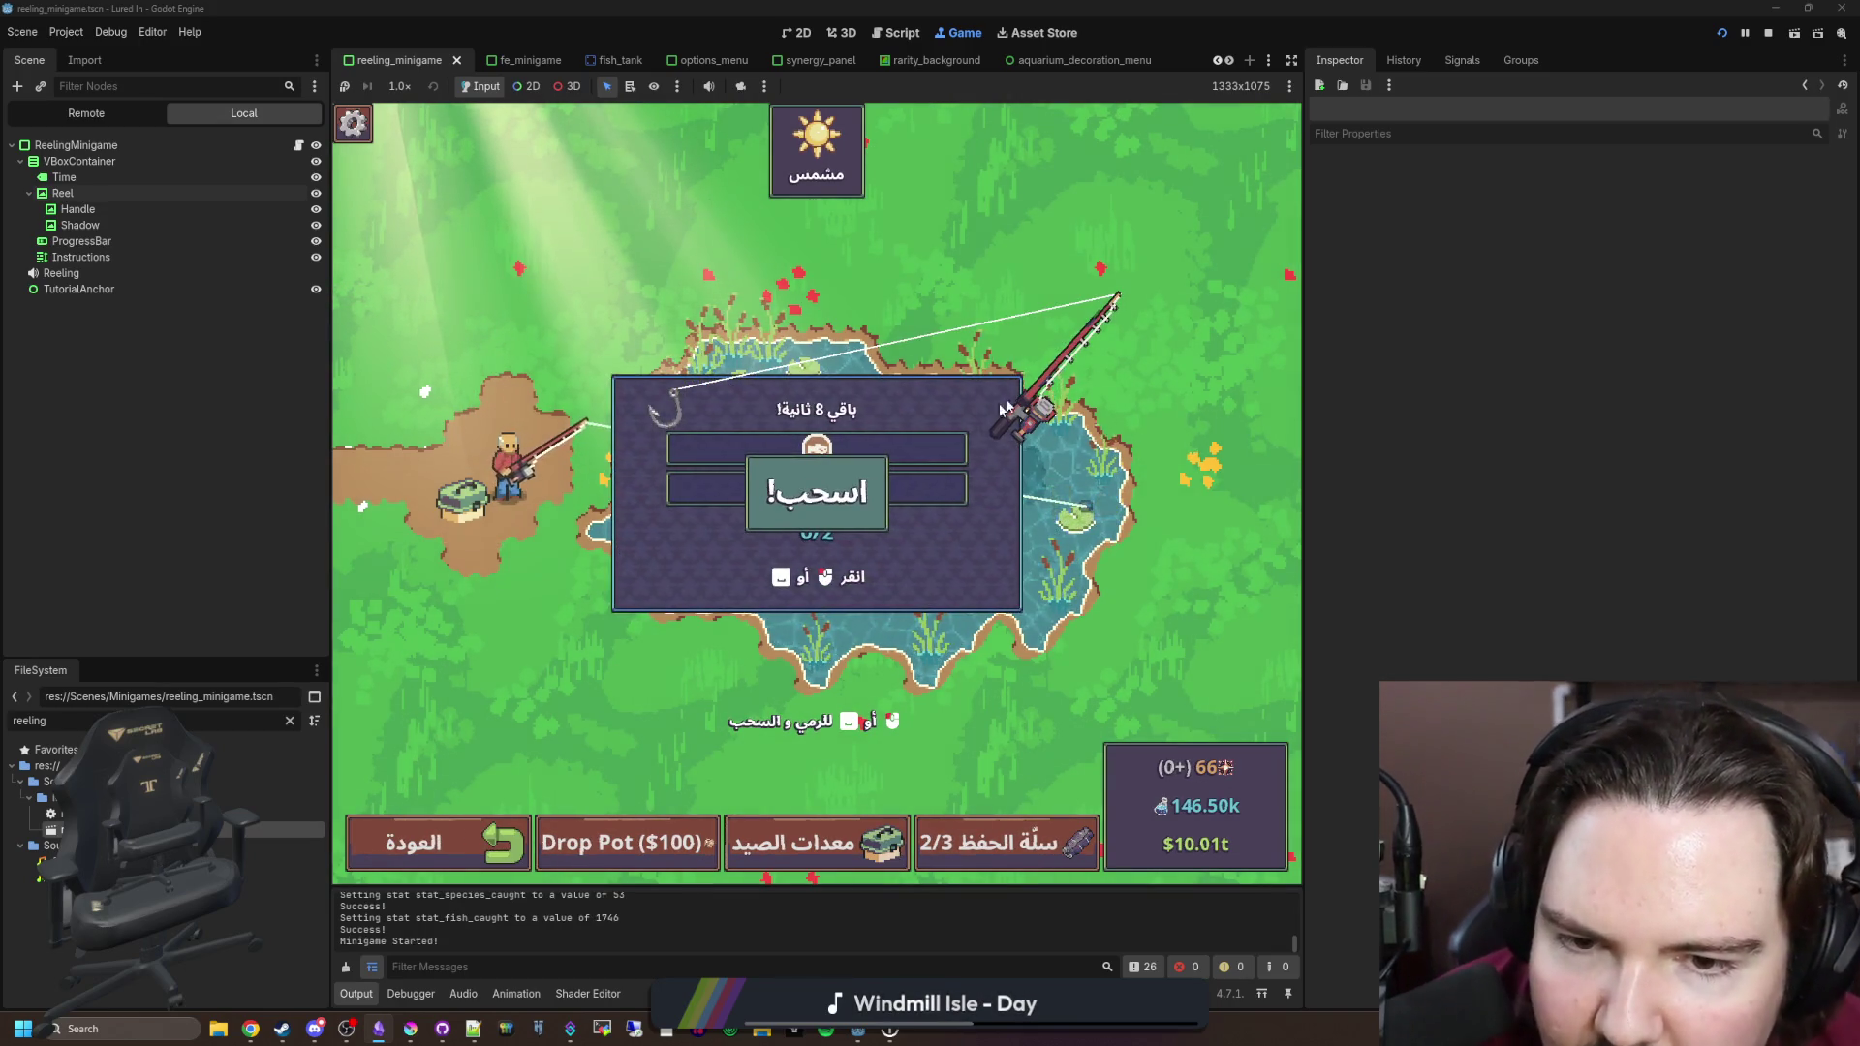
pyautogui.click(964, 435)
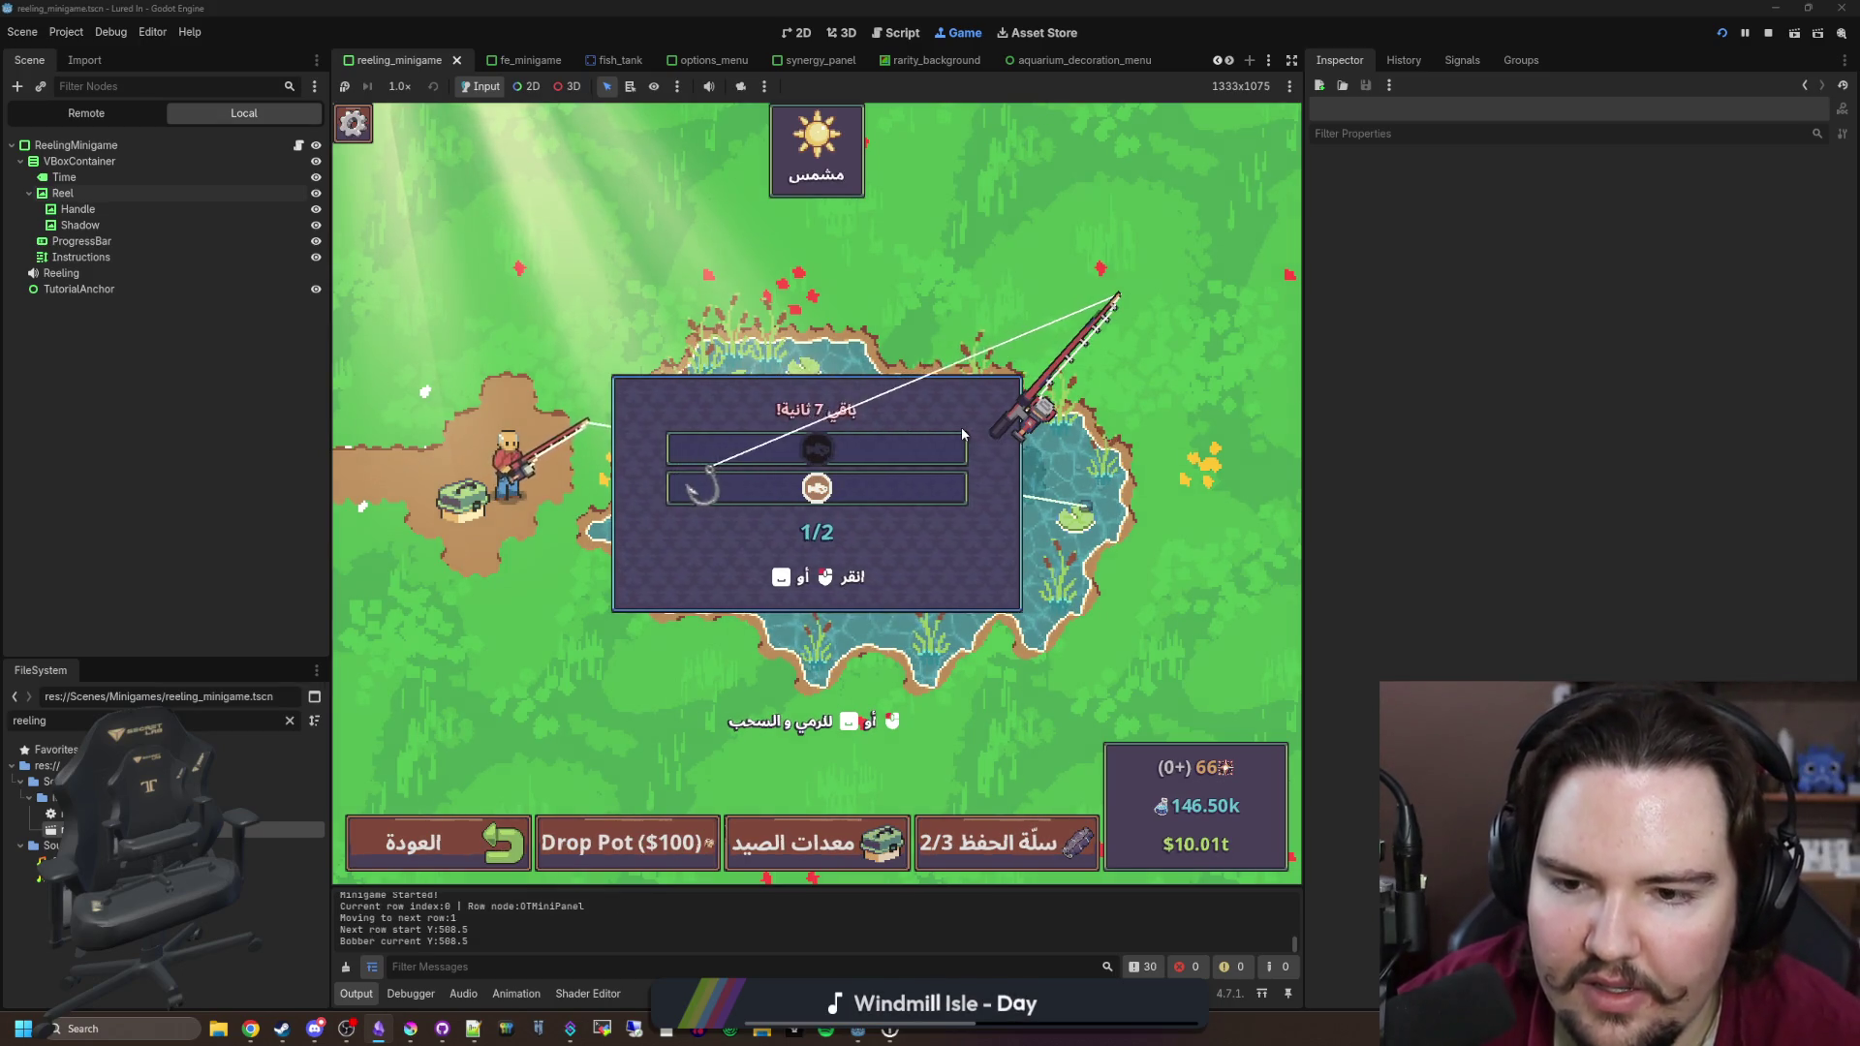
pyautogui.click(964, 435)
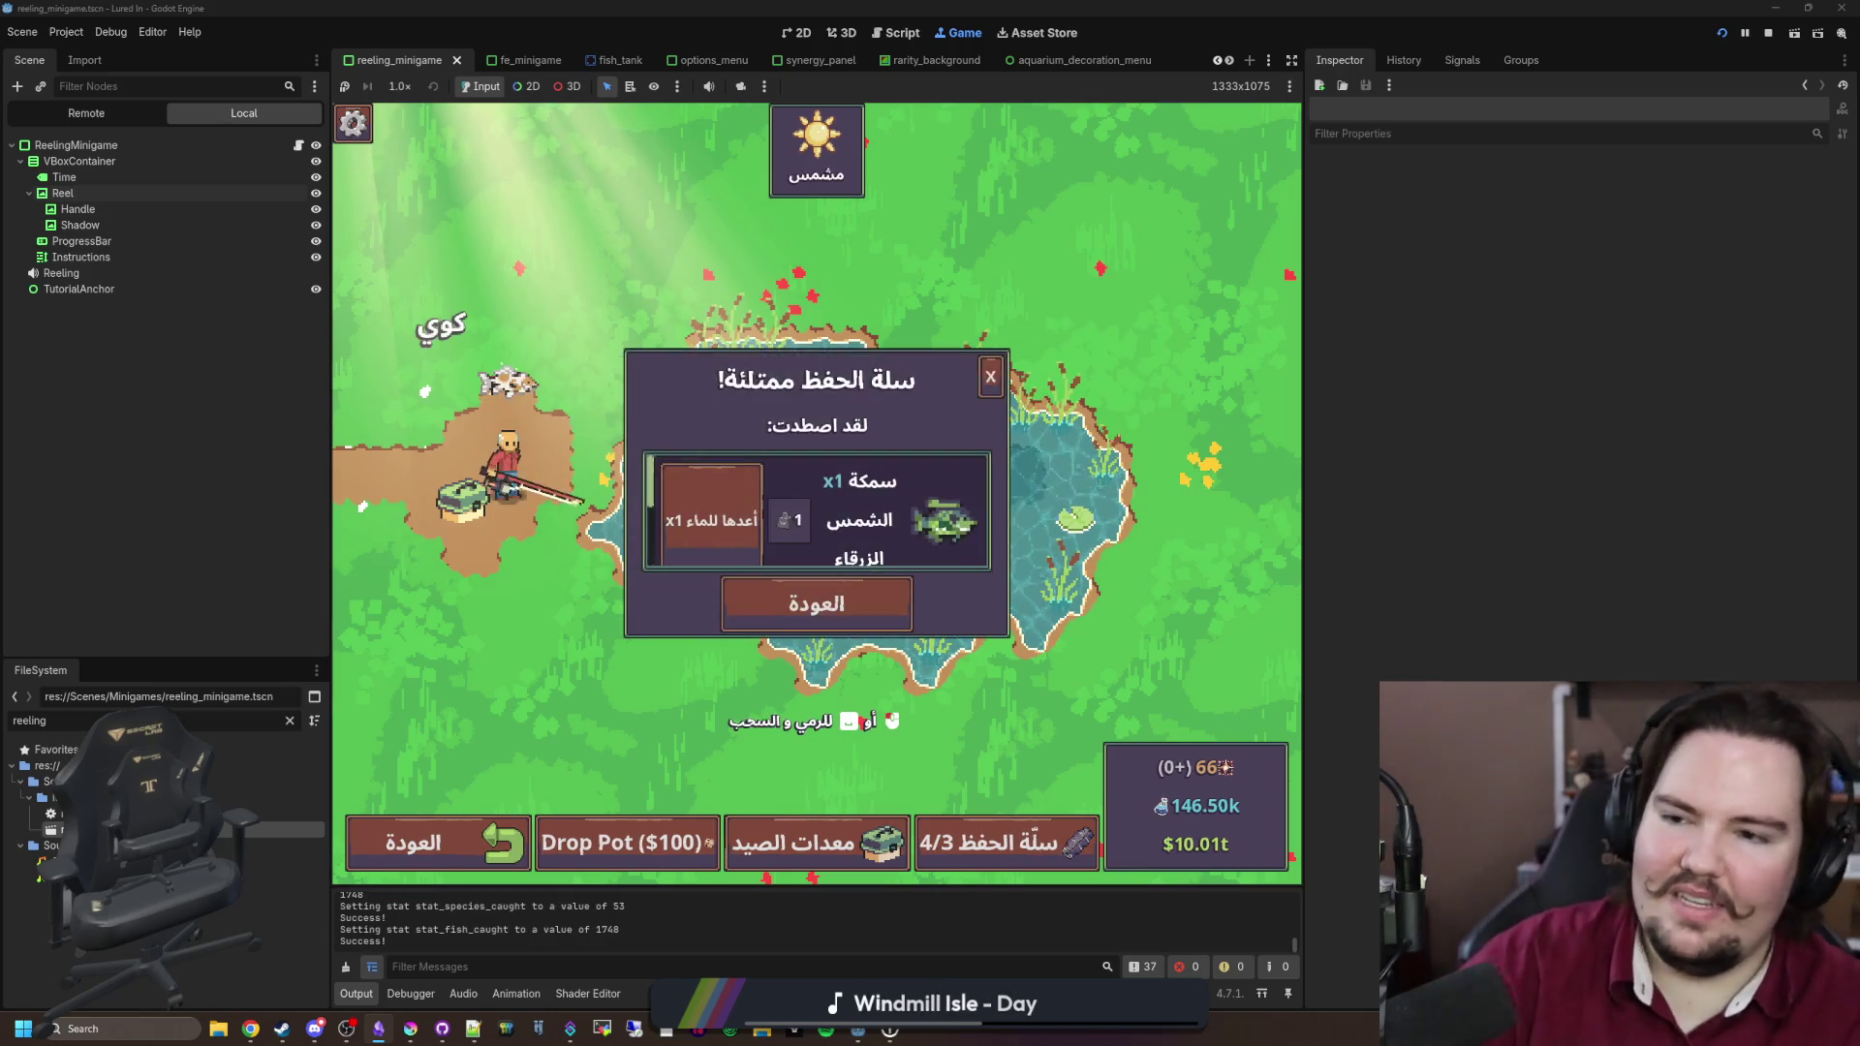
pyautogui.click(289, 721)
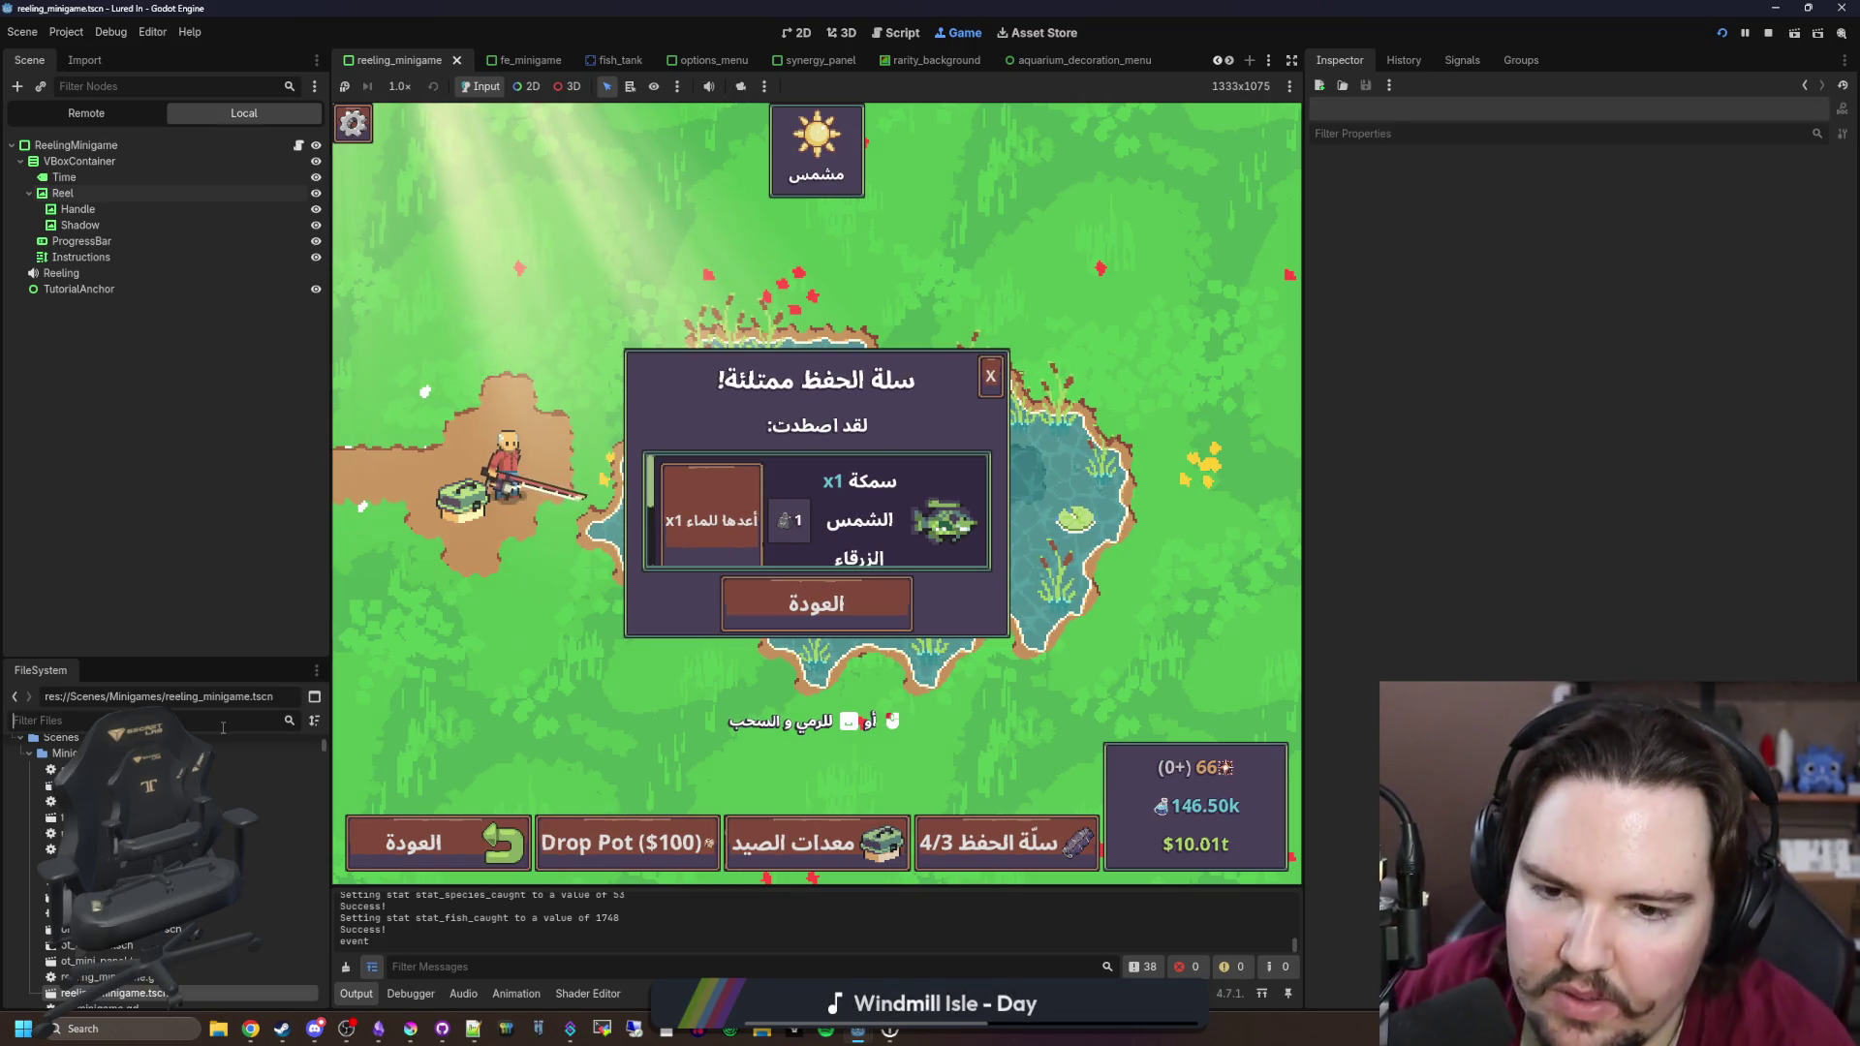
# Step: Filter the FileSystem dock by 'minigame'
pyautogui.write('minigame')
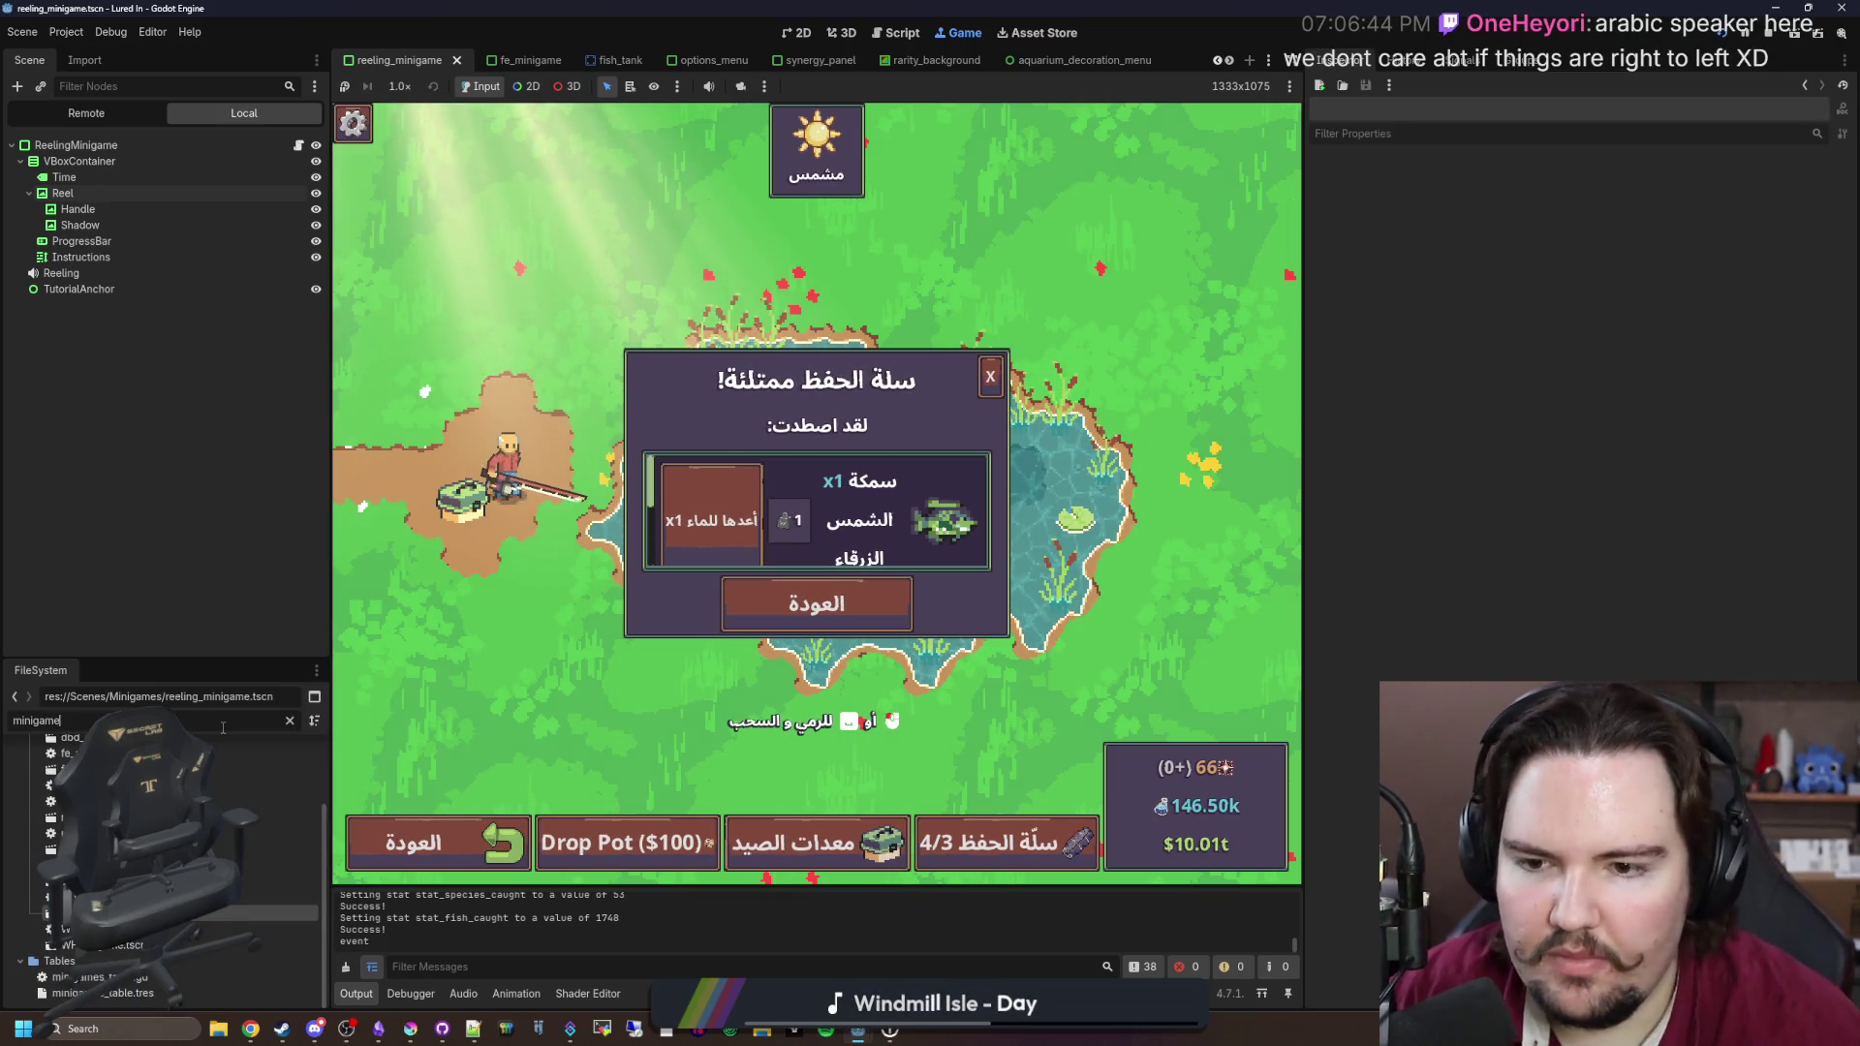
pyautogui.scroll(-2, 889, 505)
pyautogui.scroll(2, 889, 505)
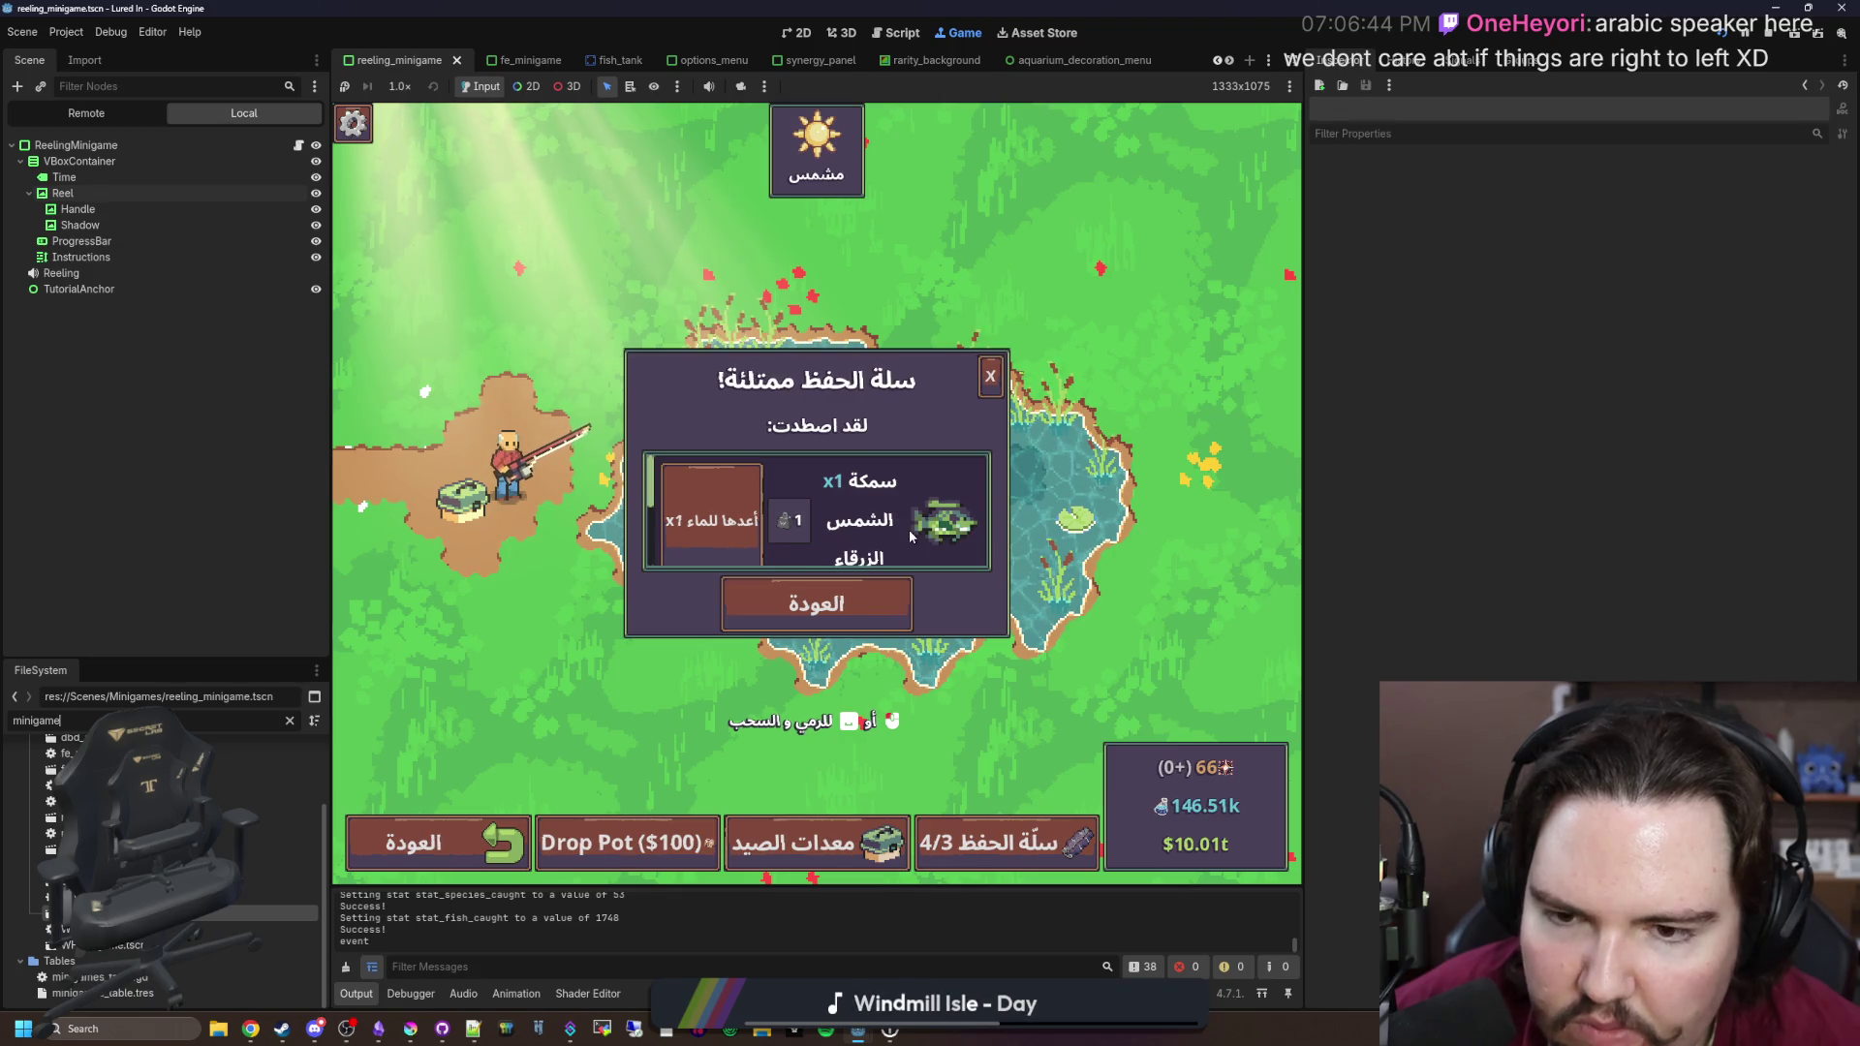
# Step: Close the full-keepnet popup and switch the game language to English from the pause menu
pyautogui.click(990, 378)
pyautogui.press('Escape')
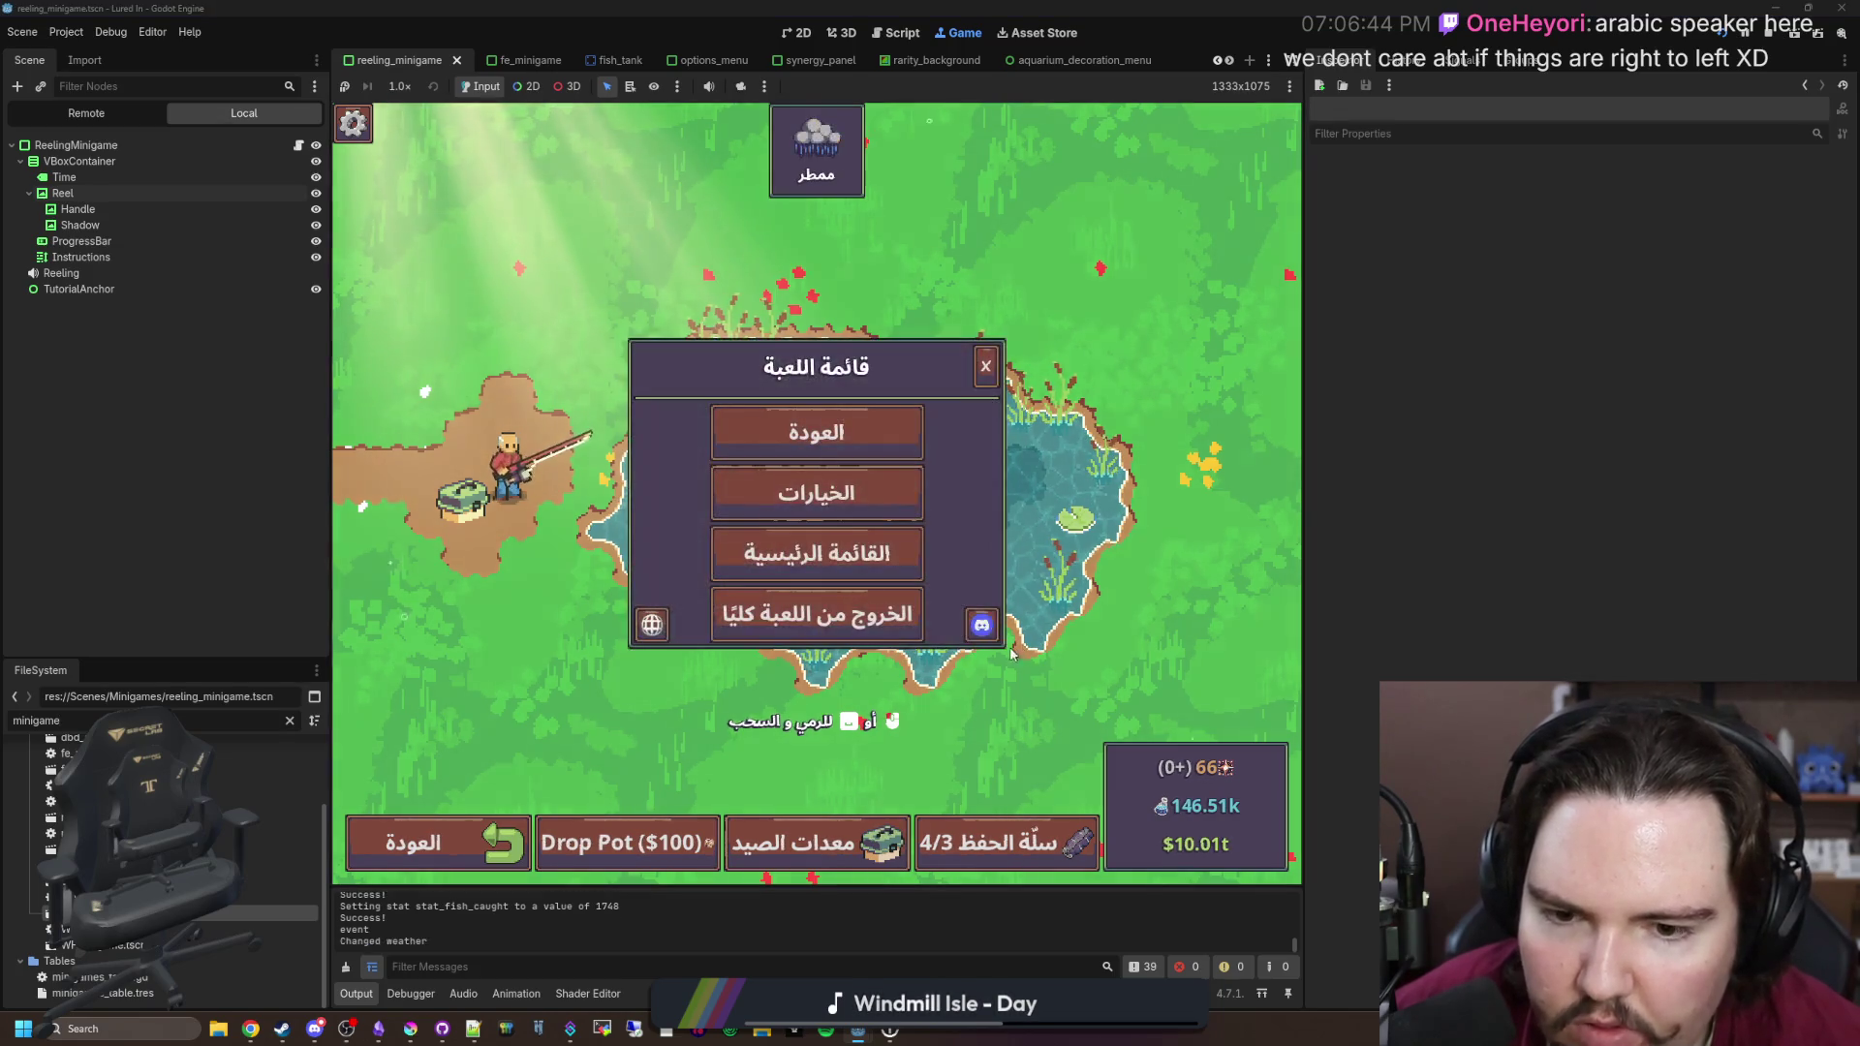
pyautogui.click(643, 614)
pyautogui.click(886, 489)
pyautogui.press('Escape')
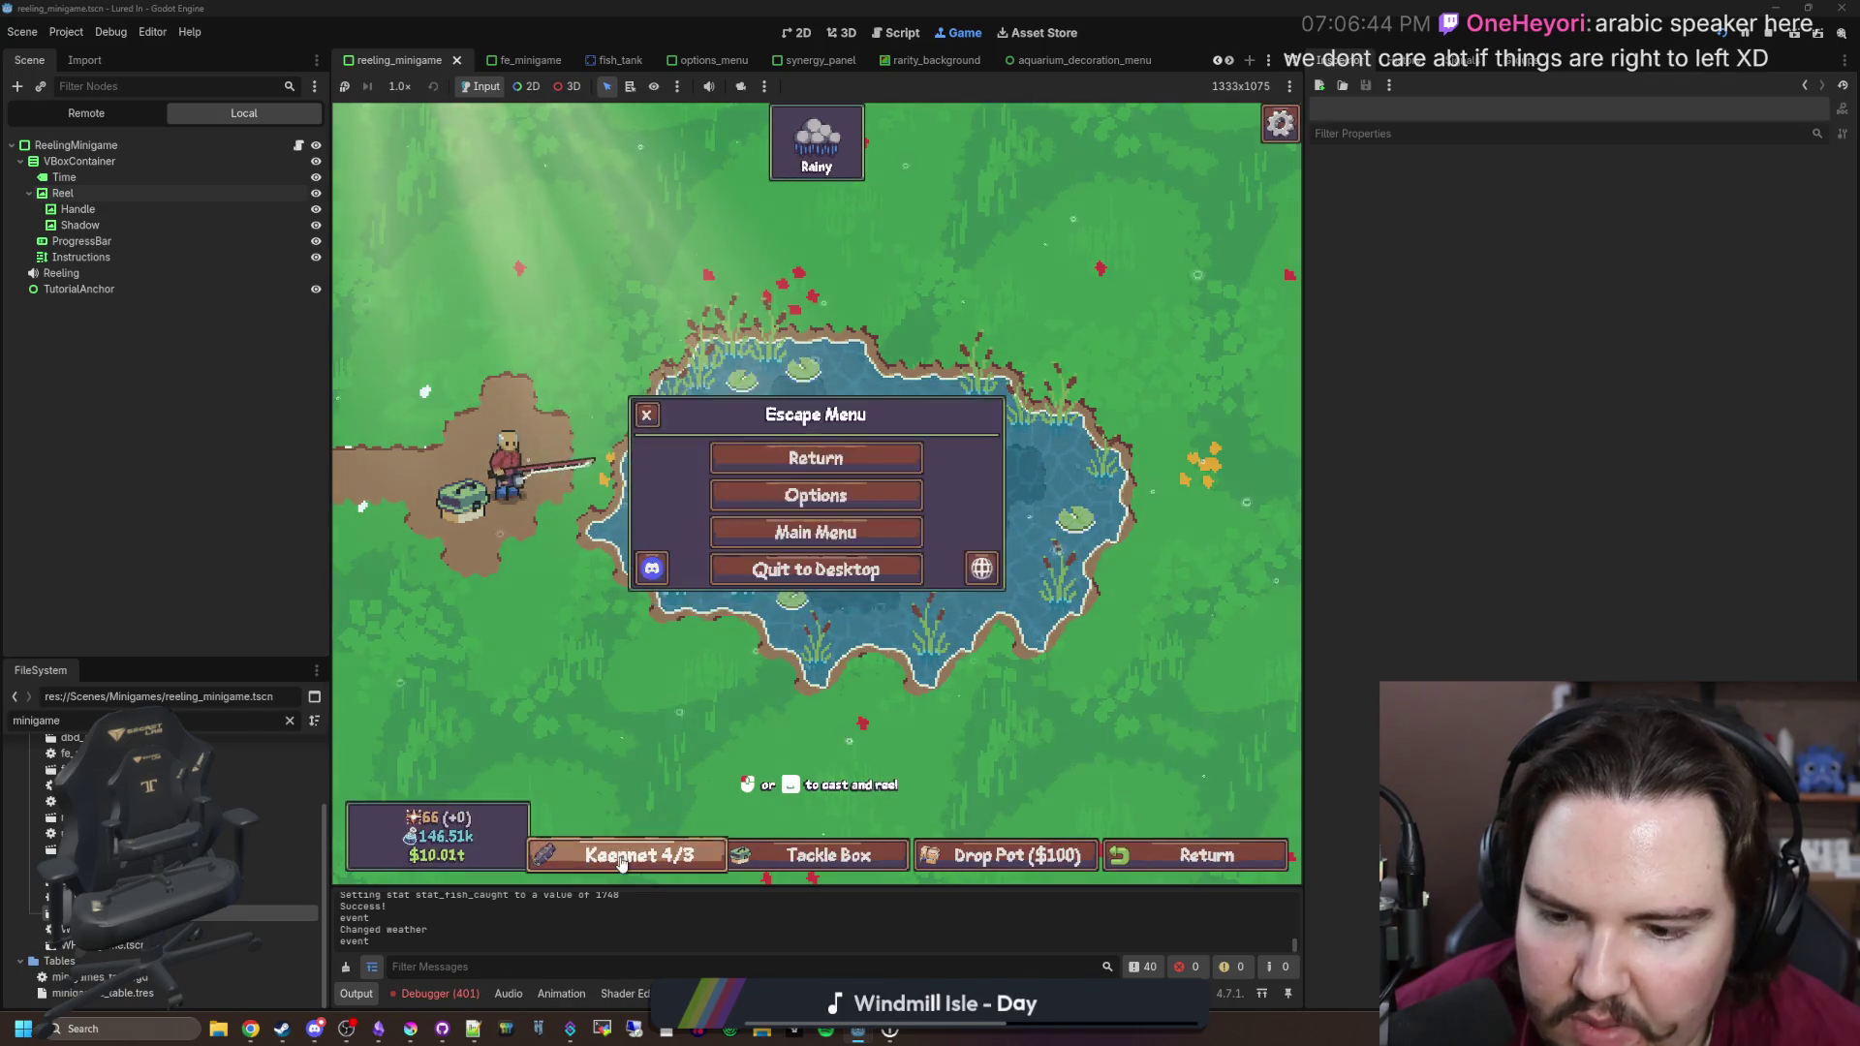
# Step: Check the keepnet and game options, resume, then open organtrail_minigame.tscn
pyautogui.click(625, 852)
pyautogui.click(625, 848)
pyautogui.press('Escape')
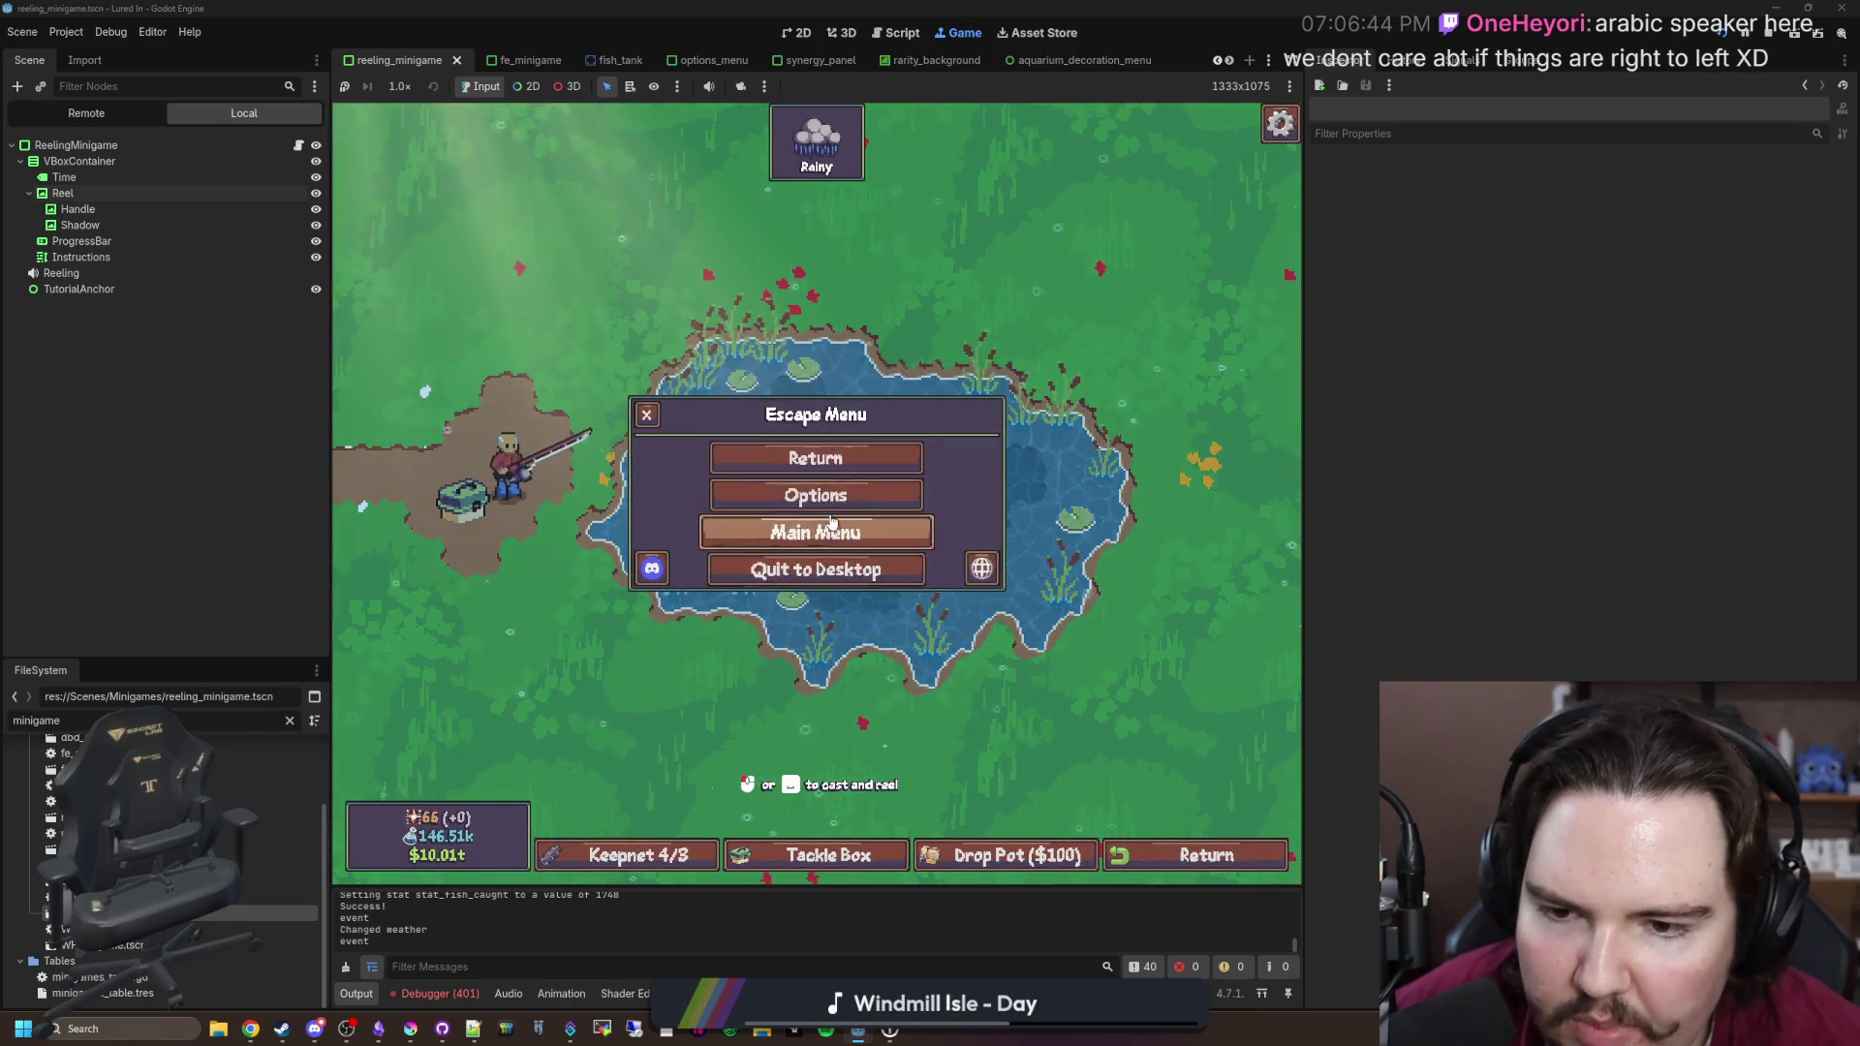
pyautogui.click(813, 498)
pyautogui.press('Escape')
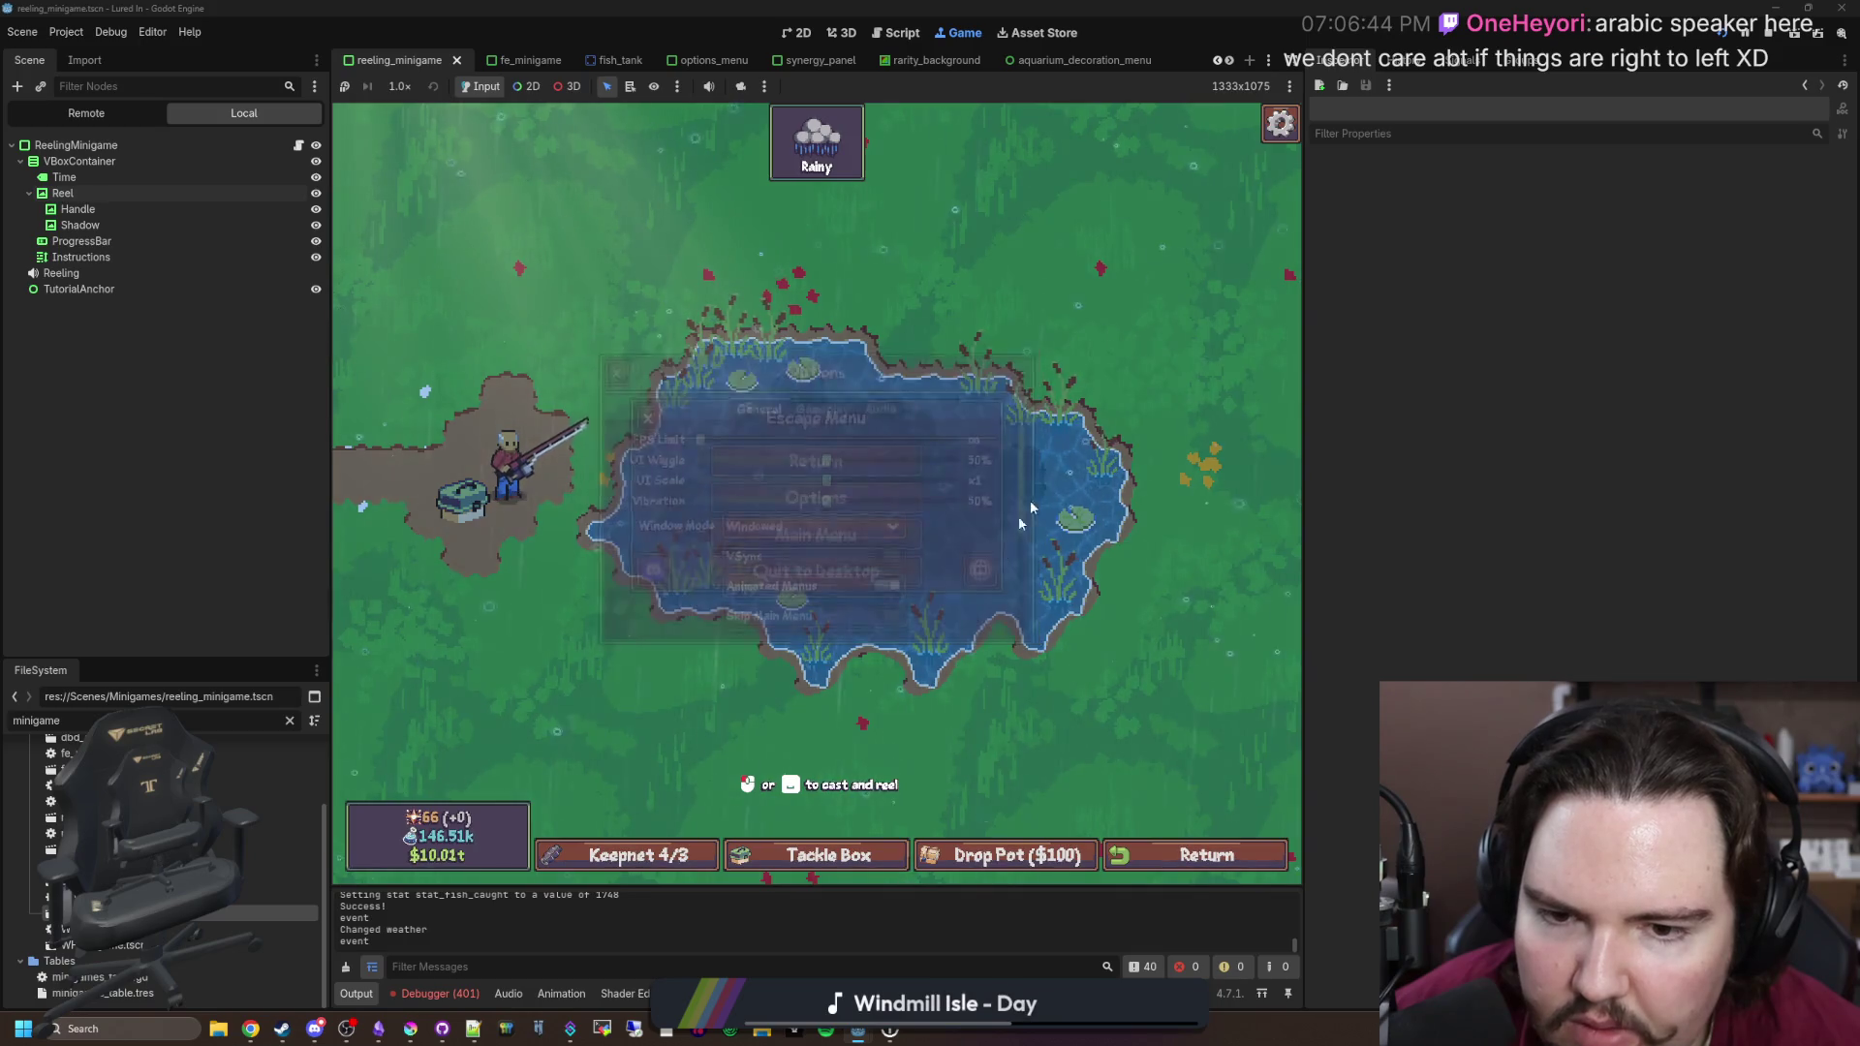
pyautogui.press('Escape')
pyautogui.moveTo(856, 886)
pyautogui.mouseDown()
pyautogui.moveTo(855, 639)
pyautogui.moveTo(855, 850)
pyautogui.mouseUp()
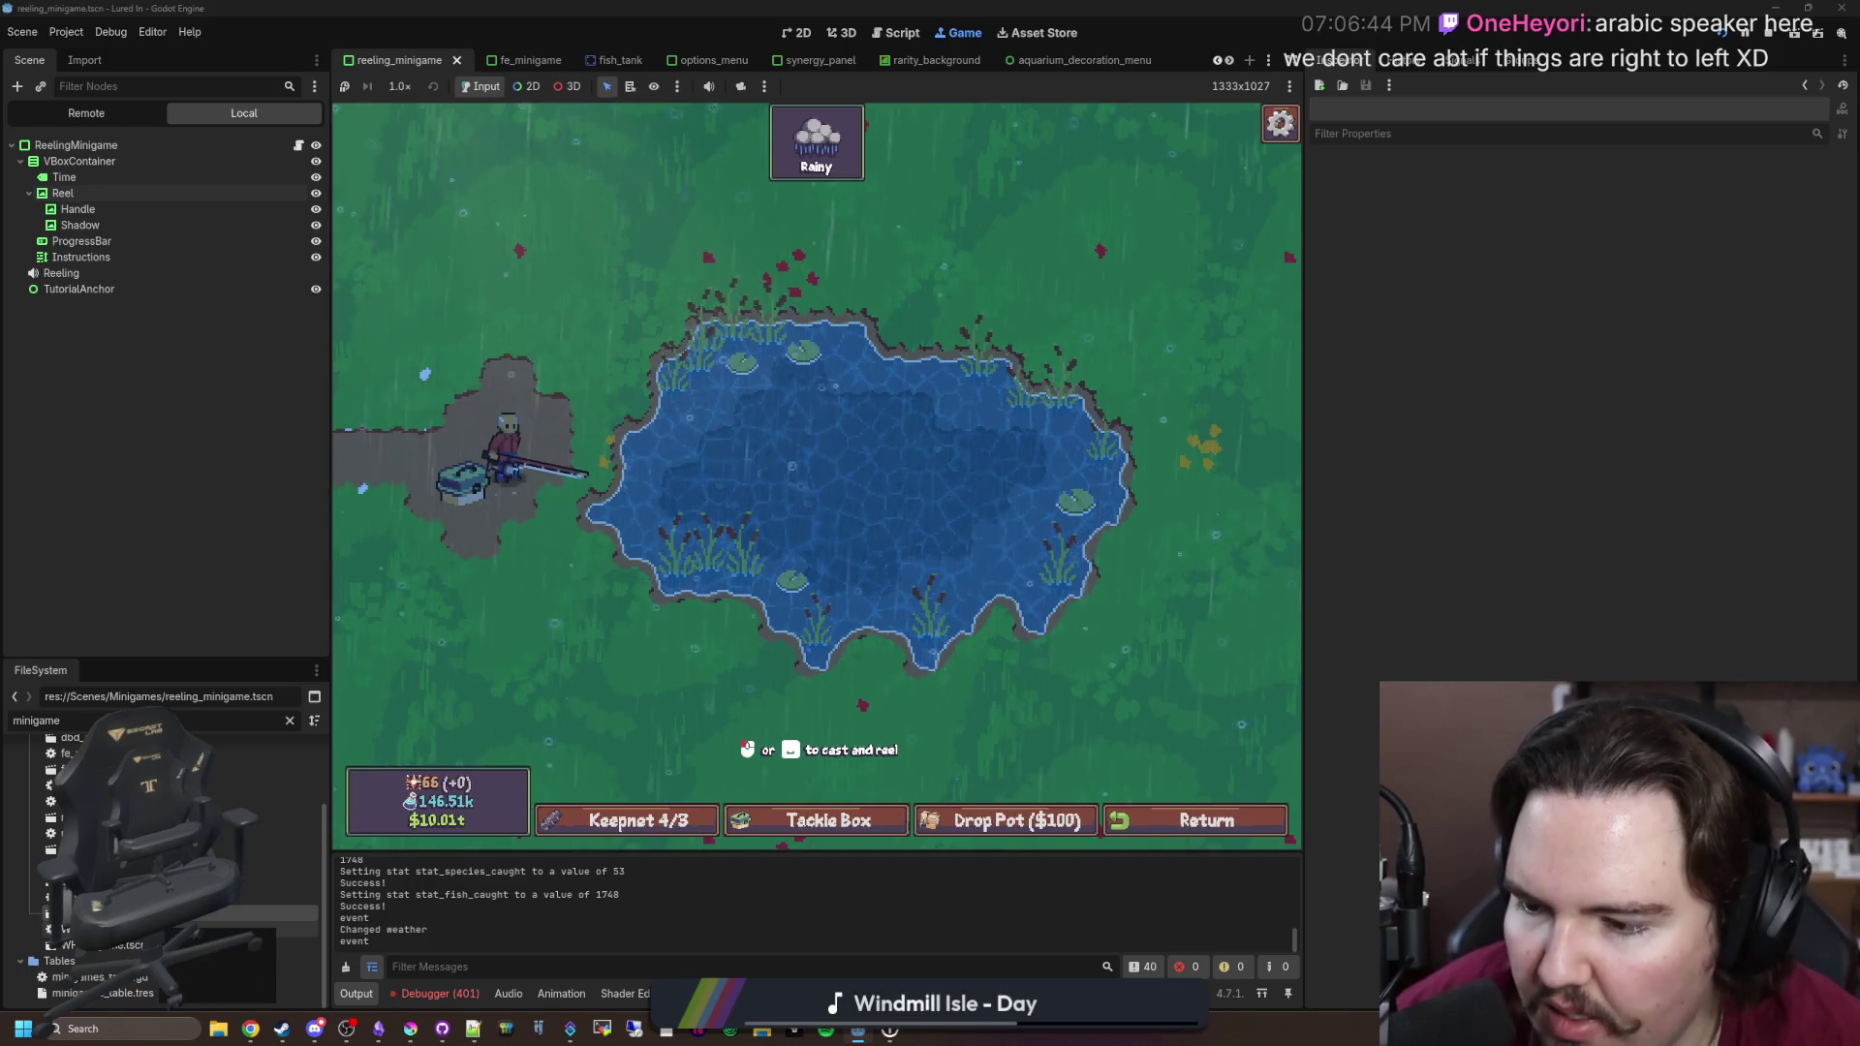
pyautogui.doubleClick(281, 880)
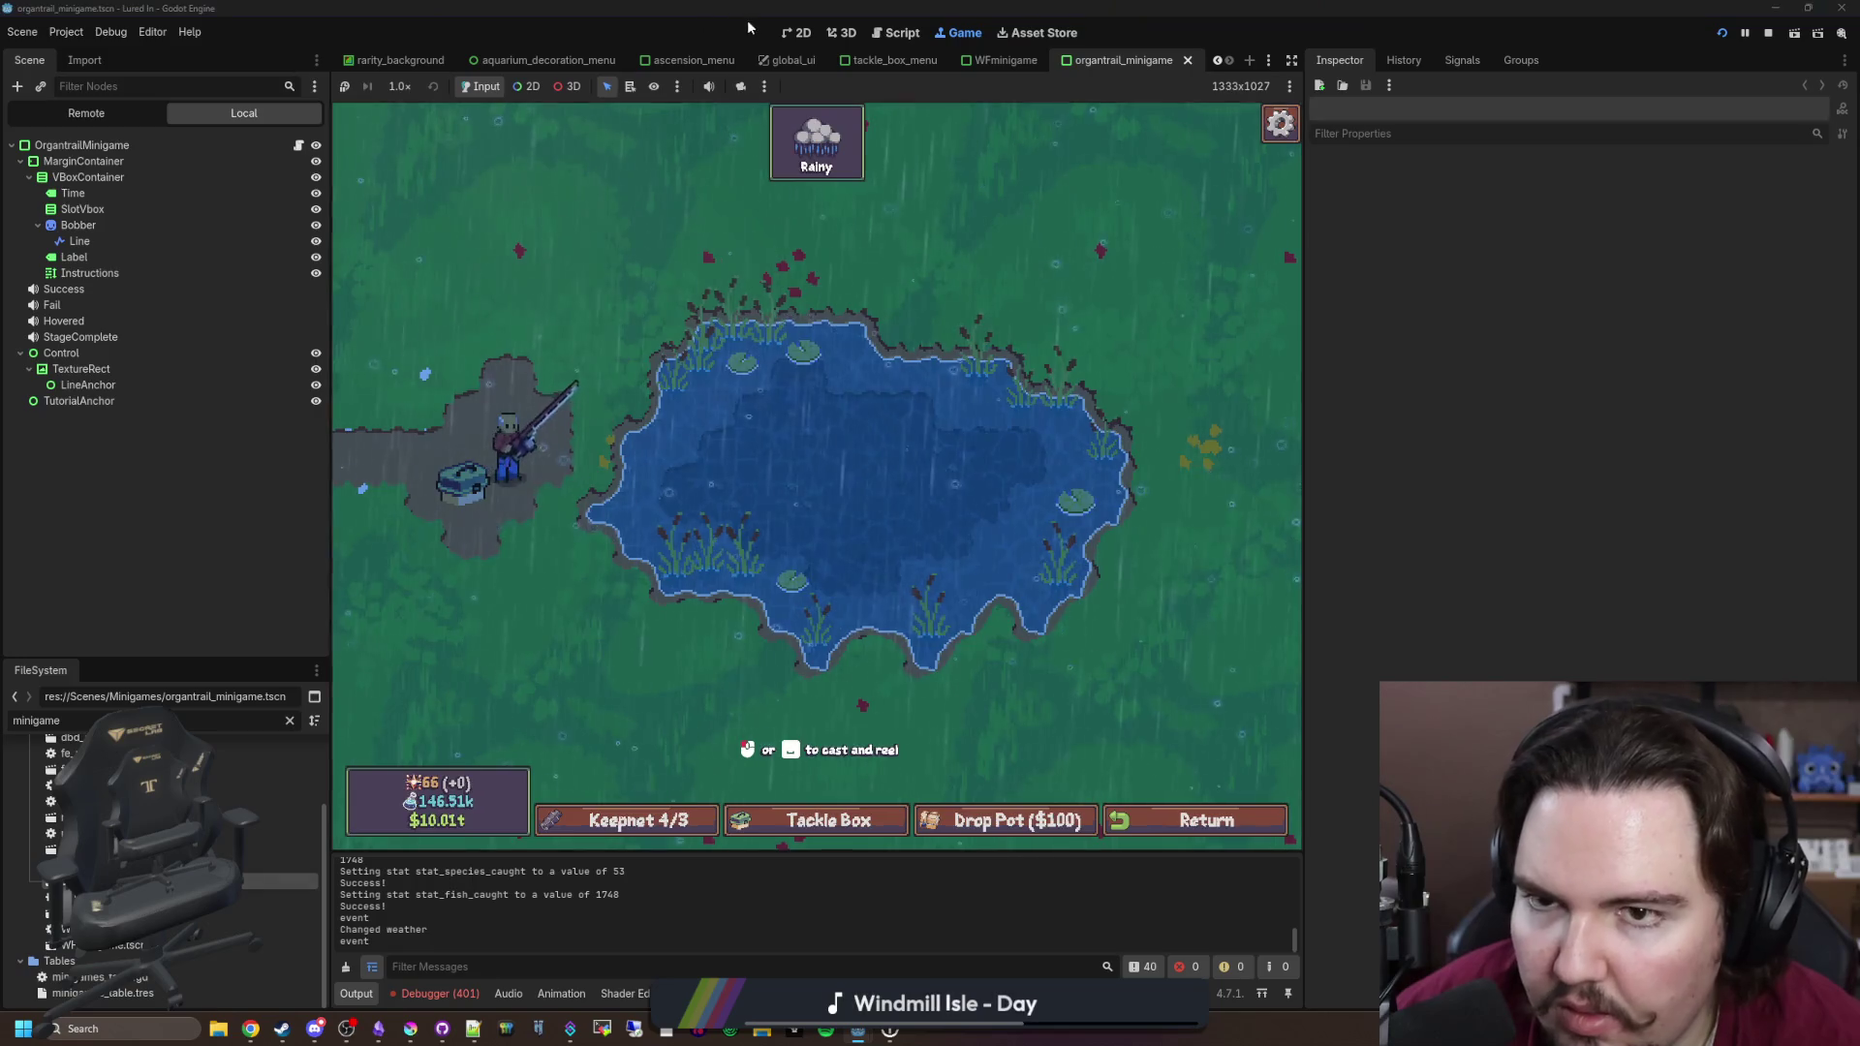
# Step: In the 2D view, inspect the Time, Label, Instructions and Bobber nodes
pyautogui.click(801, 29)
pyautogui.scroll(-6, 614, 567)
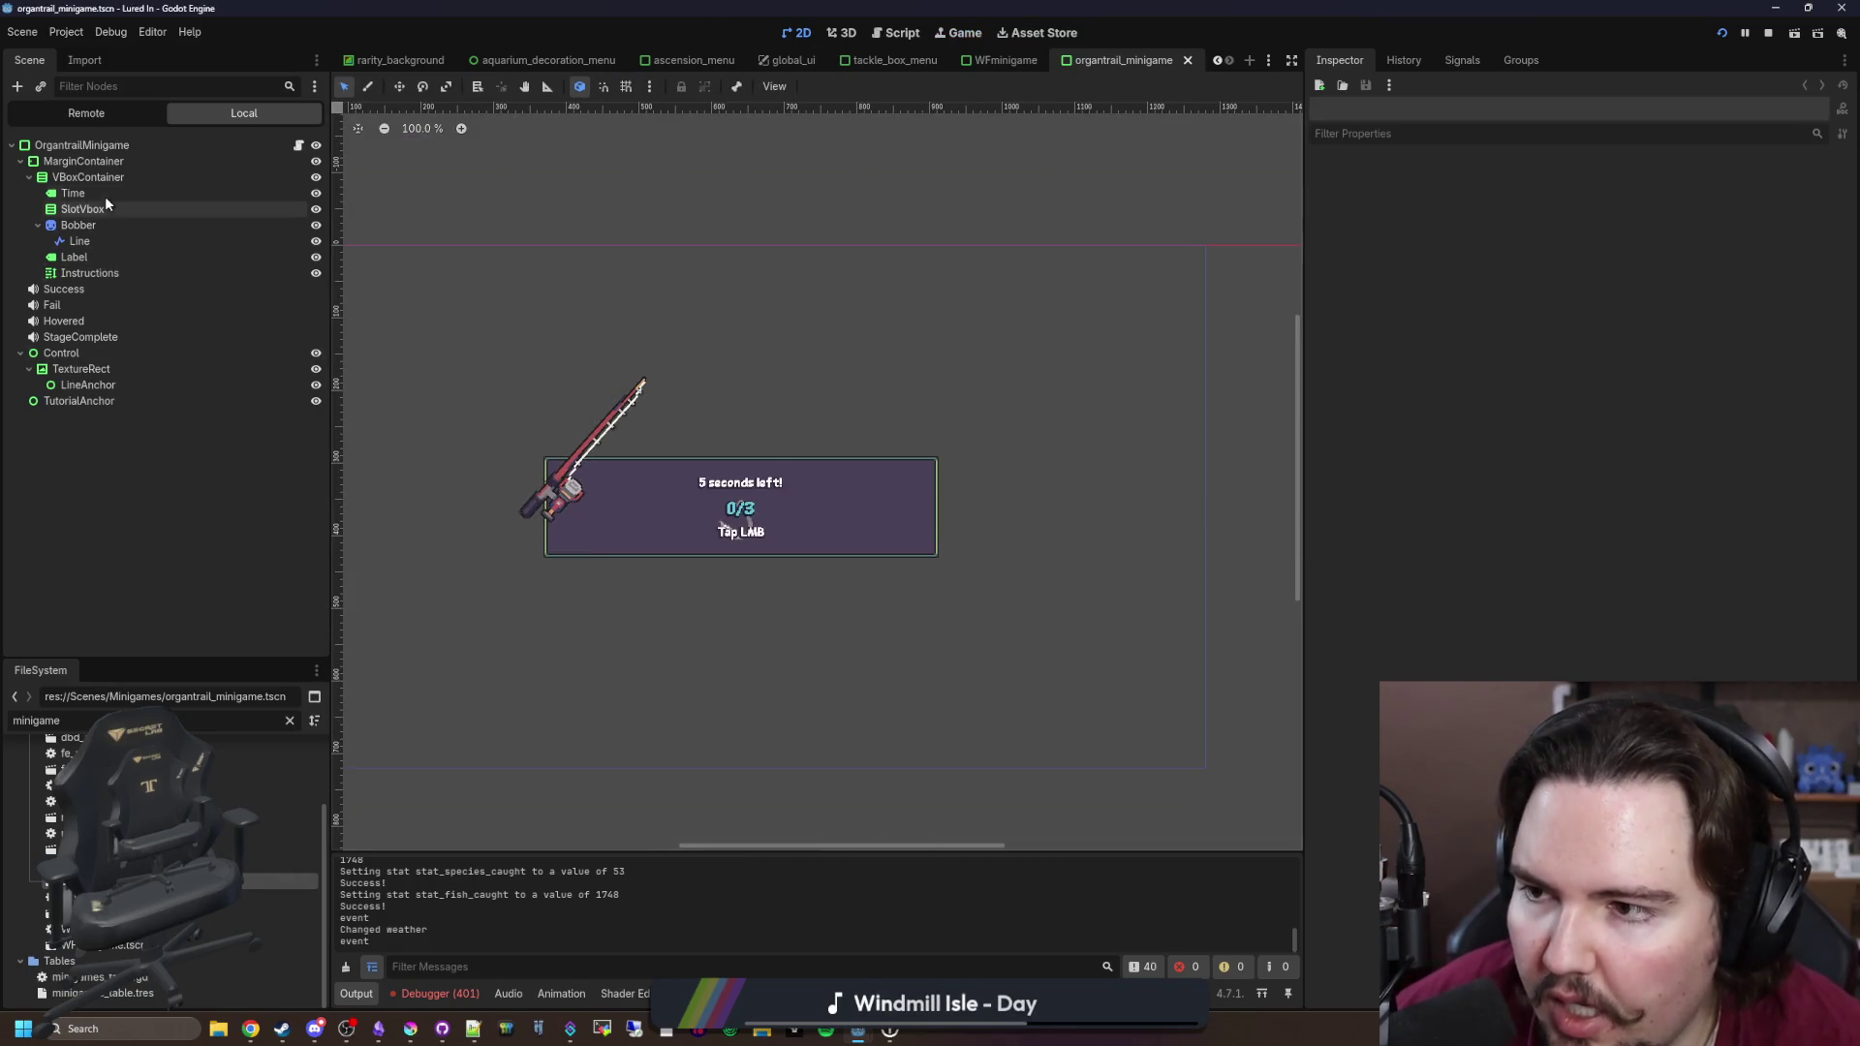
pyautogui.click(103, 195)
pyautogui.scroll(4, 574, 523)
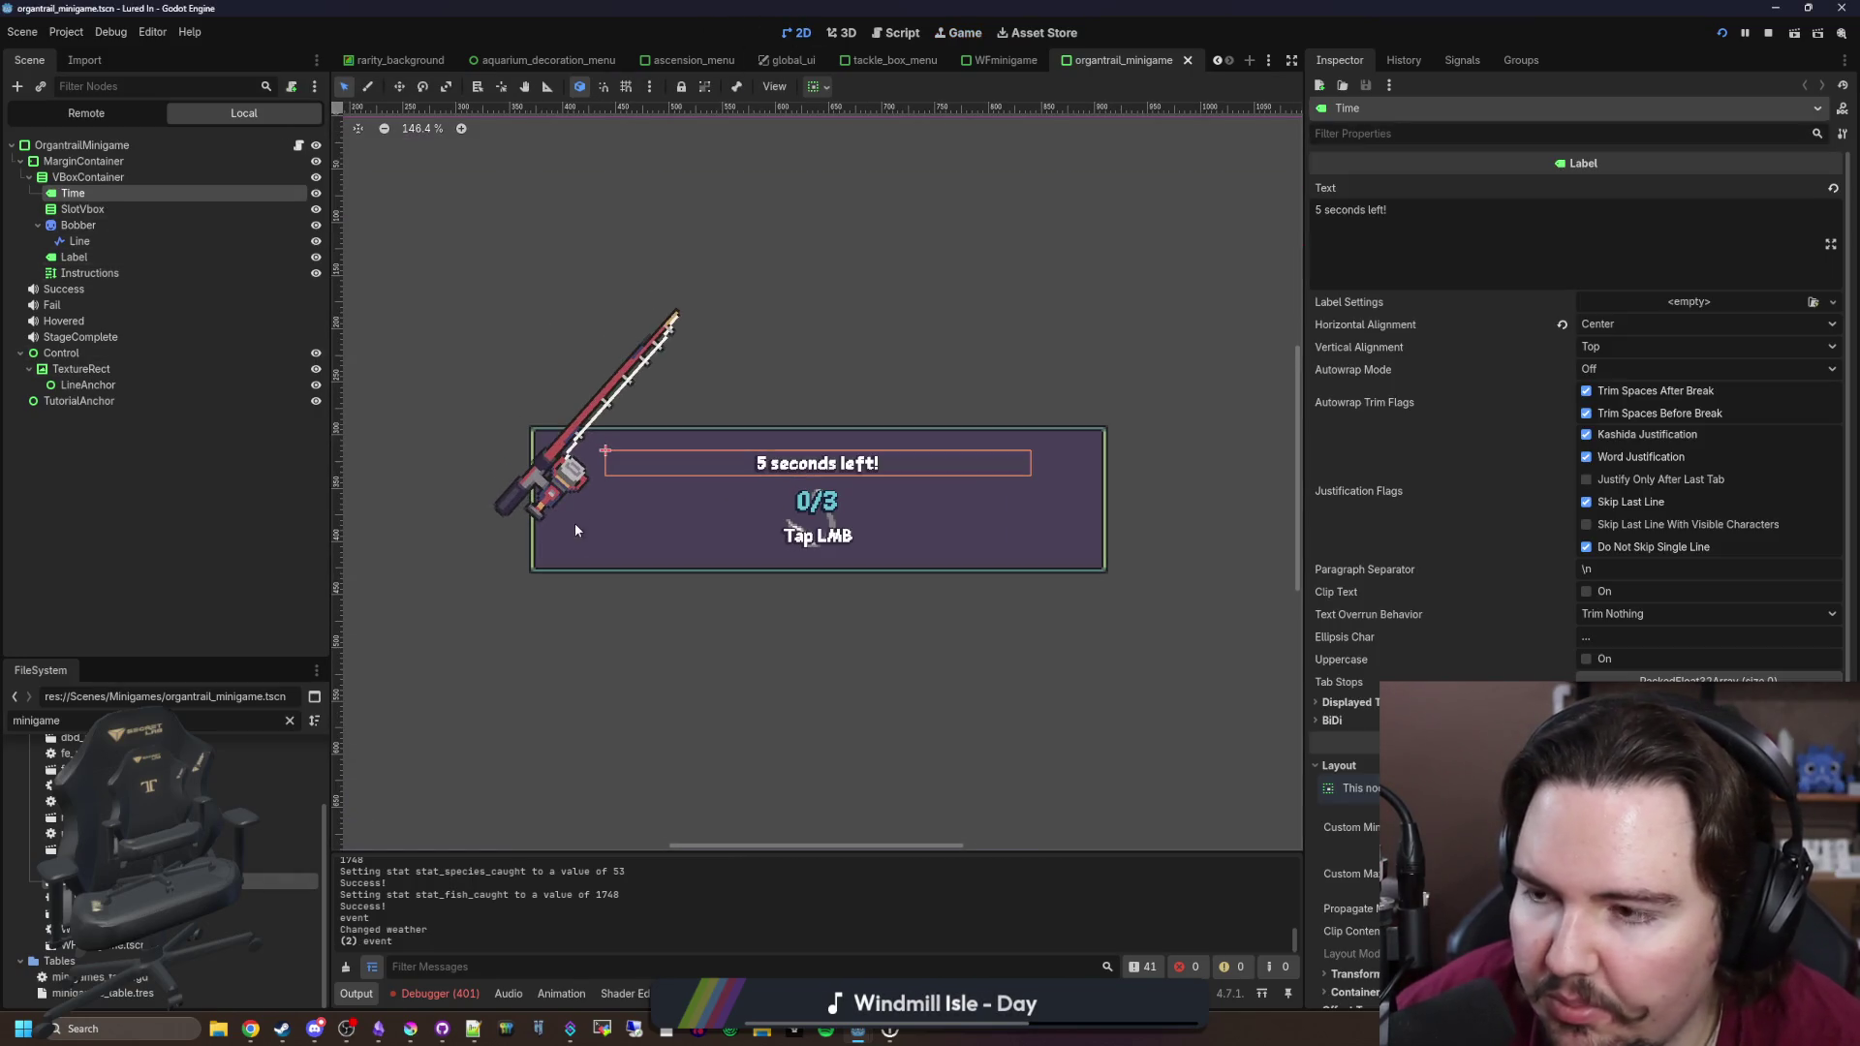
pyautogui.click(88, 260)
pyautogui.click(110, 274)
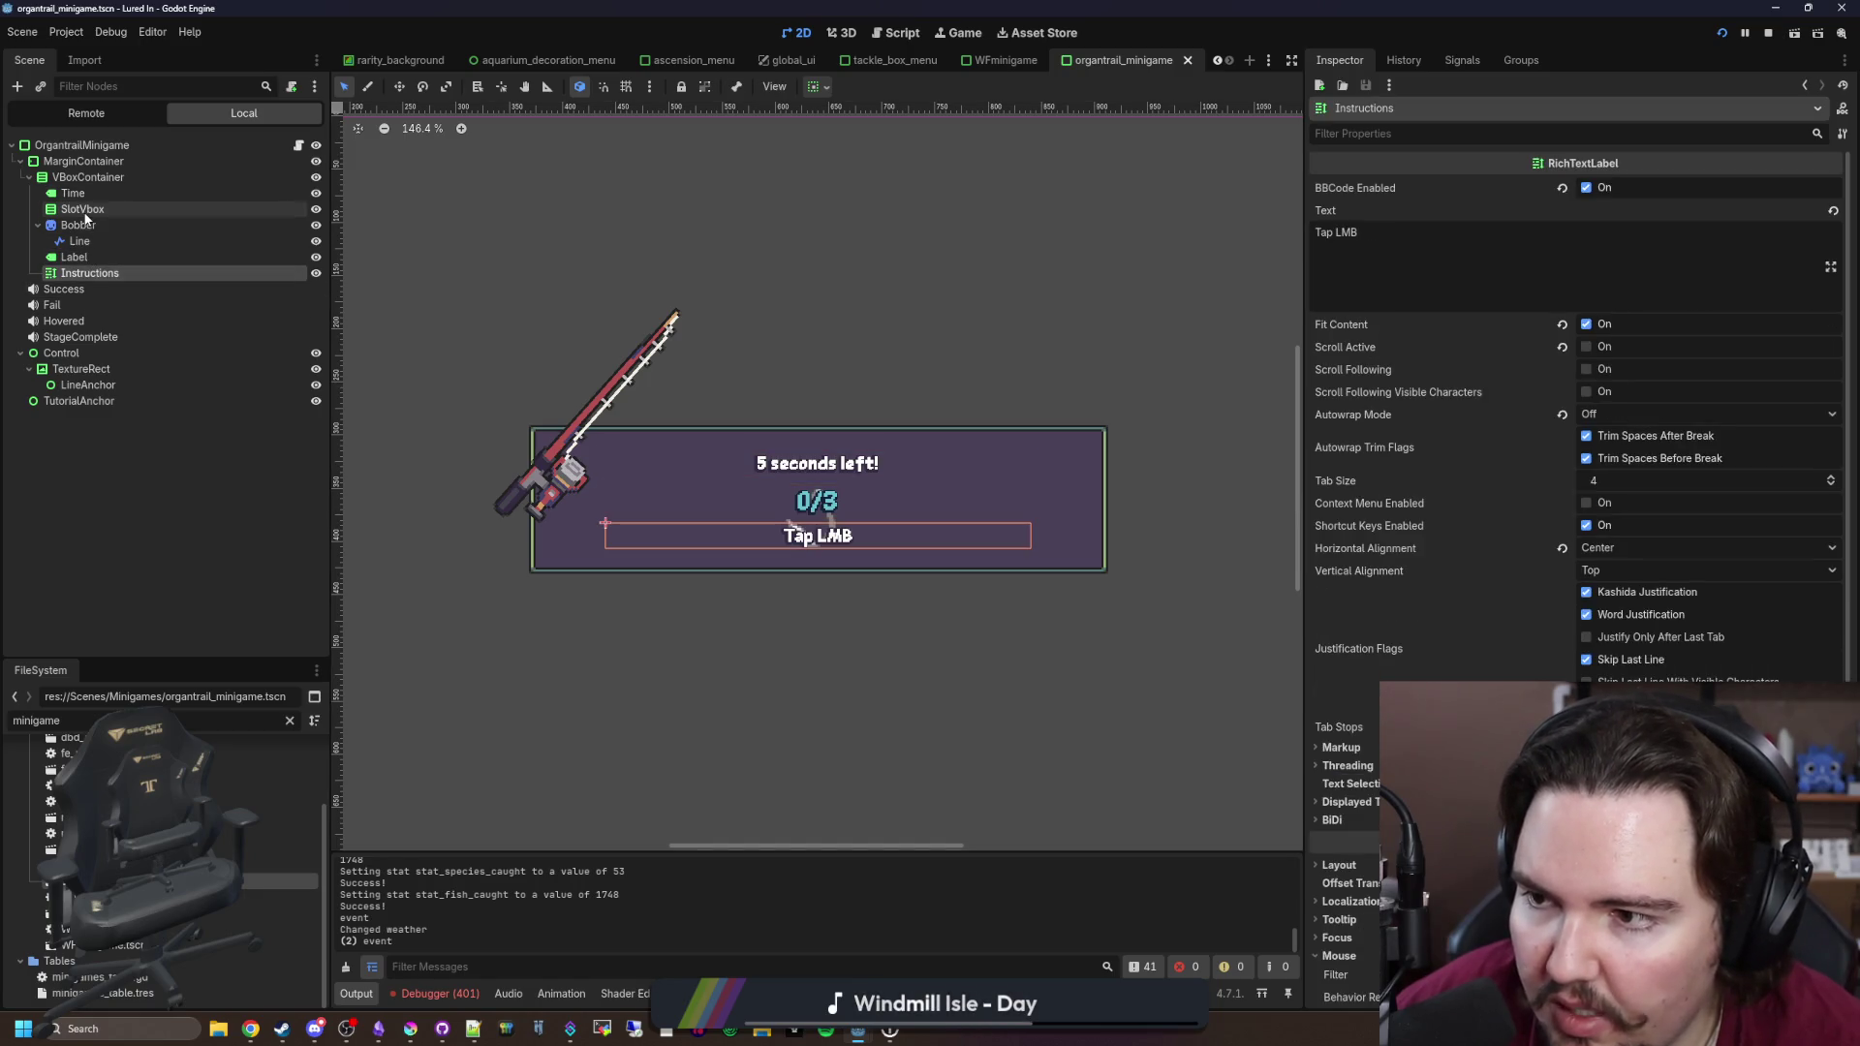
pyautogui.click(87, 227)
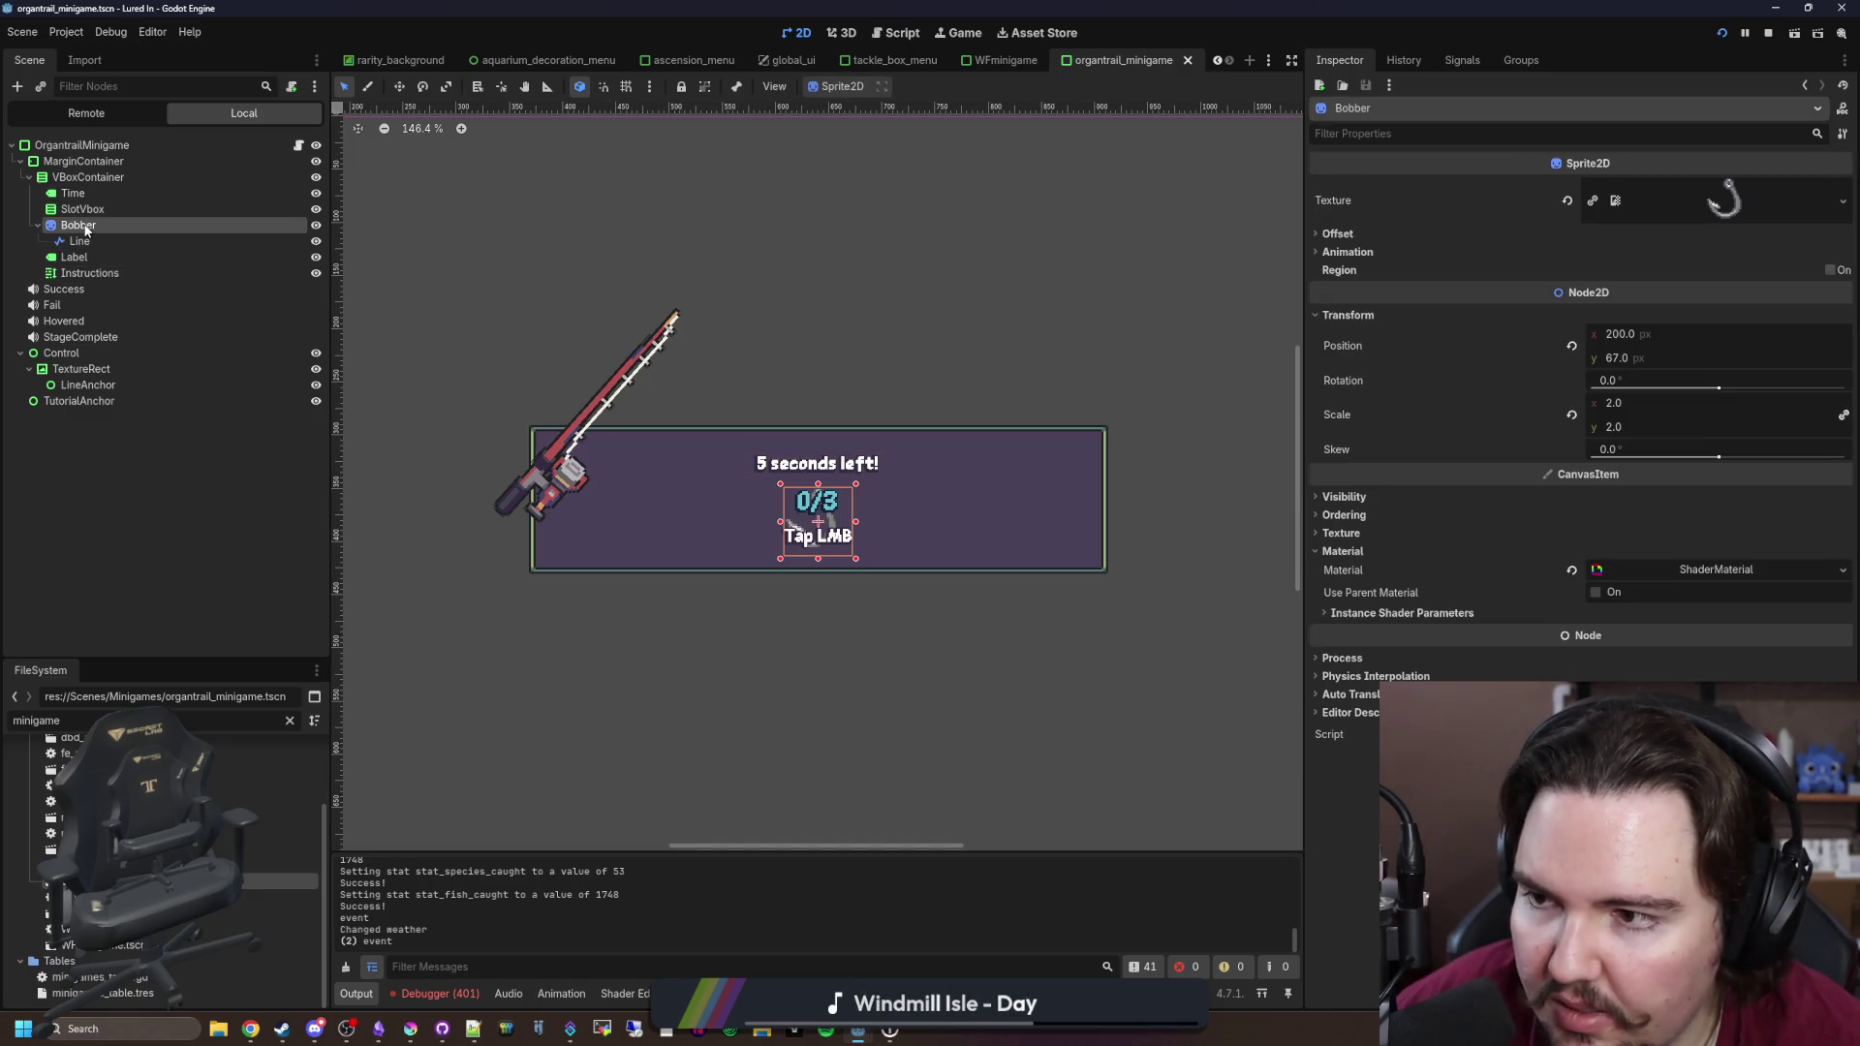
# Step: Set Control, TextureRect and LineAnchor's Layout Direction to Left-to-Right and save the scene
pyautogui.click(85, 371)
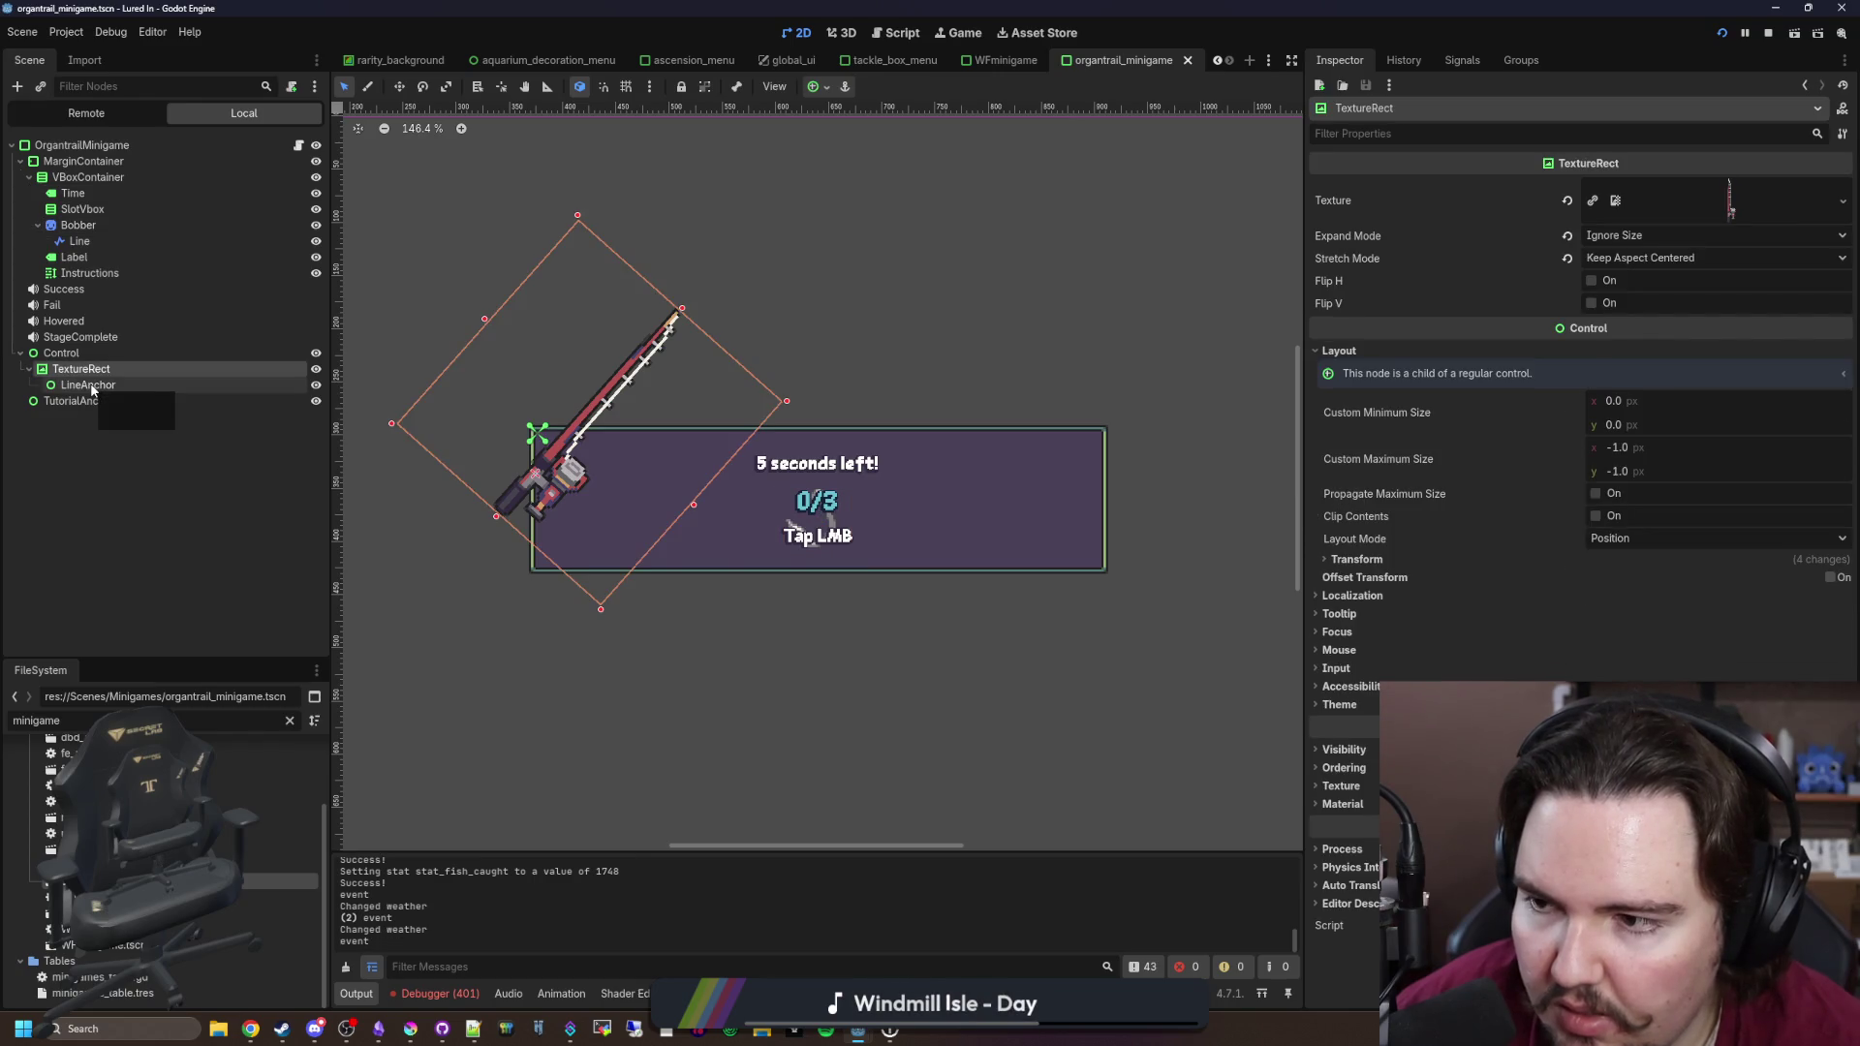
pyautogui.click(92, 387)
pyautogui.keyDown('ctrl'); pyautogui.click(92, 367); pyautogui.keyUp('ctrl')
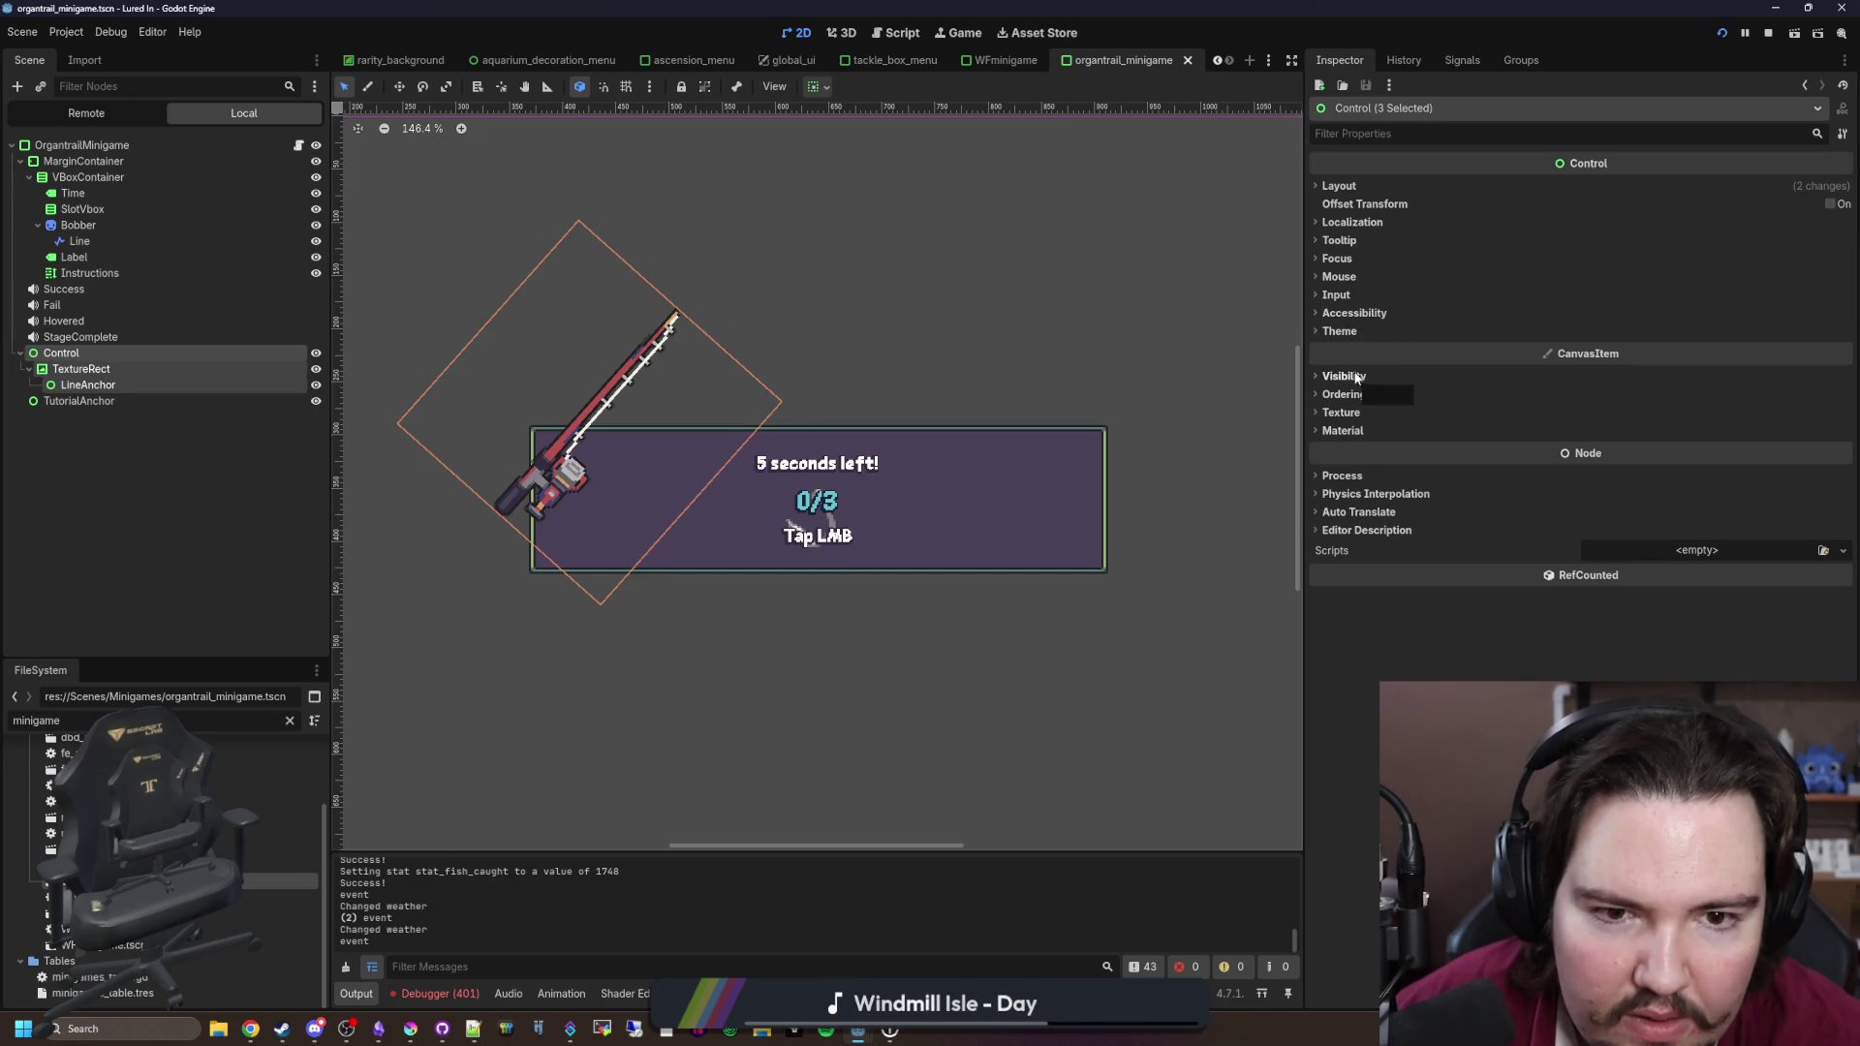
pyautogui.click(1356, 222)
pyautogui.click(1641, 262)
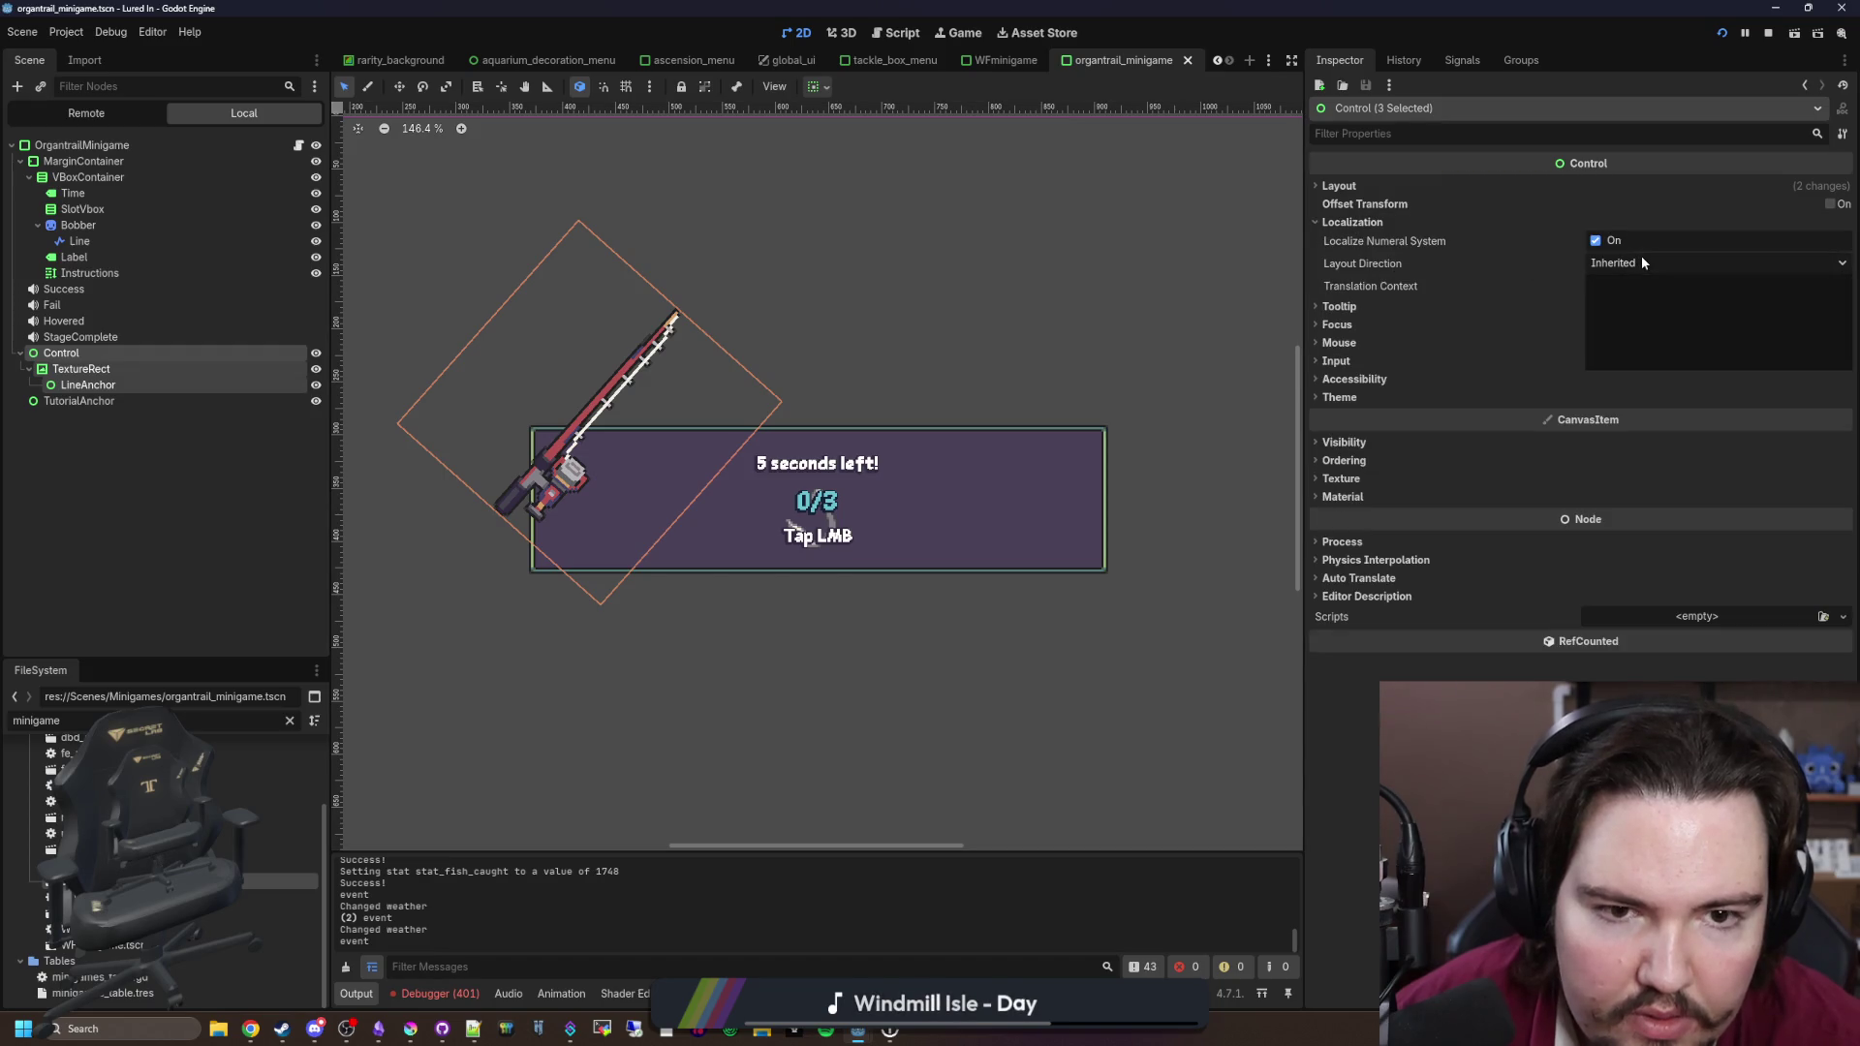
pyautogui.click(1644, 321)
pyautogui.hotkey('ctrl', 's')
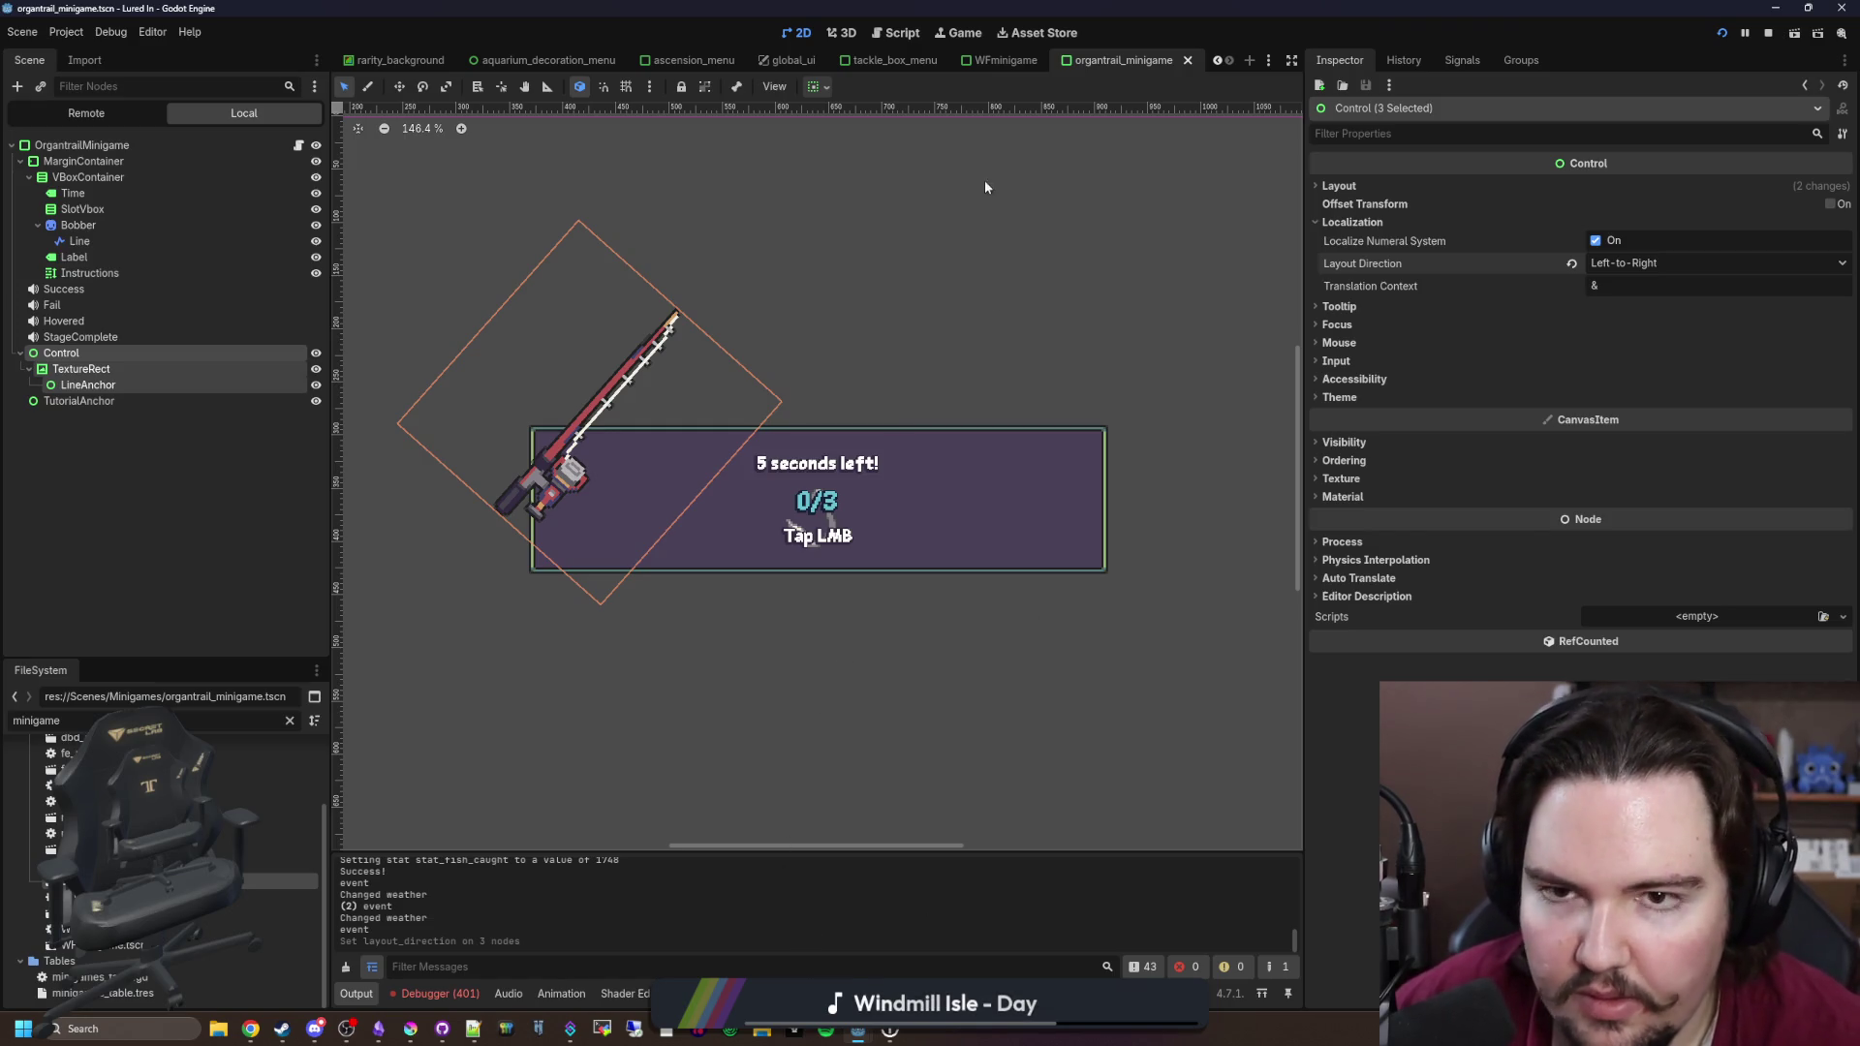
pyautogui.click(953, 25)
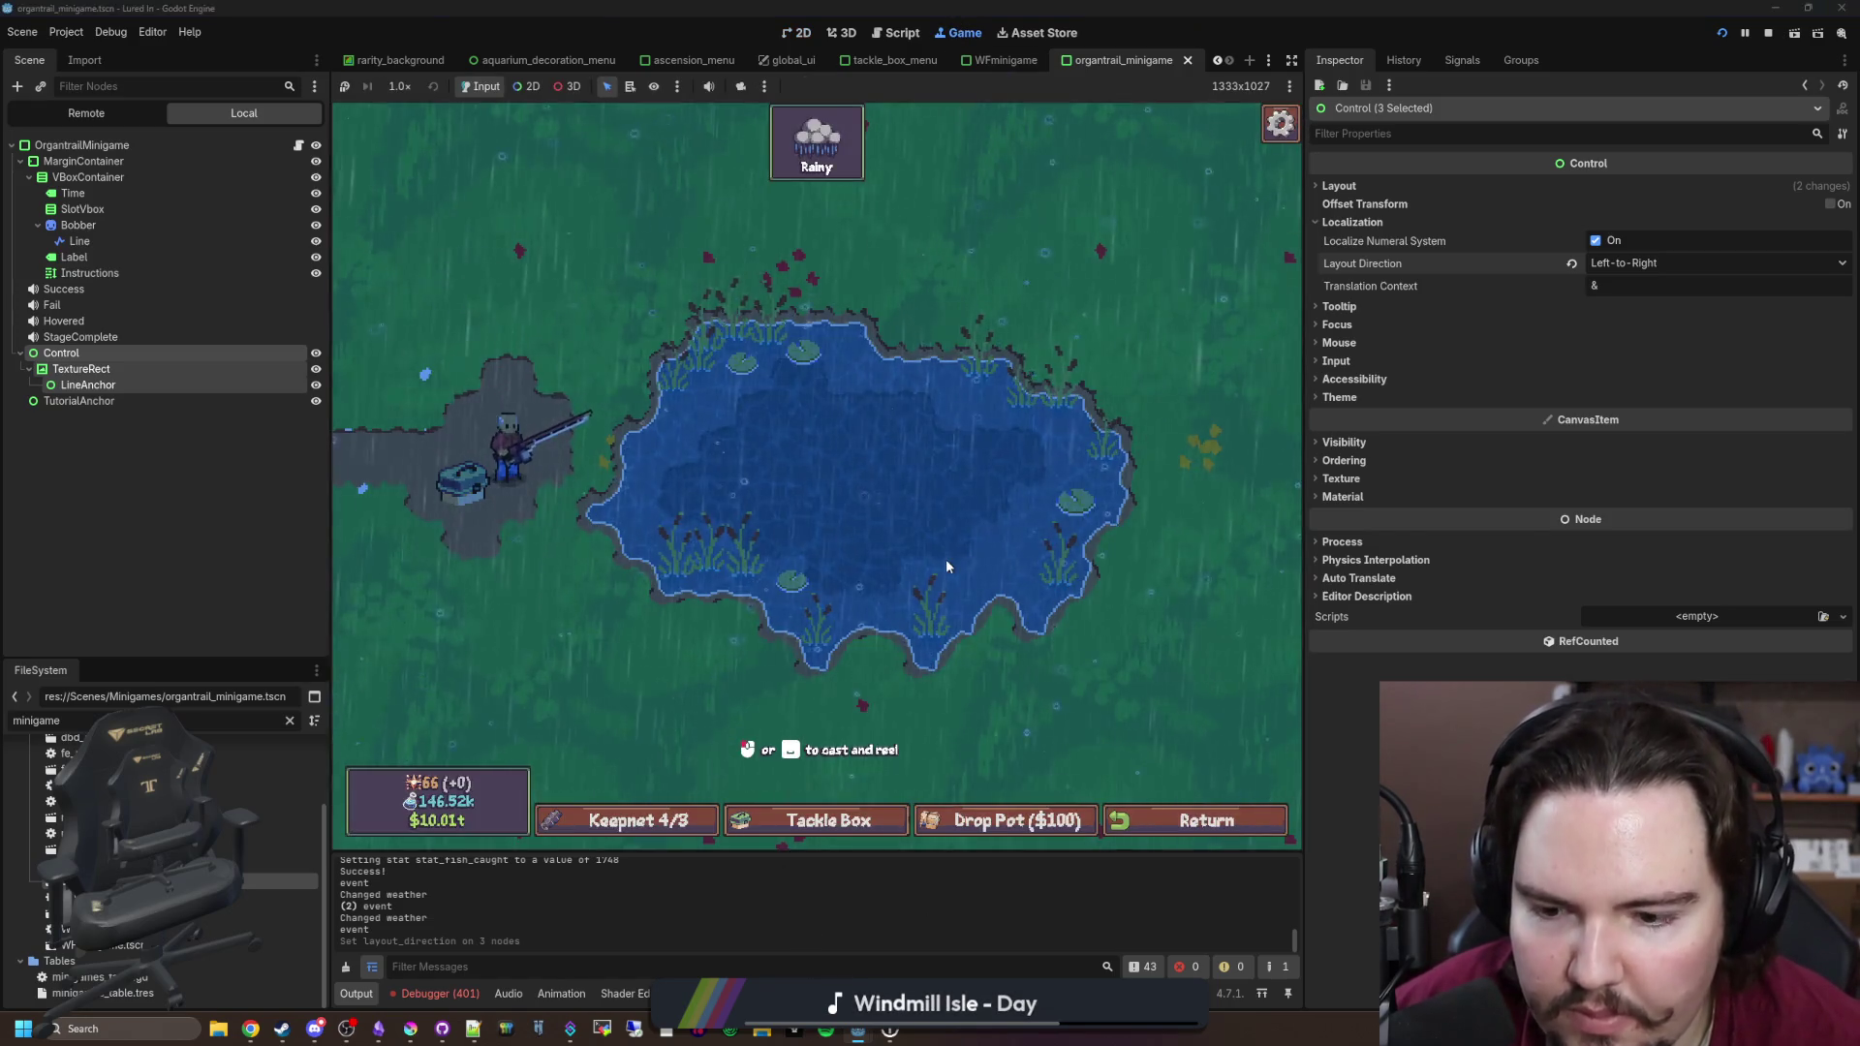
# Step: Switch the running game's language to Arabic via Options > Languages
pyautogui.click(822, 486)
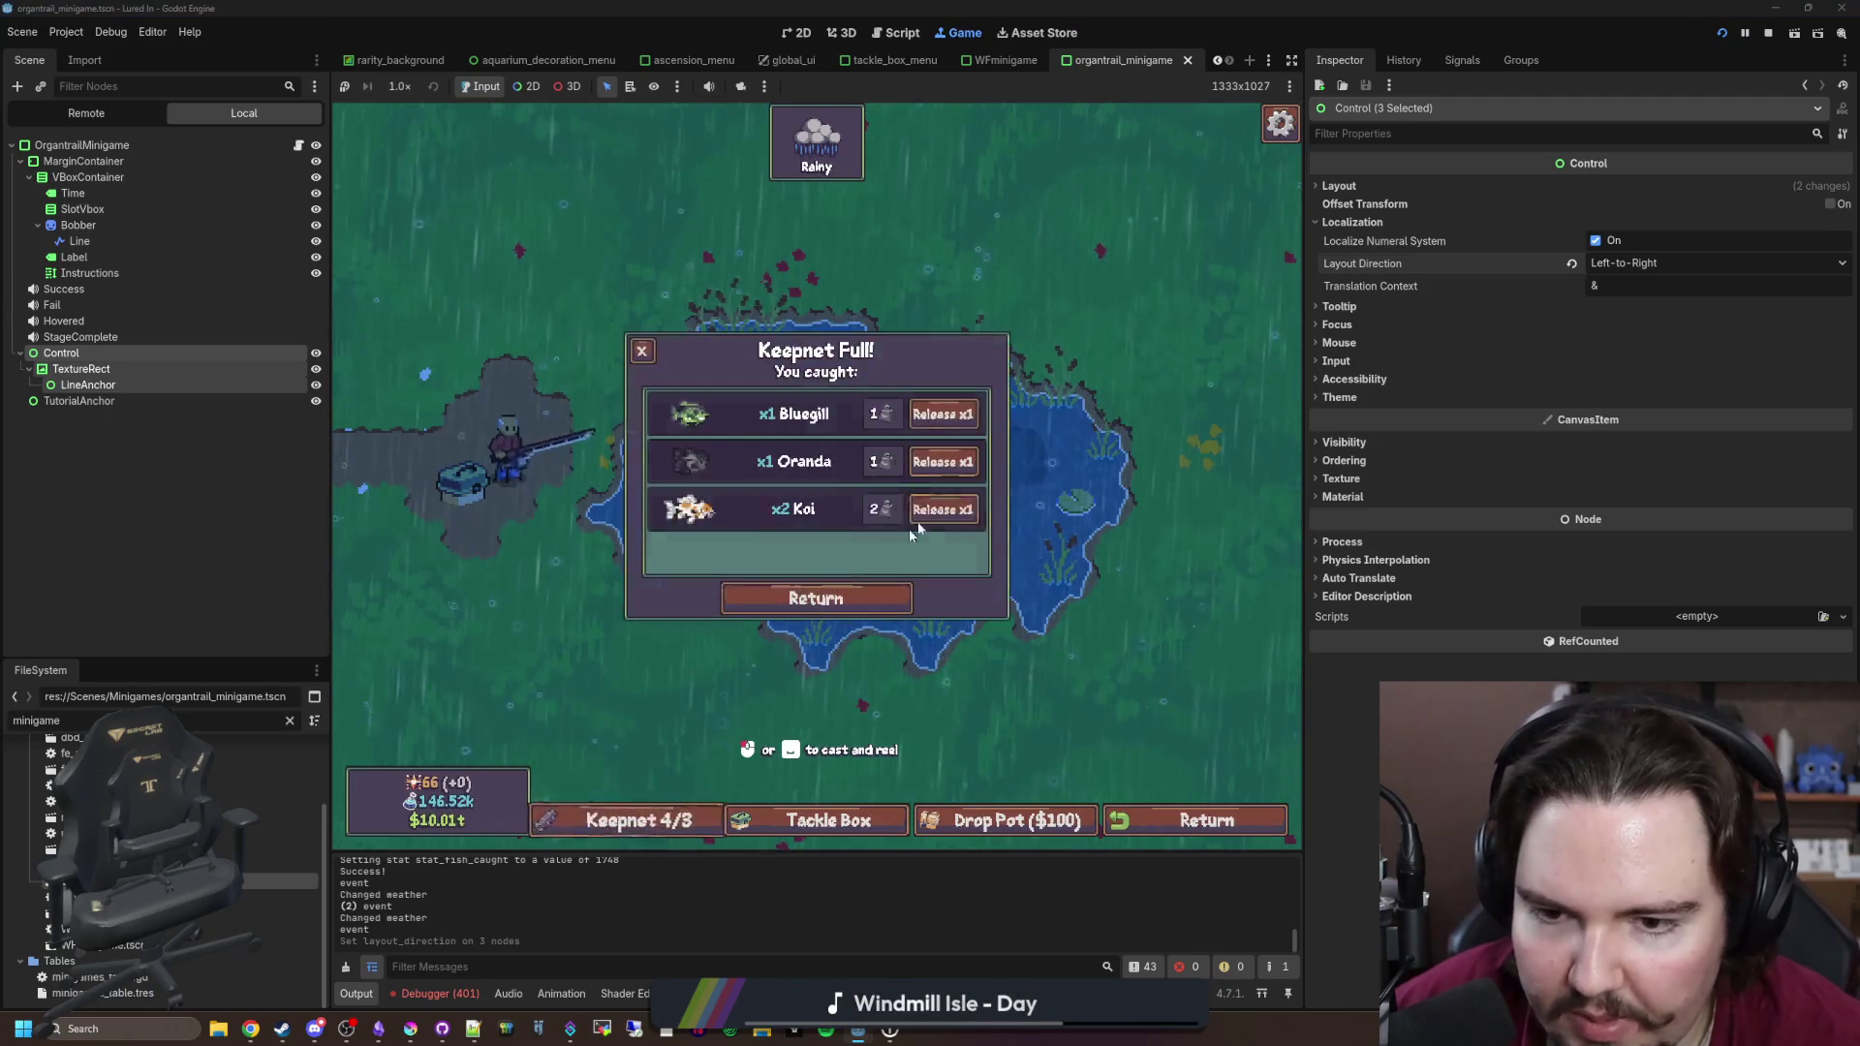
pyautogui.press('Escape')
pyautogui.click(957, 521)
pyautogui.click(979, 581)
pyautogui.click(820, 455)
pyautogui.press('Escape')
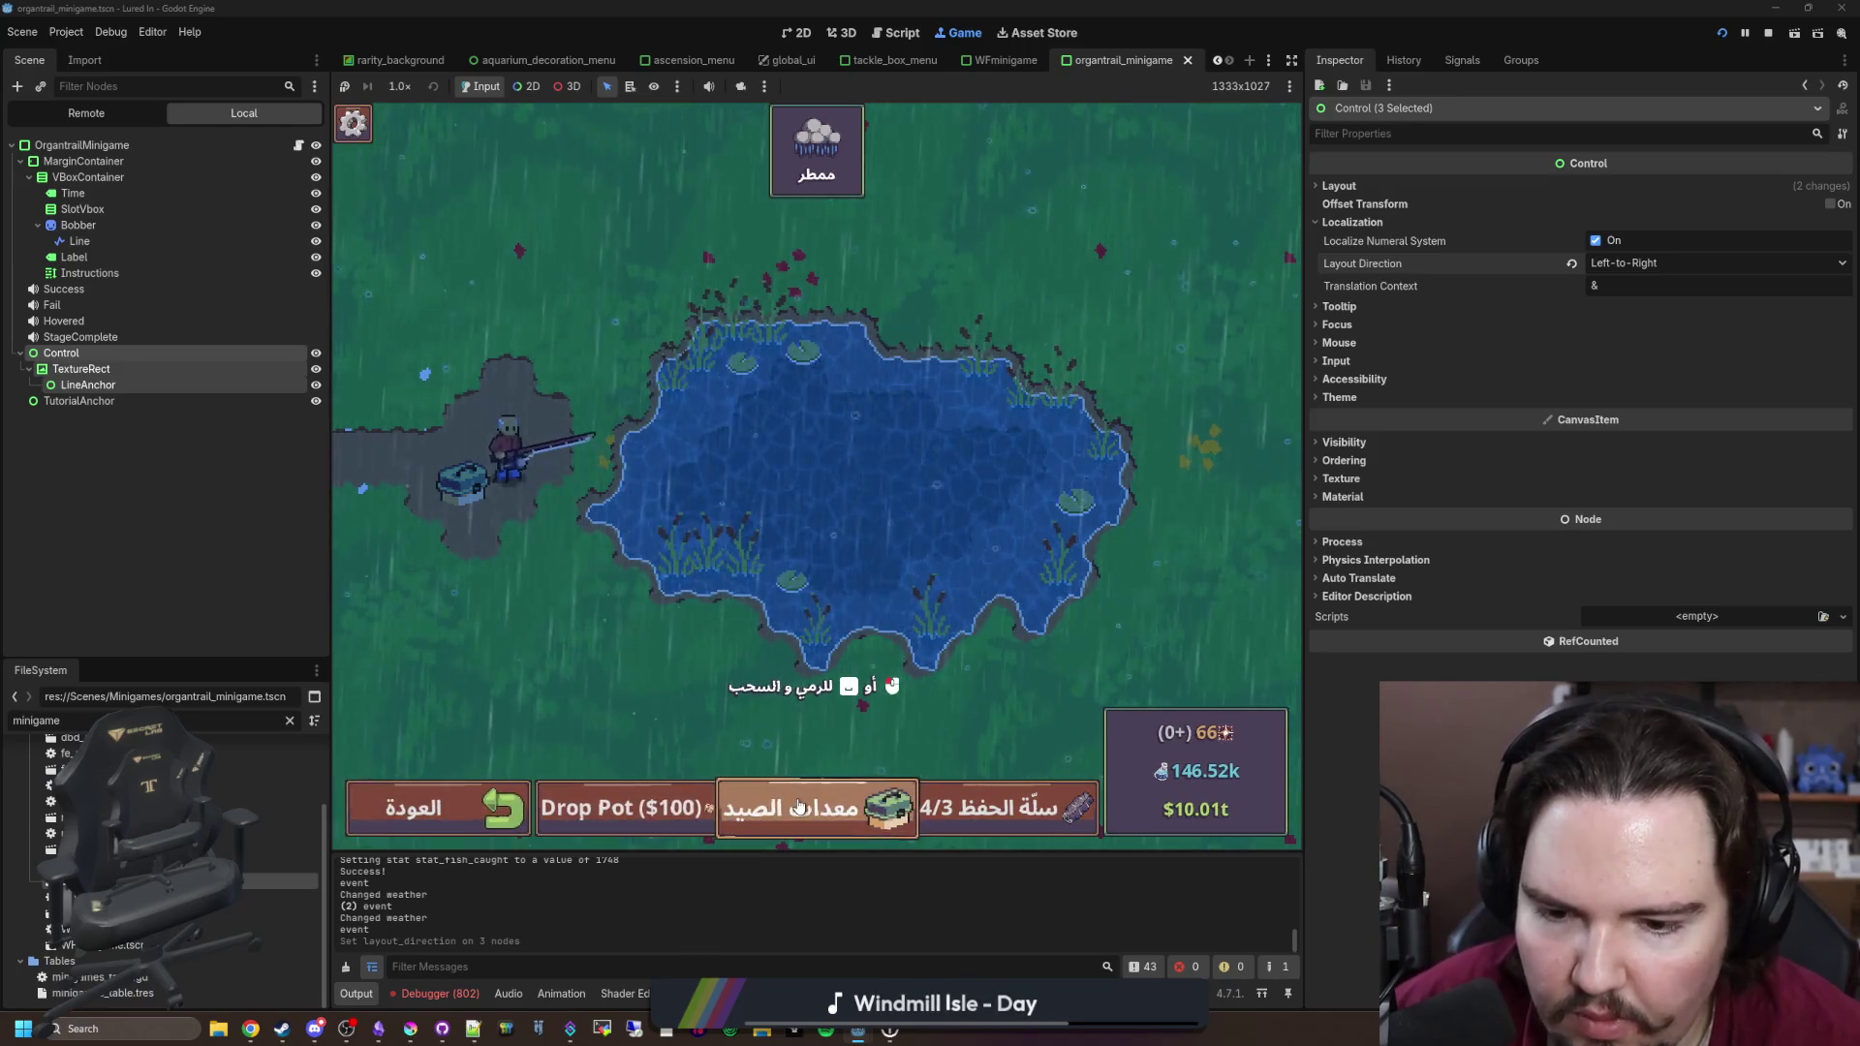
# Step: Release the fish from the keepnet to free up space
pyautogui.click(1098, 812)
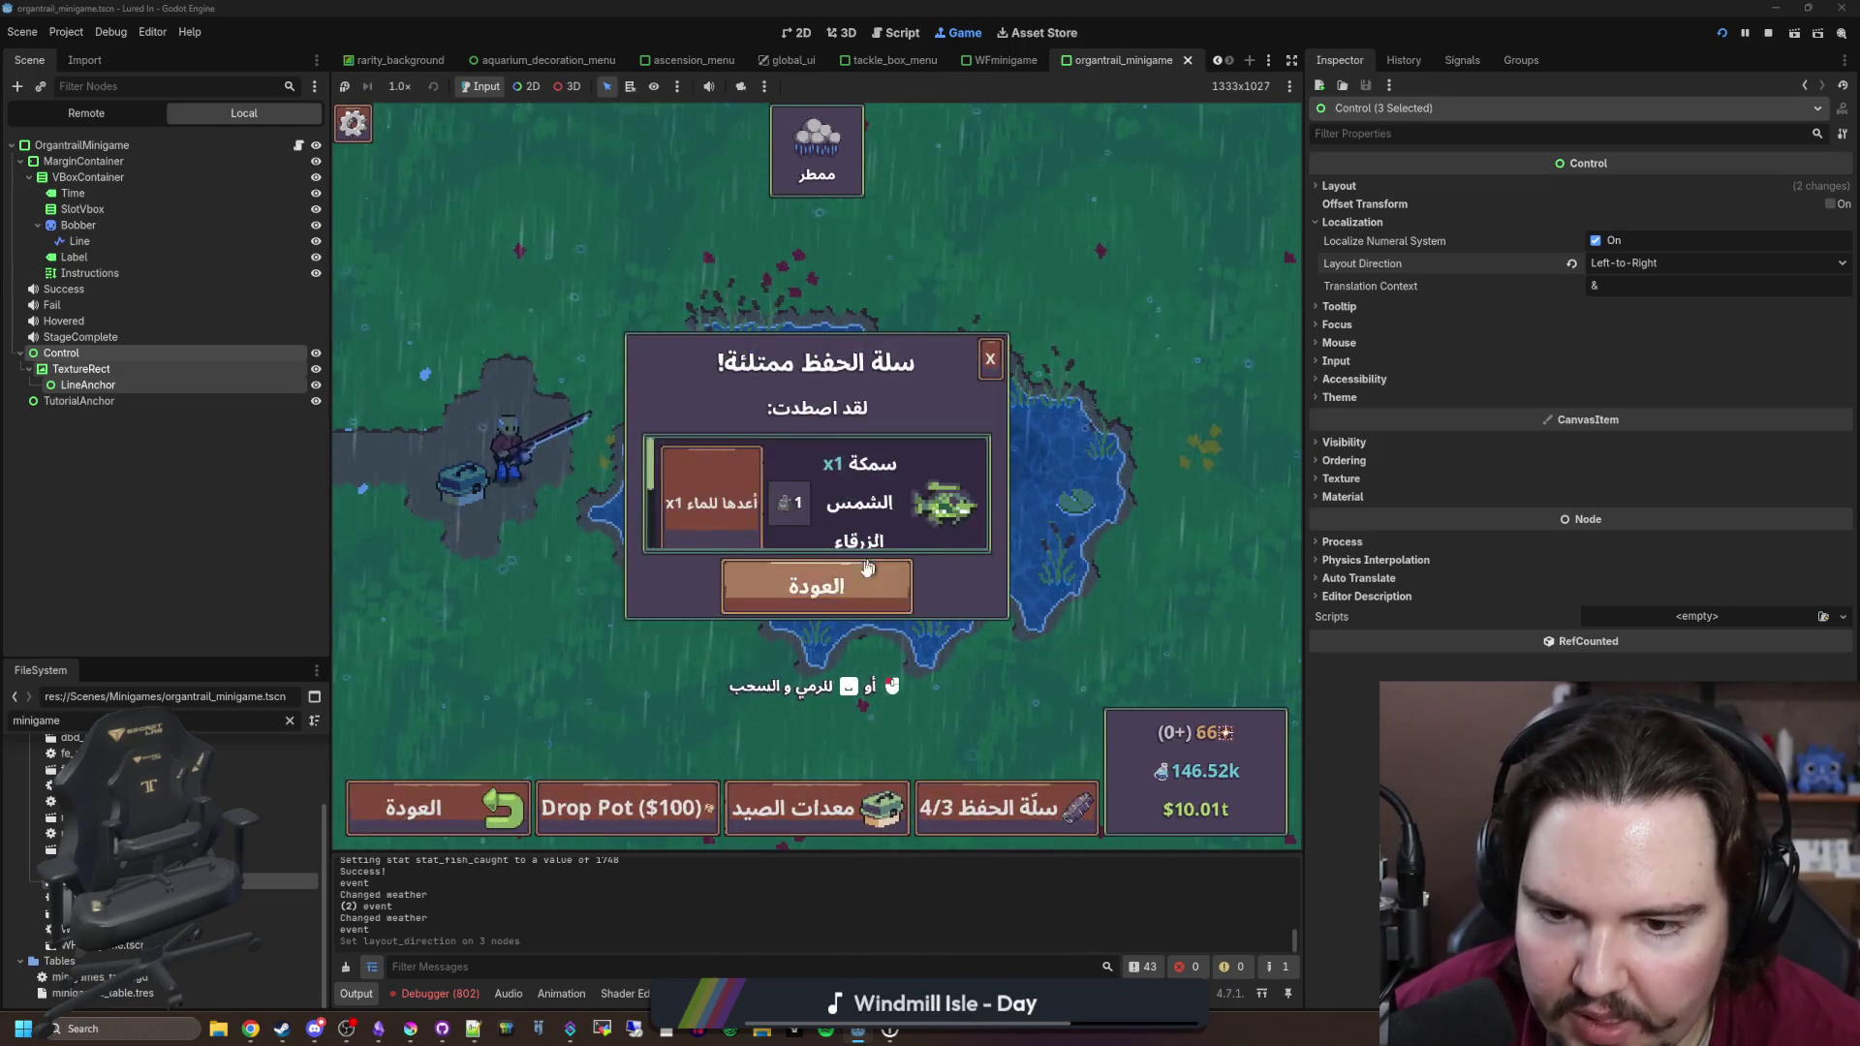
pyautogui.click(708, 502)
pyautogui.click(706, 467)
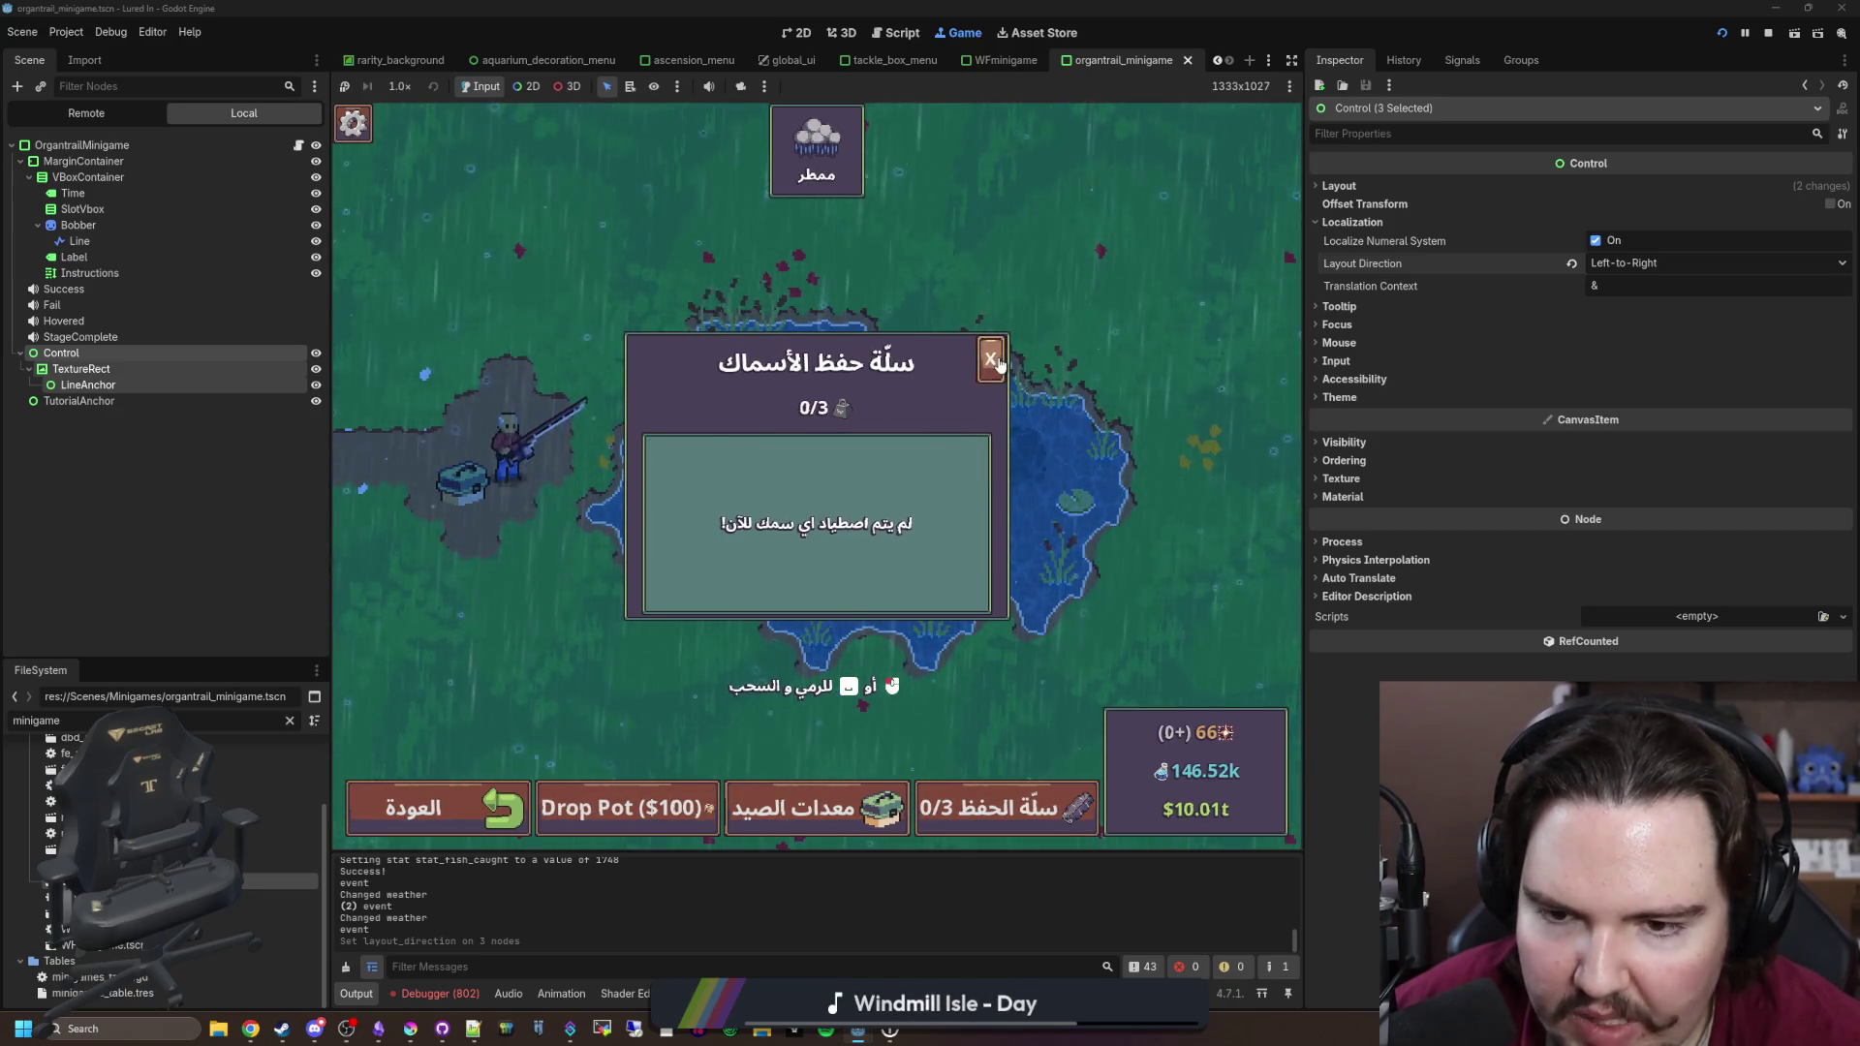
# Step: Enlarge the game view and catch two fish through the reeling minigames
pyautogui.moveTo(875, 483)
pyautogui.mouseDown()
pyautogui.moveTo(920, 445)
pyautogui.moveTo(959, 465)
pyautogui.mouseUp()
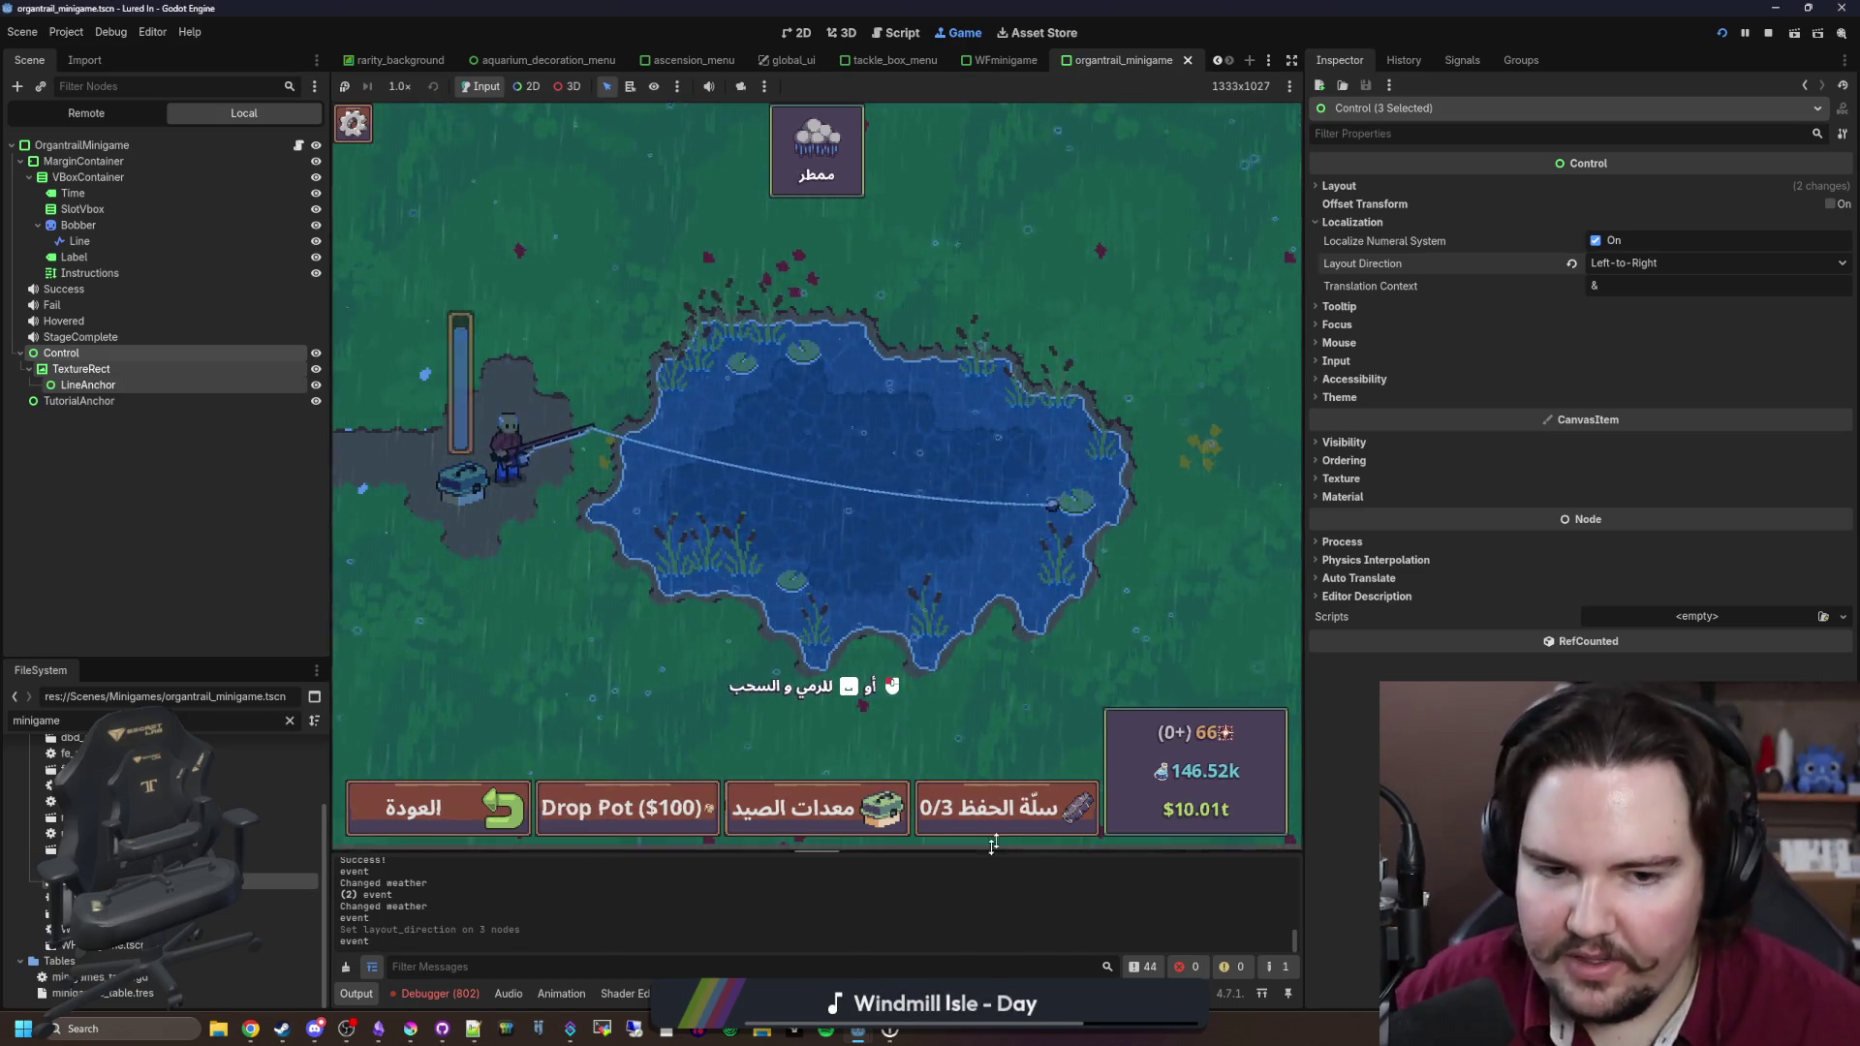
pyautogui.moveTo(984, 854); pyautogui.dragTo(984, 819)
pyautogui.moveTo(1305, 663); pyautogui.dragTo(1696, 663)
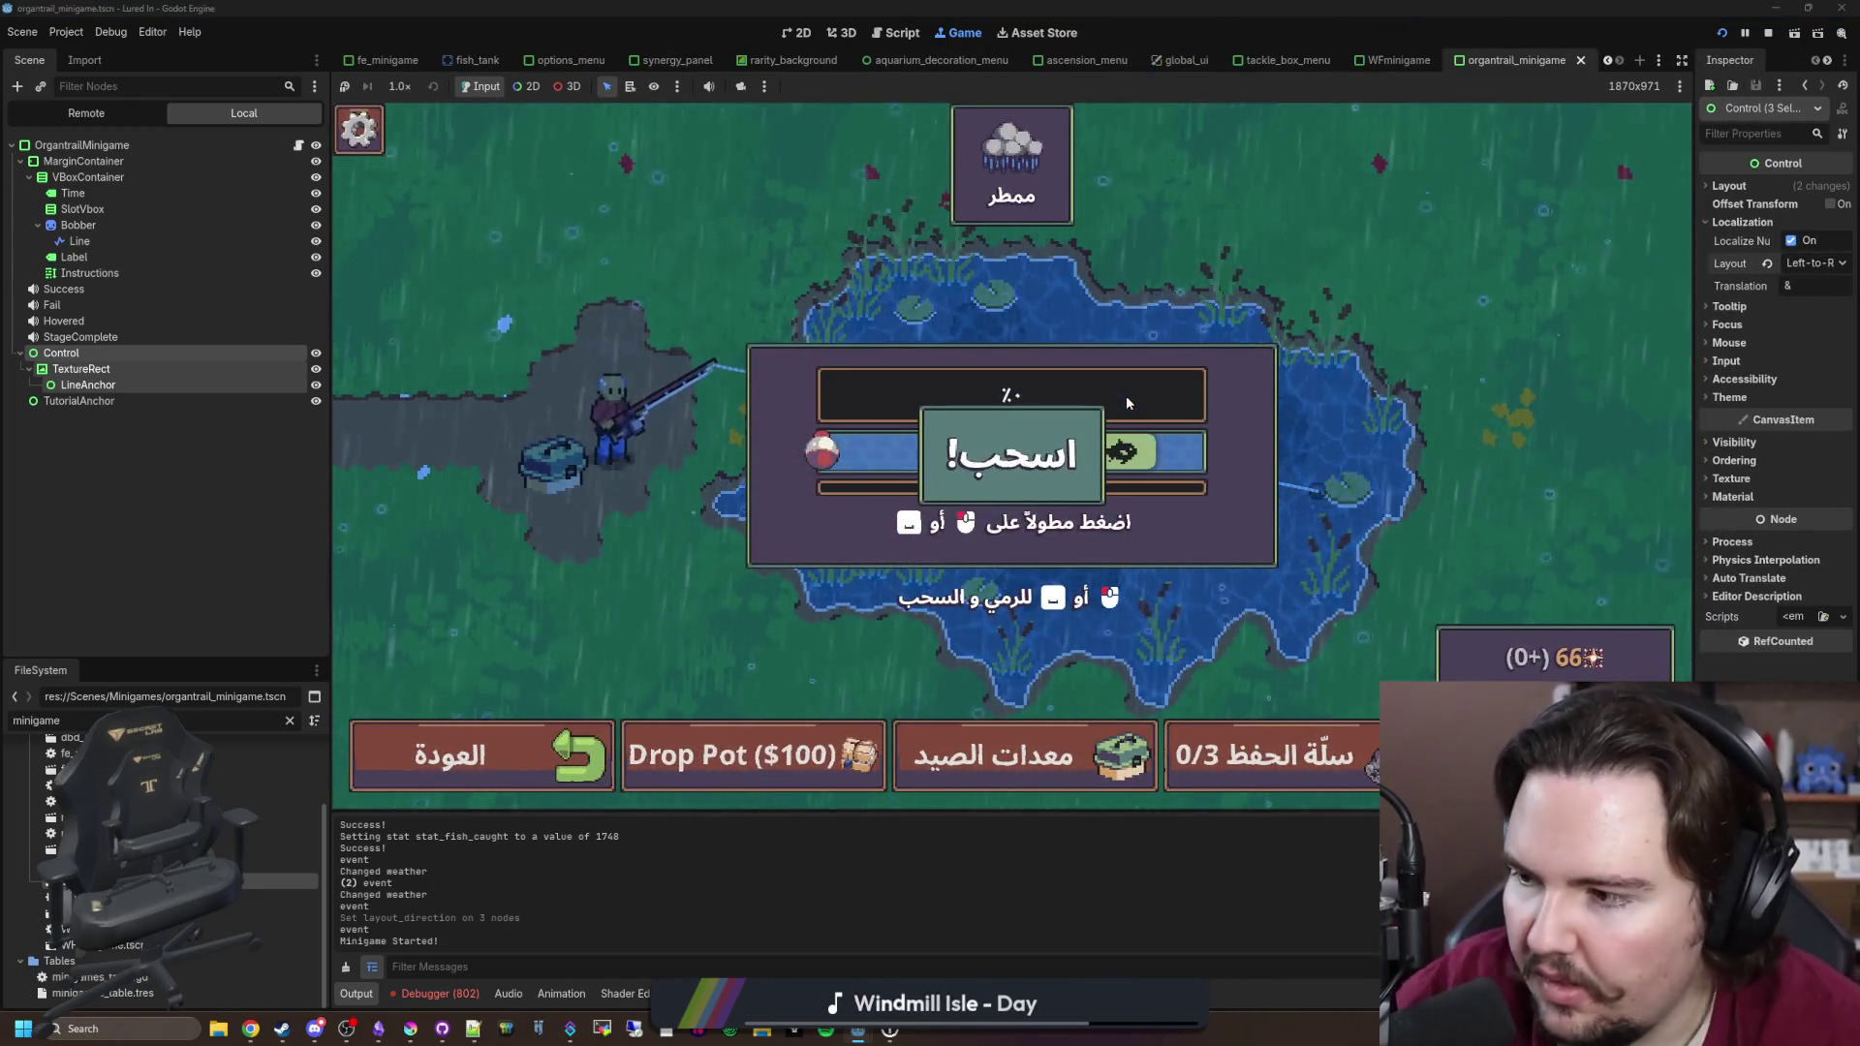
pyautogui.moveTo(1120, 404); pyautogui.dragTo(1201, 407)
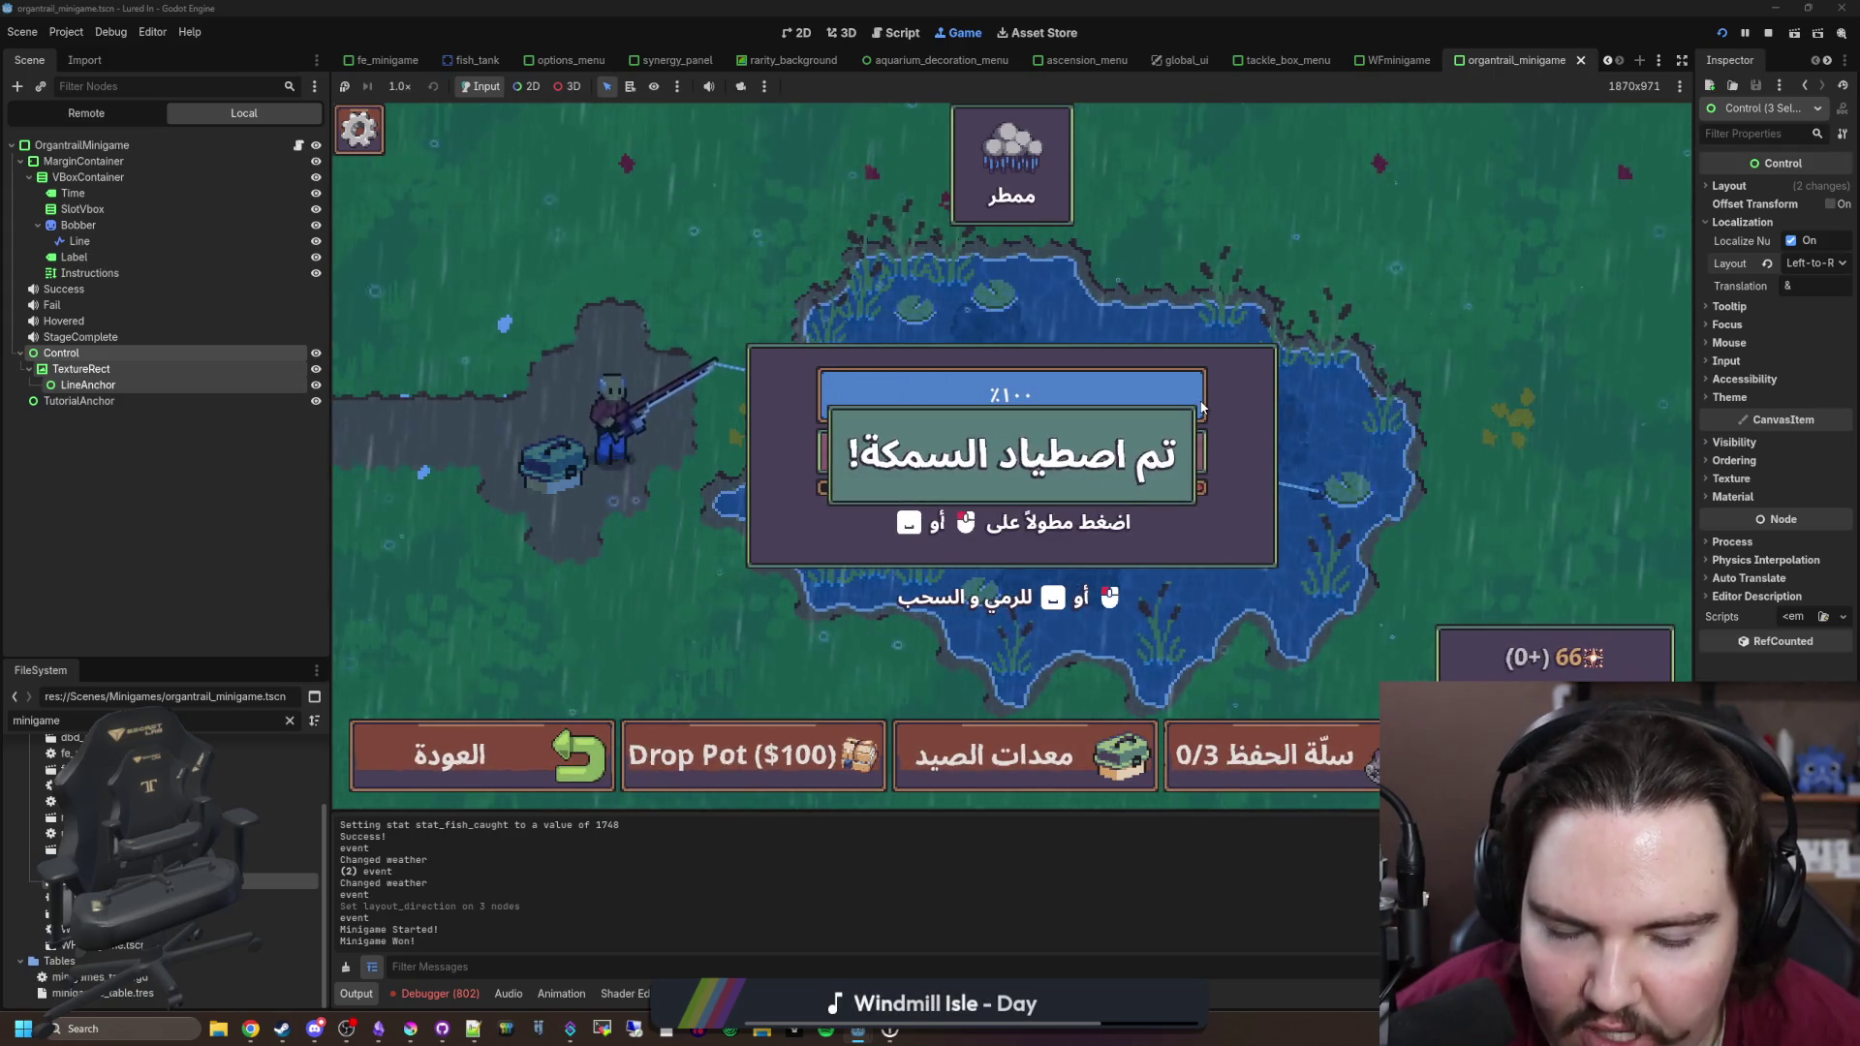
pyautogui.moveTo(1039, 436); pyautogui.dragTo(1046, 463)
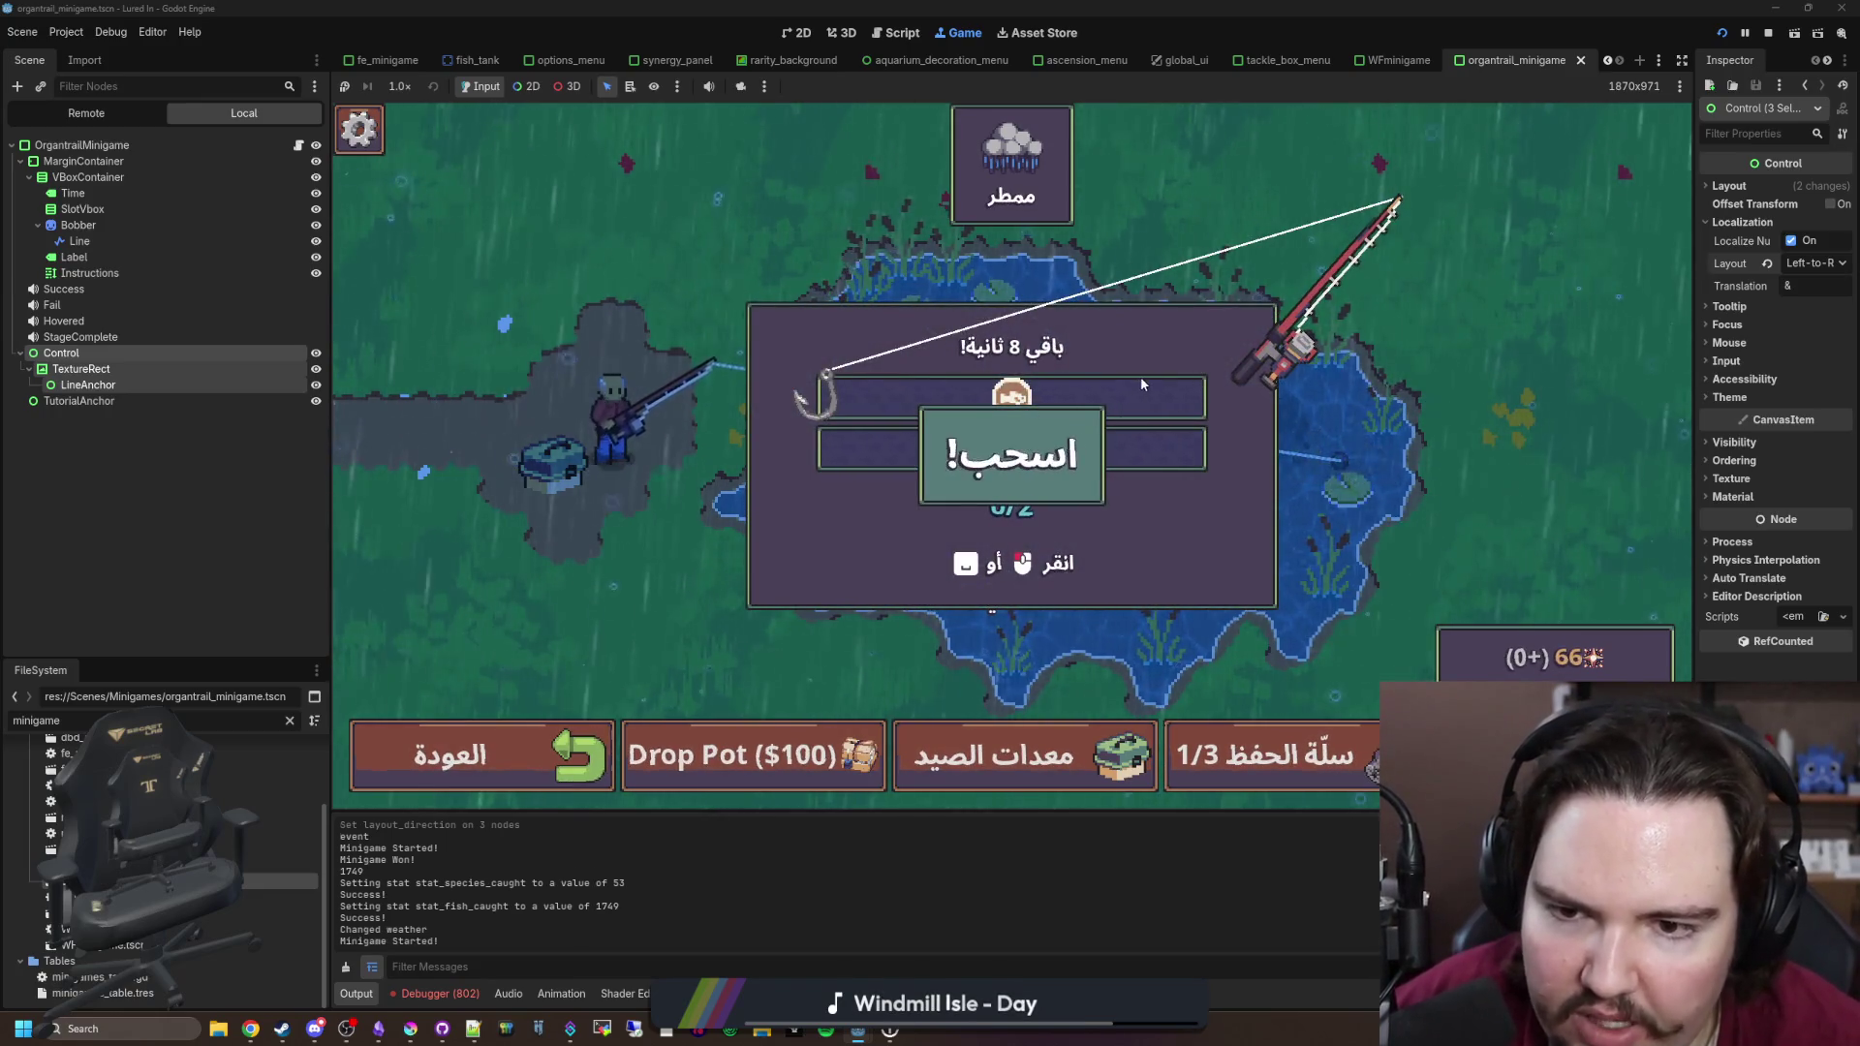
pyautogui.click(1139, 385)
pyautogui.click(1139, 385)
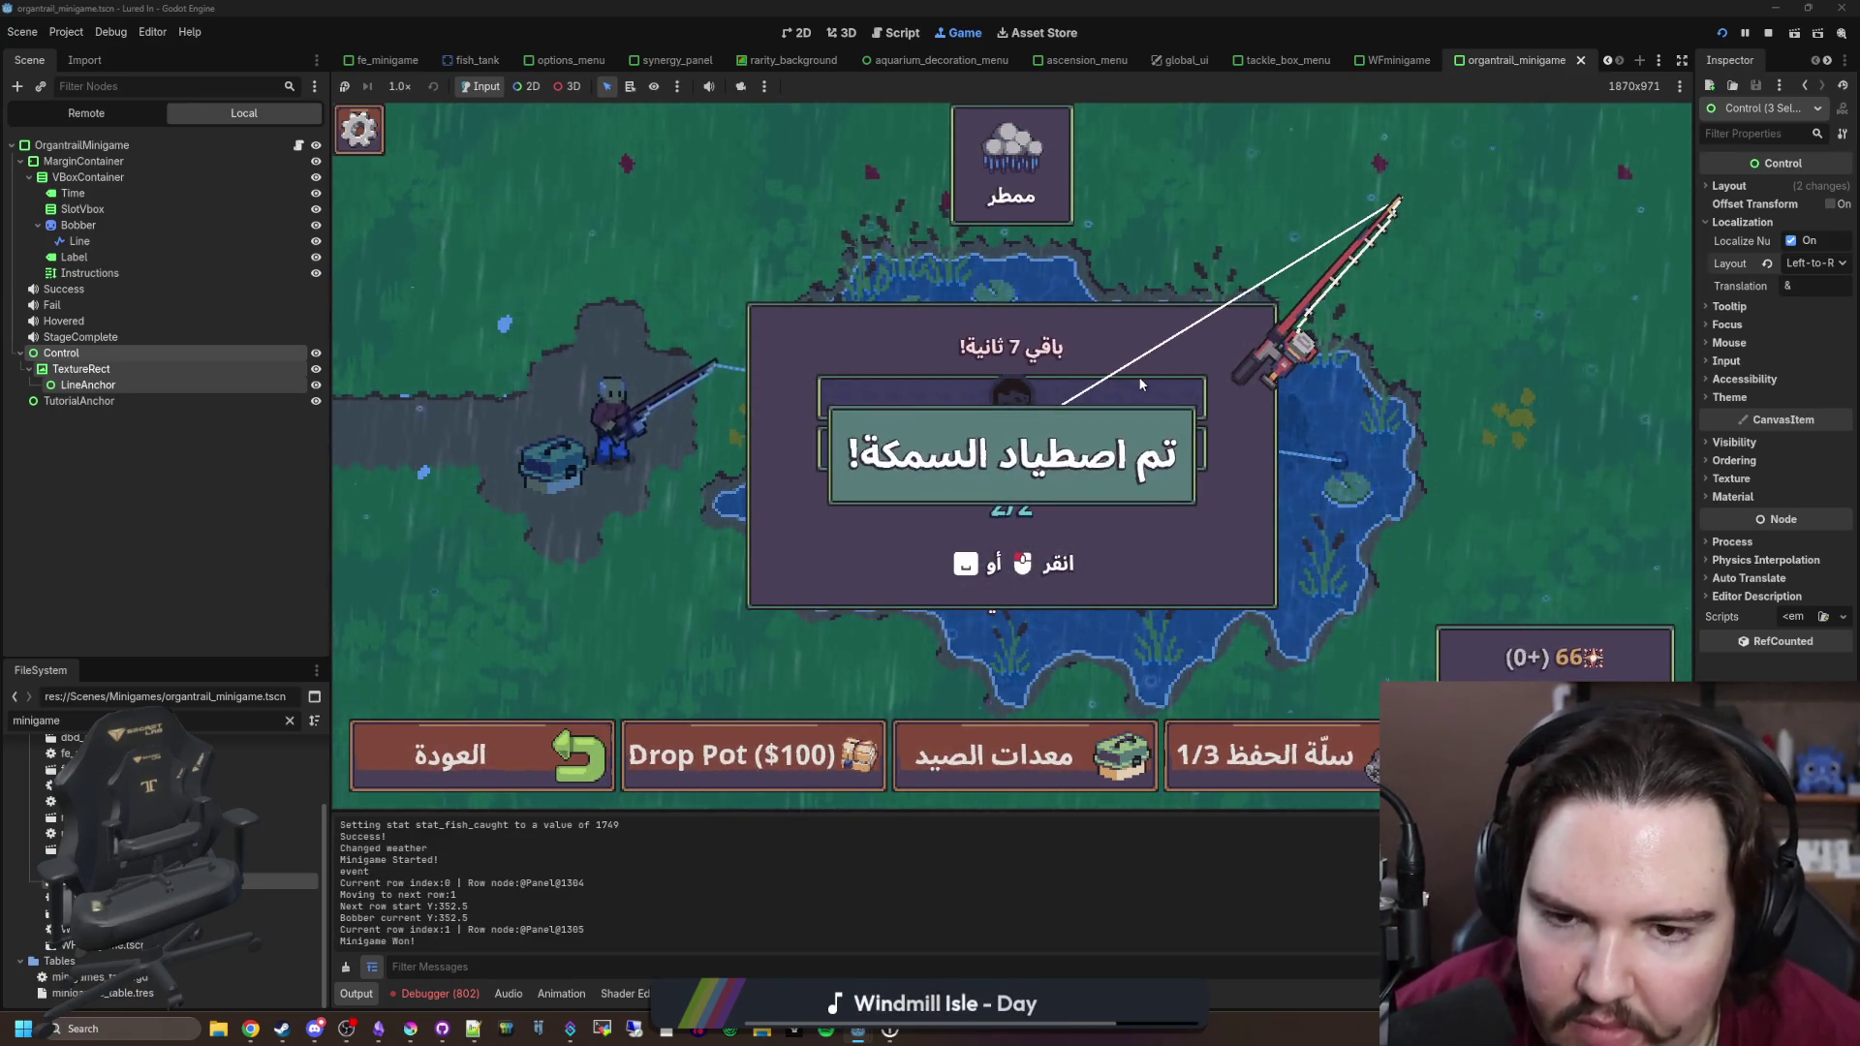
pyautogui.click(1139, 384)
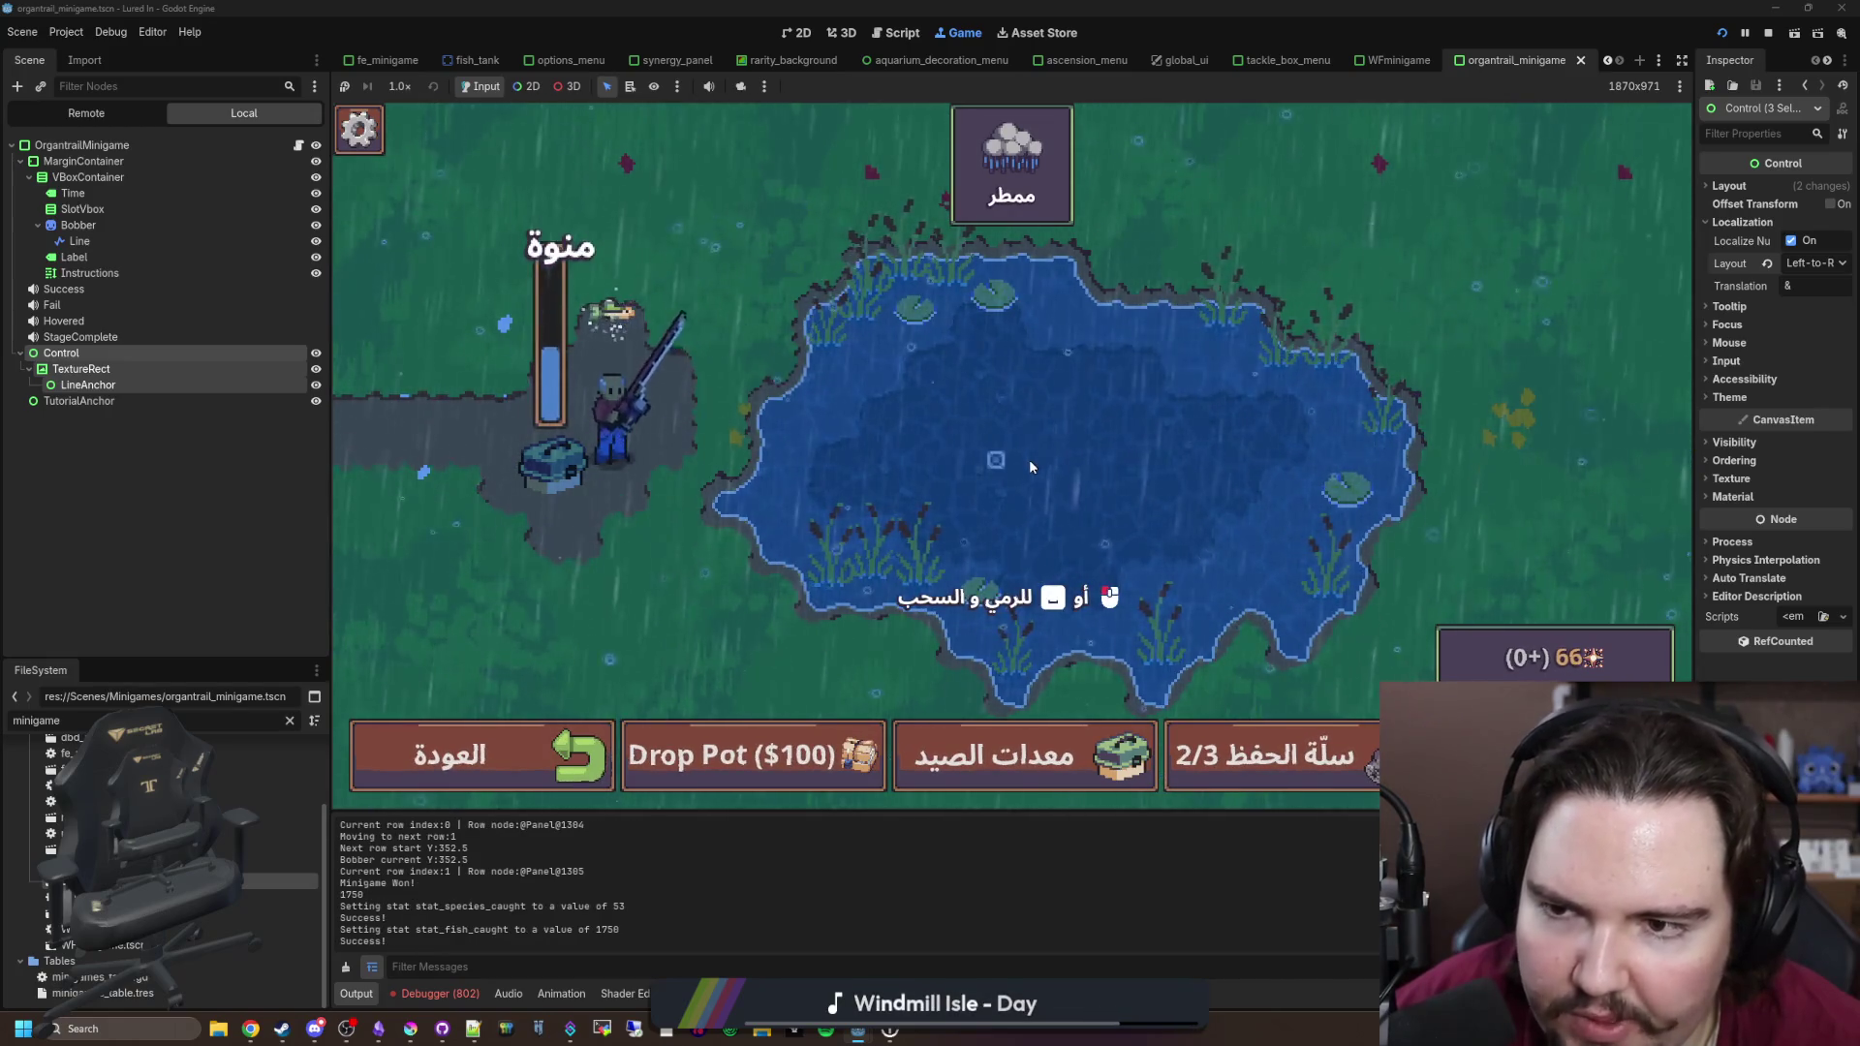
# Step: Play one more reeling minigame, then stop the running game
pyautogui.click(1030, 467)
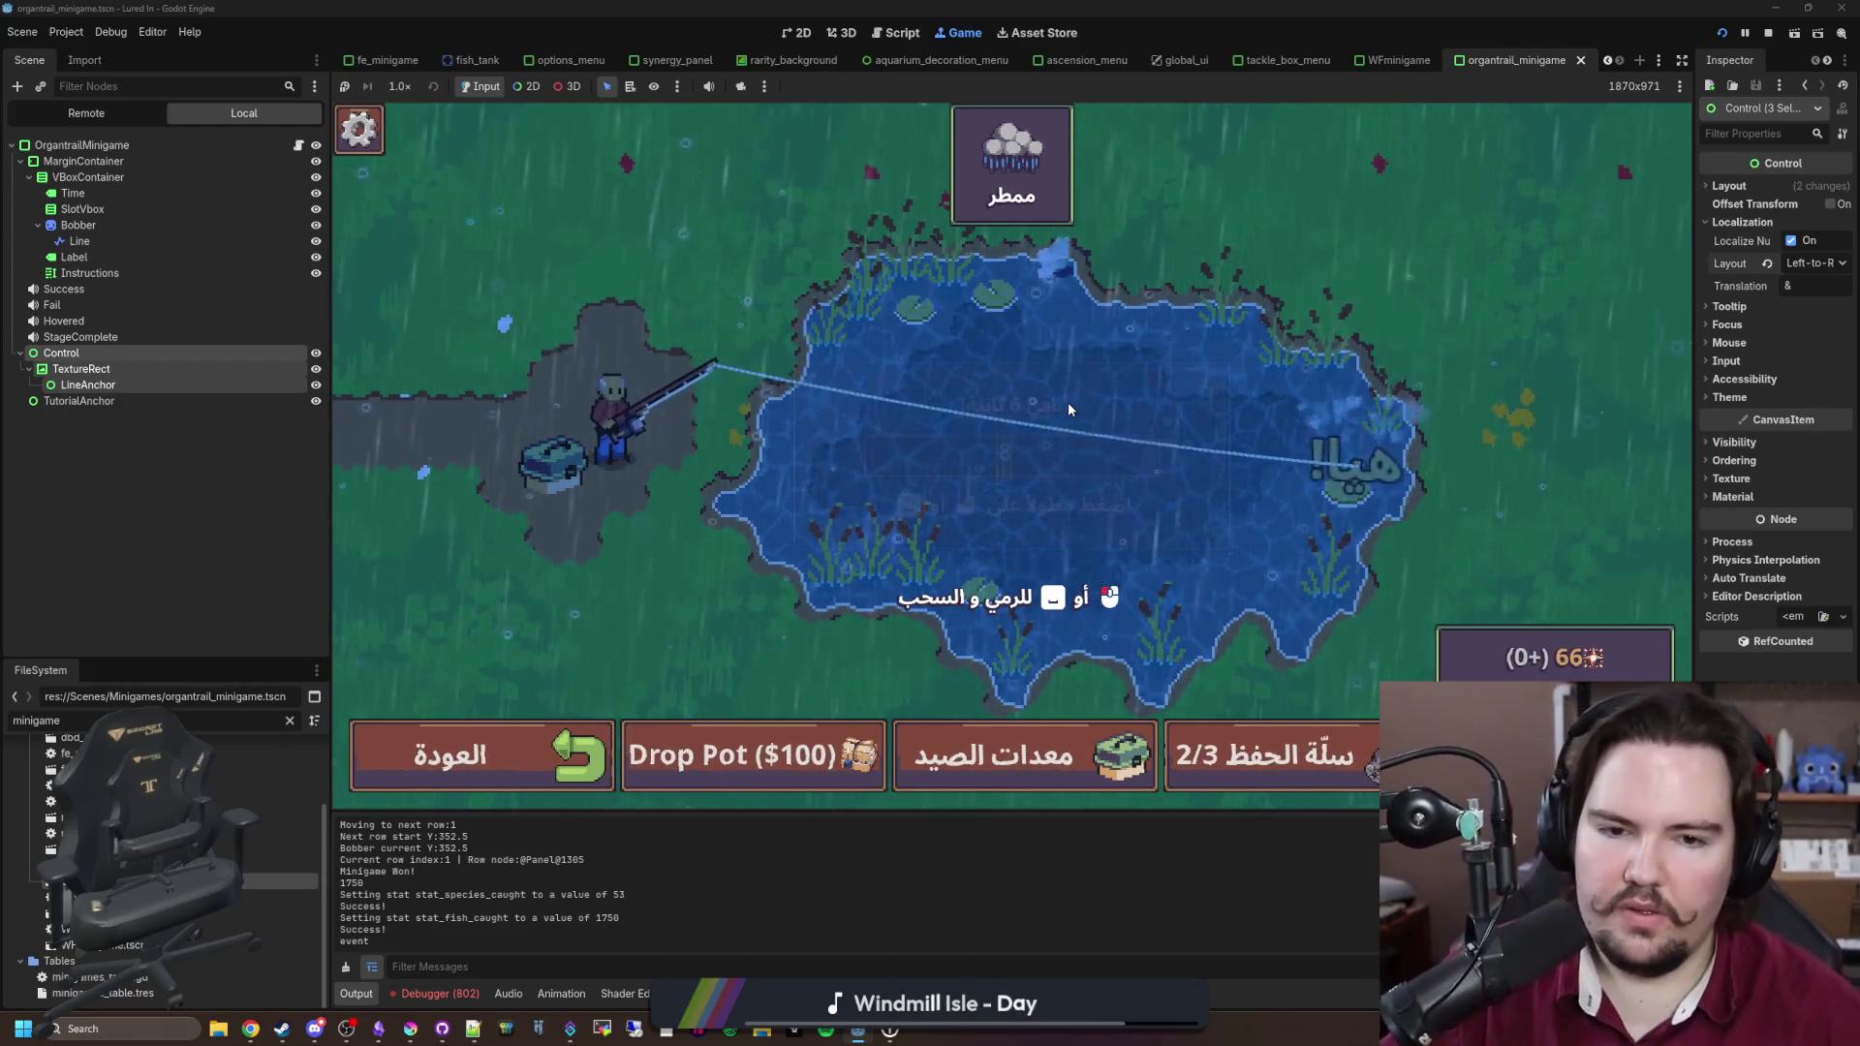
pyautogui.click(1067, 403)
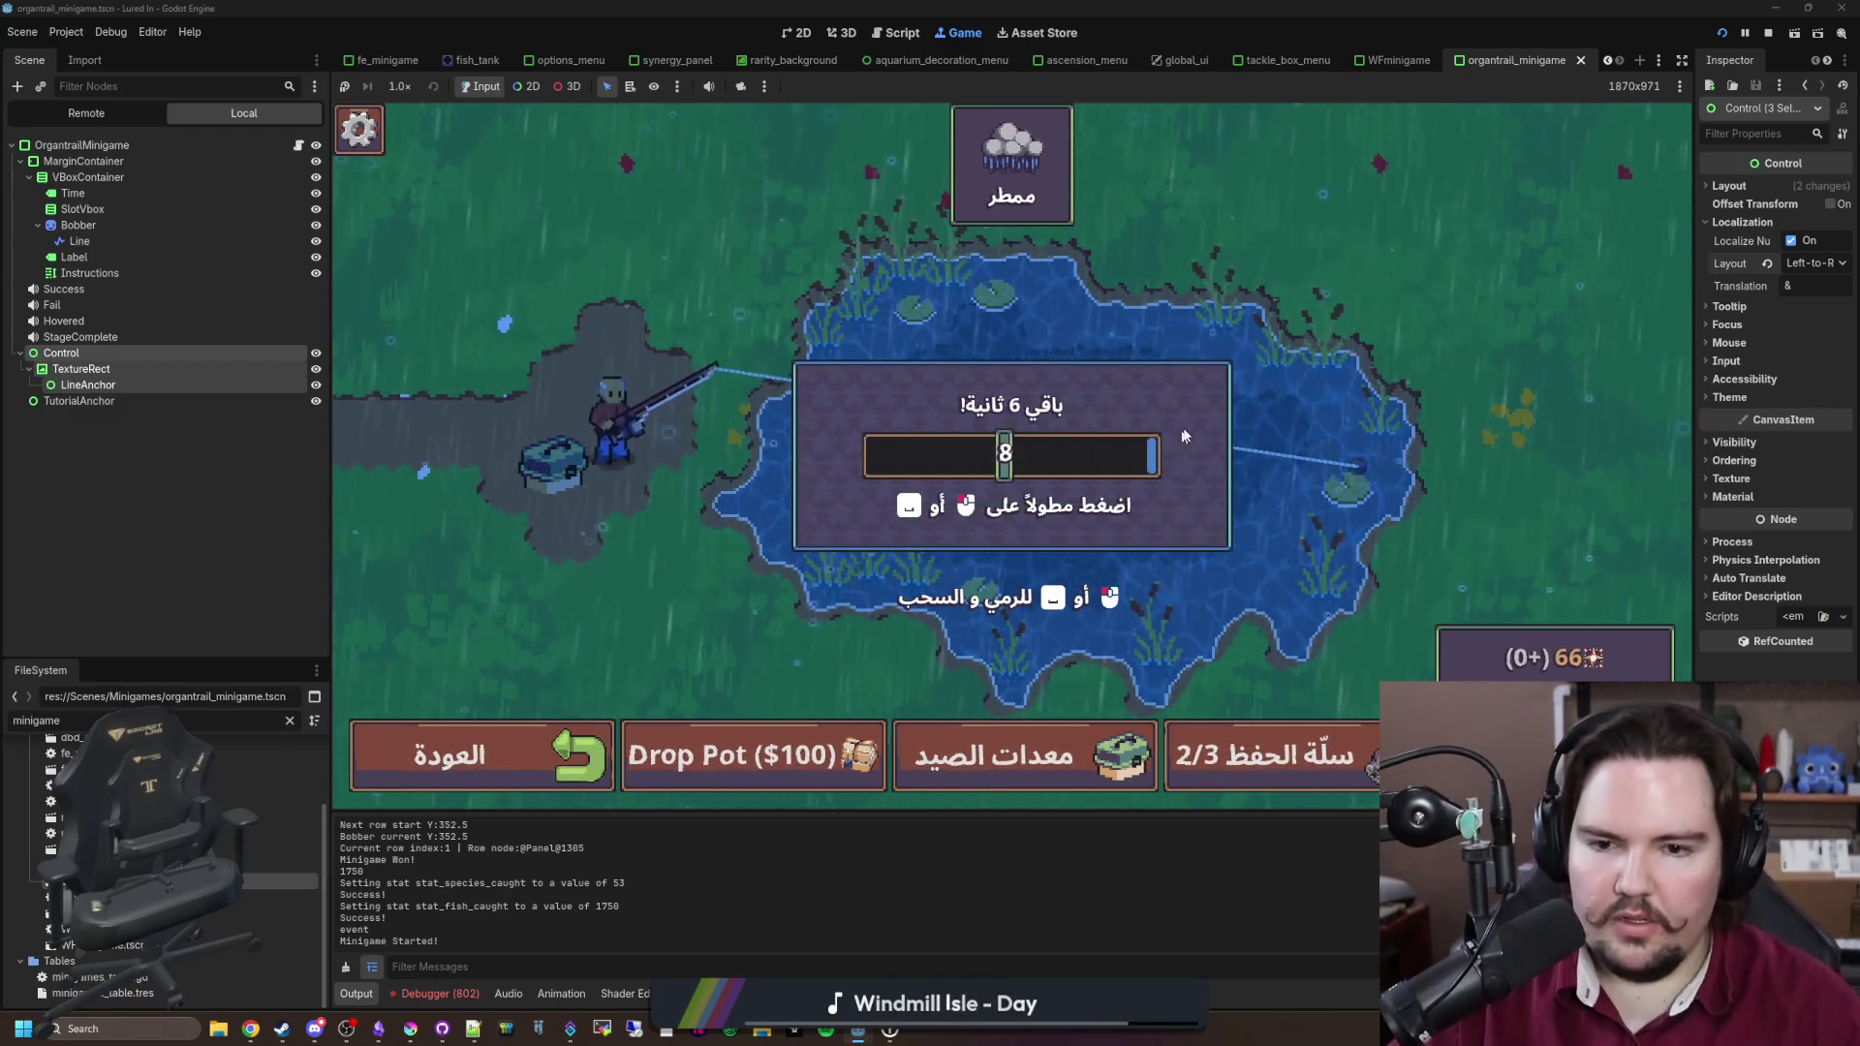
pyautogui.moveTo(1133, 486); pyautogui.dragTo(1106, 545)
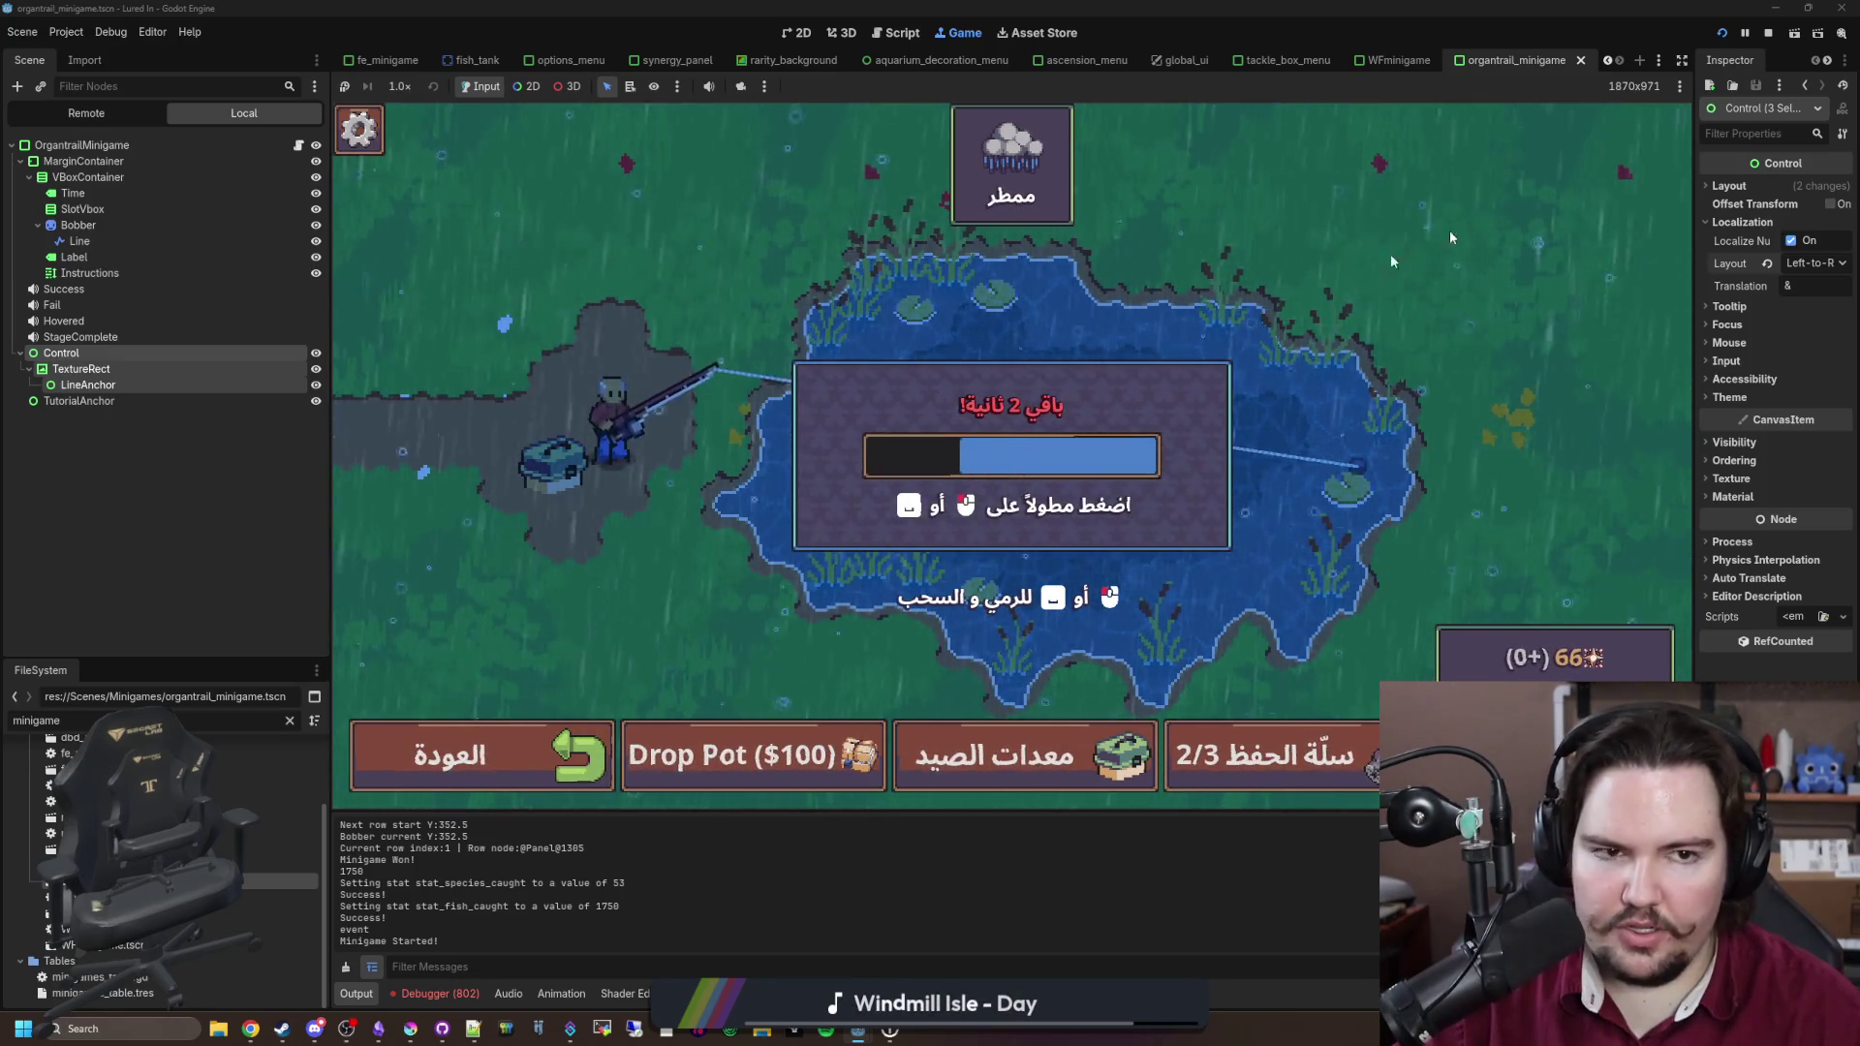
pyautogui.click(1767, 34)
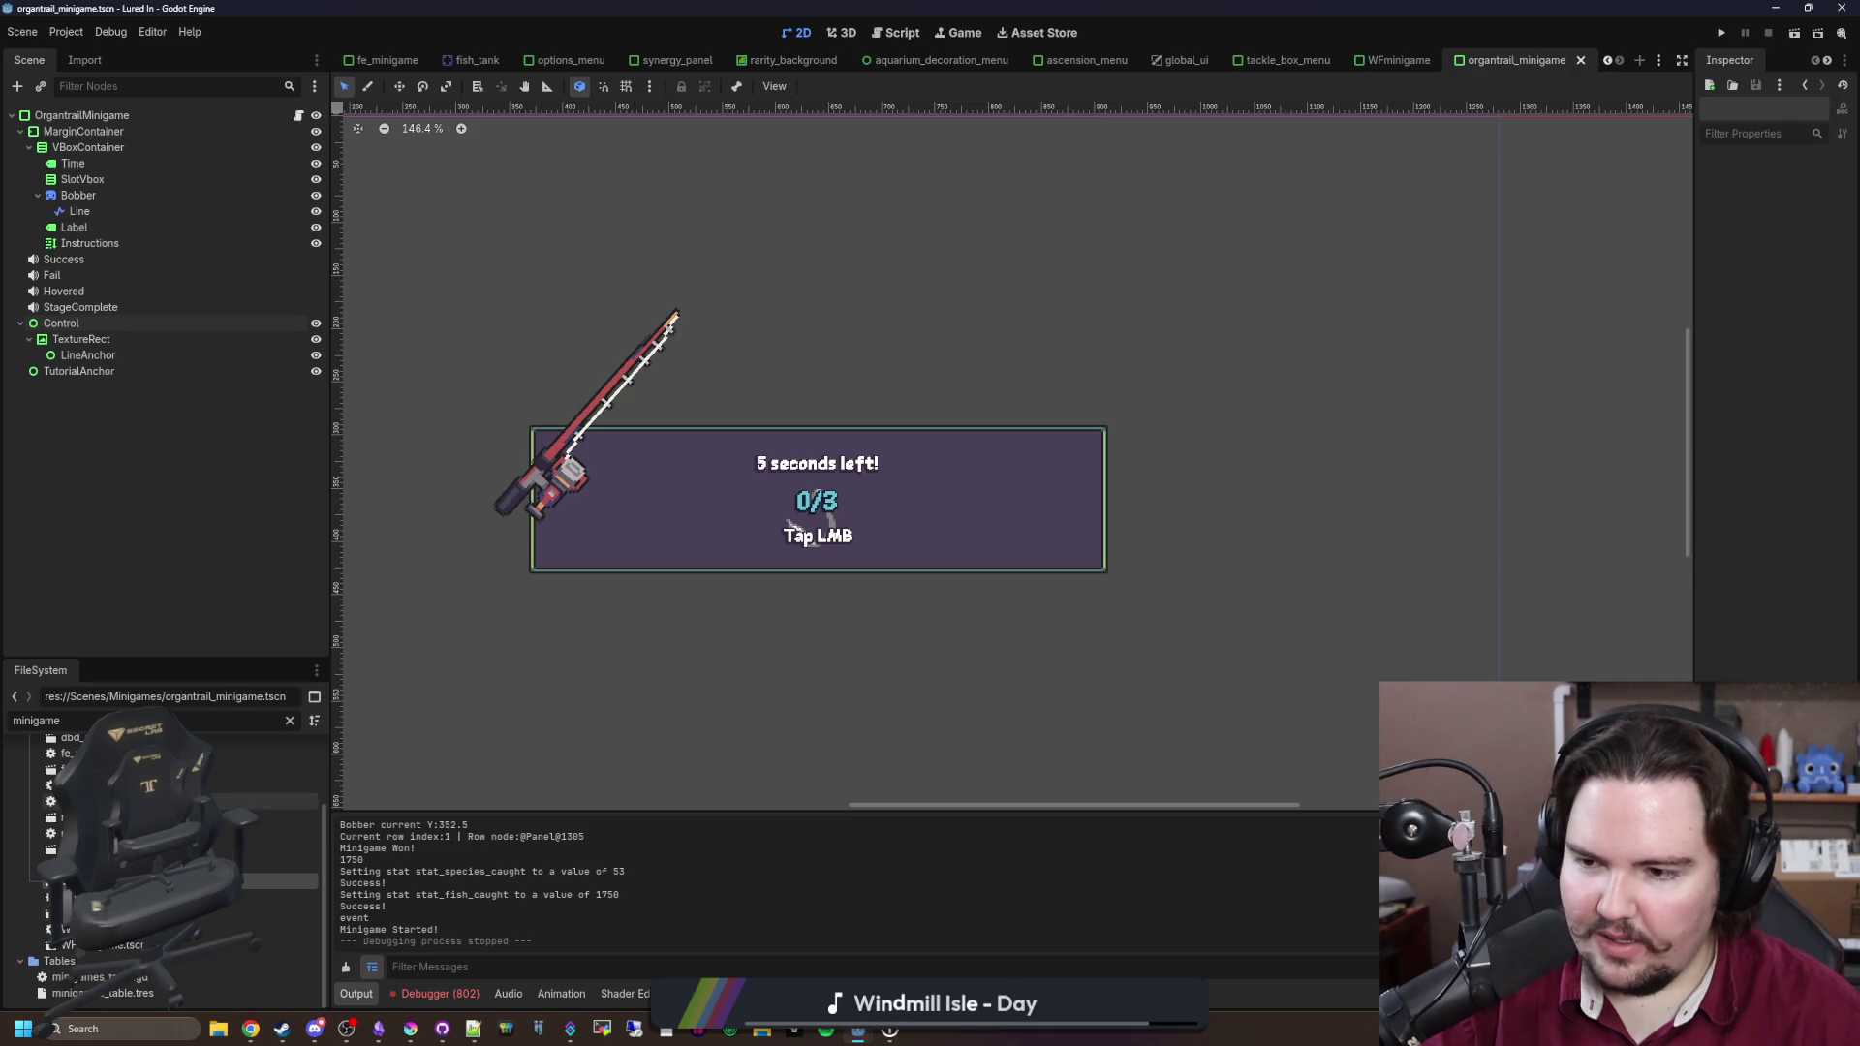
# Step: Open the WFminigame scene, change the ProgressBar's layout direction, and save
pyautogui.doubleClick(88, 929)
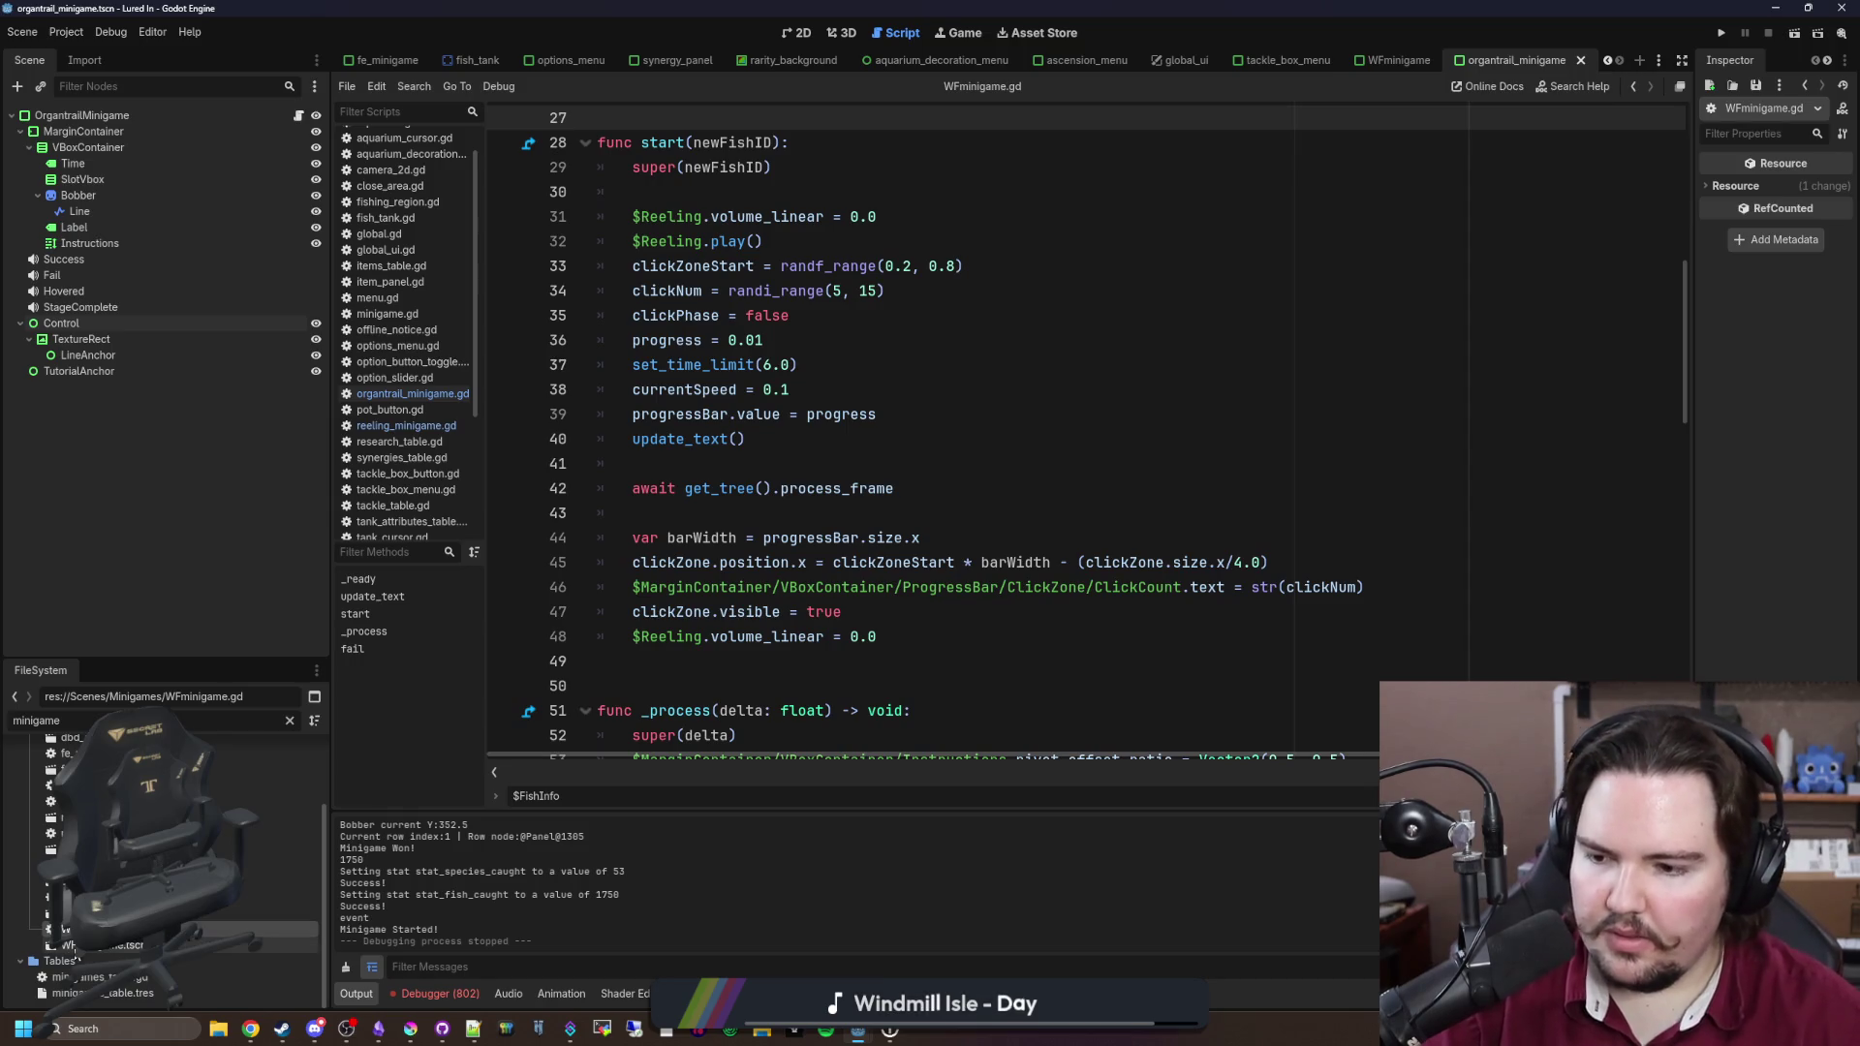
pyautogui.doubleClick(78, 945)
pyautogui.click(803, 33)
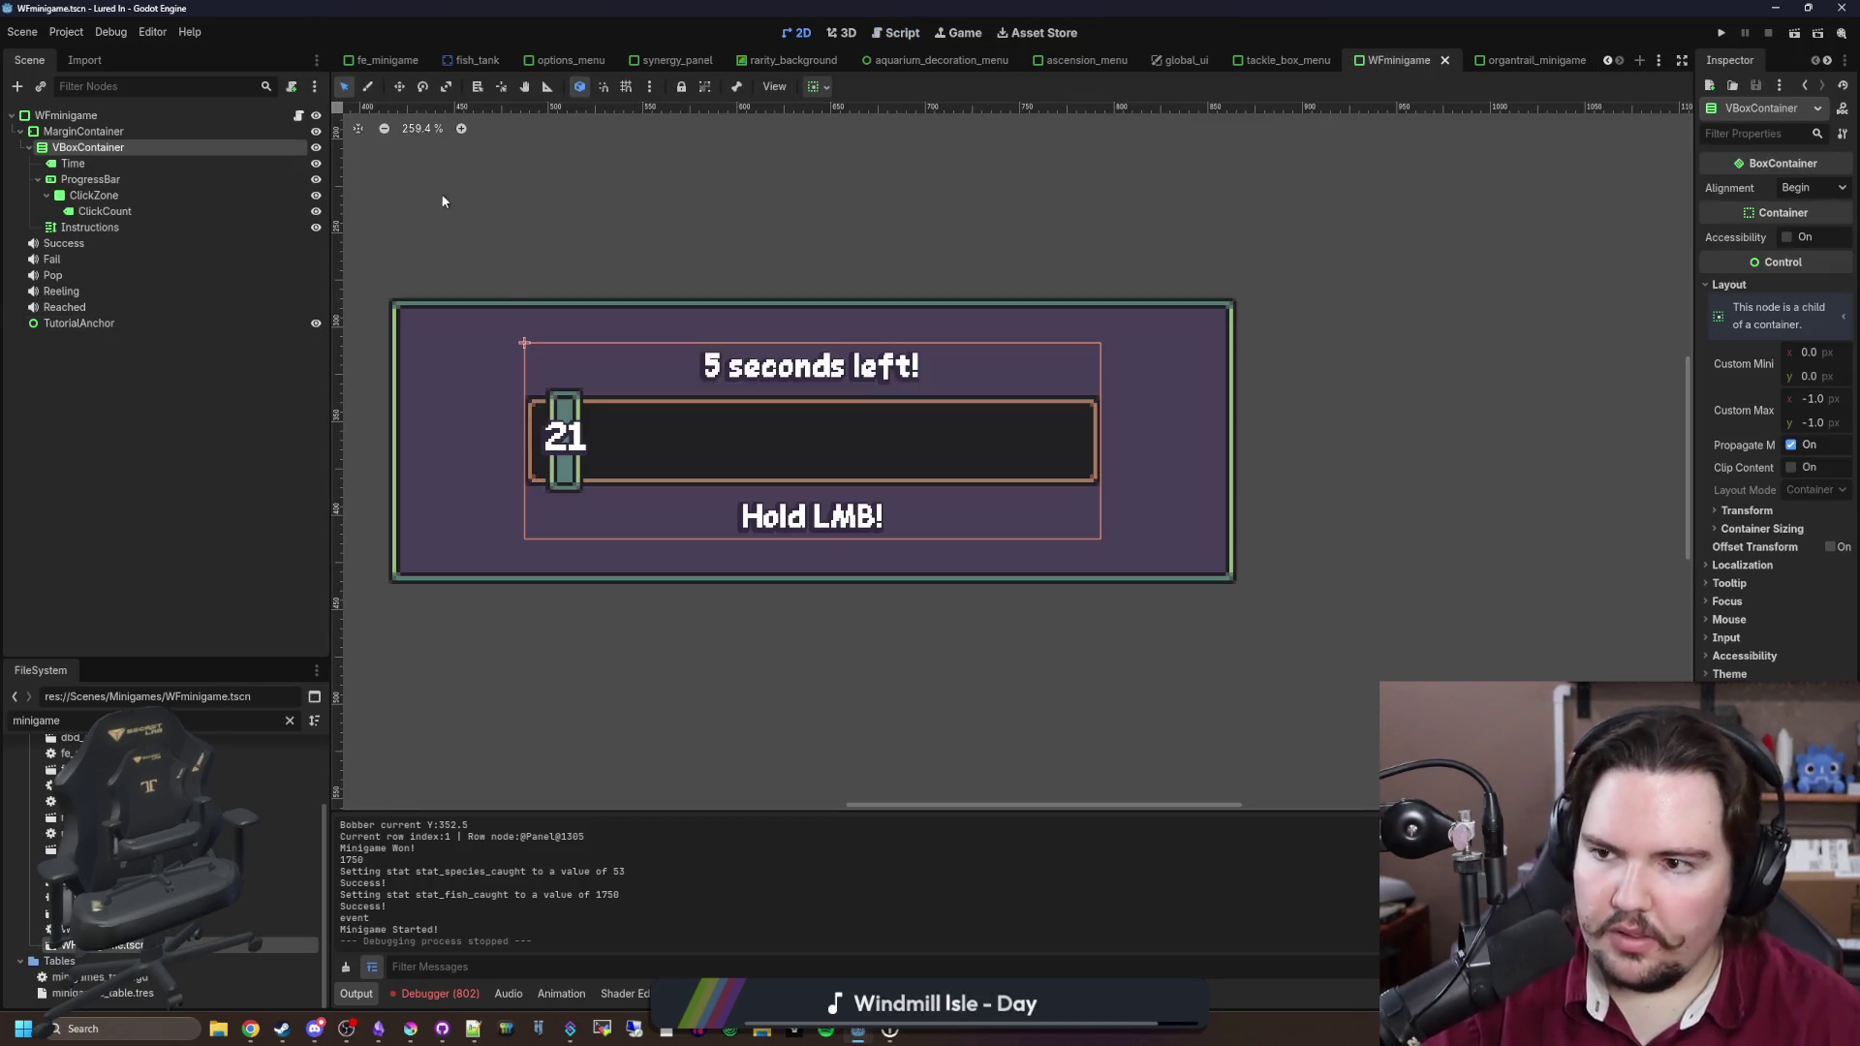
pyautogui.scroll(2, 581, 411)
pyautogui.click(120, 180)
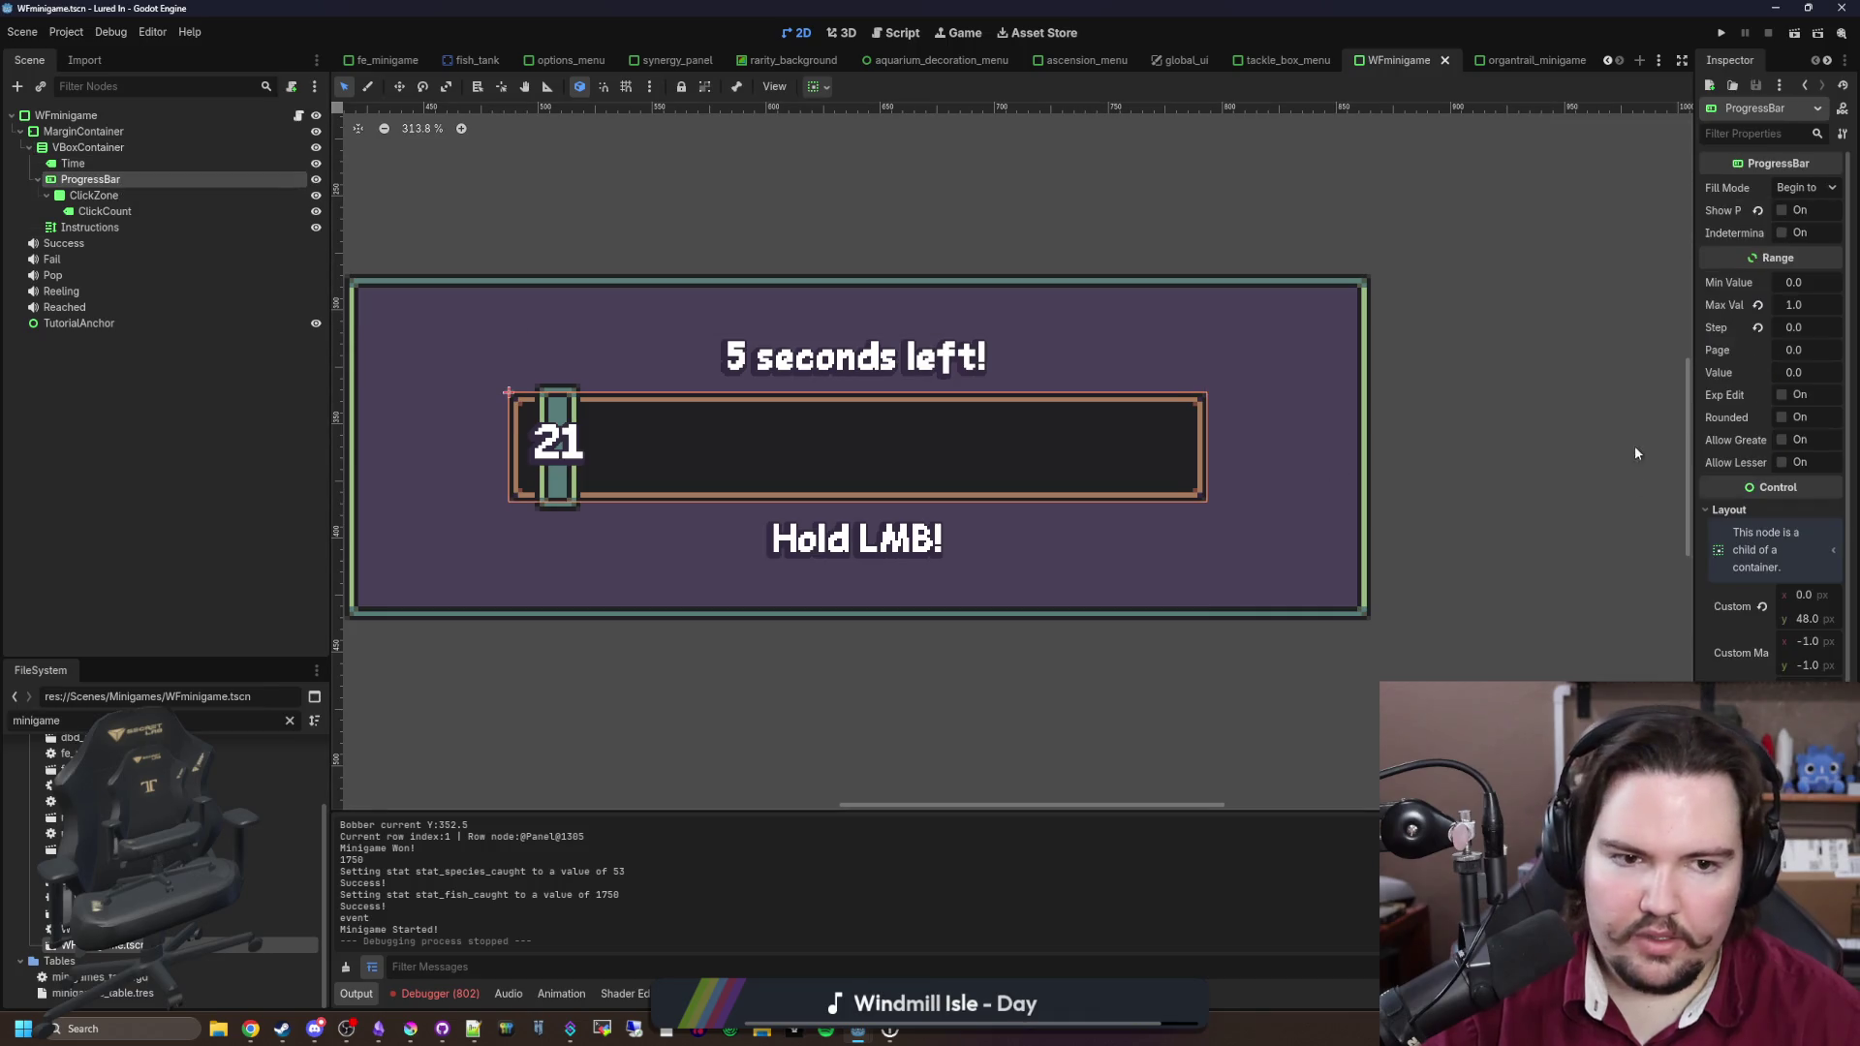
pyautogui.moveTo(1697, 389); pyautogui.dragTo(1453, 407)
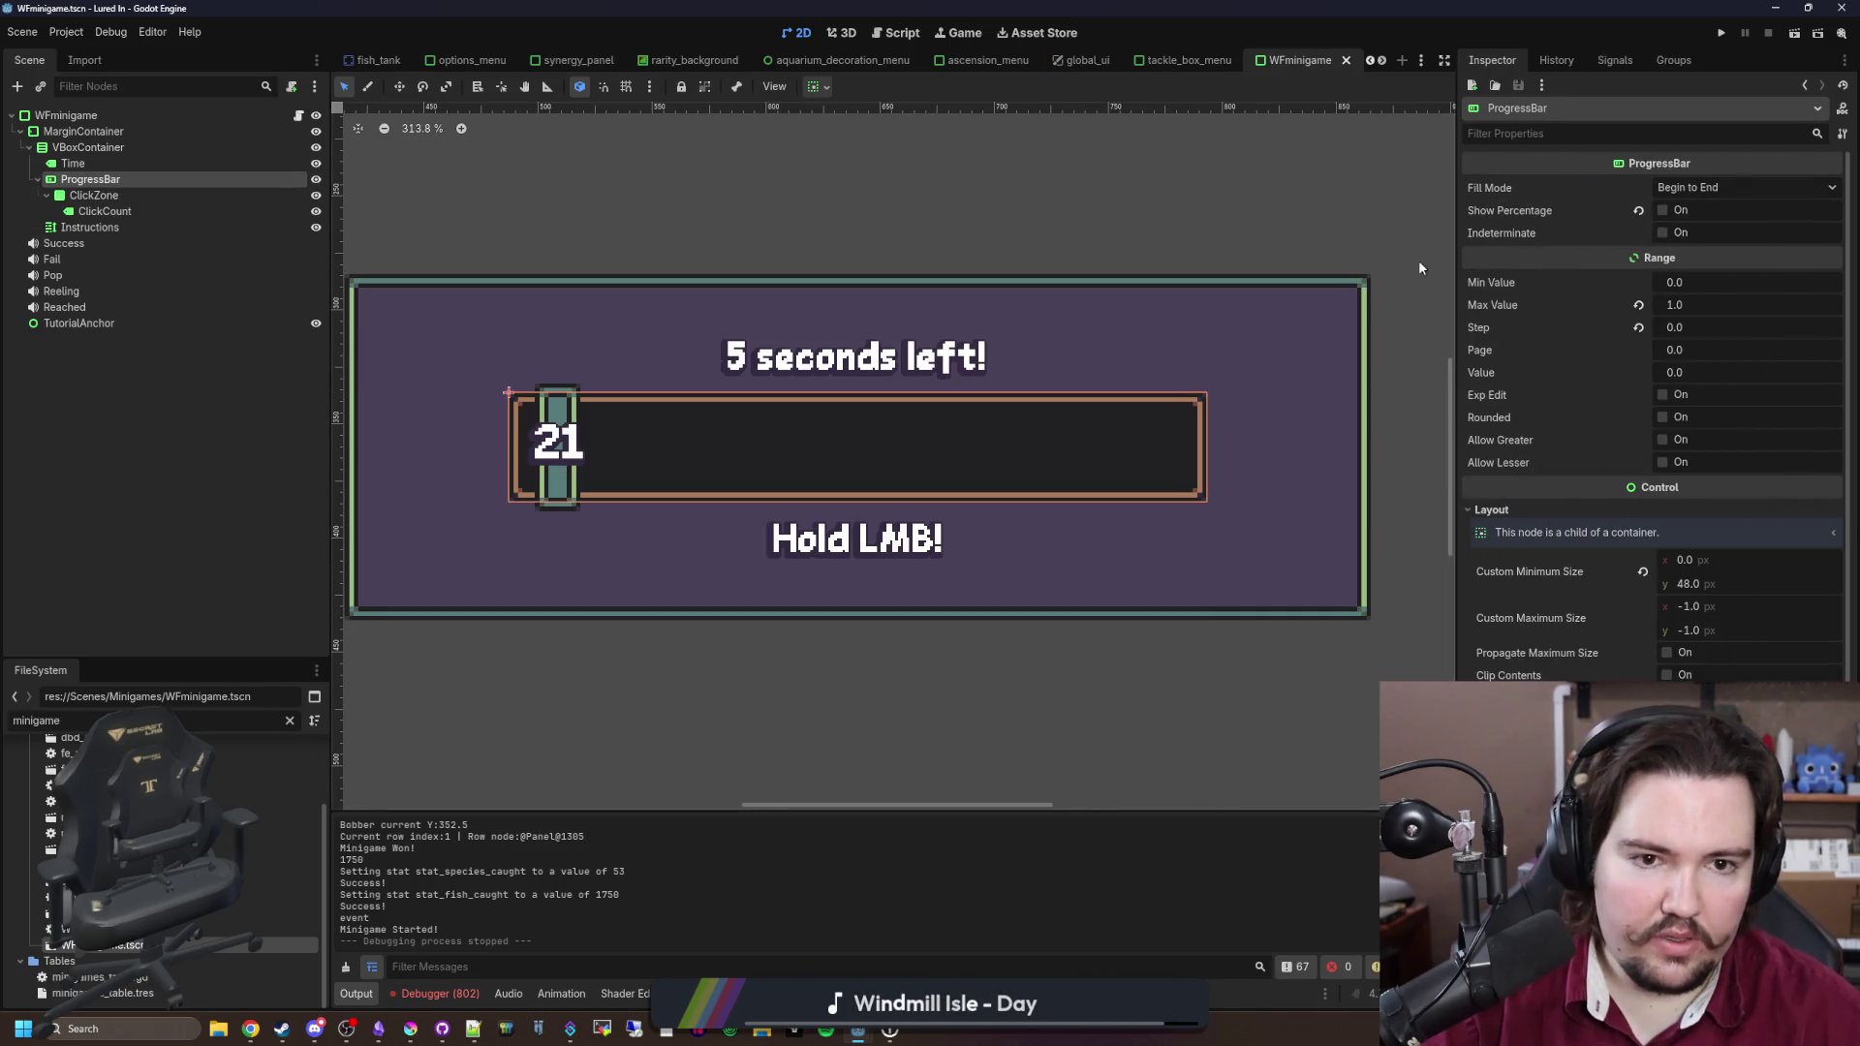
pyautogui.scroll(-2, 1518, 523)
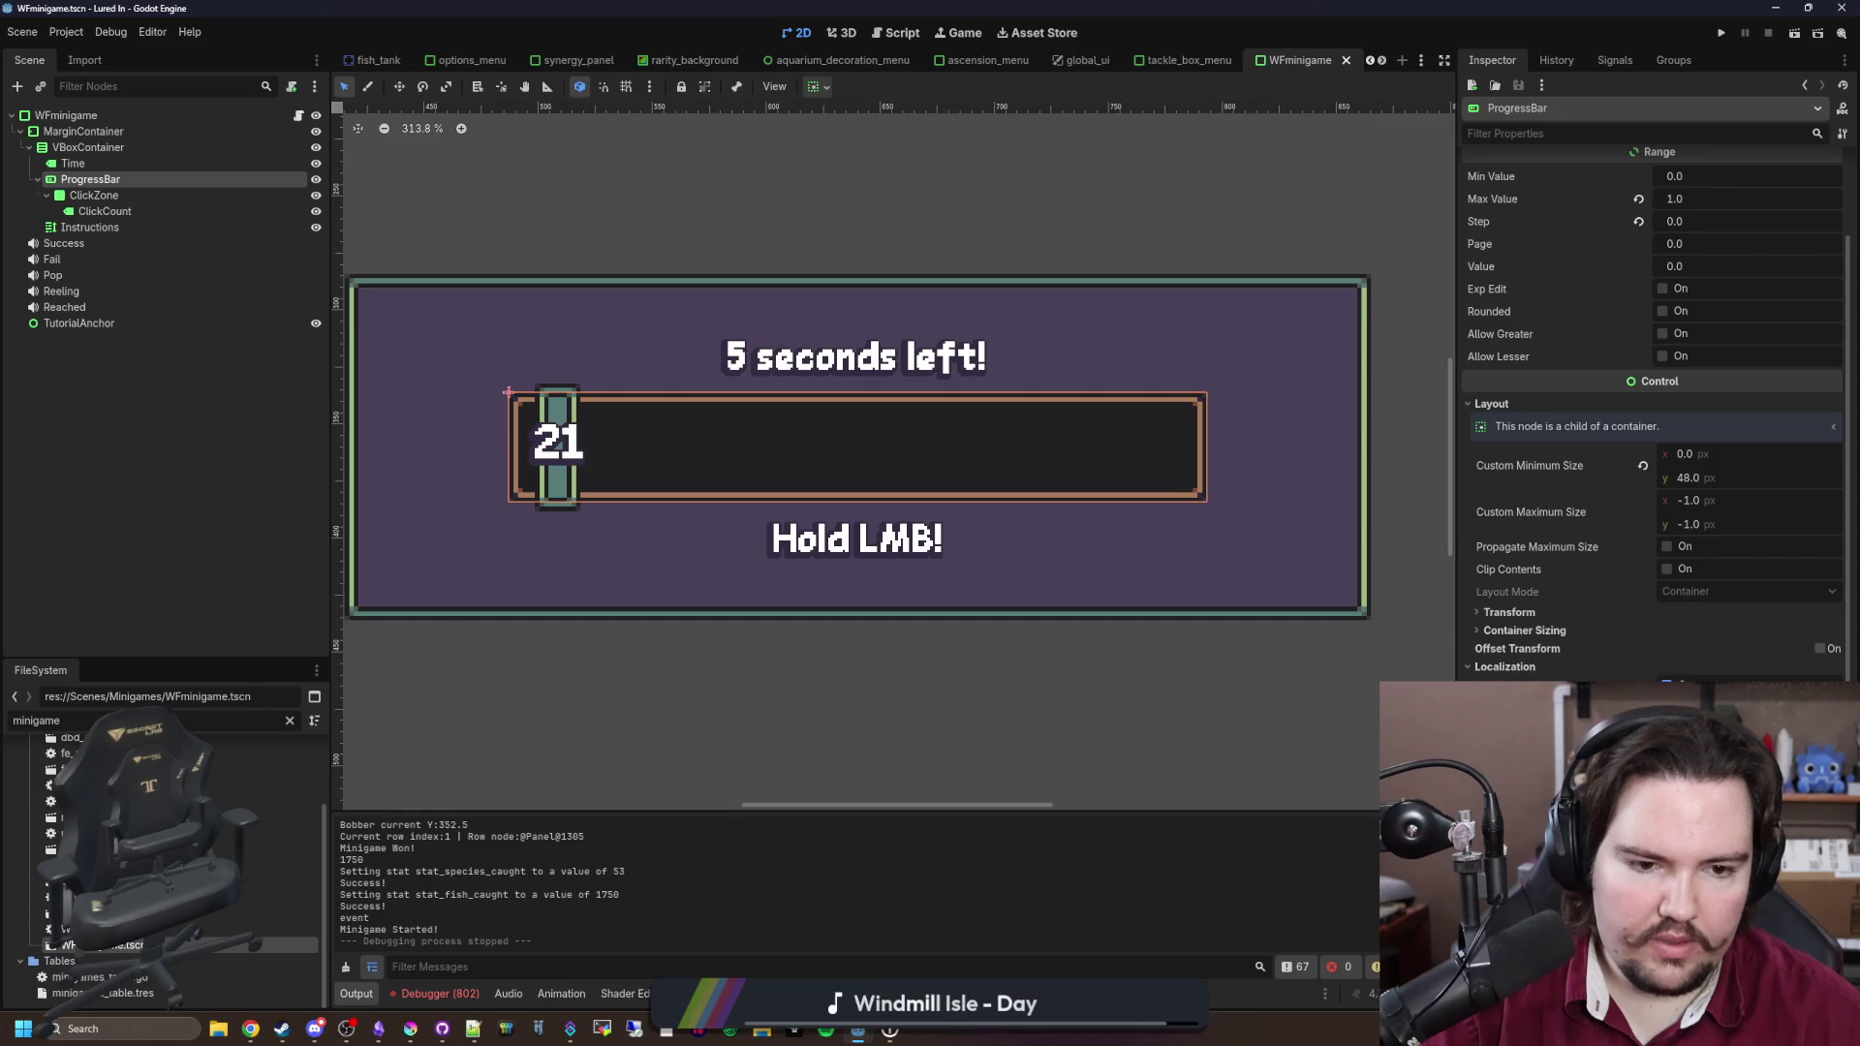
pyautogui.click(1744, 689)
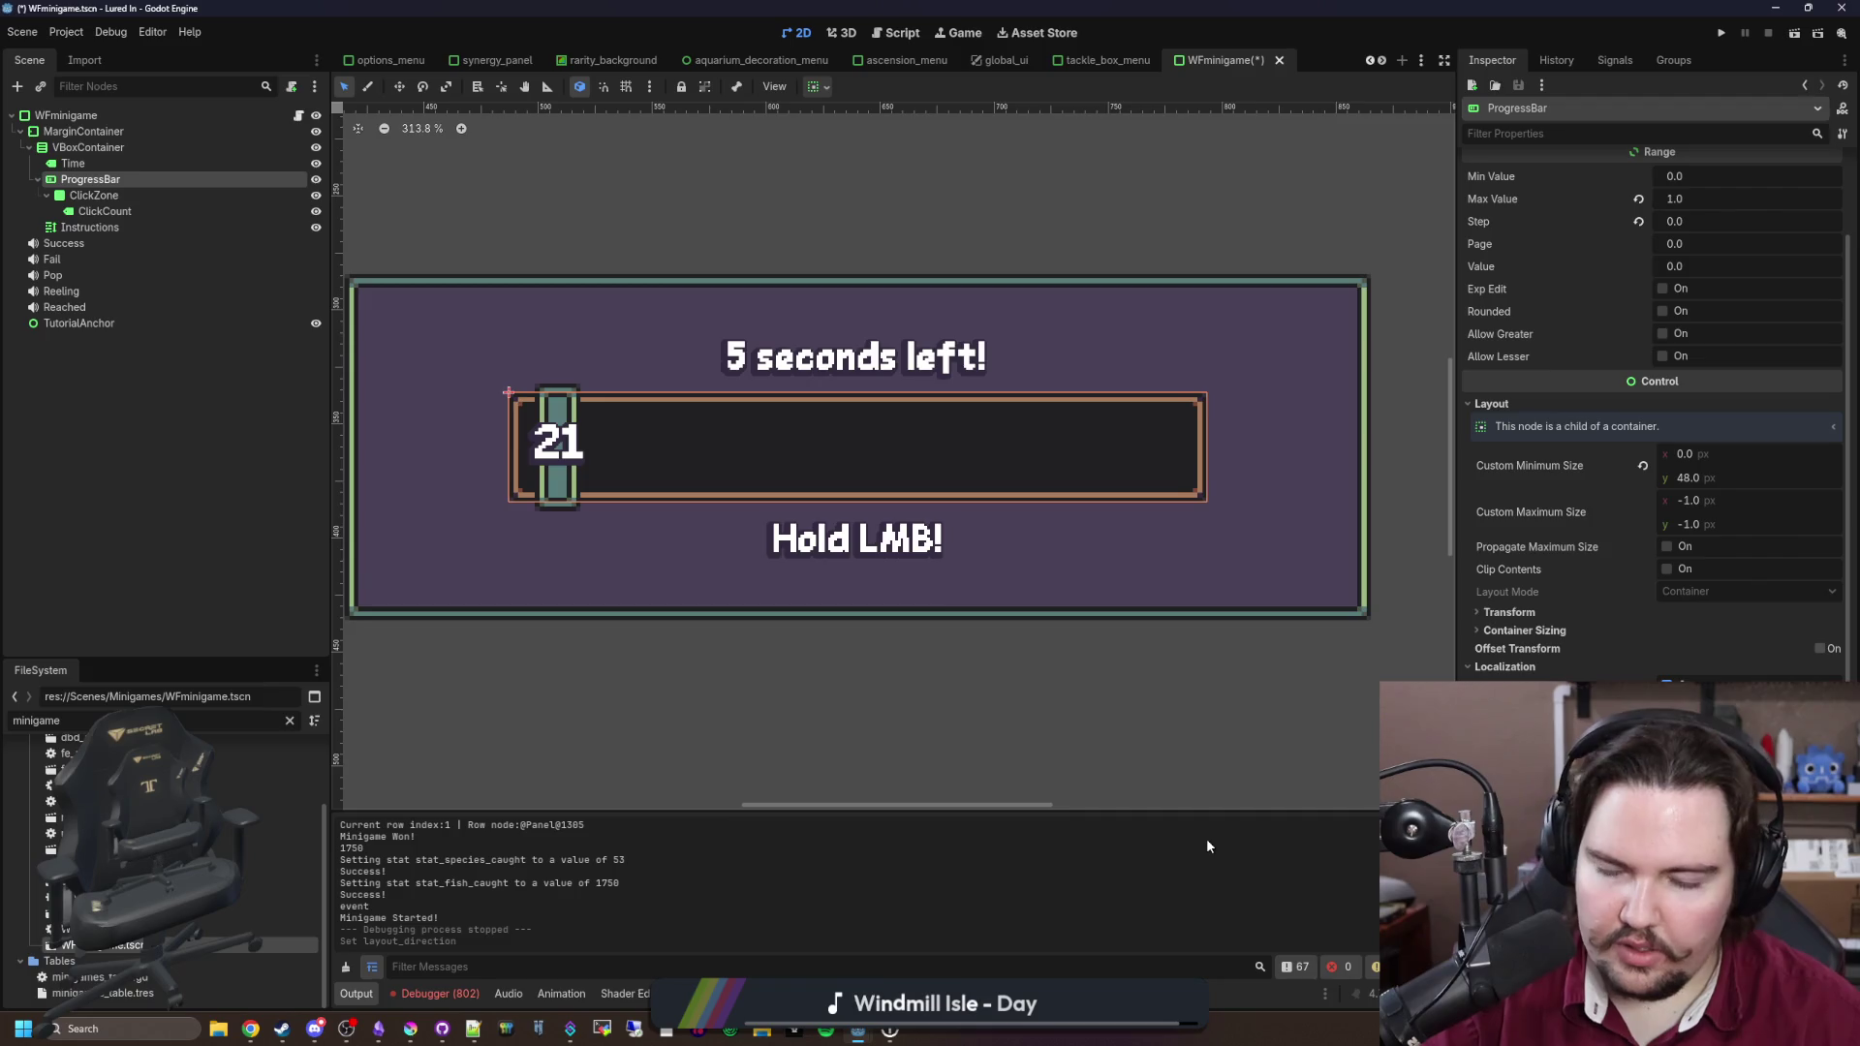
pyautogui.hotkey('ctrl', 's')
# Step: Save the minigame scene again and run the project to test it
pyautogui.scroll(-2, 694, 544)
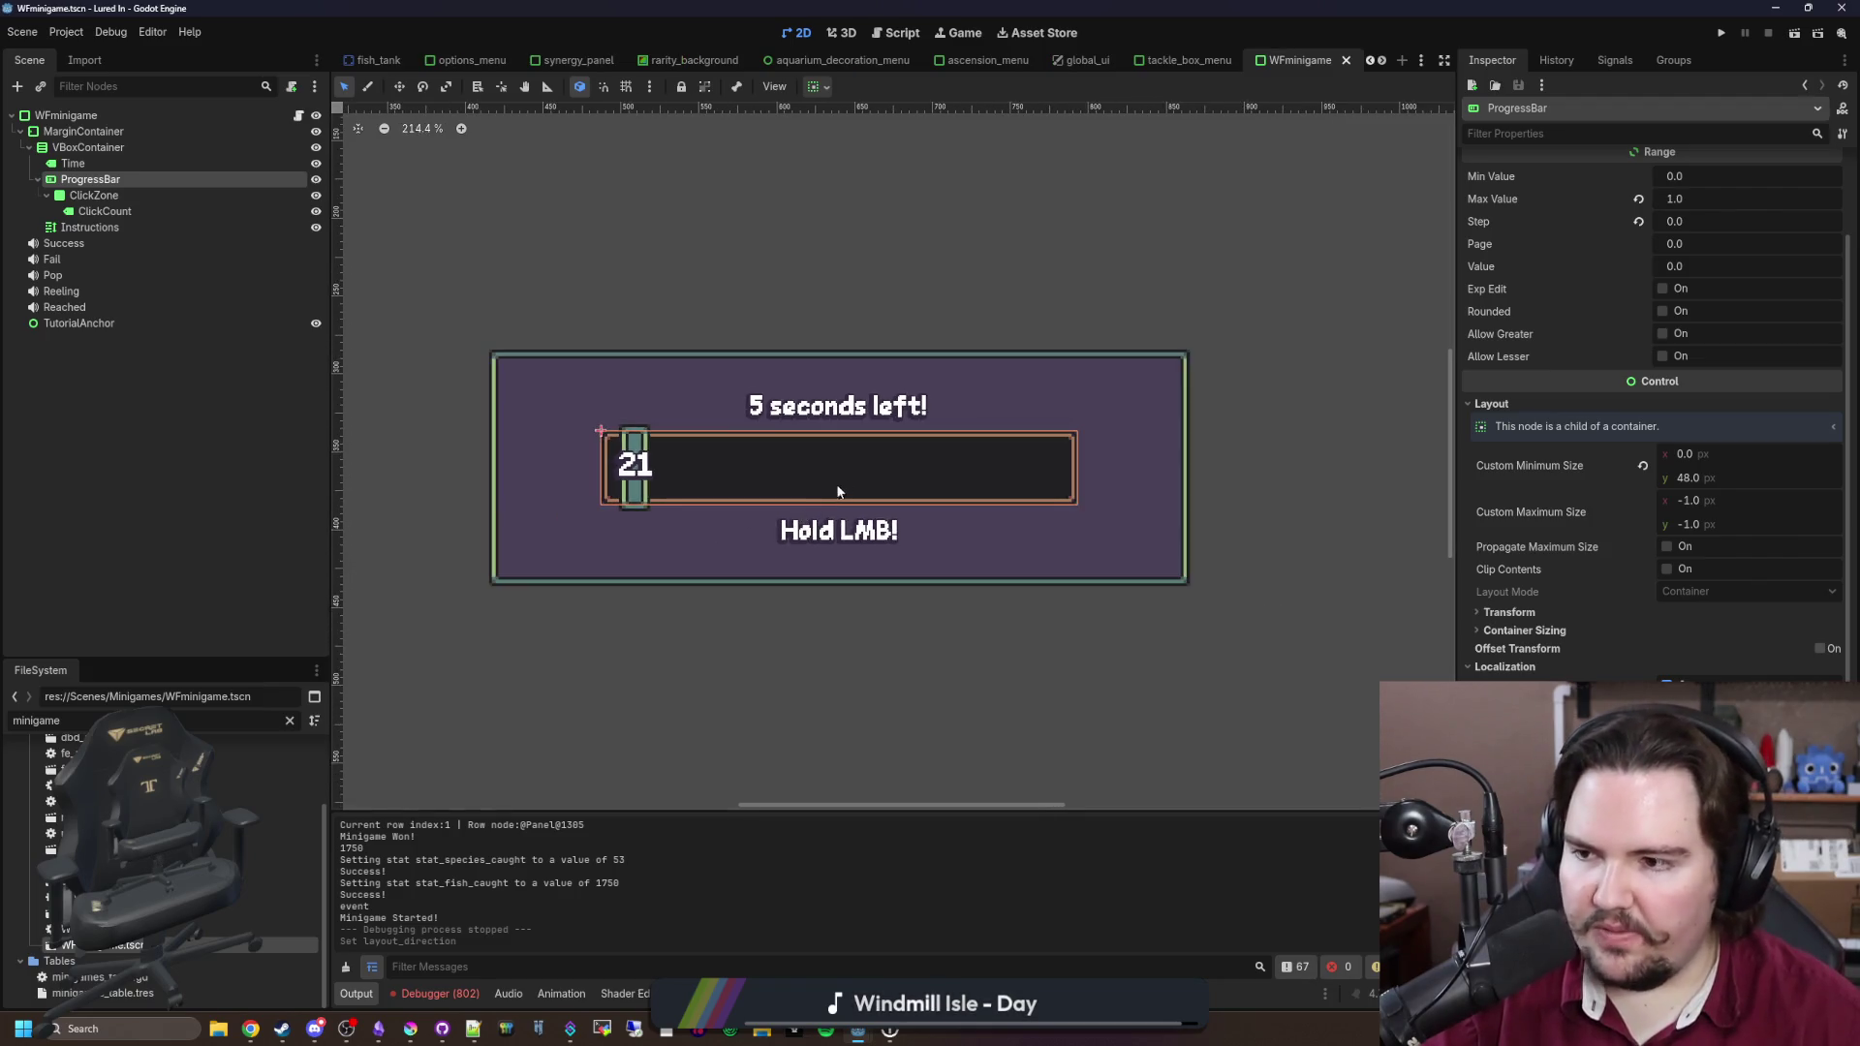
pyautogui.scroll(1, 843, 488)
pyautogui.hotkey('ctrl', 's')
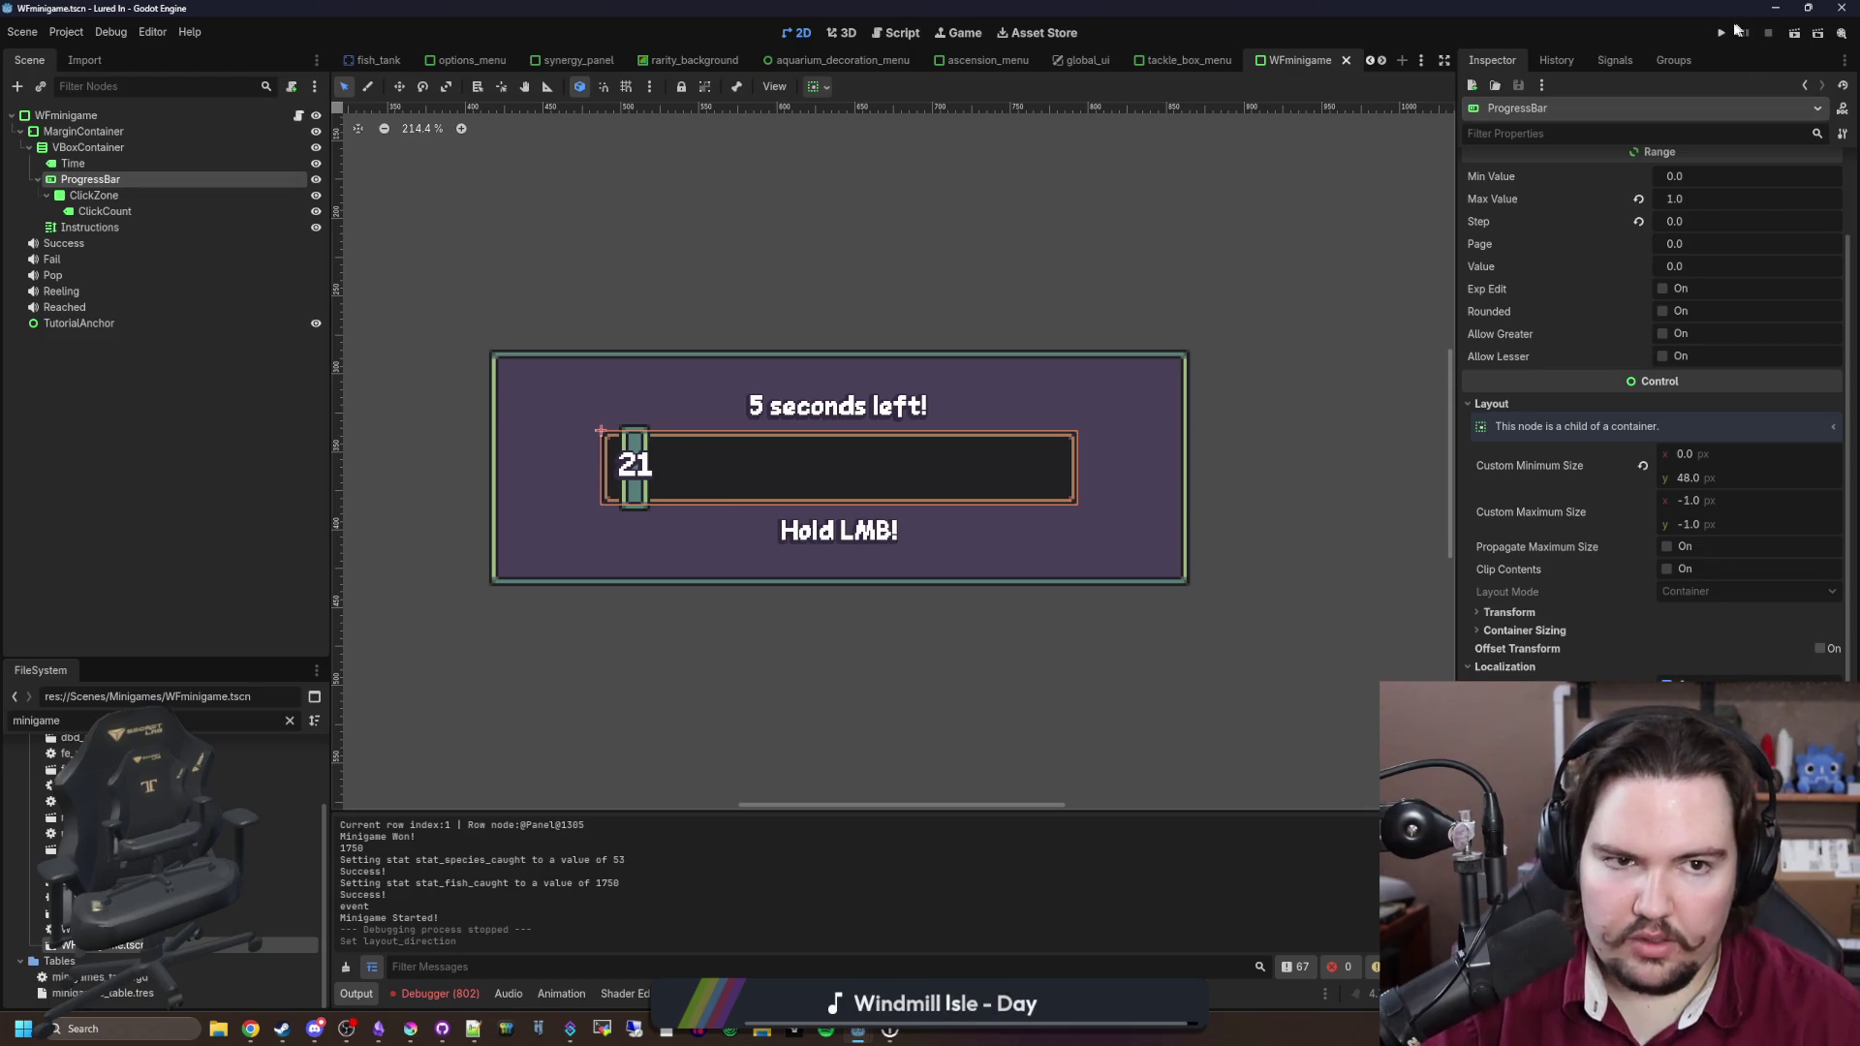
pyautogui.click(1723, 33)
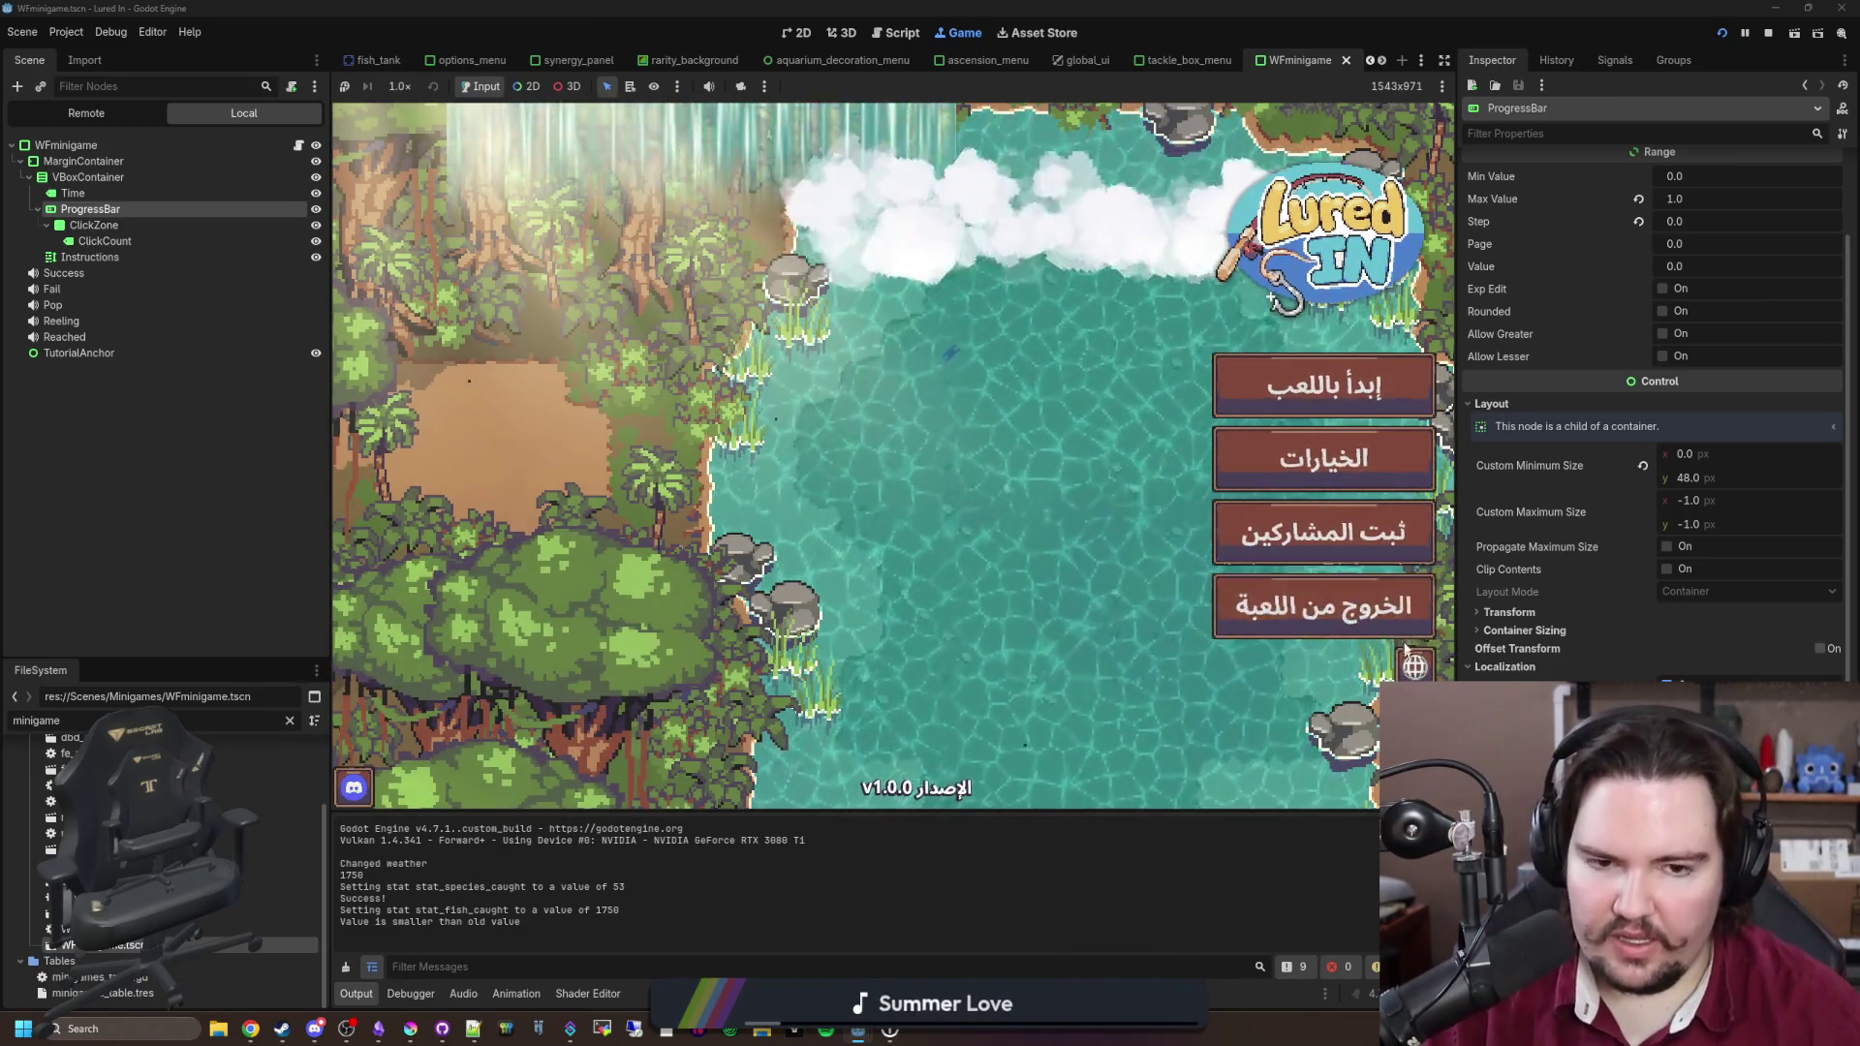
# Step: Start playing, dismiss the welcome-back earnings popup, and travel to the Pond
pyautogui.click(1390, 407)
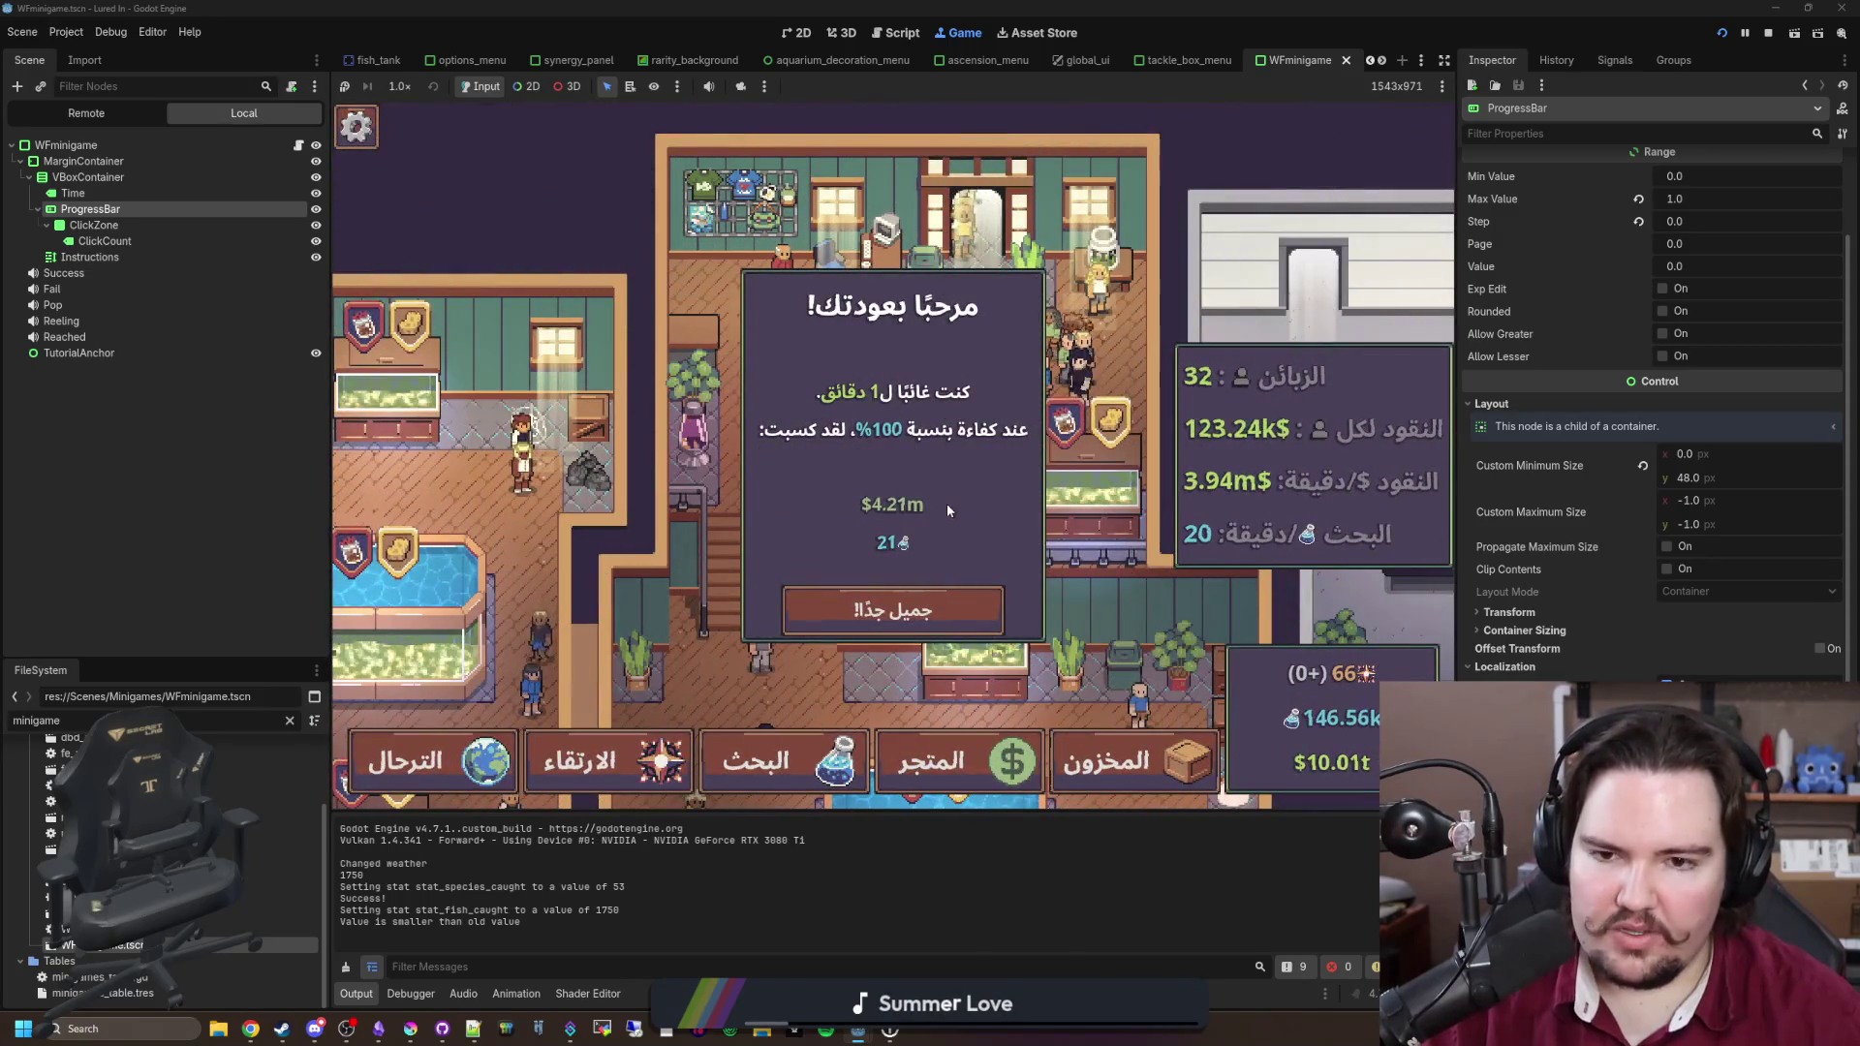
pyautogui.click(911, 597)
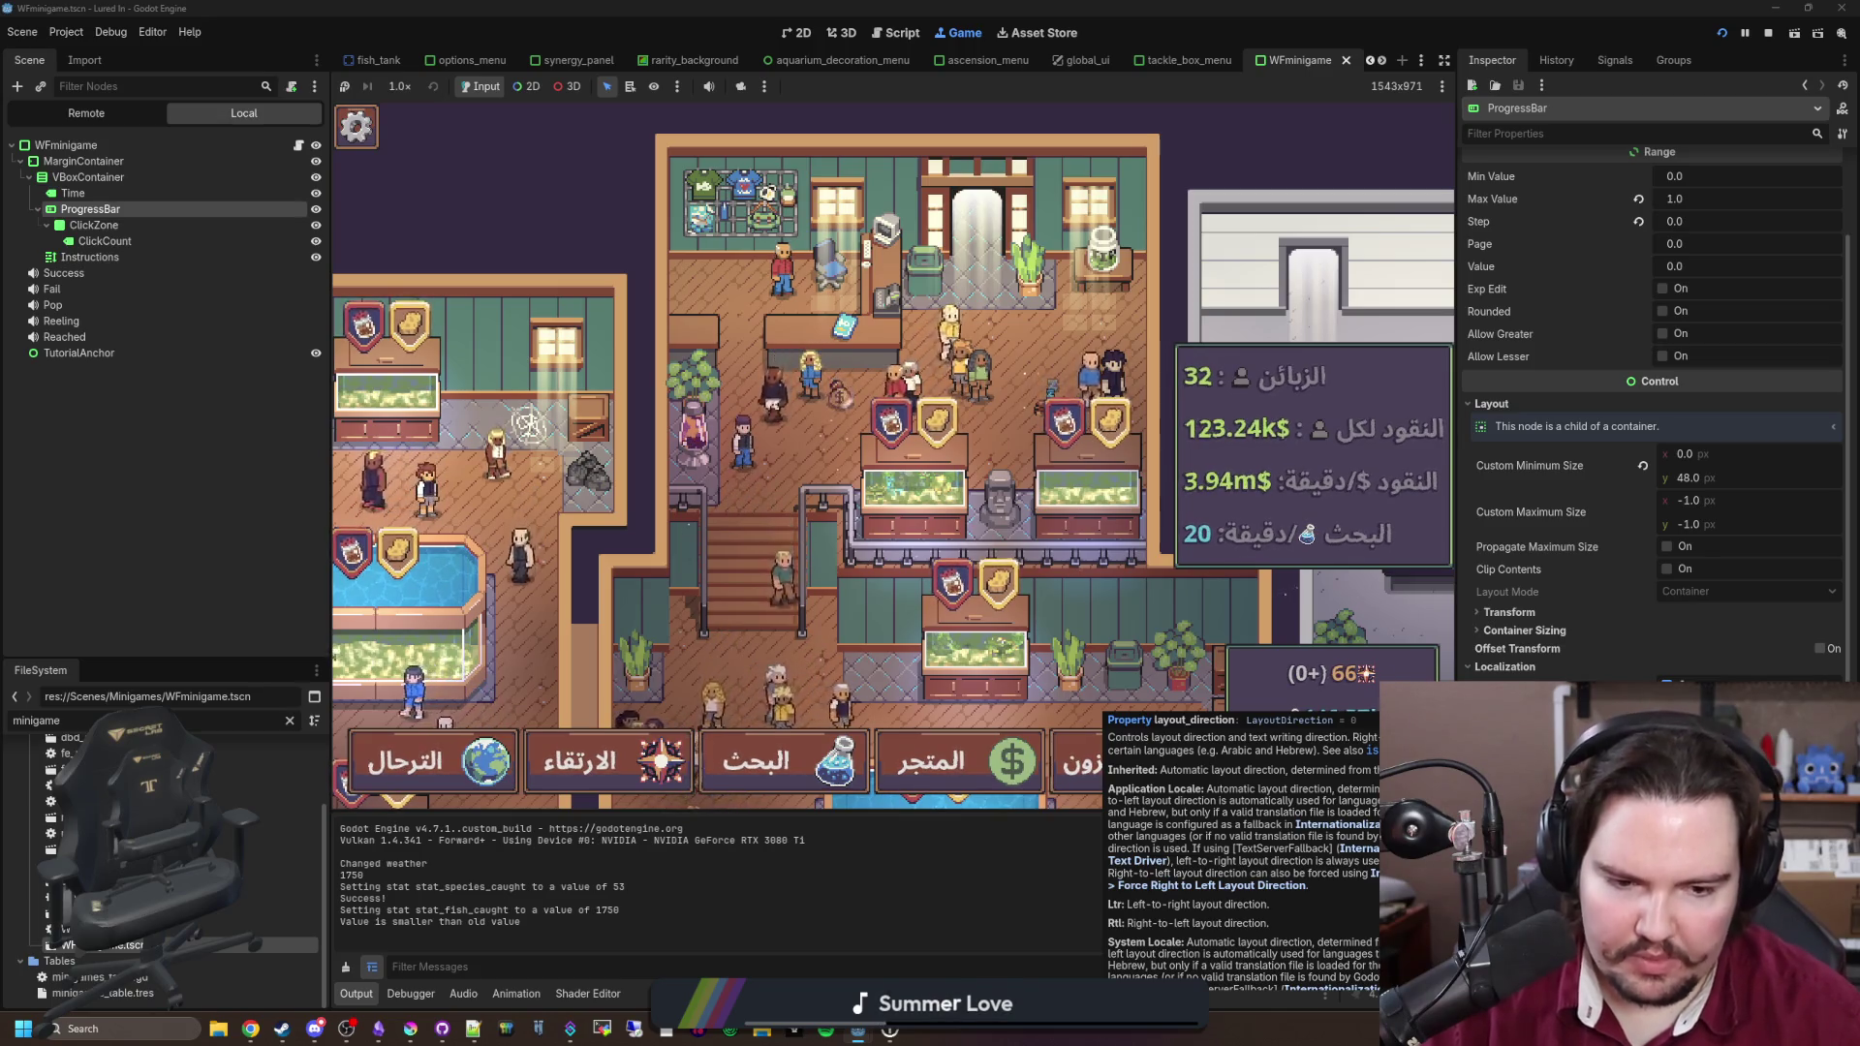
pyautogui.click(472, 778)
pyautogui.scroll(-5, 765, 403)
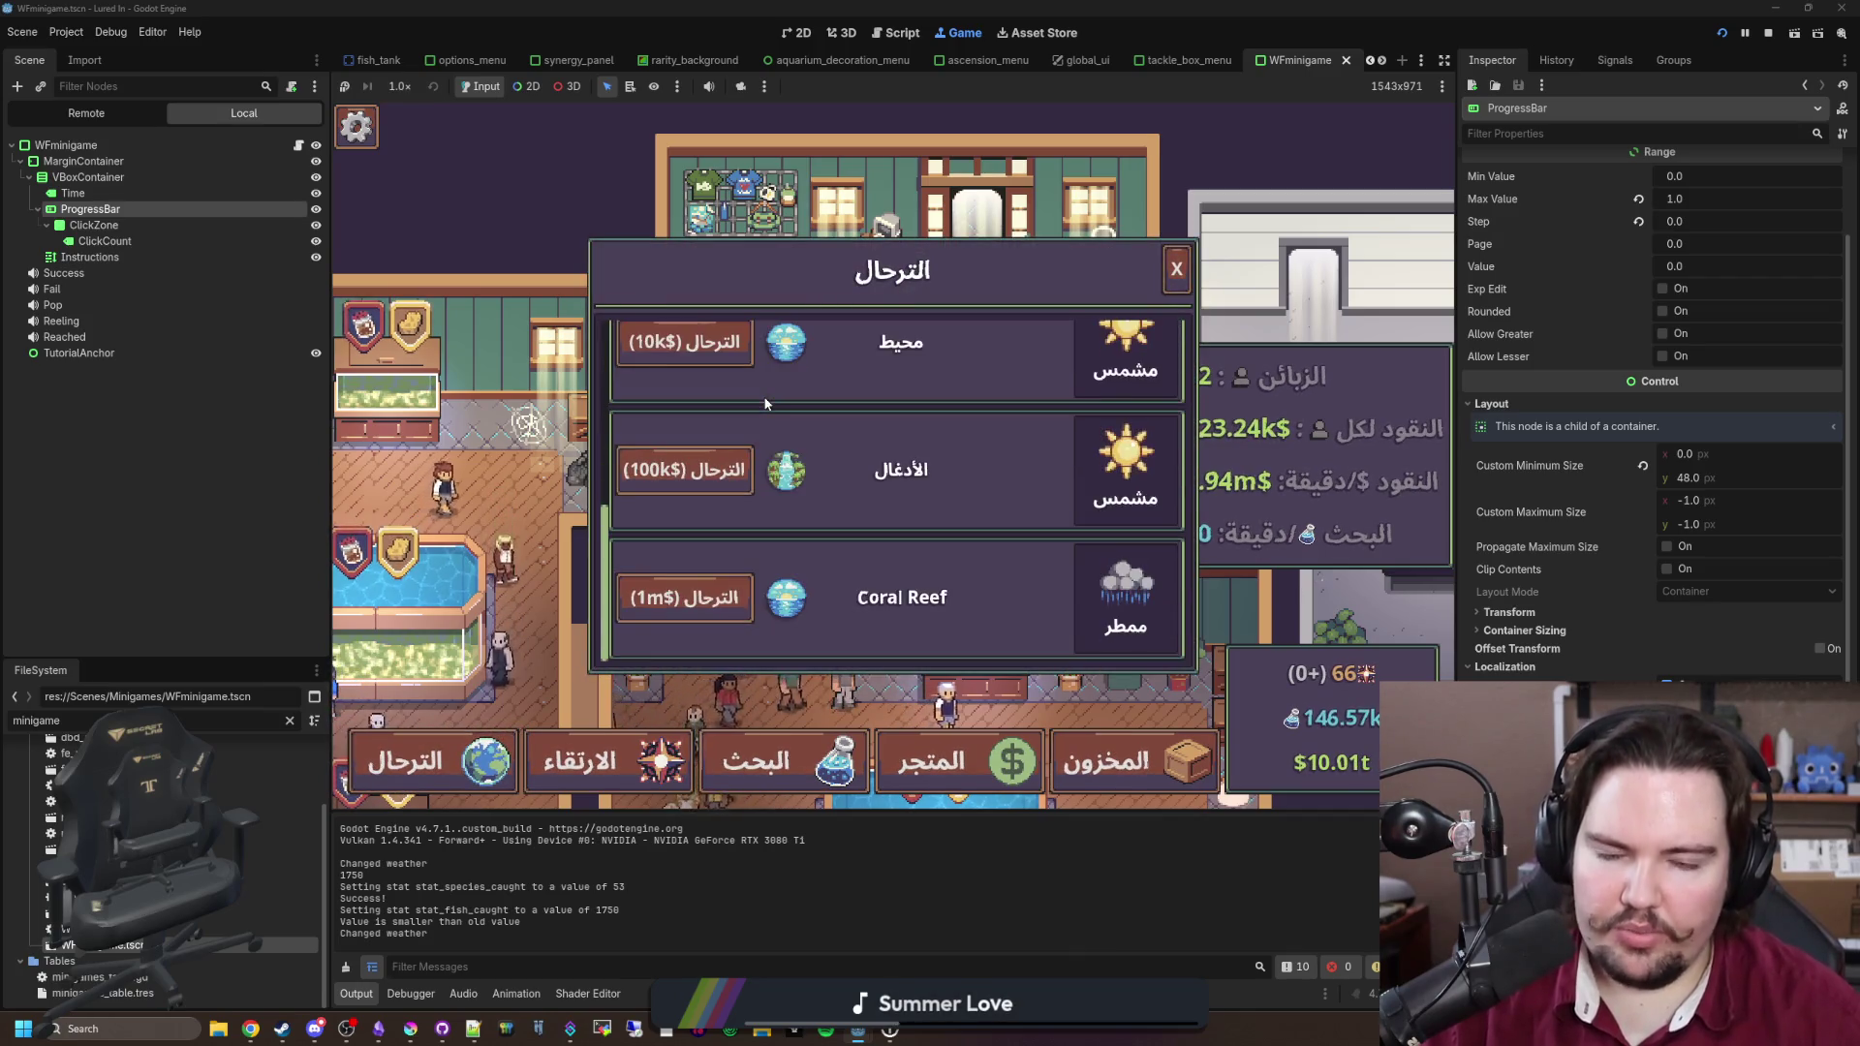
pyautogui.scroll(5, 774, 436)
pyautogui.click(678, 369)
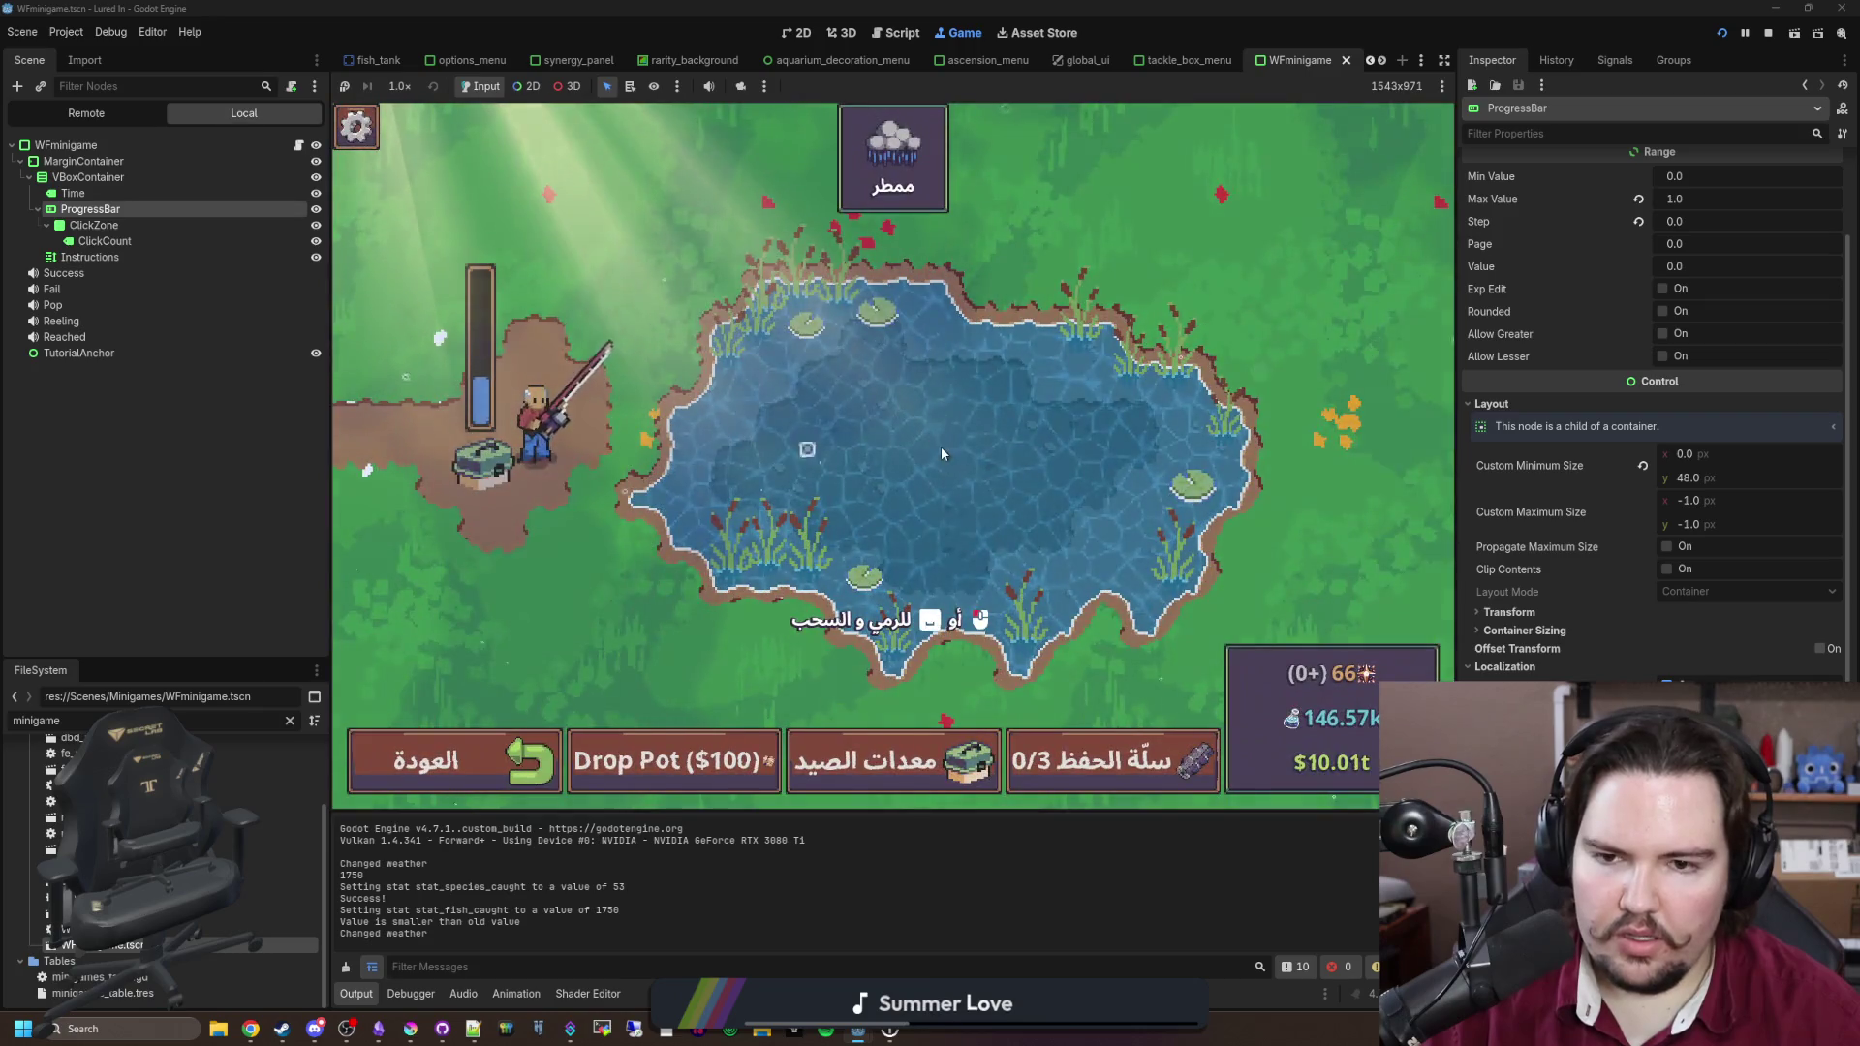
# Step: Cast, hook a fish, finish the reeling minigame, then stop the game
pyautogui.click(939, 446)
pyautogui.click(940, 452)
pyautogui.click(941, 454)
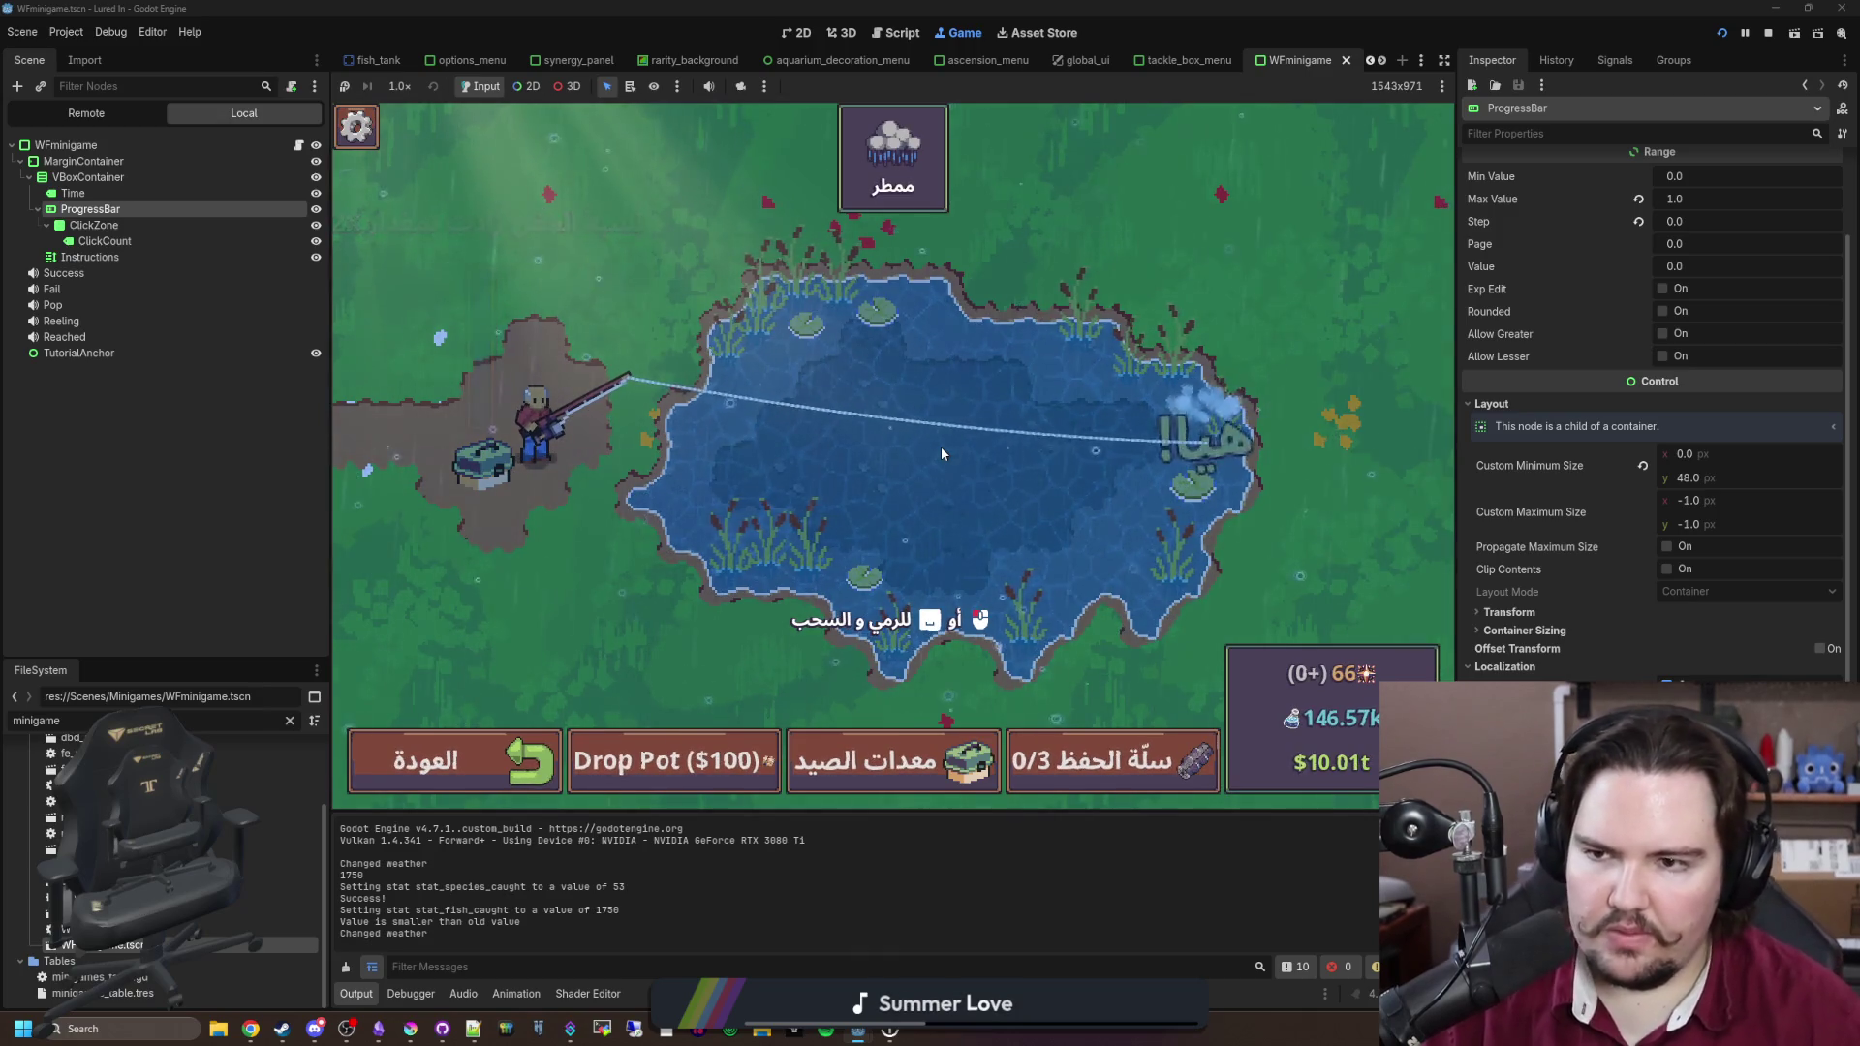
pyautogui.click(942, 454)
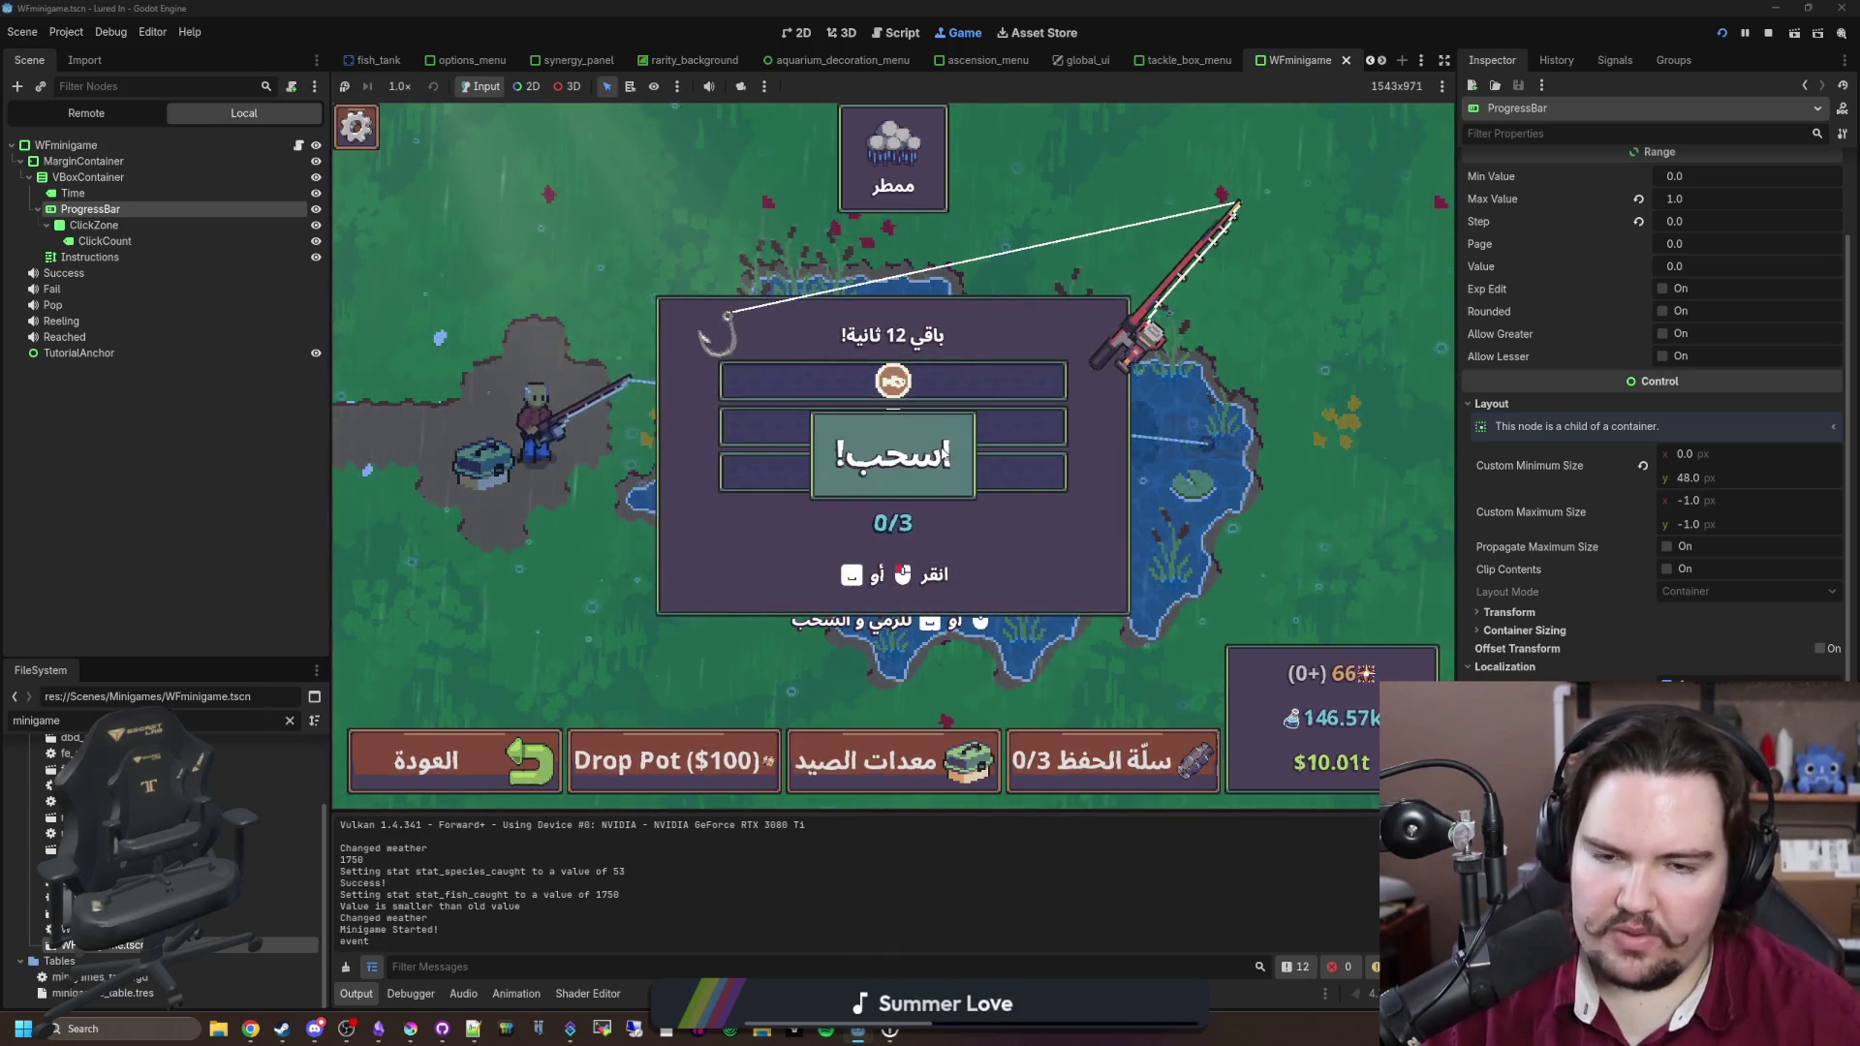
pyautogui.click(1147, 334)
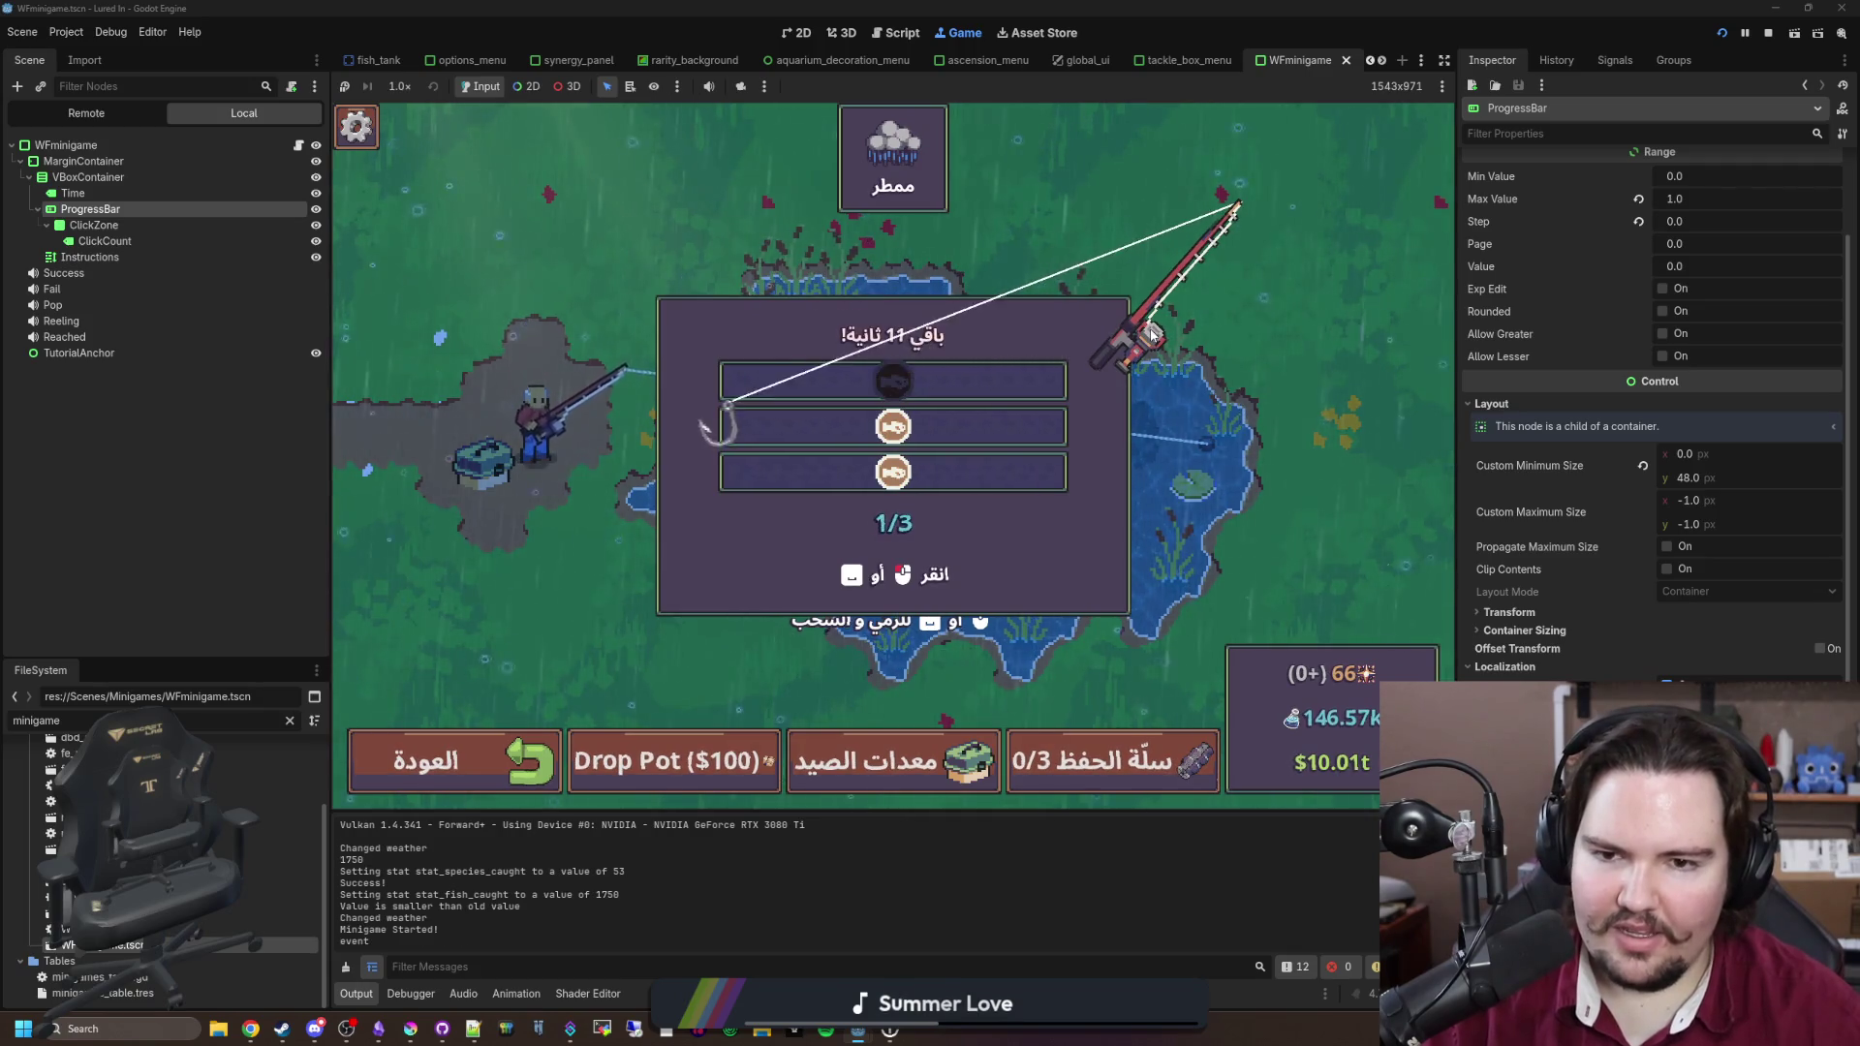
pyautogui.click(1151, 334)
pyautogui.click(1150, 334)
pyautogui.click(1769, 34)
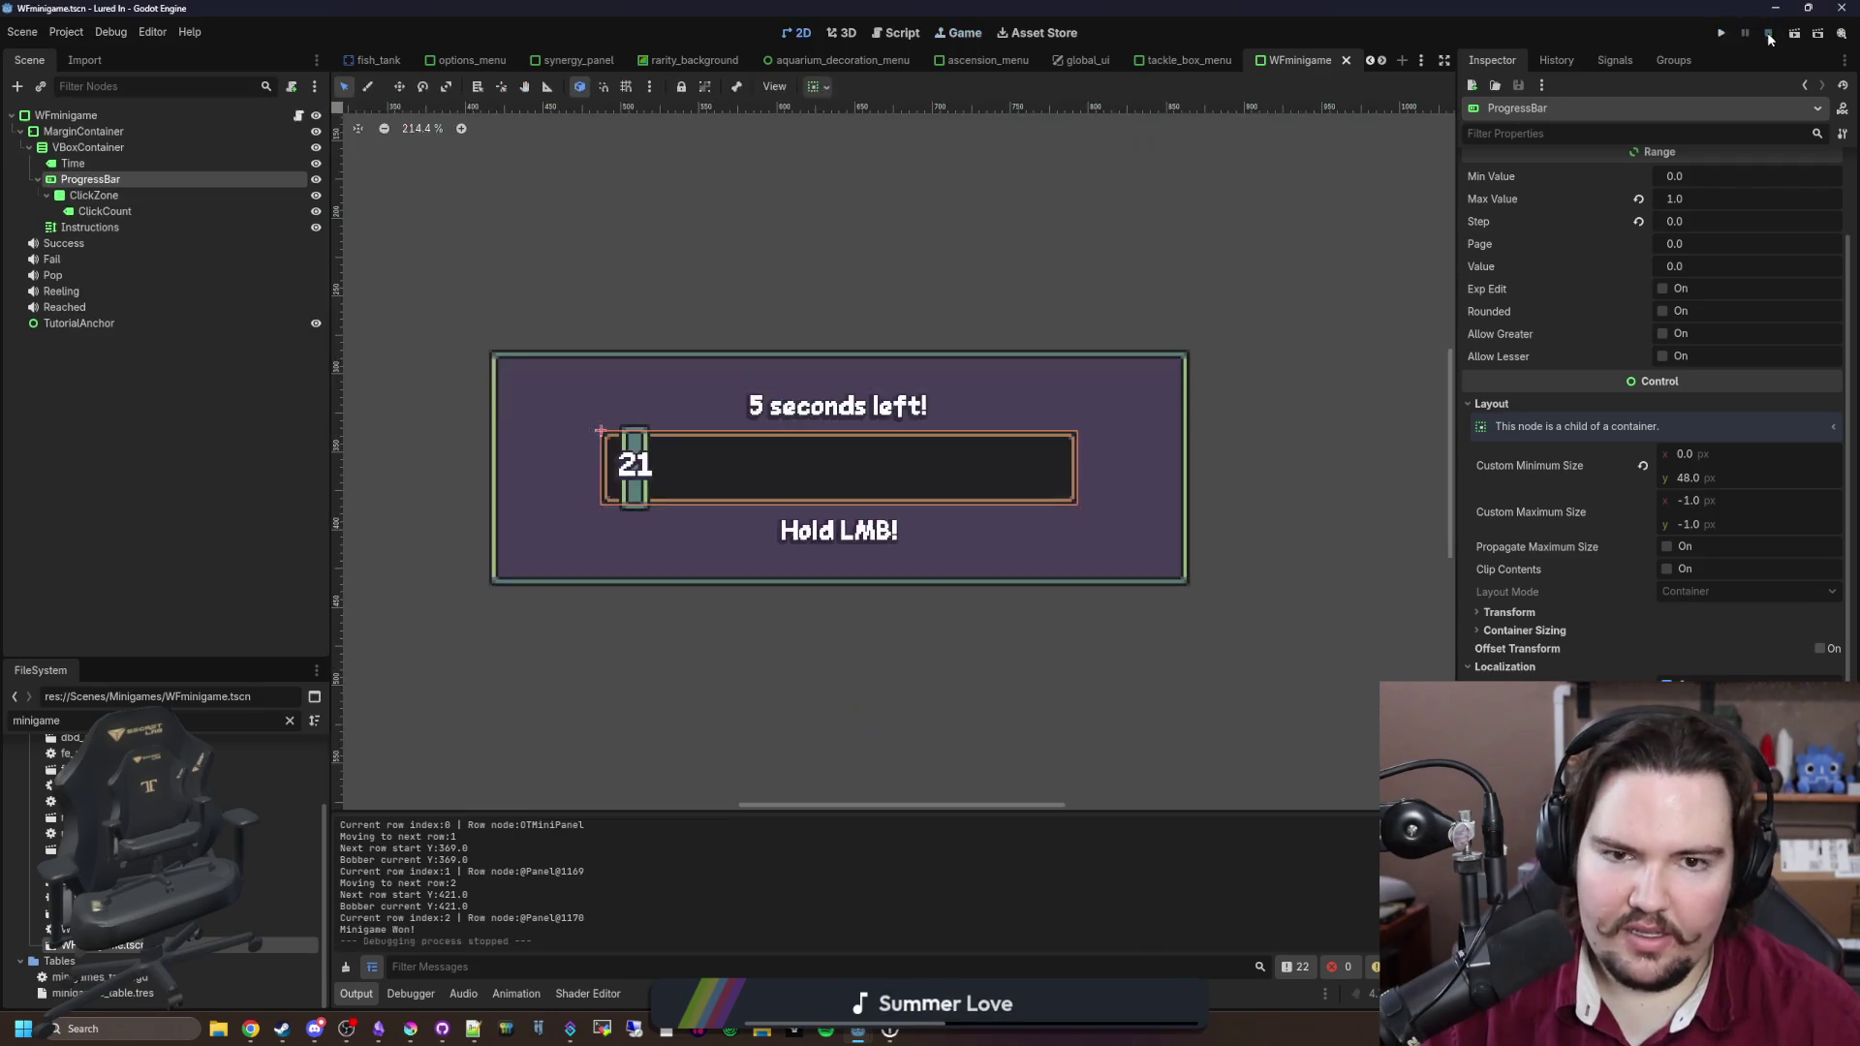
# Step: Open organtrail_minigame.tscn and check the TextureRect and LineAnchor localization settings
pyautogui.click(165, 398)
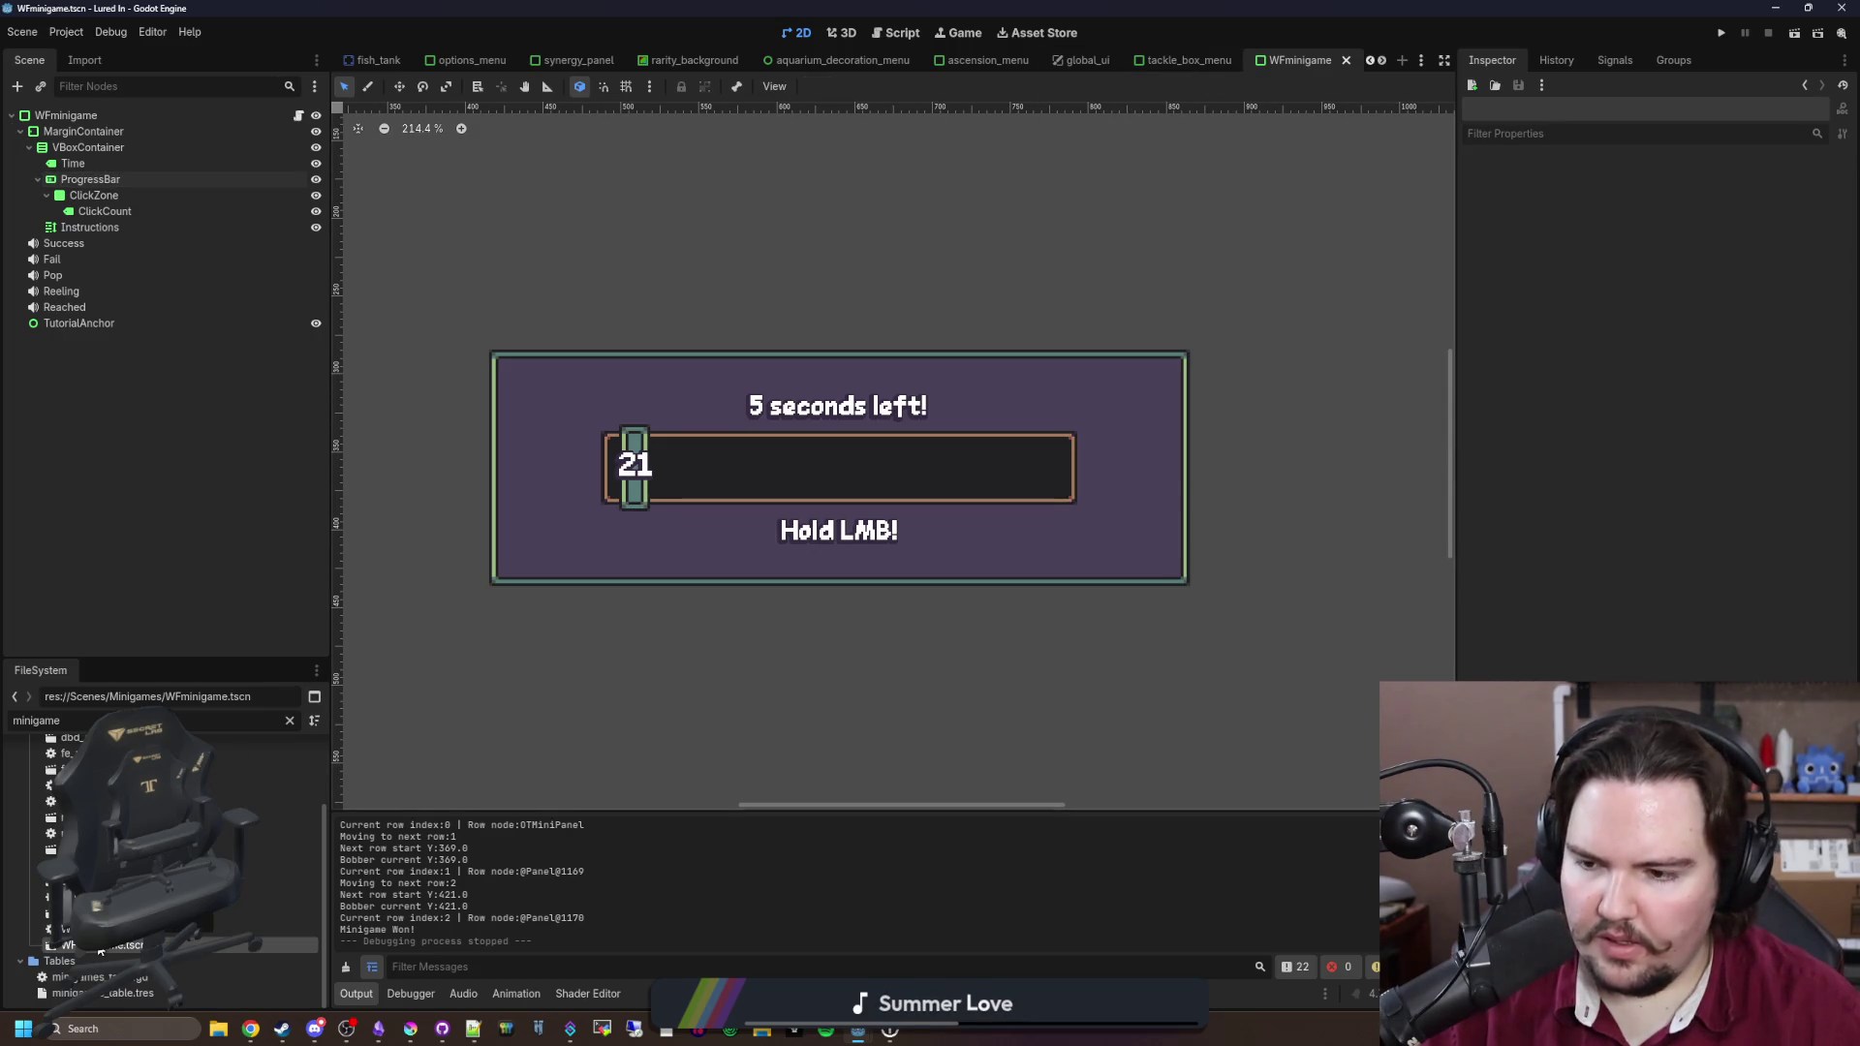
pyautogui.doubleClick(116, 880)
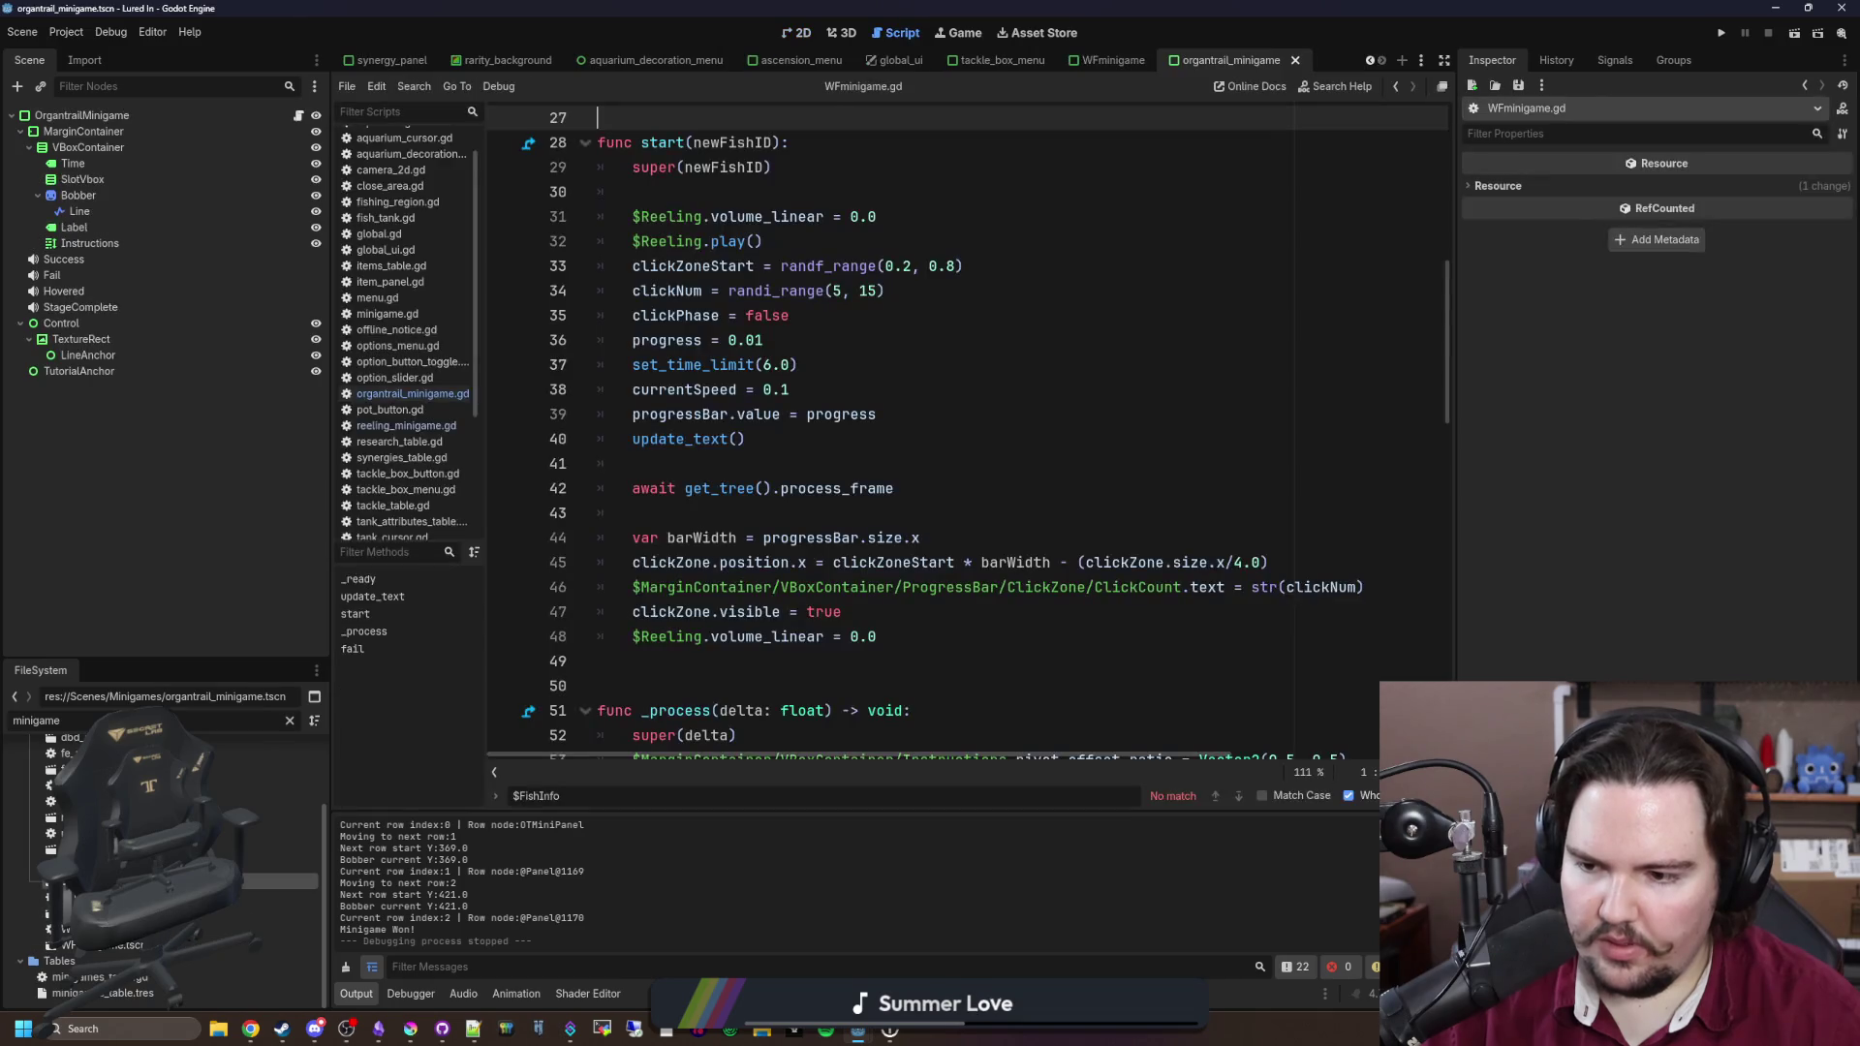
pyautogui.click(136, 339)
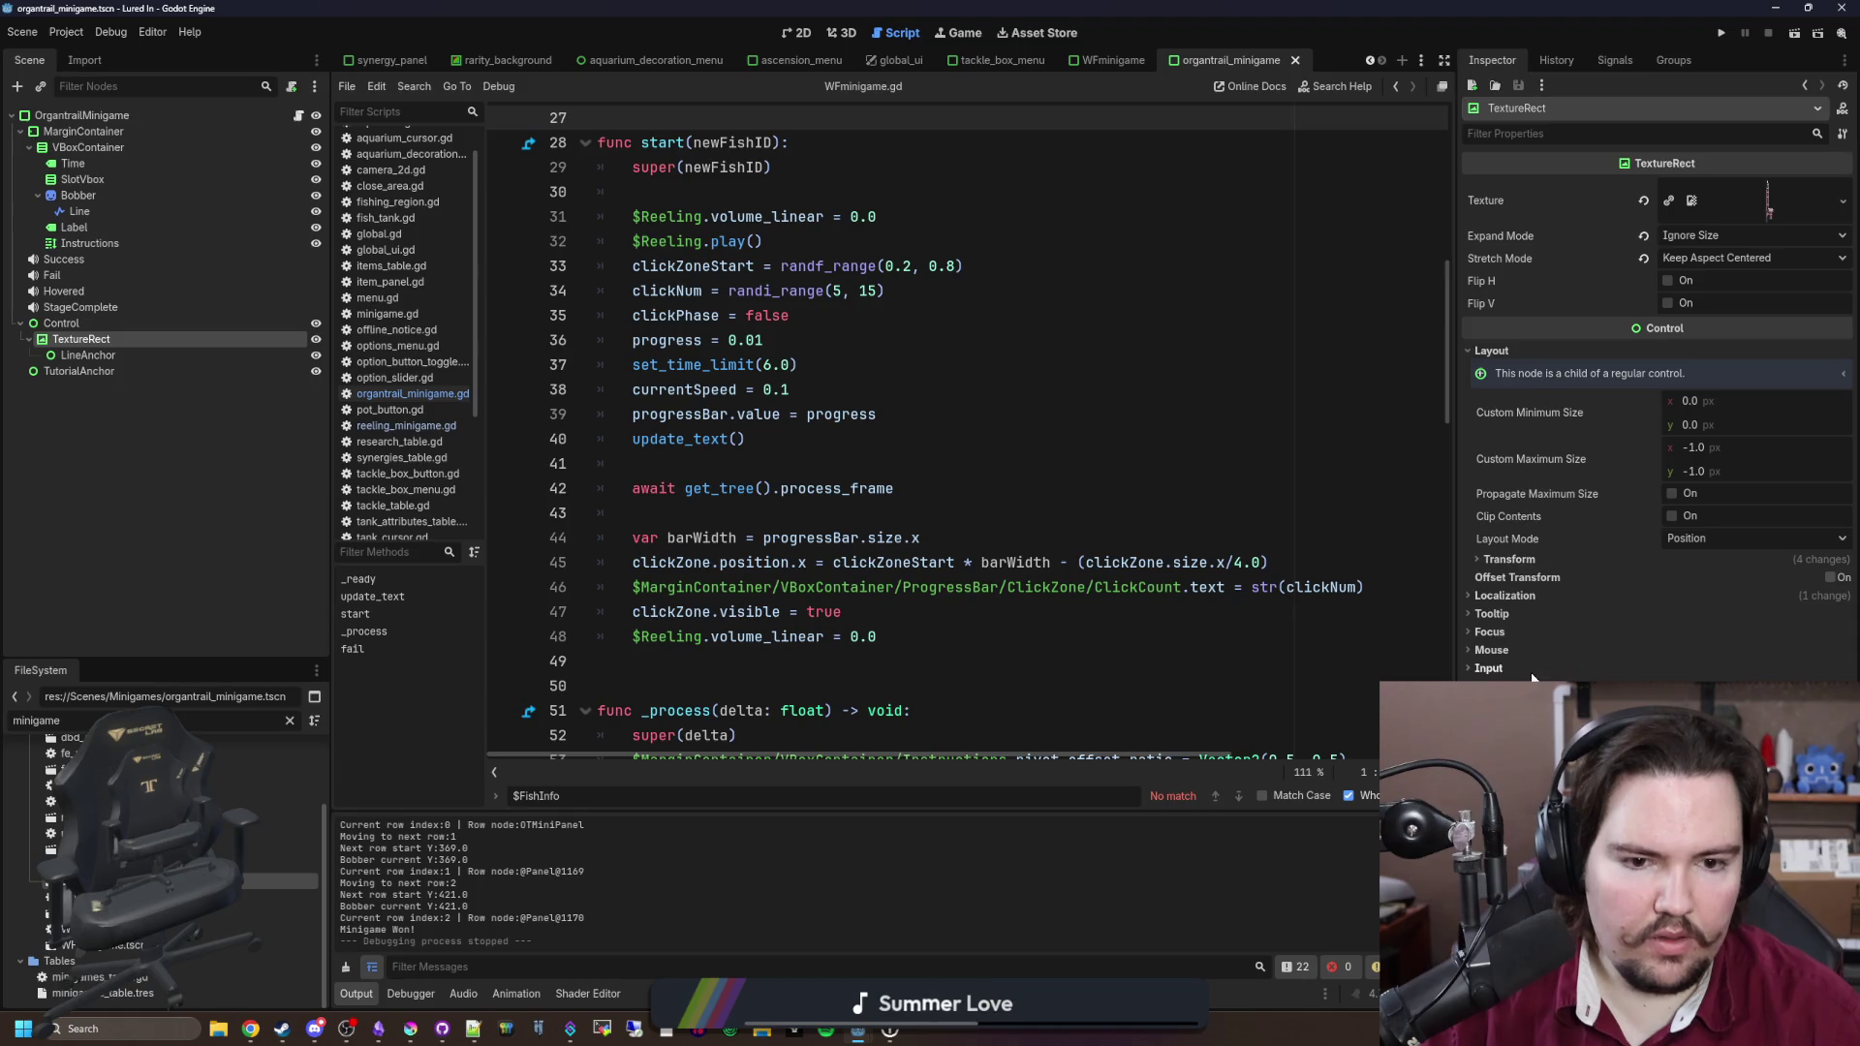
pyautogui.click(1508, 596)
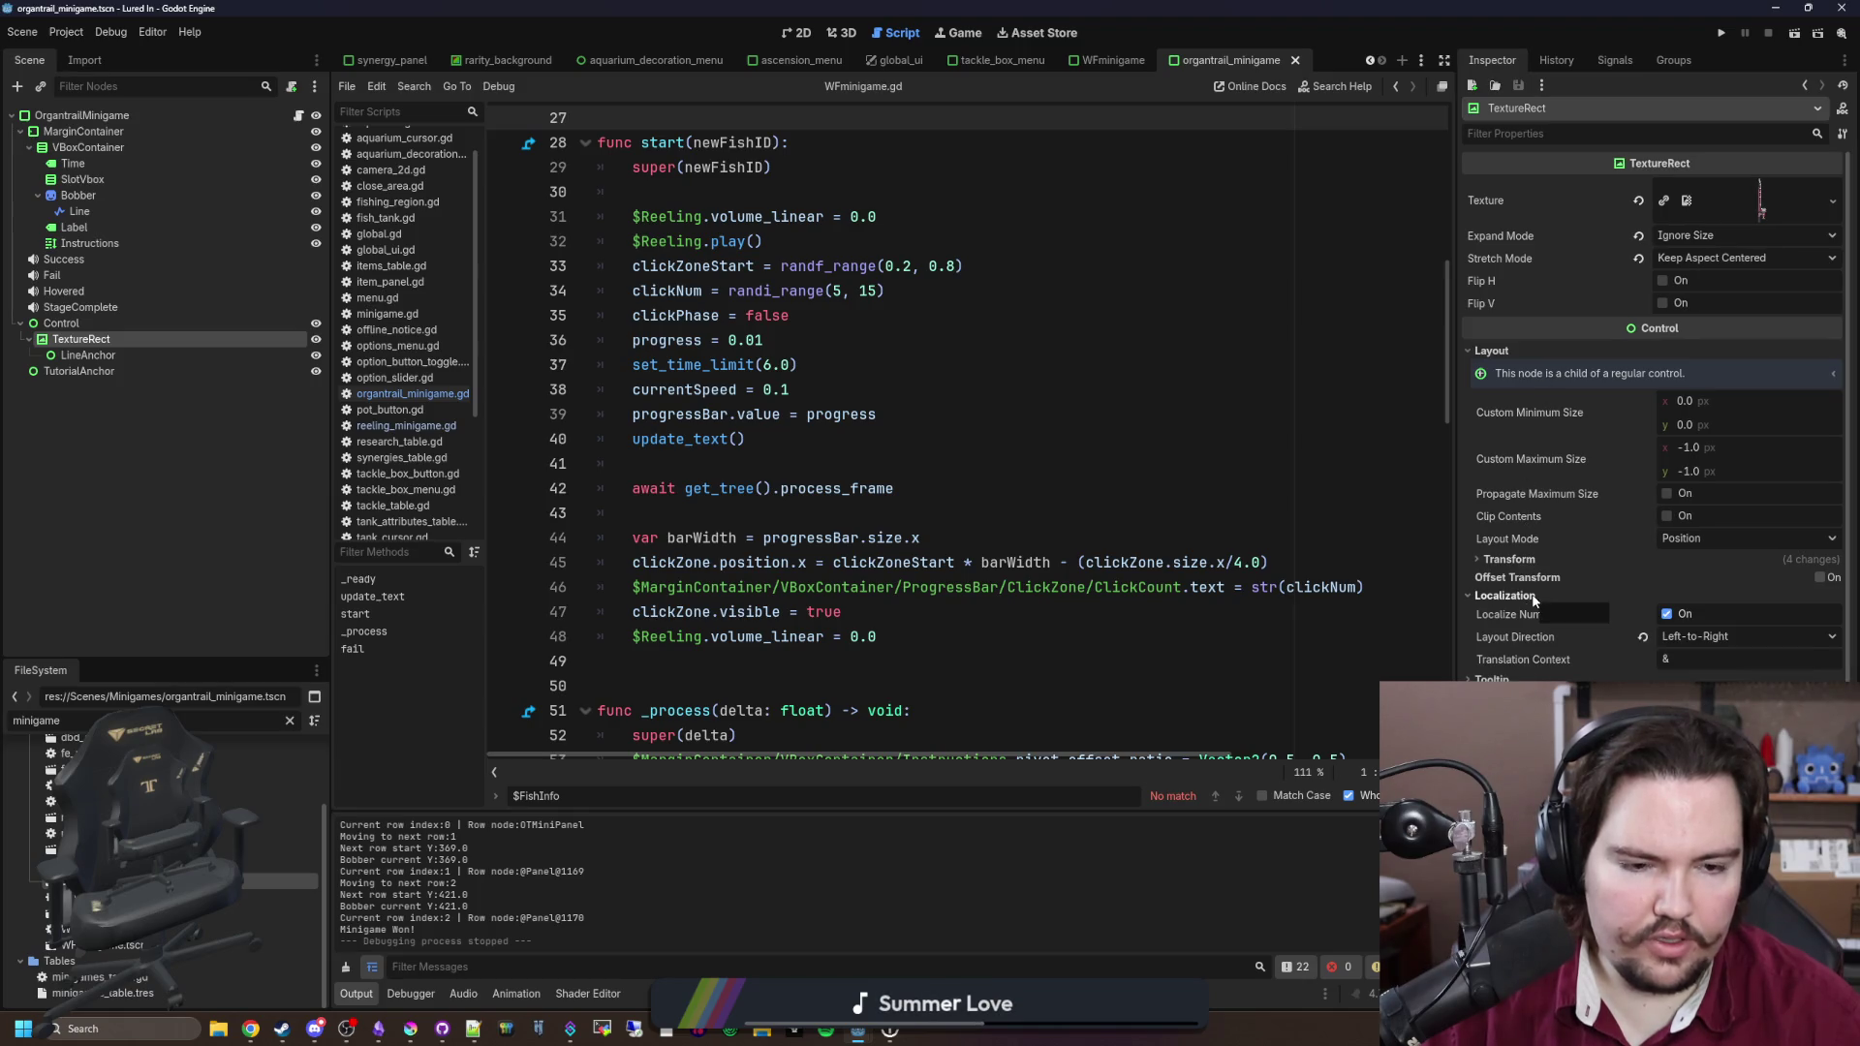
pyautogui.click(97, 355)
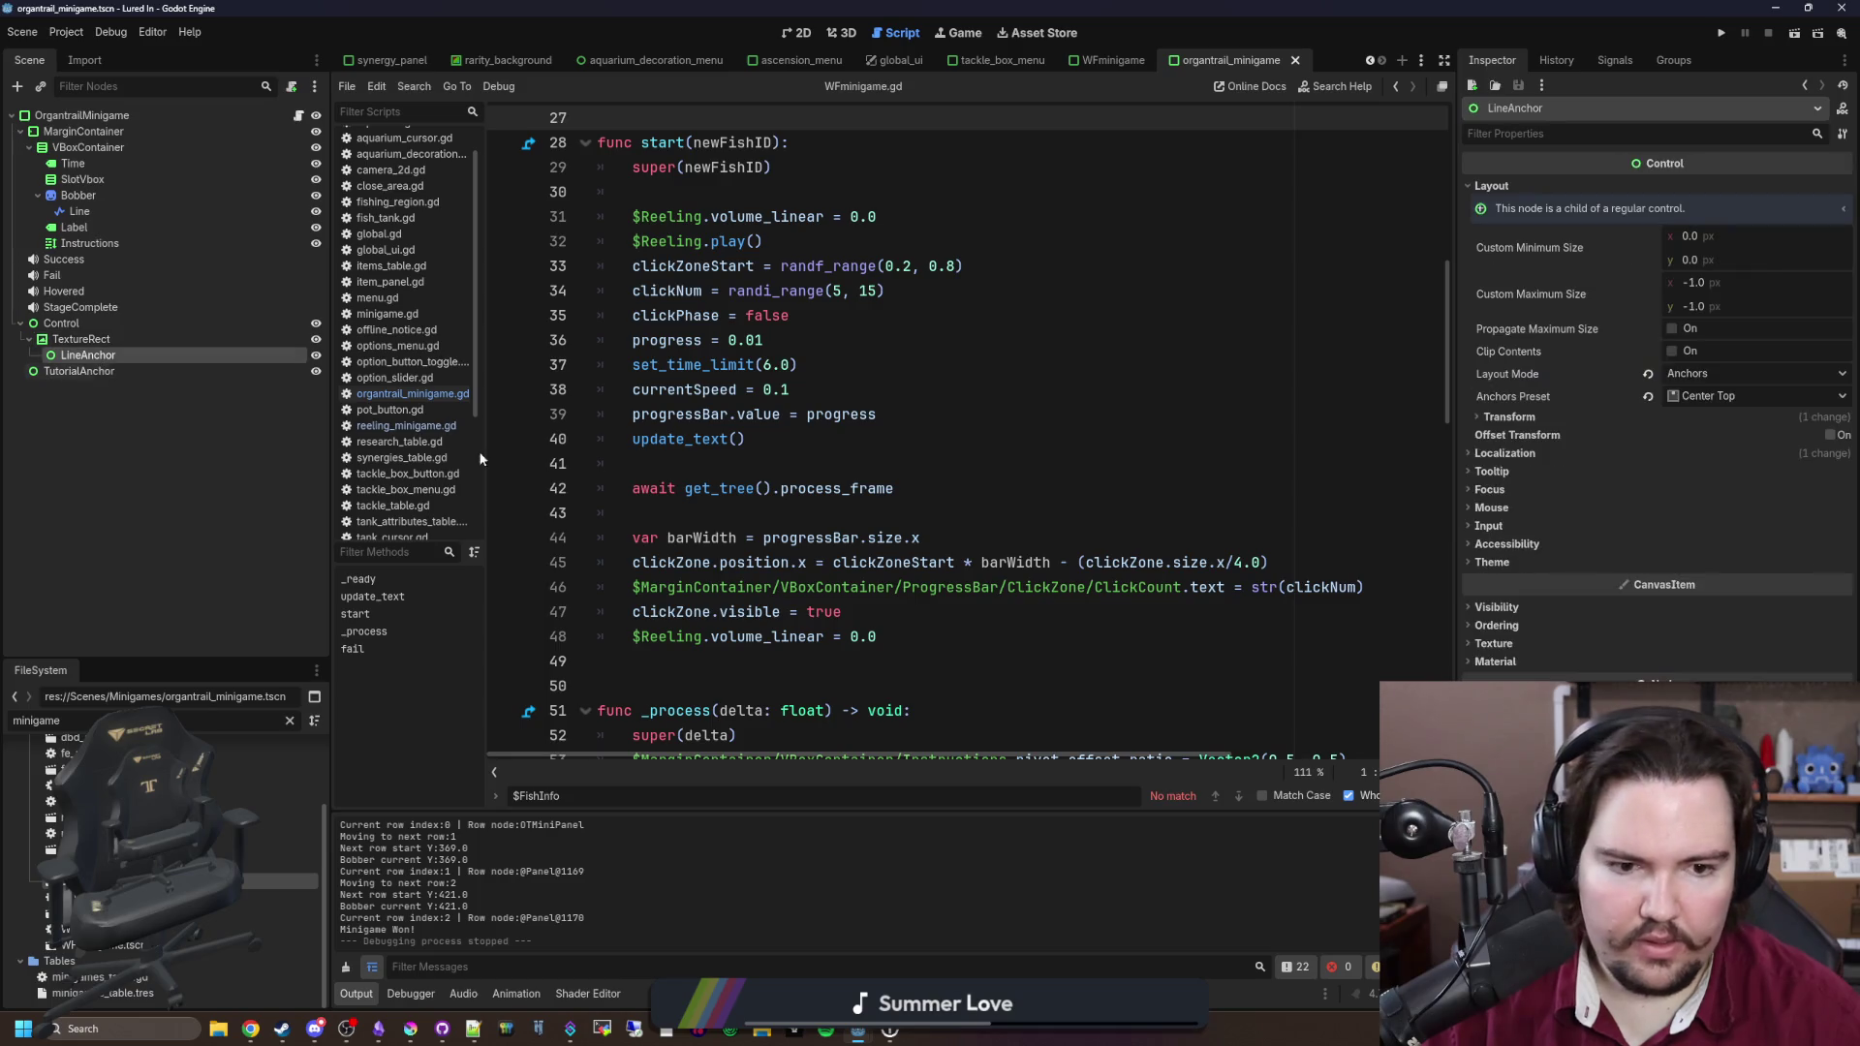
pyautogui.click(1523, 546)
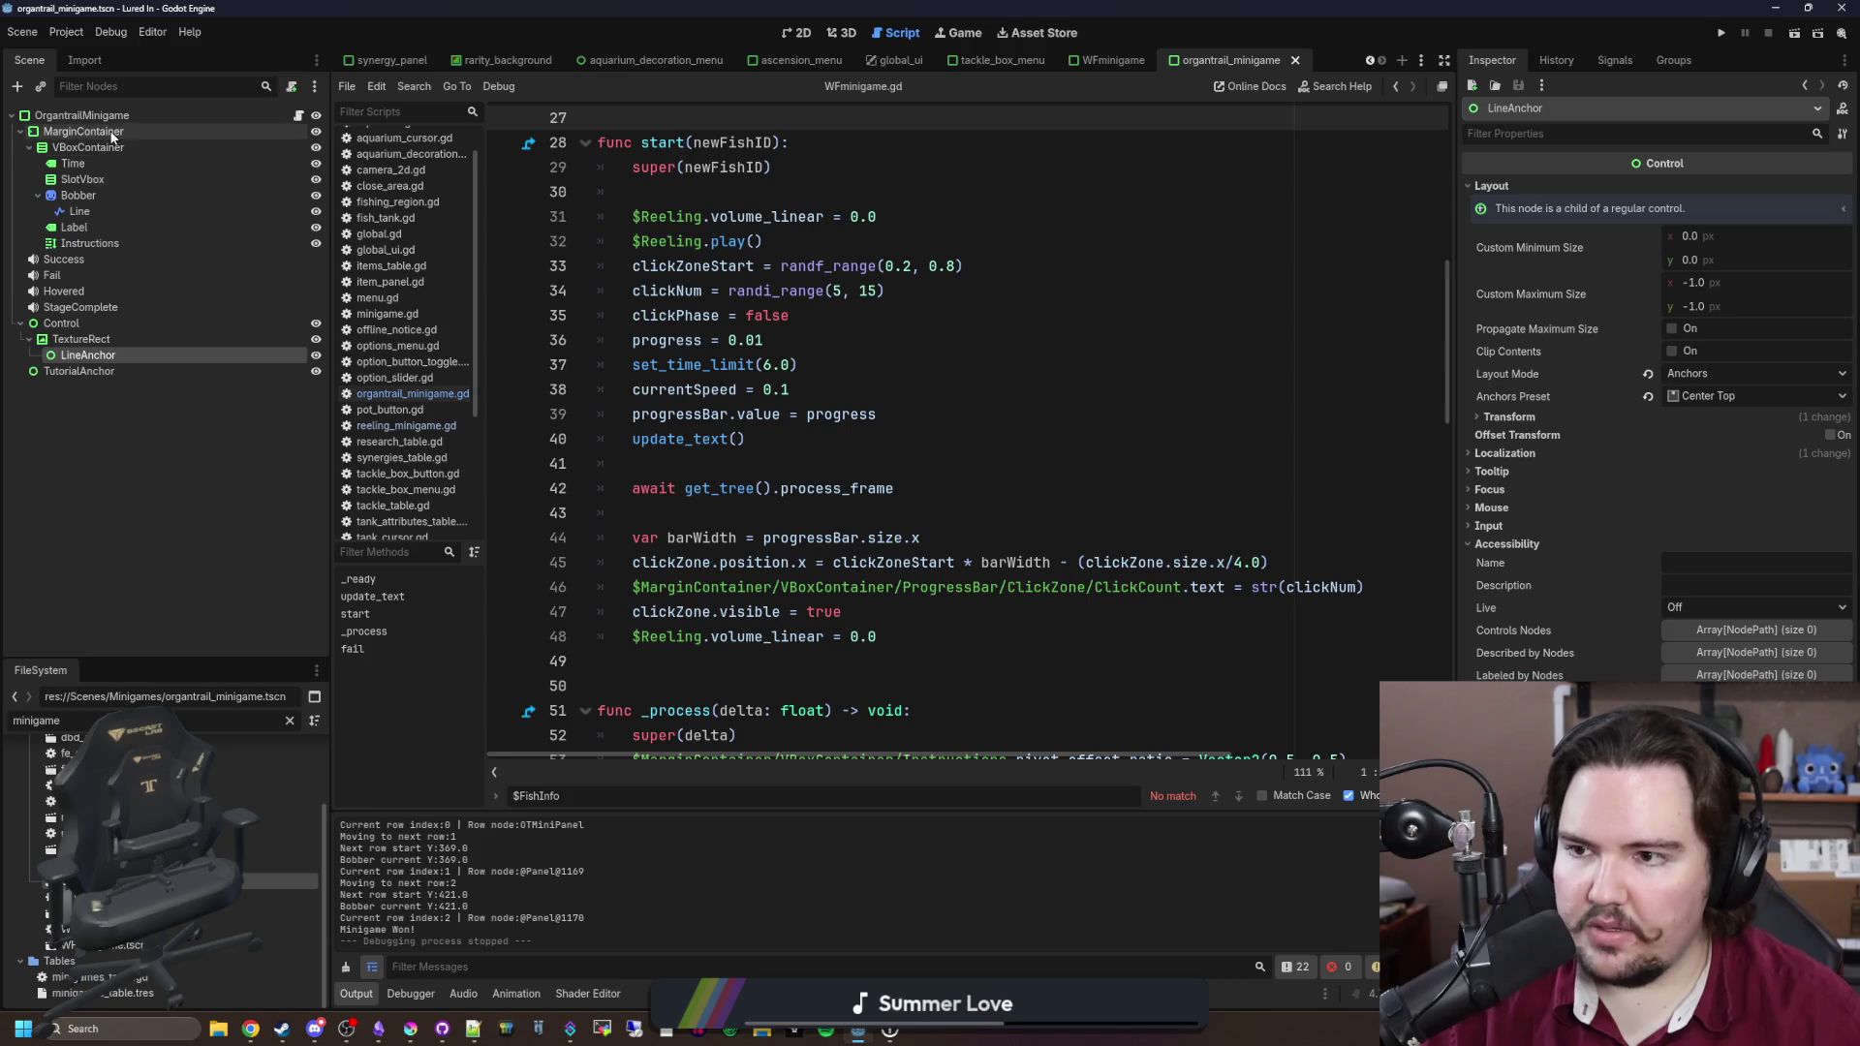
# Step: In the 2D view, check the layout direction of Control, the rod image and LineAnchor
pyautogui.click(803, 34)
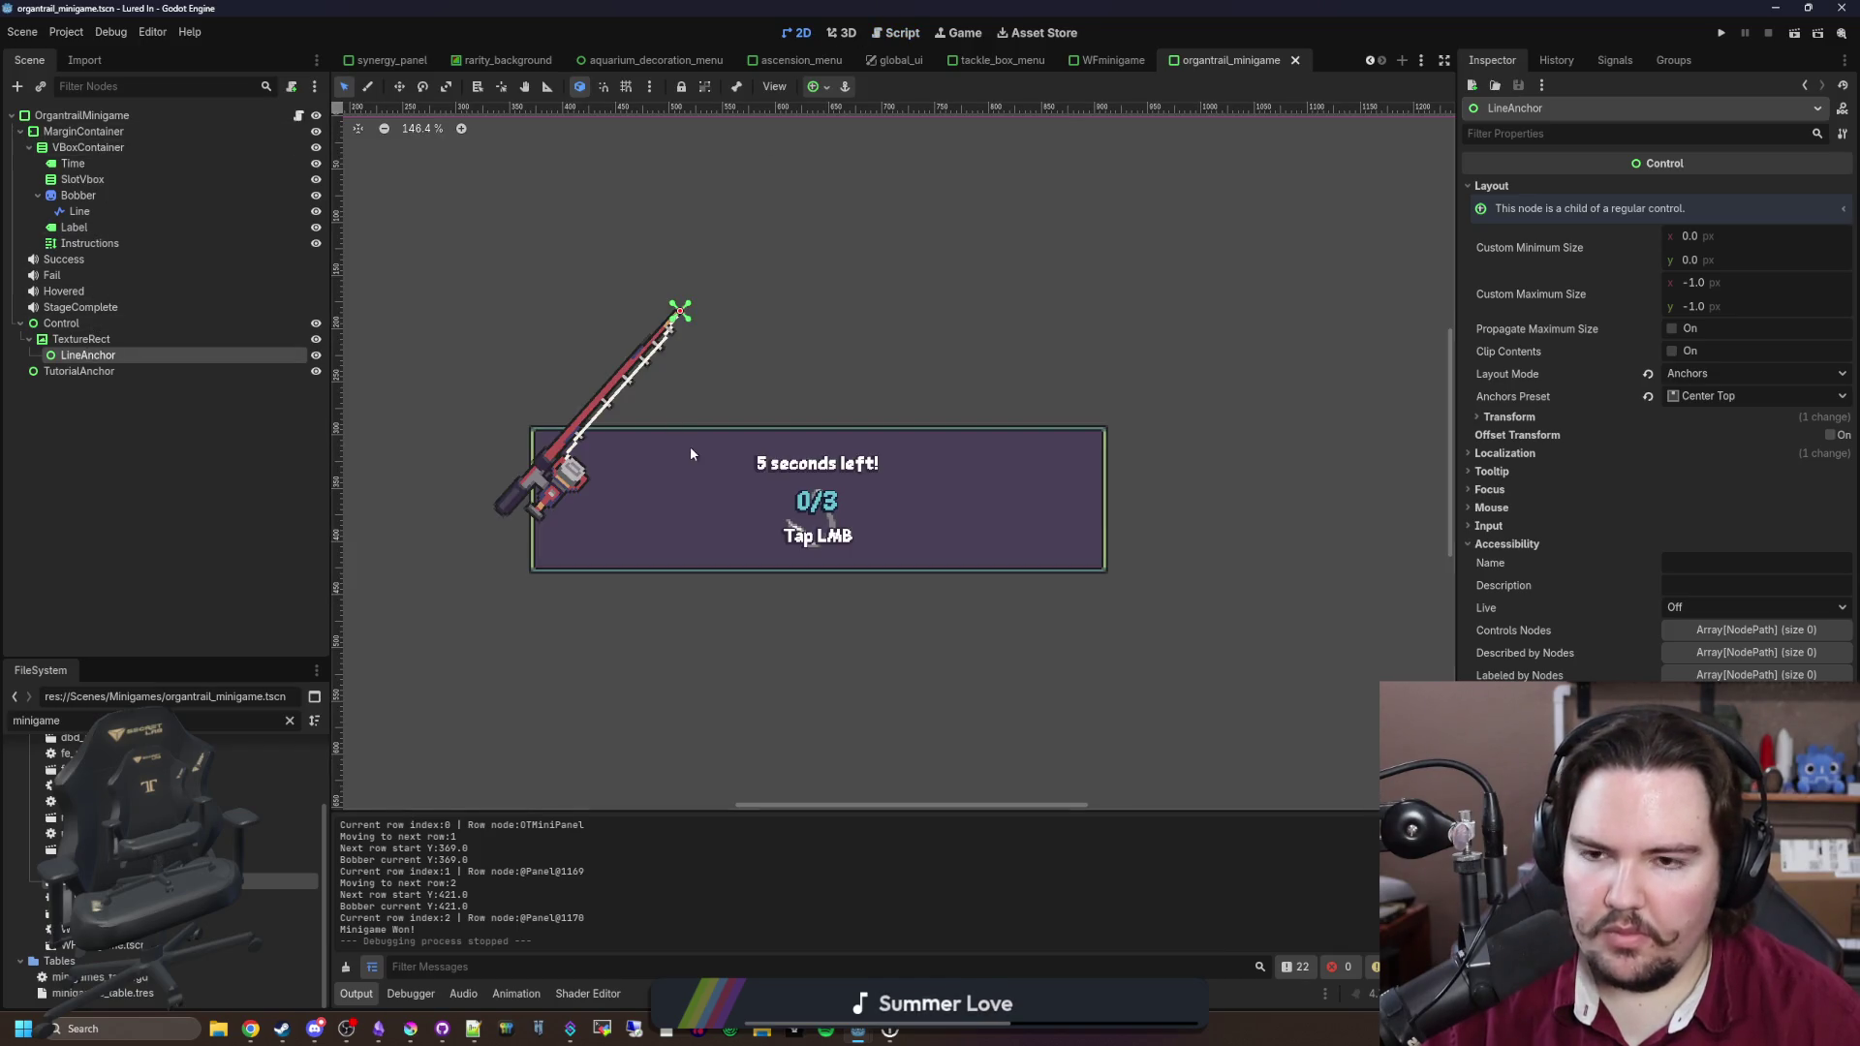
pyautogui.click(175, 323)
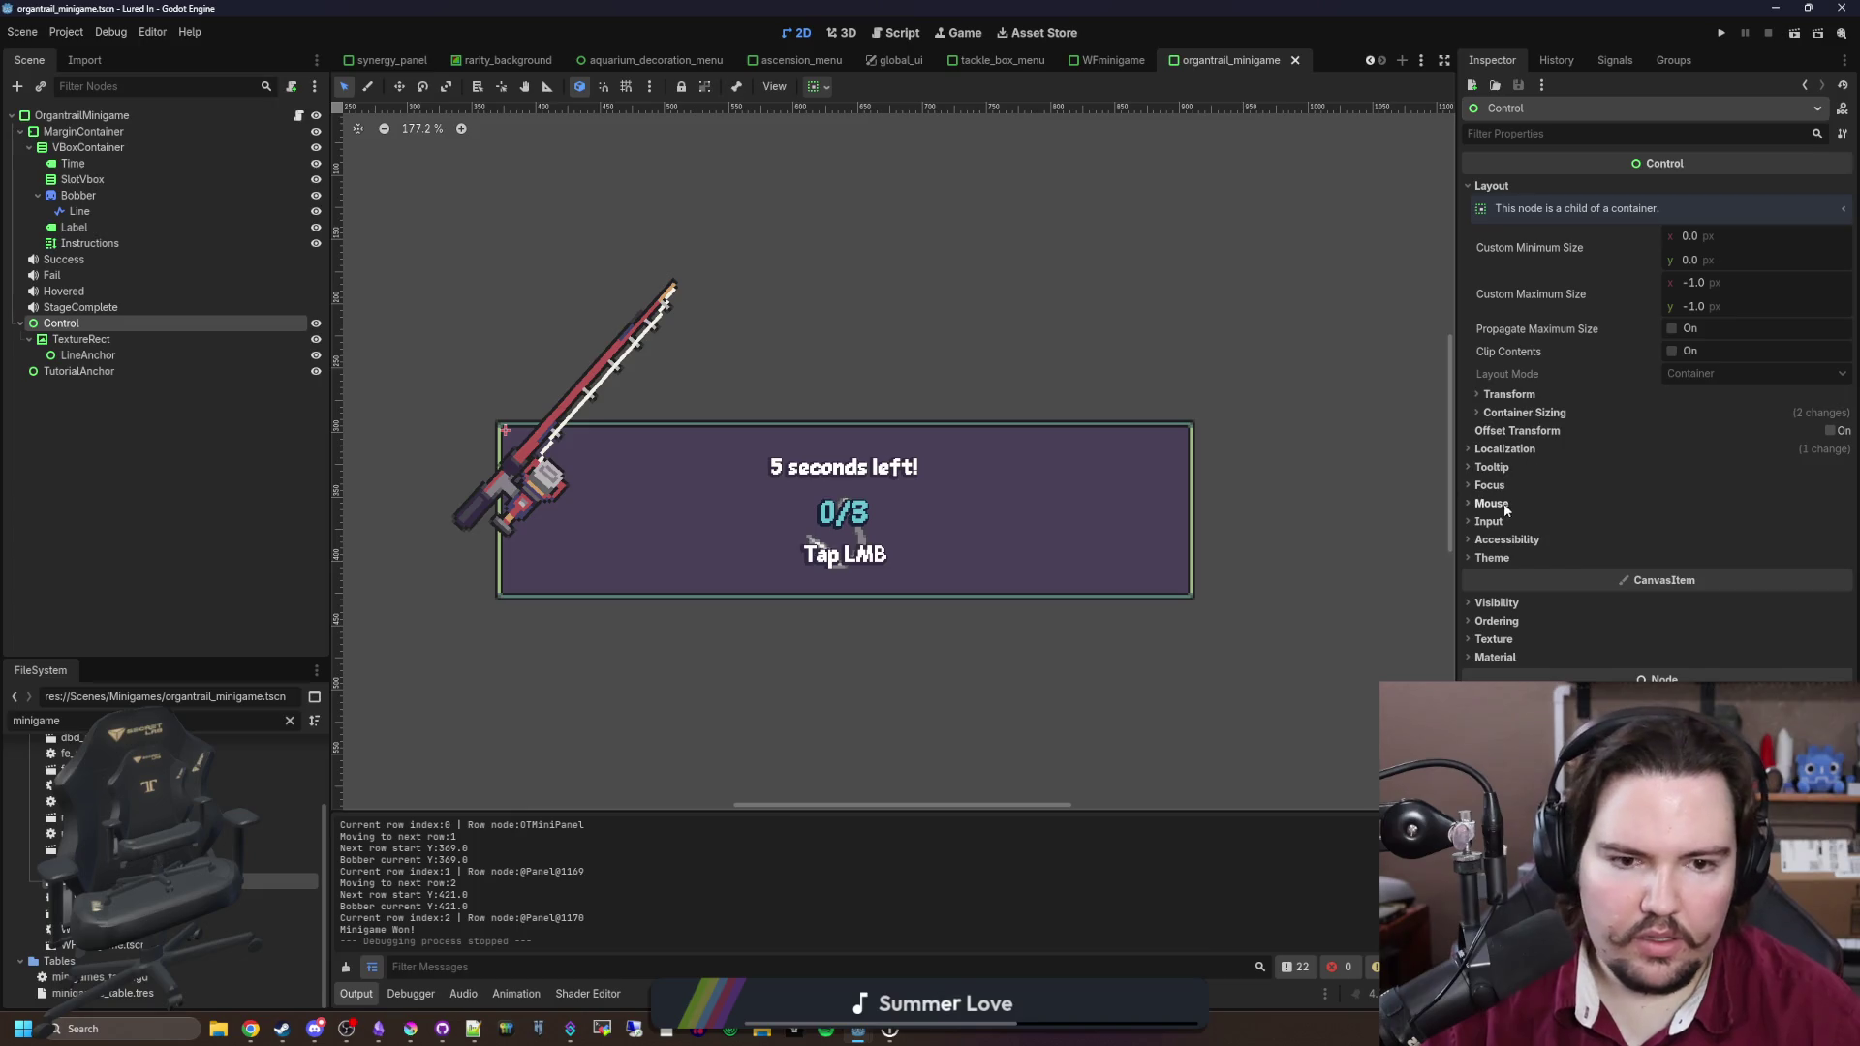
pyautogui.click(1504, 450)
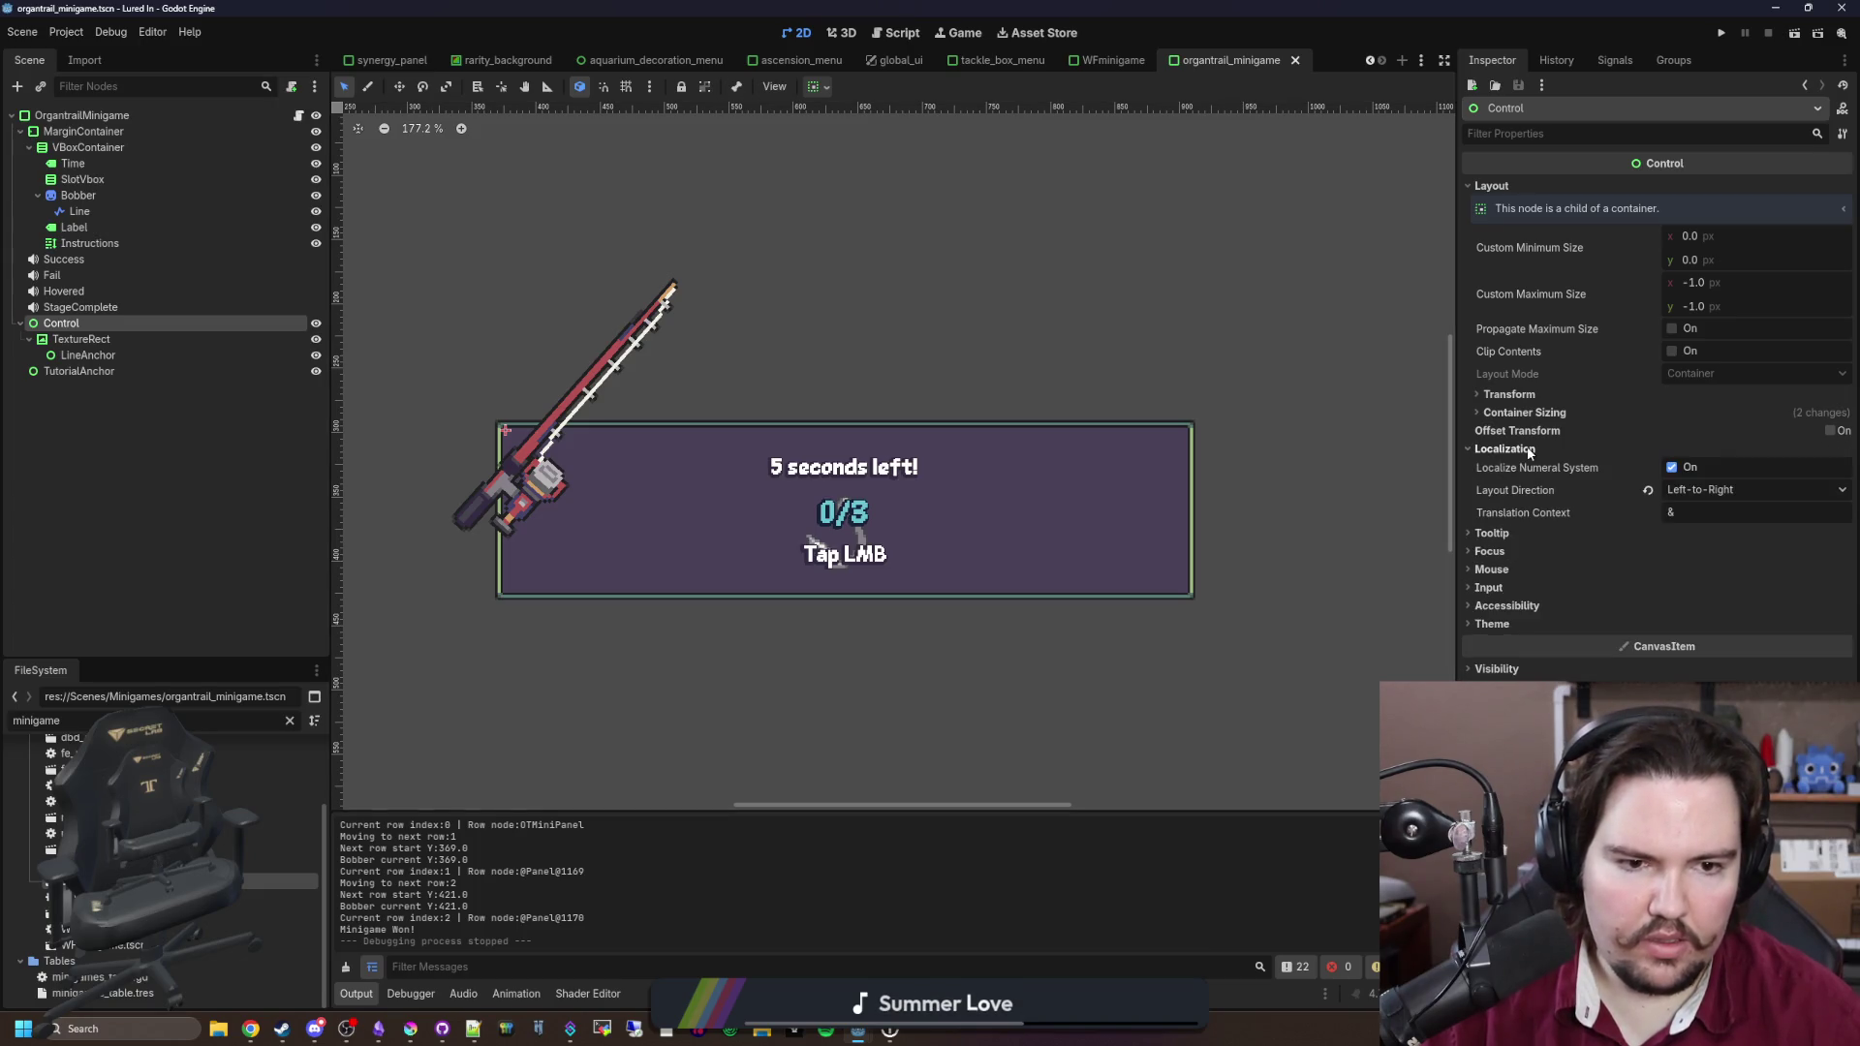
pyautogui.click(119, 341)
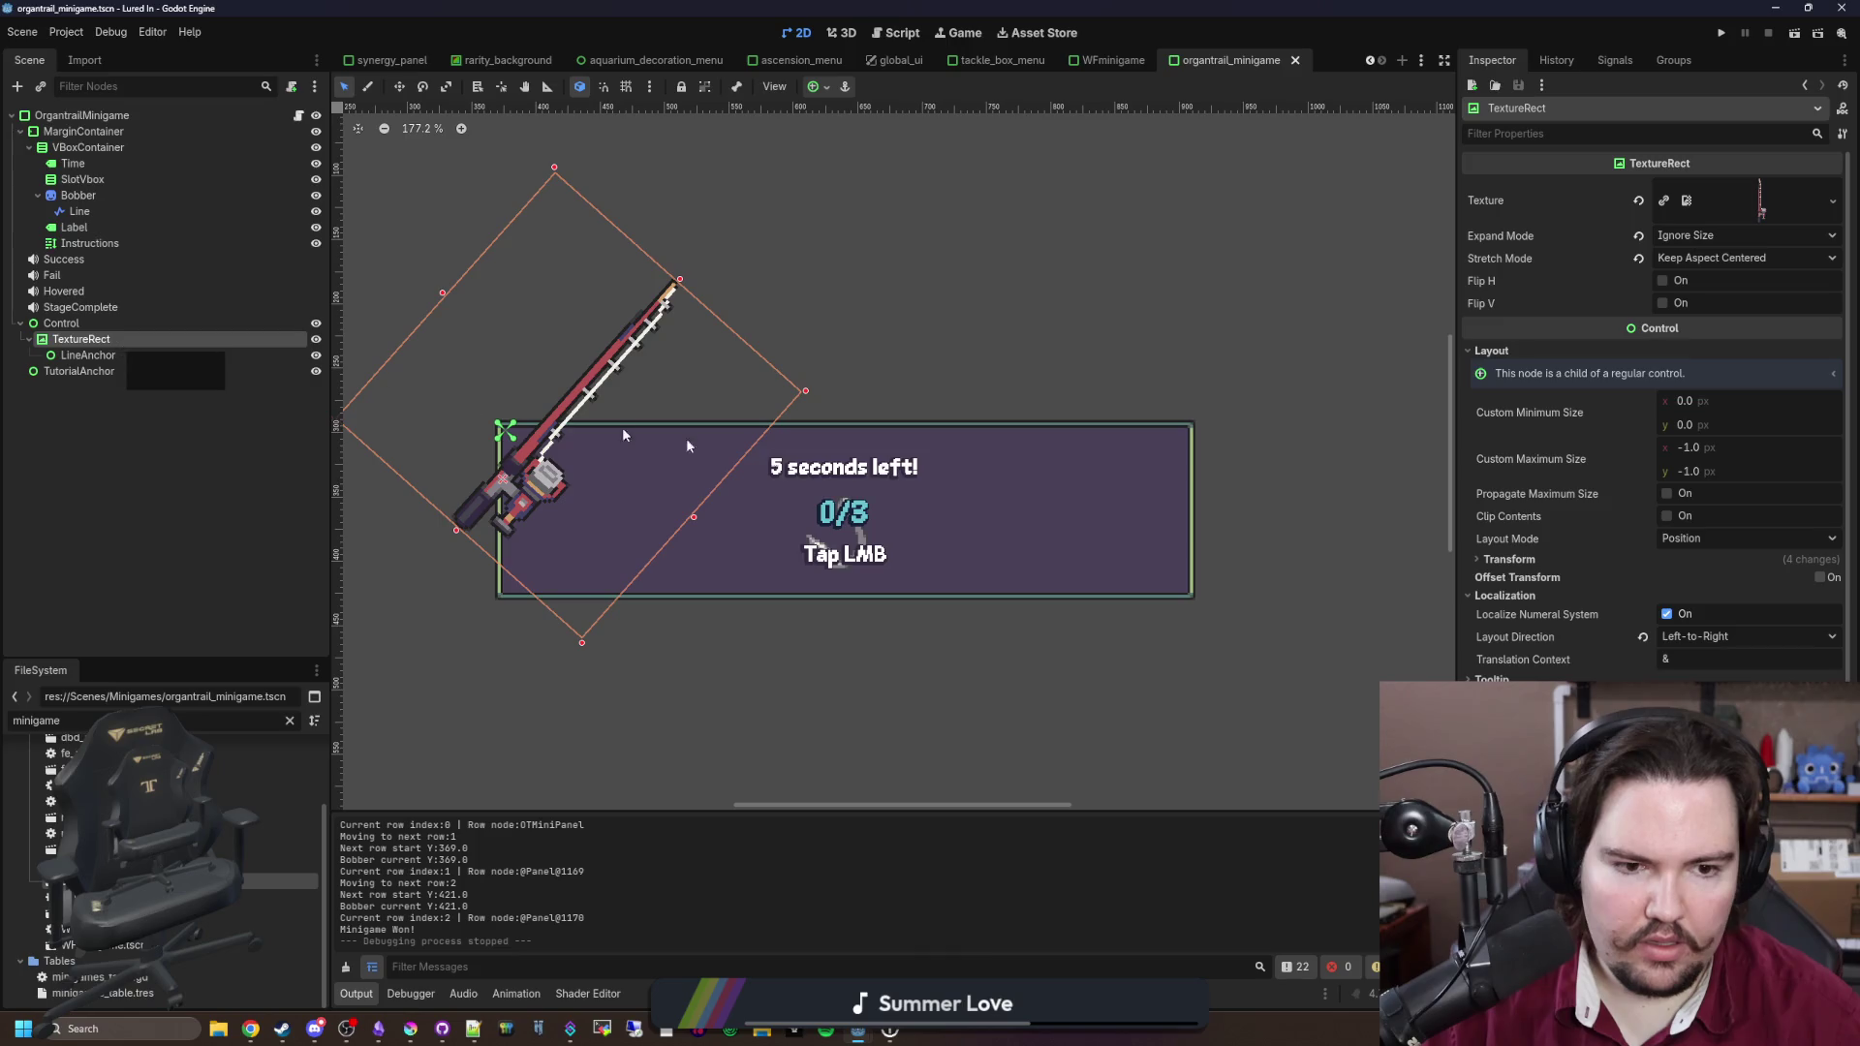
pyautogui.click(160, 356)
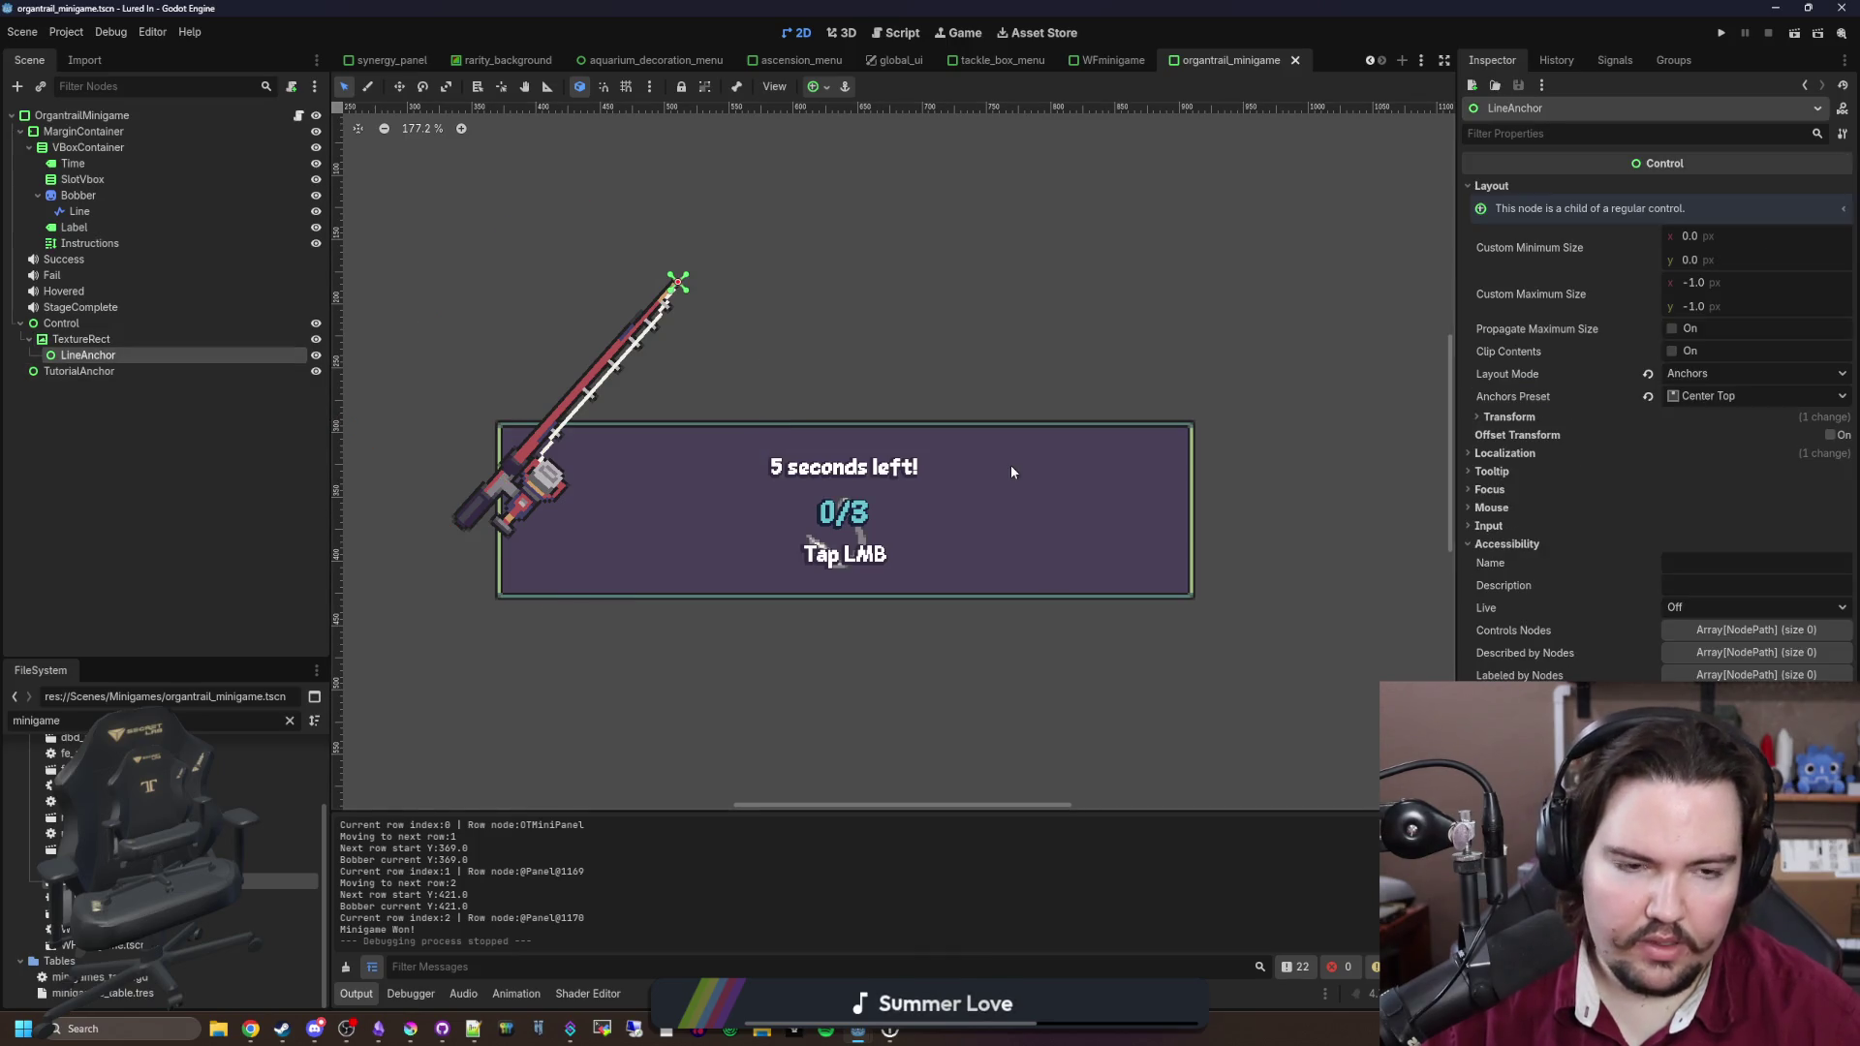
pyautogui.click(1479, 455)
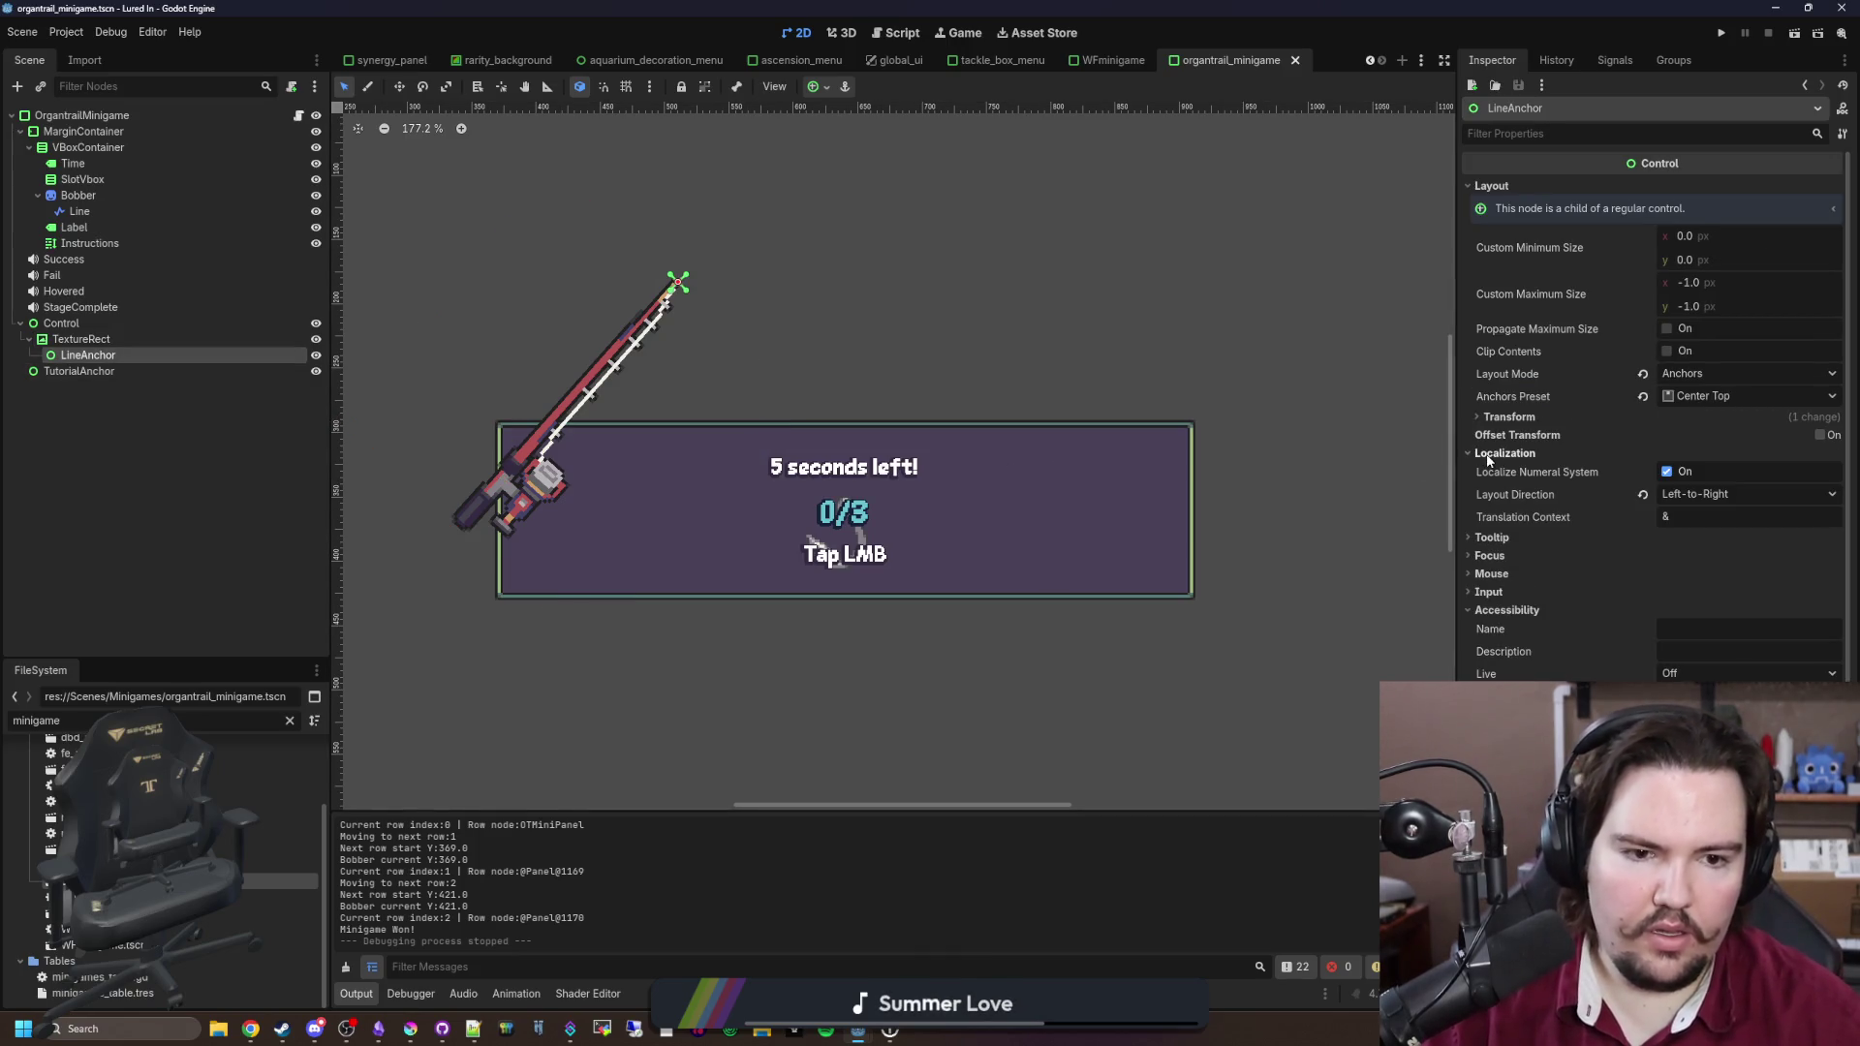
pyautogui.click(1489, 459)
# Step: Inspect the TutorialAnchor, Instructions, Label, SlotVbox, Time and root OrgantrailMinigame nodes
pyautogui.click(124, 373)
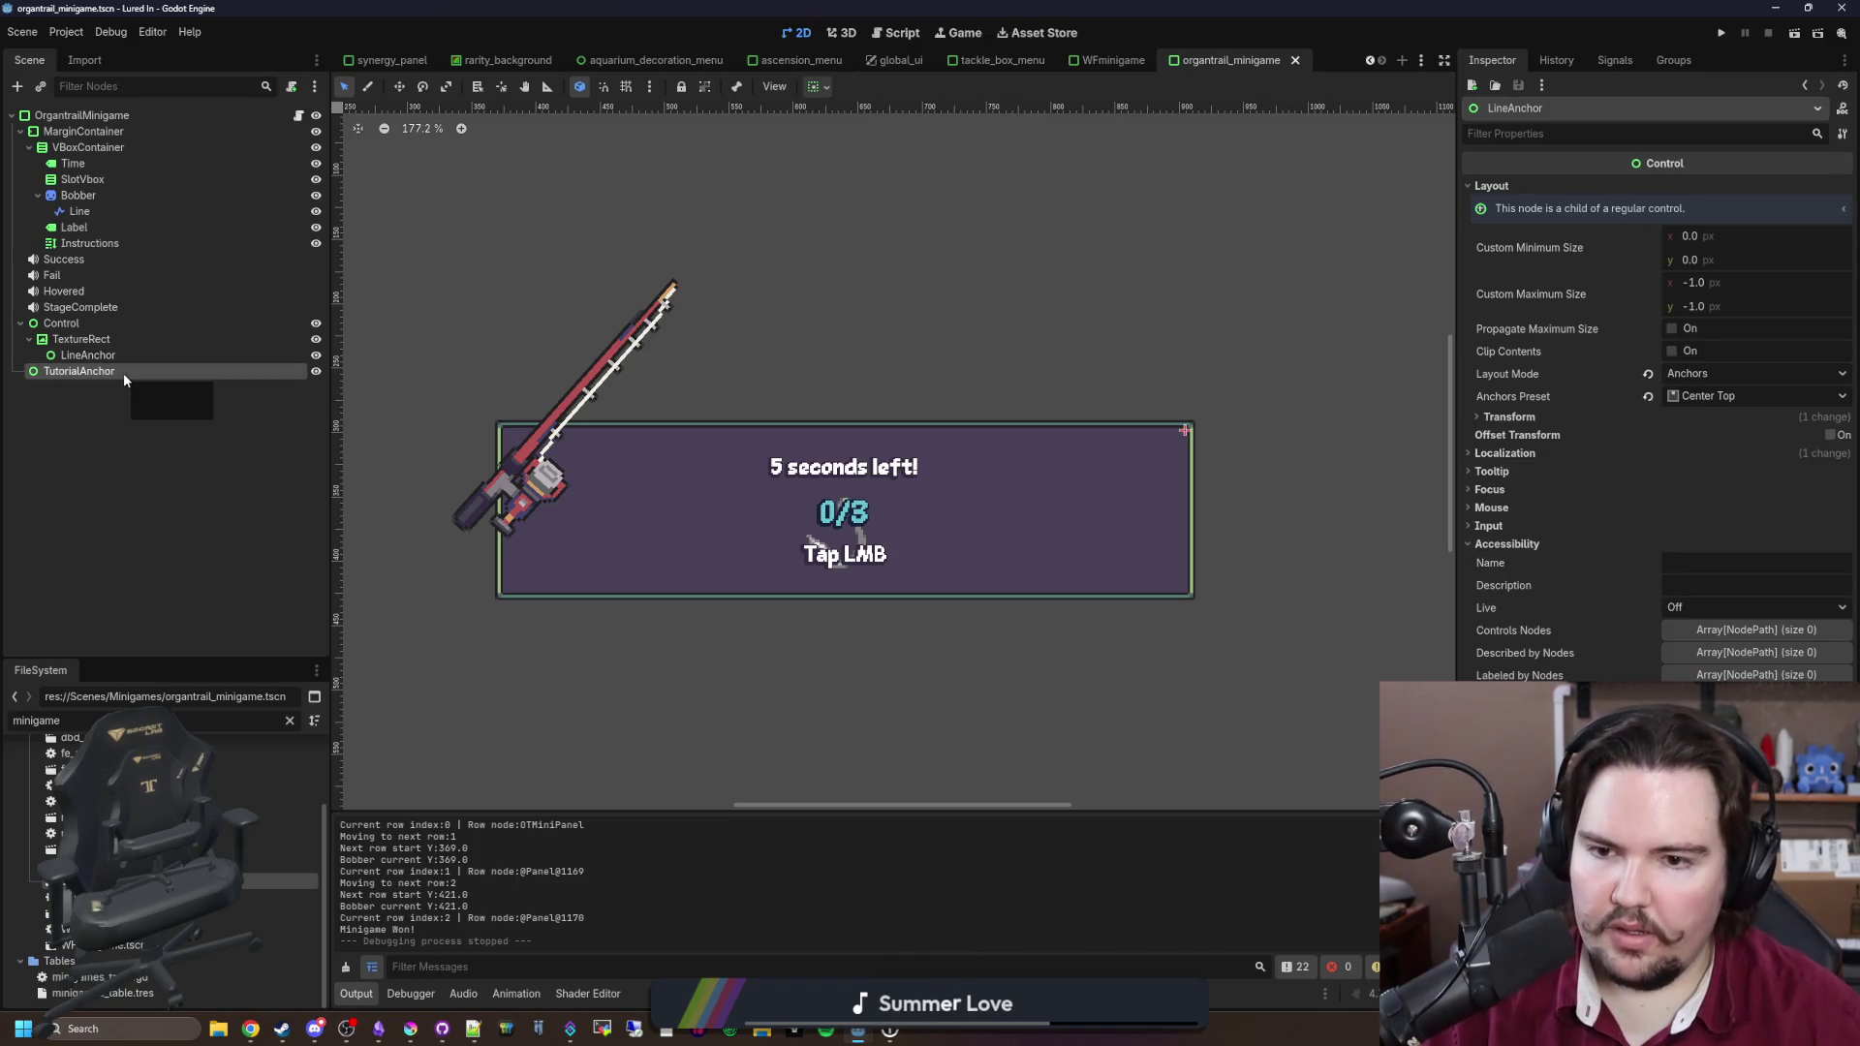
pyautogui.click(83, 244)
pyautogui.click(73, 227)
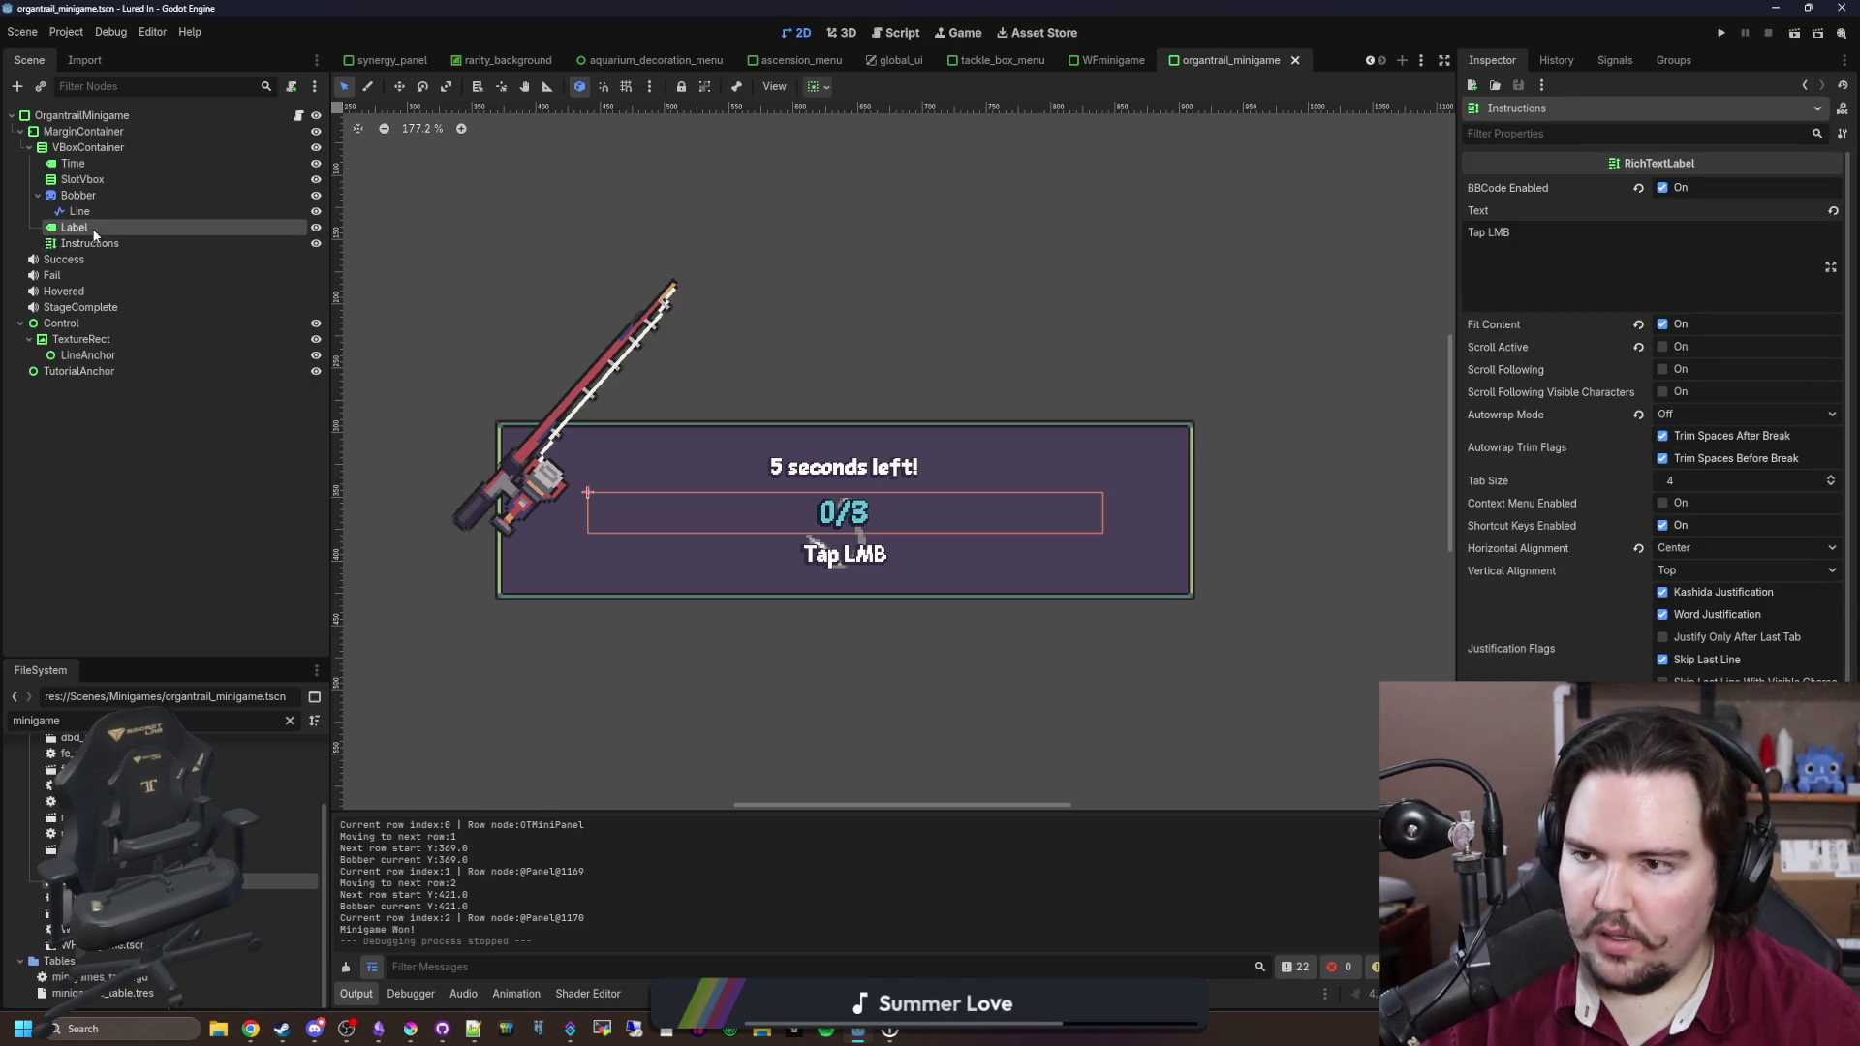
pyautogui.click(114, 178)
pyautogui.click(126, 161)
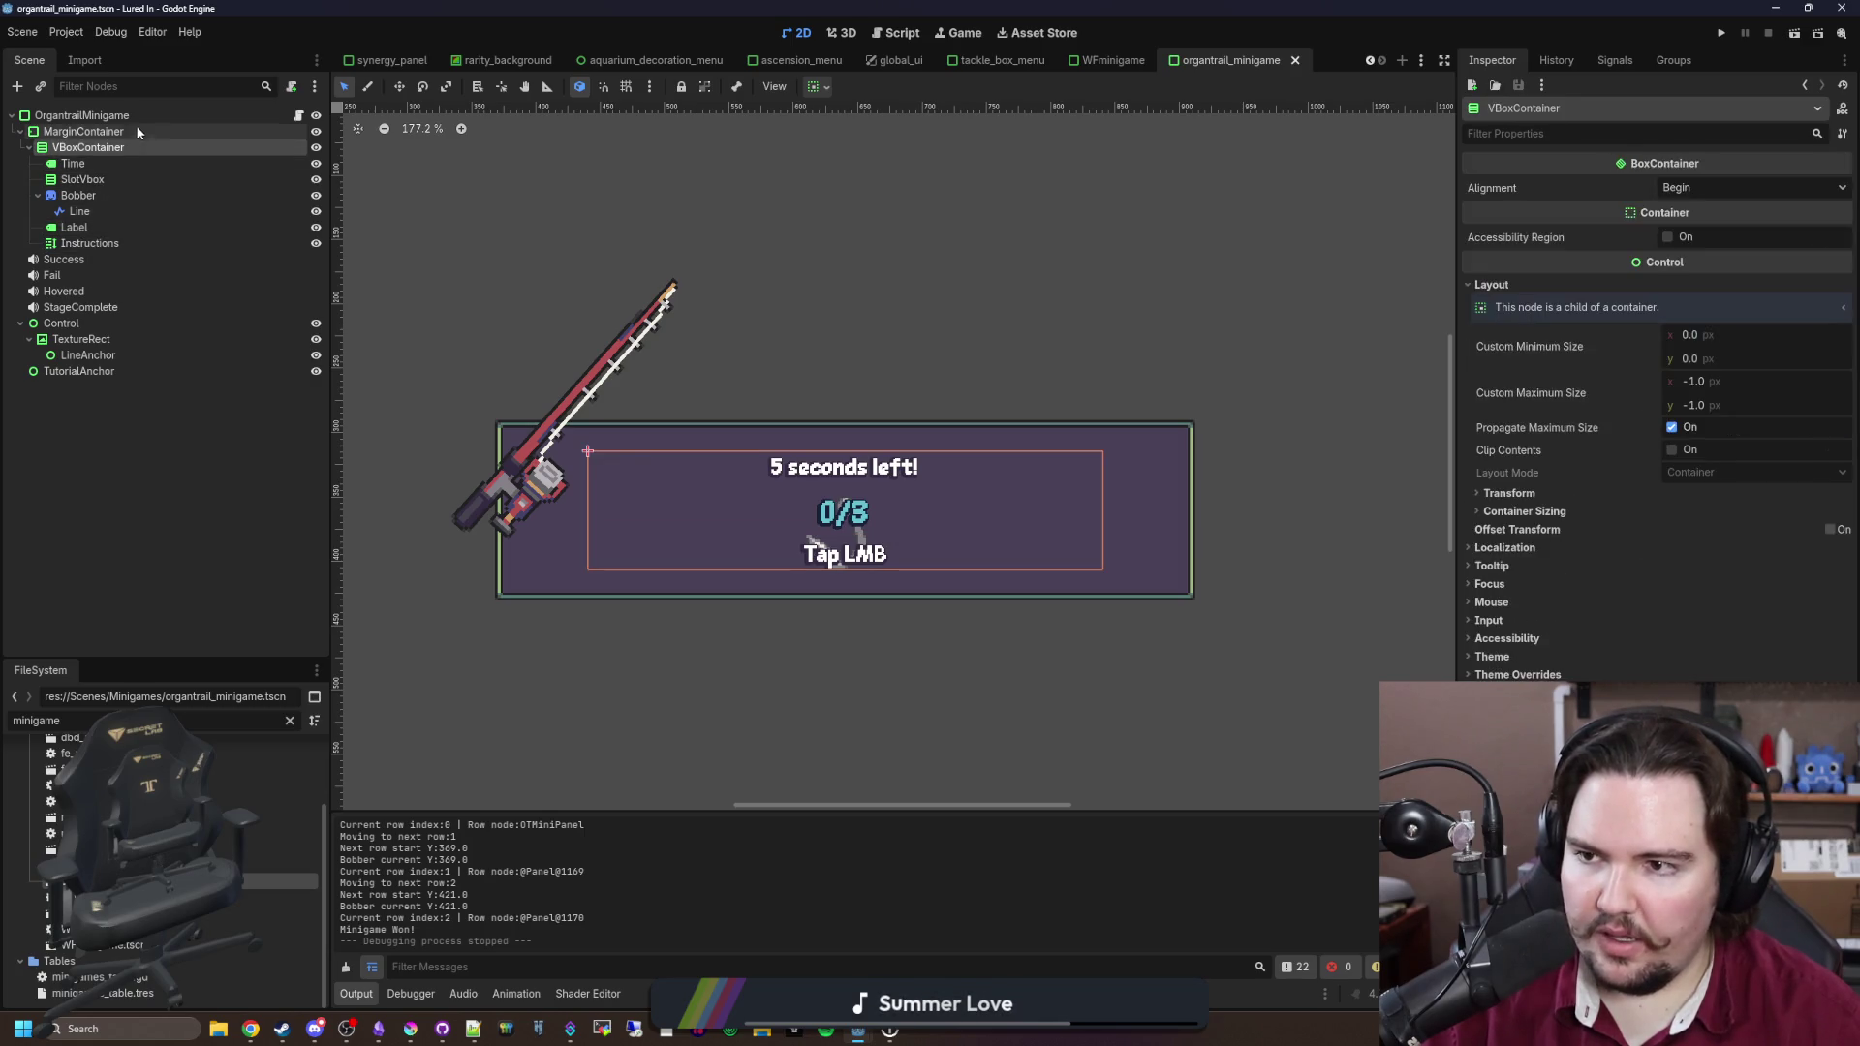
pyautogui.click(141, 117)
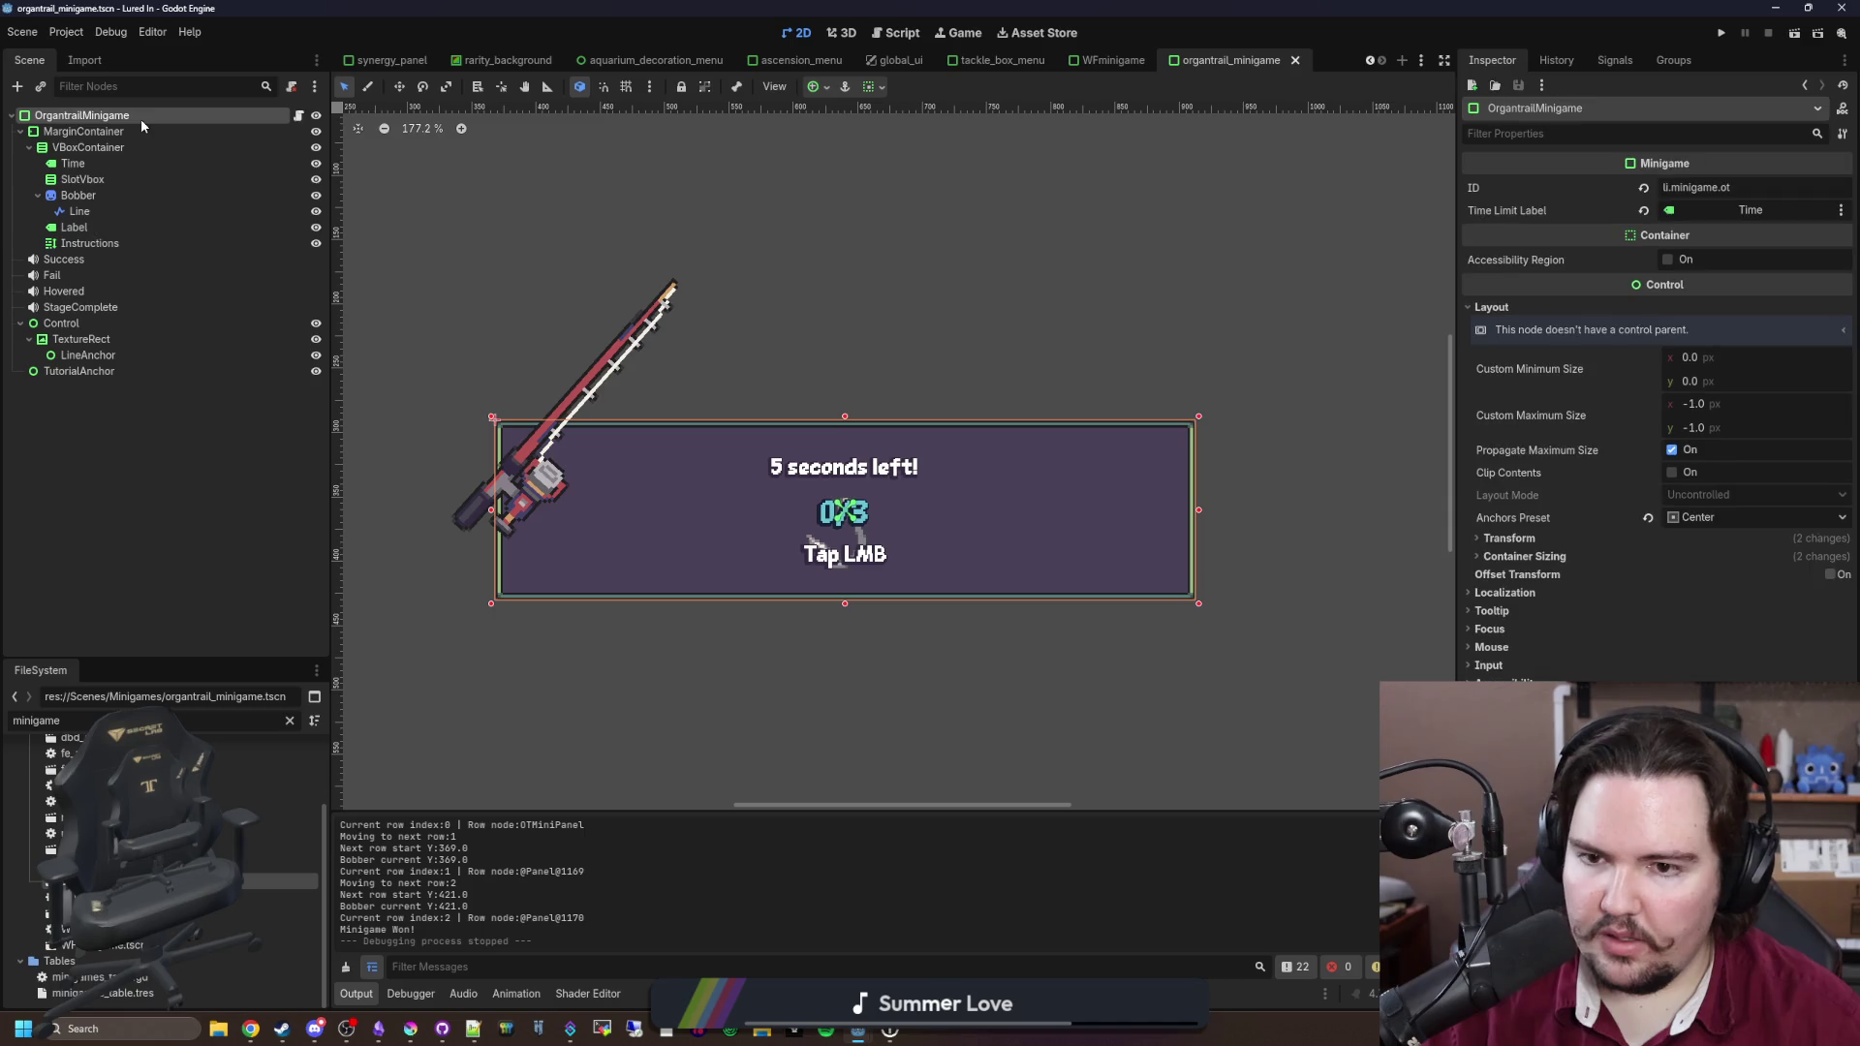
# Step: Set the MarginContainer's Layout Direction to Left-to-Right
pyautogui.click(92, 323)
pyautogui.click(83, 132)
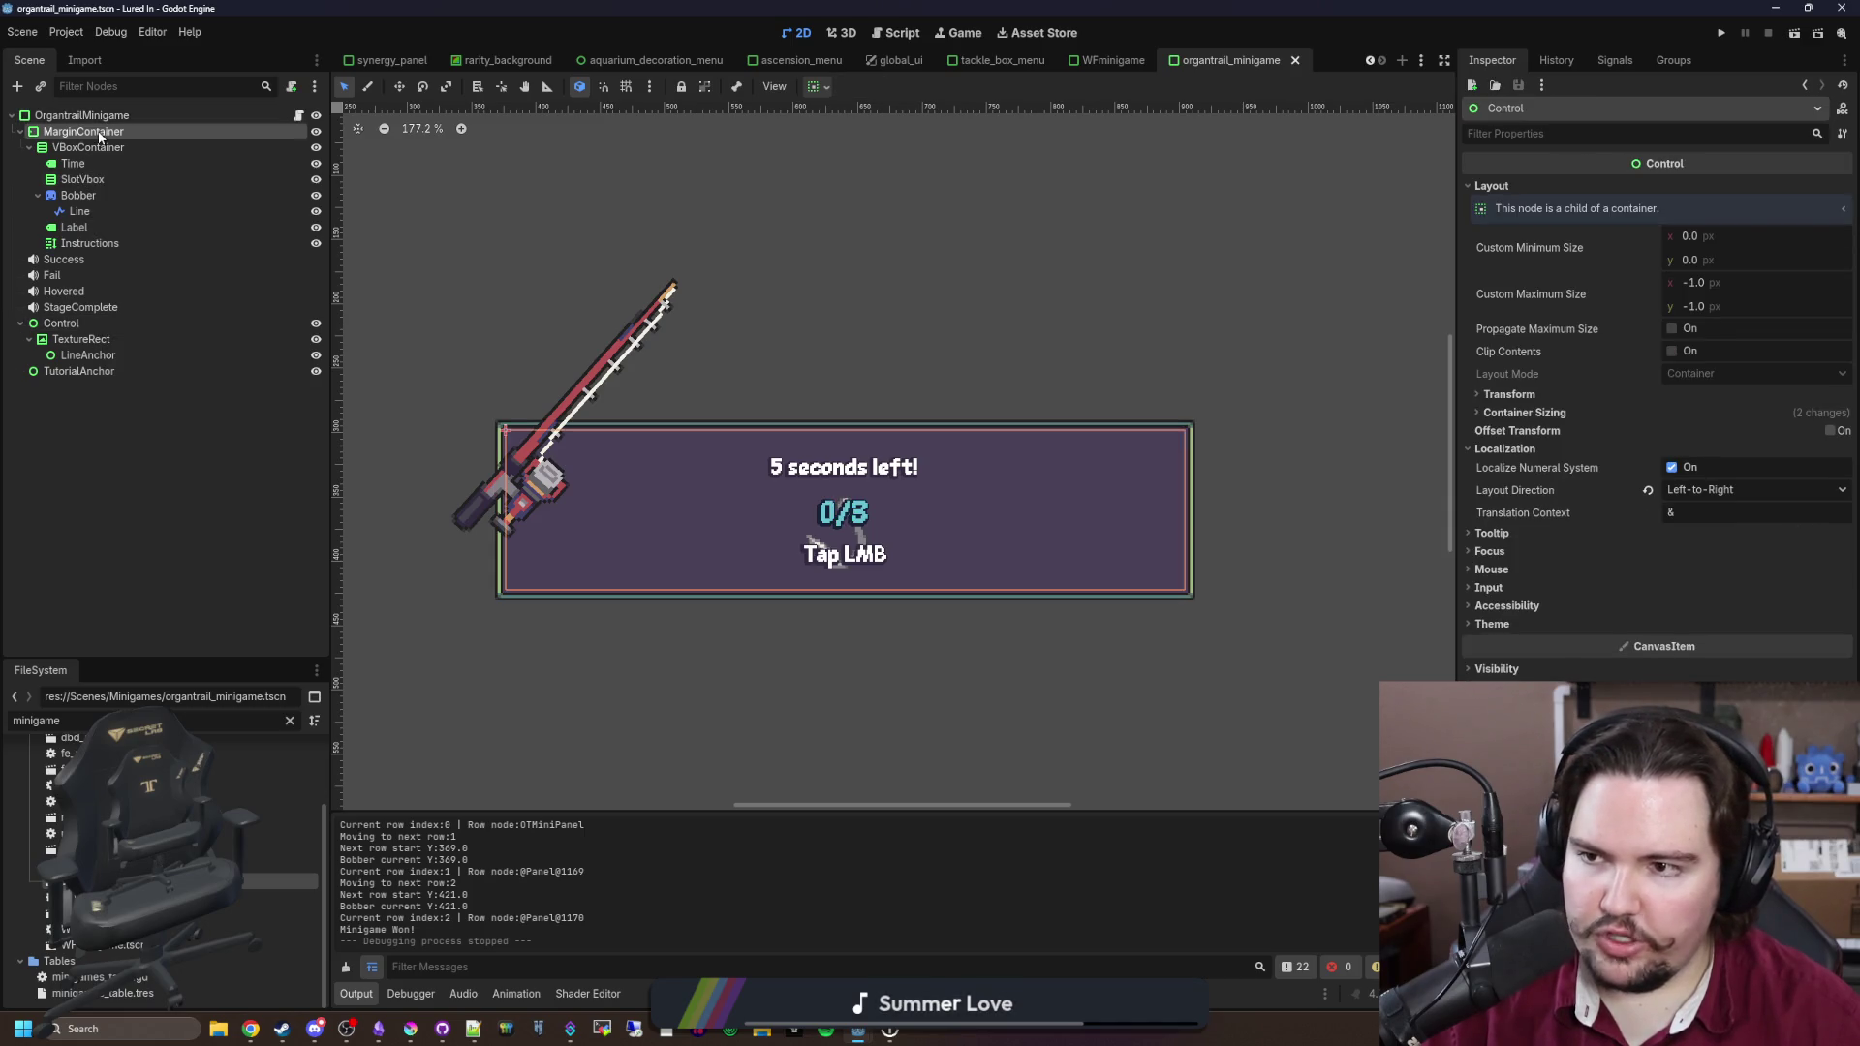
pyautogui.click(1509, 498)
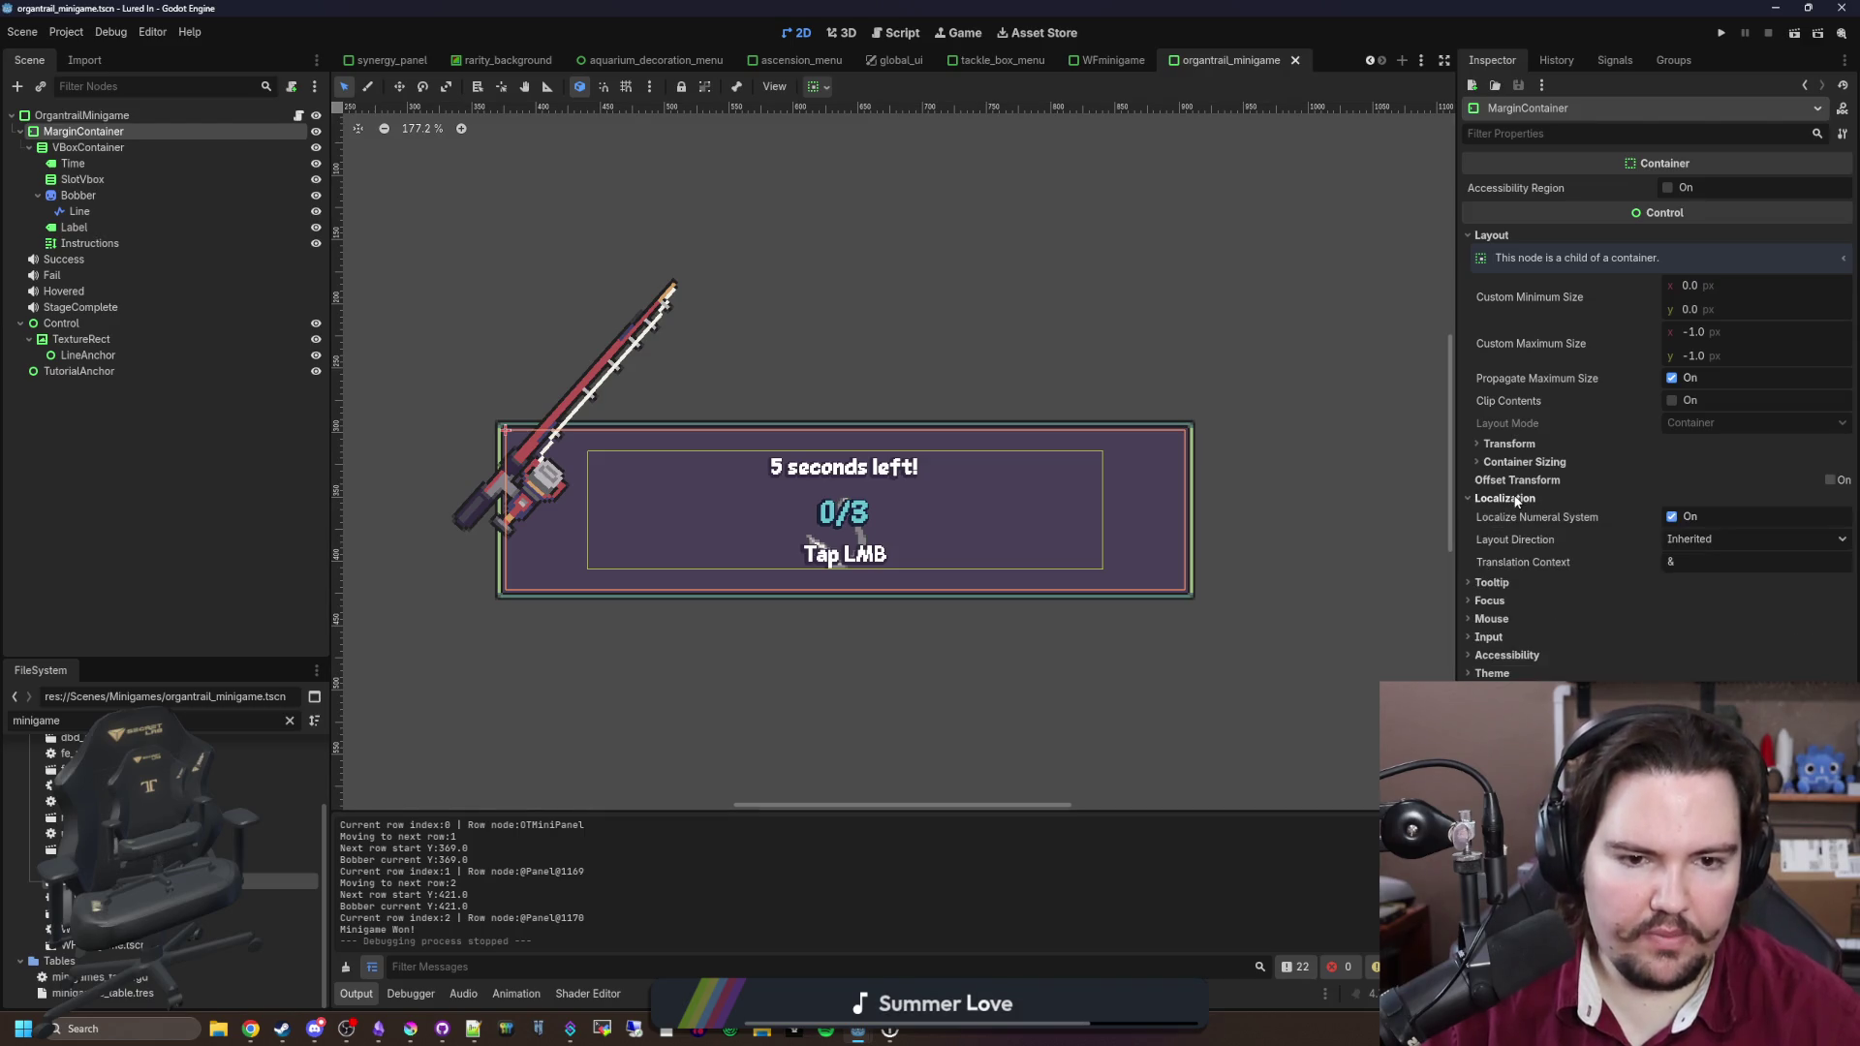
pyautogui.click(1688, 592)
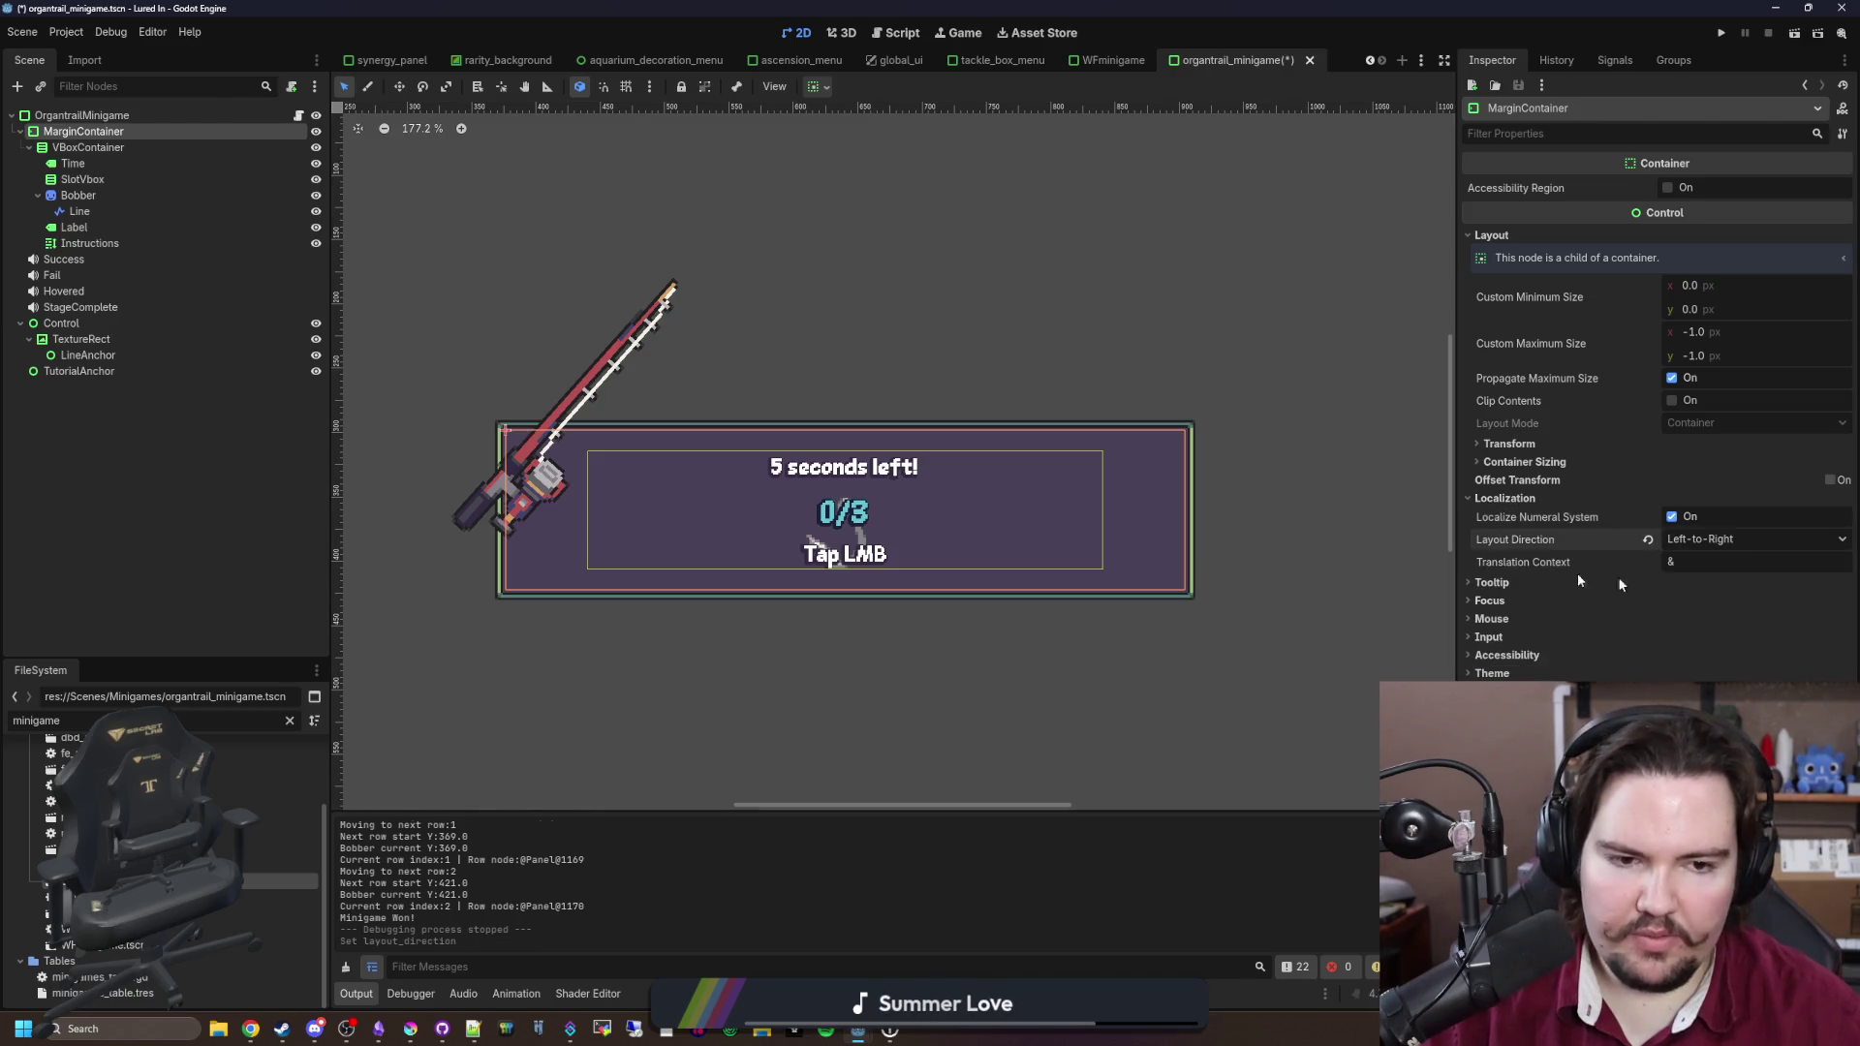
# Step: Set the OrgantrailMinigame root node's layout direction to Left-to-Right
pyautogui.click(80, 117)
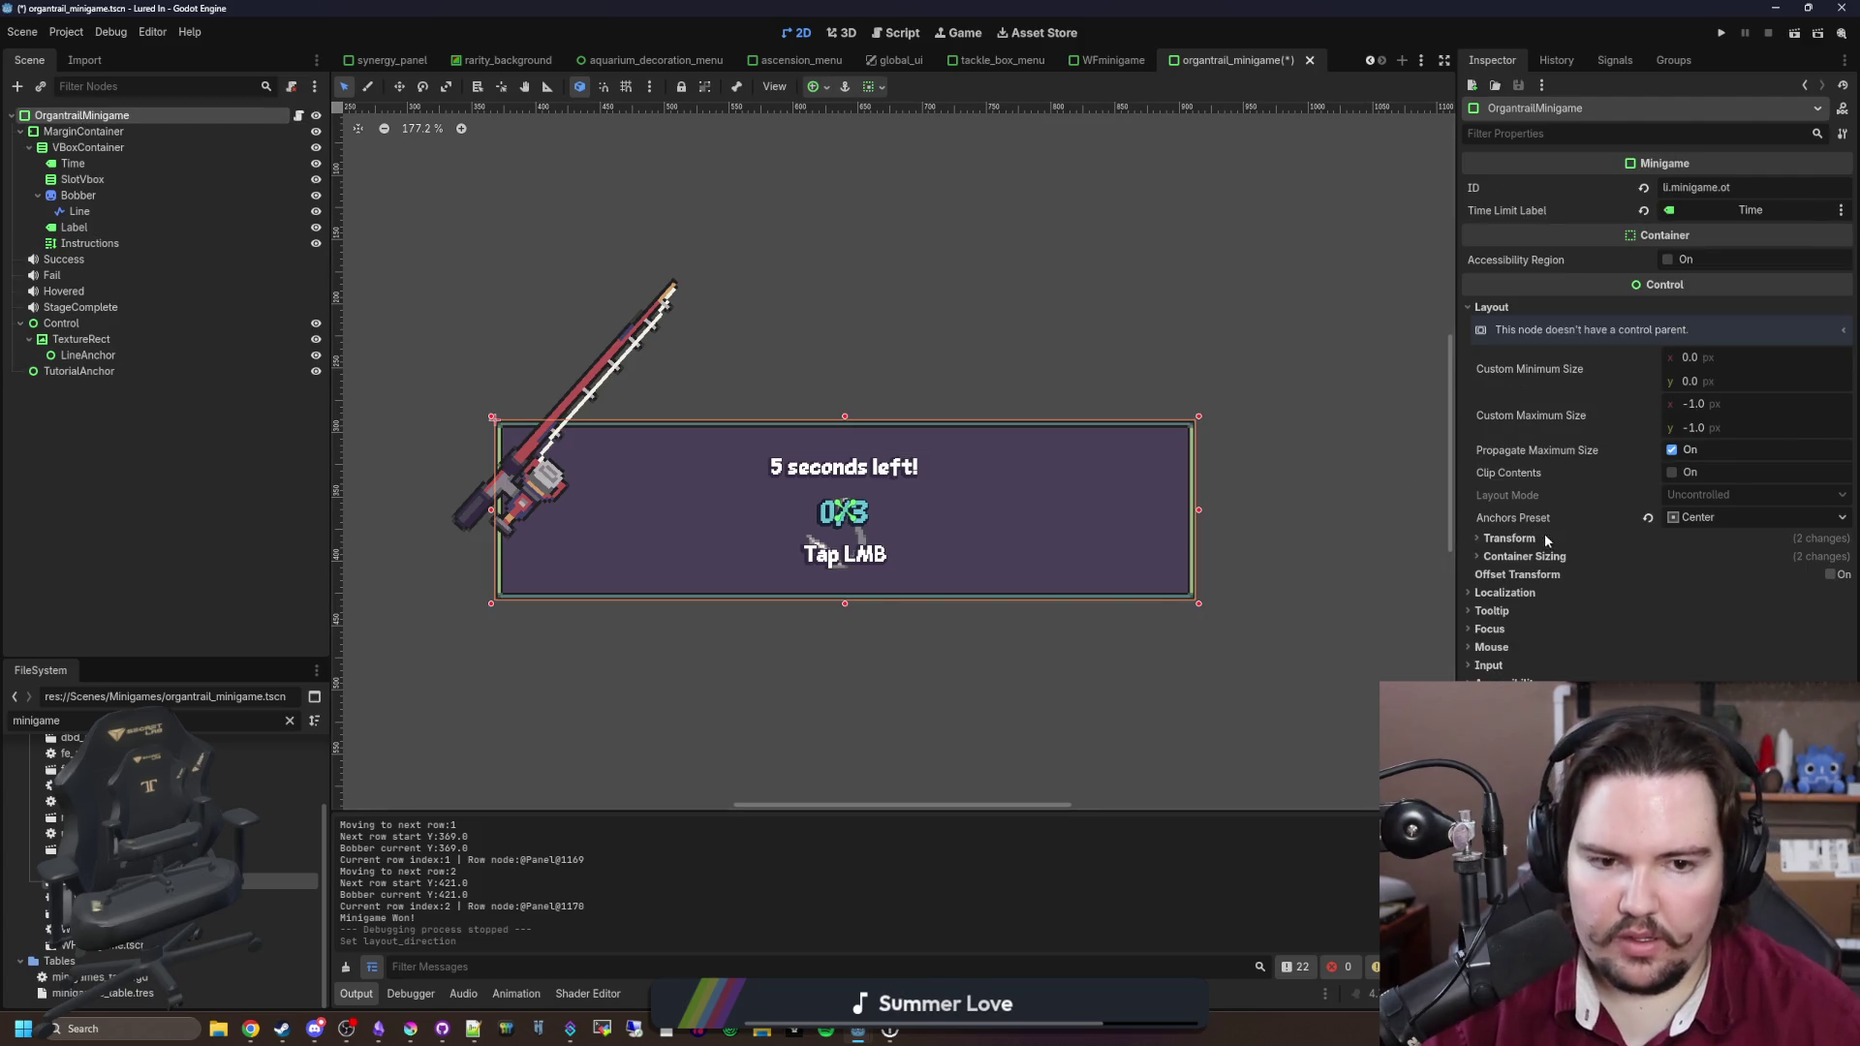
pyautogui.click(1531, 596)
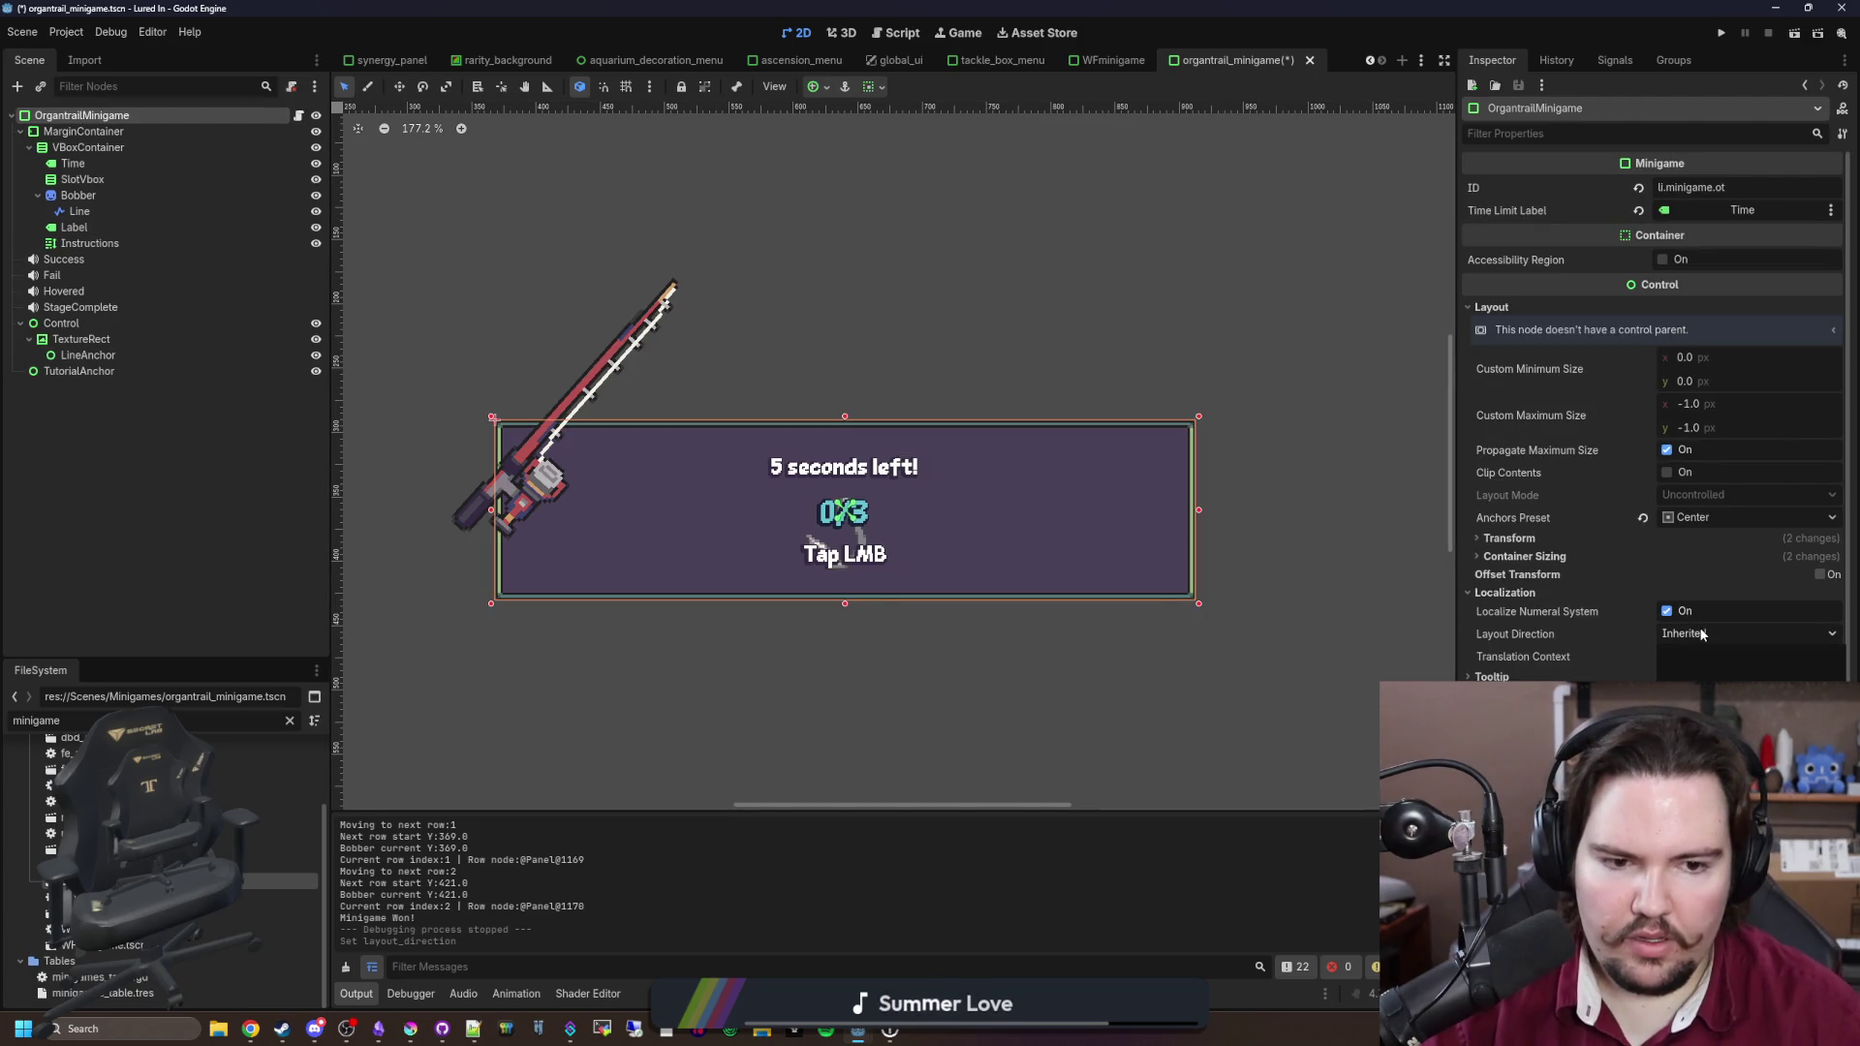
pyautogui.click(1714, 692)
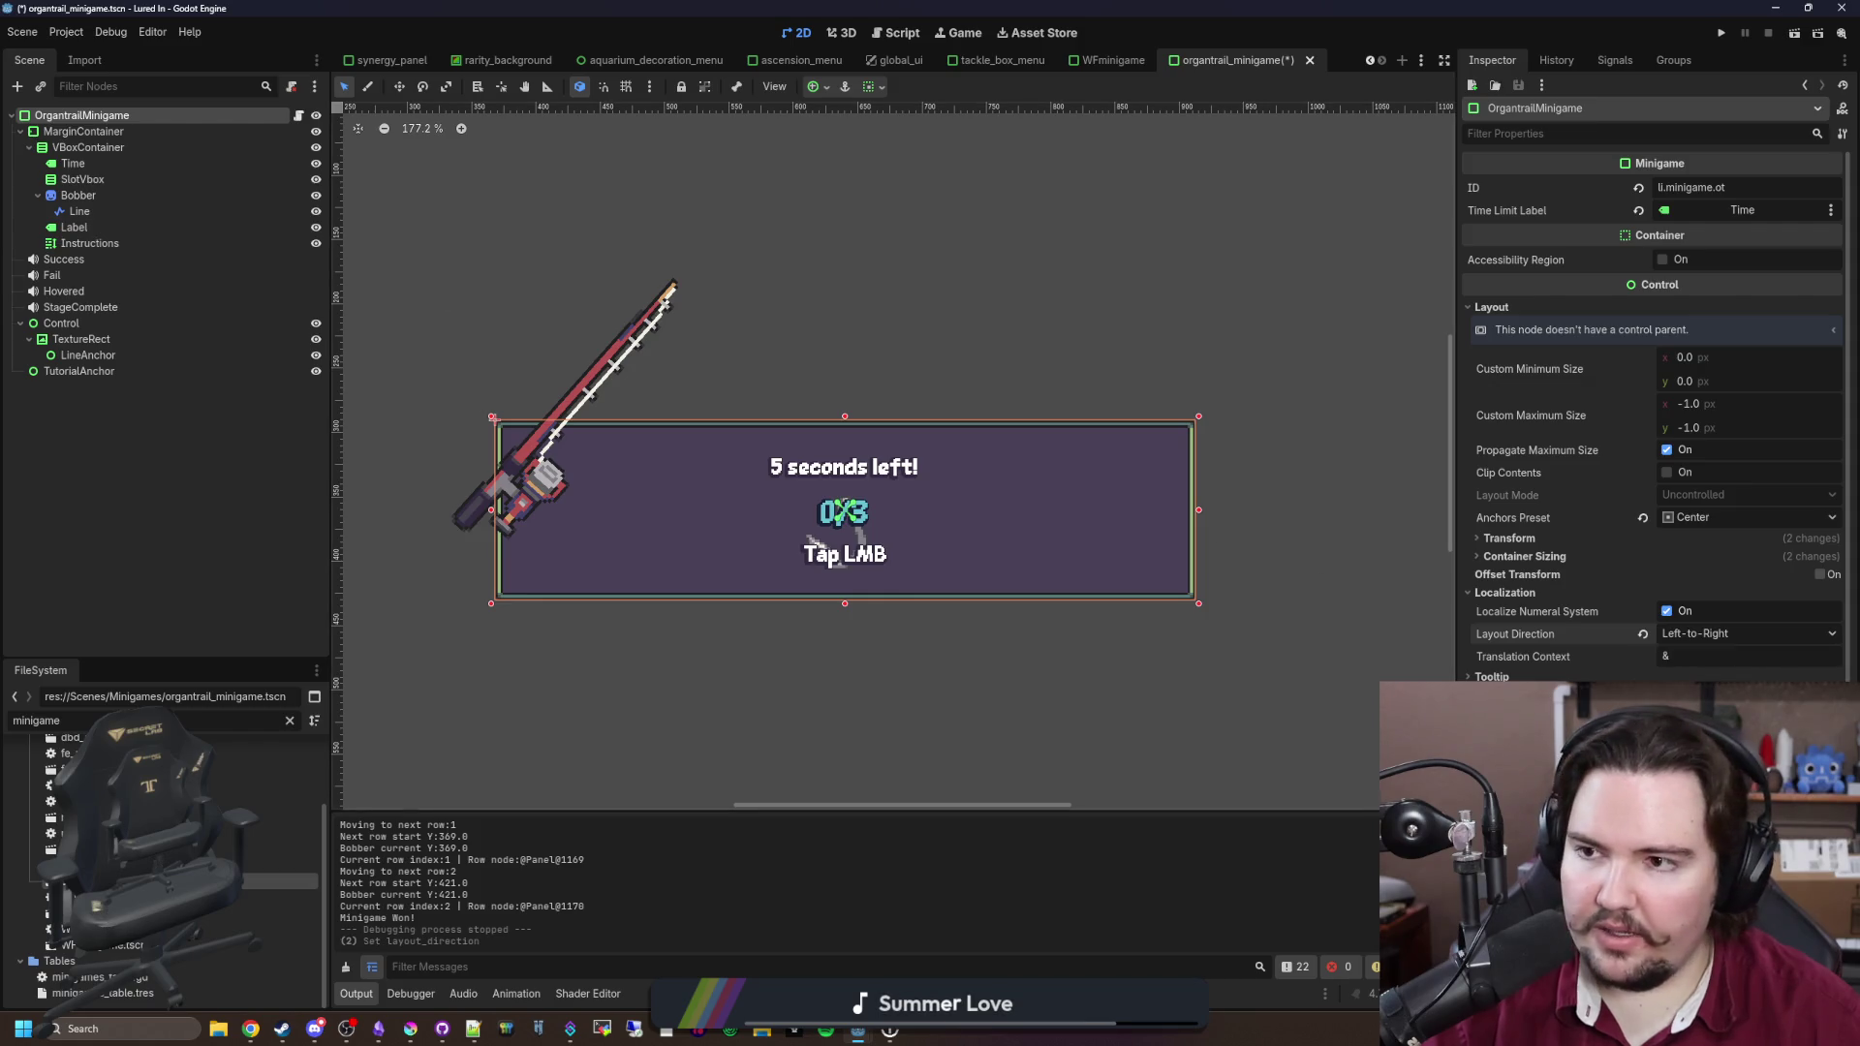
# Step: Select the ten Control child nodes, from MarginContainer through Instructions
pyautogui.click(70, 132)
pyautogui.keyDown('shift'); pyautogui.click(78, 371); pyautogui.keyUp('shift')
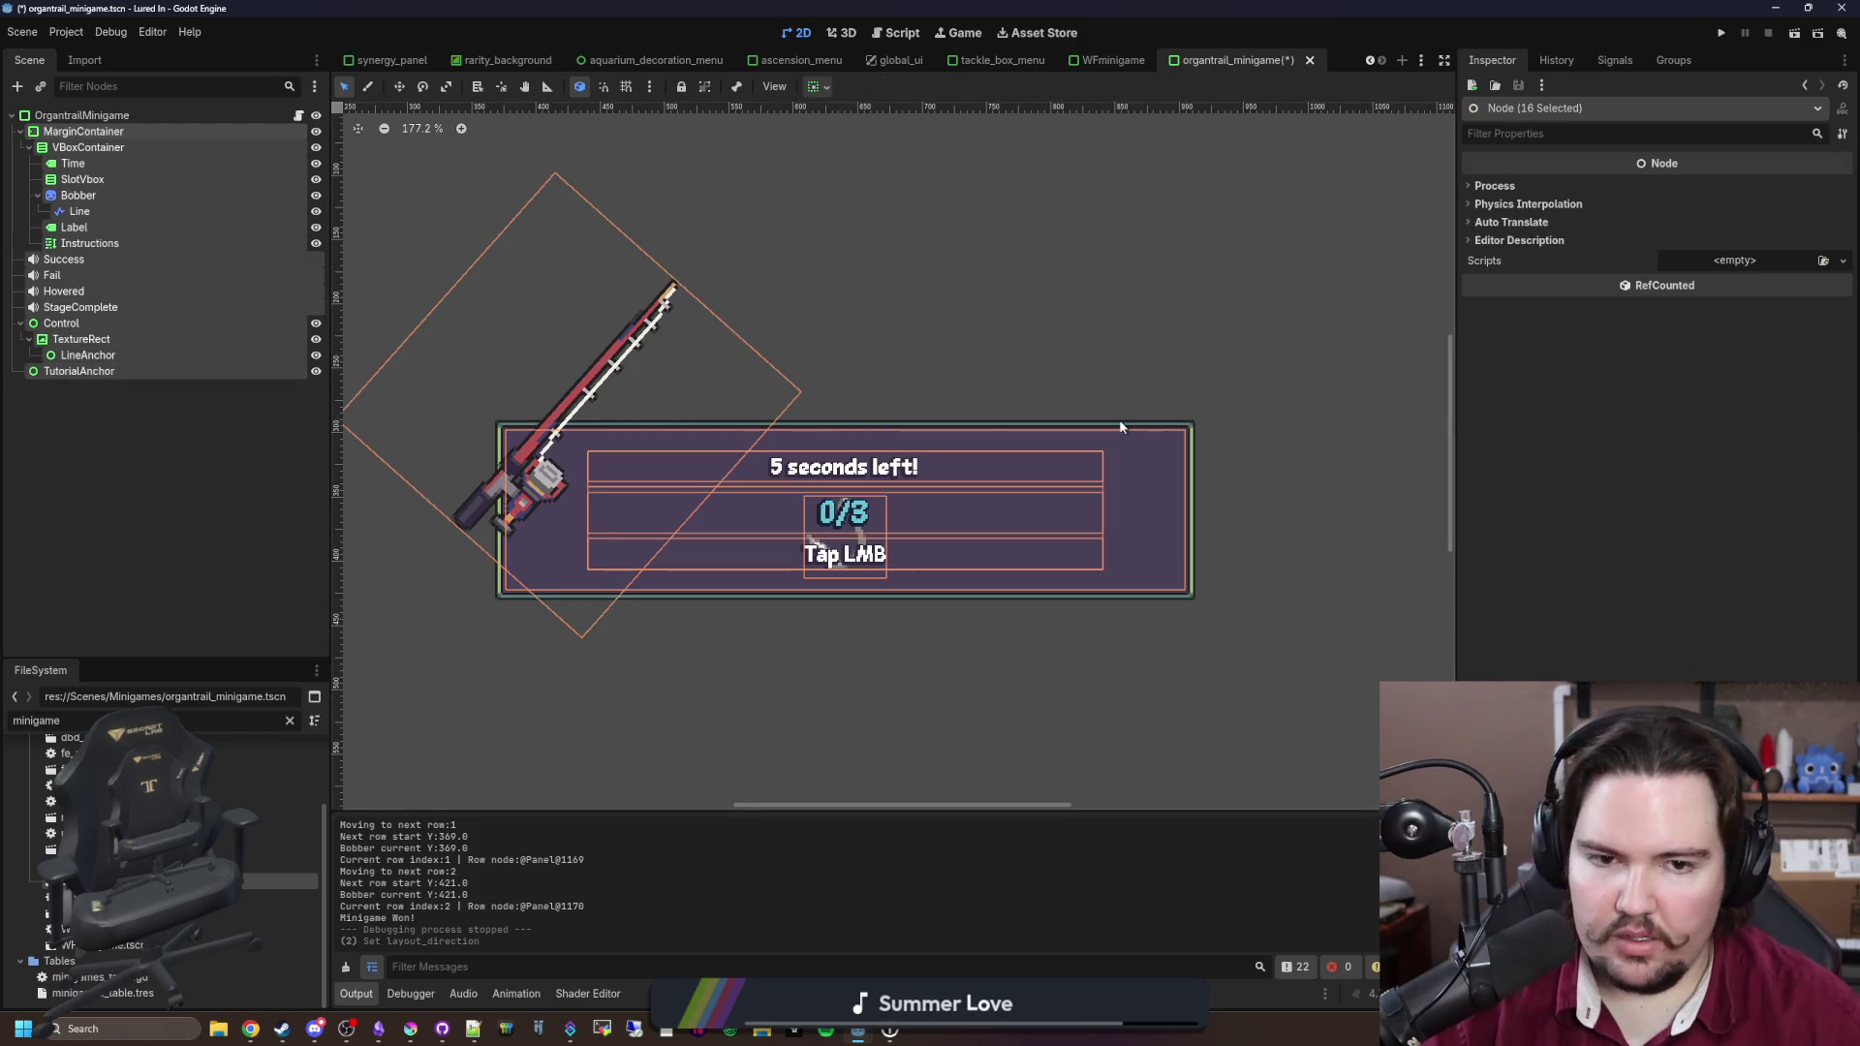
pyautogui.click(88, 374)
pyautogui.keyDown('shift'); pyautogui.click(61, 323); pyautogui.keyUp('shift')
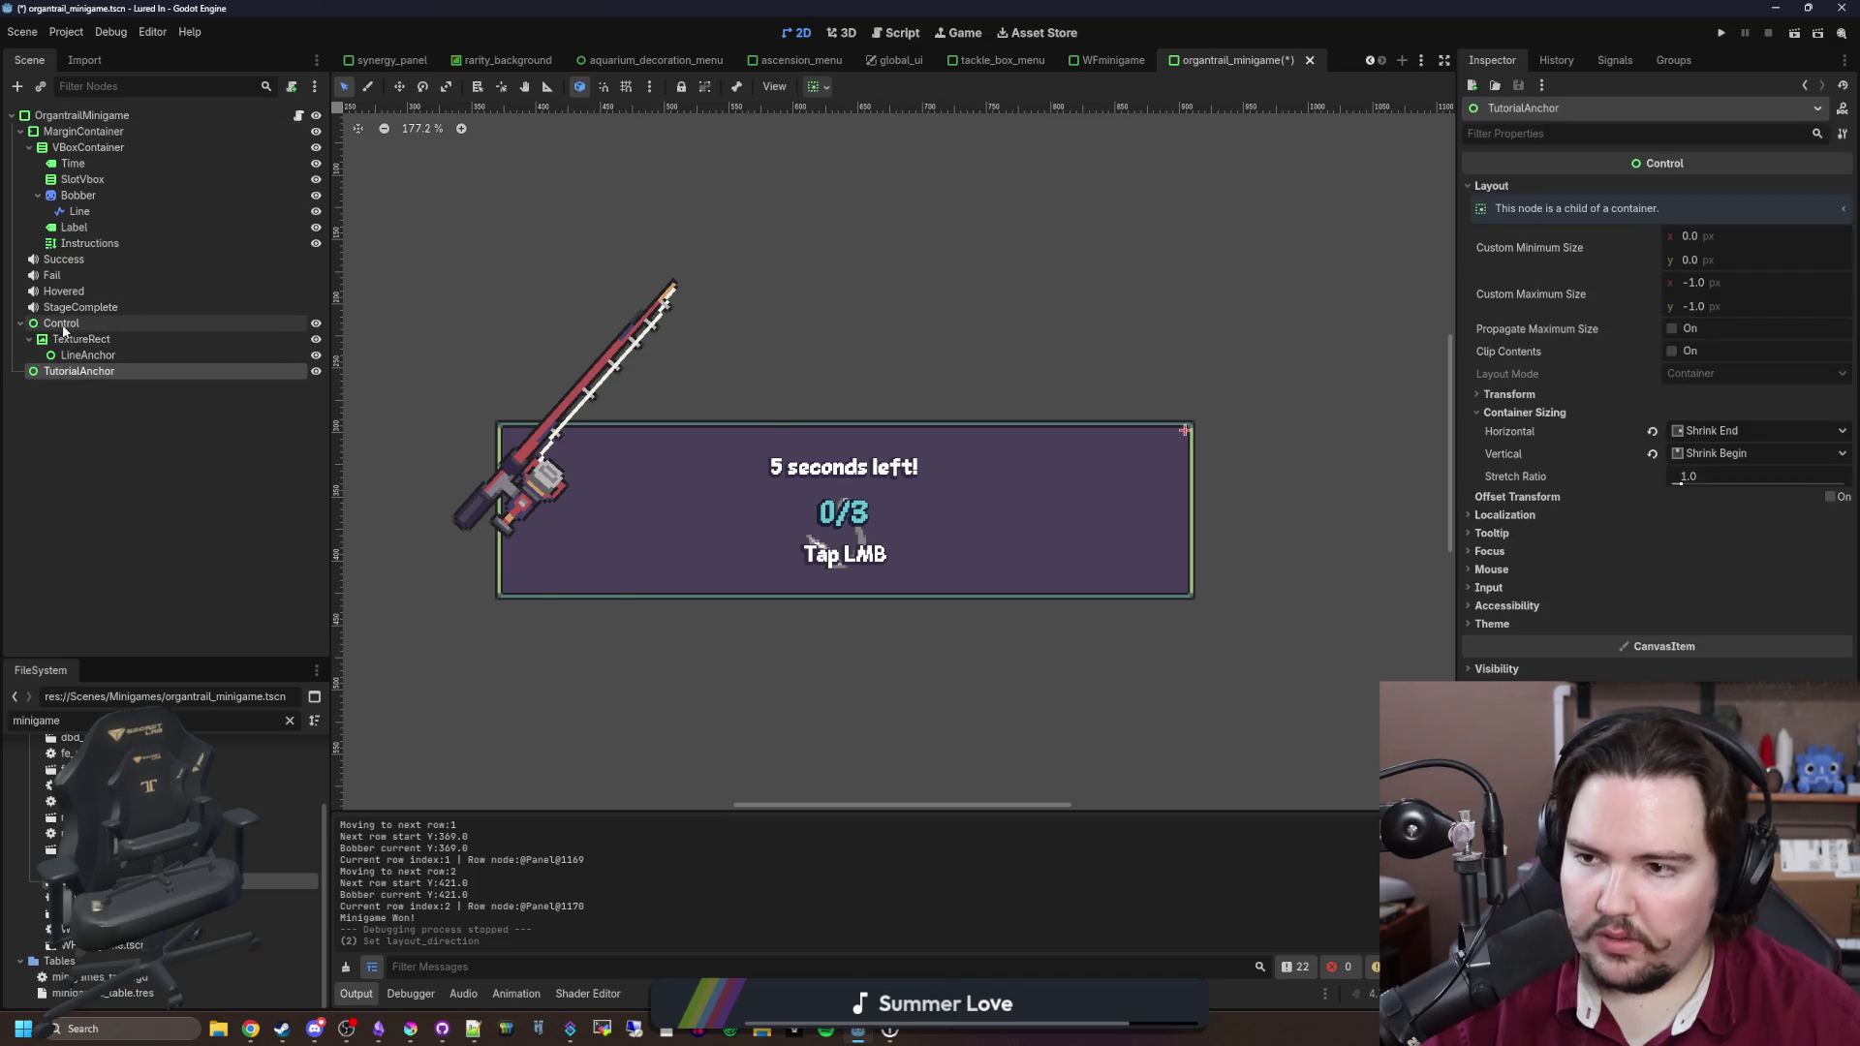
pyautogui.keyDown('ctrl'); pyautogui.click(89, 243); pyautogui.keyUp('ctrl')
pyautogui.keyDown('ctrl'); pyautogui.click(74, 226); pyautogui.keyUp('ctrl')
pyautogui.keyDown('ctrl'); pyautogui.click(83, 180); pyautogui.keyUp('ctrl')
pyautogui.keyDown('ctrl'); pyautogui.click(72, 162); pyautogui.keyUp('ctrl')
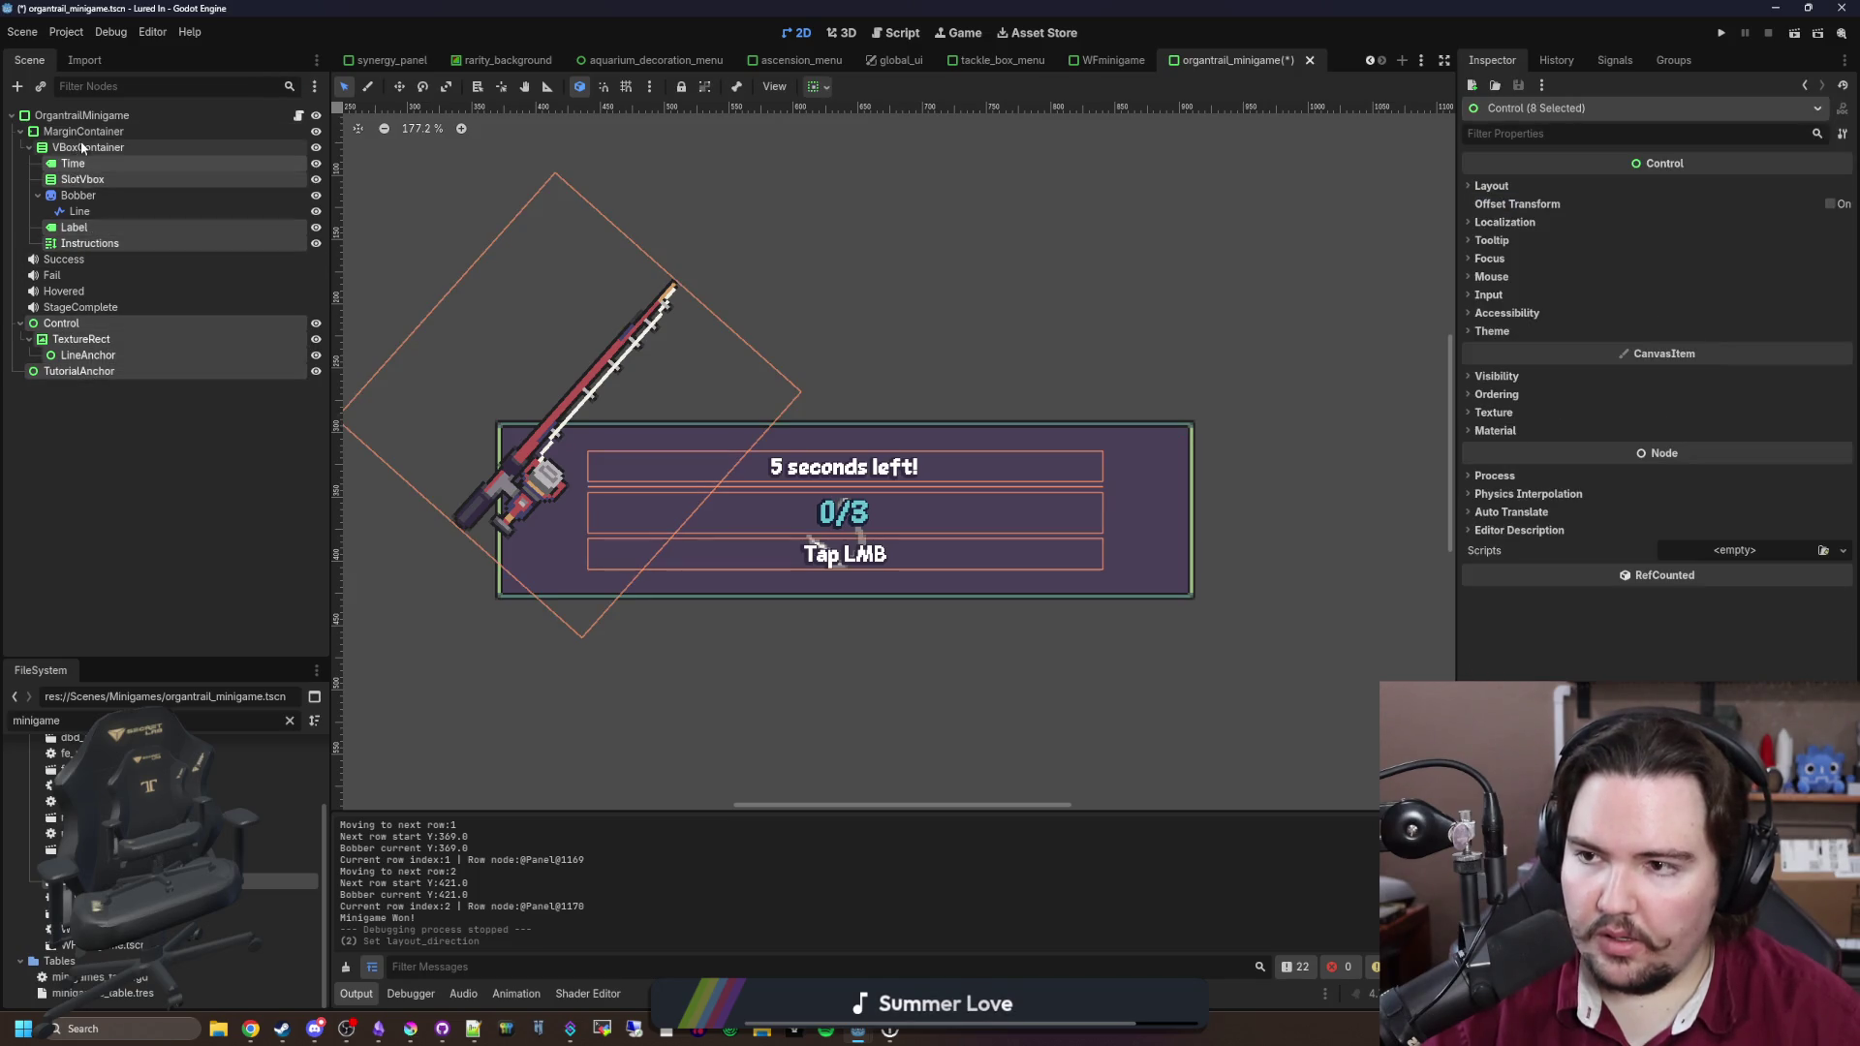
pyautogui.keyDown('ctrl'); pyautogui.click(87, 147); pyautogui.keyUp('ctrl')
pyautogui.keyDown('ctrl'); pyautogui.click(90, 132); pyautogui.keyUp('ctrl')
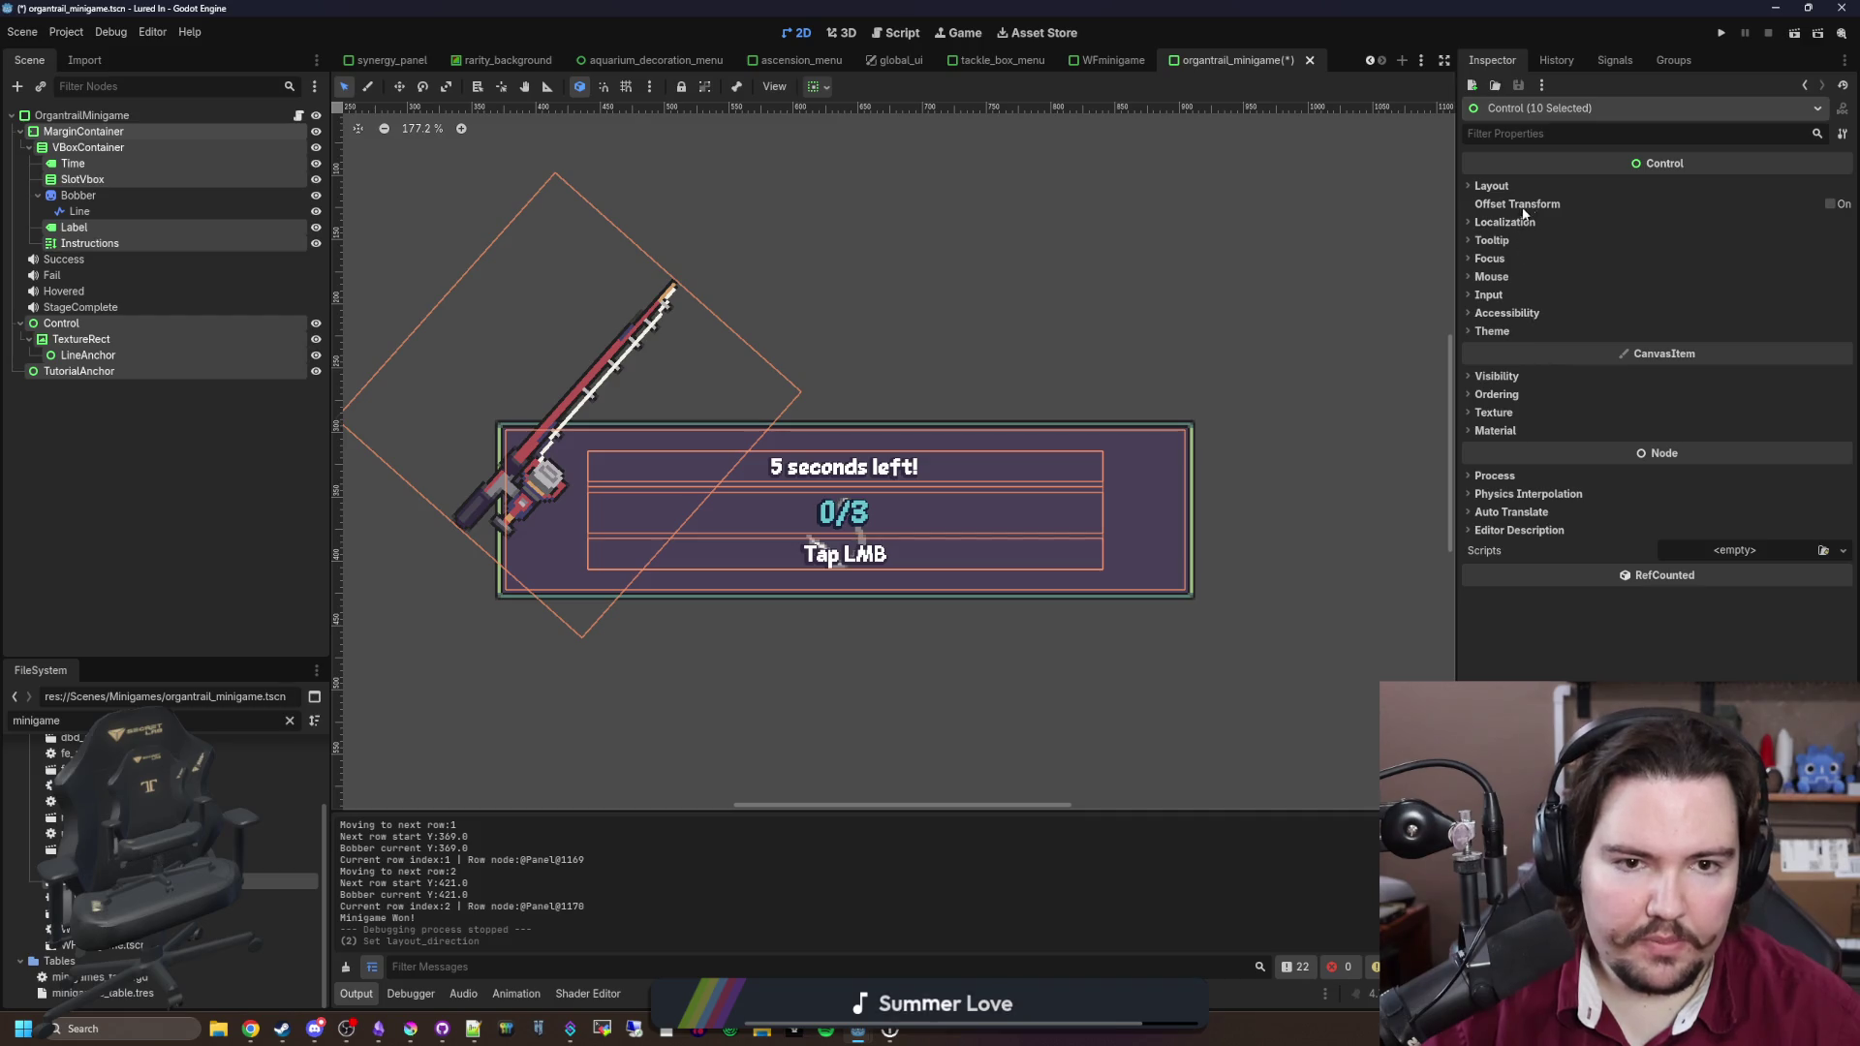
# Step: Set the ten selected nodes' layout direction to Inherited
pyautogui.click(1540, 221)
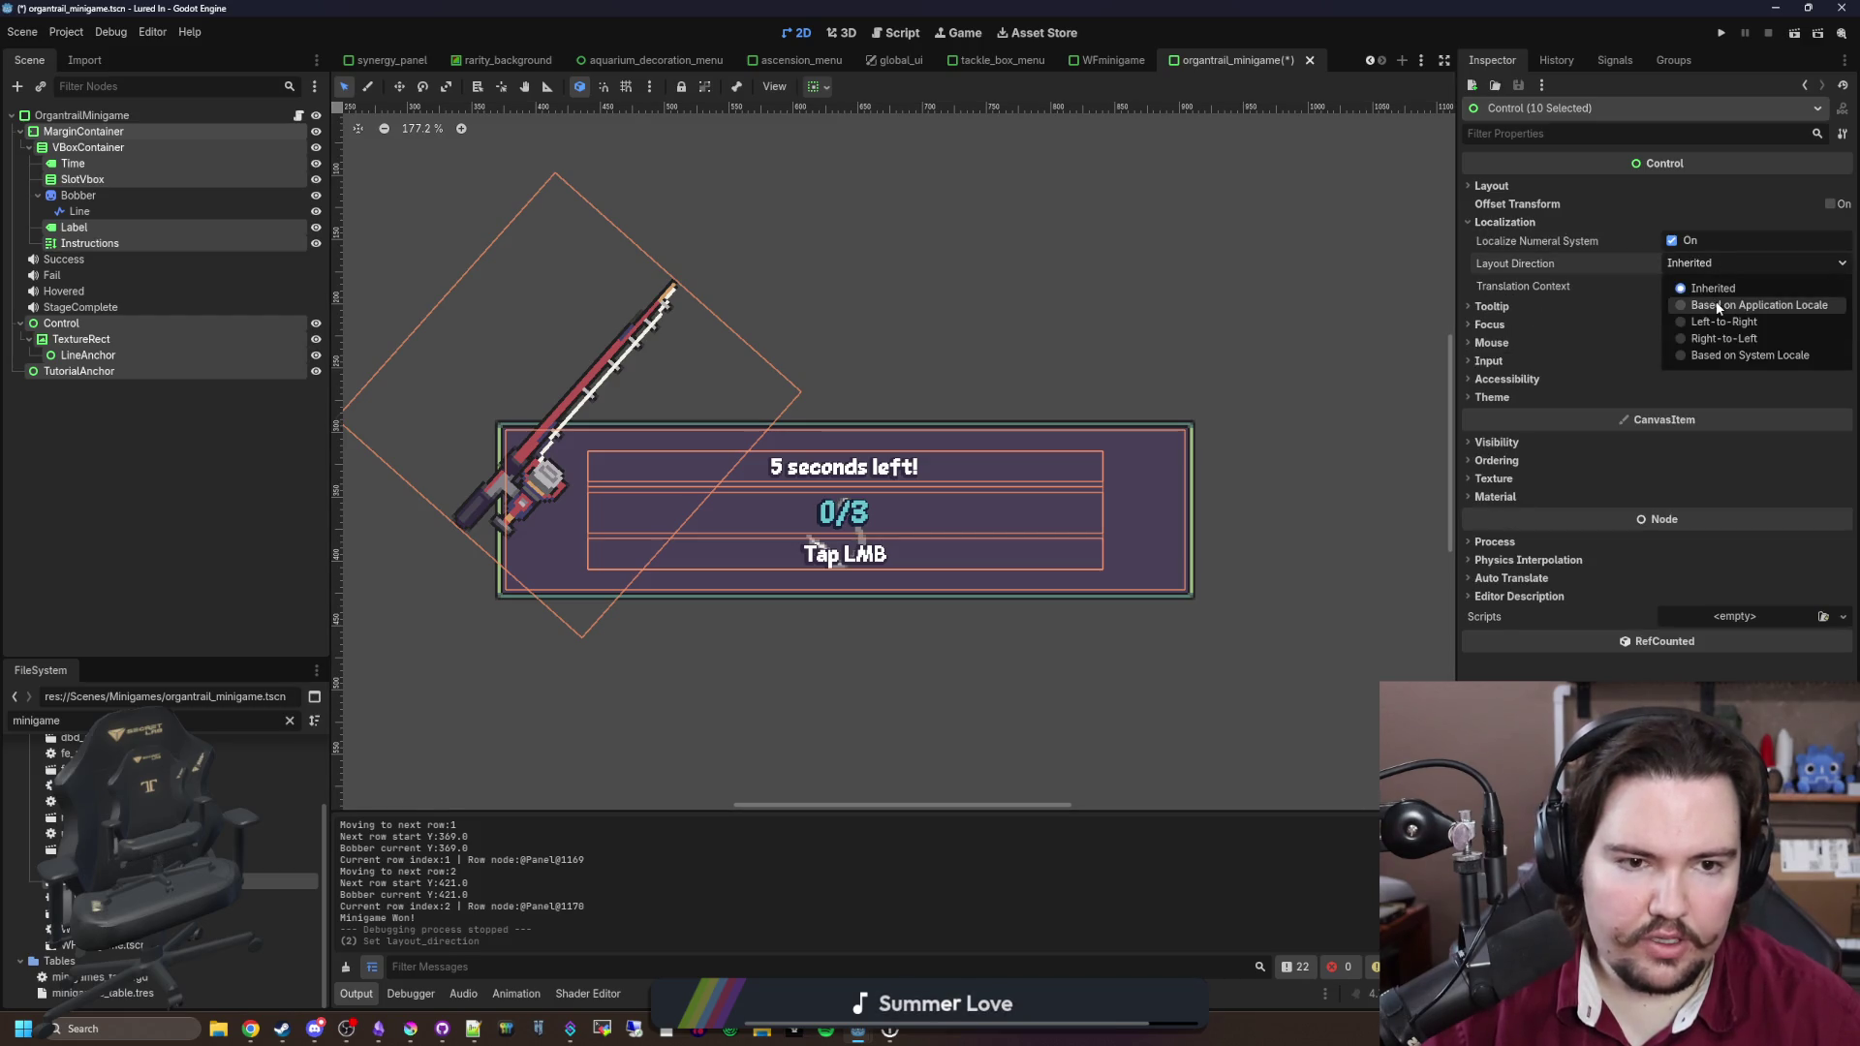
pyautogui.click(1716, 305)
pyautogui.click(1714, 263)
pyautogui.click(1713, 289)
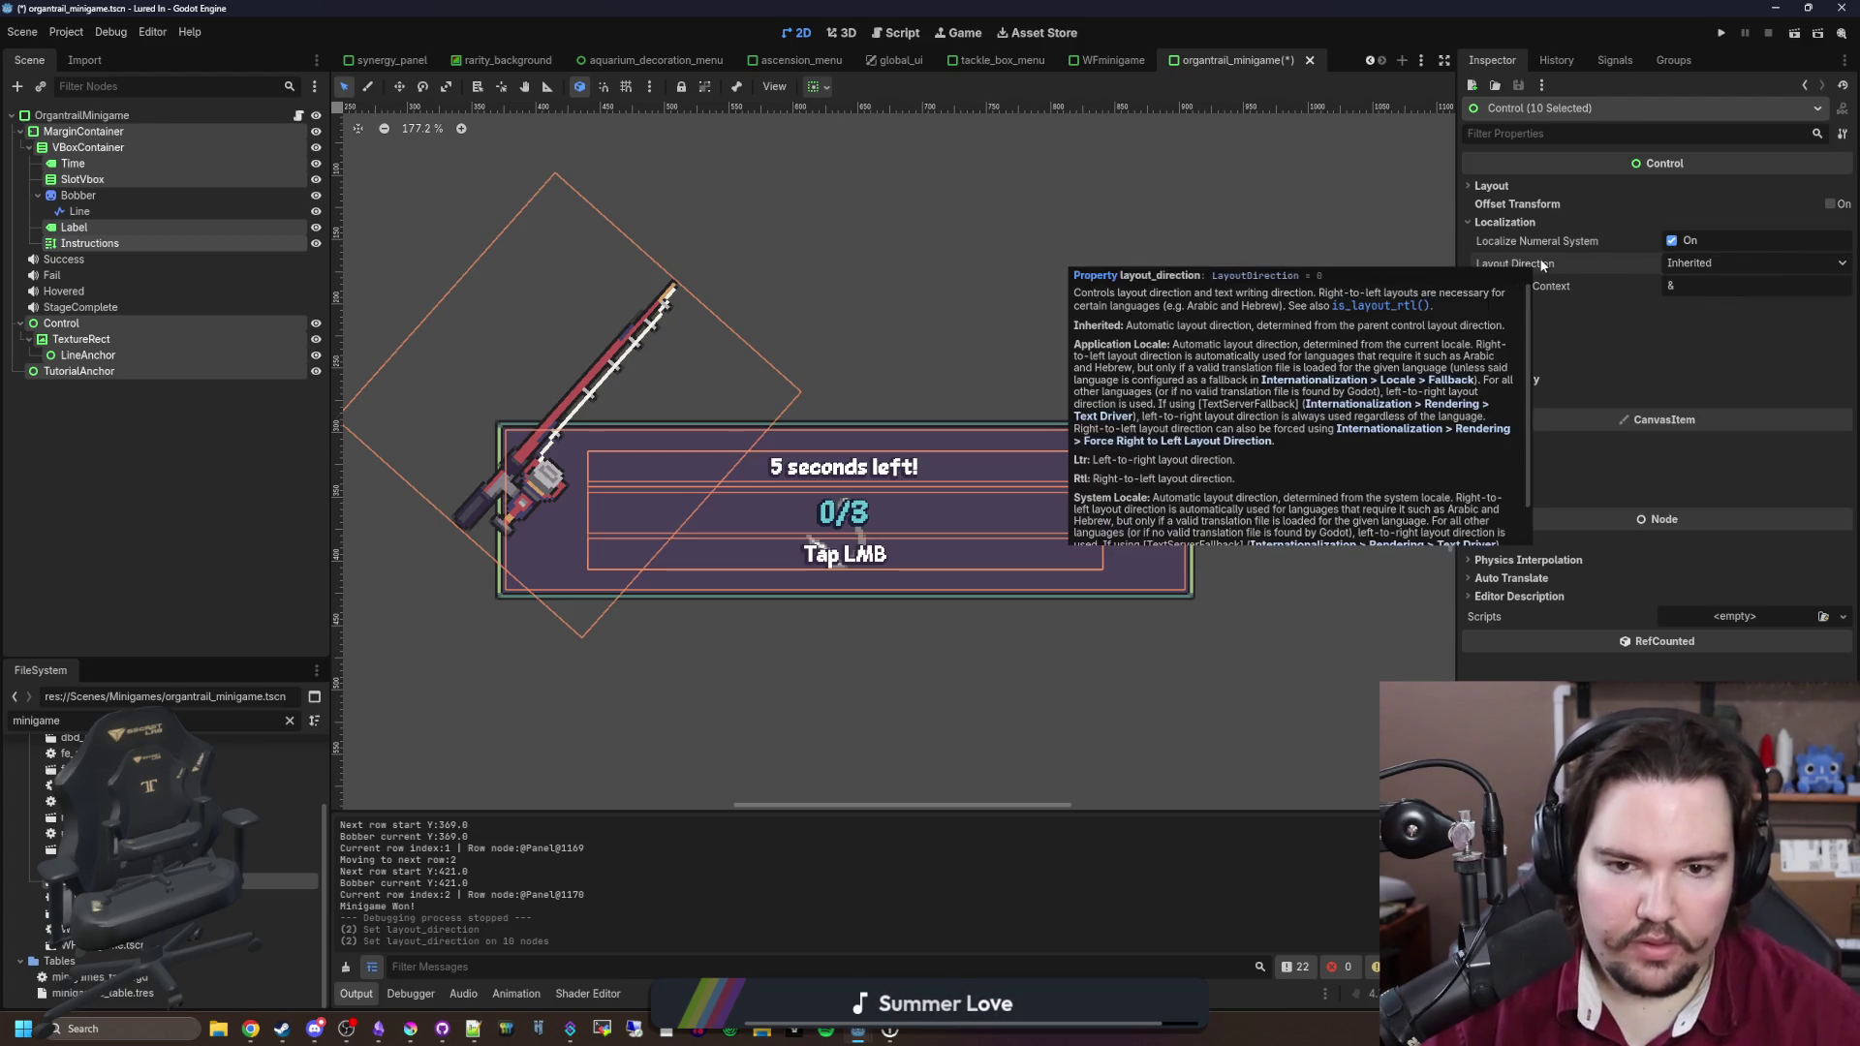
pyautogui.click(245, 496)
# Step: Save the minigame scene and run the project
pyautogui.hotkey('ctrl', 's')
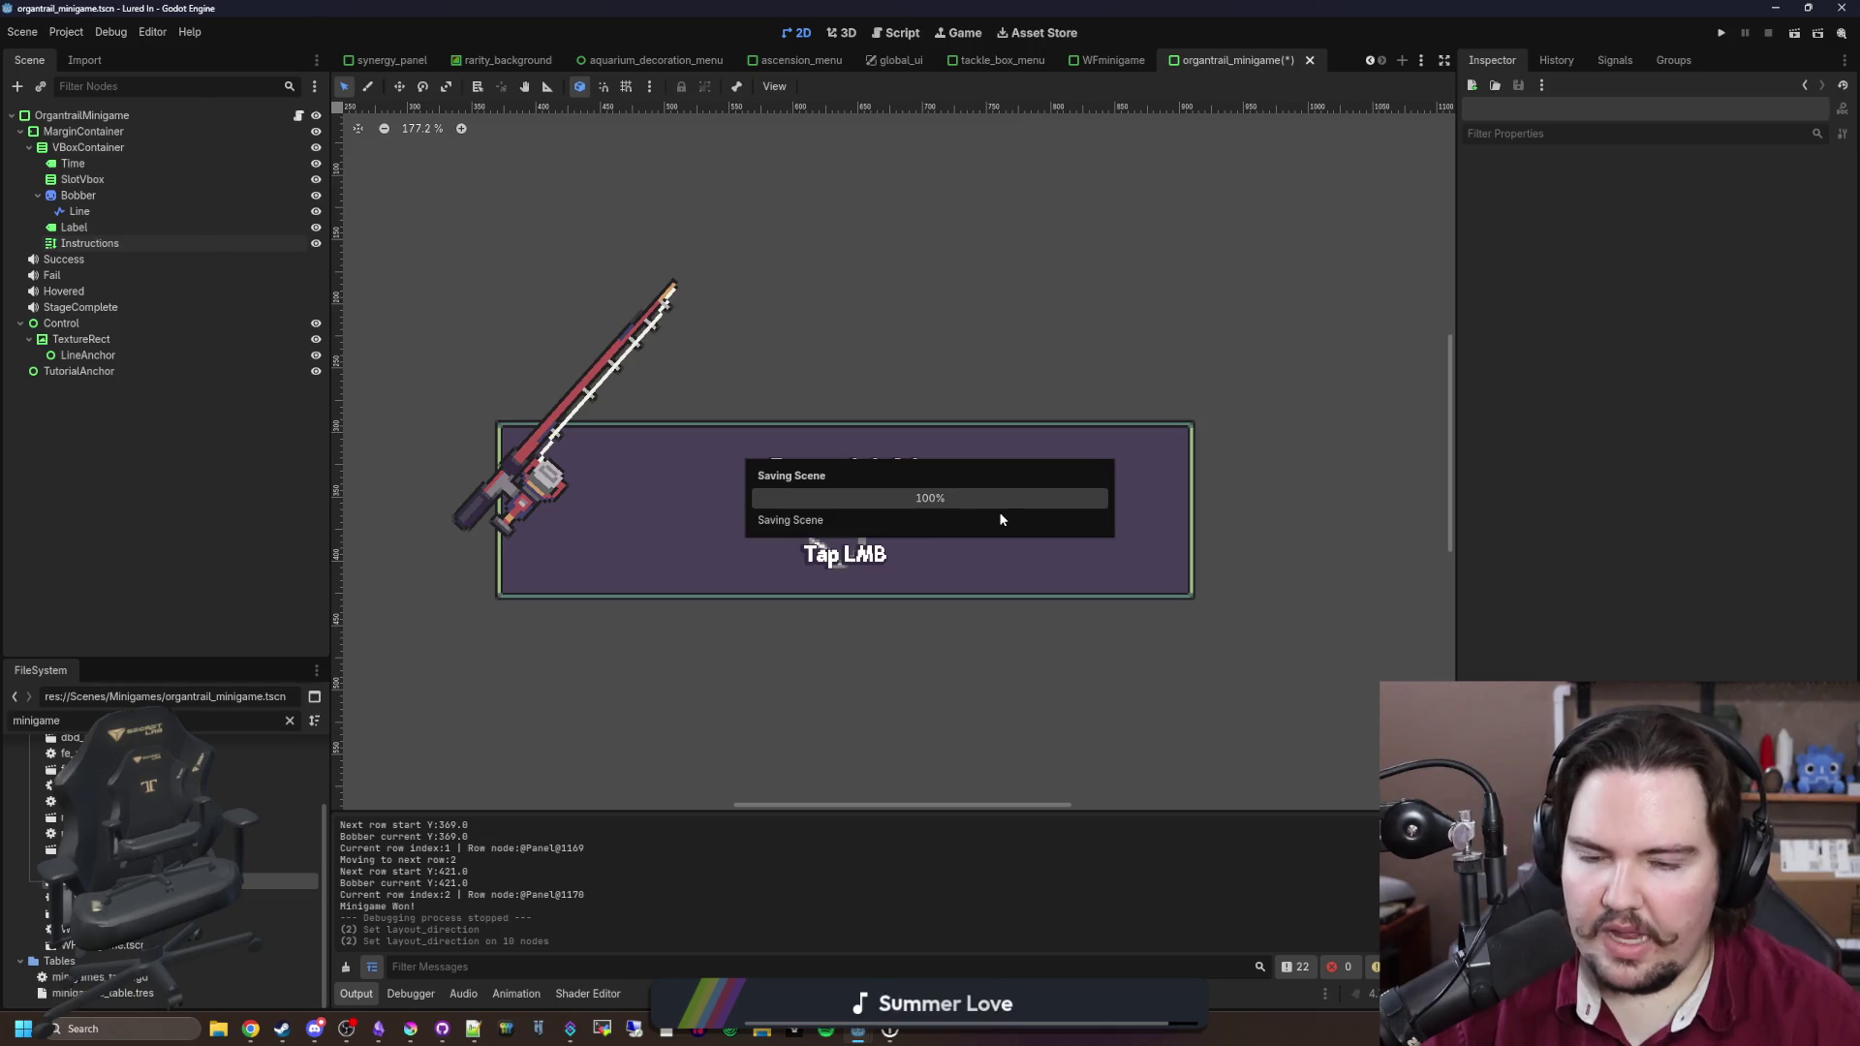
pyautogui.scroll(2, 820, 555)
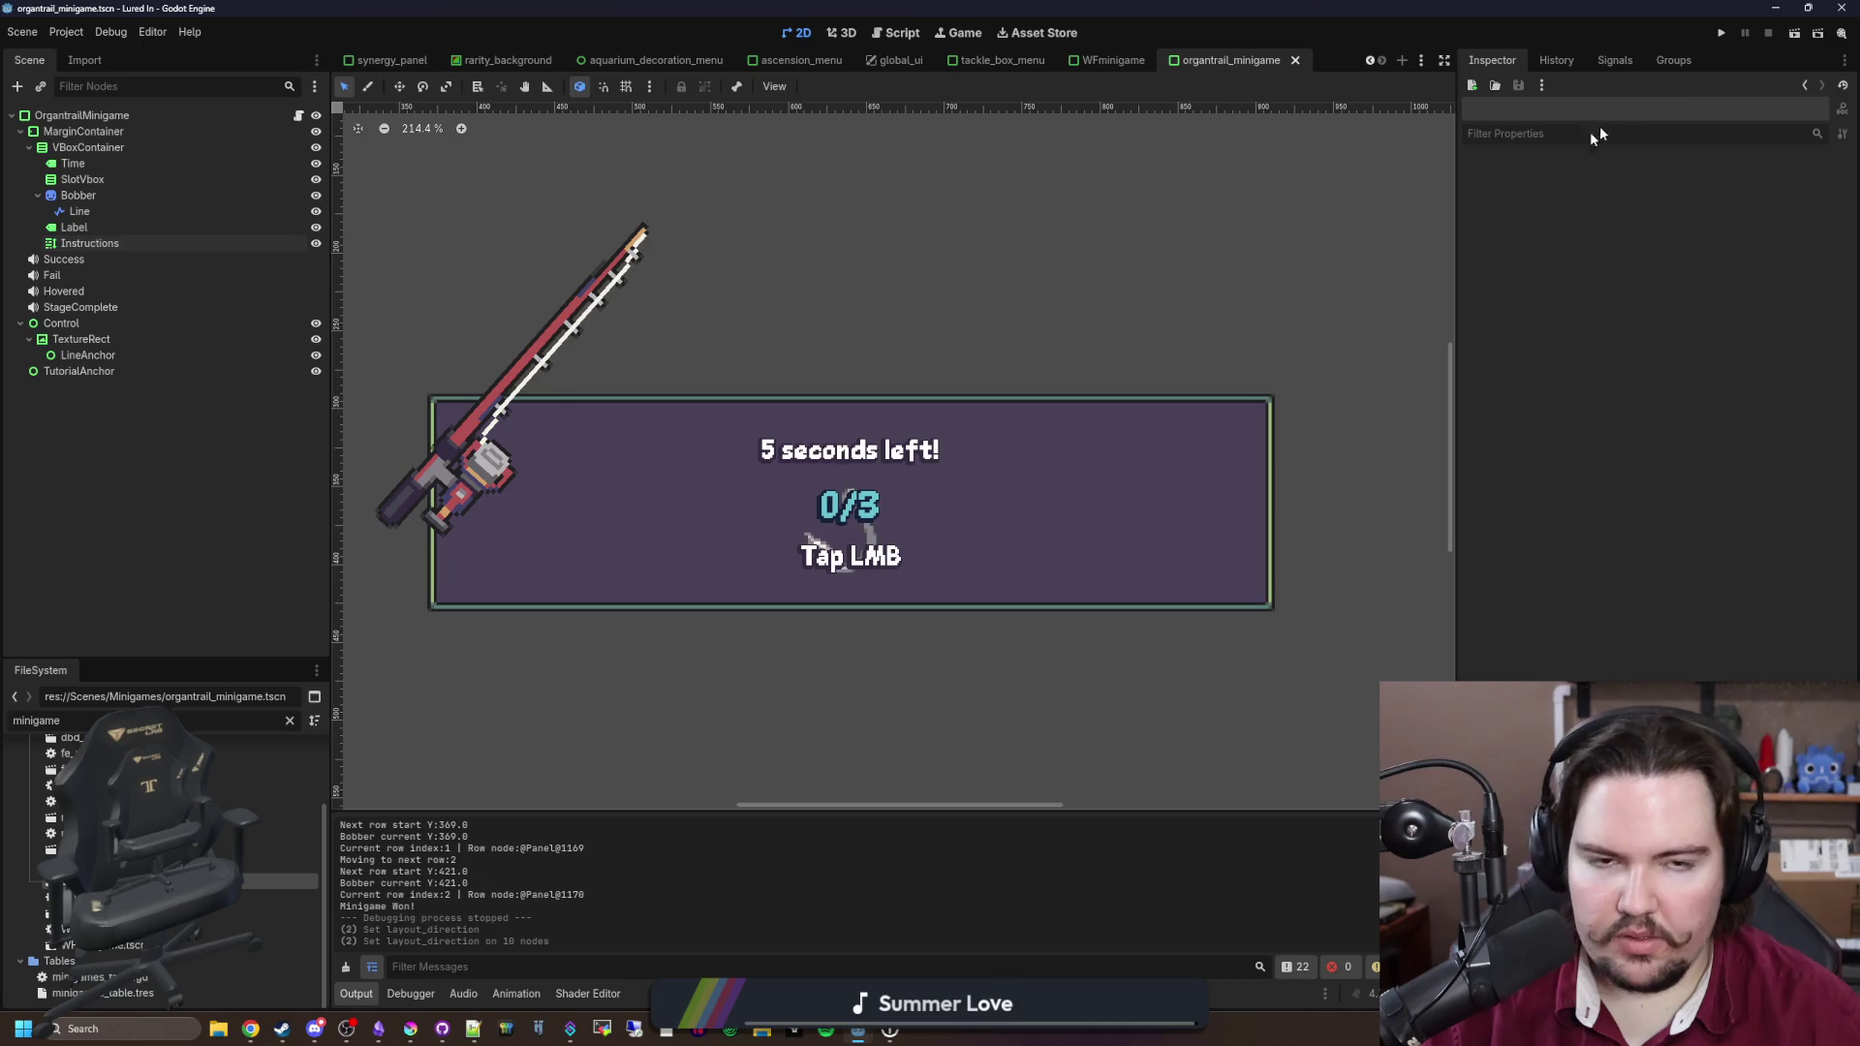
pyautogui.click(1718, 34)
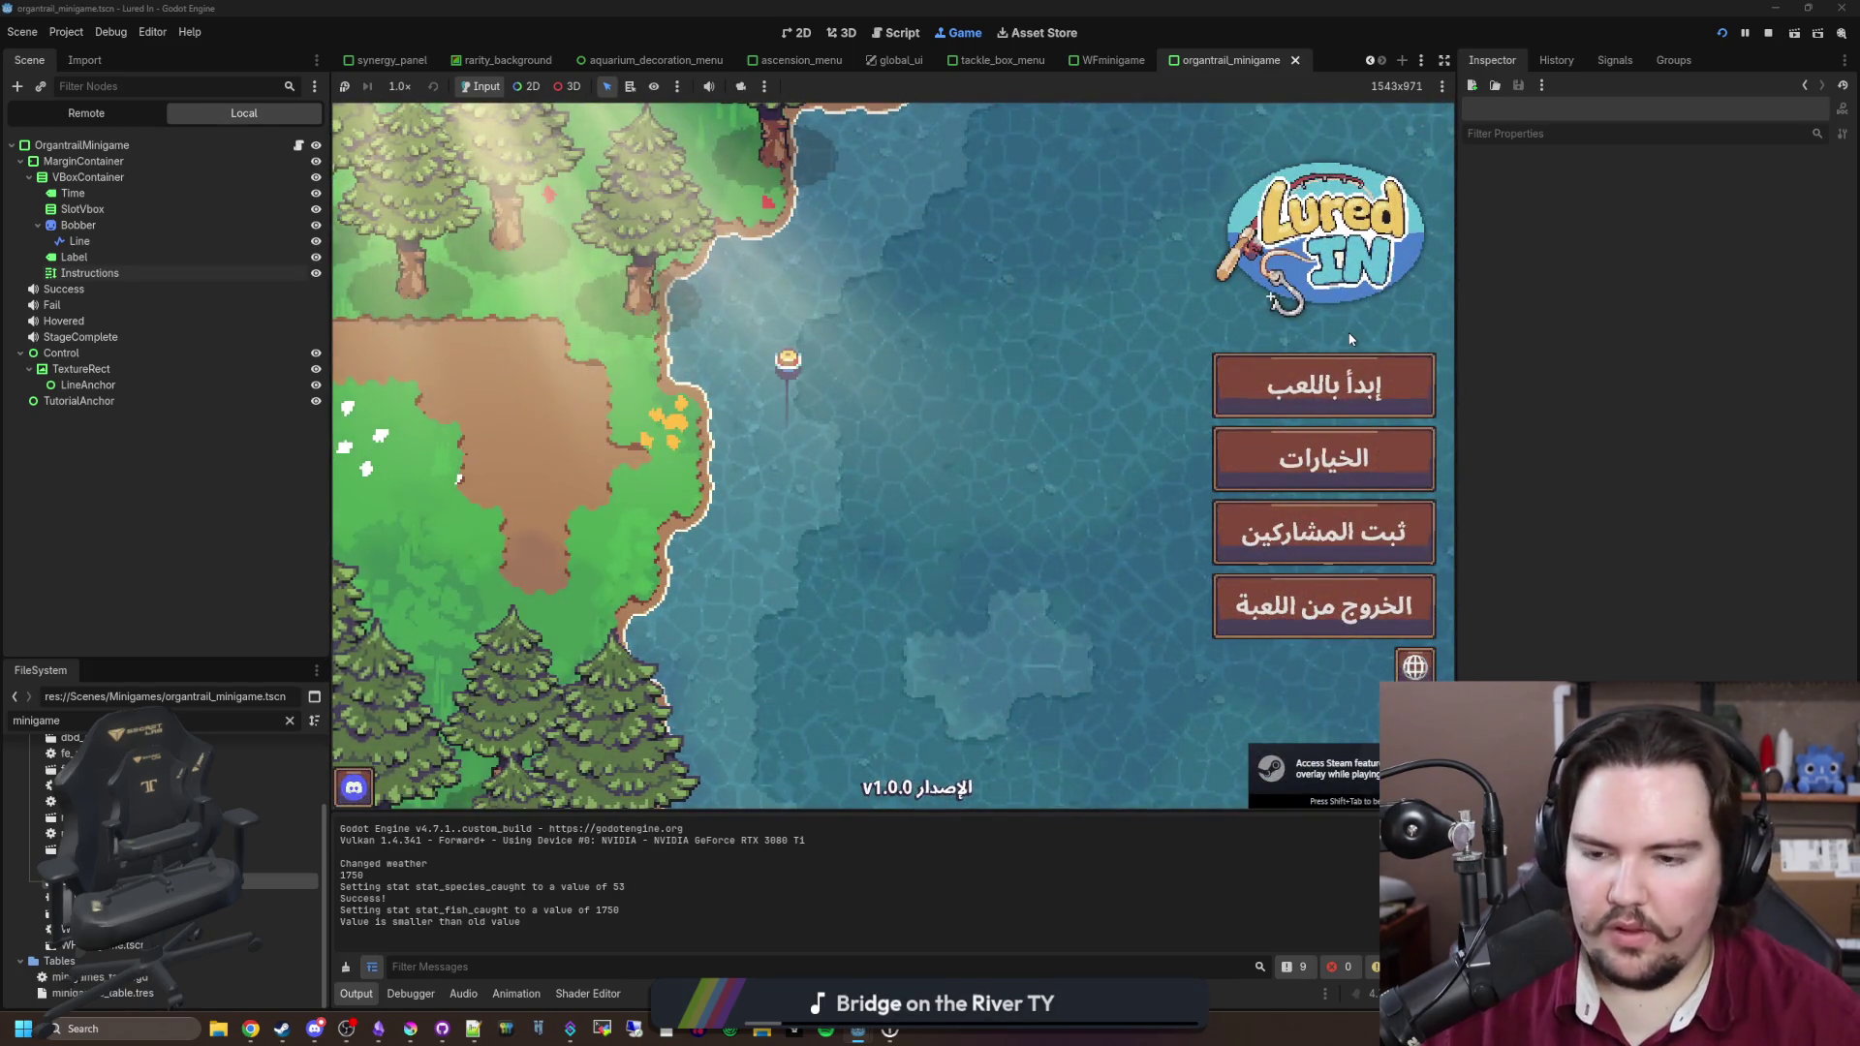
# Step: Start the game, dismiss the welcome-back popup and travel to the pond for free
pyautogui.click(1351, 363)
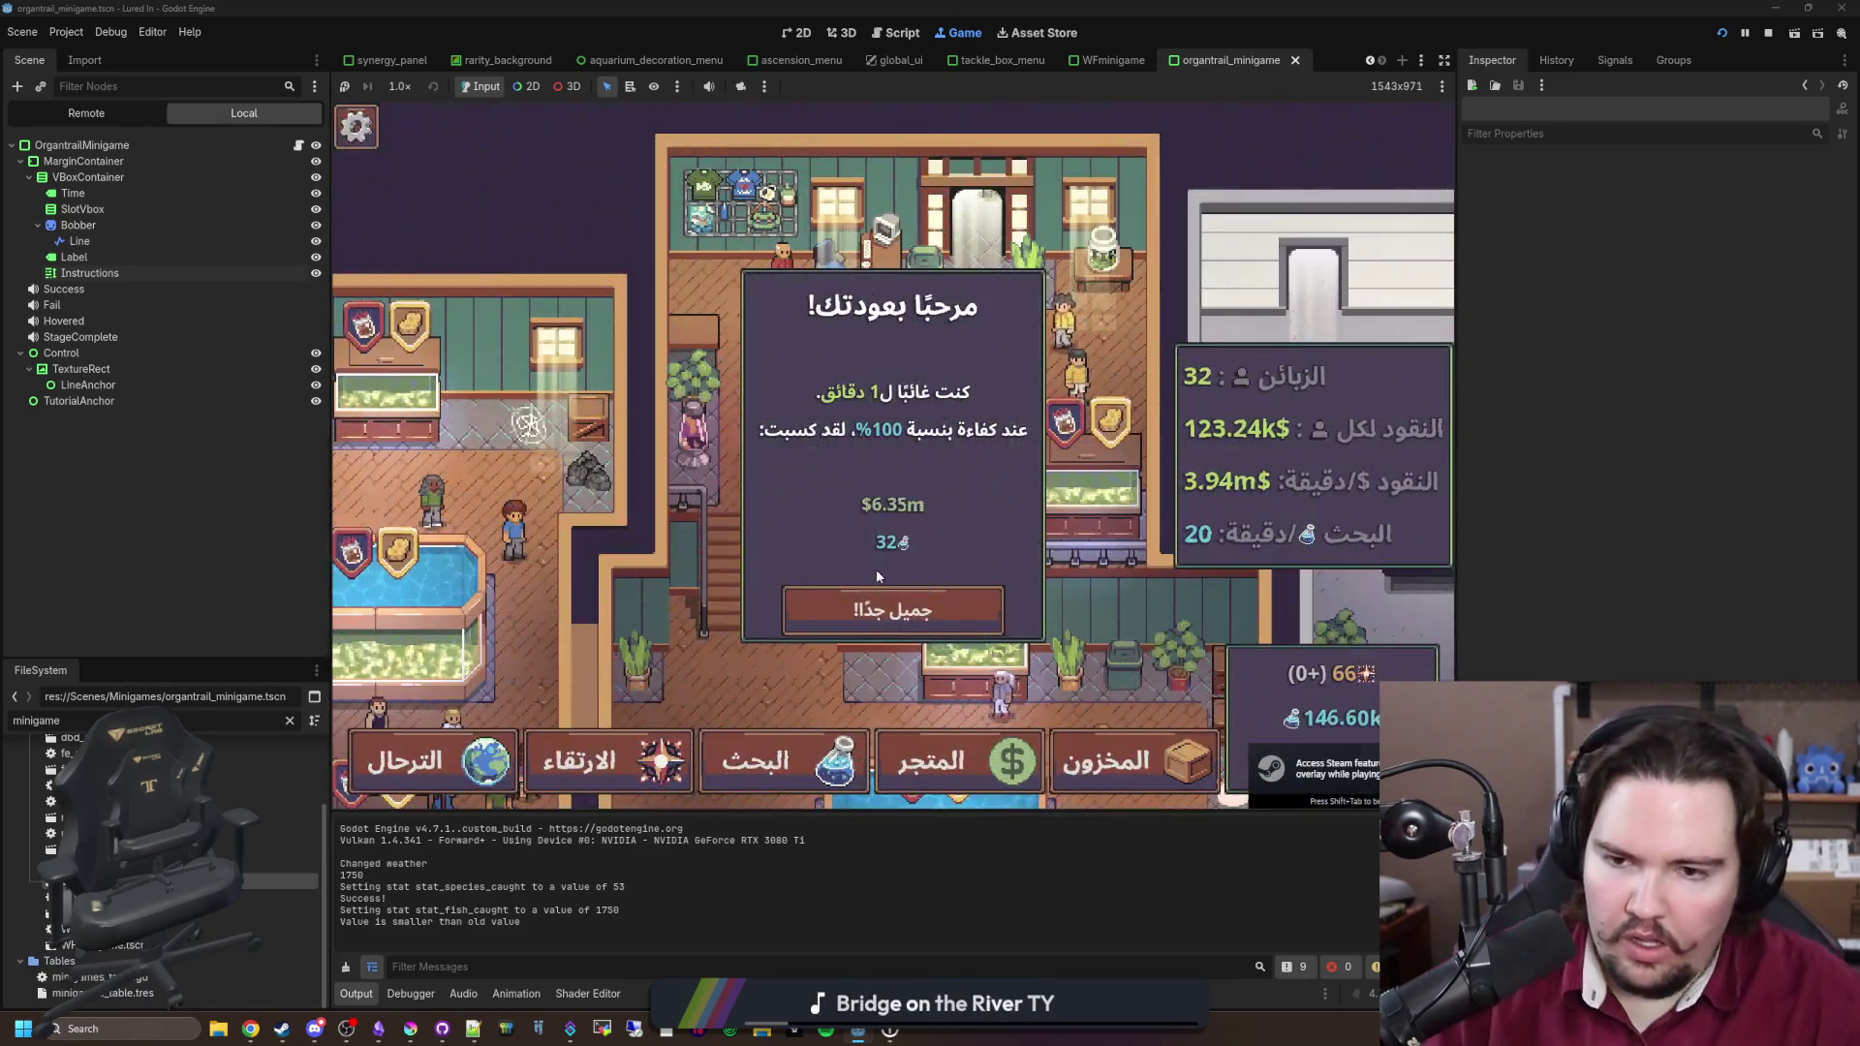
pyautogui.click(883, 610)
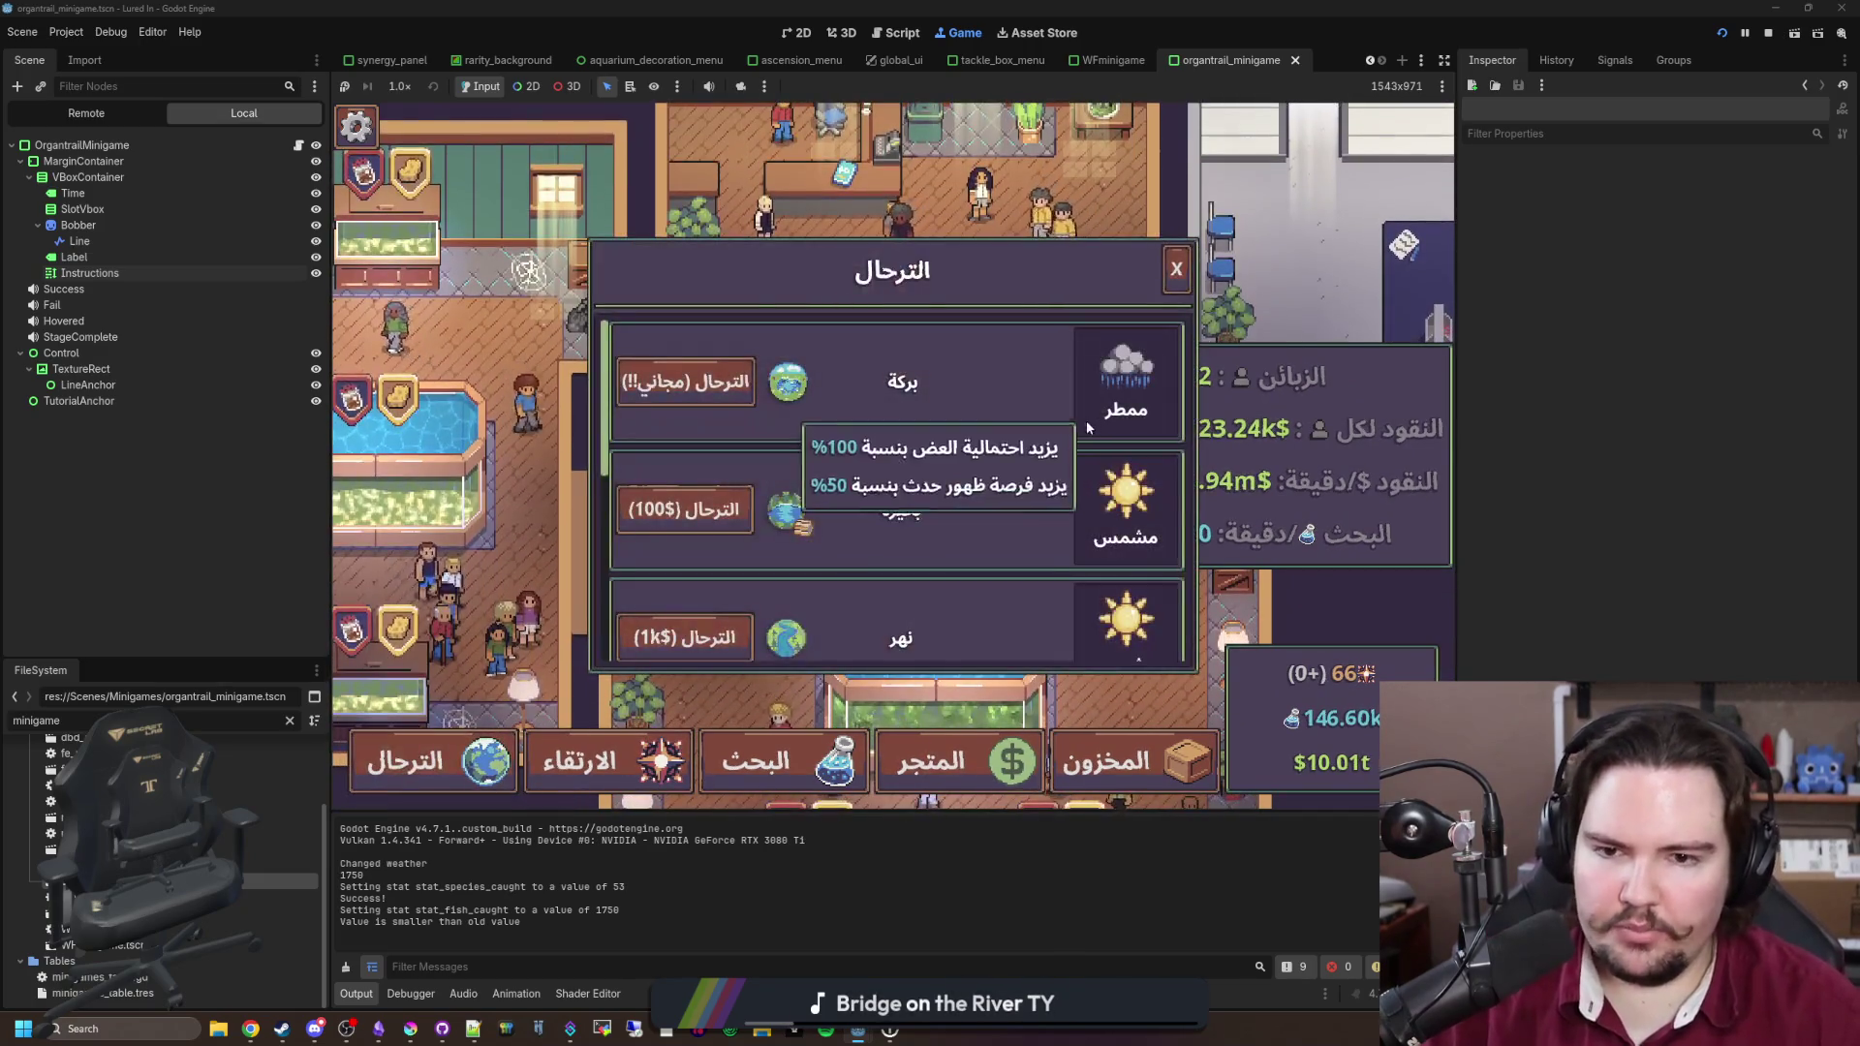
pyautogui.click(736, 387)
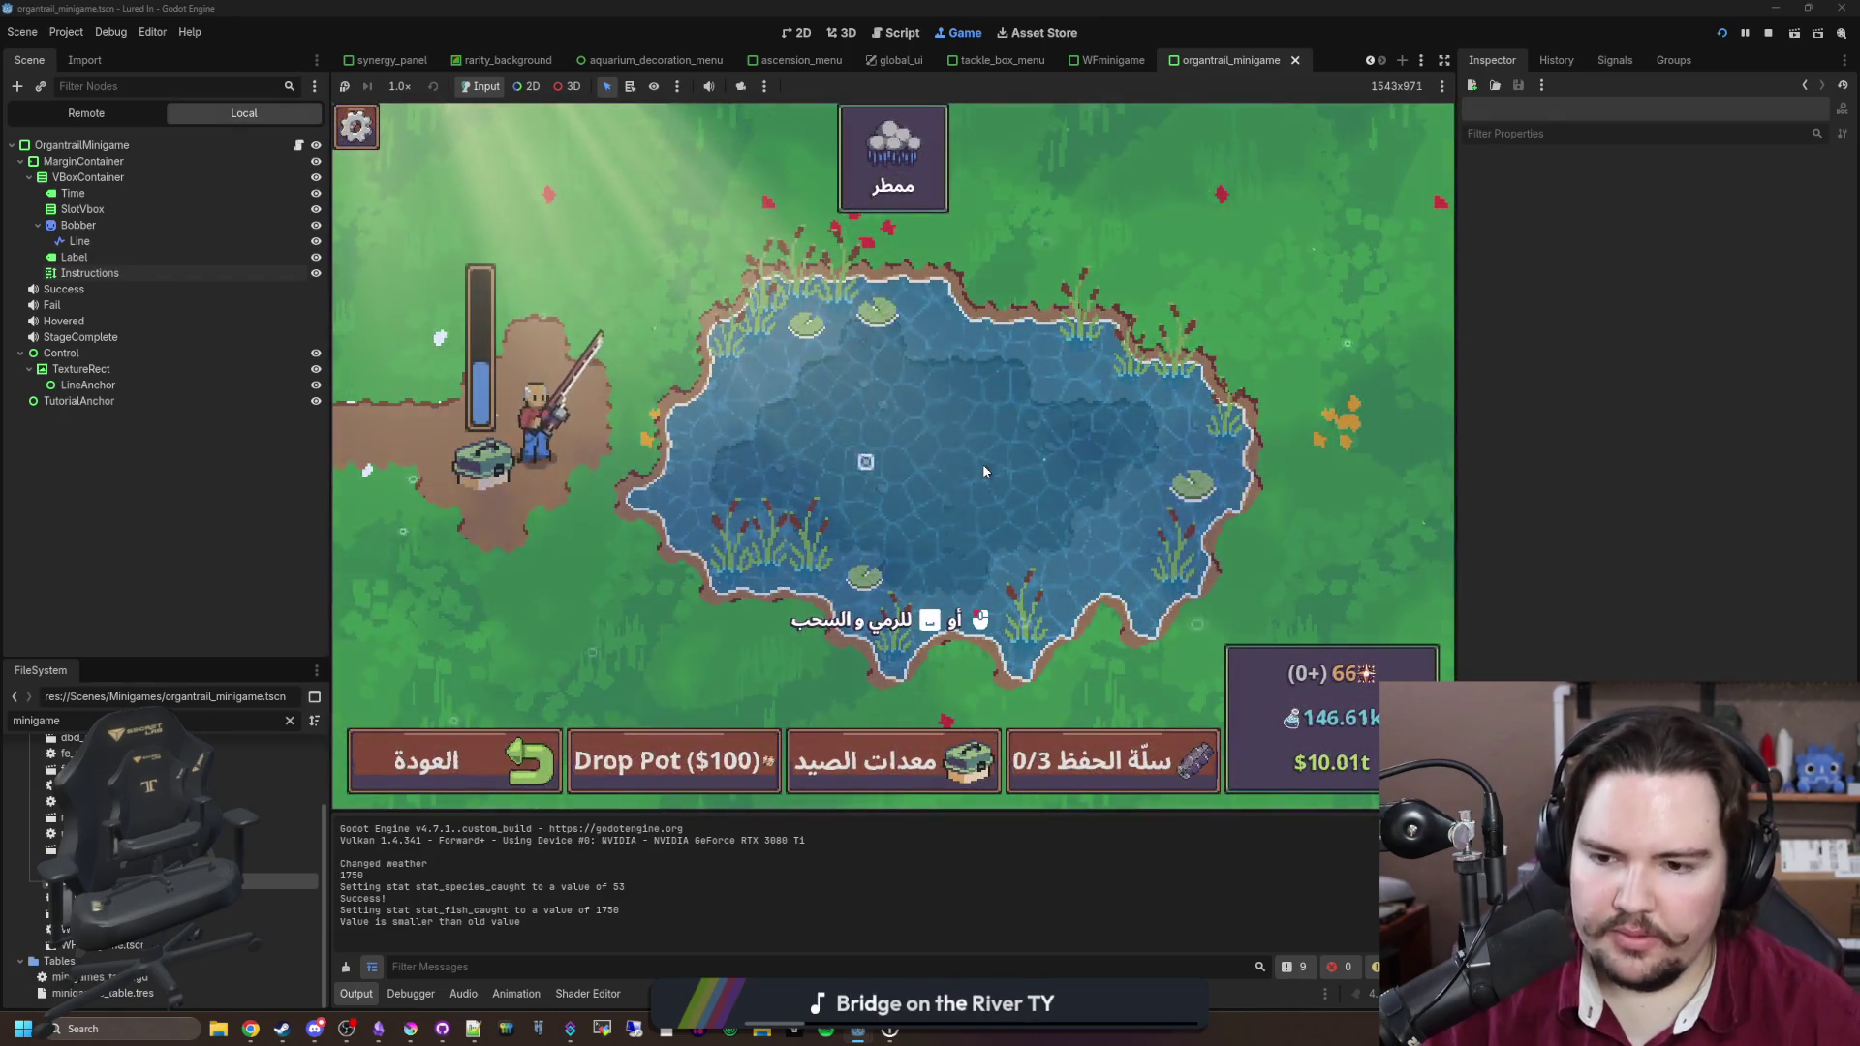
# Step: Cast, hook a fish and catch both fish to win the Arabic rod minigame
pyautogui.click(982, 465)
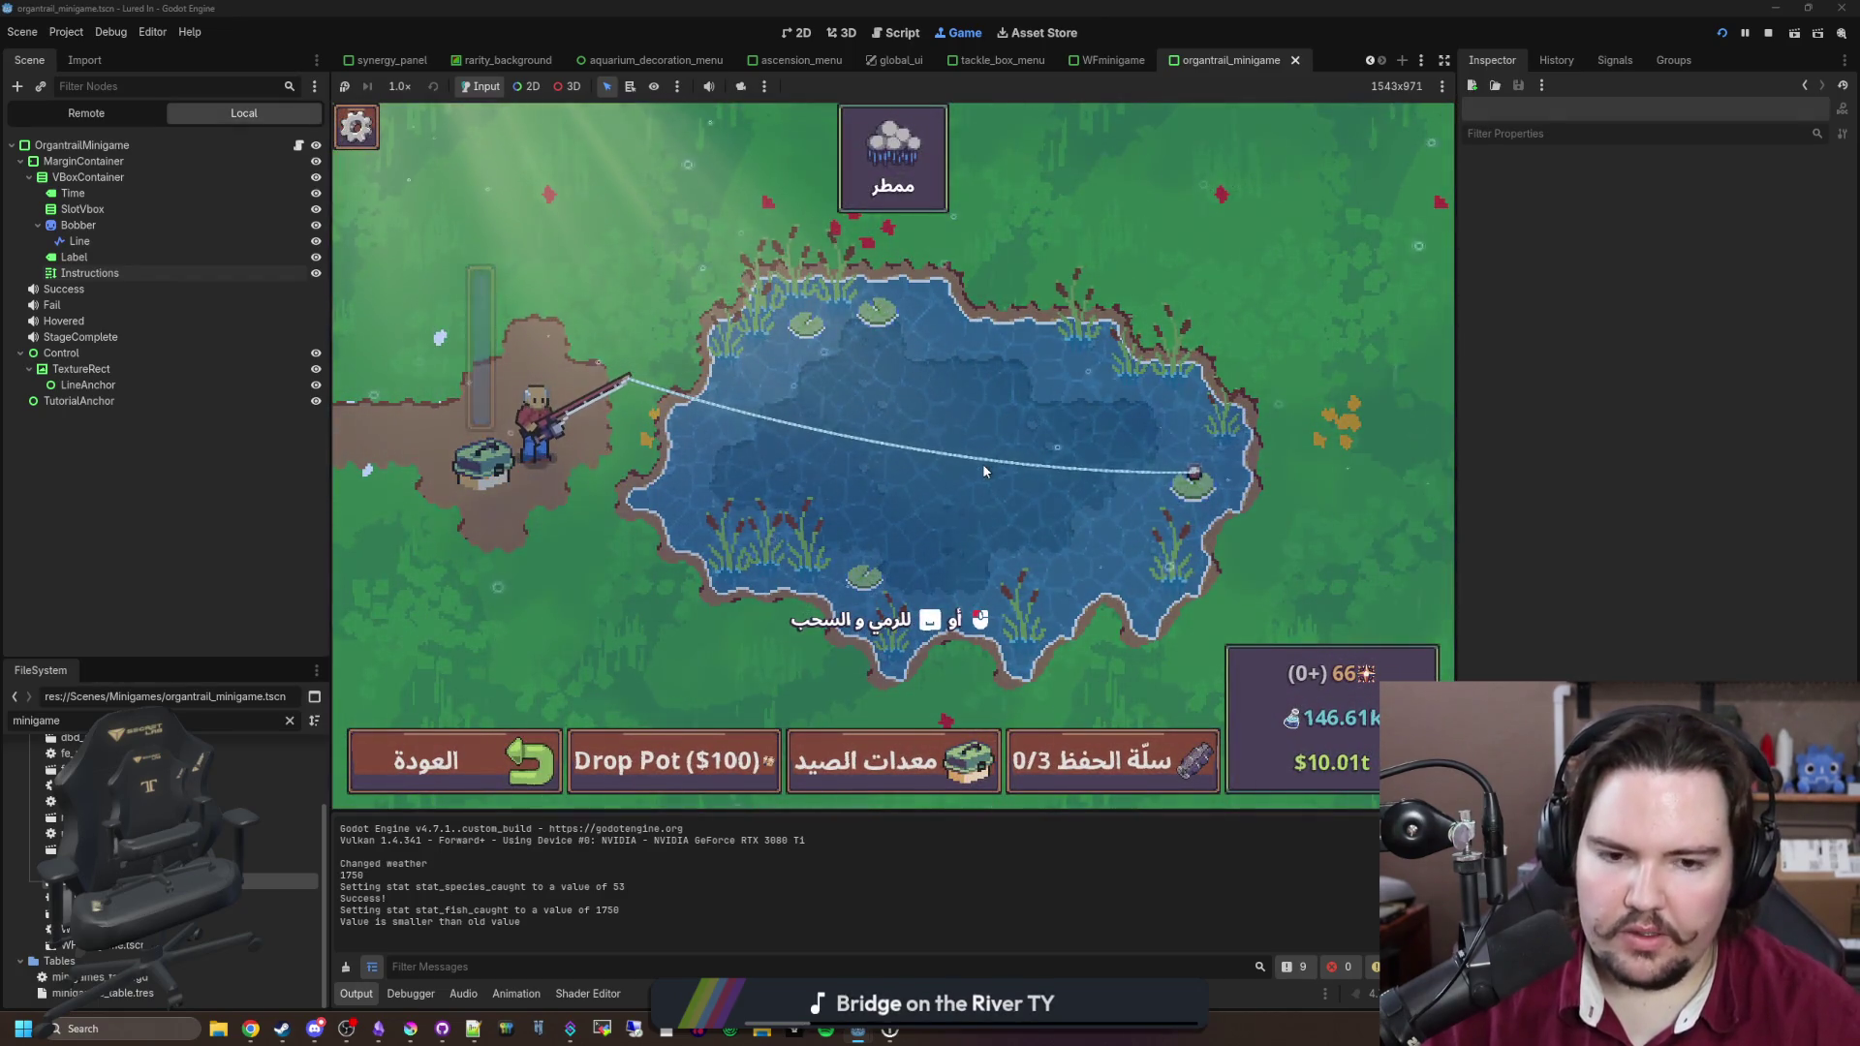
pyautogui.click(982, 463)
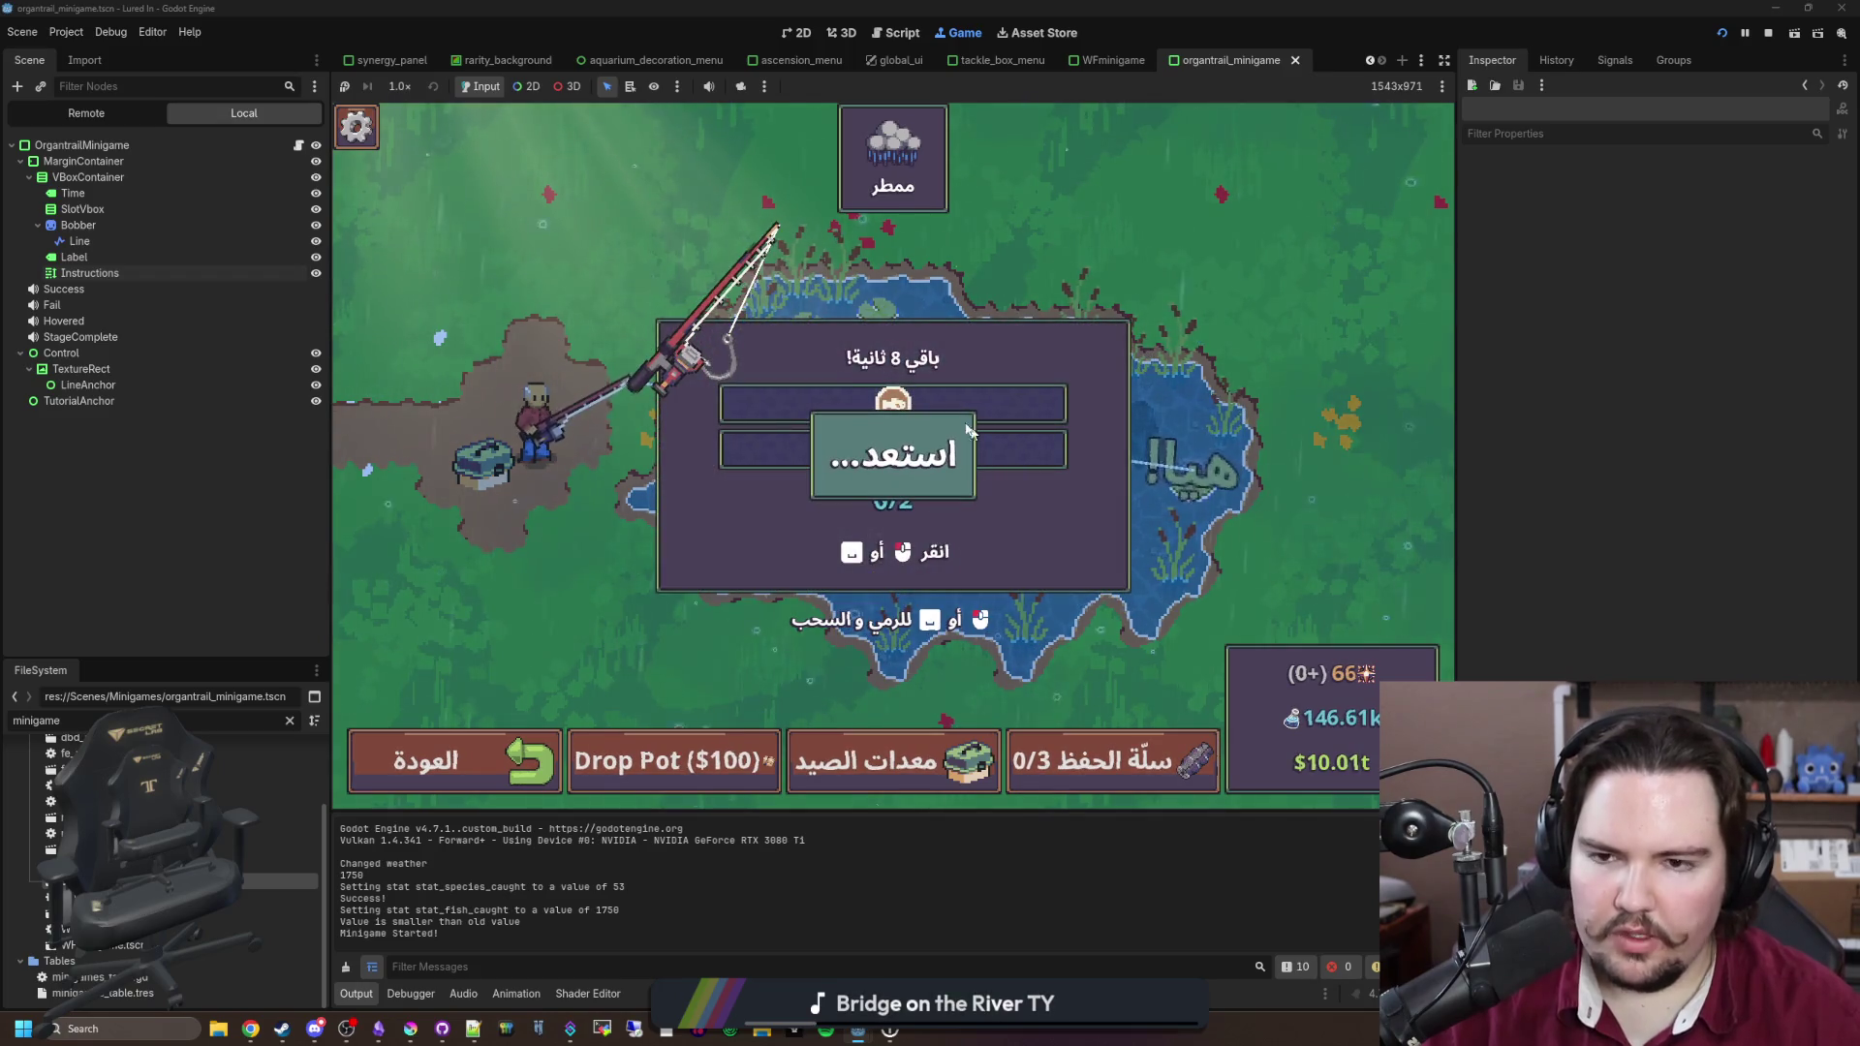
pyautogui.click(1016, 401)
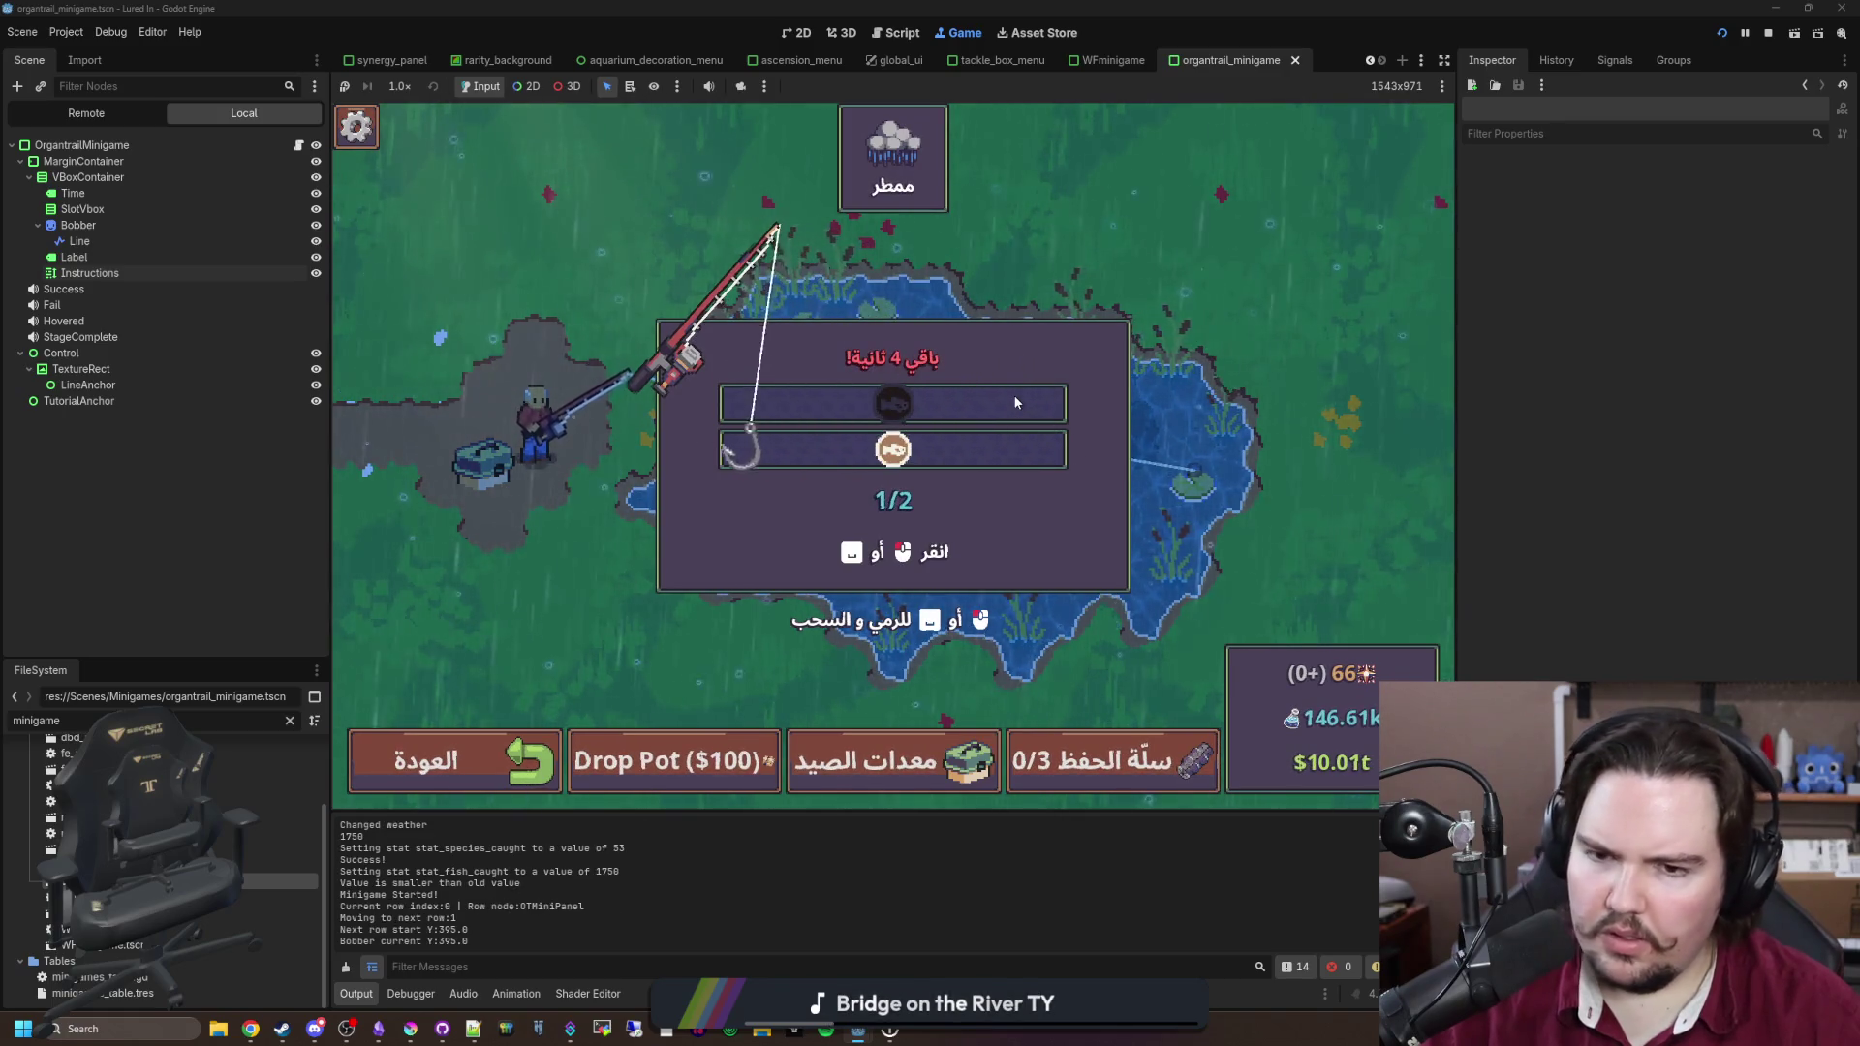
pyautogui.click(1015, 401)
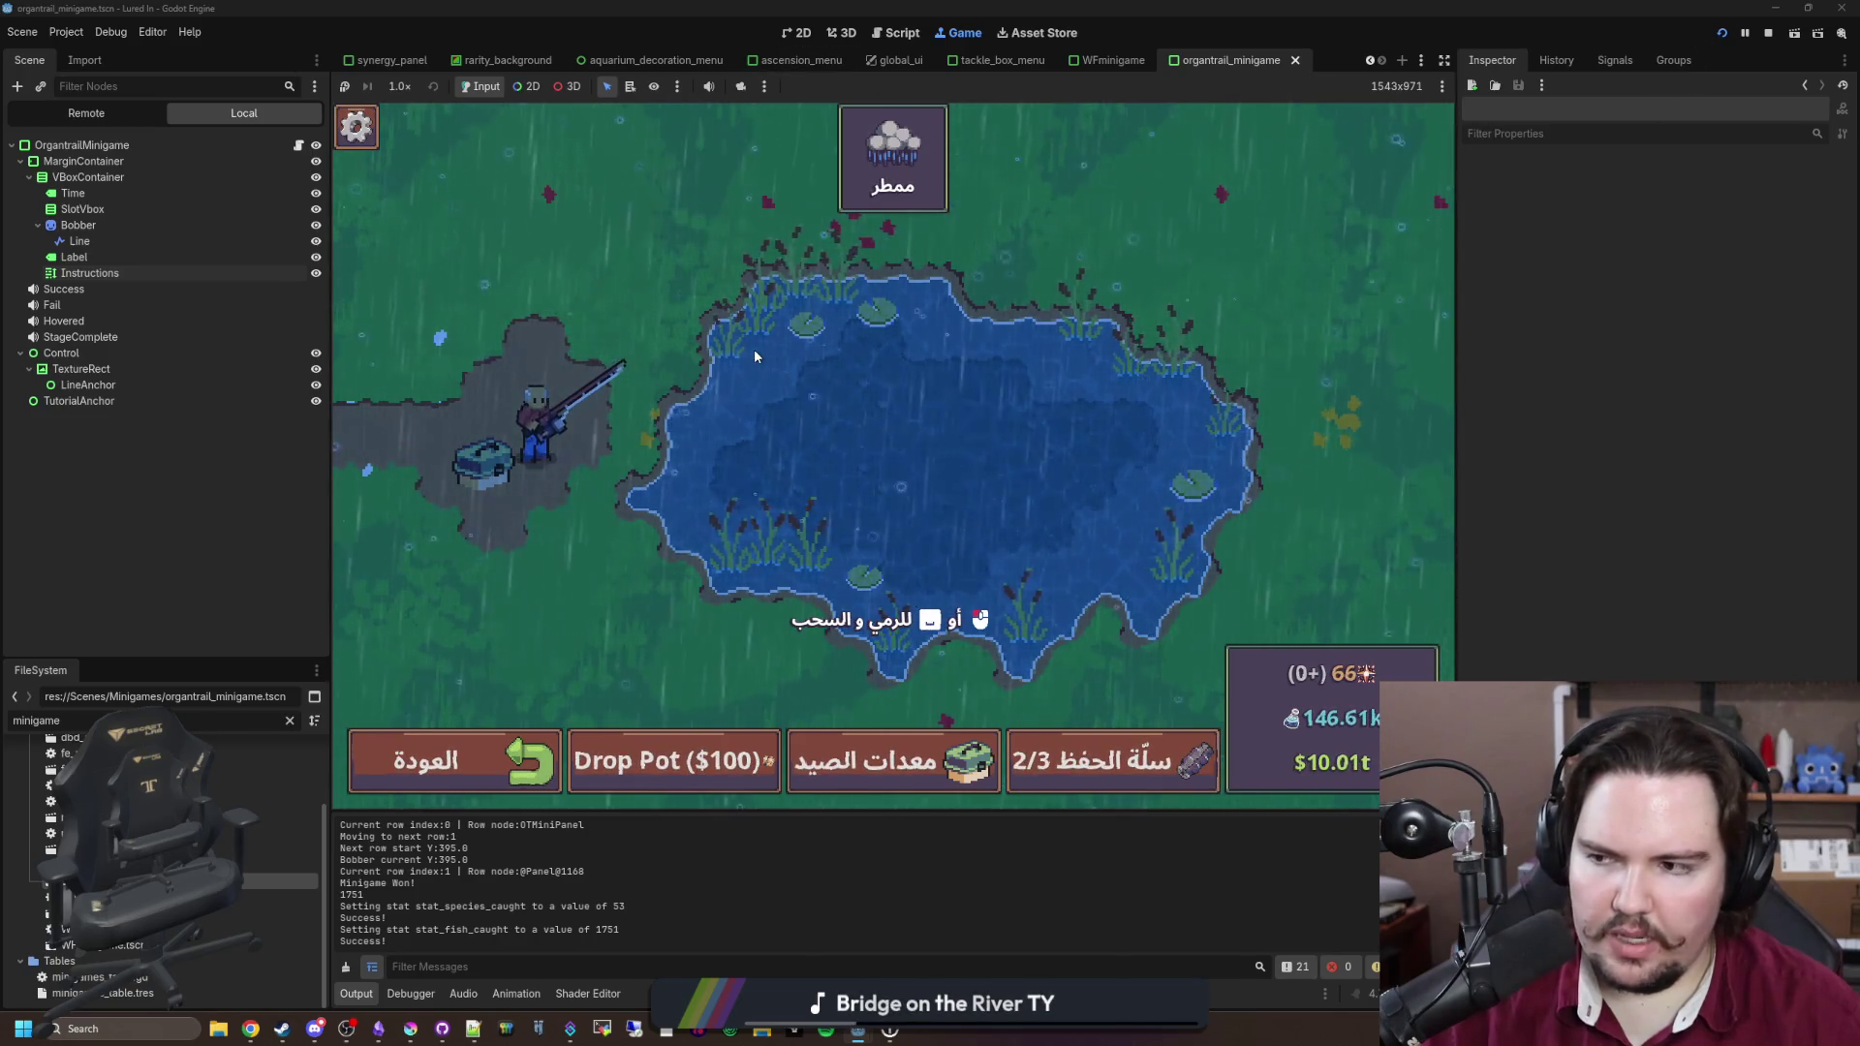
pyautogui.press('Escape')
# Step: Switch the game language to English and close the menus
pyautogui.click(707, 598)
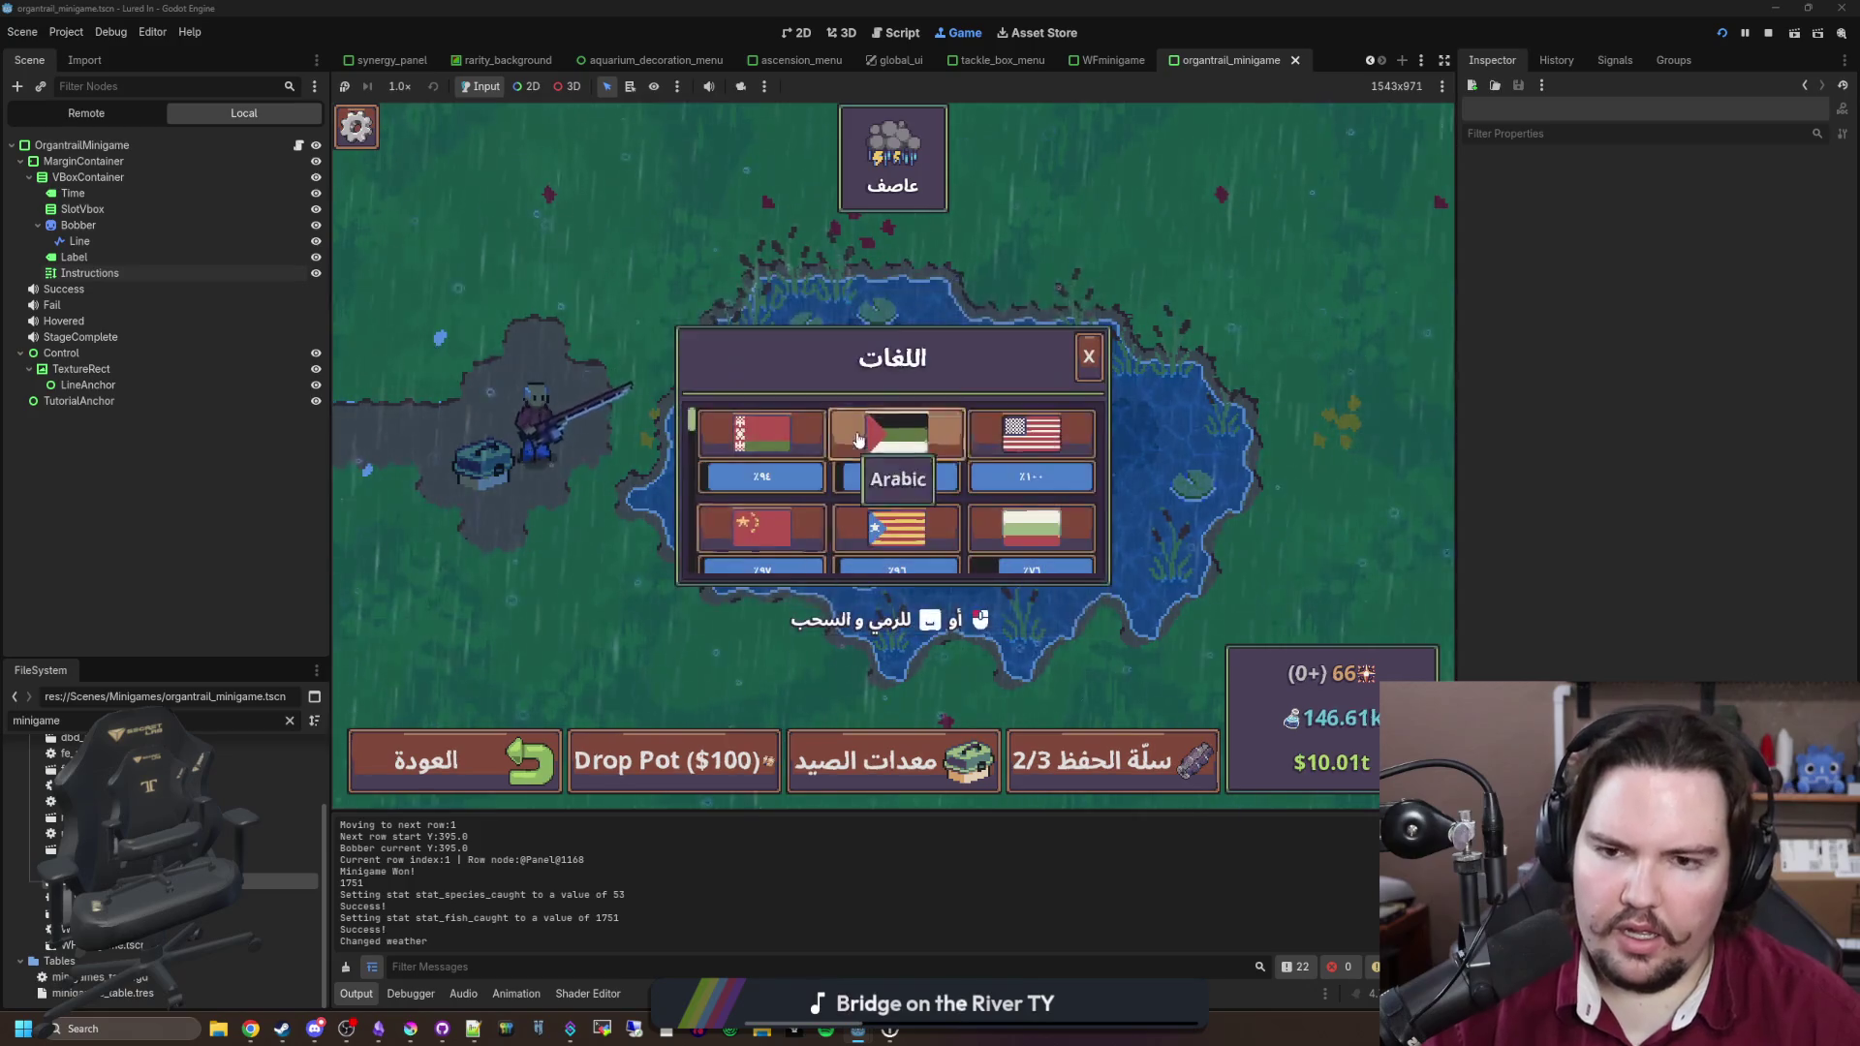
pyautogui.click(1031, 433)
pyautogui.press('Escape')
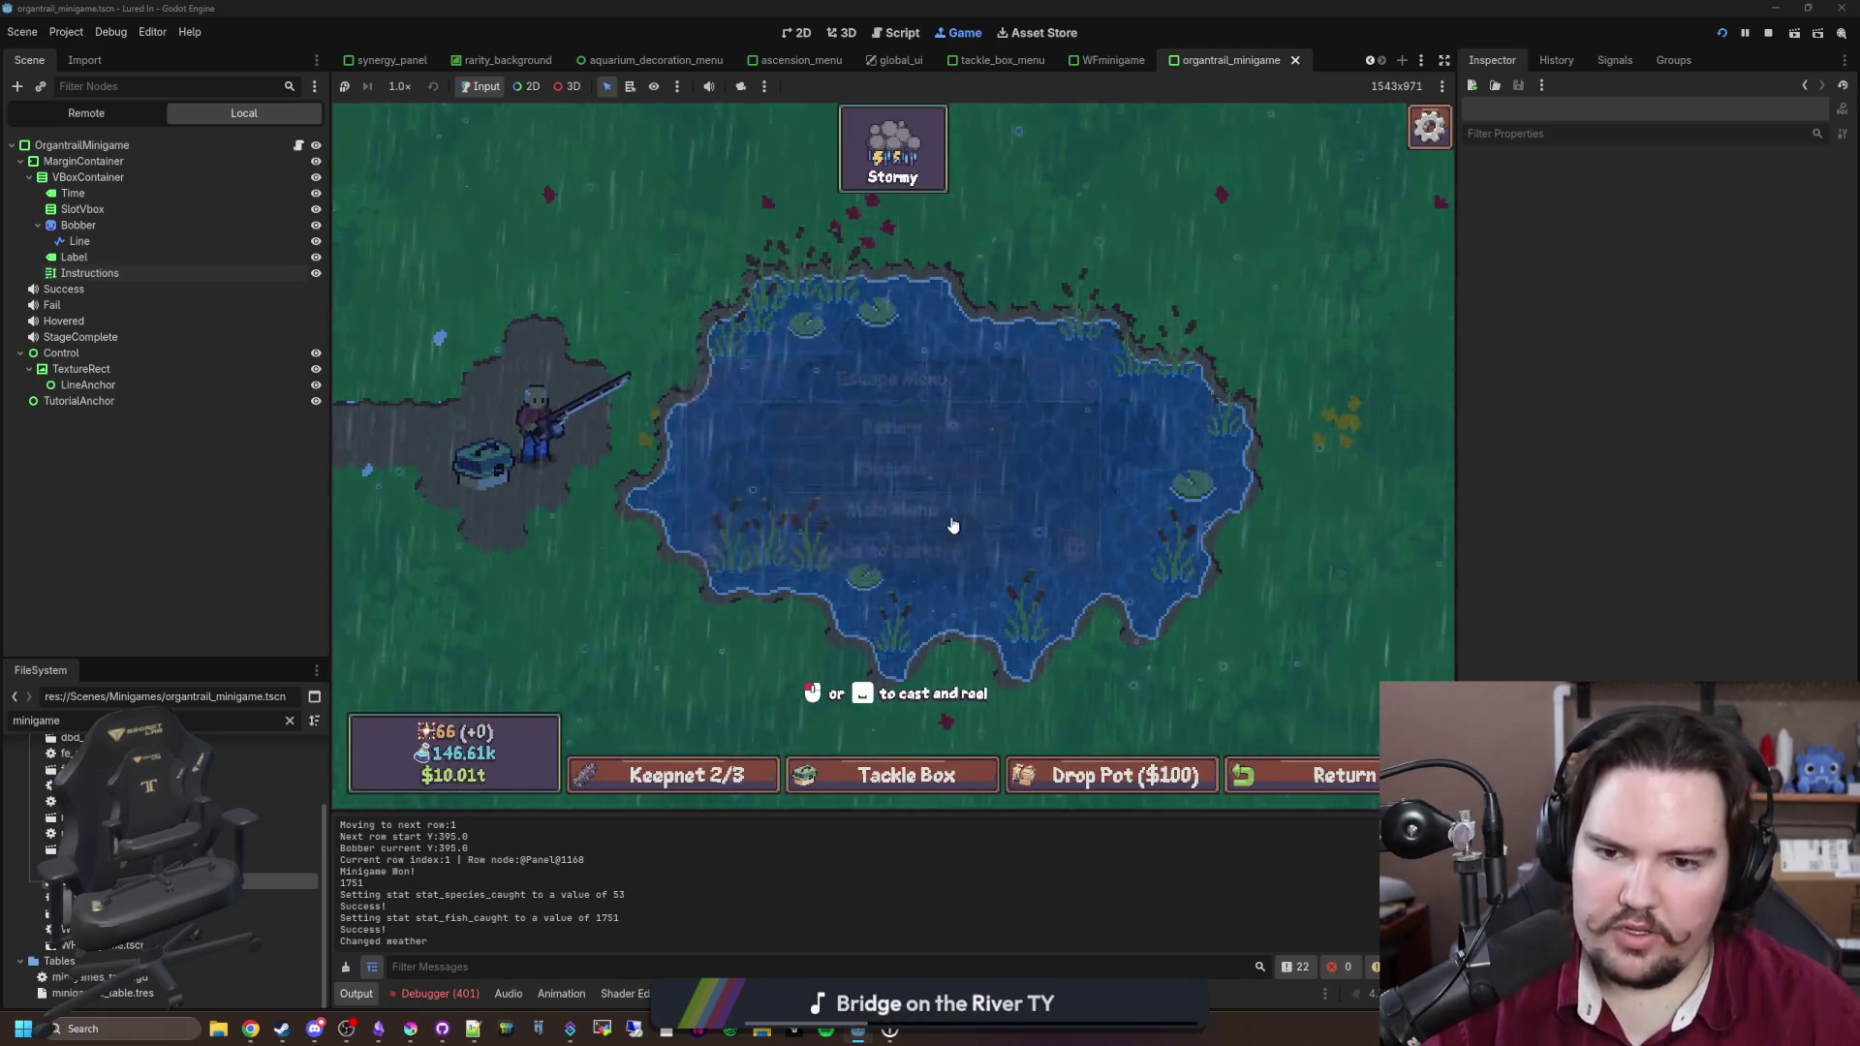
pyautogui.click(922, 474)
pyautogui.scroll(-5, 667, 533)
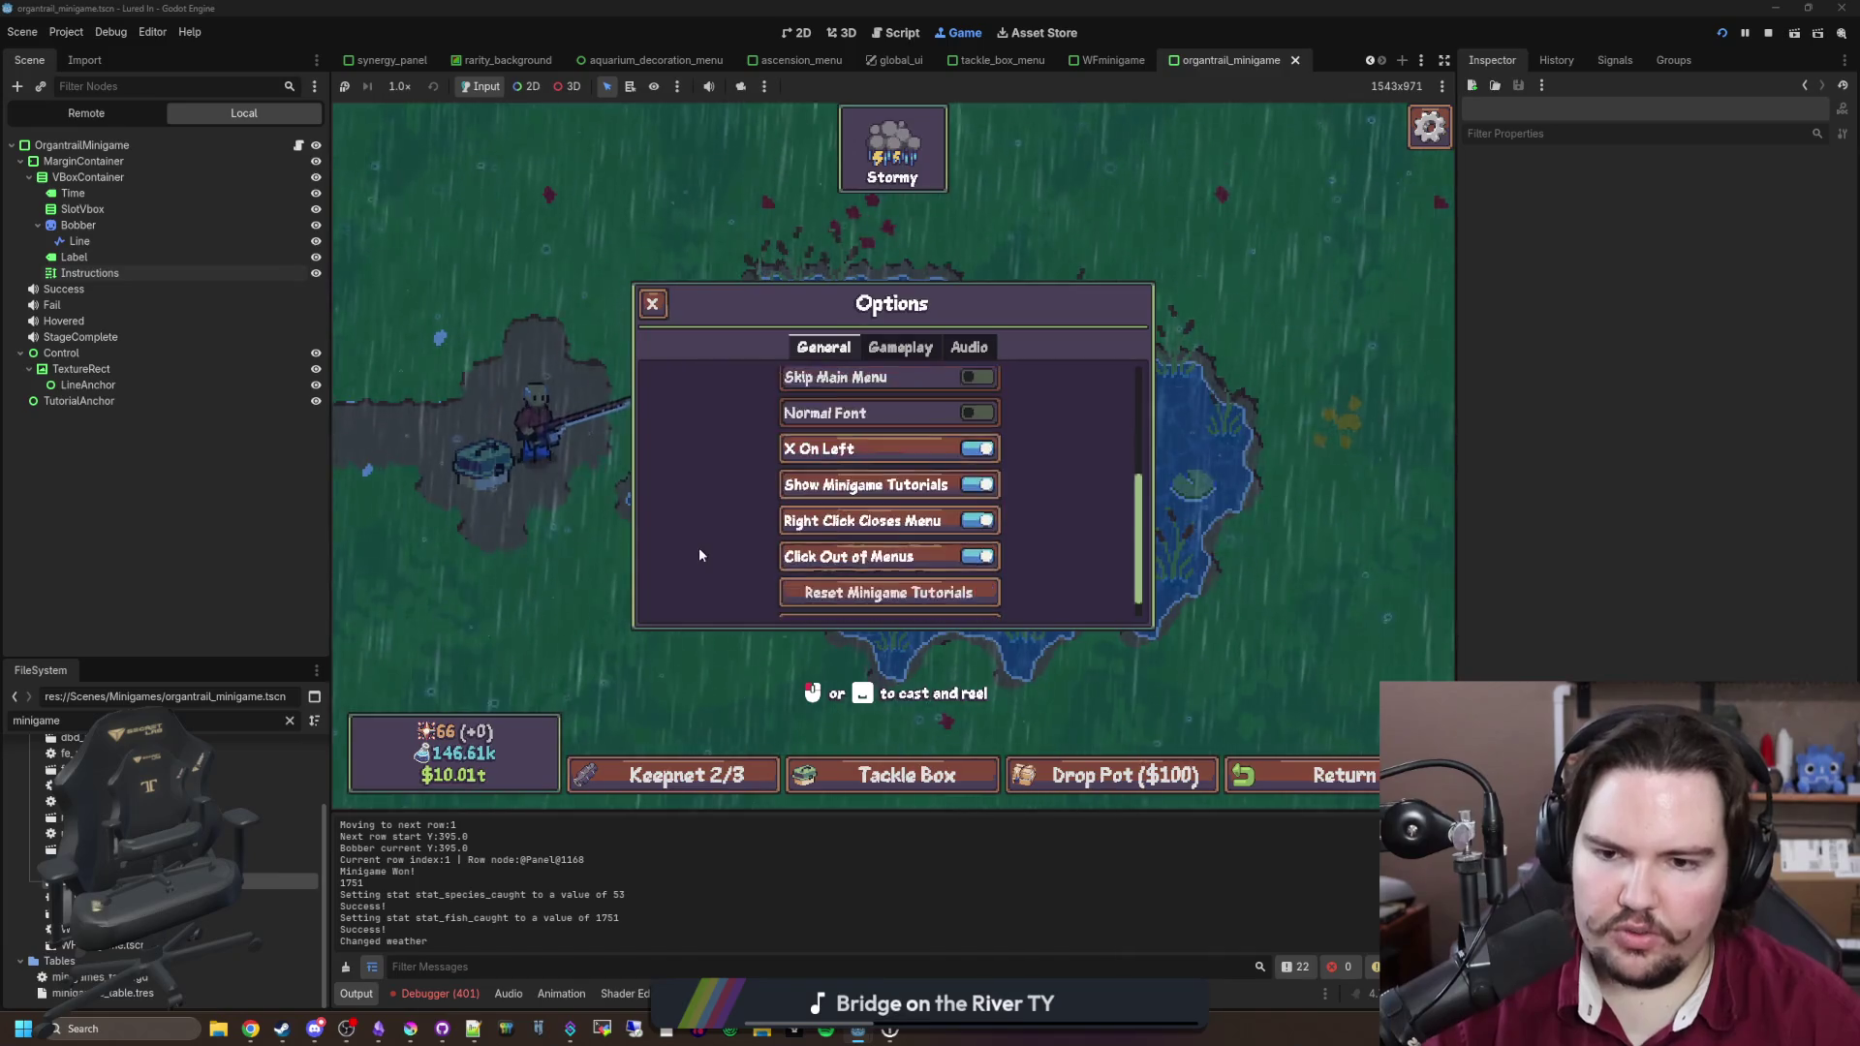
pyautogui.scroll(2, 880, 414)
pyautogui.press('Escape')
# Step: Cast, trigger the 'minigame' debug command, catch both fish, then stop the game
pyautogui.click(941, 469)
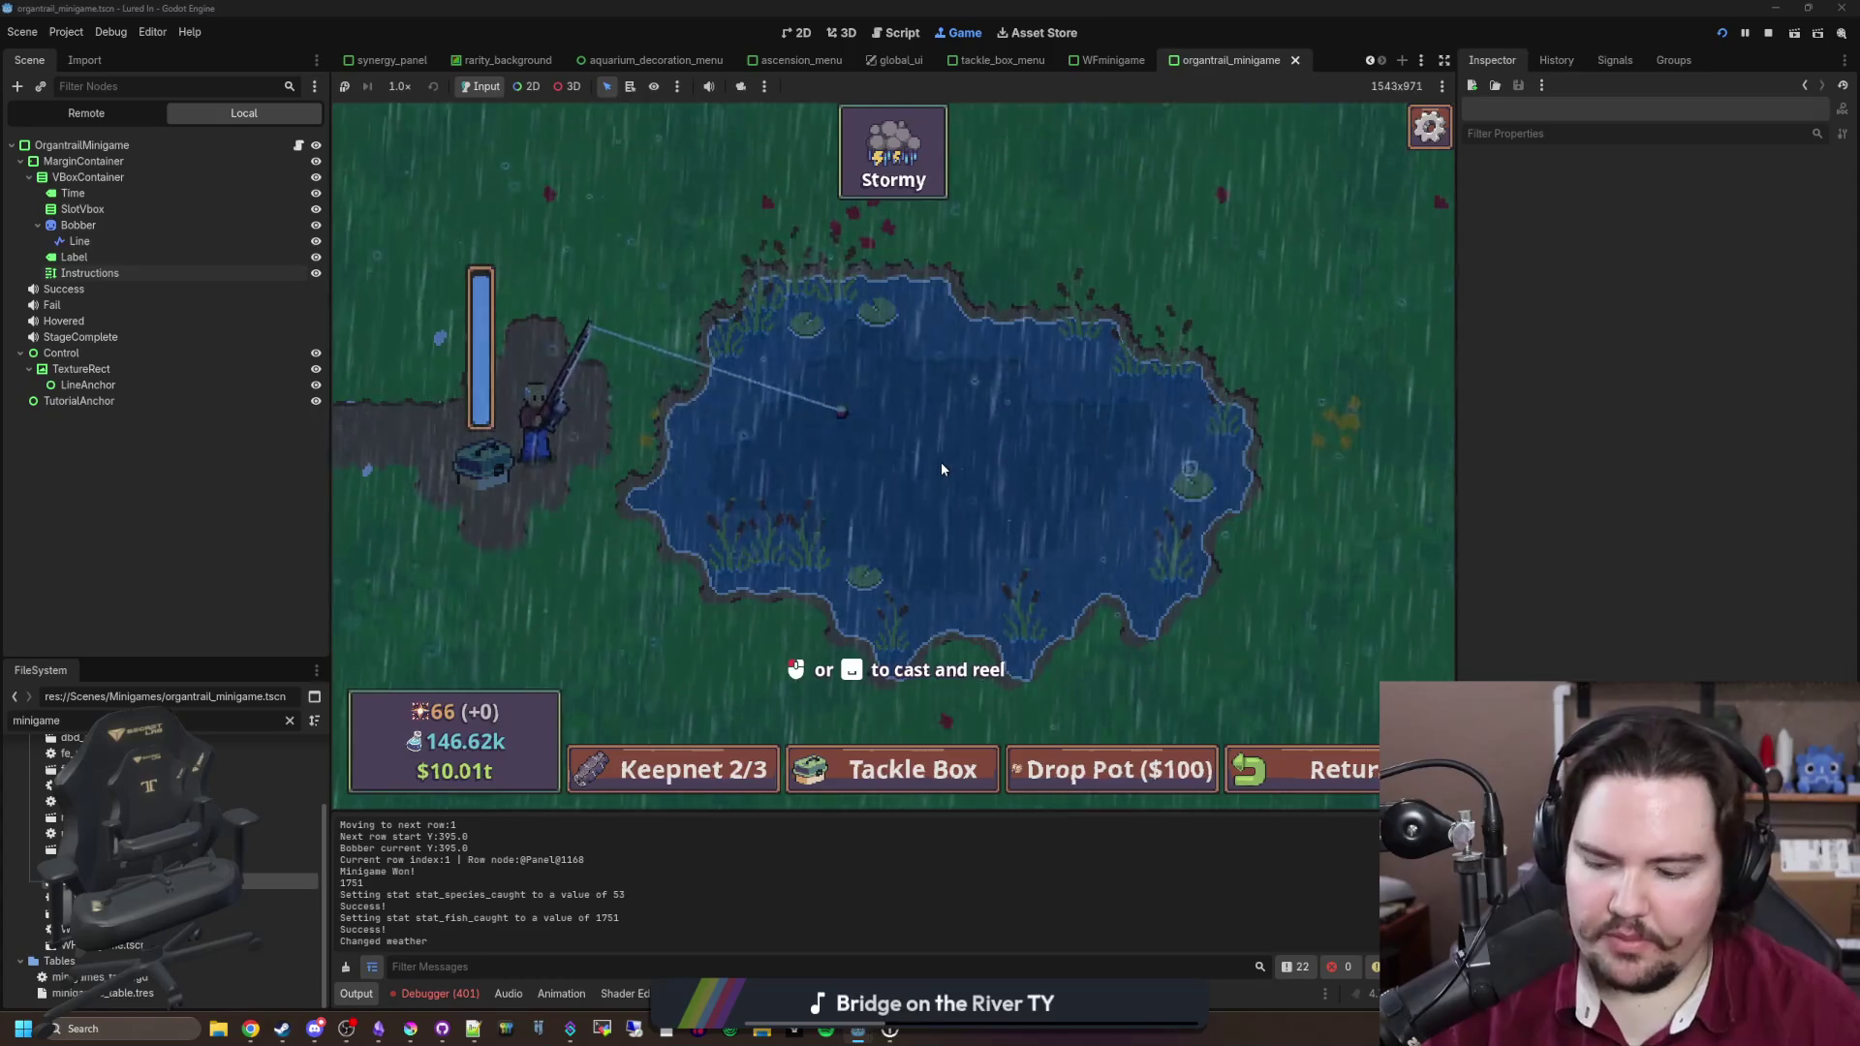
pyautogui.press('`')
pyautogui.write('minigame')
pyautogui.press('Return')
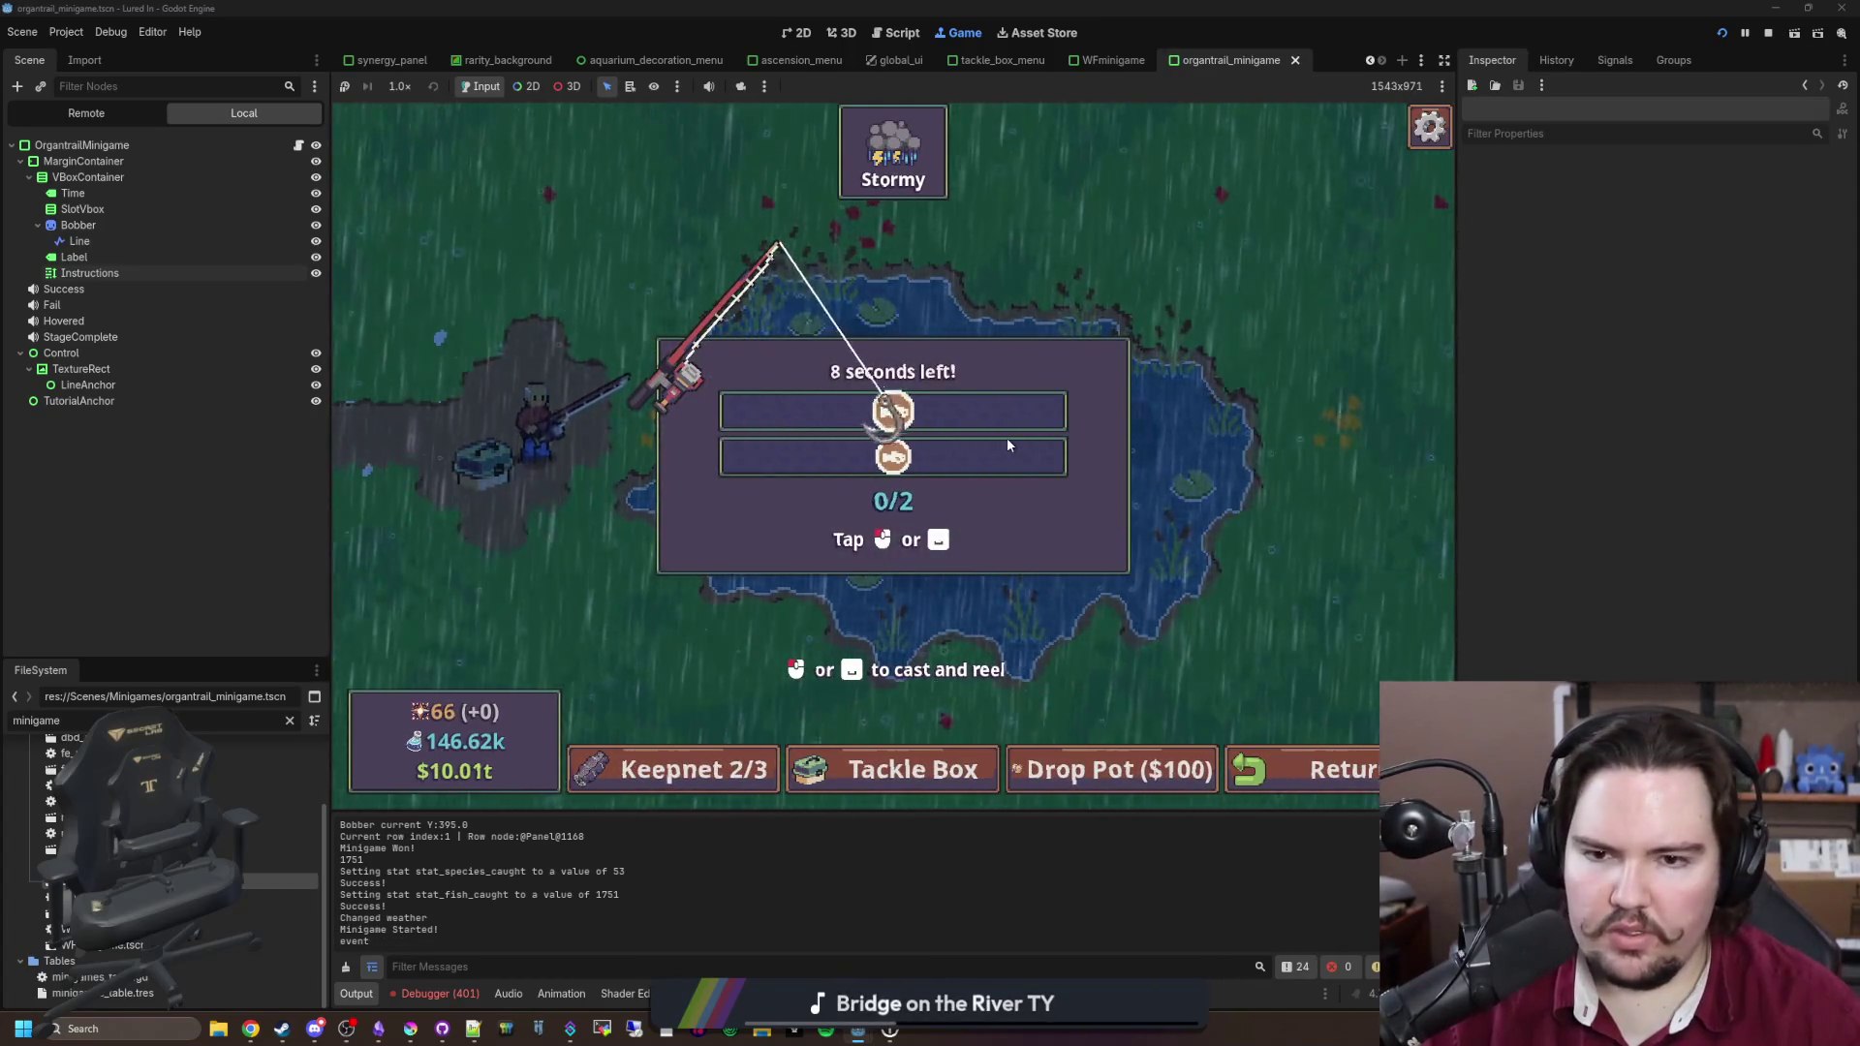
pyautogui.click(1007, 443)
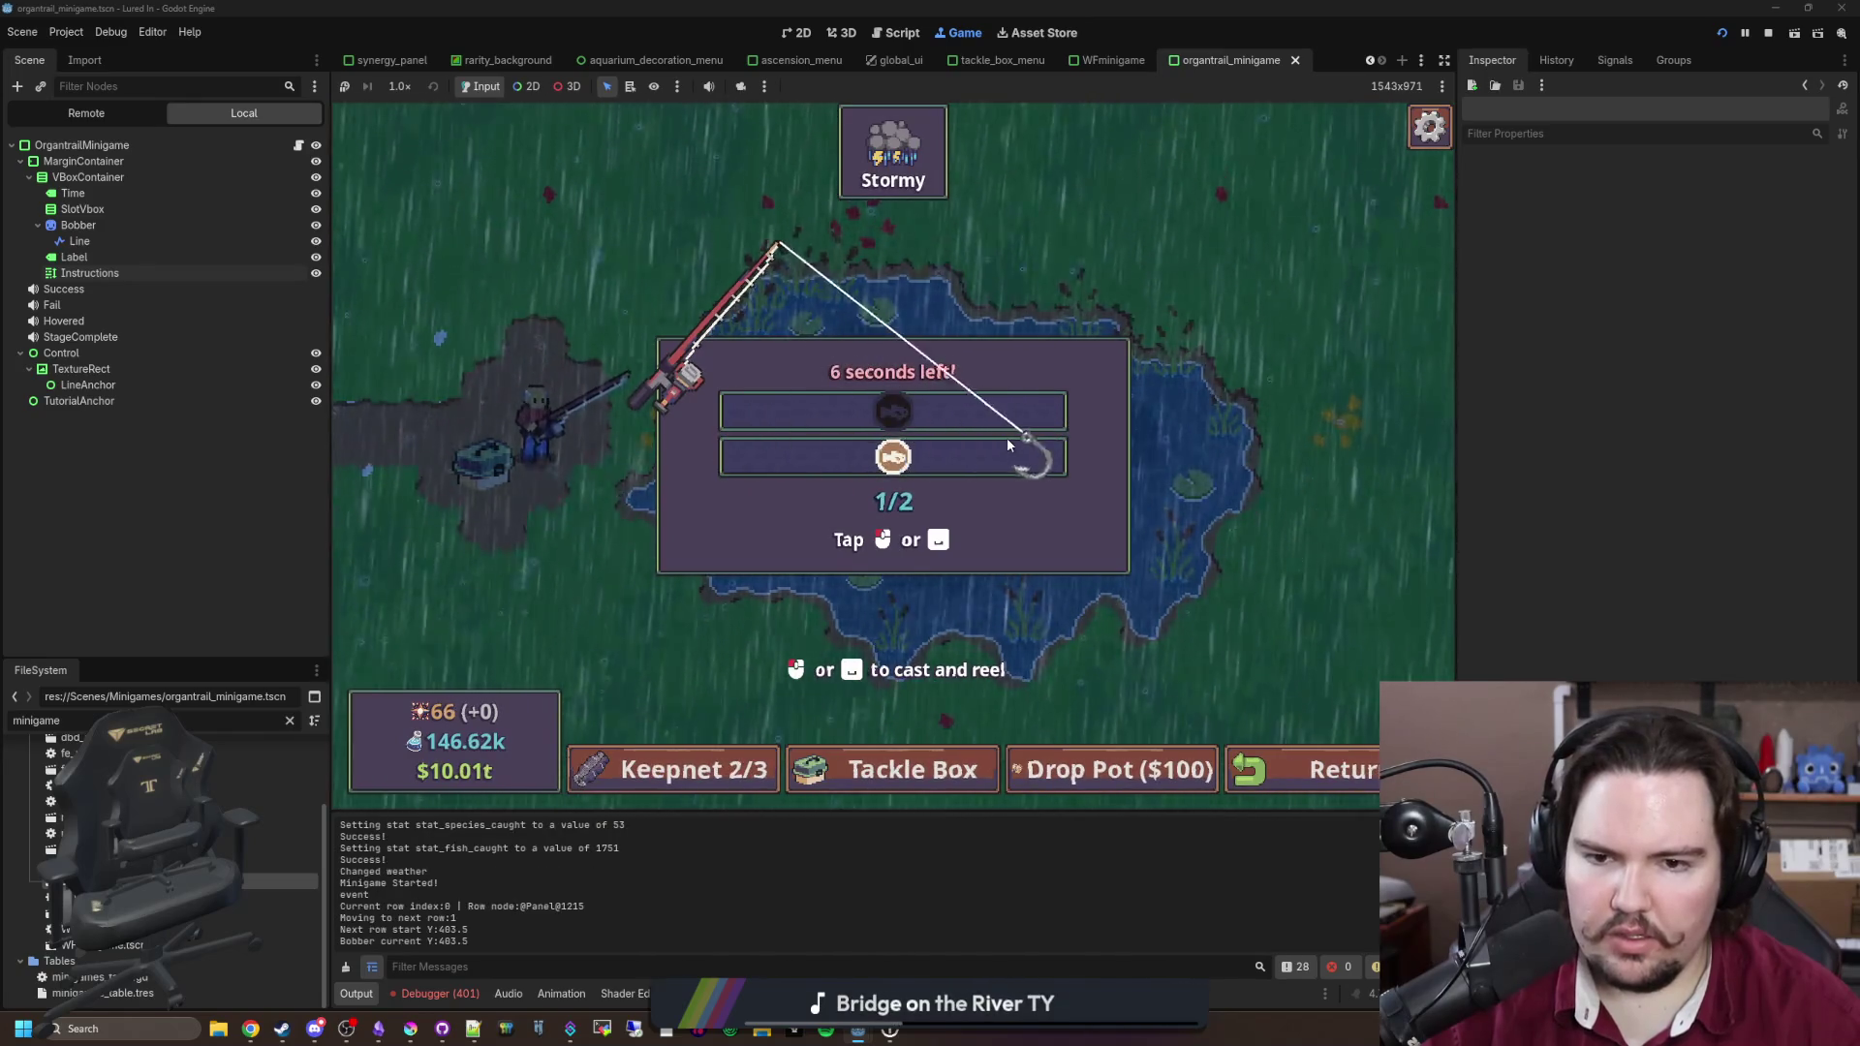
pyautogui.click(1007, 438)
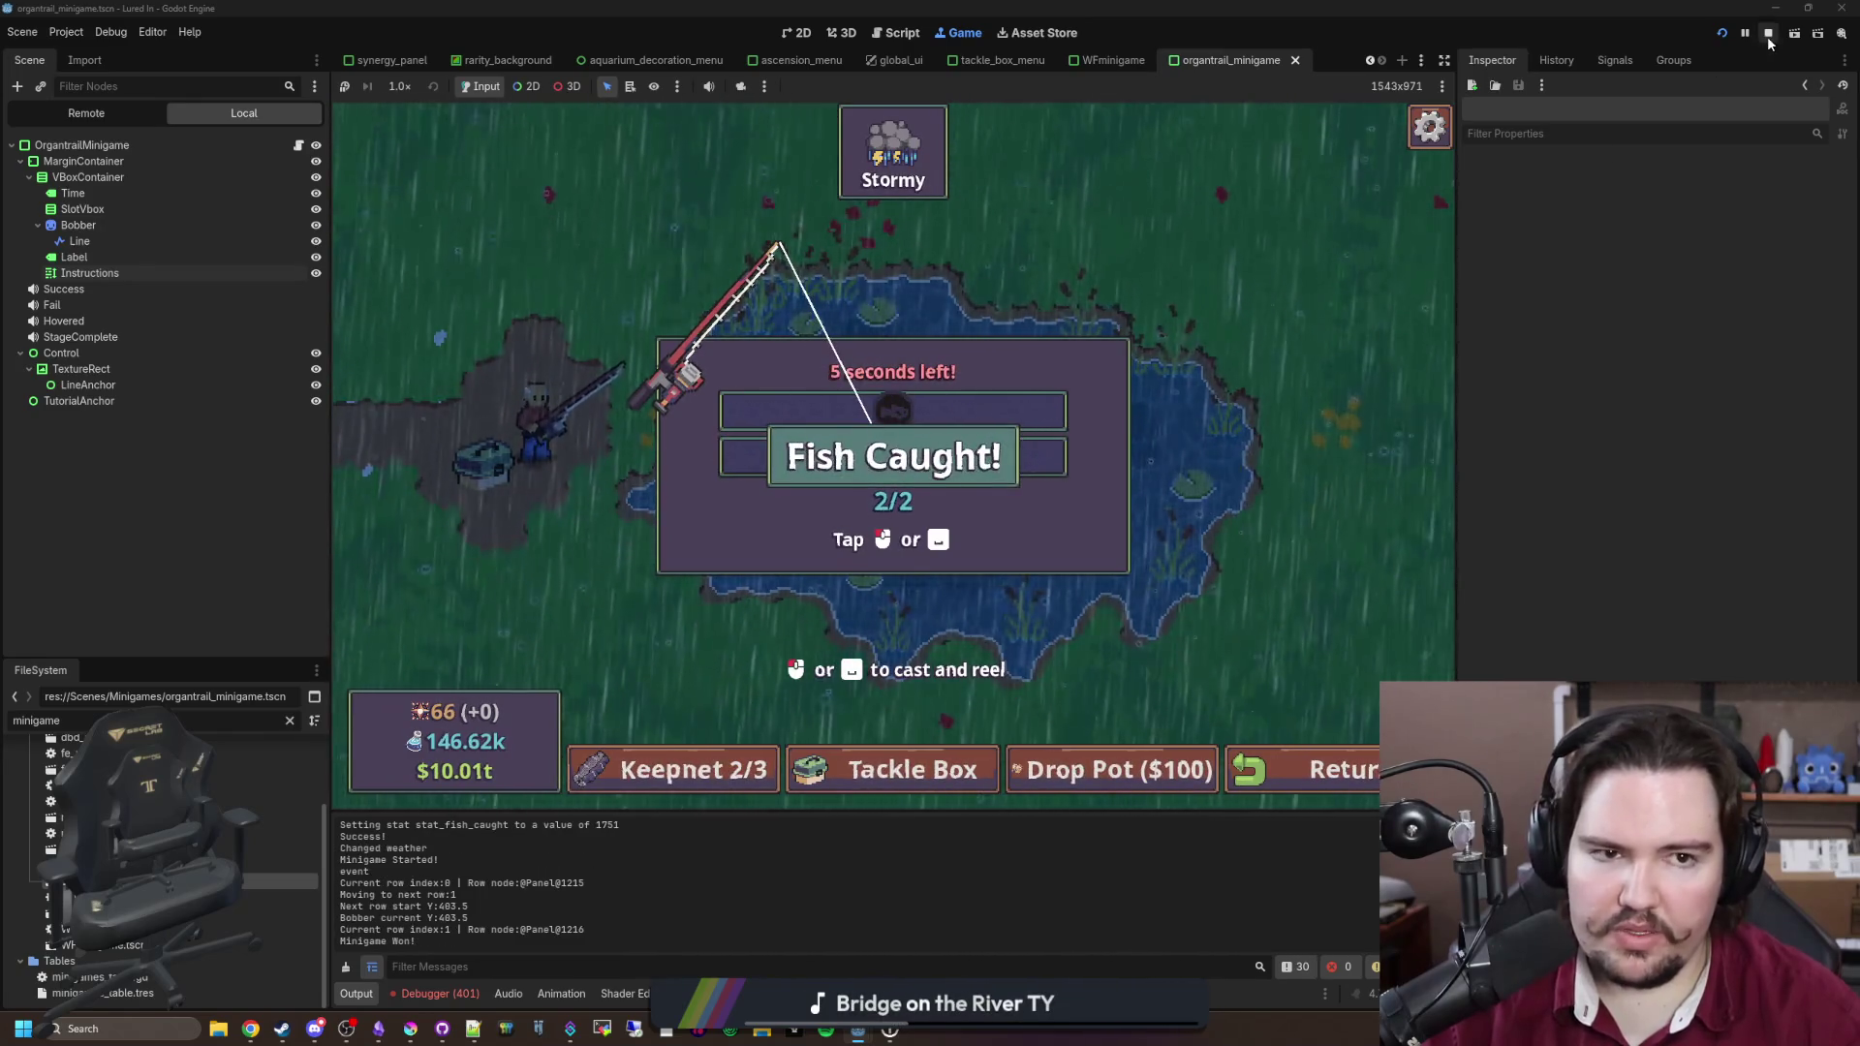
pyautogui.click(1768, 32)
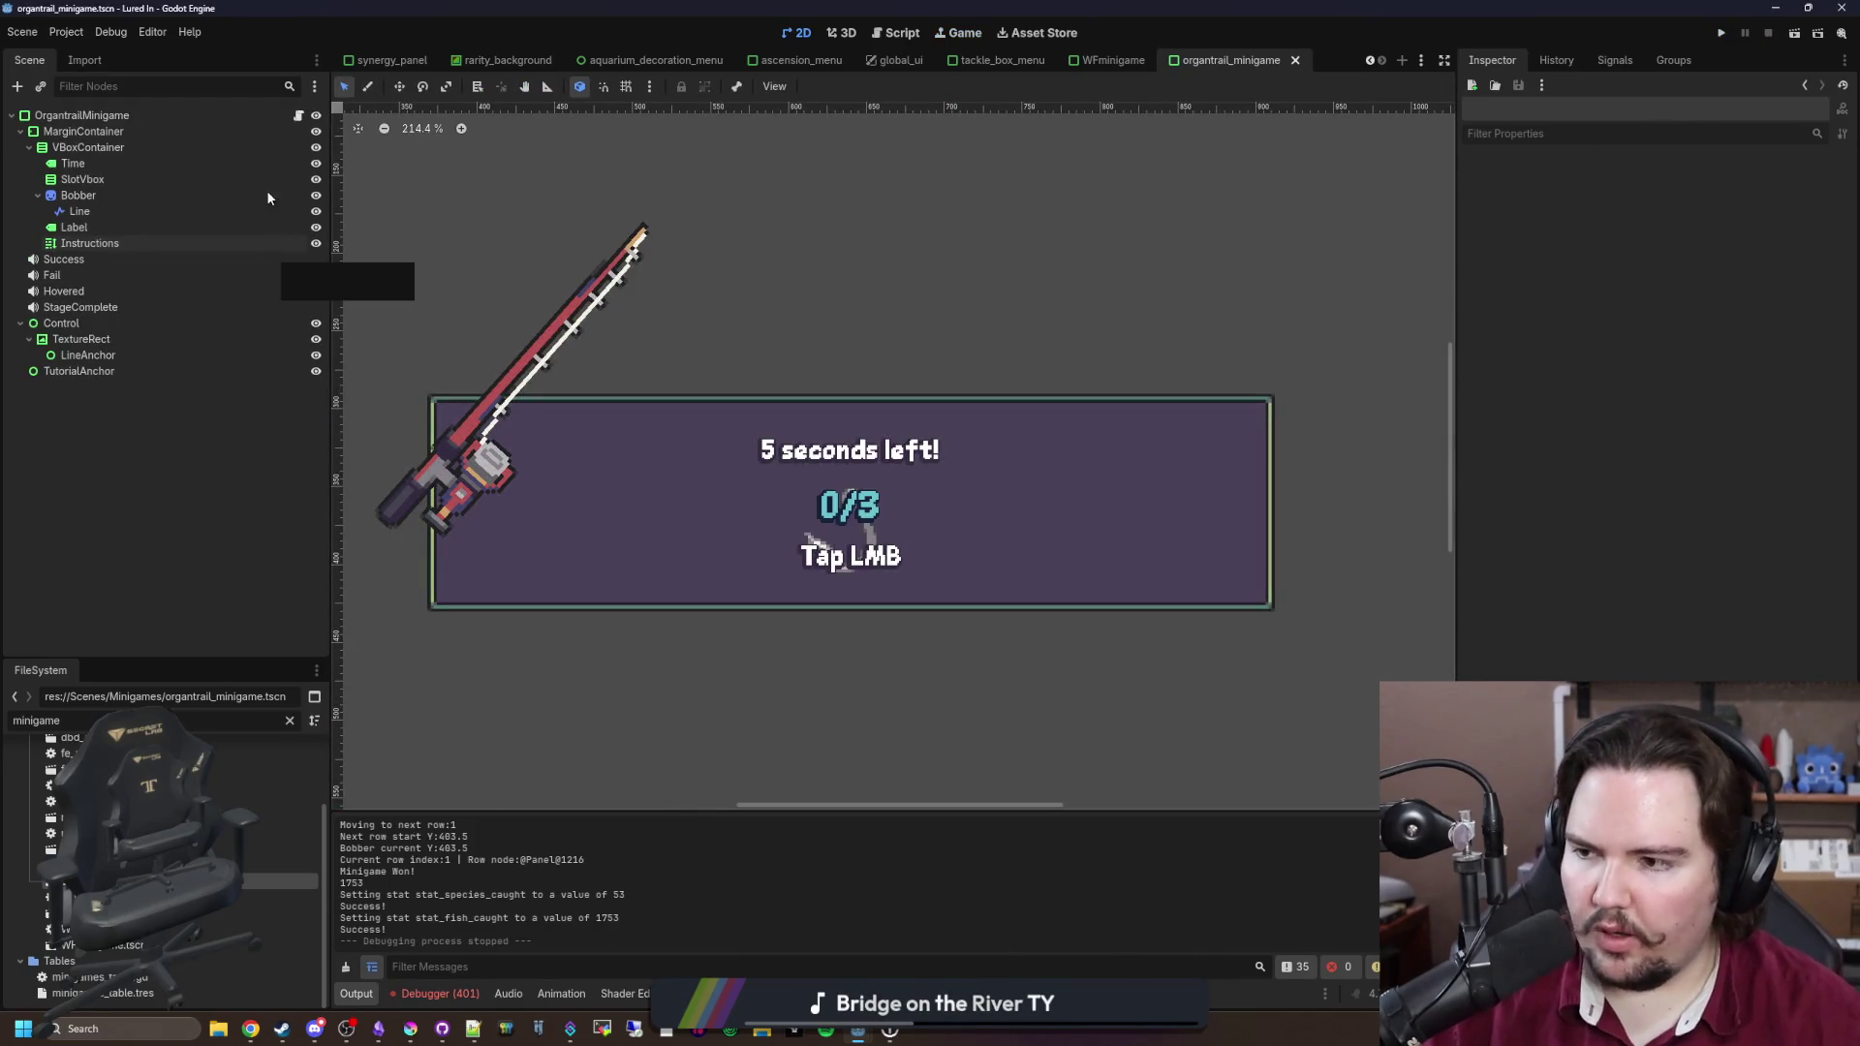
pyautogui.click(298, 117)
pyautogui.scroll(-3, 862, 340)
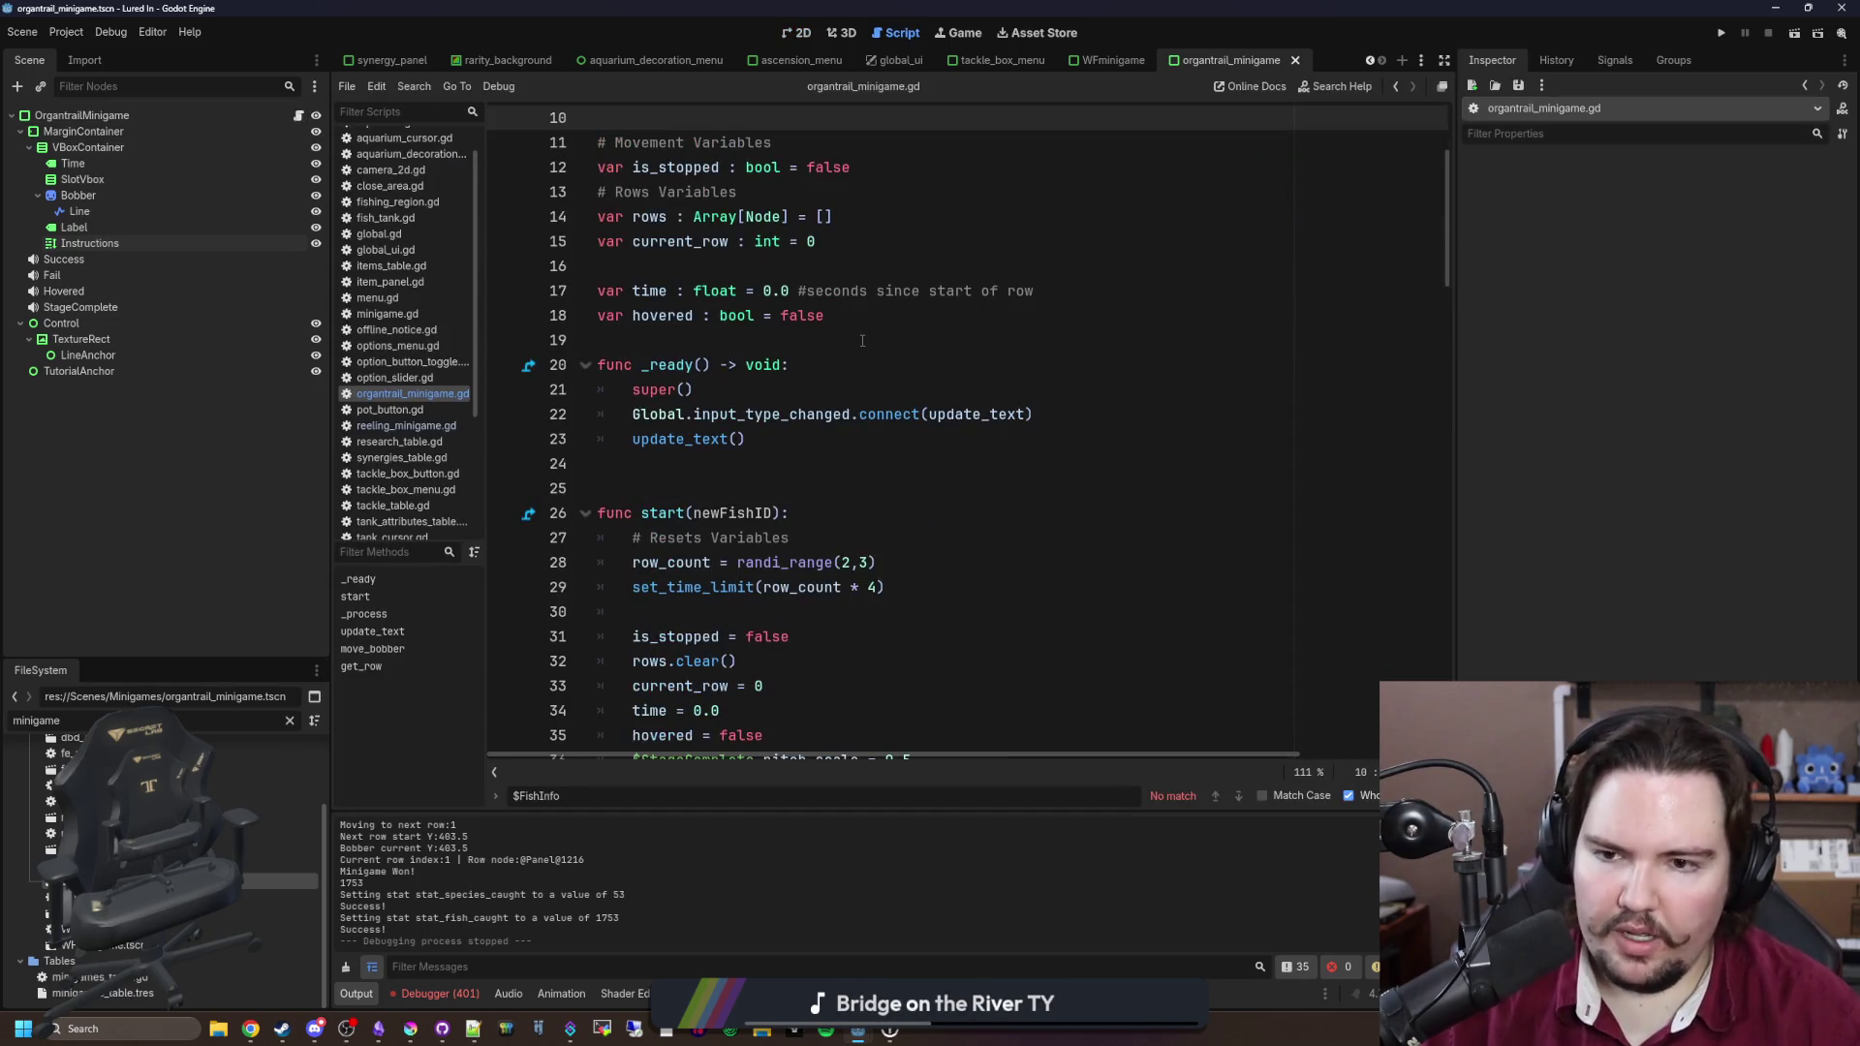
pyautogui.scroll(-4, 862, 340)
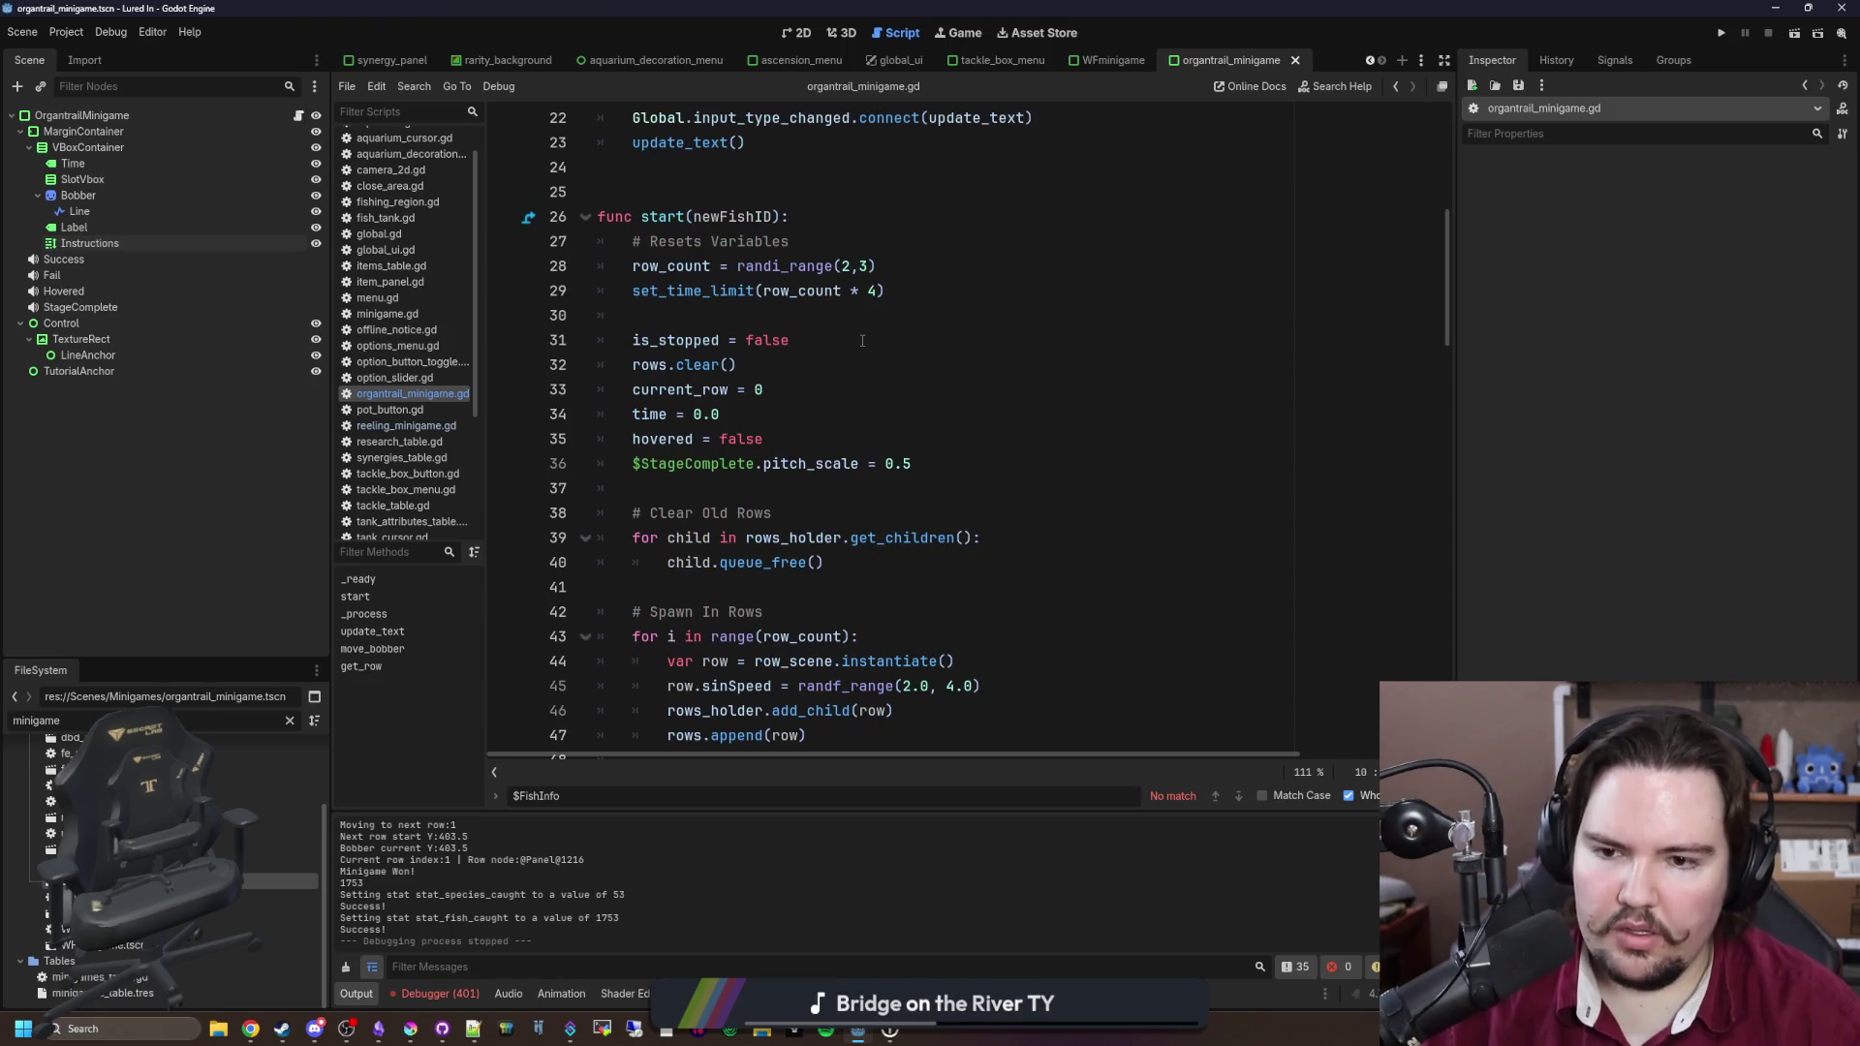
pyautogui.scroll(-4, 862, 421)
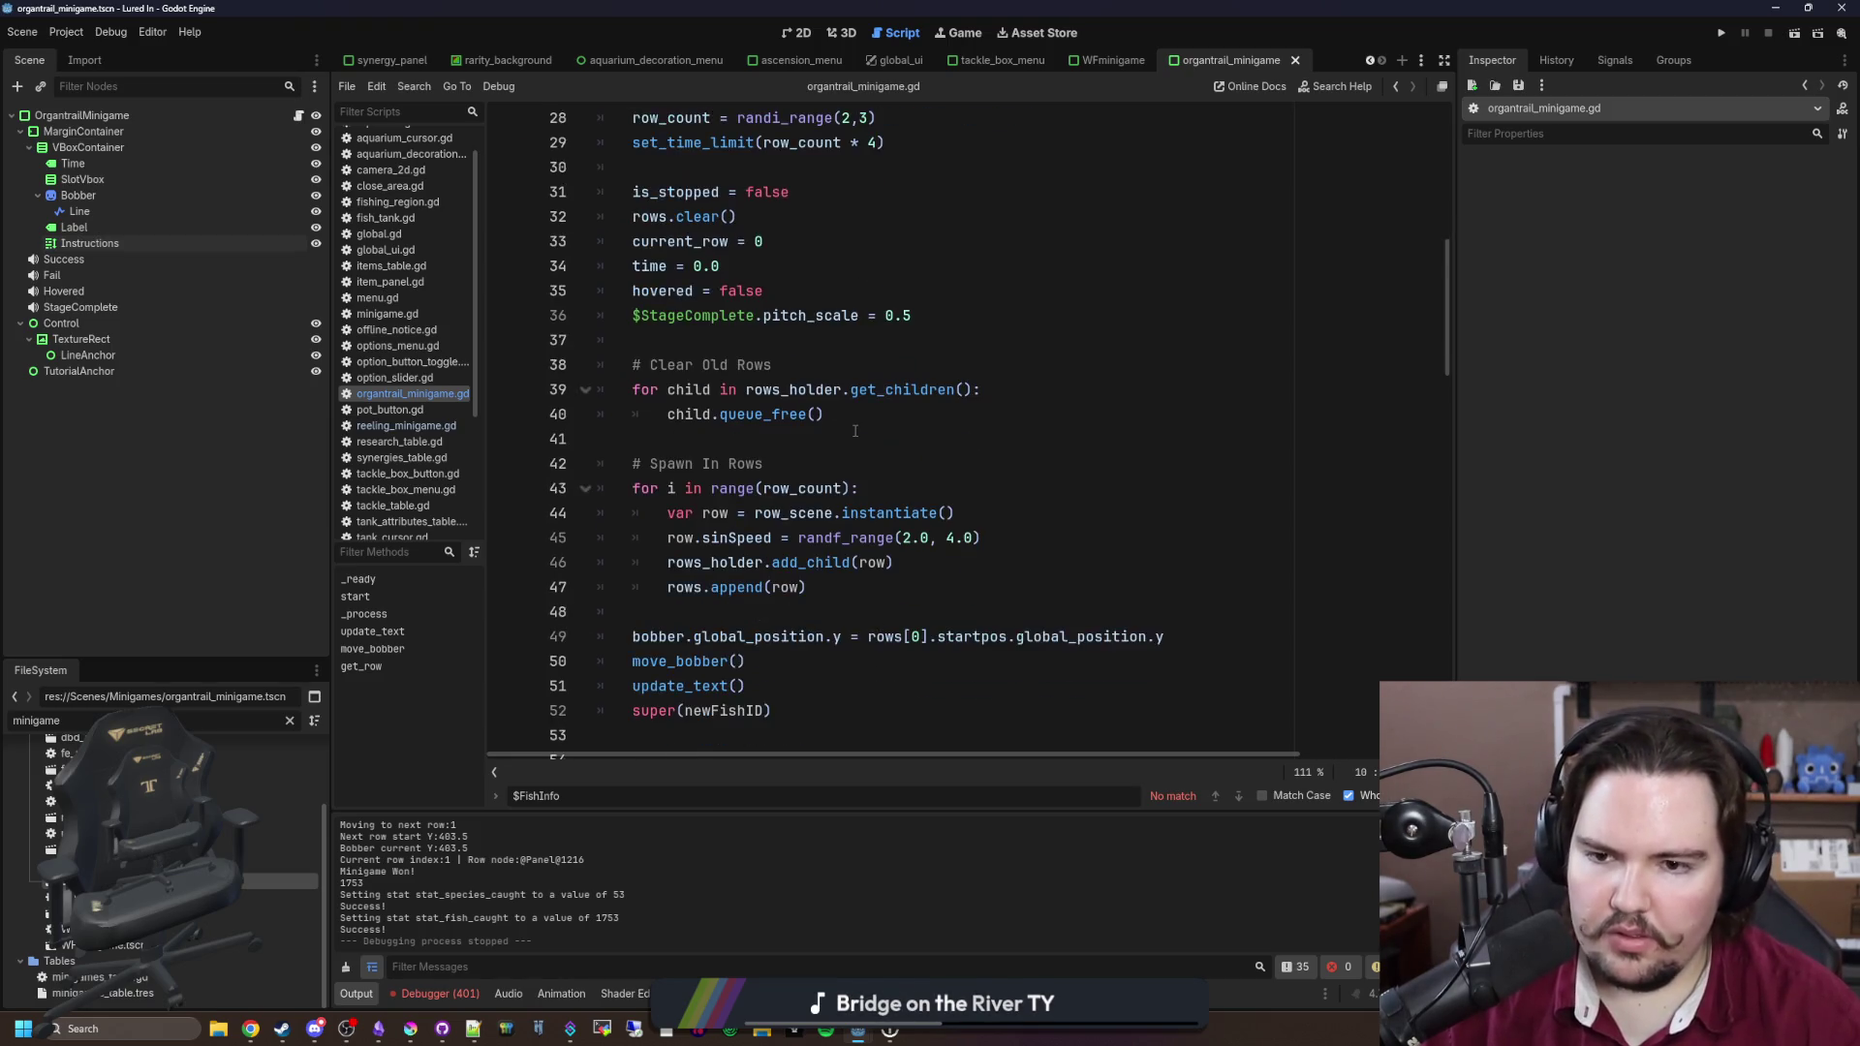
pyautogui.click(884, 465)
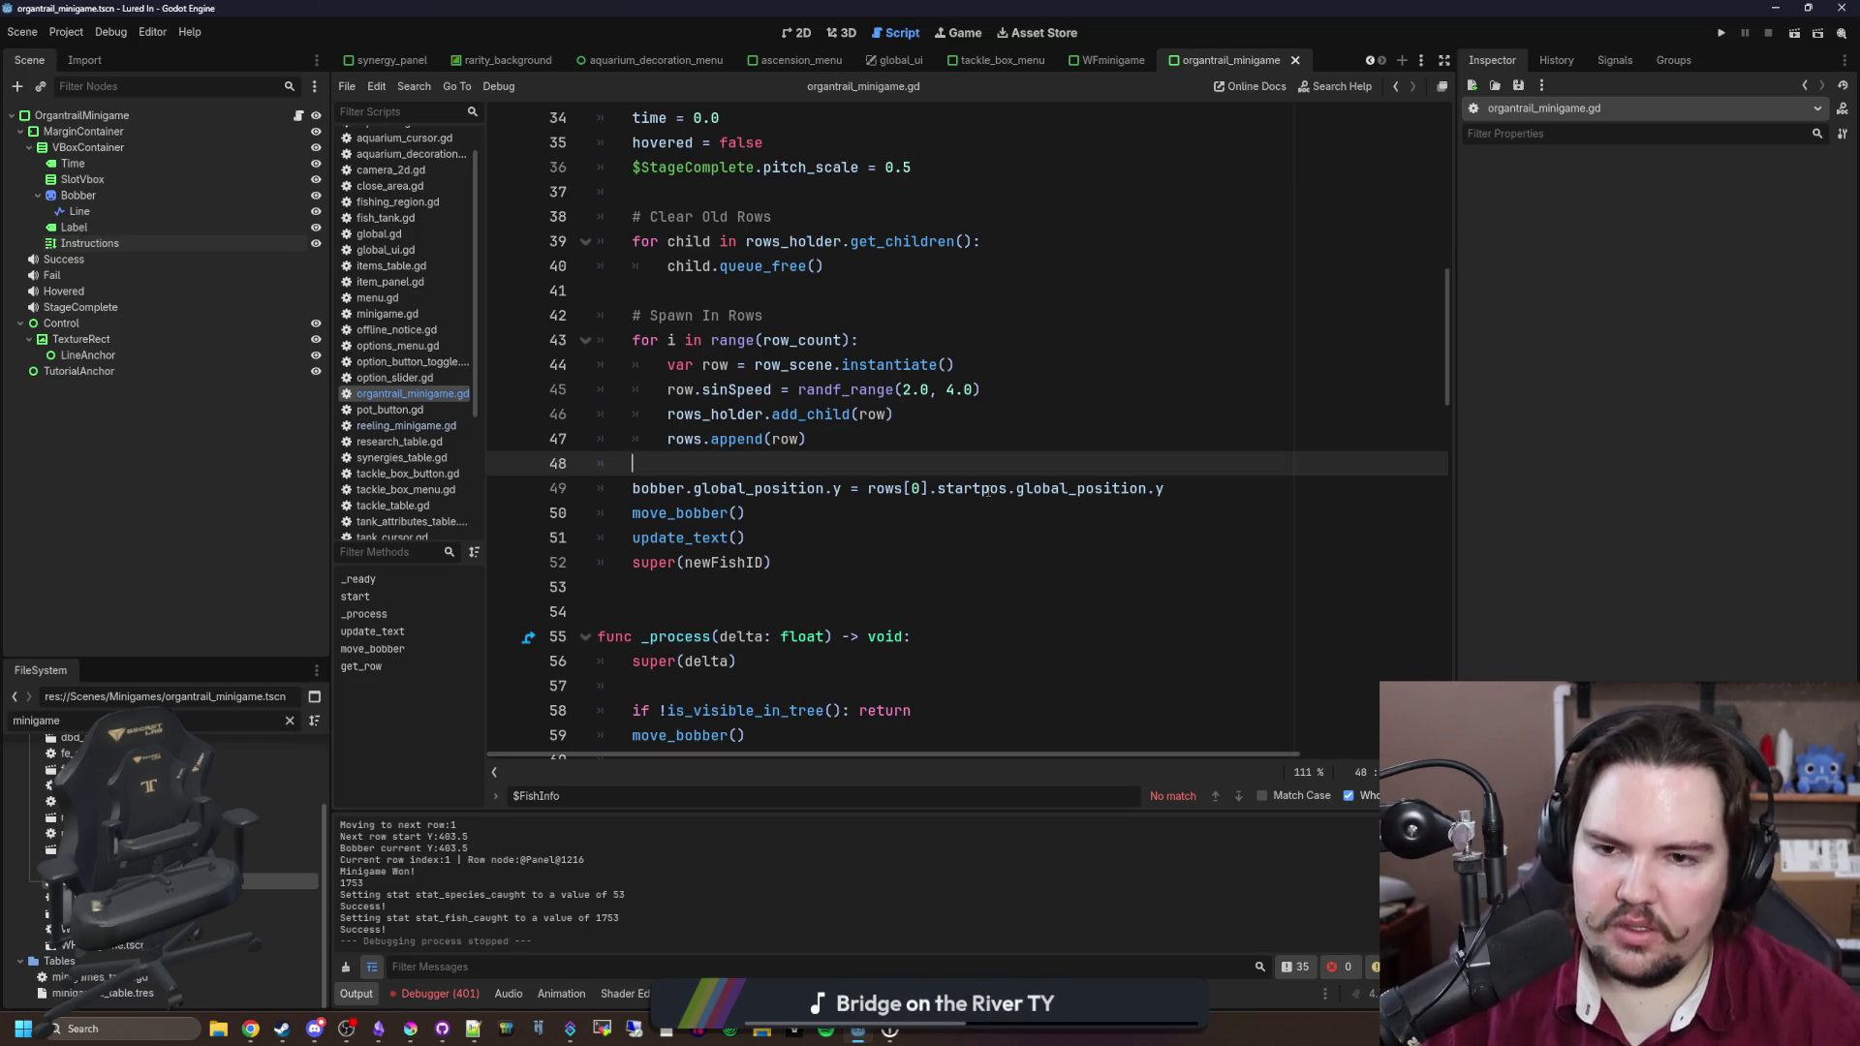
pyautogui.scroll(4, 986, 490)
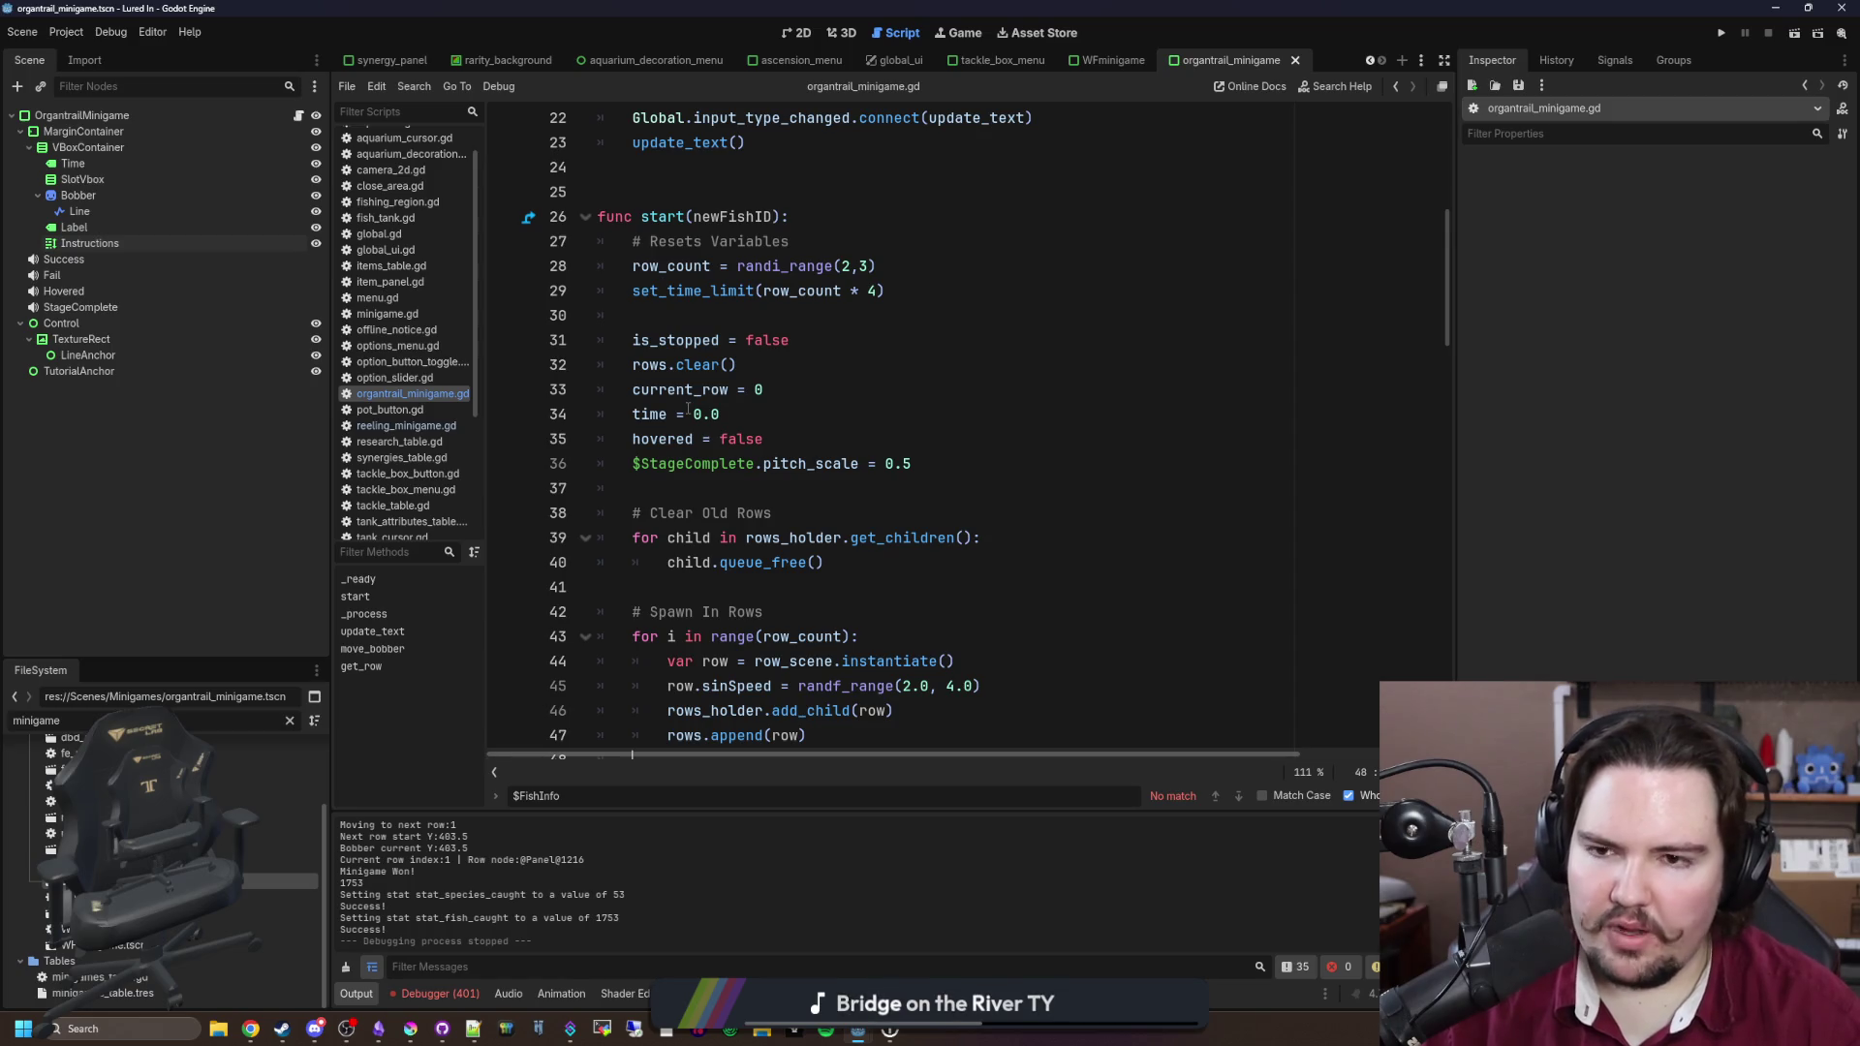
pyautogui.click(756, 318)
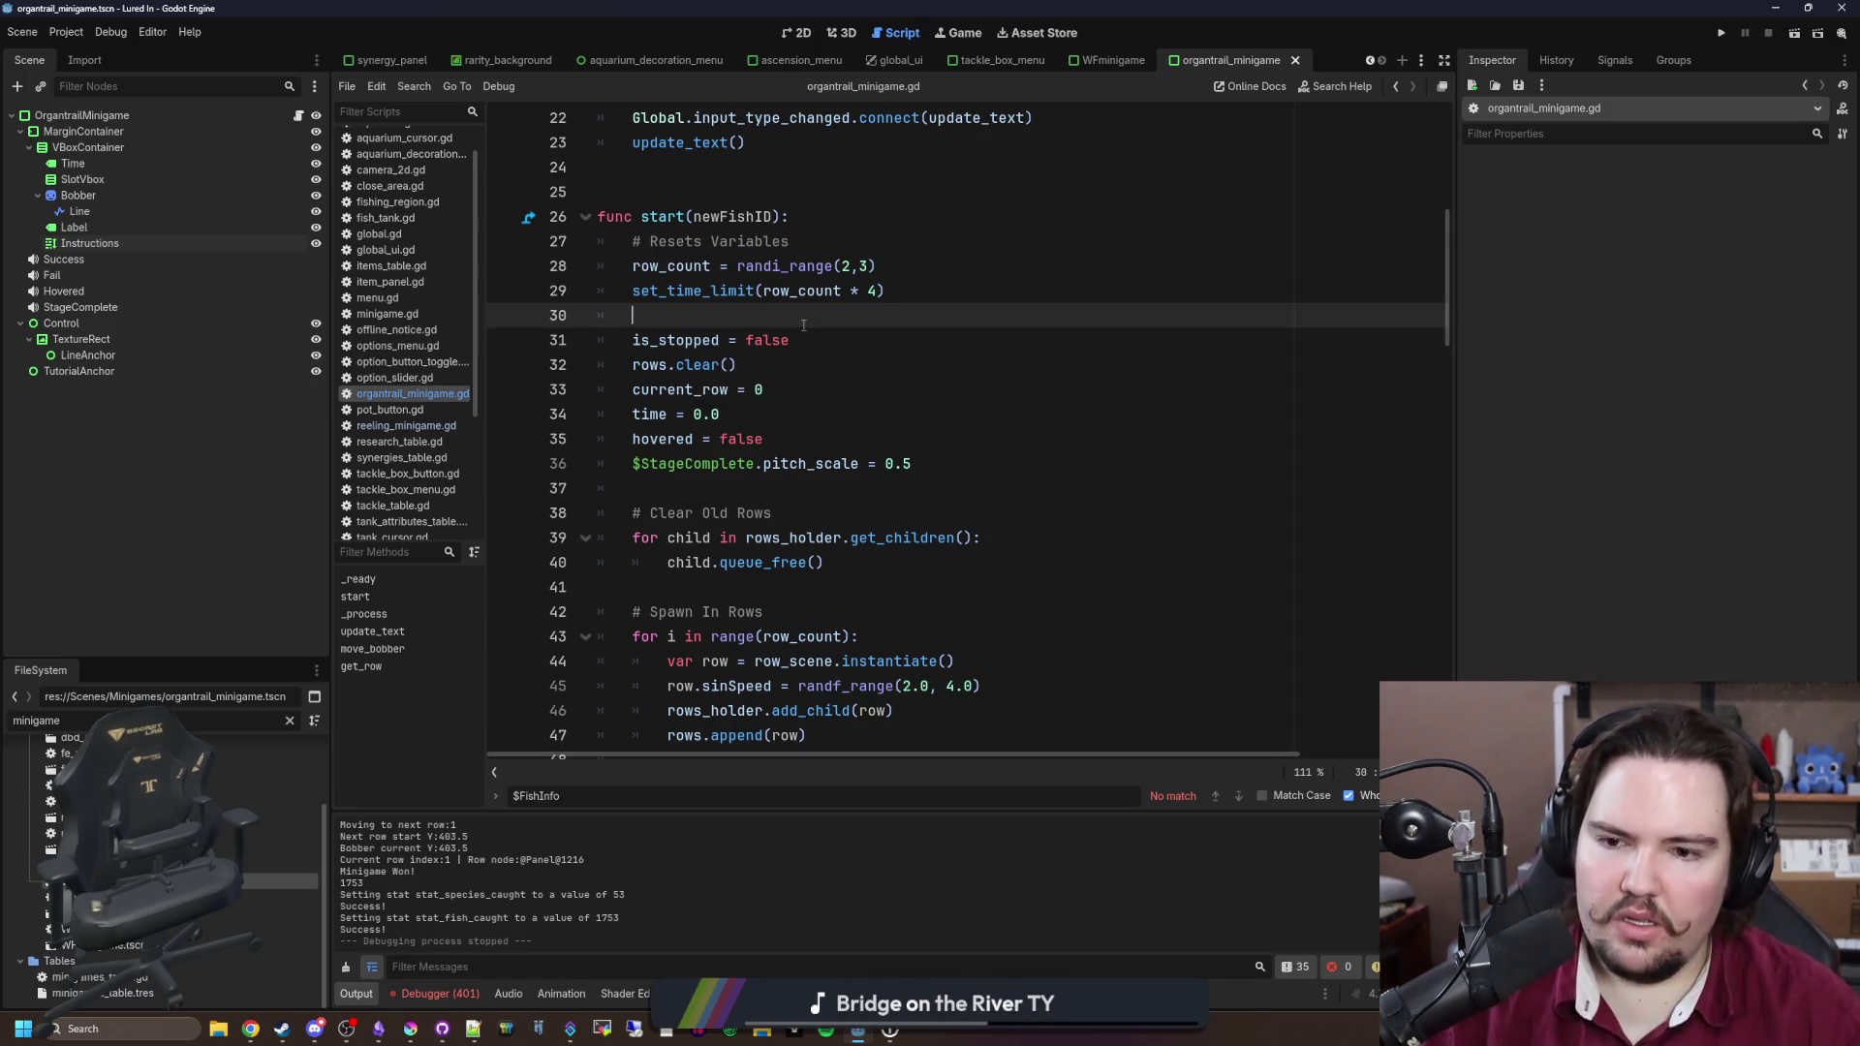
# Step: Scroll to move_bobber() in organtrail_minigame.gd and widen the script editor past the Inspector
pyautogui.scroll(-2, 792, 329)
pyautogui.scroll(-1, 736, 508)
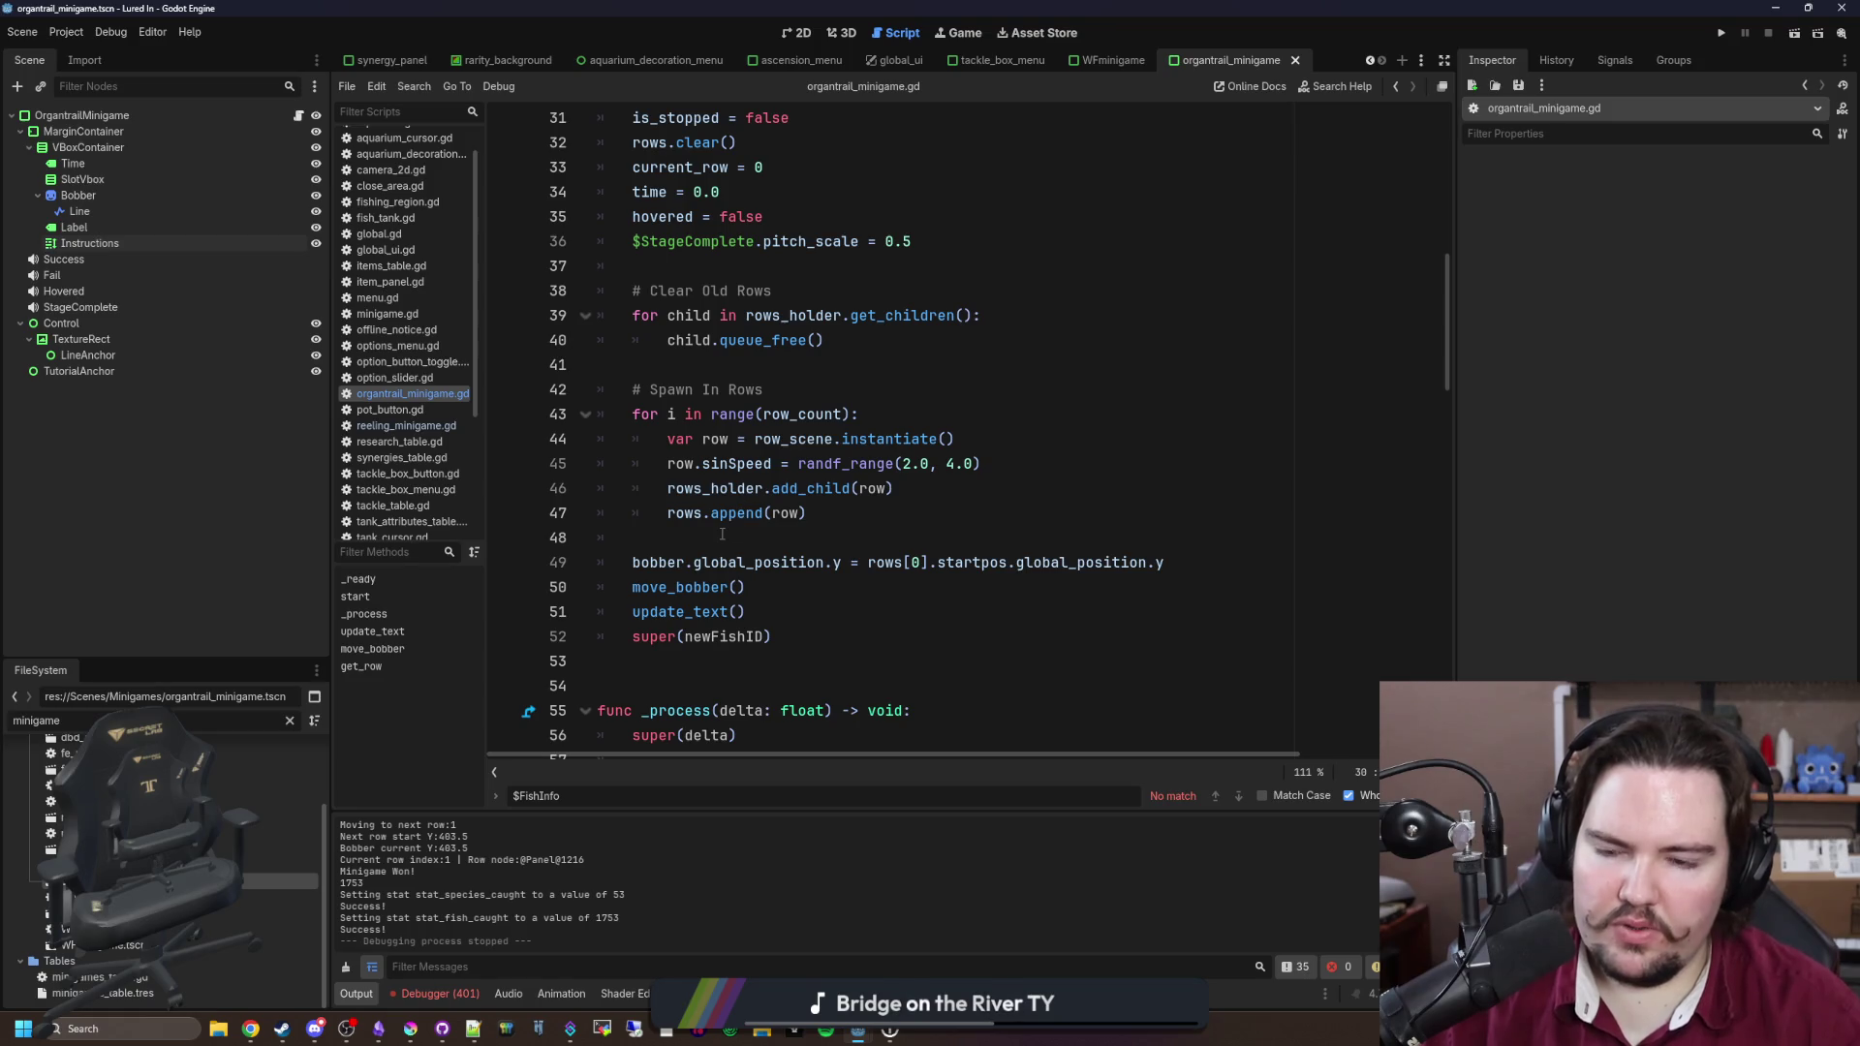
pyautogui.click(721, 536)
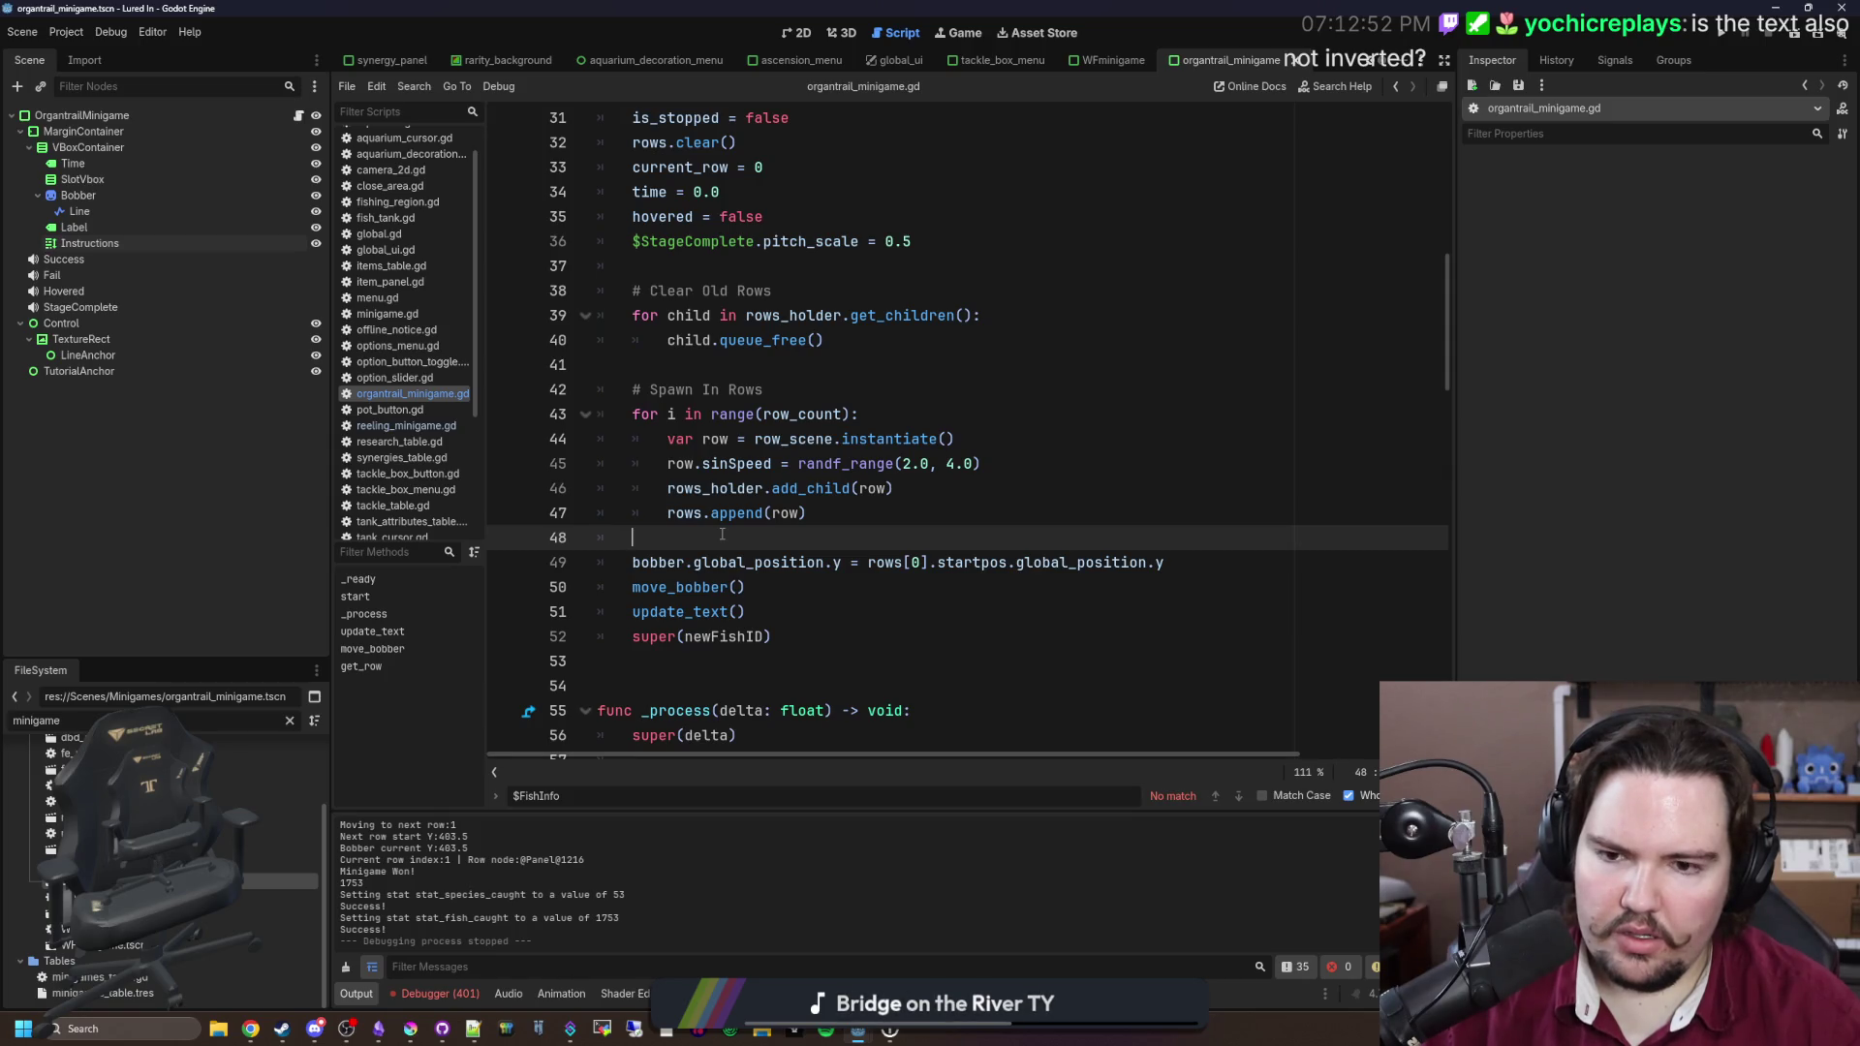
pyautogui.scroll(6, 722, 534)
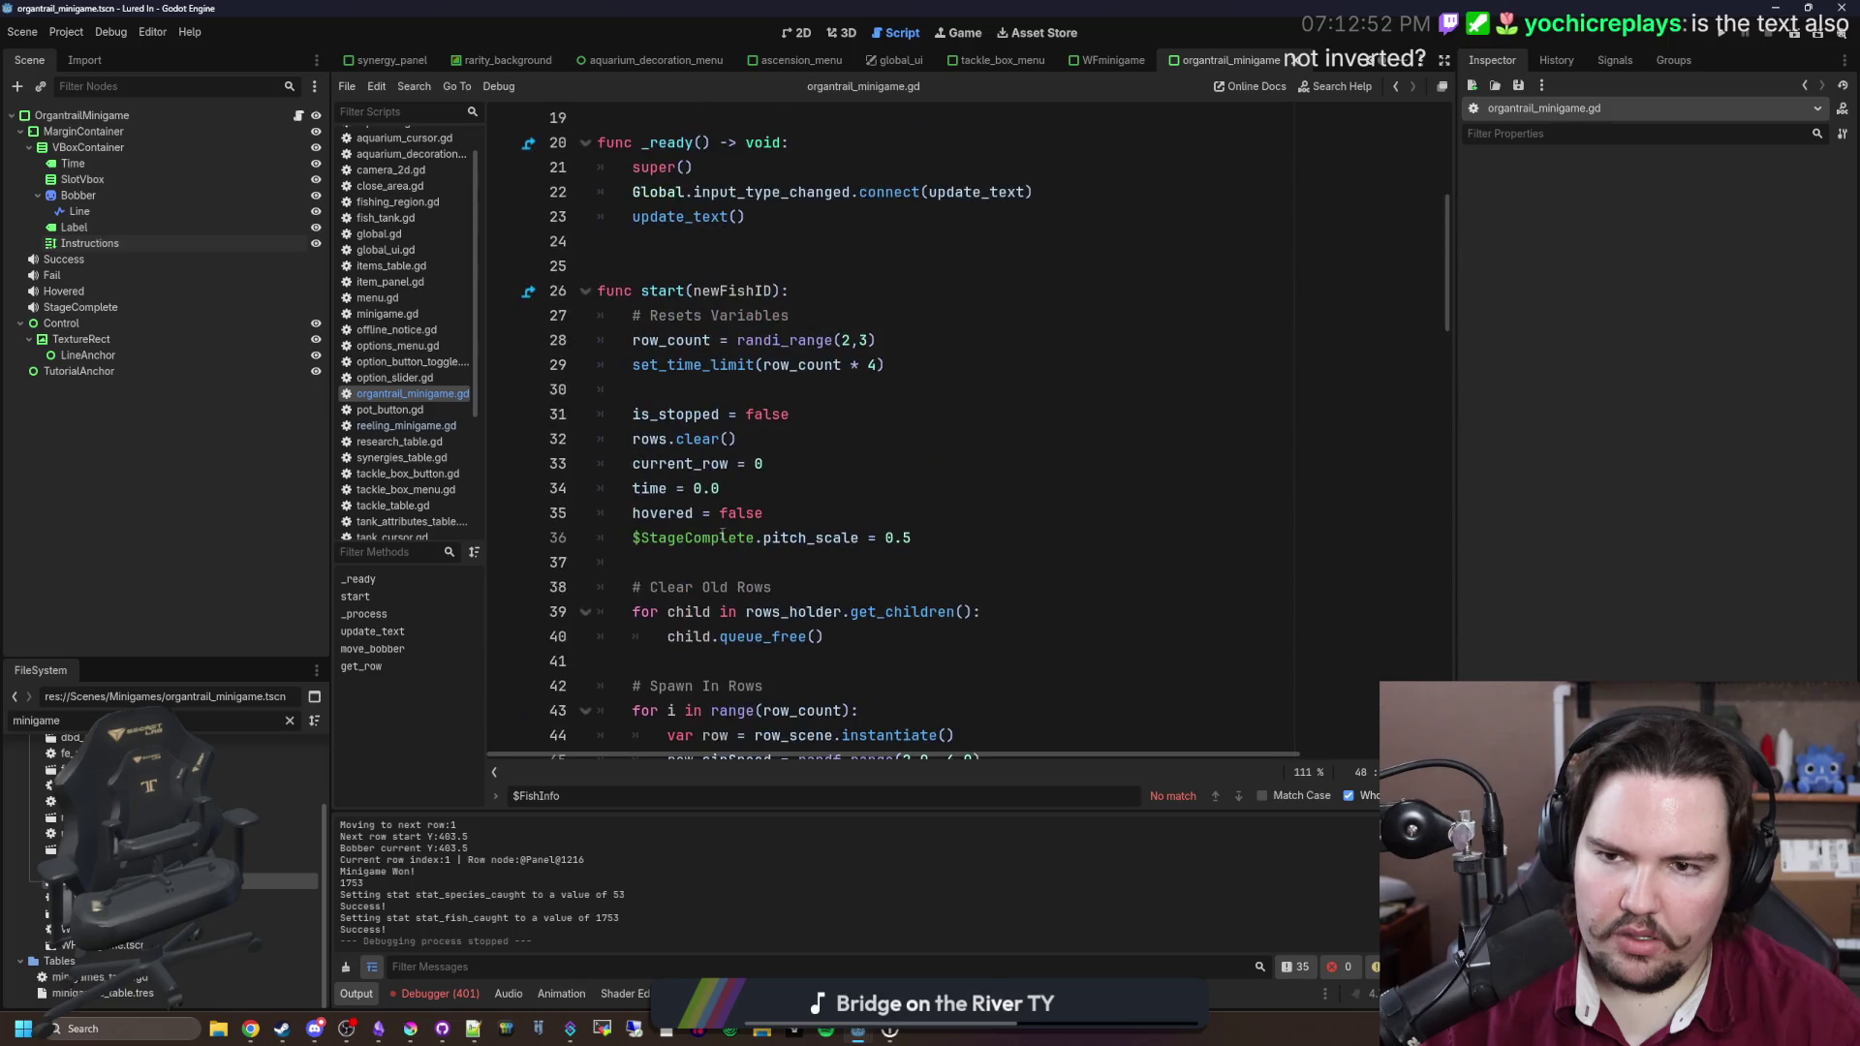
pyautogui.scroll(-7, 724, 537)
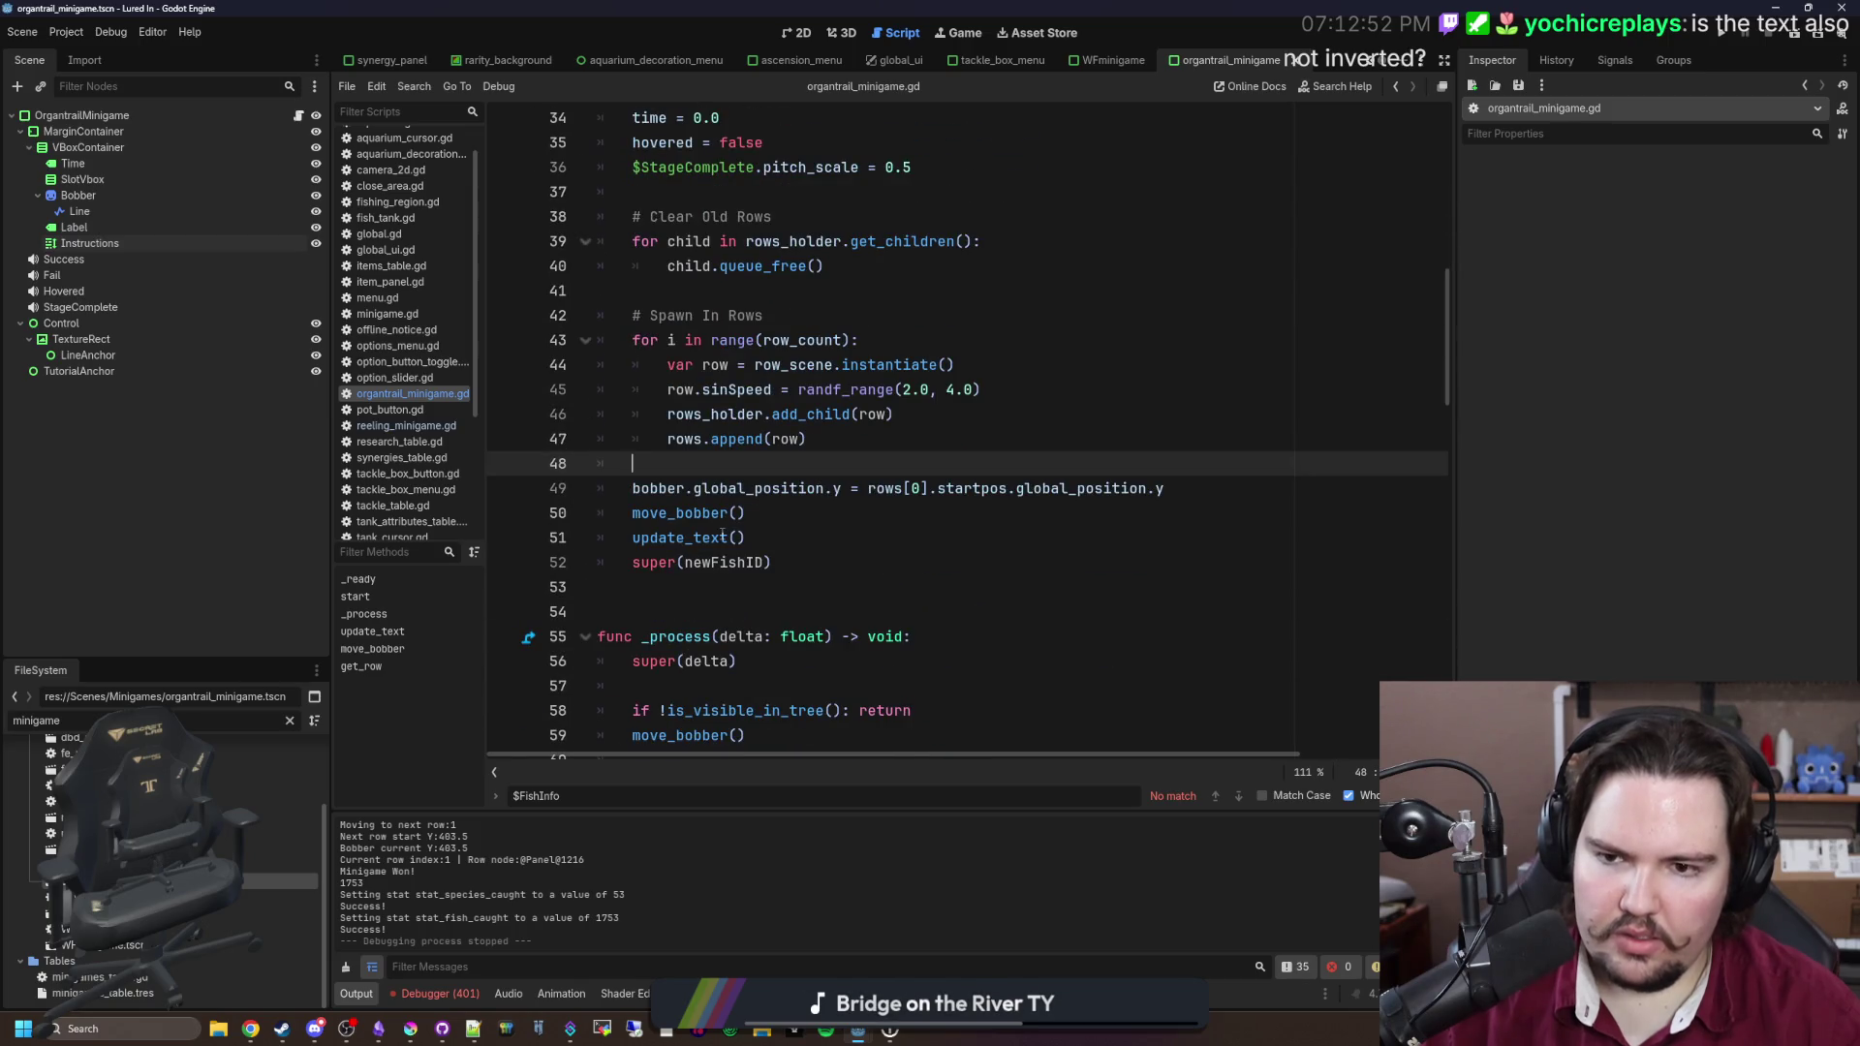
pyautogui.scroll(-5, 724, 535)
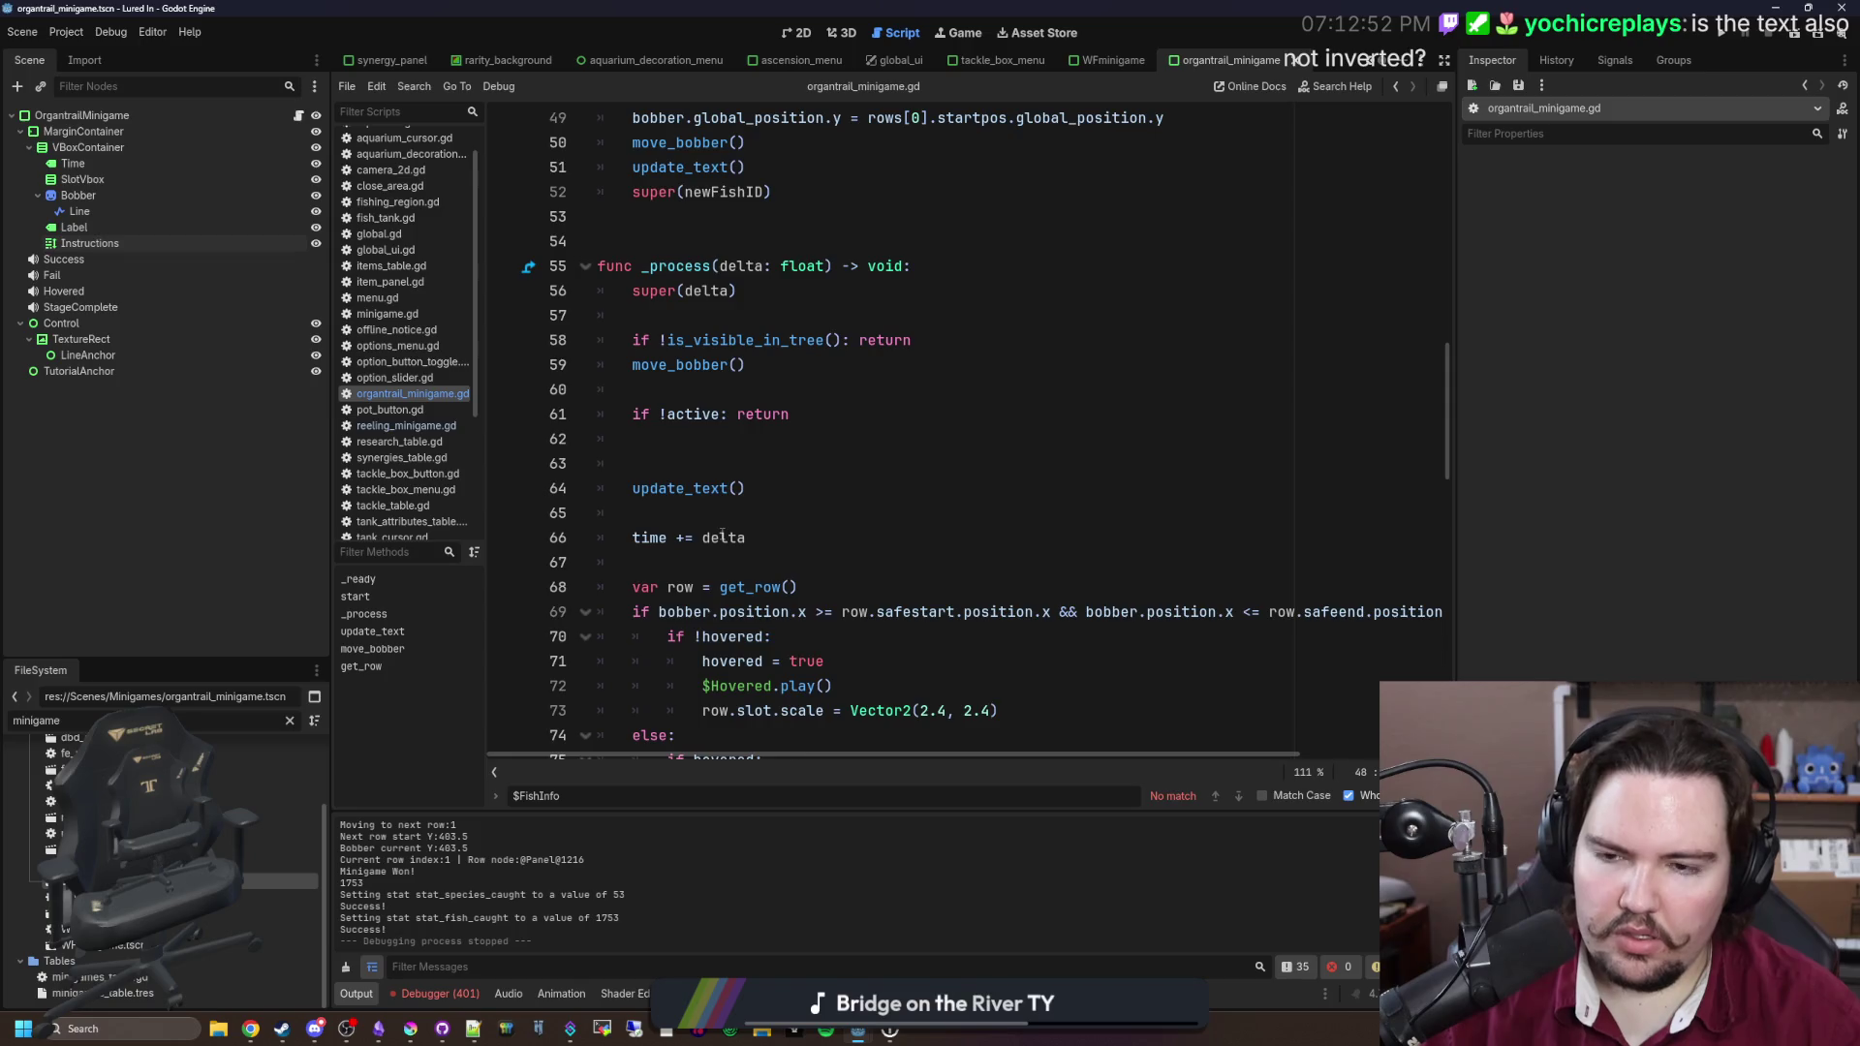
pyautogui.scroll(-18, 722, 535)
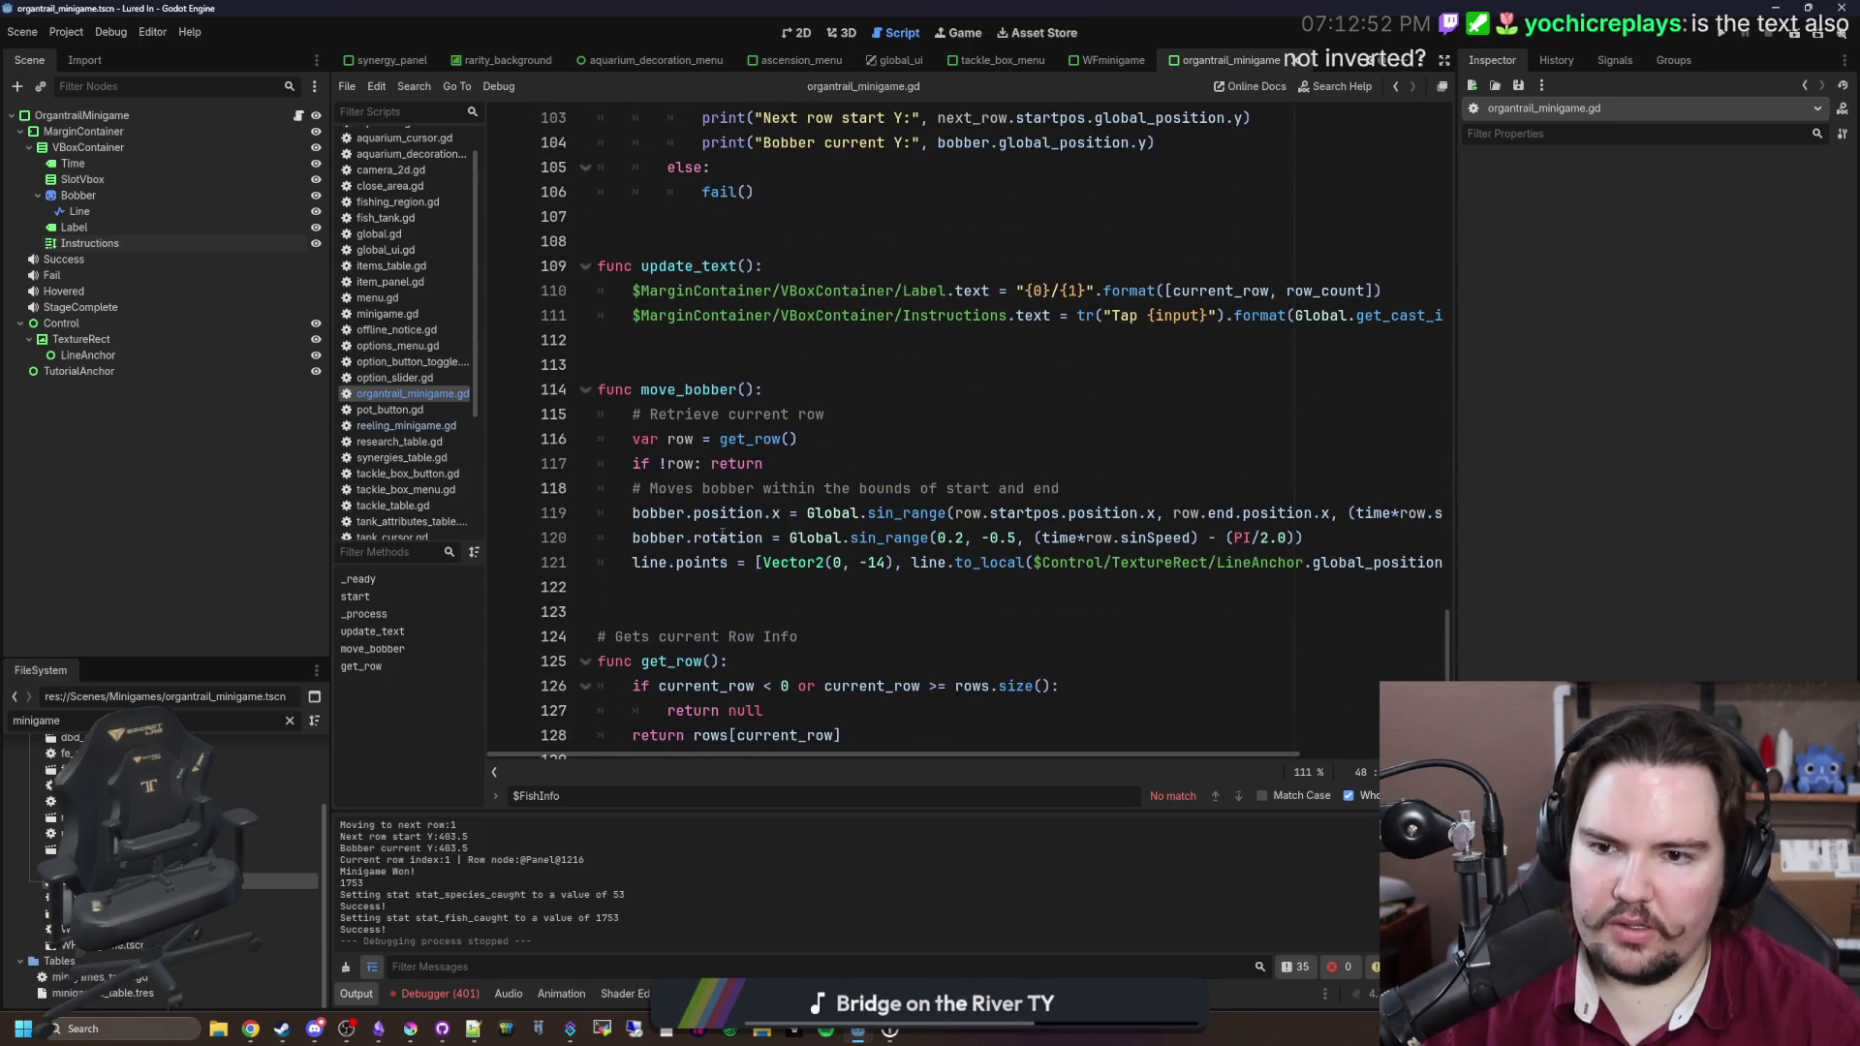
pyautogui.scroll(-1, 722, 535)
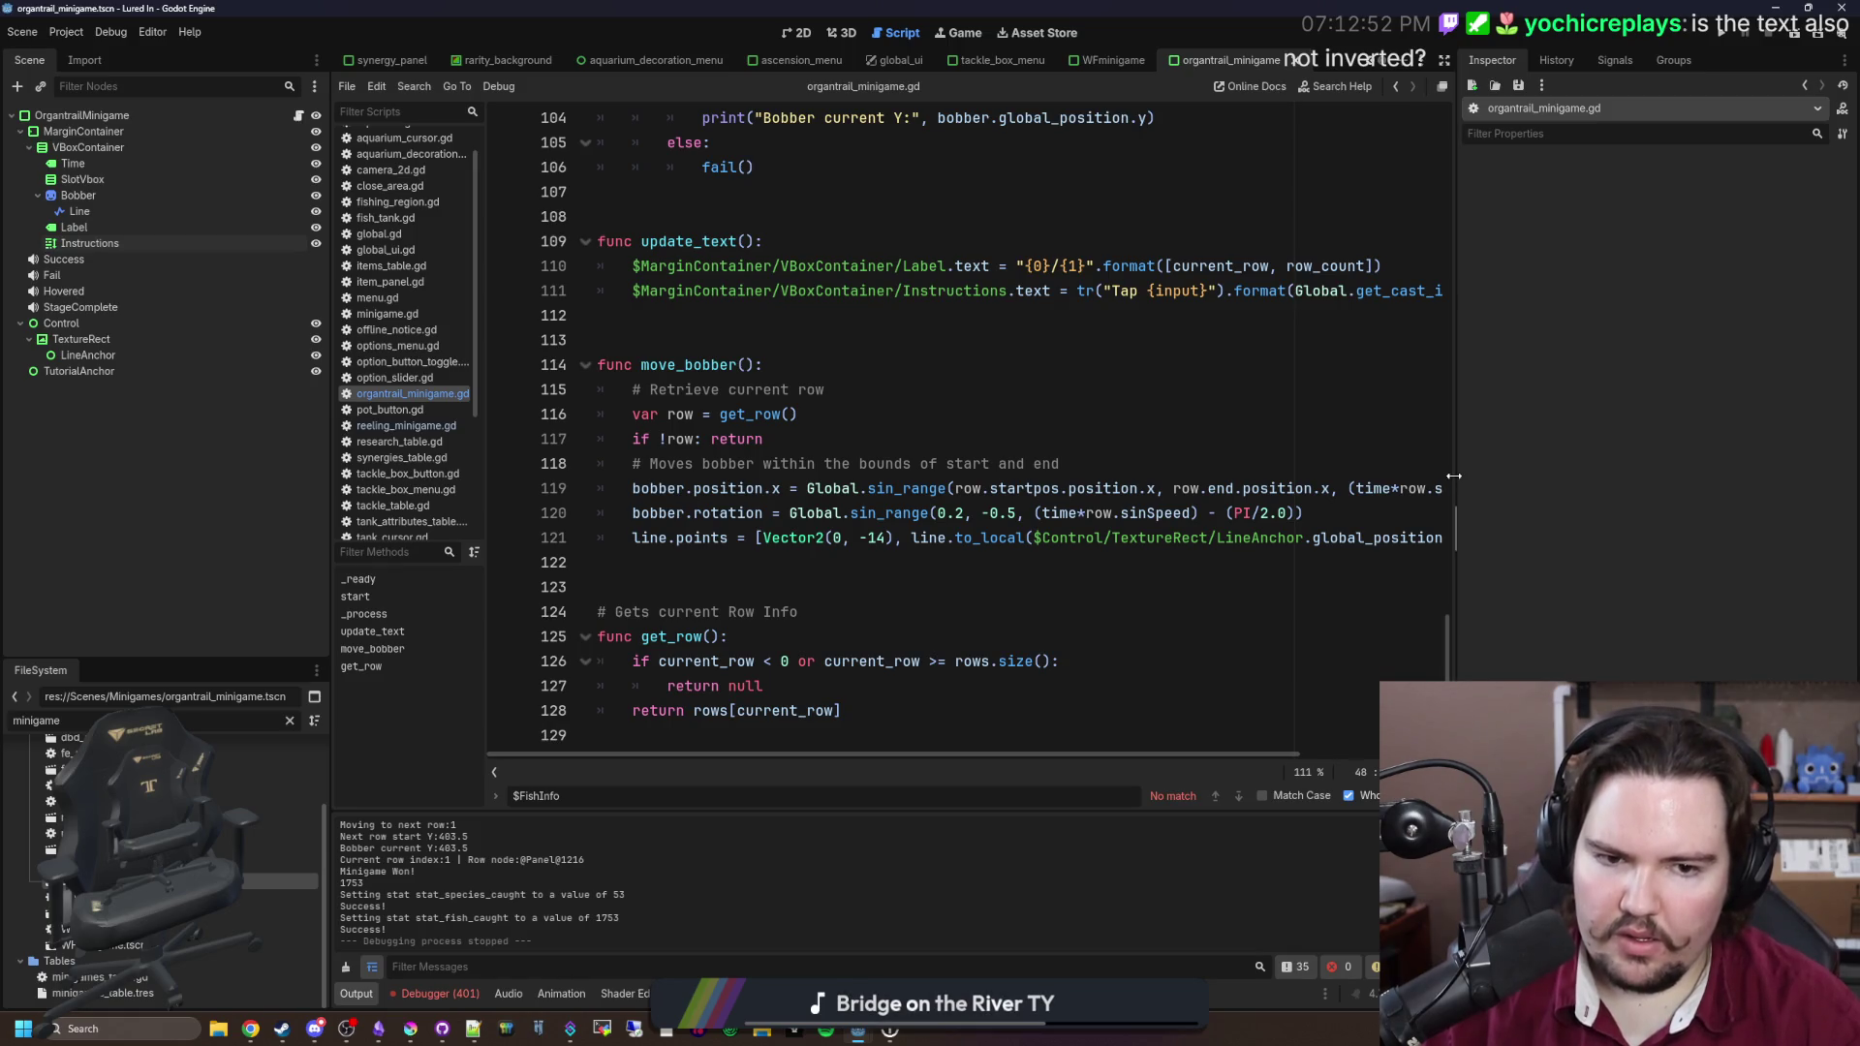
pyautogui.moveTo(1456, 474); pyautogui.dragTo(1749, 467)
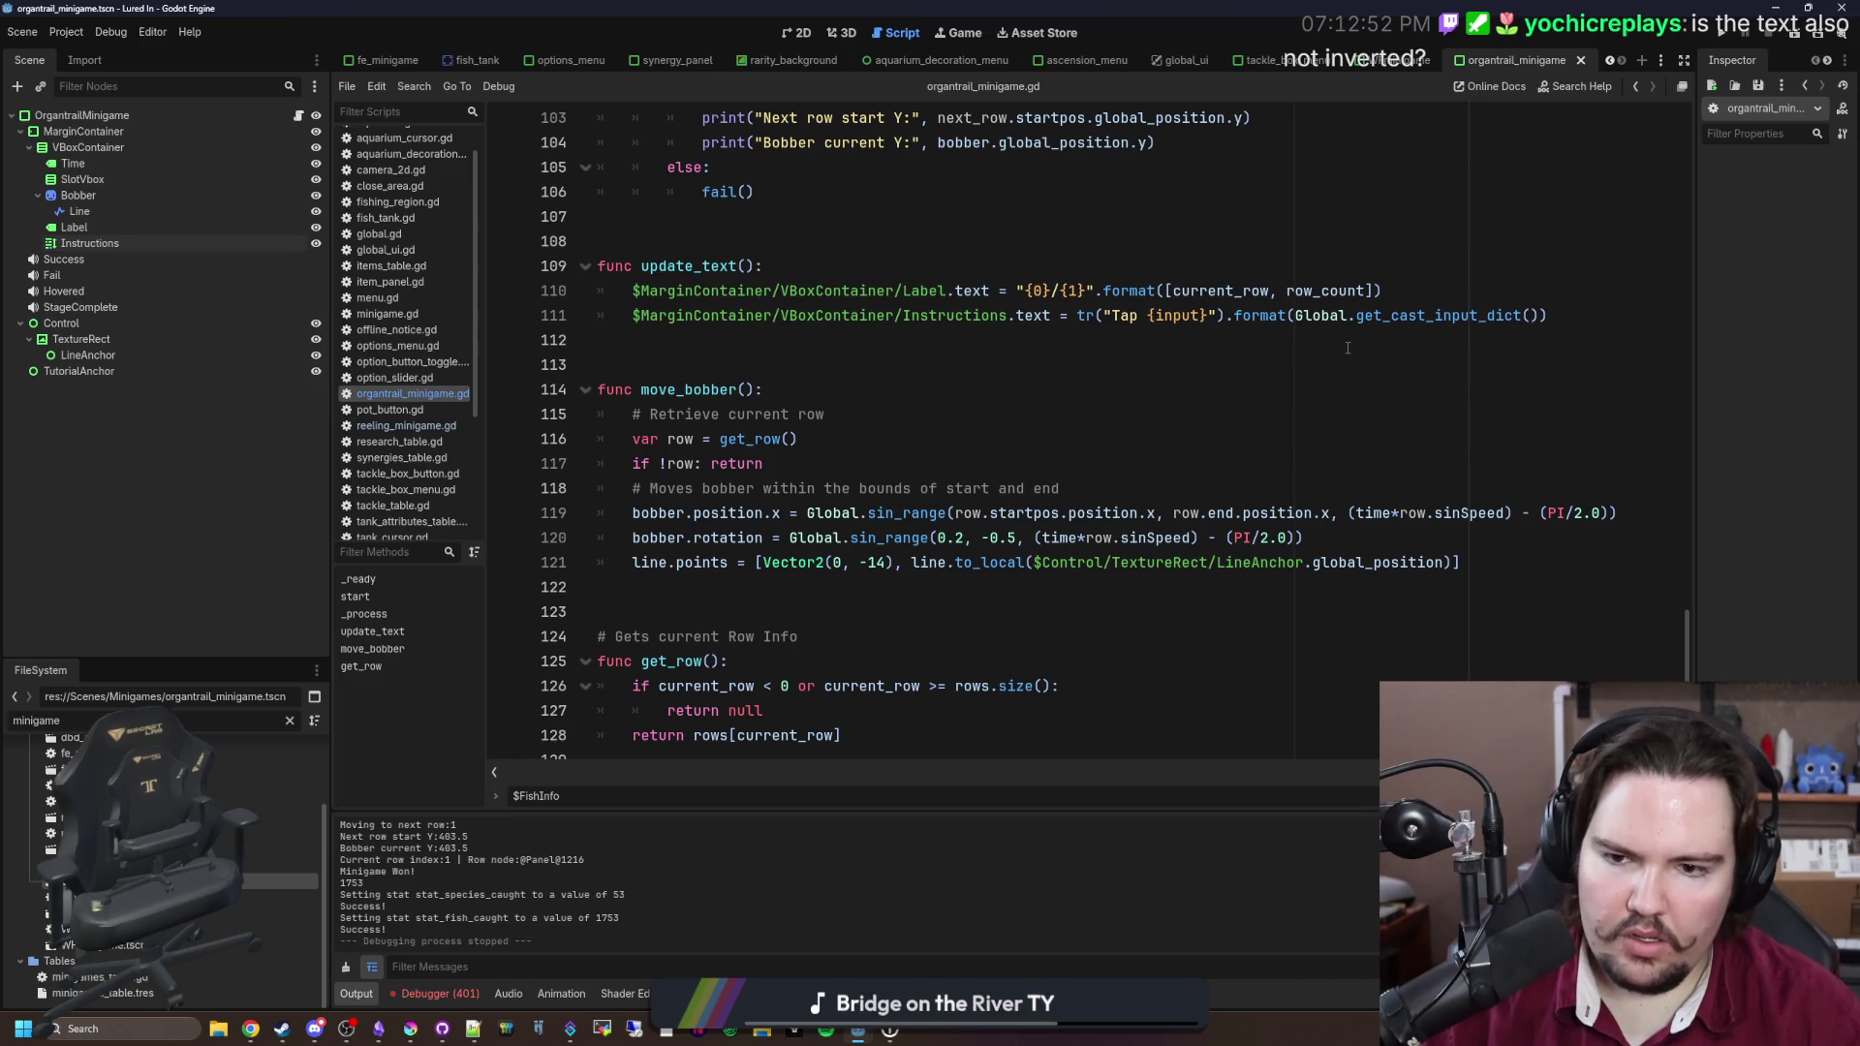
# Step: Search organtrail_minigame.gd for bobber.position.y references
pyautogui.click(847, 389)
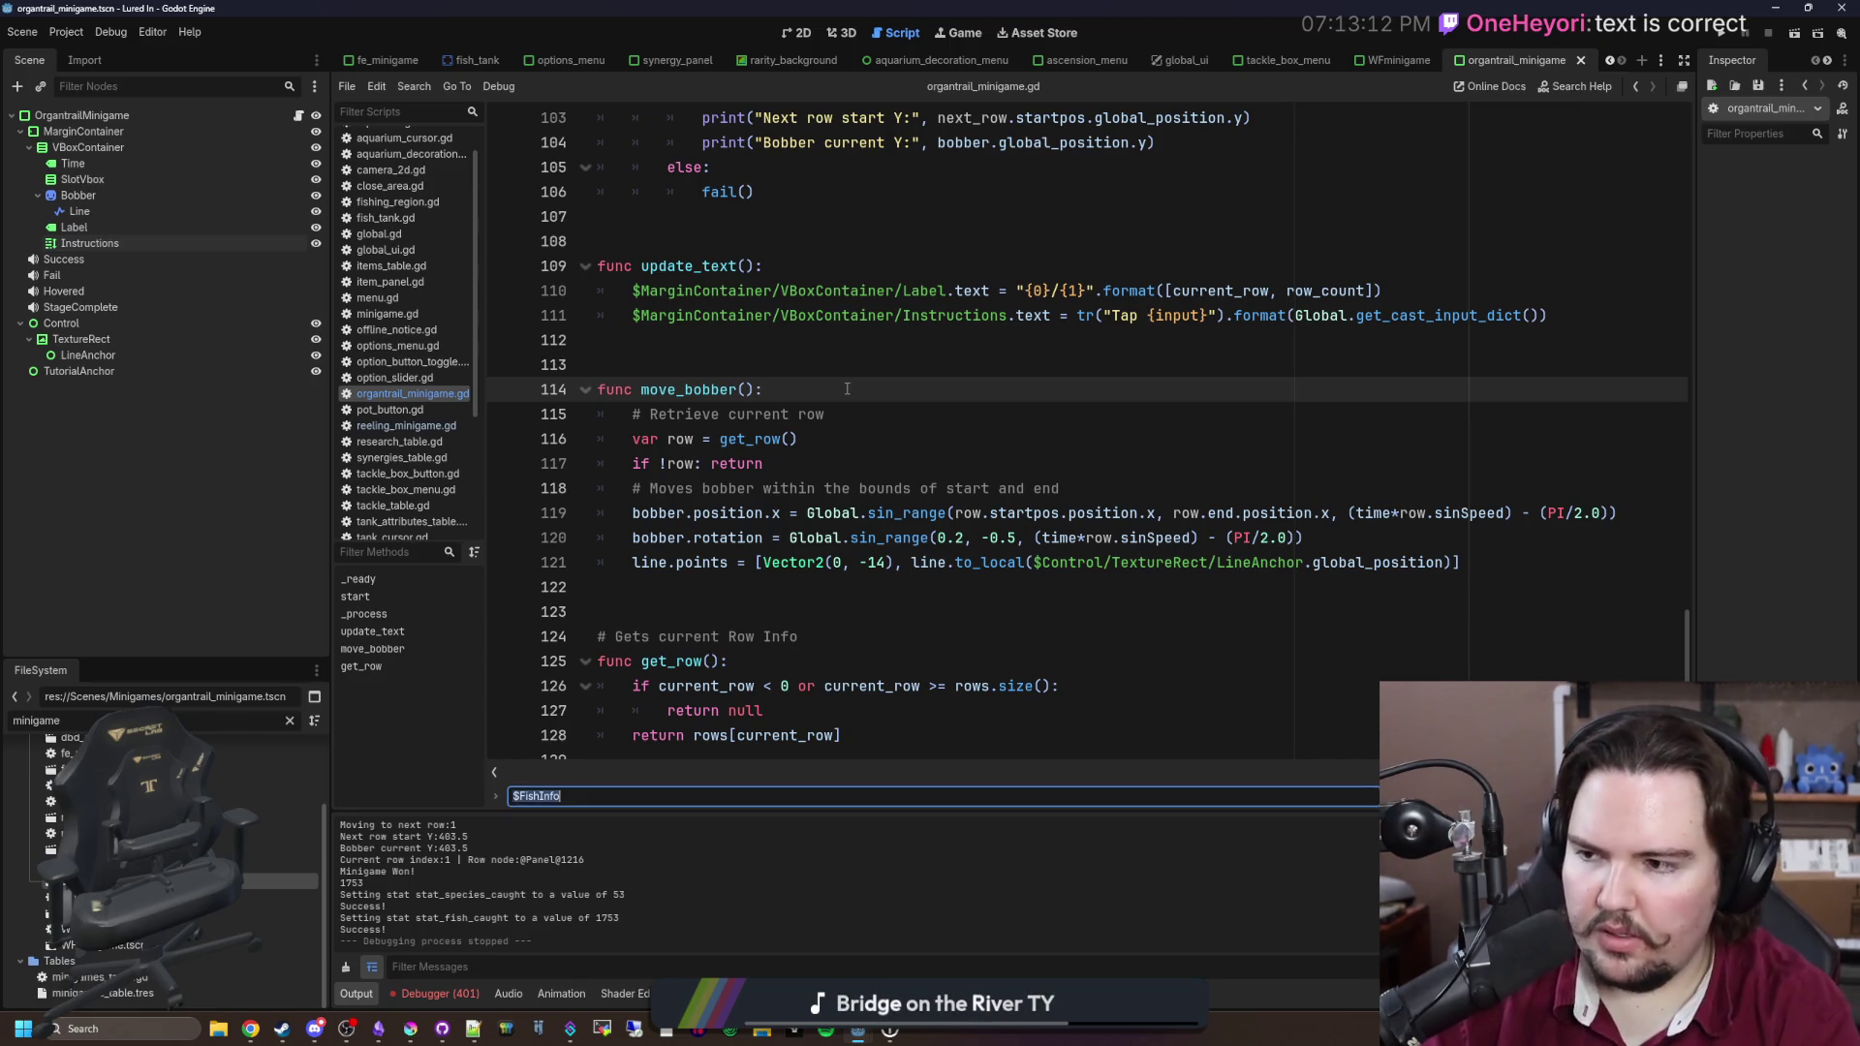
pyautogui.write('bobber.y')
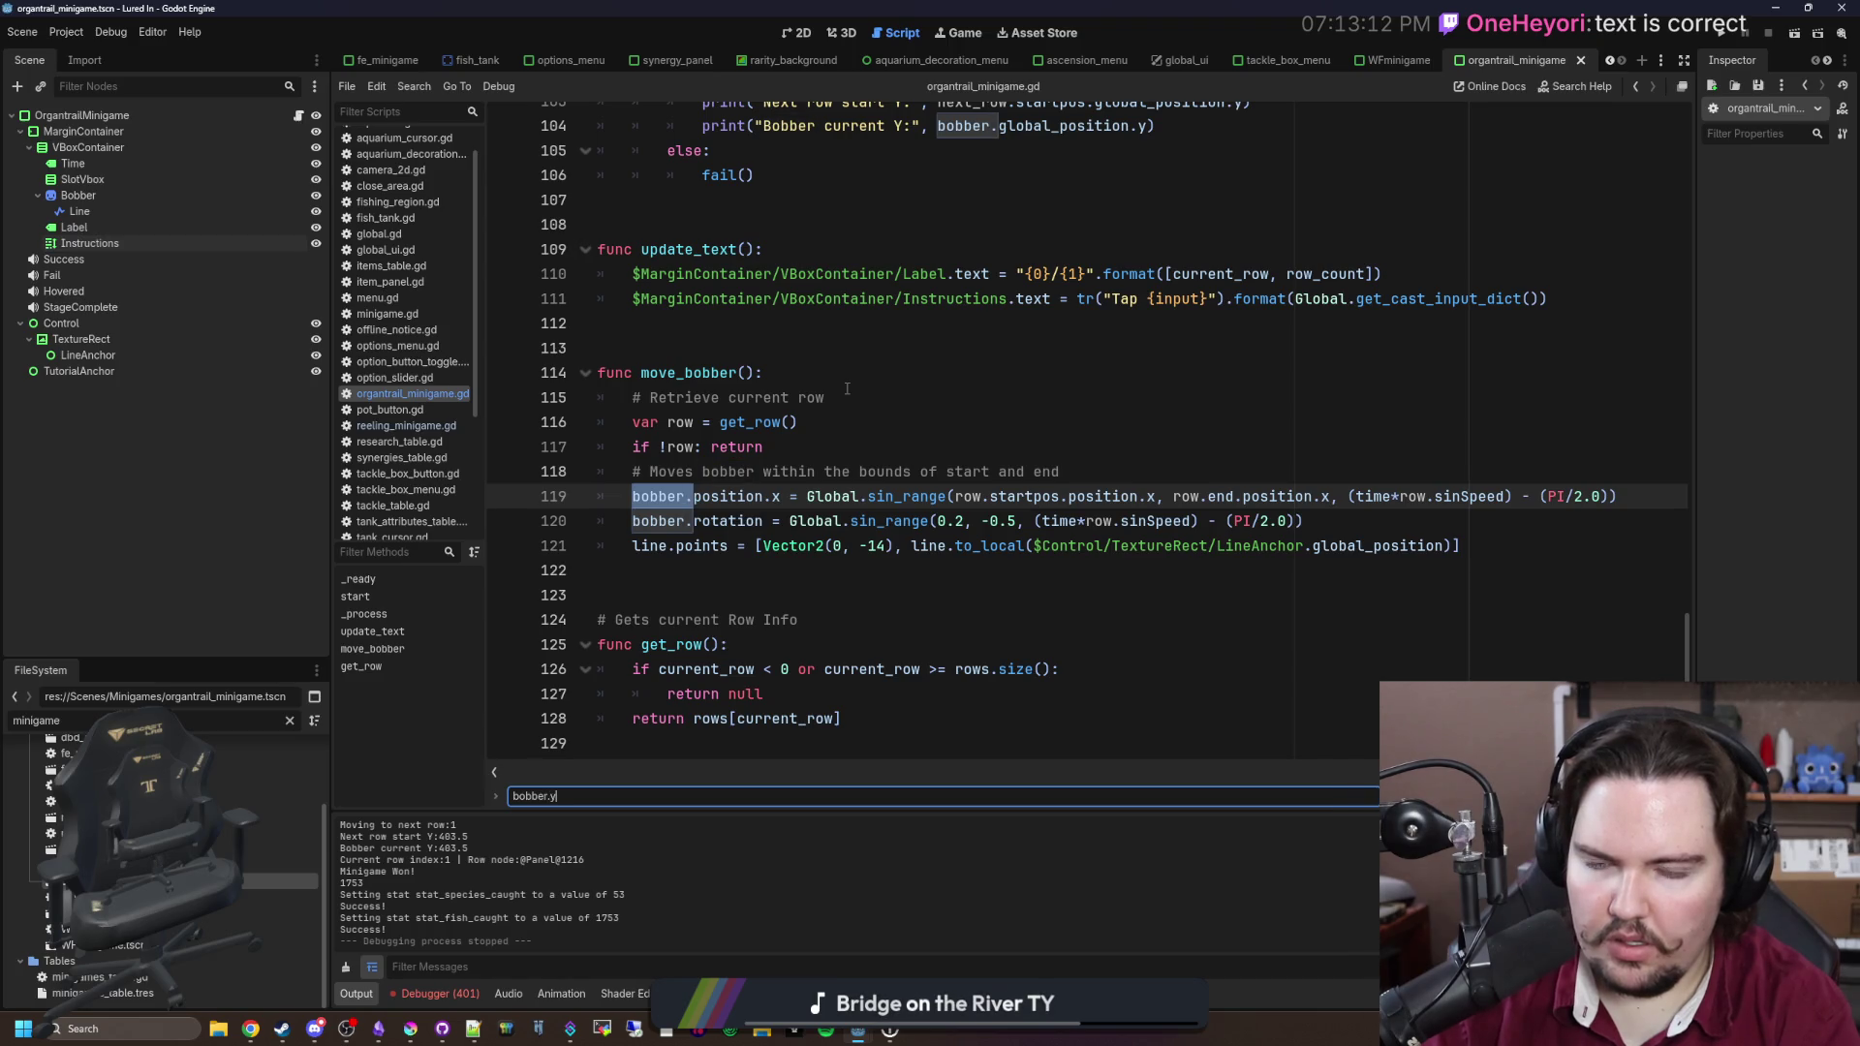
pyautogui.write('n.y')
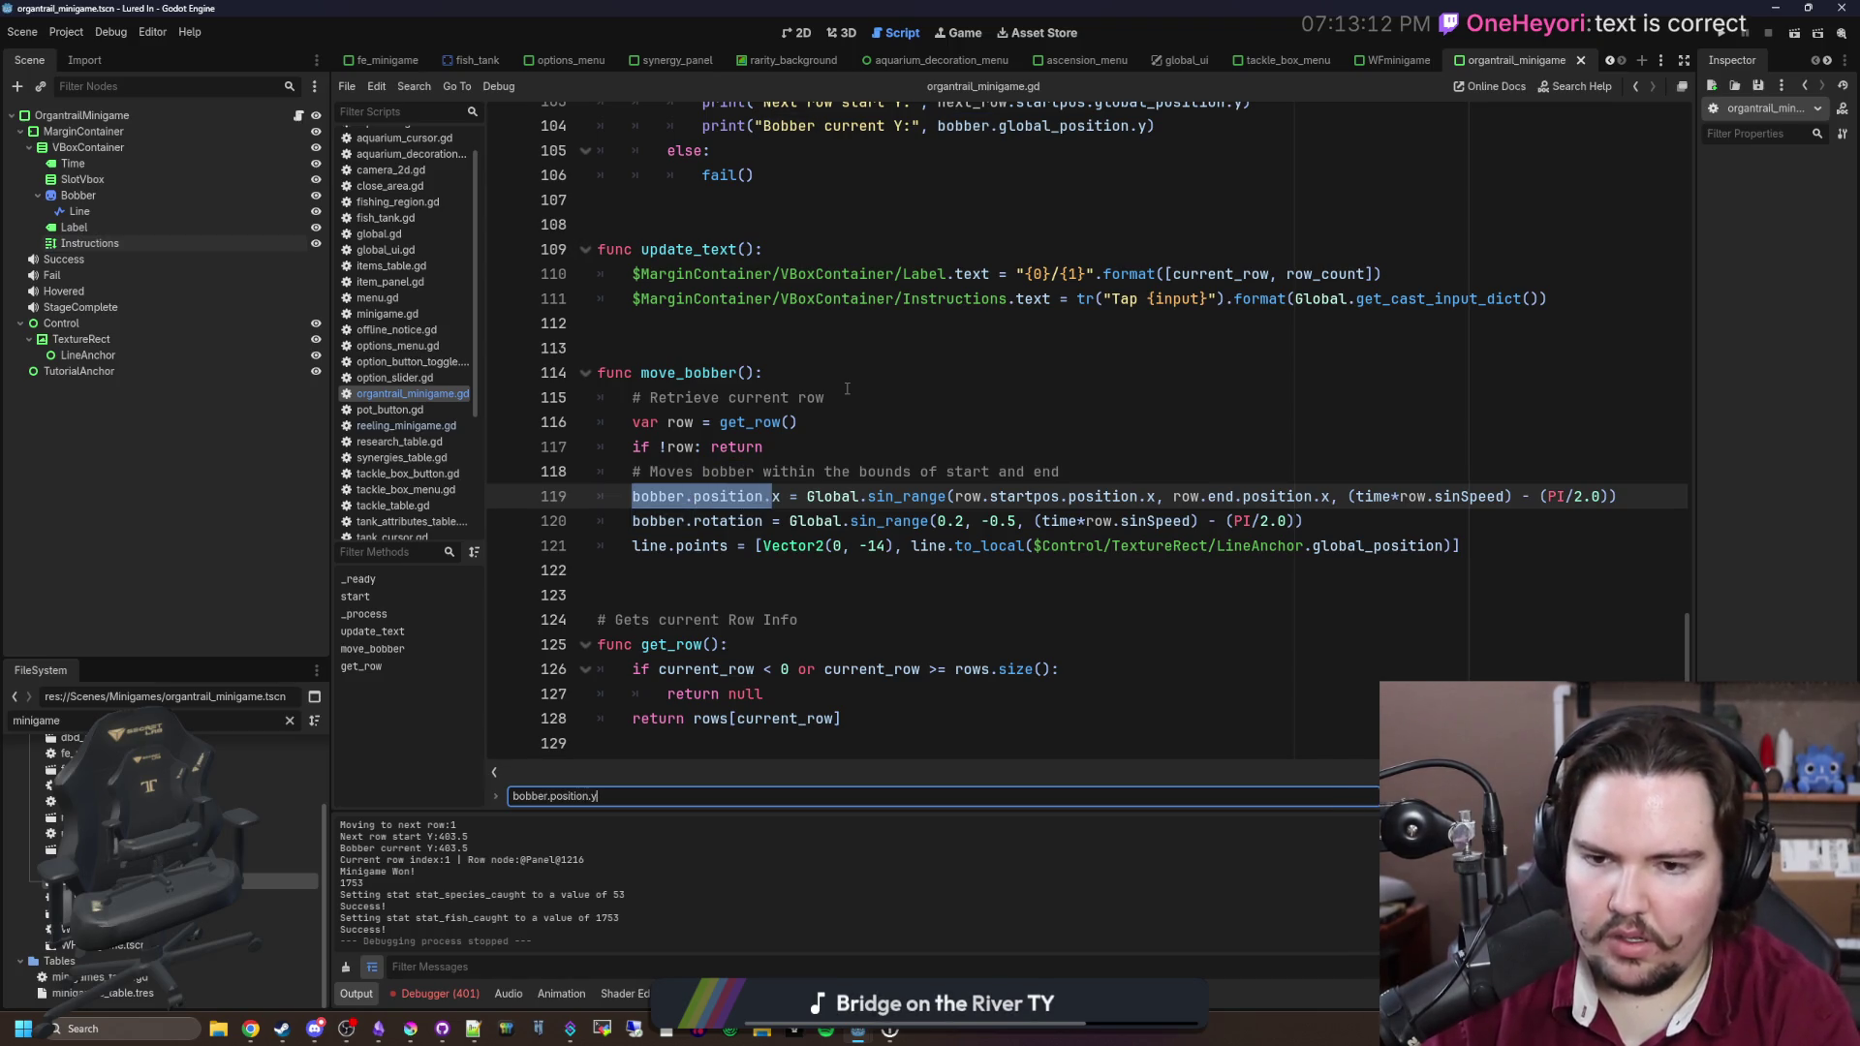
pyautogui.scroll(5, 847, 389)
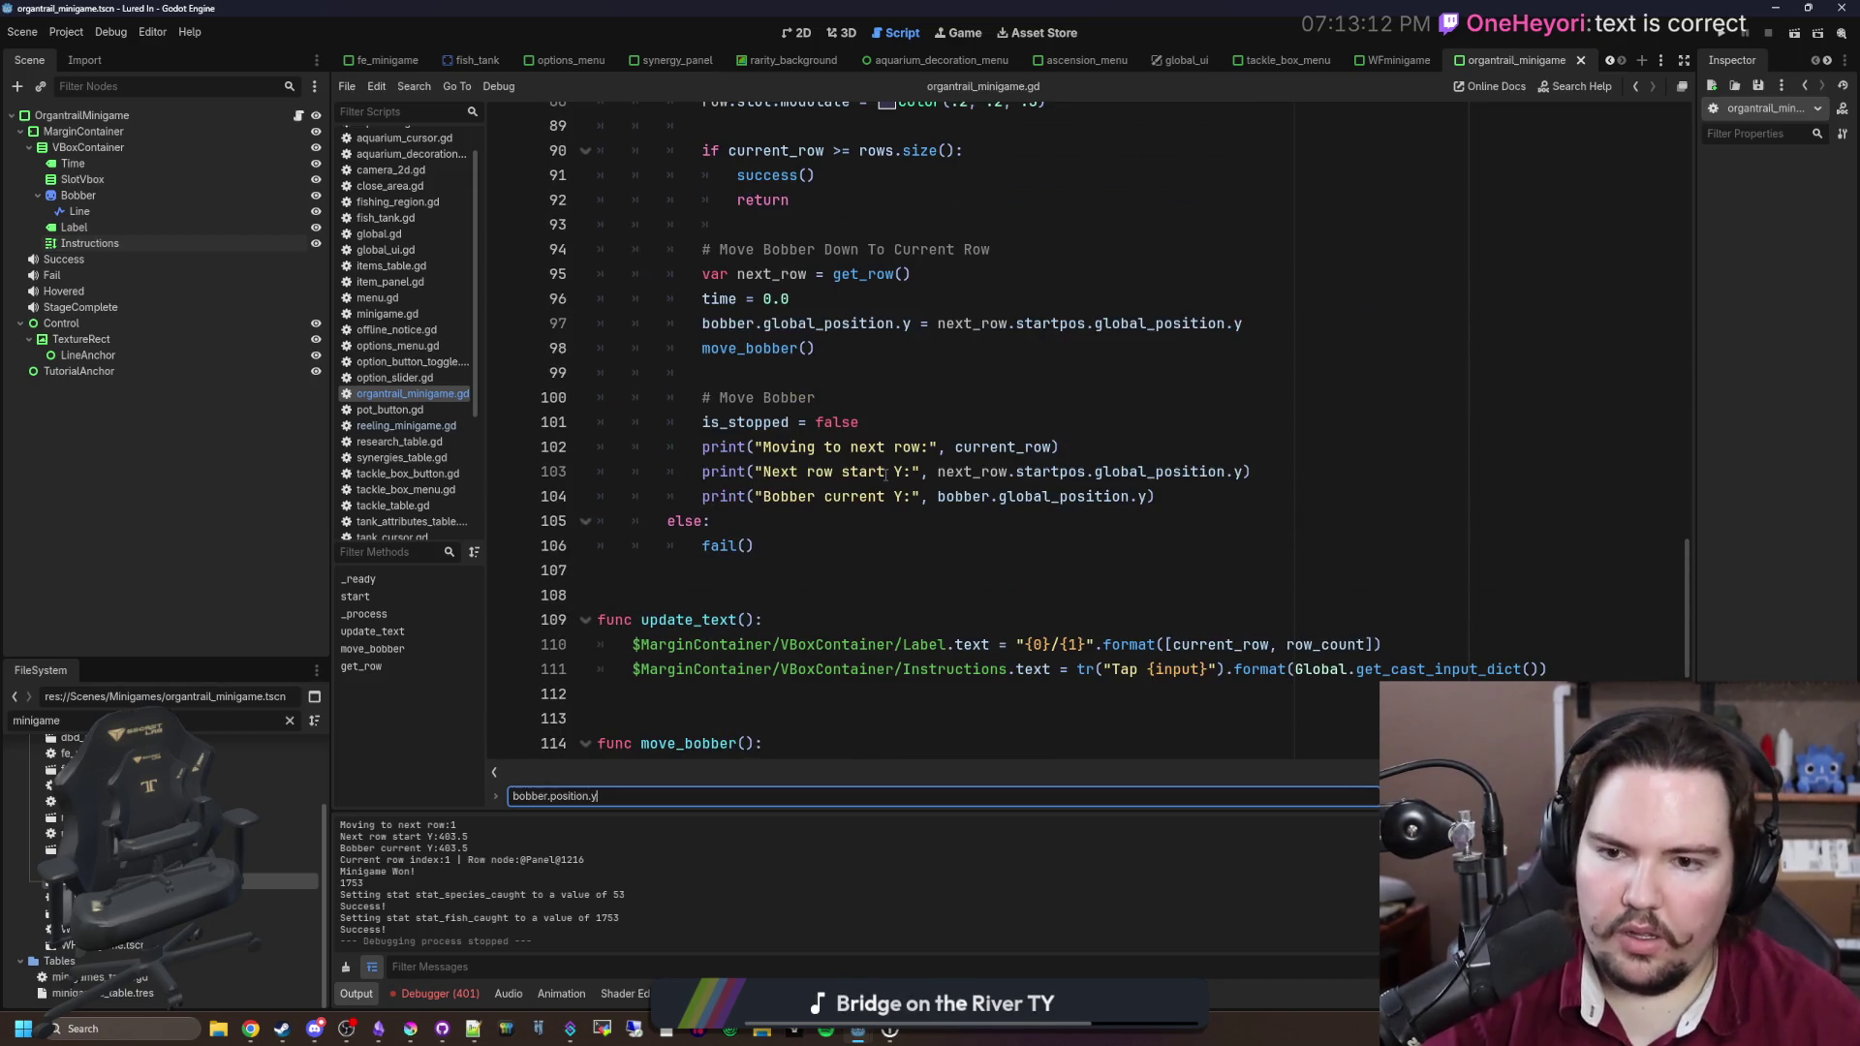
pyautogui.scroll(-5, 886, 473)
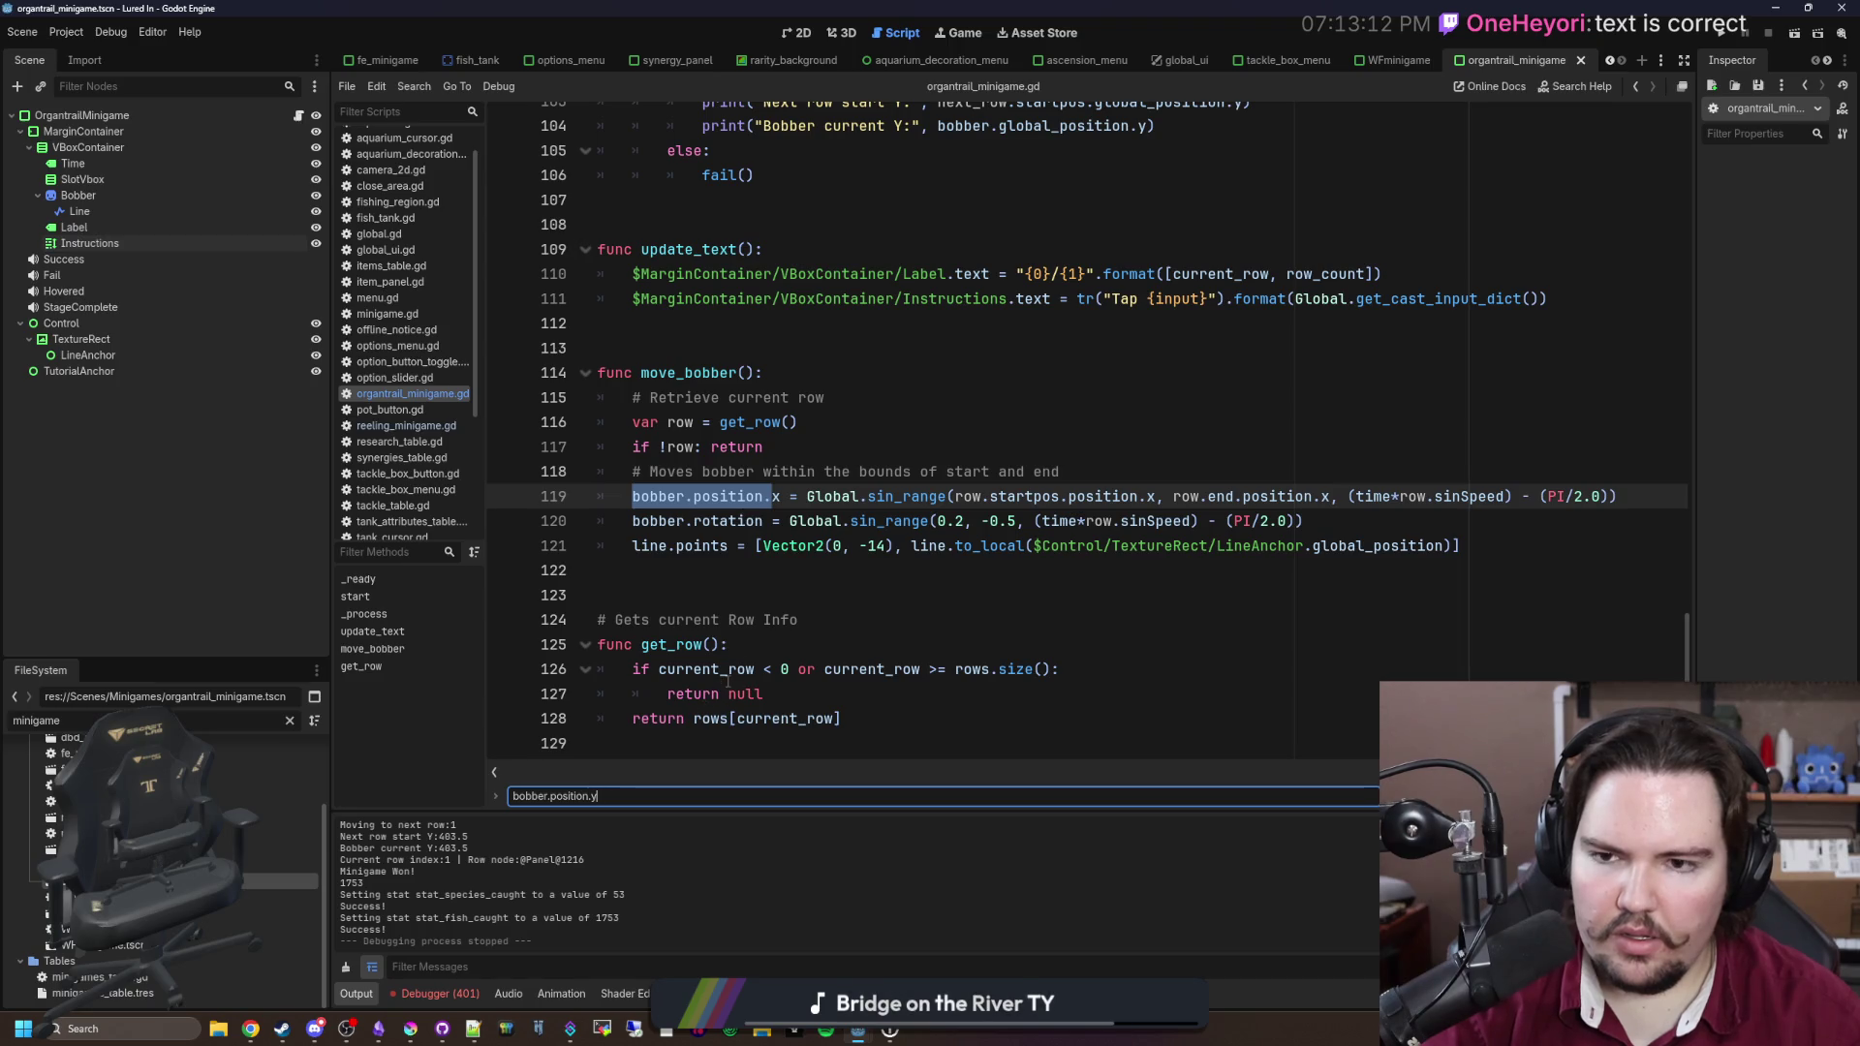
pyautogui.scroll(7, 750, 615)
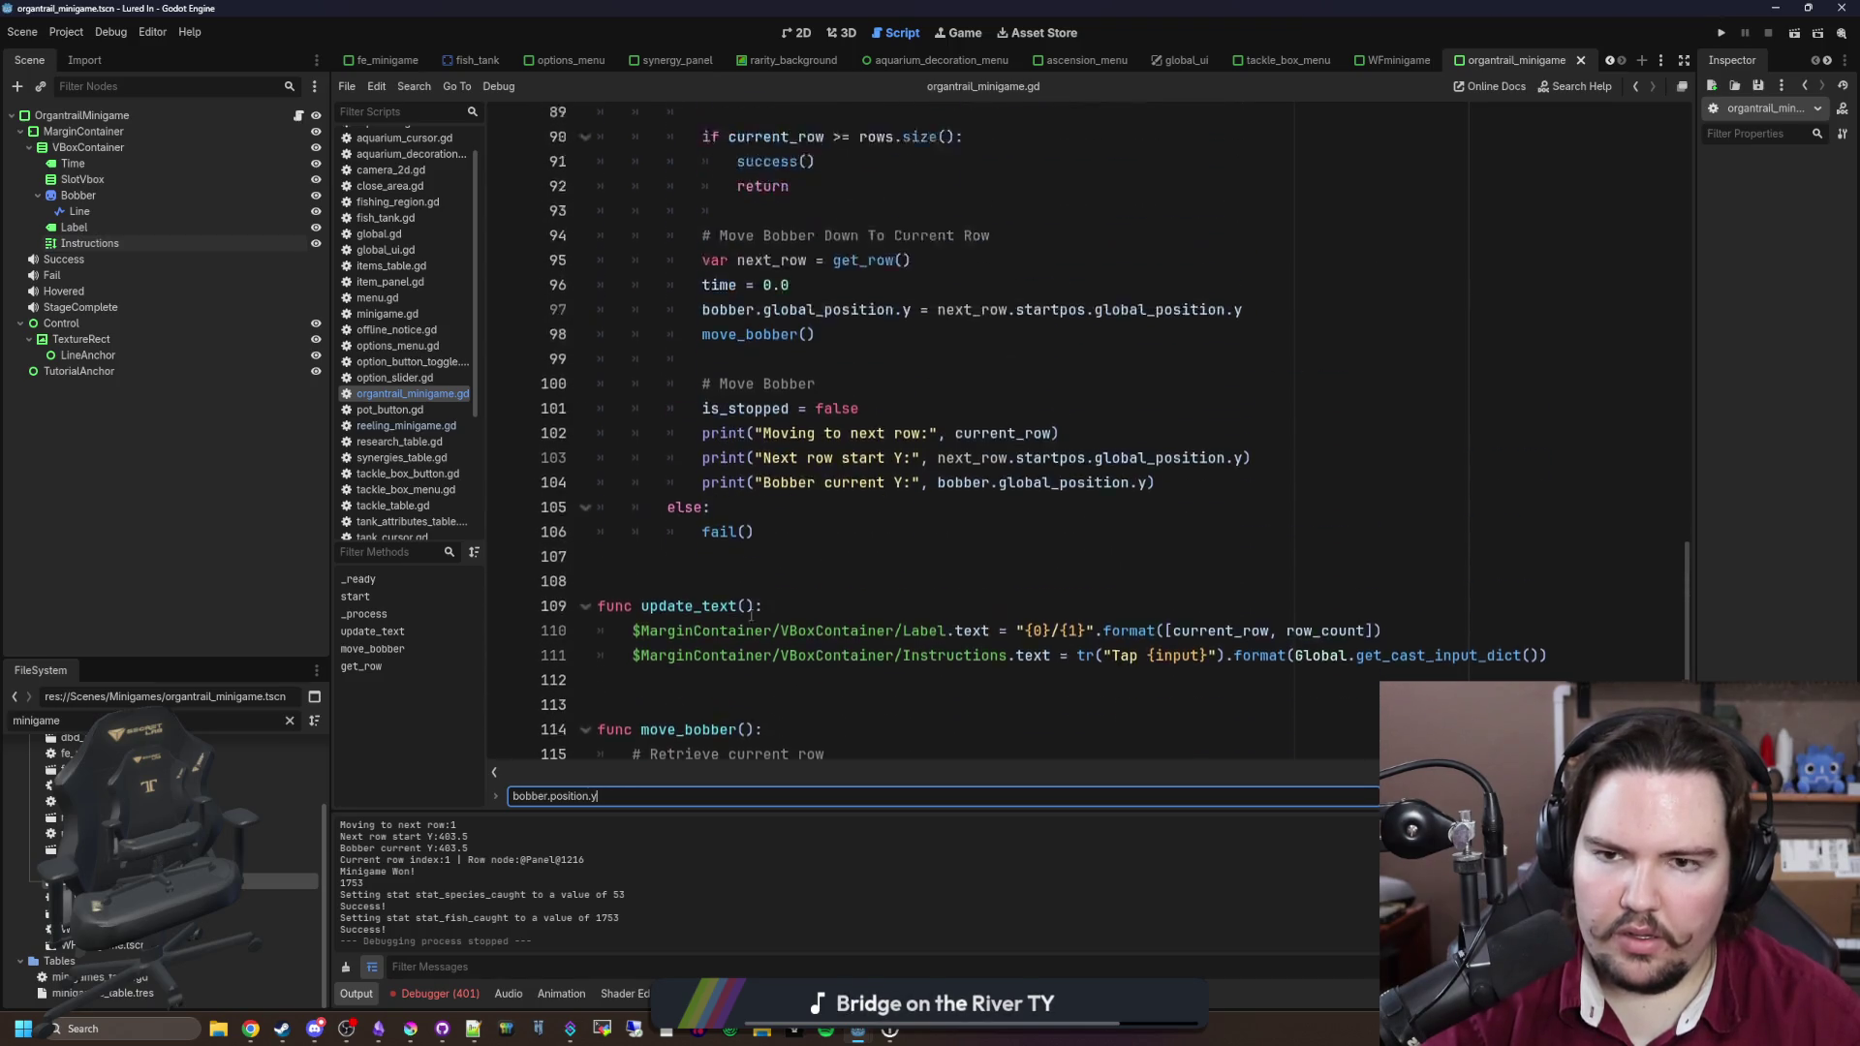
pyautogui.scroll(-5, 798, 435)
pyautogui.scroll(3, 895, 352)
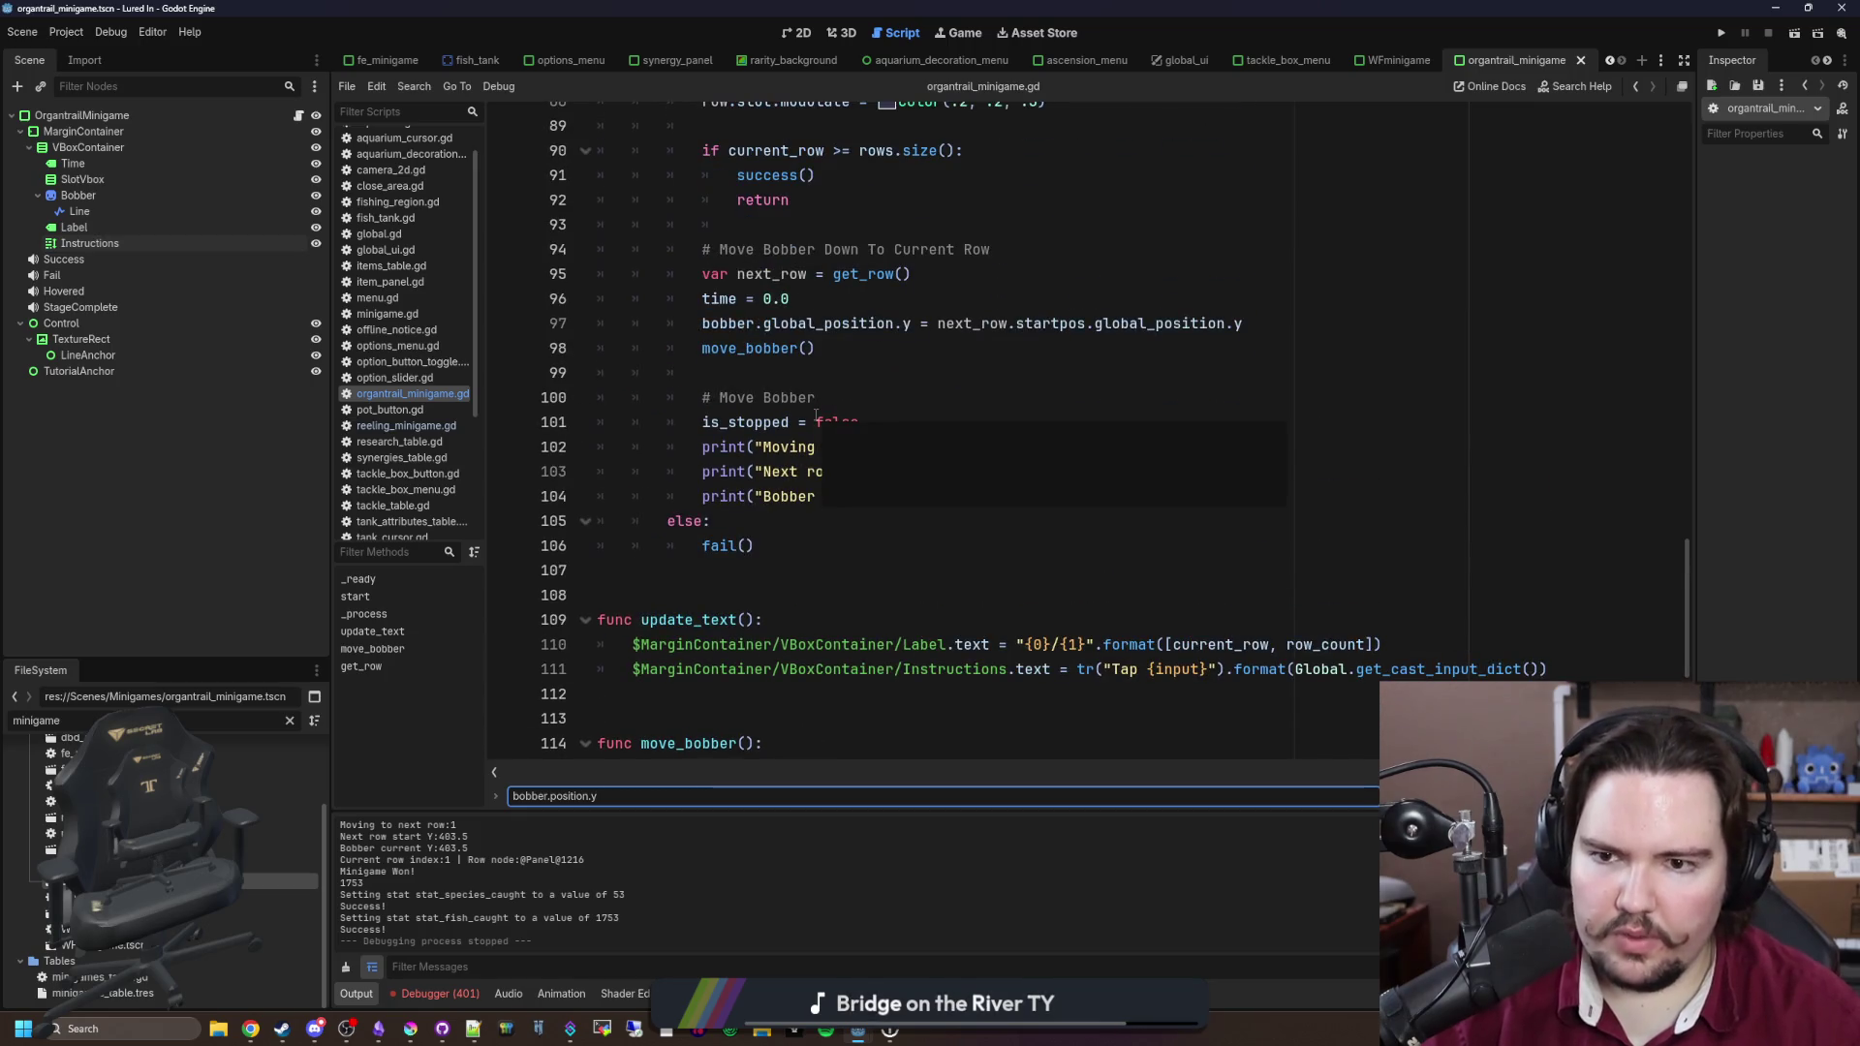
# Step: Review the bobber repositioning code on line 97, then scroll back up to start()
pyautogui.click(895, 351)
pyautogui.moveTo(1250, 323)
pyautogui.mouseDown()
pyautogui.moveTo(702, 298)
pyautogui.moveTo(702, 324)
pyautogui.mouseUp()
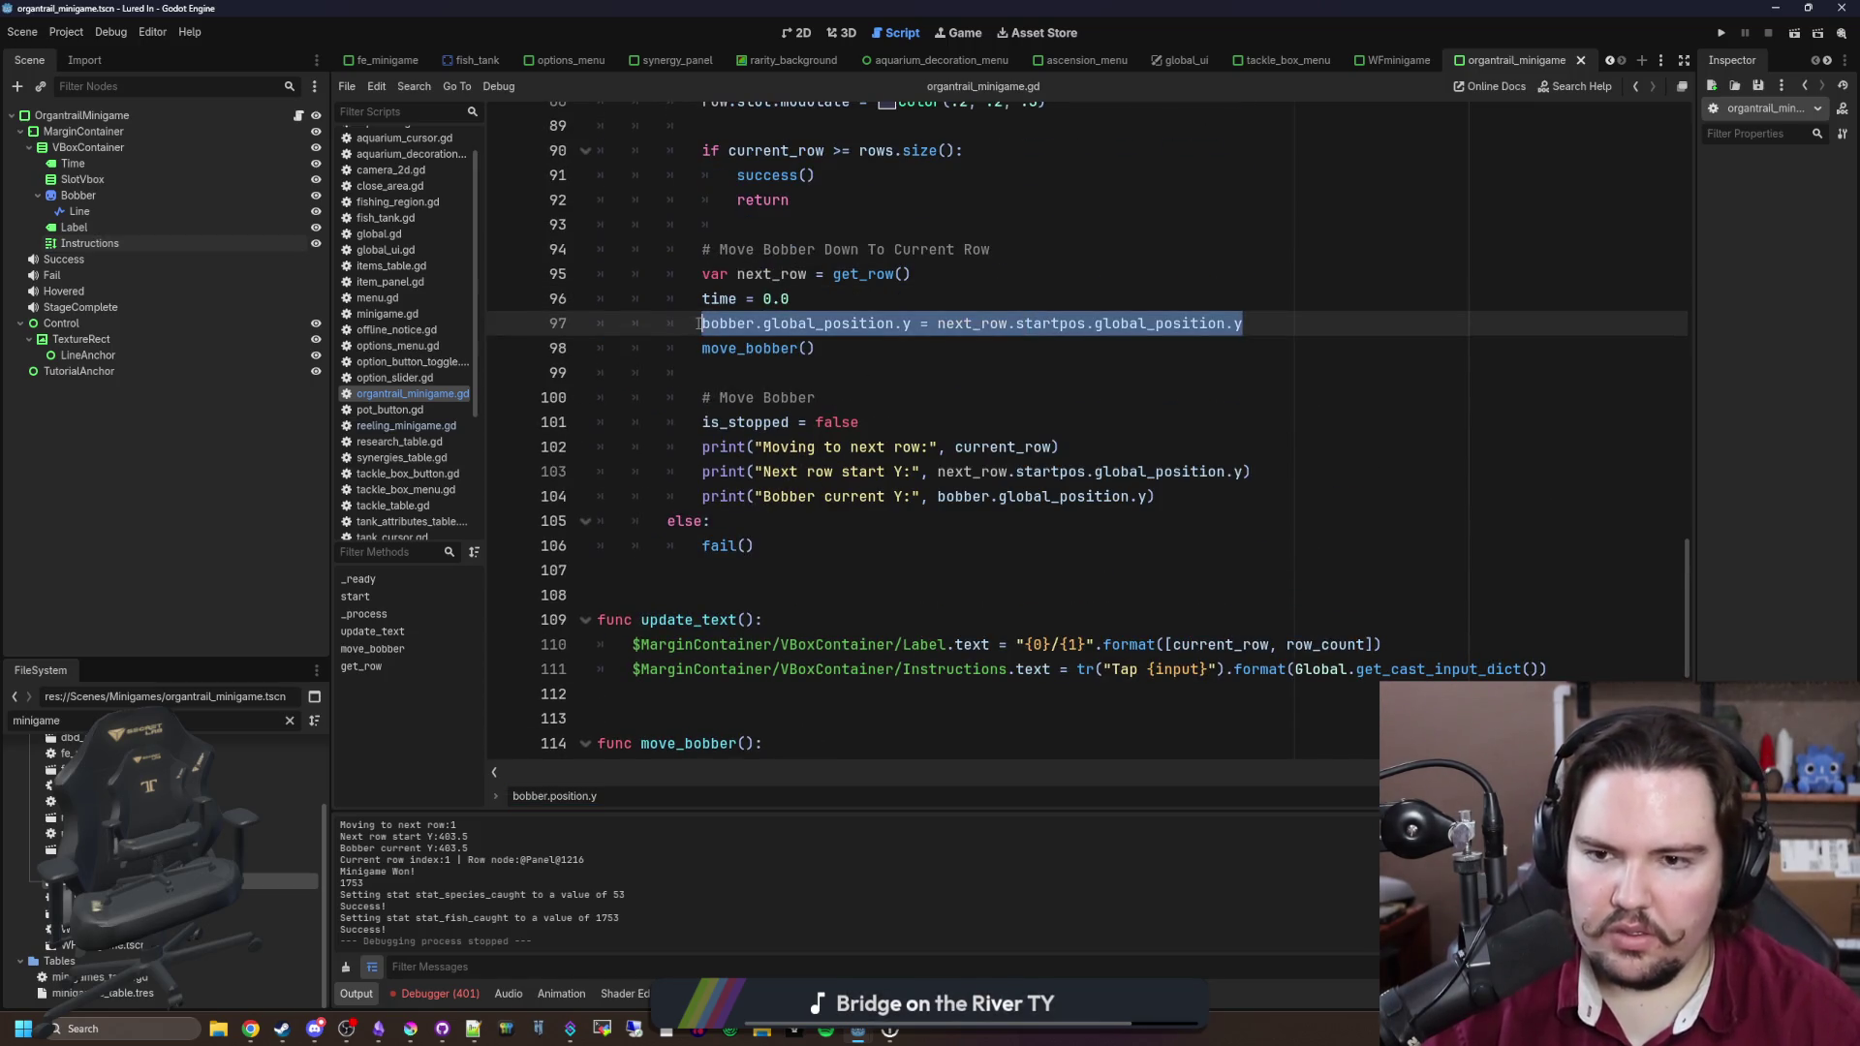
pyautogui.scroll(3, 888, 409)
pyautogui.scroll(12, 887, 409)
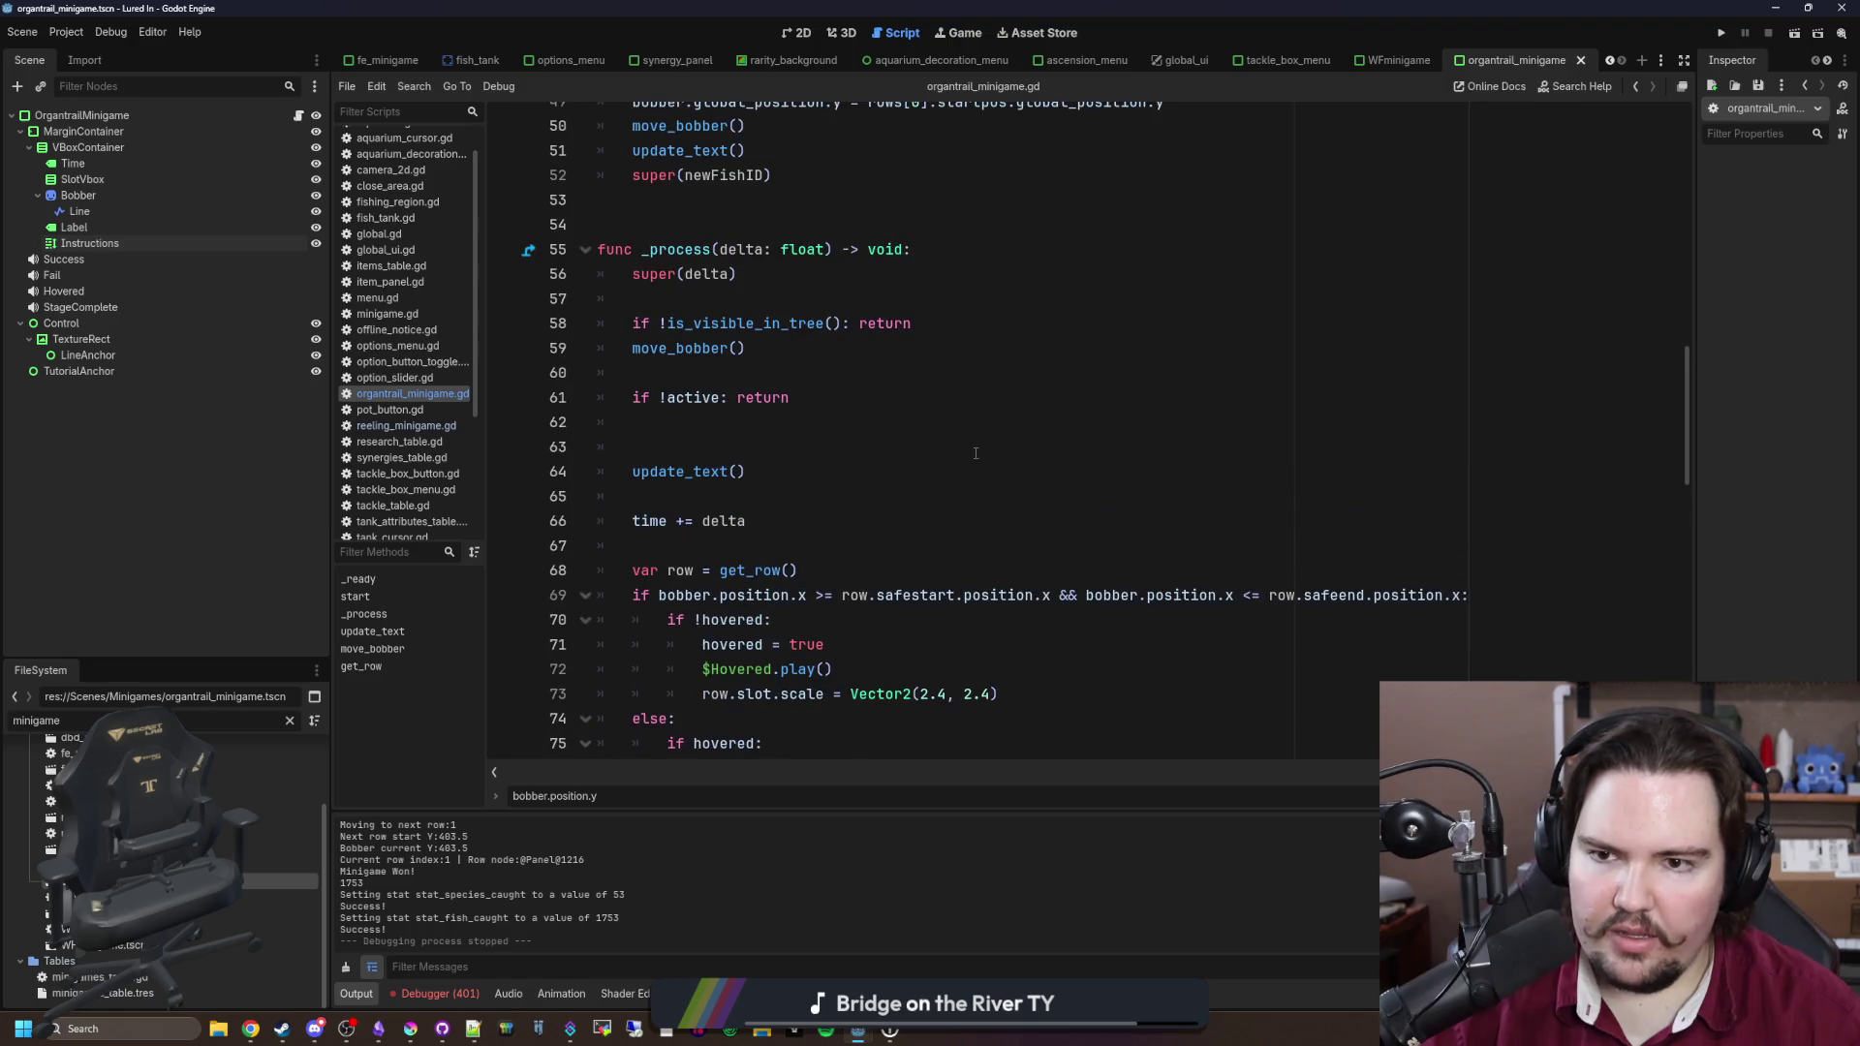
pyautogui.scroll(2, 880, 503)
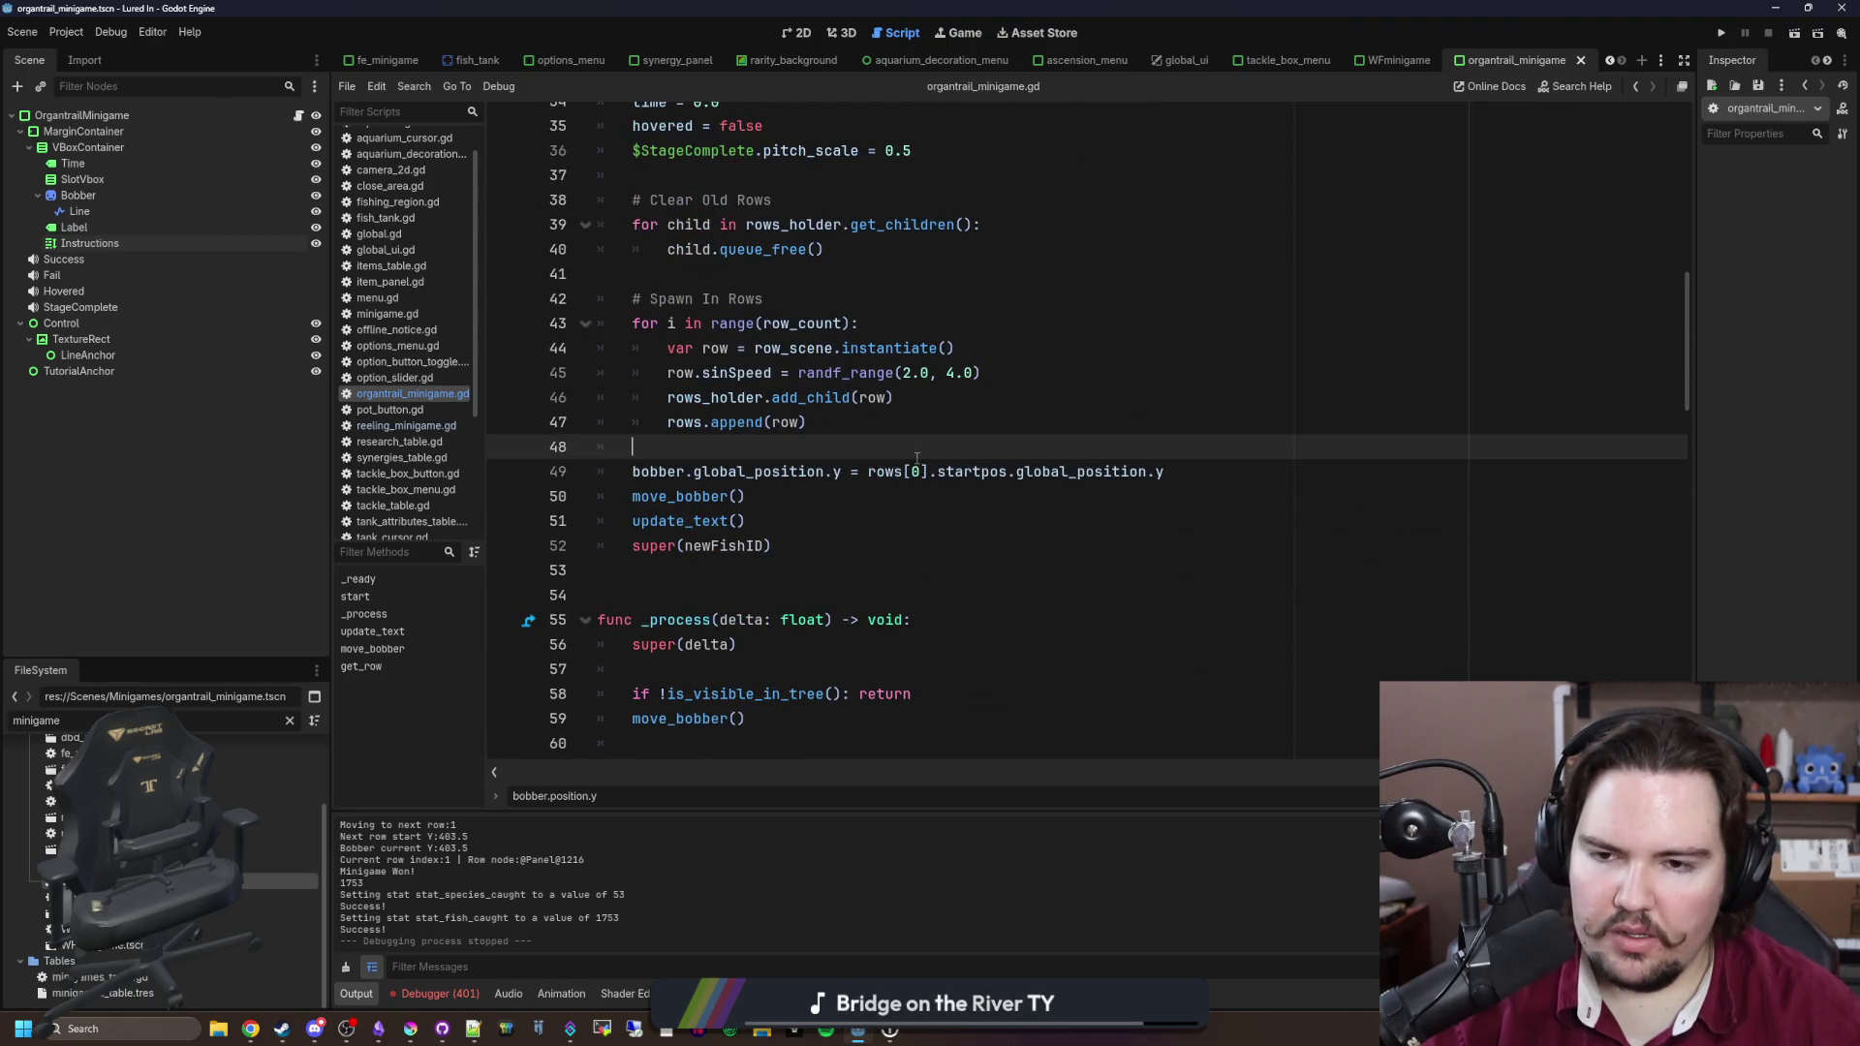
pyautogui.scroll(2, 916, 457)
pyautogui.scroll(-1, 917, 457)
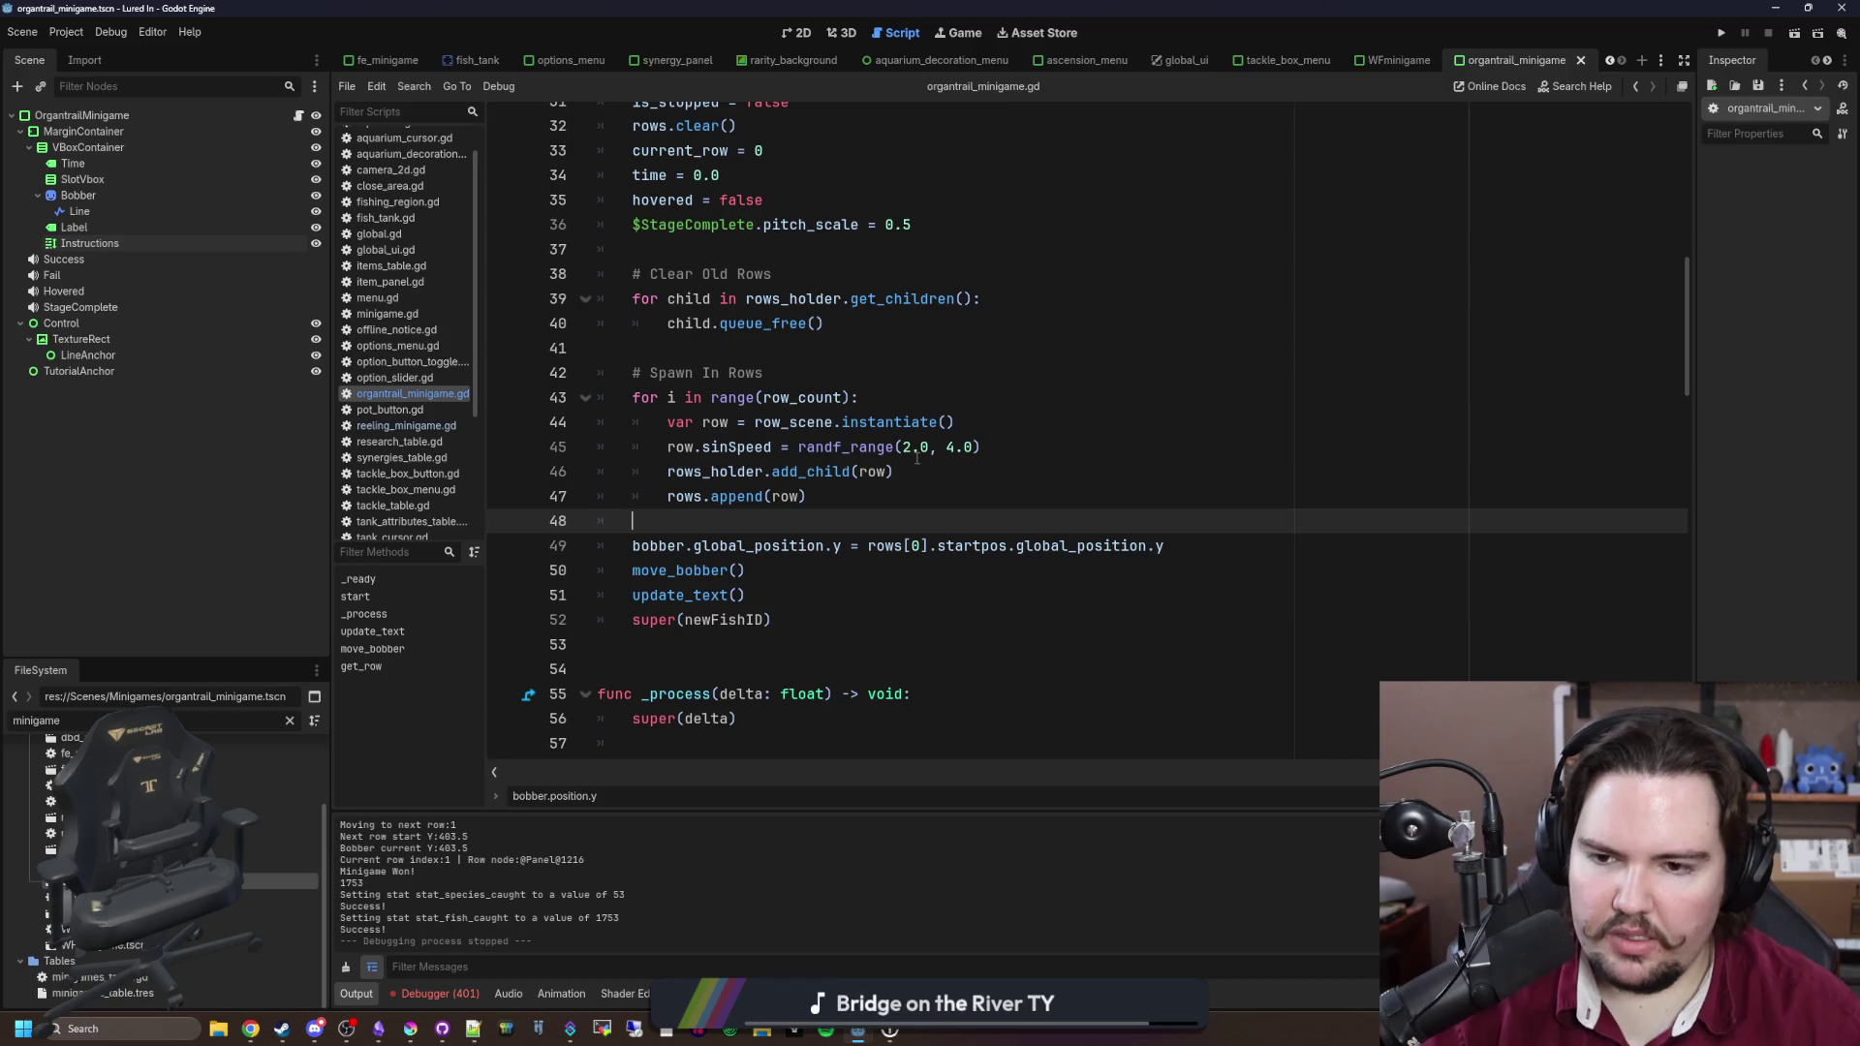
# Step: Insert 'await get_tree().process_frame' on line 49 before the bobber positioning, save and run the game
pyautogui.press('Return')
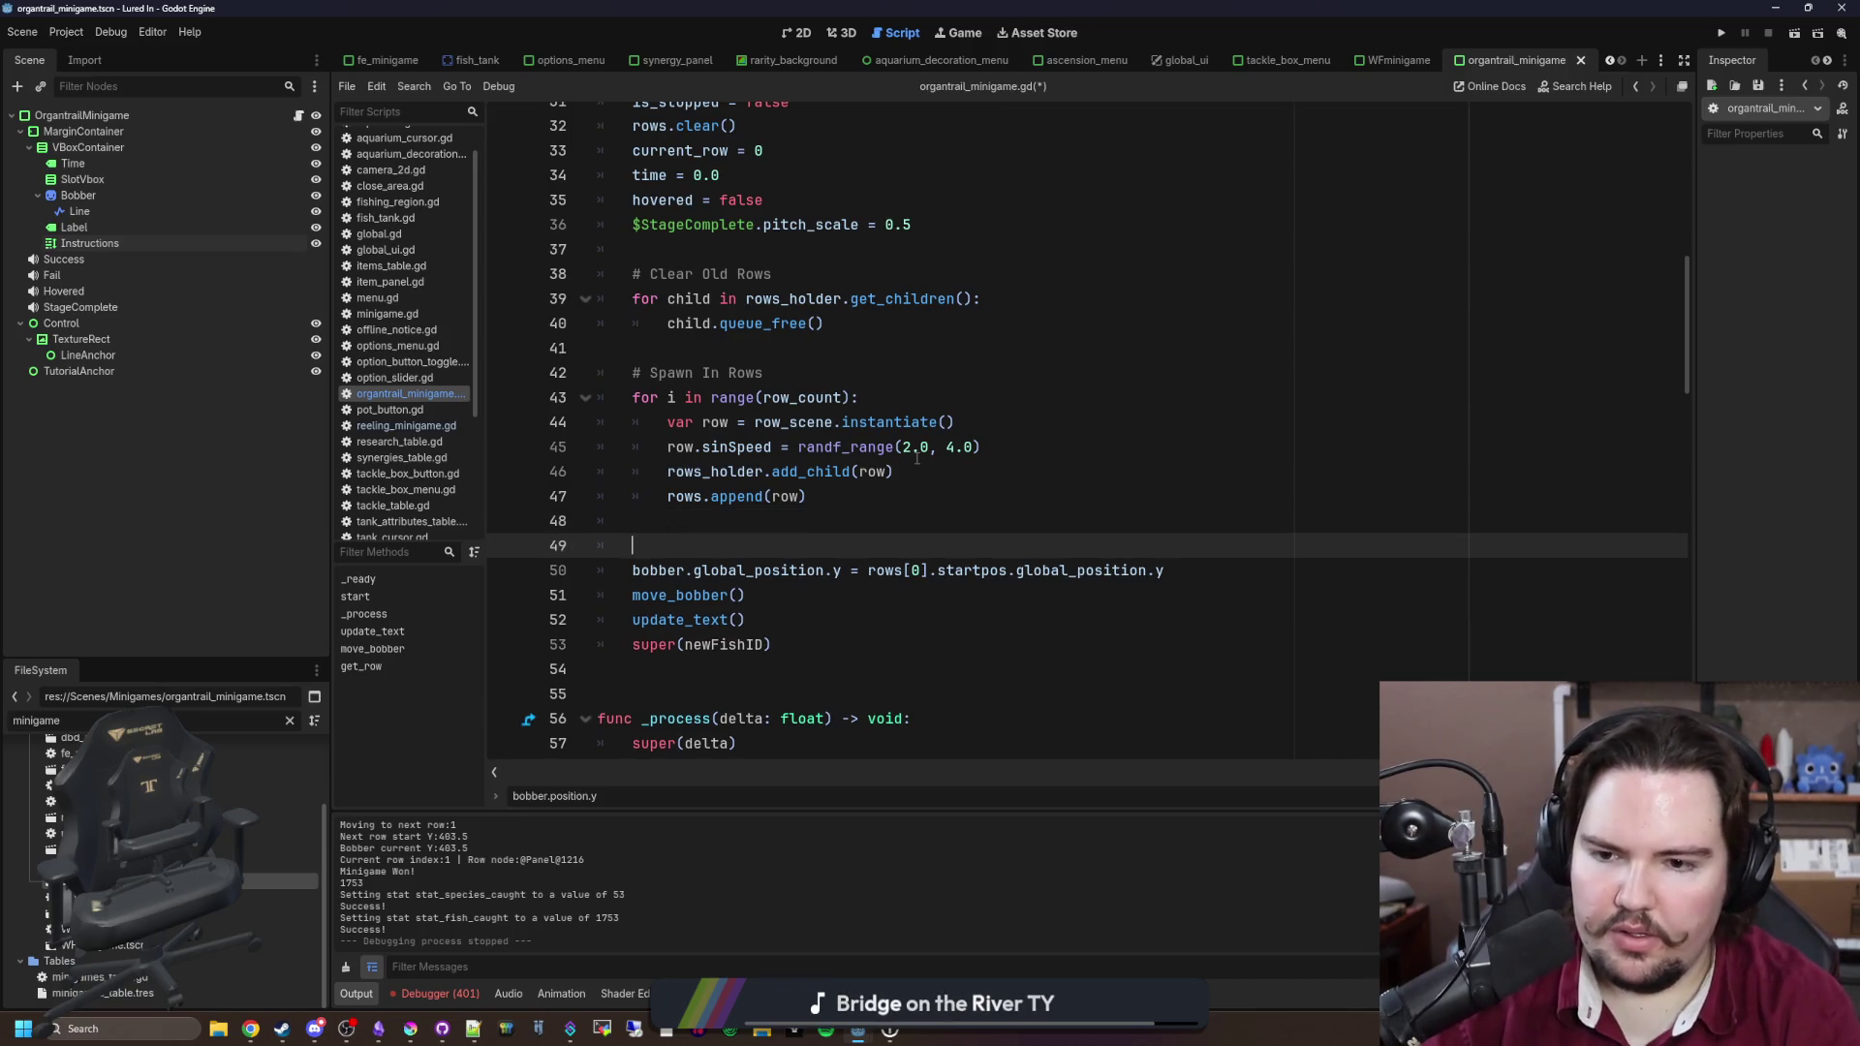
pyautogui.press('Return')
pyautogui.press('Up')
pyautogui.write('awai')
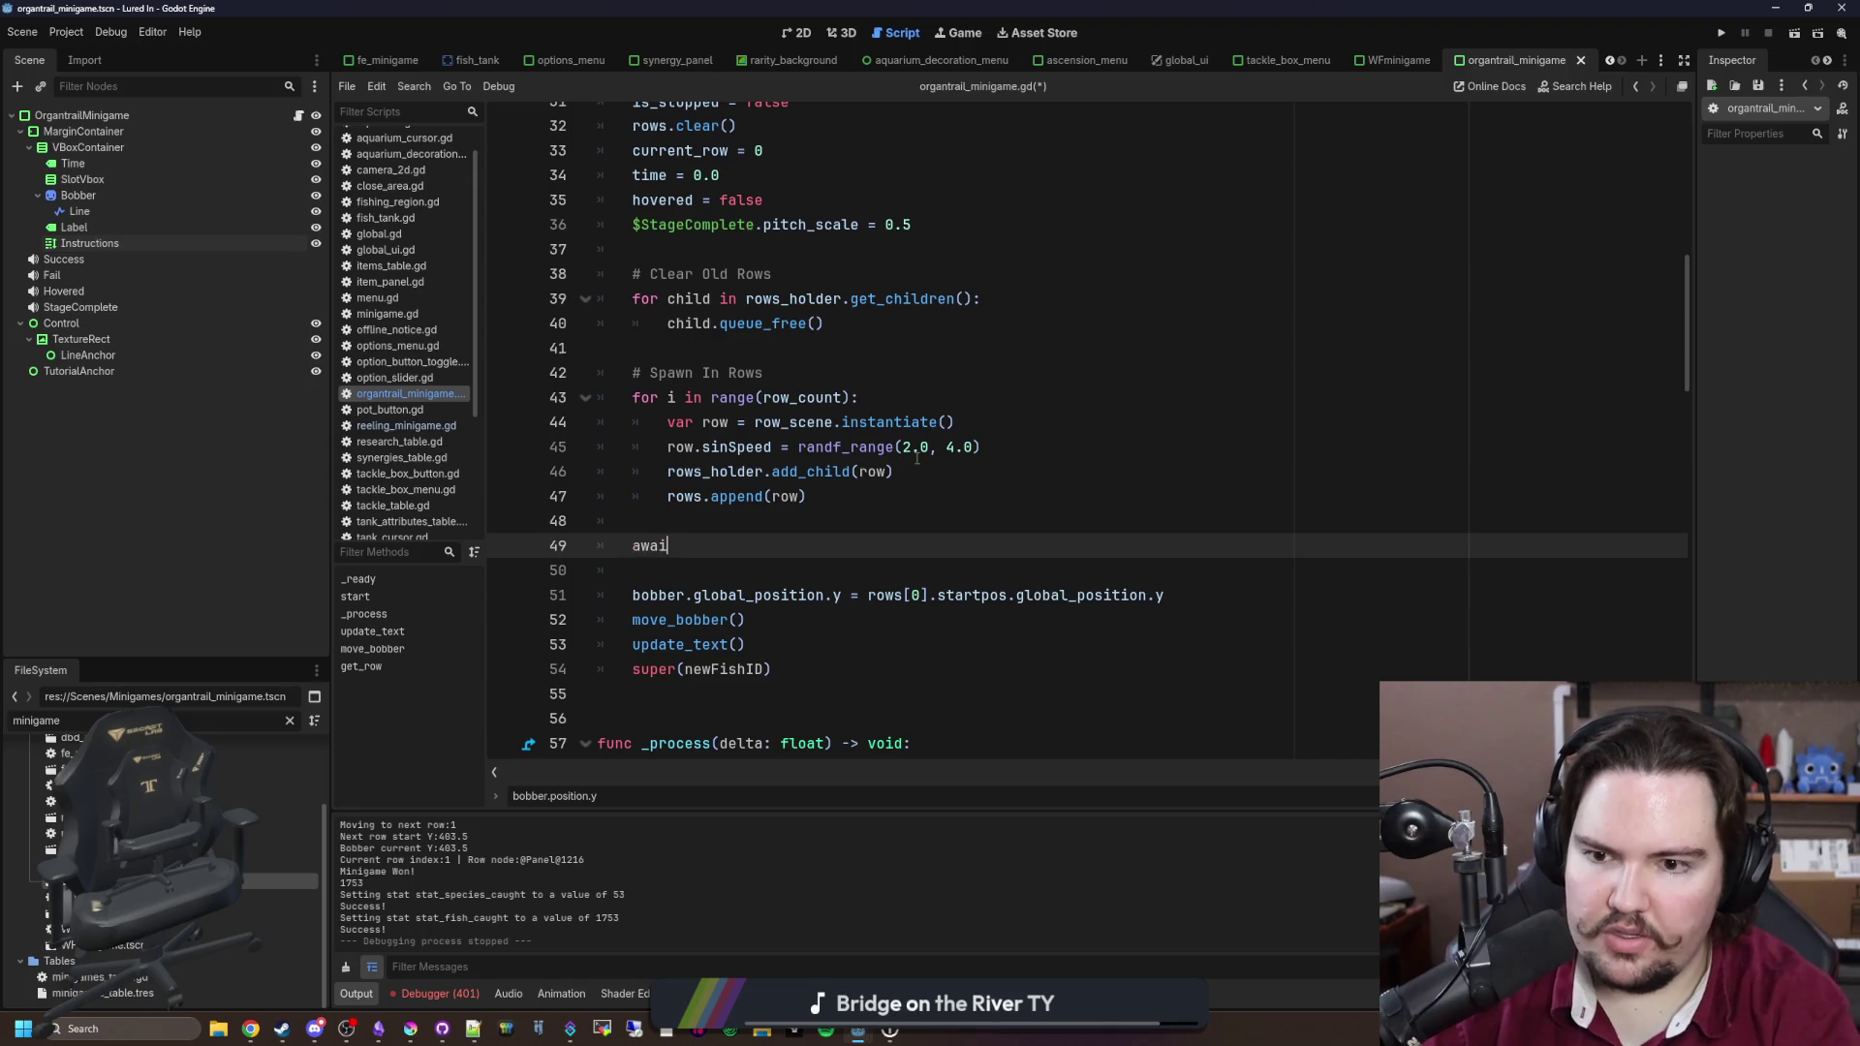
pyautogui.write('proc')
pyautogui.press('Return')
pyautogui.click(990, 492)
pyautogui.hotkey('ctrl', 's')
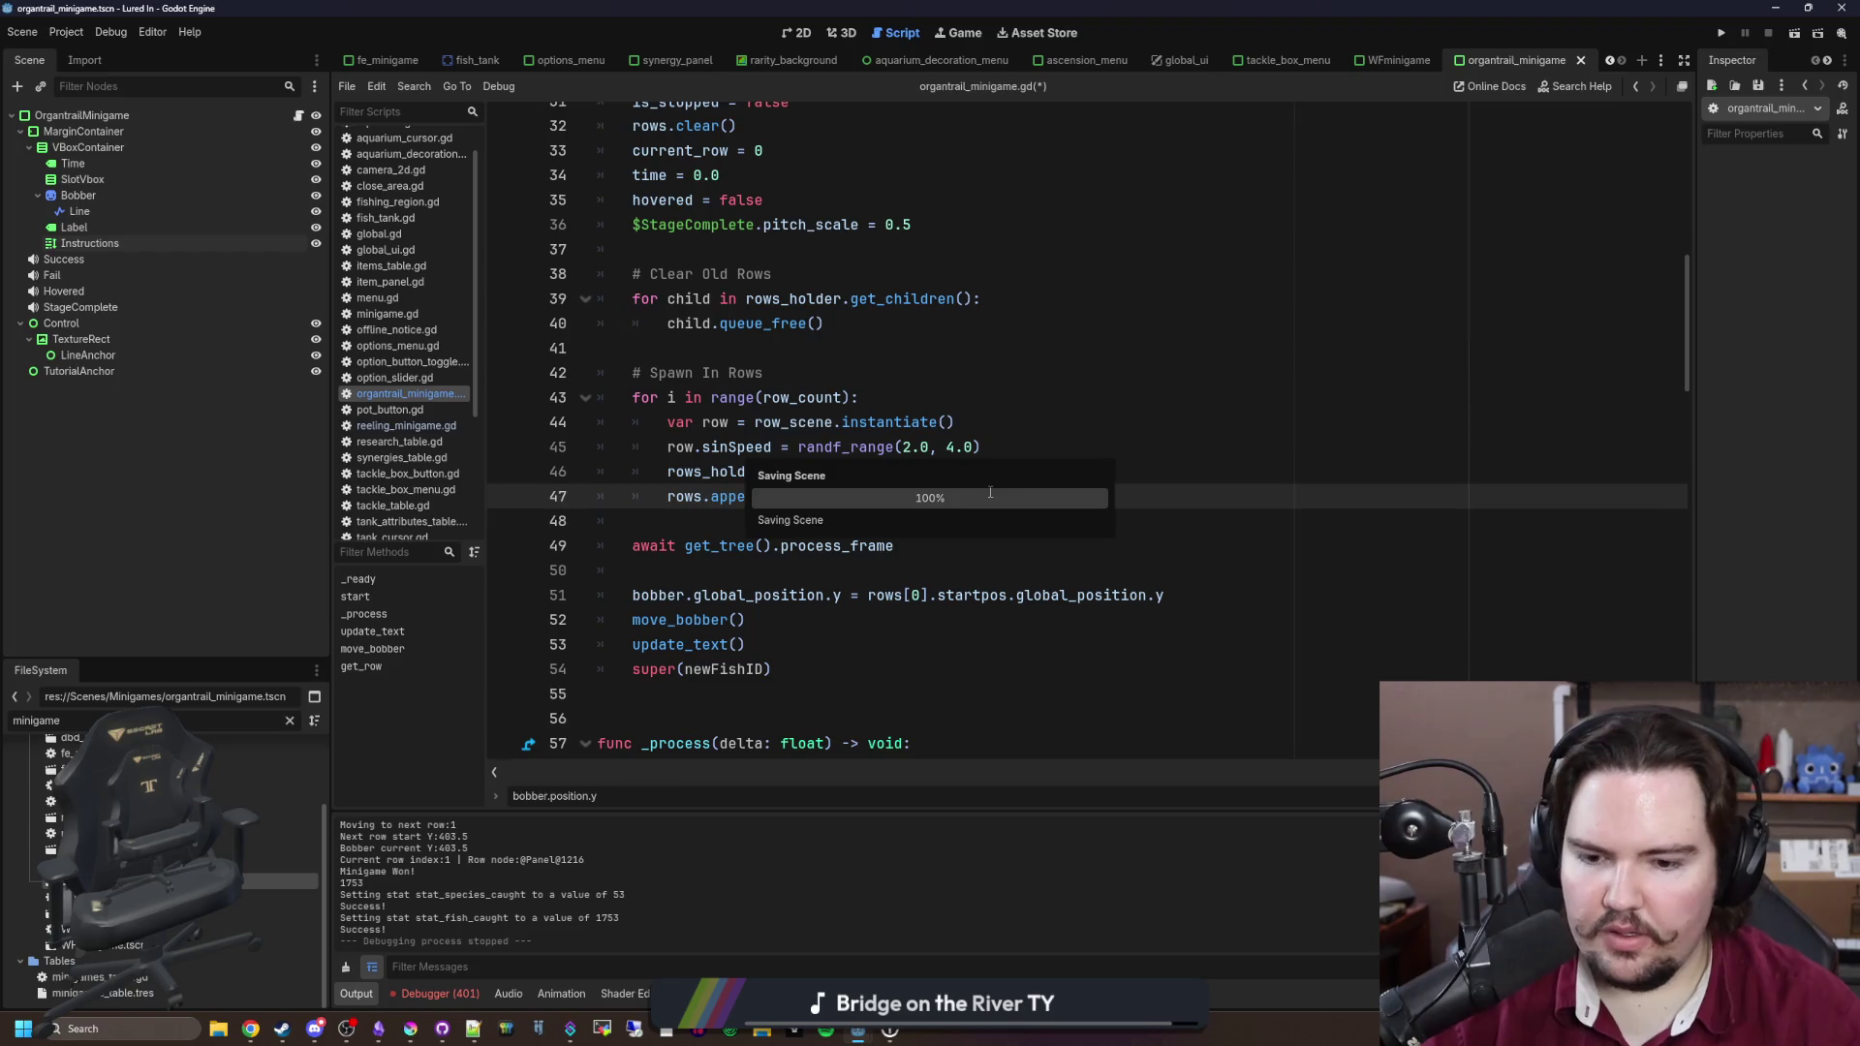
pyautogui.click(1725, 29)
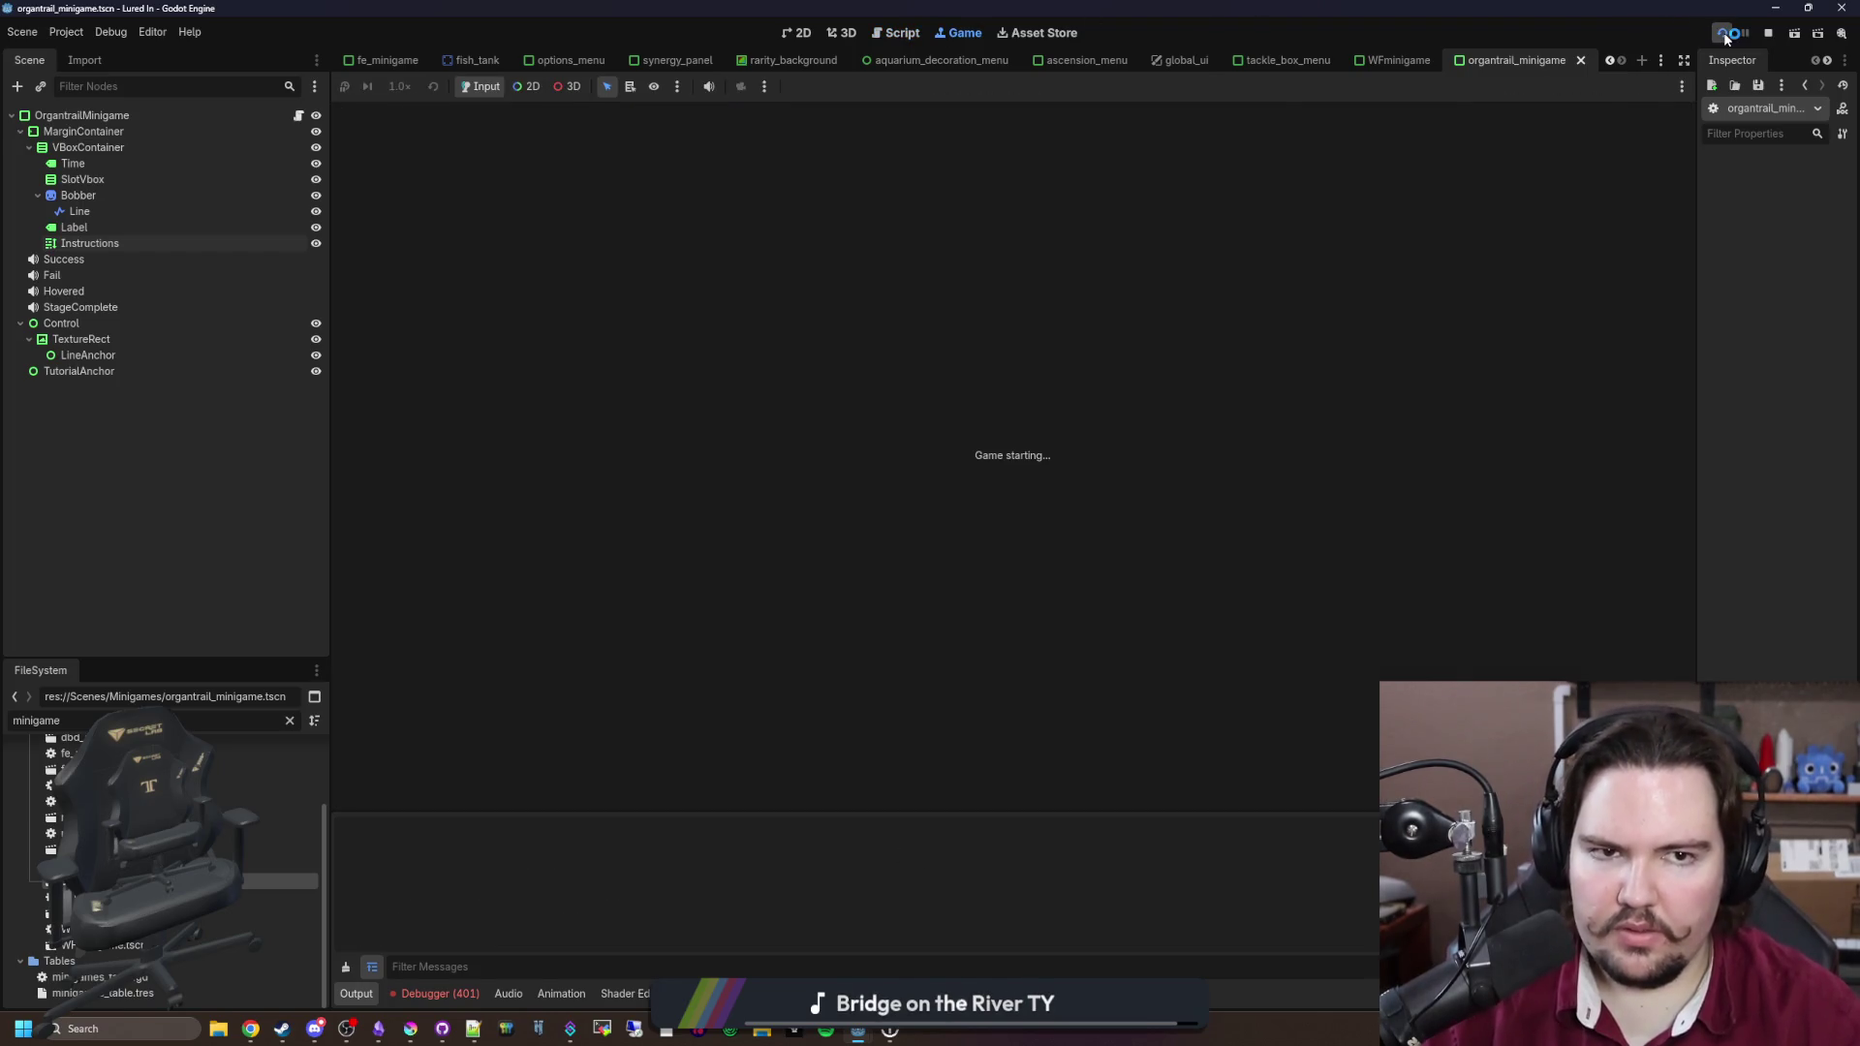
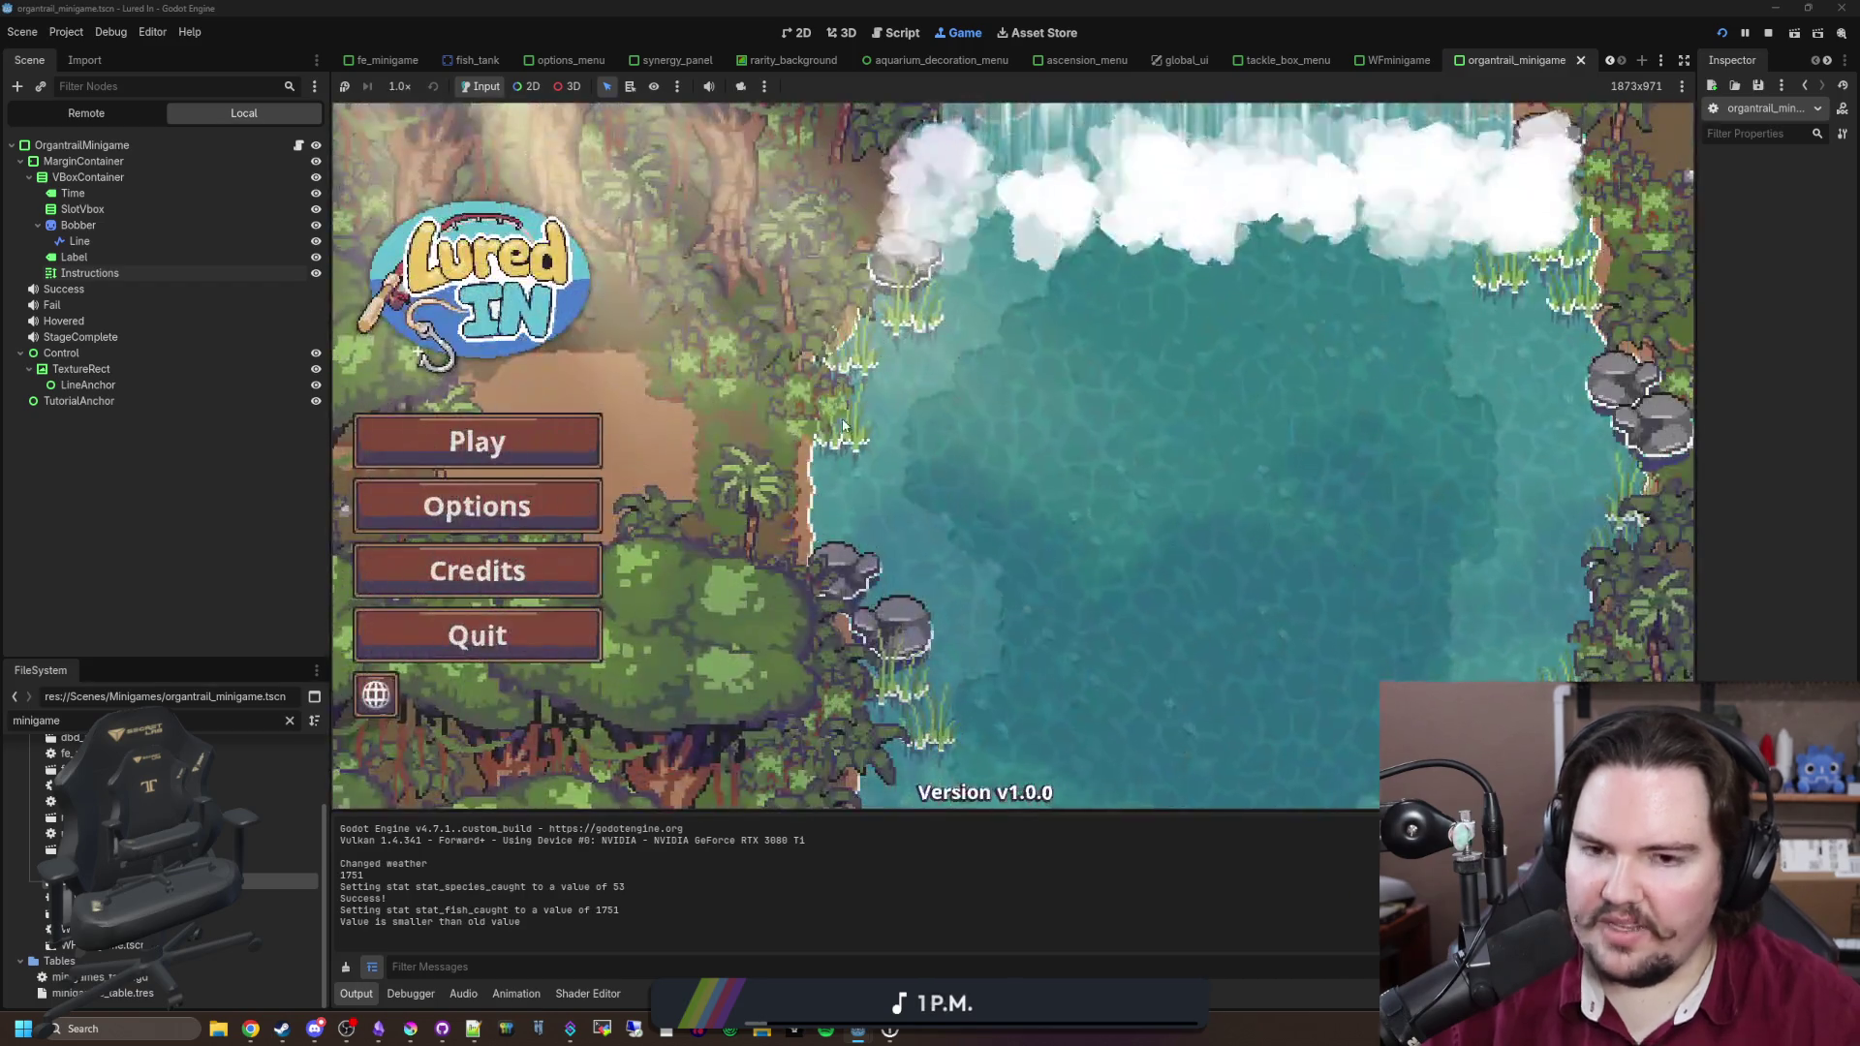
# Step: Start the game, travel to the Pond, cast, and begin reeling in the bite
pyautogui.click(488, 469)
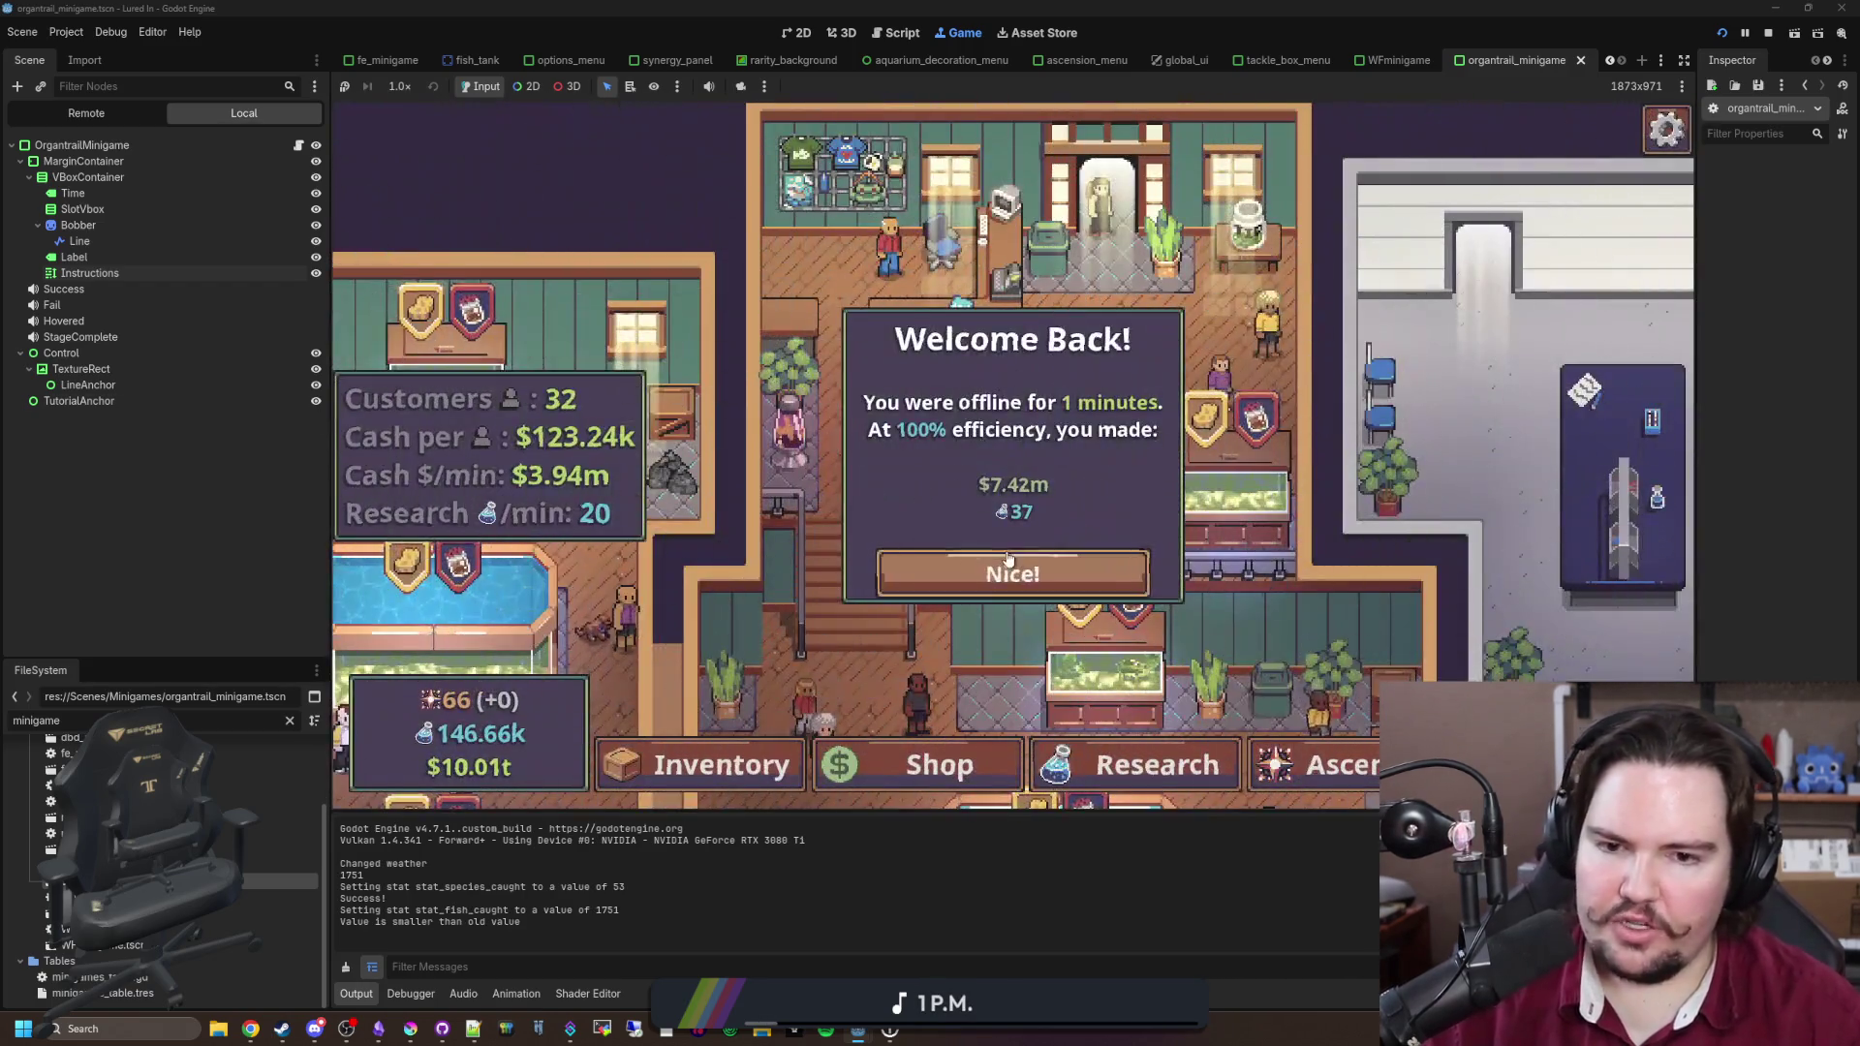
pyautogui.click(901, 569)
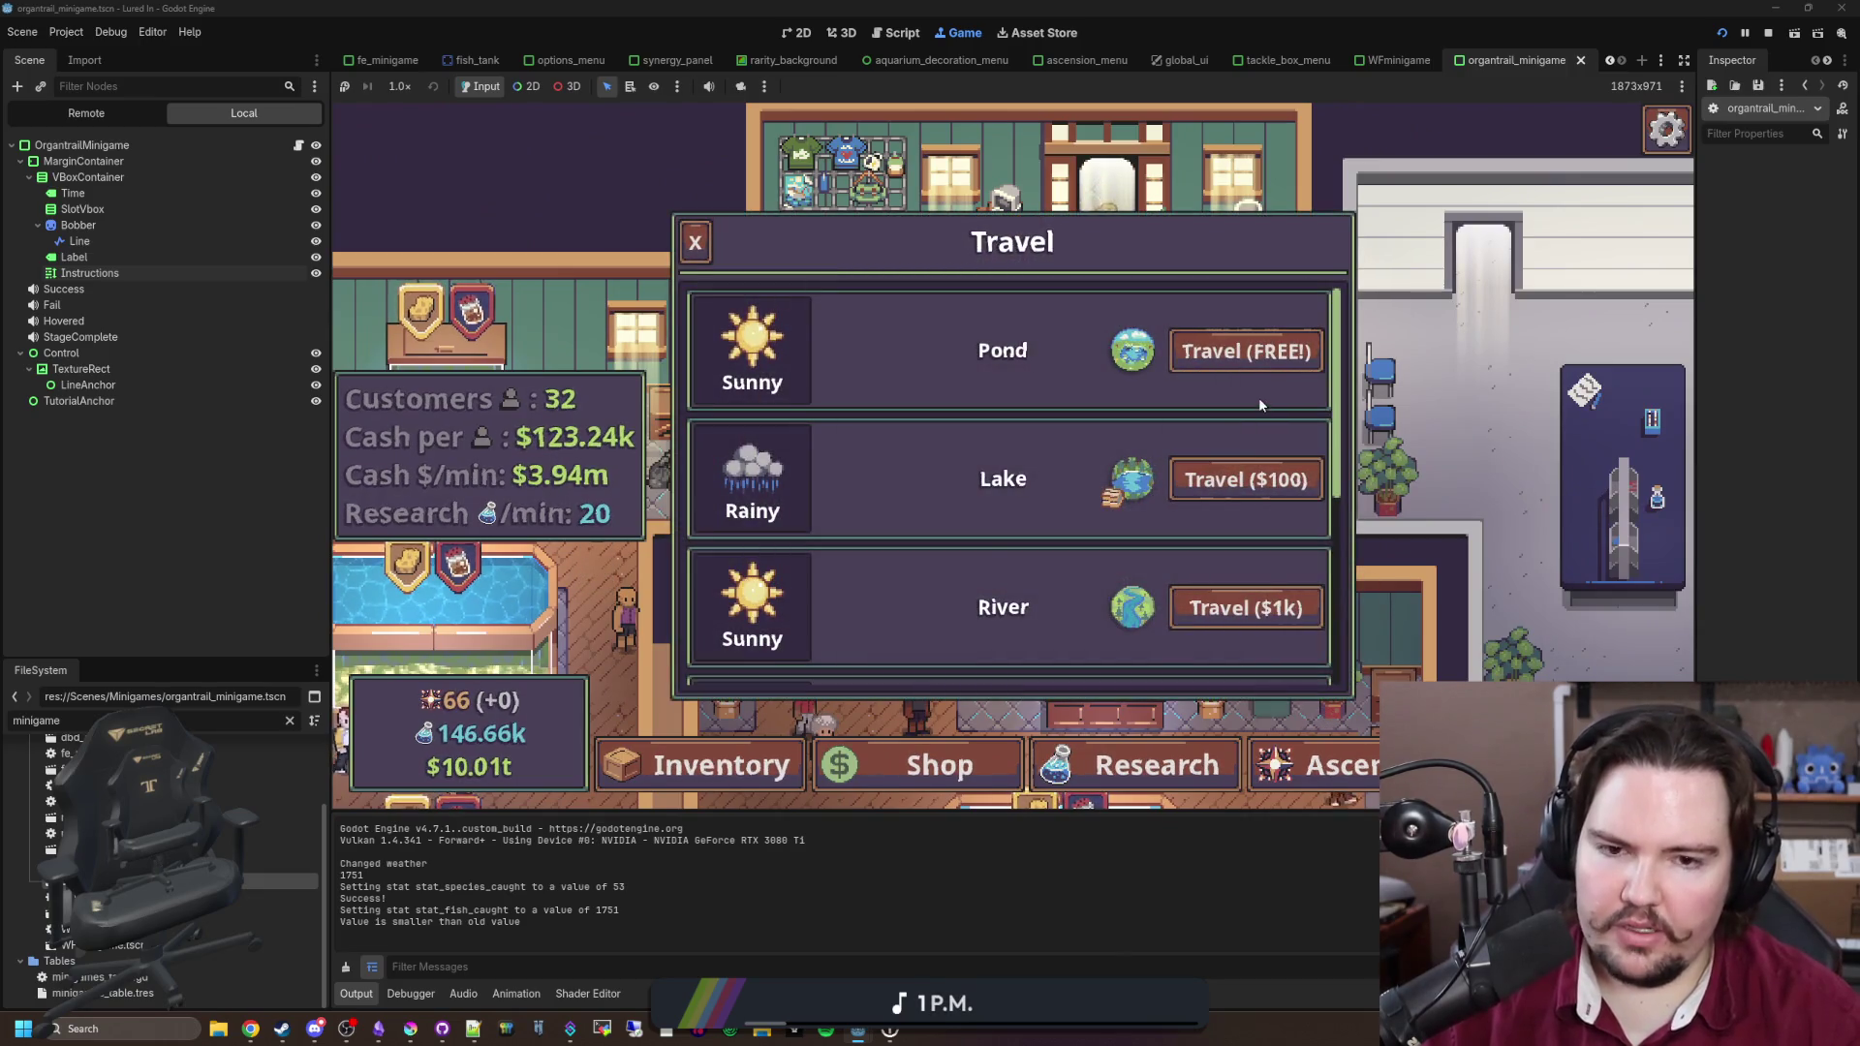
pyautogui.click(1273, 373)
pyautogui.click(1012, 456)
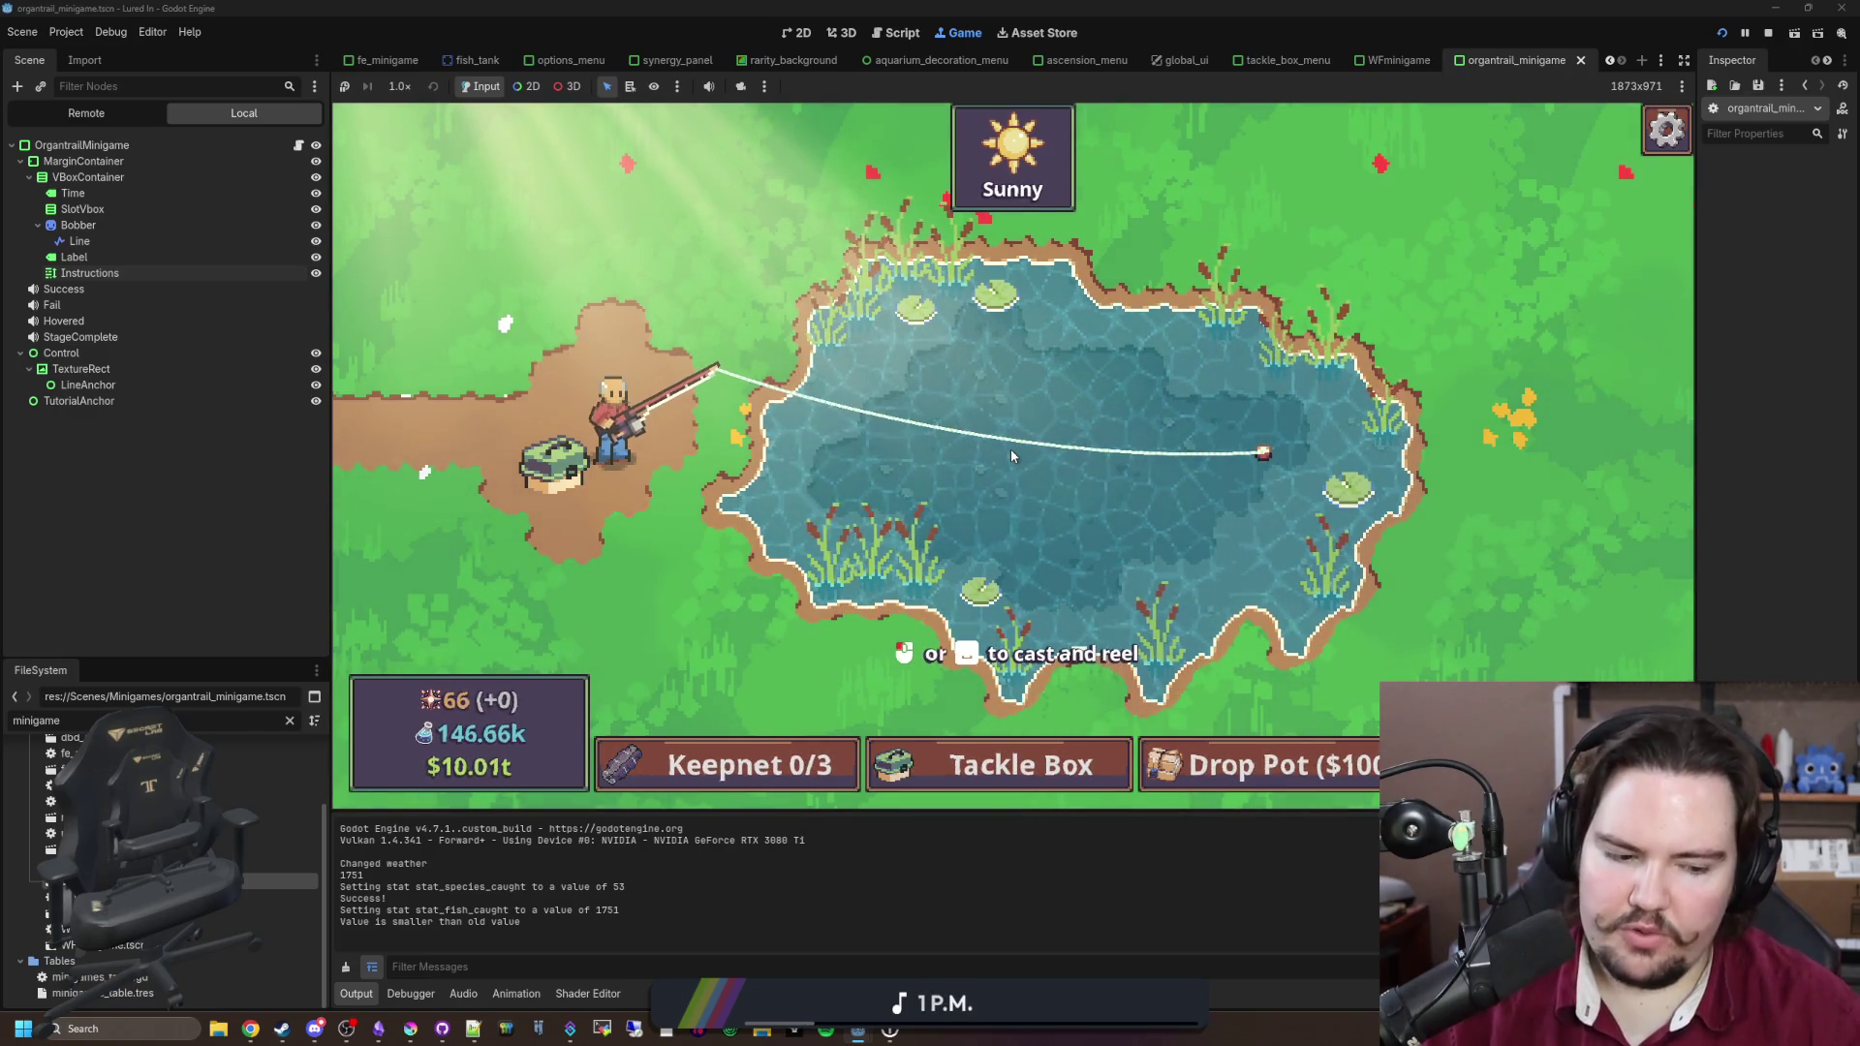
pyautogui.click(1011, 455)
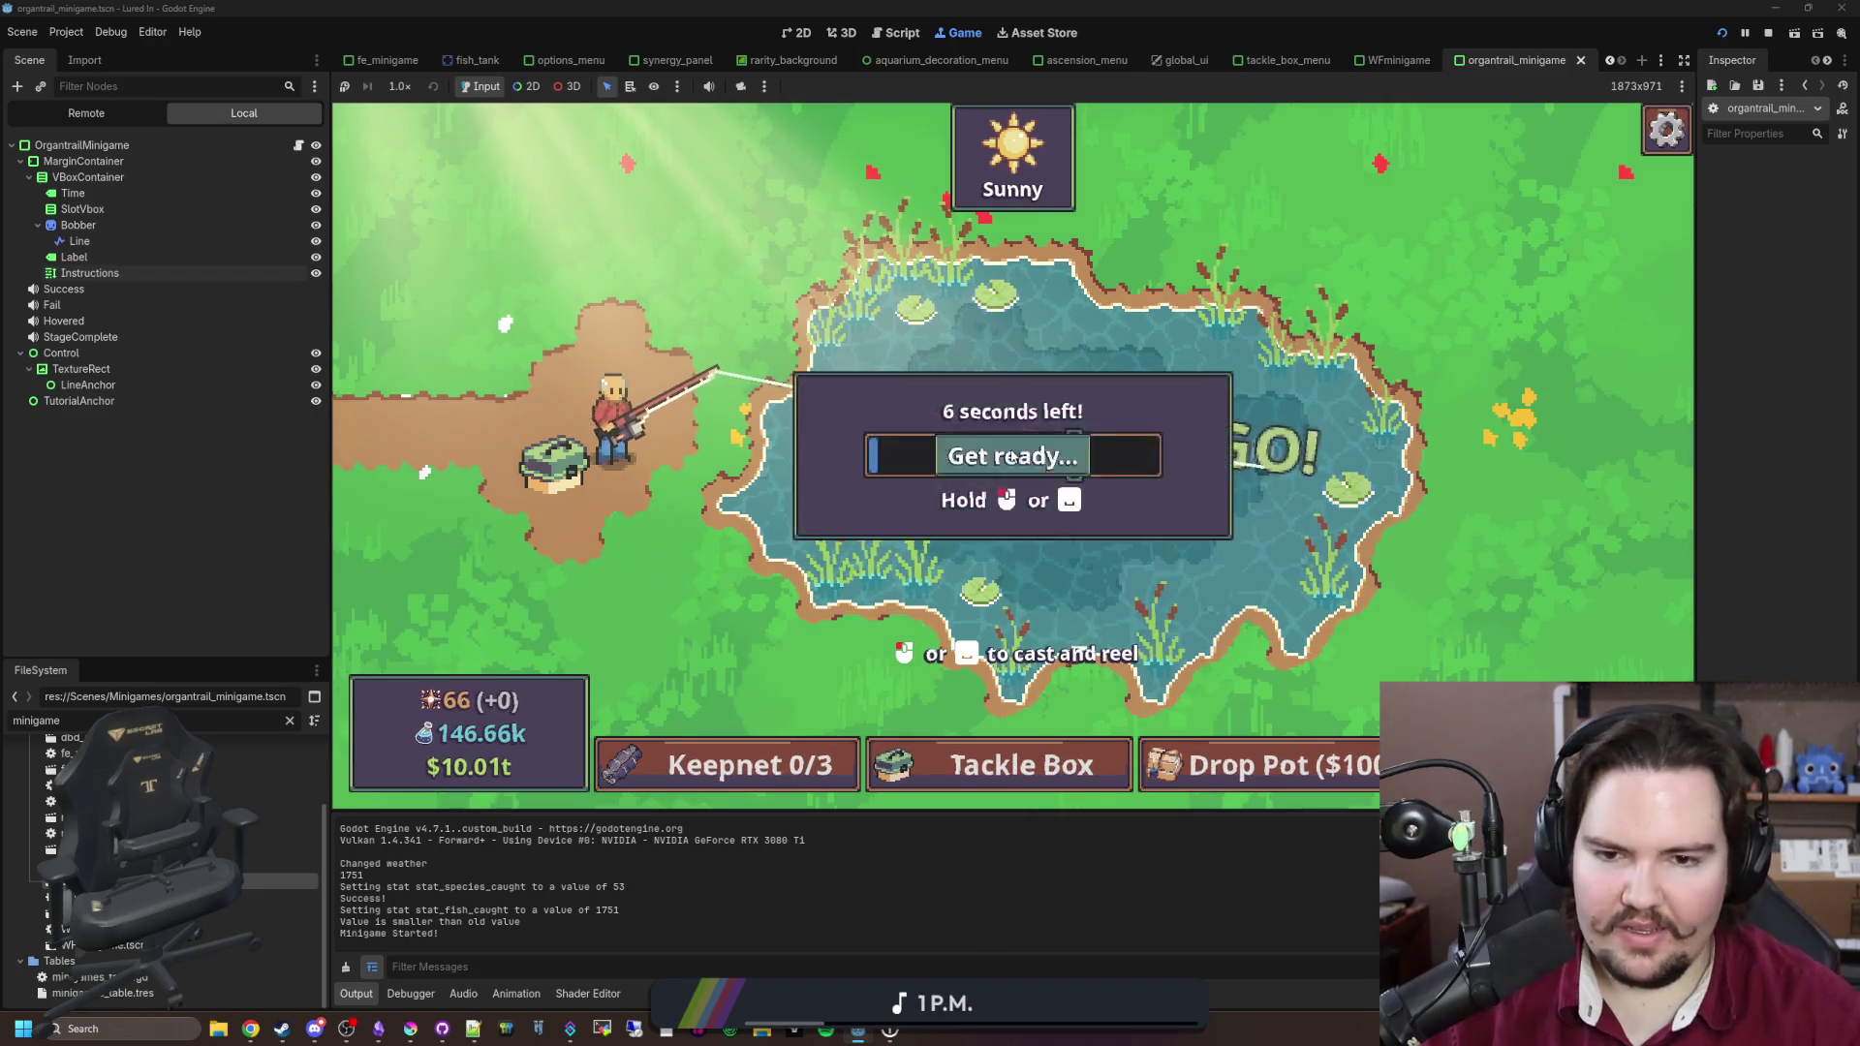
pyautogui.moveTo(1084, 364)
pyautogui.mouseDown()
pyautogui.moveTo(1078, 438)
pyautogui.moveTo(1100, 403)
pyautogui.mouseUp()
# Step: Run 'minigame s' from the secret command menu, catch both fish, then return to organtrail_minigame.gd
pyautogui.press('`')
pyautogui.write('minigame s')
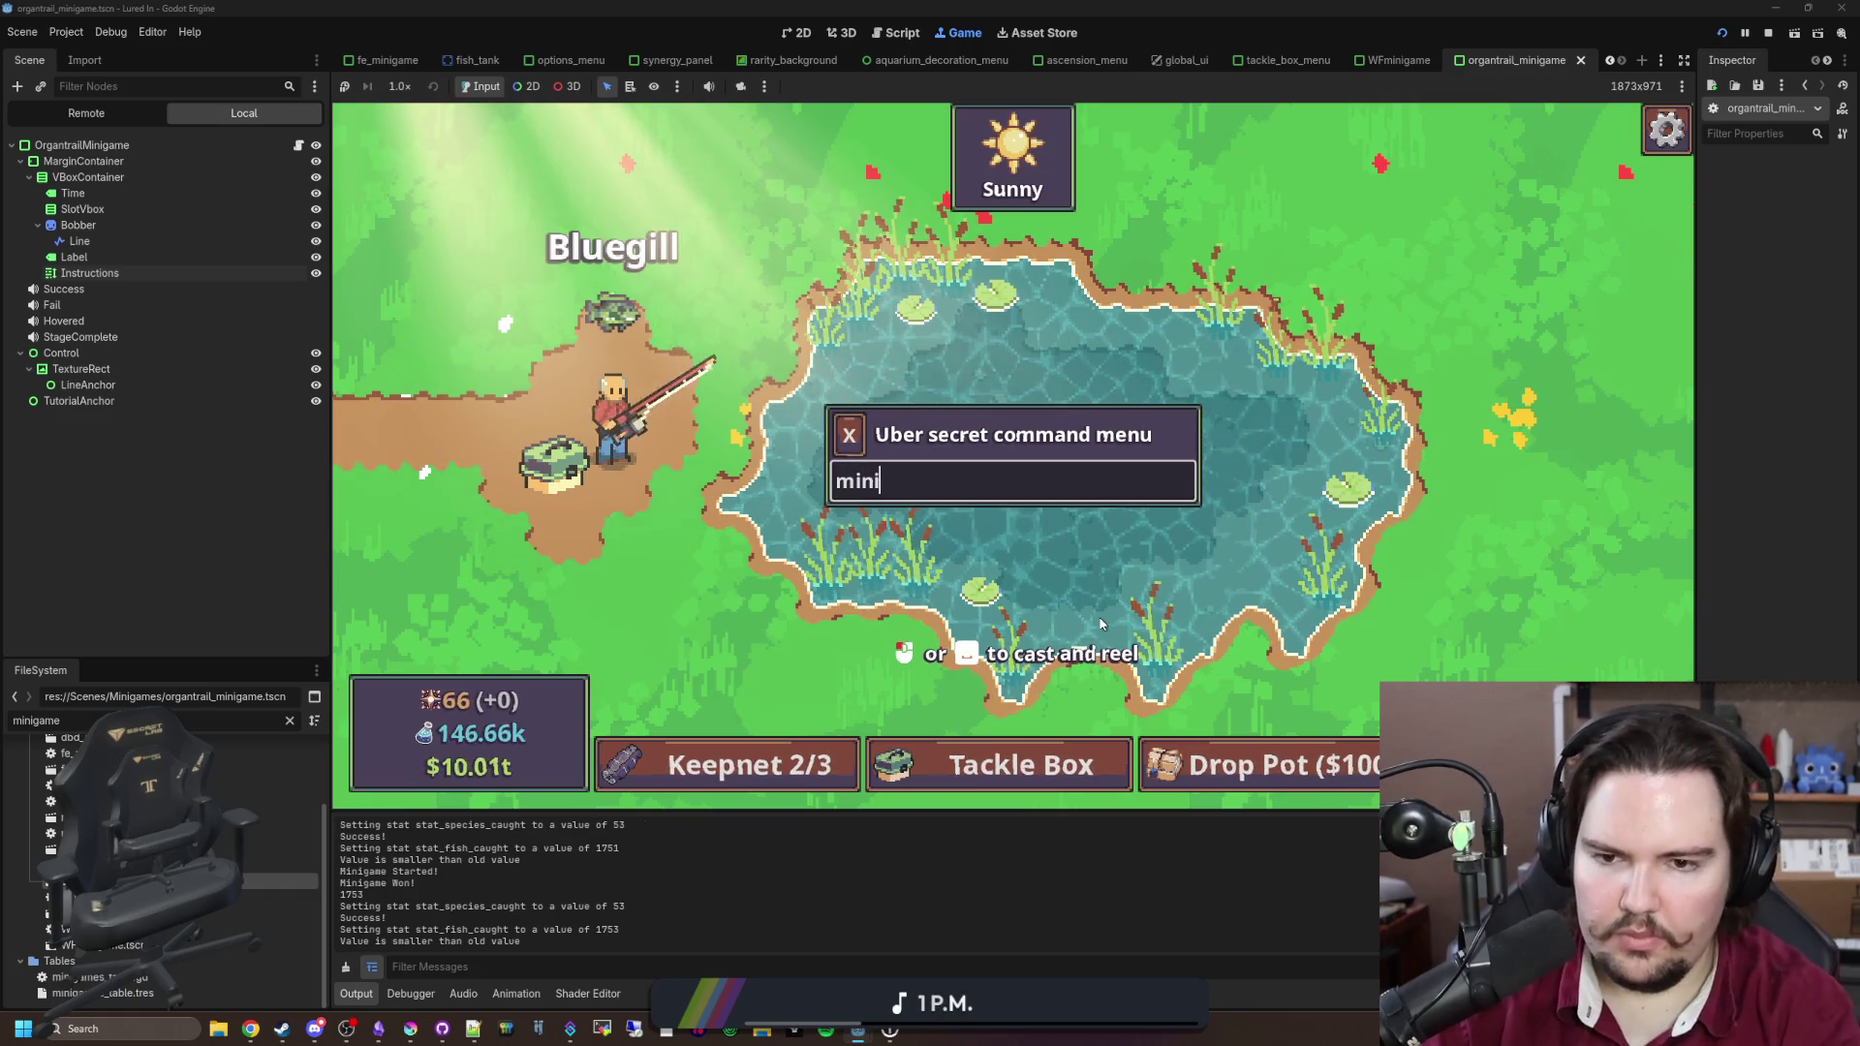
pyautogui.press('Return')
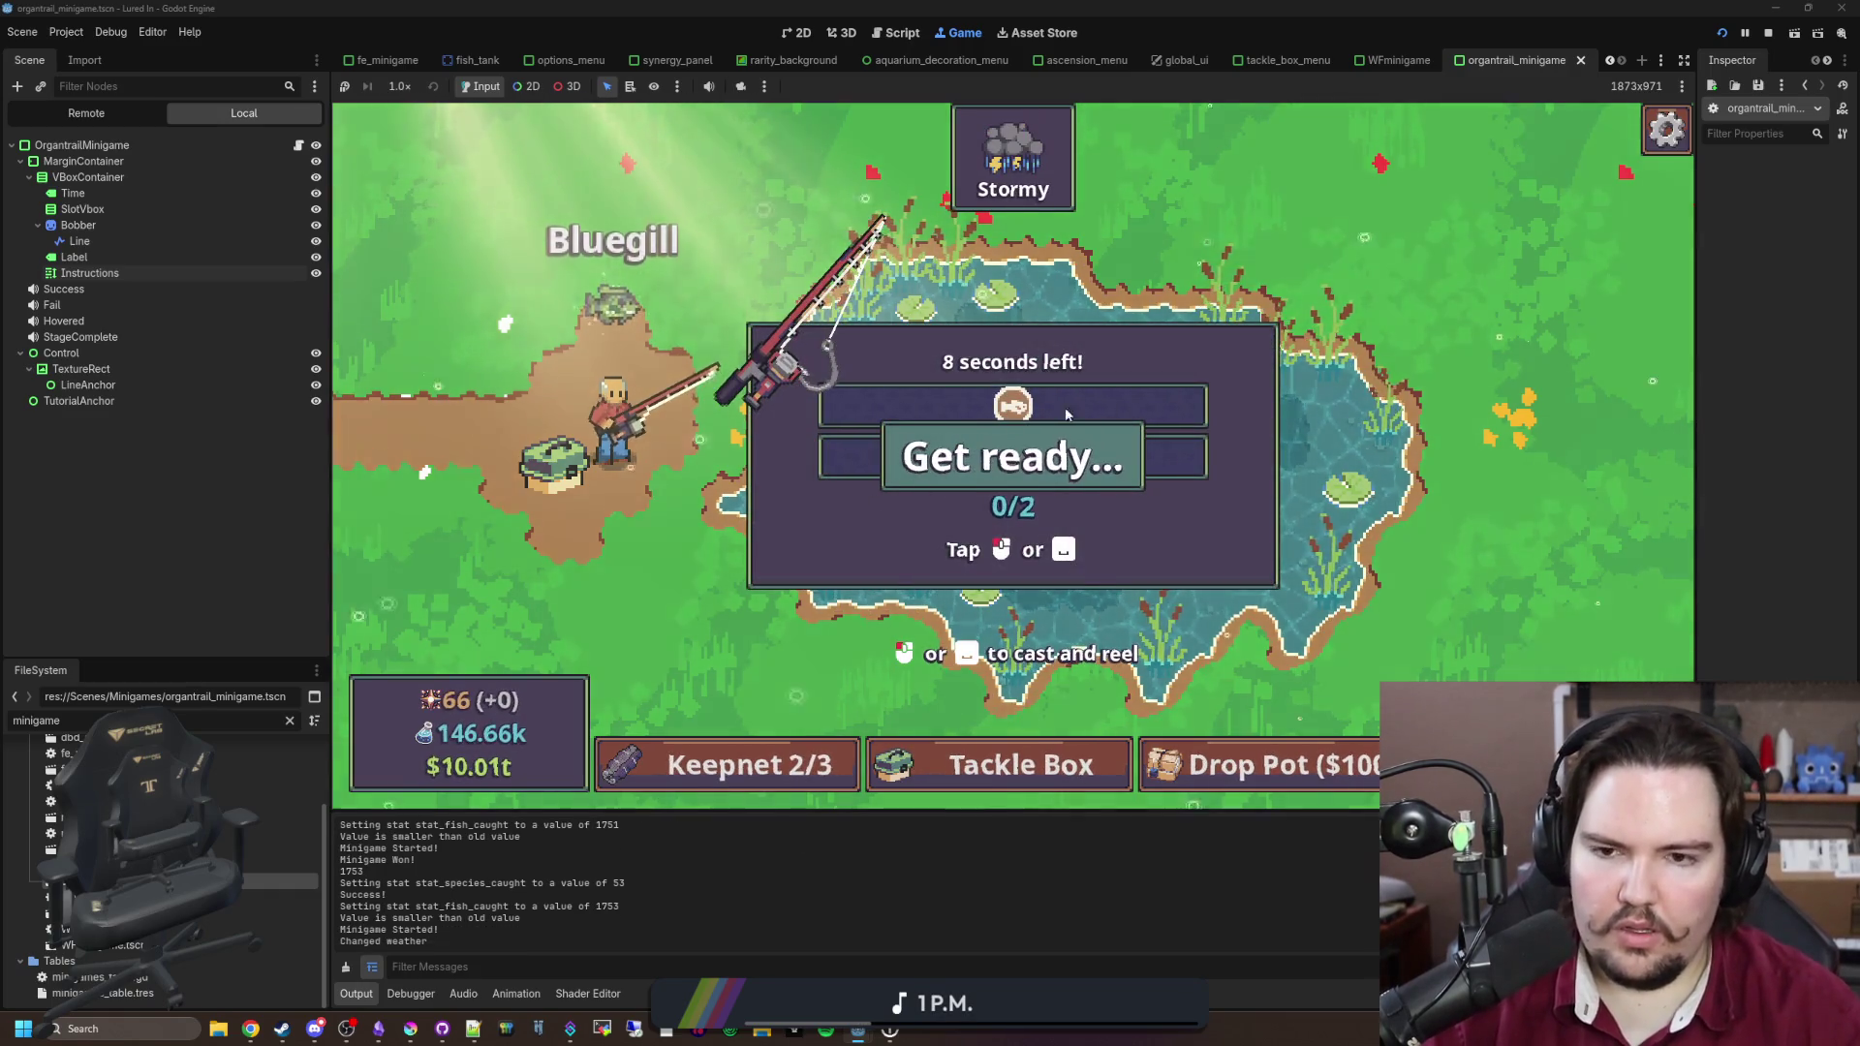
pyautogui.click(1107, 375)
pyautogui.click(1119, 386)
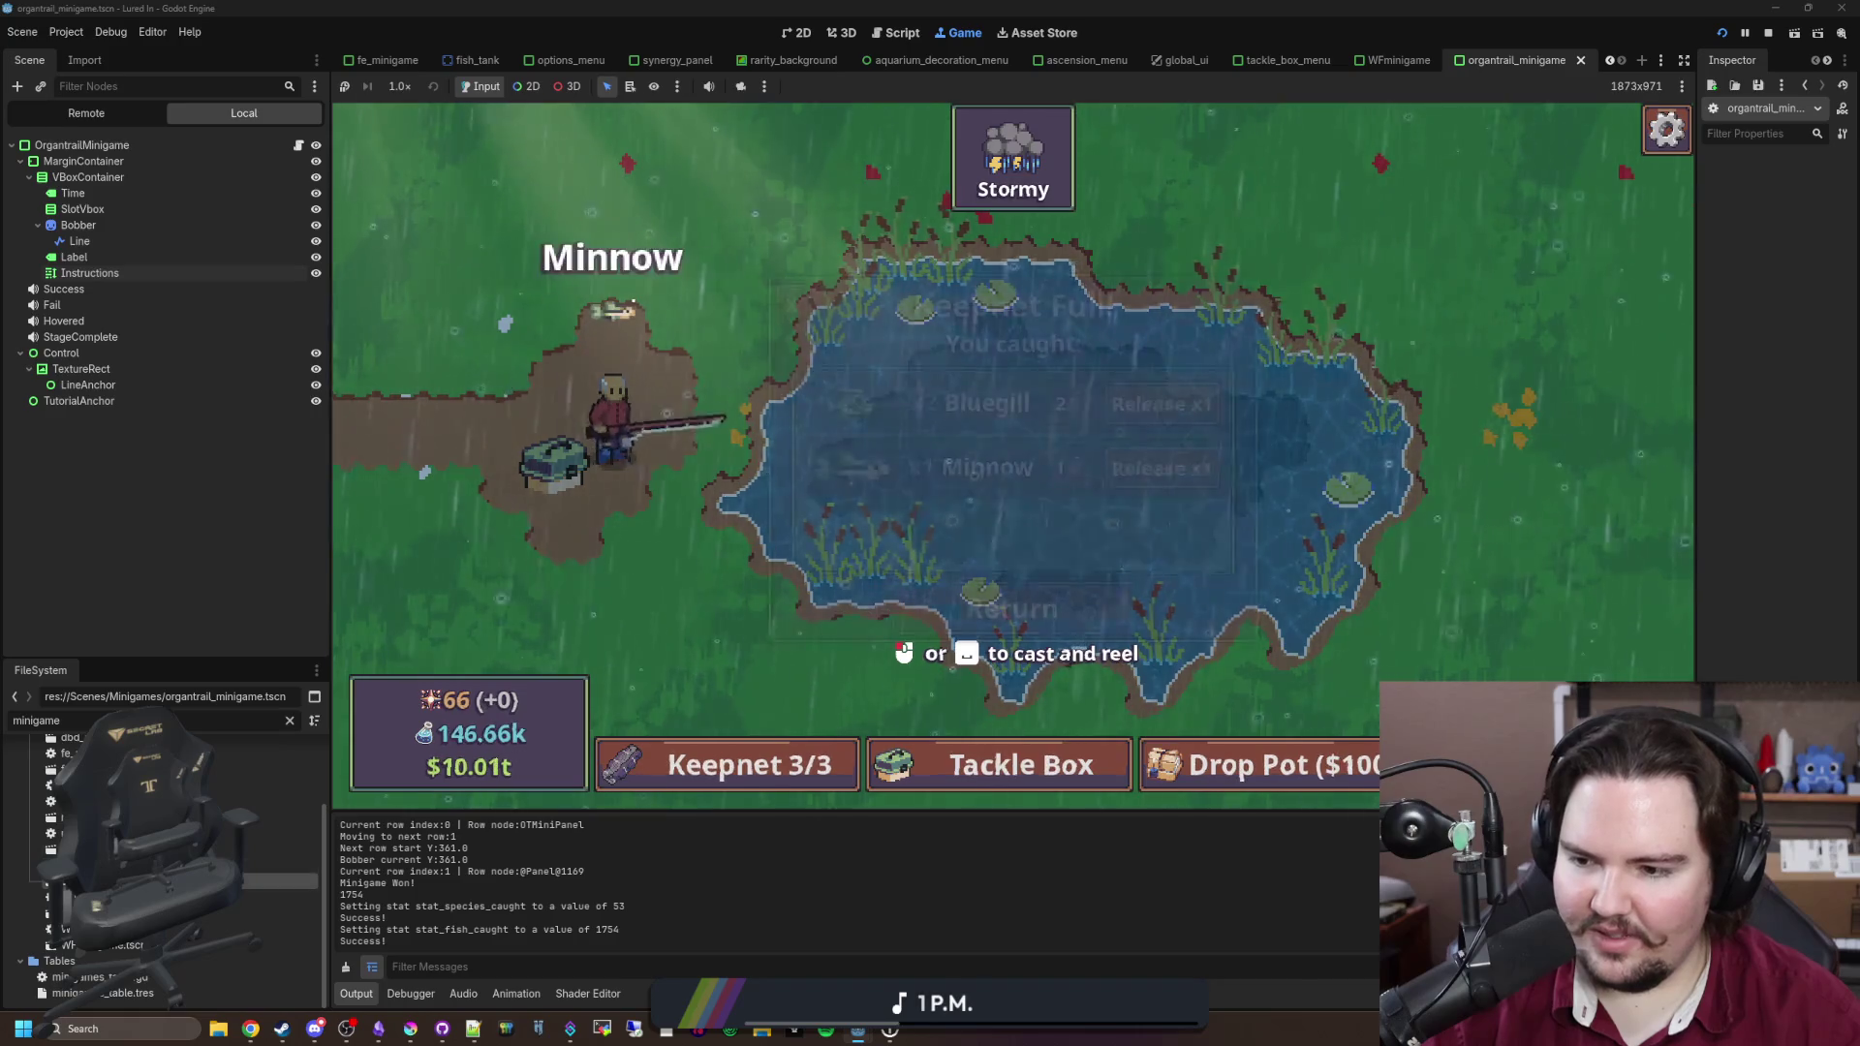
pyautogui.hotkey('ctrl', 'F3')
pyautogui.click(739, 539)
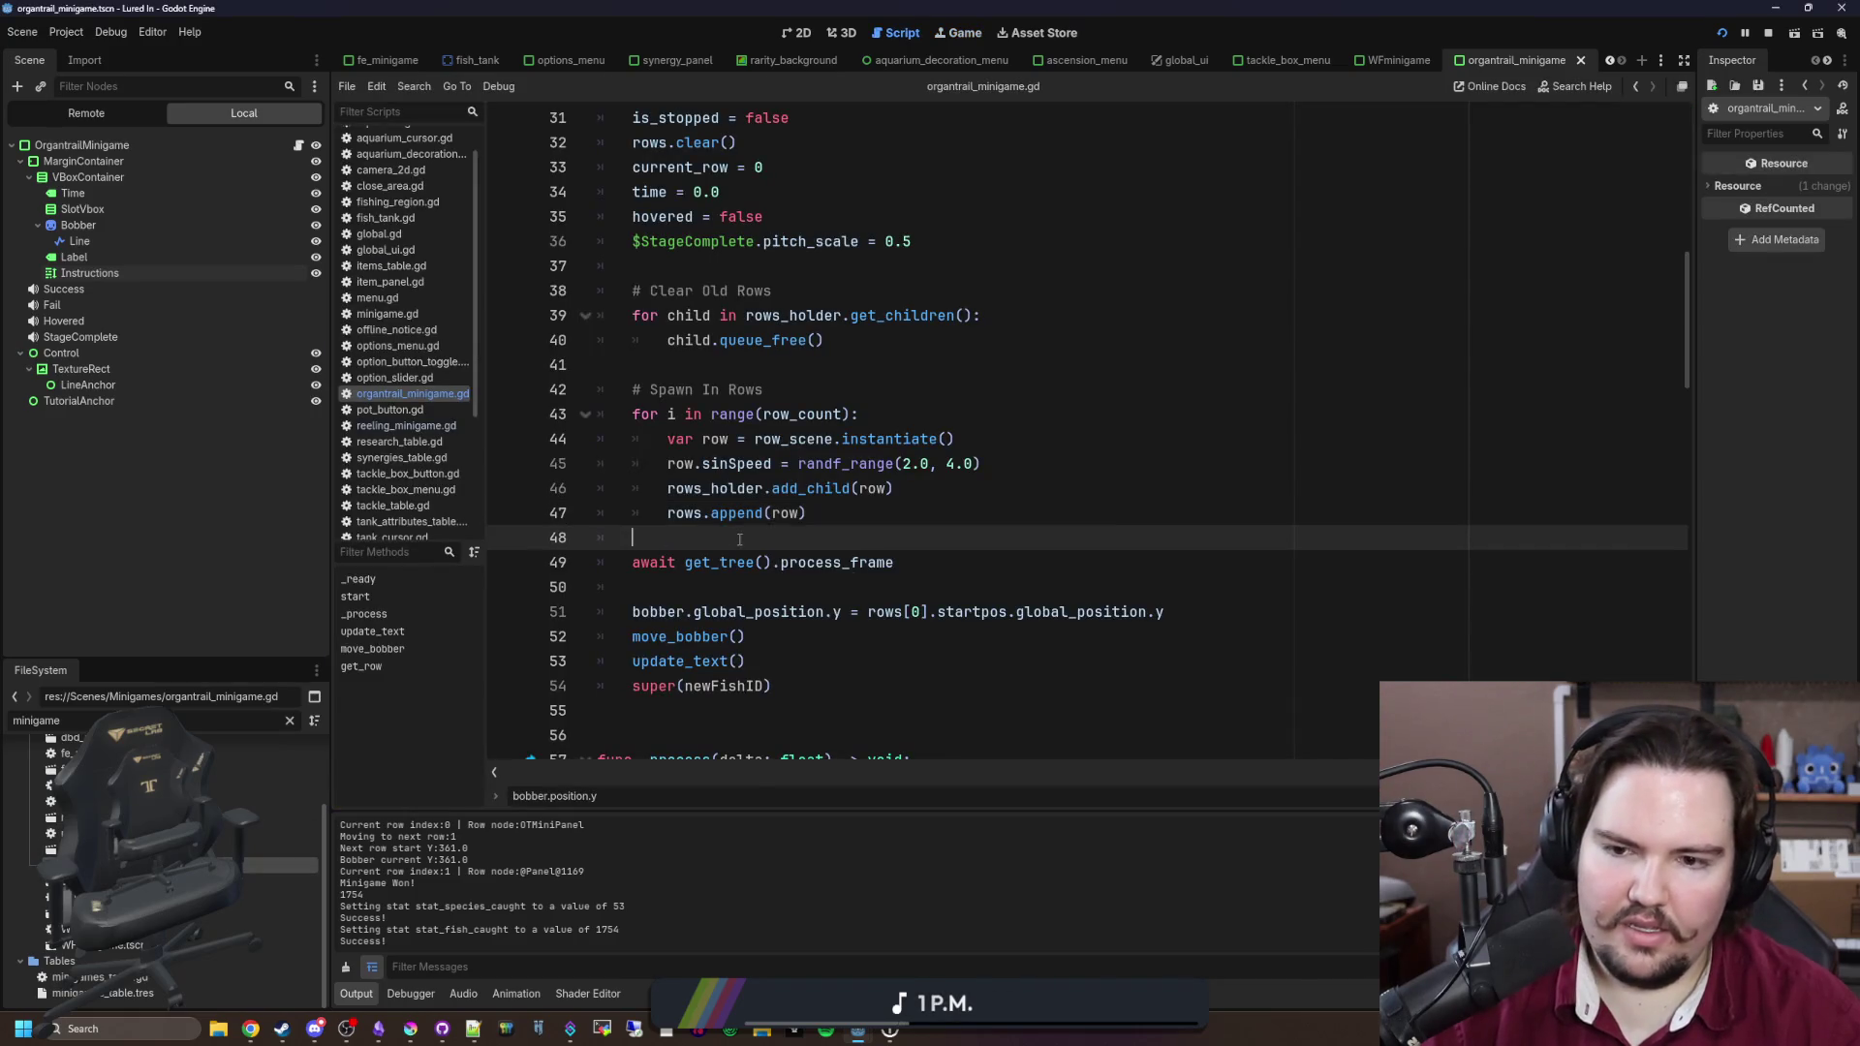
# Step: Change line 49's await from process_frame to physics_frame, save, and return to the running game
pyautogui.scroll(-1, 739, 540)
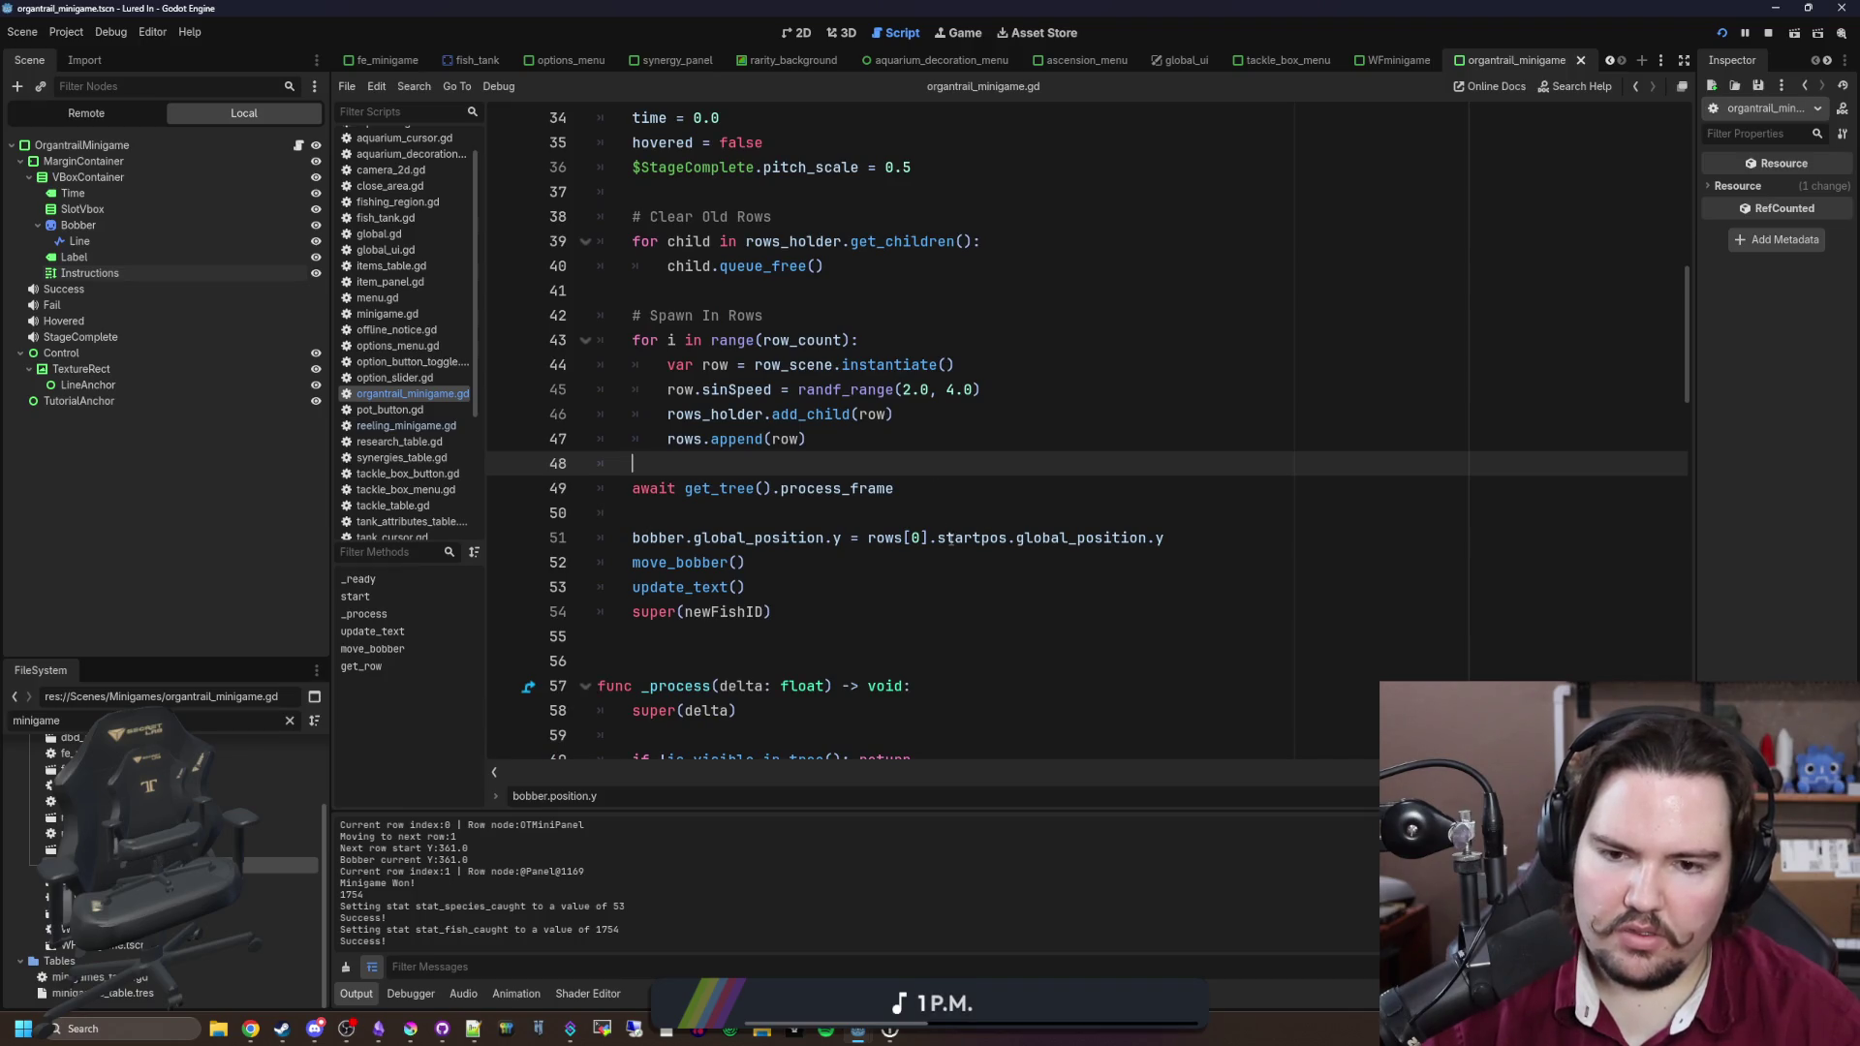
pyautogui.click(911, 485)
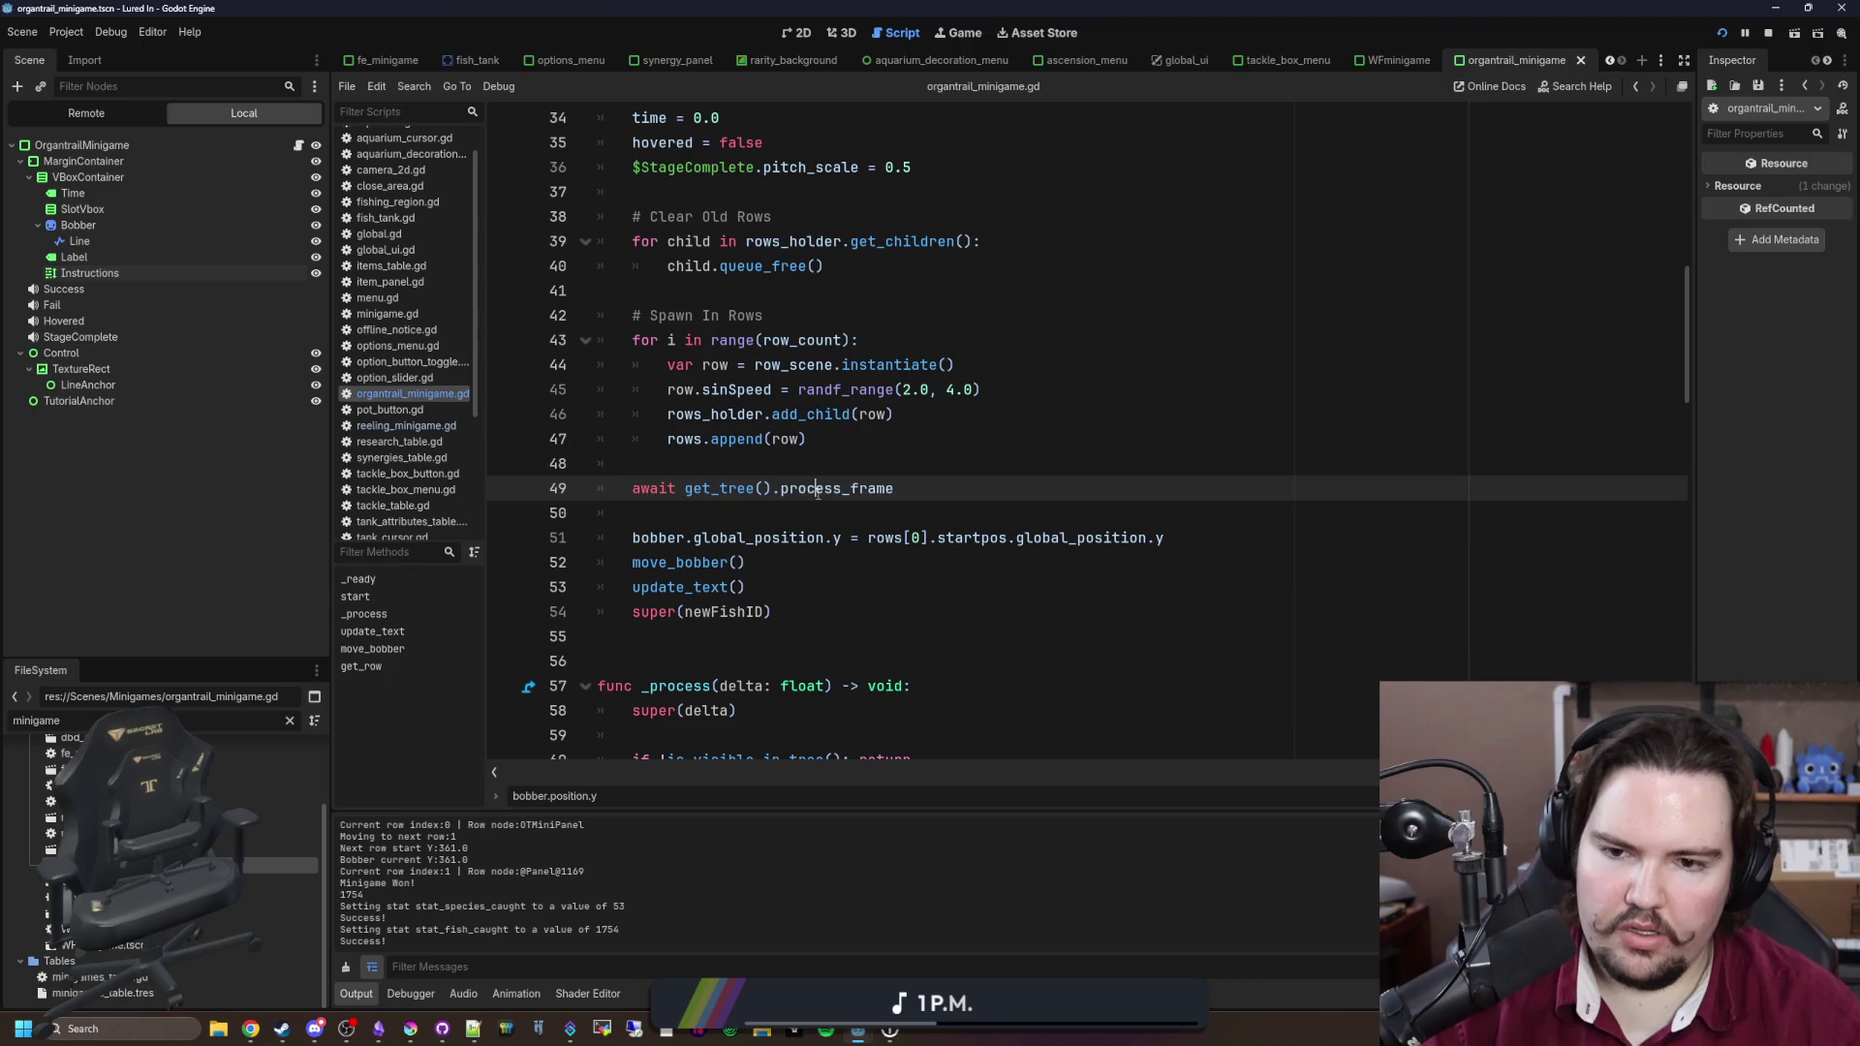
pyautogui.write('hys')
pyautogui.press('Return')
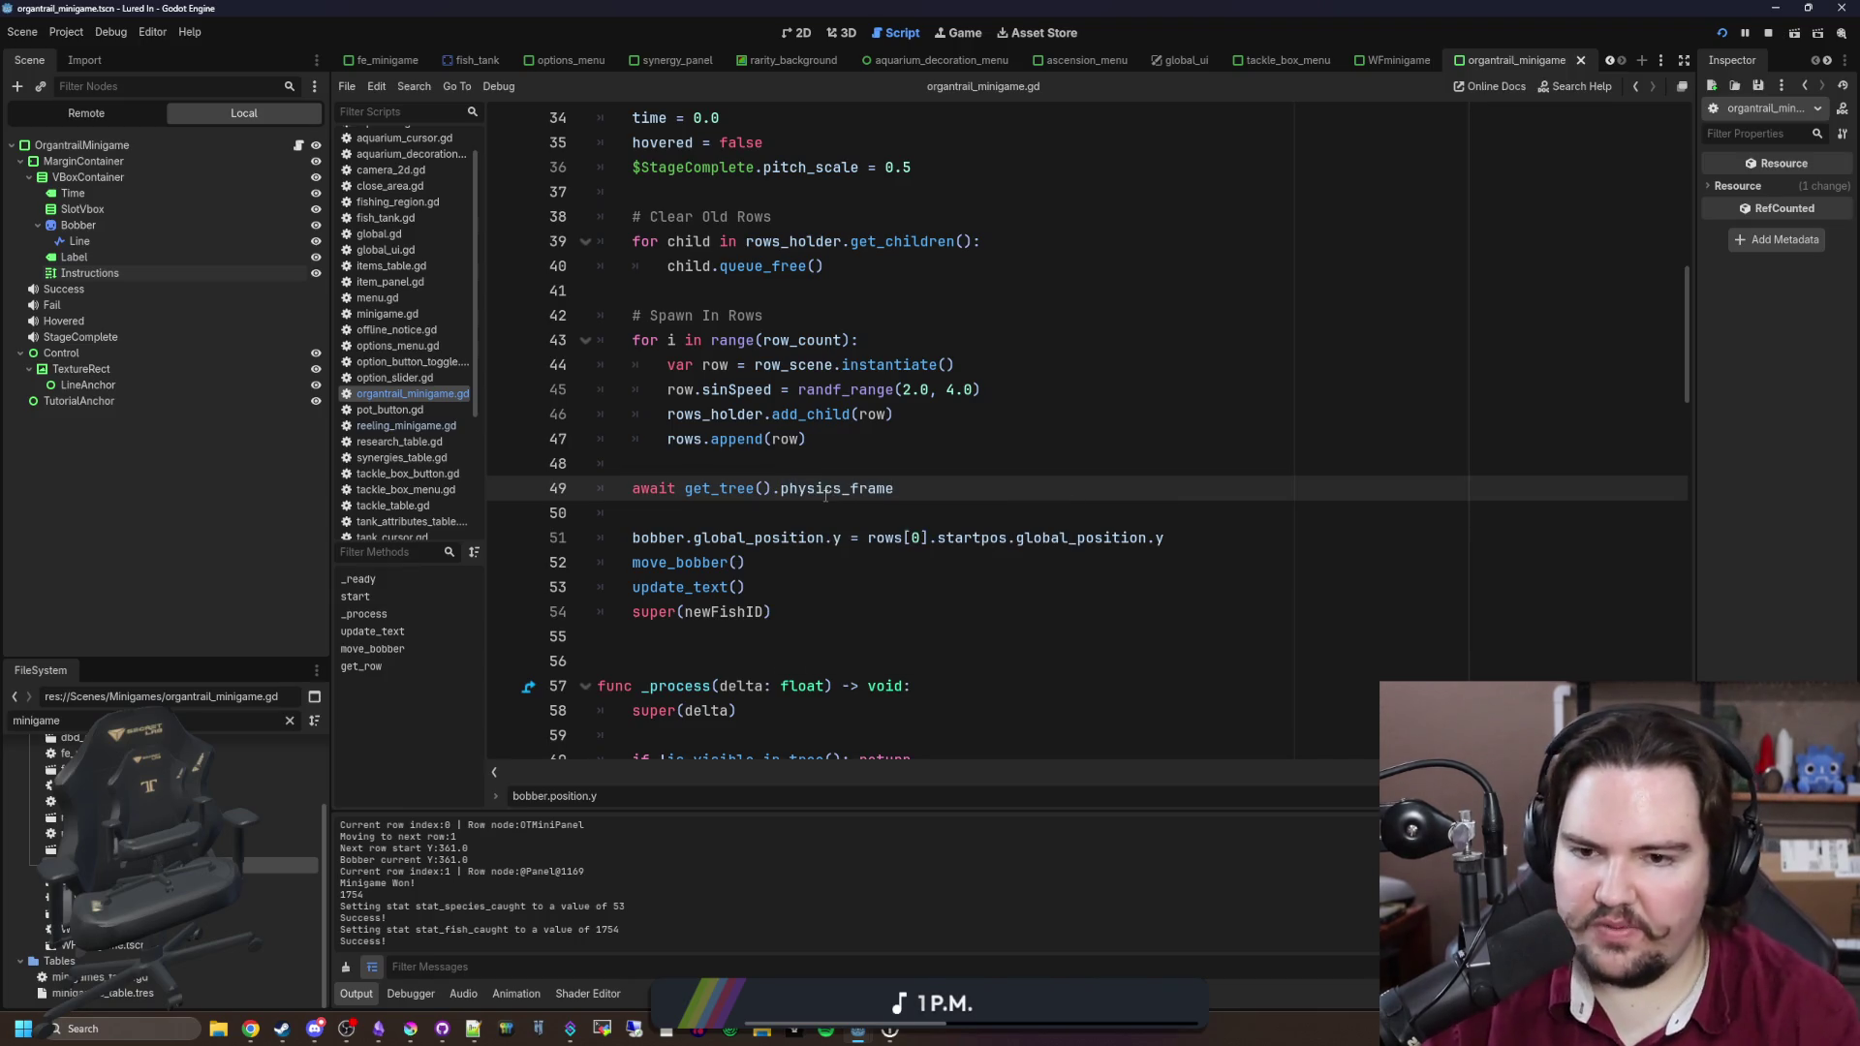
pyautogui.click(904, 449)
pyautogui.hotkey('ctrl', 's')
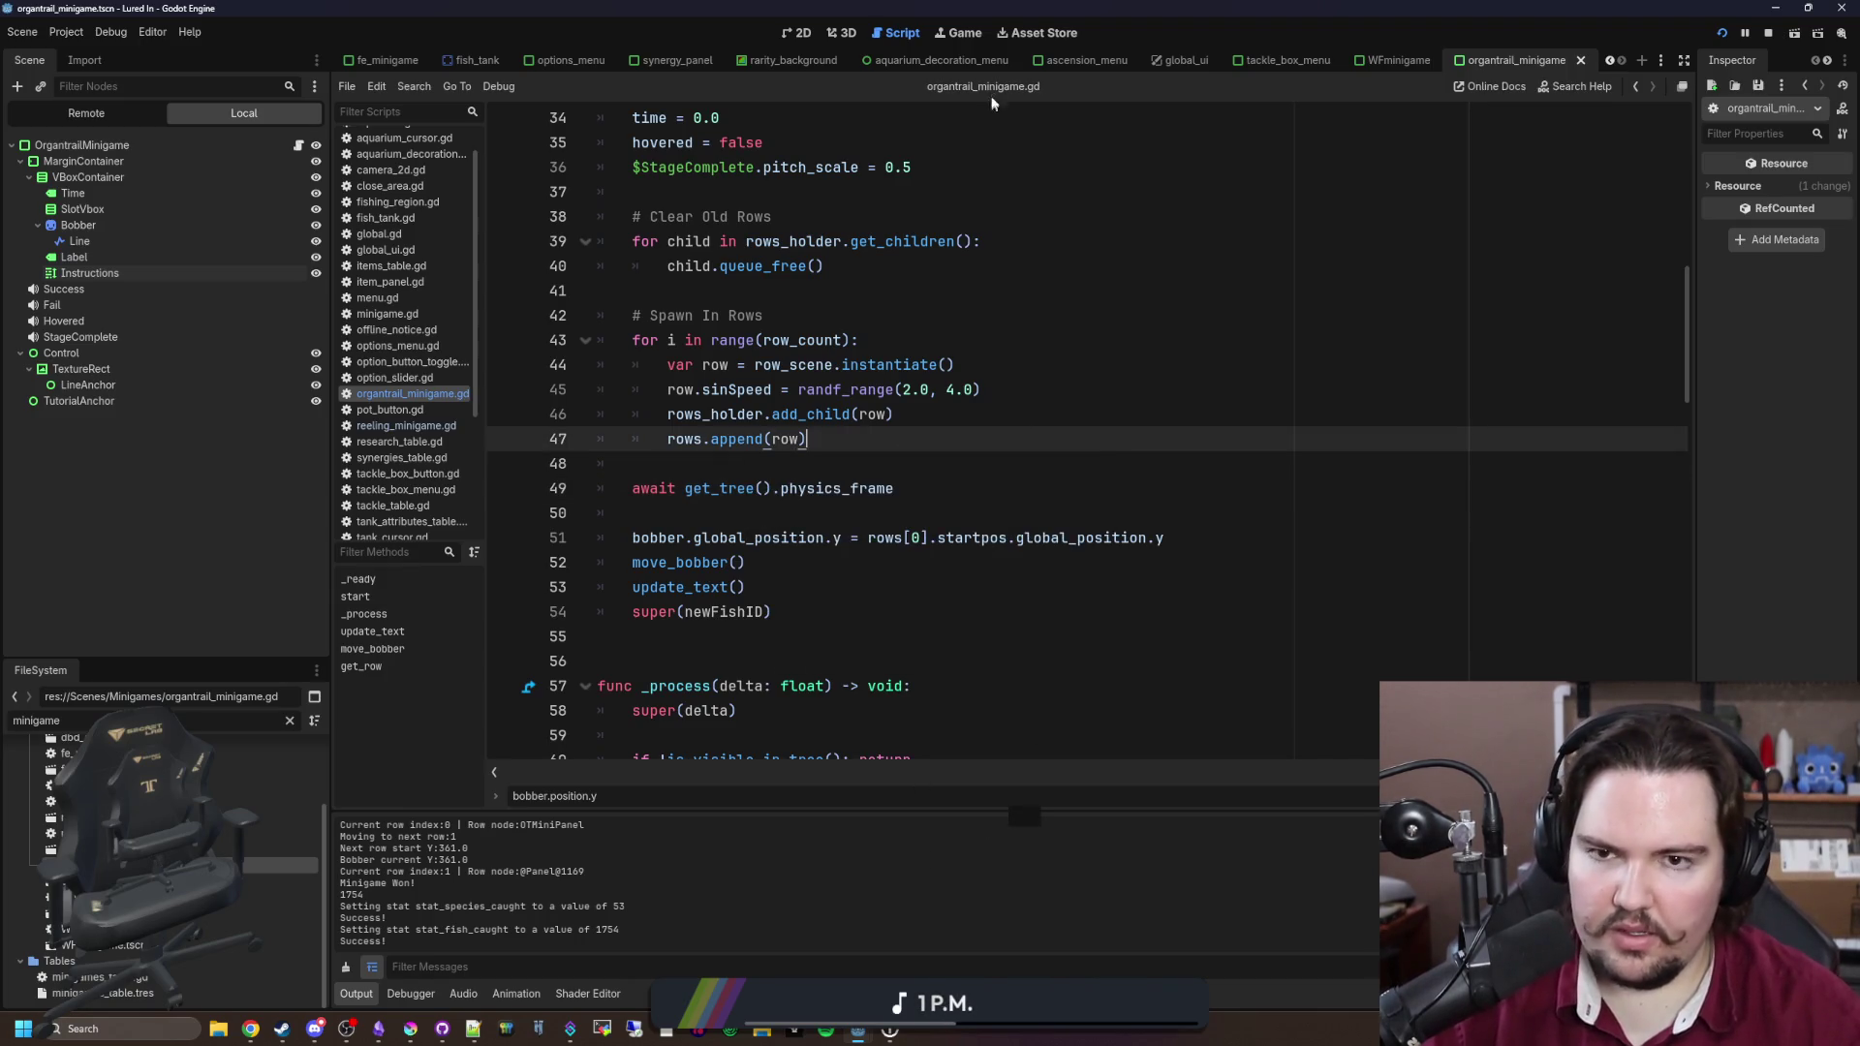
pyautogui.click(975, 35)
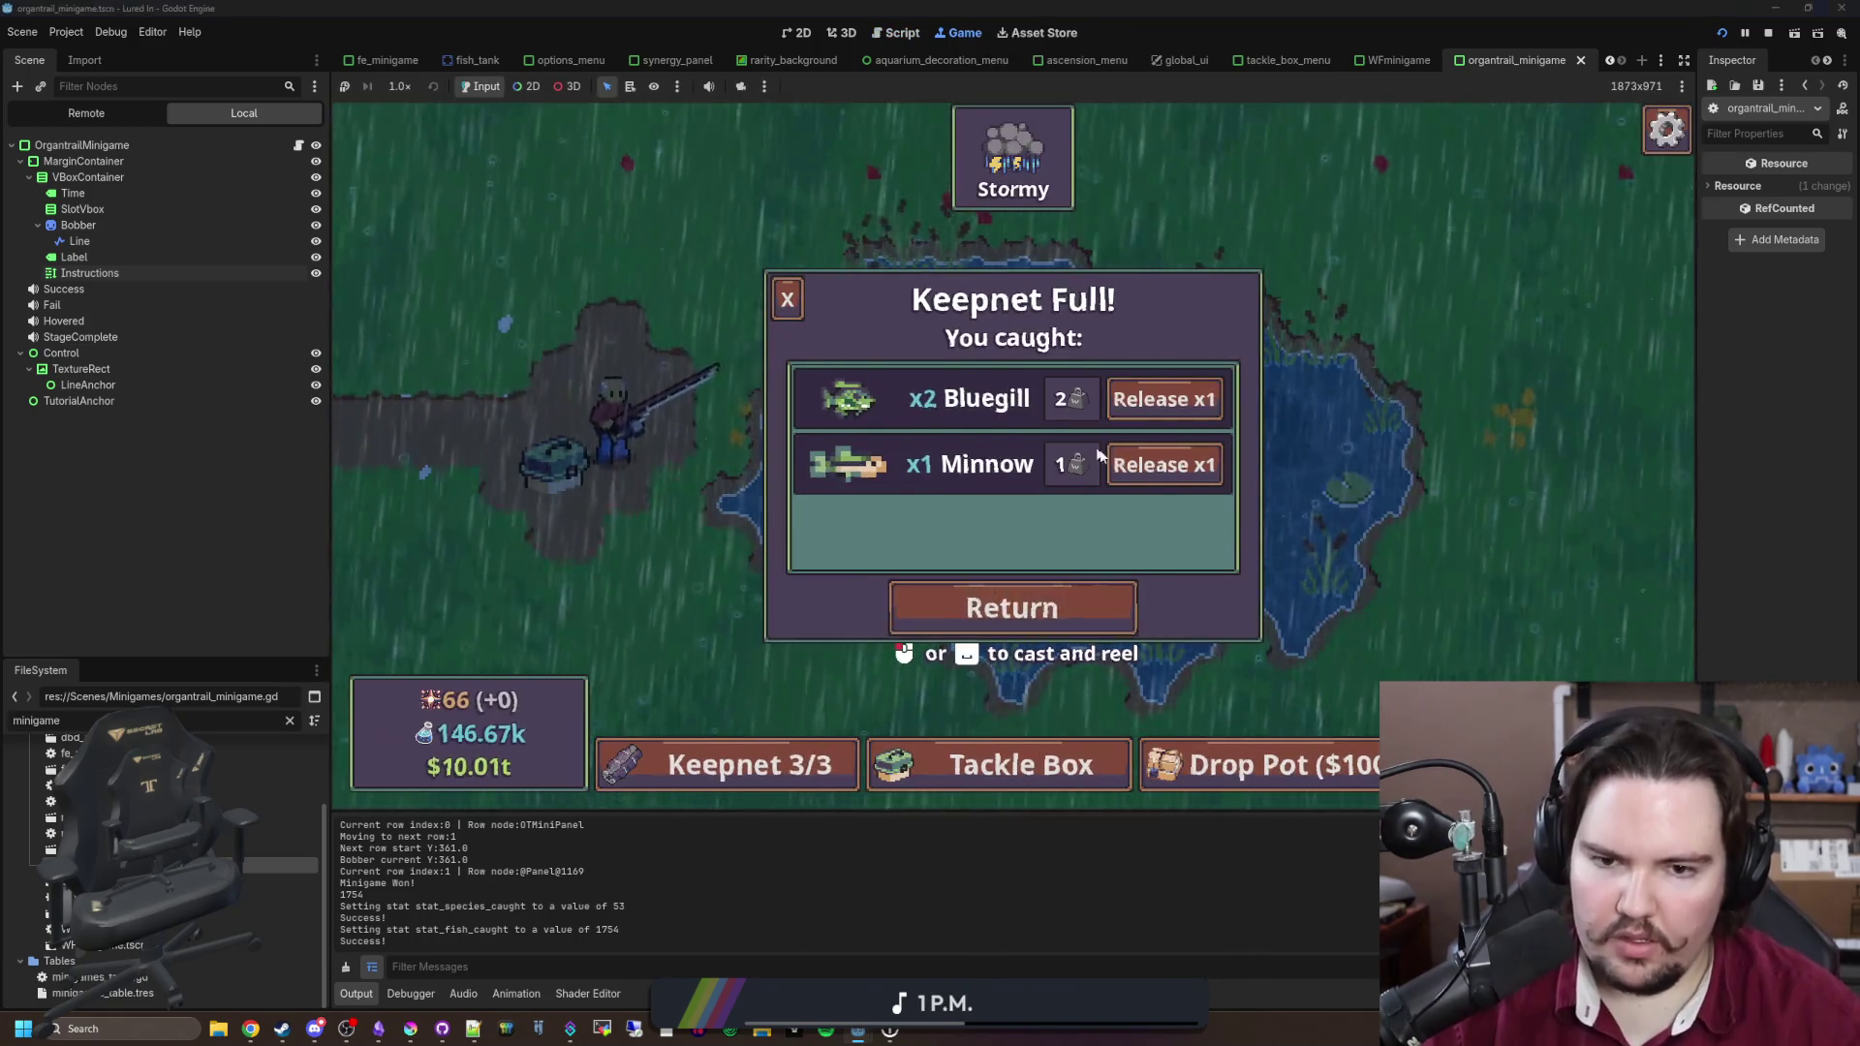
# Step: Empty the keepnet, cast, and win a 'minigame s' round by catching two fish
pyautogui.click(1154, 417)
pyautogui.click(1154, 416)
pyautogui.click(787, 299)
pyautogui.click(975, 411)
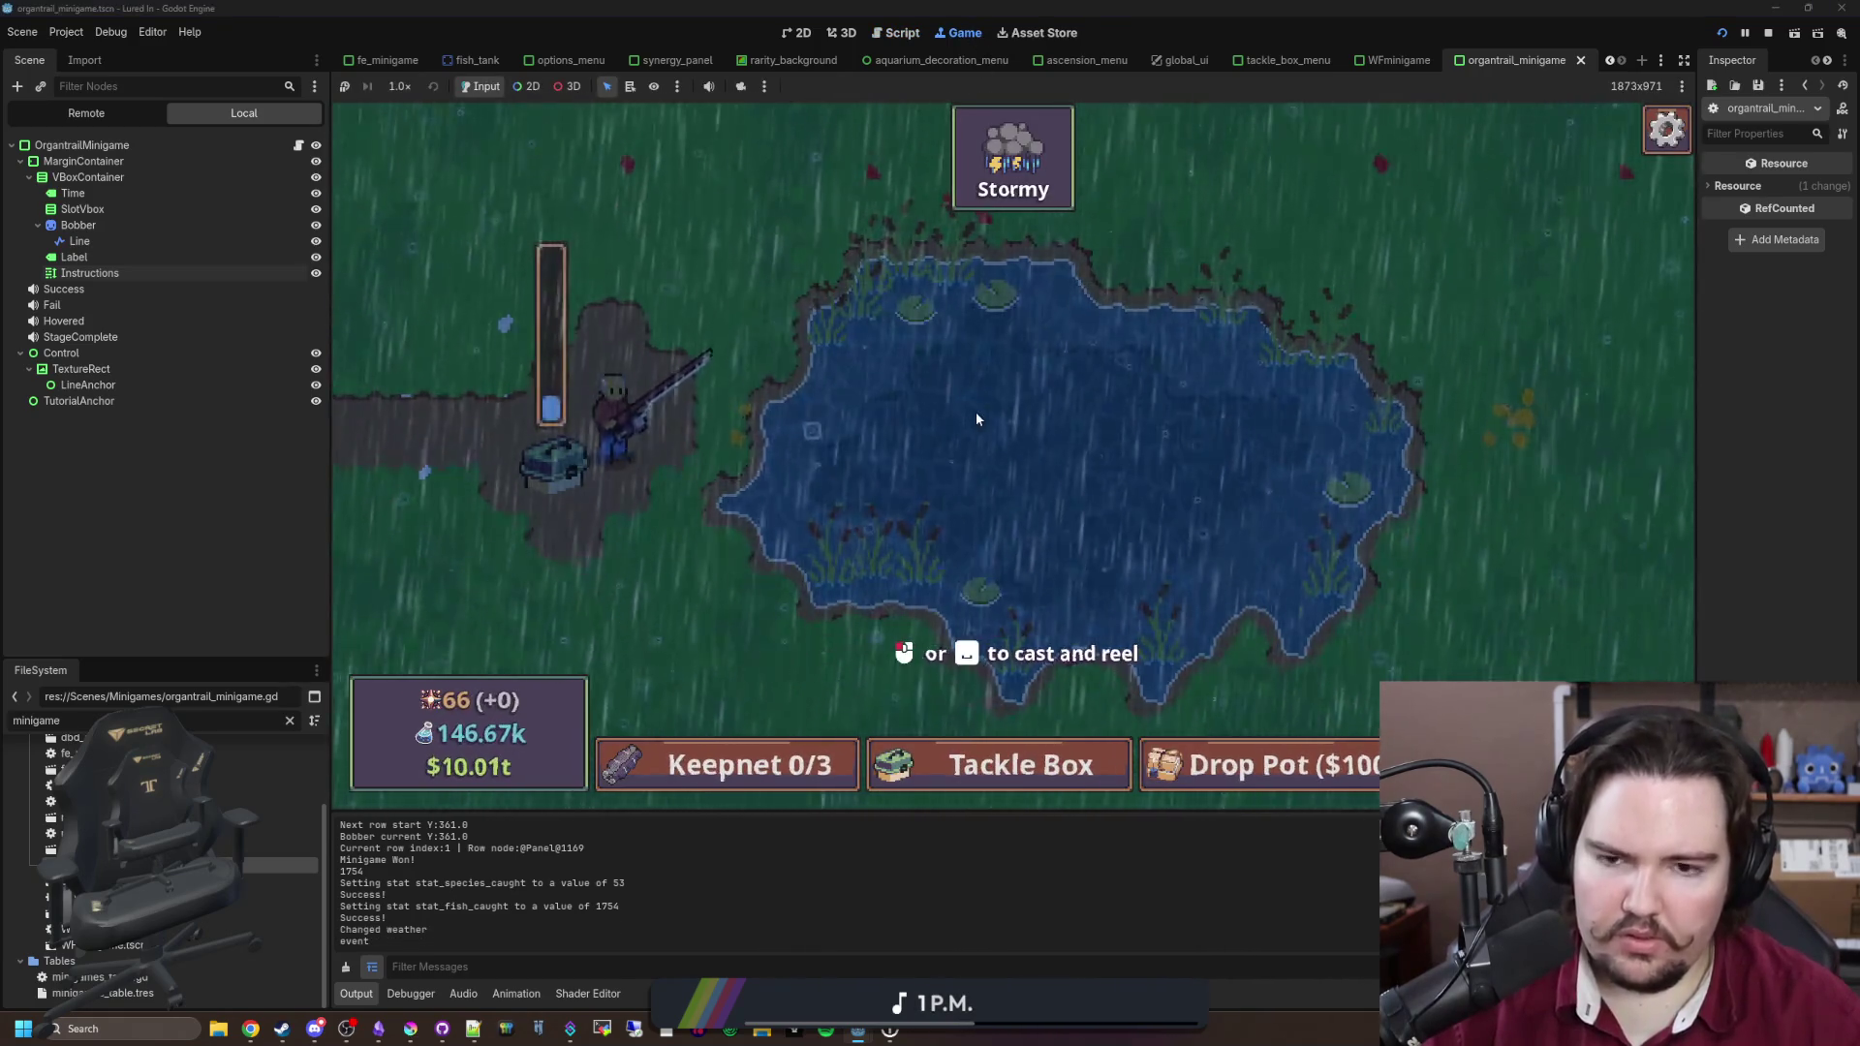
pyautogui.press('`')
pyautogui.write('minigame s')
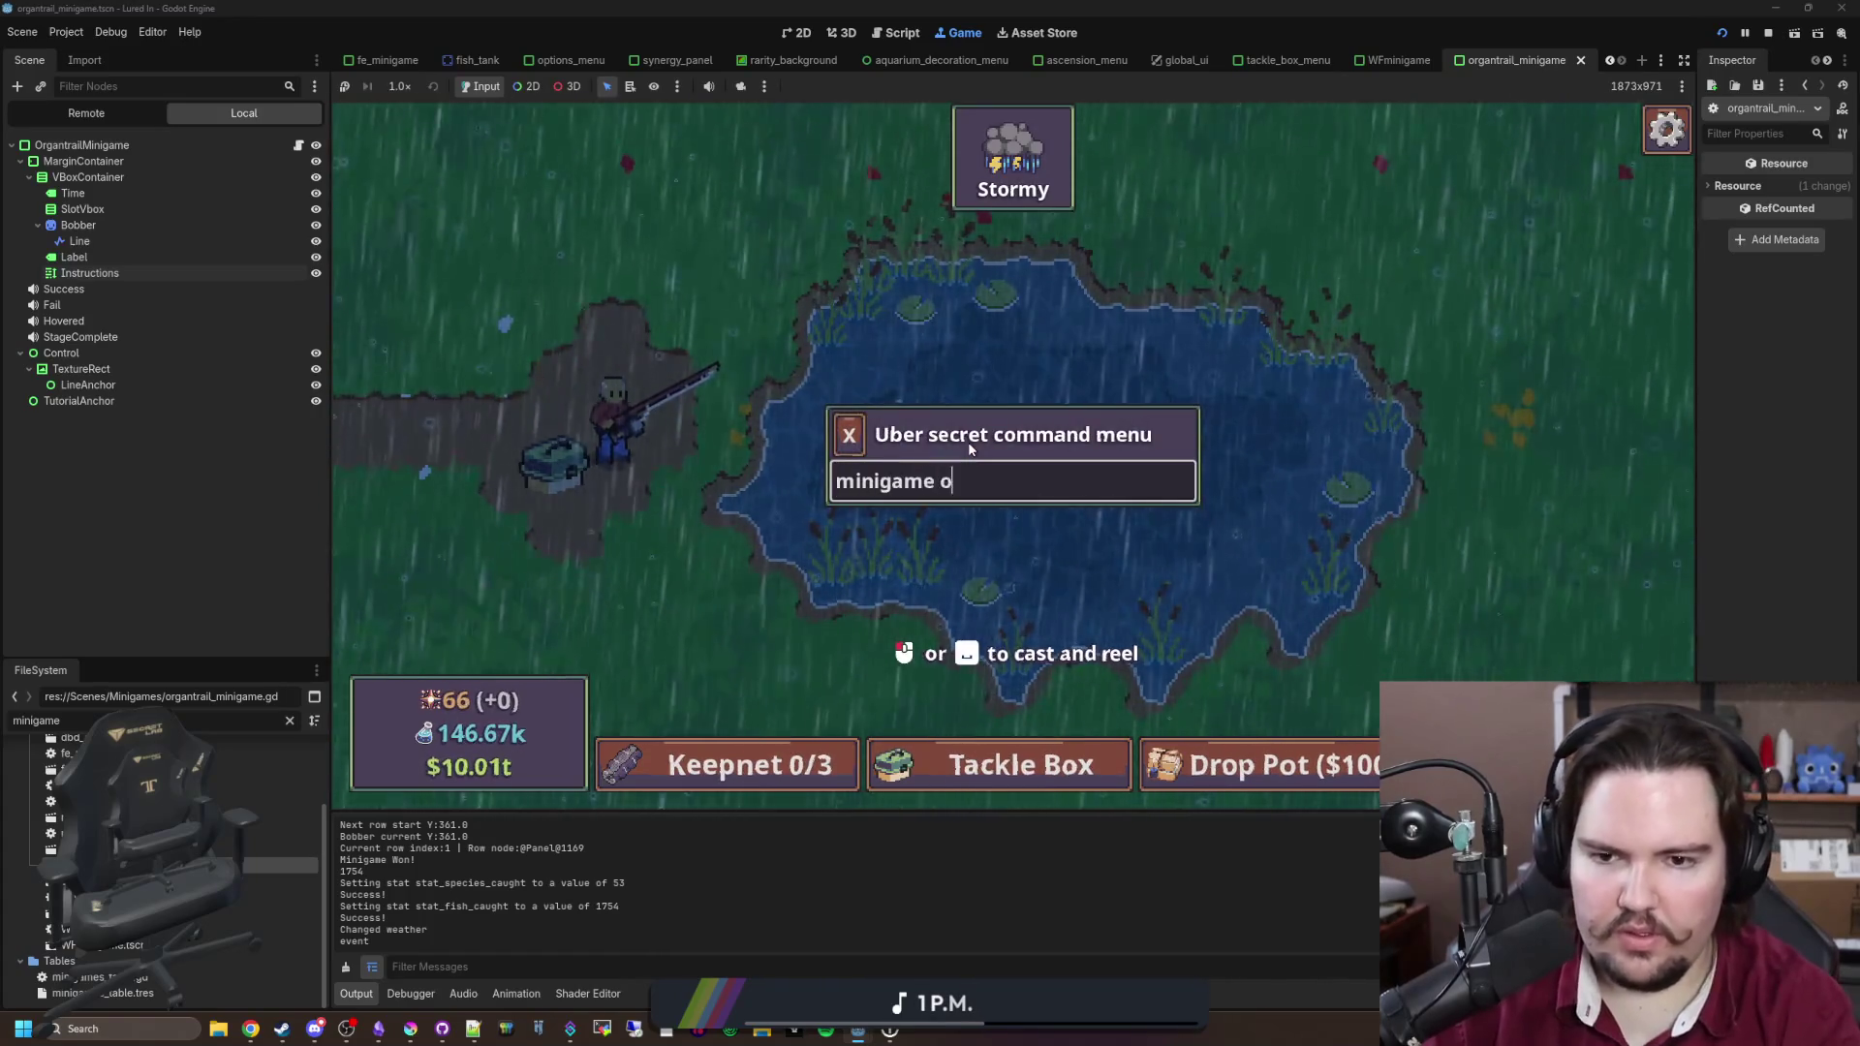
pyautogui.press('Return')
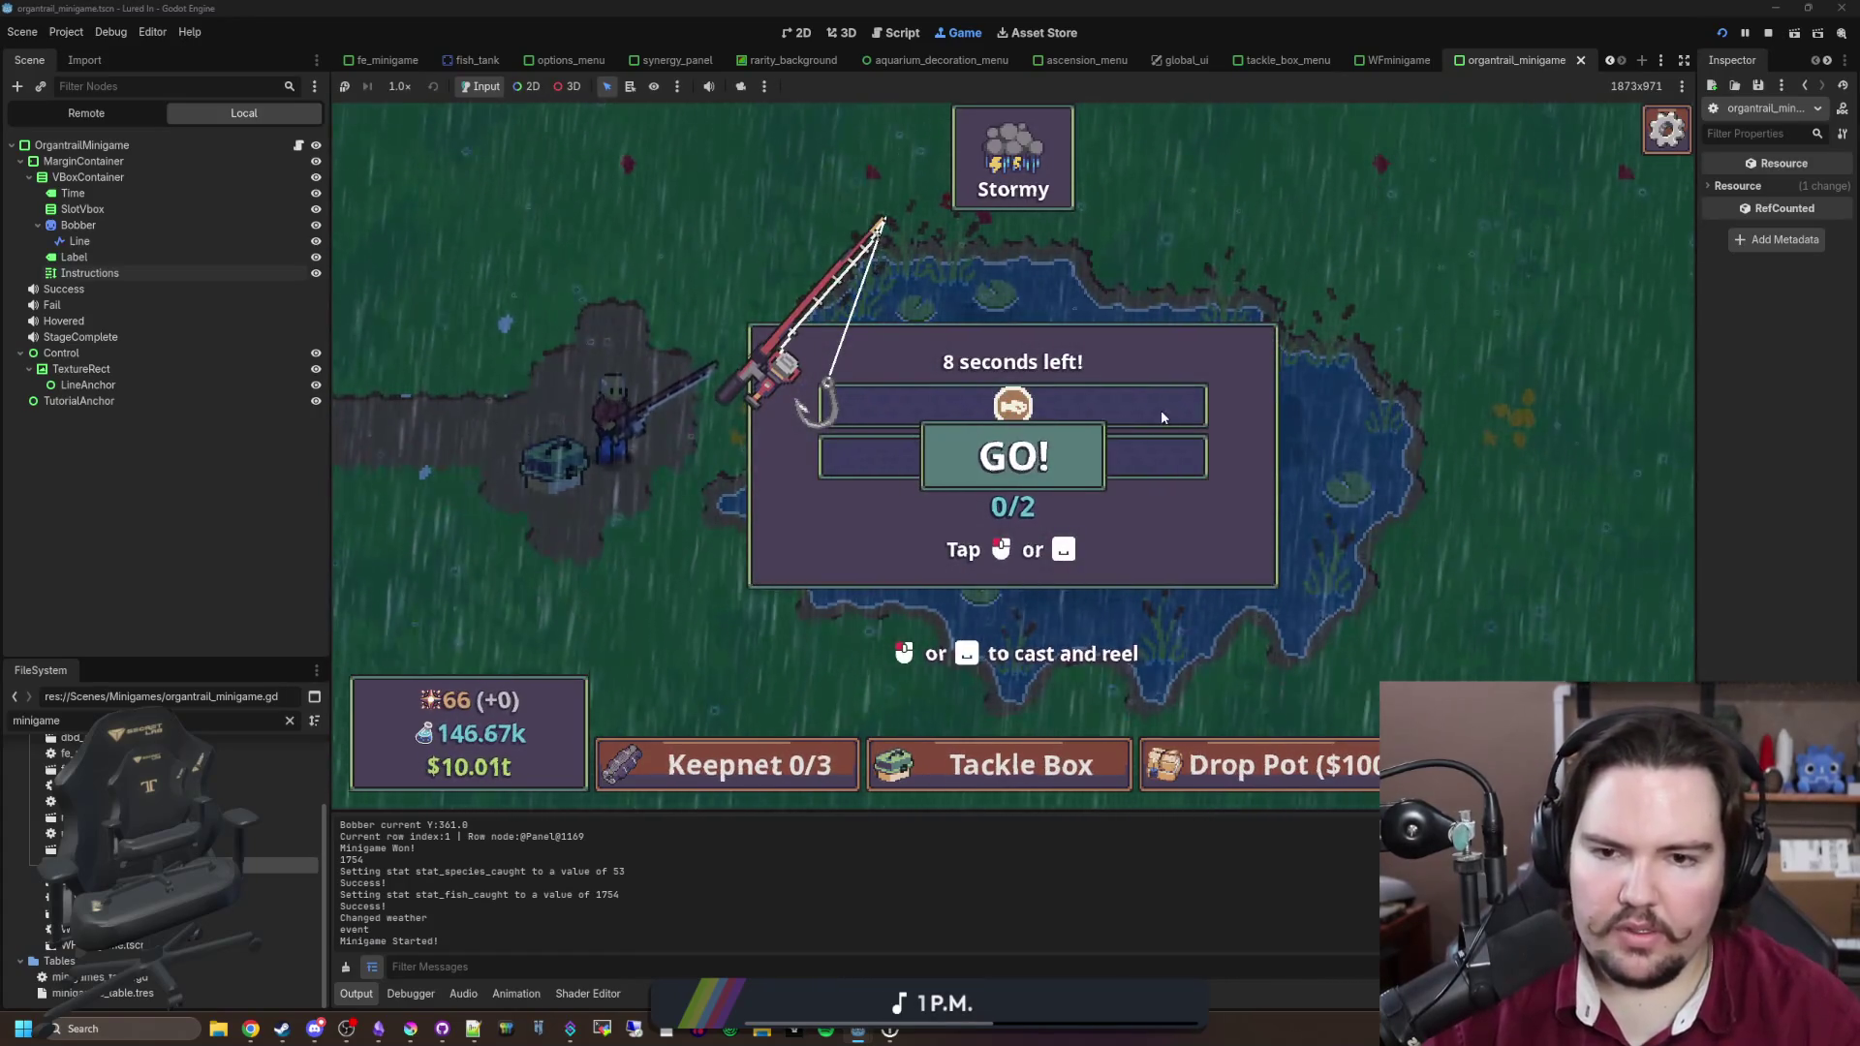
pyautogui.click(1216, 415)
pyautogui.click(1217, 414)
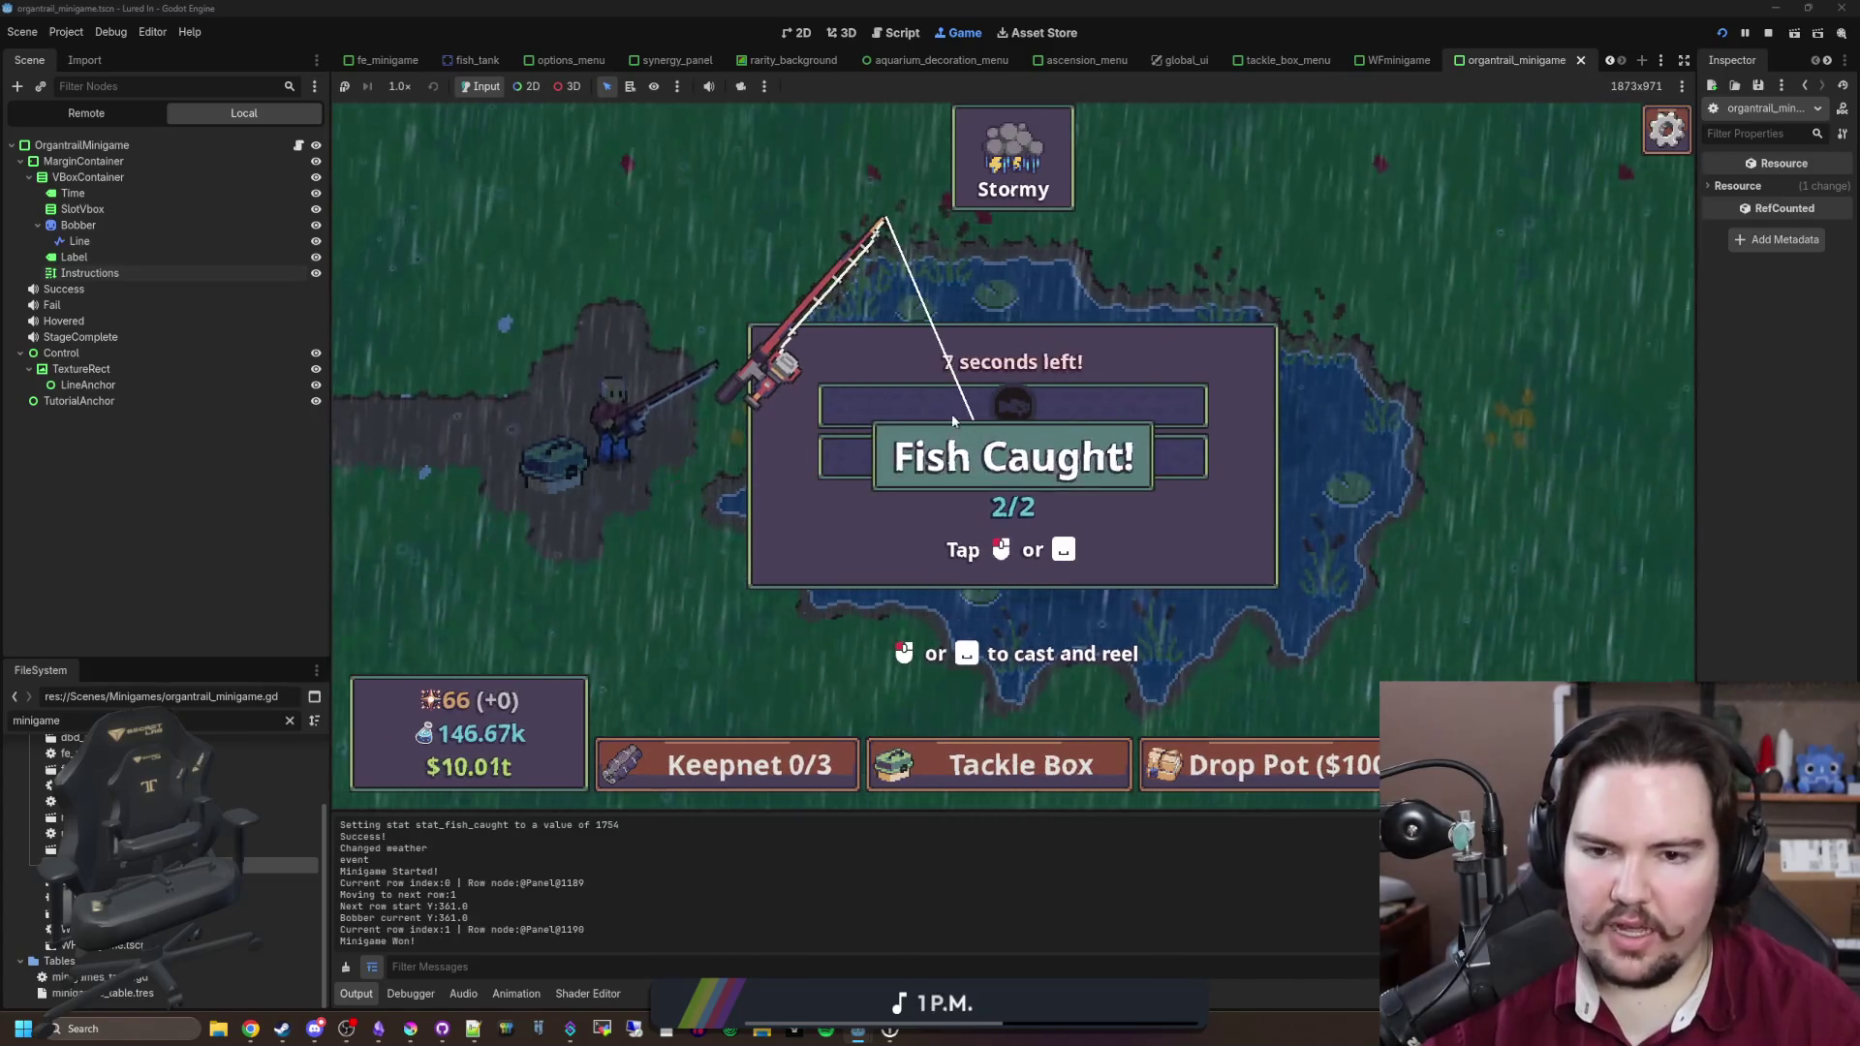
pyautogui.press('`')
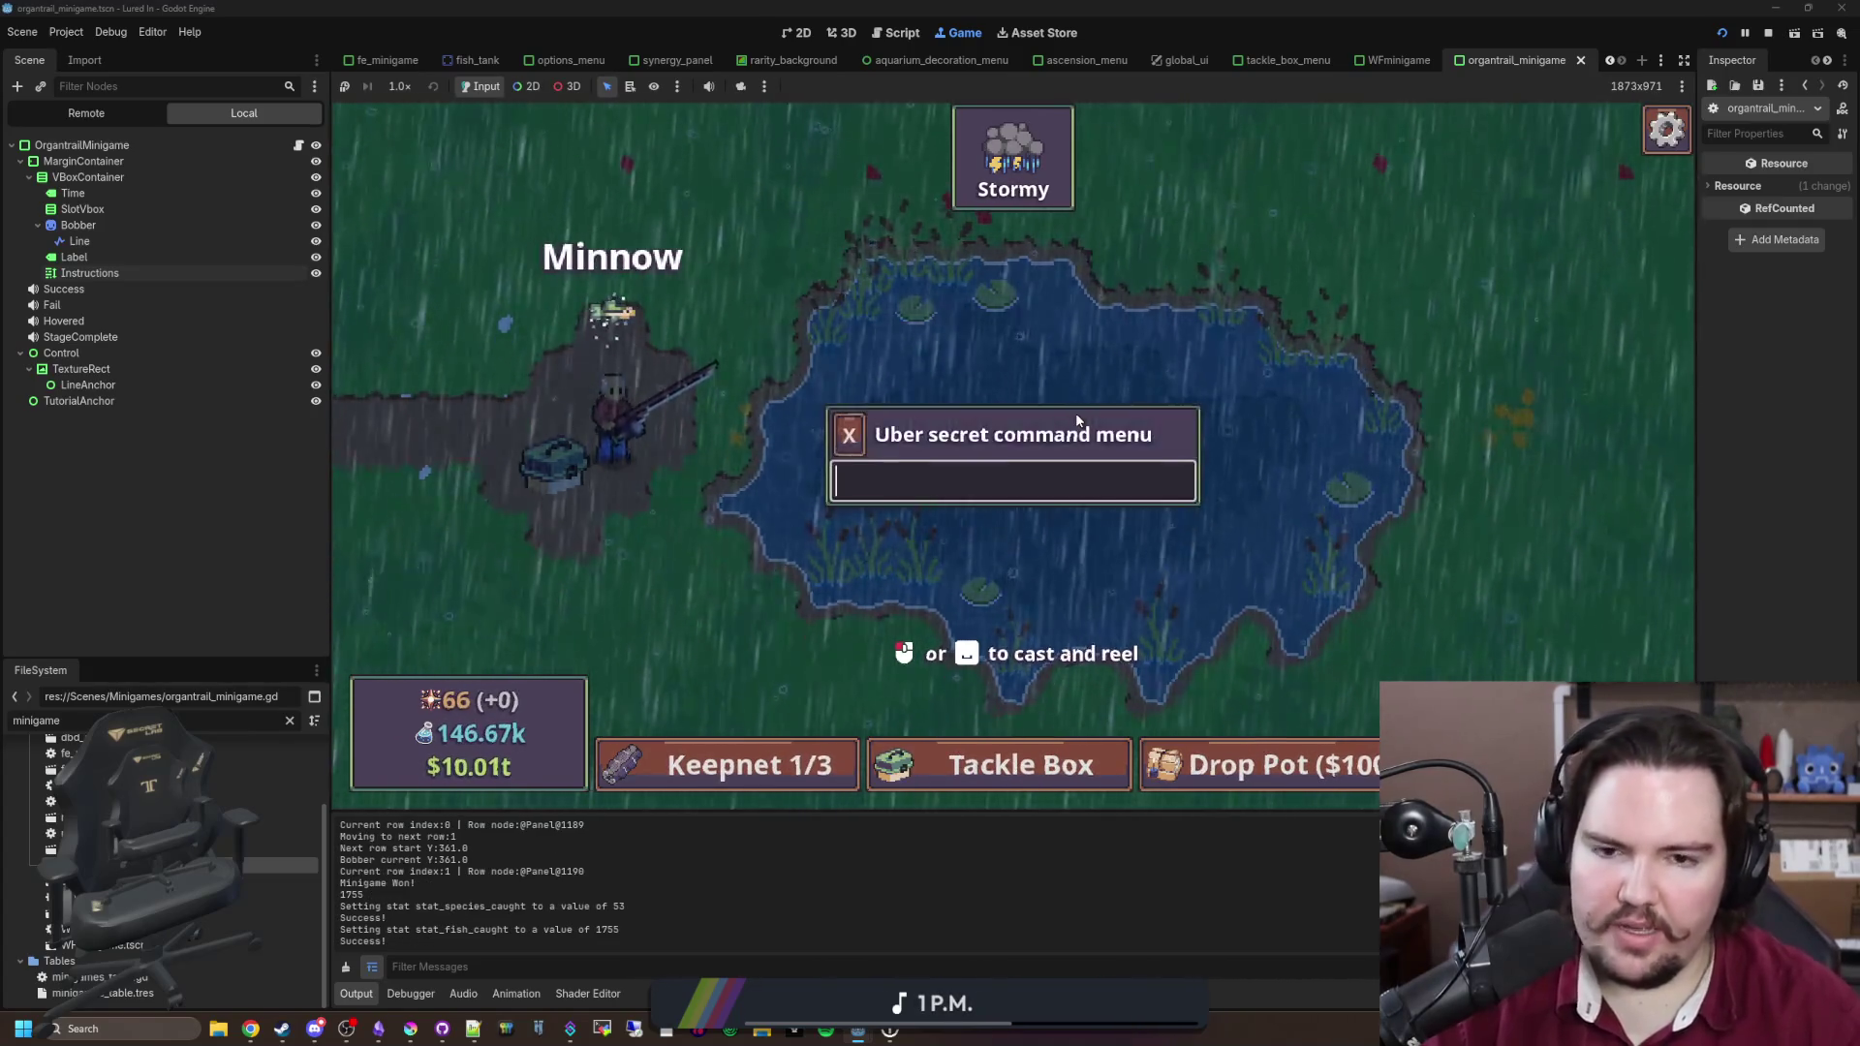
# Step: Switch the game language to Arabic from the pause menu
pyautogui.press('Escape')
pyautogui.click(1225, 582)
pyautogui.click(1011, 418)
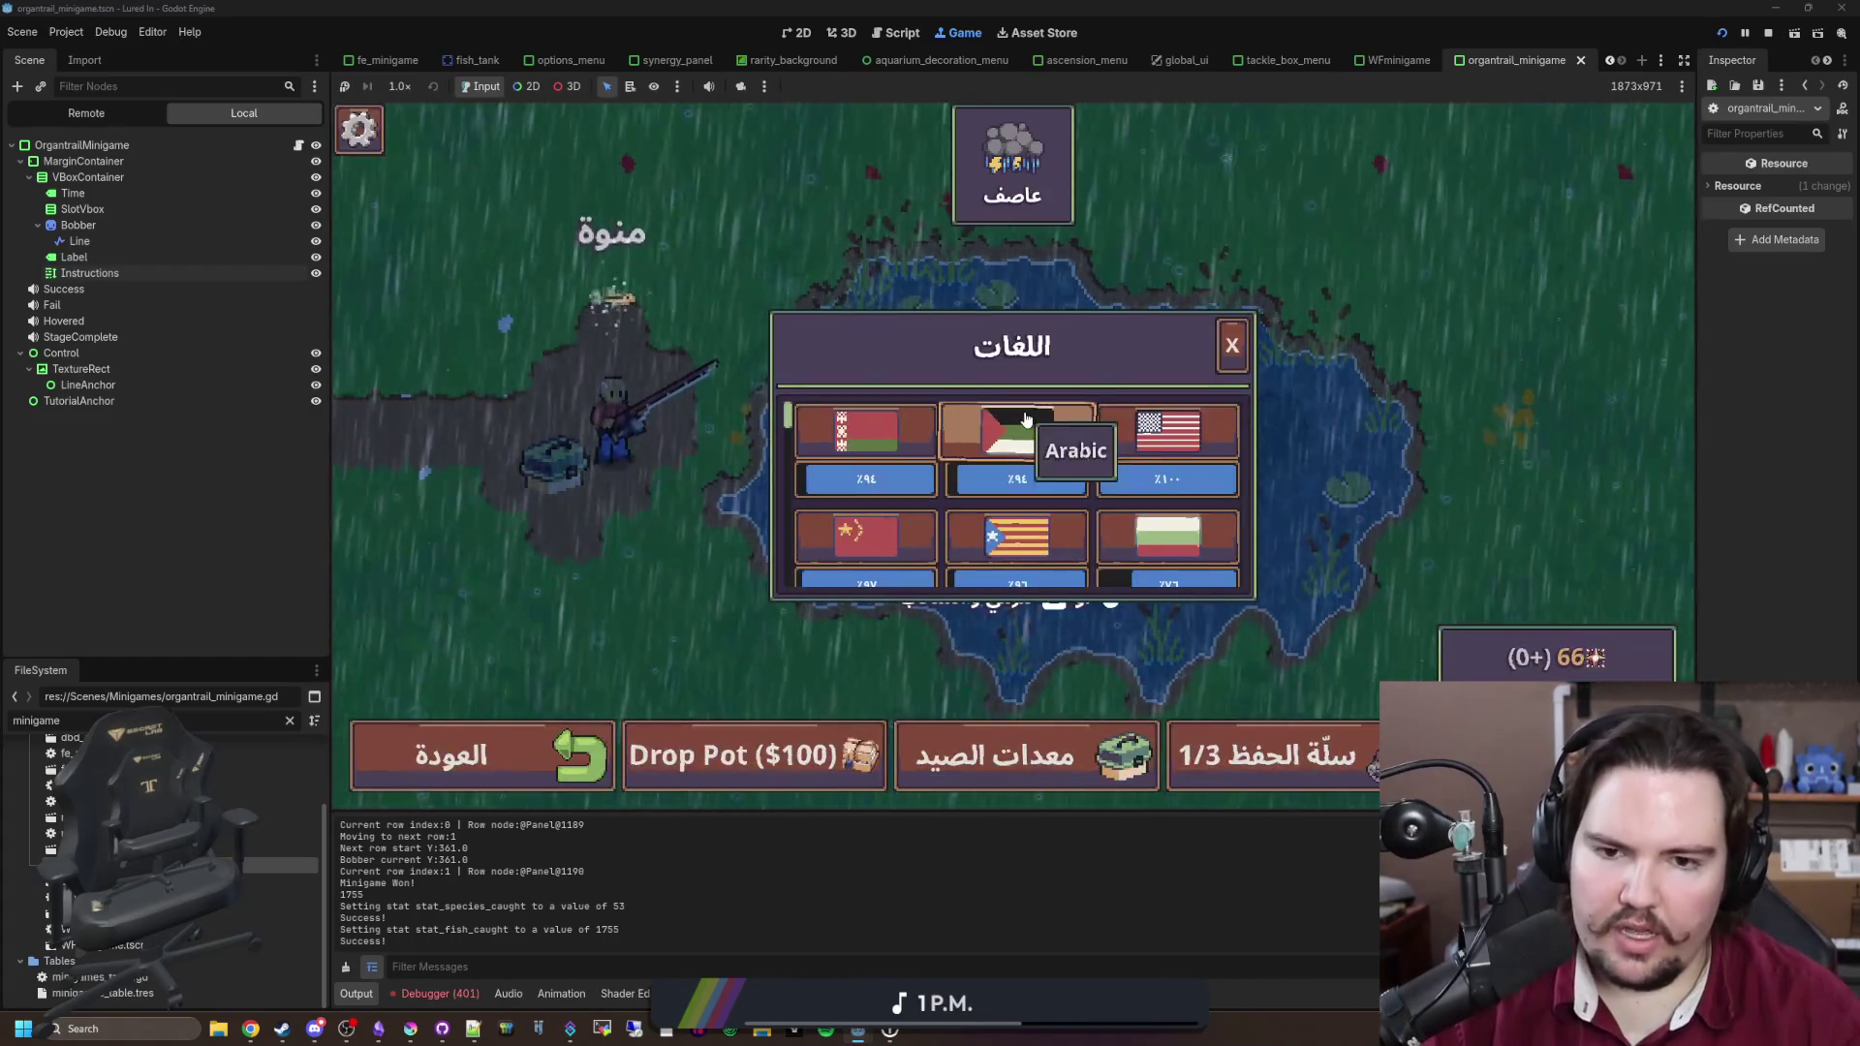
pyautogui.press('Escape')
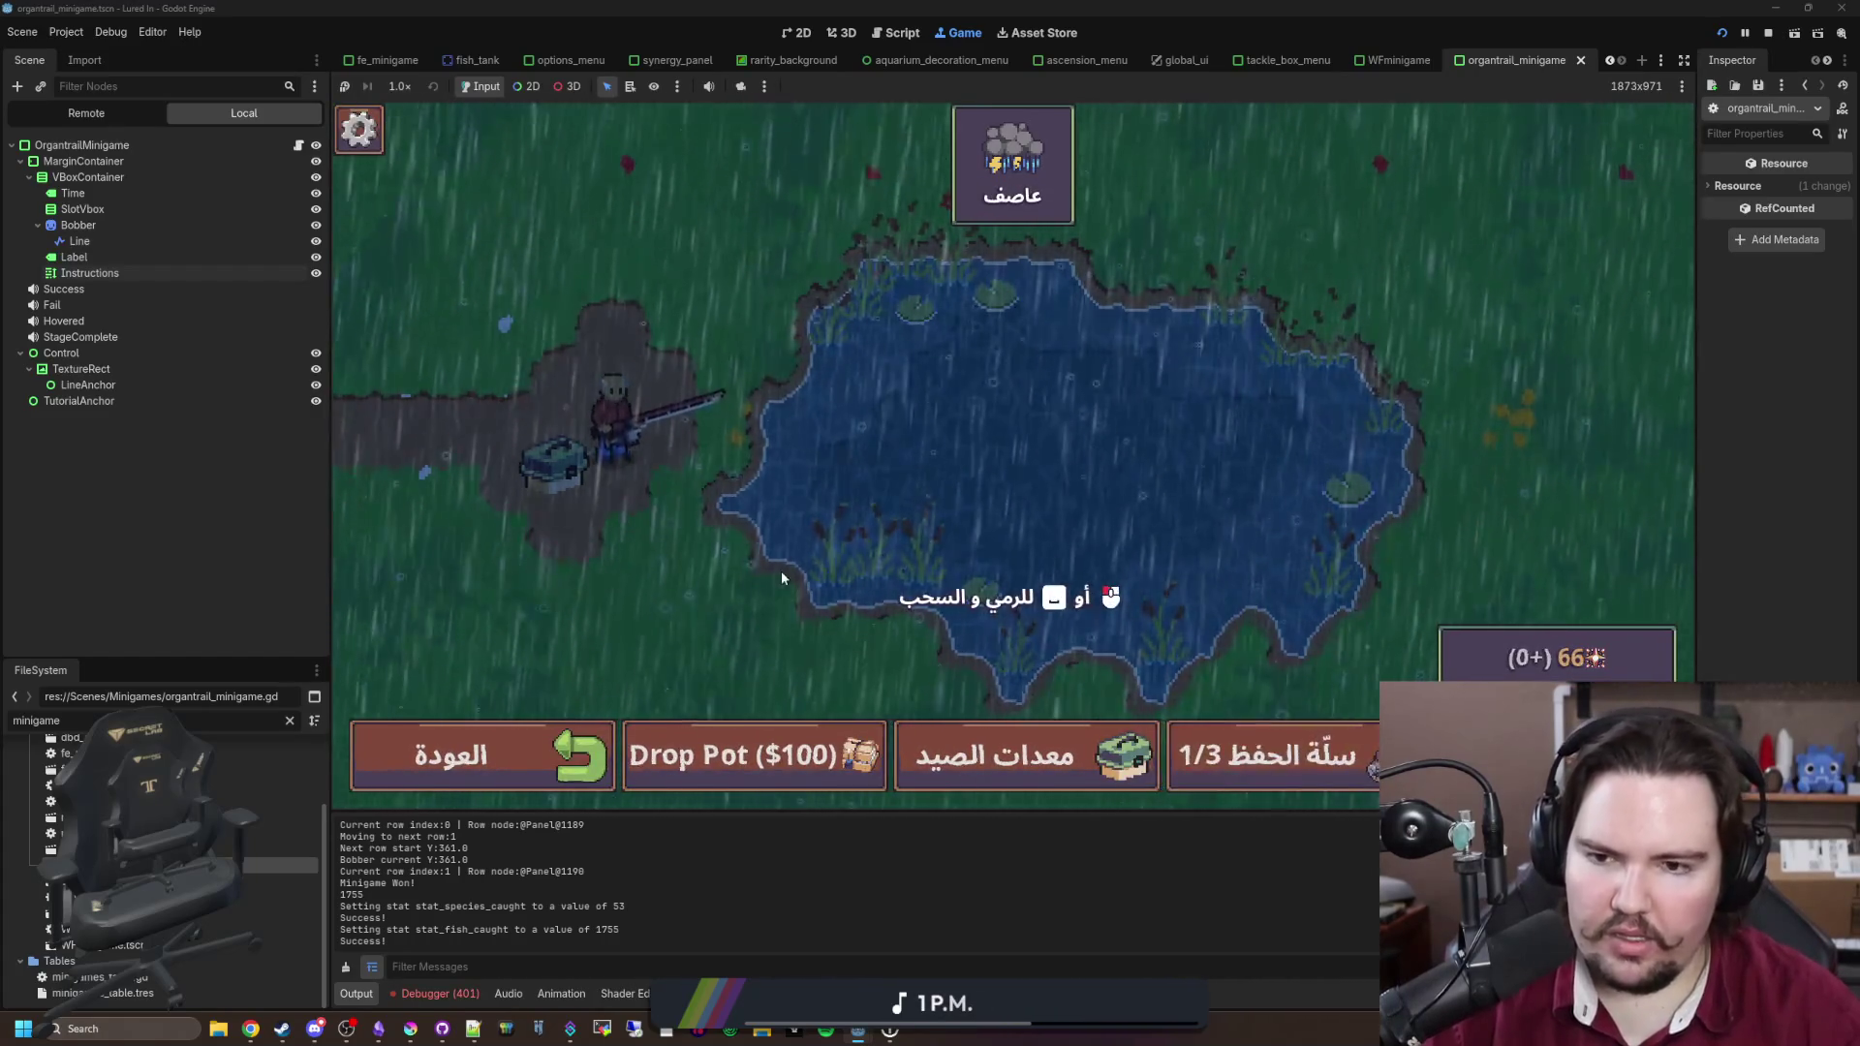
# Step: Cast and win another minigame round in Arabic, landing a Minnow
pyautogui.click(943, 467)
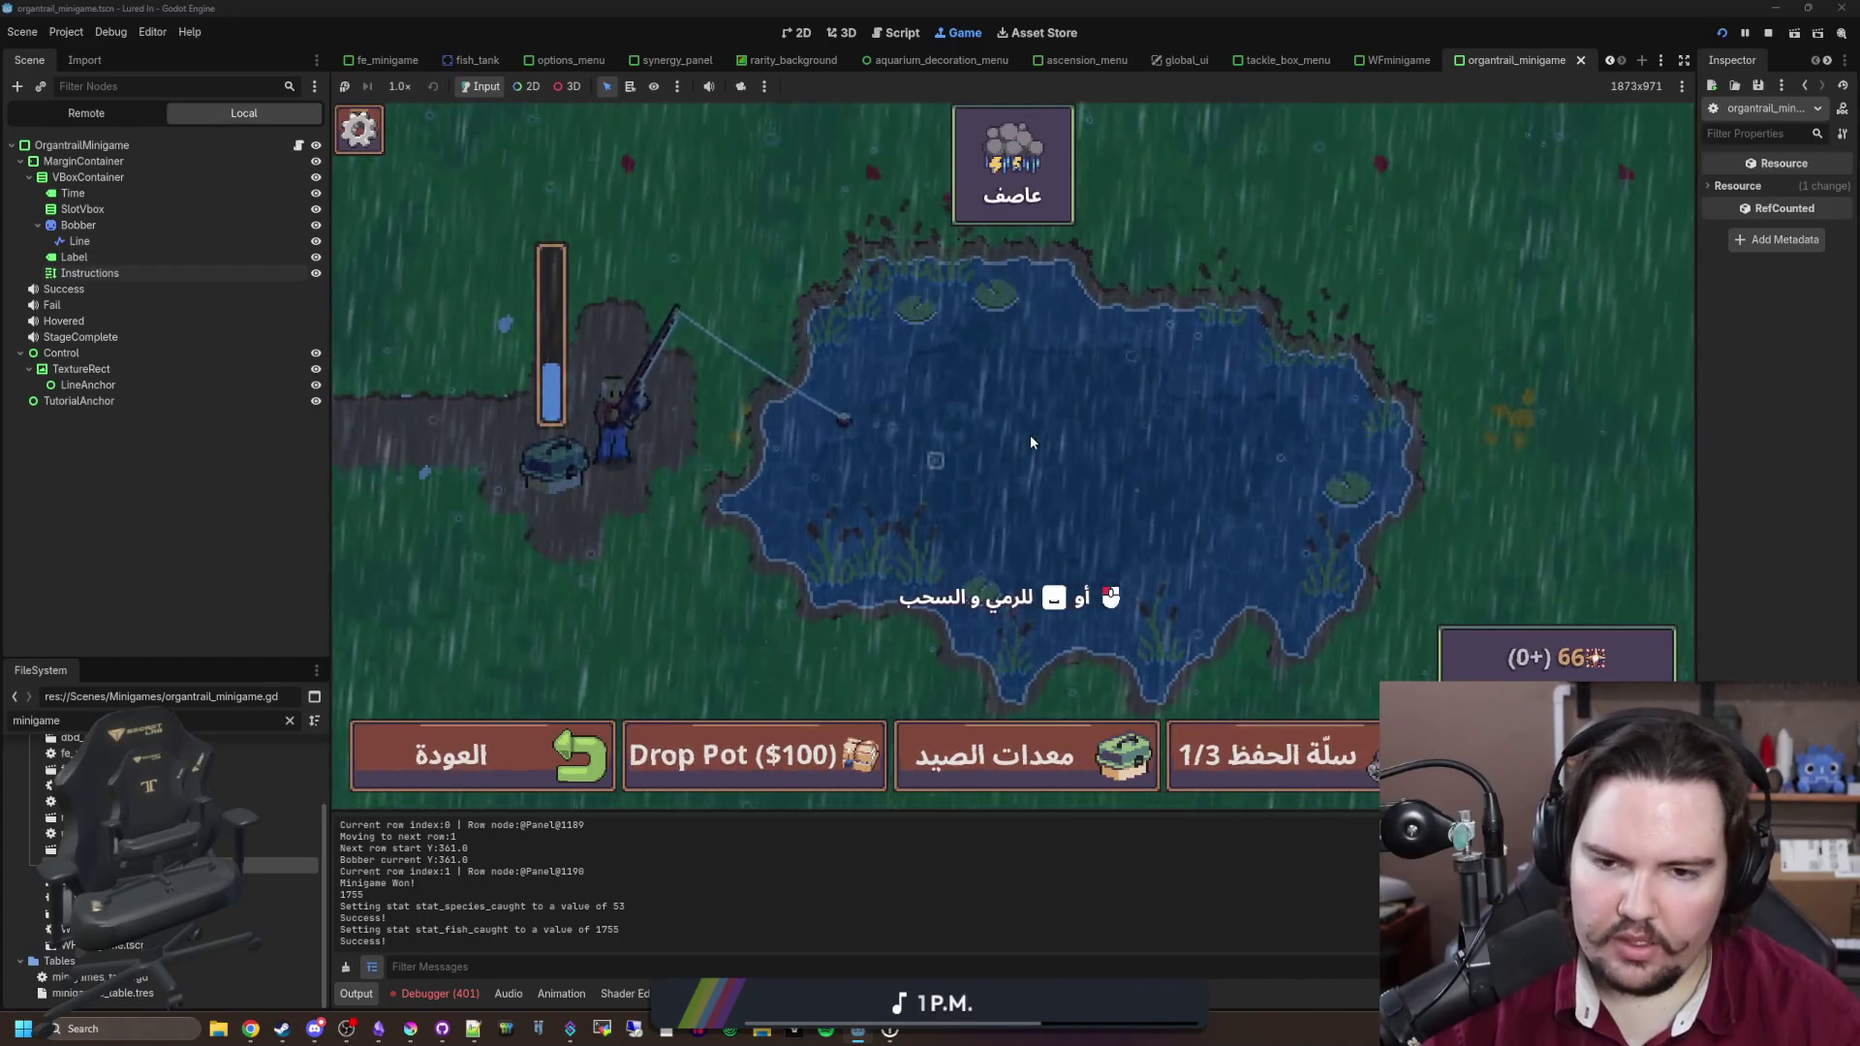
pyautogui.press('`')
pyautogui.write('minigame')
pyautogui.press('Return')
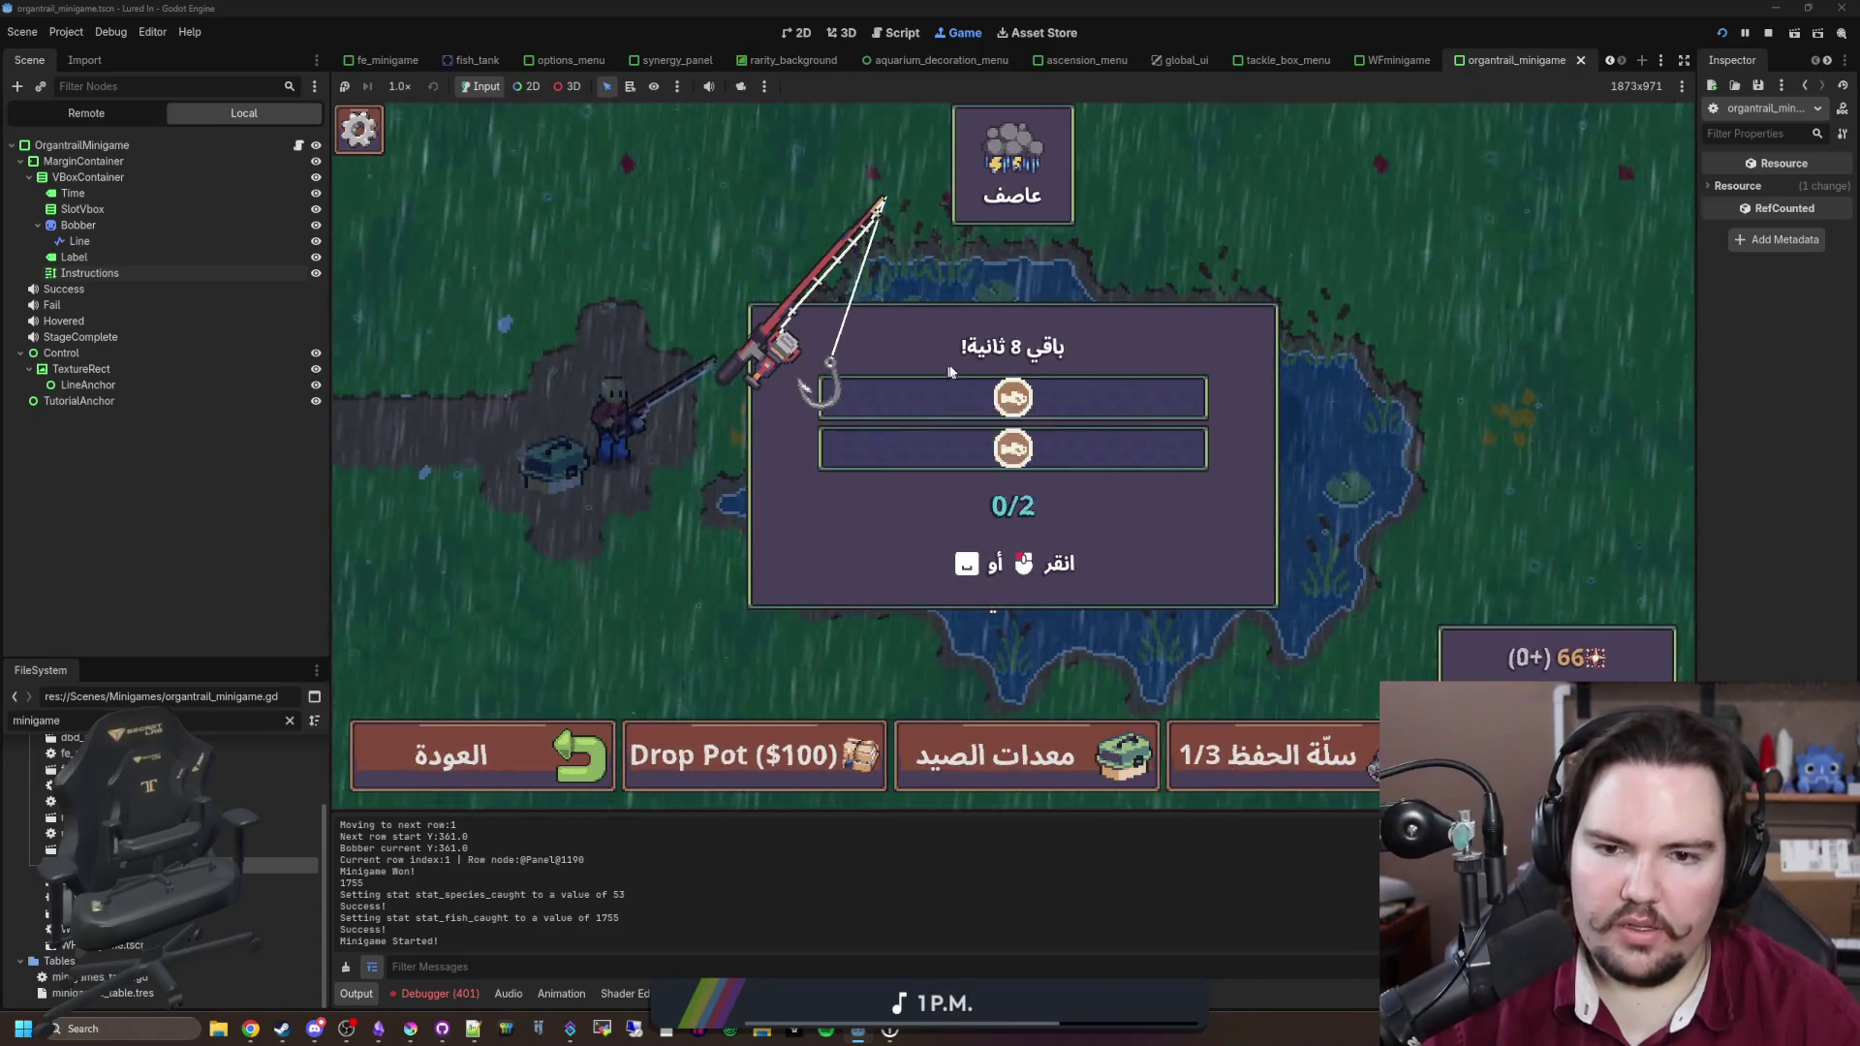
pyautogui.click(1050, 386)
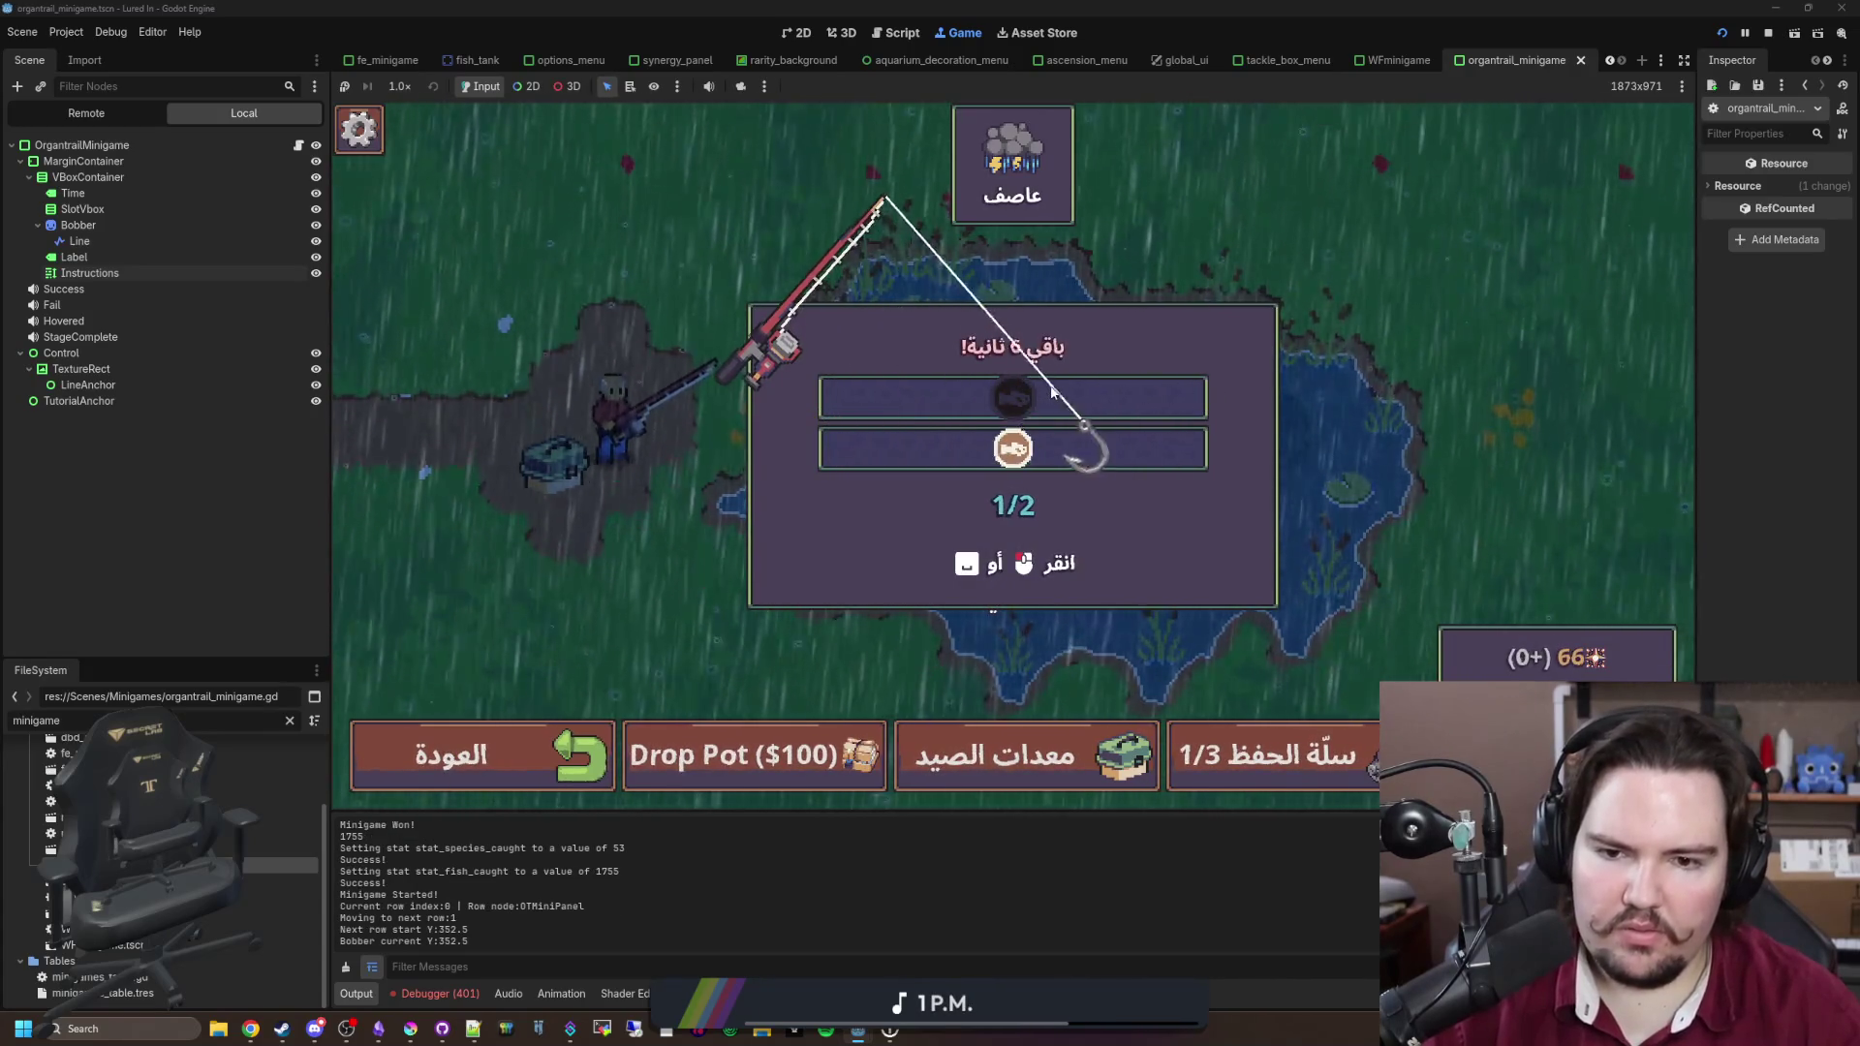
pyautogui.click(1050, 386)
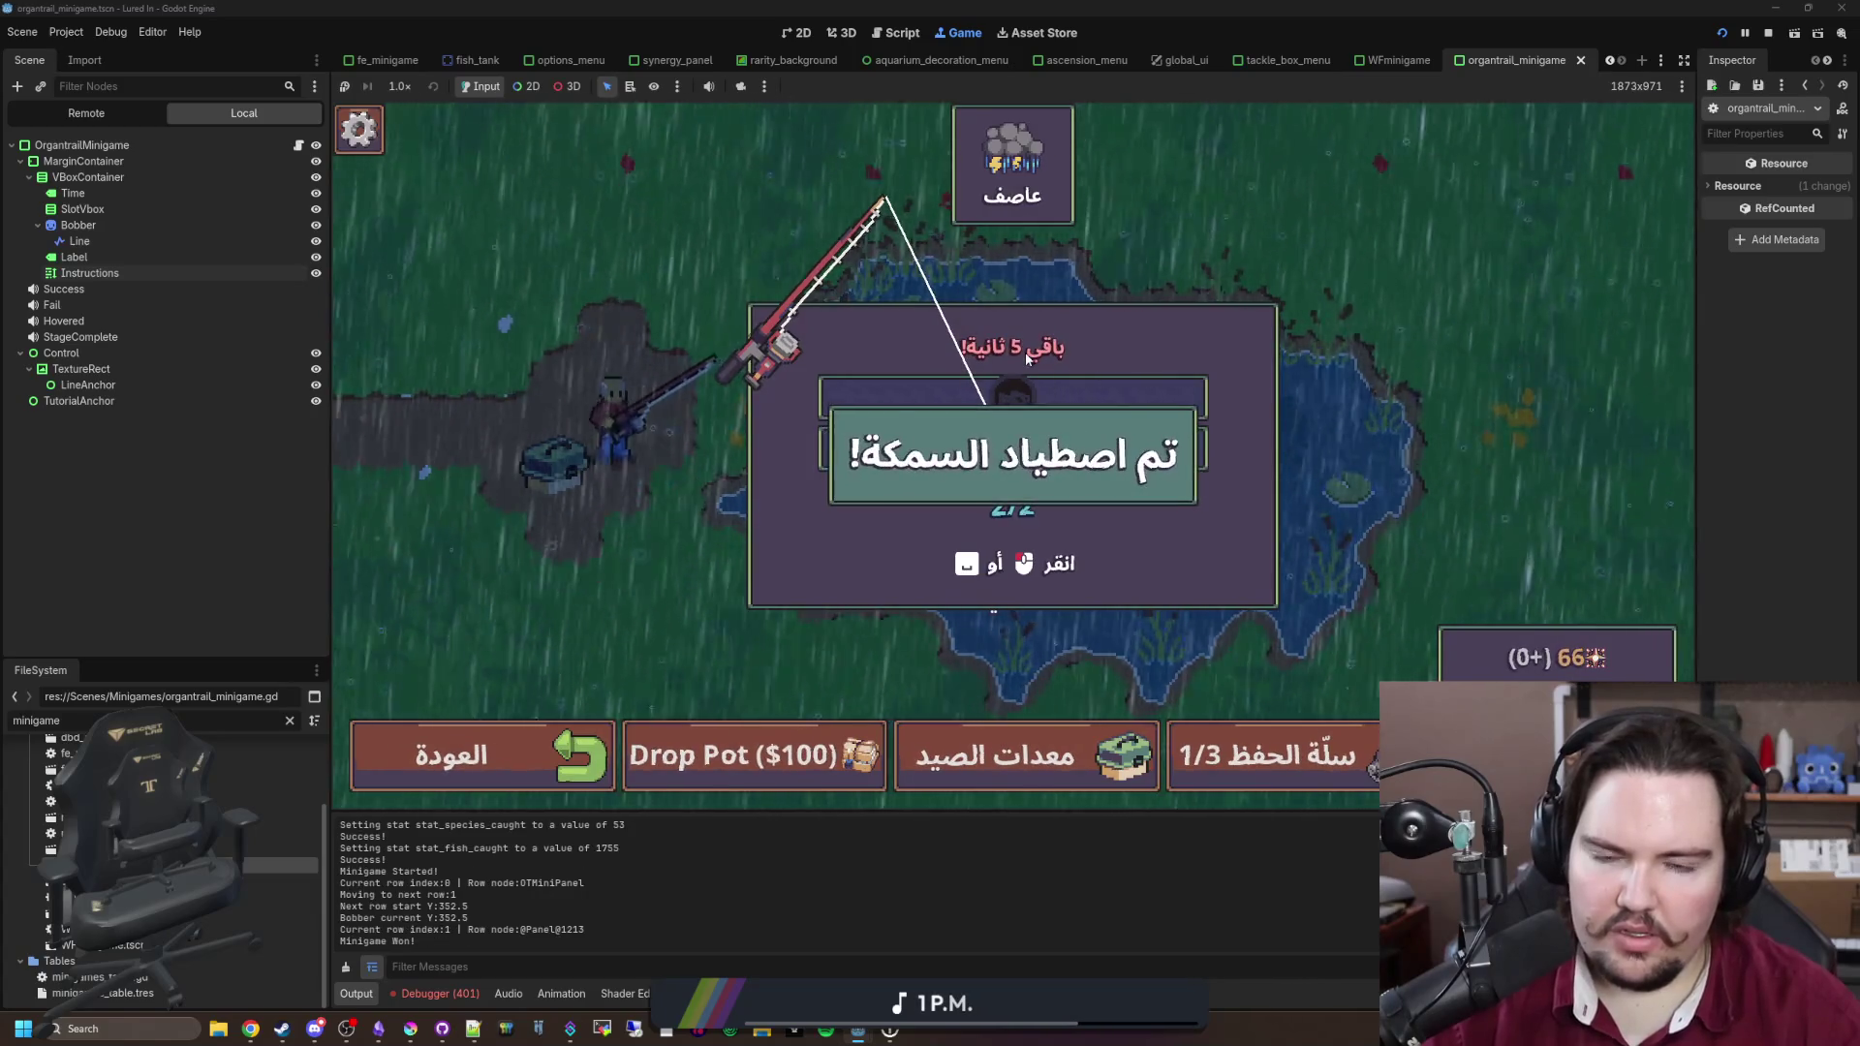
pyautogui.click(1025, 352)
# Step: Set the game language back to English
pyautogui.press('Escape')
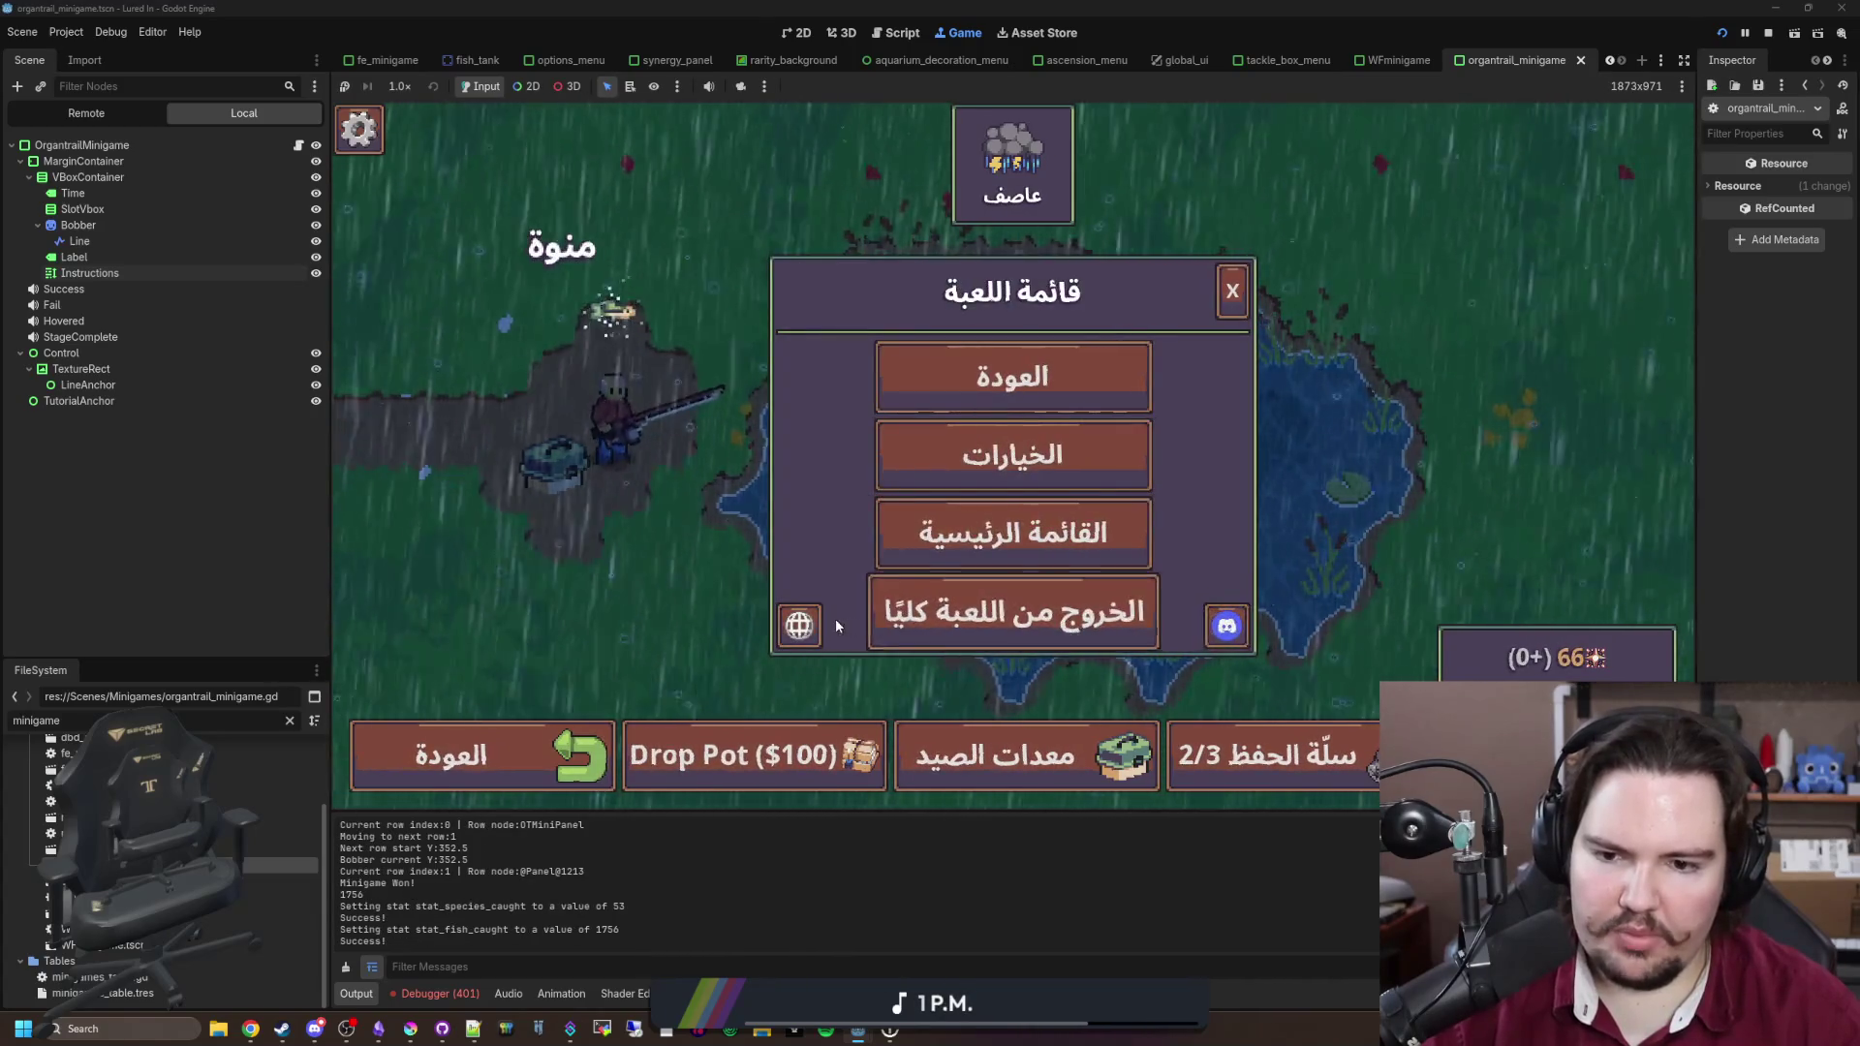
pyautogui.click(814, 626)
pyautogui.click(1124, 436)
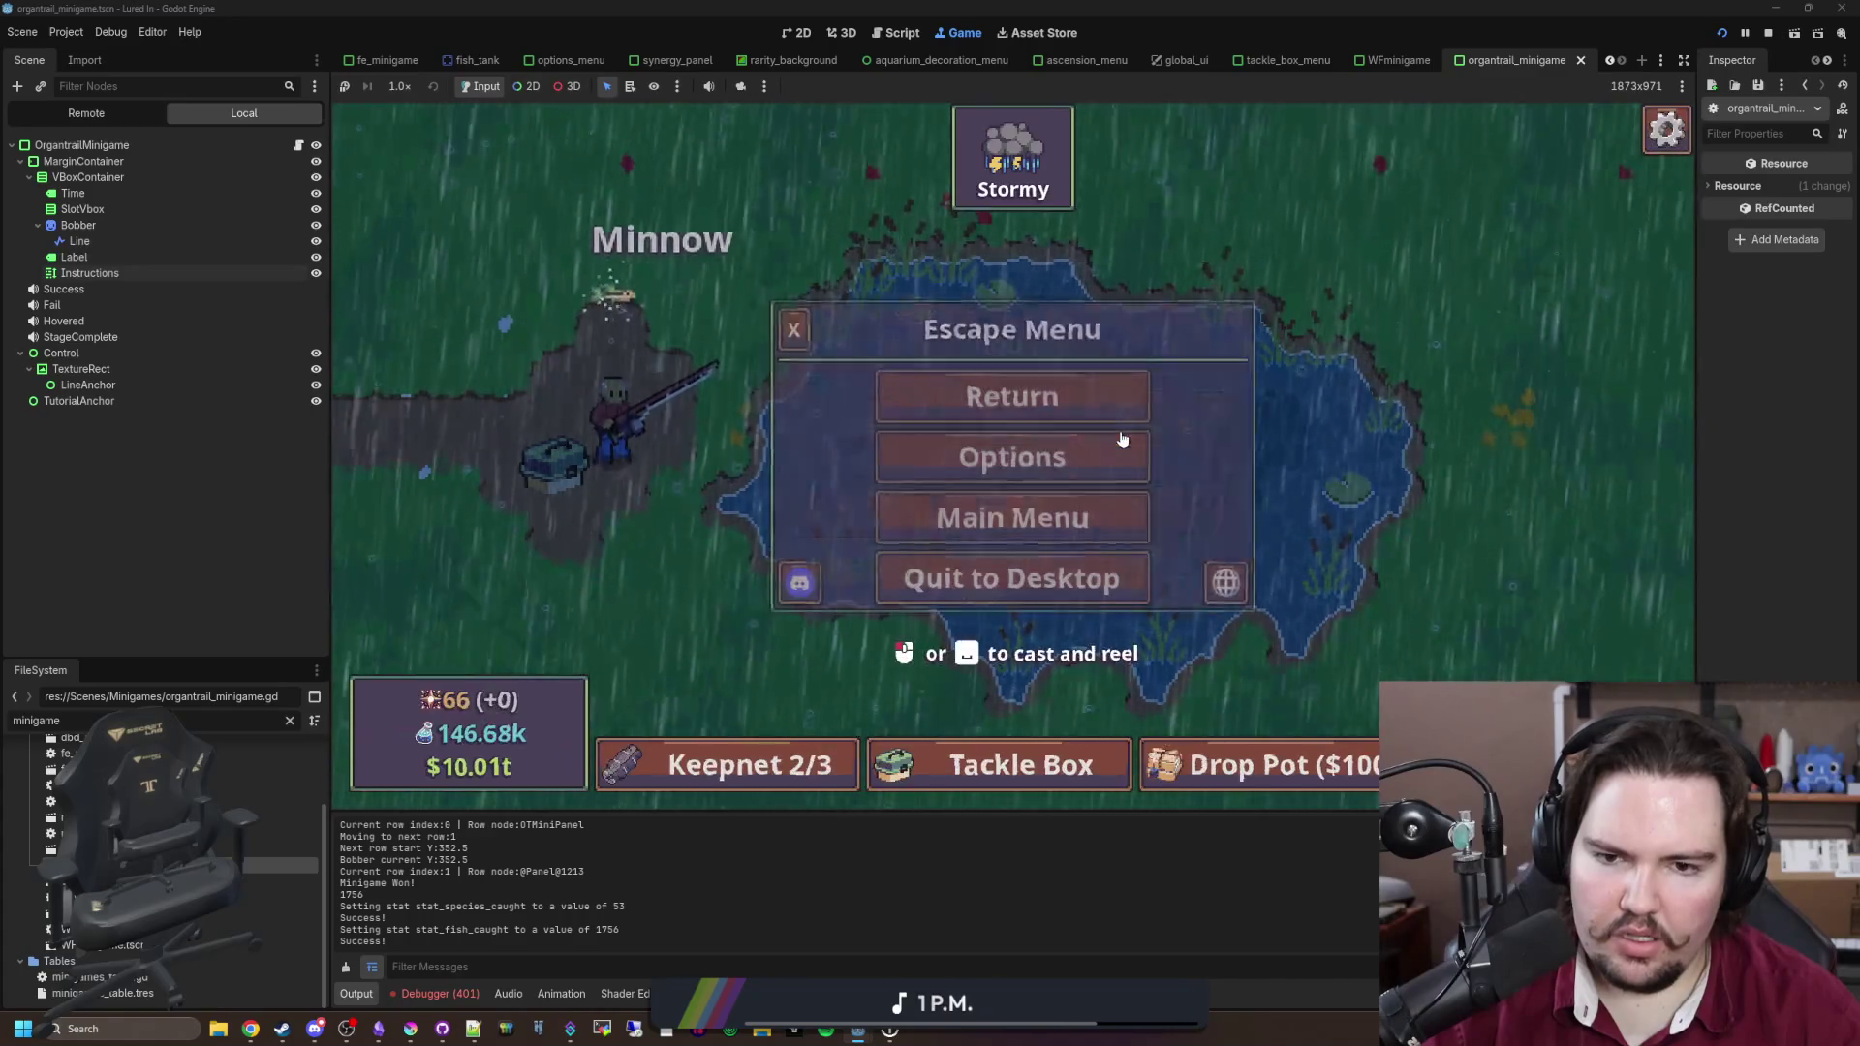
# Step: Cast and win a 'minigame start' round by catching all three fish
pyautogui.click(1056, 463)
pyautogui.press('`')
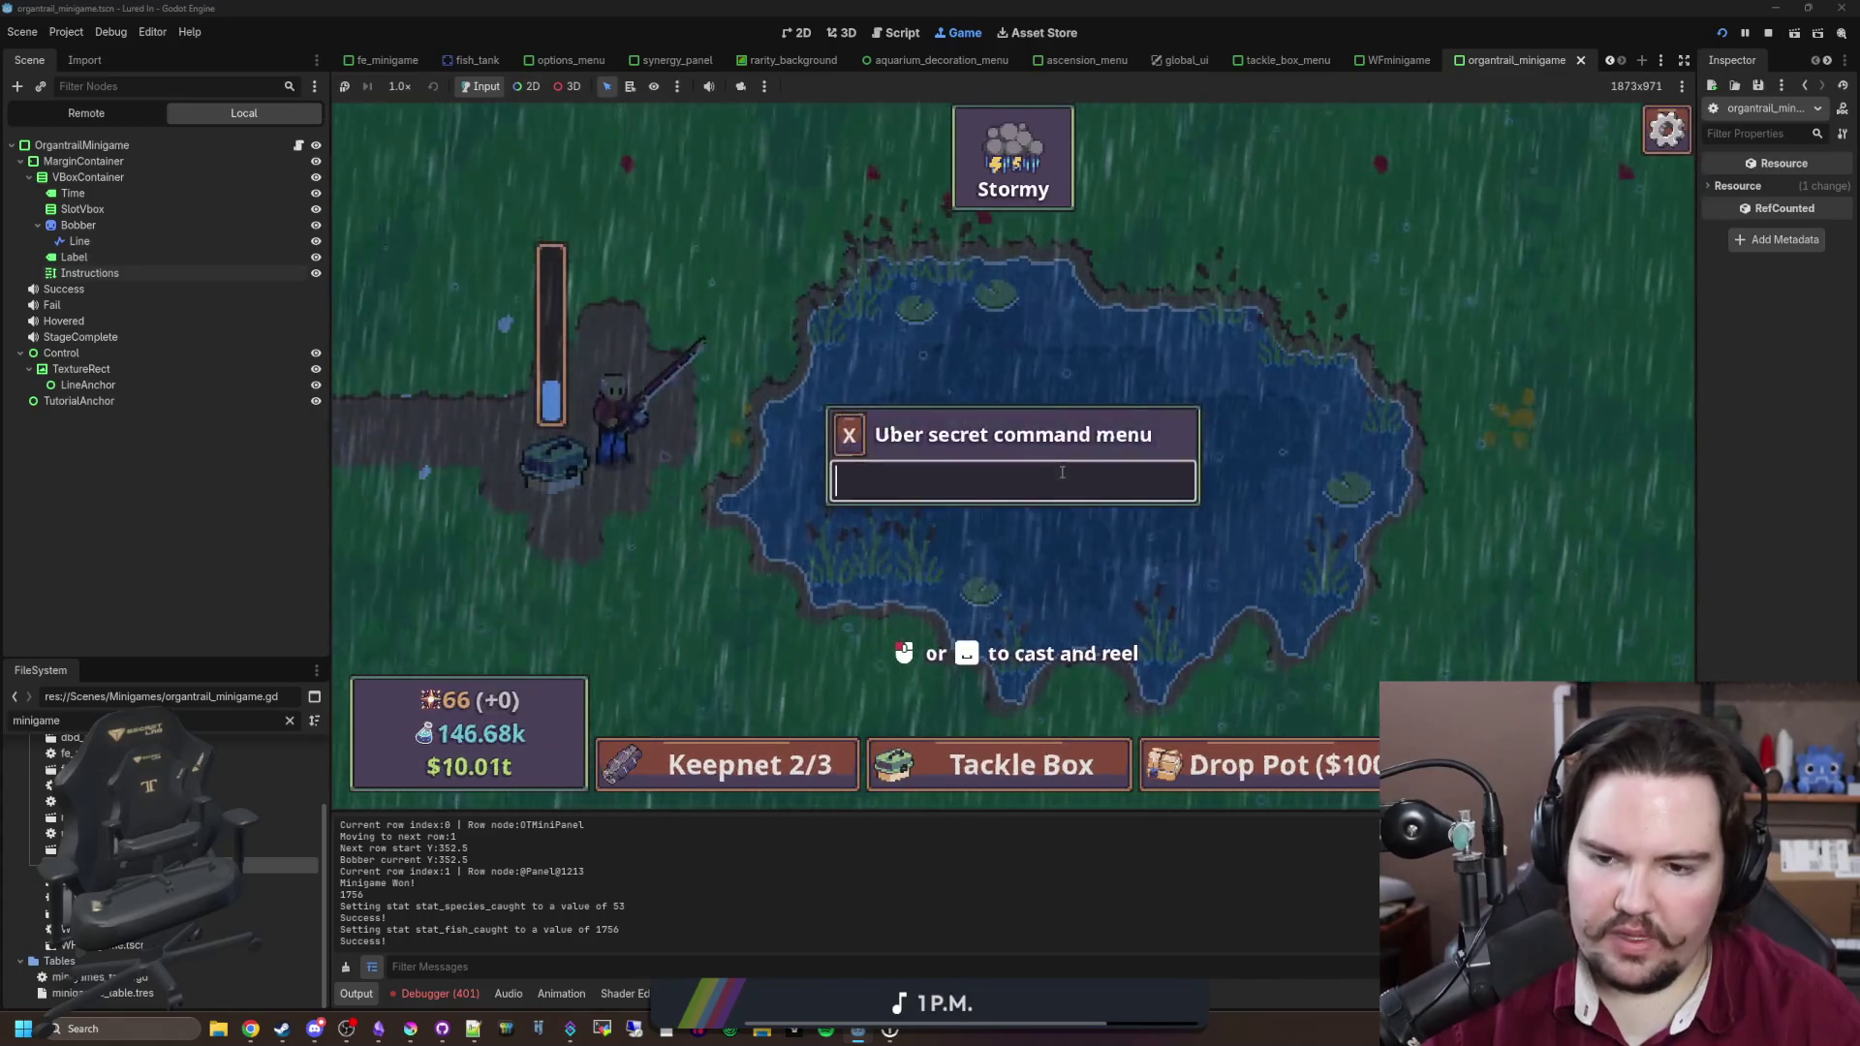
pyautogui.write('minigame start')
pyautogui.press('Return')
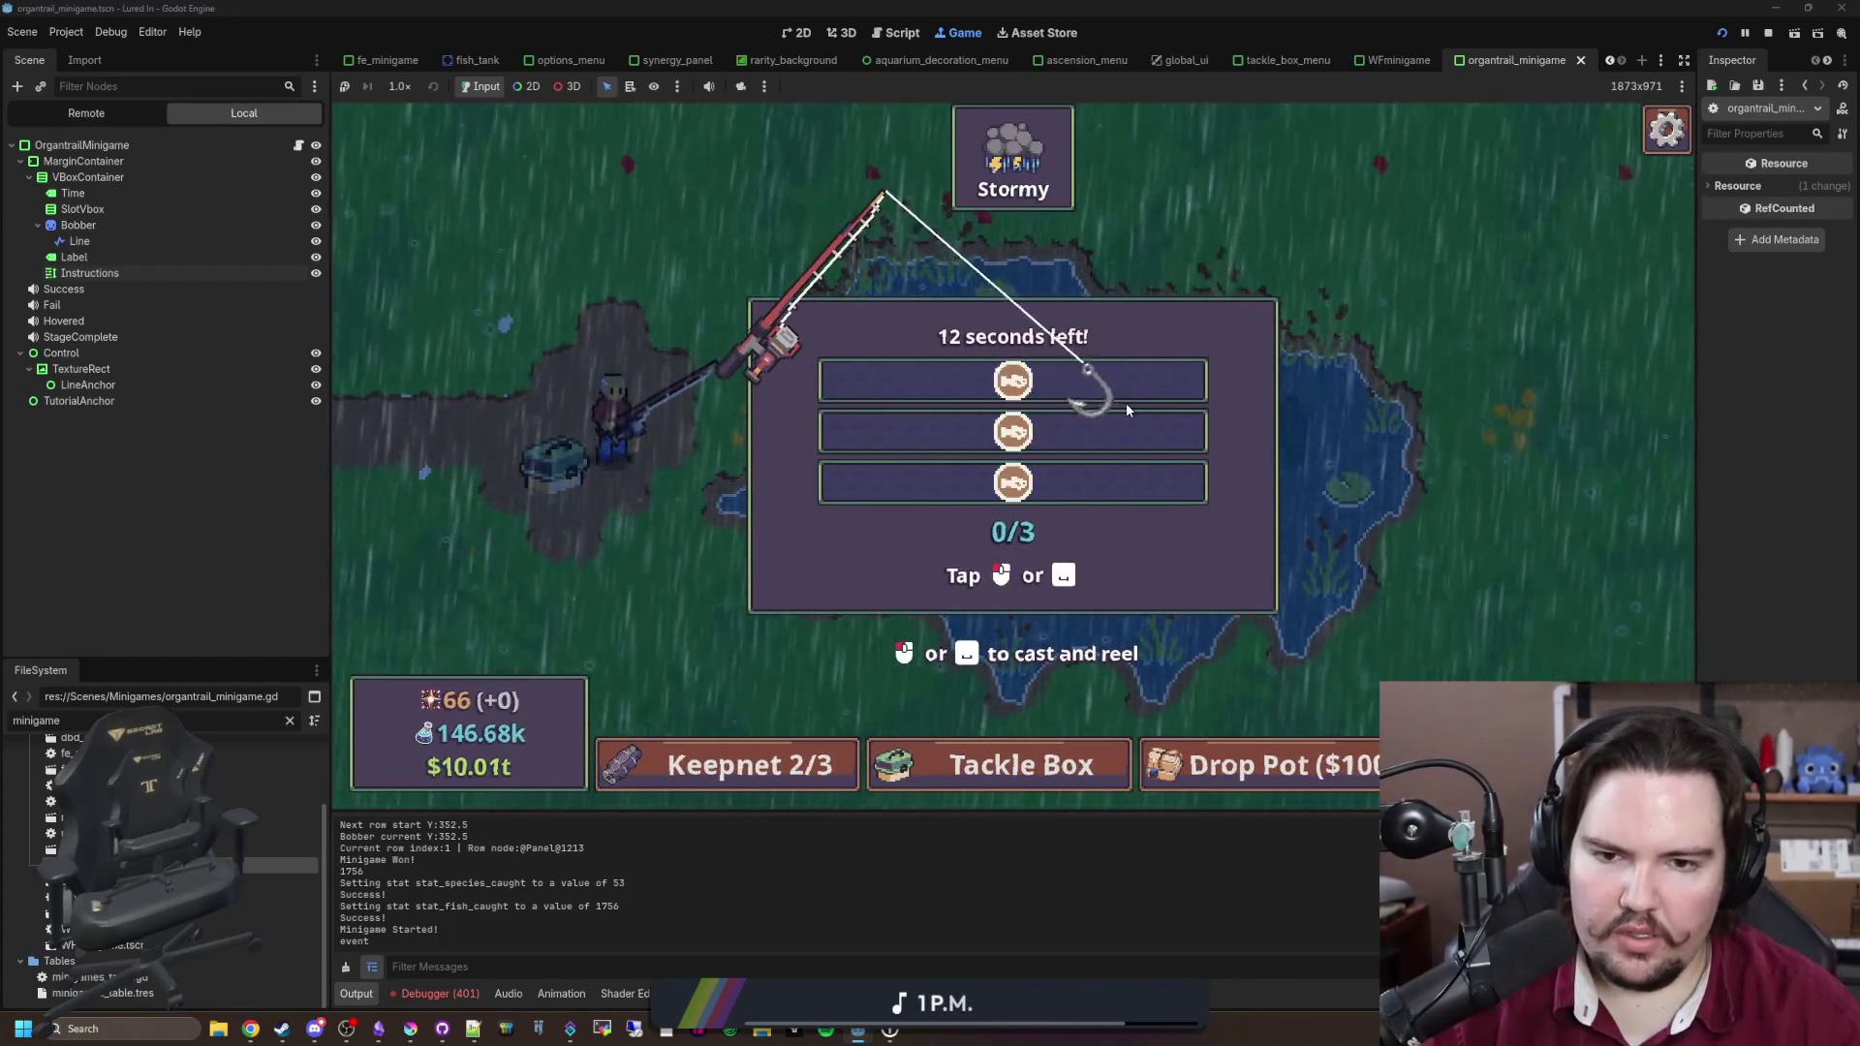
pyautogui.click(1101, 393)
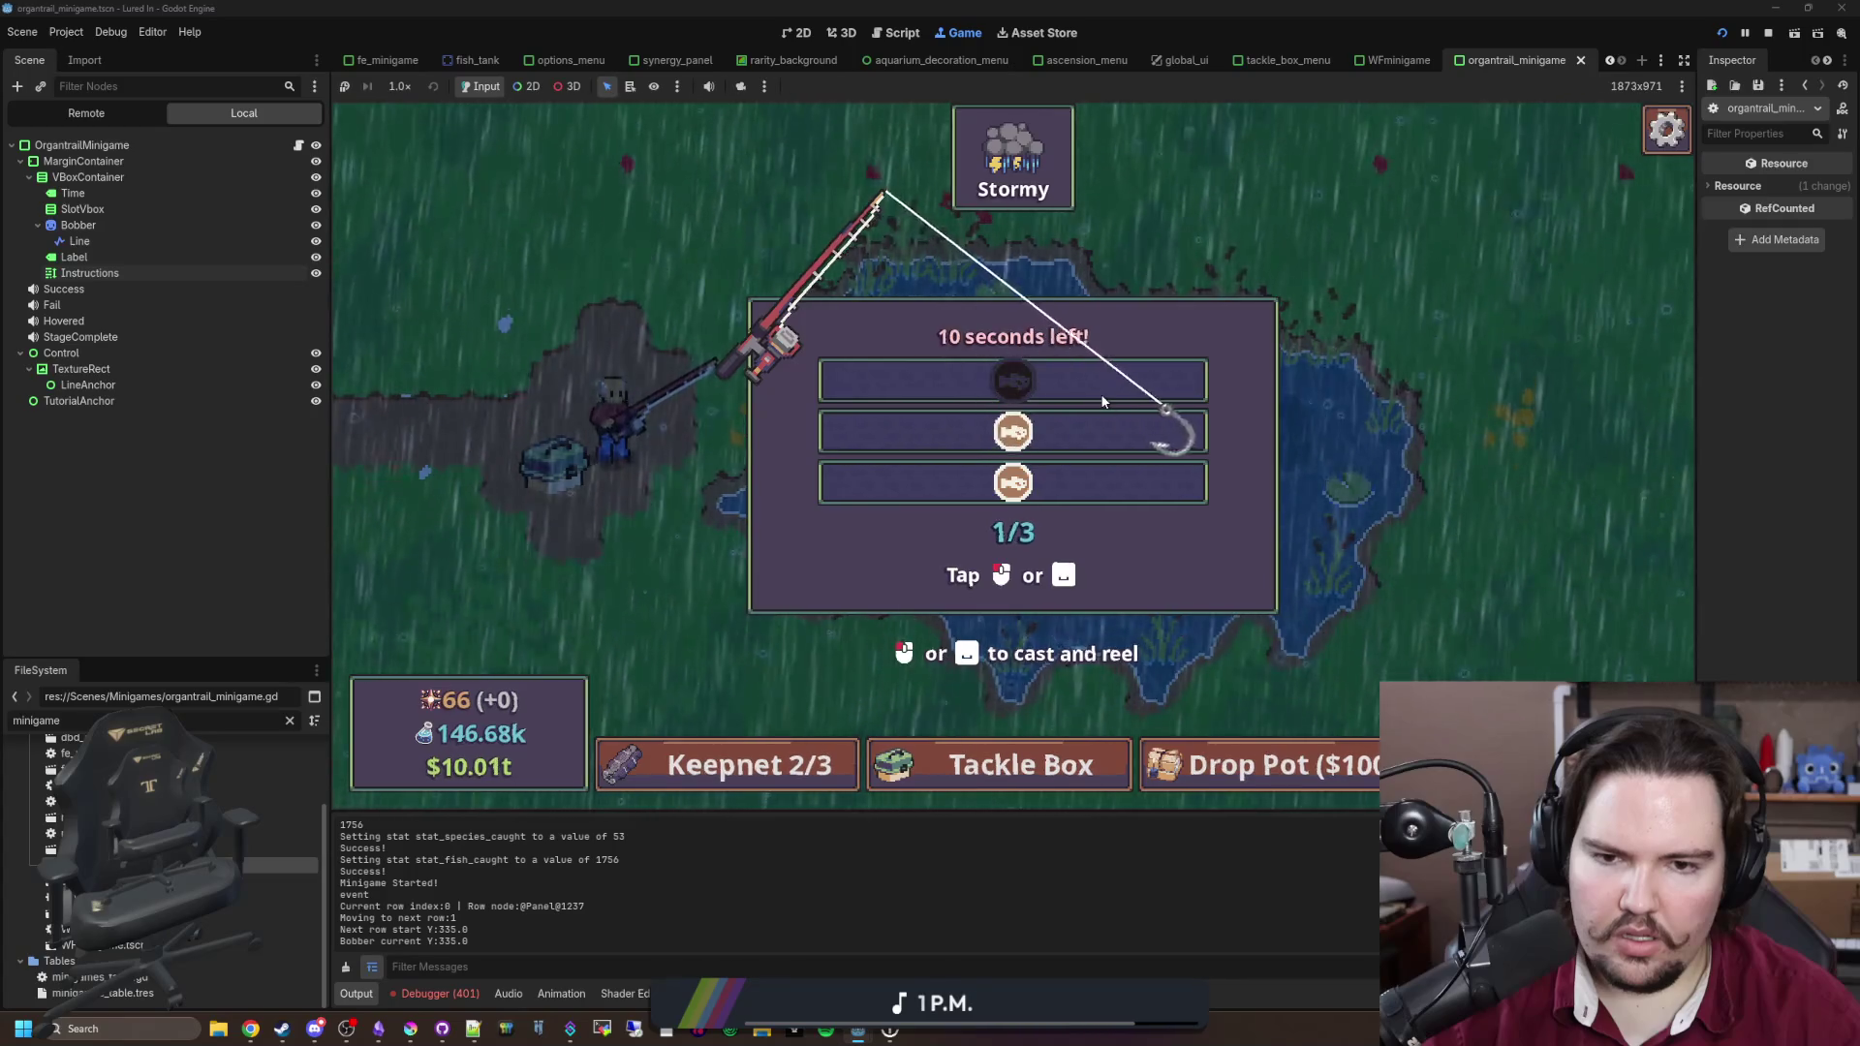
pyautogui.click(1101, 394)
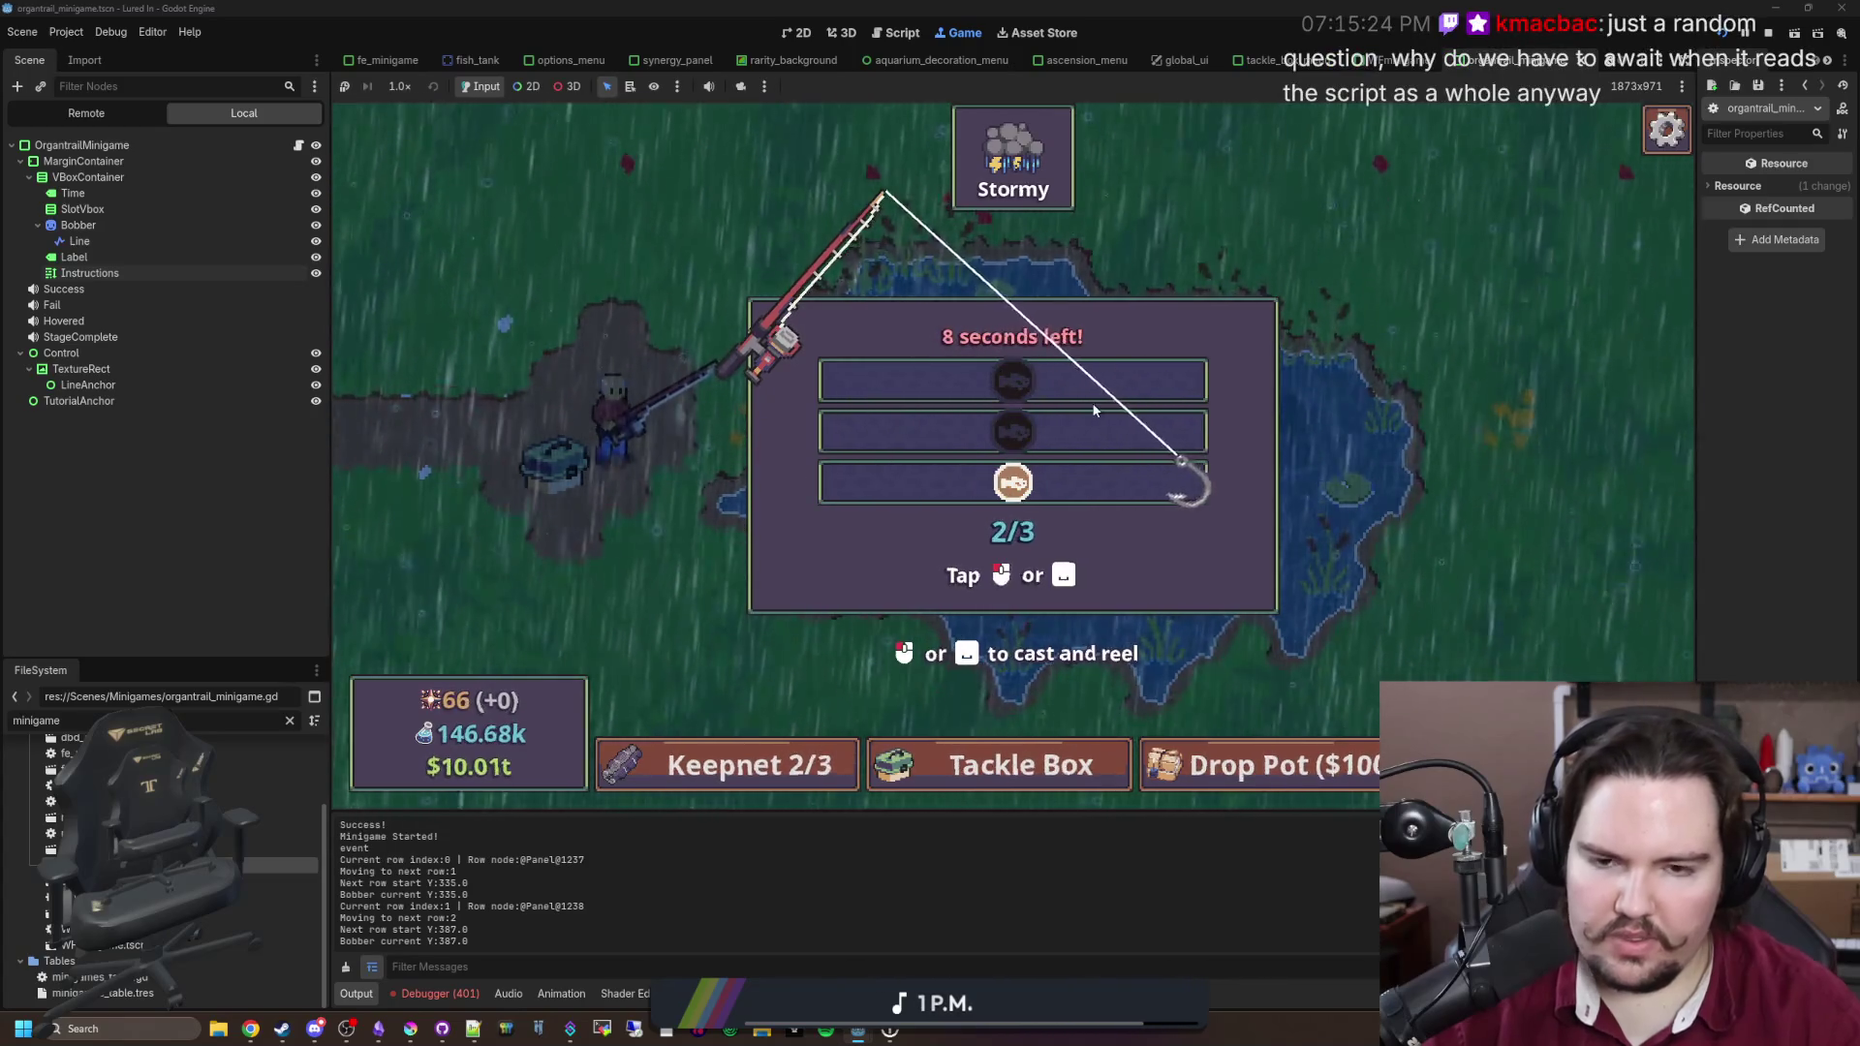
pyautogui.click(1091, 403)
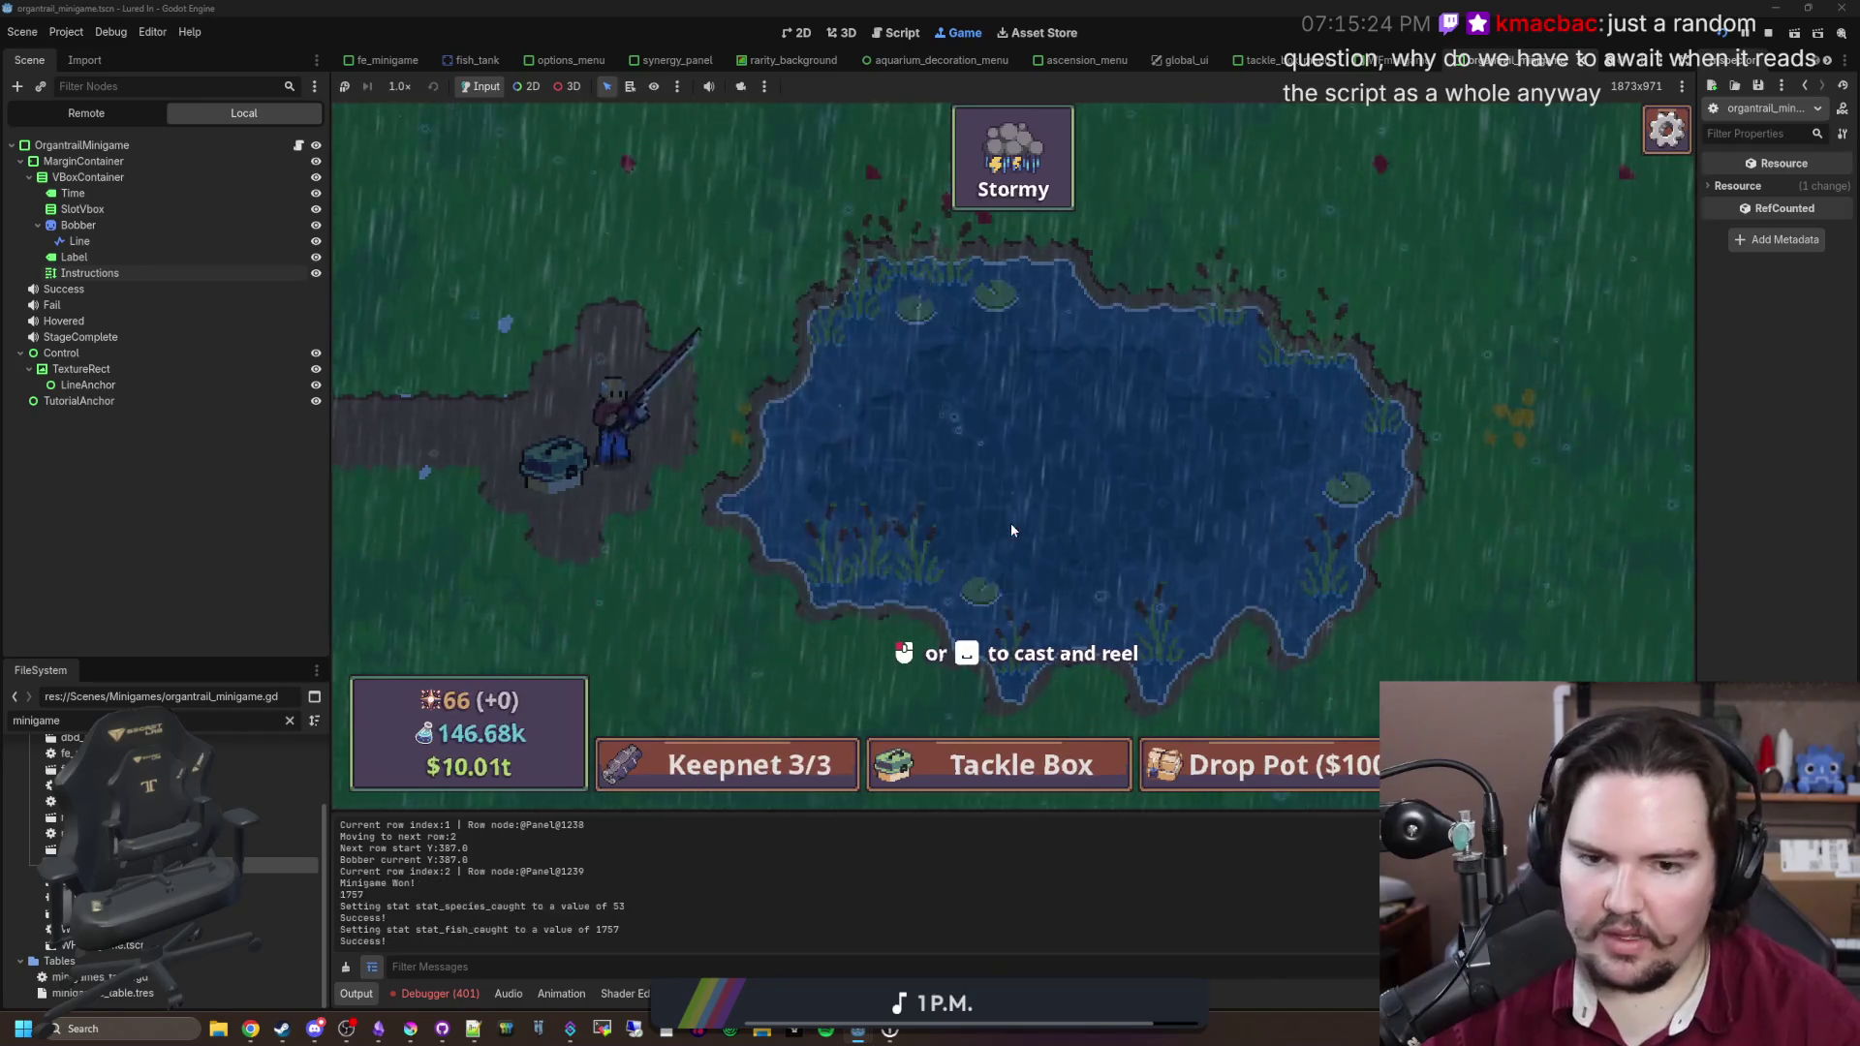
# Step: Win a second minigame round, overfilling the keepnet to 4/3, then return to the script
pyautogui.write('minig')
pyautogui.press('Return')
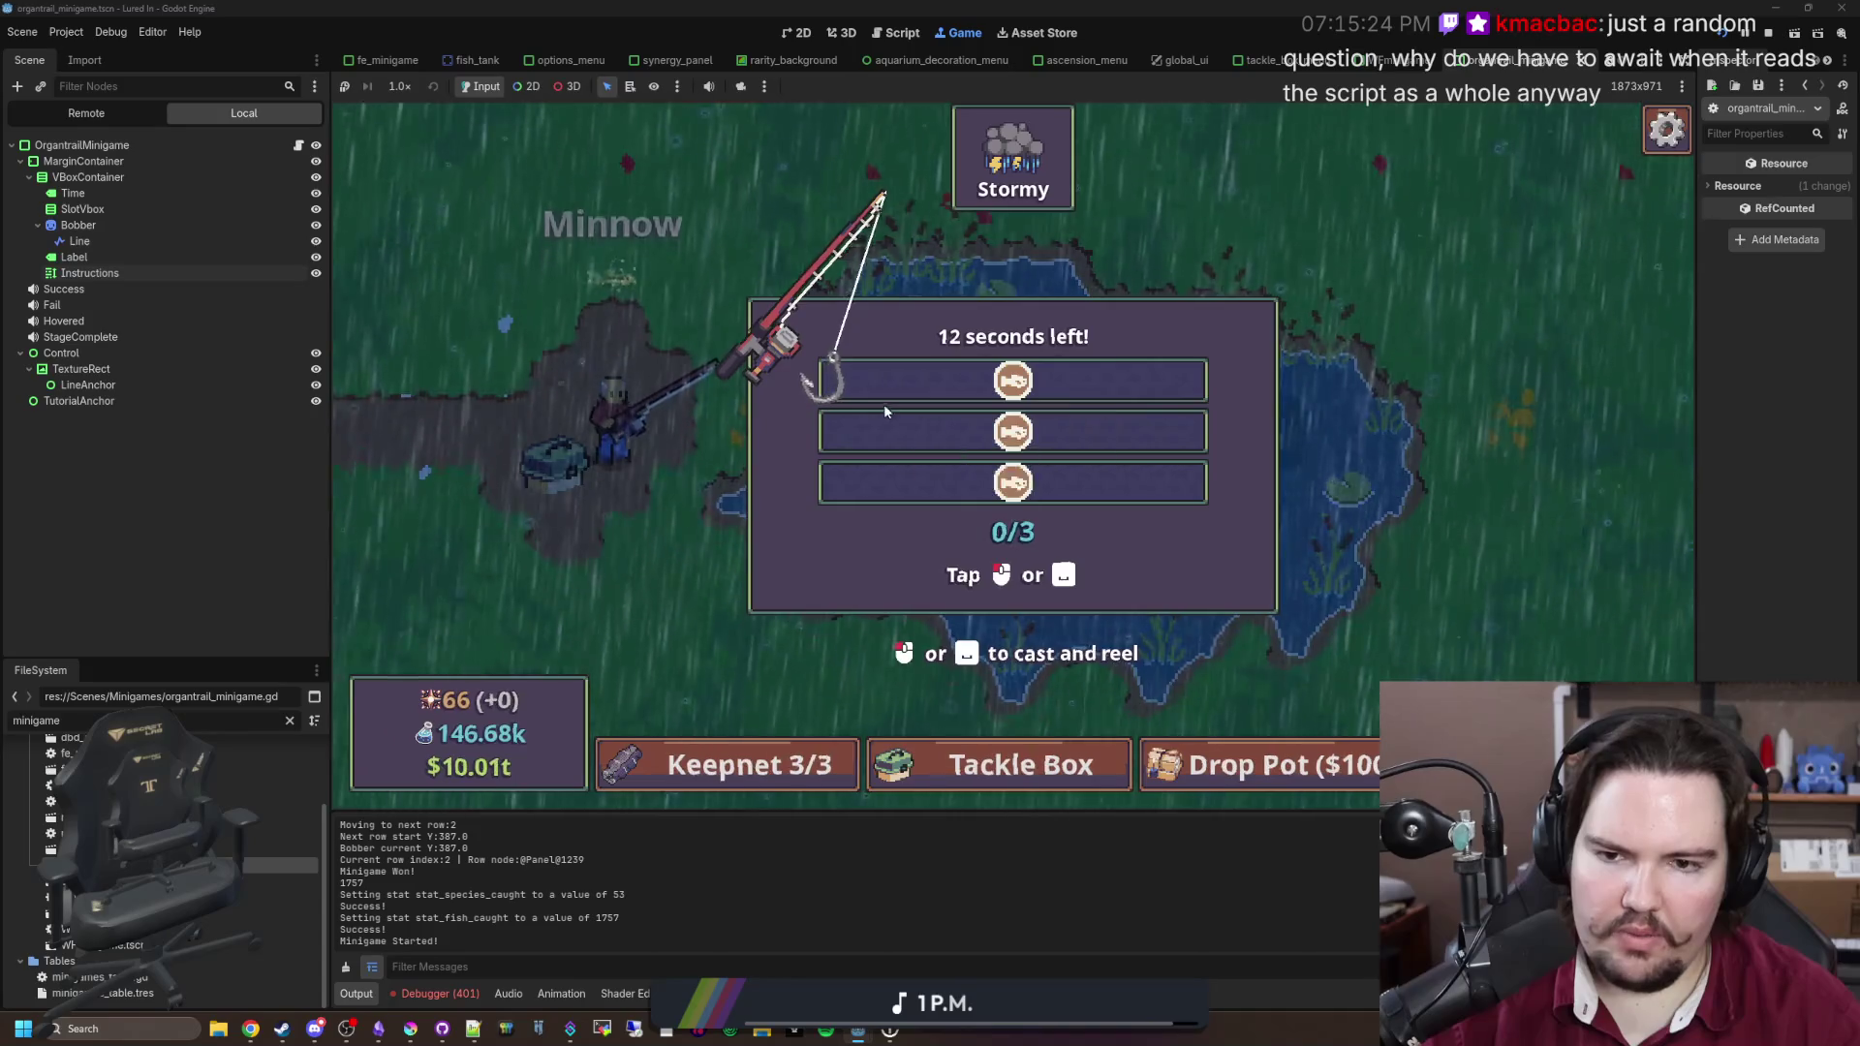
pyautogui.click(1043, 395)
pyautogui.click(1046, 397)
pyautogui.click(1046, 397)
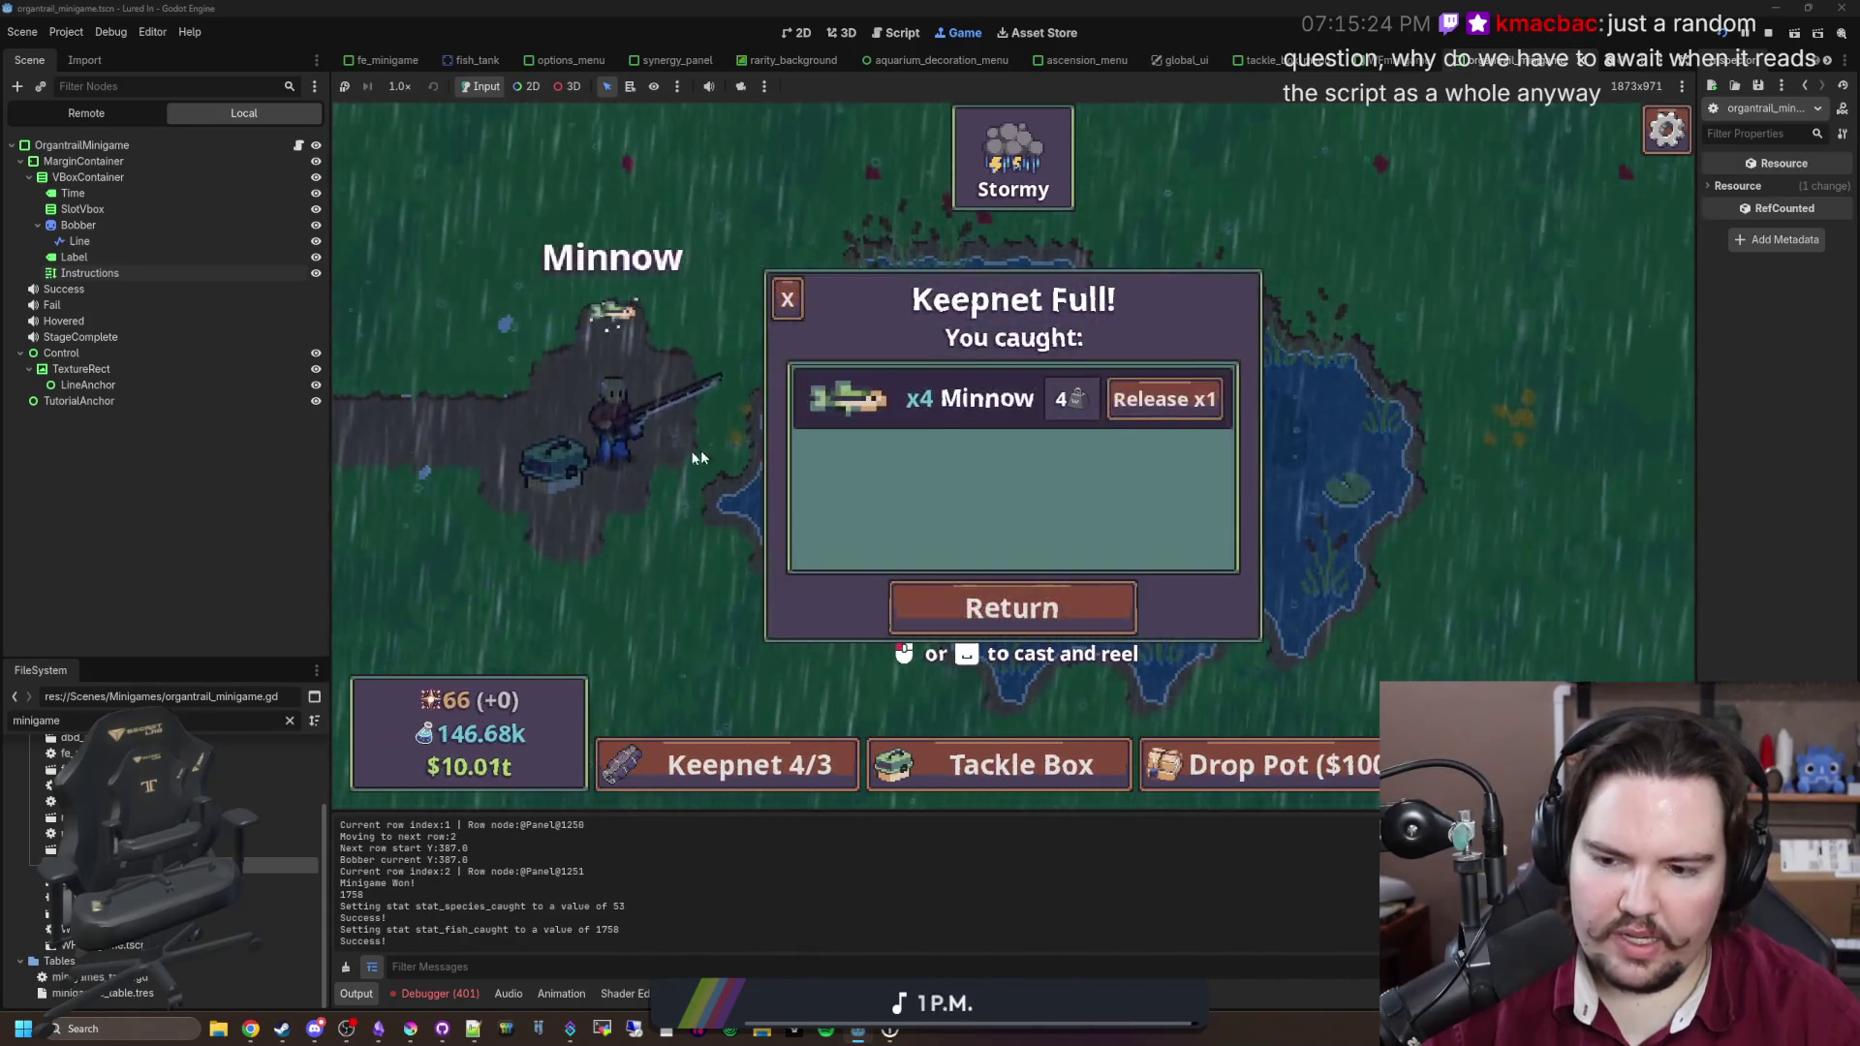
pyautogui.hotkey('ctrl', 'F3')
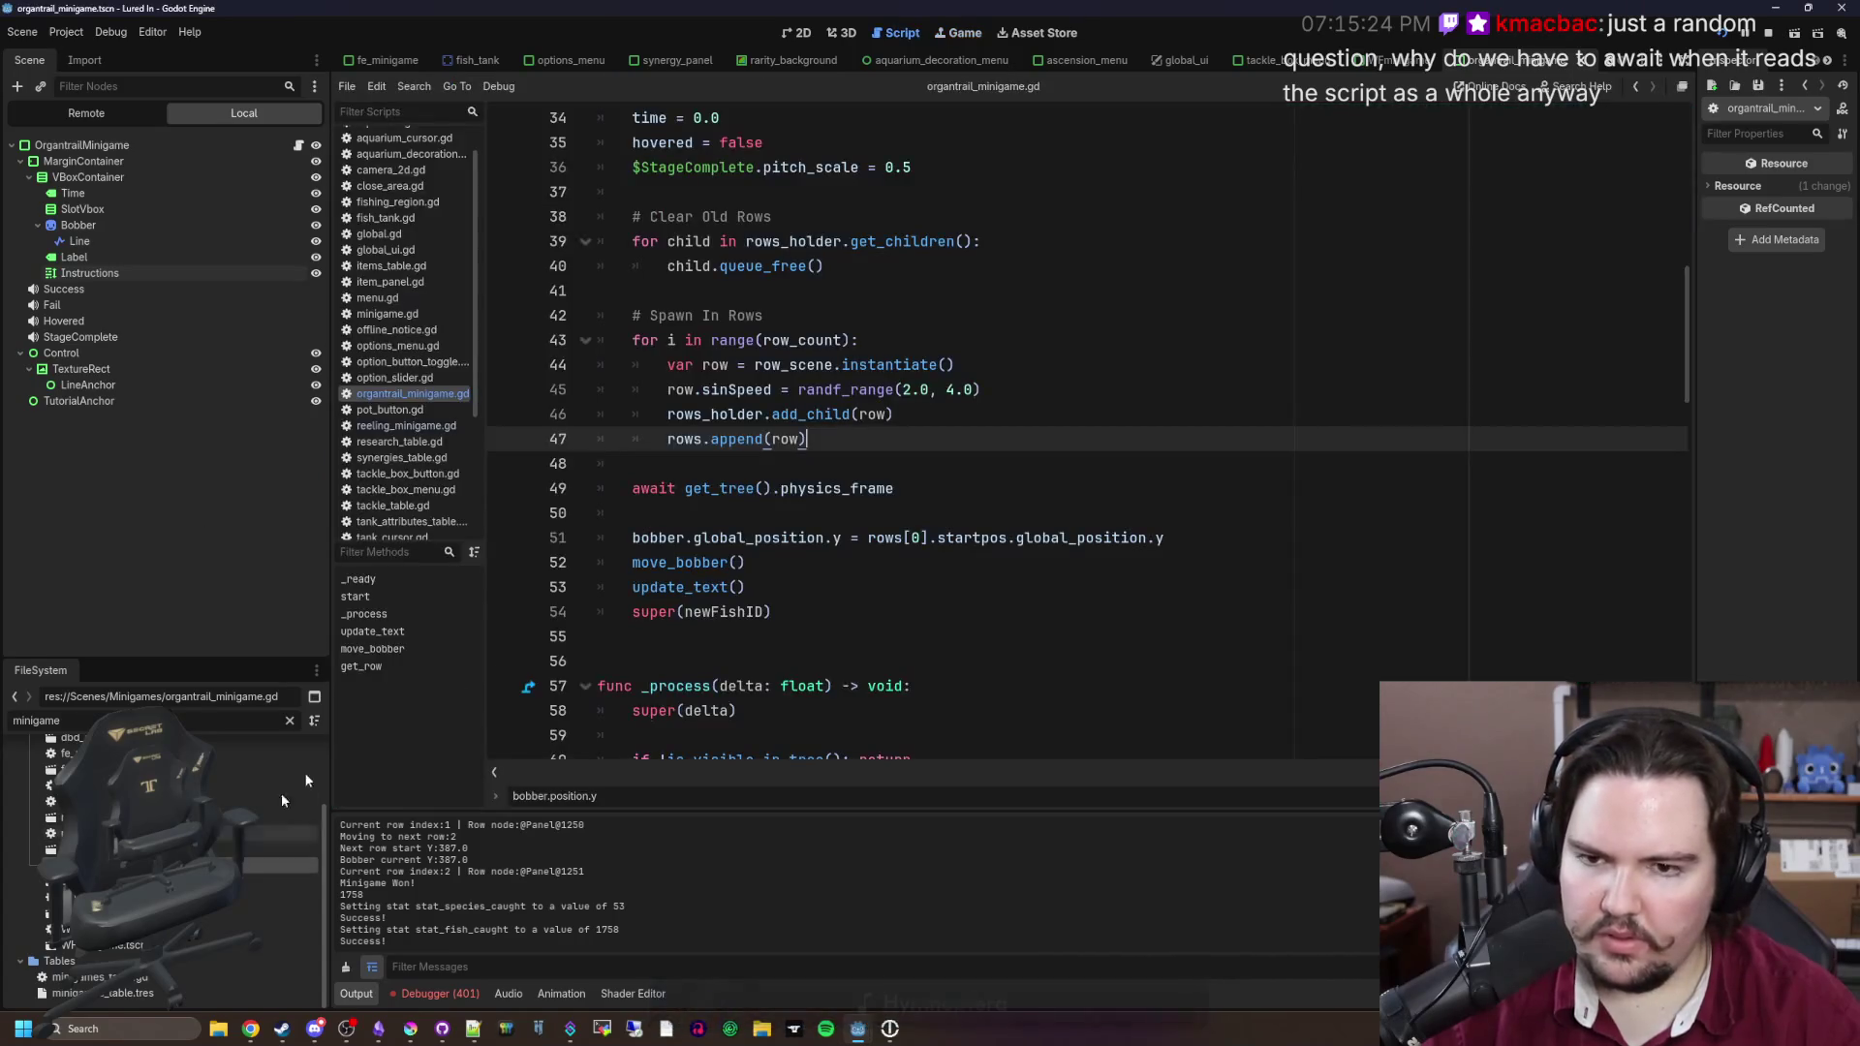
# Step: Inspect the parent start() definition from the super(newFishID) call and jump back
pyautogui.click(722, 486)
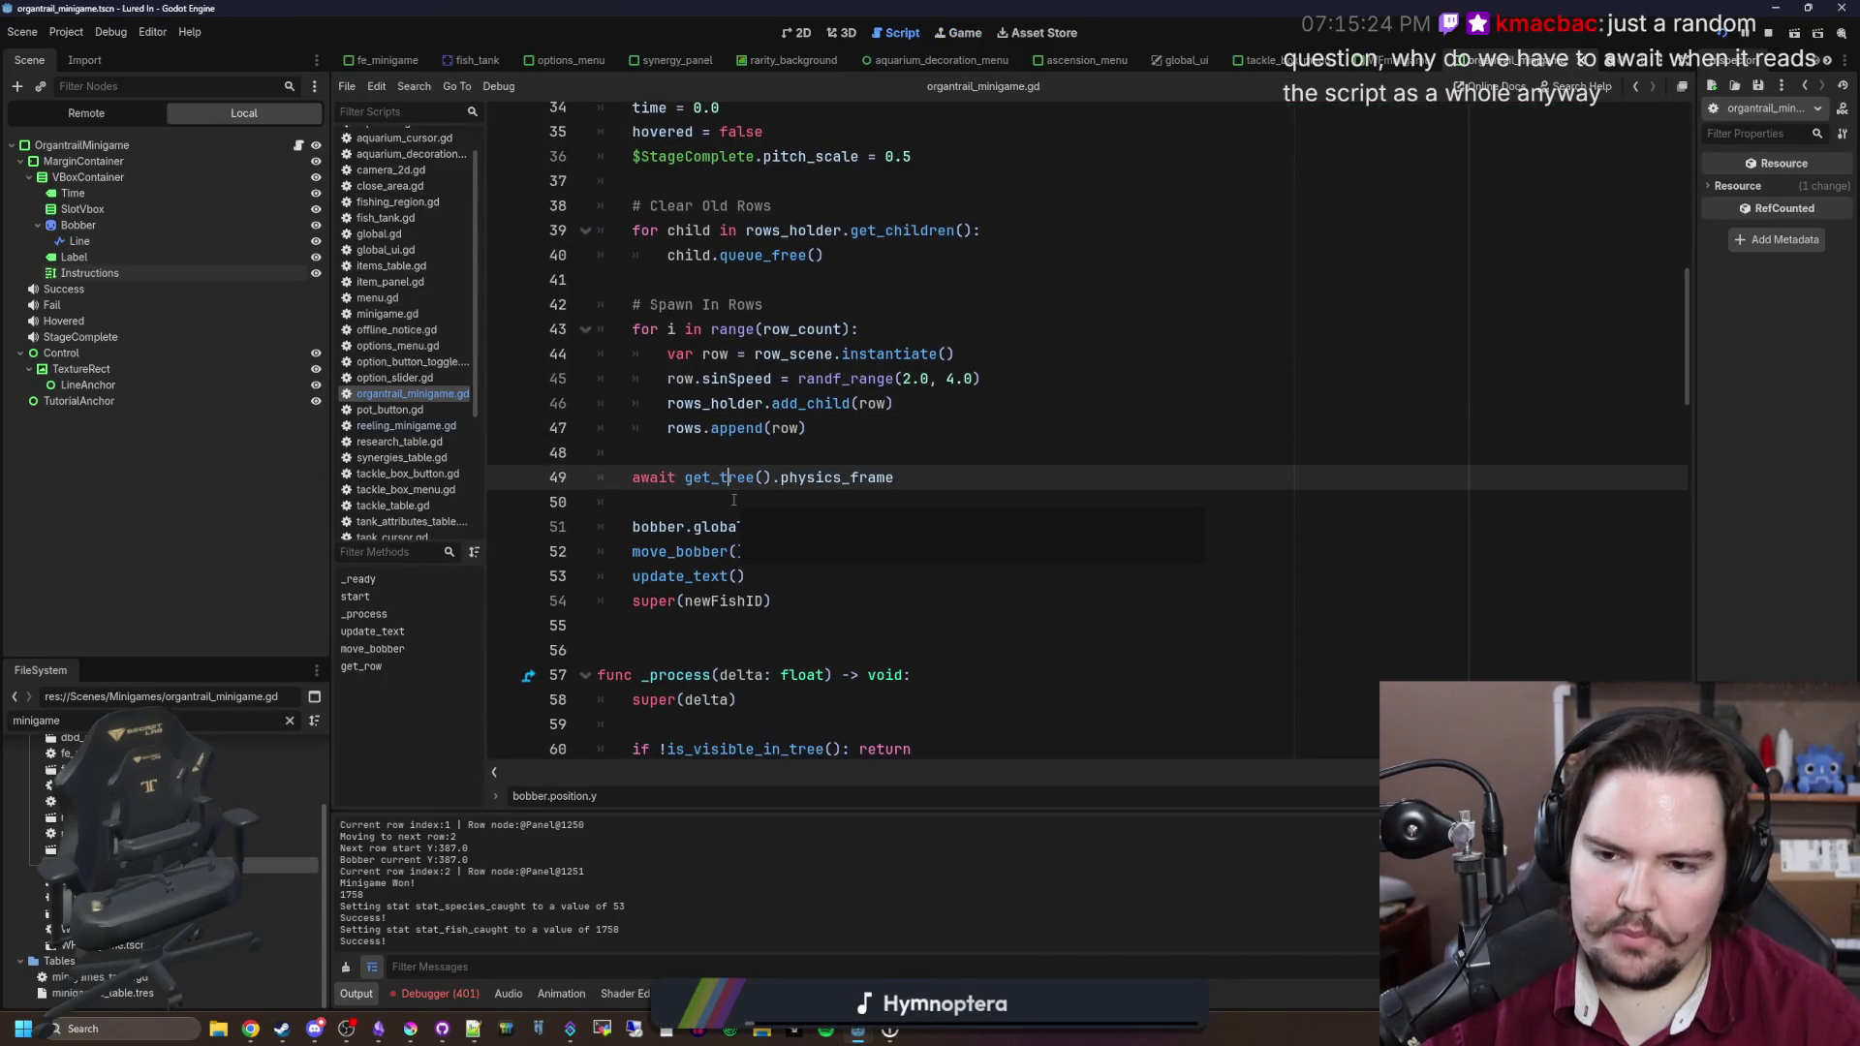
pyautogui.scroll(-3, 684, 572)
pyautogui.keyDown('ctrl'); pyautogui.click(655, 390); pyautogui.keyUp('ctrl')
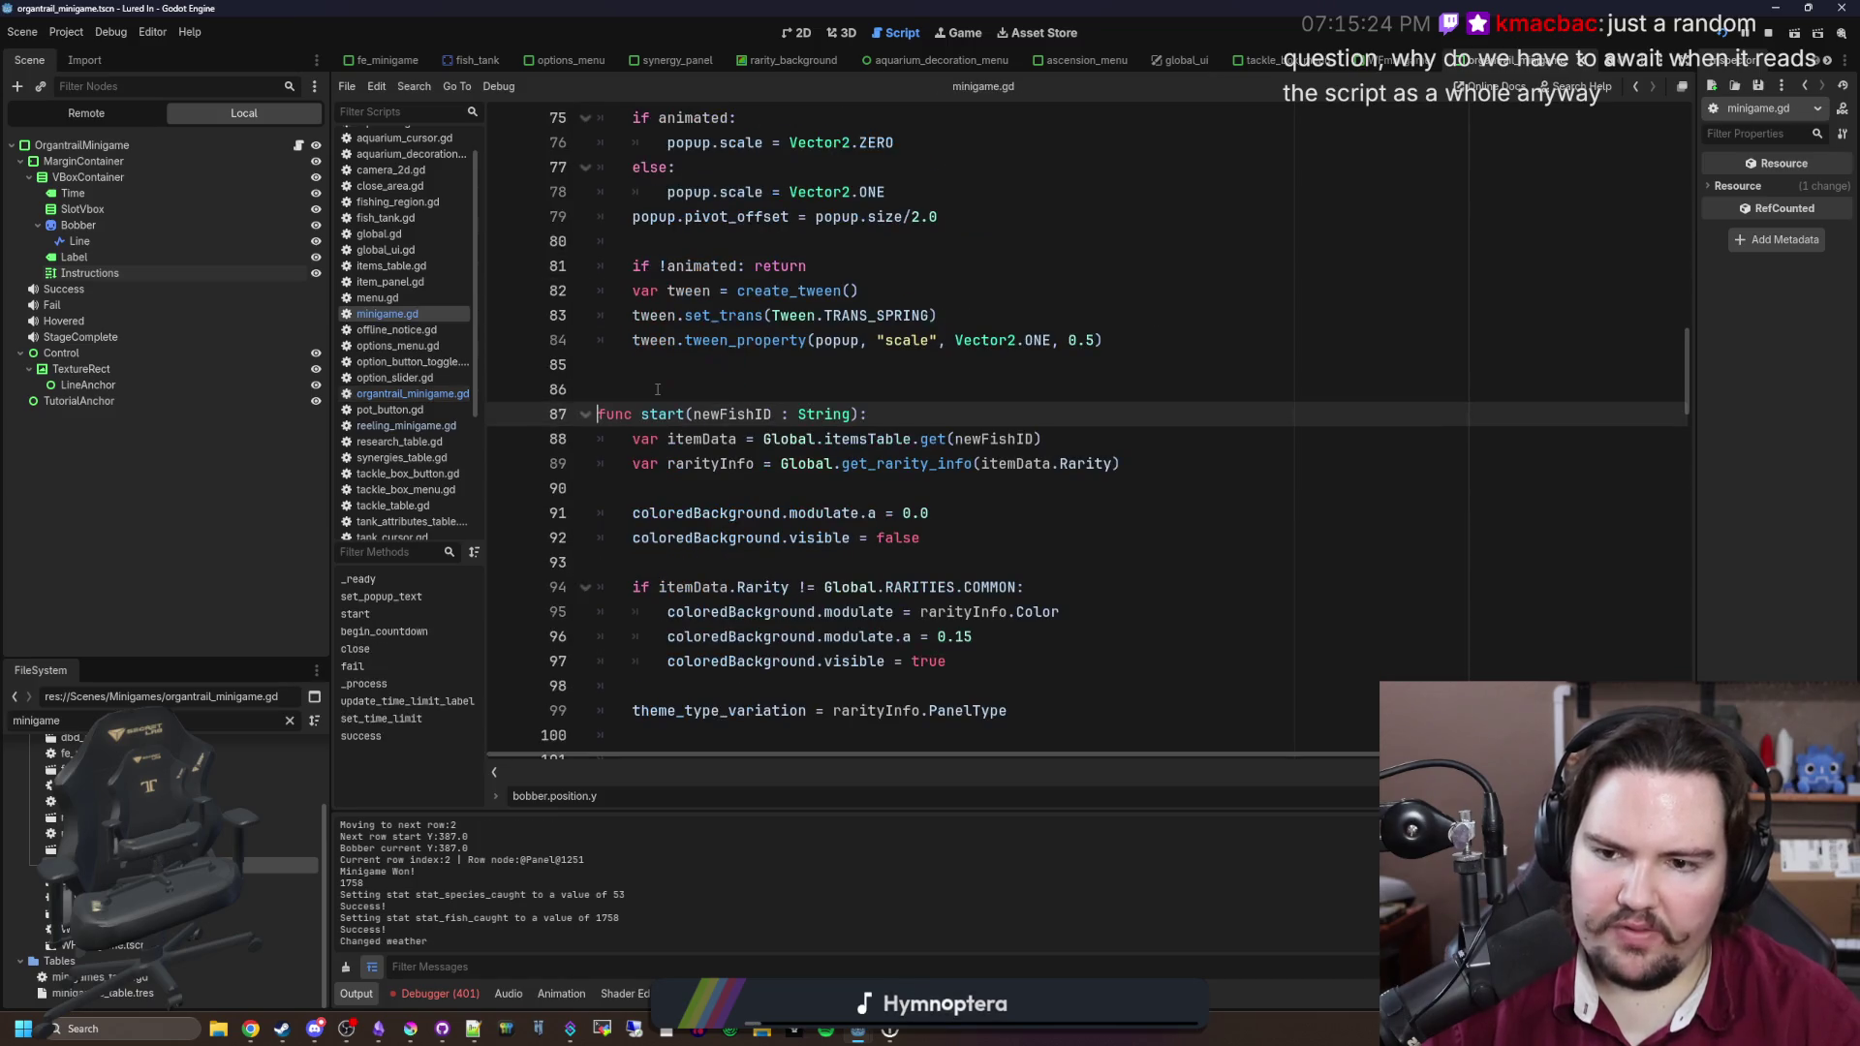
pyautogui.scroll(-4, 851, 438)
pyautogui.hotkey('alt', 'Left')
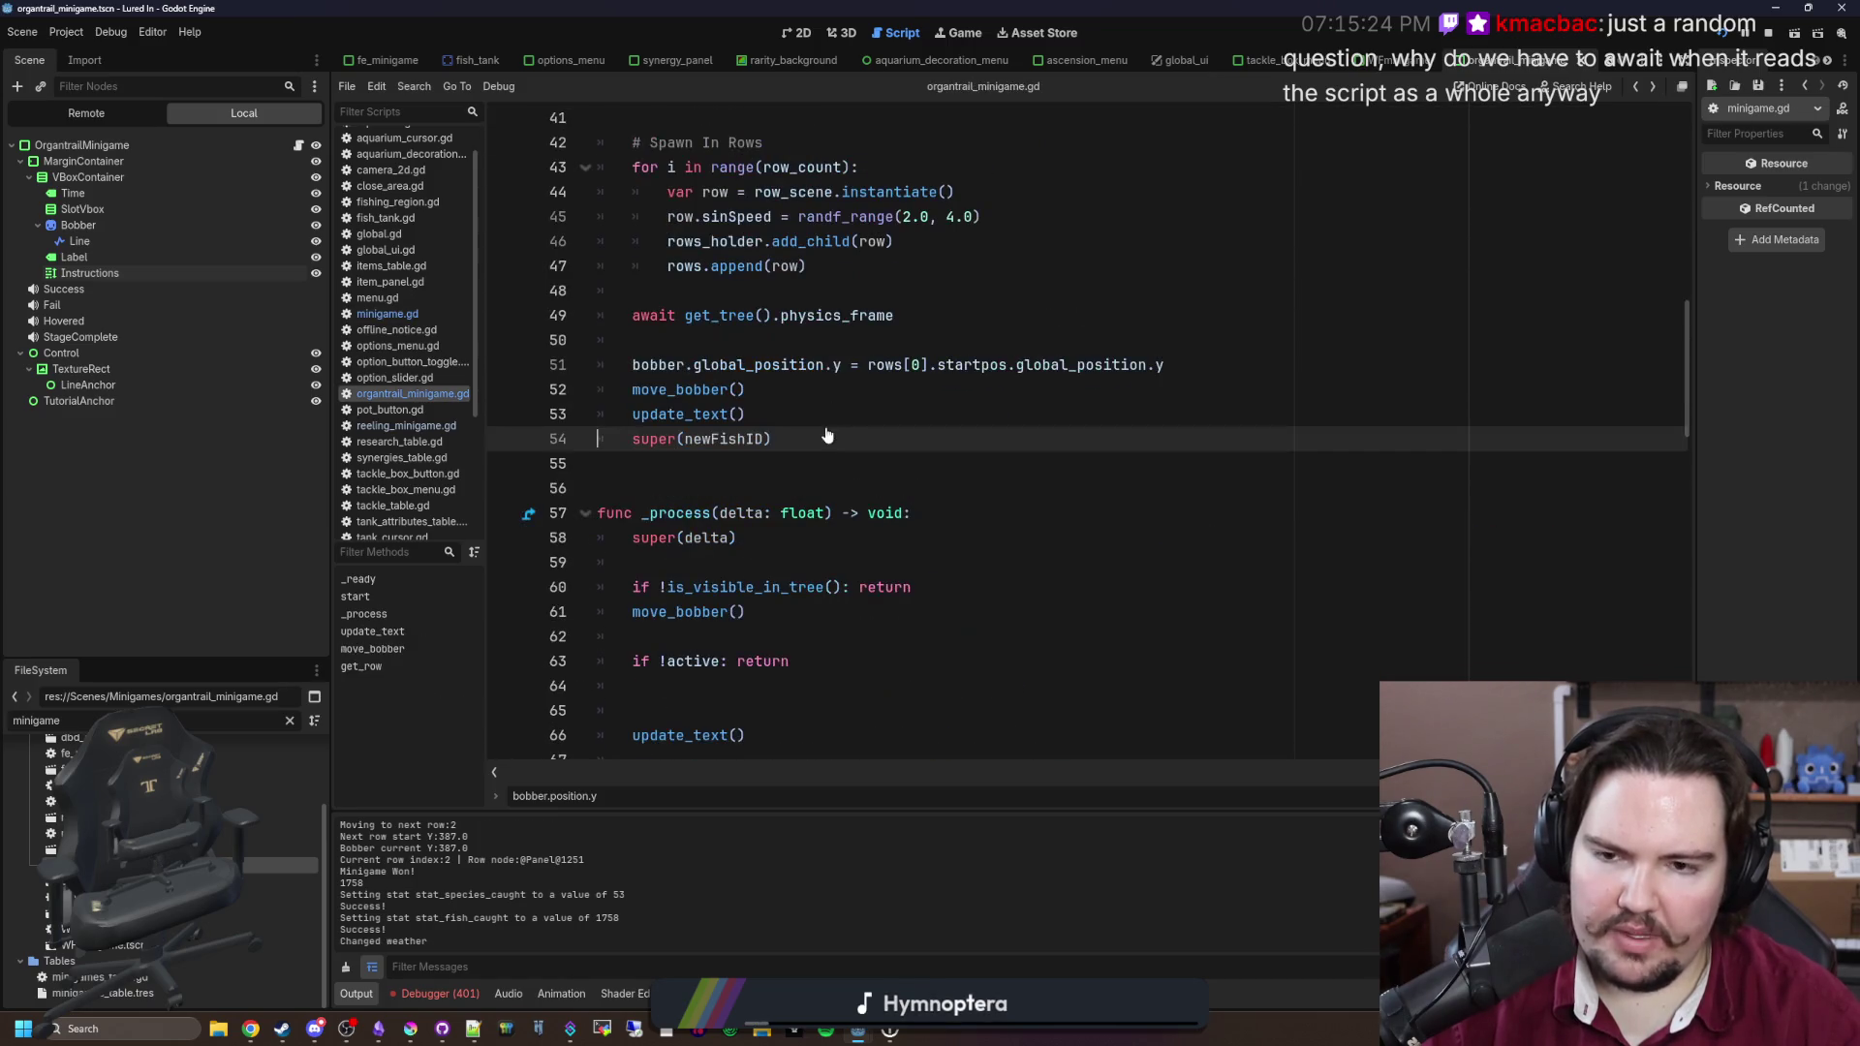
# Step: Delete the stray empty line 65 inside _process
pyautogui.click(804, 539)
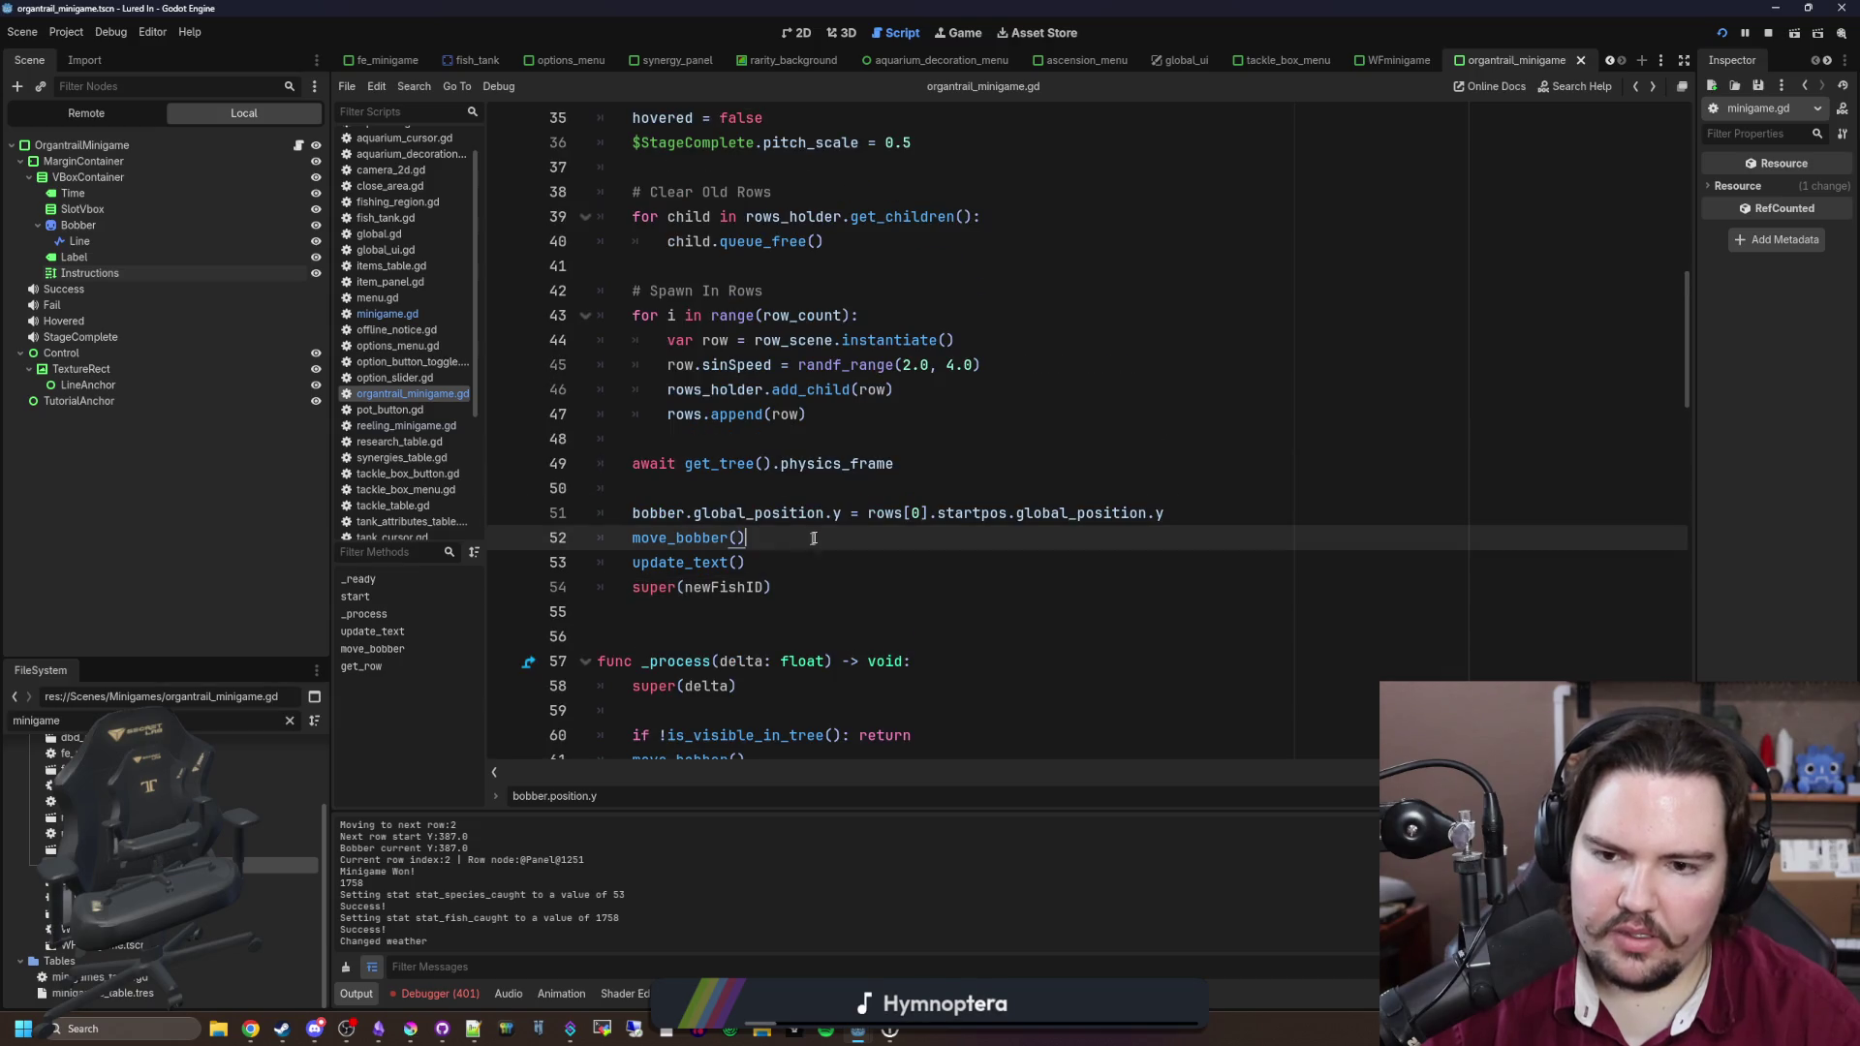
pyautogui.scroll(-5, 833, 472)
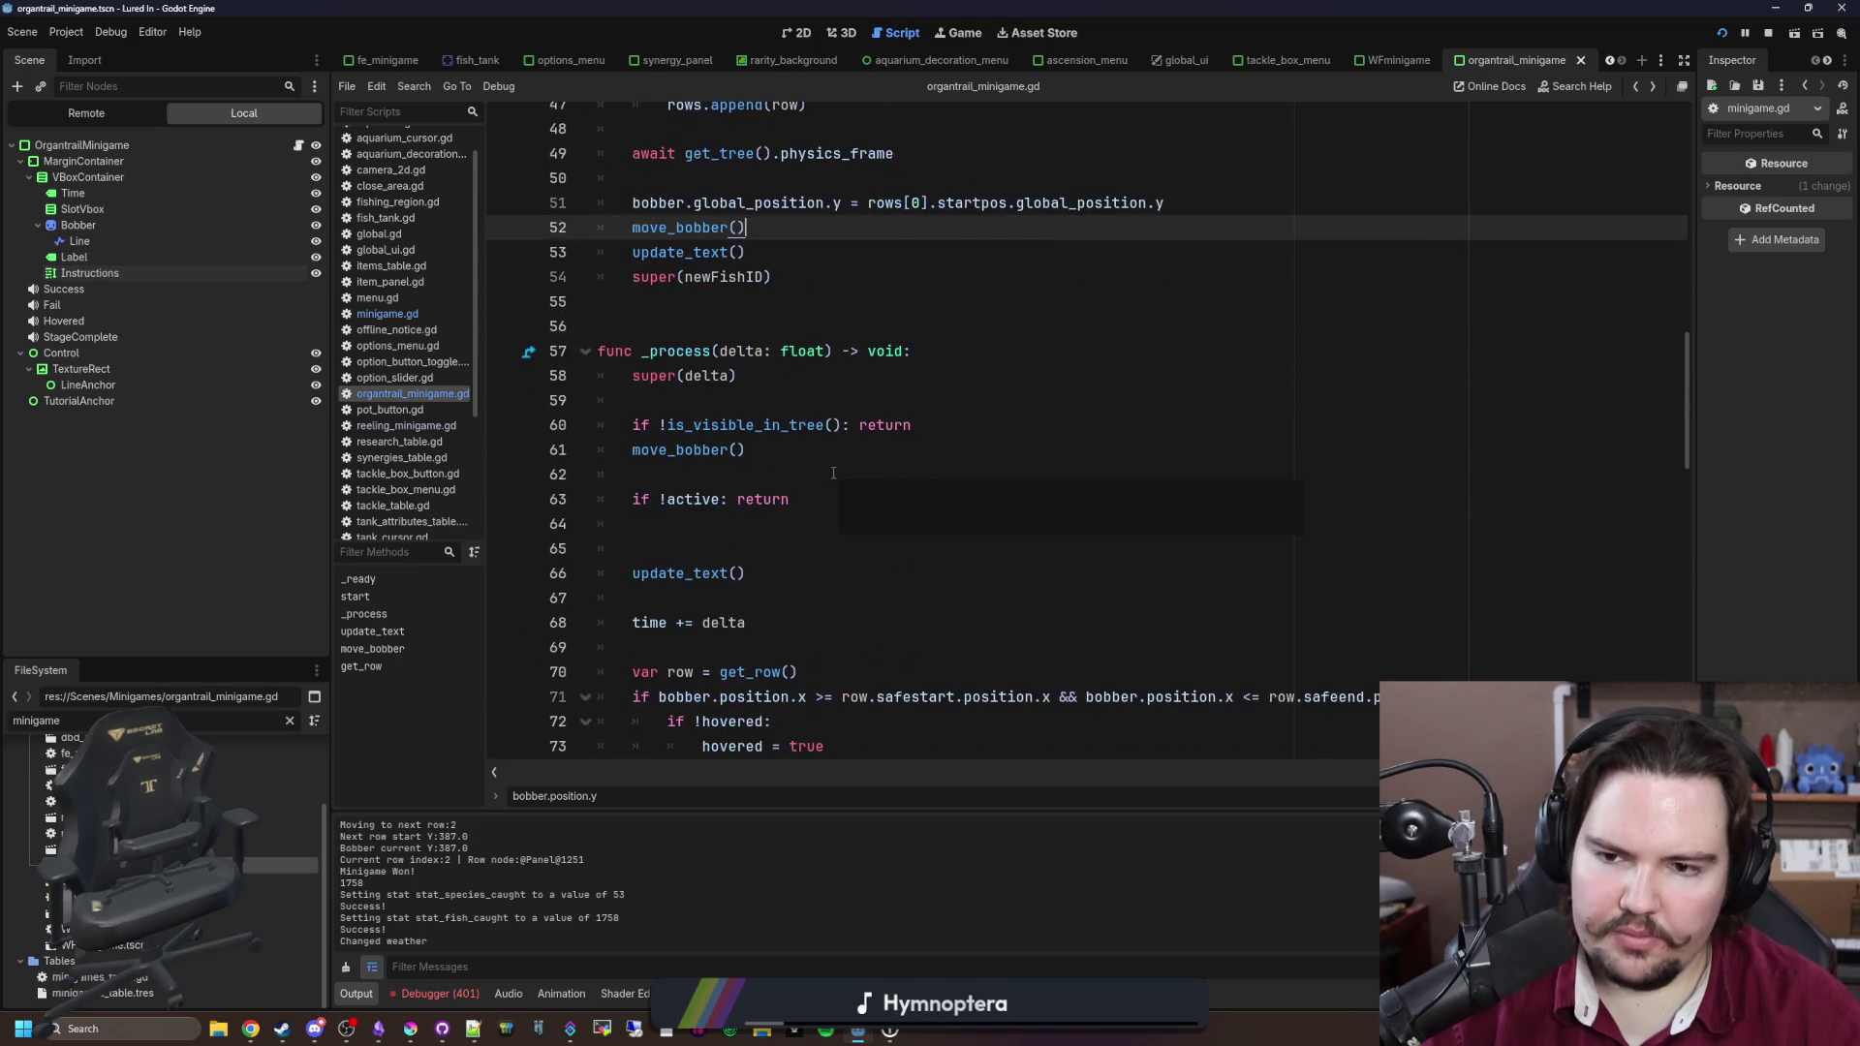
pyautogui.scroll(2, 774, 481)
pyautogui.scroll(3, 774, 481)
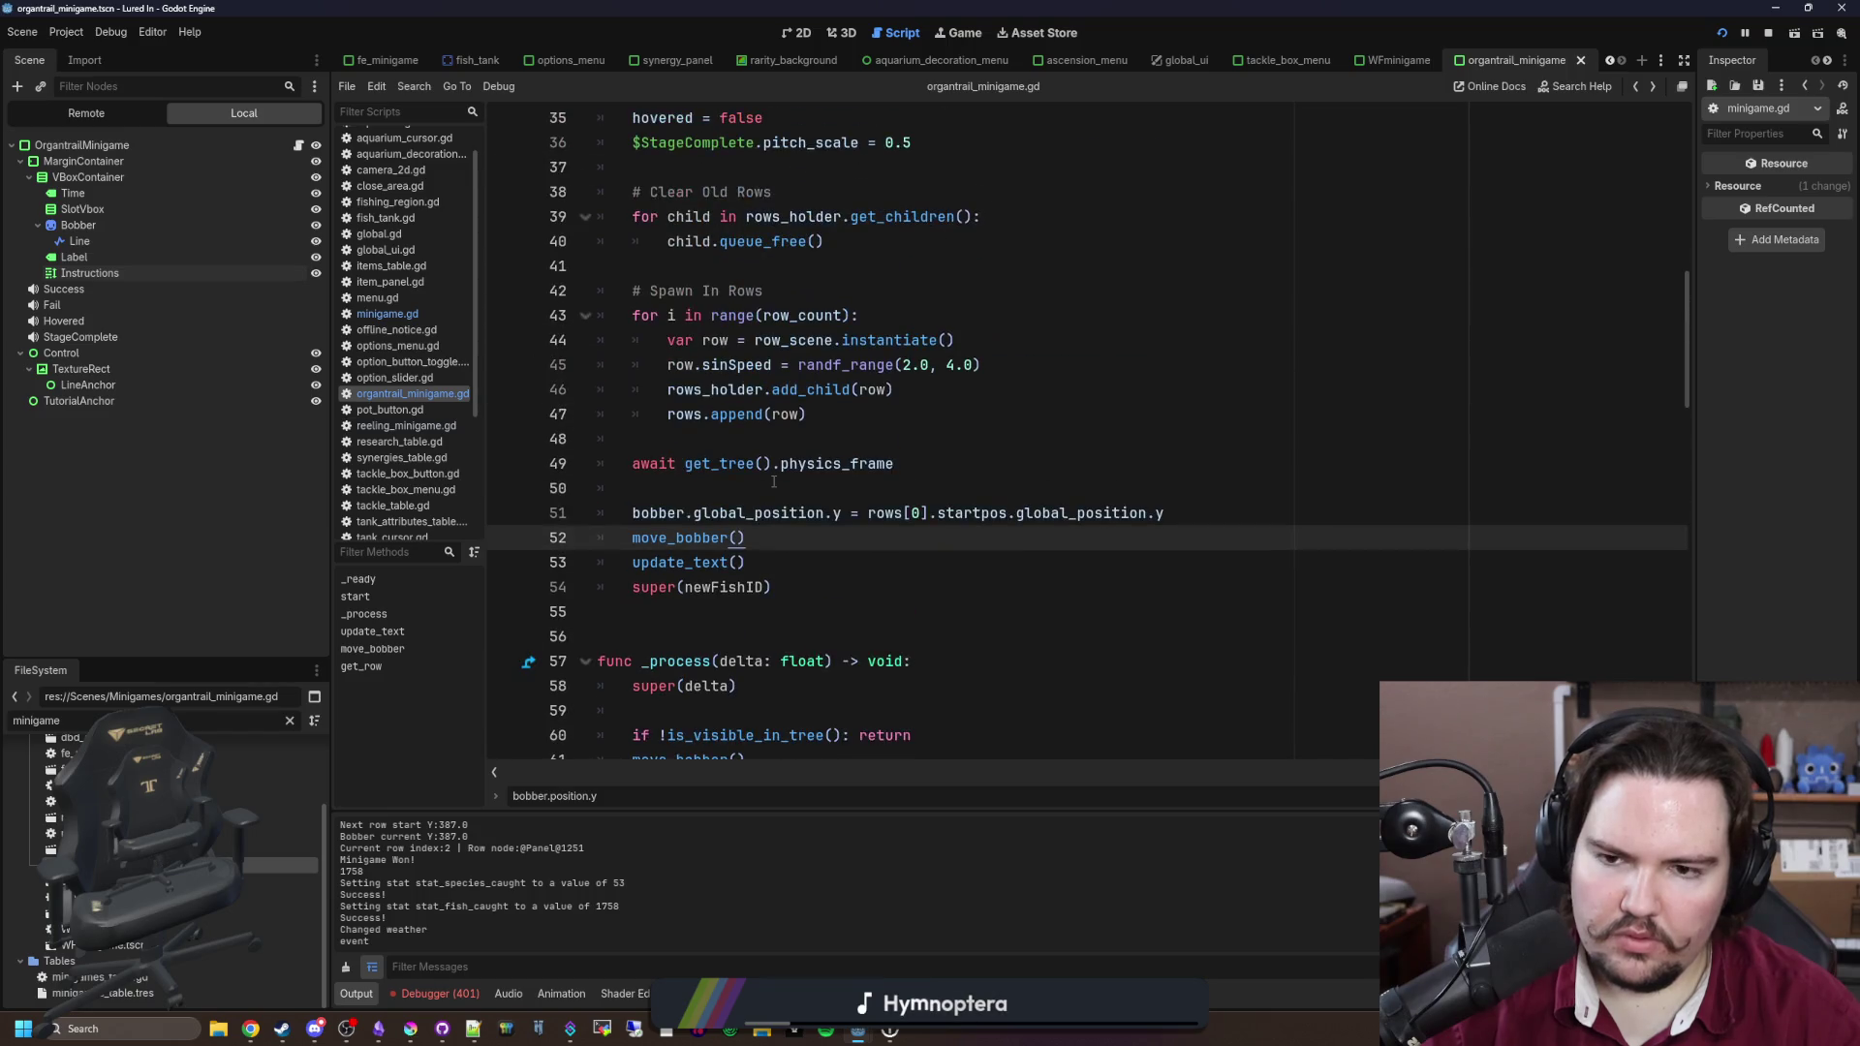
pyautogui.scroll(-4, 774, 481)
pyautogui.click(724, 563)
pyautogui.press('BackSpace')
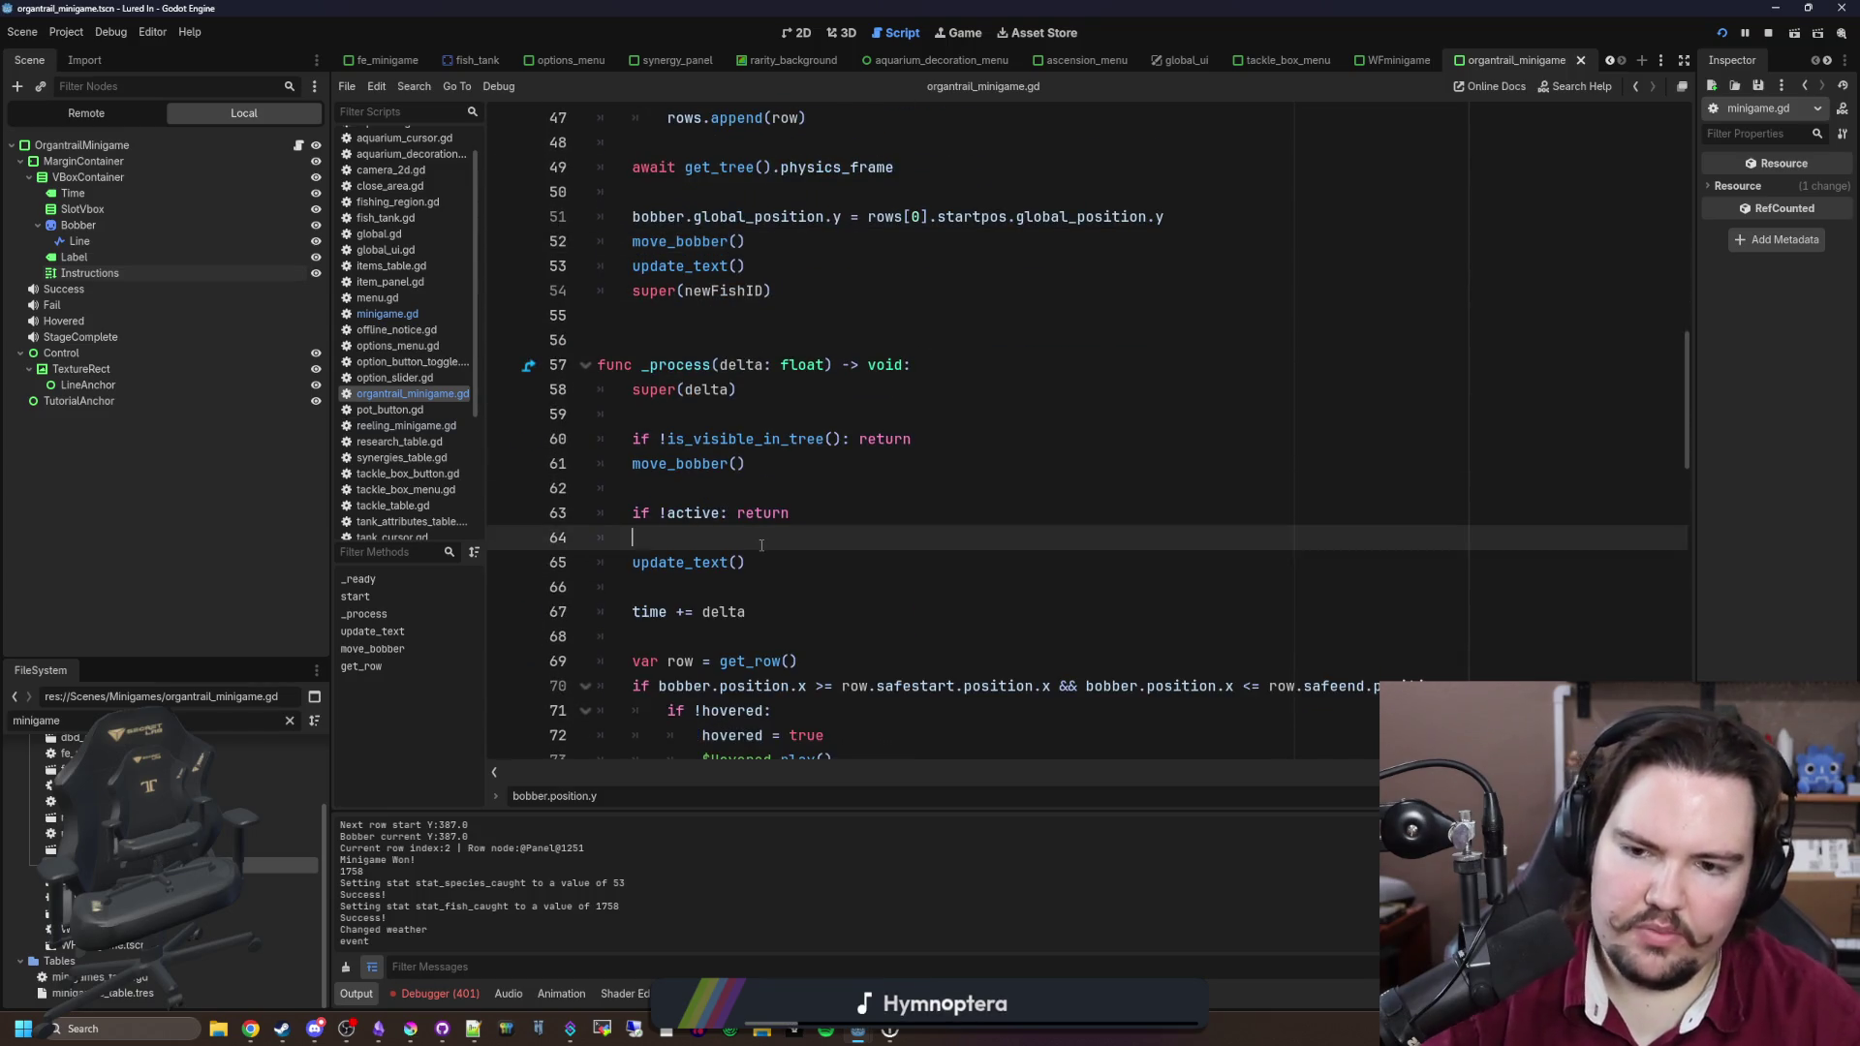
# Step: Check the update_text() definition, come back to _process, and save the script
pyautogui.scroll(2, 745, 552)
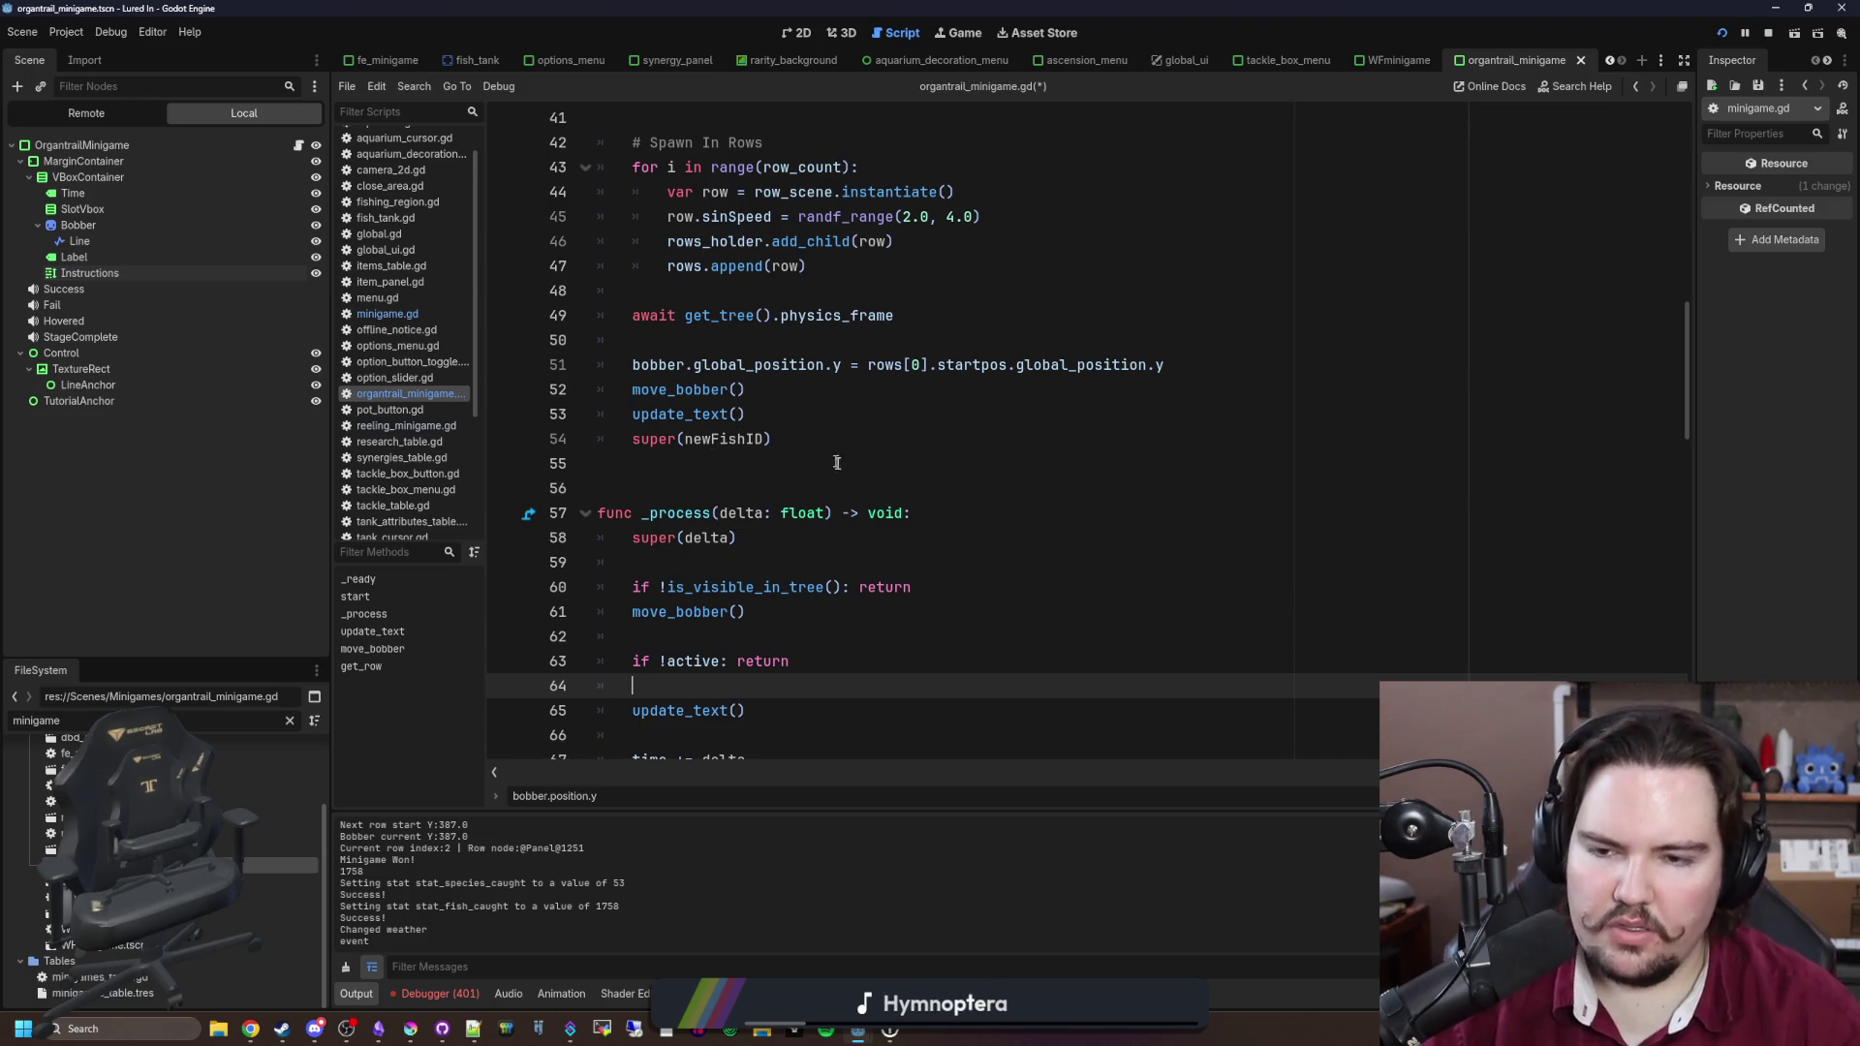
pyautogui.scroll(2, 831, 454)
pyautogui.scroll(-3, 778, 524)
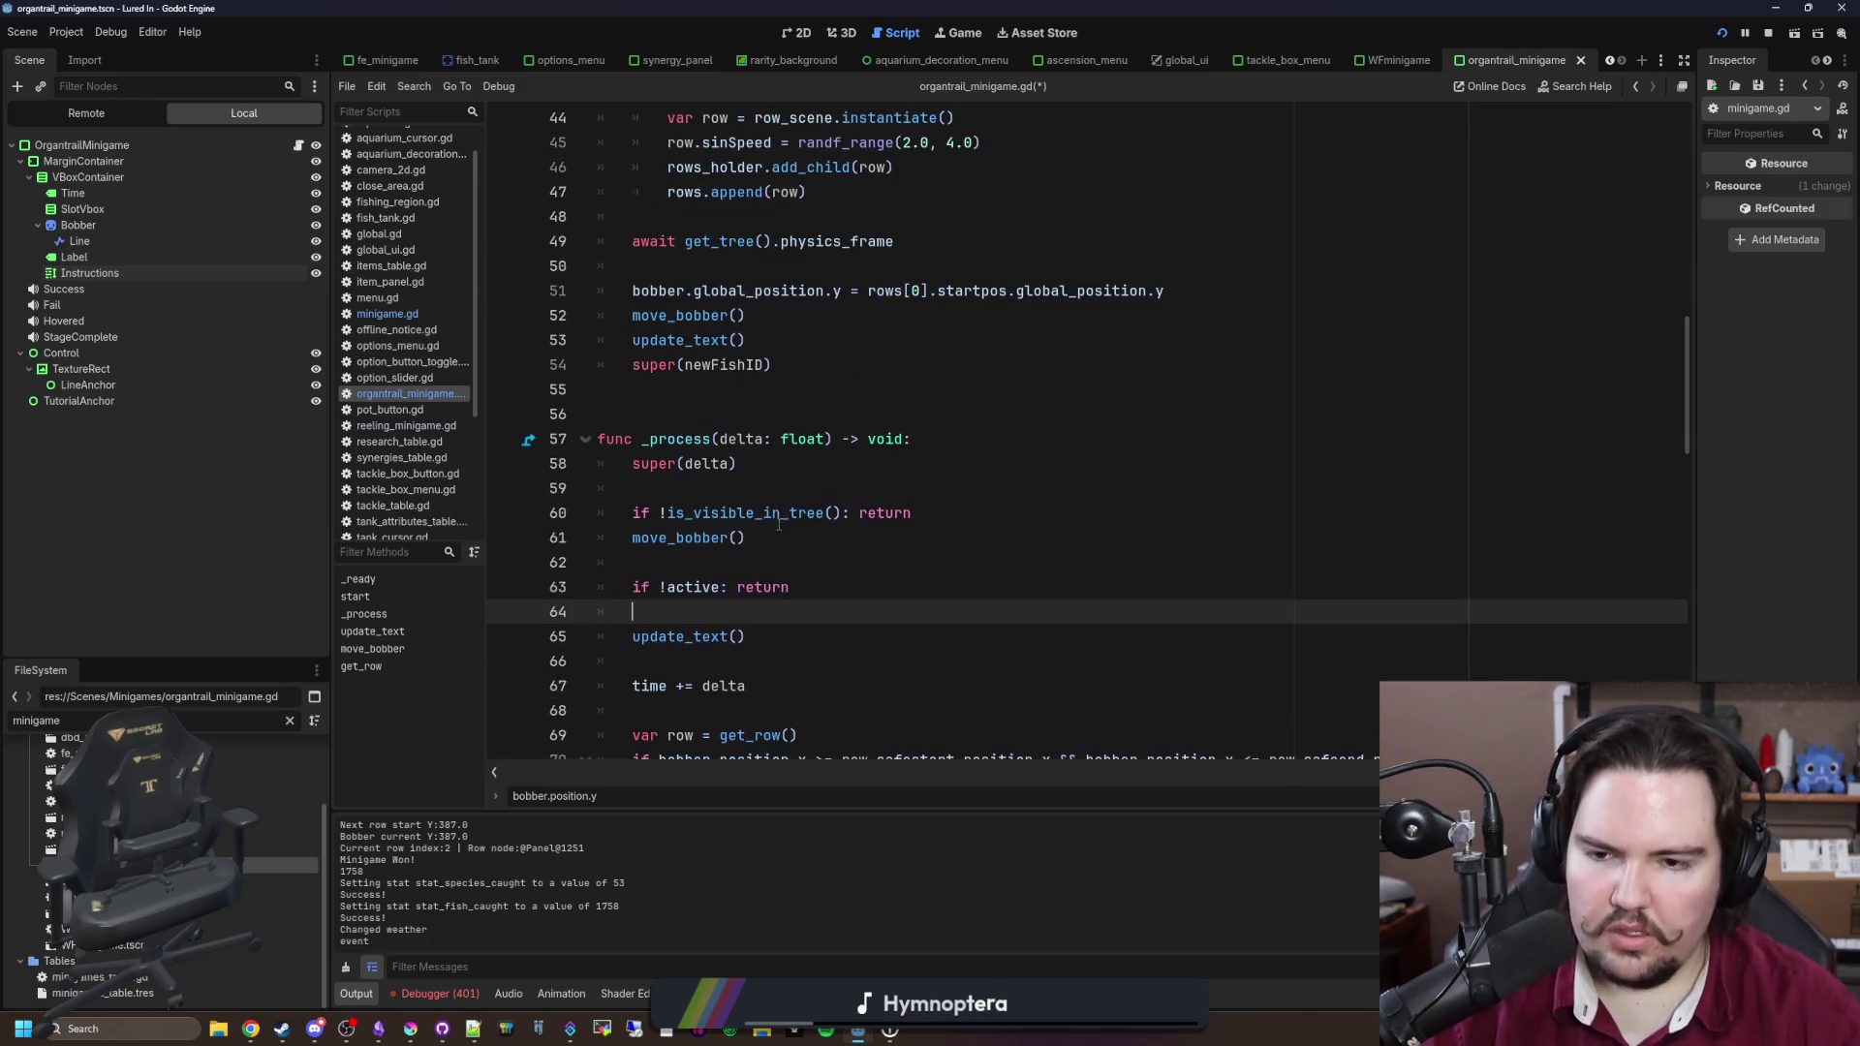
pyautogui.keyDown('ctrl'); pyautogui.click(712, 647); pyautogui.keyUp('ctrl')
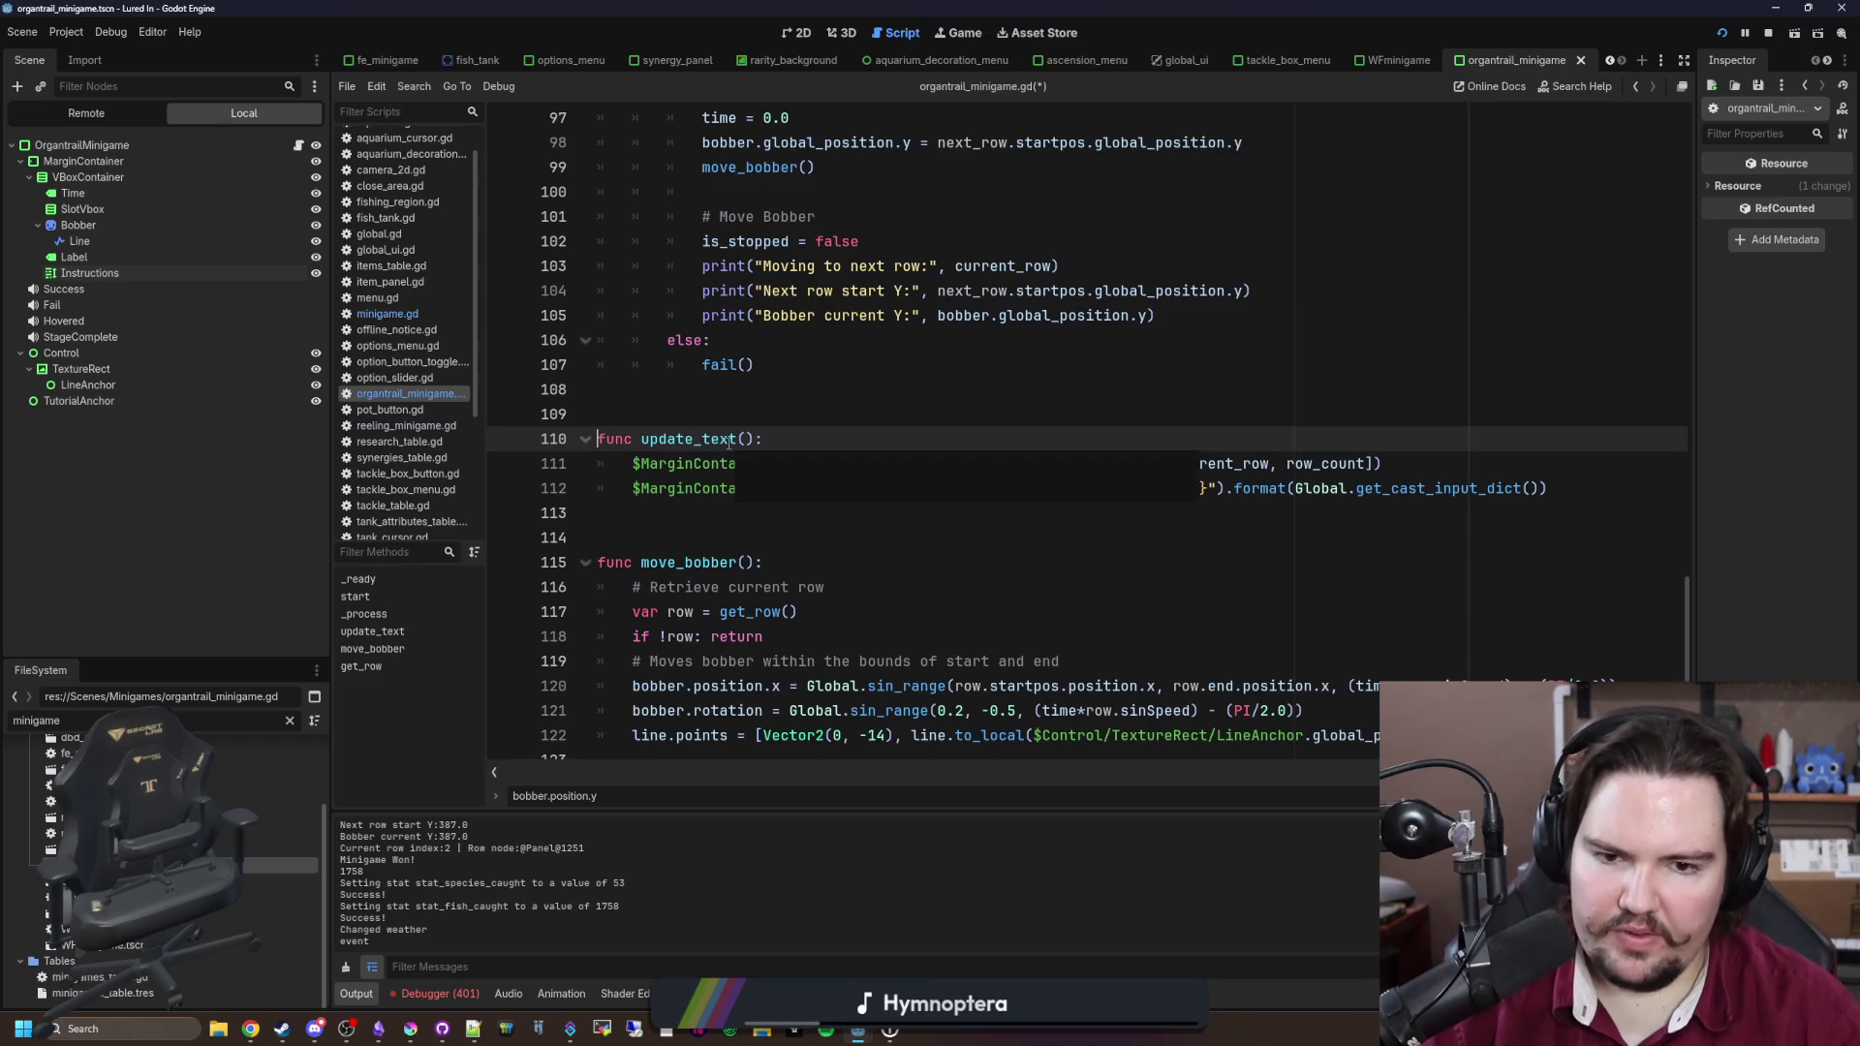
pyautogui.hotkey('alt', 'Left')
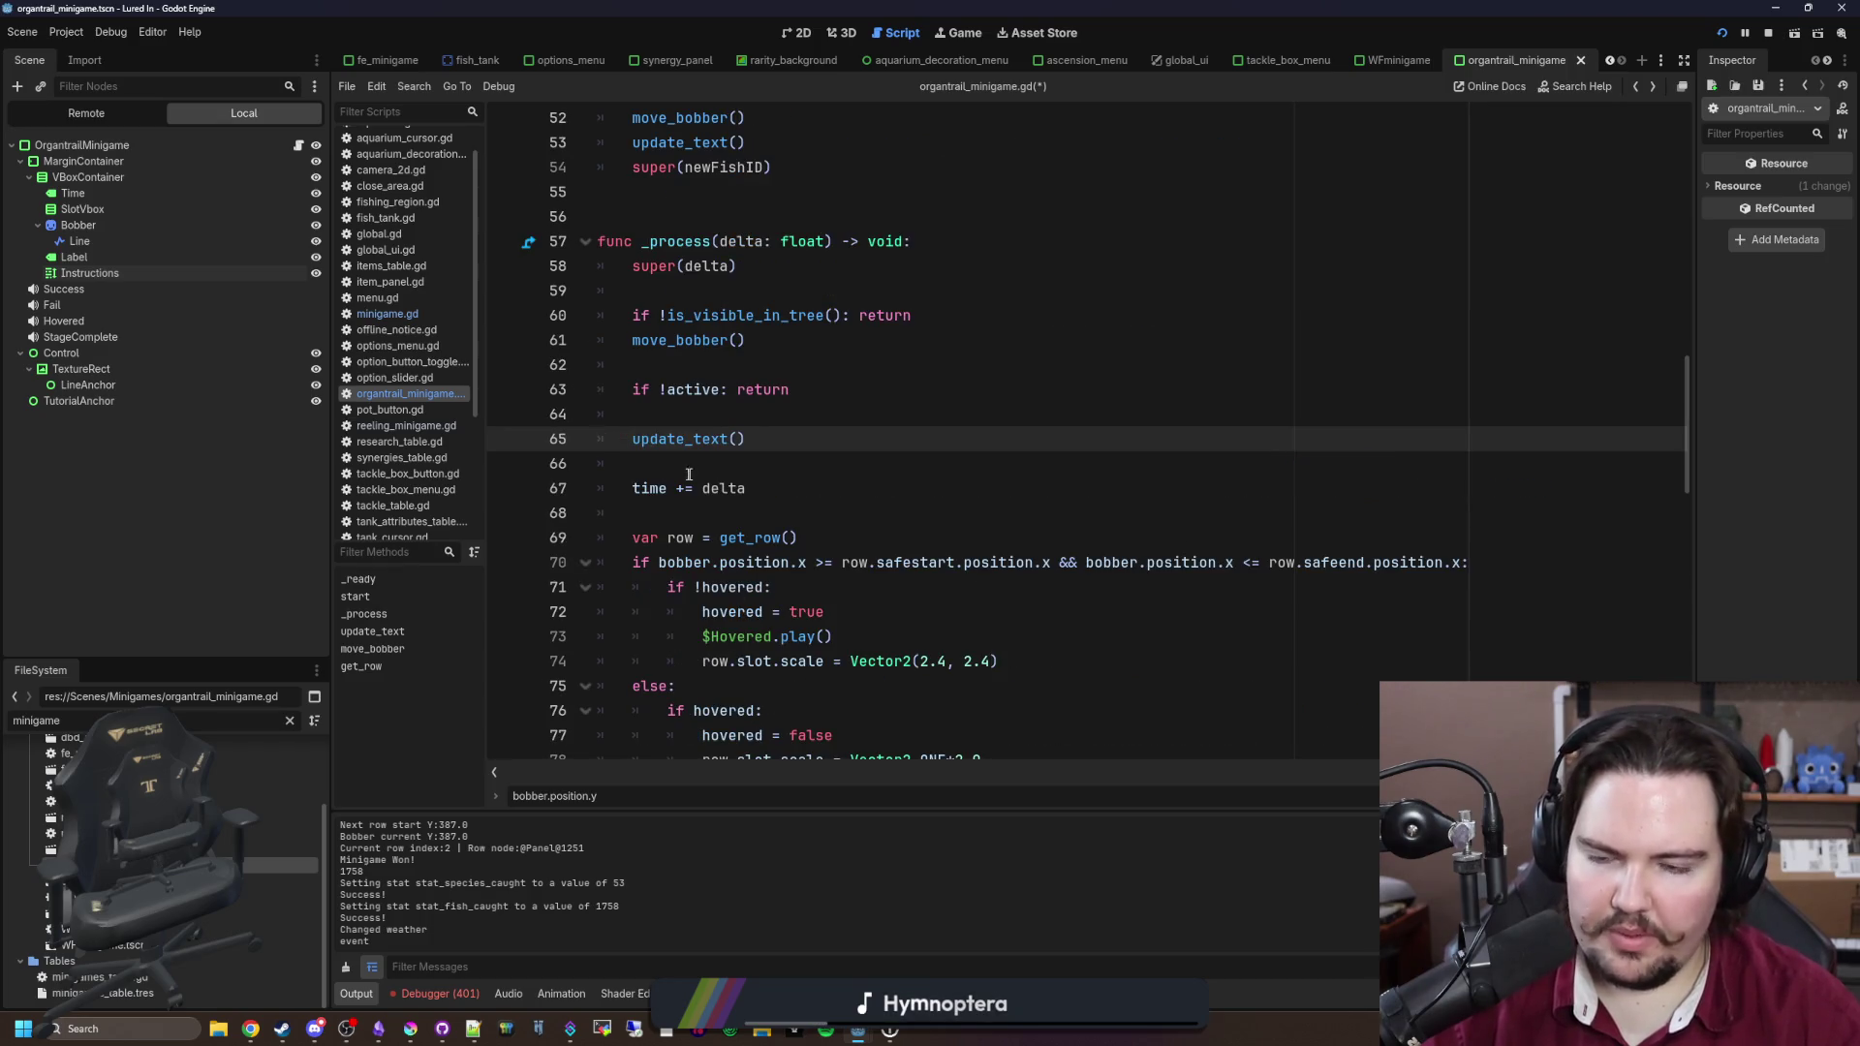
pyautogui.click(705, 463)
pyautogui.hotkey('ctrl', 's')
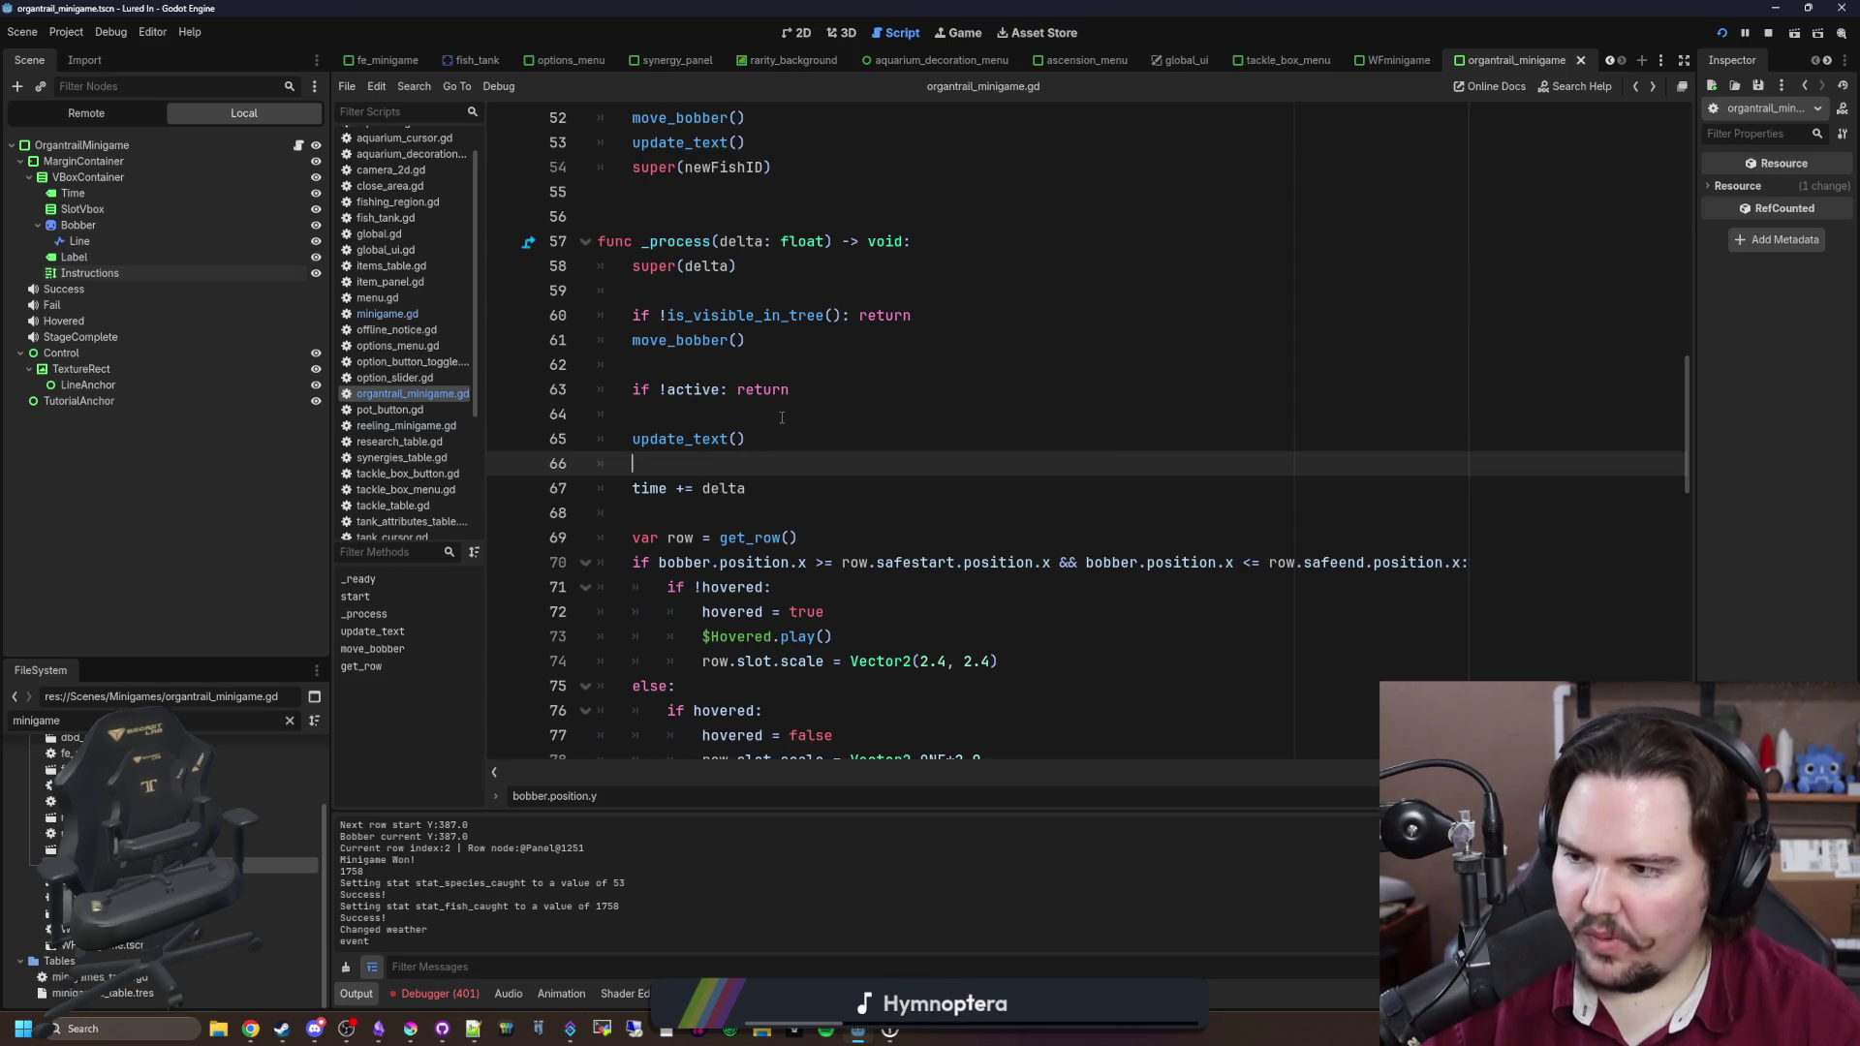
# Step: Review the start function's row-spawning loop on lines 43–47
pyautogui.scroll(8, 758, 441)
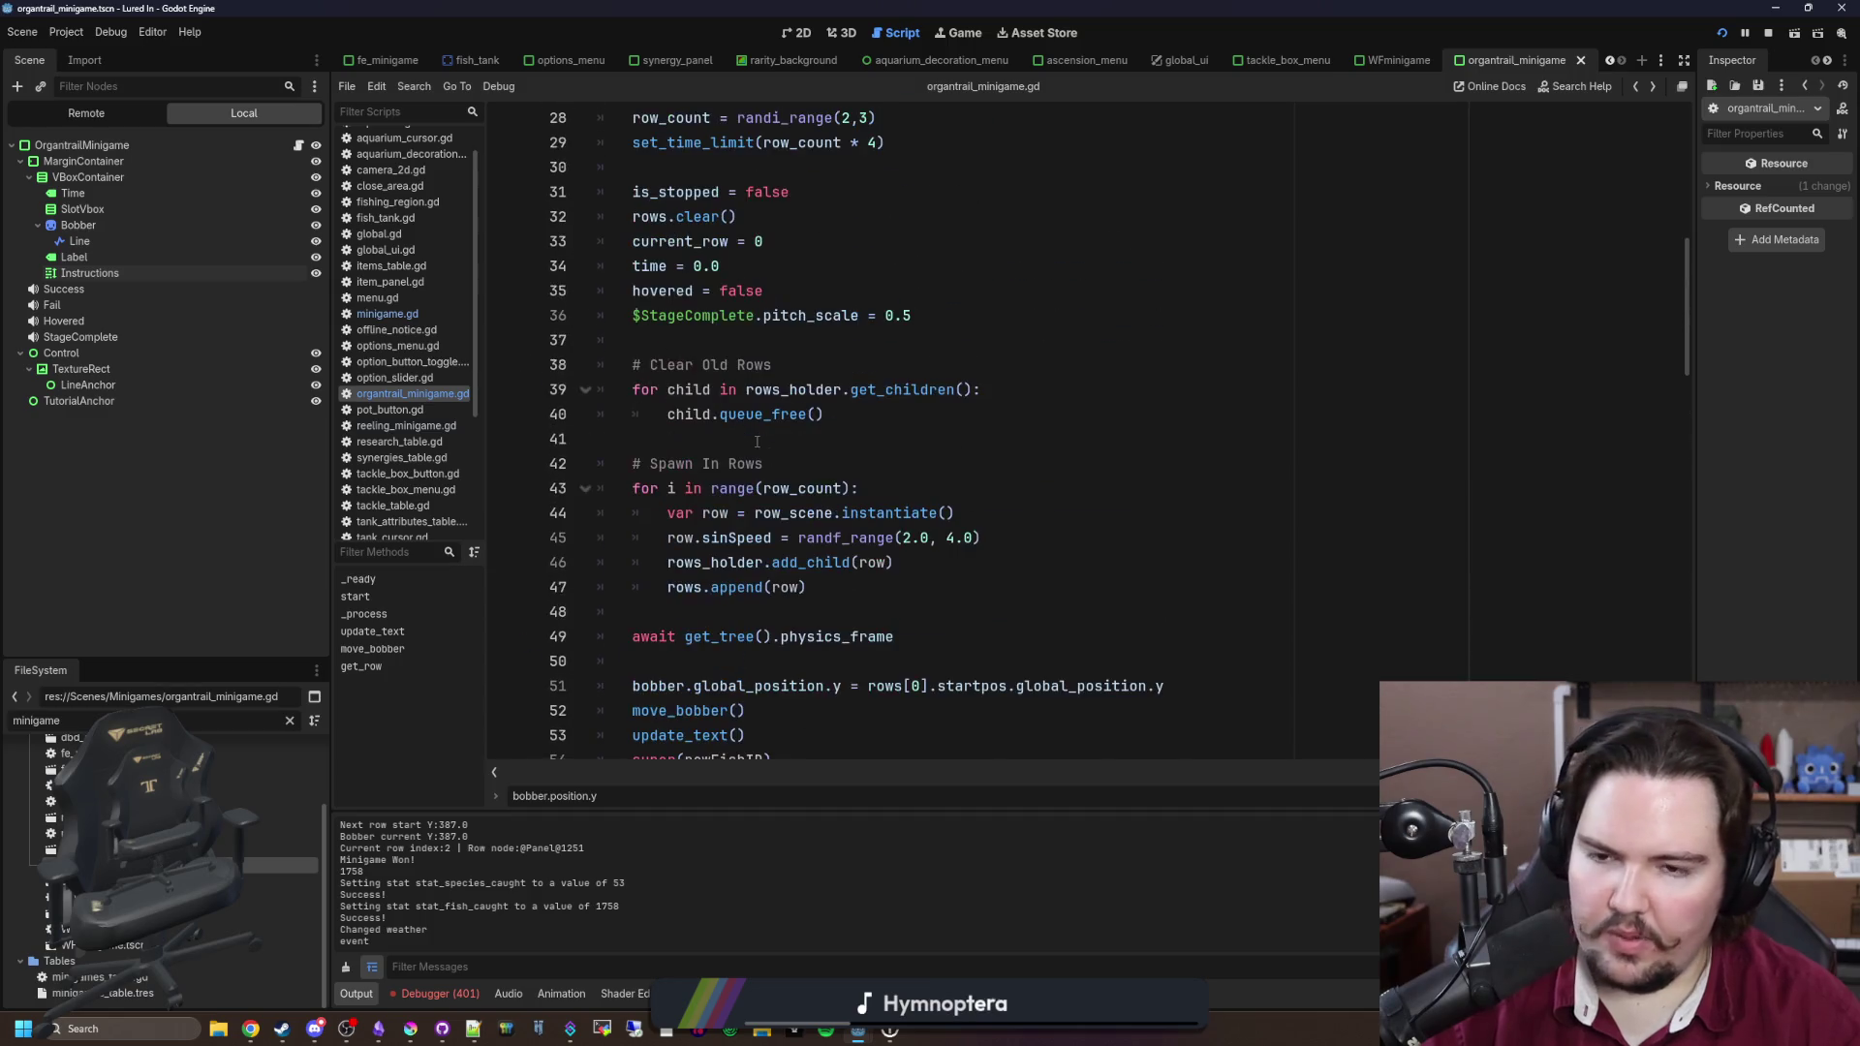
pyautogui.scroll(4, 758, 442)
pyautogui.scroll(2, 758, 442)
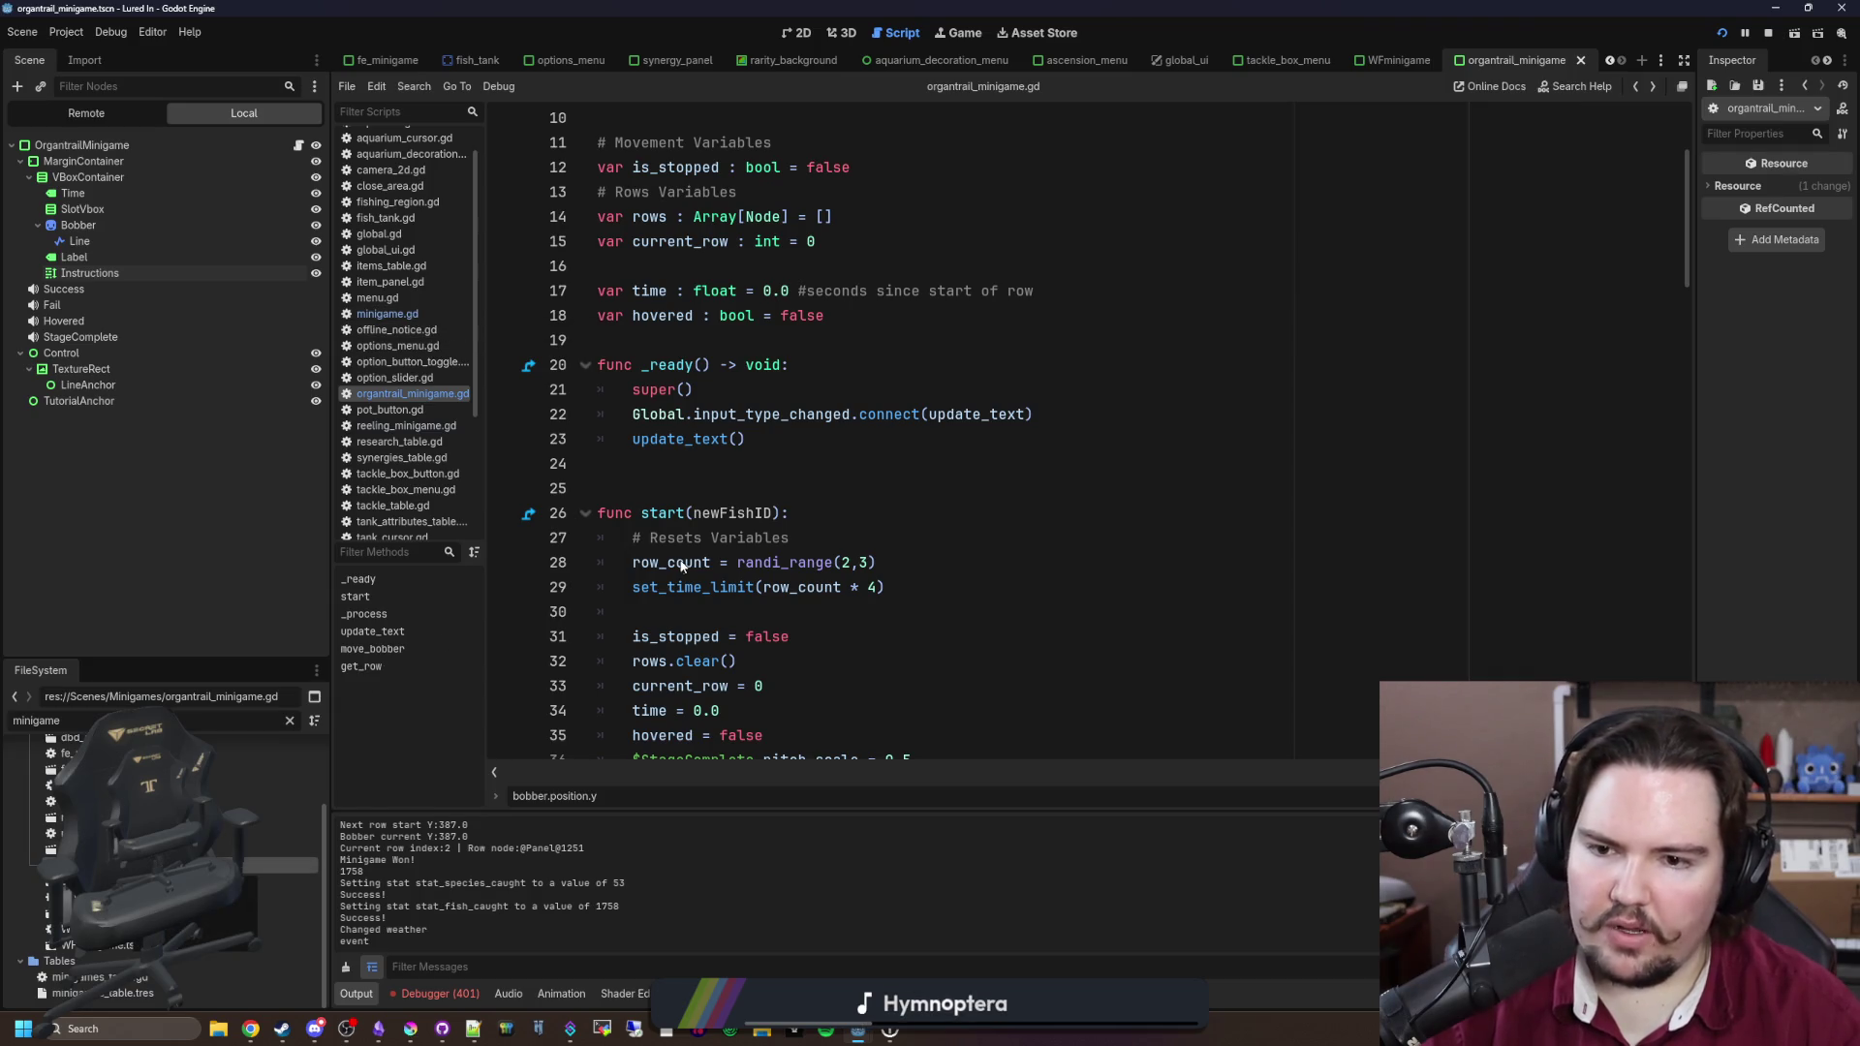
pyautogui.scroll(-10, 679, 567)
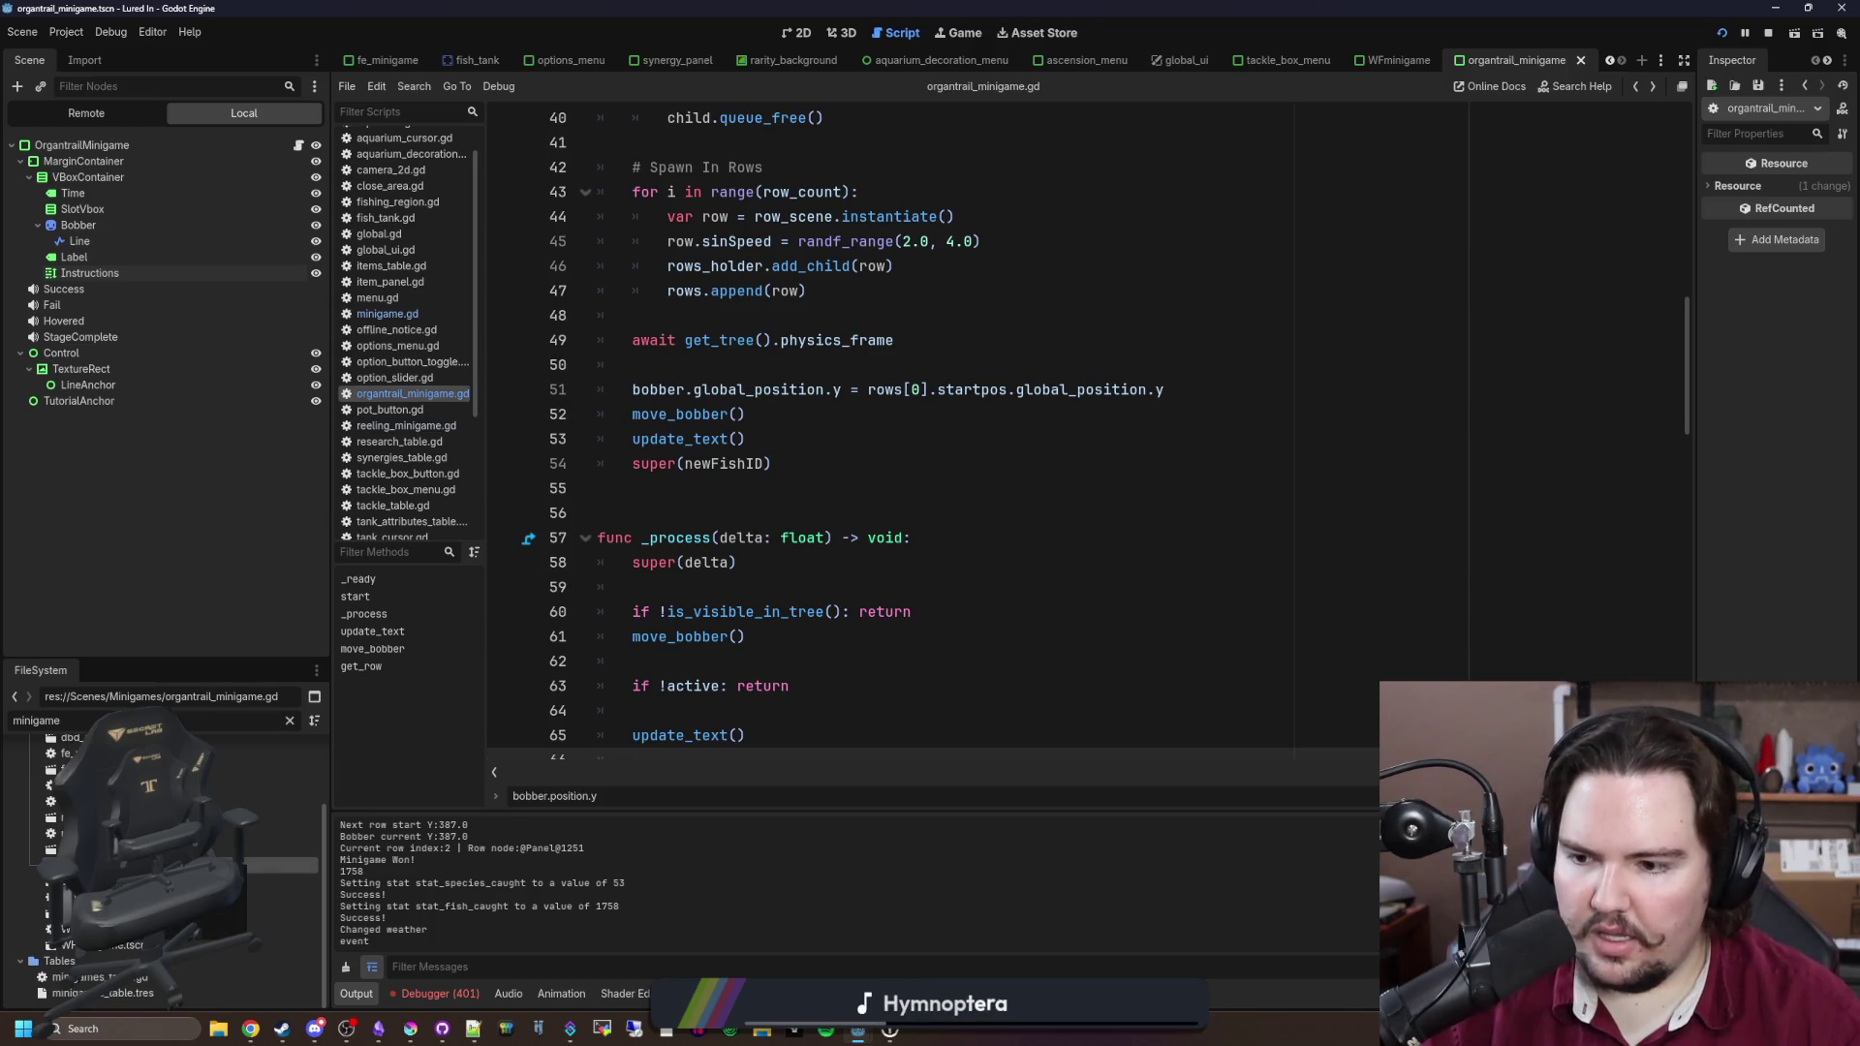
pyautogui.scroll(-5, 831, 557)
pyautogui.scroll(7, 832, 557)
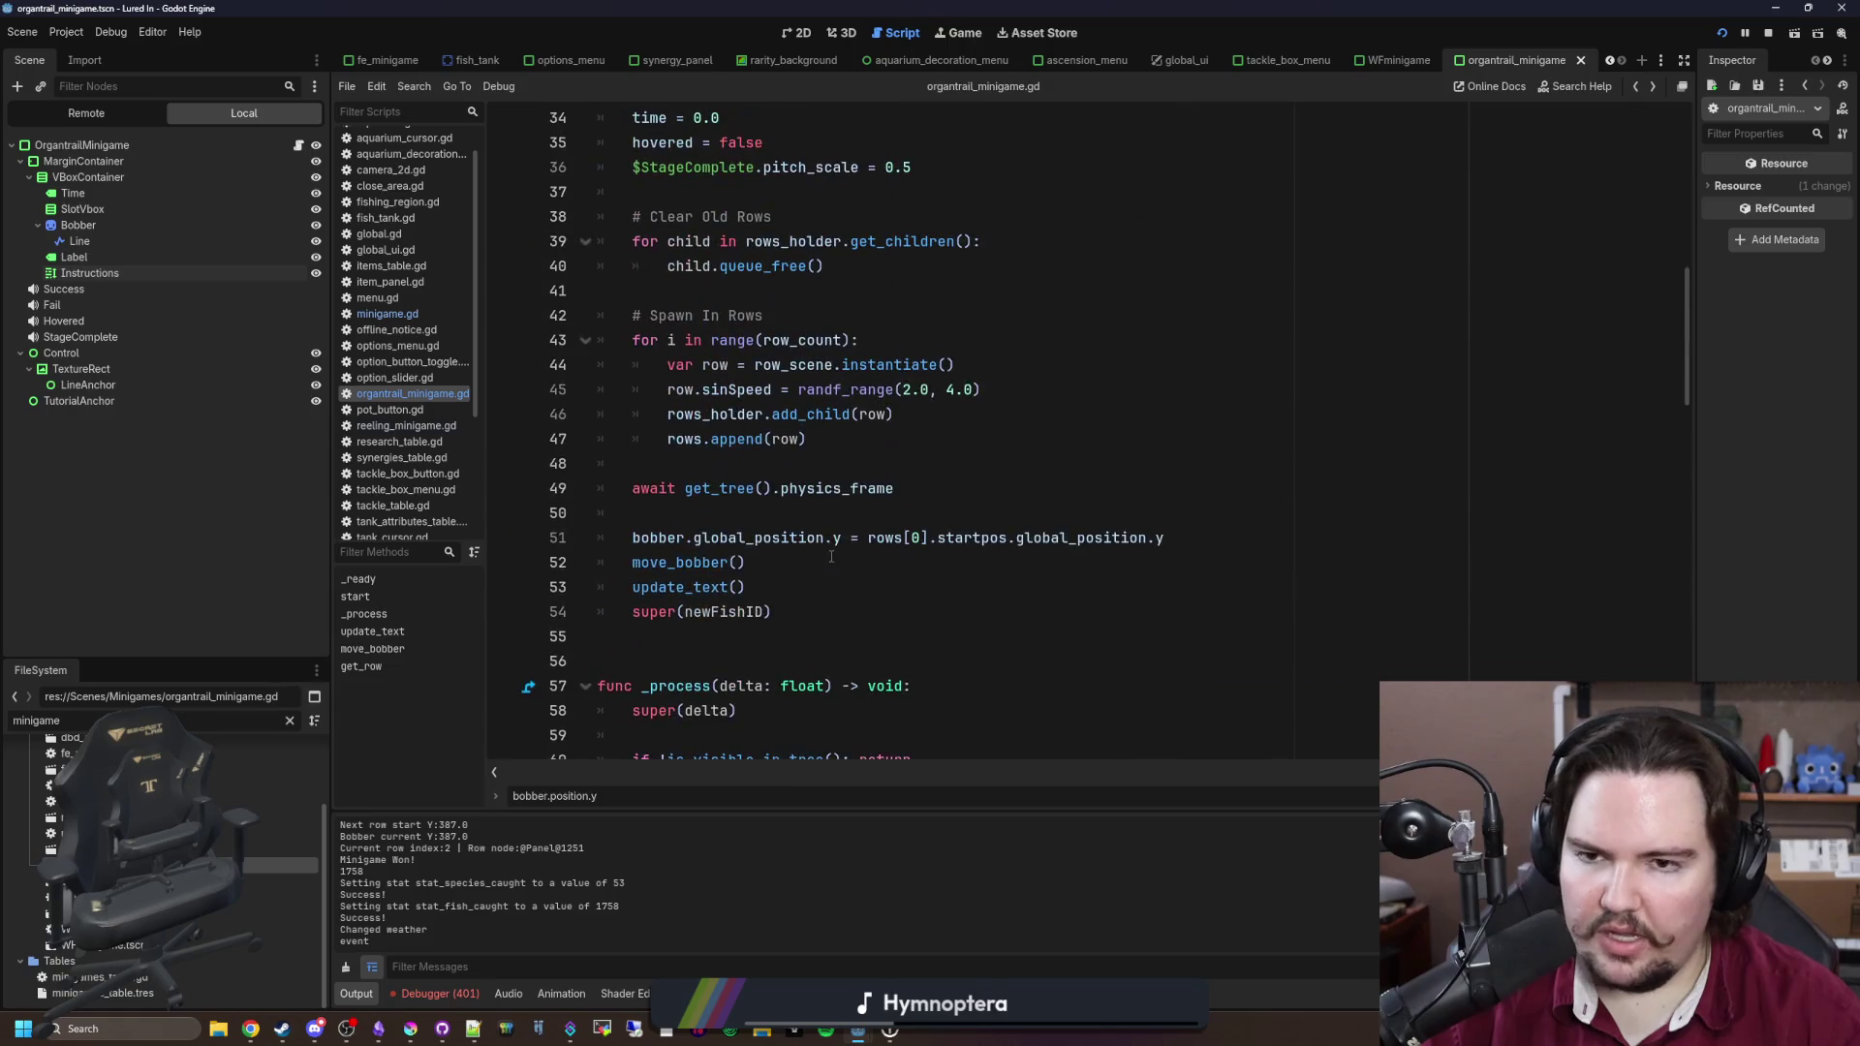
pyautogui.scroll(4, 780, 536)
pyautogui.scroll(-5, 780, 536)
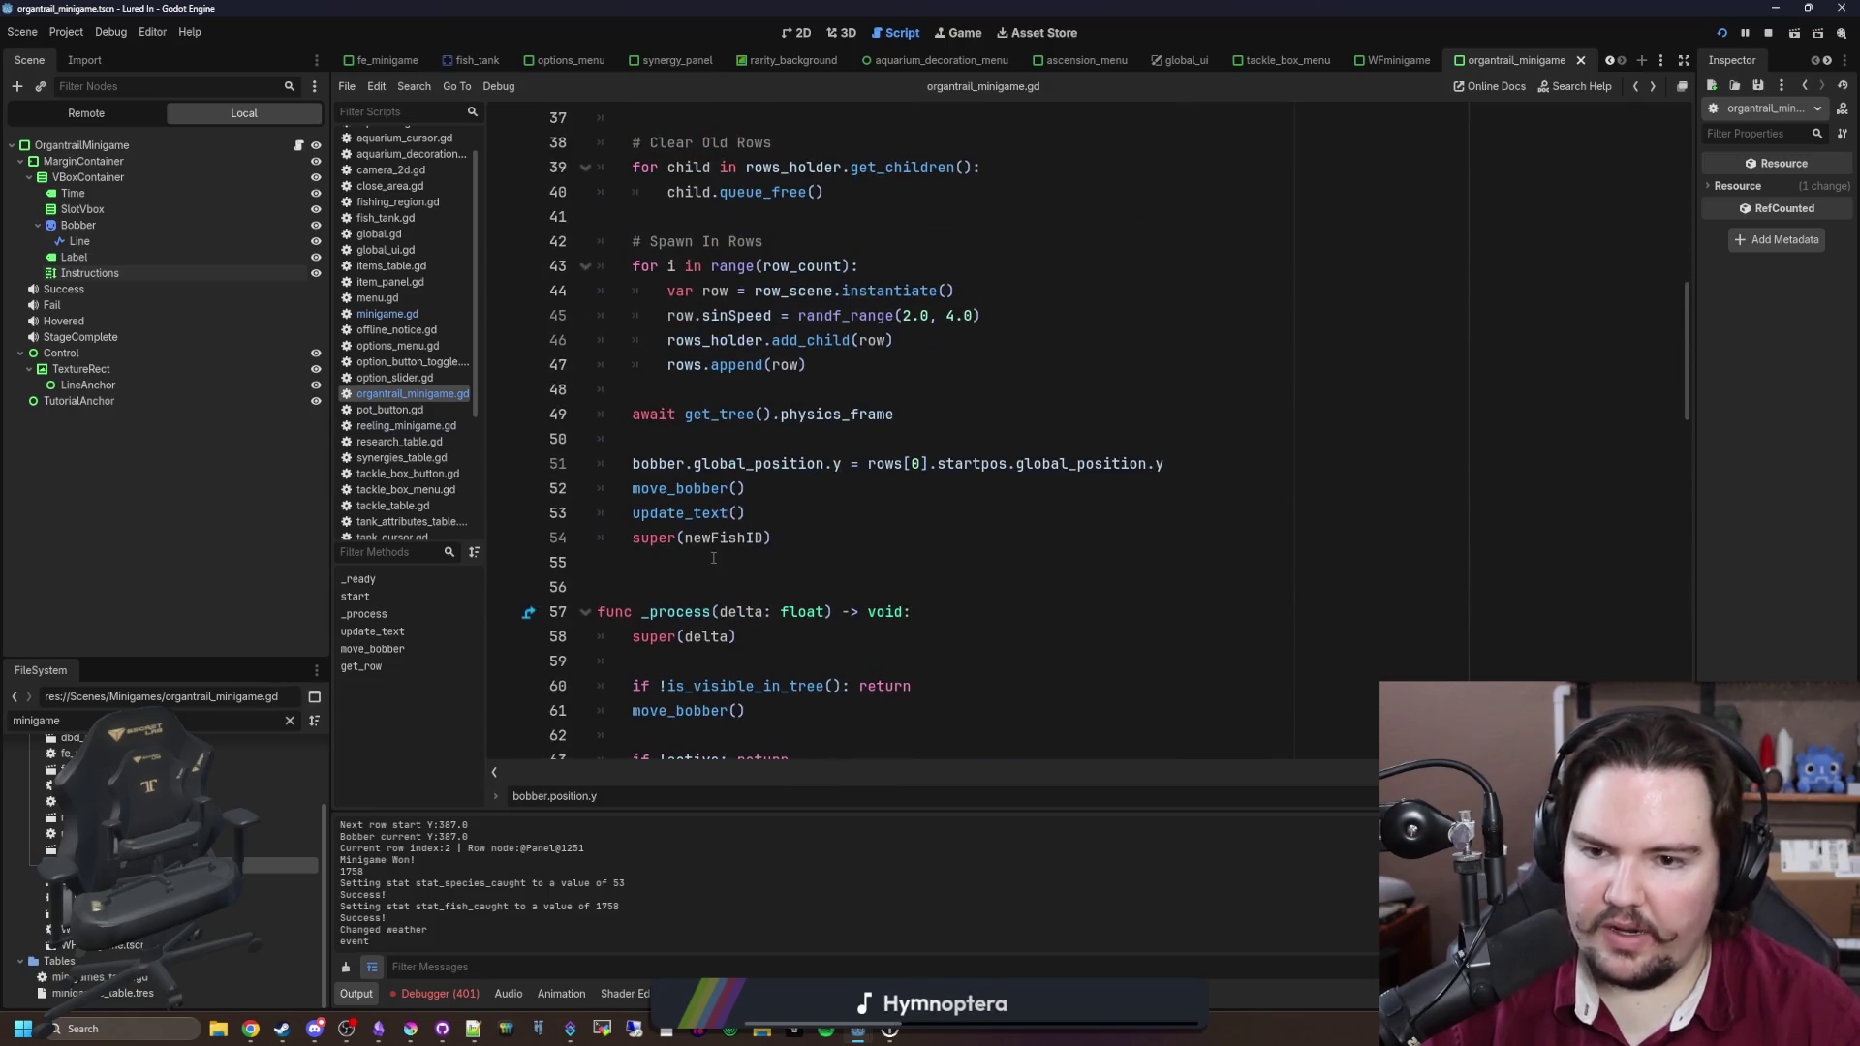
pyautogui.moveTo(807, 366)
pyautogui.mouseDown()
pyautogui.moveTo(620, 361)
pyautogui.moveTo(547, 280)
pyautogui.mouseUp()
pyautogui.click(772, 315)
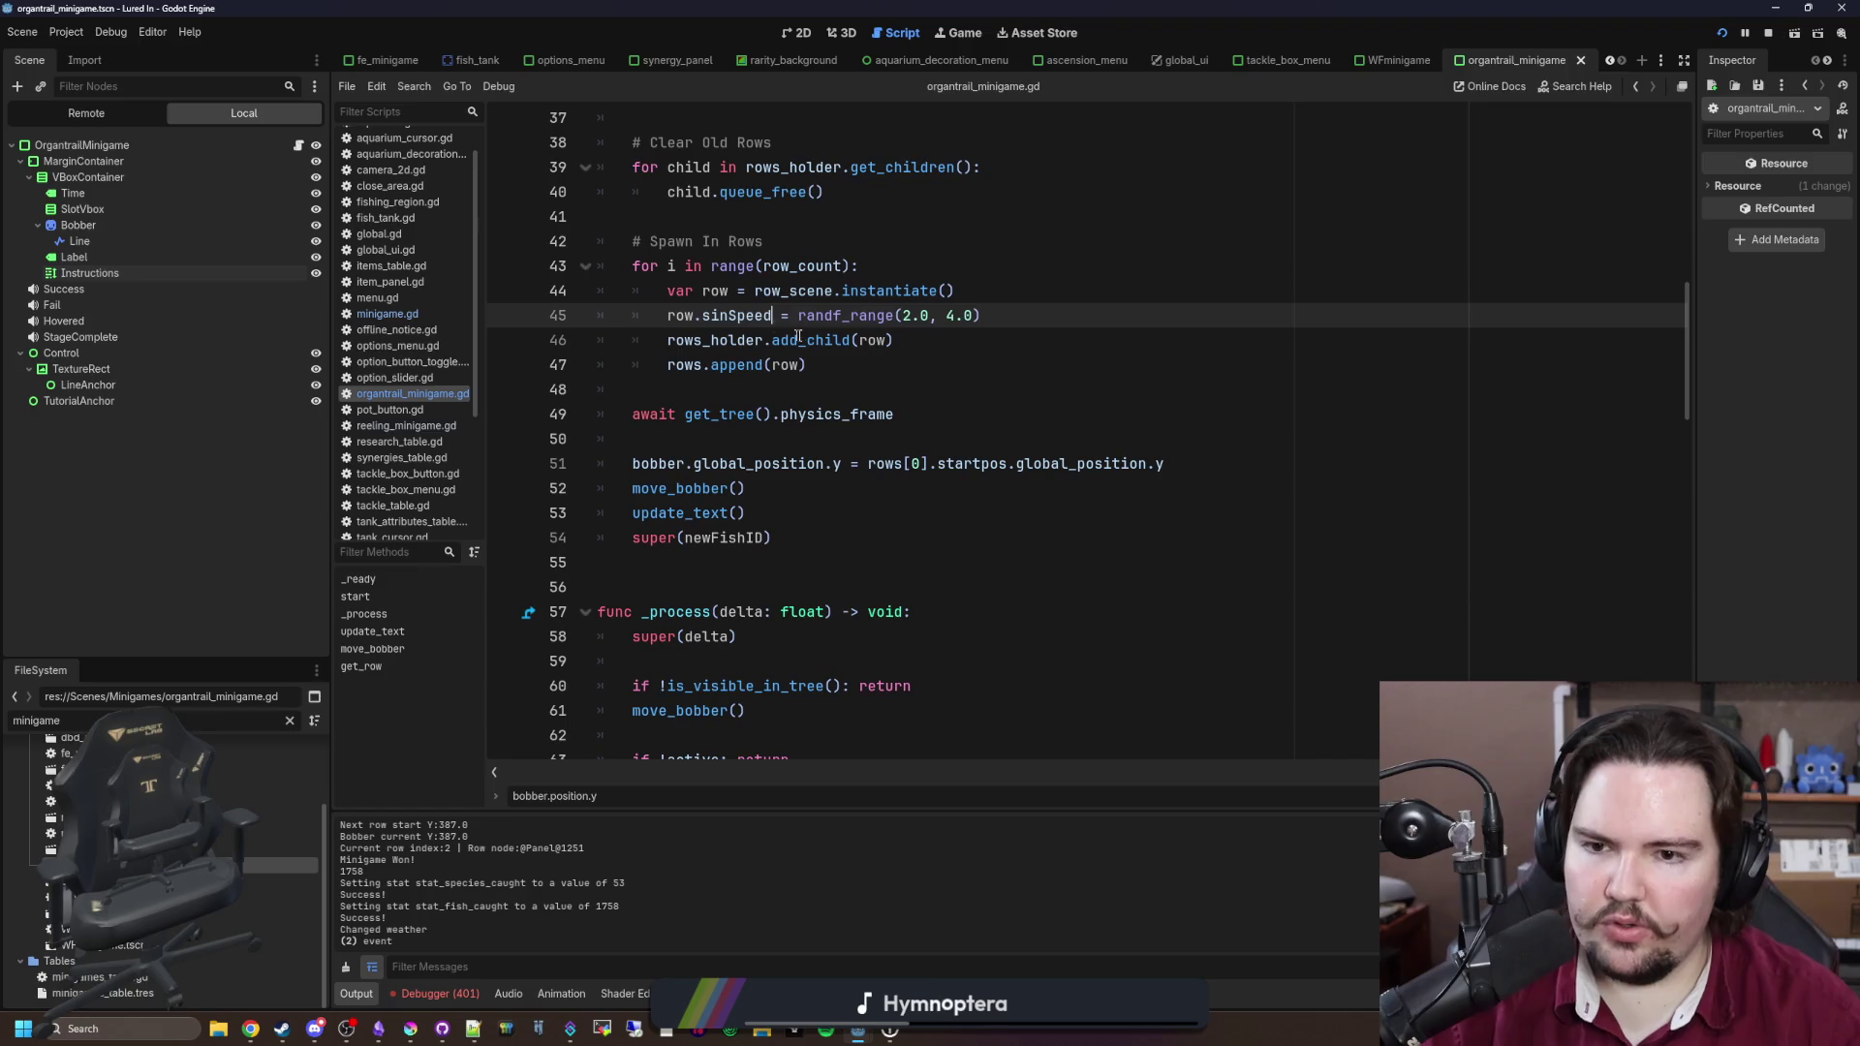
pyautogui.moveTo(814, 365)
pyautogui.mouseDown()
pyautogui.moveTo(600, 316)
pyautogui.moveTo(581, 267)
pyautogui.mouseUp()
pyautogui.click(945, 365)
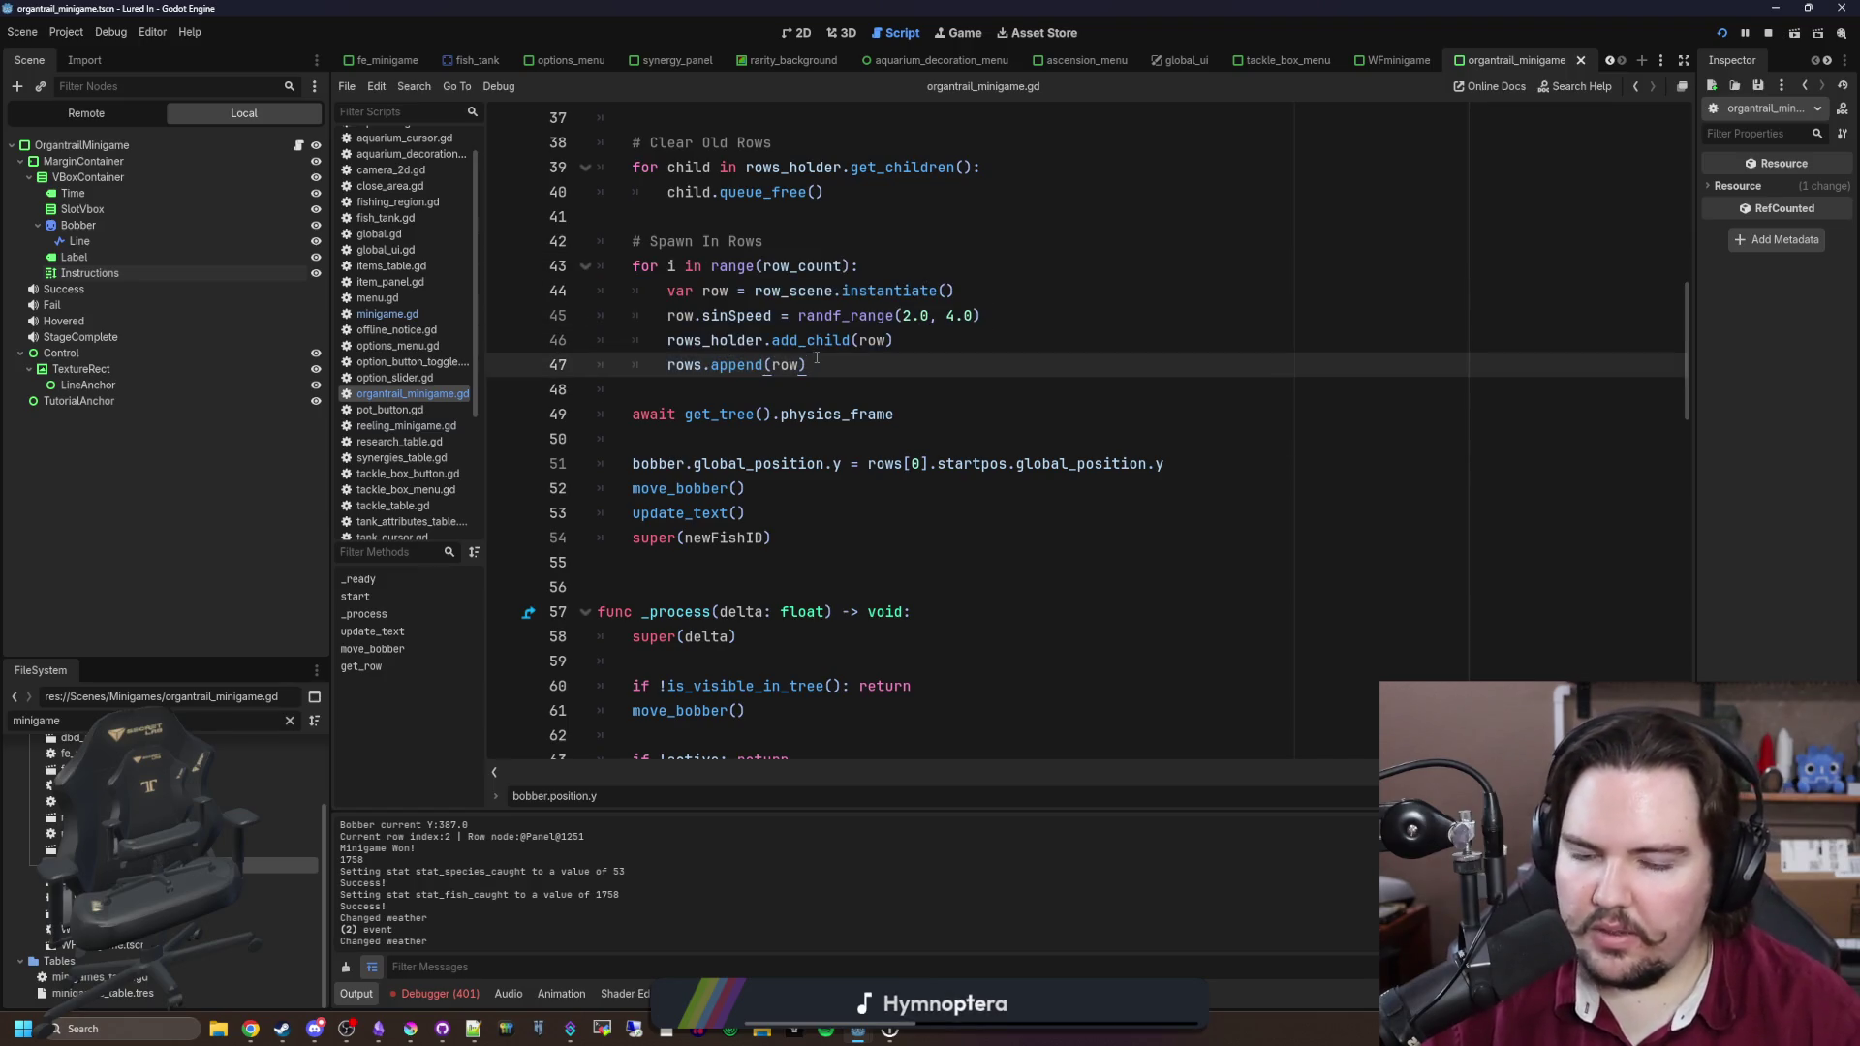
pyautogui.scroll(1, 945, 432)
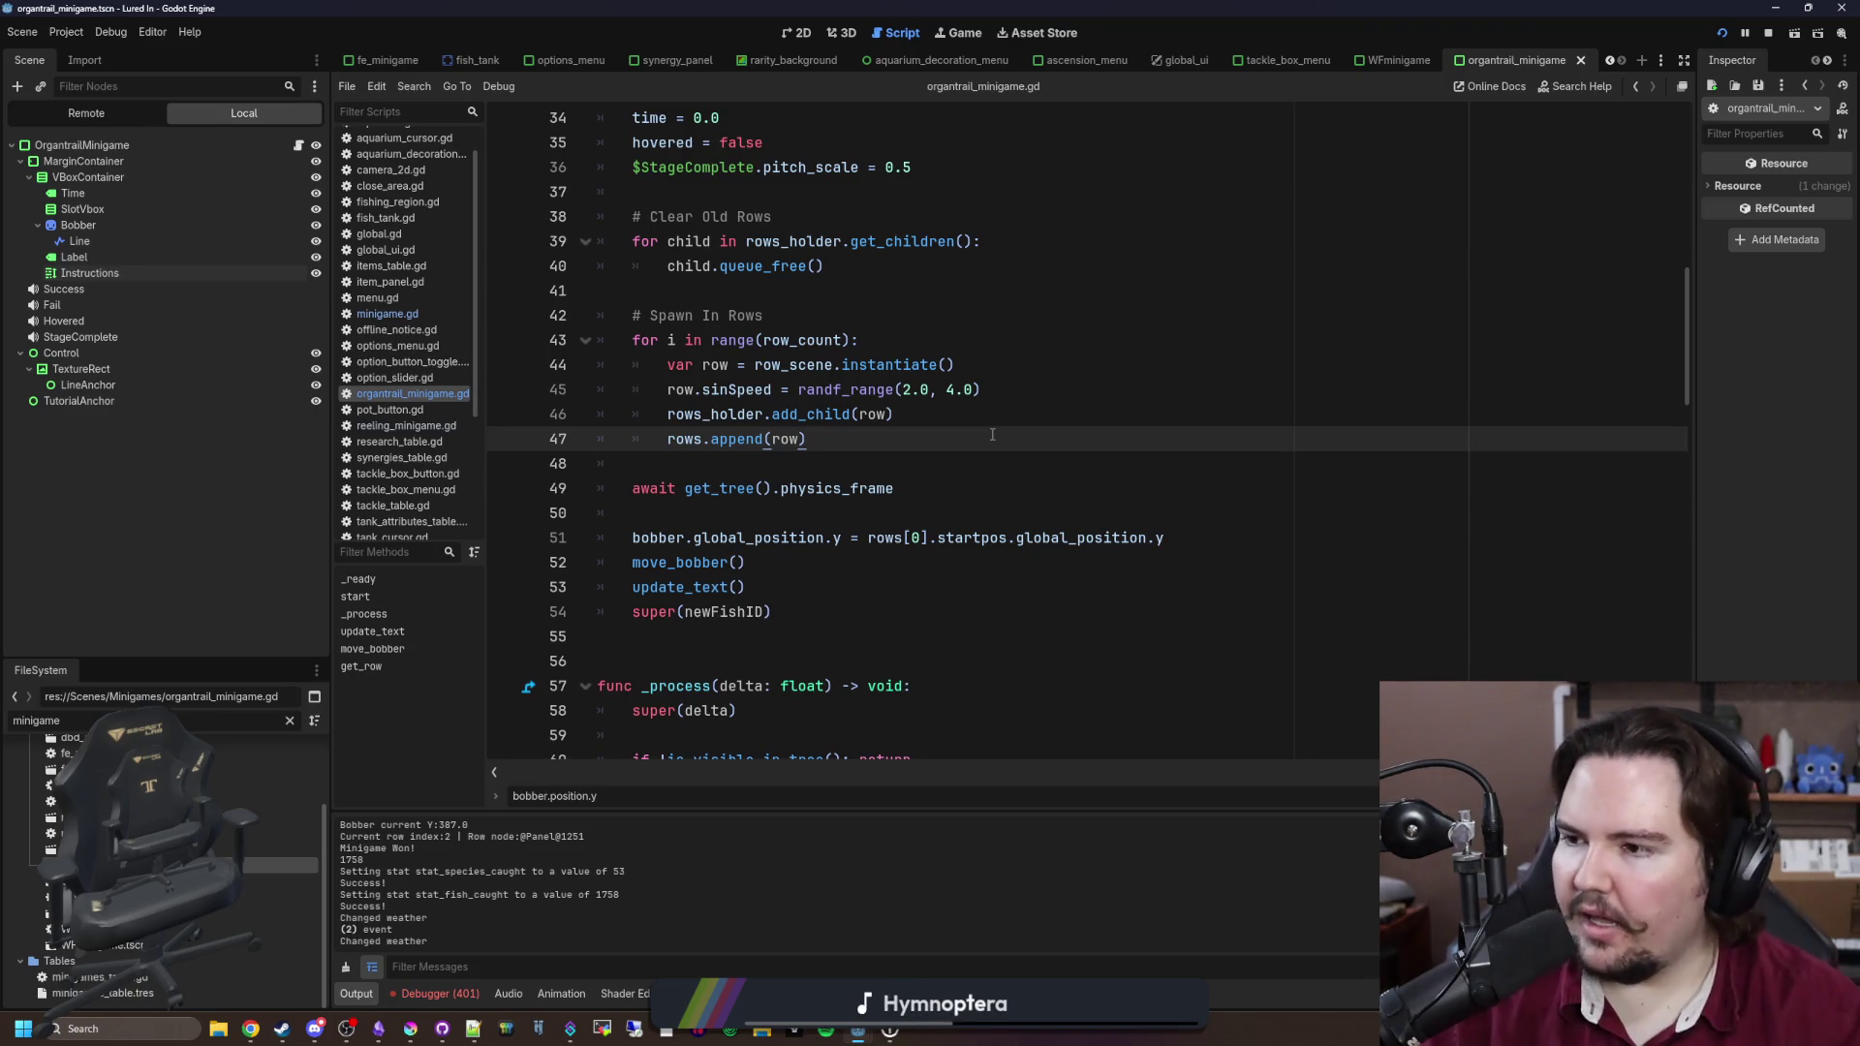
# Step: Review the row-spawning loop and the rows[0].startpos bobber placement on line 51
pyautogui.moveTo(886, 438); pyautogui.dragTo(611, 347)
pyautogui.click(744, 405)
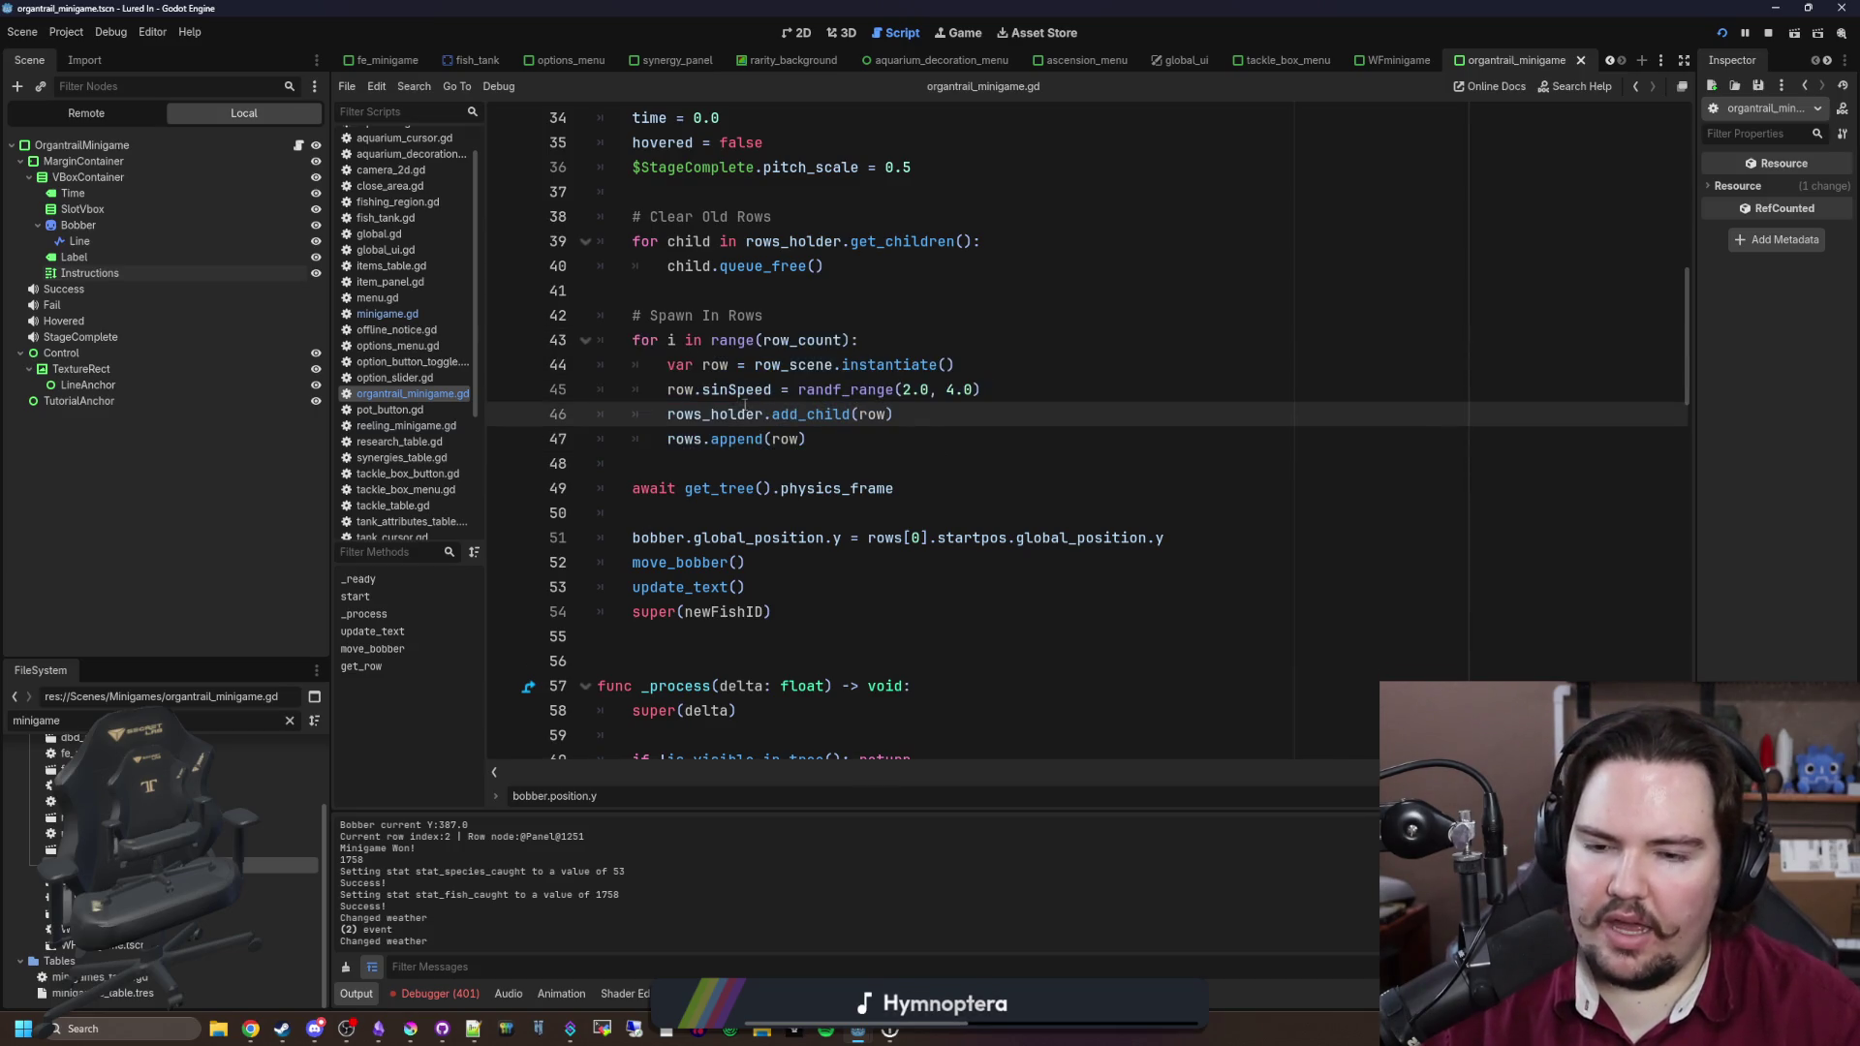
pyautogui.moveTo(660, 538); pyautogui.dragTo(686, 538)
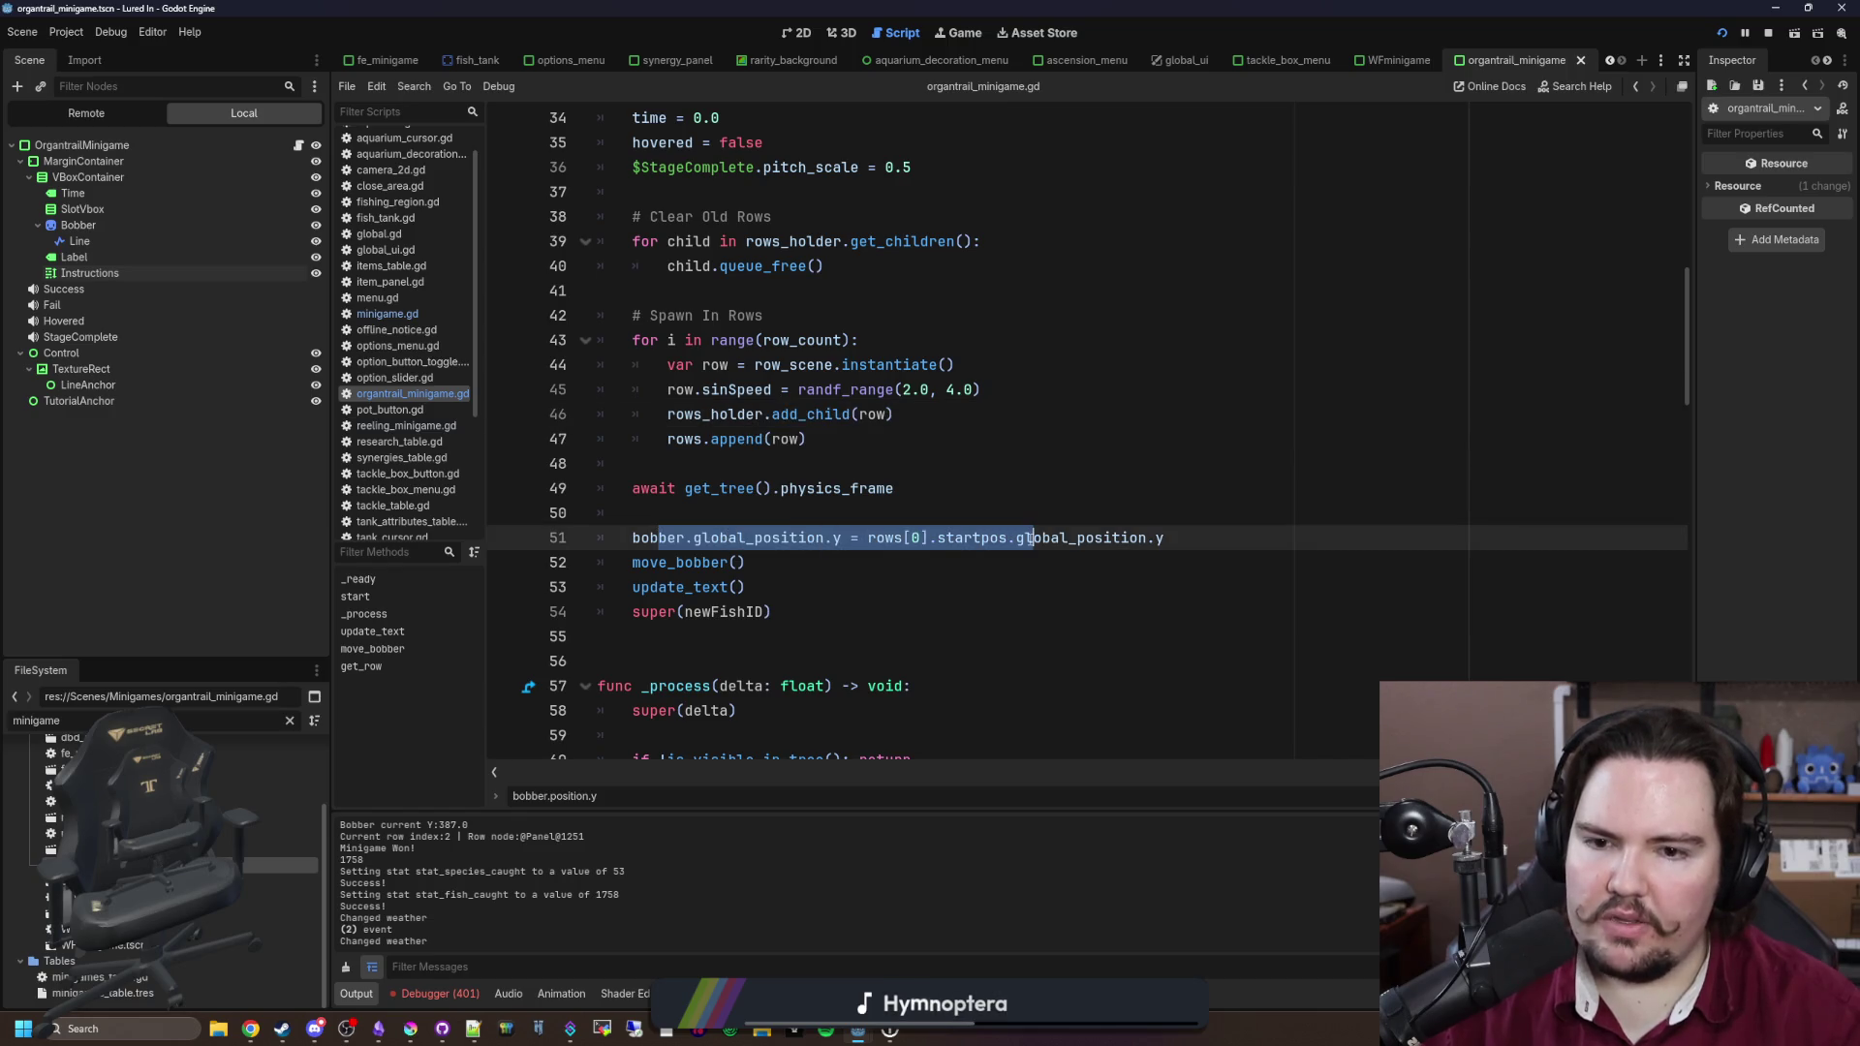
pyautogui.click(903, 540)
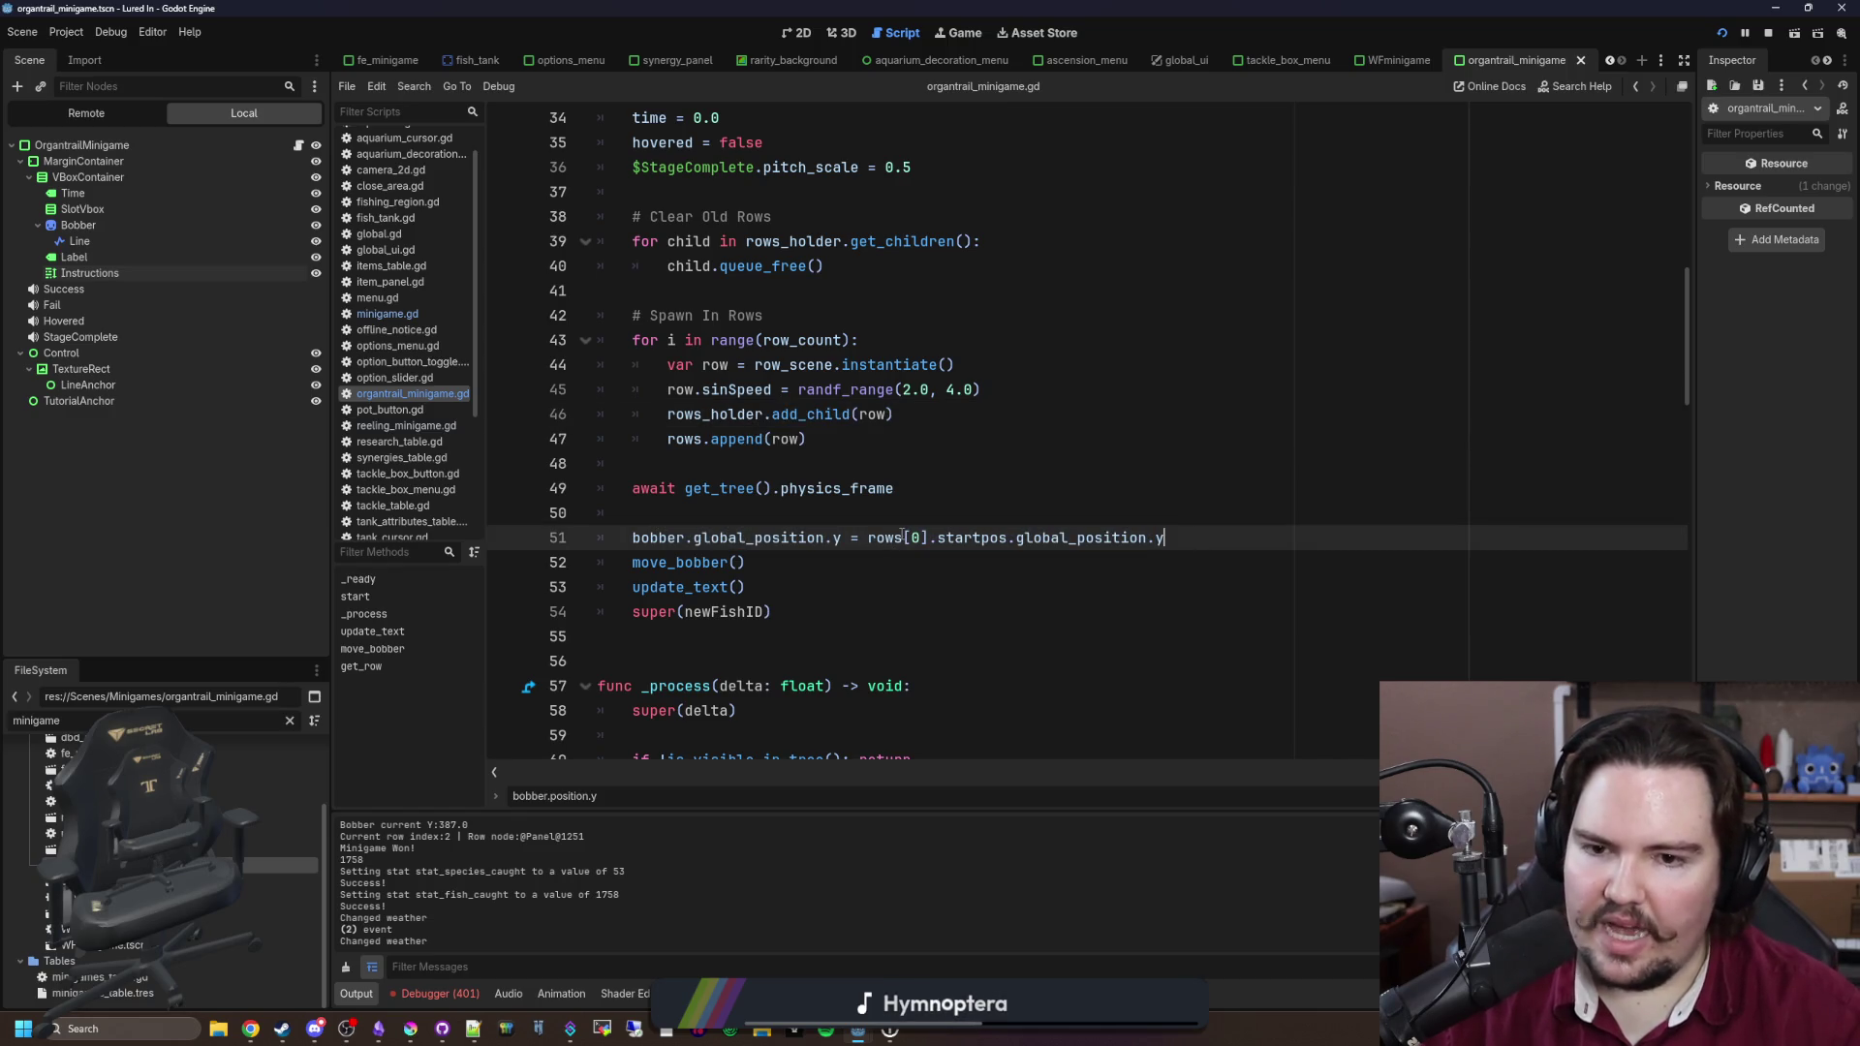
pyautogui.moveTo(868, 539); pyautogui.dragTo(1017, 542)
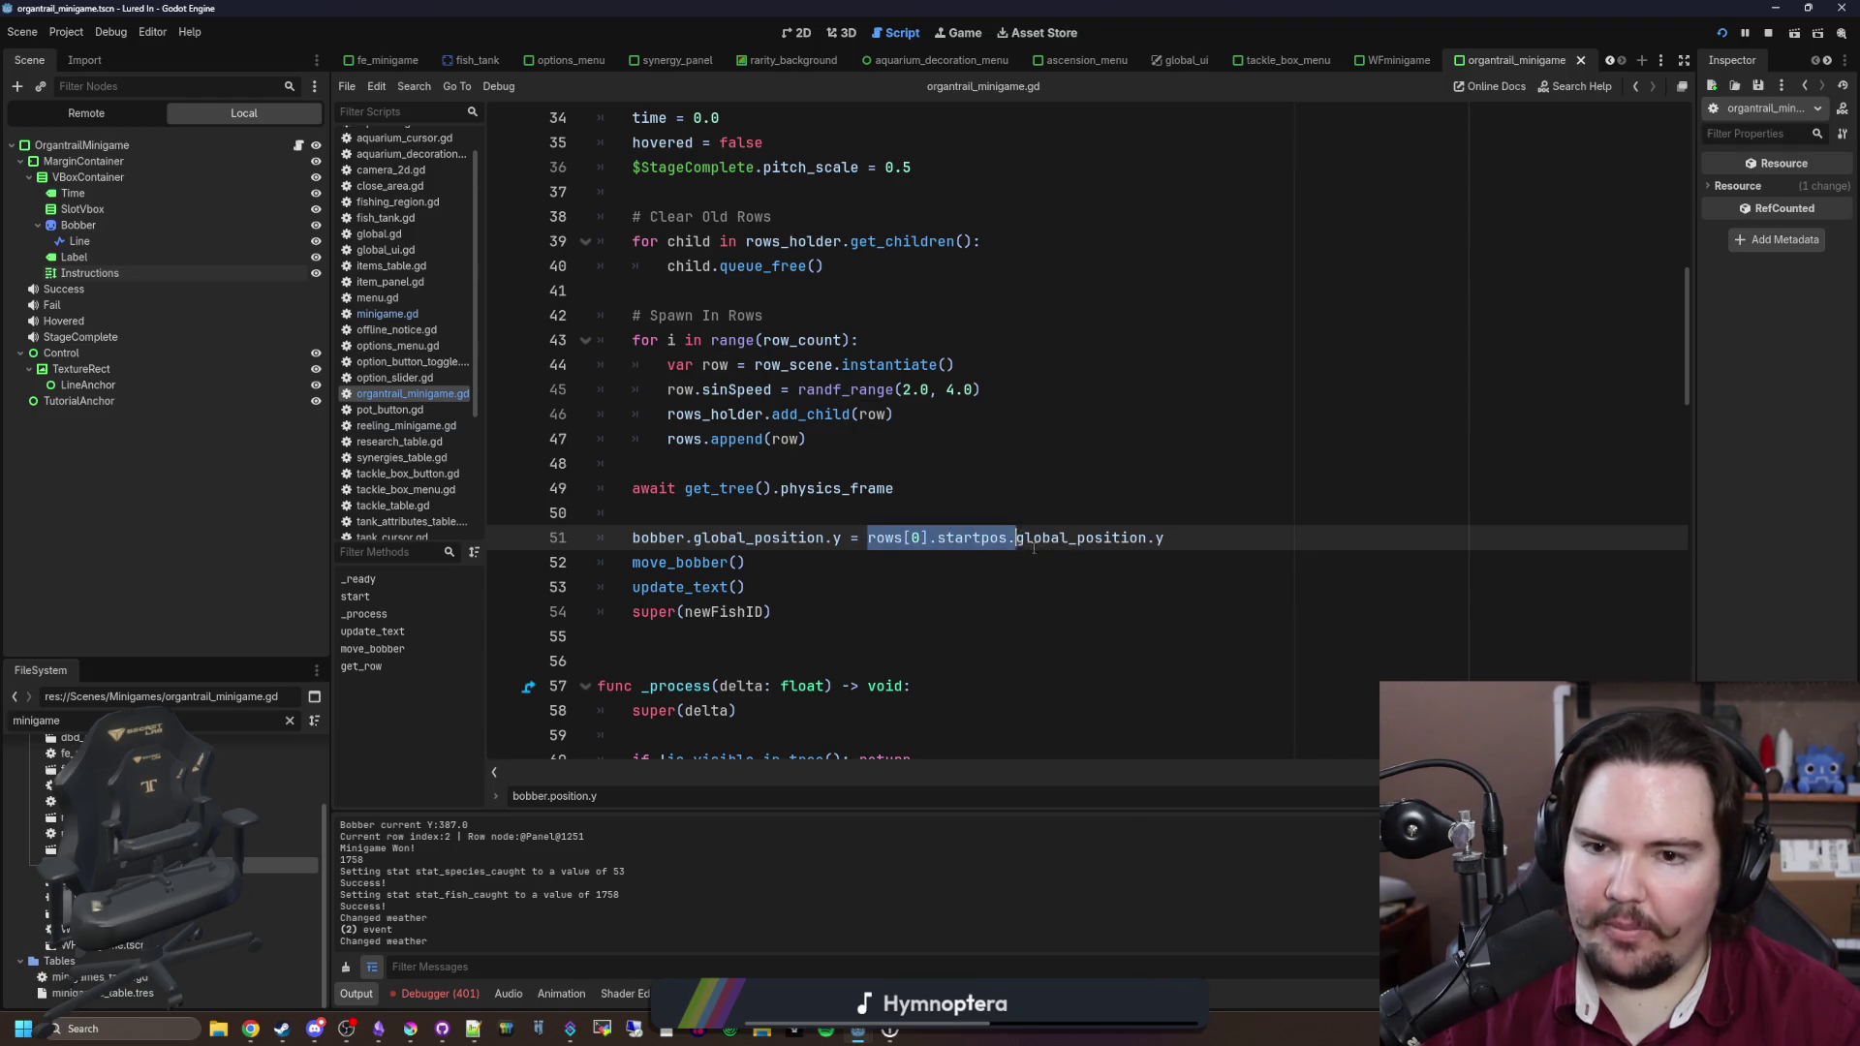
pyautogui.click(1225, 549)
pyautogui.moveTo(809, 439); pyautogui.dragTo(634, 340)
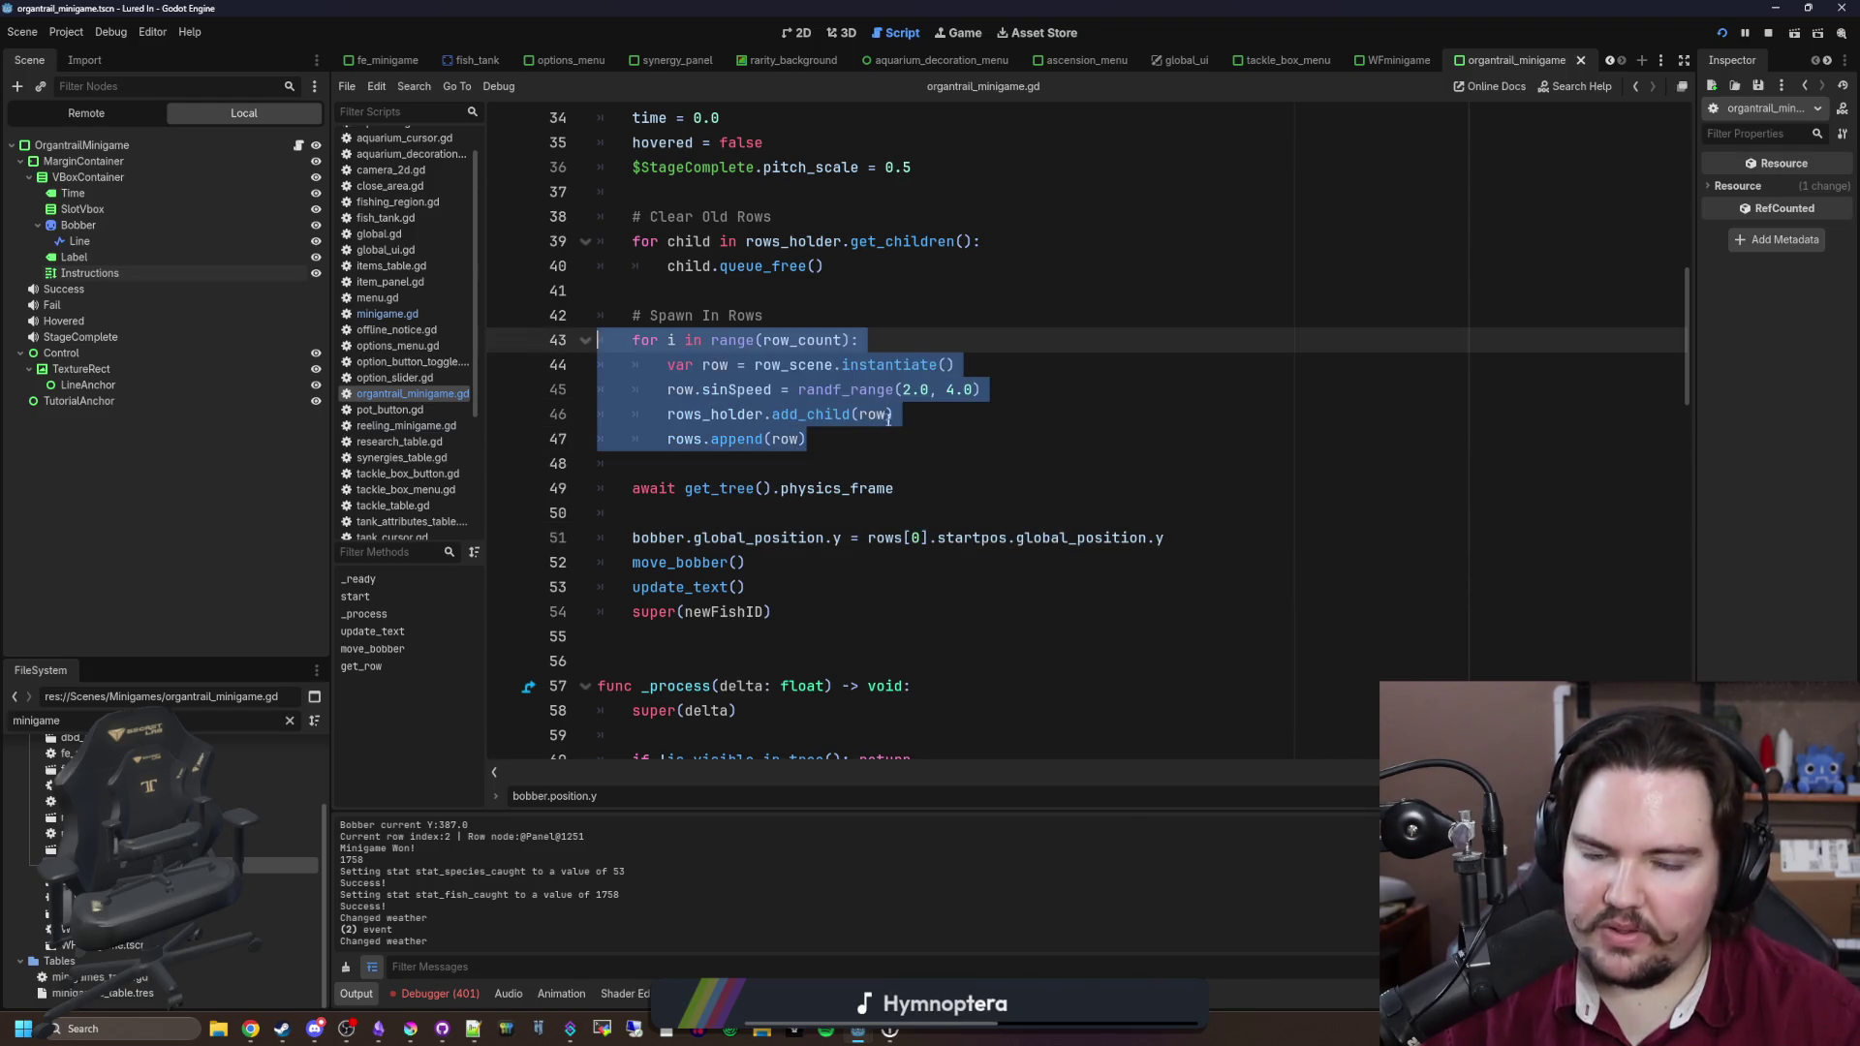
pyautogui.click(890, 415)
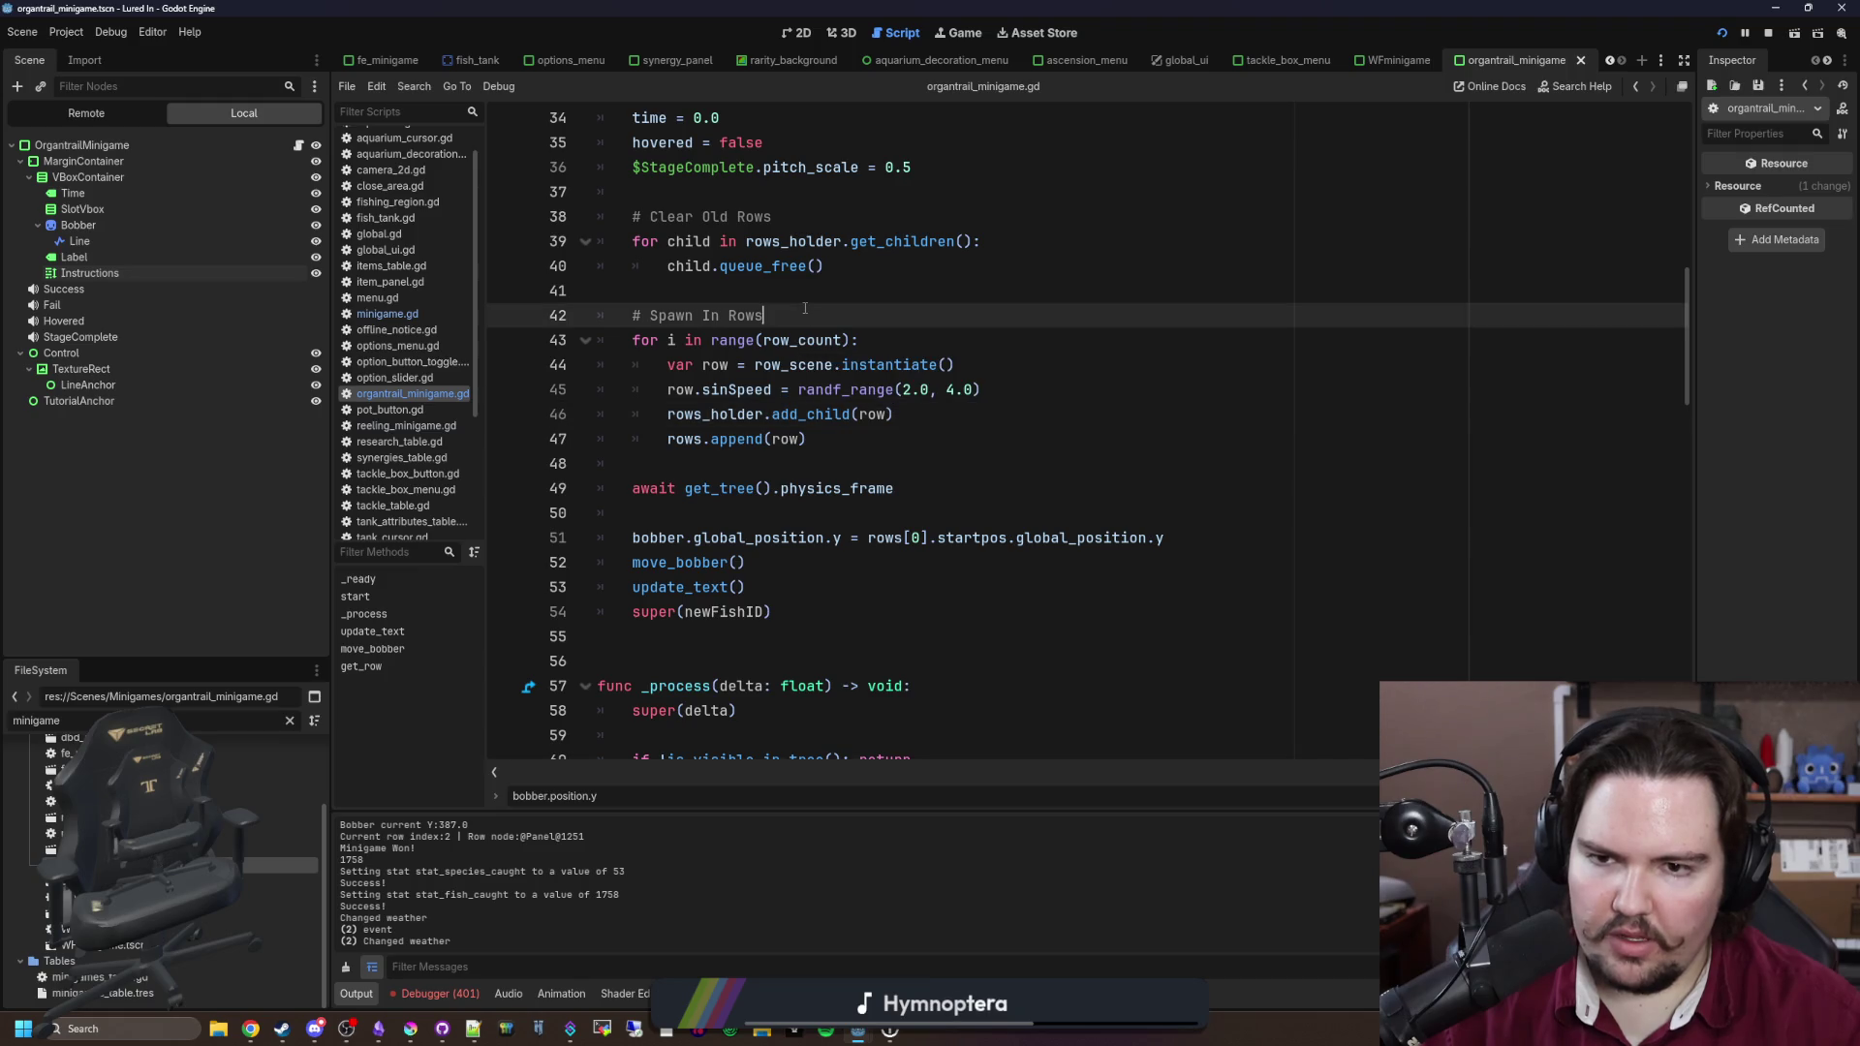
# Step: Open the preloaded ot_mini_panel scene and its ot_mini_panel.gd script
pyautogui.click(832, 287)
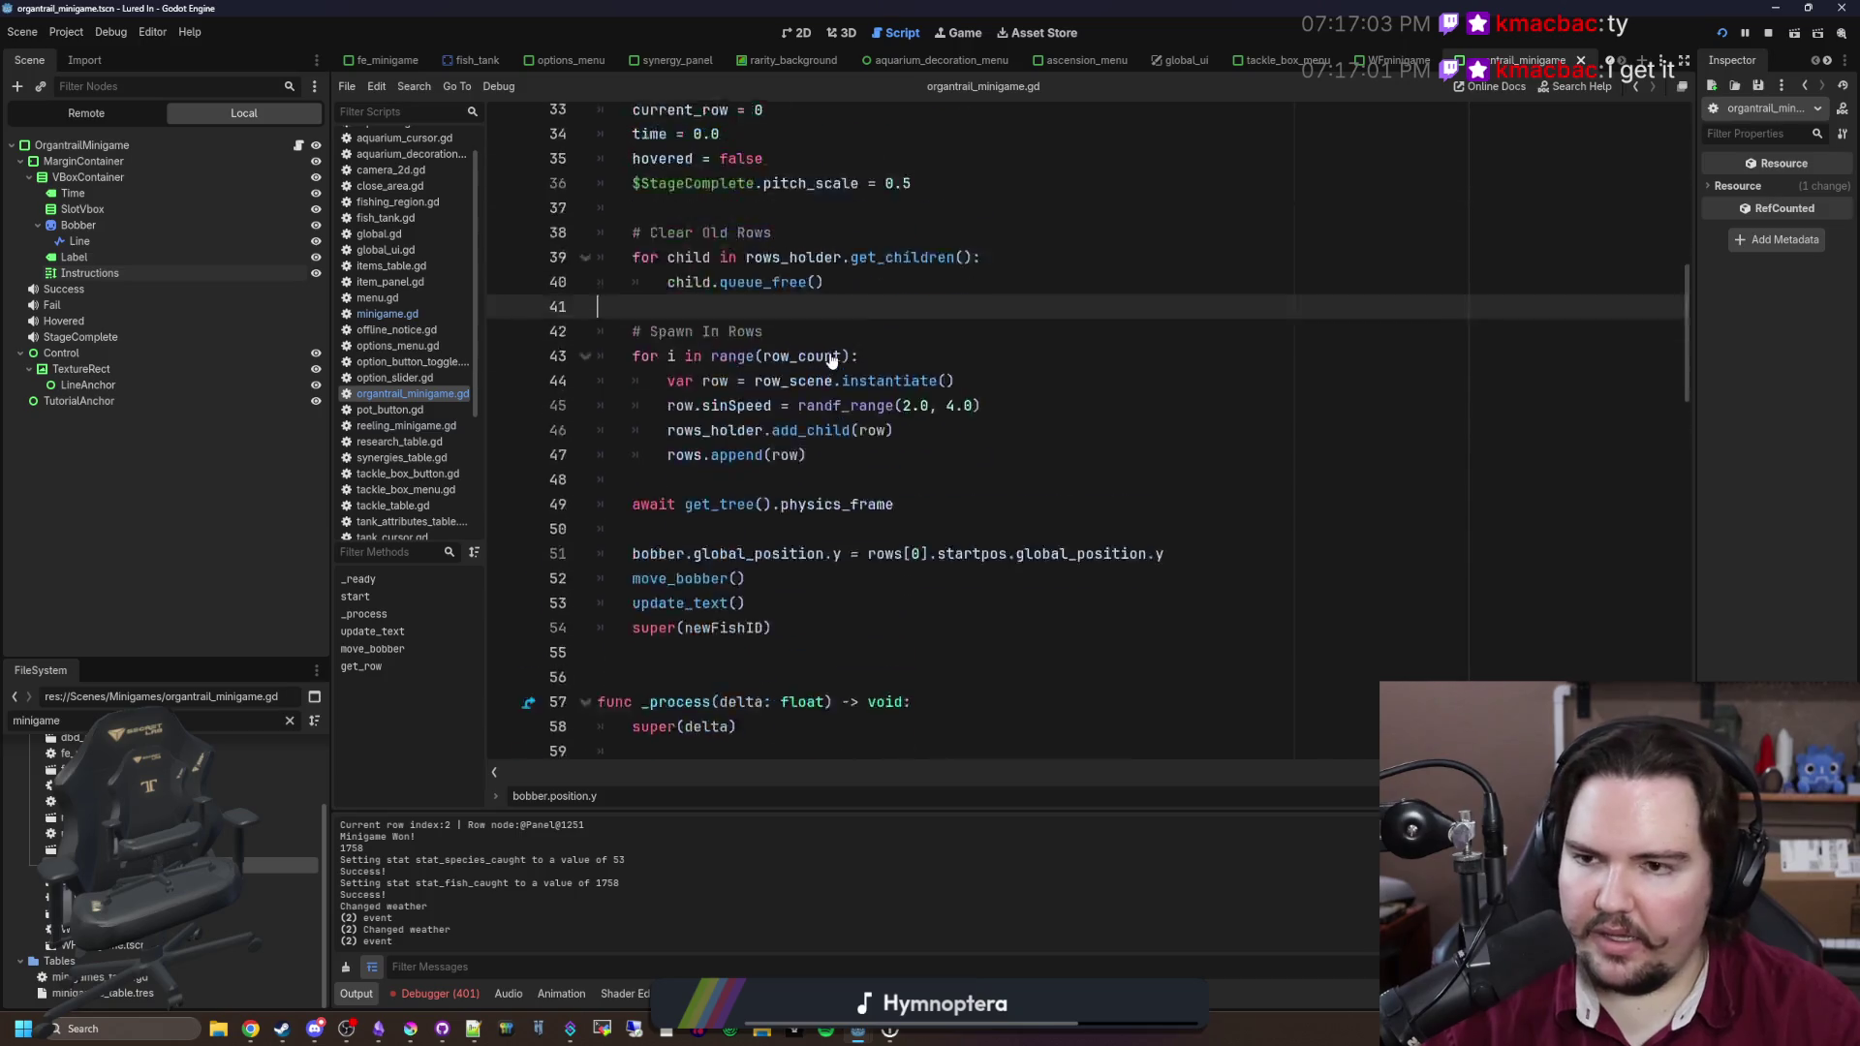
pyautogui.scroll(11, 831, 361)
pyautogui.keyDown('ctrl'); pyautogui.click(899, 193); pyautogui.keyUp('ctrl')
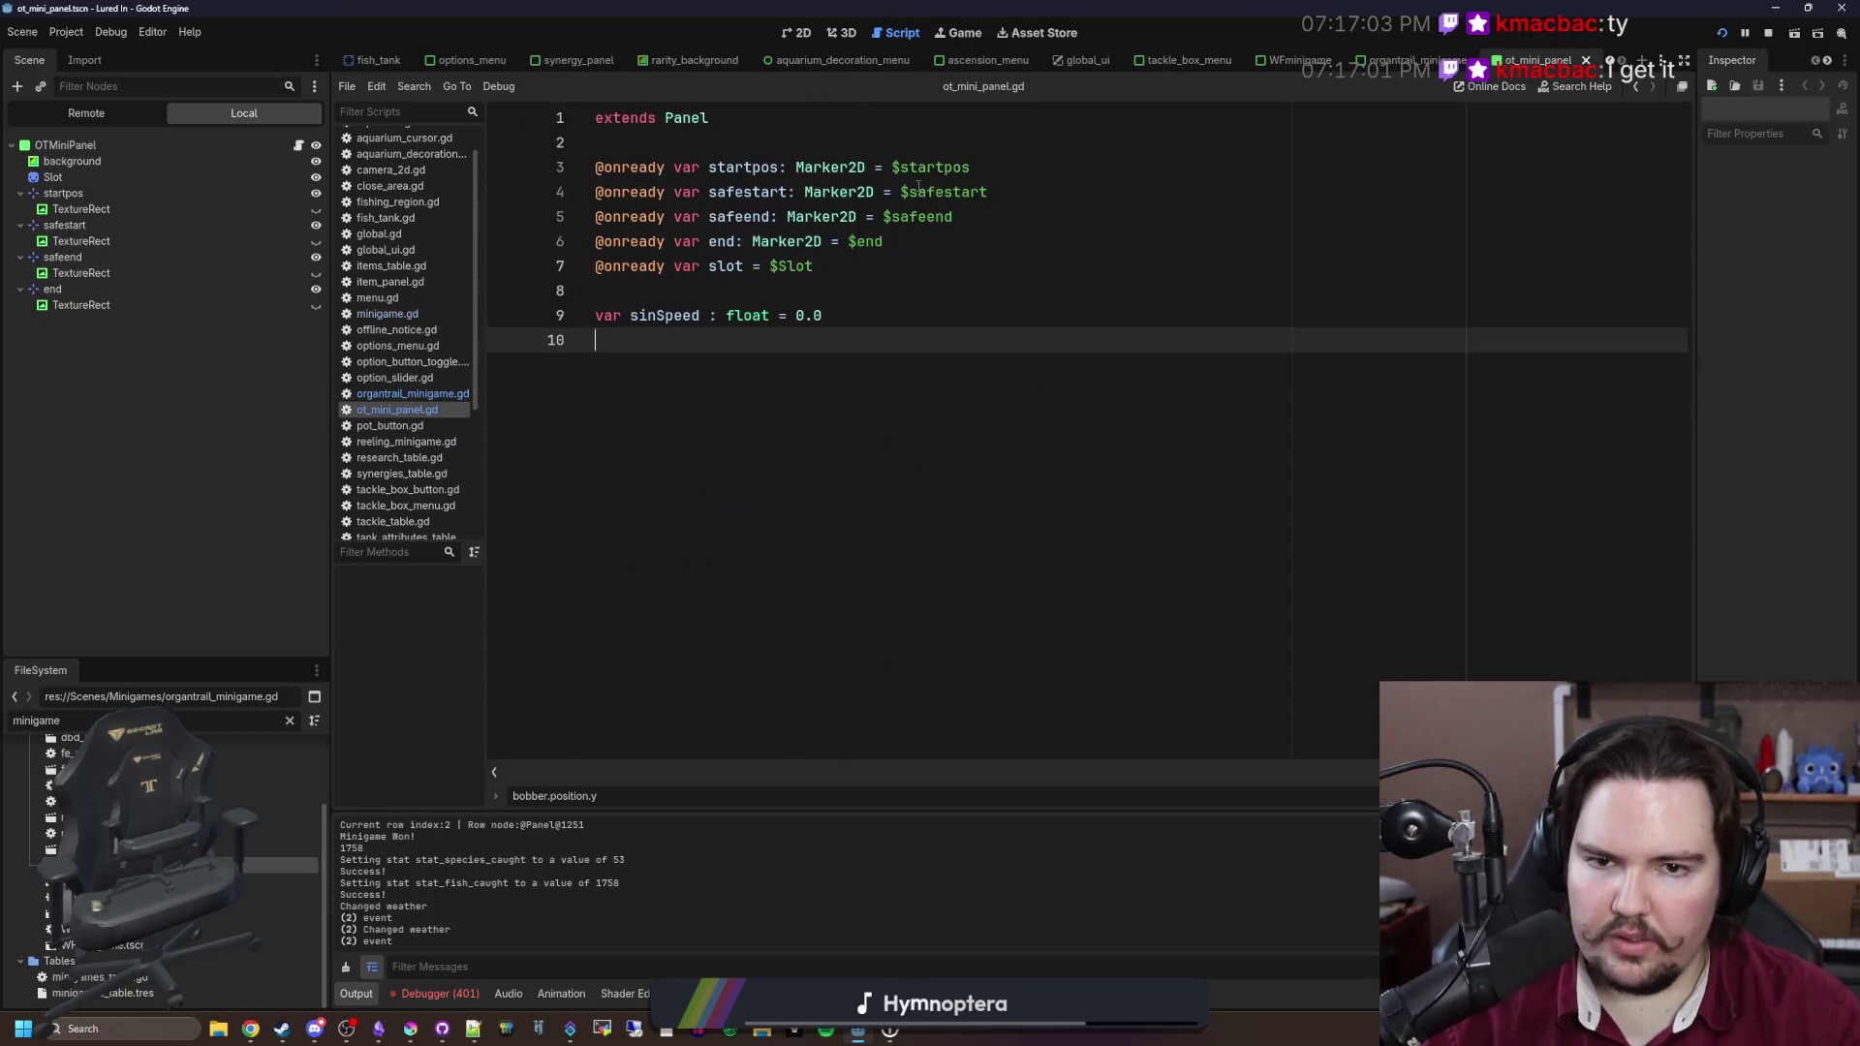
# Step: Inspect ot_mini_panel's script properties and 2D layout, selecting the startpos marker
pyautogui.click(300, 147)
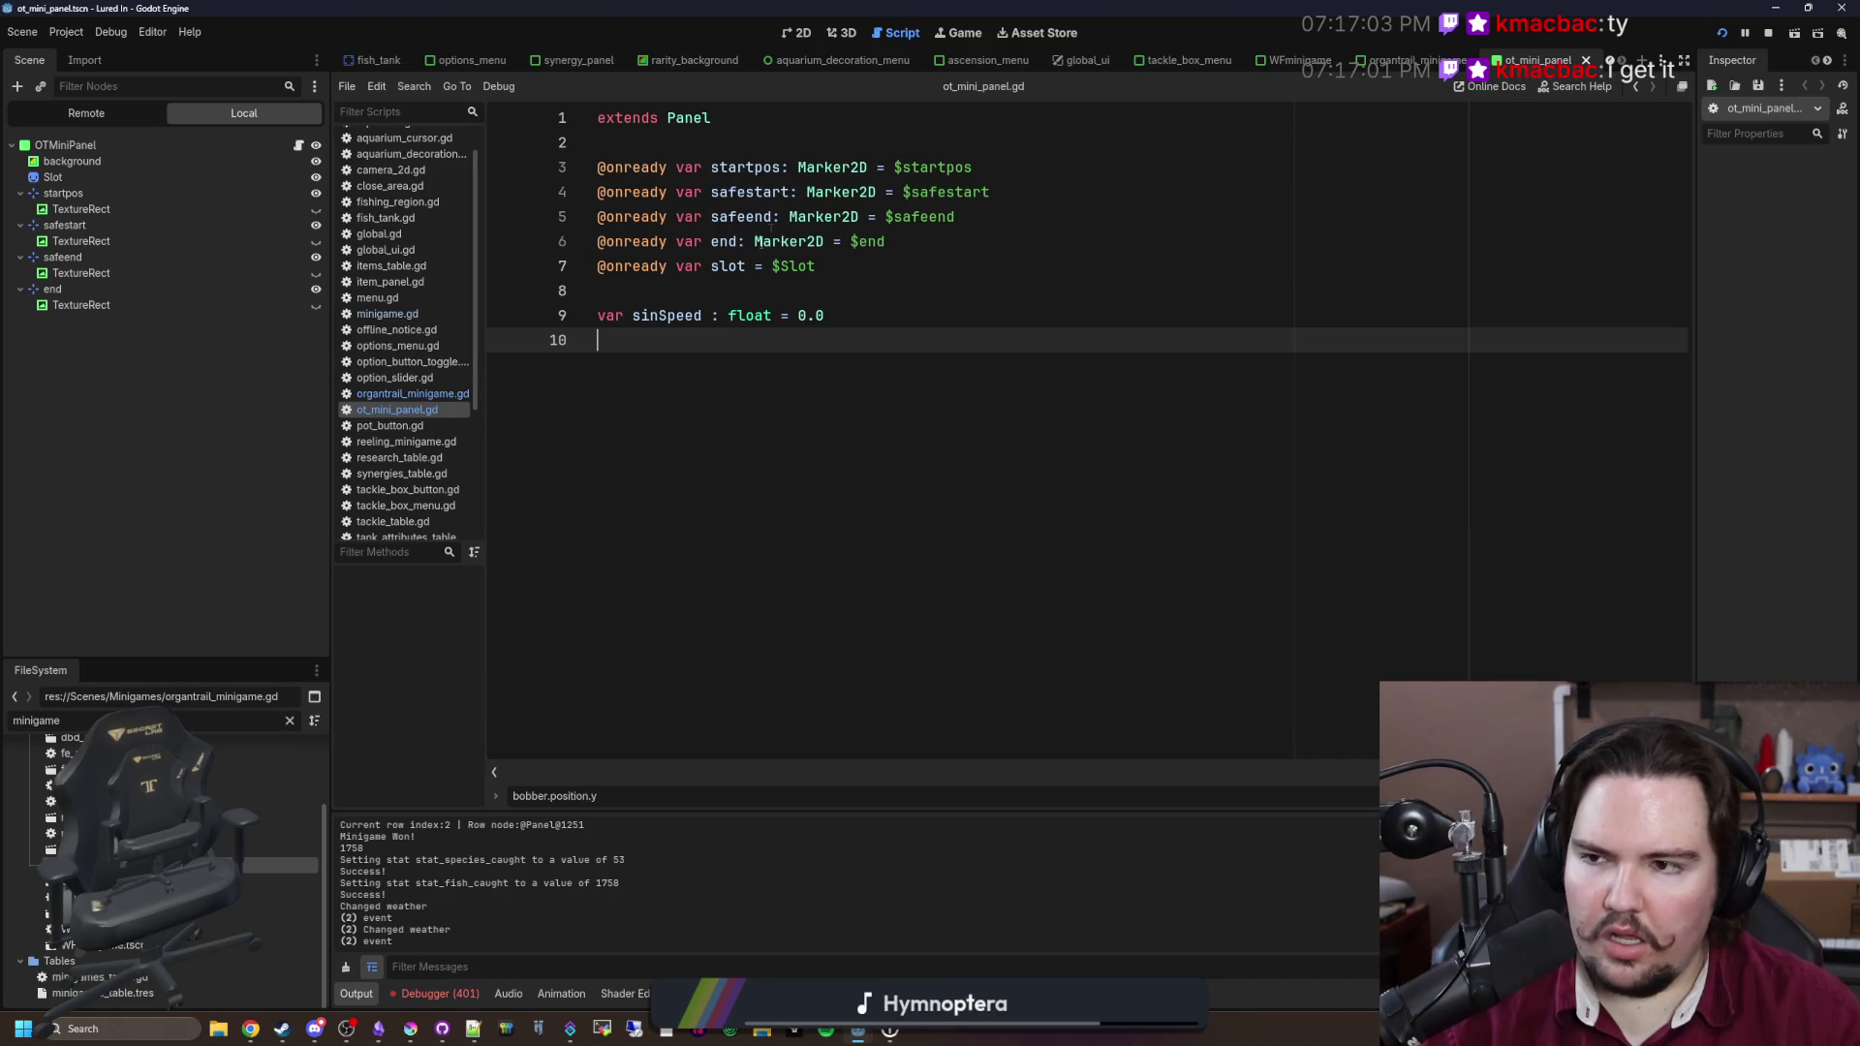
pyautogui.click(800, 34)
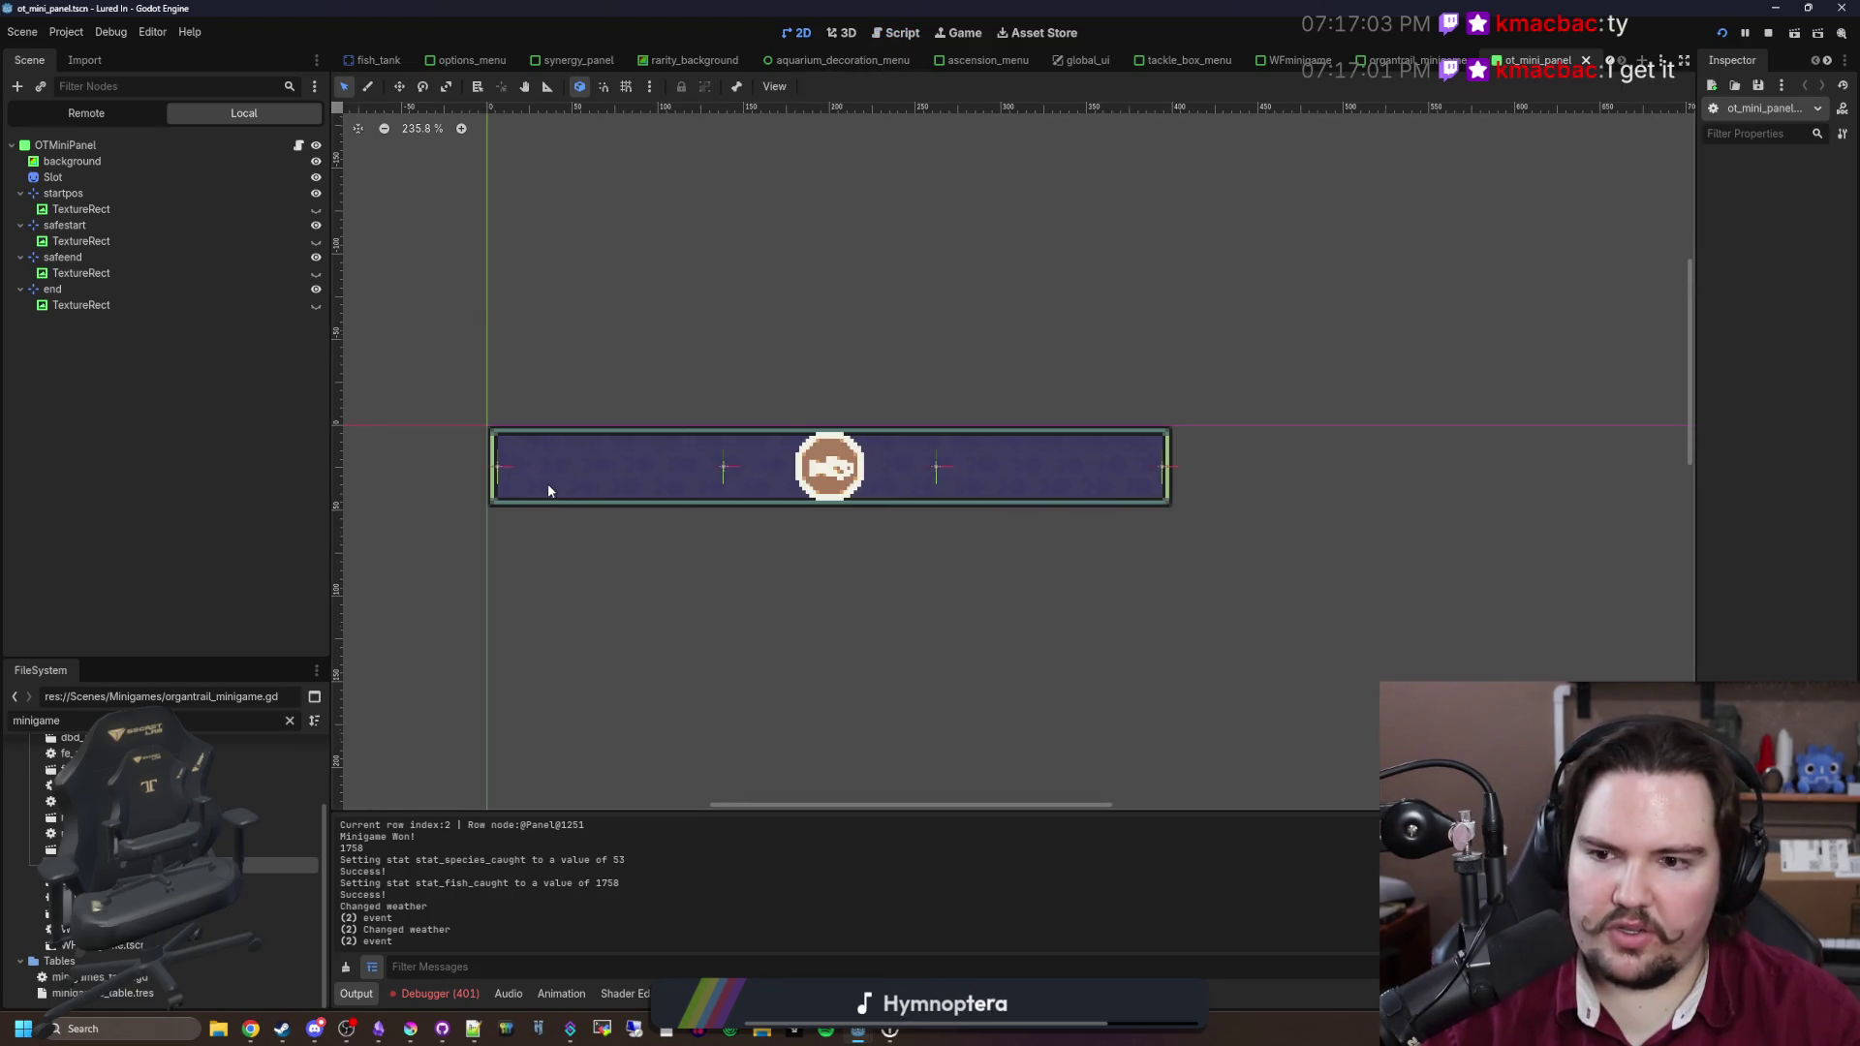
pyautogui.scroll(2, 548, 489)
pyautogui.click(74, 197)
# Step: Return to organtrail_minigame.gd around lines 48–52, save, and bring up the running game
pyautogui.click(896, 32)
pyautogui.click(1110, 512)
pyautogui.hotkey('ctrl', 's')
pyautogui.scroll(-2, 969, 503)
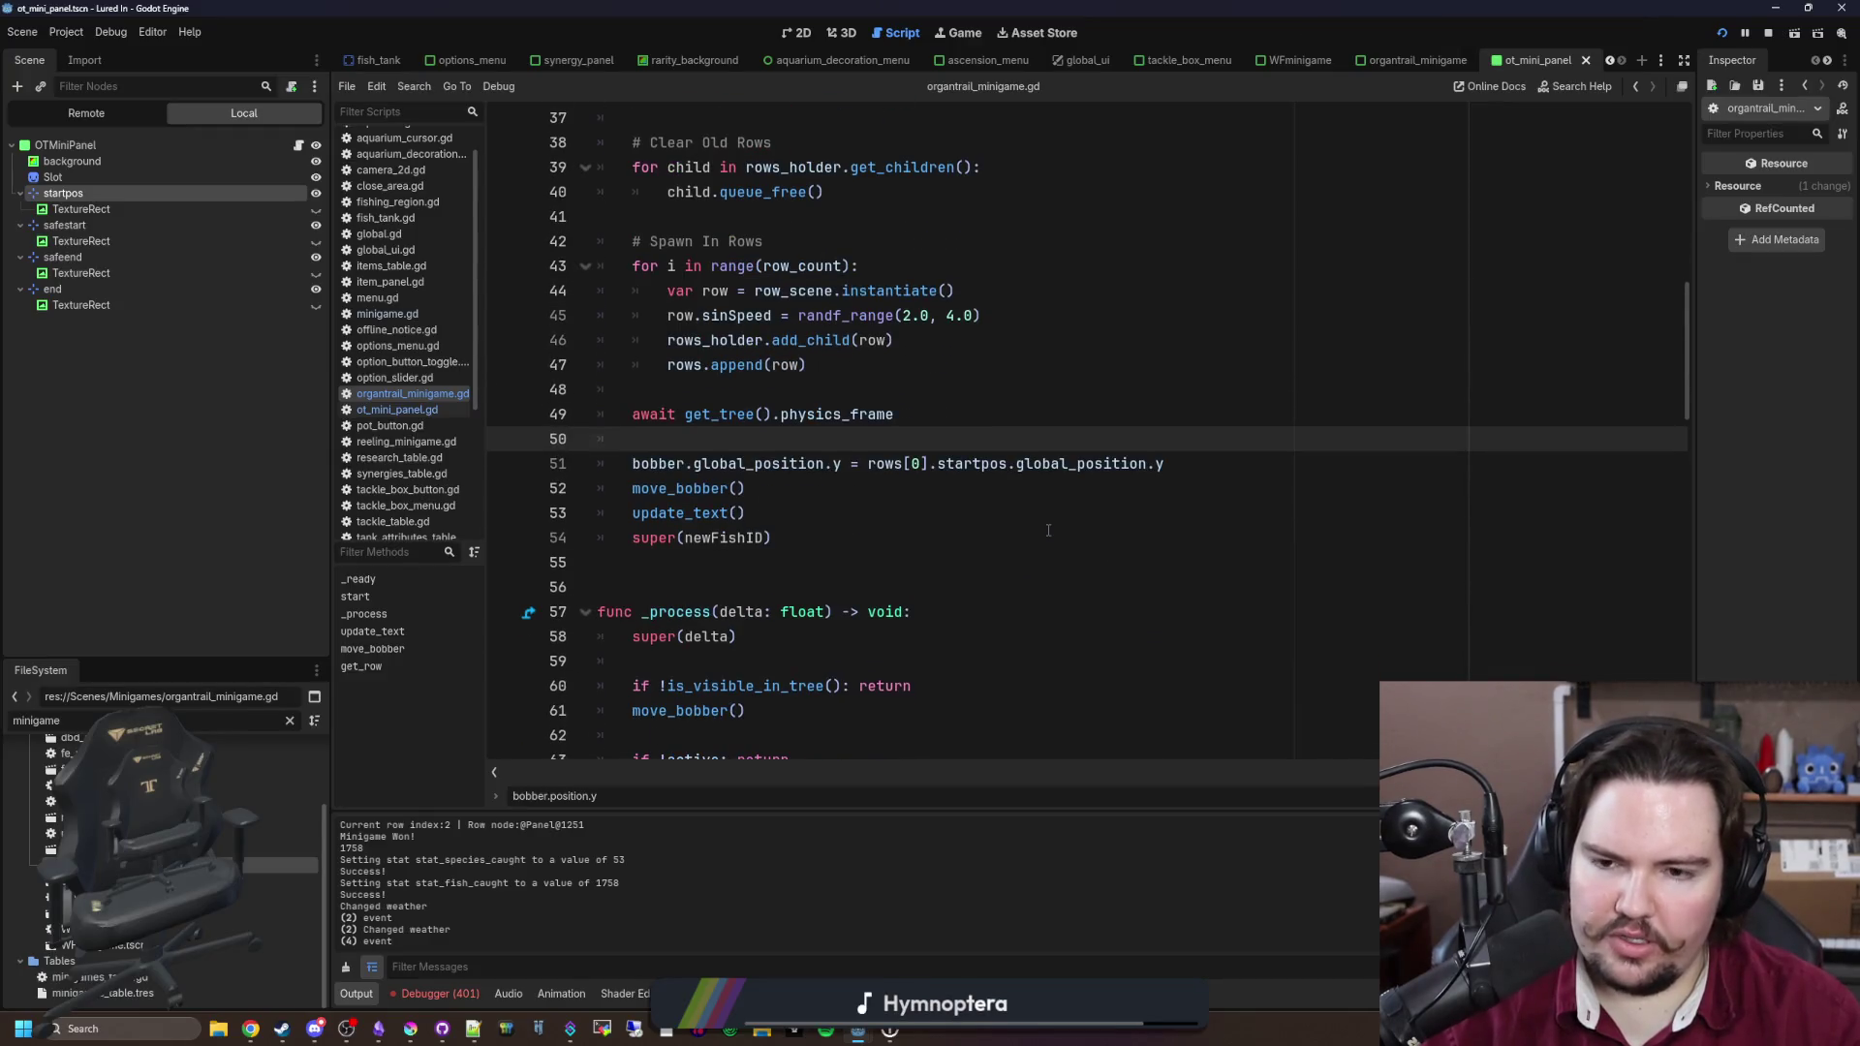
pyautogui.click(933, 484)
pyautogui.click(964, 439)
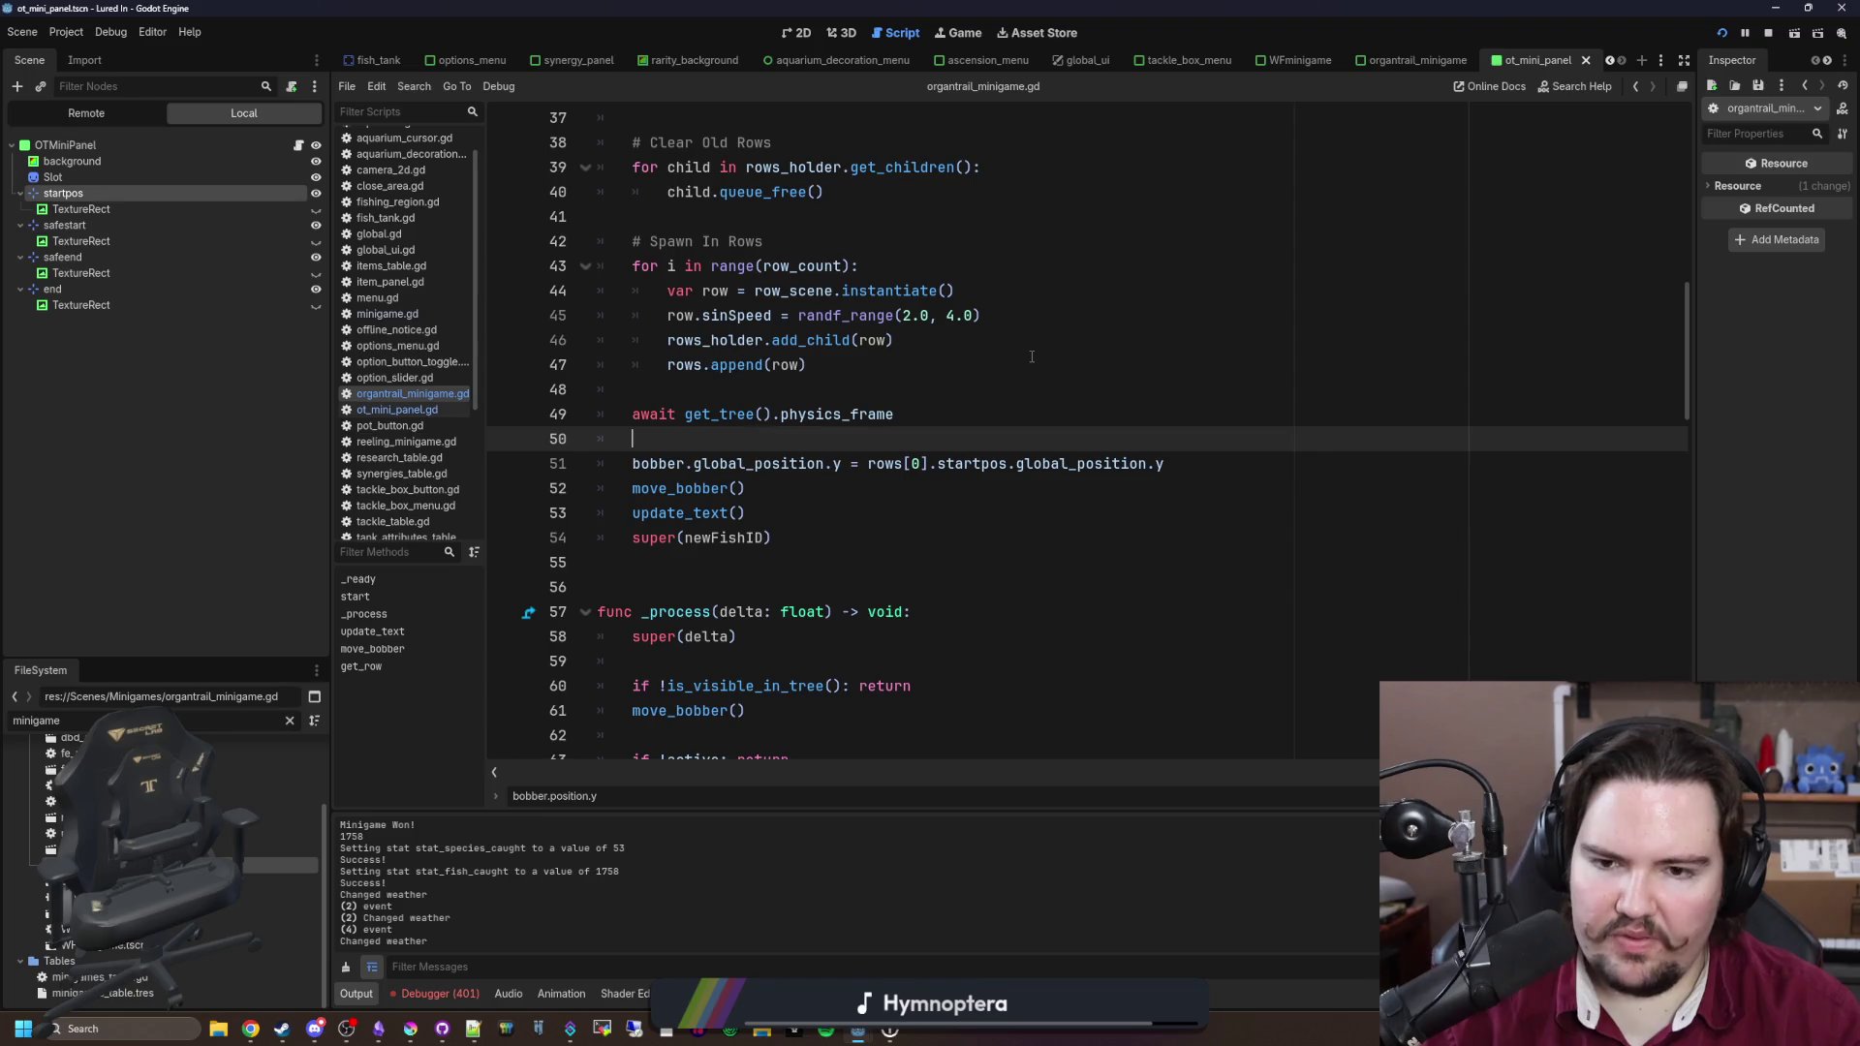
pyautogui.press('Up')
pyautogui.press('Up')
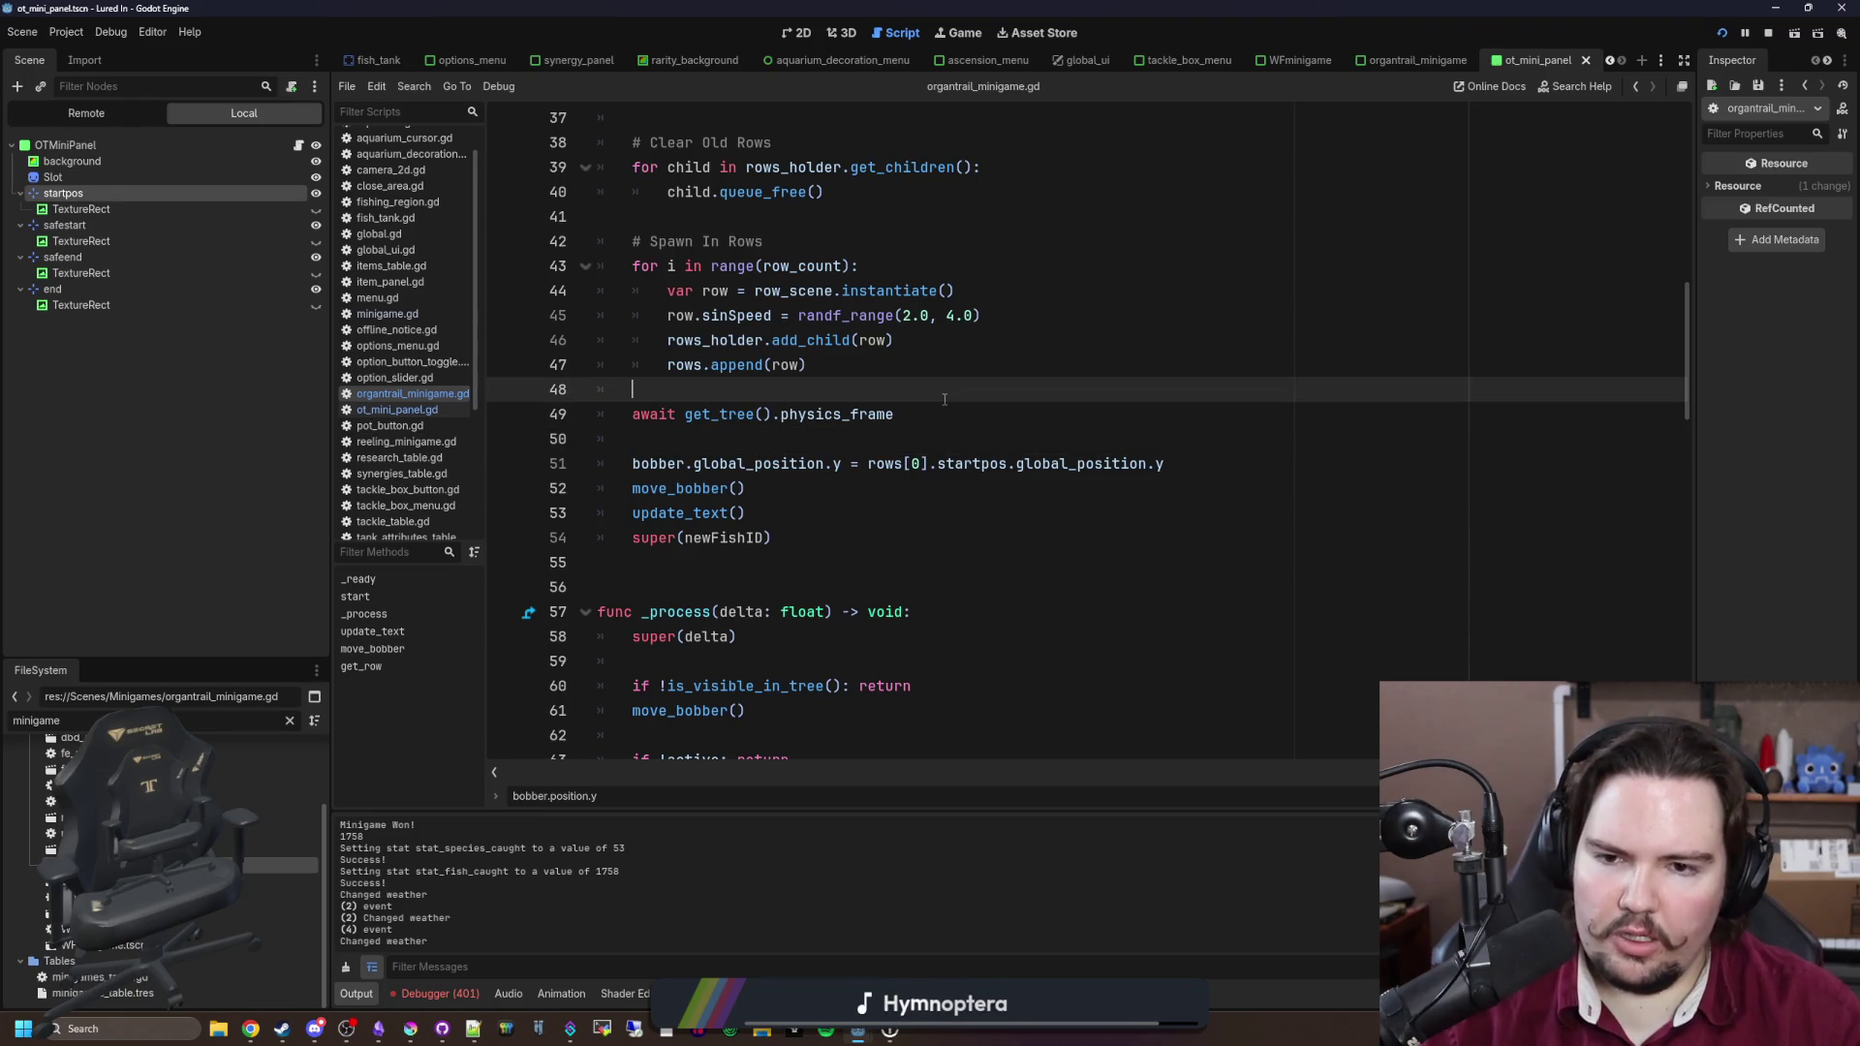
pyautogui.hotkey('ctrl', 's')
pyautogui.click(961, 32)
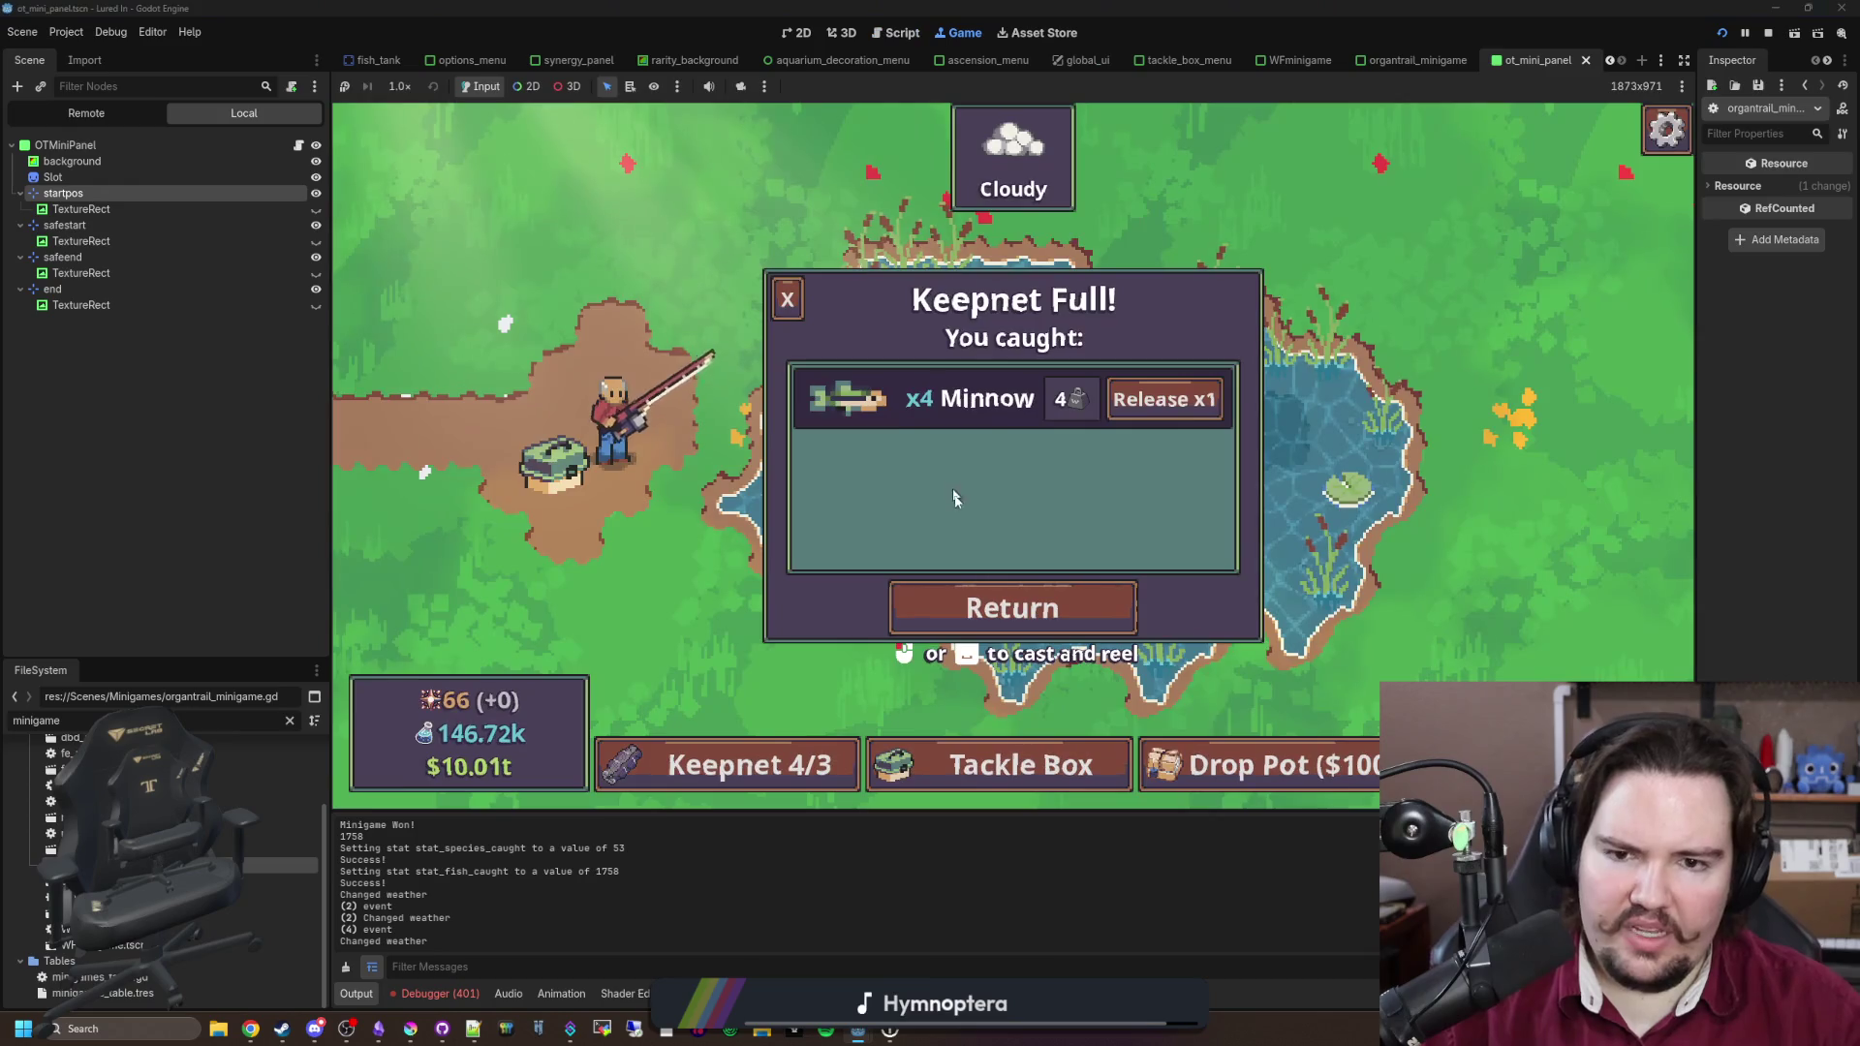
# Step: Release all the Minnows to empty the keepnet to 0/3
pyautogui.click(1177, 399)
pyautogui.press('Escape')
pyautogui.press('Escape')
pyautogui.press('Escape')
pyautogui.click(804, 758)
pyautogui.click(1154, 397)
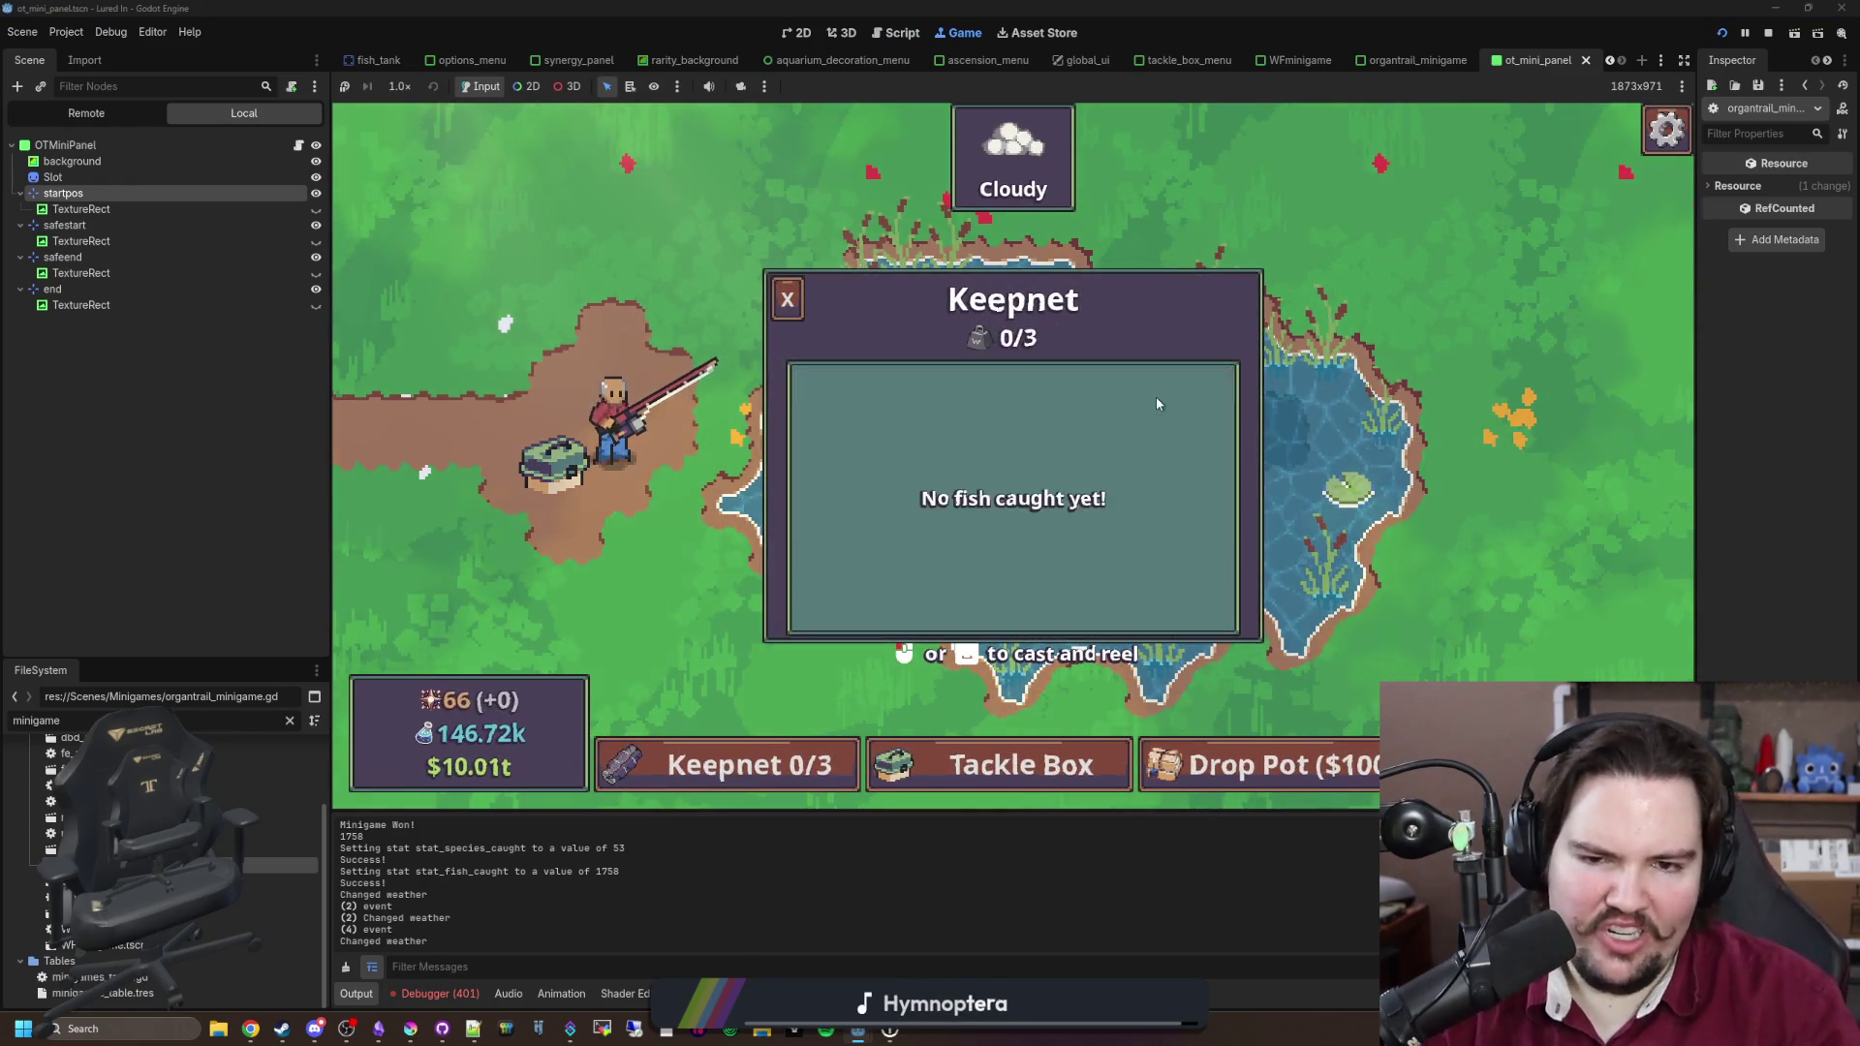
# Step: Switch the game language to Catalan and resume play
pyautogui.press('Escape')
pyautogui.press('Escape')
pyautogui.click(1226, 582)
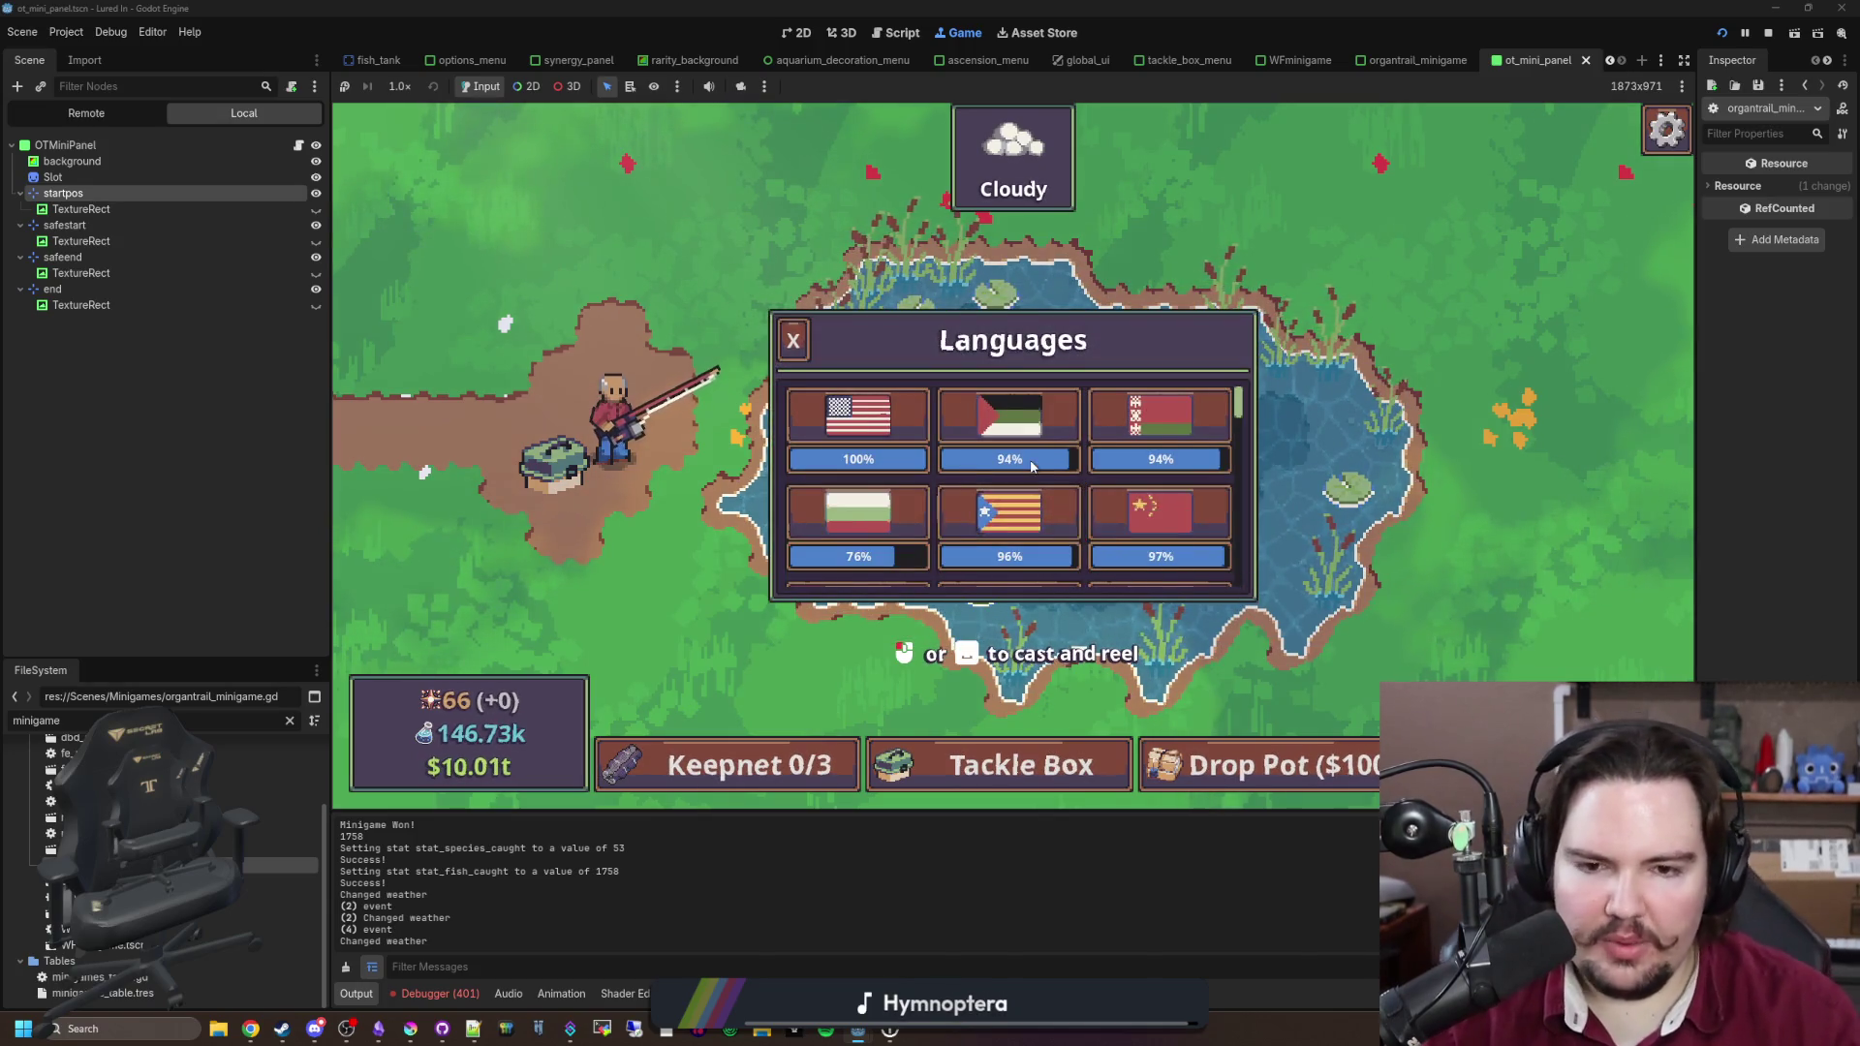
pyautogui.click(964, 516)
pyautogui.press('Escape')
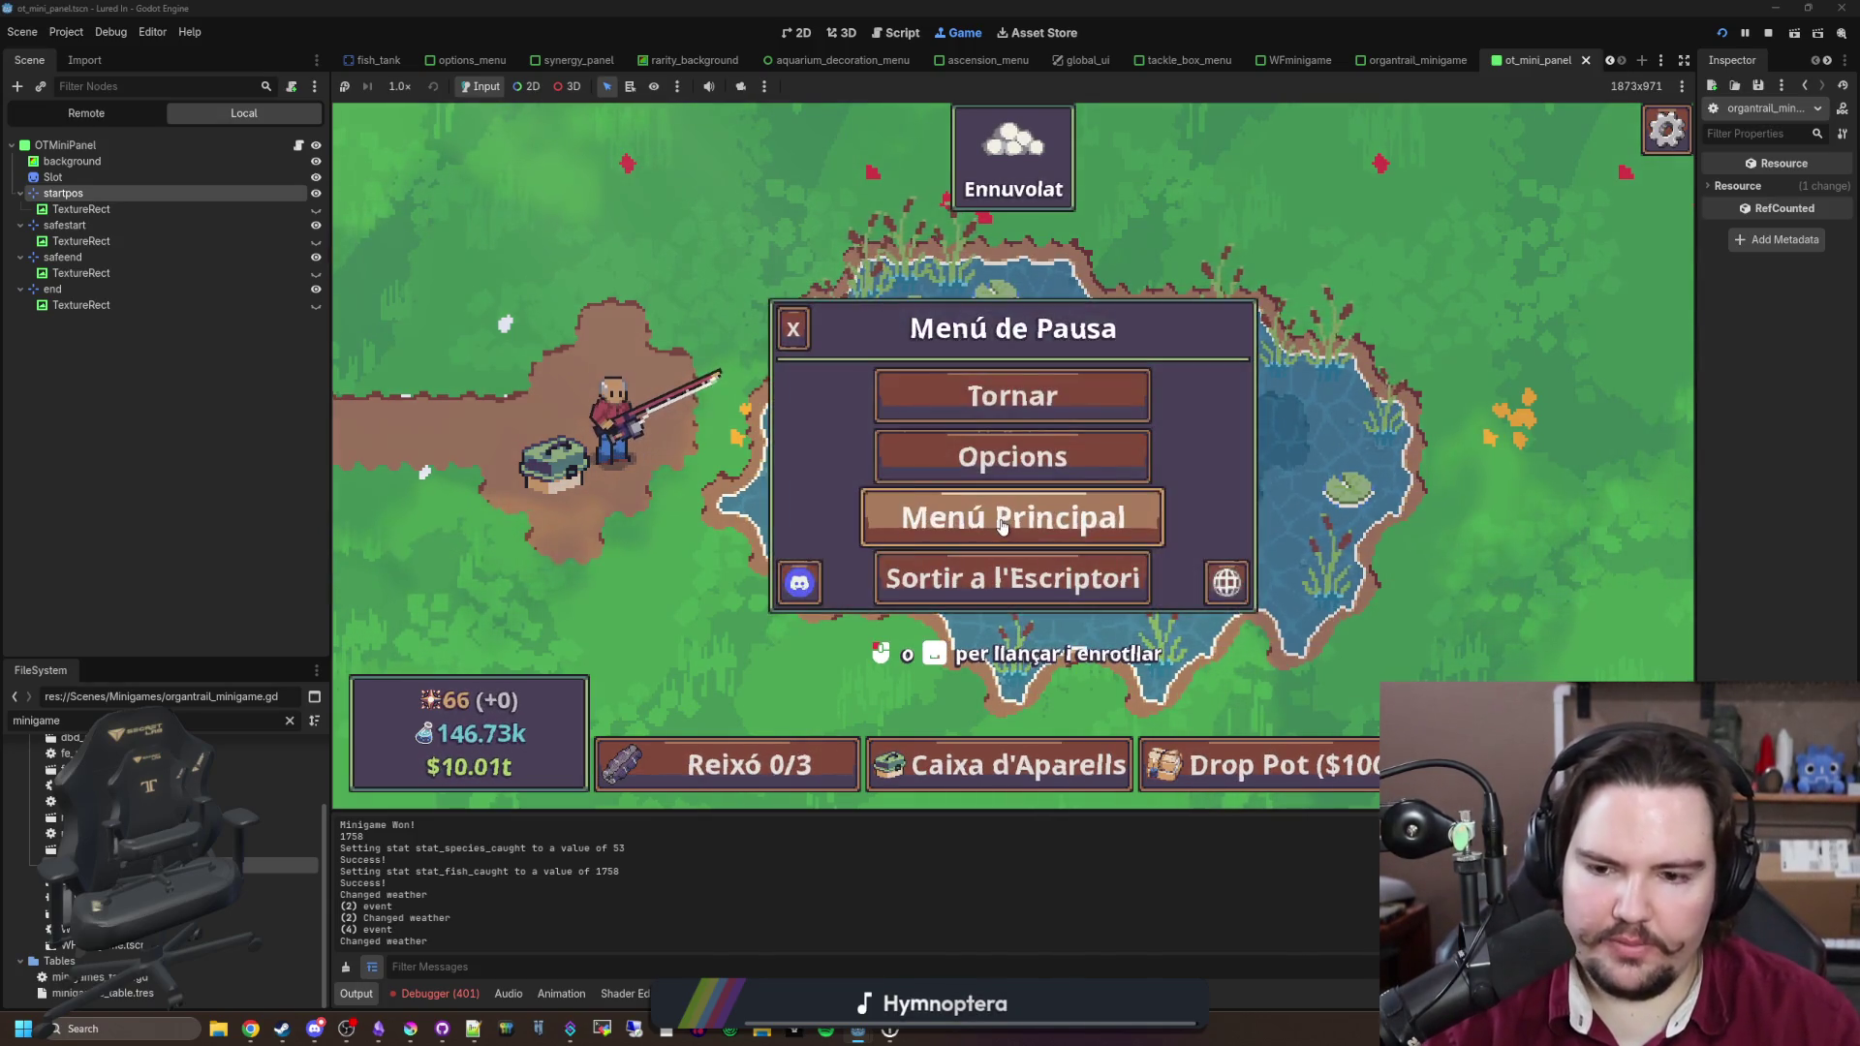
pyautogui.click(1046, 400)
# Step: Switch the language to Literary Chinese, then Chinese, and open the secret command box
pyautogui.press('Escape')
pyautogui.click(1226, 583)
pyautogui.scroll(-4, 1039, 472)
pyautogui.scroll(-2, 1040, 472)
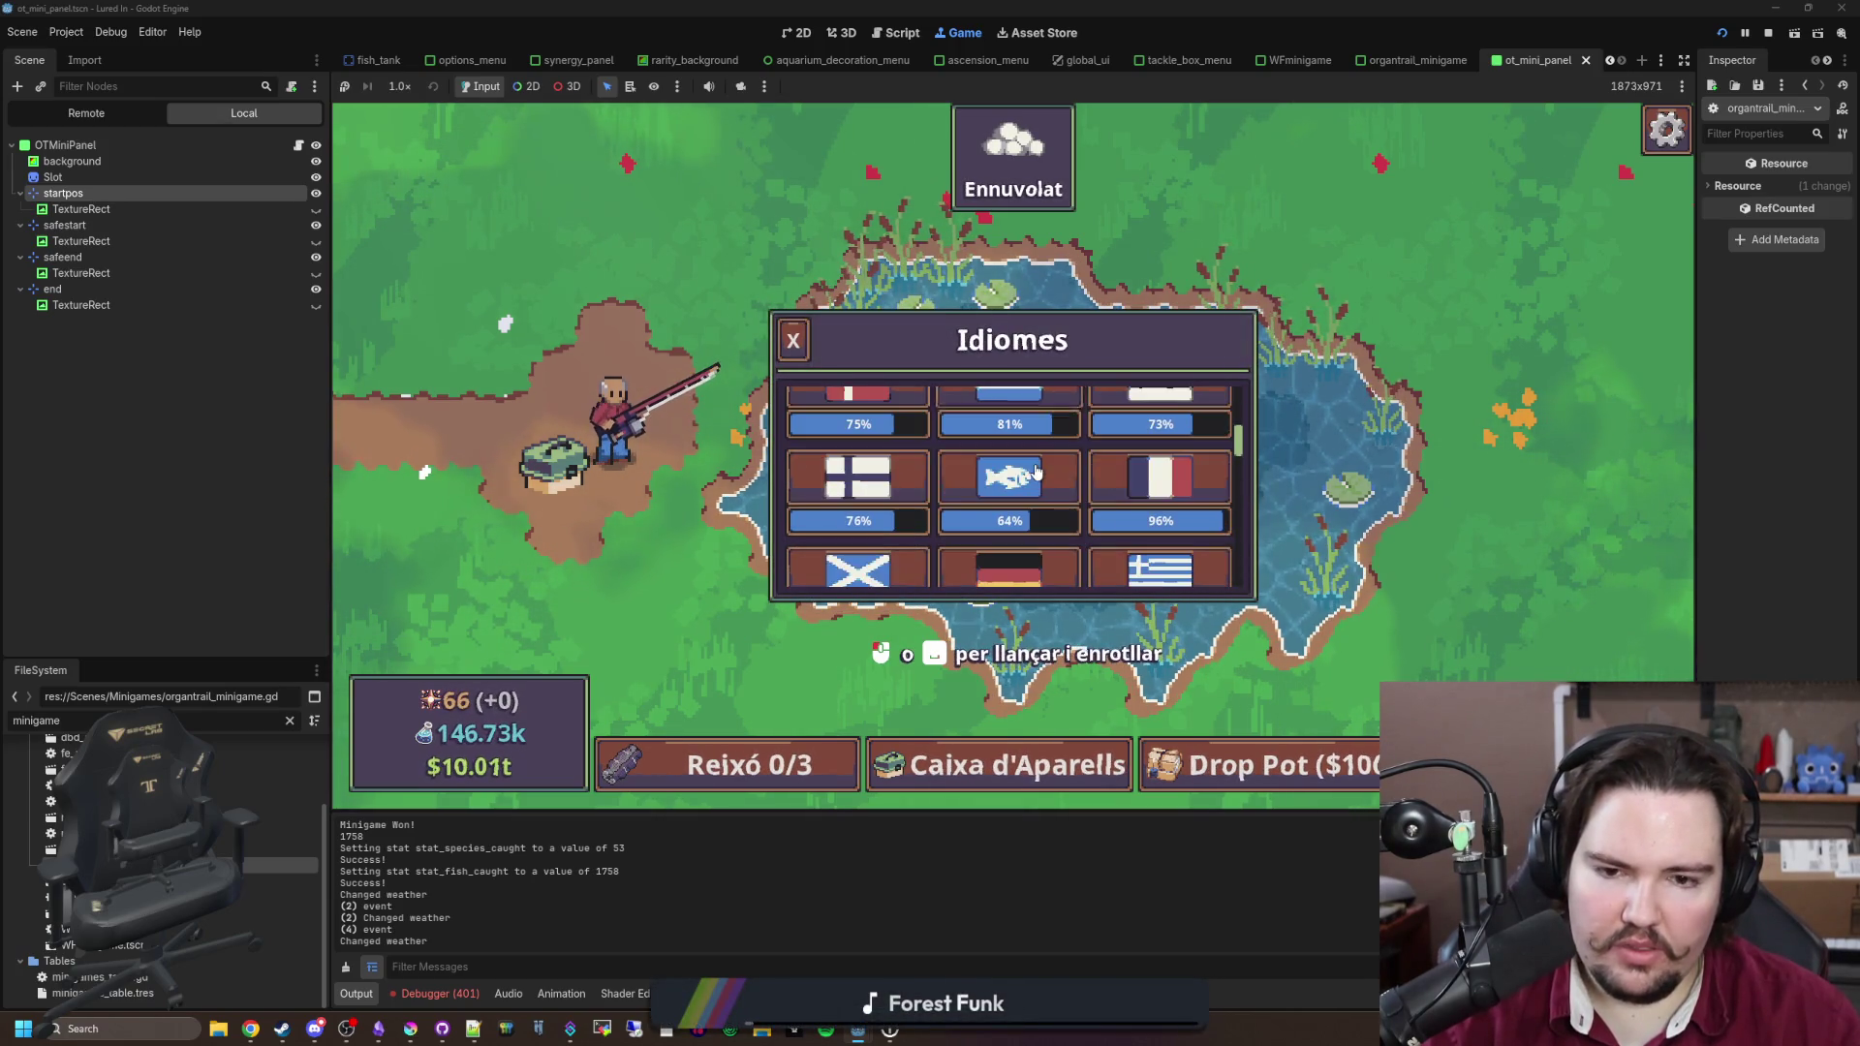
pyautogui.scroll(-6, 1034, 474)
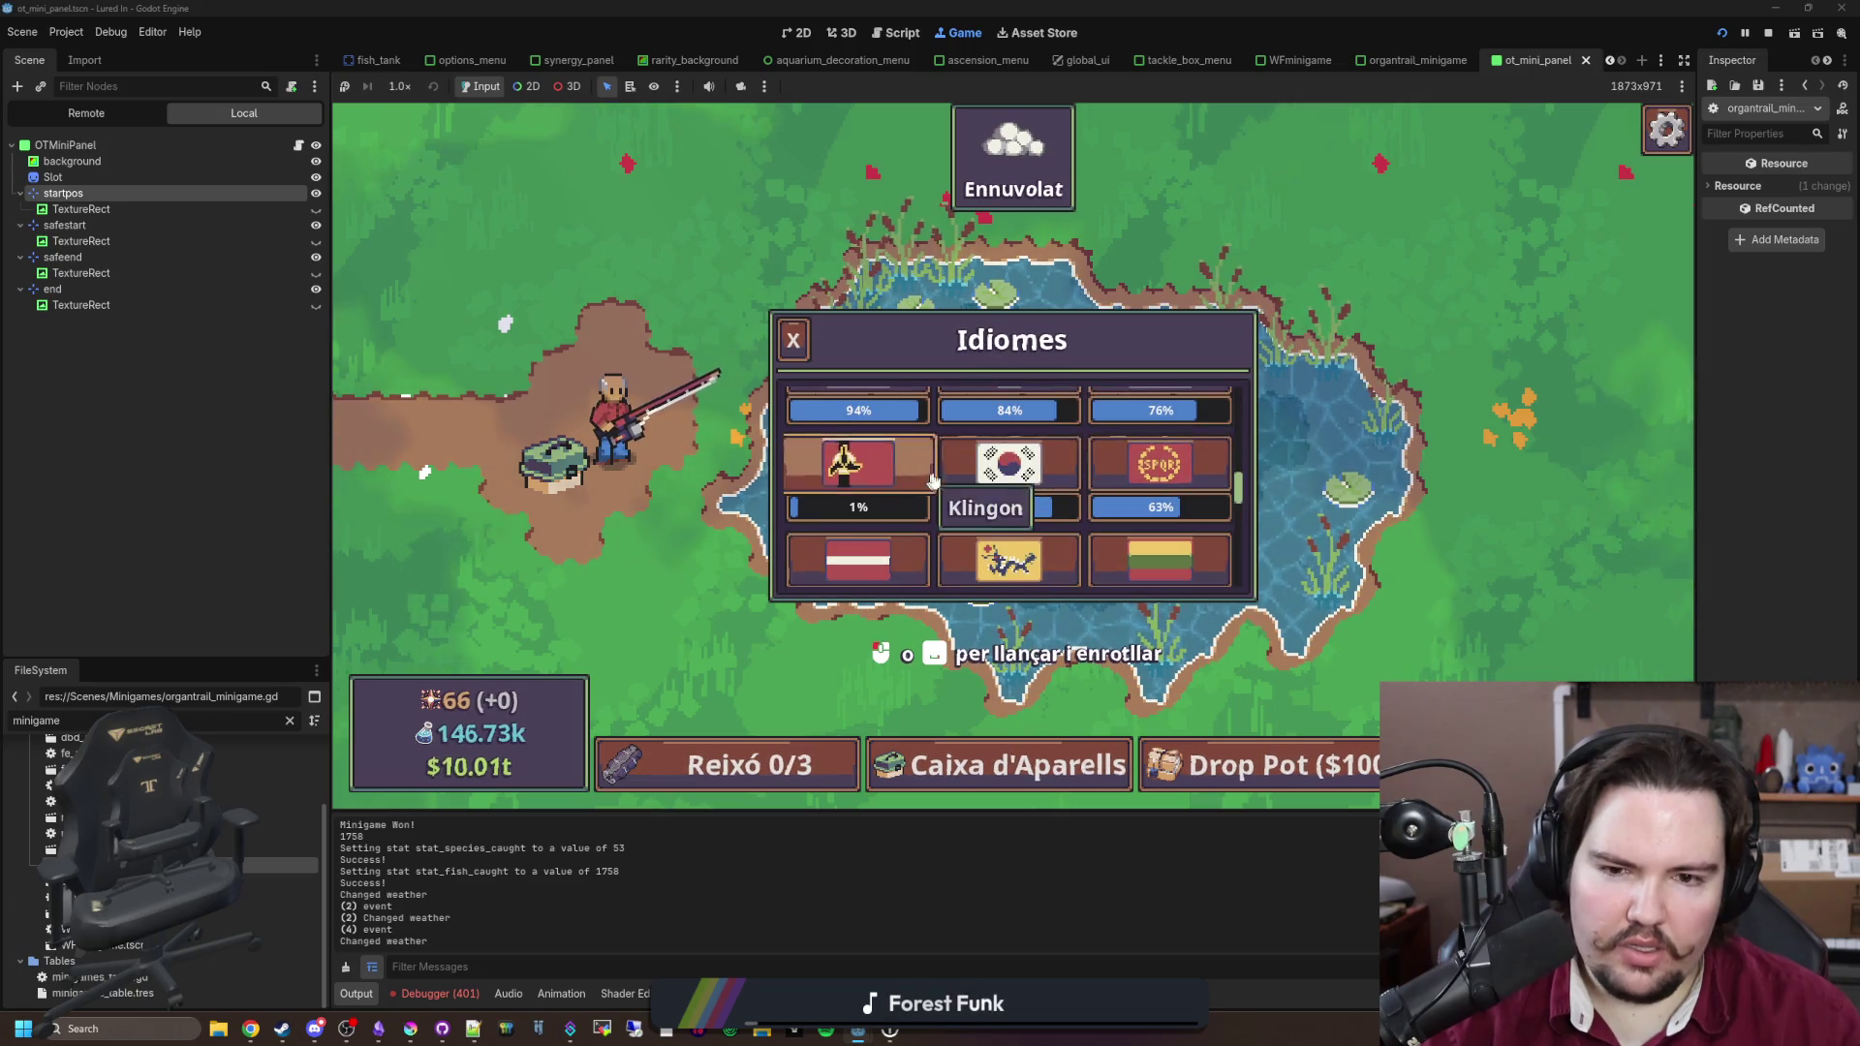
pyautogui.scroll(-4, 979, 470)
pyautogui.scroll(2, 1003, 473)
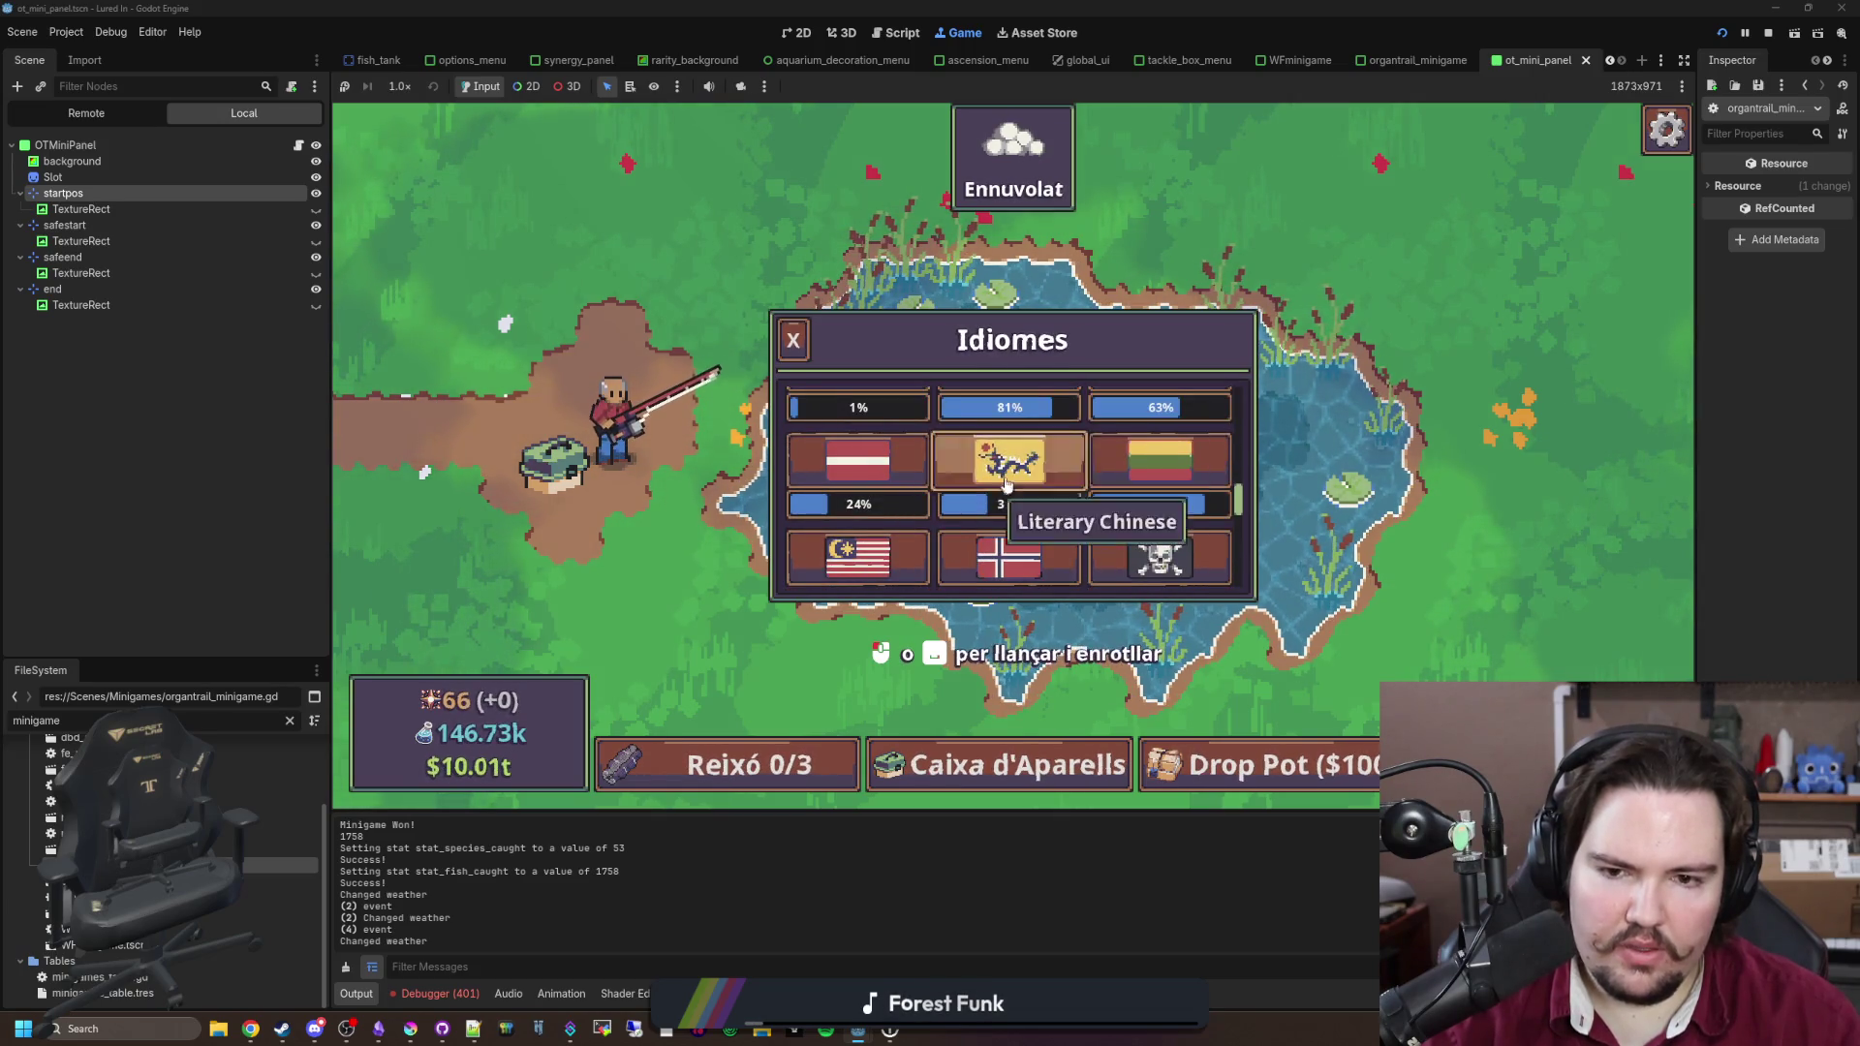
pyautogui.click(1007, 473)
pyautogui.scroll(-5, 1008, 474)
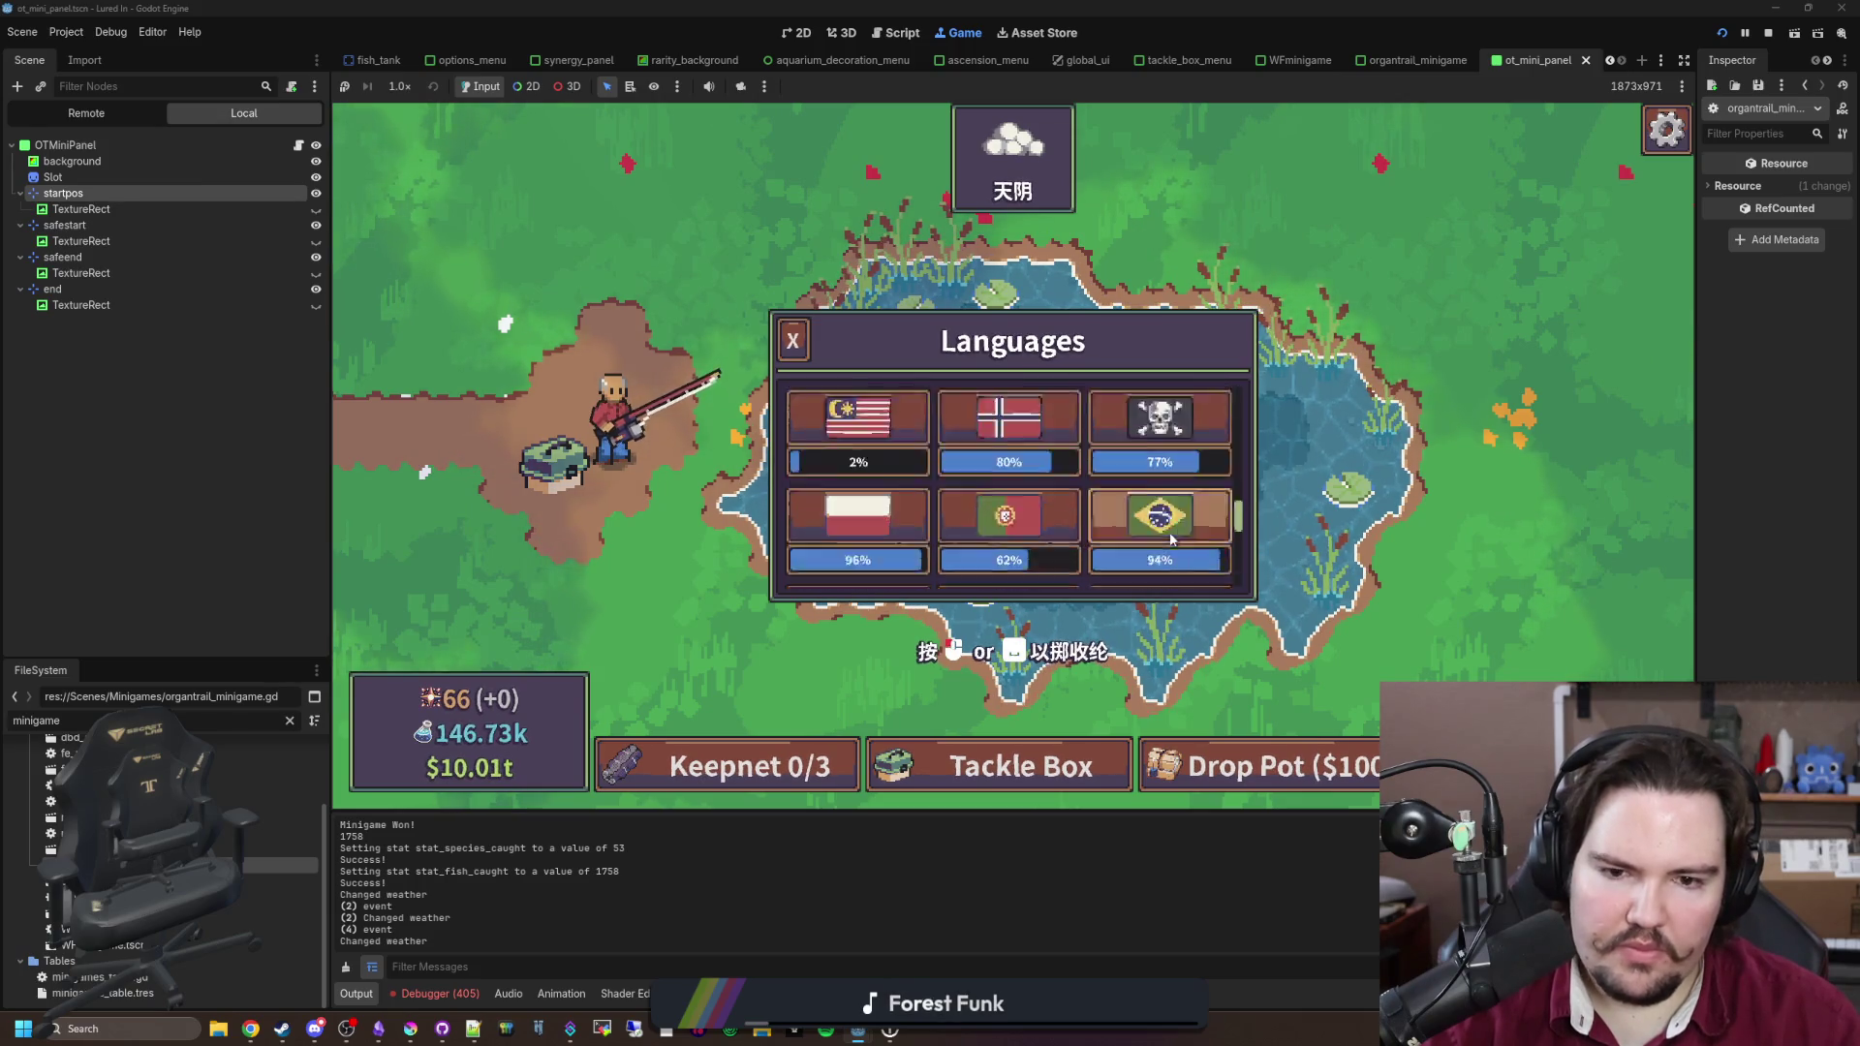
pyautogui.scroll(5, 1170, 538)
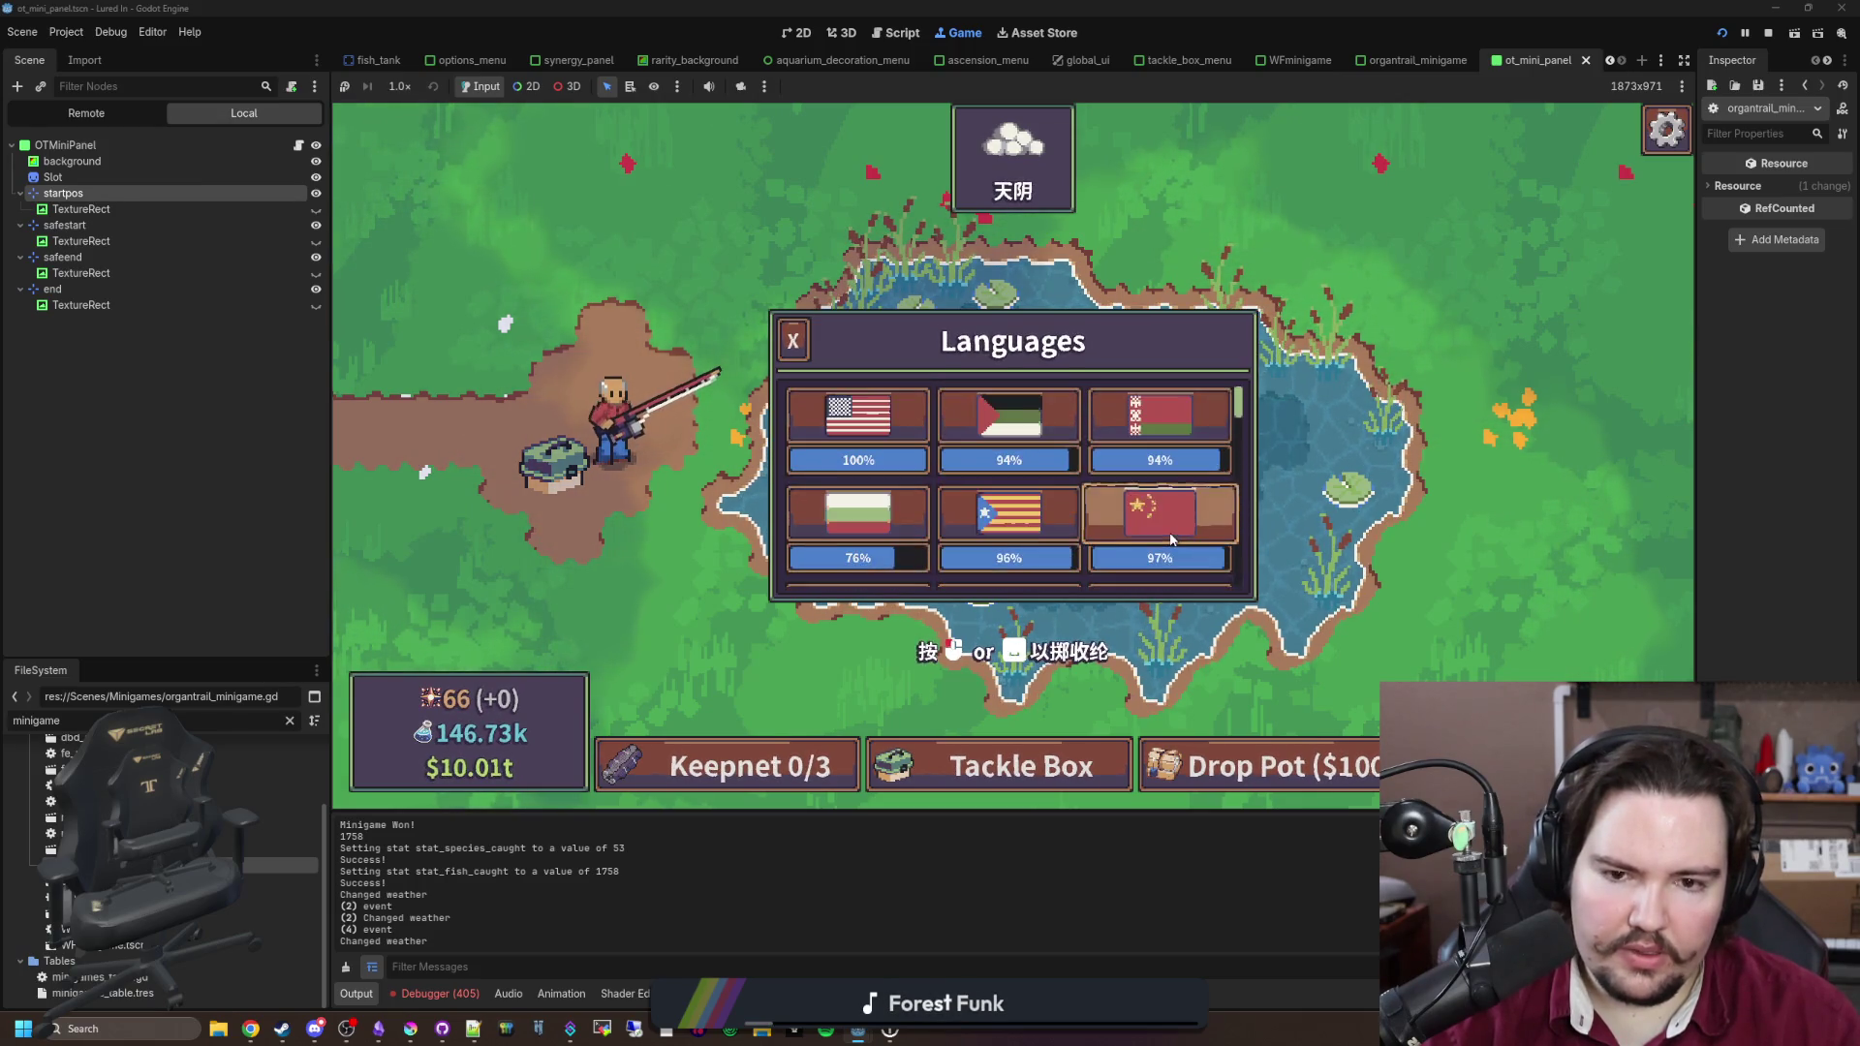
pyautogui.click(1170, 538)
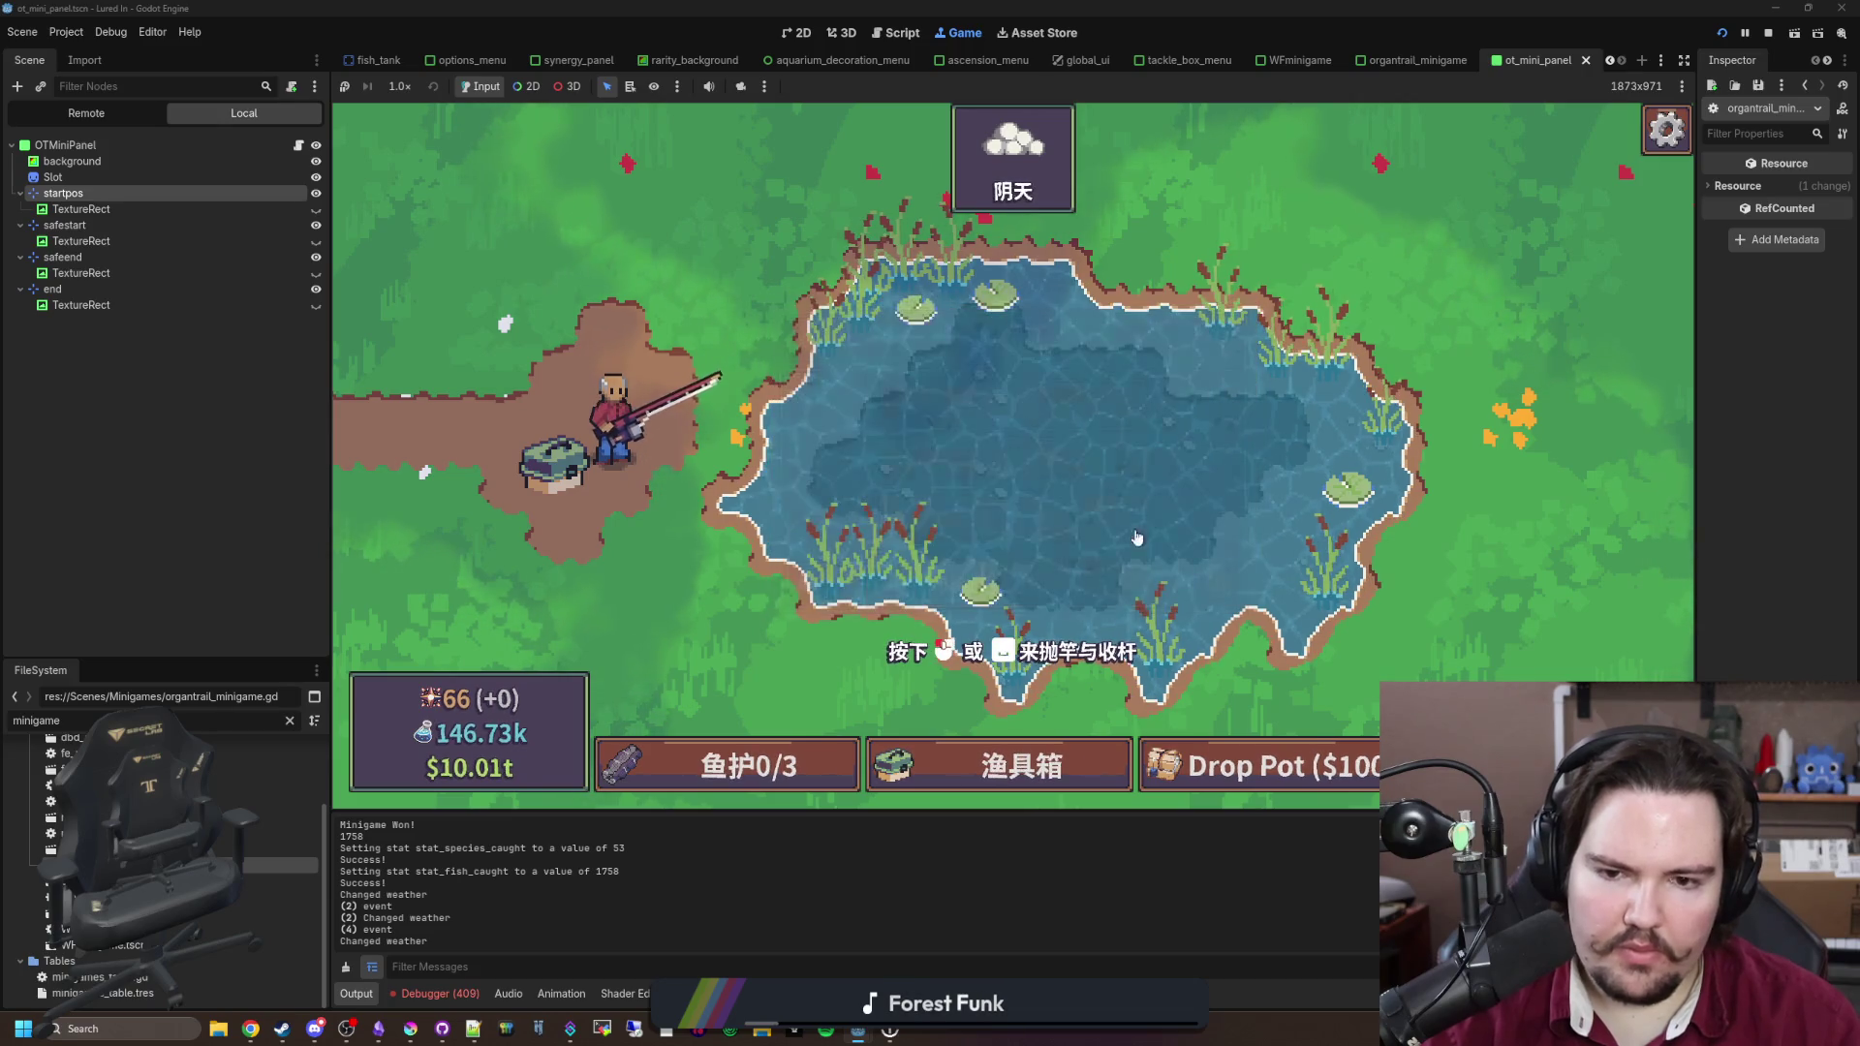
pyautogui.press('`')
# Step: Run the 'minig' minigame command, reel in a Minnow, and cast the line again
pyautogui.write('minig')
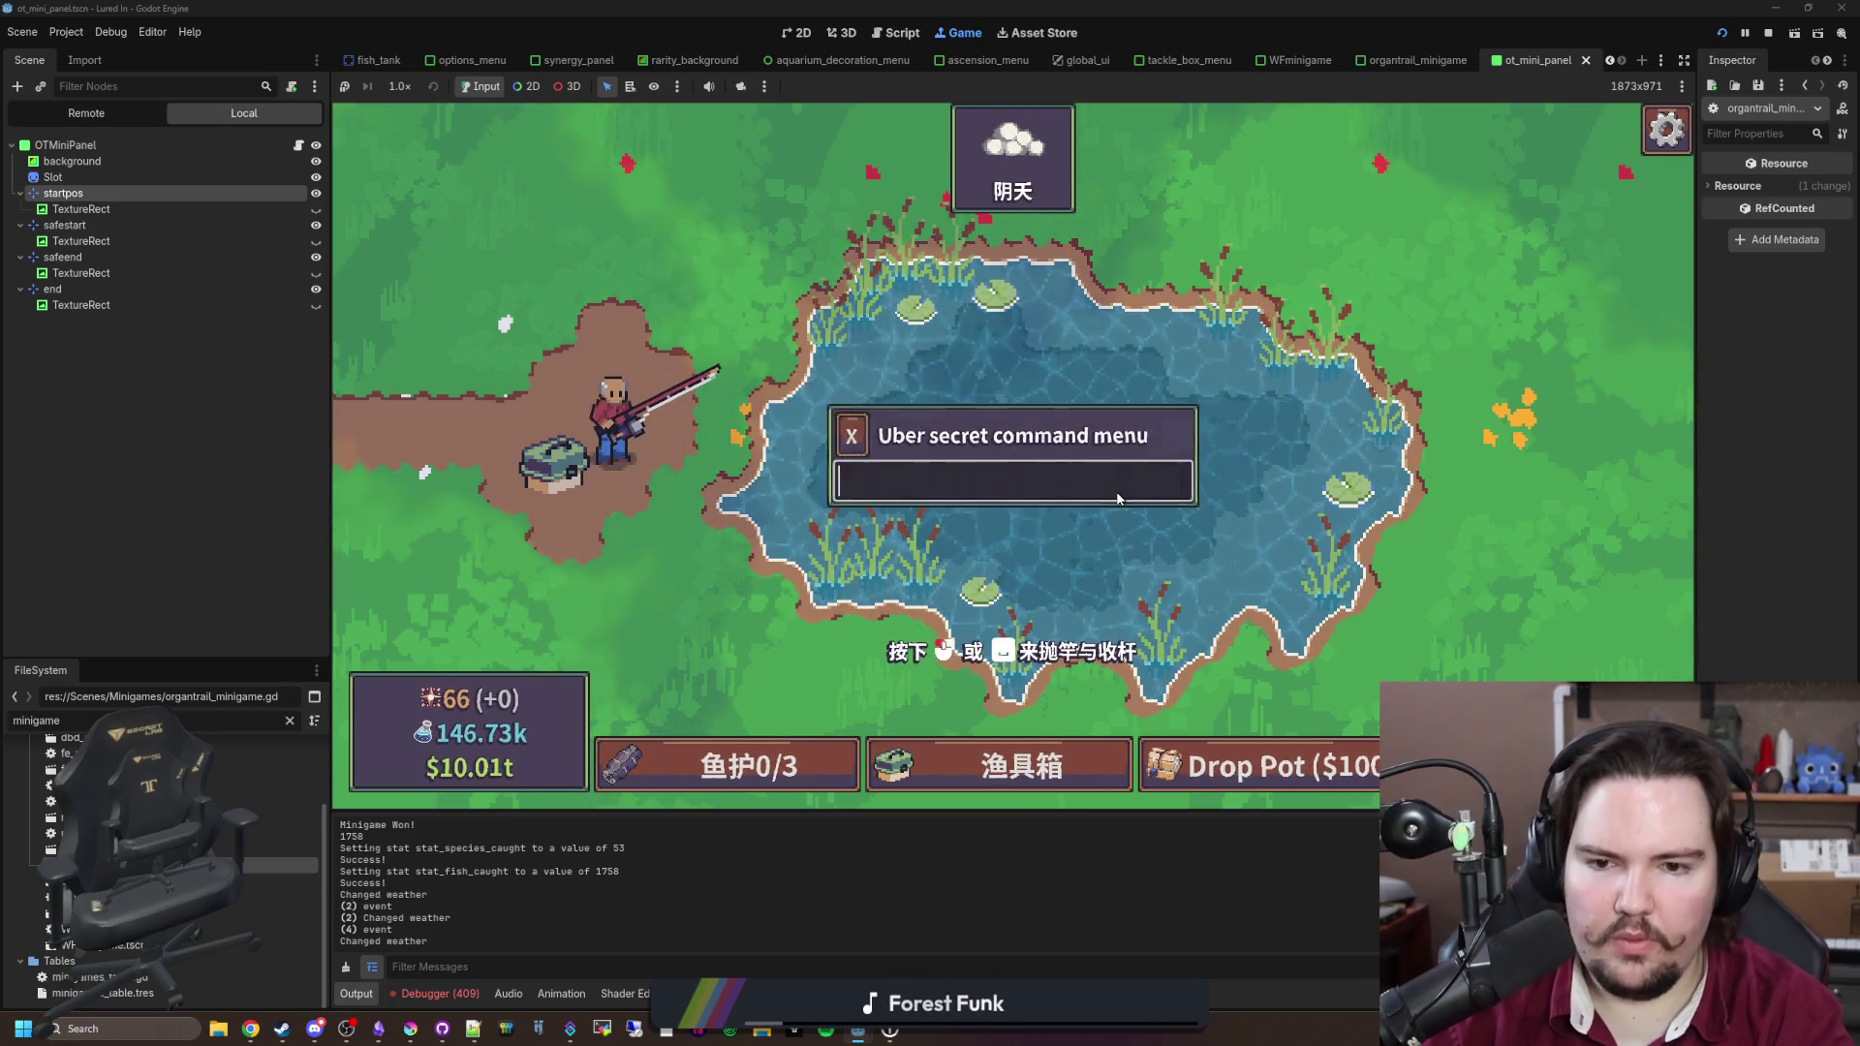
pyautogui.press('Return')
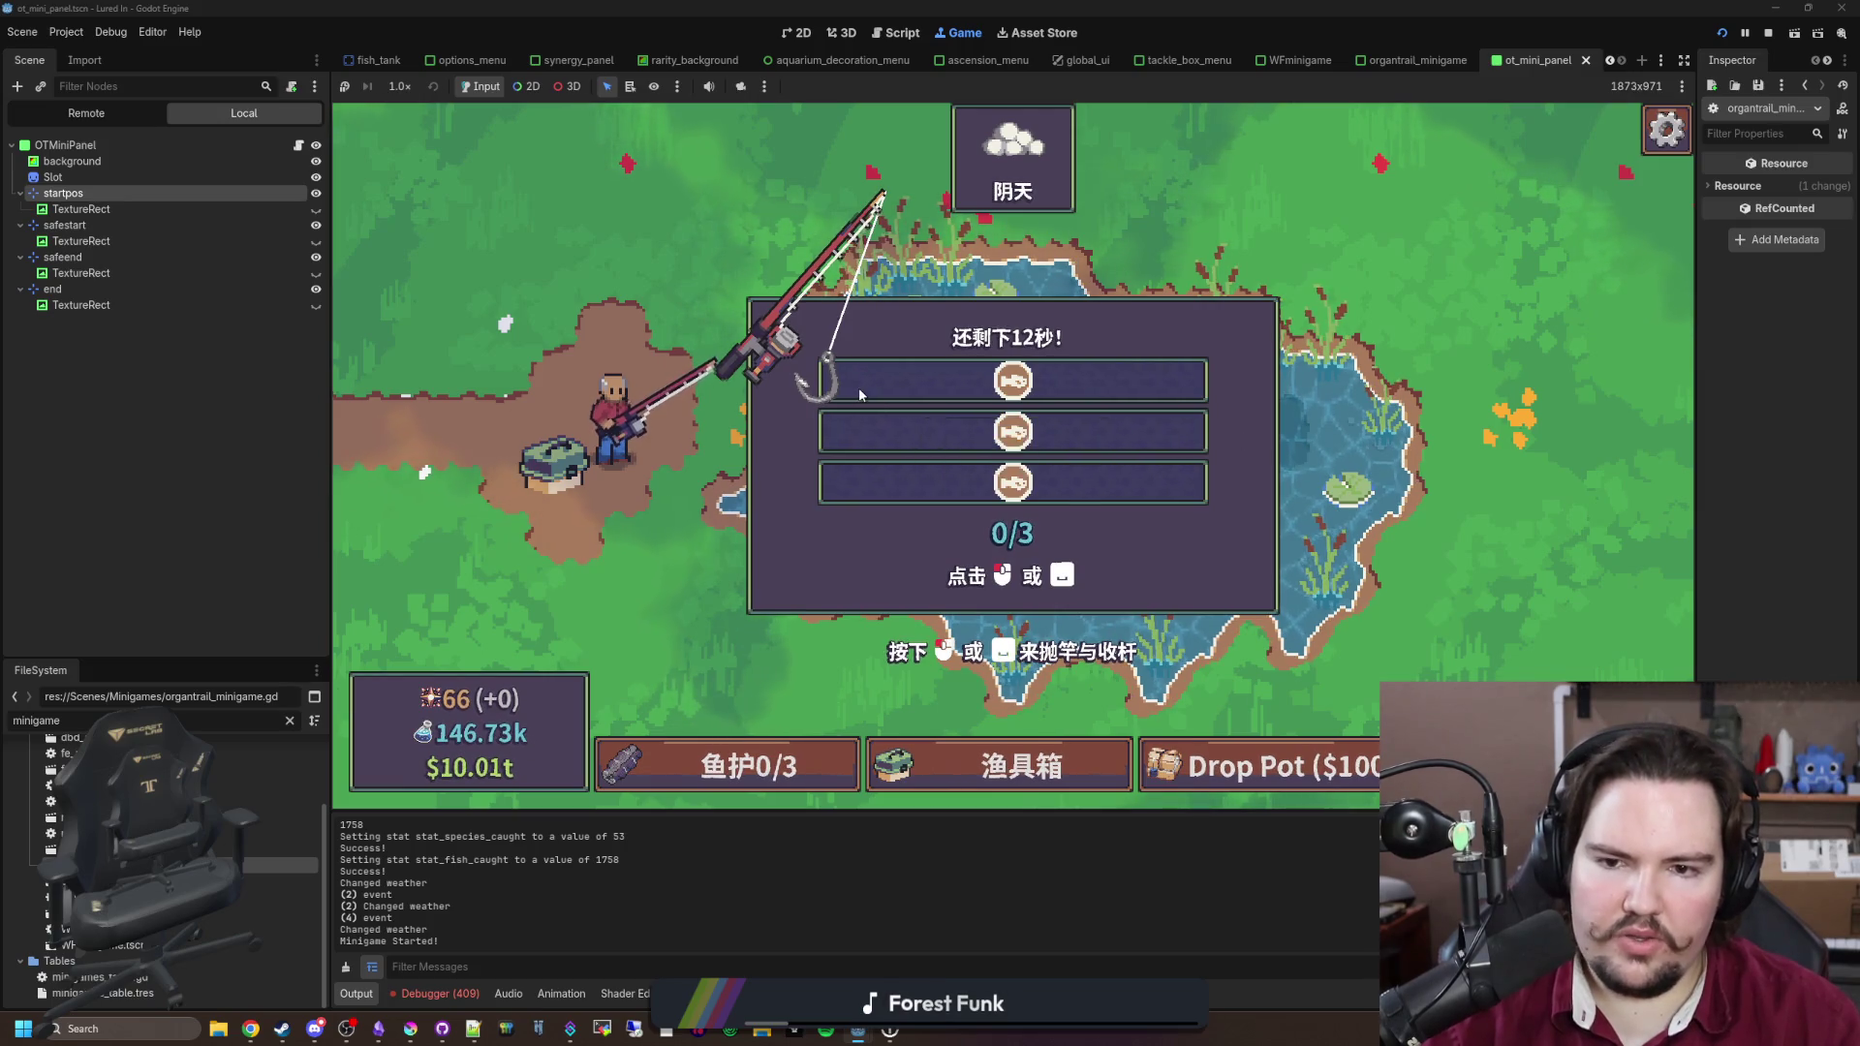
pyautogui.click(1108, 389)
pyautogui.click(1108, 389)
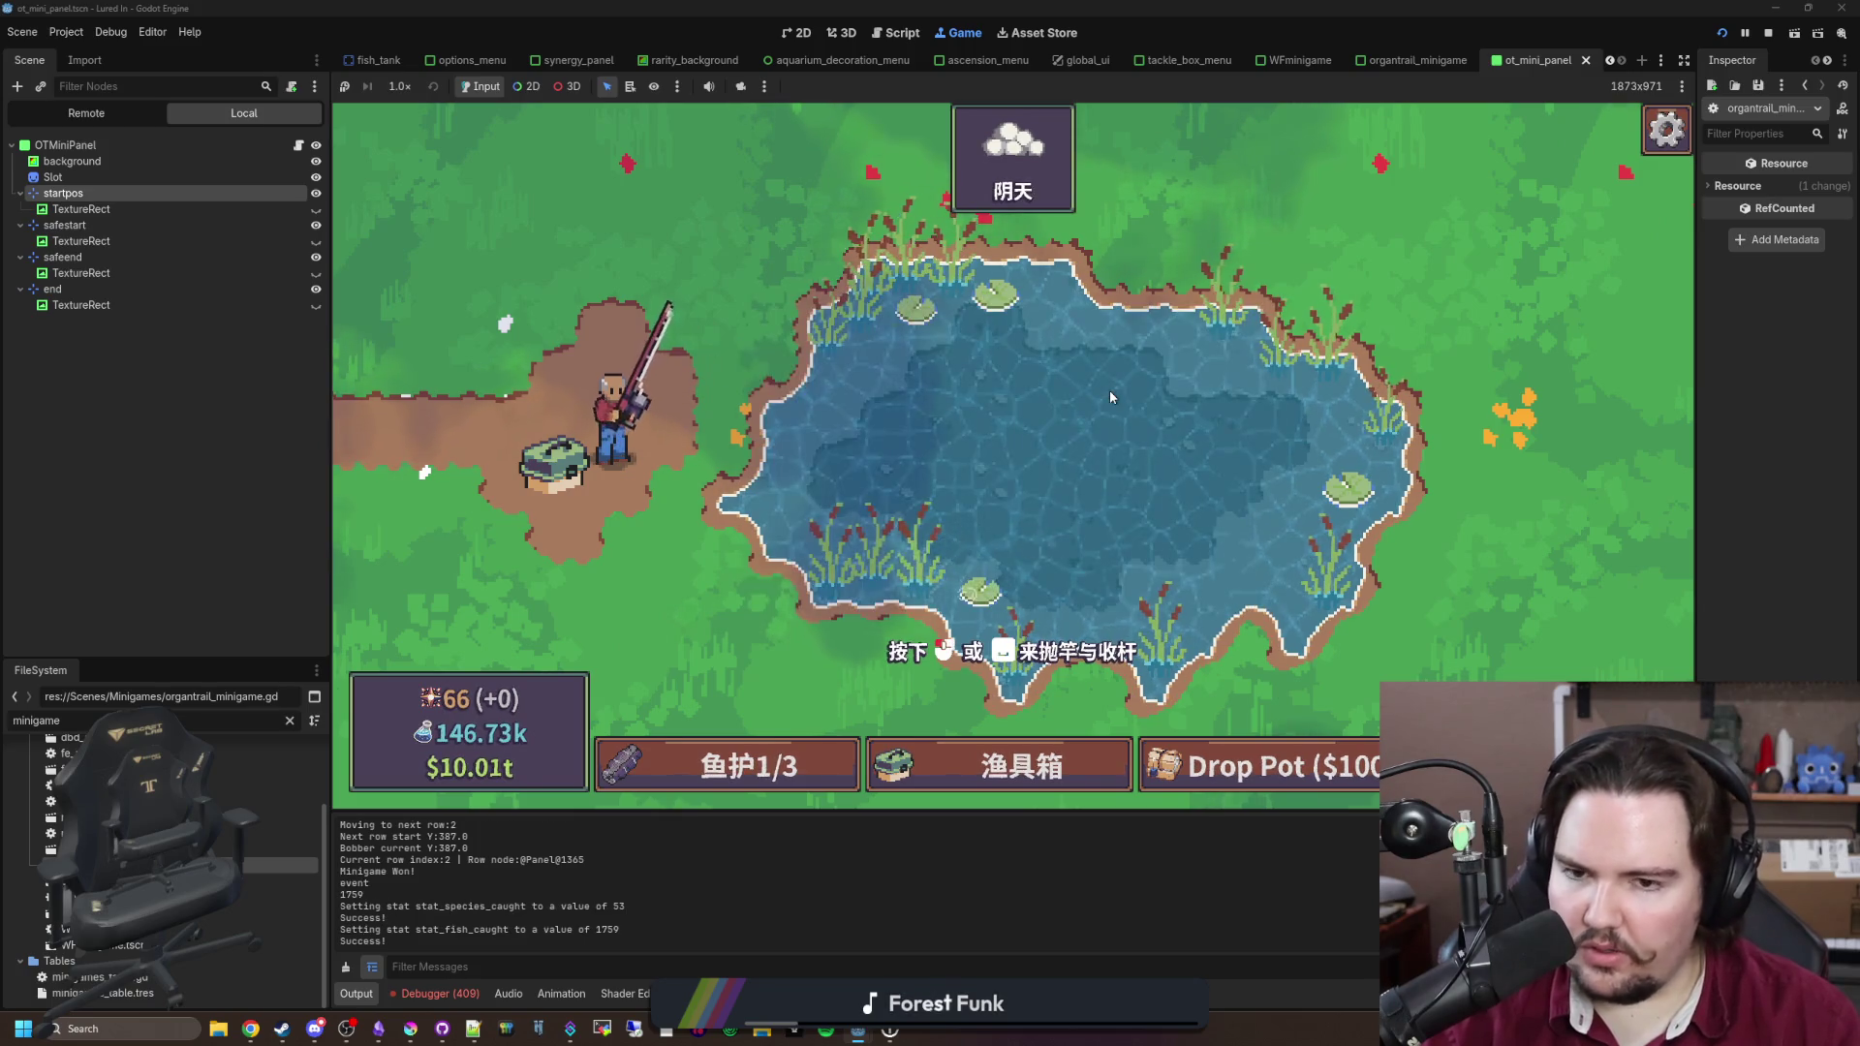
pyautogui.click(1002, 414)
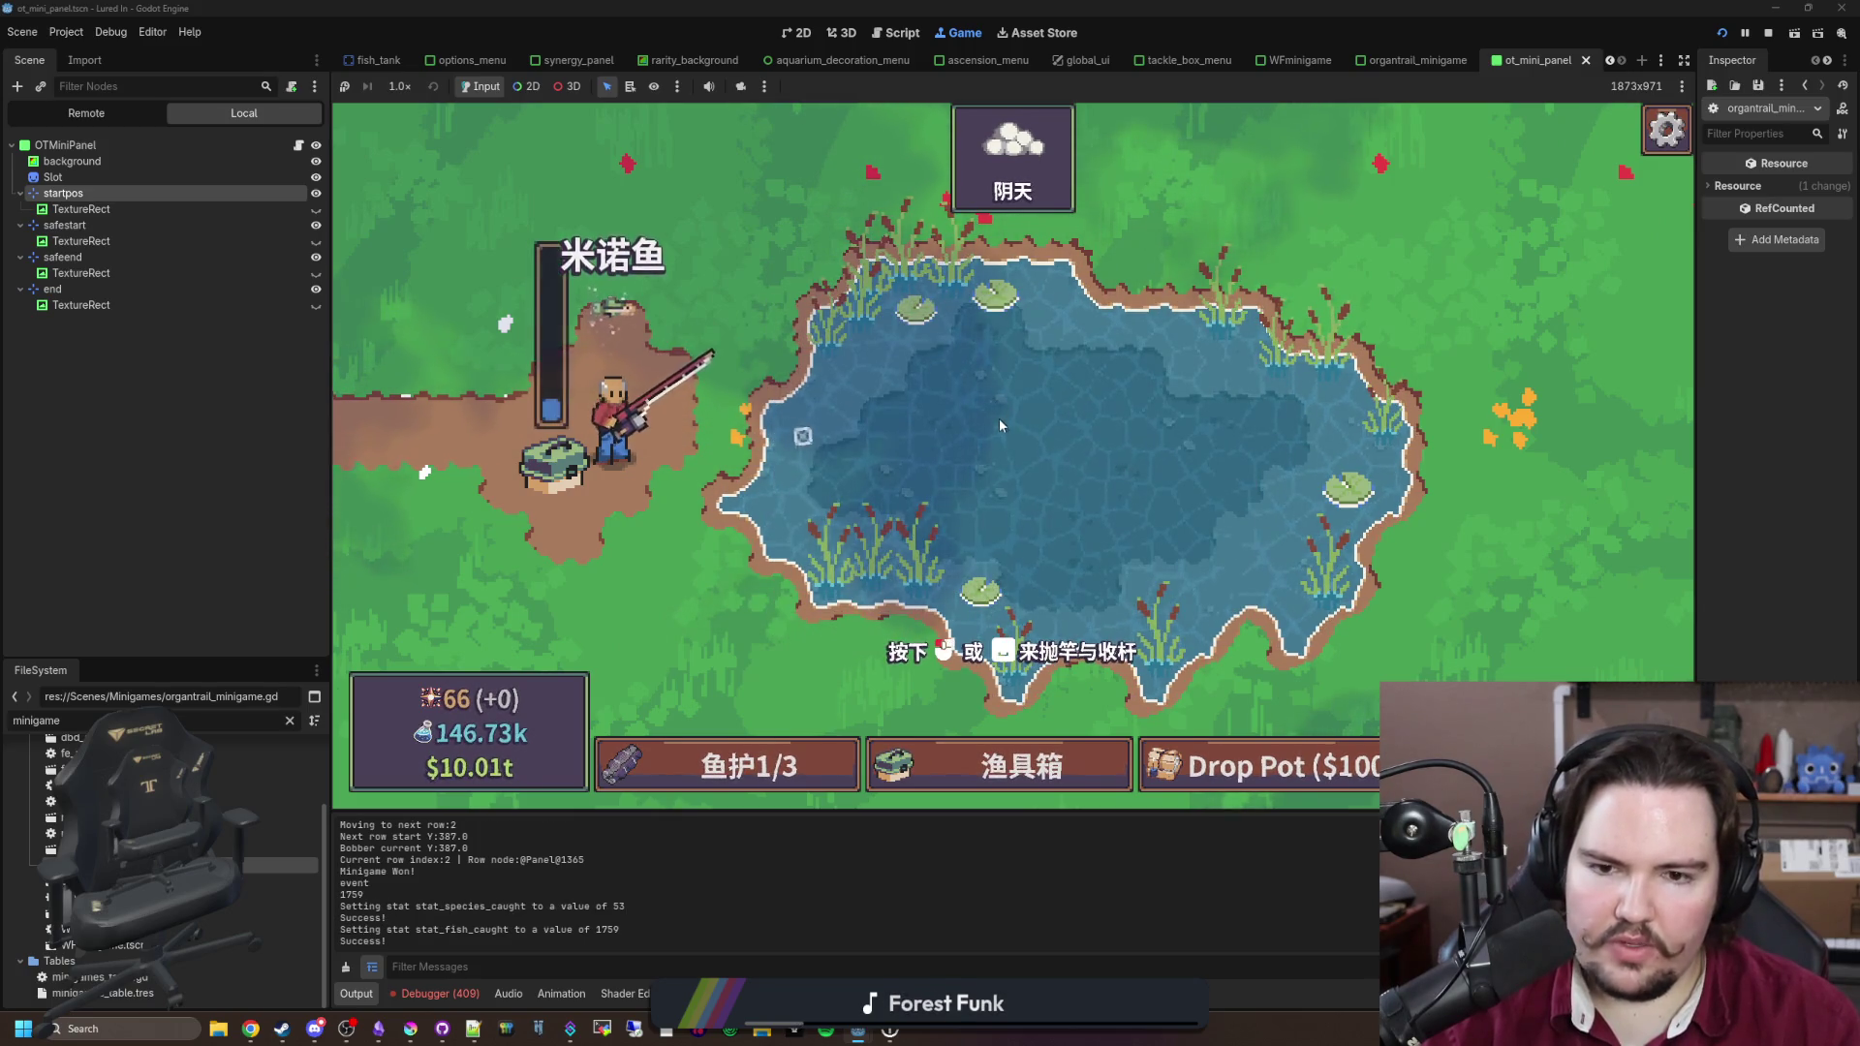
# Step: Rerun the minigame from the secret command box, land a second Minnow, then pause
pyautogui.press('Escape')
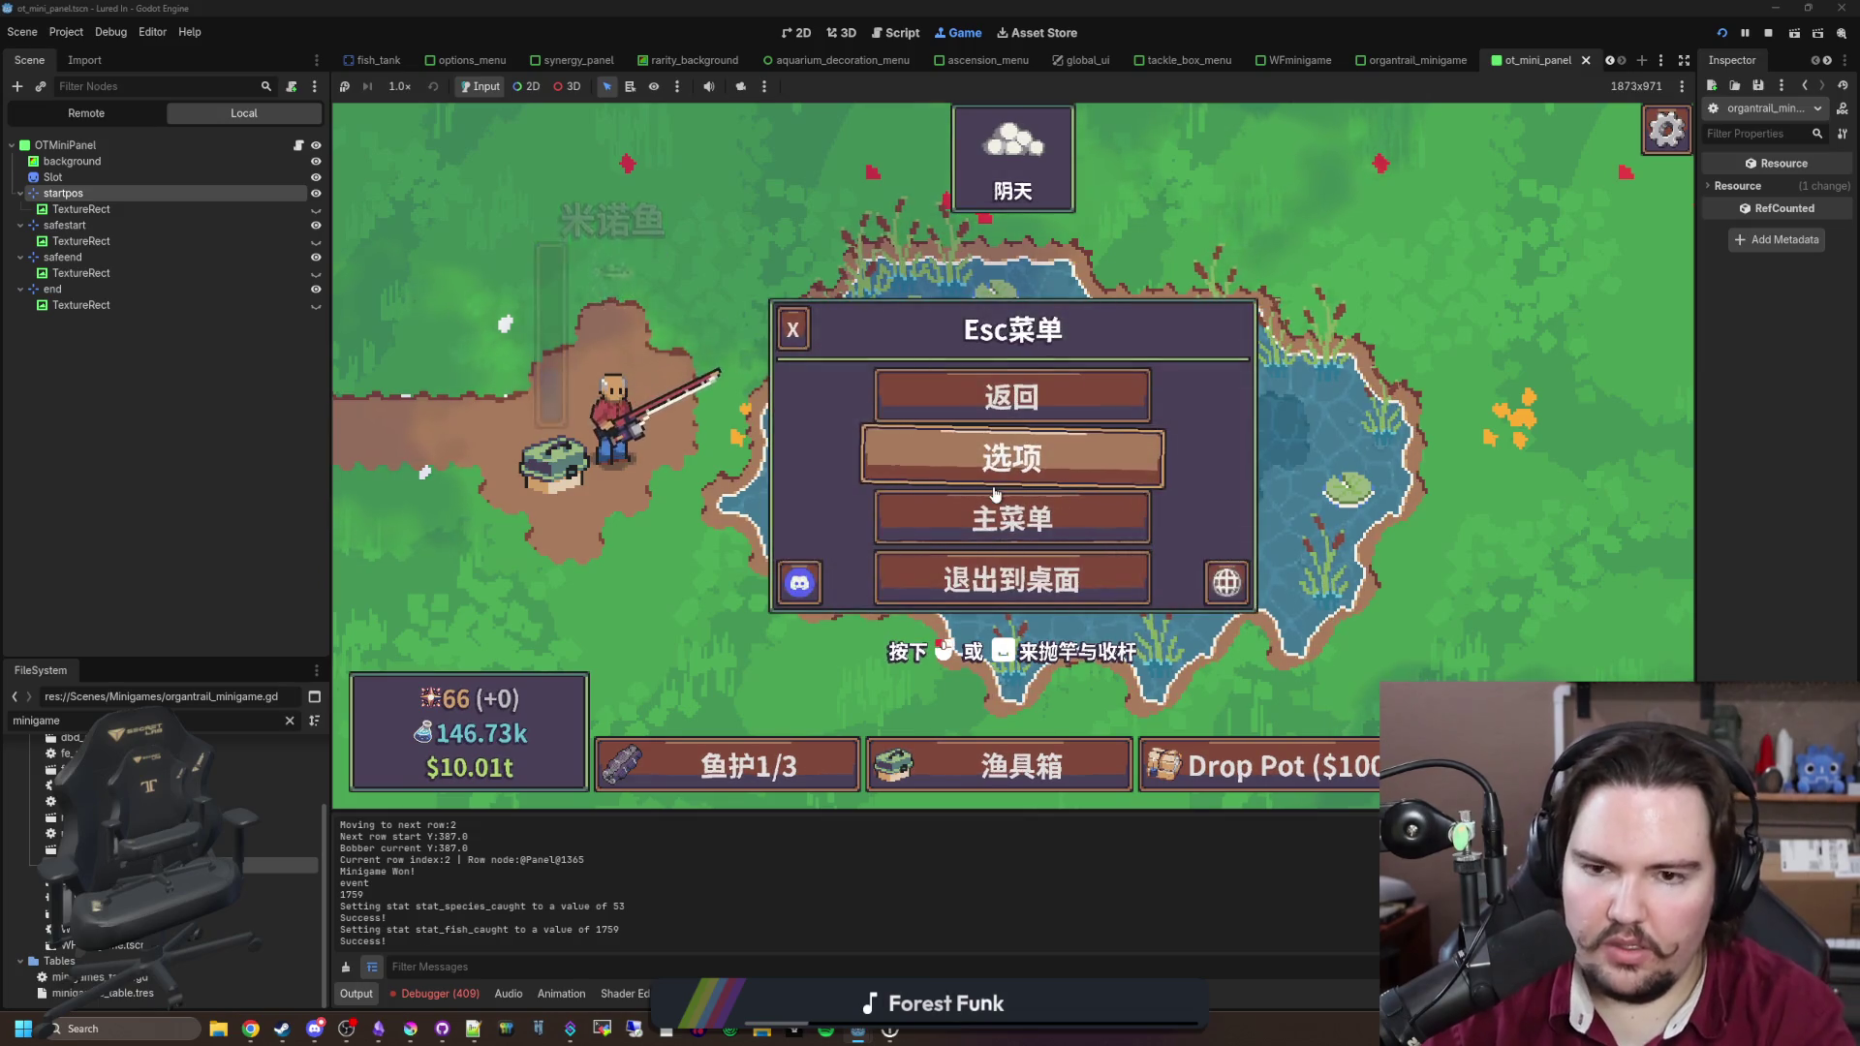
pyautogui.press('Escape')
pyautogui.press('`')
pyautogui.write('mi')
pyautogui.press('Return')
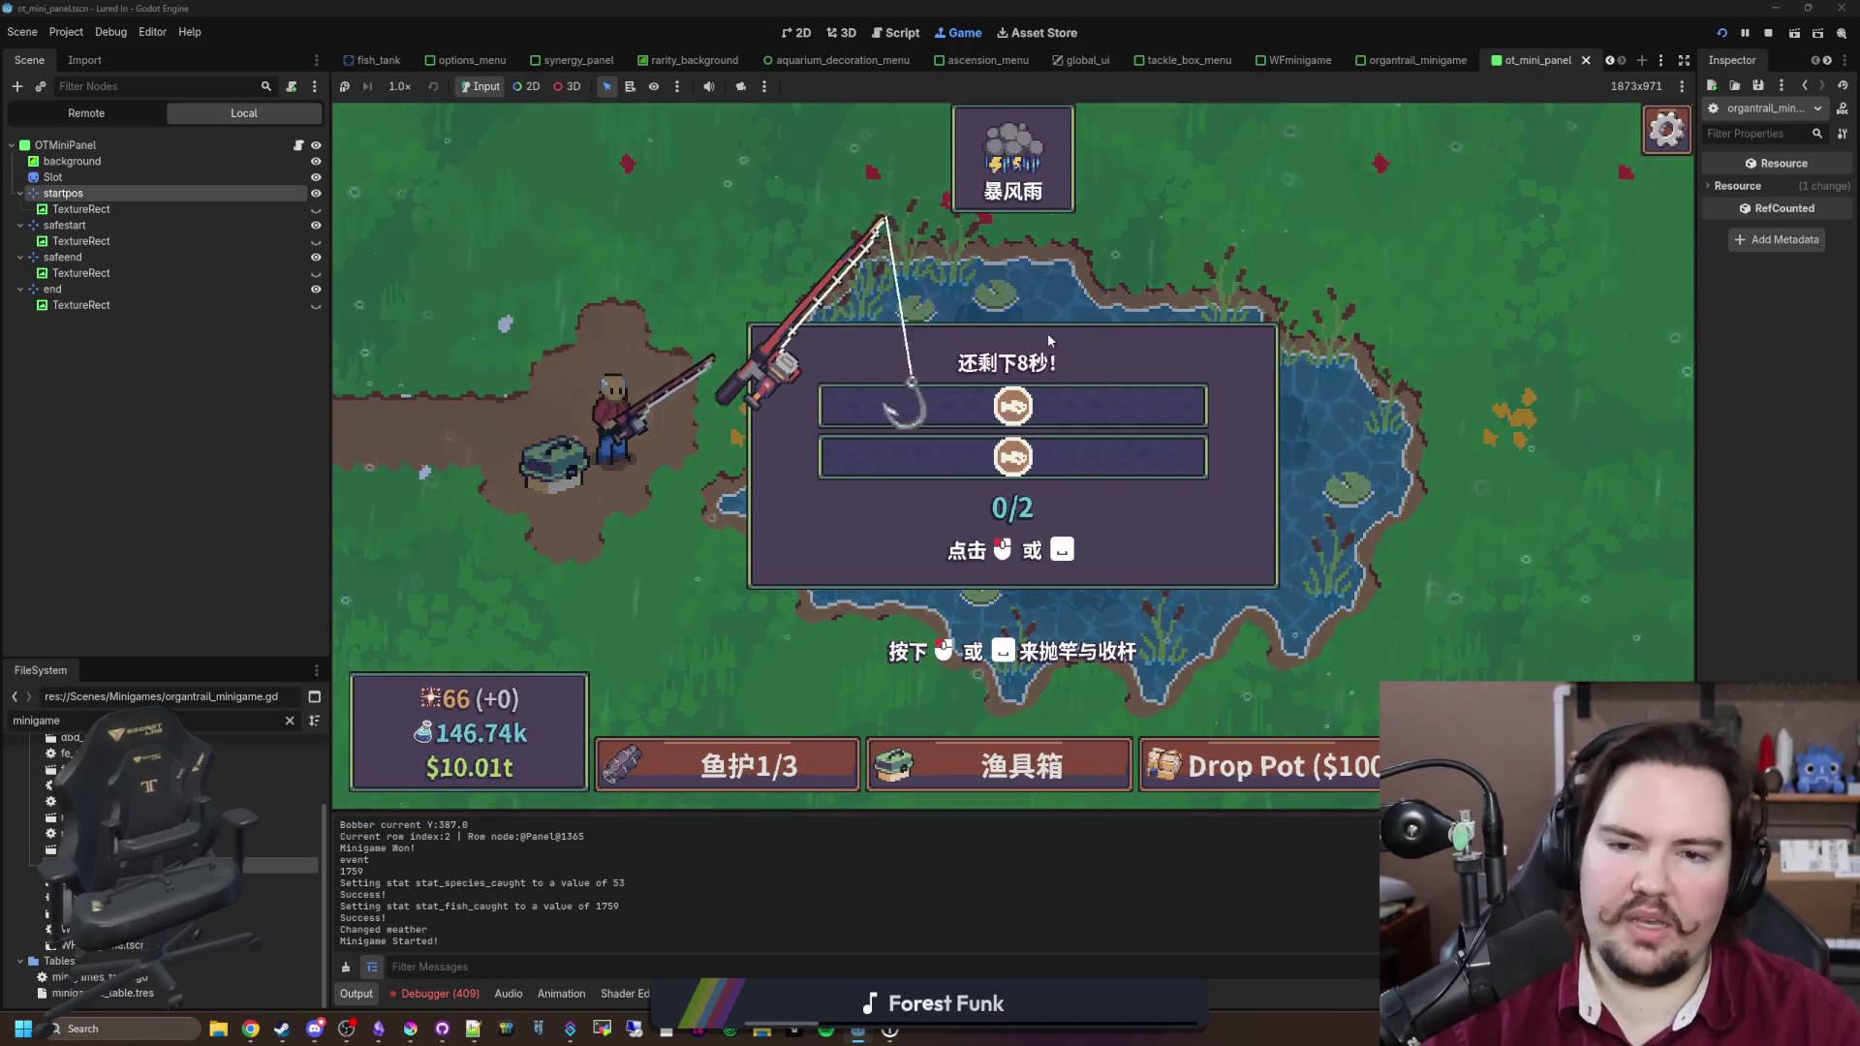
pyautogui.click(999, 368)
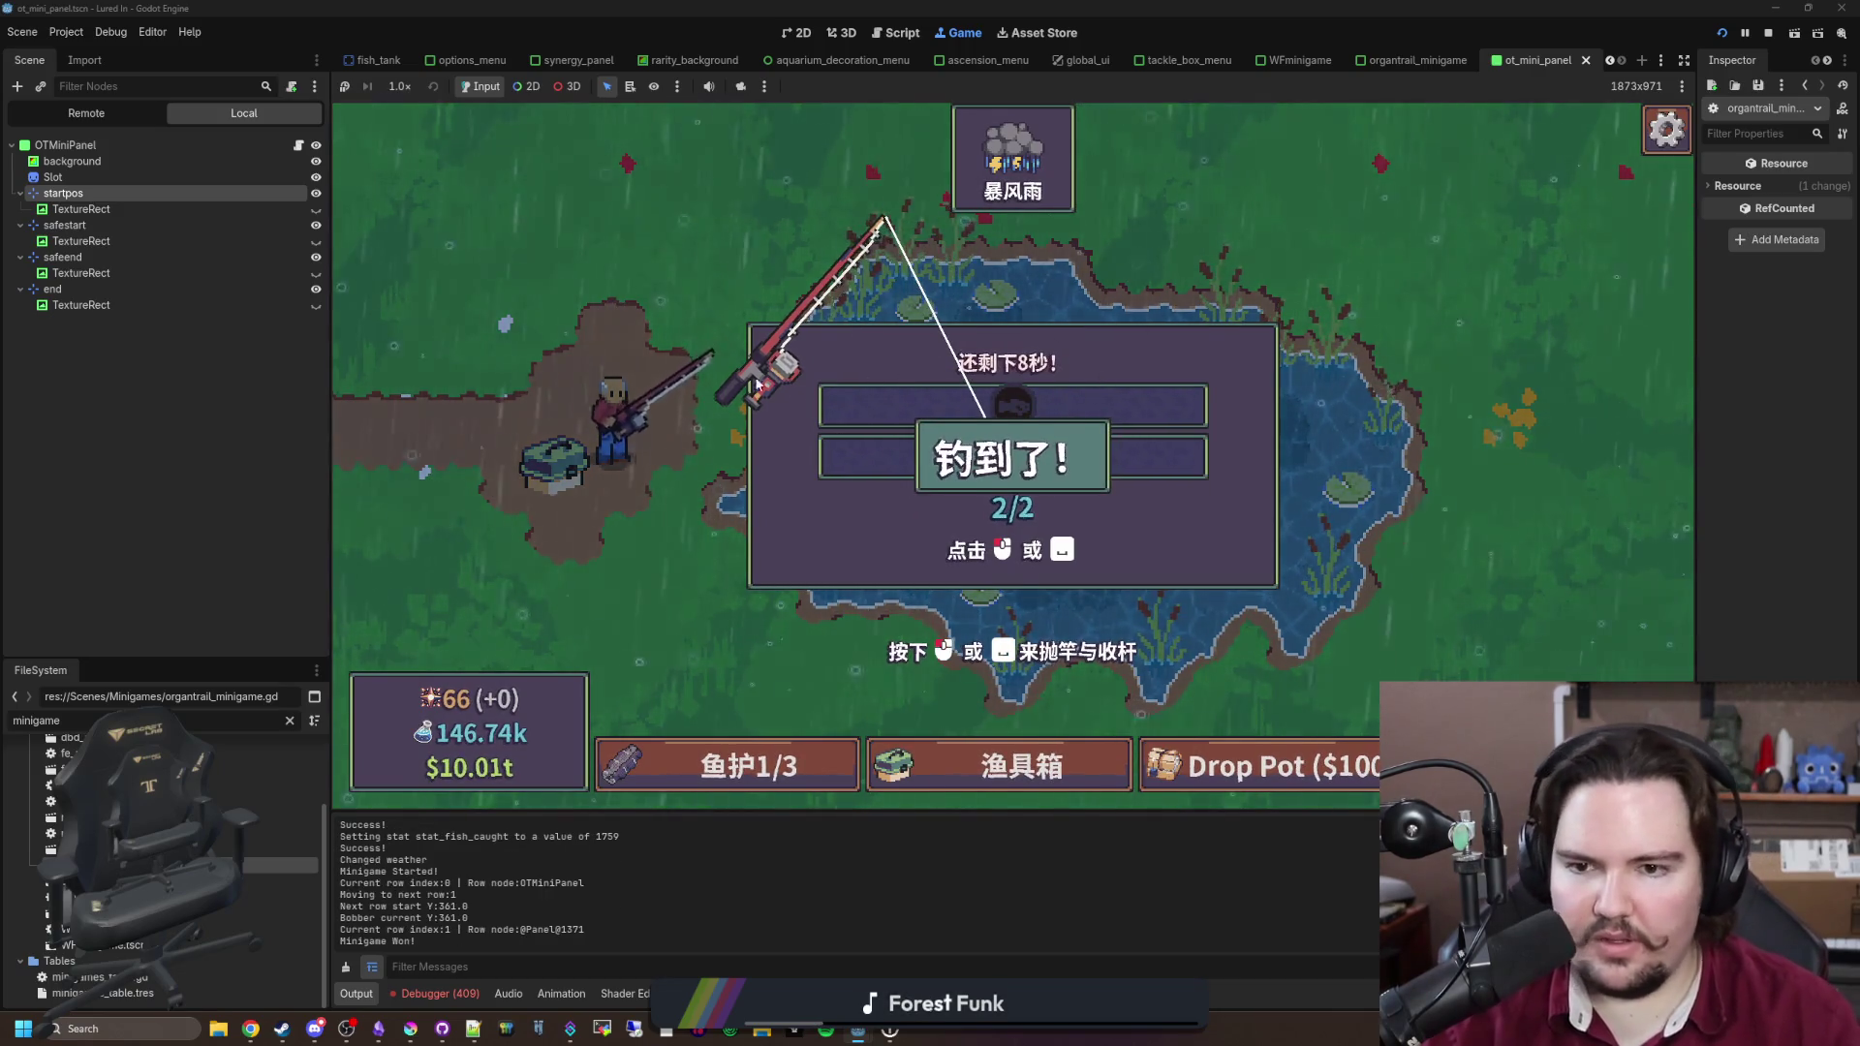
pyautogui.press('Escape')
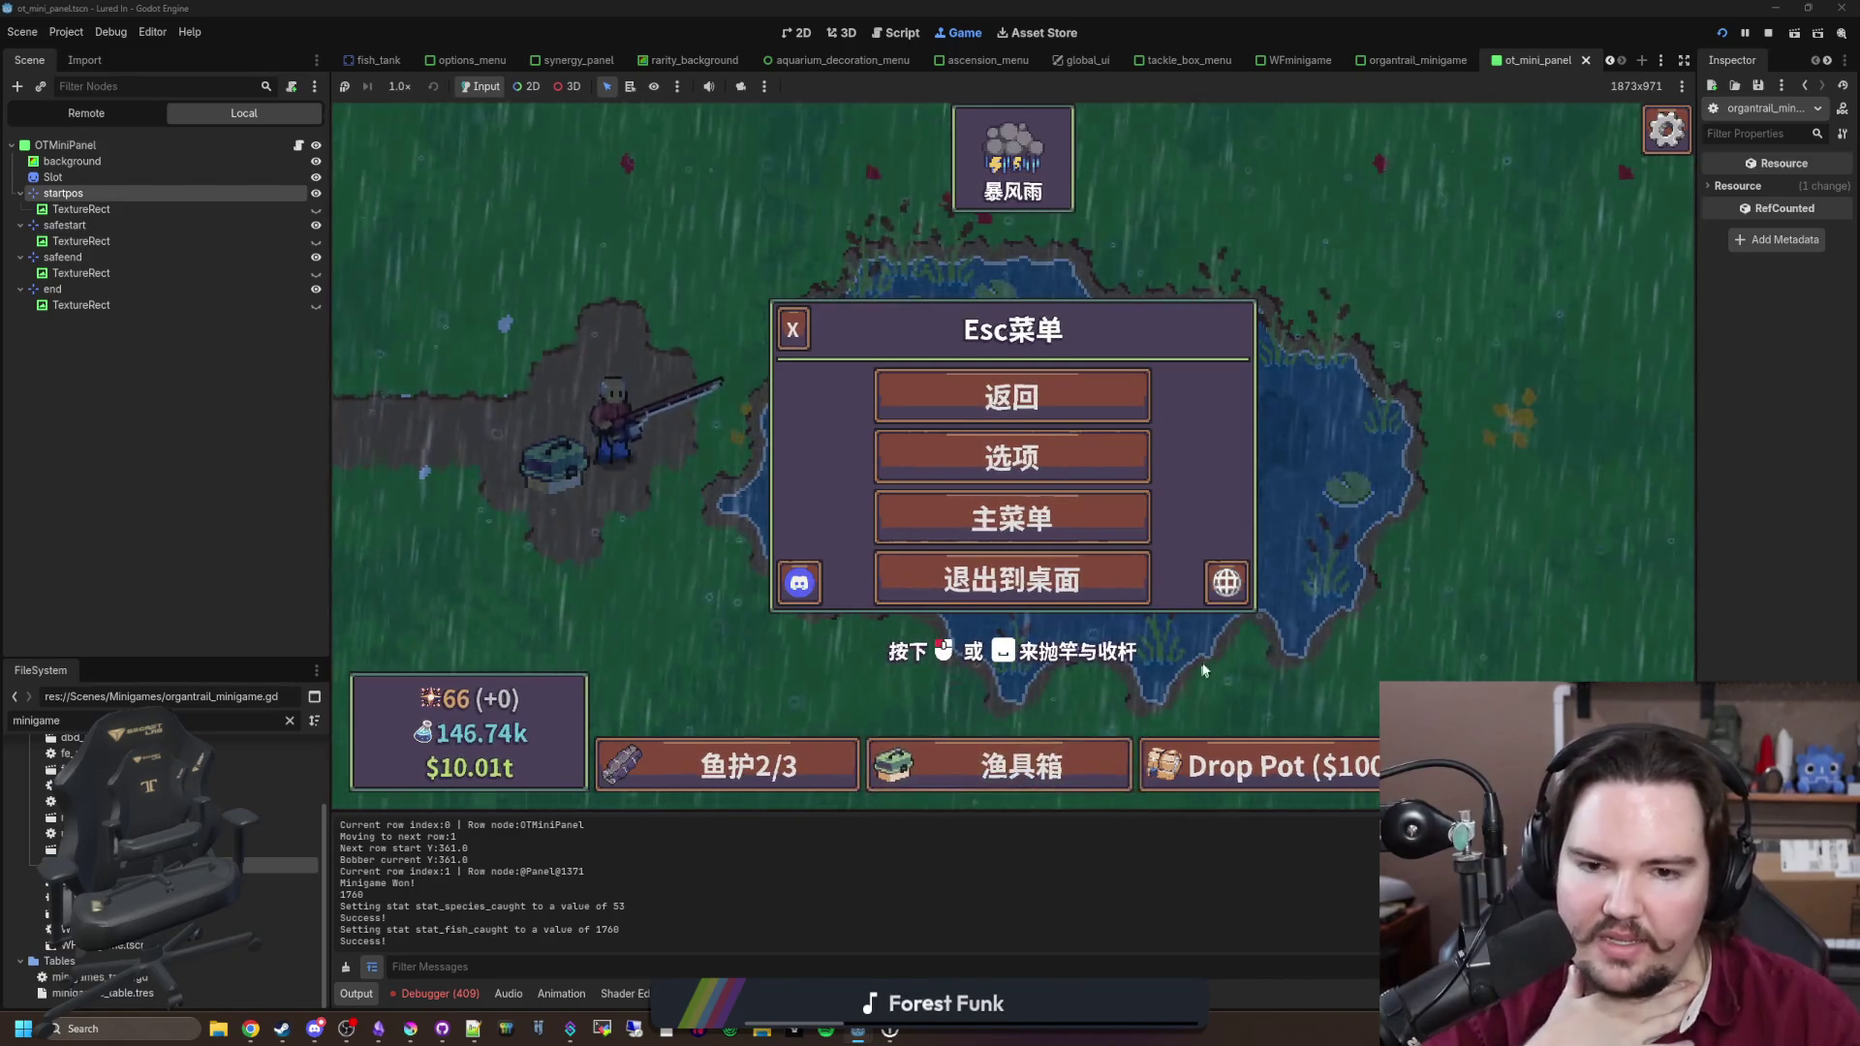
# Step: Switch the game language to English, clear the FileSystem filter, then switch to Arabic
pyautogui.click(1227, 584)
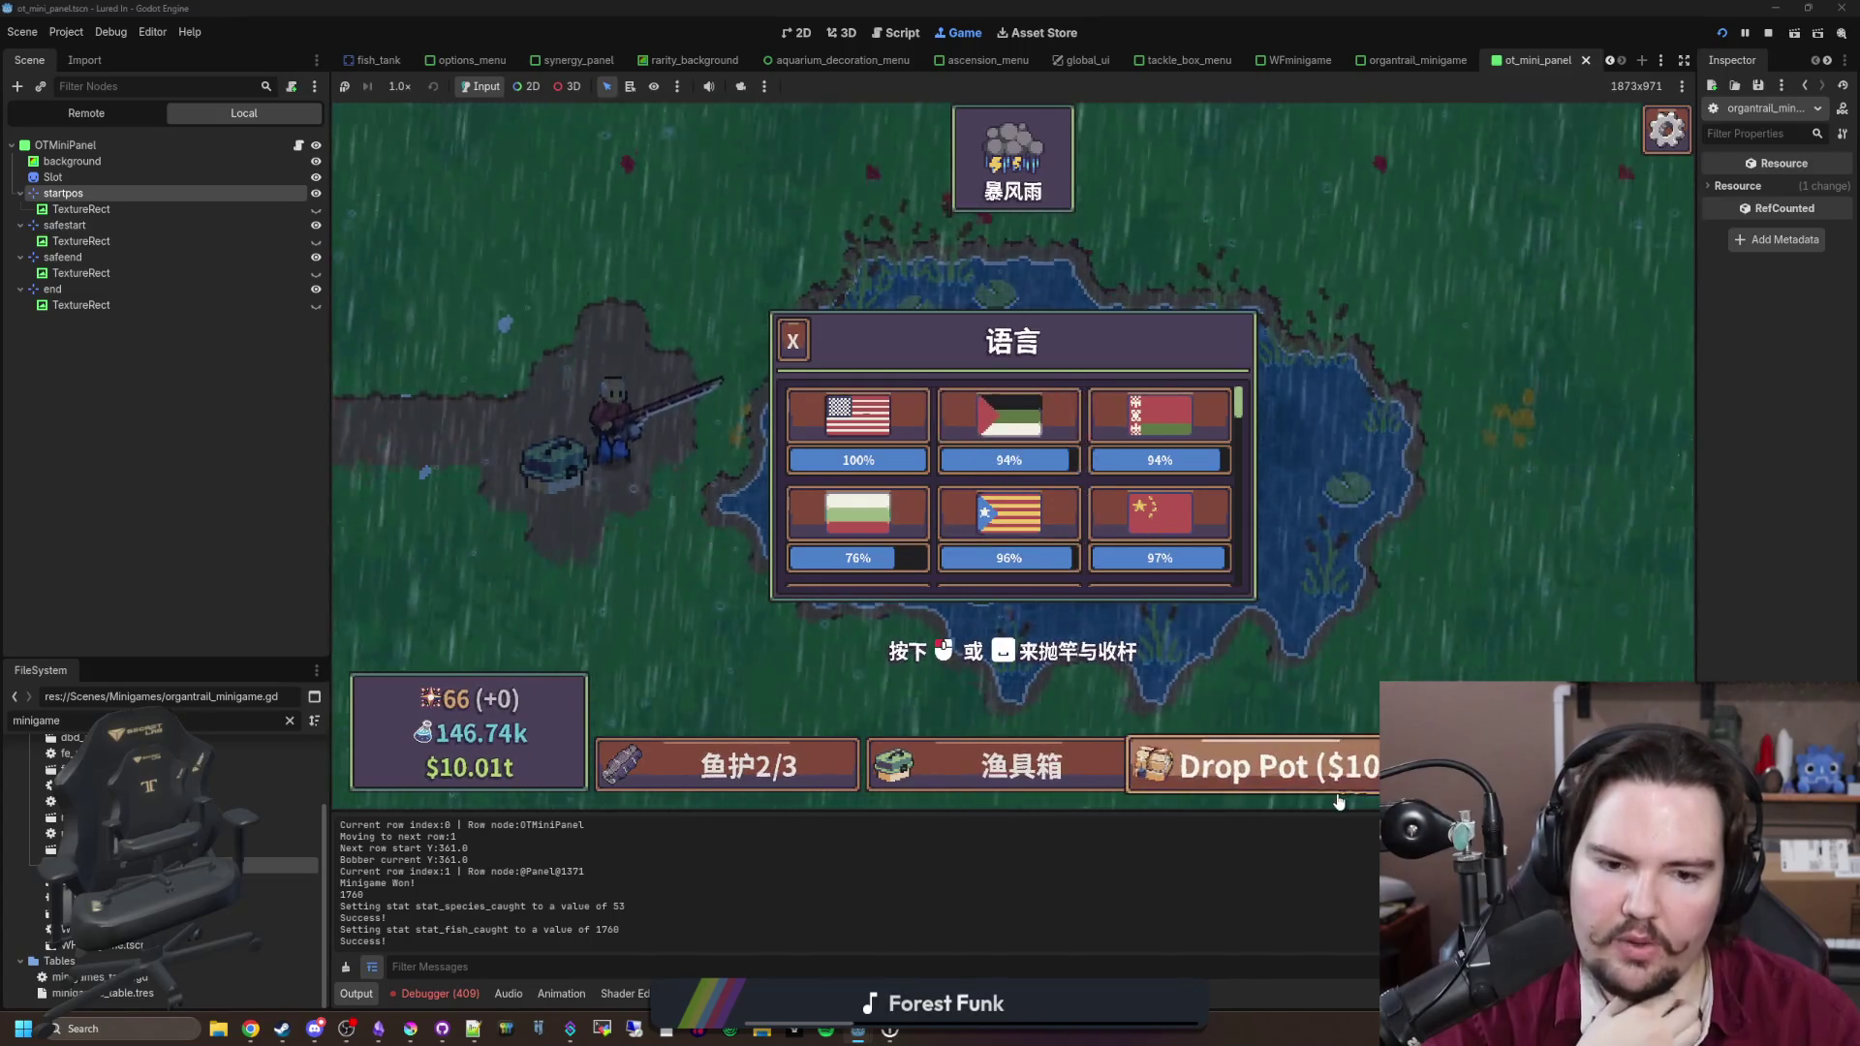
pyautogui.click(878, 419)
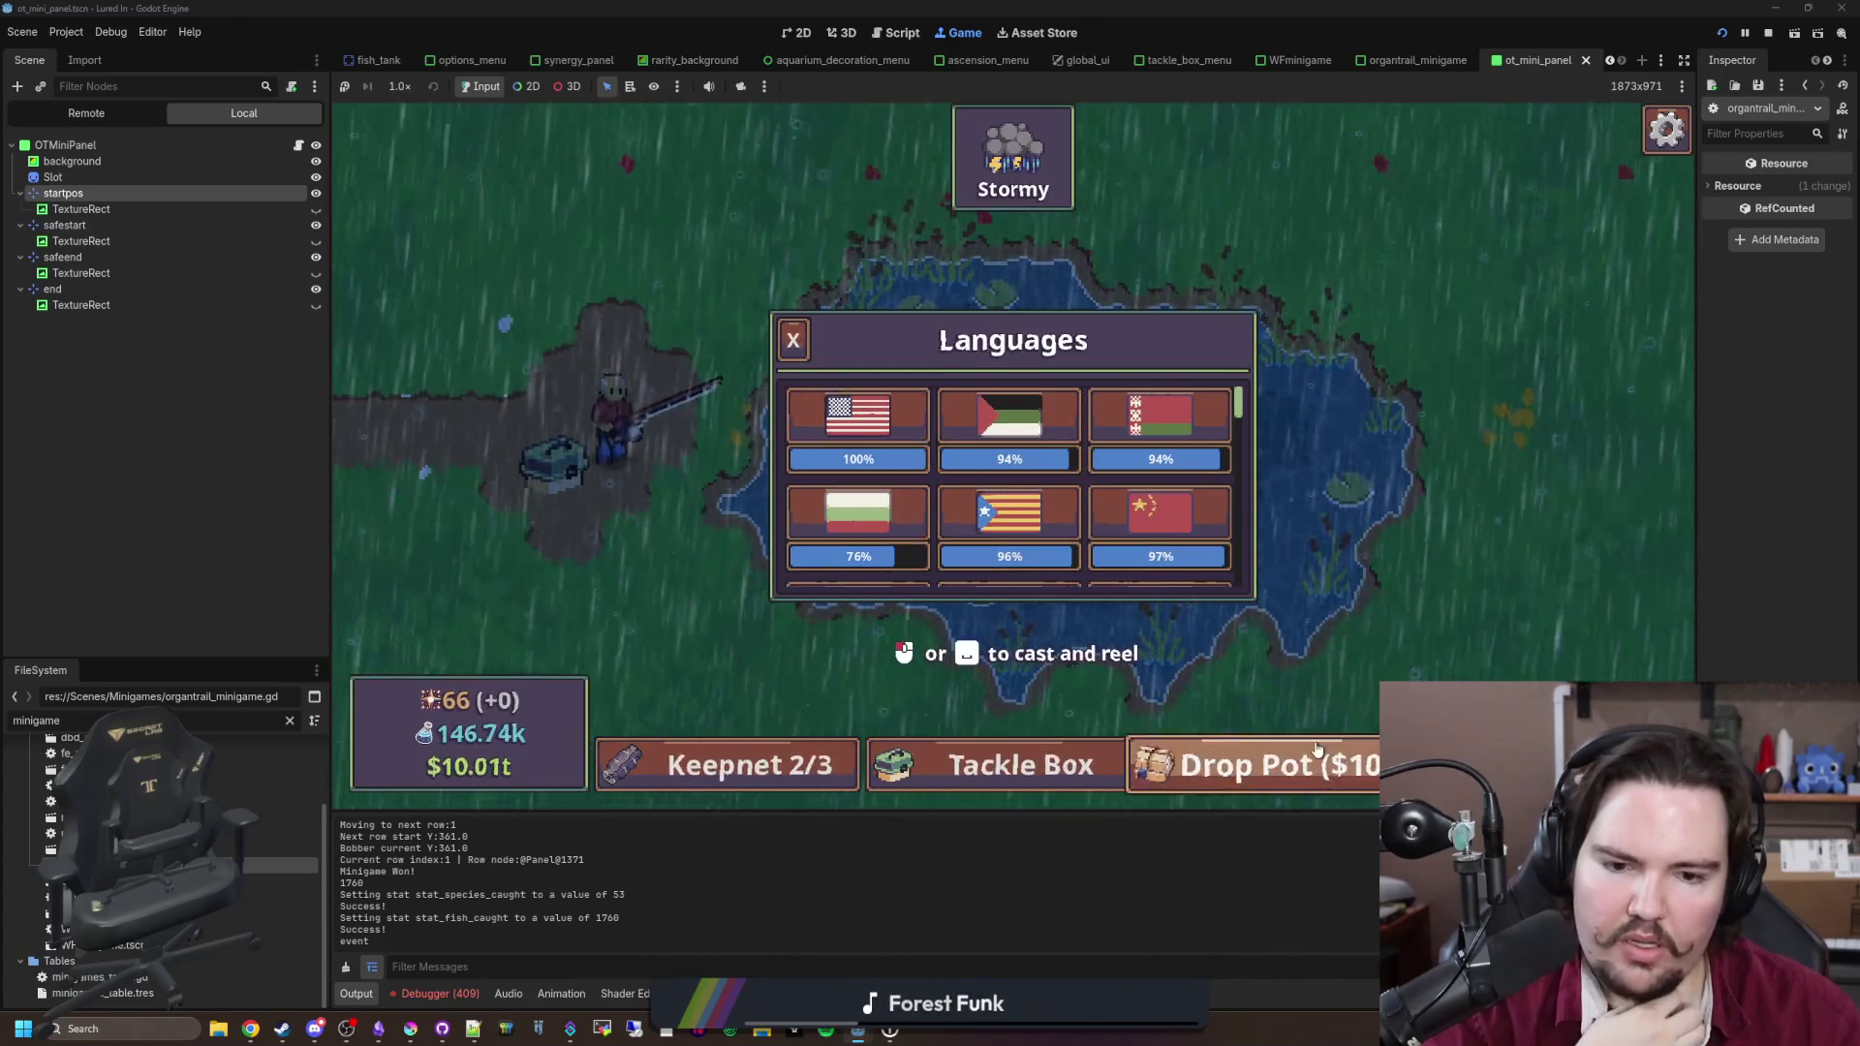
pyautogui.click(289, 721)
pyautogui.press('Escape')
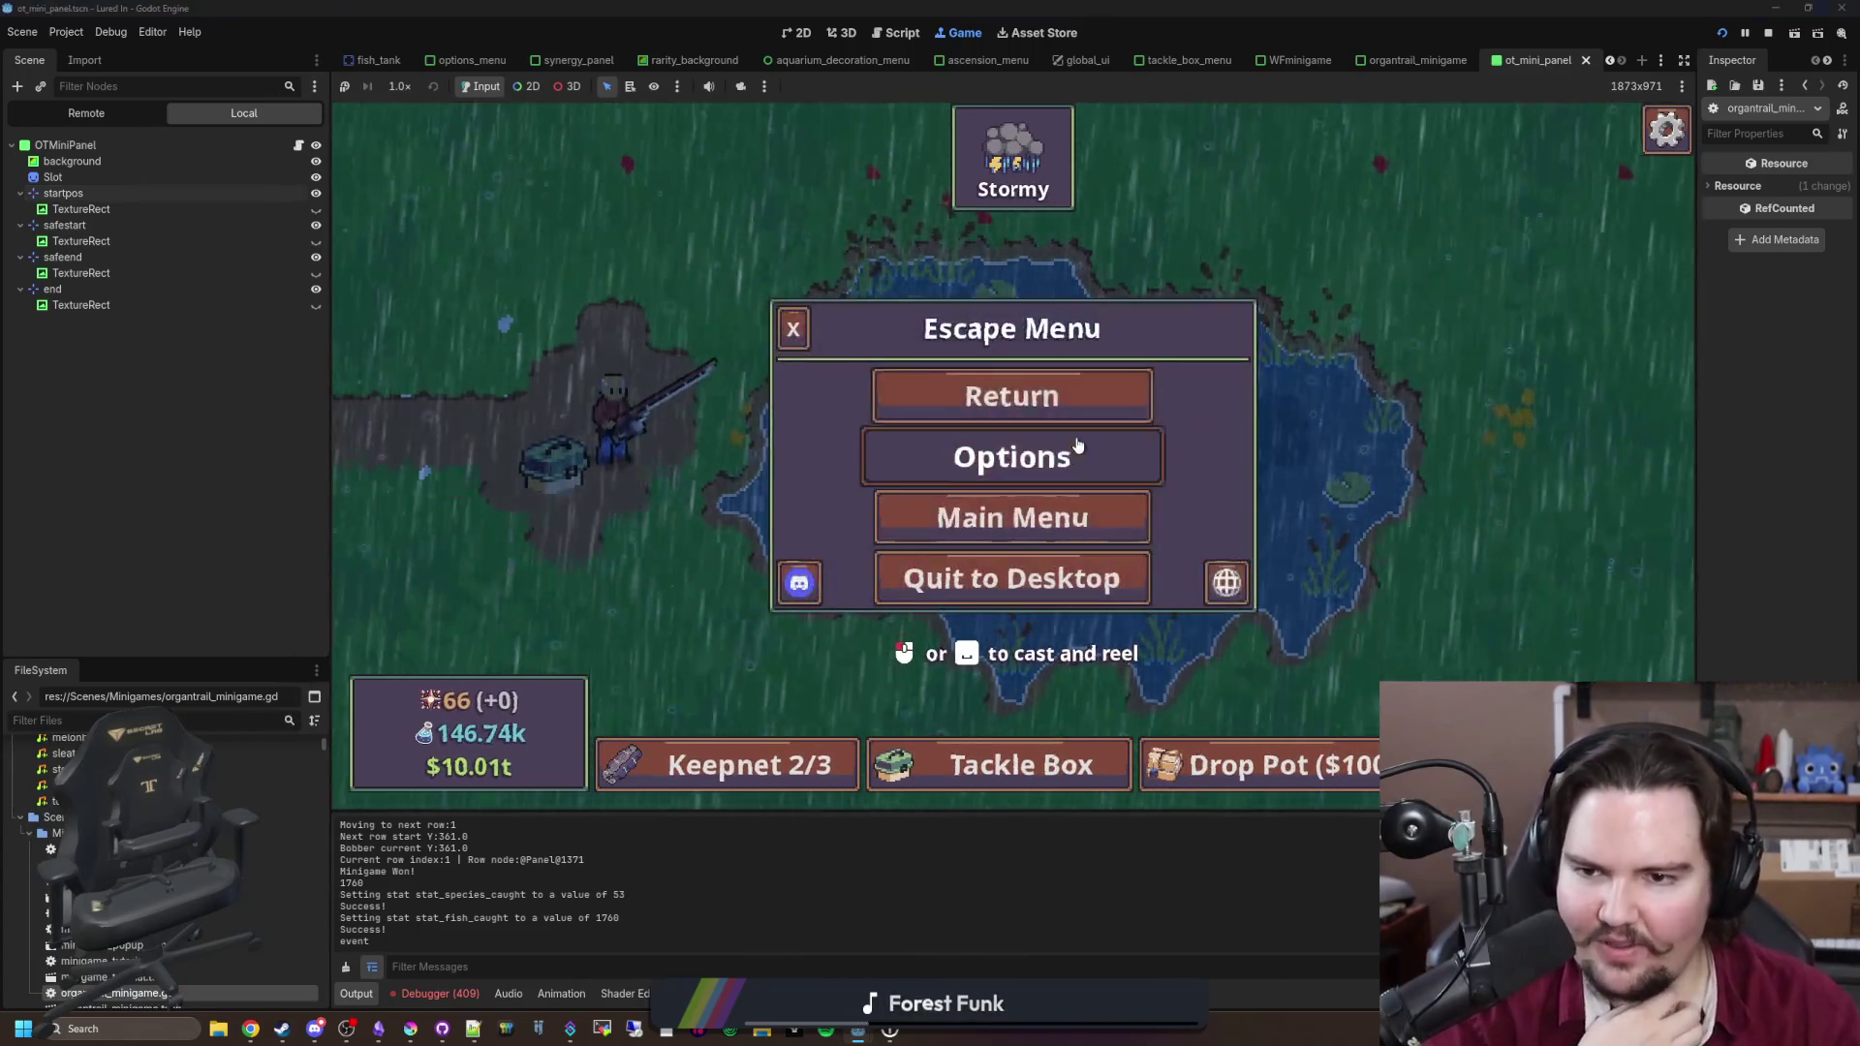
pyautogui.click(941, 441)
pyautogui.click(942, 441)
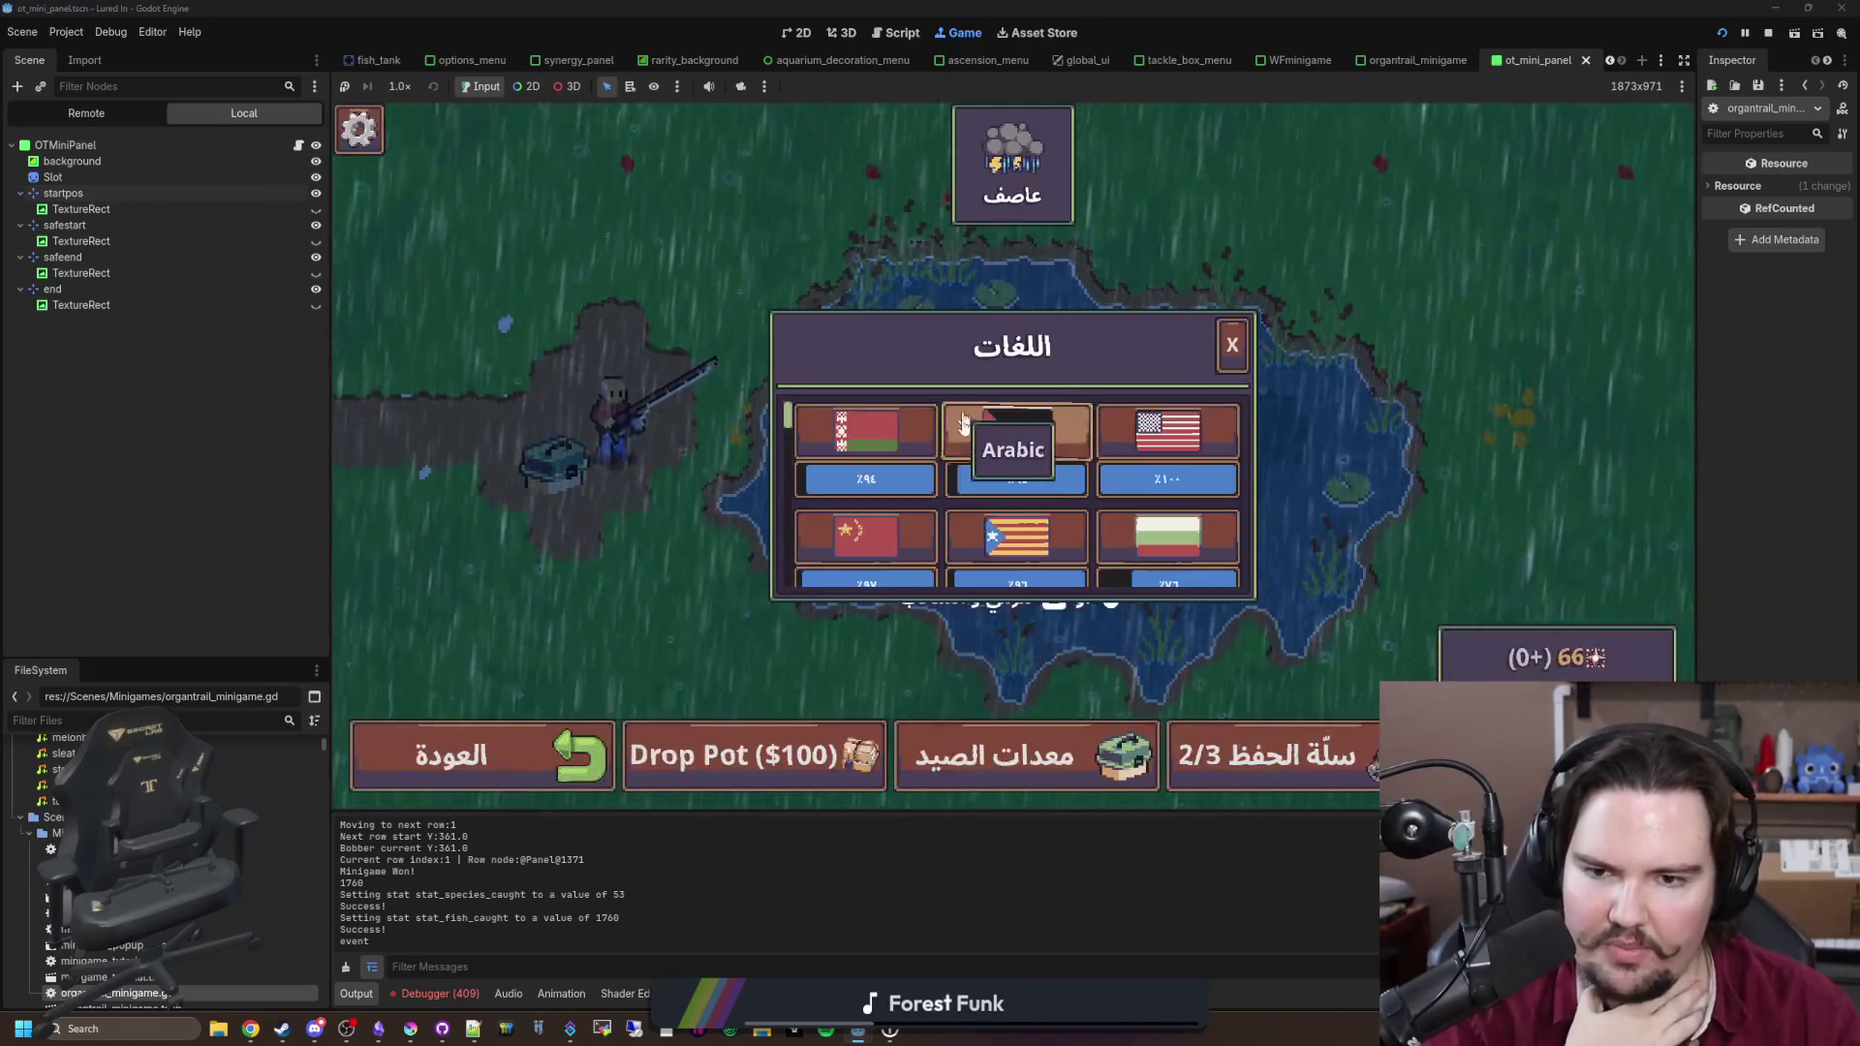
# Step: Close the language and game menus, then cast and reel in another fish
pyautogui.click(1232, 341)
pyautogui.click(1235, 290)
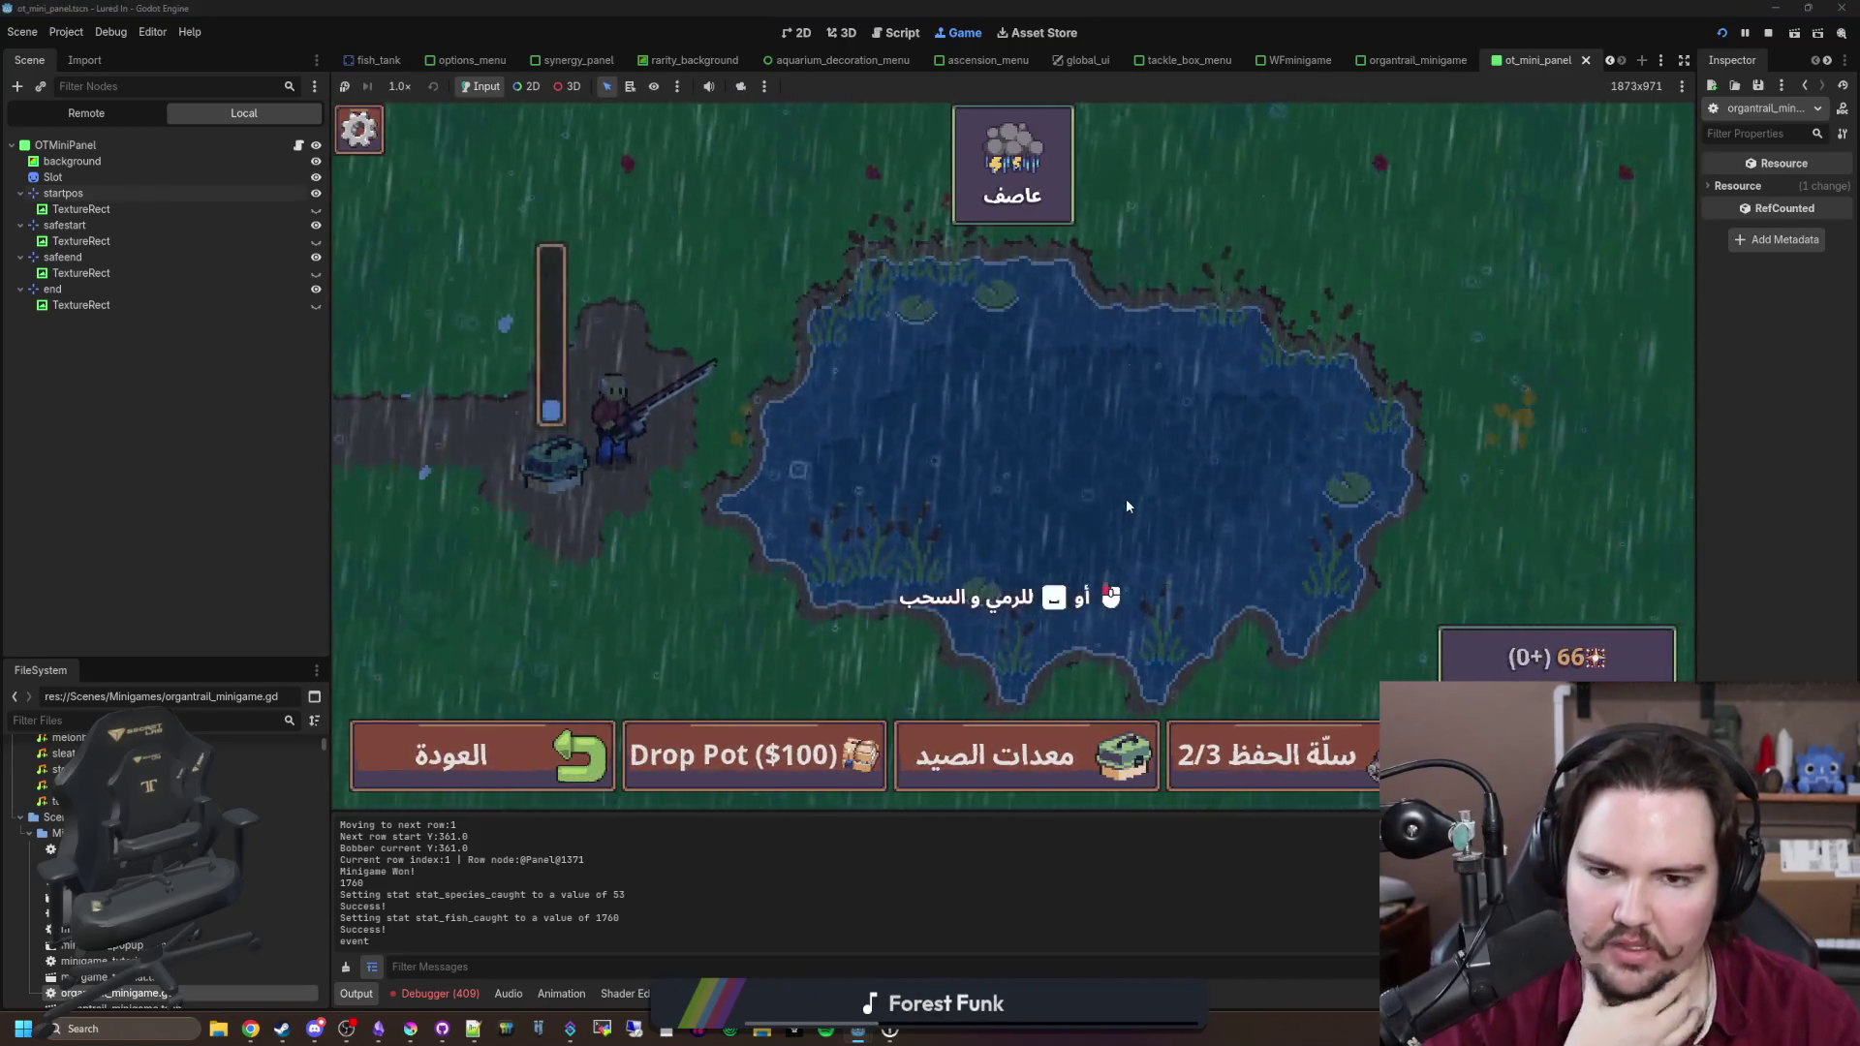
pyautogui.click(1106, 456)
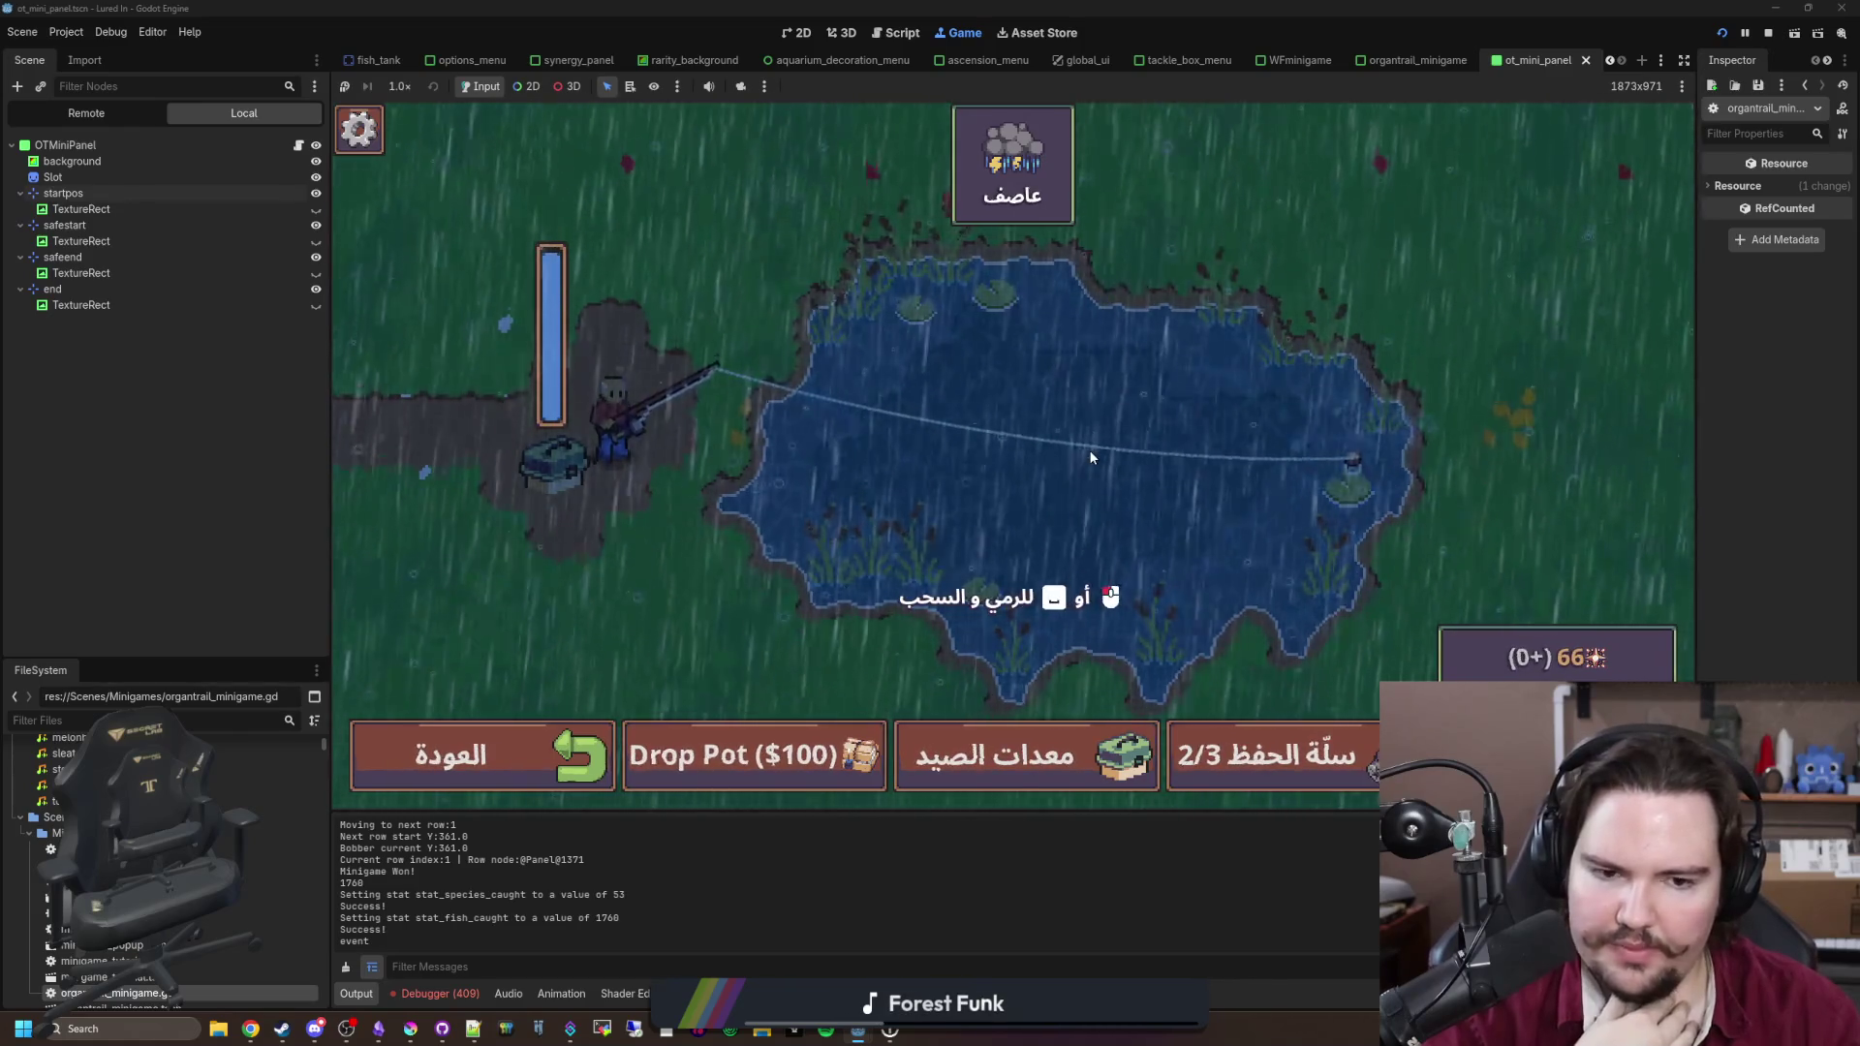
pyautogui.click(1126, 445)
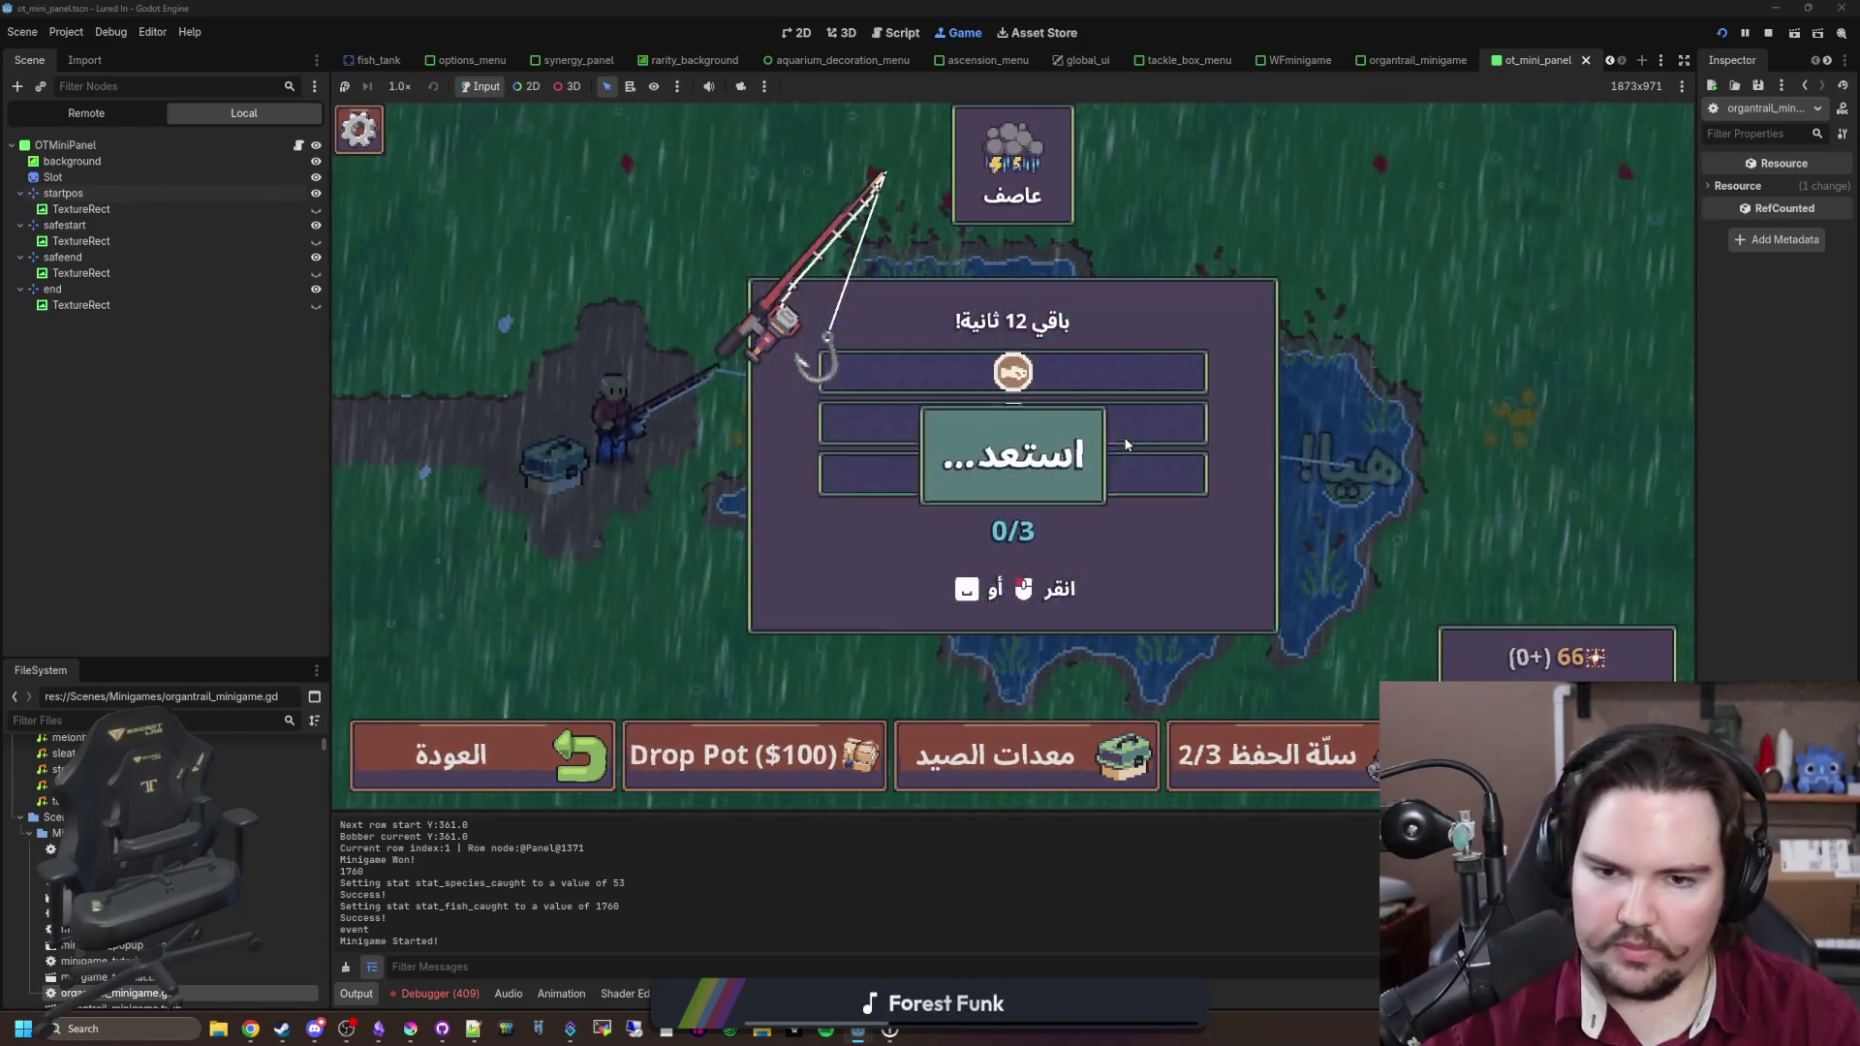
pyautogui.click(1161, 404)
pyautogui.click(1161, 404)
pyautogui.click(1160, 404)
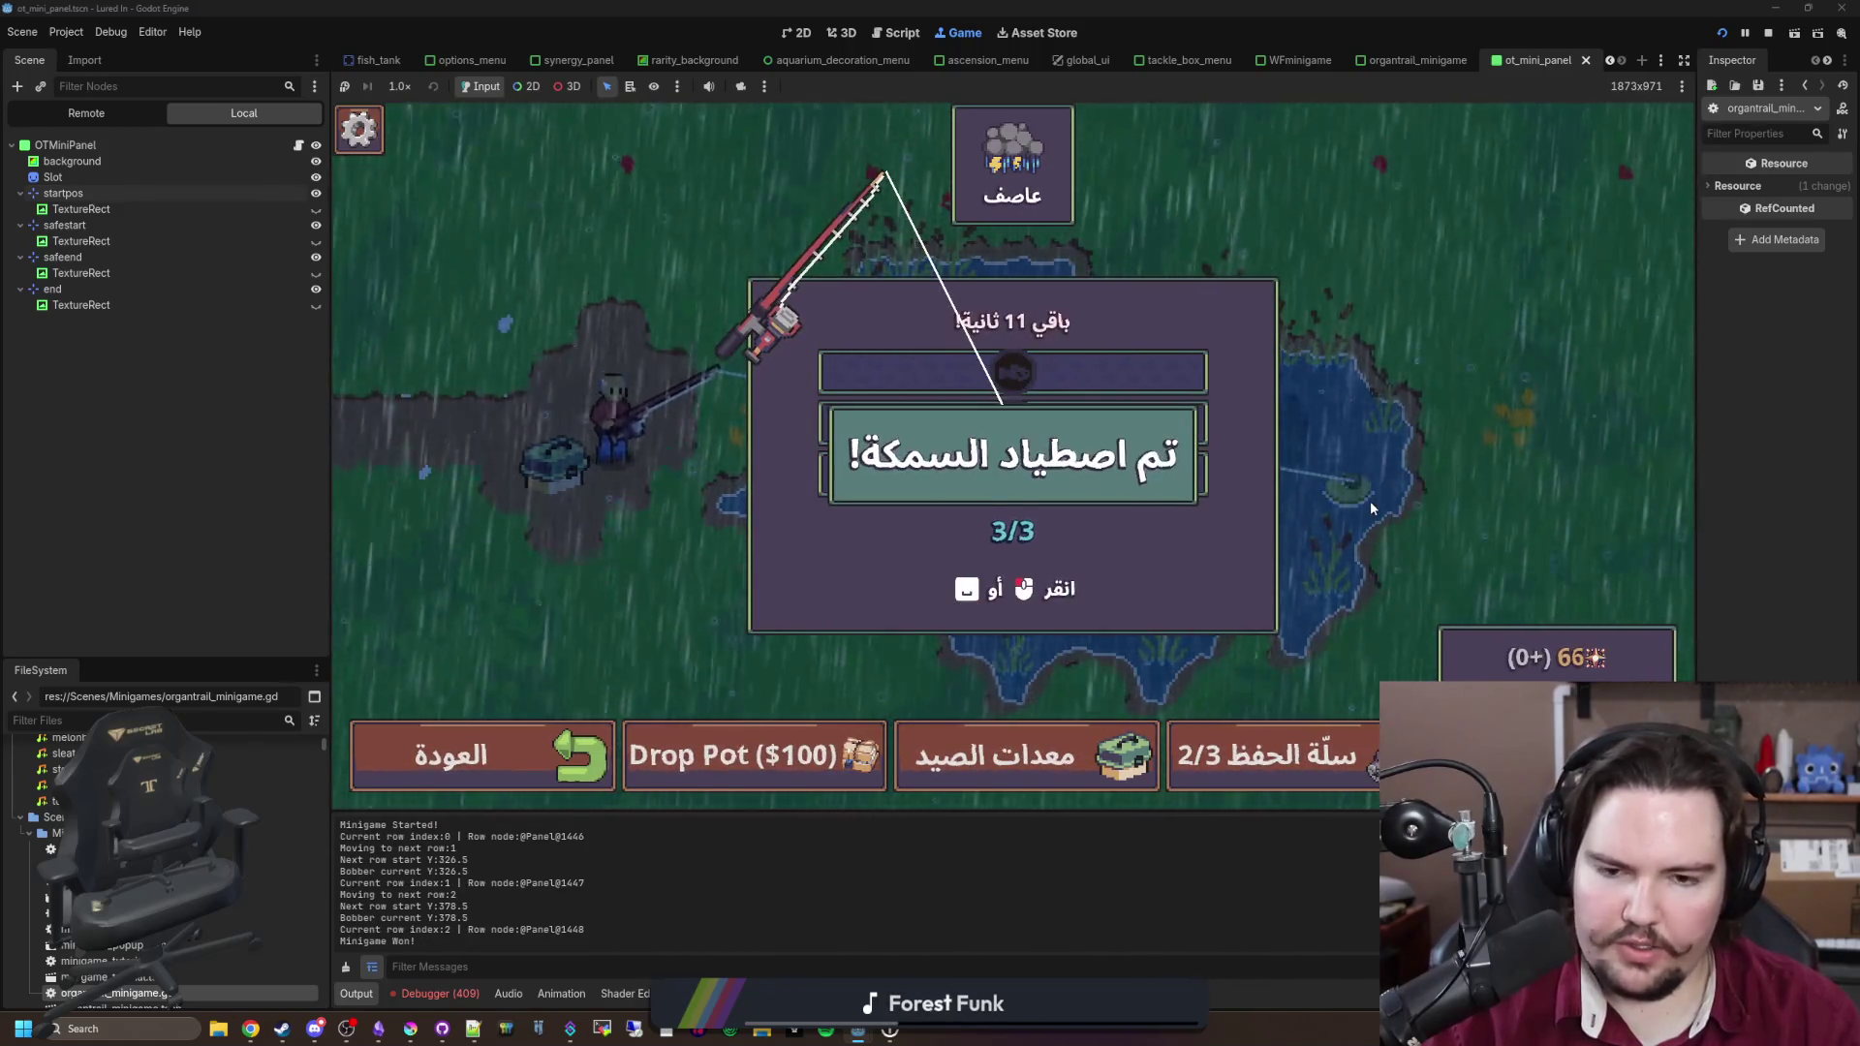
pyautogui.click(1373, 509)
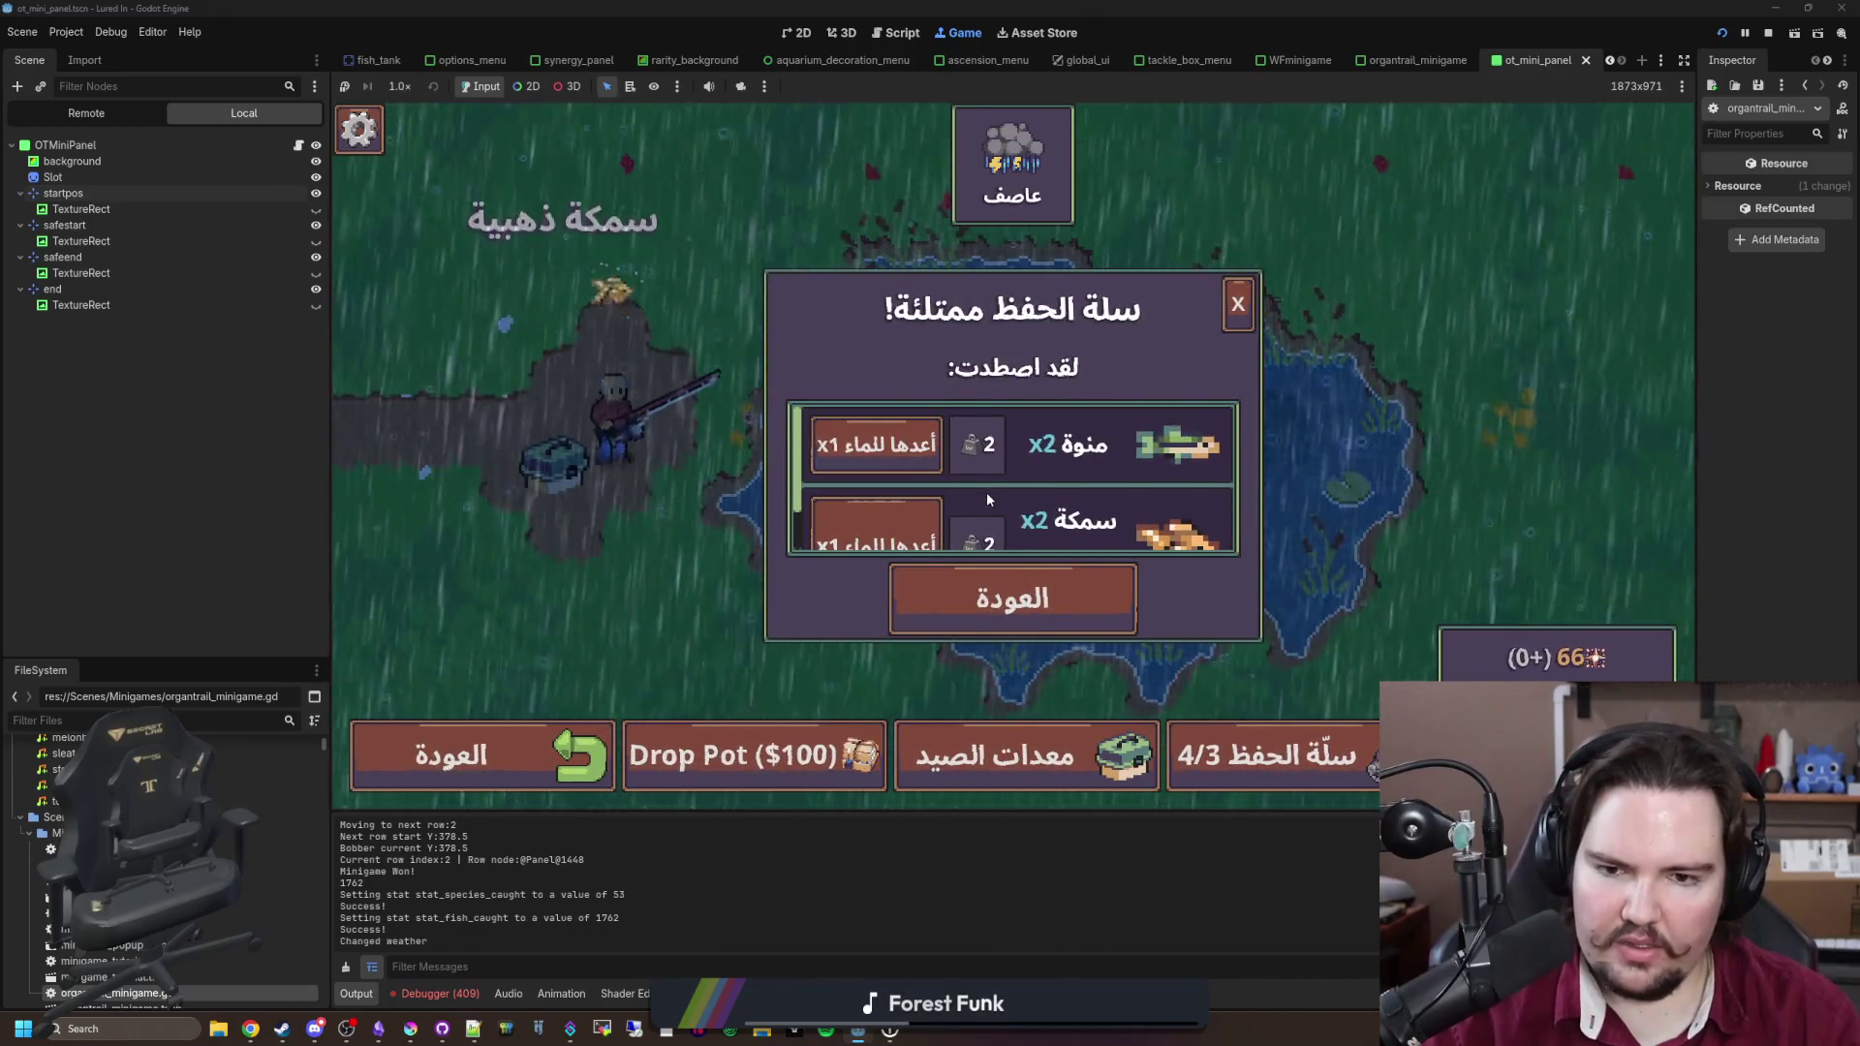
# Step: Drop the pot, release every fish from the full keep net, and cast a fresh line
pyautogui.scroll(-2, 986, 492)
pyautogui.scroll(2, 986, 492)
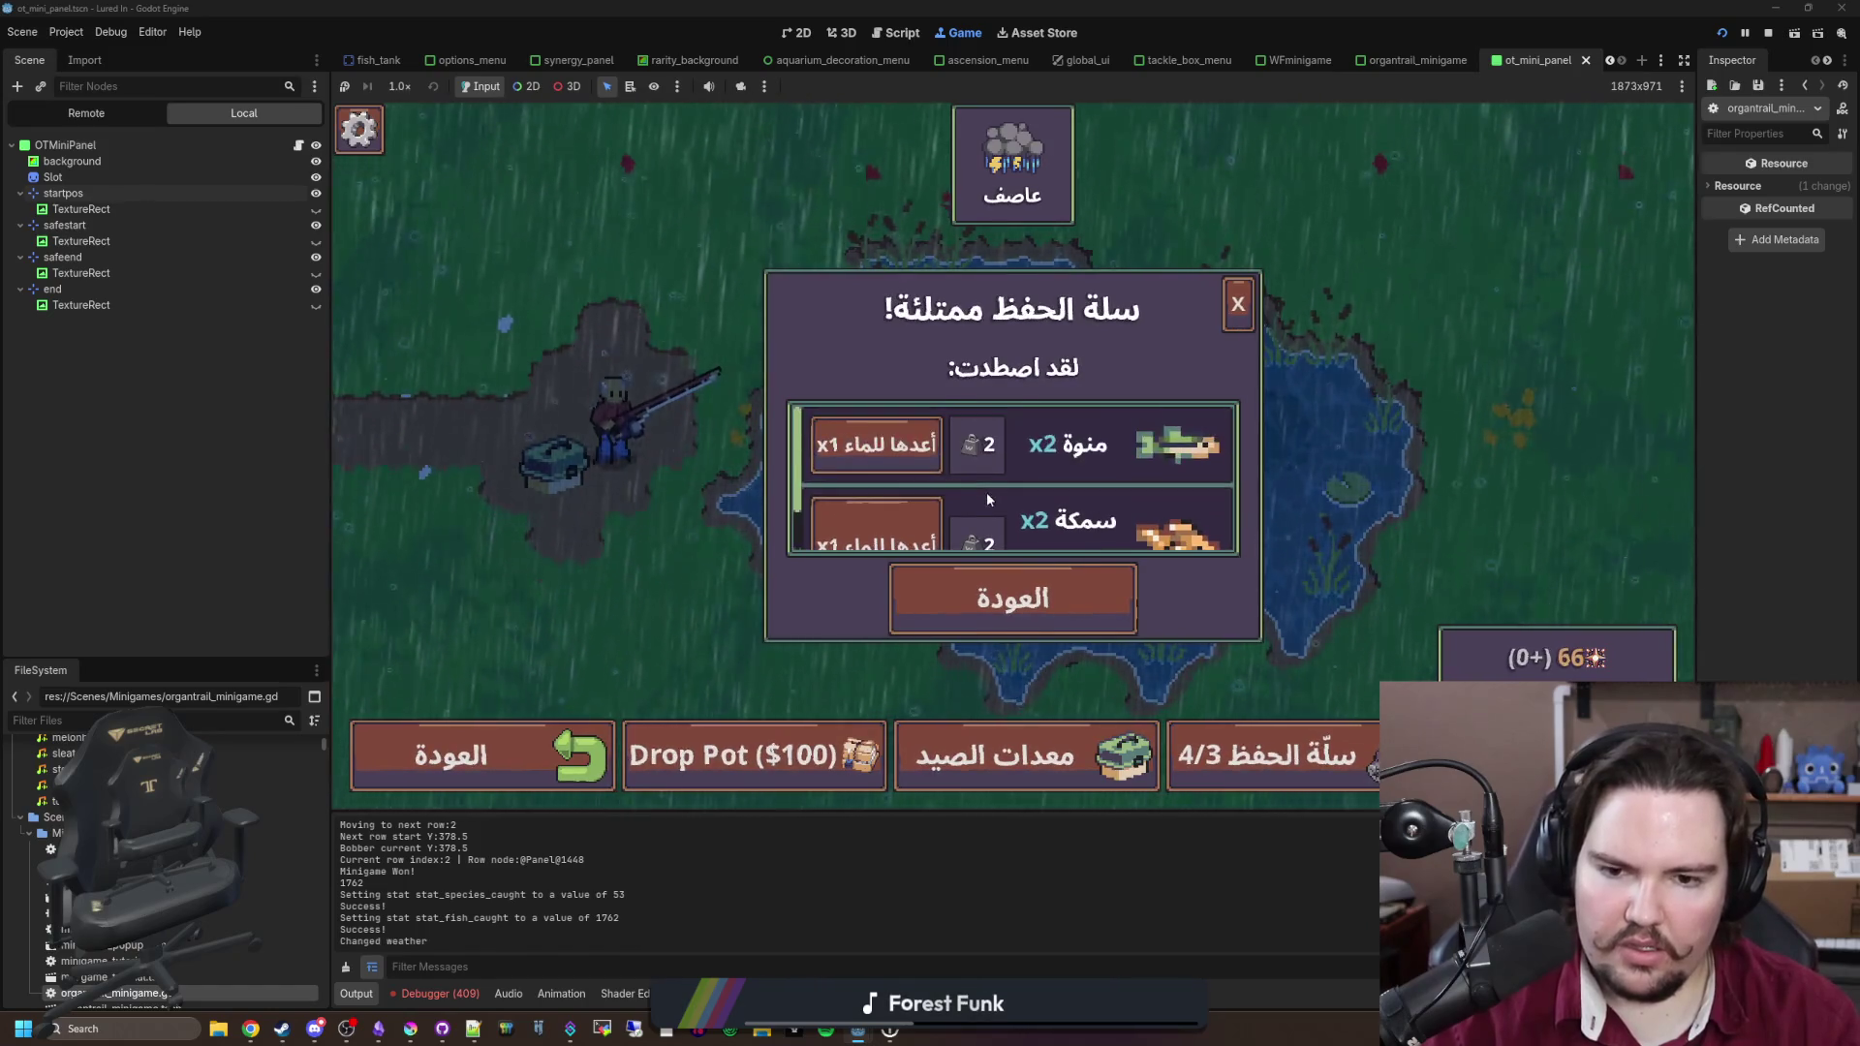
pyautogui.click(1238, 304)
pyautogui.click(843, 755)
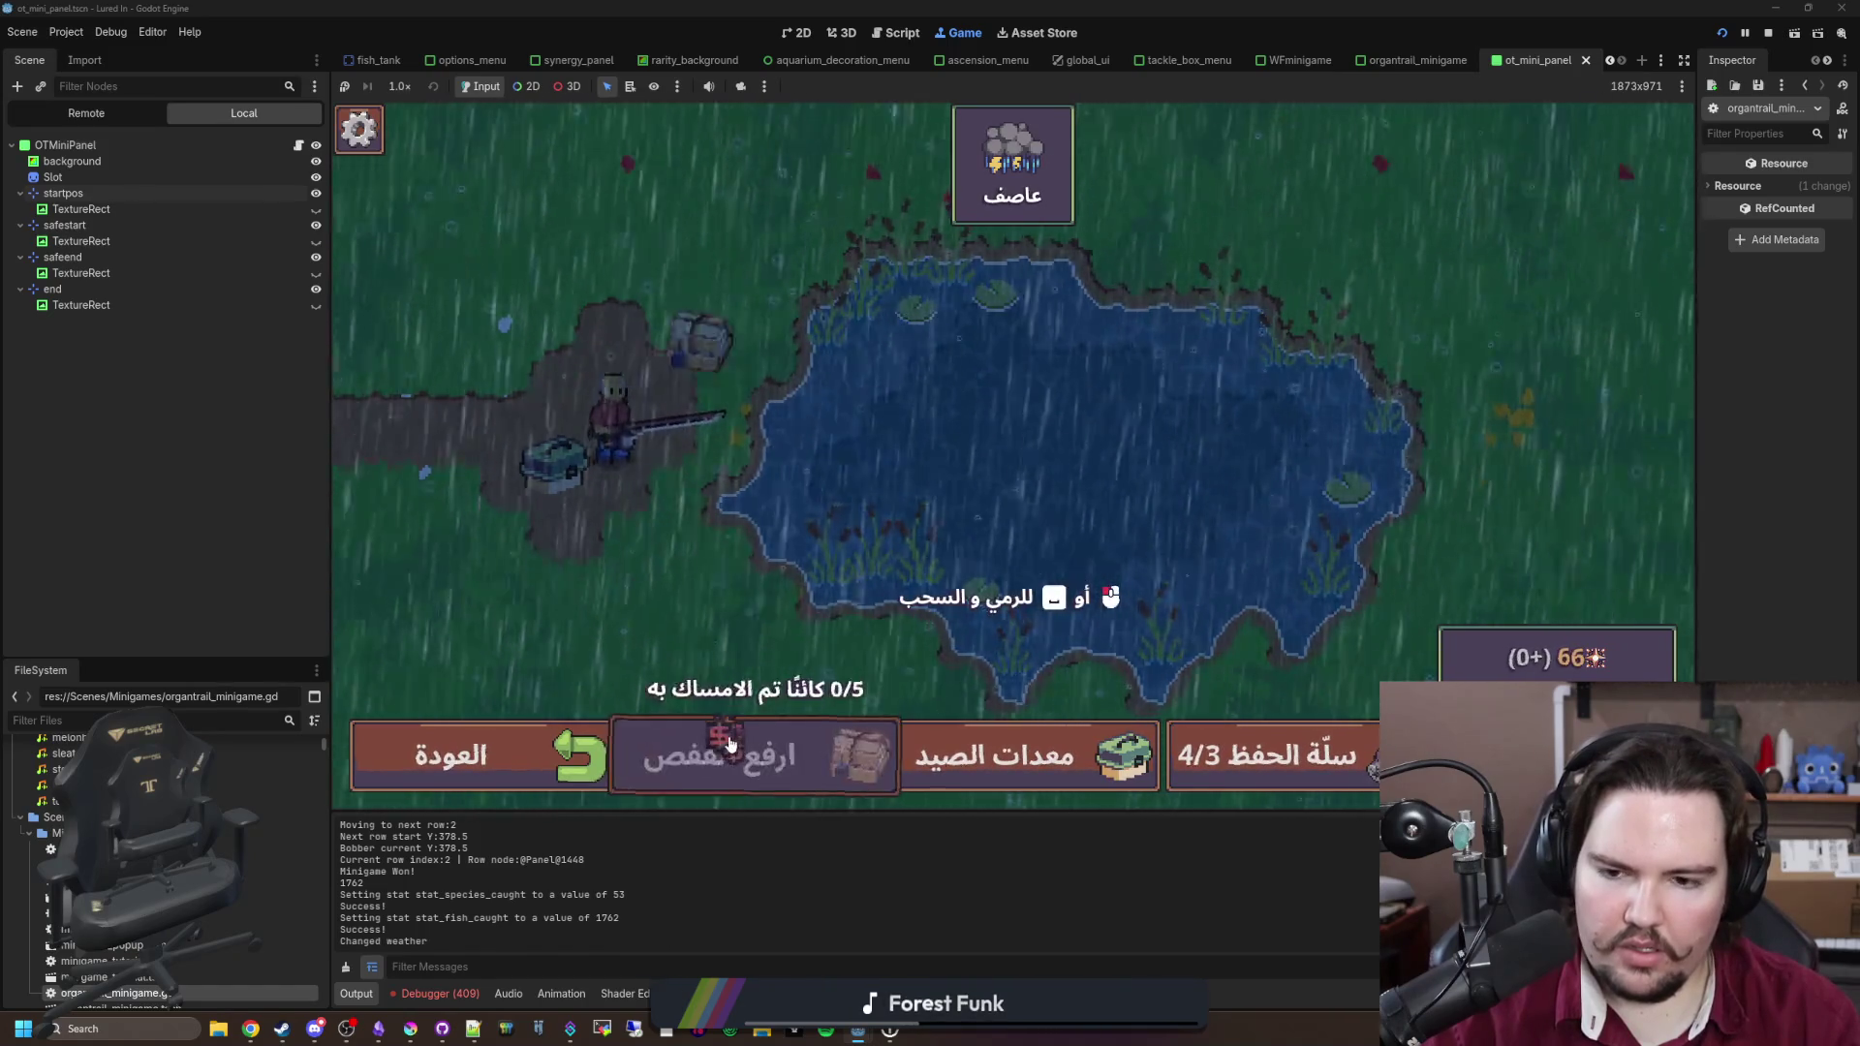
pyautogui.click(1091, 552)
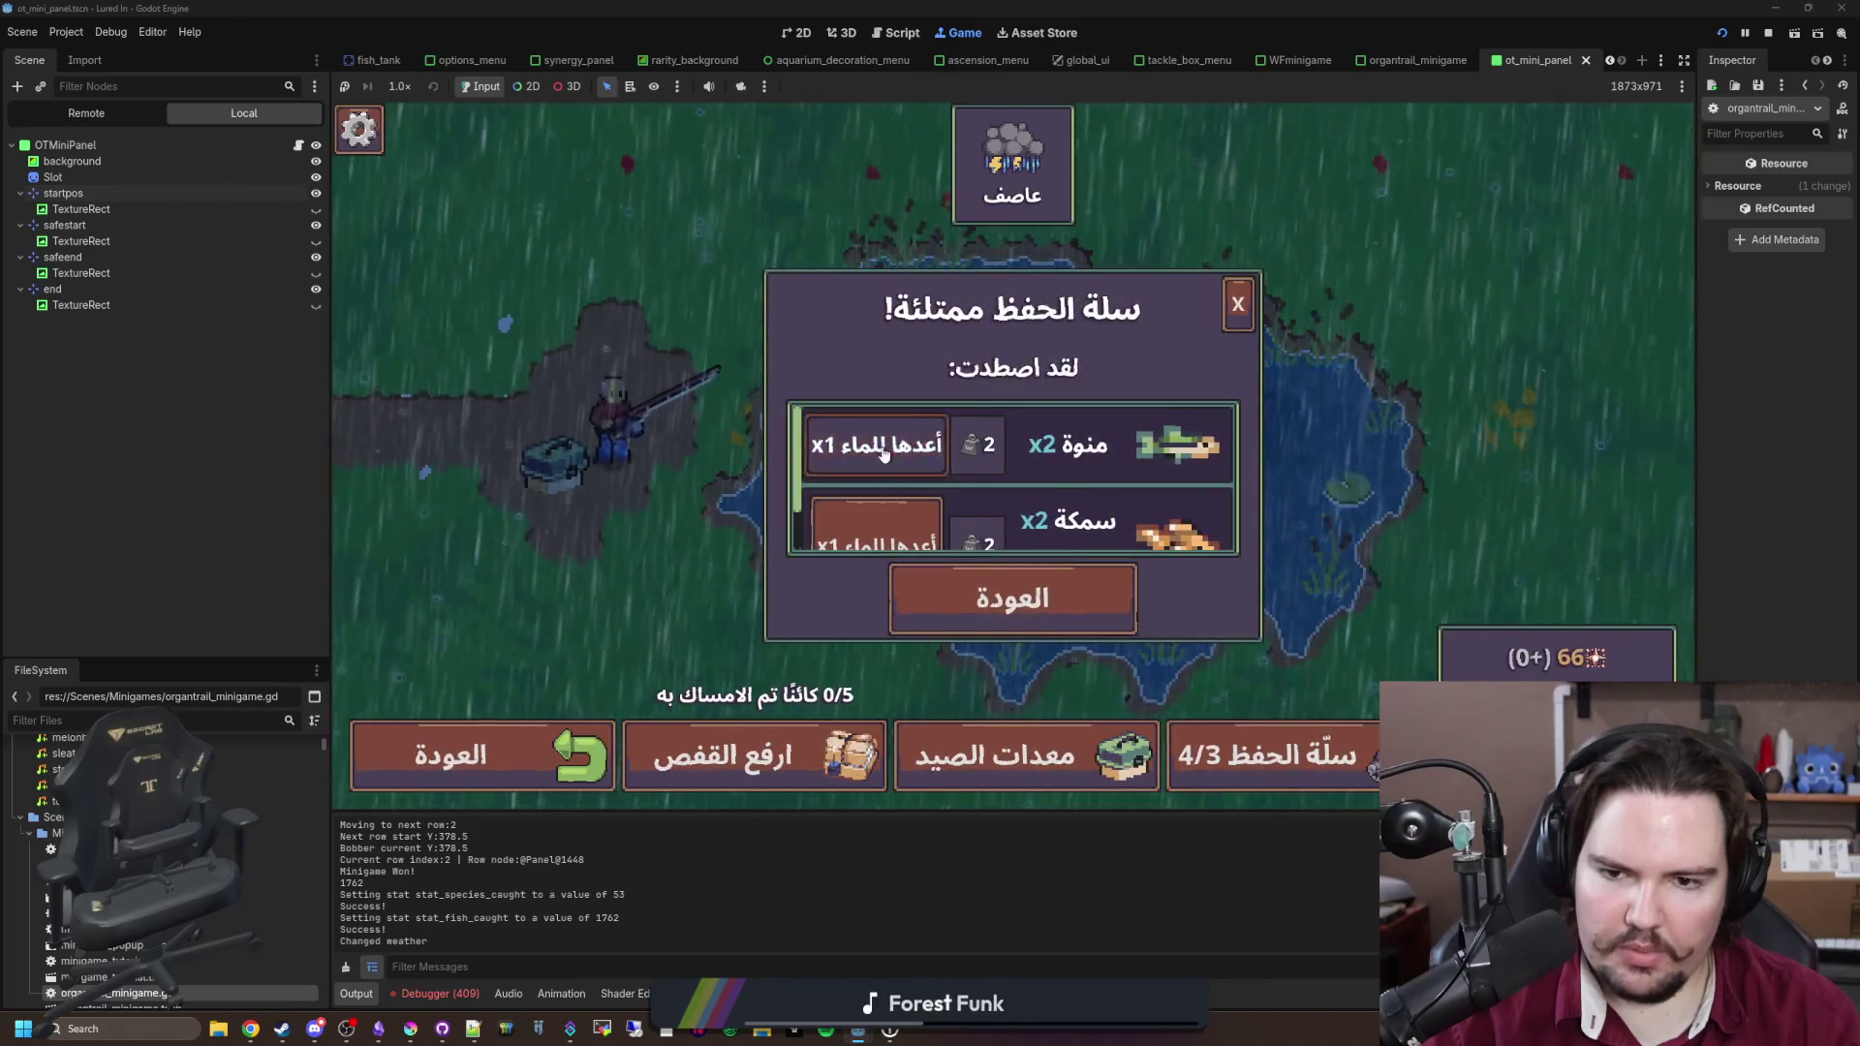
pyautogui.click(1012, 598)
pyautogui.click(697, 775)
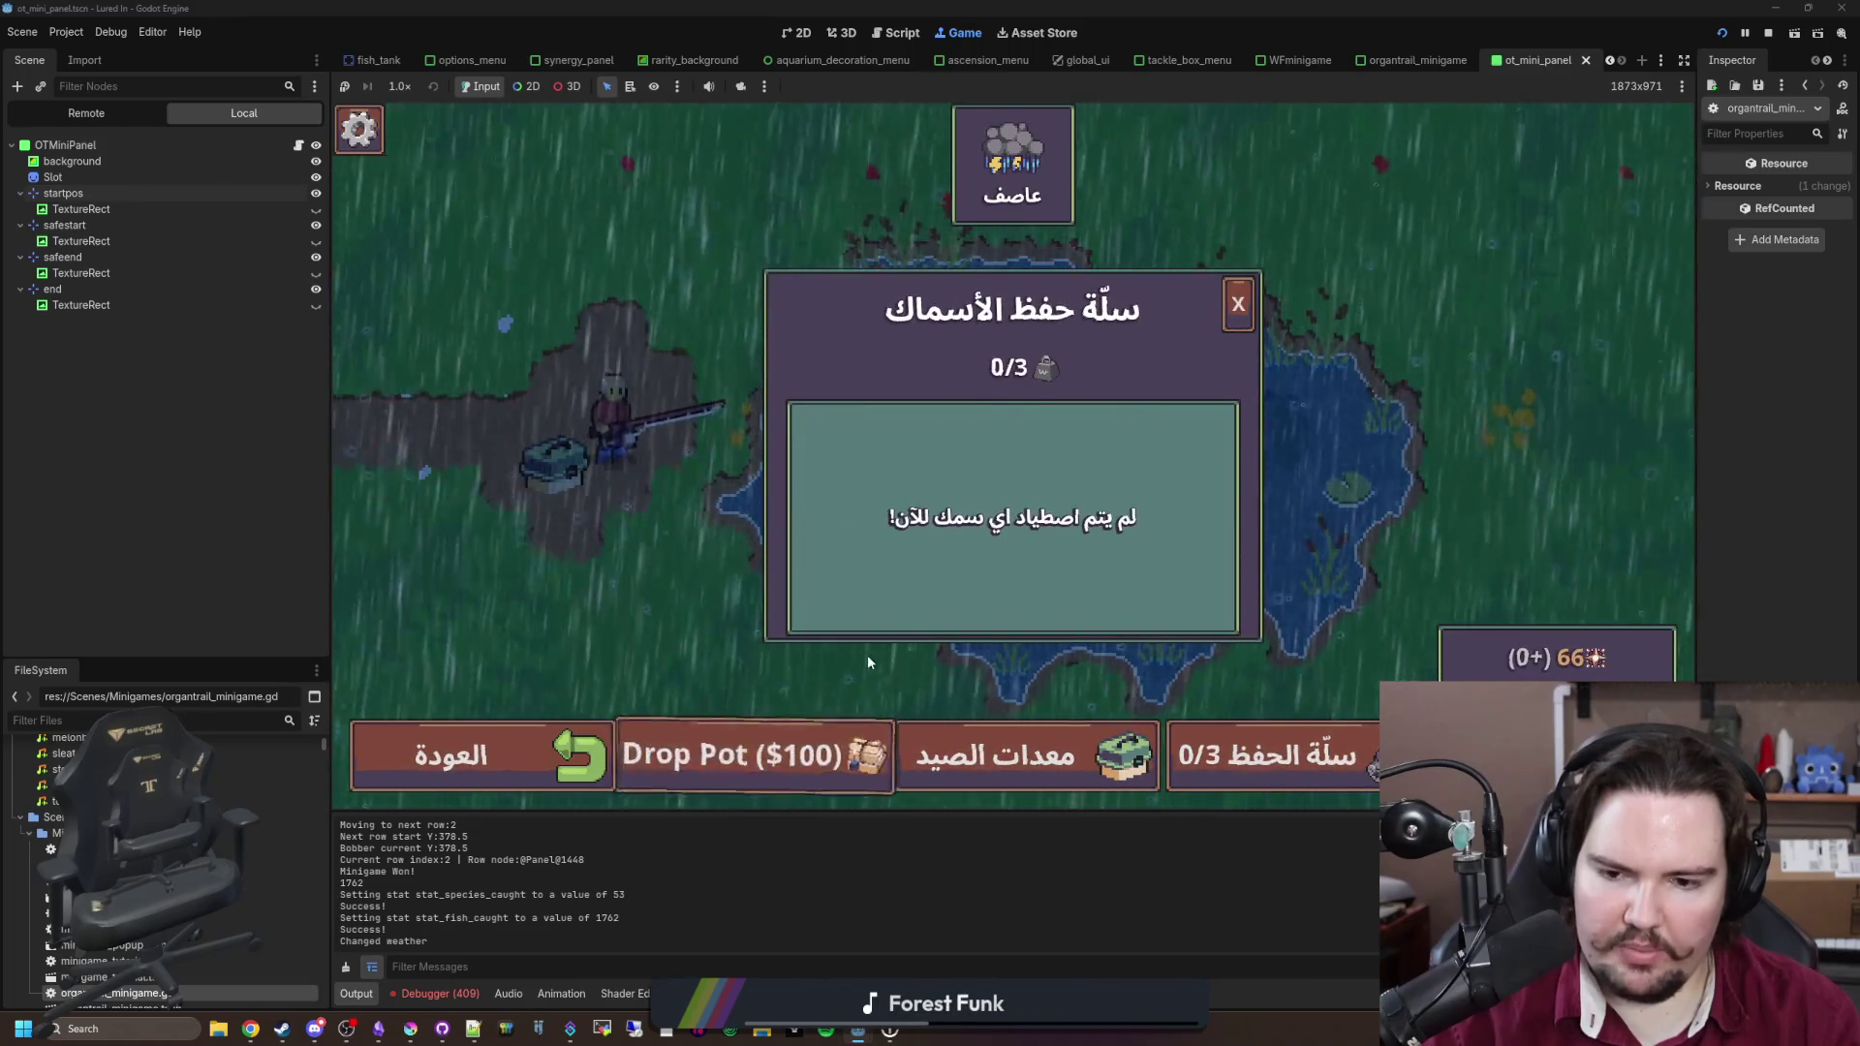
pyautogui.click(1029, 445)
pyautogui.click(1029, 447)
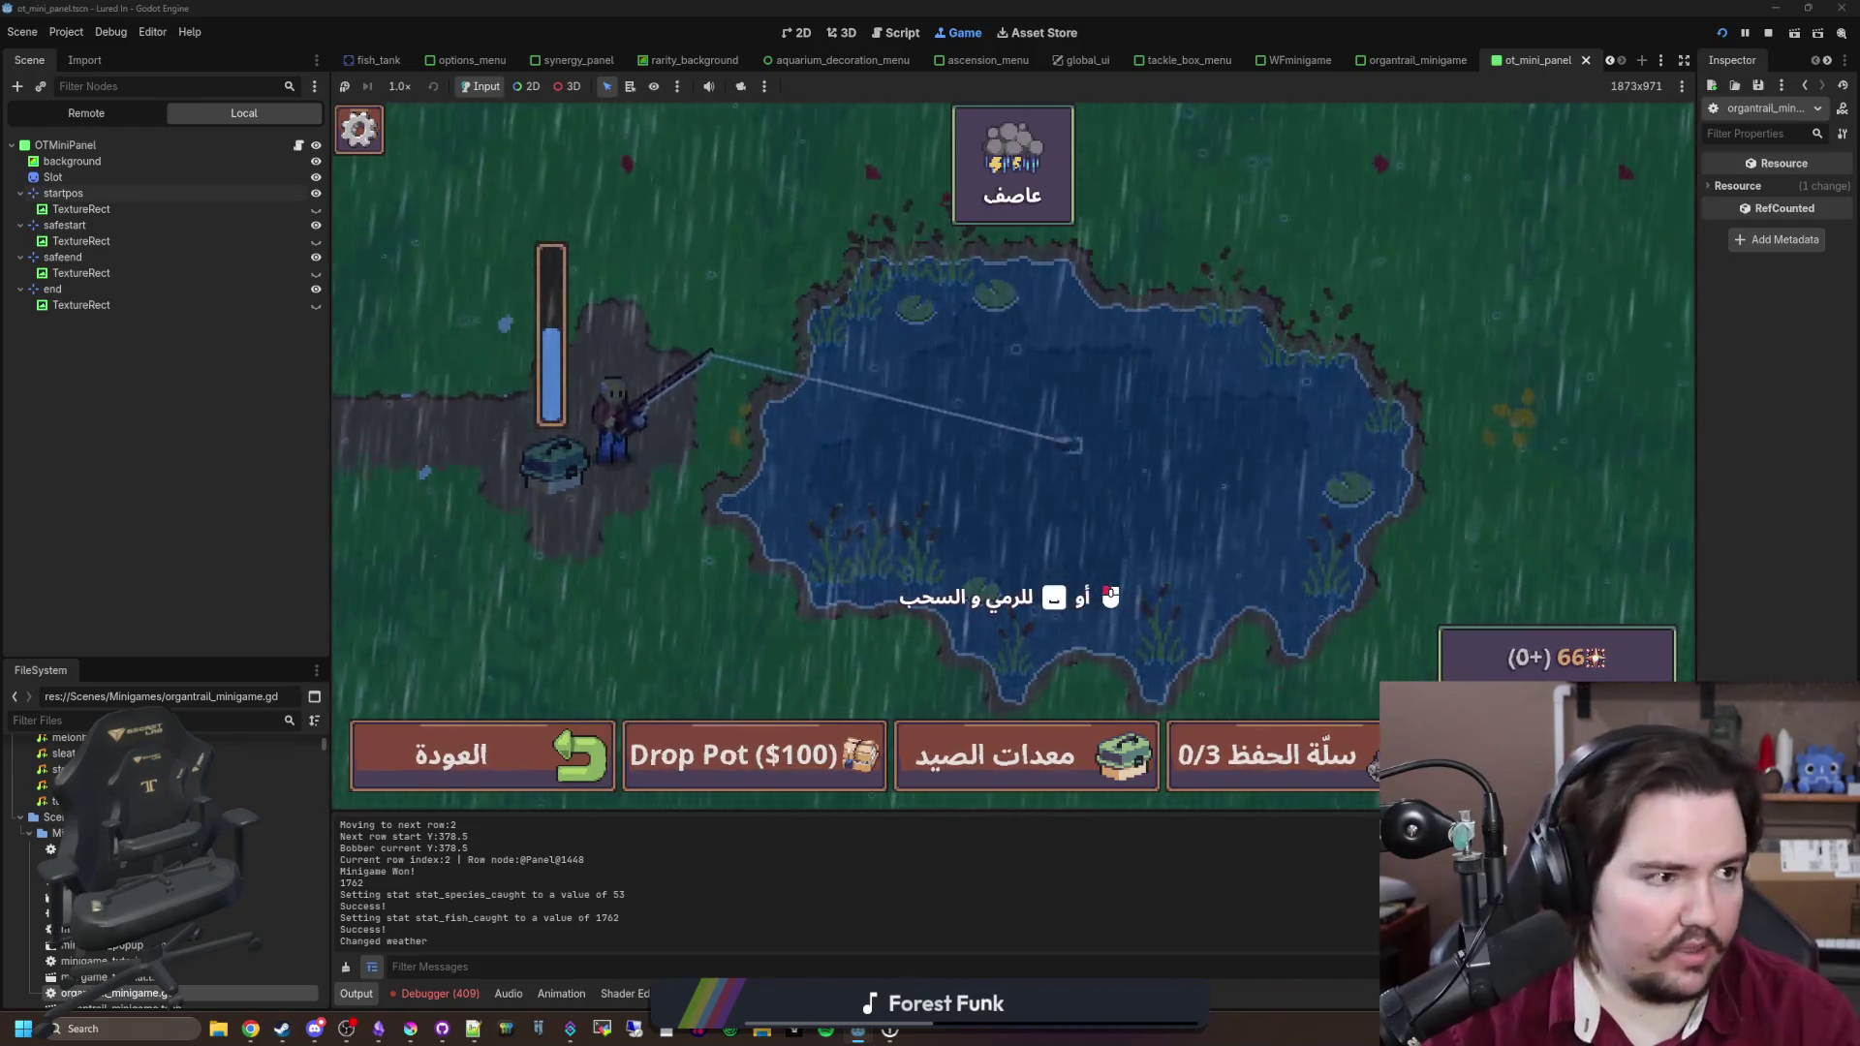
# Step: Browse Lured In's English source strings on translation.luredin.net, then return to the game
pyautogui.write('translation.luredin.net')
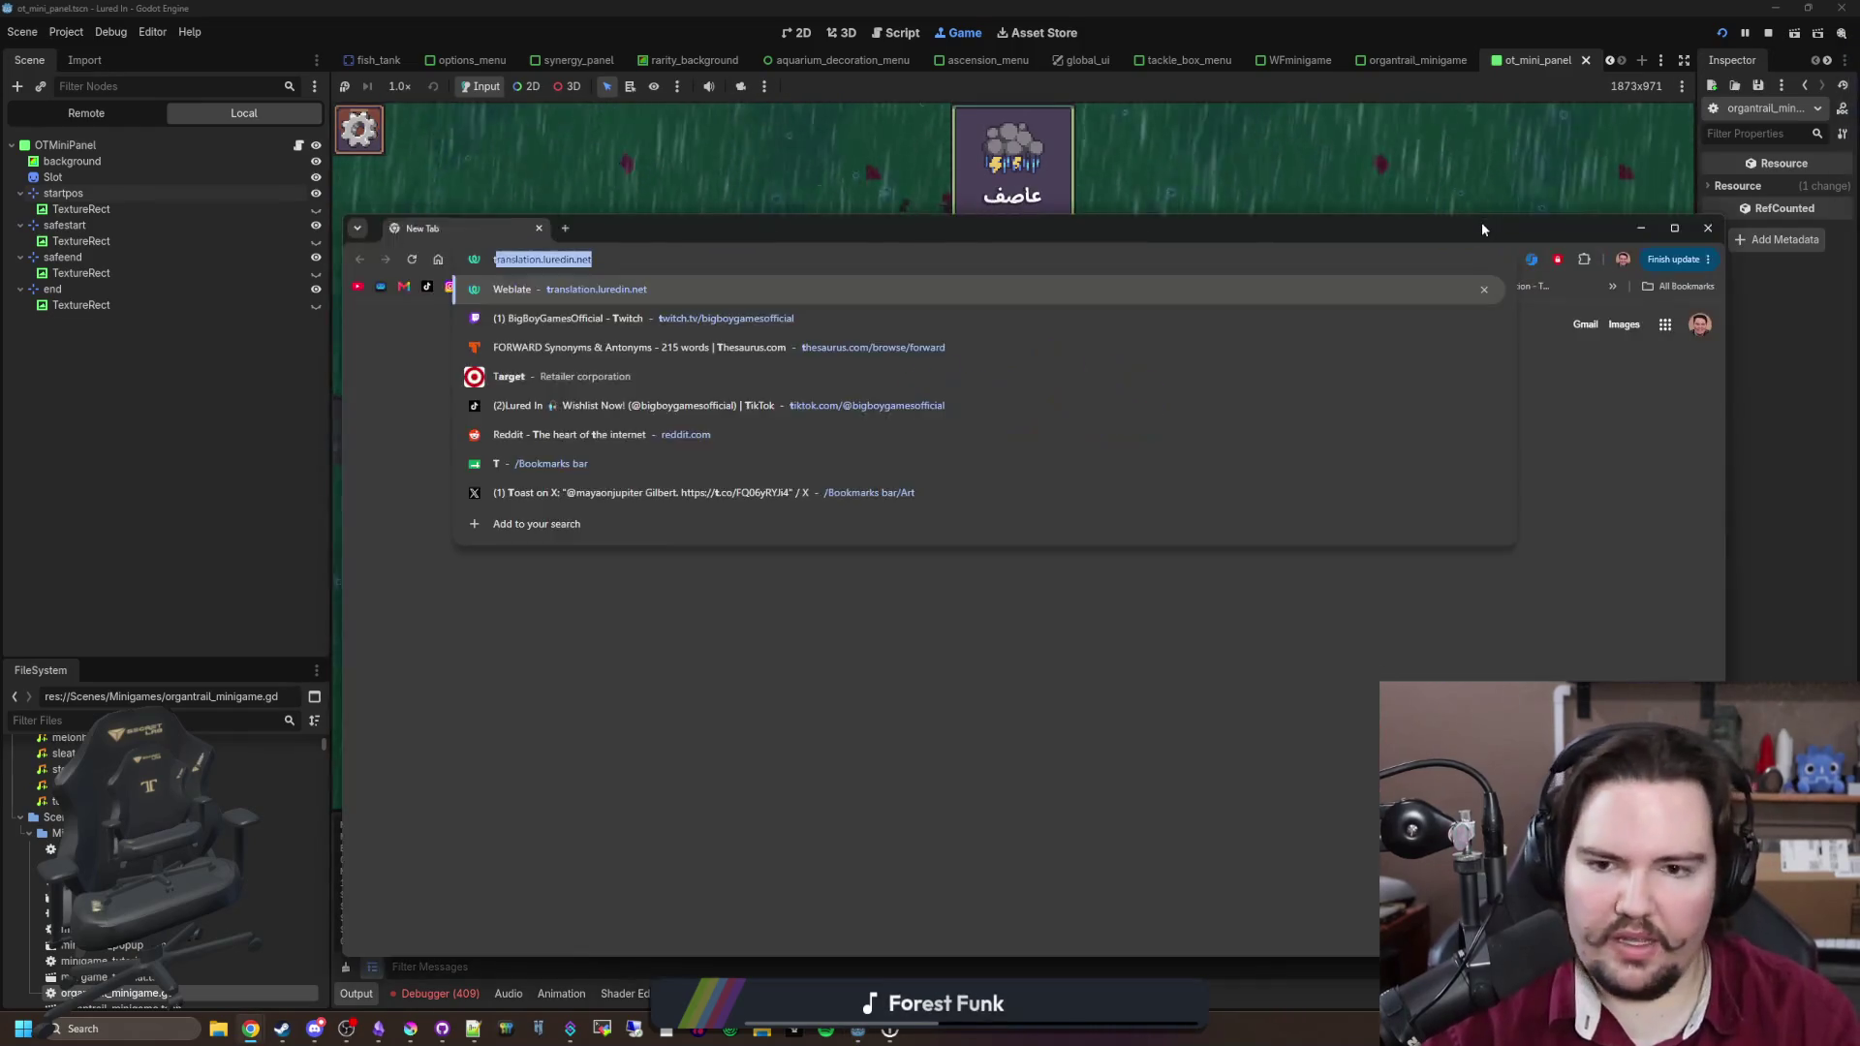
pyautogui.press('Return')
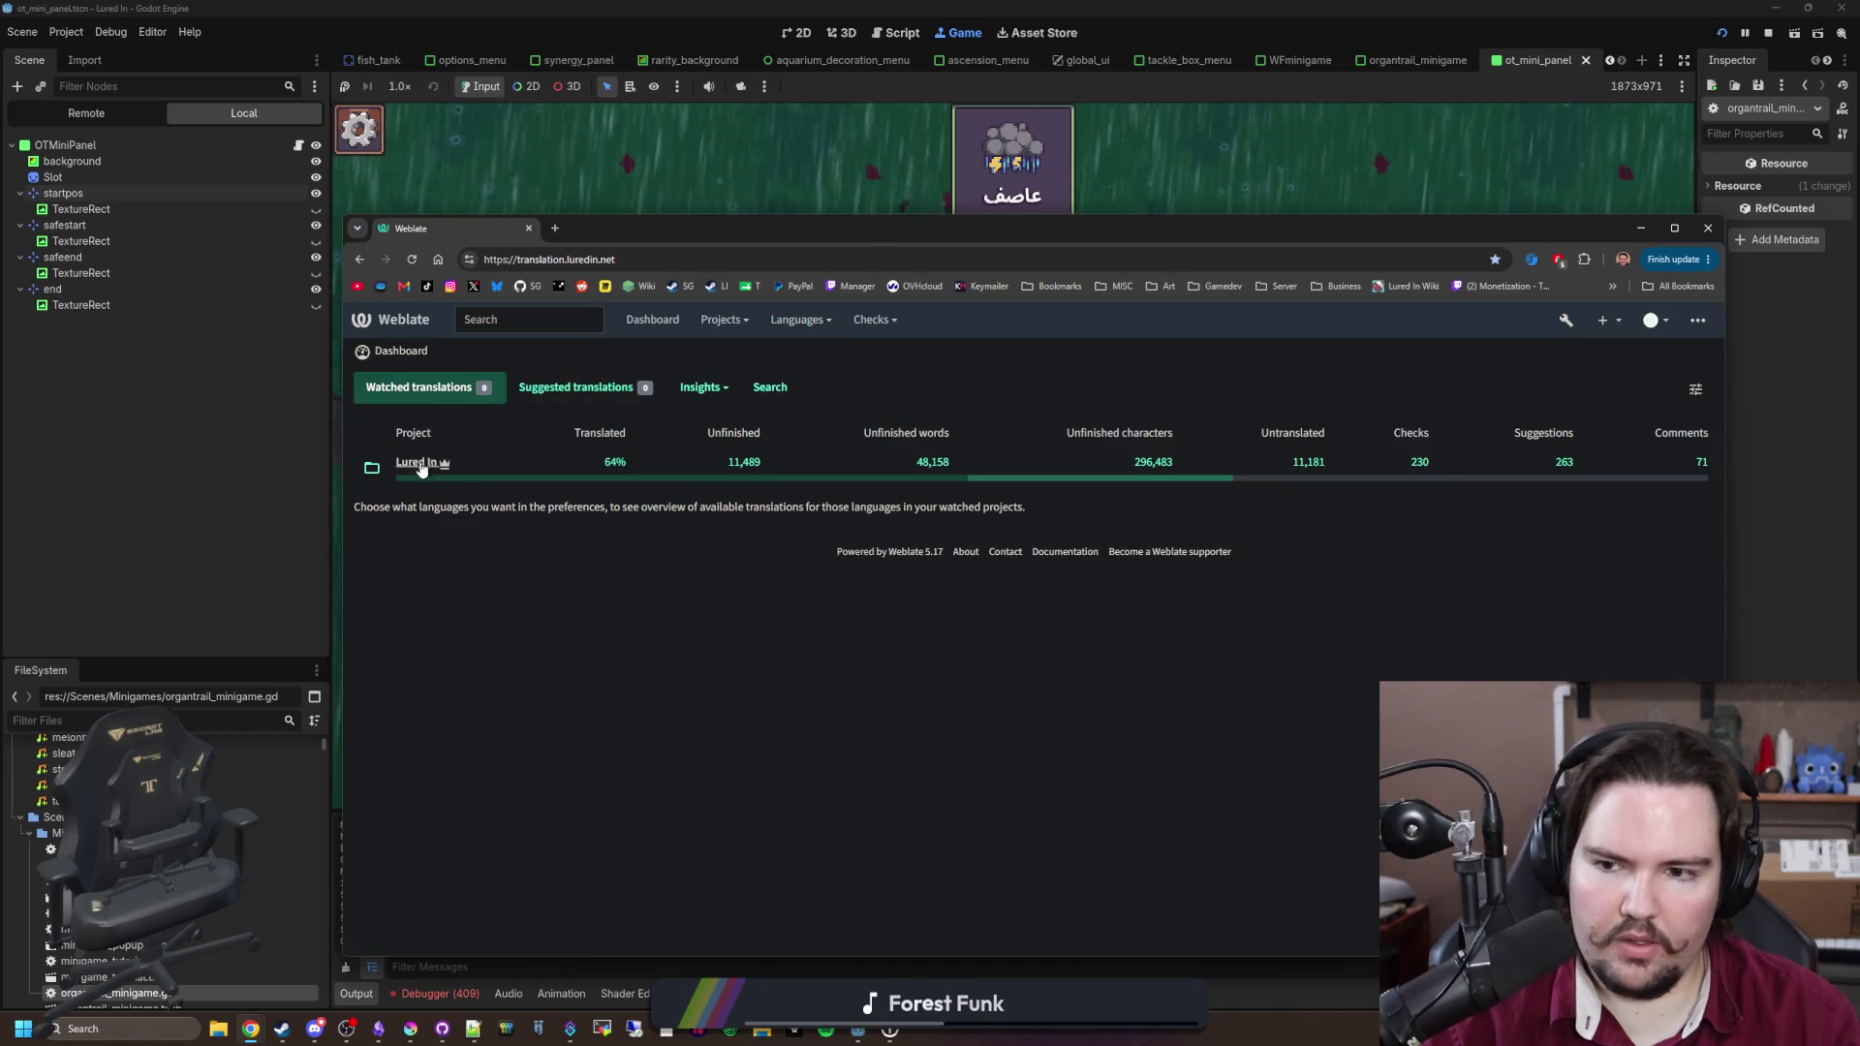
pyautogui.click(422, 463)
pyautogui.click(416, 465)
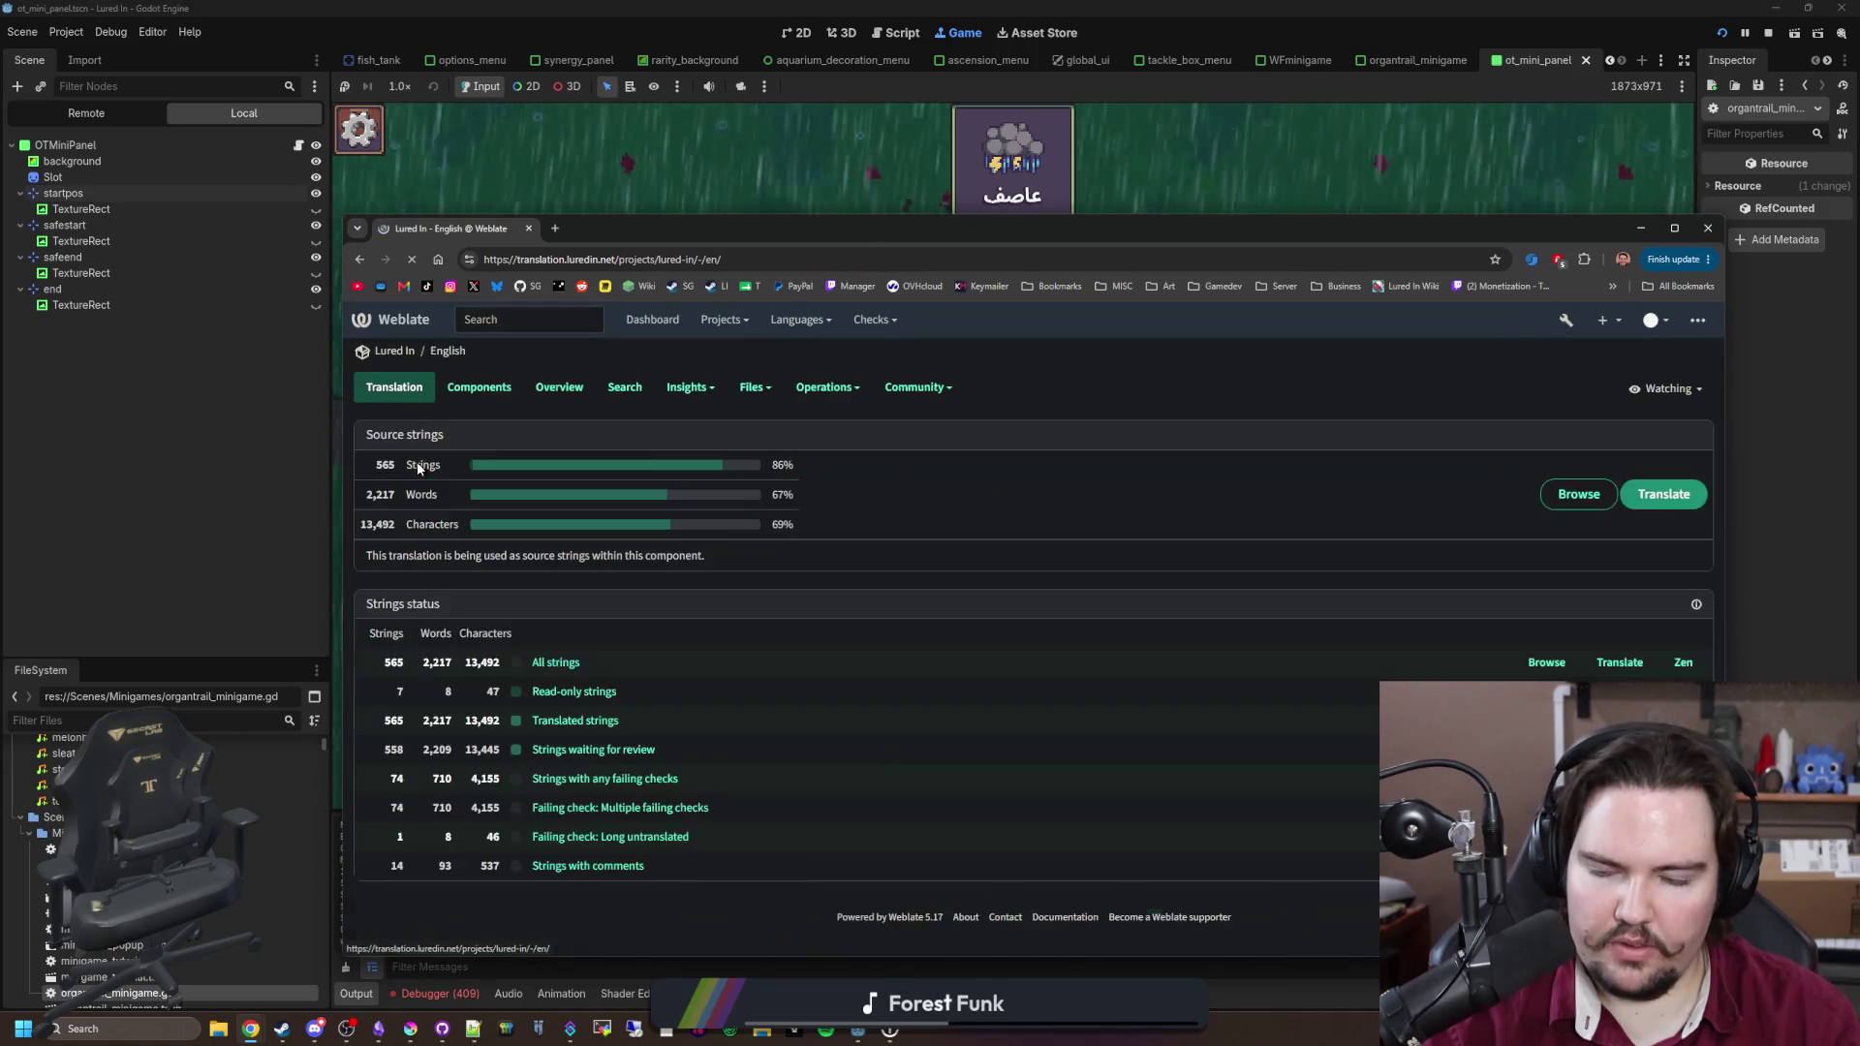
pyautogui.click(1574, 494)
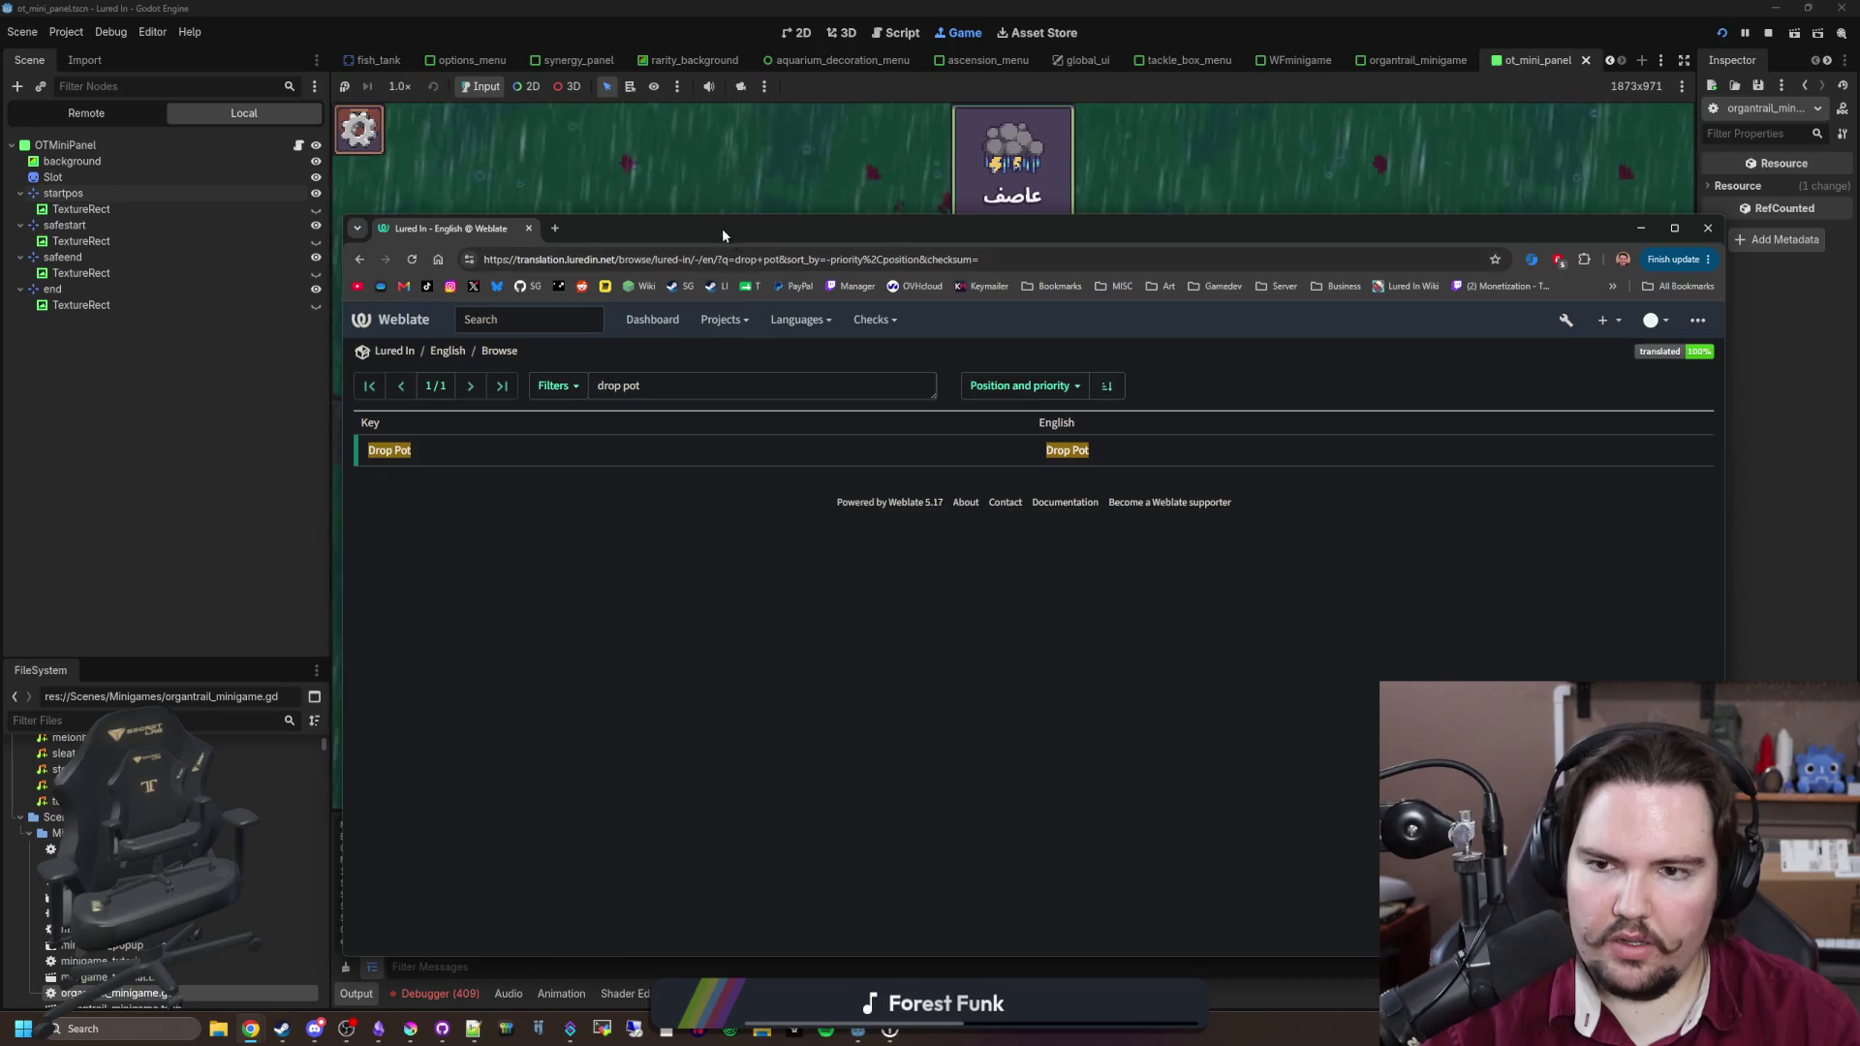
pyautogui.moveTo(726, 236); pyautogui.dragTo(1405, 281)
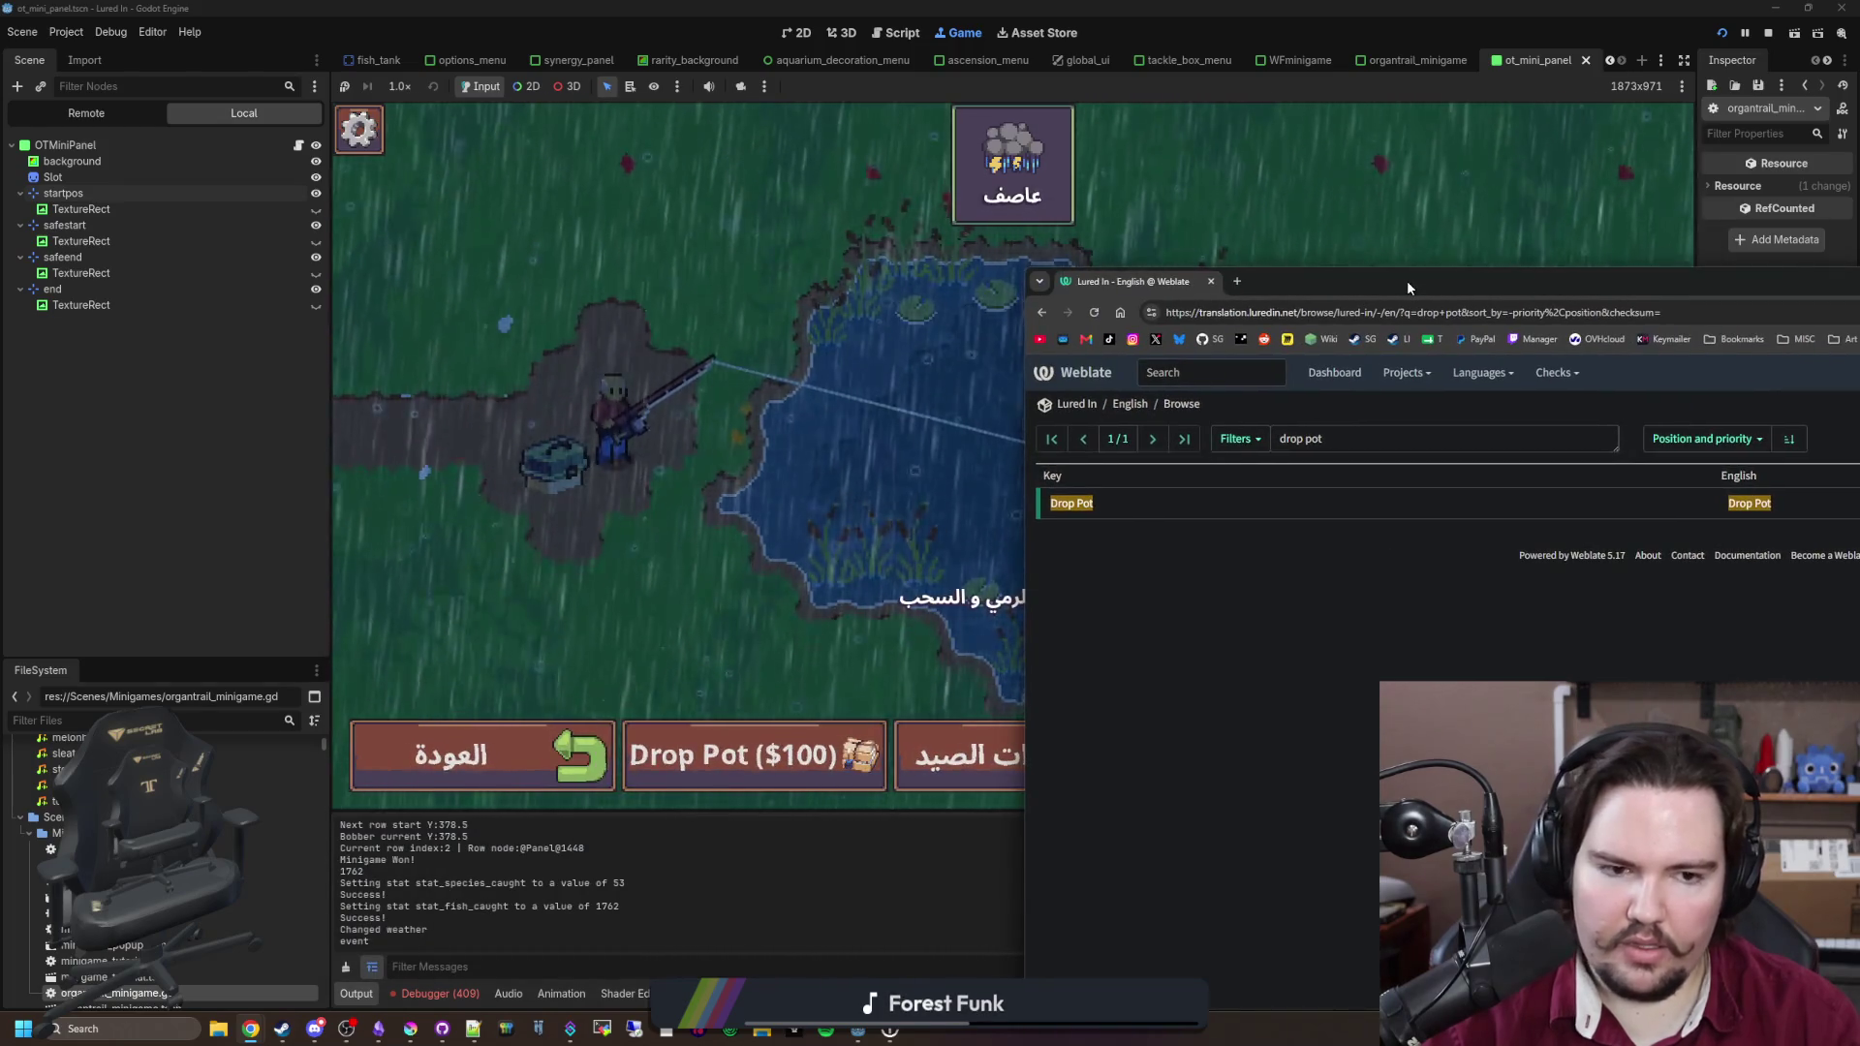
pyautogui.click(961, 439)
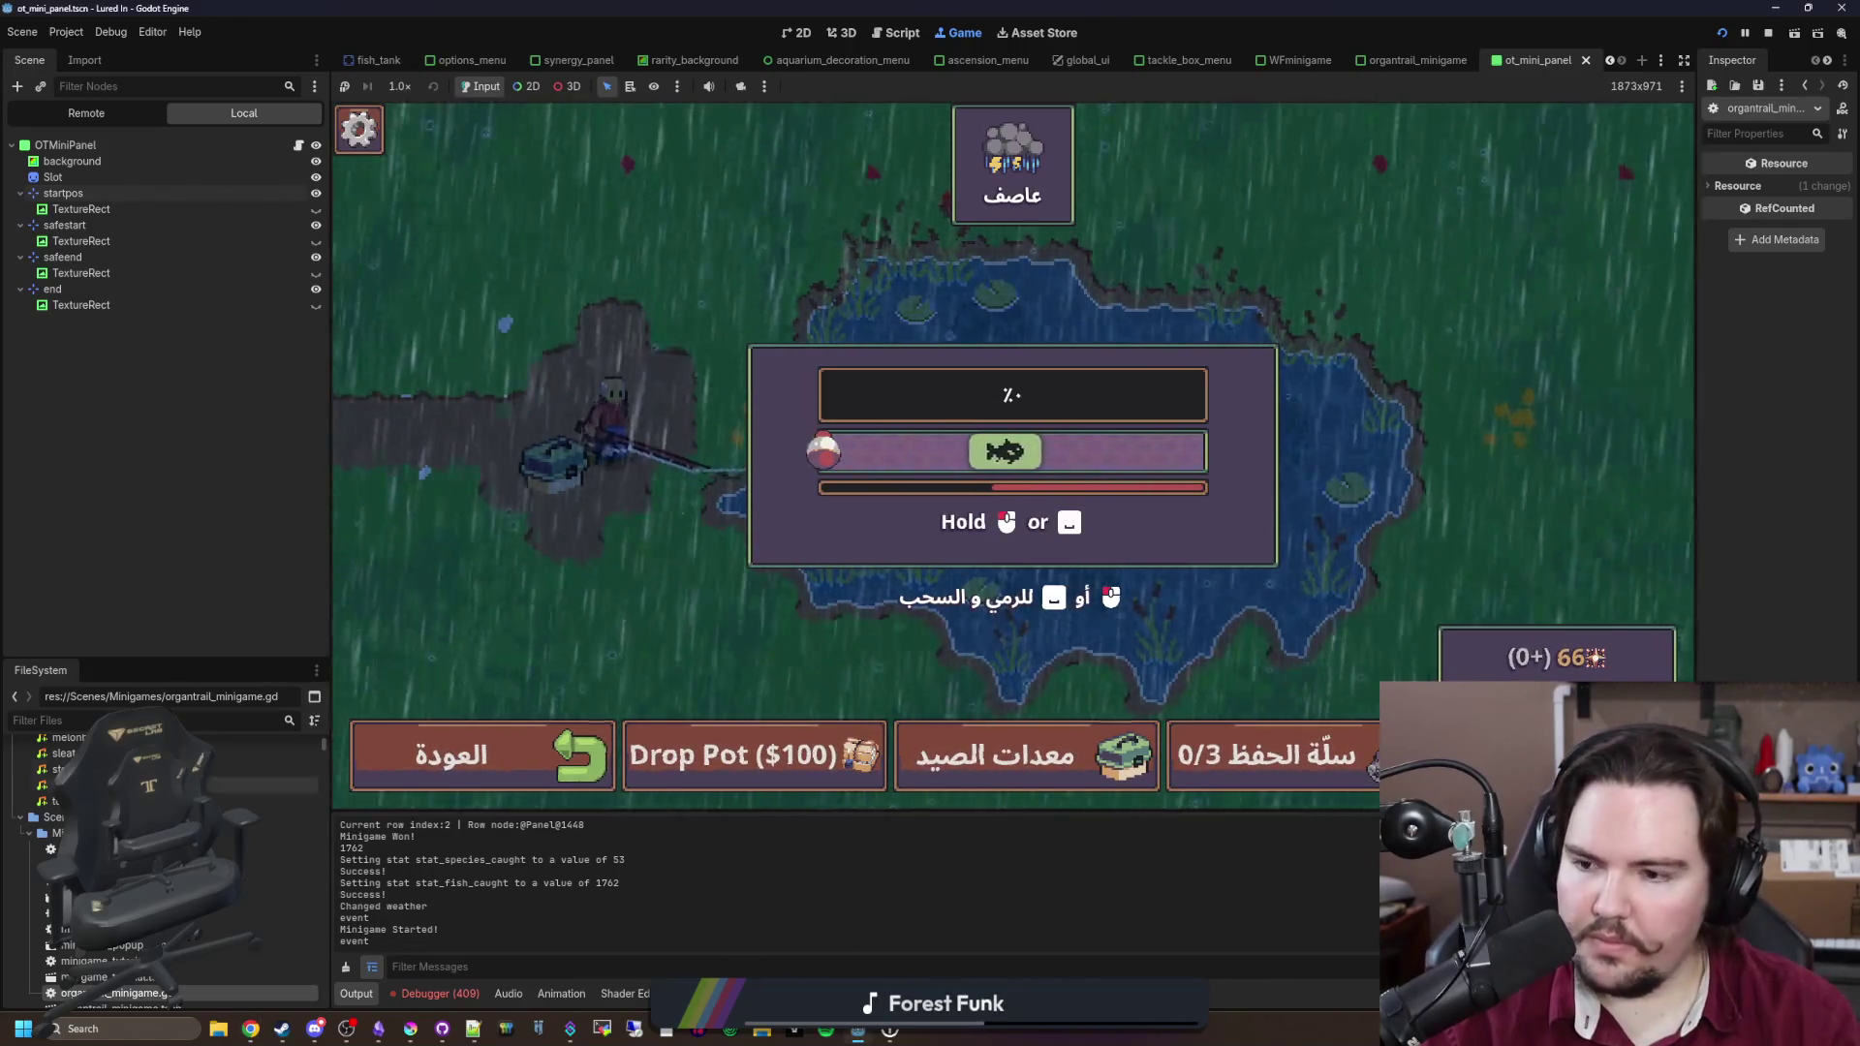
# Step: Open pot_button.gd from fishing_region.tscn, find 'drop pot', and wrap "Drop Pot" in tr()
pyautogui.click(263, 720)
pyautogui.write('fis')
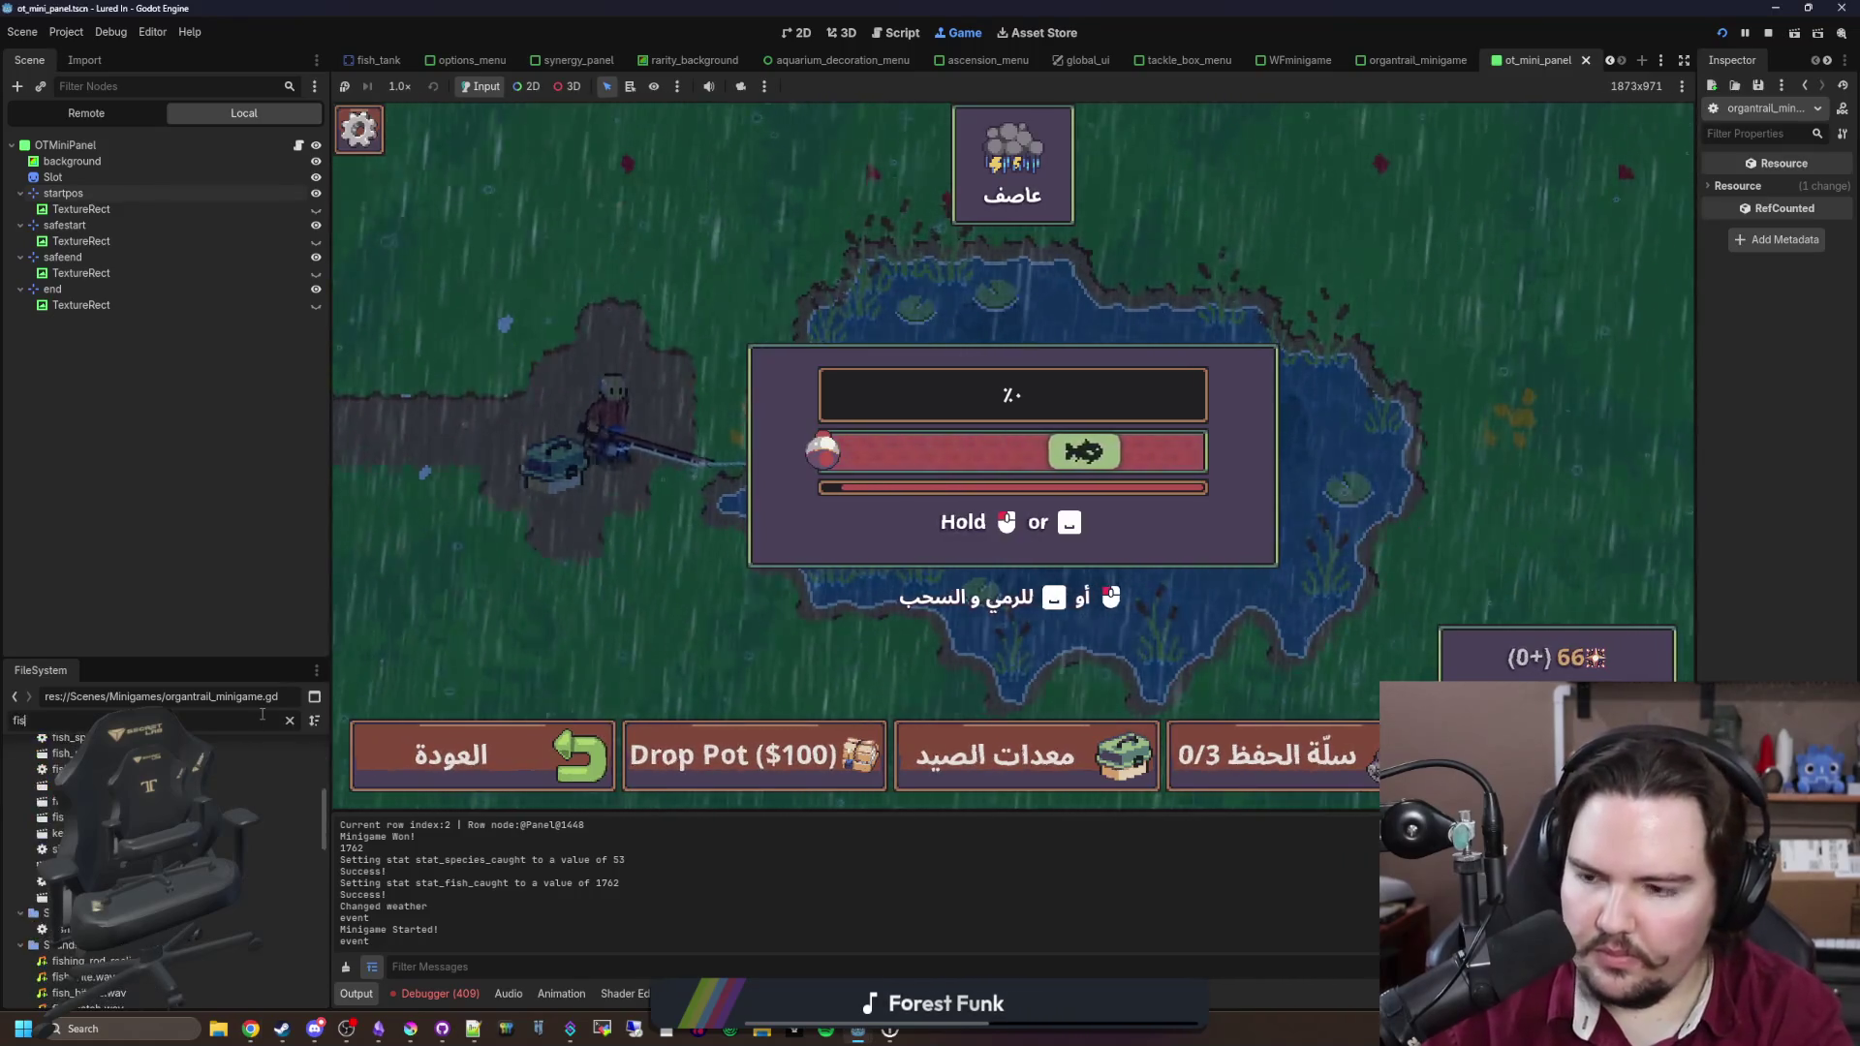
pyautogui.write('hing_reg')
pyautogui.doubleClick(174, 796)
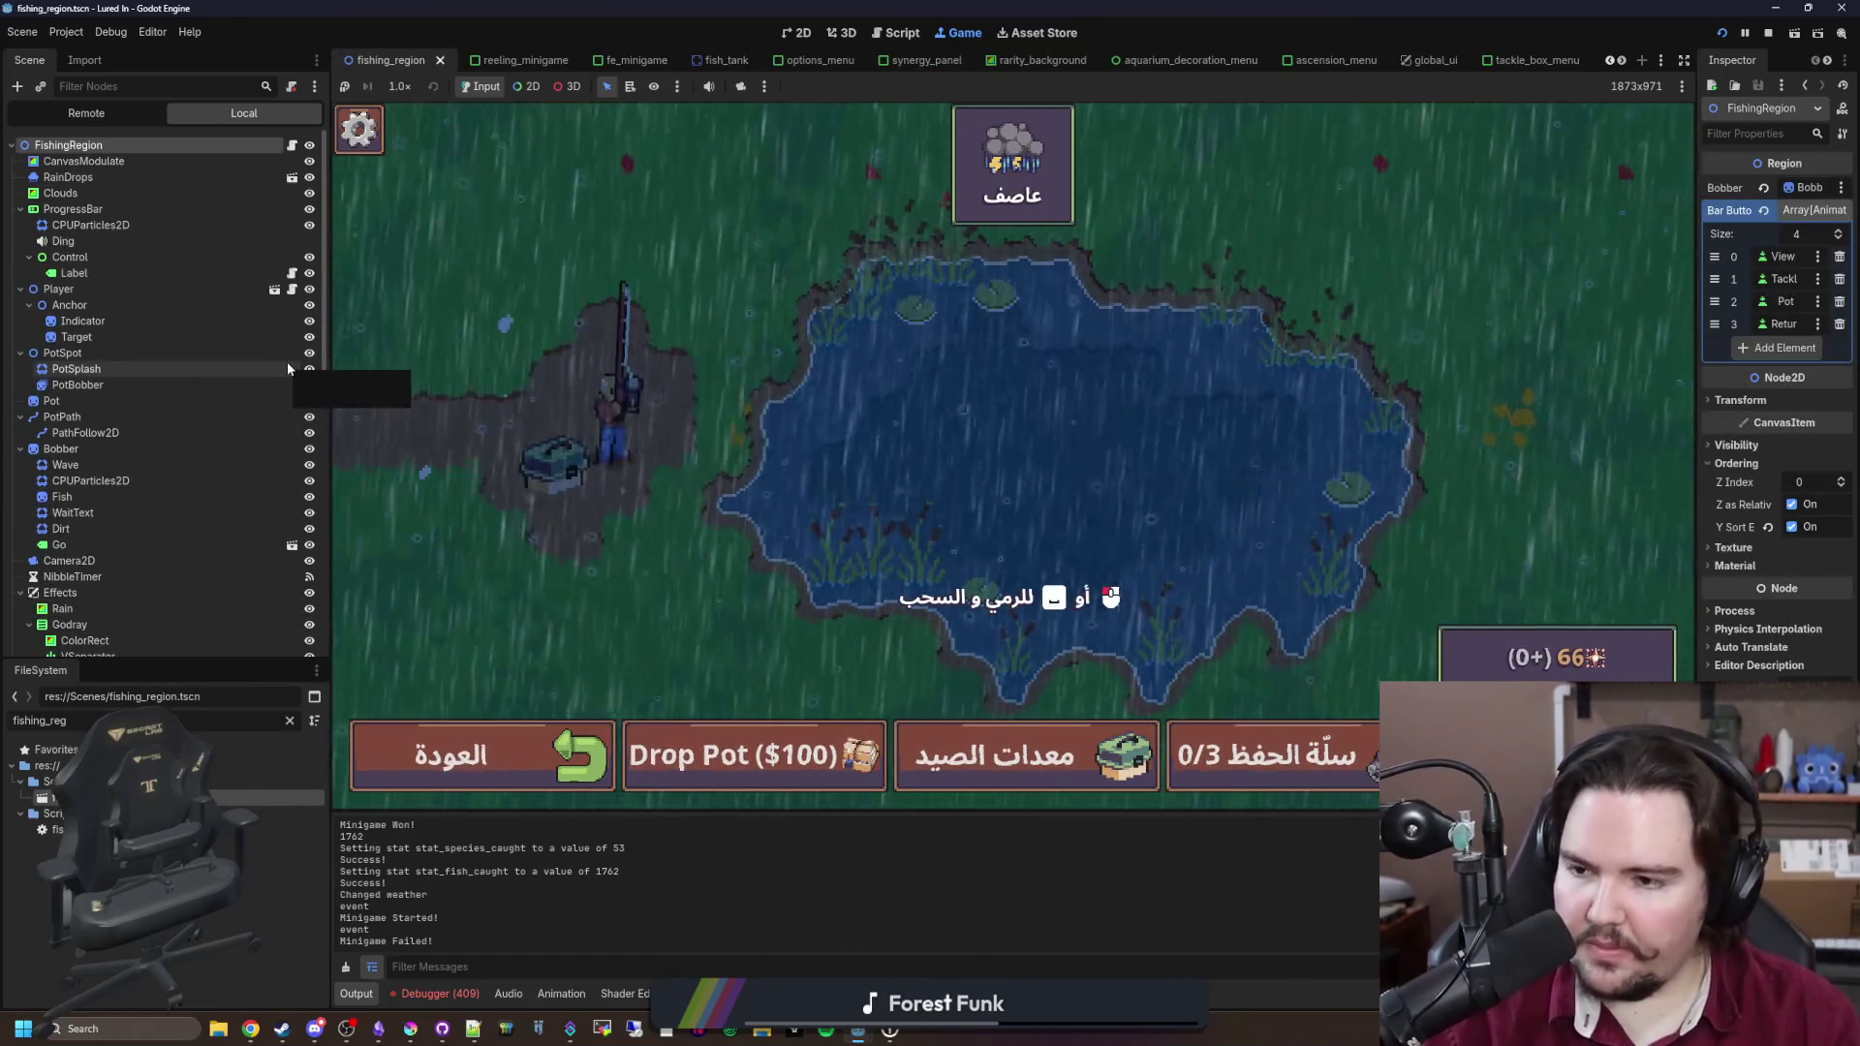
pyautogui.scroll(-10, 287, 368)
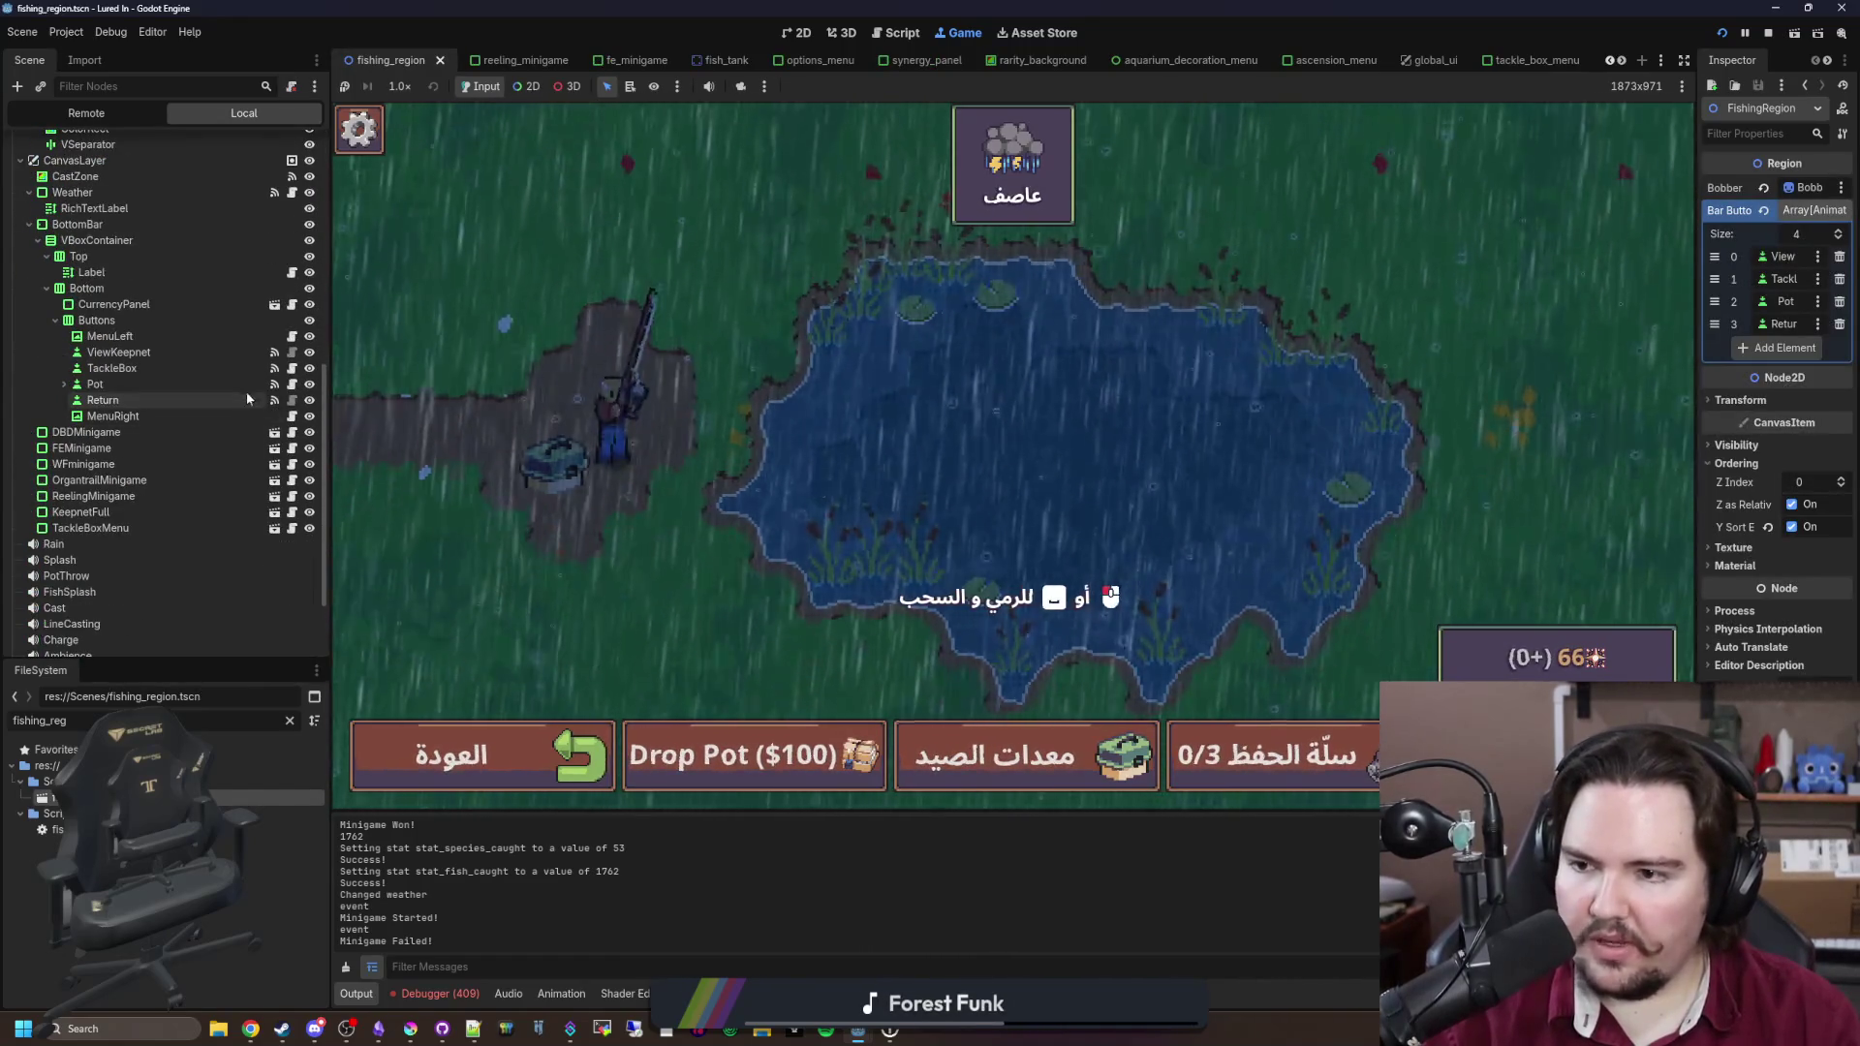
pyautogui.click(291, 384)
pyautogui.click(1249, 504)
pyautogui.hotkey('ctrl', 'f')
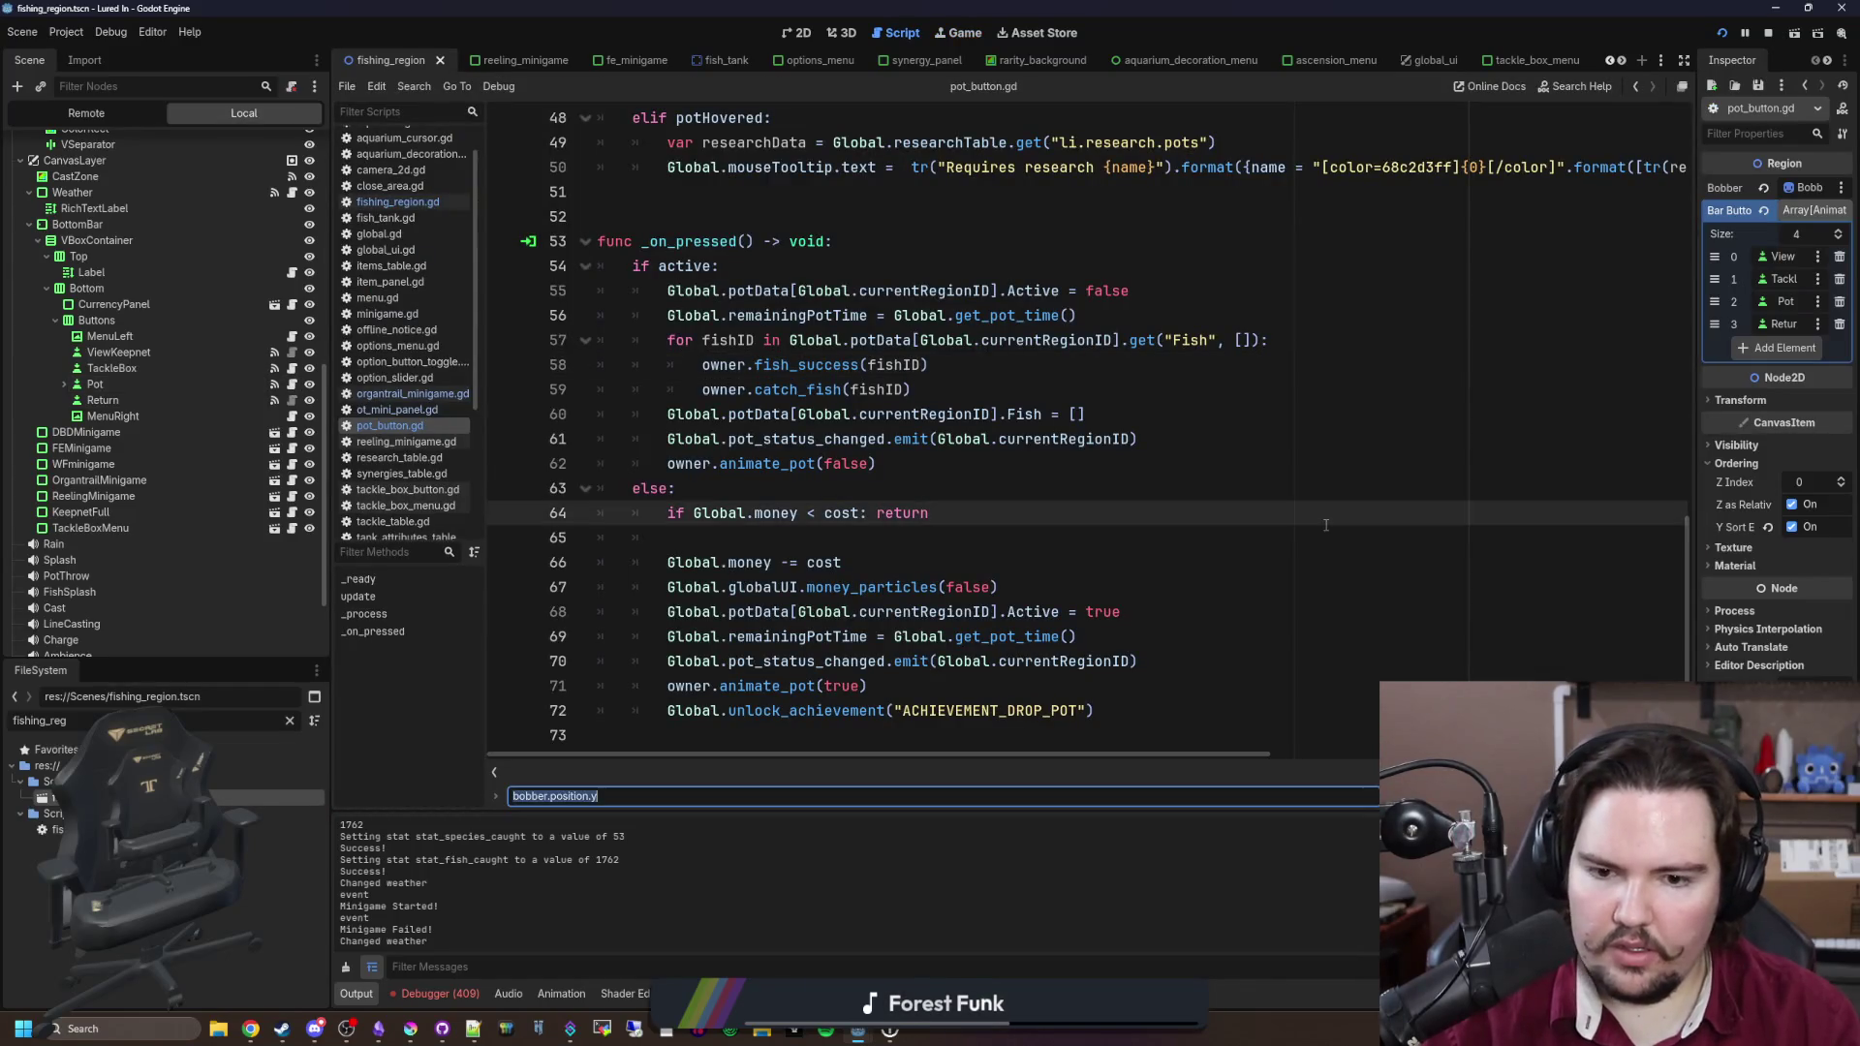
pyautogui.write('drop pot')
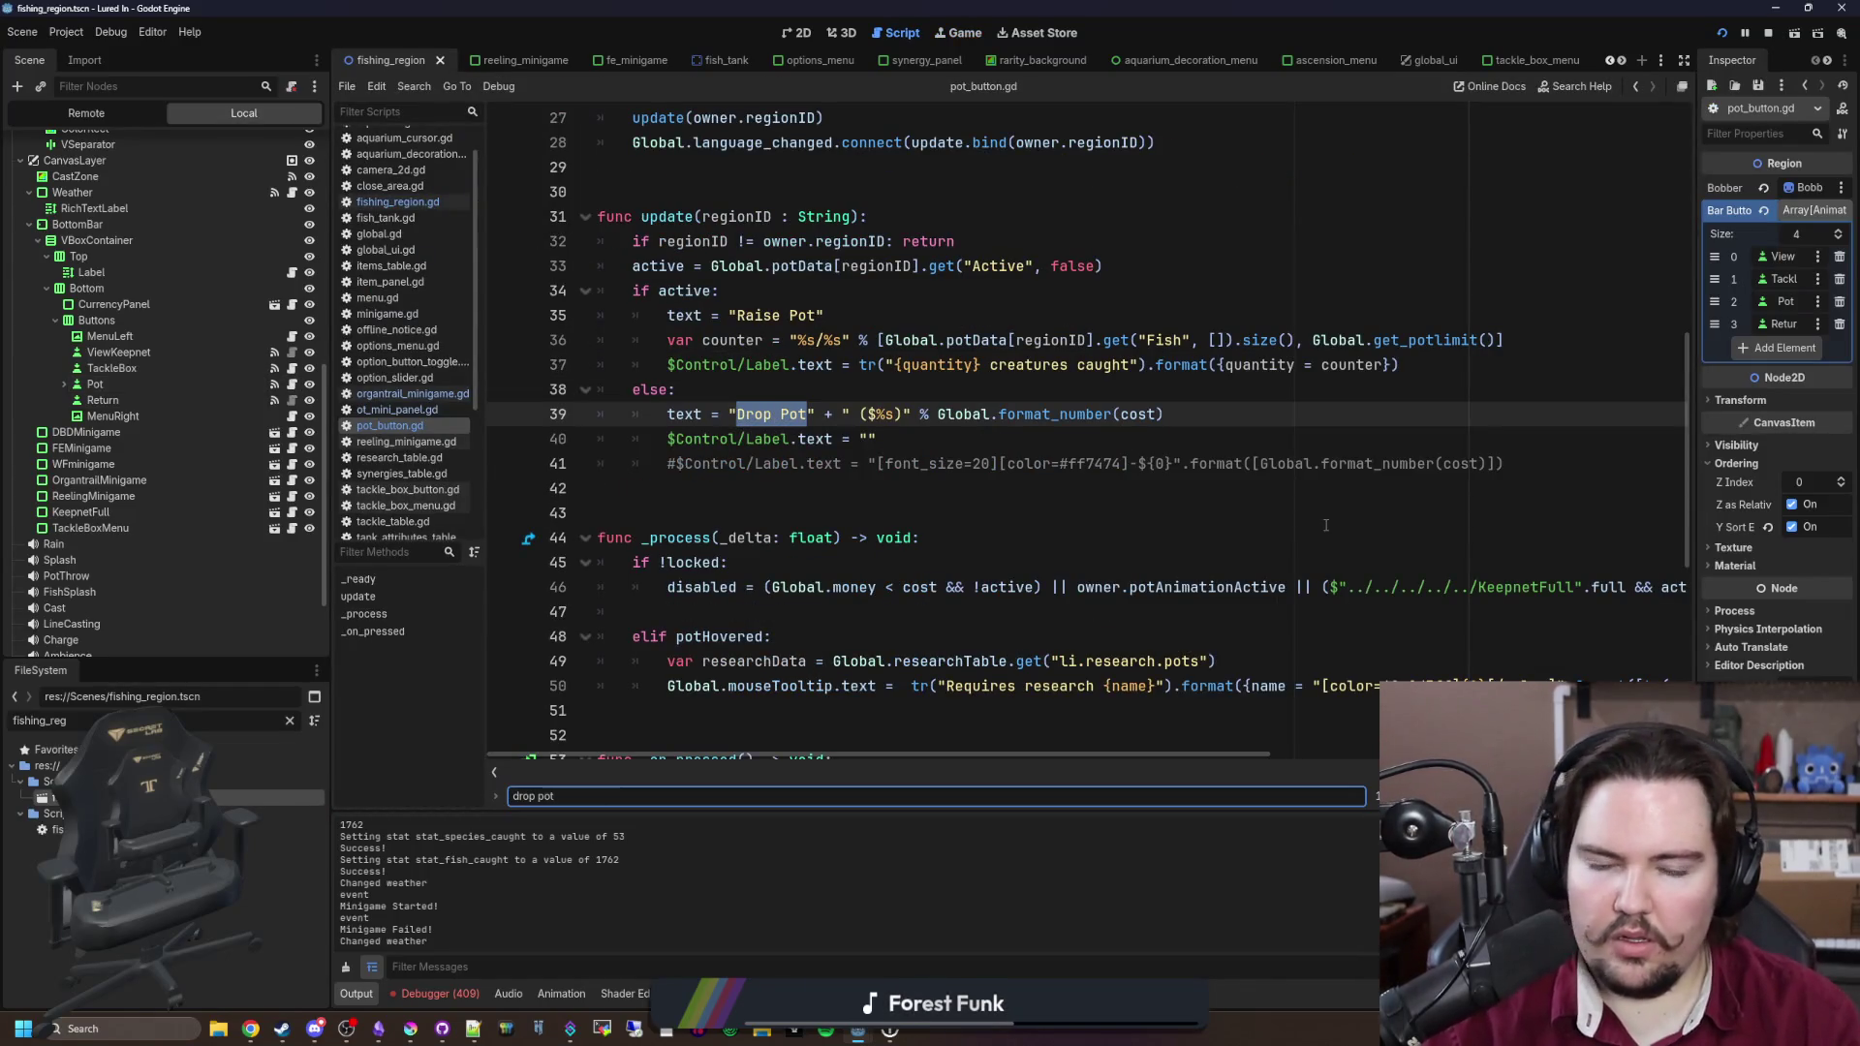
pyautogui.scroll(2, 924, 448)
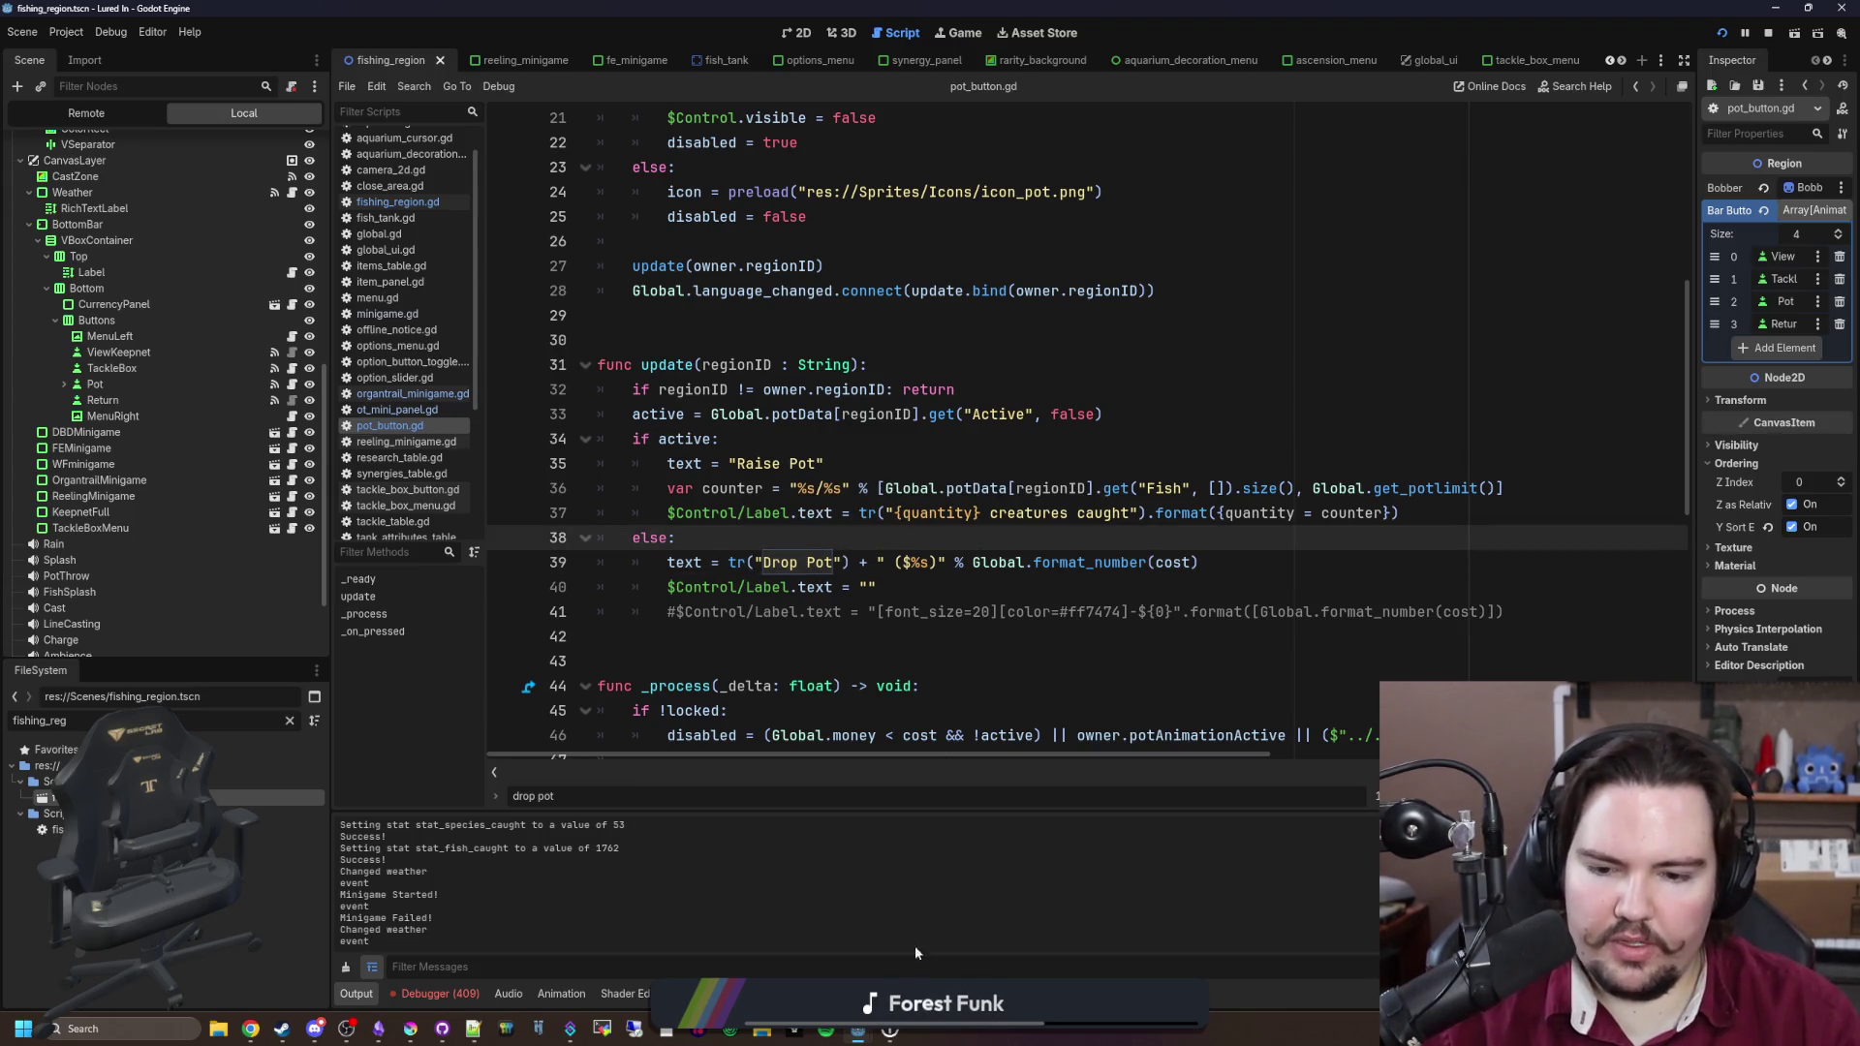
pyautogui.click(964, 33)
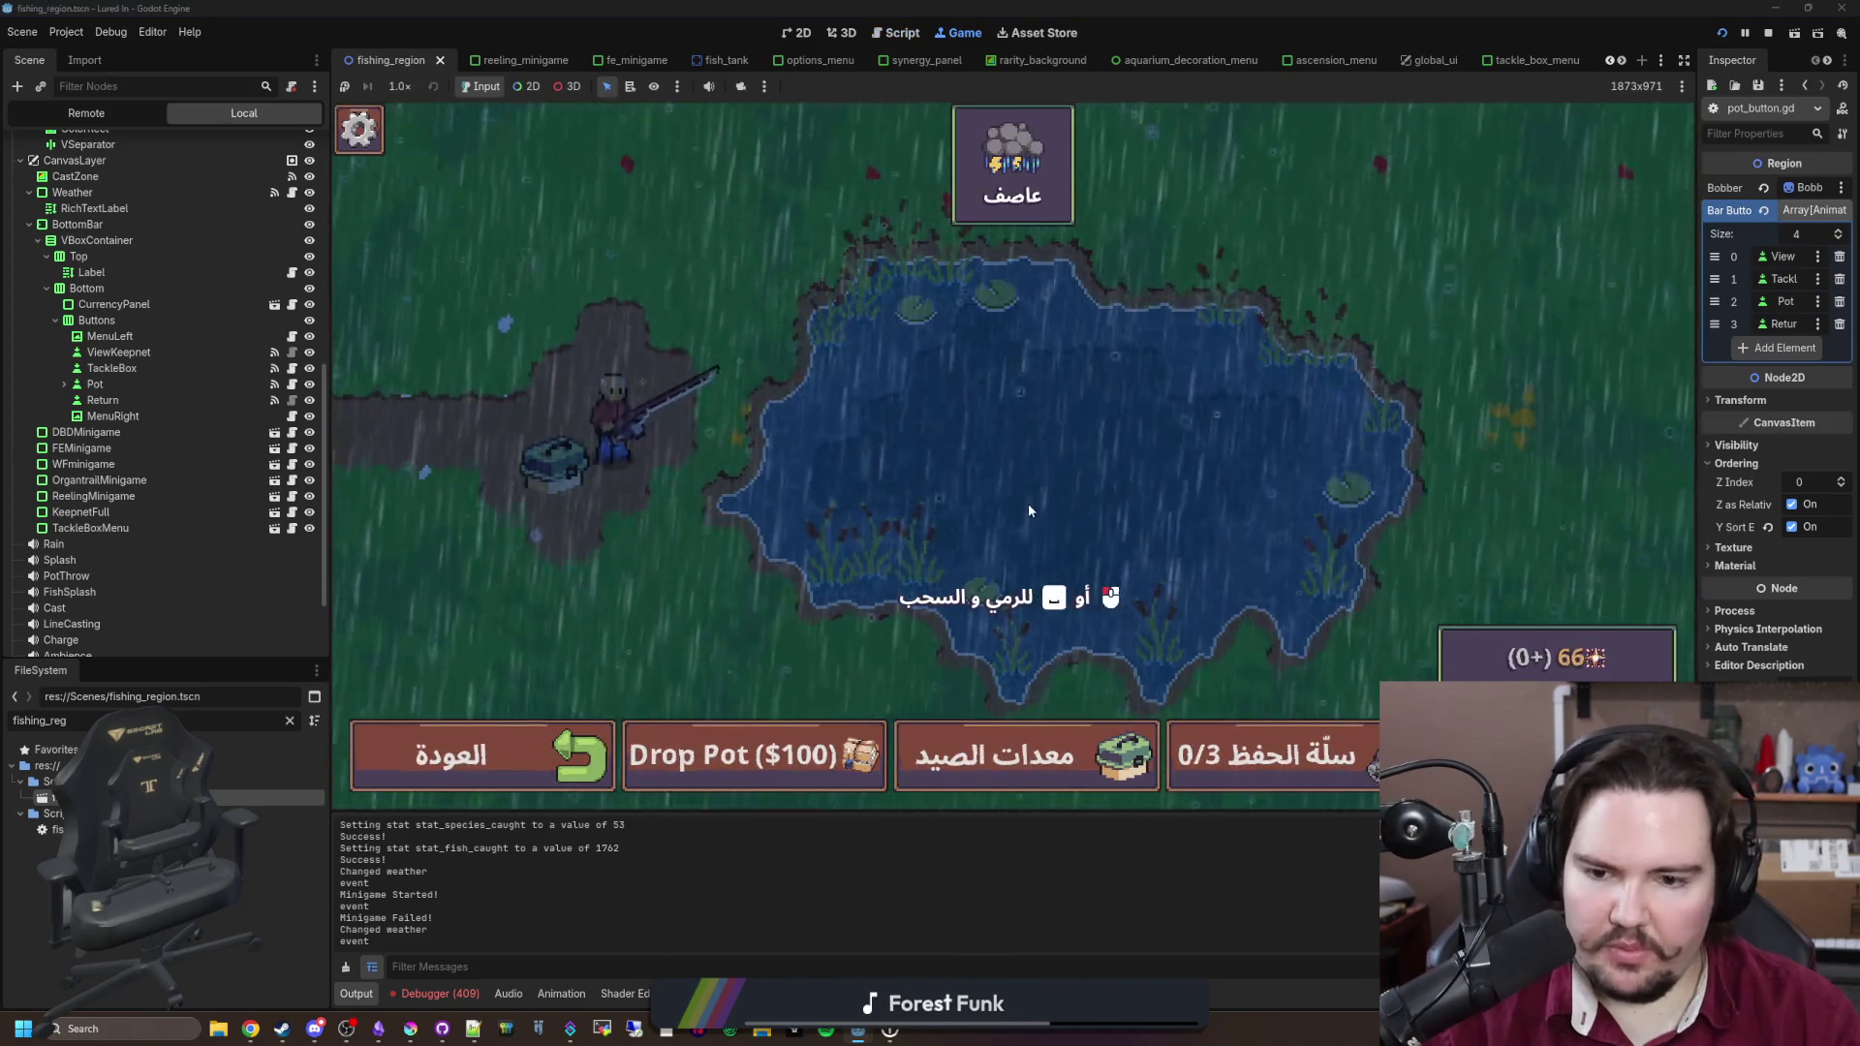
# Step: Drop and raise the pot twice to check its Arabic label, then cast the line
pyautogui.click(781, 767)
pyautogui.click(756, 777)
pyautogui.click(749, 780)
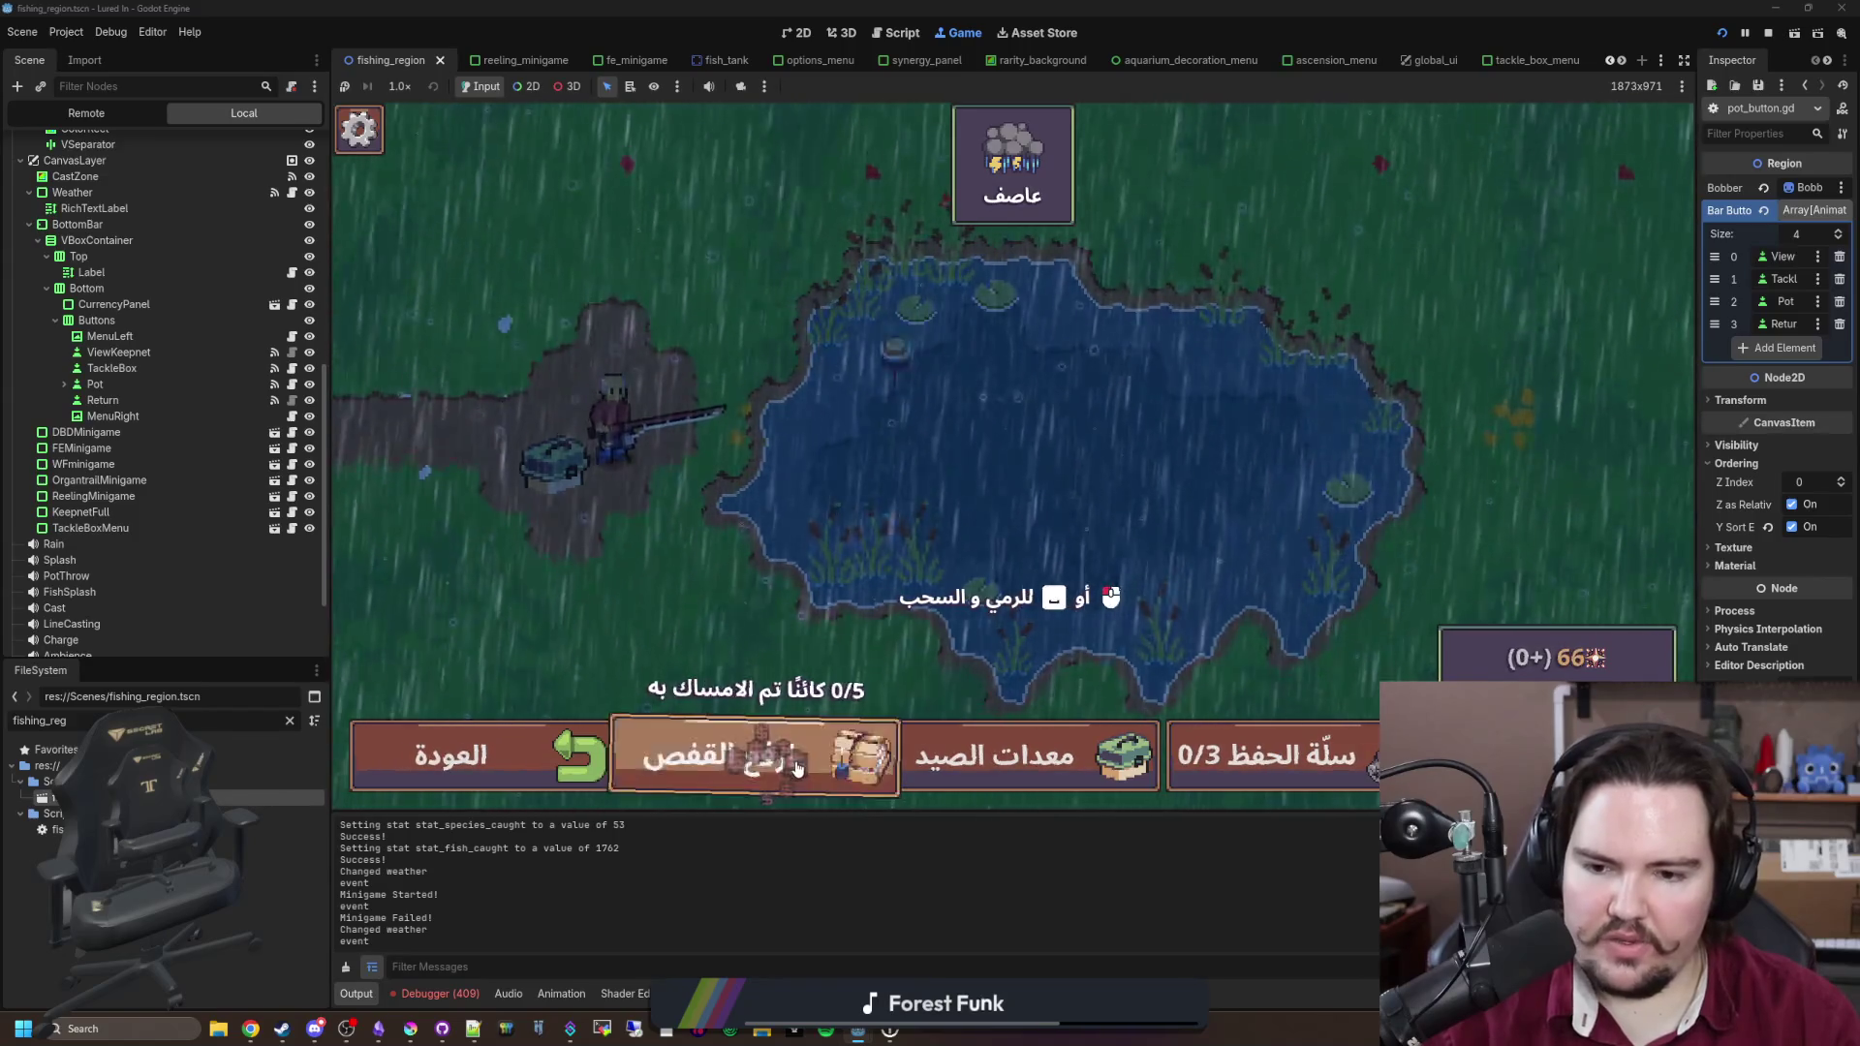
pyautogui.click(749, 781)
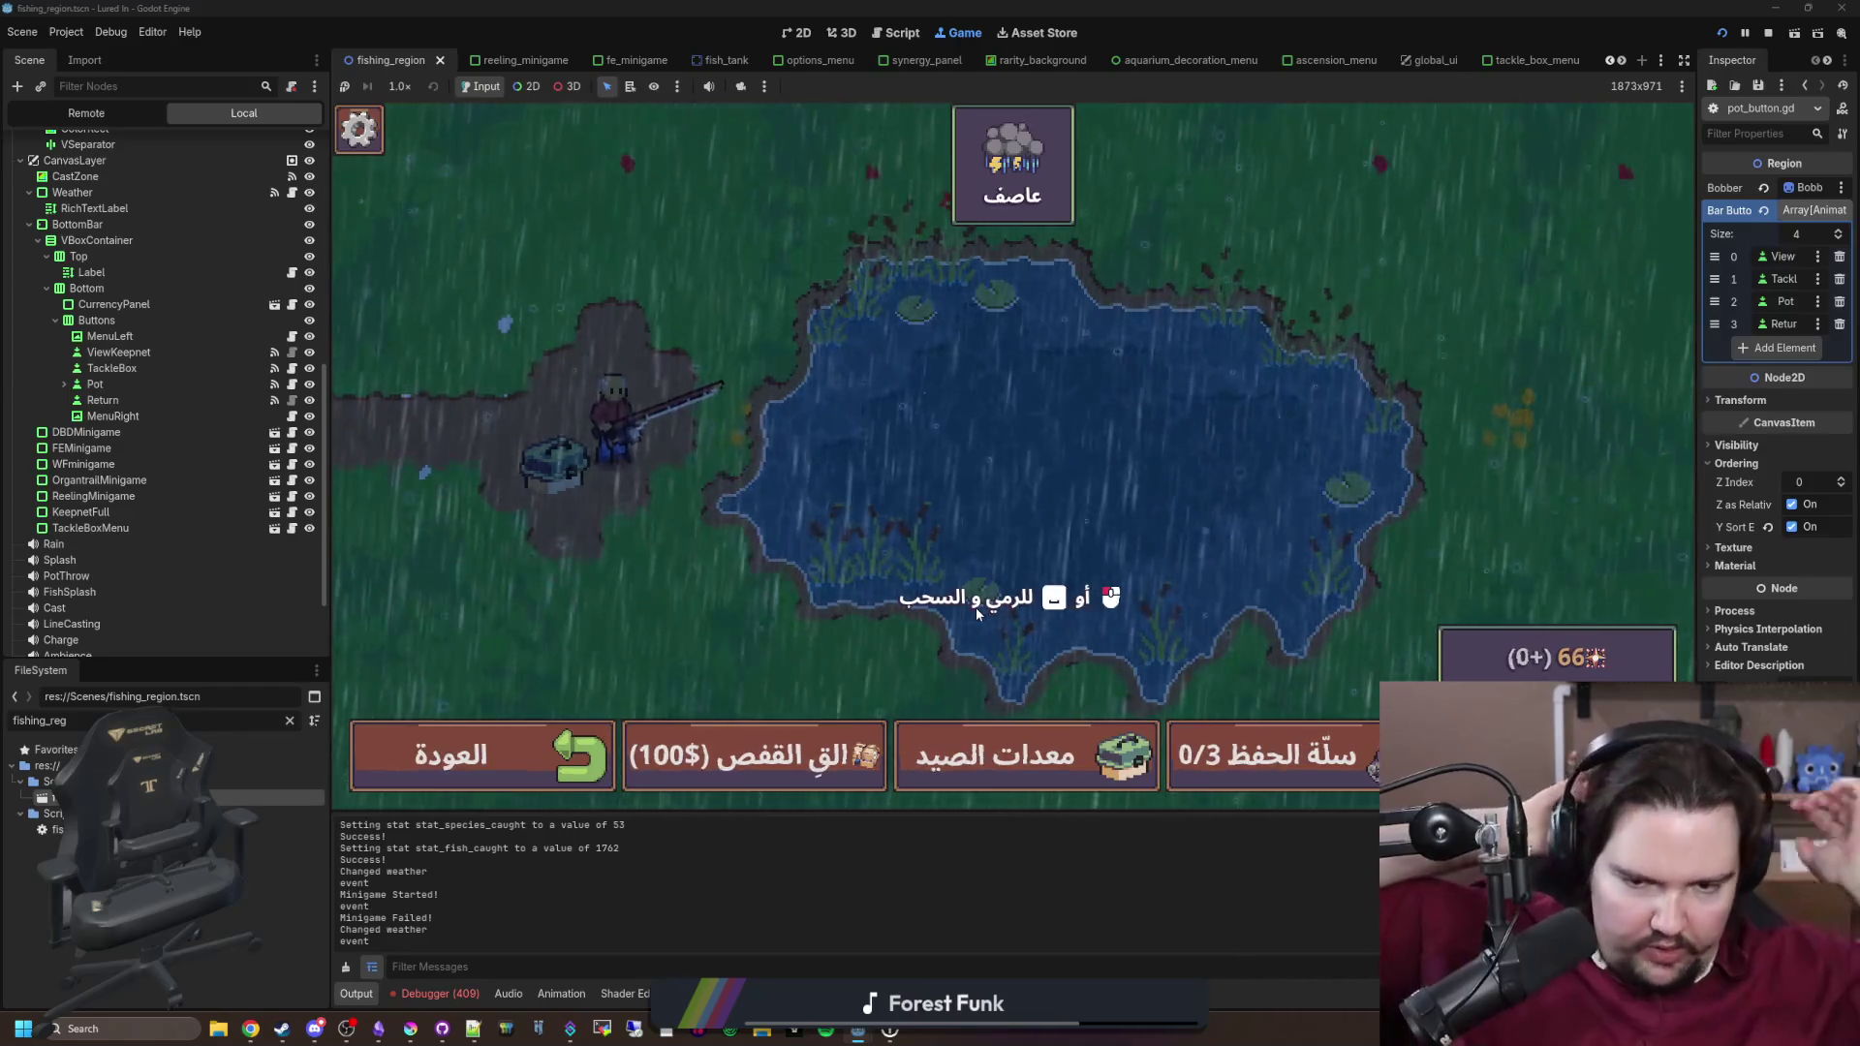
pyautogui.press('space')
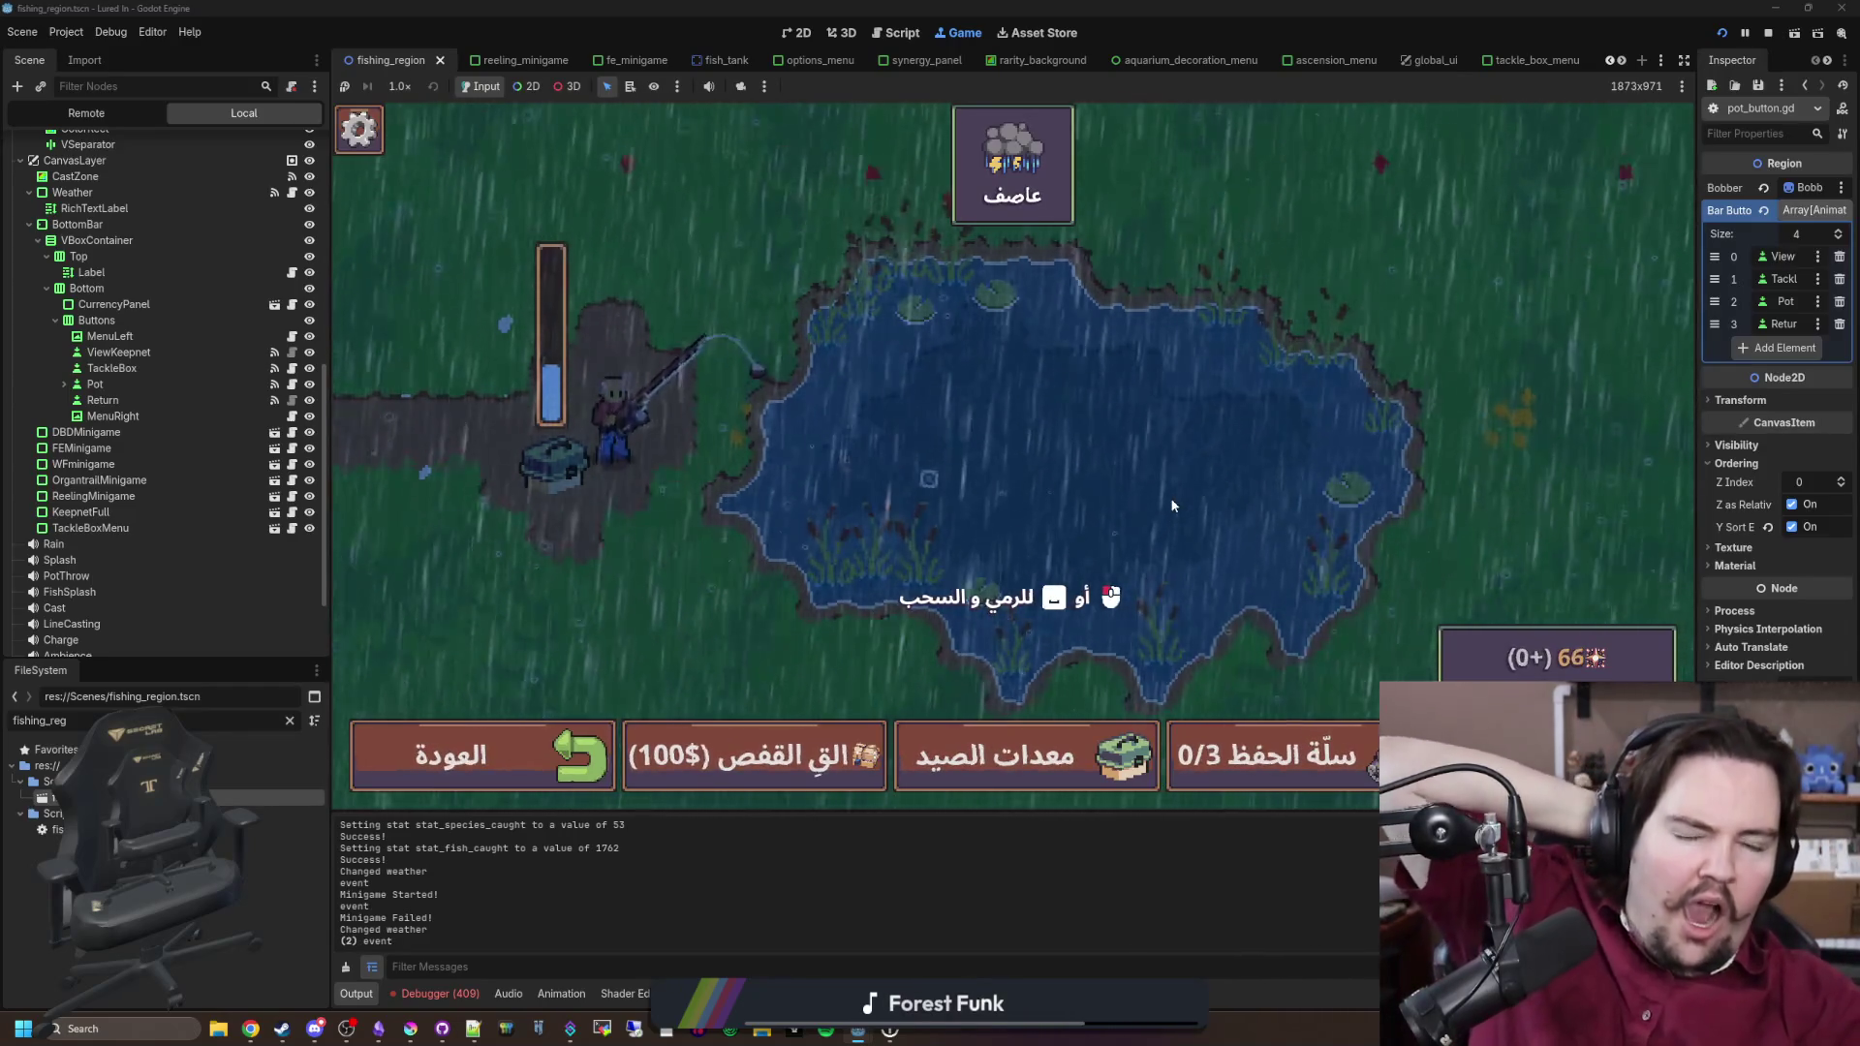
pyautogui.click(378, 1029)
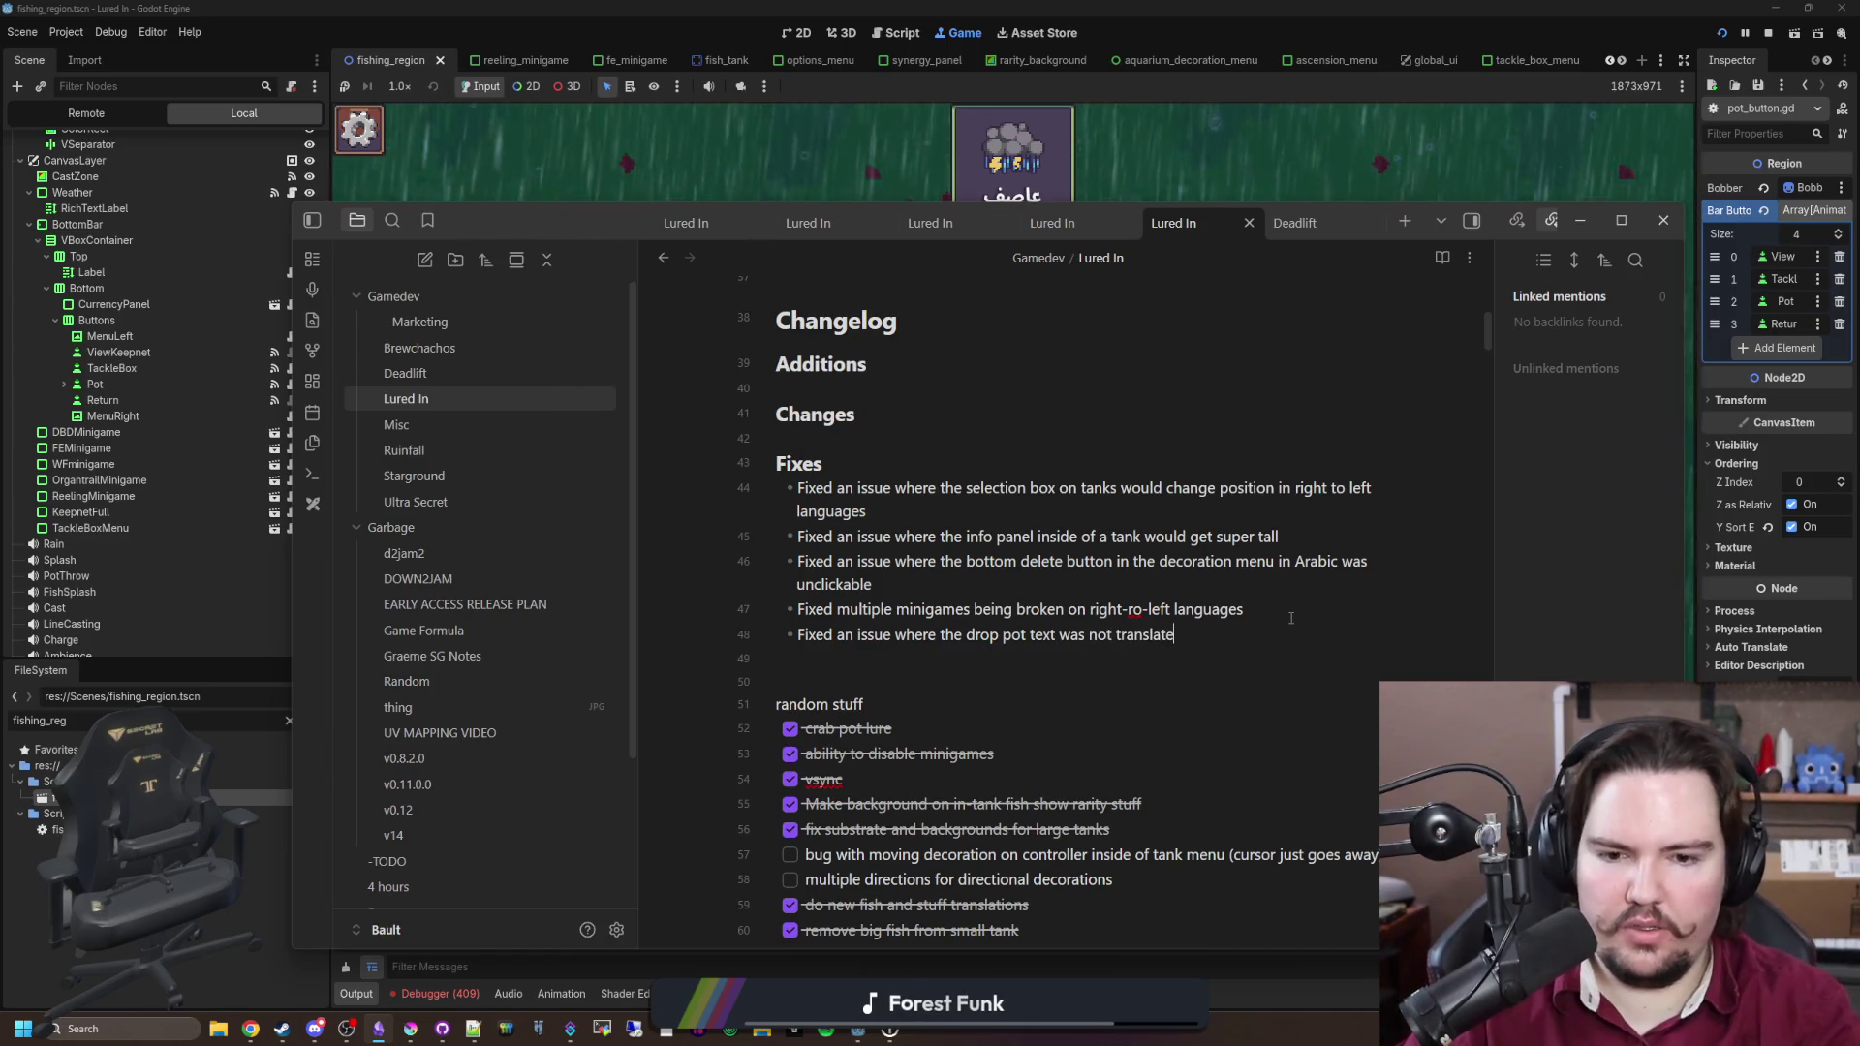
# Step: Return from the Obsidian changelog to the running Arabic game
pyautogui.click(1153, 171)
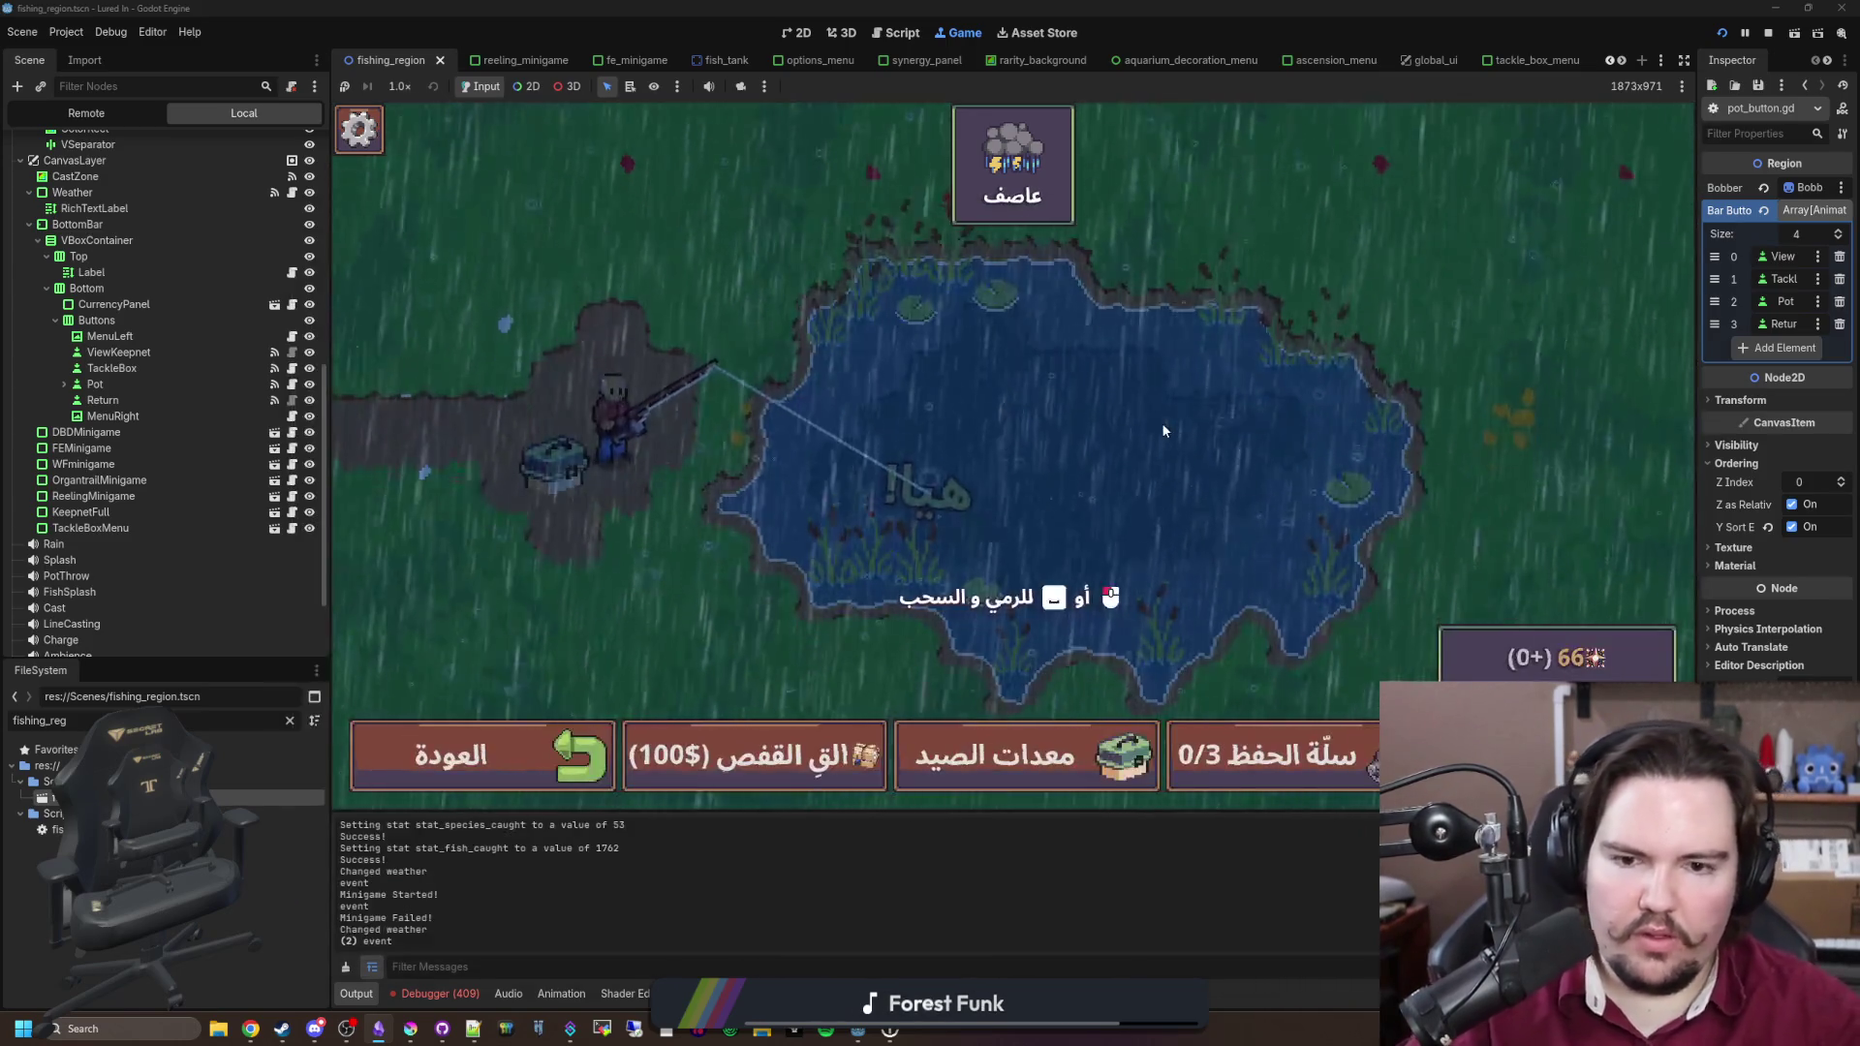
# Step: Land the hooked fish, then cast and catch another in the reeling minigame
pyautogui.click(1068, 417)
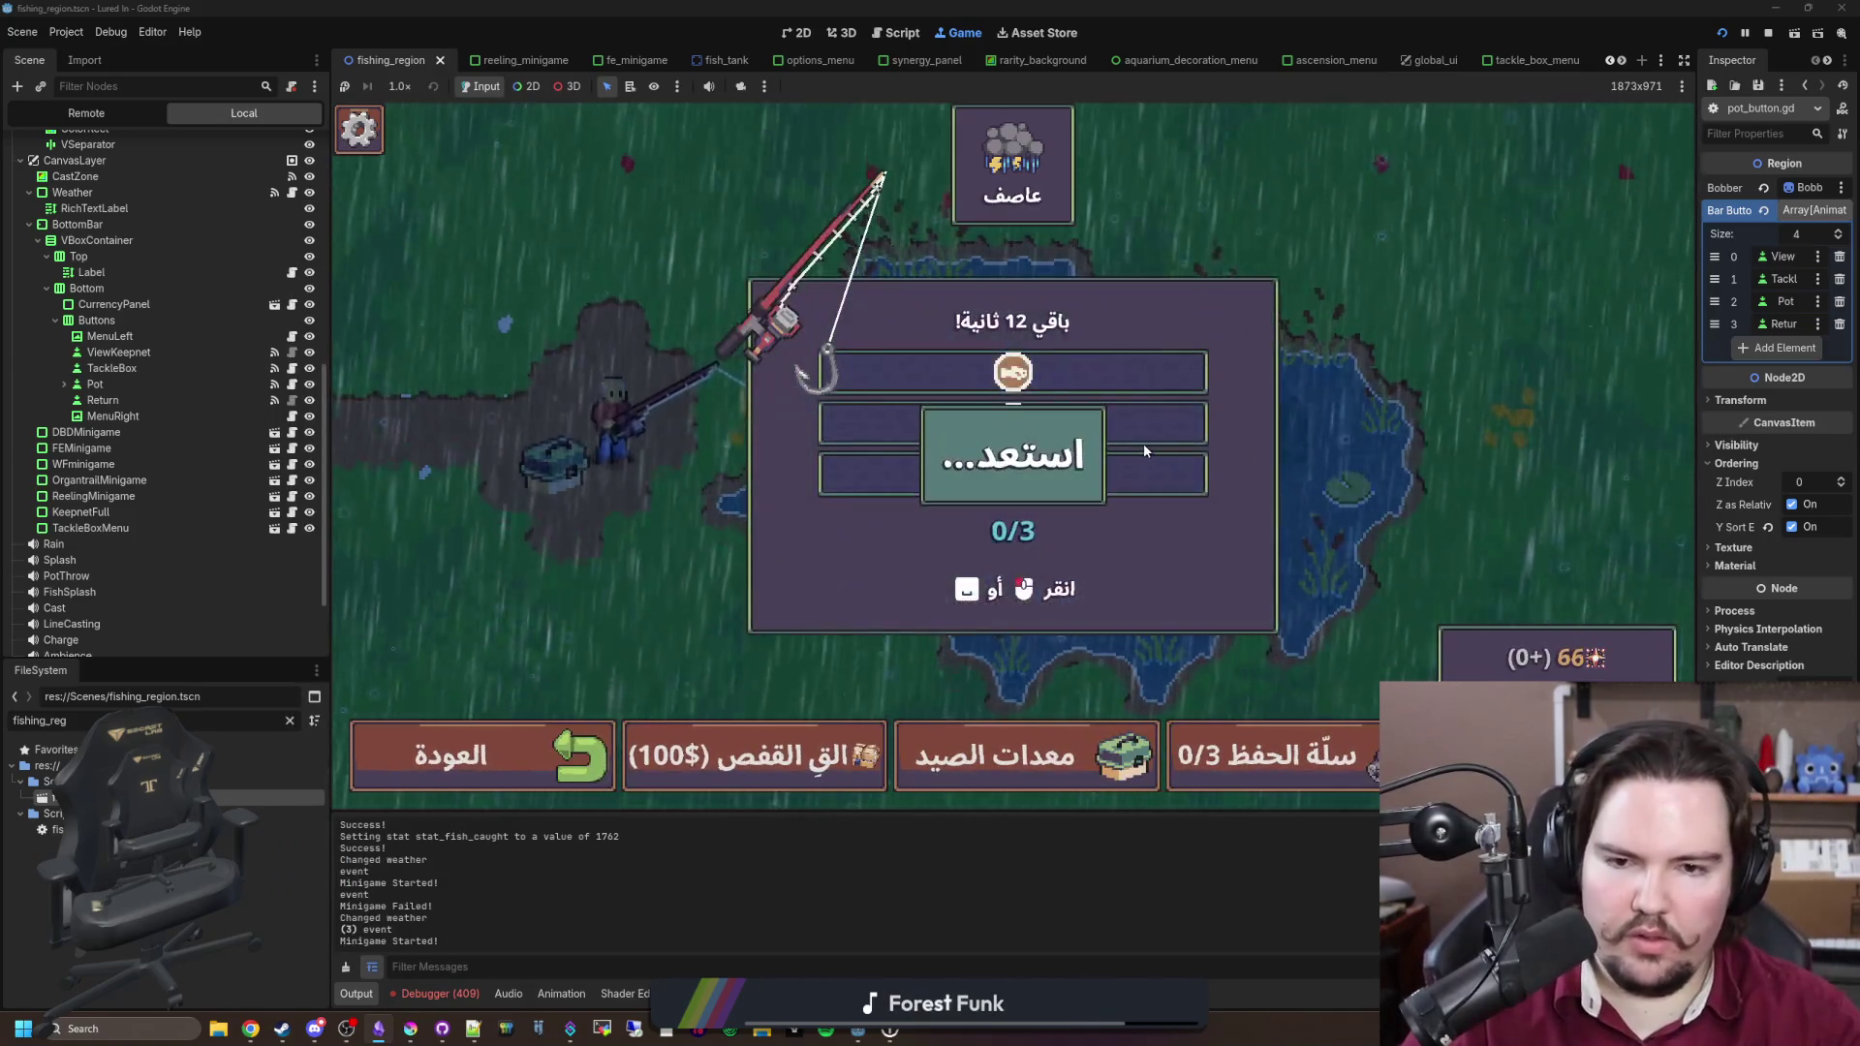
pyautogui.click(1160, 390)
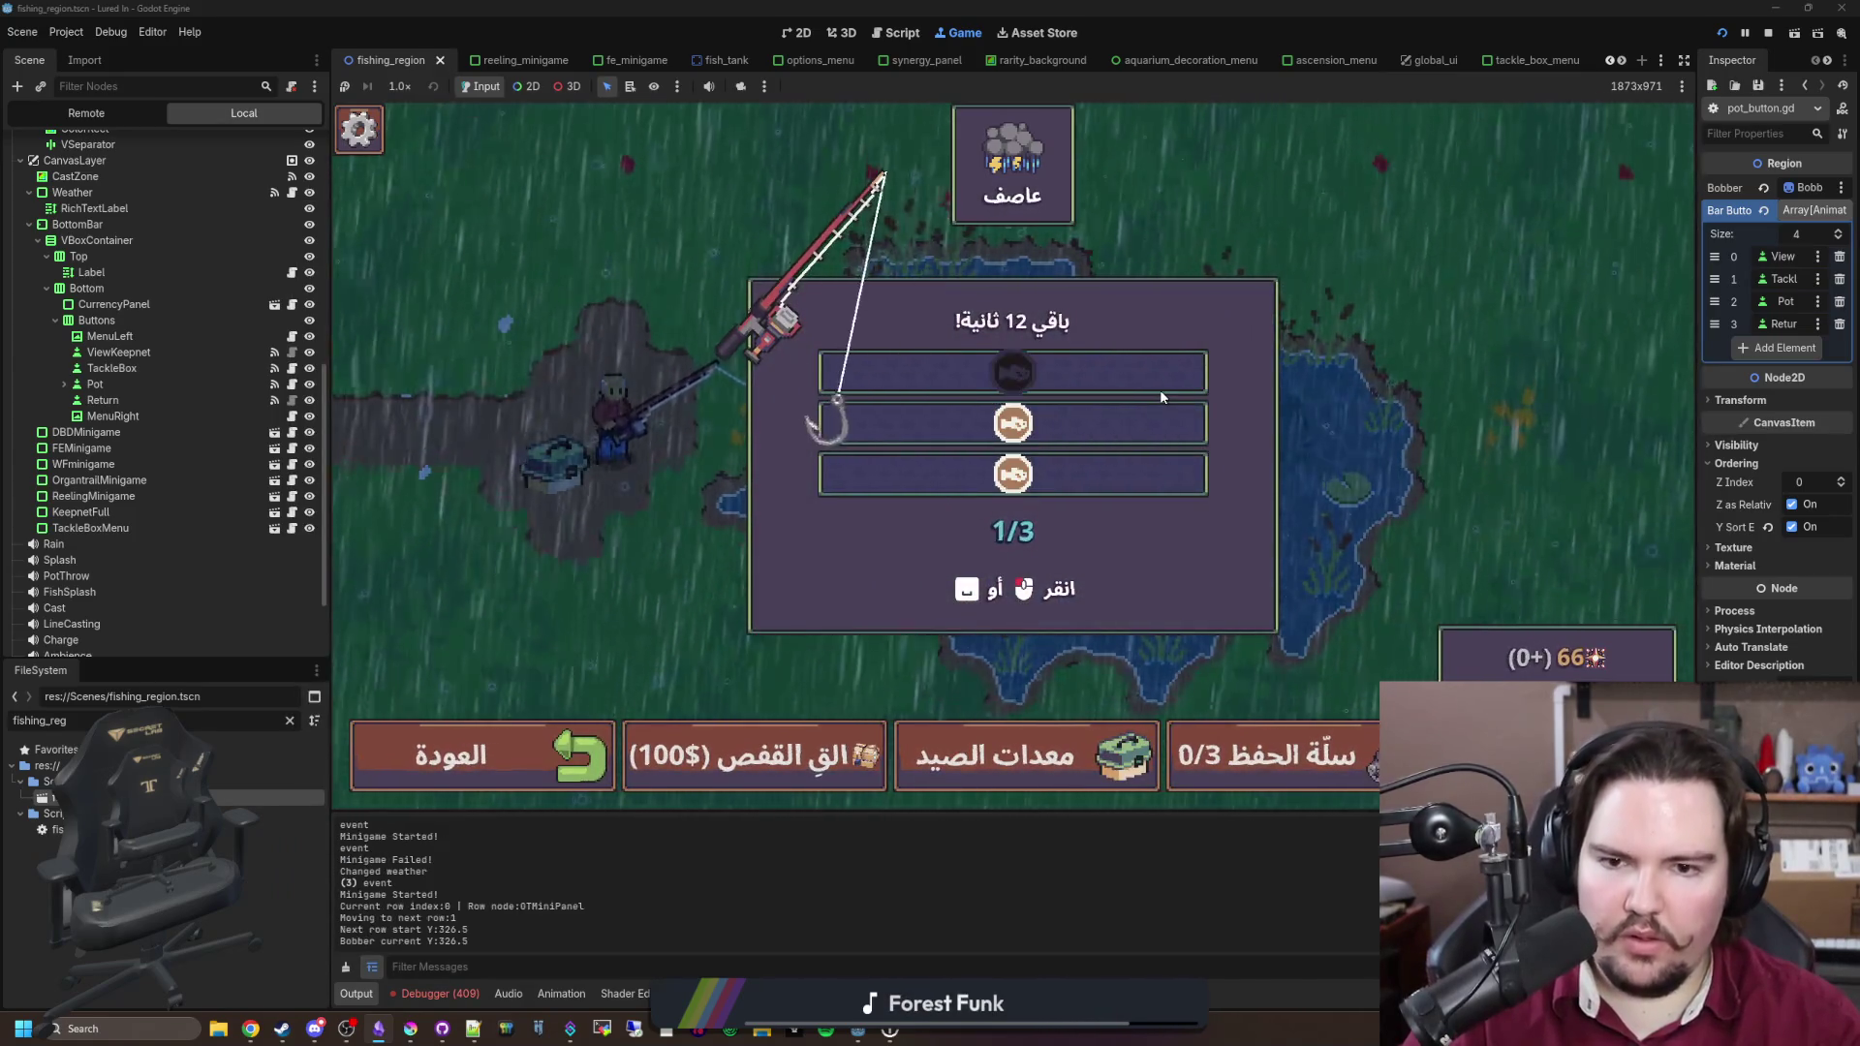
pyautogui.click(1159, 390)
pyautogui.click(1159, 389)
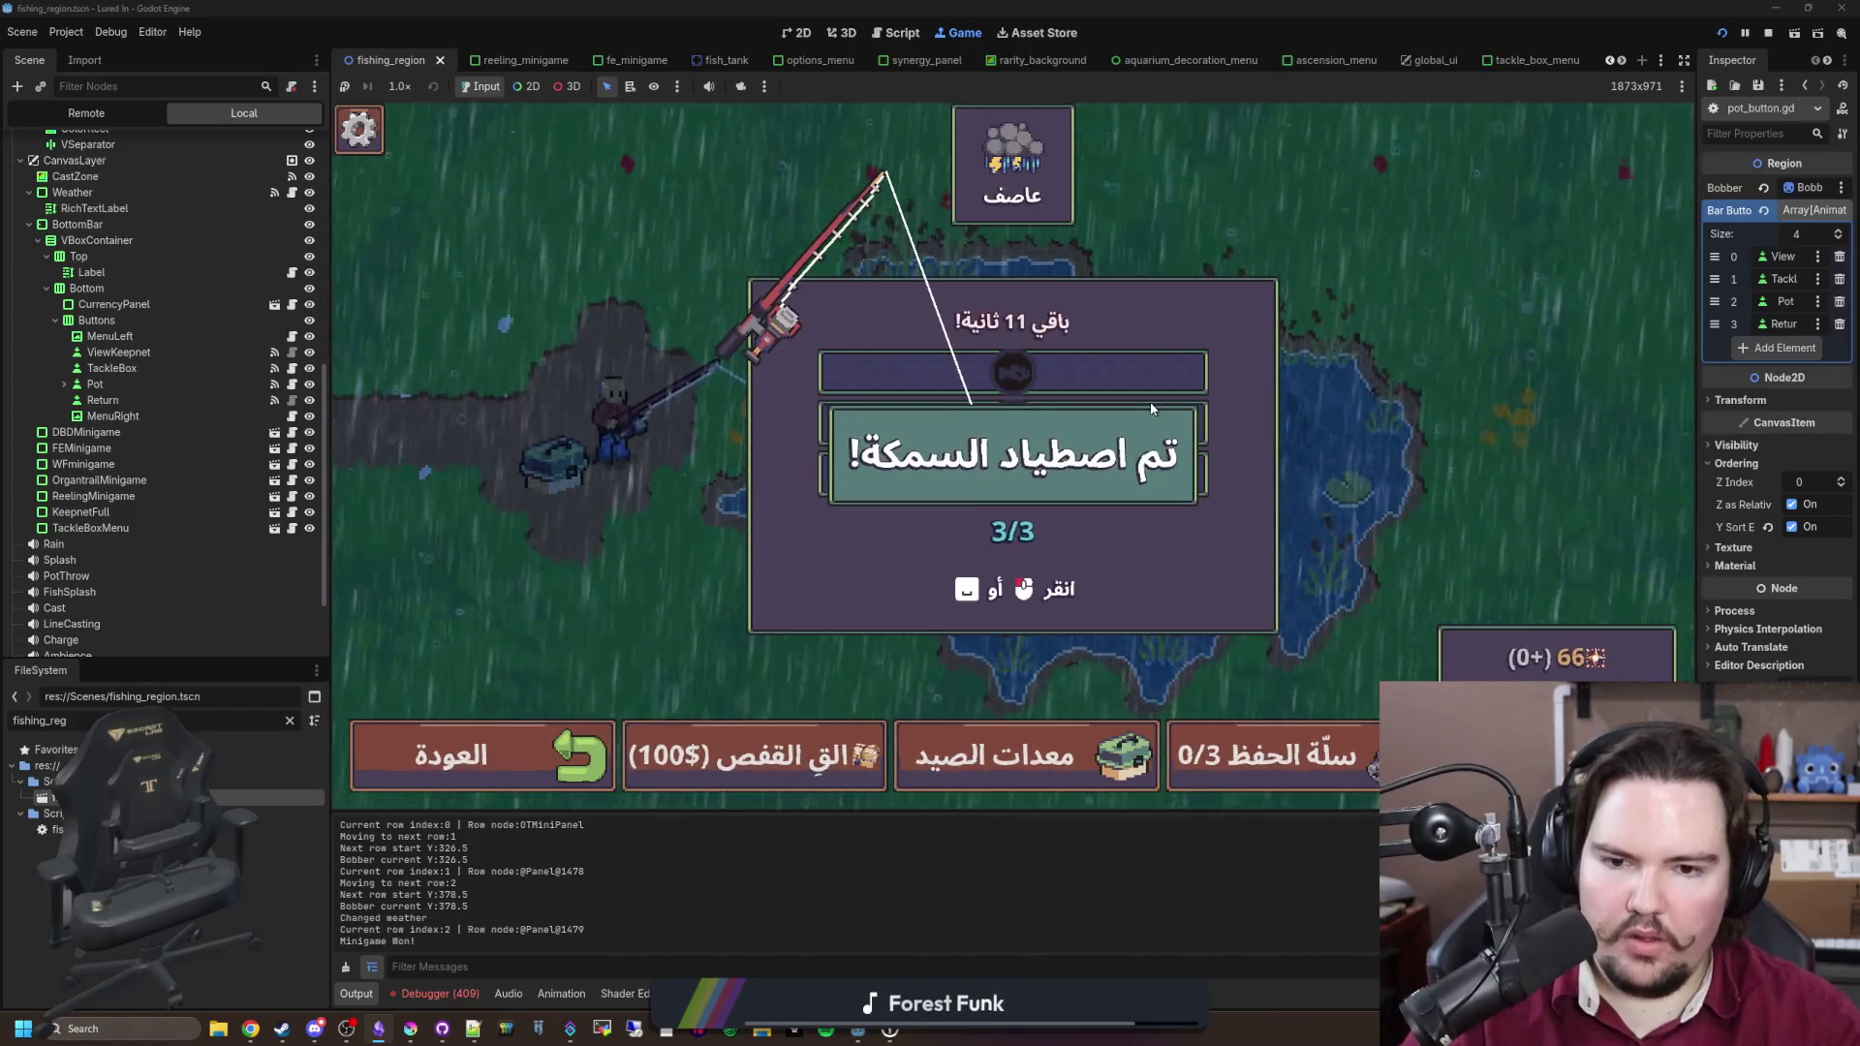
pyautogui.click(1067, 449)
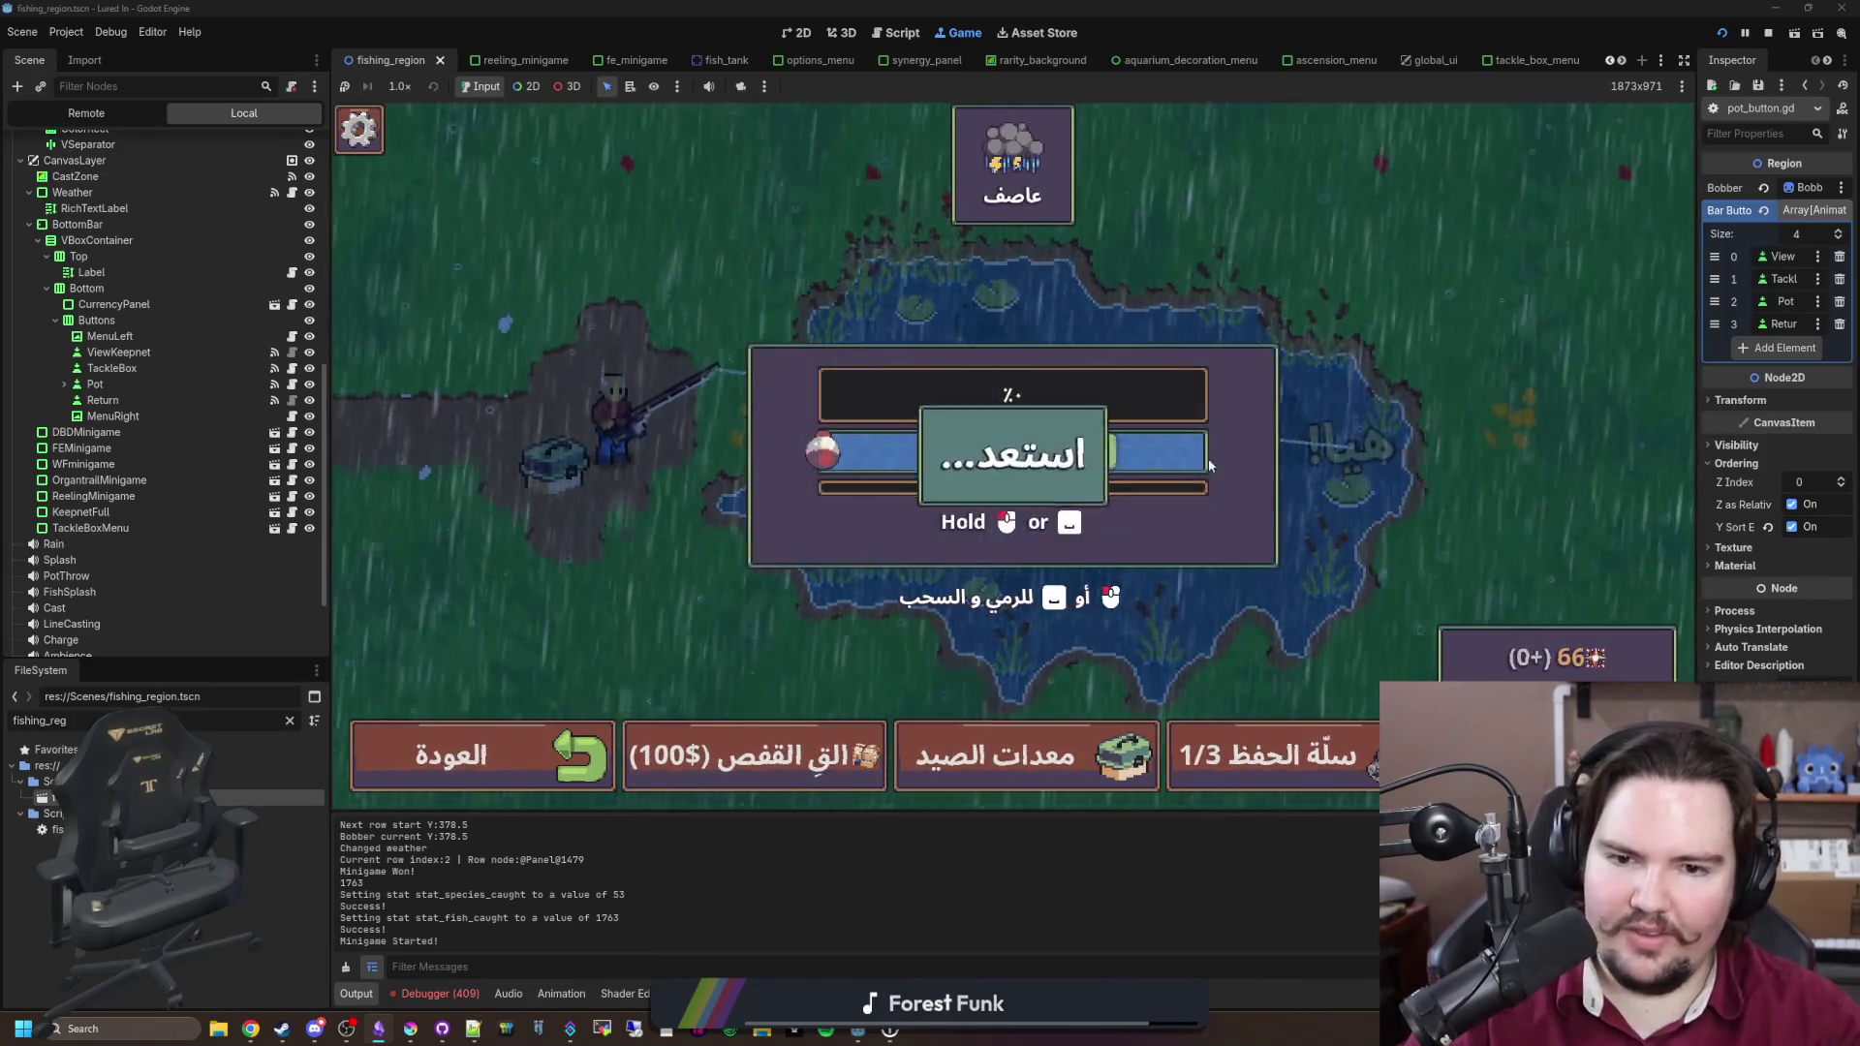
pyautogui.click(1165, 439)
pyautogui.moveTo(1165, 438); pyautogui.dragTo(1164, 441)
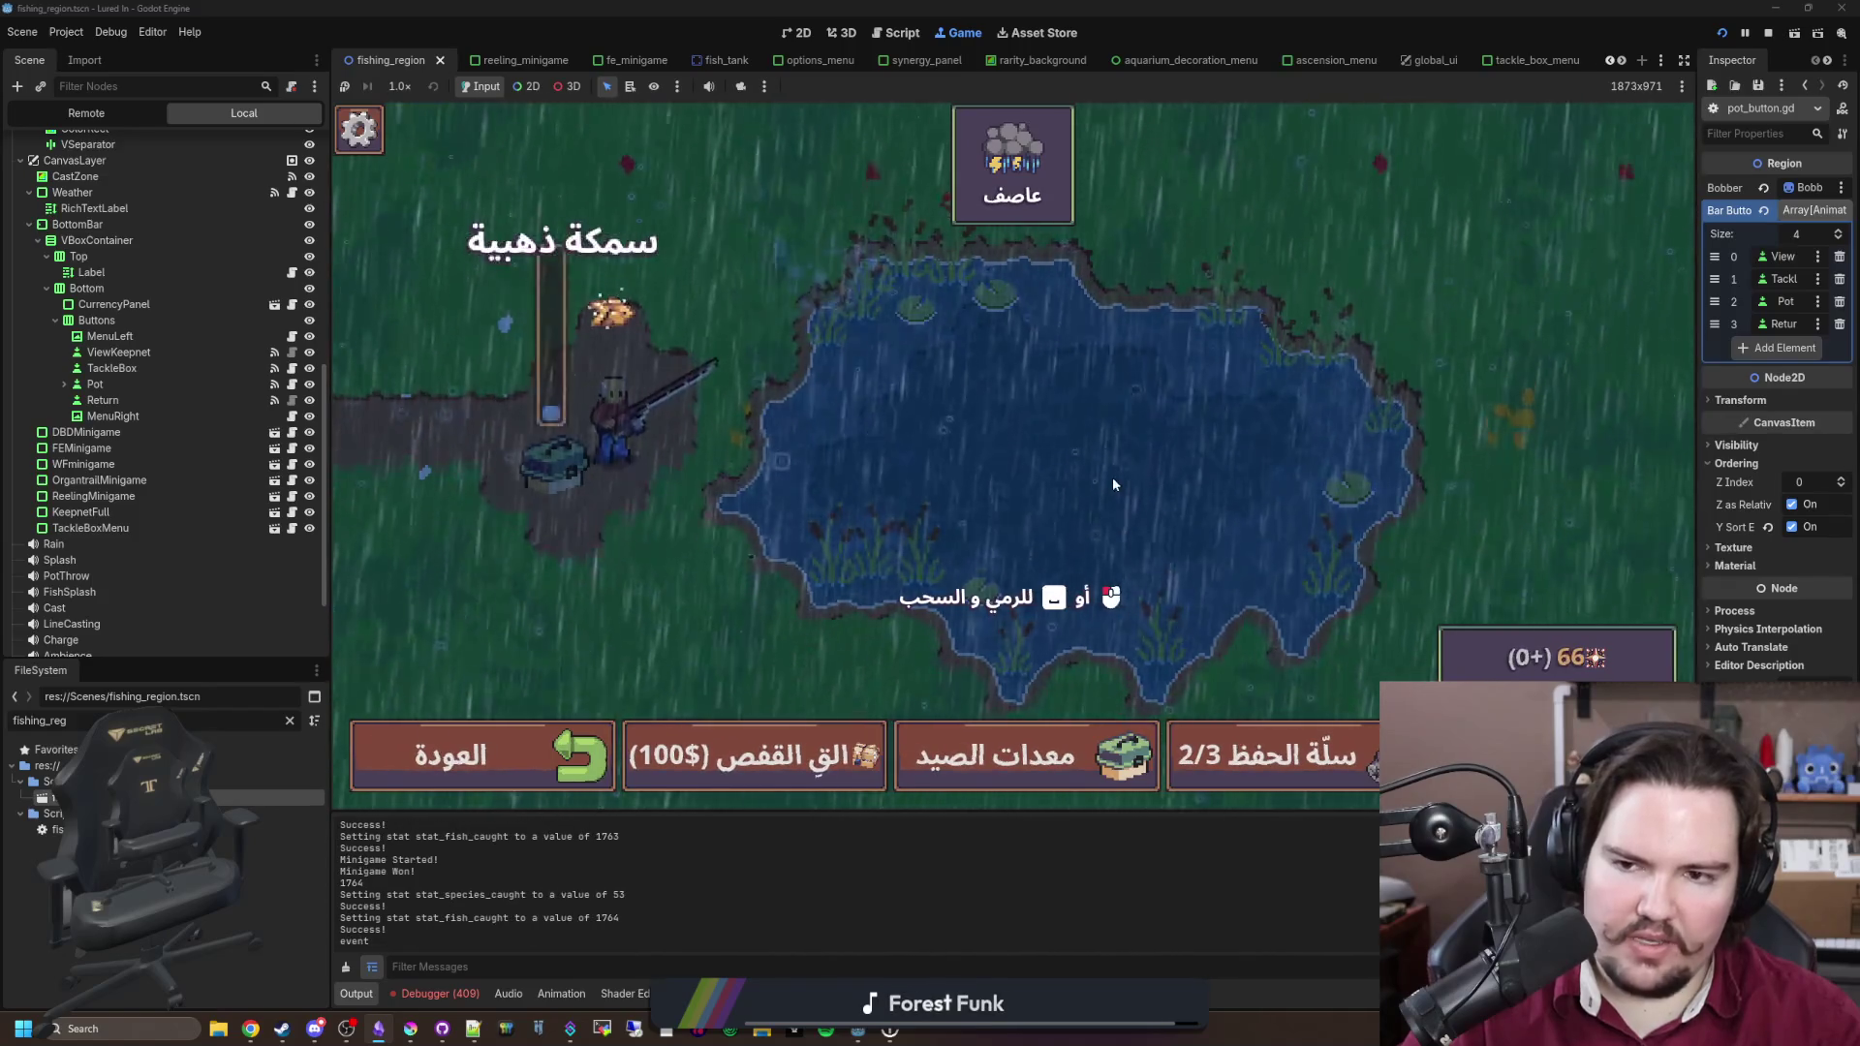
pyautogui.click(1112, 476)
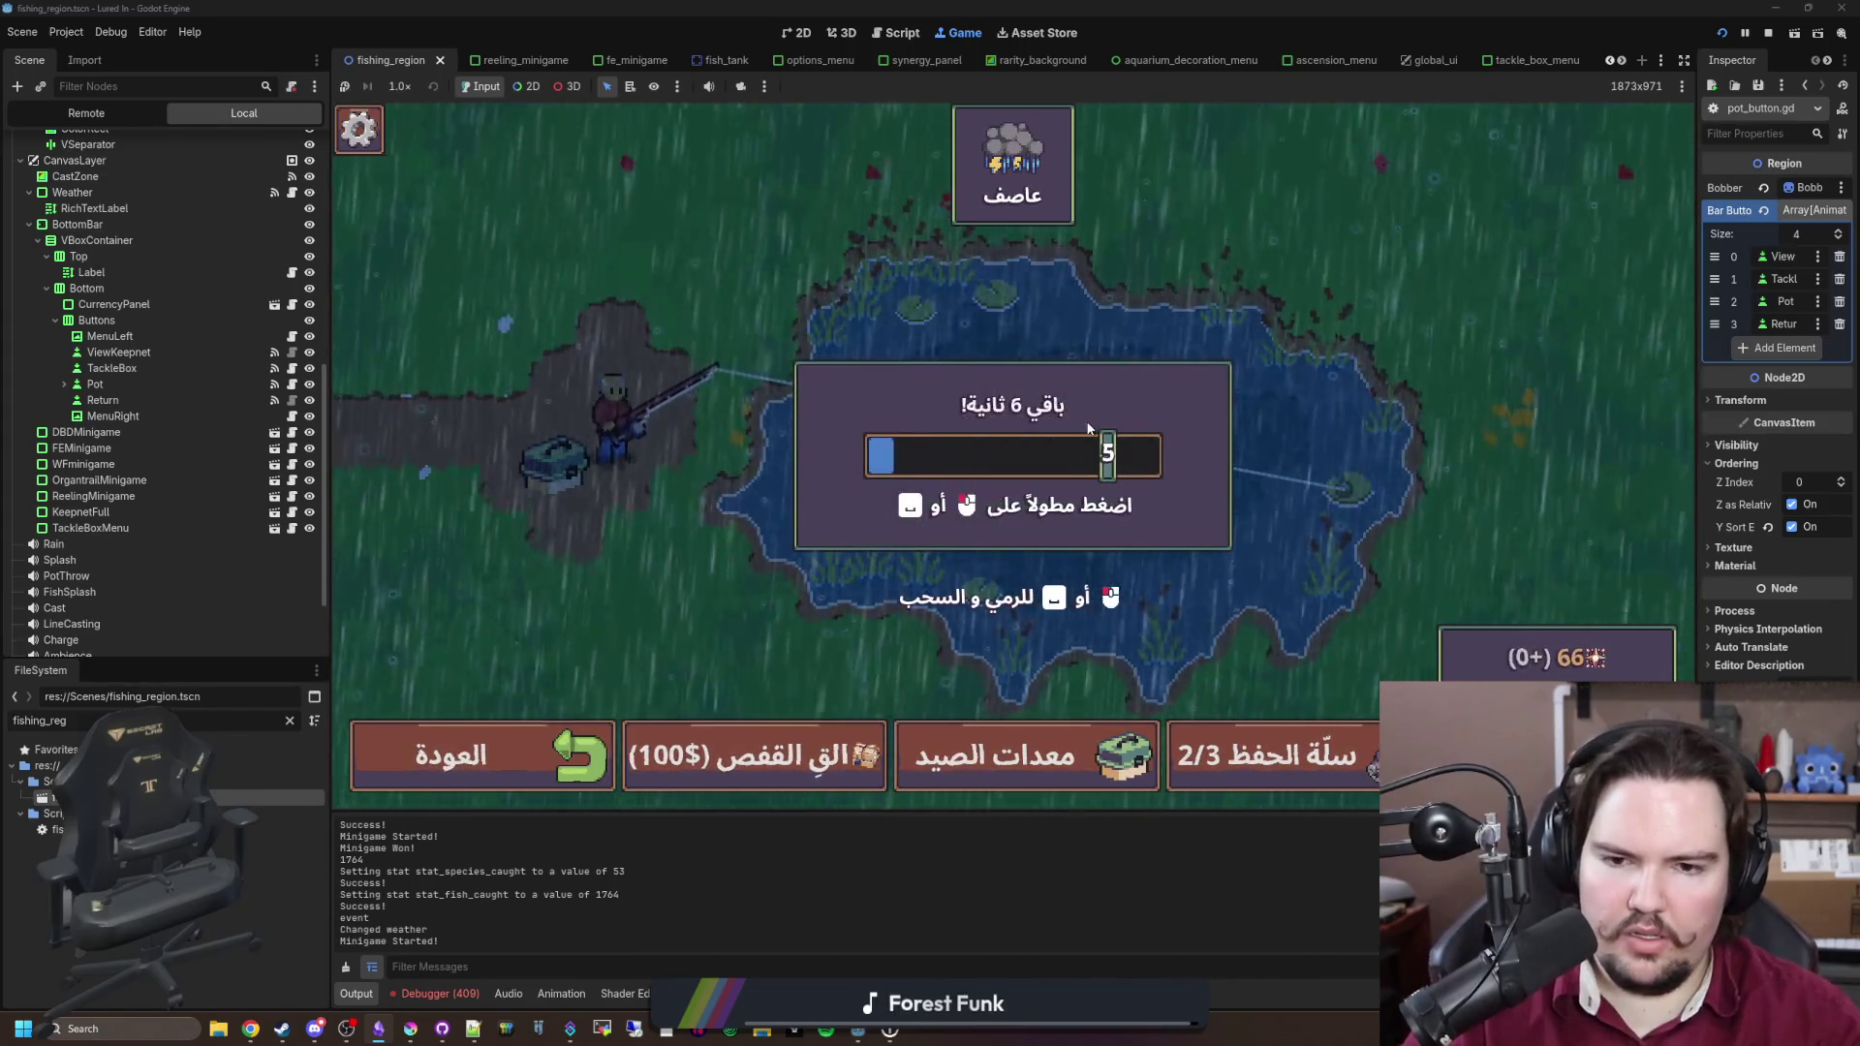
# Step: Fill the reel bar to land a fish, then empty the full keepnet
pyautogui.click(1143, 455)
pyautogui.click(1145, 456)
pyautogui.click(1148, 457)
pyautogui.click(1155, 458)
pyautogui.click(1159, 459)
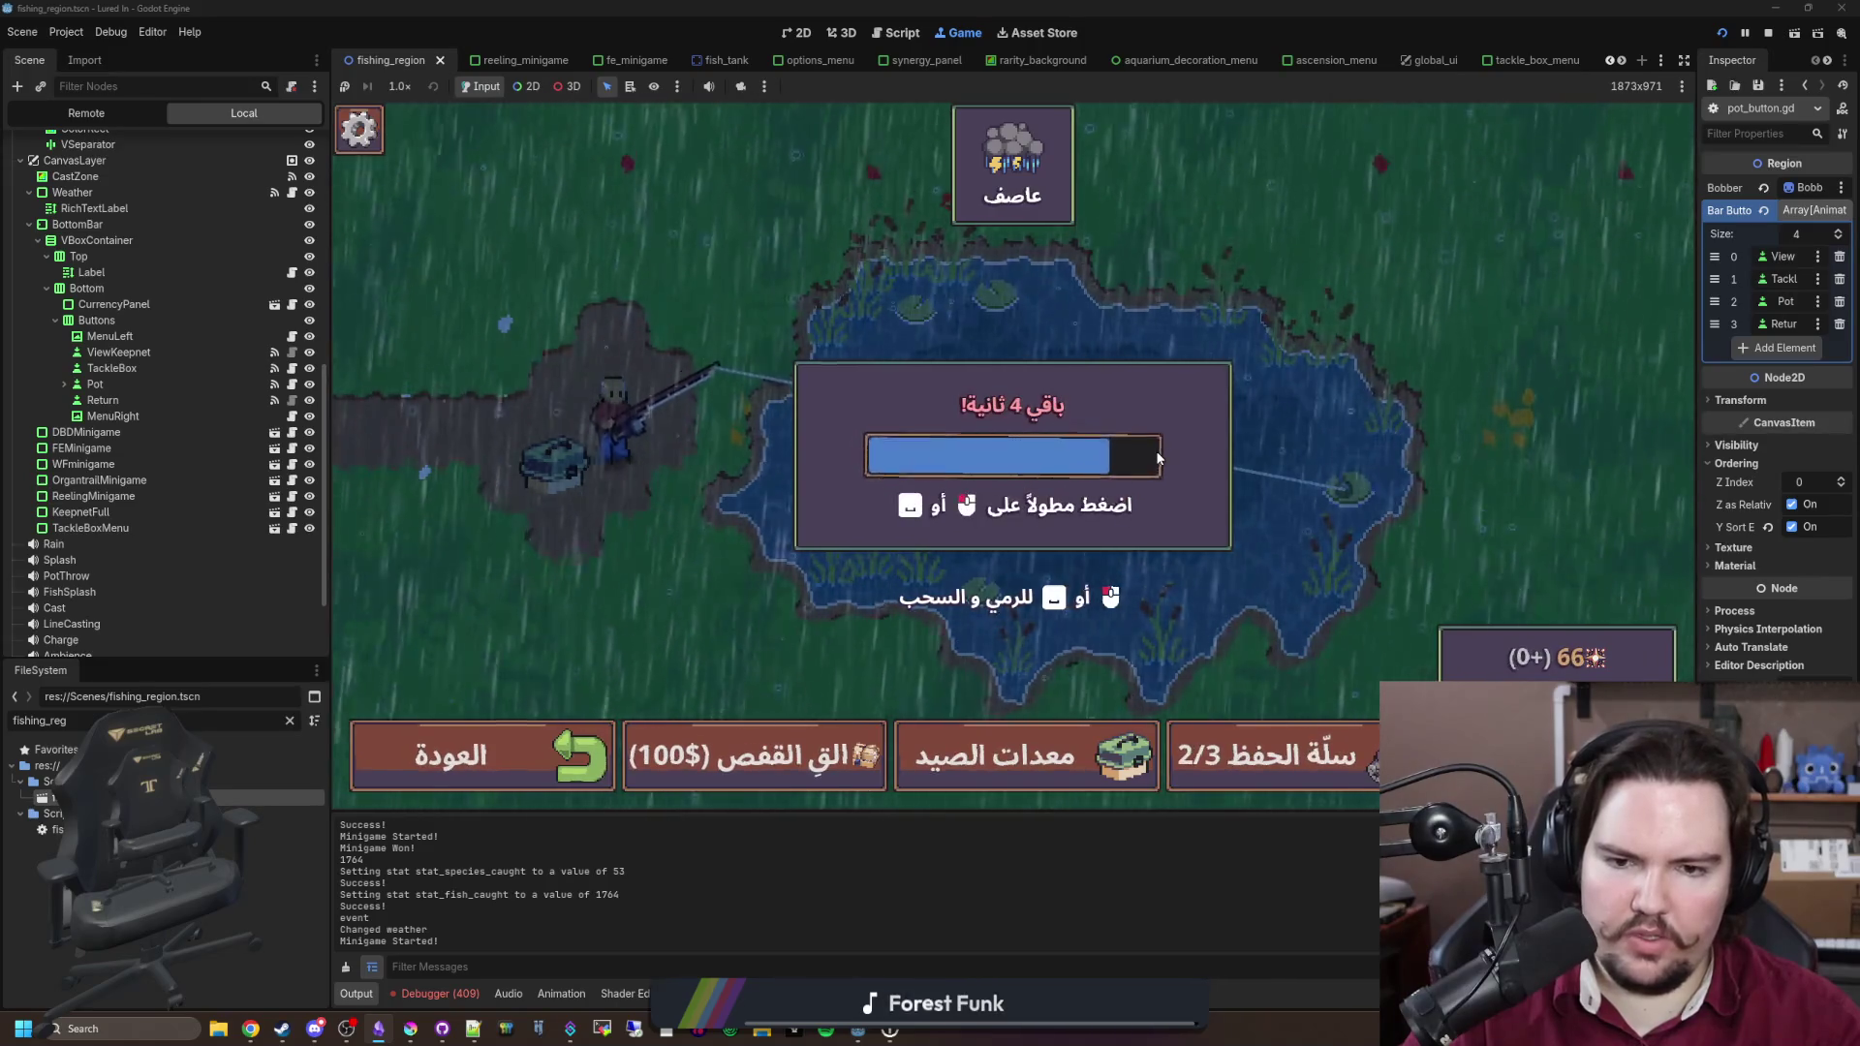
pyautogui.click(1157, 457)
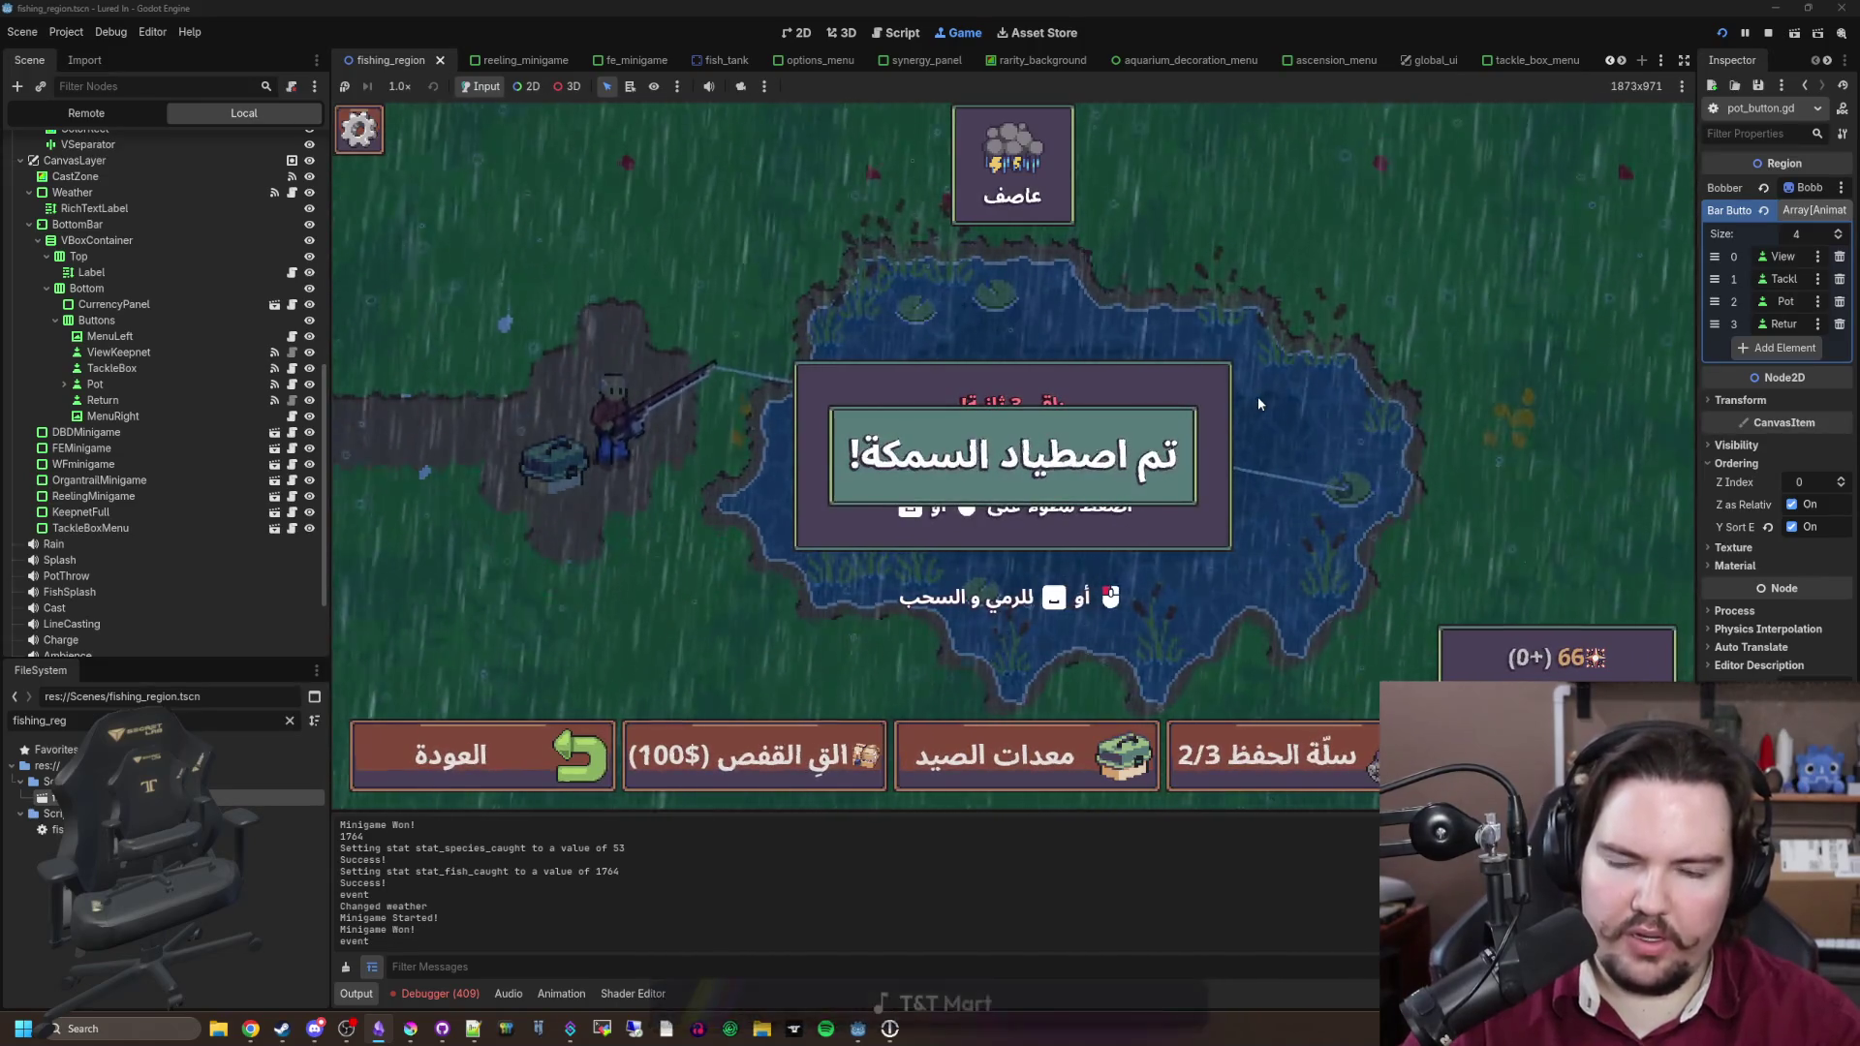
pyautogui.click(961, 498)
pyautogui.click(862, 490)
pyautogui.click(1237, 303)
# Step: Cast again and win the ring minigame by hitting the ring three times
pyautogui.moveTo(1189, 446); pyautogui.dragTo(1194, 427)
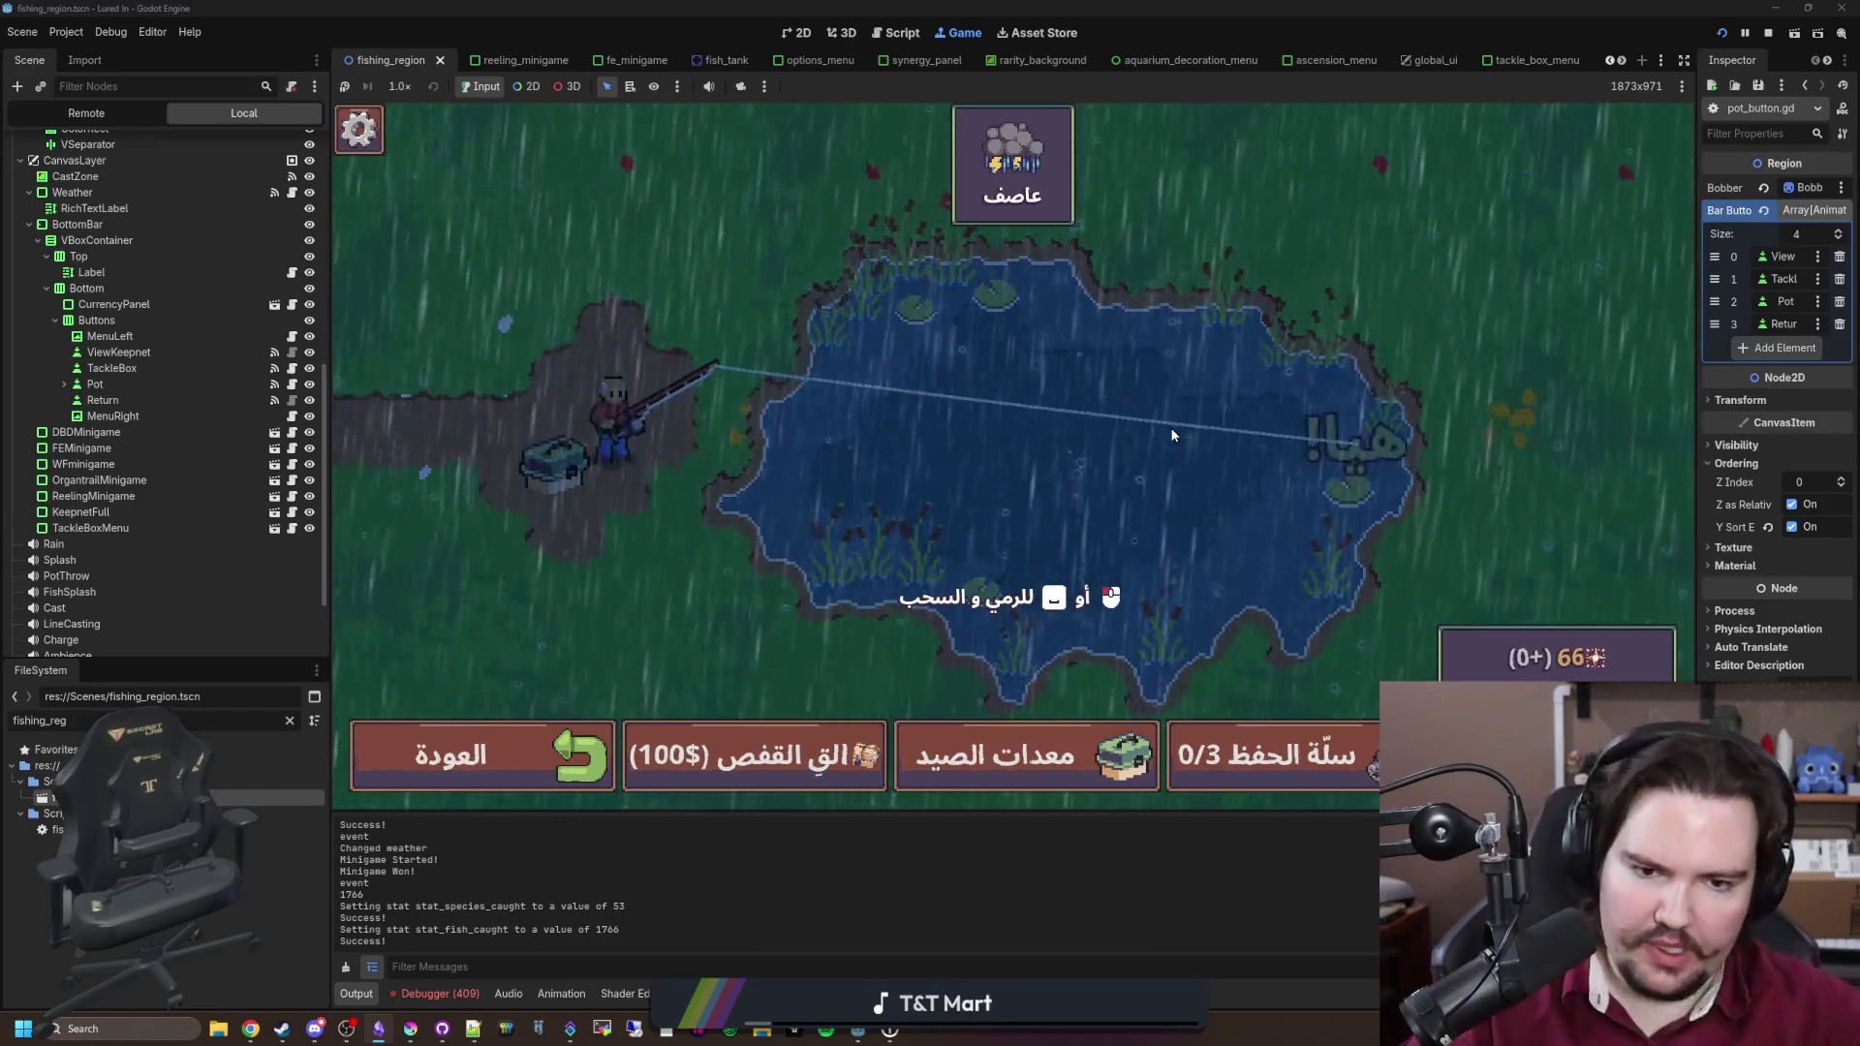
pyautogui.click(1174, 434)
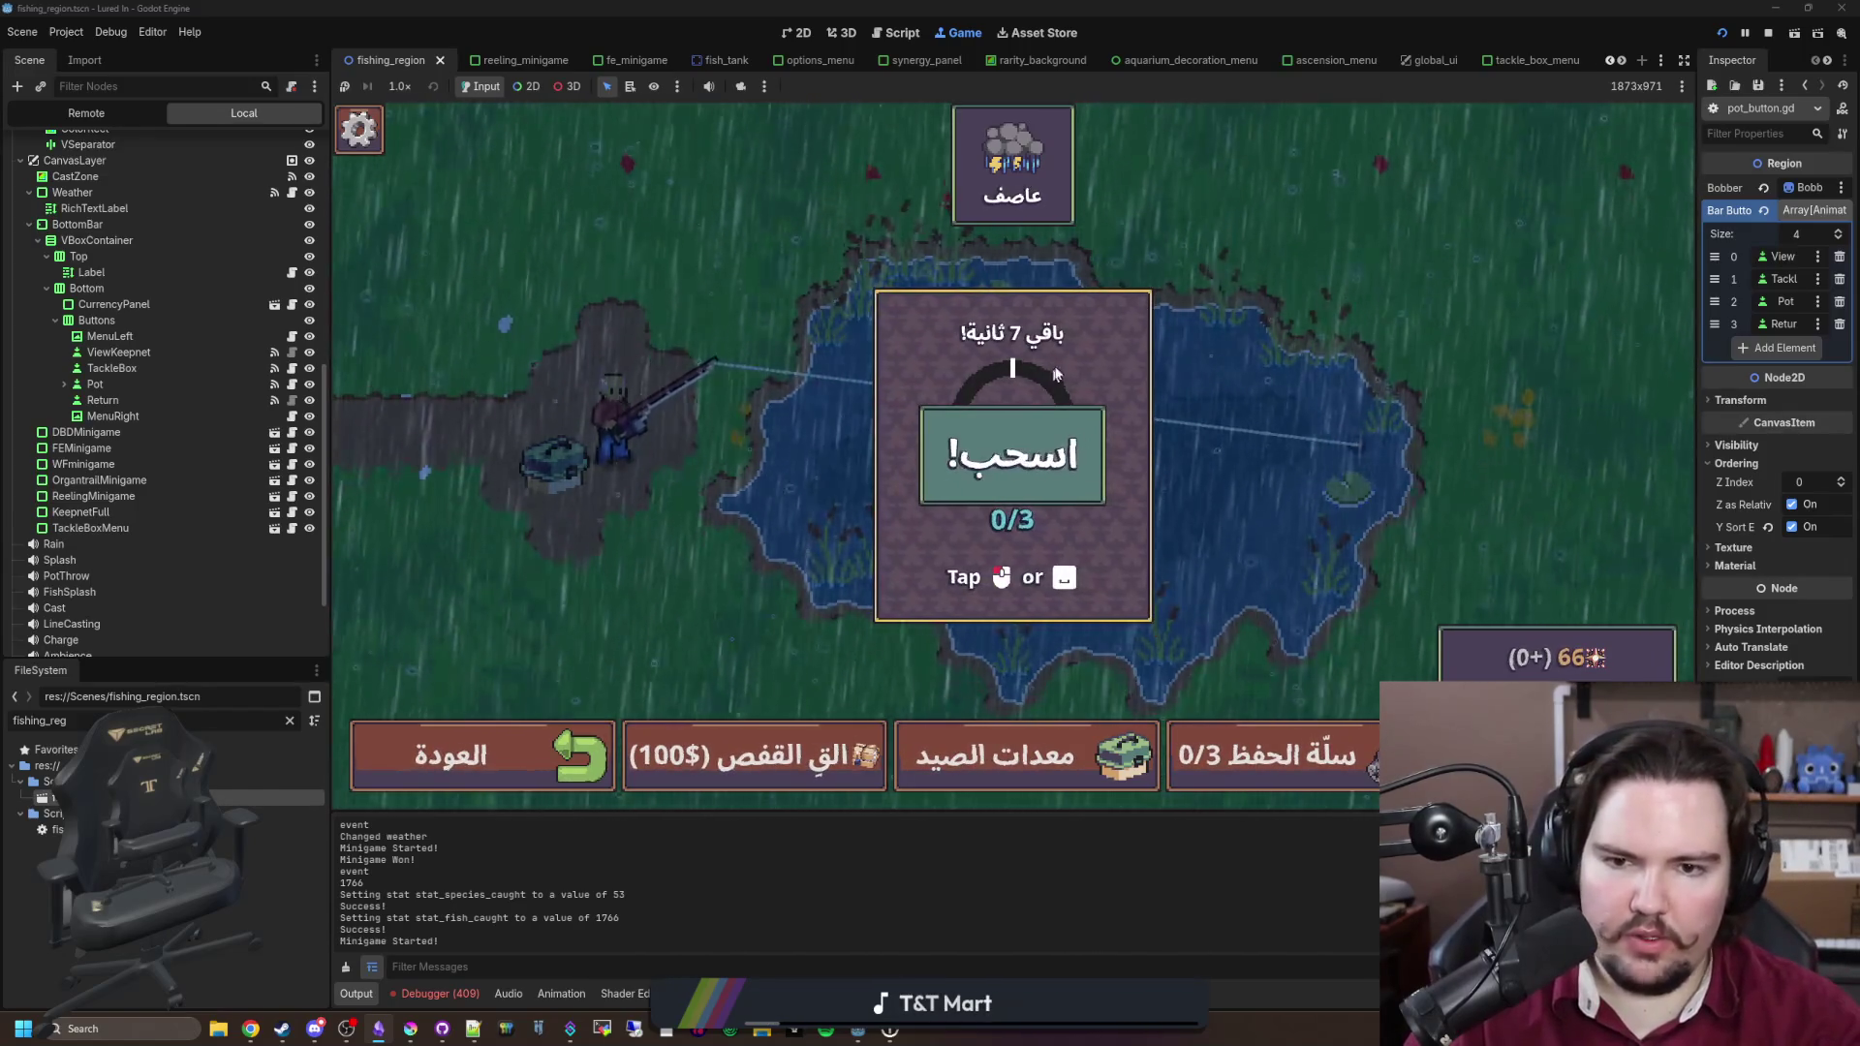
pyautogui.click(1153, 451)
pyautogui.click(1153, 455)
pyautogui.click(1153, 457)
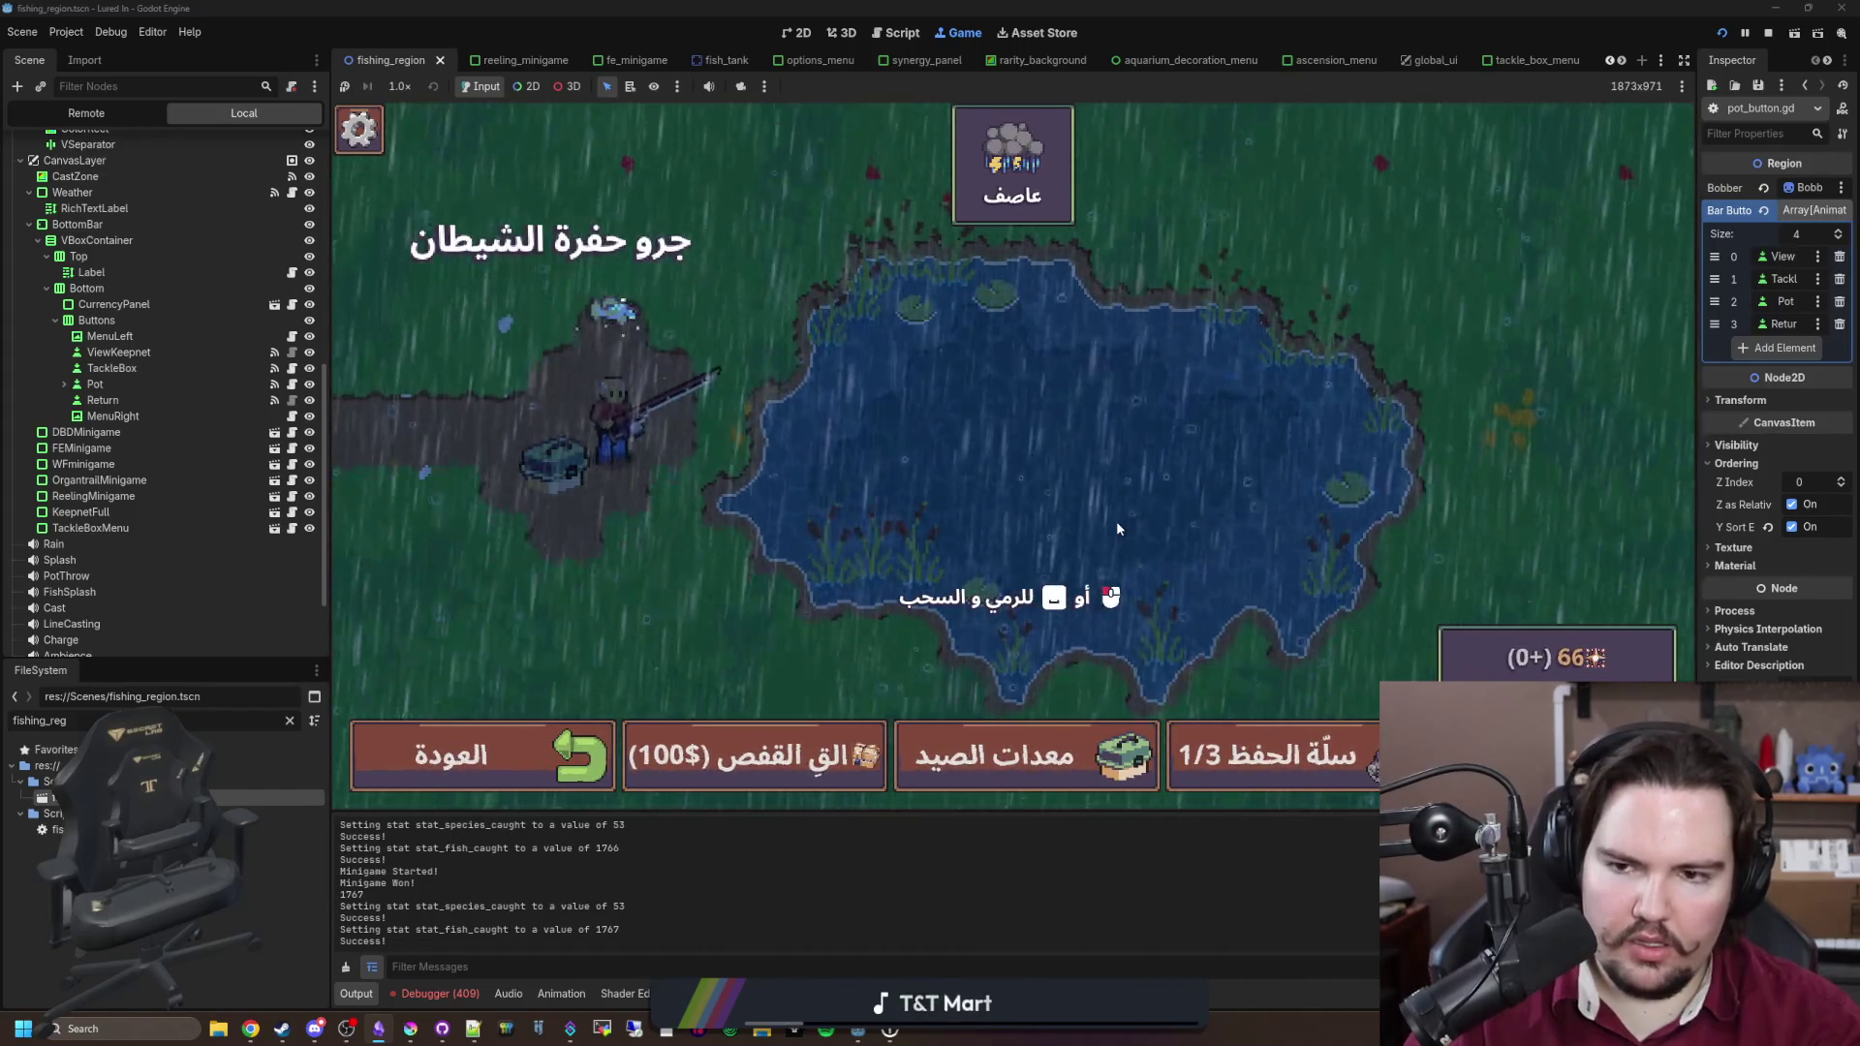
# Step: Check the tackle gear menu, then cast and reel in a fish until the keepnet-full notice appears
pyautogui.click(1010, 738)
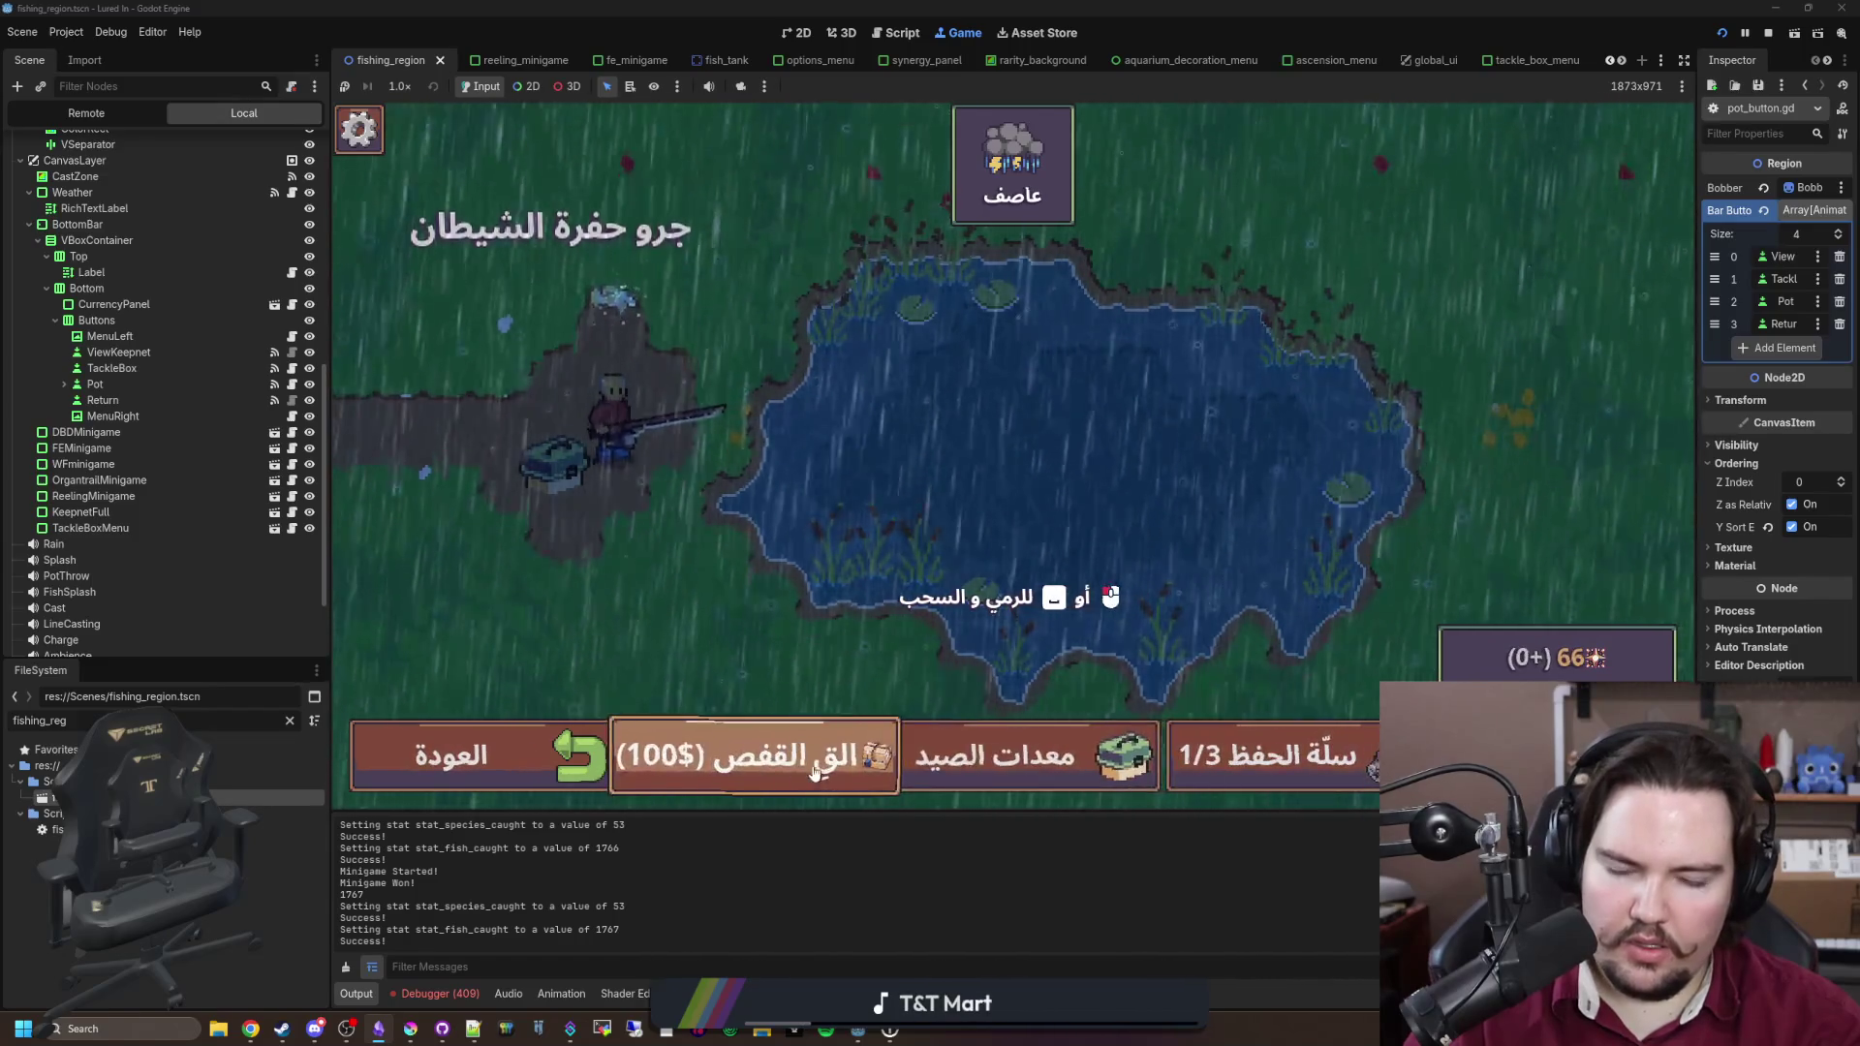
pyautogui.scroll(-5, 992, 525)
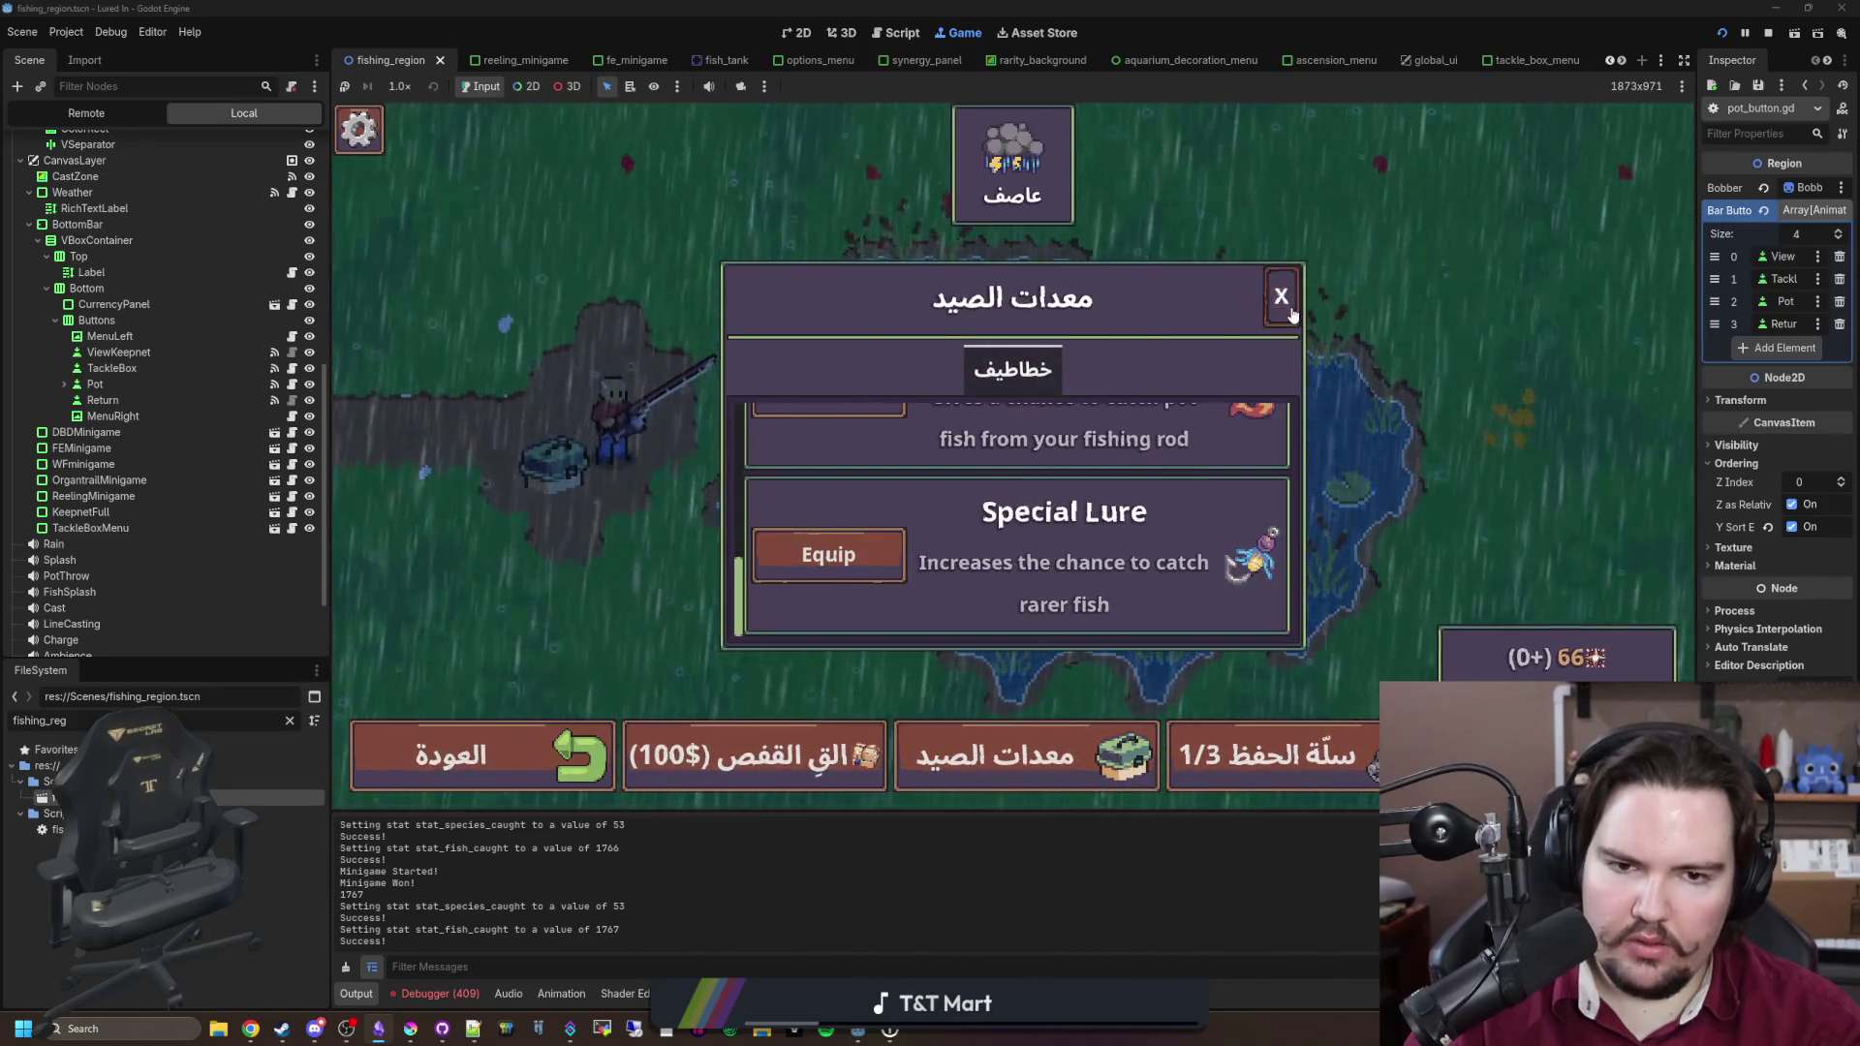
pyautogui.click(1280, 293)
pyautogui.moveTo(1095, 449); pyautogui.dragTo(1096, 450)
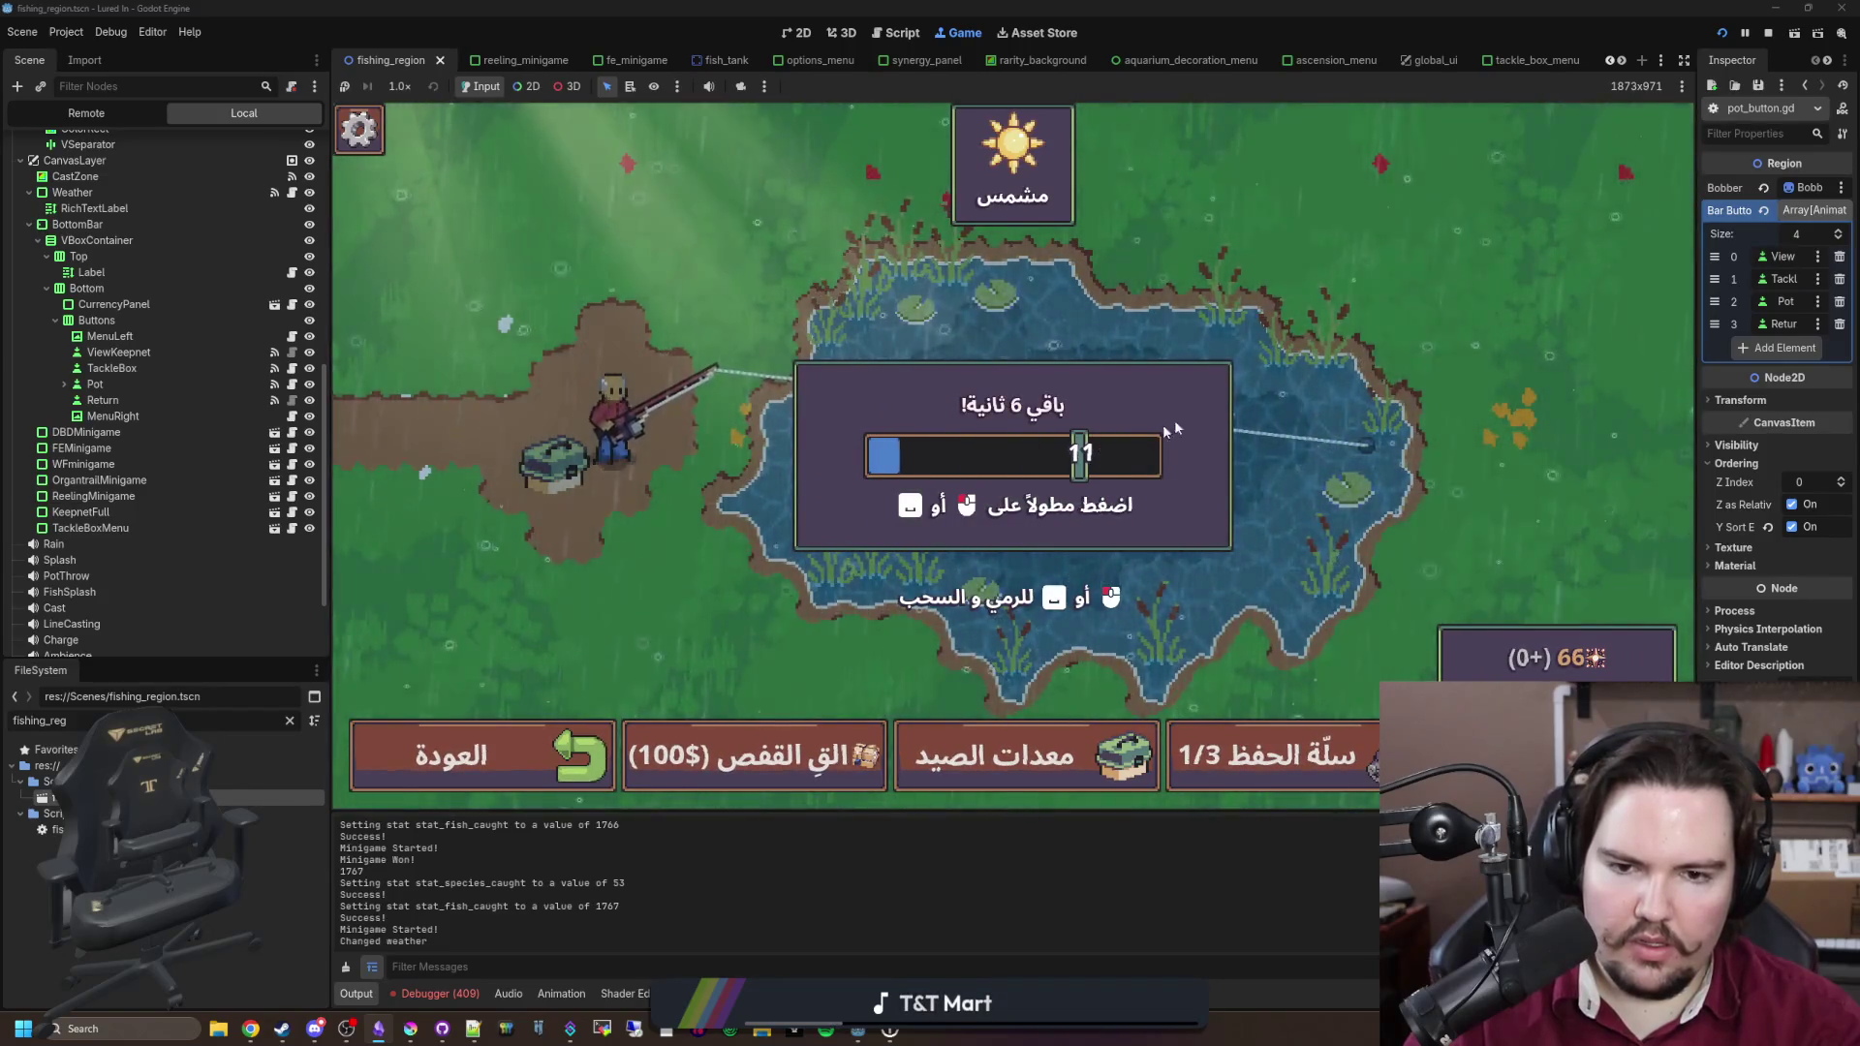
pyautogui.moveTo(1247, 399)
pyautogui.mouseDown()
pyautogui.moveTo(1212, 391)
pyautogui.moveTo(1211, 359)
pyautogui.mouseUp()
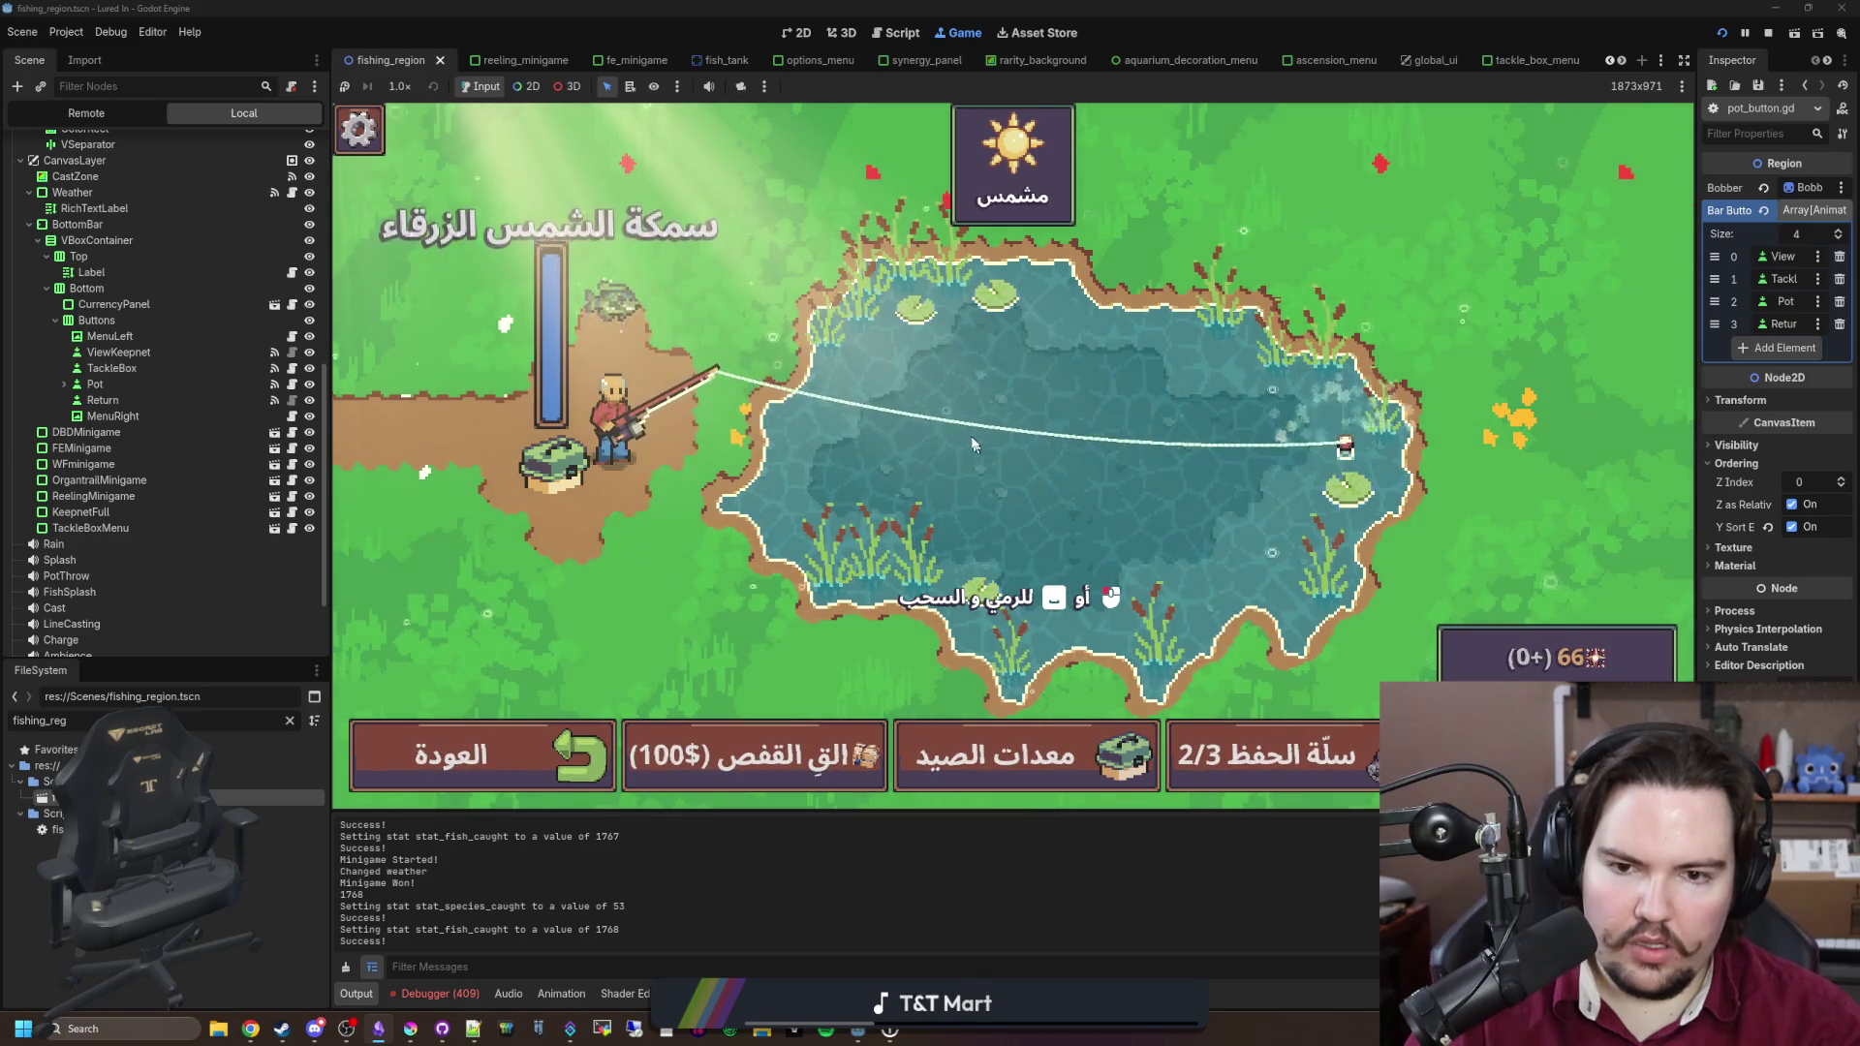
pyautogui.click(954, 433)
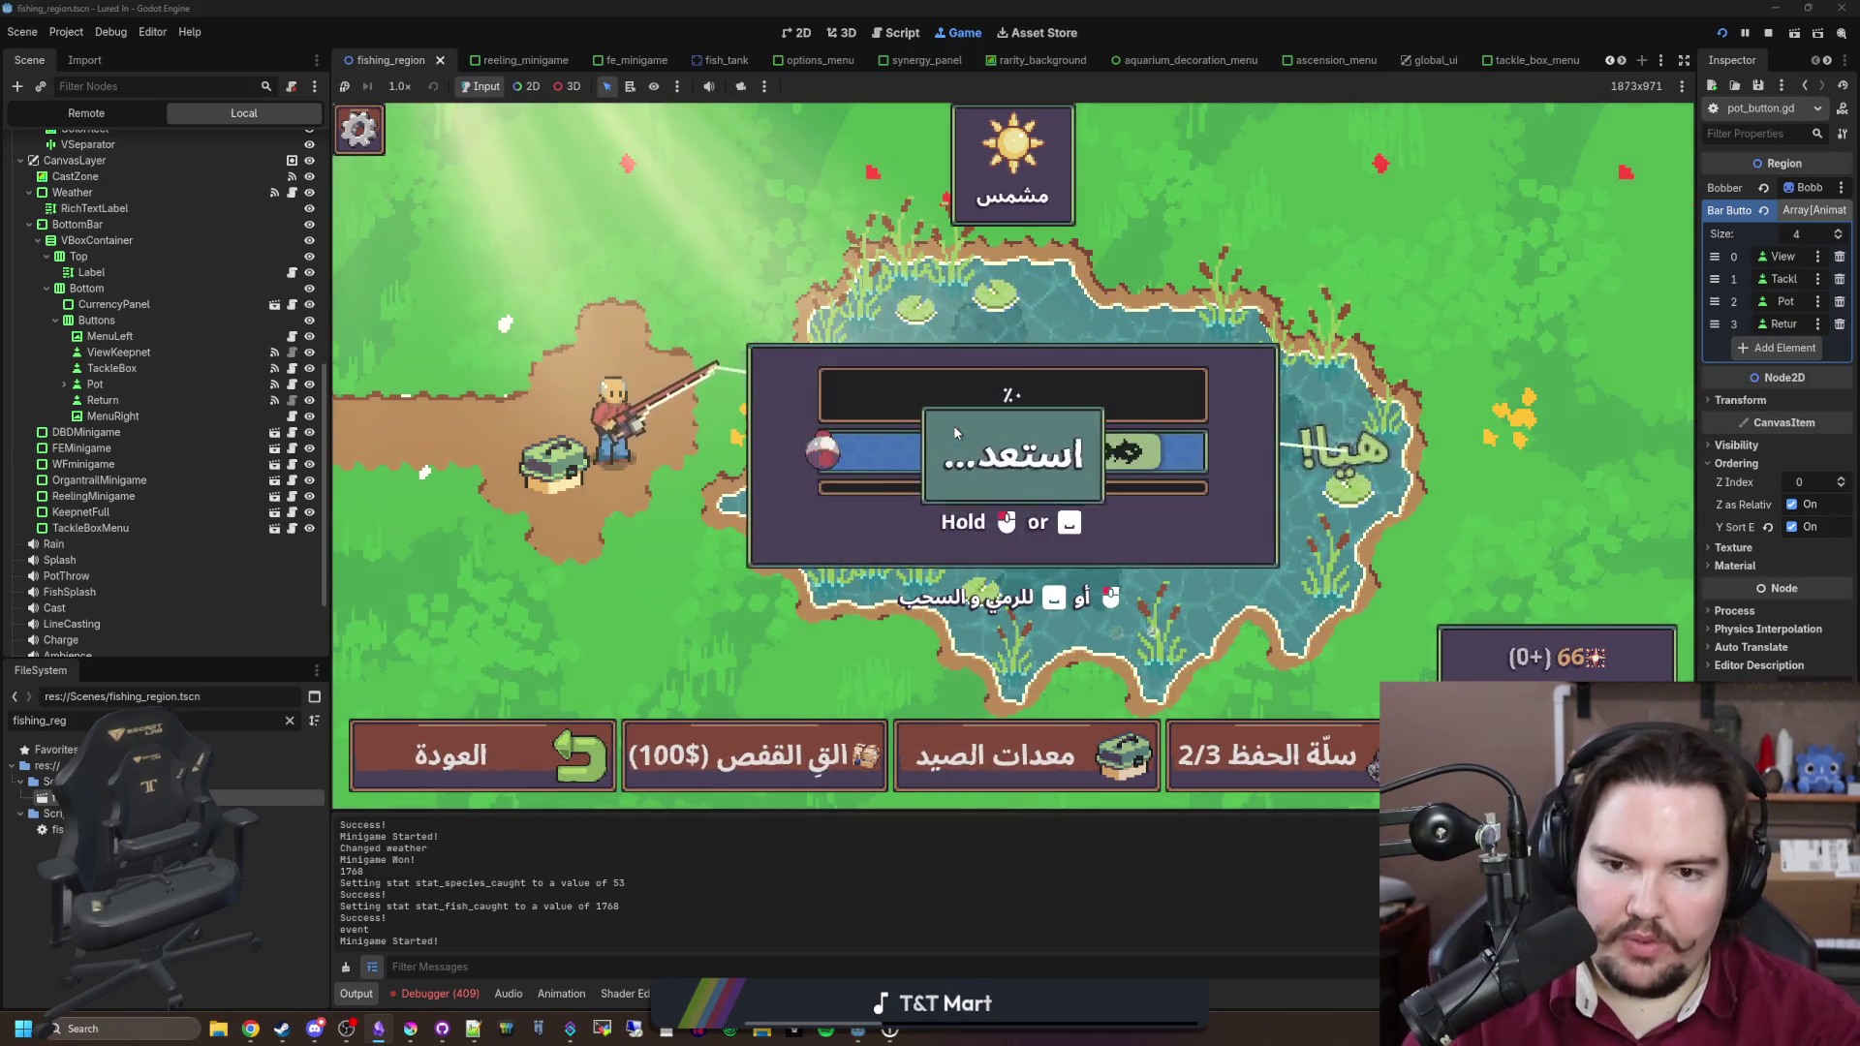
pyautogui.moveTo(1002, 545)
pyautogui.mouseDown()
pyautogui.moveTo(1124, 432)
pyautogui.moveTo(1157, 444)
pyautogui.moveTo(1176, 486)
pyautogui.mouseUp()
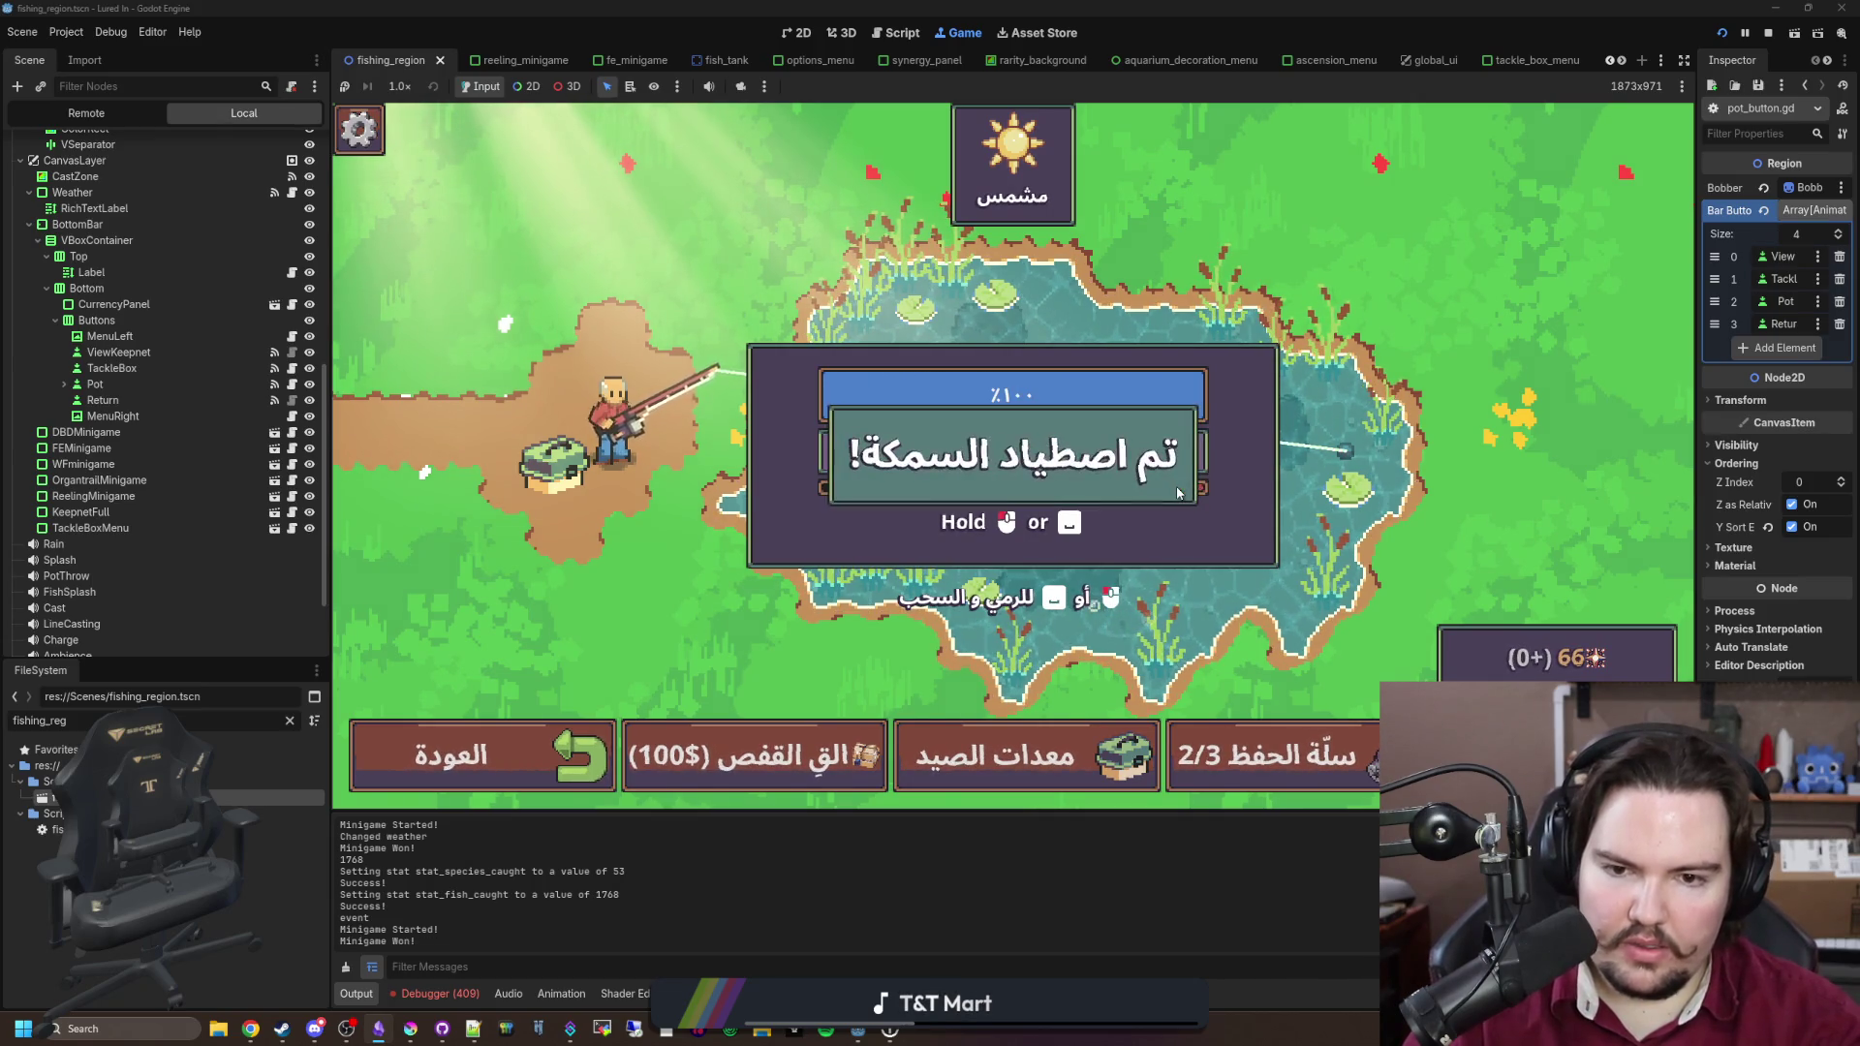
pyautogui.click(1167, 480)
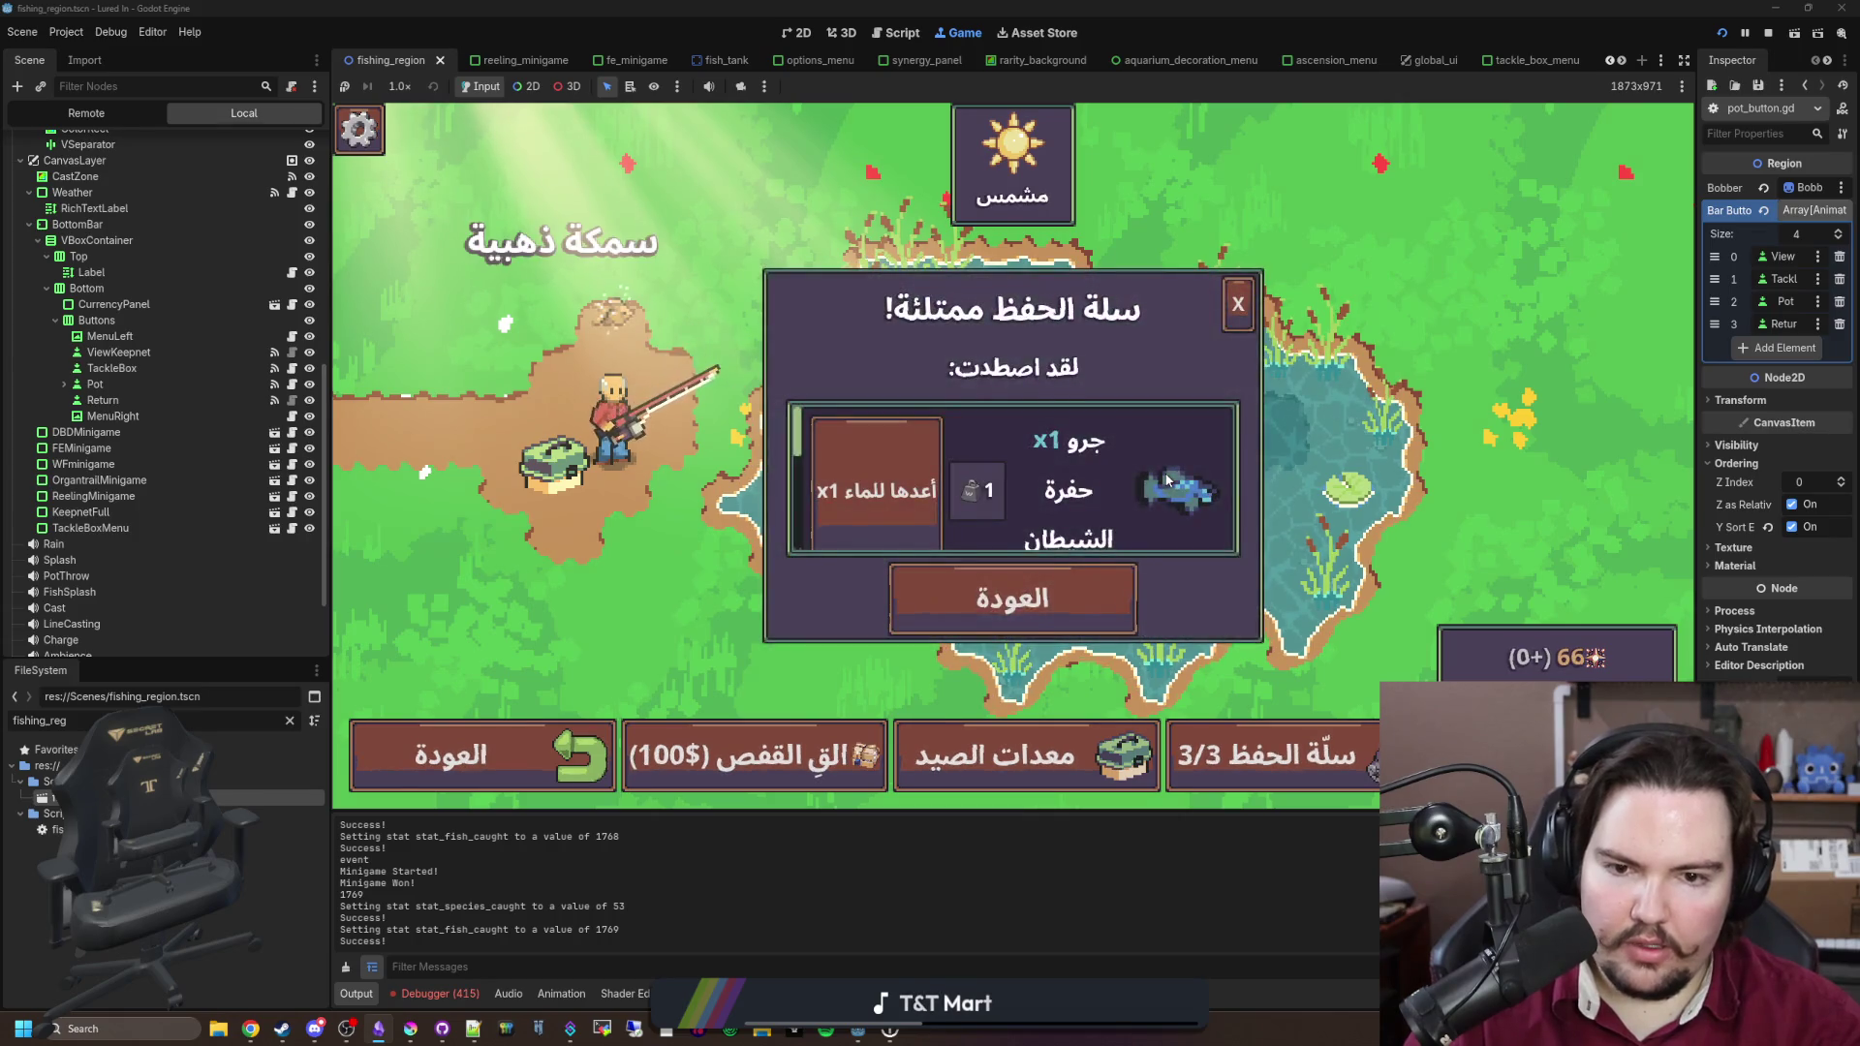
# Step: Empty the keepnet, then cast and reel in a Bluegill
pyautogui.click(921, 444)
pyautogui.click(922, 443)
pyautogui.click(921, 444)
pyautogui.click(1240, 303)
pyautogui.moveTo(1150, 358); pyautogui.dragTo(1118, 455)
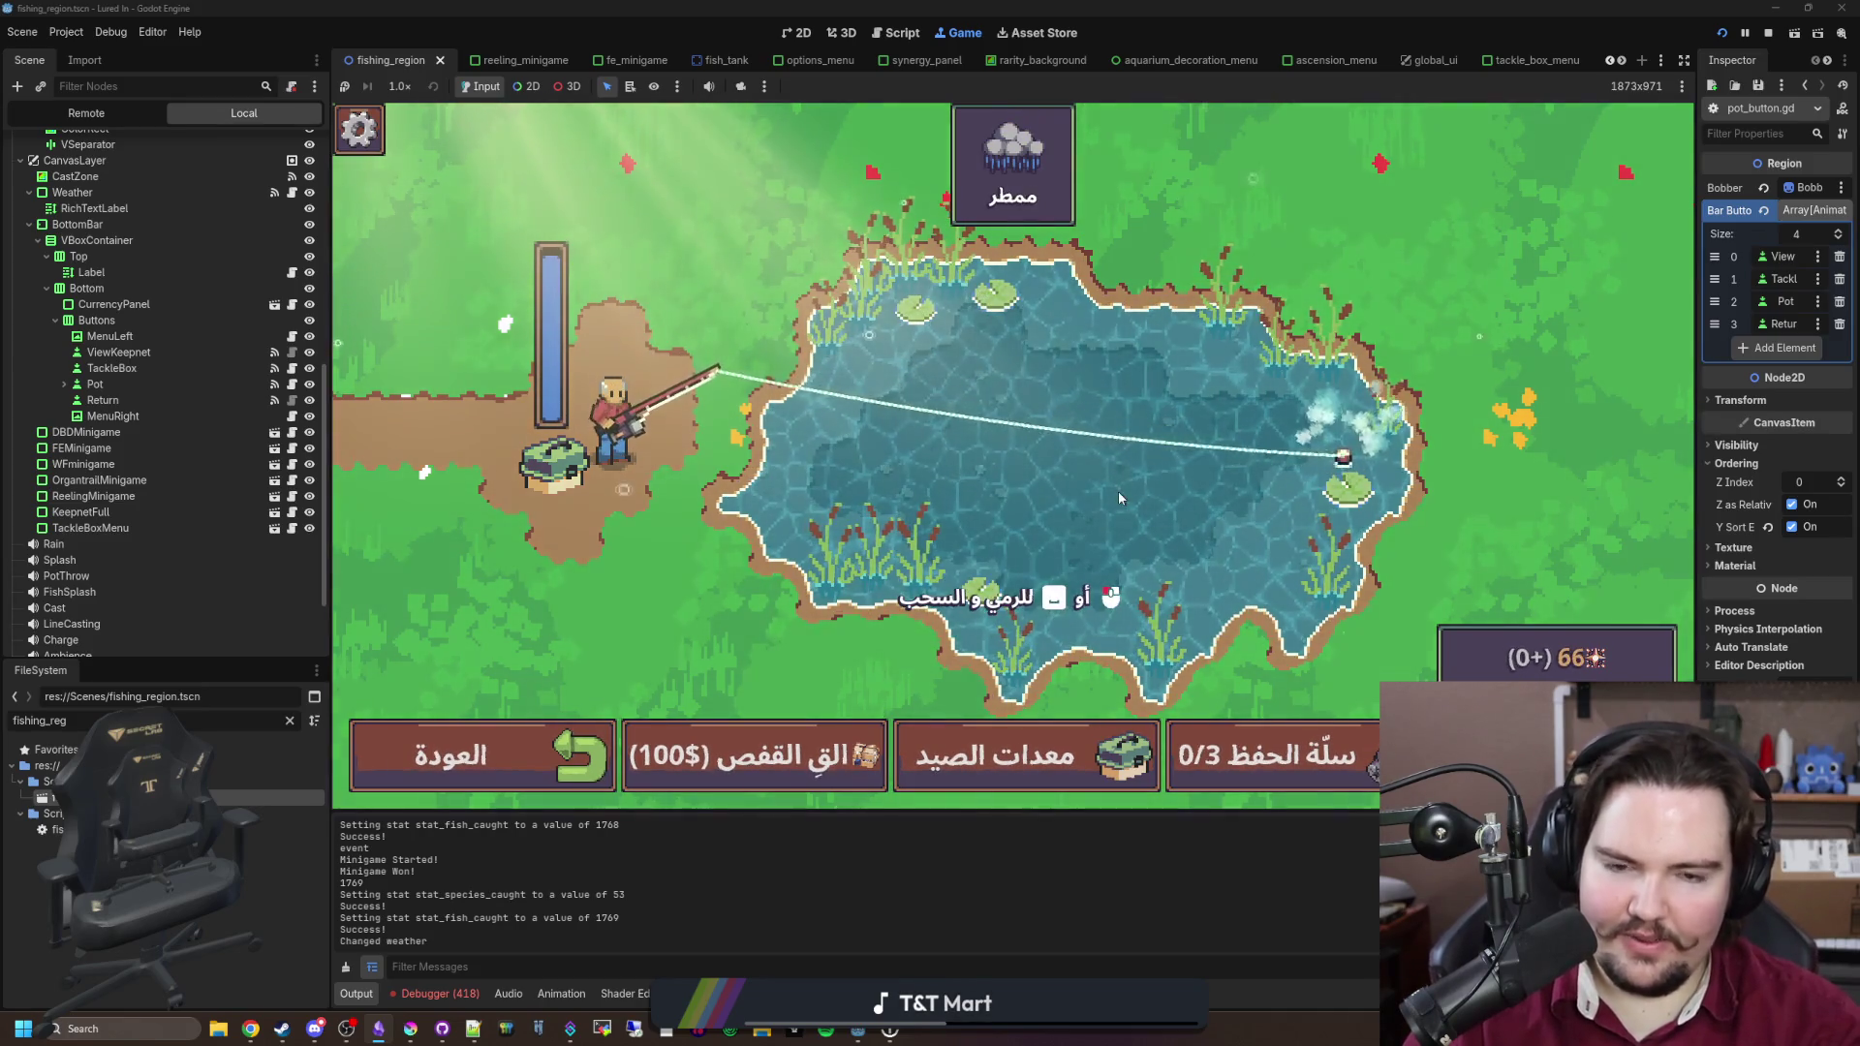
pyautogui.click(1117, 491)
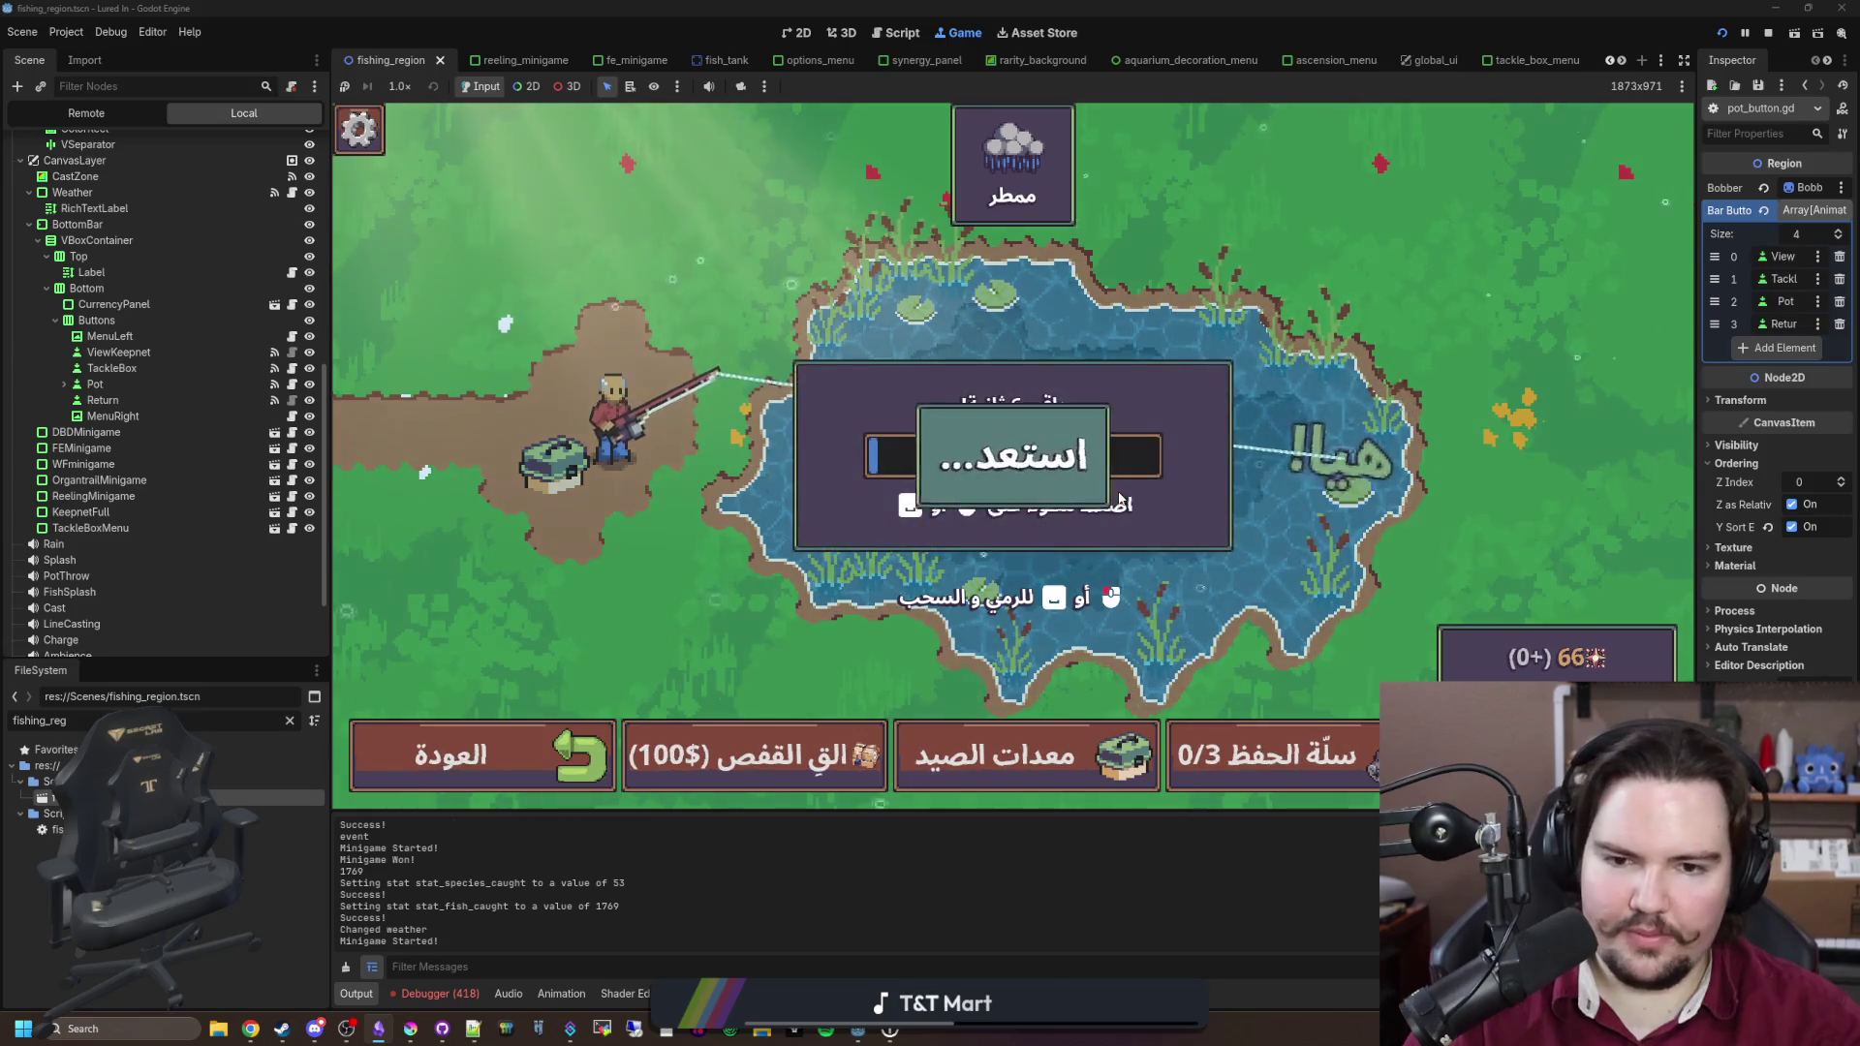
pyautogui.moveTo(1112, 461); pyautogui.dragTo(1075, 473)
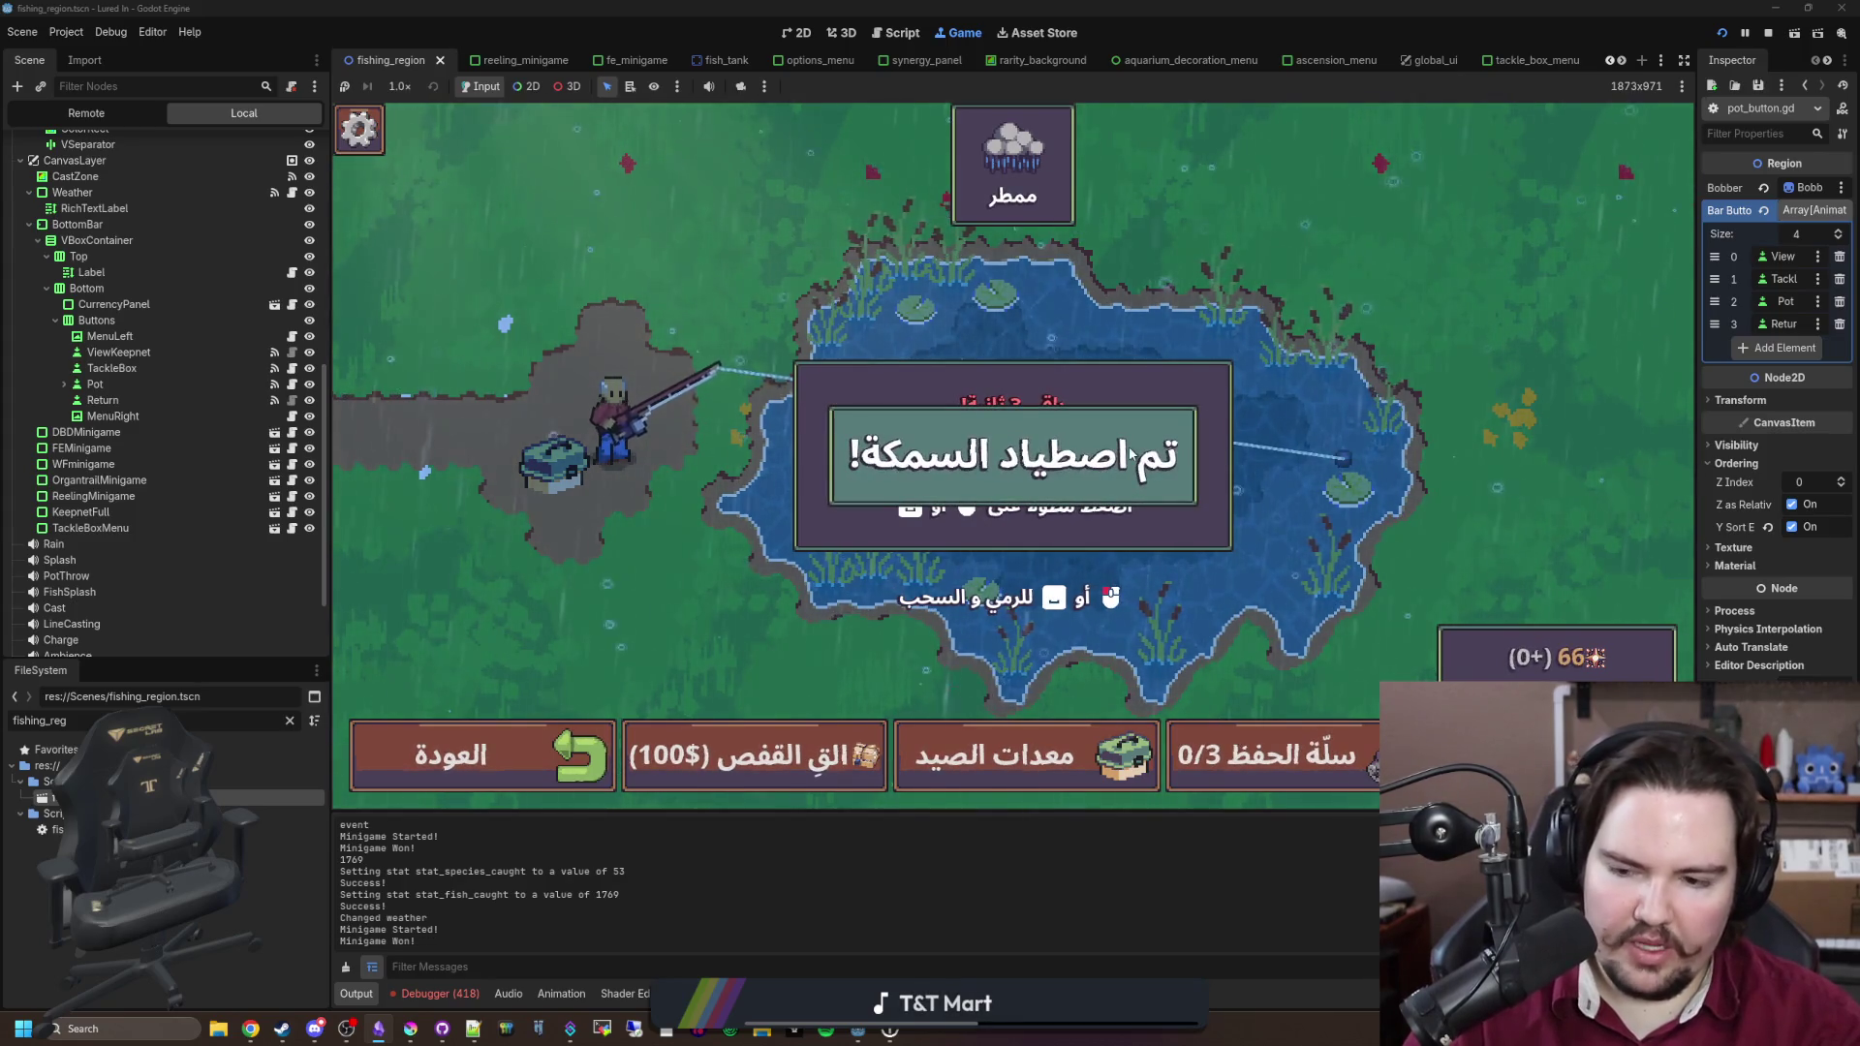
# Step: Cast again, win the ring minigame for a second Bluegill, and recast
pyautogui.moveTo(1137, 473); pyautogui.dragTo(1017, 441)
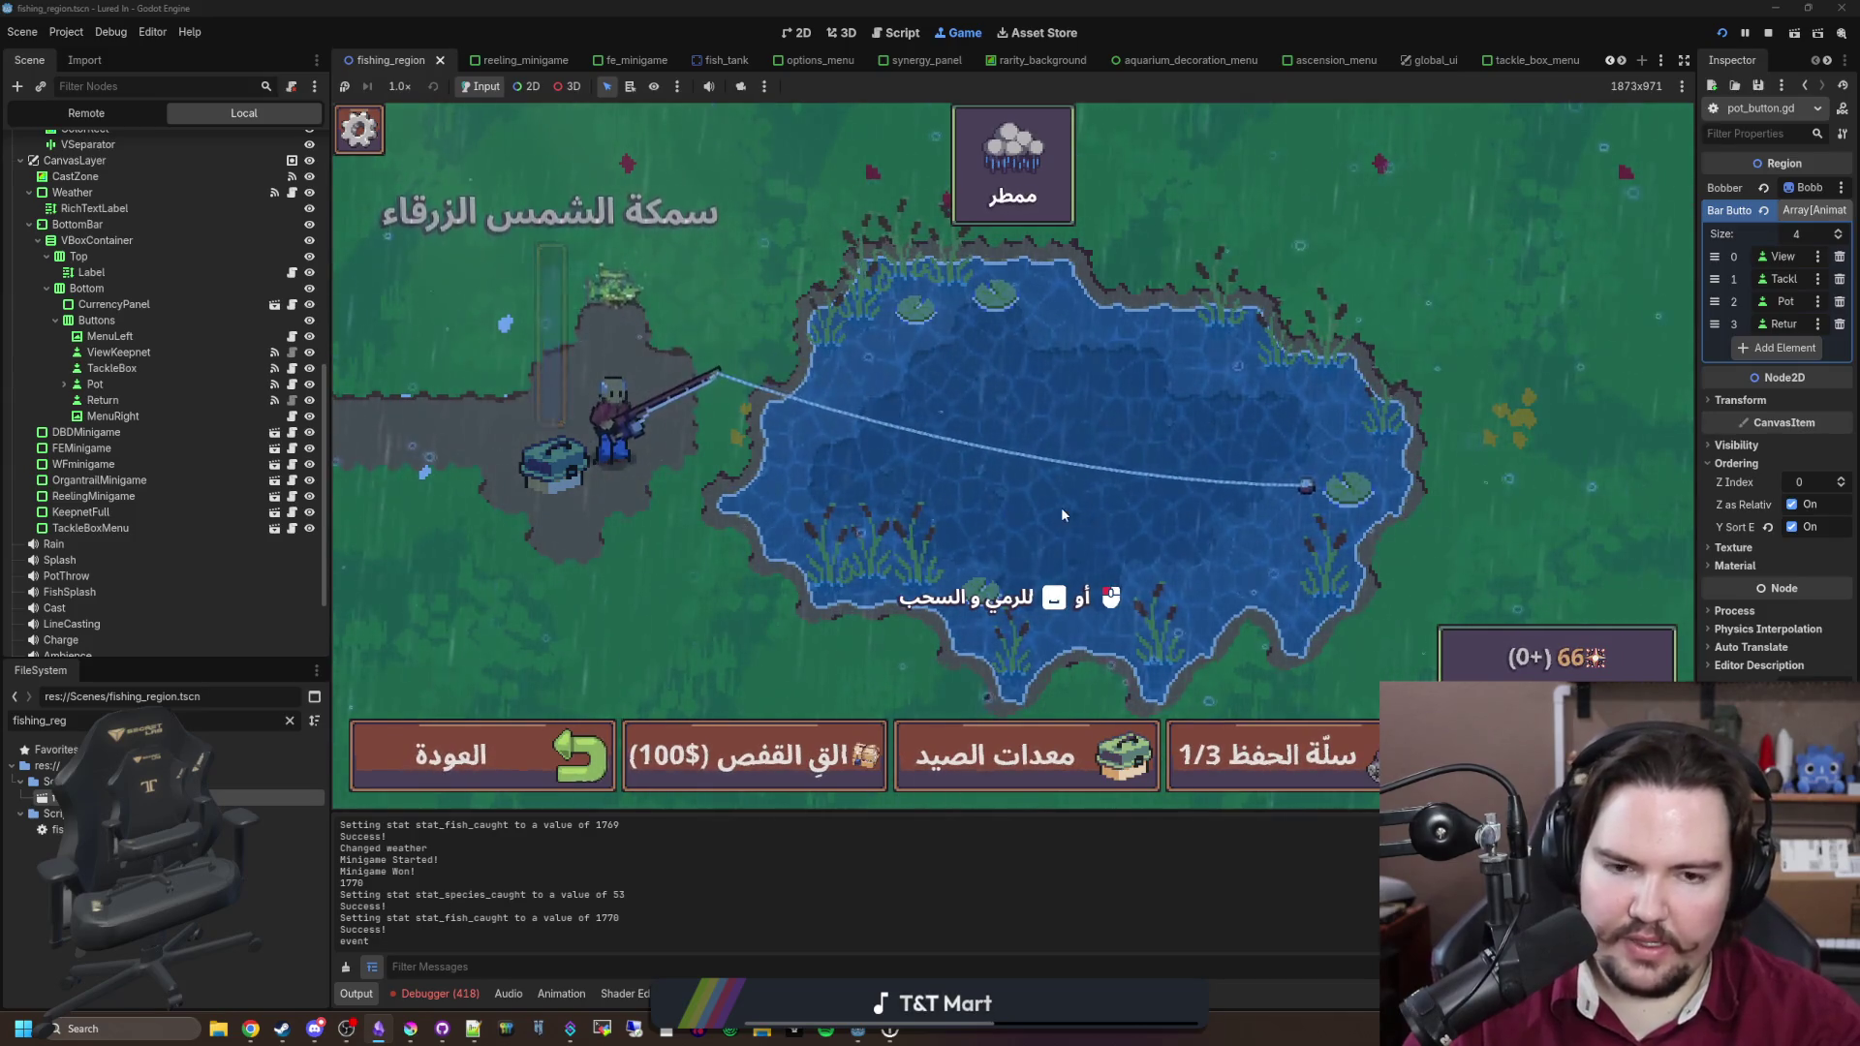
pyautogui.click(1186, 529)
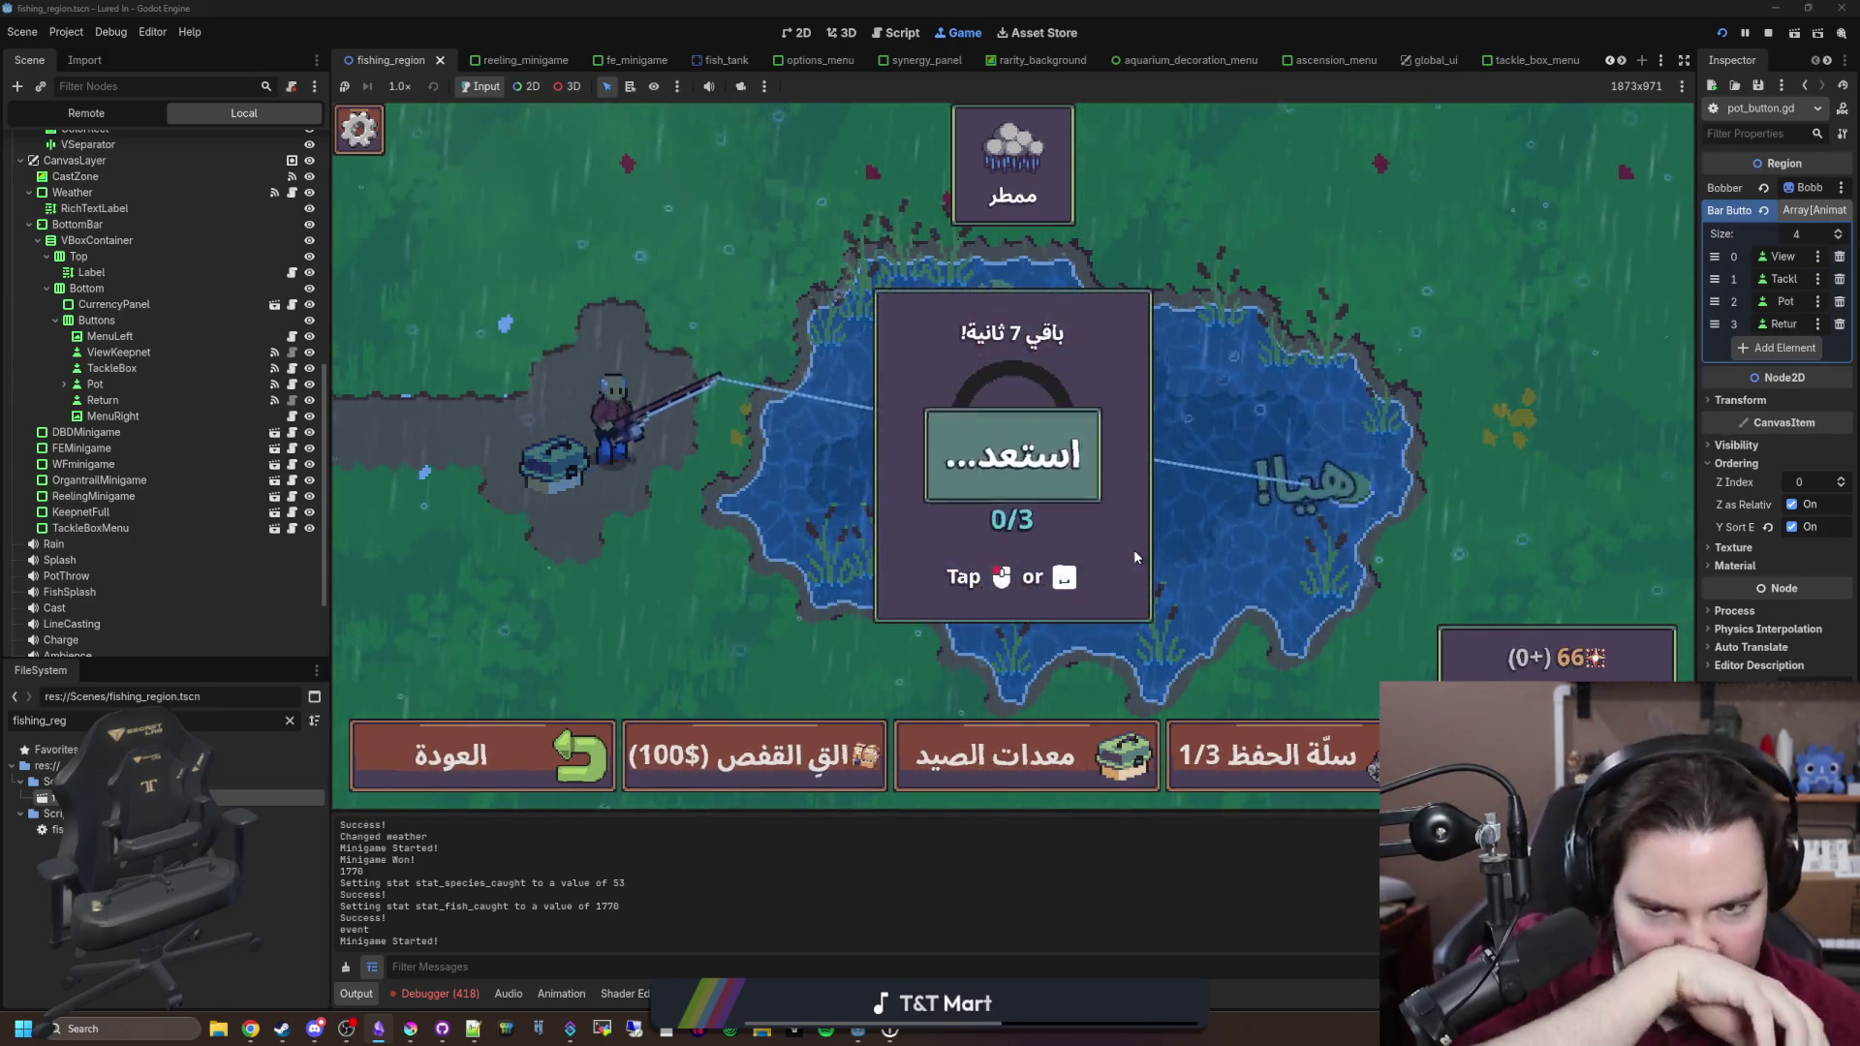
pyautogui.click(1114, 512)
pyautogui.click(1114, 512)
pyautogui.click(1116, 512)
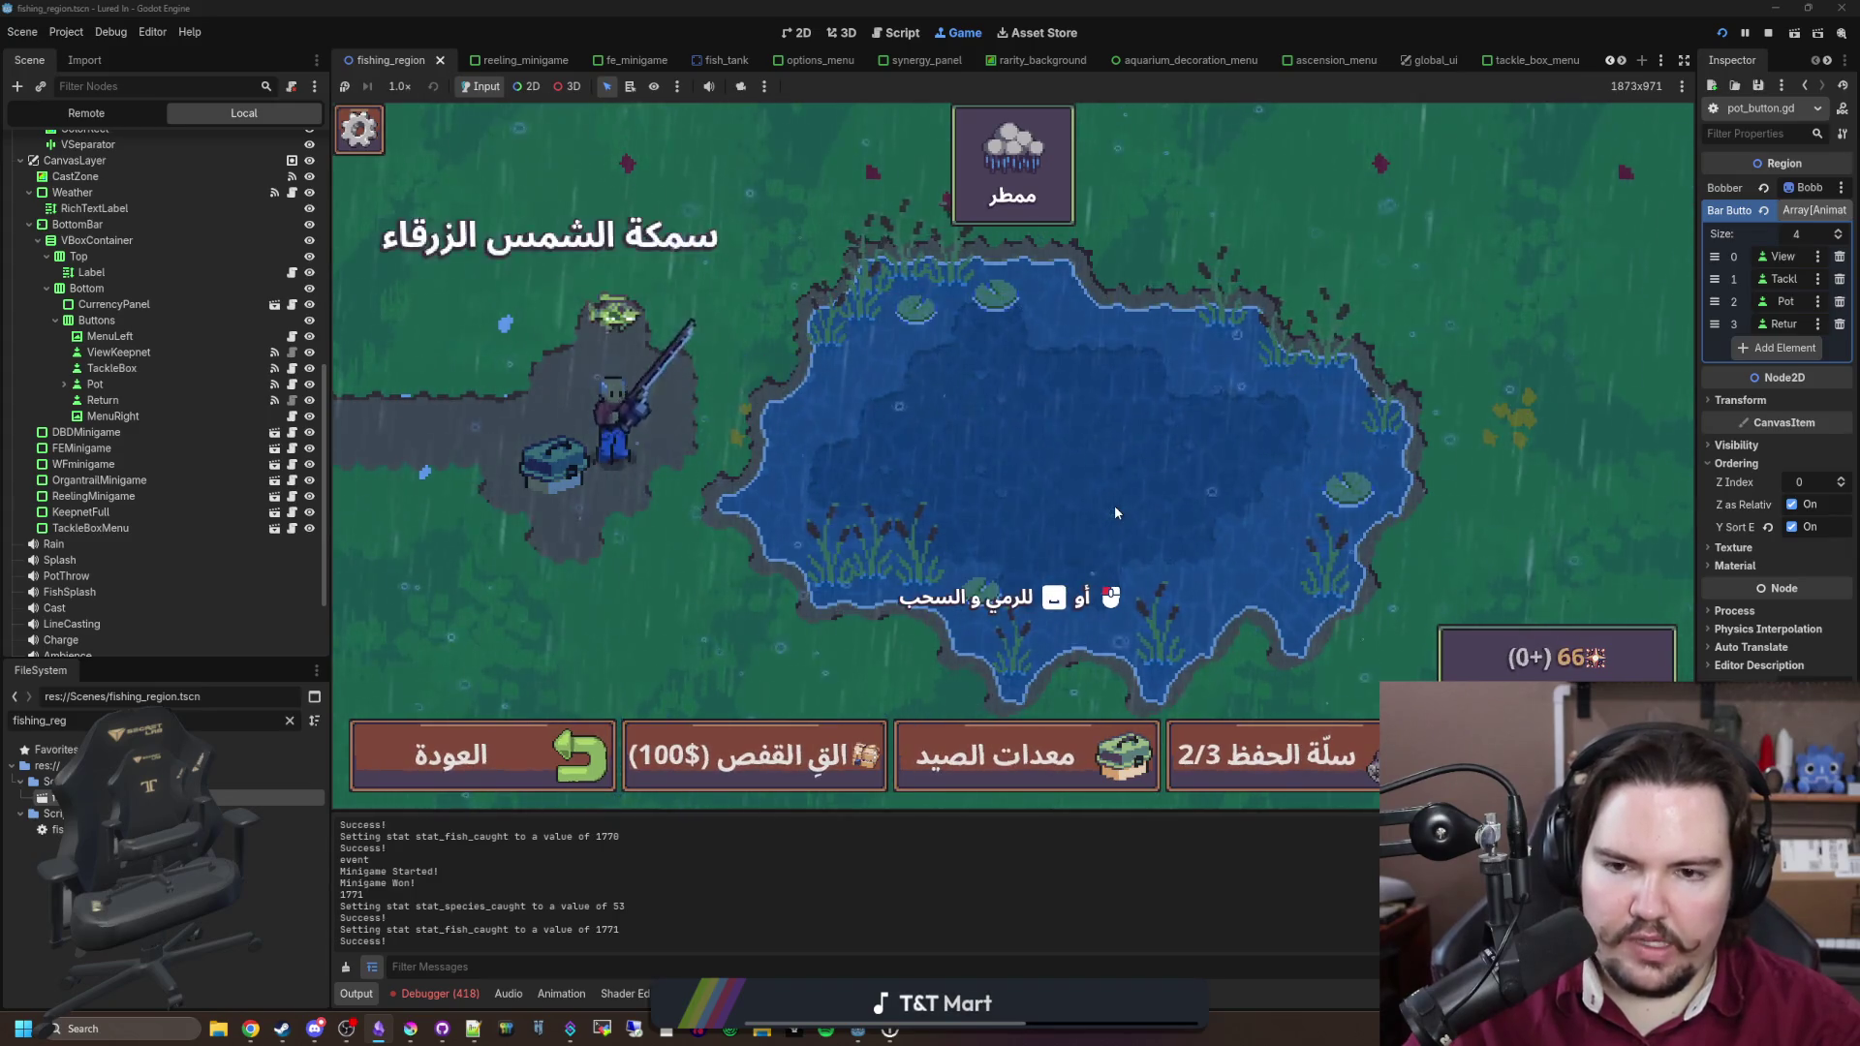
pyautogui.click(1101, 482)
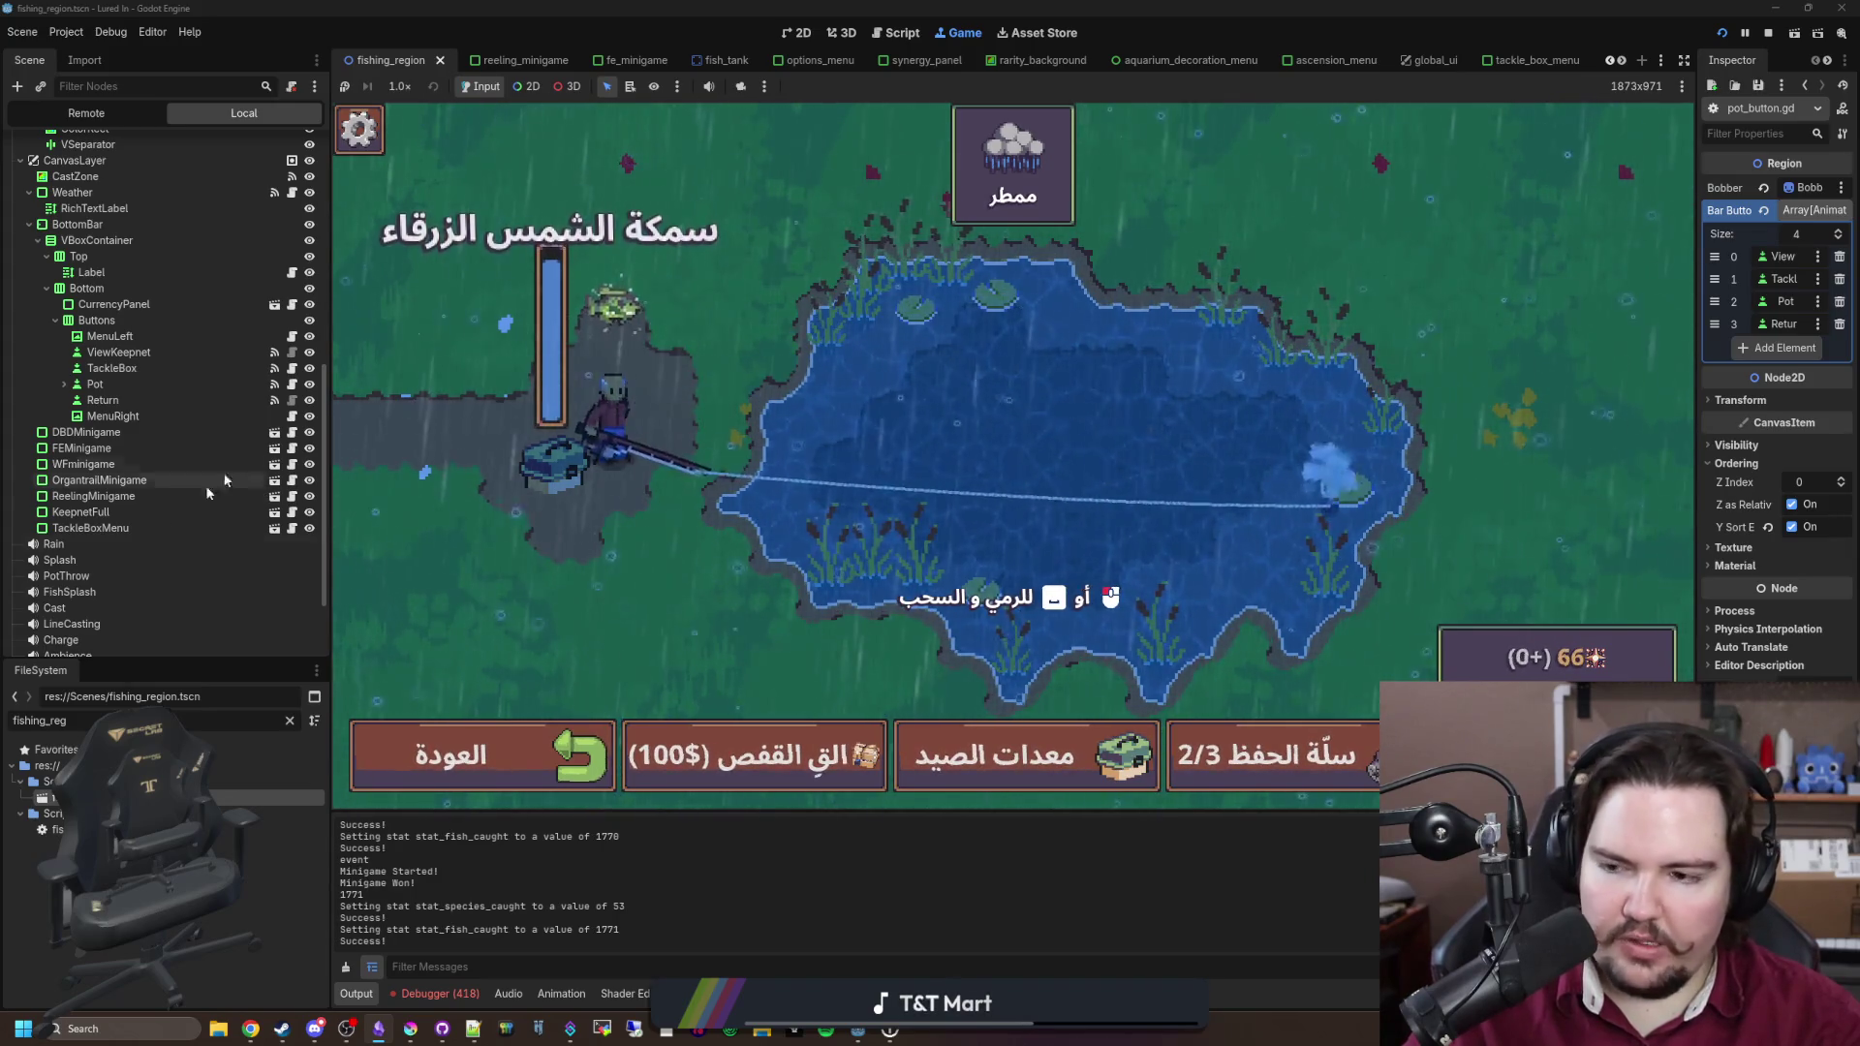
# Step: Filter FileSystem for 'particle' and open fish_particle.tscn
pyautogui.click(288, 721)
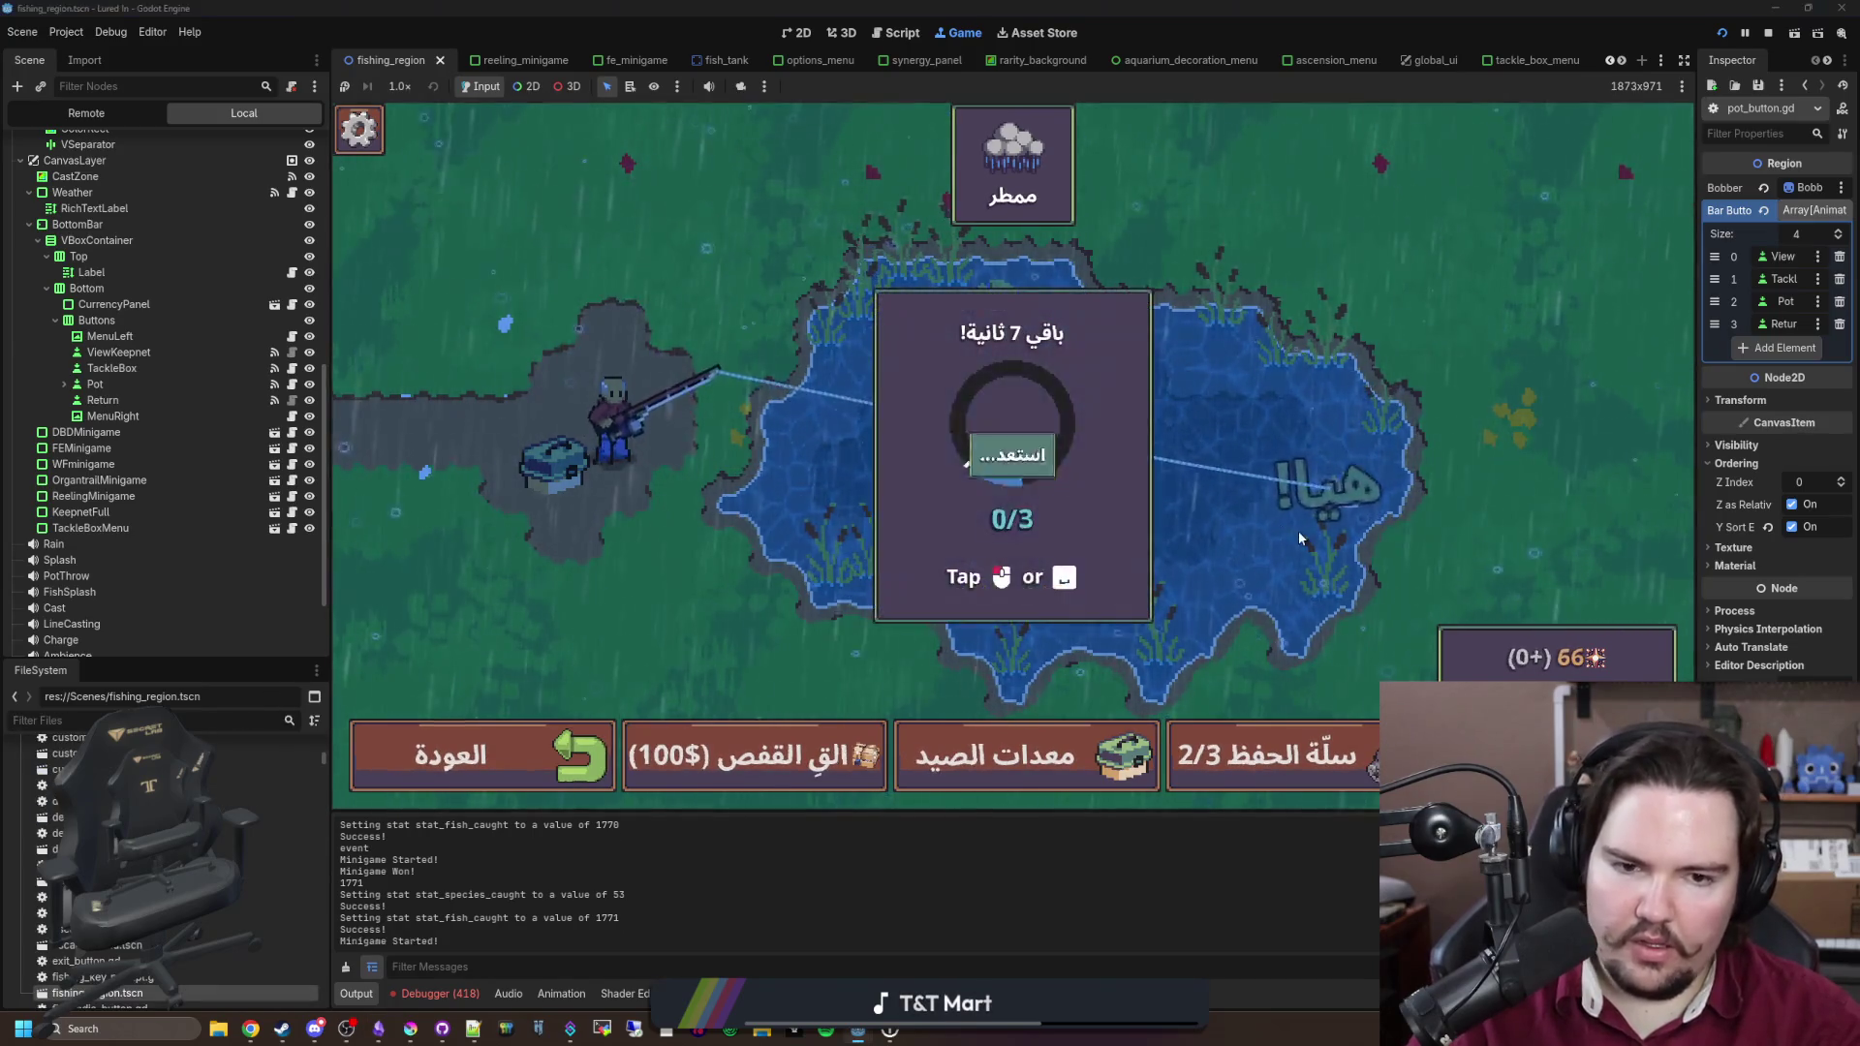
pyautogui.write('fi')
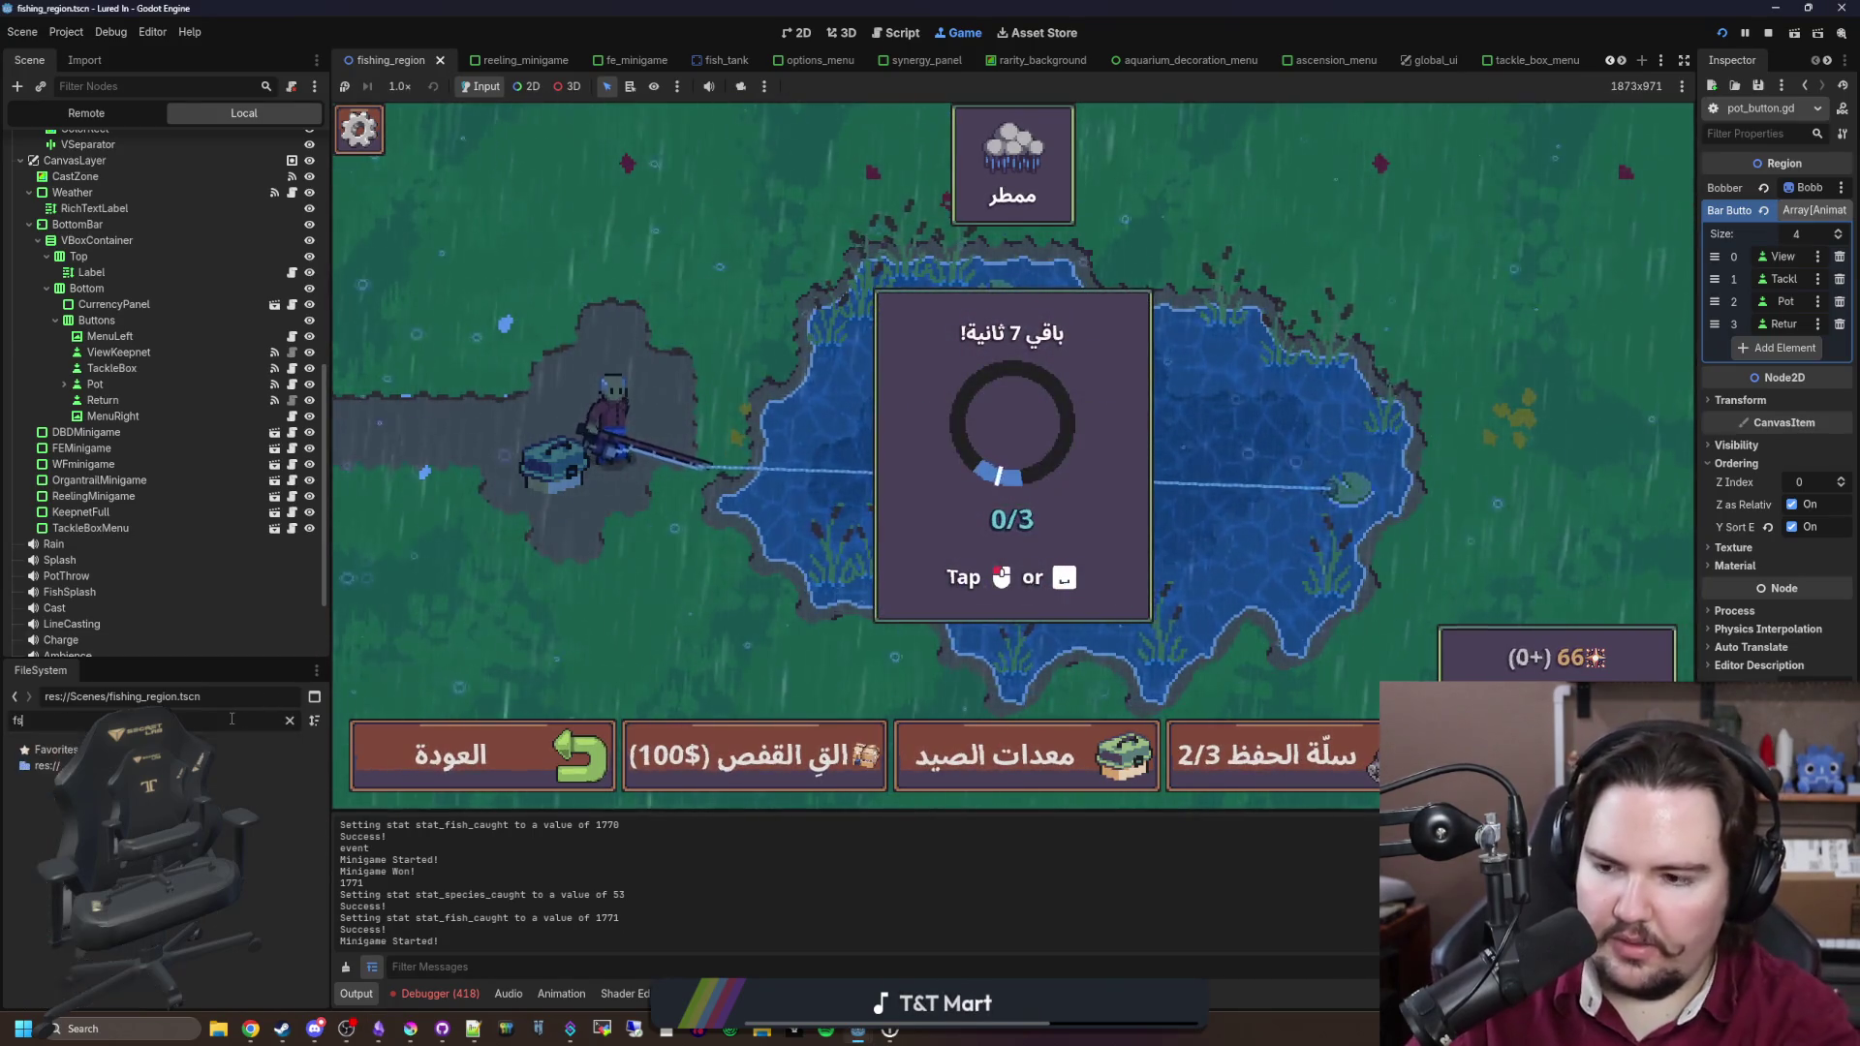
pyautogui.press('BackSpace')
pyautogui.press('BackSpace')
pyautogui.write('particle')
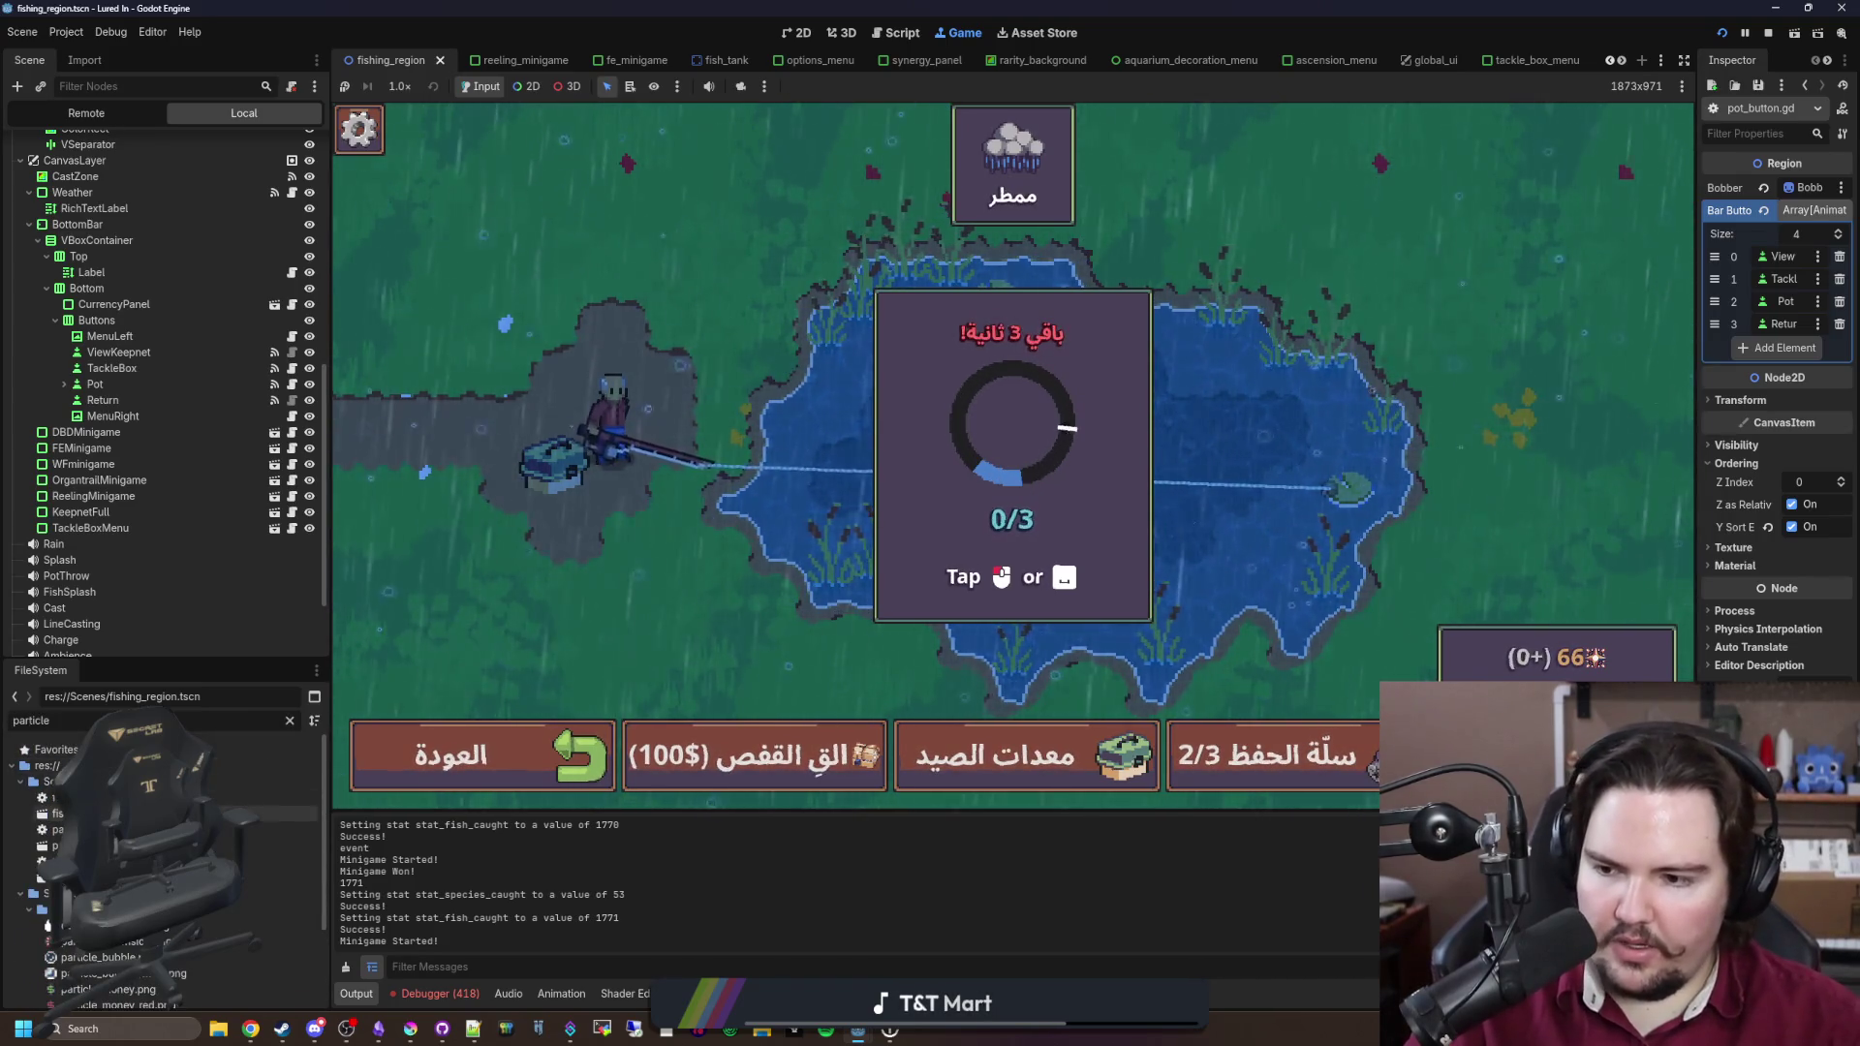
pyautogui.doubleClick(242, 813)
pyautogui.click(791, 43)
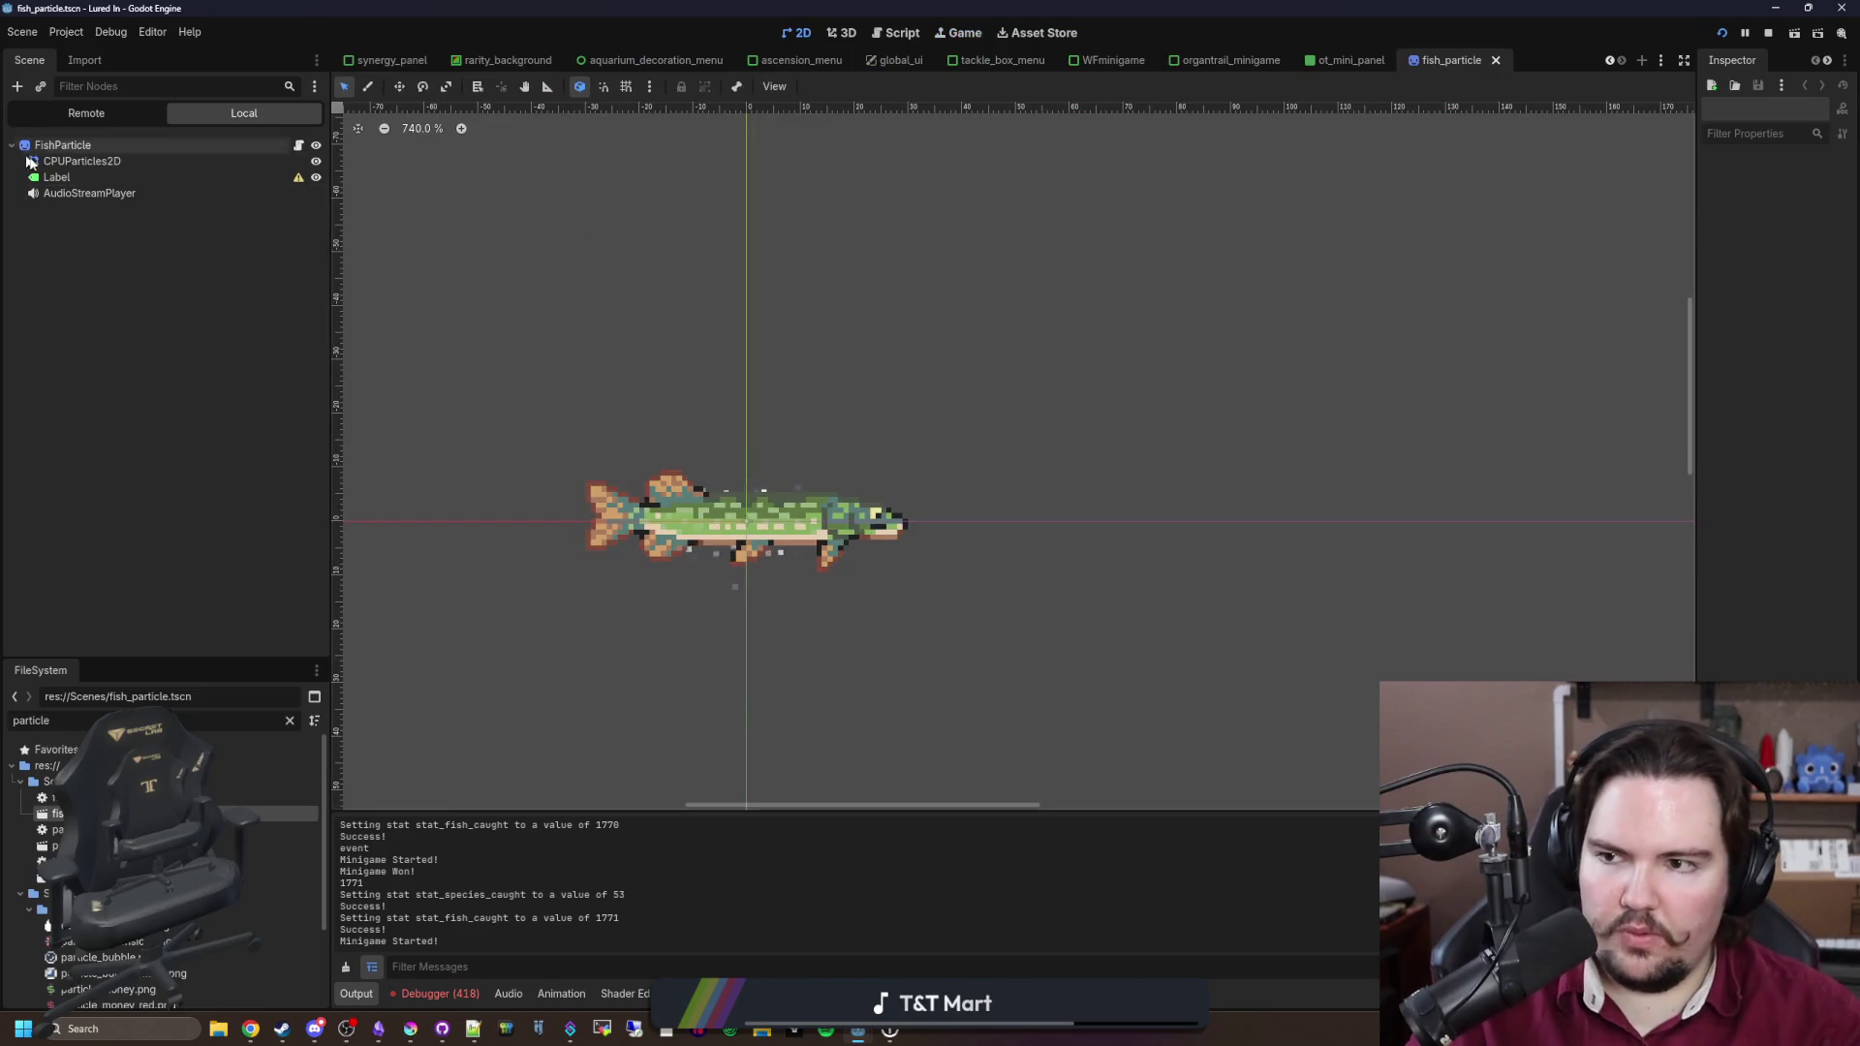
# Step: Select the Label node and revert its position from (-128, -272) to (0, 0)
pyautogui.click(57, 178)
pyautogui.scroll(-5, 1159, 503)
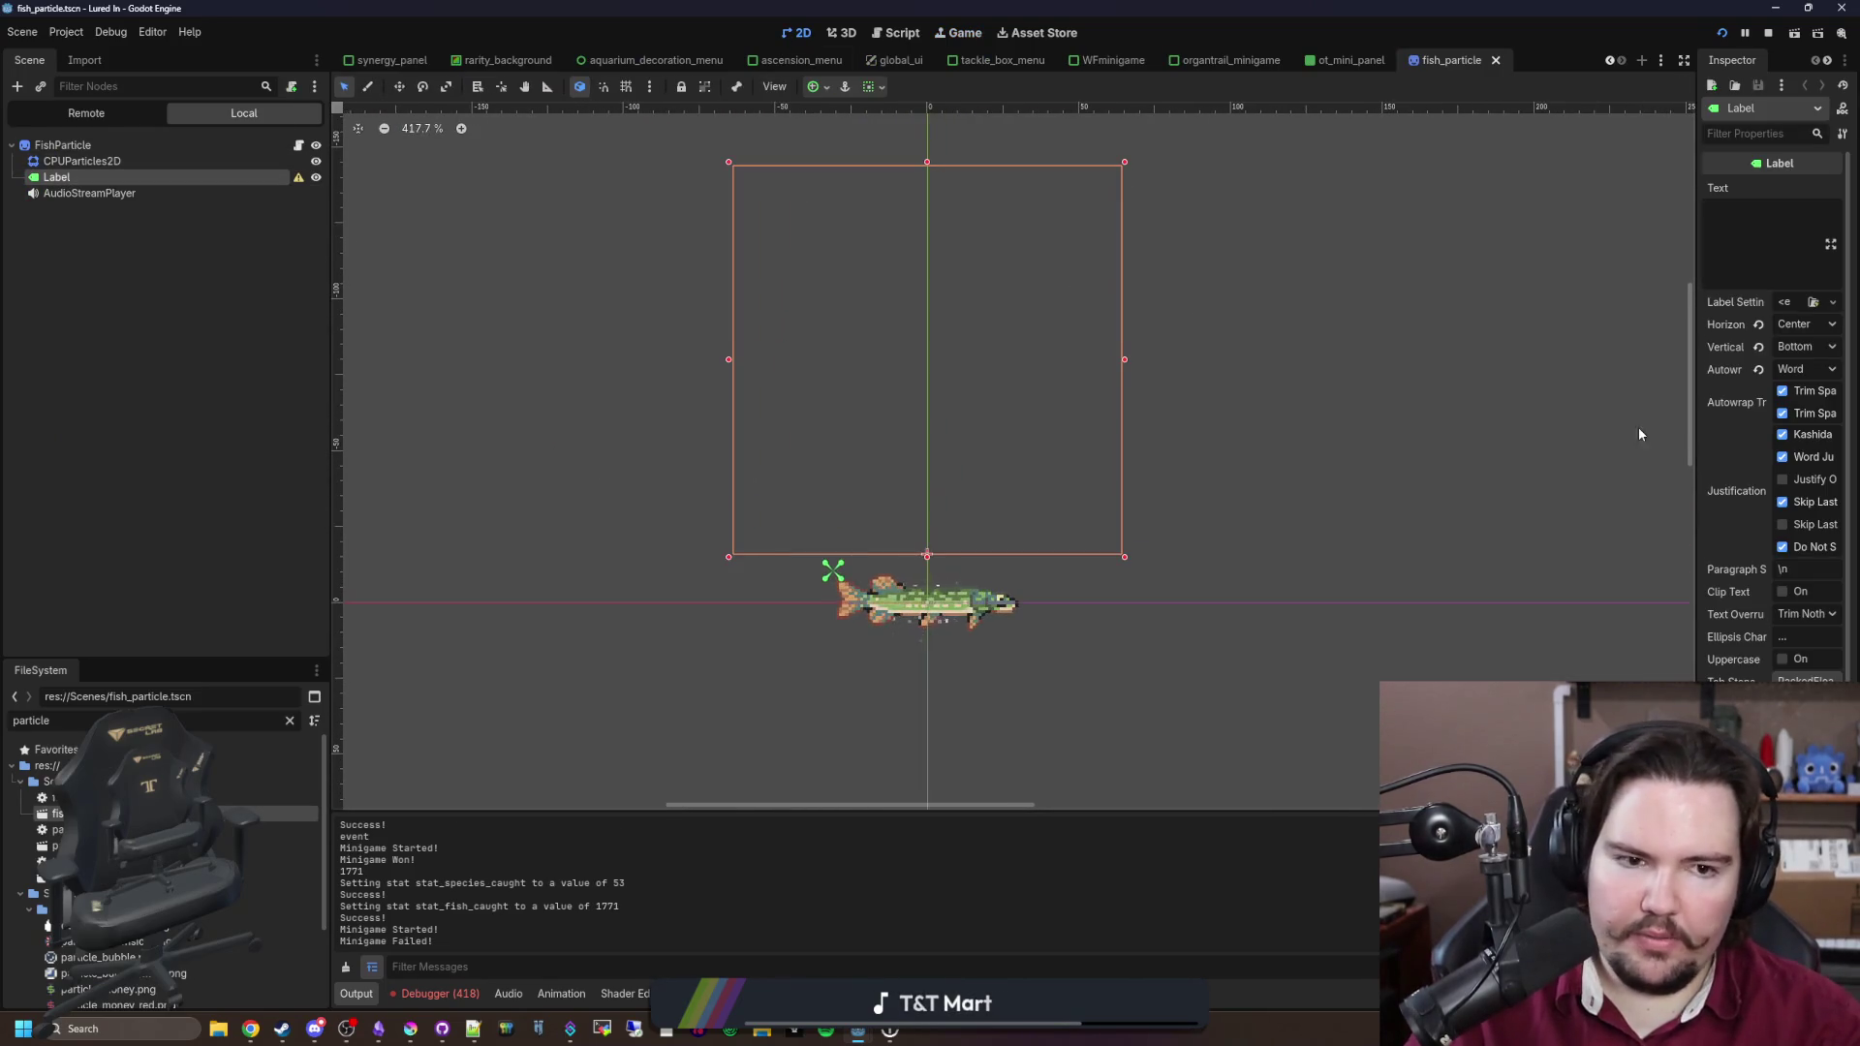
pyautogui.moveTo(1700, 411); pyautogui.dragTo(1357, 428)
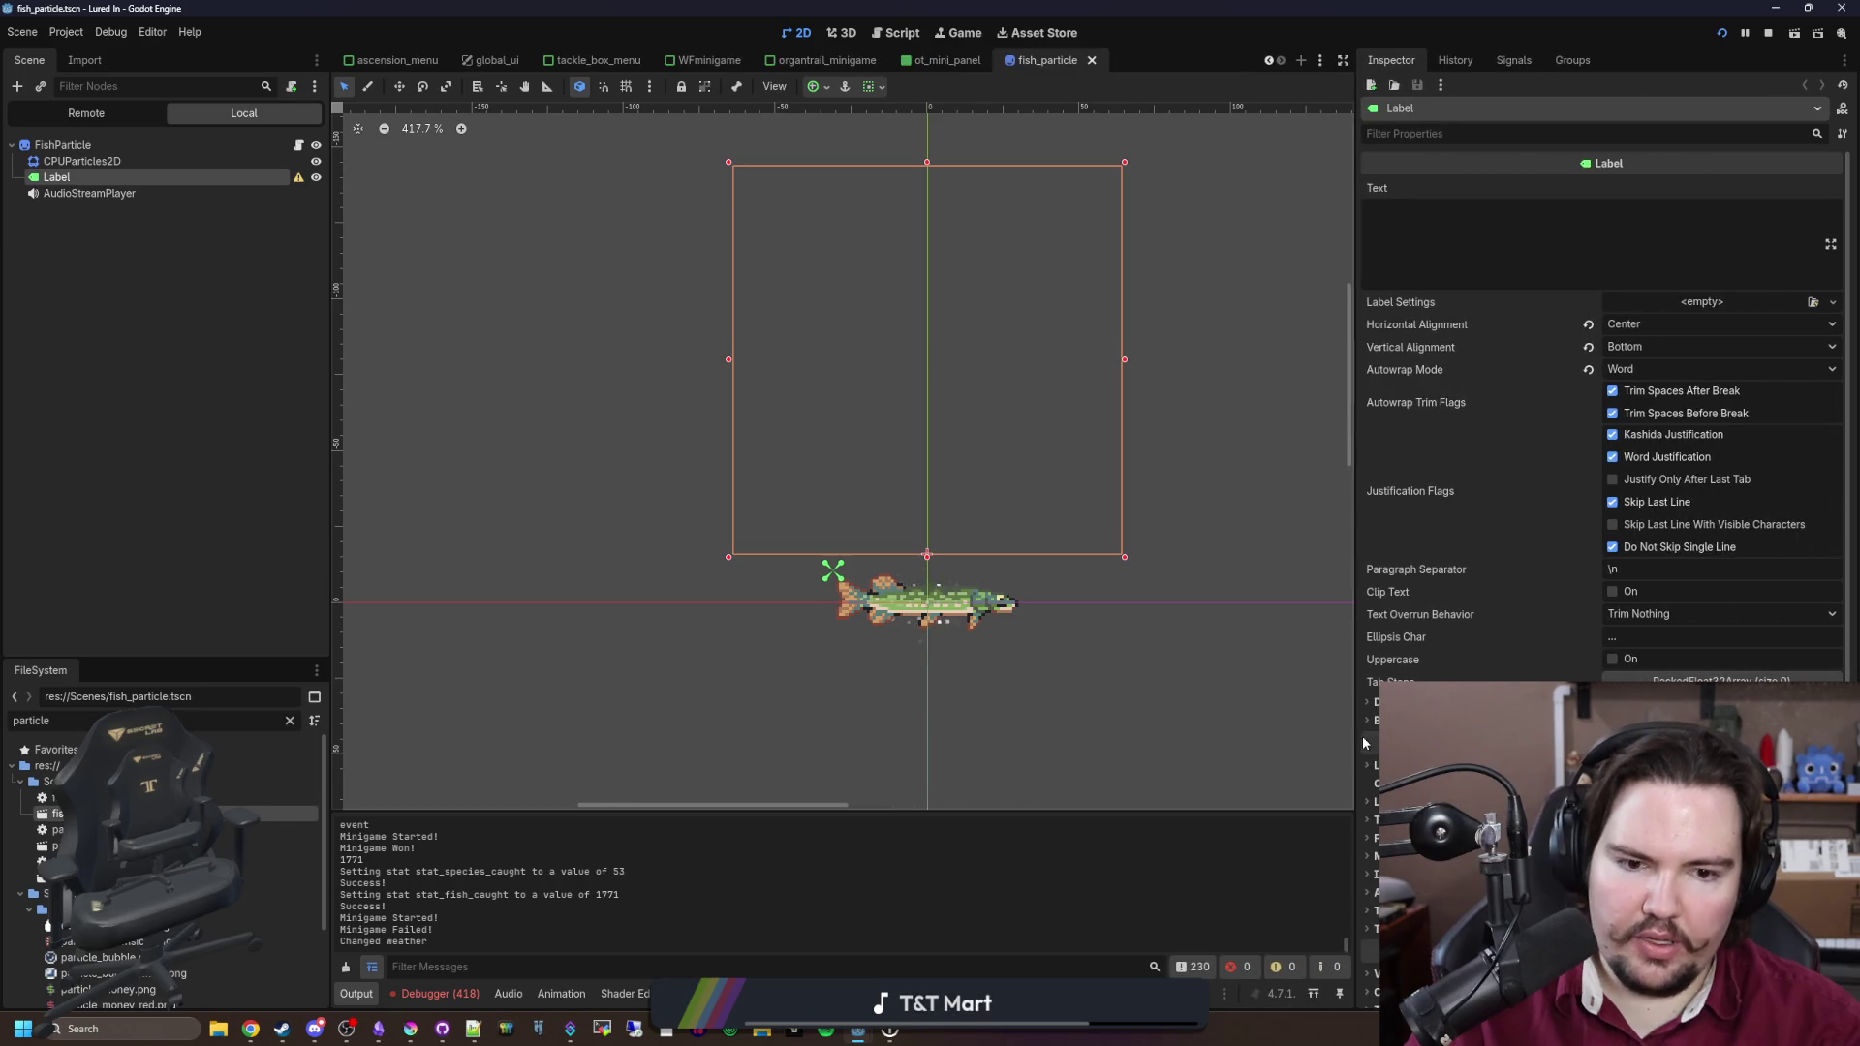
pyautogui.scroll(-4, 1603, 416)
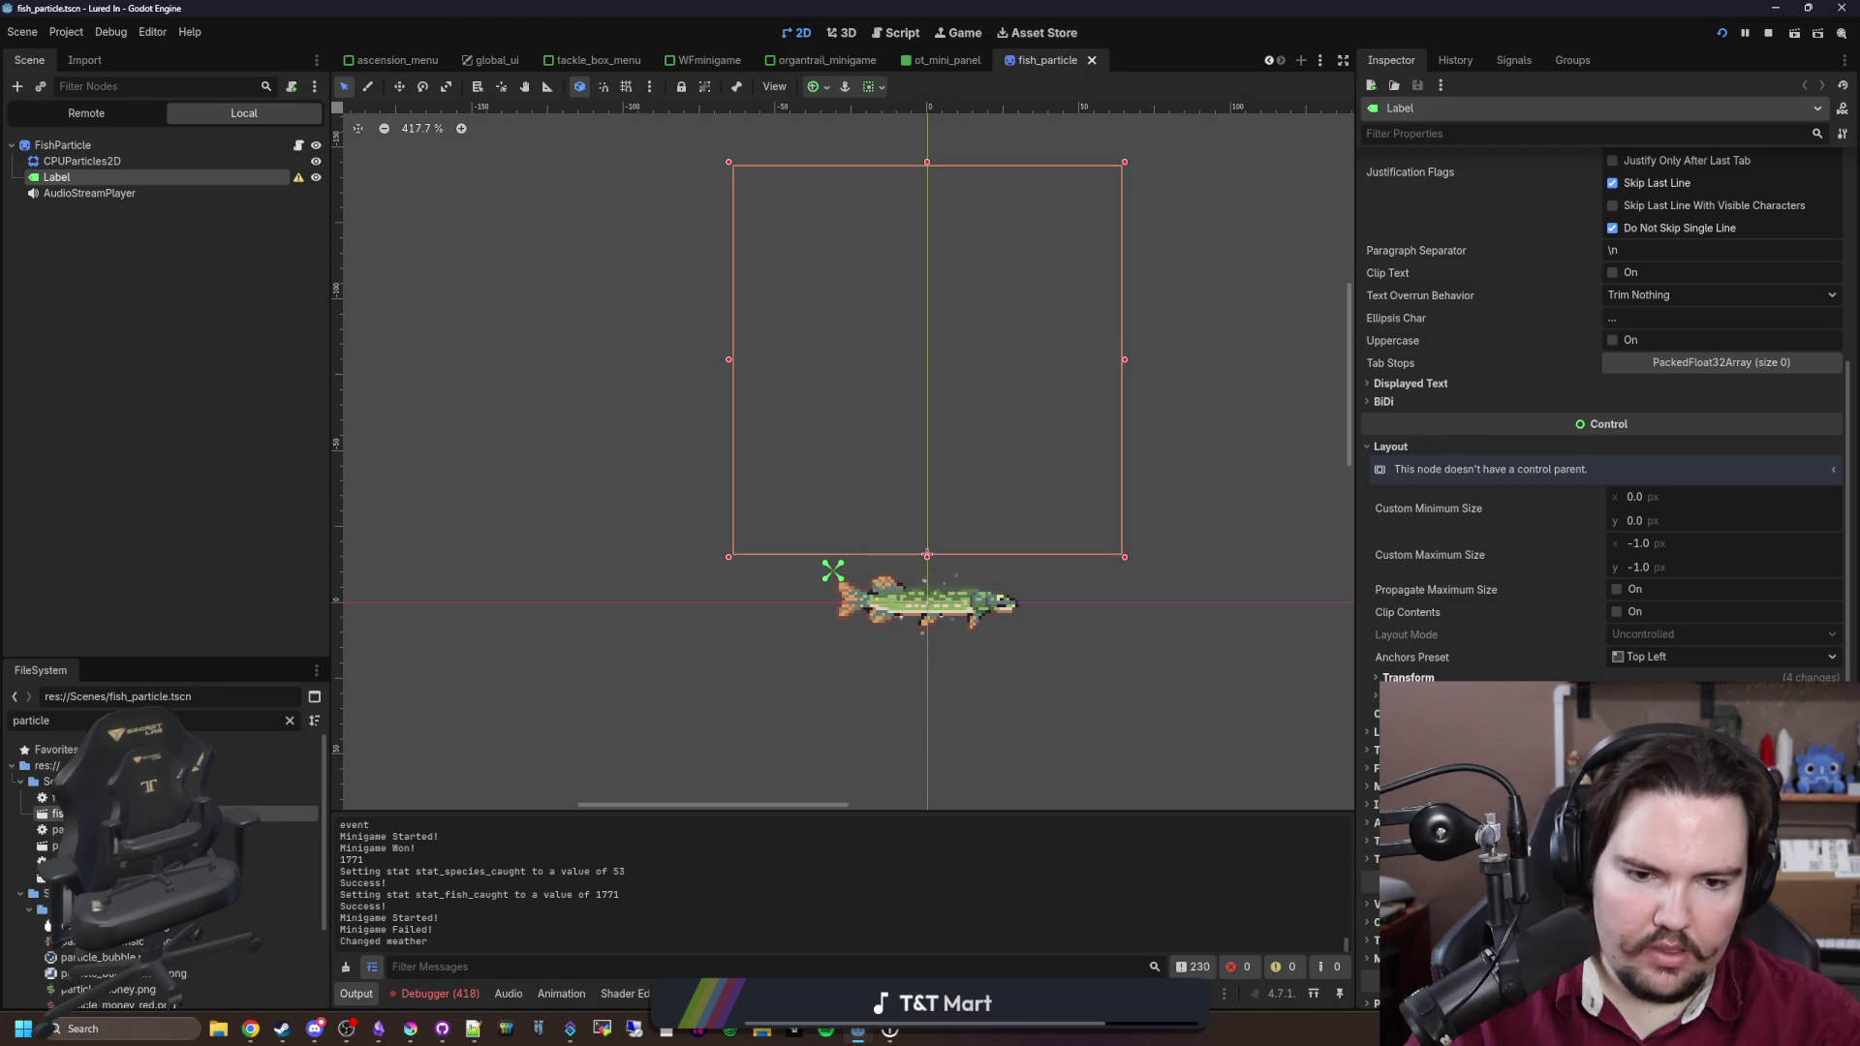
pyautogui.scroll(-3, 1428, 678)
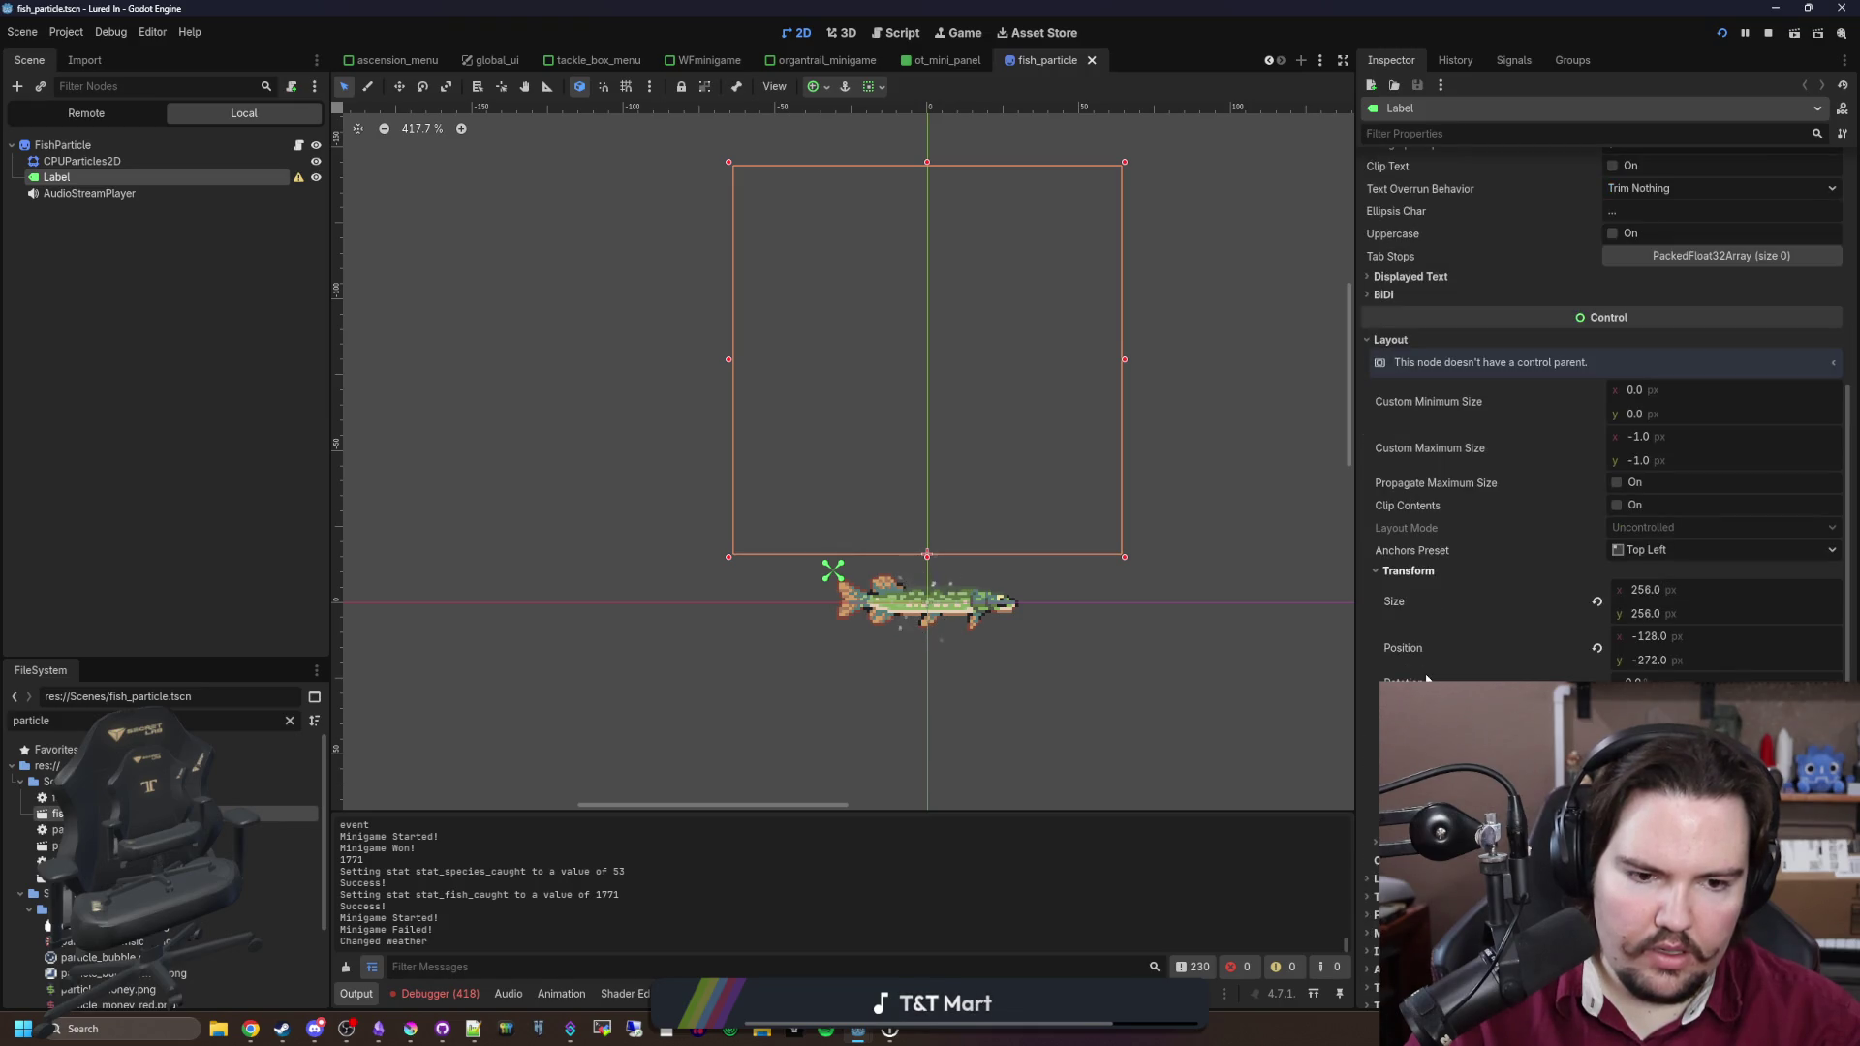
pyautogui.scroll(-1, 1066, 658)
pyautogui.scroll(1, 935, 621)
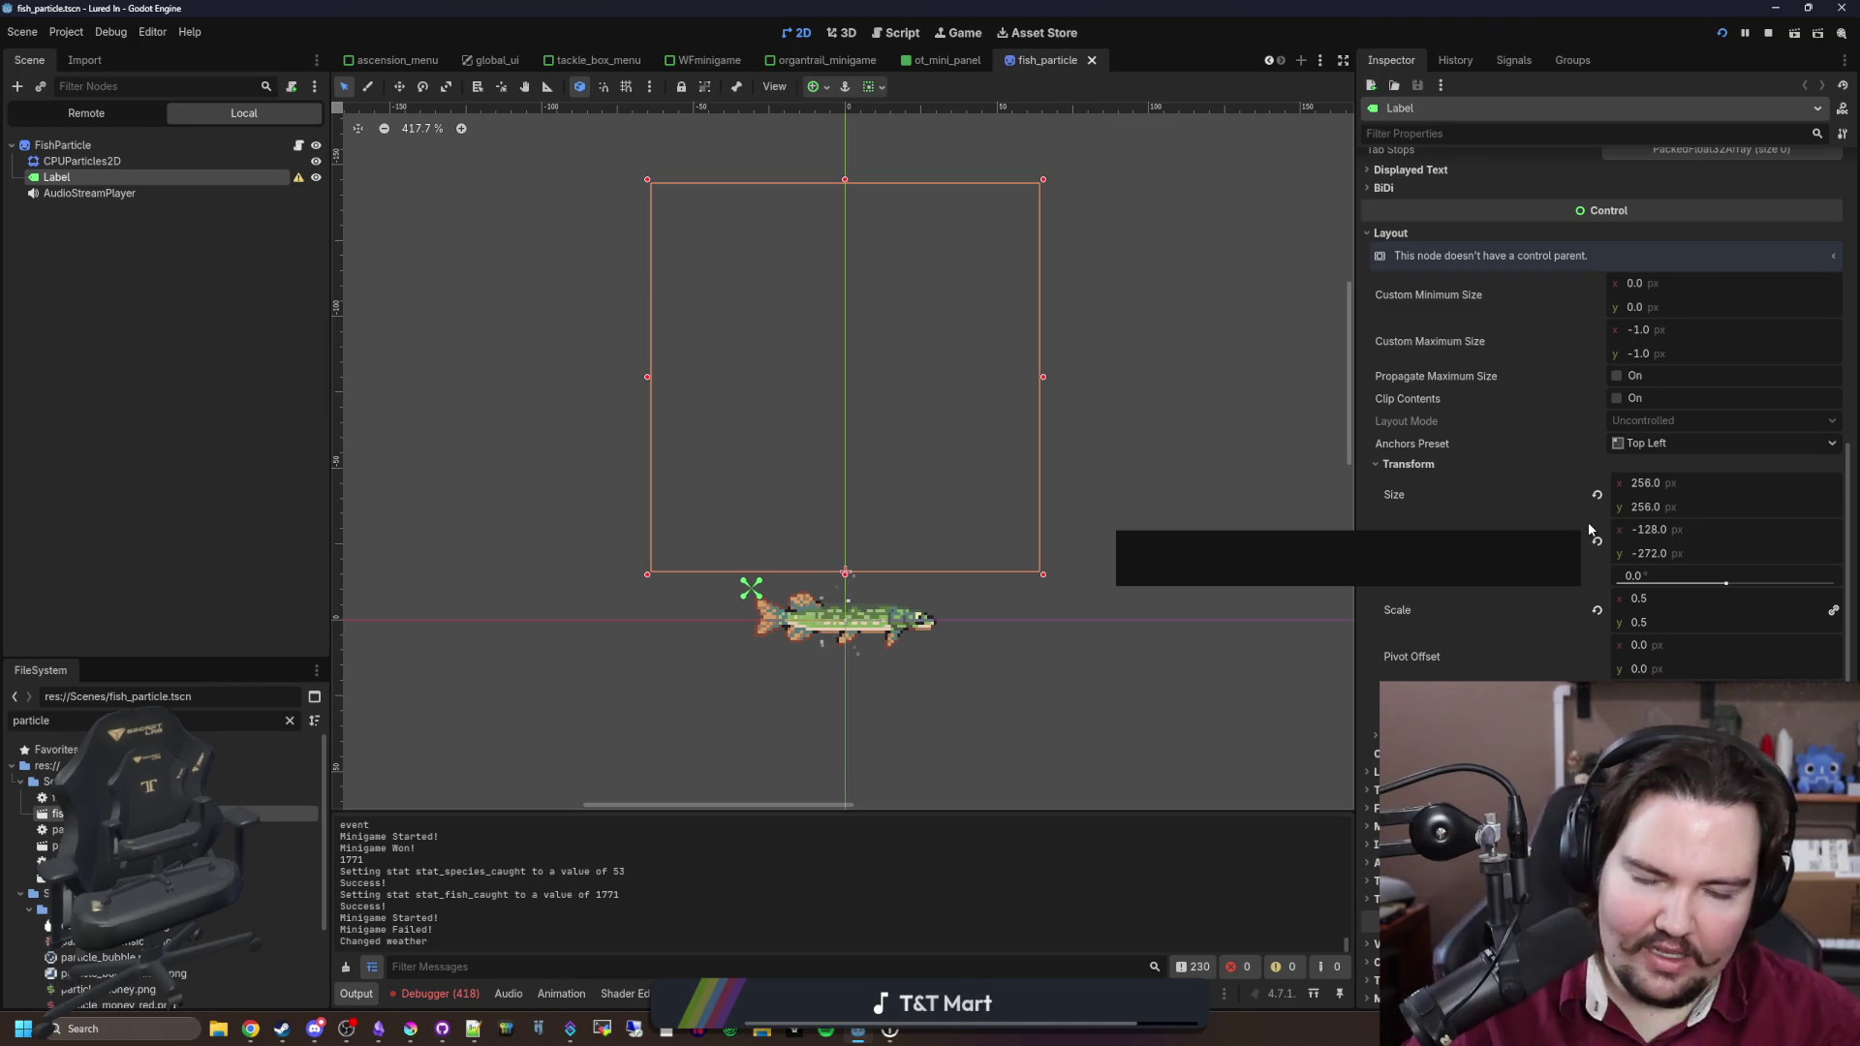
pyautogui.click(1676, 446)
pyautogui.click(1673, 514)
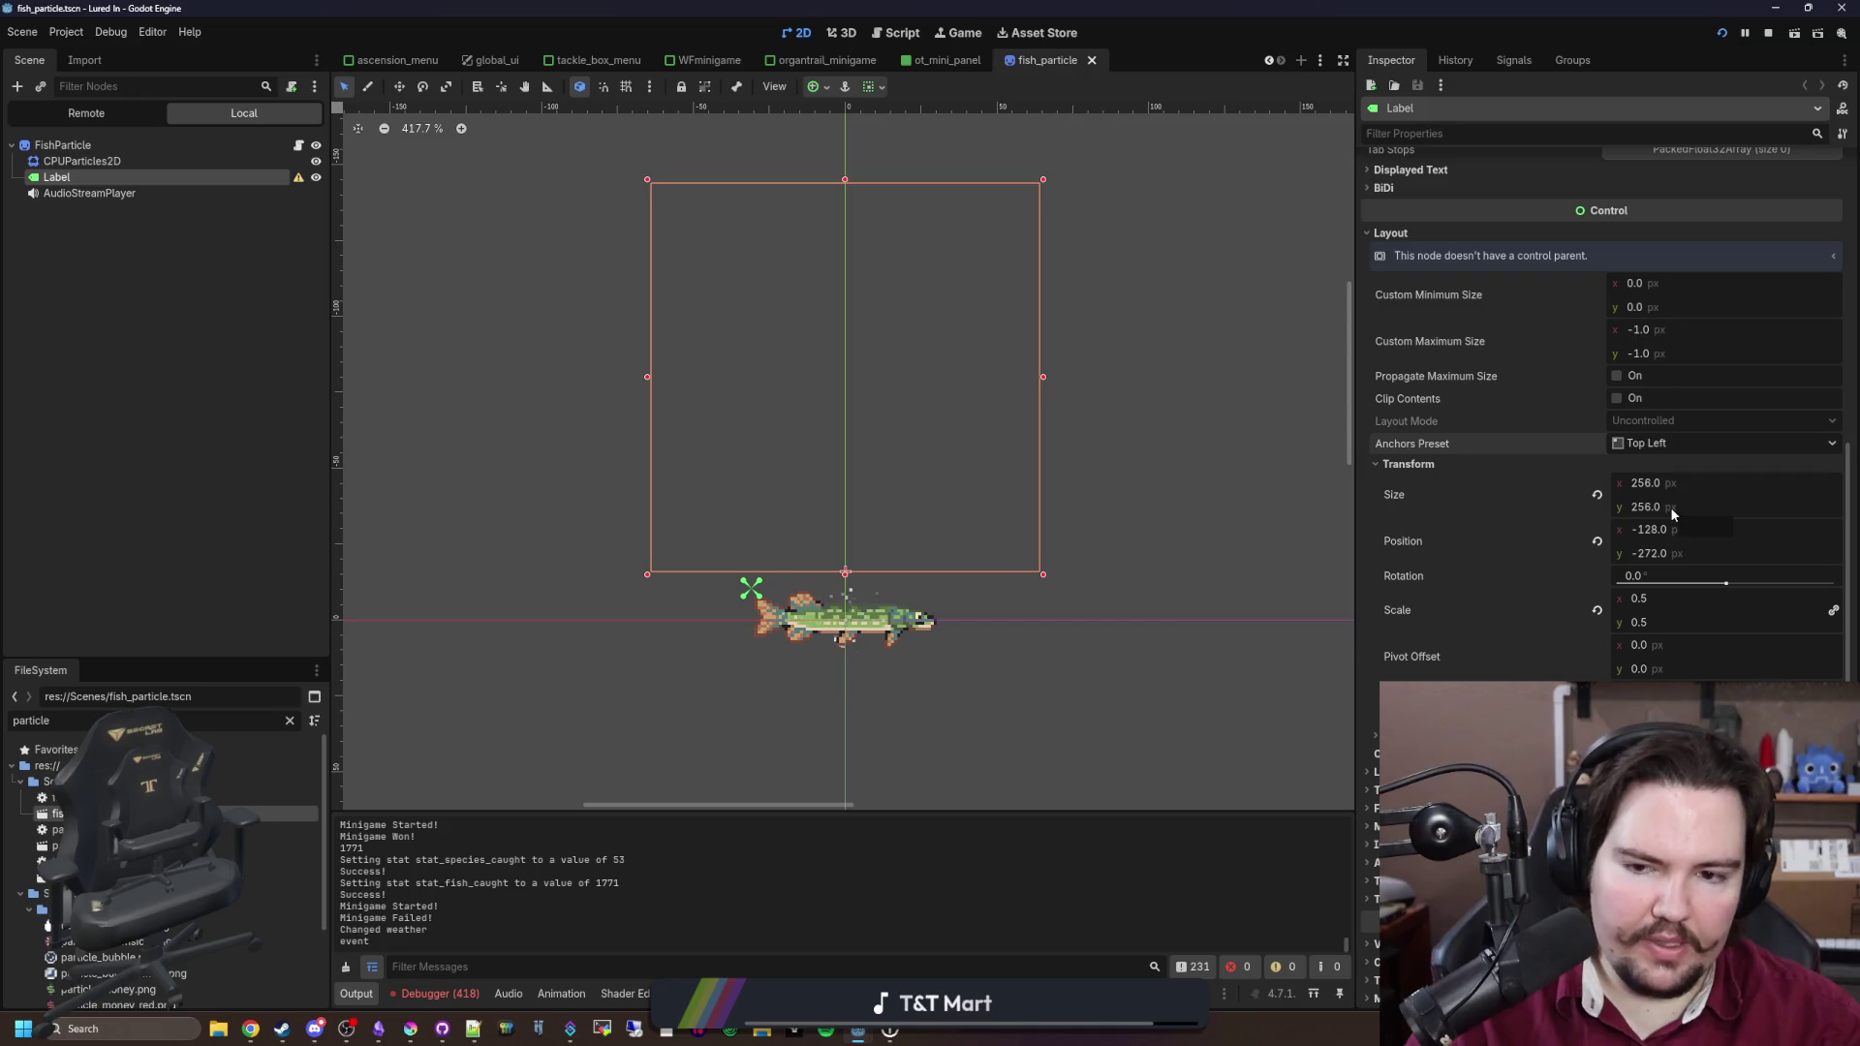
pyautogui.click(1597, 540)
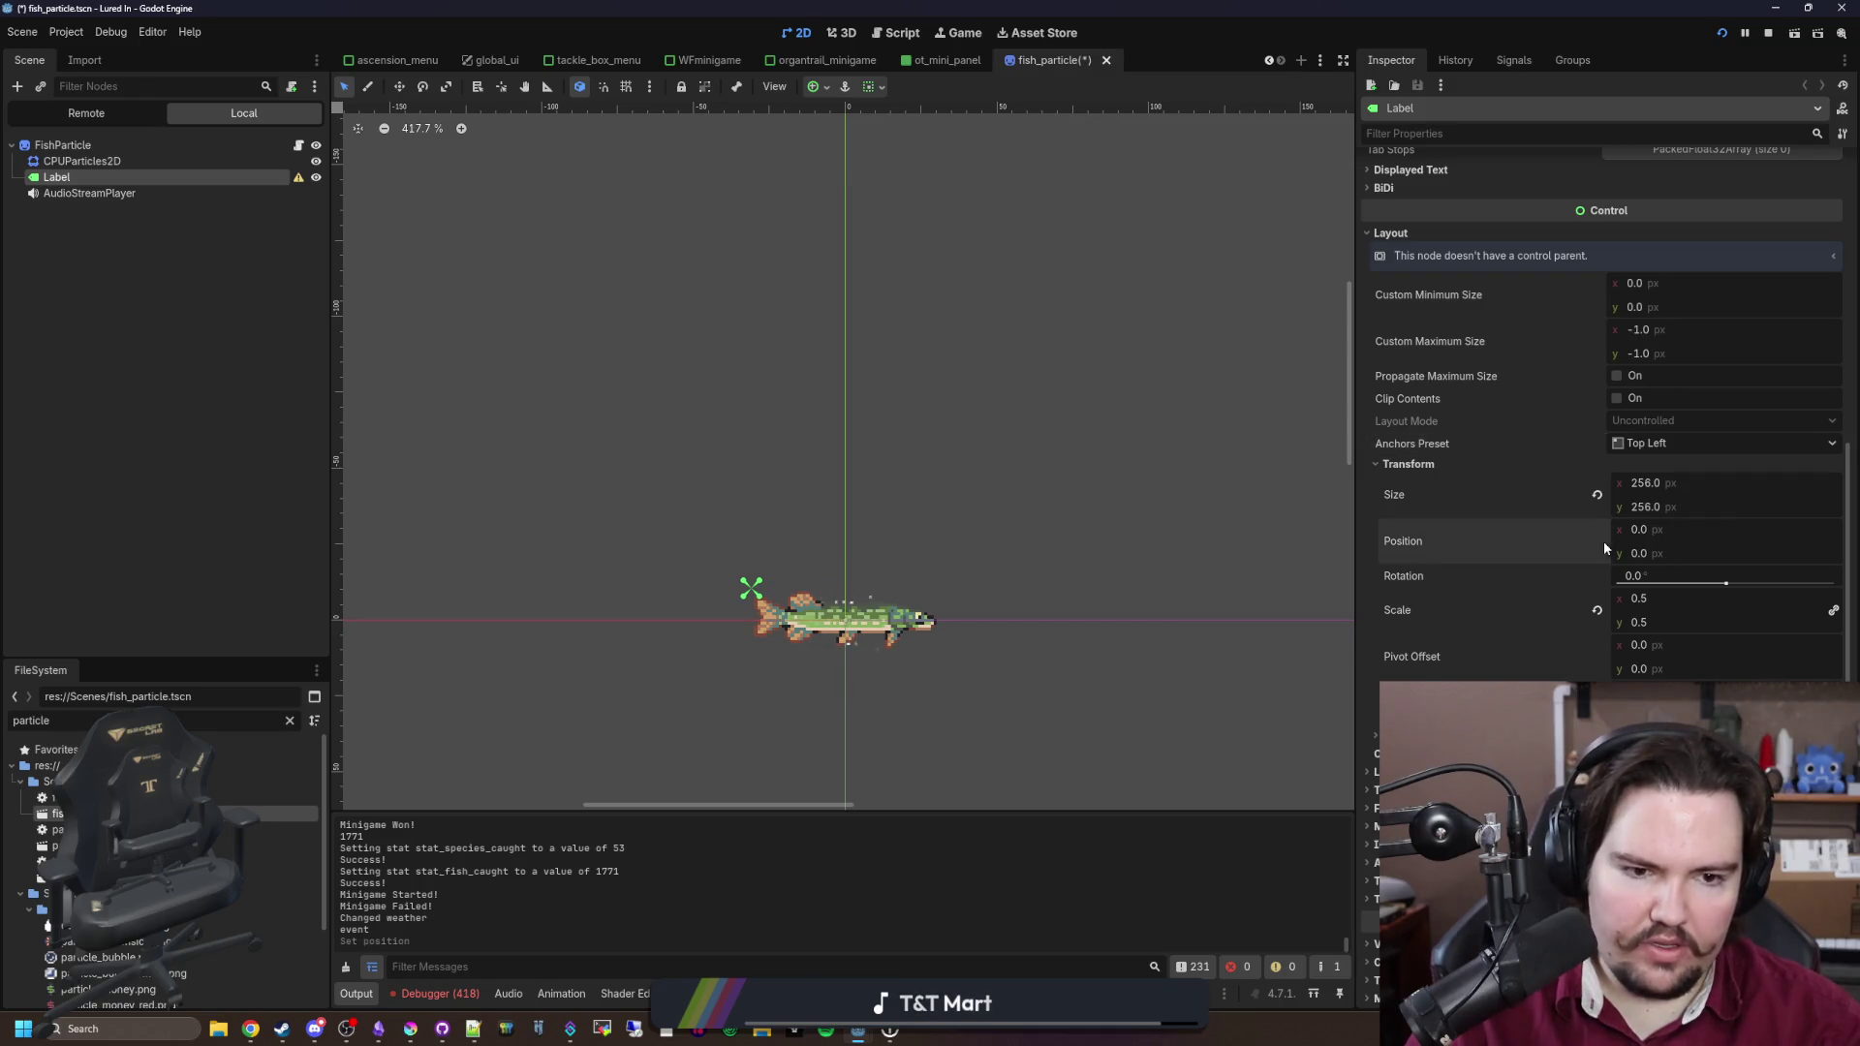
# Step: Set the Label's scale to 1
pyautogui.scroll(-10, 615, 399)
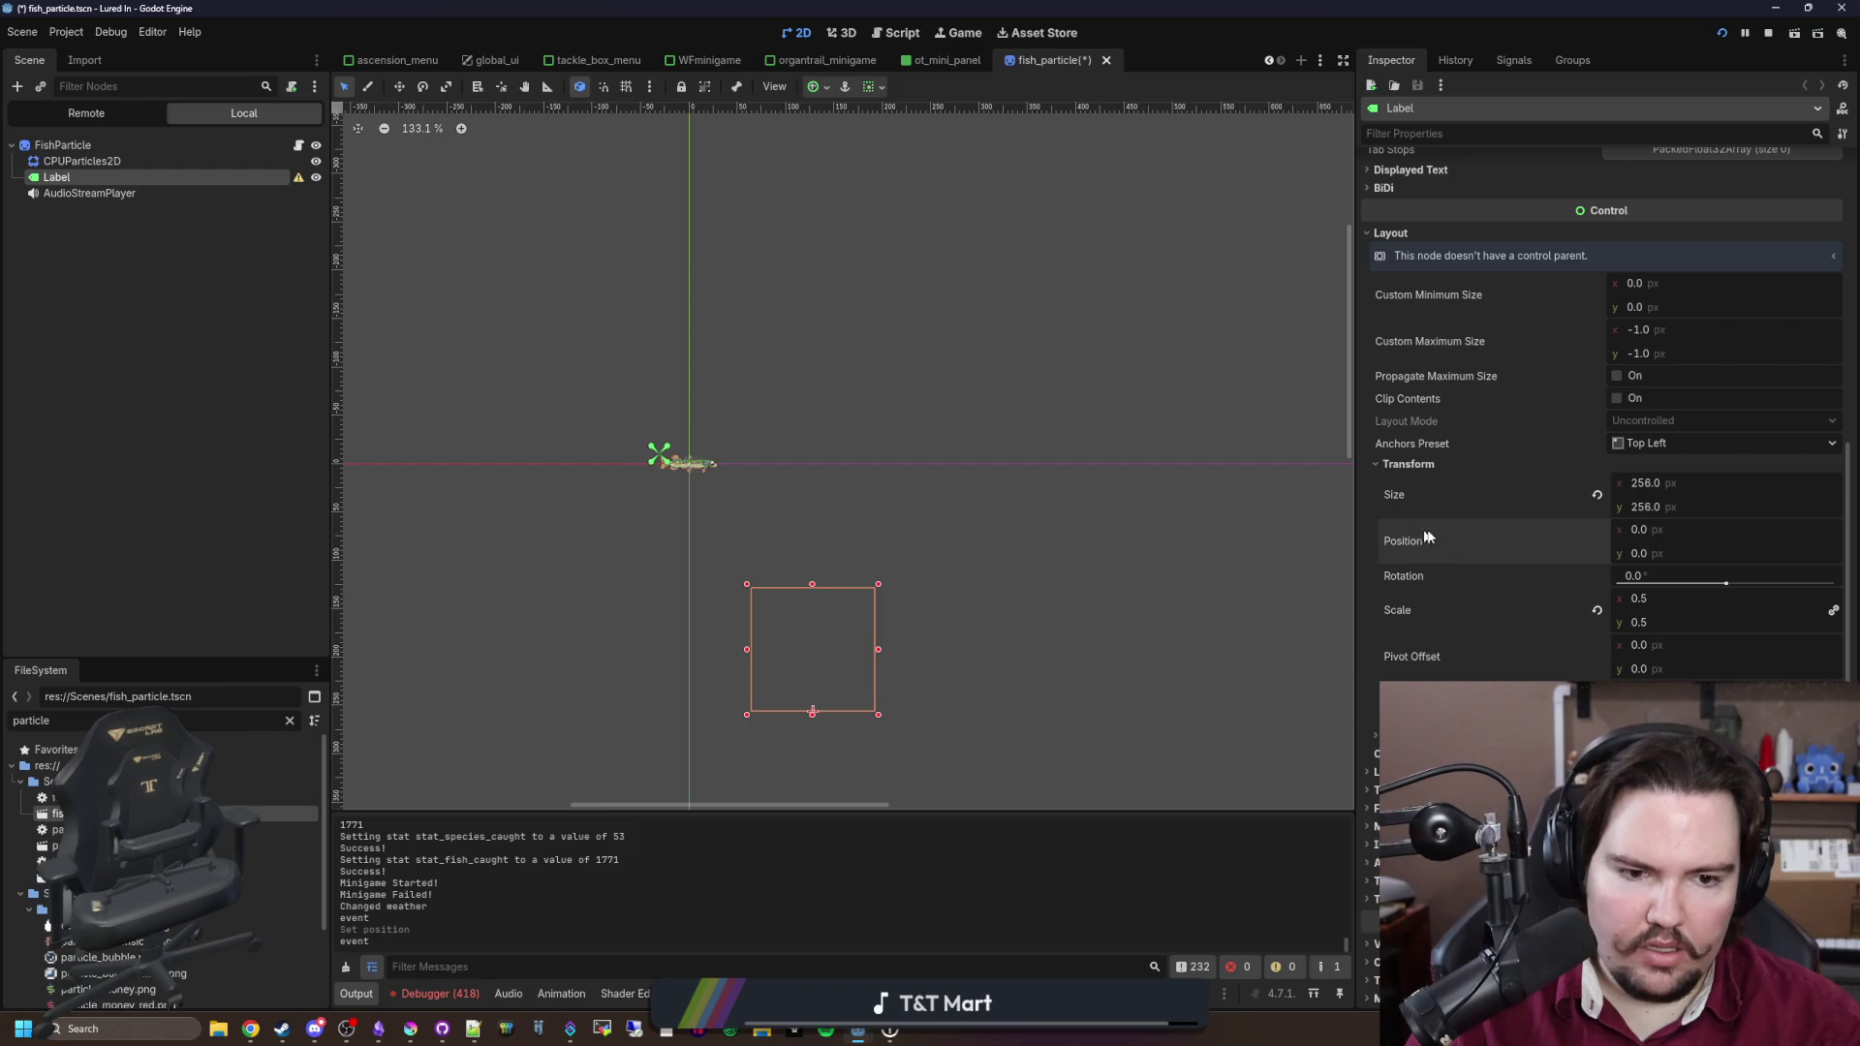
pyautogui.moveTo(1642, 598); pyautogui.dragTo(1690, 599)
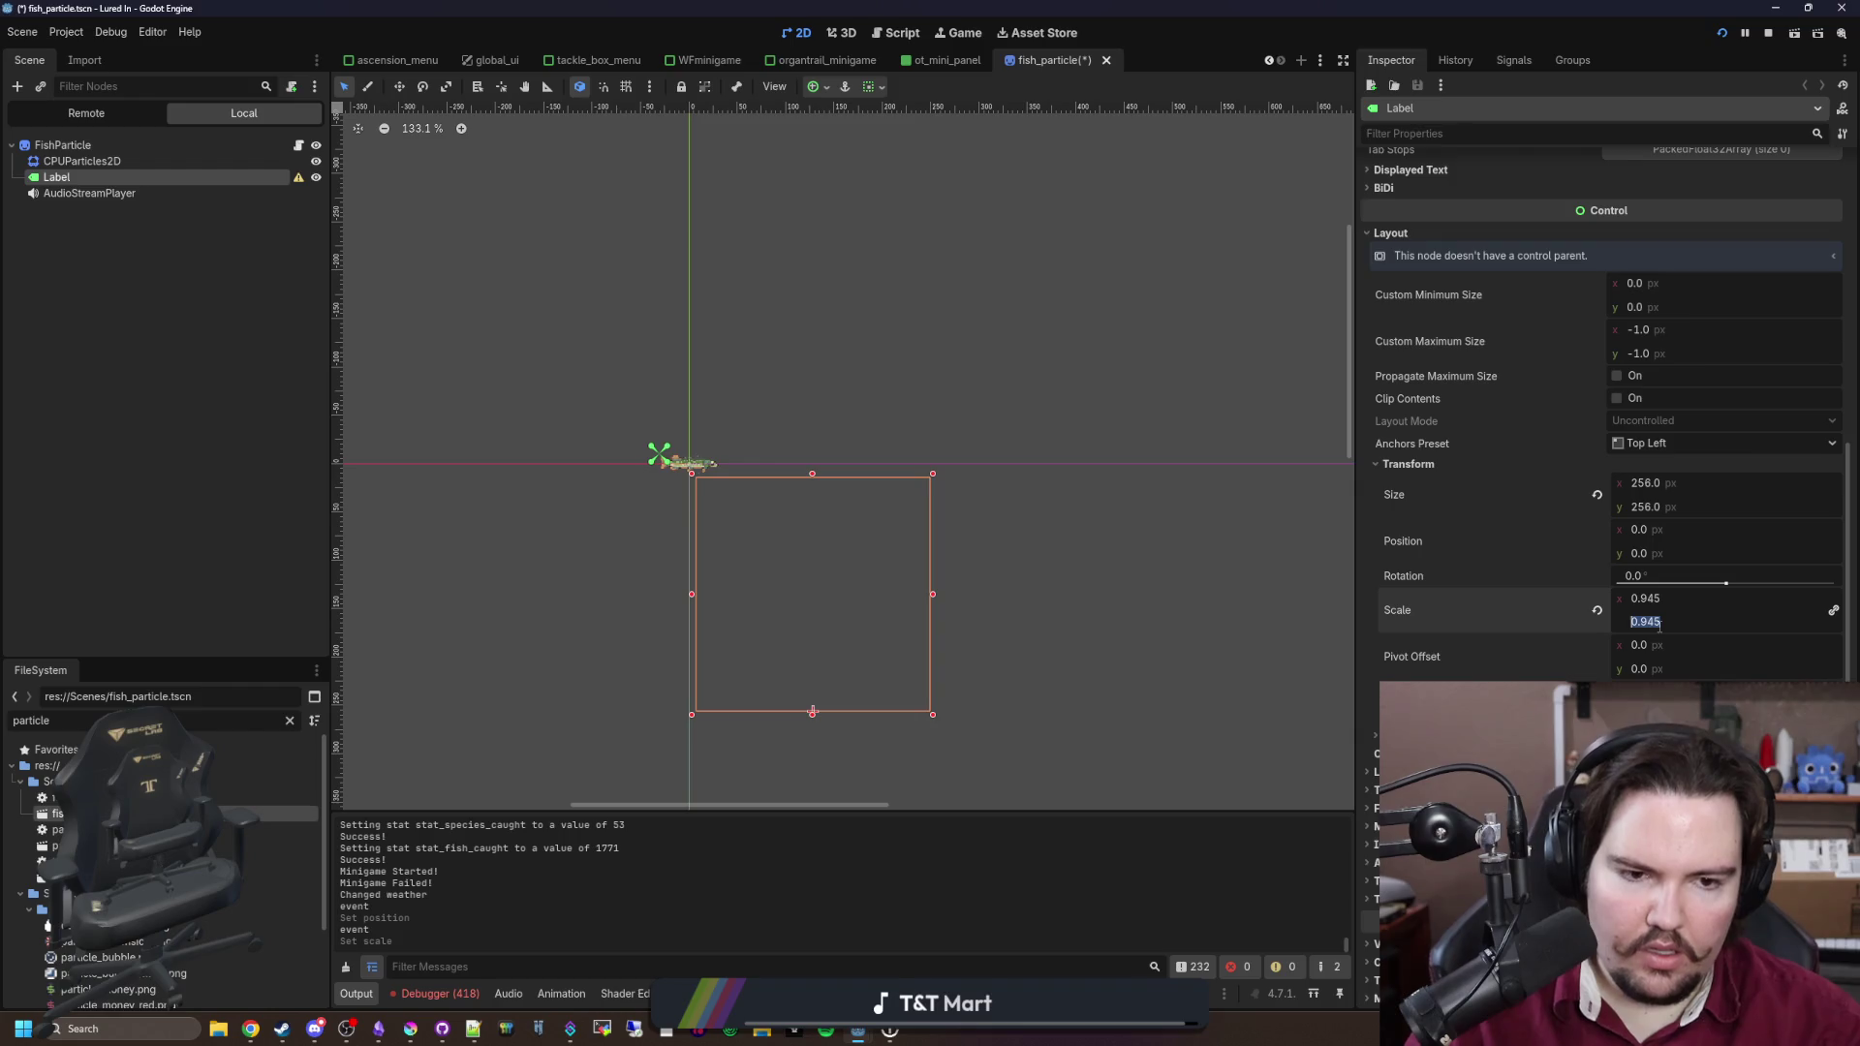
pyautogui.write('1')
pyautogui.press('Return')
# Step: Enable the Label's offset transform and start entering its position ratio values
pyautogui.scroll(4, 928, 633)
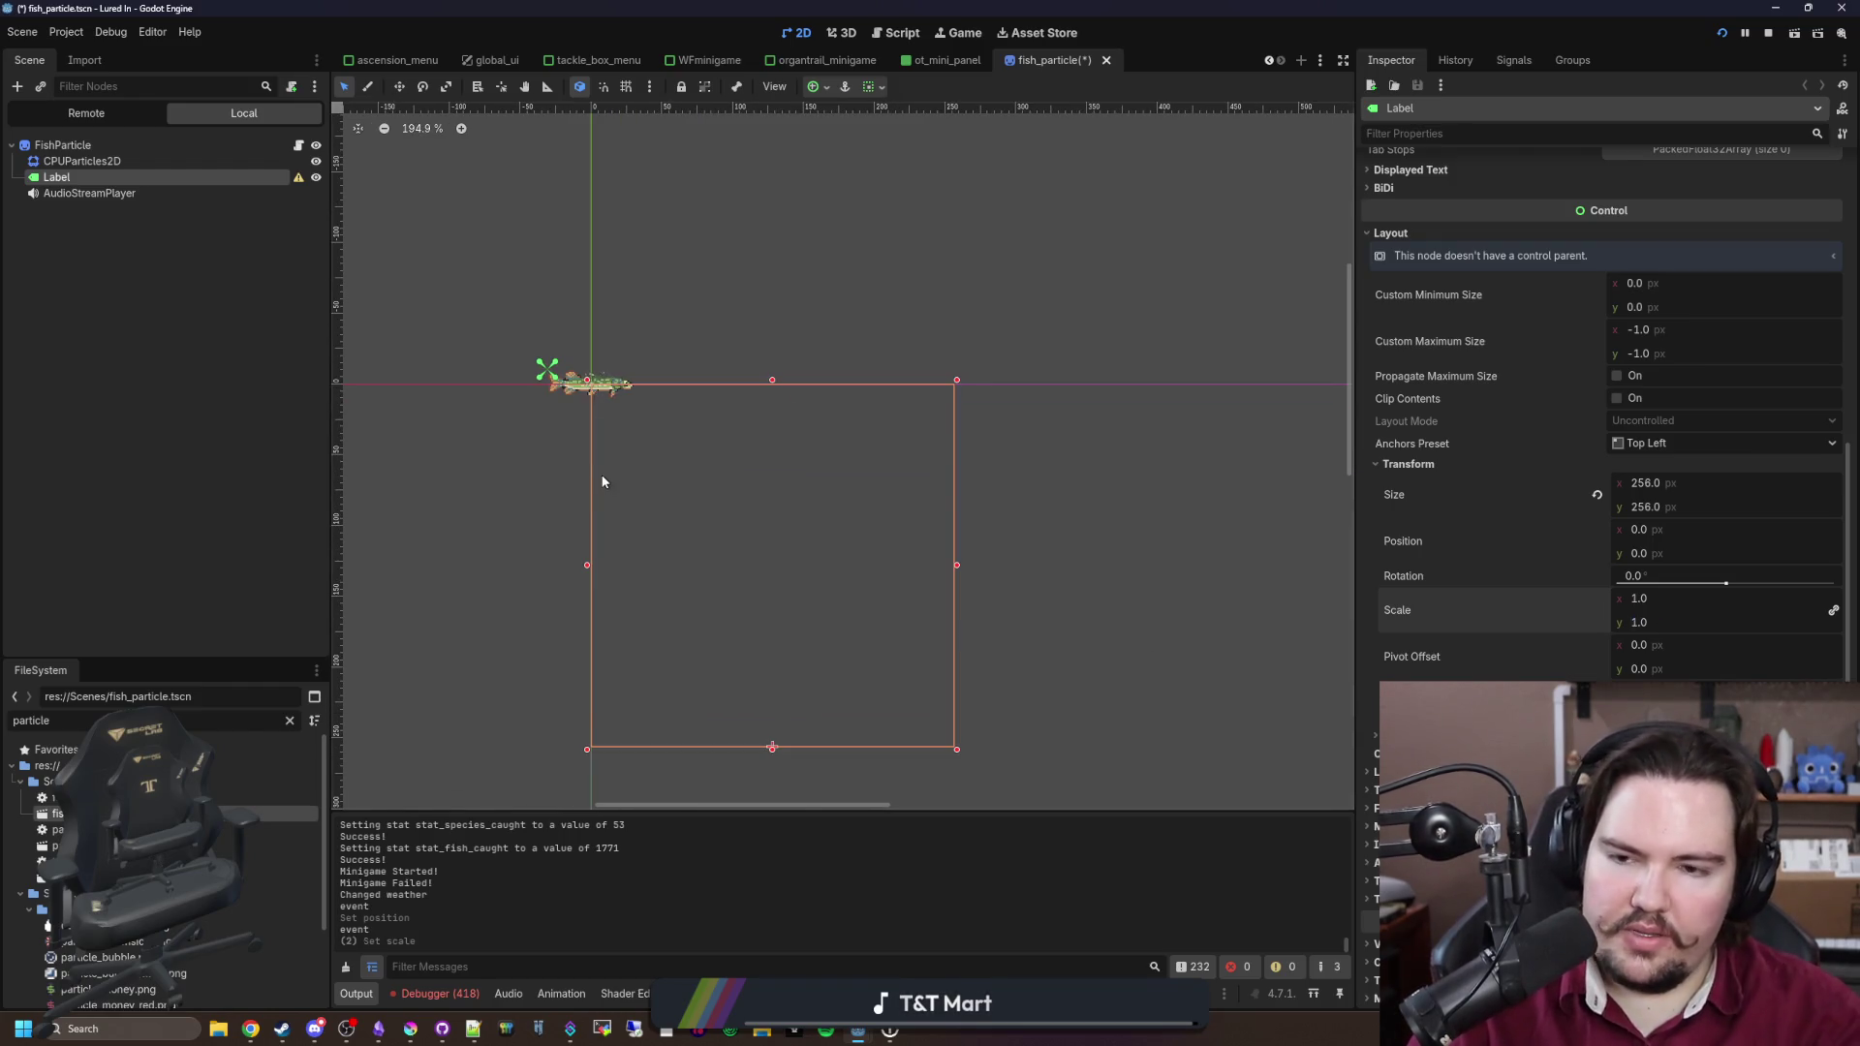
pyautogui.scroll(2, 601, 481)
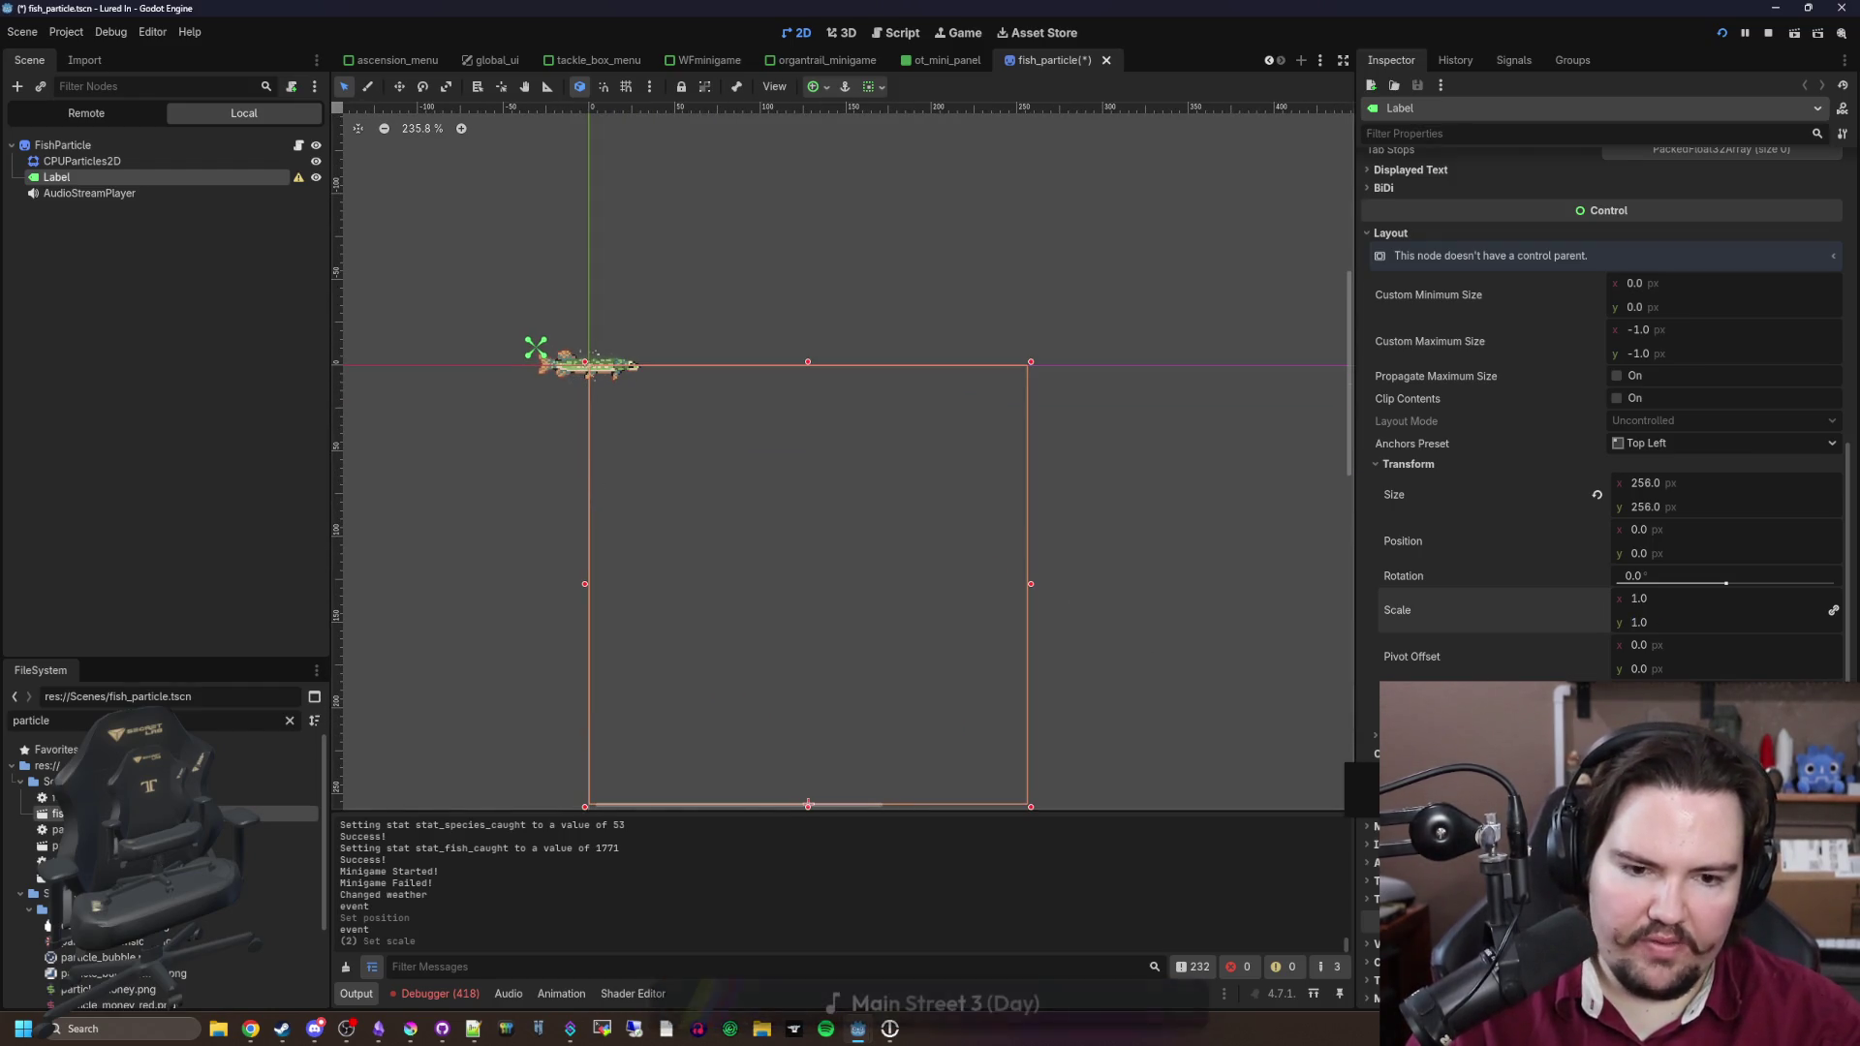
pyautogui.click(1395, 753)
pyautogui.scroll(-3, 1603, 436)
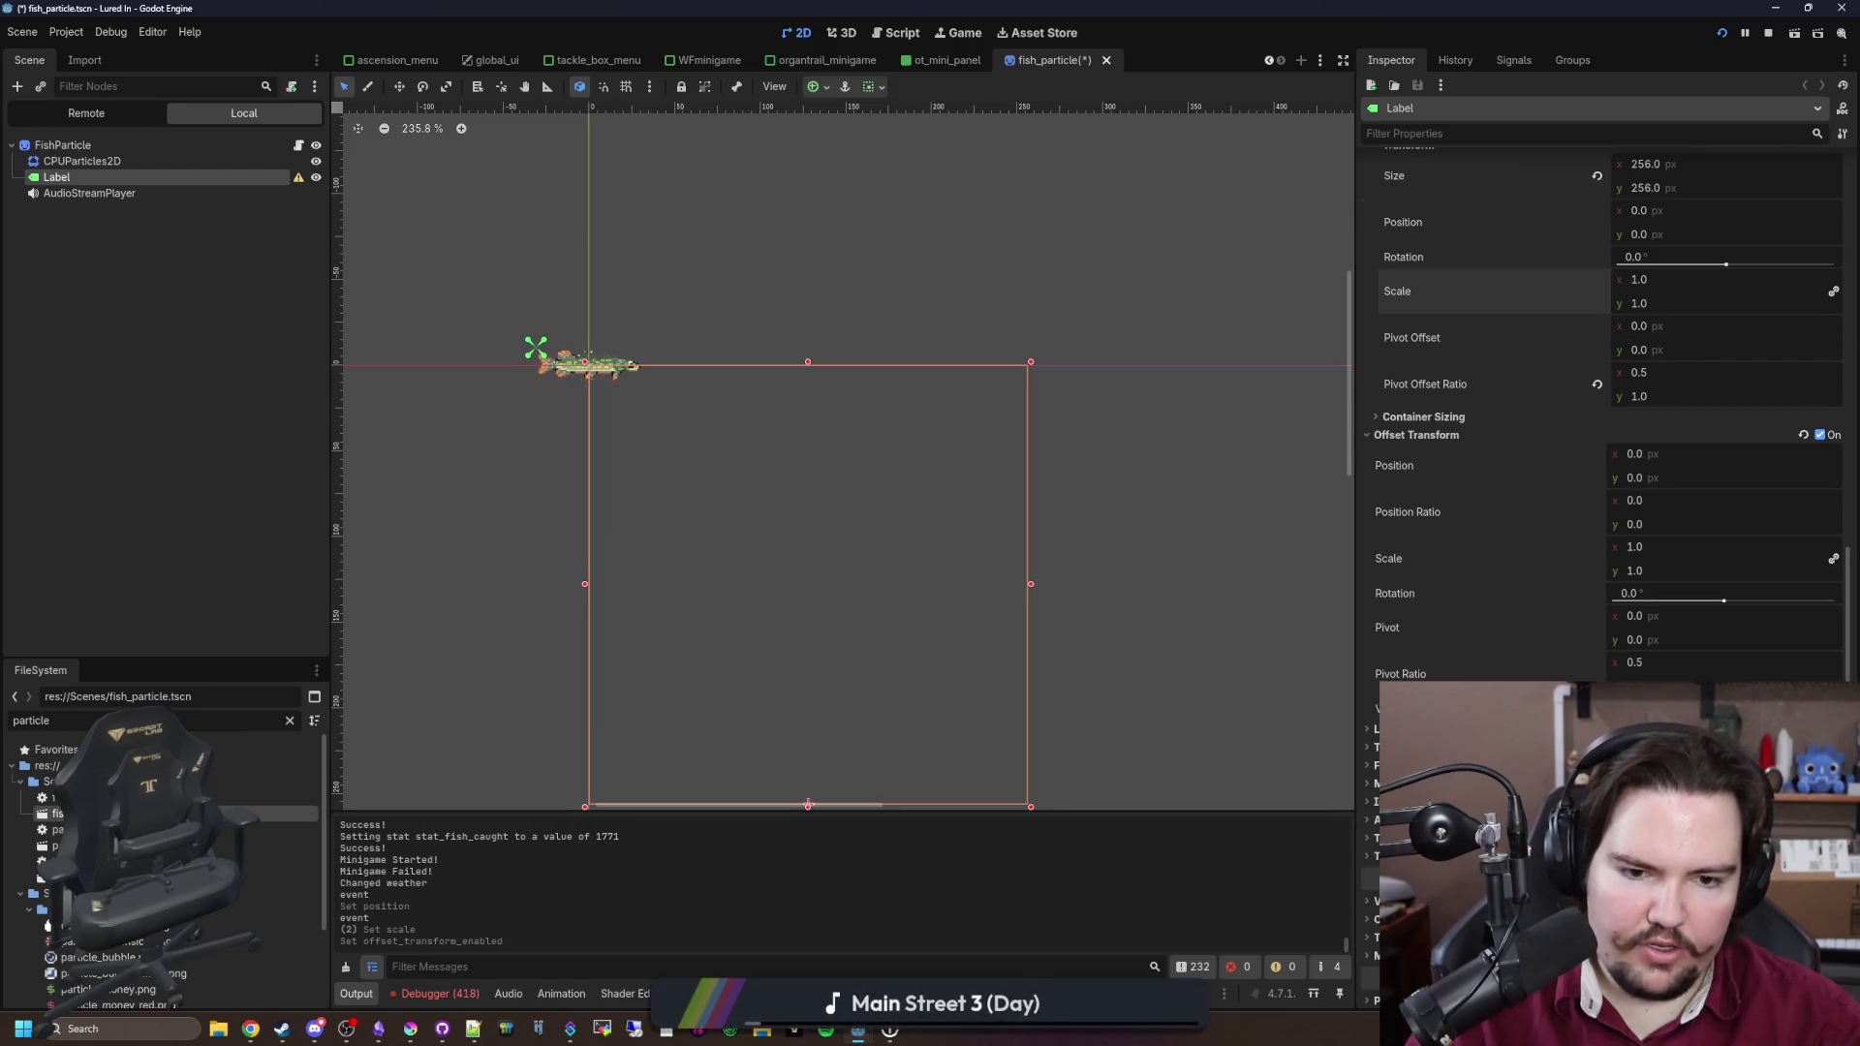
pyautogui.click(1635, 523)
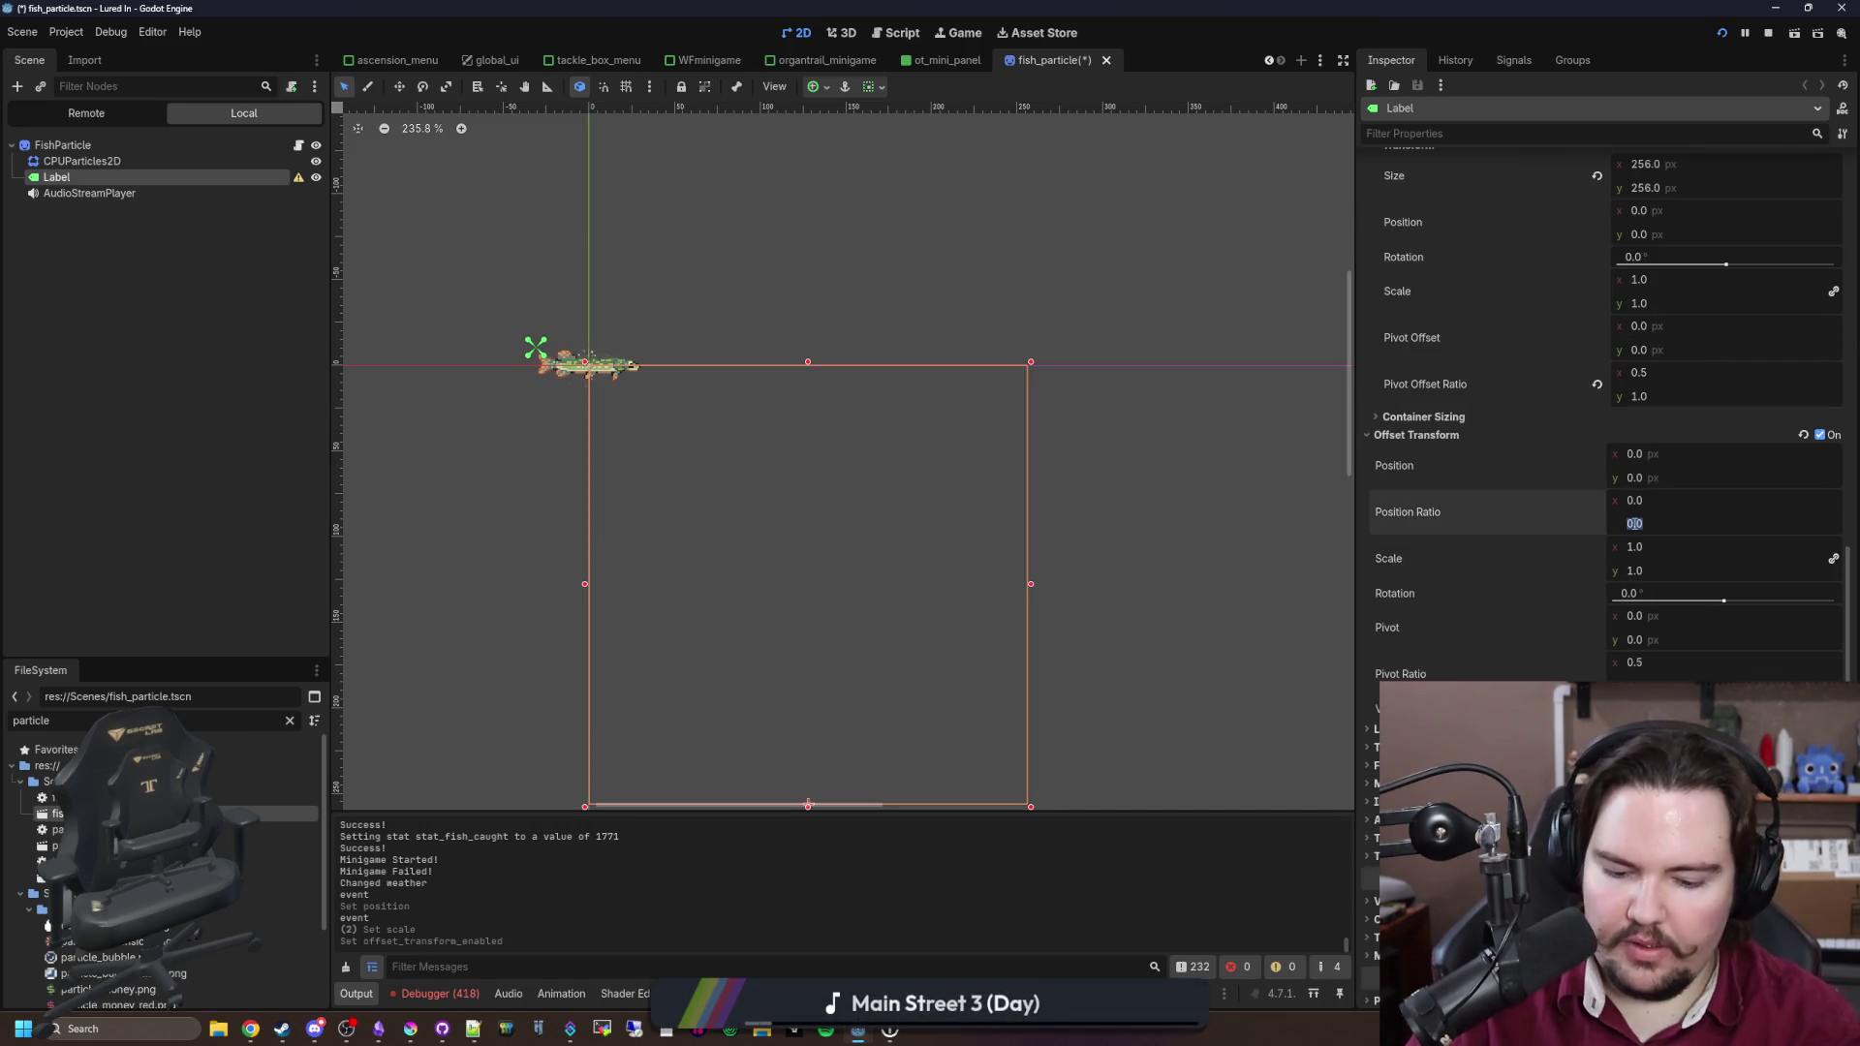
pyautogui.write('-1.5')
pyautogui.click(1659, 502)
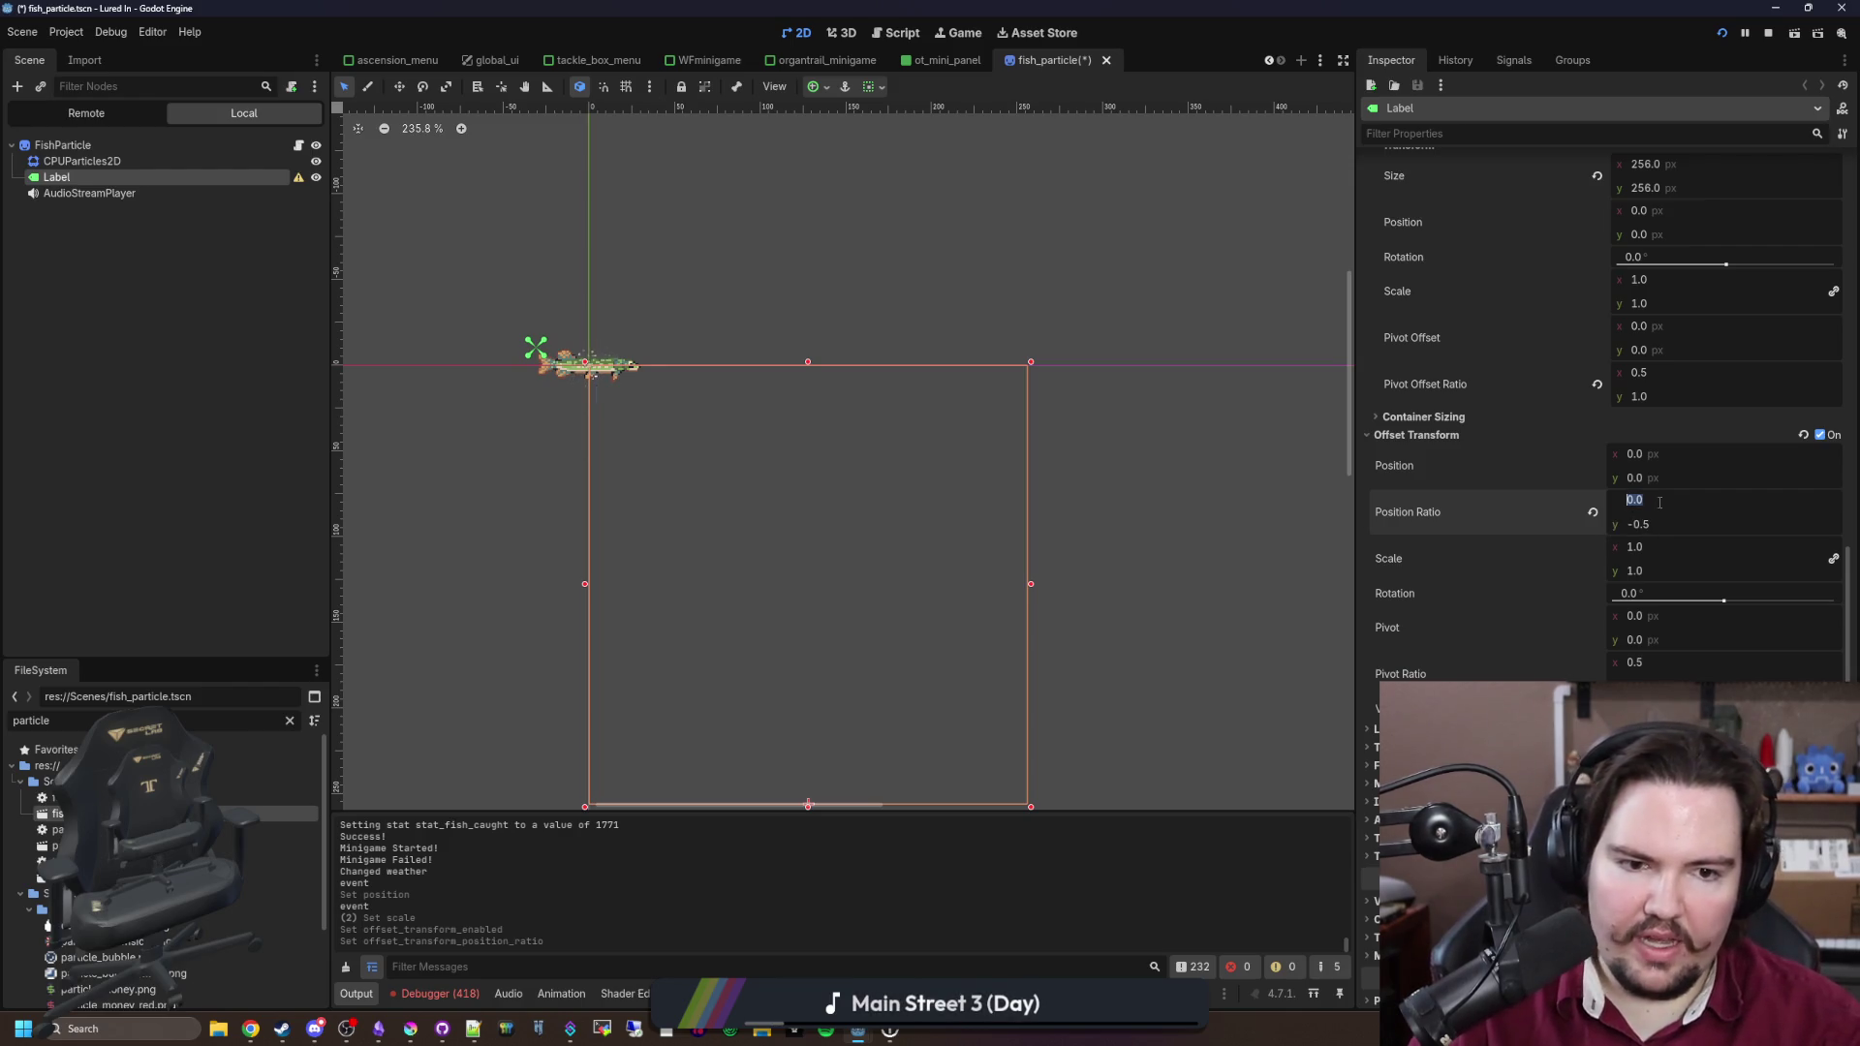
pyautogui.write('-0')
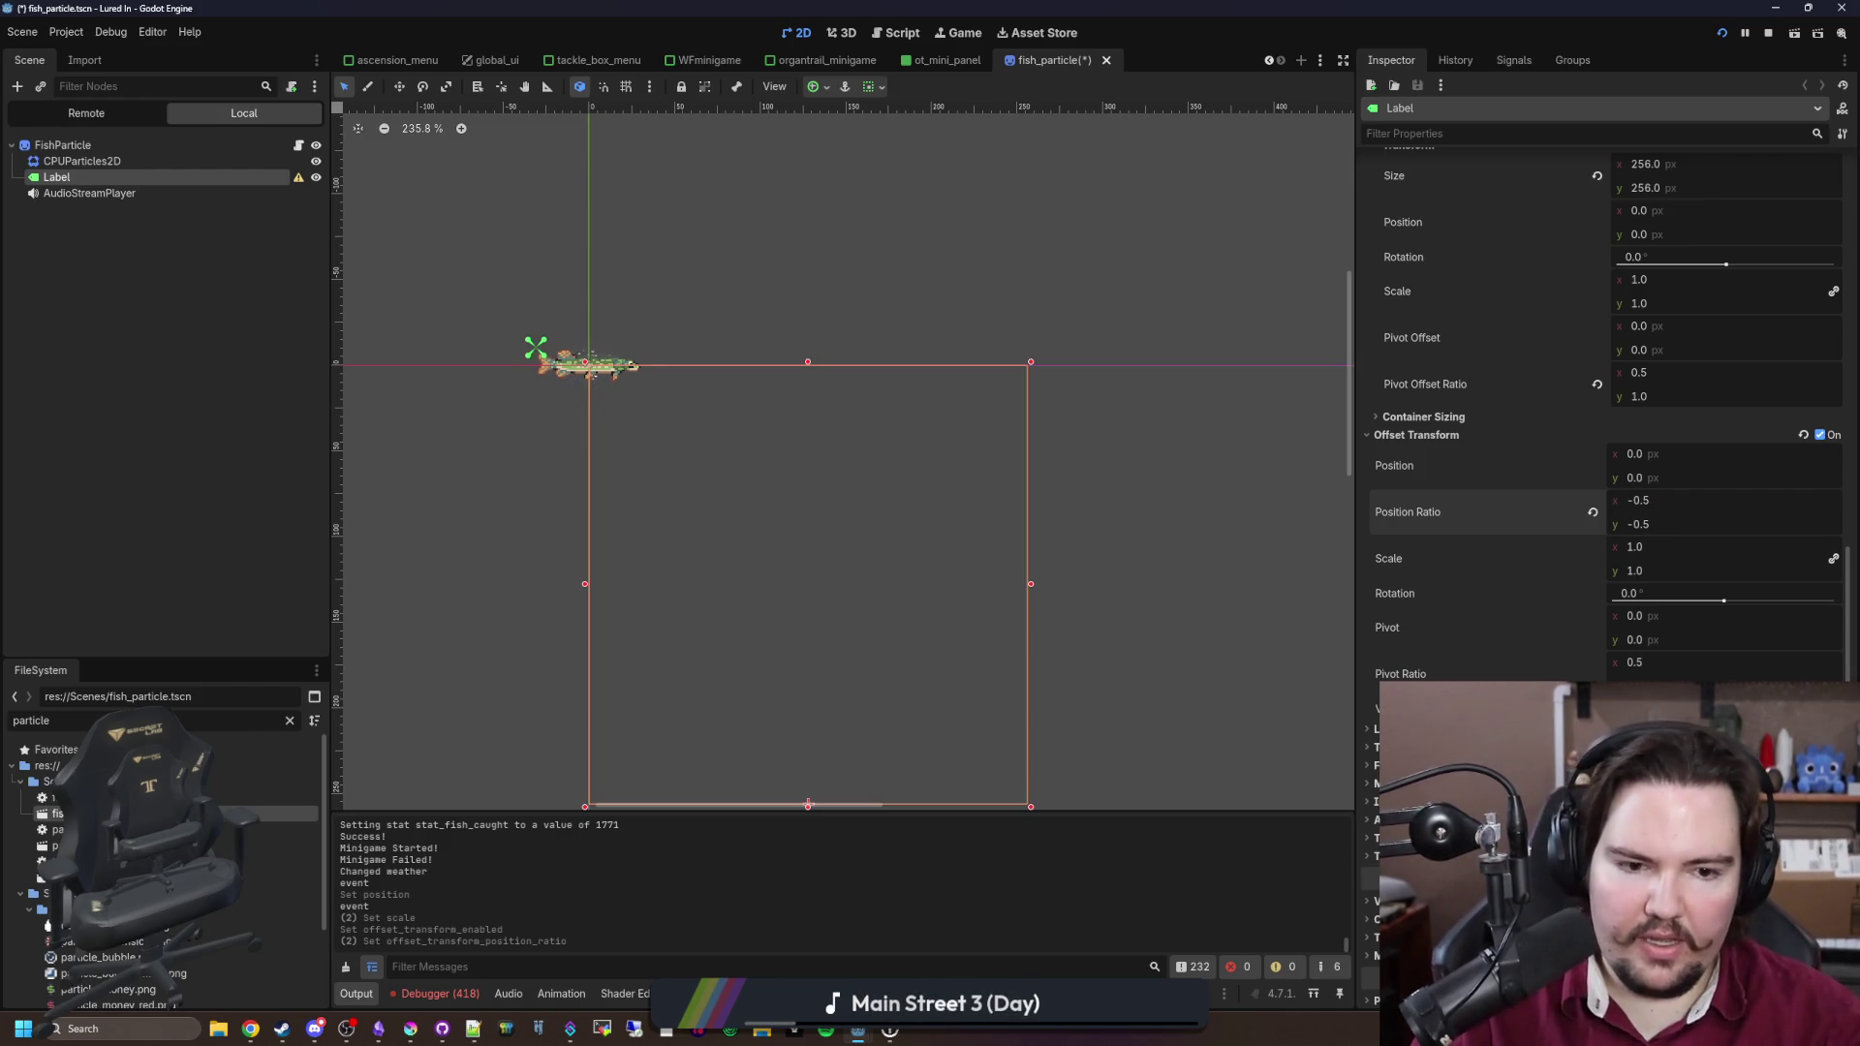
# Step: Finish the offset position ratio with a vertical value of -1.0
pyautogui.scroll(-2, 928, 463)
pyautogui.scroll(5, 651, 346)
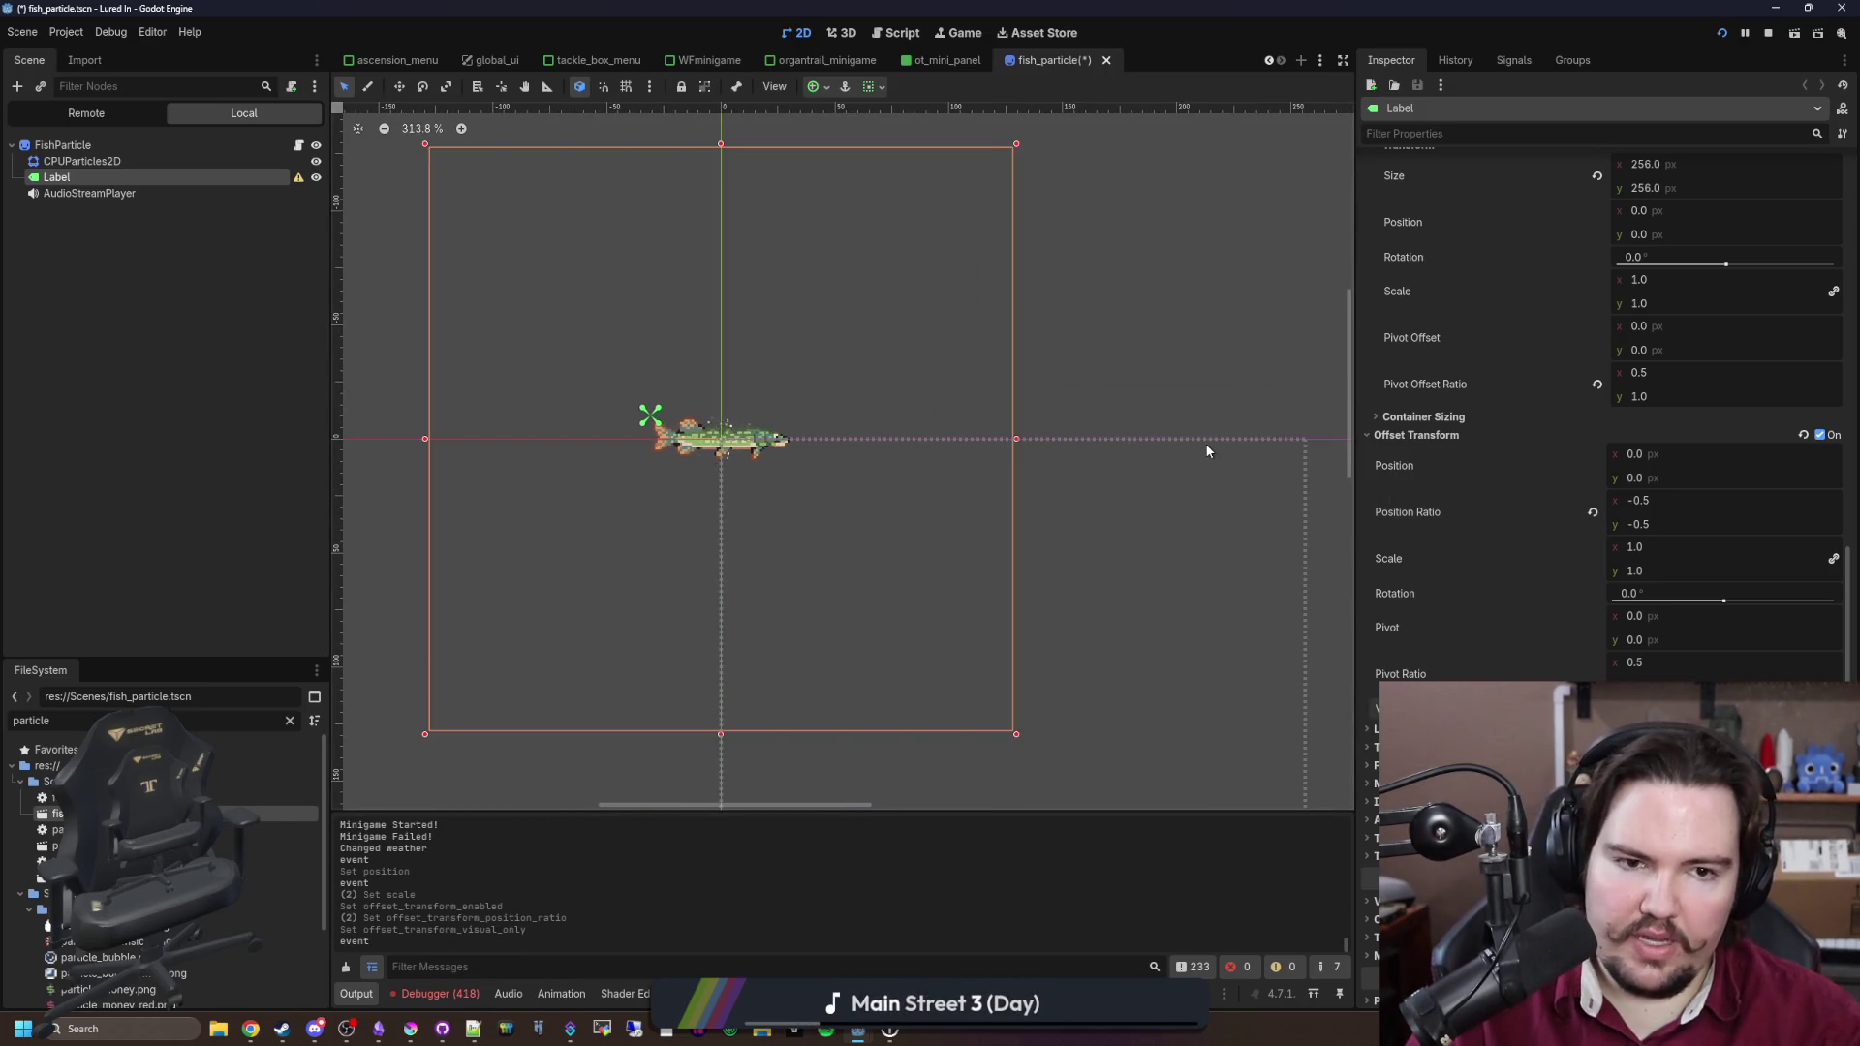
pyautogui.scroll(5, 1492, 470)
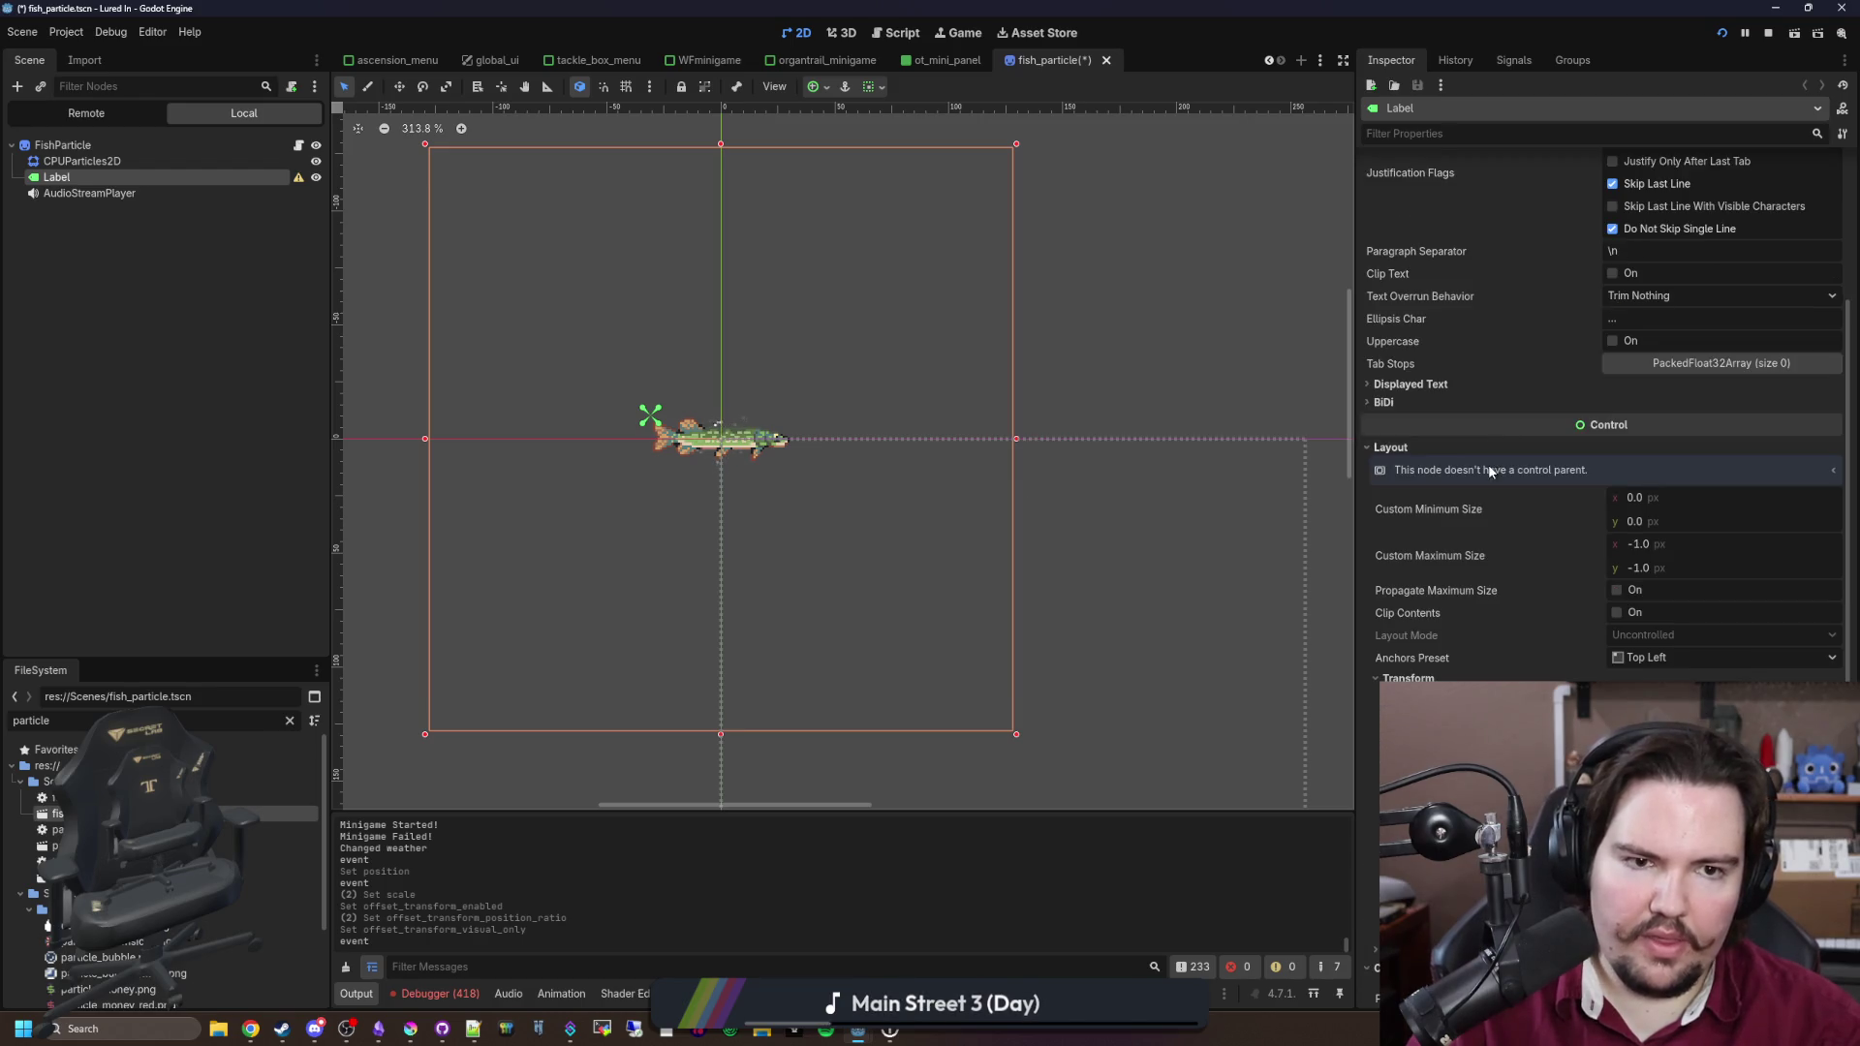
pyautogui.scroll(3, 1491, 470)
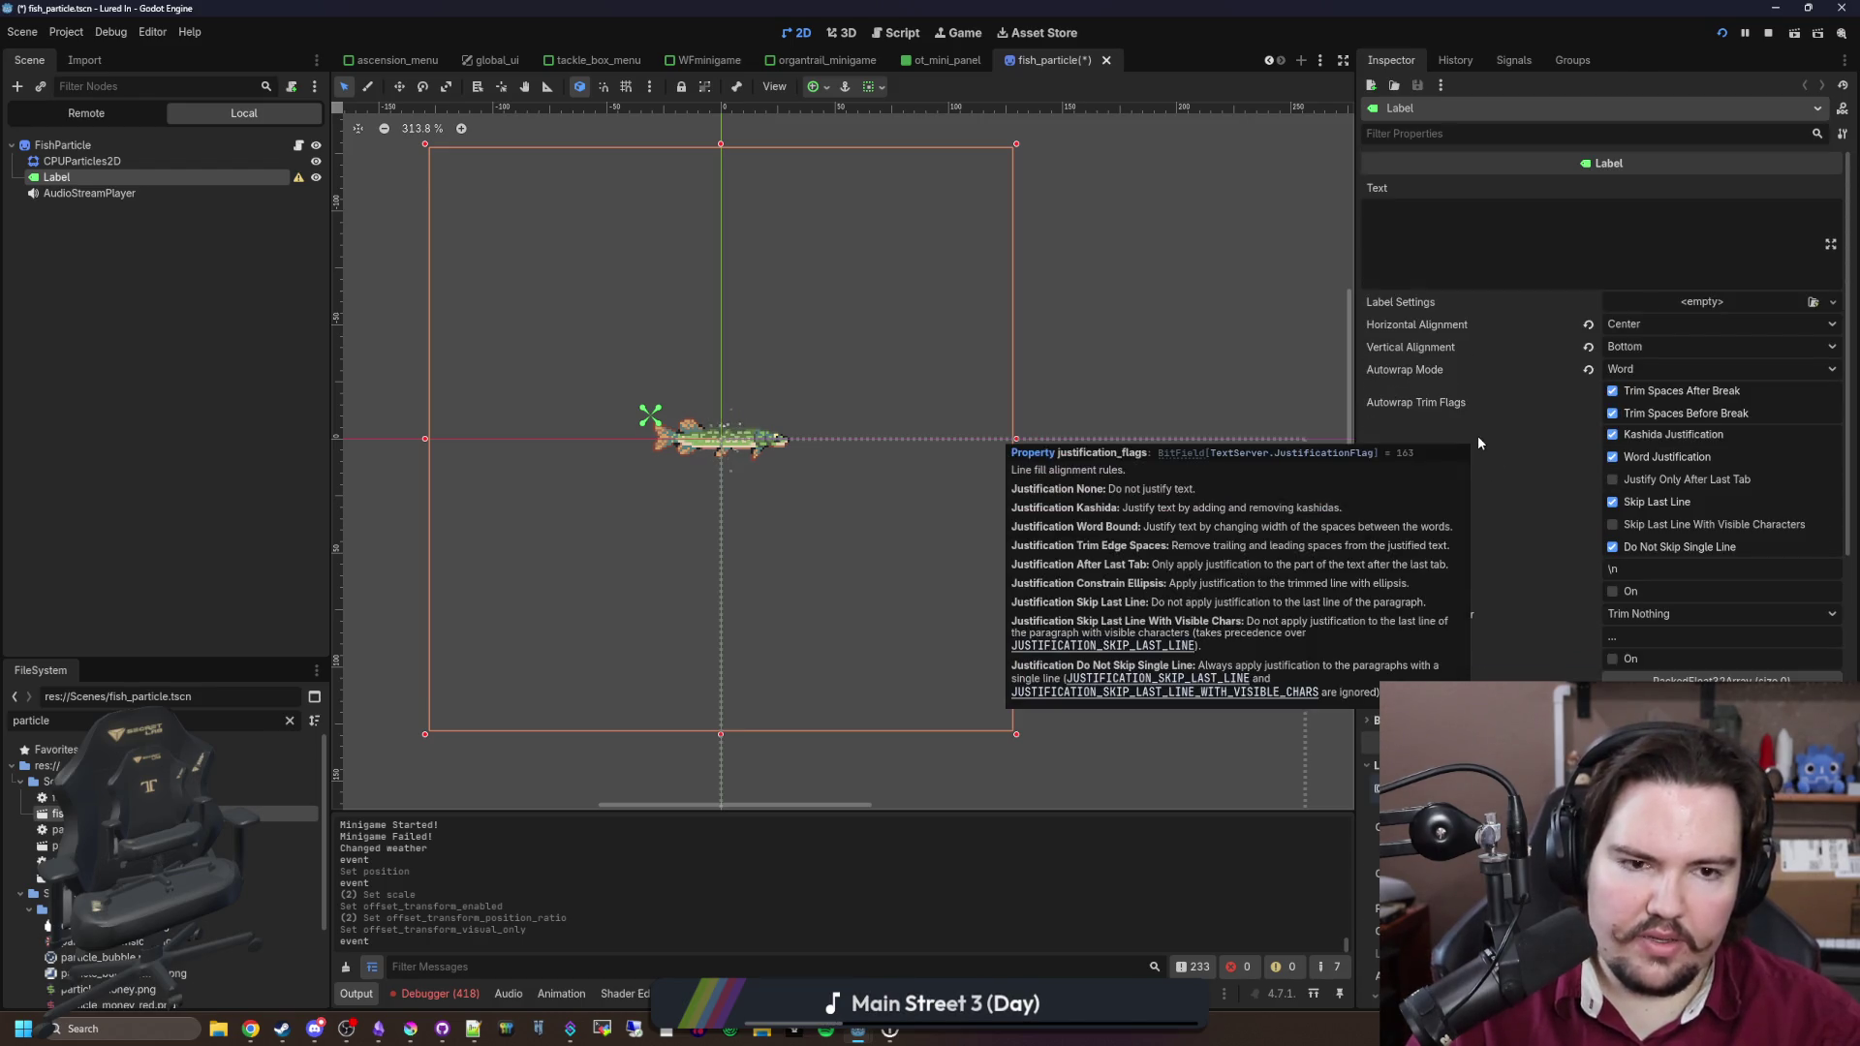
pyautogui.scroll(-2, 850, 513)
pyautogui.scroll(1, 850, 520)
pyautogui.scroll(-8, 1470, 564)
pyautogui.scroll(-2, 1469, 556)
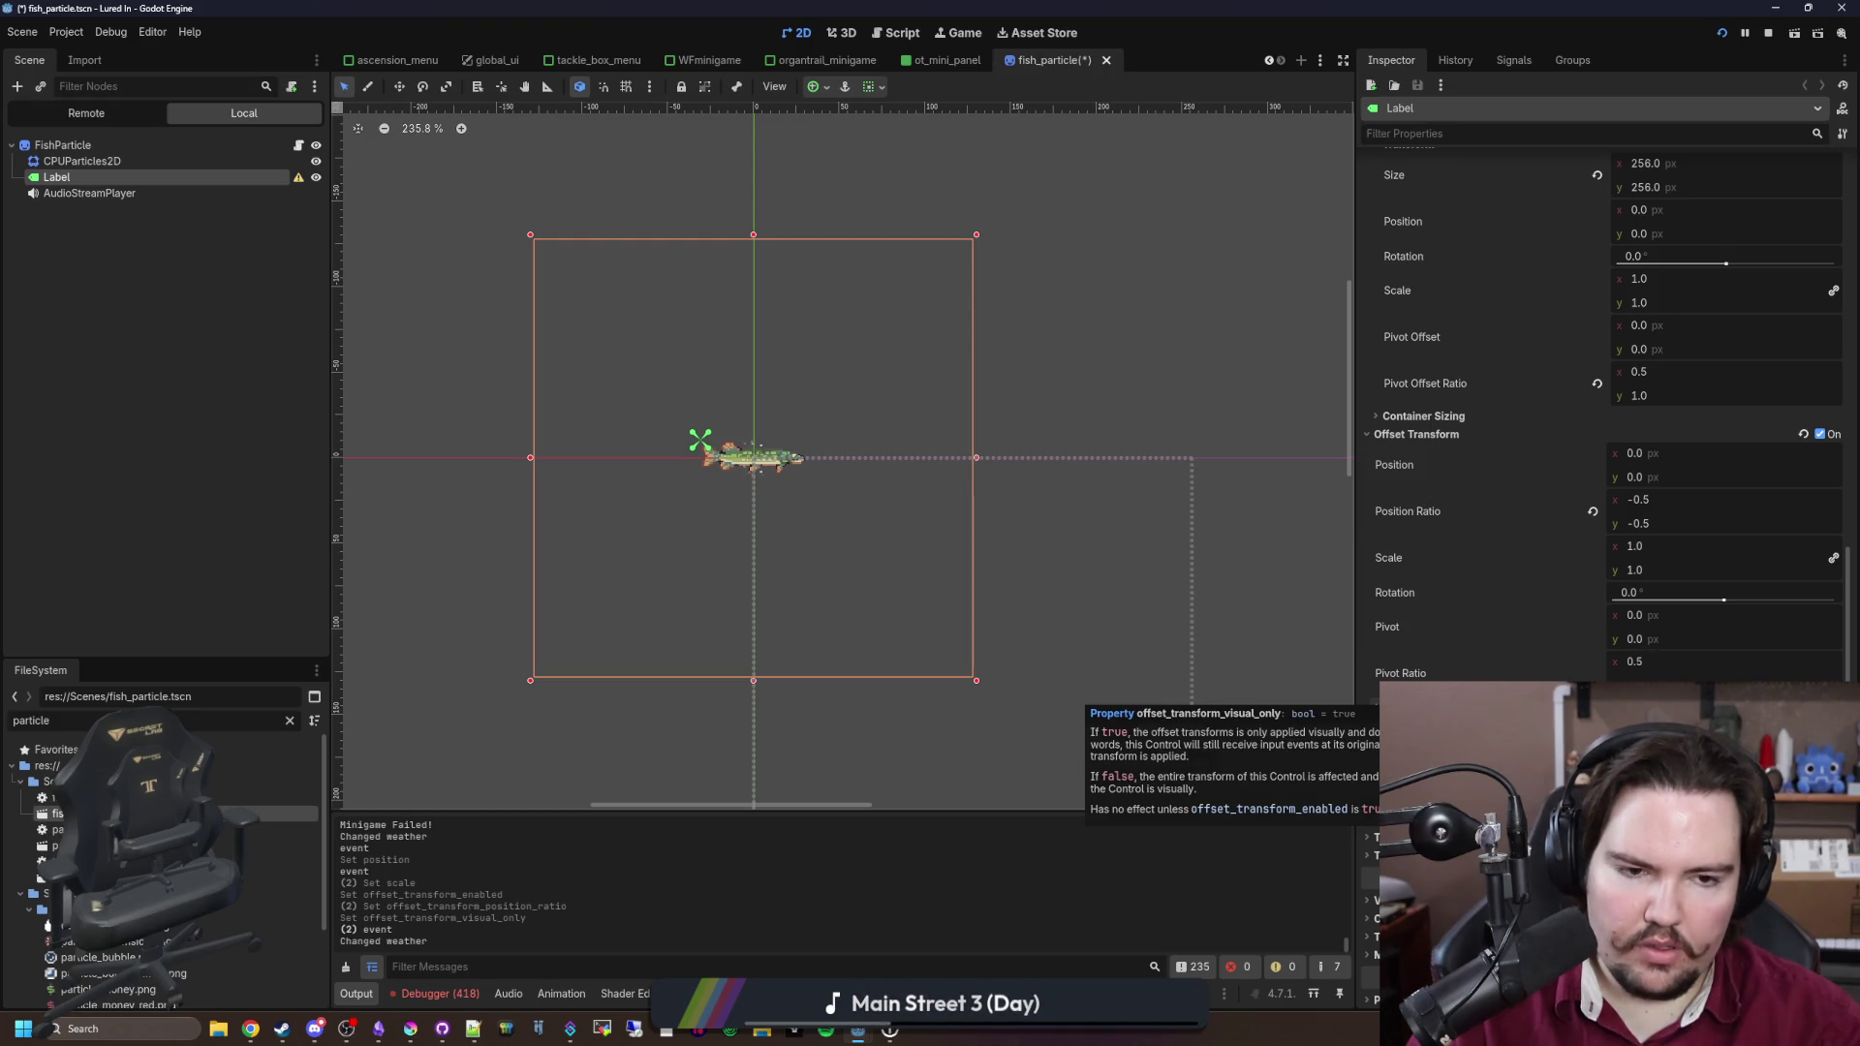
pyautogui.scroll(8, 1468, 610)
pyautogui.scroll(-6, 1469, 609)
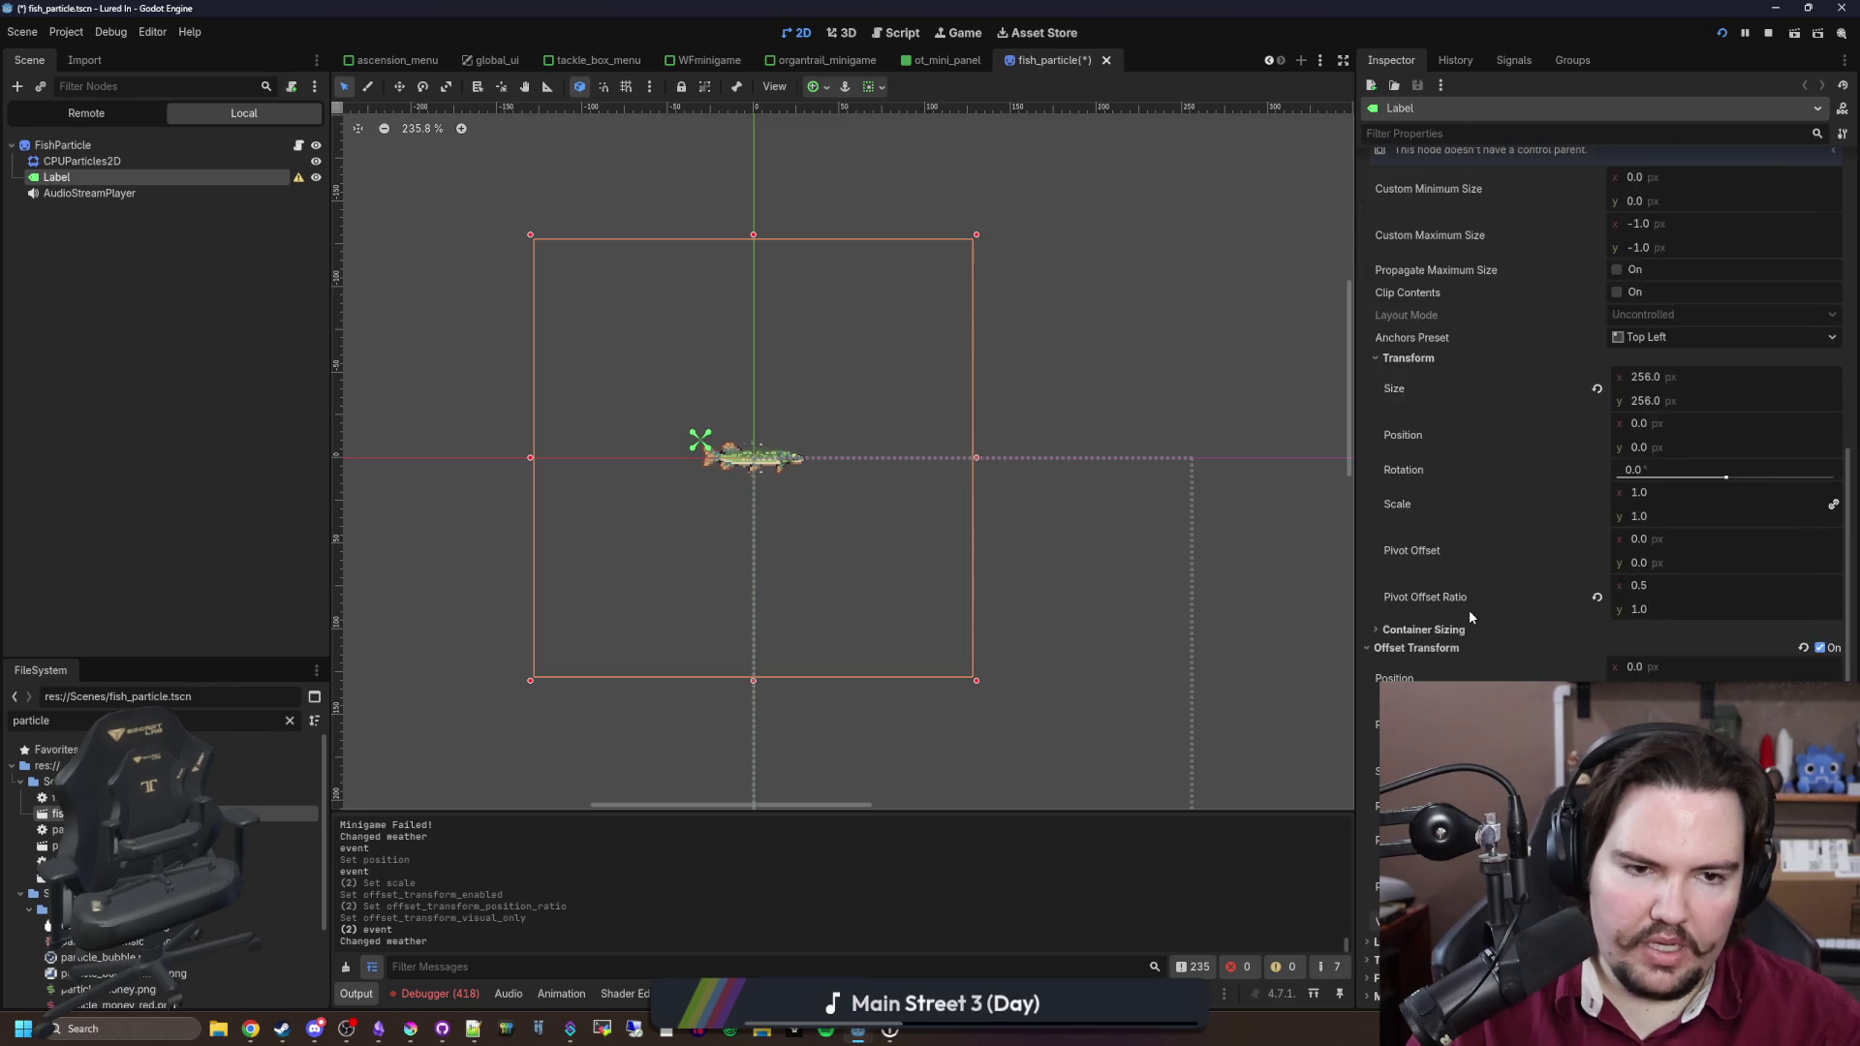
pyautogui.scroll(8, 1469, 608)
pyautogui.scroll(-8, 1397, 492)
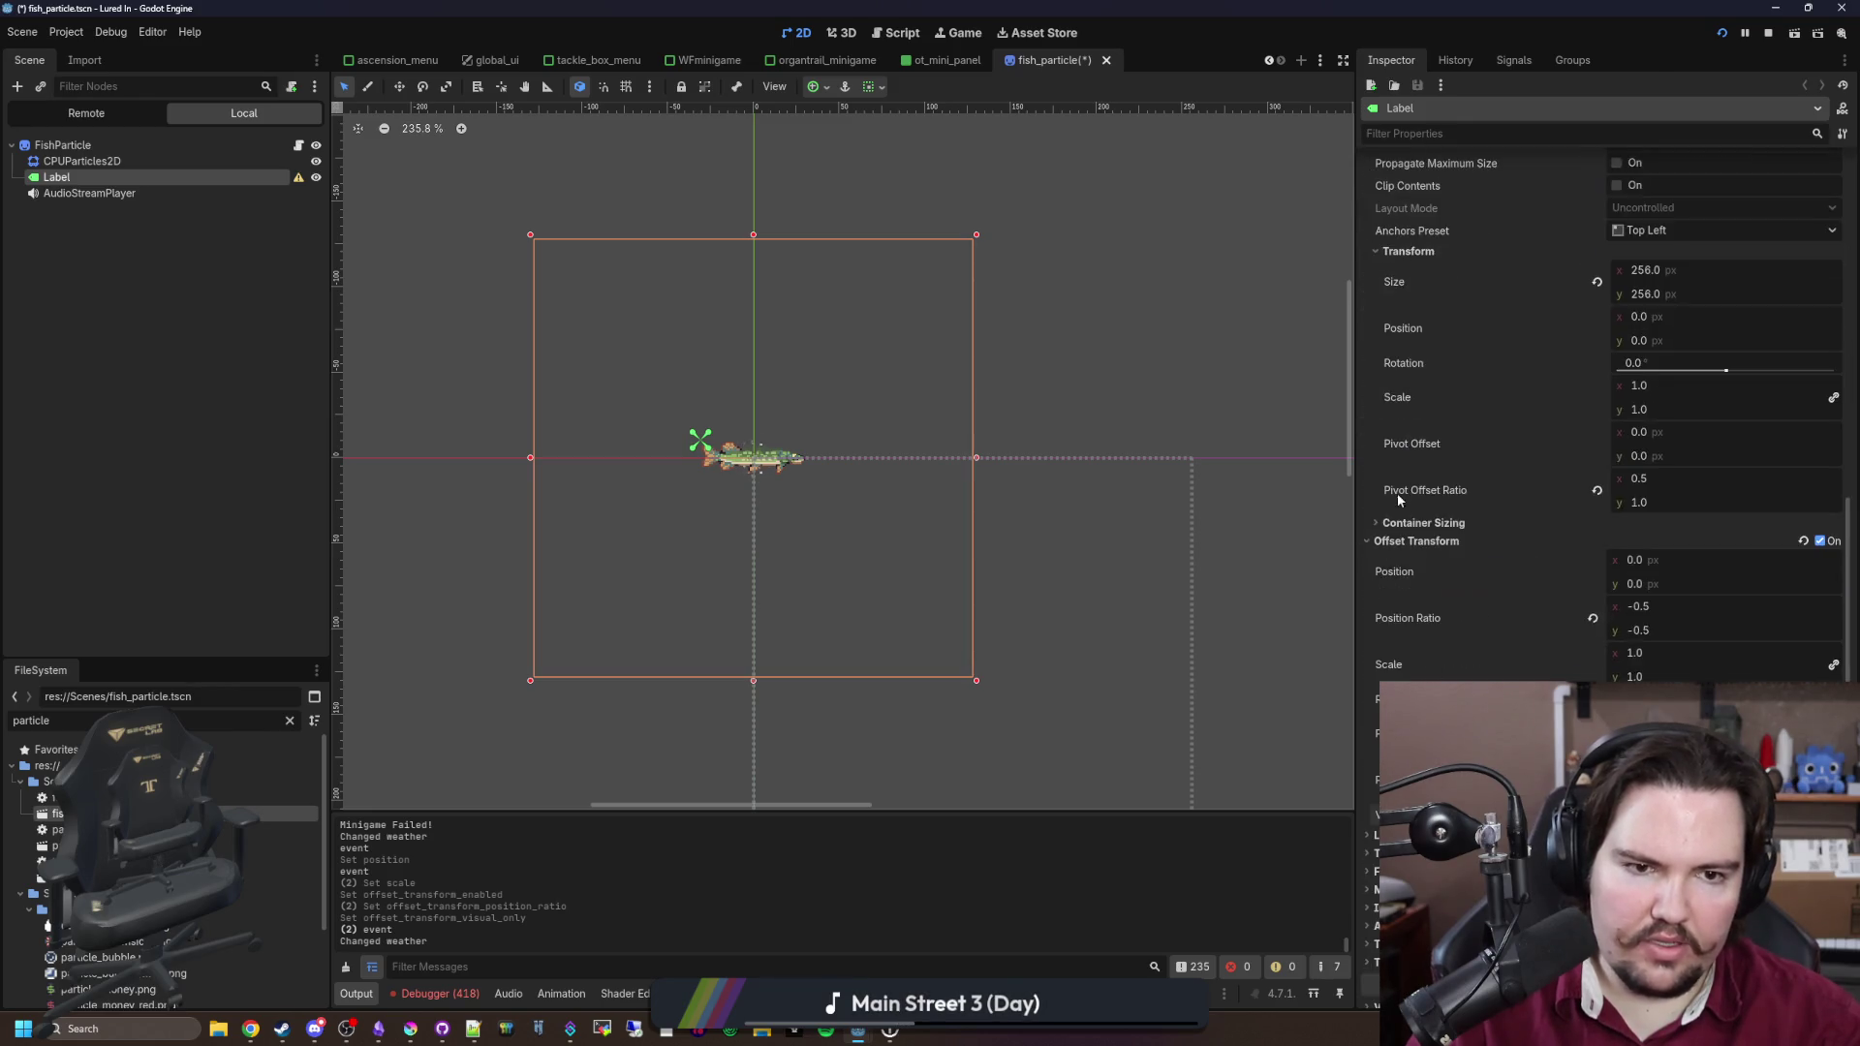
pyautogui.click(1658, 417)
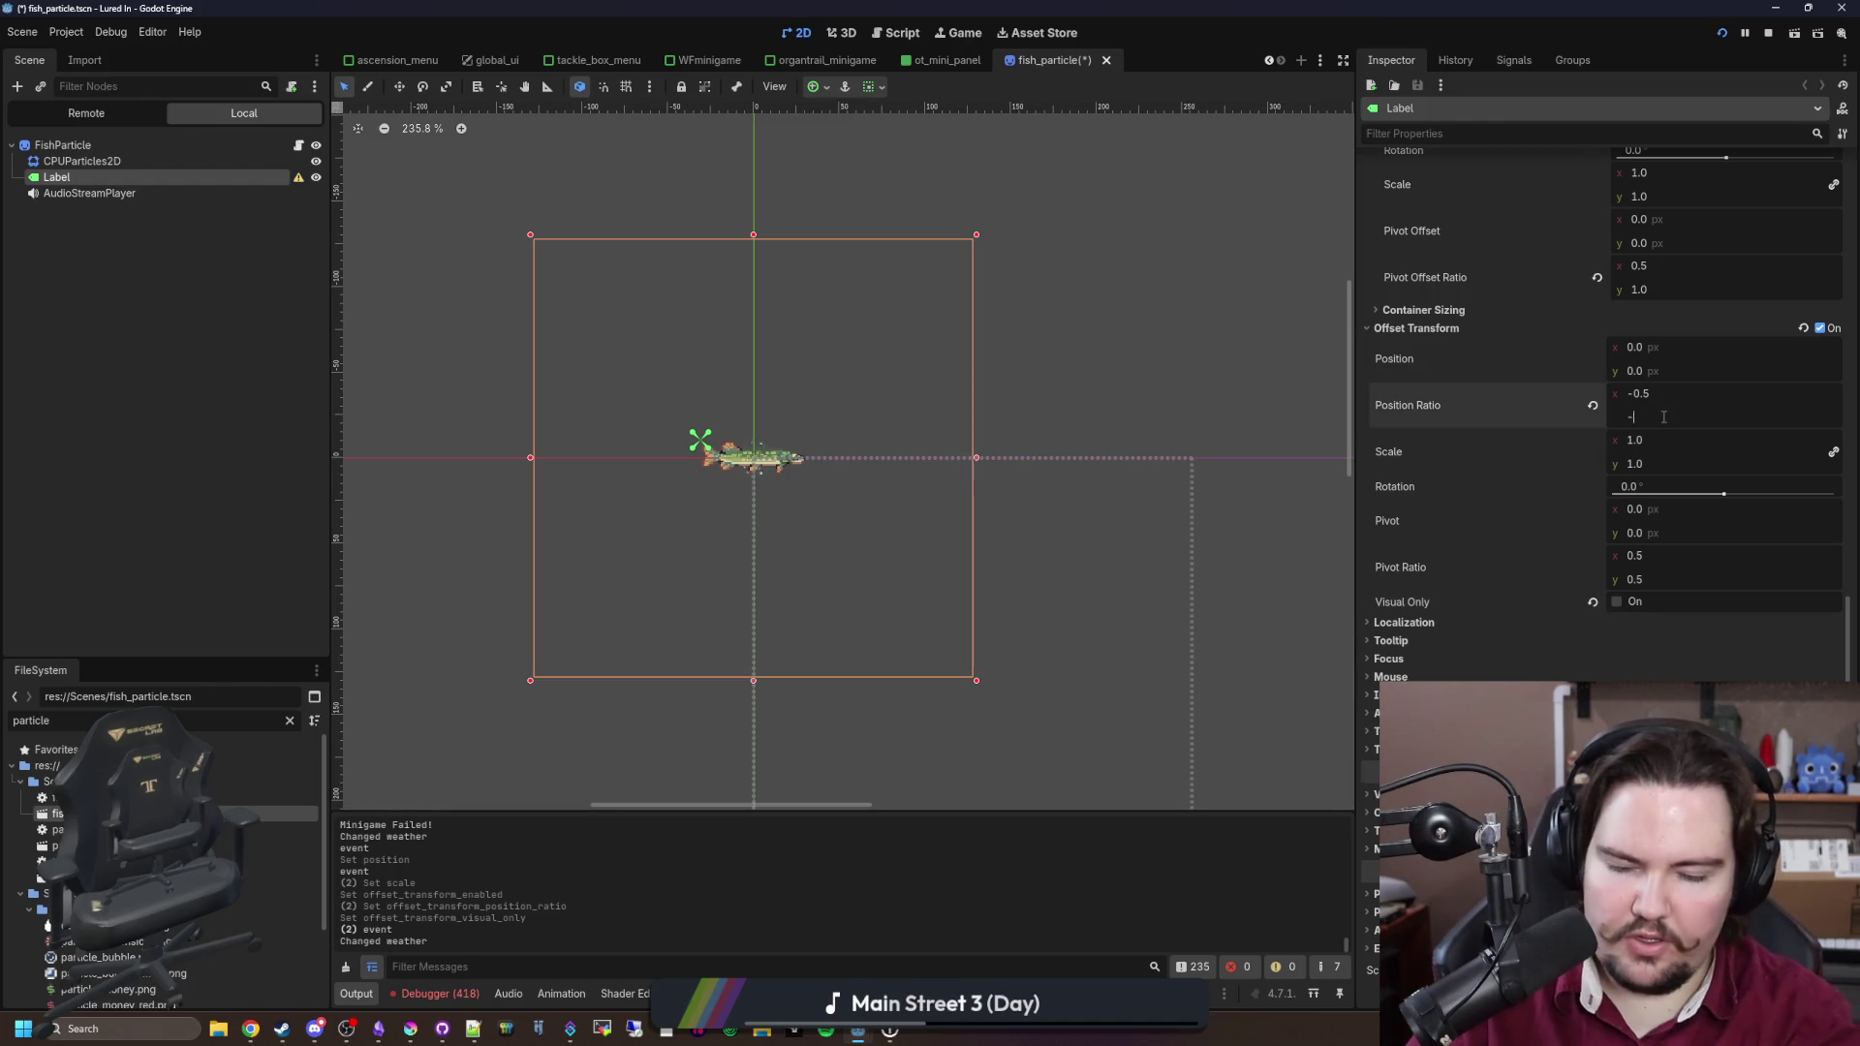
pyautogui.write('1')
pyautogui.press('Return')
# Step: Set the offset pivot ratio to 0.5
pyautogui.scroll(2, 778, 311)
pyautogui.scroll(-4, 859, 554)
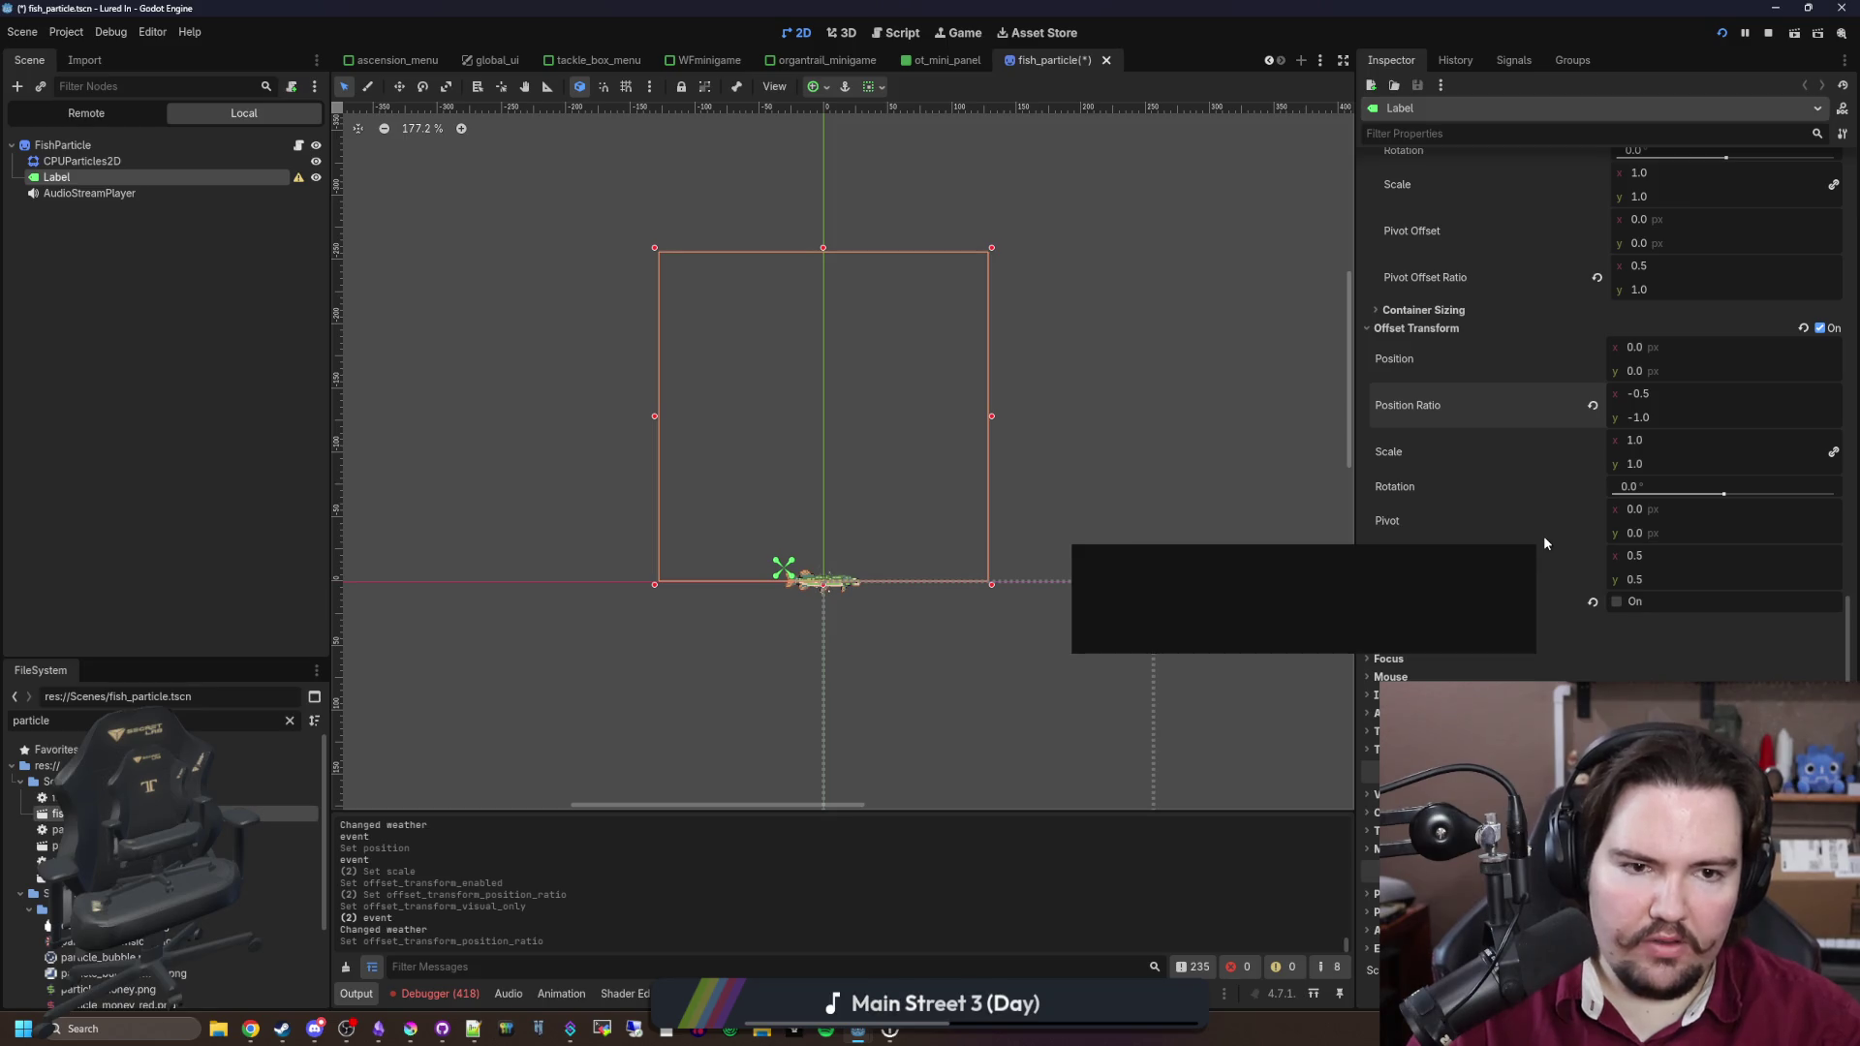
pyautogui.scroll(2, 1428, 467)
pyautogui.click(1657, 394)
pyautogui.write('0.5')
pyautogui.press('Return')
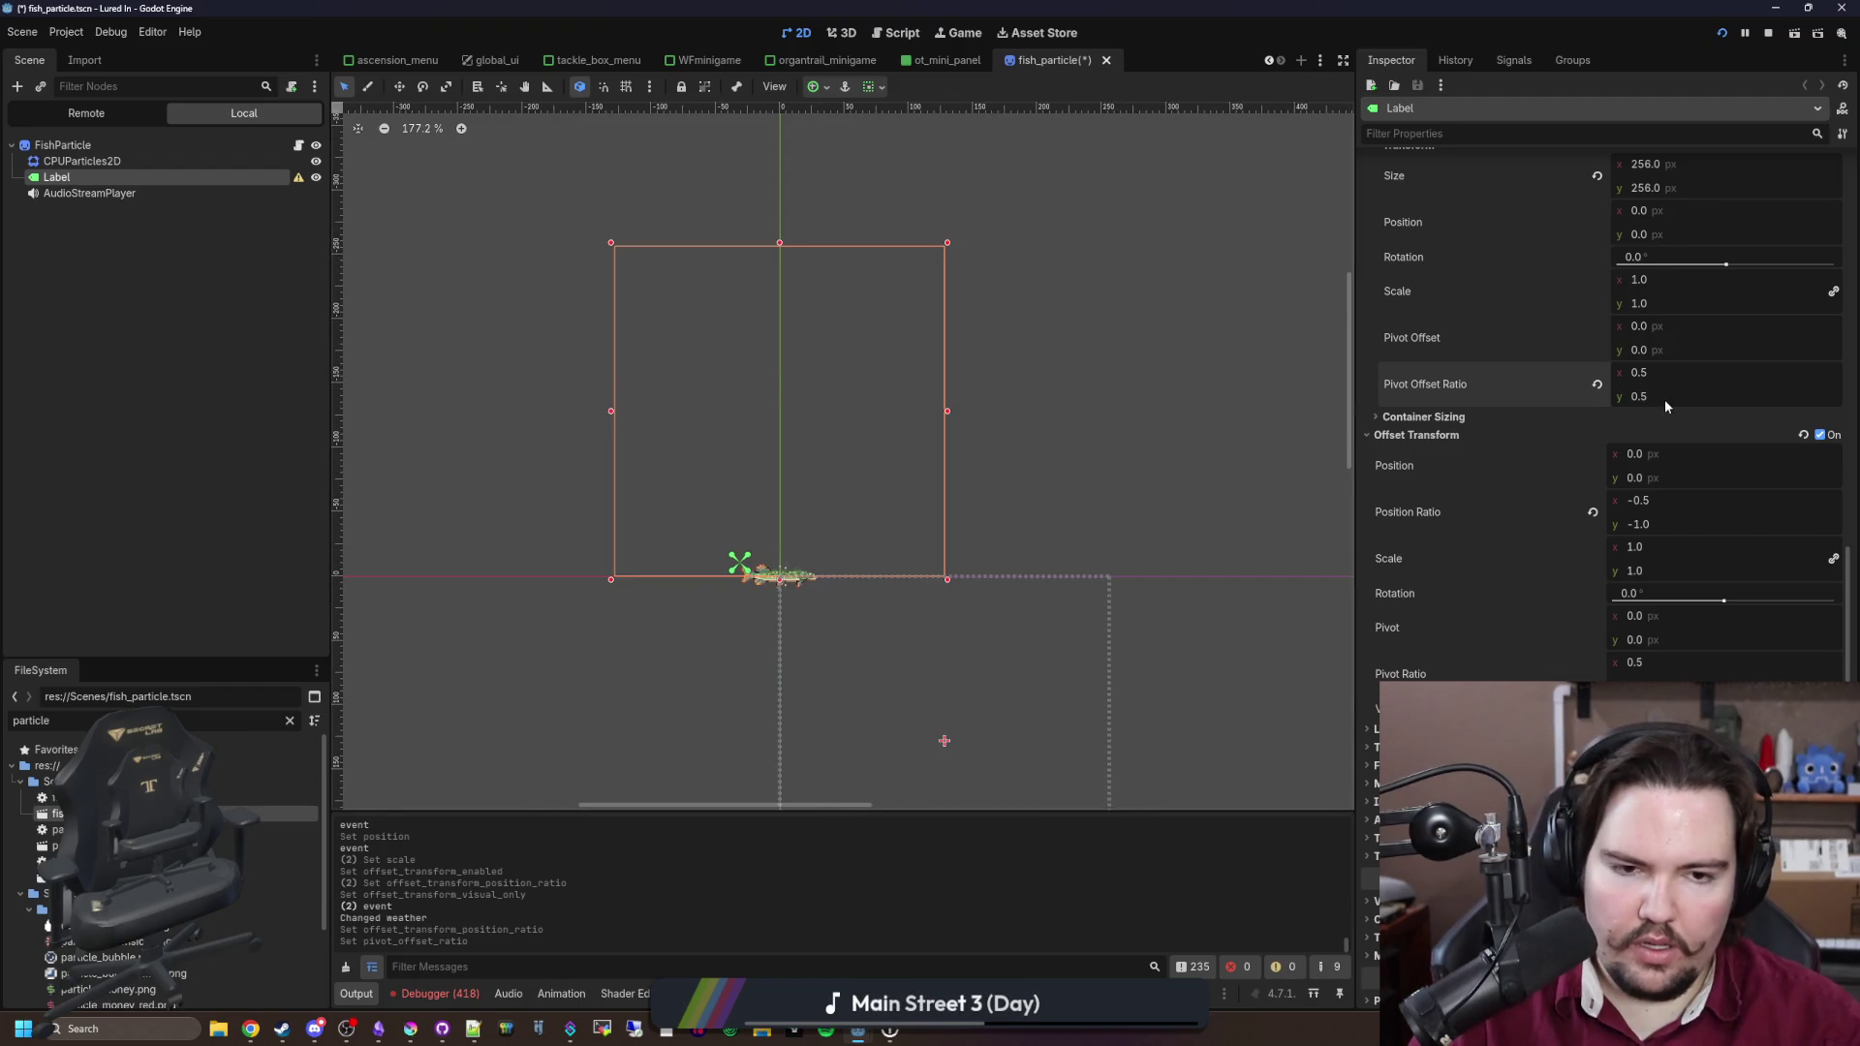
pyautogui.moveTo(1664, 399); pyautogui.dragTo(1734, 399)
# Step: Set the Label's localization layout direction to Left-to-Right and save the scene
pyautogui.scroll(3, 1666, 445)
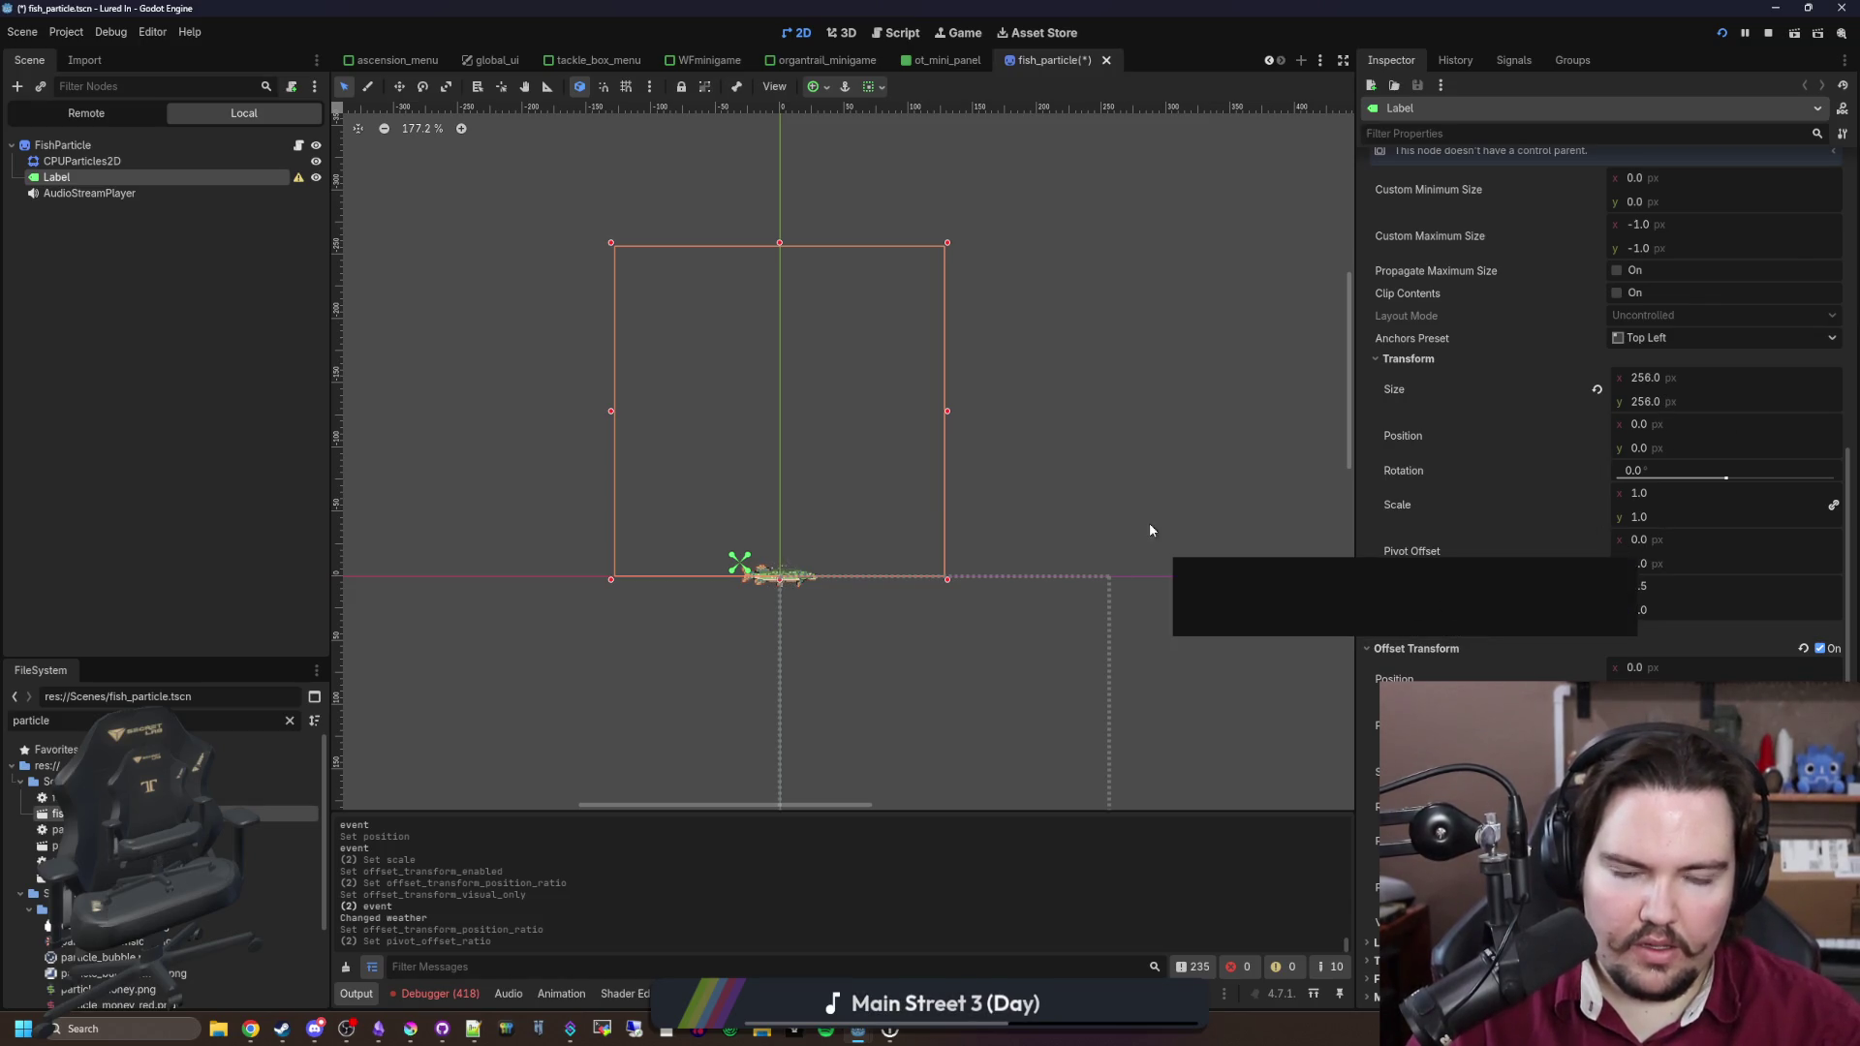
pyautogui.scroll(8, 738, 567)
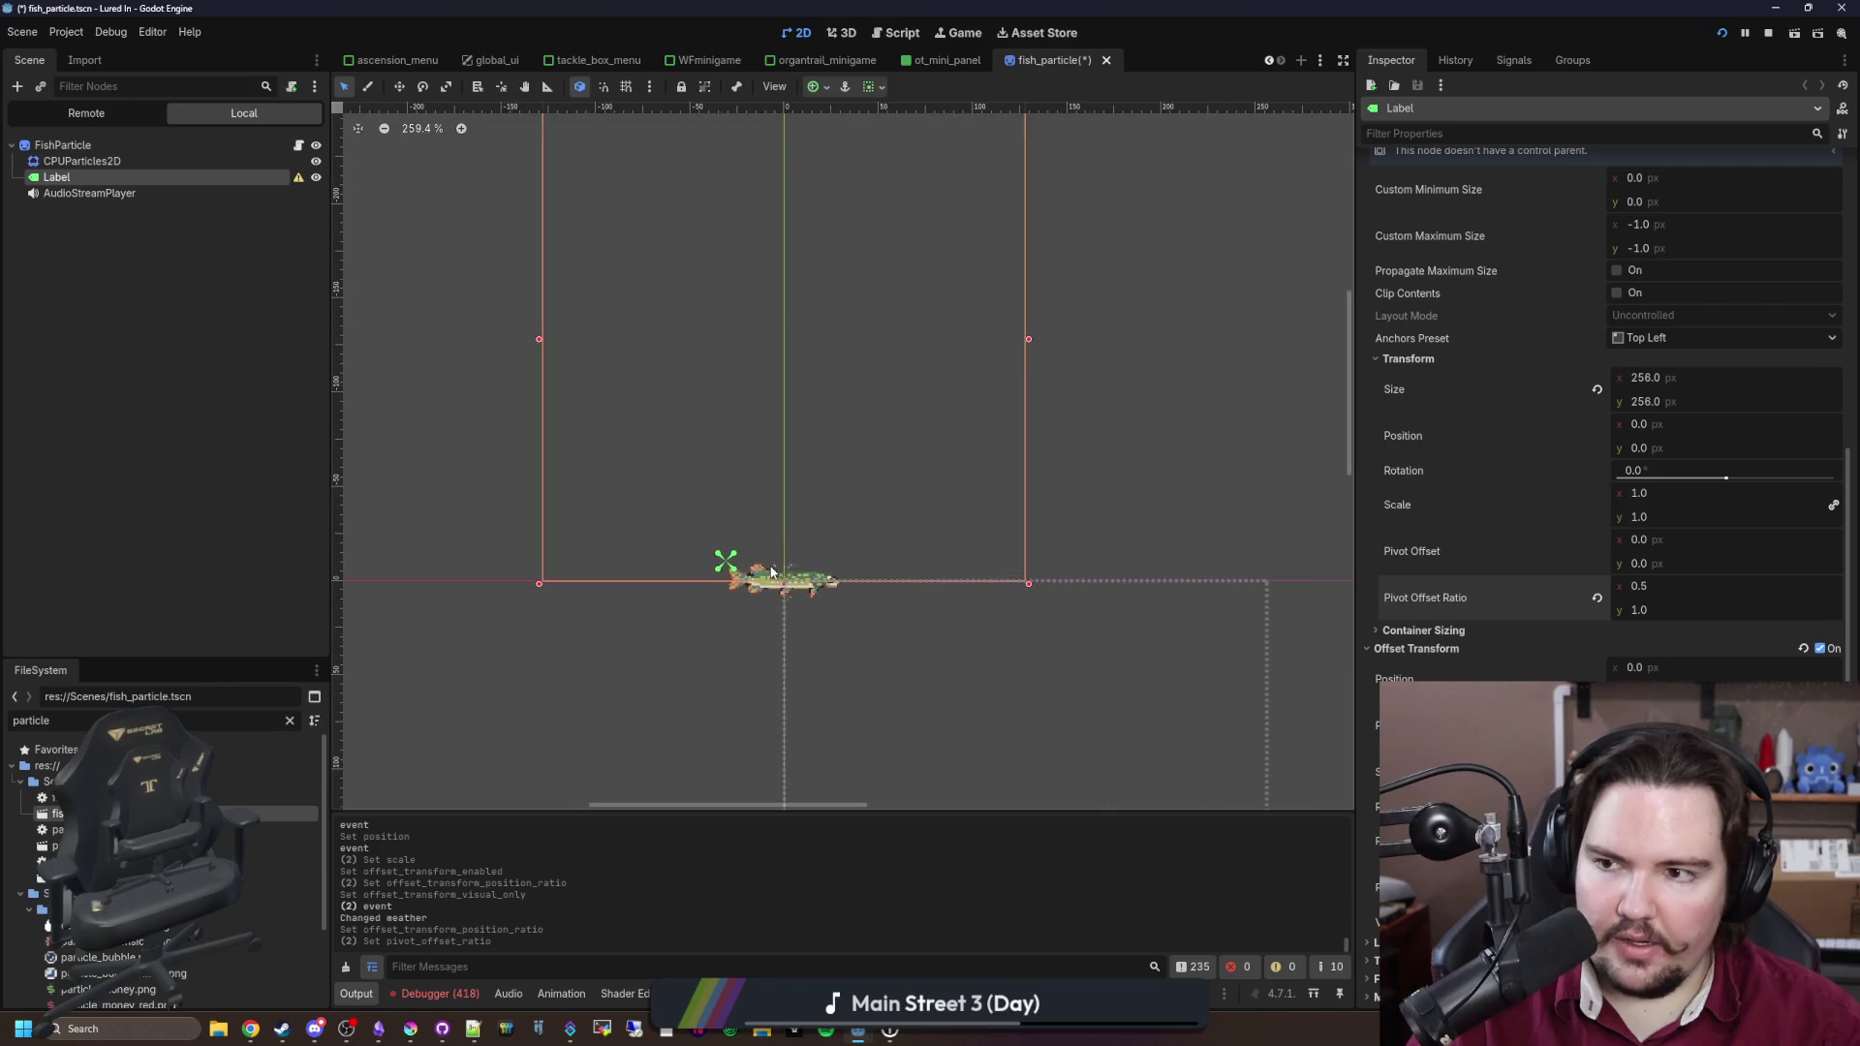
pyautogui.scroll(-9, 738, 567)
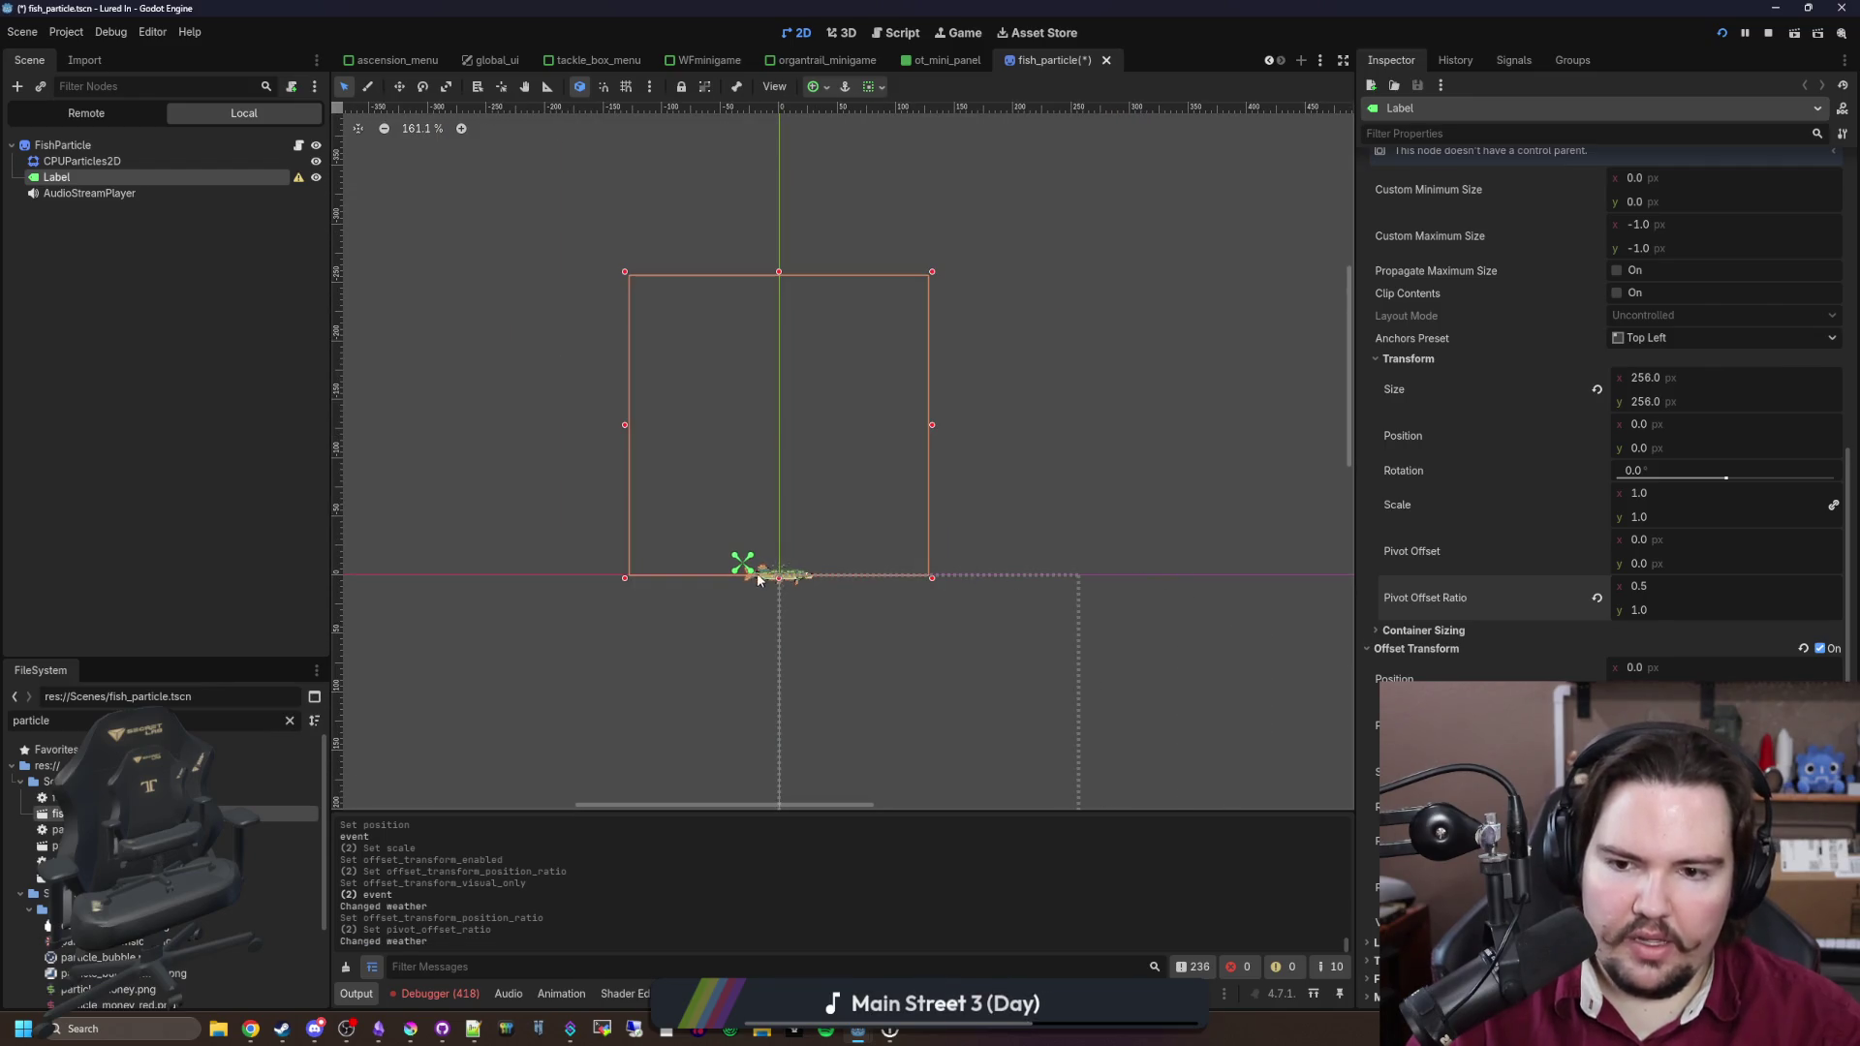
pyautogui.scroll(-4, 1515, 514)
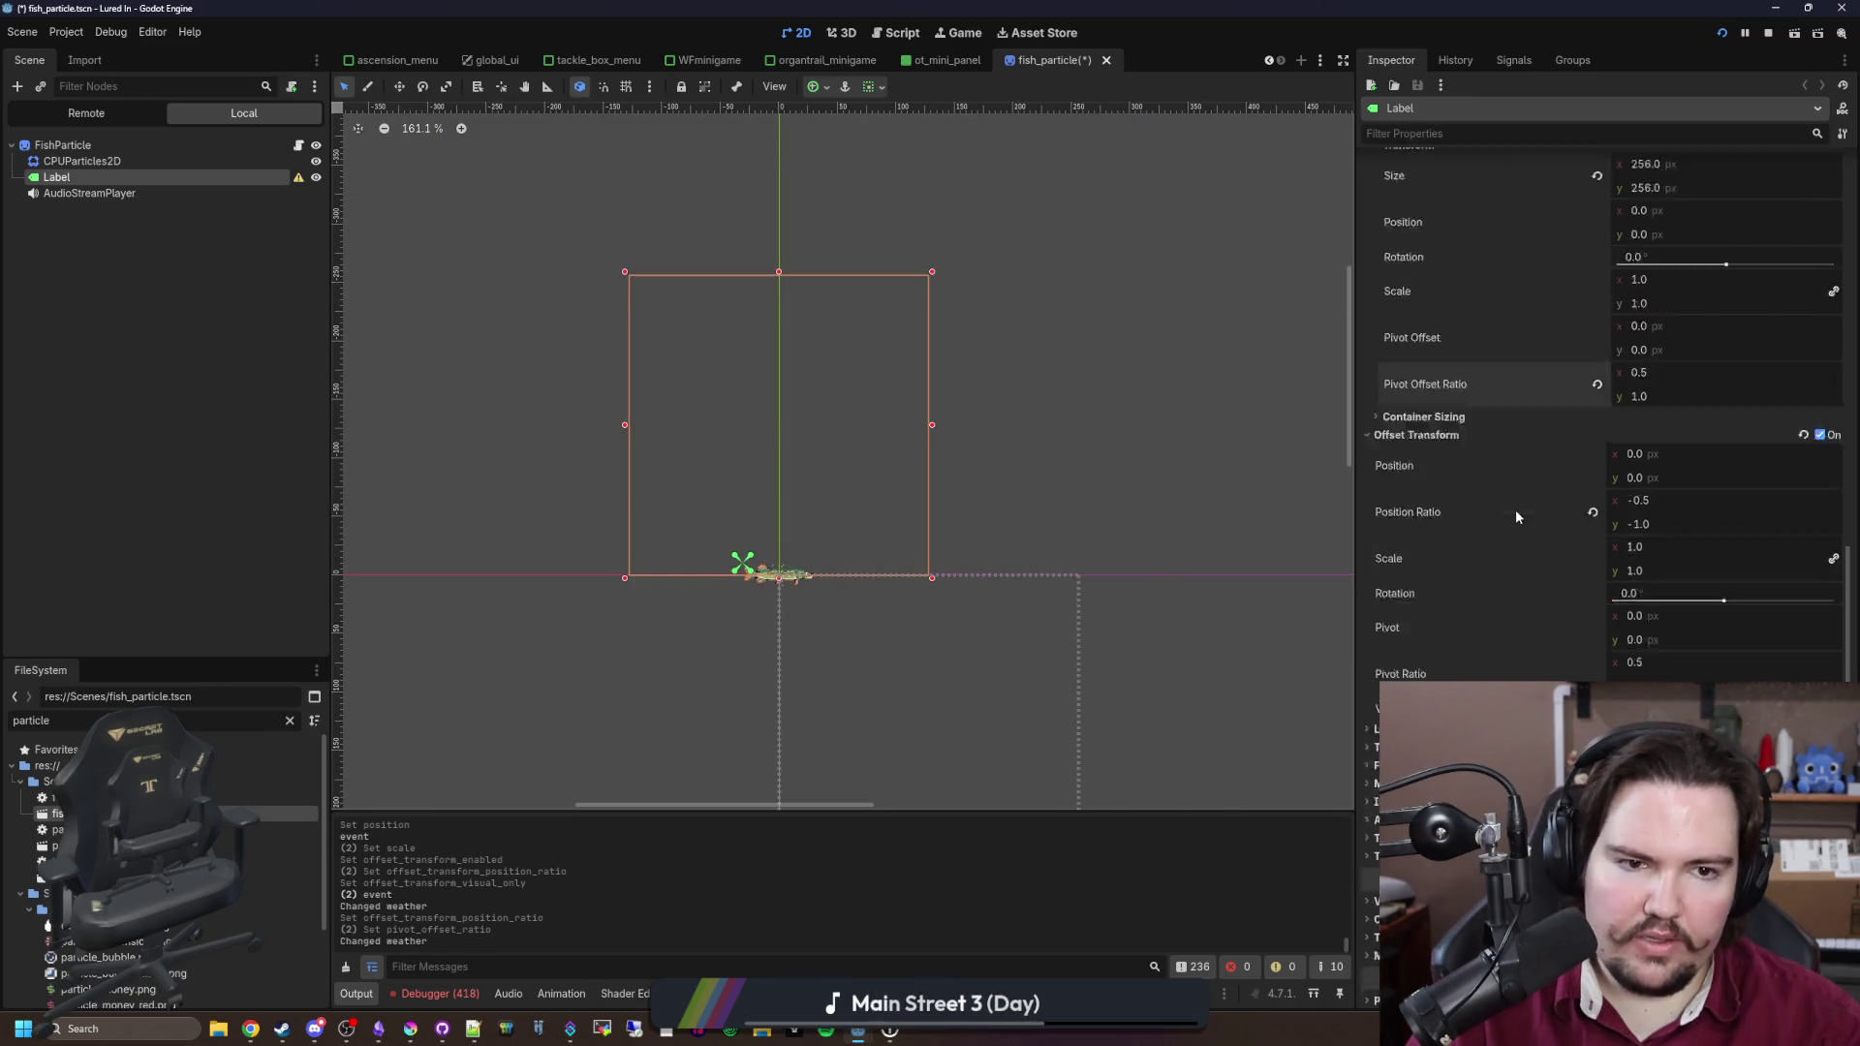
pyautogui.scroll(1, 1497, 538)
pyautogui.scroll(-1, 1497, 538)
pyautogui.click(1424, 613)
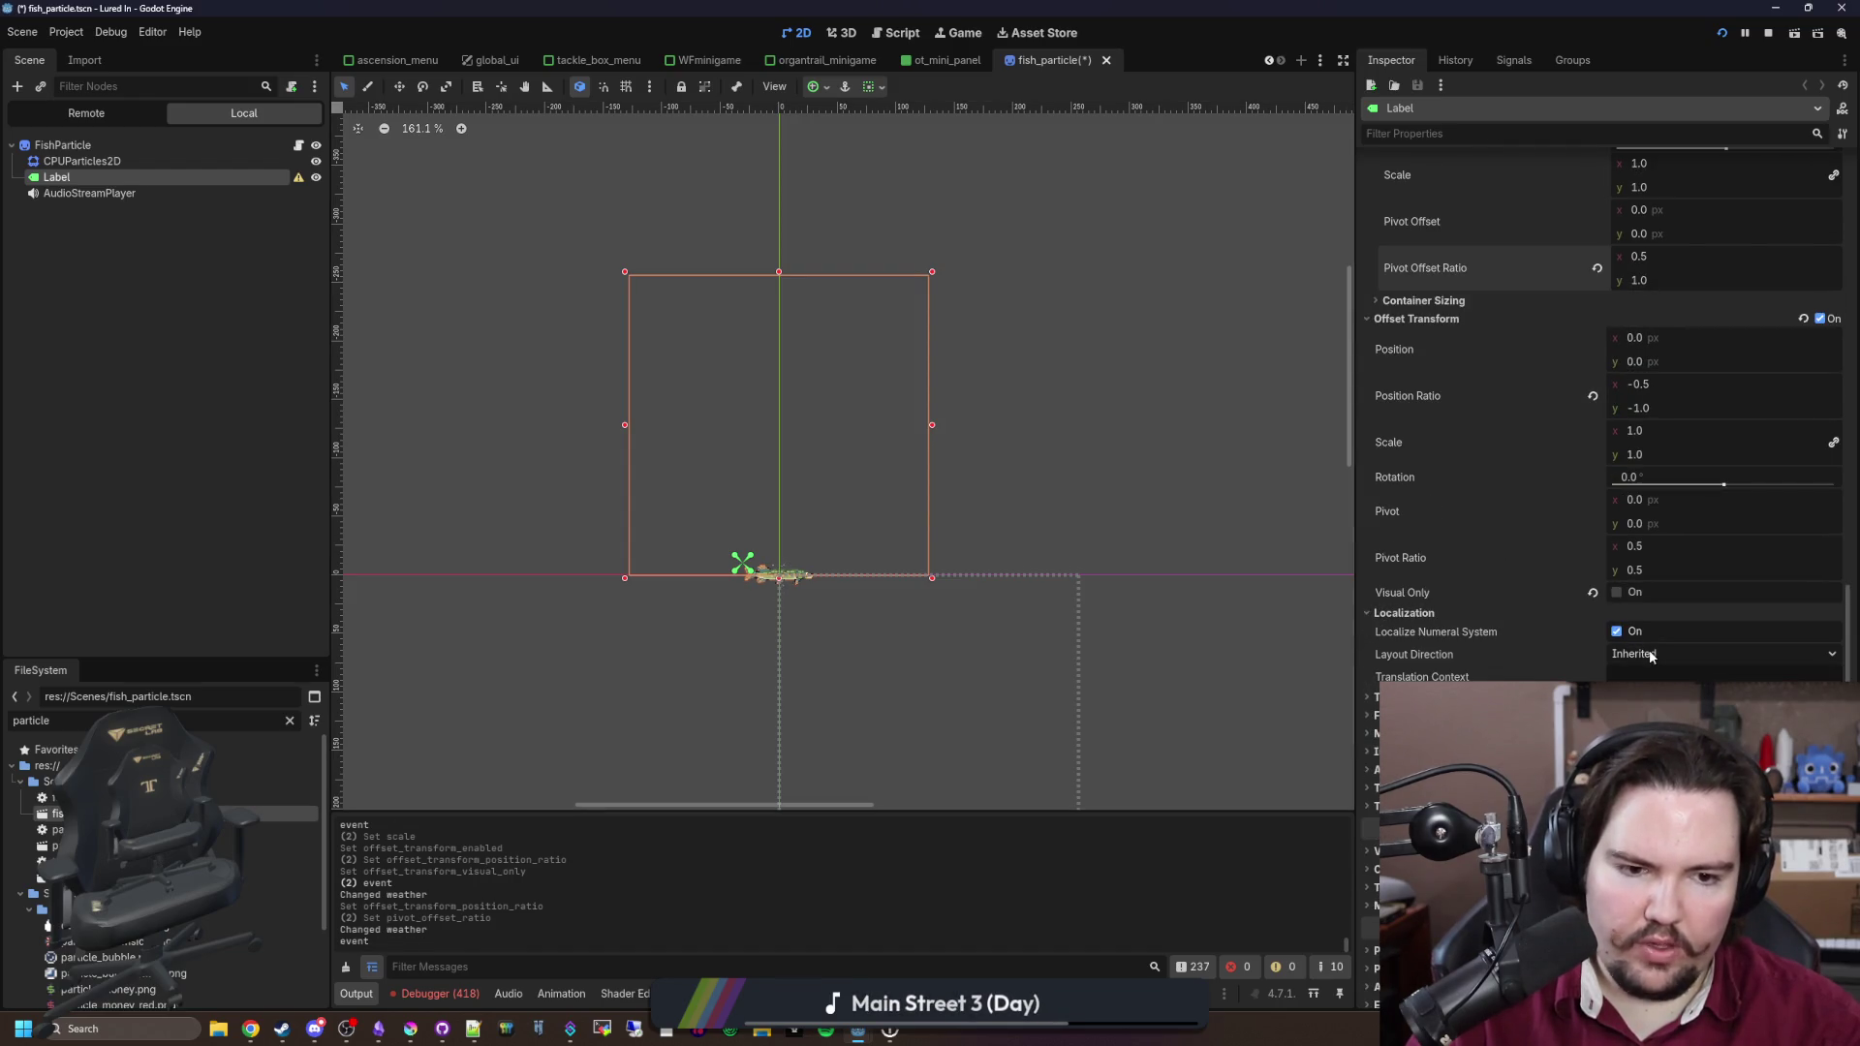
pyautogui.click(1724, 654)
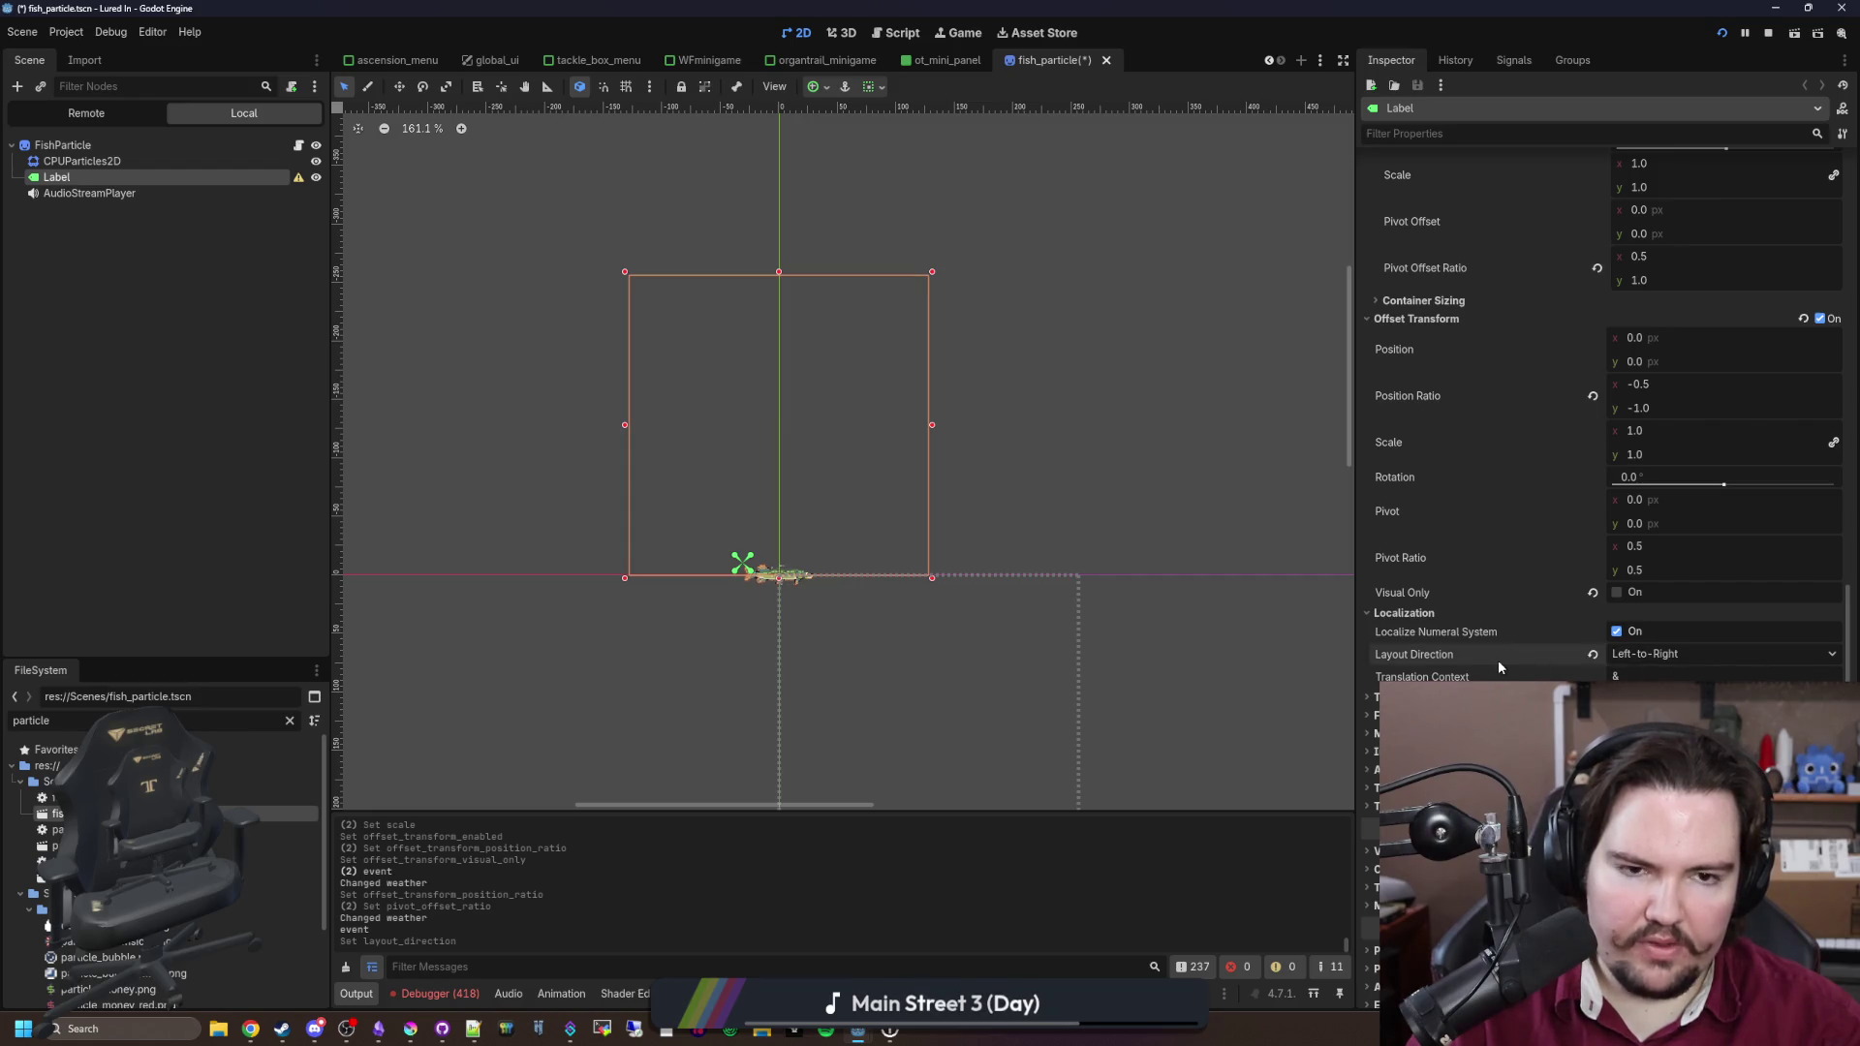
pyautogui.scroll(5, 1498, 660)
pyautogui.scroll(-5, 1552, 490)
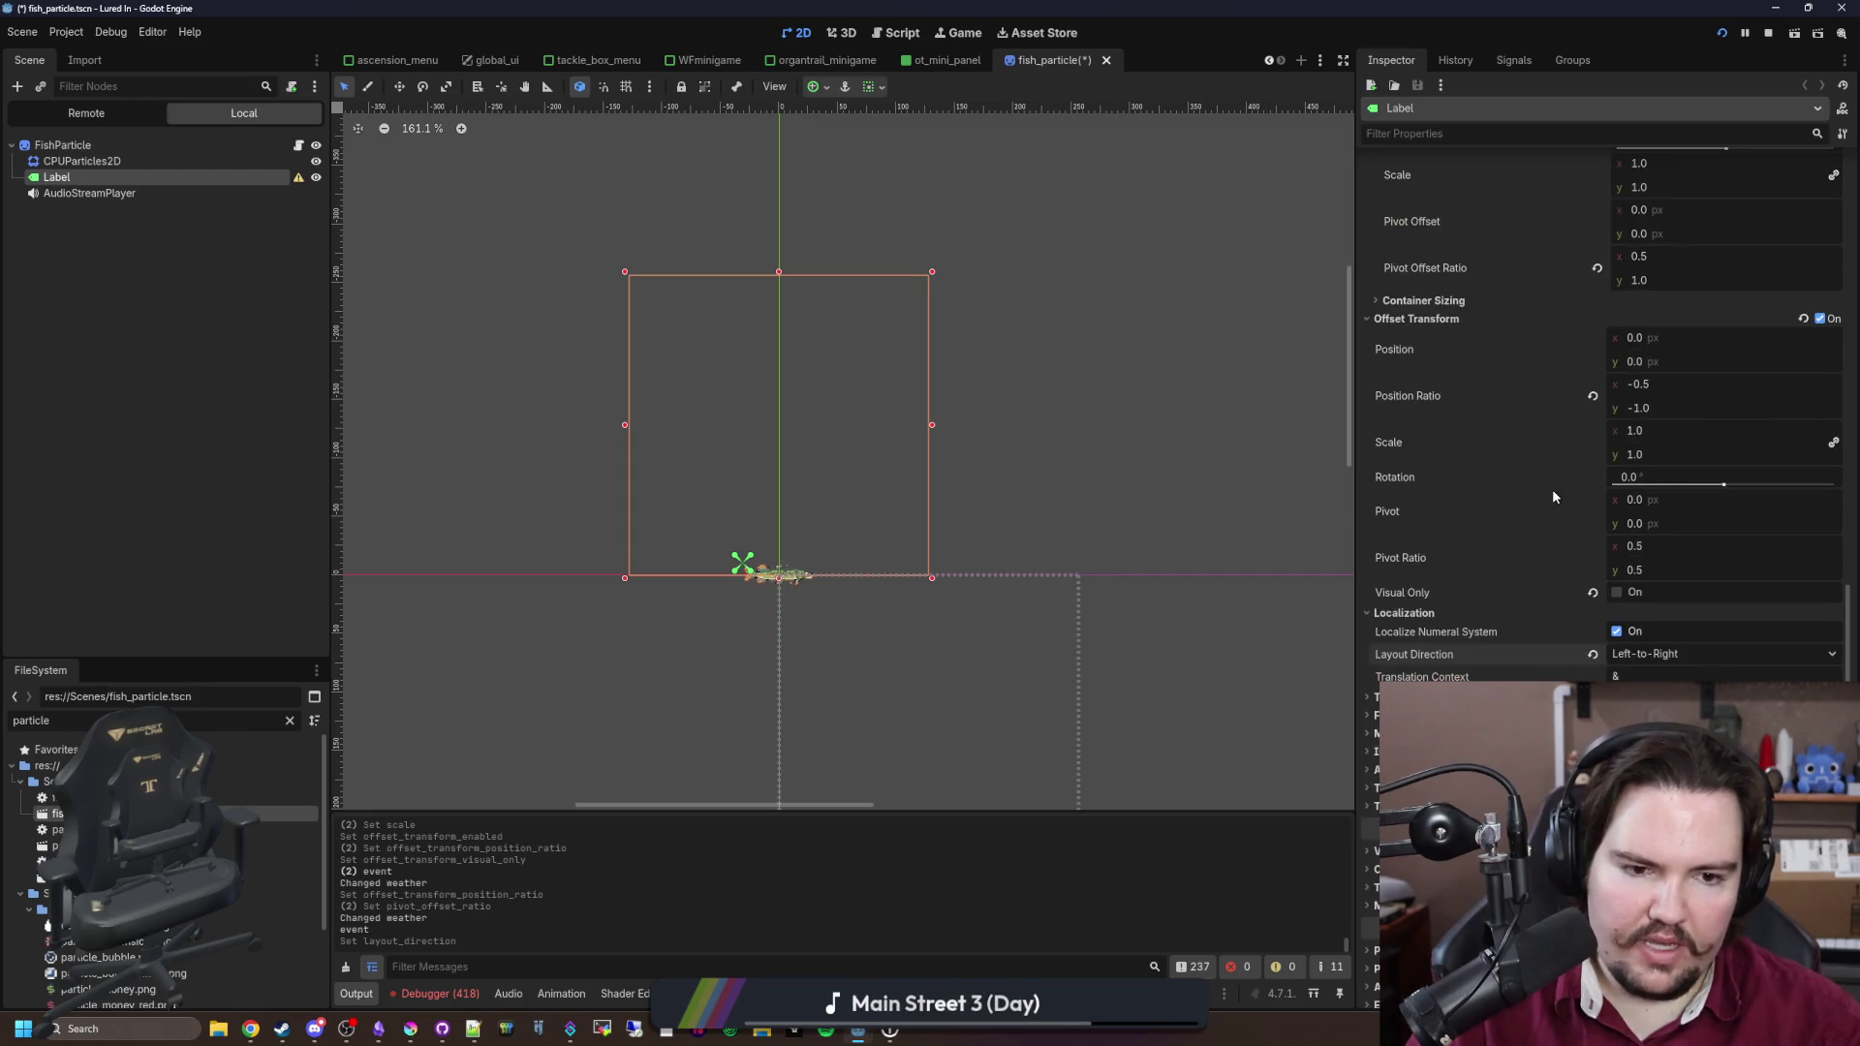
pyautogui.hotkey('ctrl', 's')
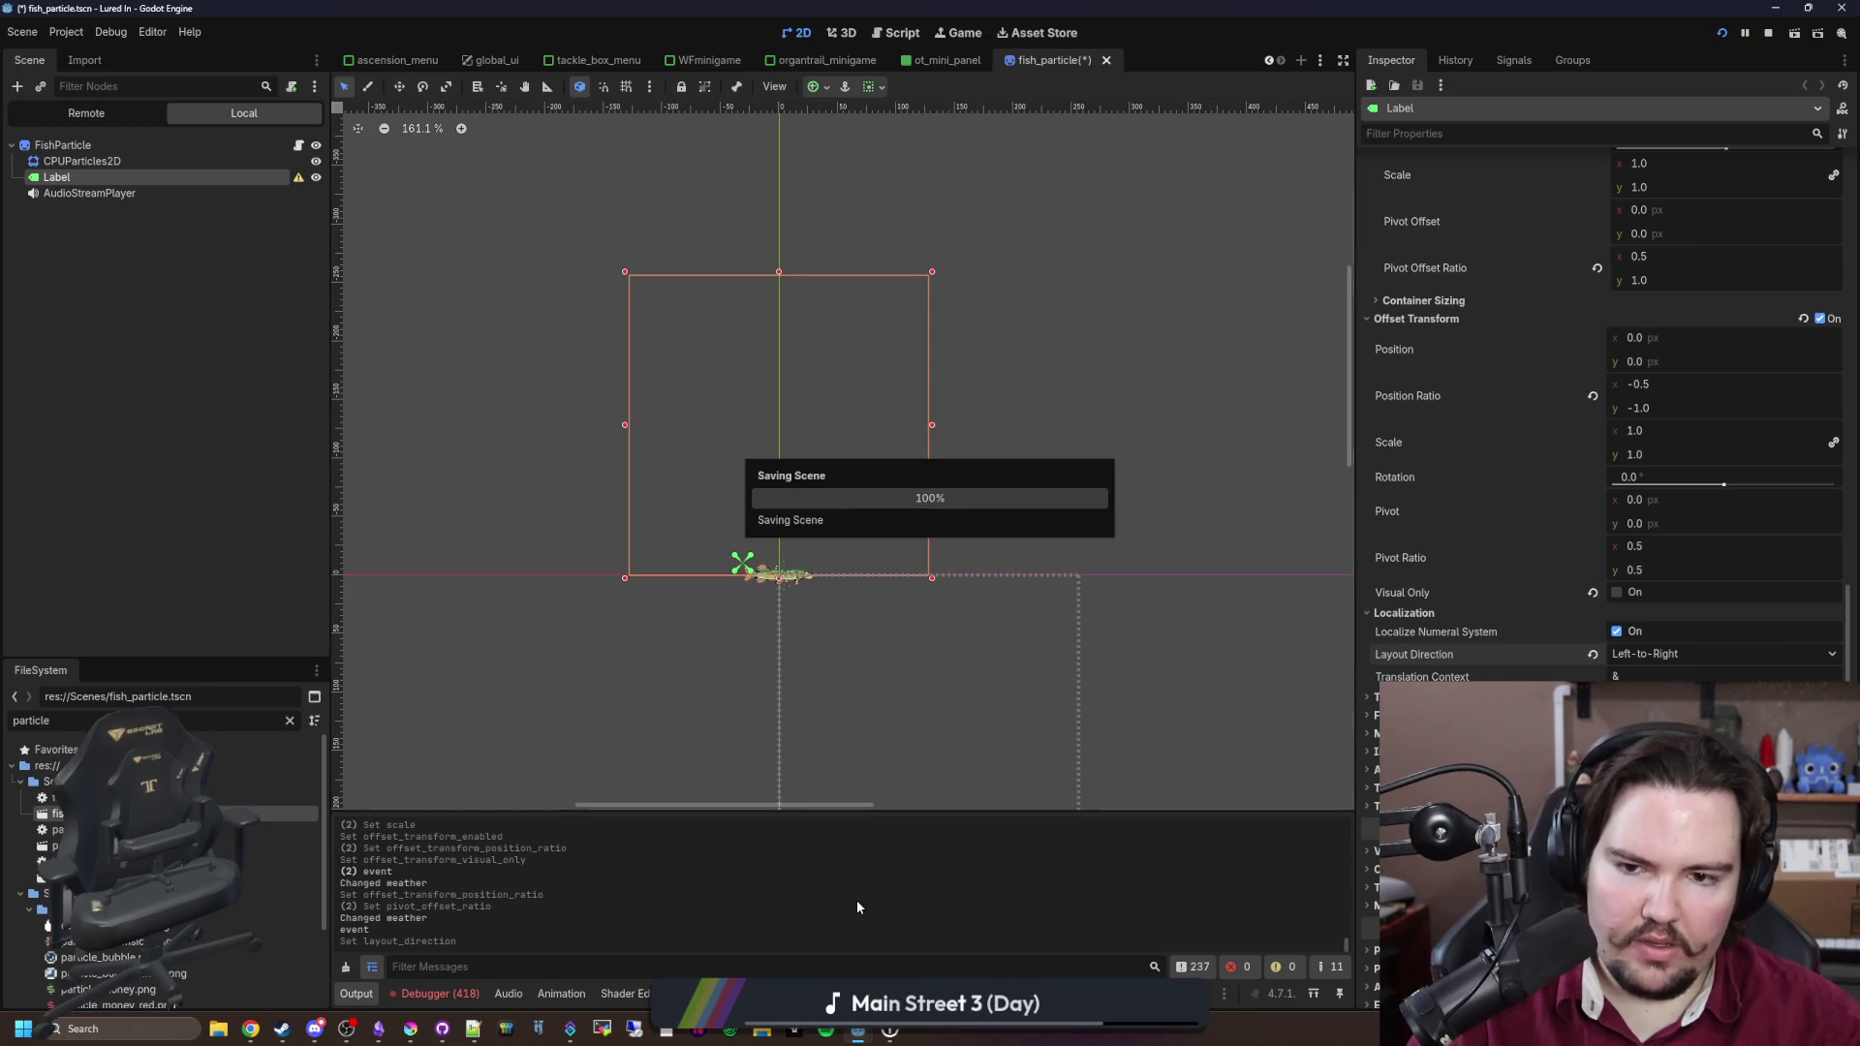
# Step: In the Game view, cast, win the catch minigame, close the results, and stop the game
pyautogui.click(958, 35)
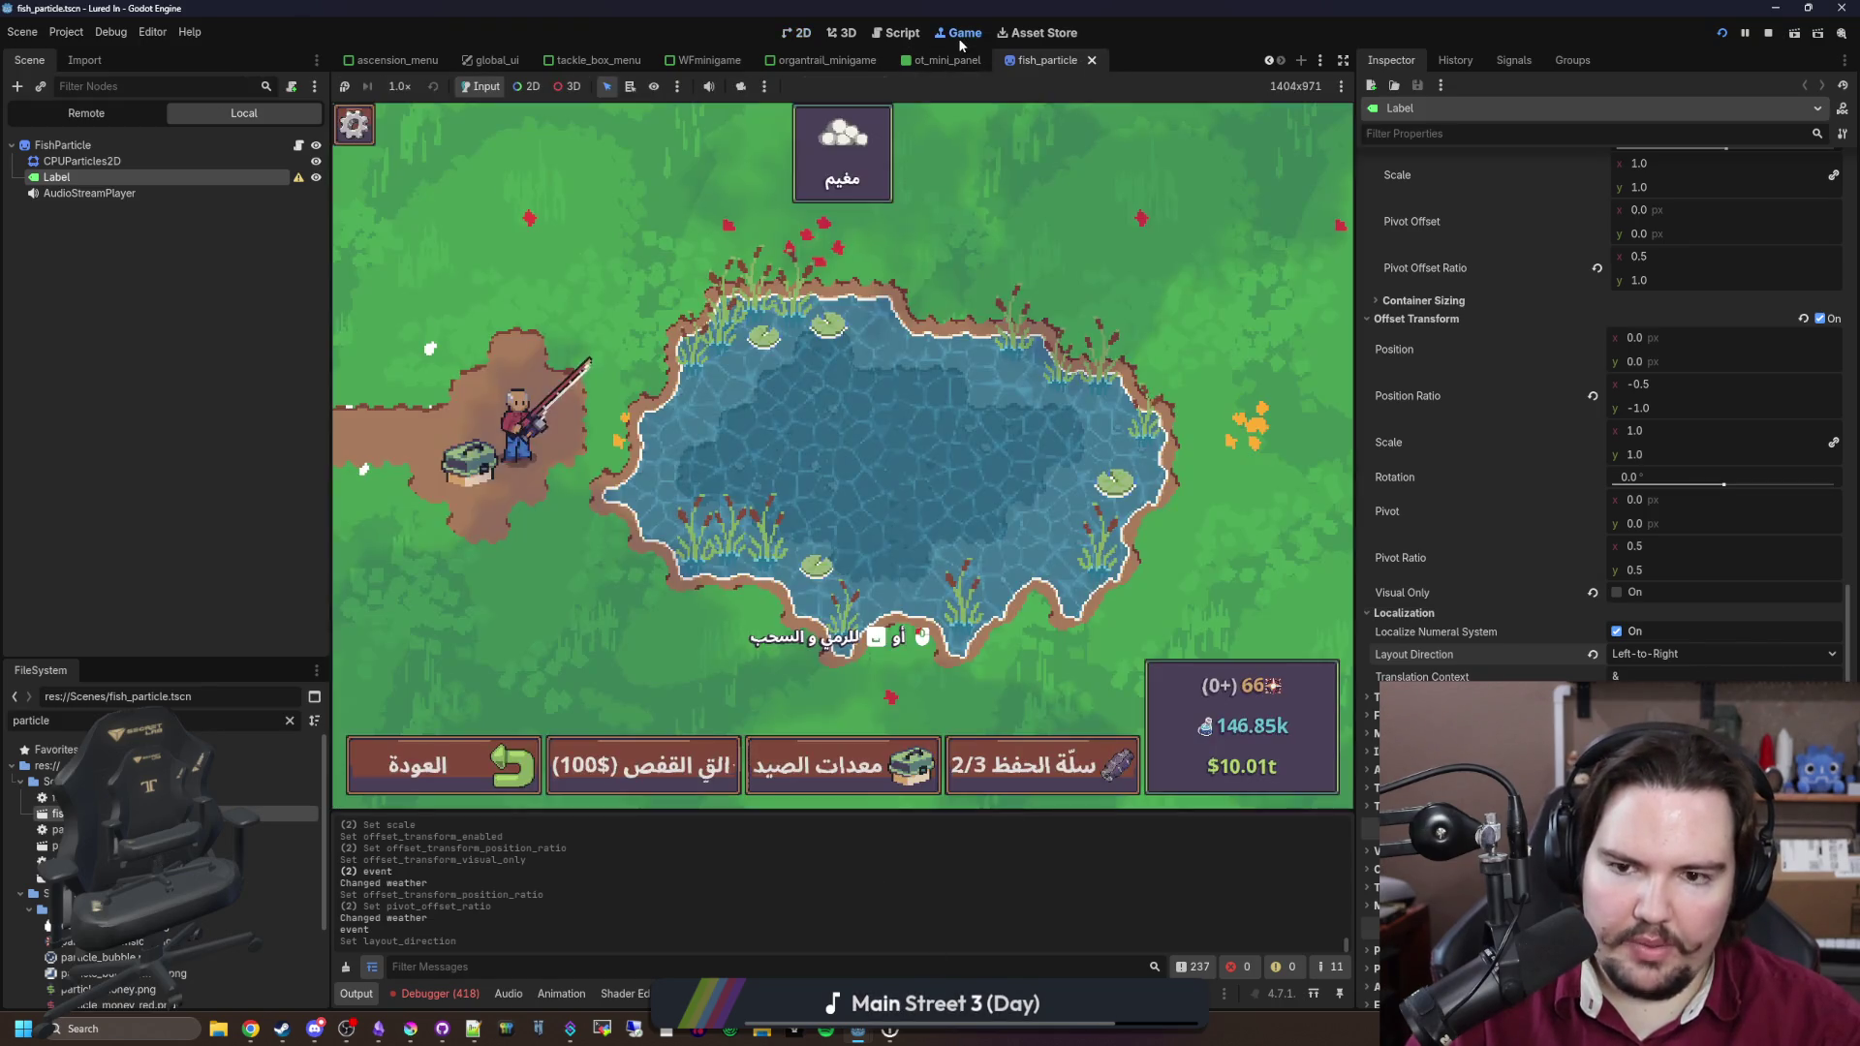
pyautogui.moveTo(846, 422); pyautogui.dragTo(818, 440)
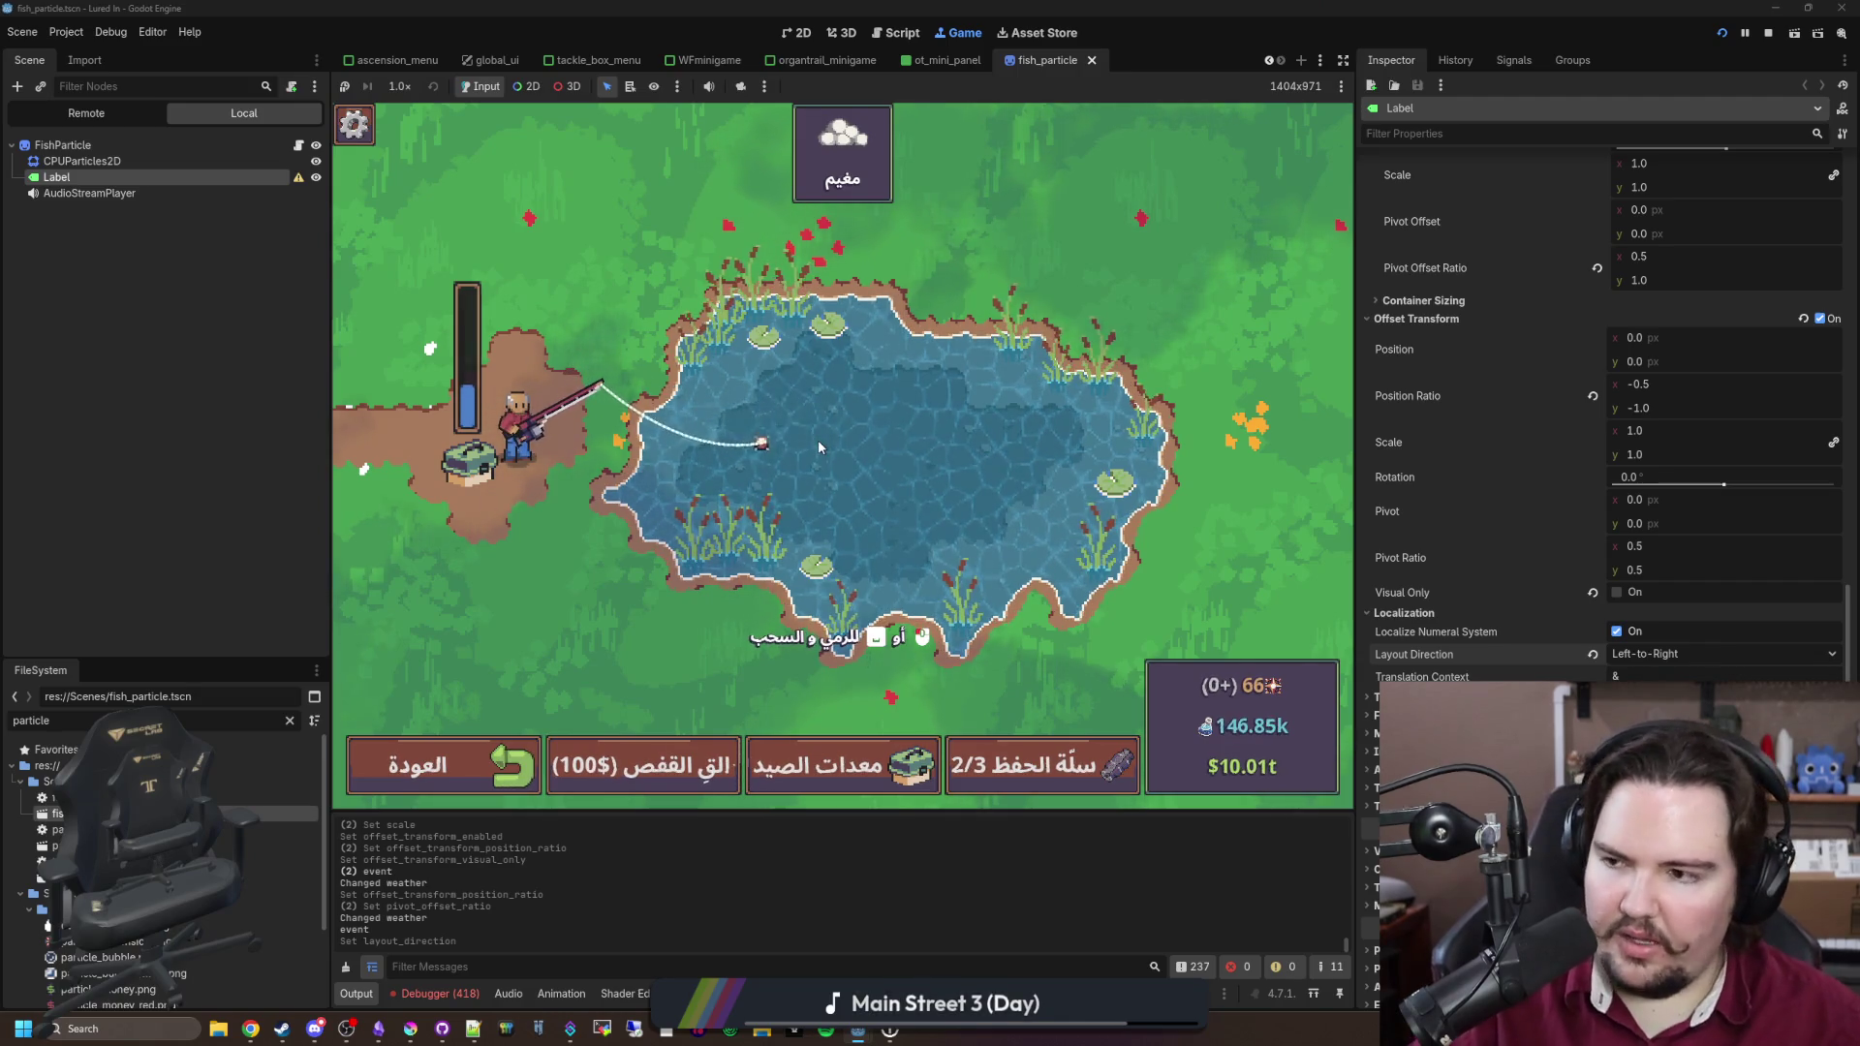
pyautogui.click(887, 446)
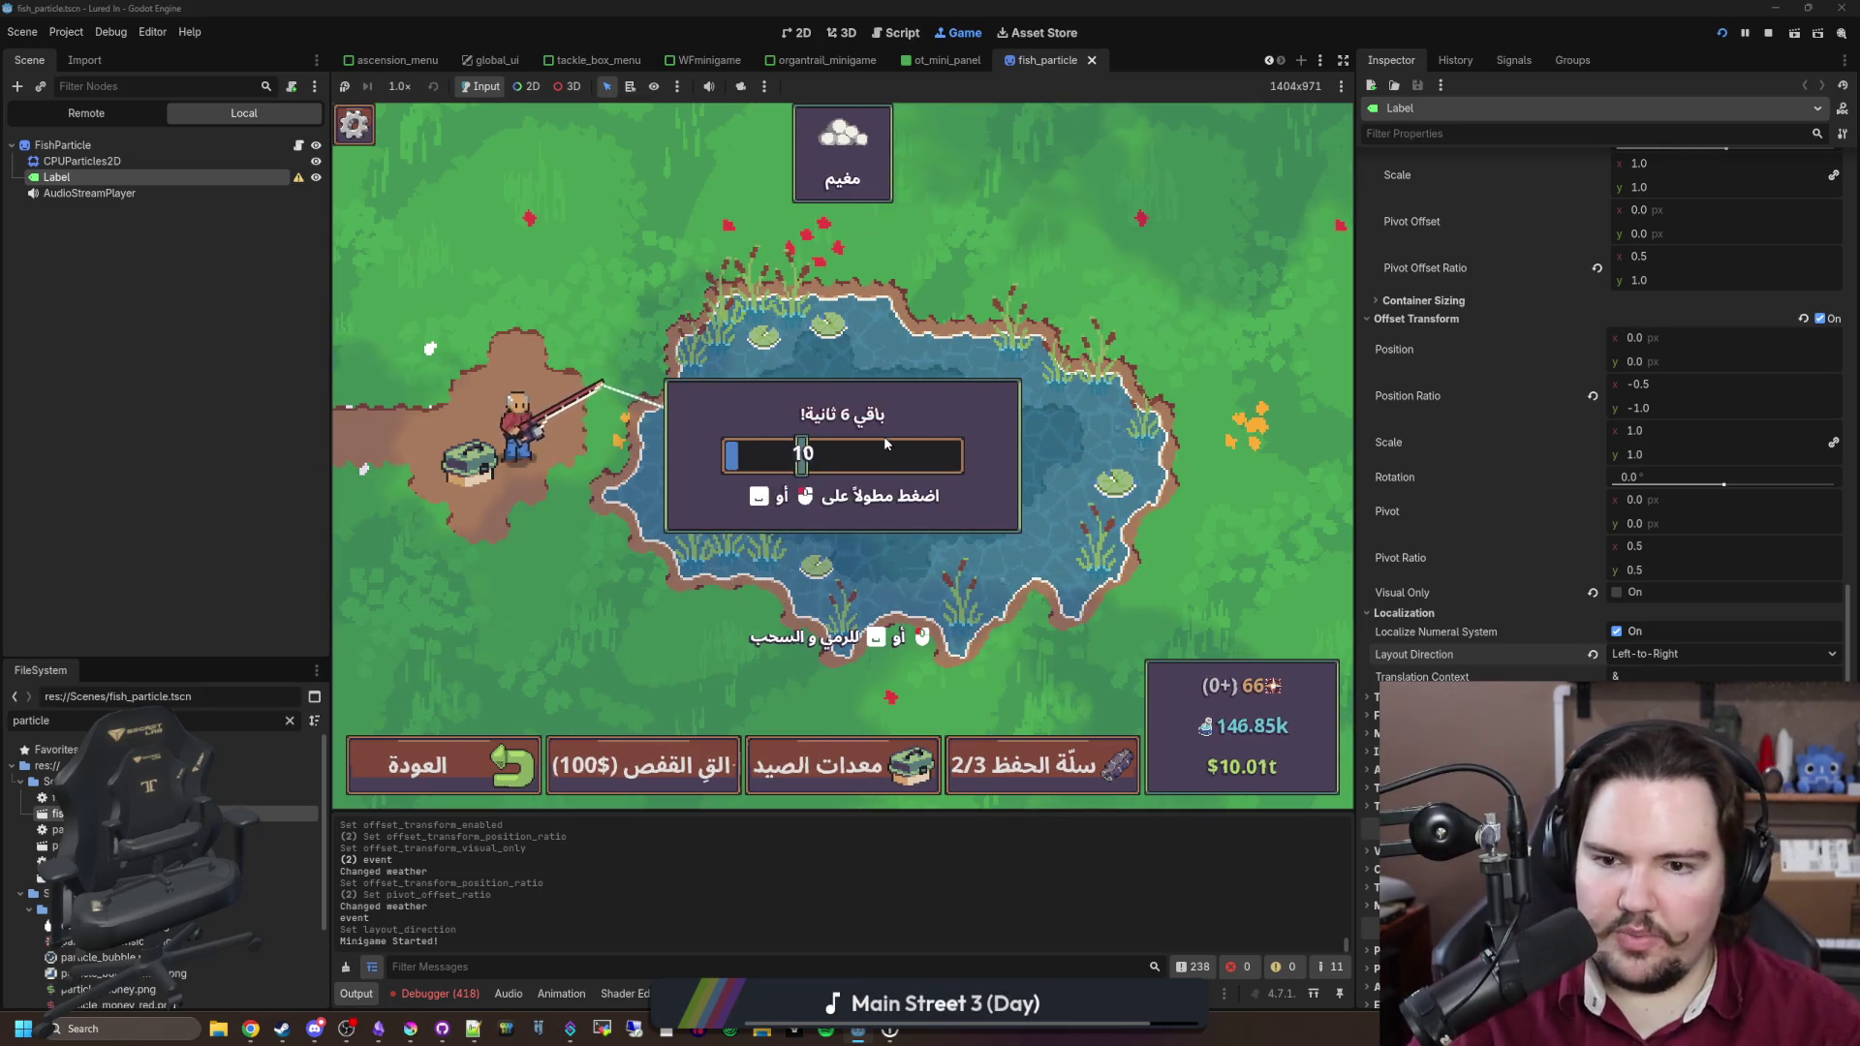
pyautogui.click(926, 449)
pyautogui.click(926, 449)
pyautogui.click(926, 450)
pyautogui.click(926, 449)
pyautogui.click(926, 449)
pyautogui.click(926, 449)
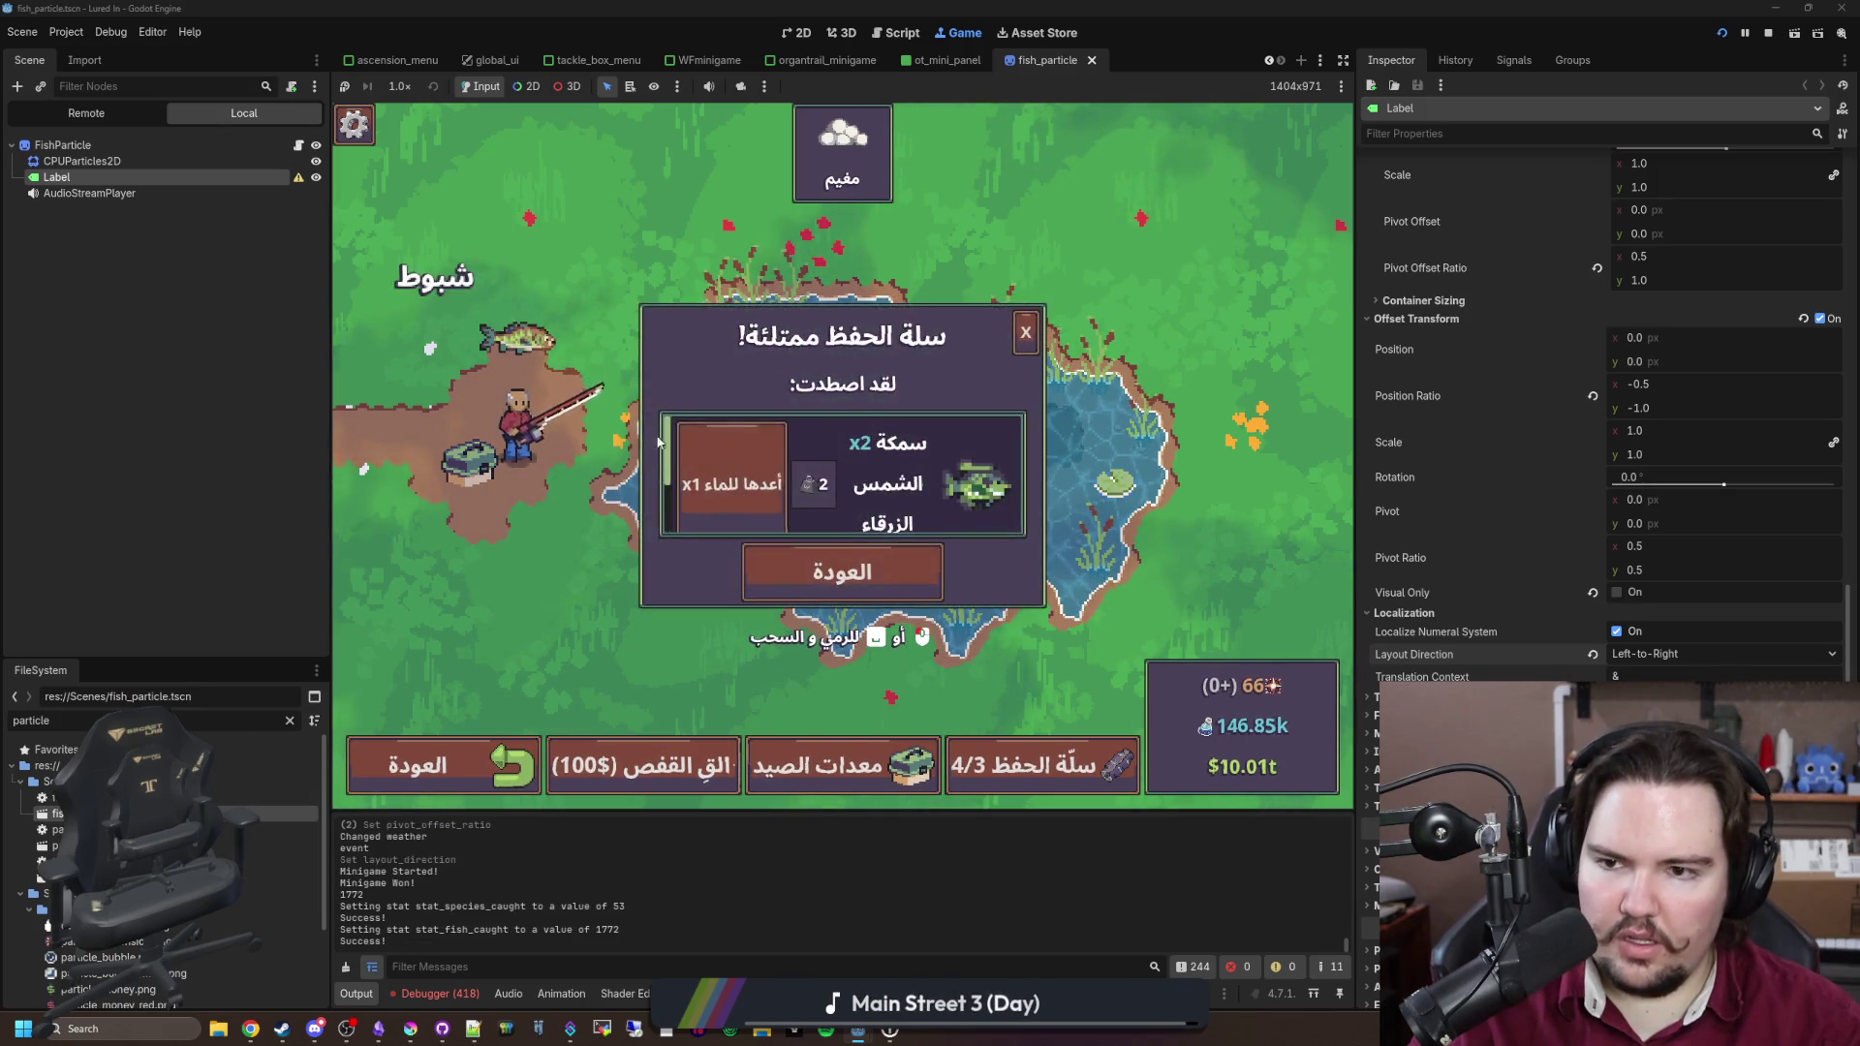
pyautogui.press('Escape')
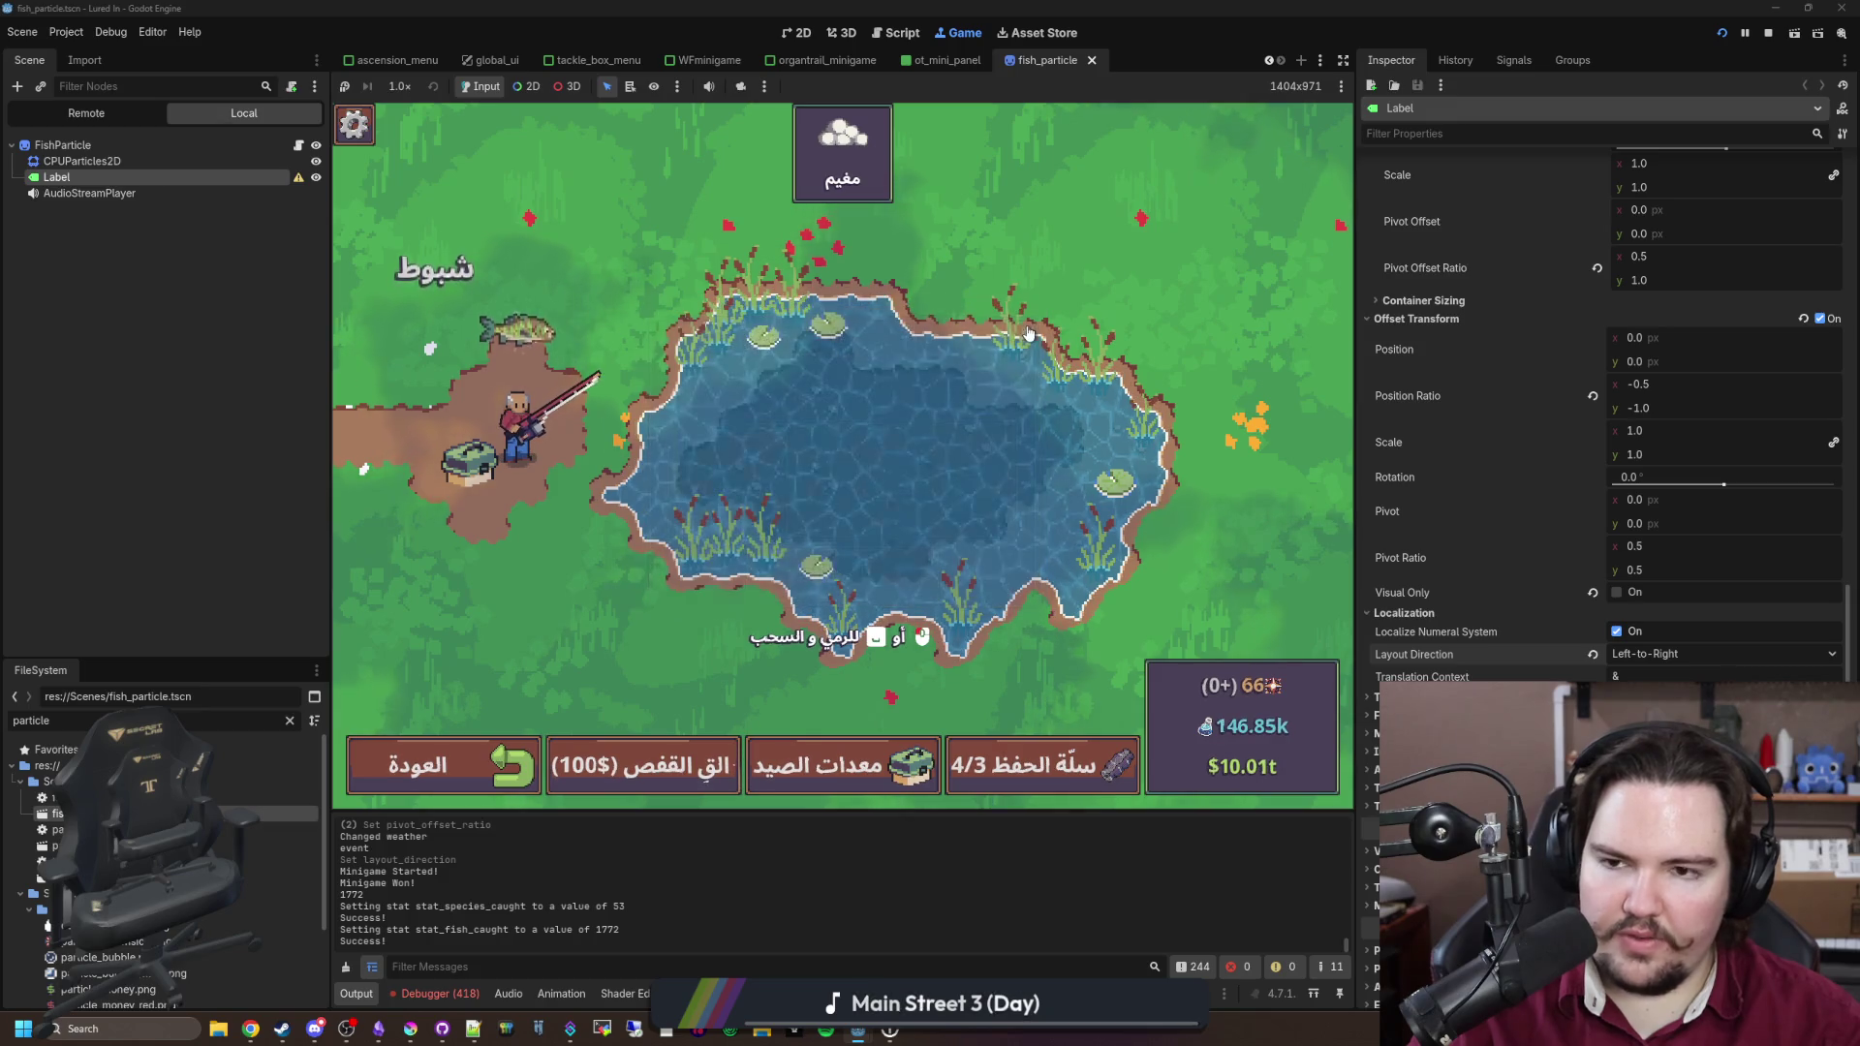
pyautogui.click(1768, 32)
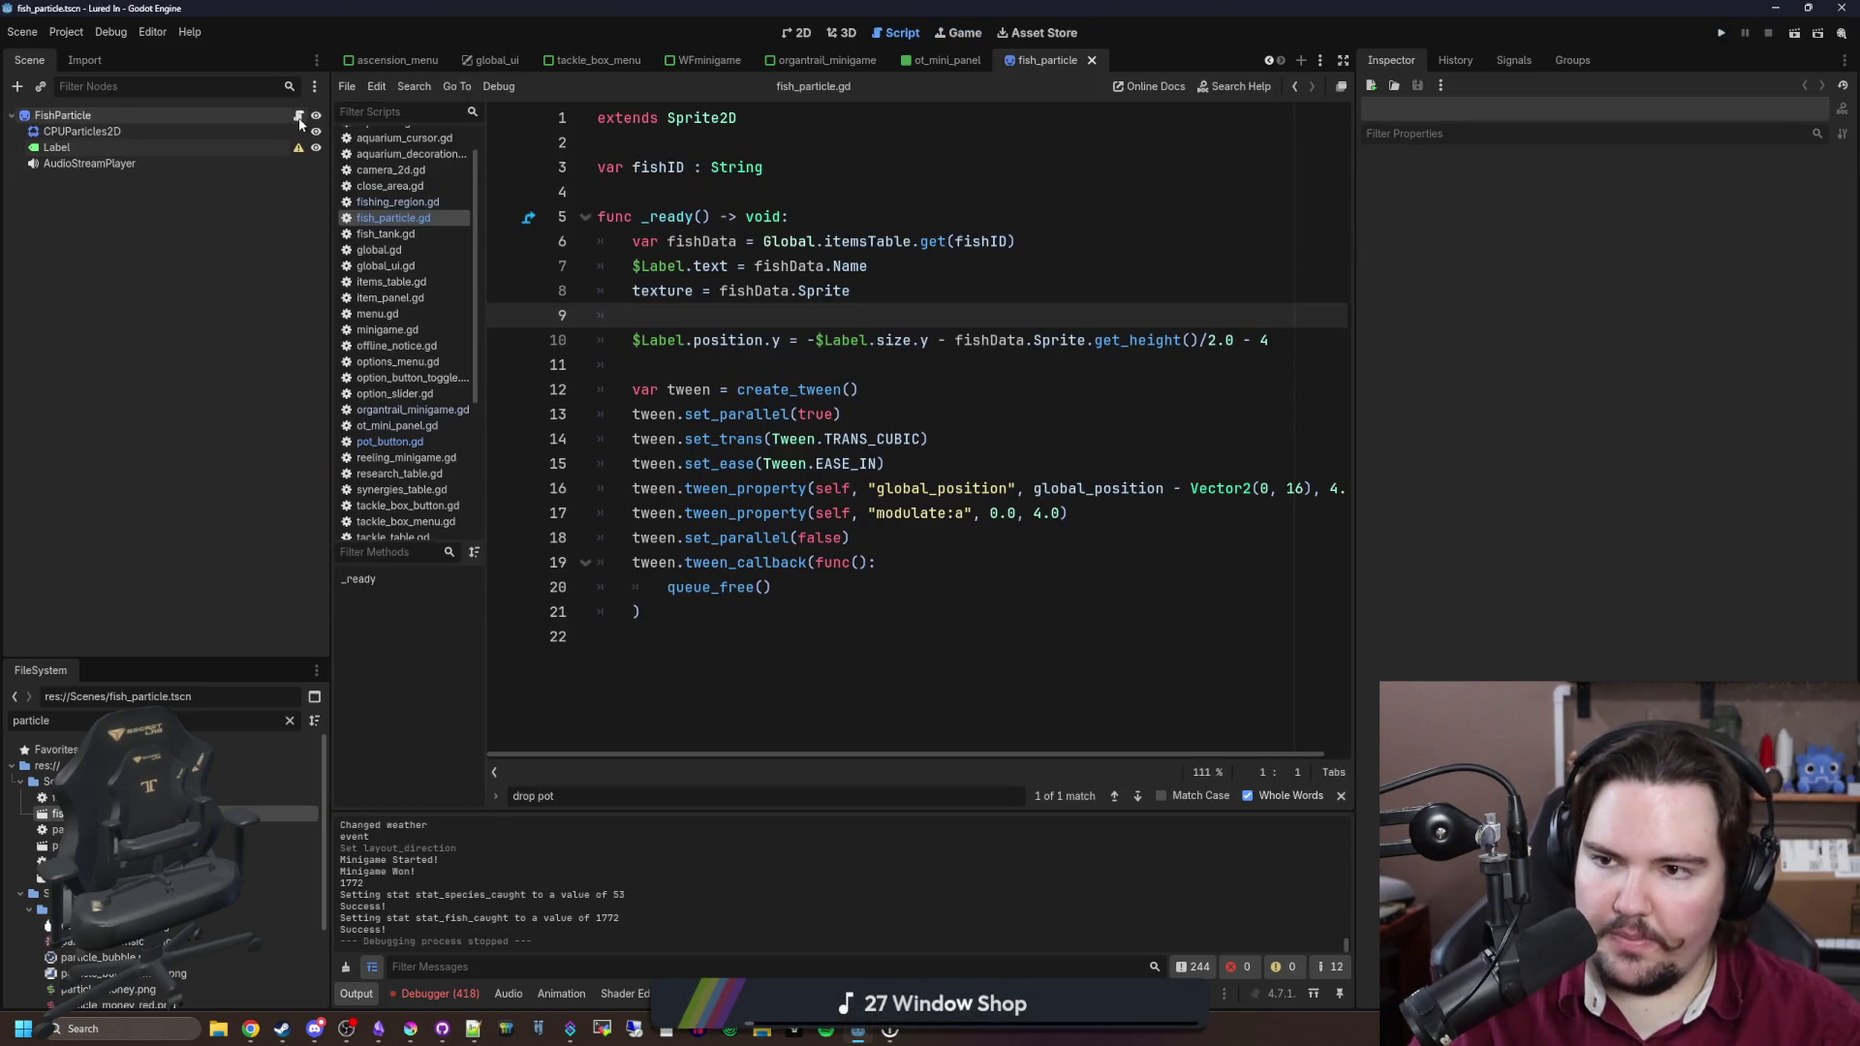
# Step: Review line 10 of fish_particle.gd, save, and select the Label node
pyautogui.click(800, 358)
pyautogui.hotkey('ctrl', 's')
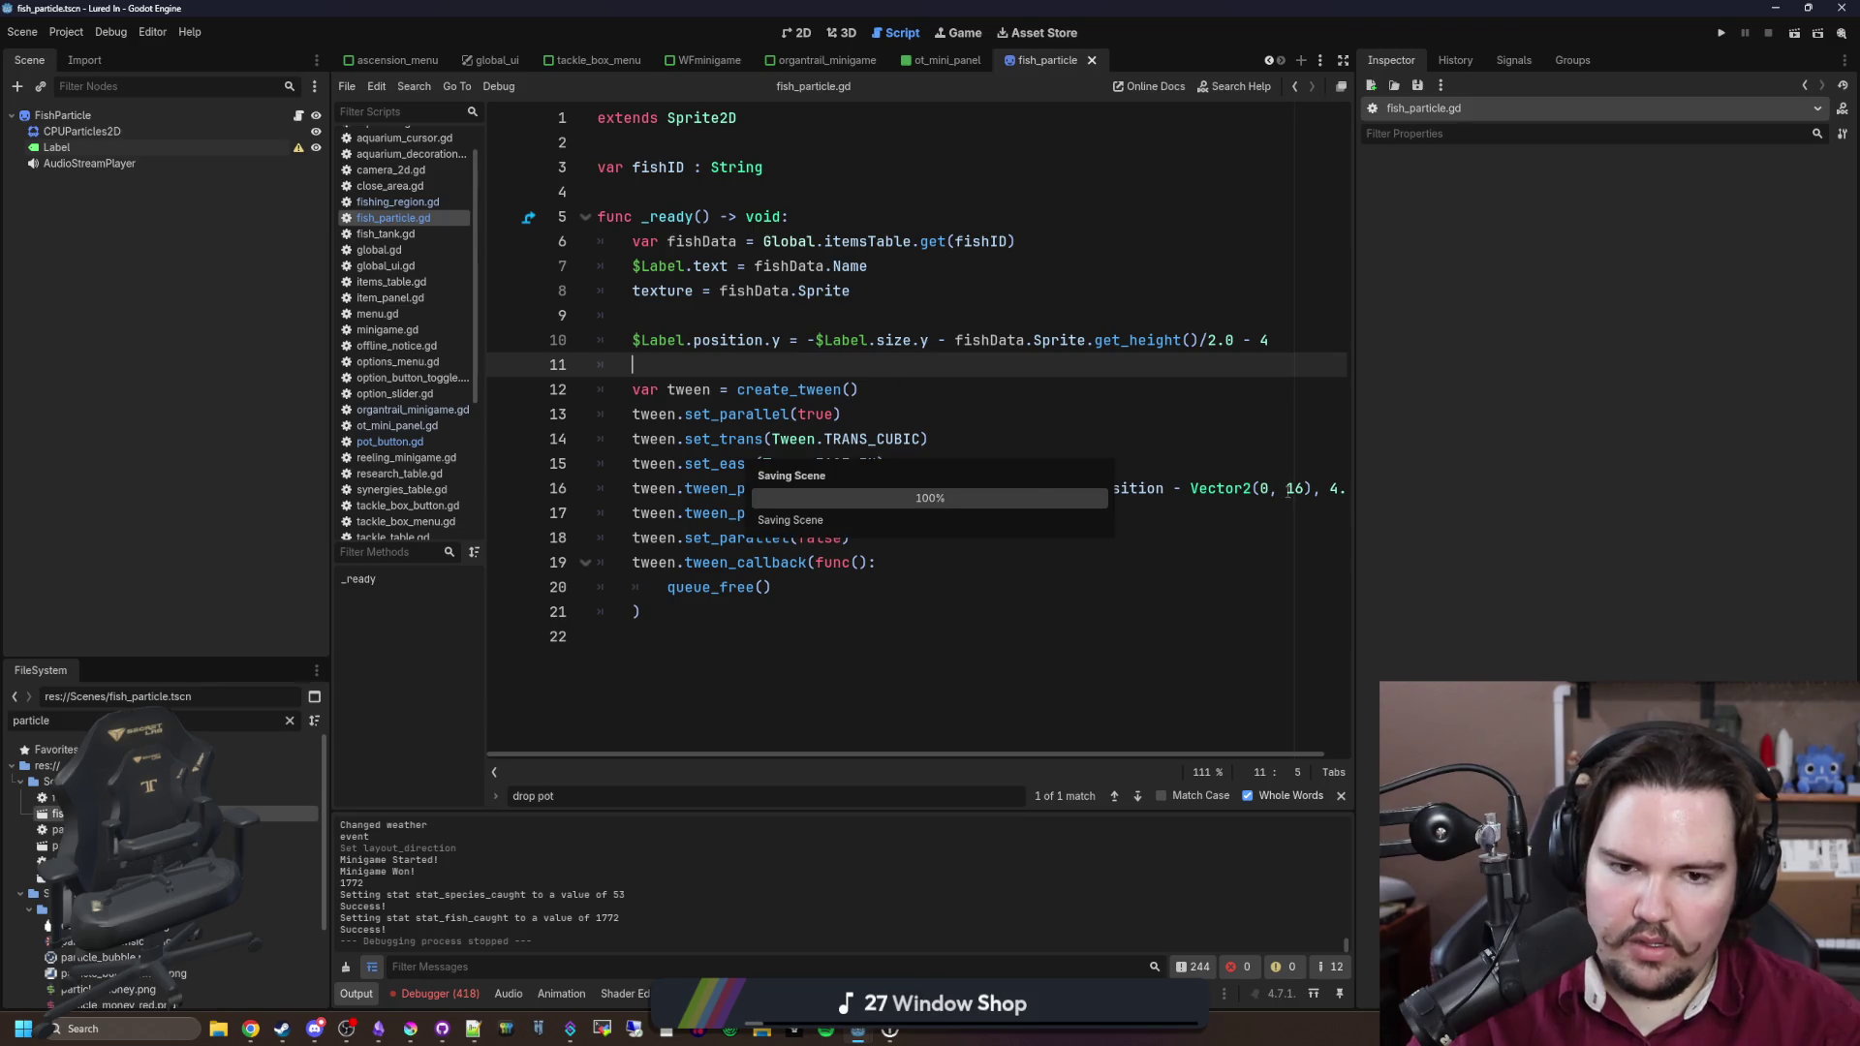
pyautogui.moveTo(1354, 506)
pyautogui.mouseDown()
pyautogui.moveTo(1673, 515)
pyautogui.moveTo(1521, 552)
pyautogui.mouseUp()
pyautogui.moveTo(641, 338); pyautogui.dragTo(1322, 354)
pyautogui.click(1329, 343)
pyautogui.hotkey('ctrl', 's')
pyautogui.click(76, 150)
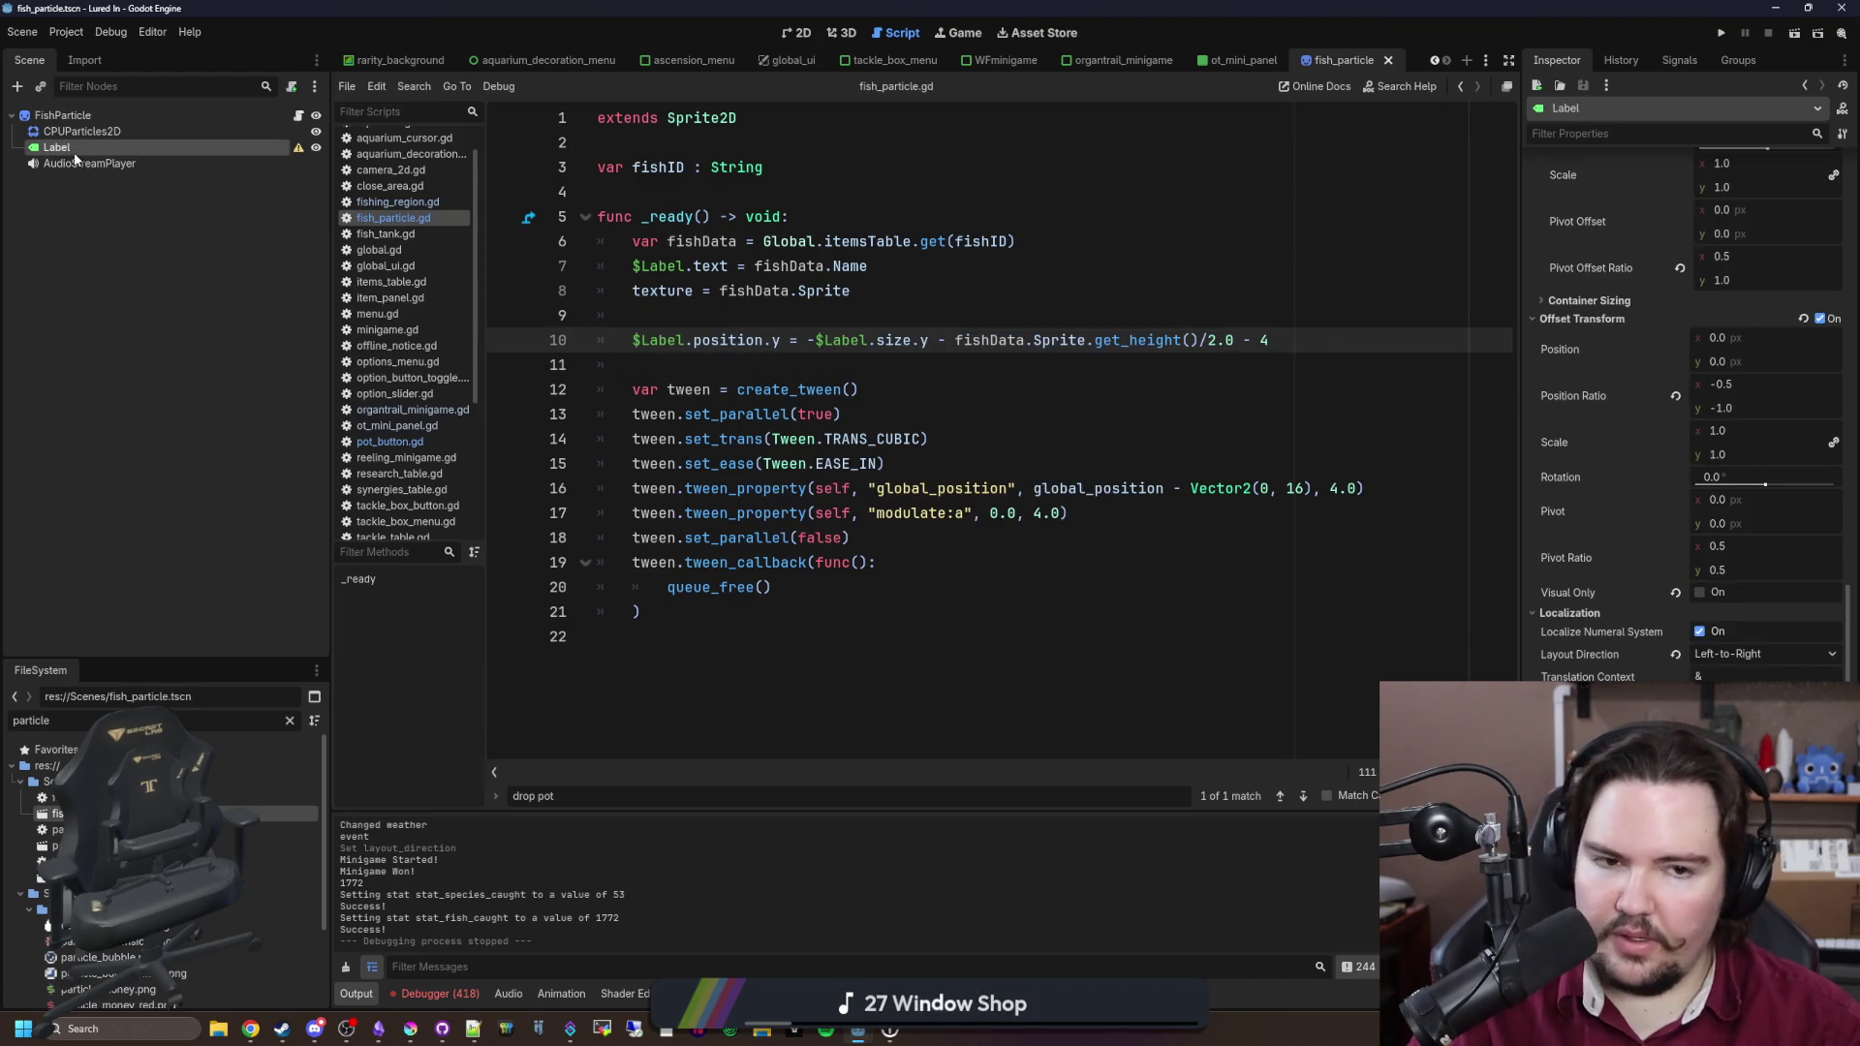
pyautogui.scroll(5, 1647, 413)
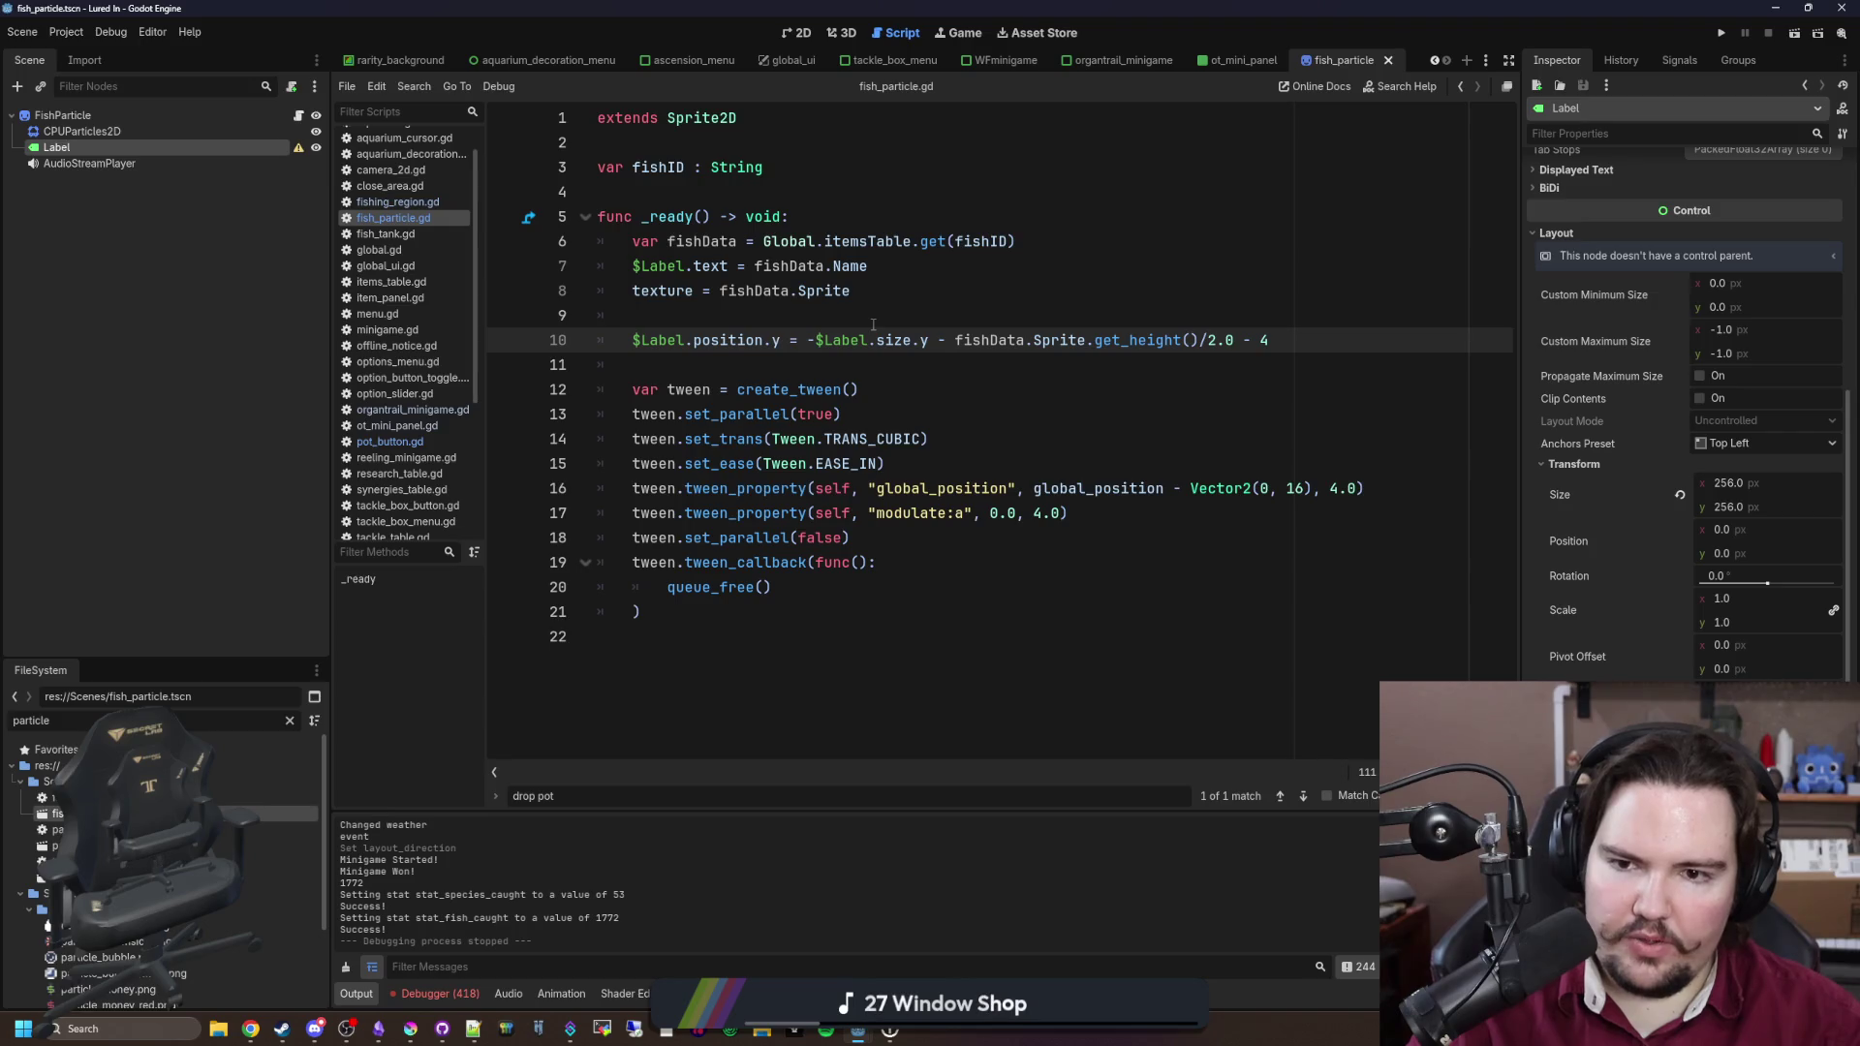
pyautogui.click(722, 312)
# Step: Add a Control child named LabelAnchor under FishParticle and move the Label into it
pyautogui.click(53, 116)
pyautogui.rightClick(53, 115)
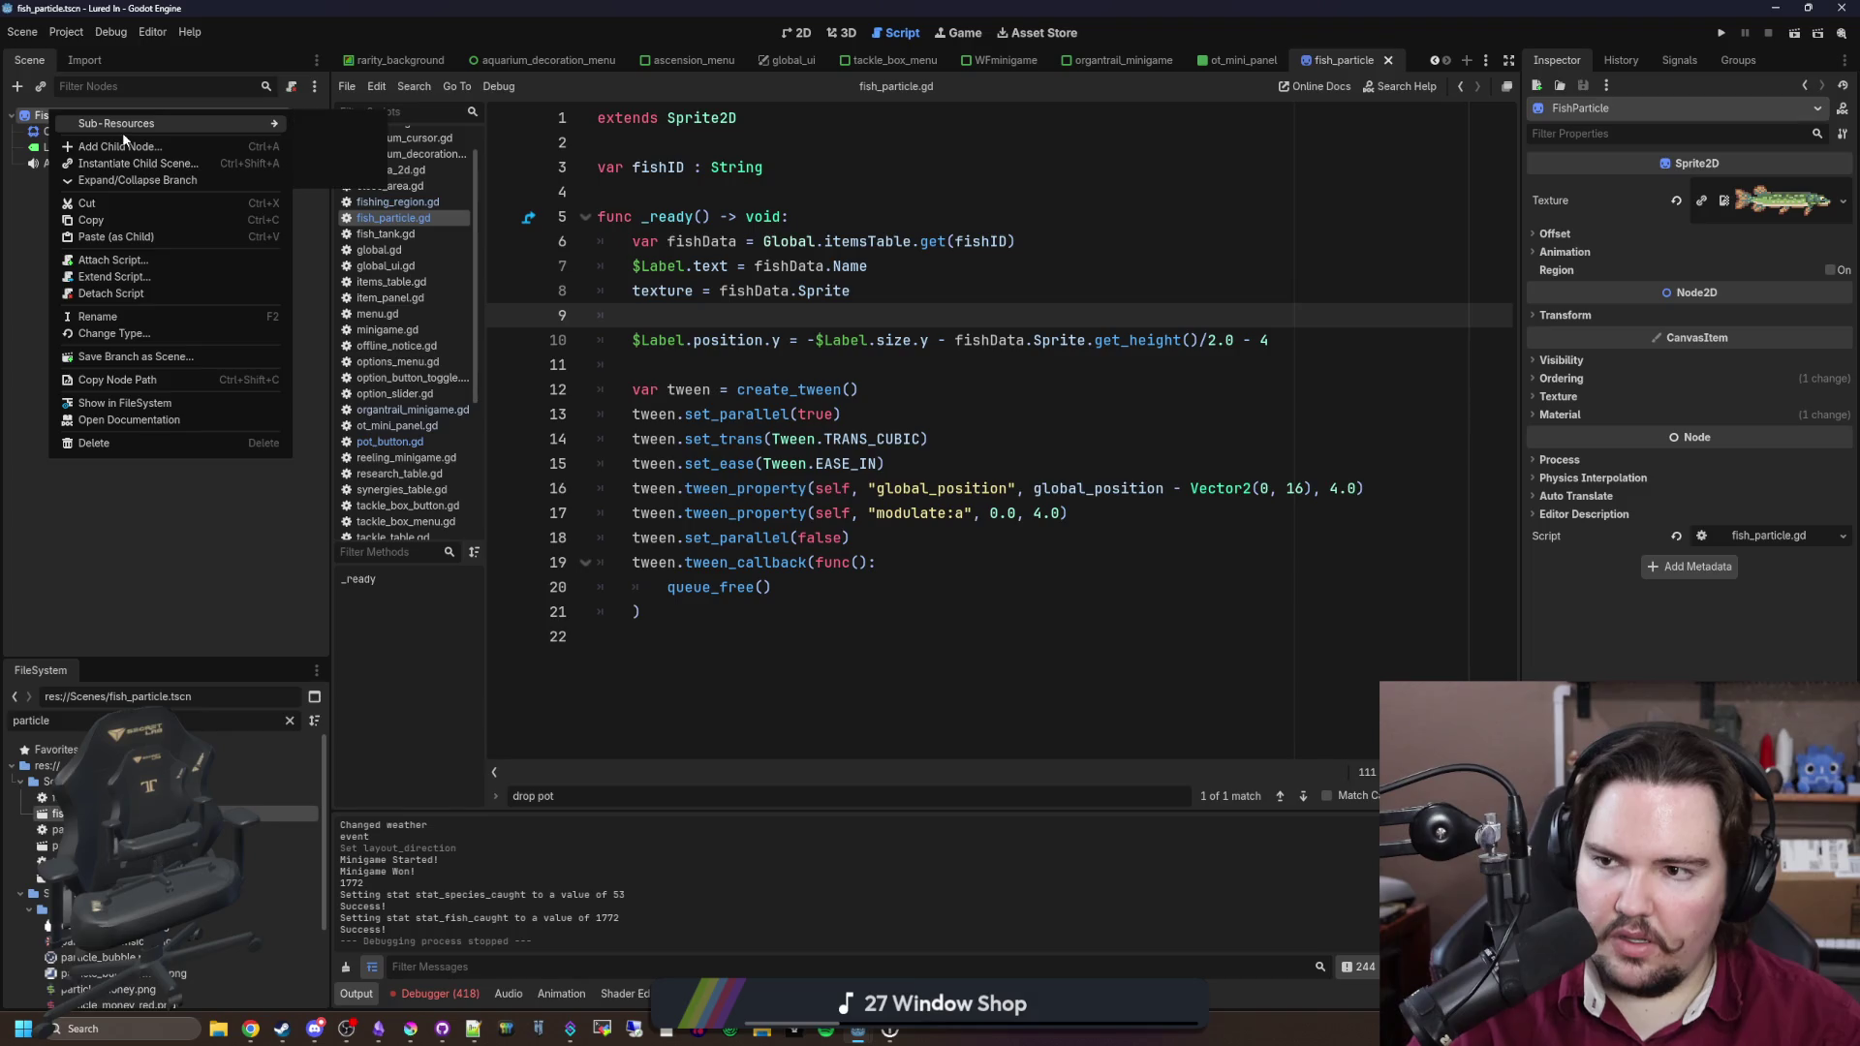
pyautogui.click(107, 149)
pyautogui.press('Return')
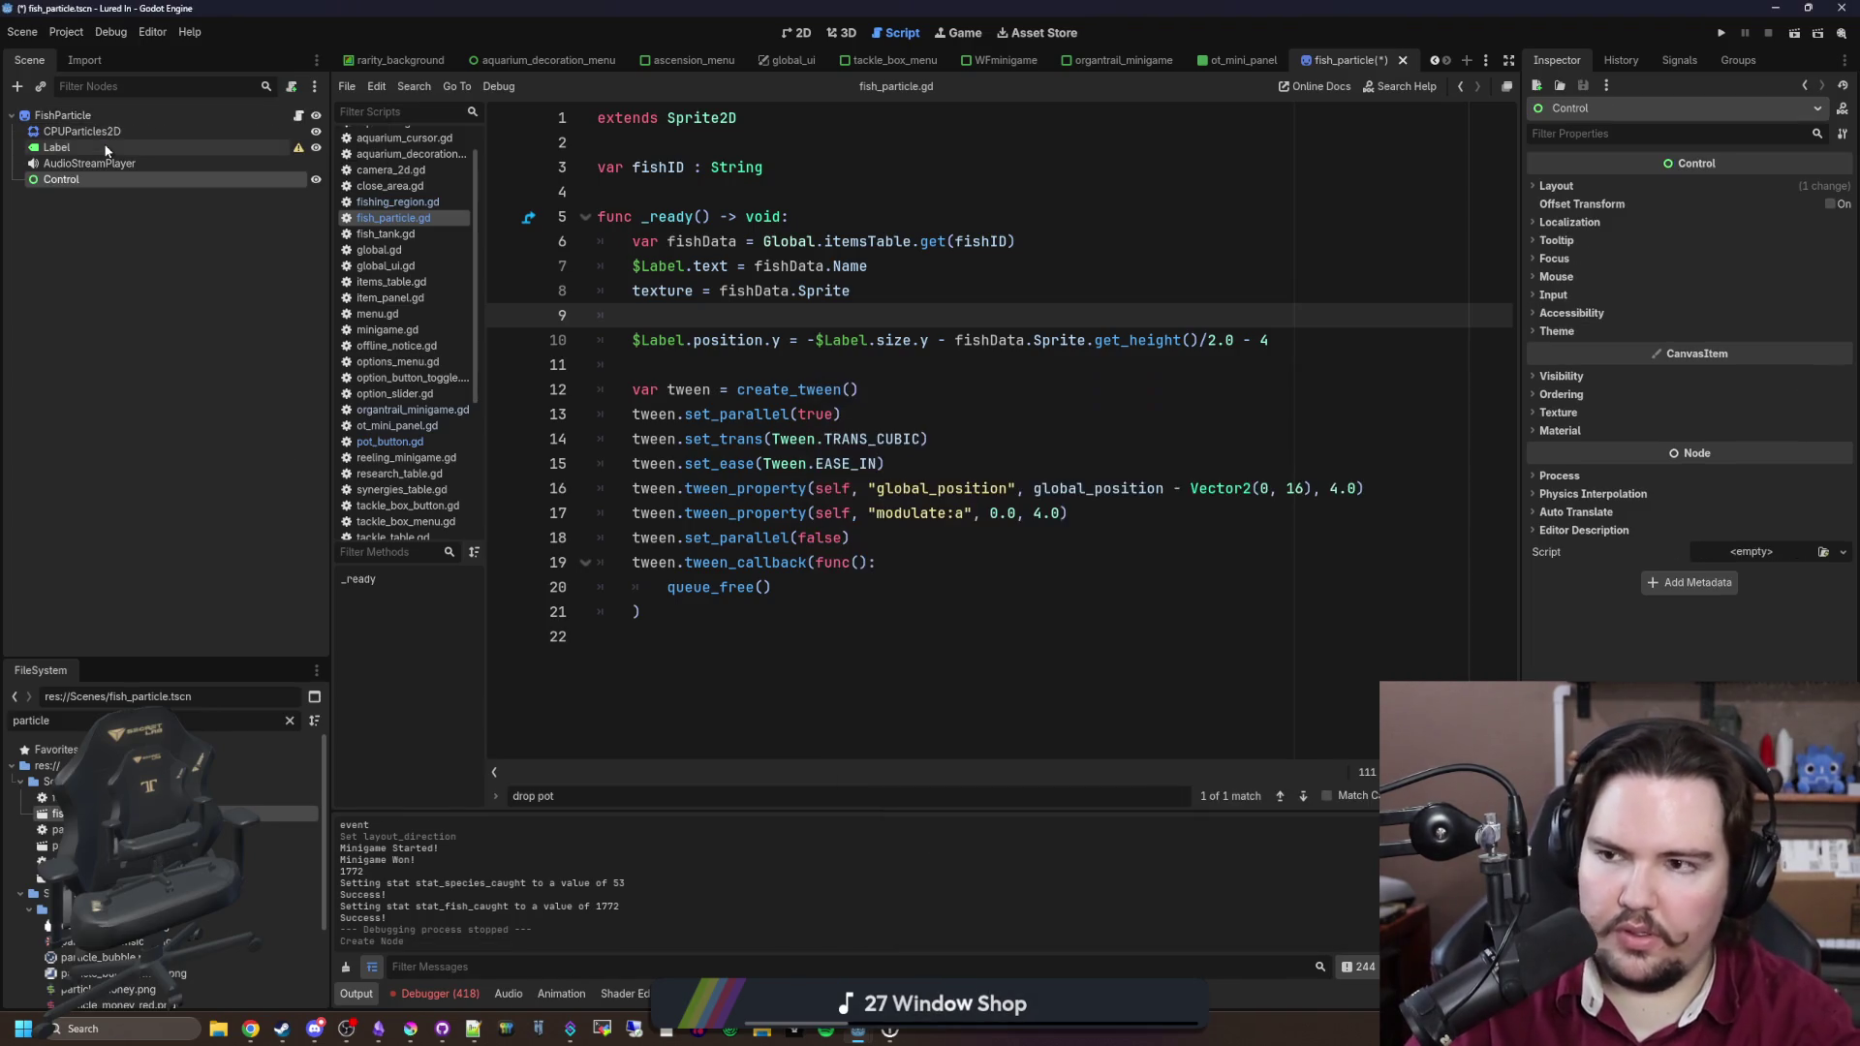
pyautogui.doubleClick(82, 177)
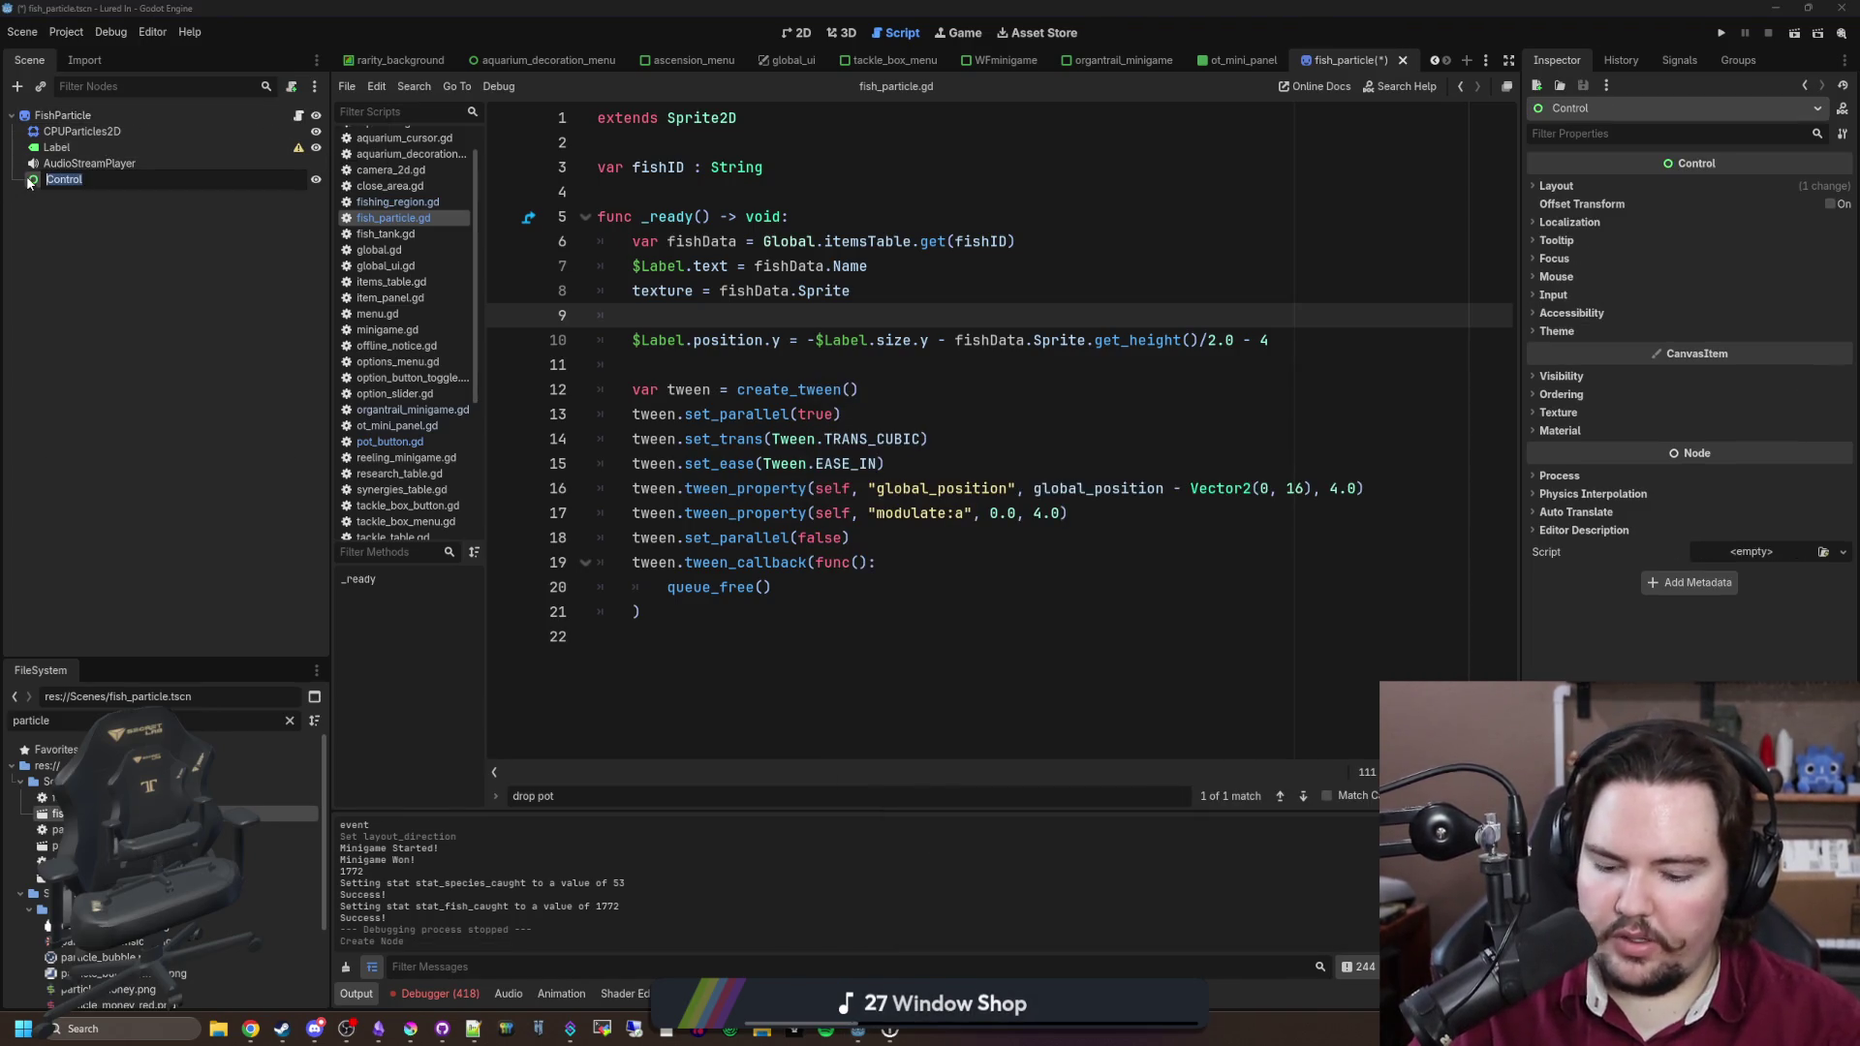
pyautogui.write('LabelAnchor')
pyautogui.press('Return')
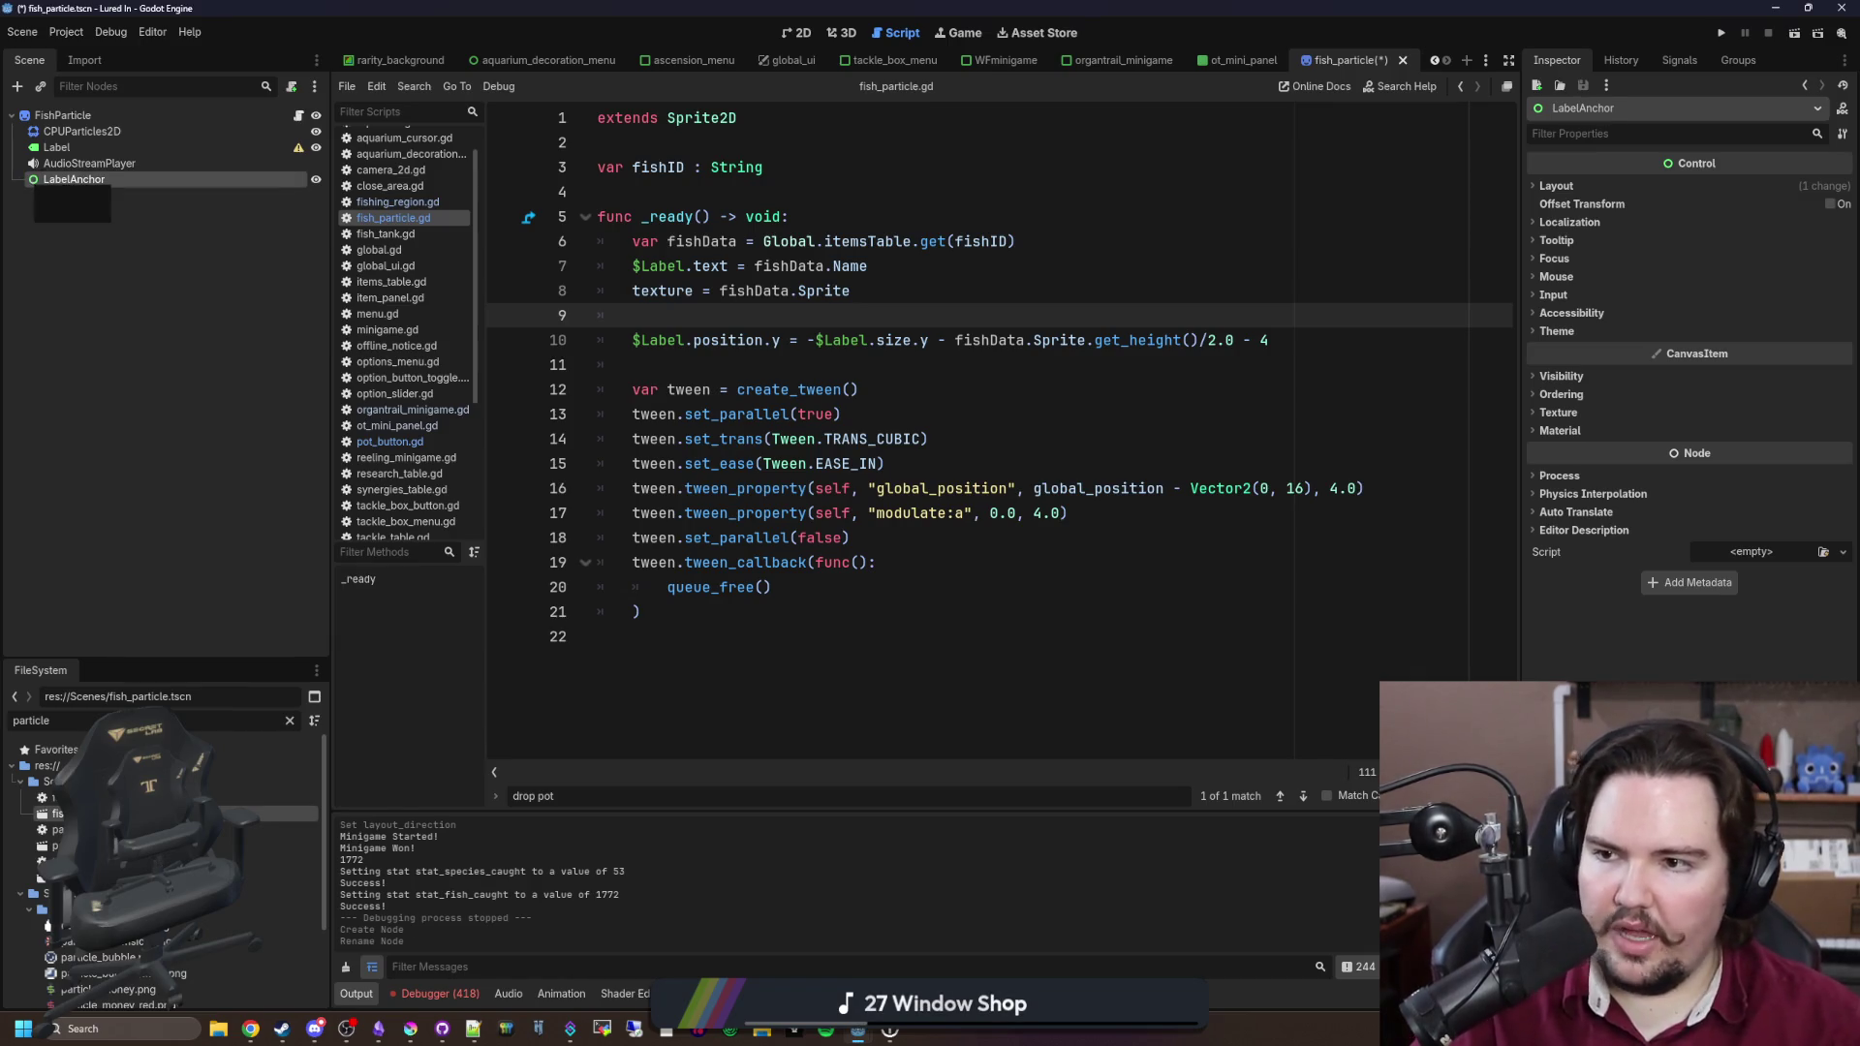
pyautogui.moveTo(60, 150); pyautogui.dragTo(86, 176)
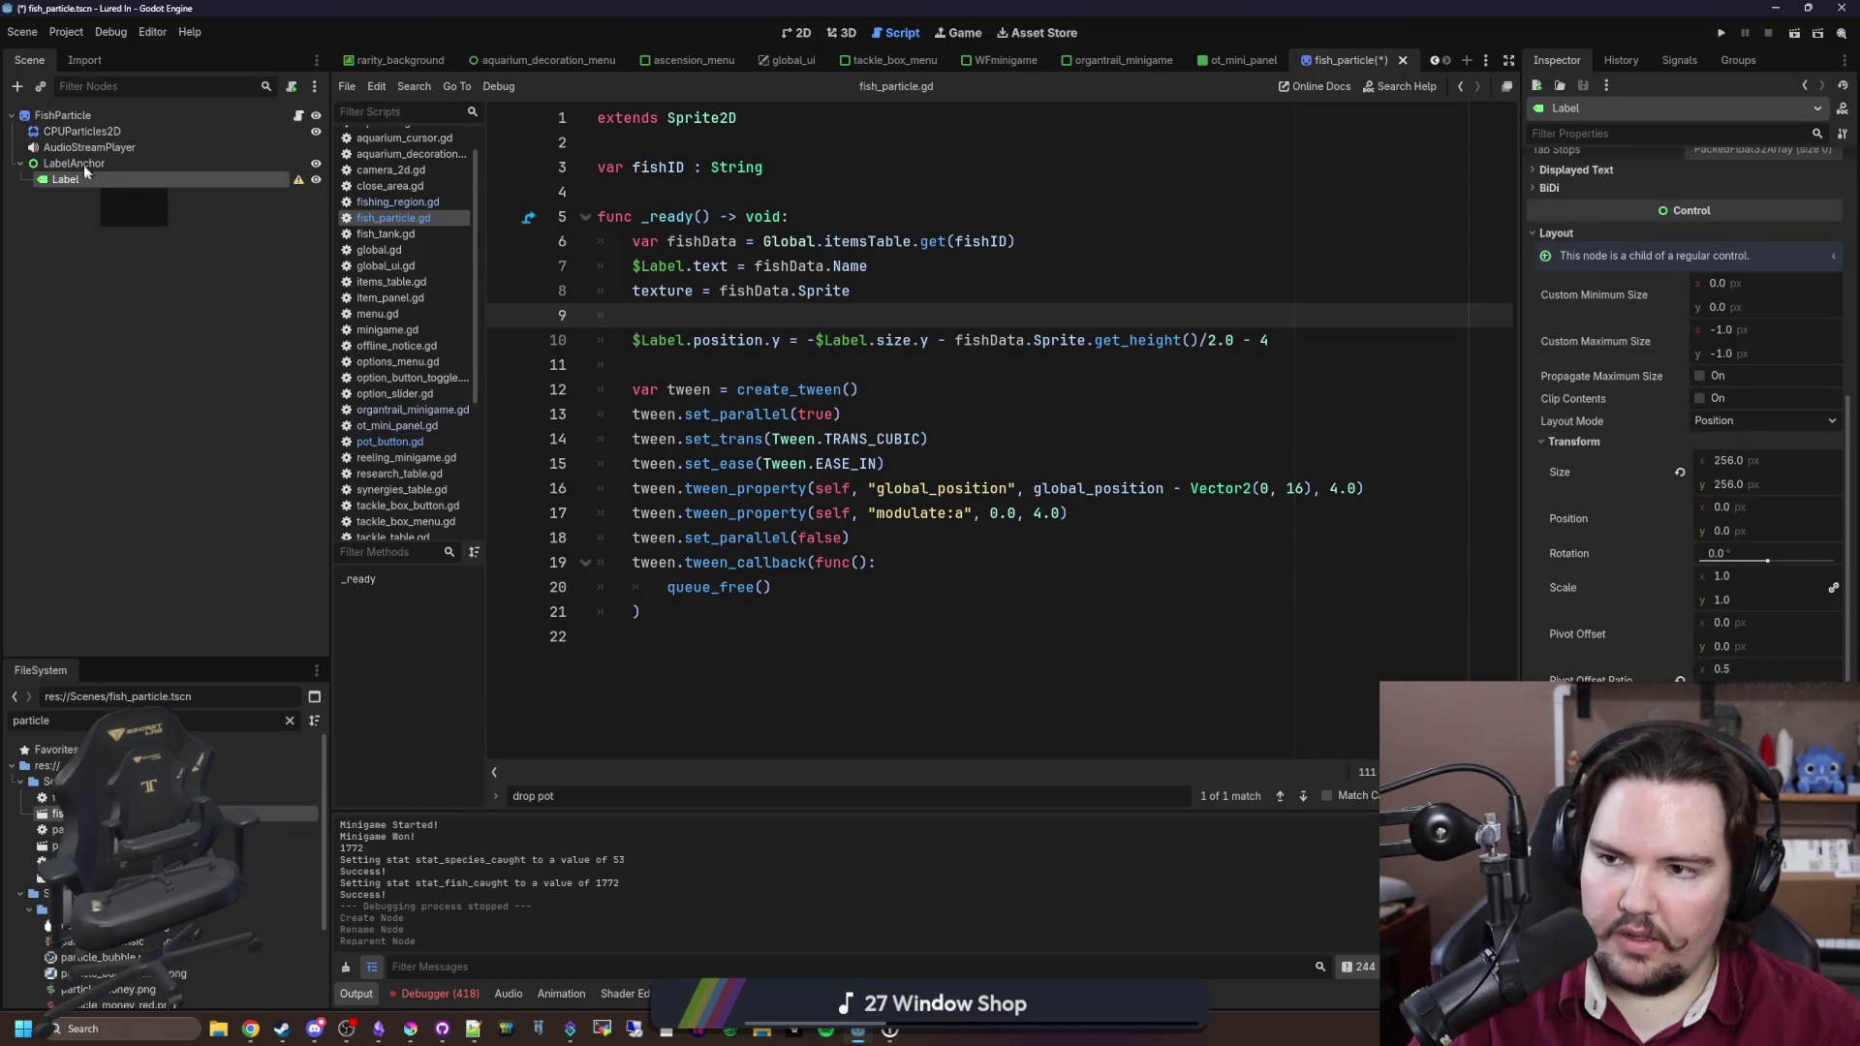
pyautogui.click(686, 340)
# Step: Make line 10 position $LabelAnchor and delete the $Label.size.y term
pyautogui.write('Anchor')
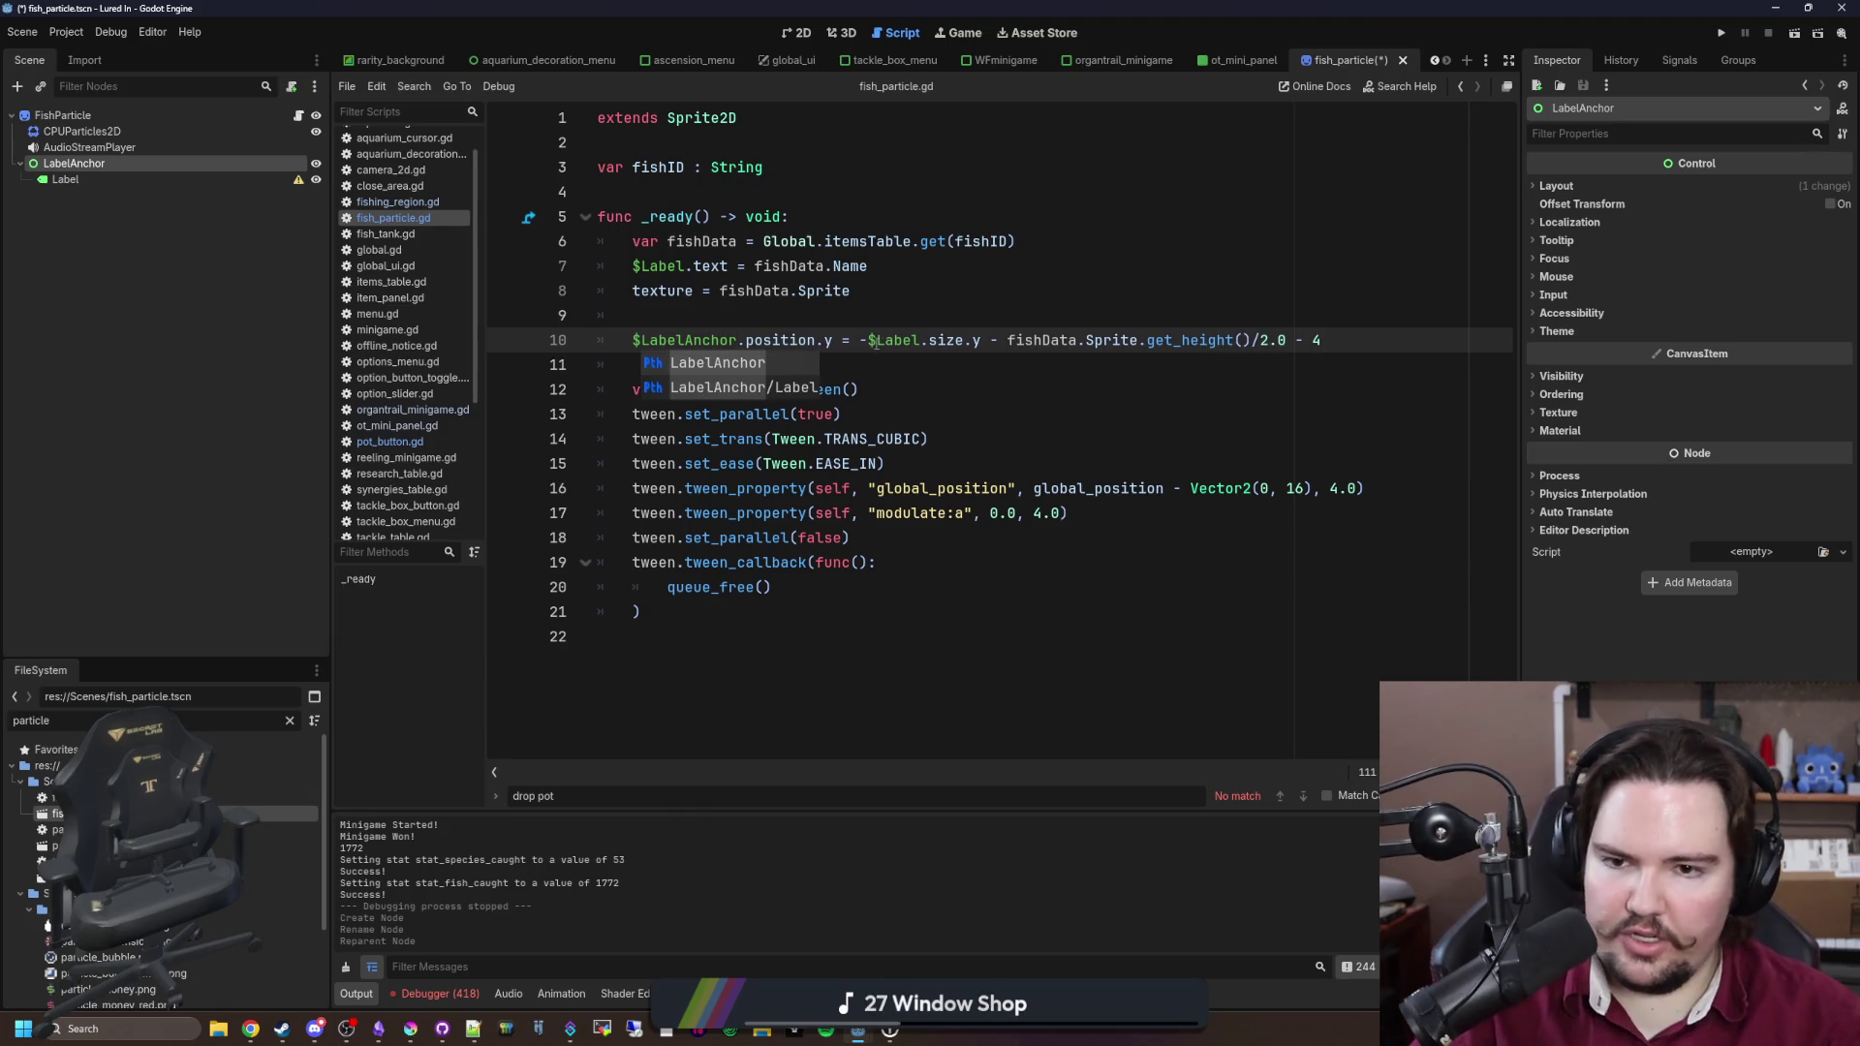
pyautogui.write('nchor')
pyautogui.click(675, 340)
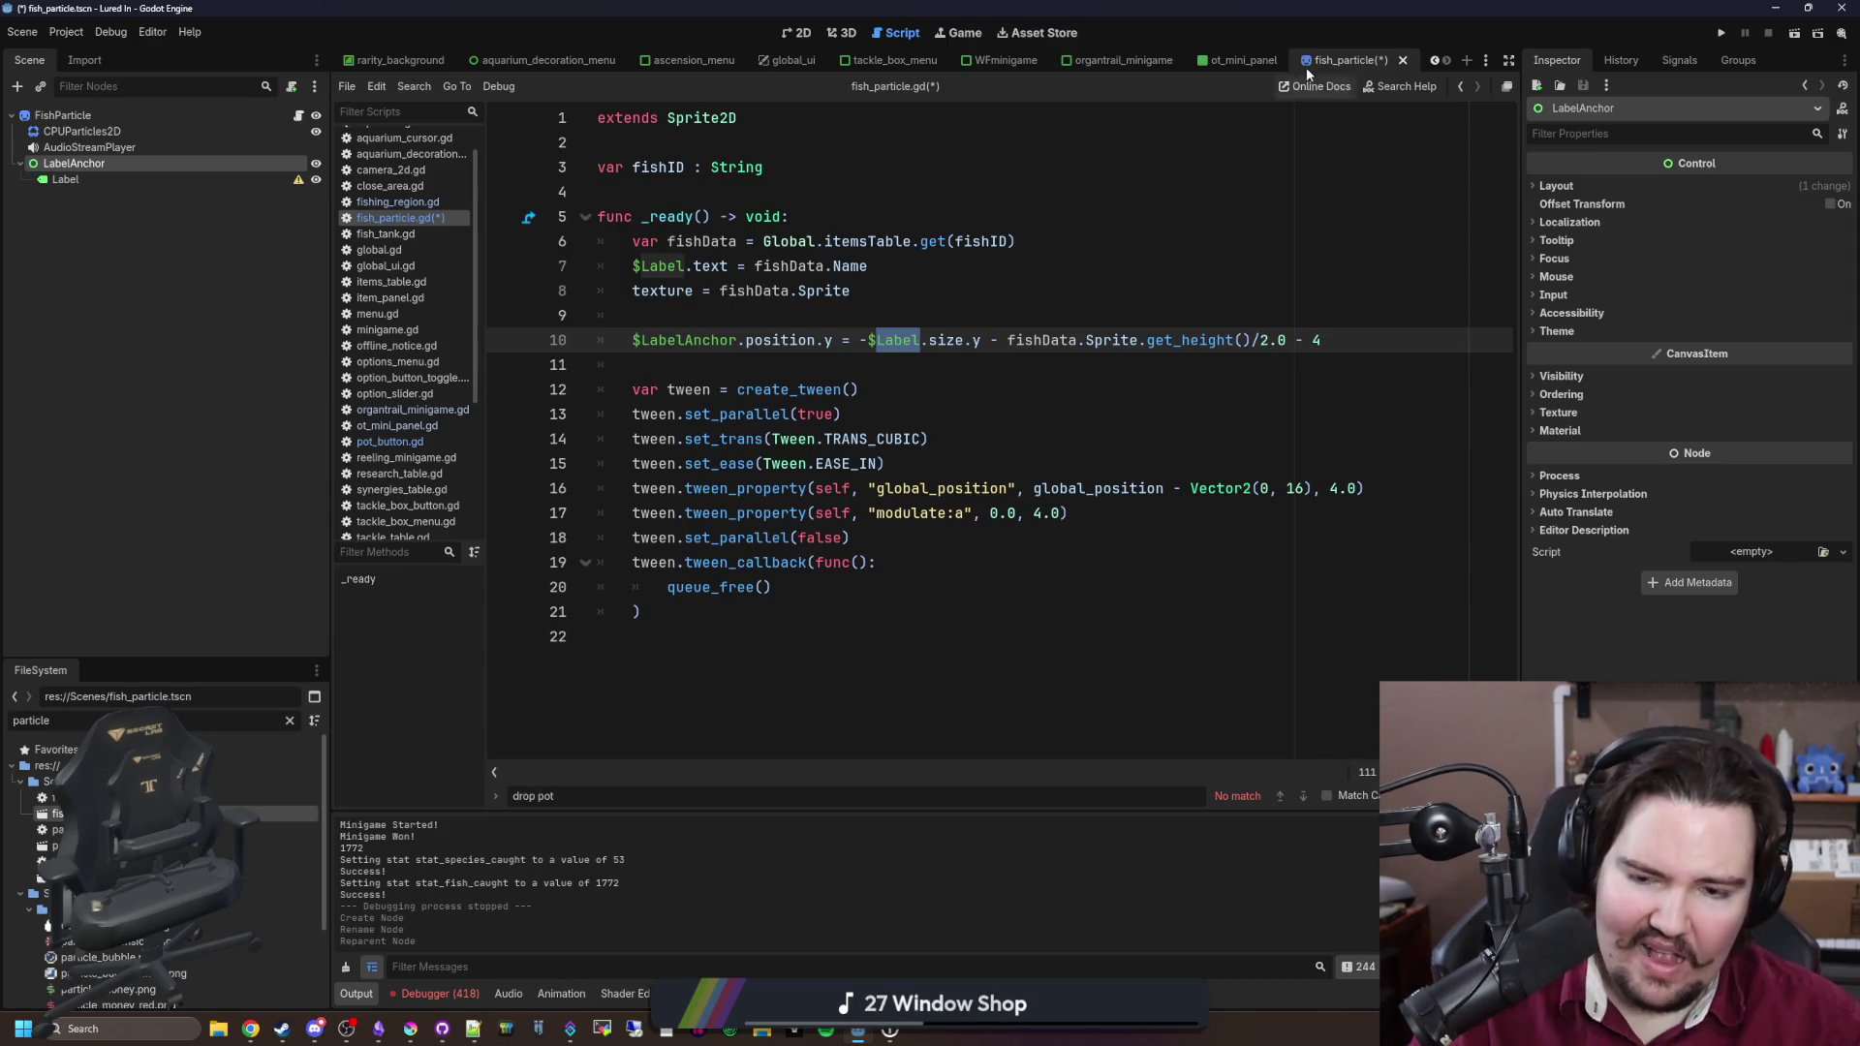
pyautogui.click(1005, 366)
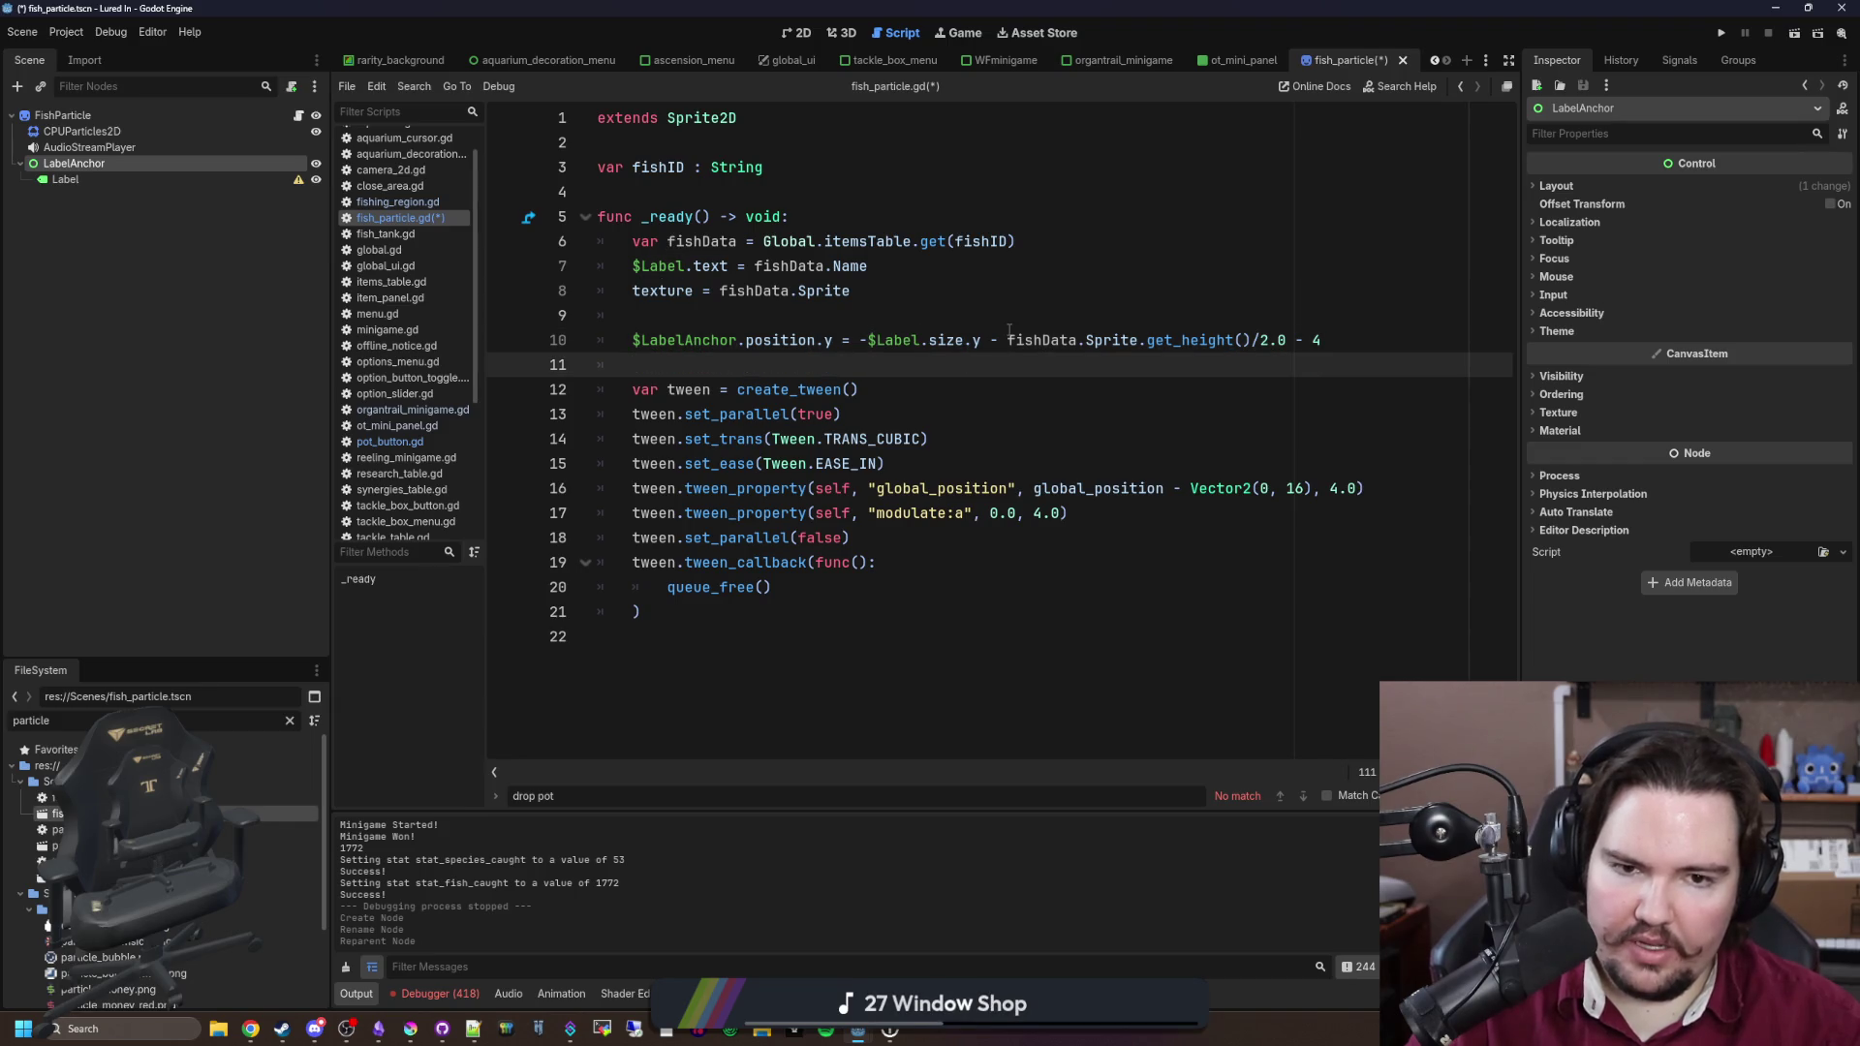
pyautogui.click(1354, 332)
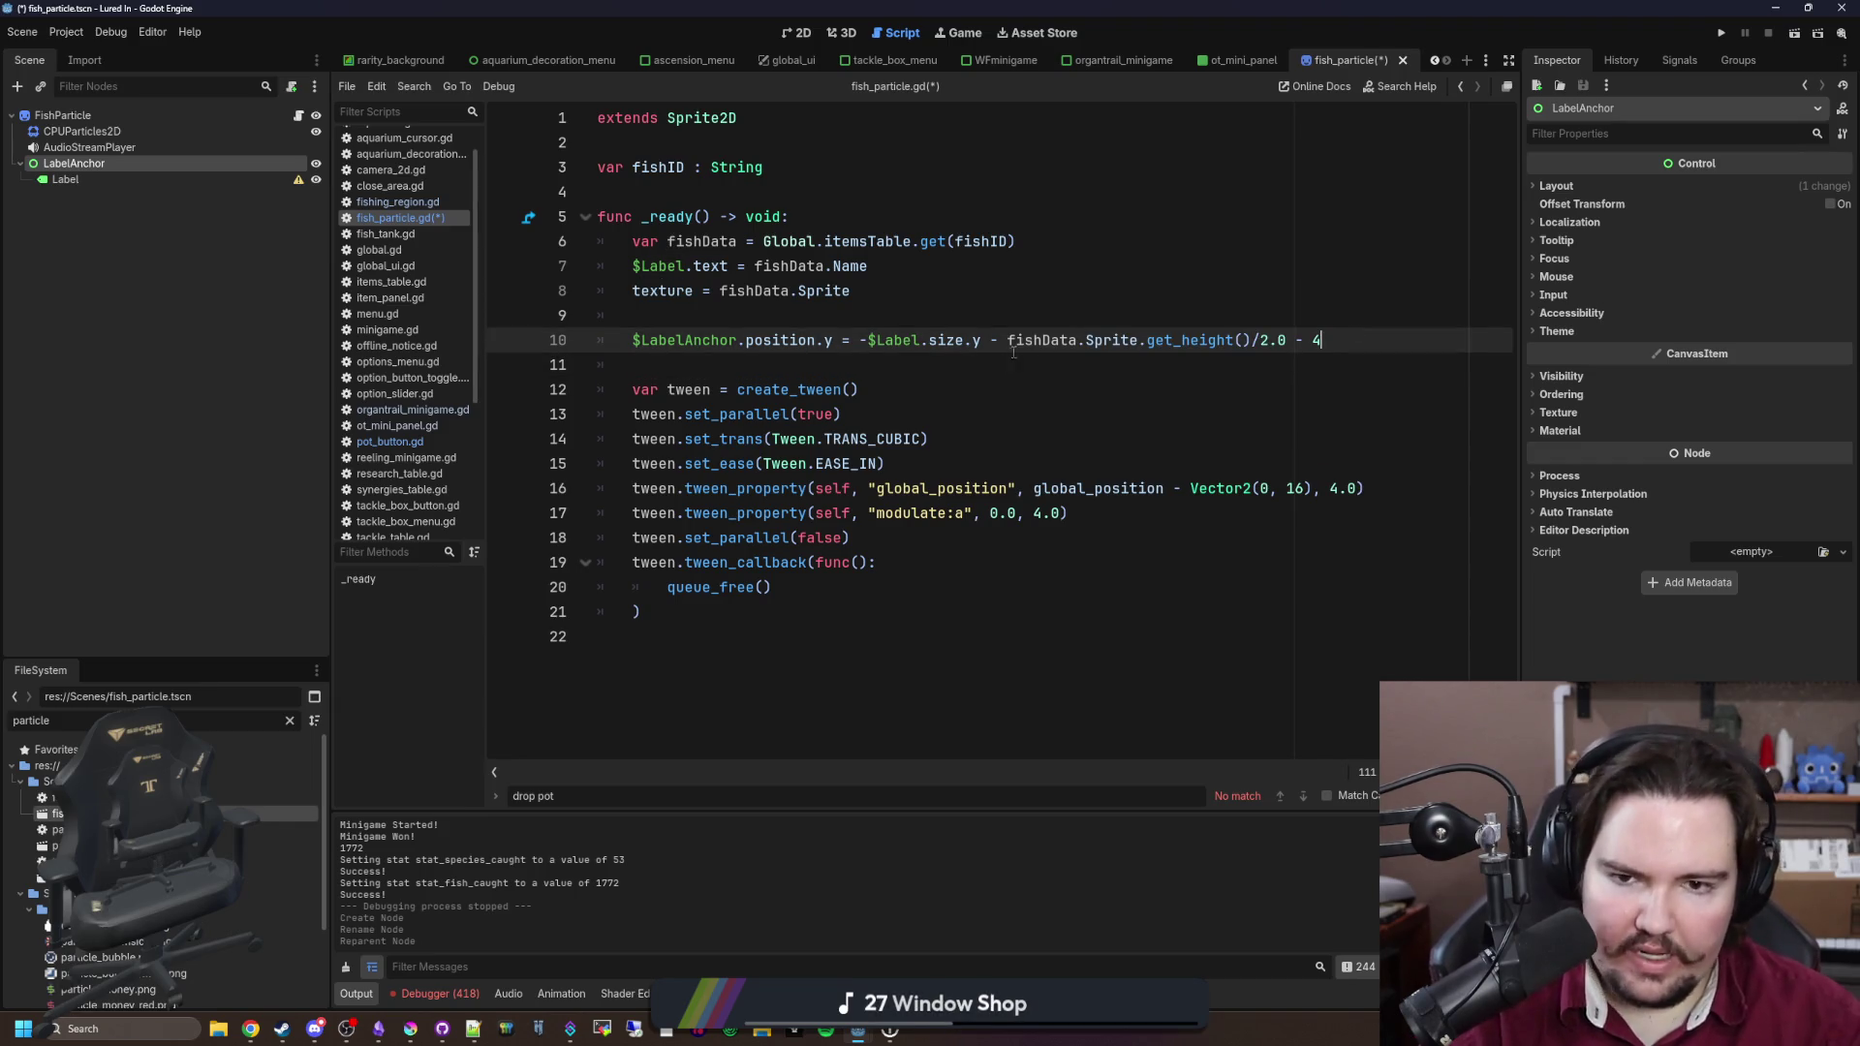
pyautogui.moveTo(1009, 343); pyautogui.dragTo(878, 334)
pyautogui.press('BackSpace')
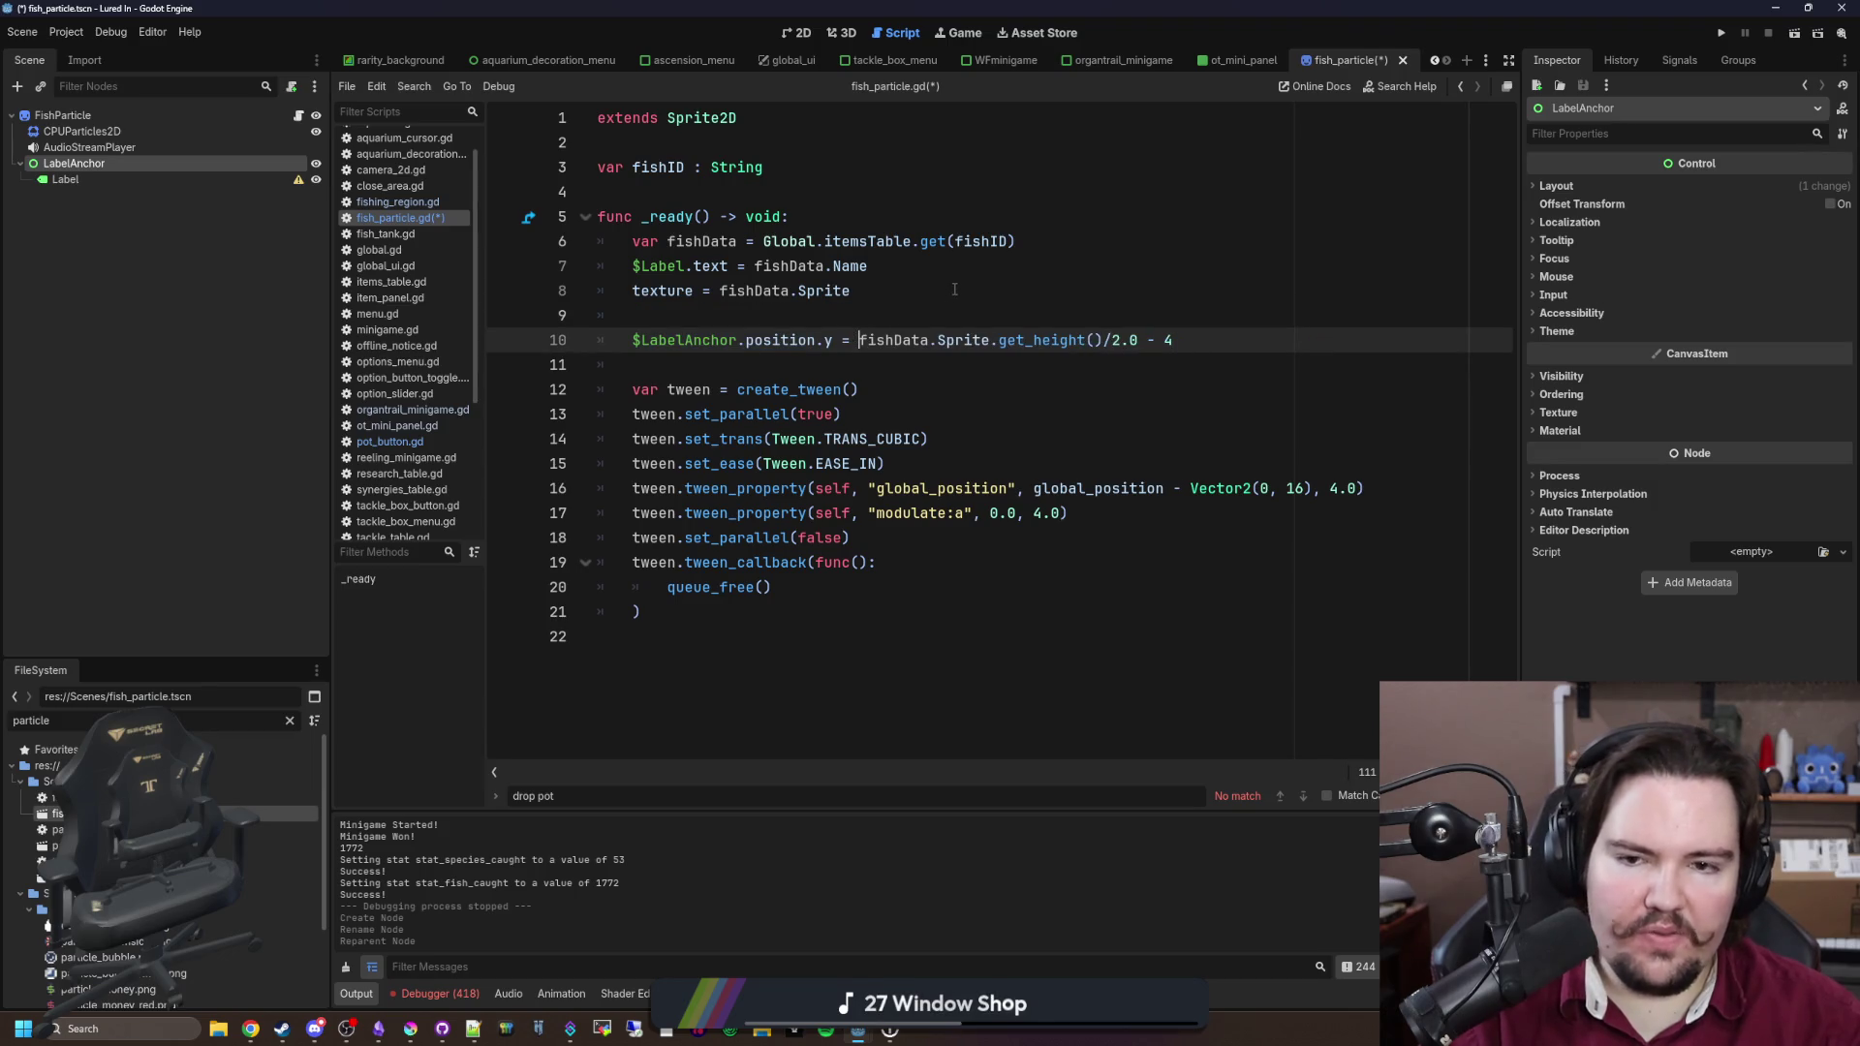
# Step: Change line 7's path to $LabelAnchor/Label and save the script
pyautogui.click(954, 290)
pyautogui.click(872, 368)
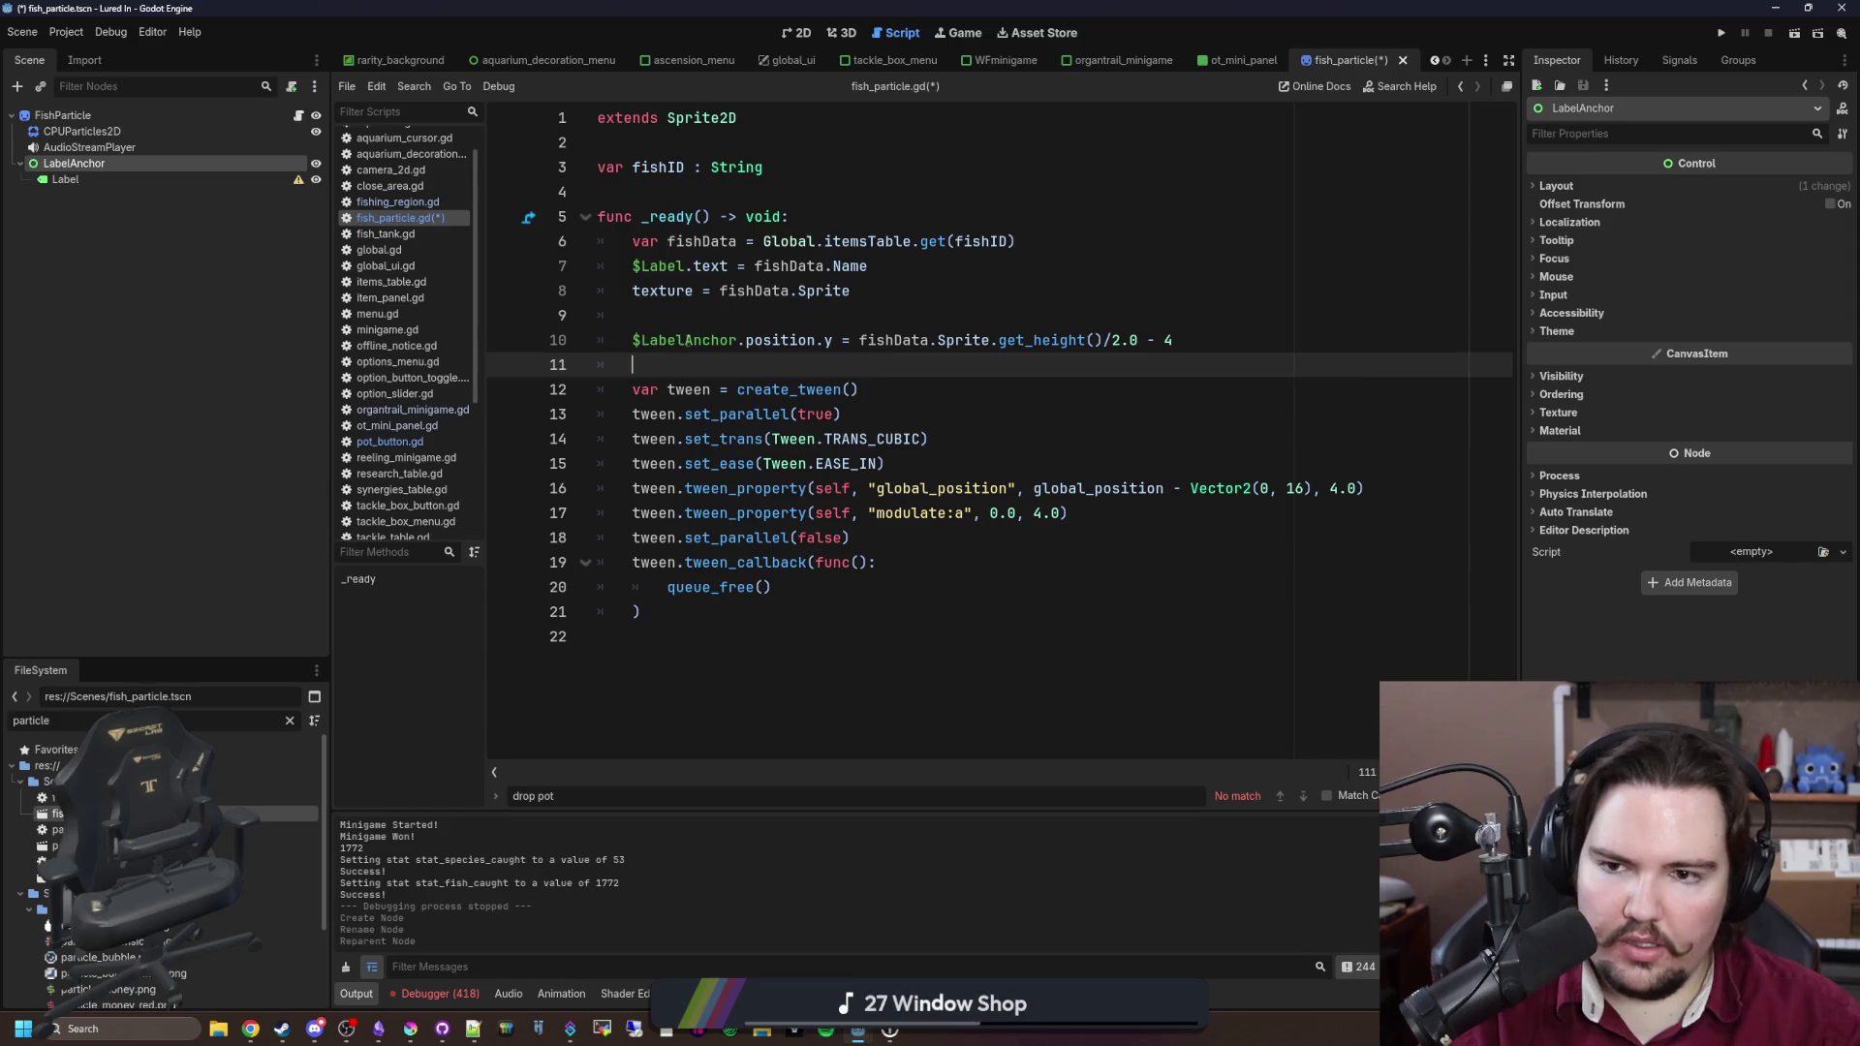
pyautogui.click(711, 306)
pyautogui.click(645, 266)
pyautogui.write('LabelAnchor/')
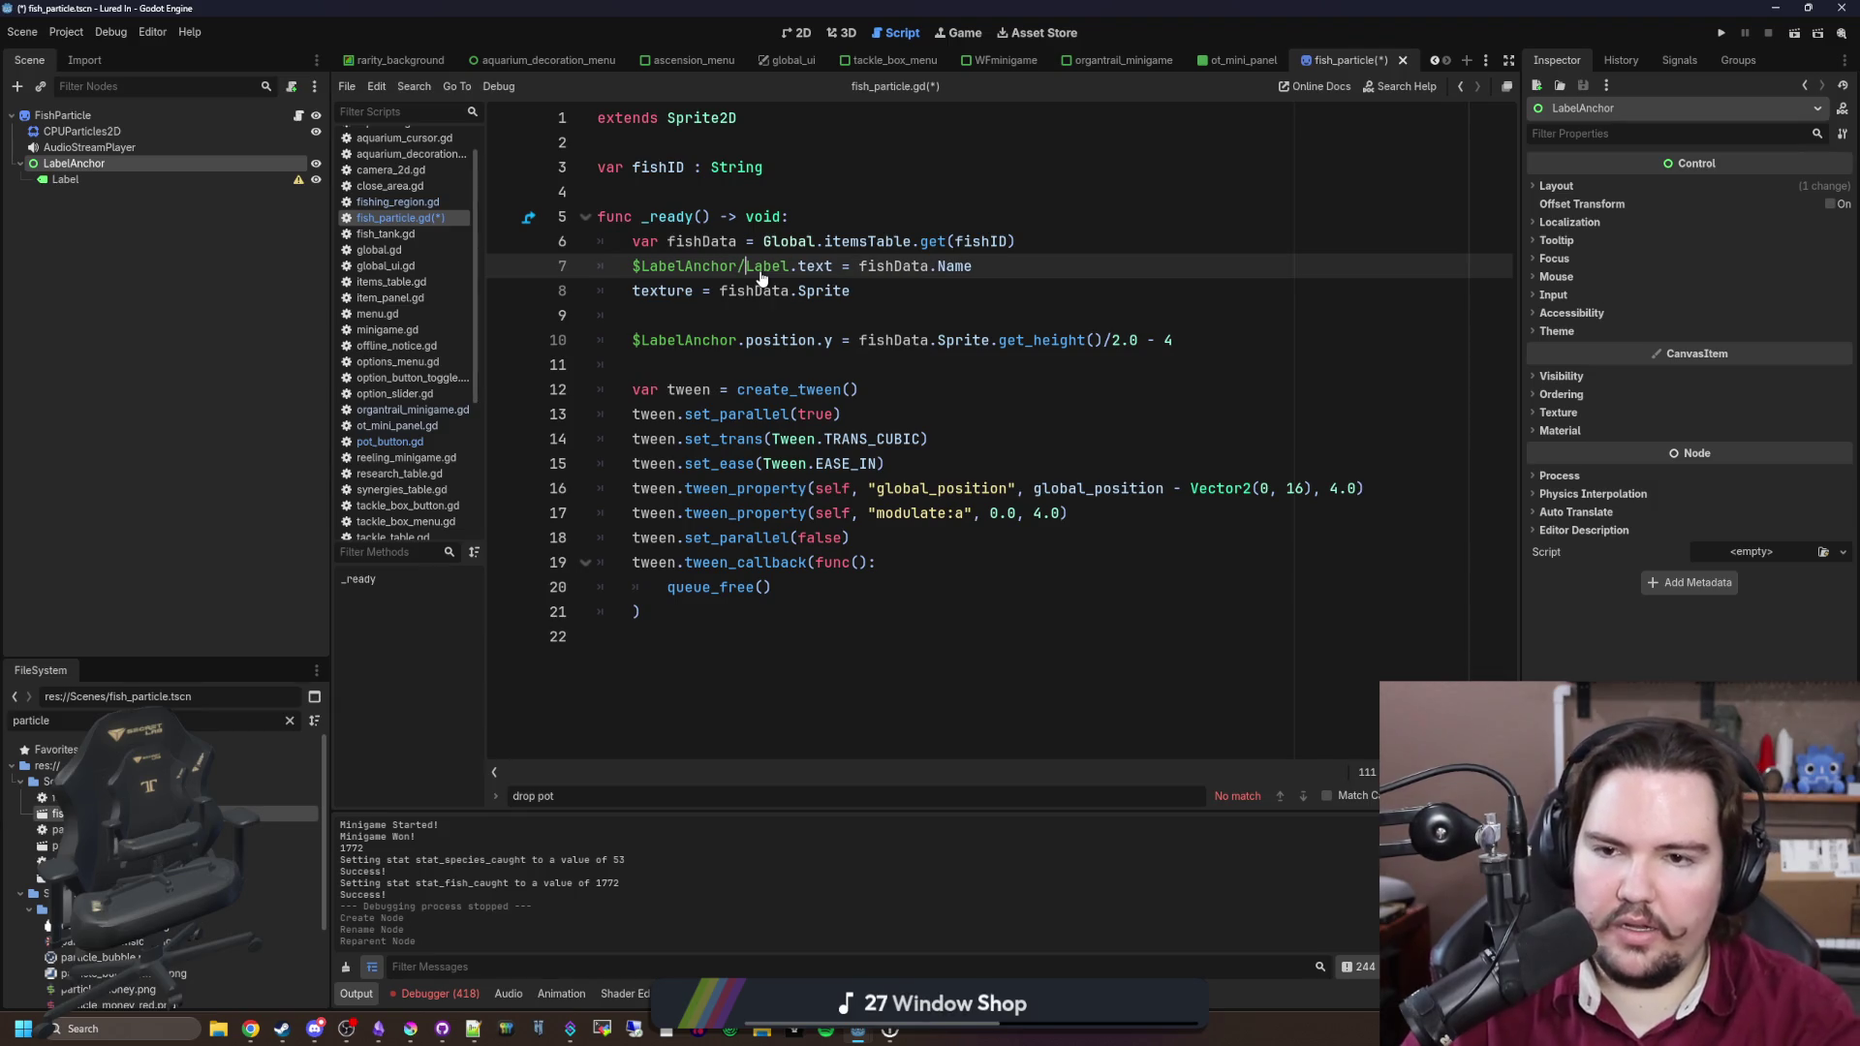
pyautogui.click(776, 326)
pyautogui.hotkey('ctrl', 's')
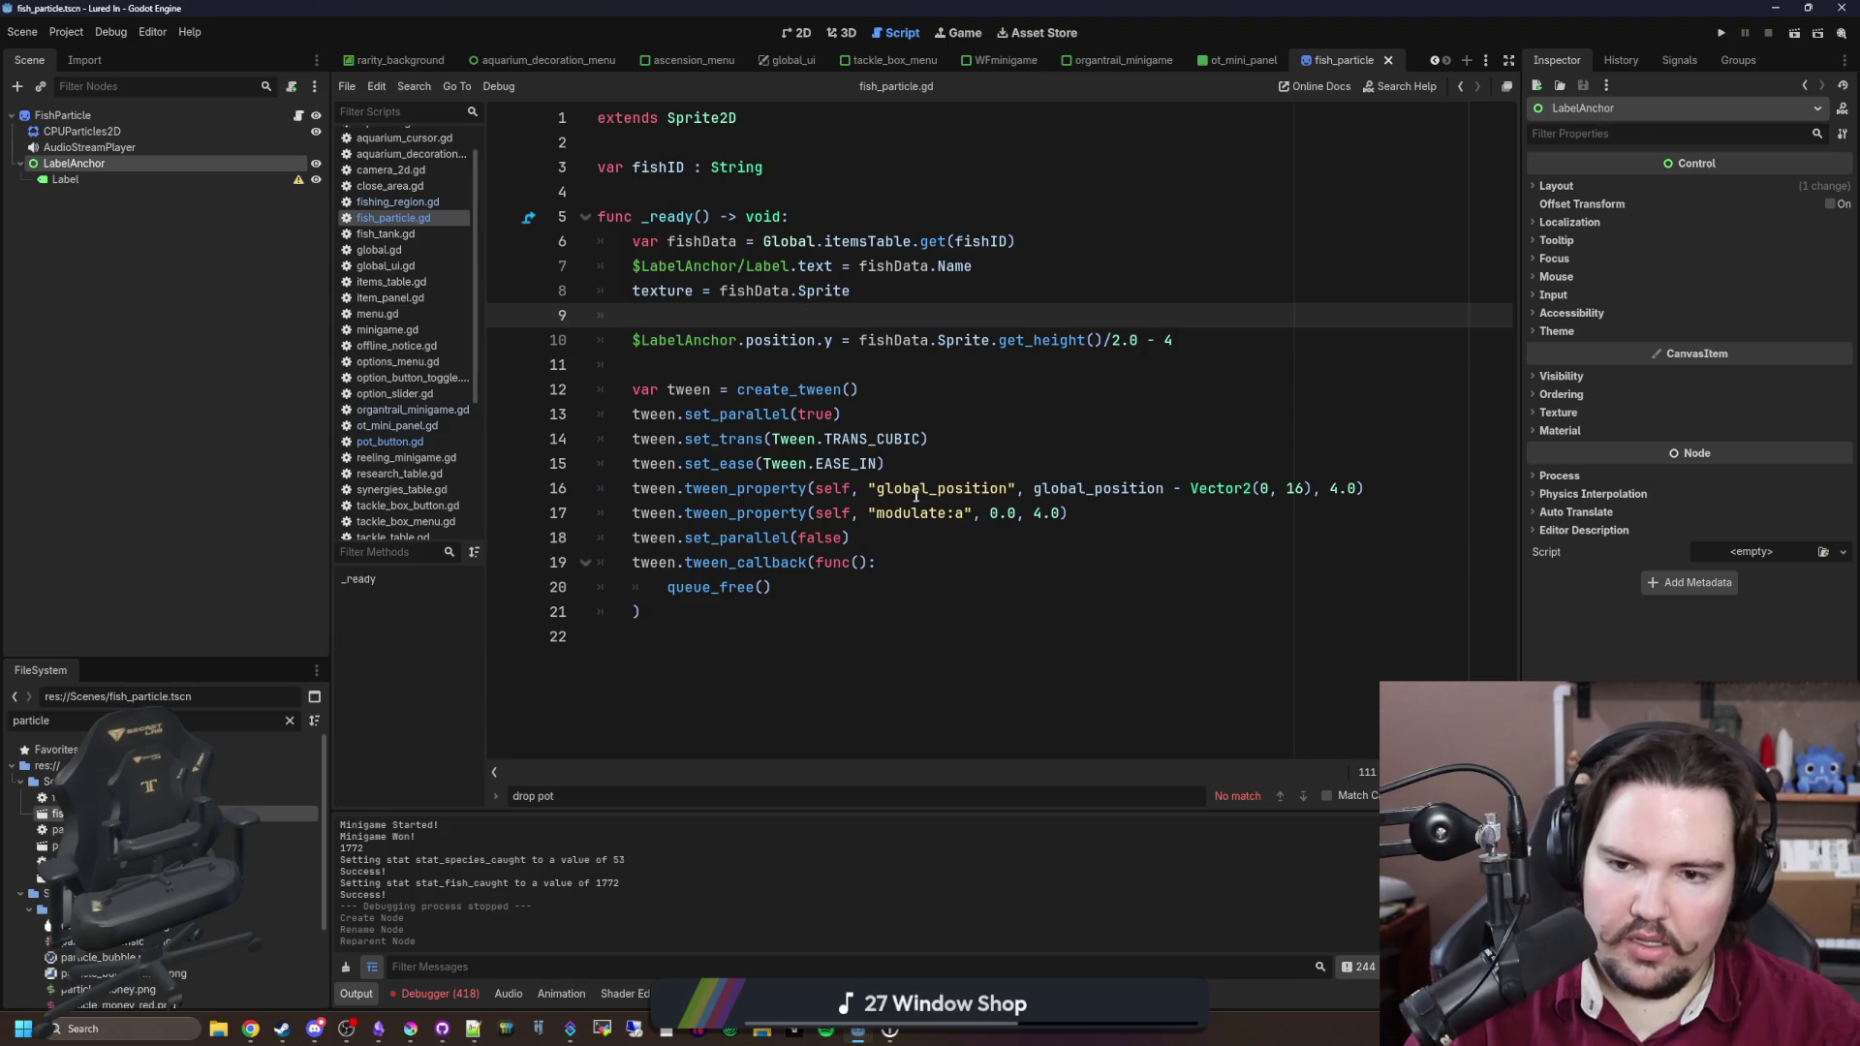
pyautogui.click(684, 364)
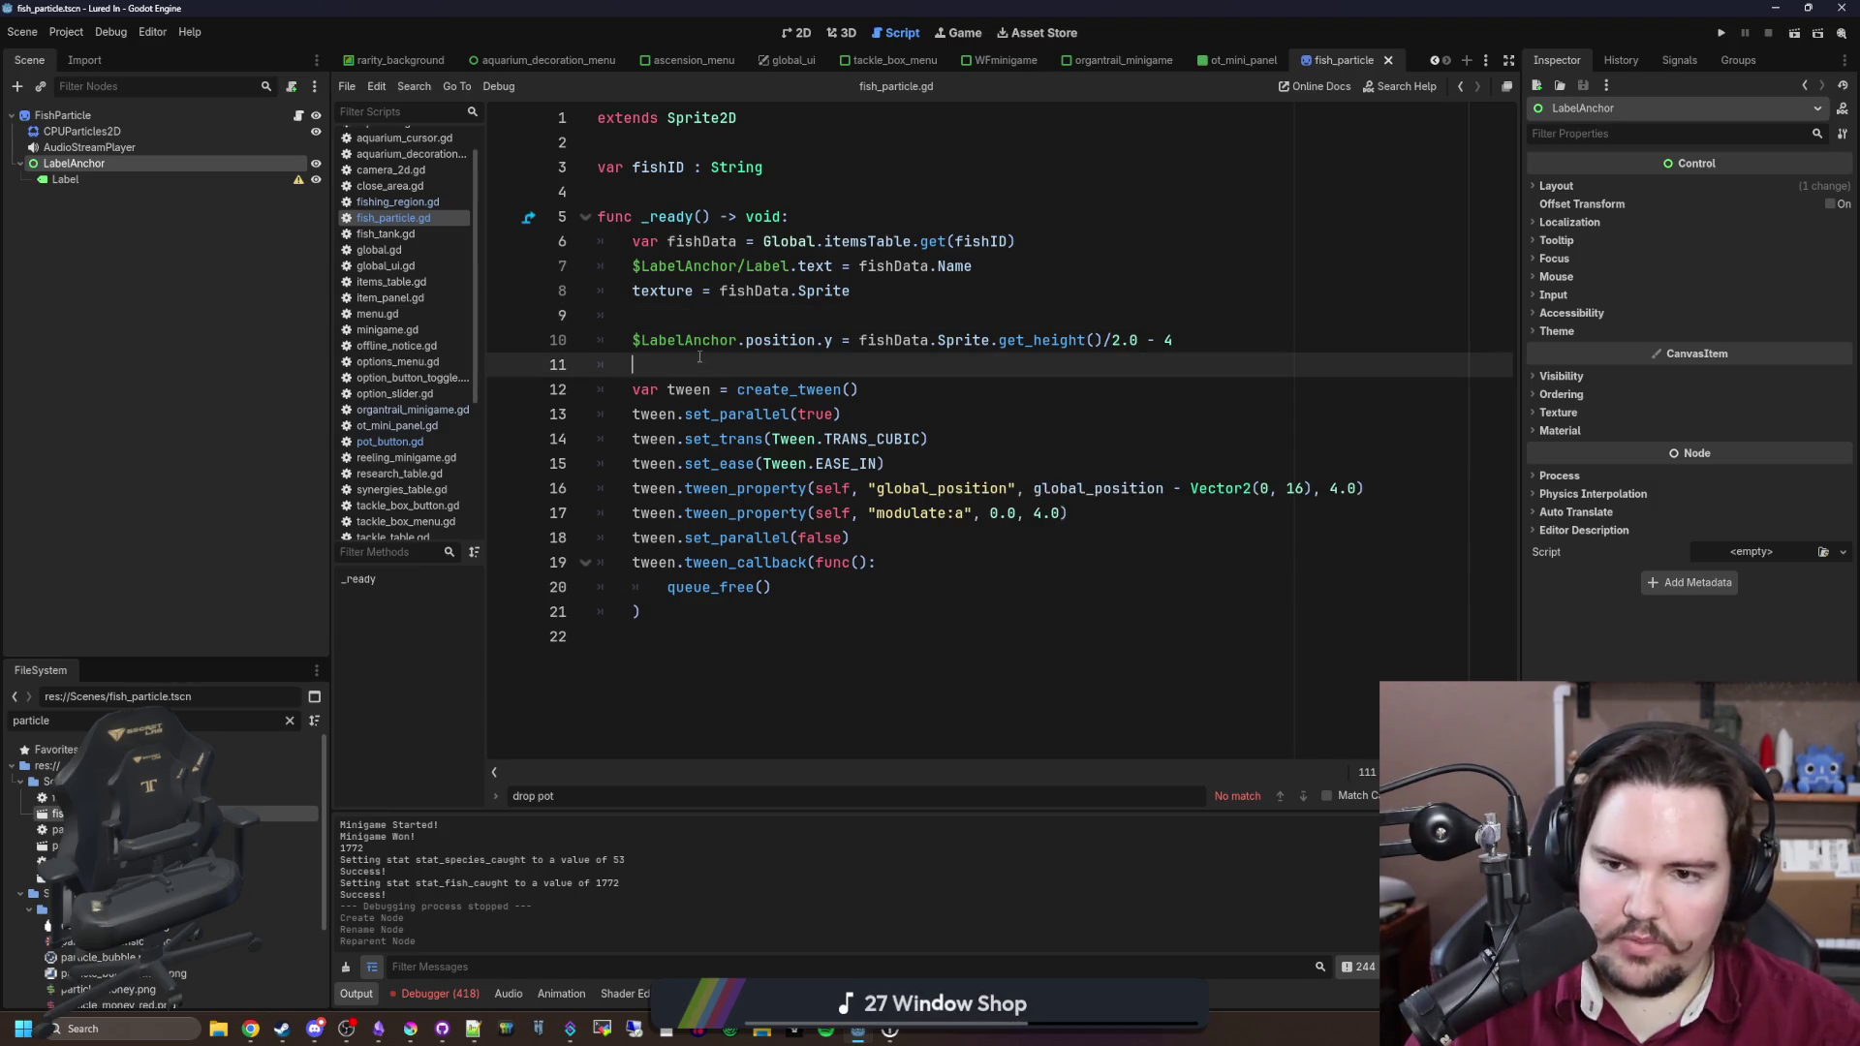
# Step: Select the Label in the 2D view, then read and dismiss its configuration warning
pyautogui.click(192, 174)
pyautogui.click(795, 32)
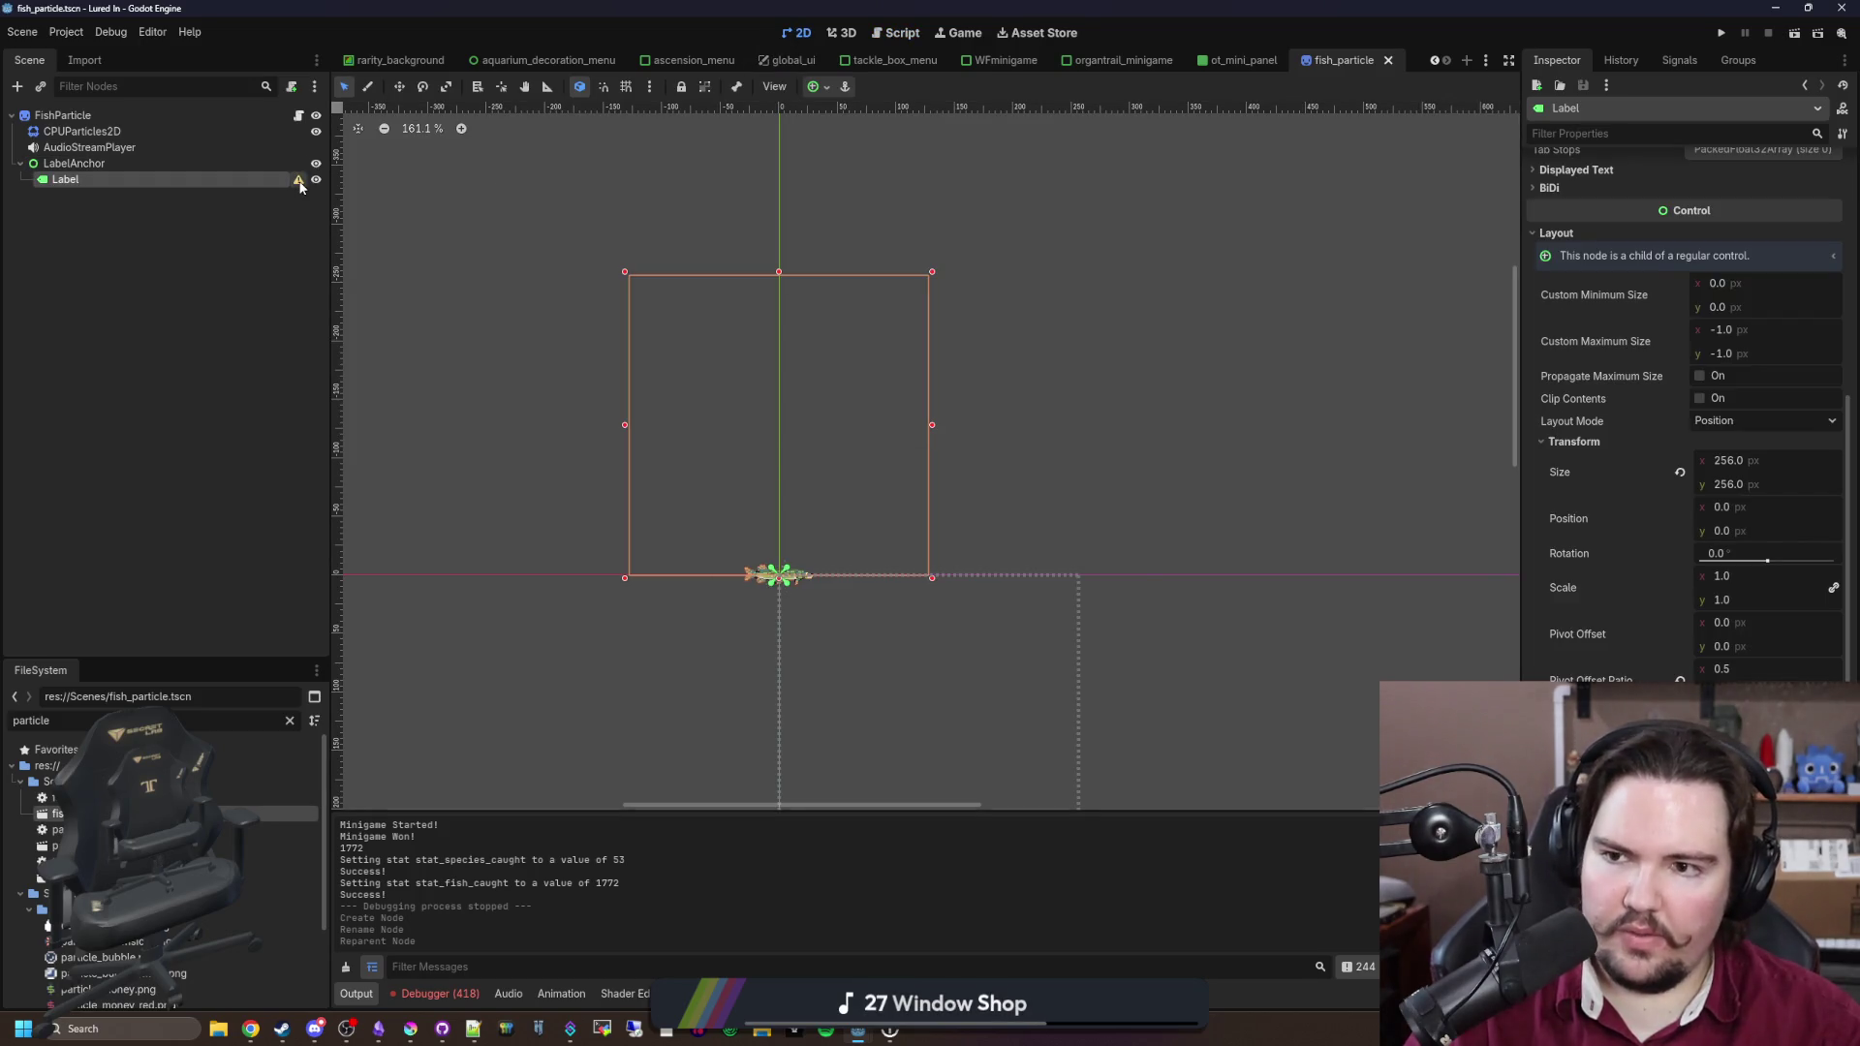
pyautogui.click(299, 179)
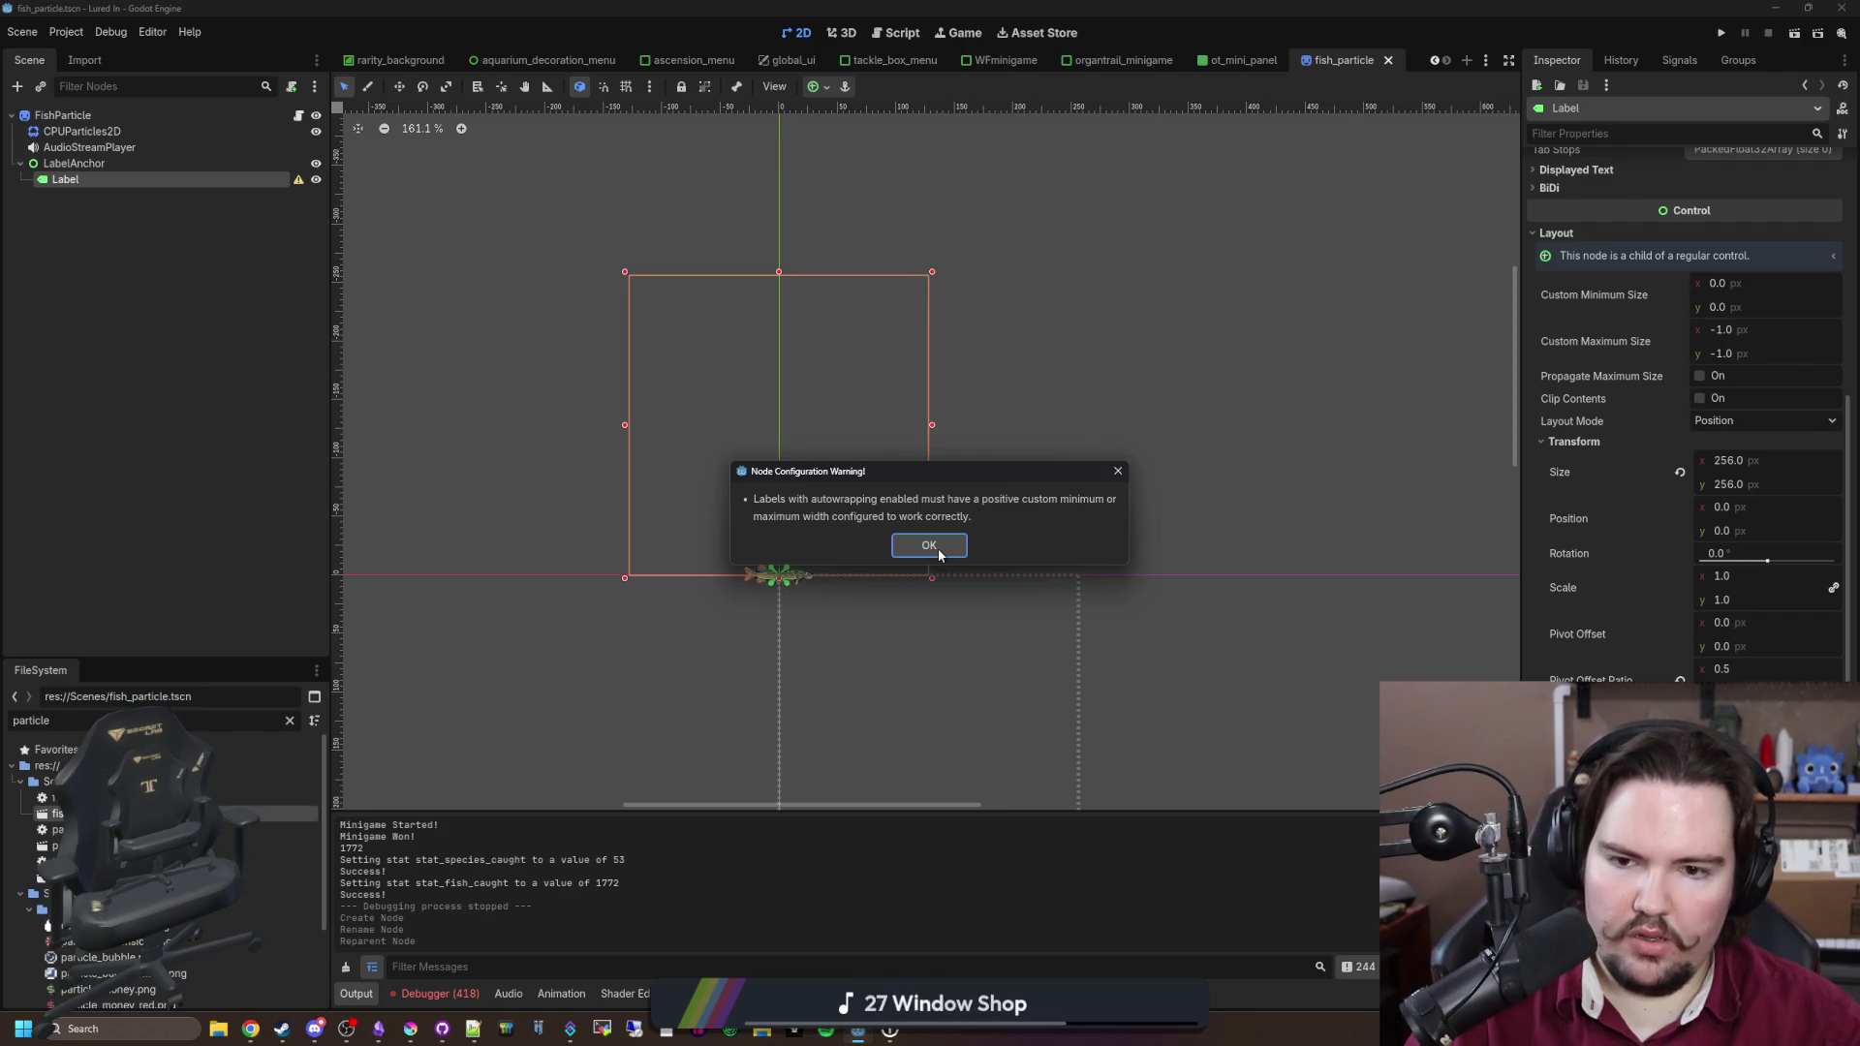
pyautogui.click(937, 549)
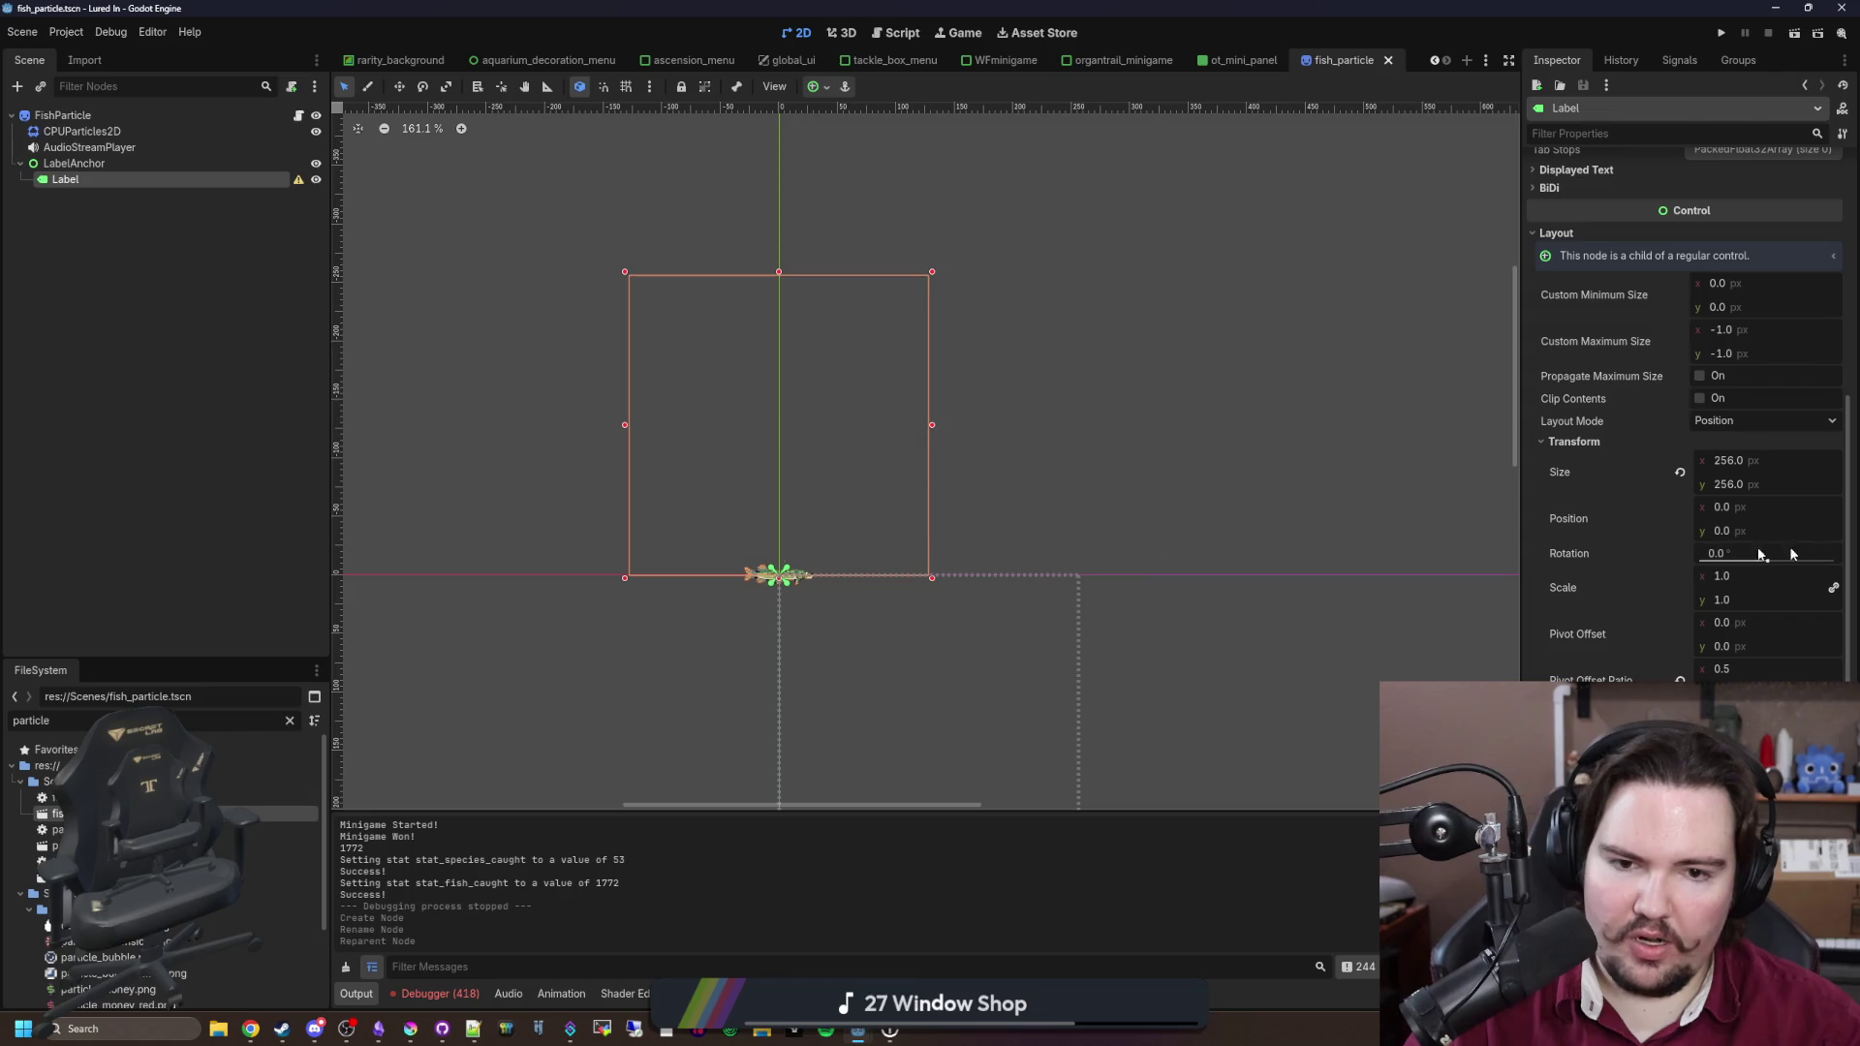
# Step: Cap the Label's custom maximum width at 256 px and reduce its height
pyautogui.click(1731, 331)
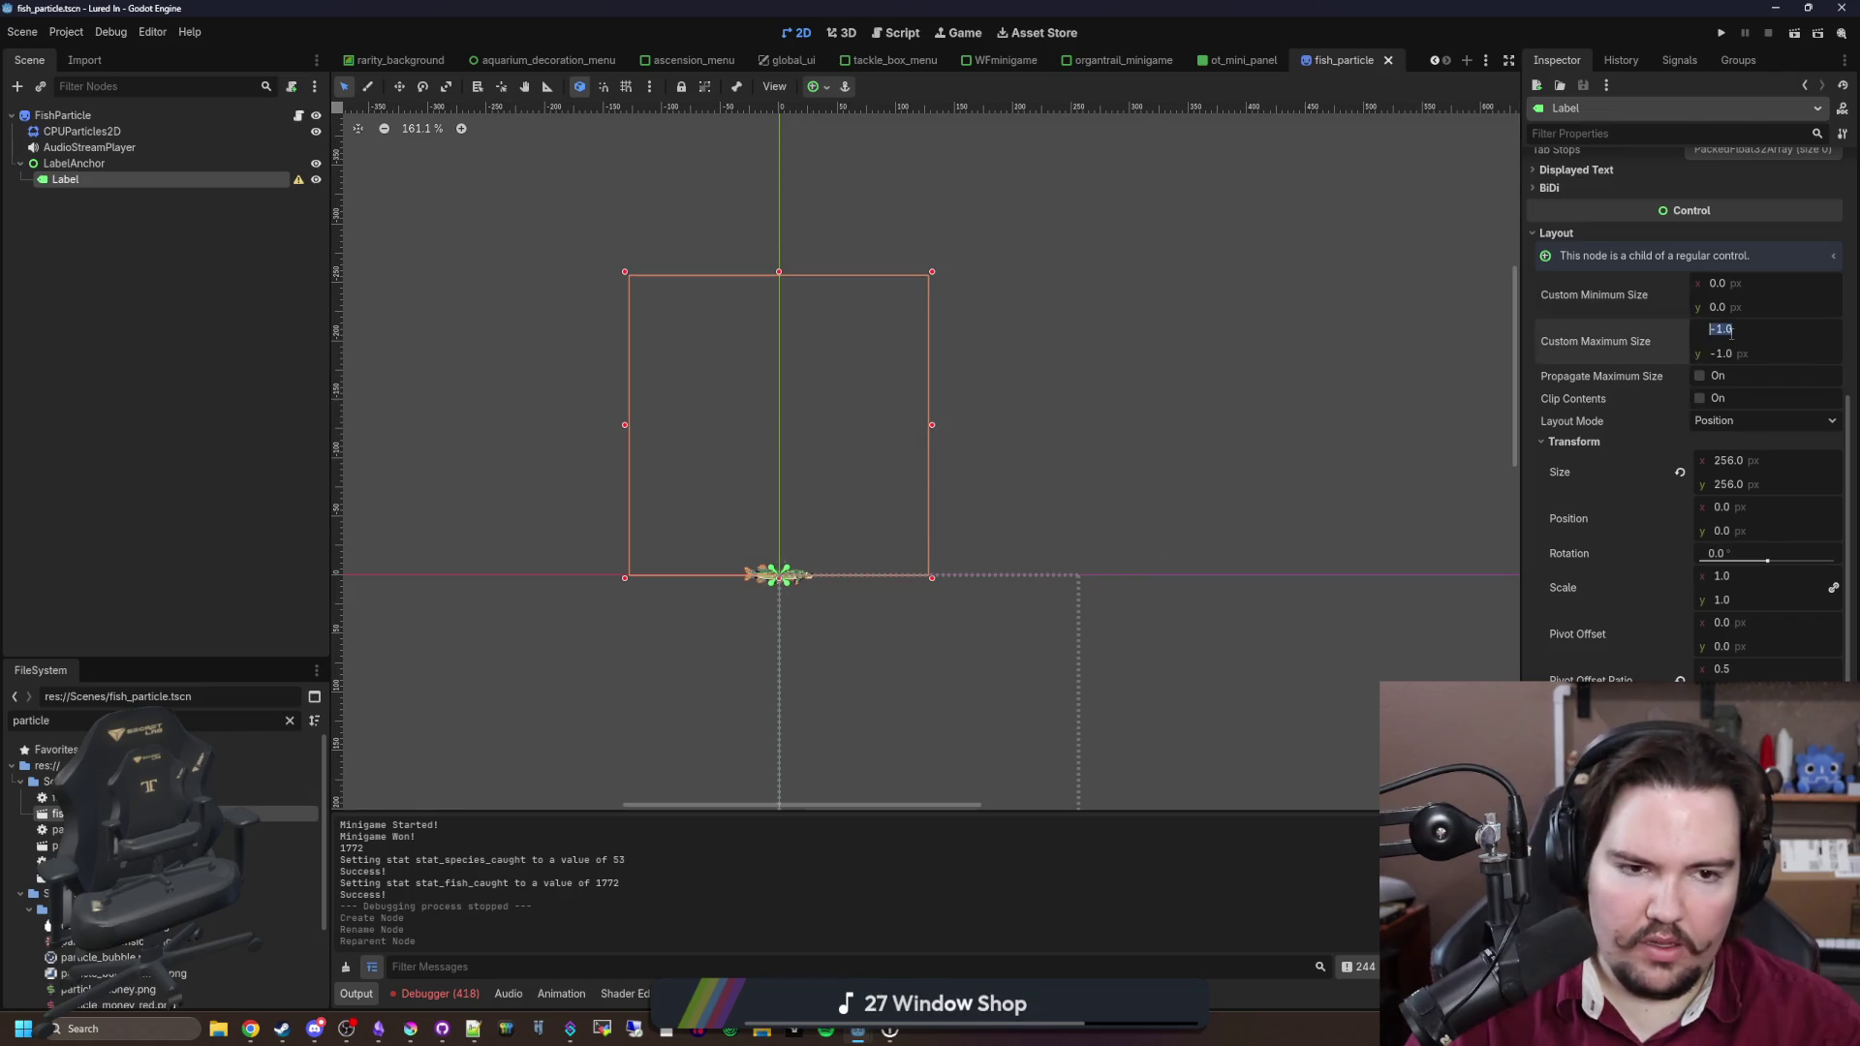
pyautogui.write('256')
pyautogui.press('Return')
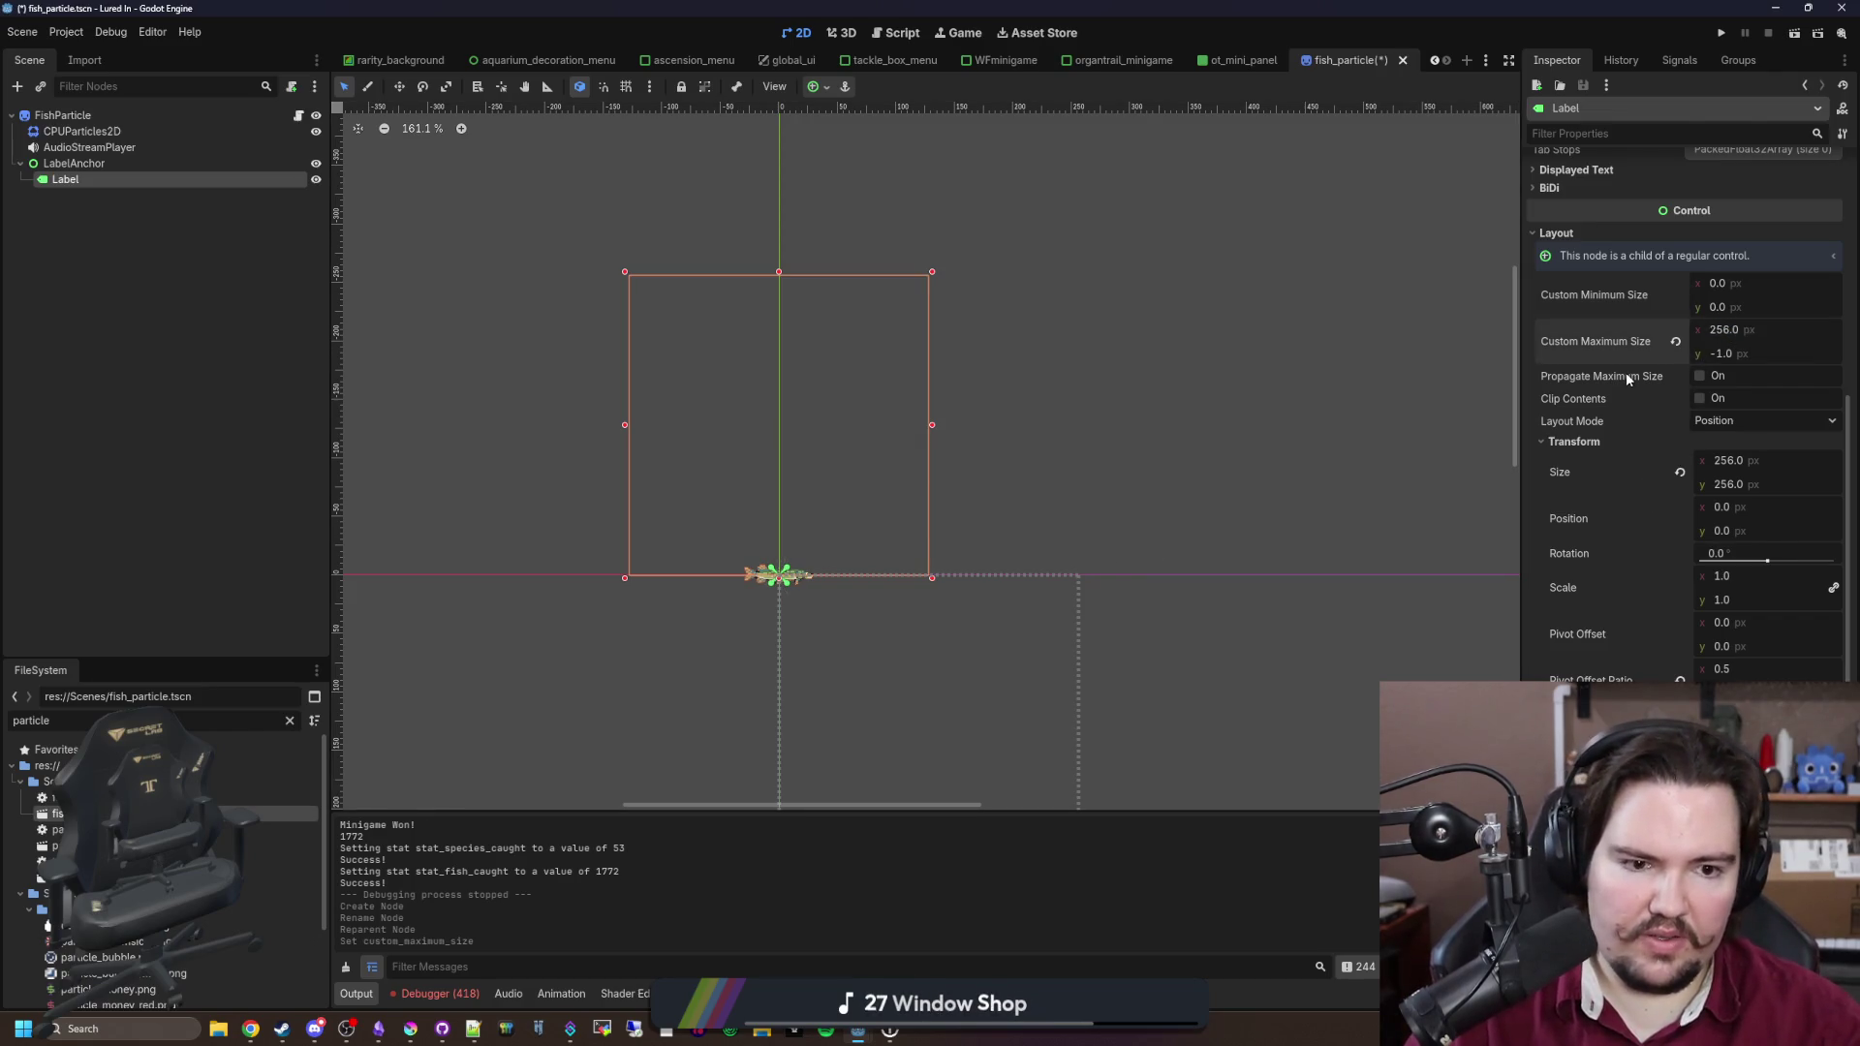
pyautogui.moveTo(1734, 484); pyautogui.dragTo(1725, 487)
pyautogui.press('Return')
# Step: Test centring with sample text 'dwasdwasdwasdwa', then clear the text
pyautogui.scroll(2, 911, 595)
pyautogui.scroll(10, 1653, 387)
pyautogui.click(1654, 255)
pyautogui.write('dw')
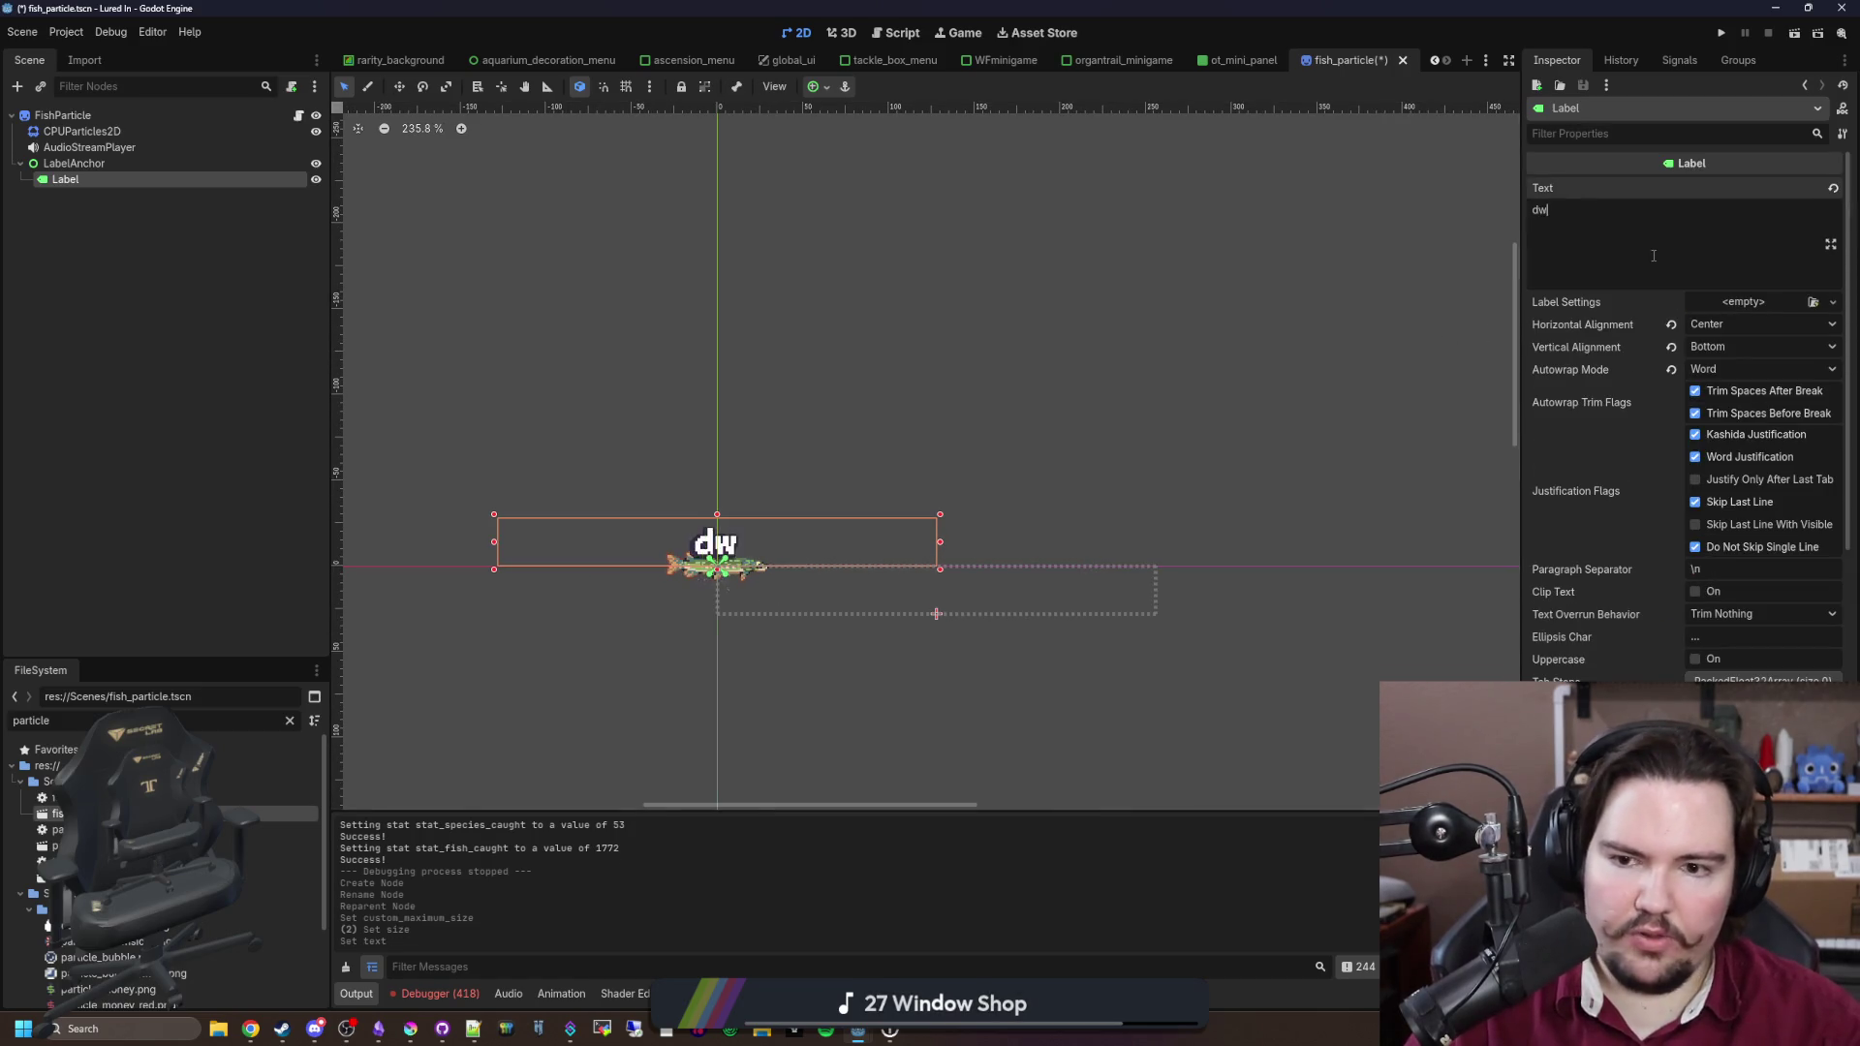
pyautogui.write('asdwasdwasdwa')
pyautogui.scroll(6, 699, 571)
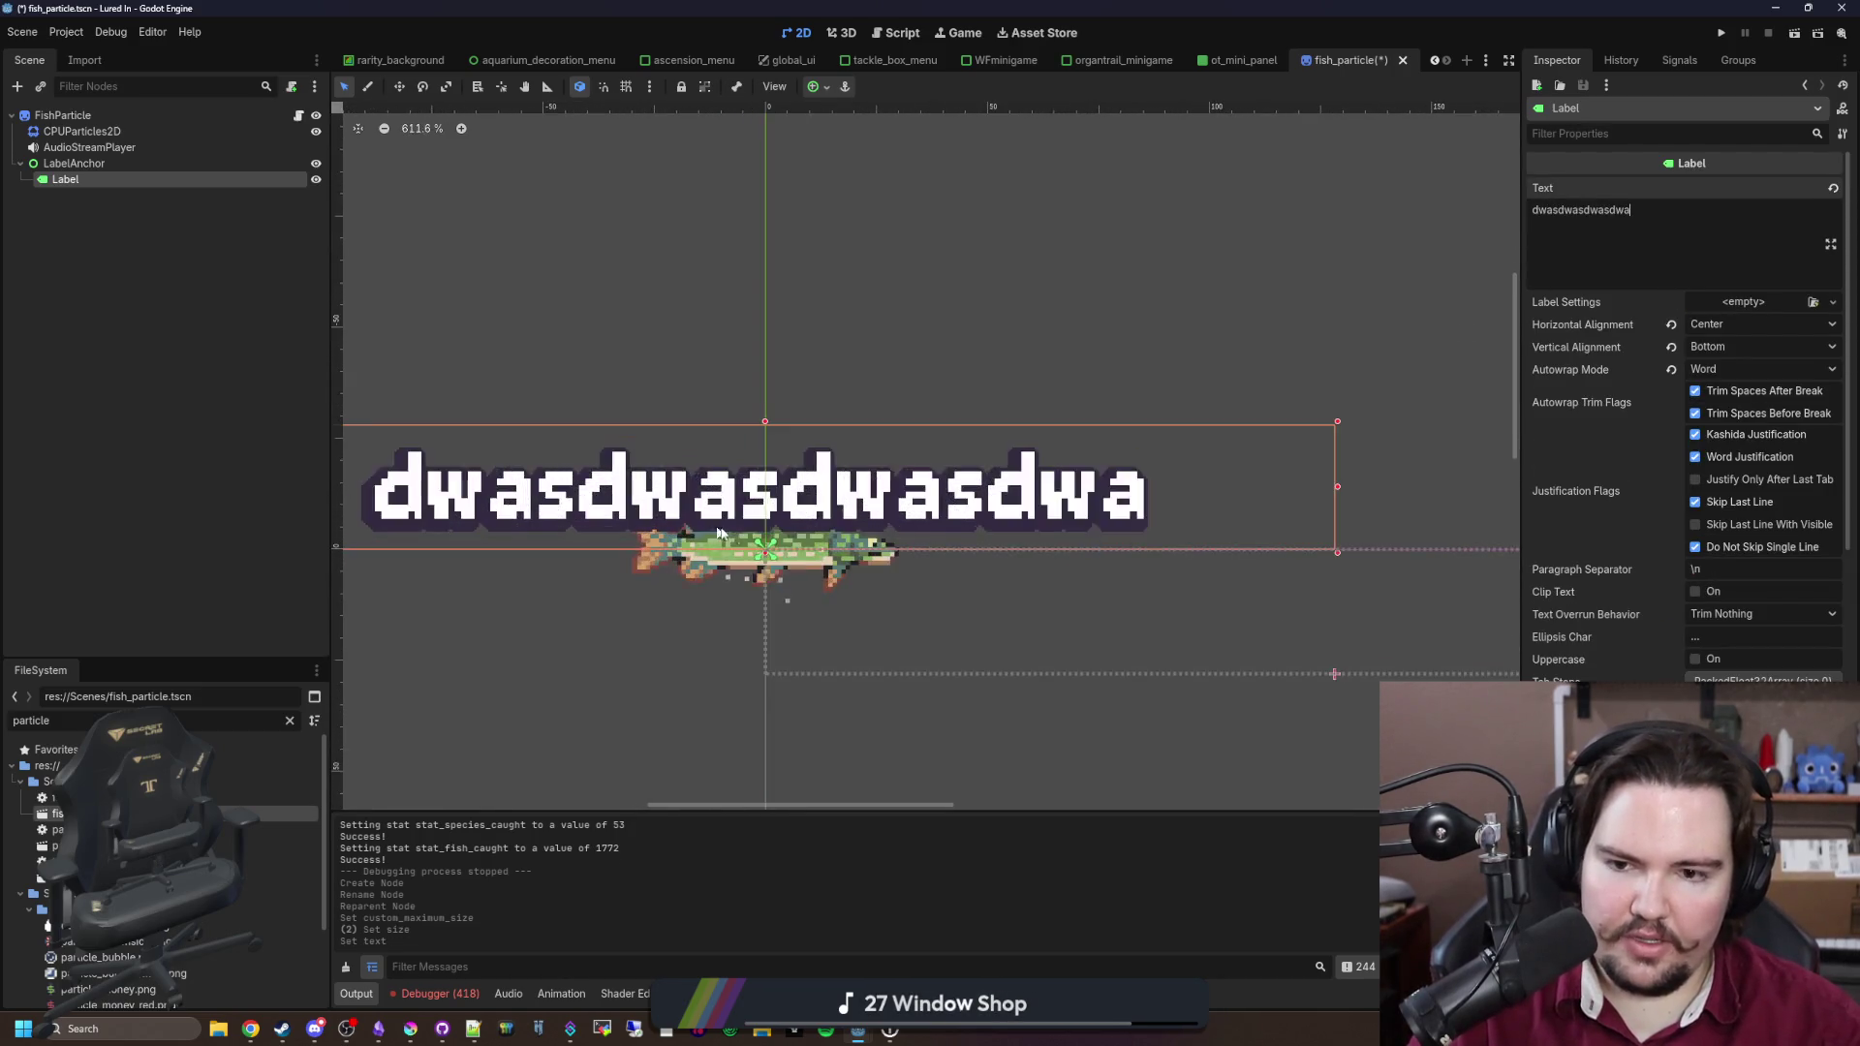
pyautogui.scroll(-5, 673, 571)
pyautogui.scroll(-1, 660, 564)
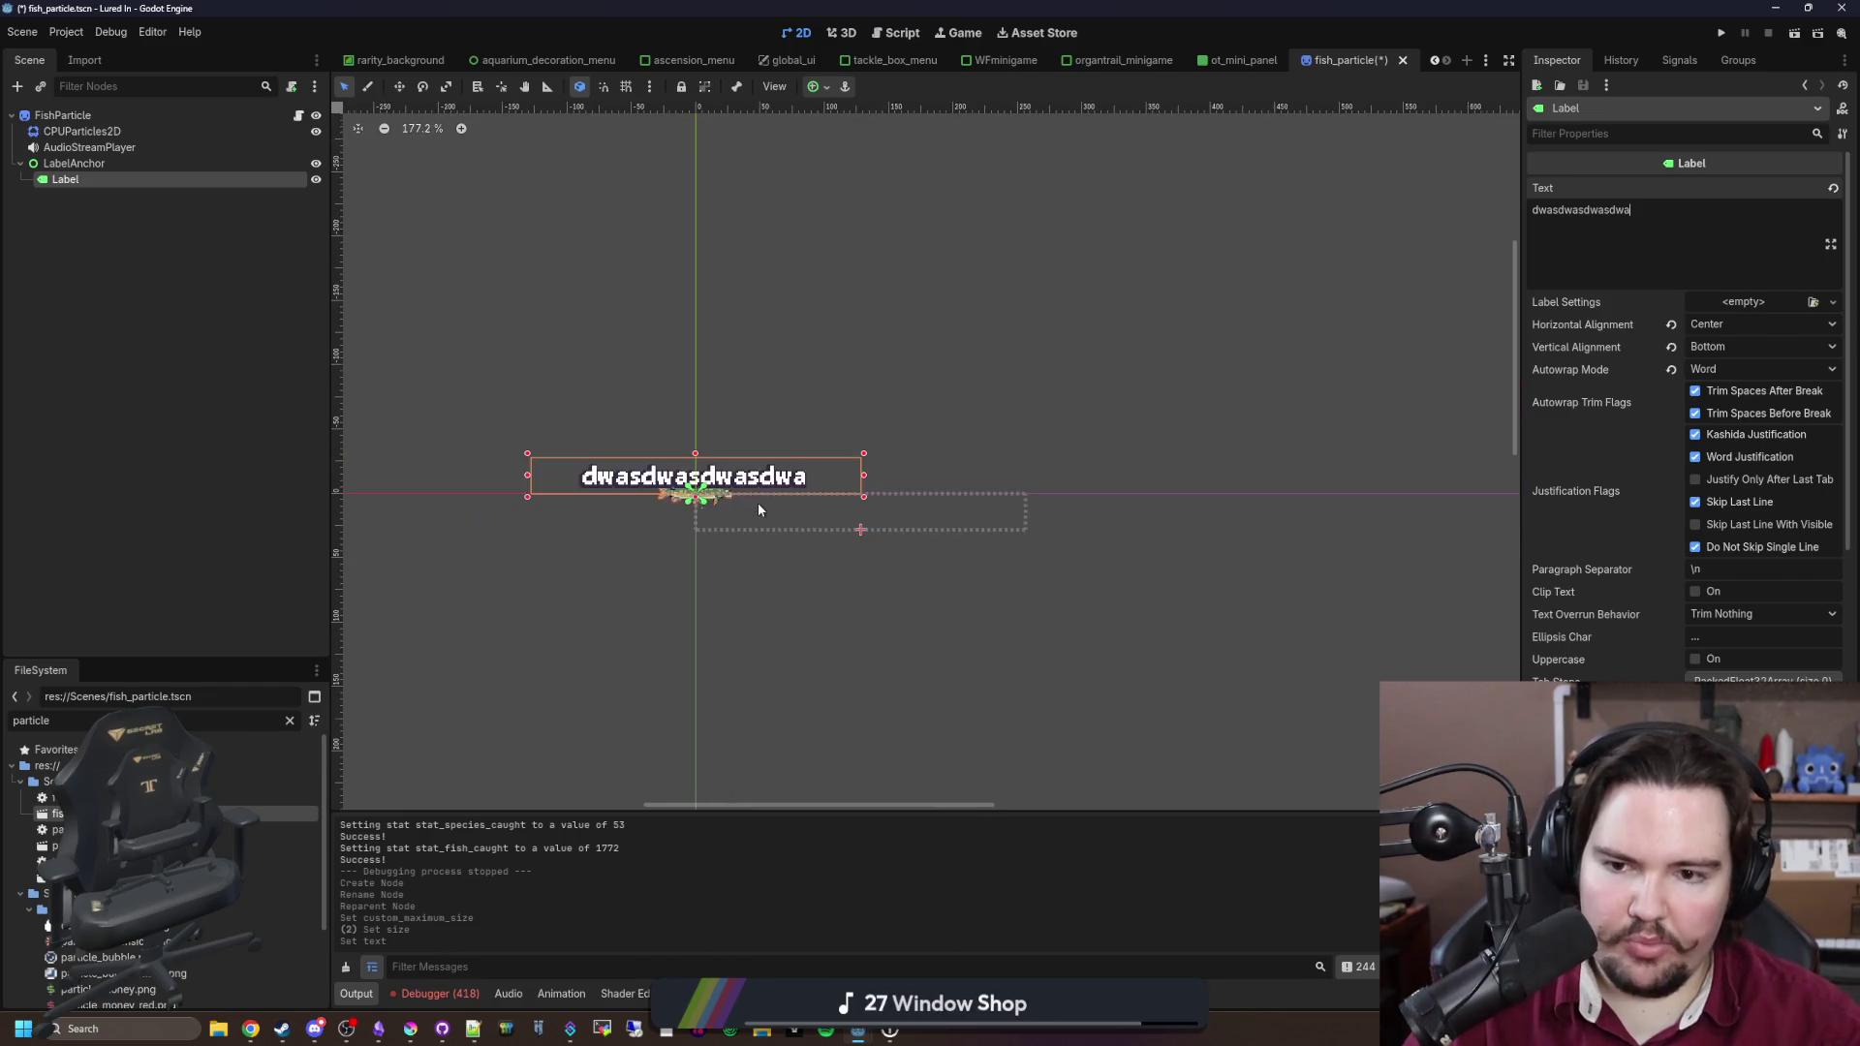
pyautogui.hotkey('ctrl', 'a')
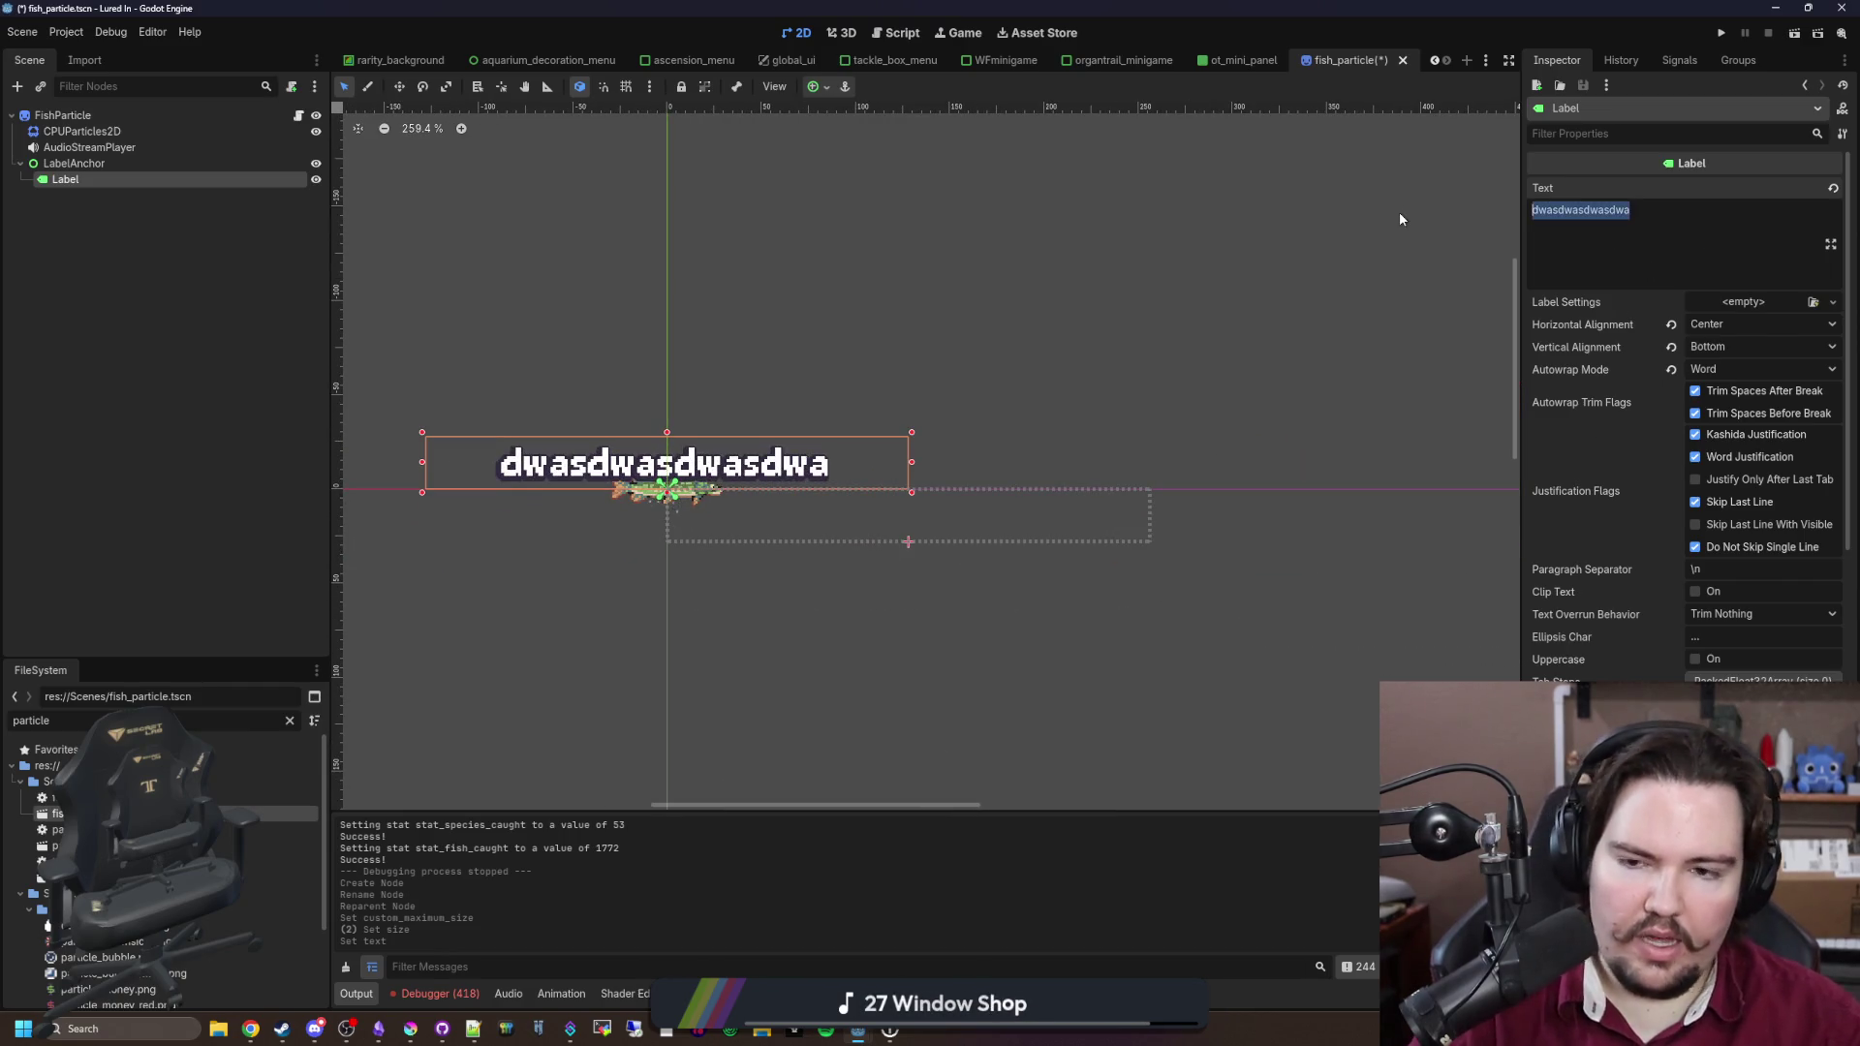
pyautogui.press('BackSpace')
# Step: Save the fish_particle scene and run it
pyautogui.click(295, 304)
pyautogui.hotkey('ctrl', 's')
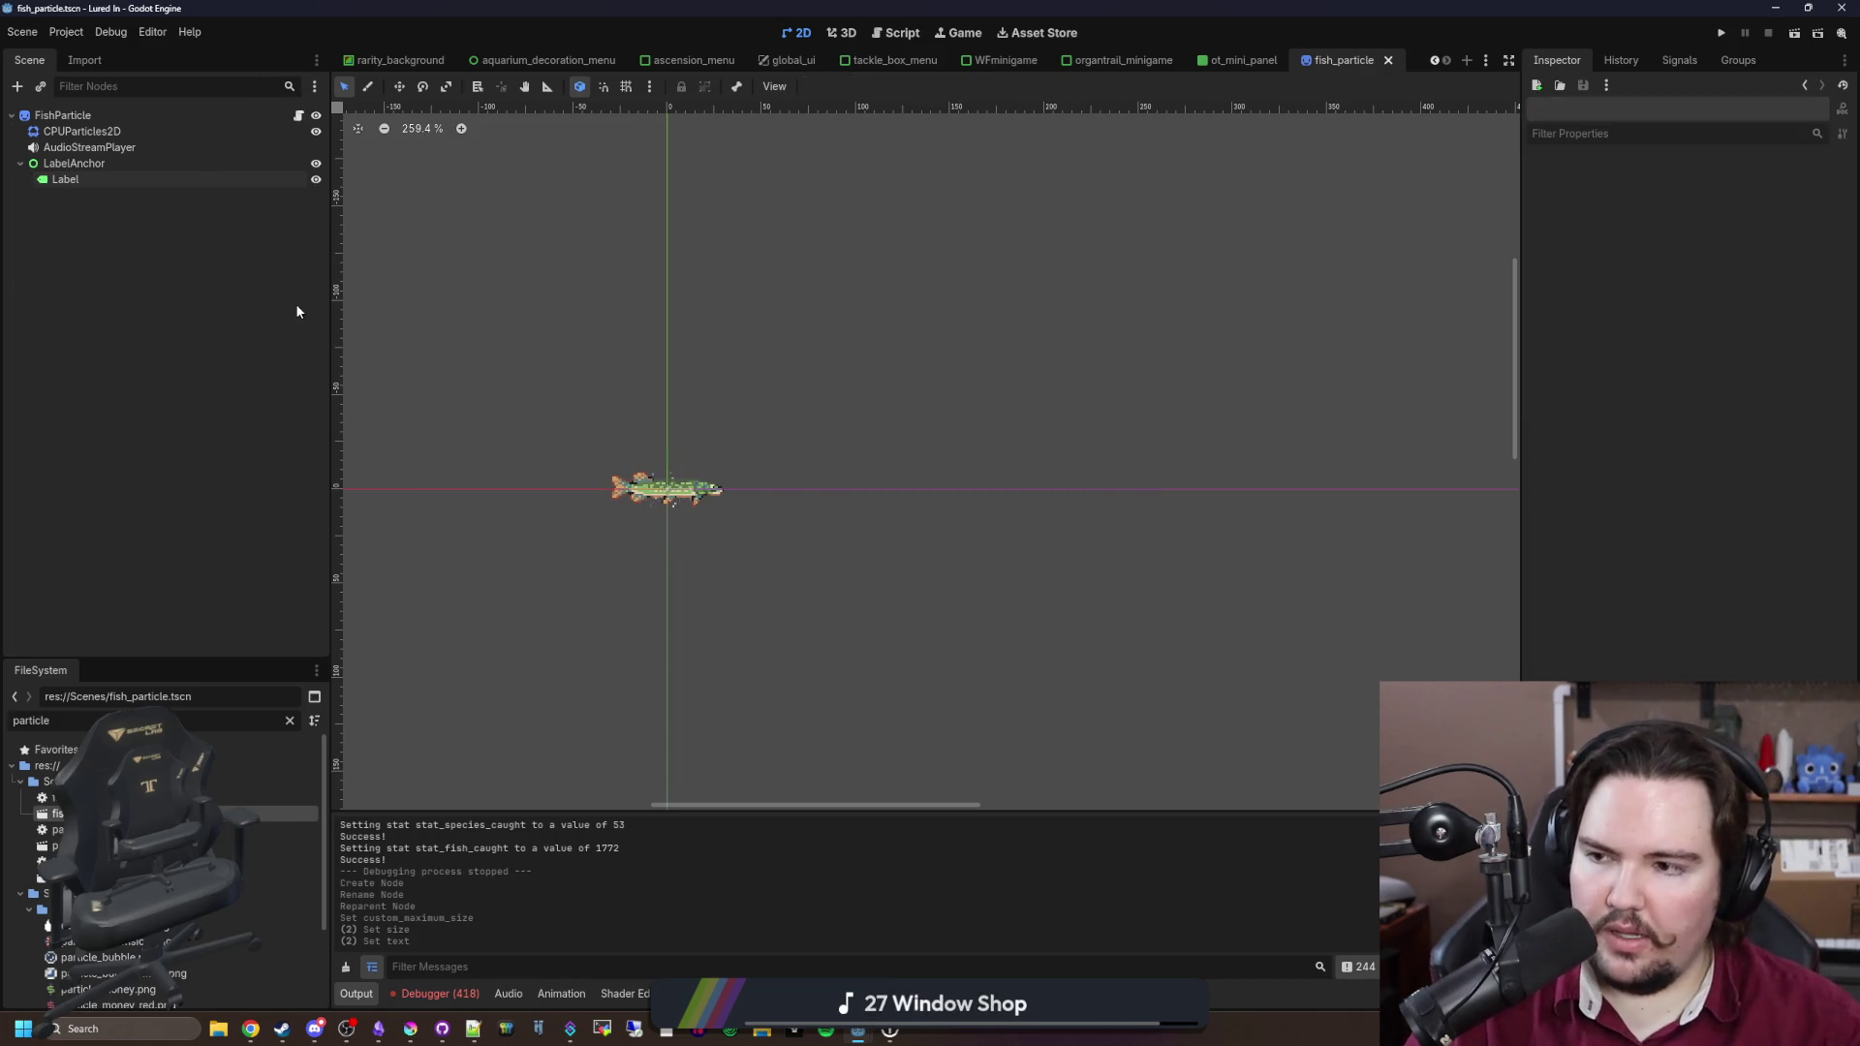
pyautogui.scroll(-4, 664, 486)
pyautogui.hotkey('ctrl', 's')
pyautogui.click(1723, 35)
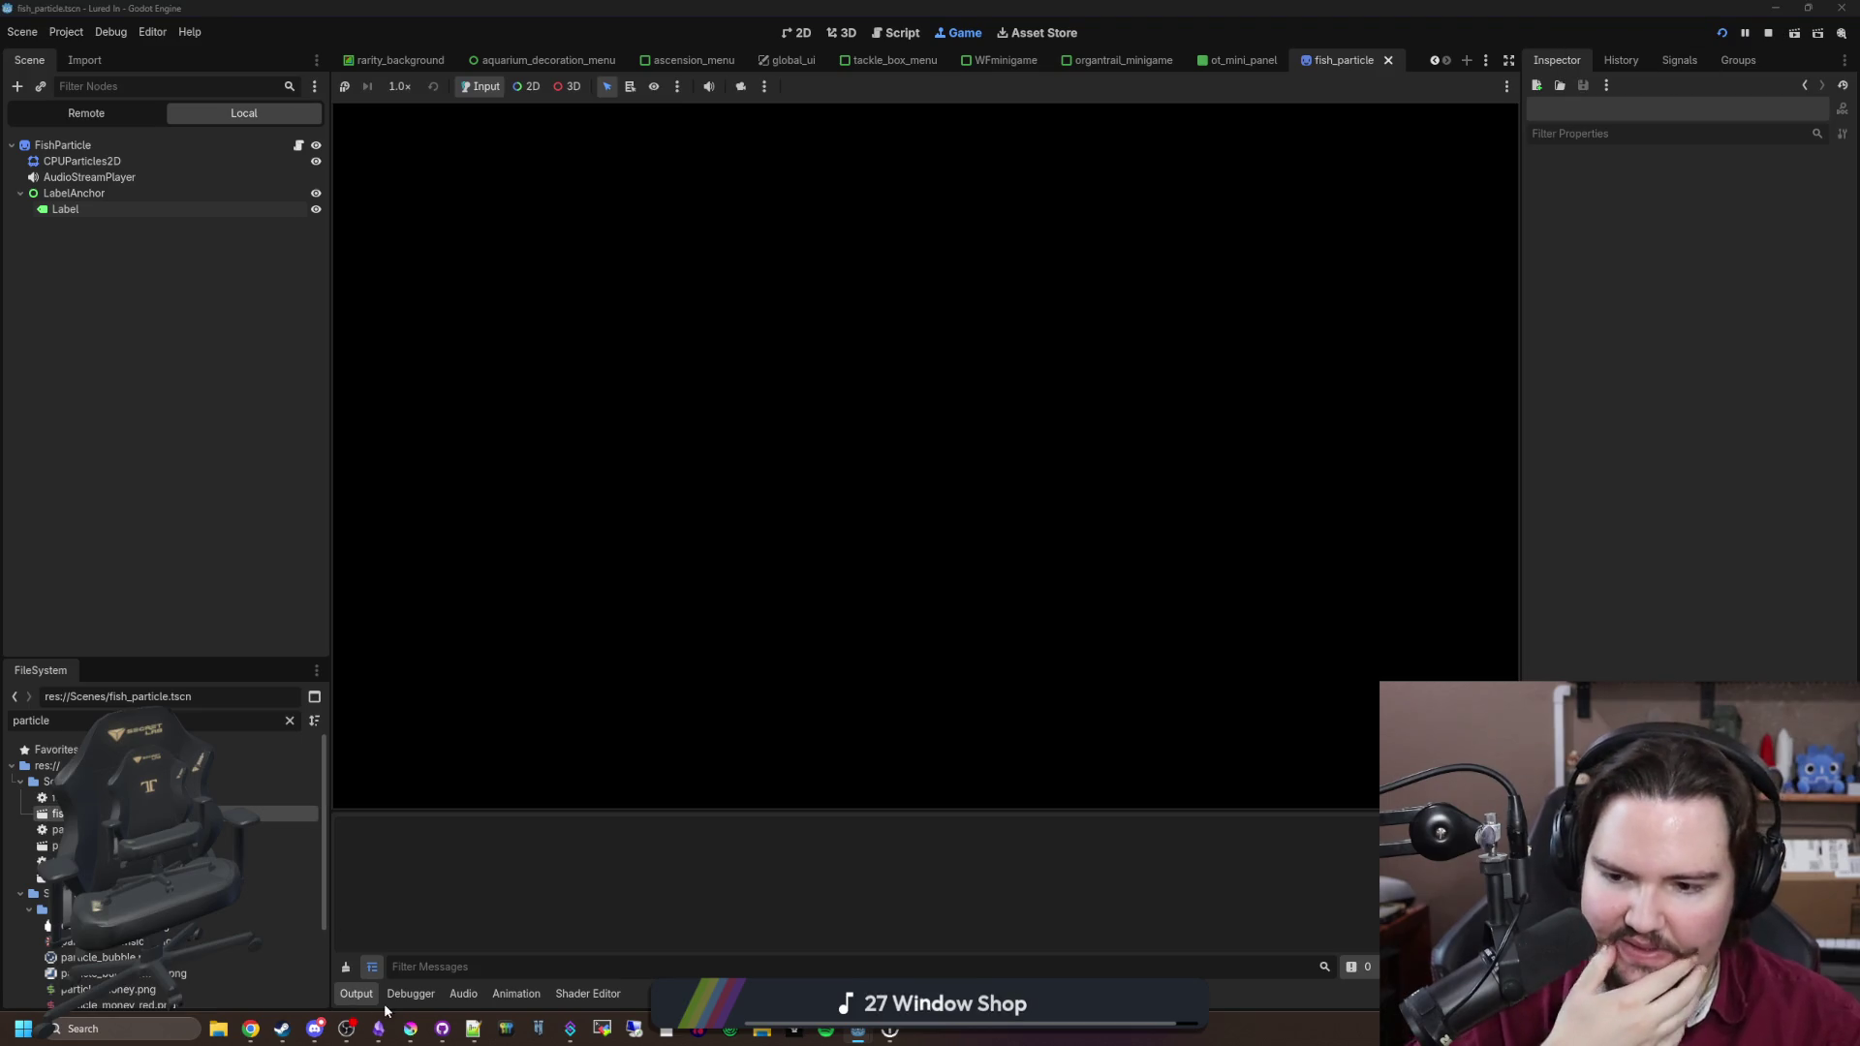
# Step: Add a Fixes bullet noting caught fish text was positioned wrong on right-to-left languages
pyautogui.click(382, 1027)
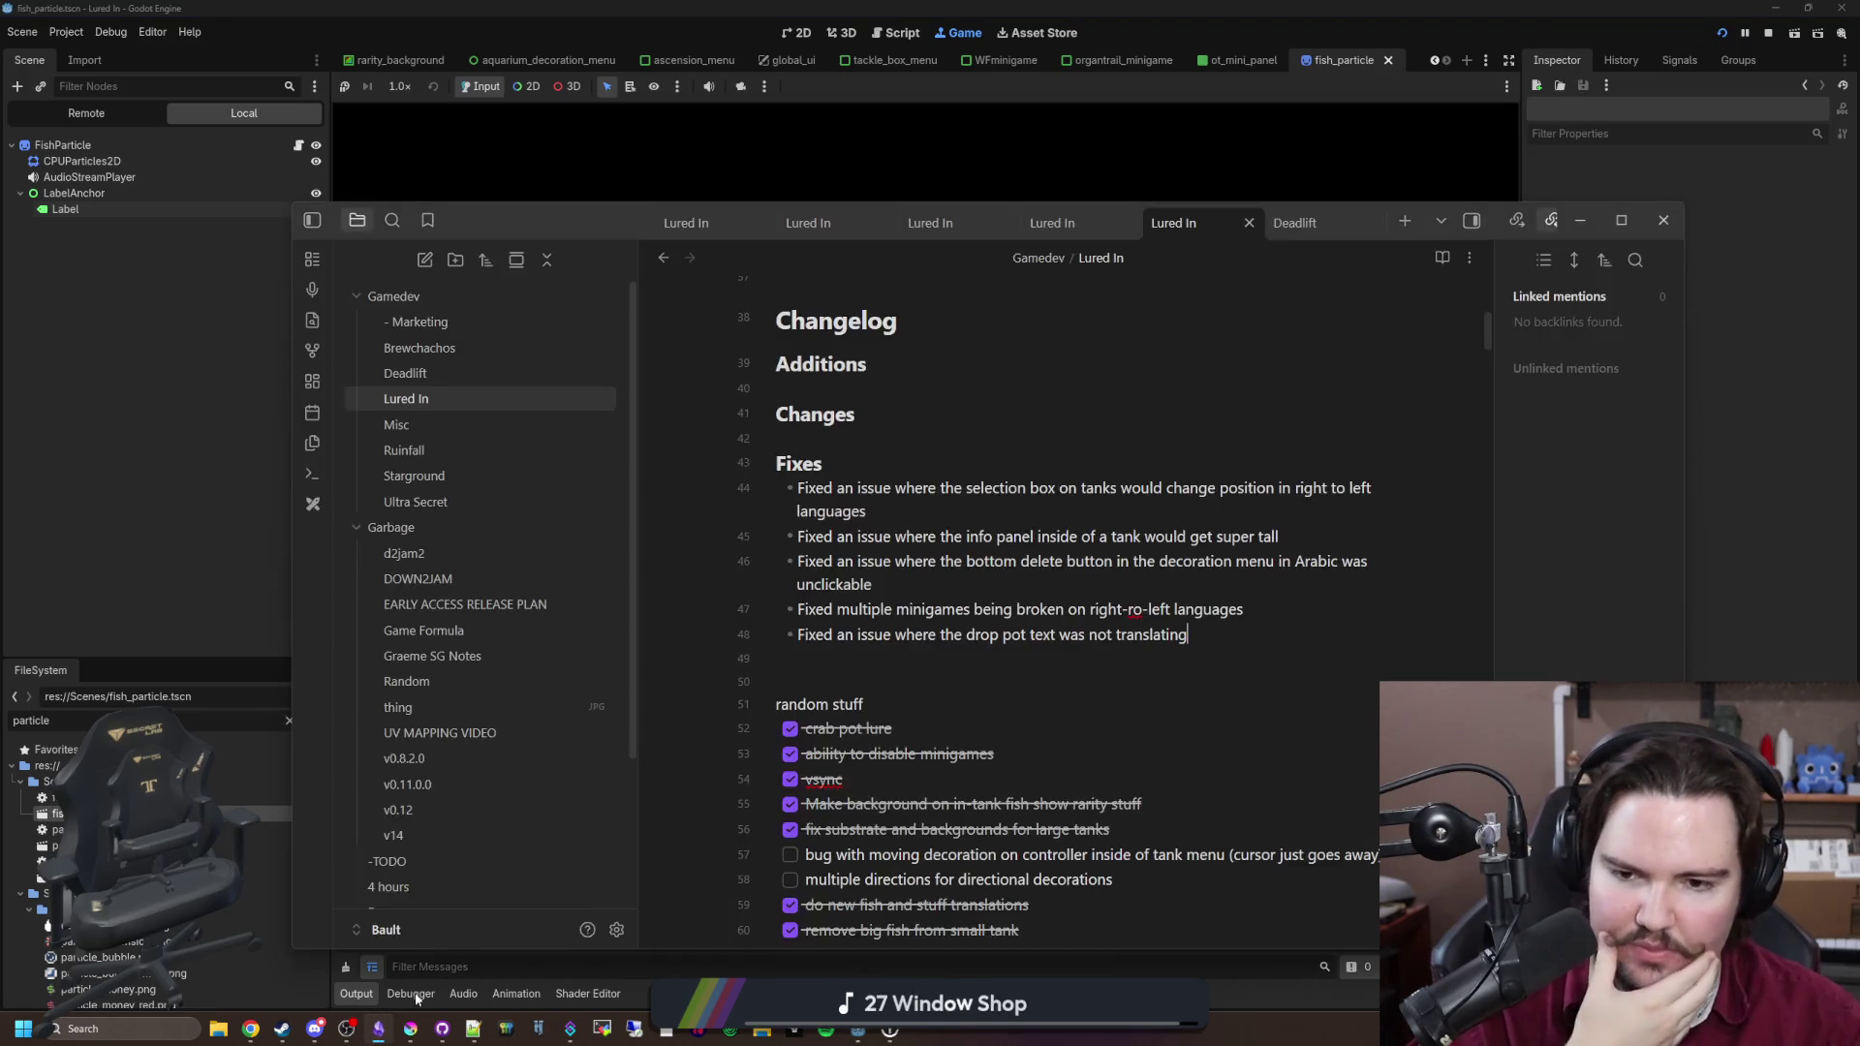
pyautogui.click(1094, 648)
pyautogui.press('Return')
pyautogui.write('Fixed')
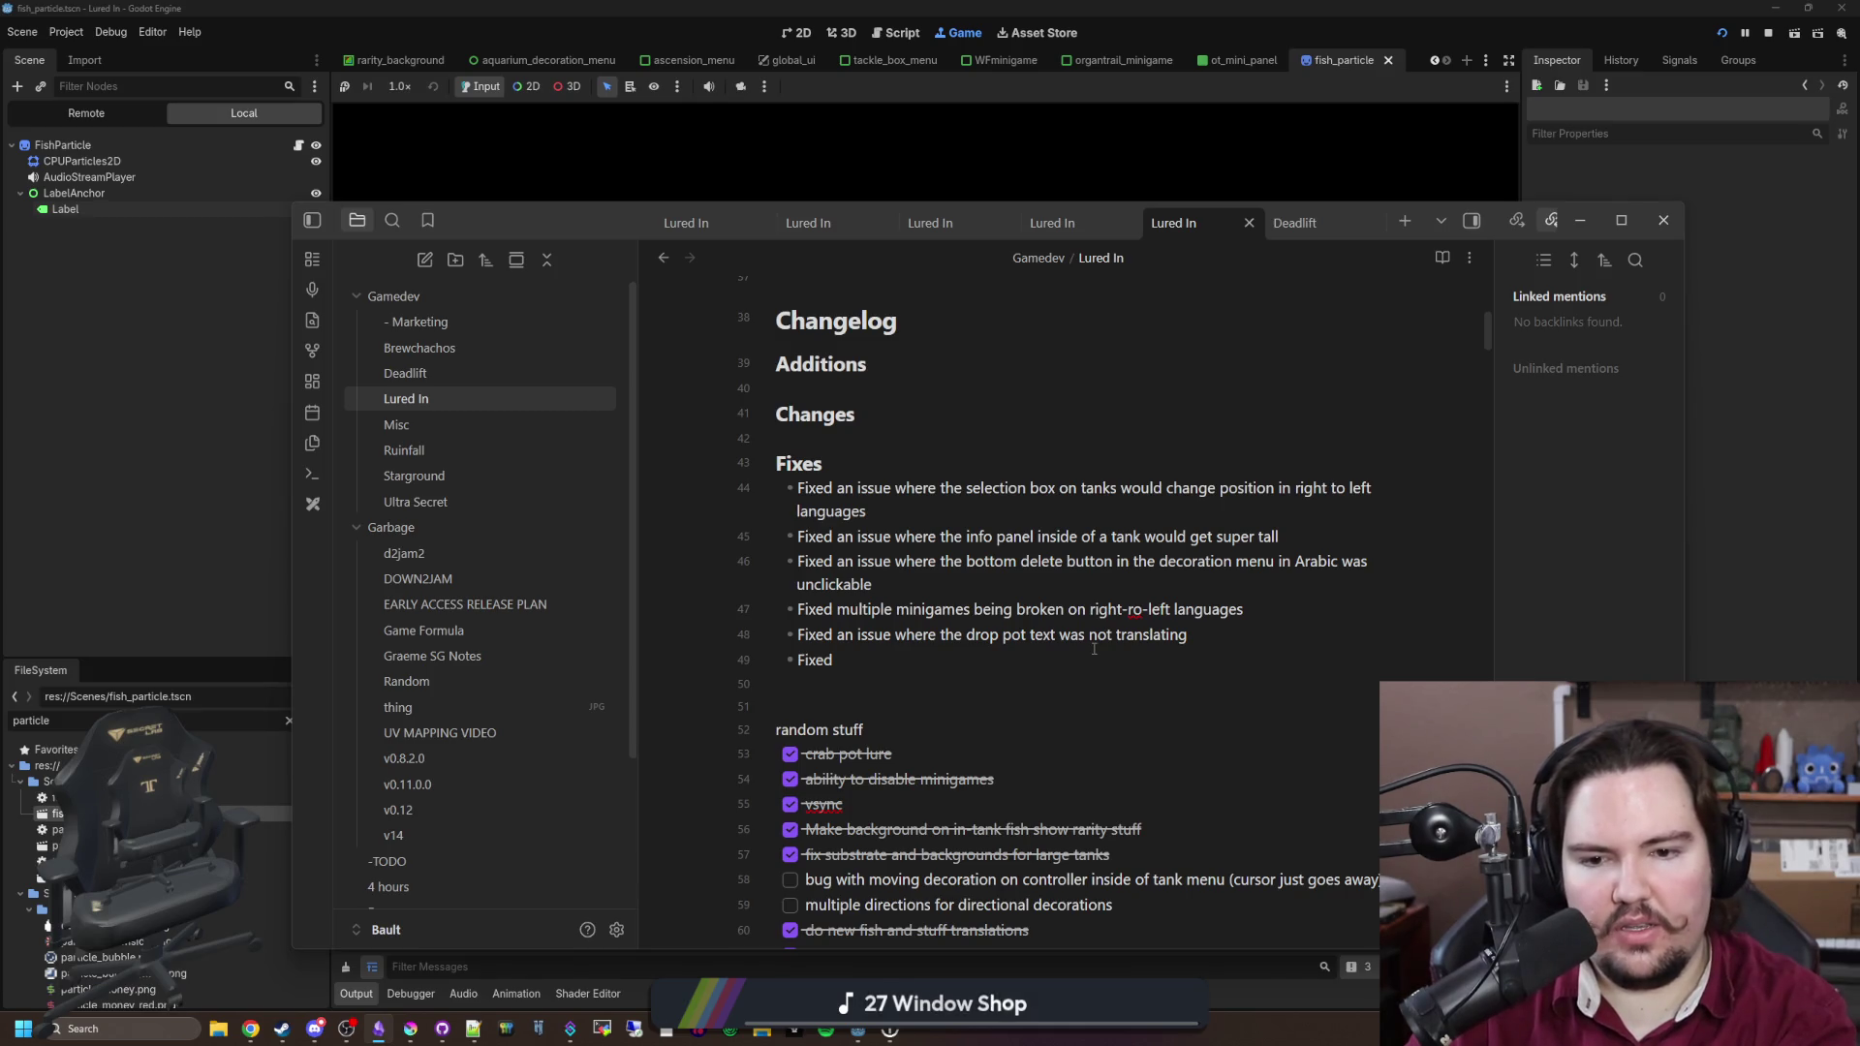
pyautogui.write(' mult')
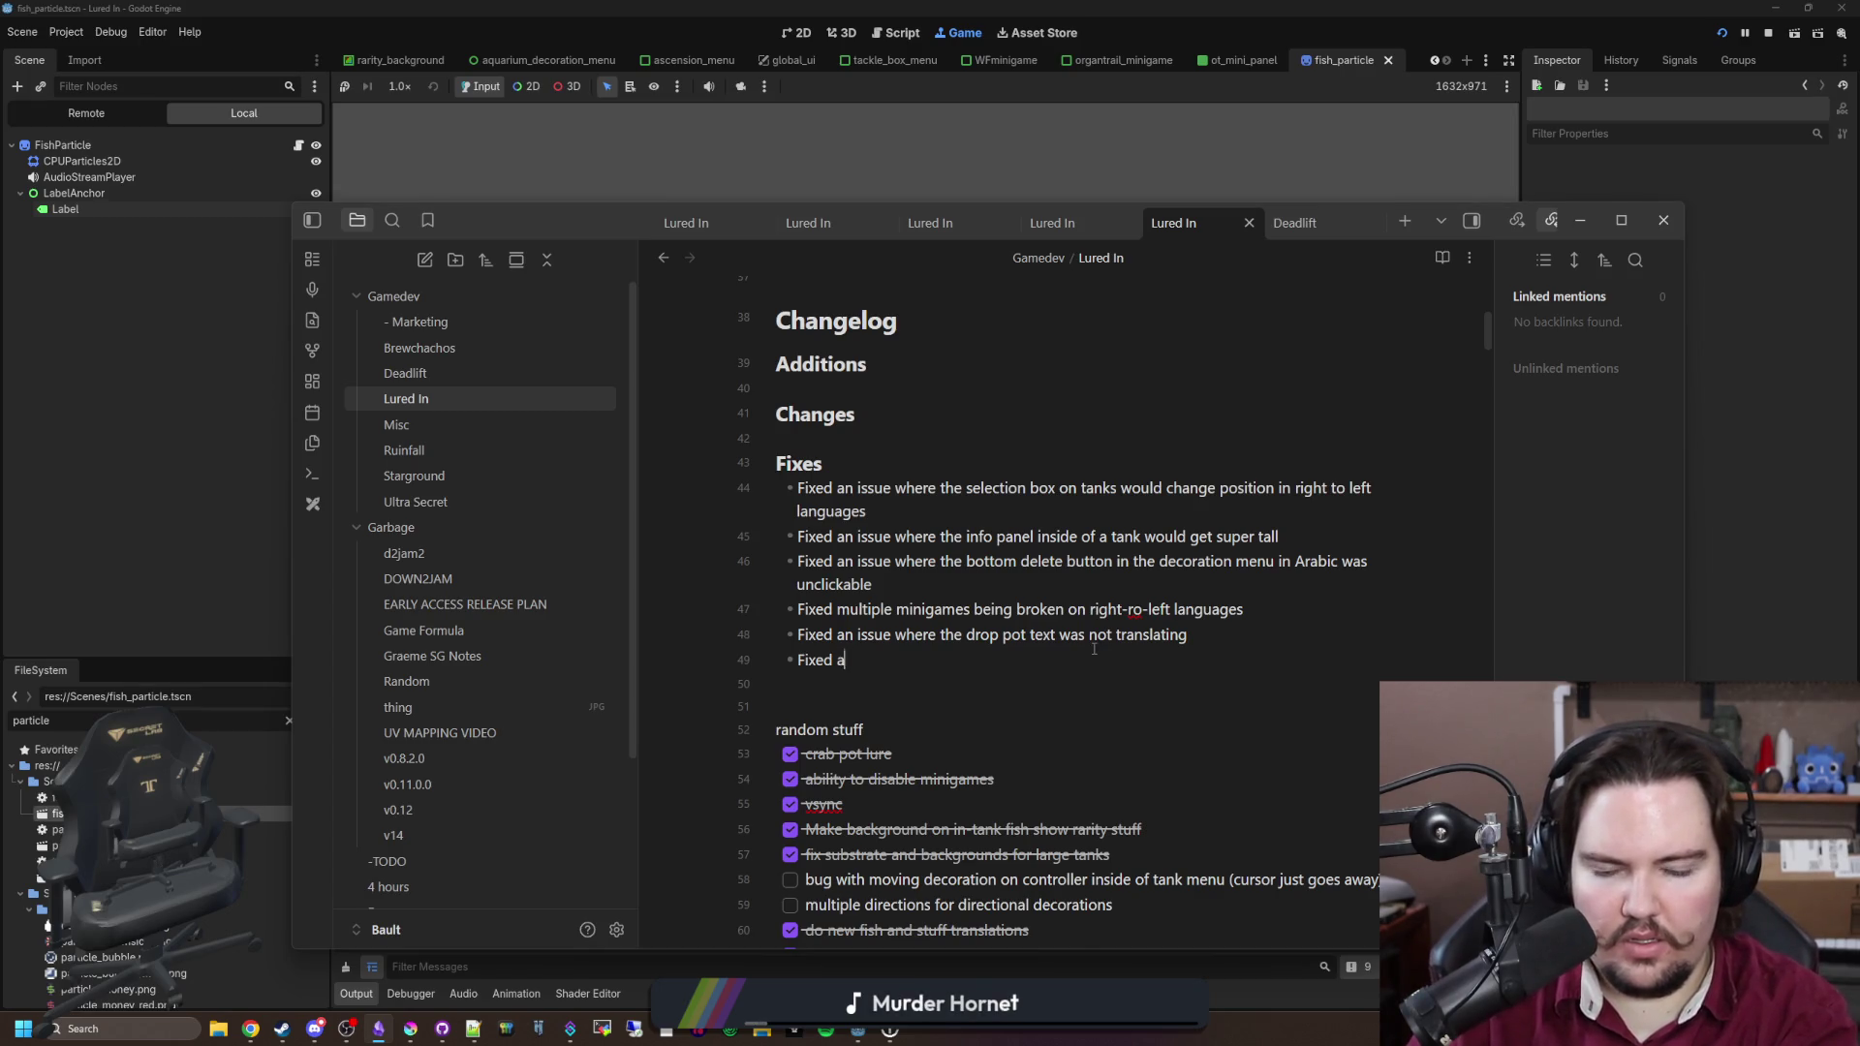
pyautogui.write('n issue where the caught fish')
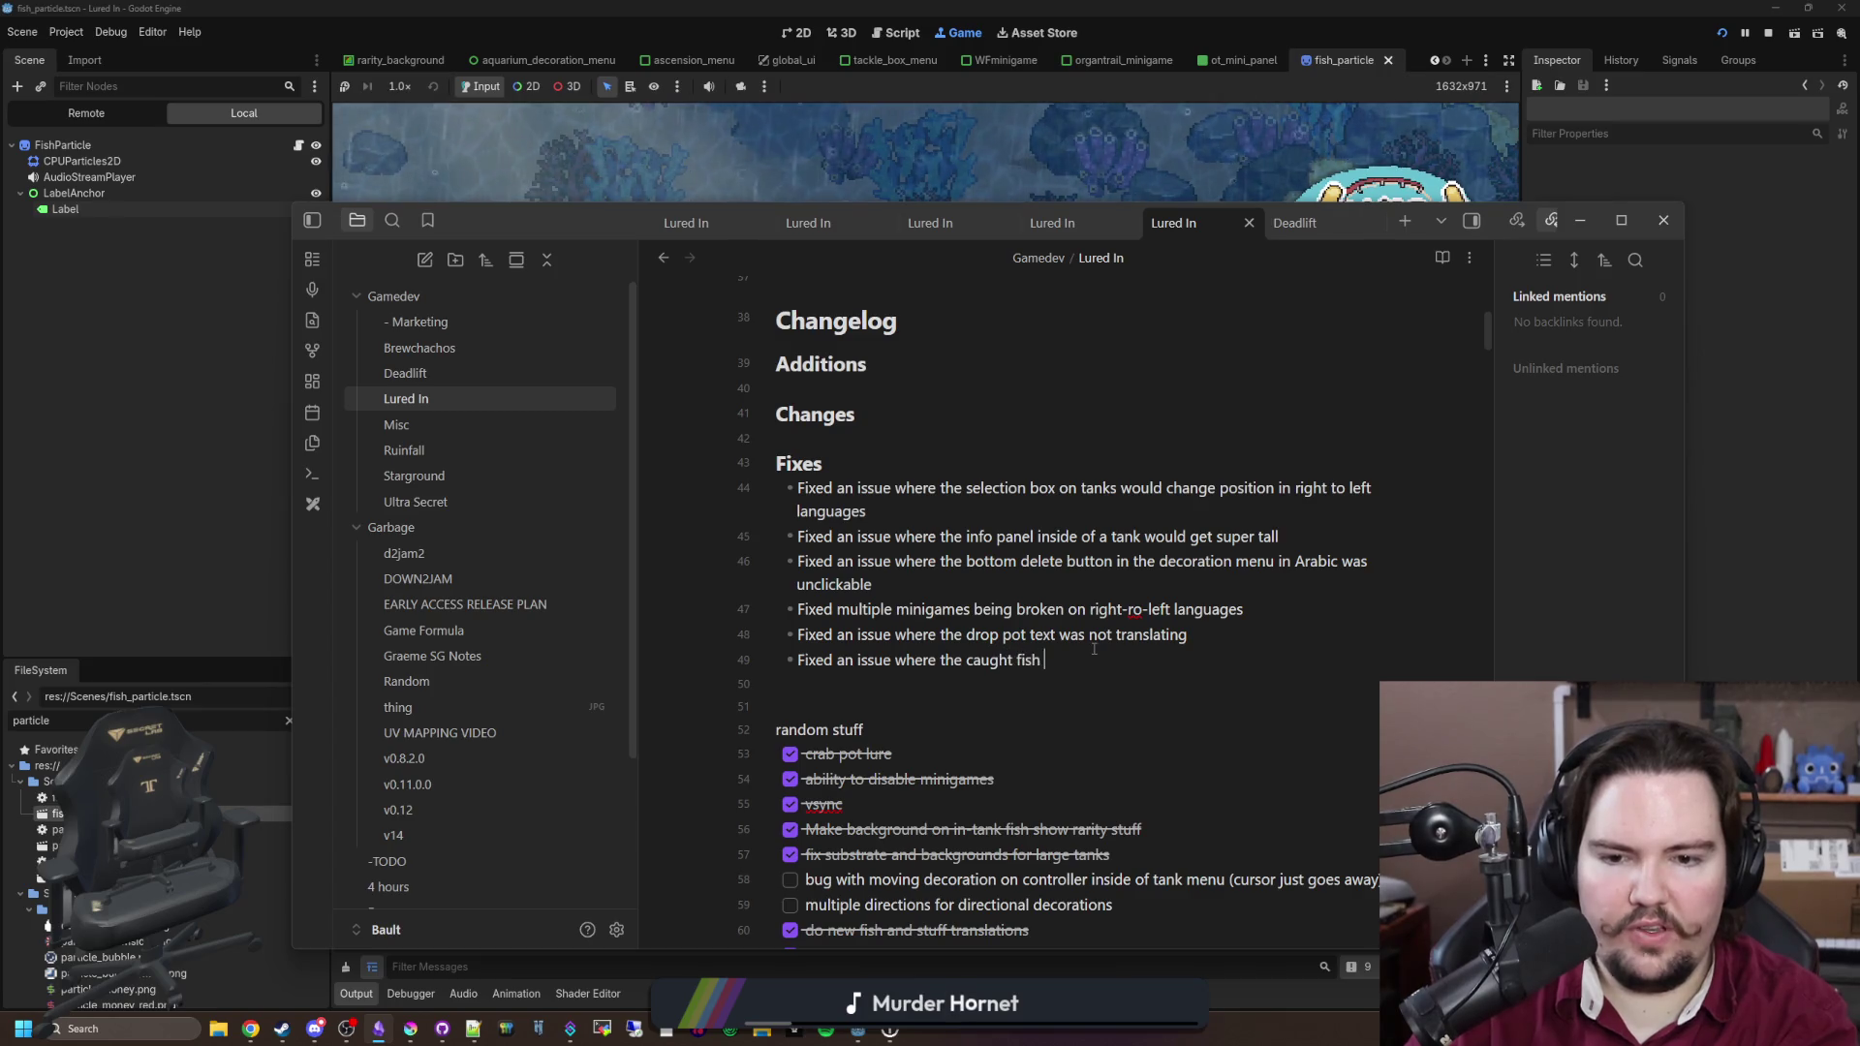
pyautogui.write('sitioned wrong on')
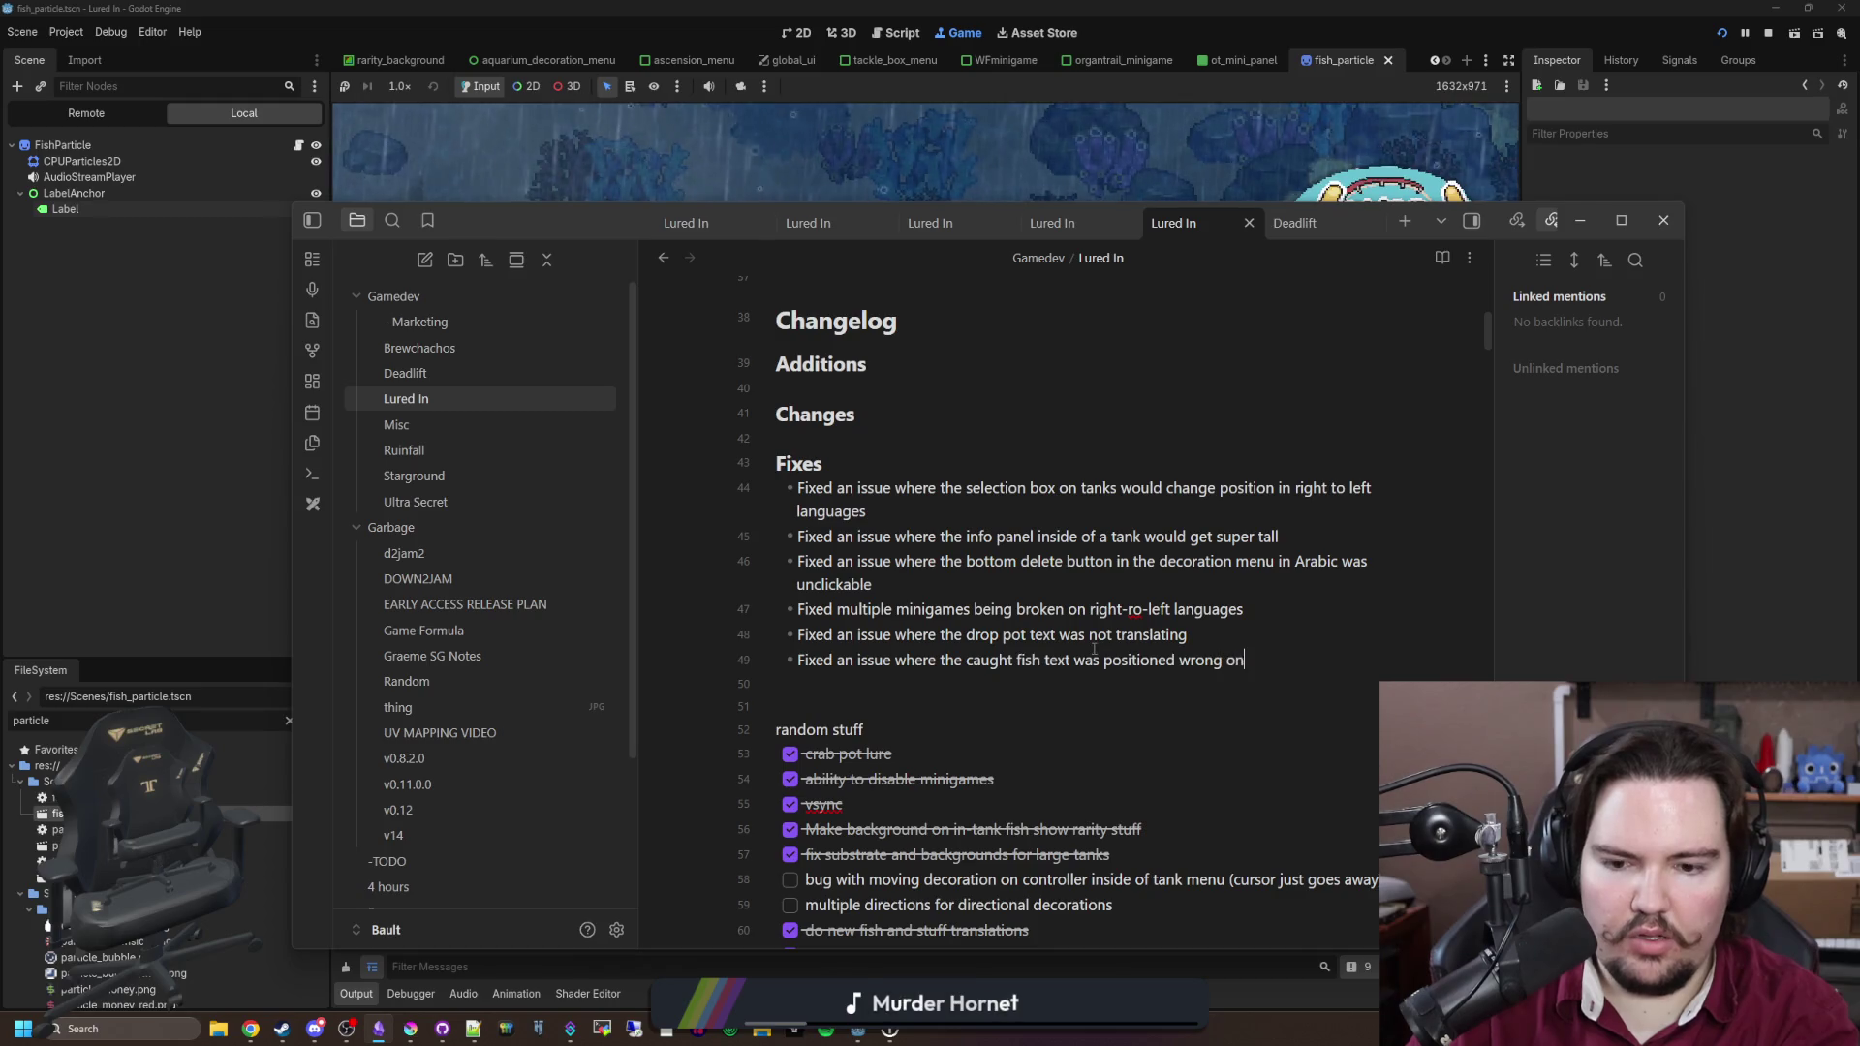
pyautogui.write(' right-to-left languages')
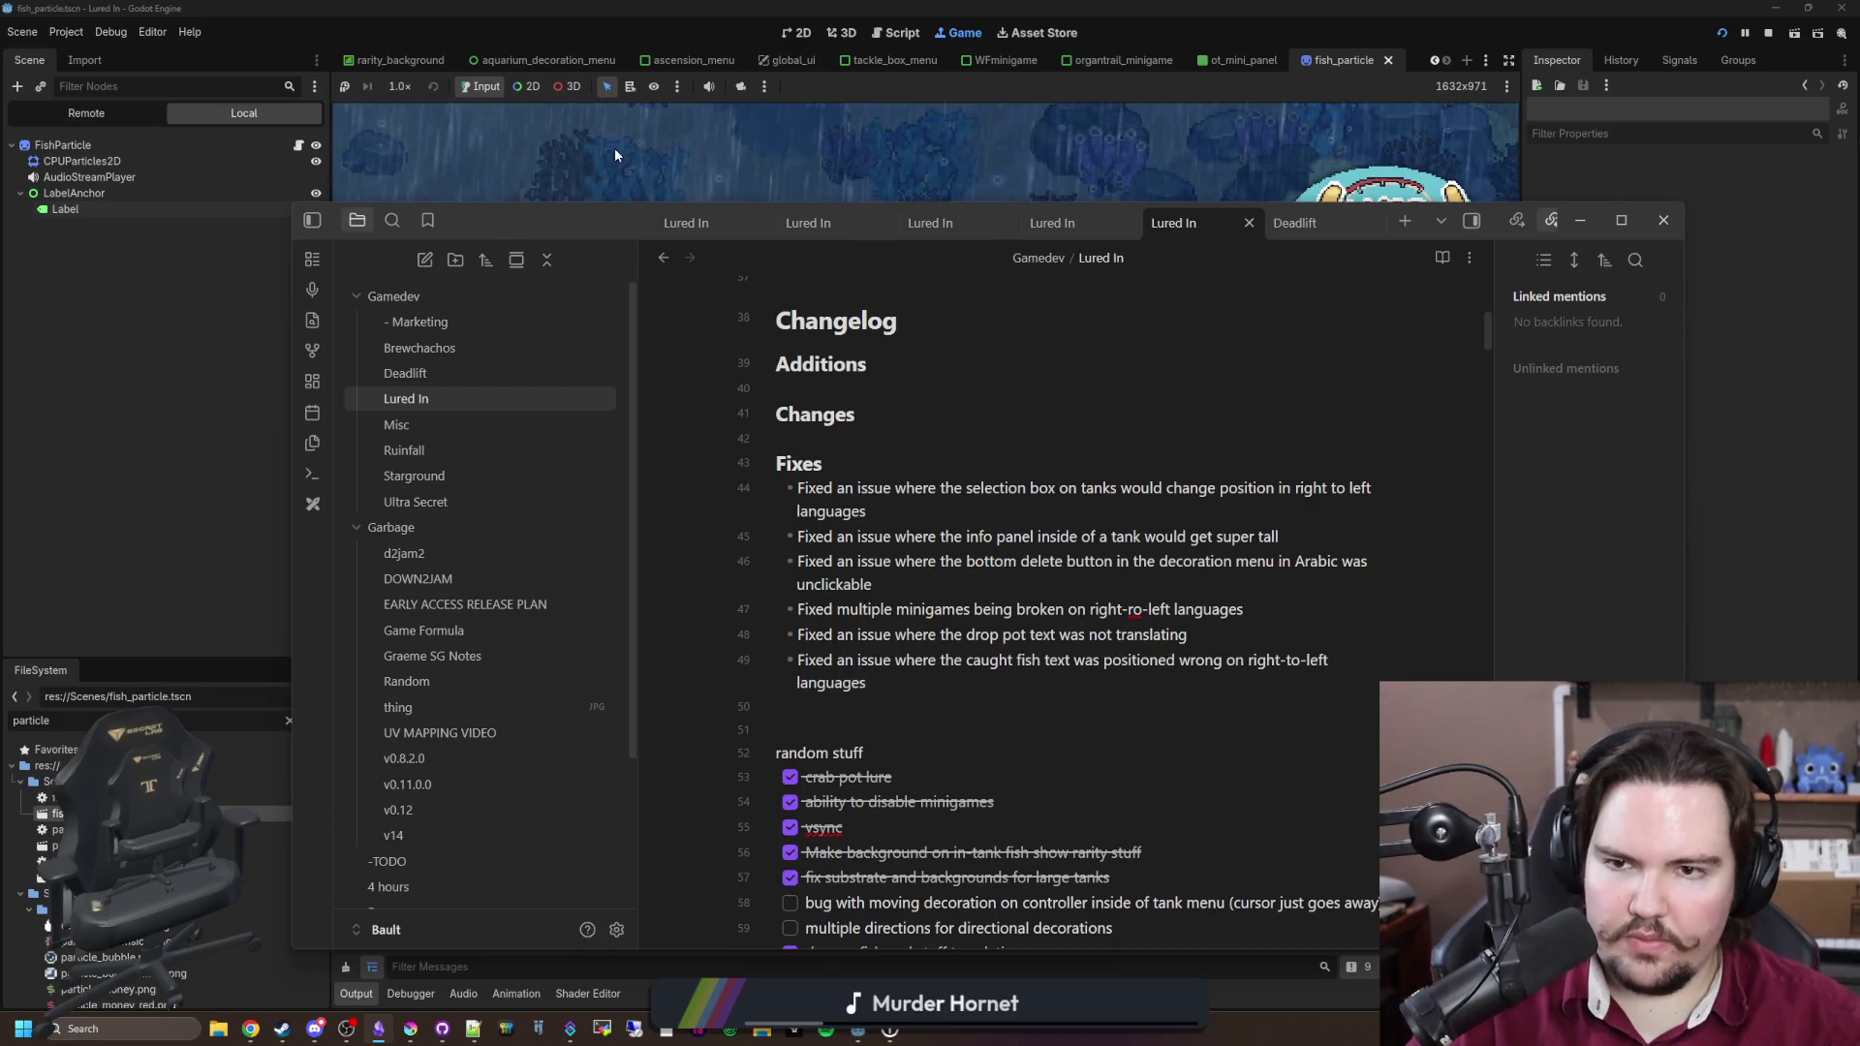
pyautogui.click(614, 155)
# Step: Continue into the game and travel to the lake map
pyautogui.click(1298, 402)
pyautogui.click(989, 620)
pyautogui.click(436, 759)
pyautogui.click(1225, 257)
pyautogui.click(436, 759)
pyautogui.click(704, 512)
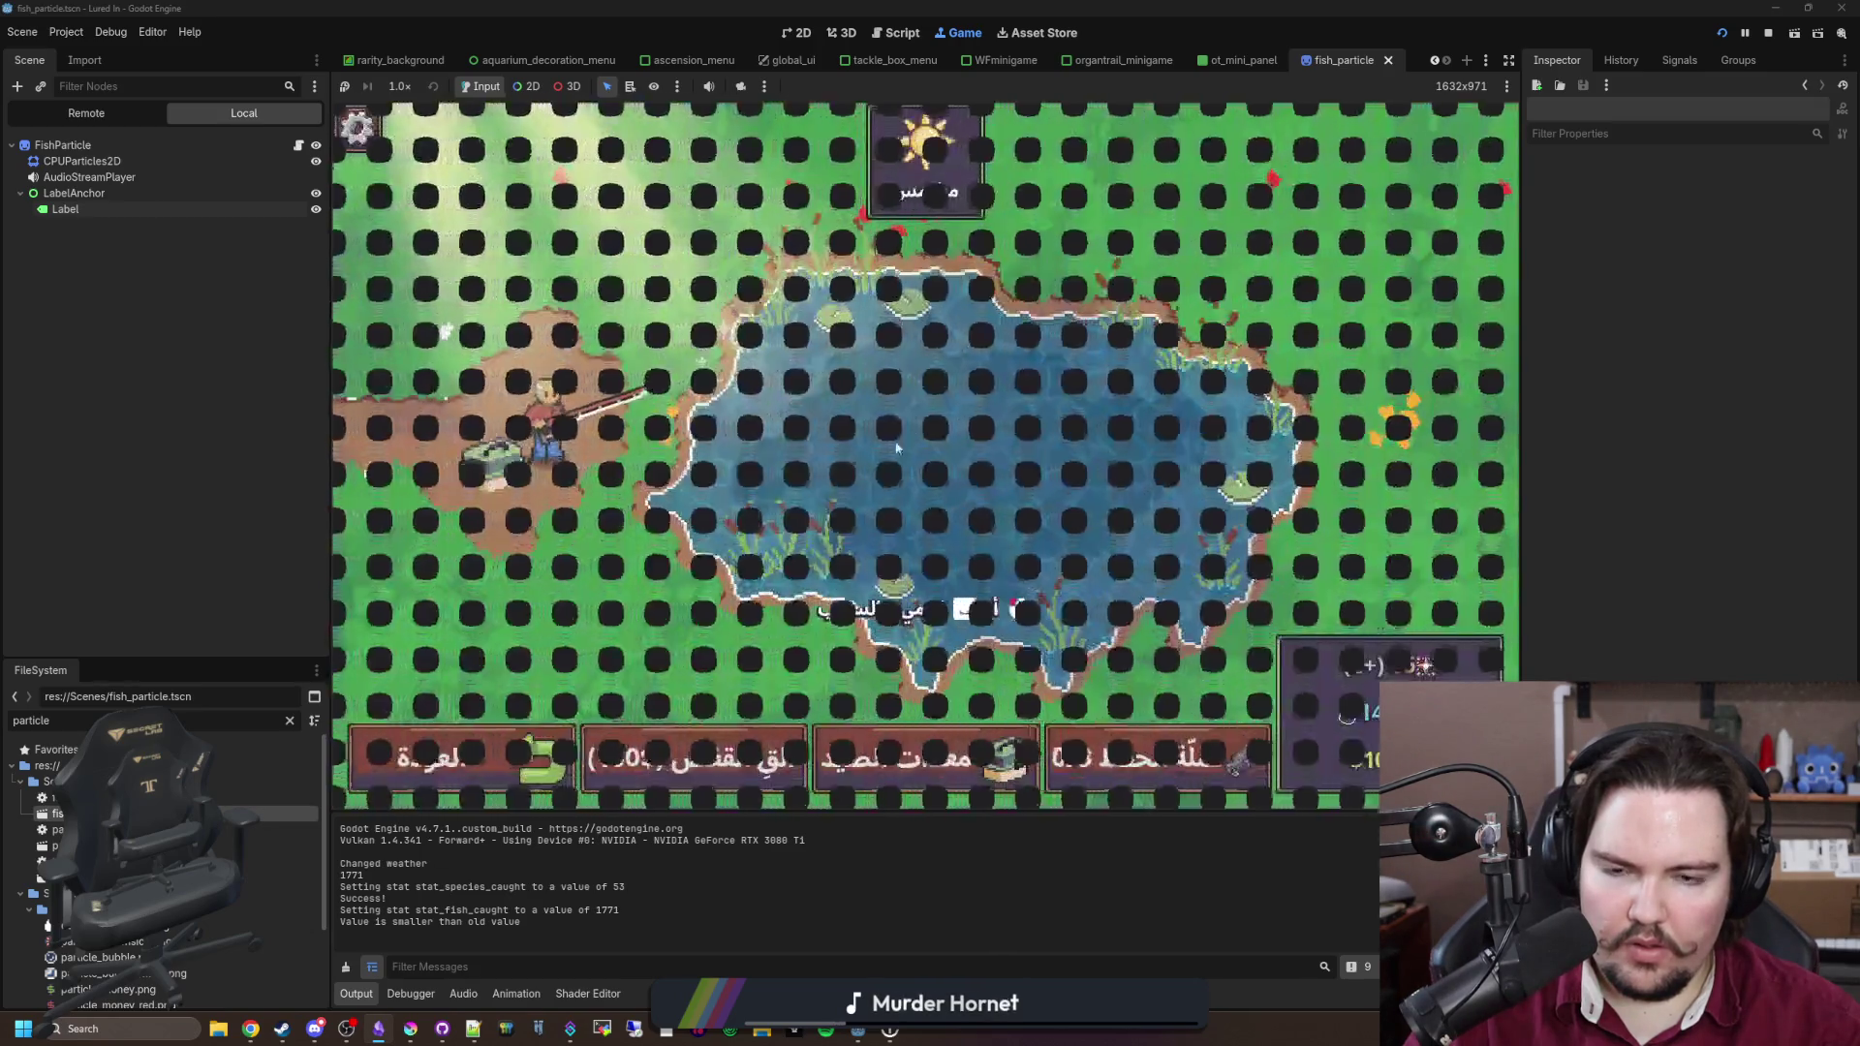
# Step: Catch a fish via the reel minigame and inspect the running Label node's properties
pyautogui.click(1009, 473)
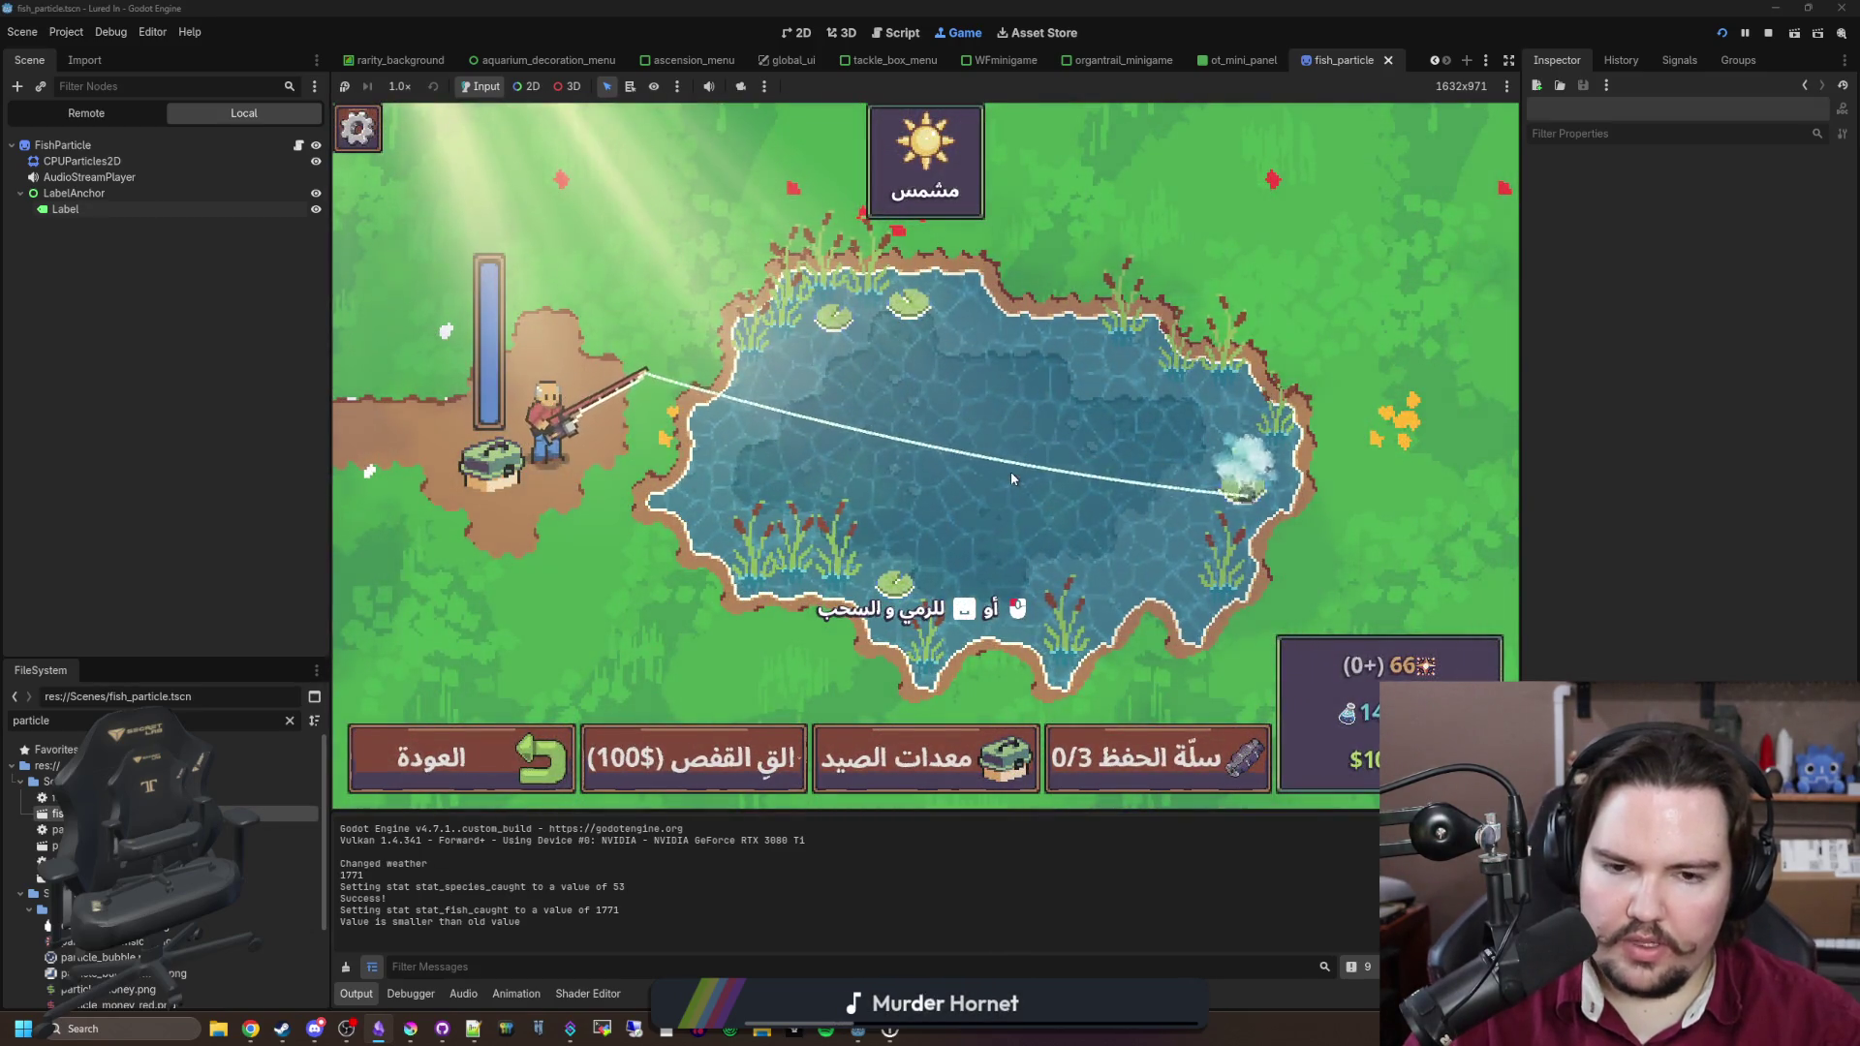
pyautogui.press('Escape')
pyautogui.press('Escape')
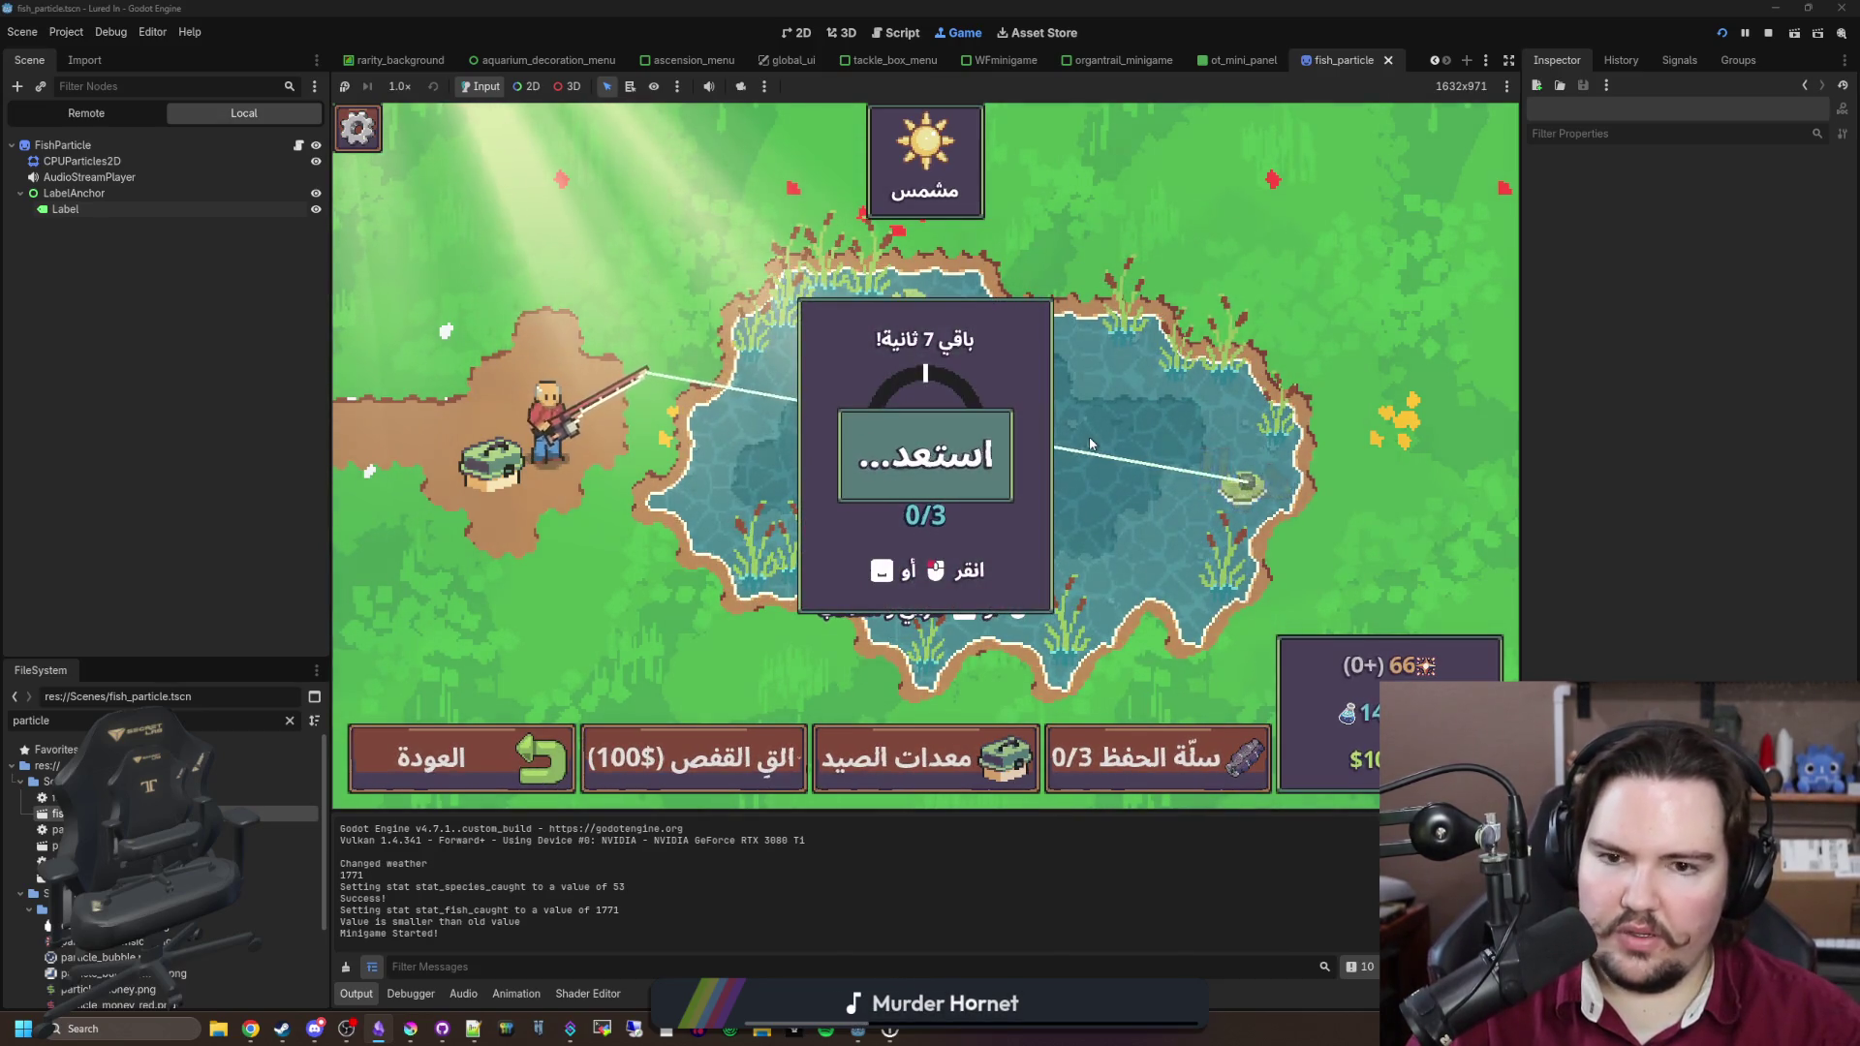
pyautogui.click(1022, 471)
pyautogui.click(1022, 471)
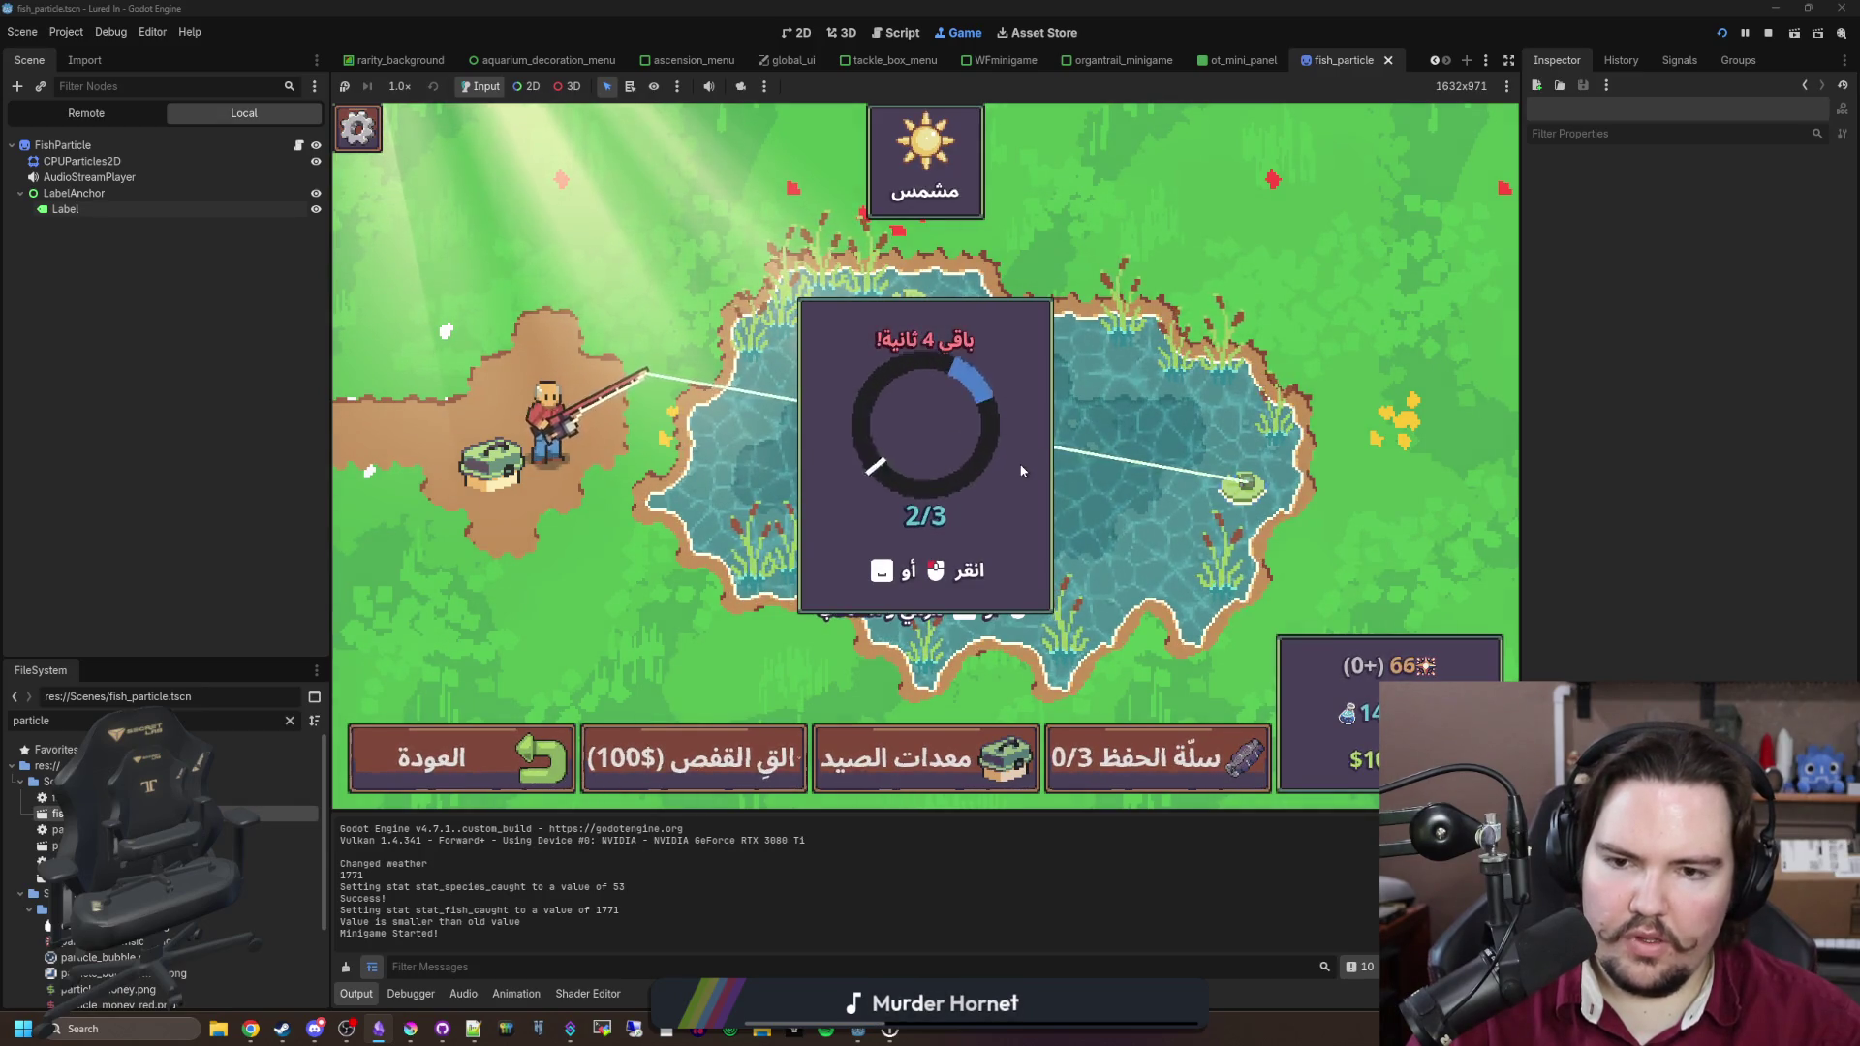
pyautogui.click(1021, 426)
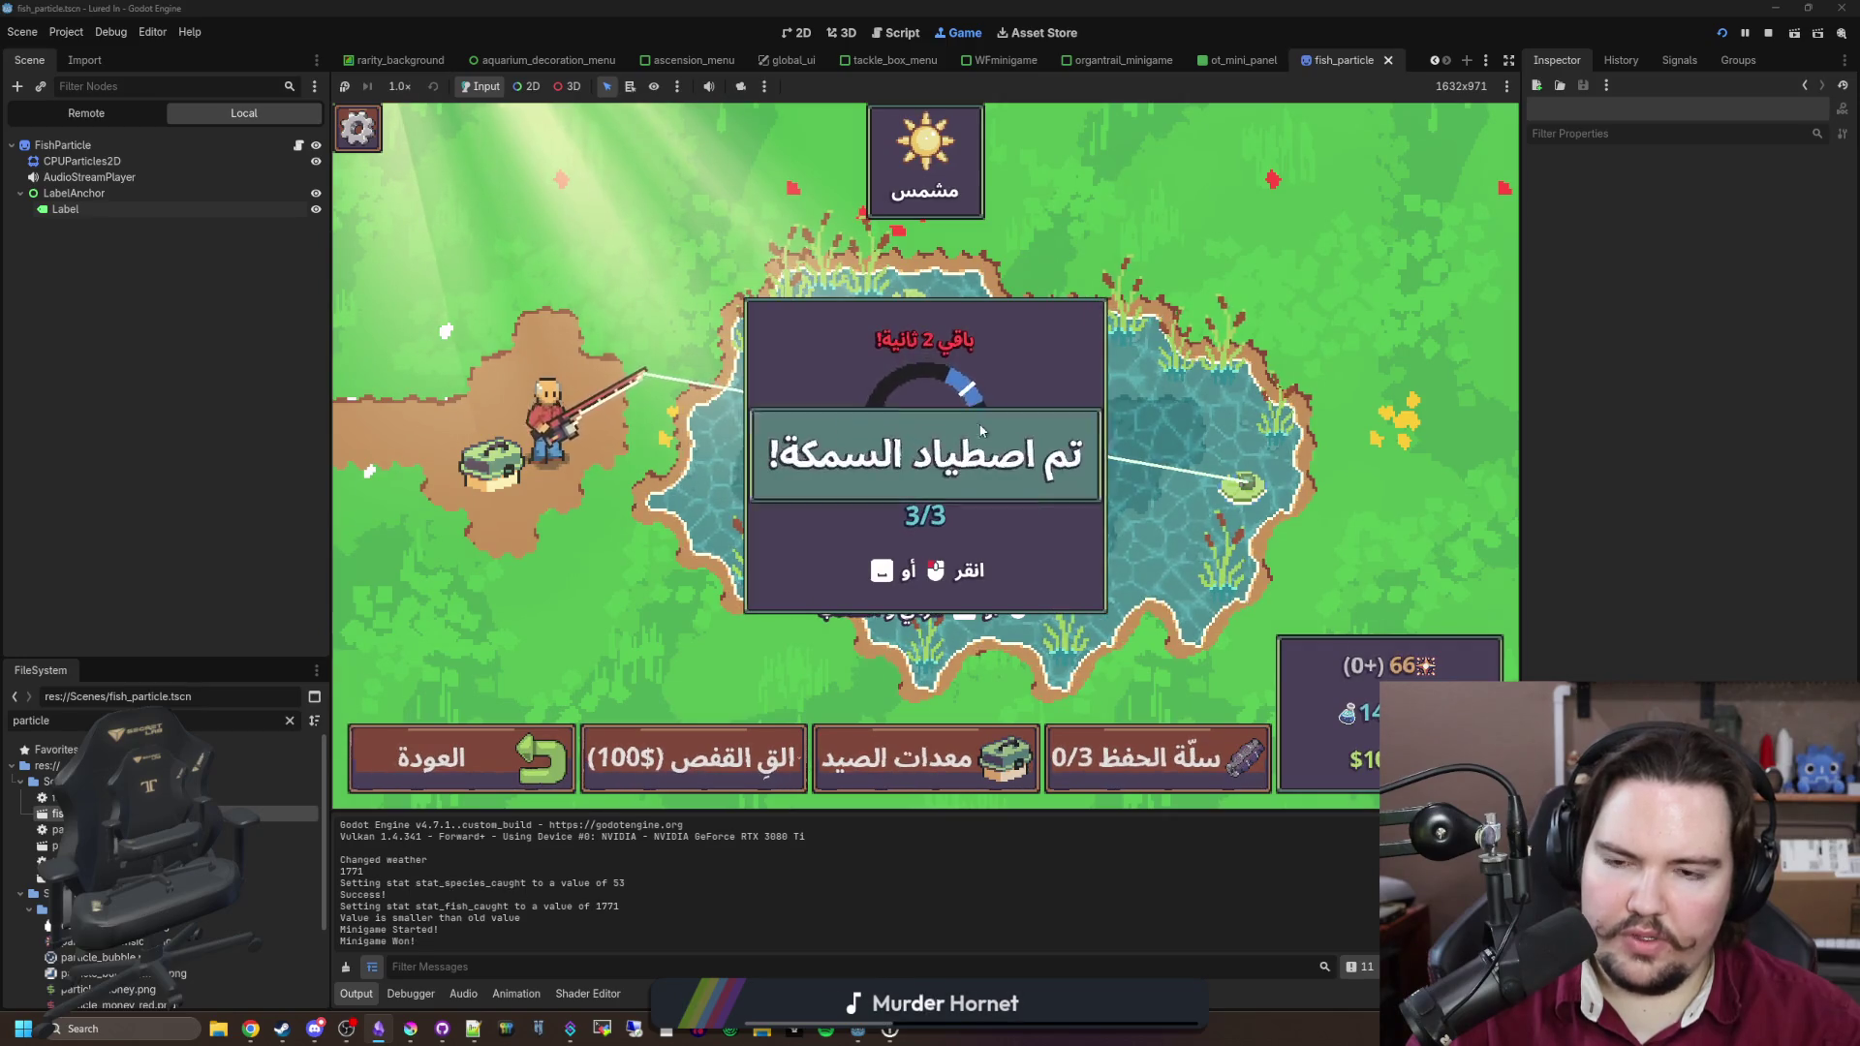
pyautogui.click(560, 369)
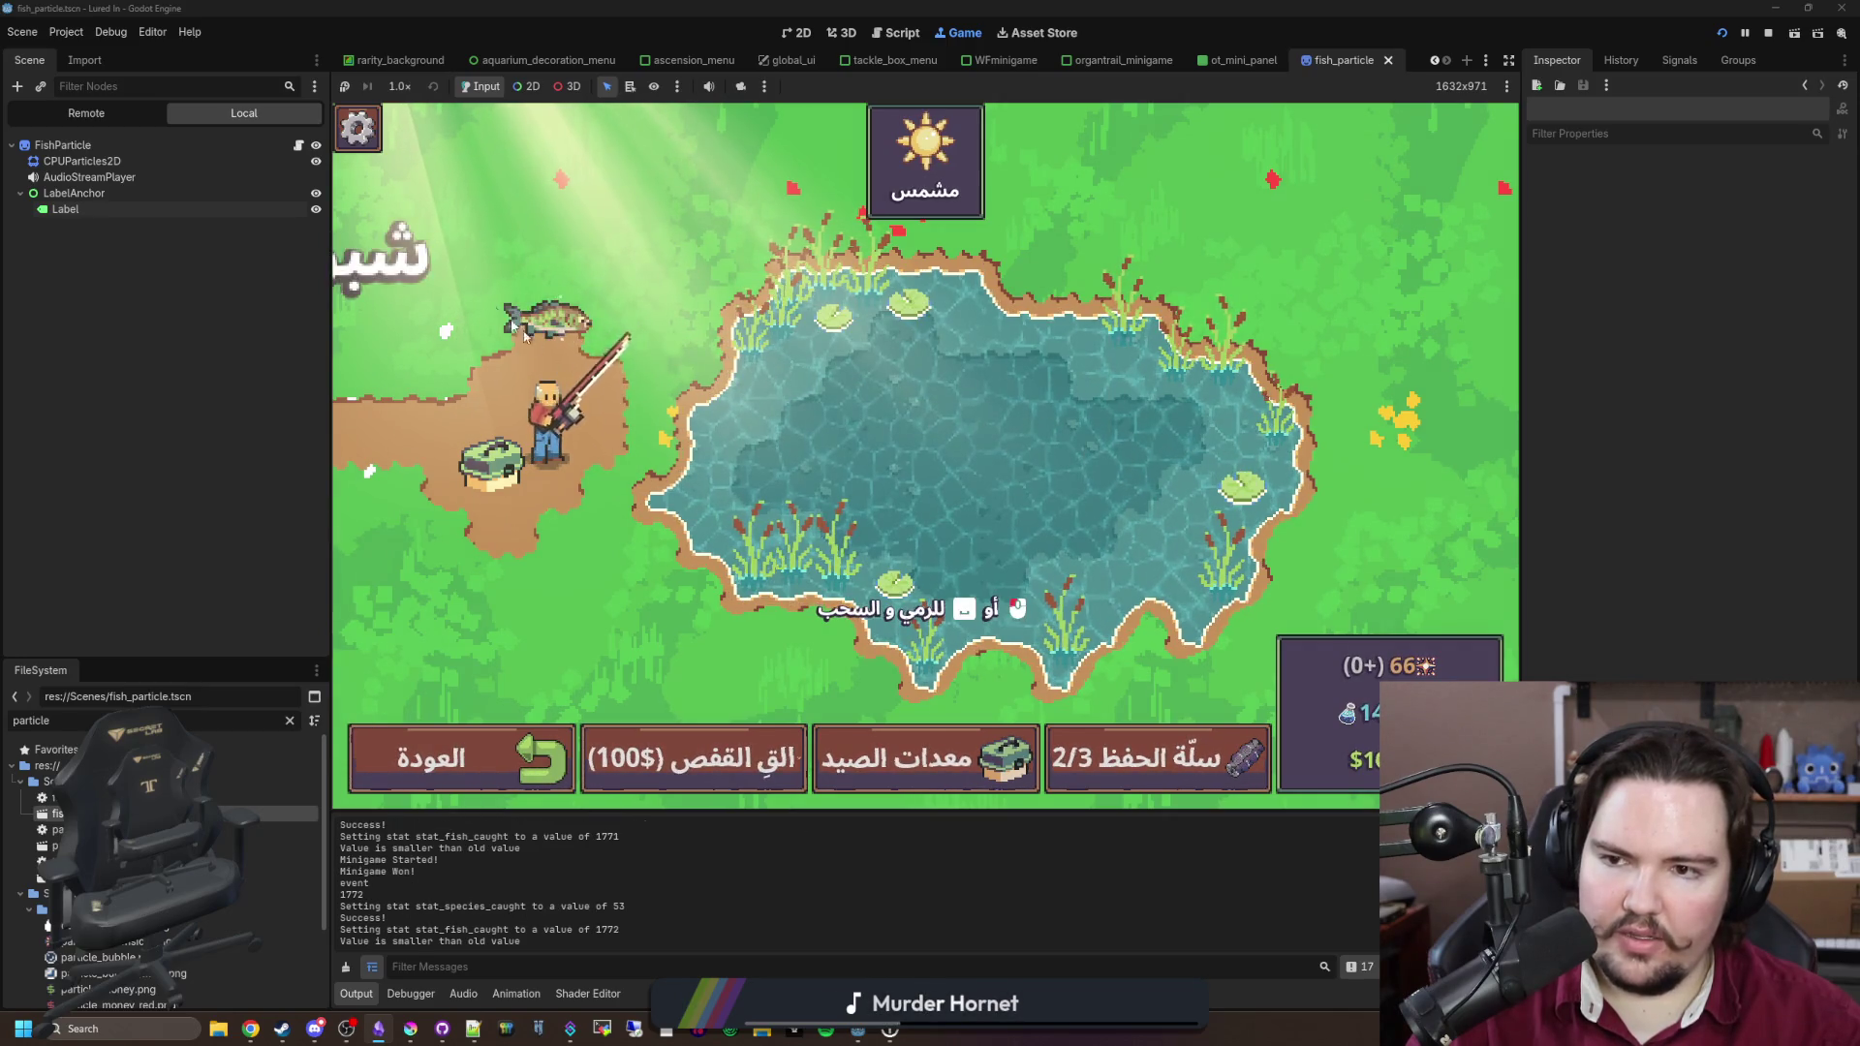
pyautogui.click(97, 209)
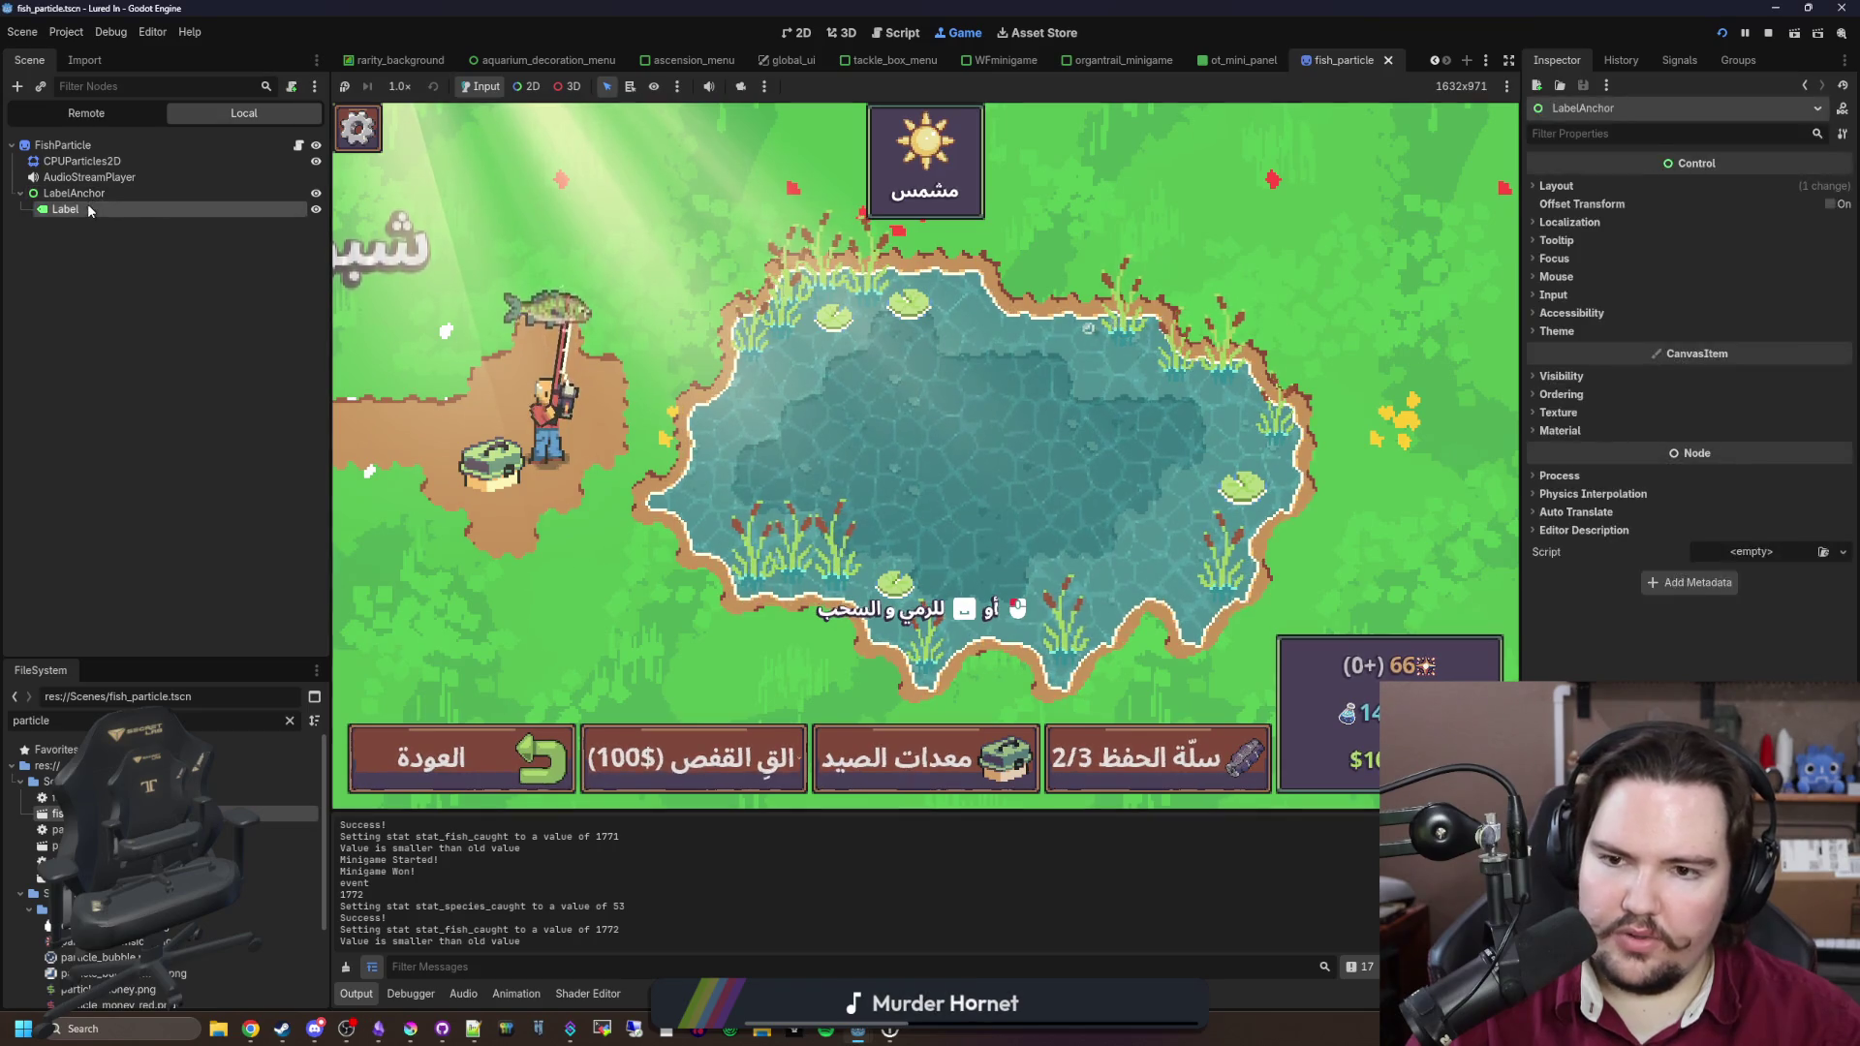
pyautogui.moveTo(1521, 290); pyautogui.dragTo(921, 261)
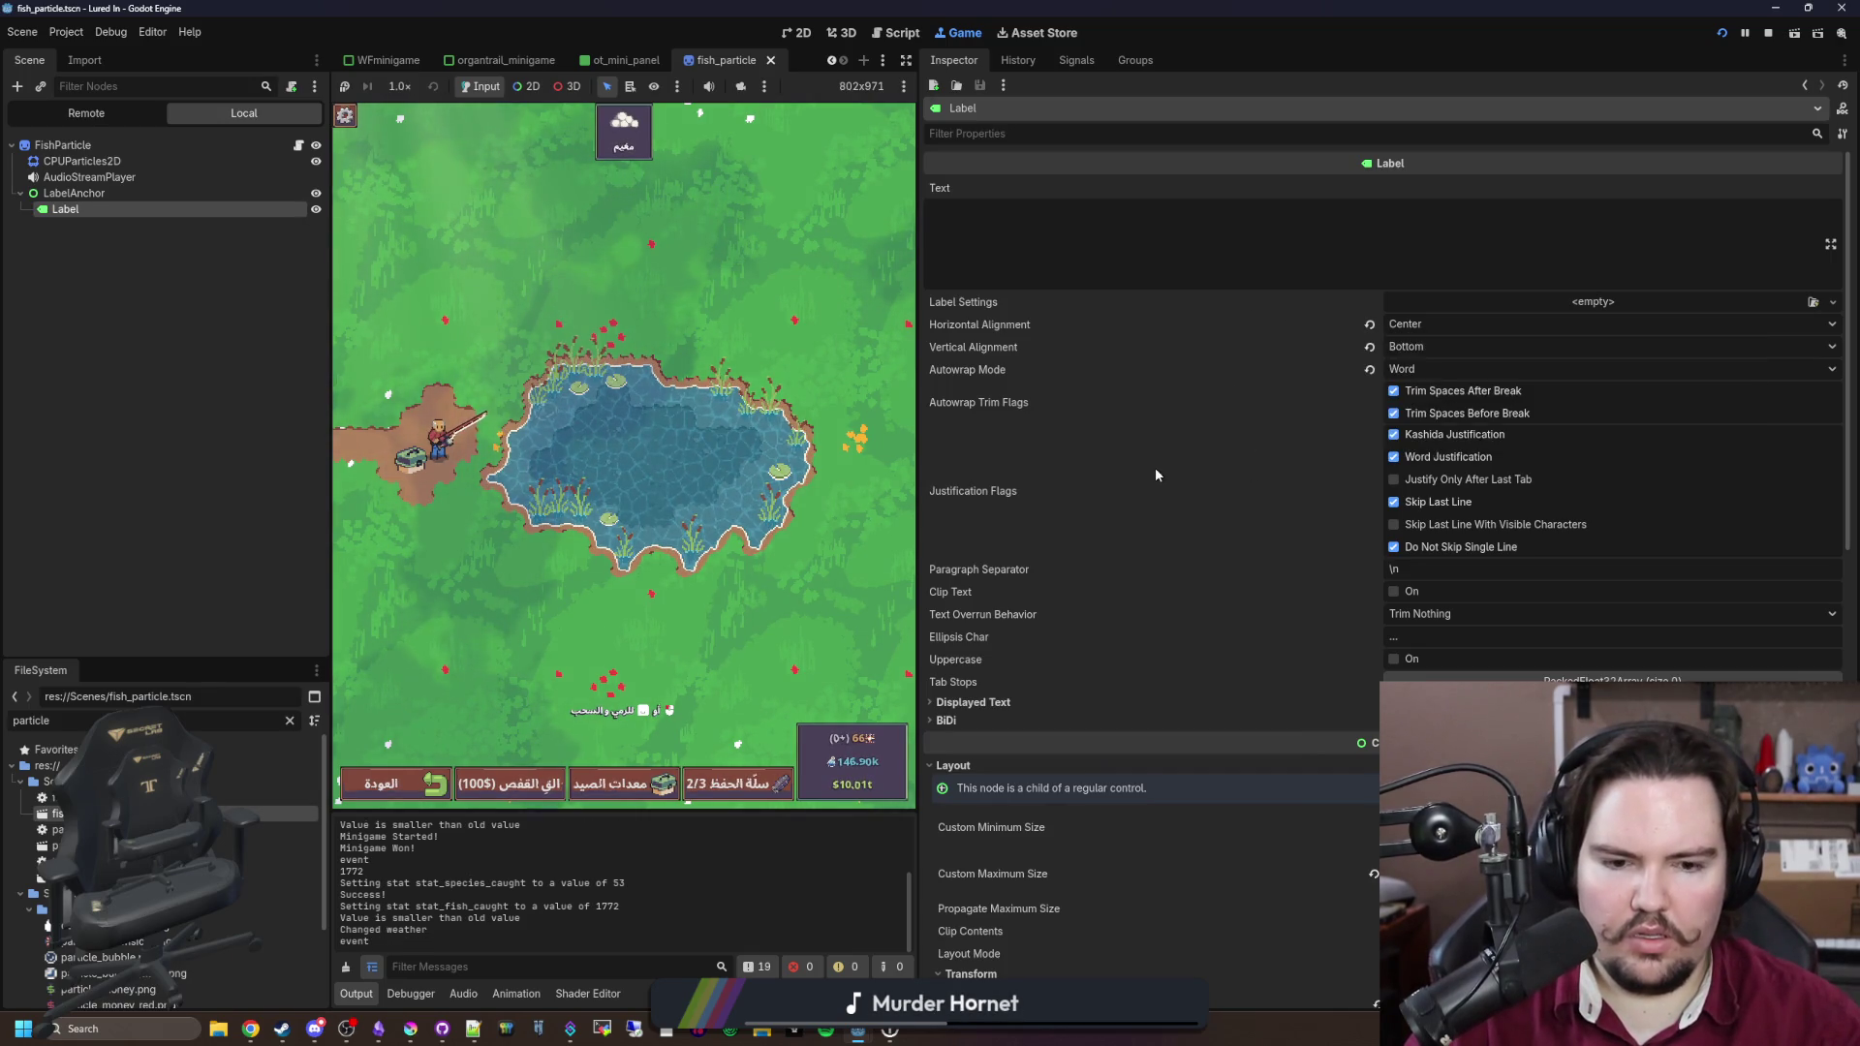
# Step: Switch the game's language to English from the in-game pause menu
pyautogui.scroll(-3, 1155, 469)
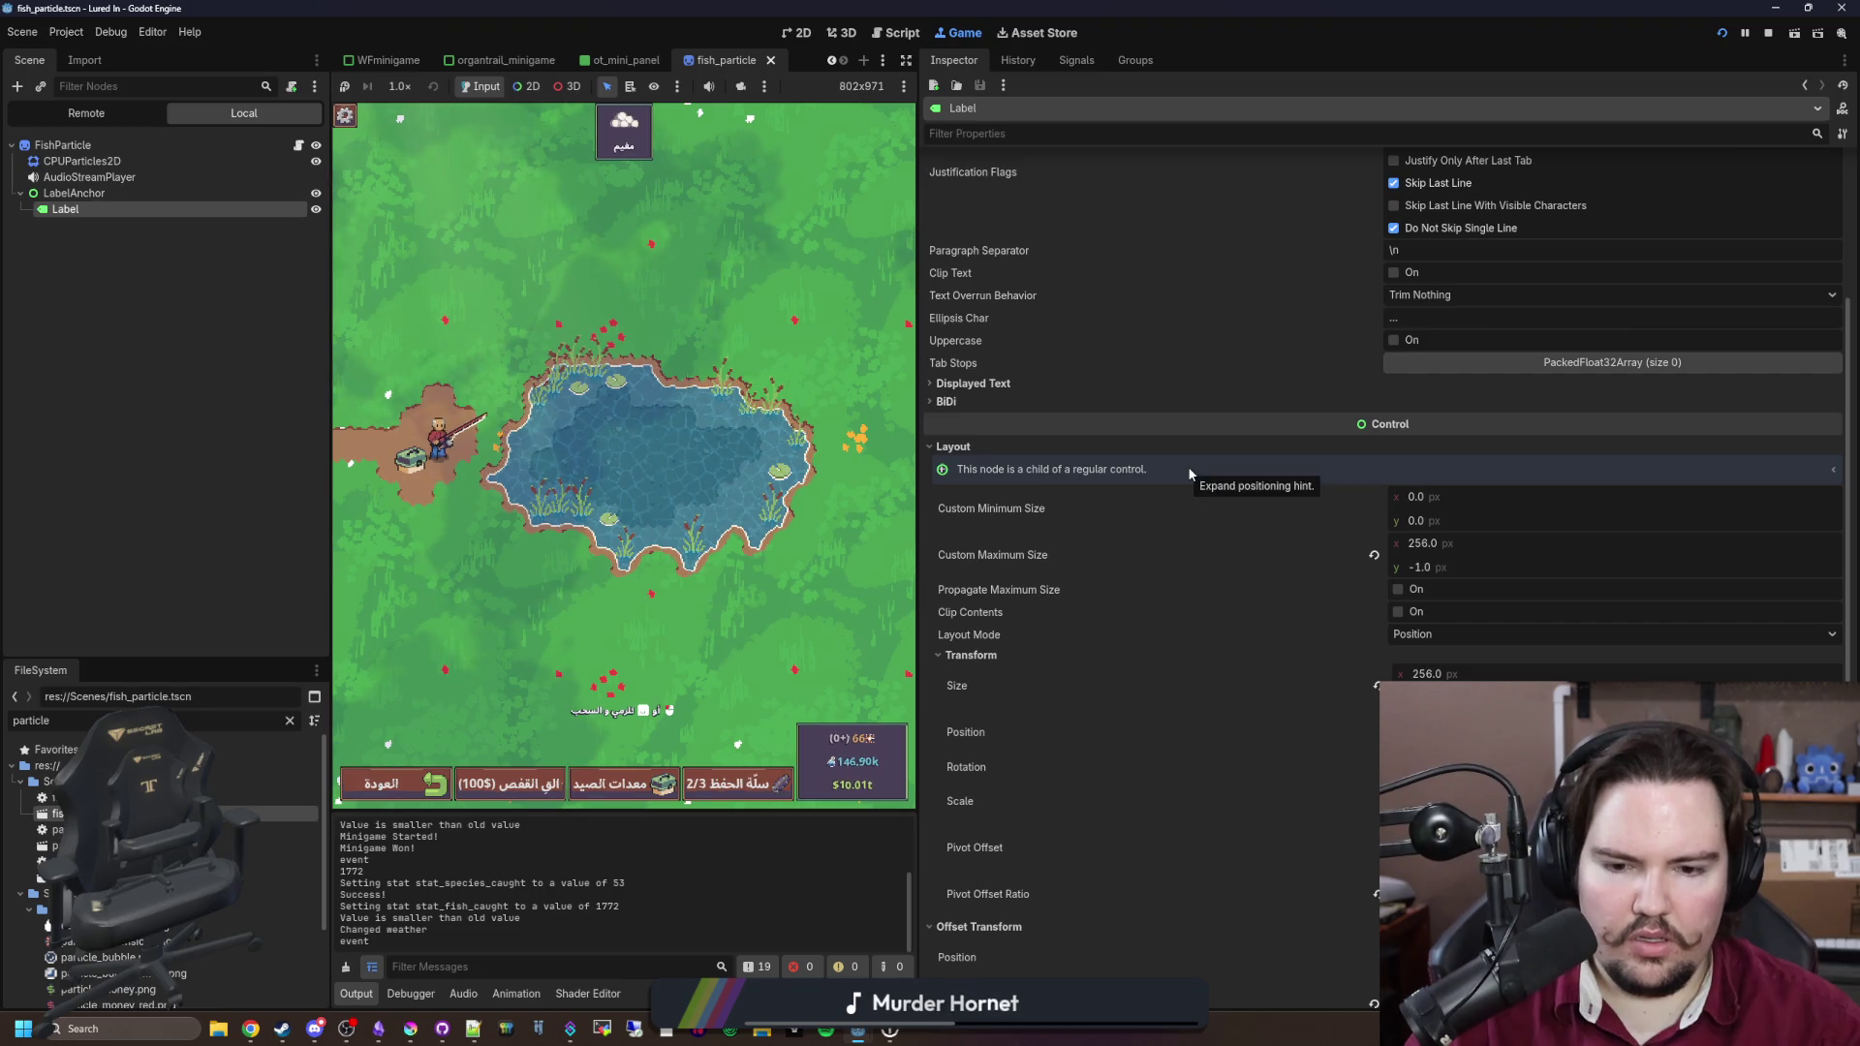
pyautogui.press('Escape')
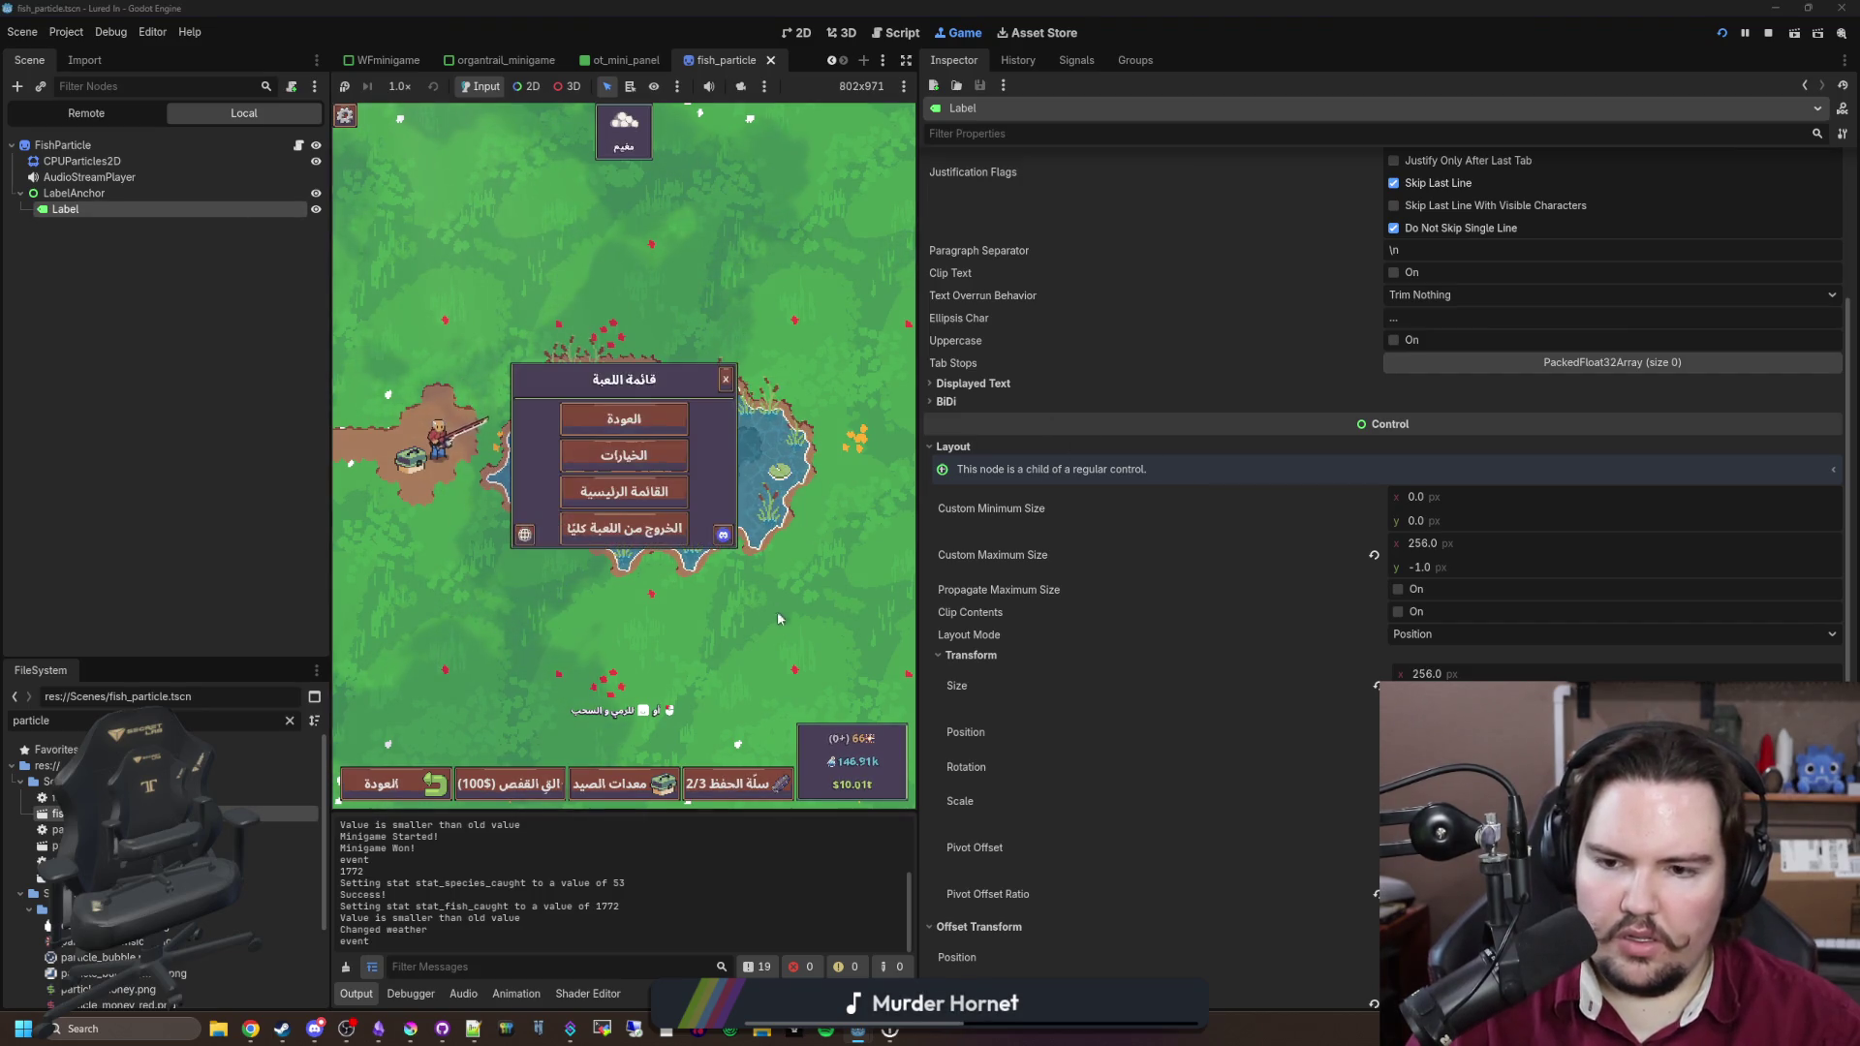
pyautogui.click(625, 543)
pyautogui.click(695, 443)
pyautogui.press('Escape')
pyautogui.press('Escape')
# Step: Catch a fish to check its label, then nudge the Label's offset transform scale and save
pyautogui.click(706, 449)
pyautogui.scroll(-4, 982, 616)
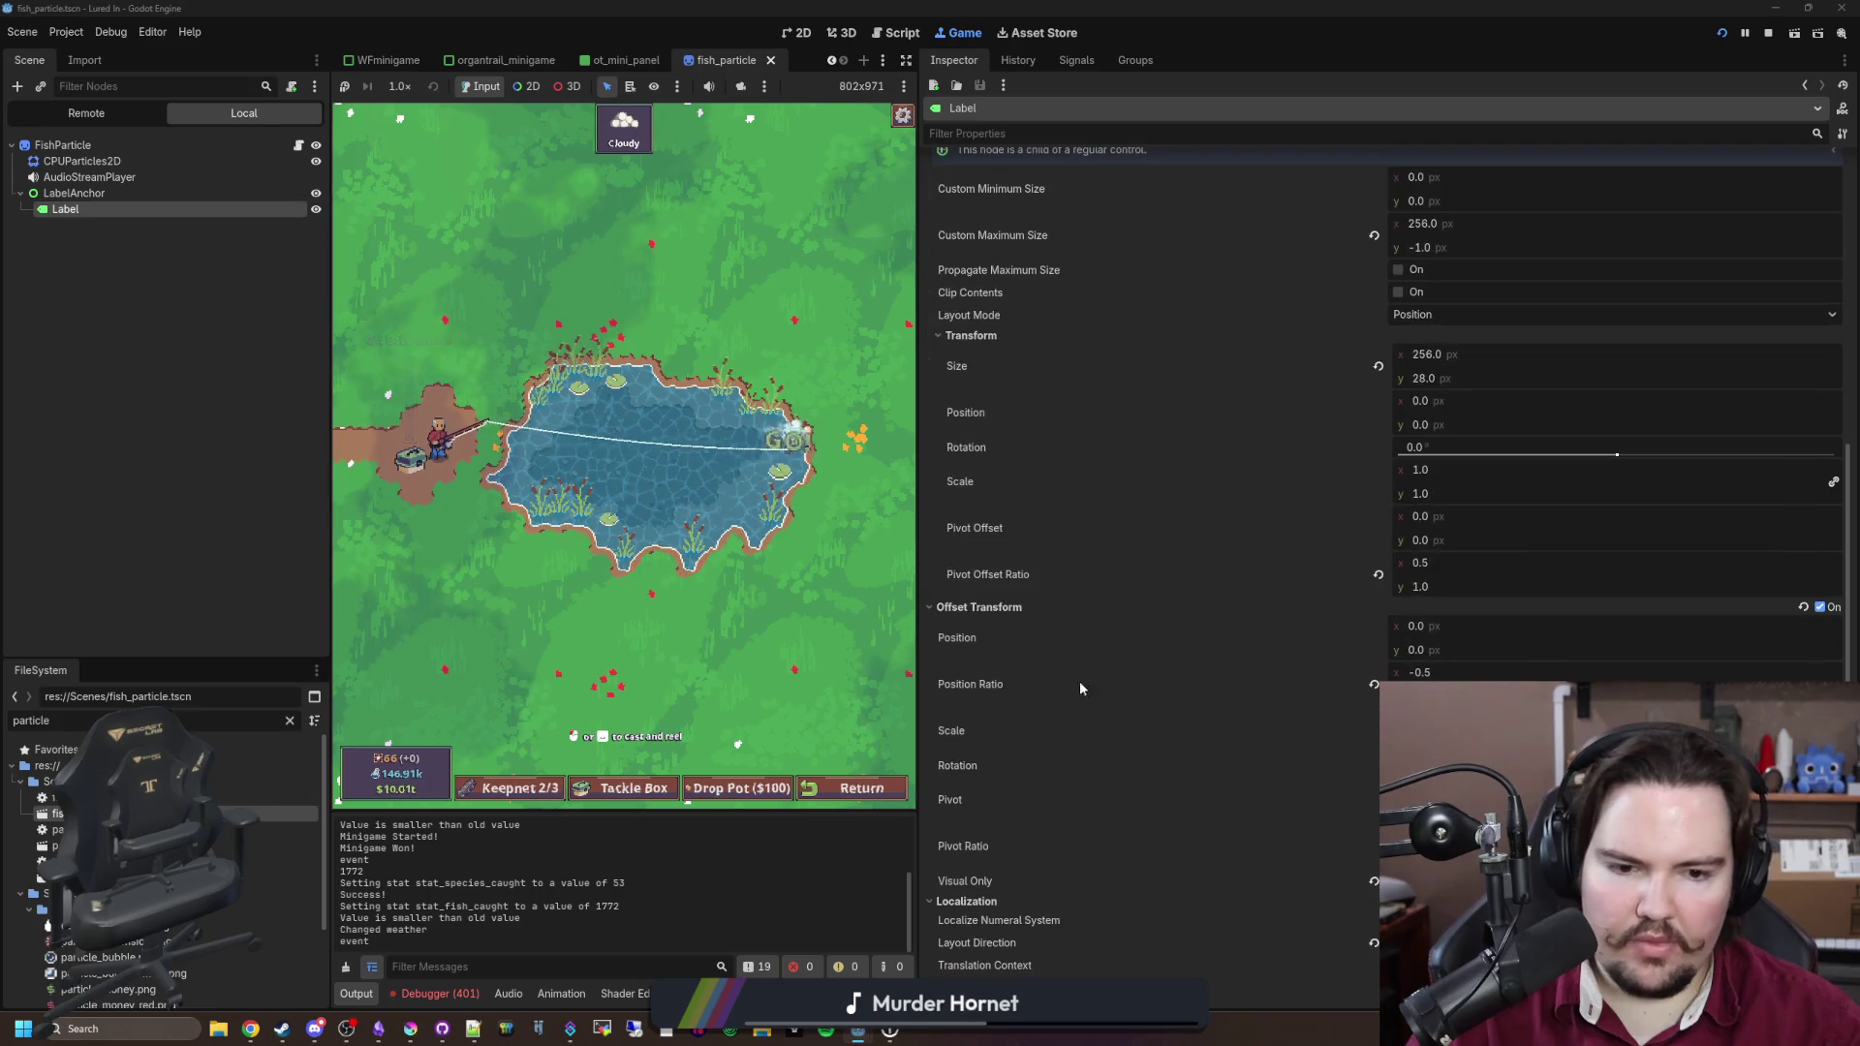
pyautogui.click(671, 475)
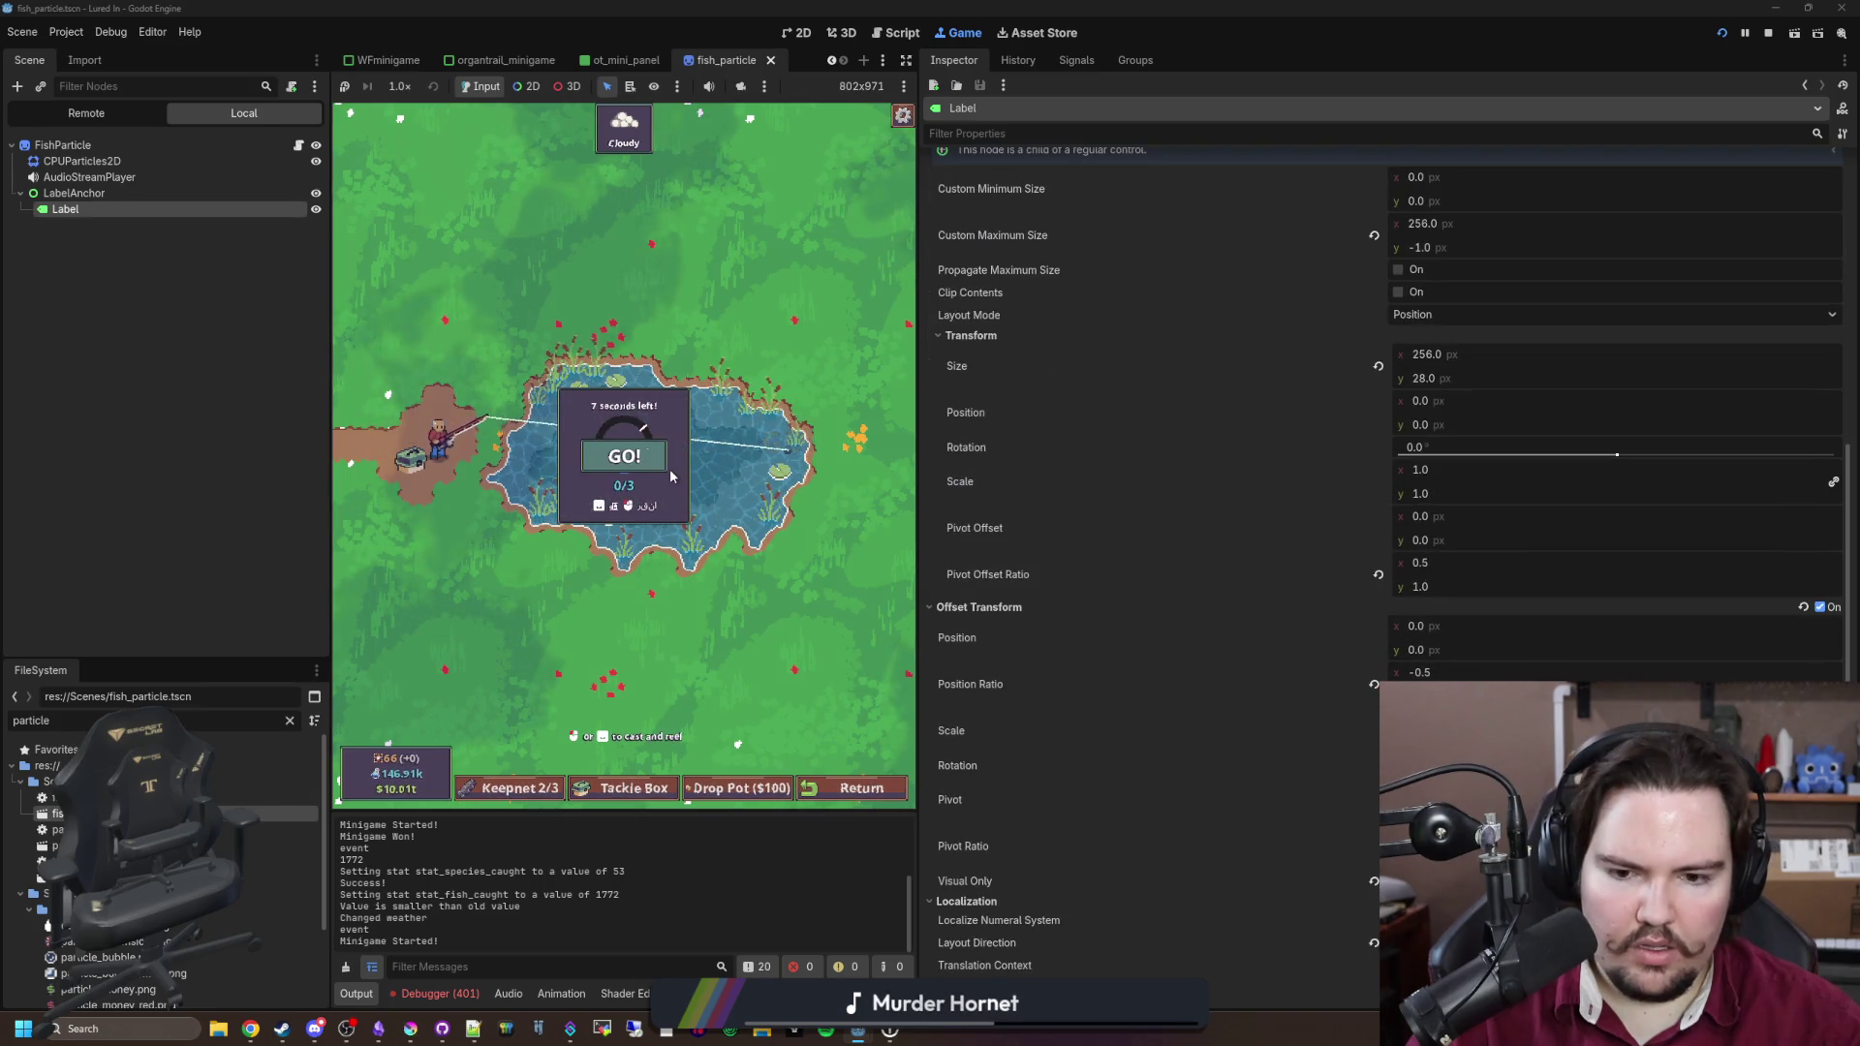
pyautogui.click(695, 466)
pyautogui.click(696, 466)
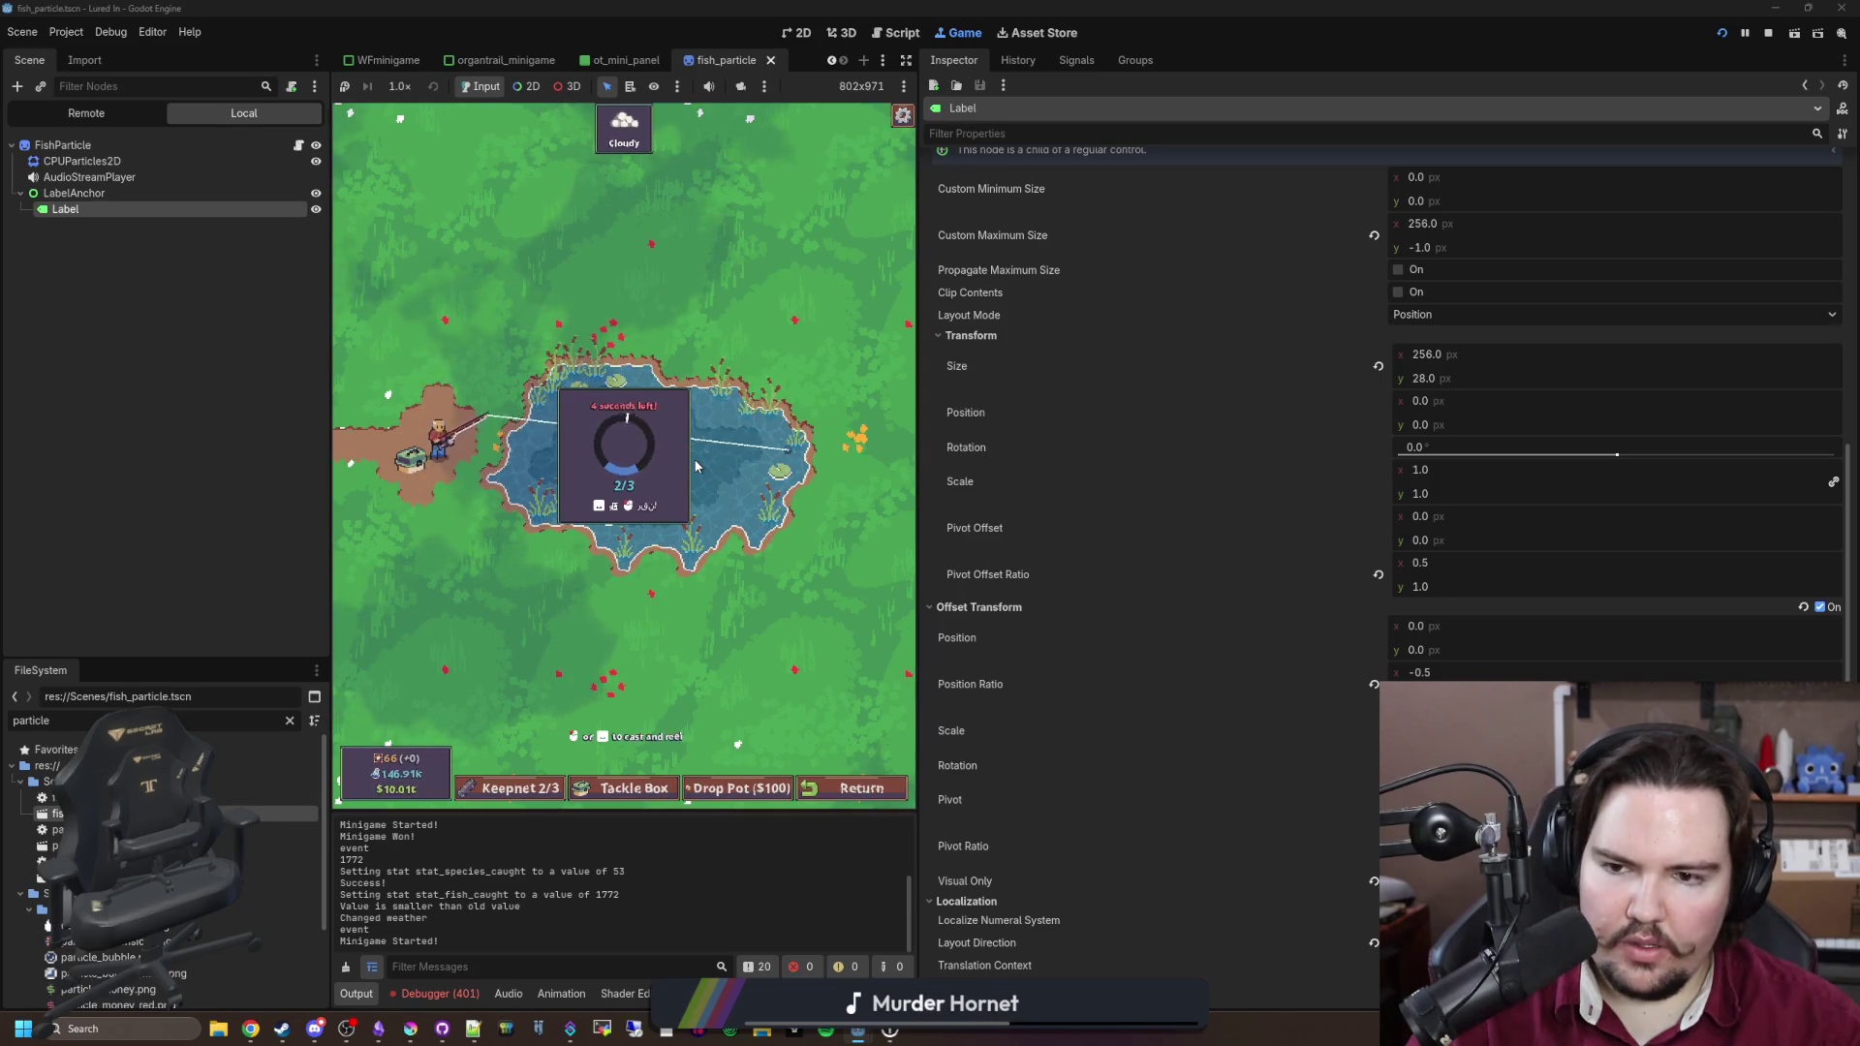
pyautogui.click(696, 466)
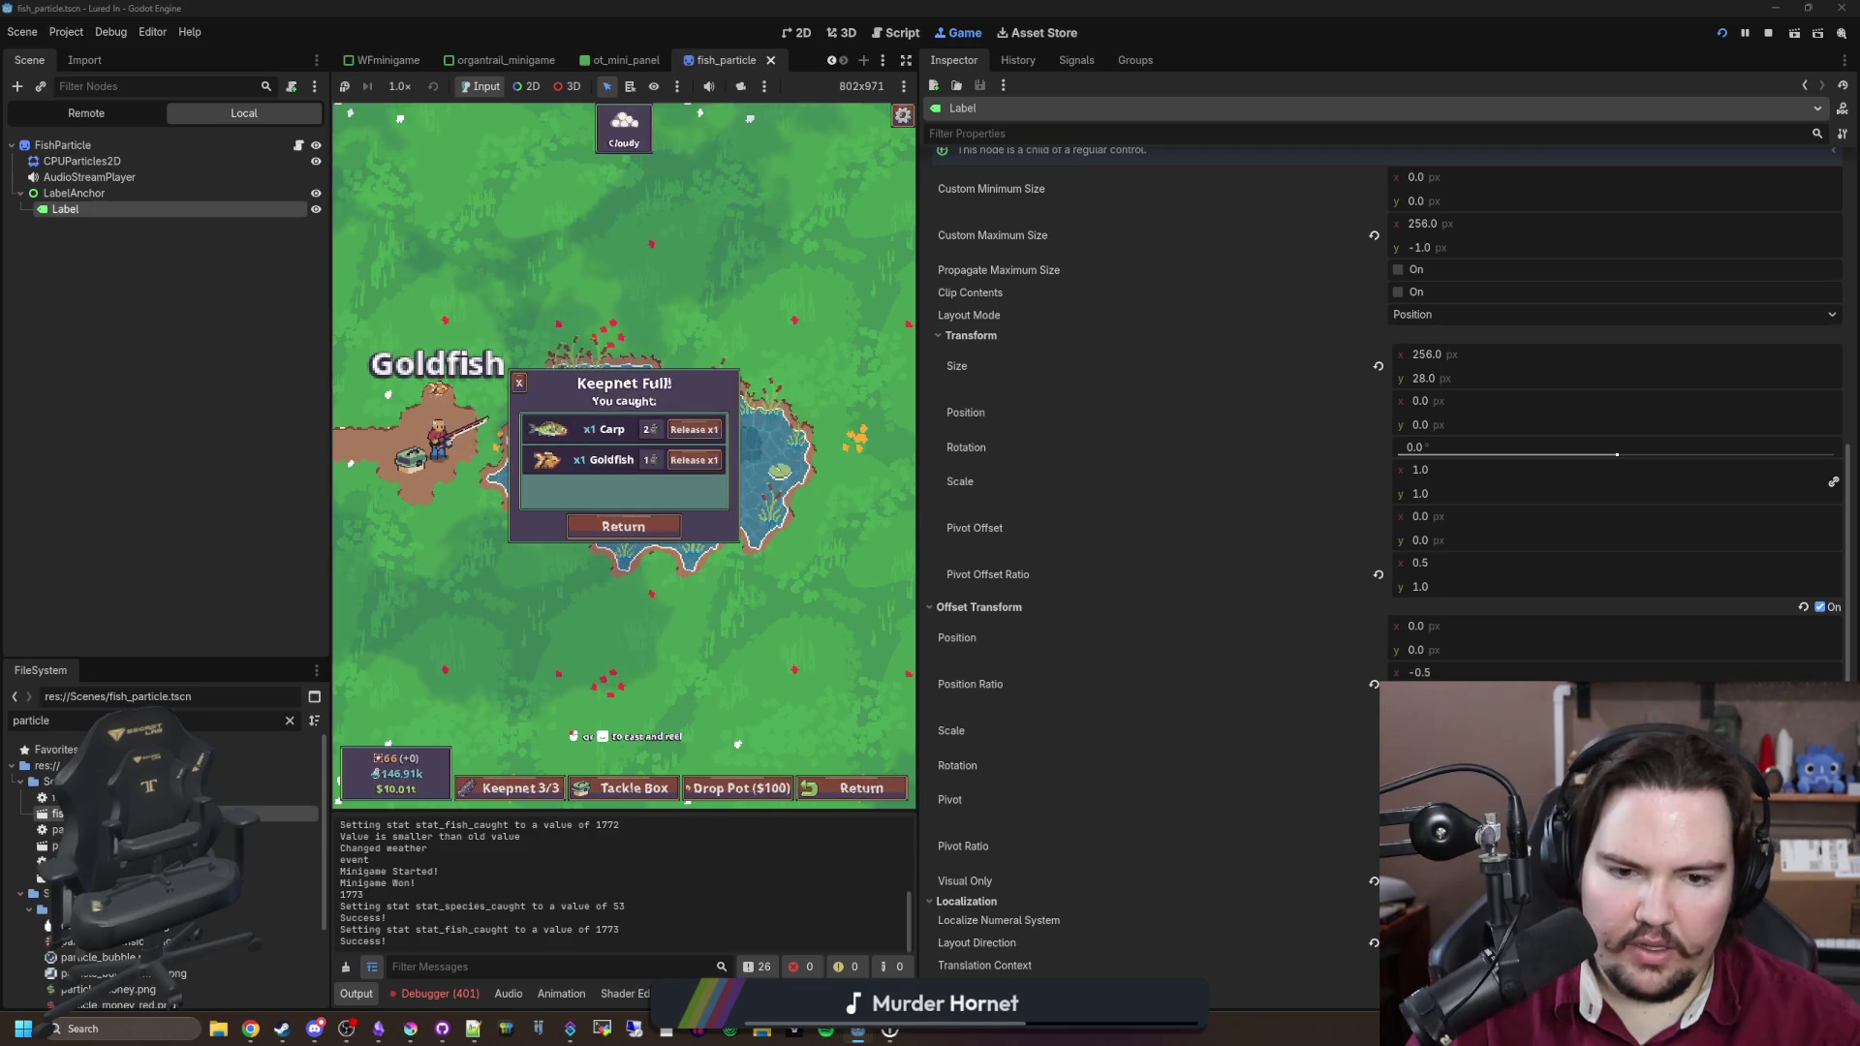
pyautogui.moveTo(1424, 730); pyautogui.dragTo(1453, 730)
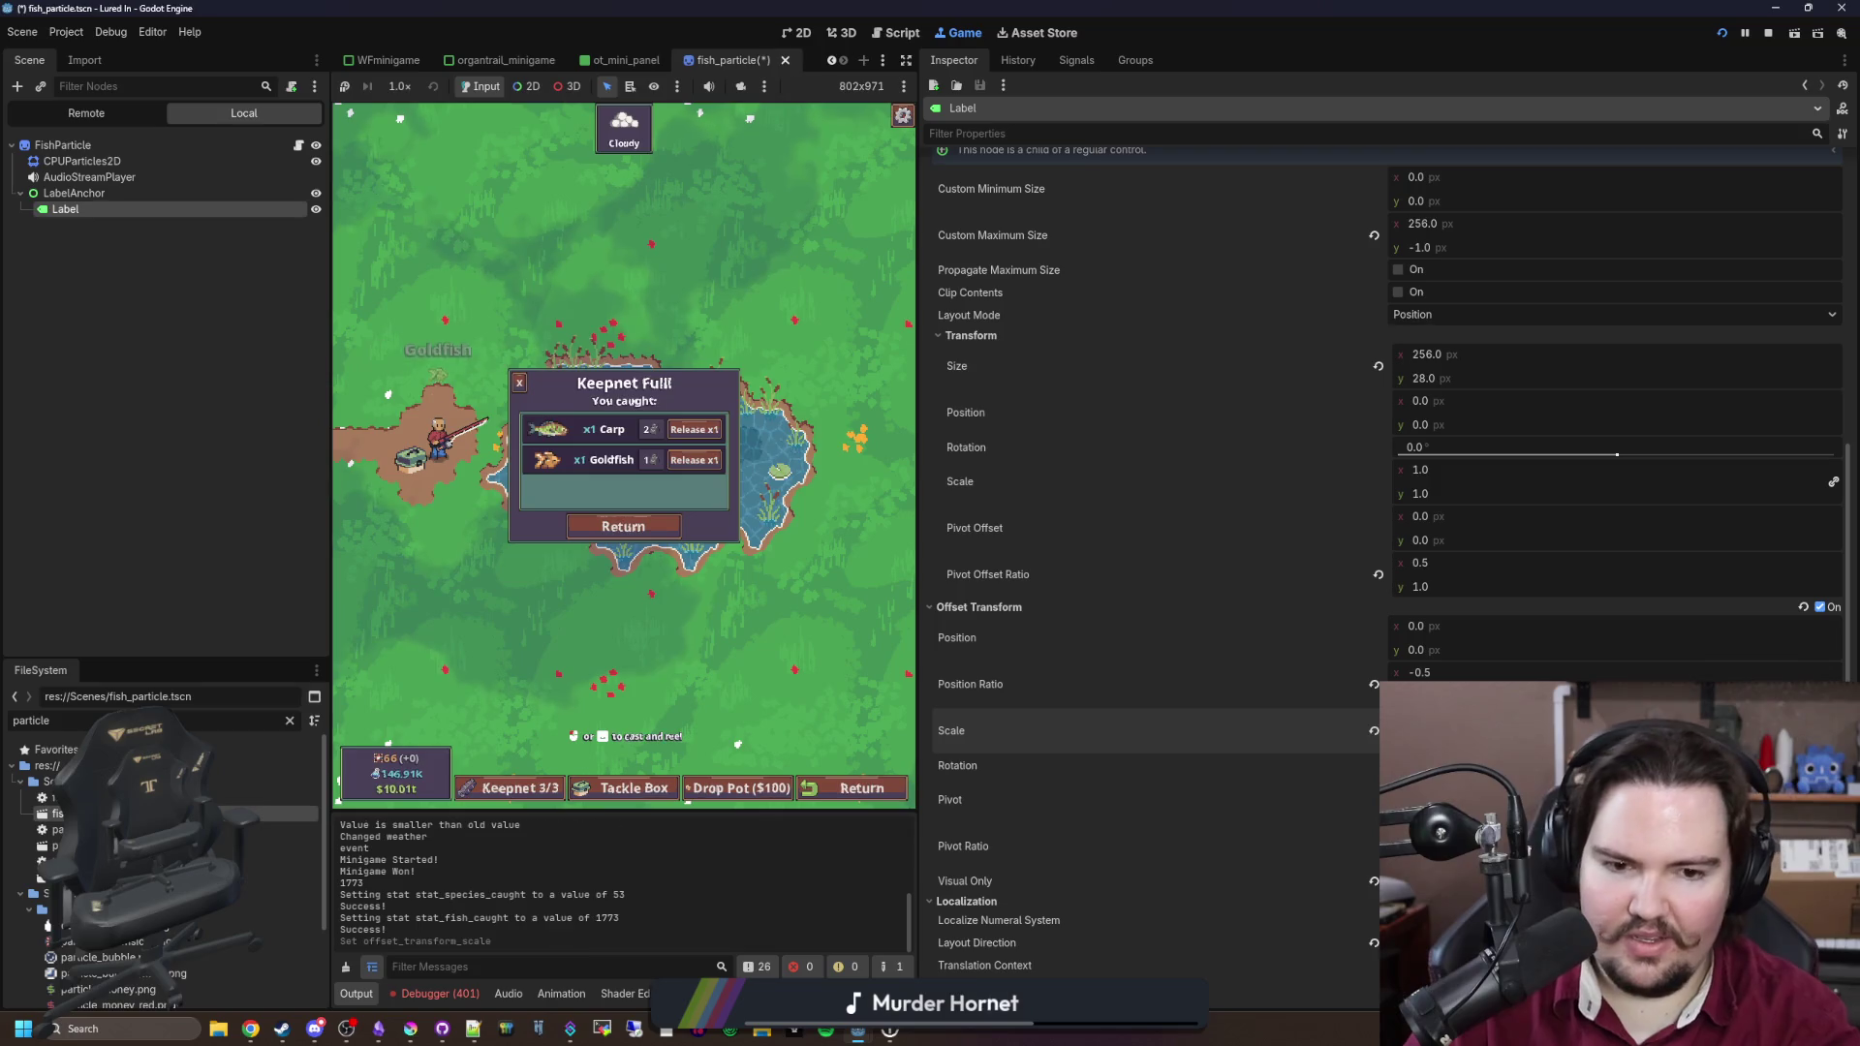
pyautogui.hotkey('ctrl', 's')
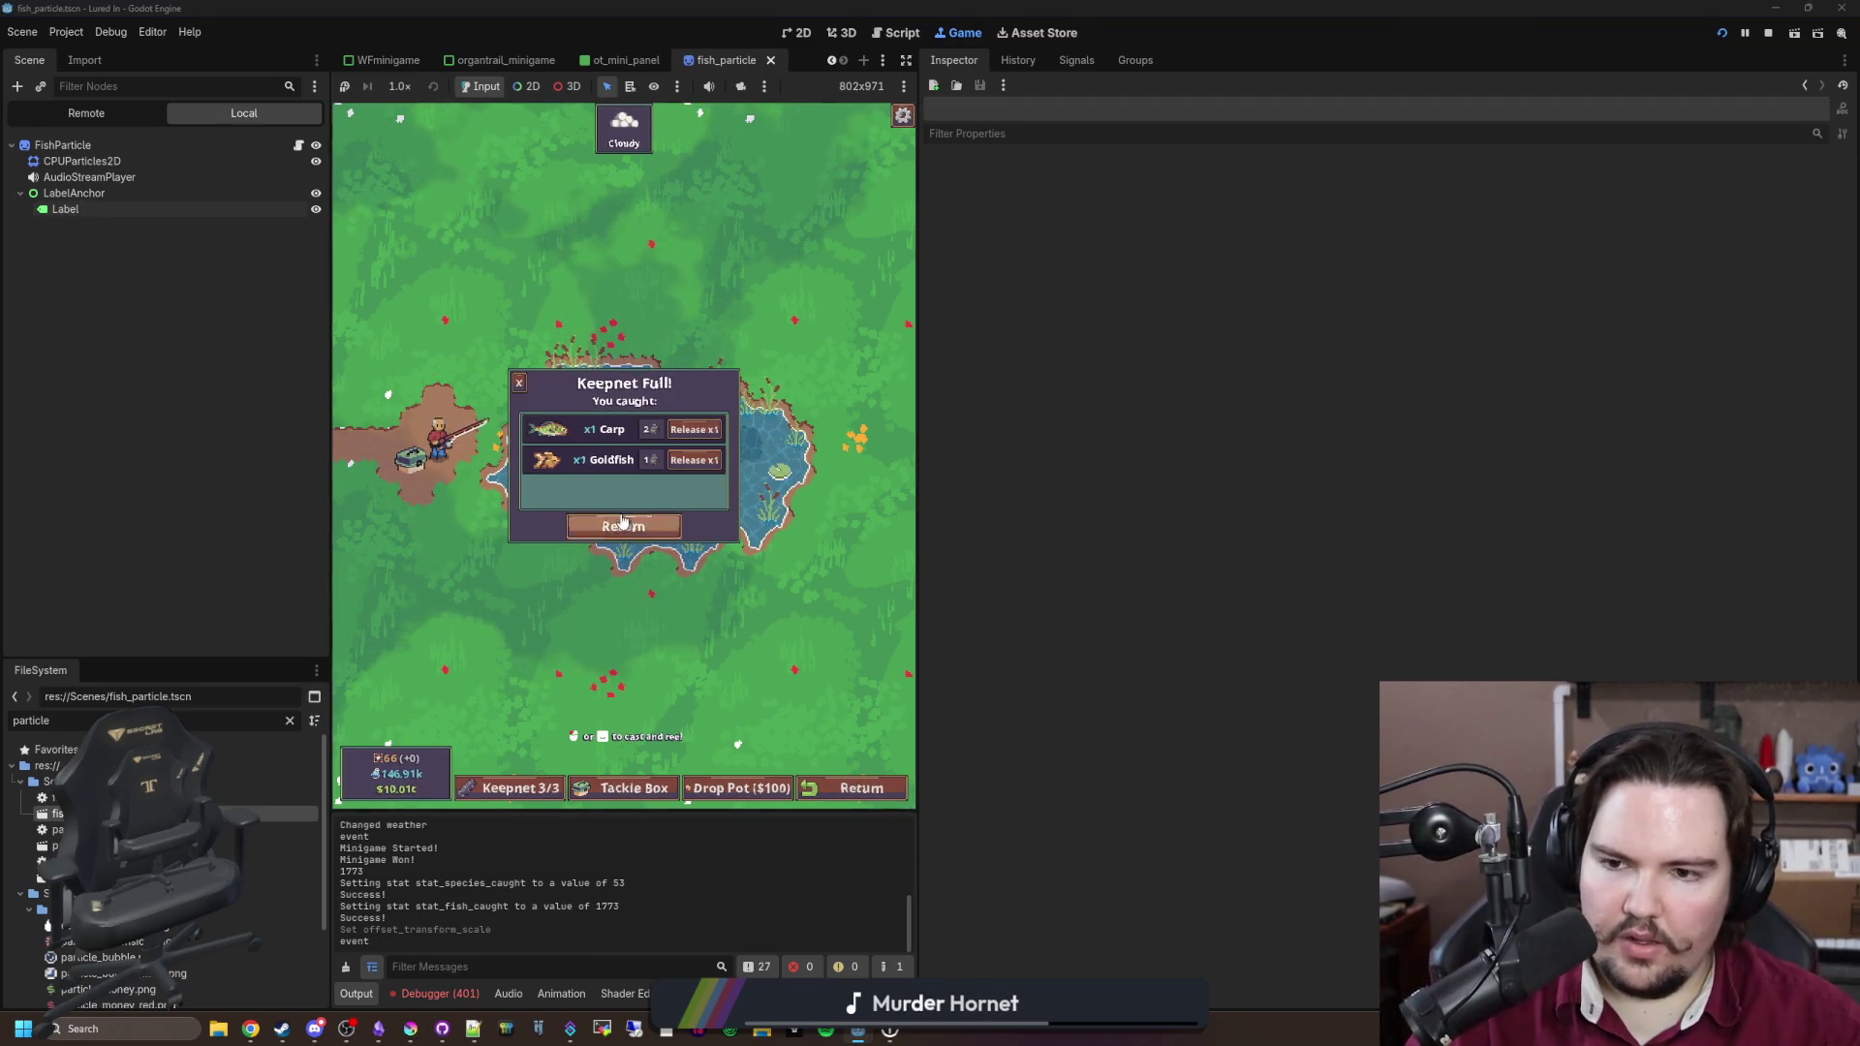
# Step: Empty the full keepnet, catch an Oranda, then open the fish_particle.gd script
pyautogui.click(690, 459)
pyautogui.click(521, 385)
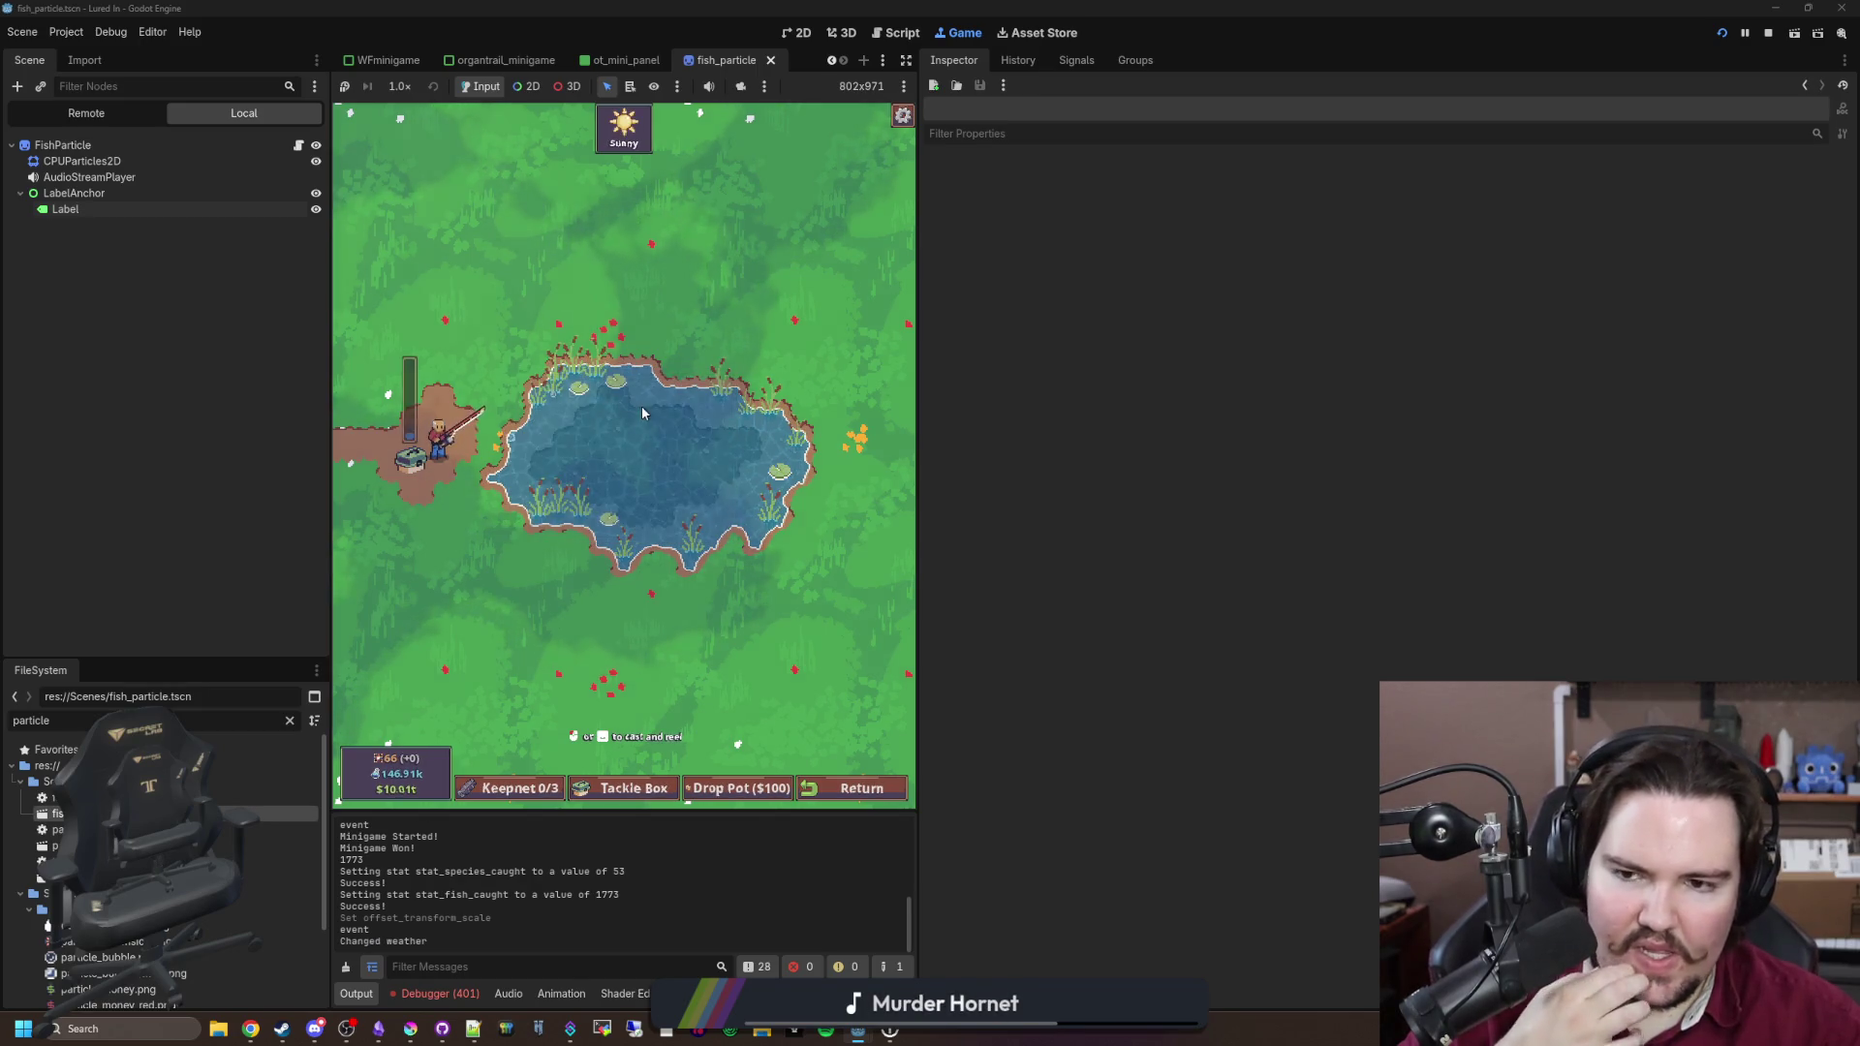
pyautogui.click(635, 451)
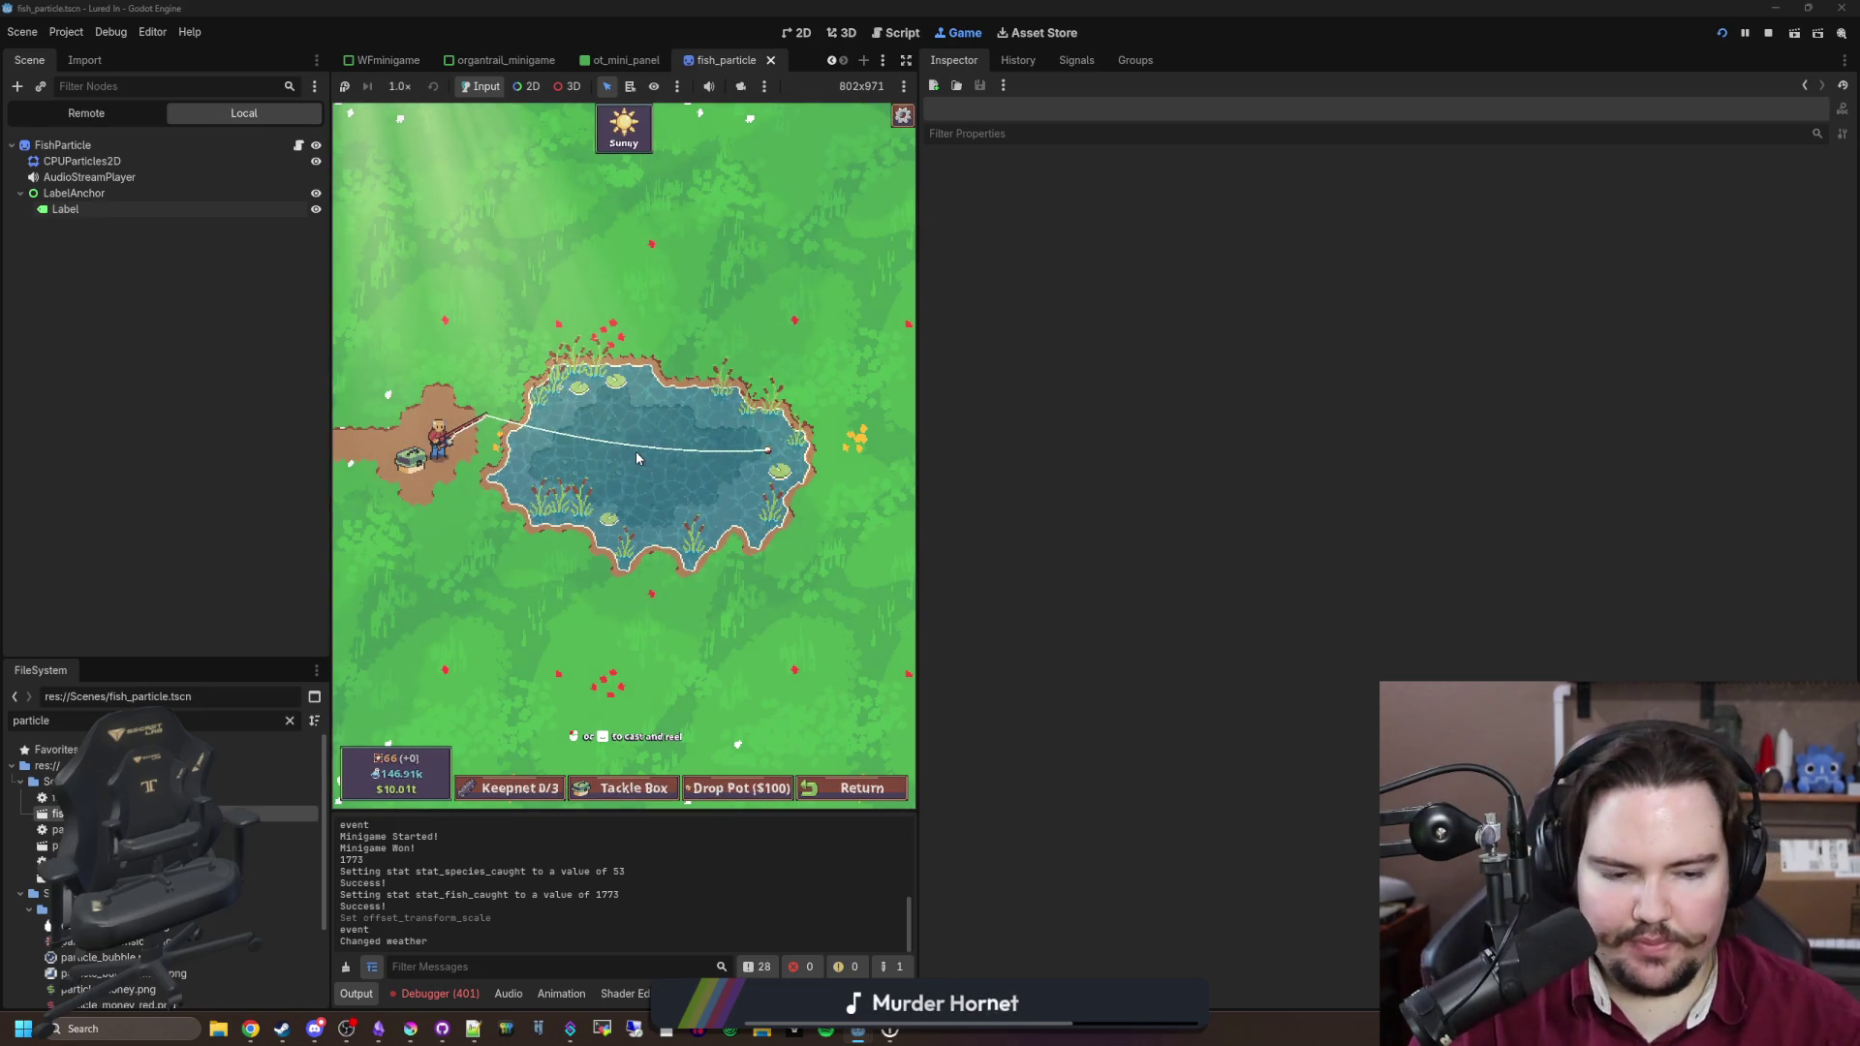
pyautogui.click(718, 422)
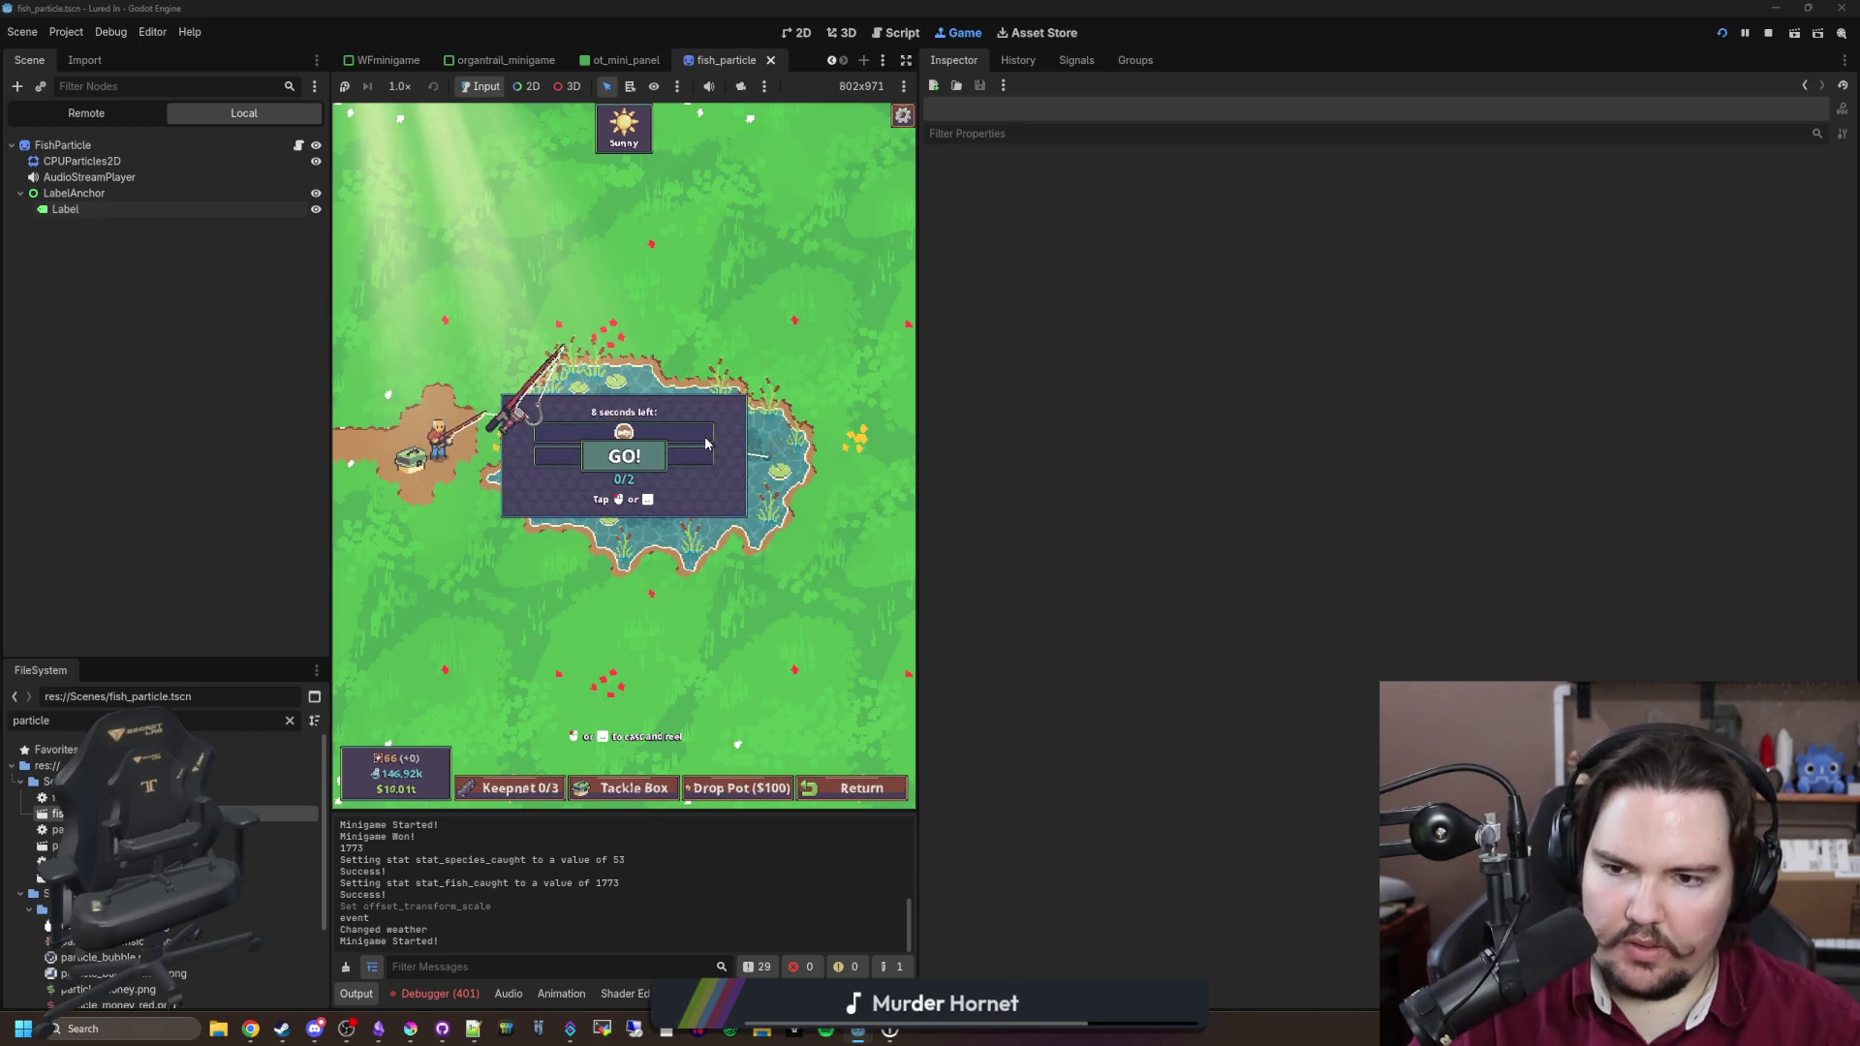
pyautogui.click(705, 444)
pyautogui.click(705, 444)
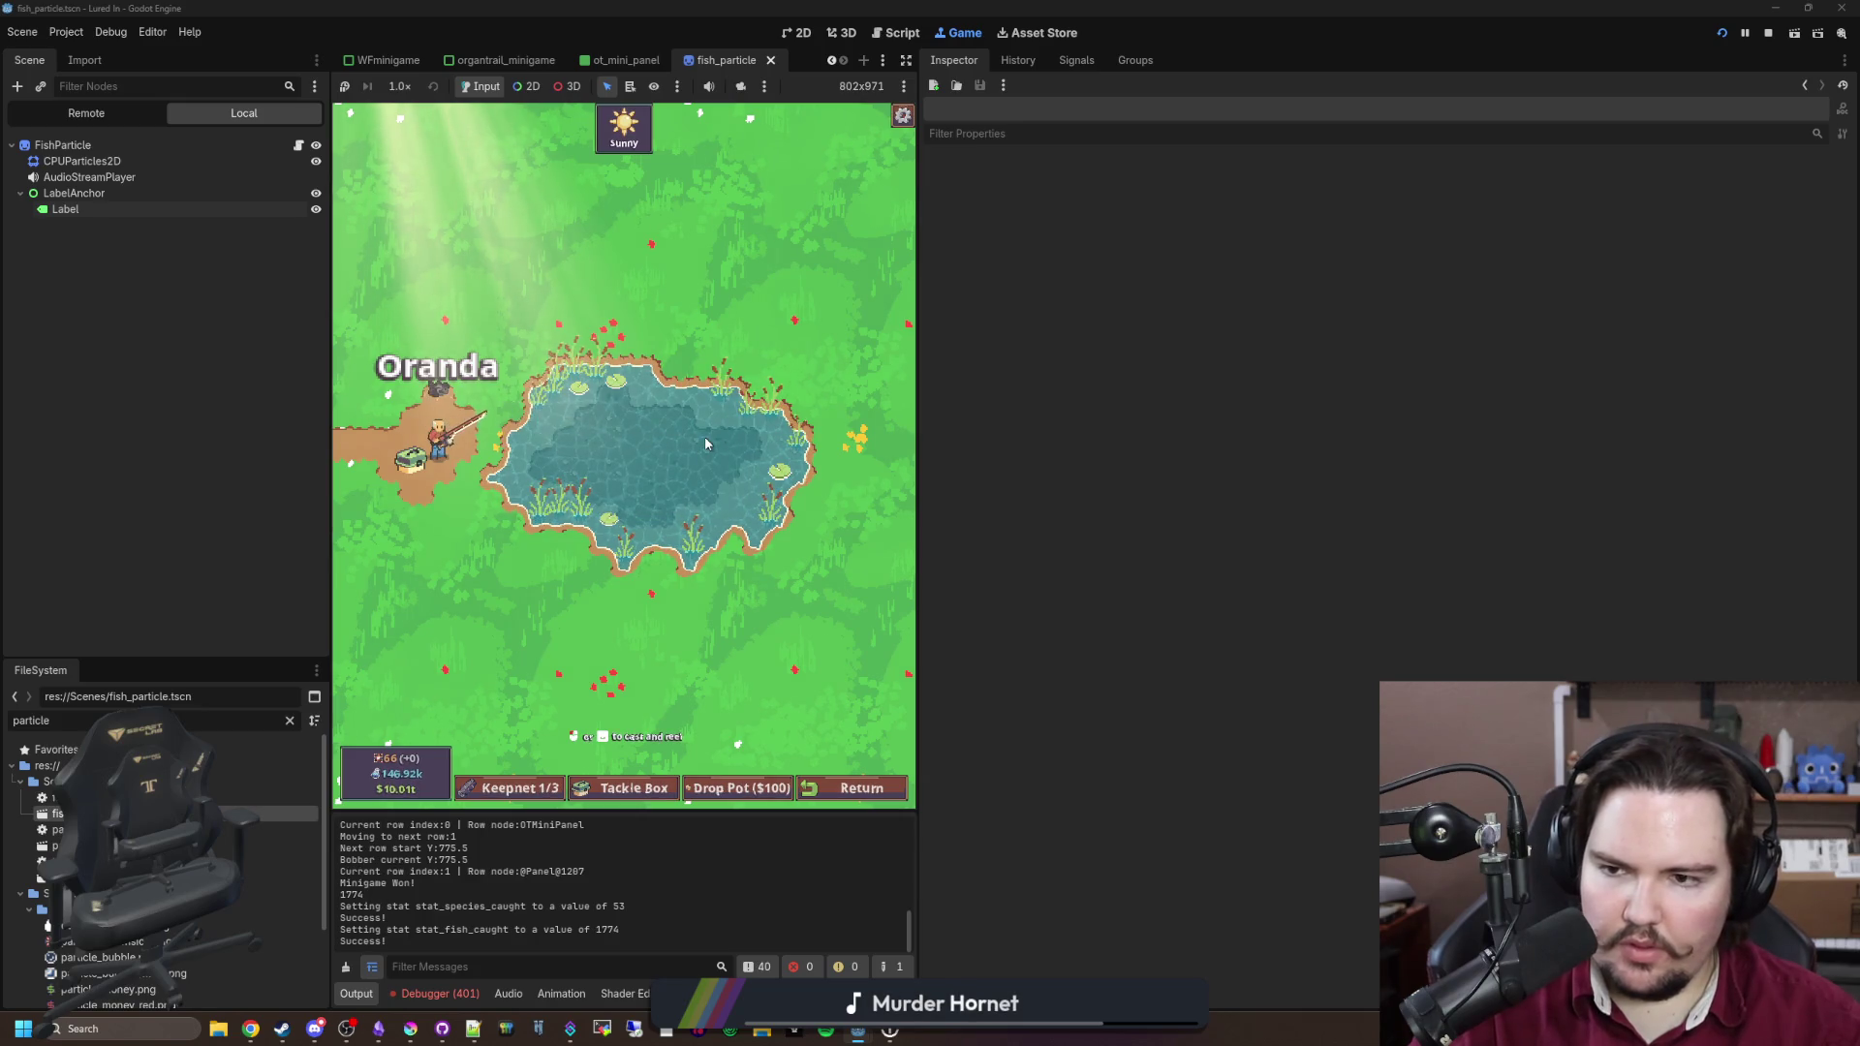
pyautogui.click(66, 210)
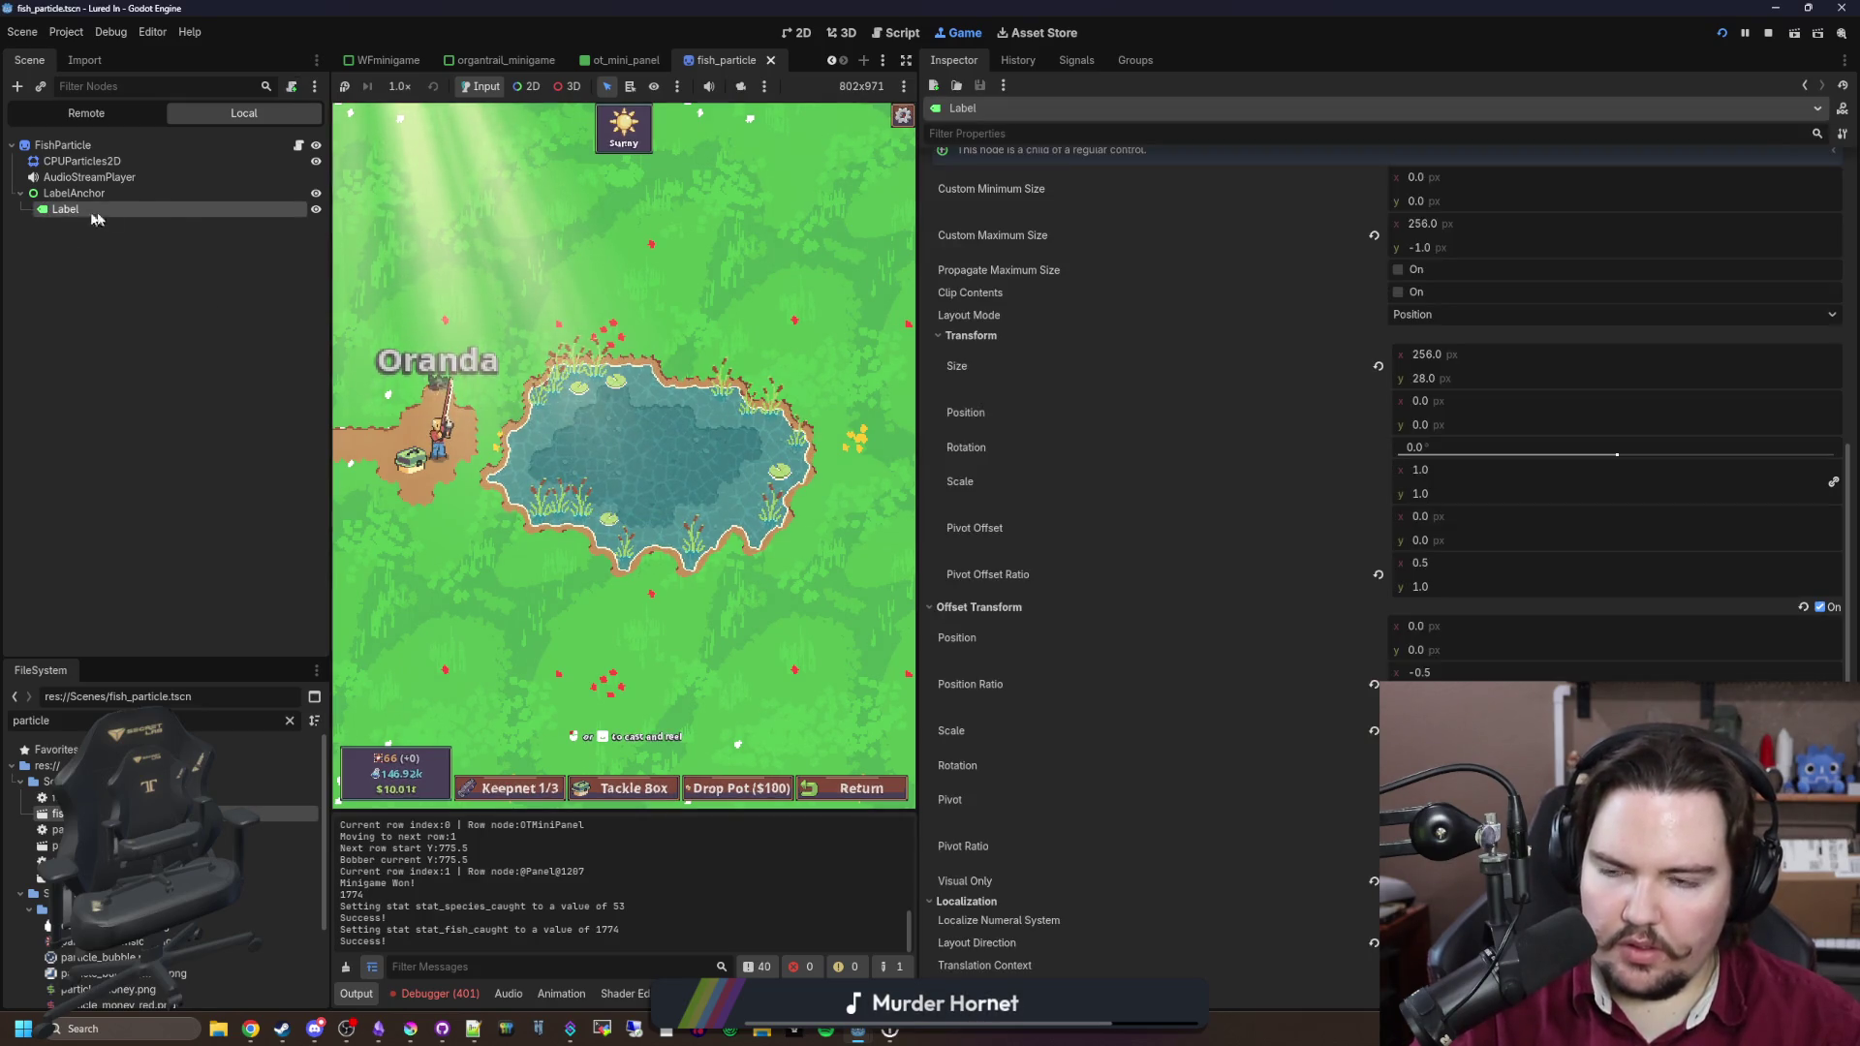
pyautogui.click(299, 144)
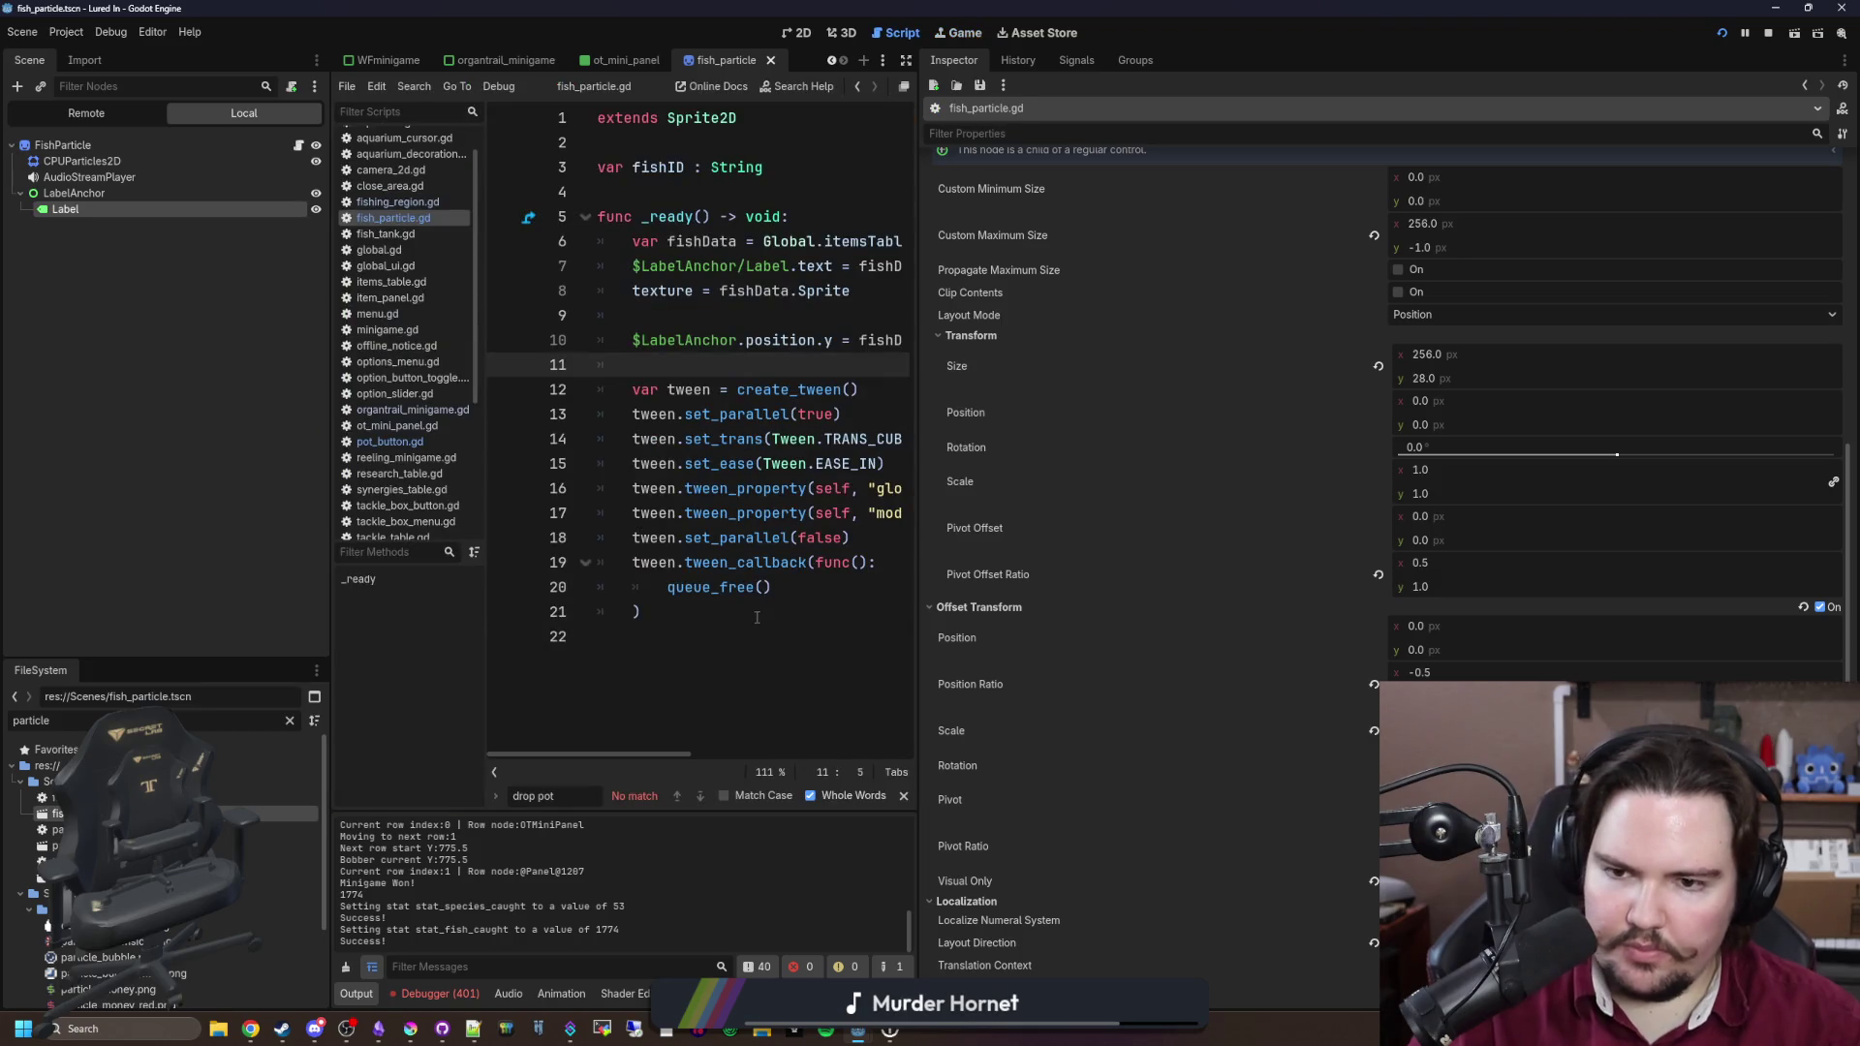
# Step: Save the changes, then stop the running game and relaunch the project
pyautogui.click(806, 616)
pyautogui.hotkey('ctrl', 's')
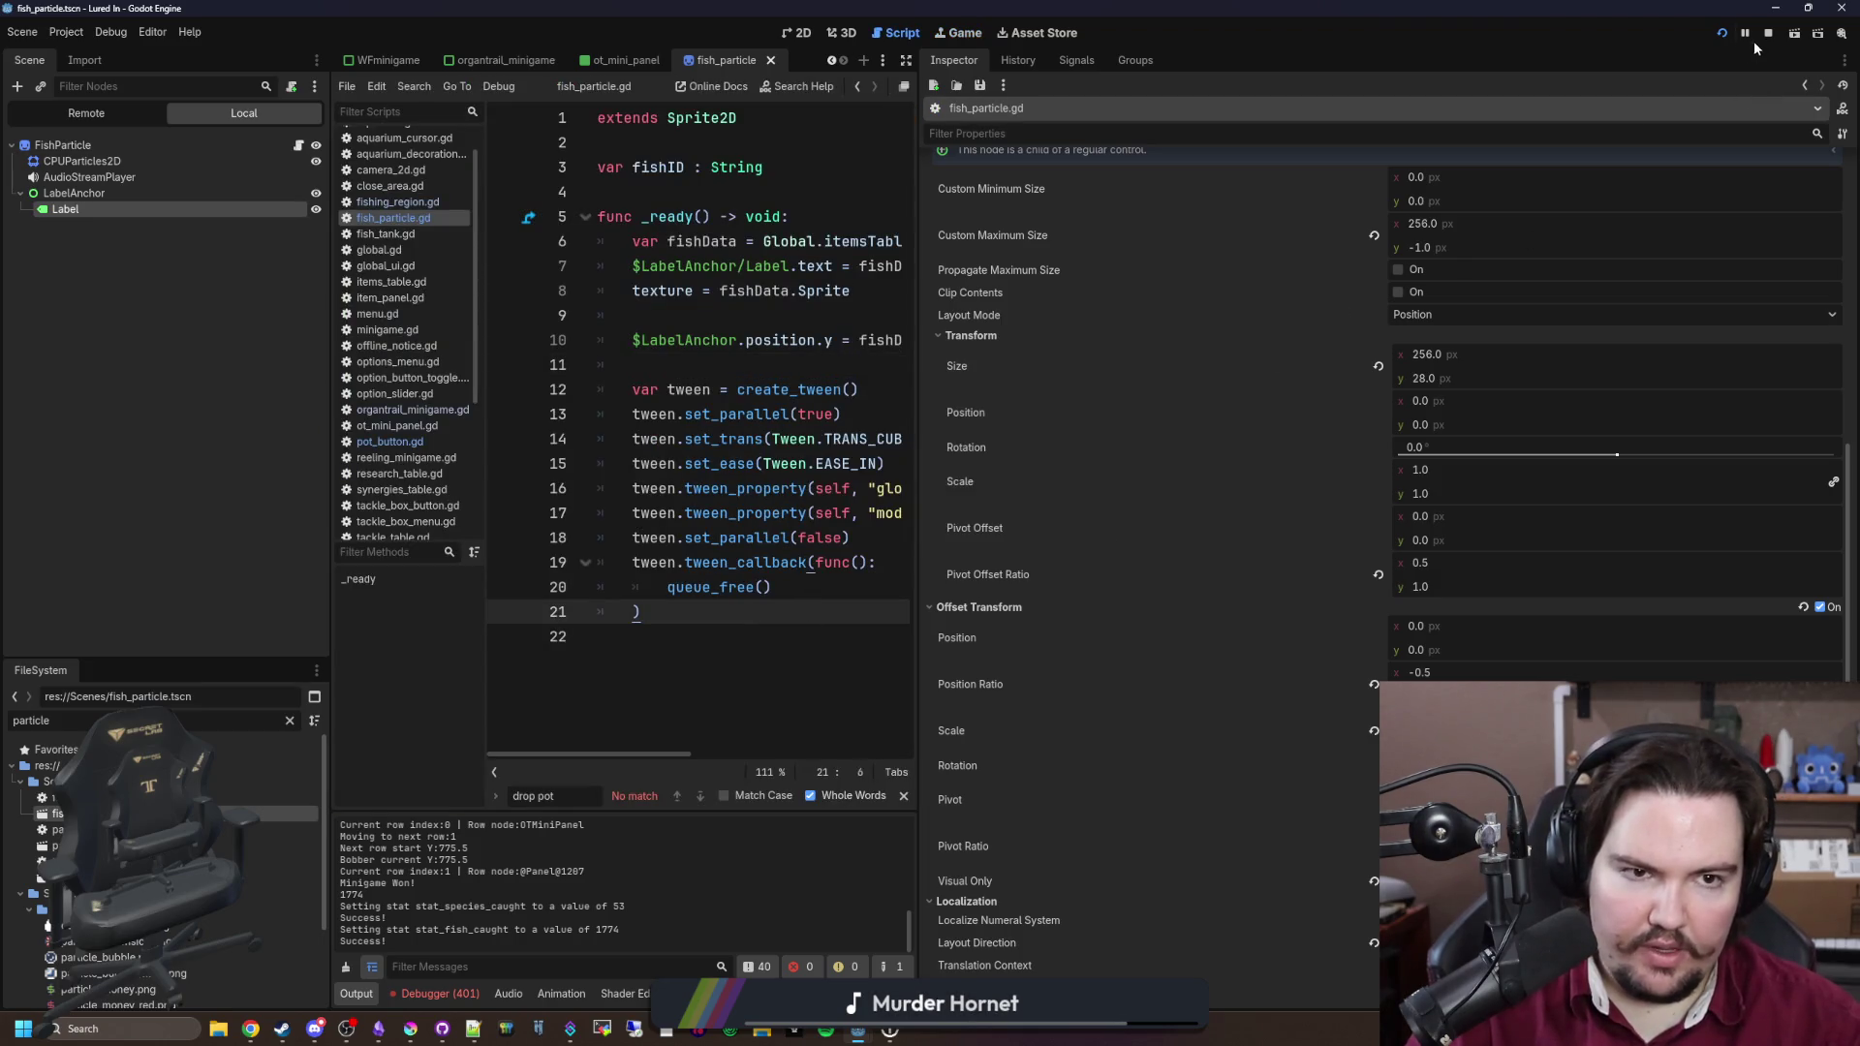
pyautogui.click(1768, 34)
pyautogui.click(1723, 34)
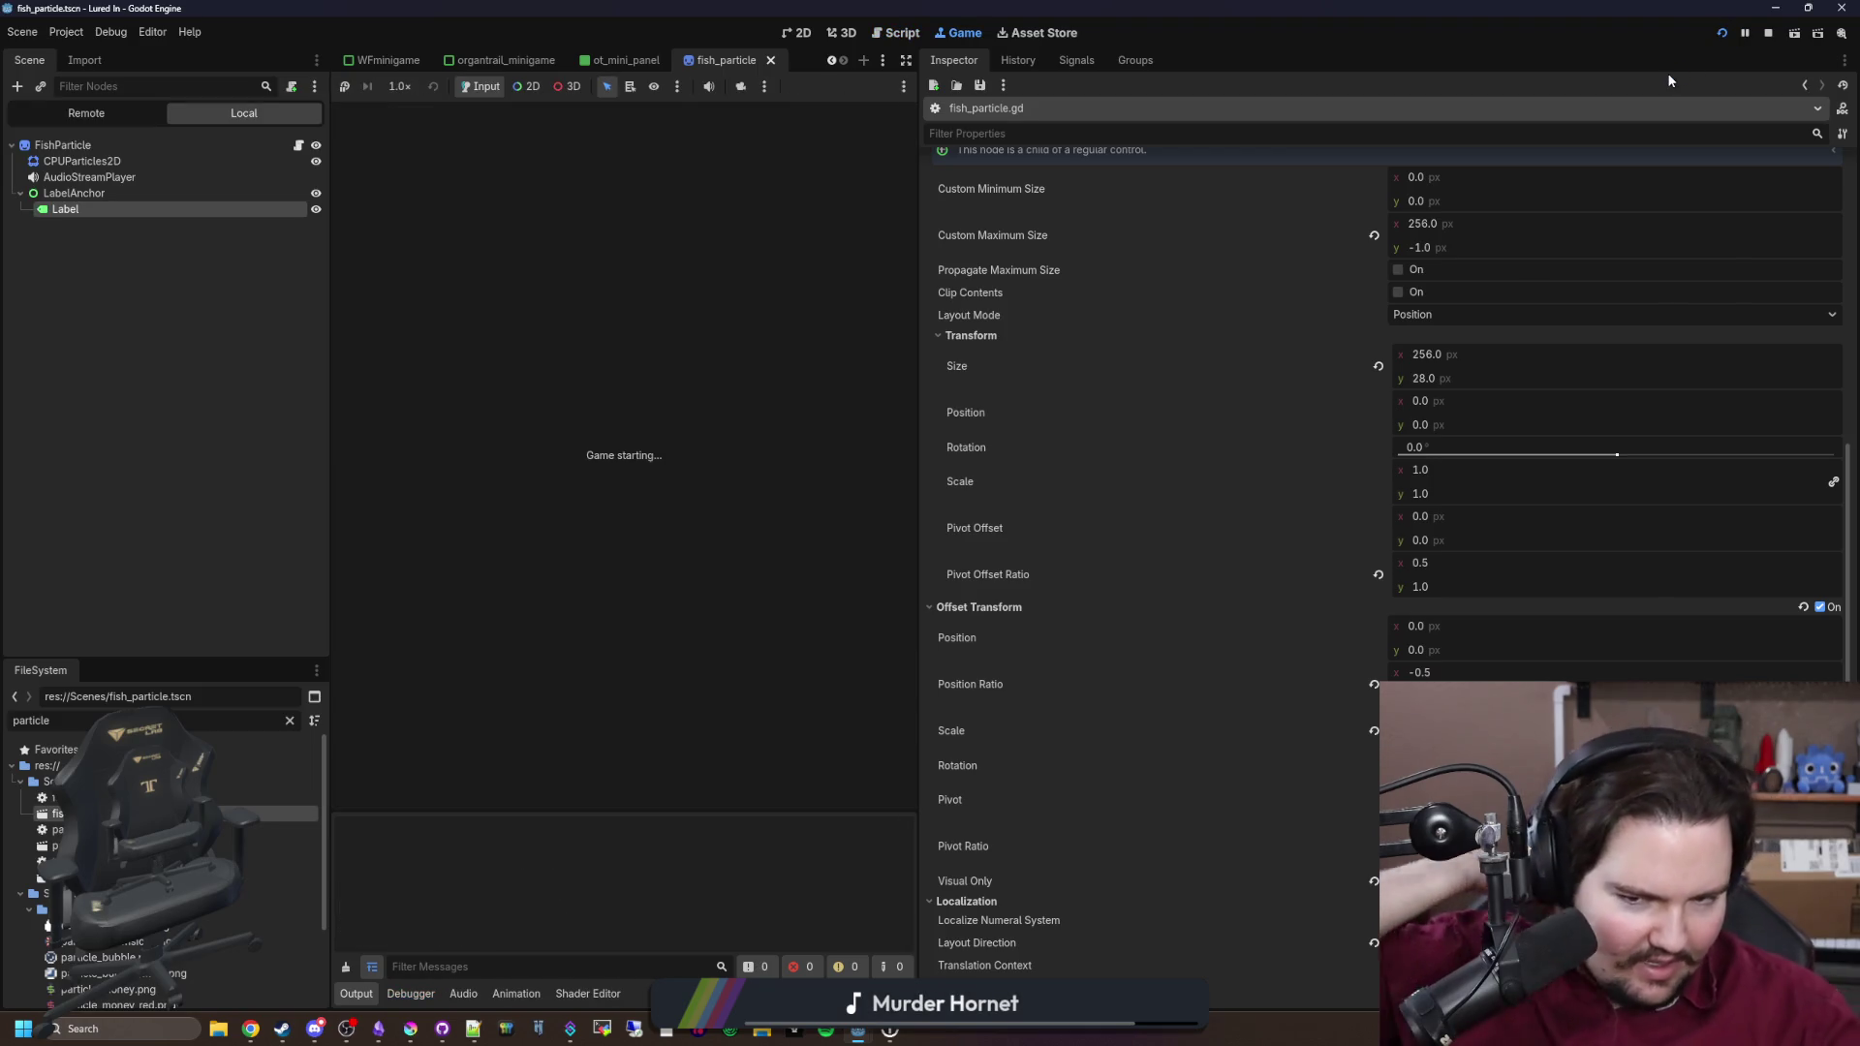
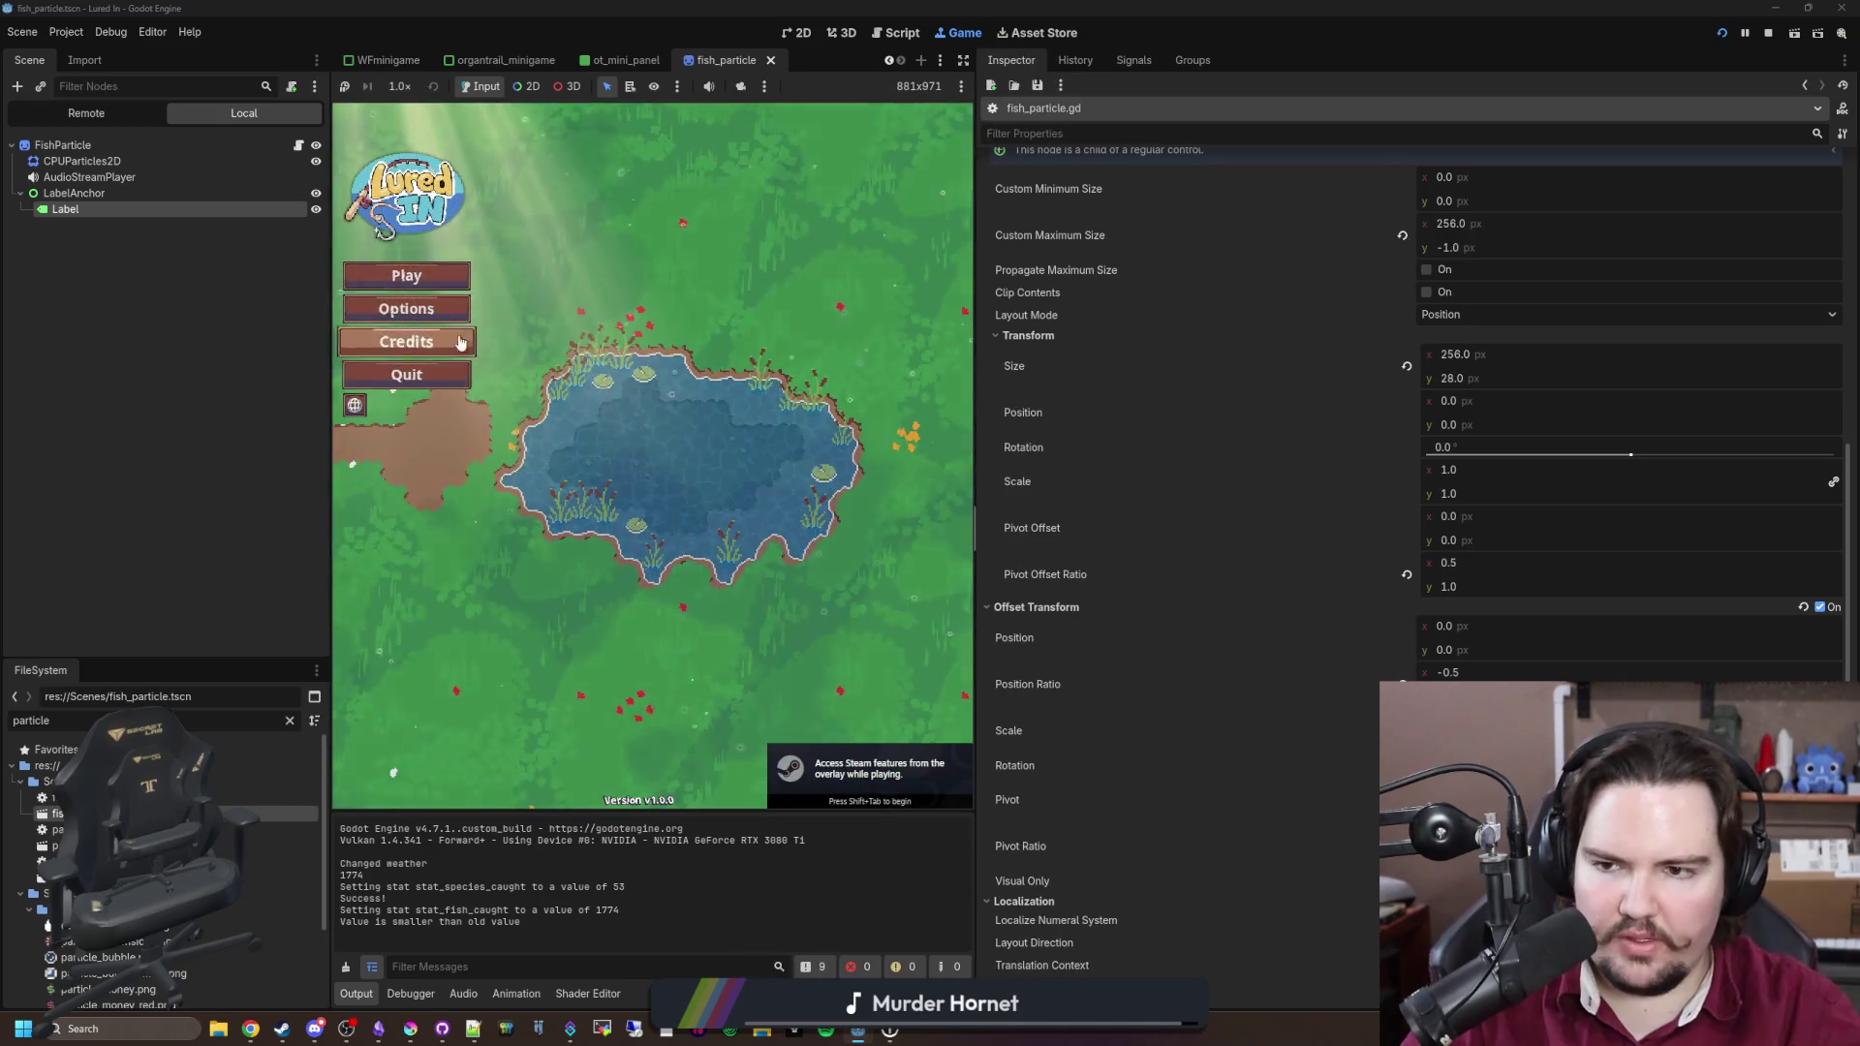
# Step: Start the game, dismiss the earnings summary and travel to the Pond for free
pyautogui.click(436, 284)
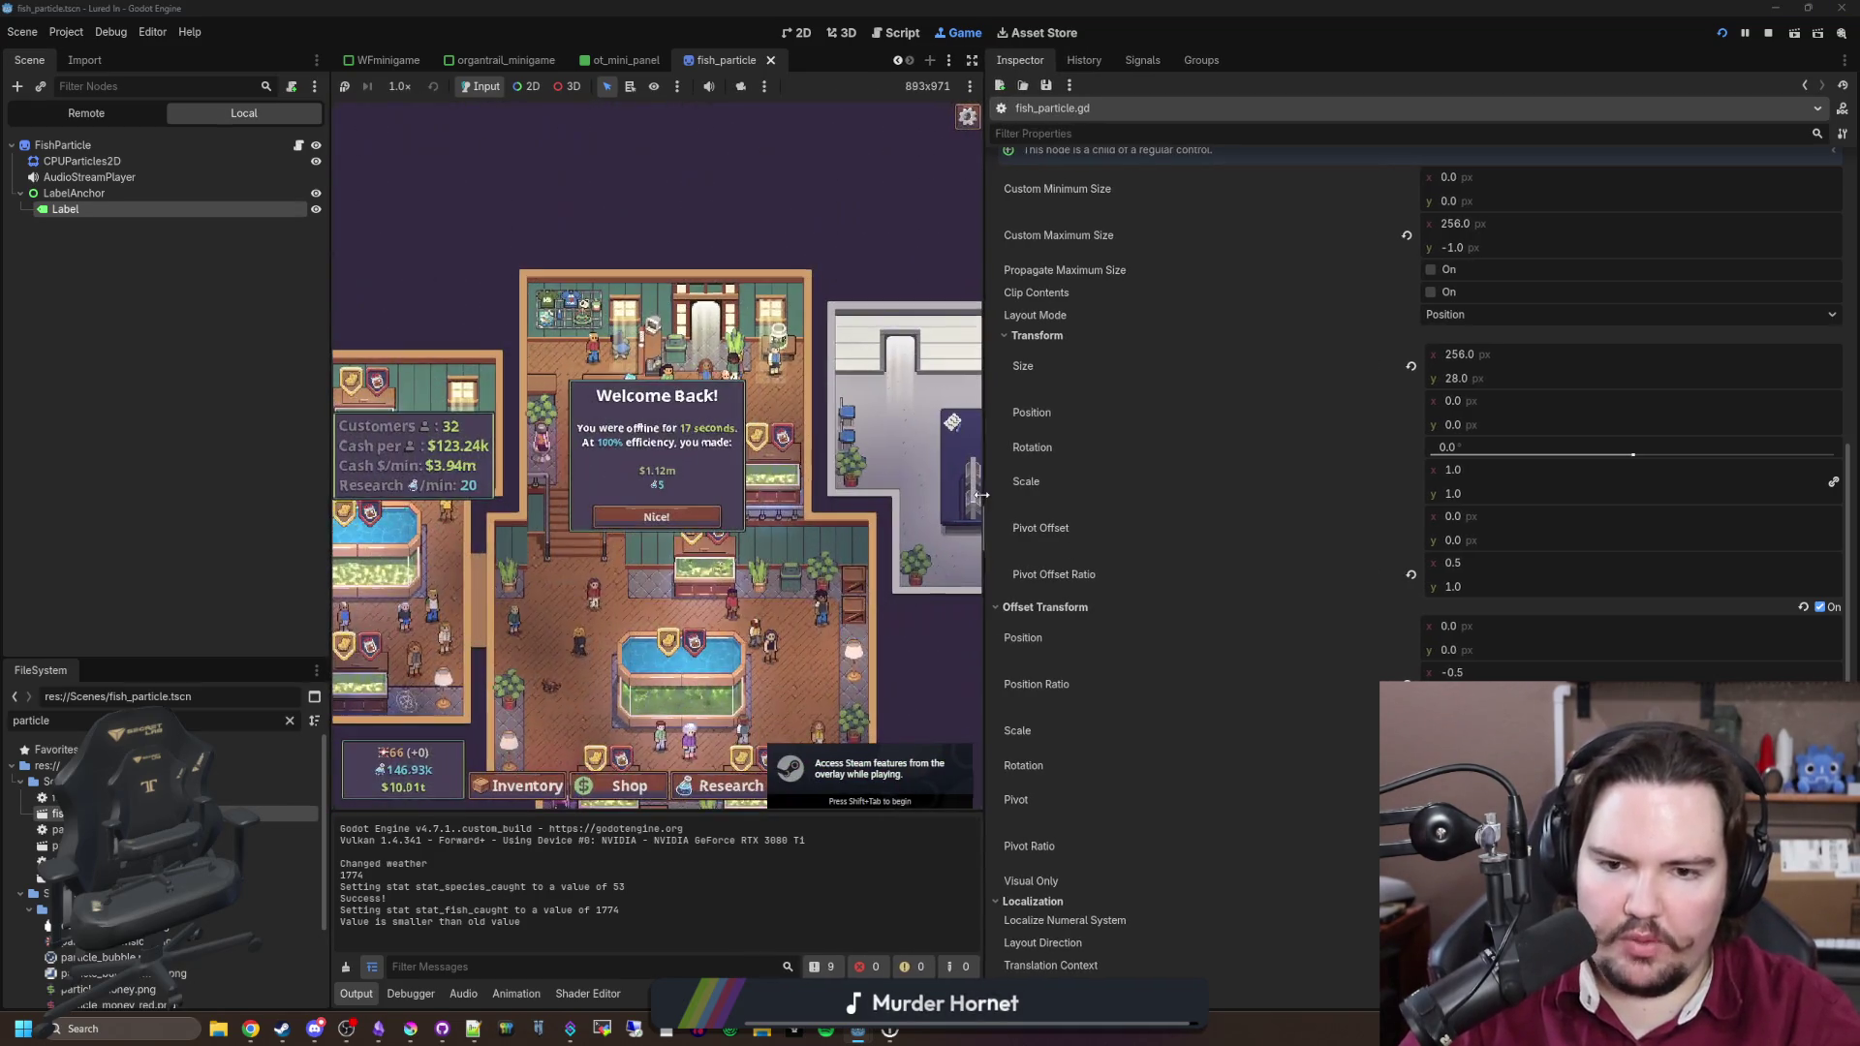
pyautogui.moveTo(973, 496); pyautogui.dragTo(1509, 479)
pyautogui.click(905, 565)
pyautogui.click(1346, 767)
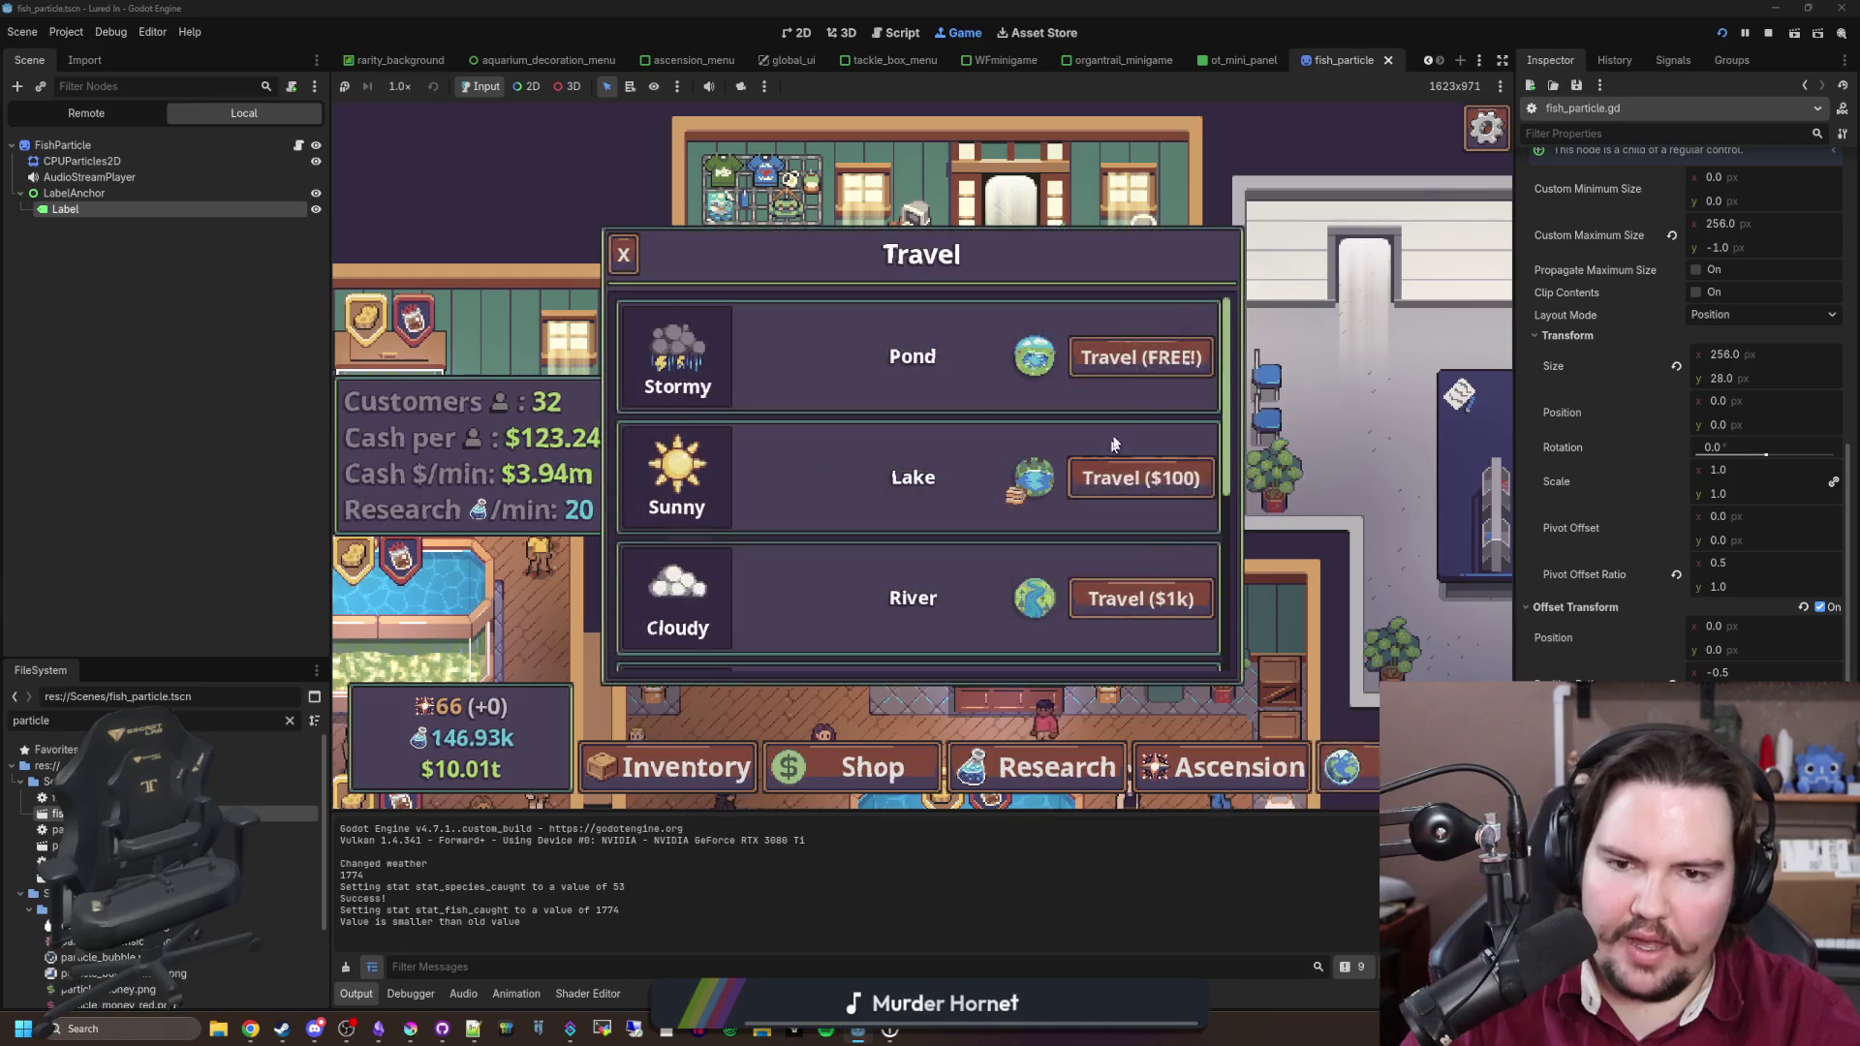
pyautogui.click(1172, 361)
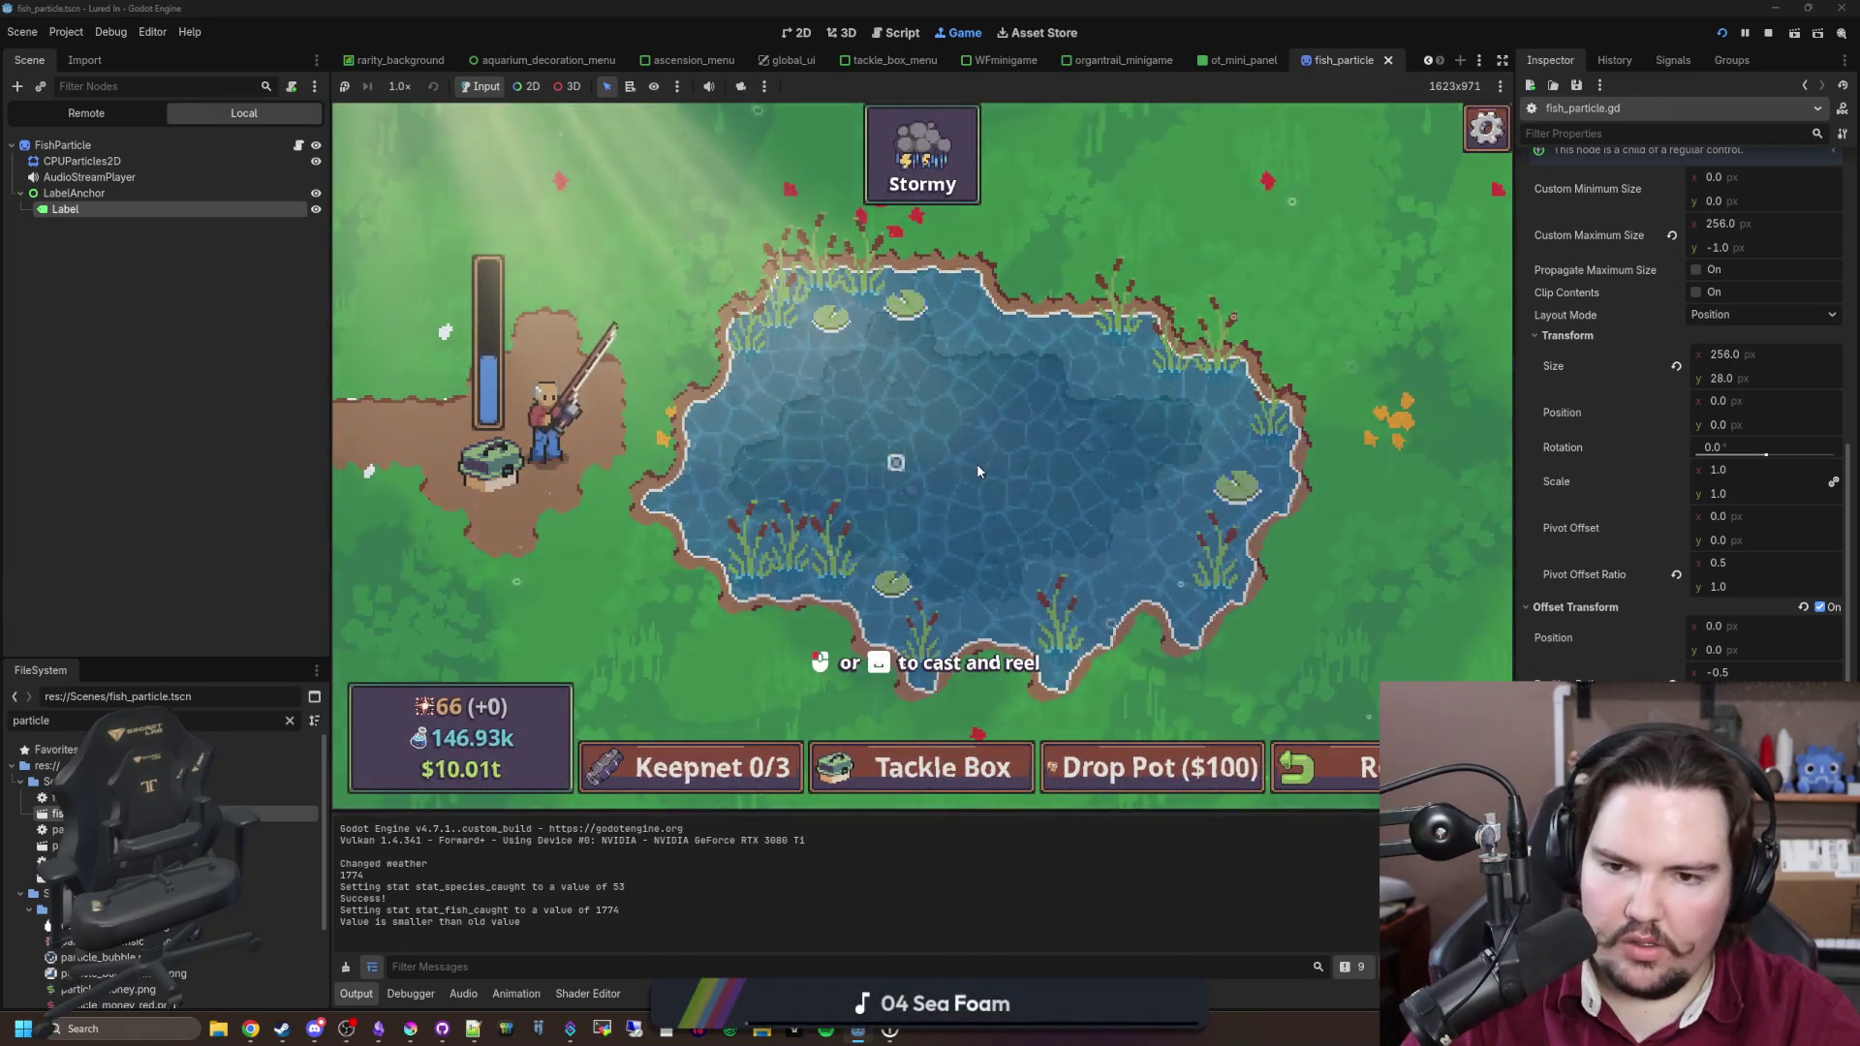
# Step: Cast into the pond, reel in the first fish, and check the pause menu's language choices
pyautogui.click(977, 467)
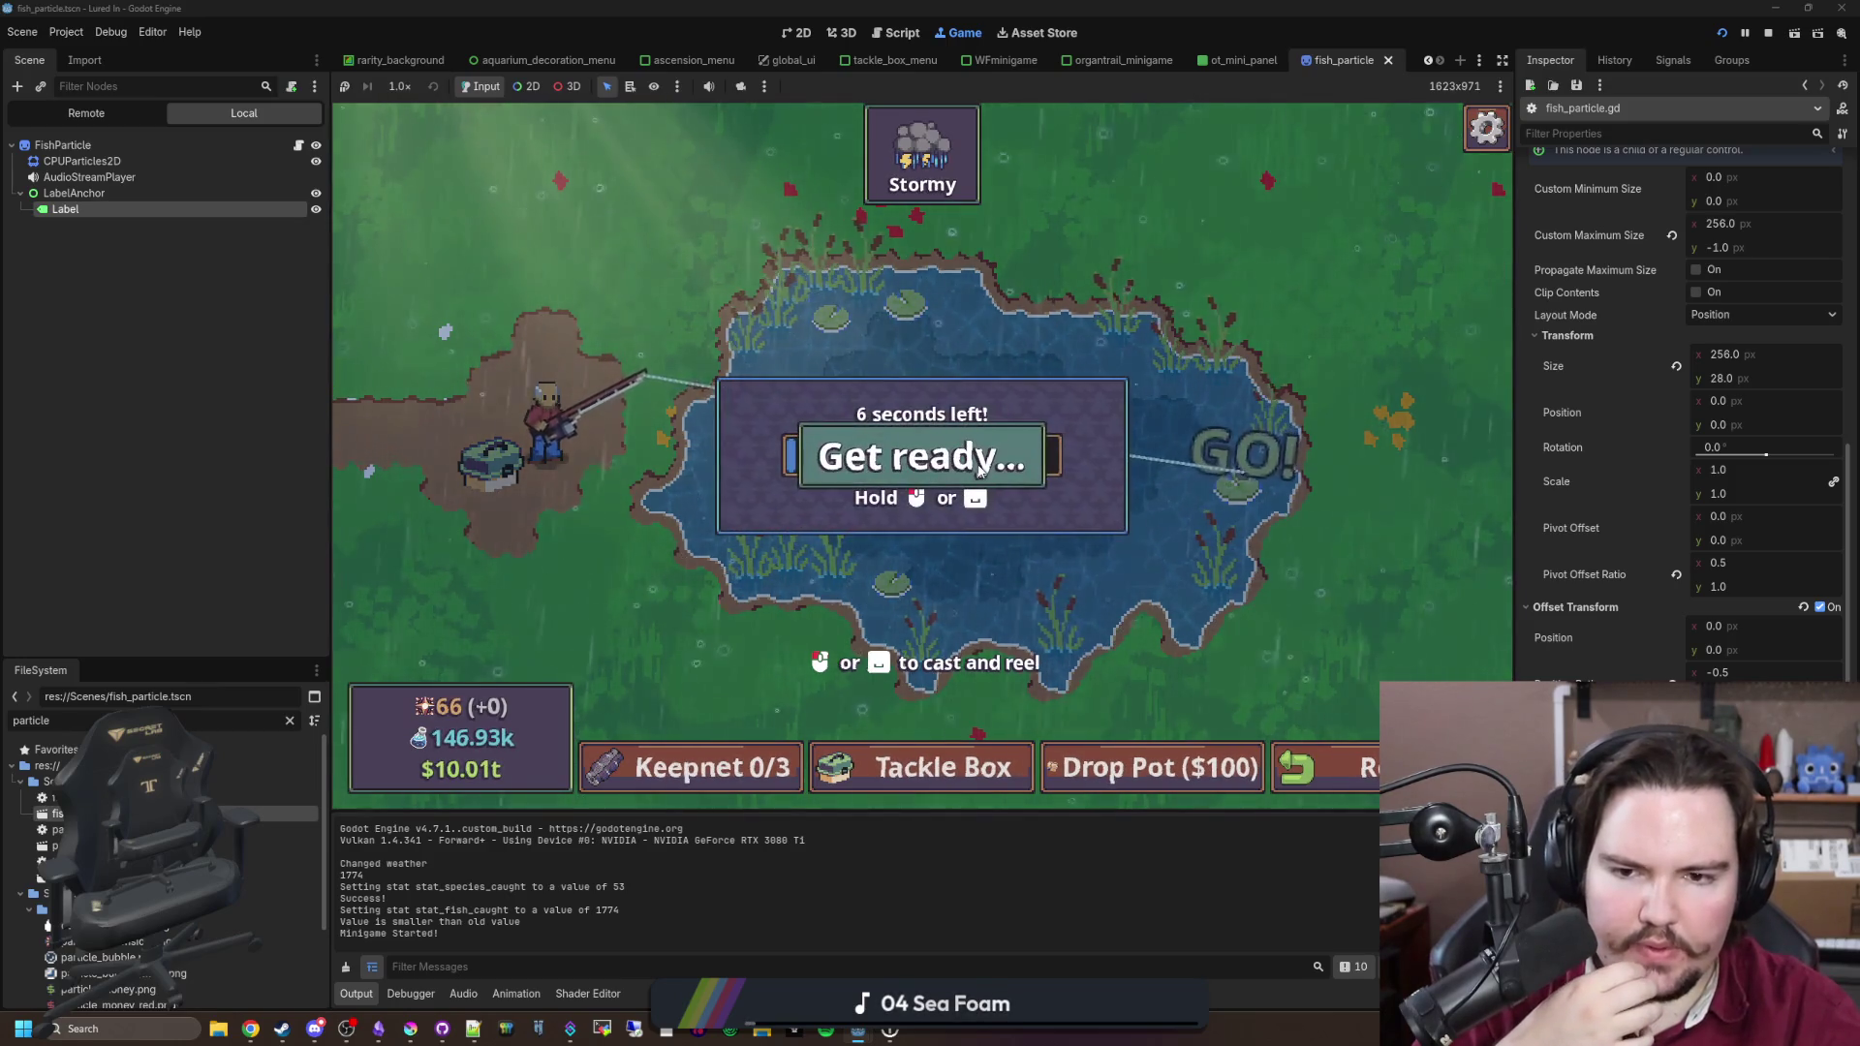
pyautogui.moveTo(1026, 452); pyautogui.dragTo(1033, 454)
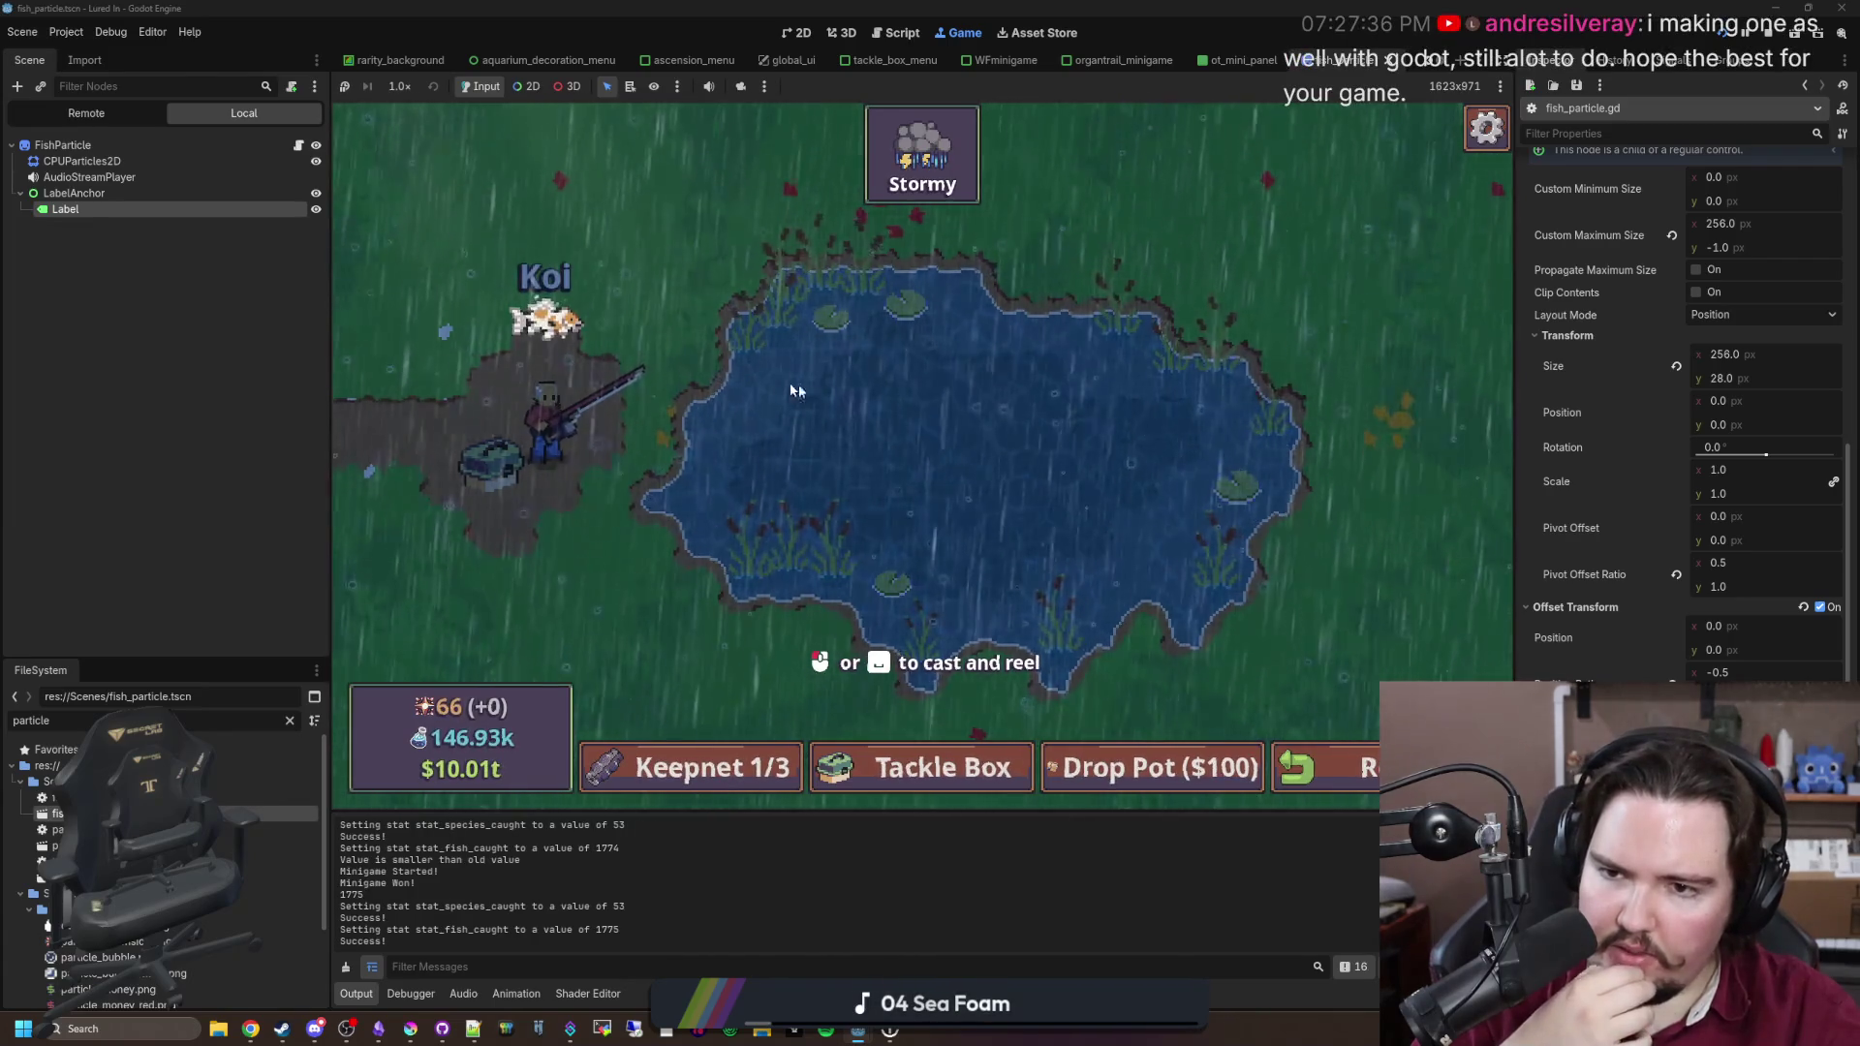
pyautogui.press('Escape')
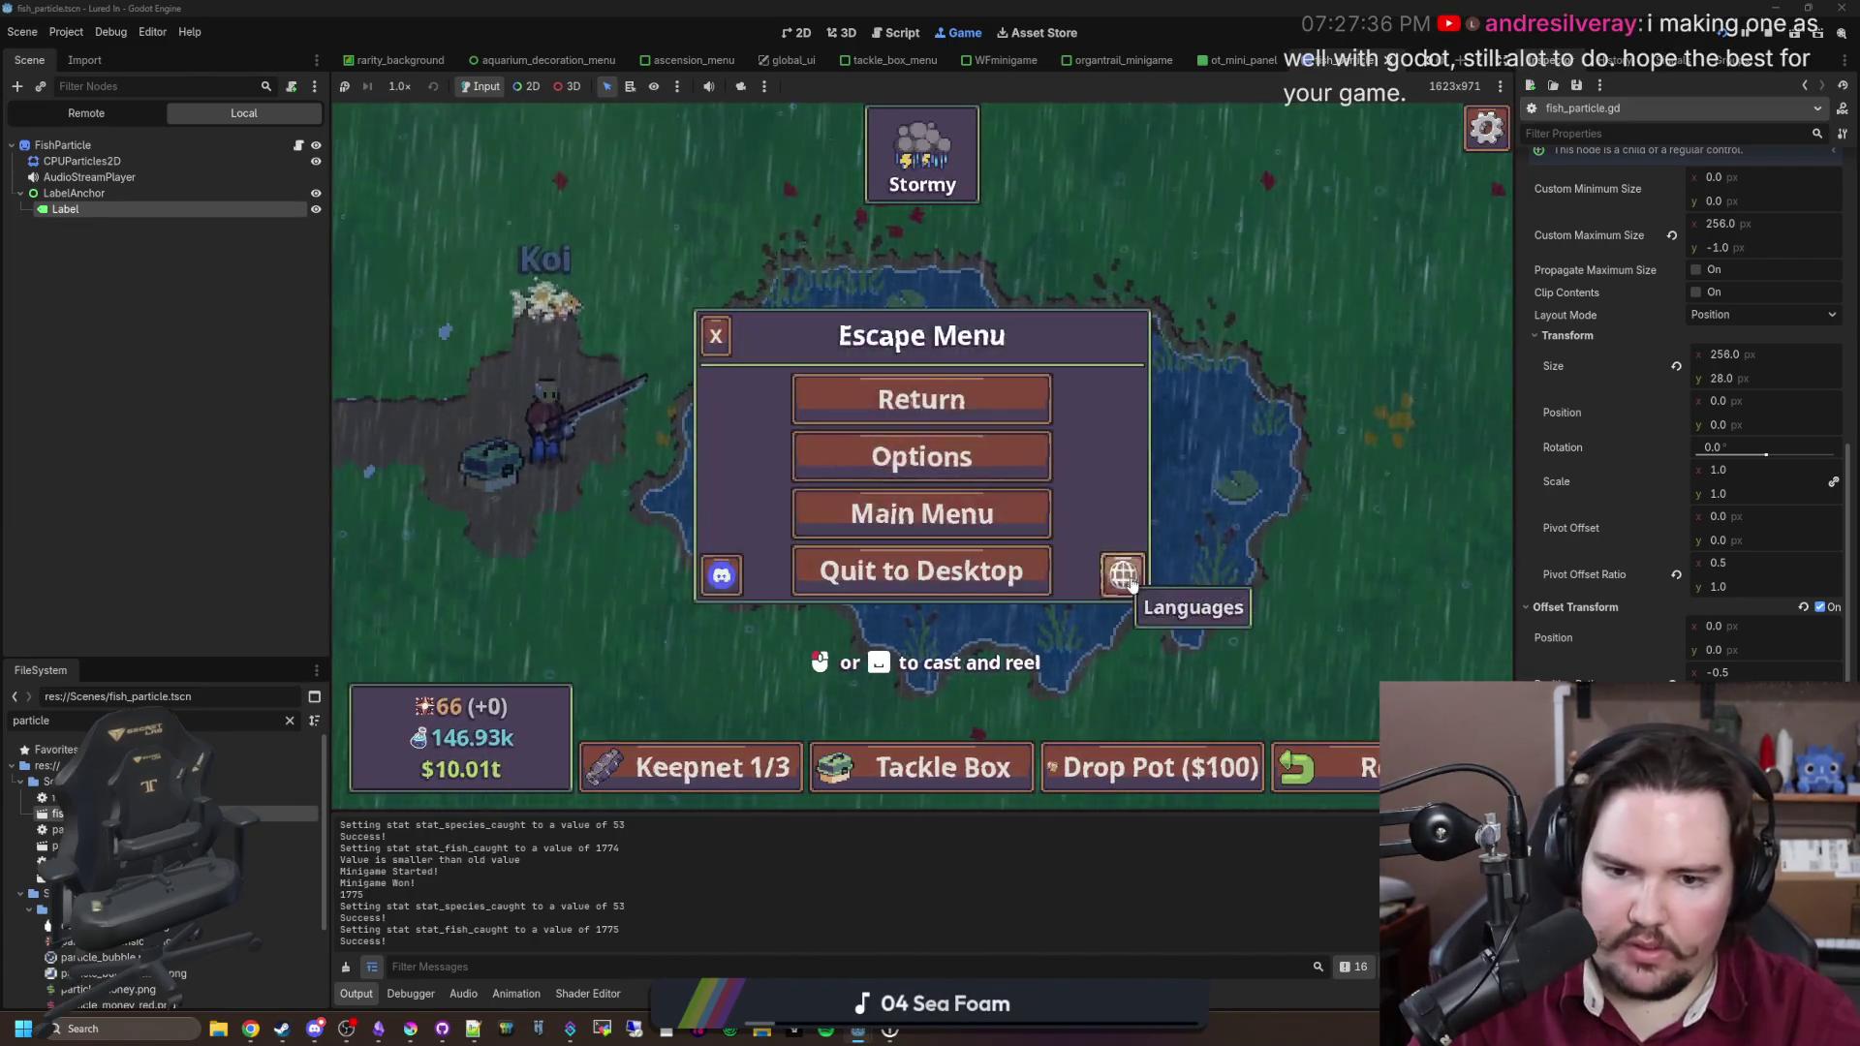
pyautogui.click(1113, 574)
pyautogui.click(716, 346)
pyautogui.click(925, 403)
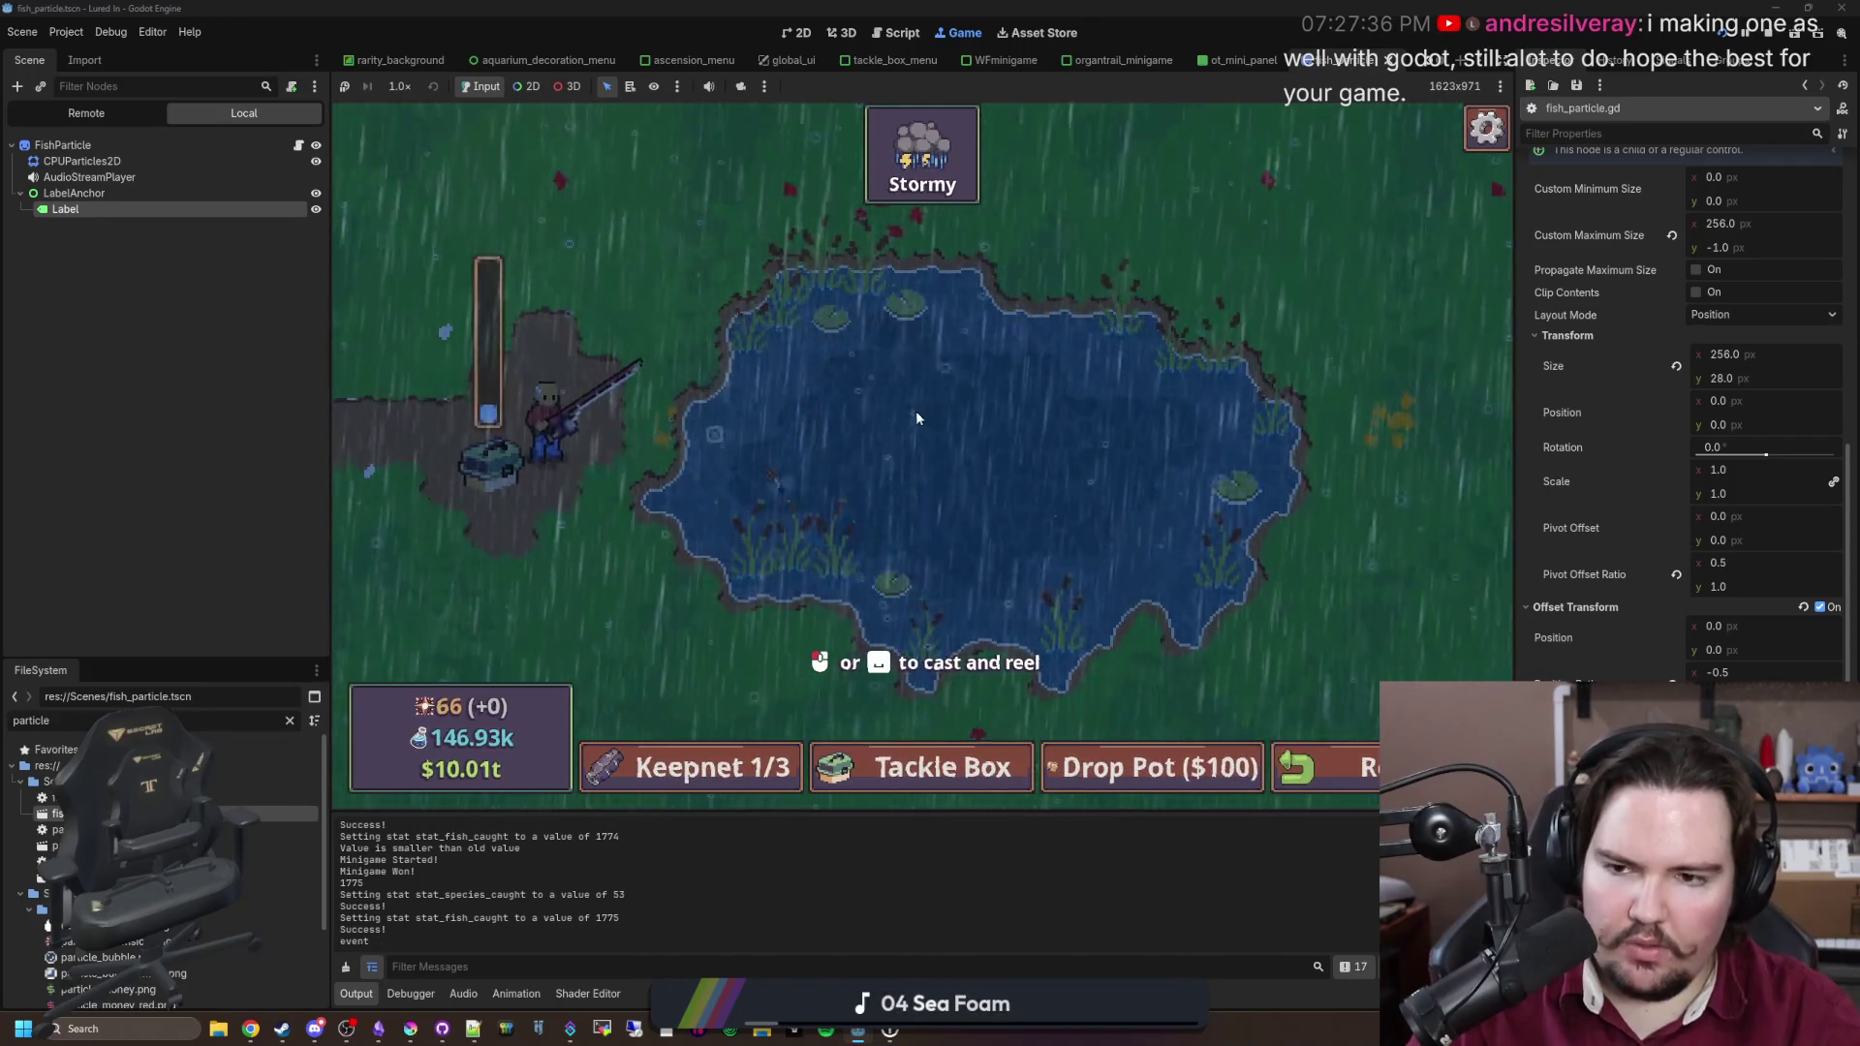
# Step: Aim the next cast, then look through the game's options menu and resume
pyautogui.moveTo(942, 445); pyautogui.dragTo(761, 476)
pyautogui.press('Escape')
pyautogui.click(821, 452)
pyautogui.scroll(-3, 821, 562)
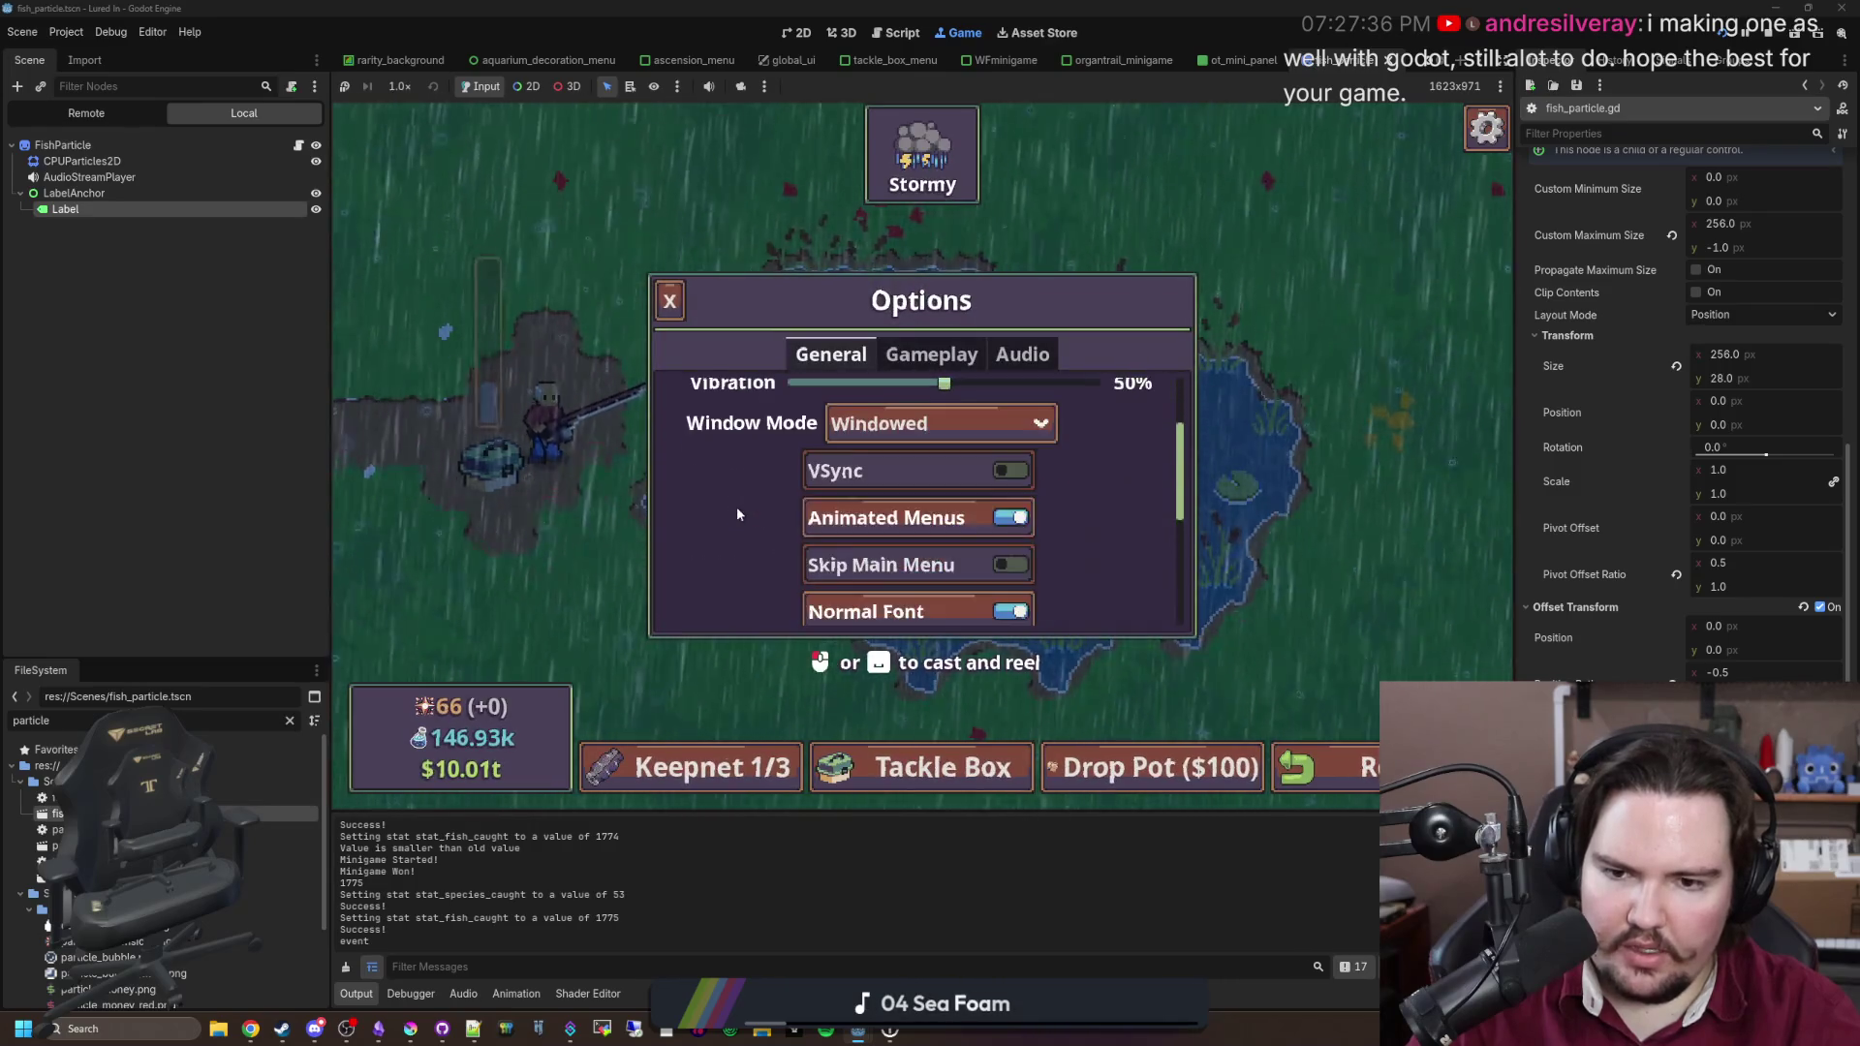
pyautogui.scroll(-1, 822, 567)
pyautogui.press('Escape')
pyautogui.press('Escape')
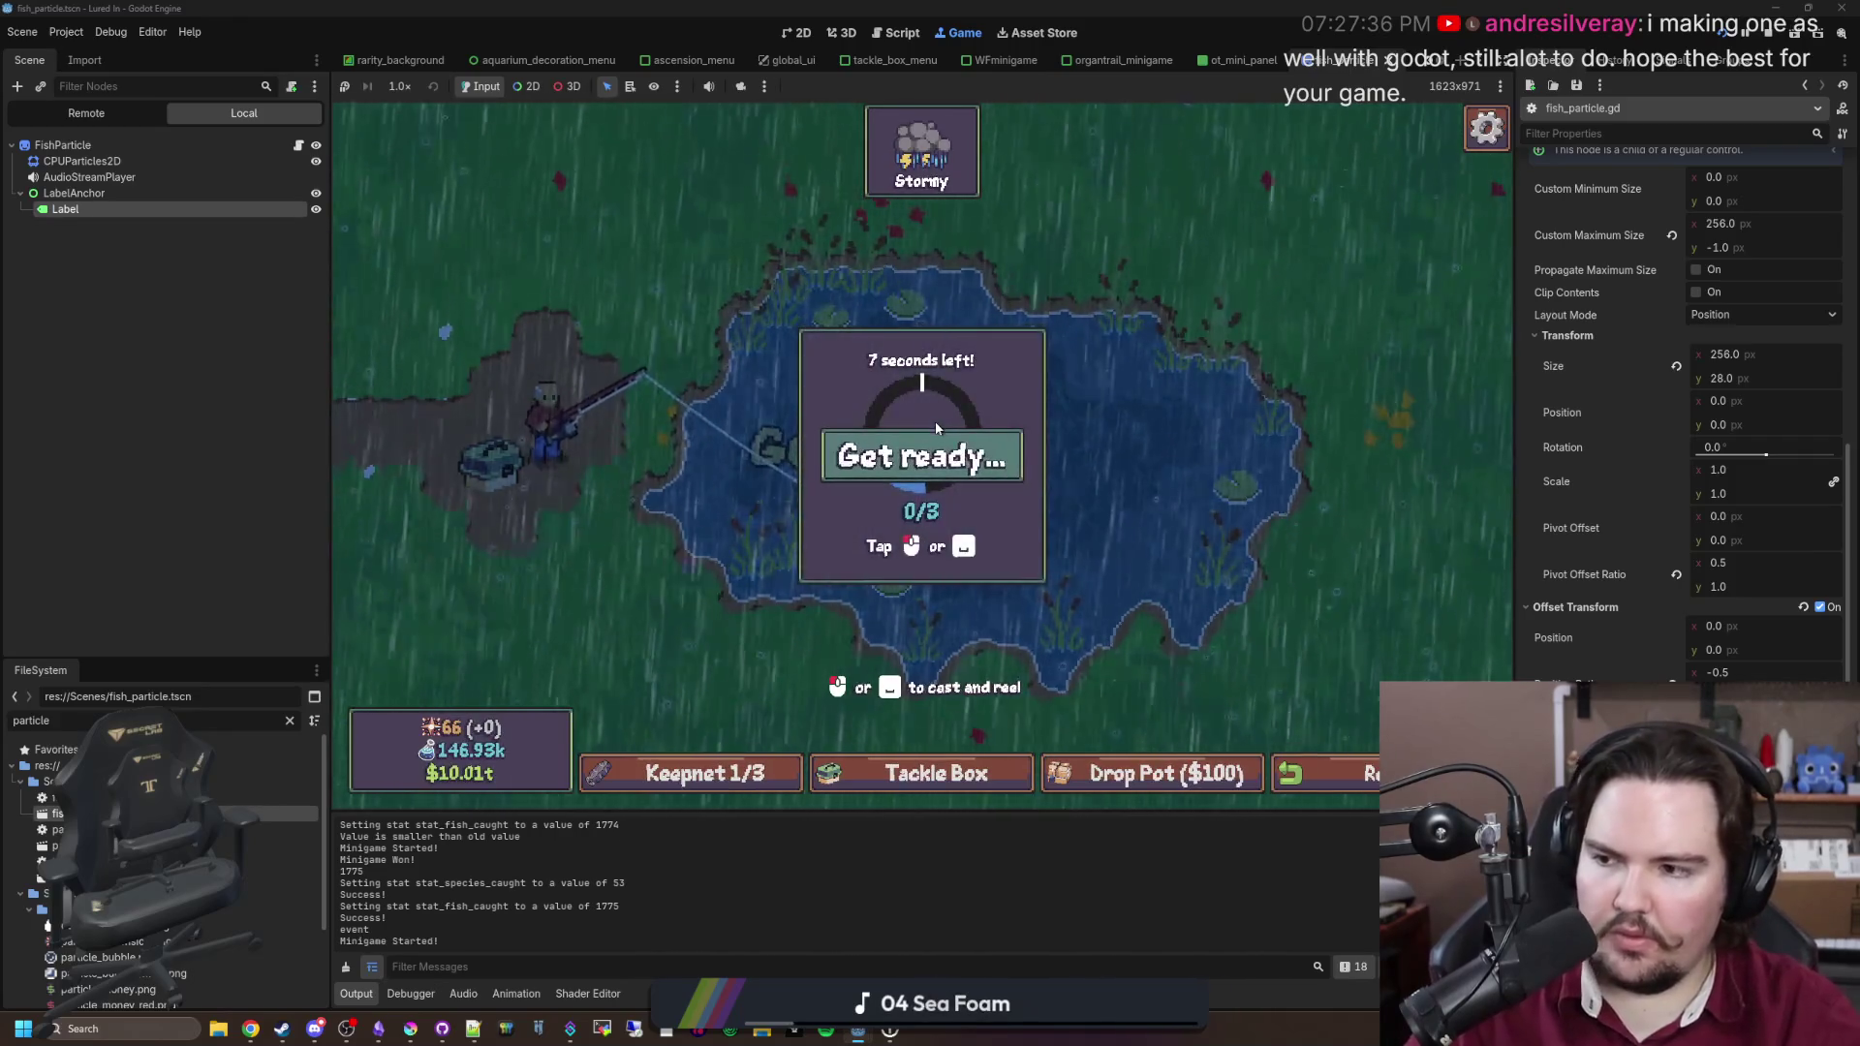
# Step: Hit the three reeling targets to land the second fish, then widen the inspector
pyautogui.click(978, 460)
pyautogui.click(979, 460)
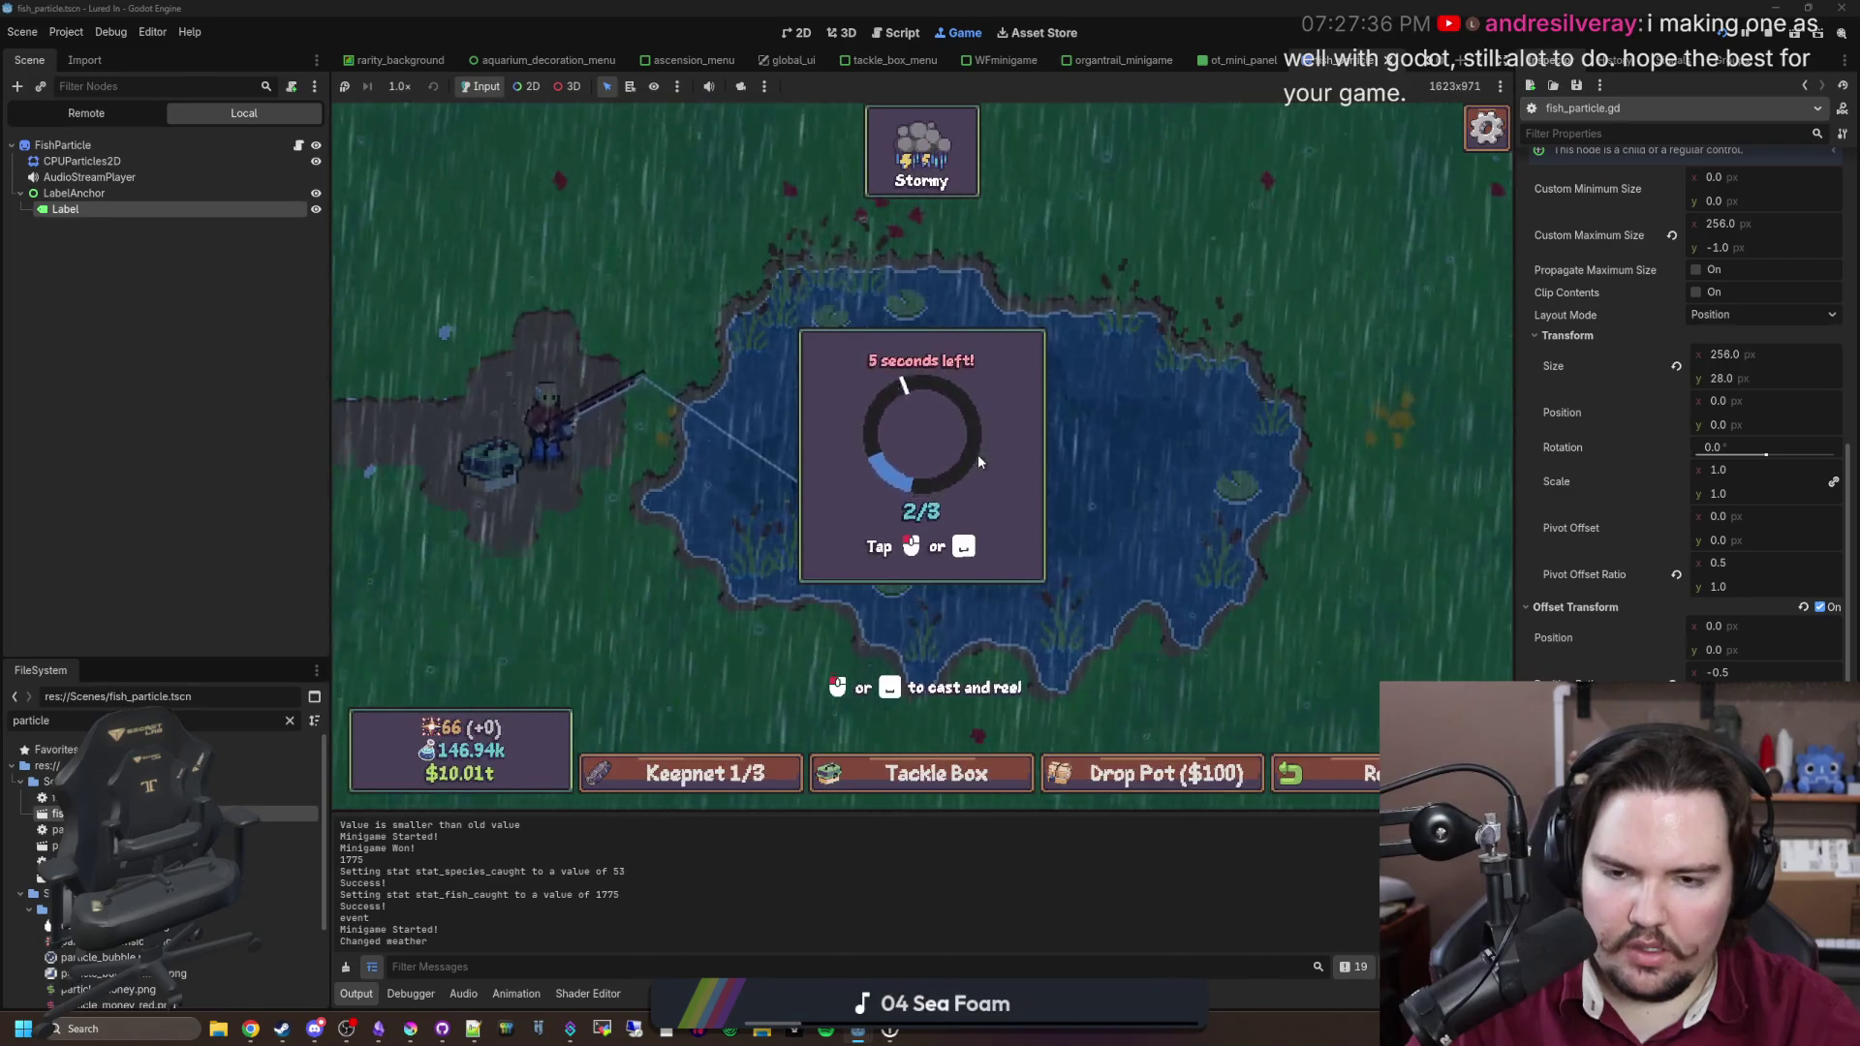
pyautogui.click(978, 460)
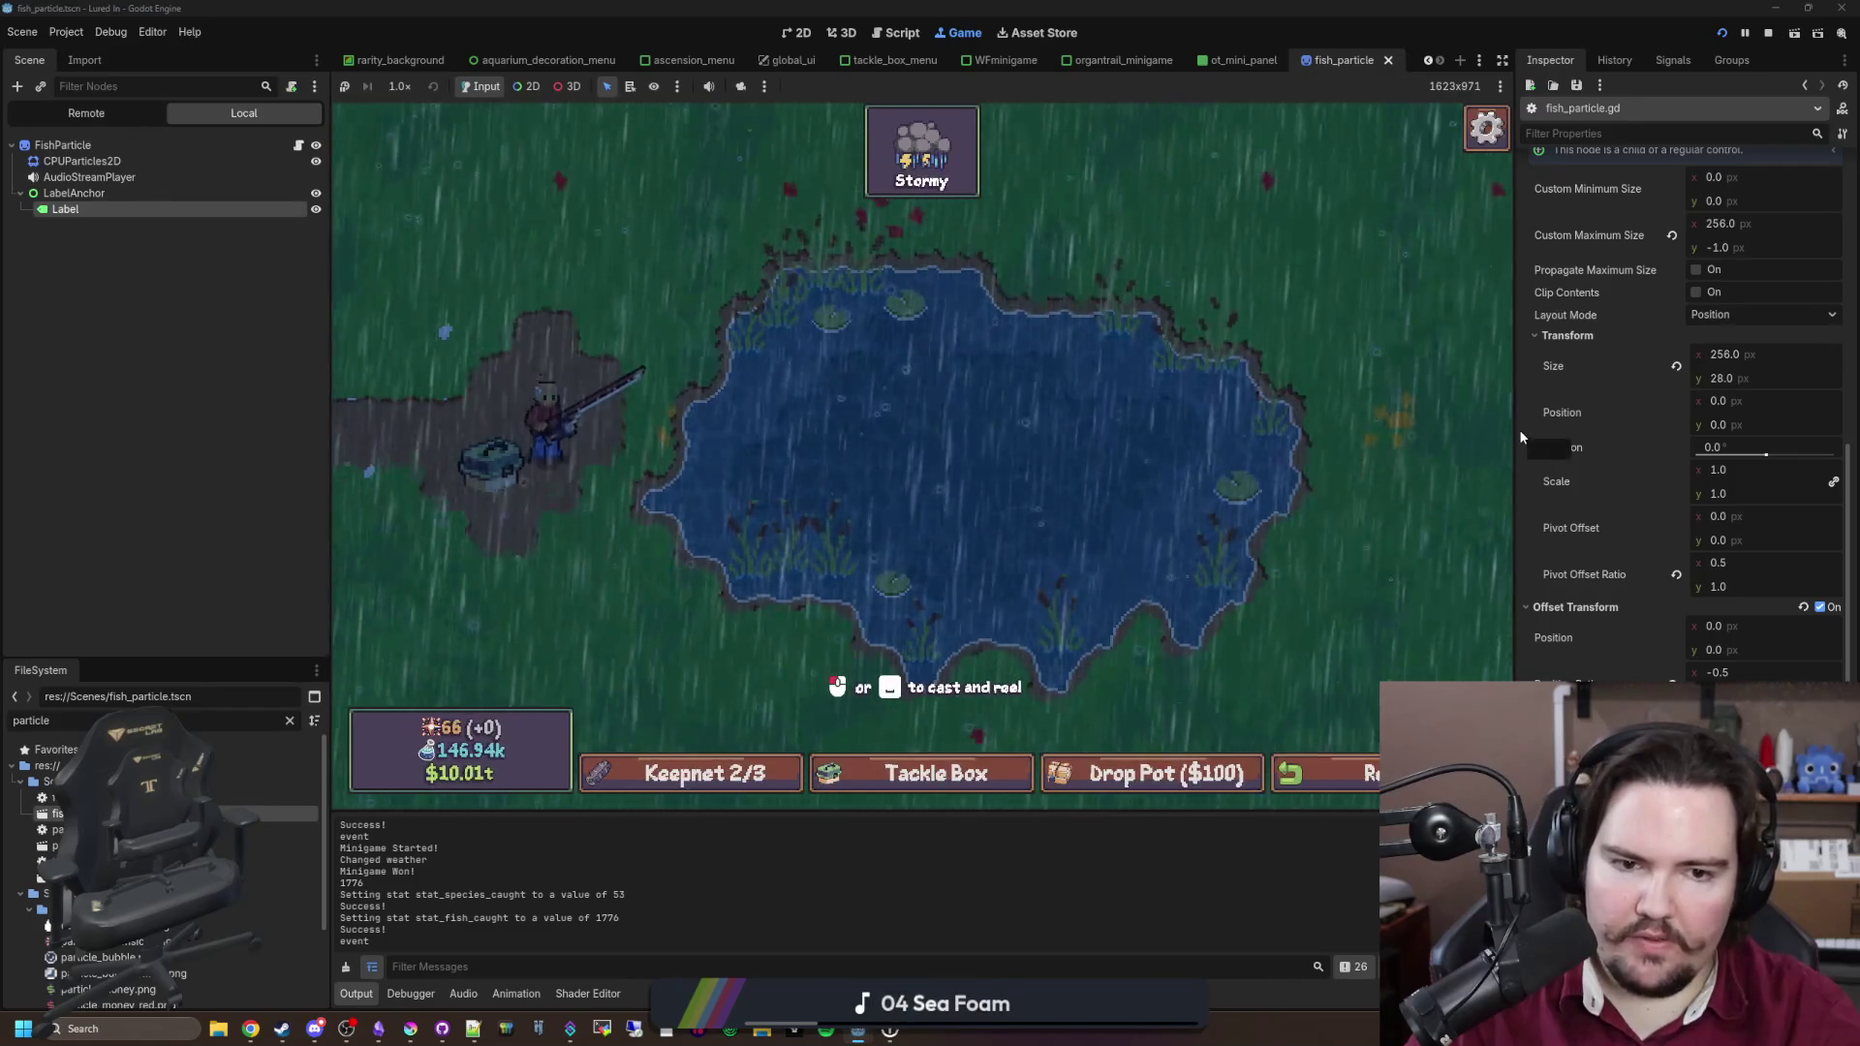
pyautogui.moveTo(1519, 430); pyautogui.dragTo(1141, 436)
# Step: Filter the FileSystem for 'unshad' and apply the unshaded material to the LabelAnchor node
pyautogui.doubleClick(248, 719)
pyautogui.write('unshad')
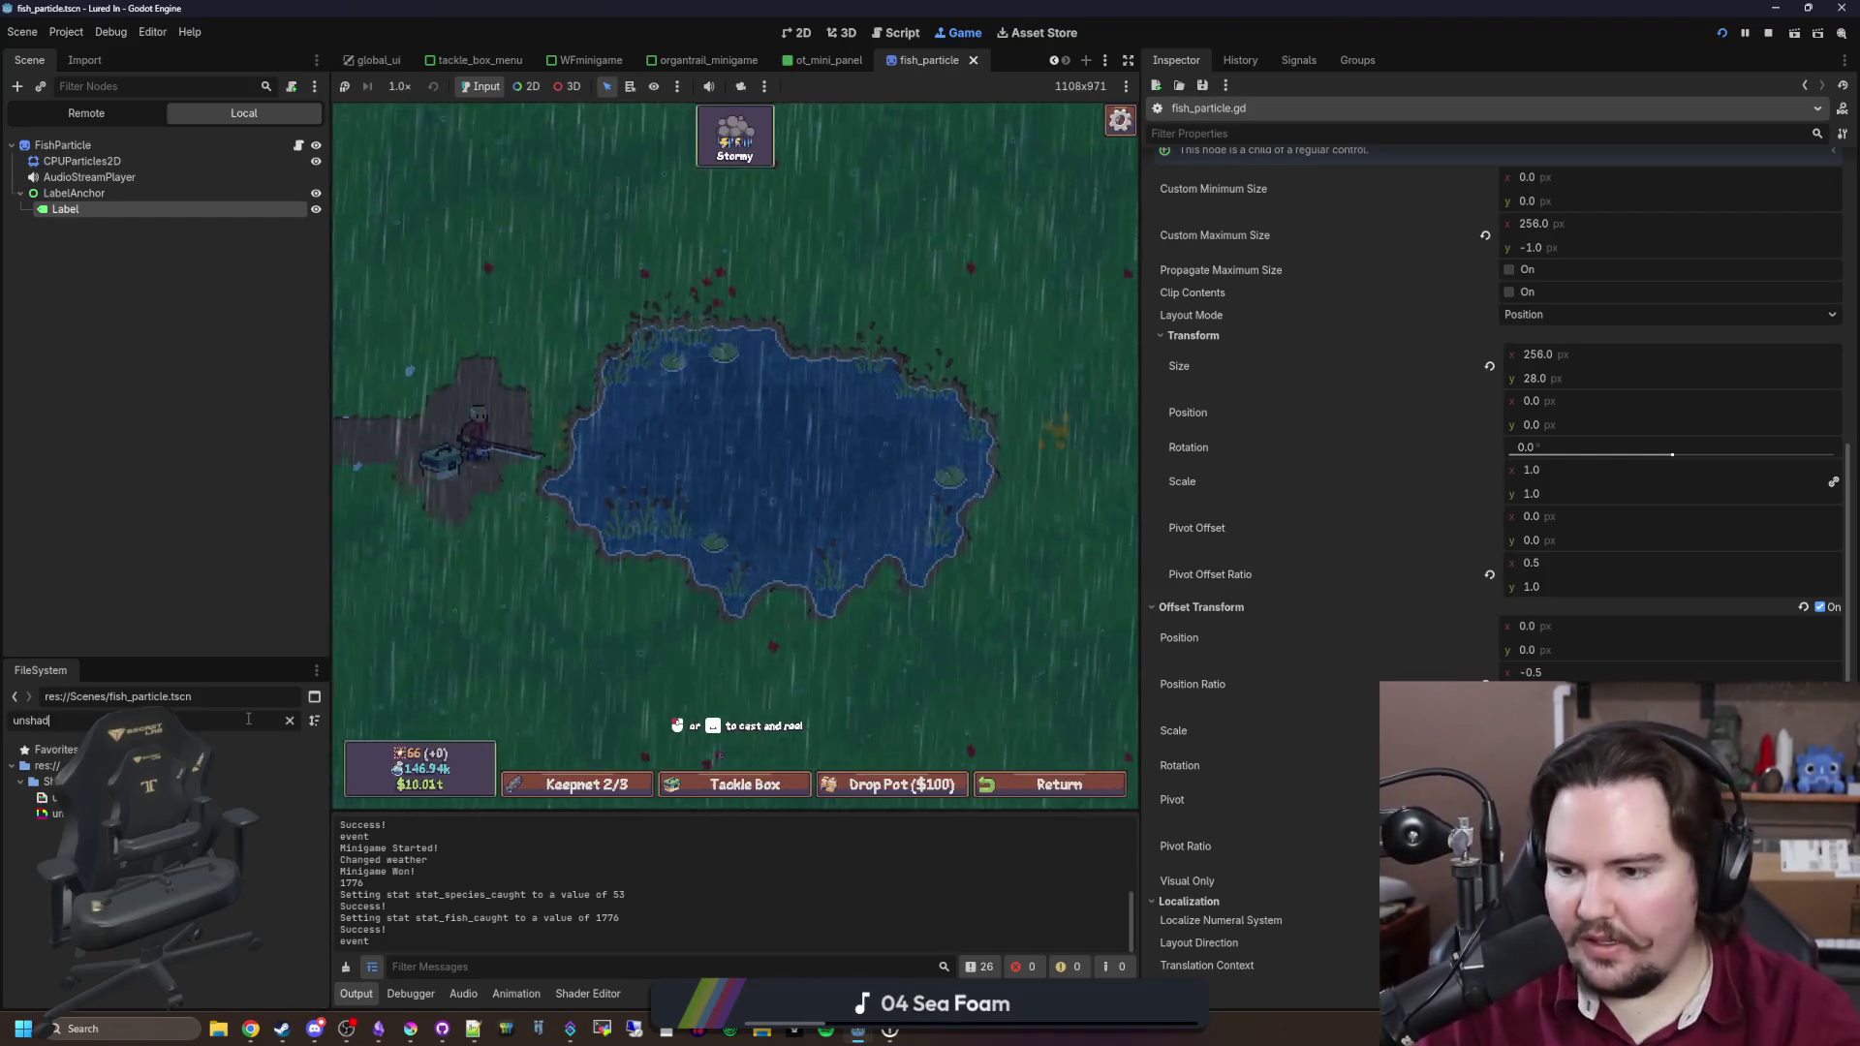
pyautogui.scroll(-4, 1230, 794)
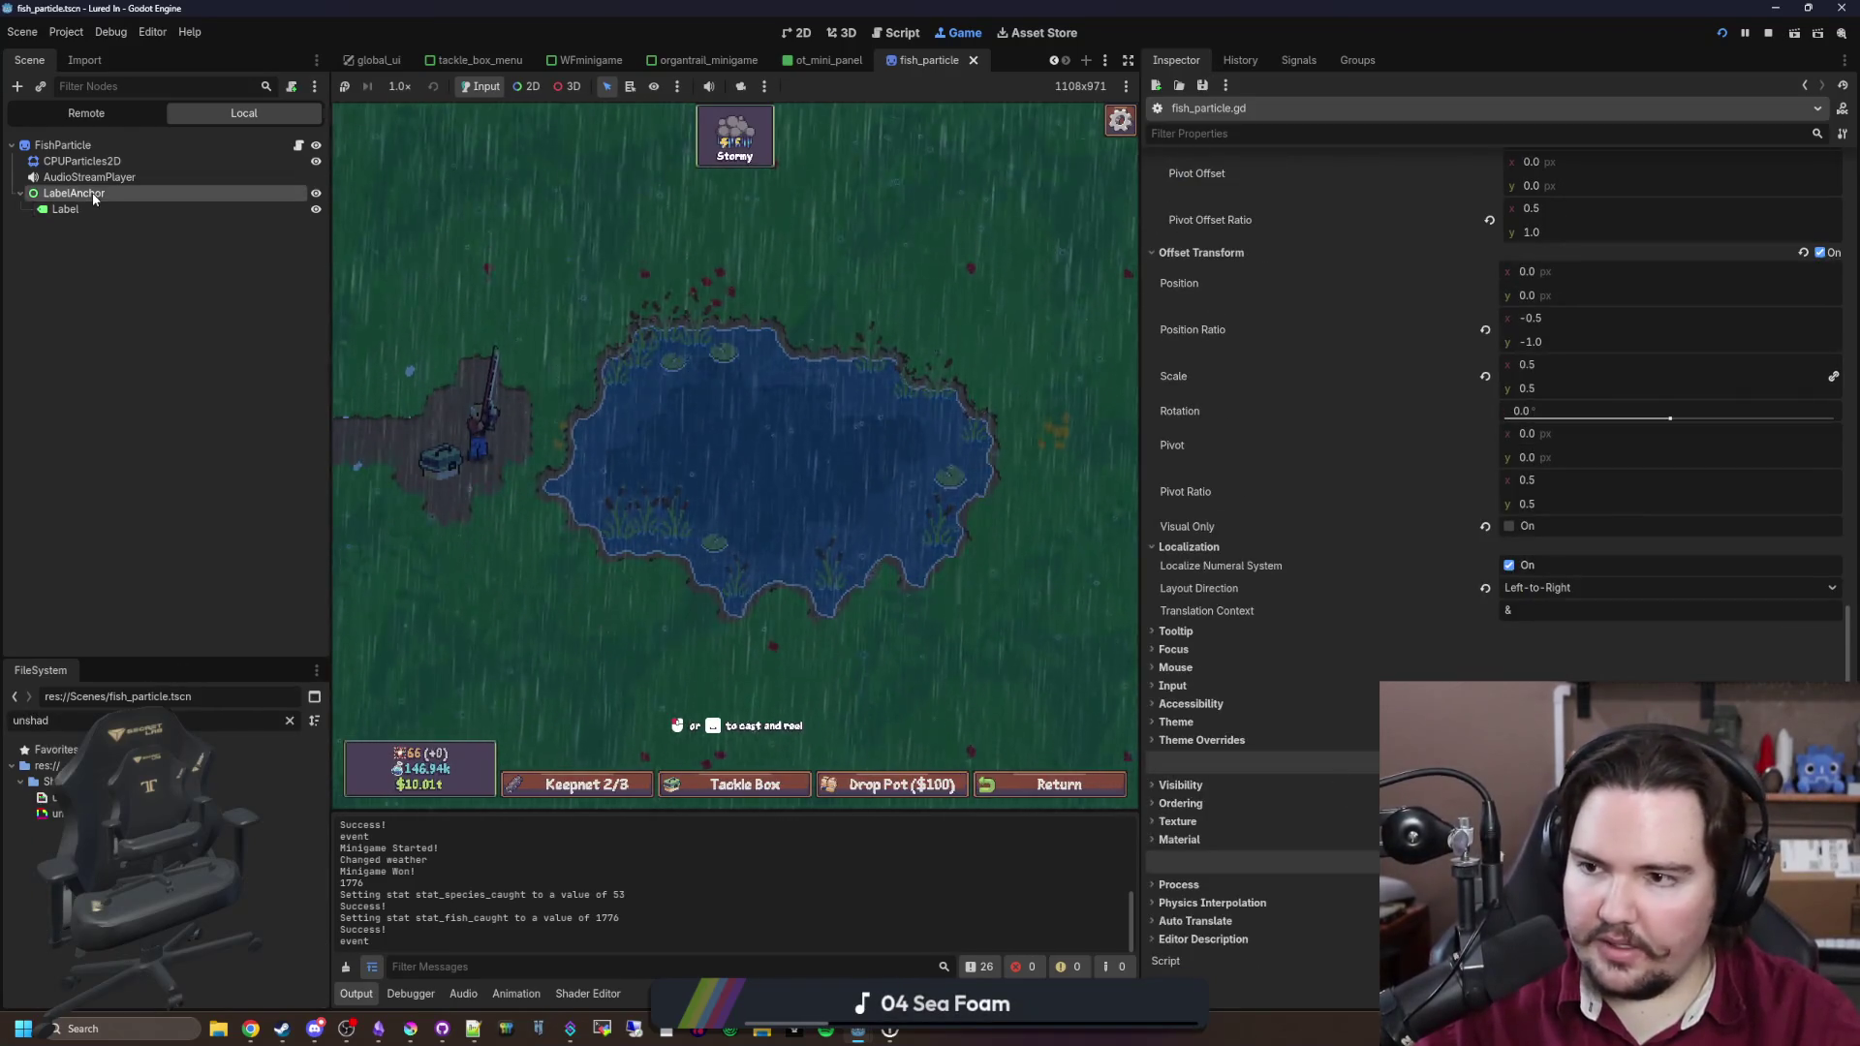
pyautogui.click(74, 193)
pyautogui.moveTo(56, 813)
pyautogui.mouseDown()
pyautogui.moveTo(78, 209)
pyautogui.moveTo(86, 225)
pyautogui.moveTo(64, 191)
pyautogui.mouseUp()
# Step: In fish_particle.gd, add a get_rarity_info(fishData.Rarity) lookup below the fishData line
pyautogui.click(300, 146)
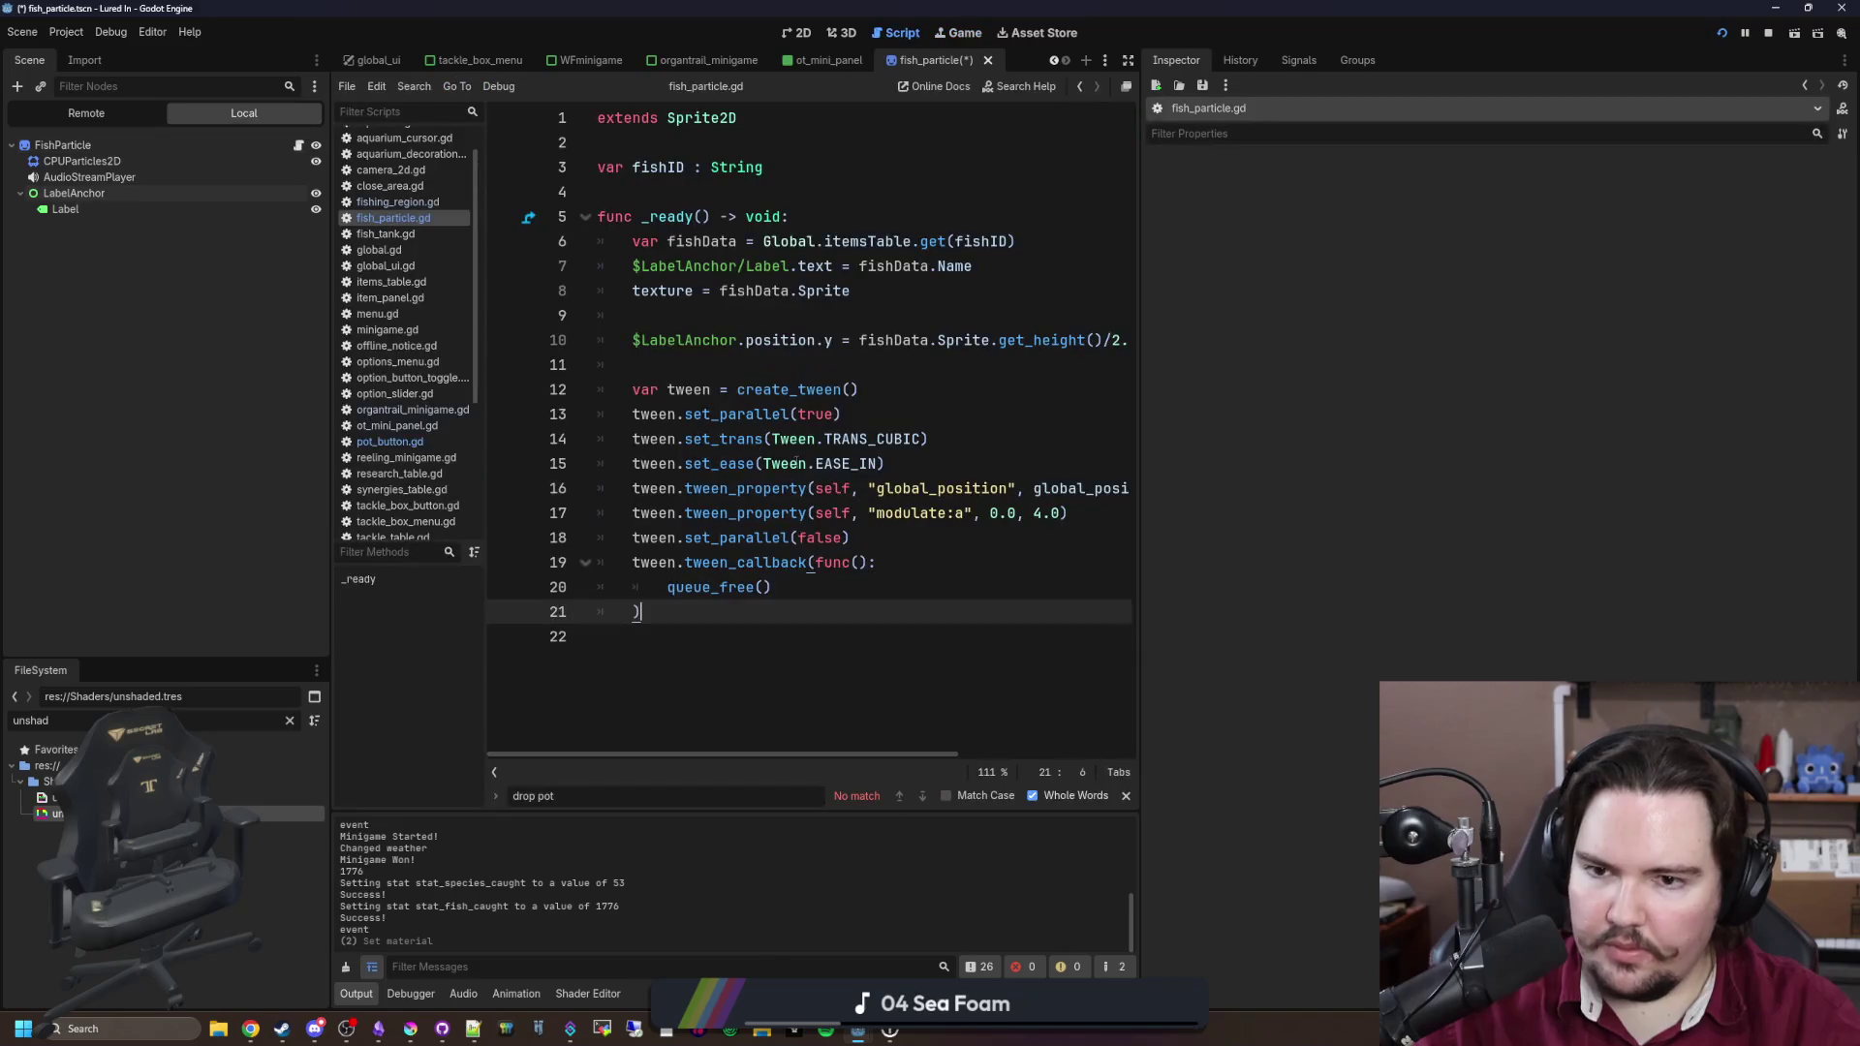
pyautogui.click(846, 367)
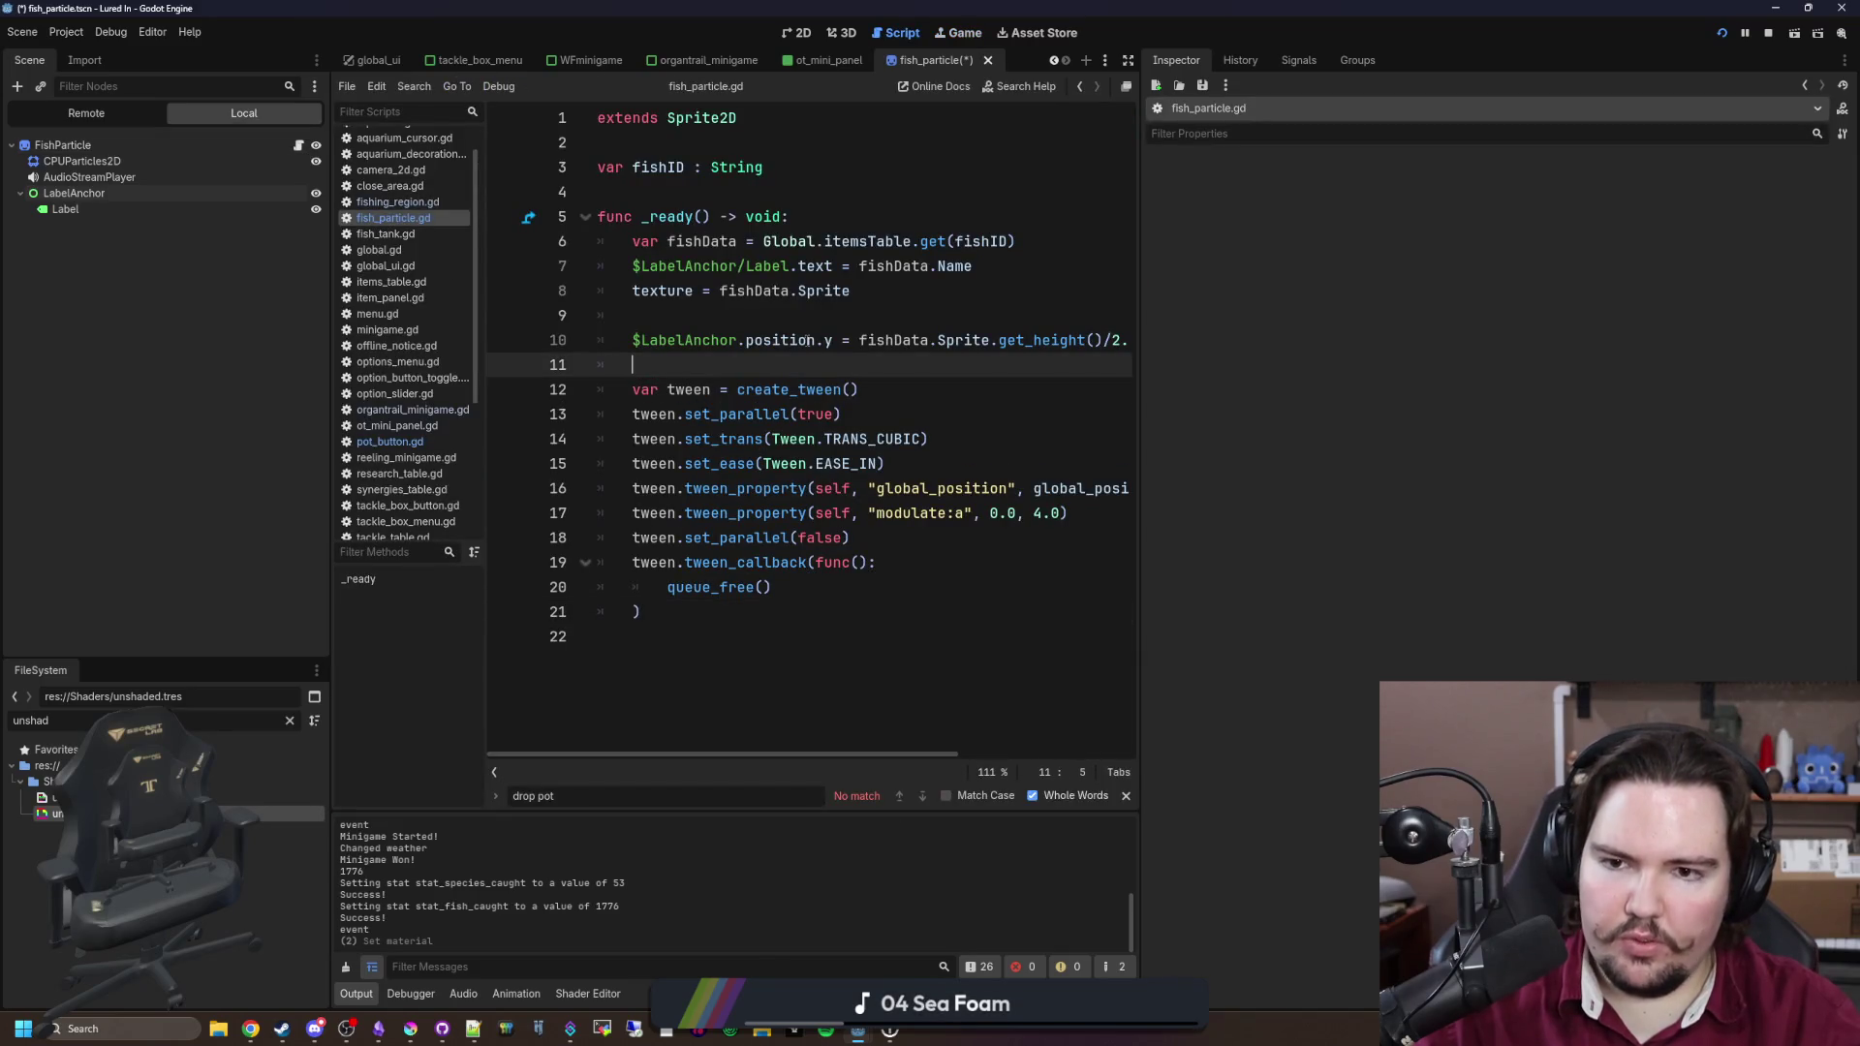
pyautogui.moveTo(1140, 415); pyautogui.dragTo(1610, 416)
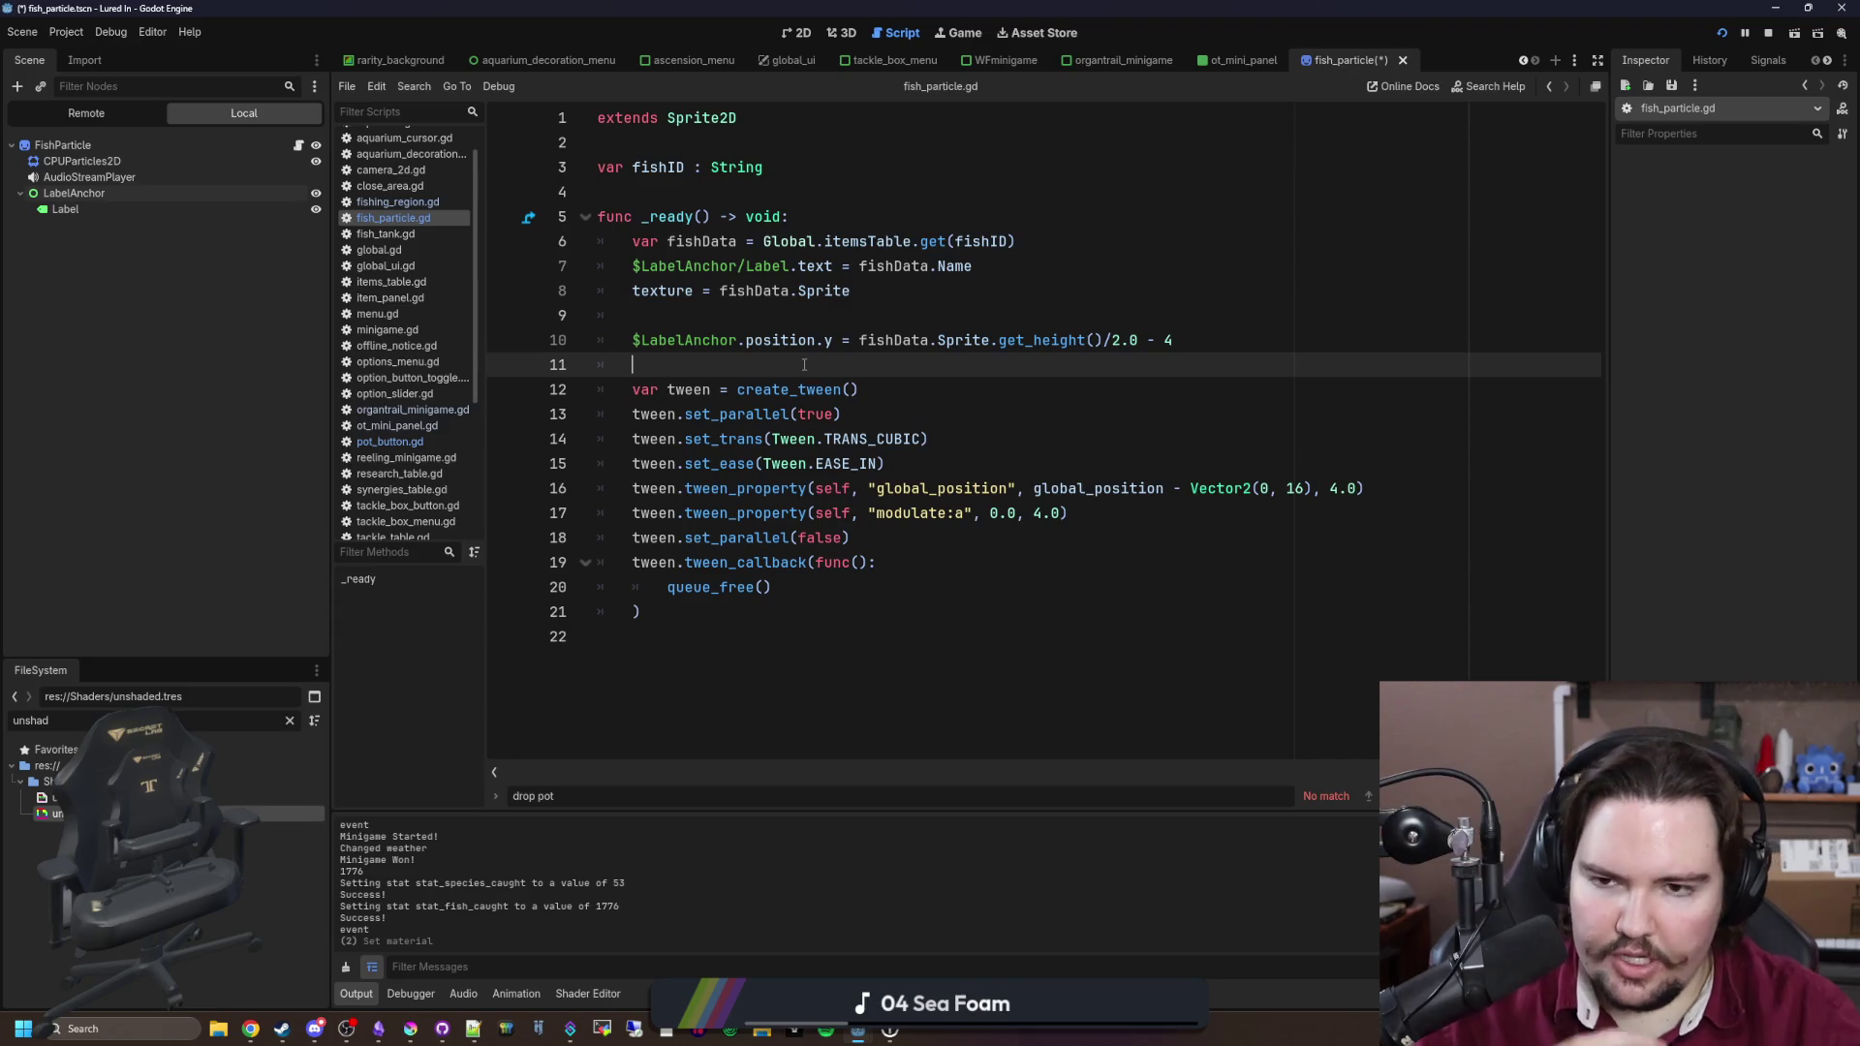
pyautogui.press('Return')
pyautogui.press('Return')
pyautogui.press('Up')
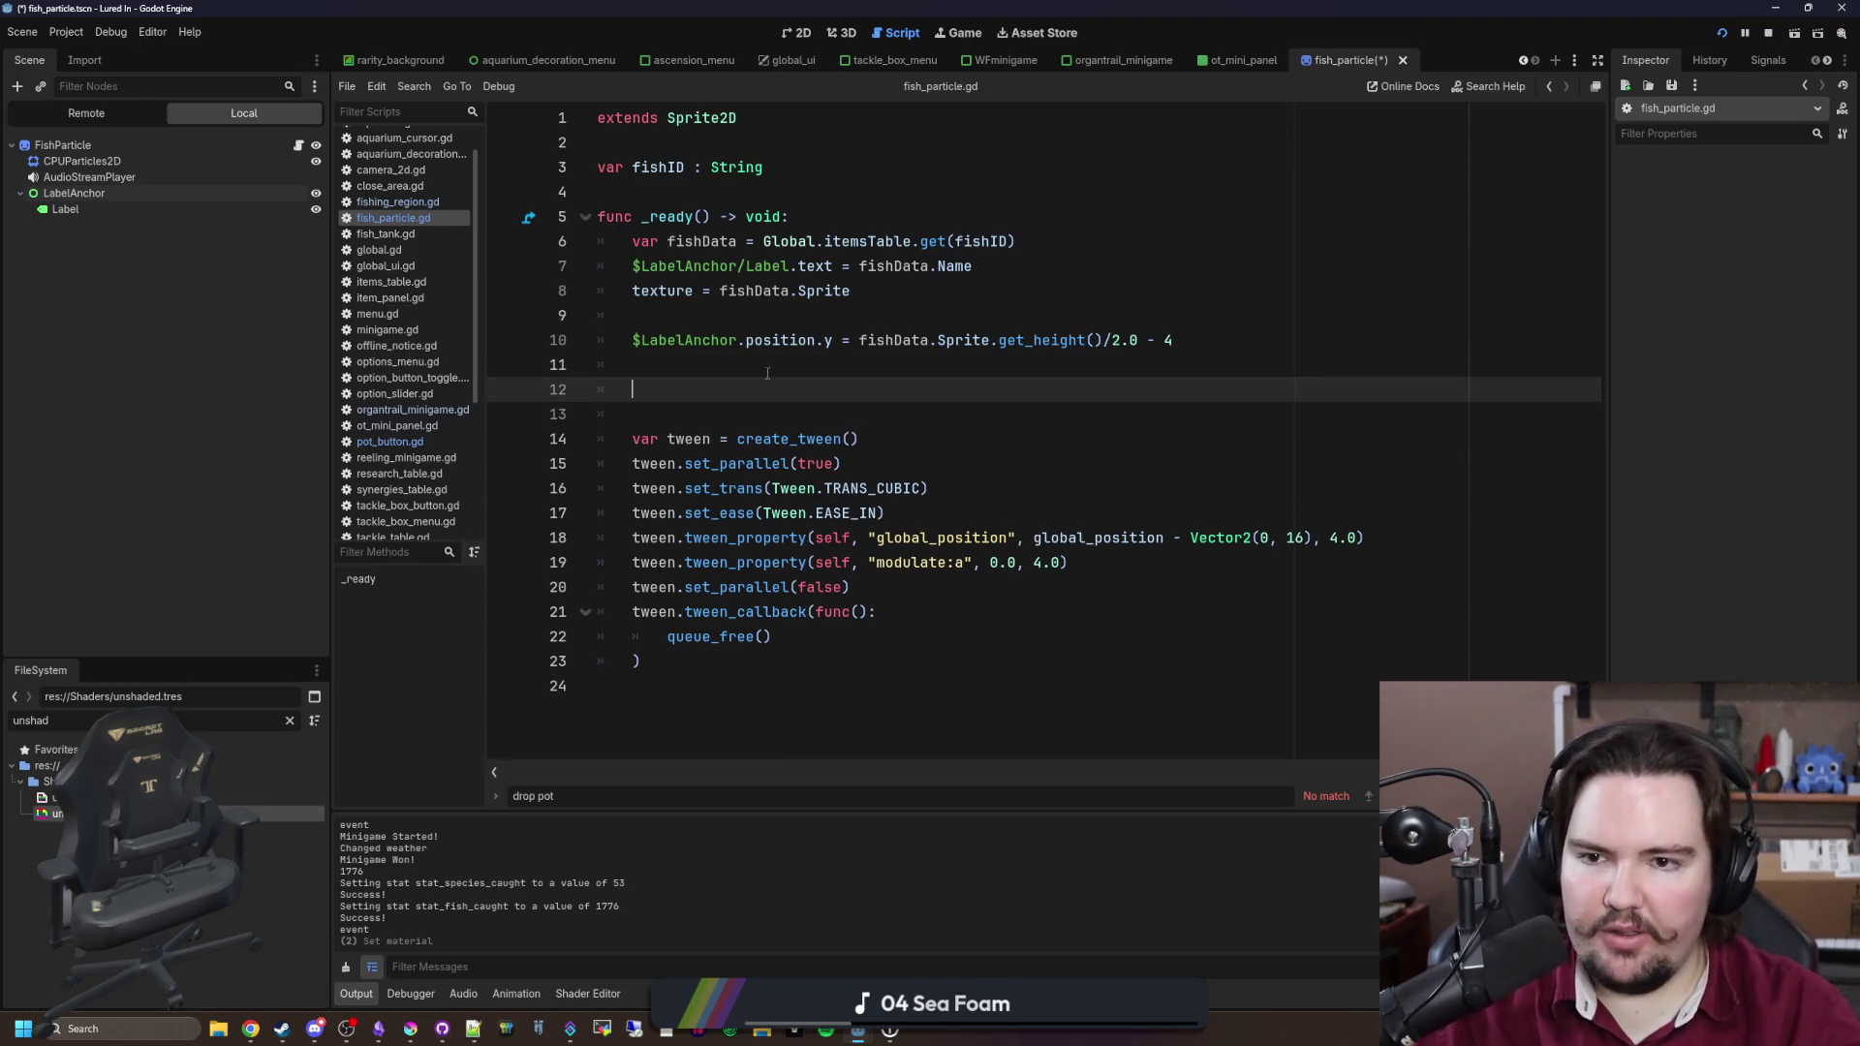
pyautogui.press('BackSpace')
pyautogui.press('BackSpace')
pyautogui.click(1044, 242)
pyautogui.press('Return')
pyautogui.press('Return')
pyautogui.press('Return')
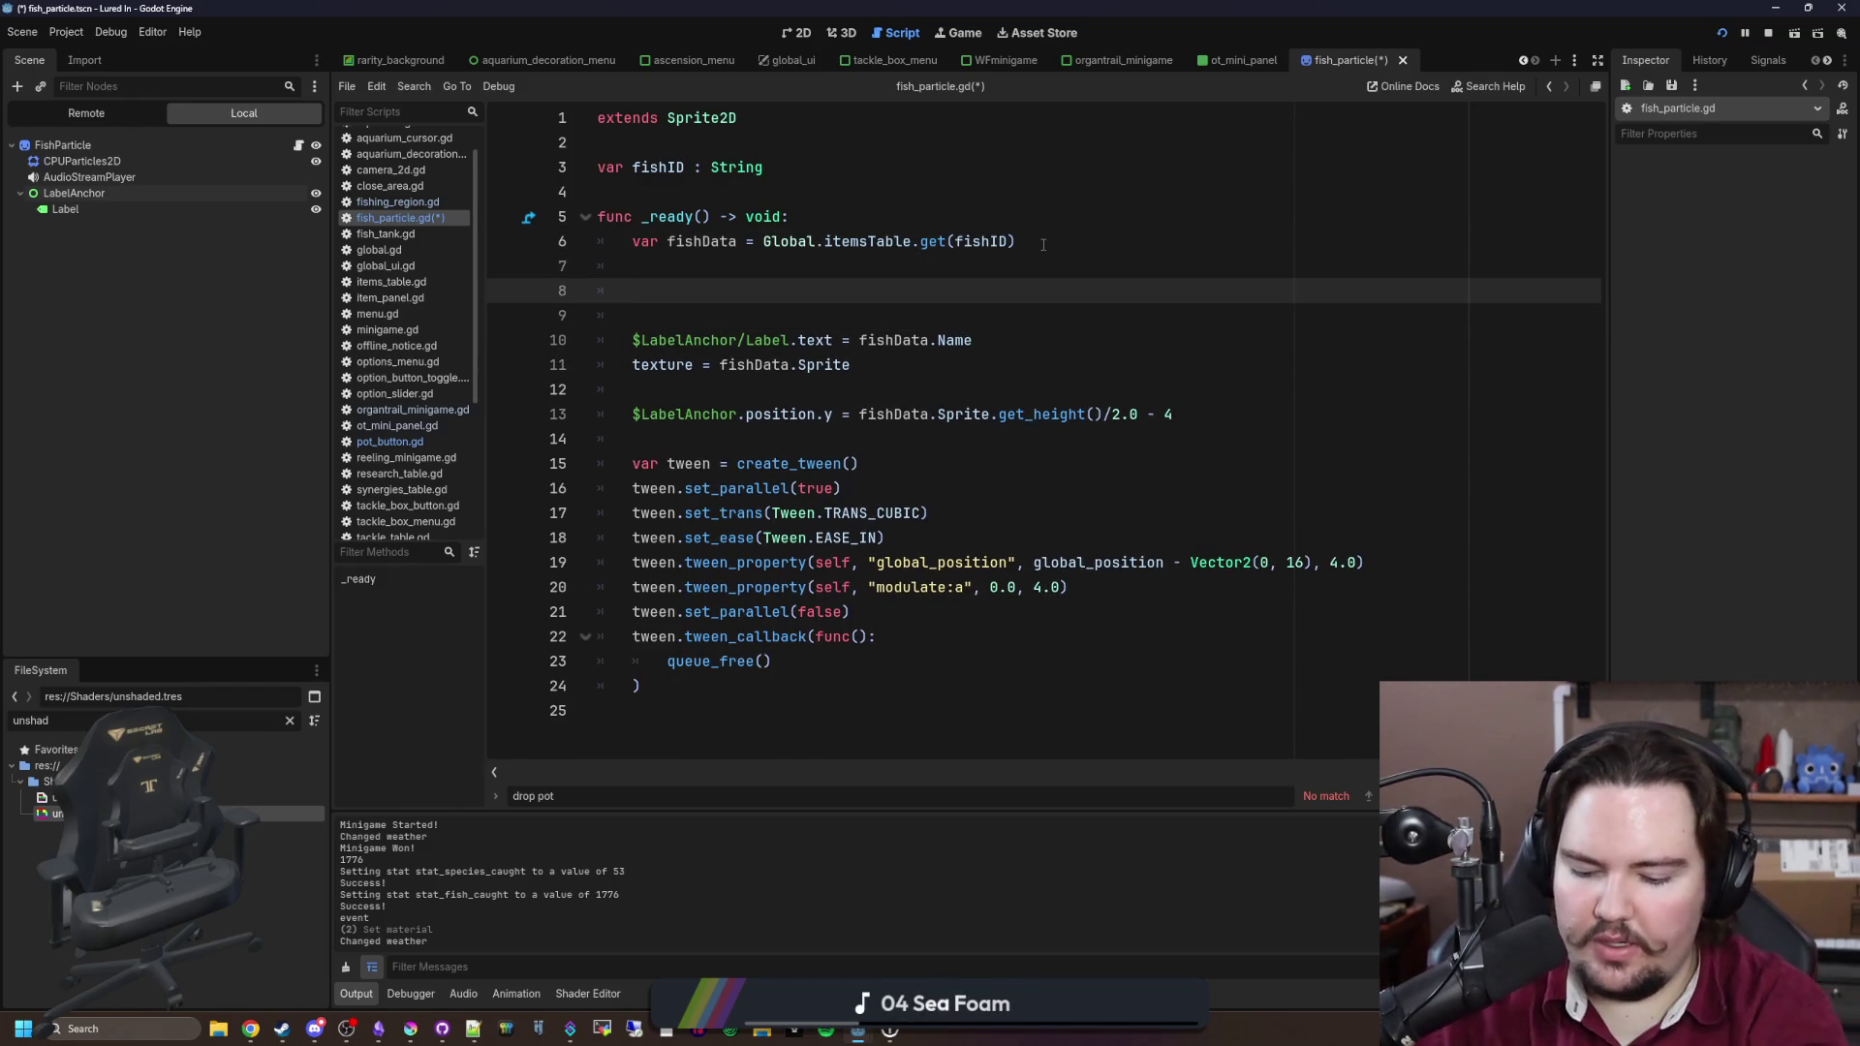
pyautogui.write('Global.get_rari')
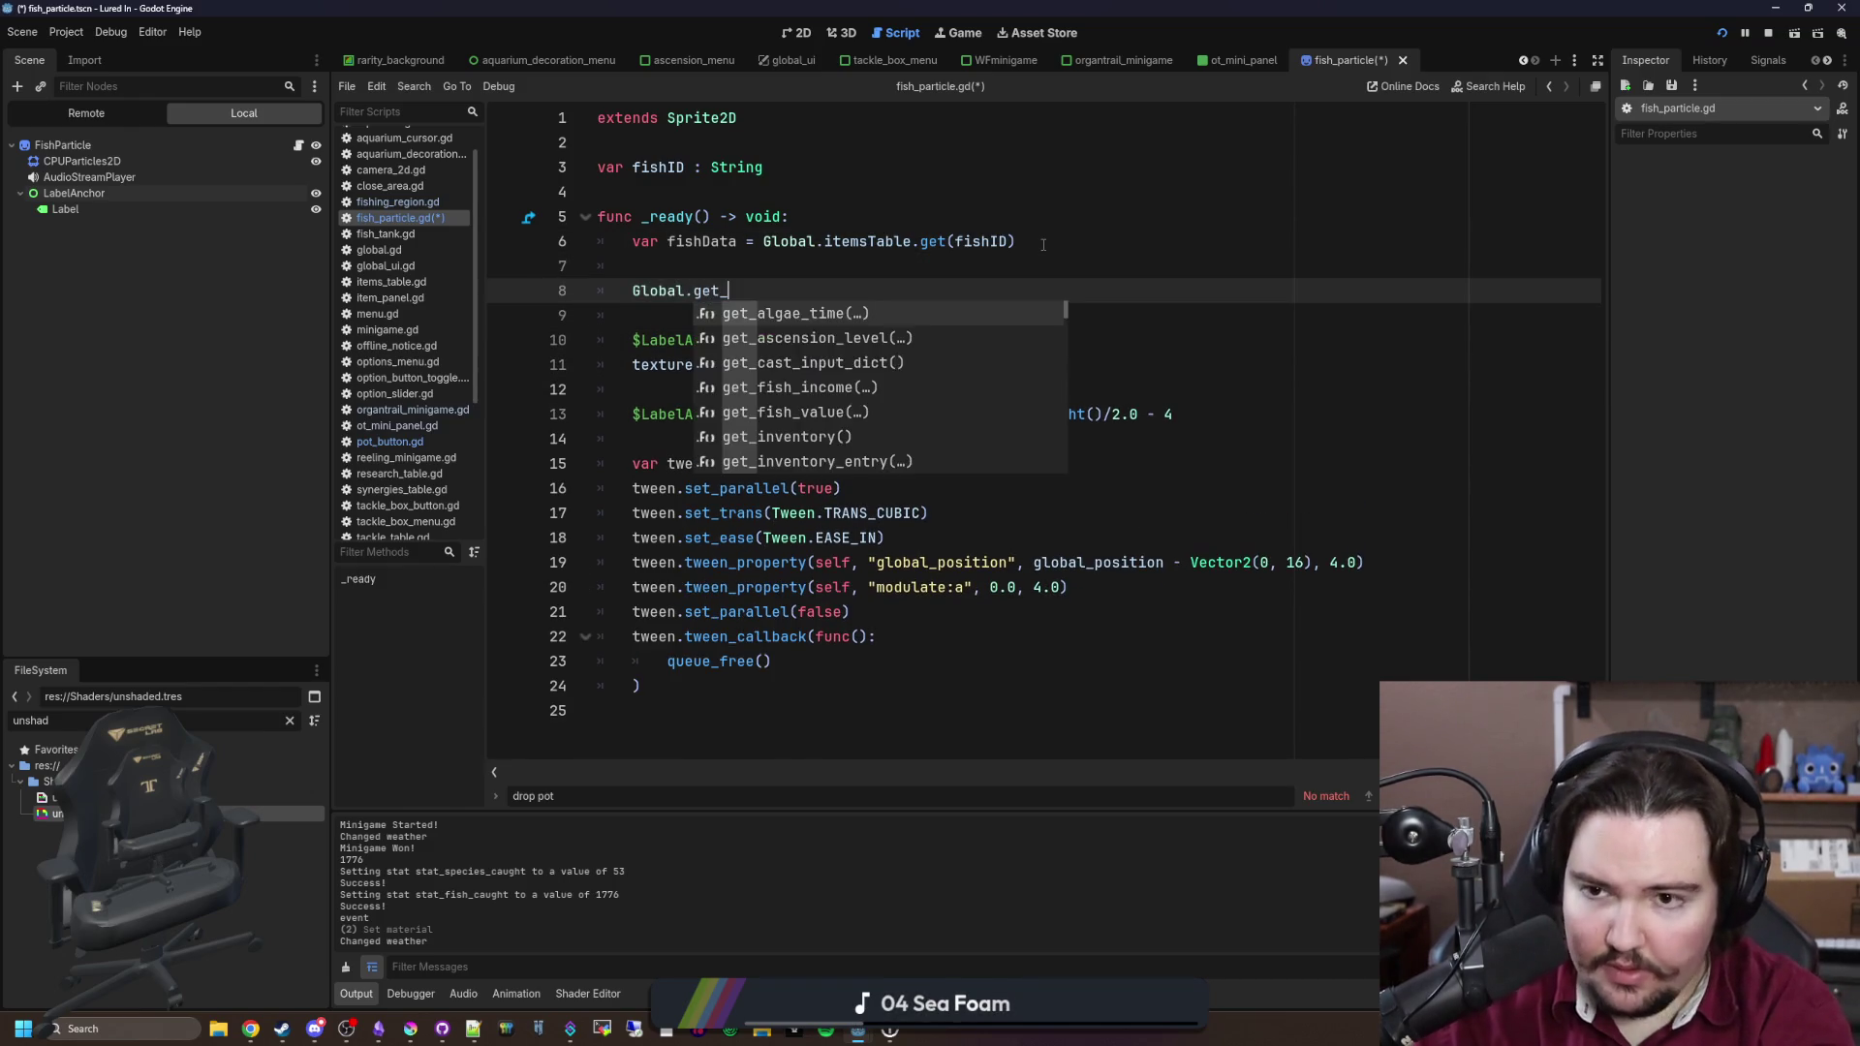
pyautogui.press('Return')
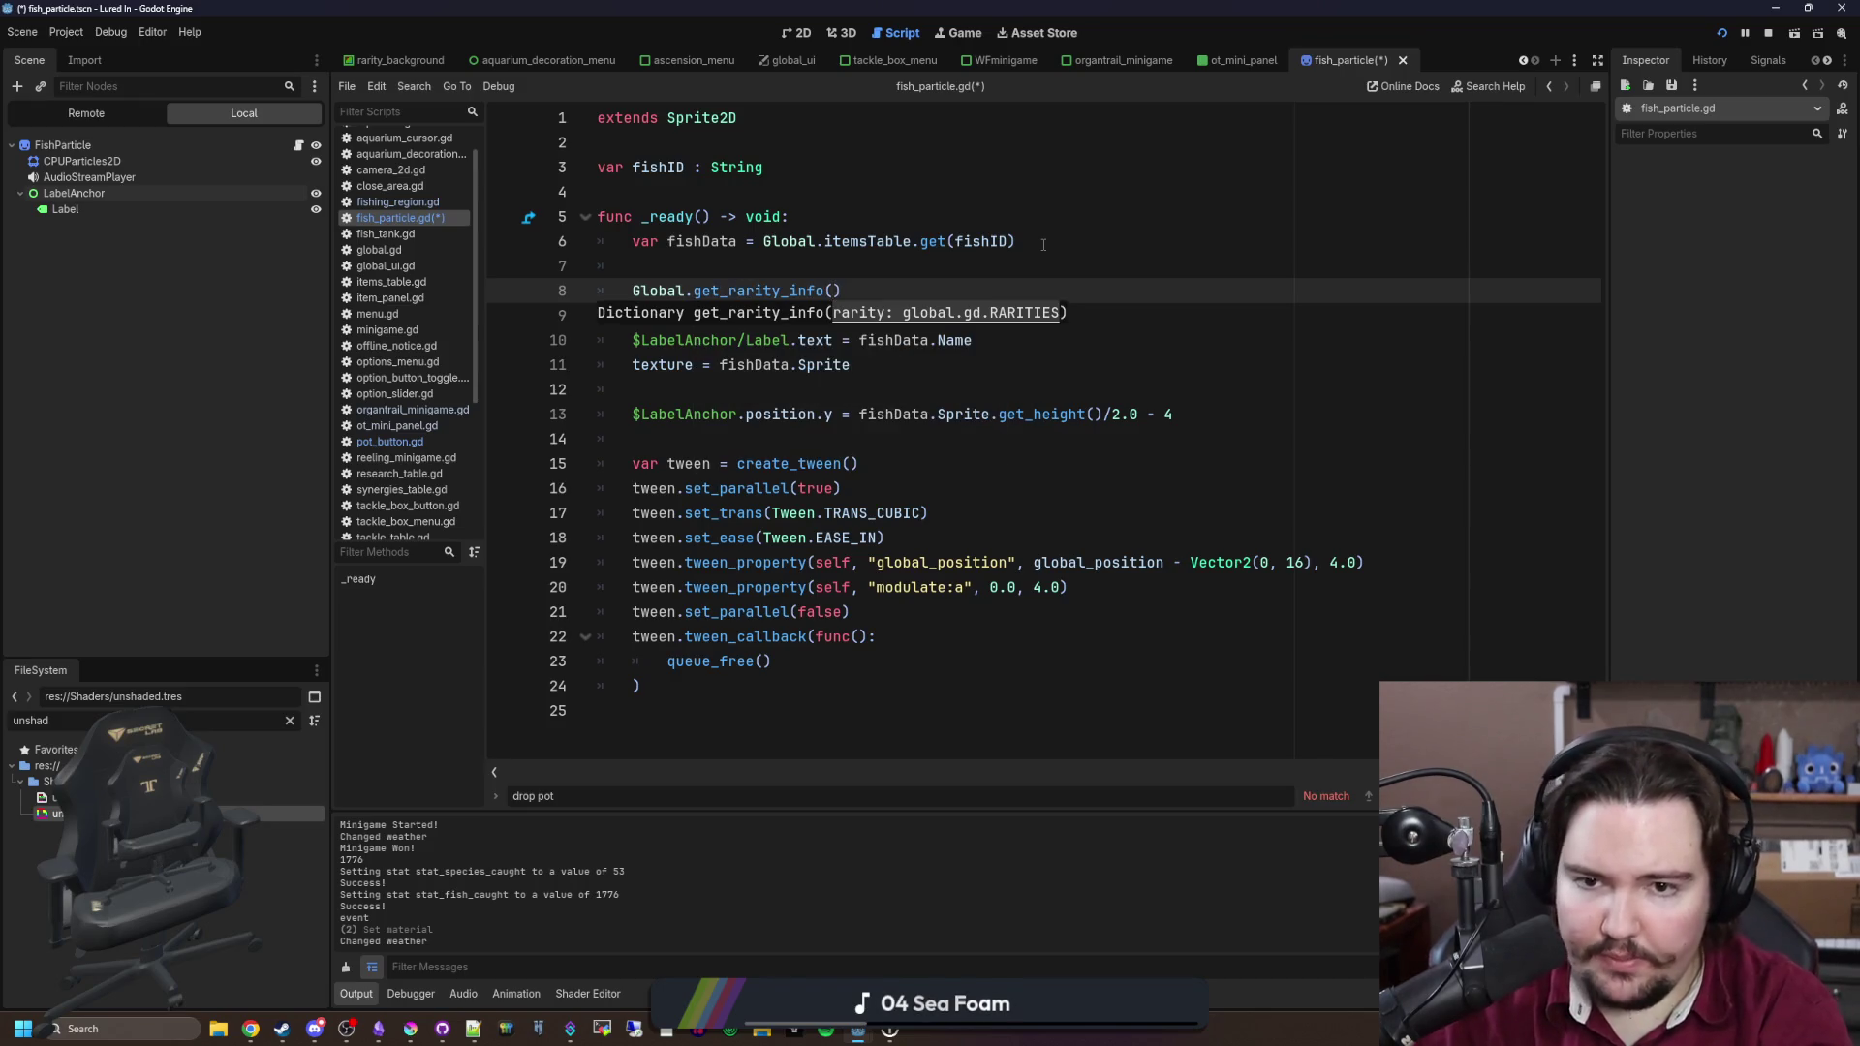
pyautogui.write('fishDa')
pyautogui.write('ta.Rarity')
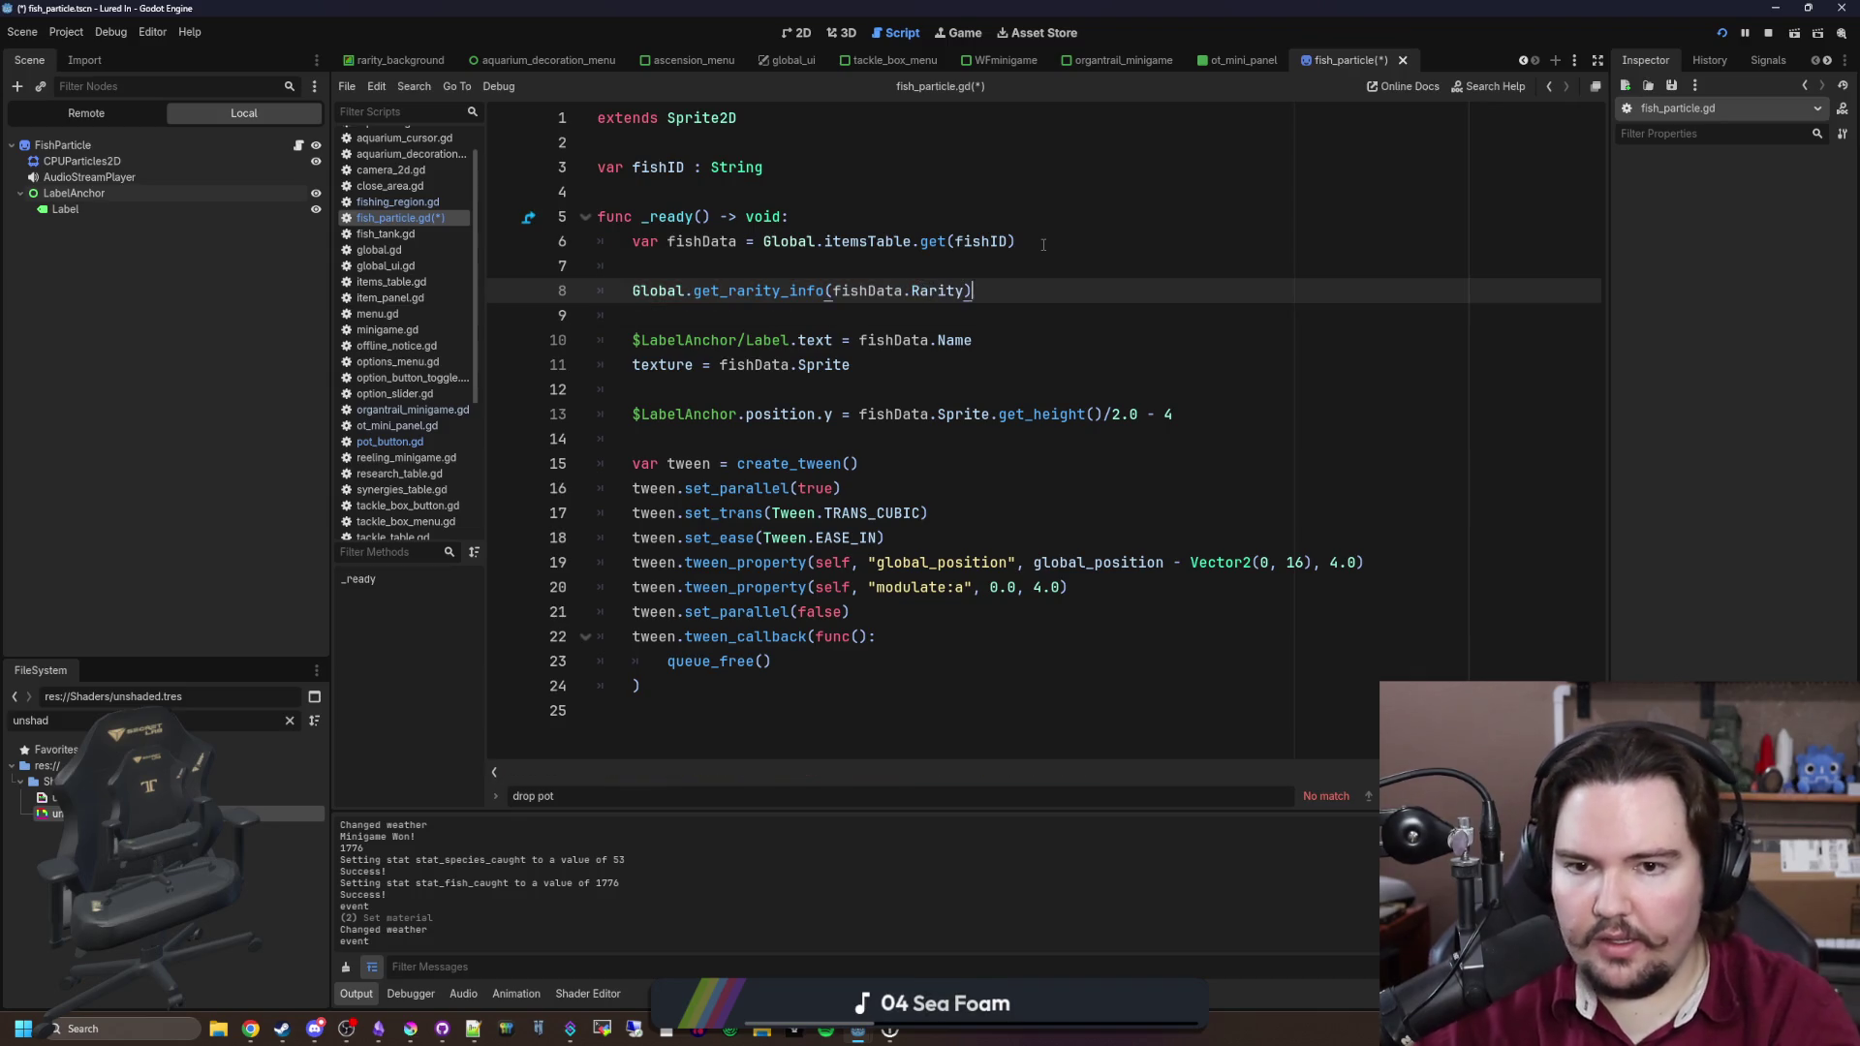
pyautogui.press('Return')
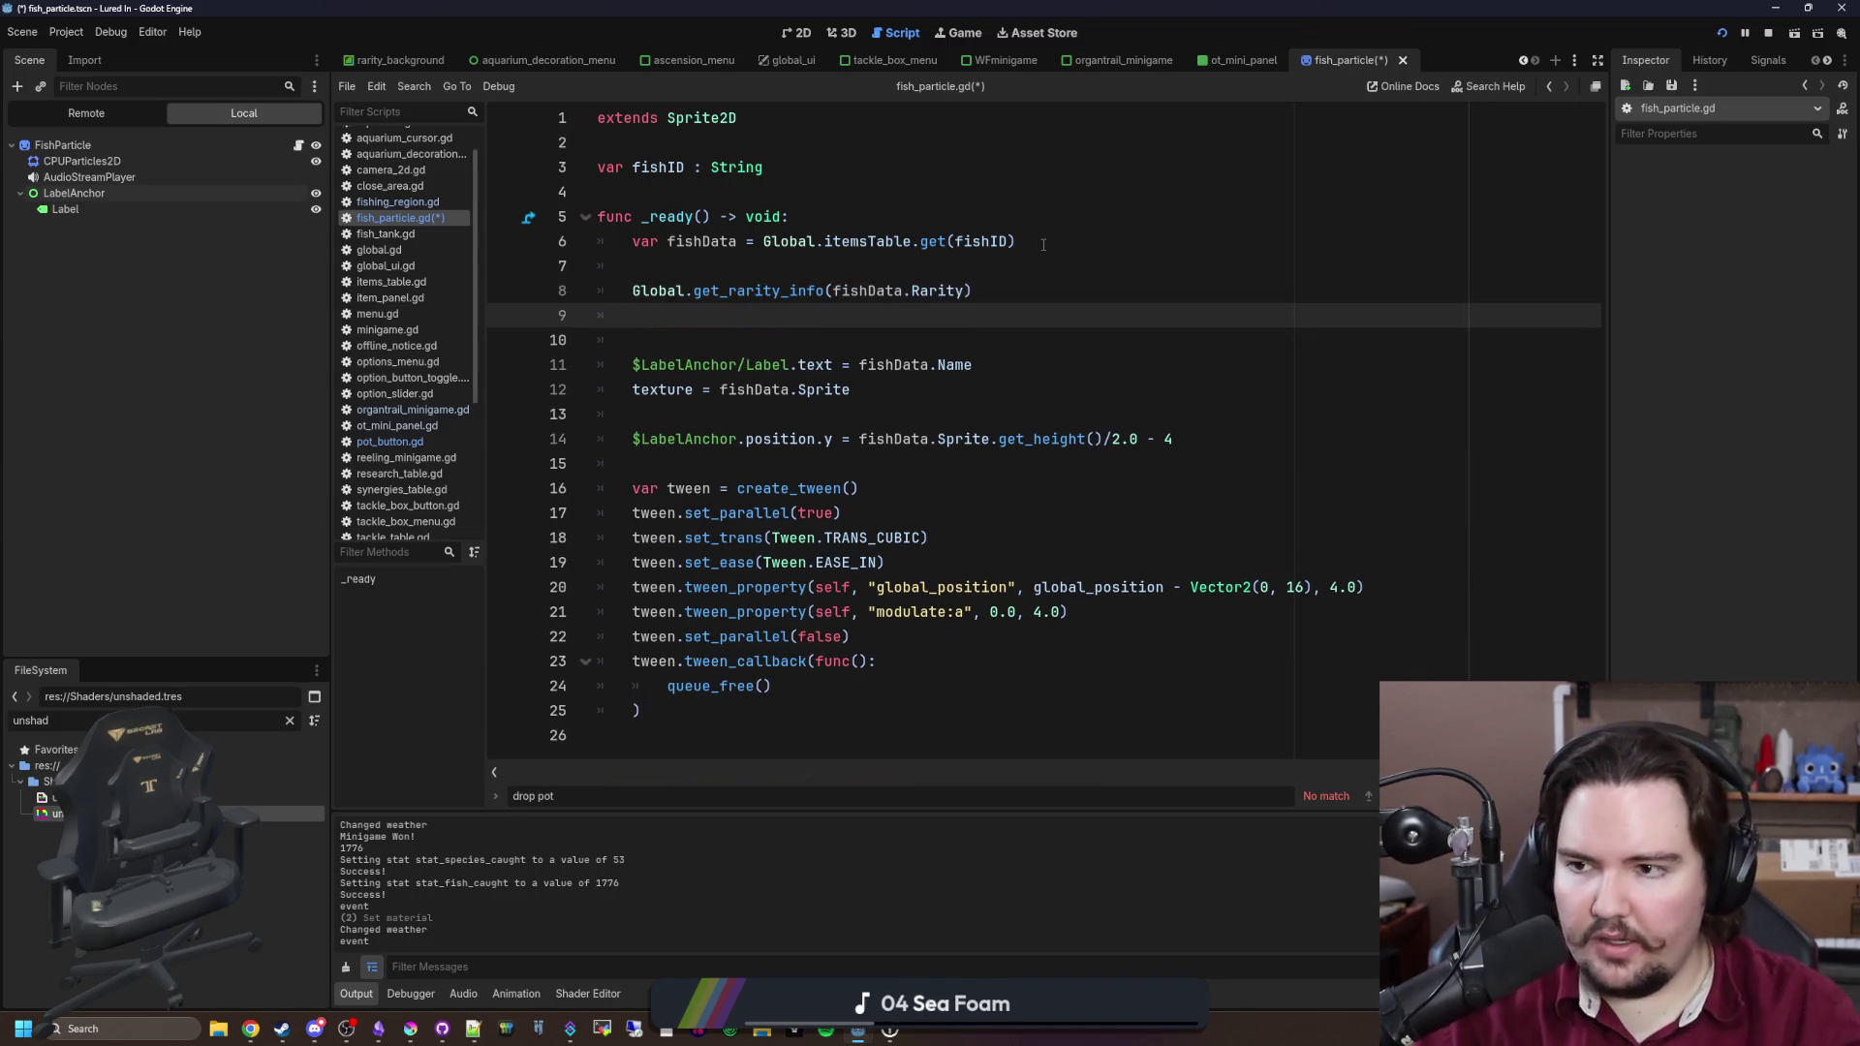
# Step: Add a Label modulate line and store the rarity lookup in var rarityData
pyautogui.moveTo(77, 214)
pyautogui.mouseDown()
pyautogui.moveTo(722, 344)
pyautogui.moveTo(793, 313)
pyautogui.mouseUp()
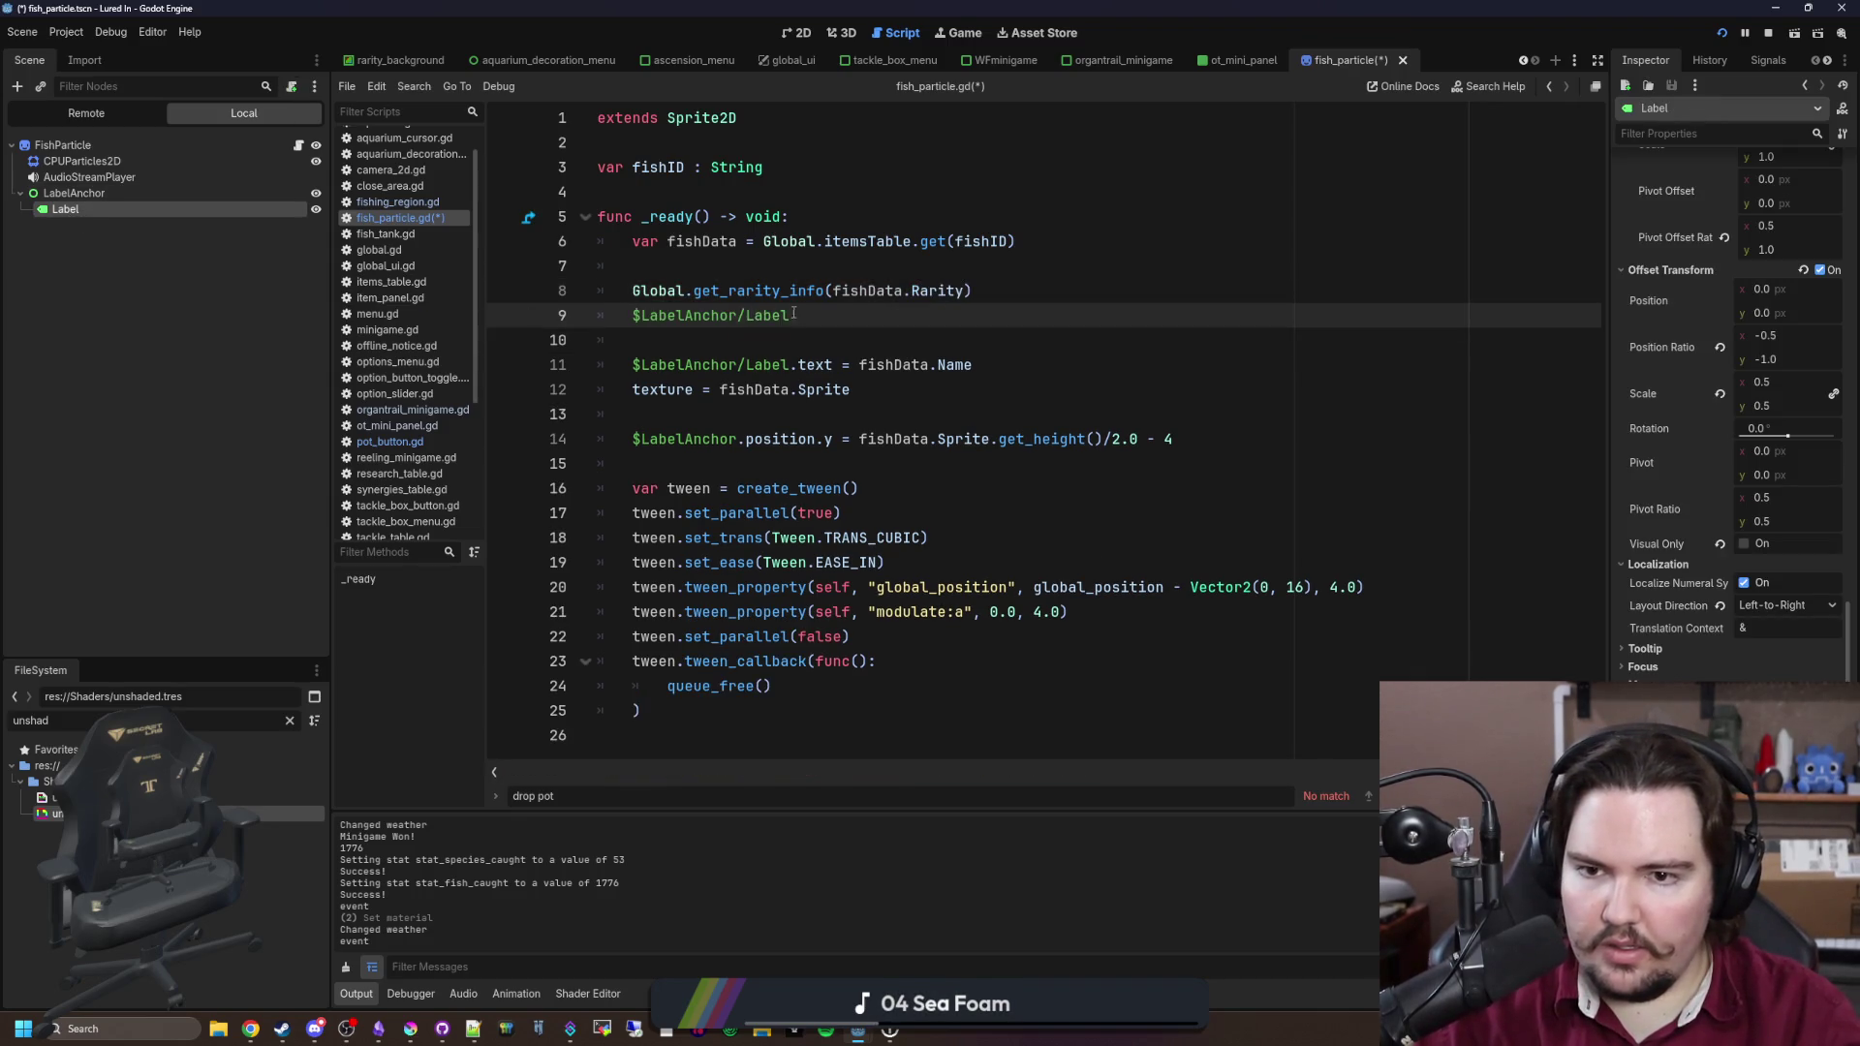
pyautogui.write('.modulate =')
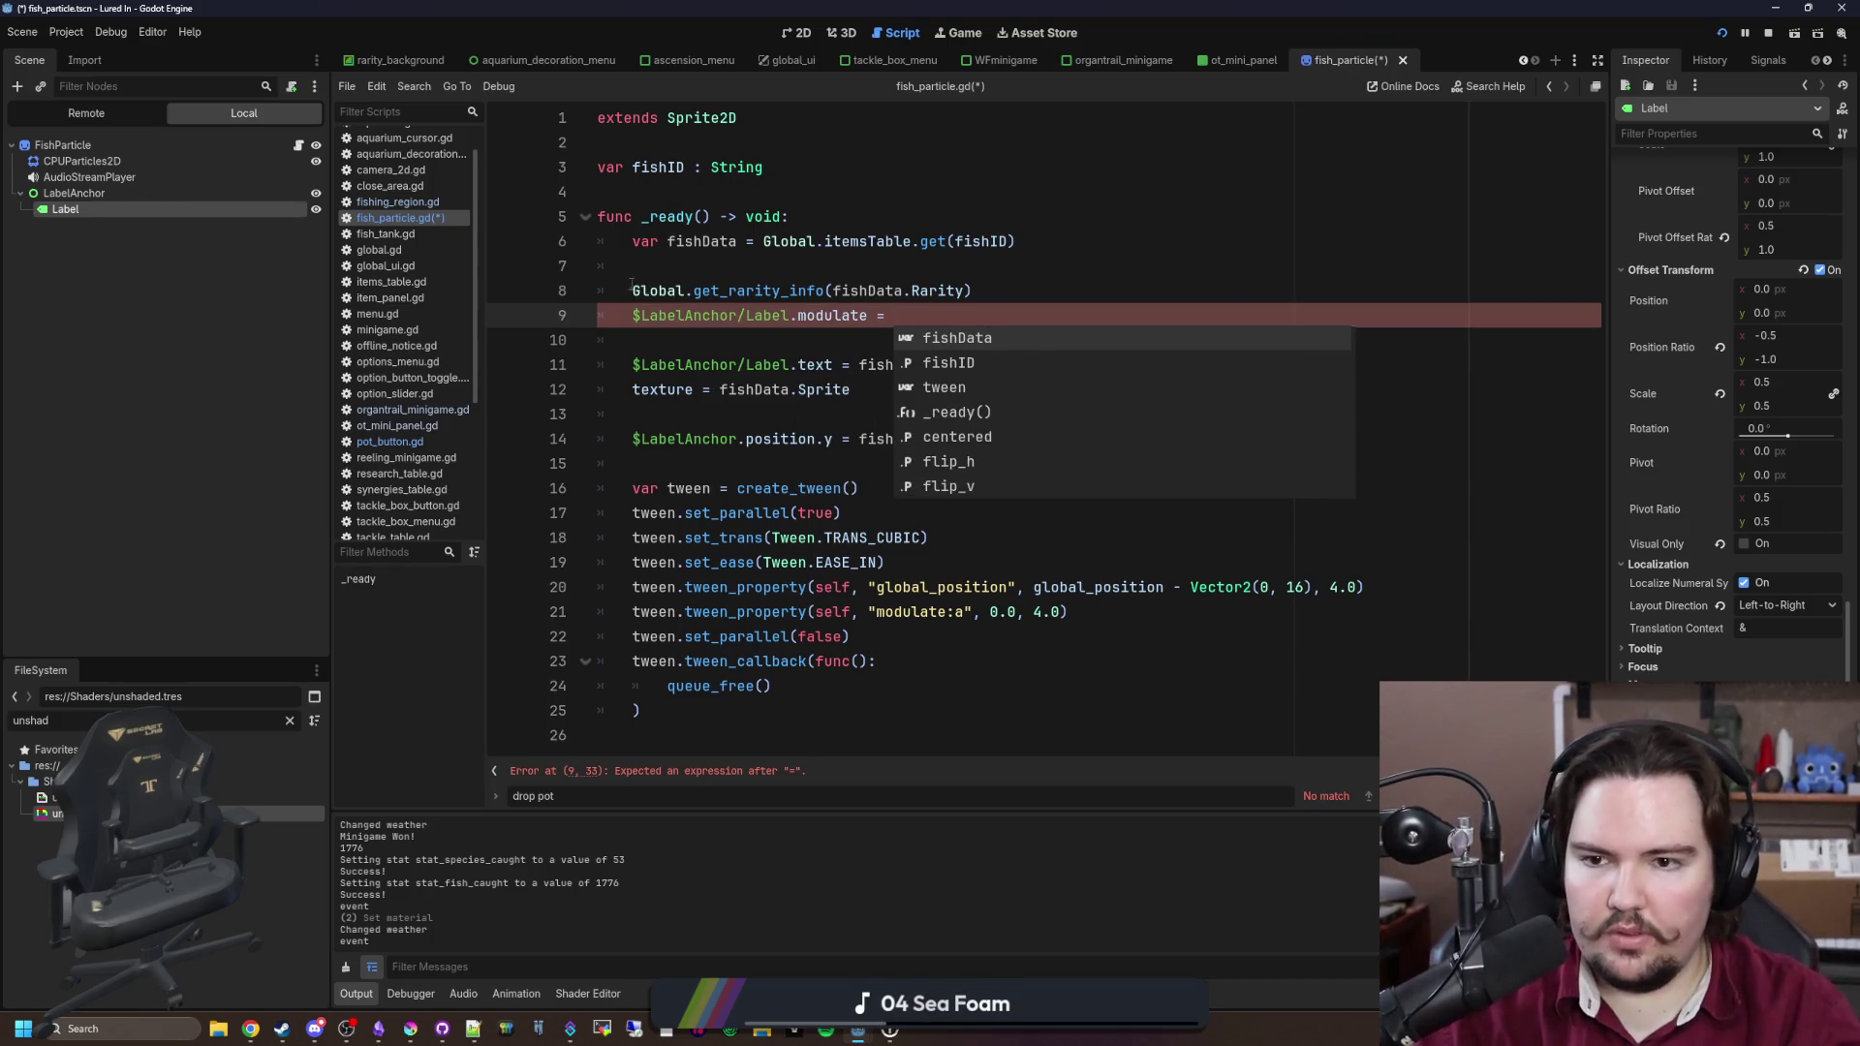
pyautogui.press('Escape')
pyautogui.press('Up')
pyautogui.press('Home')
pyautogui.write('v')
pyautogui.write('ar rarityData =')
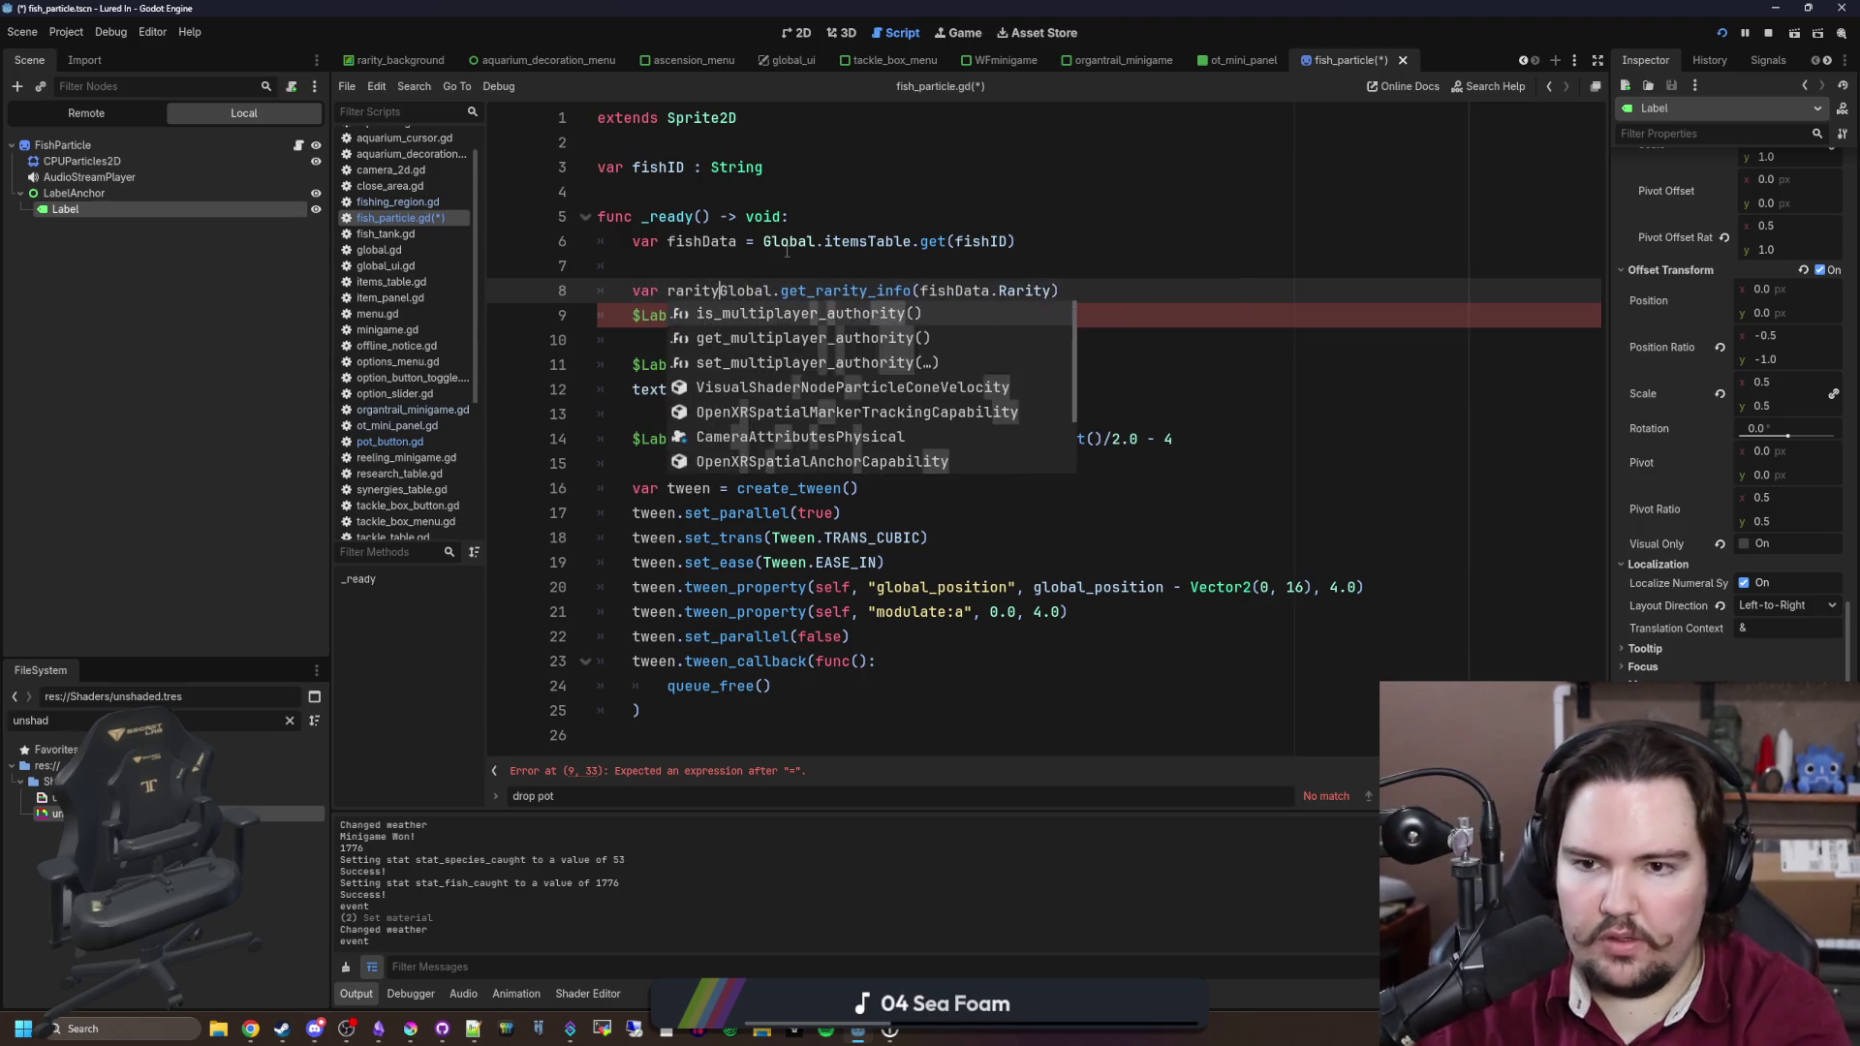
pyautogui.press('Down')
pyautogui.press('End')
pyautogui.hotkey('ctrl', 'space')
pyautogui.press('Escape')
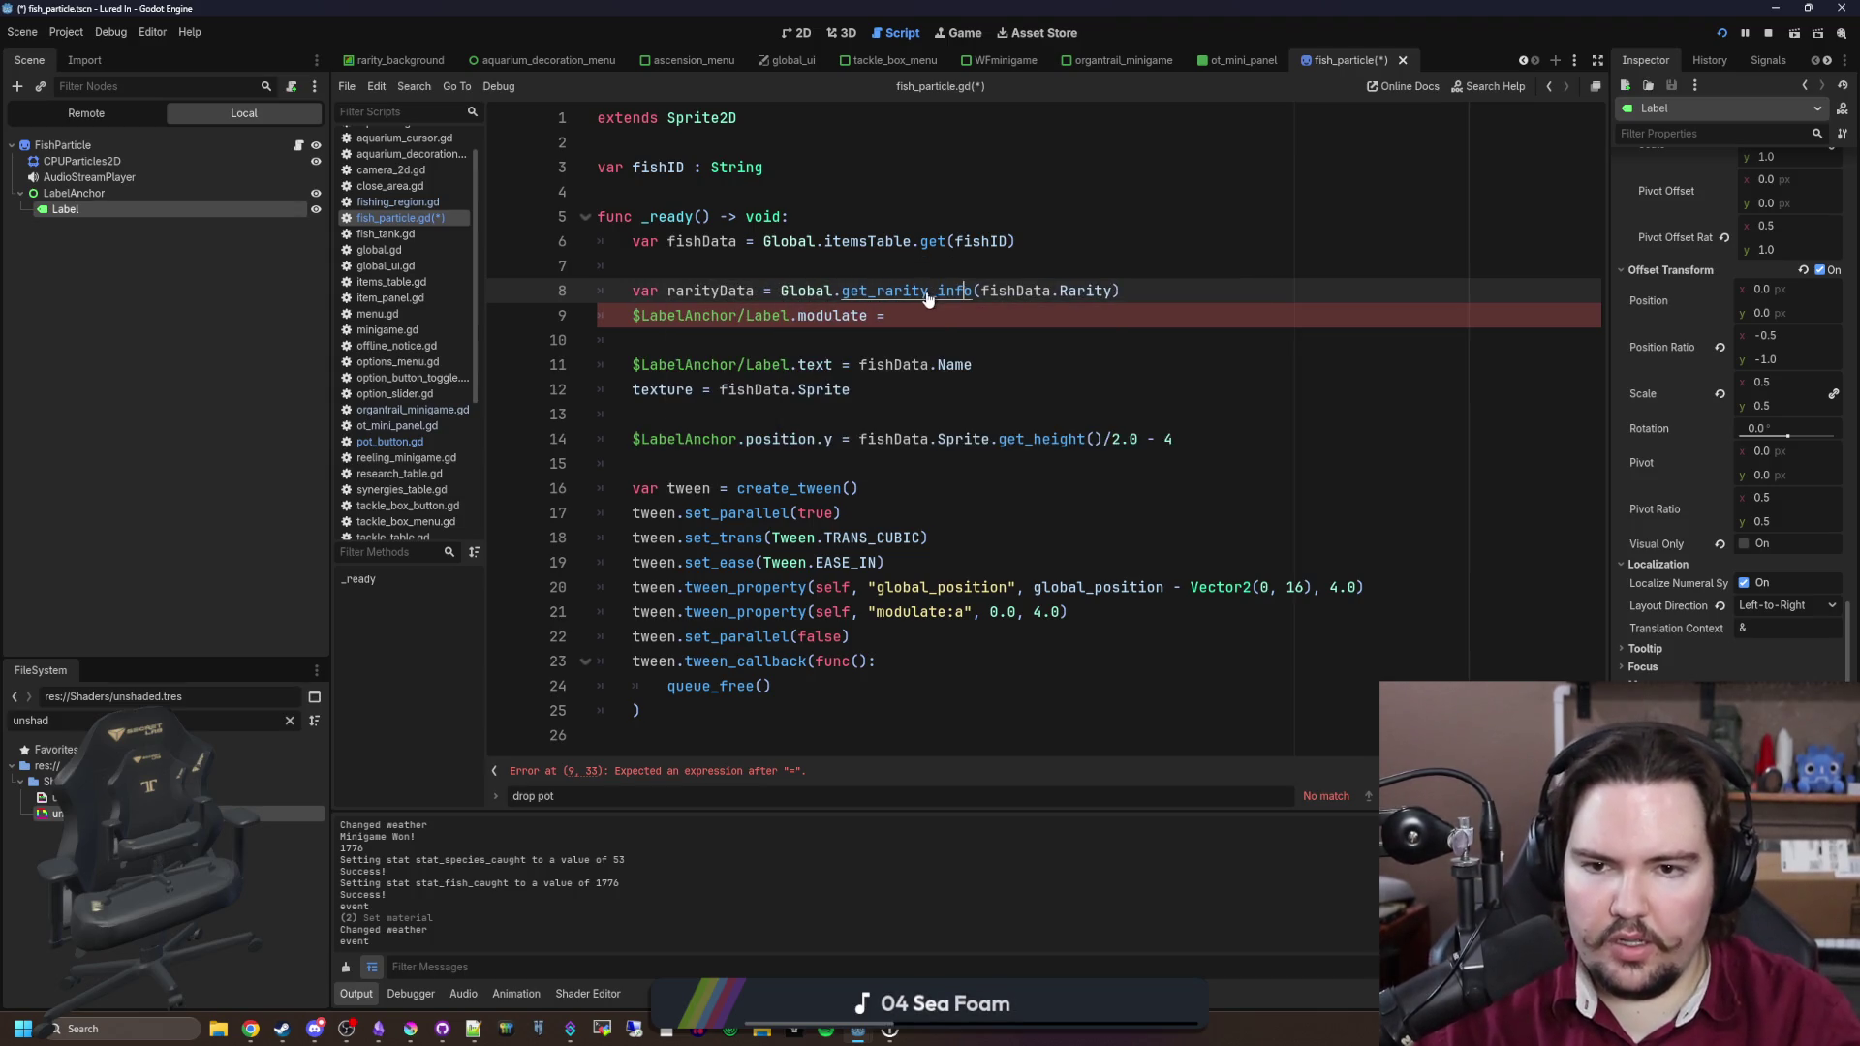
# Step: Check the get_rarity_info definition, set modulate to rarityData.Color, and save the script
pyautogui.keyDown('ctrl'); pyautogui.click(927, 291); pyautogui.keyUp('ctrl')
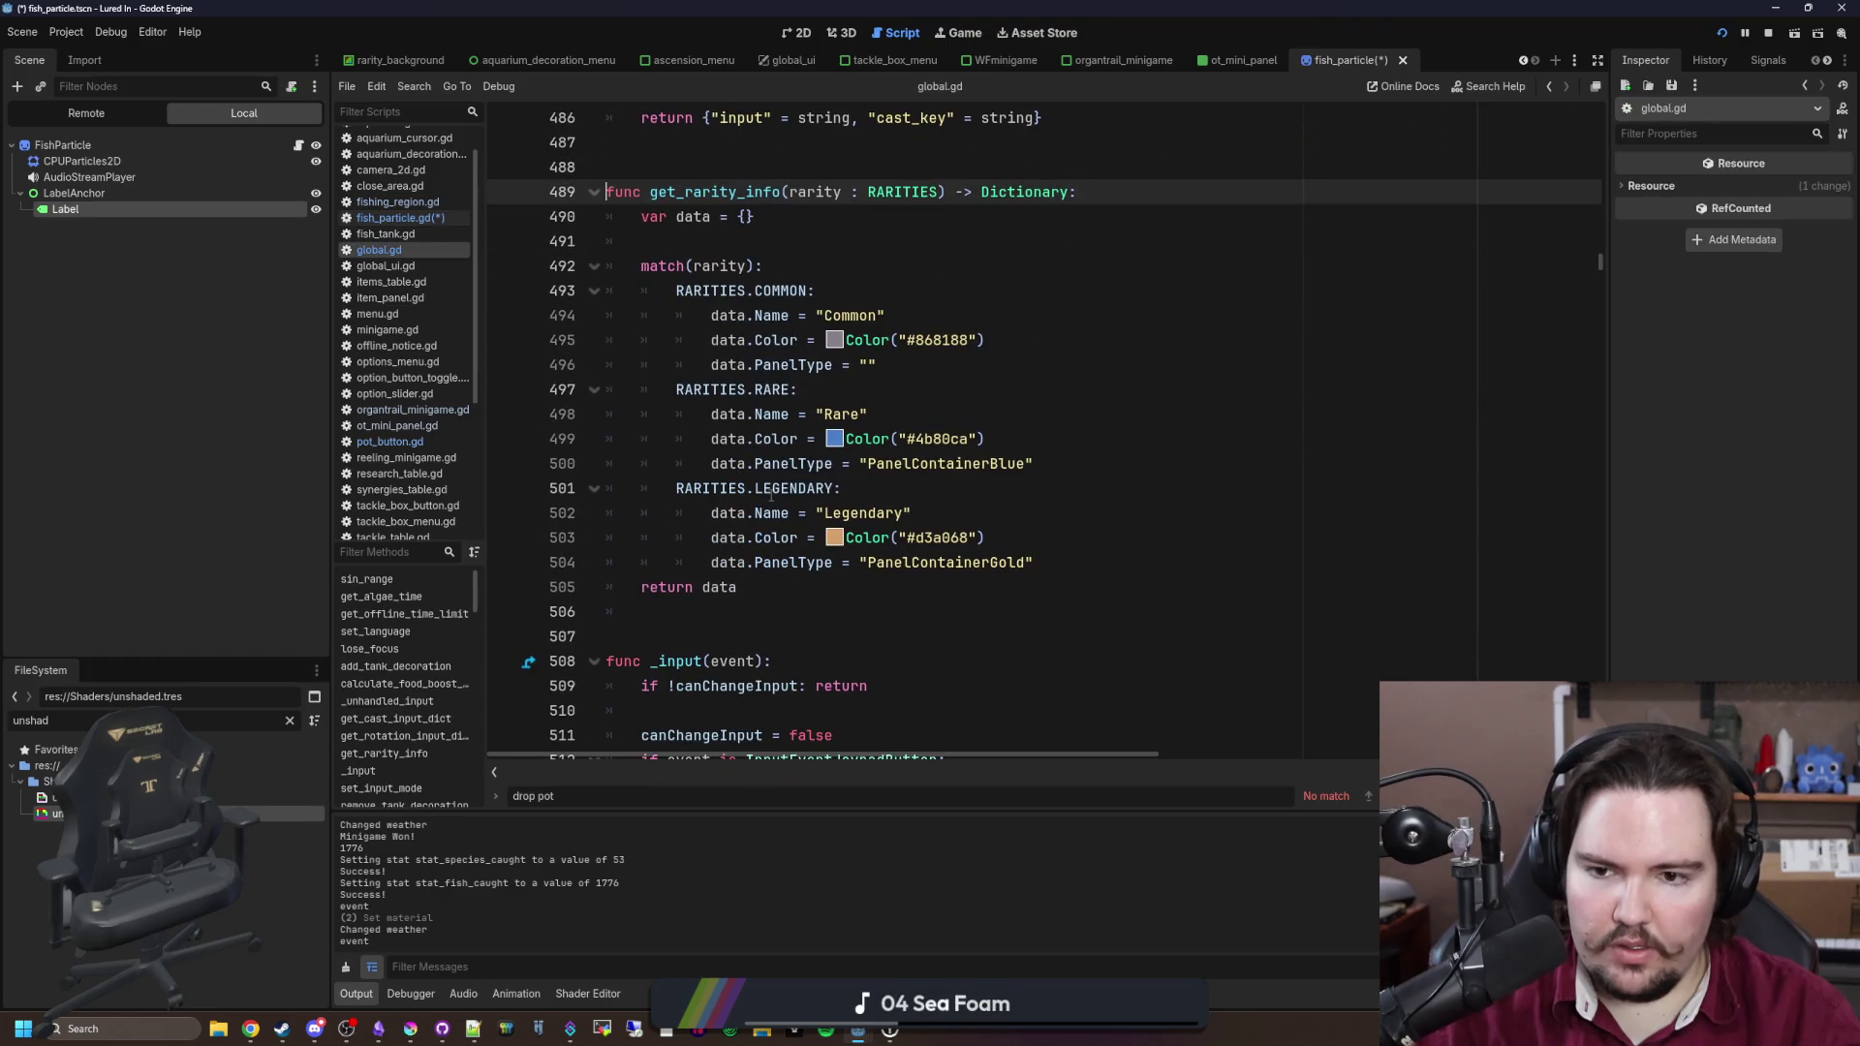
pyautogui.hotkey('alt', 'Left')
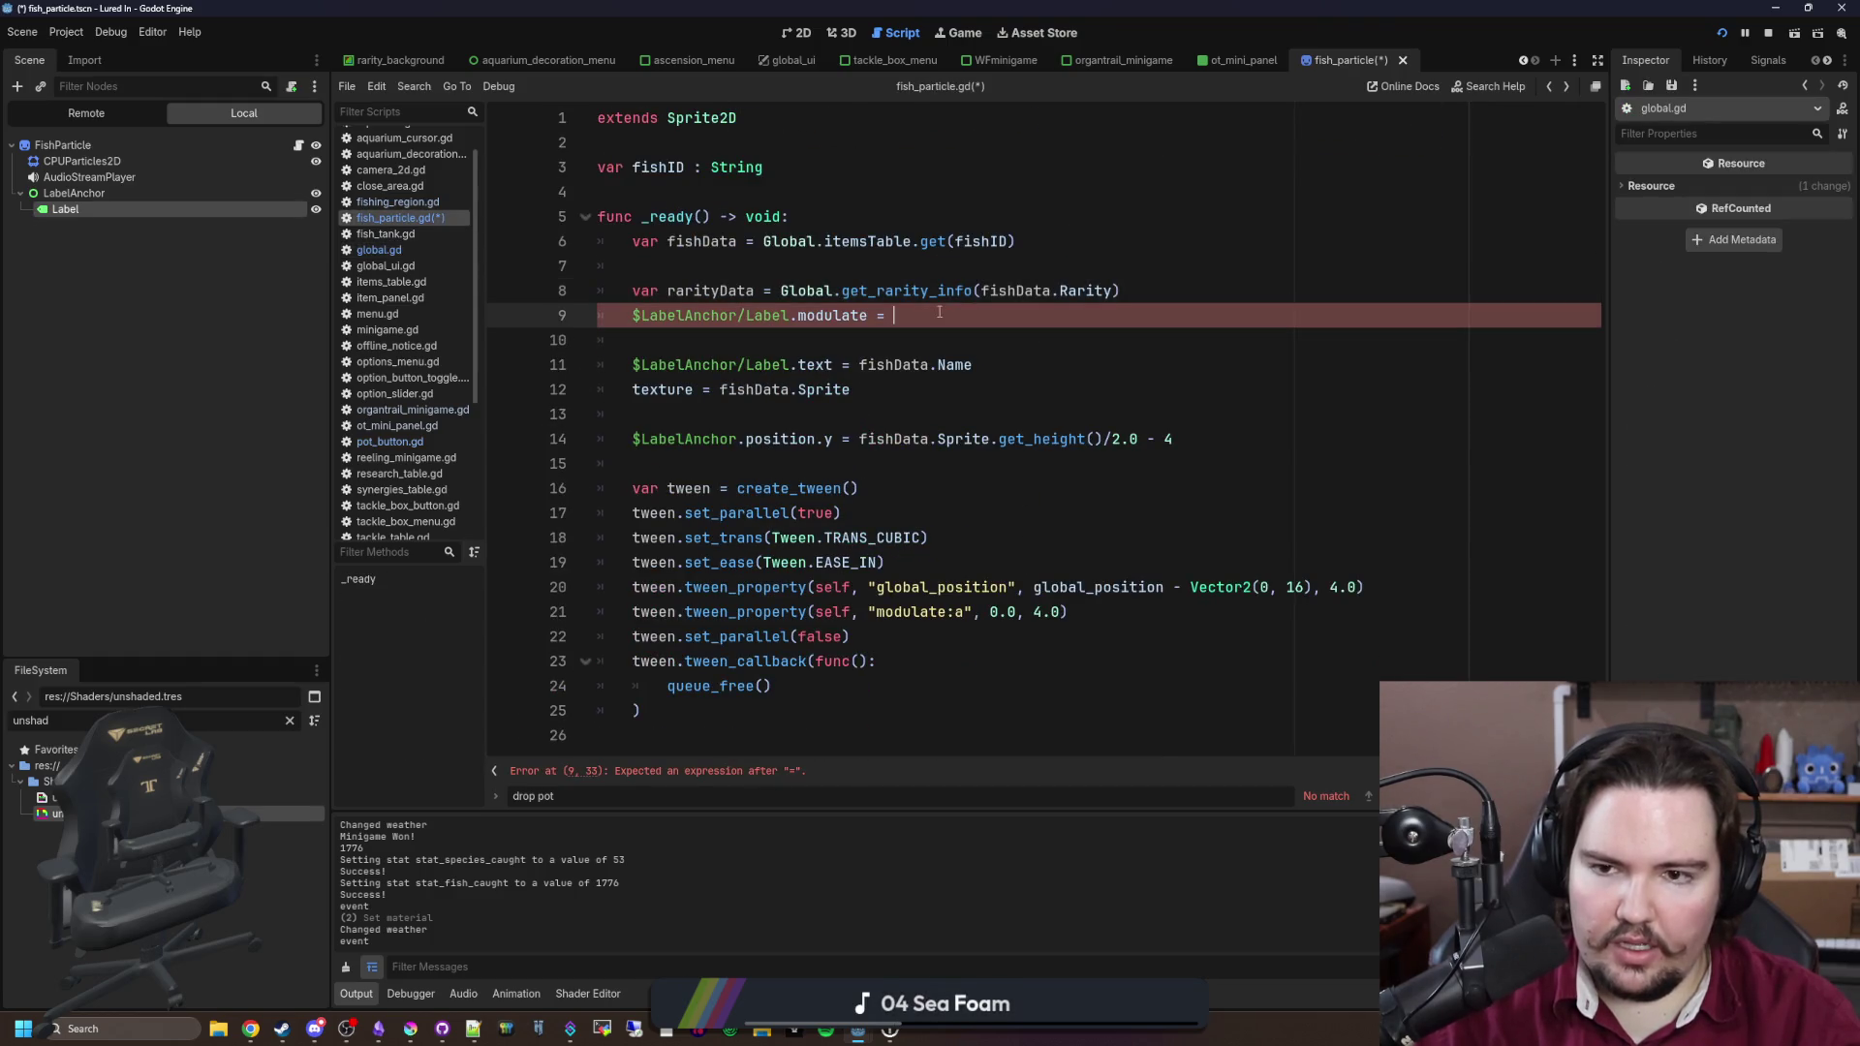
pyautogui.write('rarity_info(')
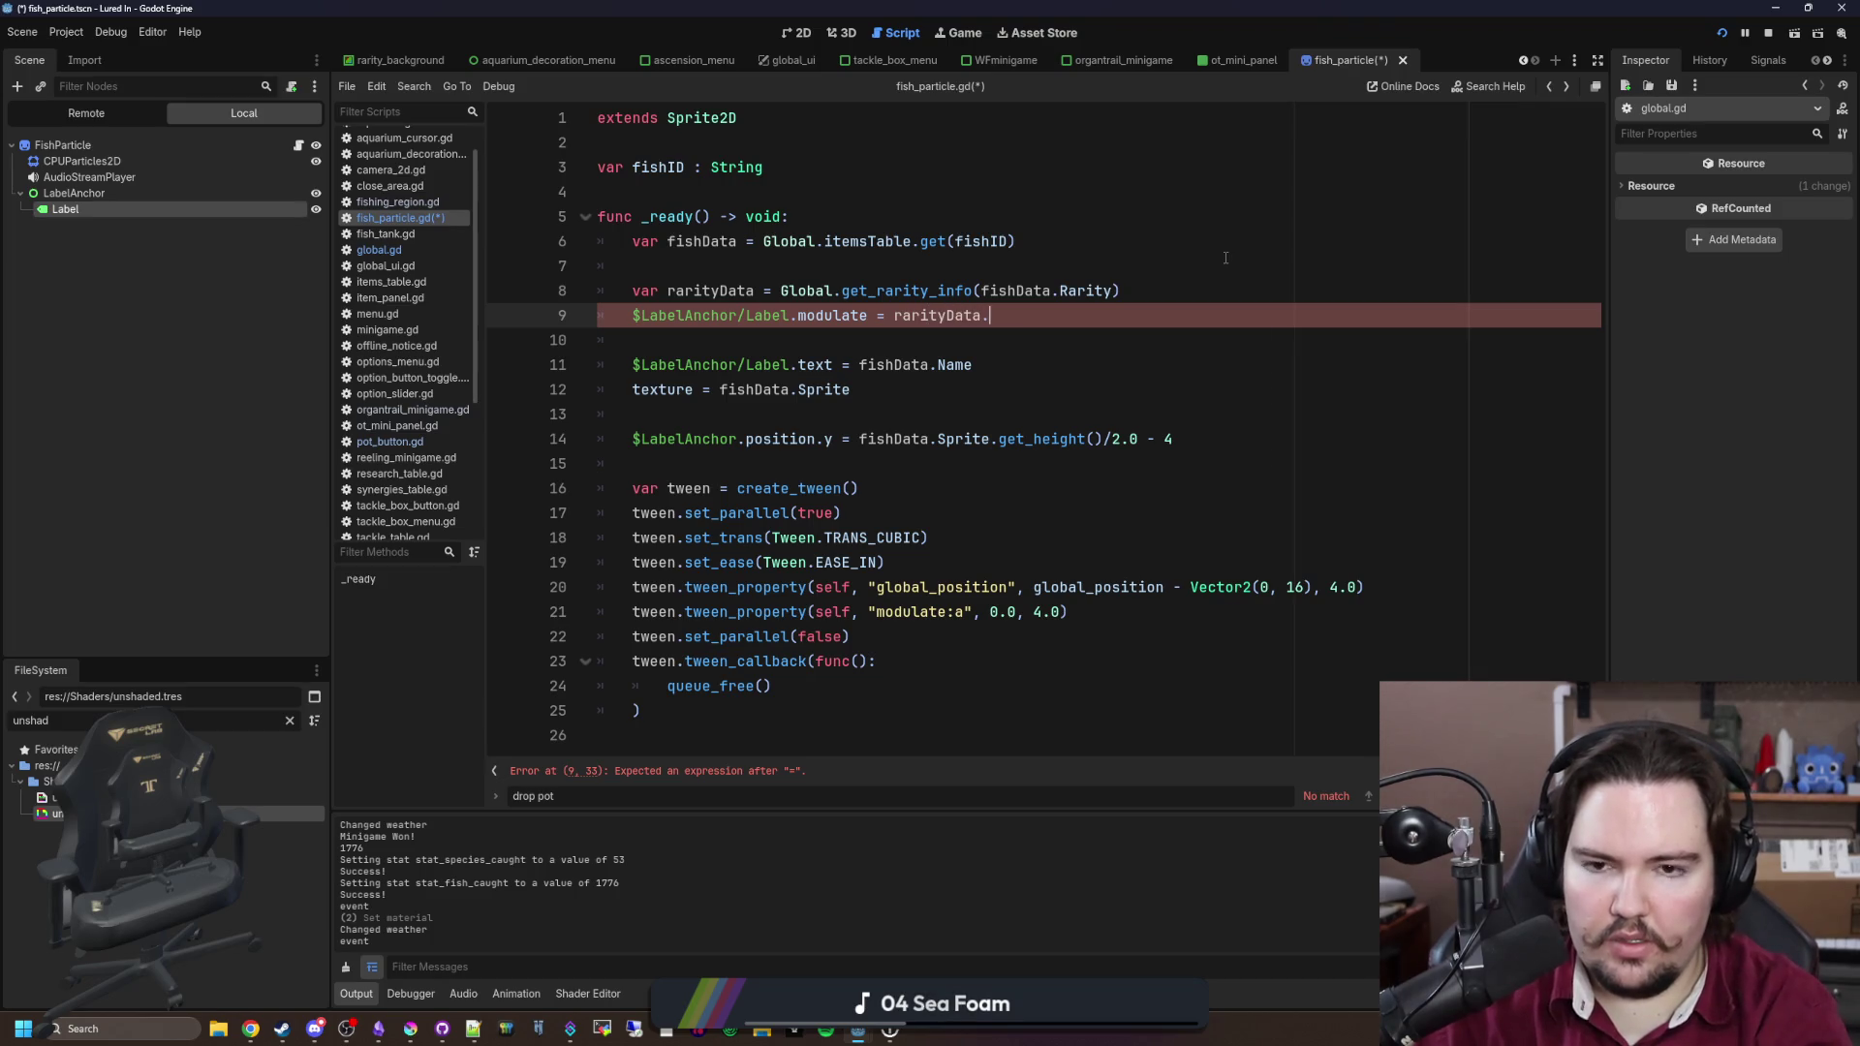
pyautogui.write('r')
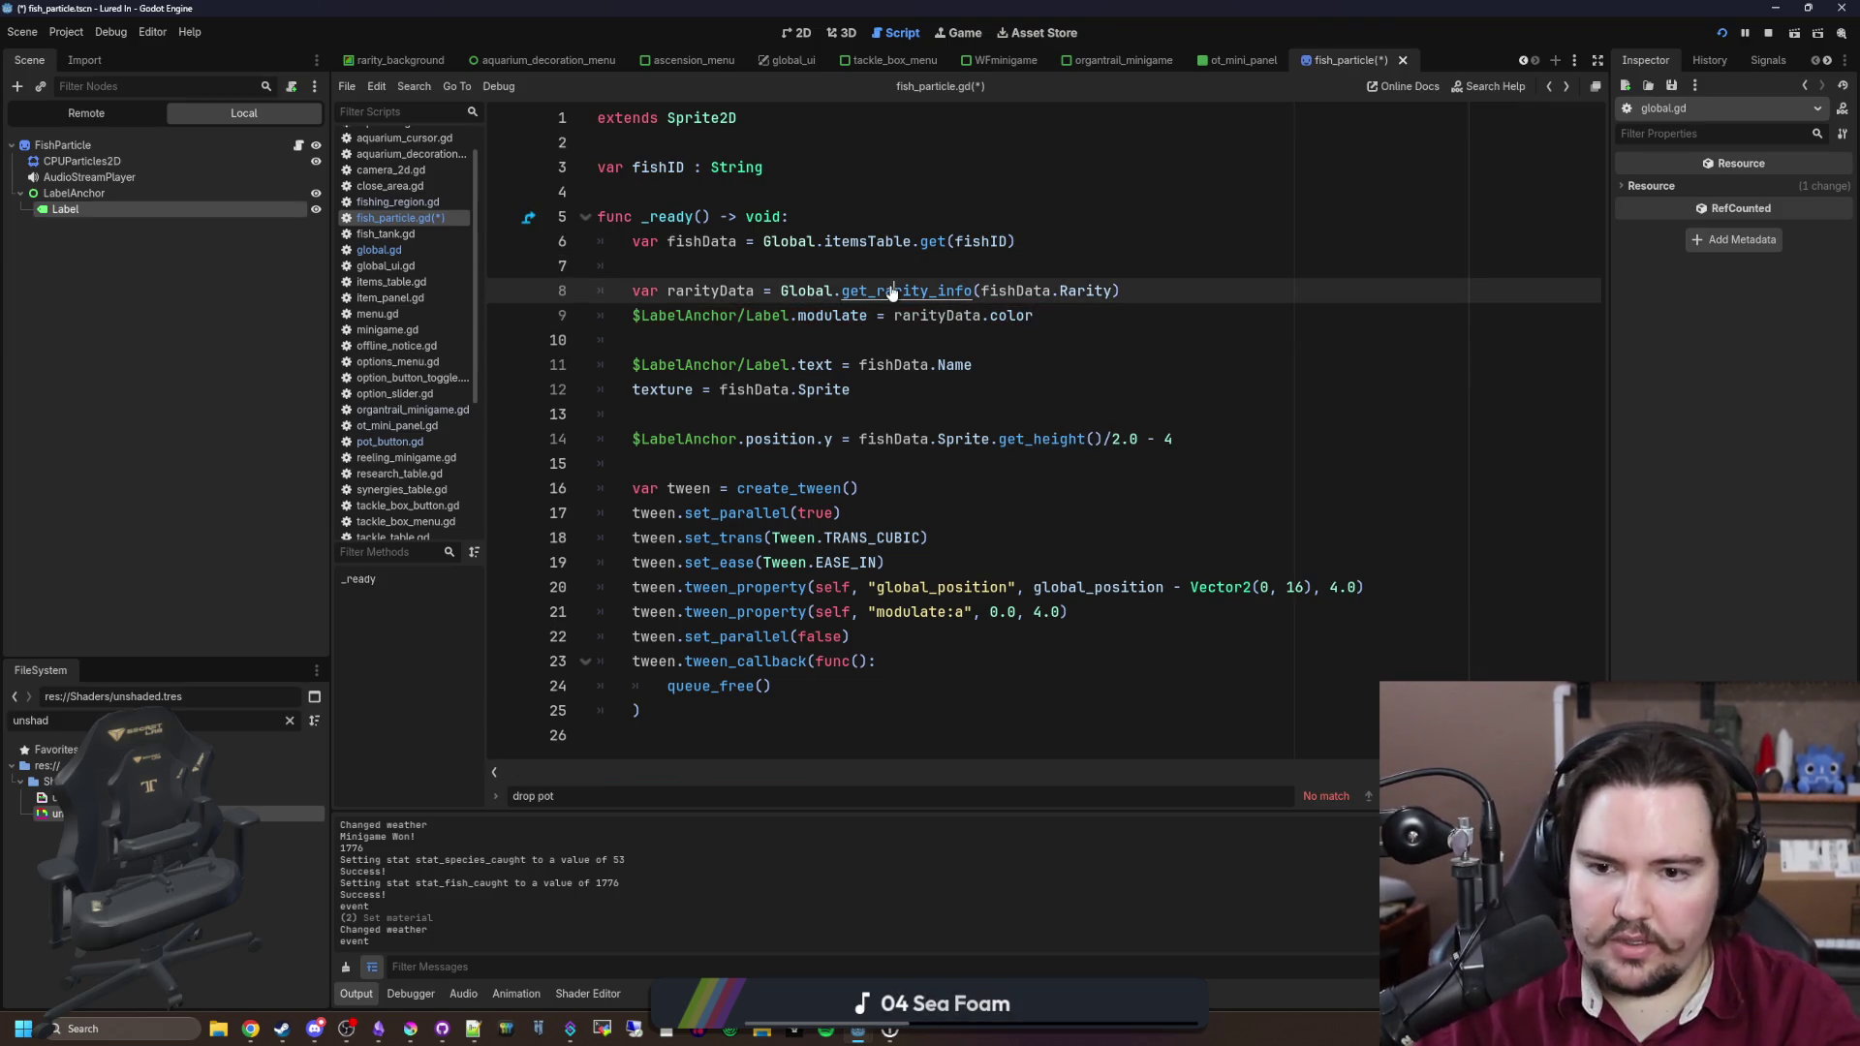
pyautogui.keyDown('ctrl'); pyautogui.click(889, 290); pyautogui.keyUp('ctrl')
pyautogui.hotkey('alt', 'Left')
pyautogui.click(998, 315)
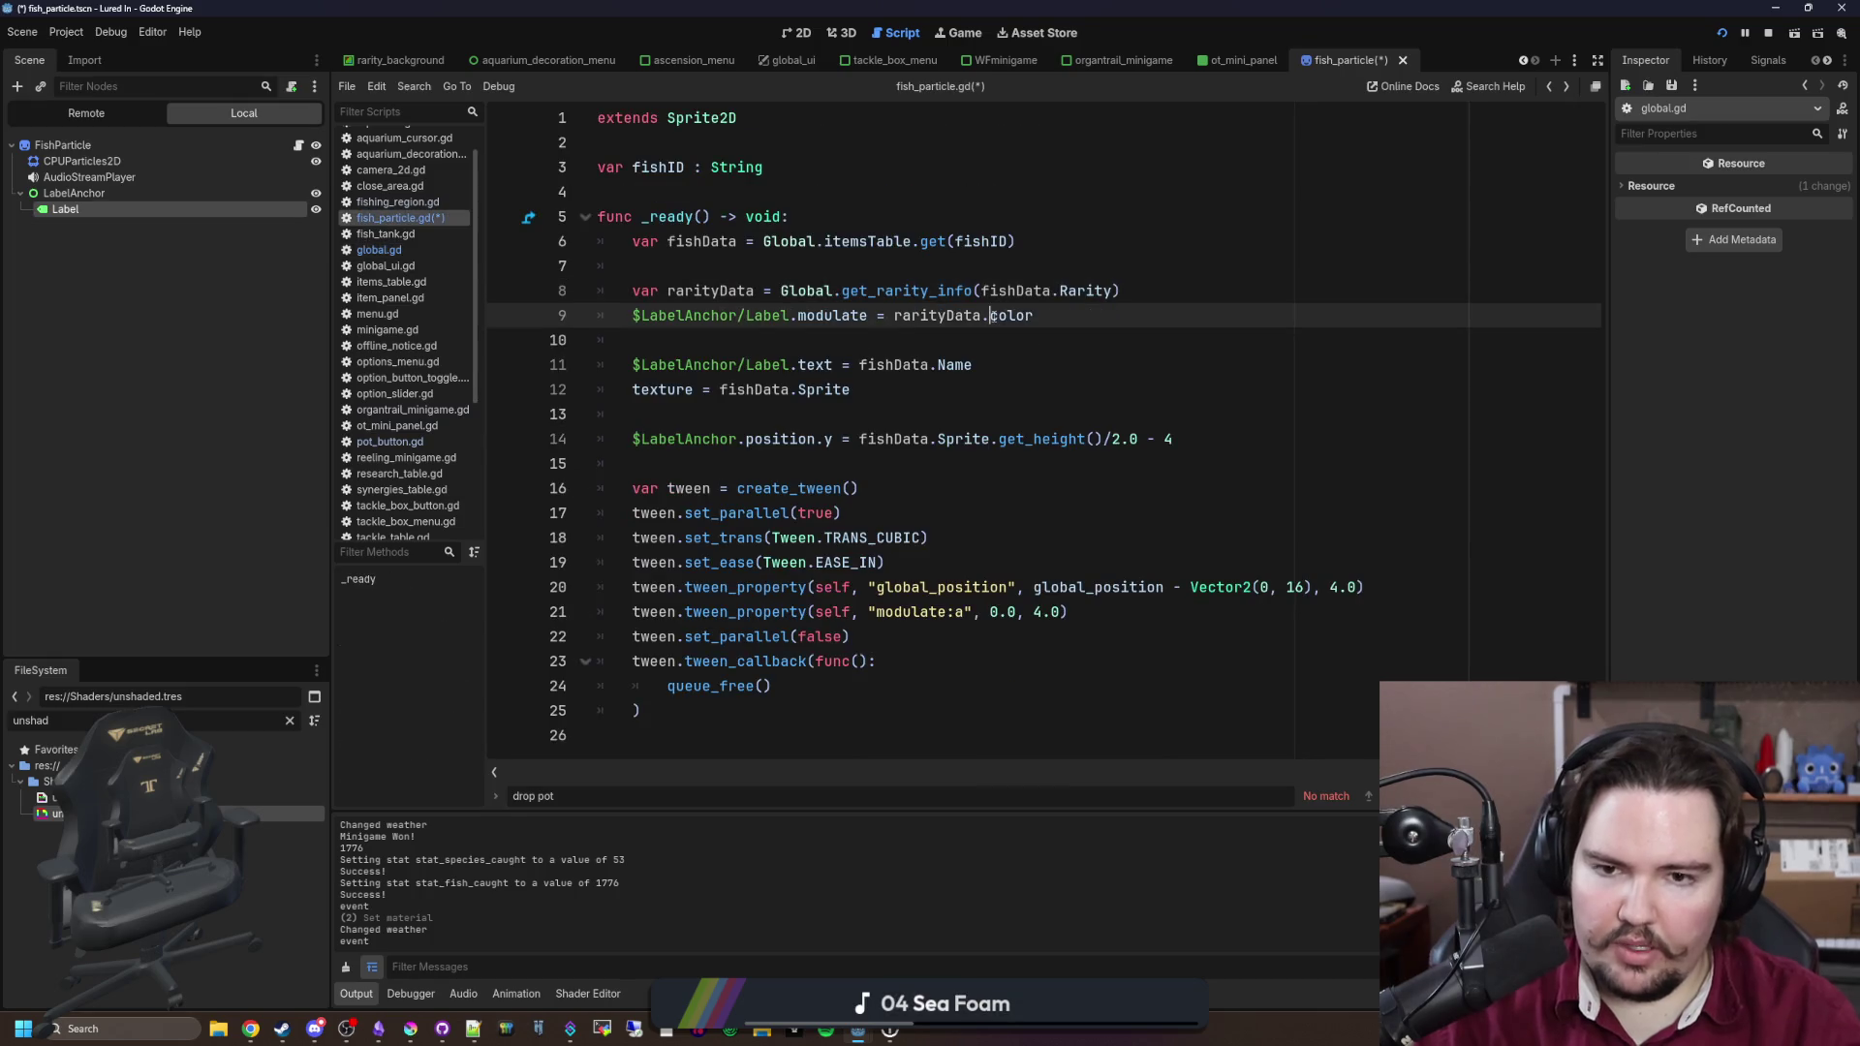
pyautogui.press('BackSpace')
pyautogui.write('C')
pyautogui.click(679, 337)
pyautogui.hotkey('ctrl', 's')
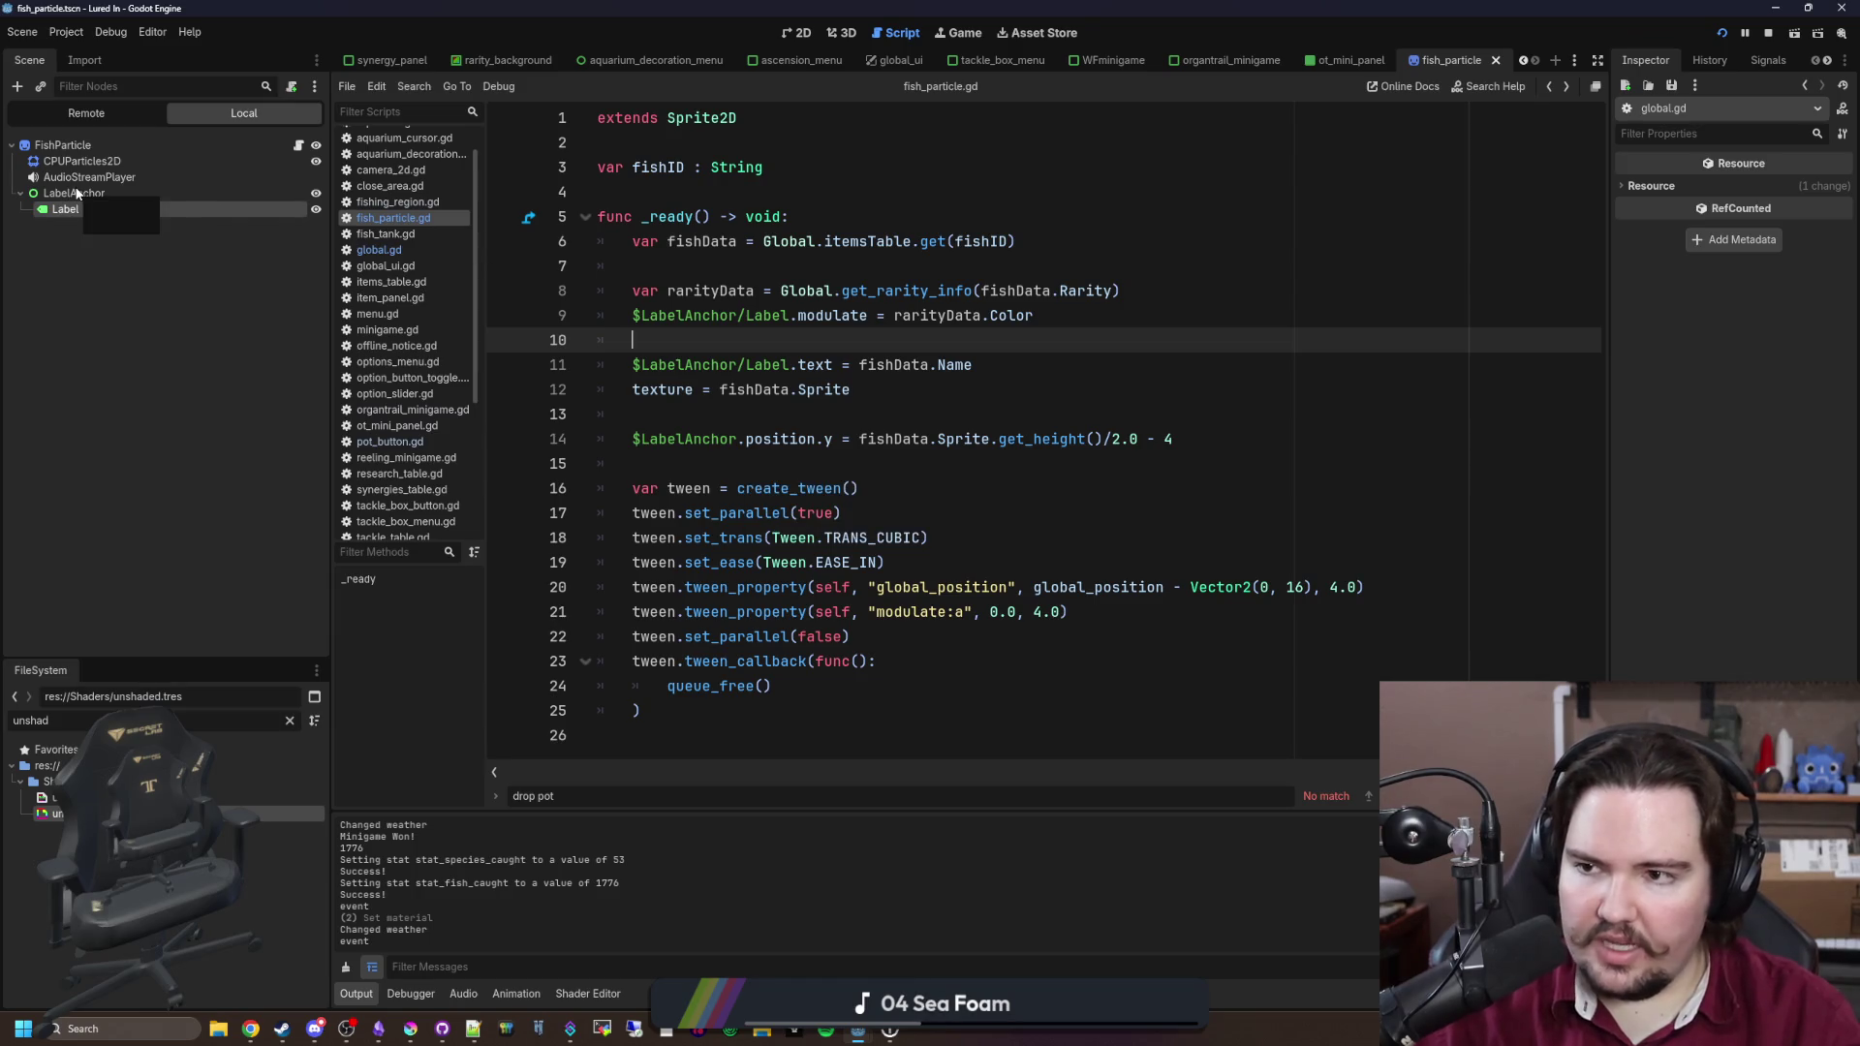
# Step: Inspect LabelAnchor, open the tackle_box_menu scene, and cast a line in the running game
pyautogui.click(76, 194)
pyautogui.click(1648, 430)
pyautogui.click(1648, 430)
pyautogui.click(678, 266)
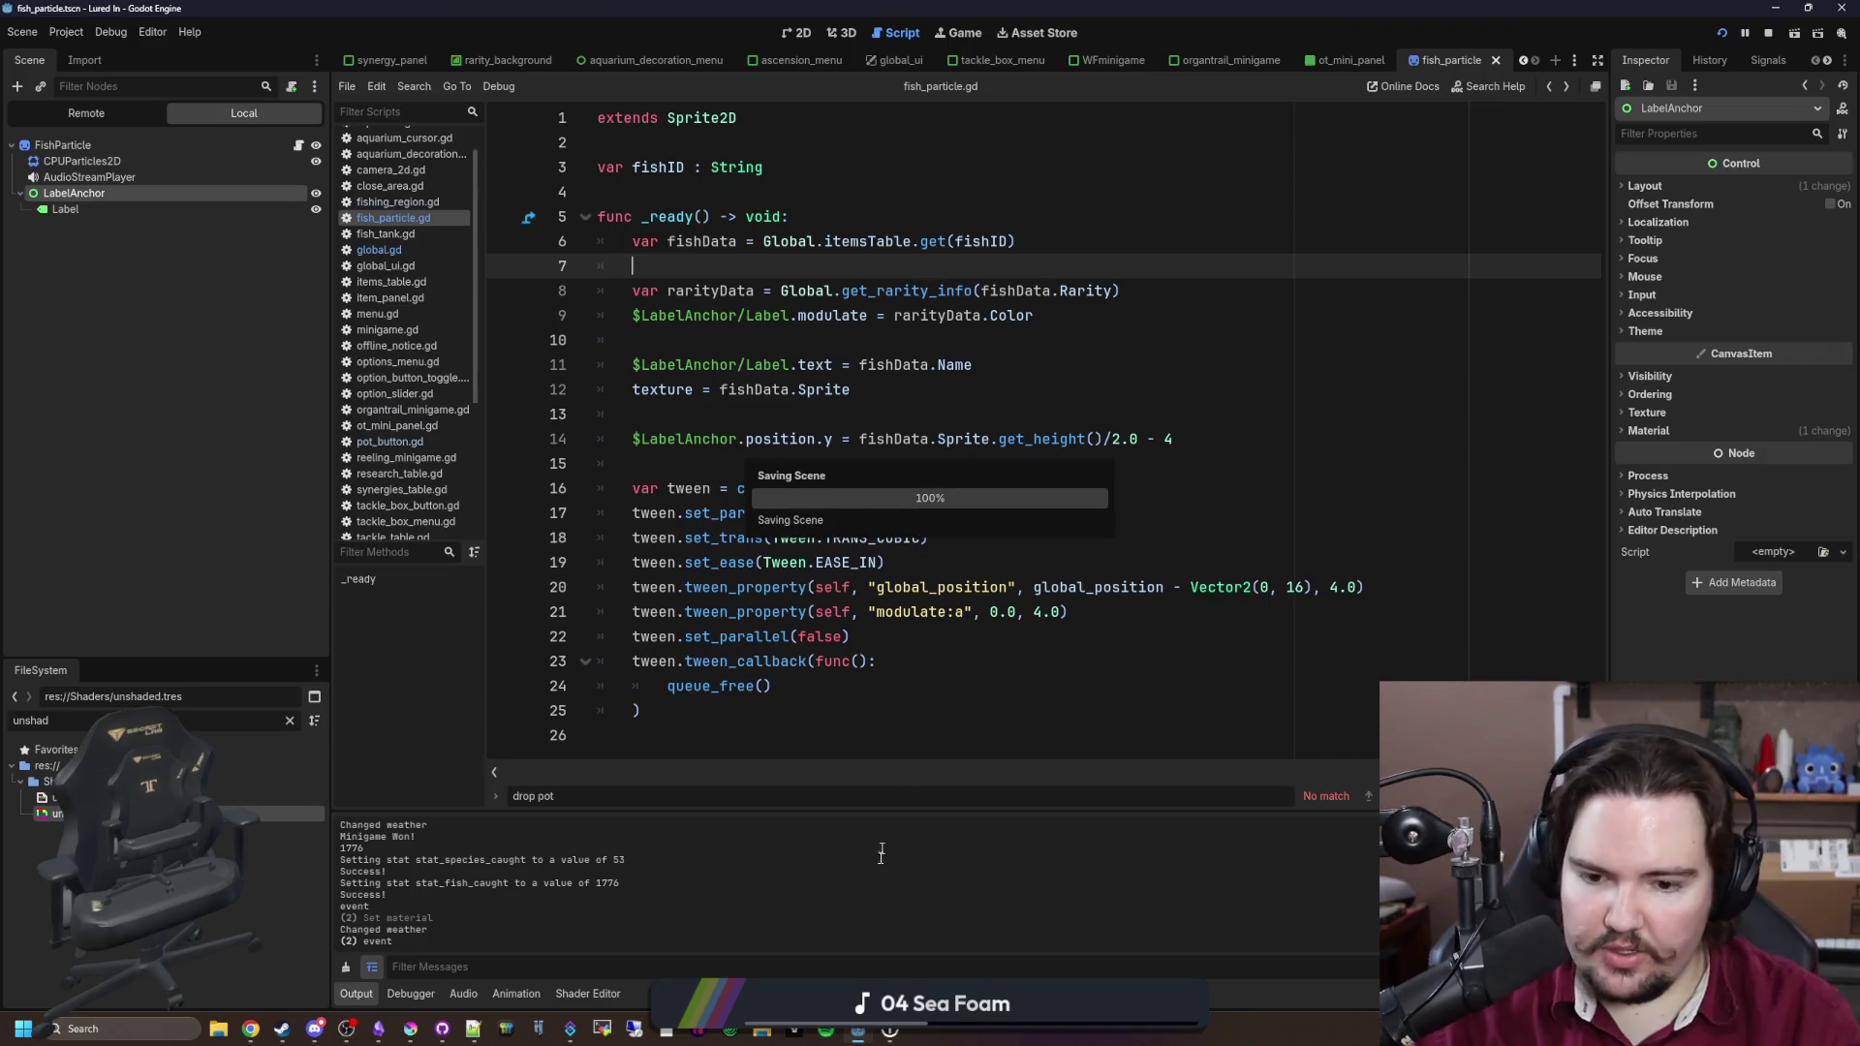
pyautogui.click(957, 60)
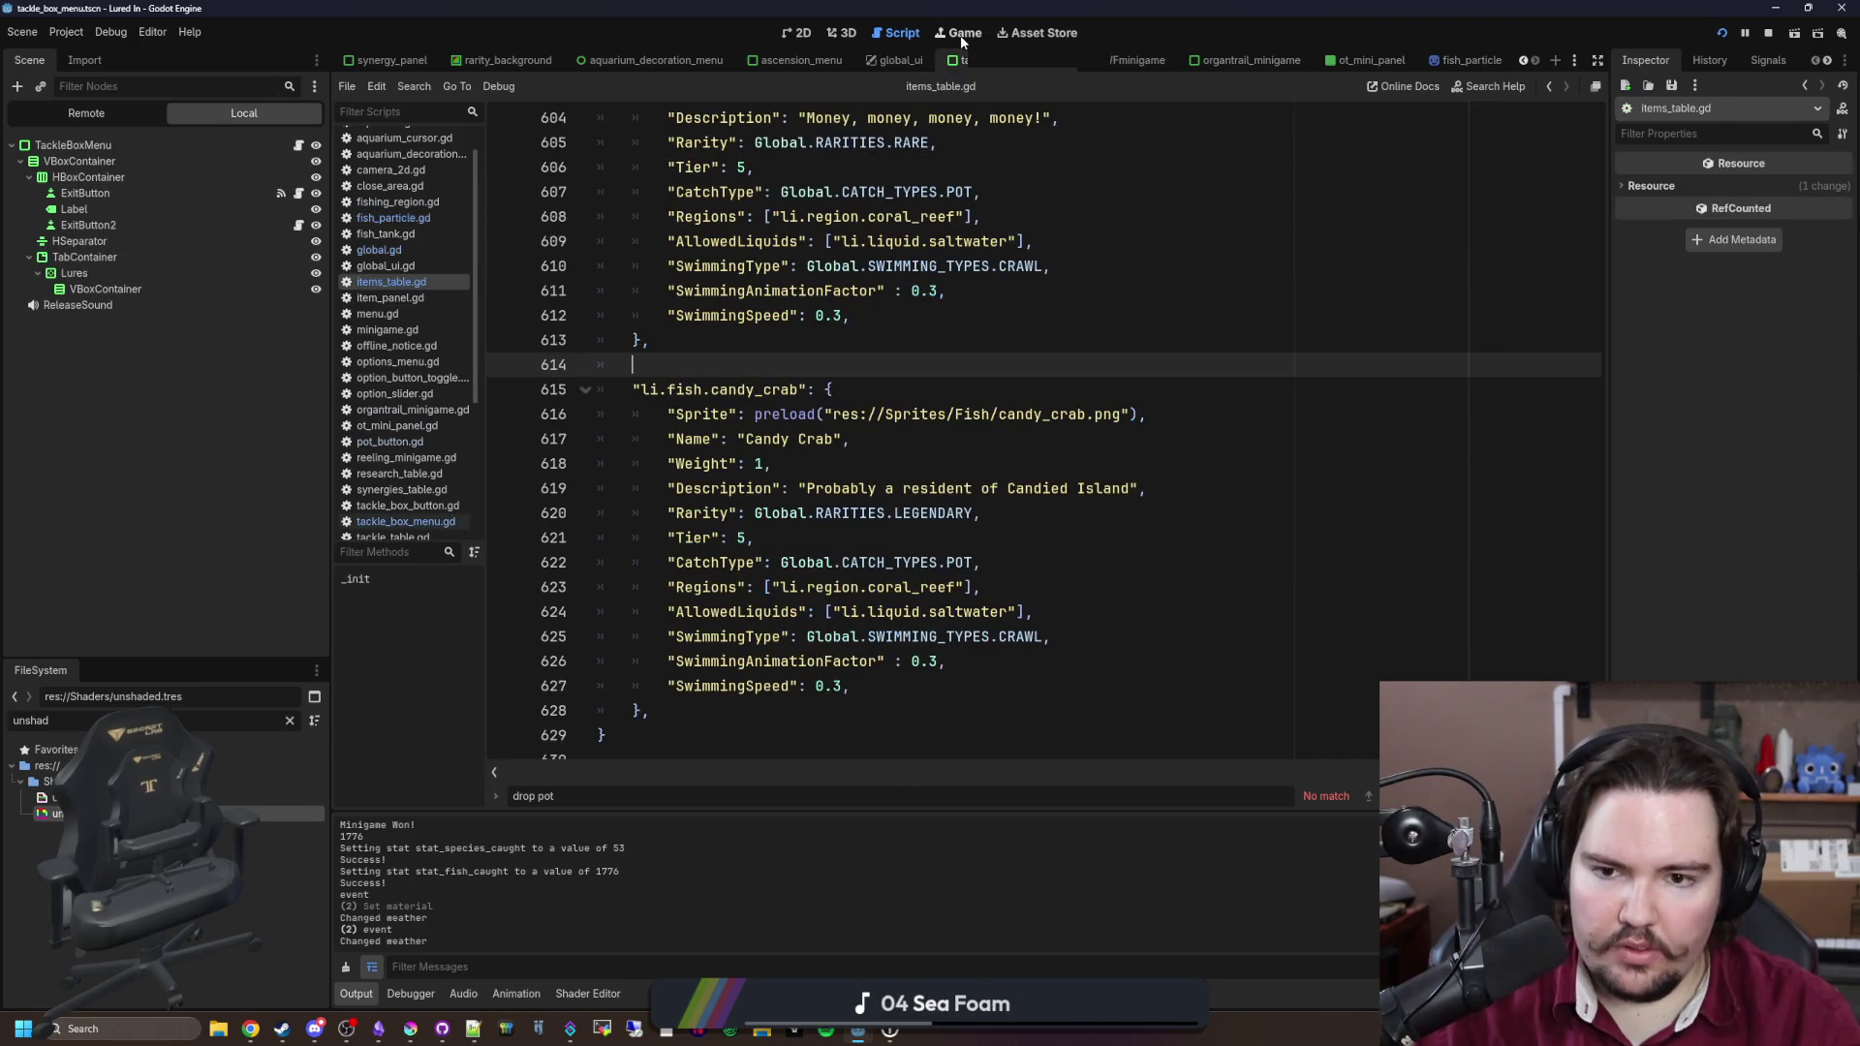
pyautogui.click(961, 35)
pyautogui.moveTo(901, 461); pyautogui.dragTo(969, 464)
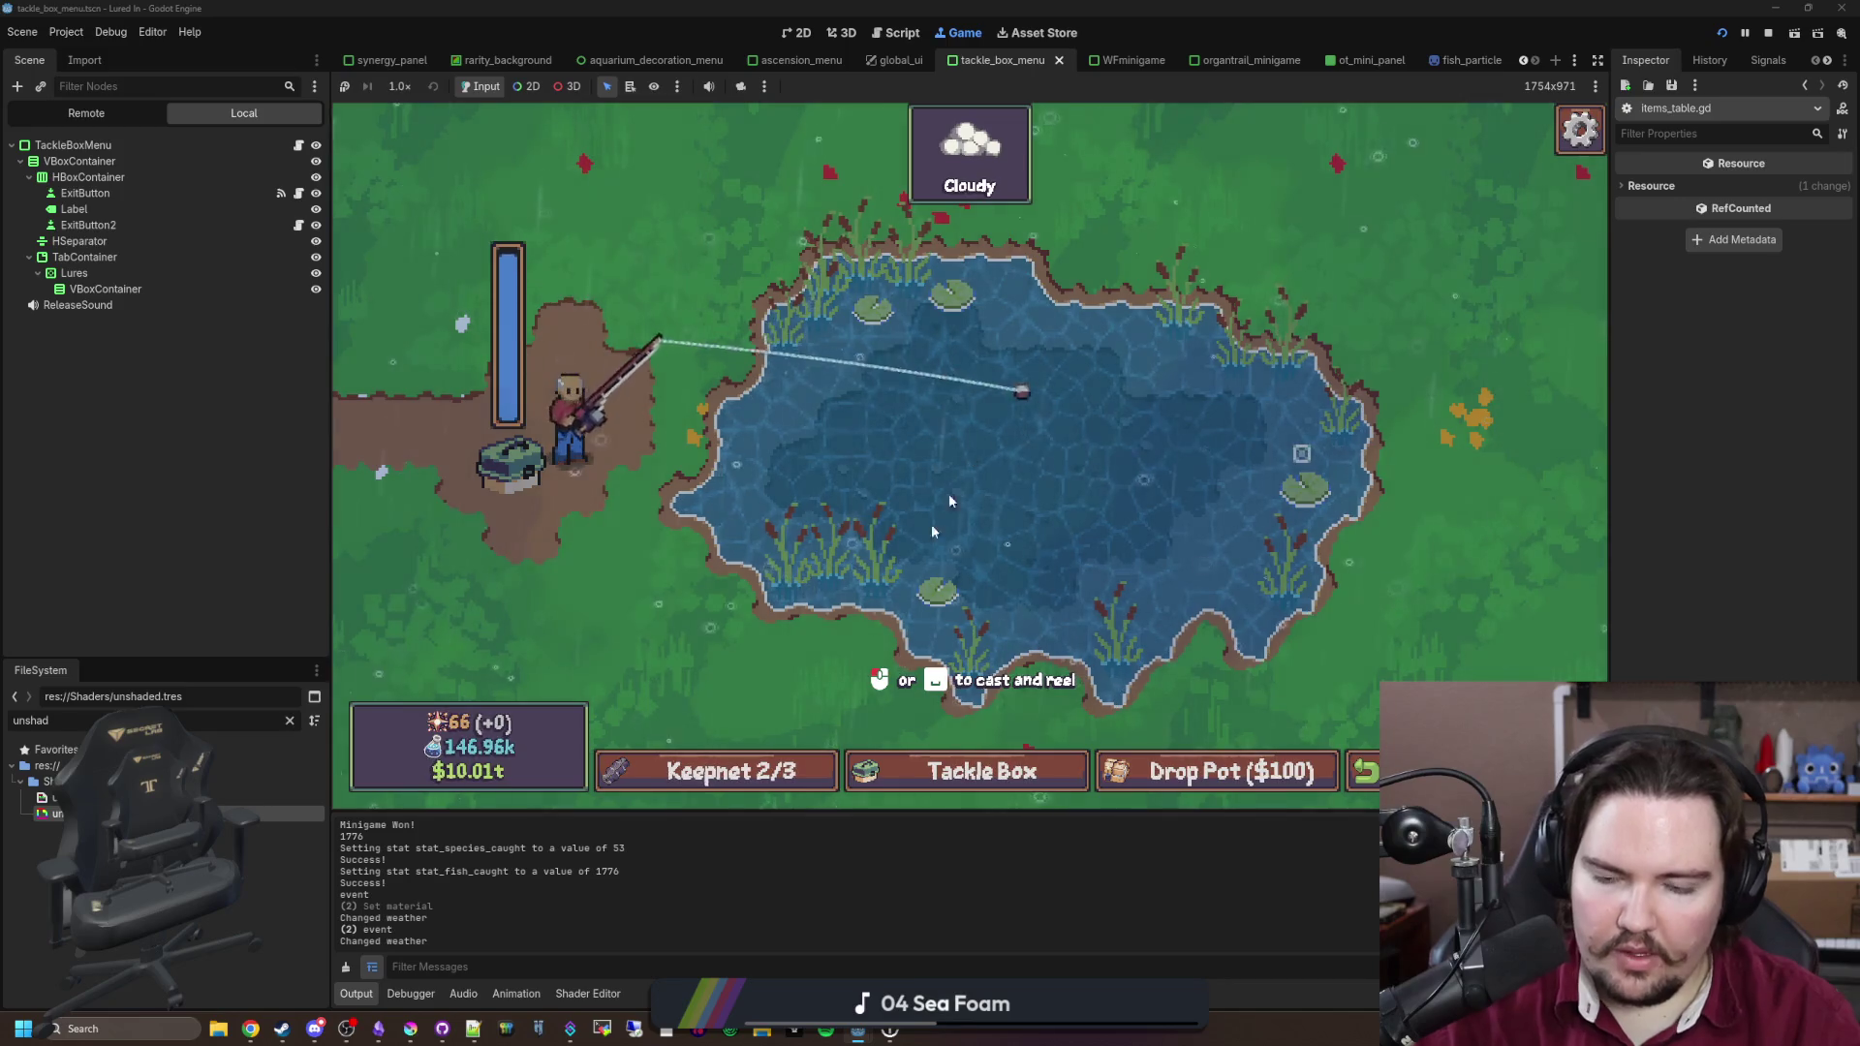
pyautogui.click(378, 1029)
# Step: Begin a new bullet under the changelog's Changes heading about rarity-coloured fish text, then return to Godot
pyautogui.click(893, 414)
pyautogui.press('Return')
pyautogui.write('-')
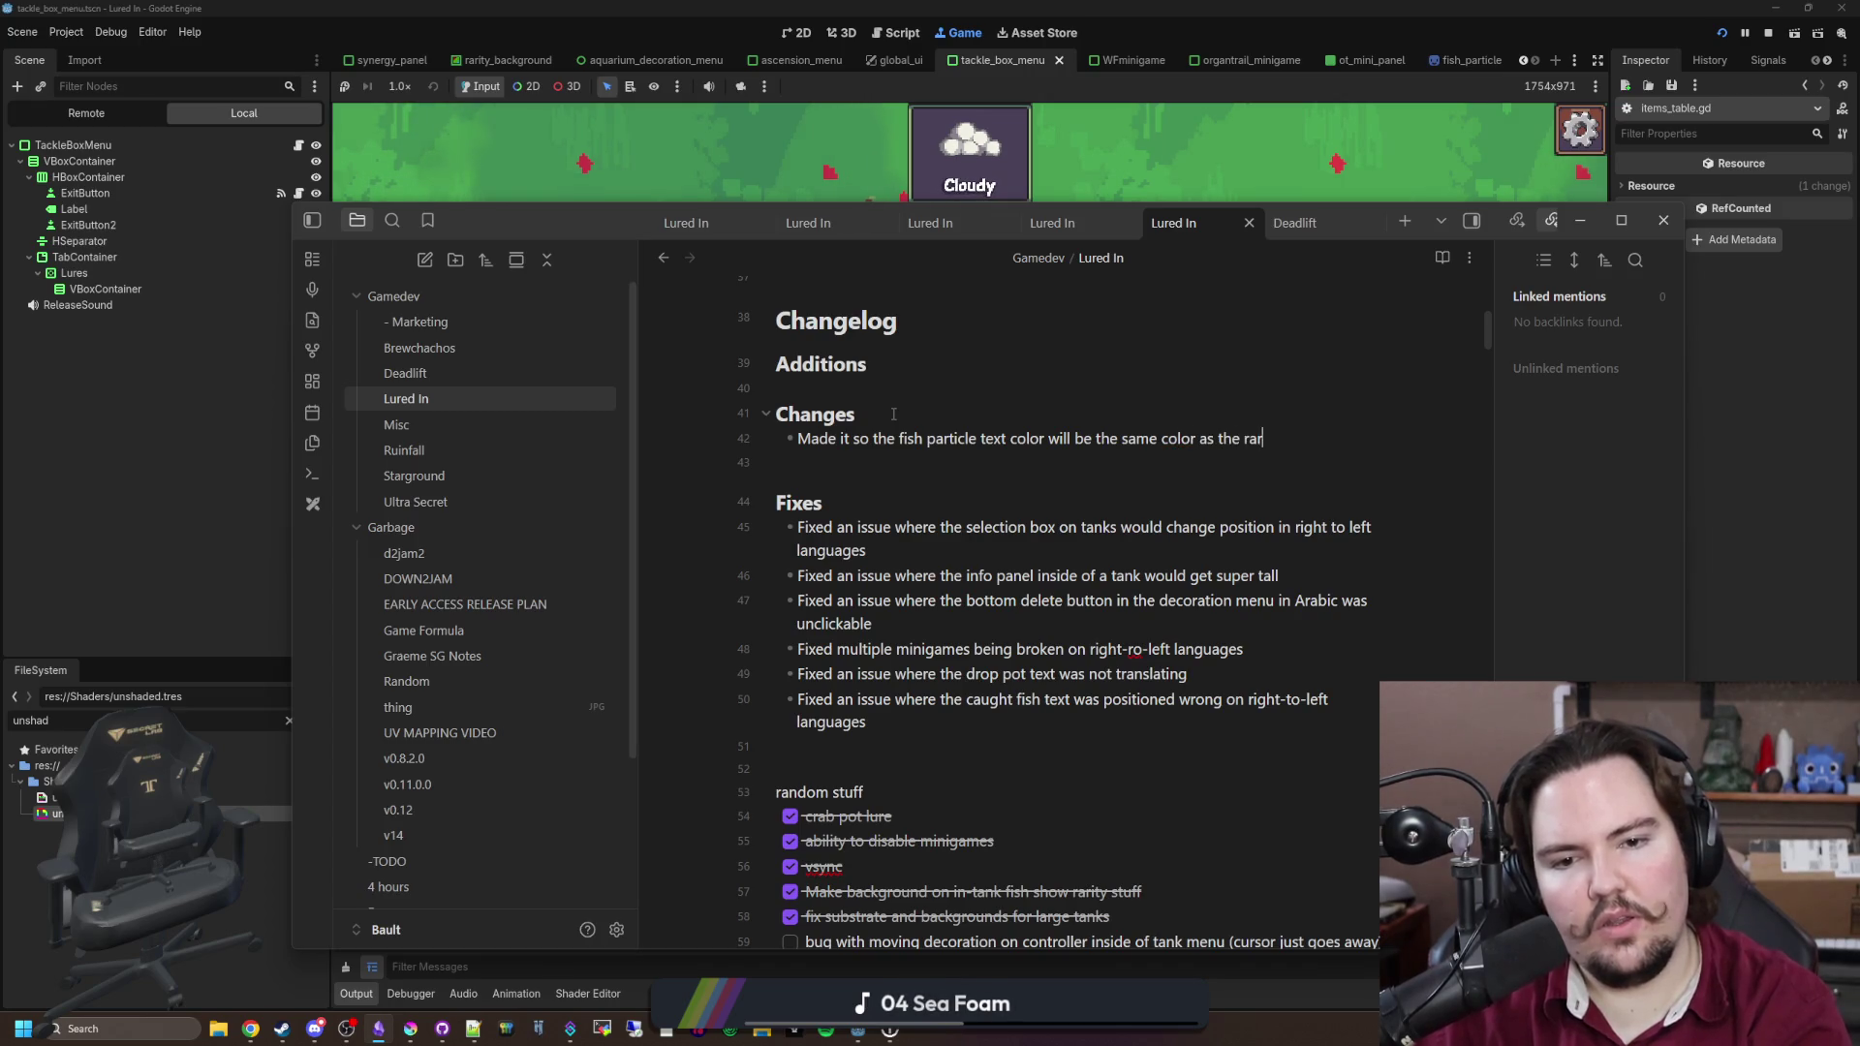
pyautogui.hotkey('alt', 'Tab')
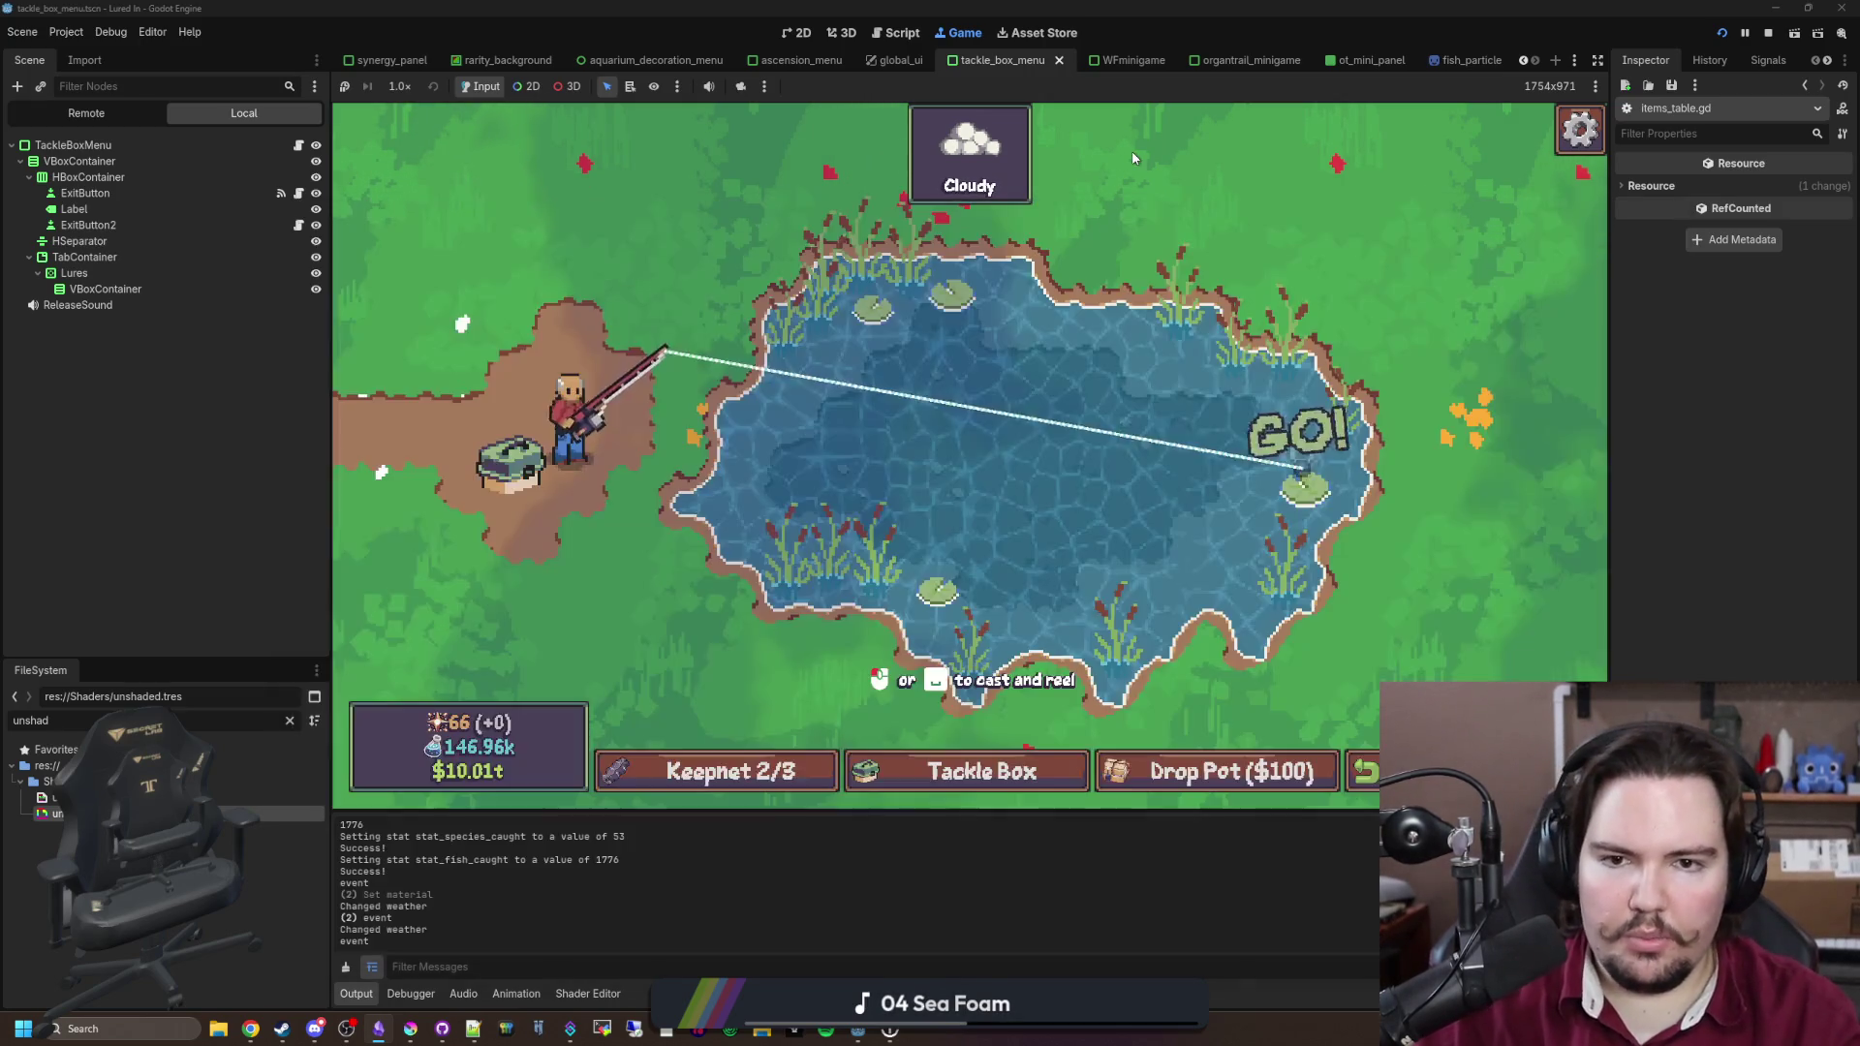
# Step: Crank the reel to land the Carp, filling the keepnet to 4/3, then clear the FileSystem filter
pyautogui.click(1243, 483)
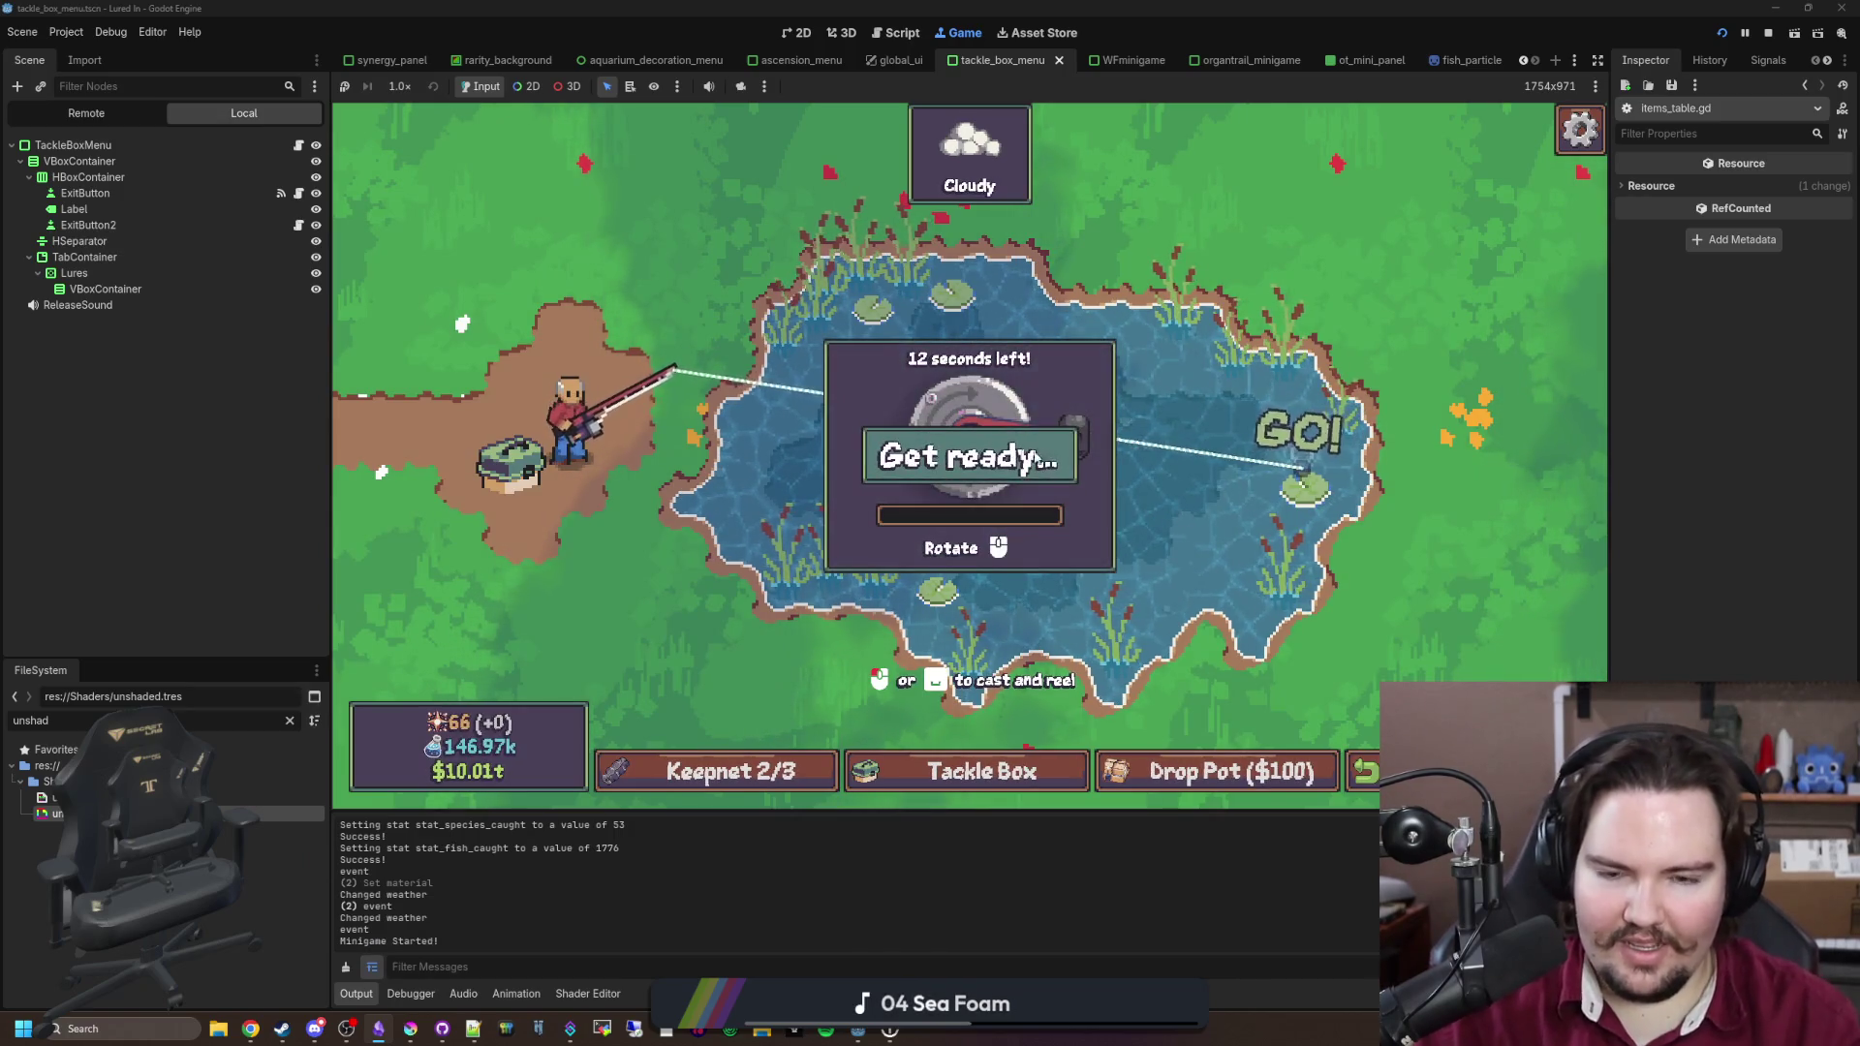
pyautogui.moveTo(1114, 457)
pyautogui.mouseDown()
pyautogui.moveTo(969, 601)
pyautogui.moveTo(823, 436)
pyautogui.moveTo(968, 291)
pyautogui.moveTo(1254, 437)
pyautogui.moveTo(969, 601)
pyautogui.moveTo(1259, 465)
pyautogui.moveTo(823, 436)
pyautogui.moveTo(811, 587)
pyautogui.mouseUp()
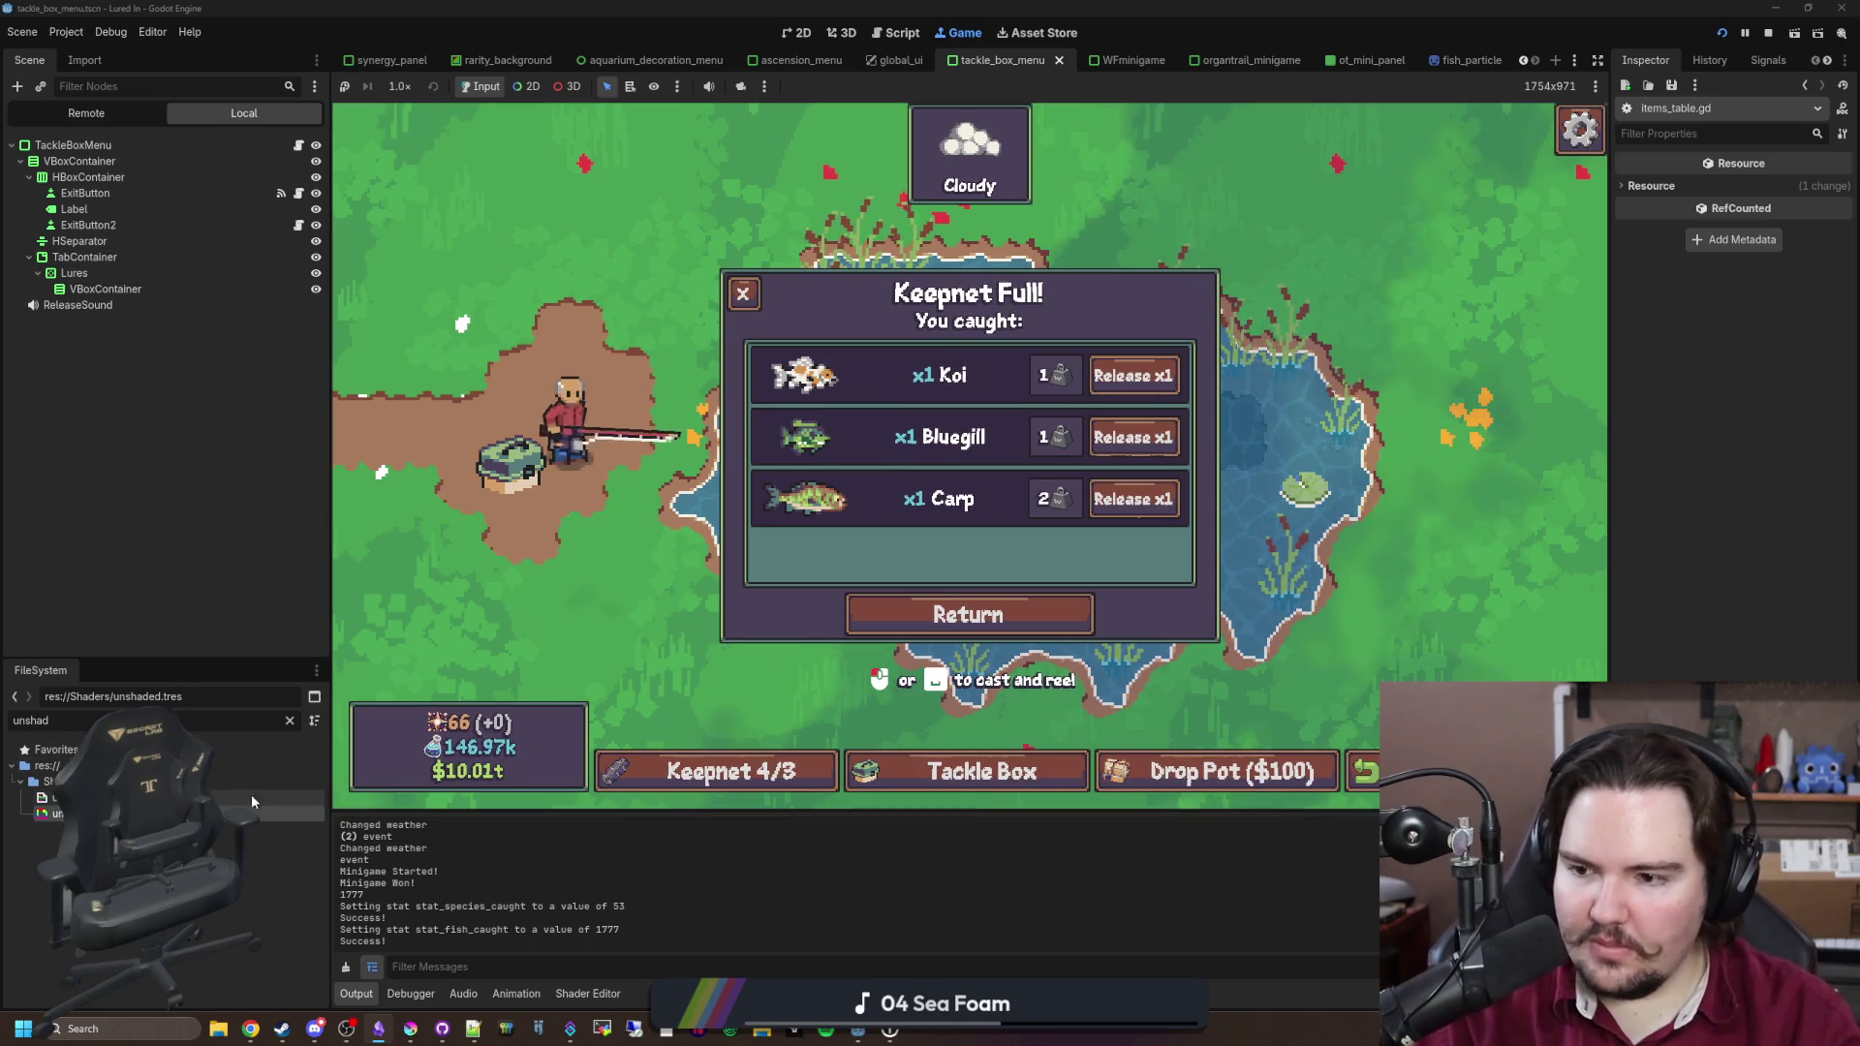
pyautogui.click(290, 723)
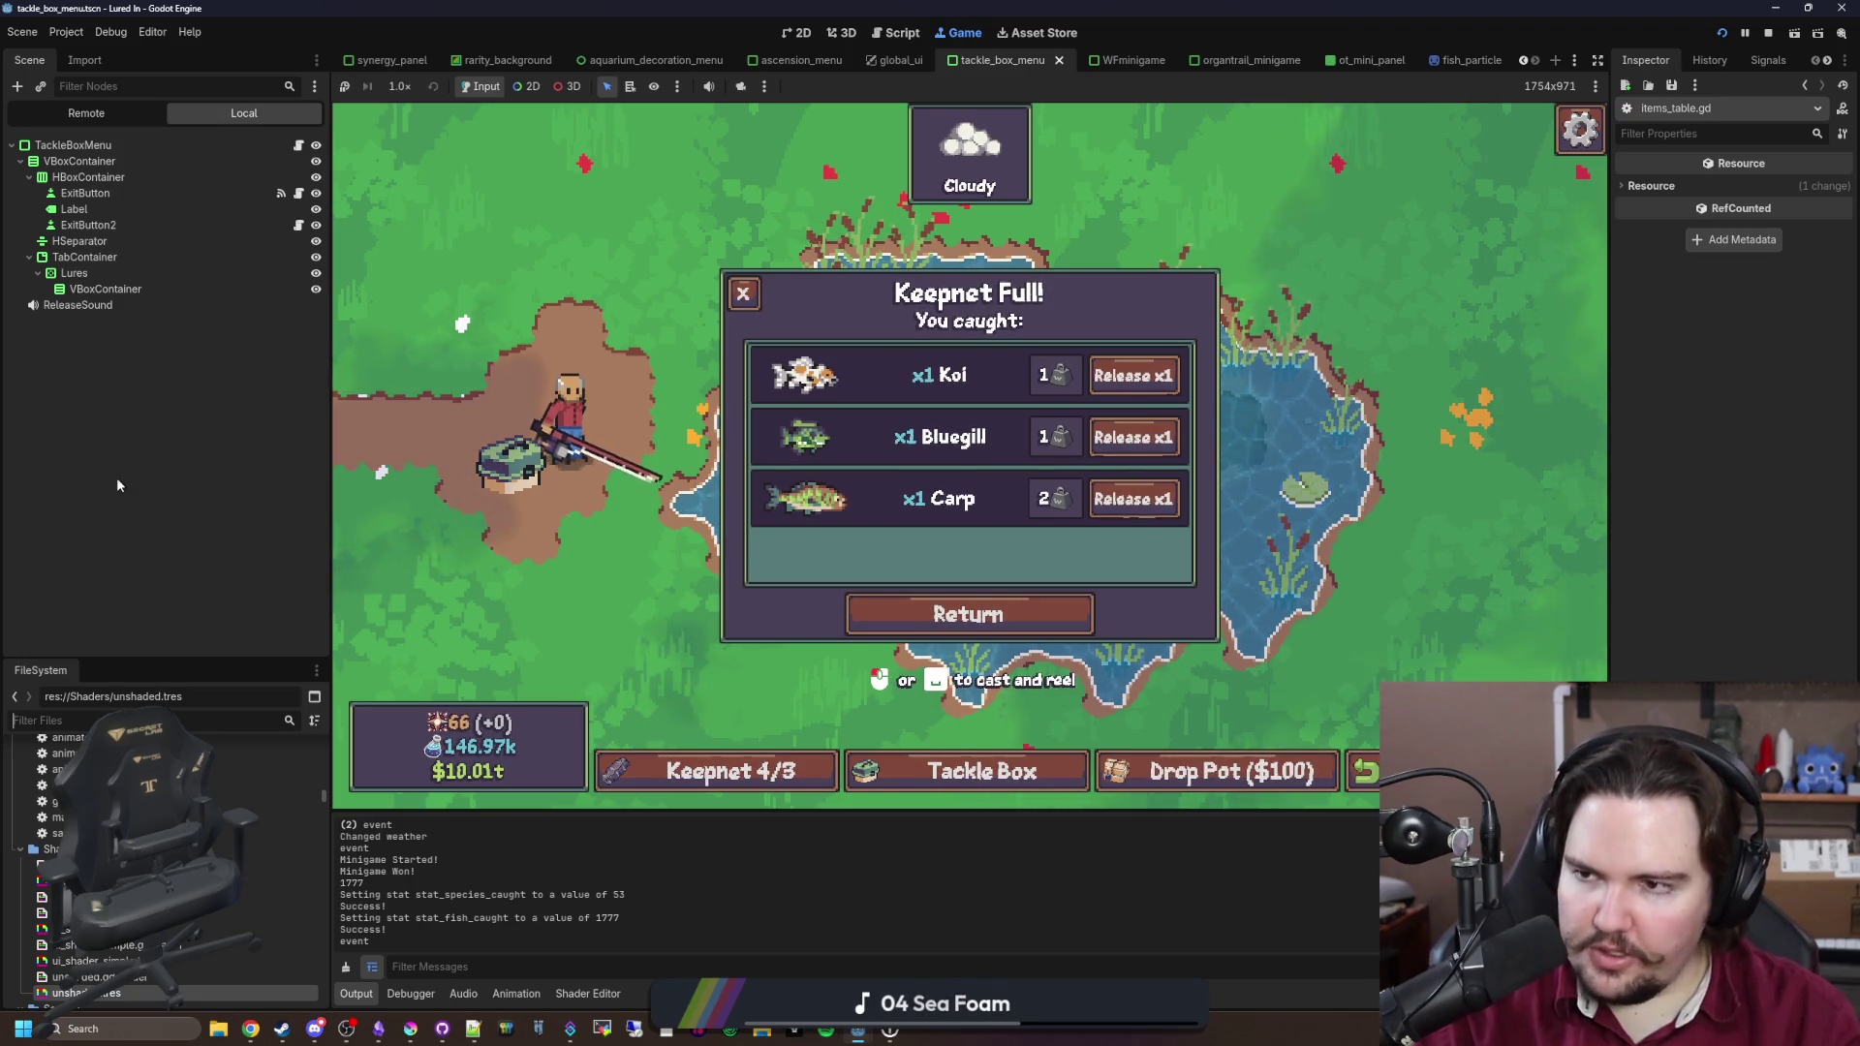
# Step: Jump from fish_particle.gd to get_rarity_info in global.gd and add a line under Common's colour
pyautogui.click(1433, 64)
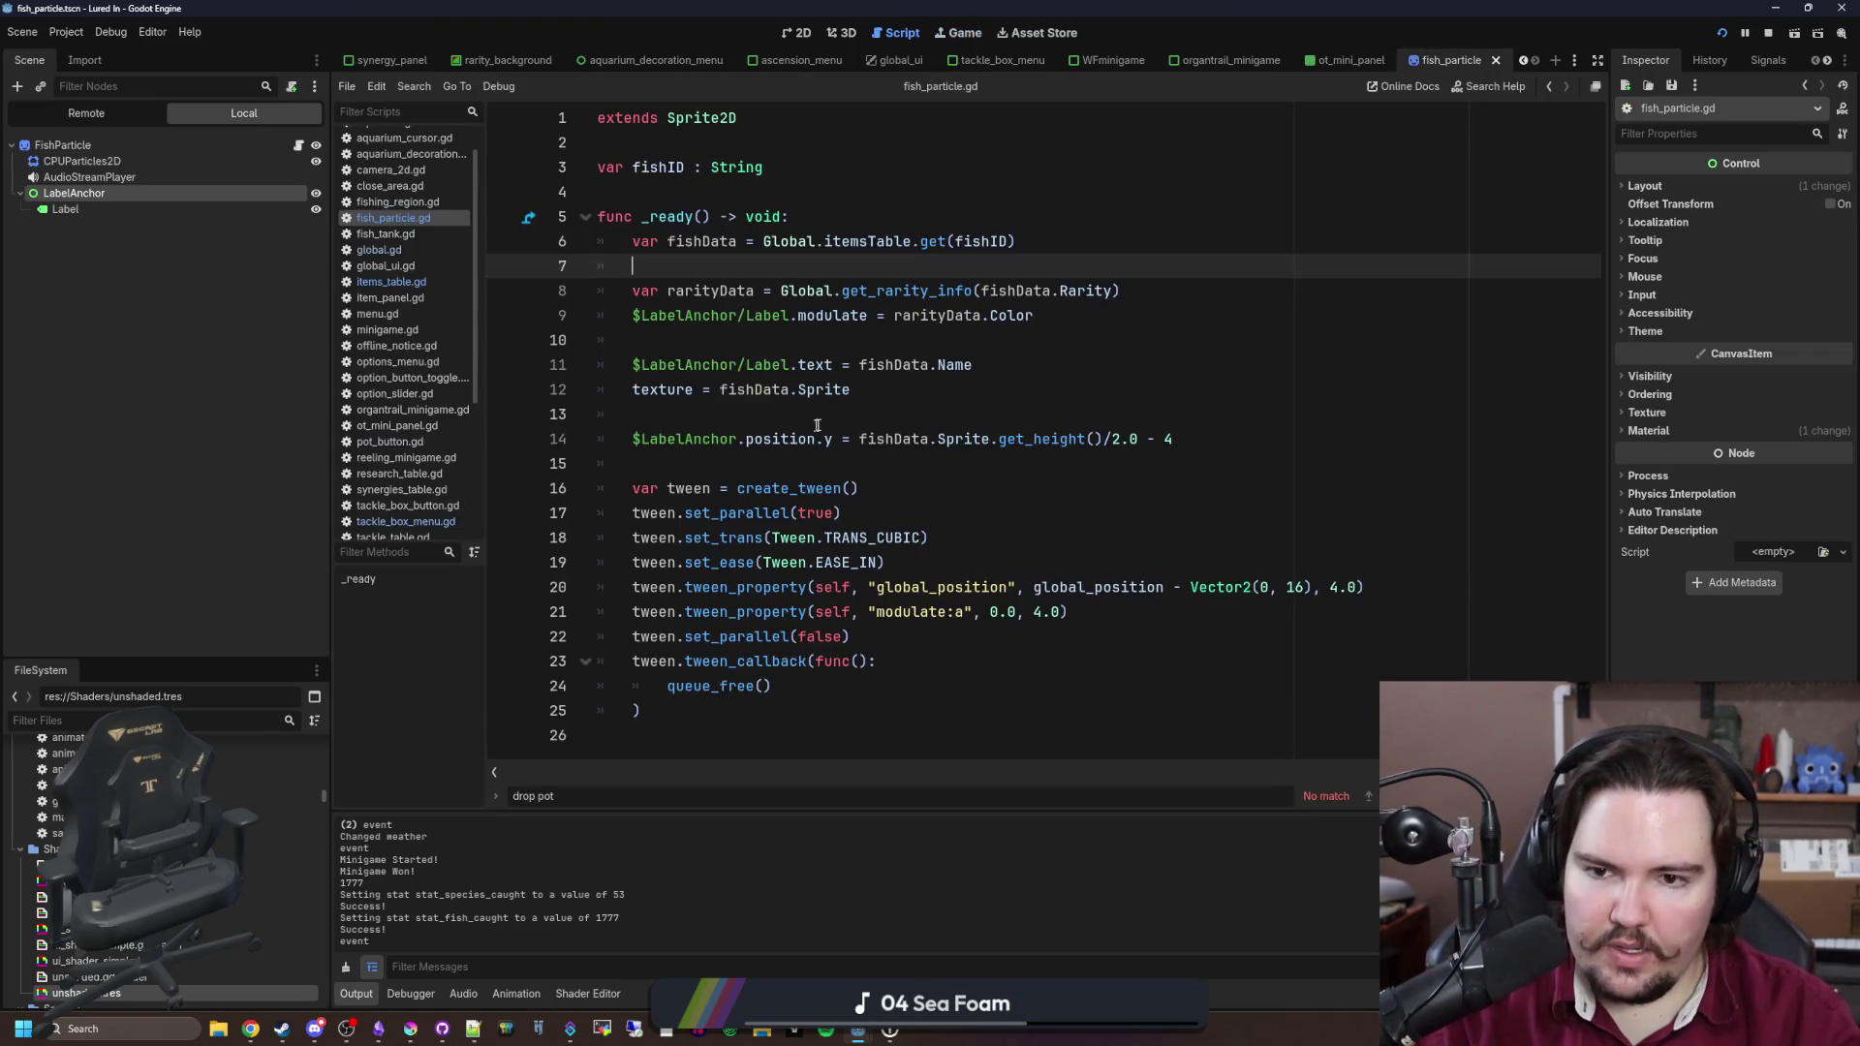
pyautogui.click(816, 425)
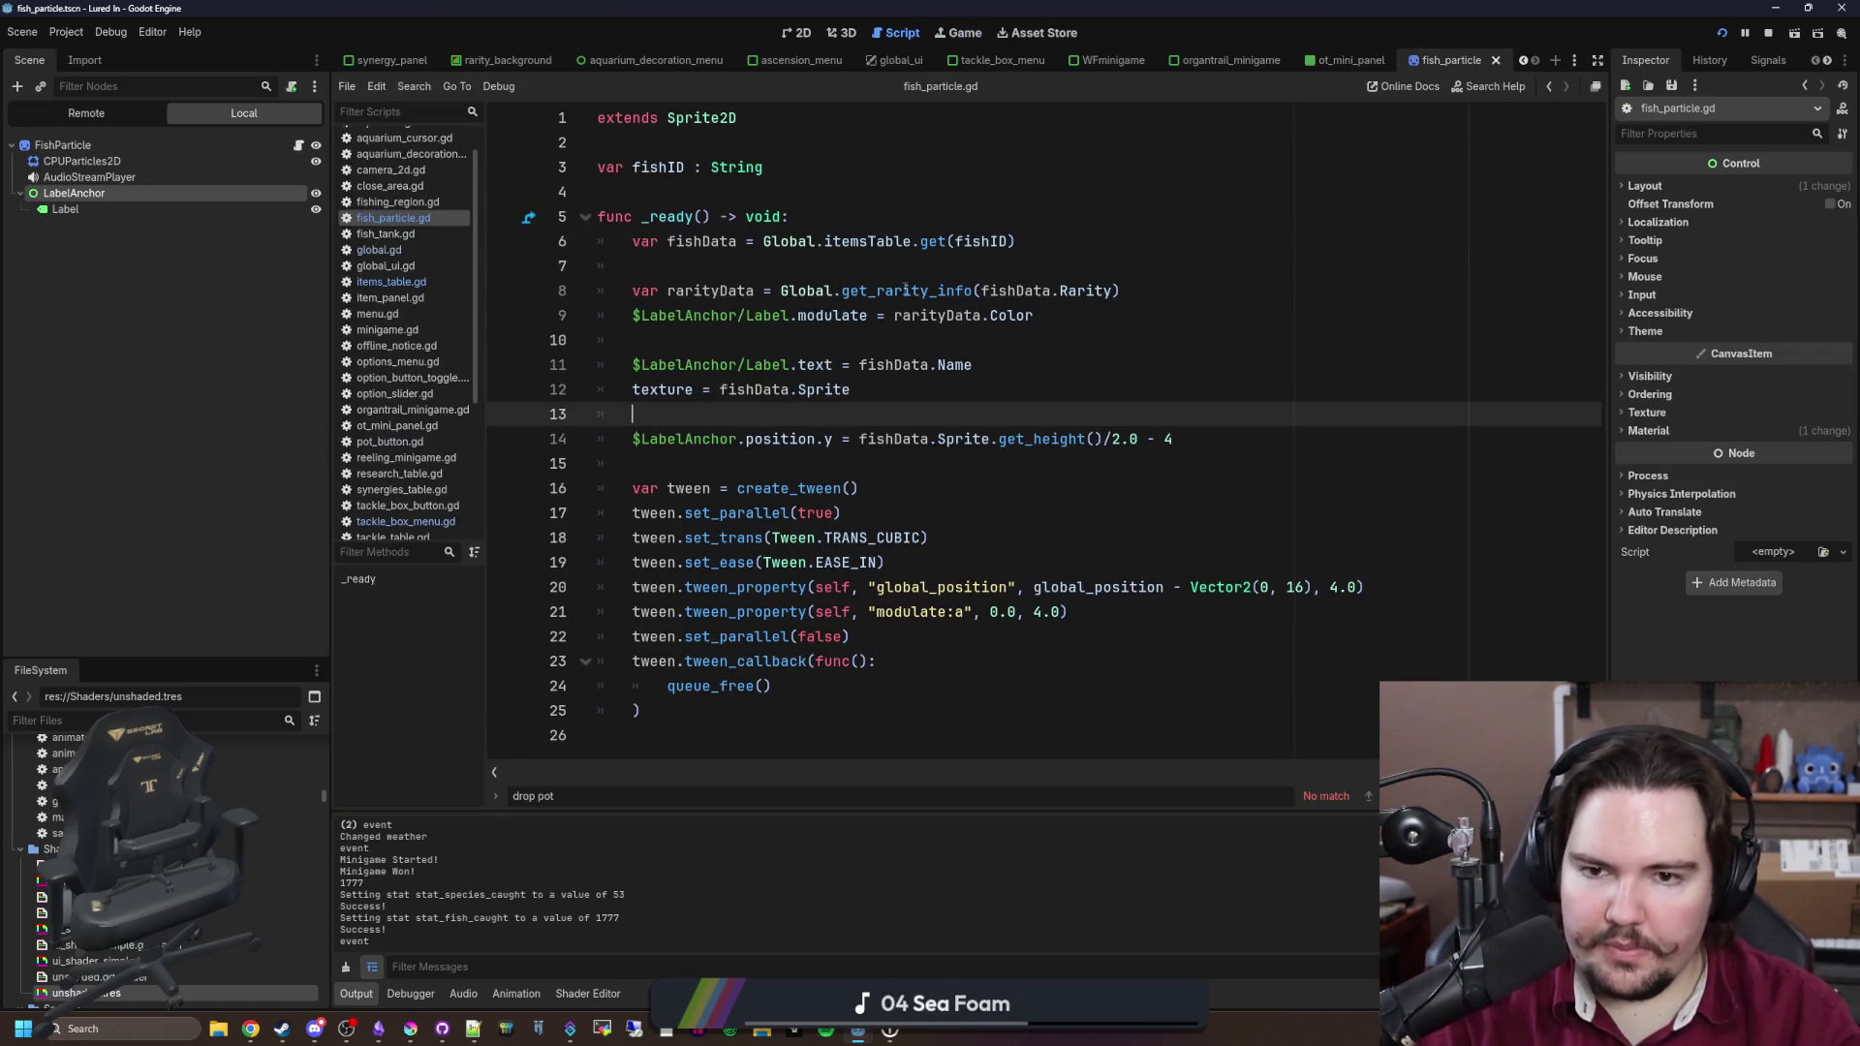
pyautogui.keyDown('ctrl'); pyautogui.click(903, 291); pyautogui.keyUp('ctrl')
pyautogui.keyDown('ctrl'); pyautogui.click(902, 291); pyautogui.keyUp('ctrl')
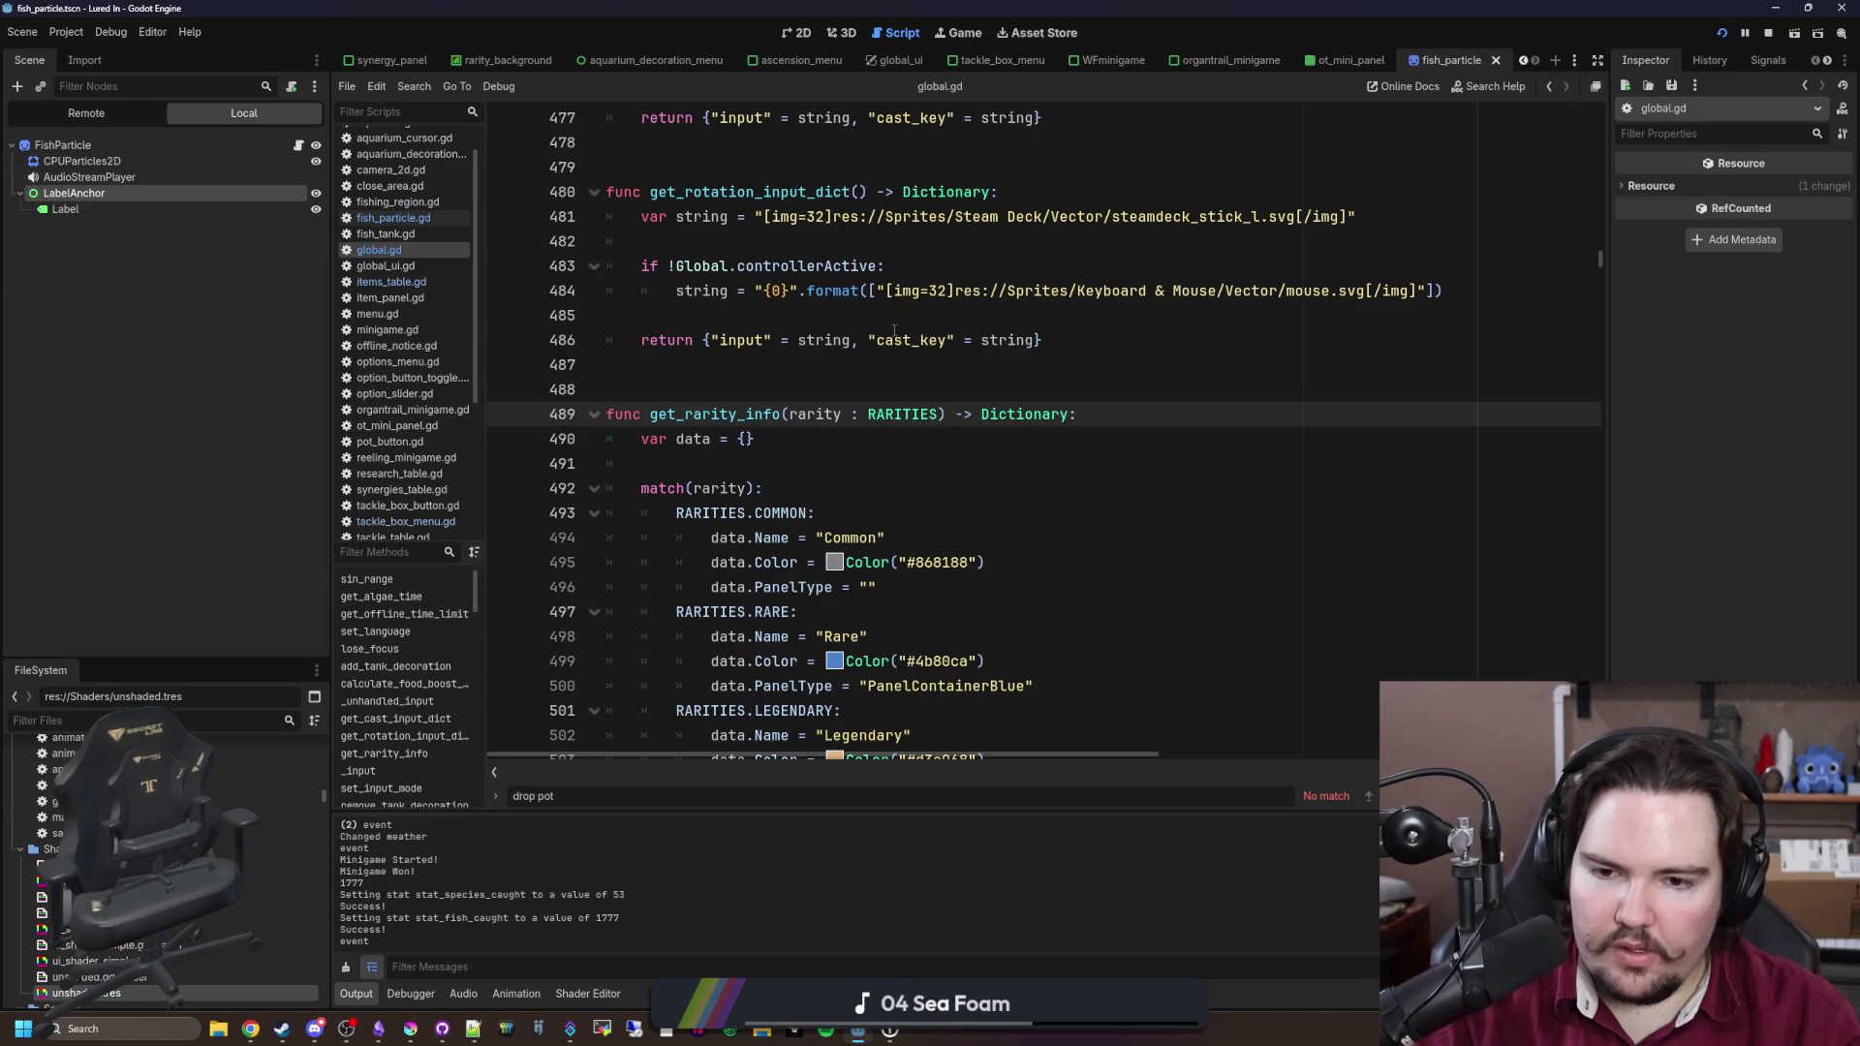
pyautogui.scroll(-2, 882, 315)
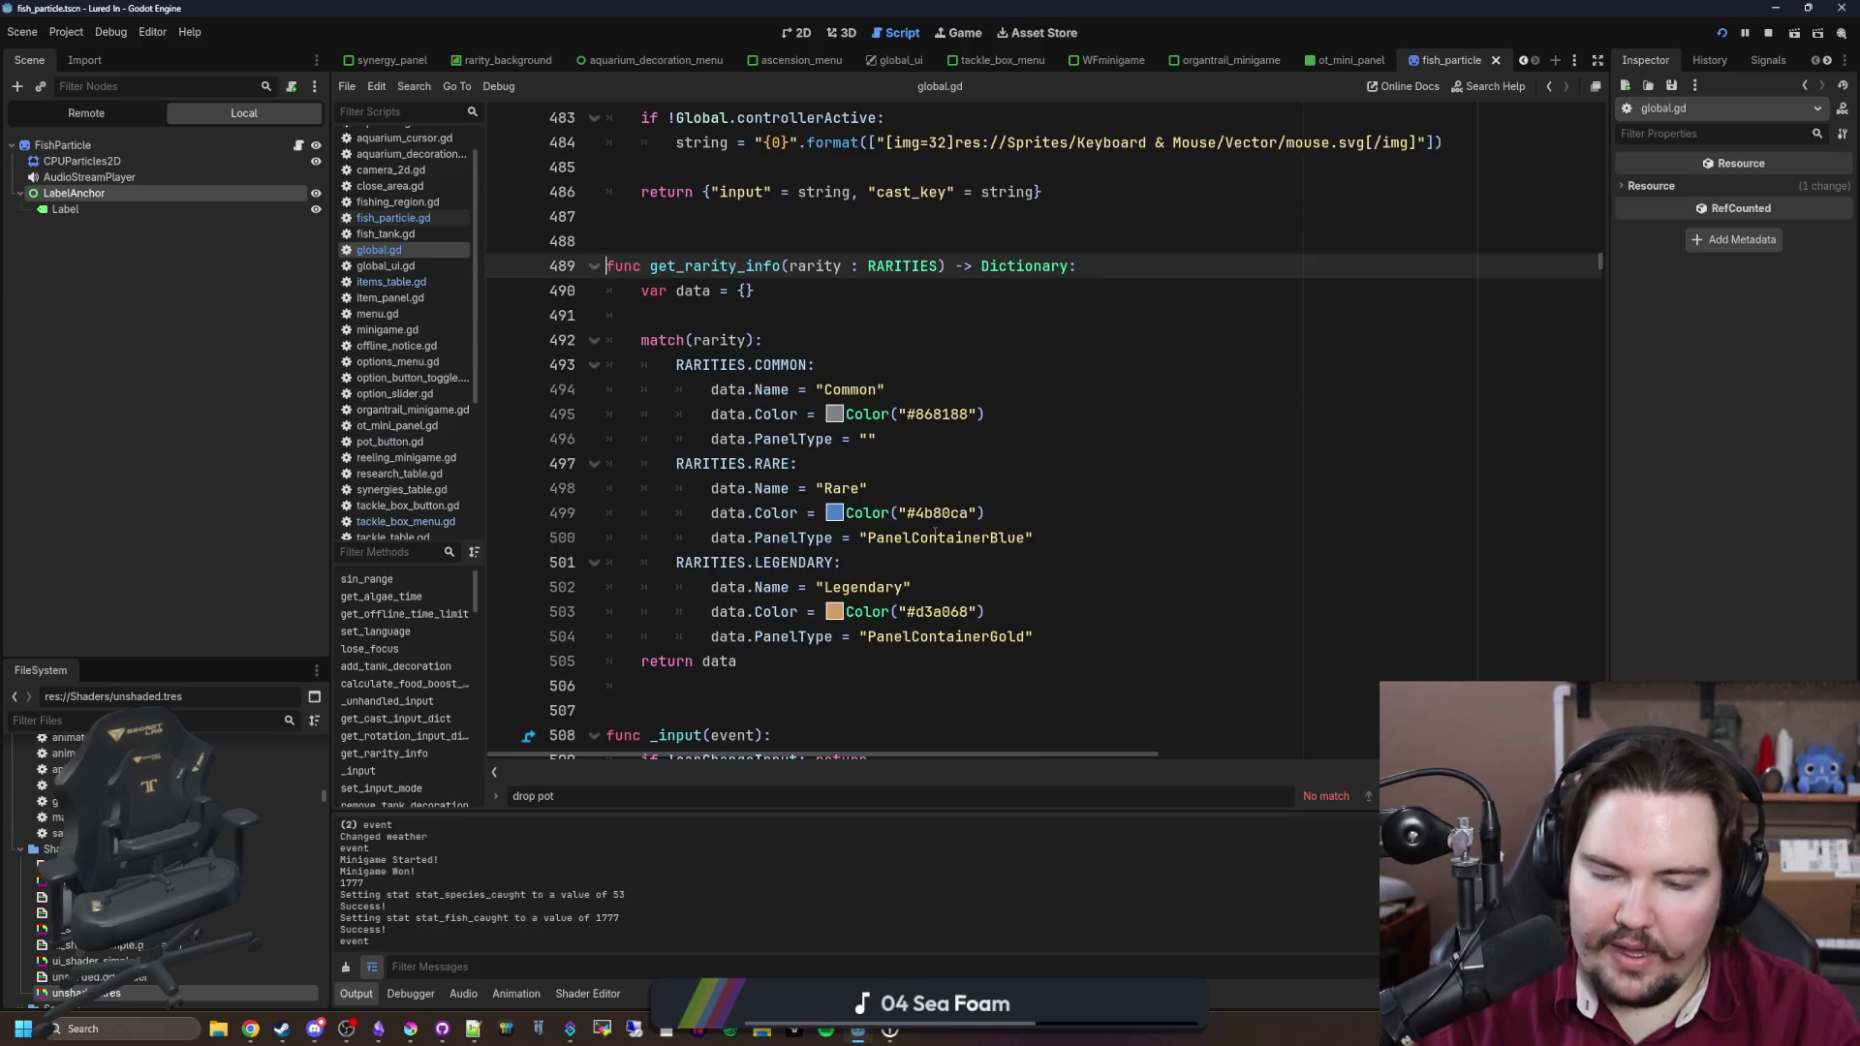
pyautogui.click(1024, 413)
pyautogui.press('Return')
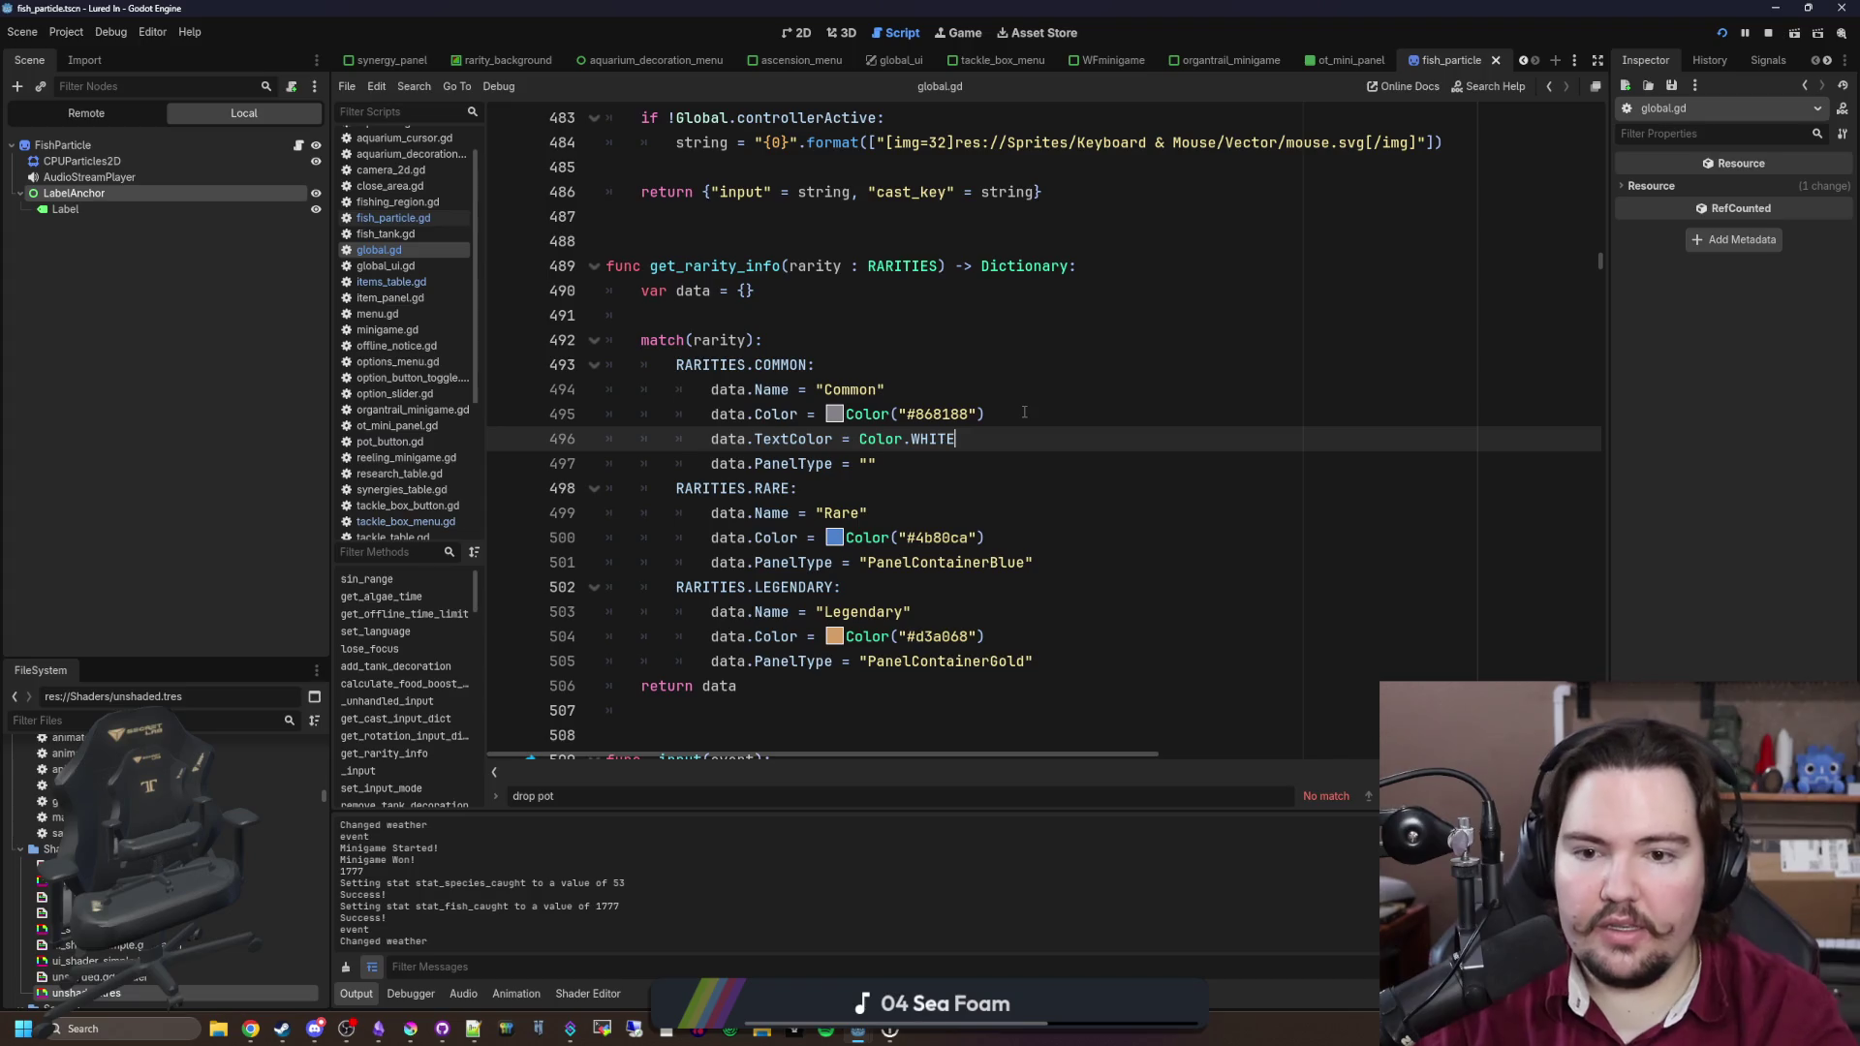
pyautogui.click(1052, 320)
# Step: Give Rare a TextColor of "#68c2d3", copying the hex code from Krita's palette
pyautogui.click(1037, 532)
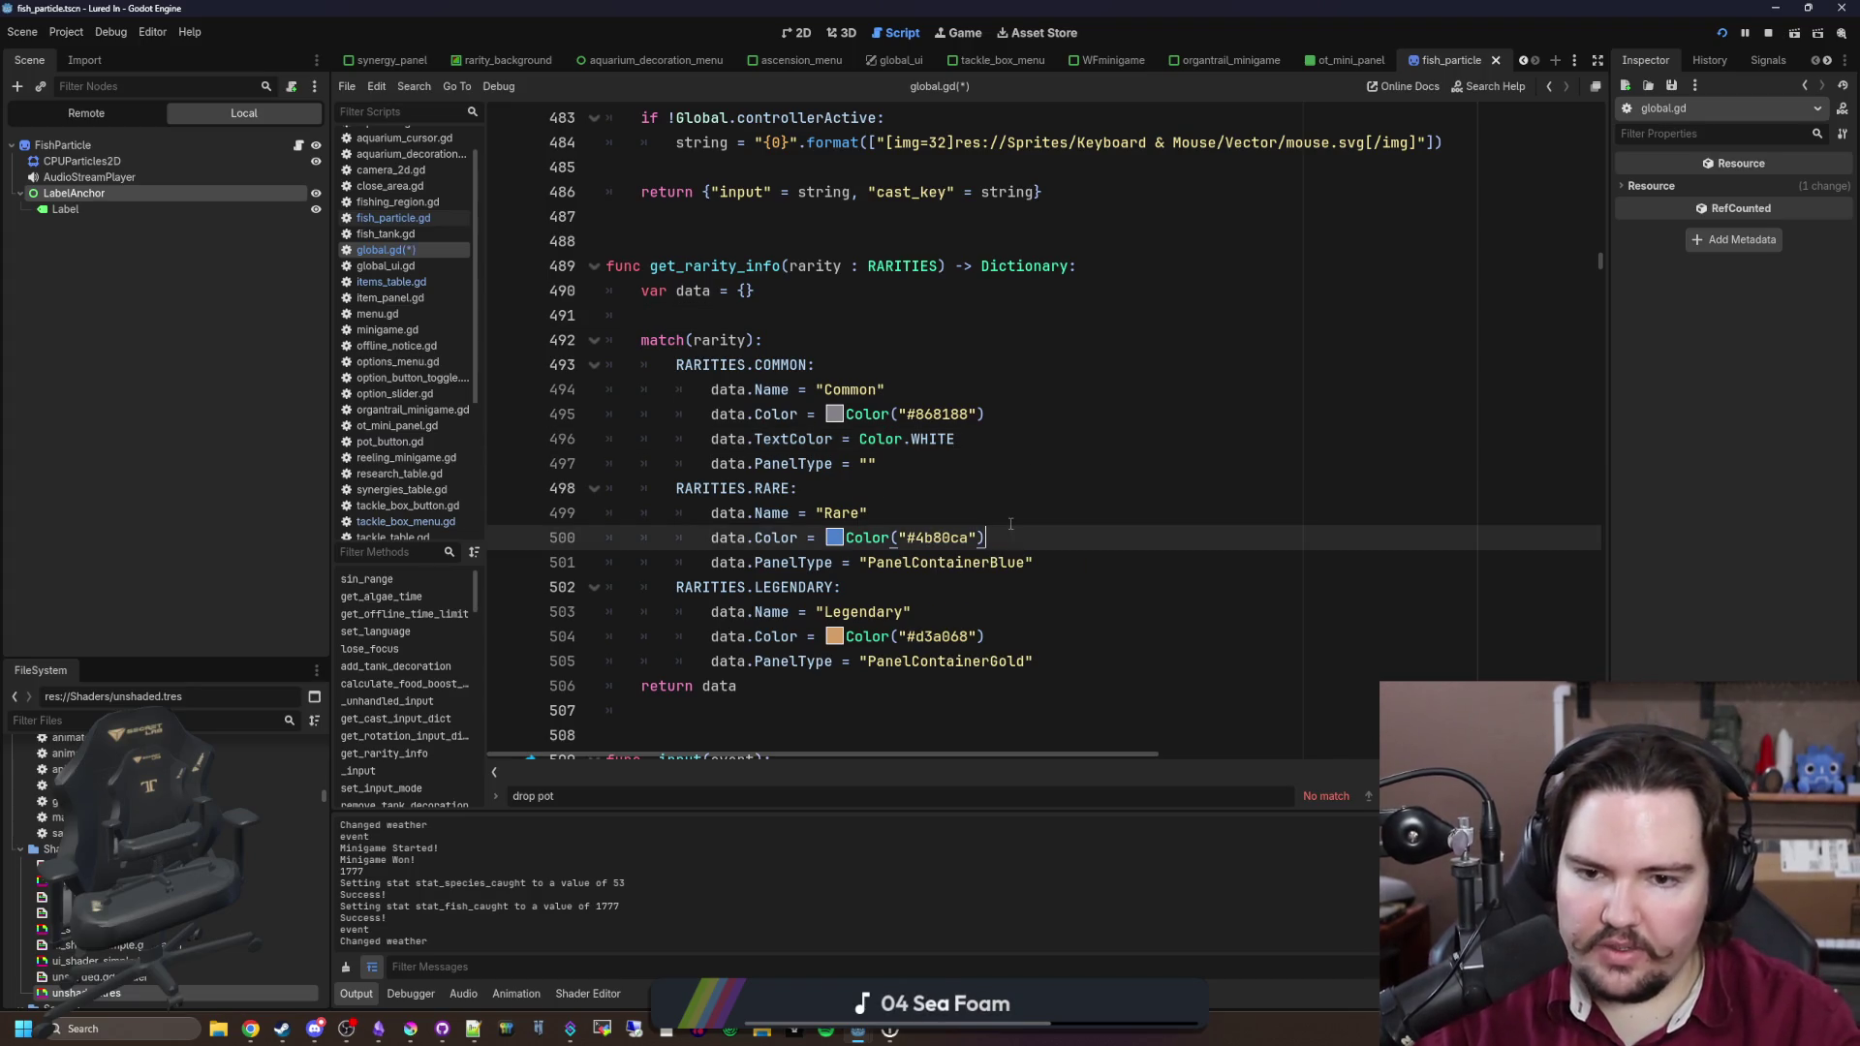
pyautogui.press('Return')
pyautogui.write('data.Textr')
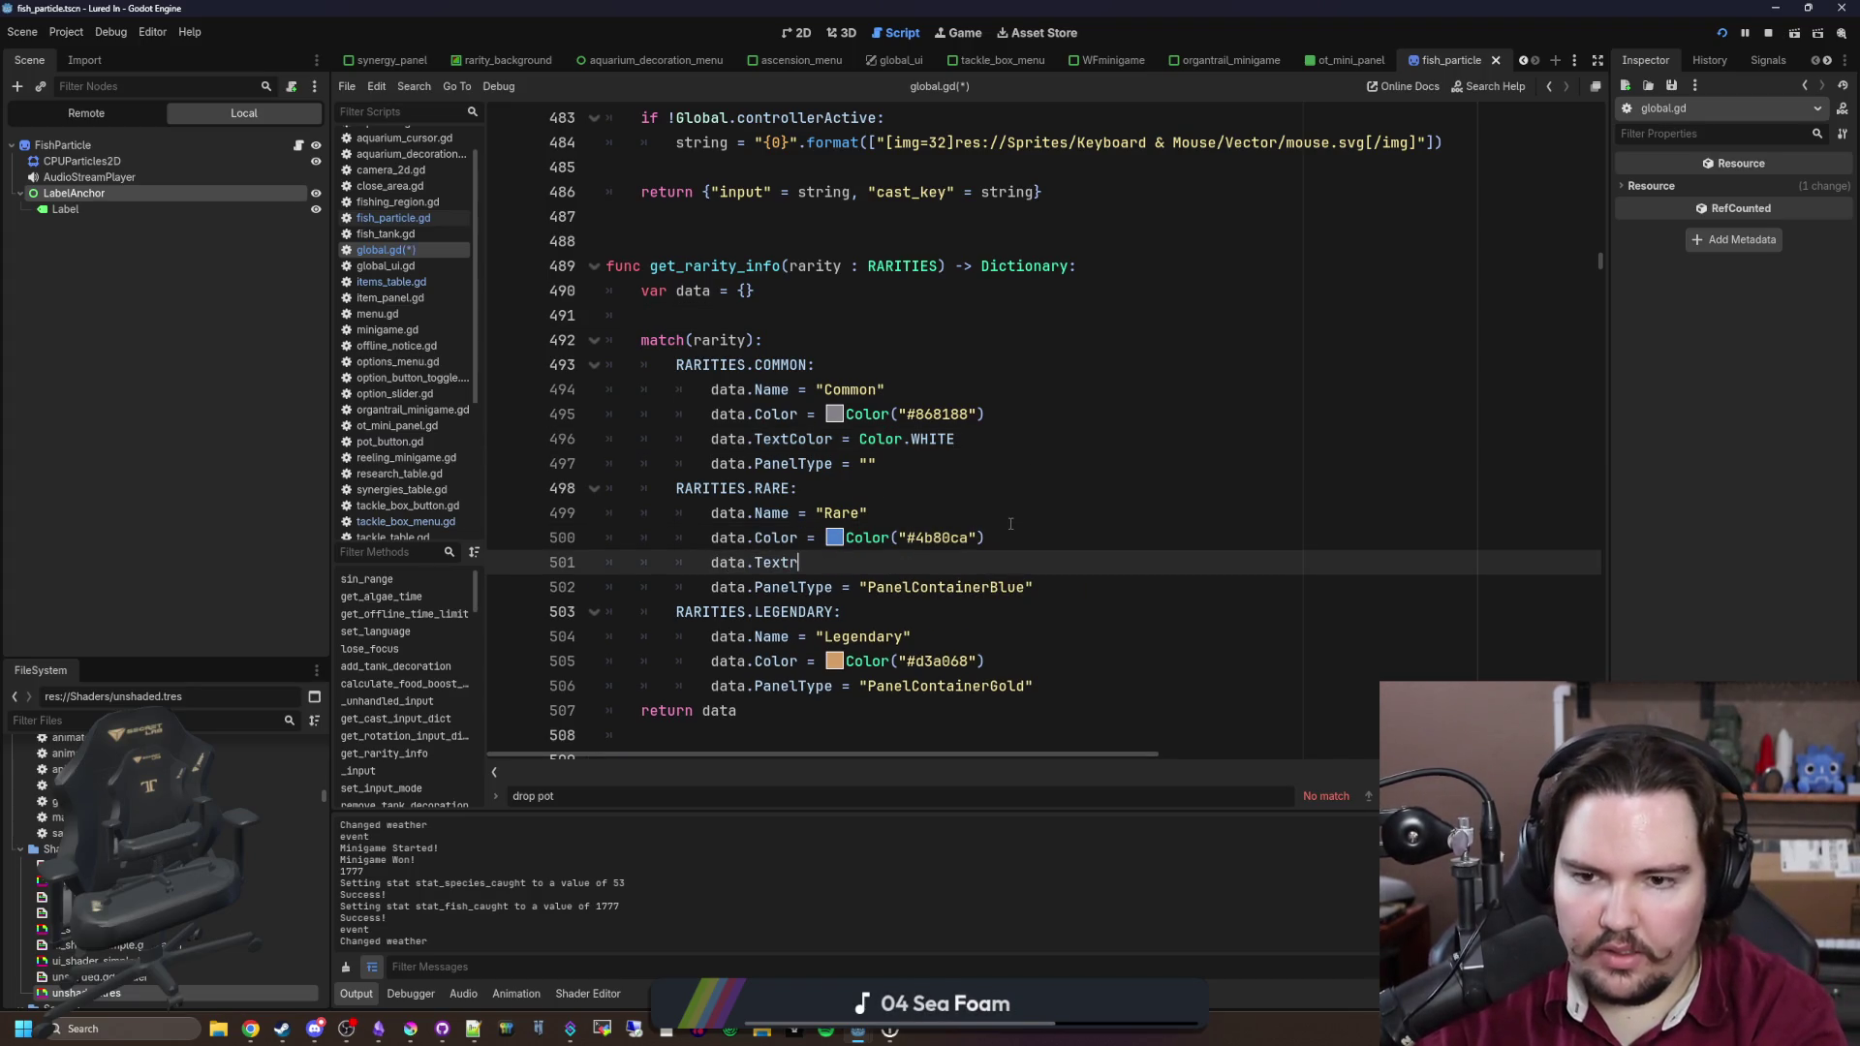
pyautogui.press('BackSpace')
pyautogui.write('Color =')
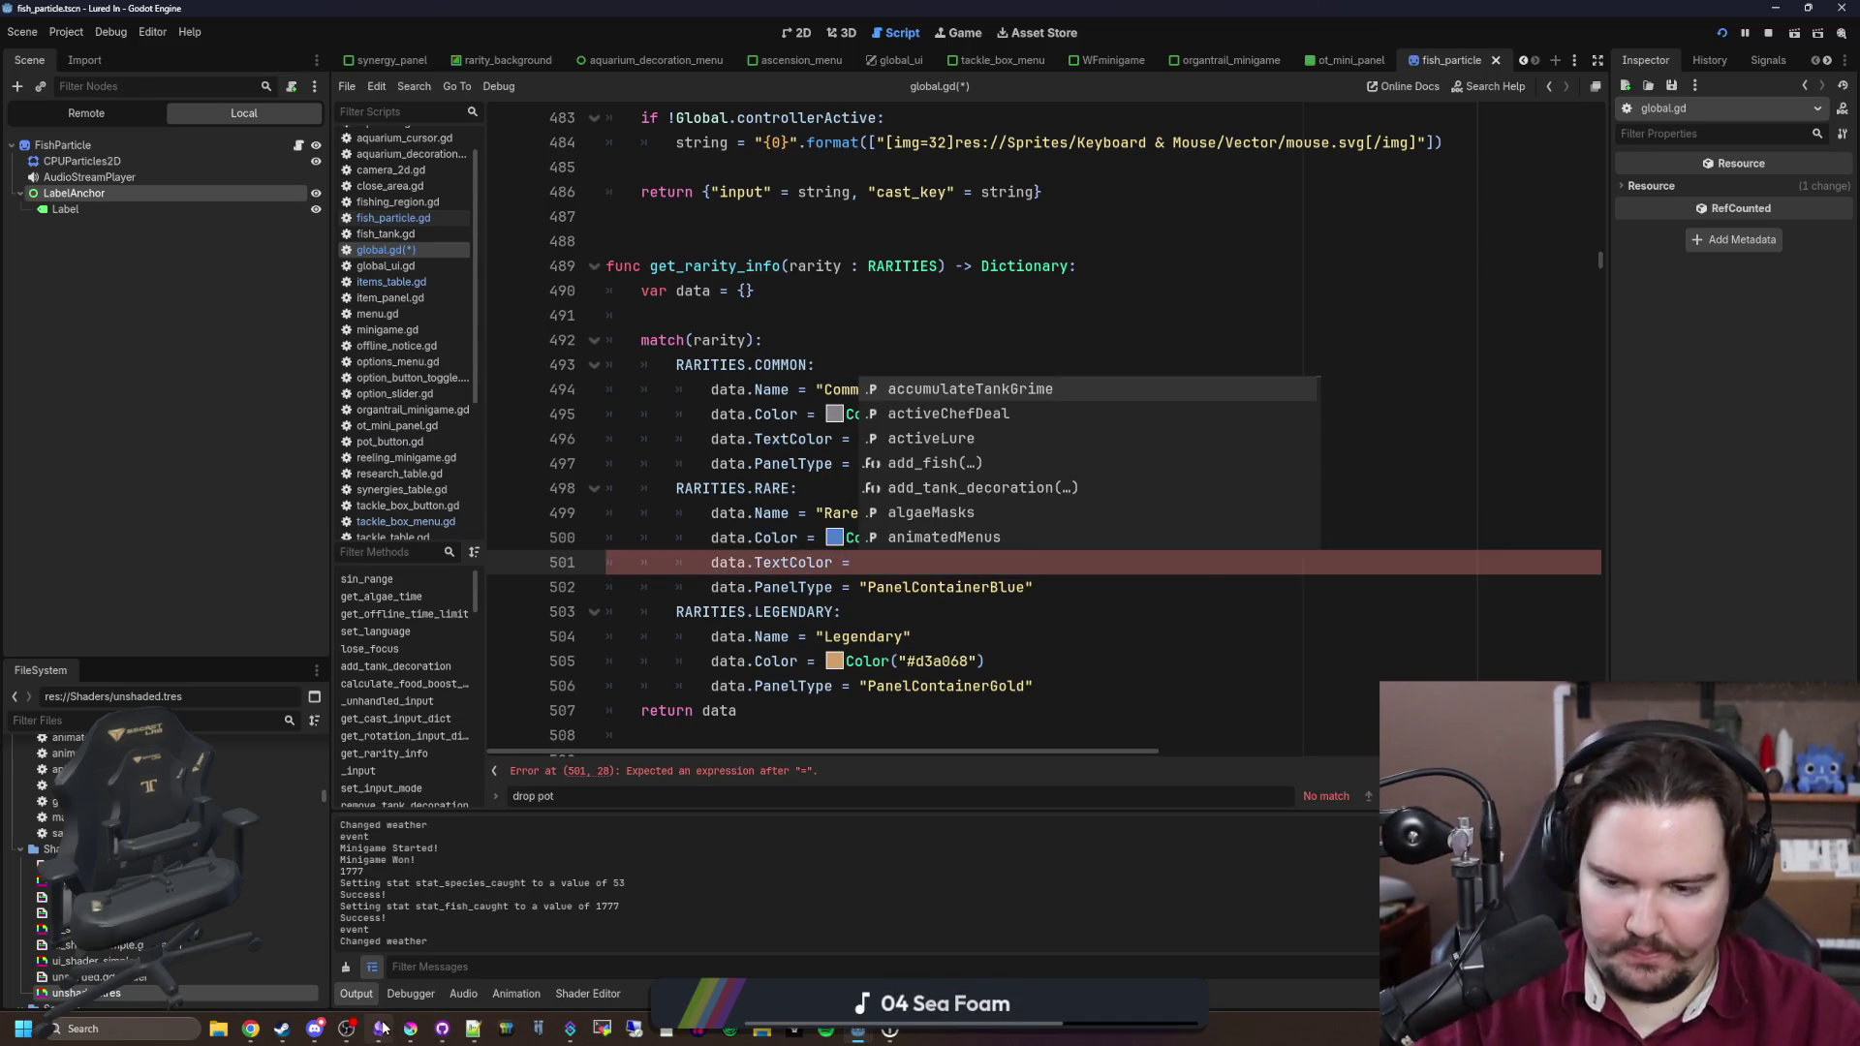
pyautogui.click(380, 1029)
pyautogui.click(404, 1034)
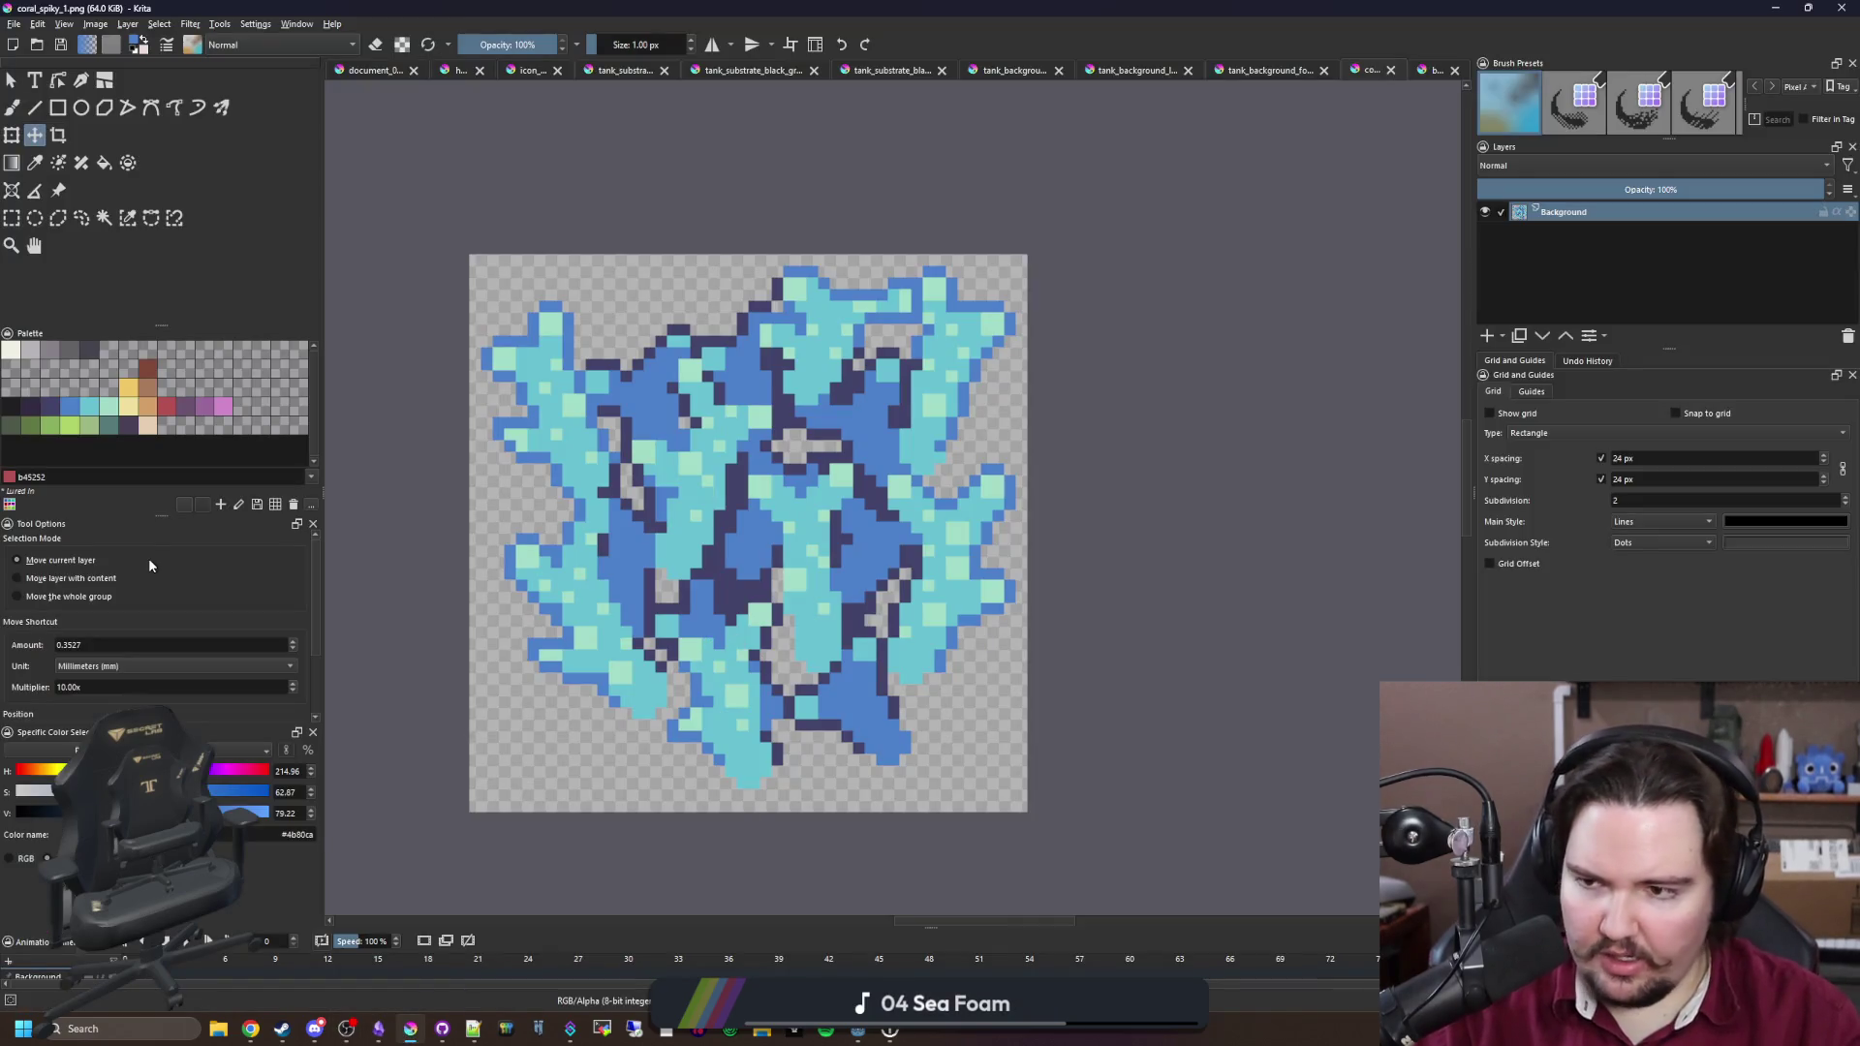
pyautogui.click(89, 406)
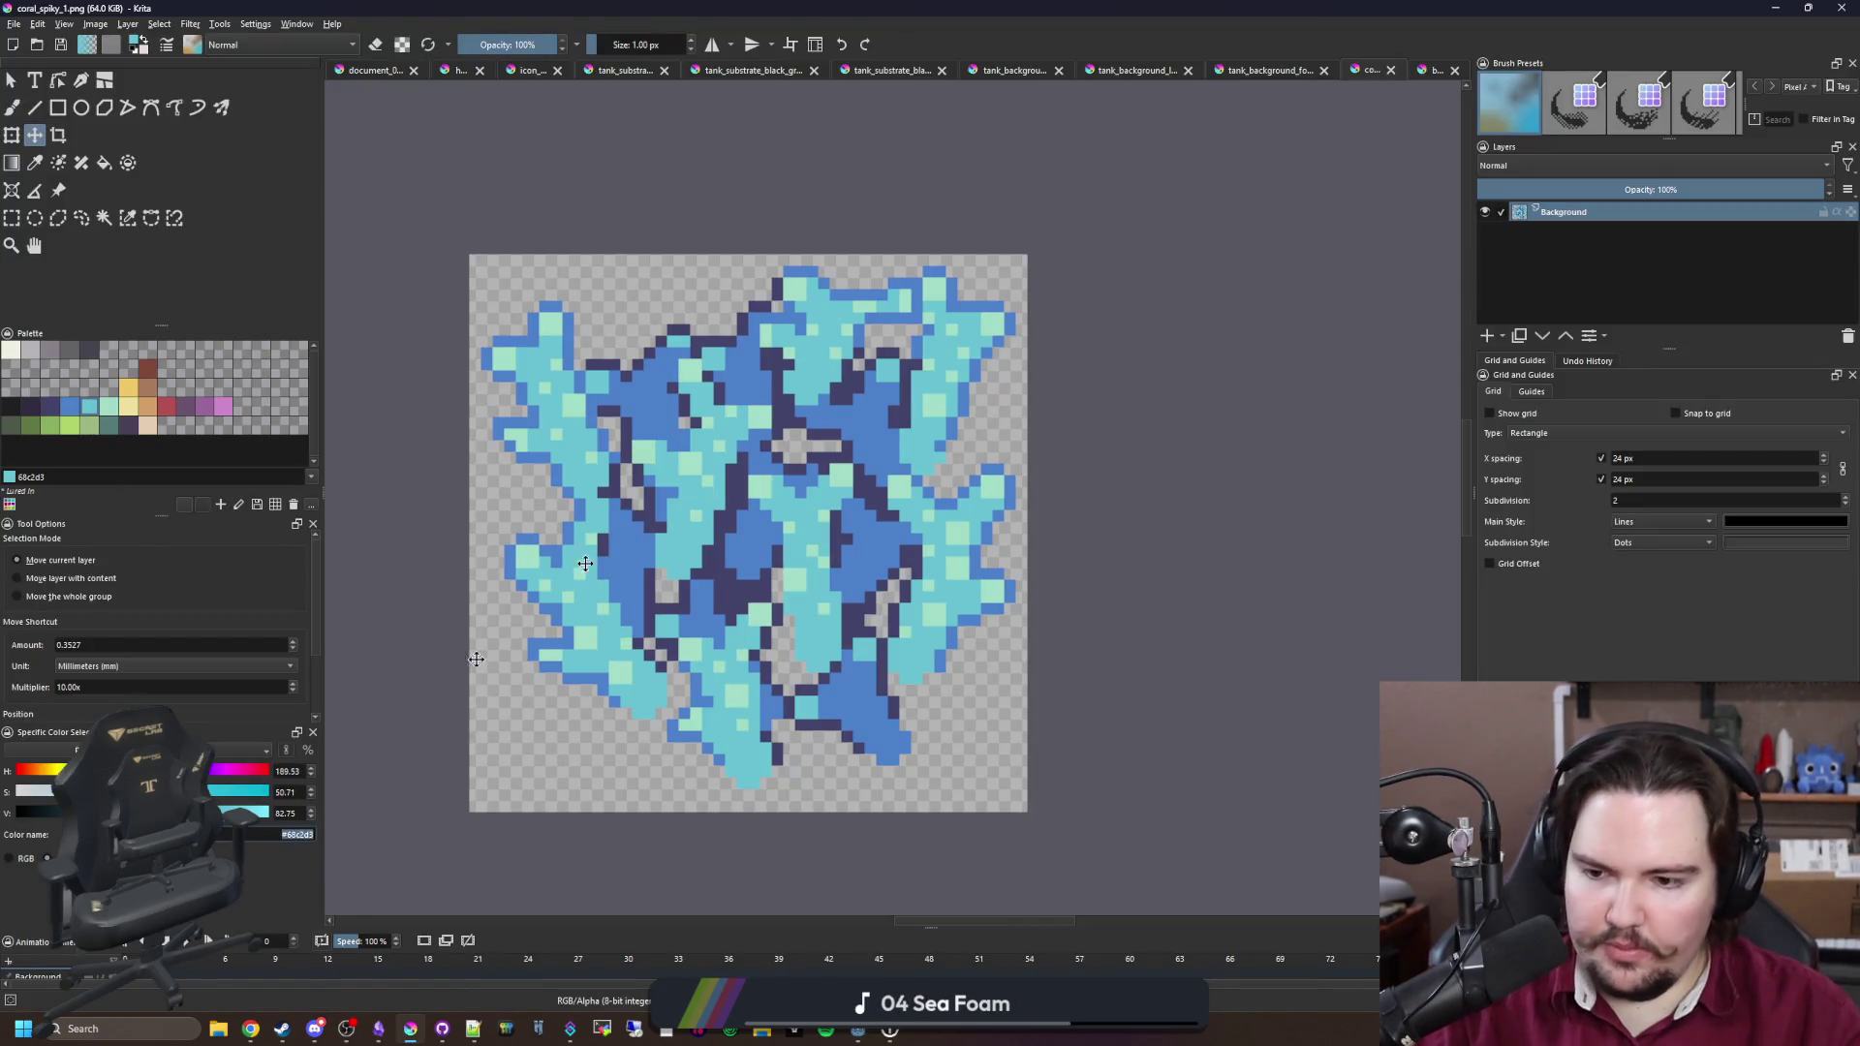
pyautogui.hotkey('alt', 'Tab')
pyautogui.click(1074, 153)
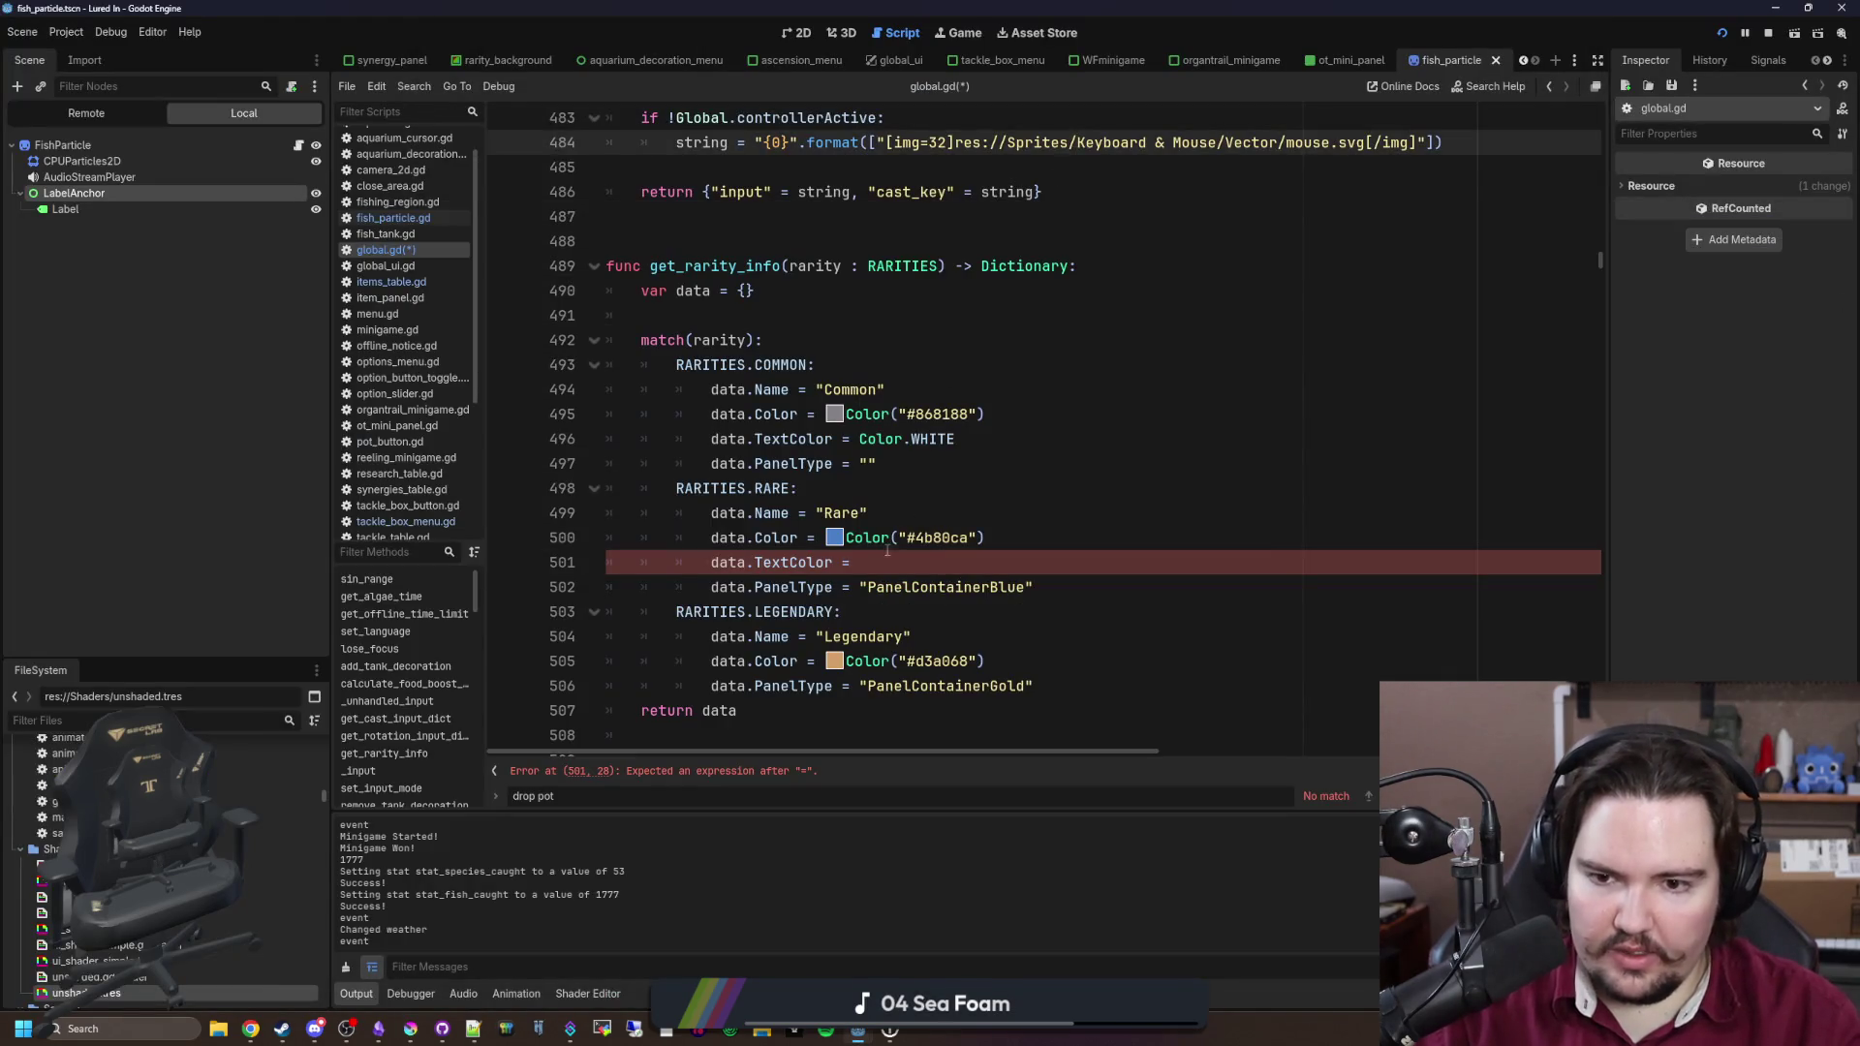
pyautogui.click(930, 556)
pyautogui.write('olor(')
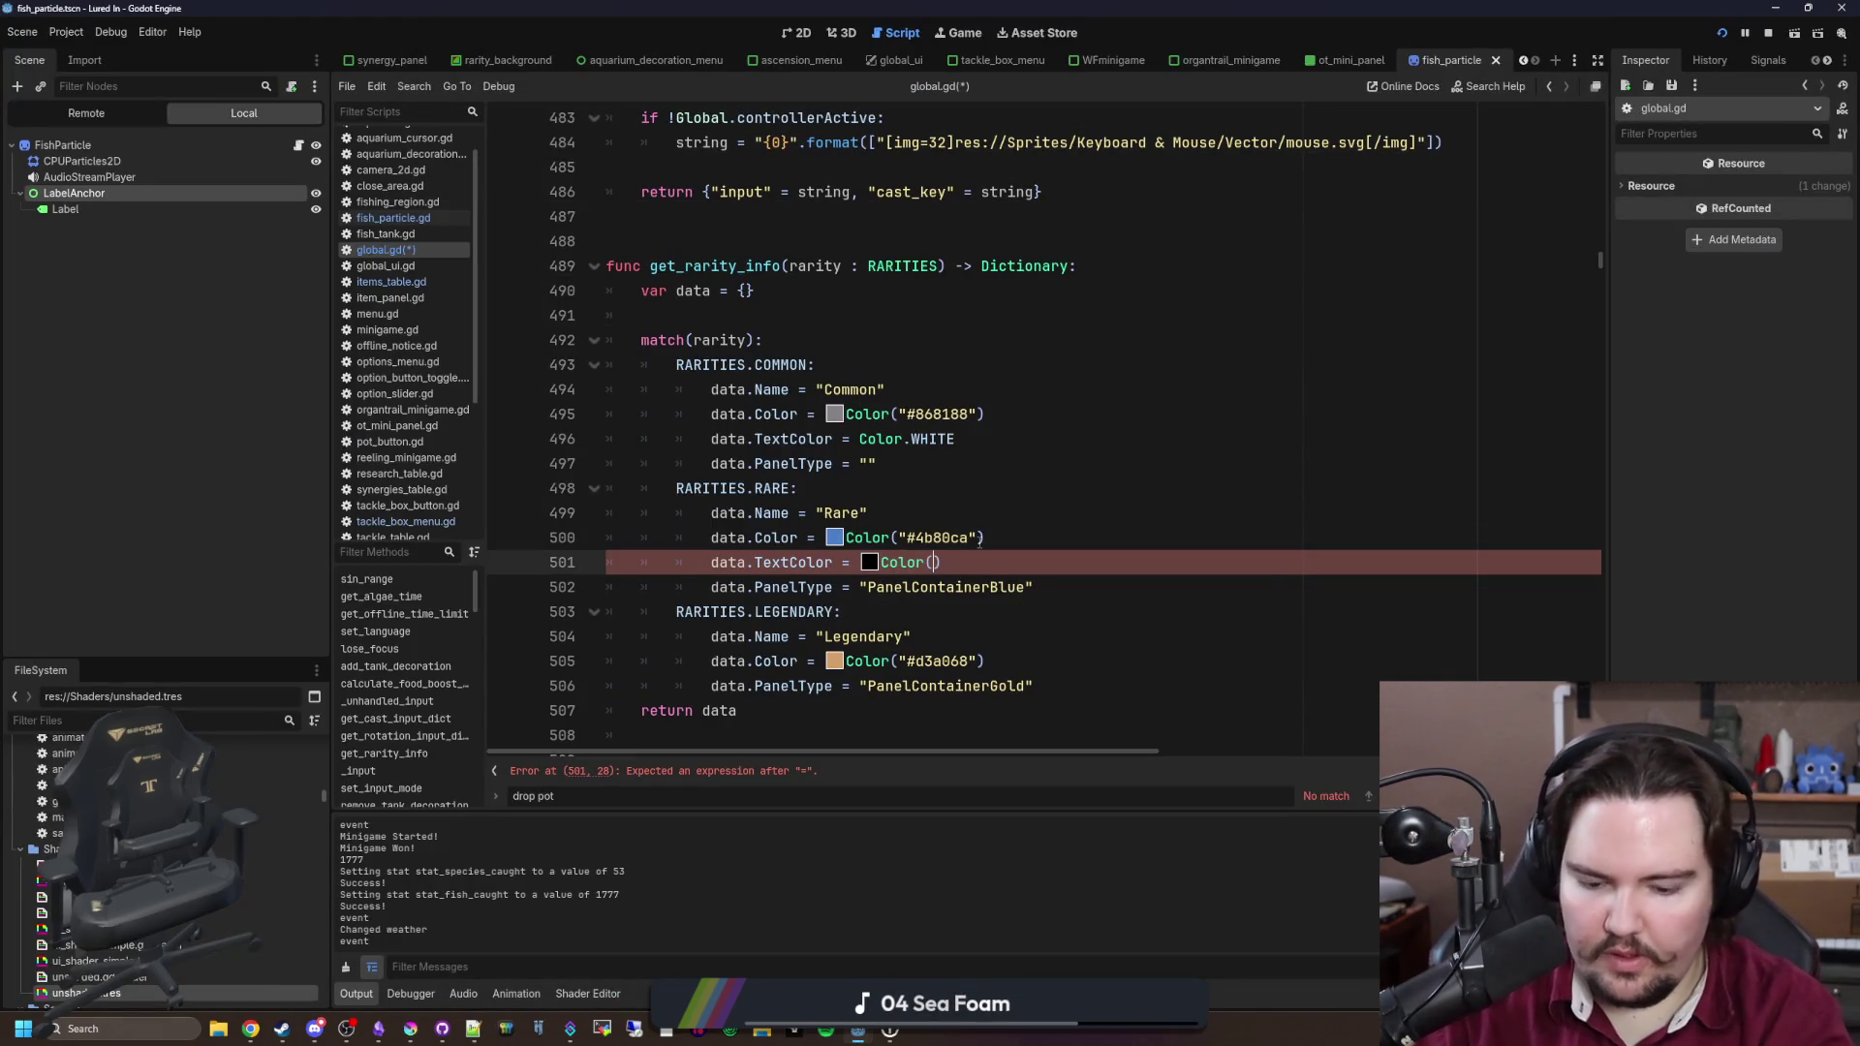
pyautogui.write('"#')
pyautogui.write('#68c2d3')
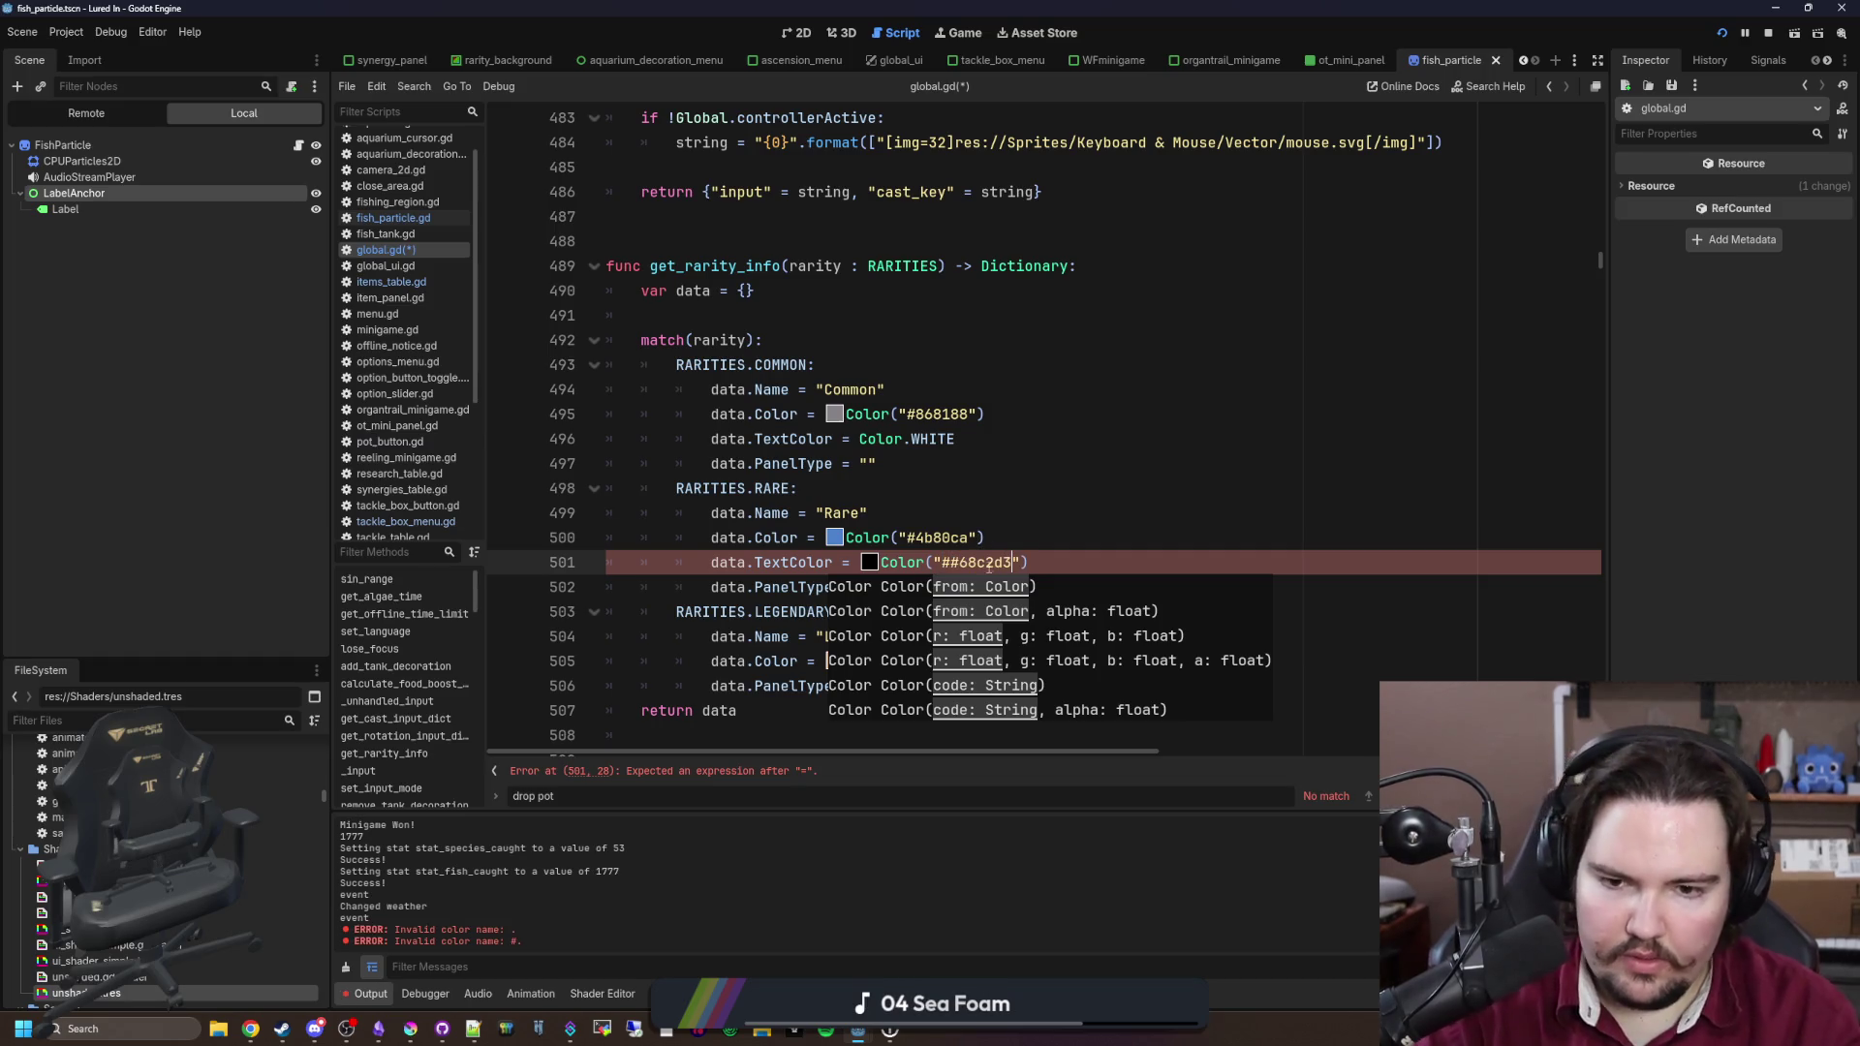
pyautogui.click(943, 562)
pyautogui.press('BackSpace')
pyautogui.press('Up')
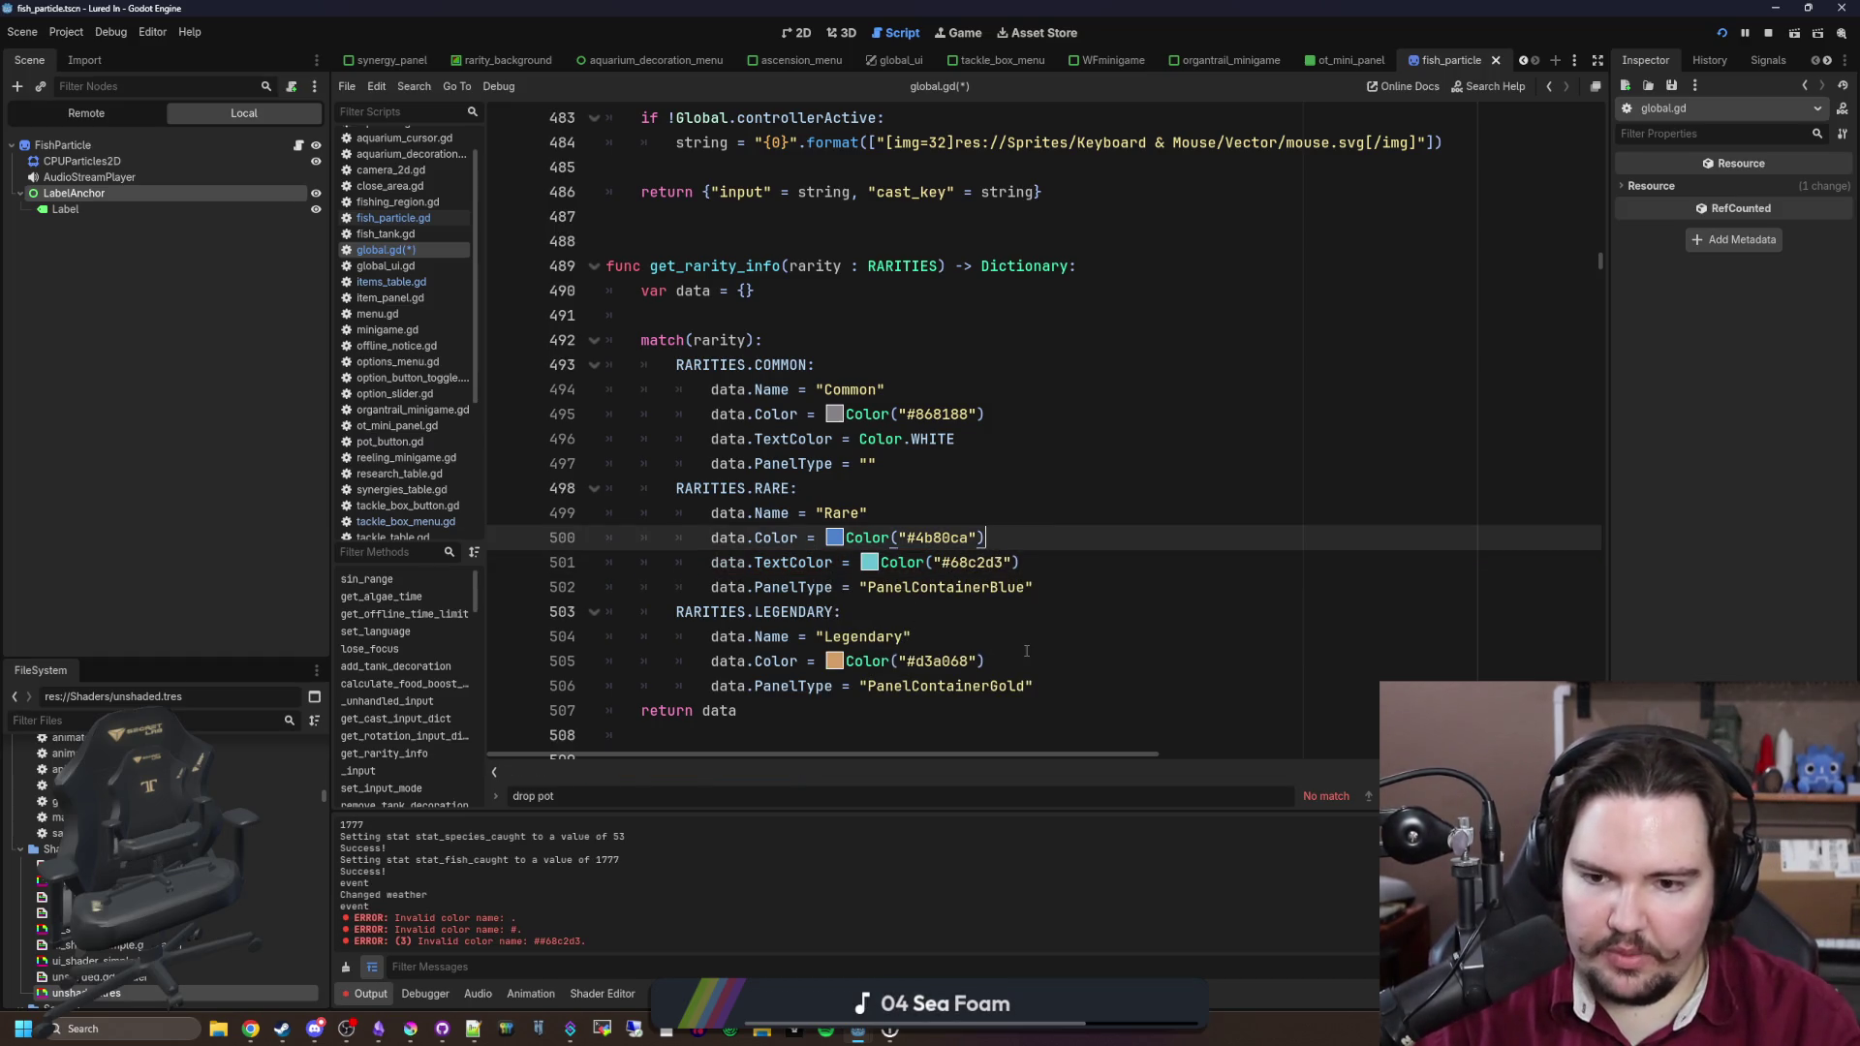
# Step: Add a TextColor of "#ede19e" for Legendary and save global.gd
pyautogui.click(1051, 652)
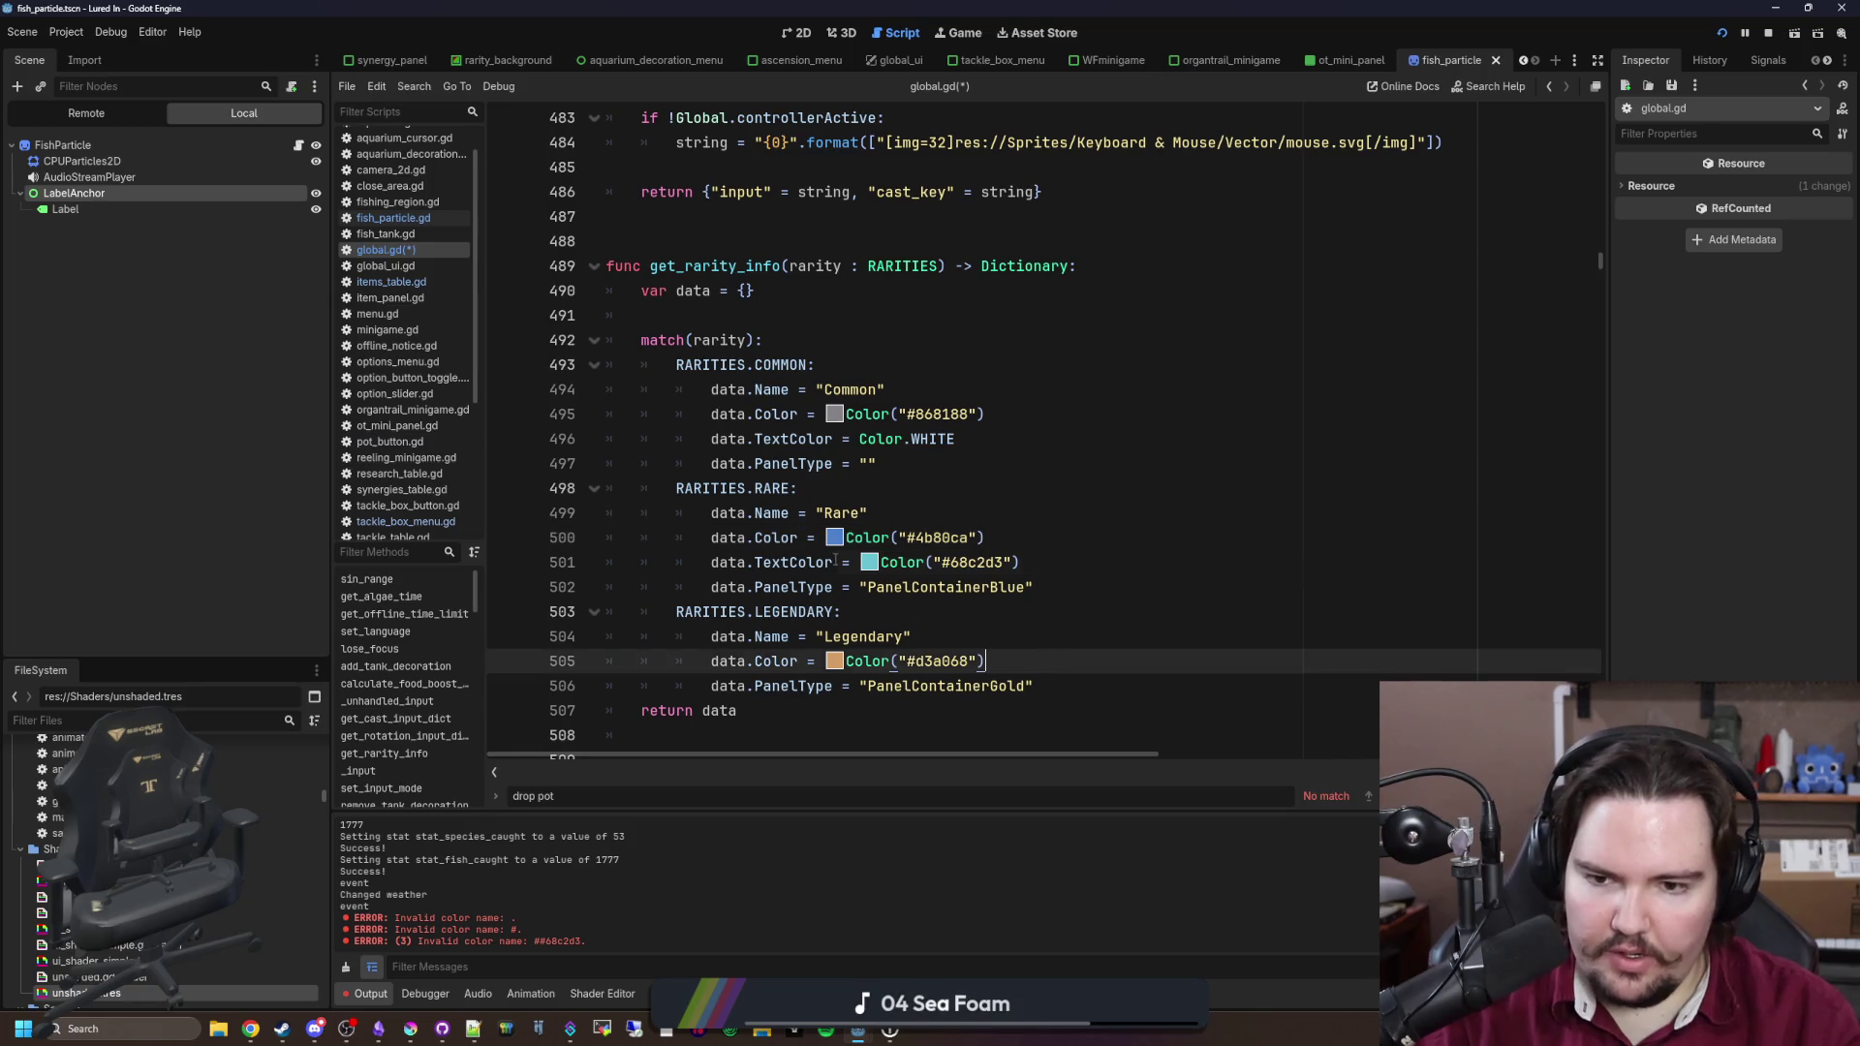
pyautogui.moveTo(833, 562); pyautogui.dragTo(711, 562)
pyautogui.hotkey('ctrl', 'c')
pyautogui.click(966, 685)
pyautogui.press('Up')
pyautogui.press('End')
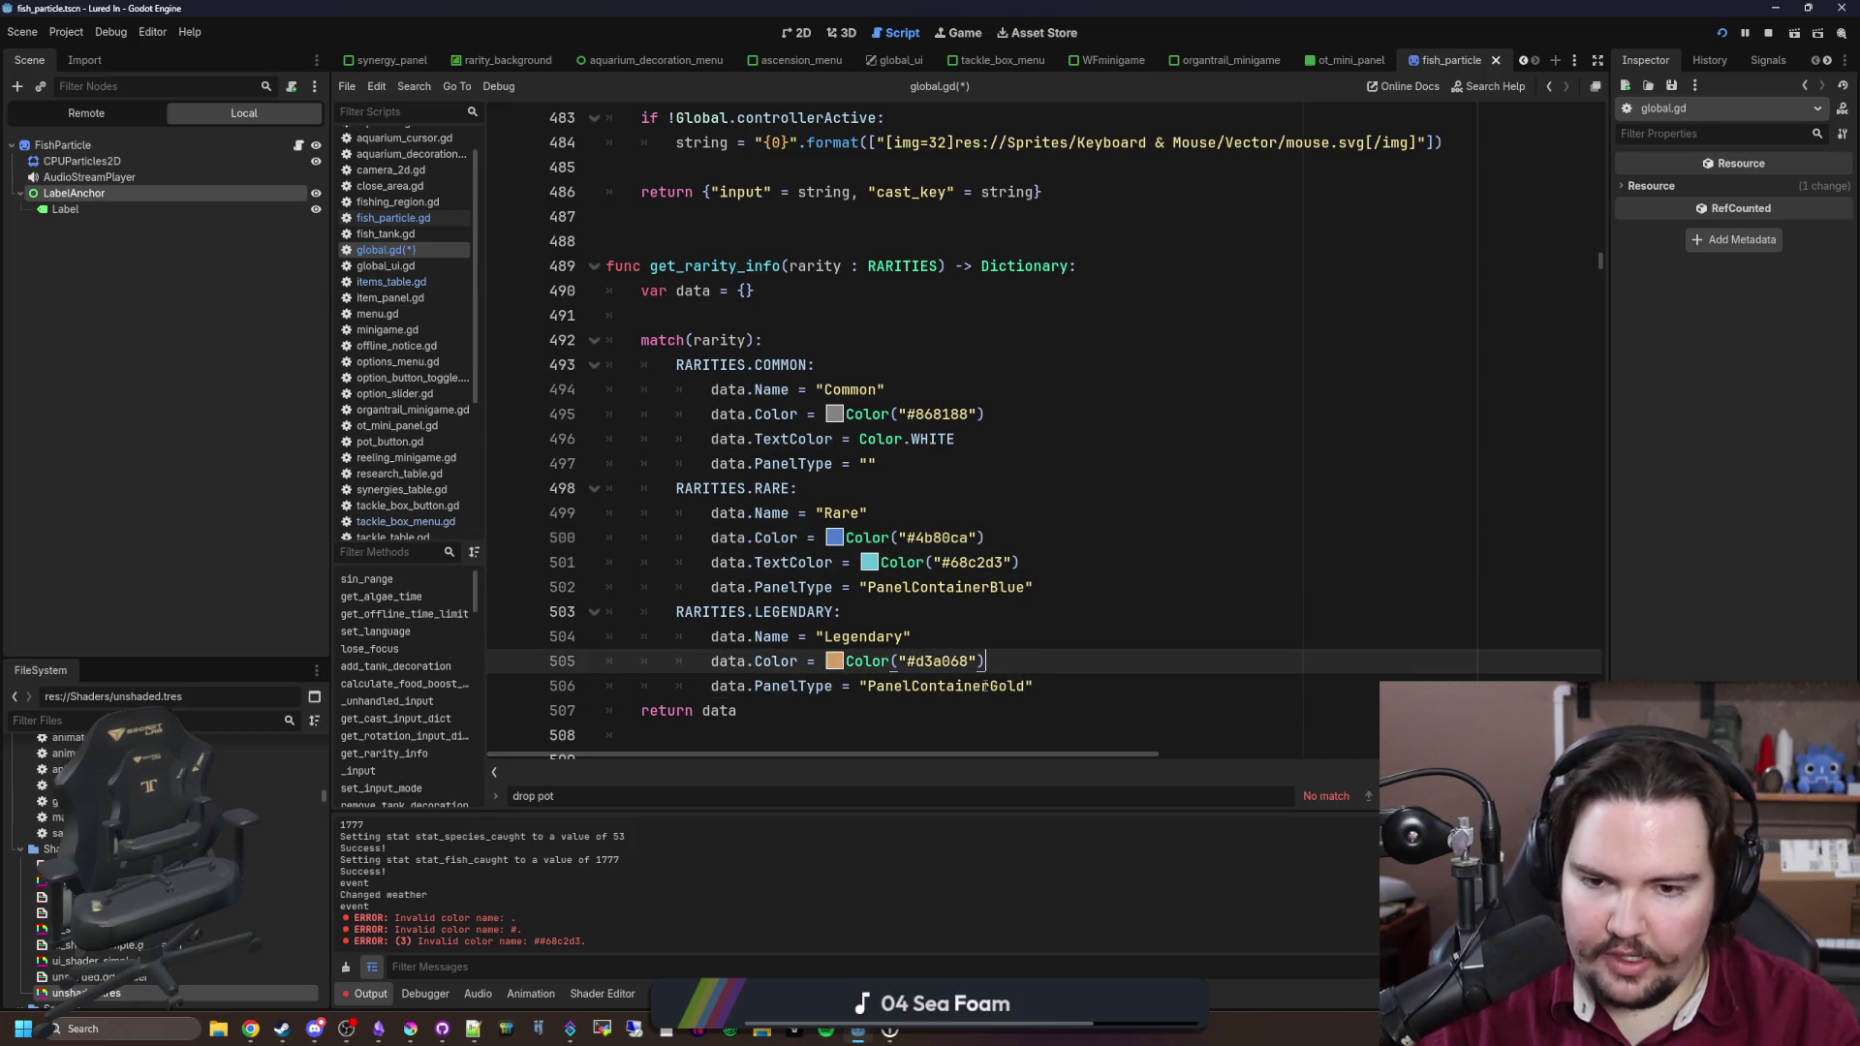
pyautogui.press('Return')
pyautogui.hotkey('ctrl', 'v')
pyautogui.write('Color("')
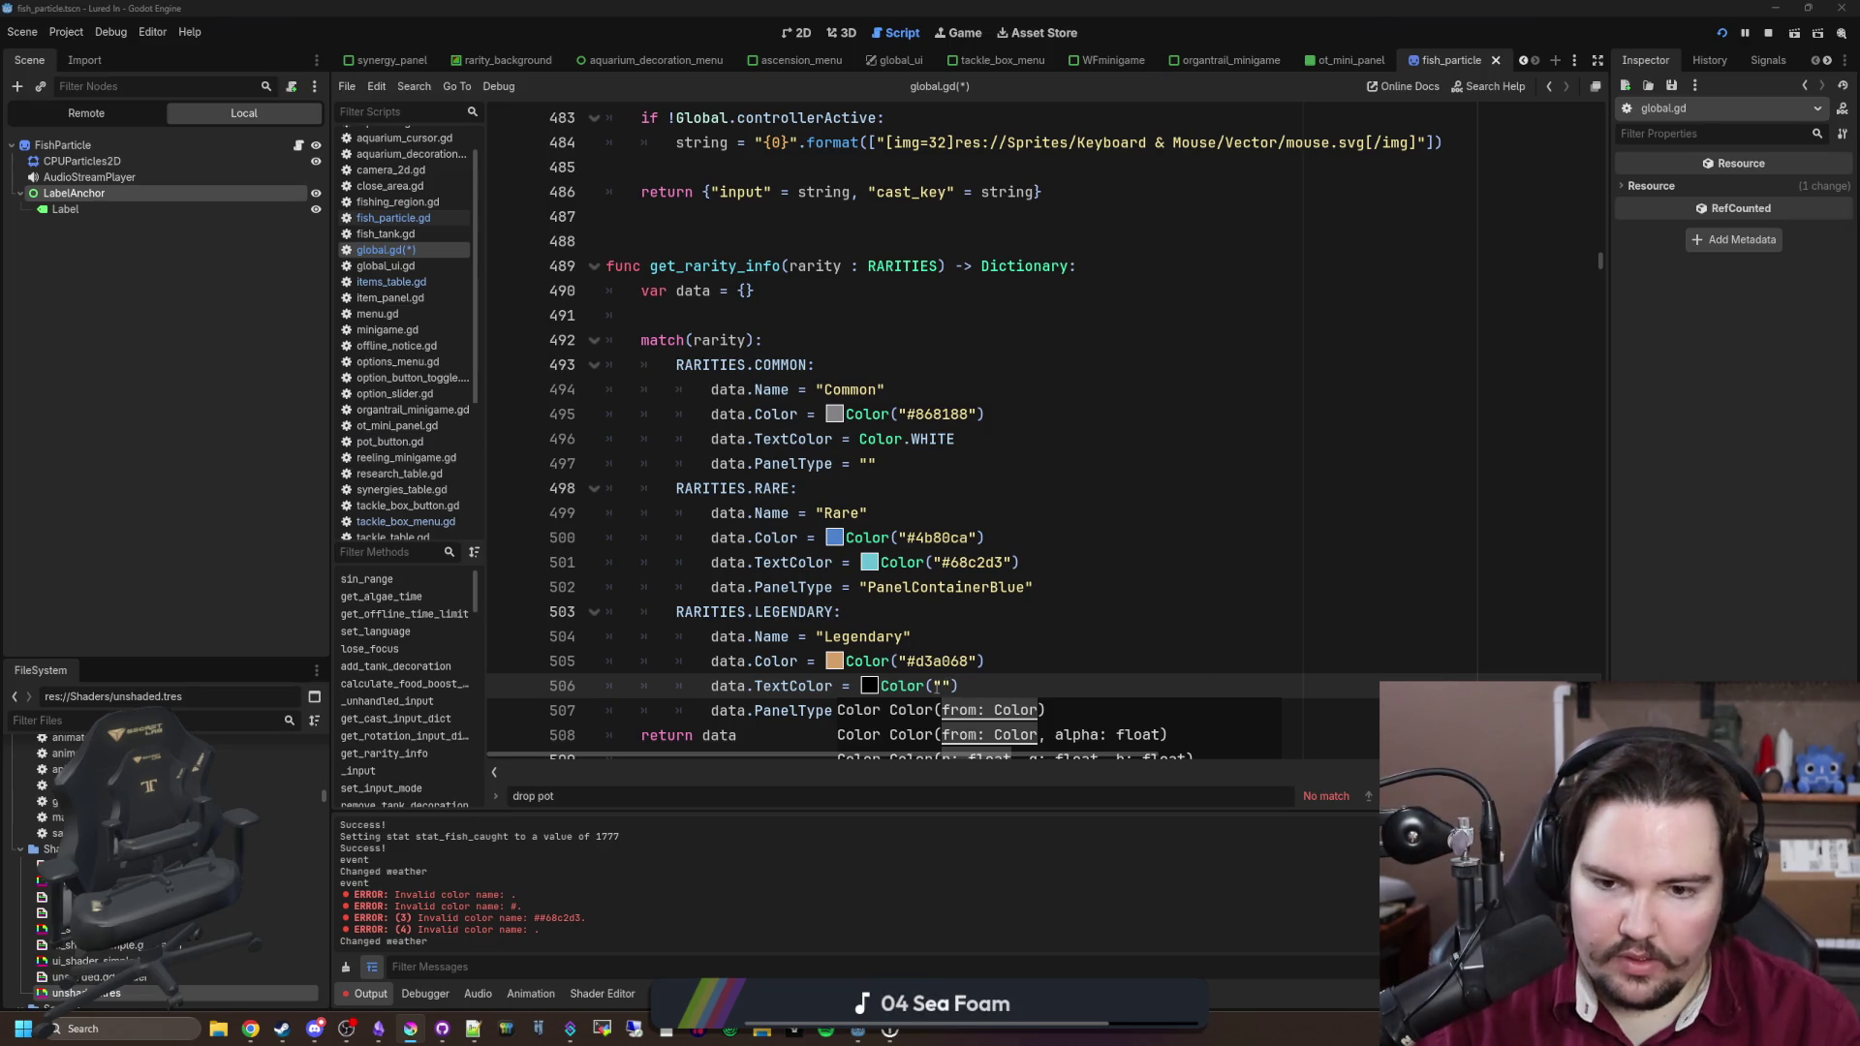
pyautogui.write('#ede19e')
pyautogui.click(983, 614)
pyautogui.hotkey('ctrl', 's')
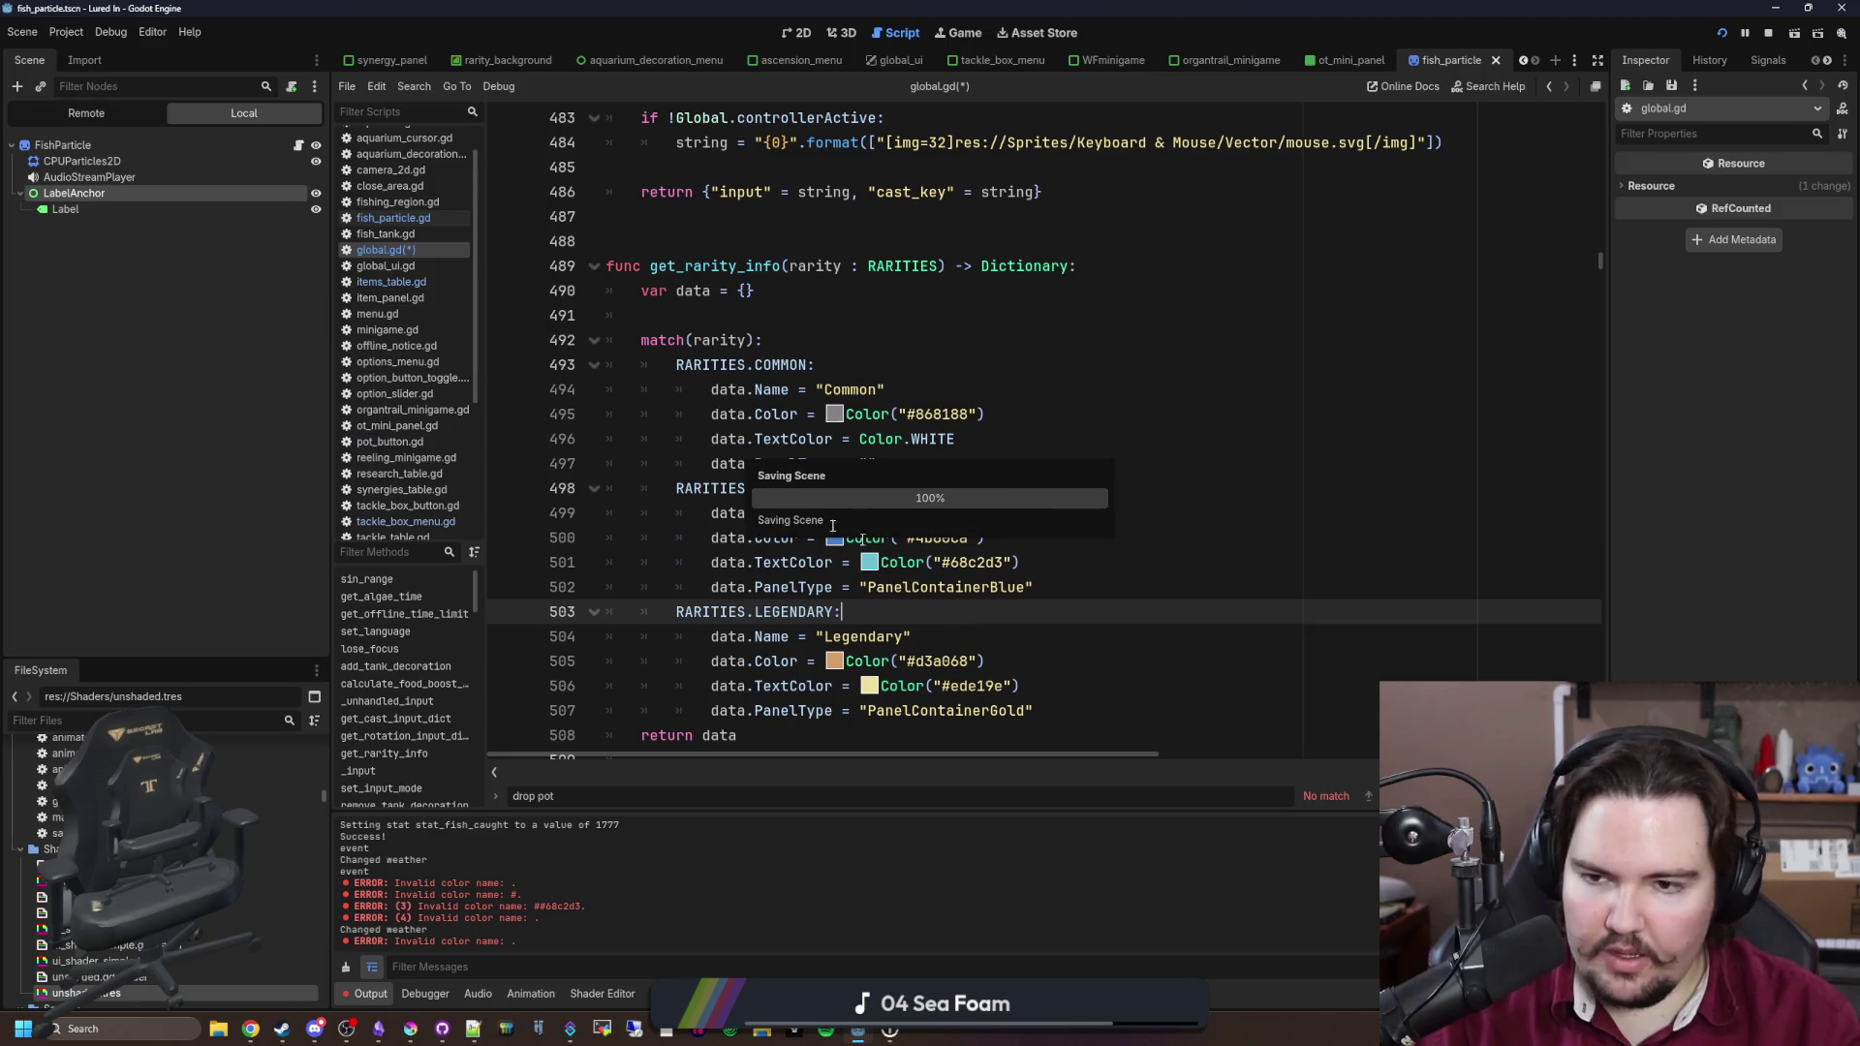
# Step: Change the label tint in fish_particle.gd to rarityData.TextColor and save
pyautogui.click(390, 219)
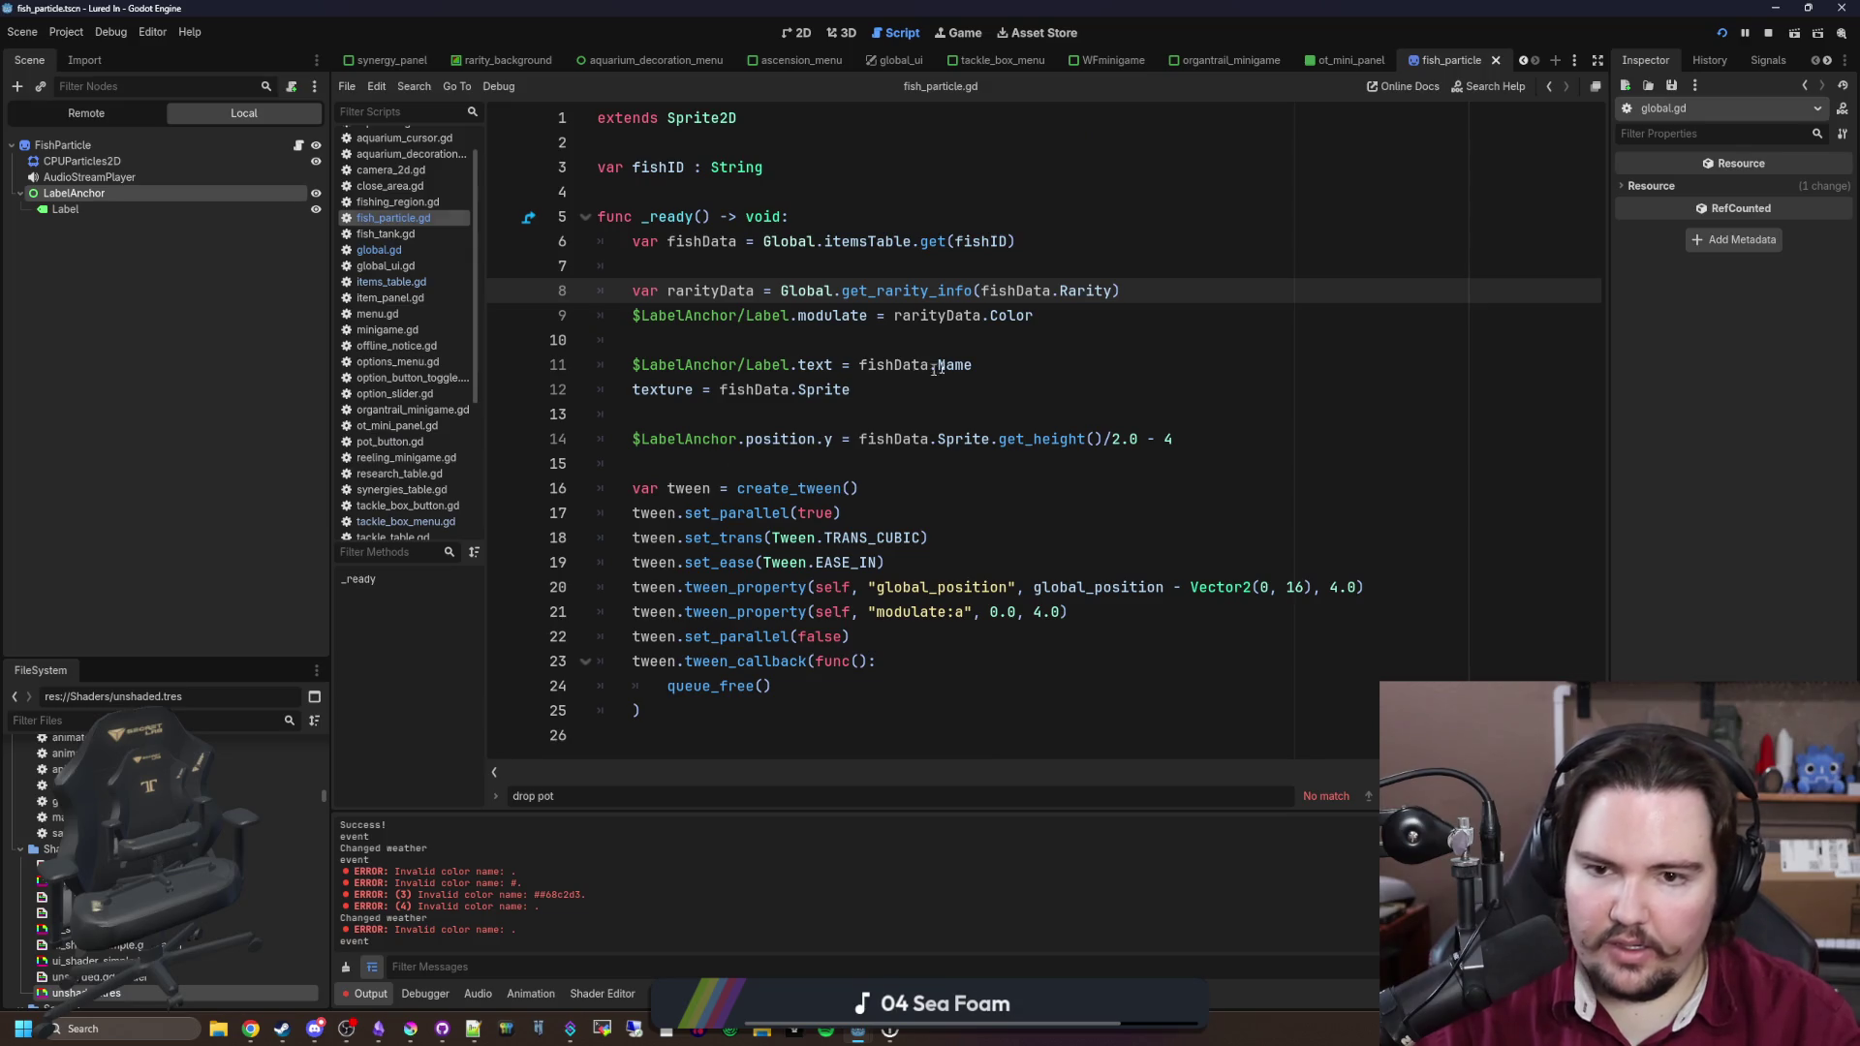
pyautogui.doubleClick(1012, 315)
pyautogui.write('Te')
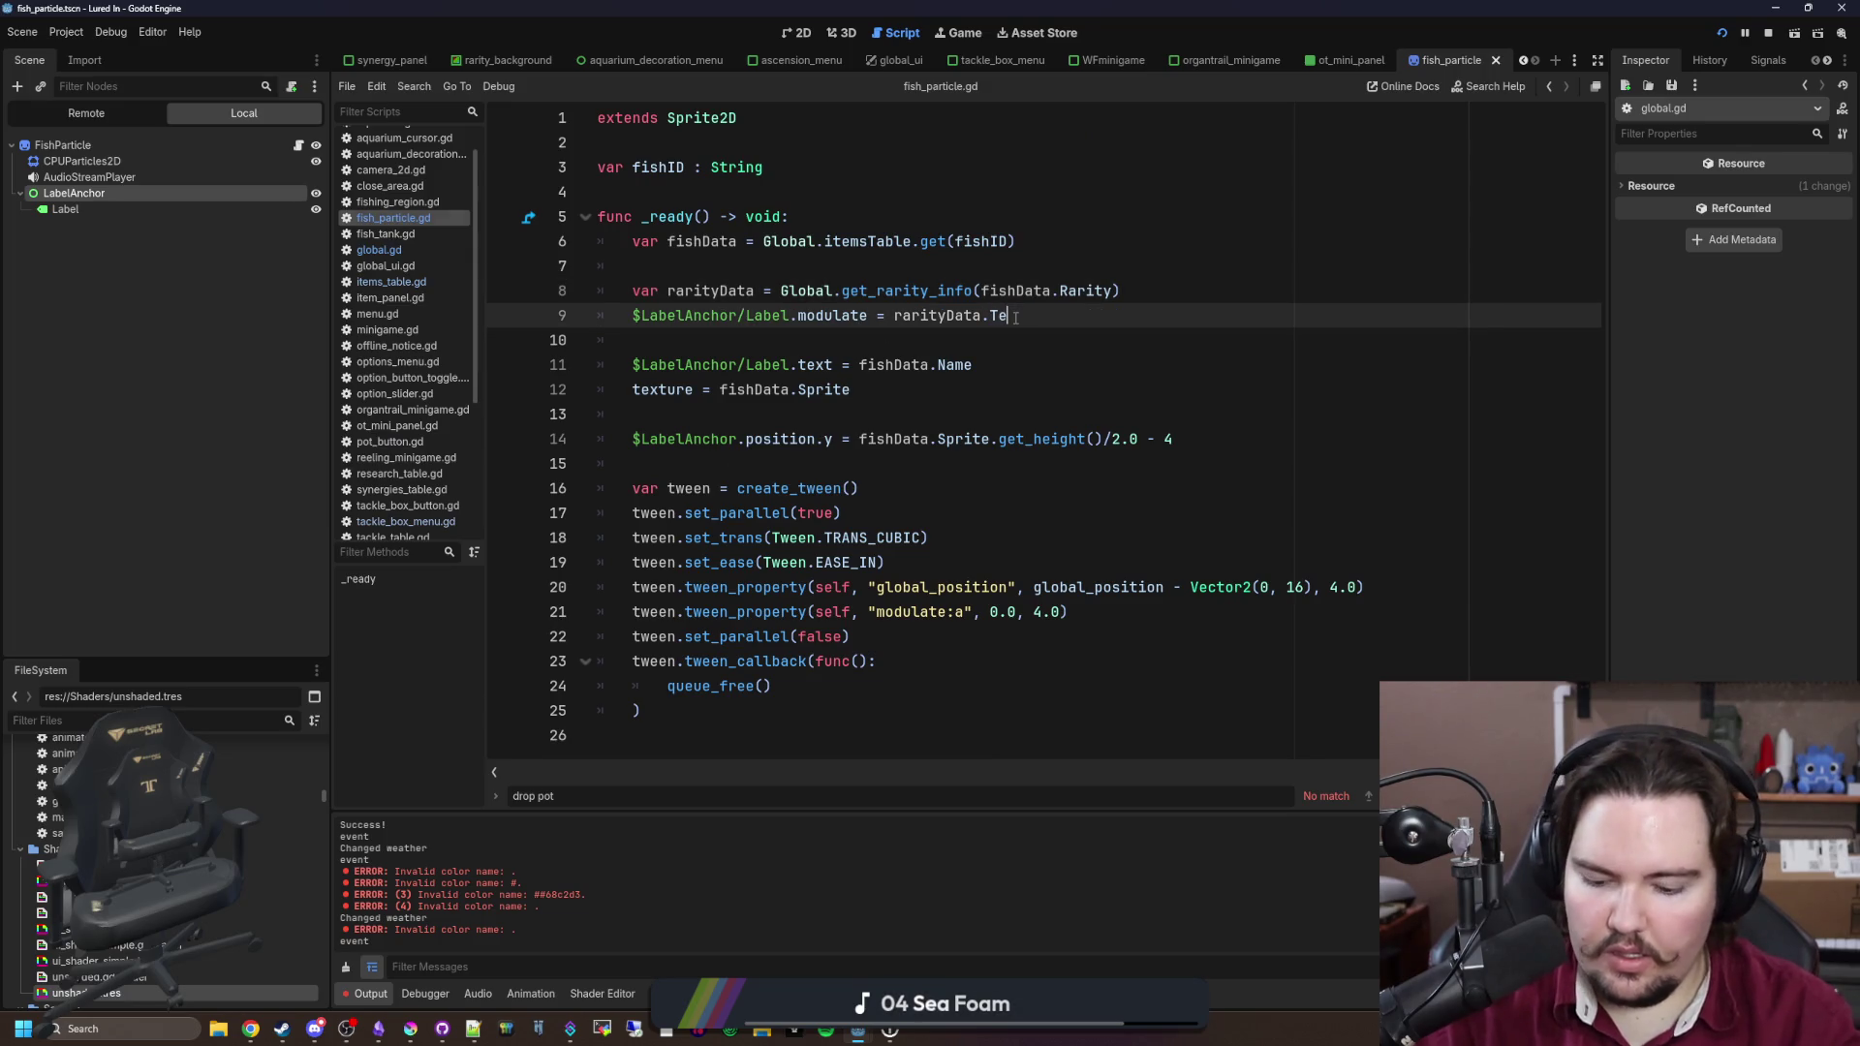
pyautogui.write('xtColor')
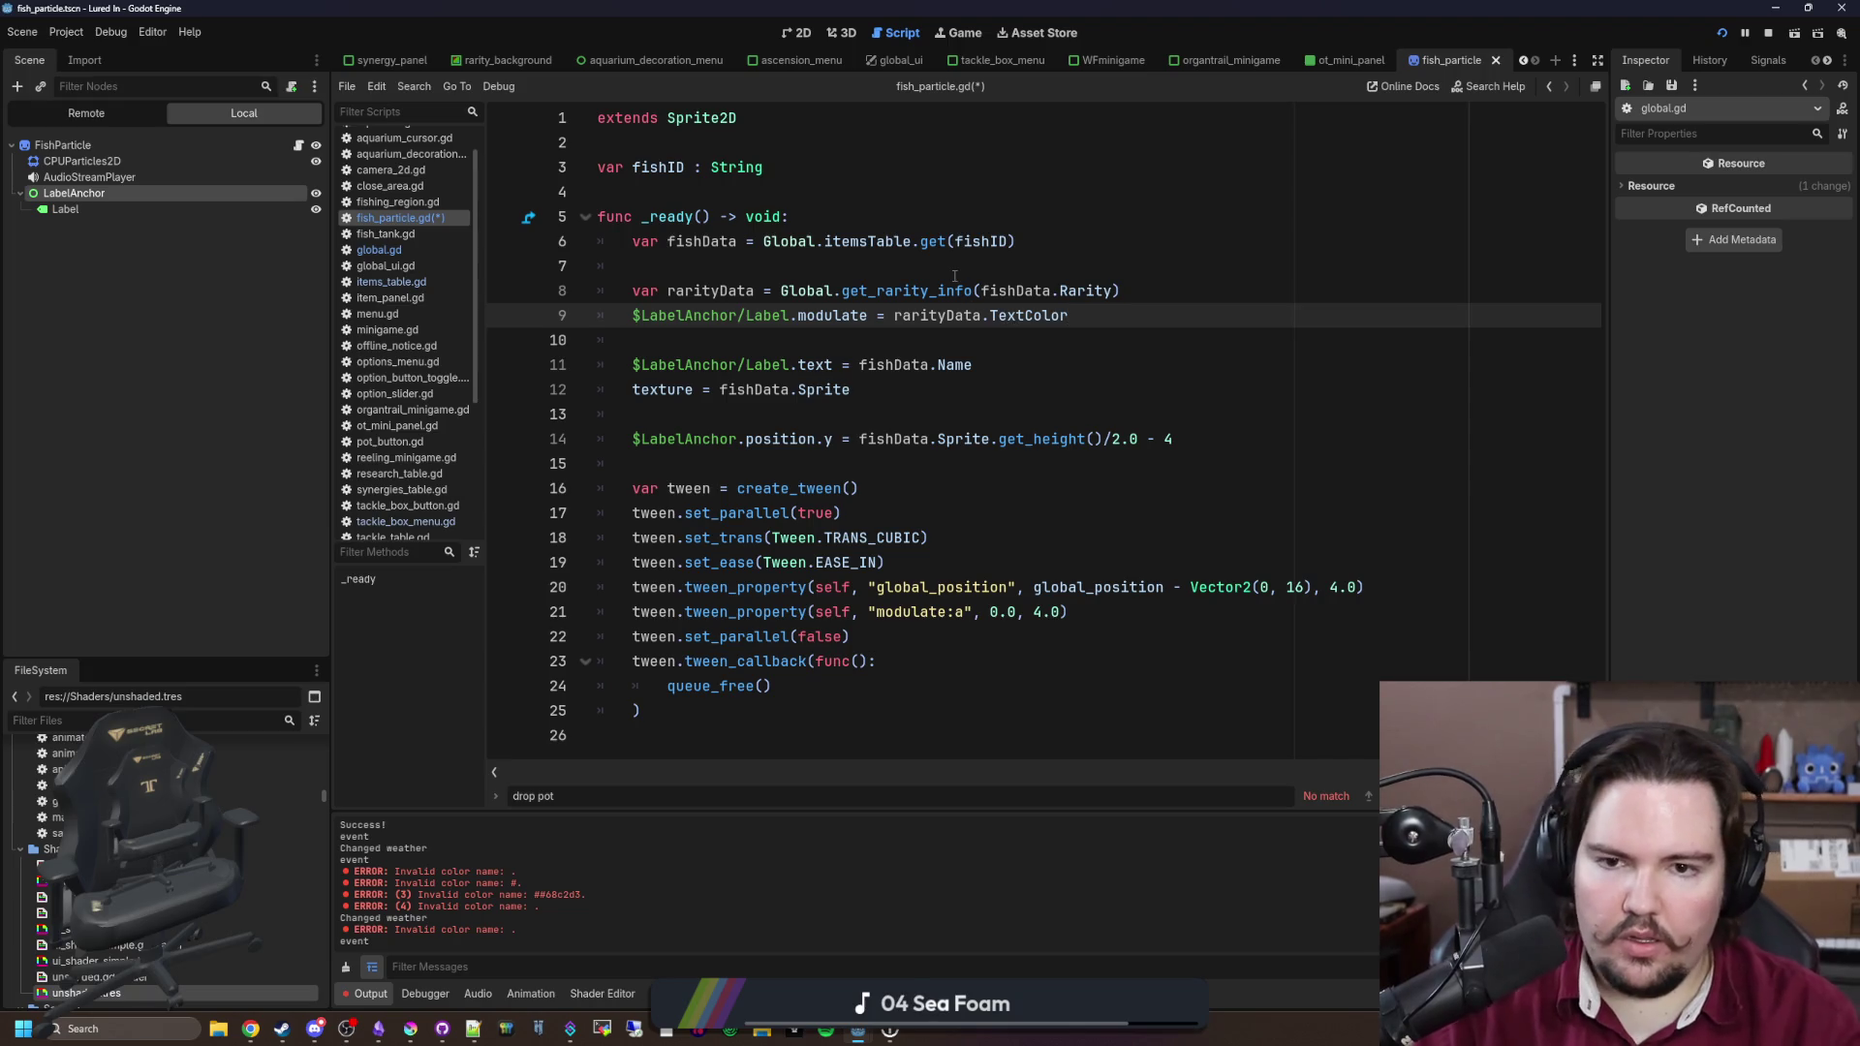
pyautogui.click(954, 275)
pyautogui.hotkey('ctrl', 's')
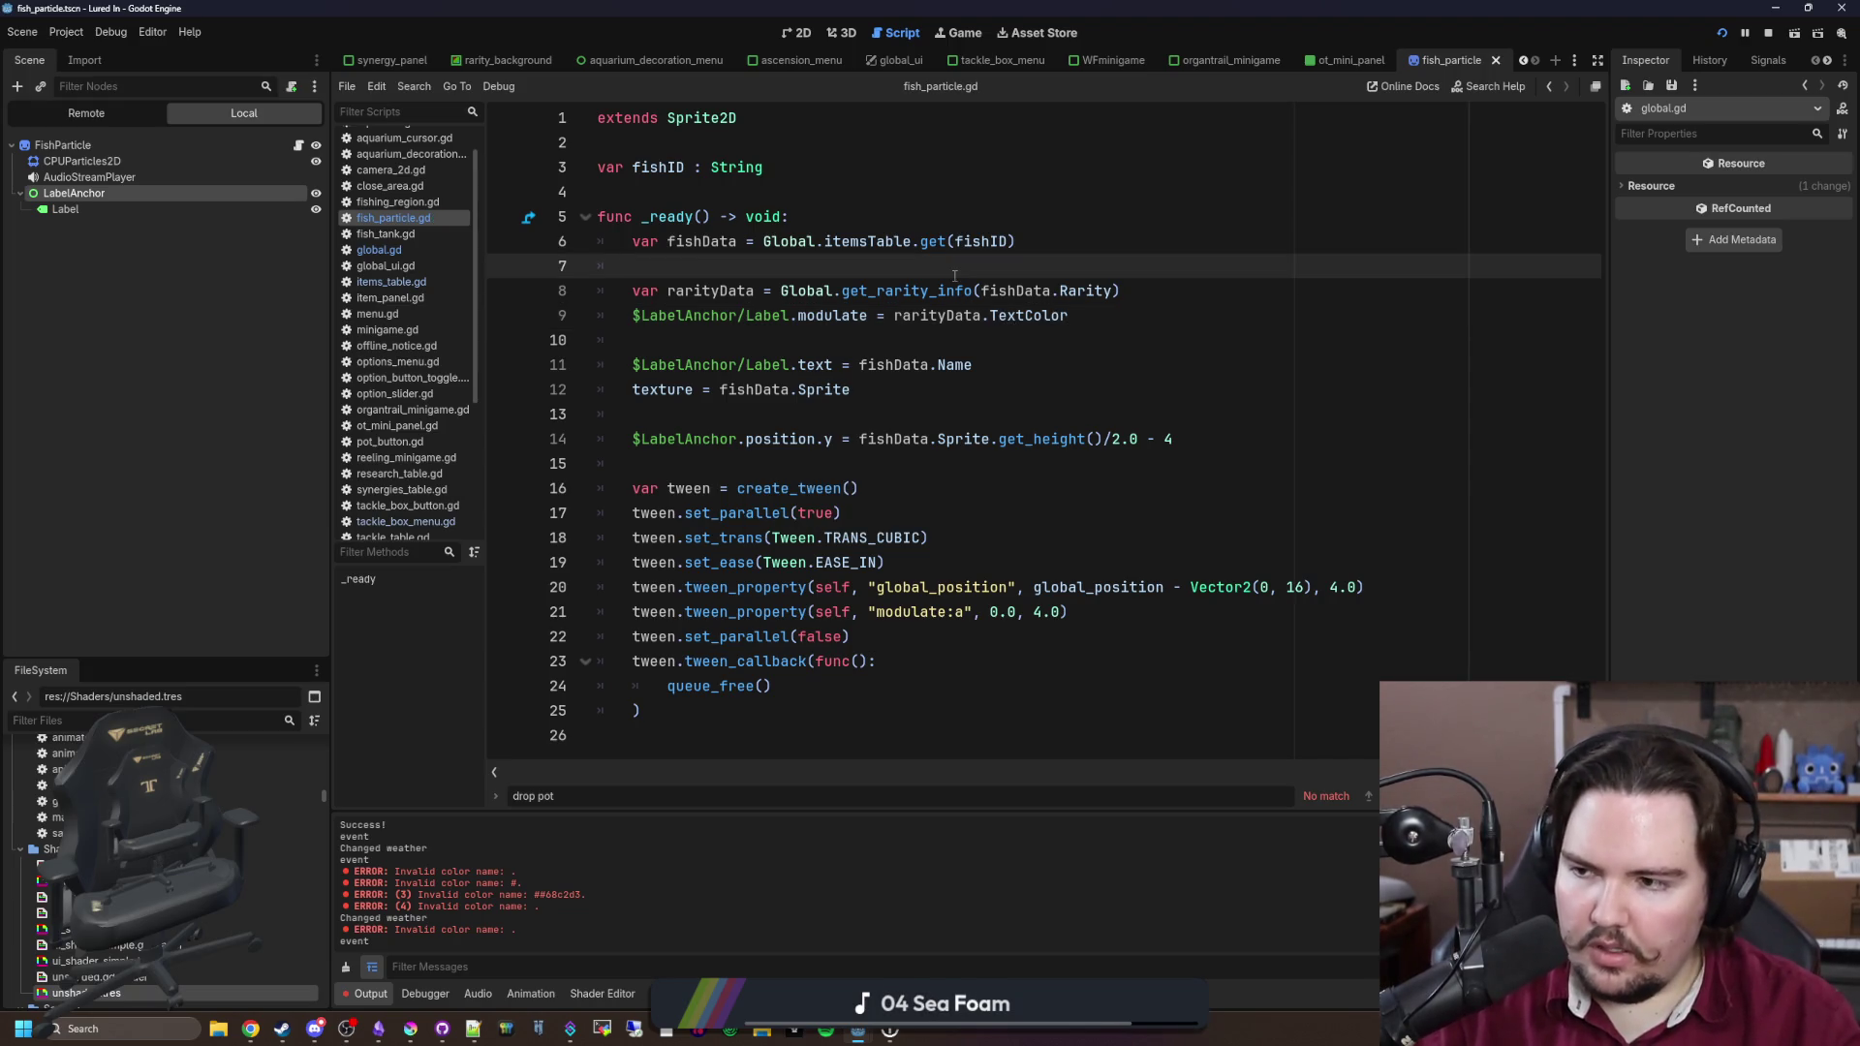
# Step: Move to the line above the anchor positioning code, then show the FishParticle scene in 2D
pyautogui.click(988, 340)
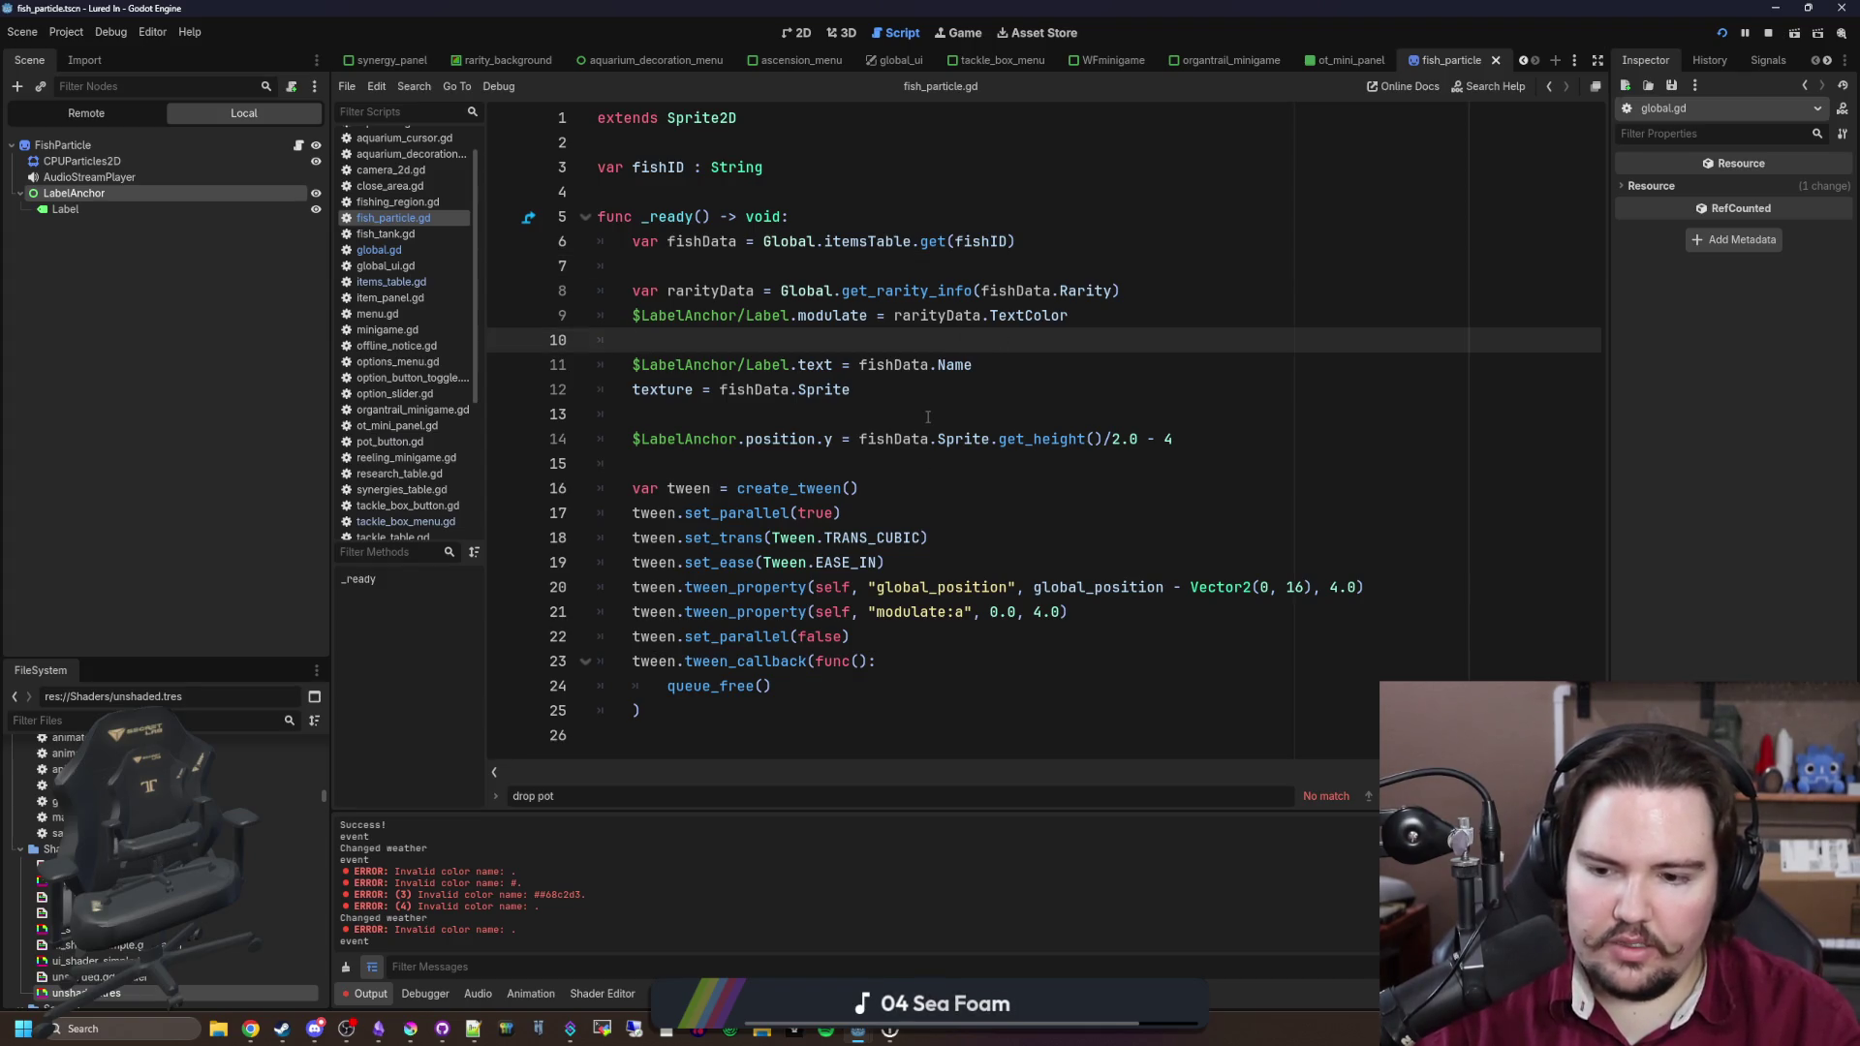
pyautogui.click(1196, 444)
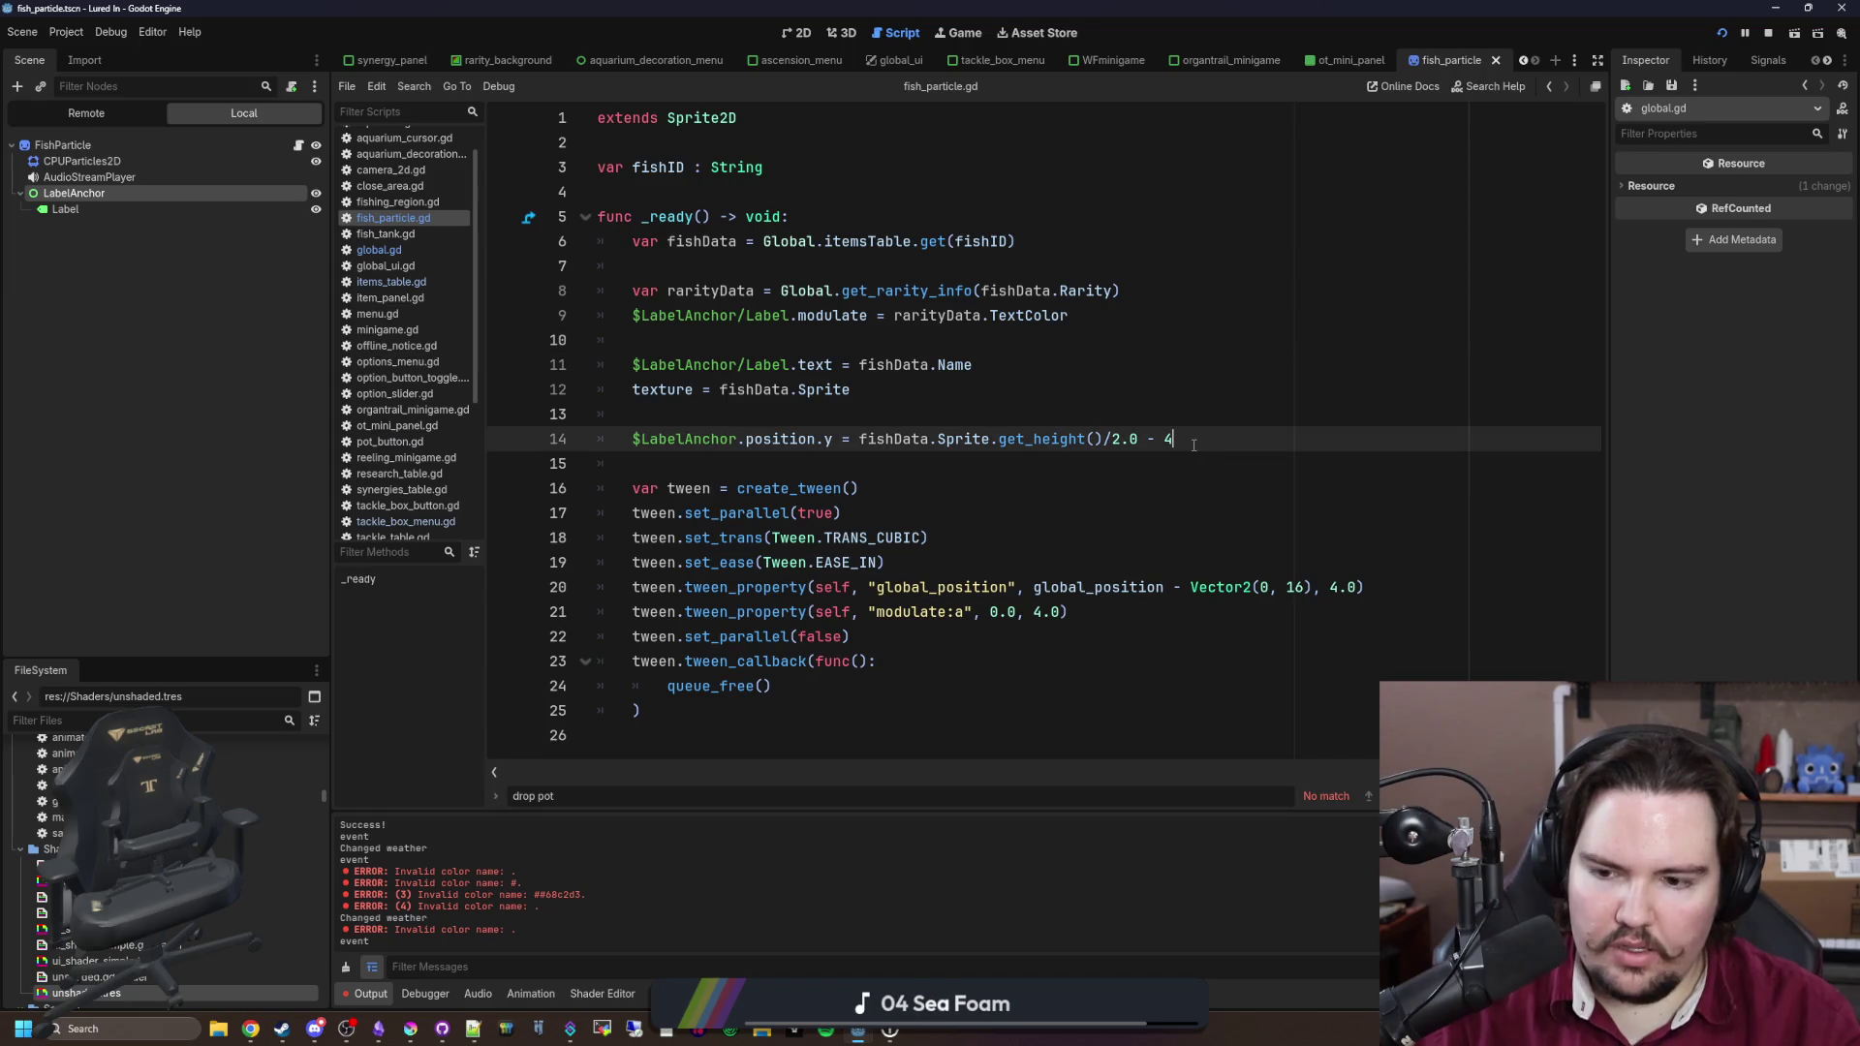
pyautogui.click(919, 403)
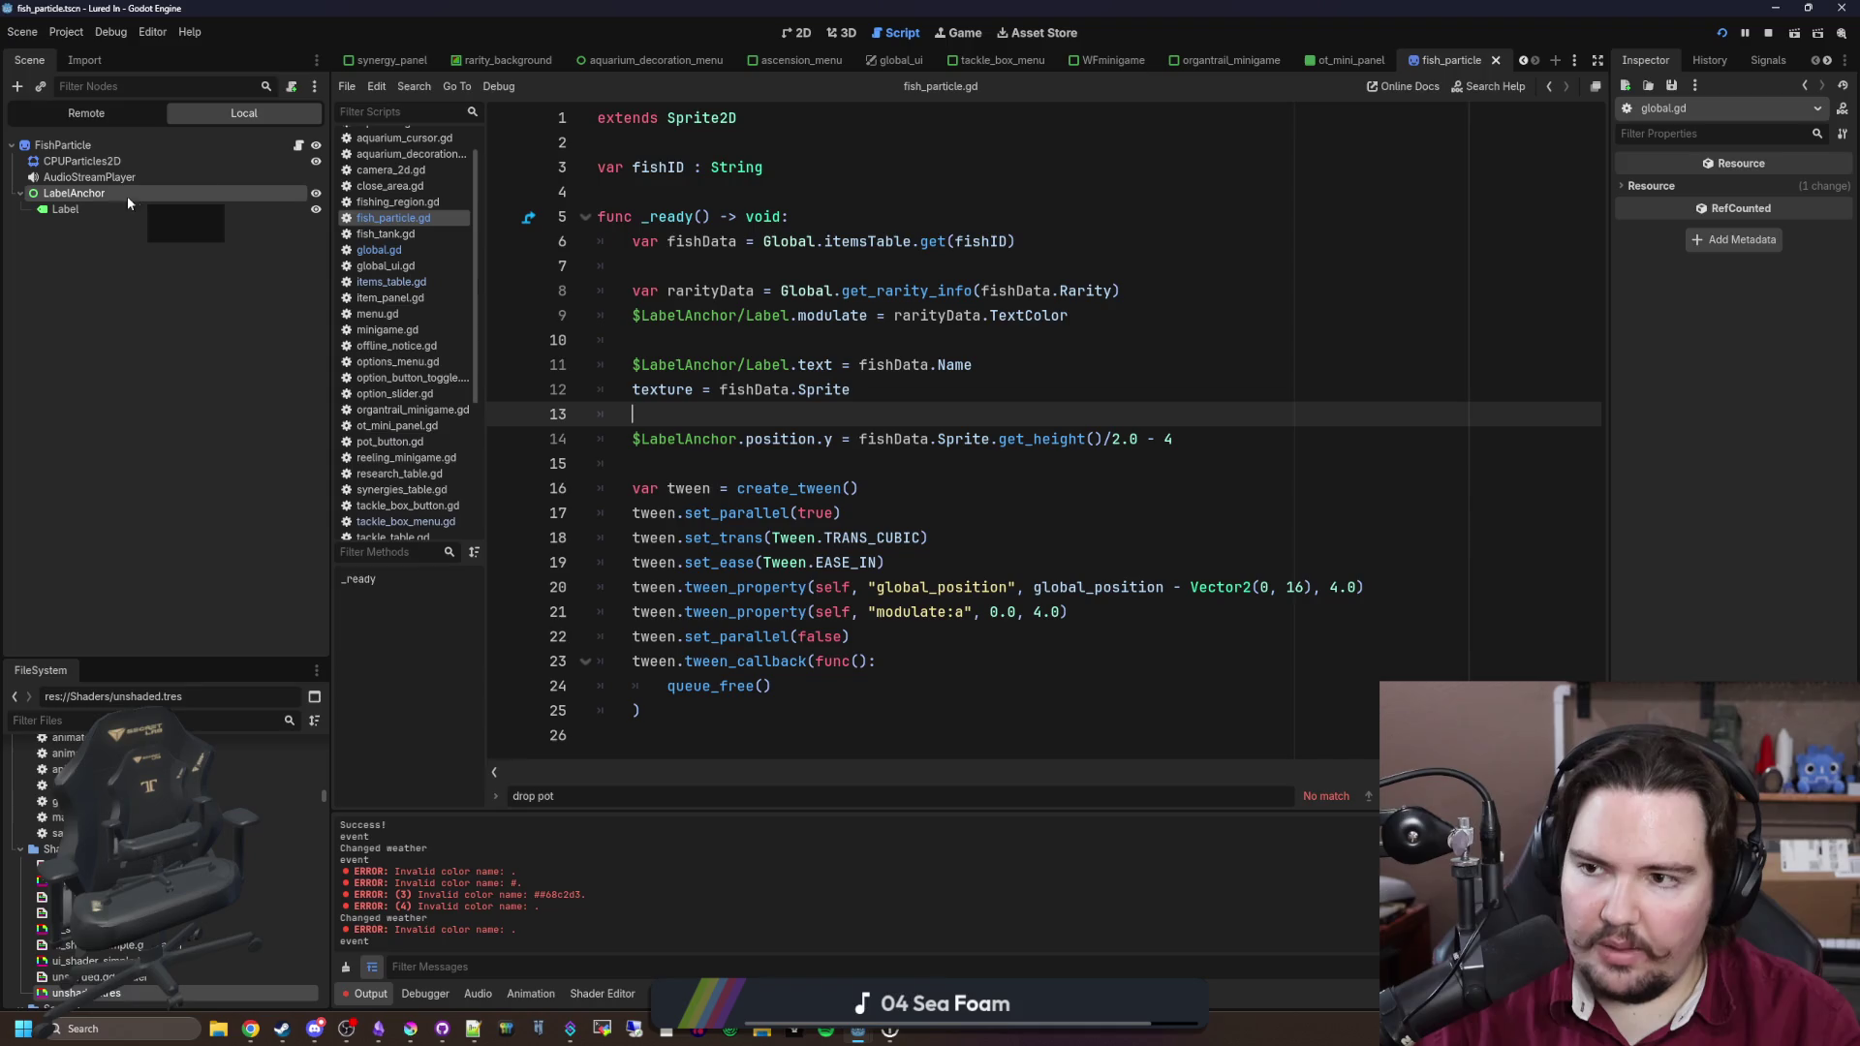
pyautogui.click(234, 197)
# Step: Stop the game, set the LabelAnchor's size to 0 and save the scene
pyautogui.scroll(5, 538, 374)
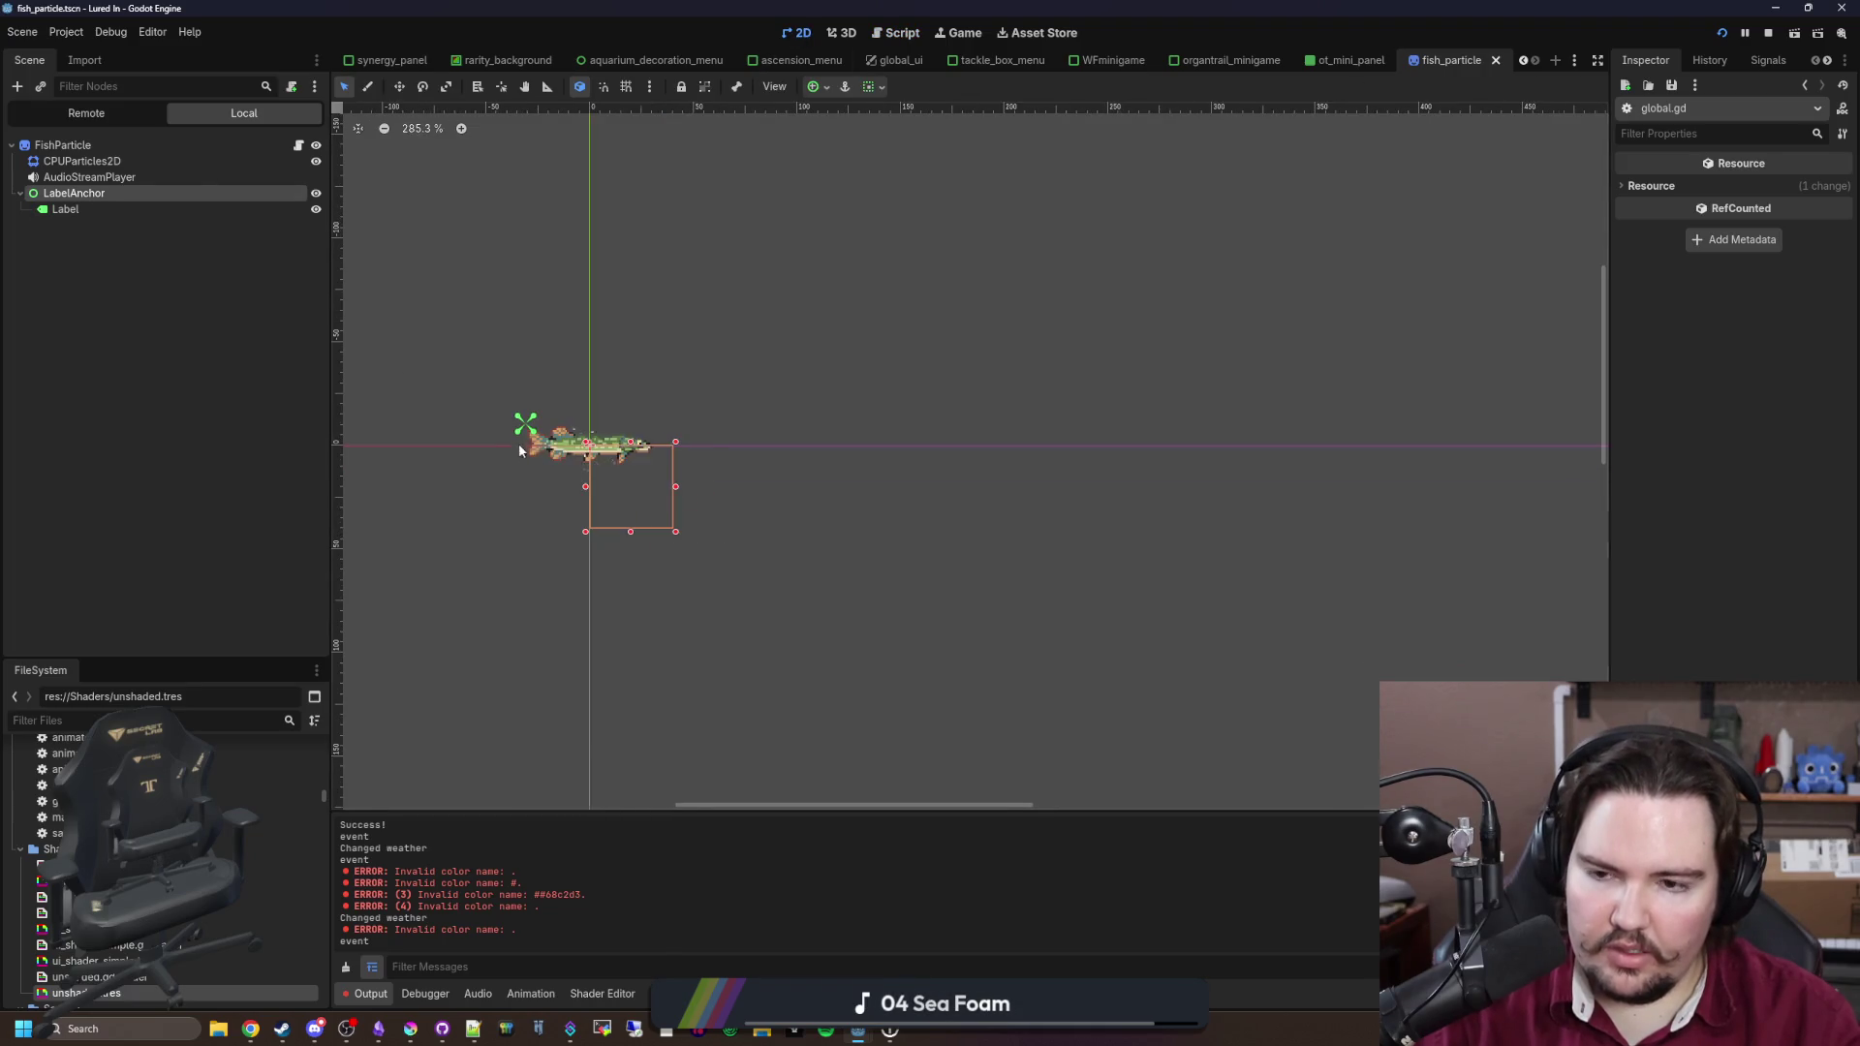
pyautogui.click(87, 210)
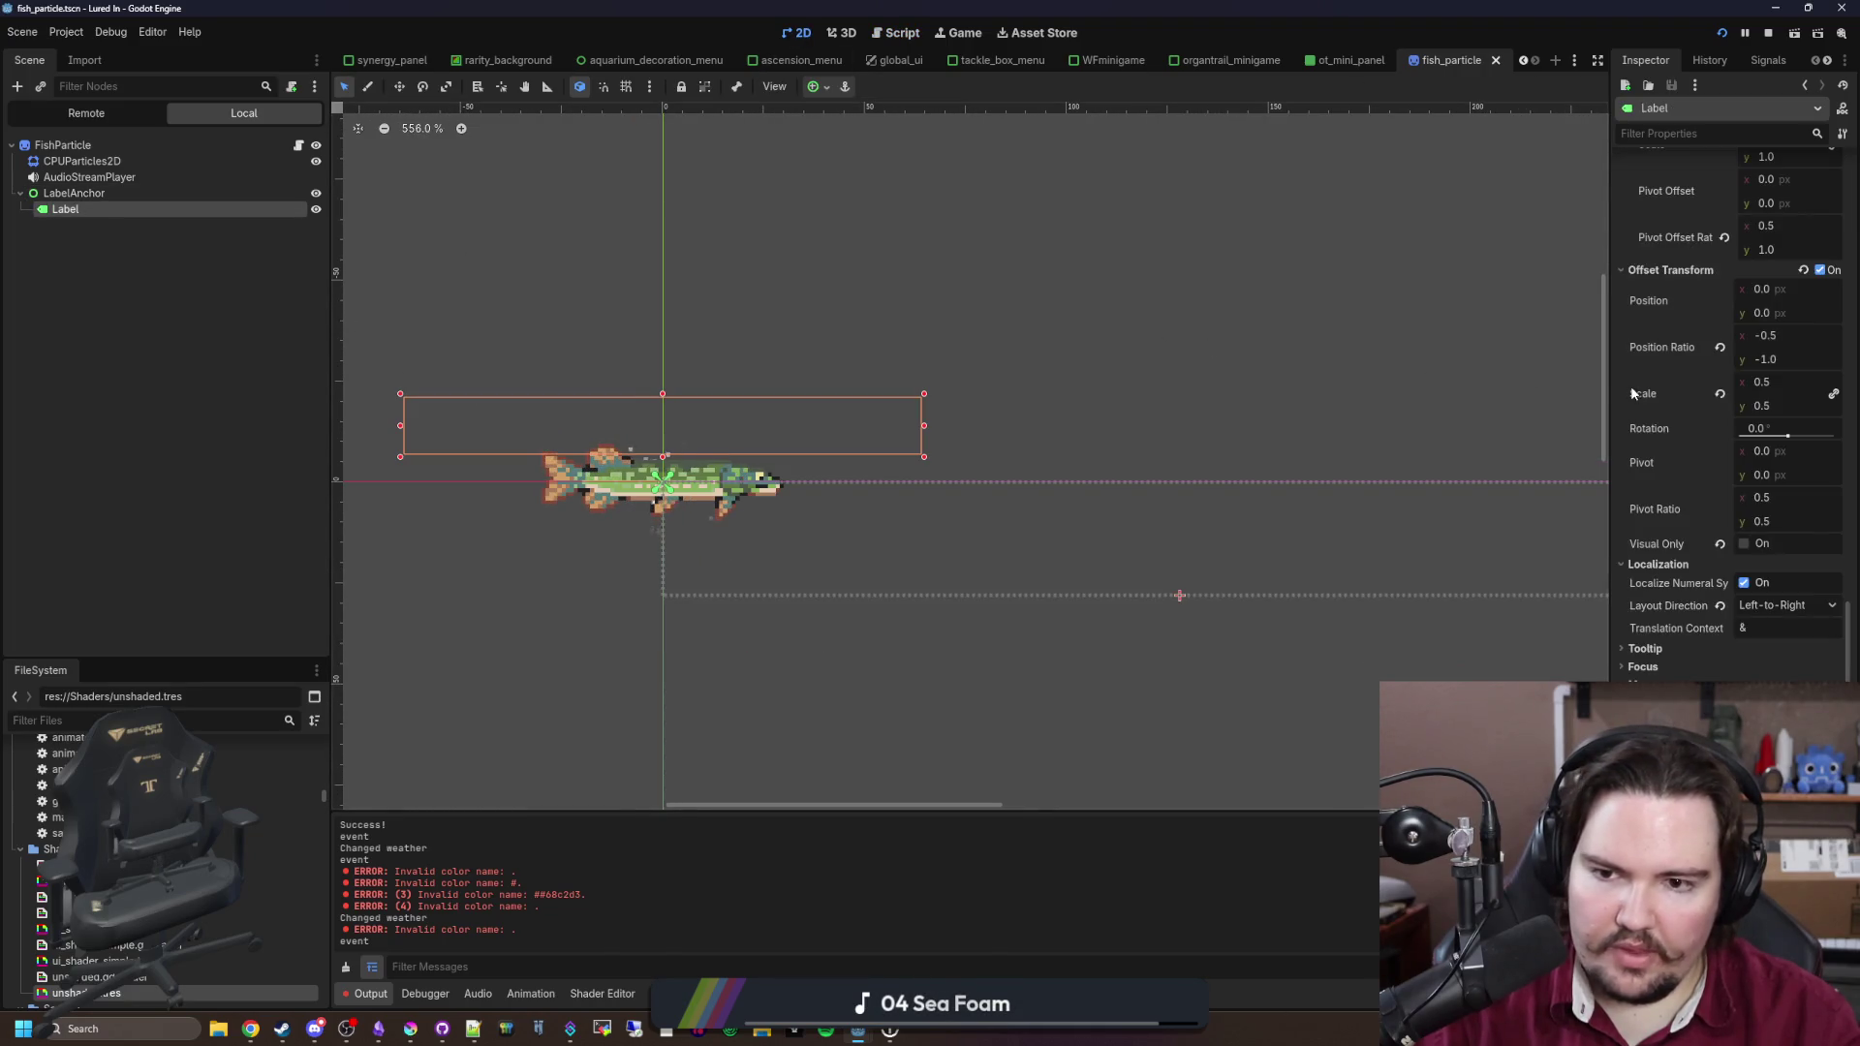
pyautogui.moveTo(1608, 404); pyautogui.dragTo(1307, 407)
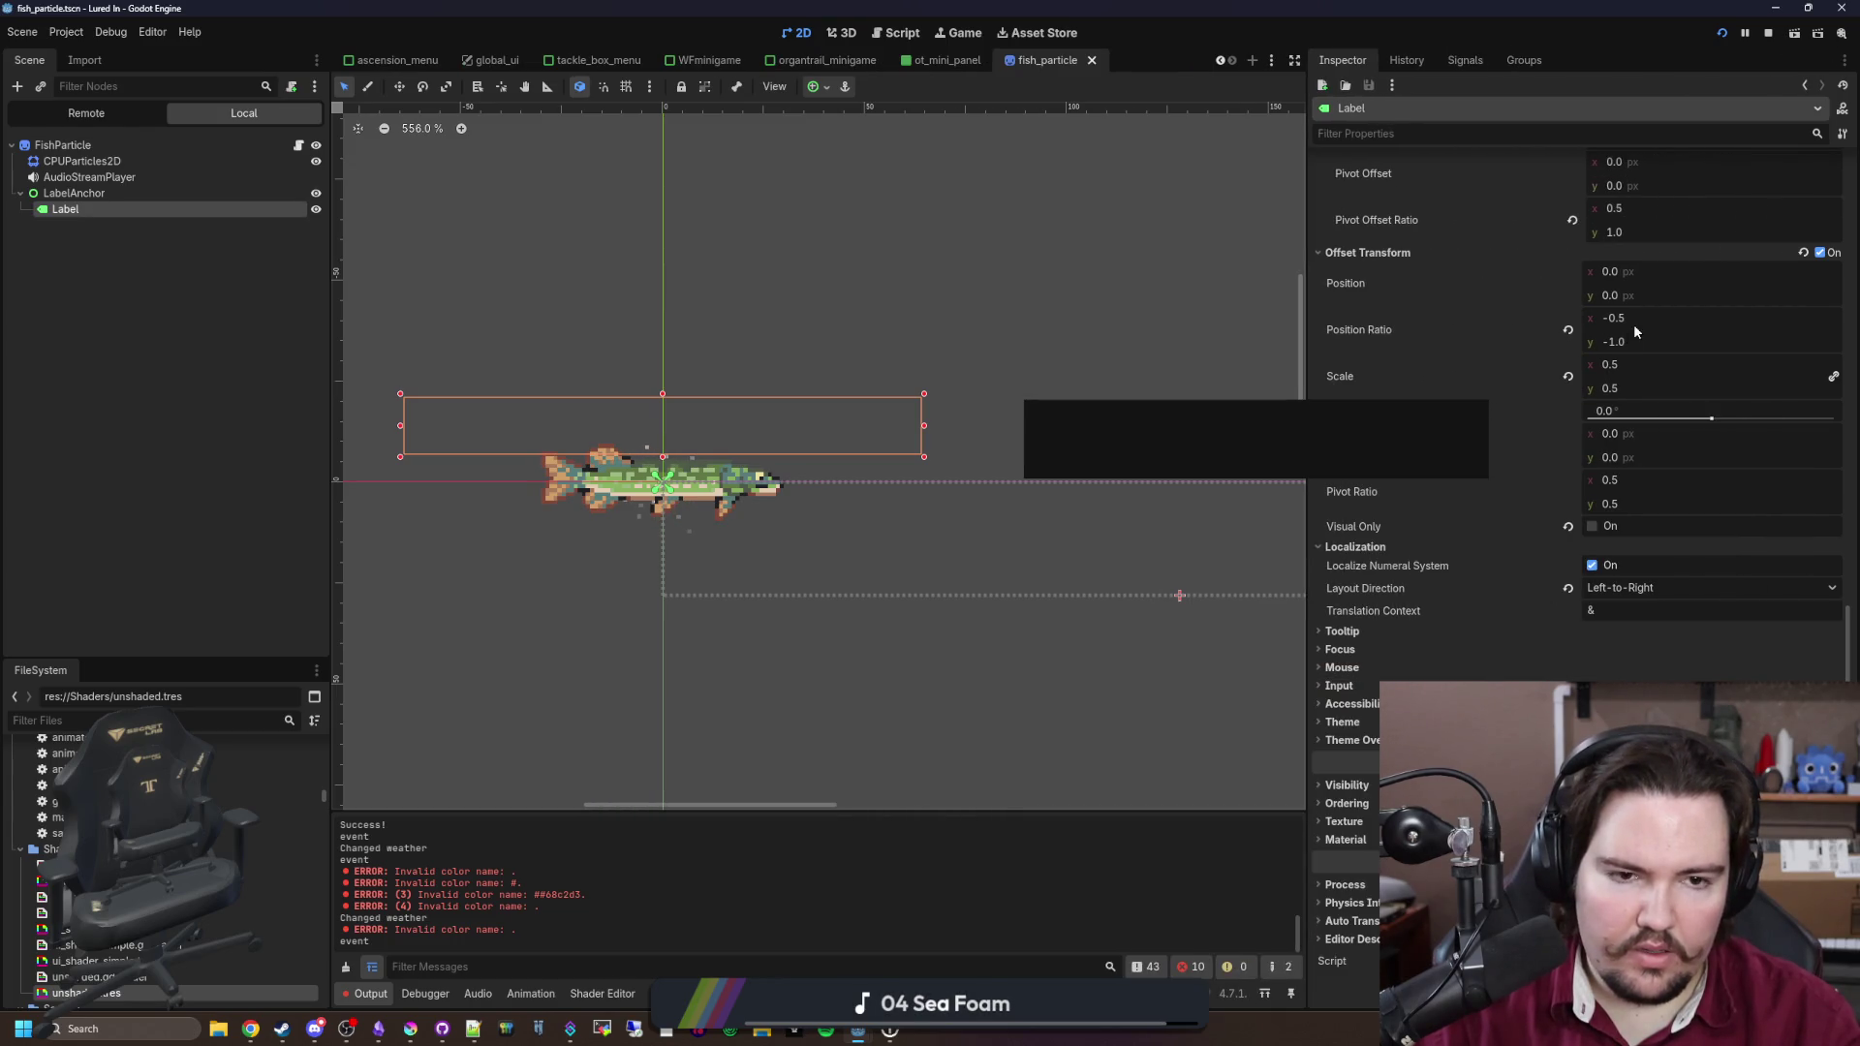
pyautogui.scroll(2, 1460, 657)
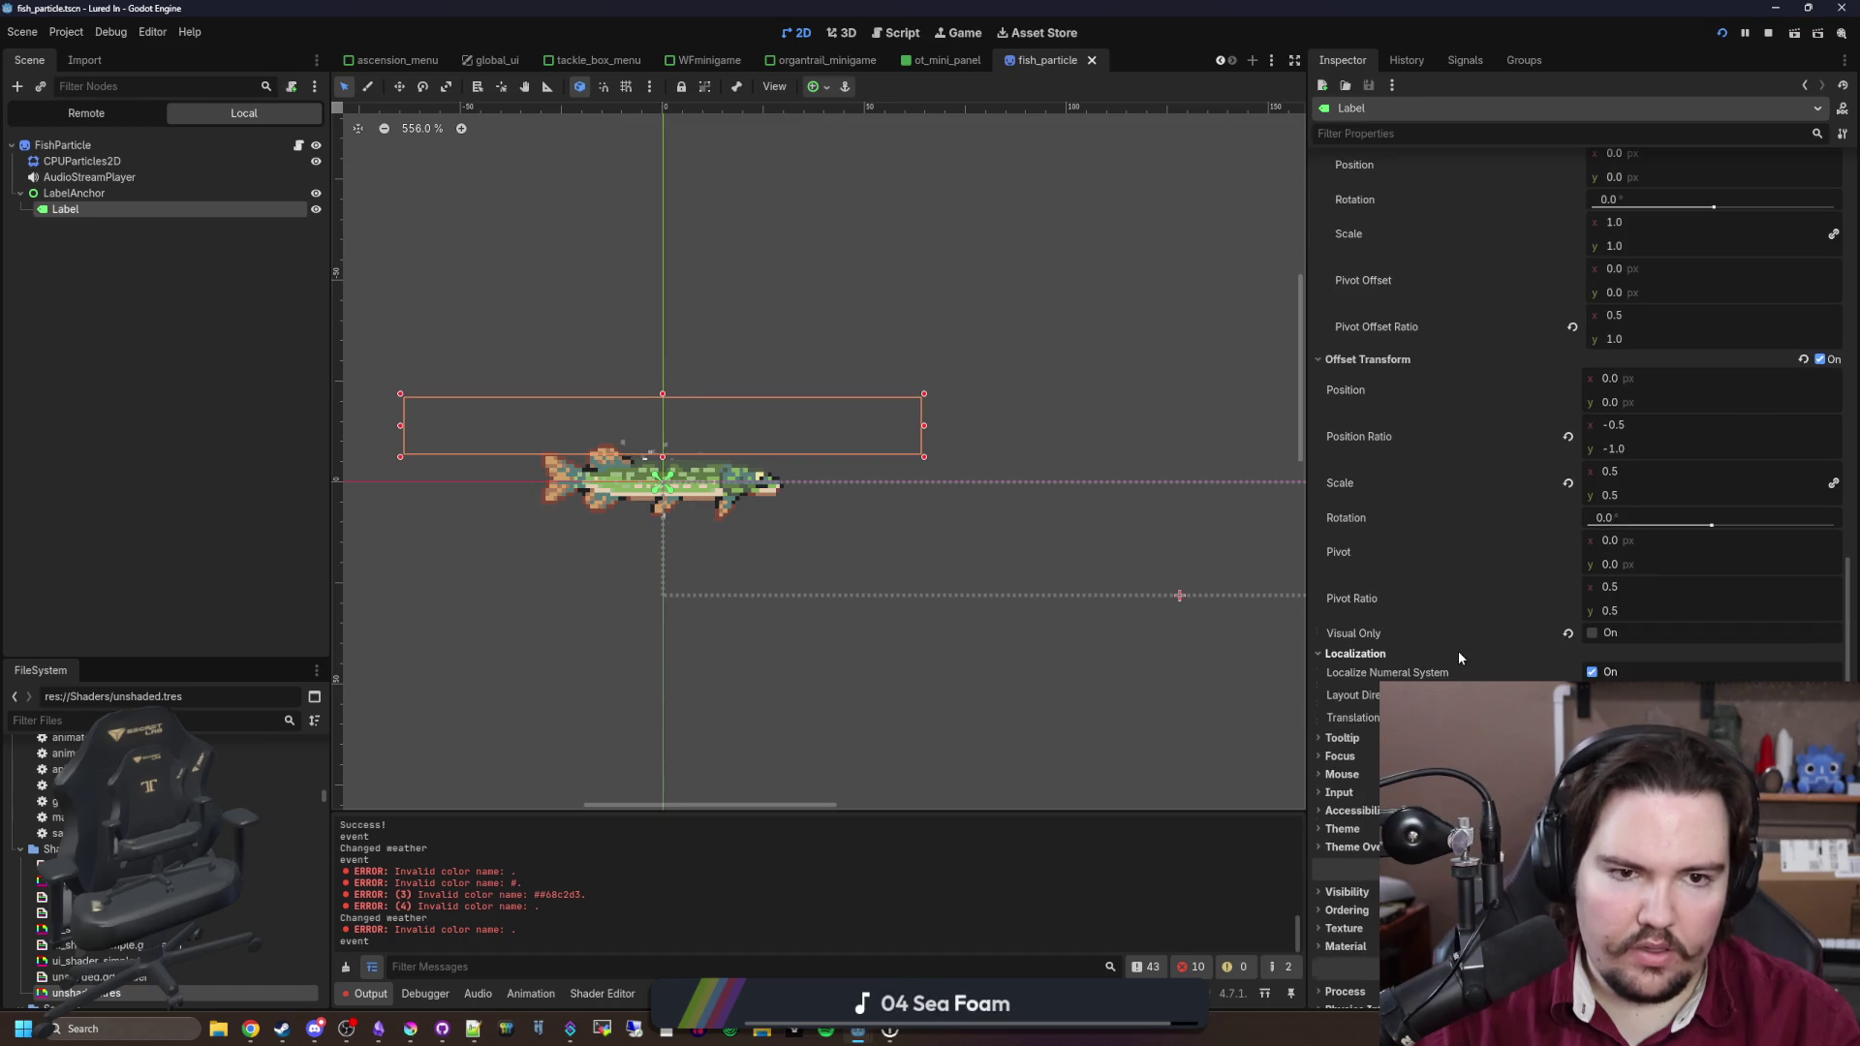
pyautogui.scroll(3, 1459, 658)
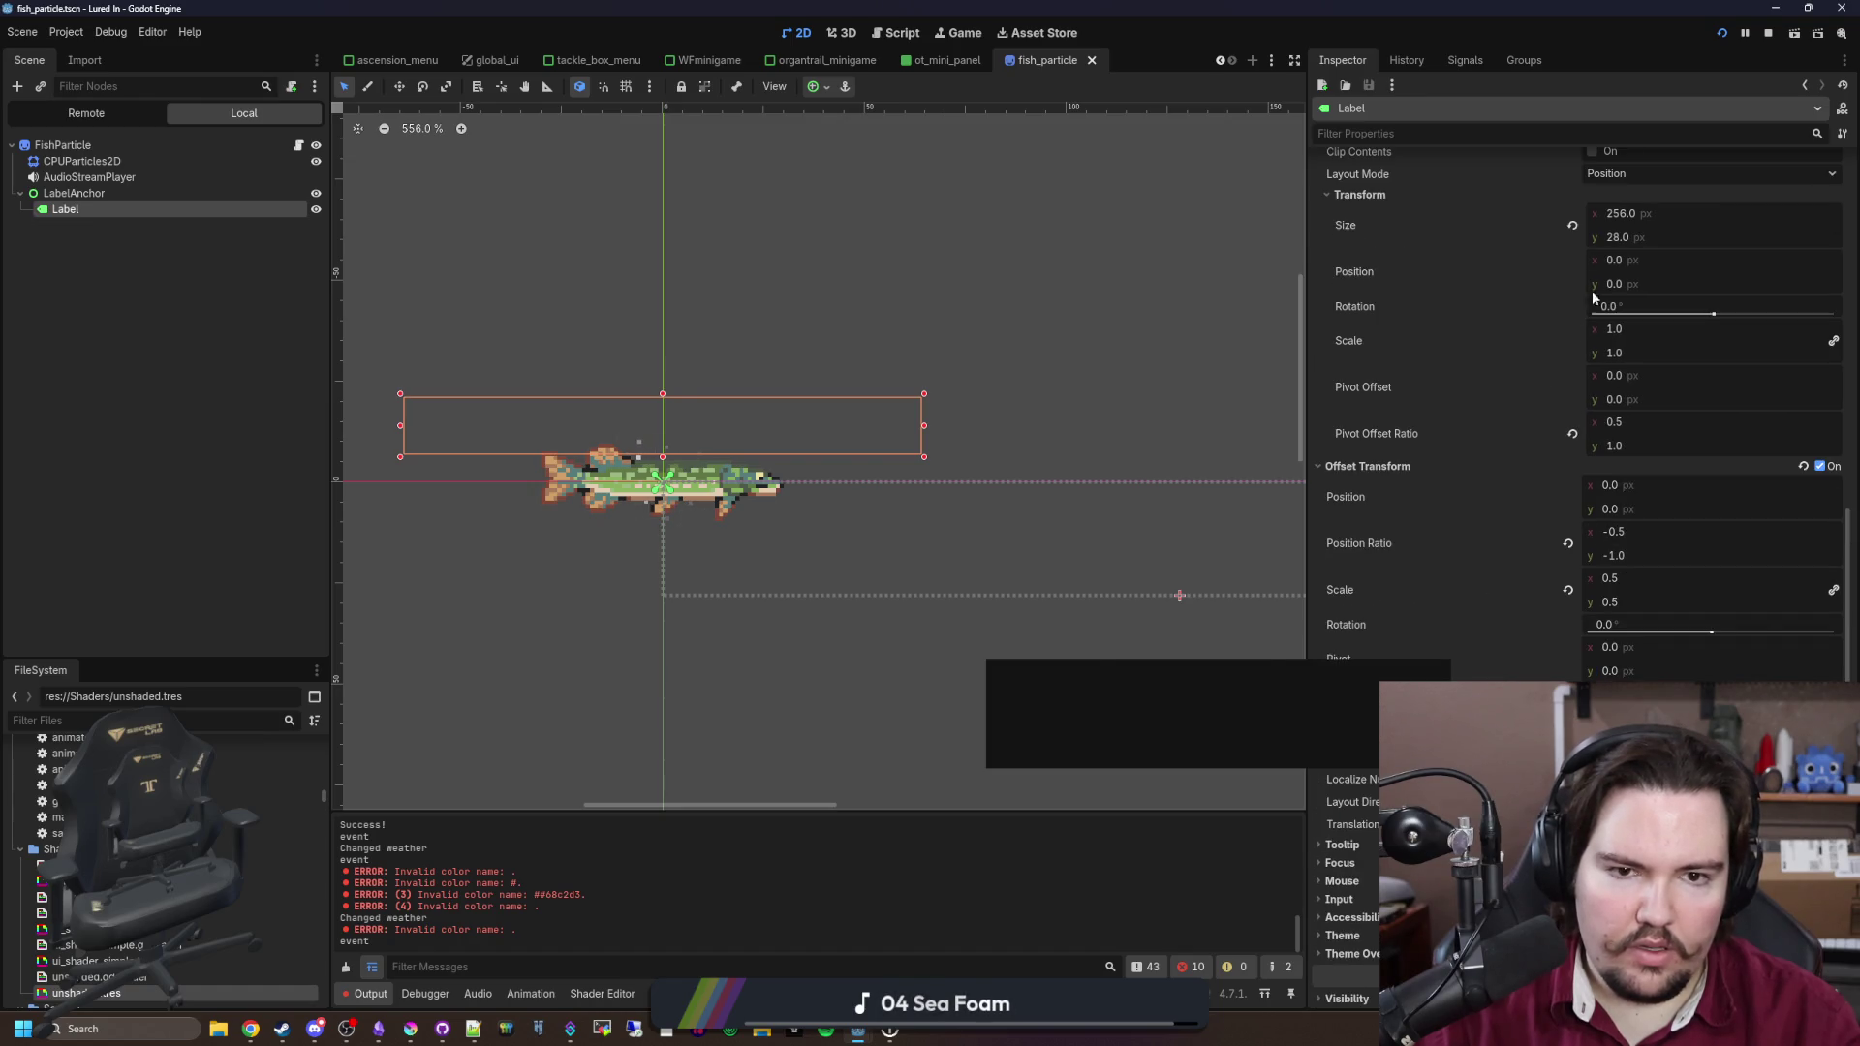
pyautogui.click(109, 192)
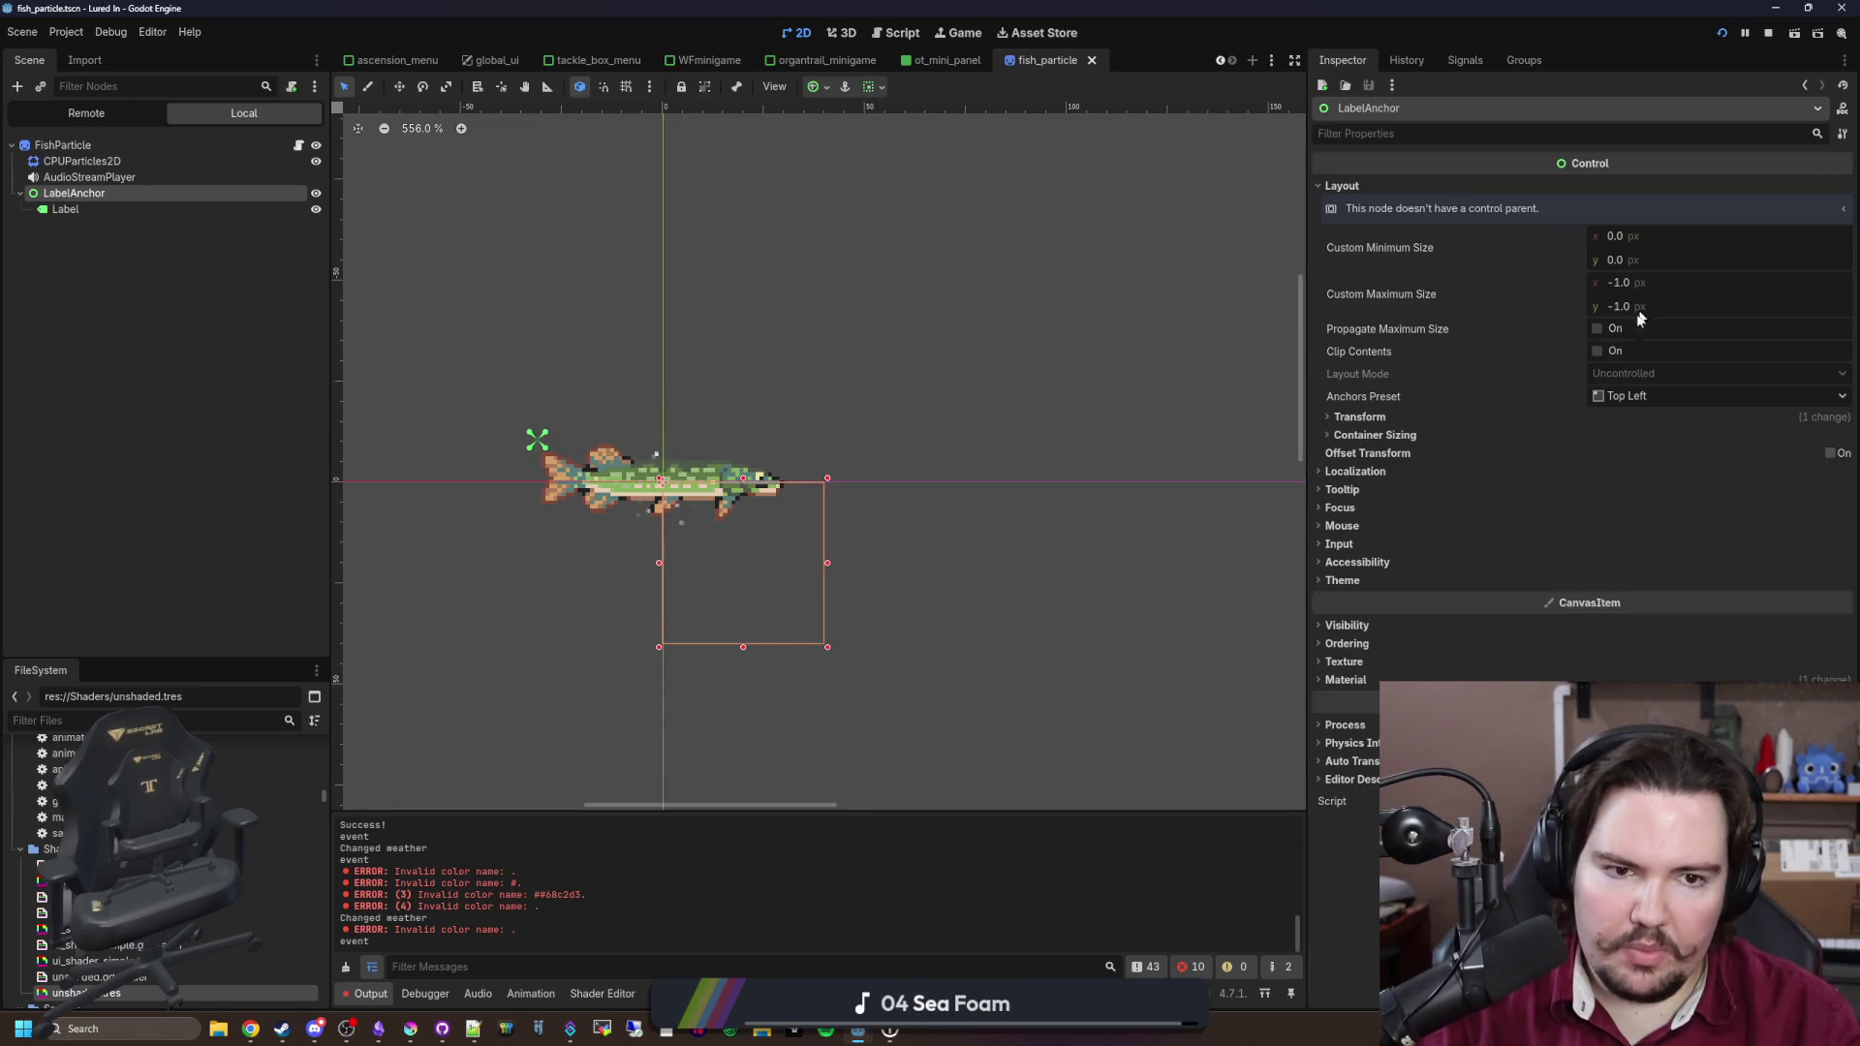
pyautogui.click(1768, 35)
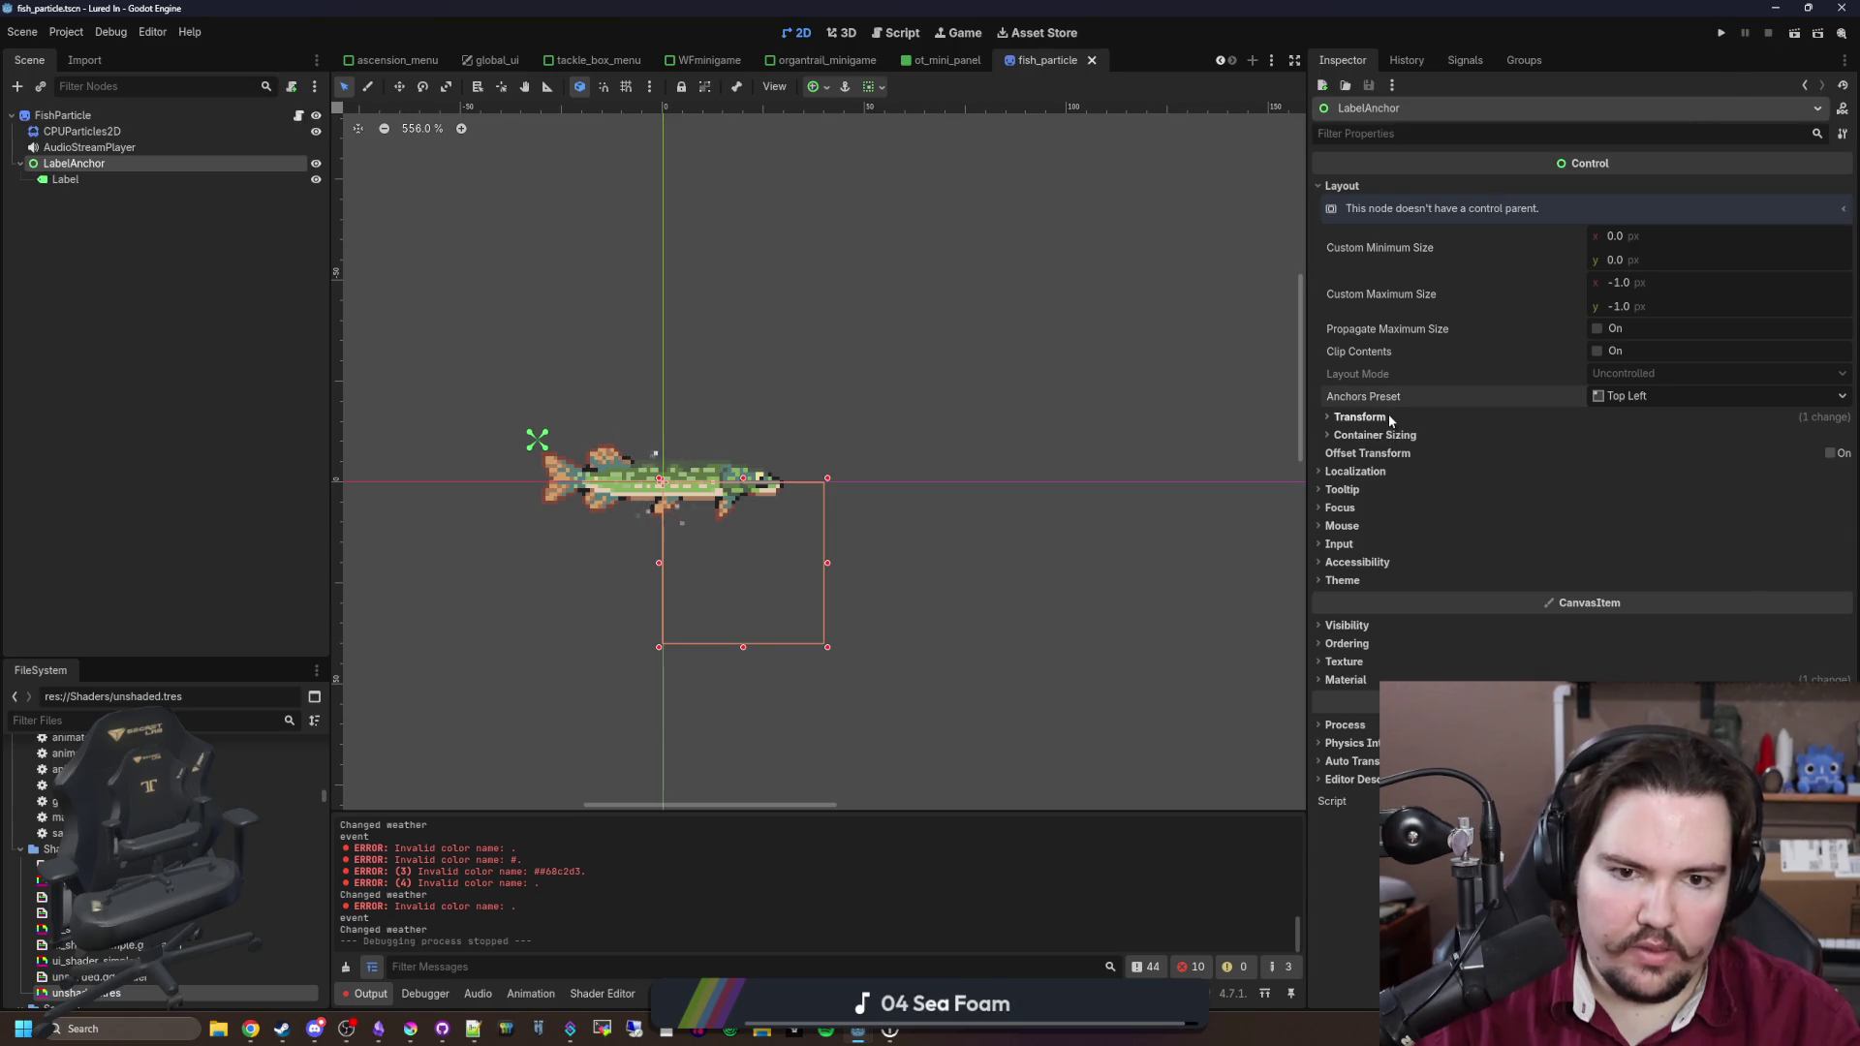
pyautogui.click(1359, 417)
pyautogui.click(1613, 435)
pyautogui.write('0')
pyautogui.press('Return')
pyautogui.write('0')
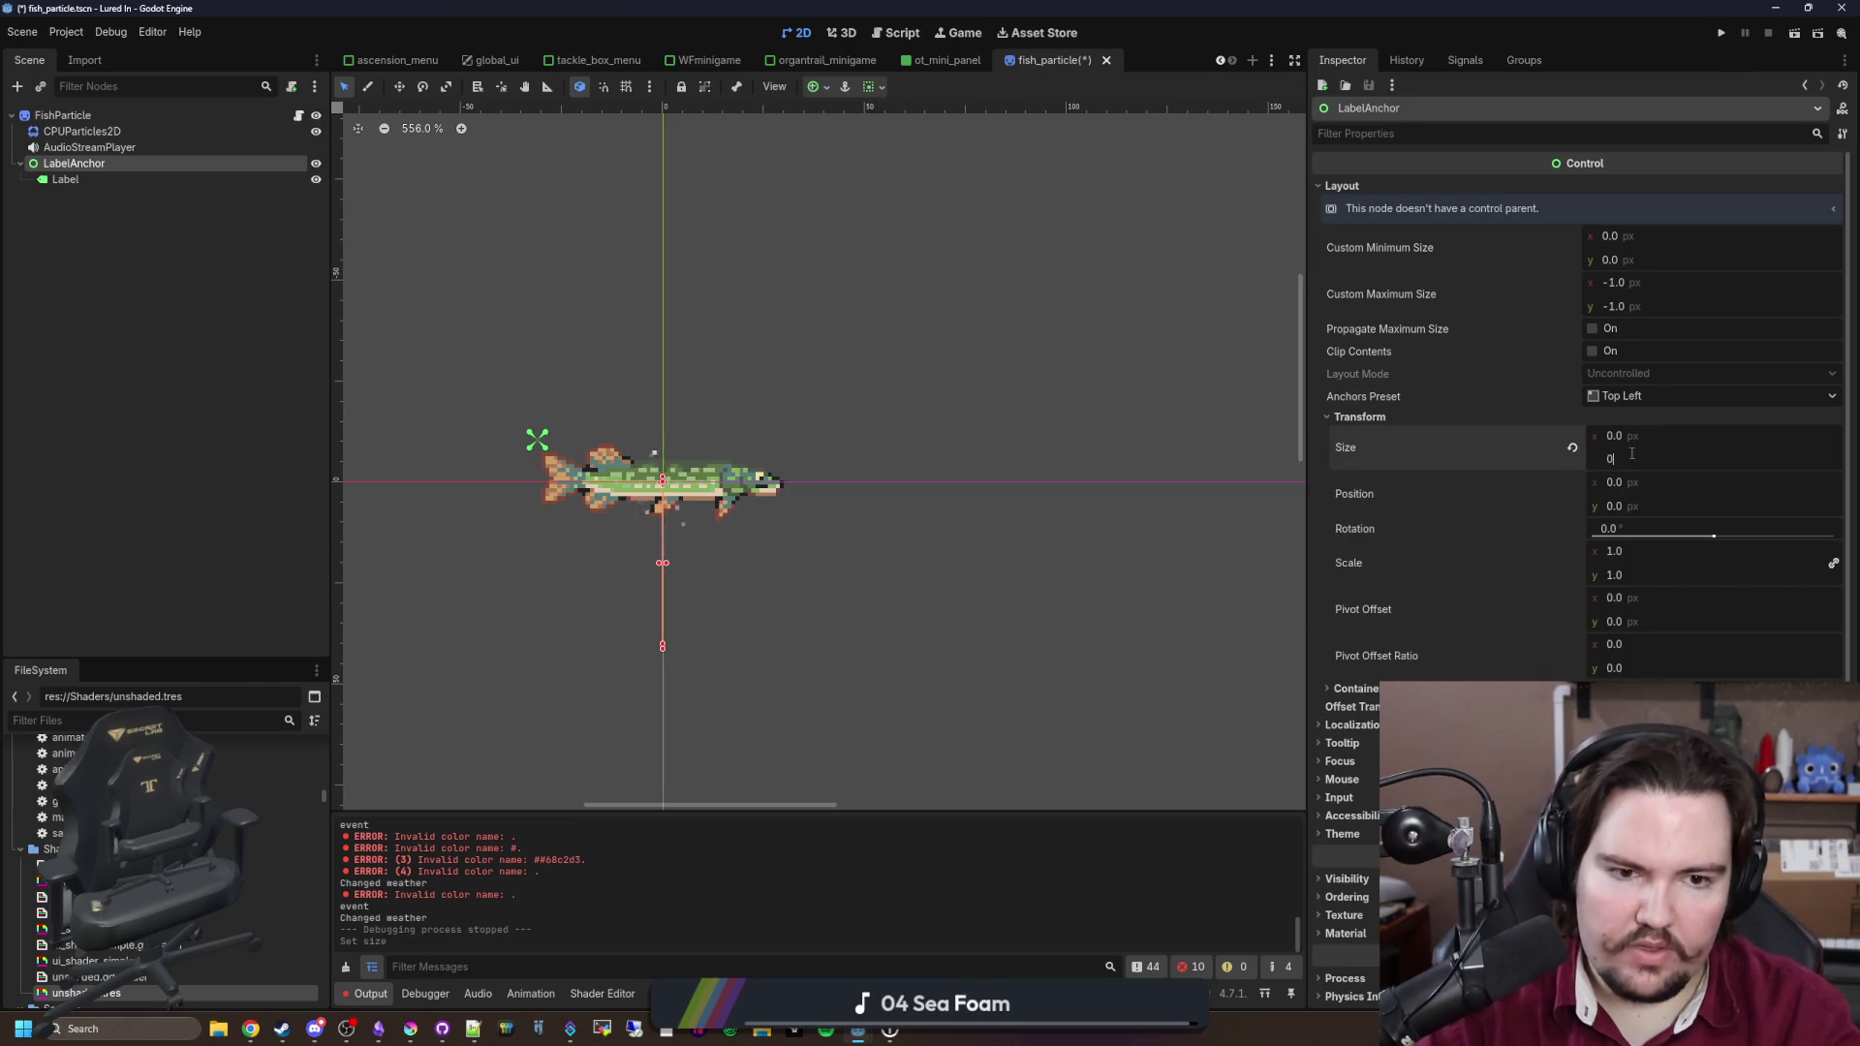
pyautogui.hotkey('ctrl', 's')
# Step: Switch the Label's layout mode to Anchors, keeping the Top Left preset
pyautogui.click(84, 180)
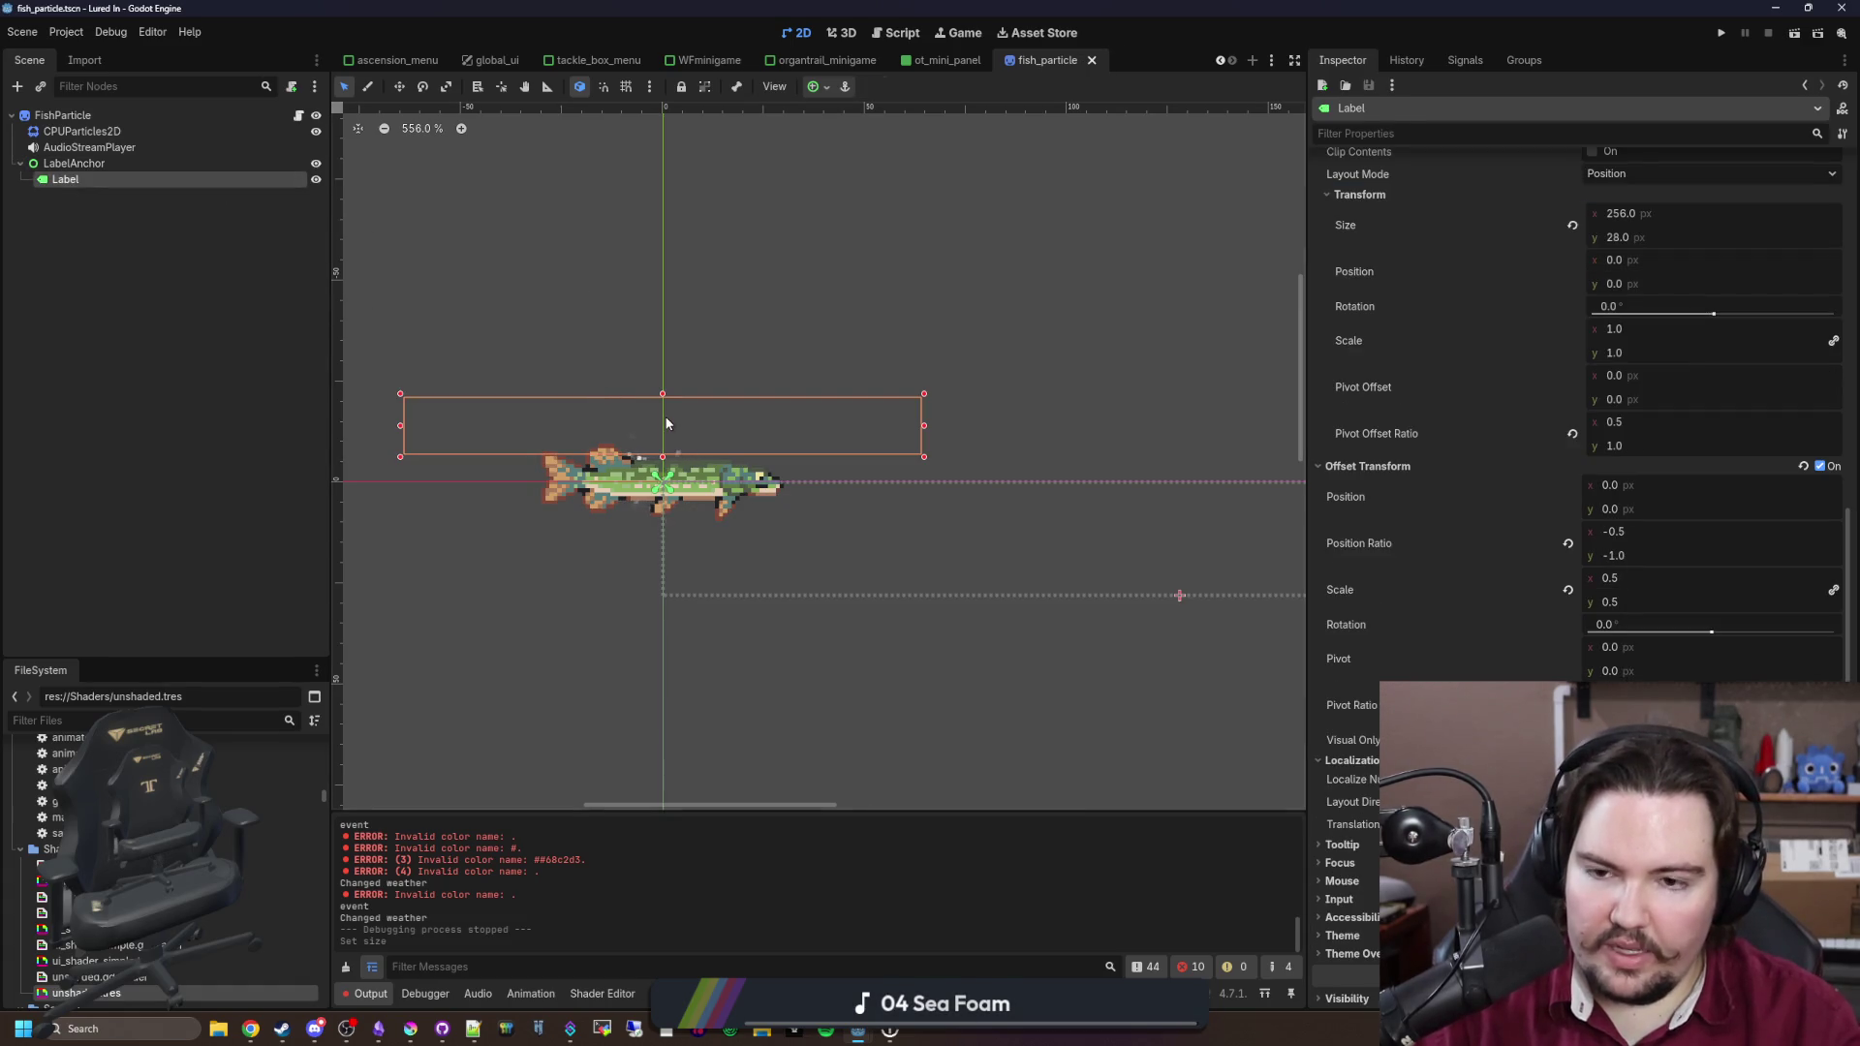
pyautogui.scroll(2, 880, 525)
pyautogui.scroll(3, 1517, 523)
pyautogui.scroll(3, 1517, 523)
pyautogui.click(1611, 600)
pyautogui.click(1644, 644)
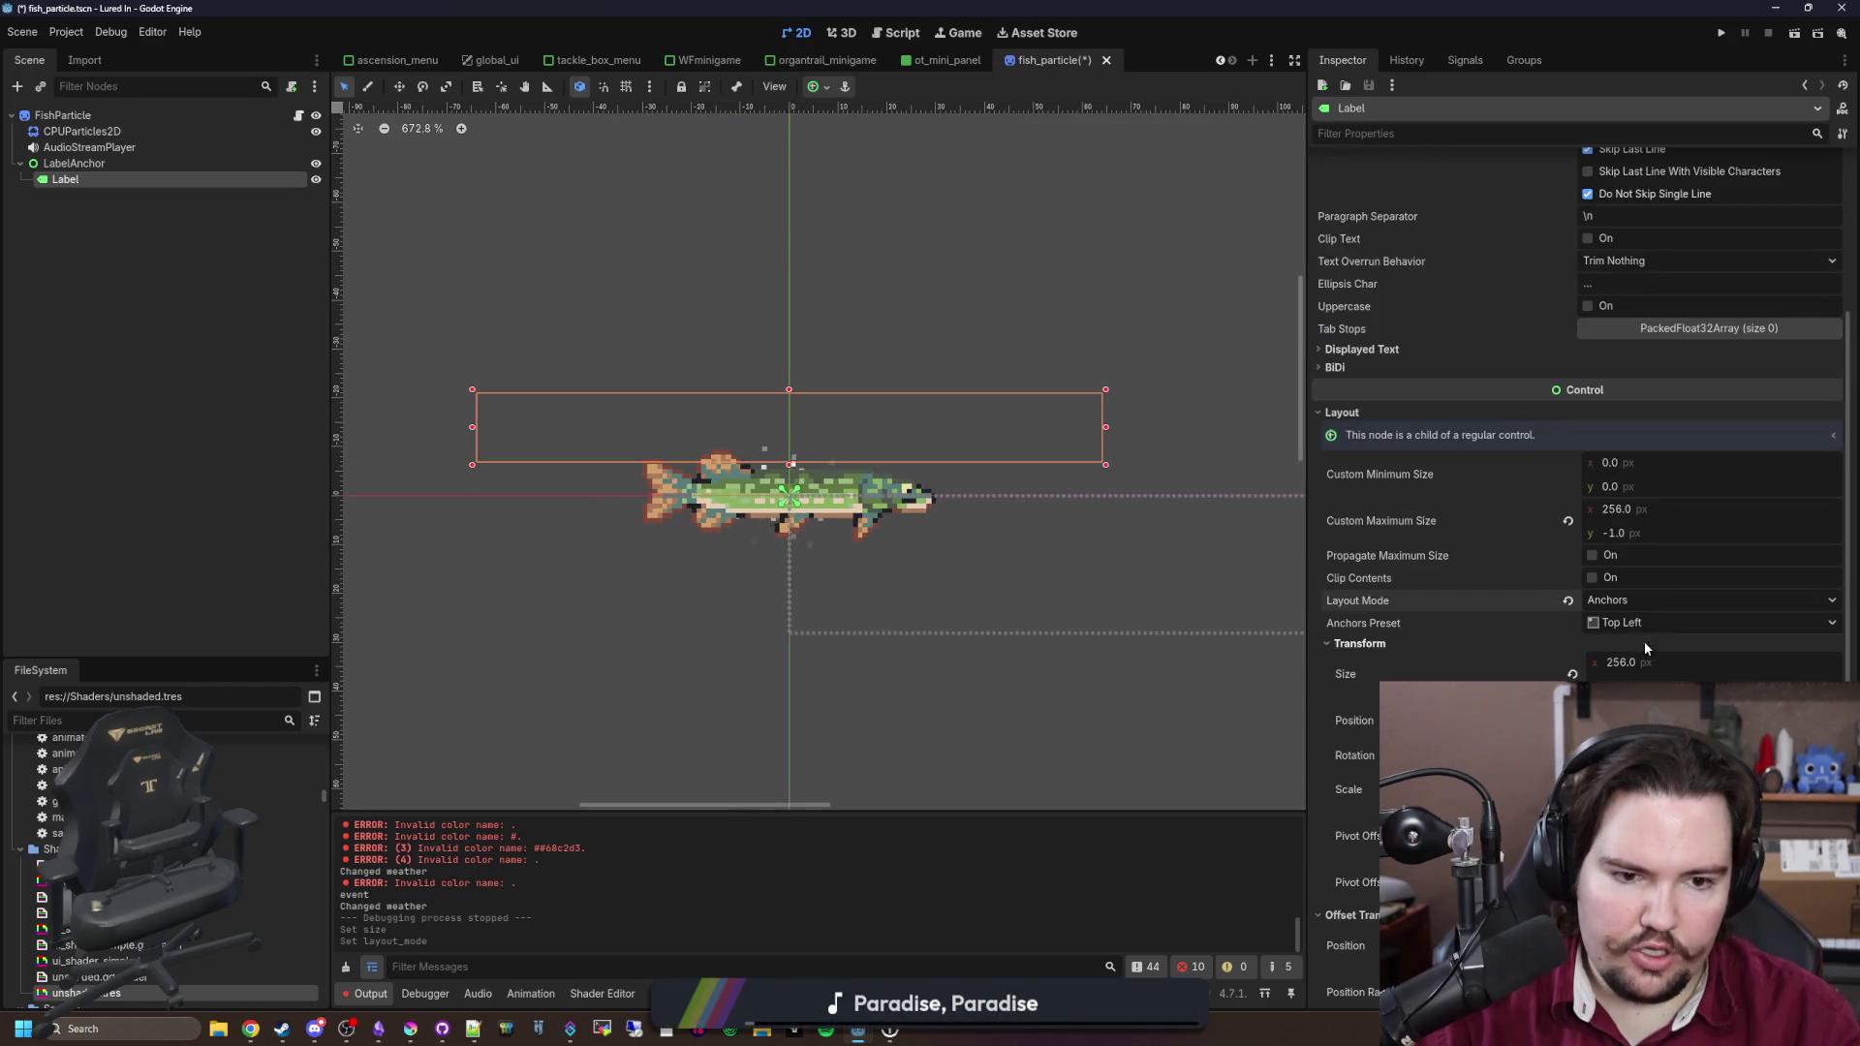
pyautogui.click(1635, 623)
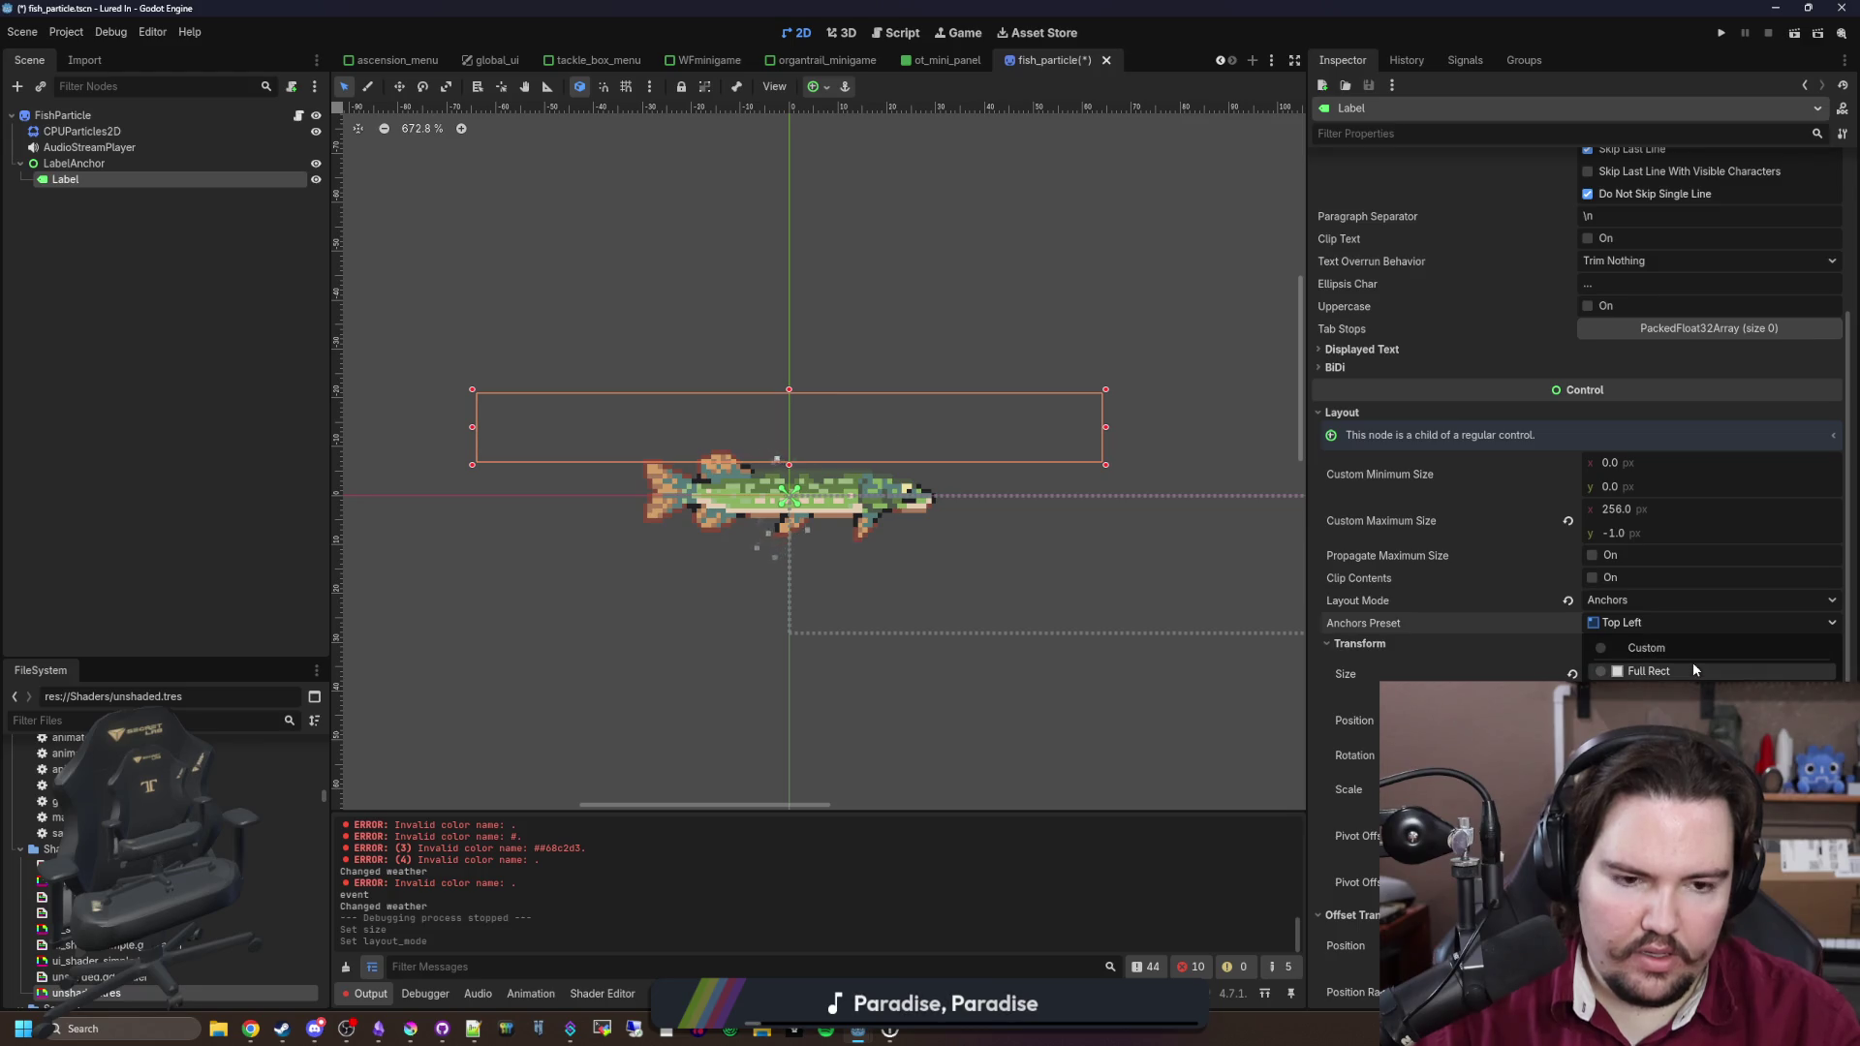
pyautogui.press('Escape')
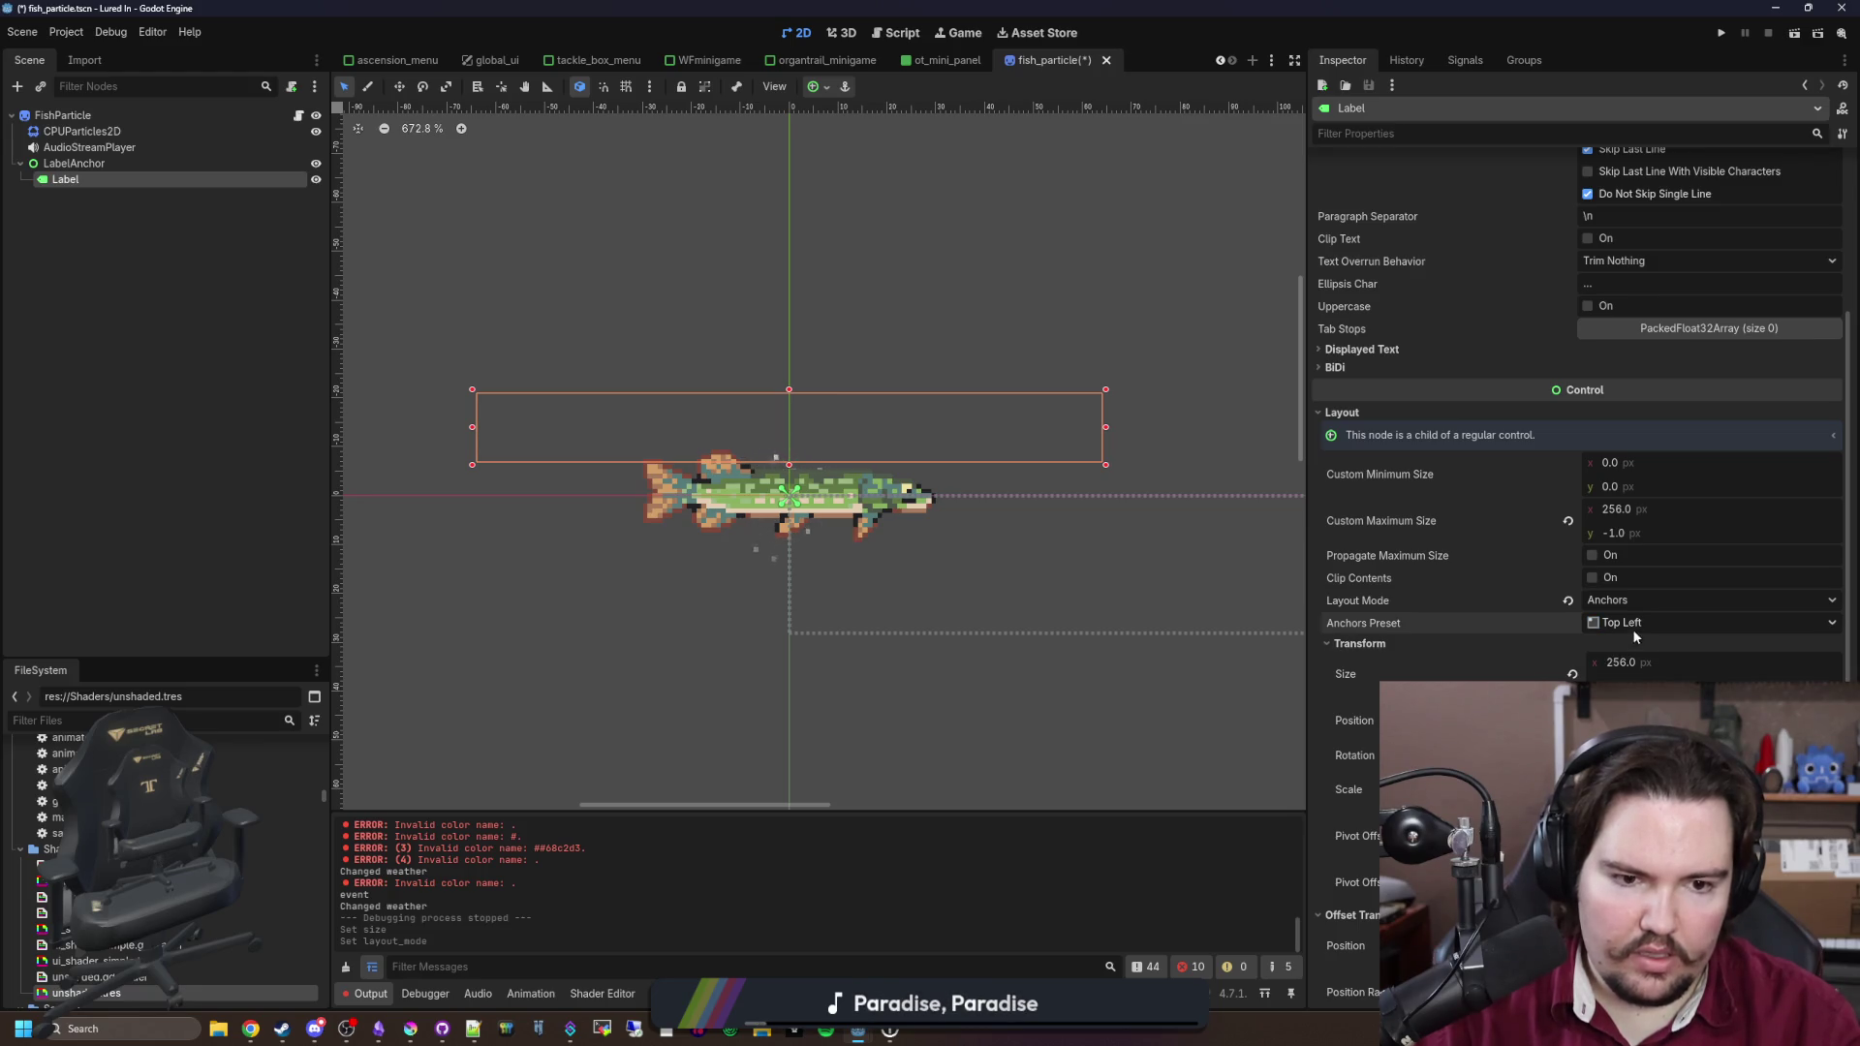
# Step: Tune the Label's offset position, pivot ratio and scale, then save the fish_particle scene
pyautogui.scroll(-2, 1492, 664)
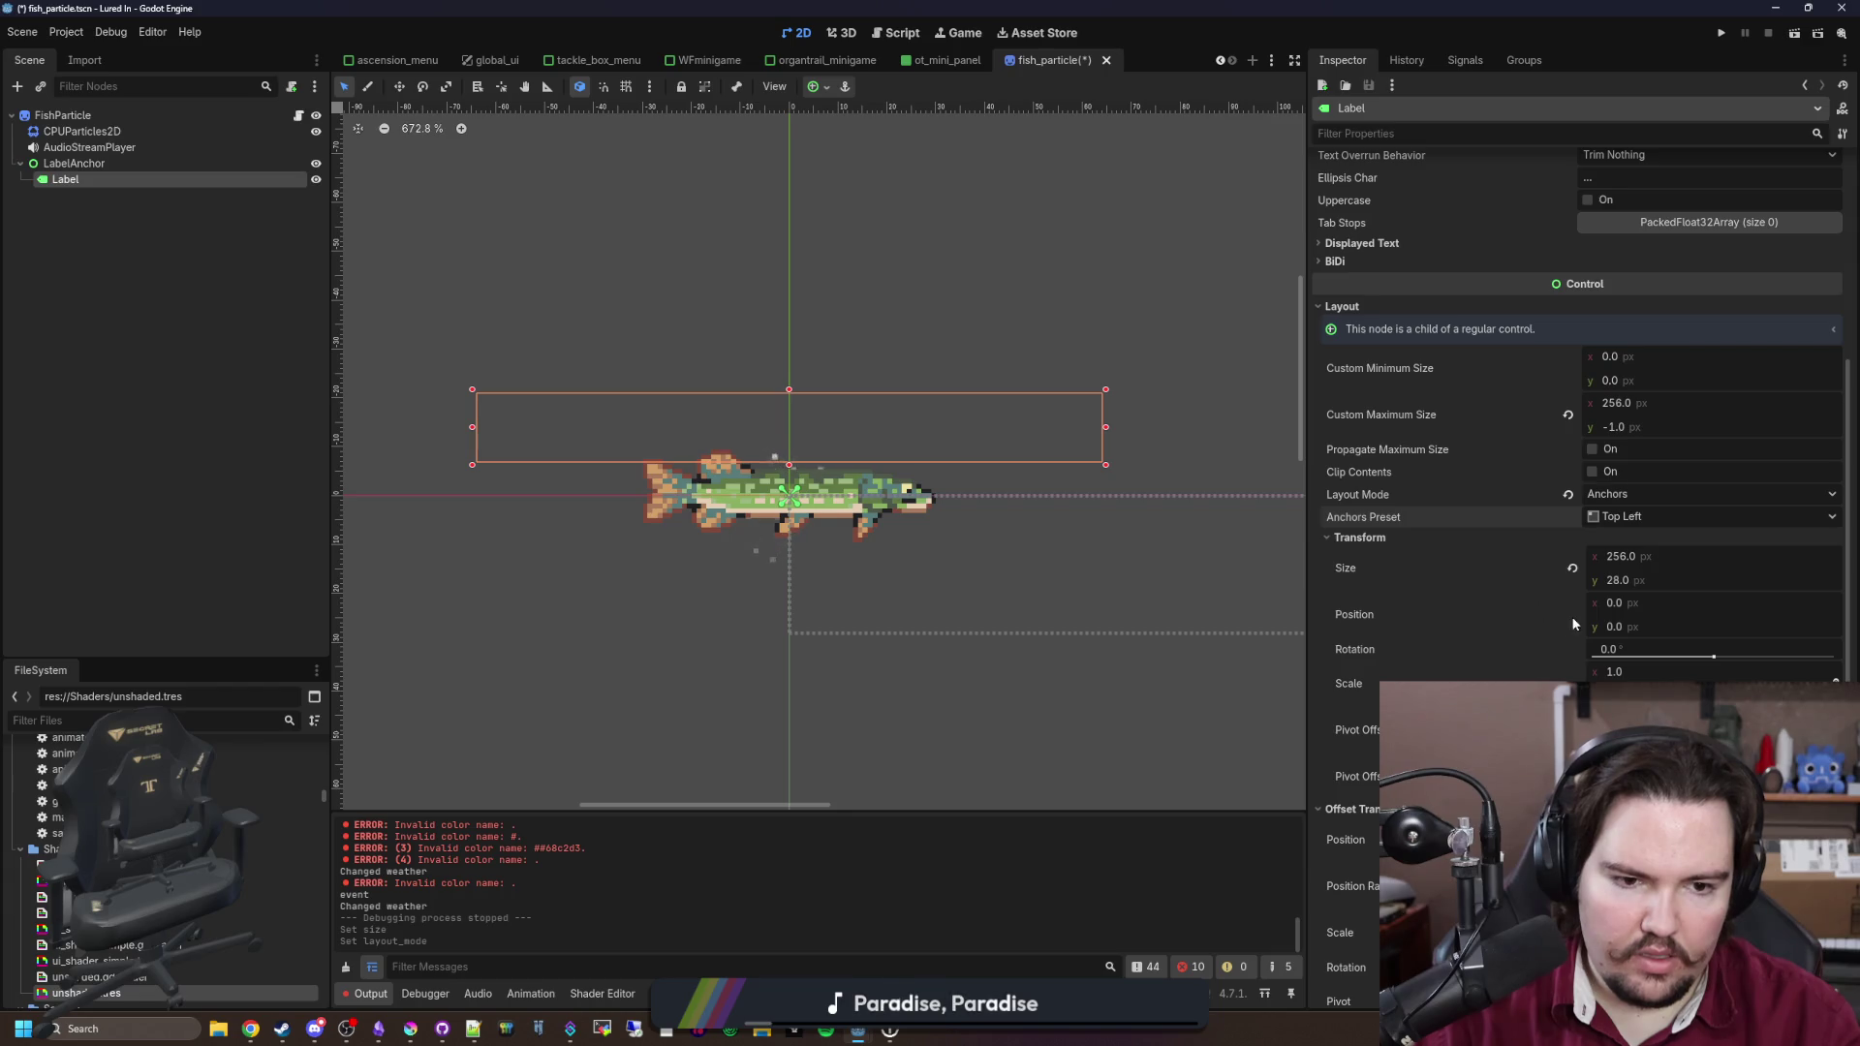
pyautogui.scroll(-4, 1543, 628)
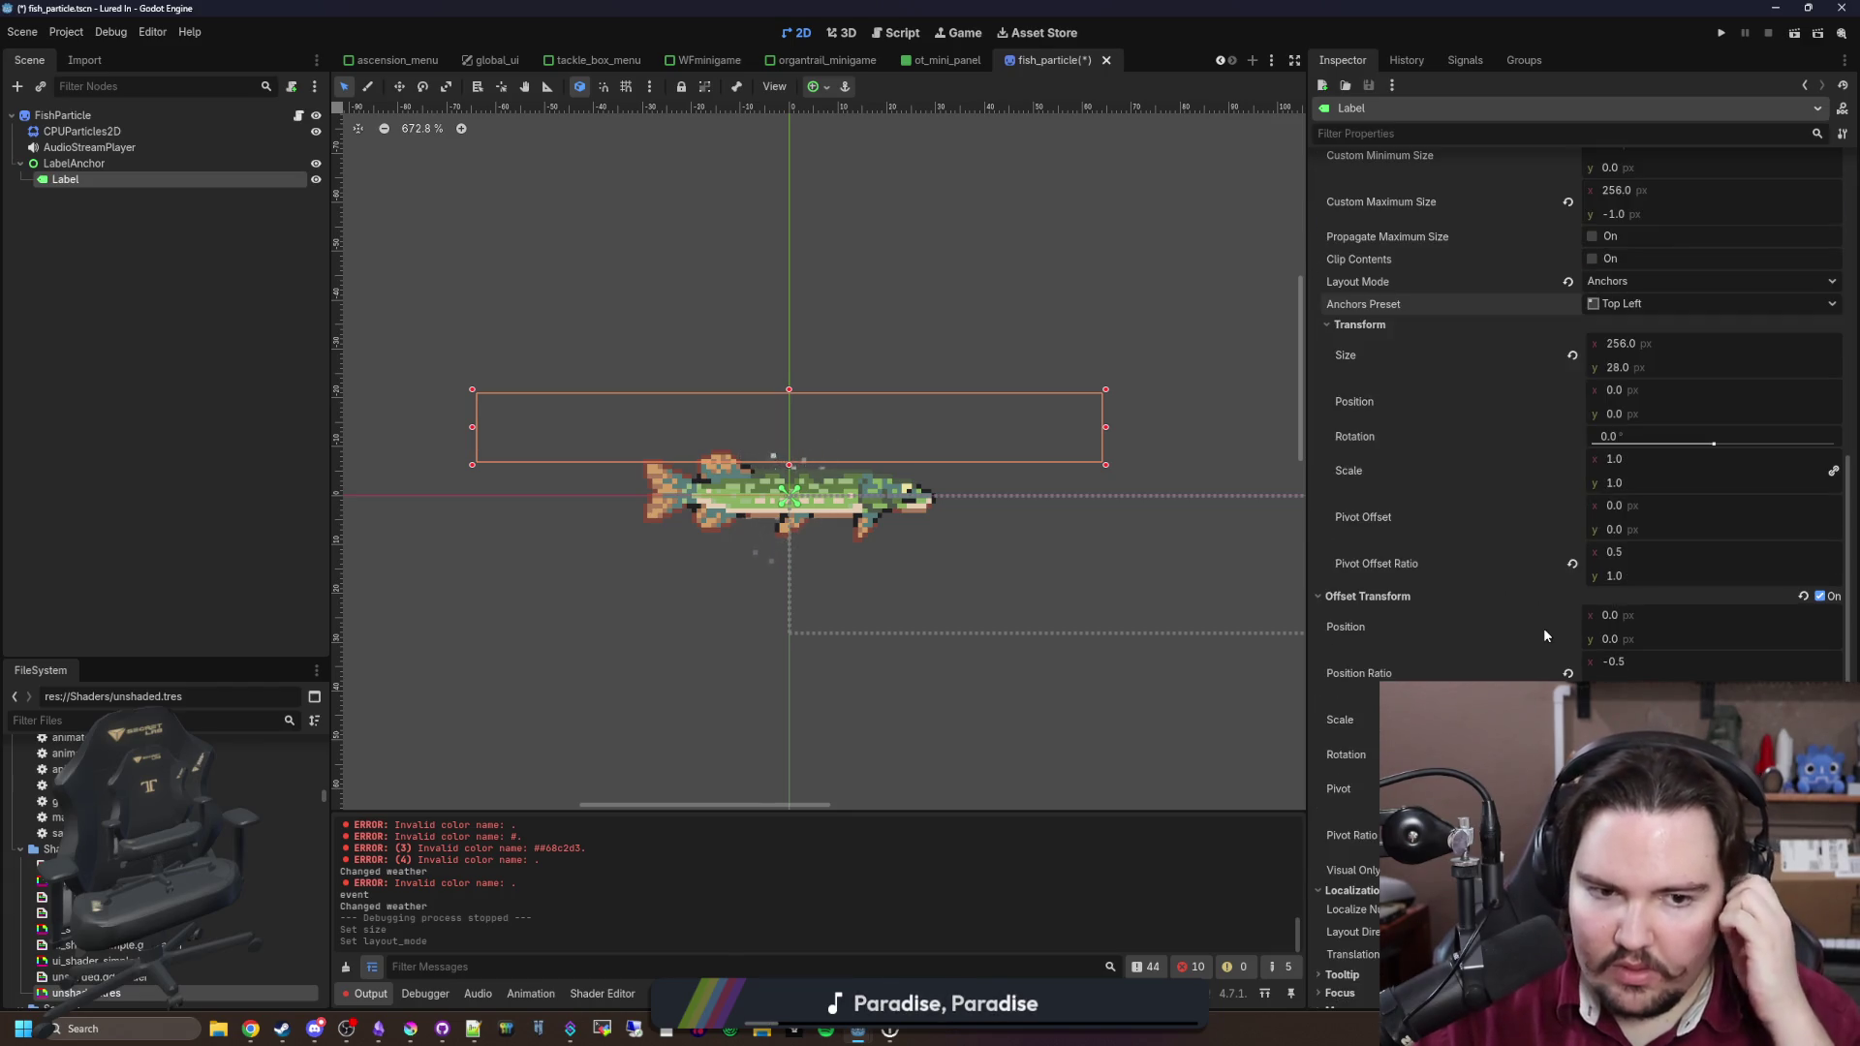
pyautogui.moveTo(1647, 685); pyautogui.dragTo(1670, 684)
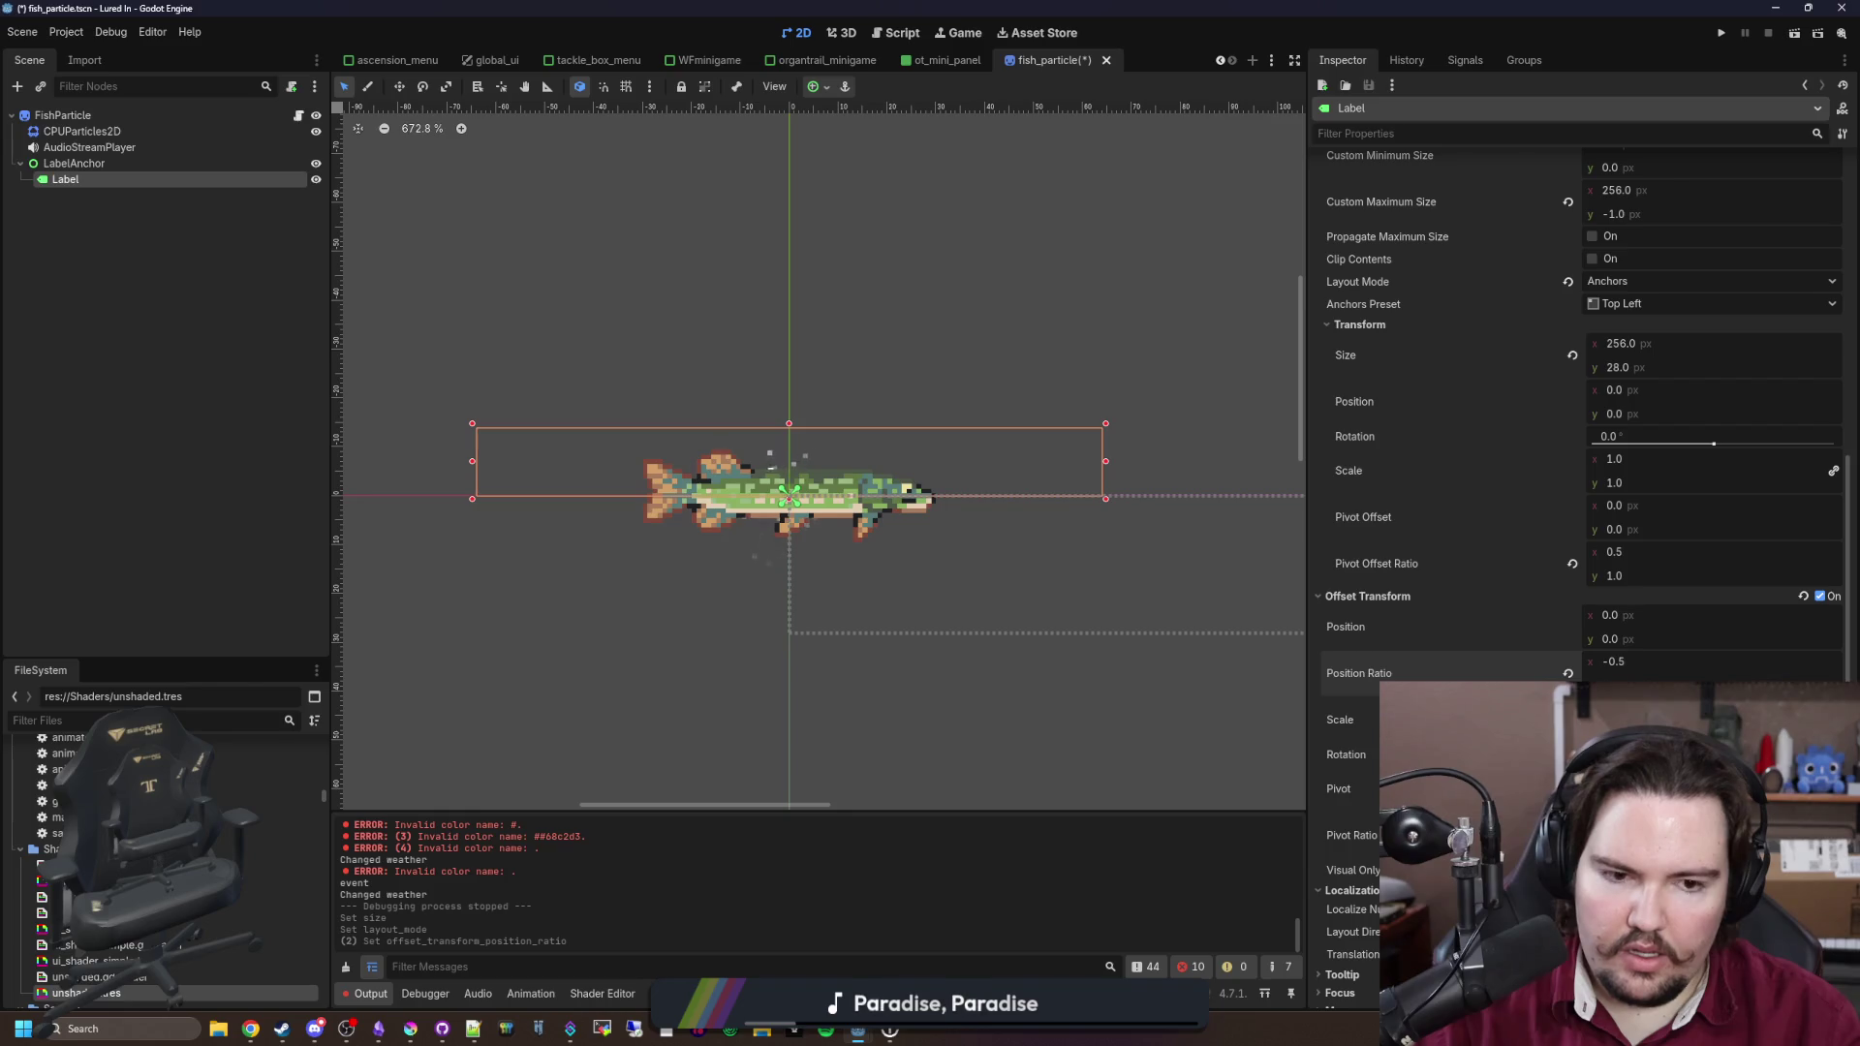
pyautogui.moveTo(1670, 685)
pyautogui.mouseDown()
pyautogui.moveTo(1651, 685)
pyautogui.moveTo(1666, 719)
pyautogui.mouseUp()
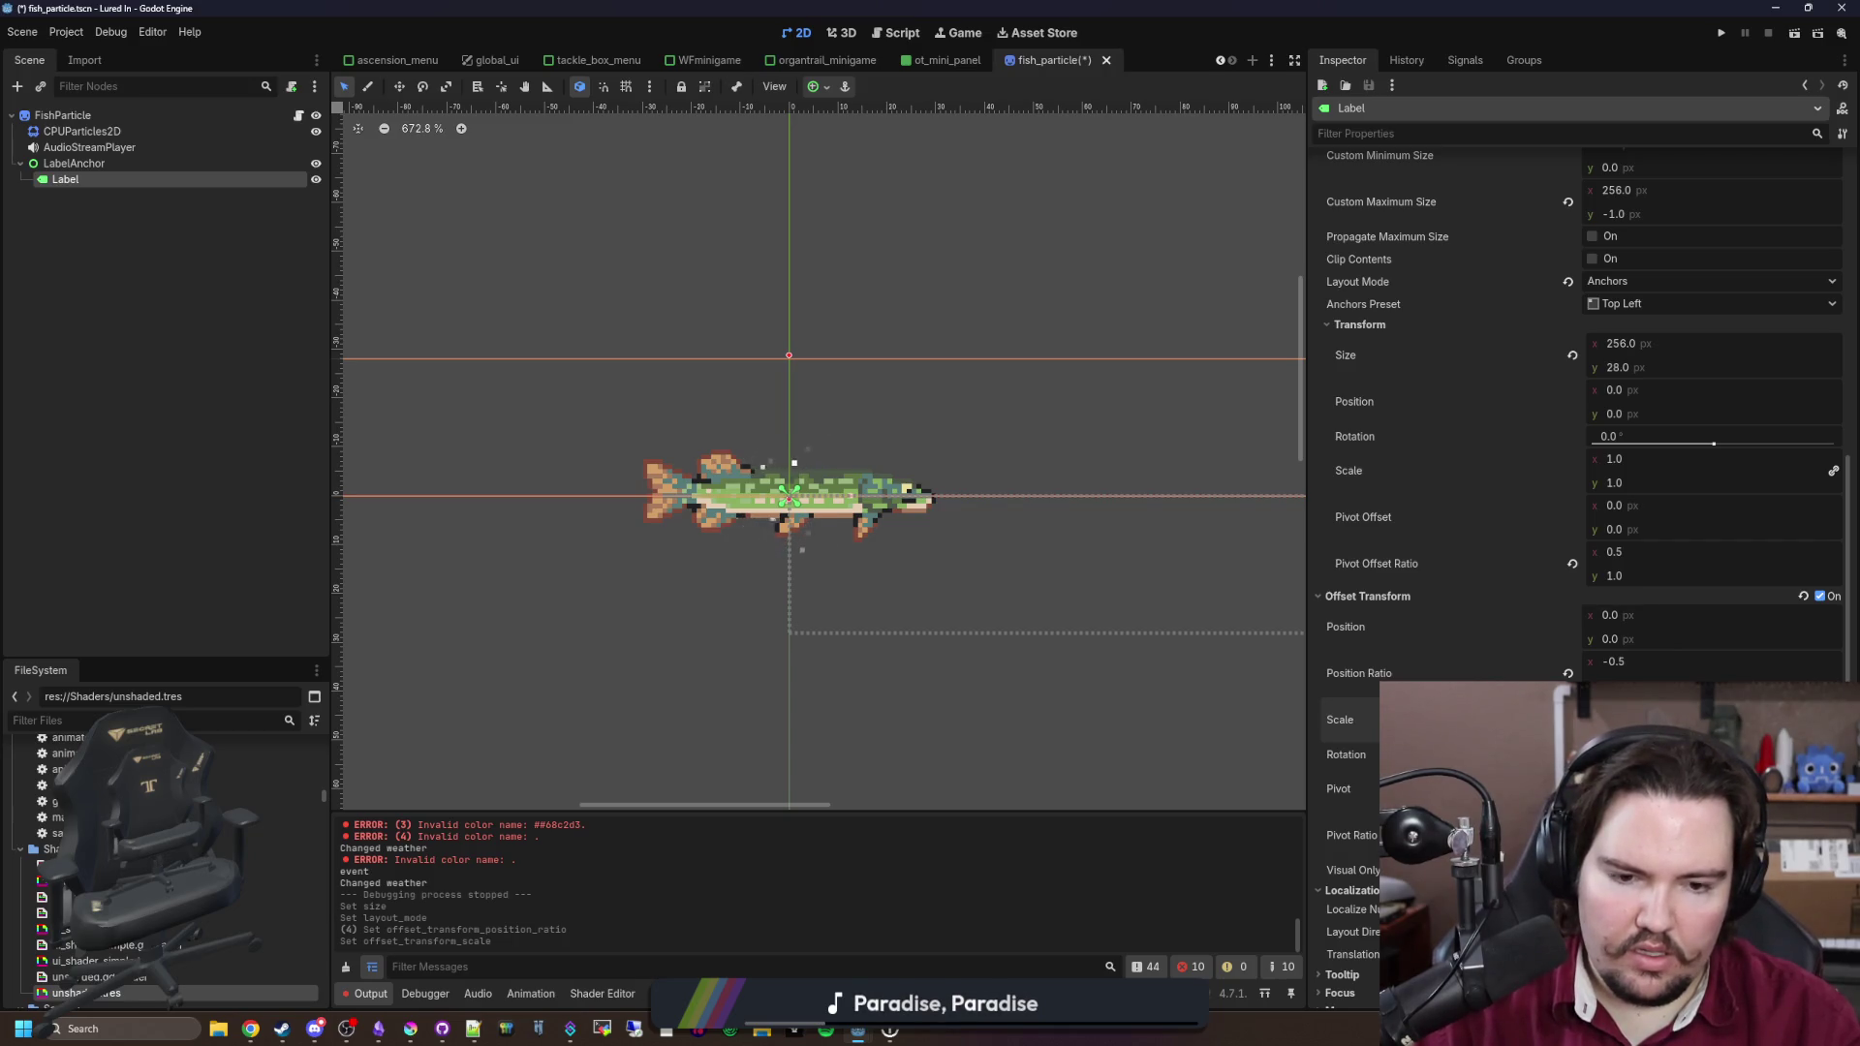
pyautogui.moveTo(1647, 823); pyautogui.dragTo(1659, 824)
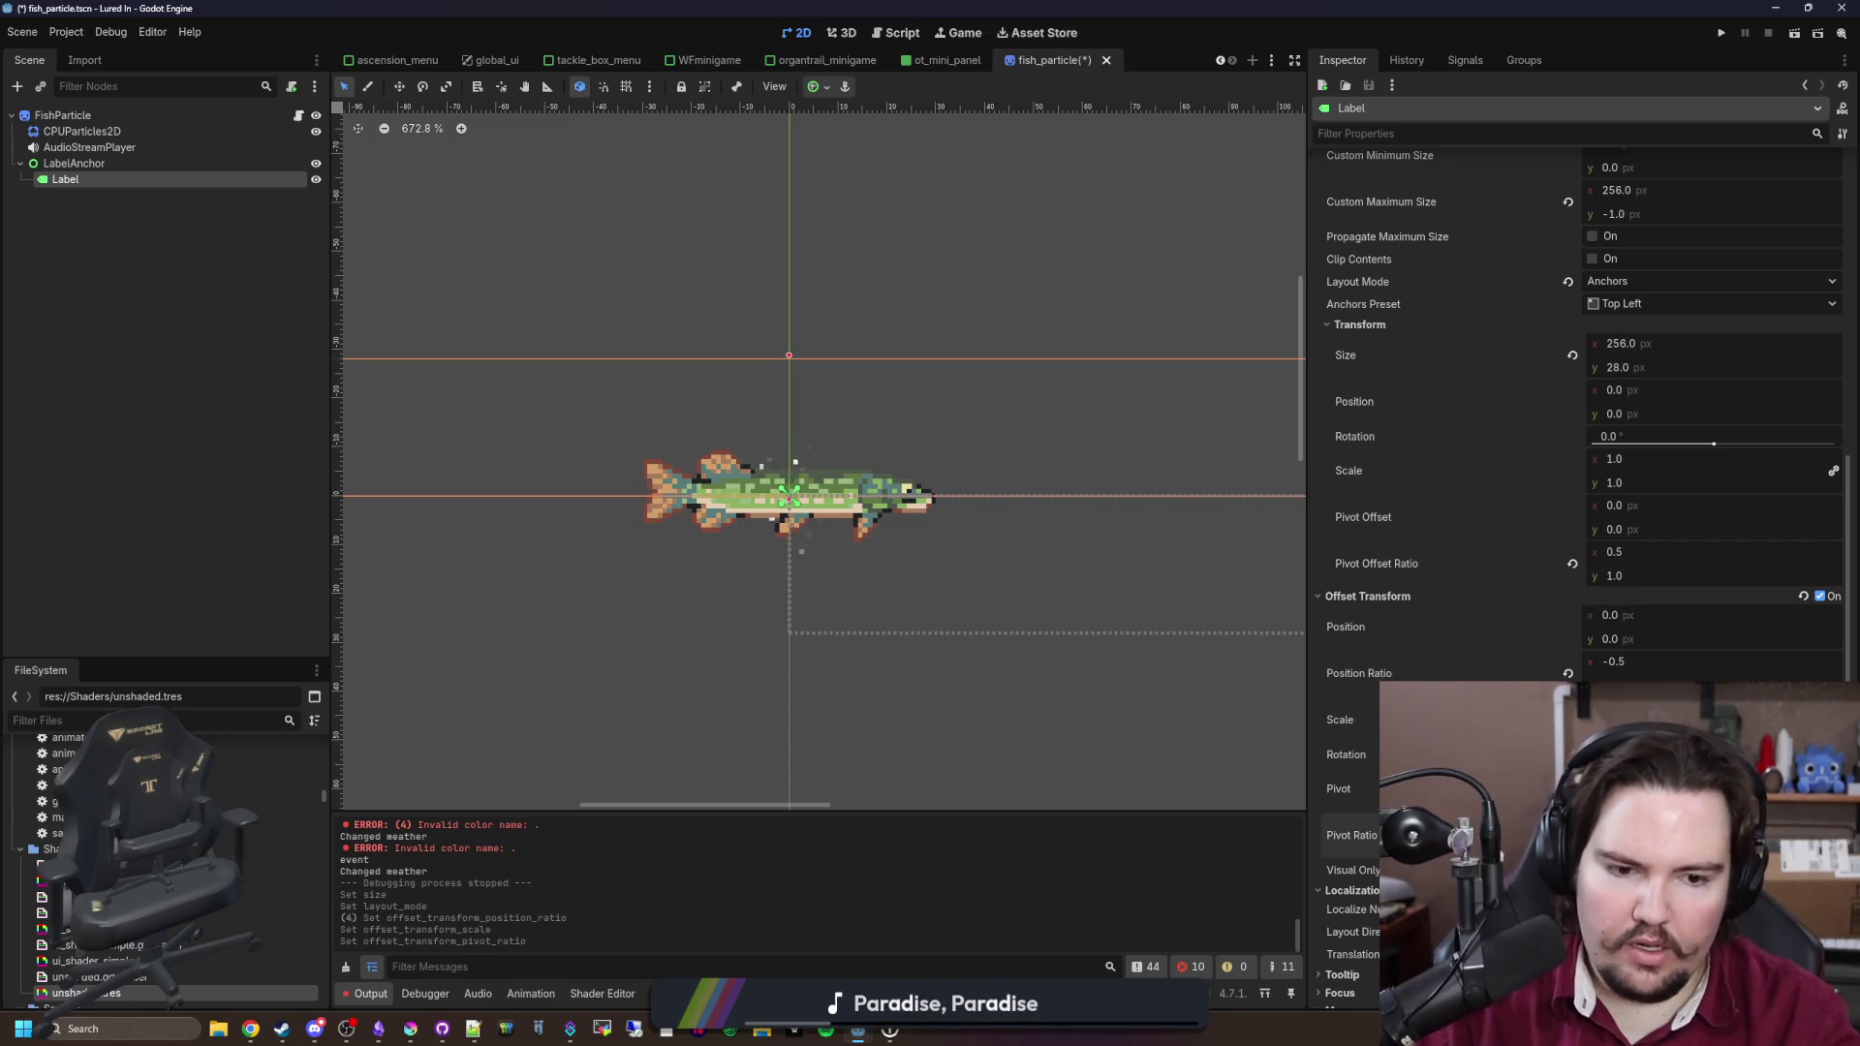
pyautogui.moveTo(1638, 720); pyautogui.dragTo(1661, 720)
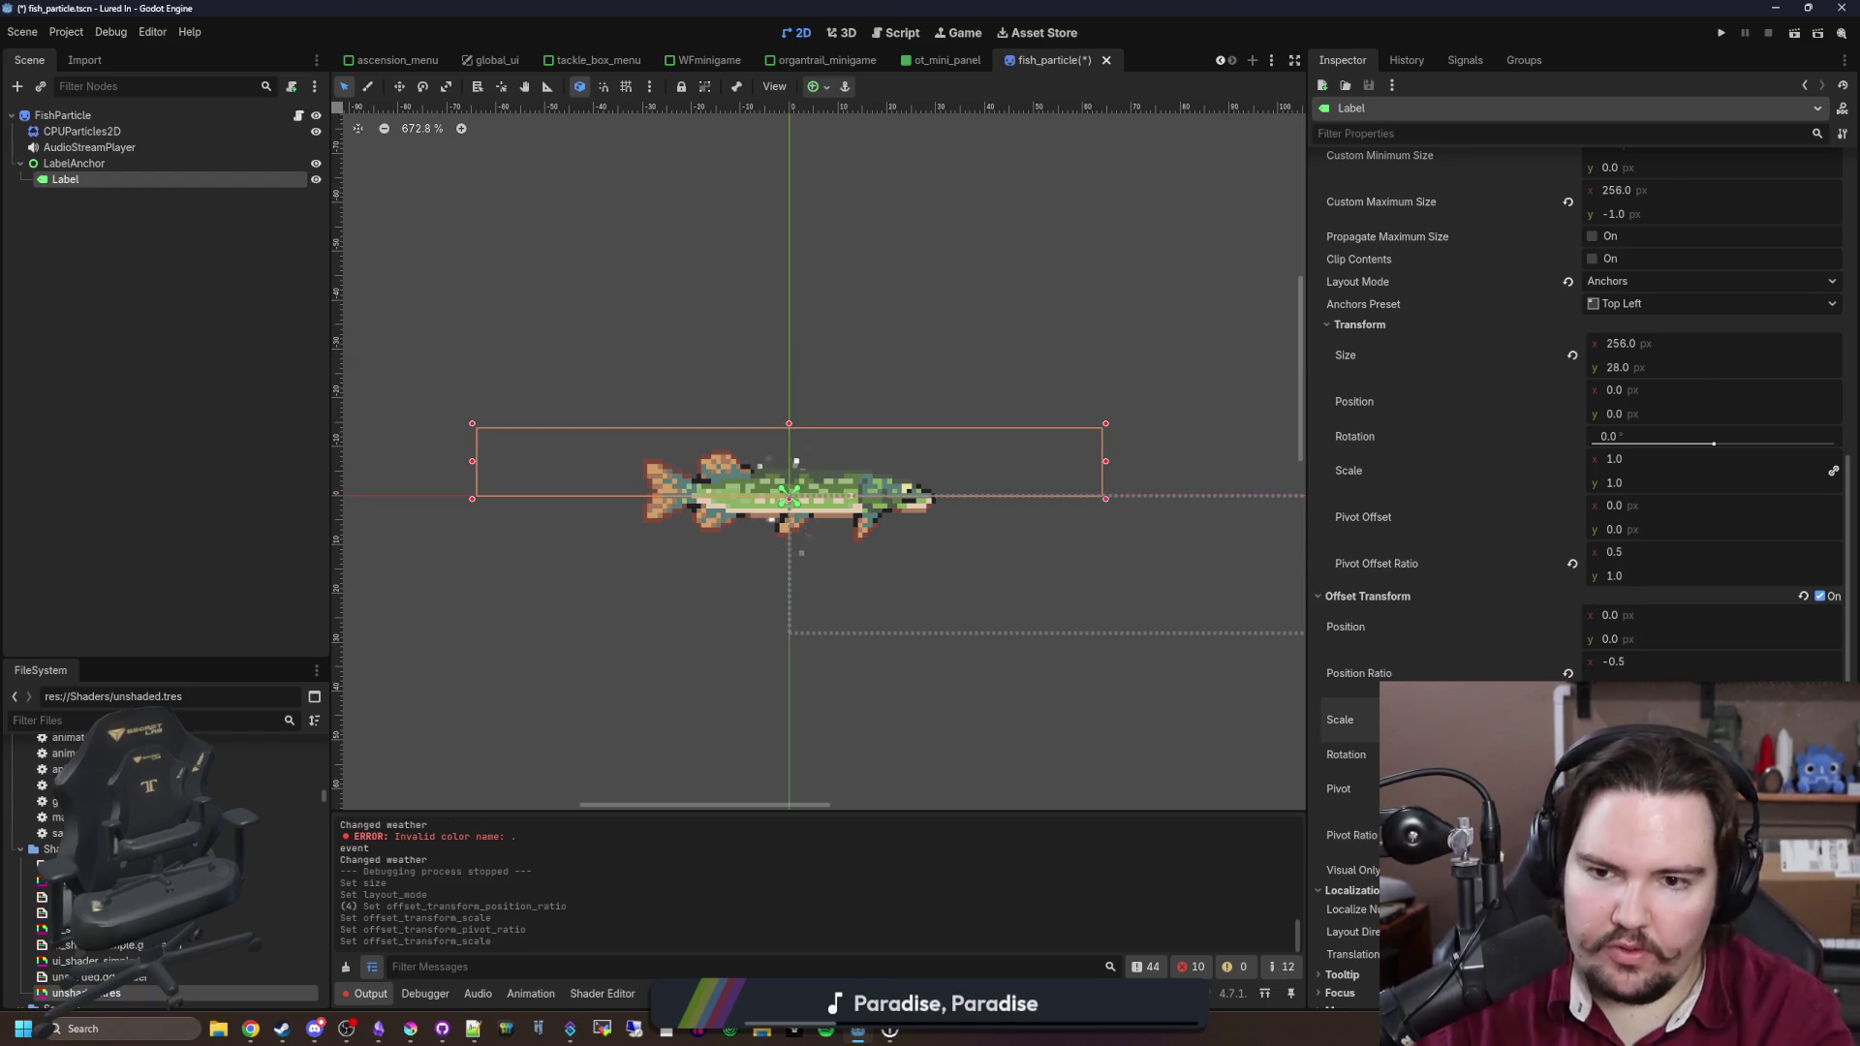
pyautogui.scroll(-5, 1062, 661)
pyautogui.hotkey('ctrl', 's')
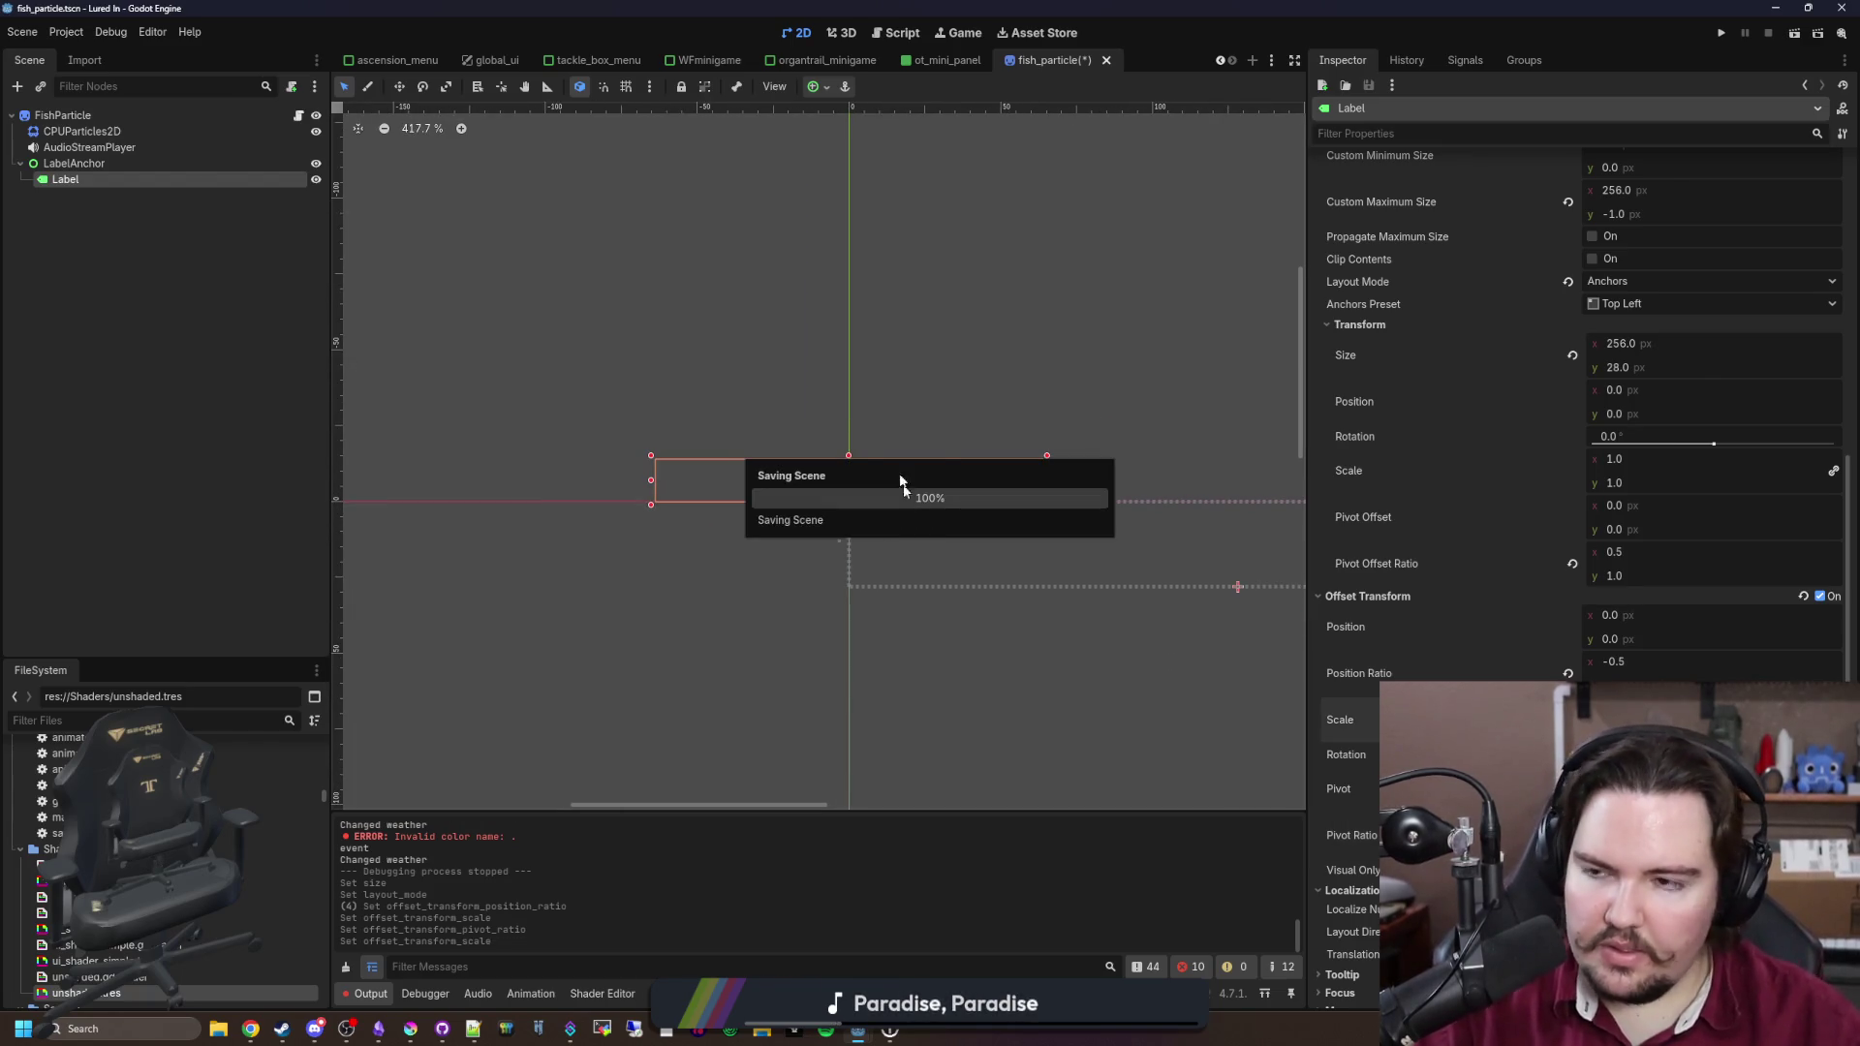
pyautogui.scroll(-1, 855, 459)
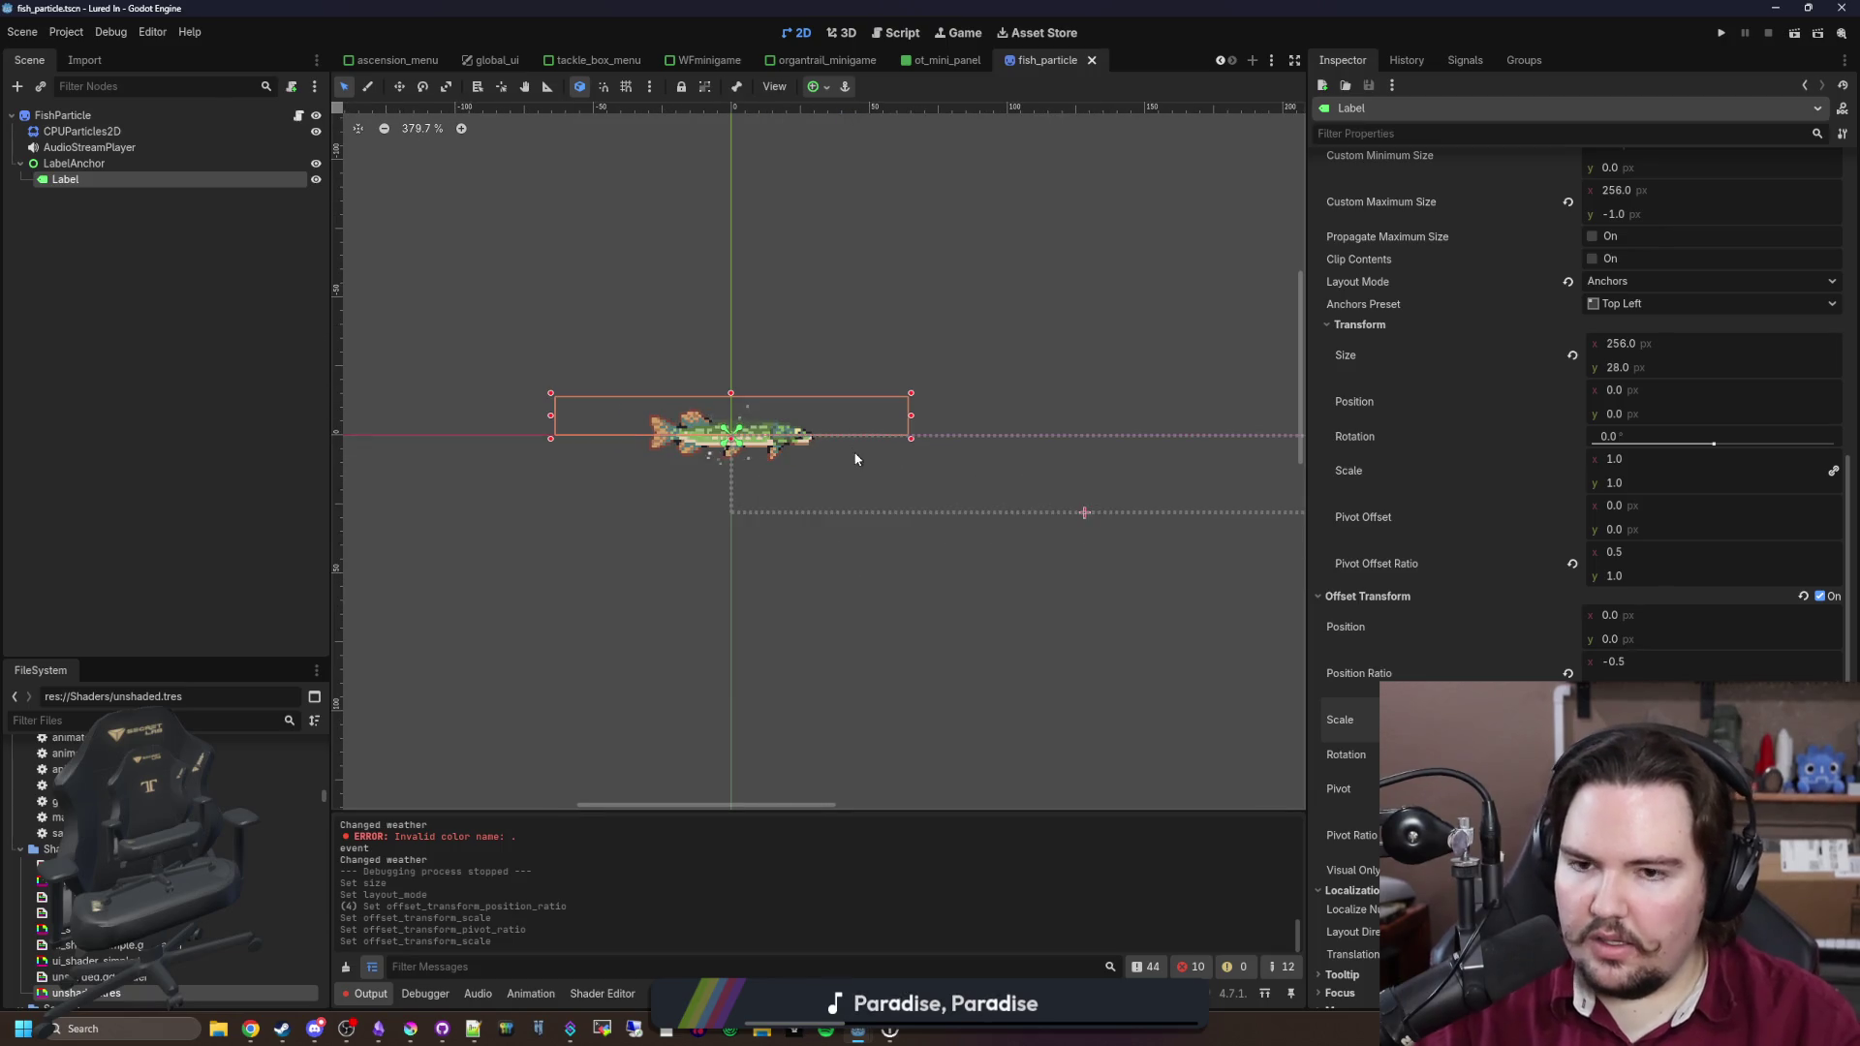
pyautogui.click(302, 114)
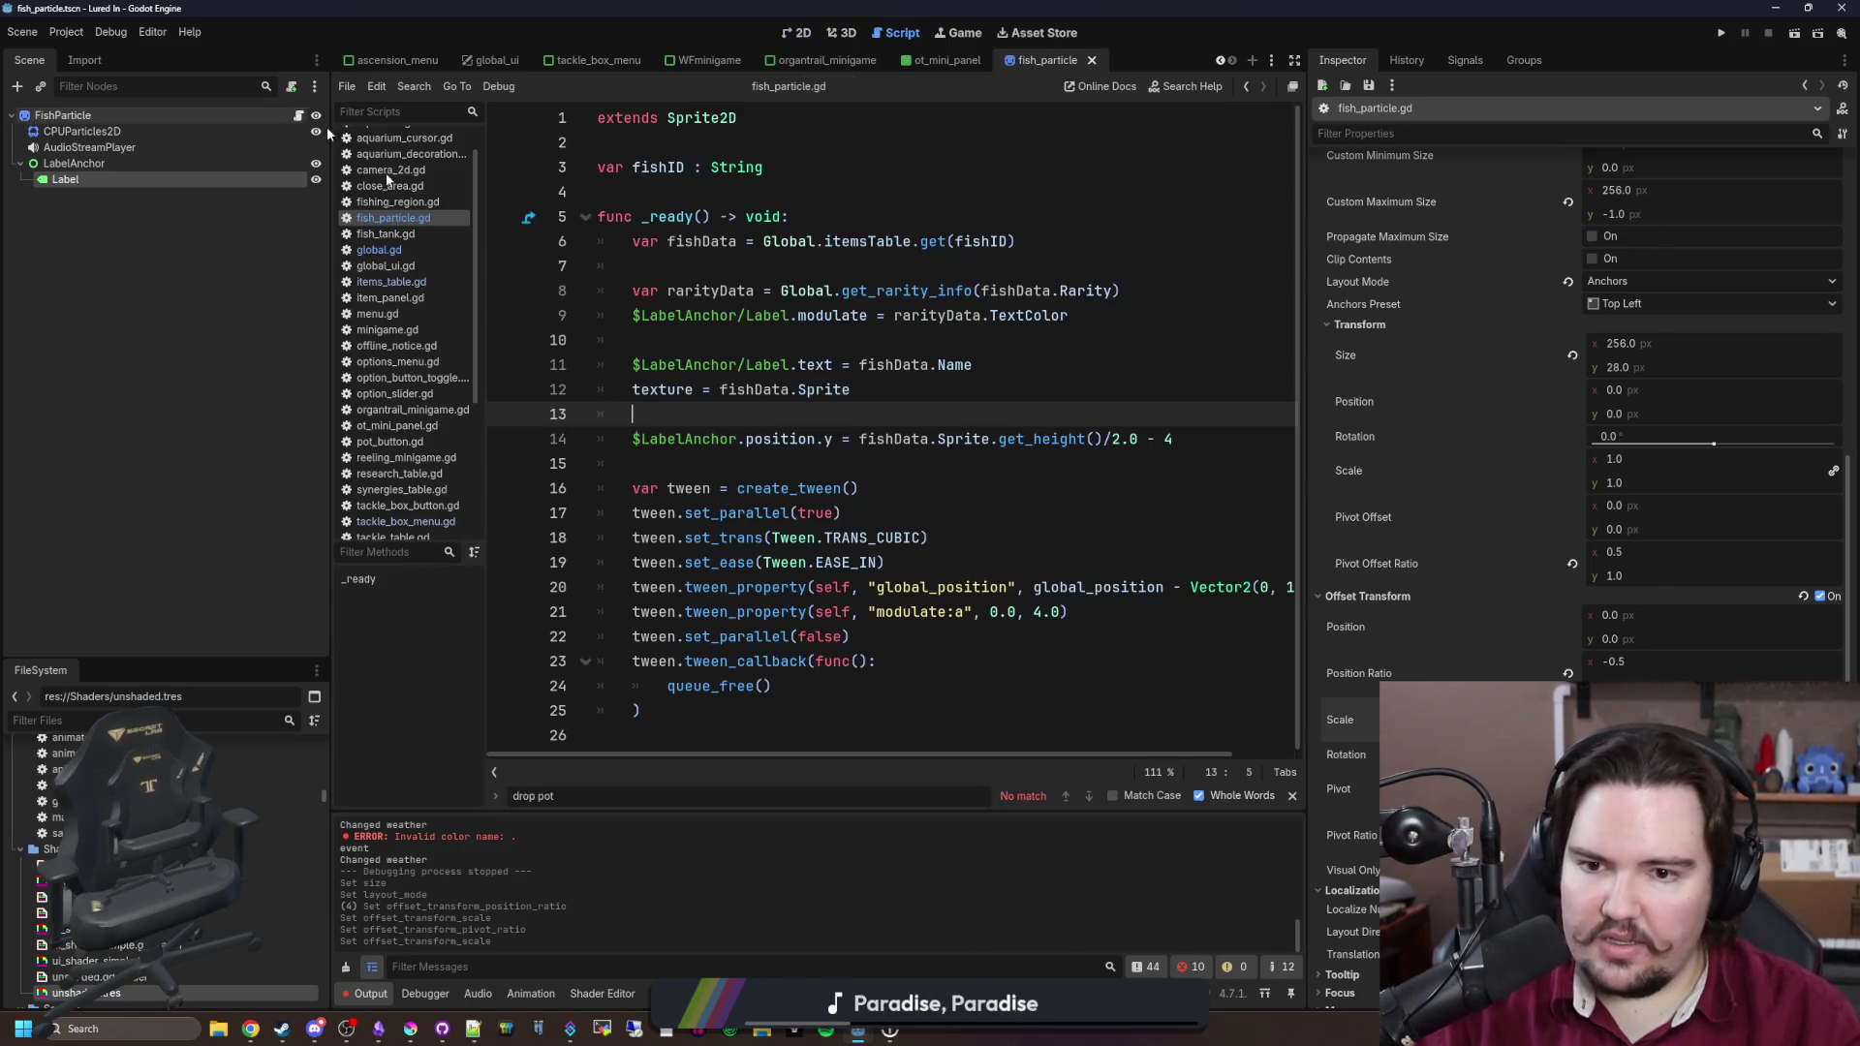
# Step: Change line 14's label offset from '- 4' to '- 8', save, and run the project
pyautogui.click(976, 392)
pyautogui.hotkey('ctrl', 's')
pyautogui.click(787, 411)
pyautogui.hotkey('ctrl', 's')
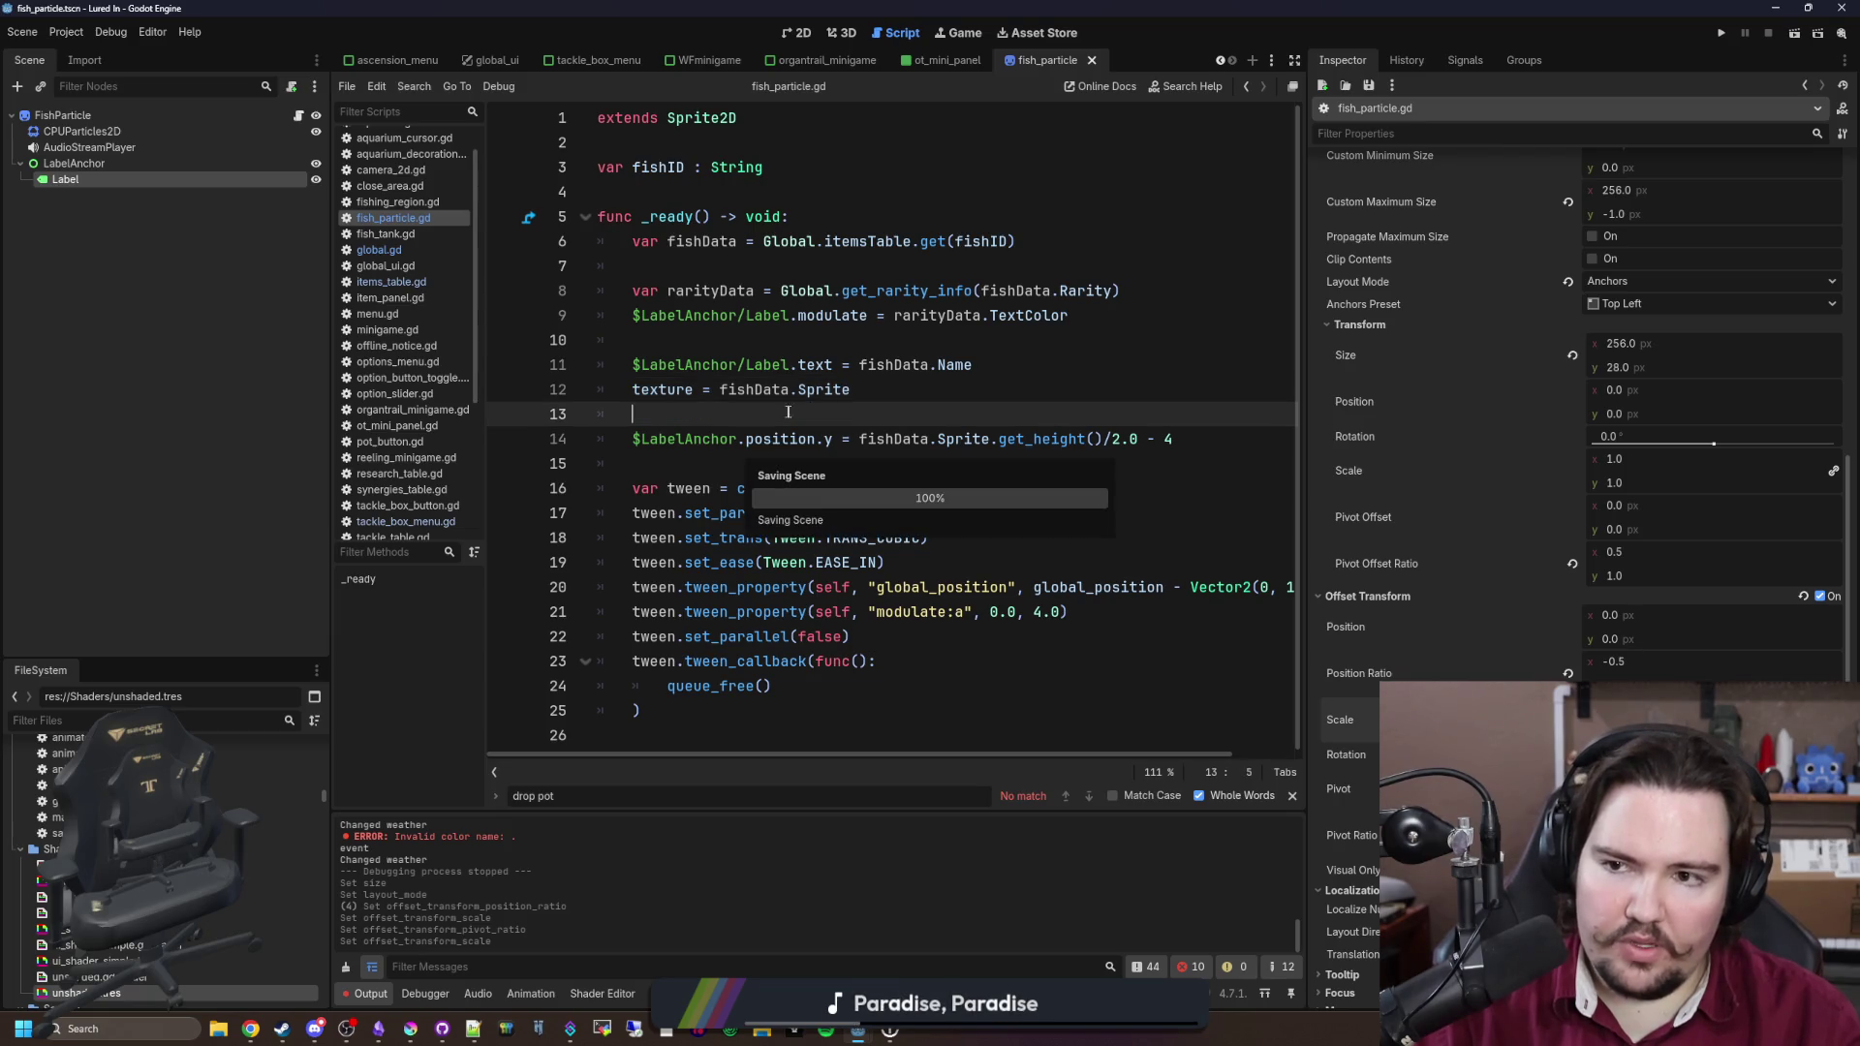
pyautogui.click(1198, 441)
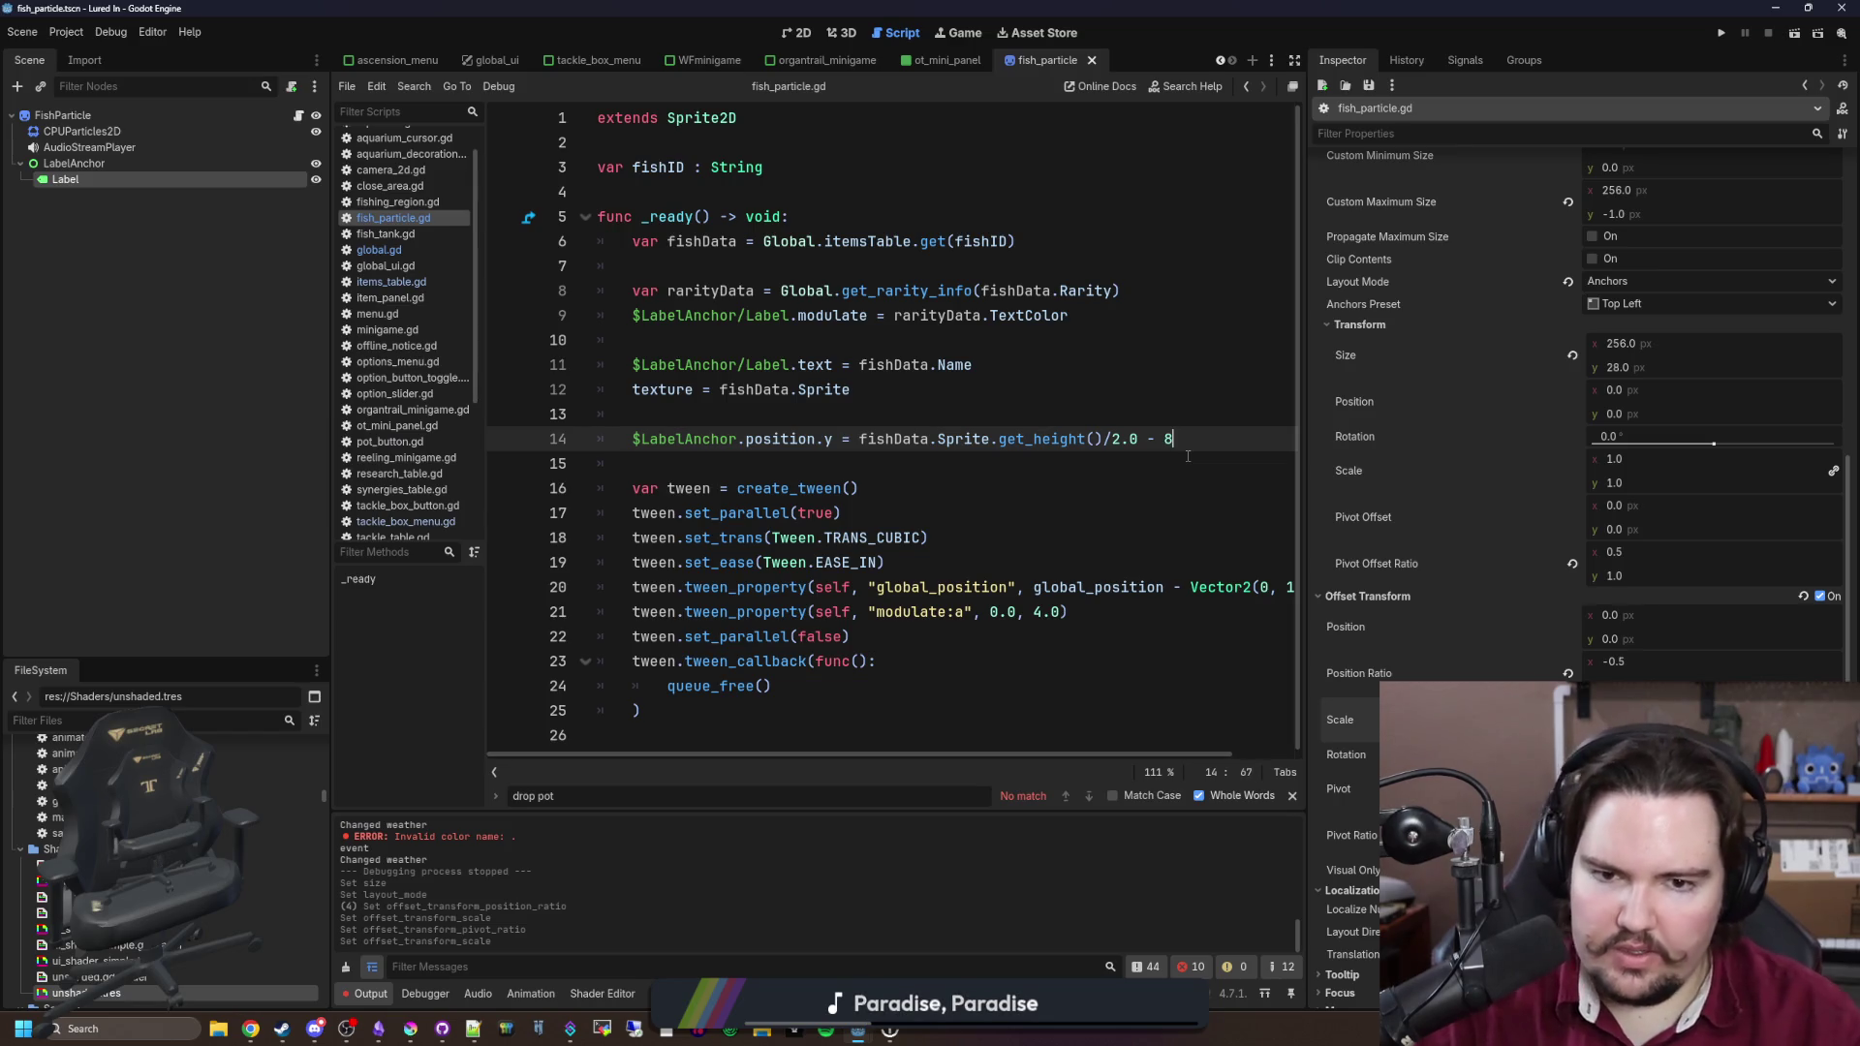
pyautogui.press('BackSpace')
pyautogui.write('8')
pyautogui.click(1145, 466)
pyautogui.hotkey('ctrl', 's')
pyautogui.click(1722, 33)
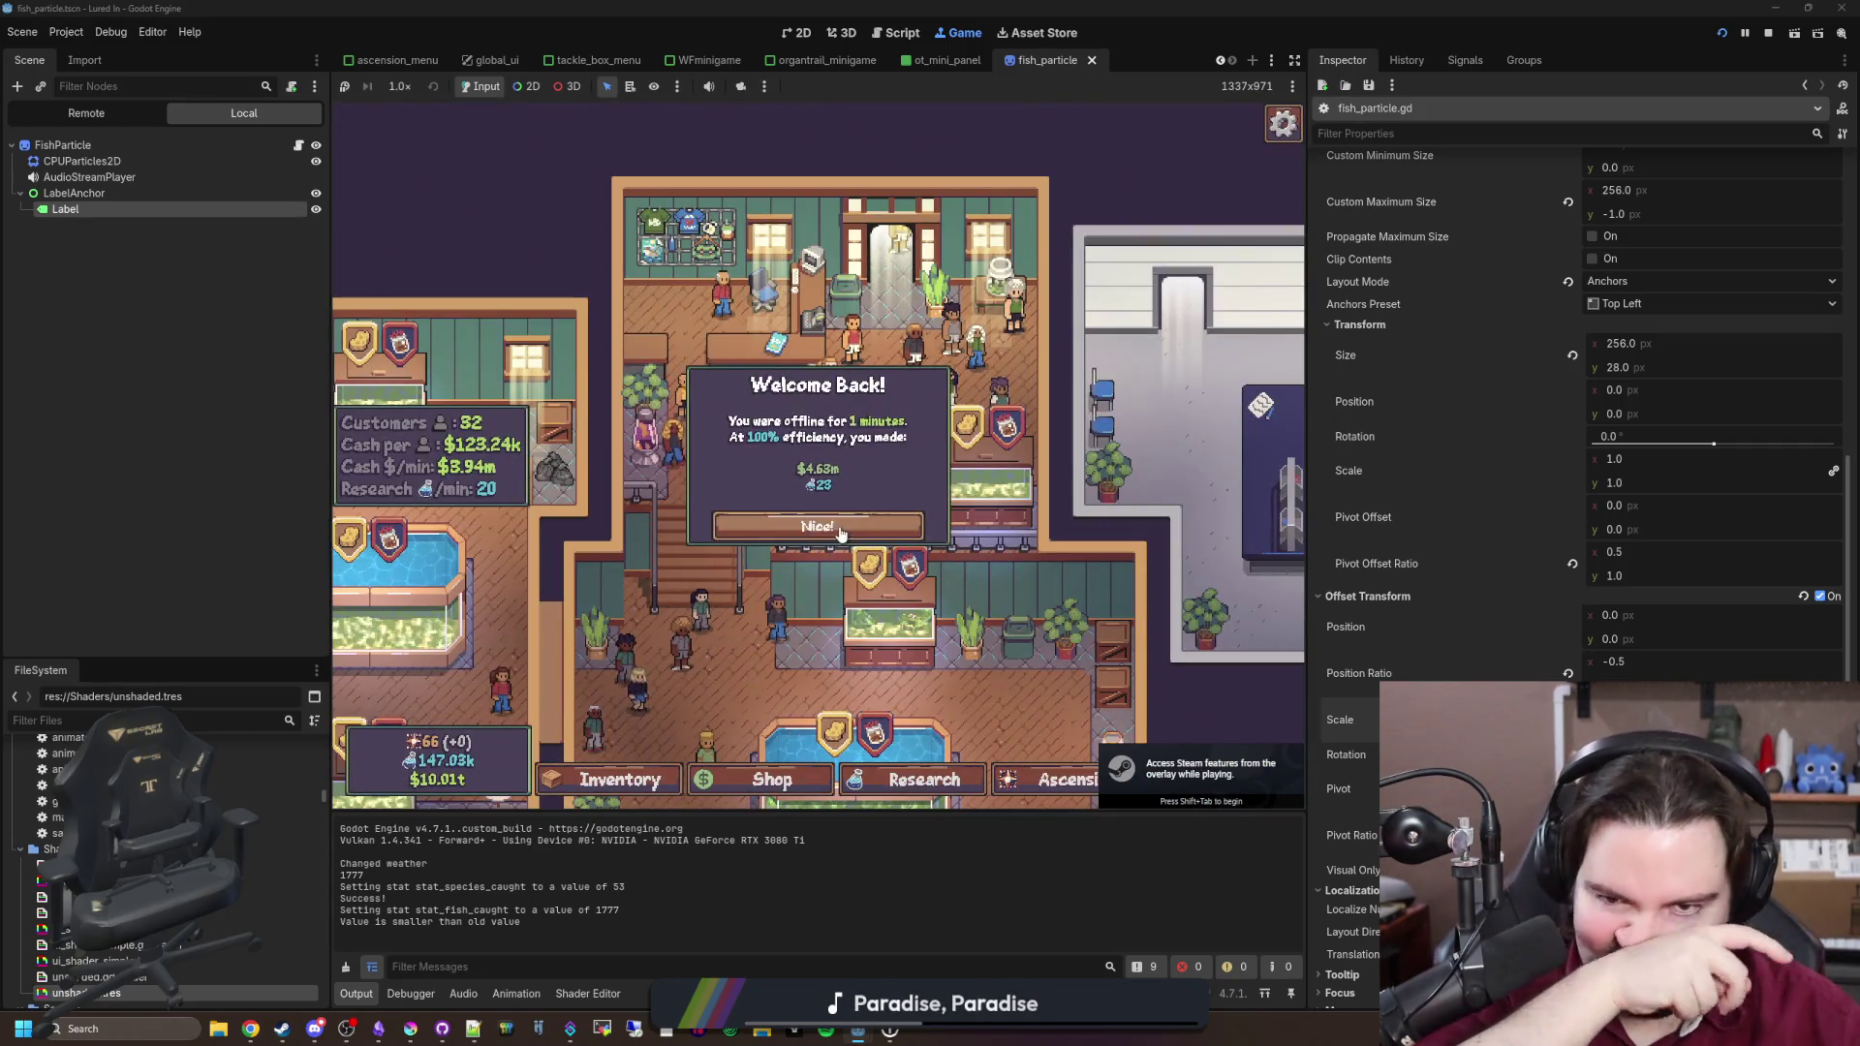
# Step: Travel to the Pond and catch a Goldfish by winning the reeling minigame
pyautogui.click(819, 514)
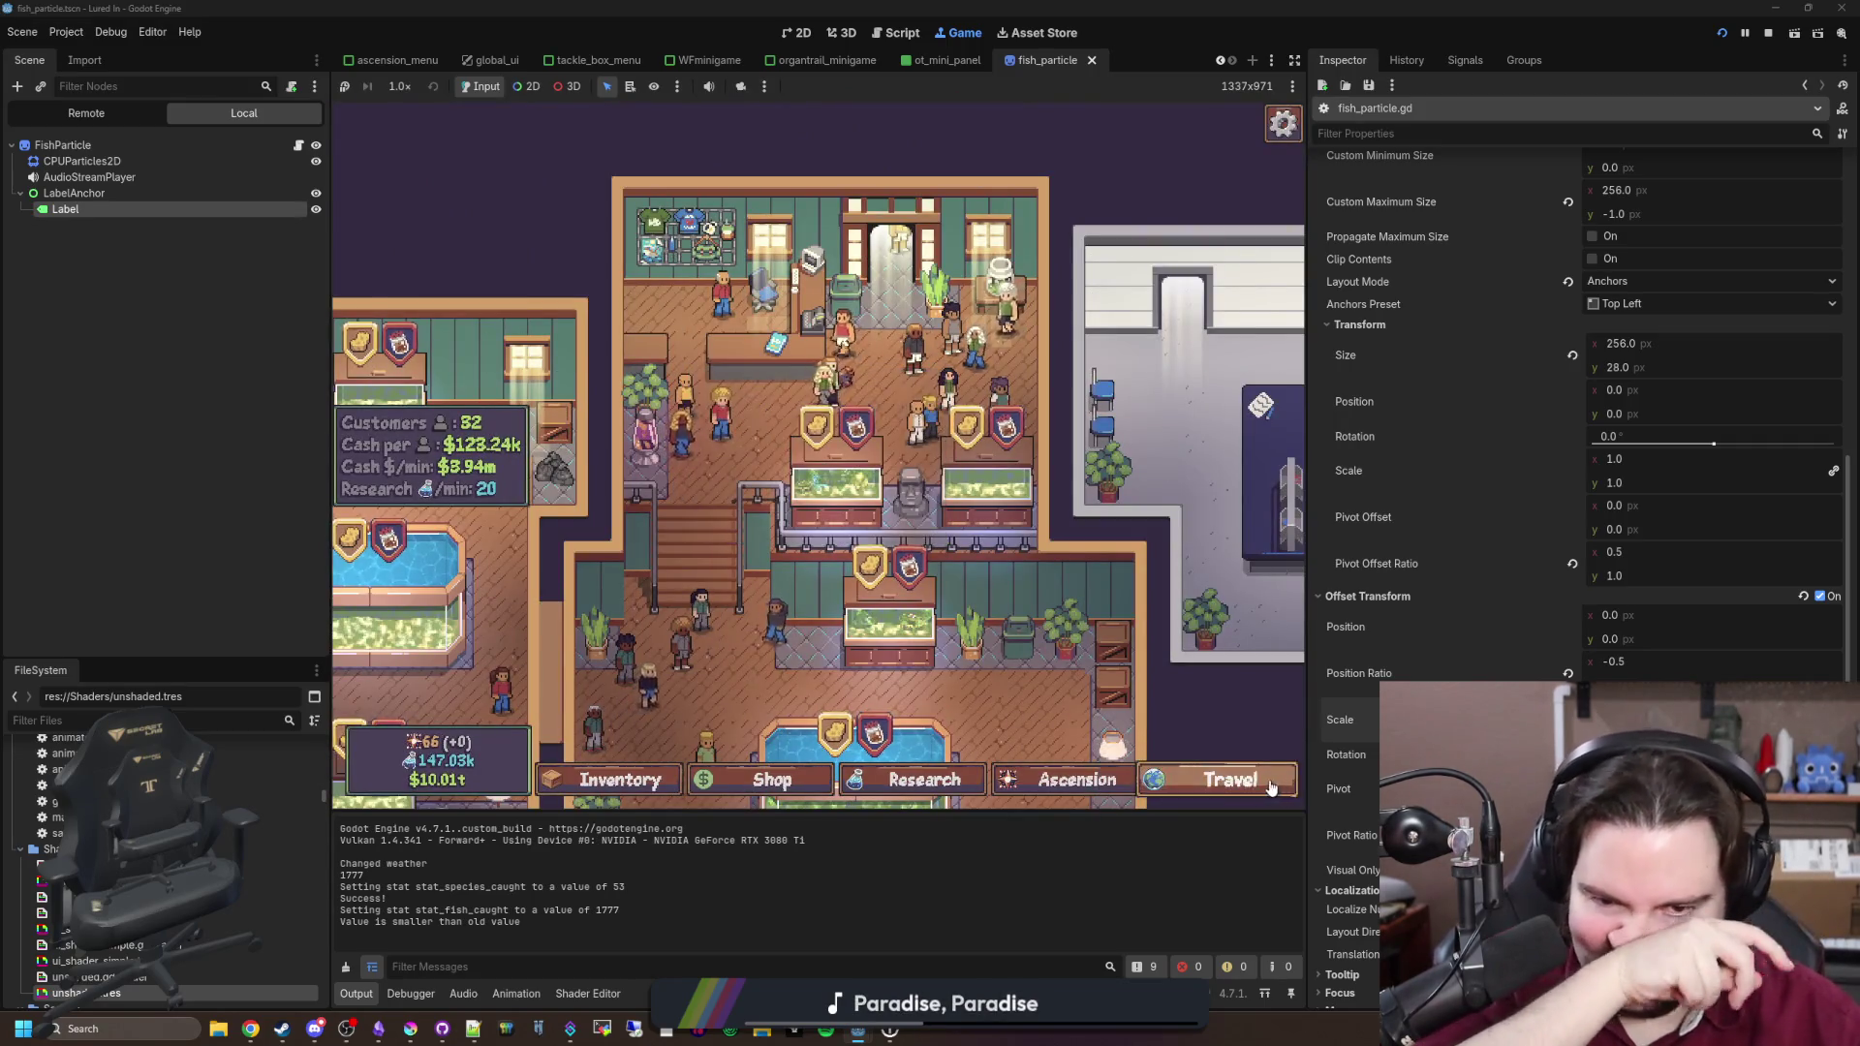
pyautogui.click(1272, 787)
pyautogui.click(1007, 365)
pyautogui.moveTo(1014, 385)
pyautogui.mouseDown()
pyautogui.moveTo(951, 479)
pyautogui.moveTo(964, 458)
pyautogui.mouseUp()
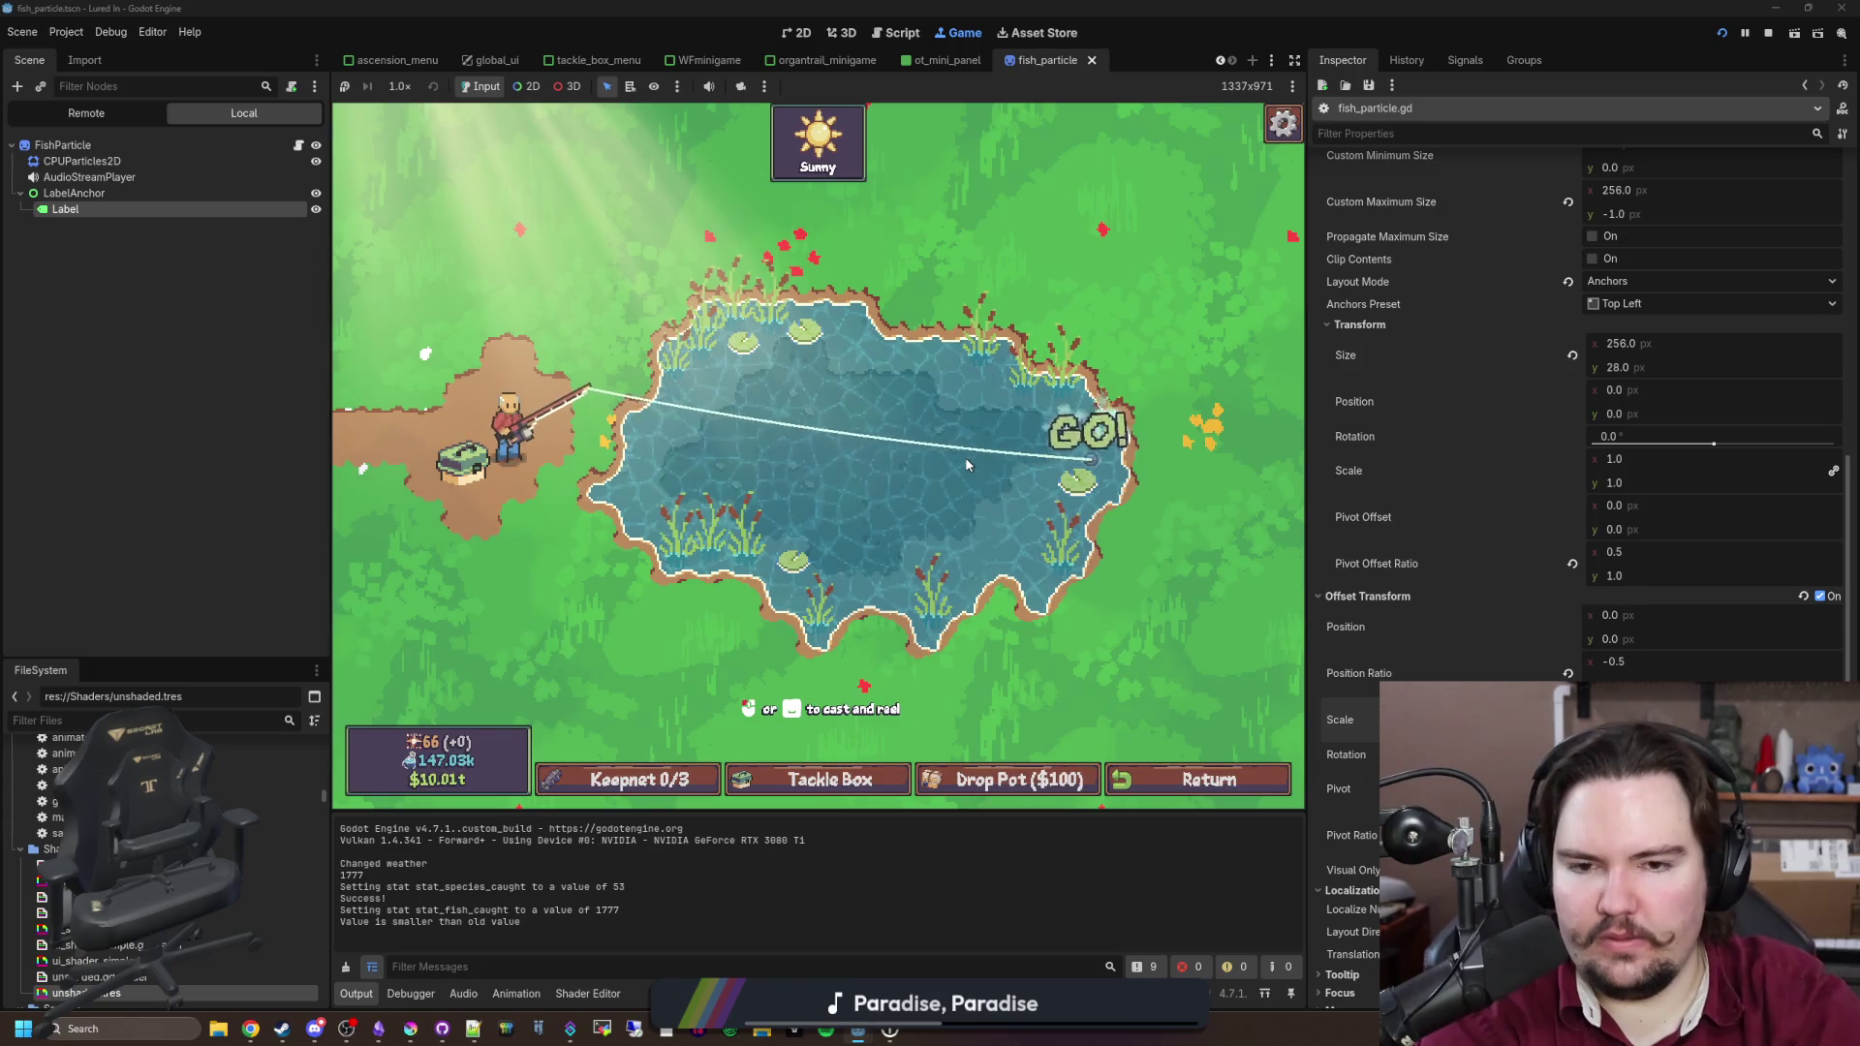
pyautogui.click(966, 465)
pyautogui.moveTo(959, 334); pyautogui.dragTo(988, 383)
pyautogui.click(997, 399)
pyautogui.click(998, 399)
pyautogui.click(998, 399)
pyautogui.click(998, 399)
pyautogui.click(998, 399)
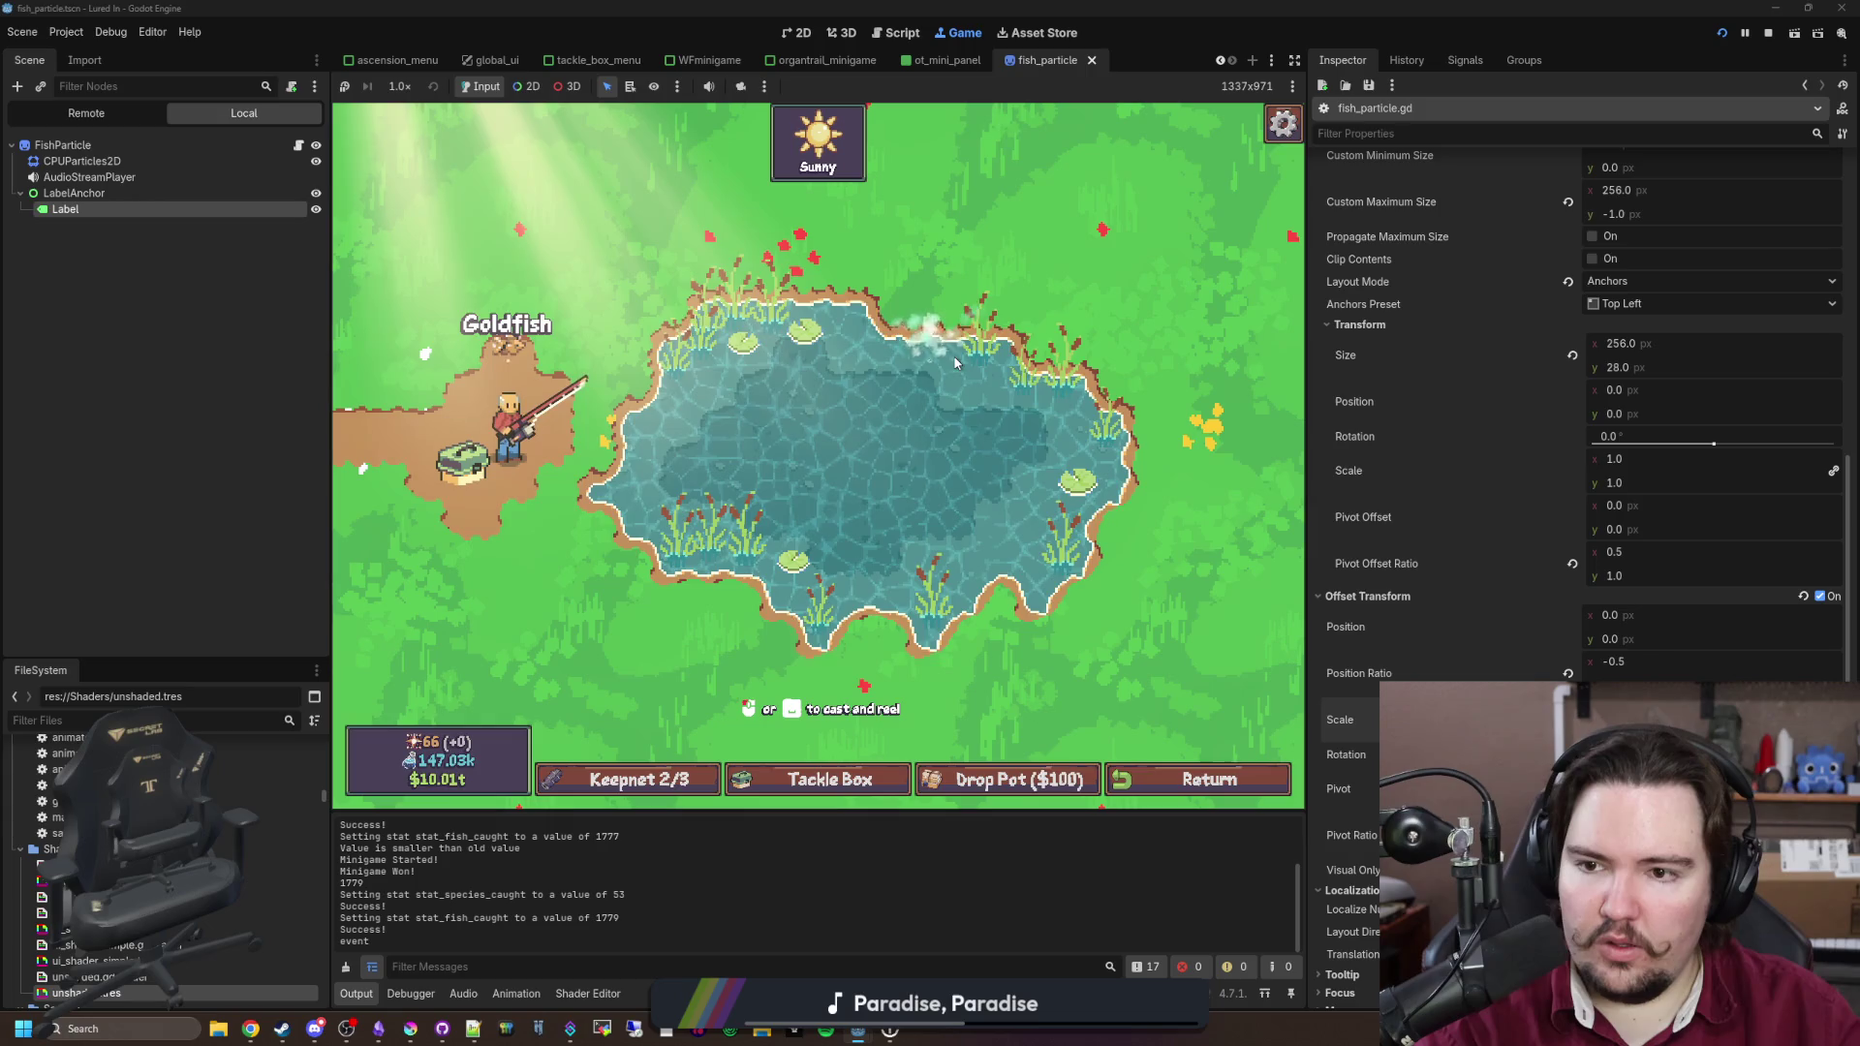
# Step: Change the line 14 label offset from 8 to 16 and save the script
pyautogui.hotkey('ctrl', 'F3')
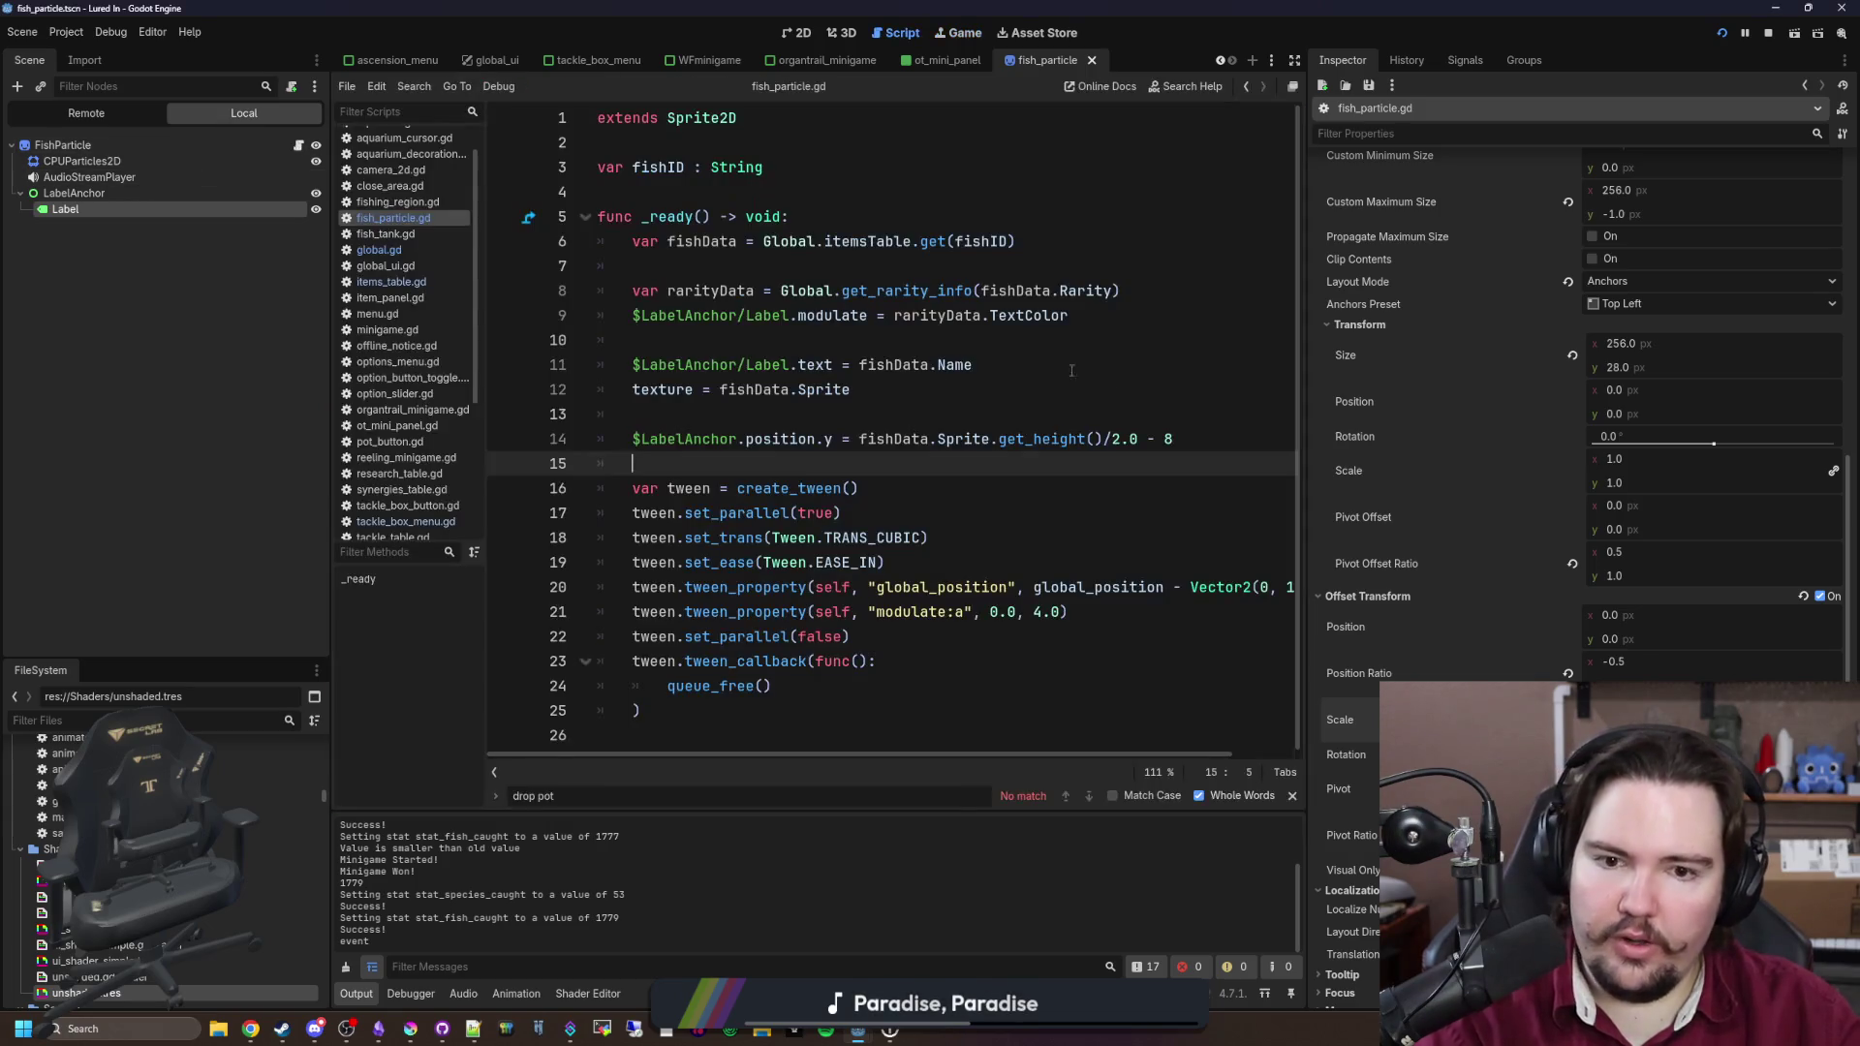
pyautogui.click(1197, 427)
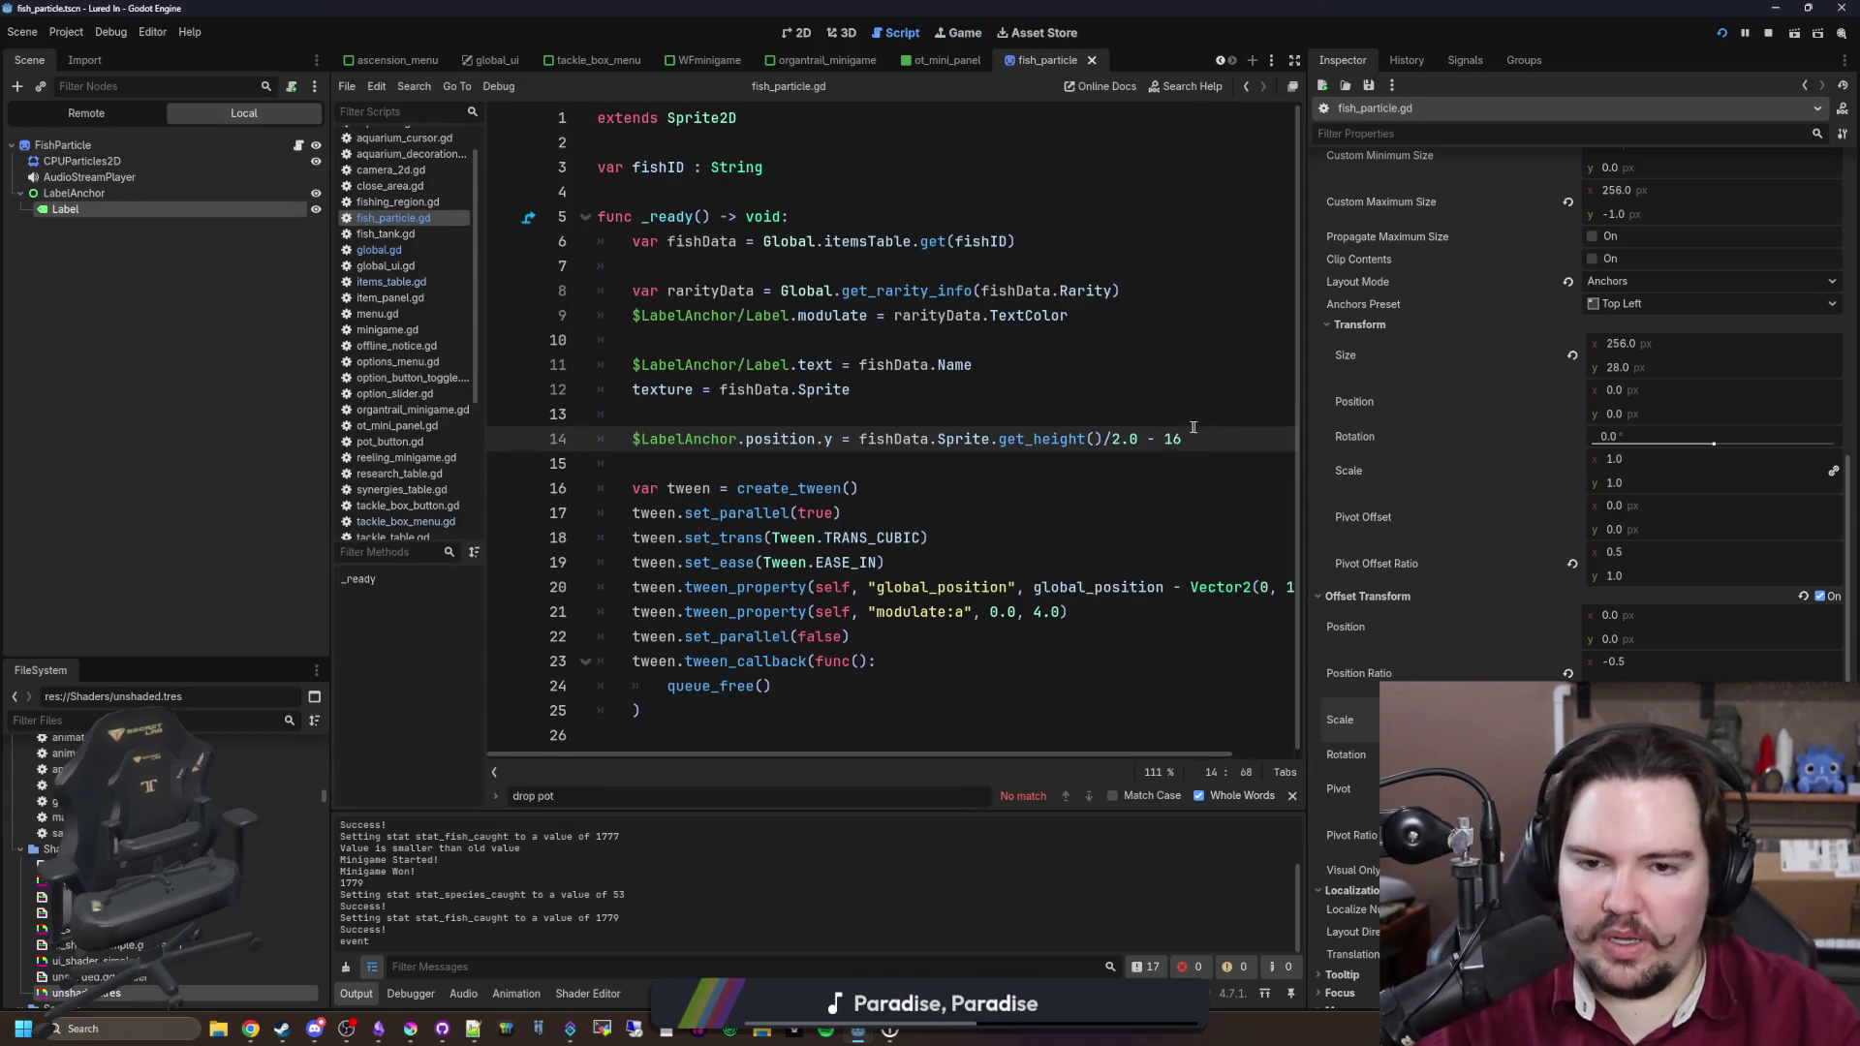
pyautogui.press('Up')
pyautogui.hotkey('ctrl', 's')
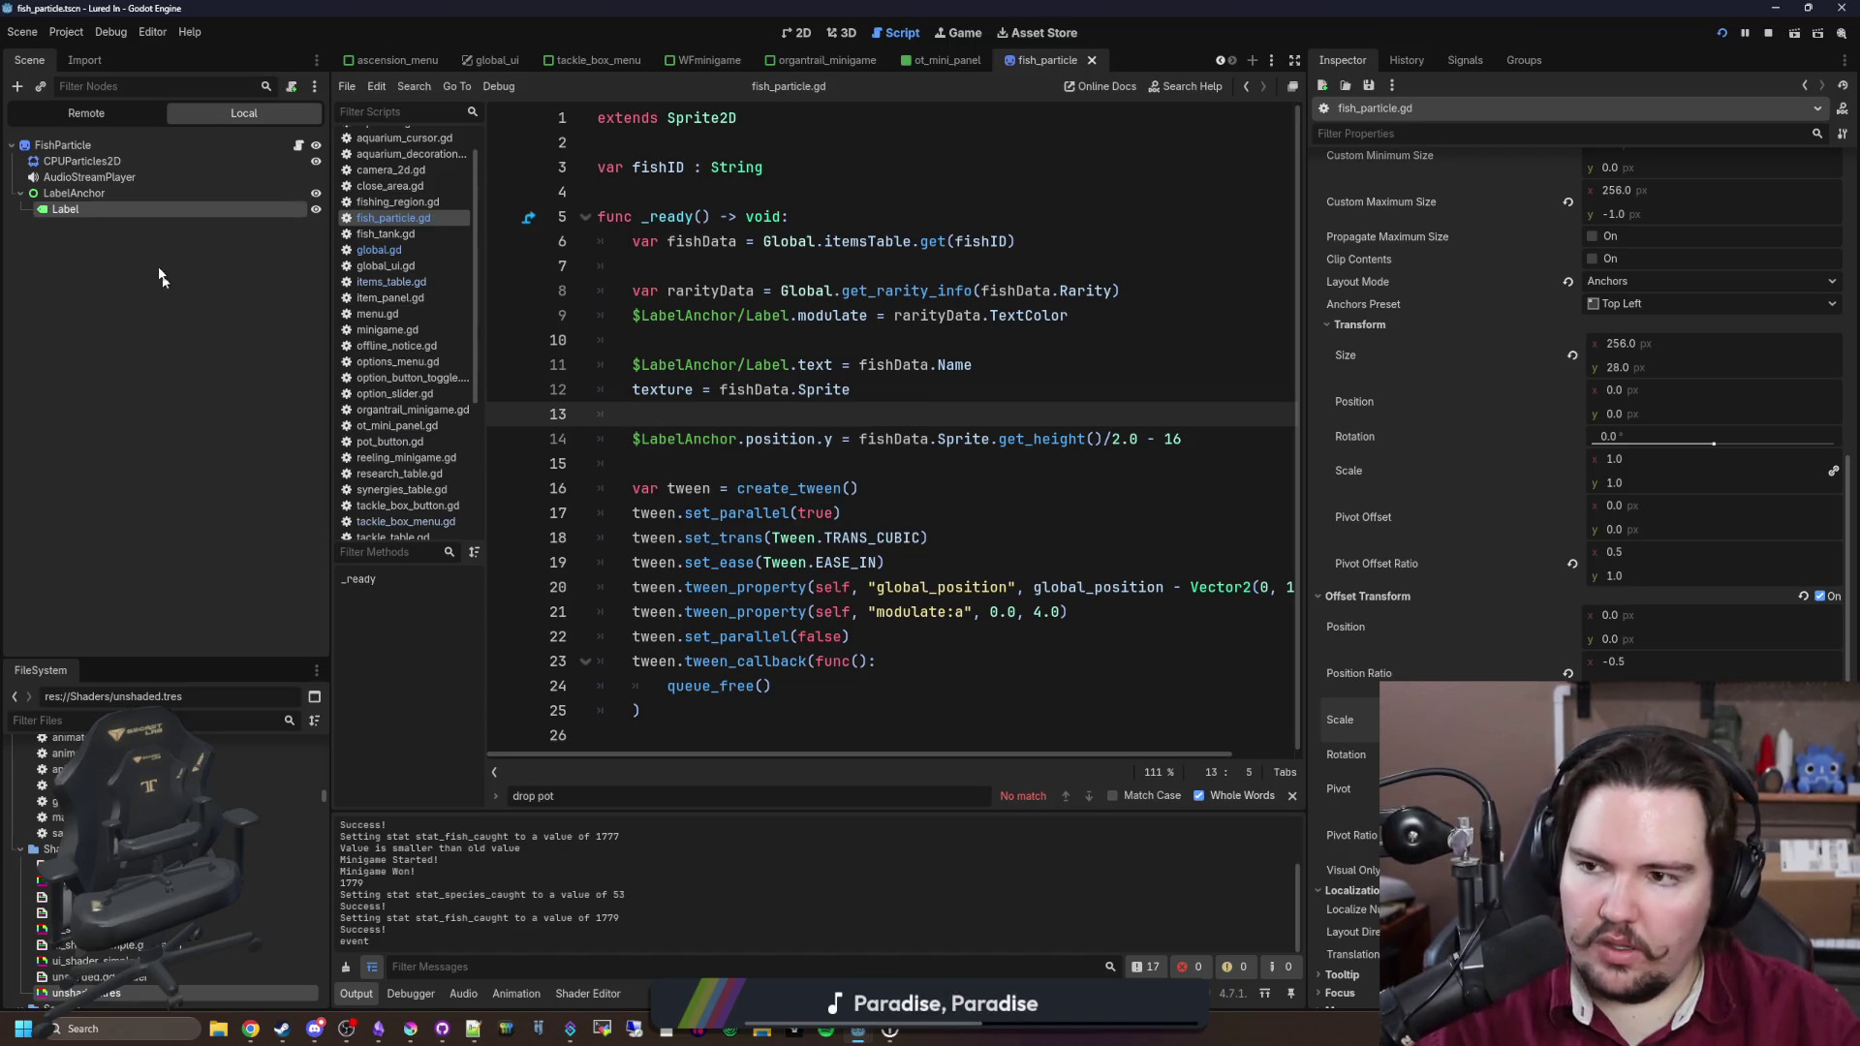
pyautogui.click(149, 191)
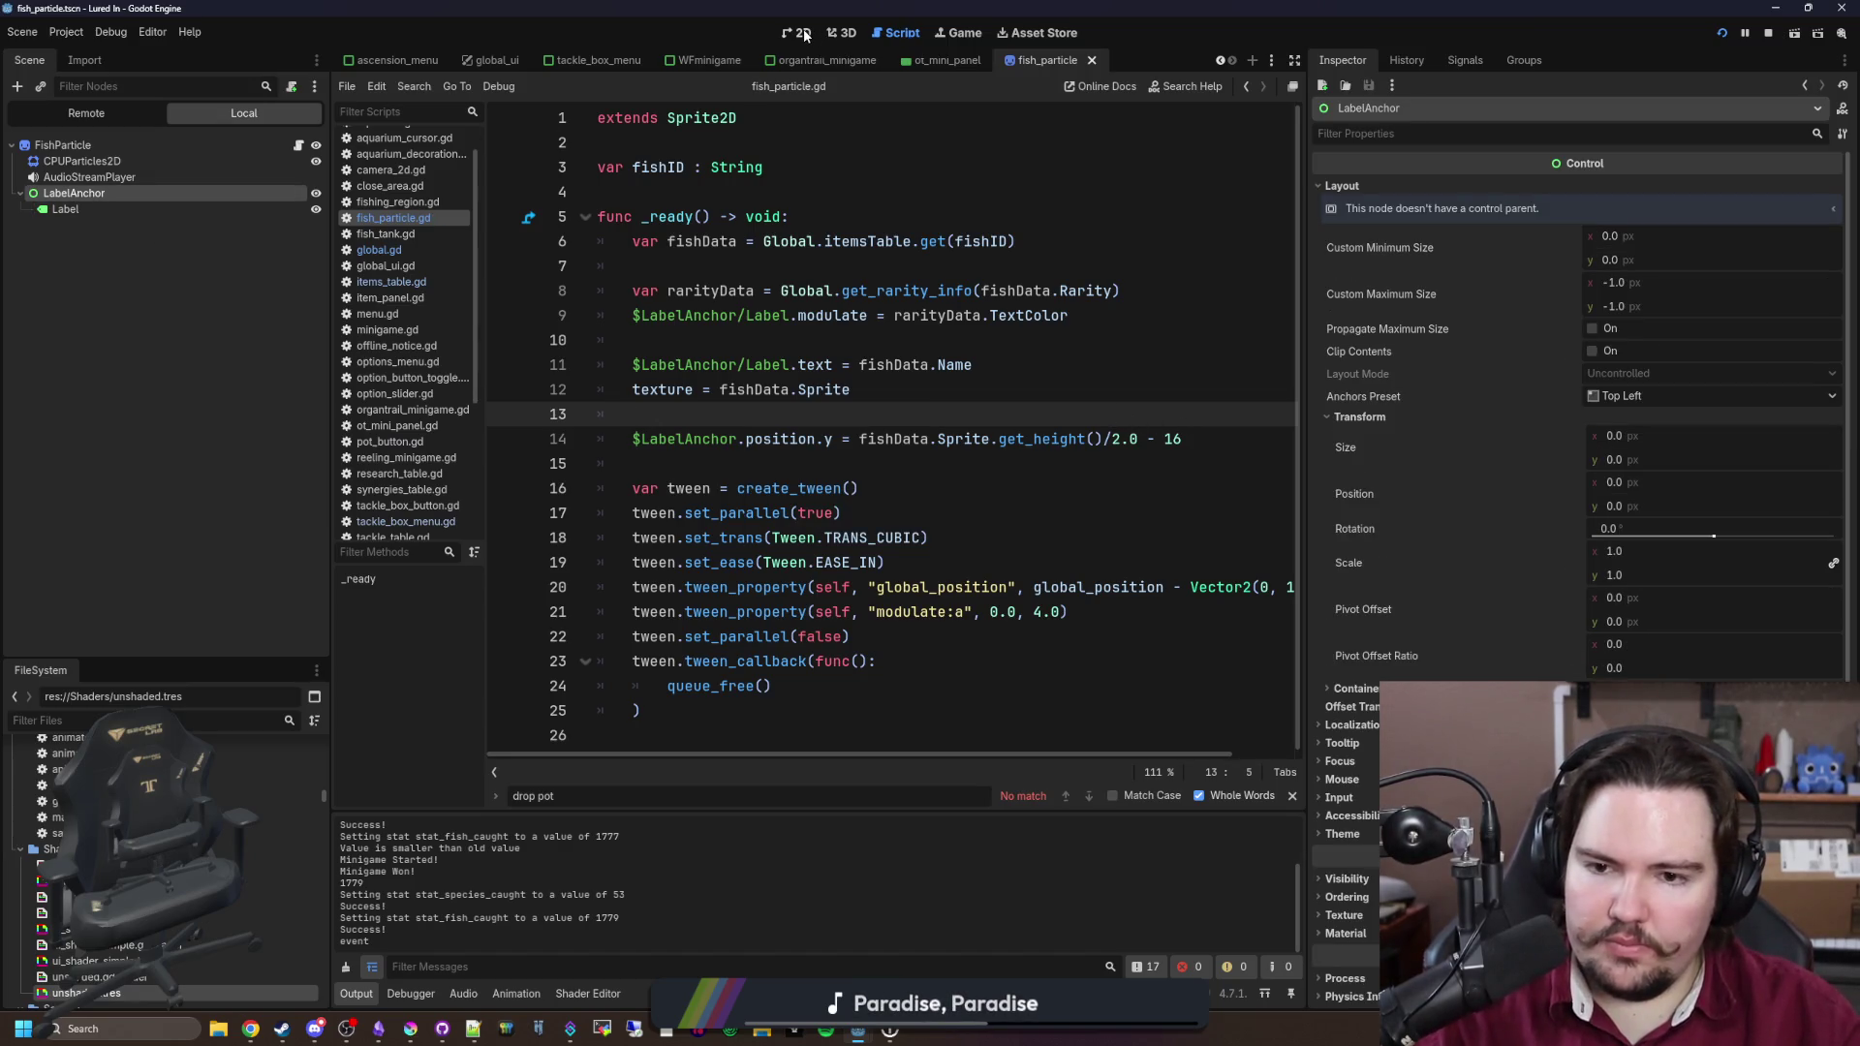
pyautogui.click(802, 34)
pyautogui.scroll(5, 737, 387)
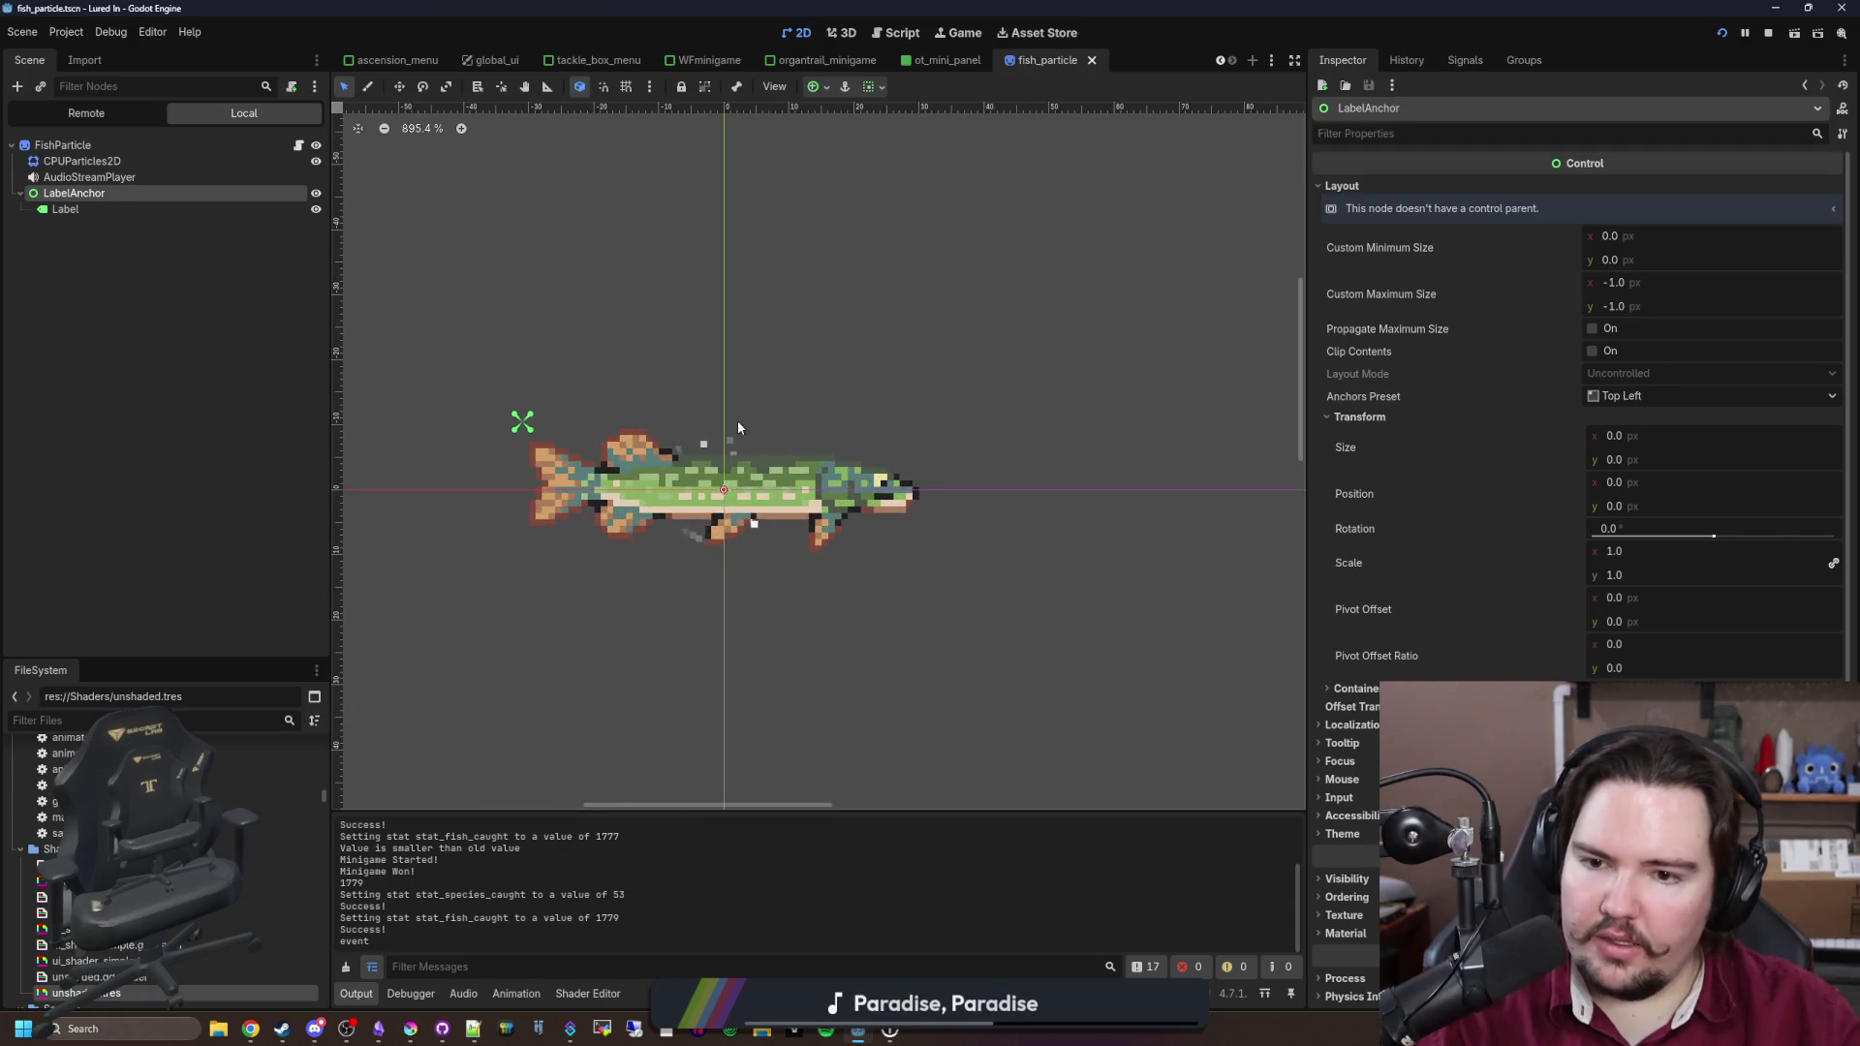
pyautogui.click(223, 209)
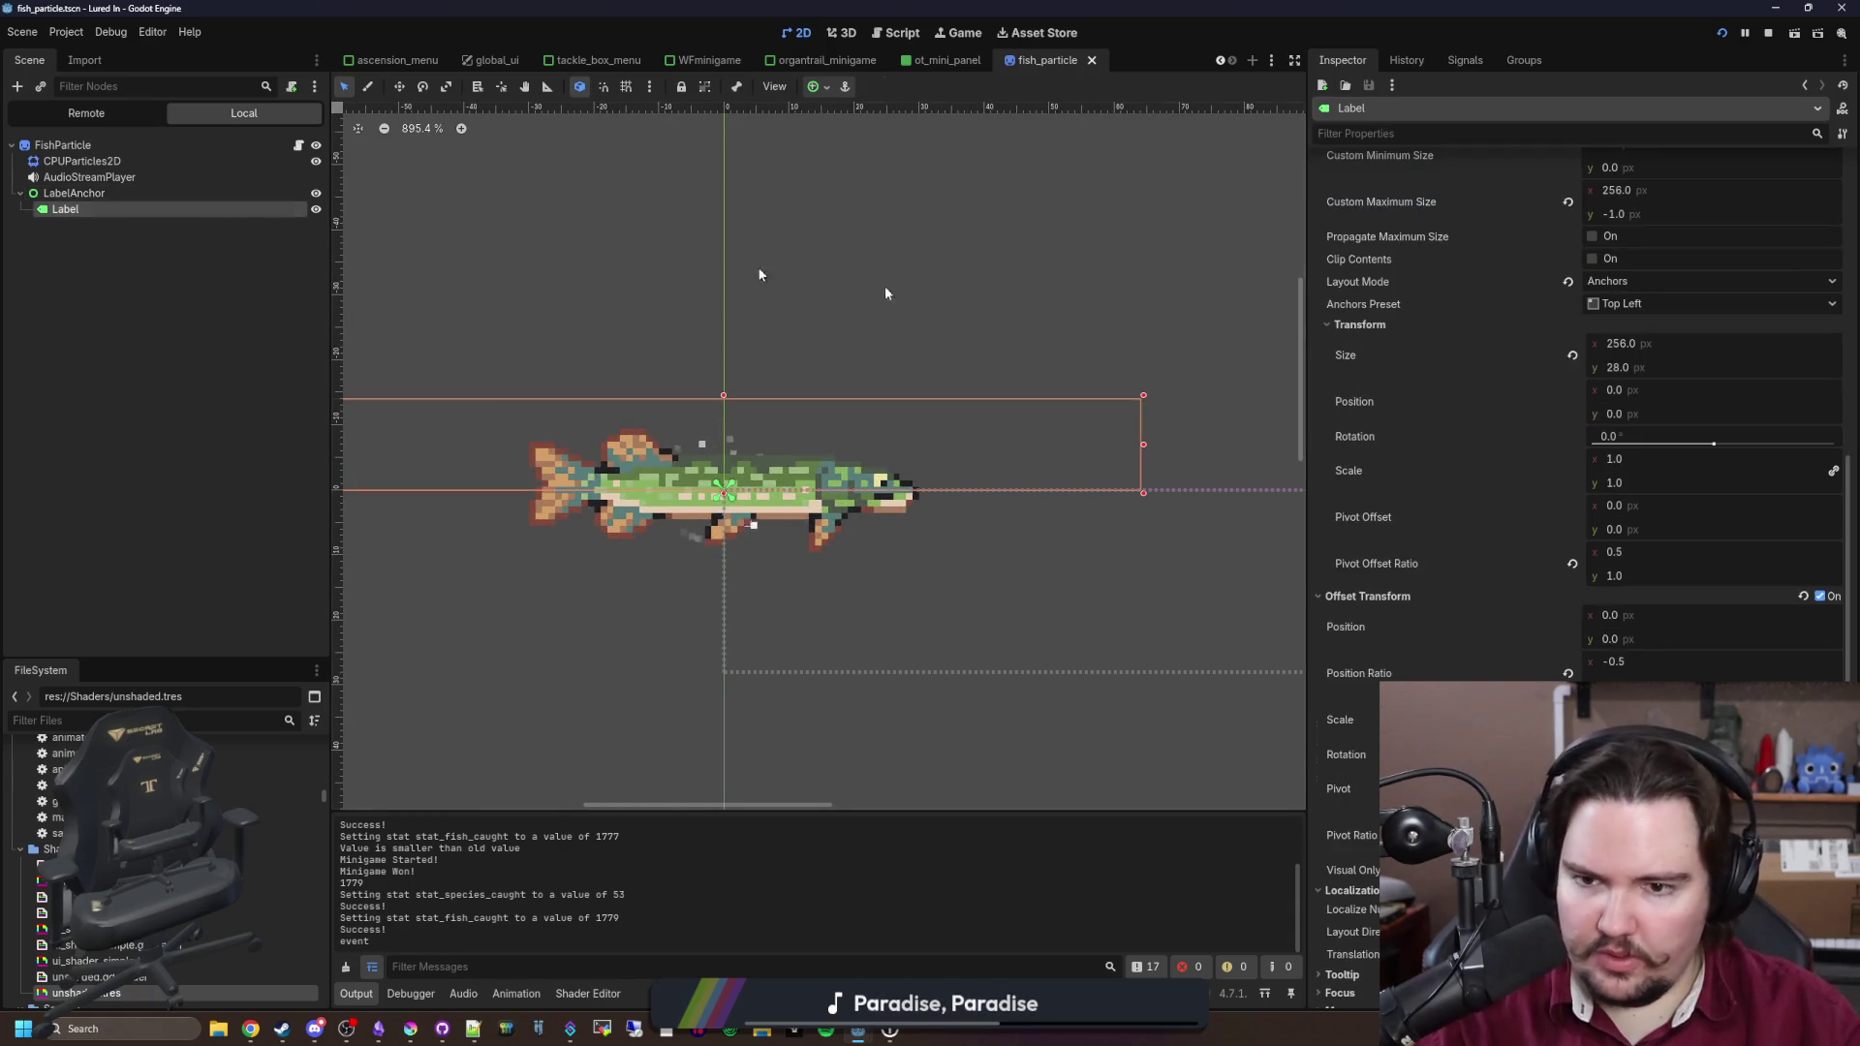
pyautogui.write('dwasdwasd')
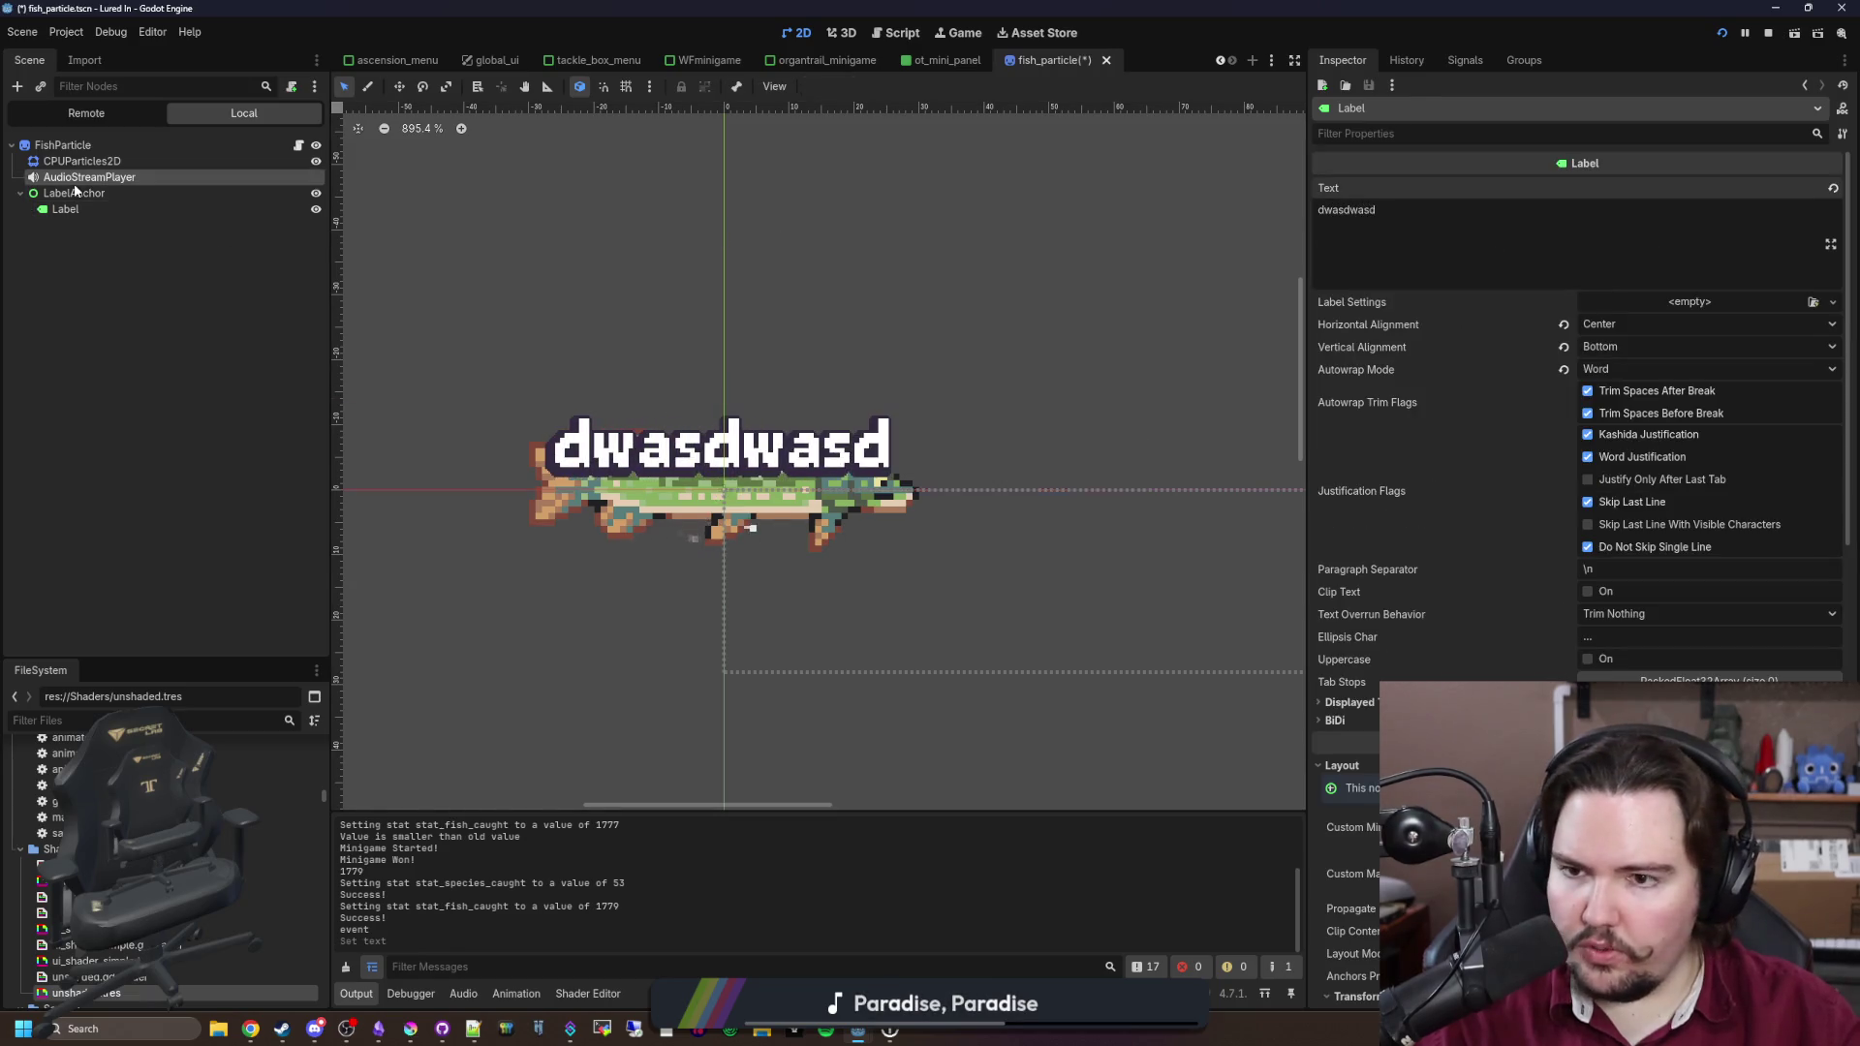
pyautogui.click(94, 196)
pyautogui.moveTo(1627, 506); pyautogui.dragTo(1591, 505)
pyautogui.hotkey('ctrl', 'z')
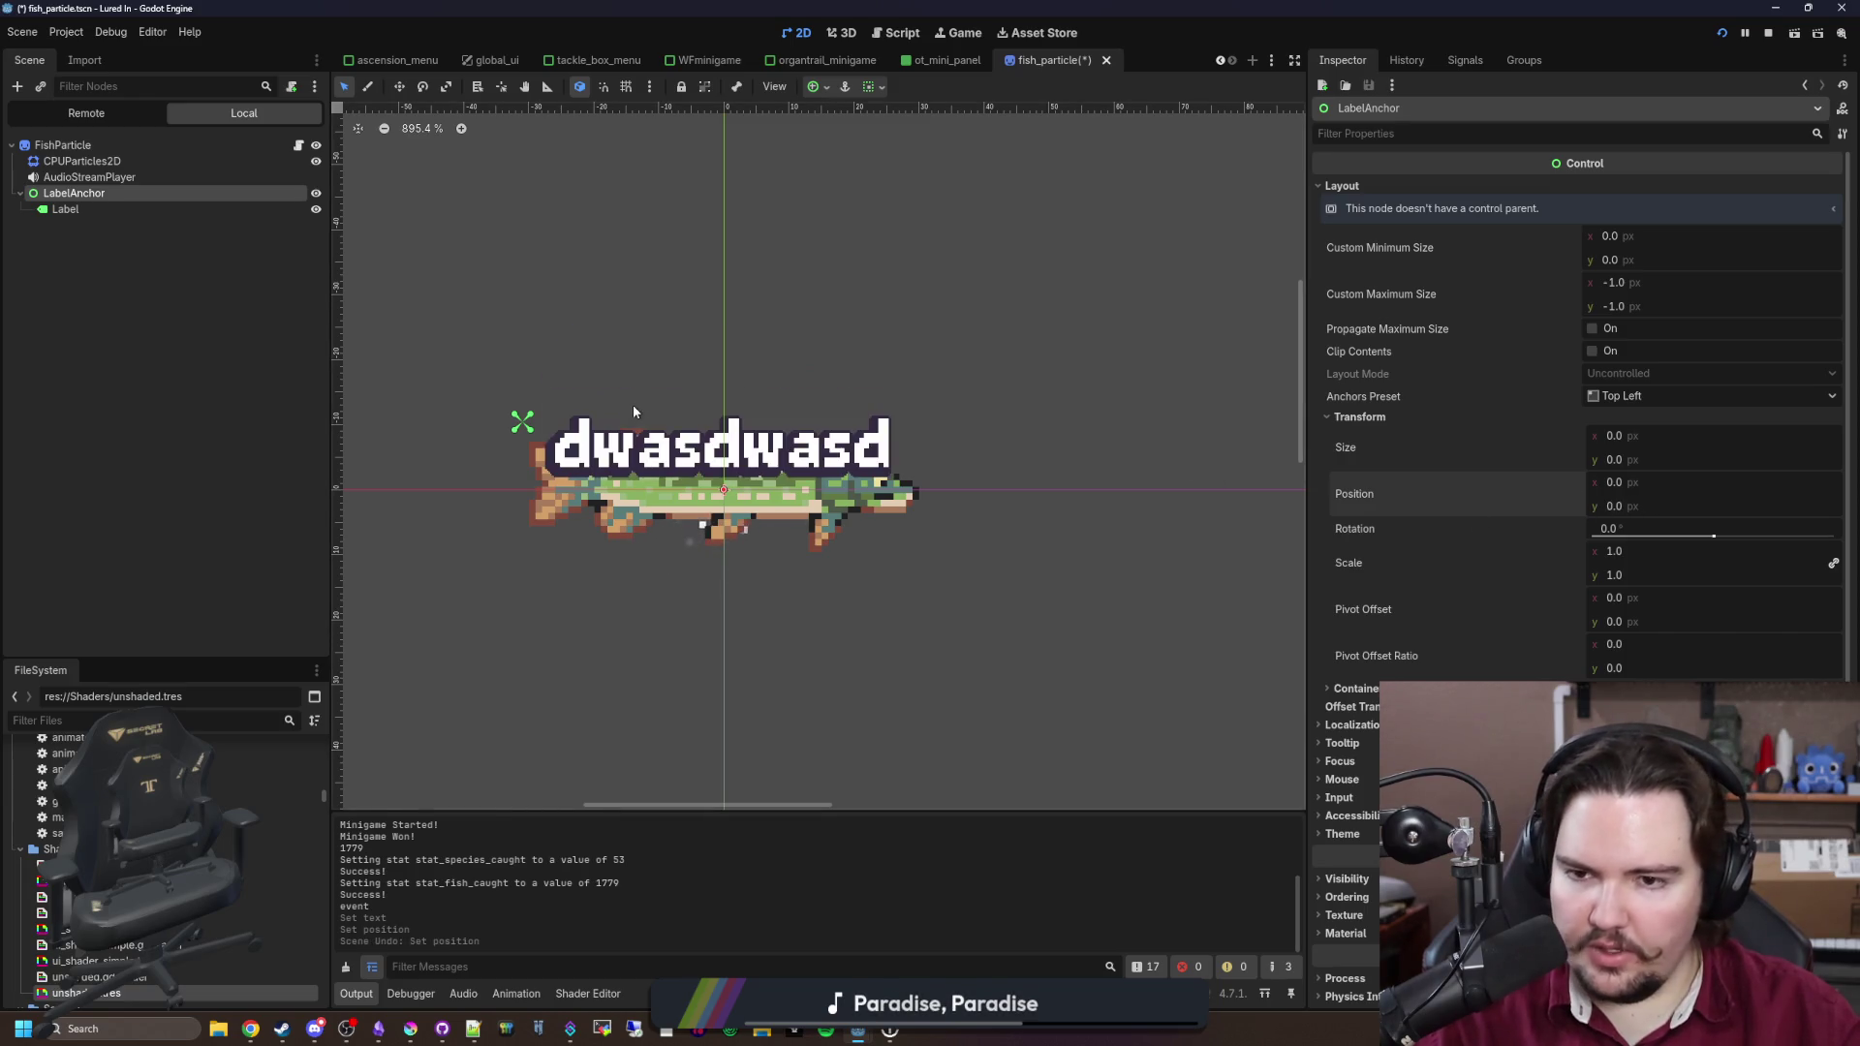
pyautogui.click(65, 209)
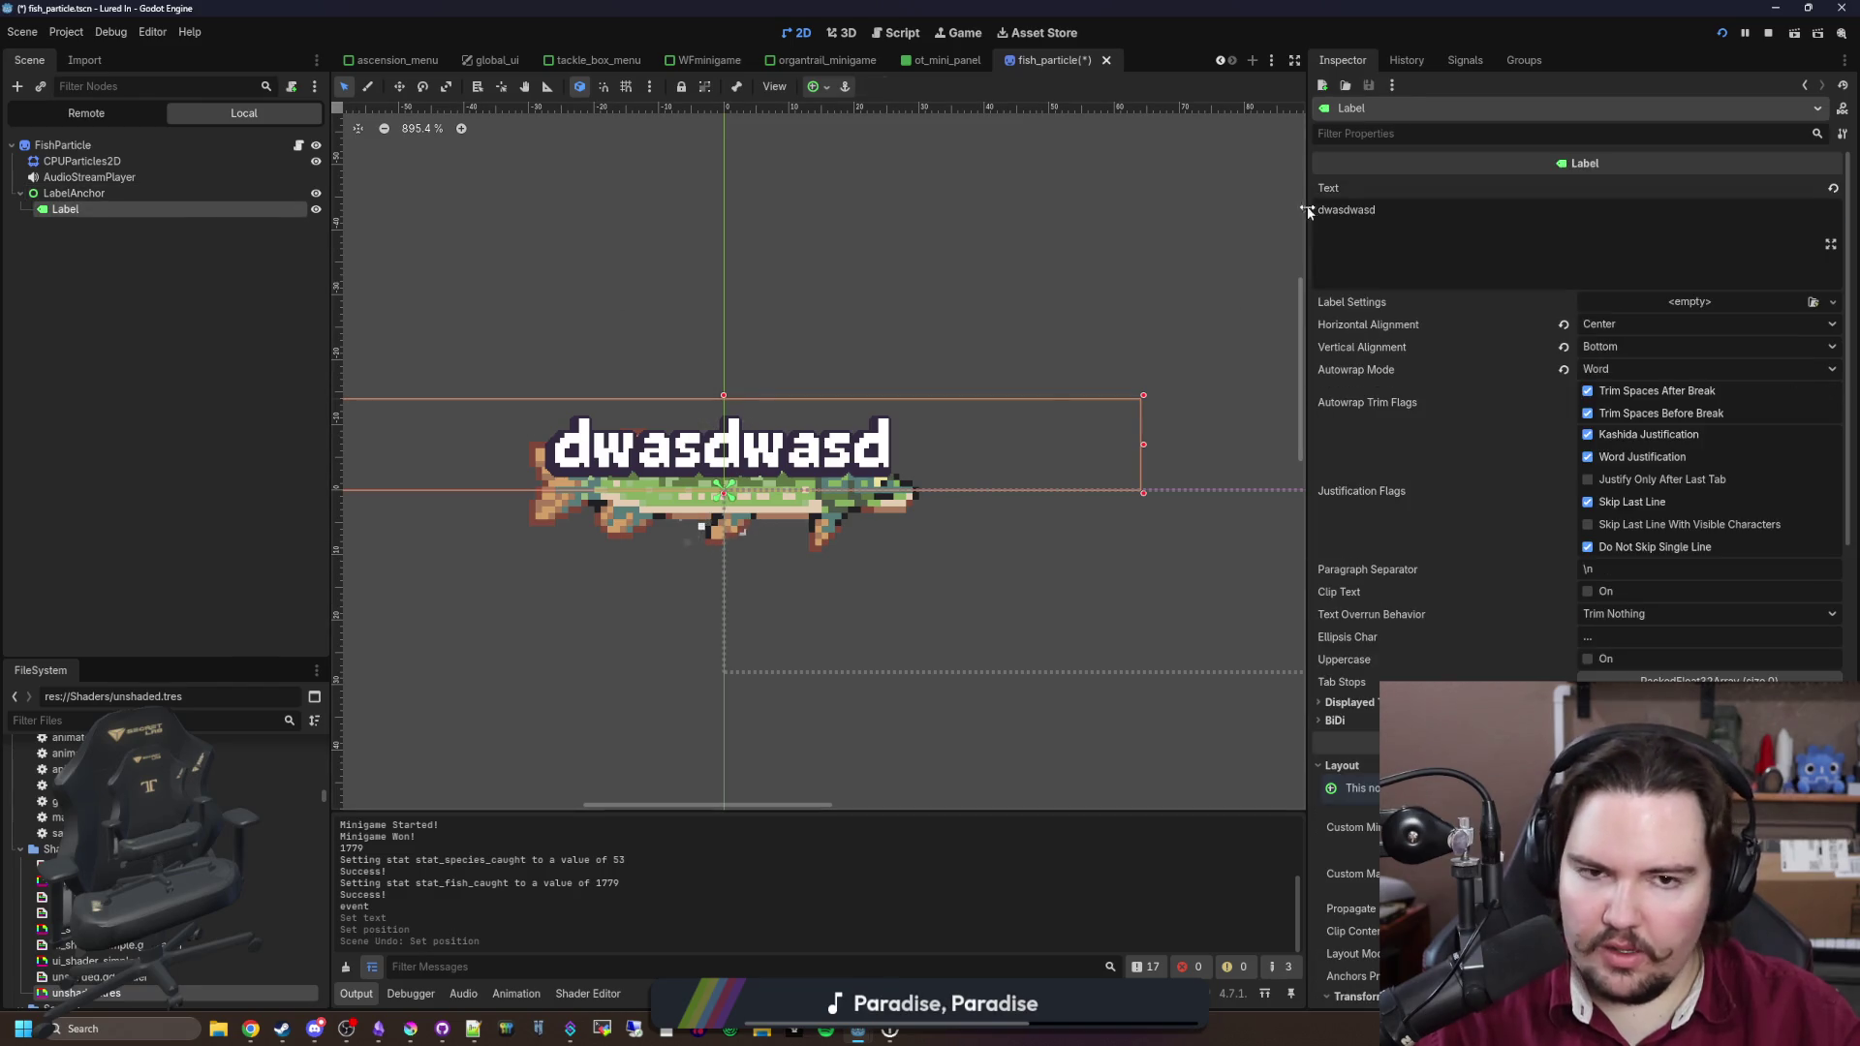
pyautogui.click(1475, 206)
pyautogui.hotkey('ctrl', 'a')
pyautogui.press('BackSpace')
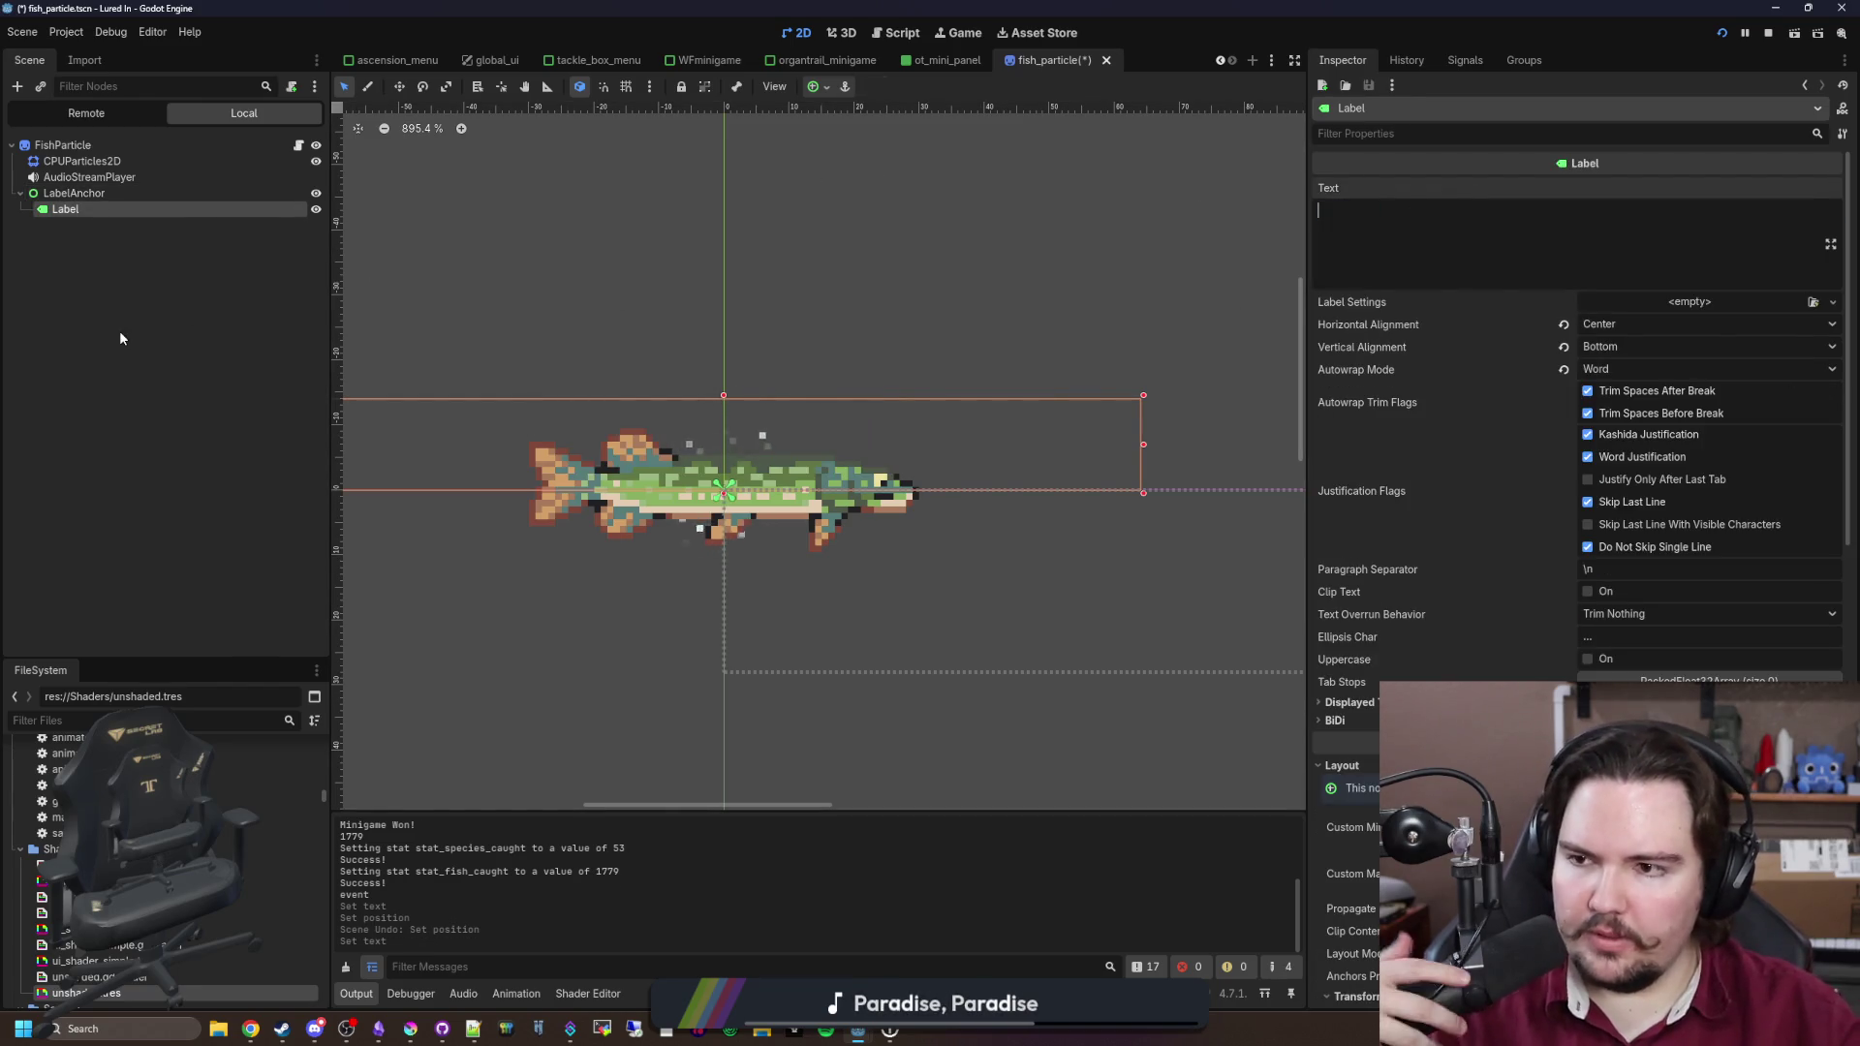
pyautogui.click(119, 330)
pyautogui.click(298, 144)
pyautogui.click(937, 461)
pyautogui.hotkey('ctrl', 's')
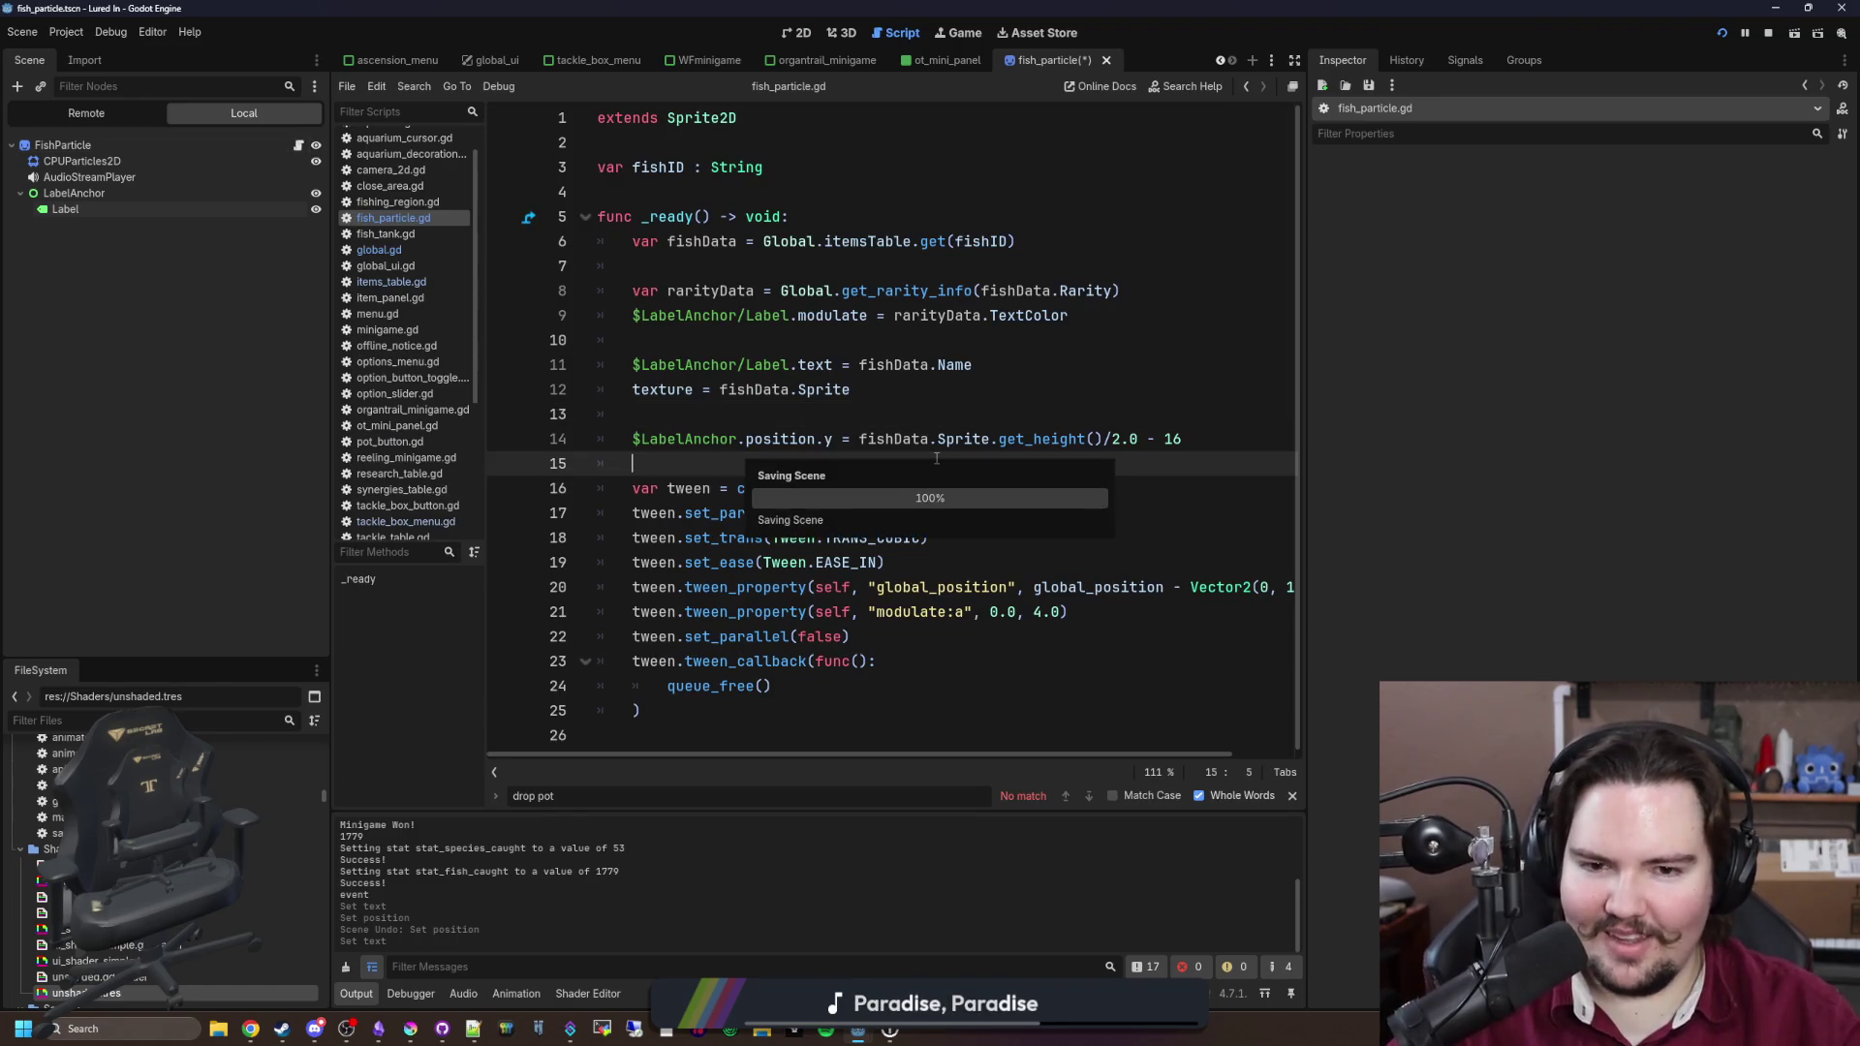
# Step: Add ')' after 2.0 and '(' before fishData on line 14, and save fish_particle.gd
pyautogui.click(815, 414)
pyautogui.hotkey('ctrl', 's')
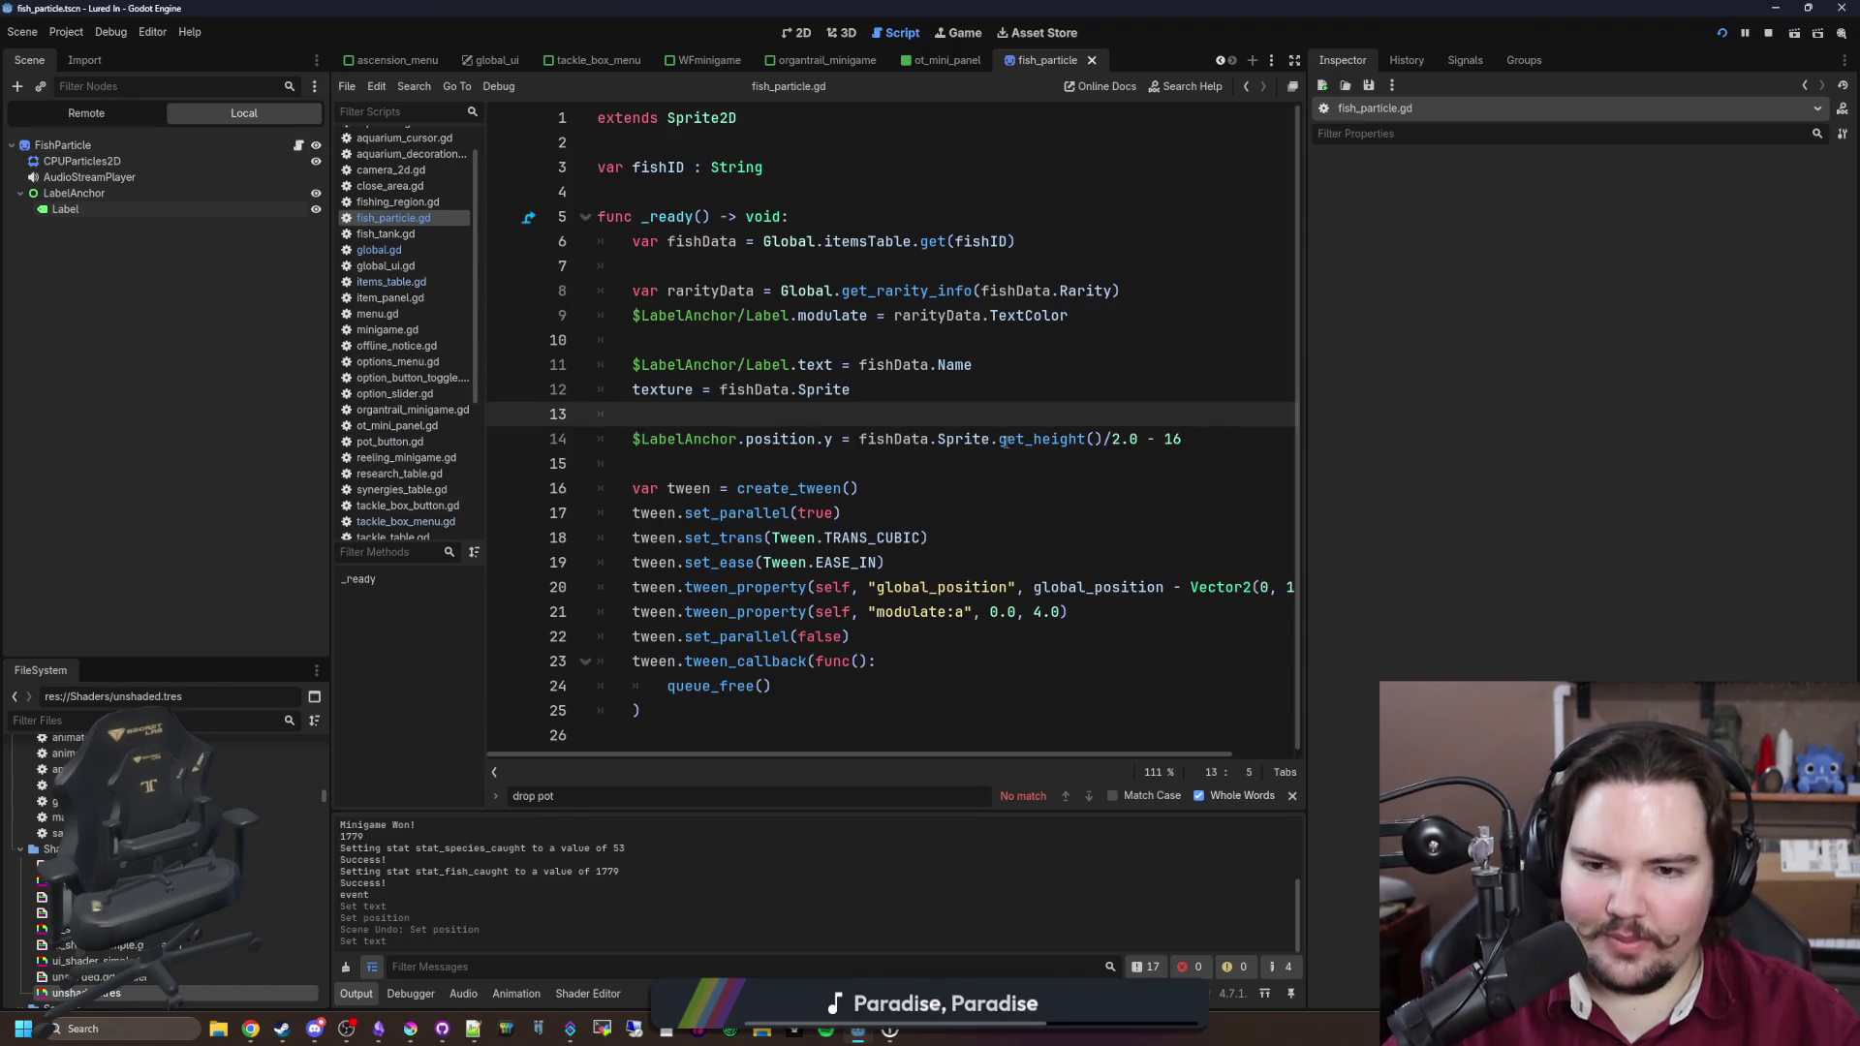
pyautogui.click(861, 457)
pyautogui.click(1138, 439)
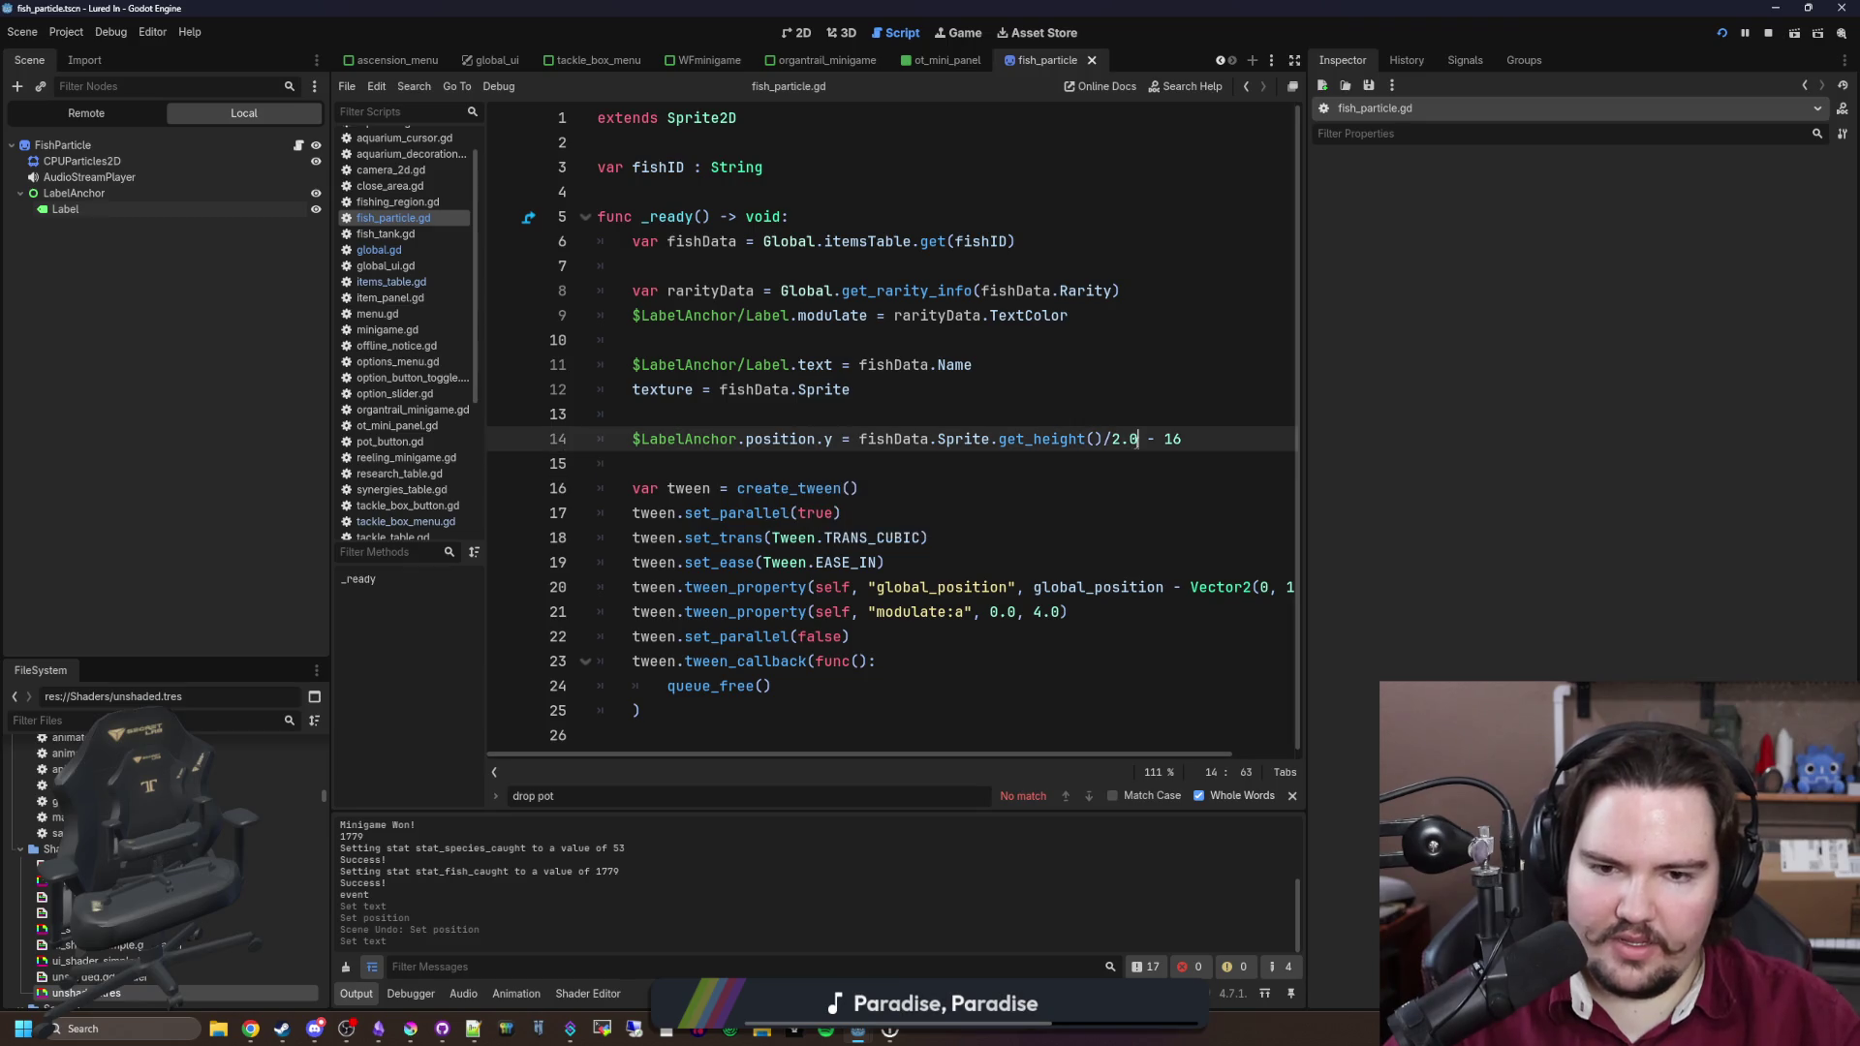
pyautogui.write(')')
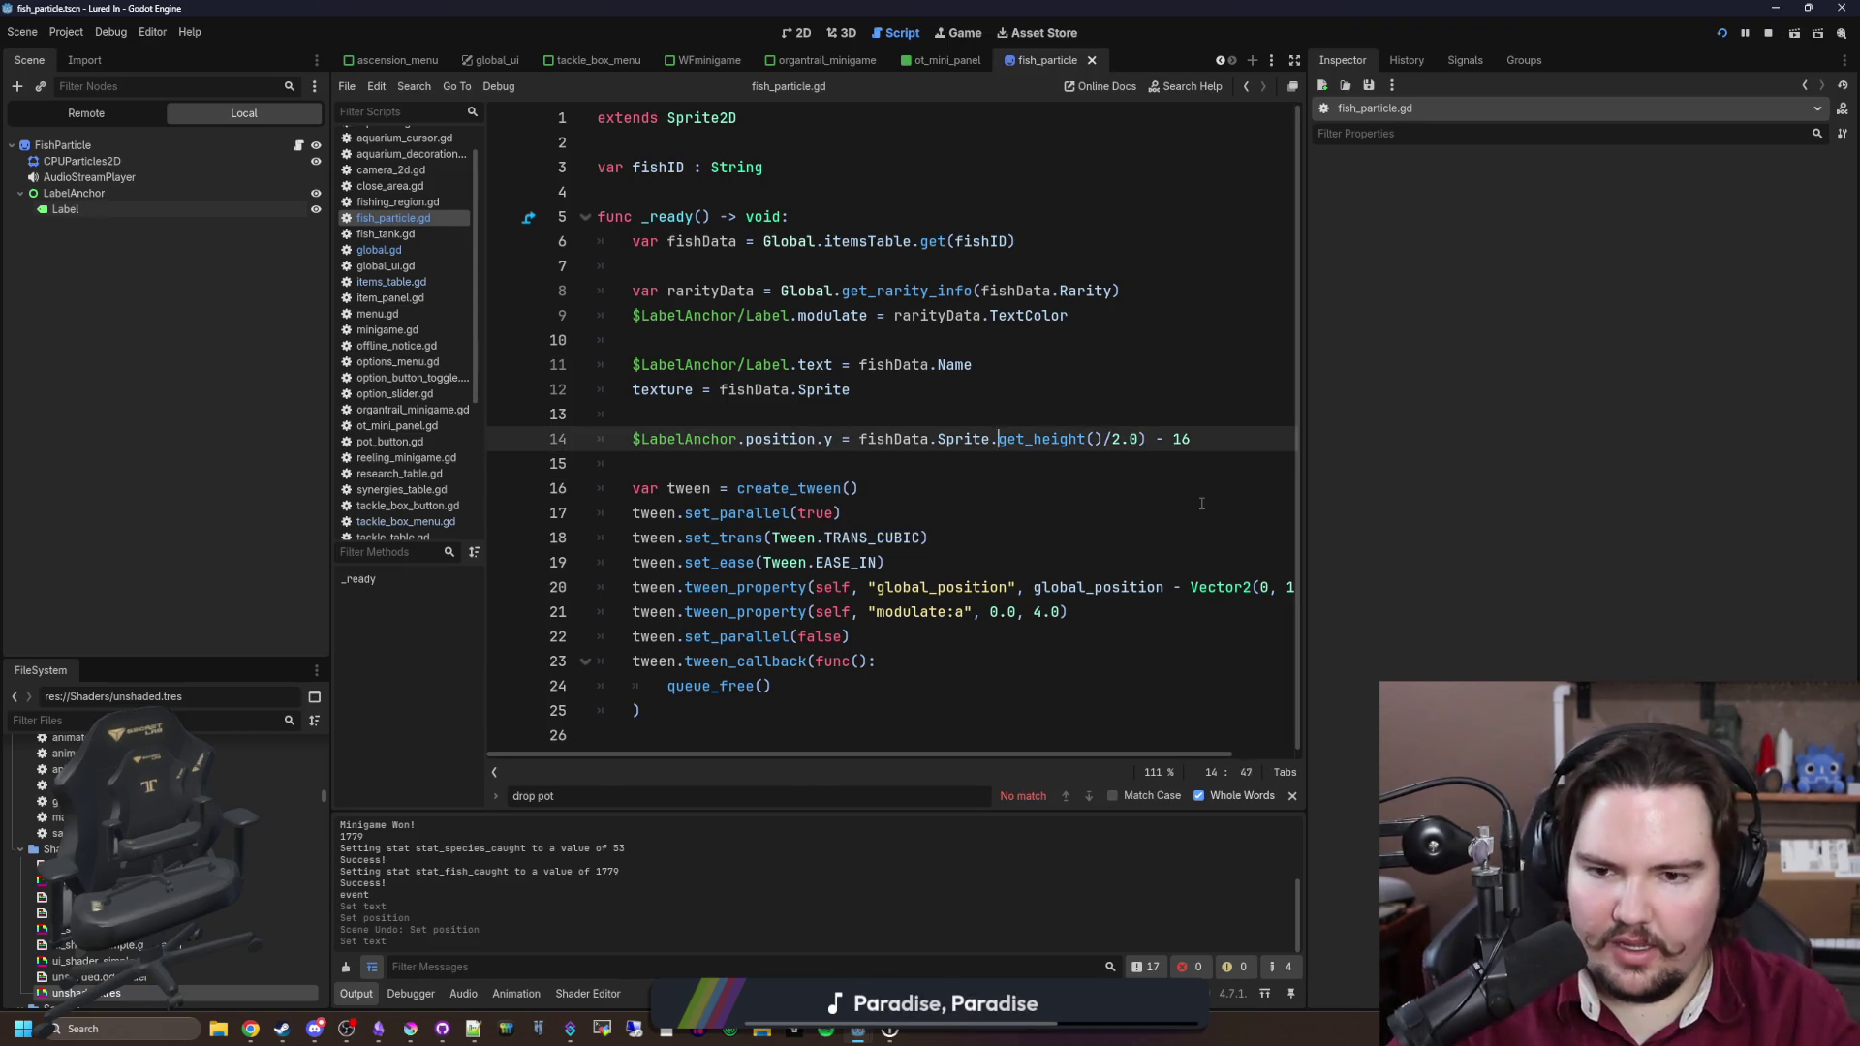
pyautogui.press('Left')
pyautogui.press('Left')
pyautogui.press('Left')
pyautogui.write('(')
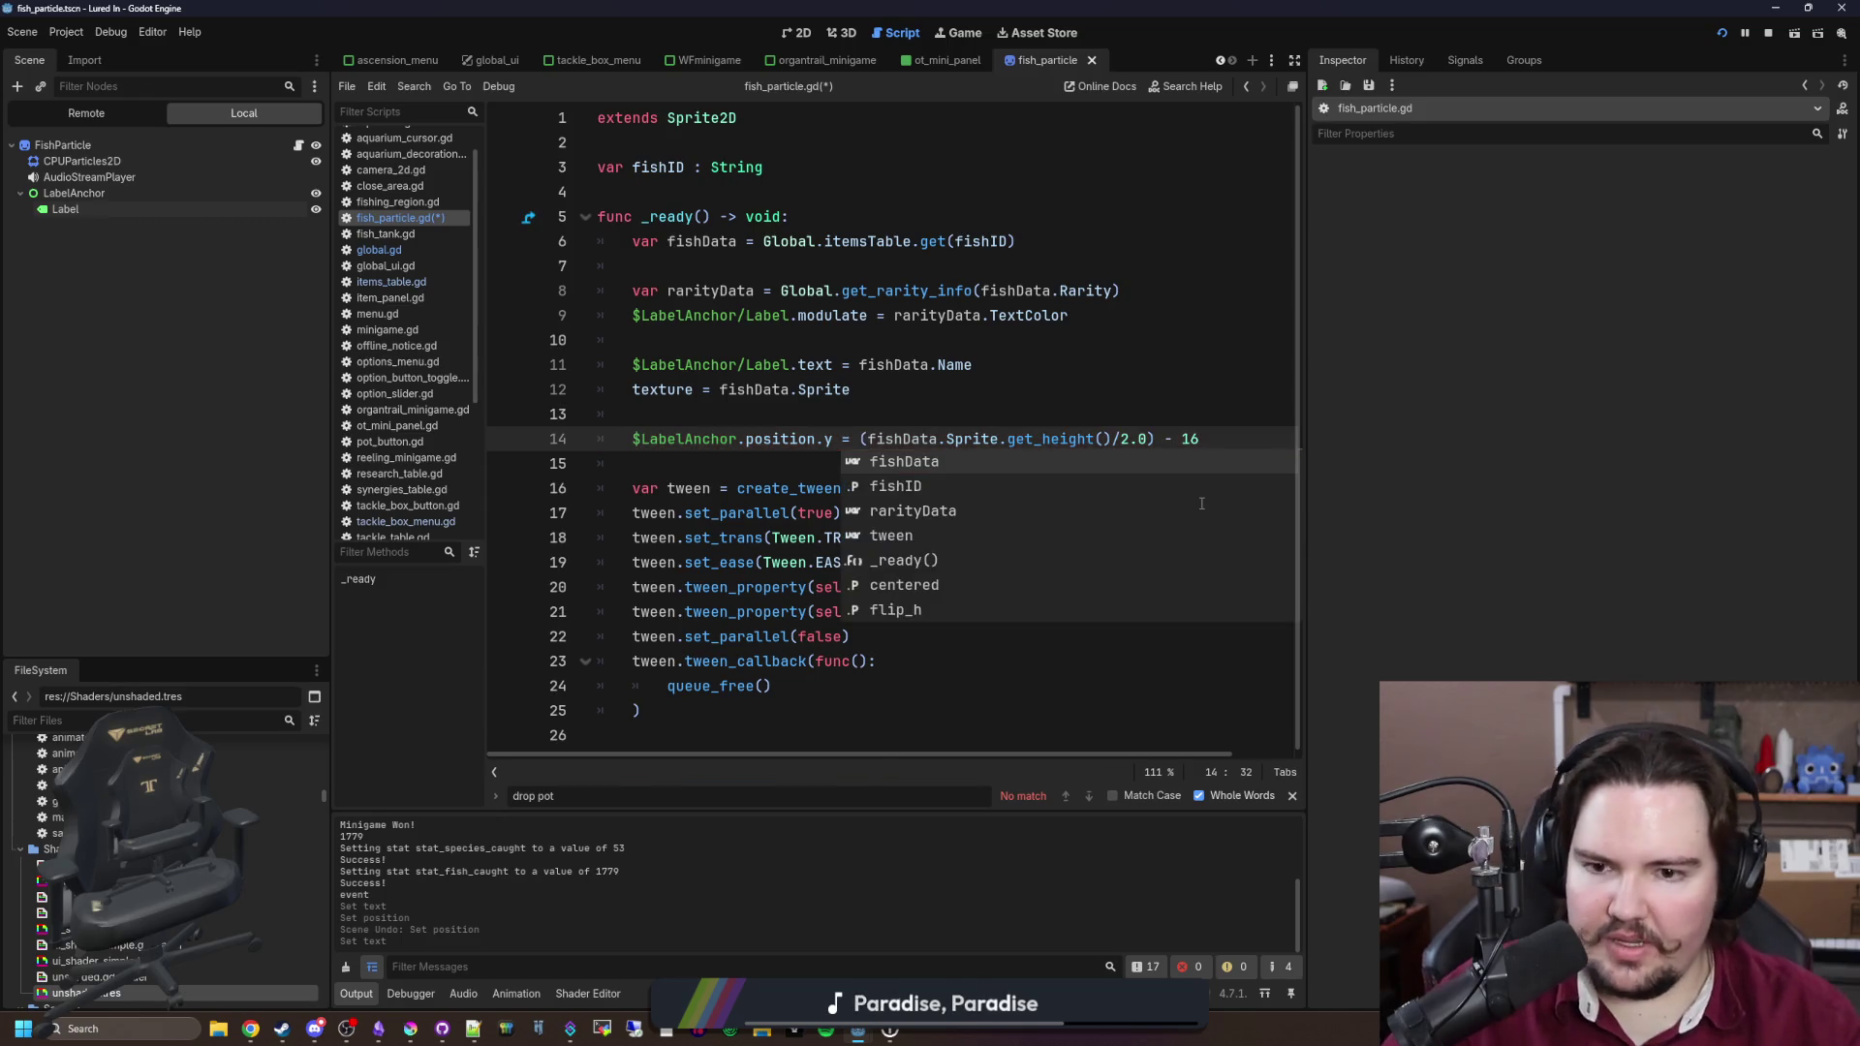
pyautogui.click(874, 411)
pyautogui.hotkey('ctrl', 's')
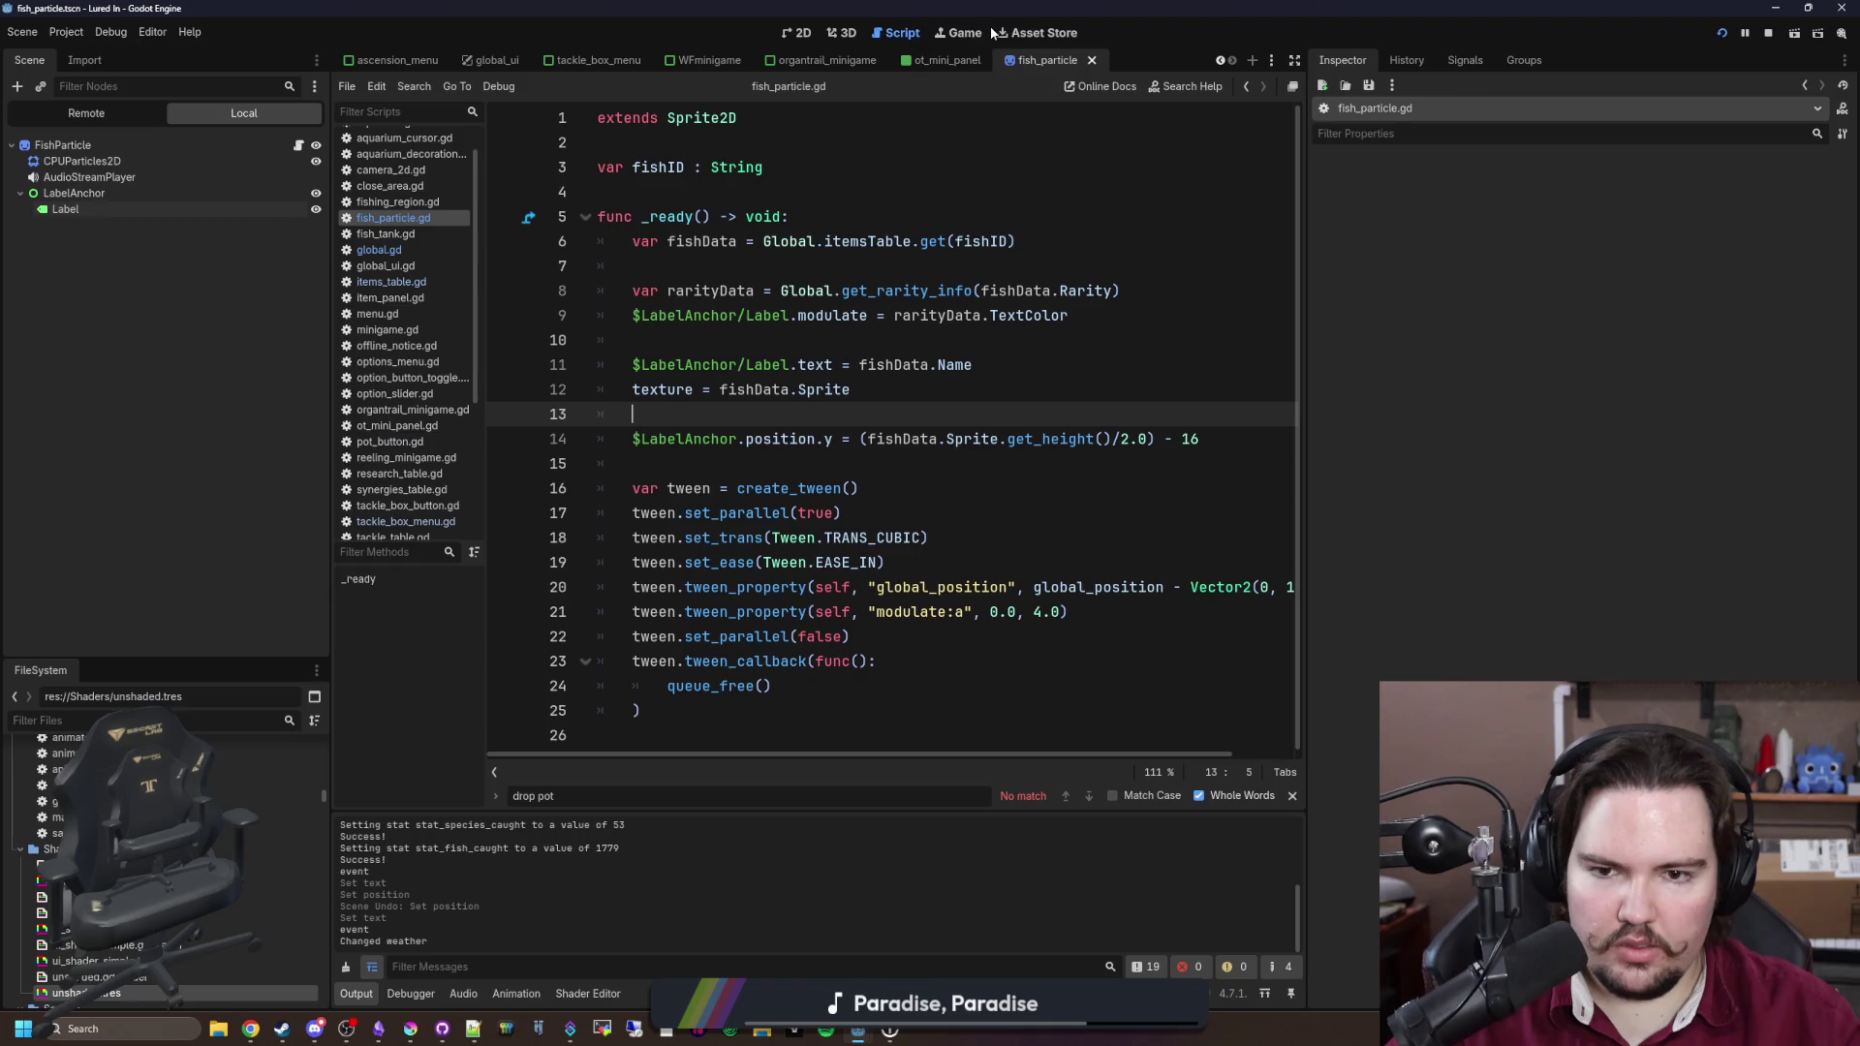
pyautogui.click(957, 32)
pyautogui.click(775, 499)
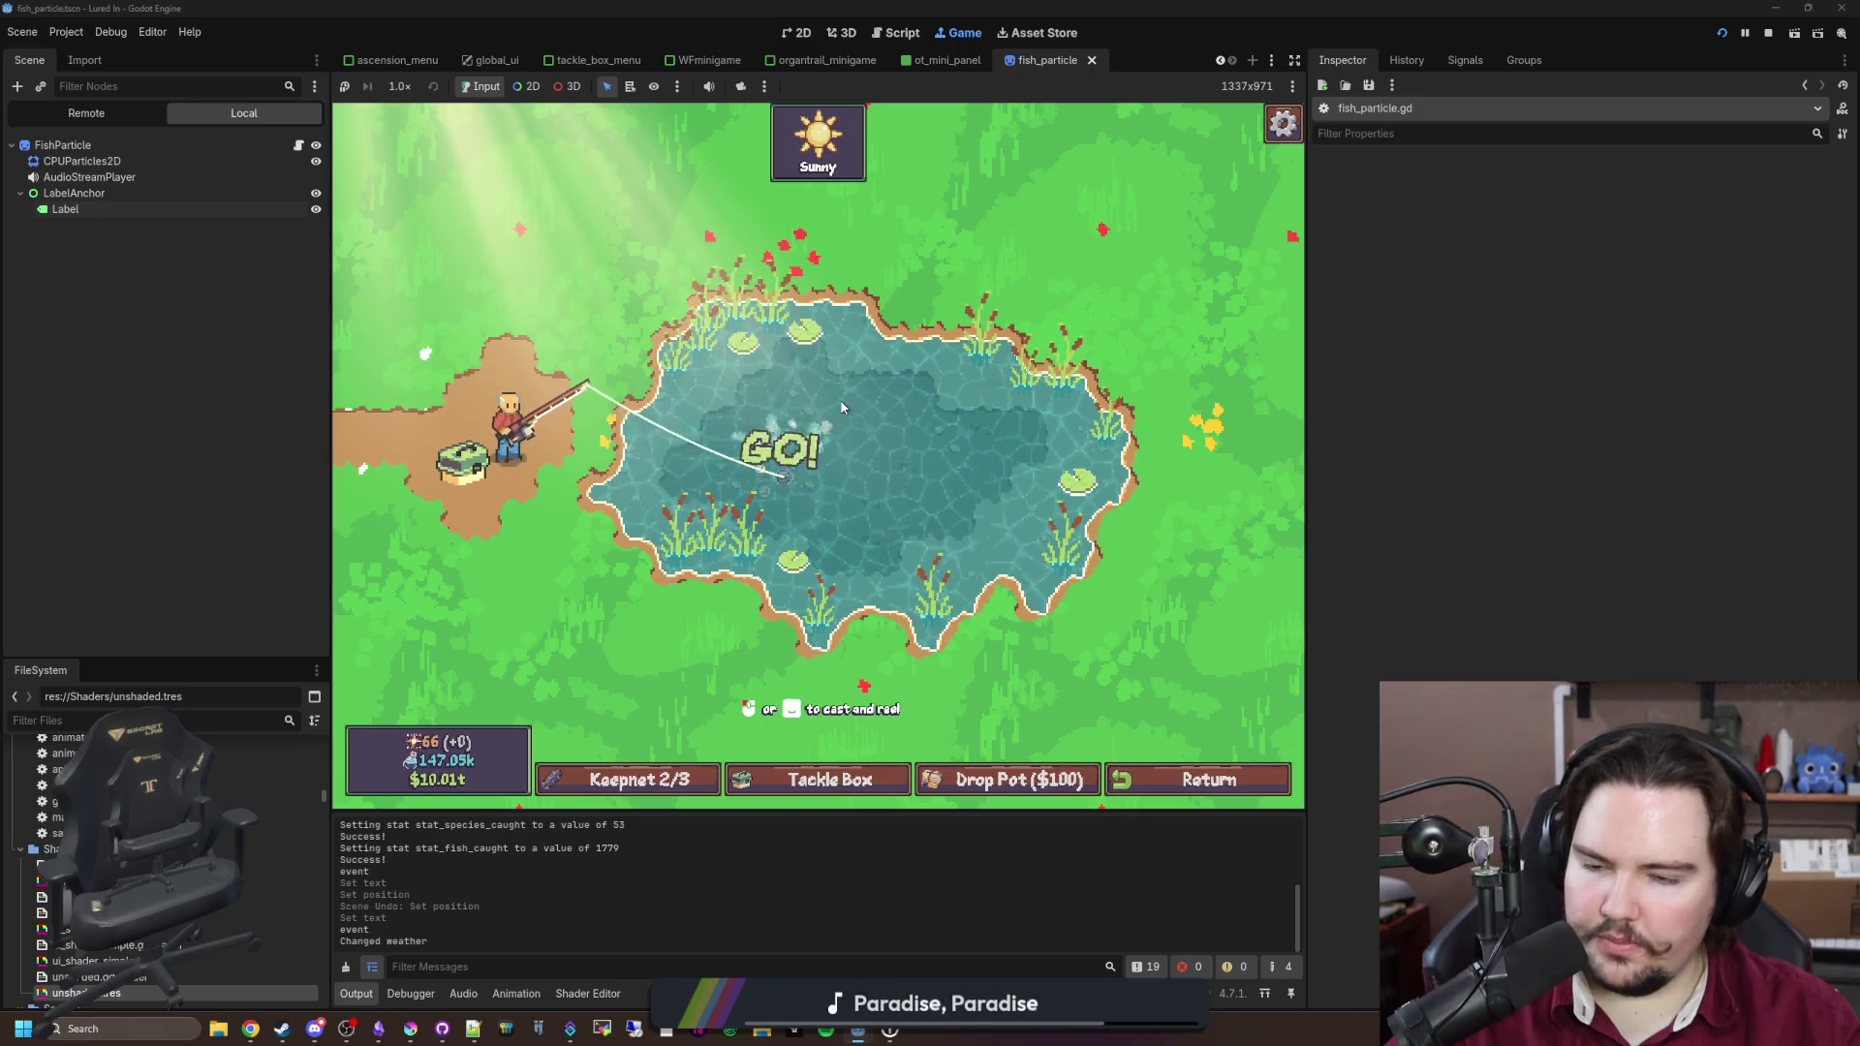
pyautogui.click(891, 414)
pyautogui.moveTo(891, 413); pyautogui.dragTo(878, 445)
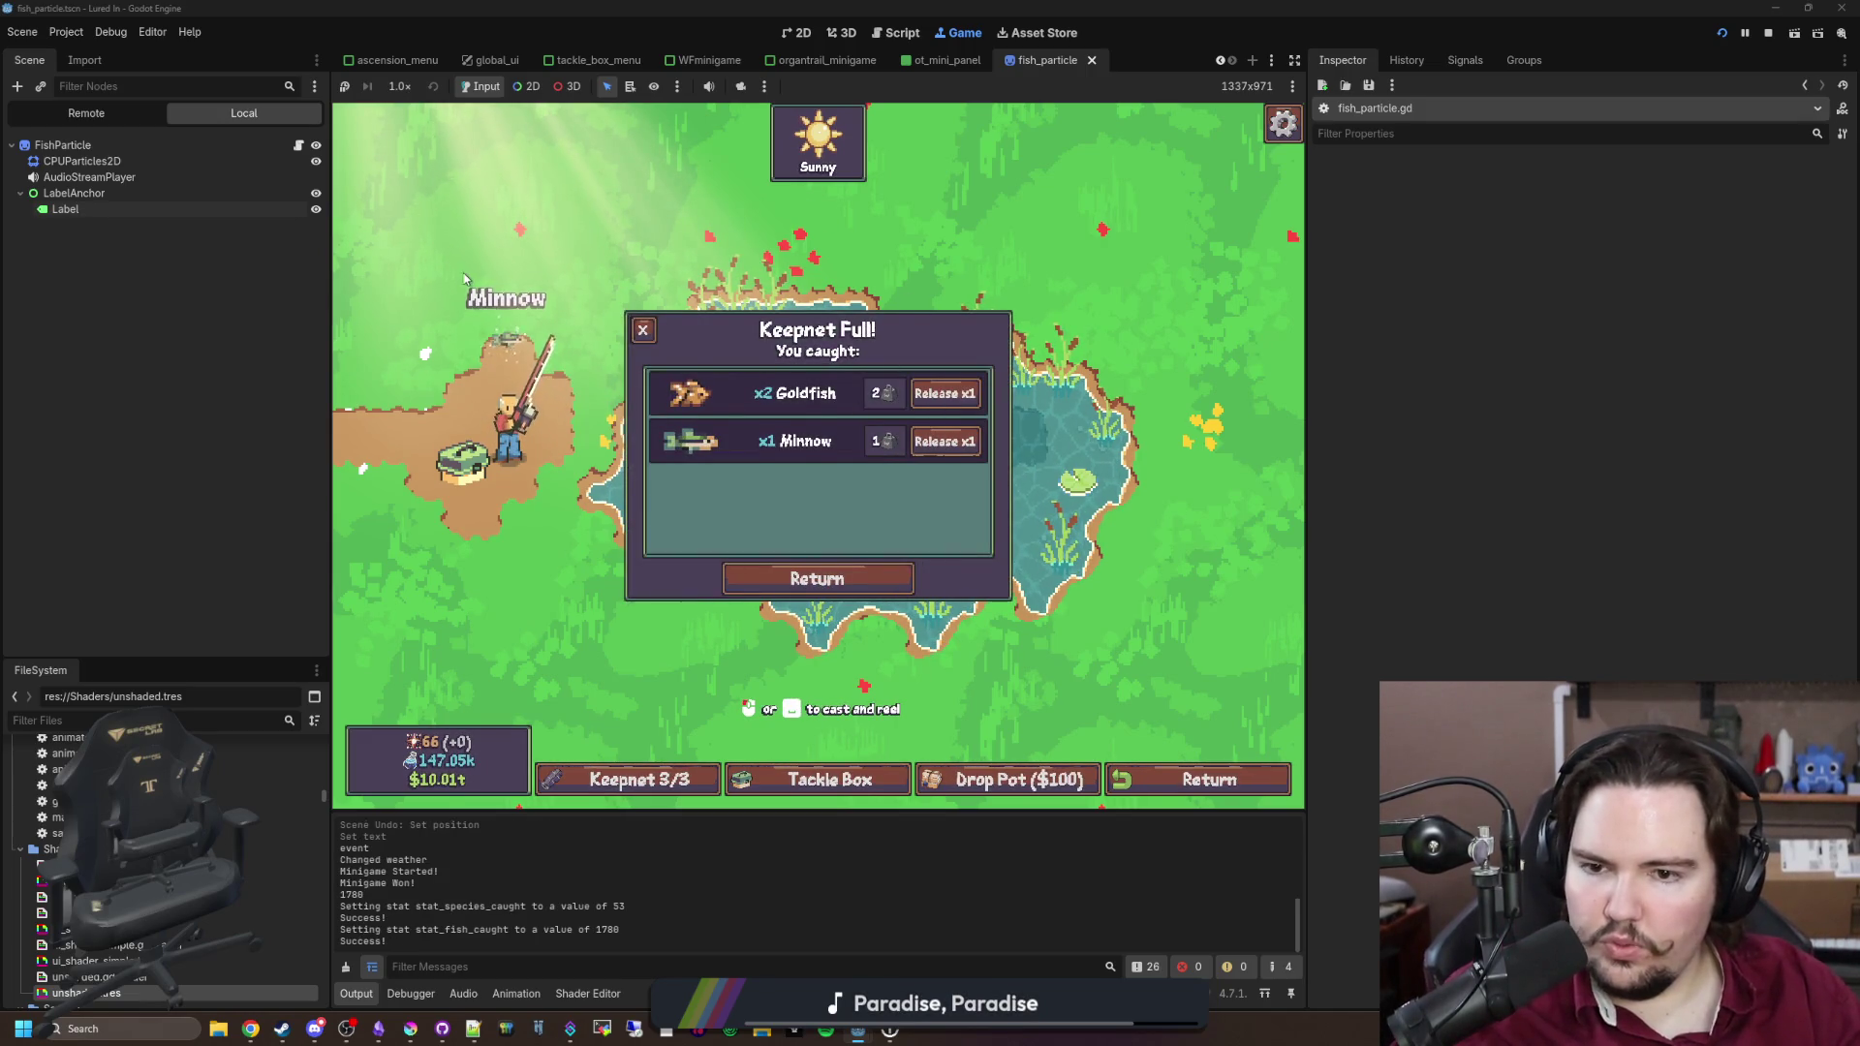
pyautogui.click(642, 330)
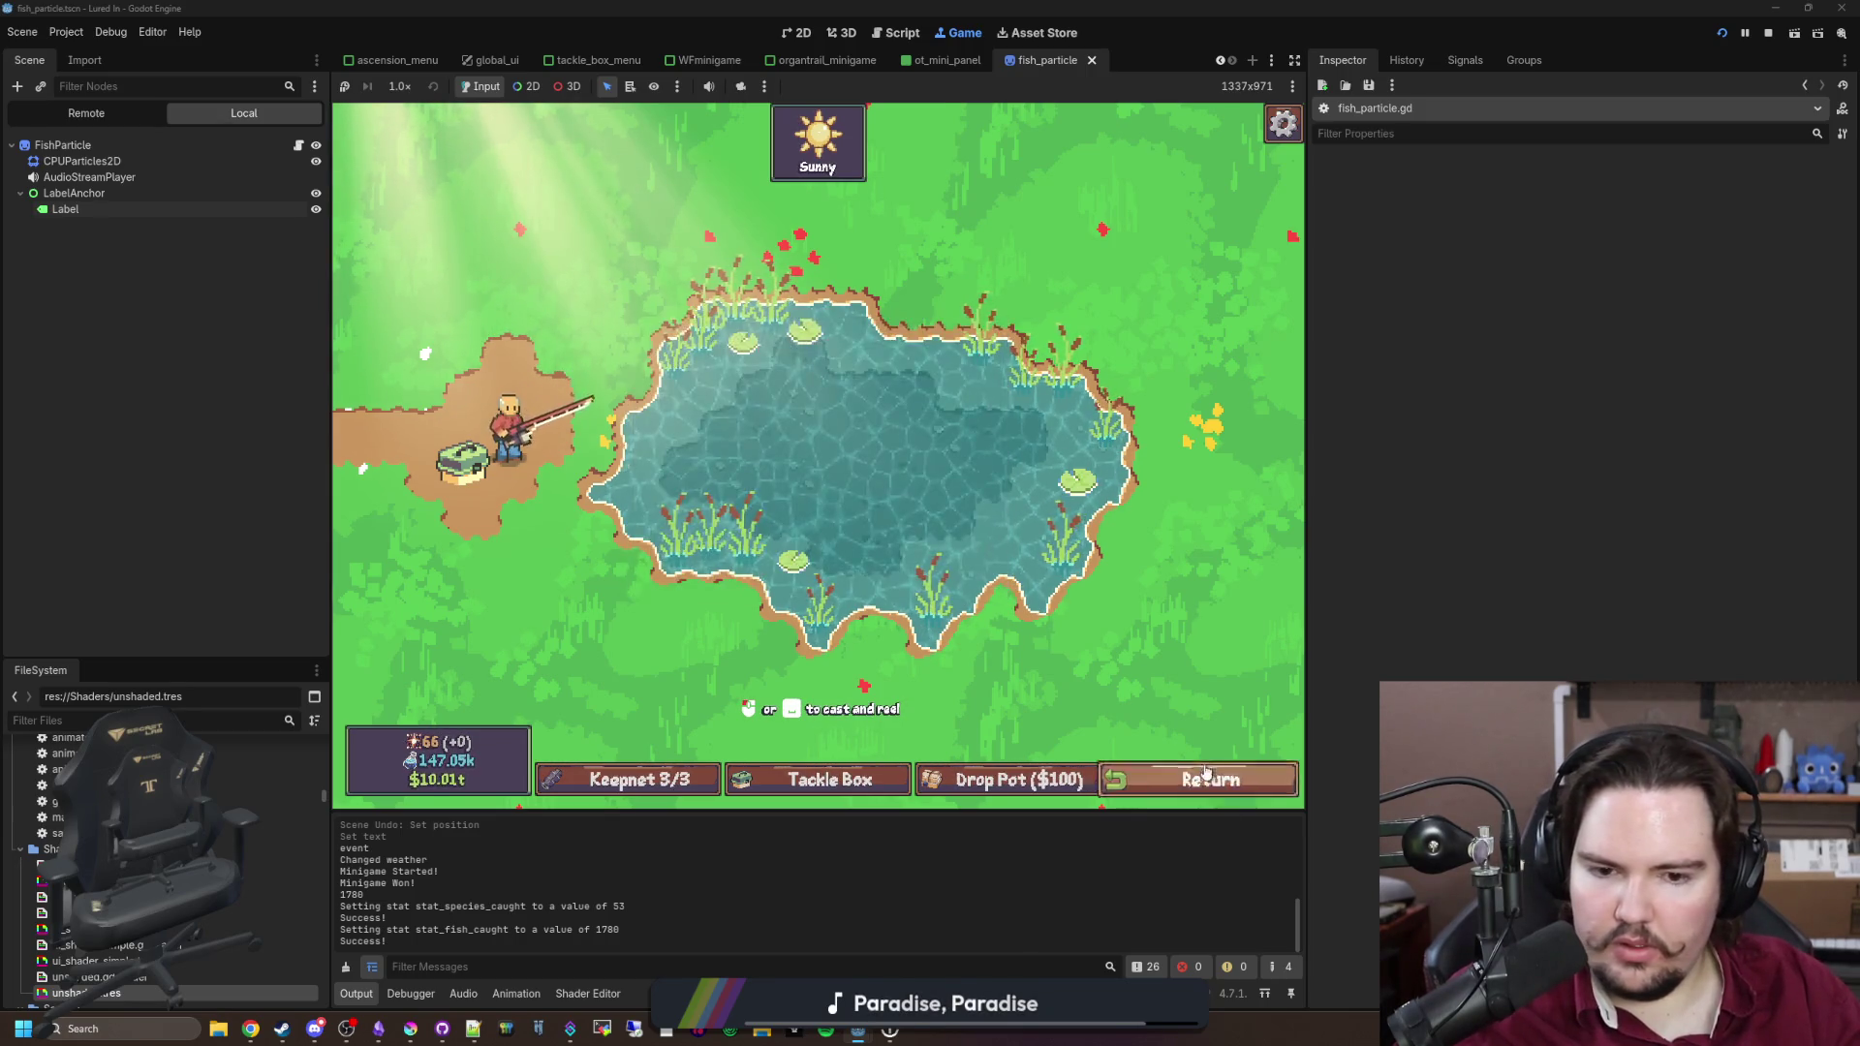
pyautogui.scroll(-3, 910, 609)
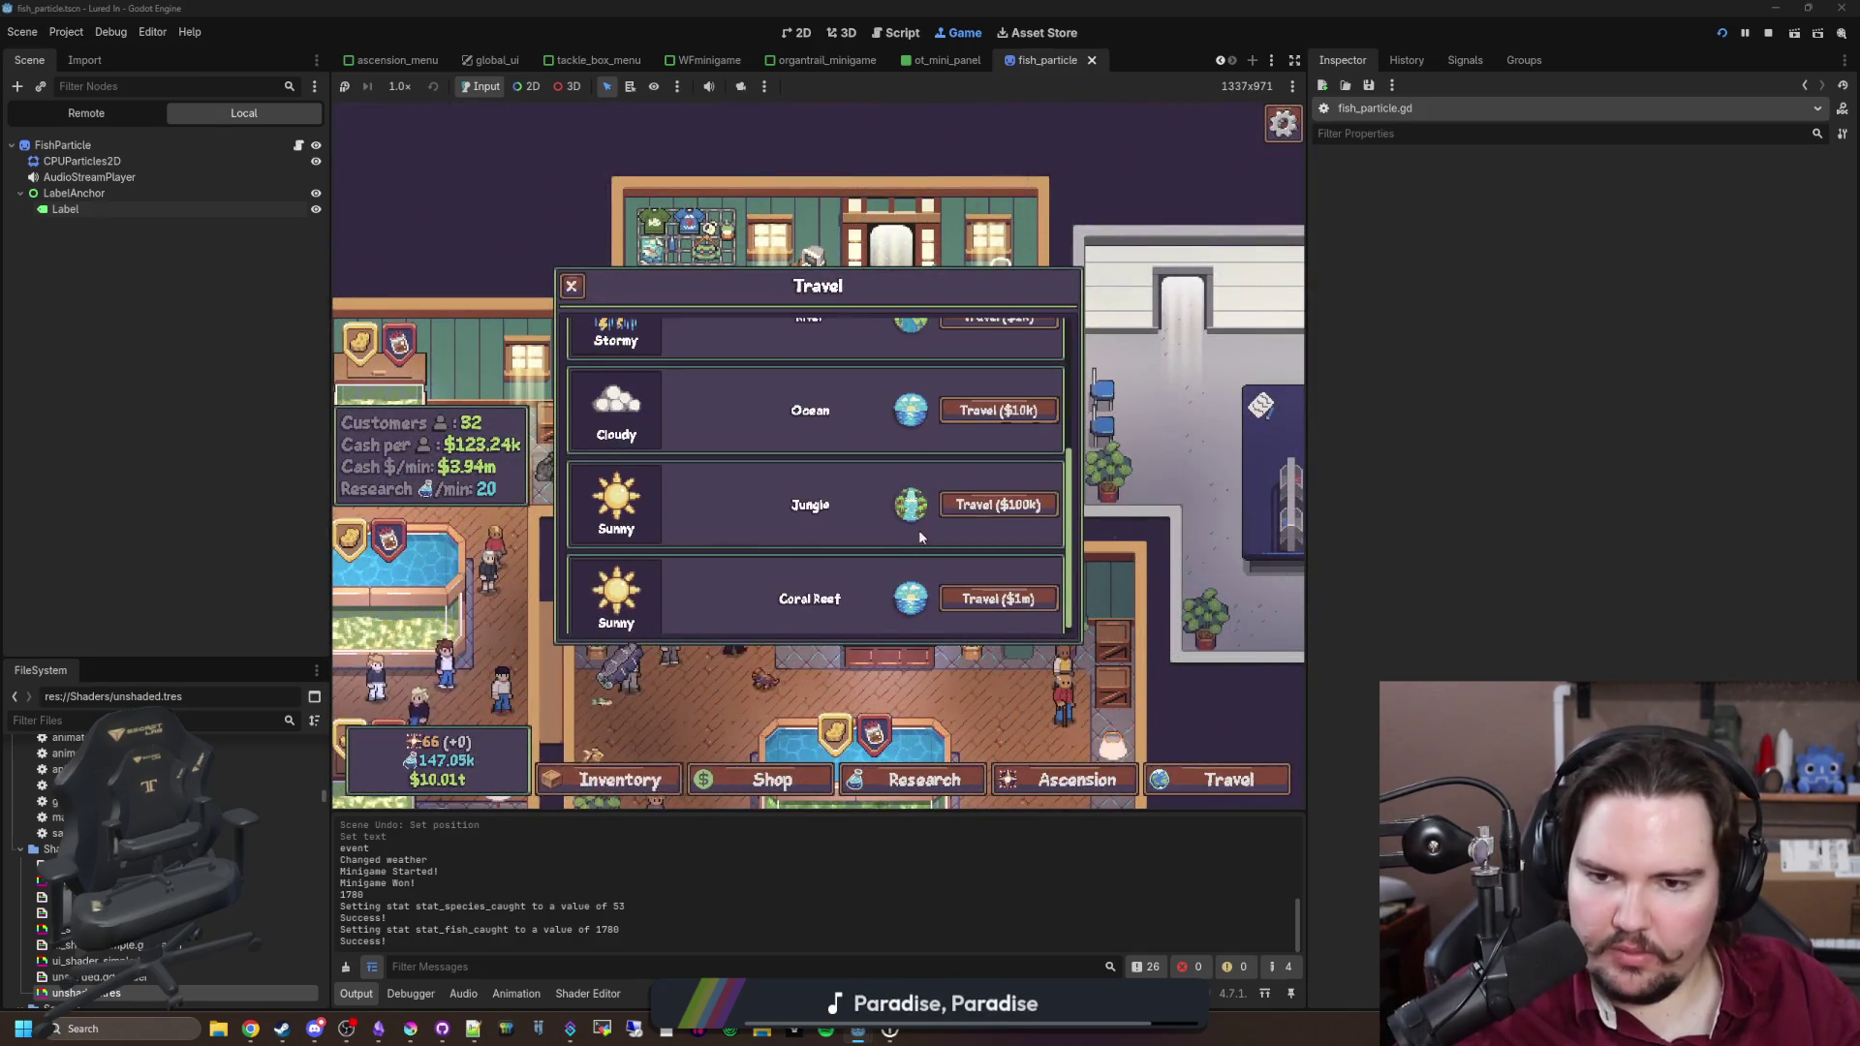
pyautogui.click(1001, 411)
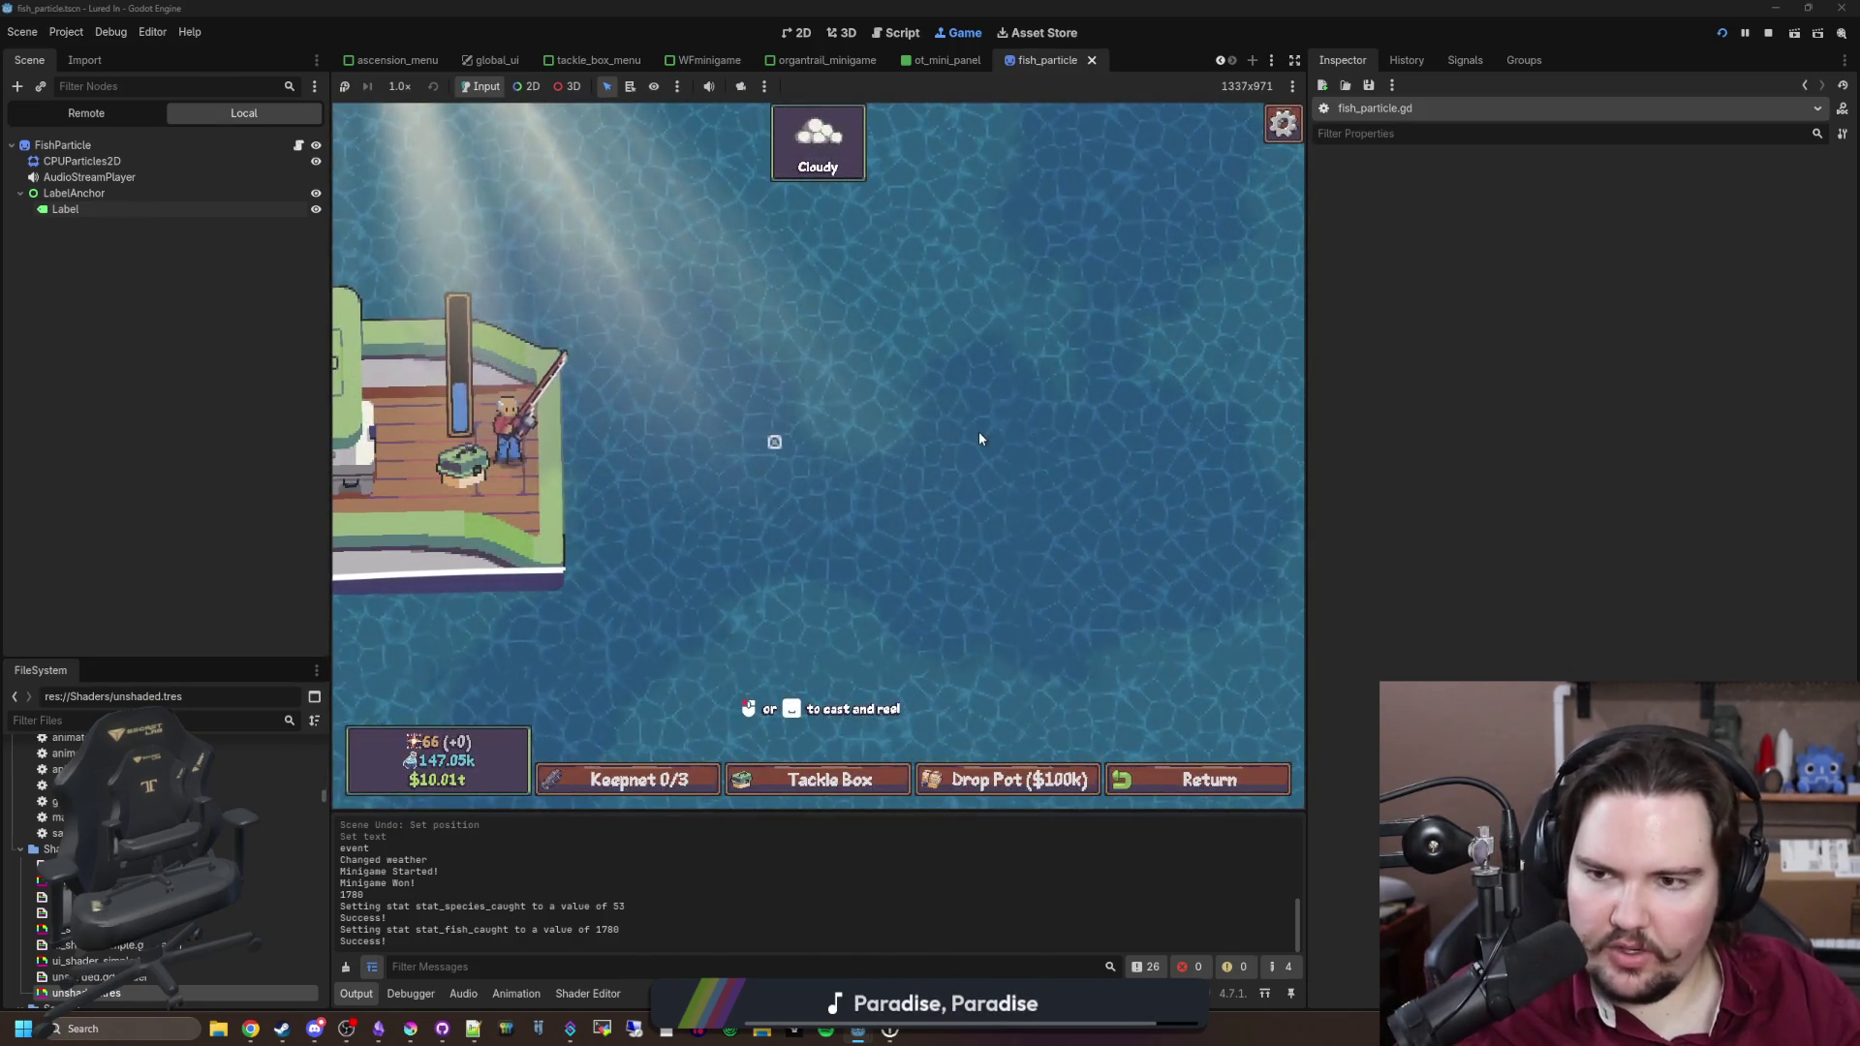
pyautogui.click(979, 434)
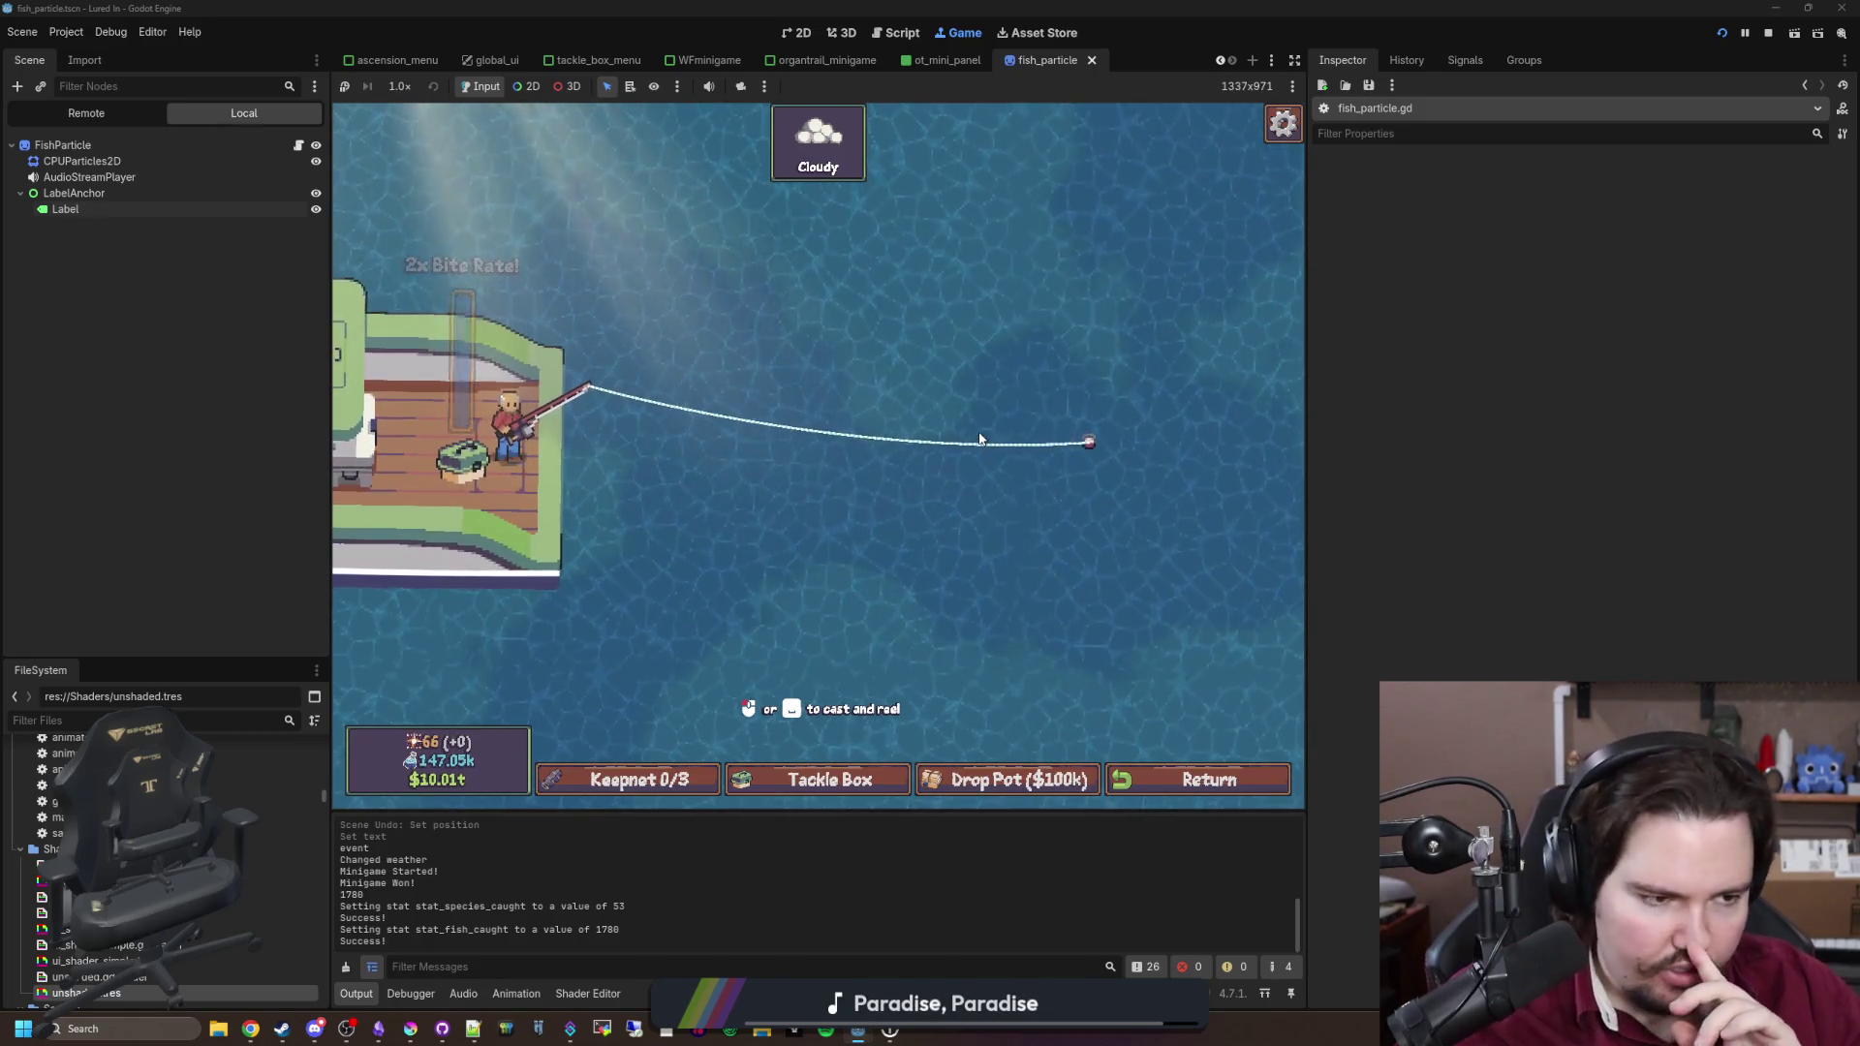
pyautogui.click(974, 432)
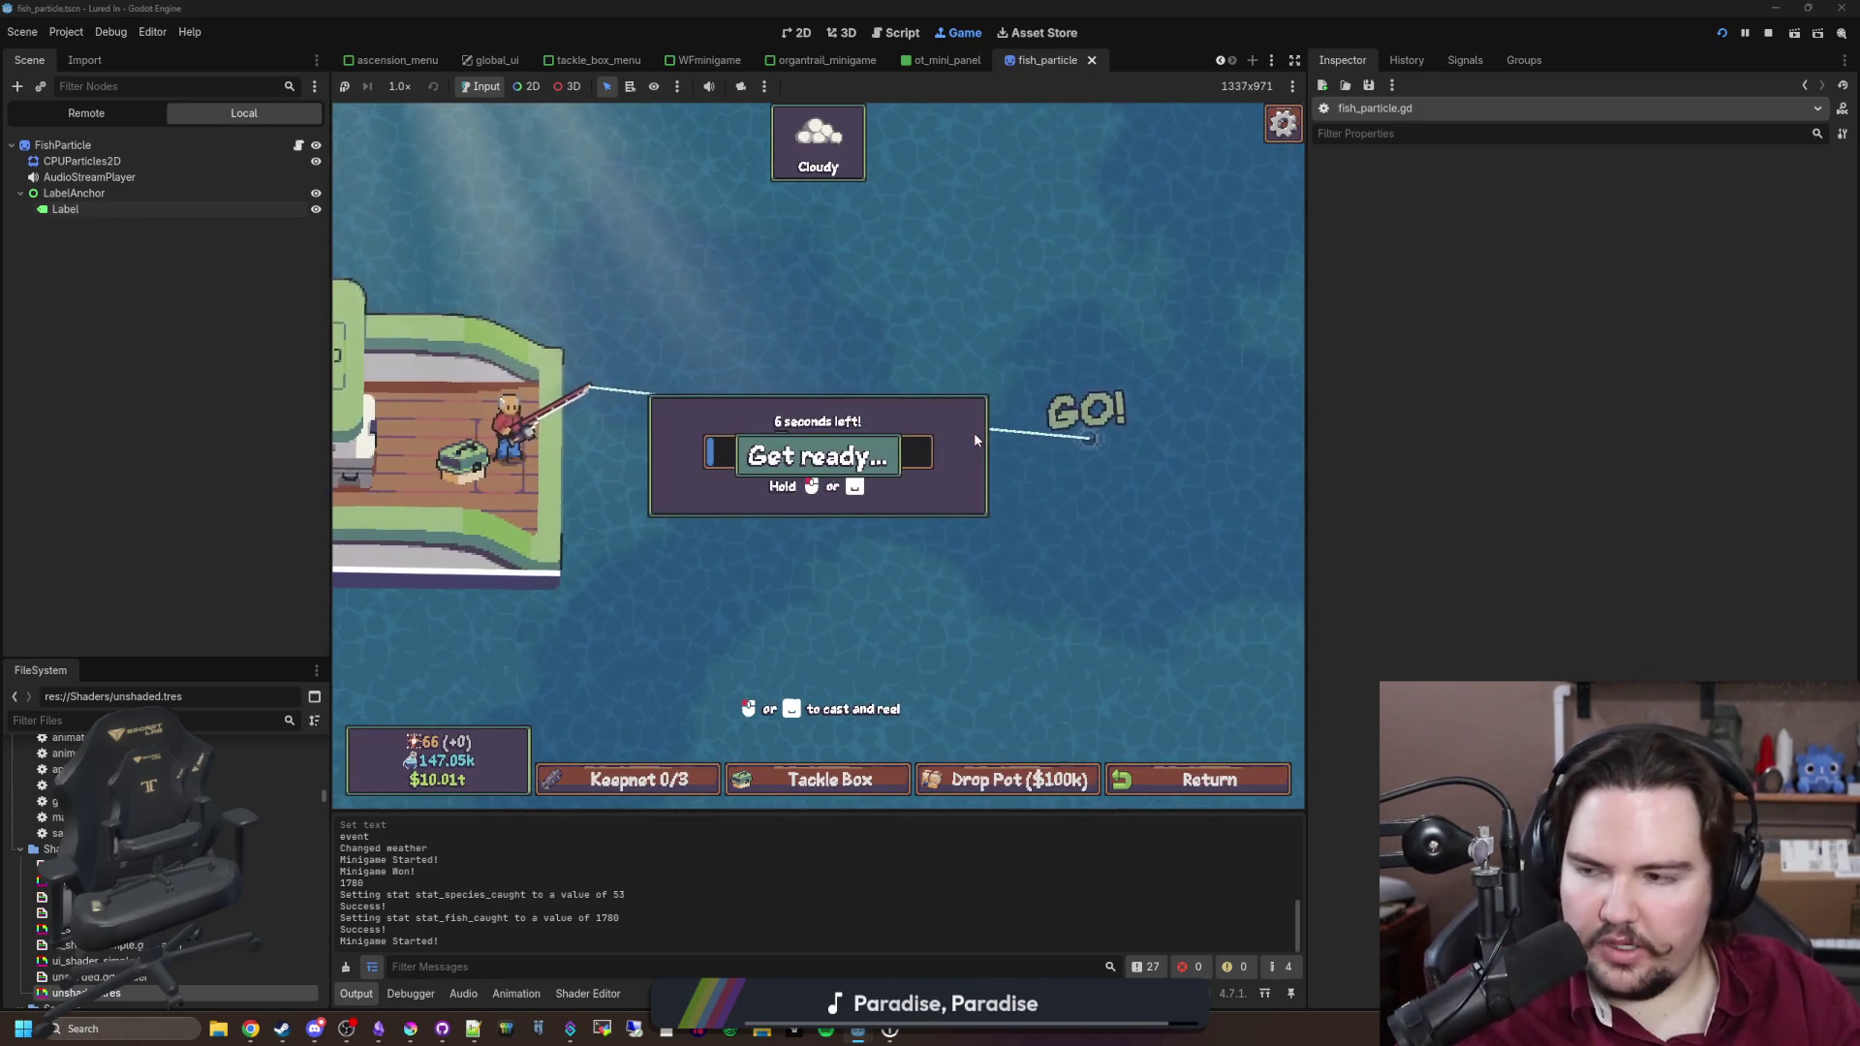
pyautogui.click(991, 413)
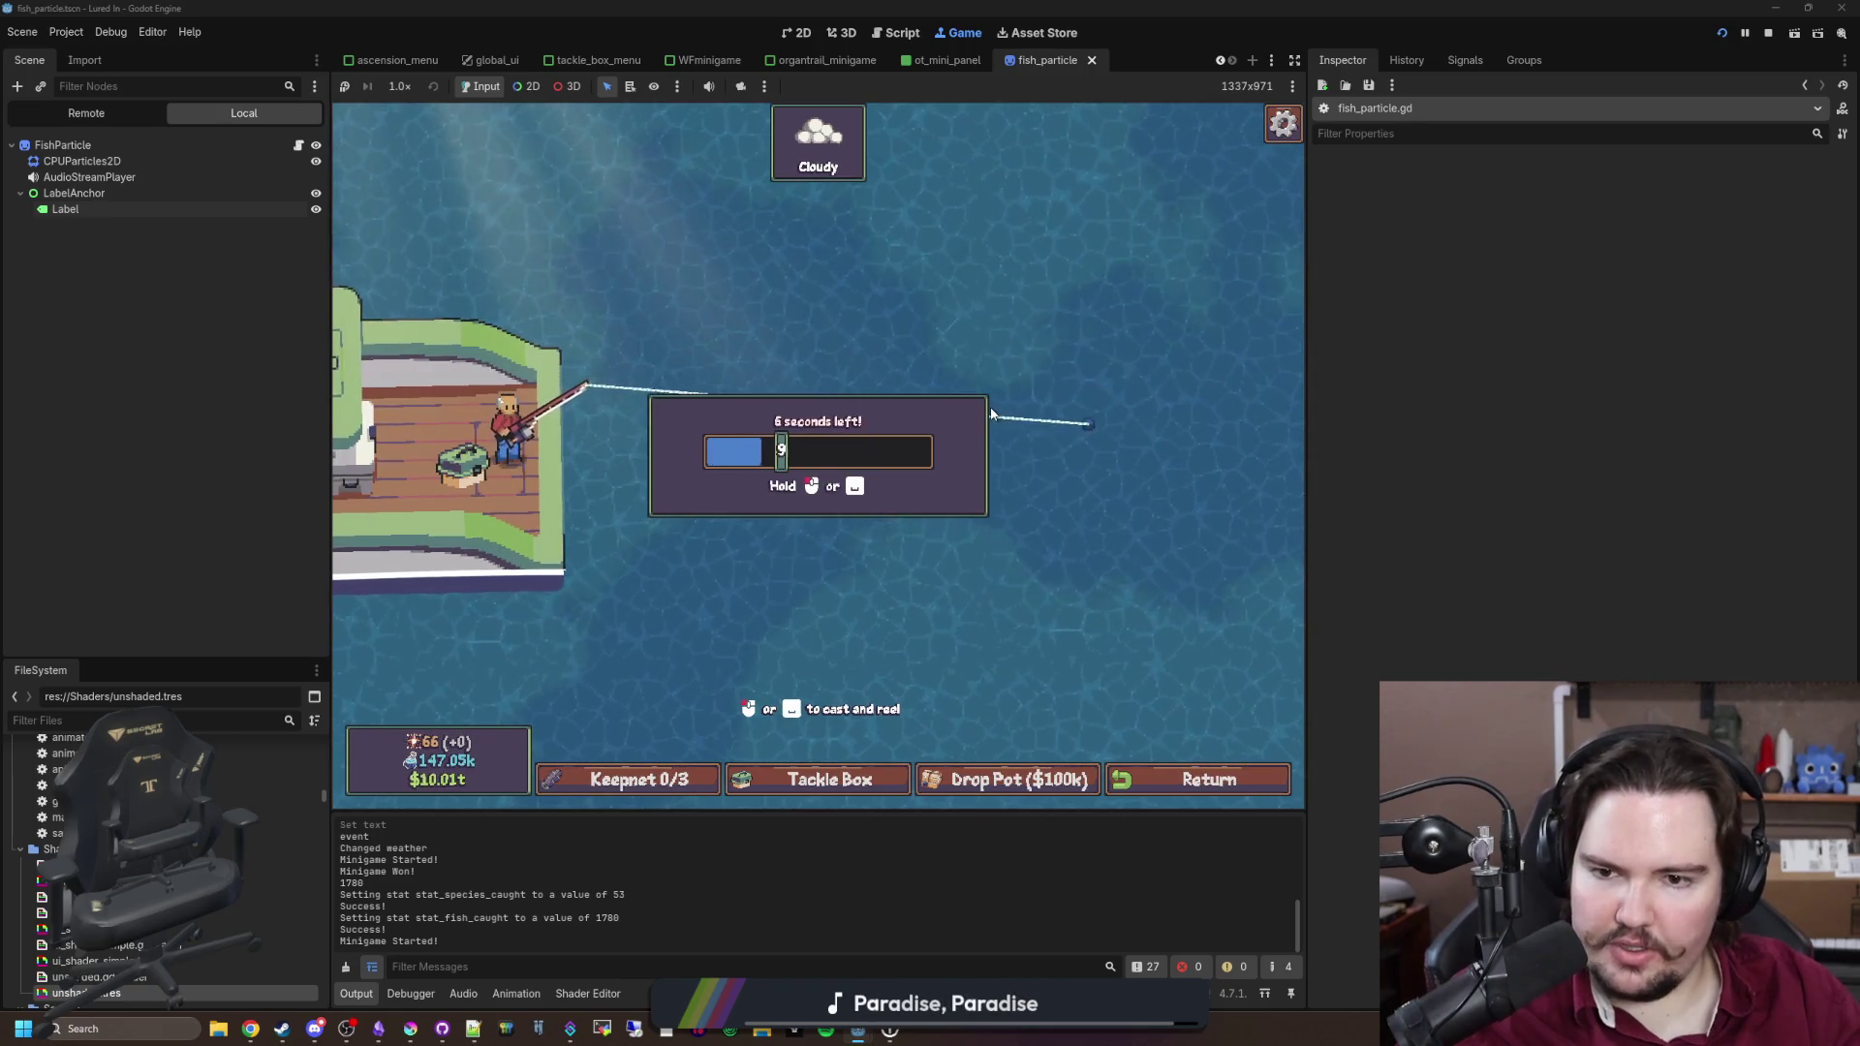
pyautogui.moveTo(991, 414)
pyautogui.mouseDown()
pyautogui.moveTo(1034, 459)
pyautogui.moveTo(1047, 449)
pyautogui.mouseUp()
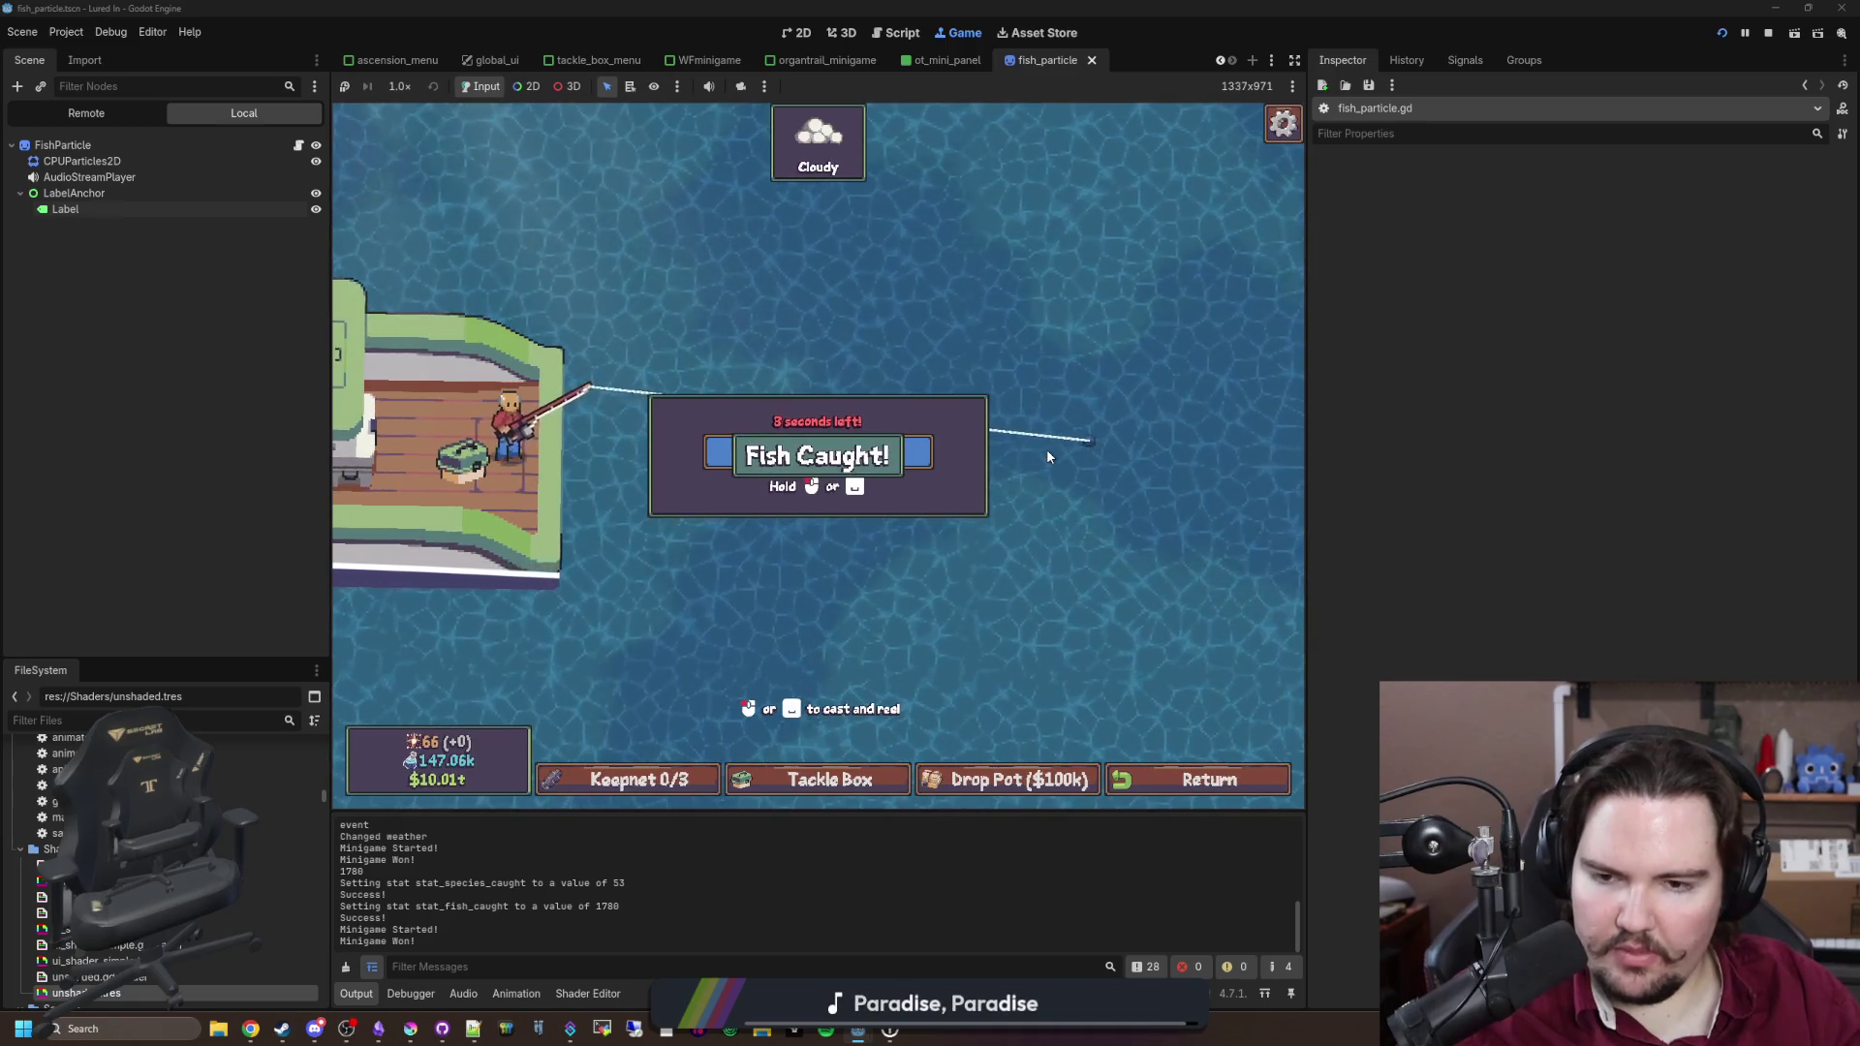
pyautogui.click(926, 486)
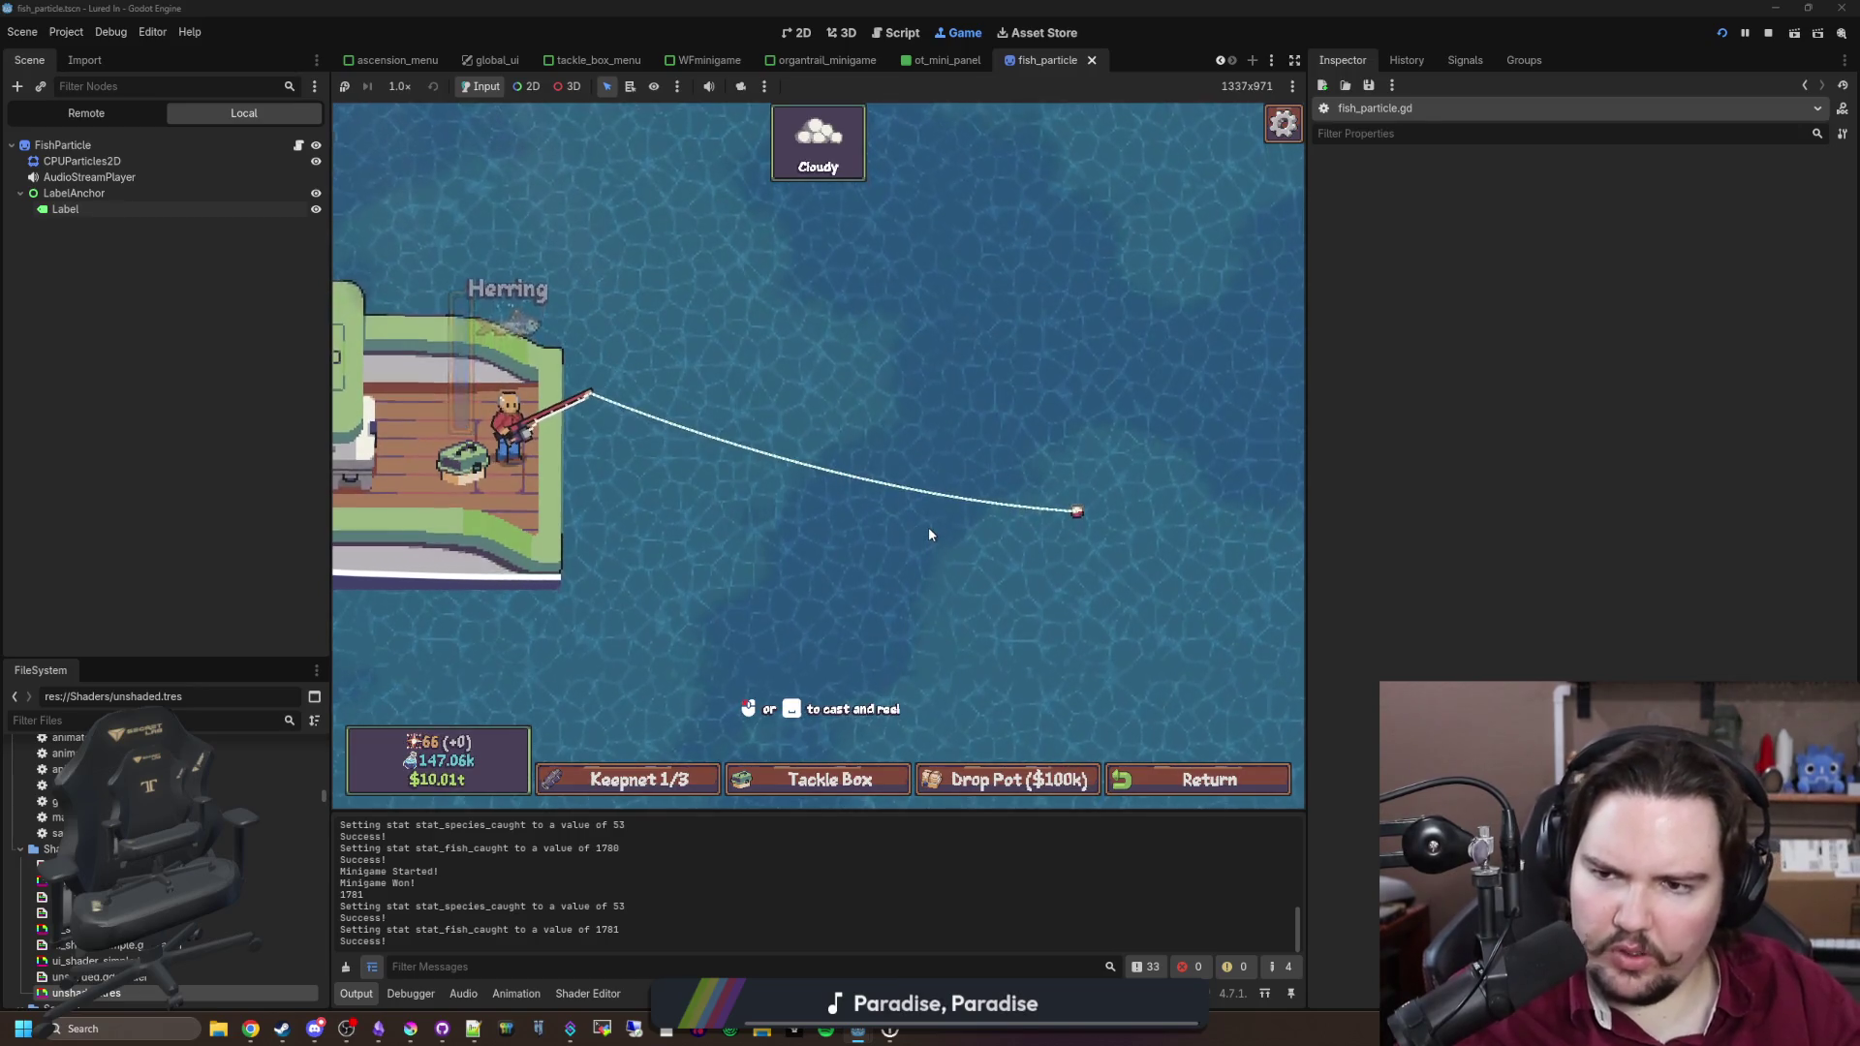
pyautogui.click(929, 532)
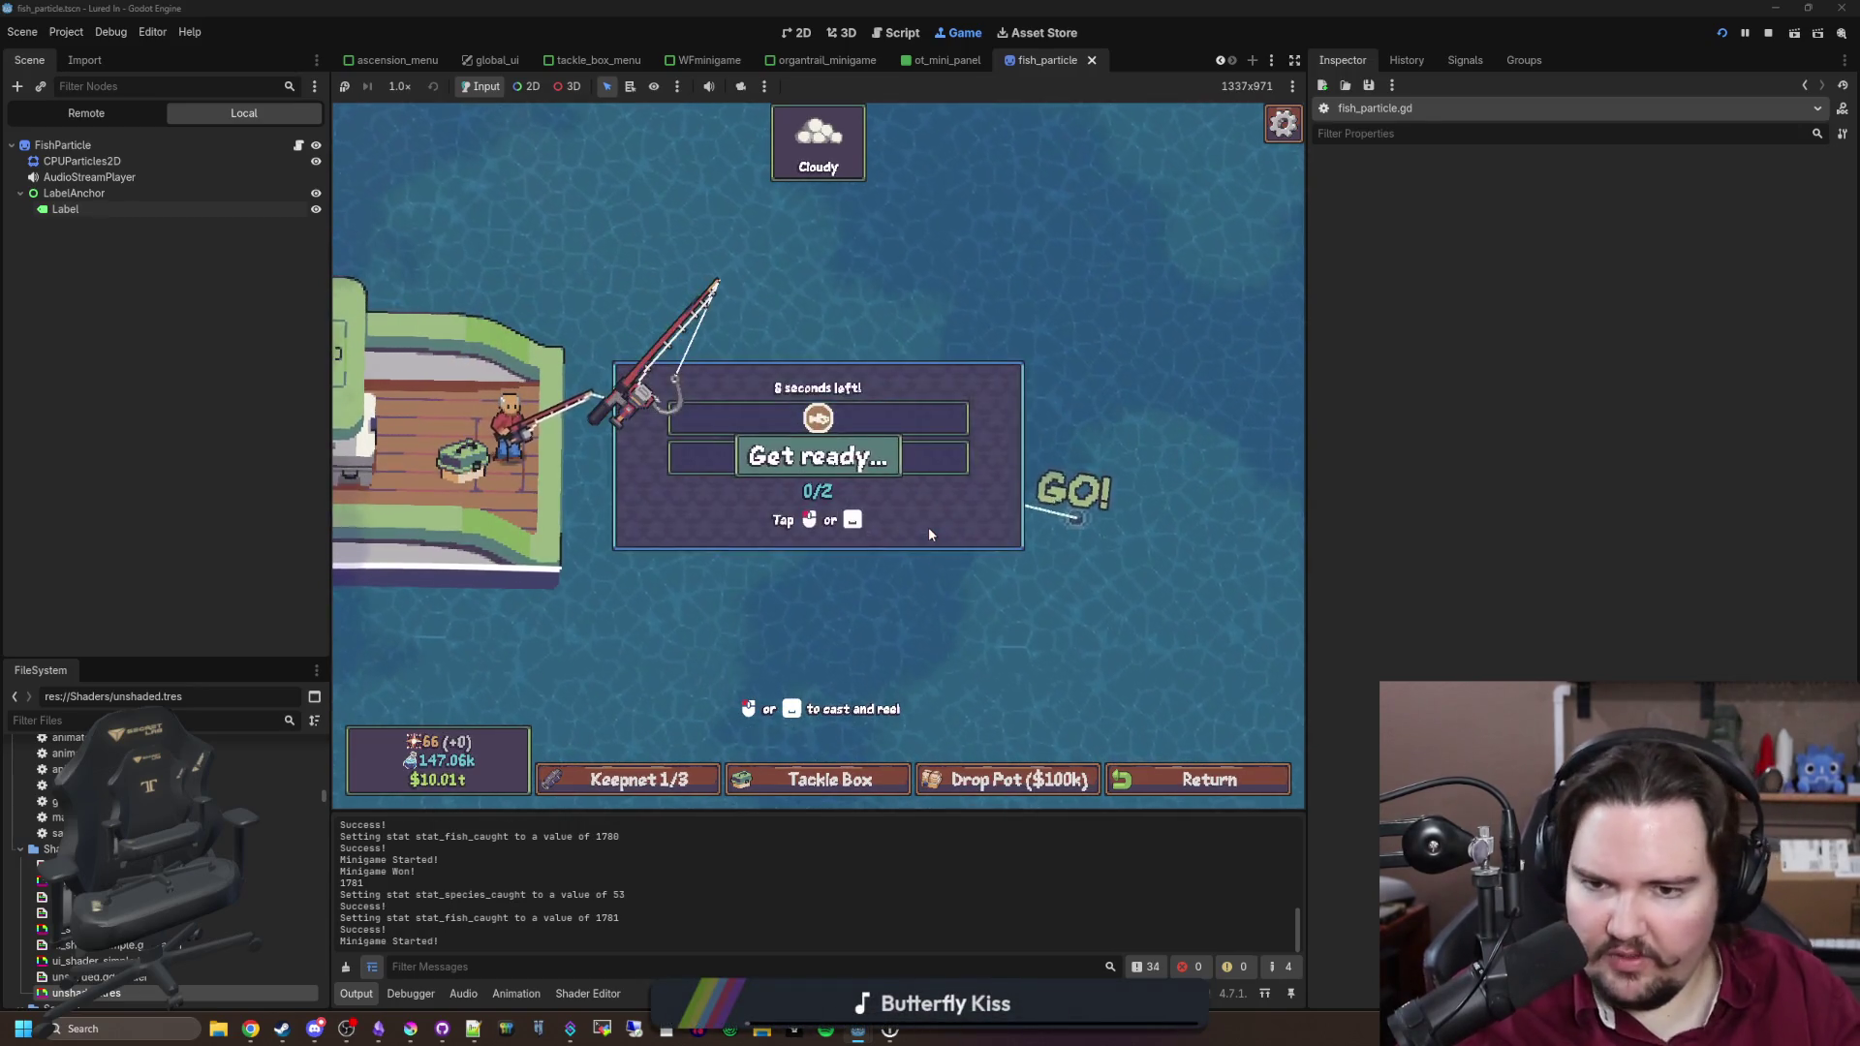
pyautogui.click(978, 436)
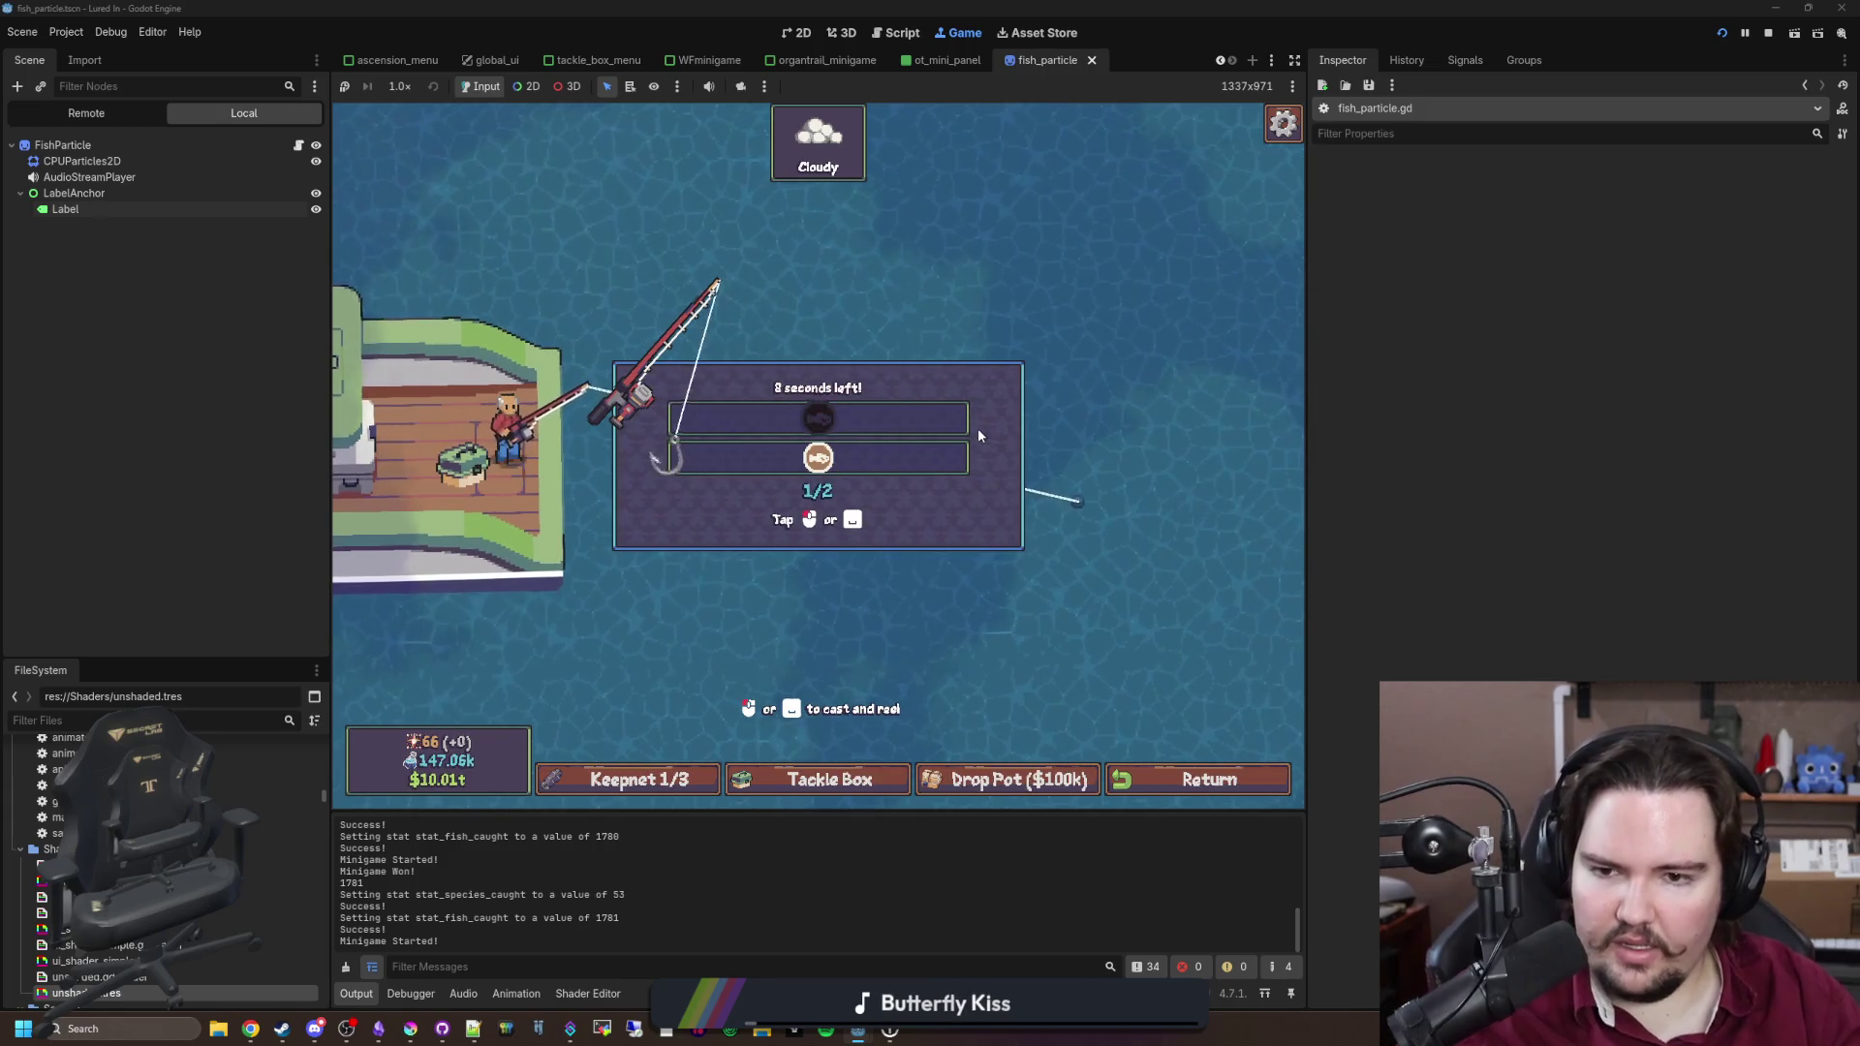
pyautogui.click(979, 436)
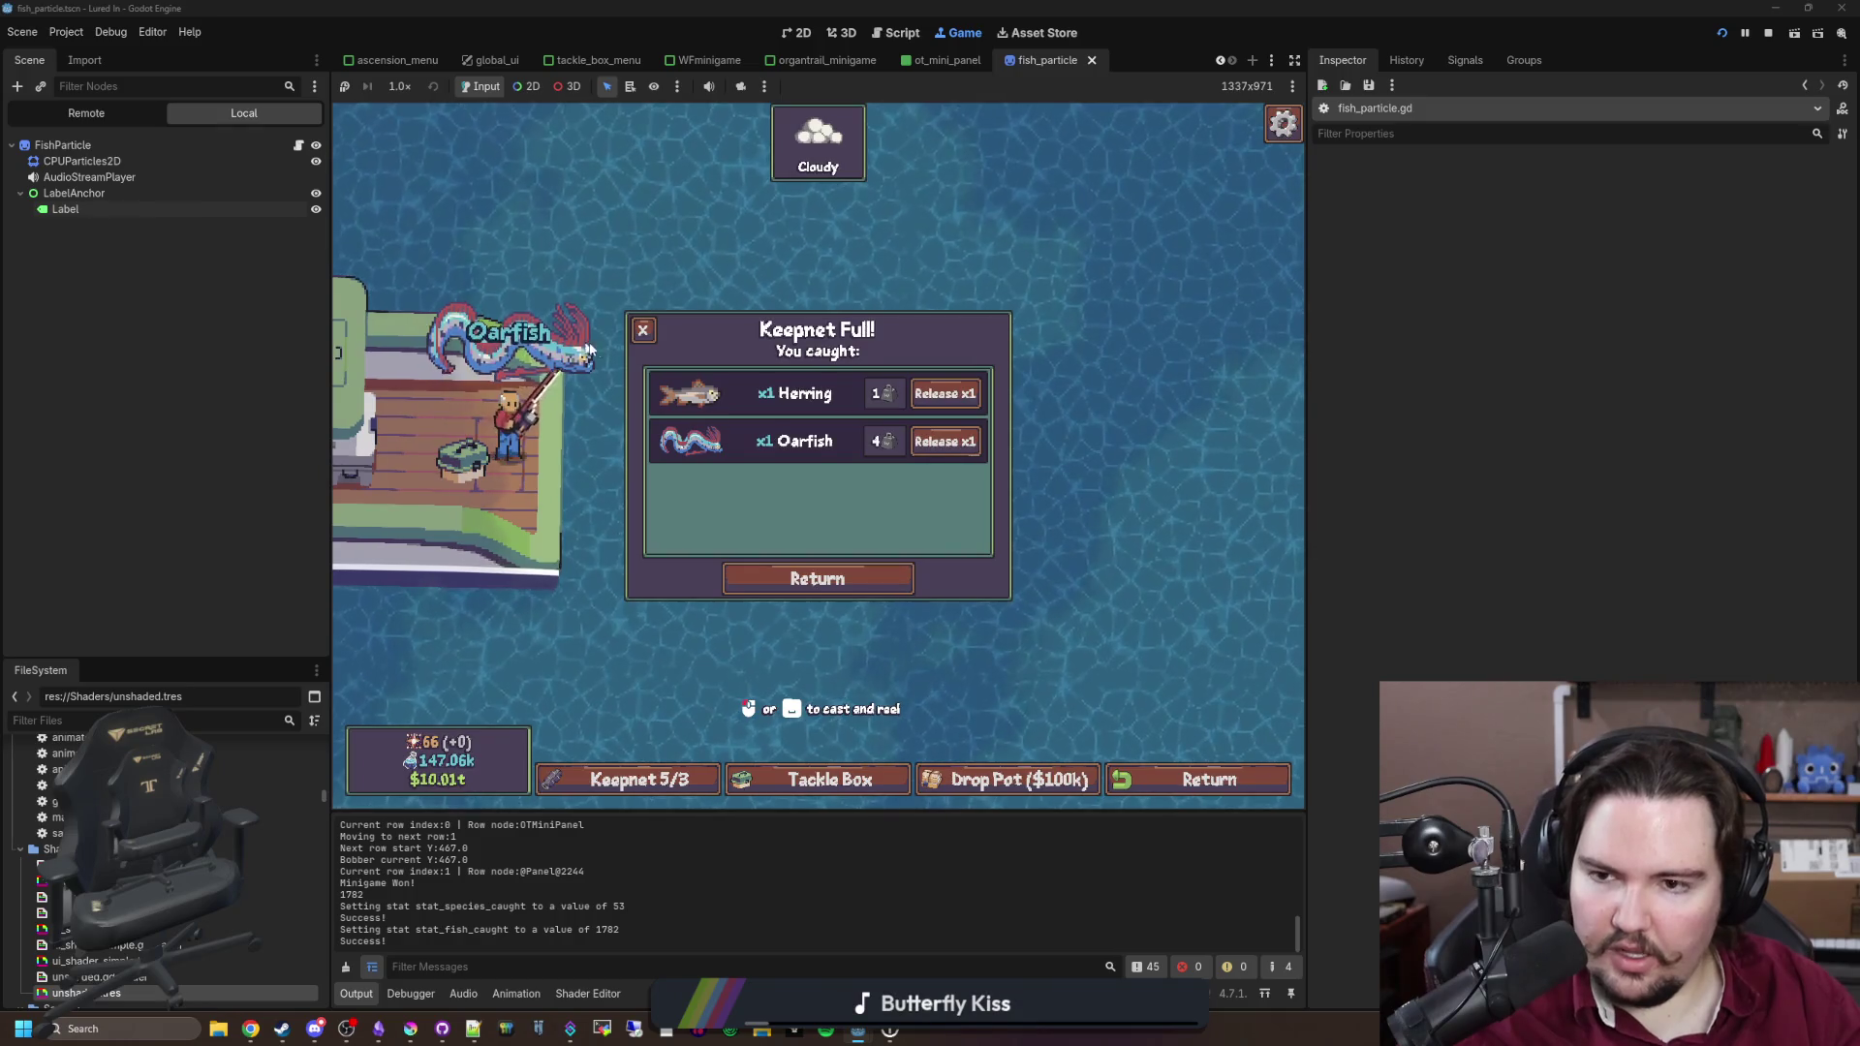
pyautogui.press('Escape')
pyautogui.click(302, 146)
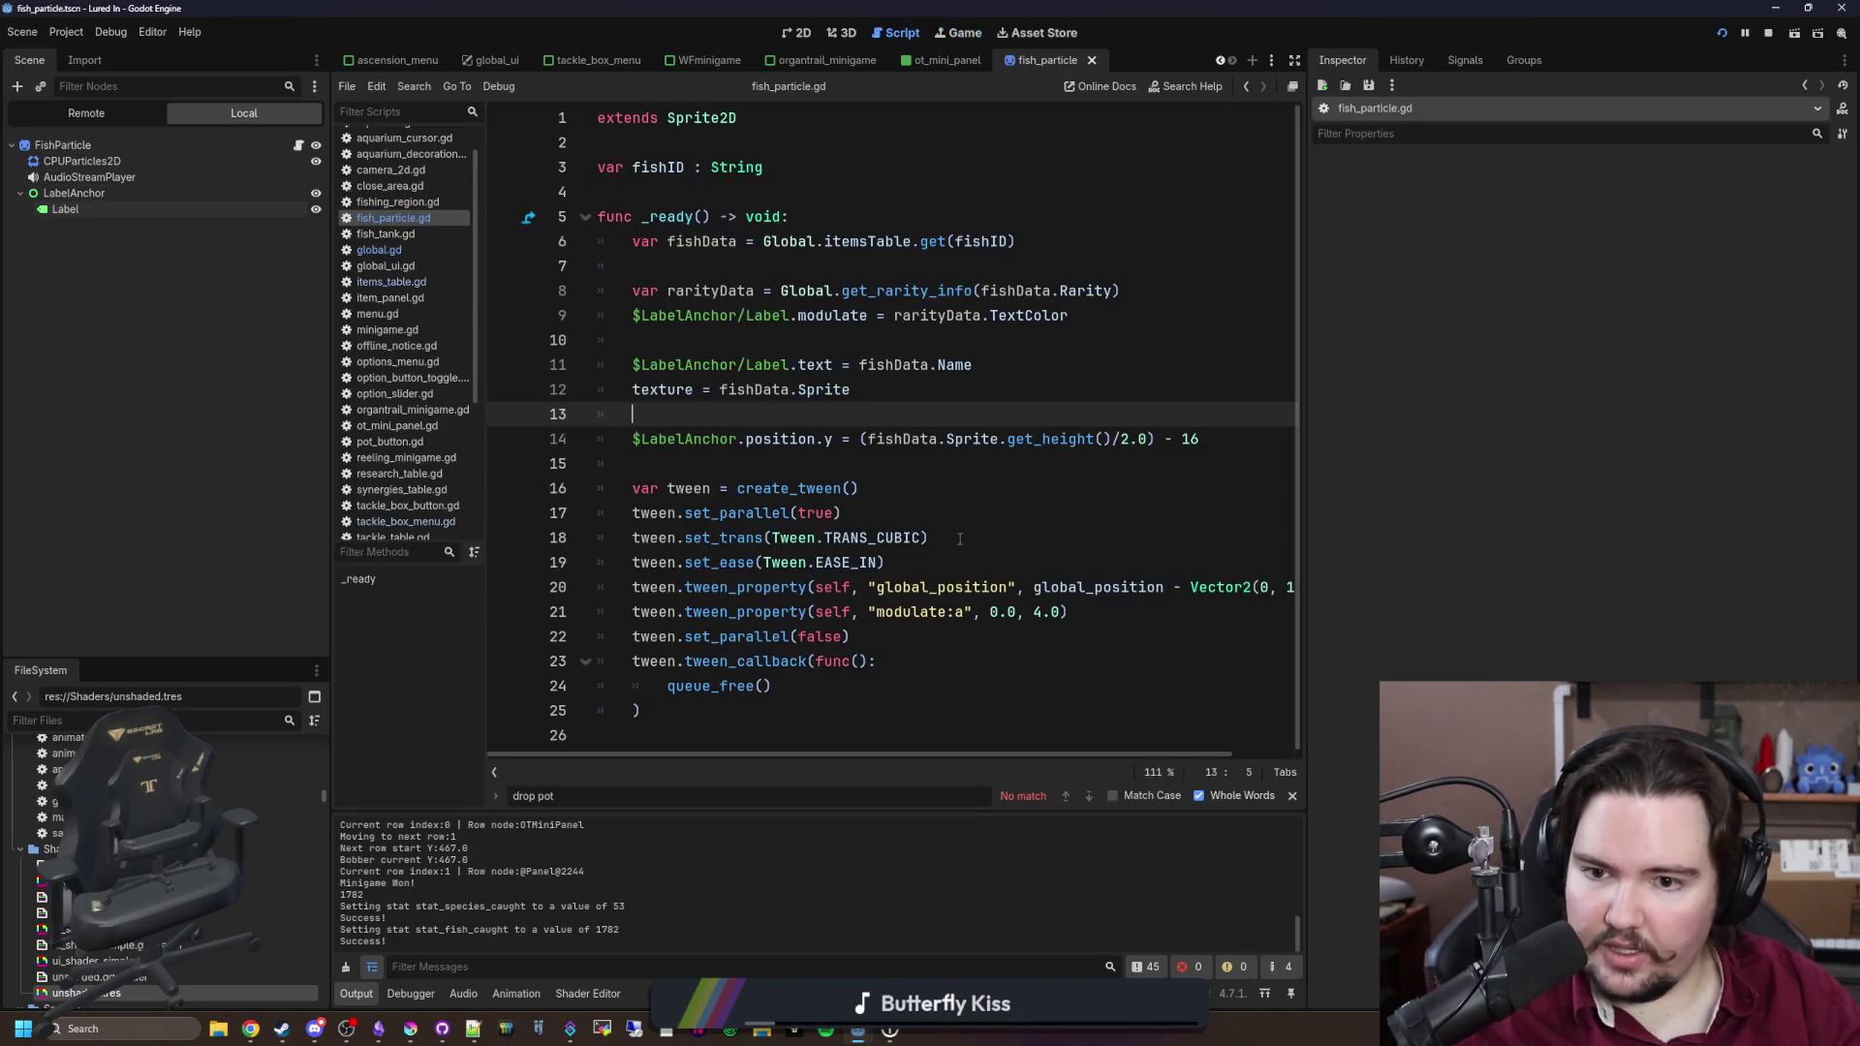
# Step: Put a minus before line 14's parenthesis, change 16 to 4, save, and return to the game
pyautogui.click(734, 455)
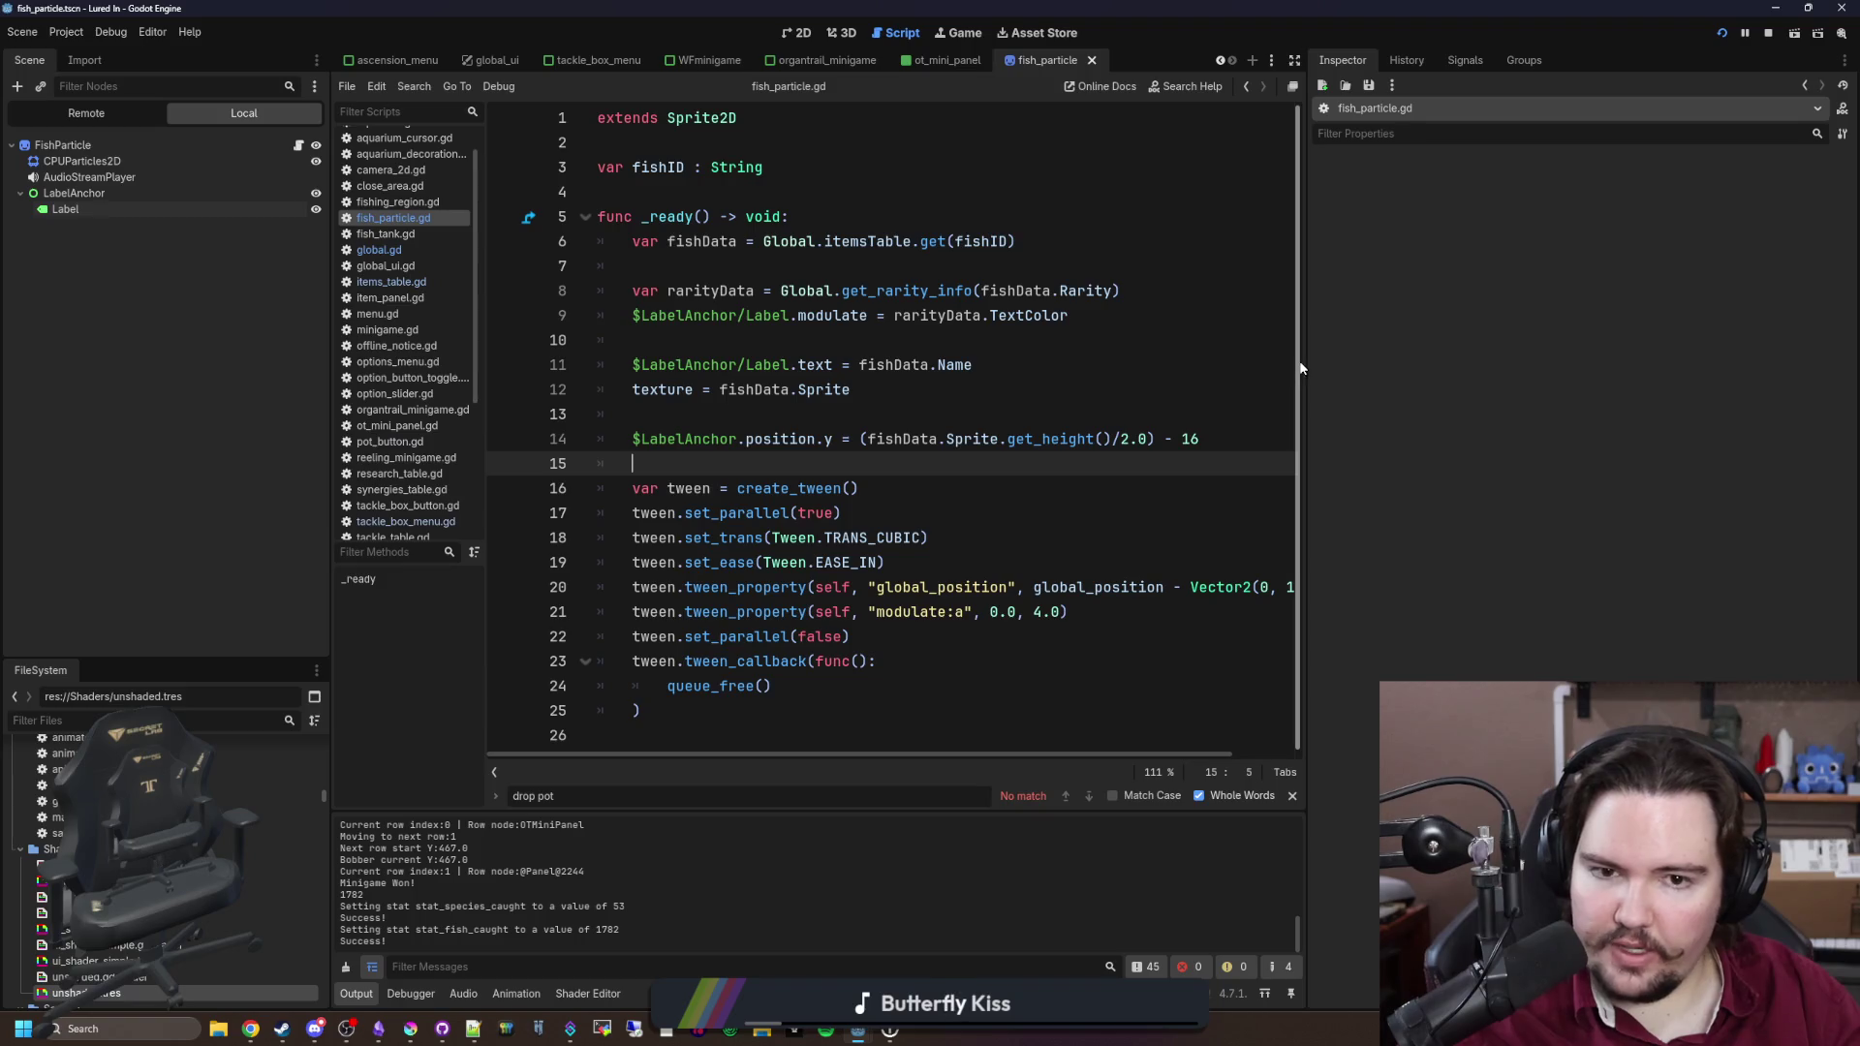
pyautogui.moveTo(1296, 368); pyautogui.dragTo(1569, 368)
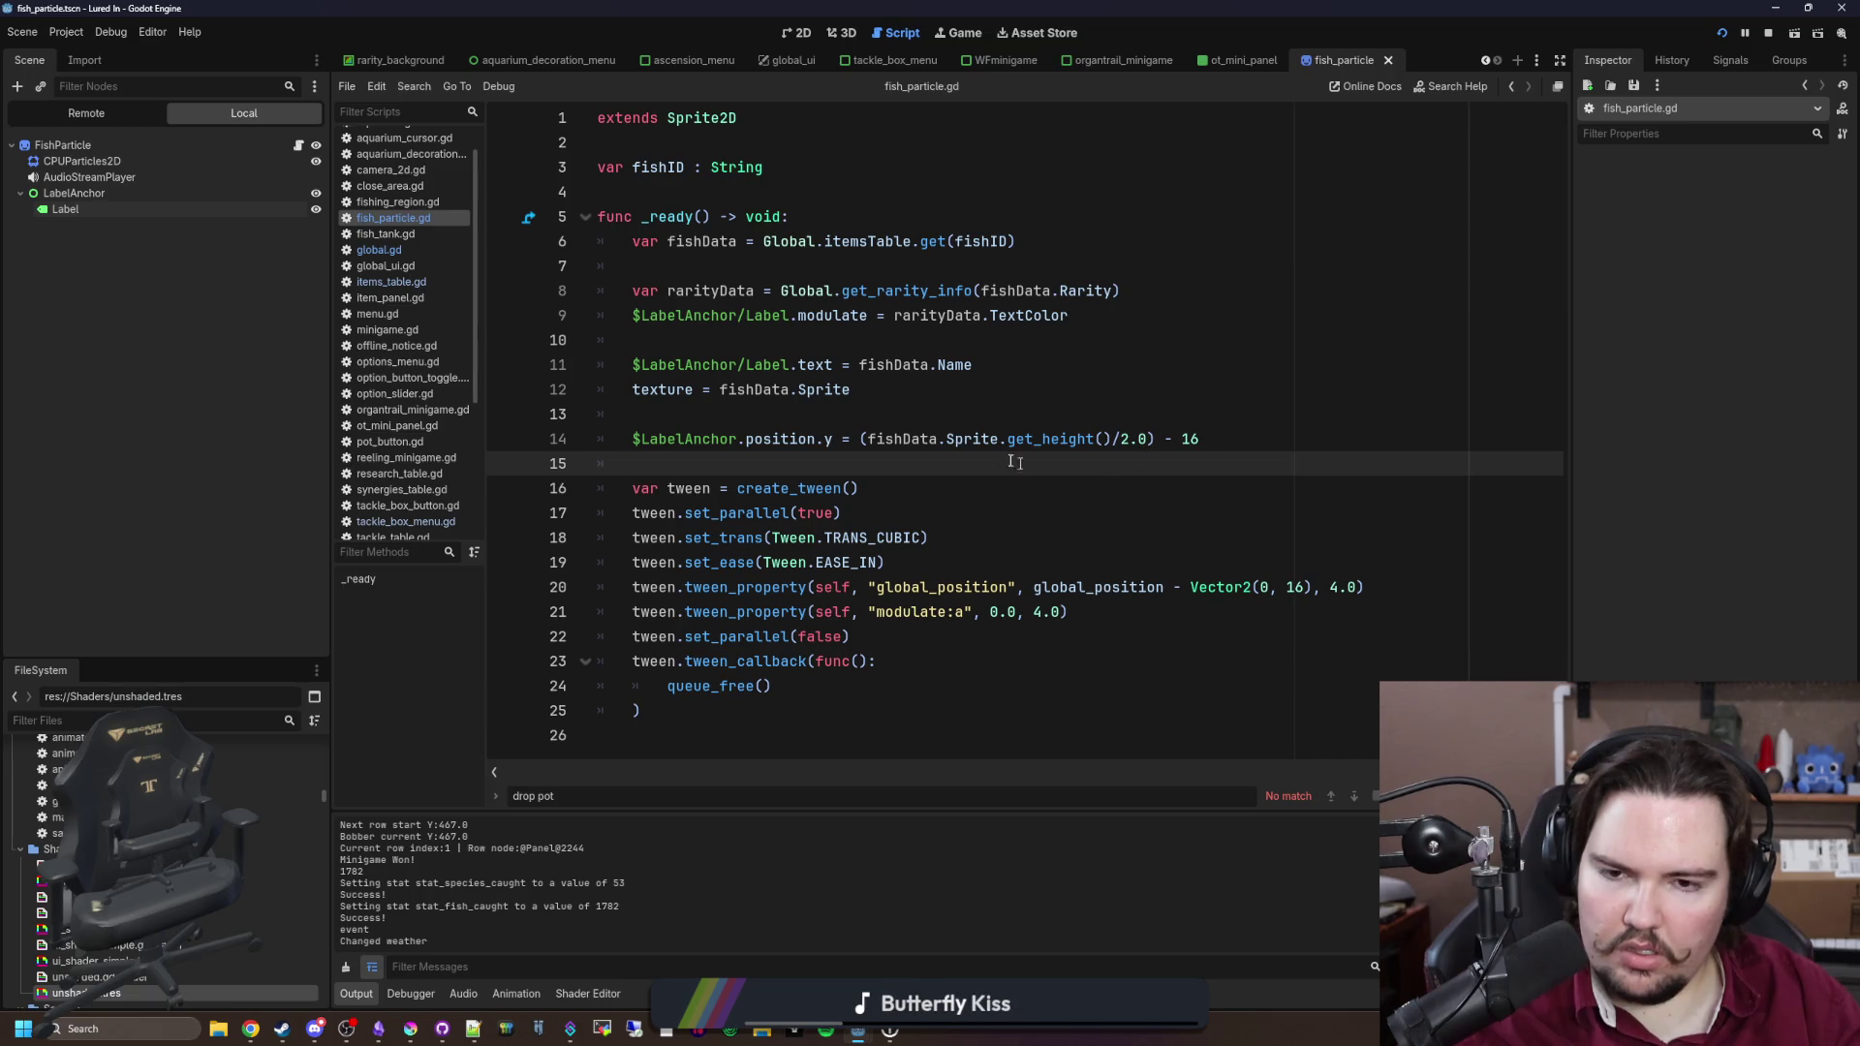
pyautogui.click(860, 439)
pyautogui.write('-')
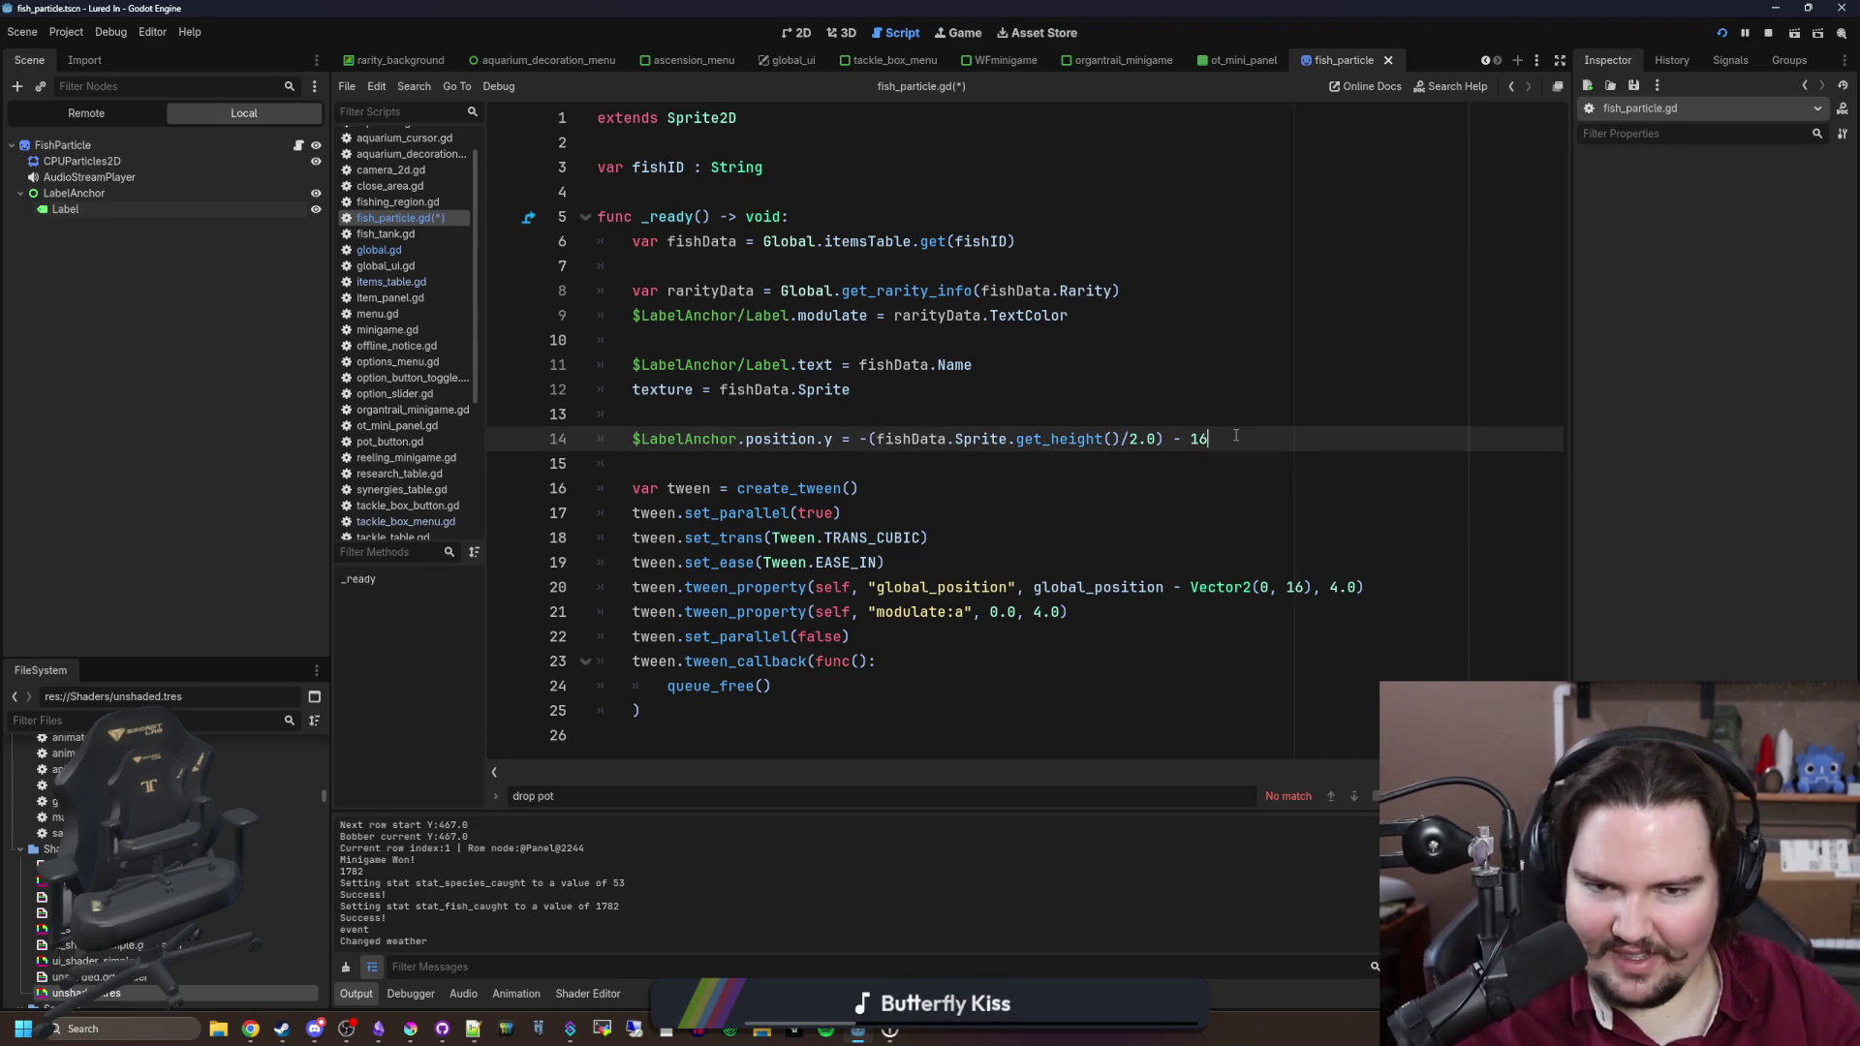
pyautogui.write('4')
pyautogui.click(1259, 389)
pyautogui.hotkey('ctrl', 's')
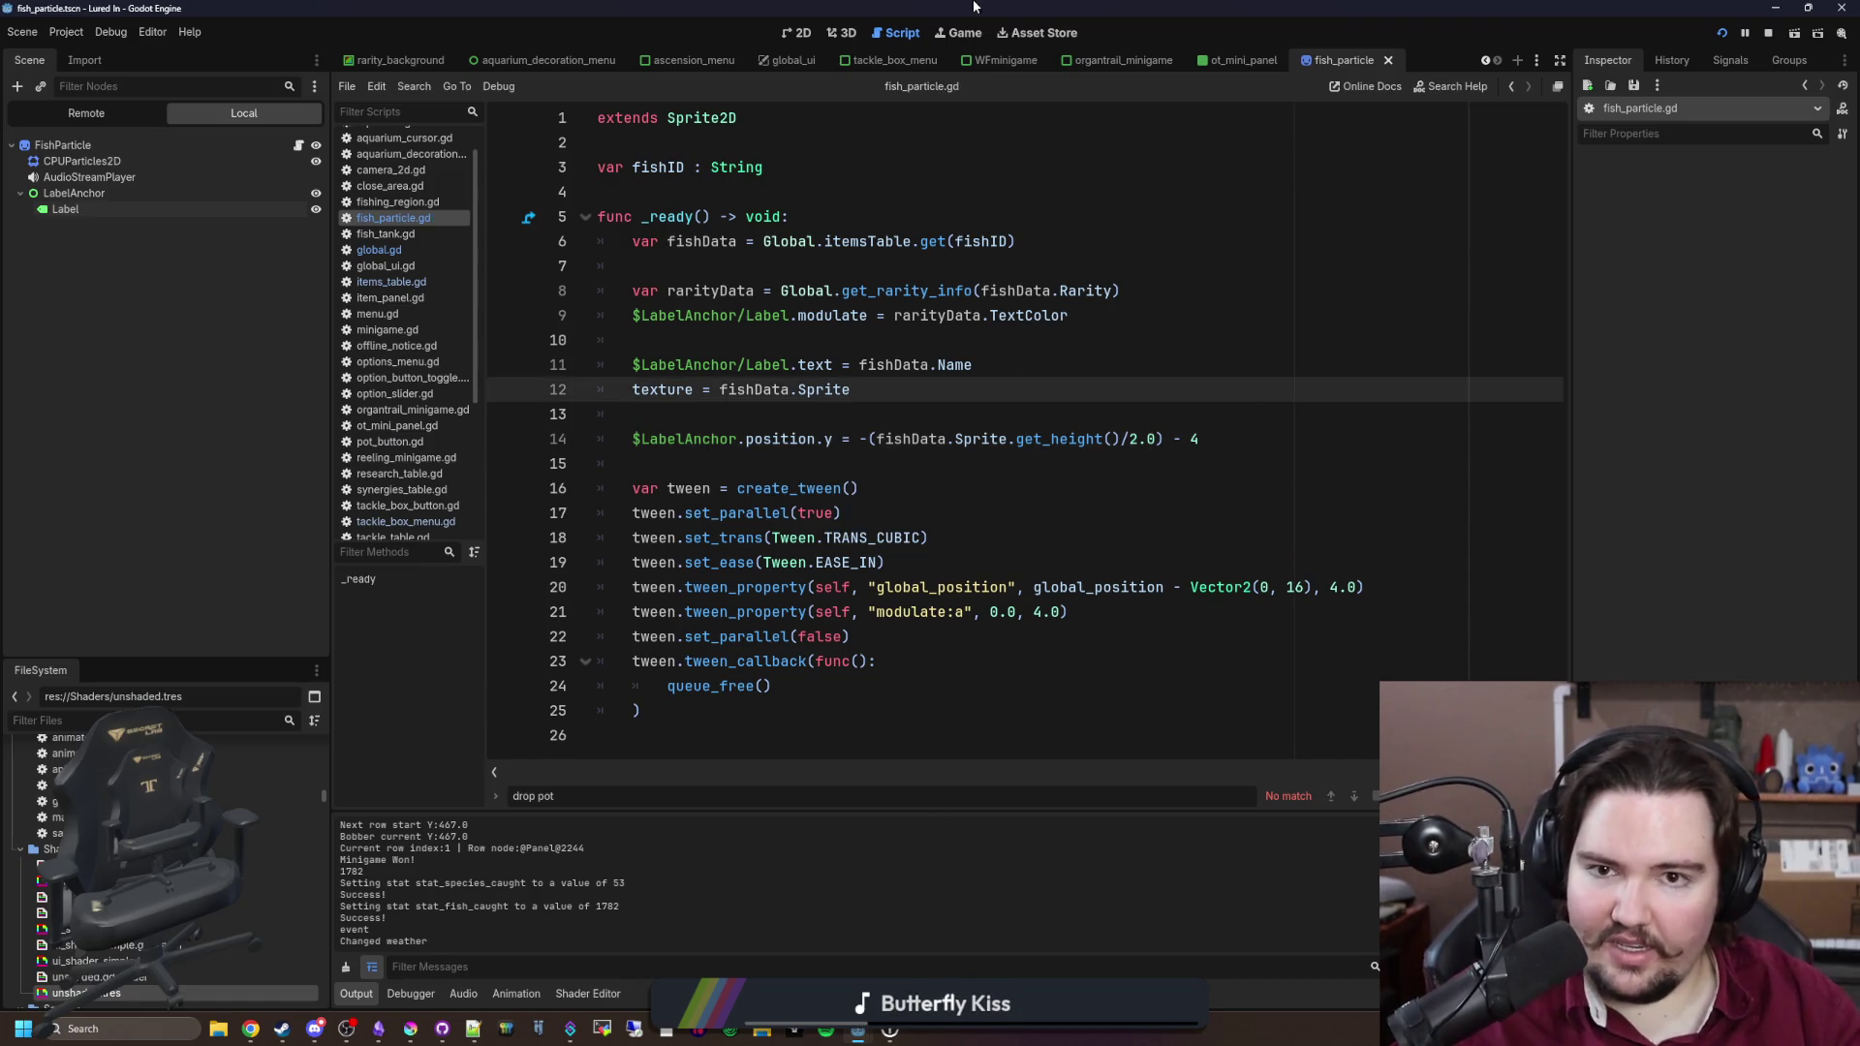
pyautogui.click(942, 37)
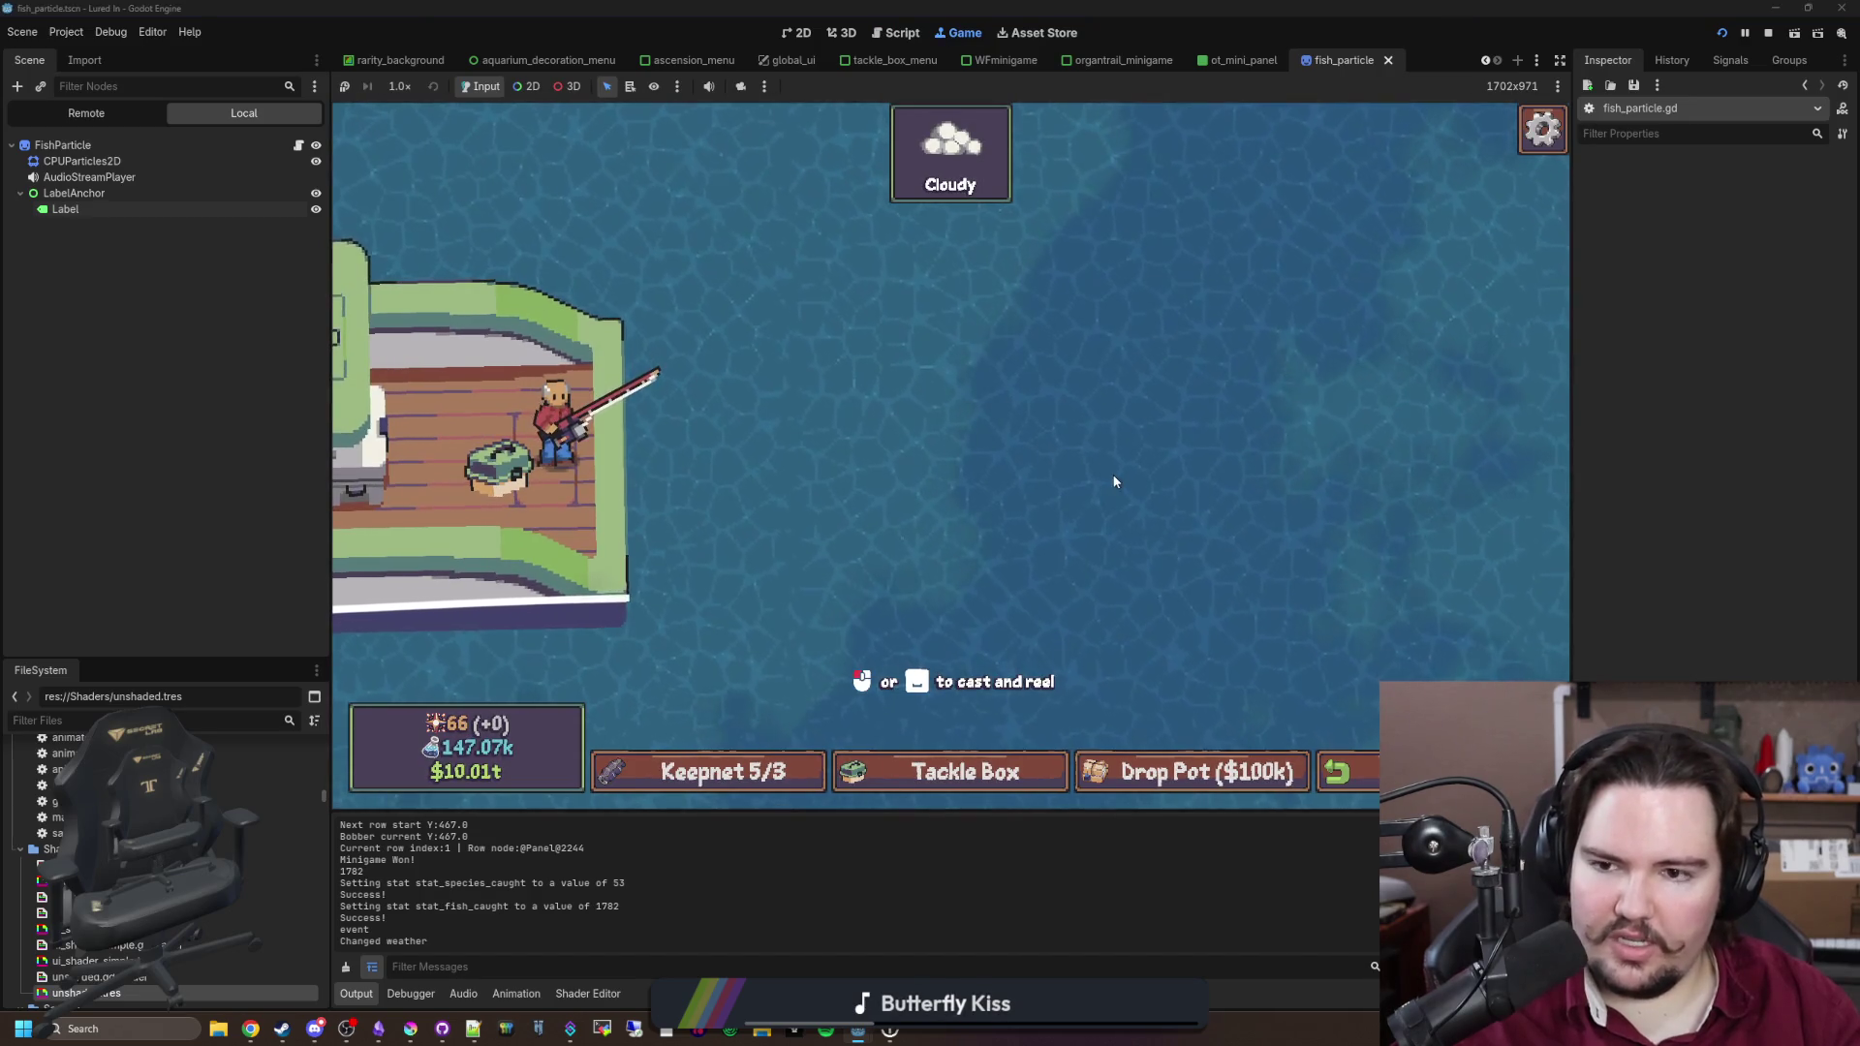
# Step: Release the Herring, Oarfish and other fish from the full keepnet, then land two more catches
pyautogui.click(787, 770)
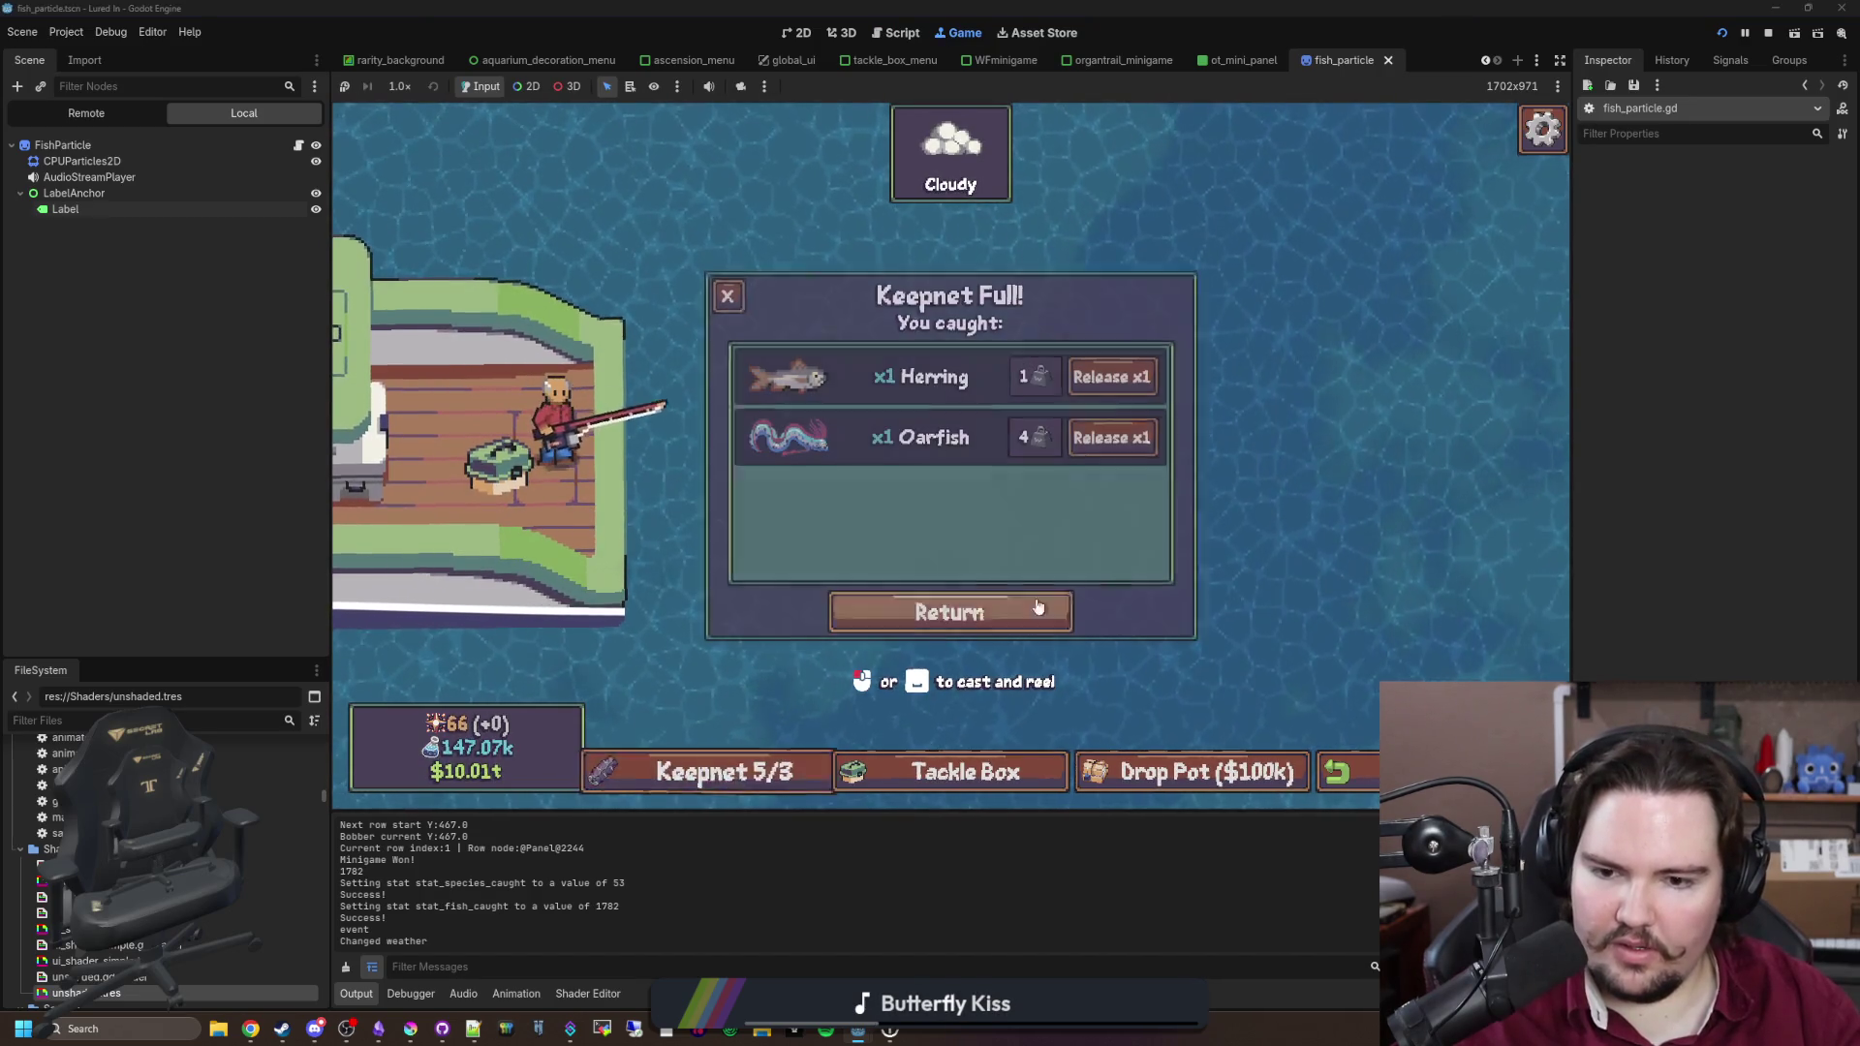
pyautogui.click(1114, 432)
pyautogui.click(1114, 394)
pyautogui.click(734, 300)
pyautogui.click(1037, 451)
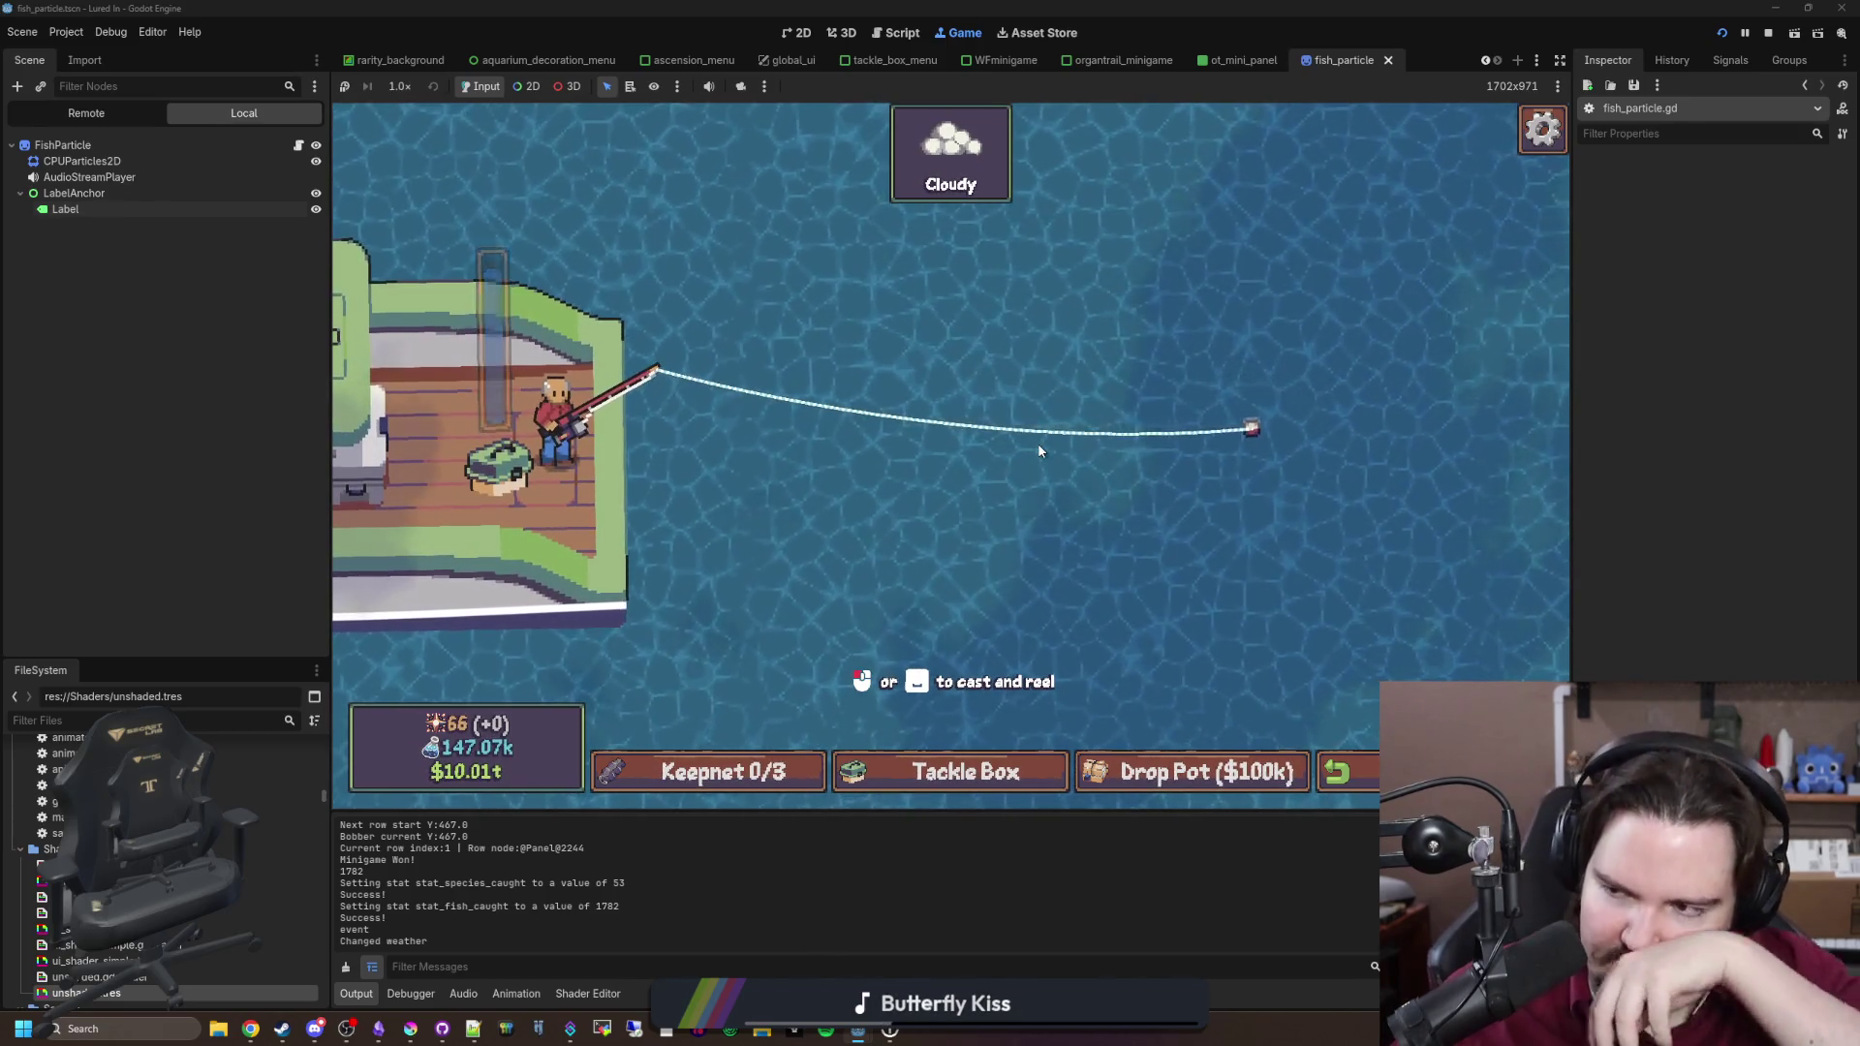
pyautogui.click(1038, 449)
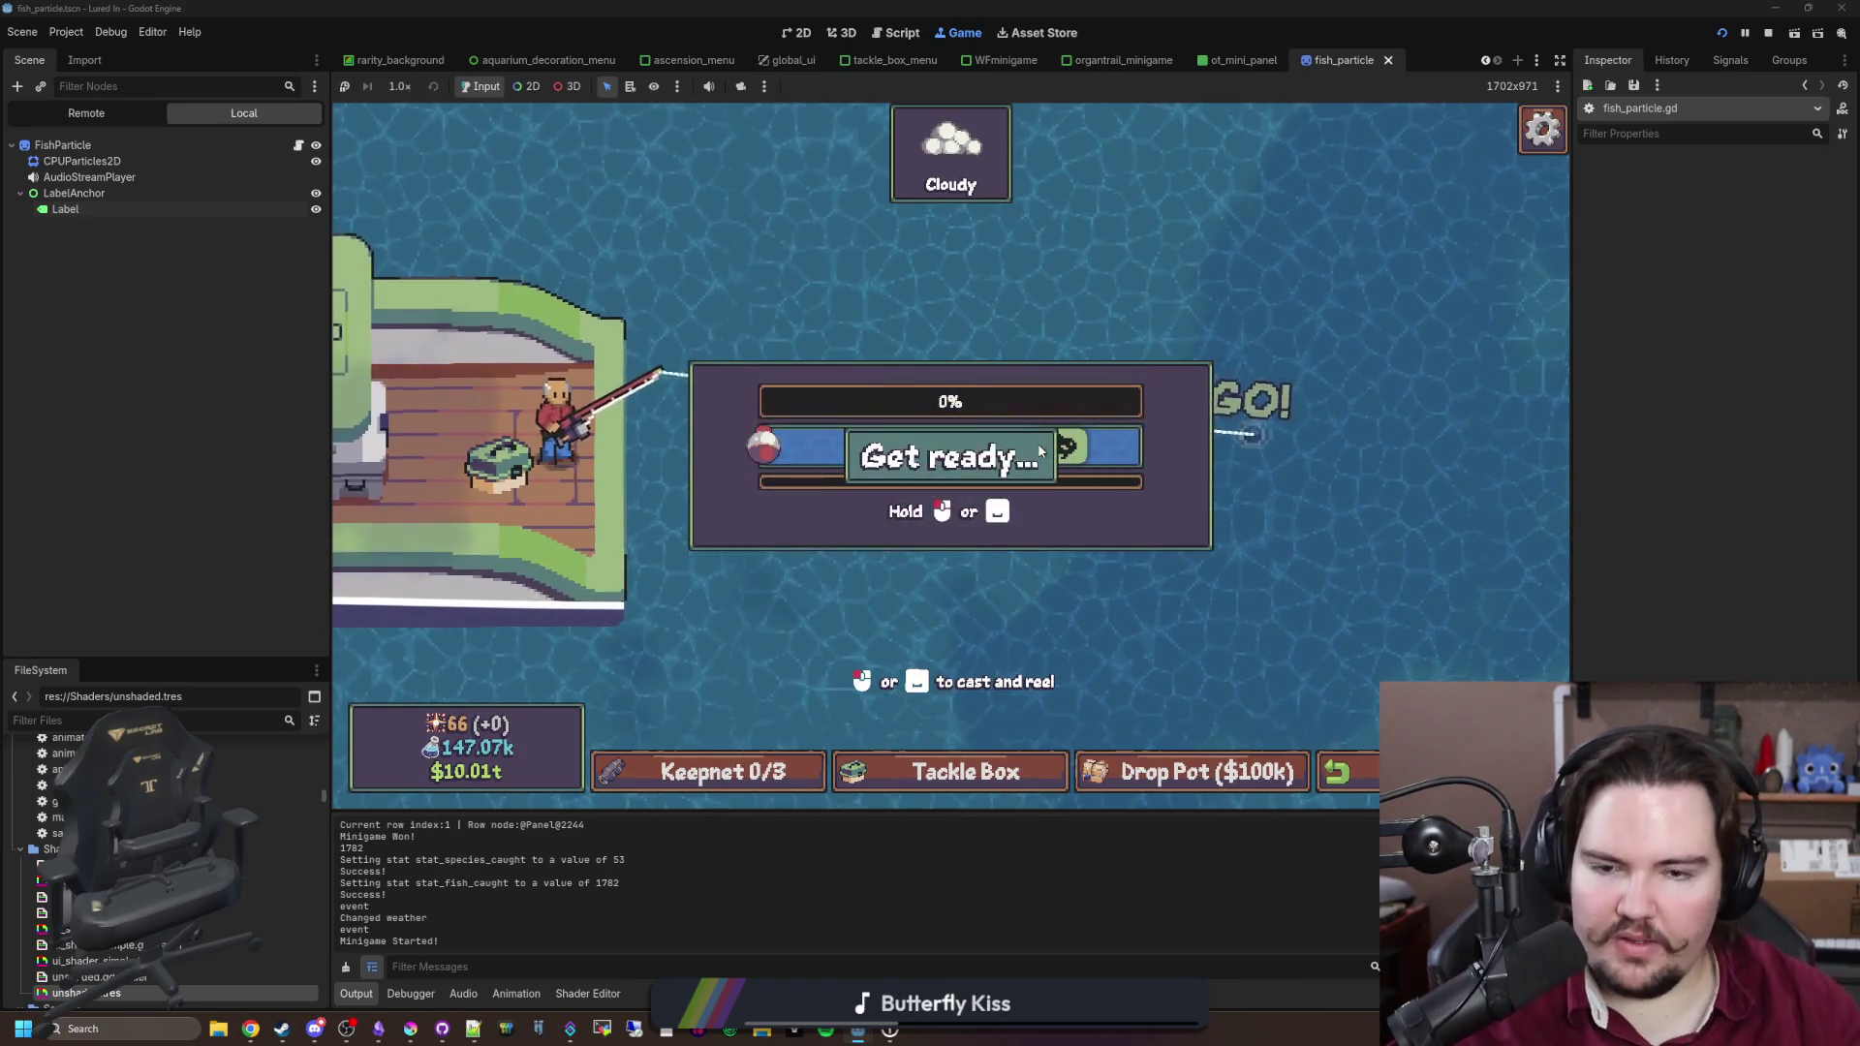
pyautogui.moveTo(1037, 447); pyautogui.dragTo(1019, 449)
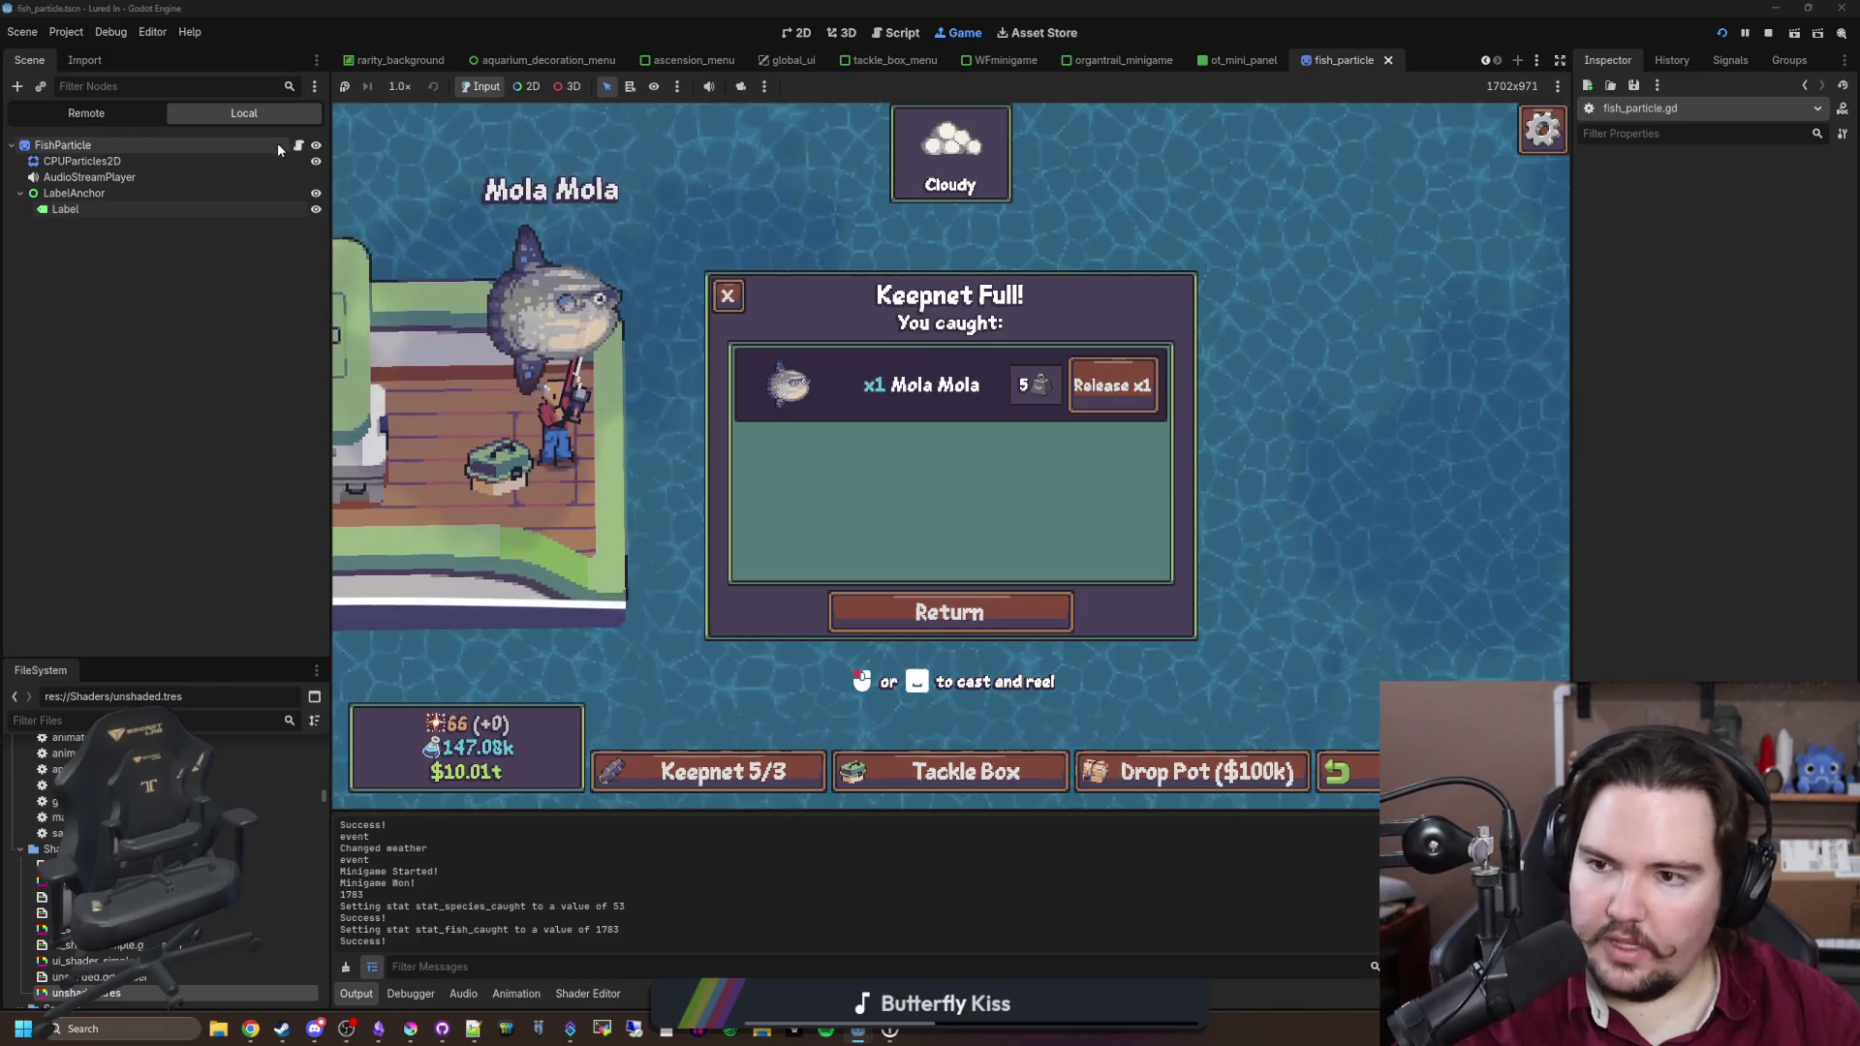
pyautogui.click(741, 289)
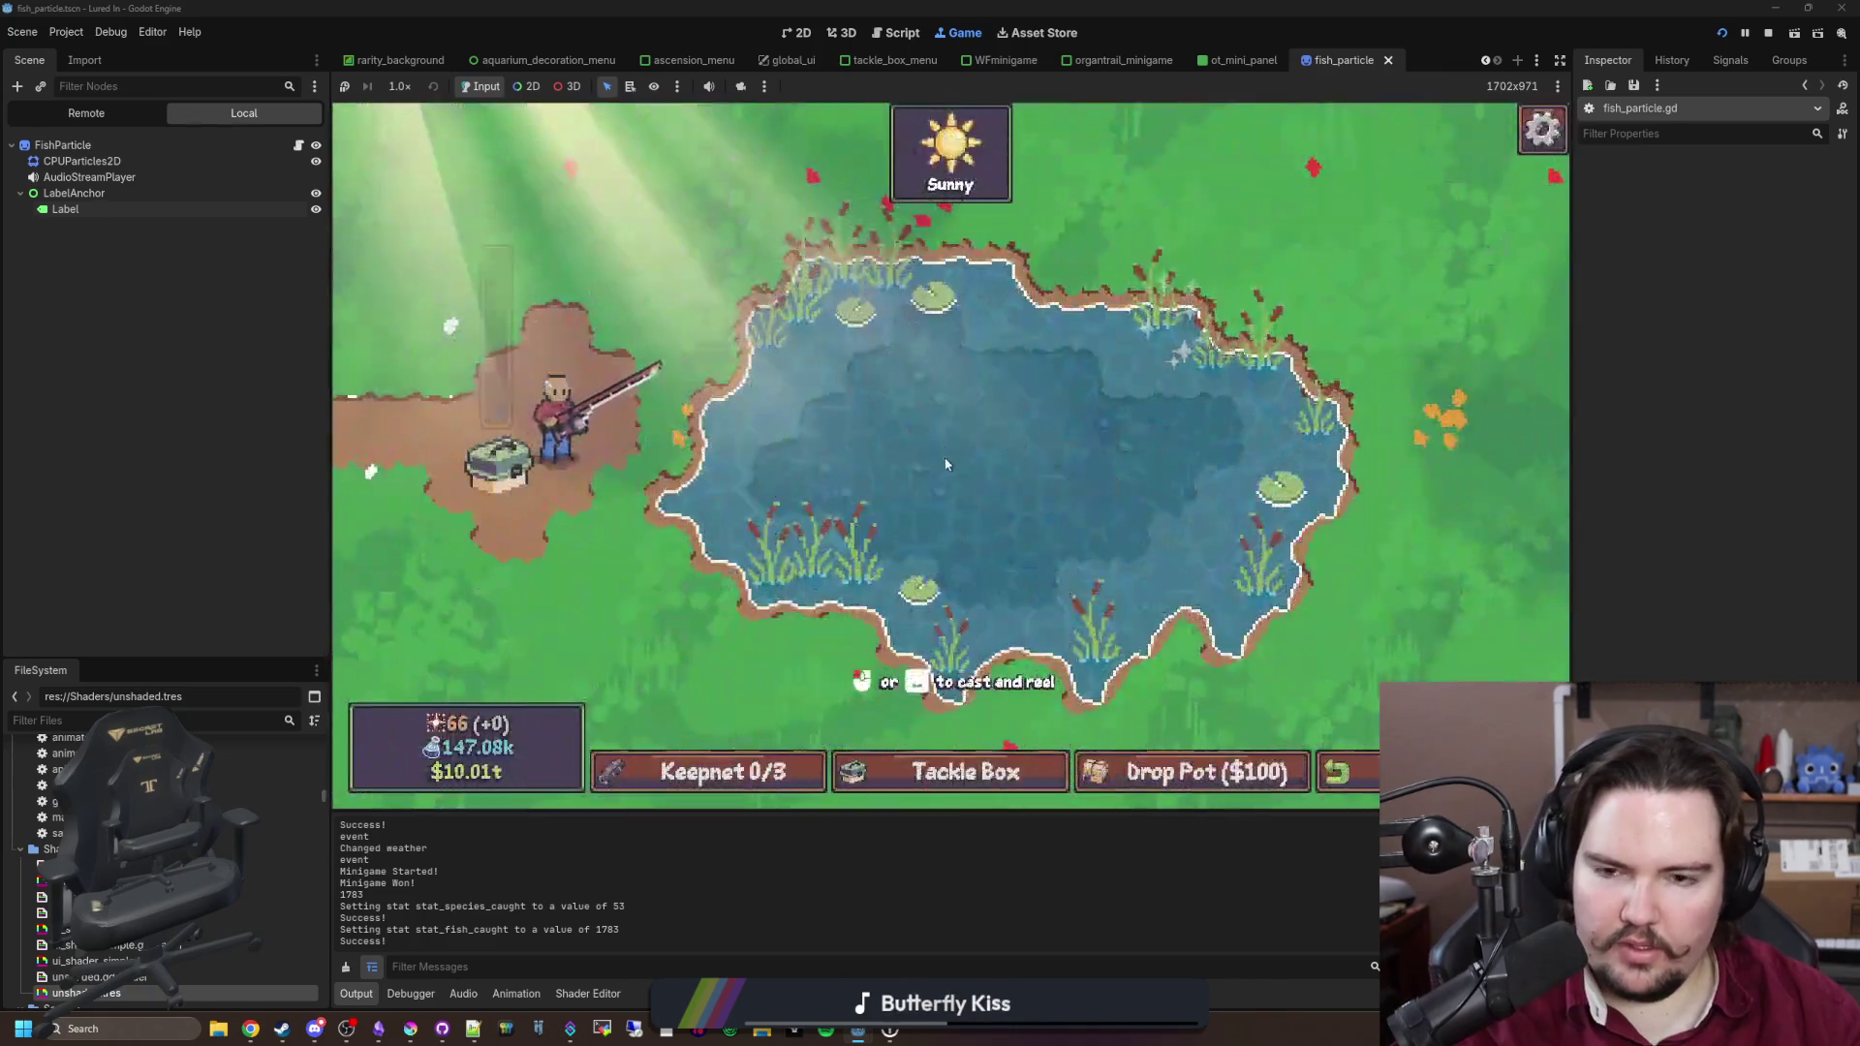
pyautogui.click(947, 464)
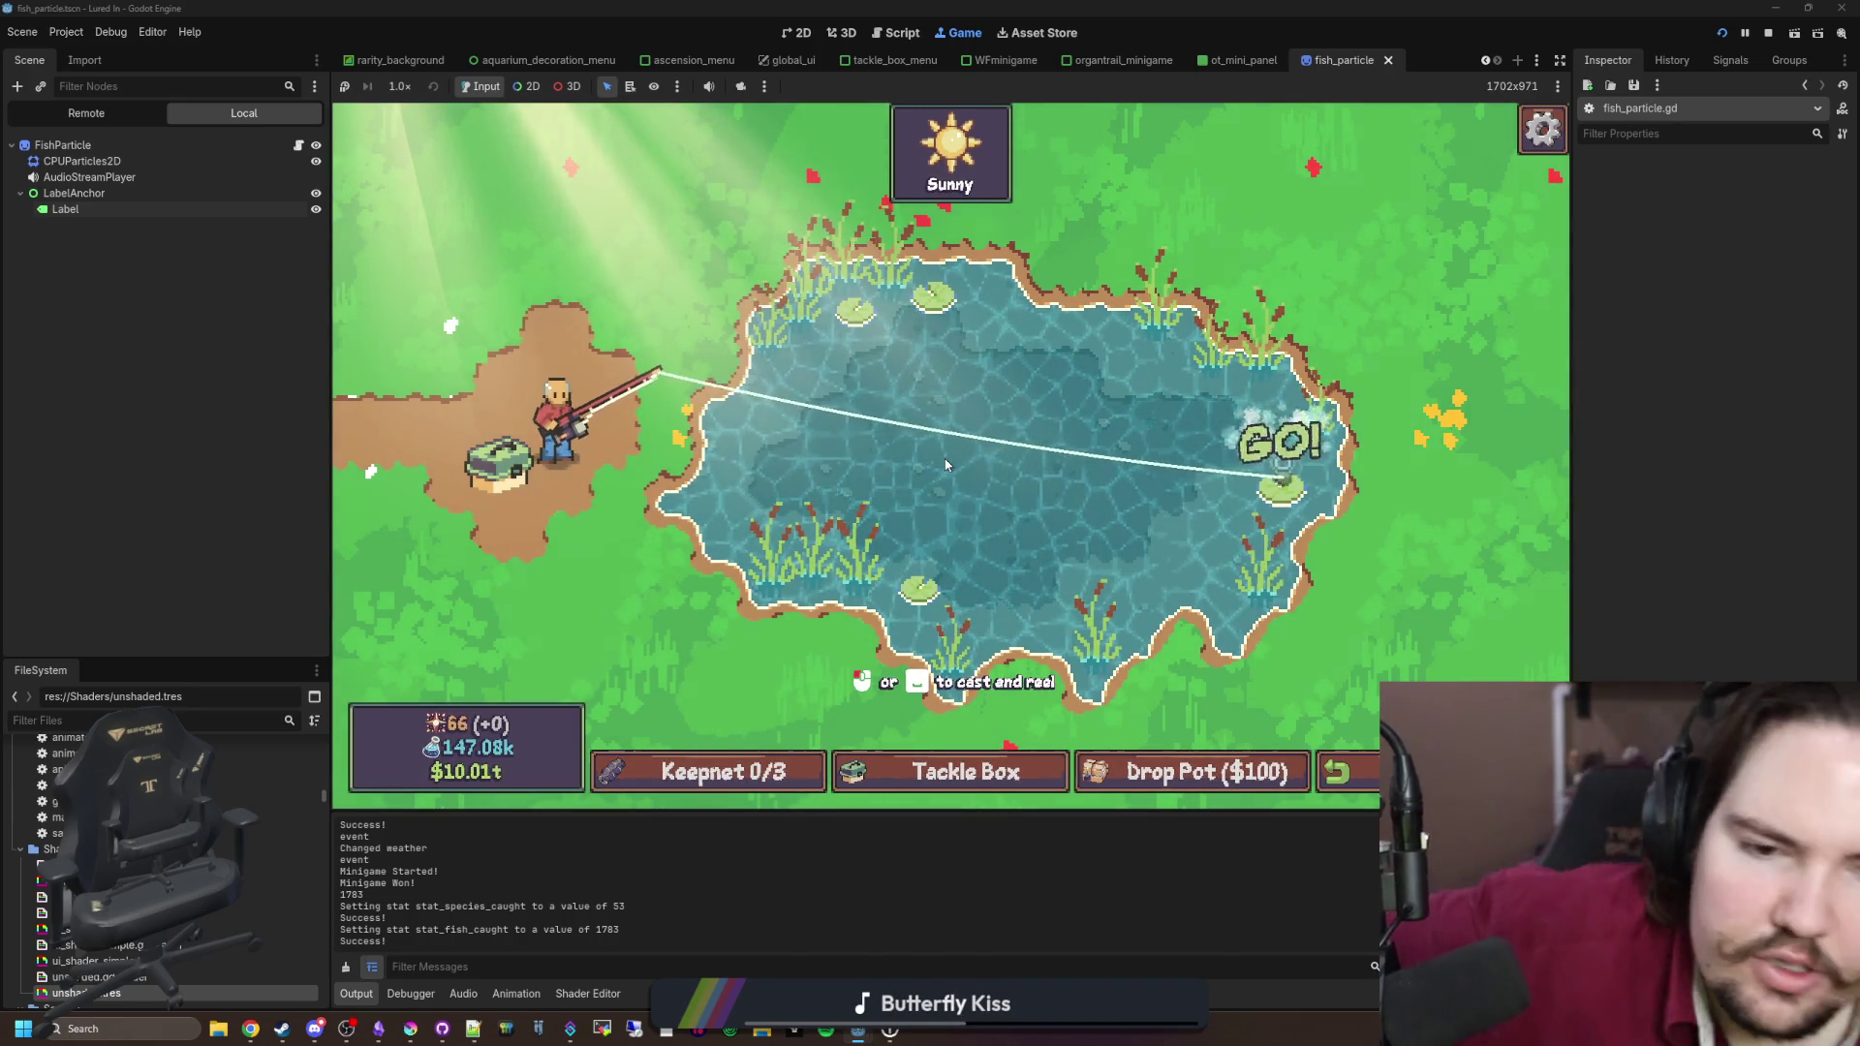
pyautogui.click(992, 422)
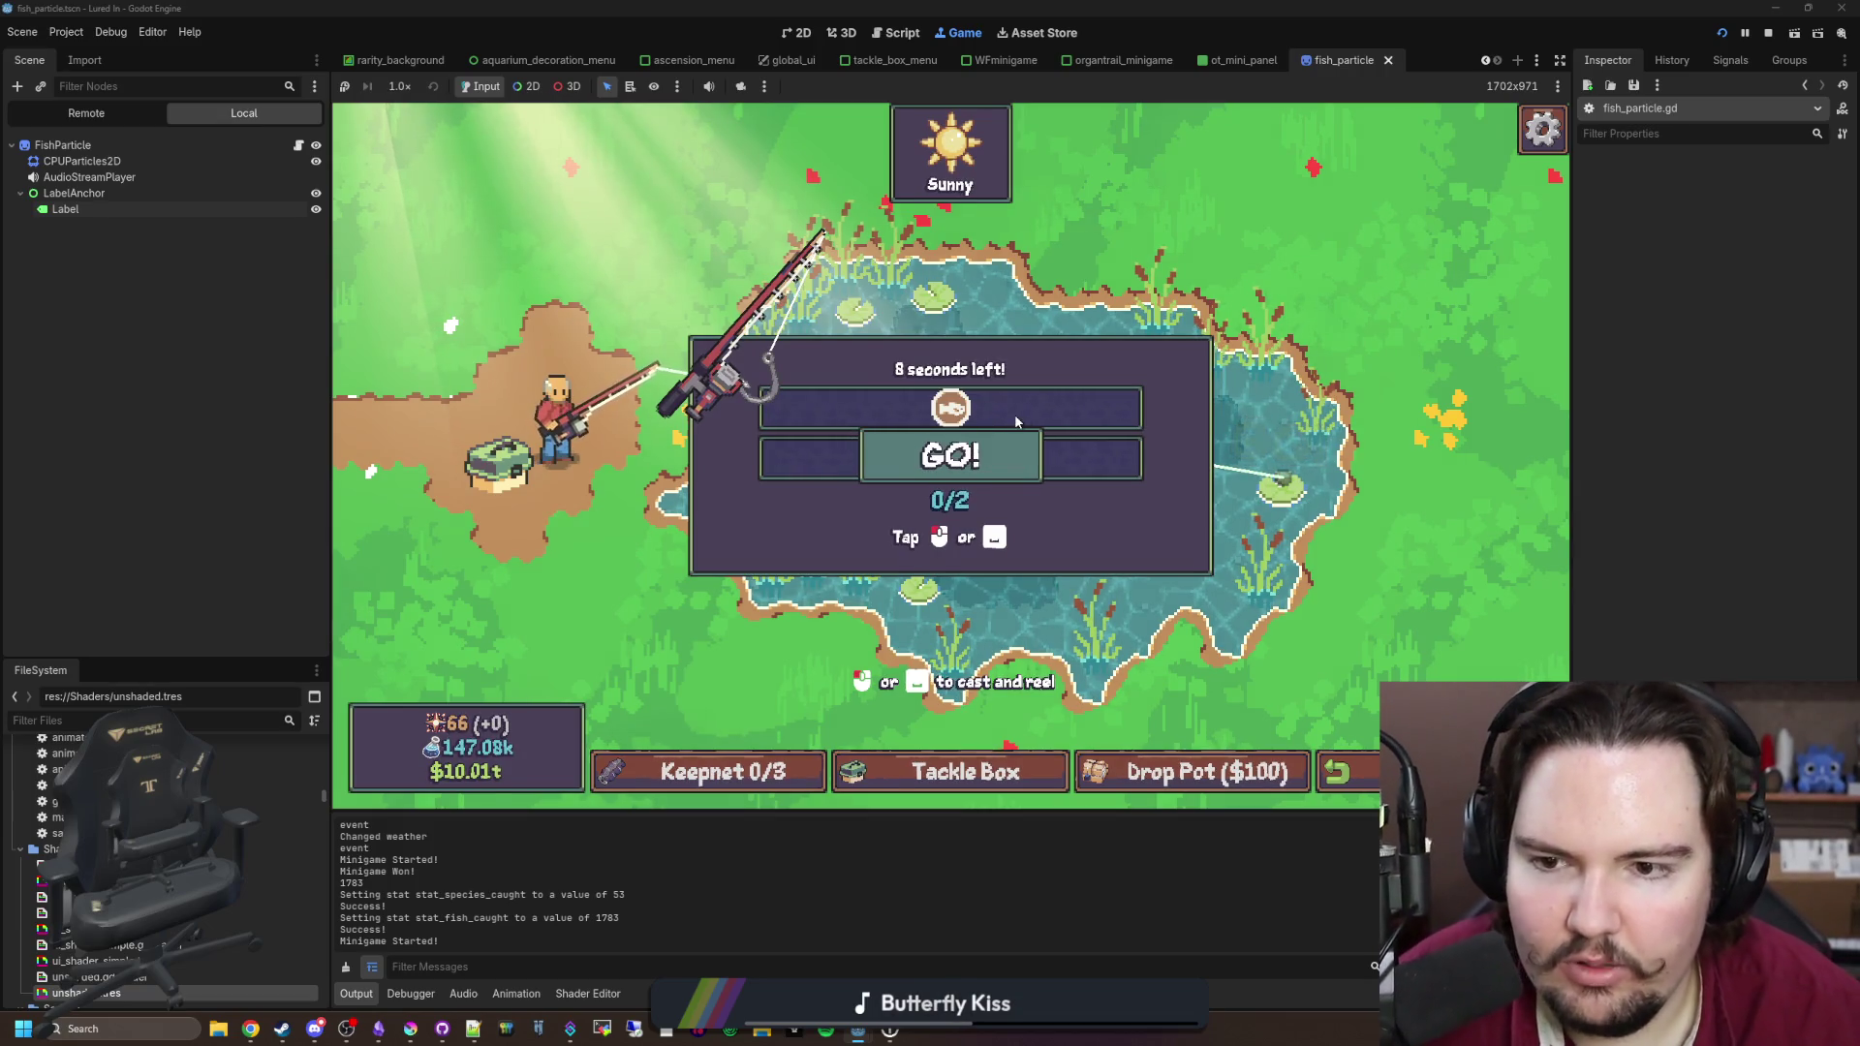
pyautogui.click(1048, 399)
pyautogui.click(1050, 404)
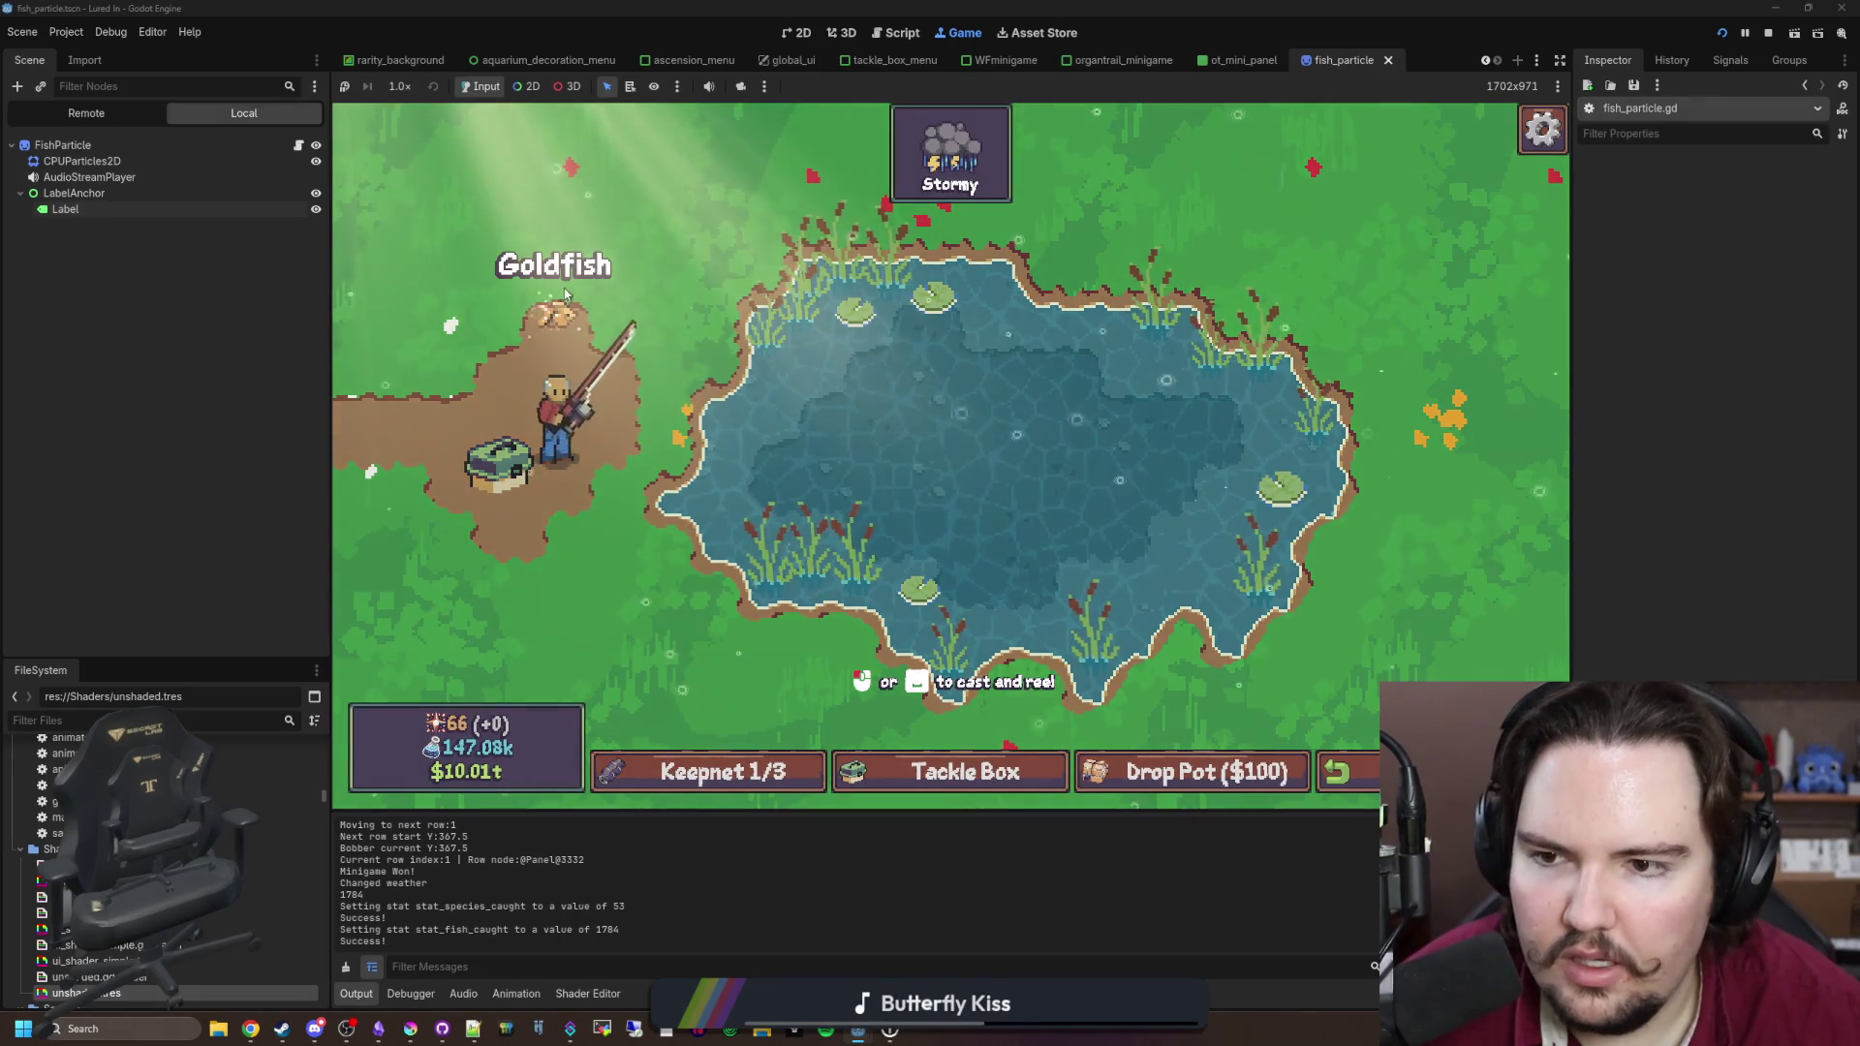
# Step: Change the line 14 label offset from '- 4' to '- 2', save, and return to the game
pyautogui.click(298, 144)
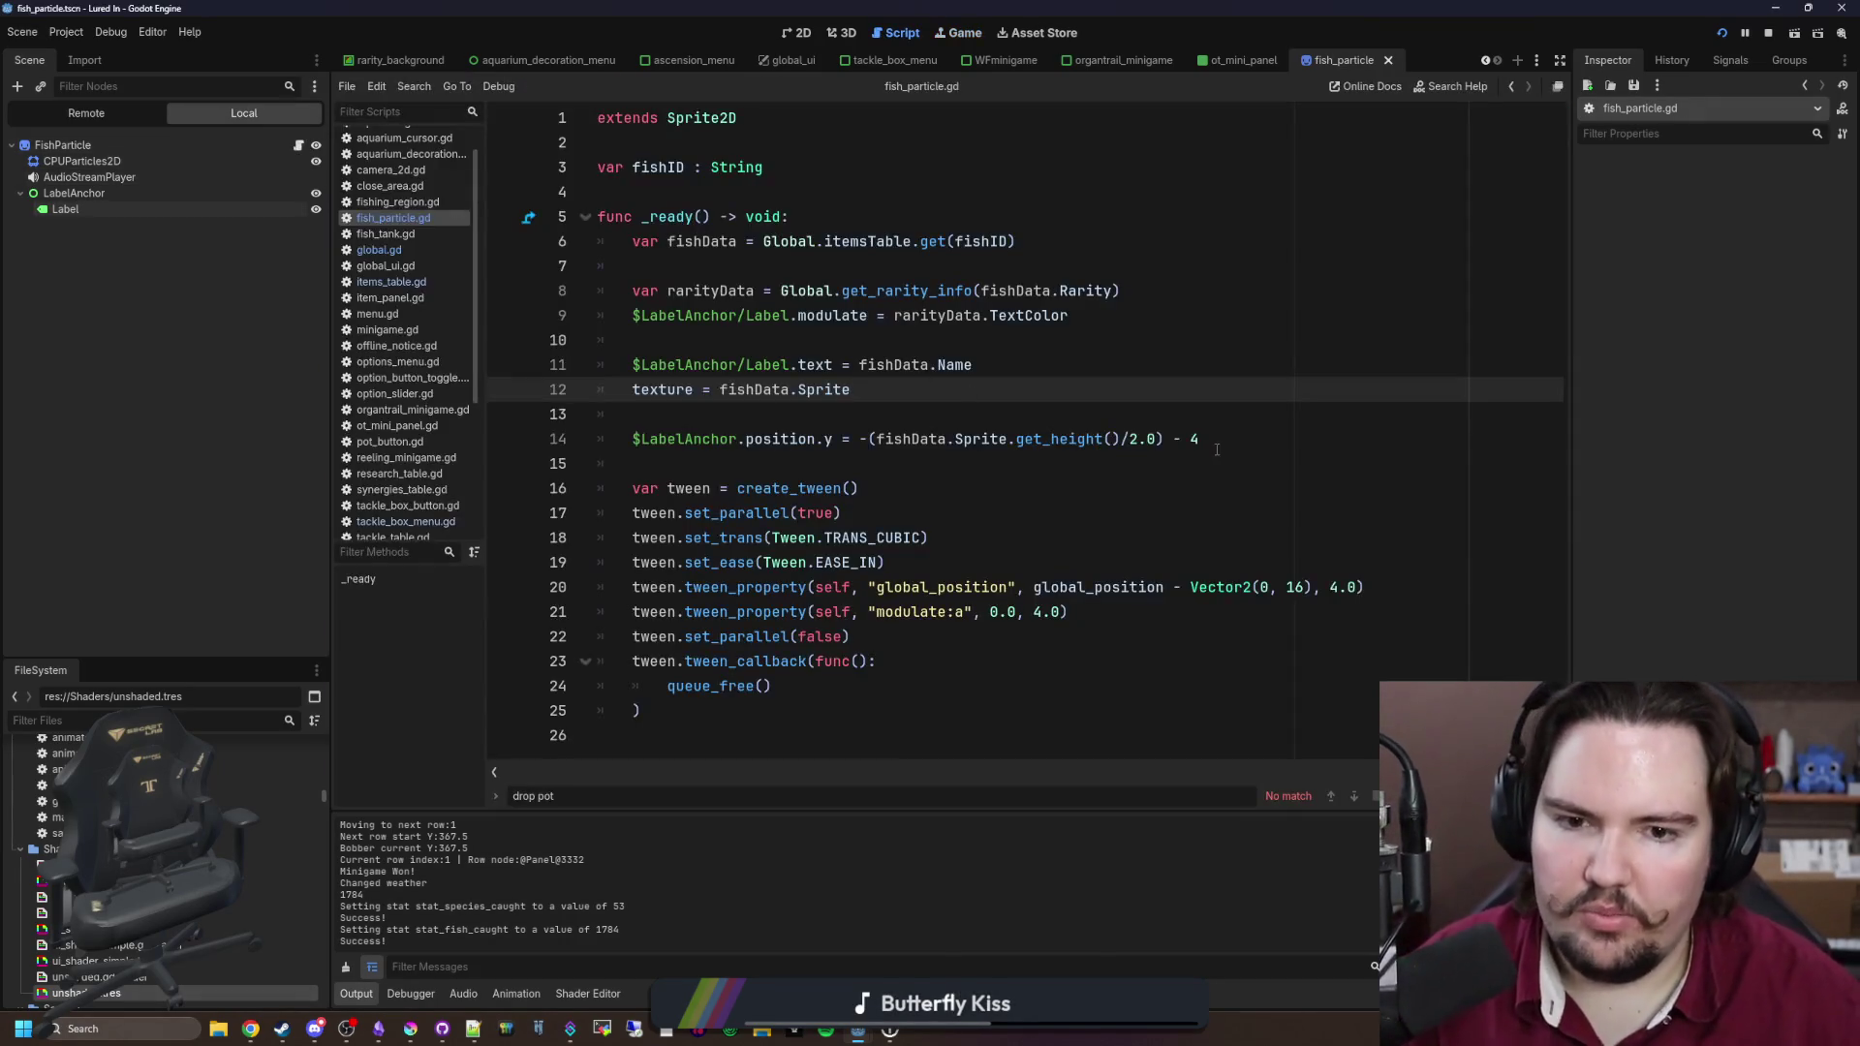
pyautogui.click(1221, 445)
pyautogui.write('2')
pyautogui.hotkey('ctrl', 's')
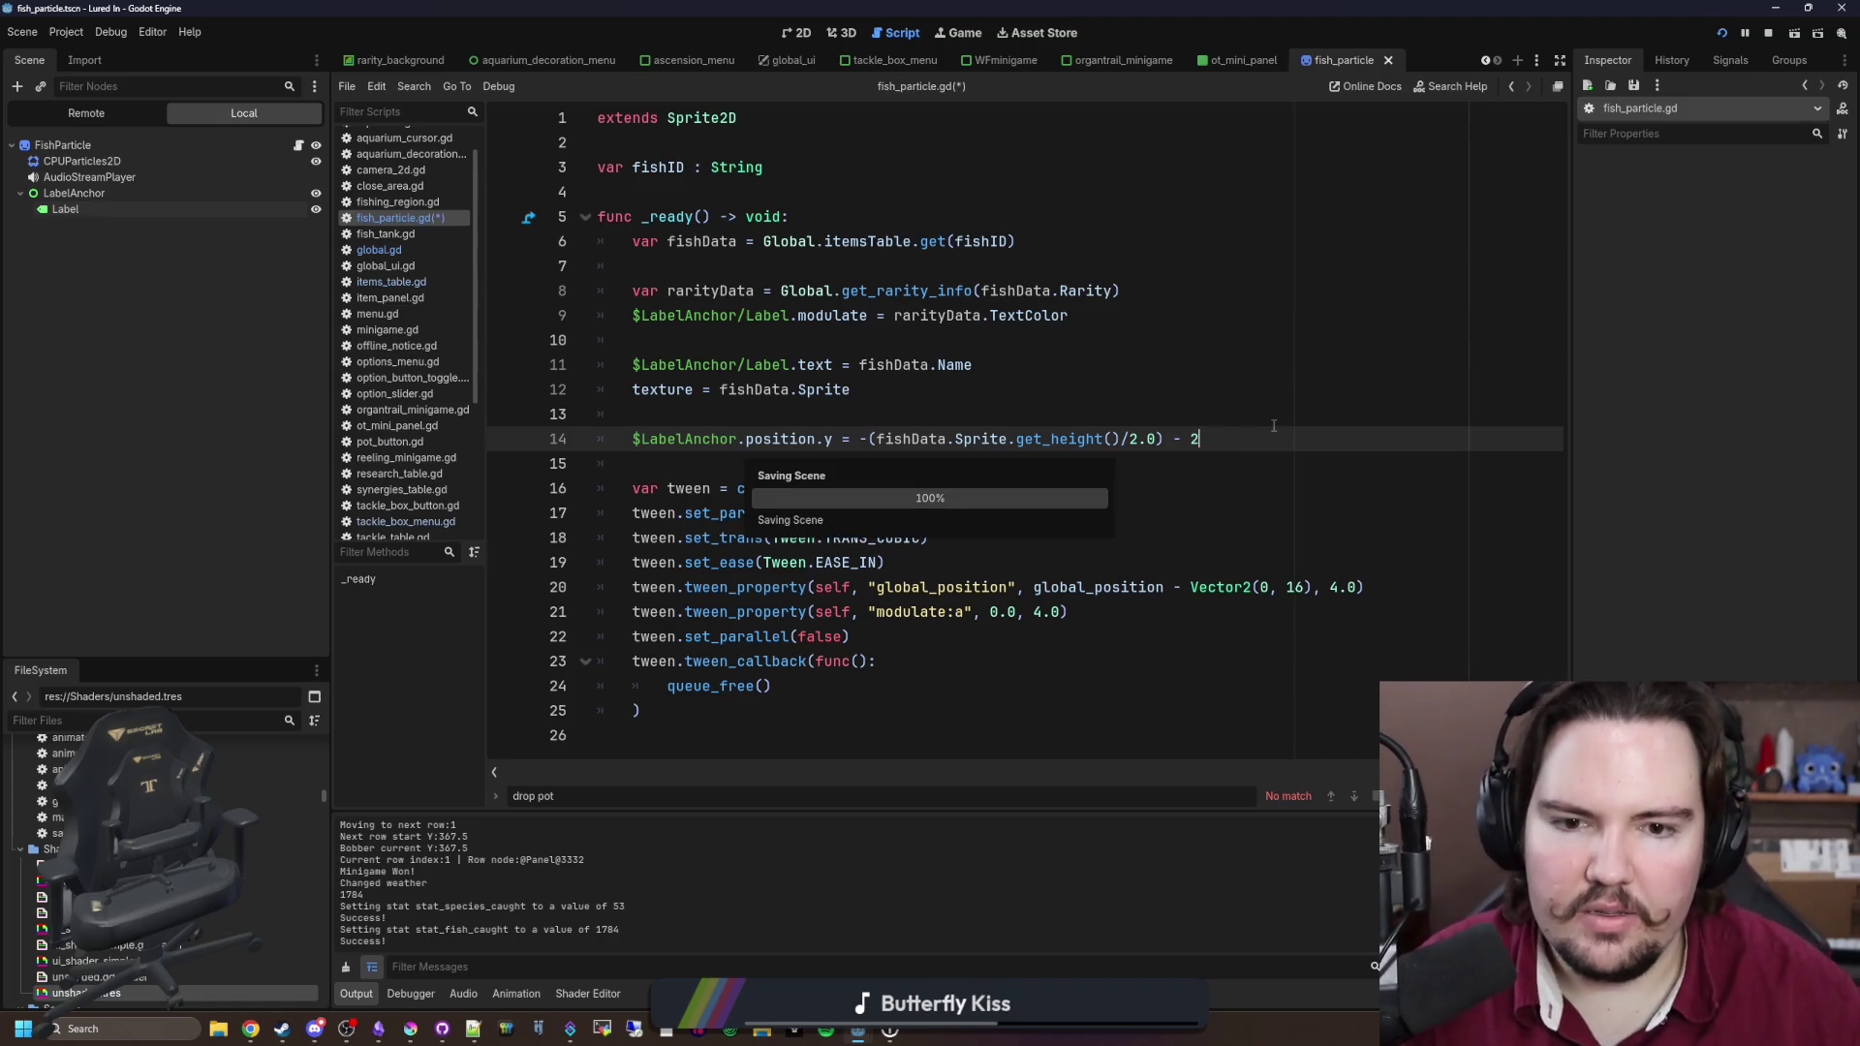
pyautogui.click(1290, 408)
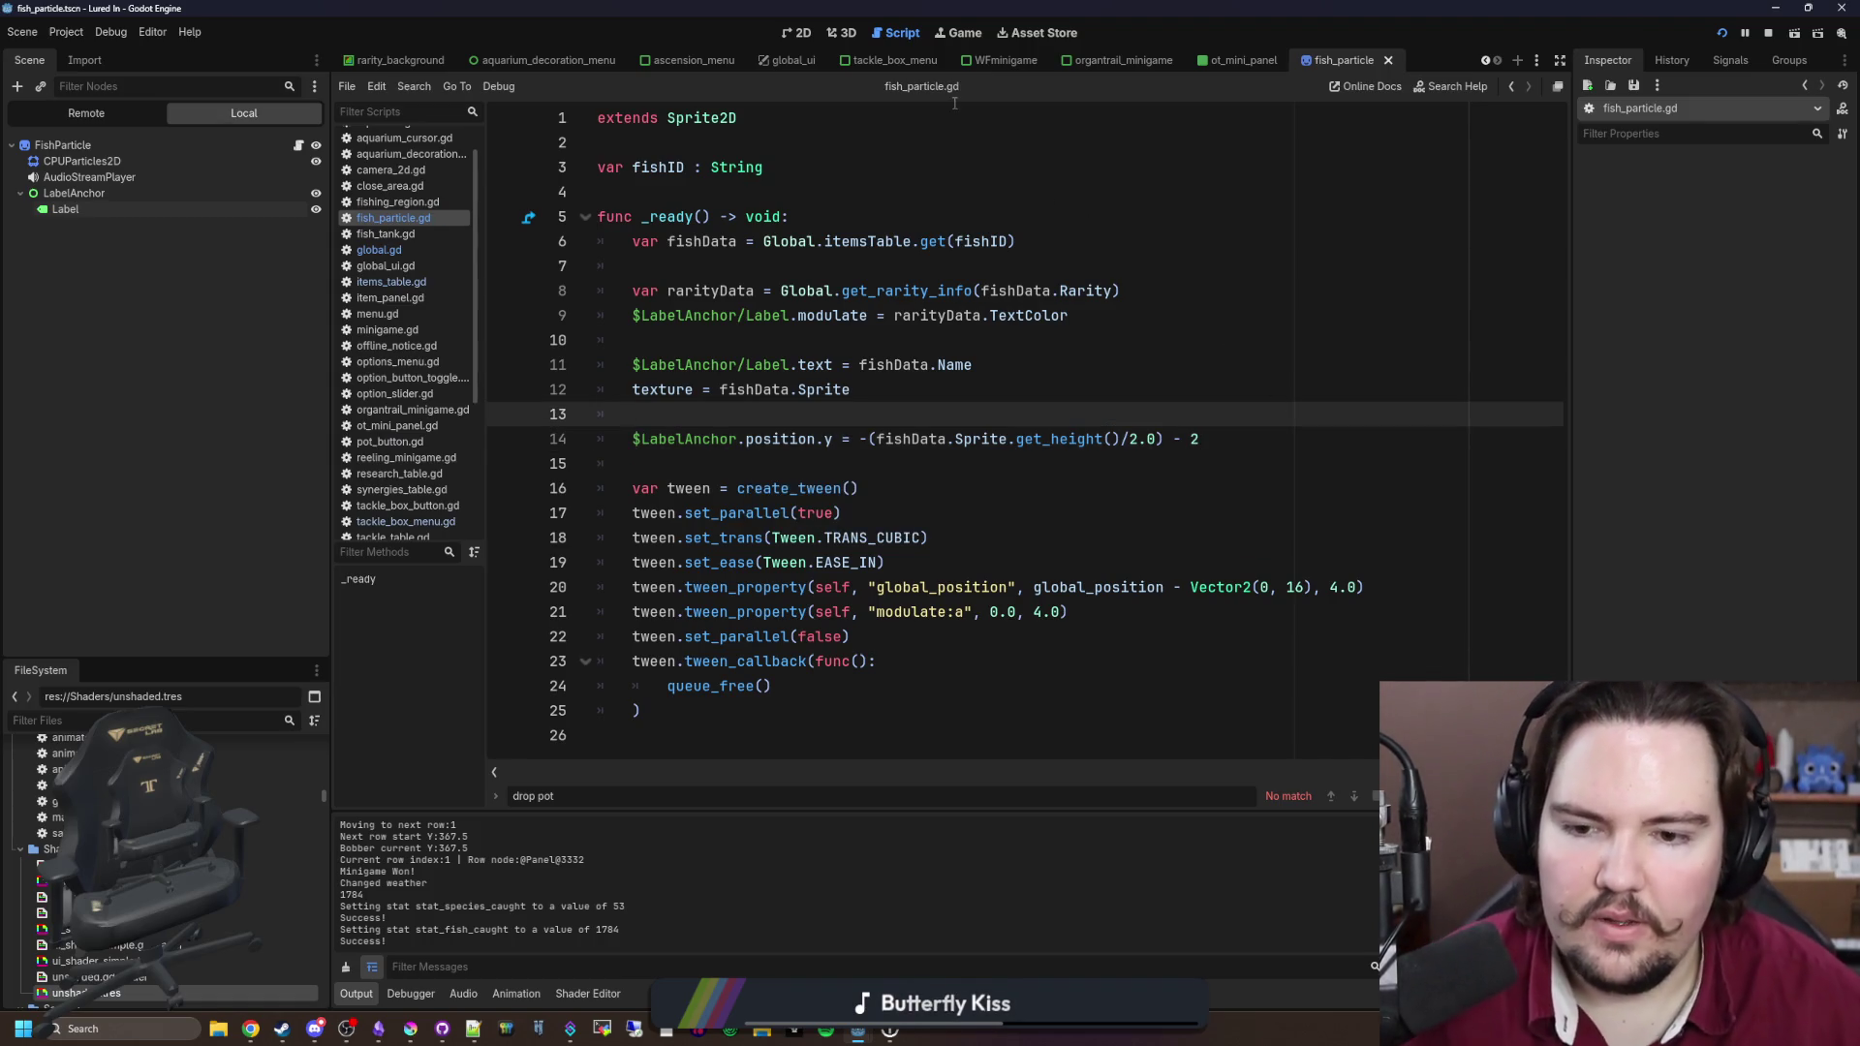
pyautogui.click(965, 33)
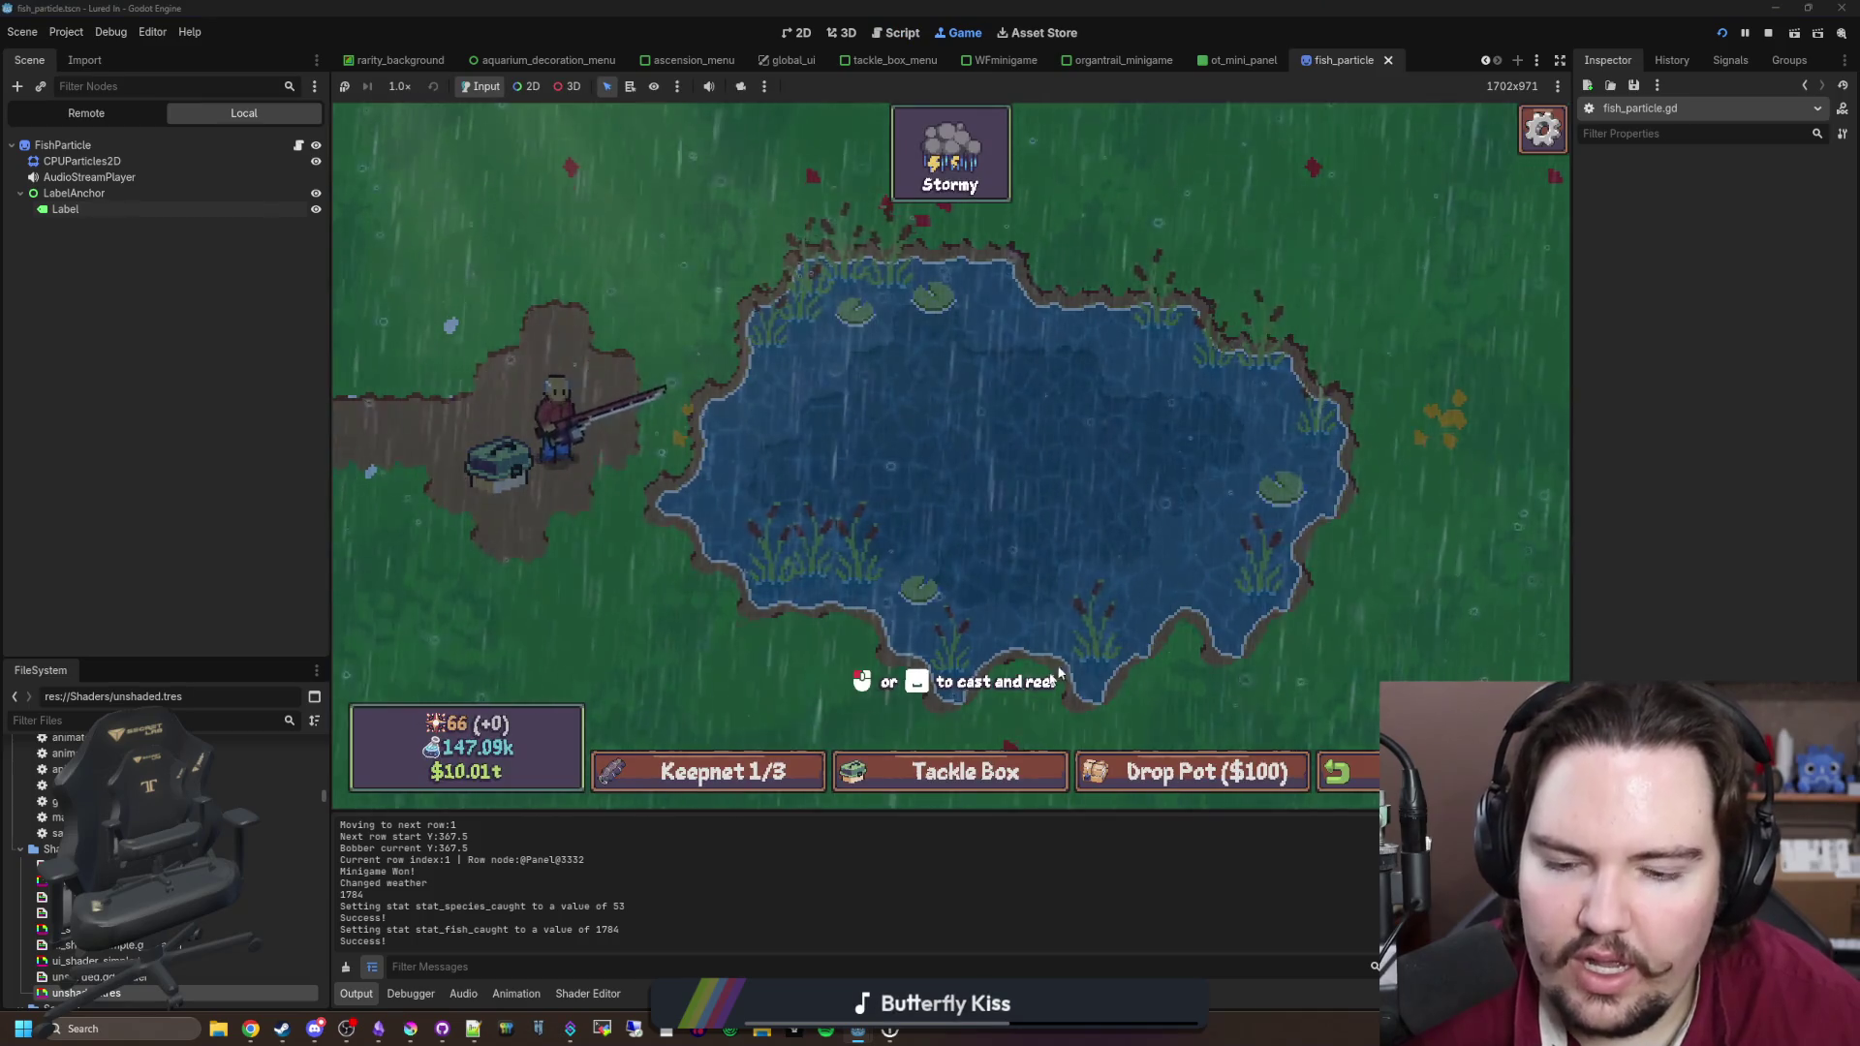
# Step: Set the game language to Arabic from the pause menu
pyautogui.press('`')
pyautogui.press('Escape')
pyautogui.press('Escape')
pyautogui.click(1160, 543)
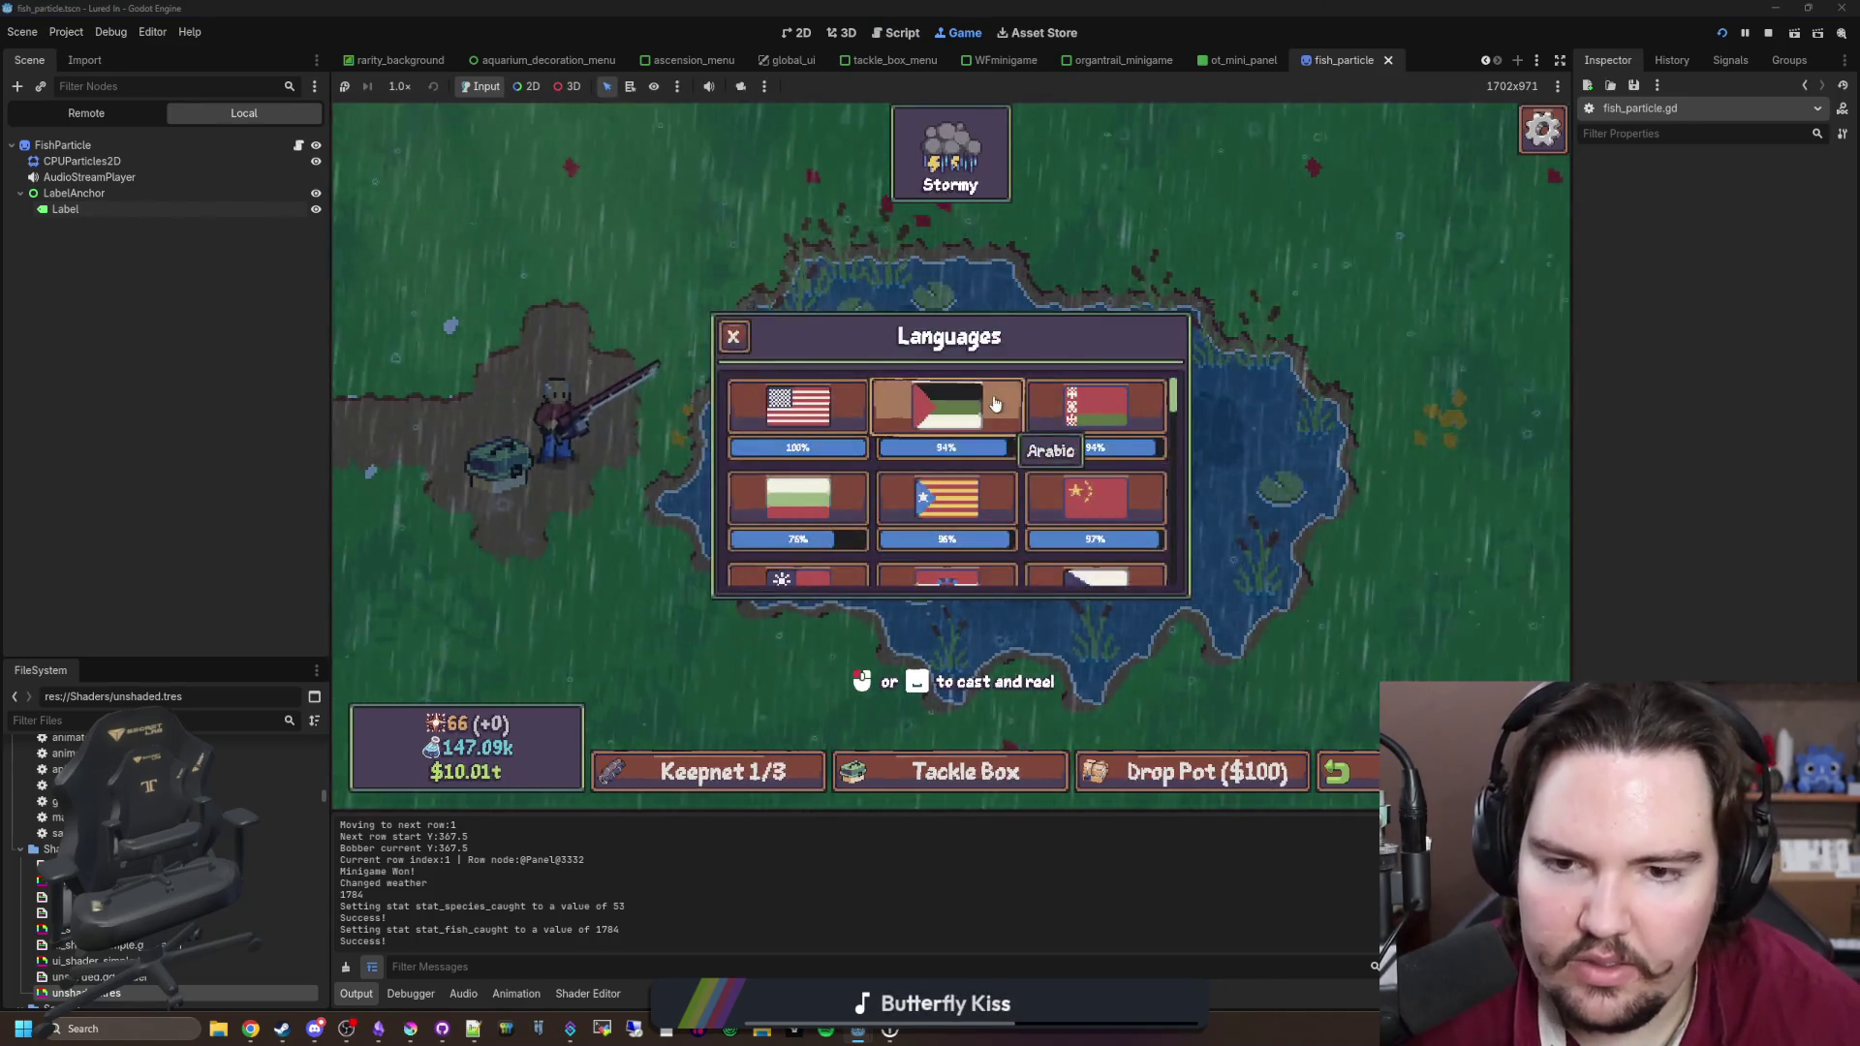
pyautogui.click(994, 400)
pyautogui.press('Escape')
# Step: Catch a fish to check the right-to-left label, then stop the playtest
pyautogui.press('space')
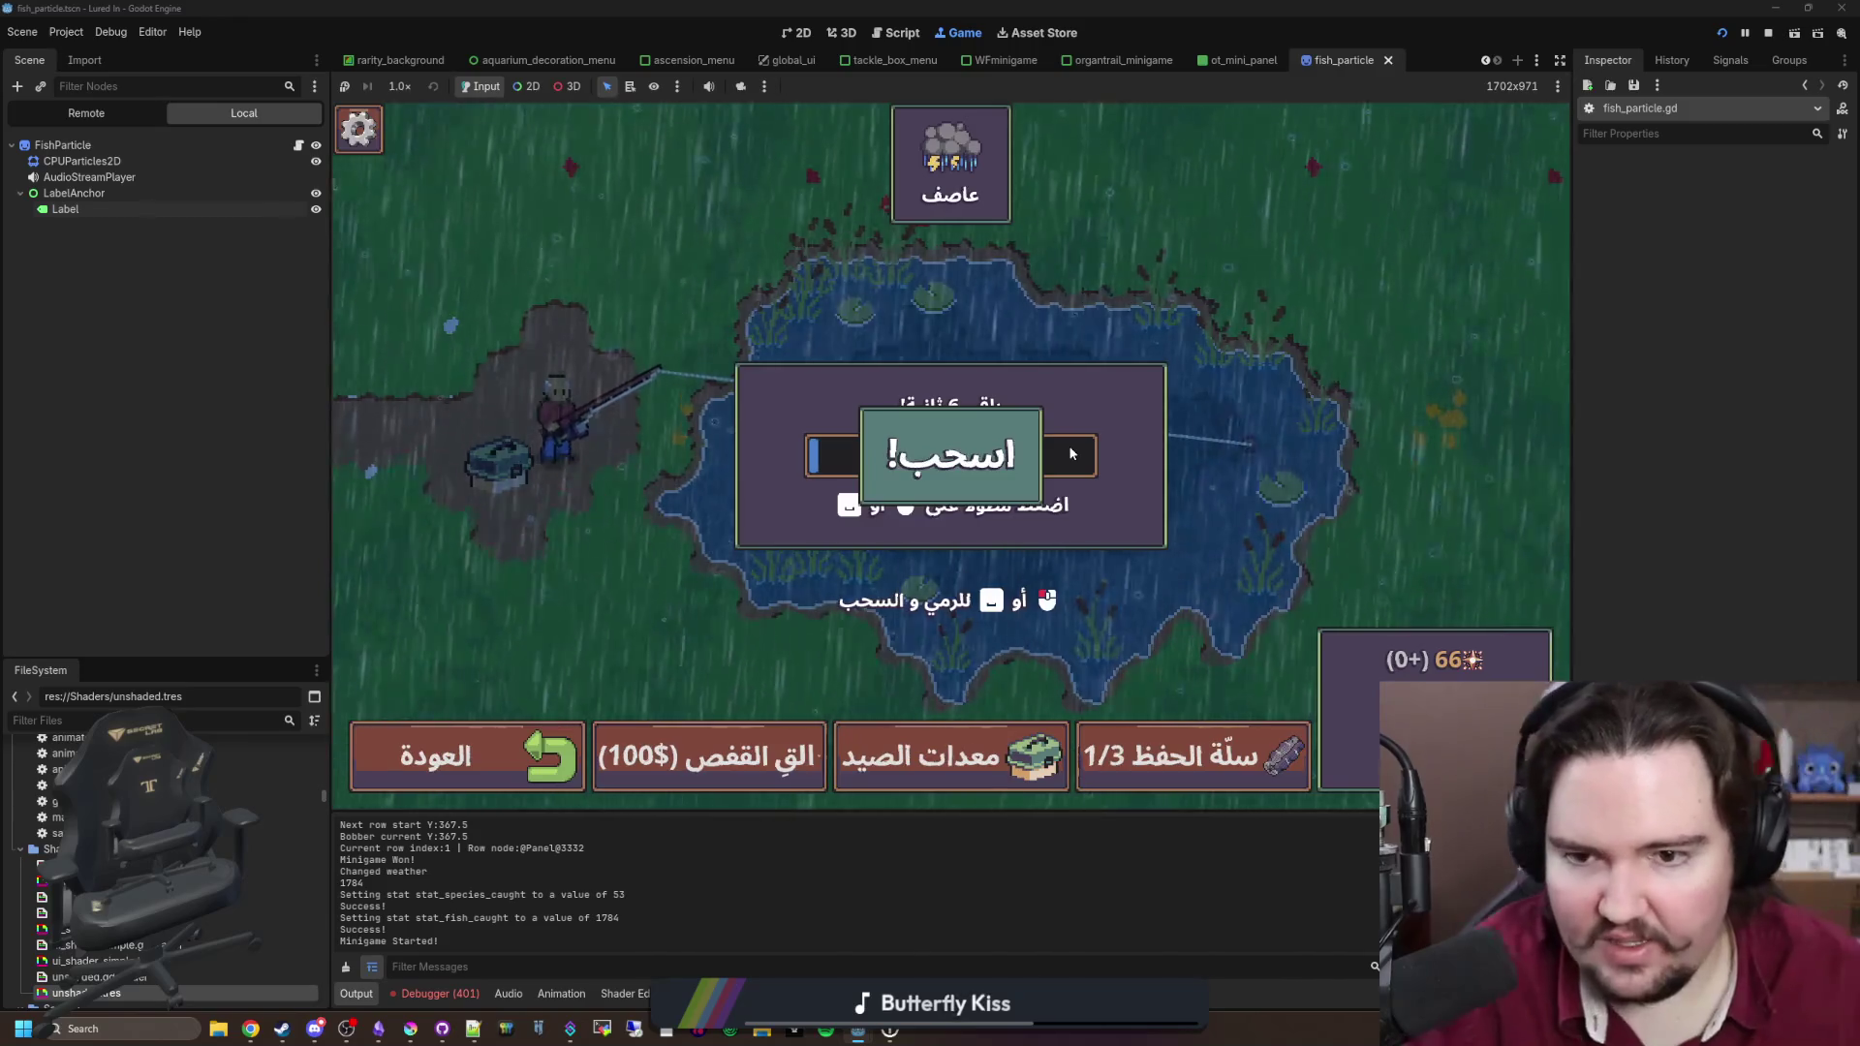
pyautogui.press('space')
pyautogui.press('space')
pyautogui.press('space')
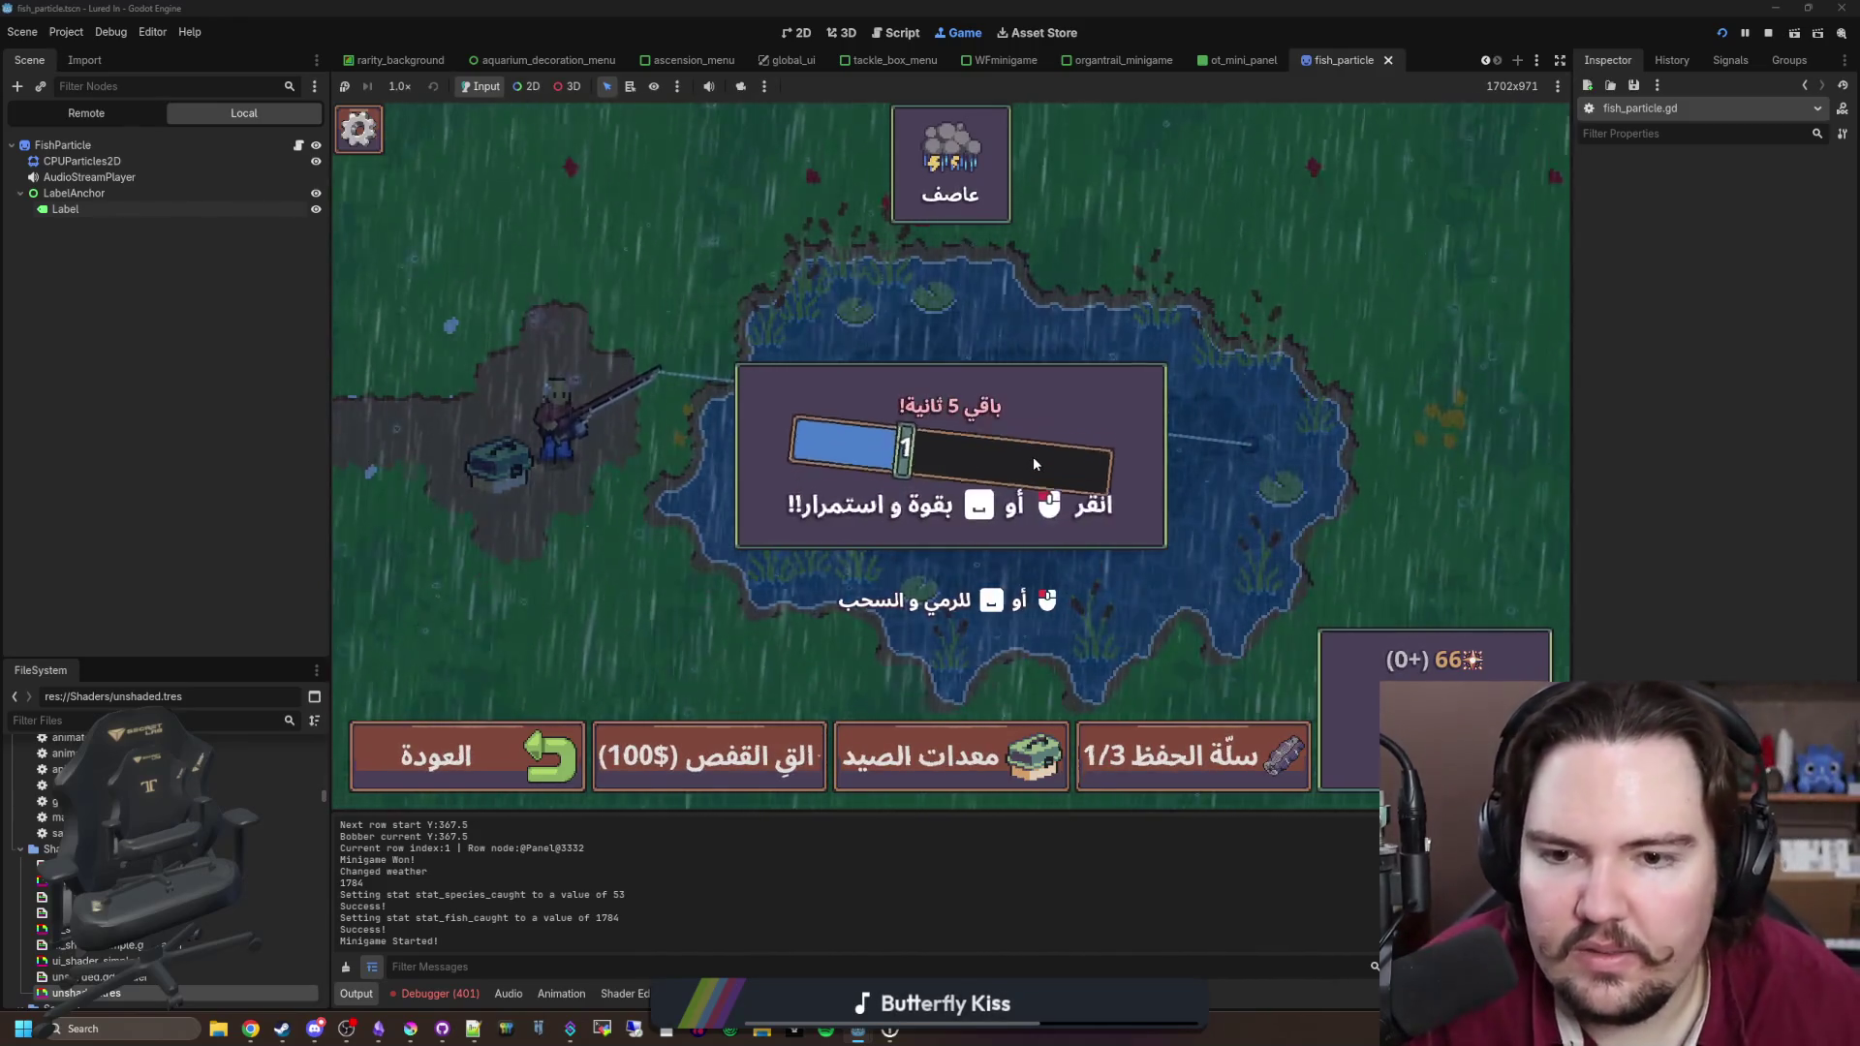
pyautogui.press('space')
pyautogui.press('space')
pyautogui.press('space')
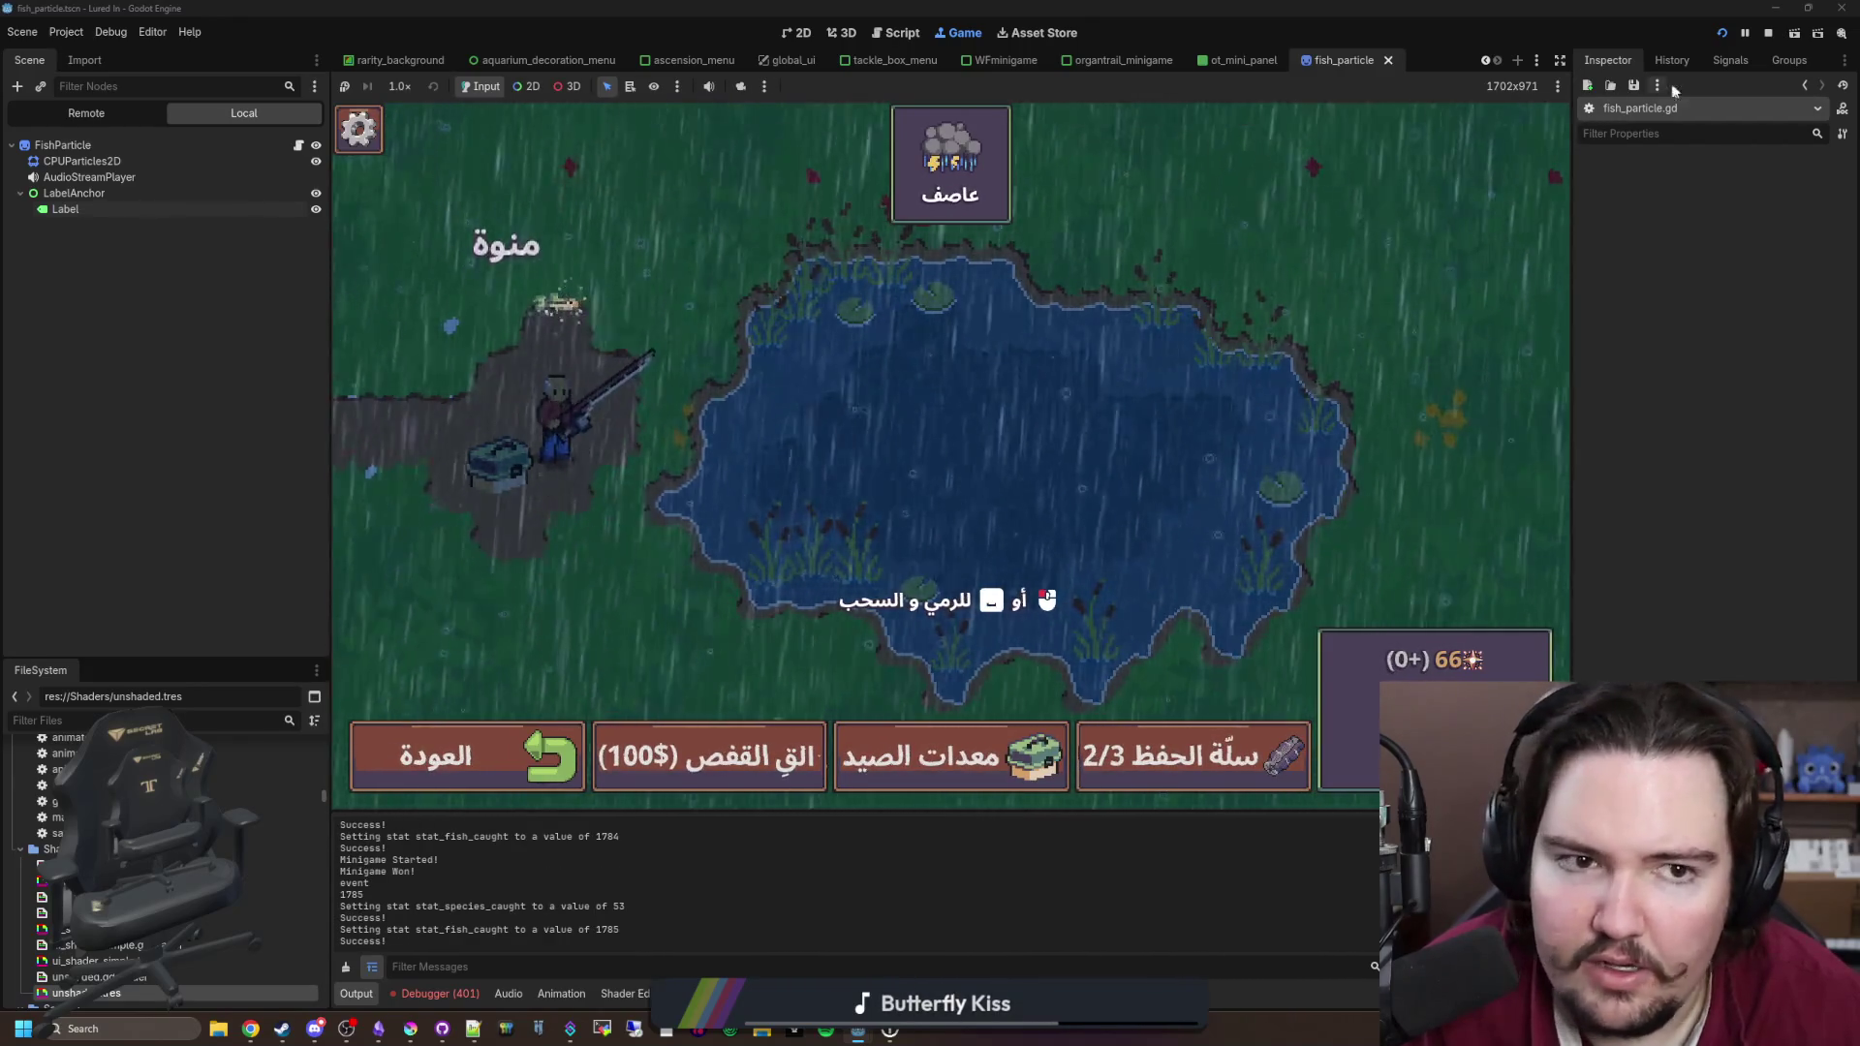
pyautogui.click(1768, 32)
pyautogui.click(640, 348)
# Step: Set Localization > Layout Direction to Left-to-Right on LabelAnchor and Label together
pyautogui.hotkey('ctrl', 's')
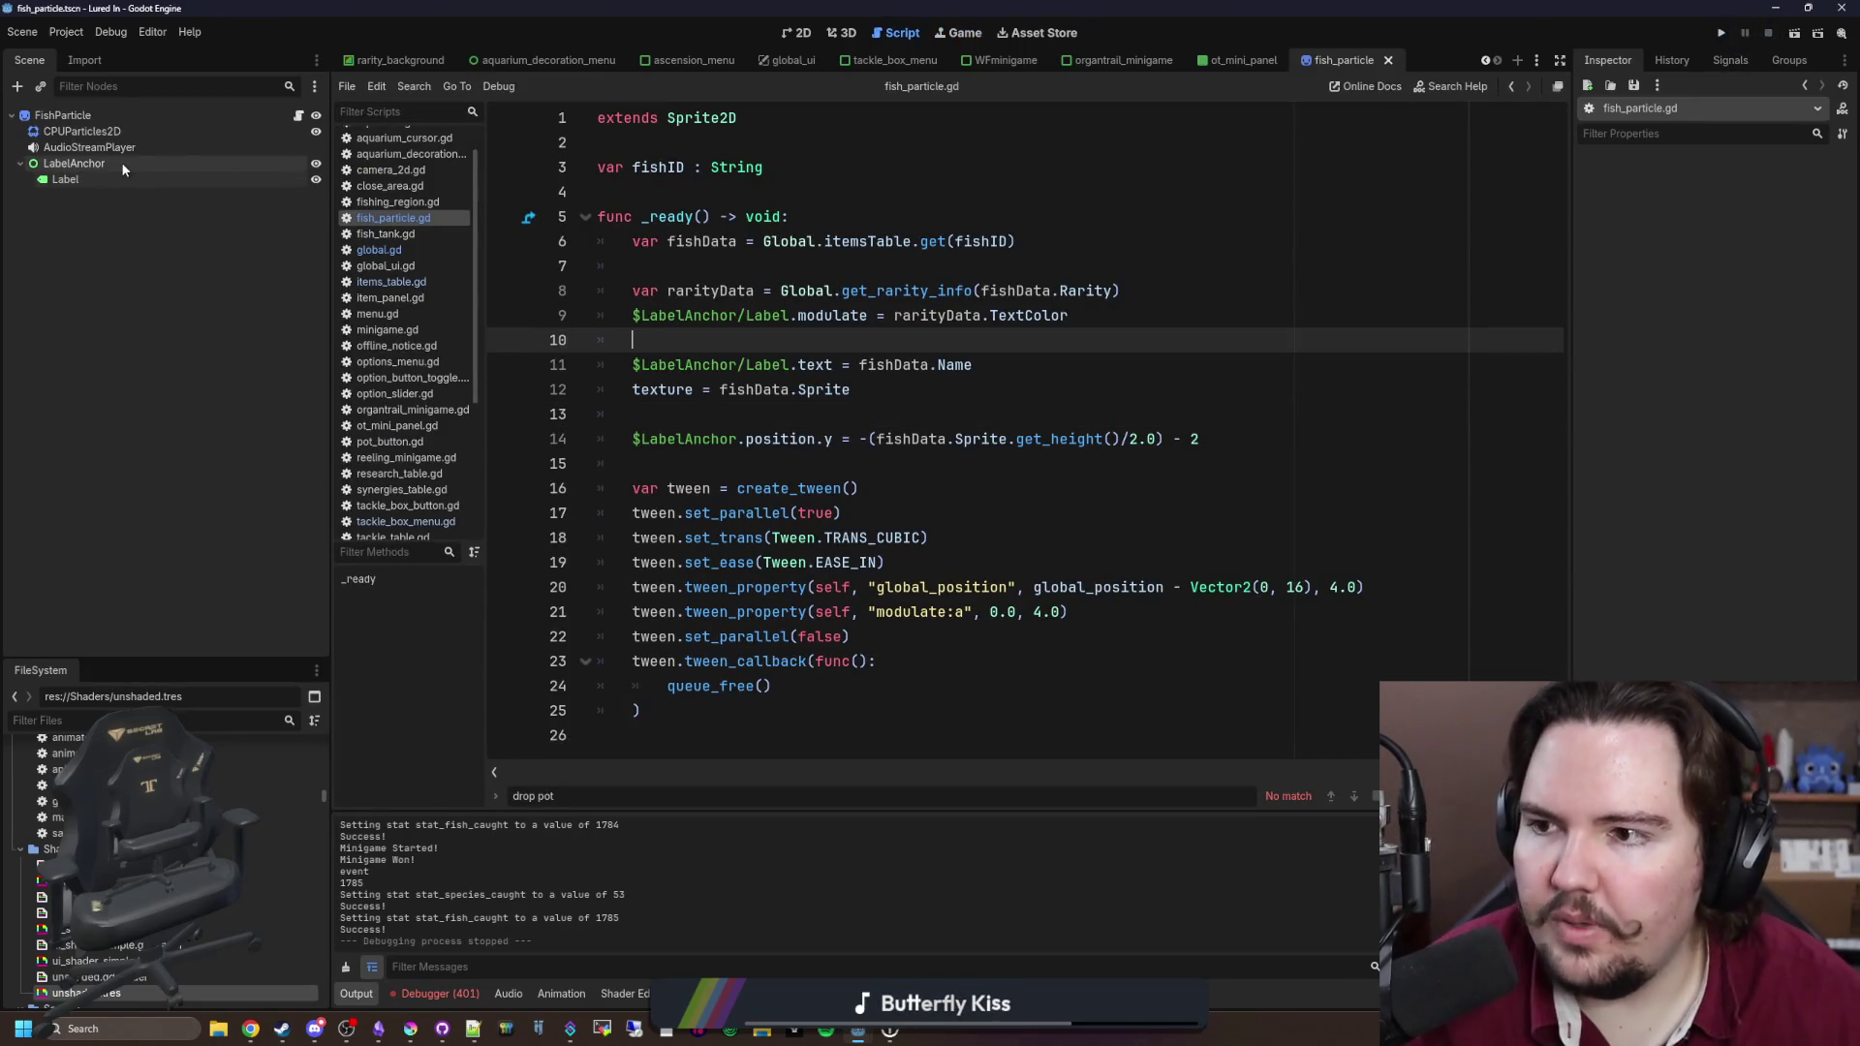
pyautogui.click(73, 163)
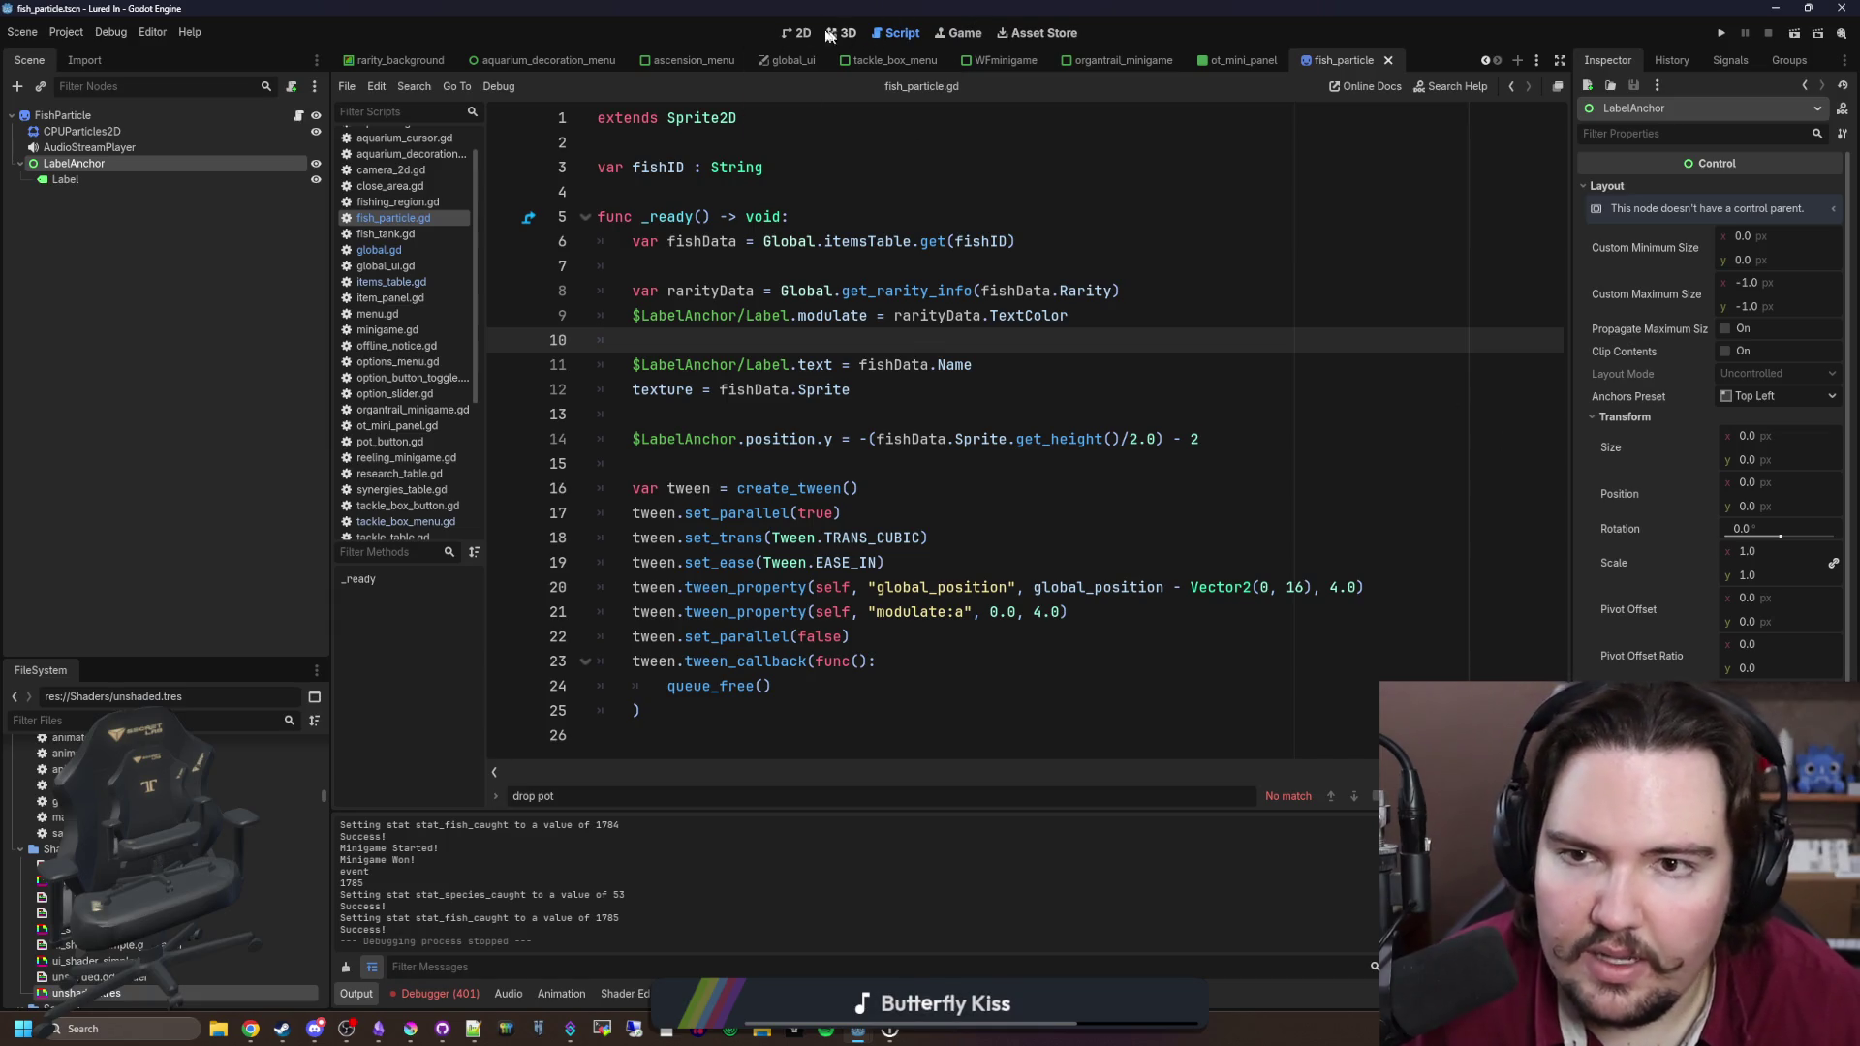
pyautogui.click(790, 32)
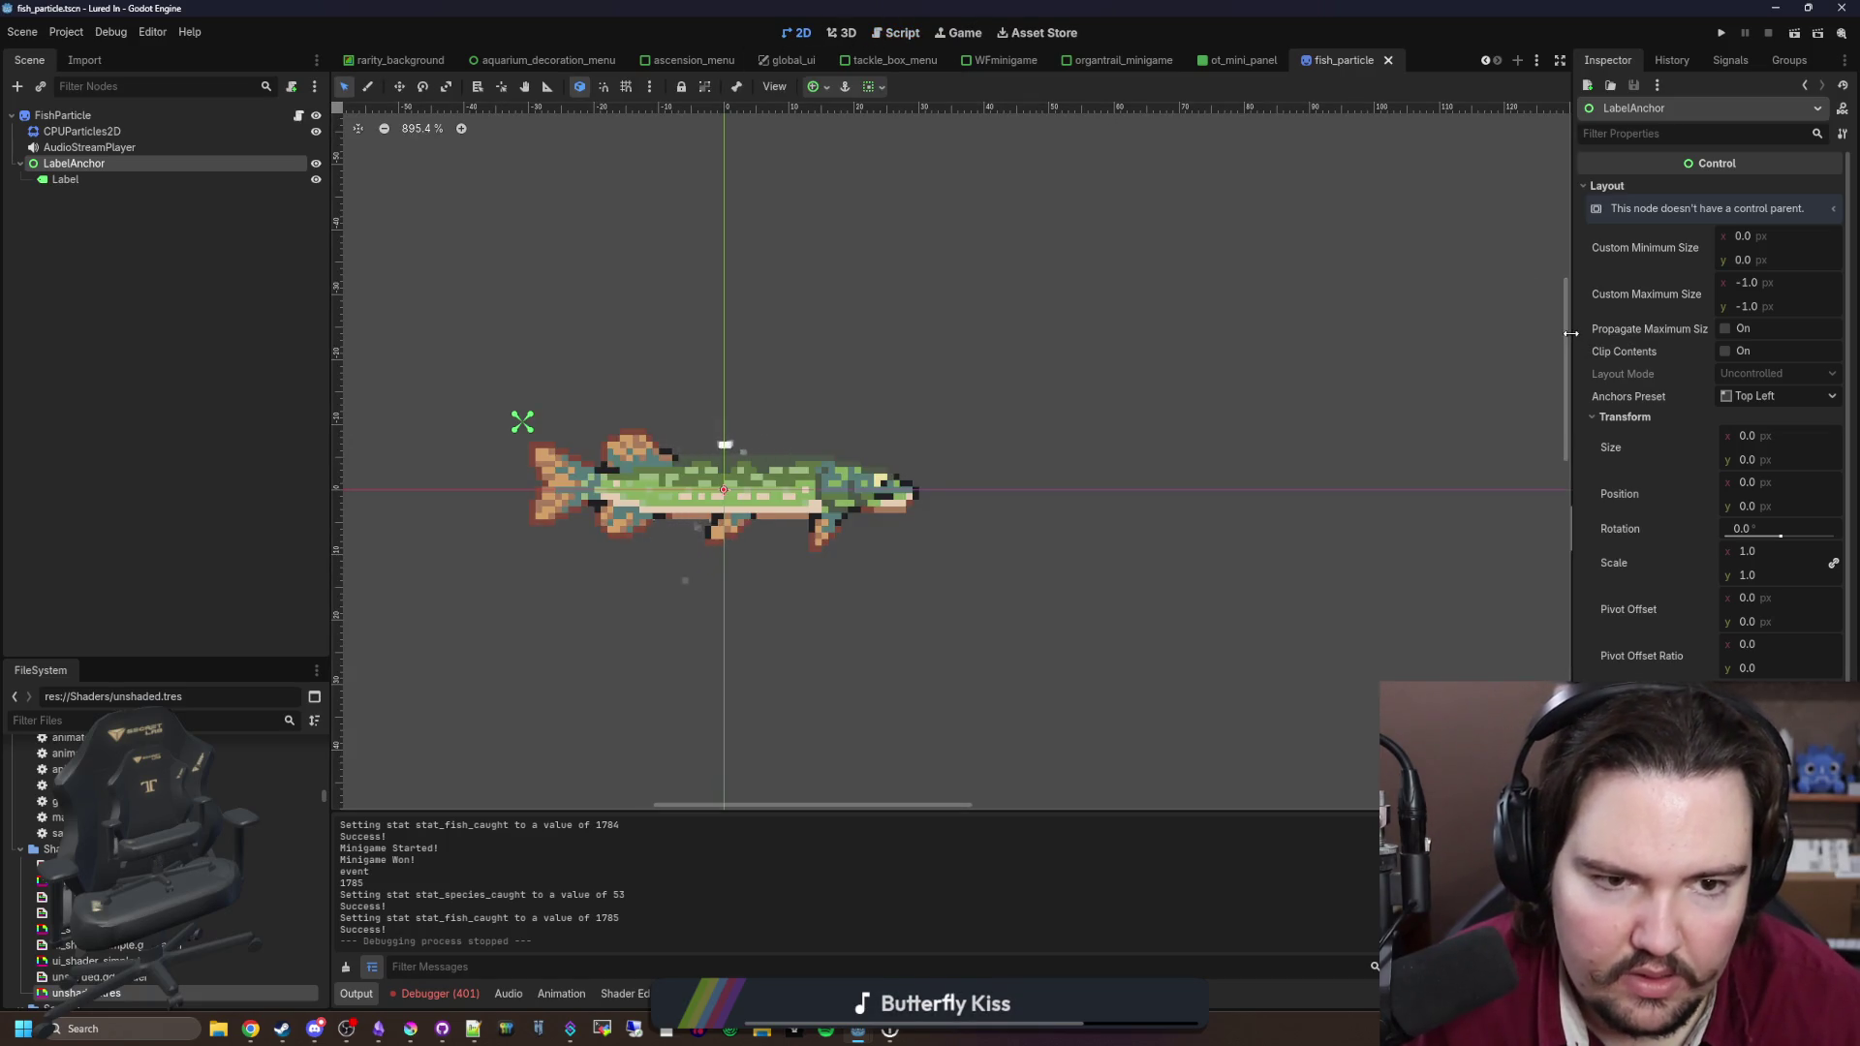
pyautogui.moveTo(1571, 333); pyautogui.dragTo(1122, 323)
pyautogui.keyDown('ctrl'); pyautogui.click(85, 178); pyautogui.keyUp('ctrl')
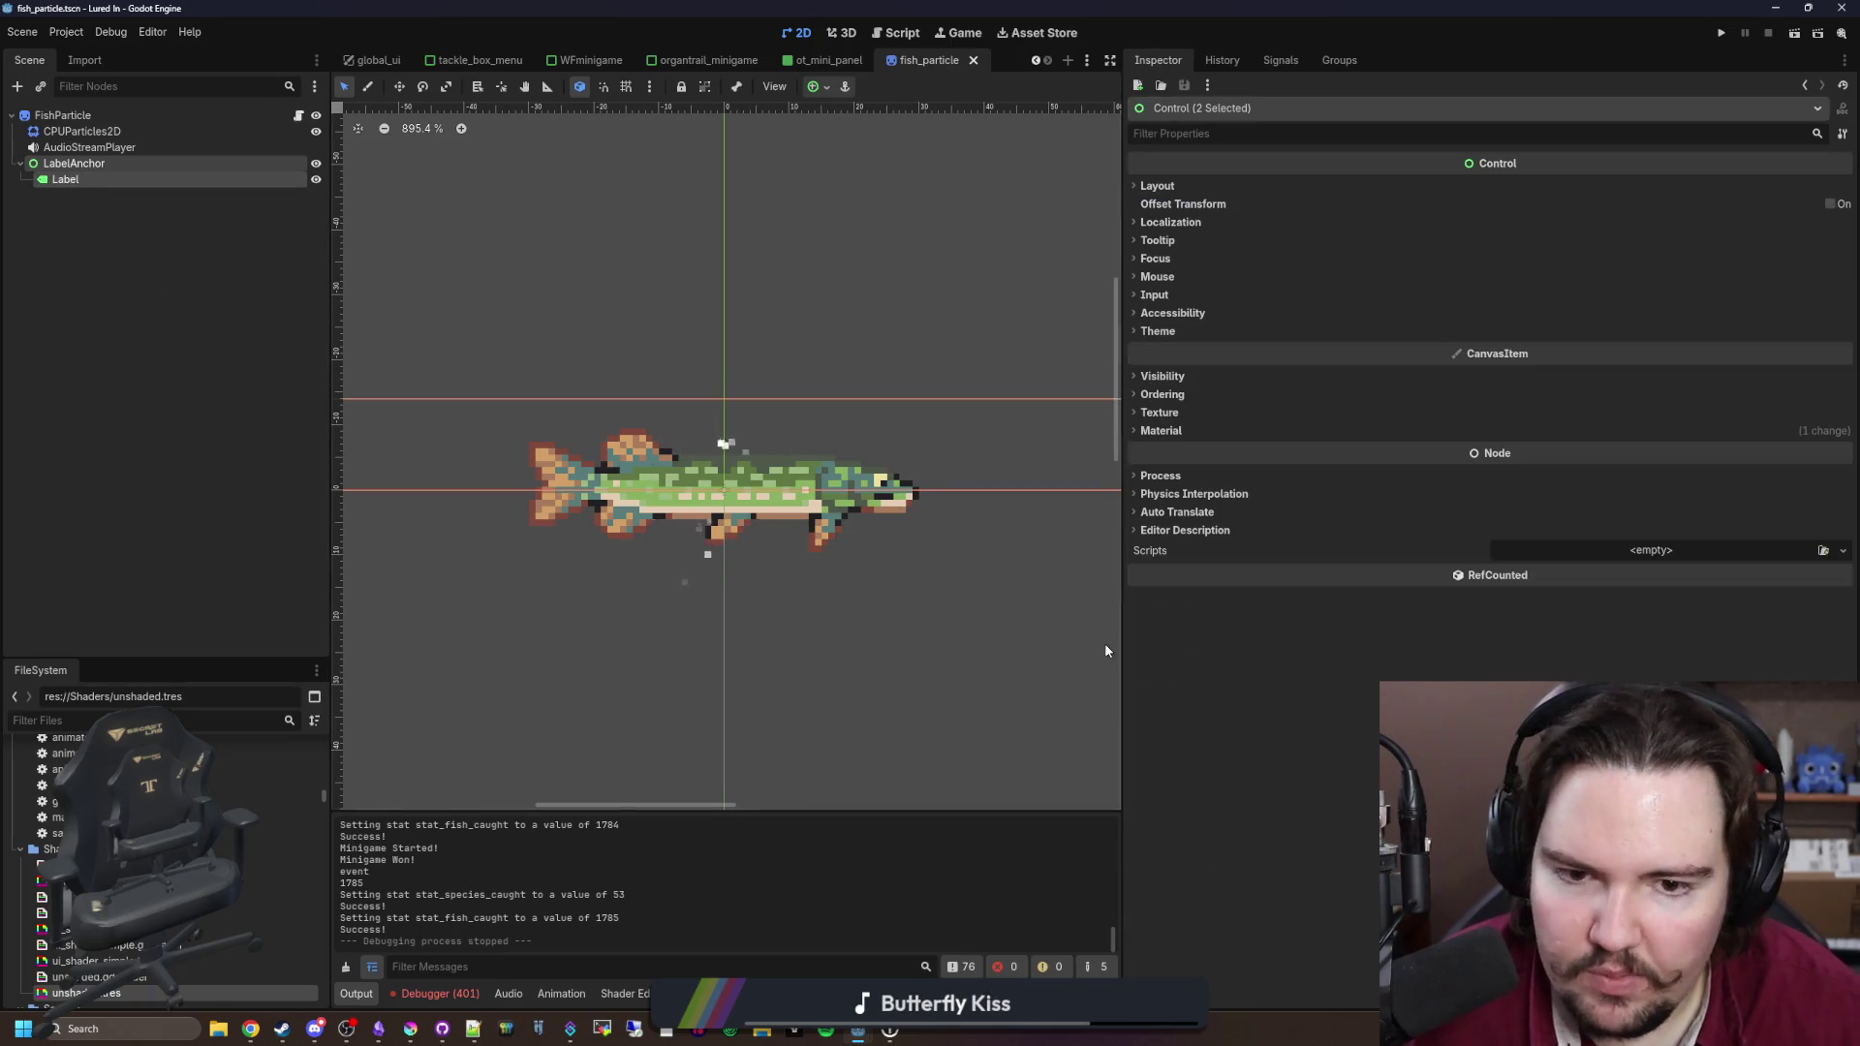
pyautogui.click(1191, 222)
pyautogui.click(1548, 263)
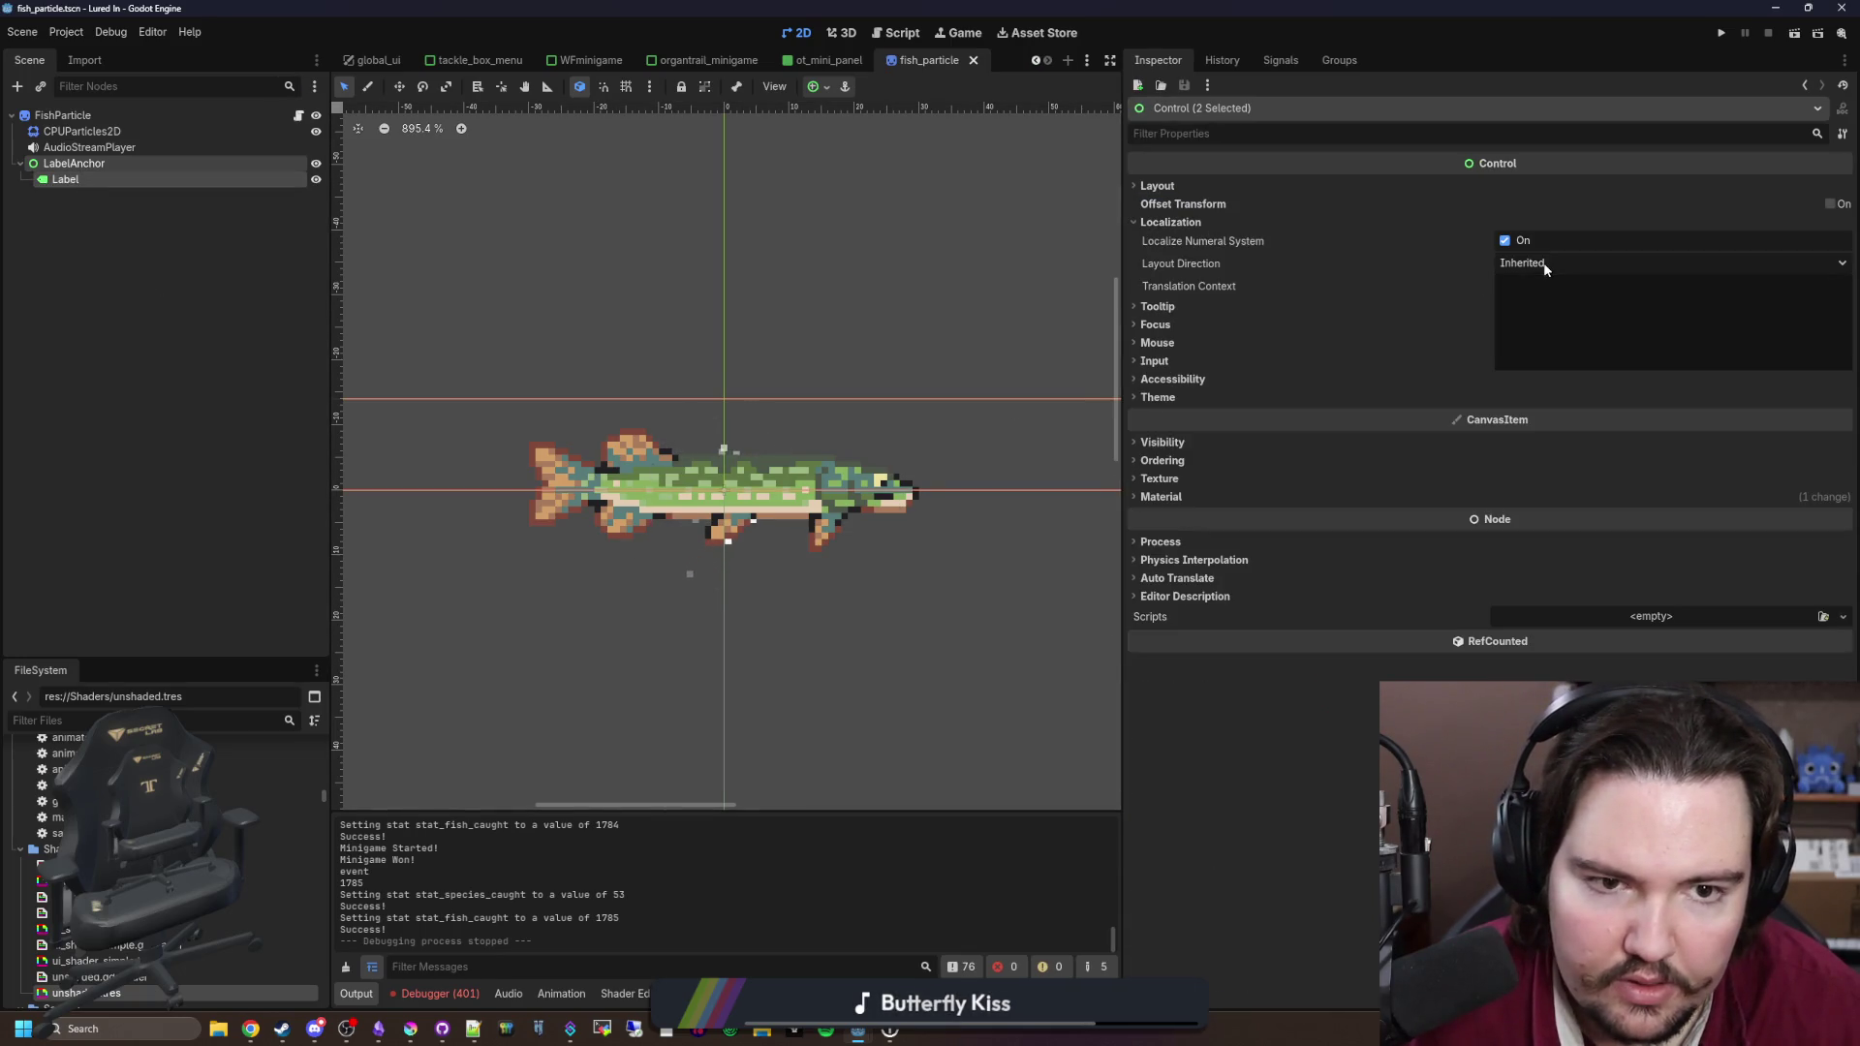
pyautogui.click(1555, 324)
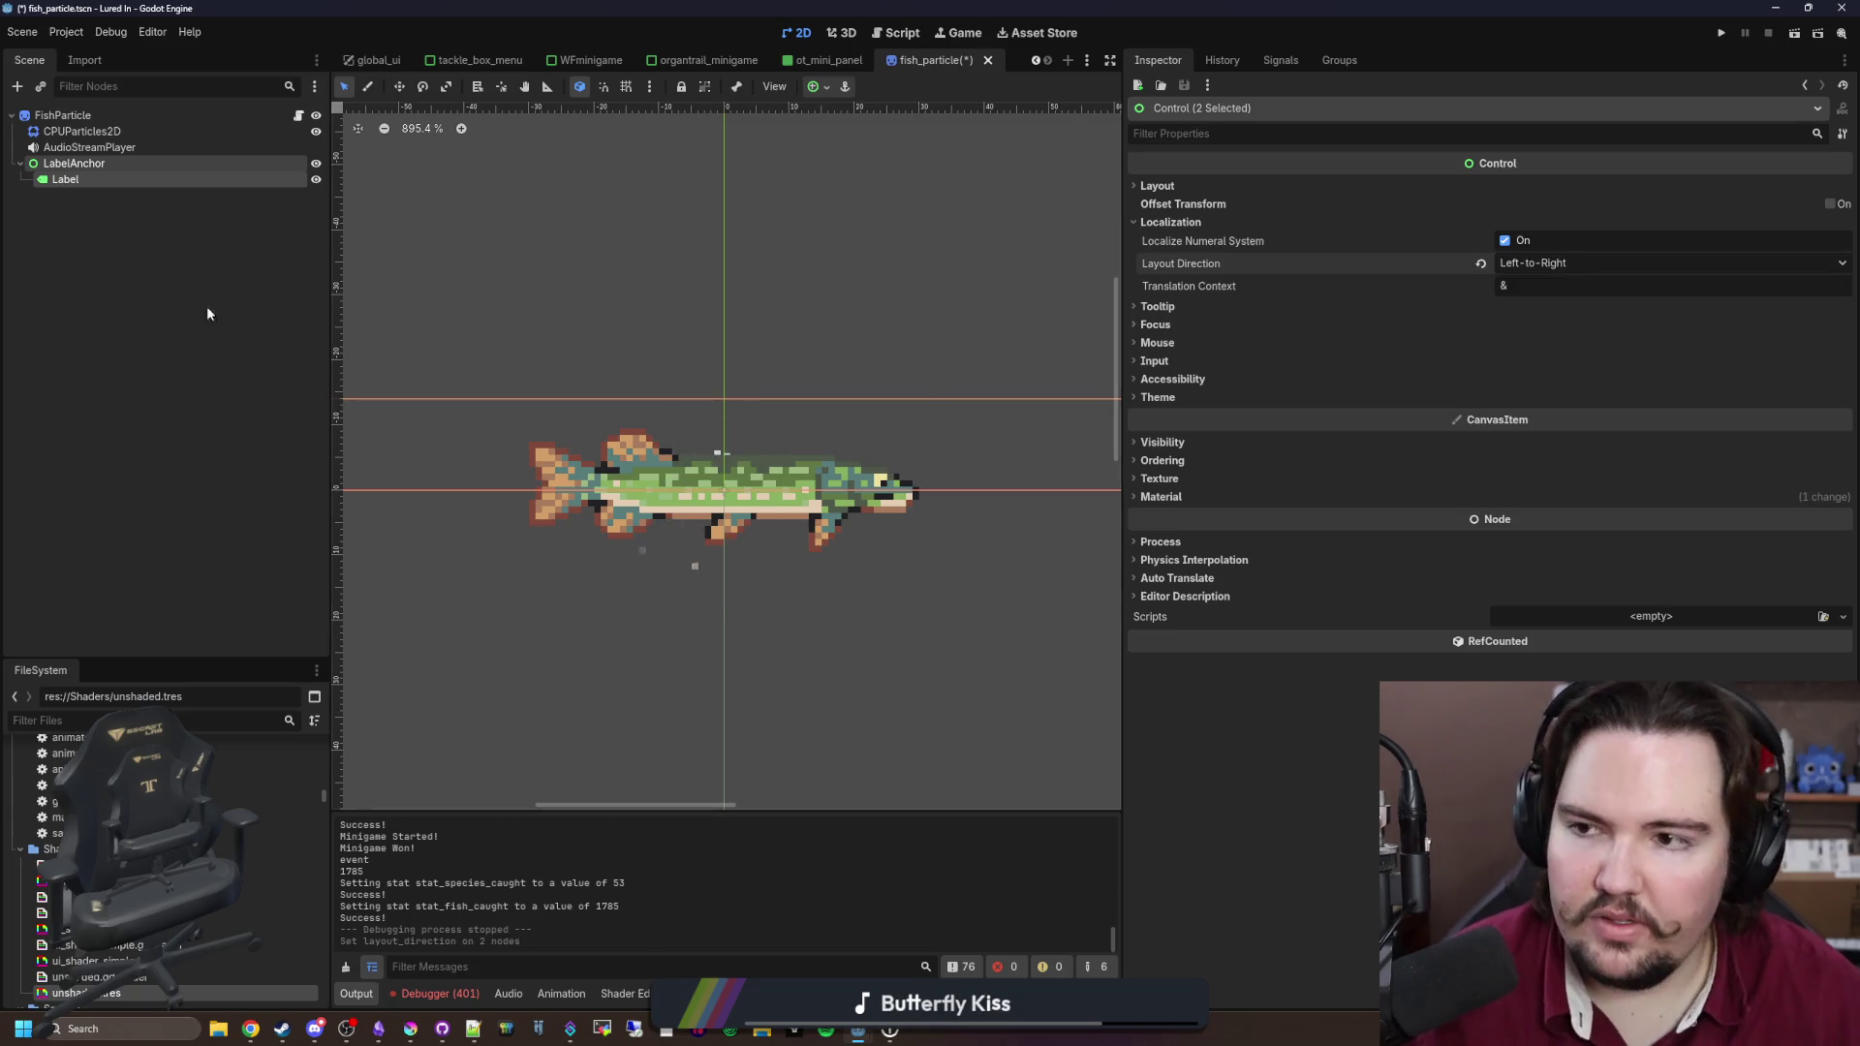
# Step: Check each node's layout direction individually and save the FishParticle scene
pyautogui.click(114, 236)
pyautogui.click(102, 181)
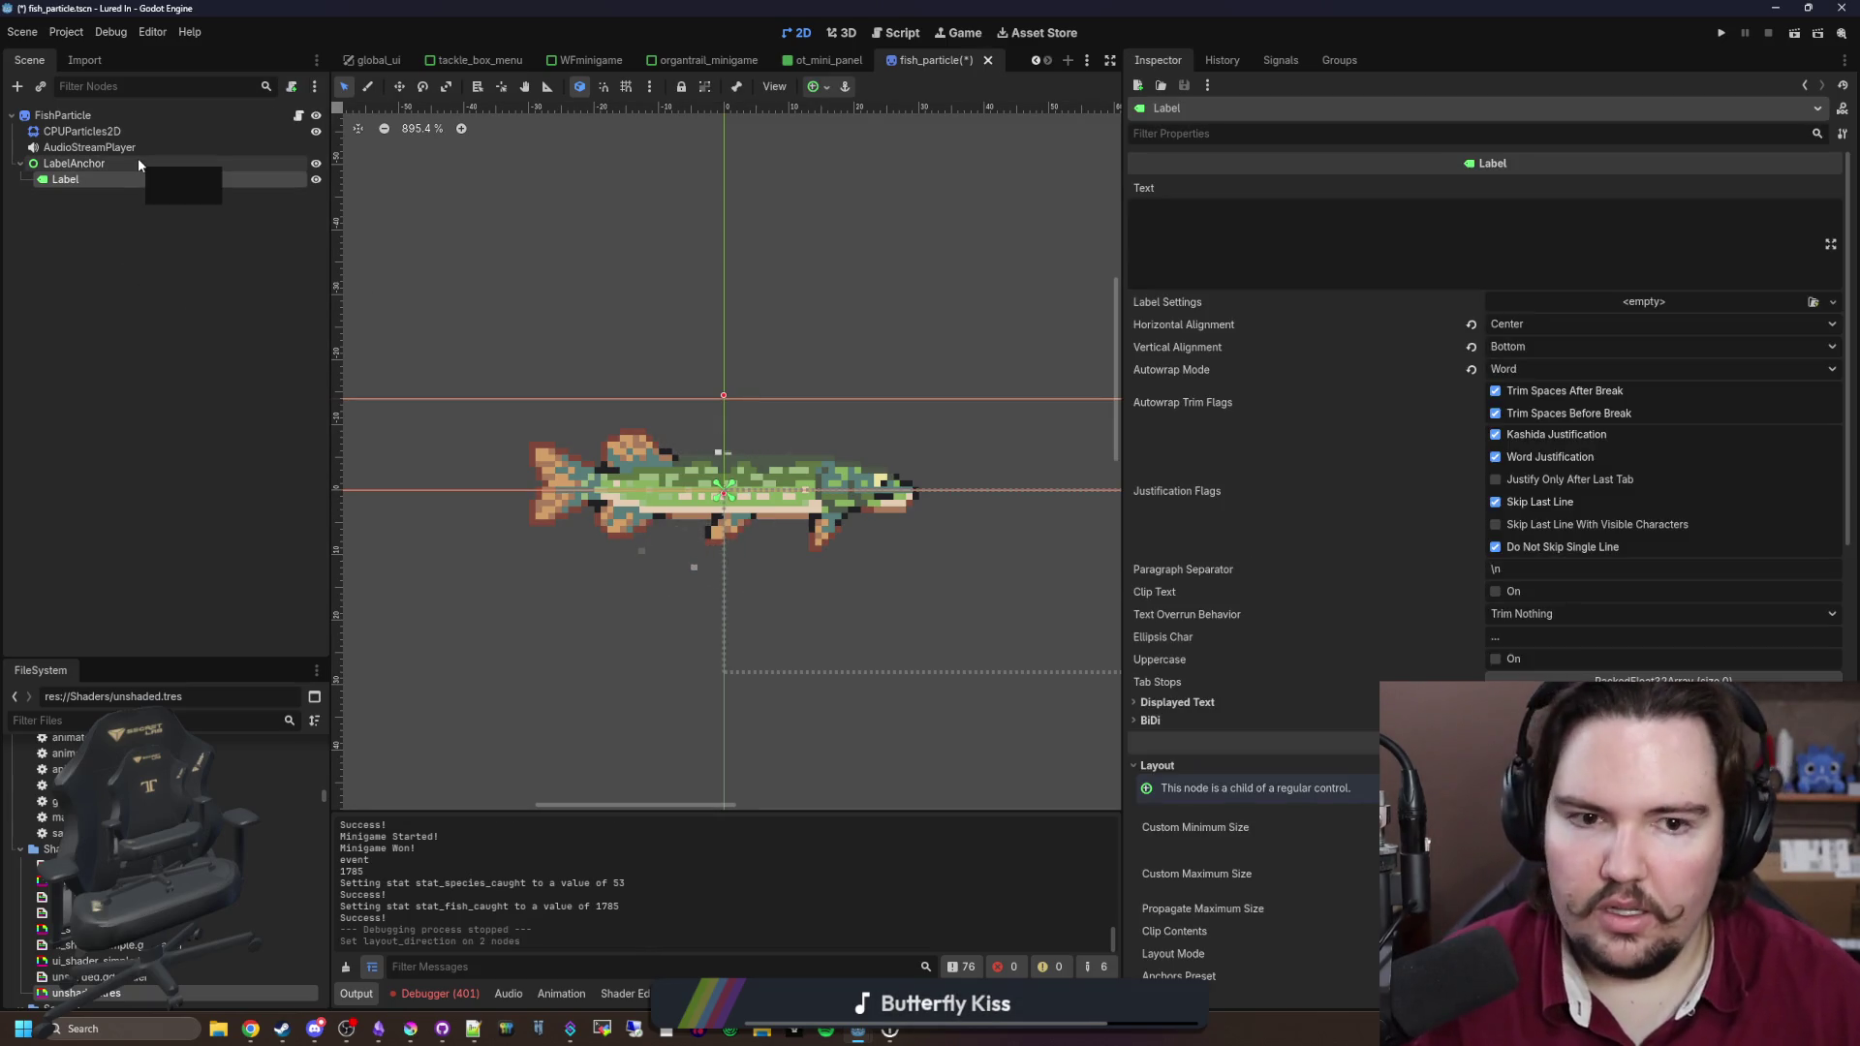
pyautogui.click(138, 163)
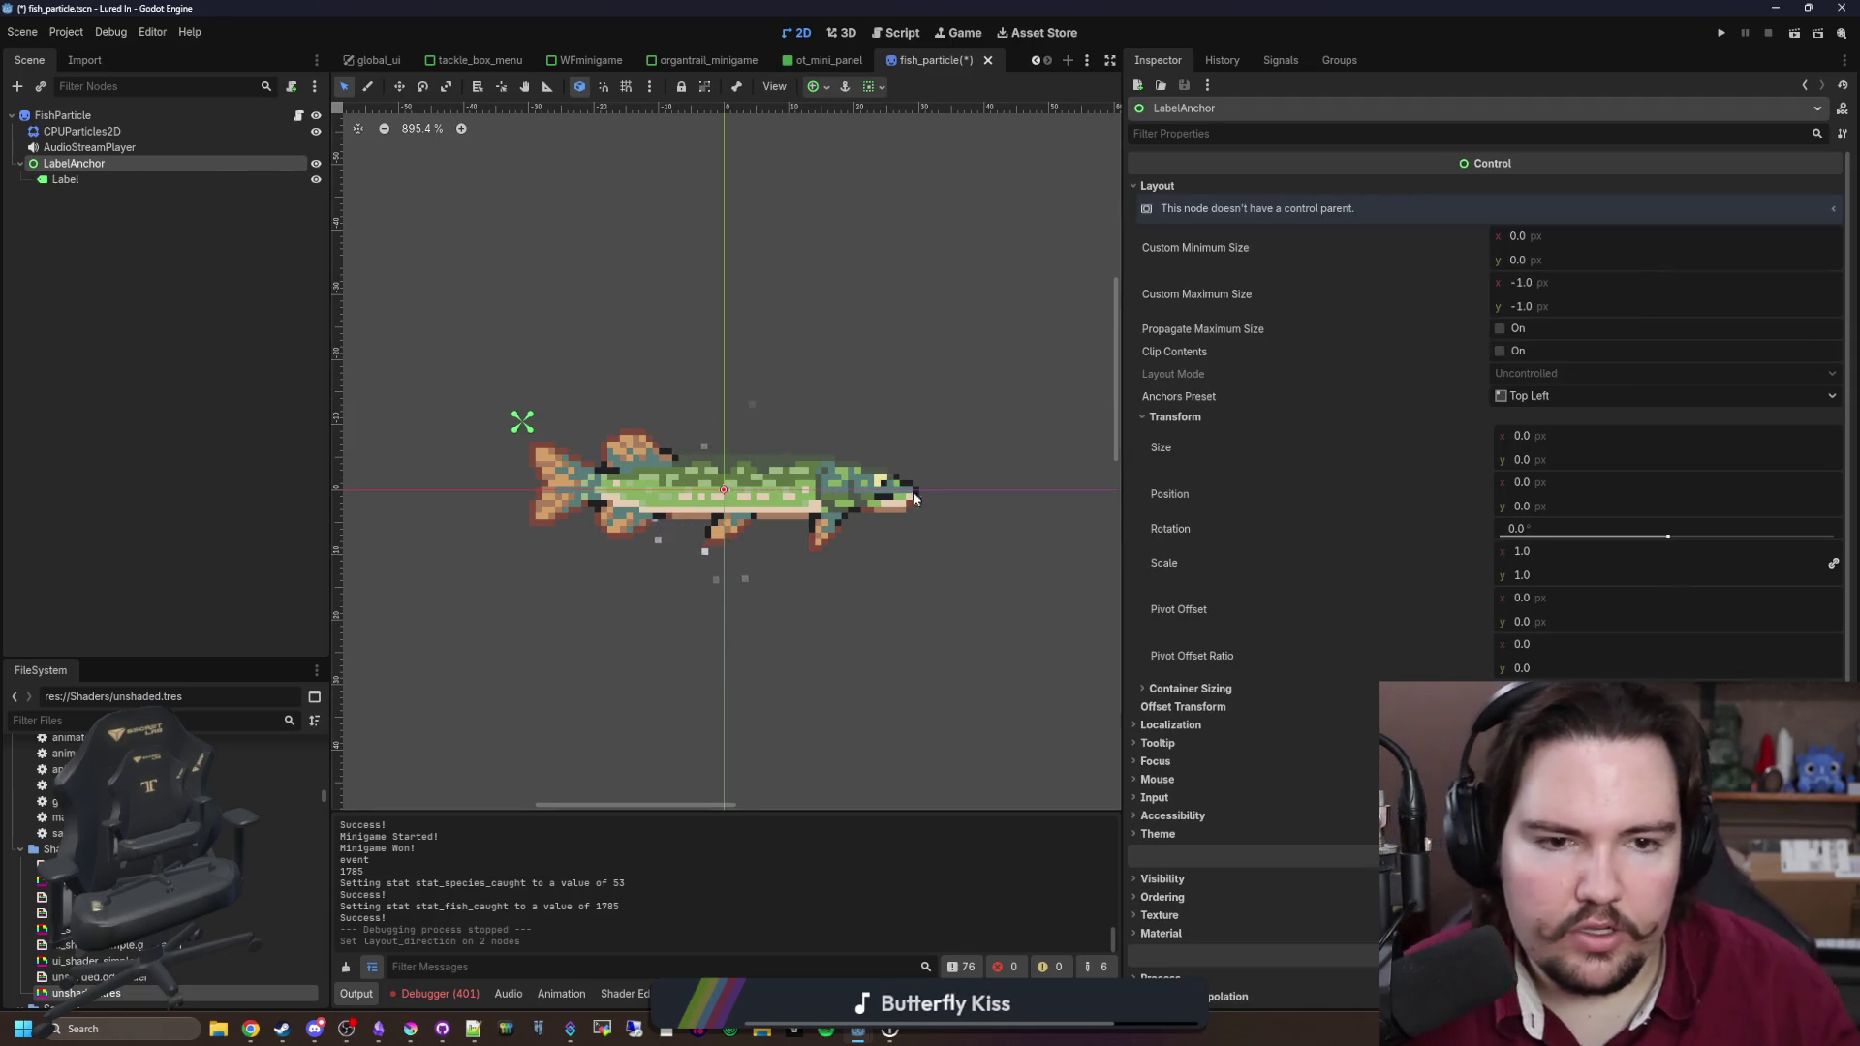
pyautogui.hotkey('ctrl', 's')
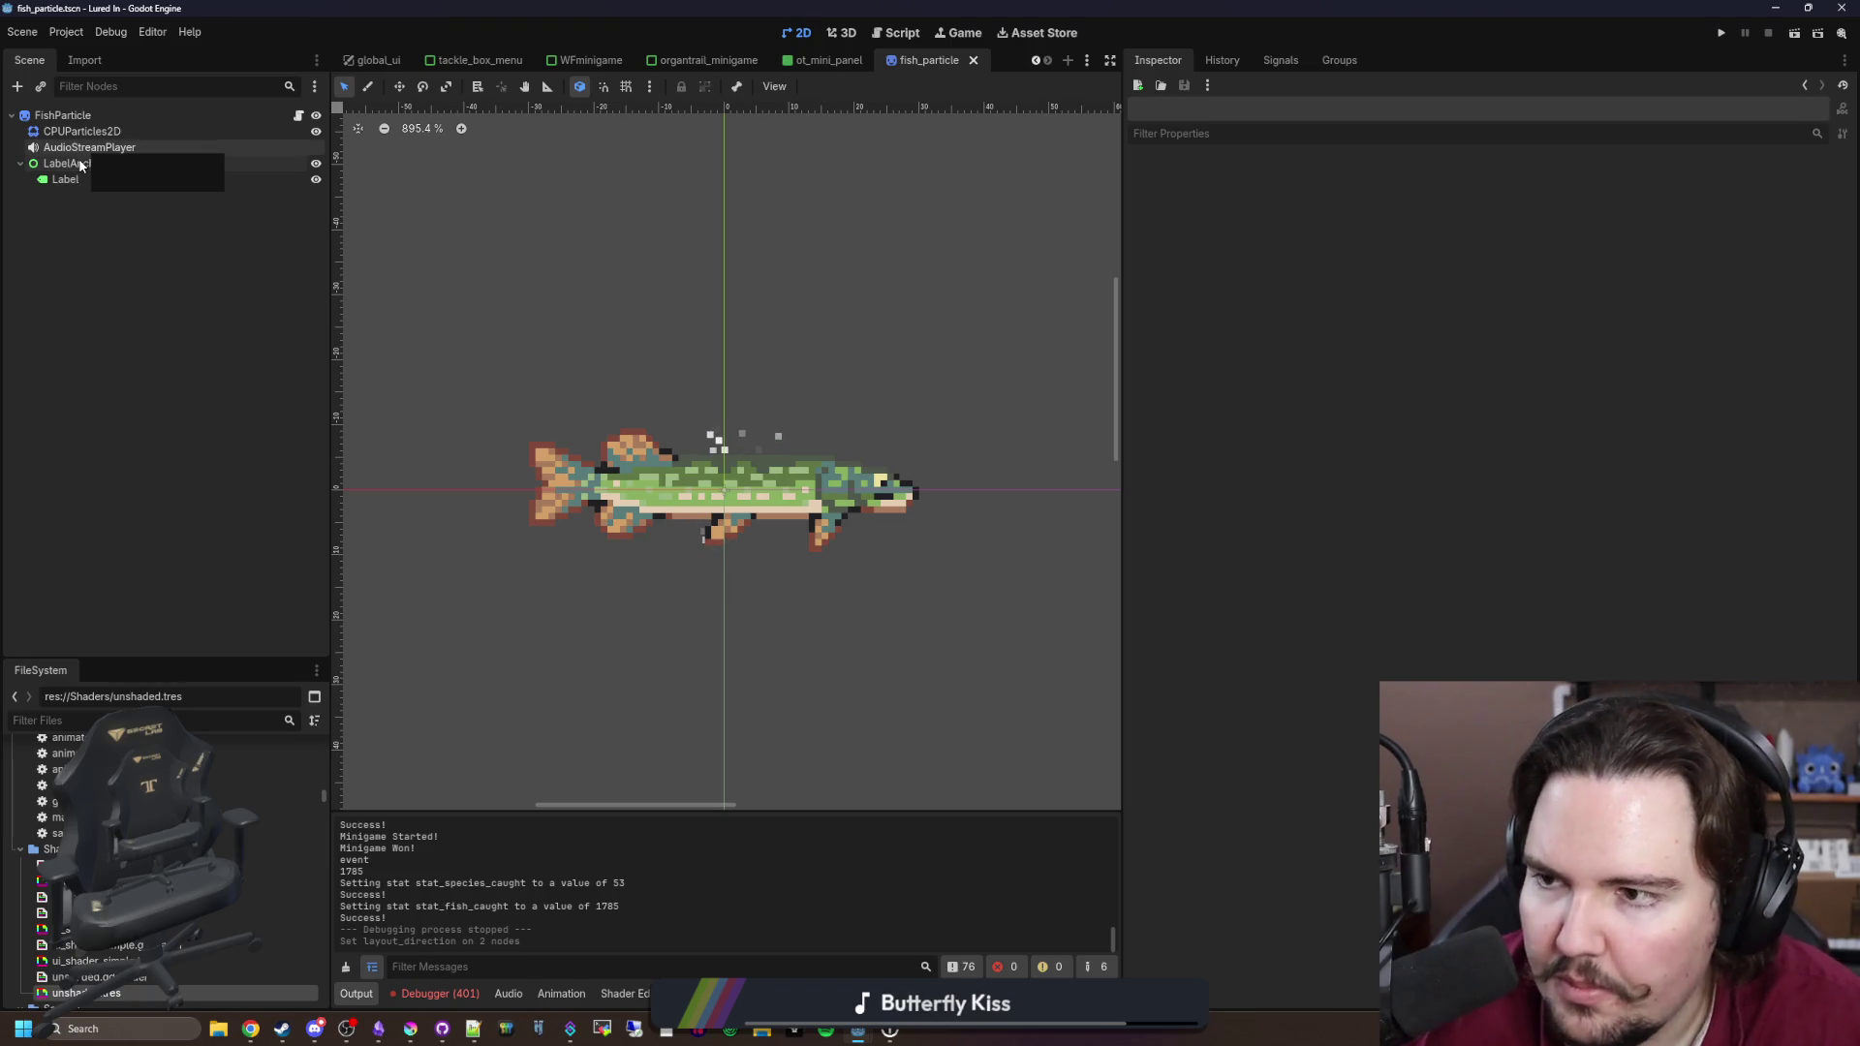
pyautogui.click(300, 118)
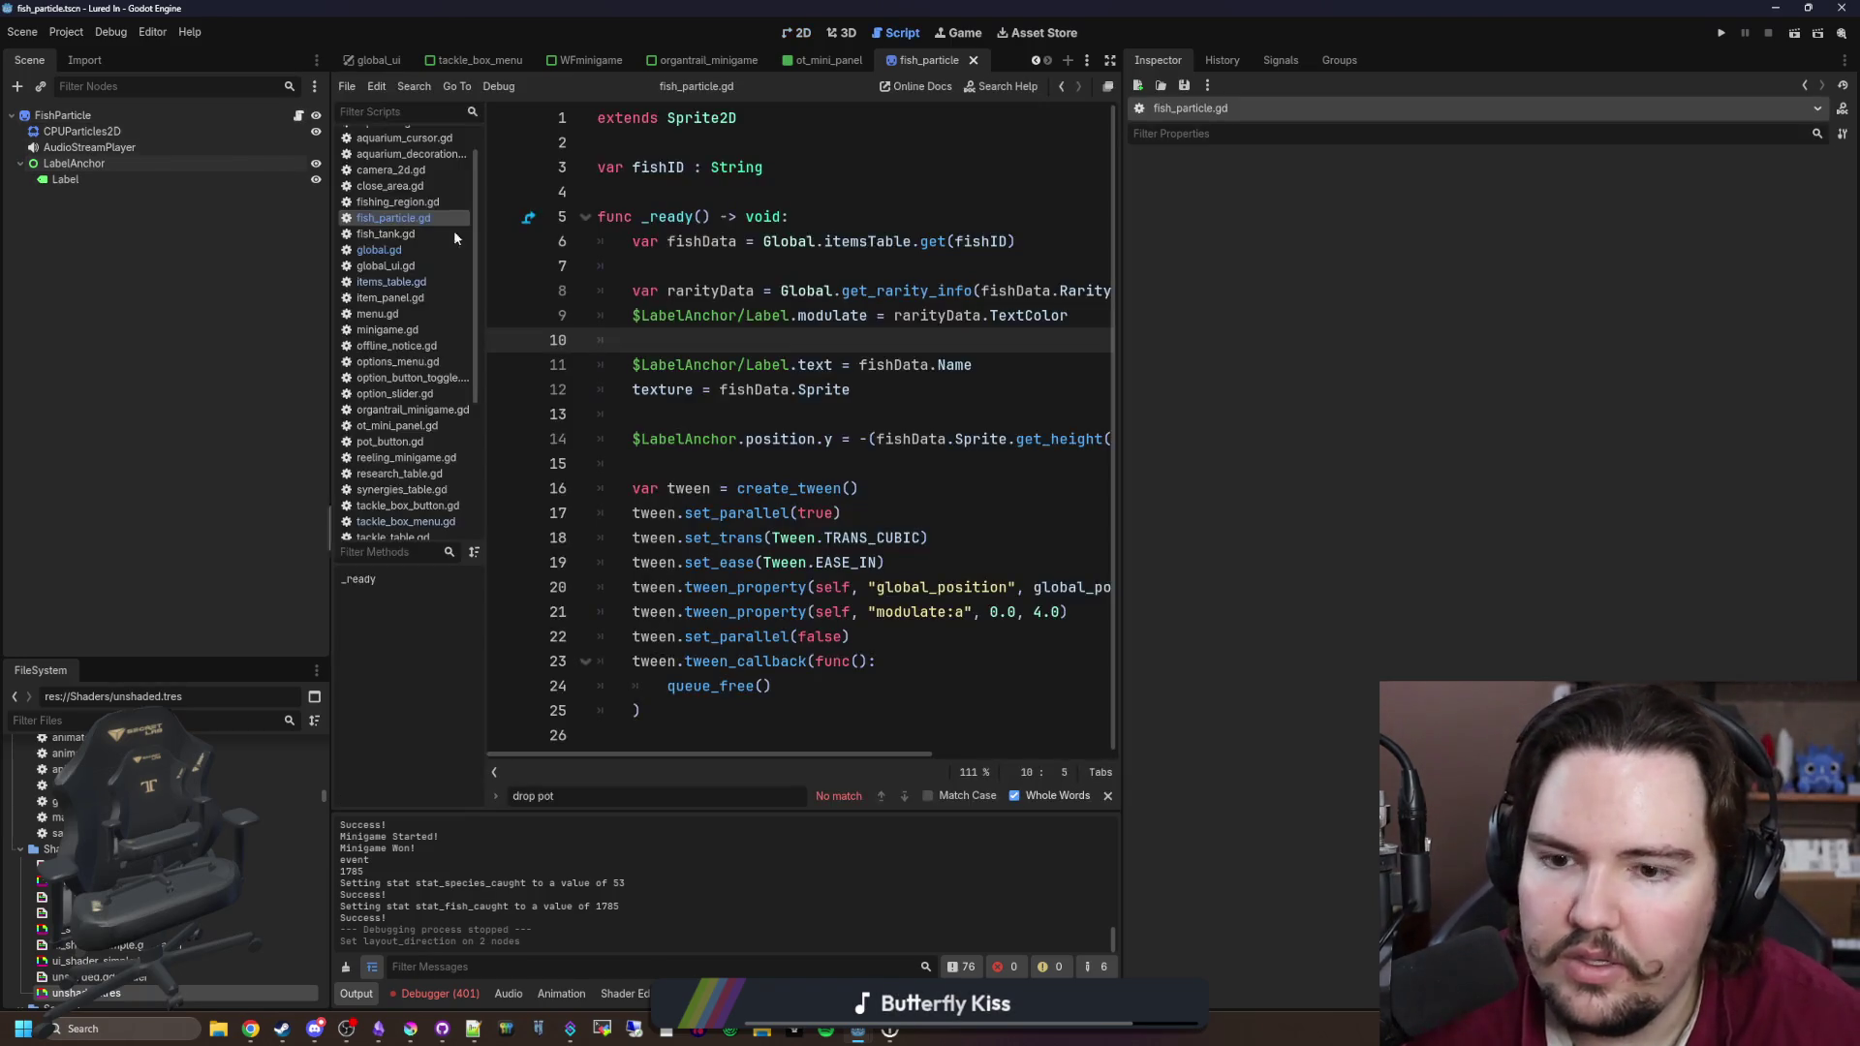
# Step: Review fish_particle.gd in a widened code editor, then run Lured In
pyautogui.click(803, 463)
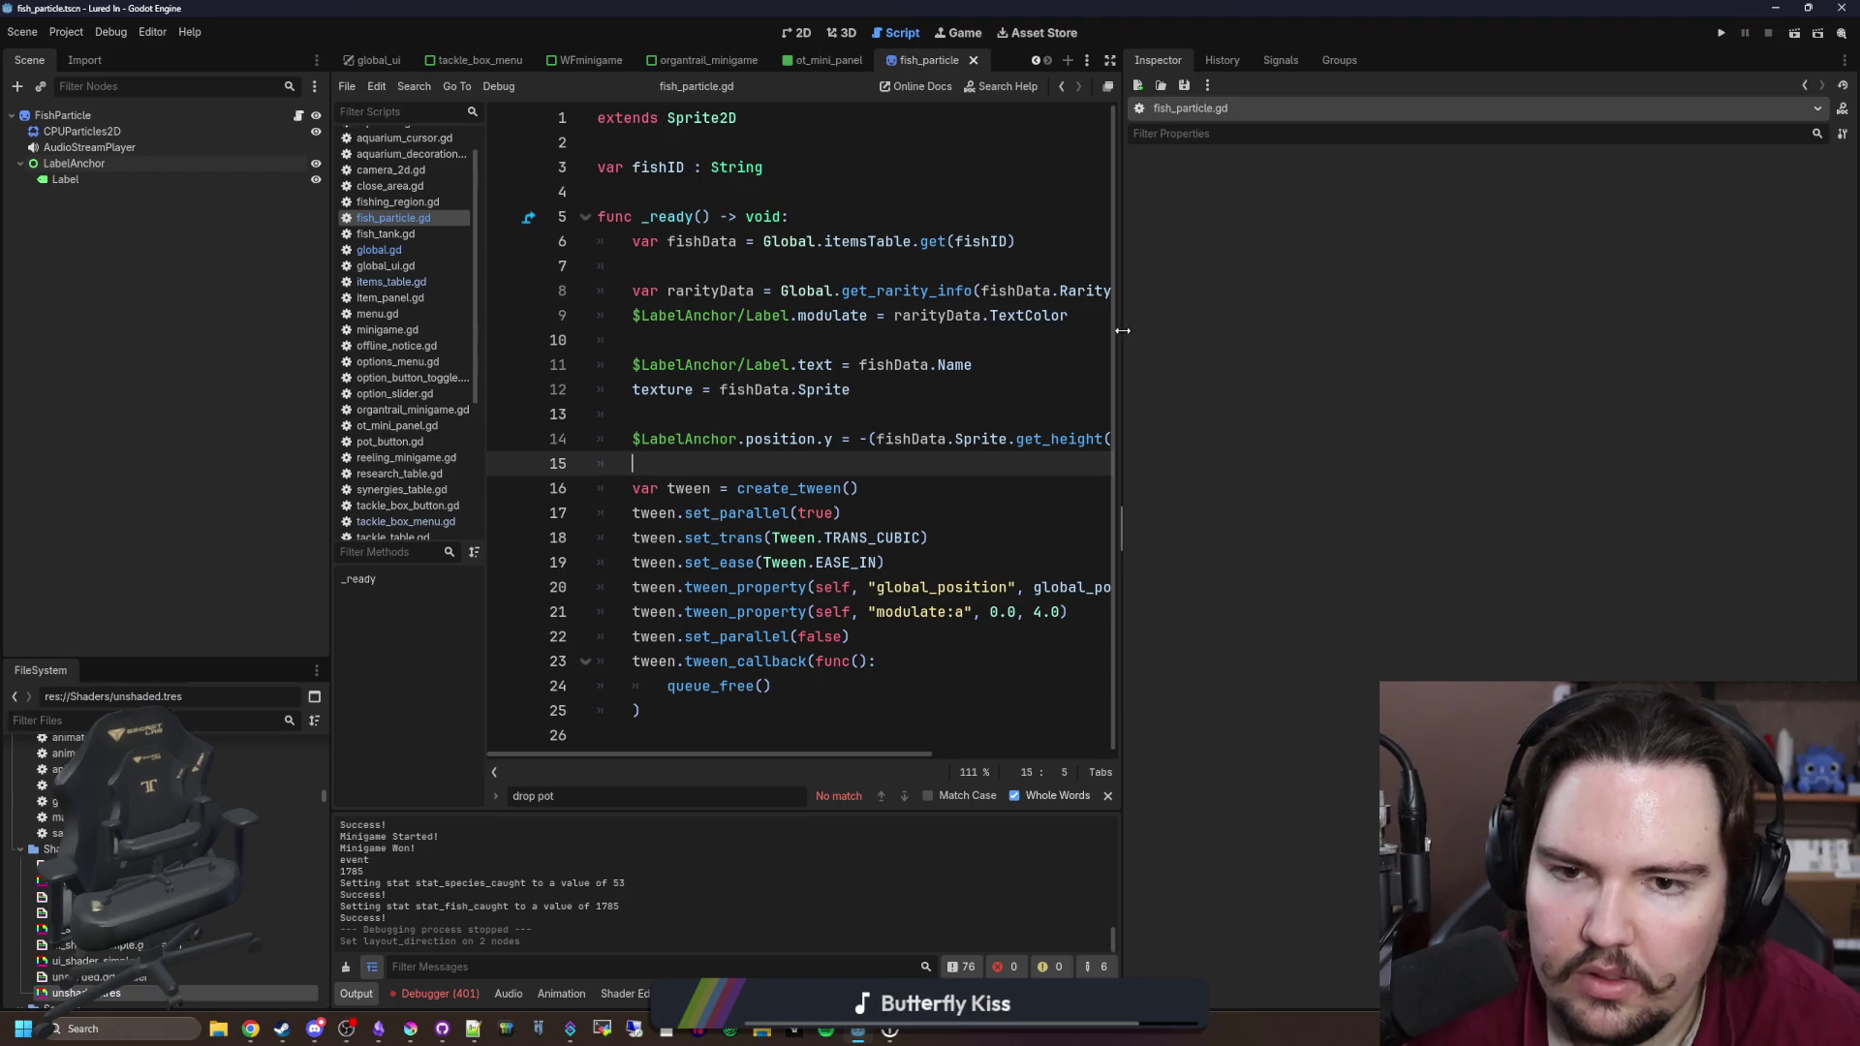
pyautogui.moveTo(1126, 337); pyautogui.dragTo(1548, 338)
pyautogui.click(759, 727)
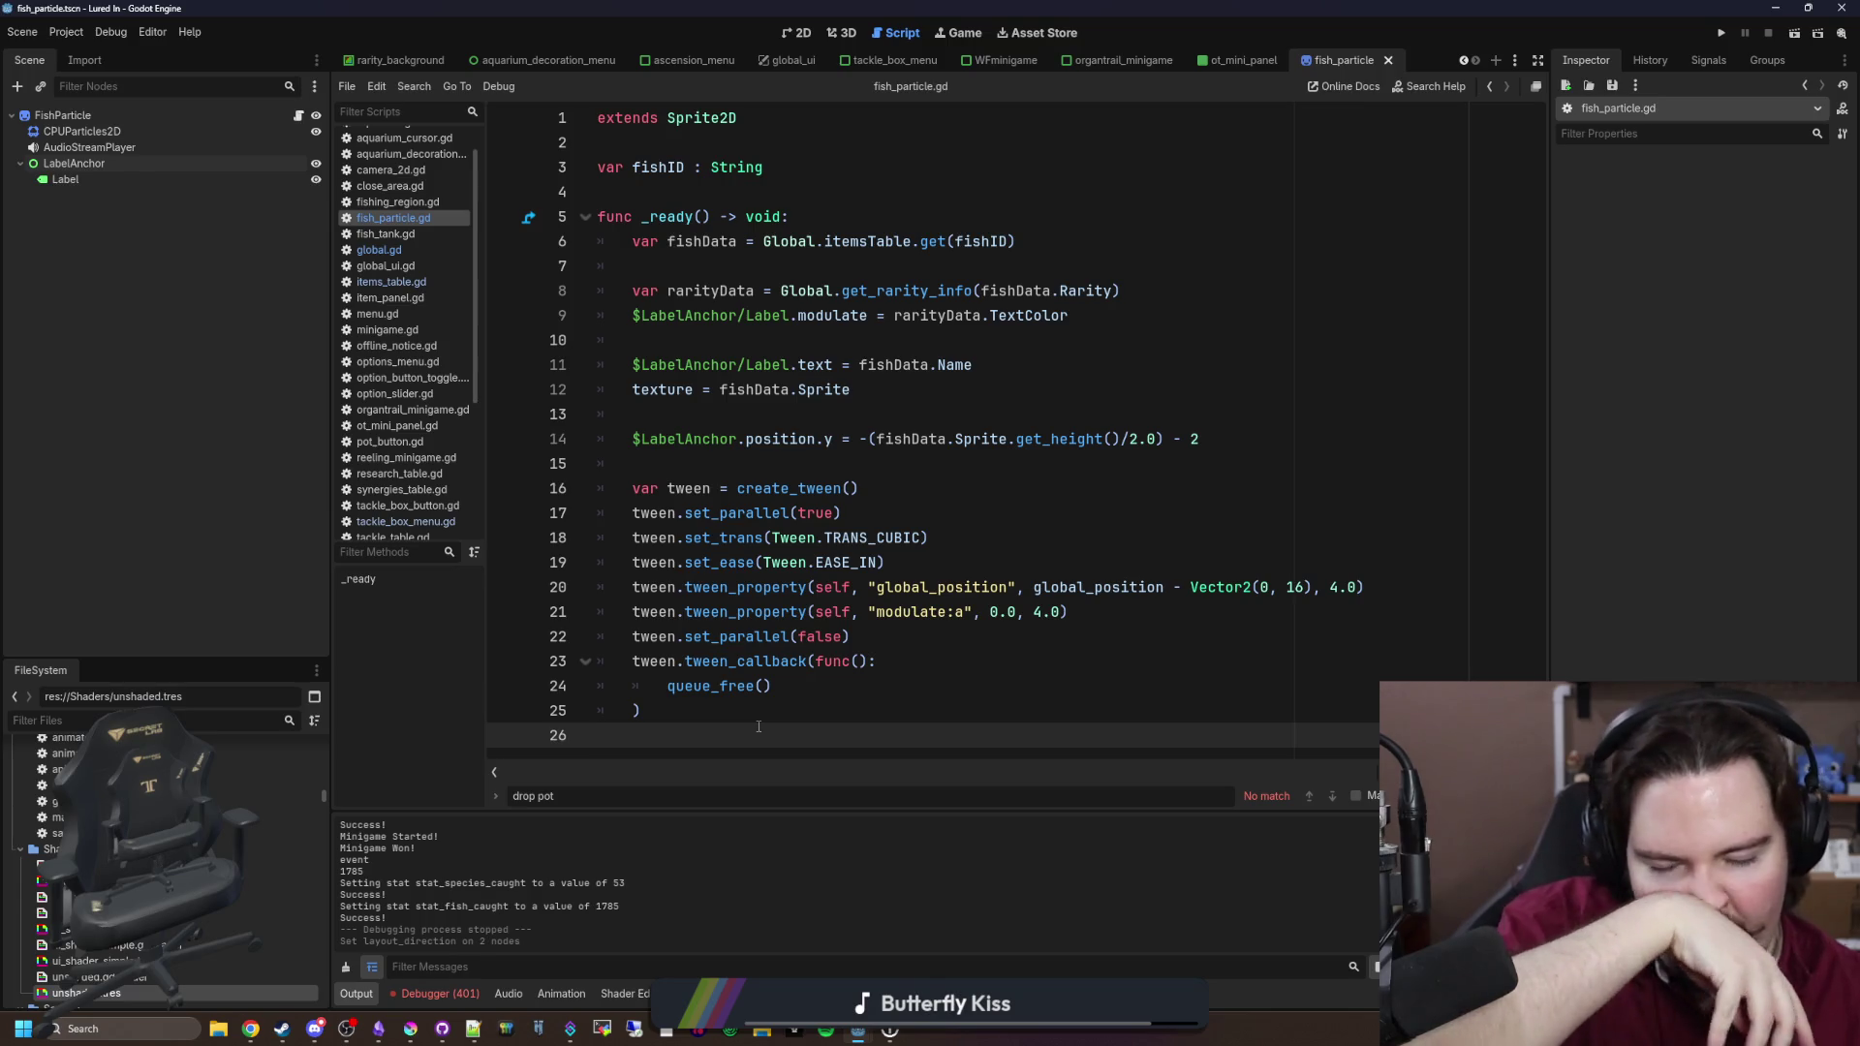
pyautogui.click(813, 469)
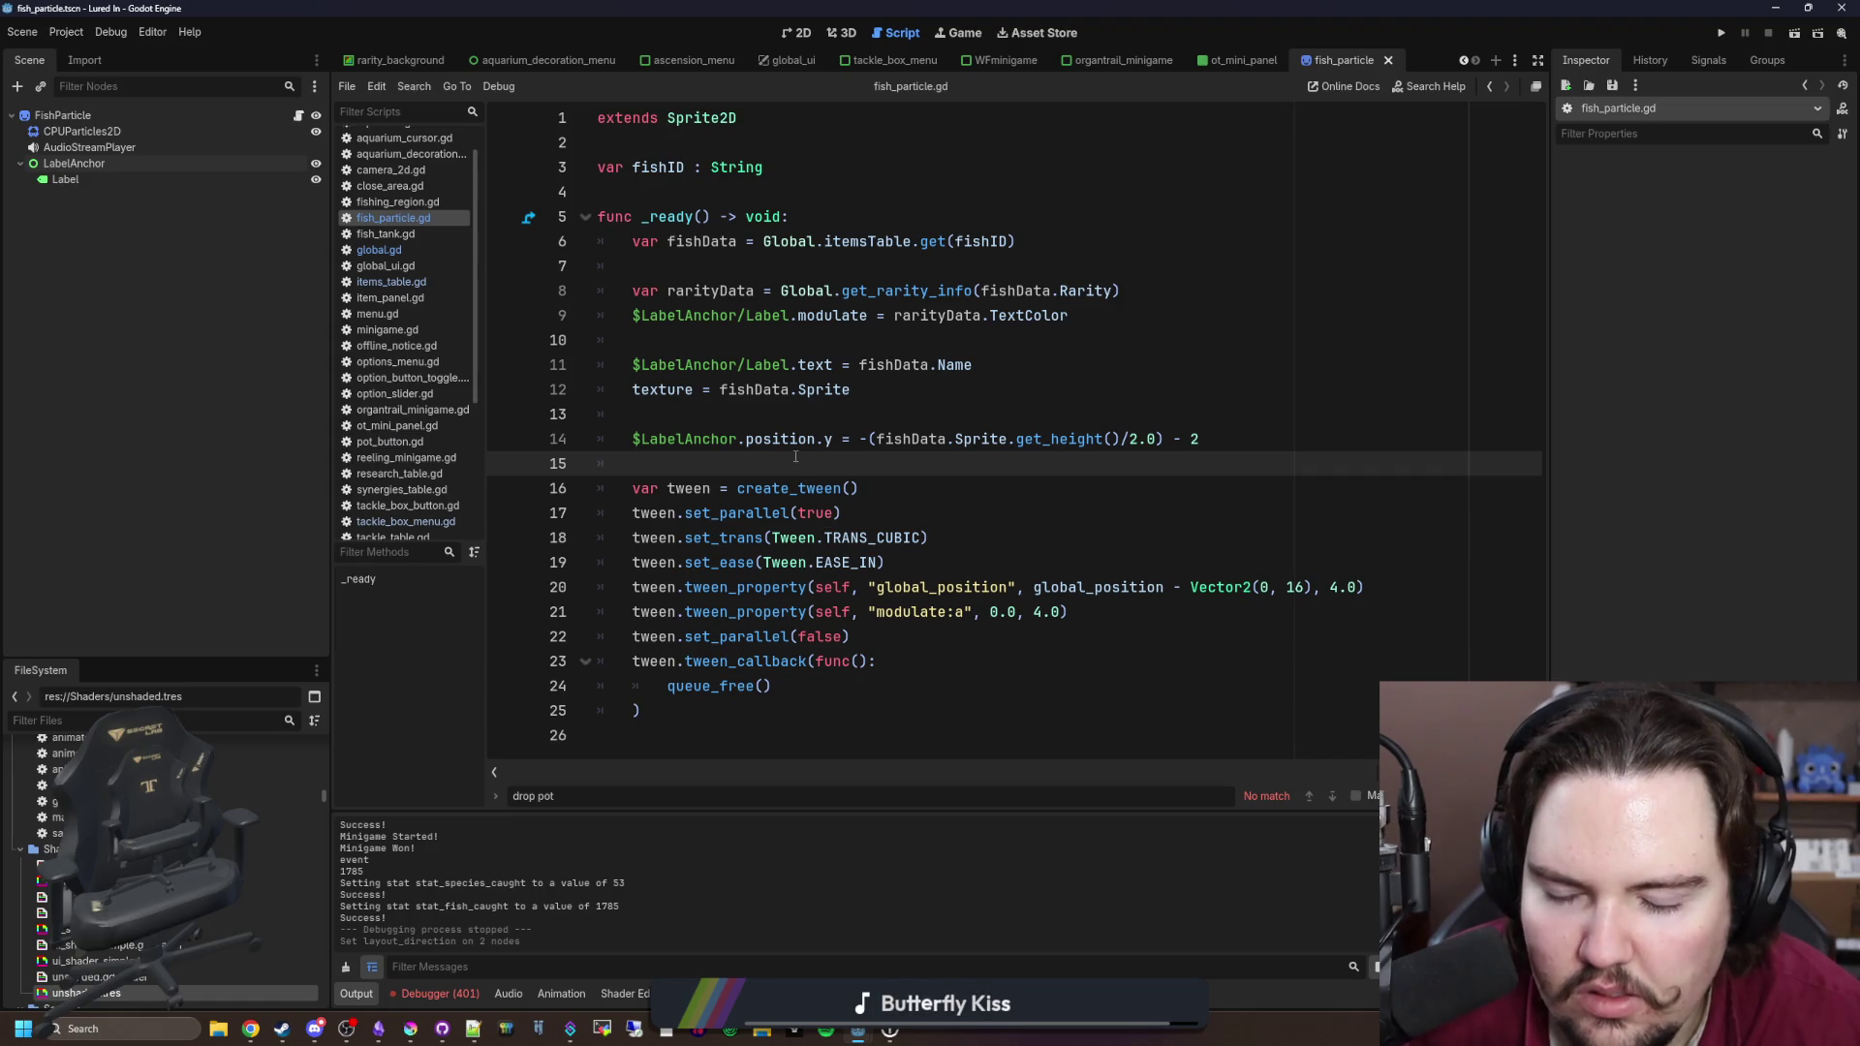
pyautogui.click(1714, 34)
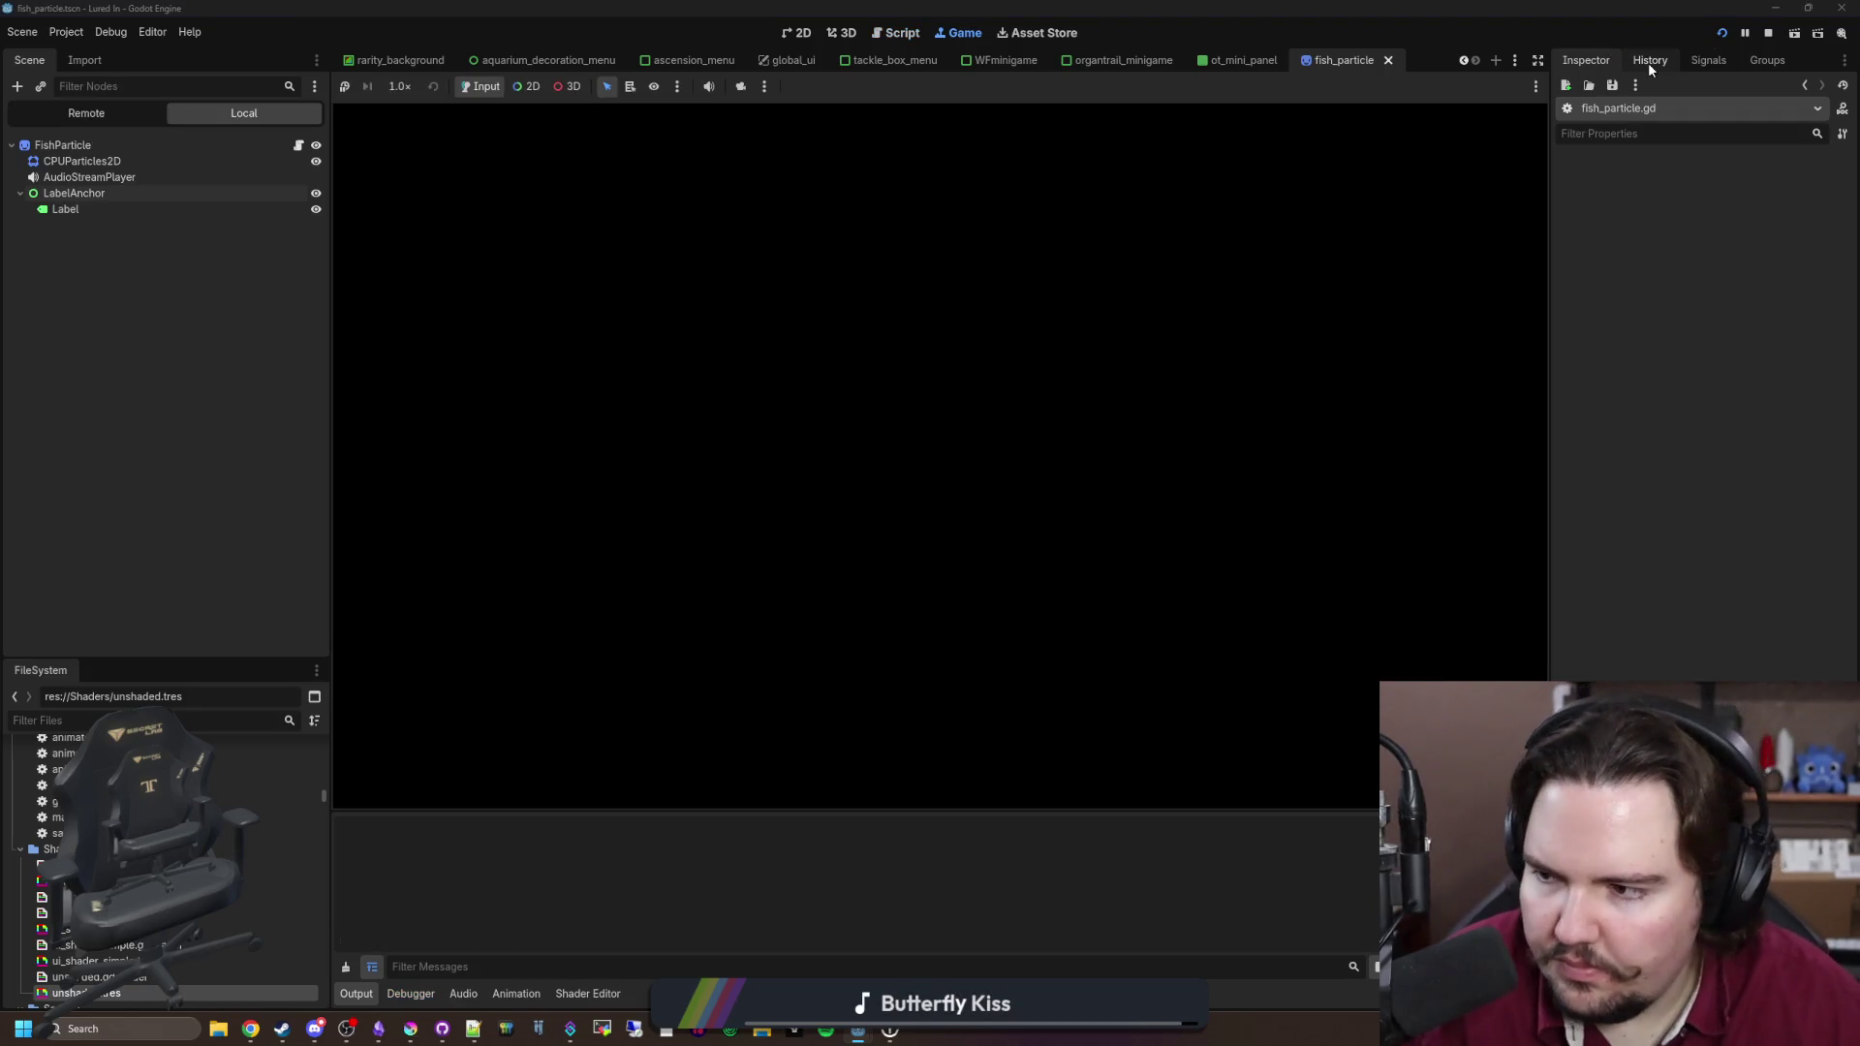
# Step: Add the Fixes entry 'Fixed some alignment issues on fish caught particle text' to the changelog
pyautogui.click(377, 1029)
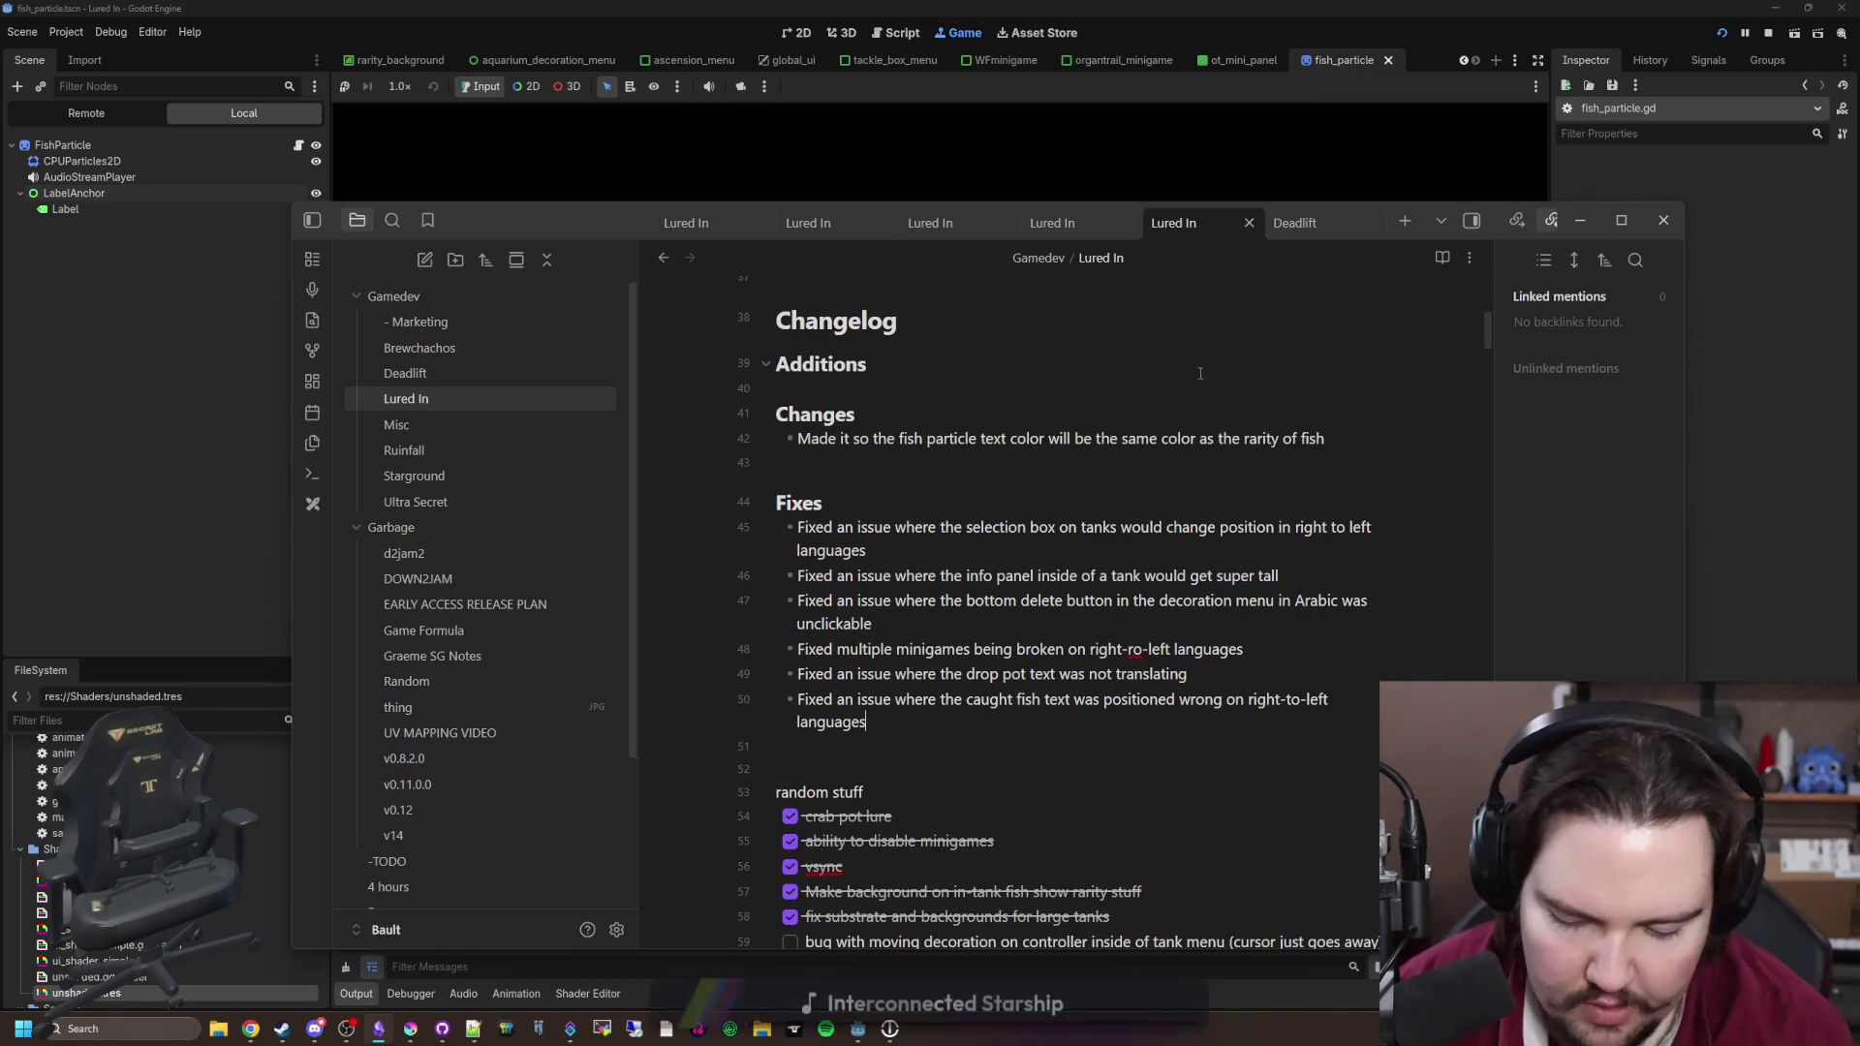
pyautogui.press('Return')
pyautogui.write('Fixed s')
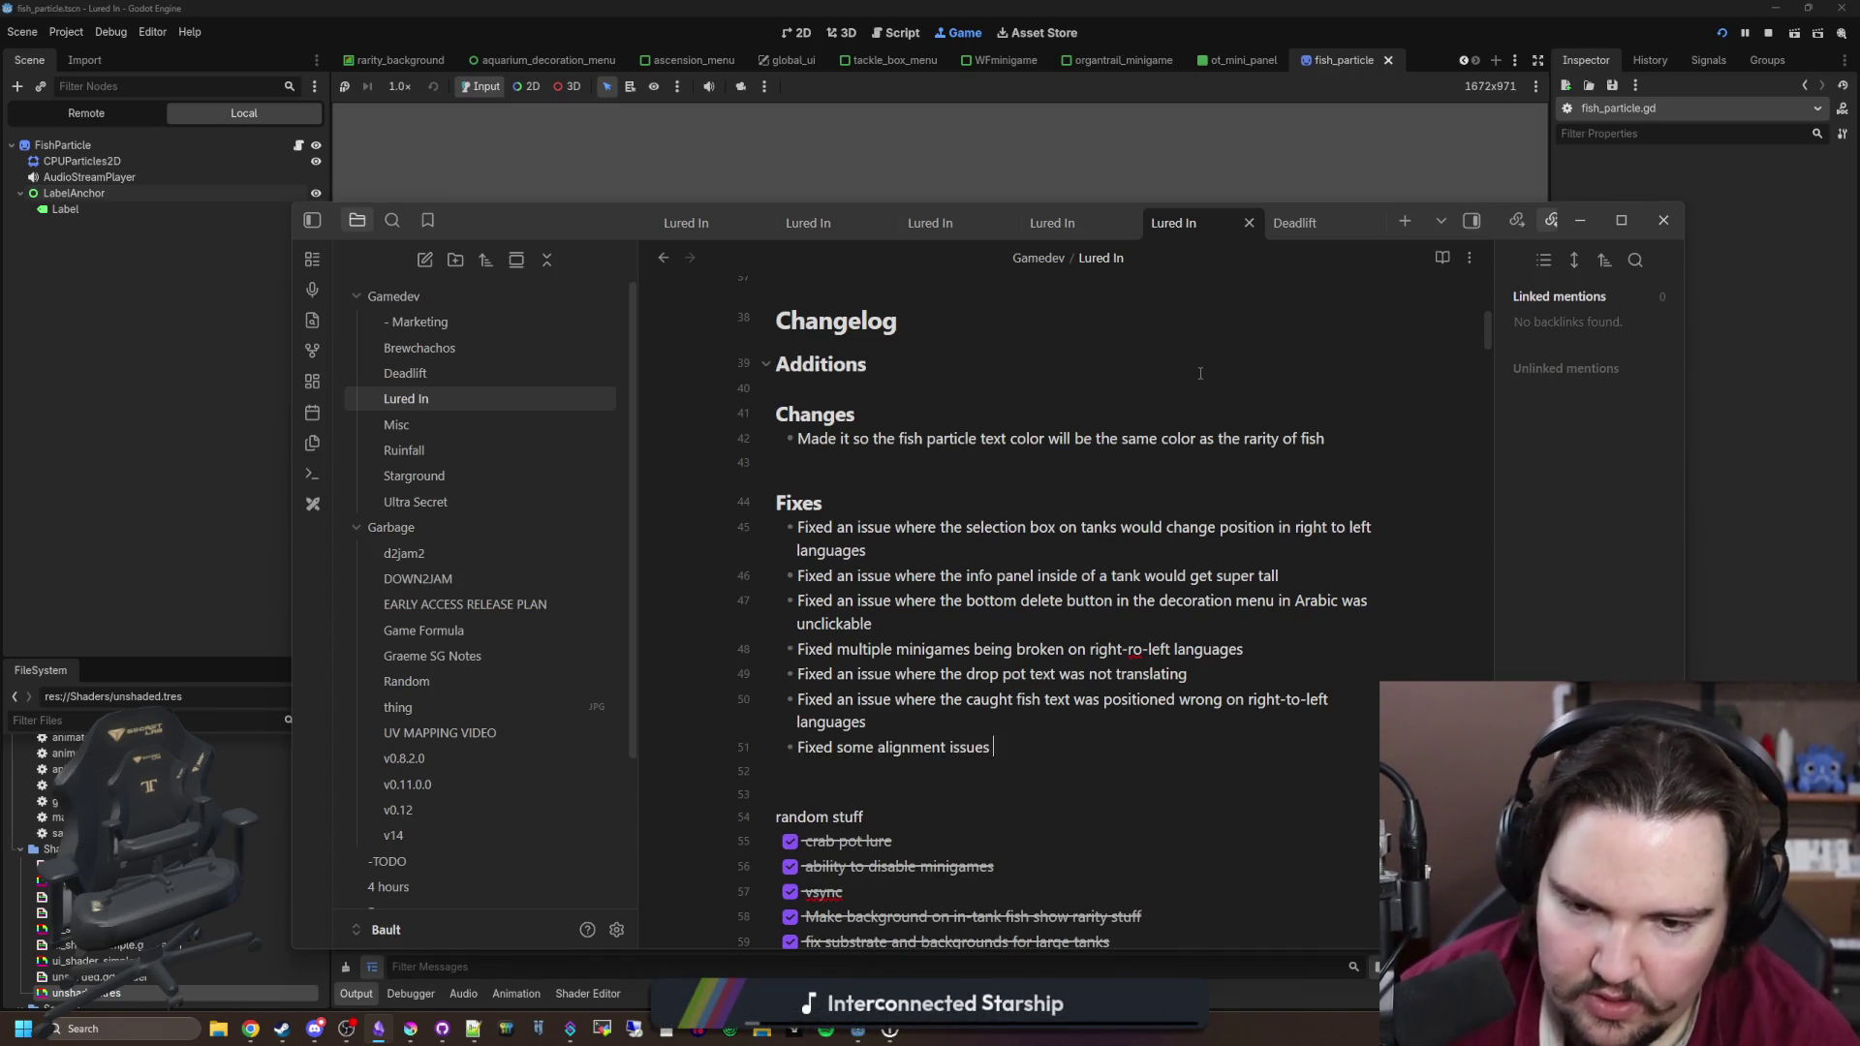
pyautogui.write('ome alignment issues on caught particle tex')
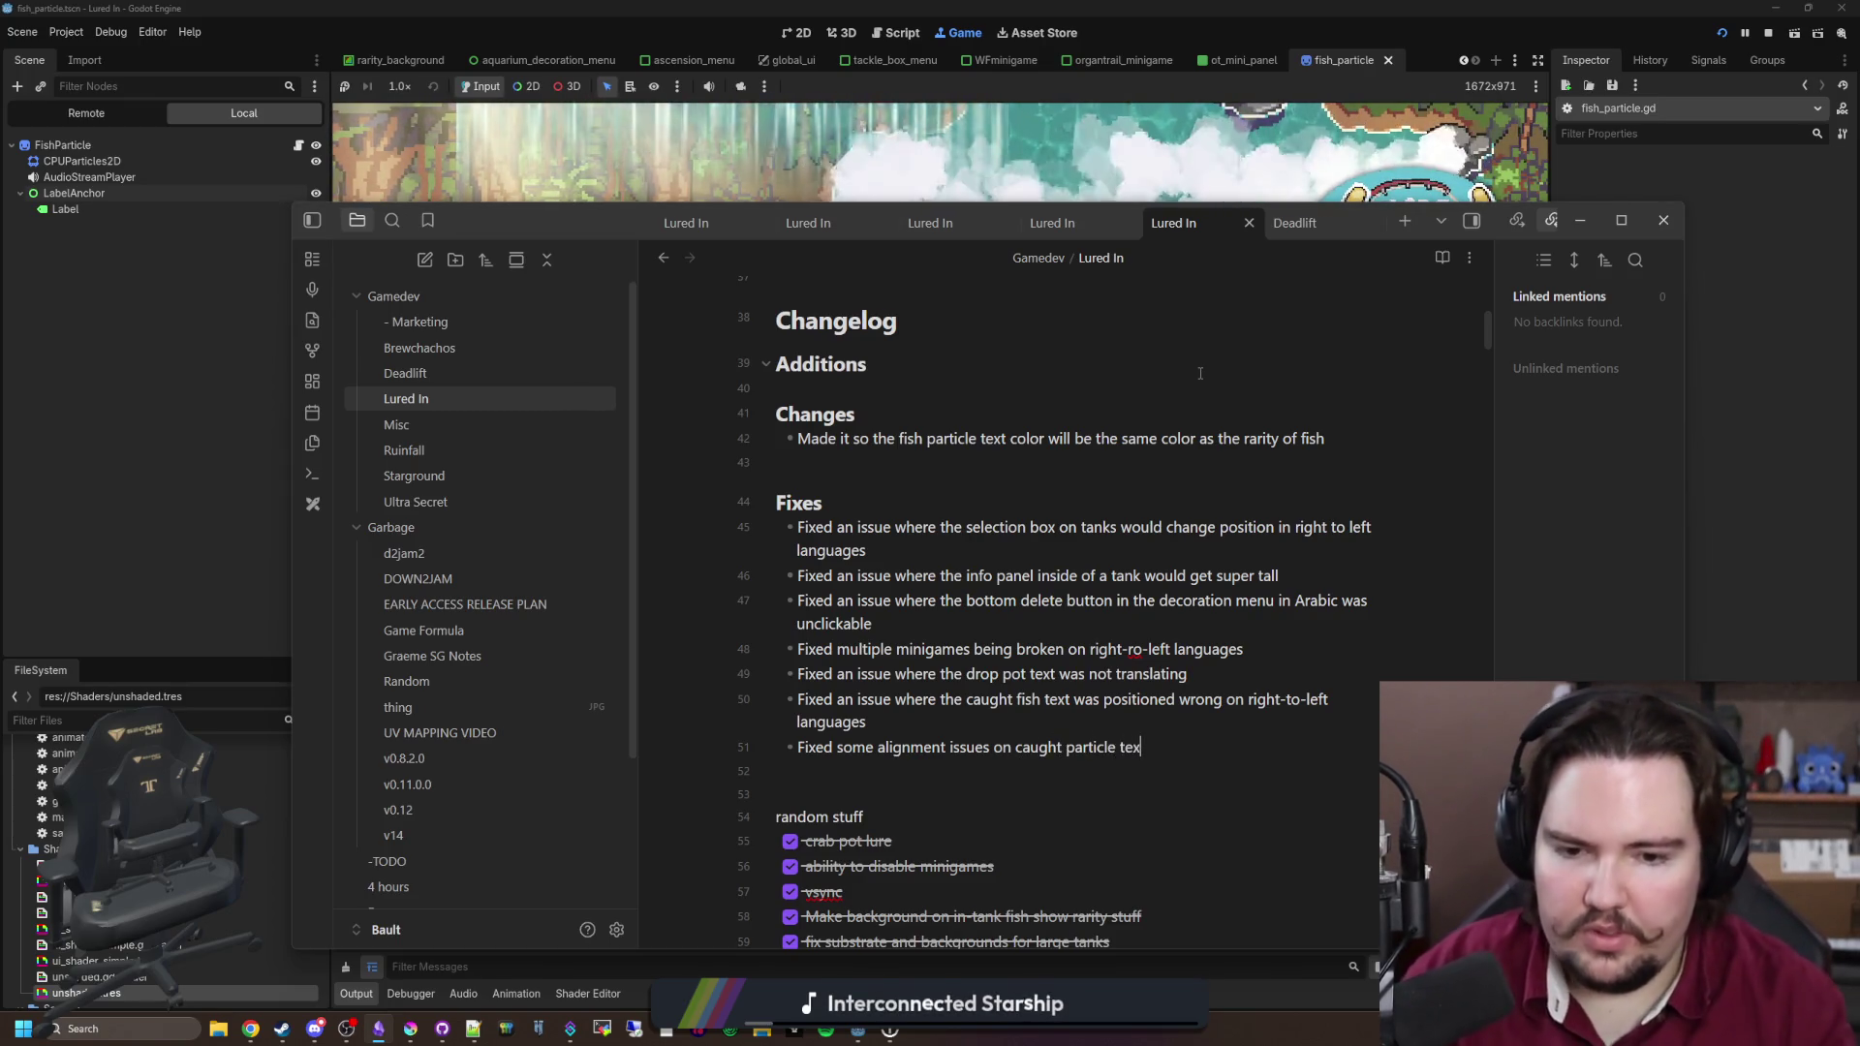
pyautogui.press('BackSpace')
pyautogui.press('BackSpace')
pyautogui.press('BackSpace')
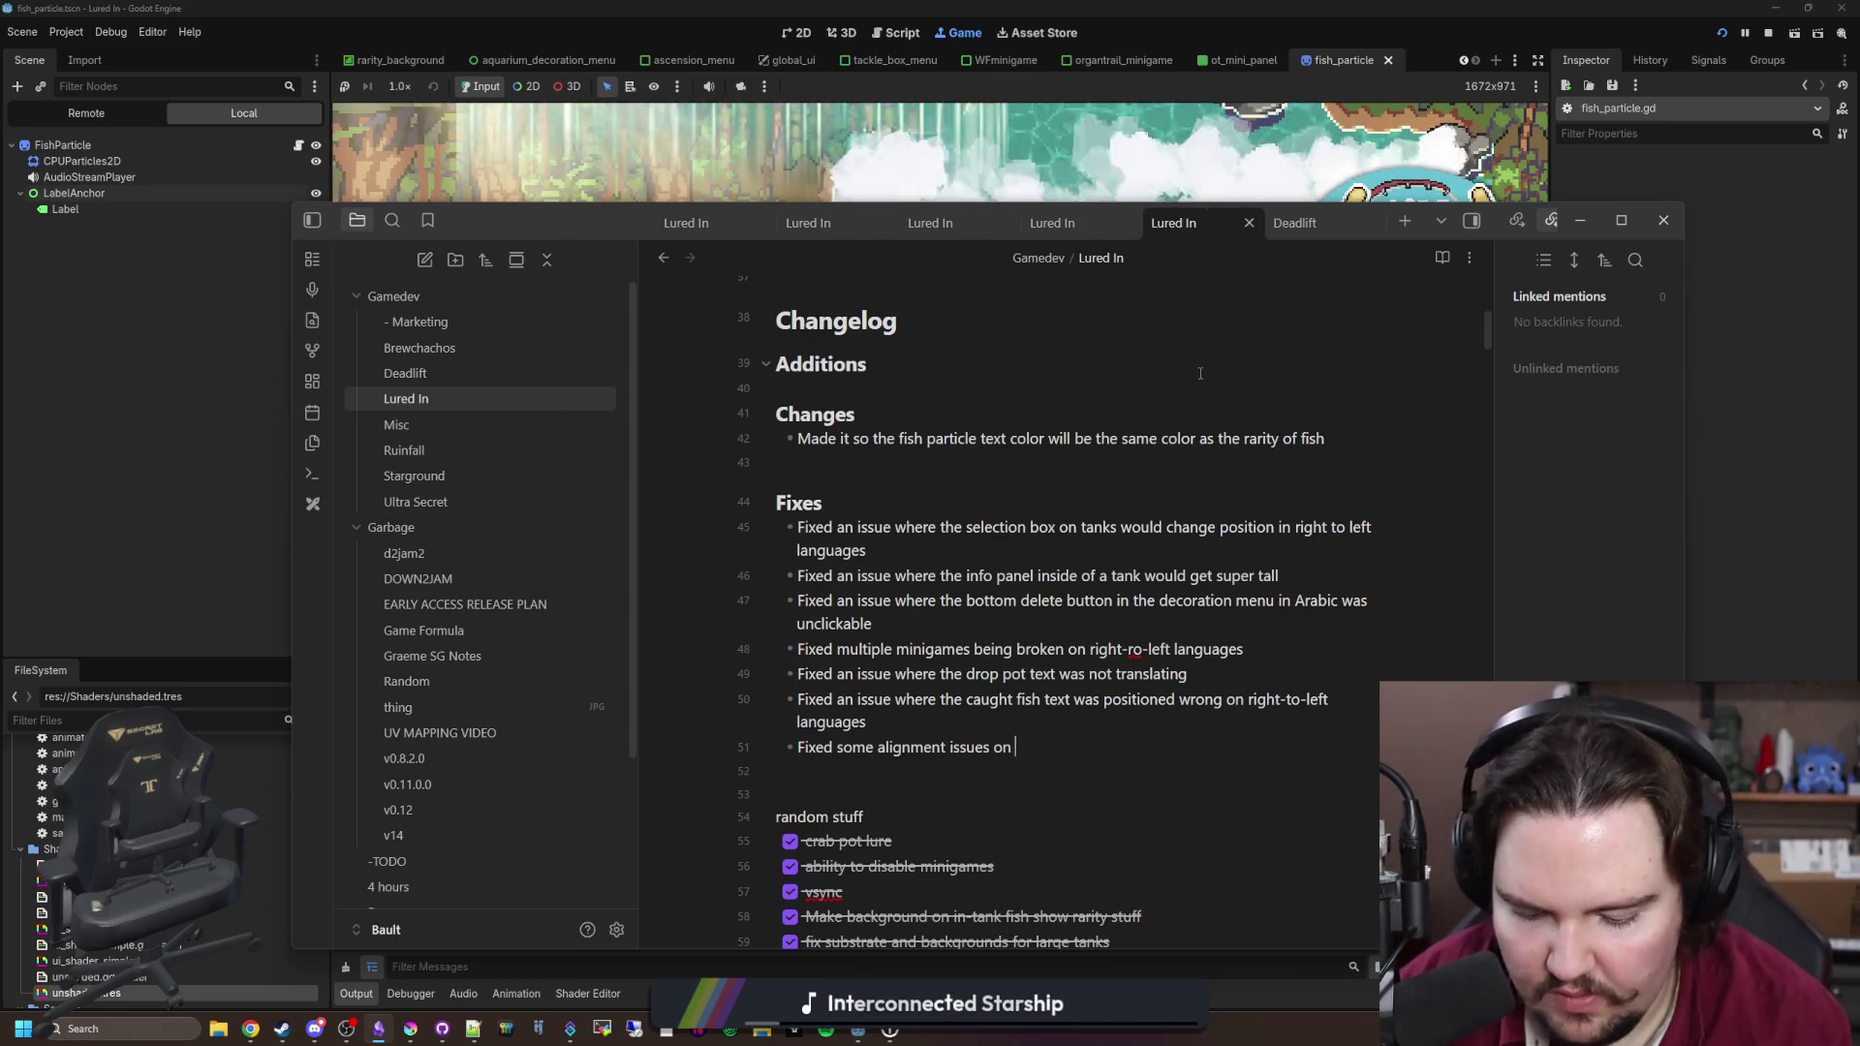
pyautogui.write('fish caught particle text')
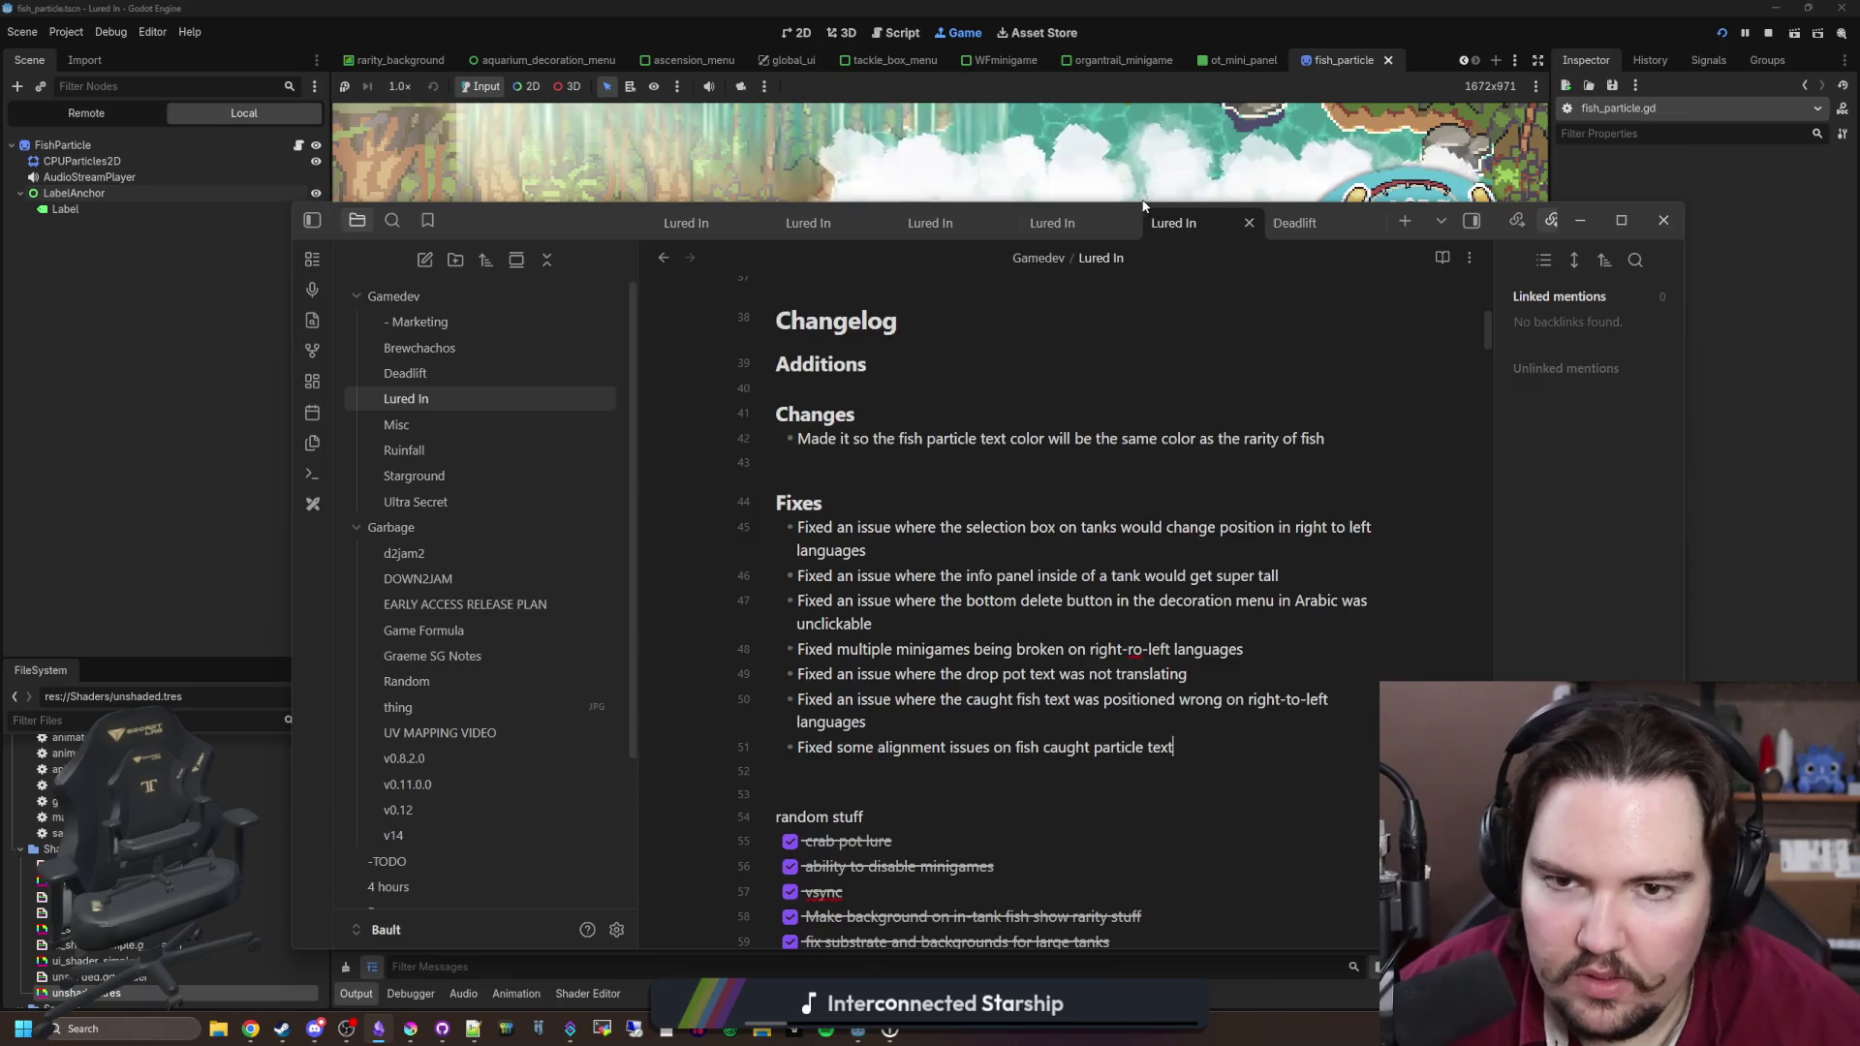
pyautogui.click(1143, 201)
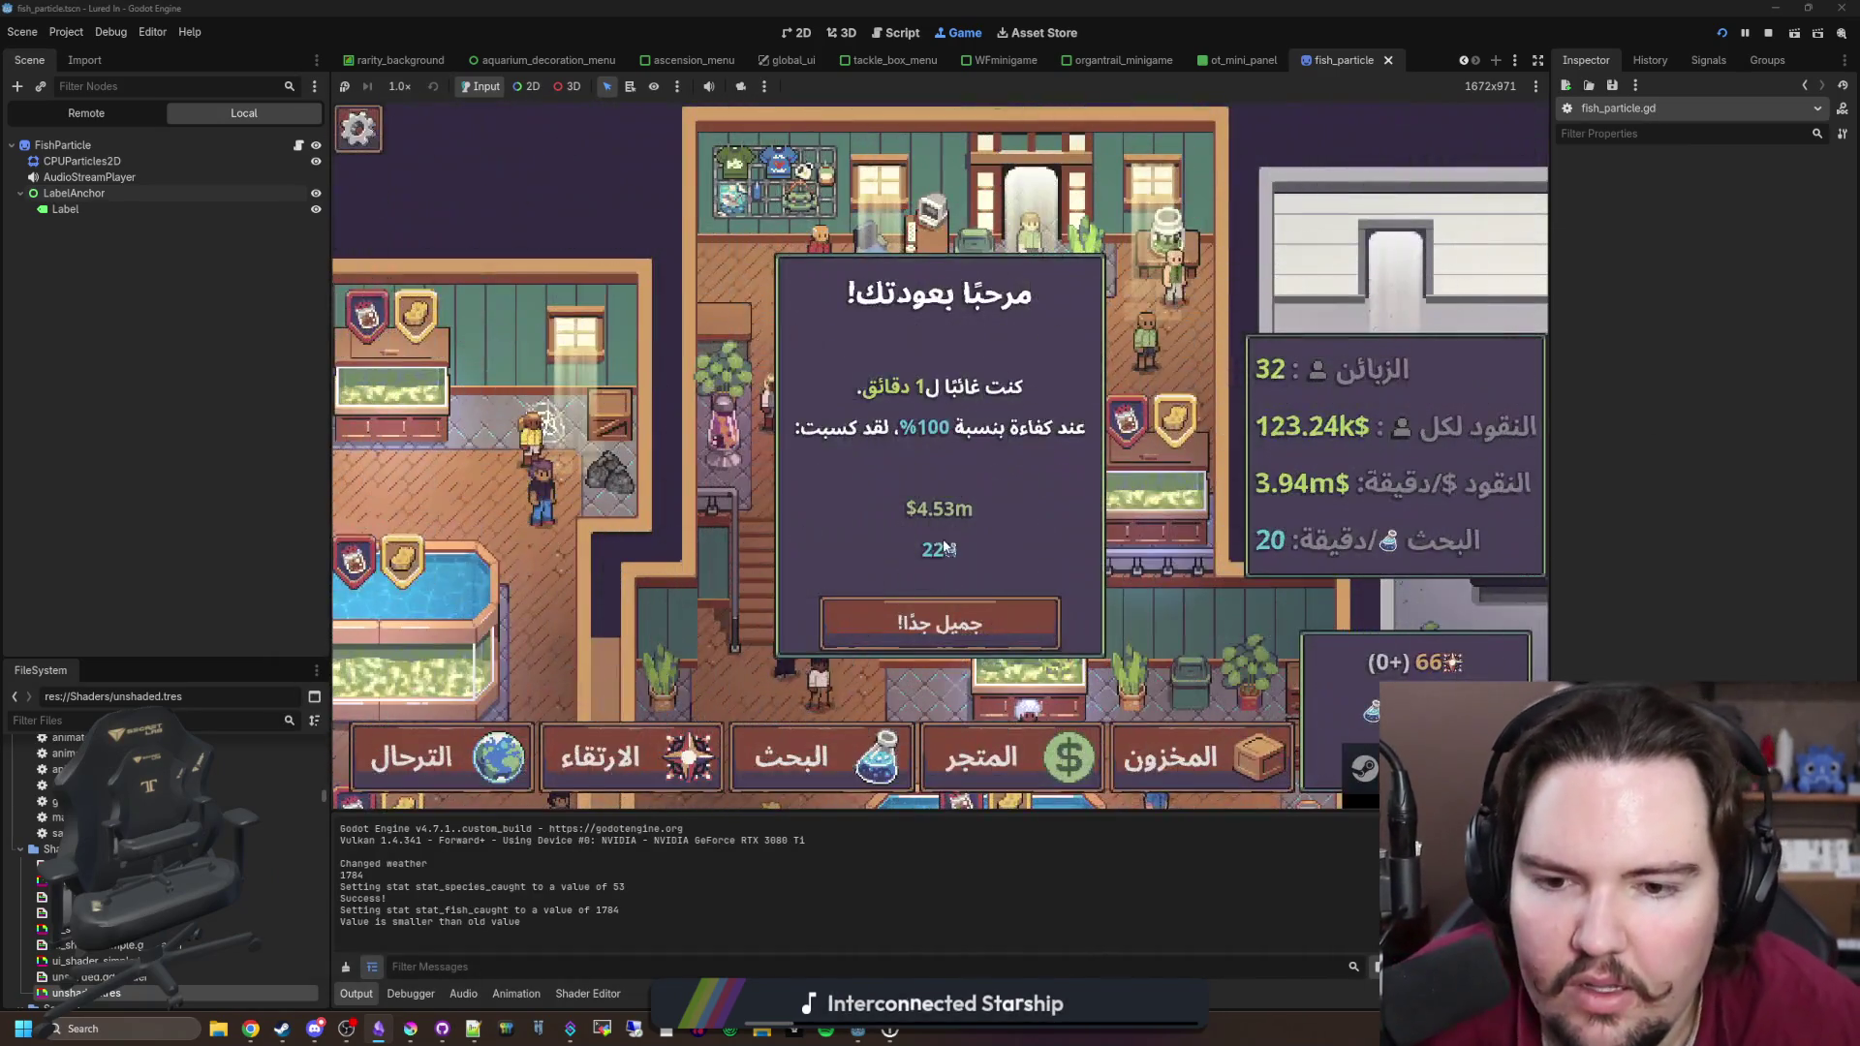
# Step: Dismiss the welcome-back popup, travel to the stormy pond for free, and cast the line
pyautogui.click(940, 623)
pyautogui.click(426, 756)
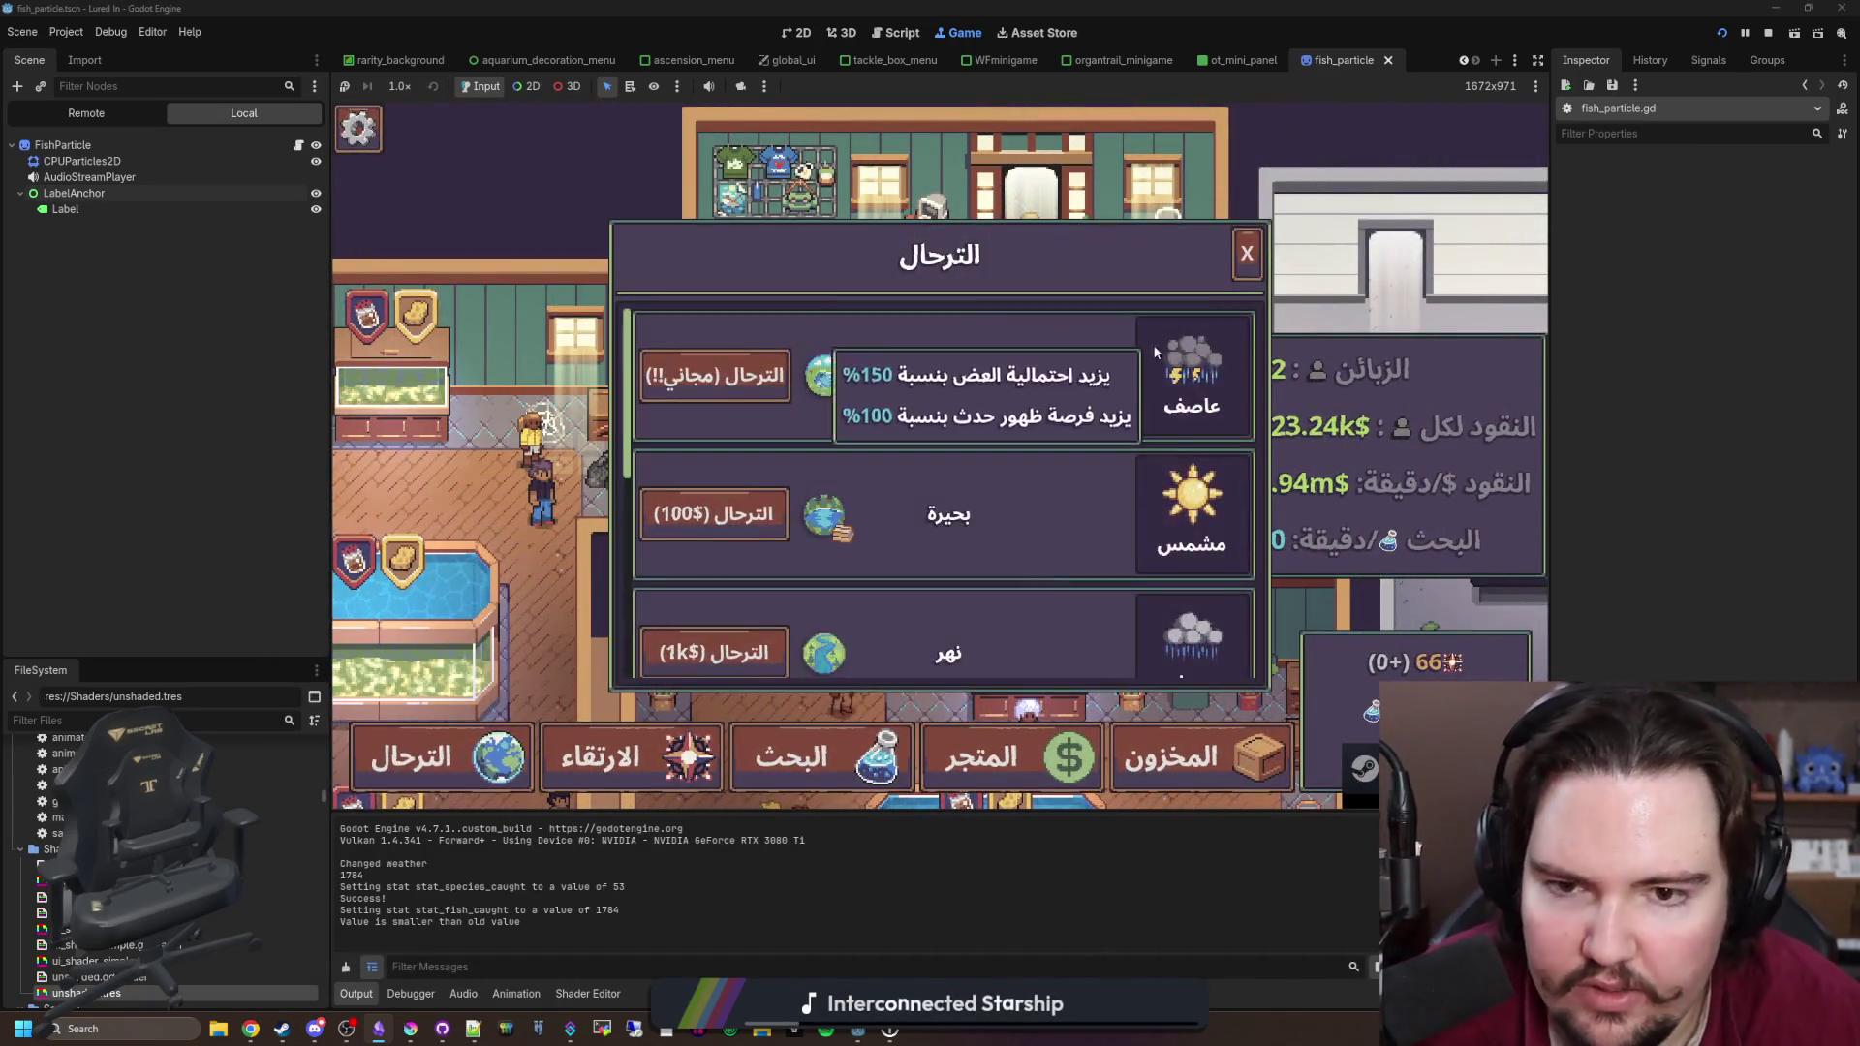
pyautogui.click(732, 369)
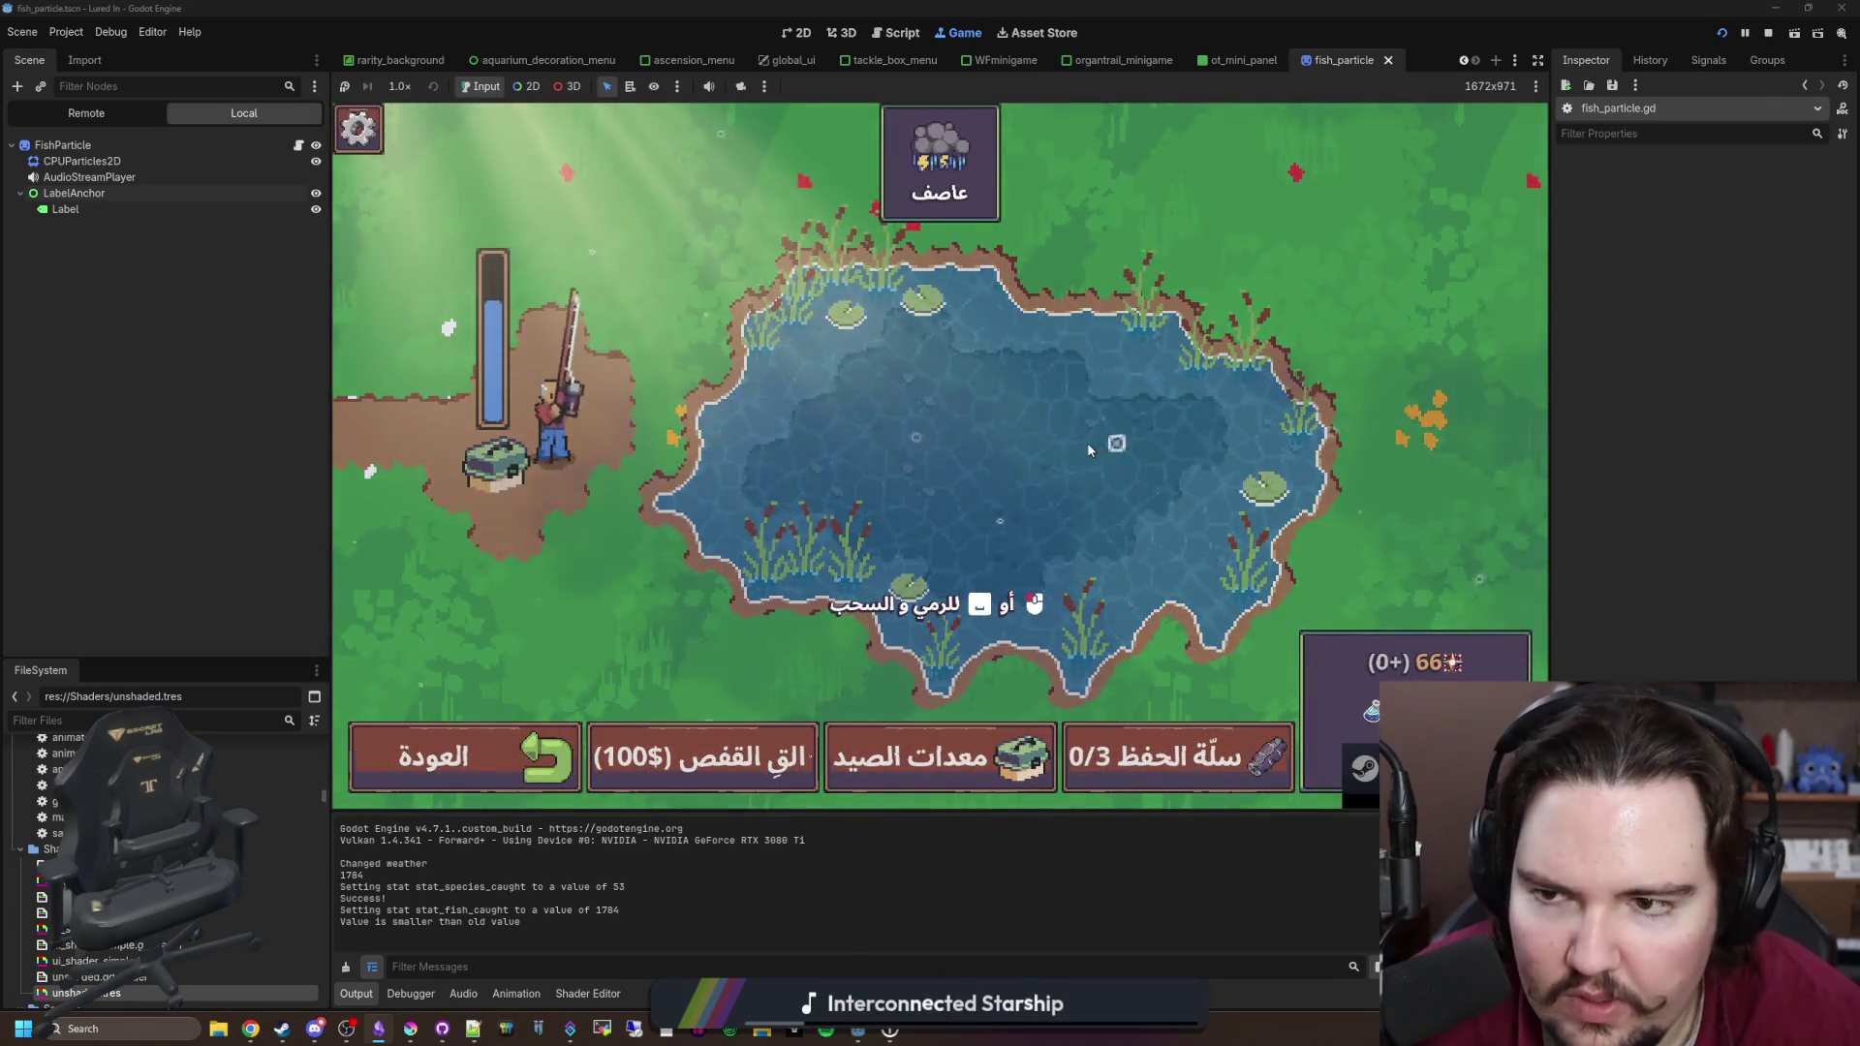
pyautogui.click(1086, 442)
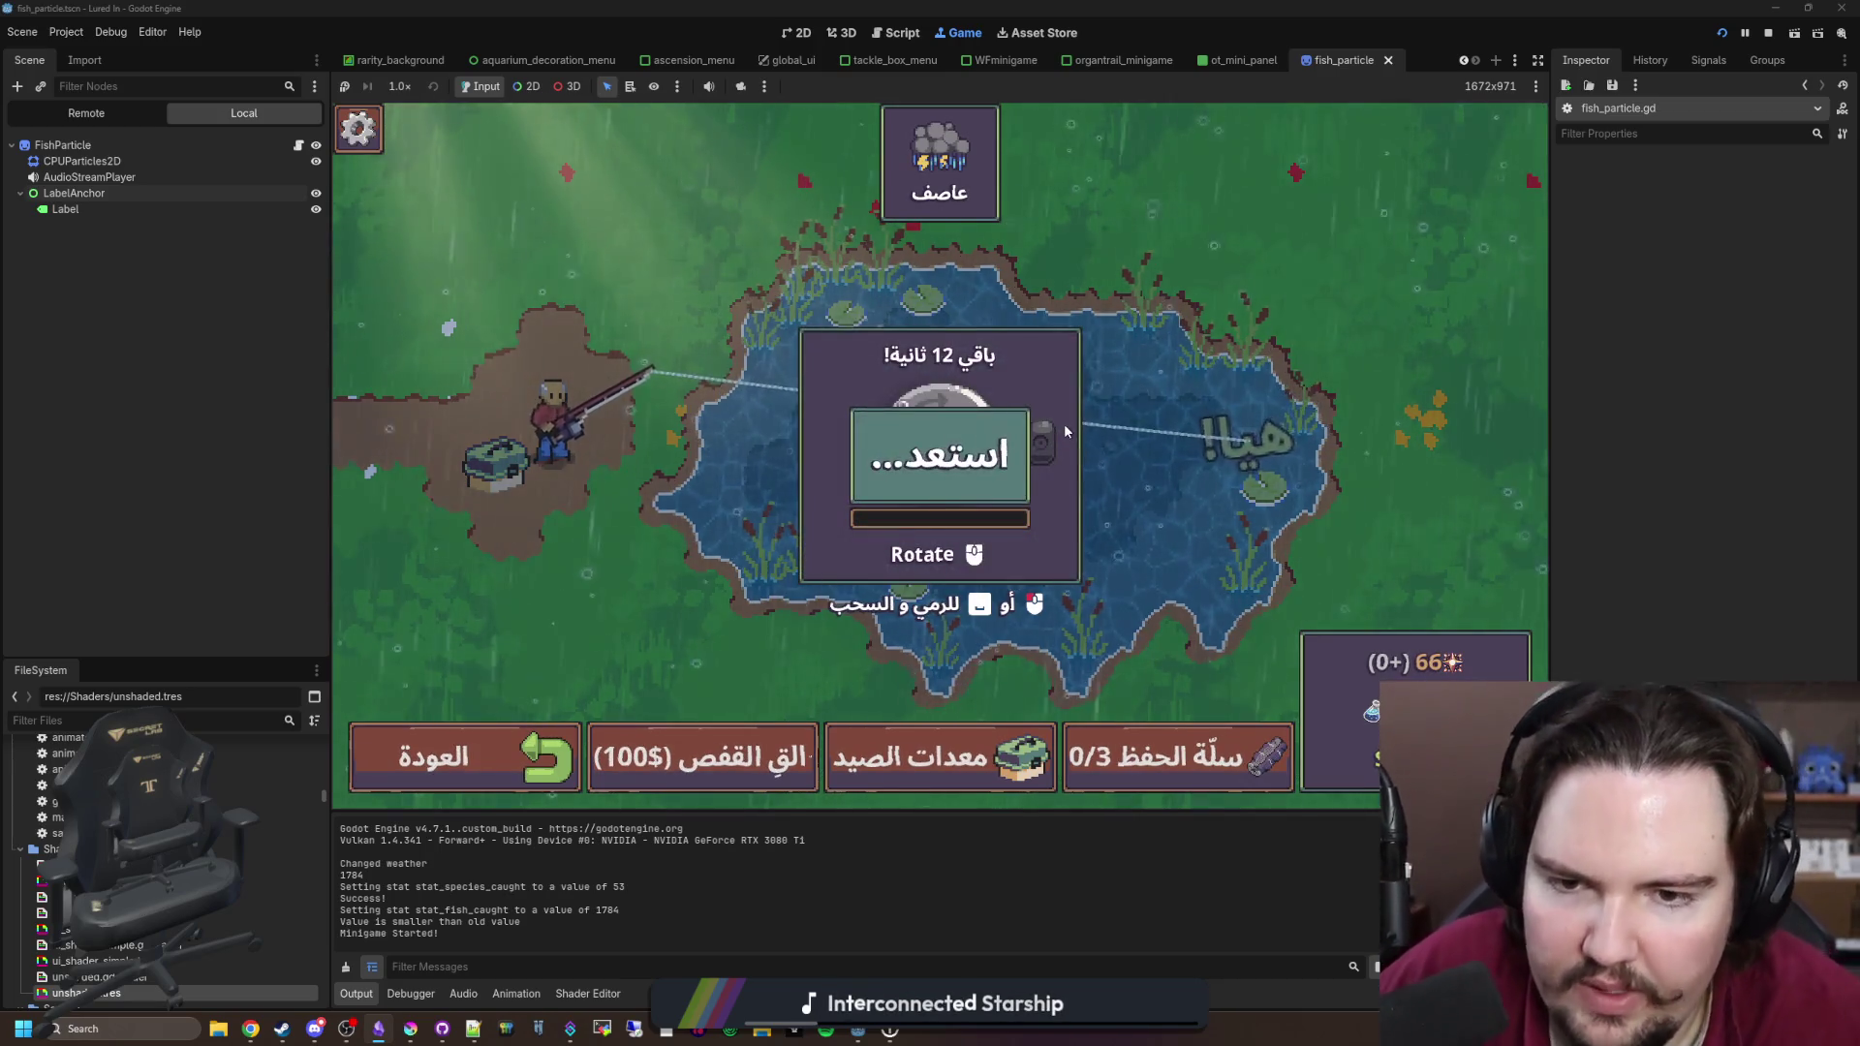
pyautogui.scroll(-10, 1064, 426)
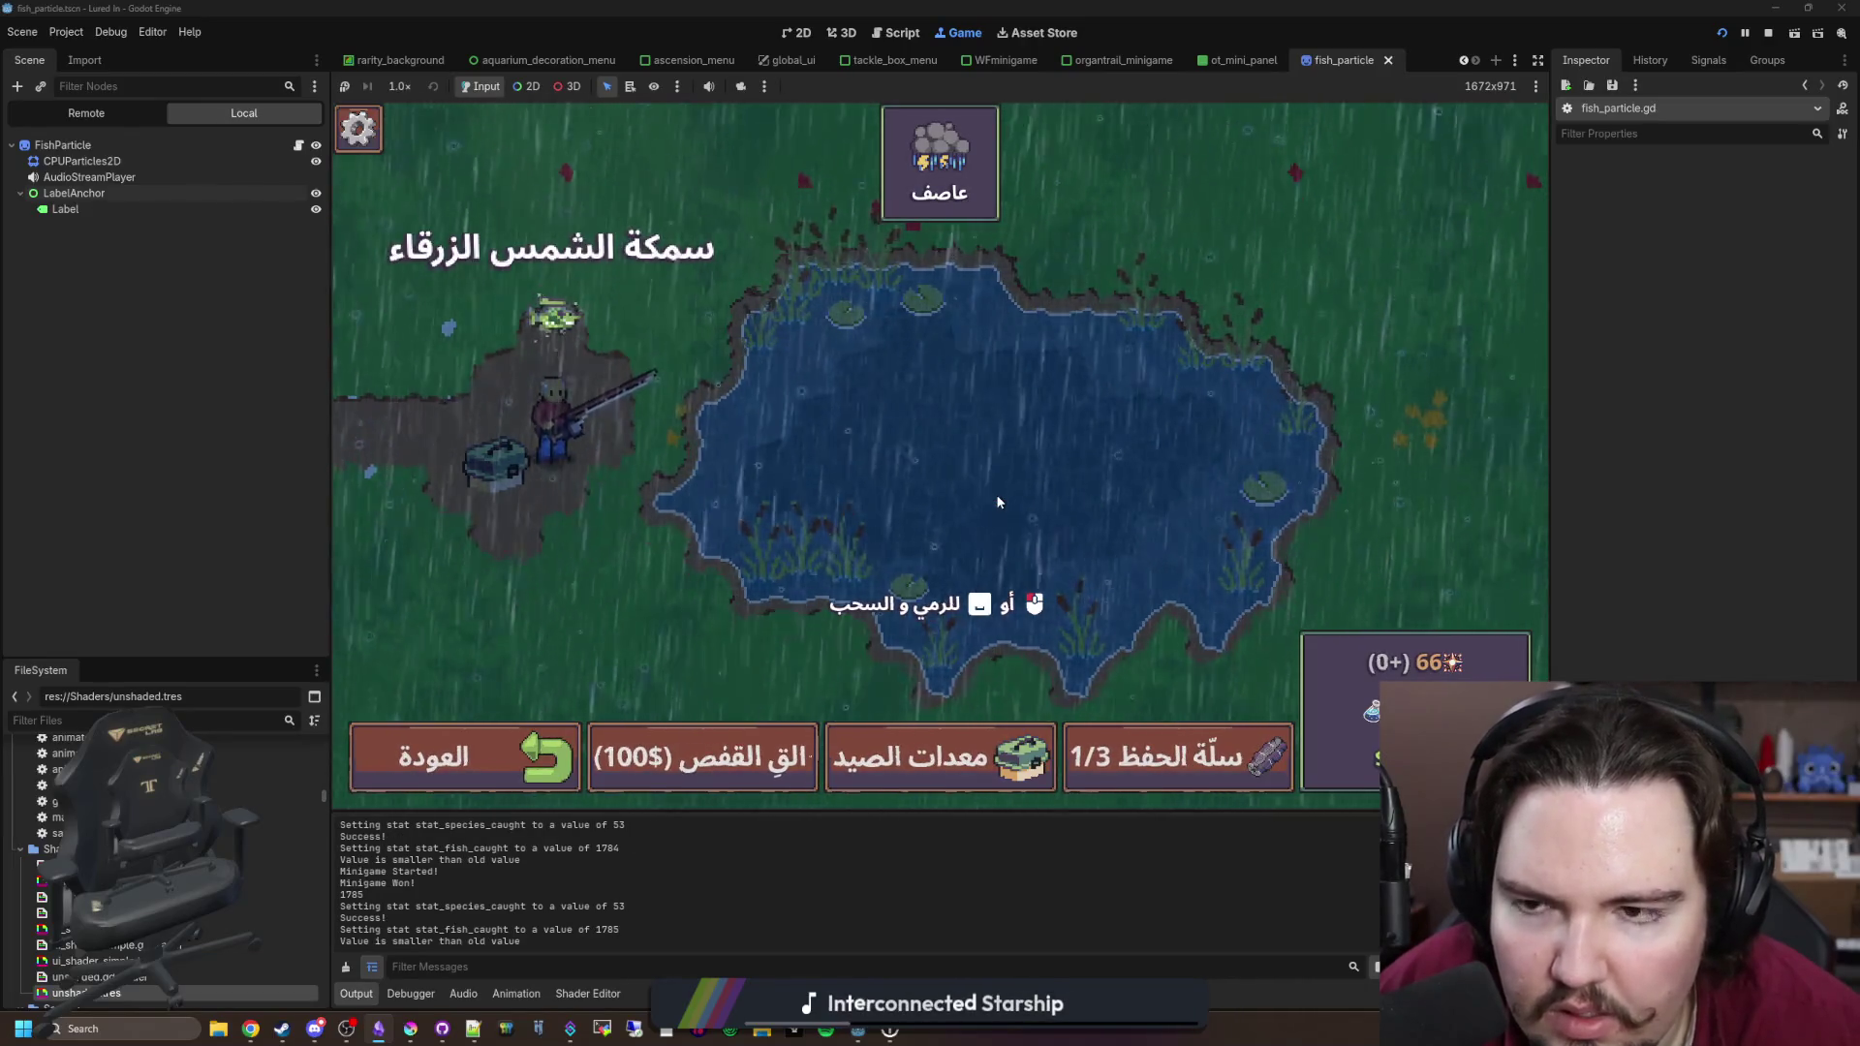
pyautogui.moveTo(919, 436)
pyautogui.mouseDown()
pyautogui.moveTo(924, 468)
pyautogui.moveTo(955, 457)
pyautogui.mouseUp()
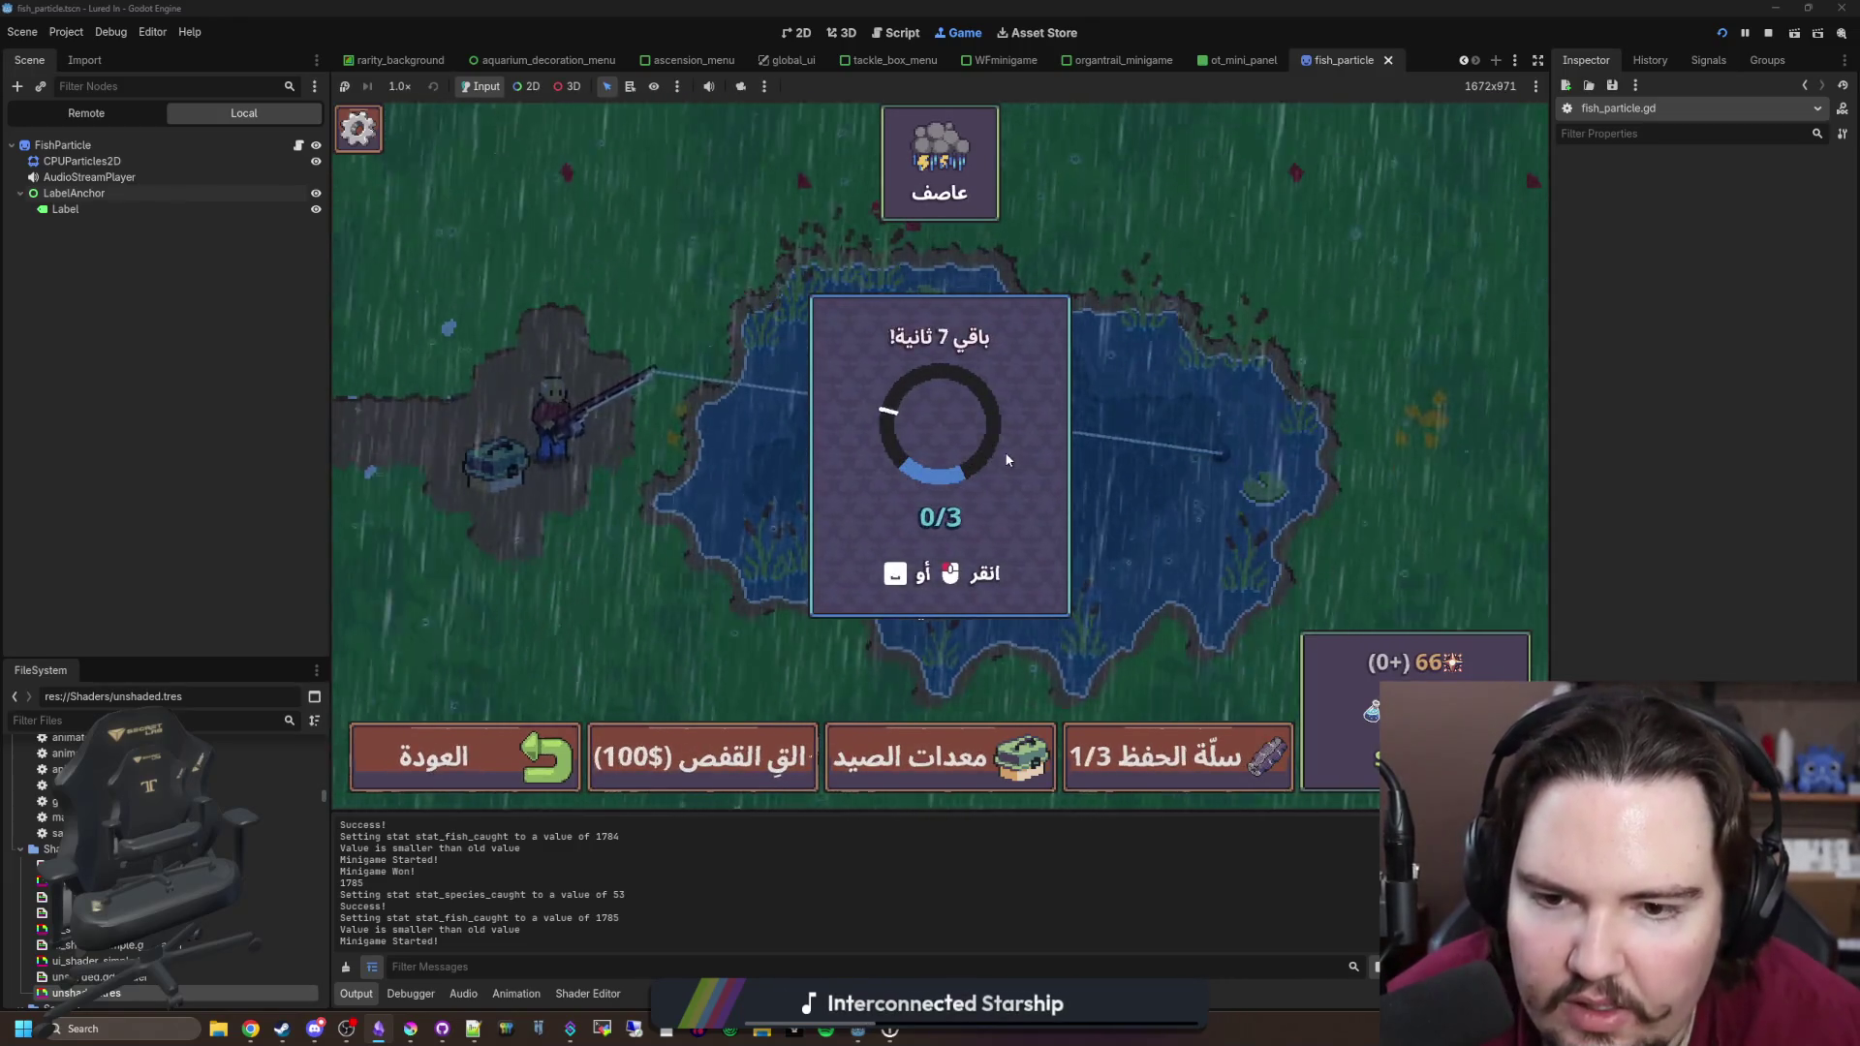
# Step: Win the reeling minigame, collect the fish, and quit back to the editor
pyautogui.click(989, 462)
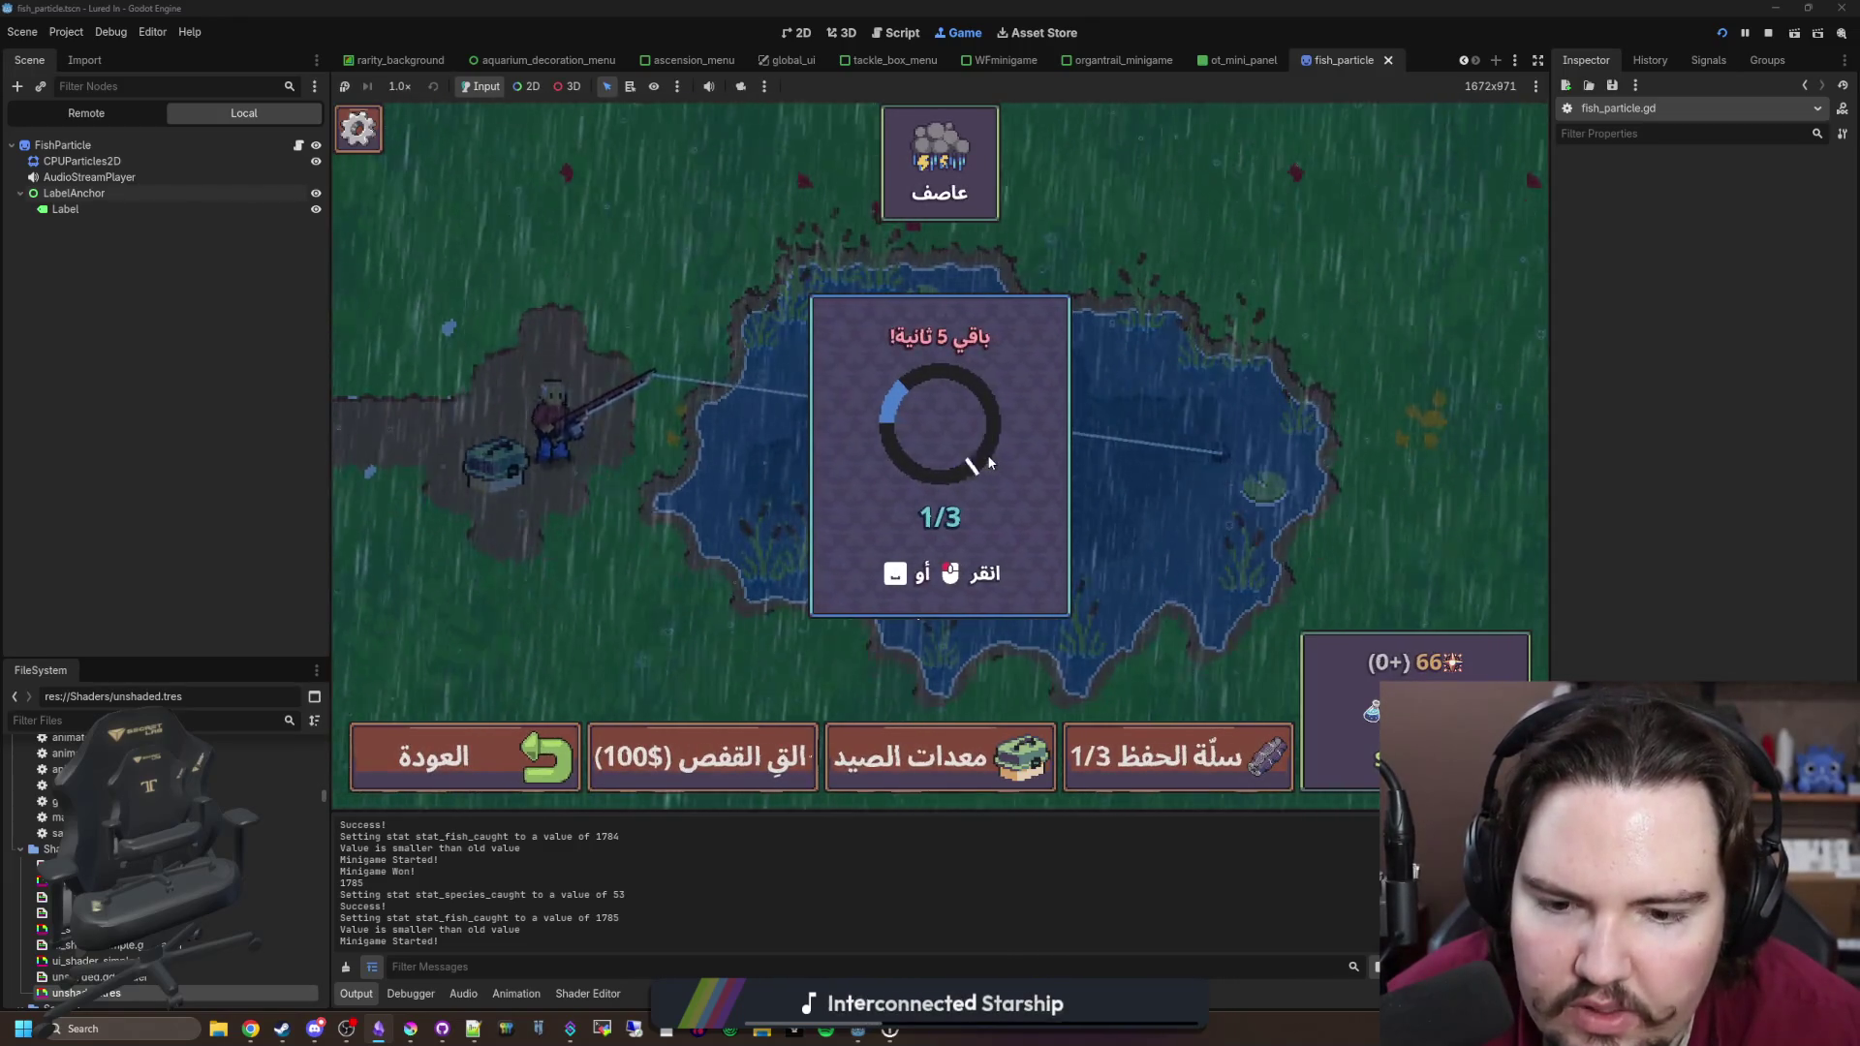
pyautogui.click(989, 462)
pyautogui.click(989, 462)
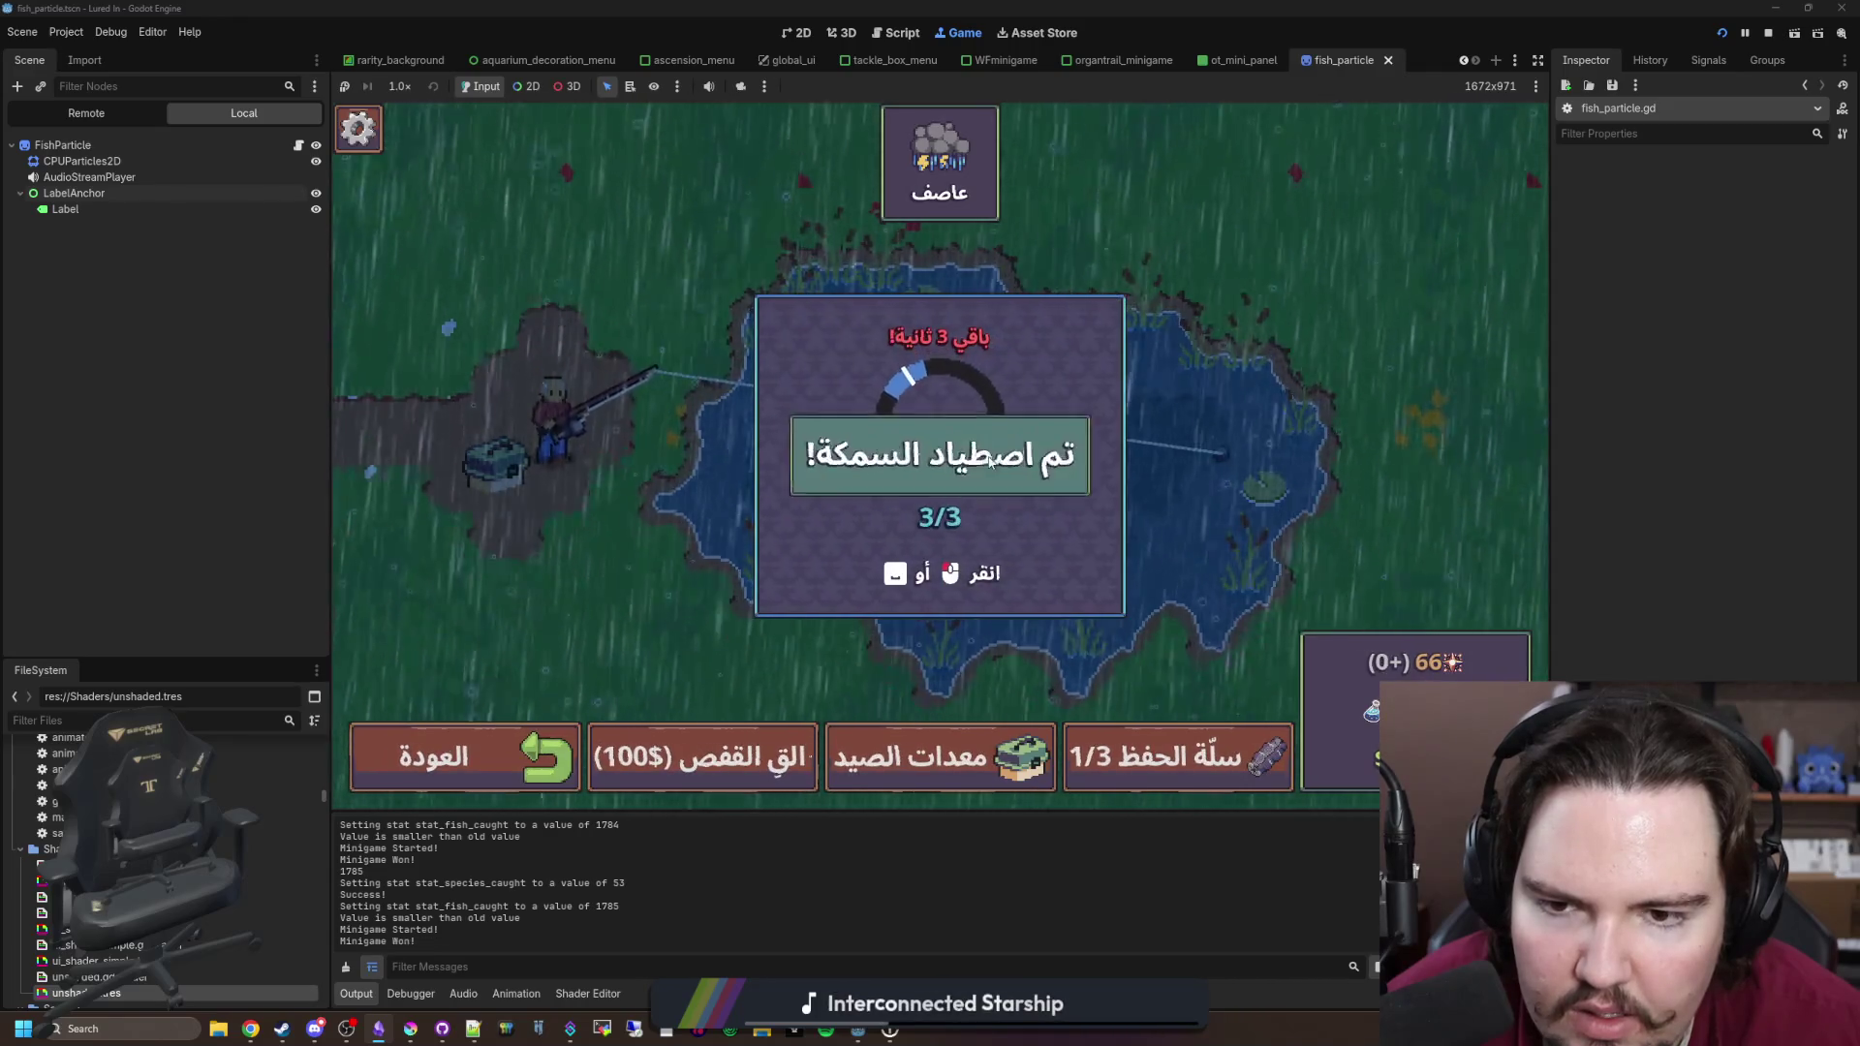
pyautogui.click(990, 462)
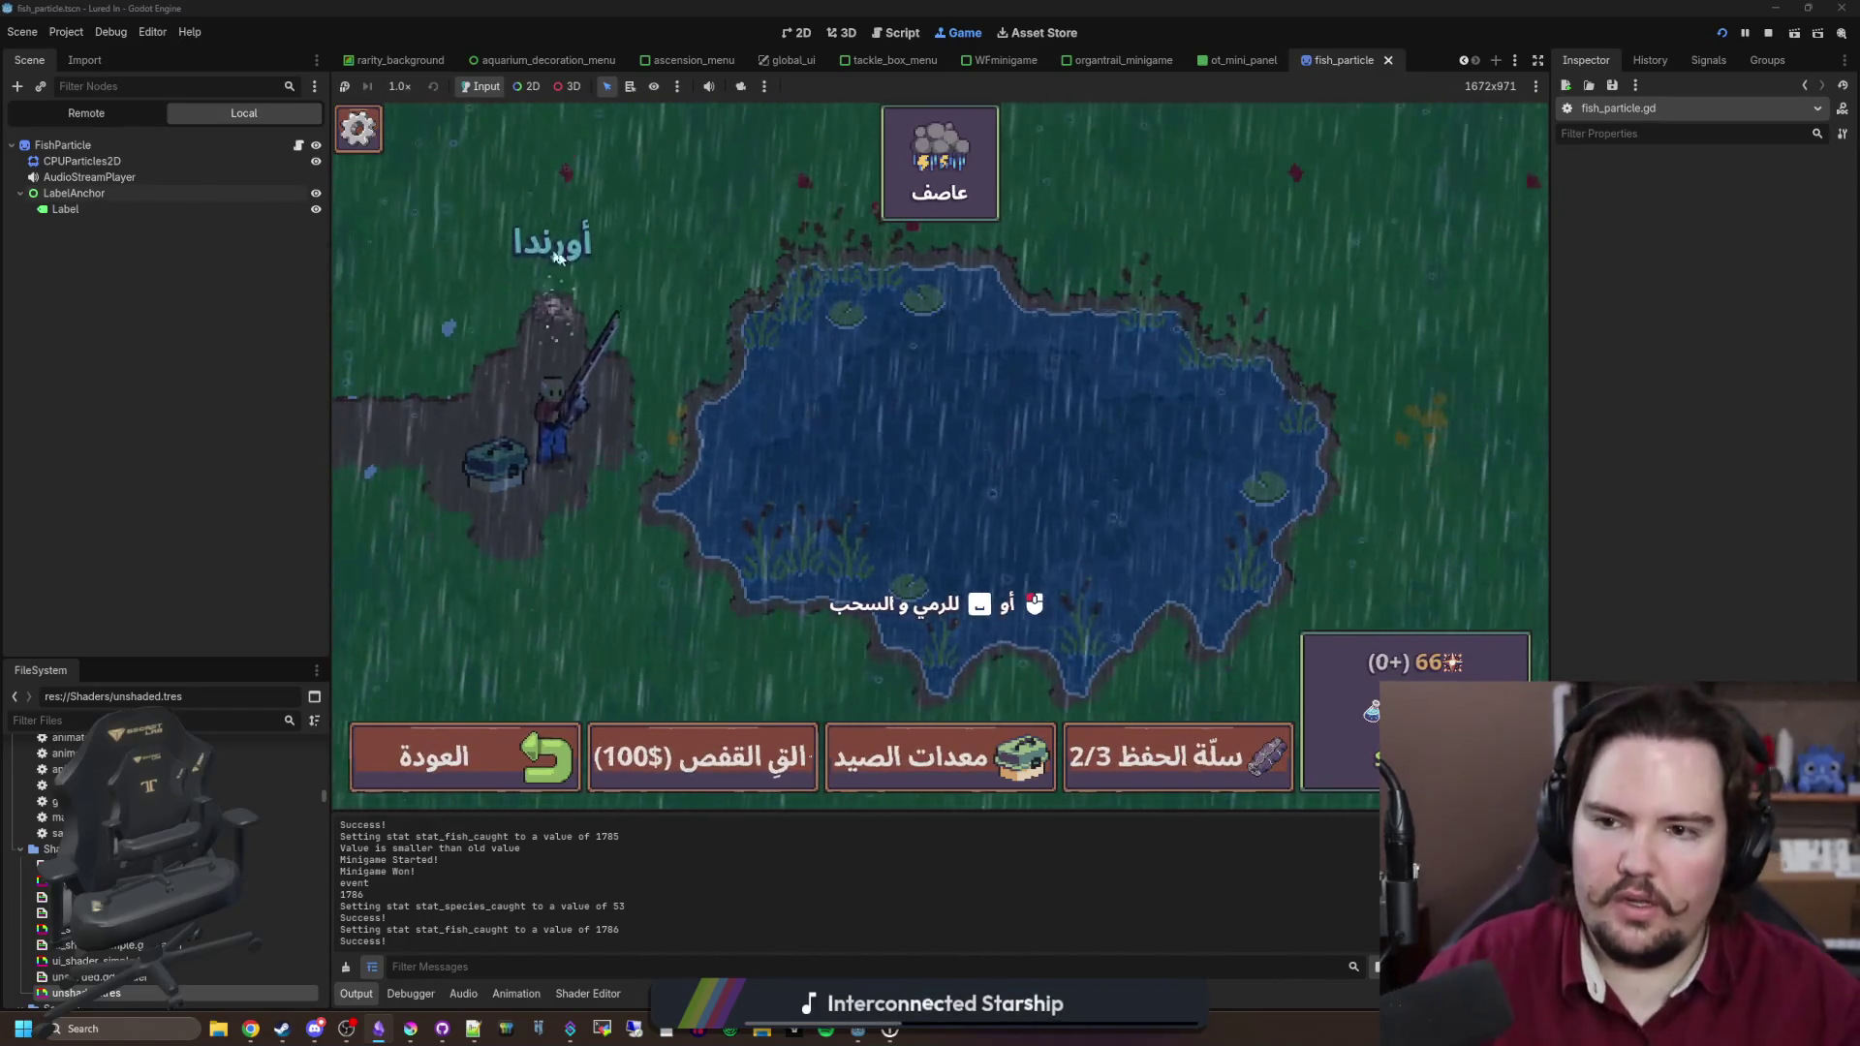
pyautogui.press('Escape')
pyautogui.click(940, 609)
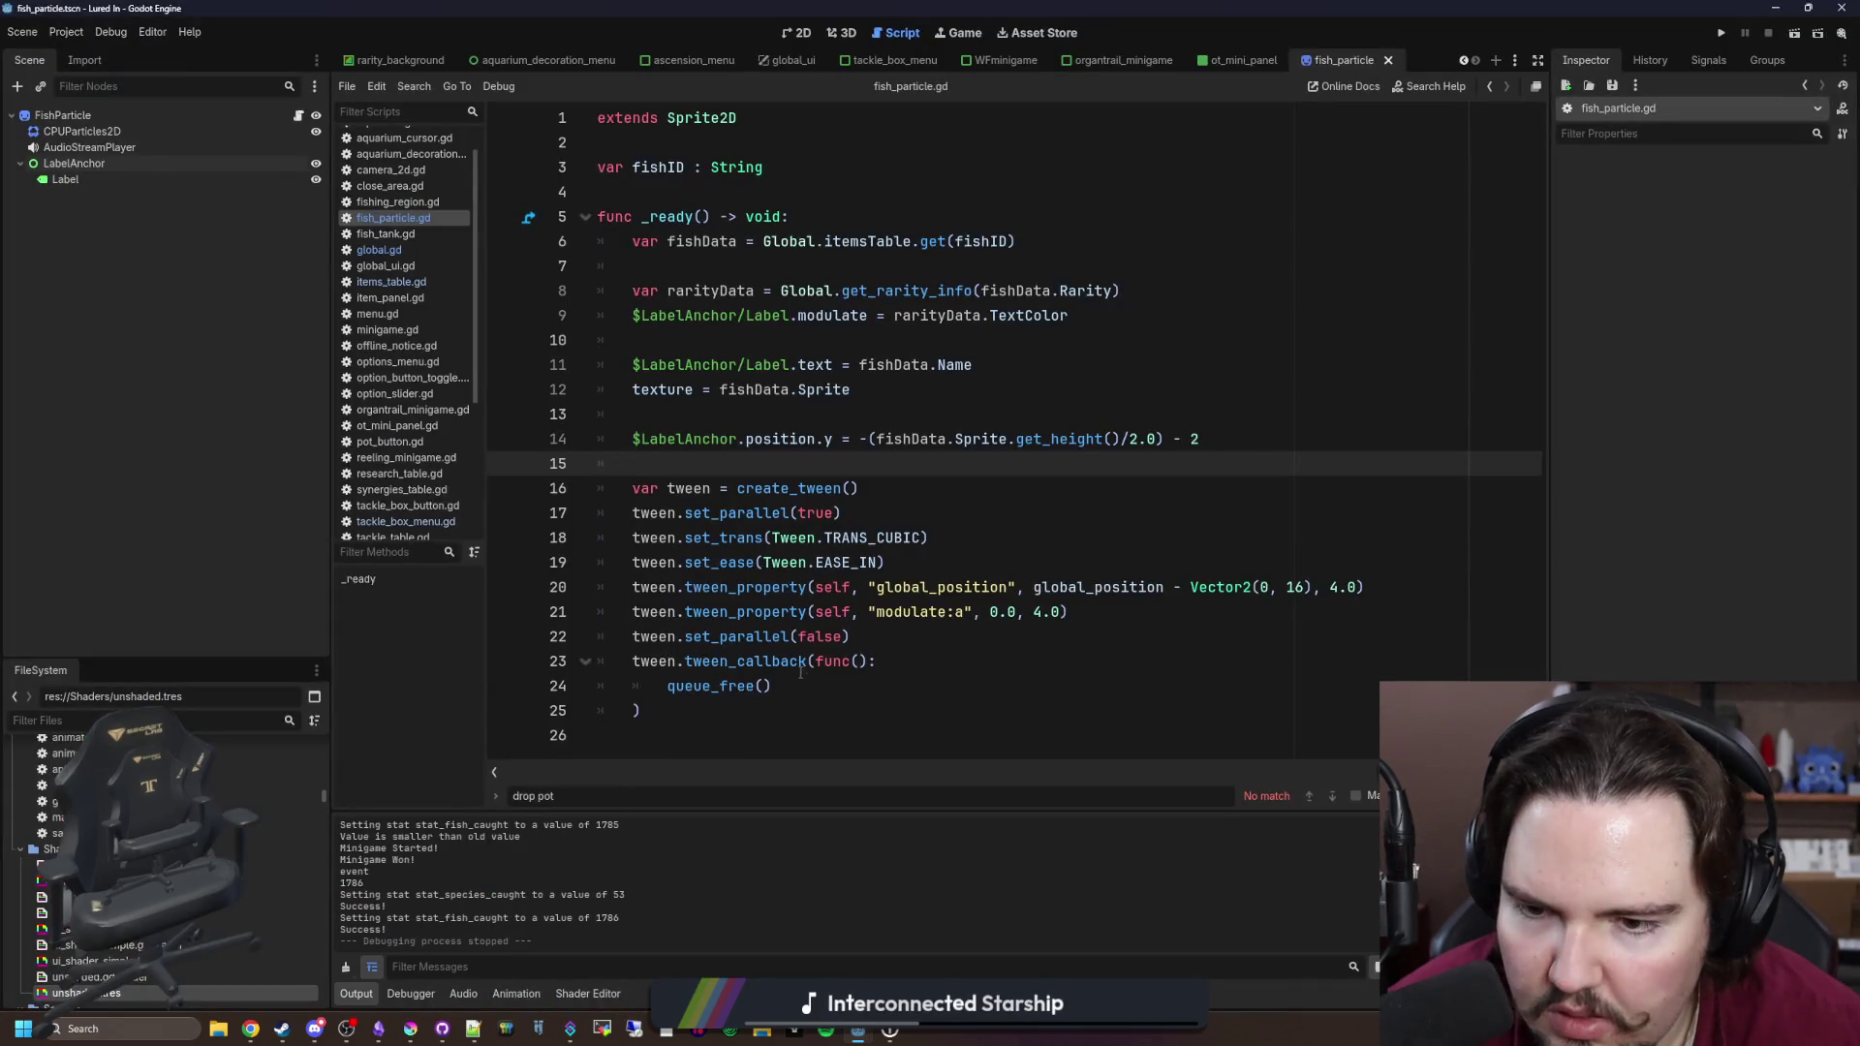
# Step: Select the Label node, widen the Inspector, and expand its Material section
pyautogui.click(800, 678)
pyautogui.click(727, 466)
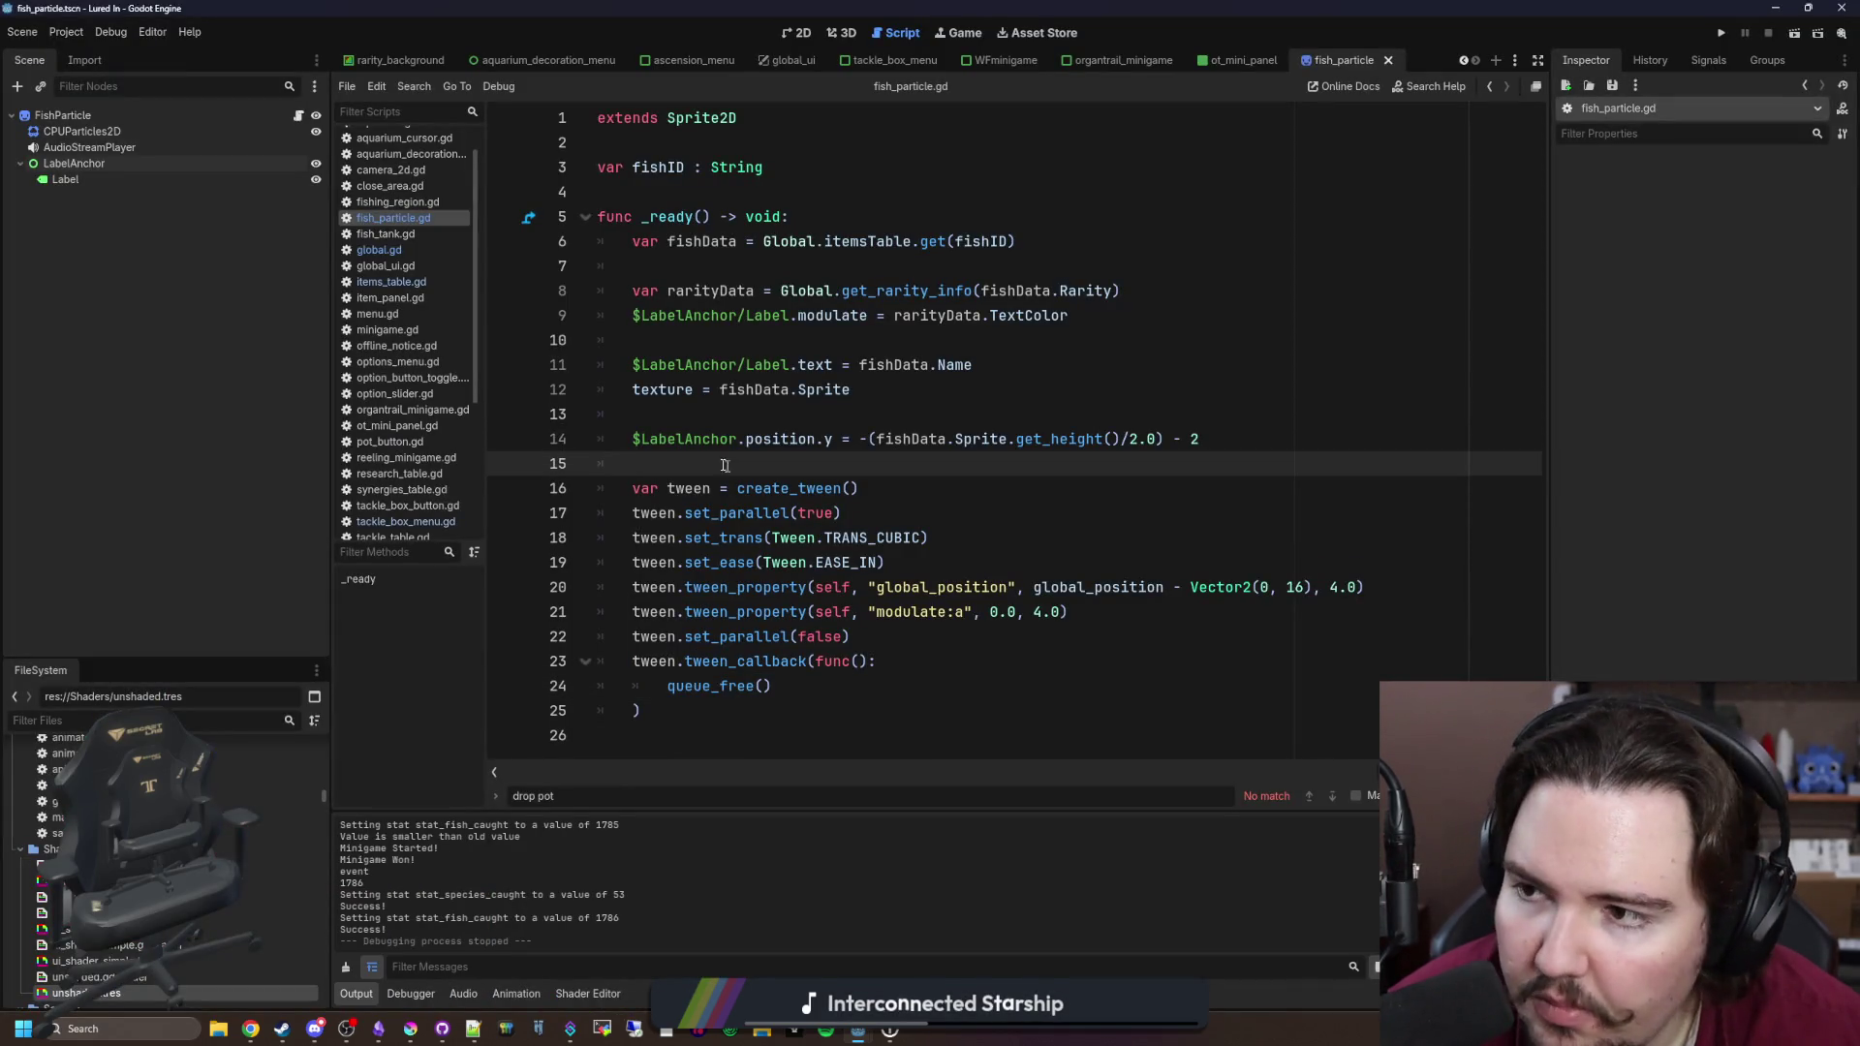
pyautogui.click(103, 184)
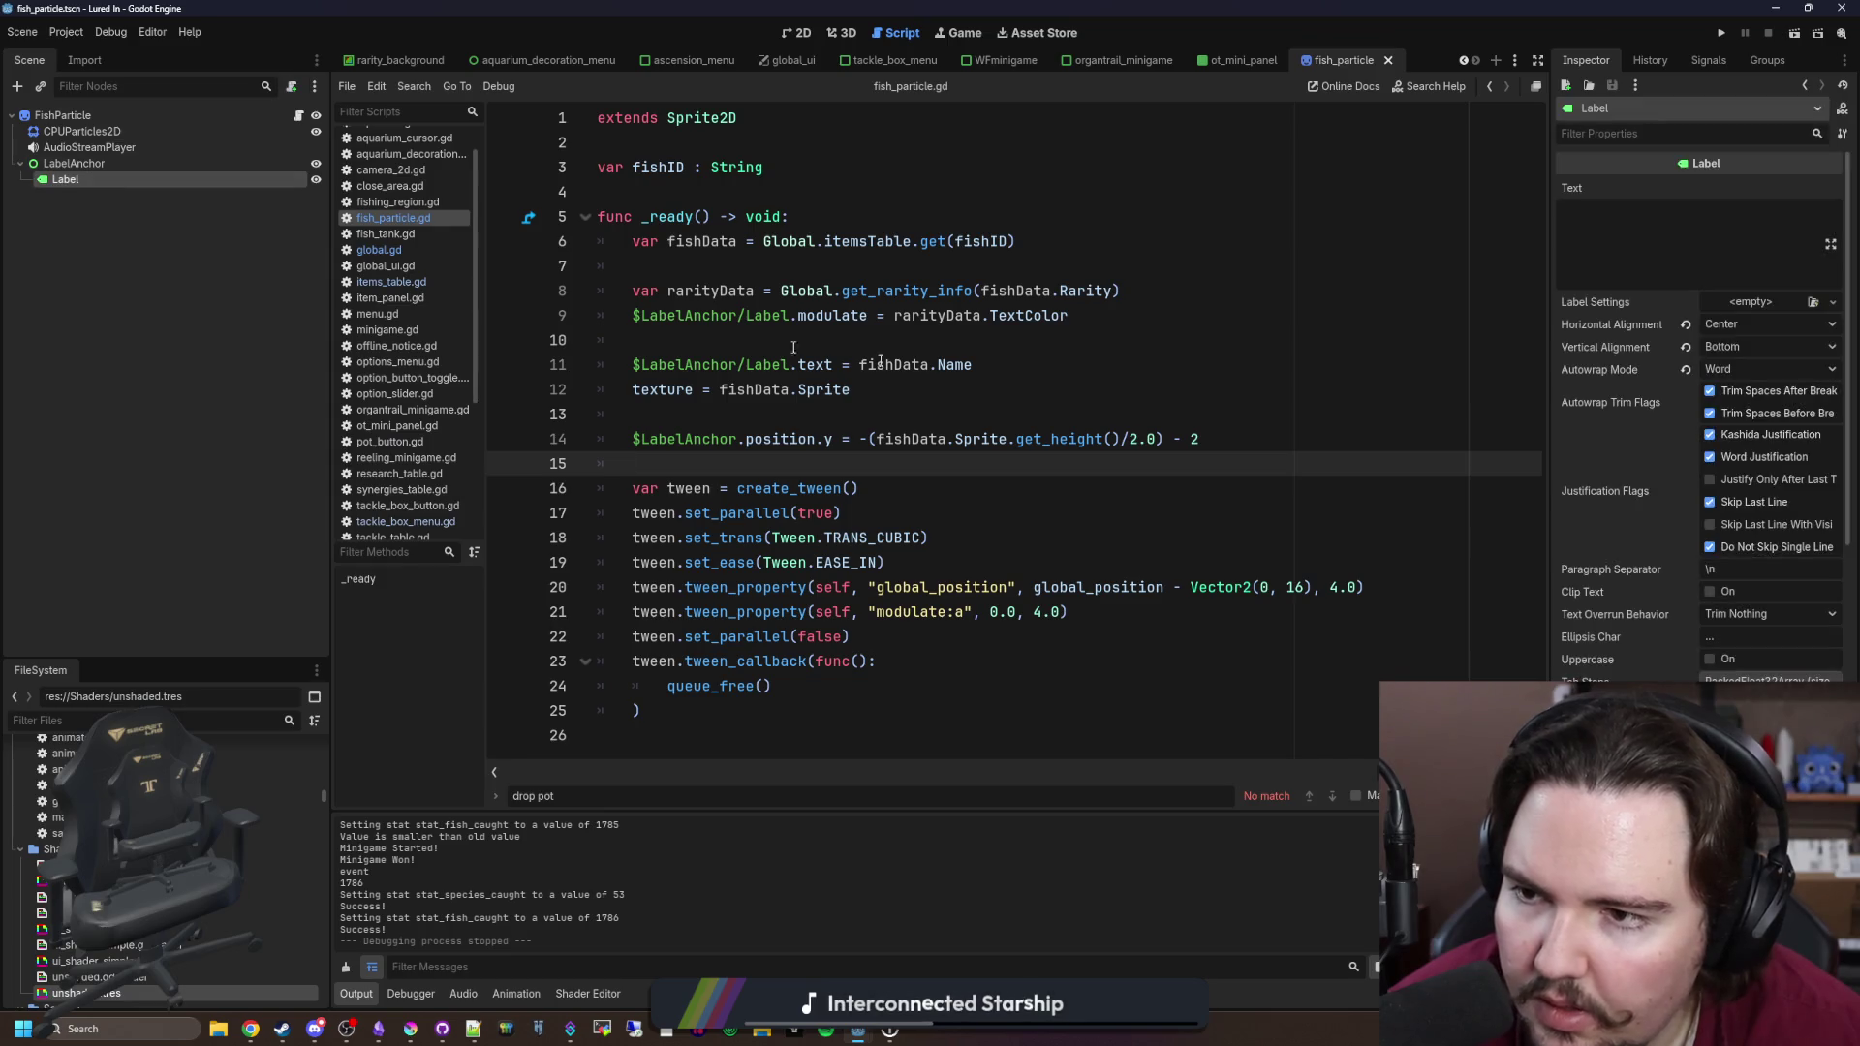
pyautogui.moveTo(1549, 403); pyautogui.dragTo(1174, 403)
pyautogui.scroll(-10, 1366, 619)
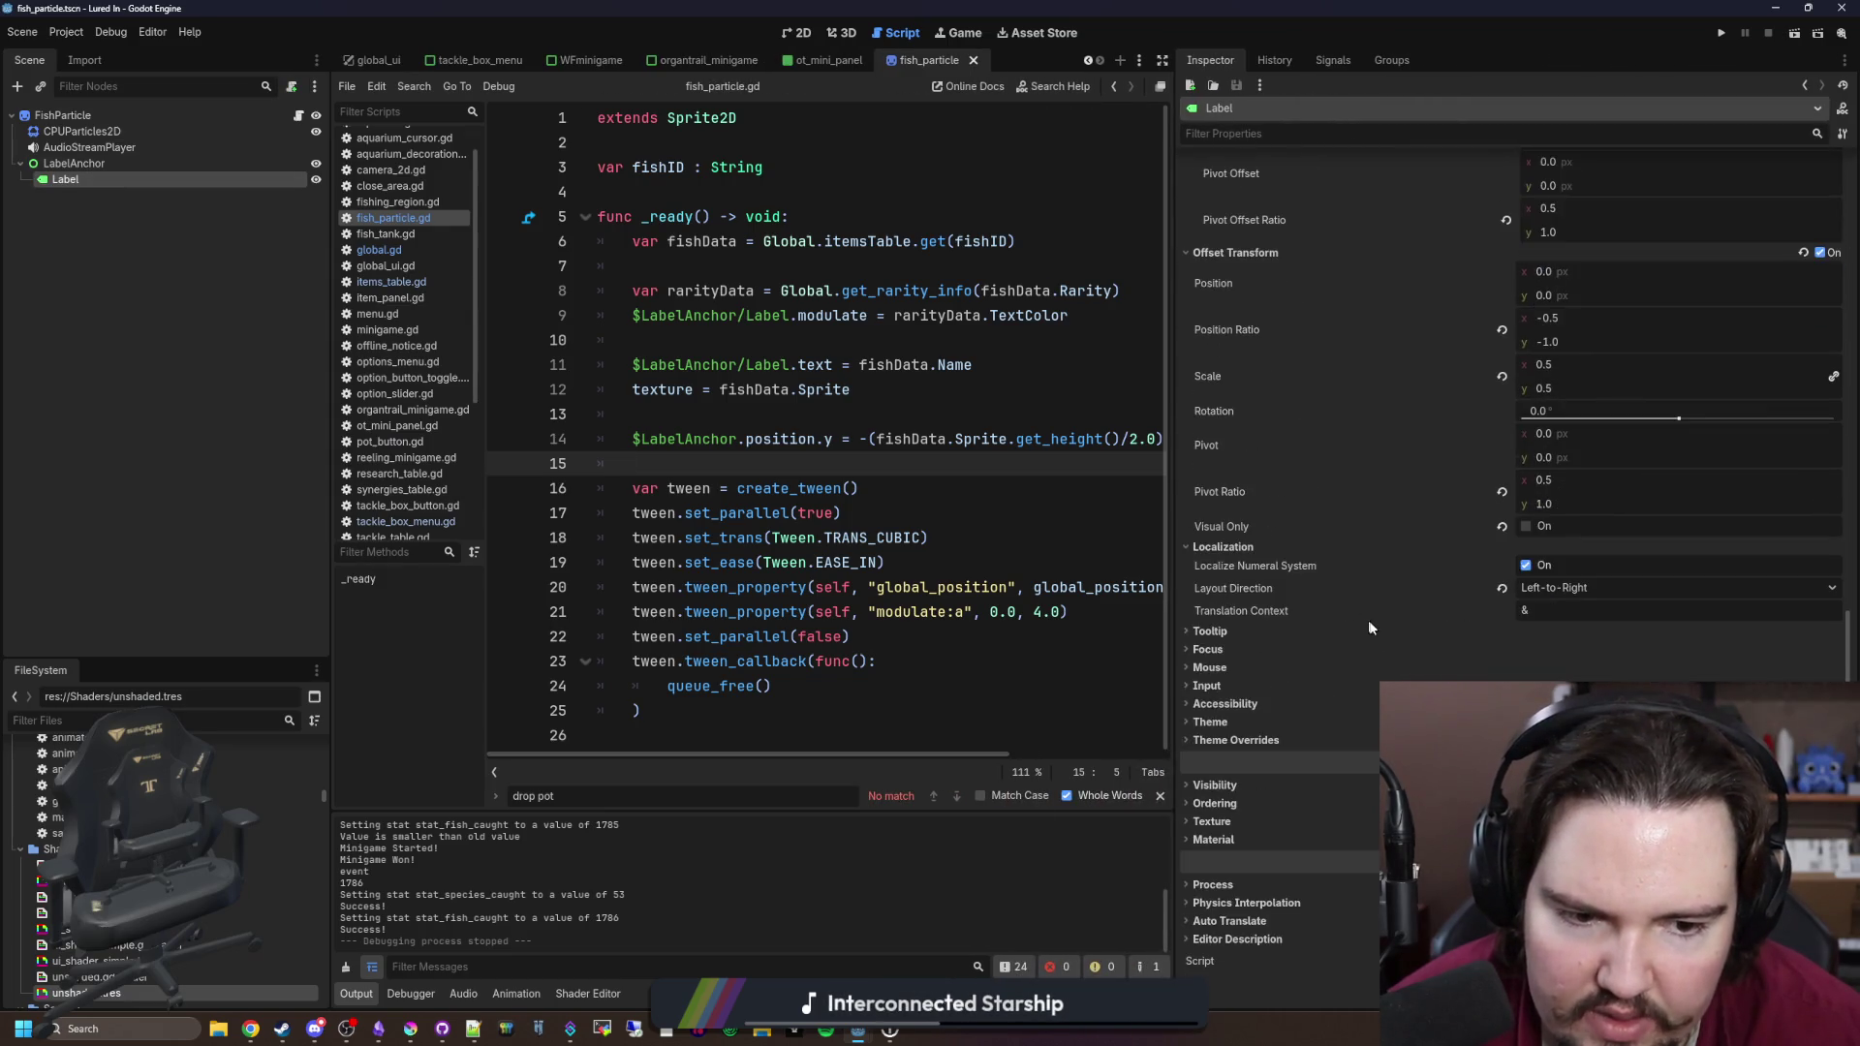
pyautogui.click(1243, 835)
pyautogui.scroll(-1, 1243, 835)
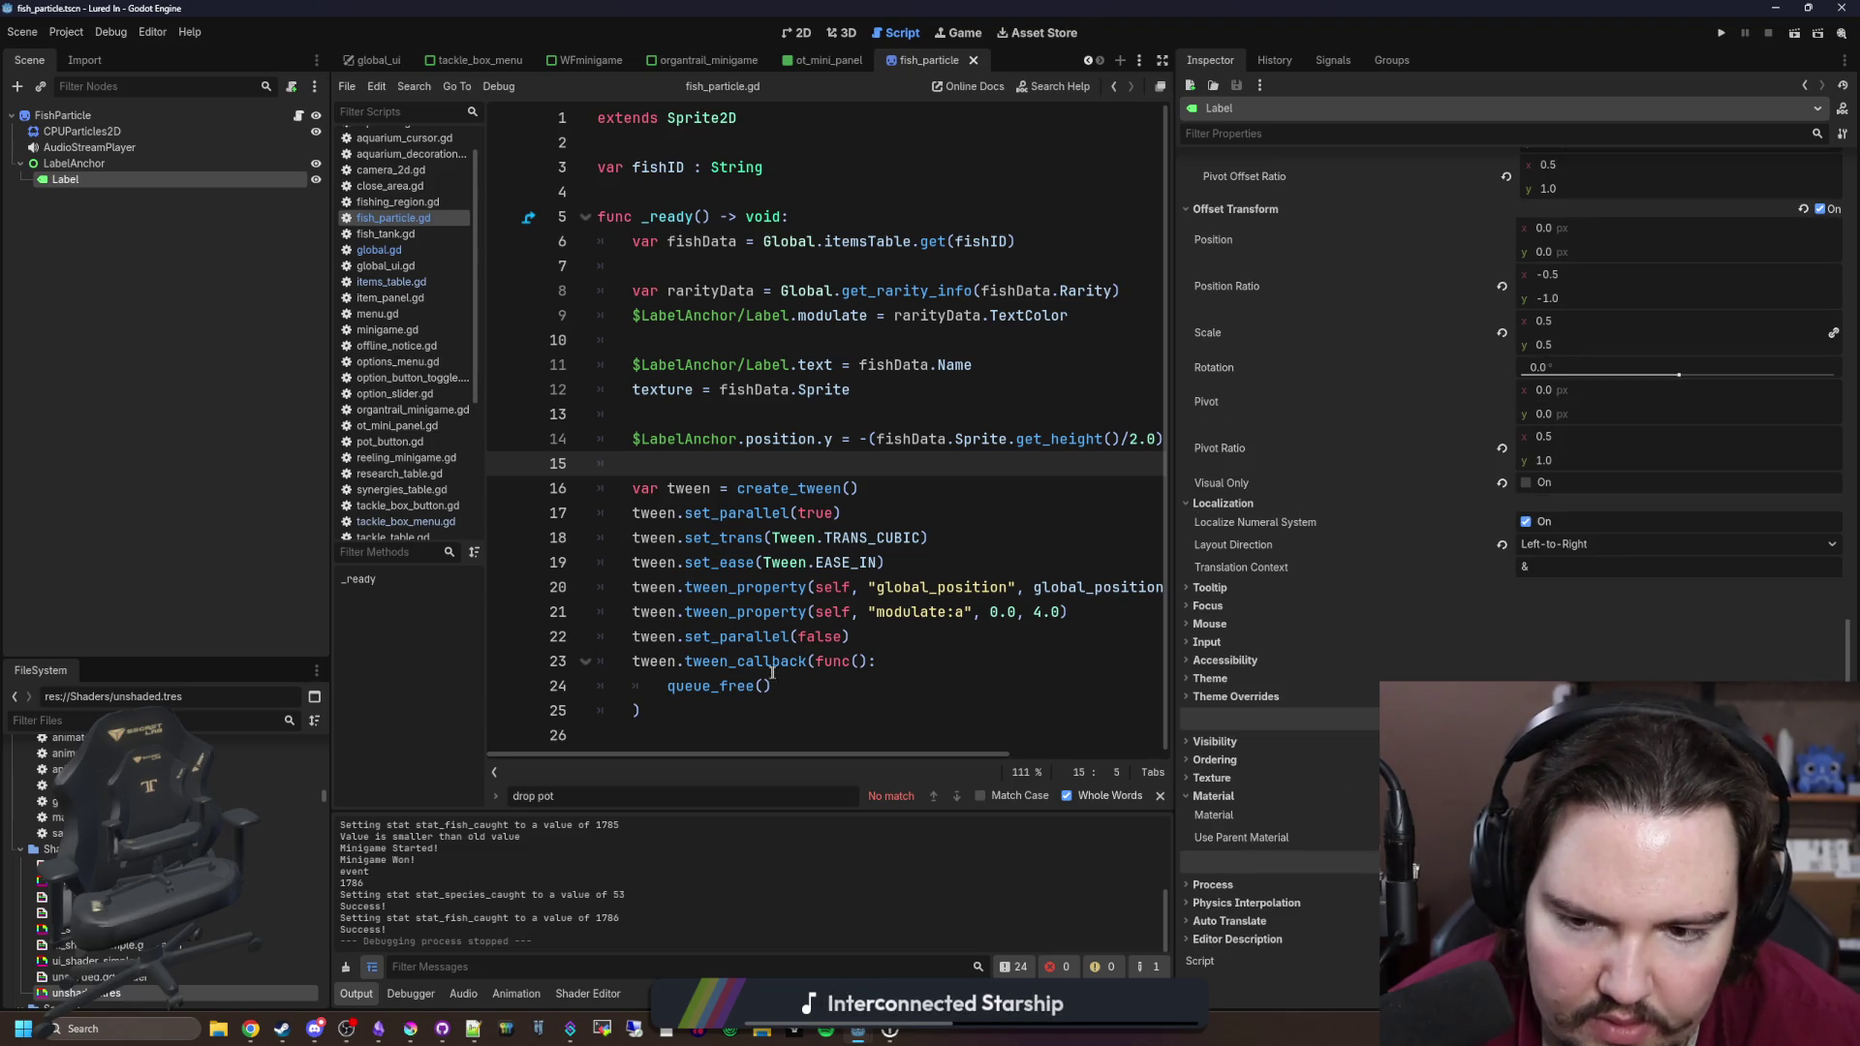
# Step: Save the FishParticle scene
pyautogui.click(700, 703)
pyautogui.click(689, 458)
pyautogui.hotkey('ctrl', 's')
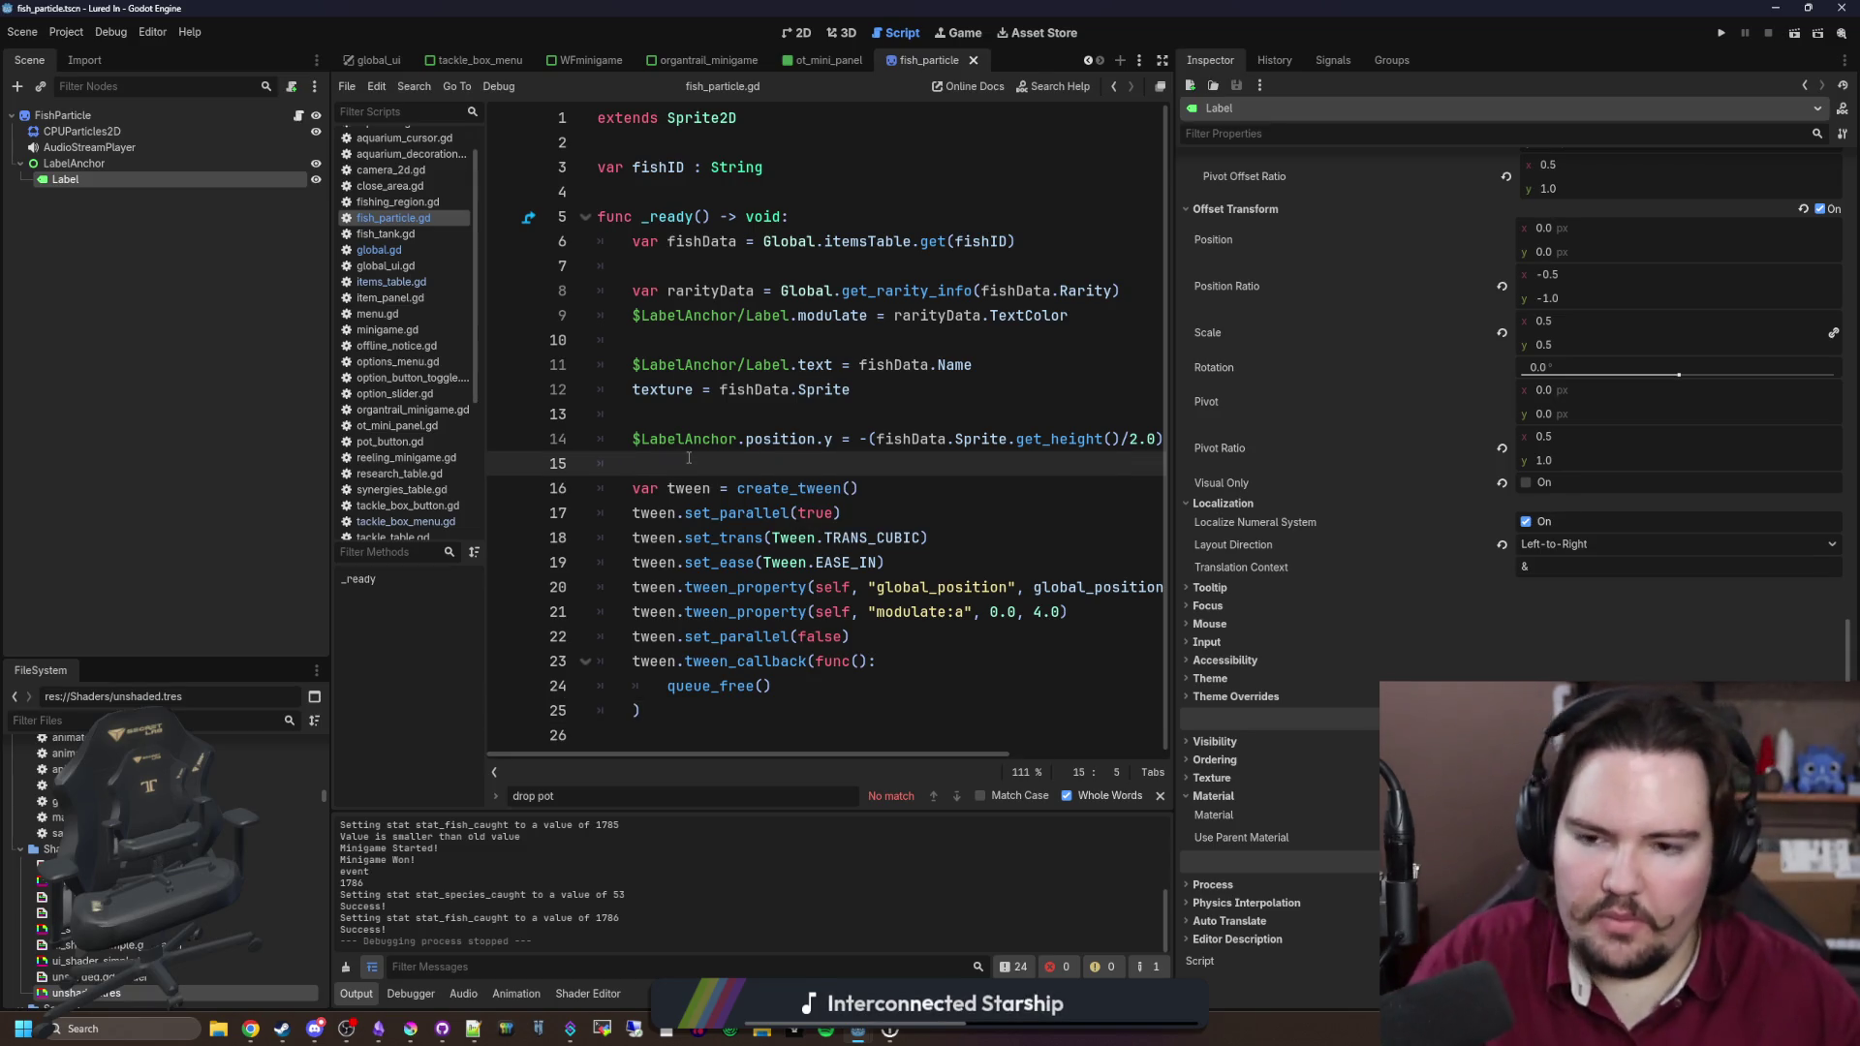
pyautogui.hotkey('ctrl', 's')
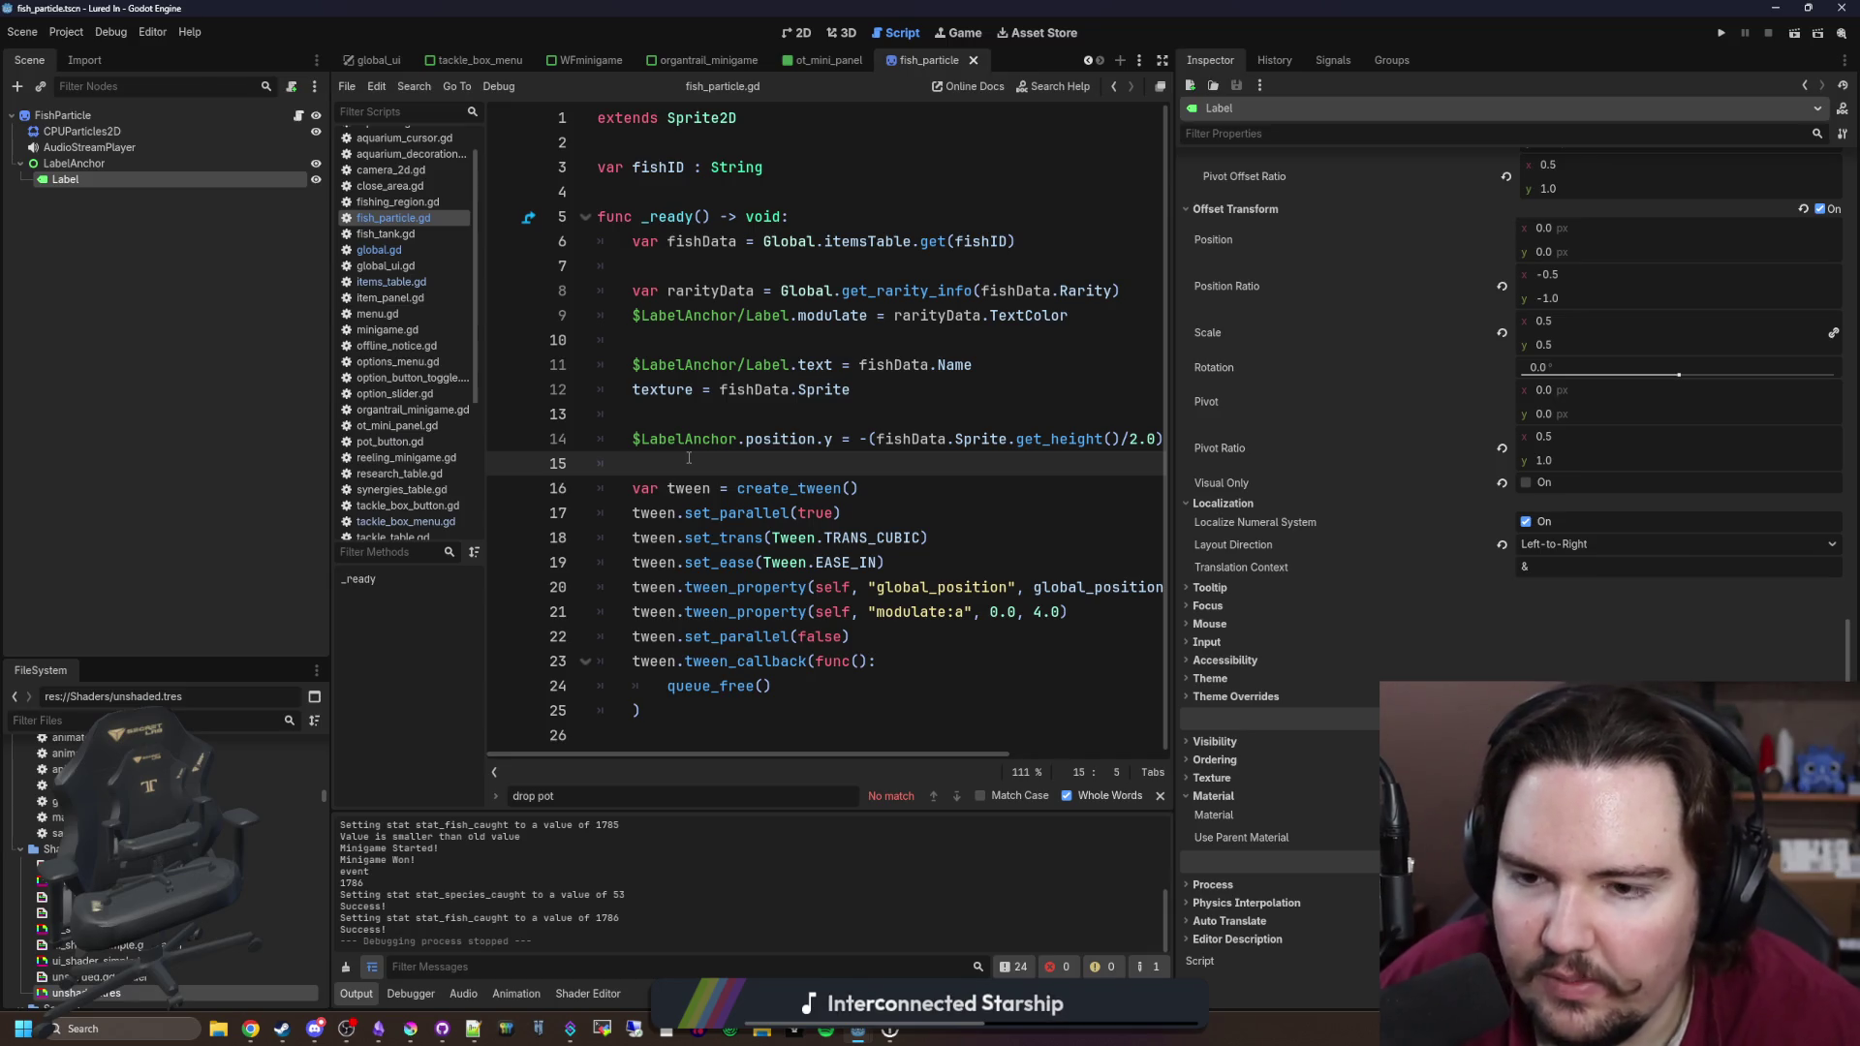
# Step: Select the LabelAnchor node and expand its Material section
pyautogui.click(78, 164)
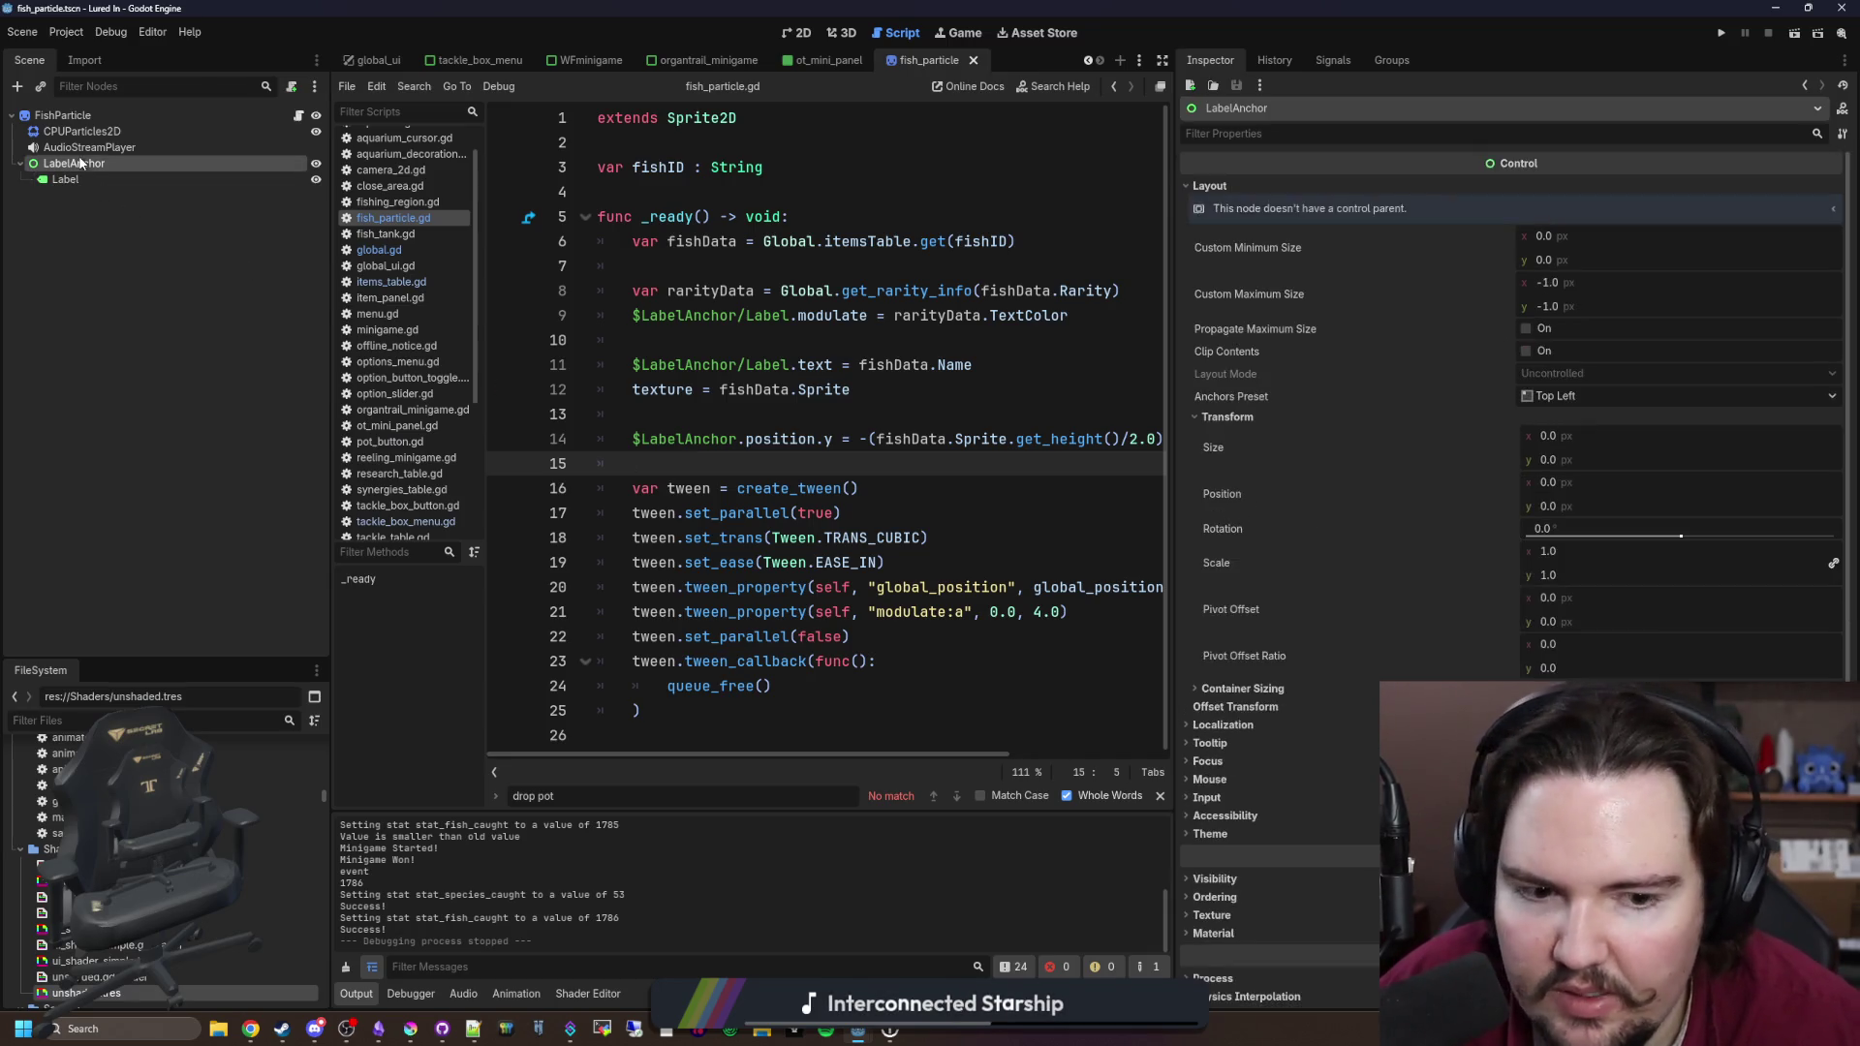
pyautogui.scroll(2, 1272, 678)
pyautogui.click(1214, 839)
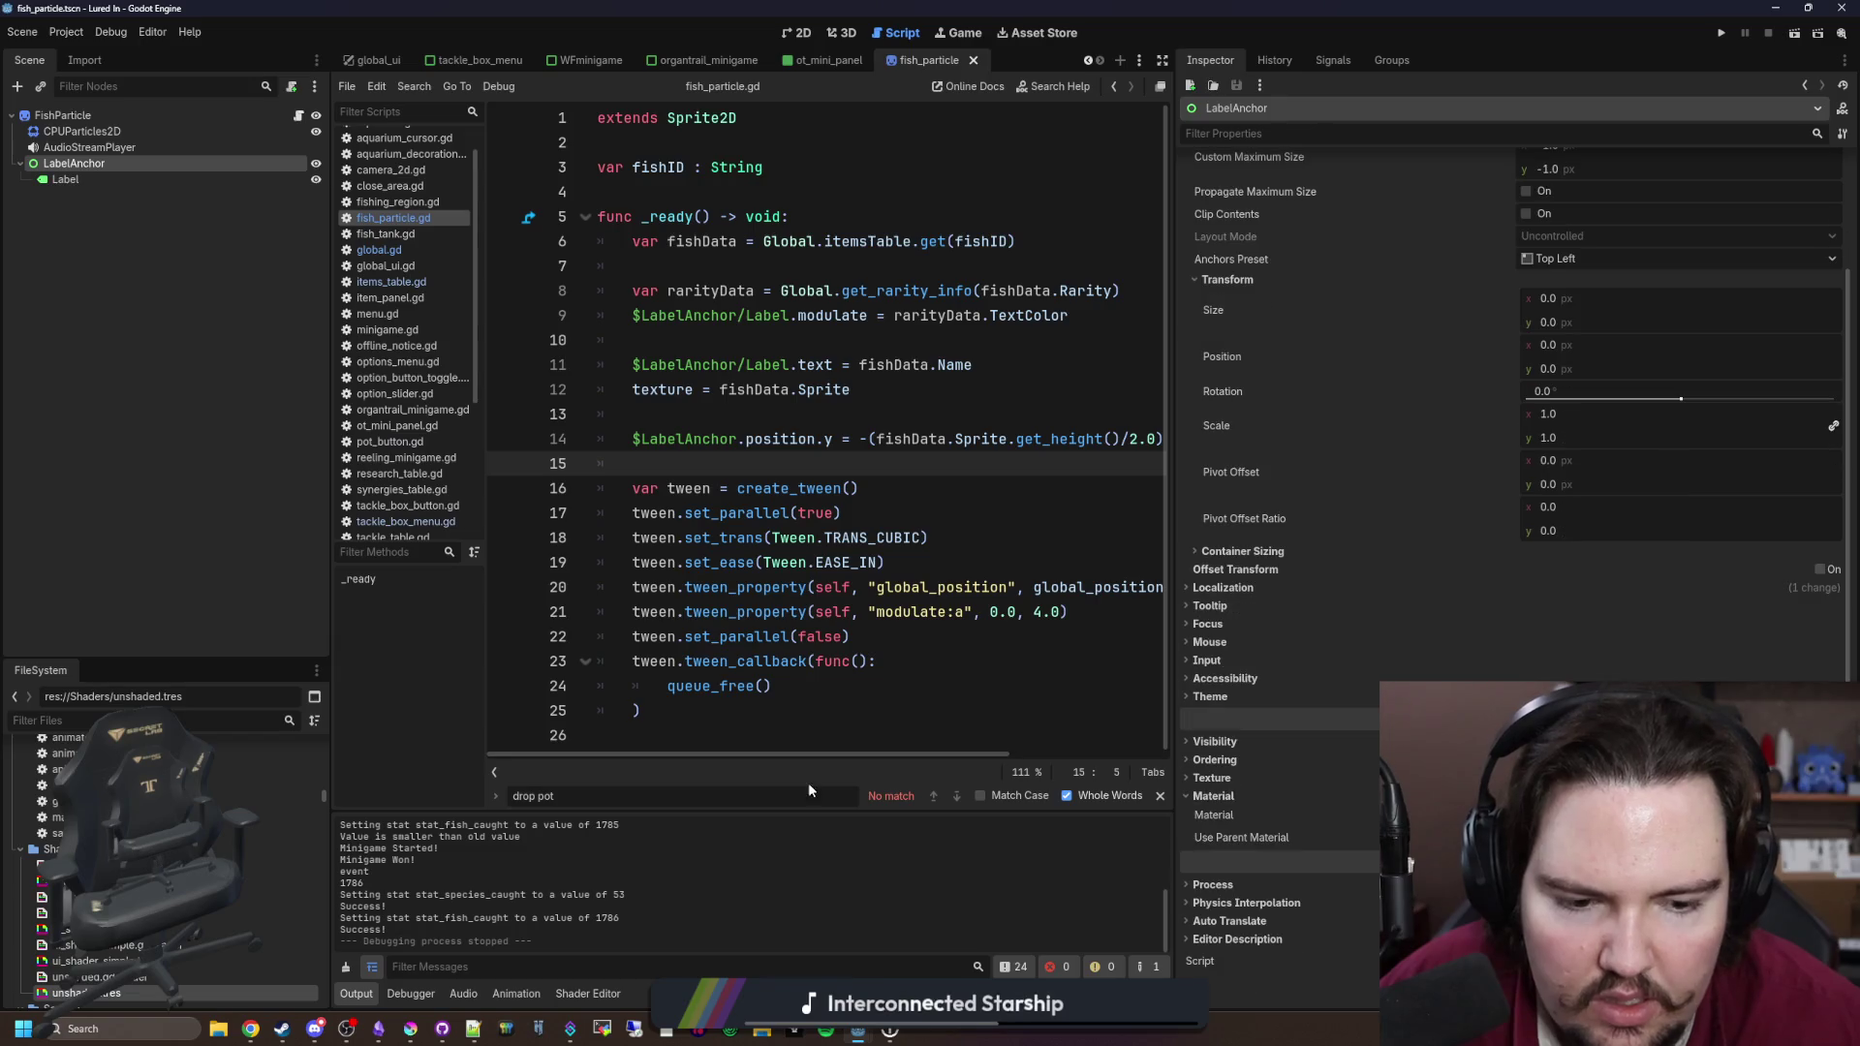
# Step: Filter FileSystem by 'ui_s' and open ui_shader.tres's shader in the Shader Editor
pyautogui.write('ui_s')
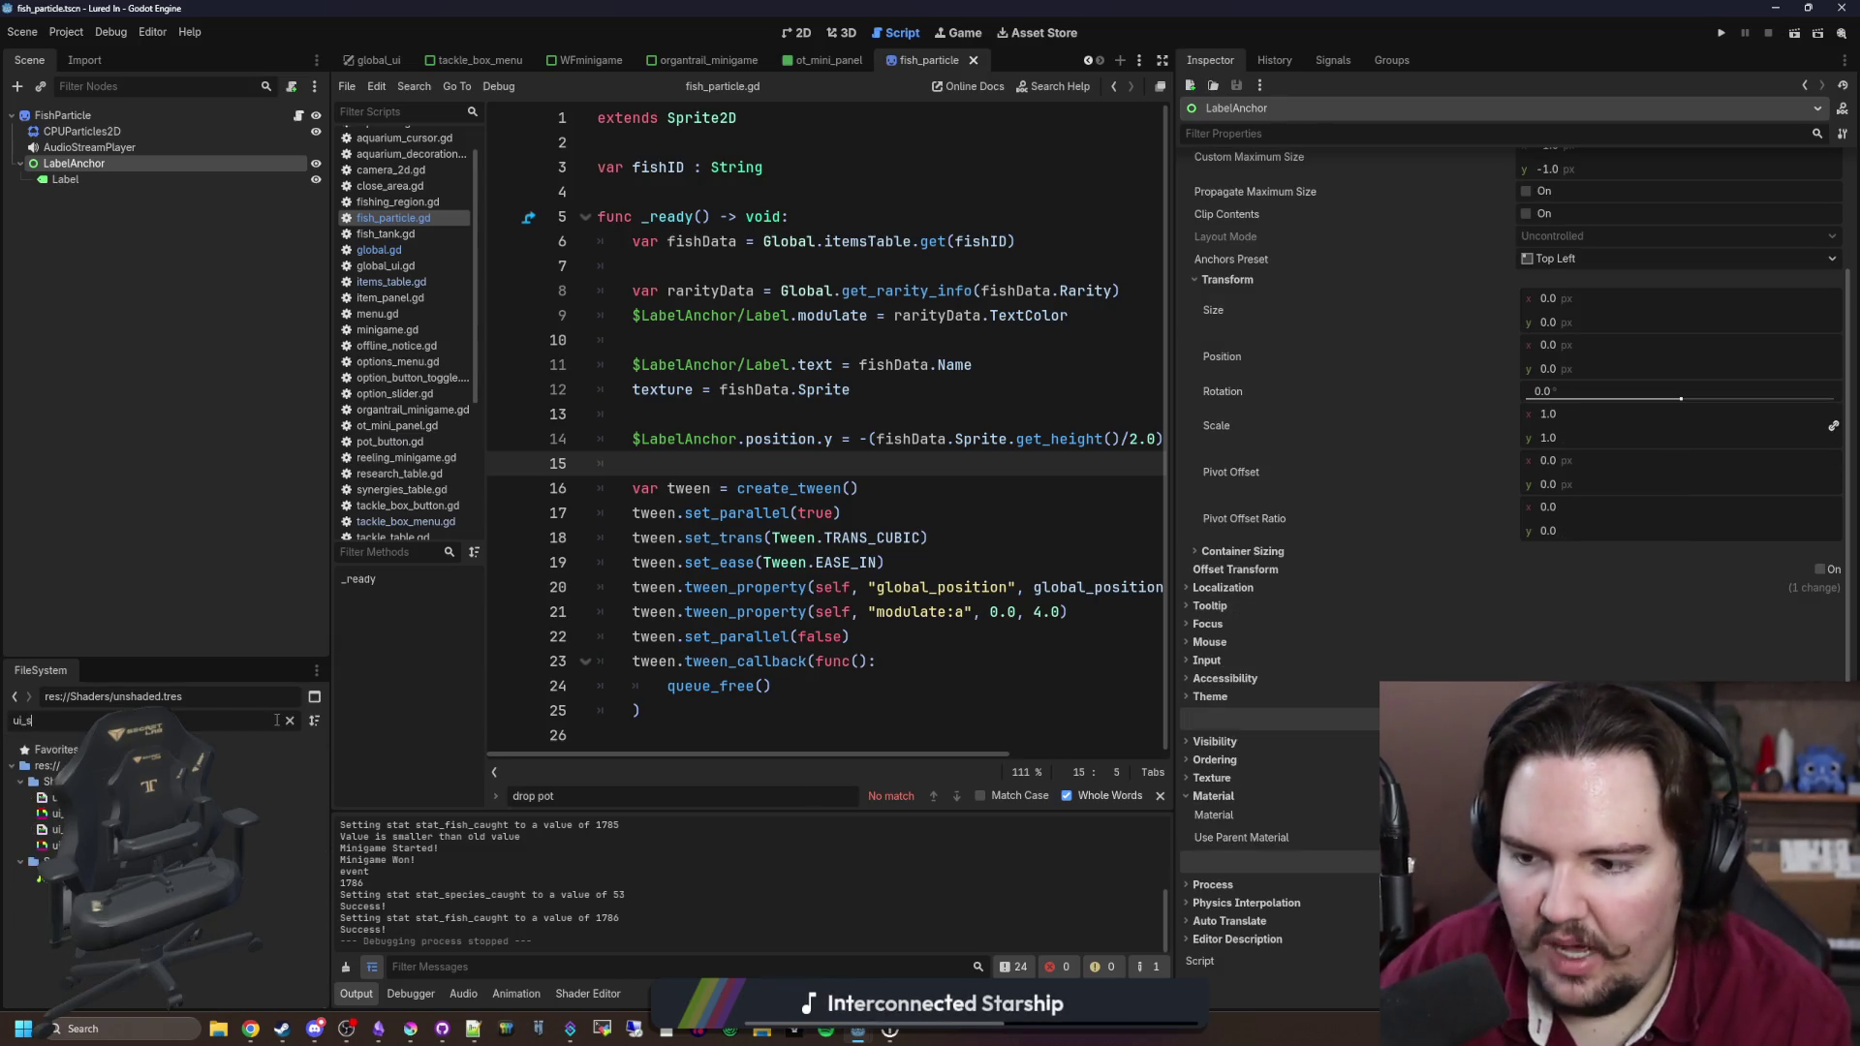
pyautogui.click(57, 814)
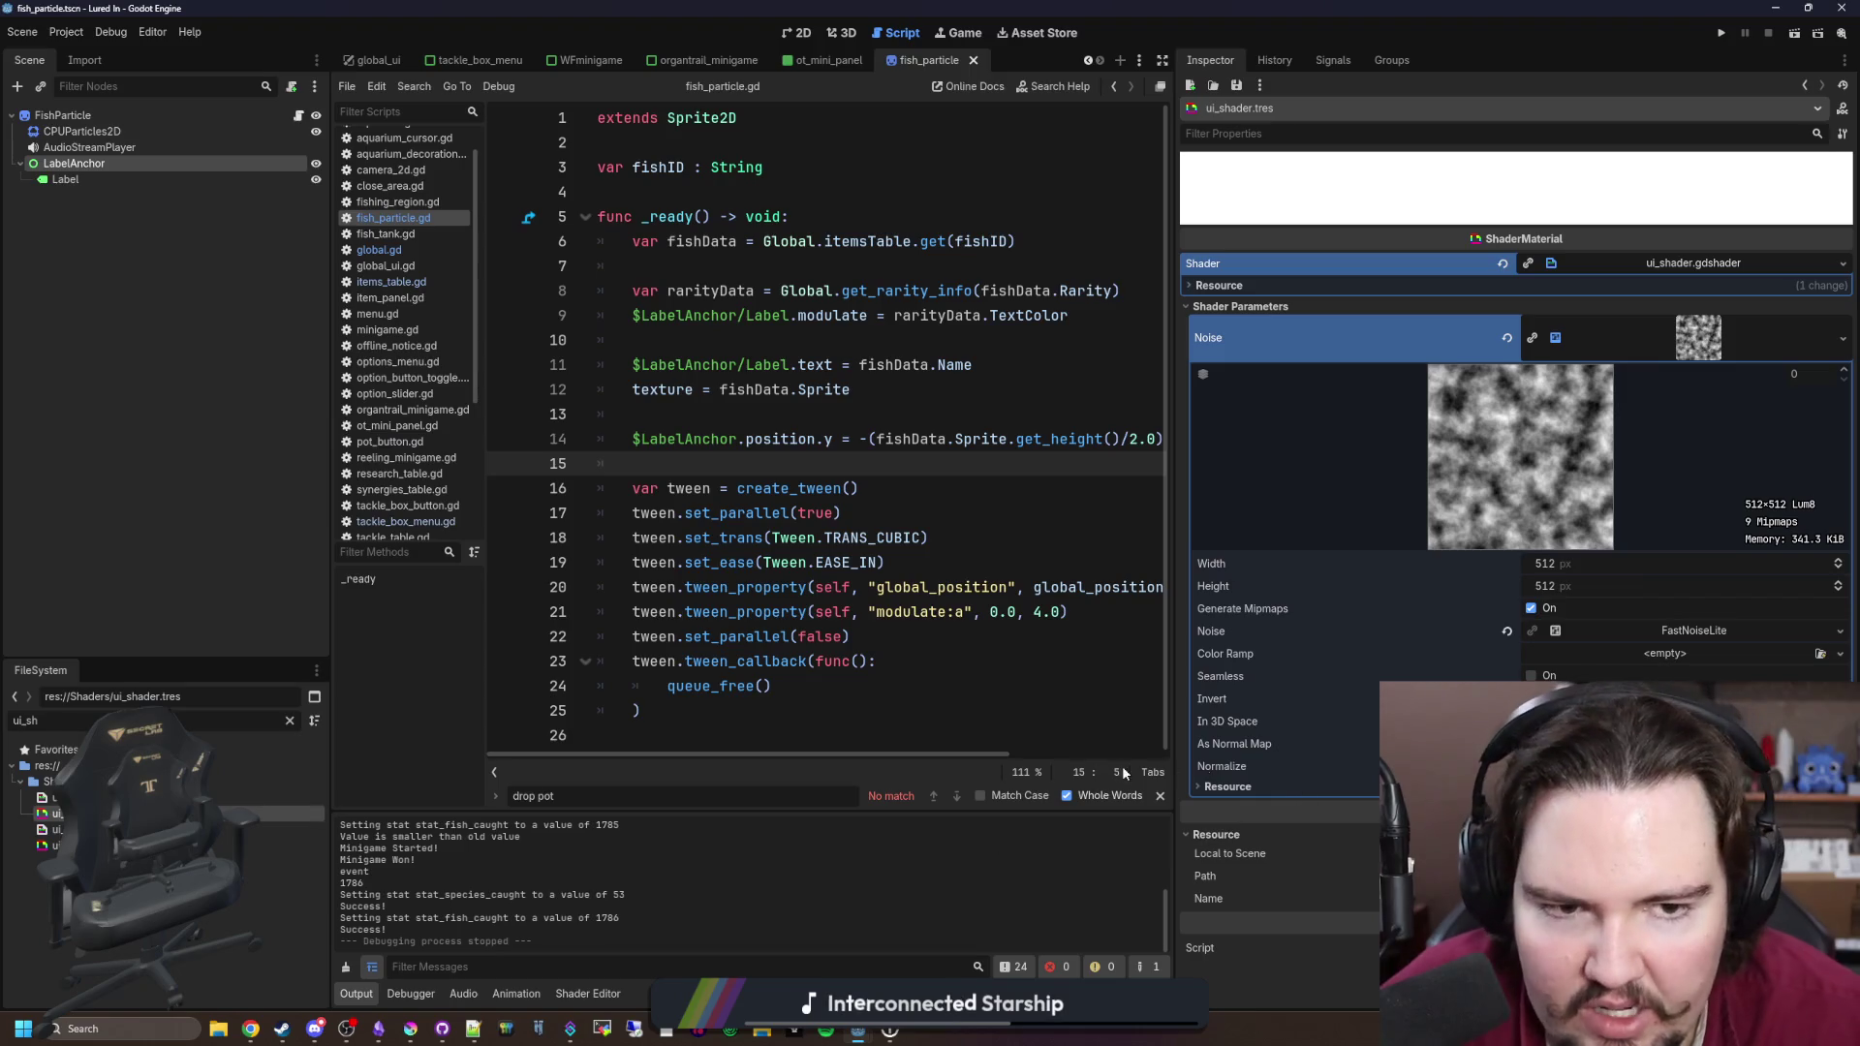
pyautogui.scroll(2, 593, 865)
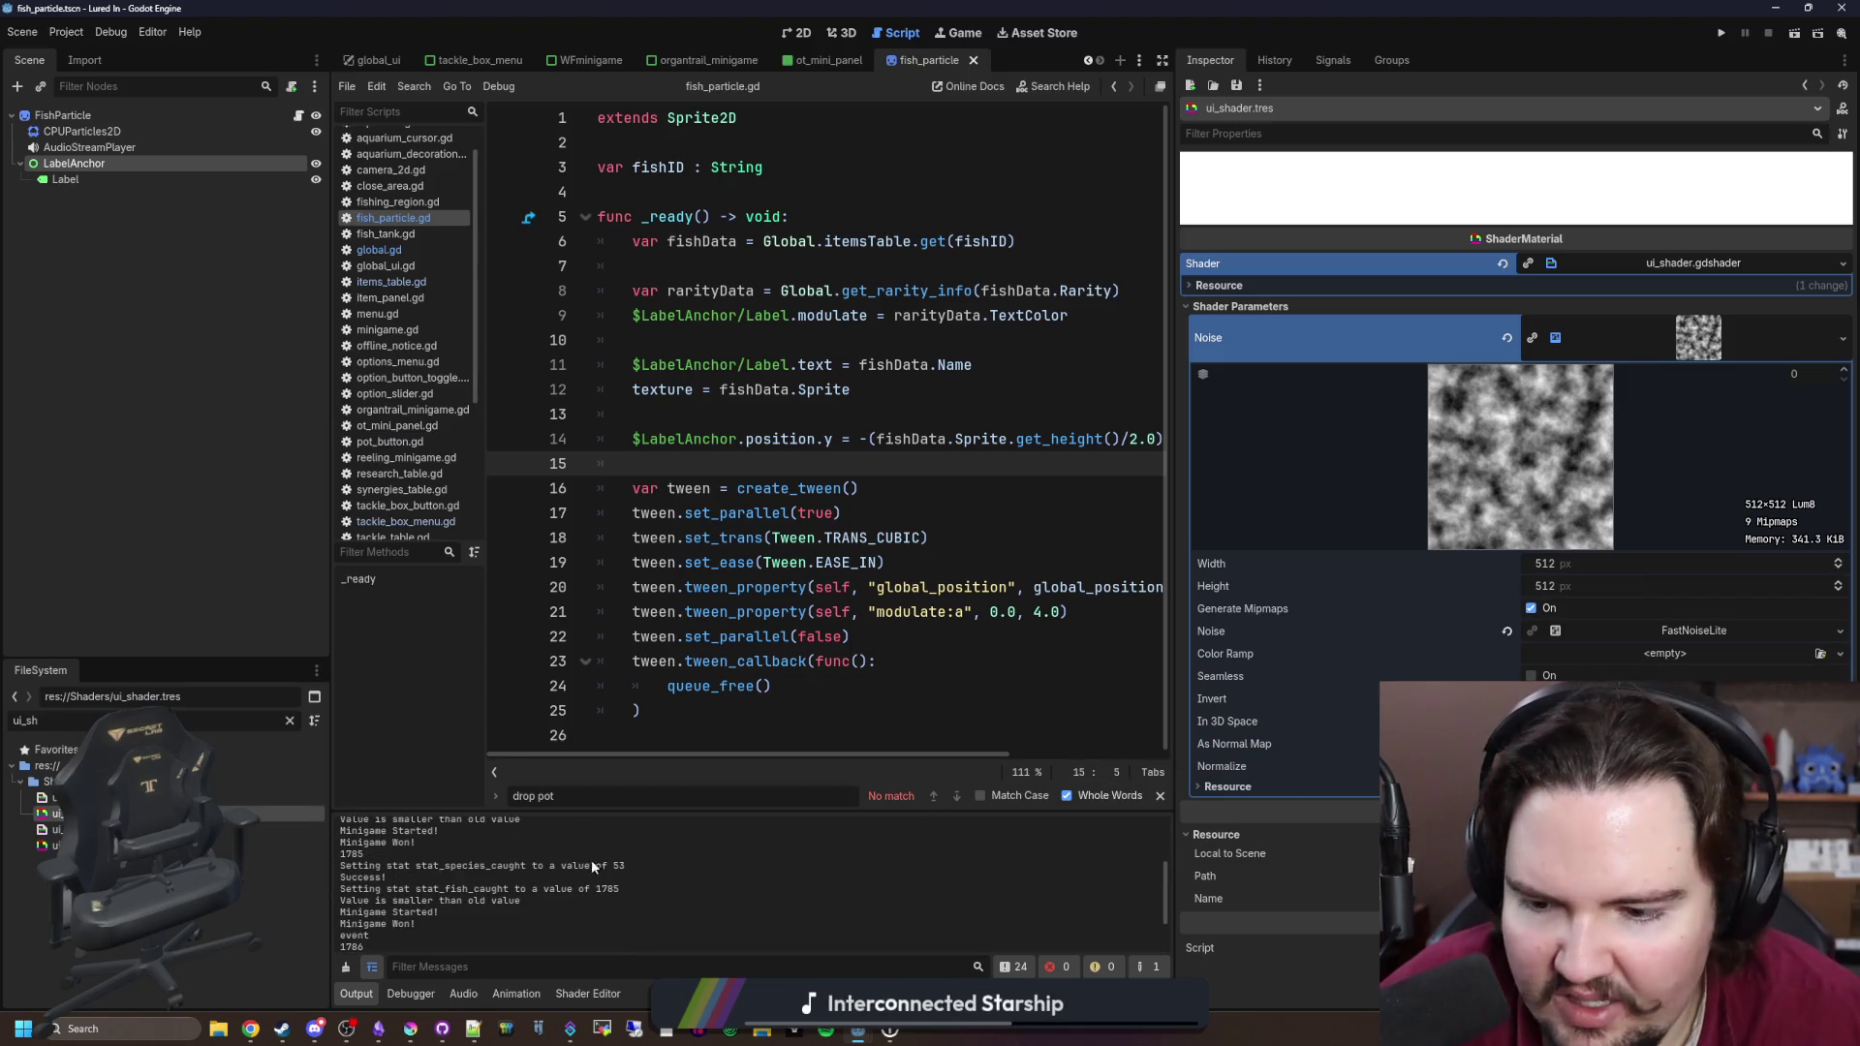
pyautogui.click(1730, 262)
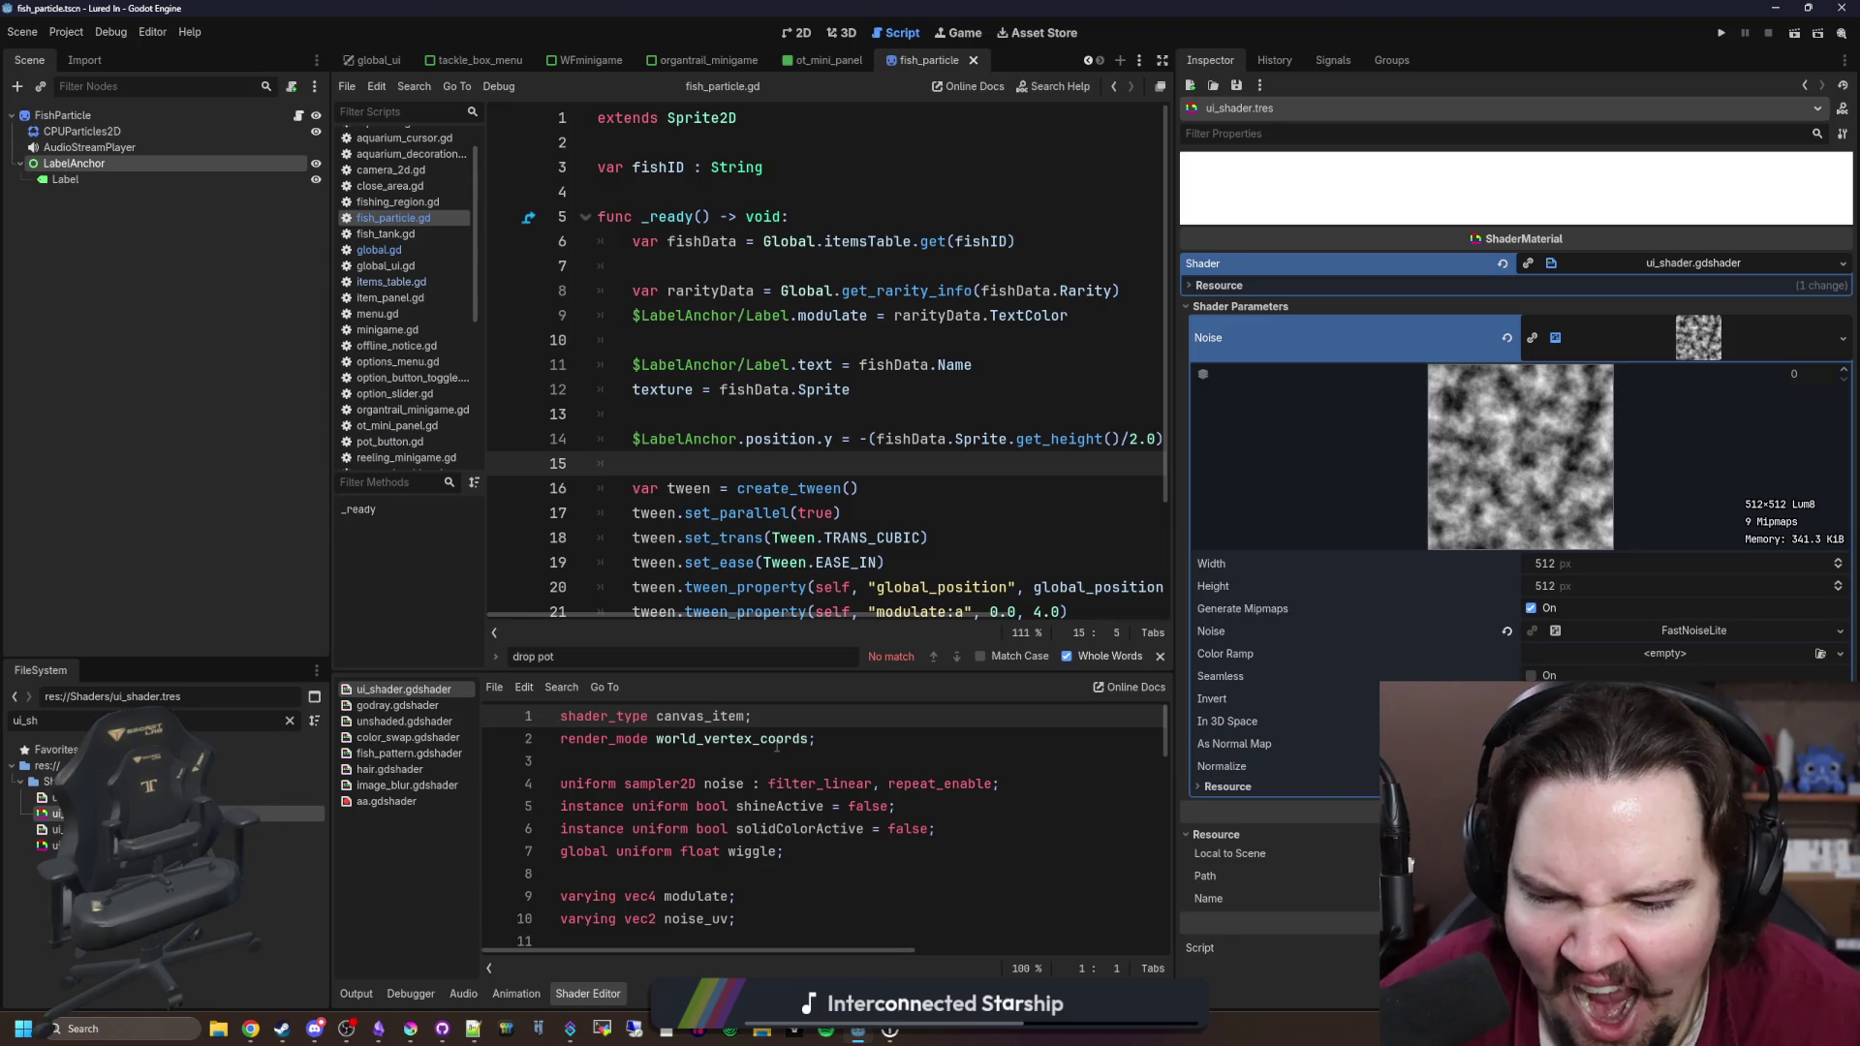
pyautogui.scroll(-6, 776, 747)
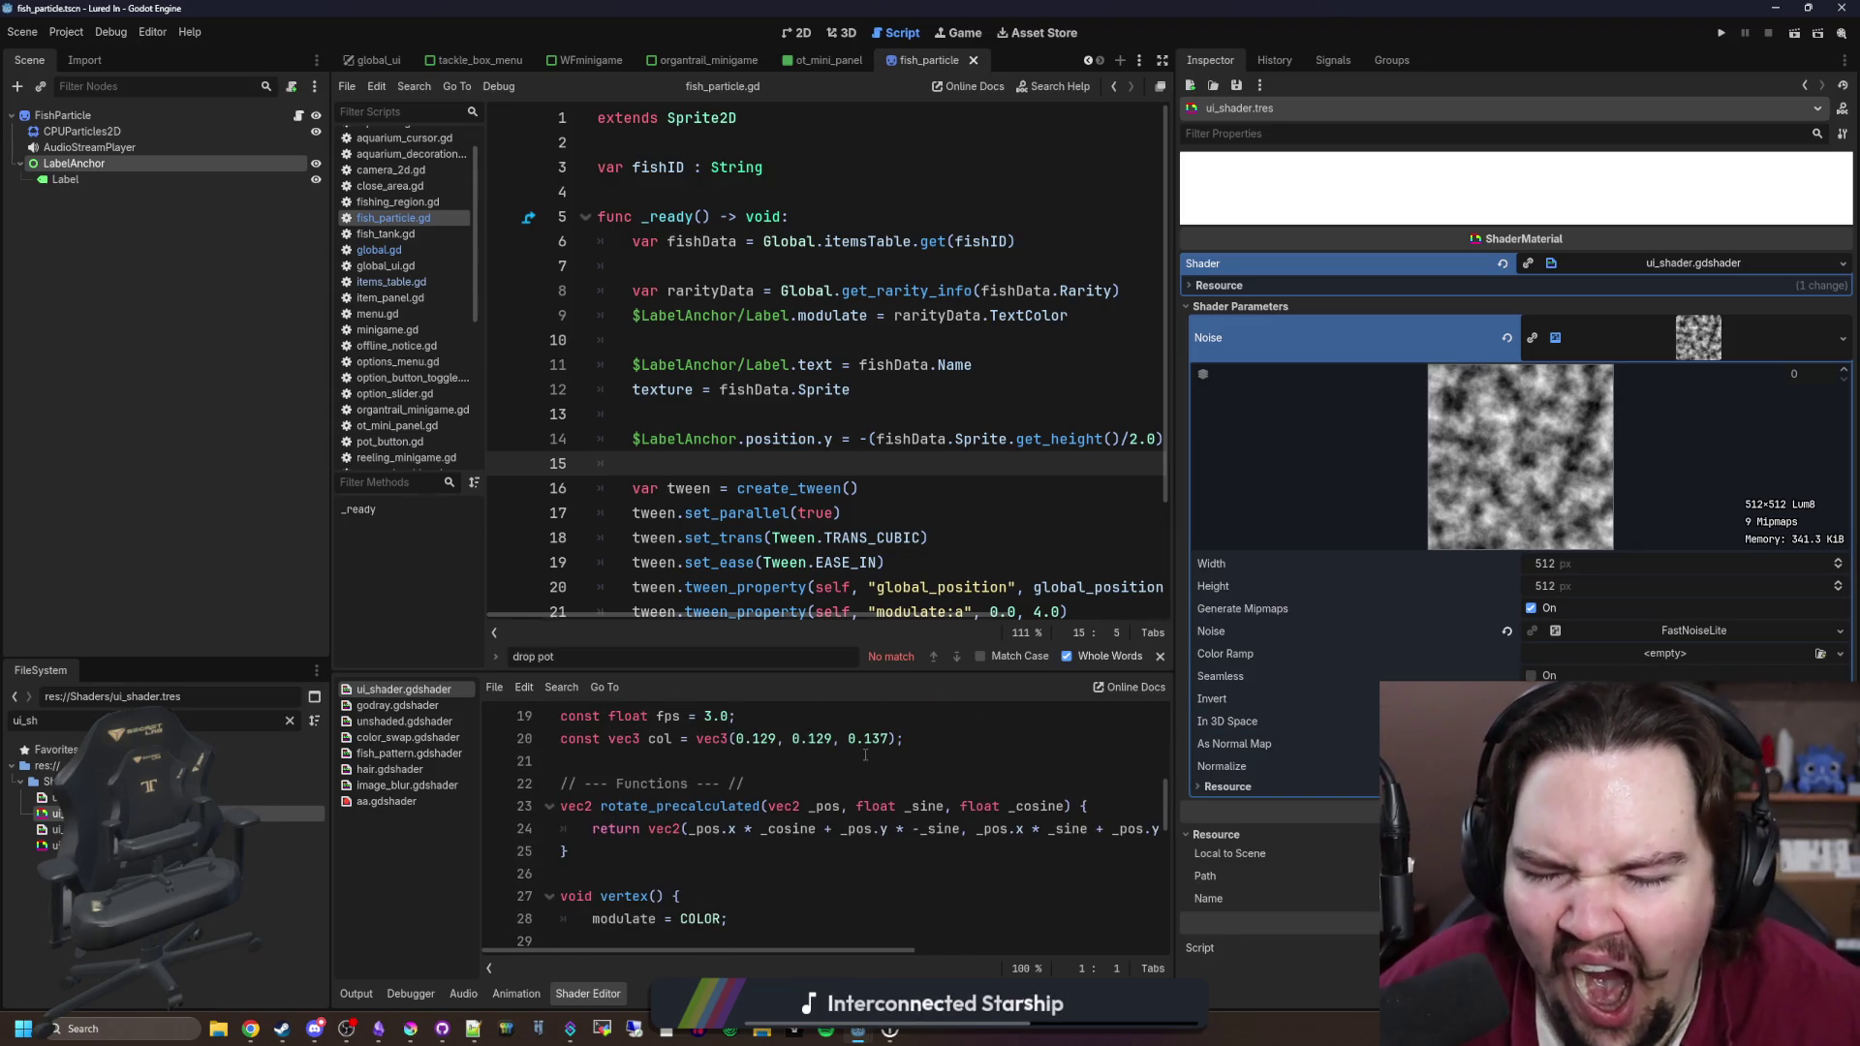
pyautogui.scroll(6, 834, 716)
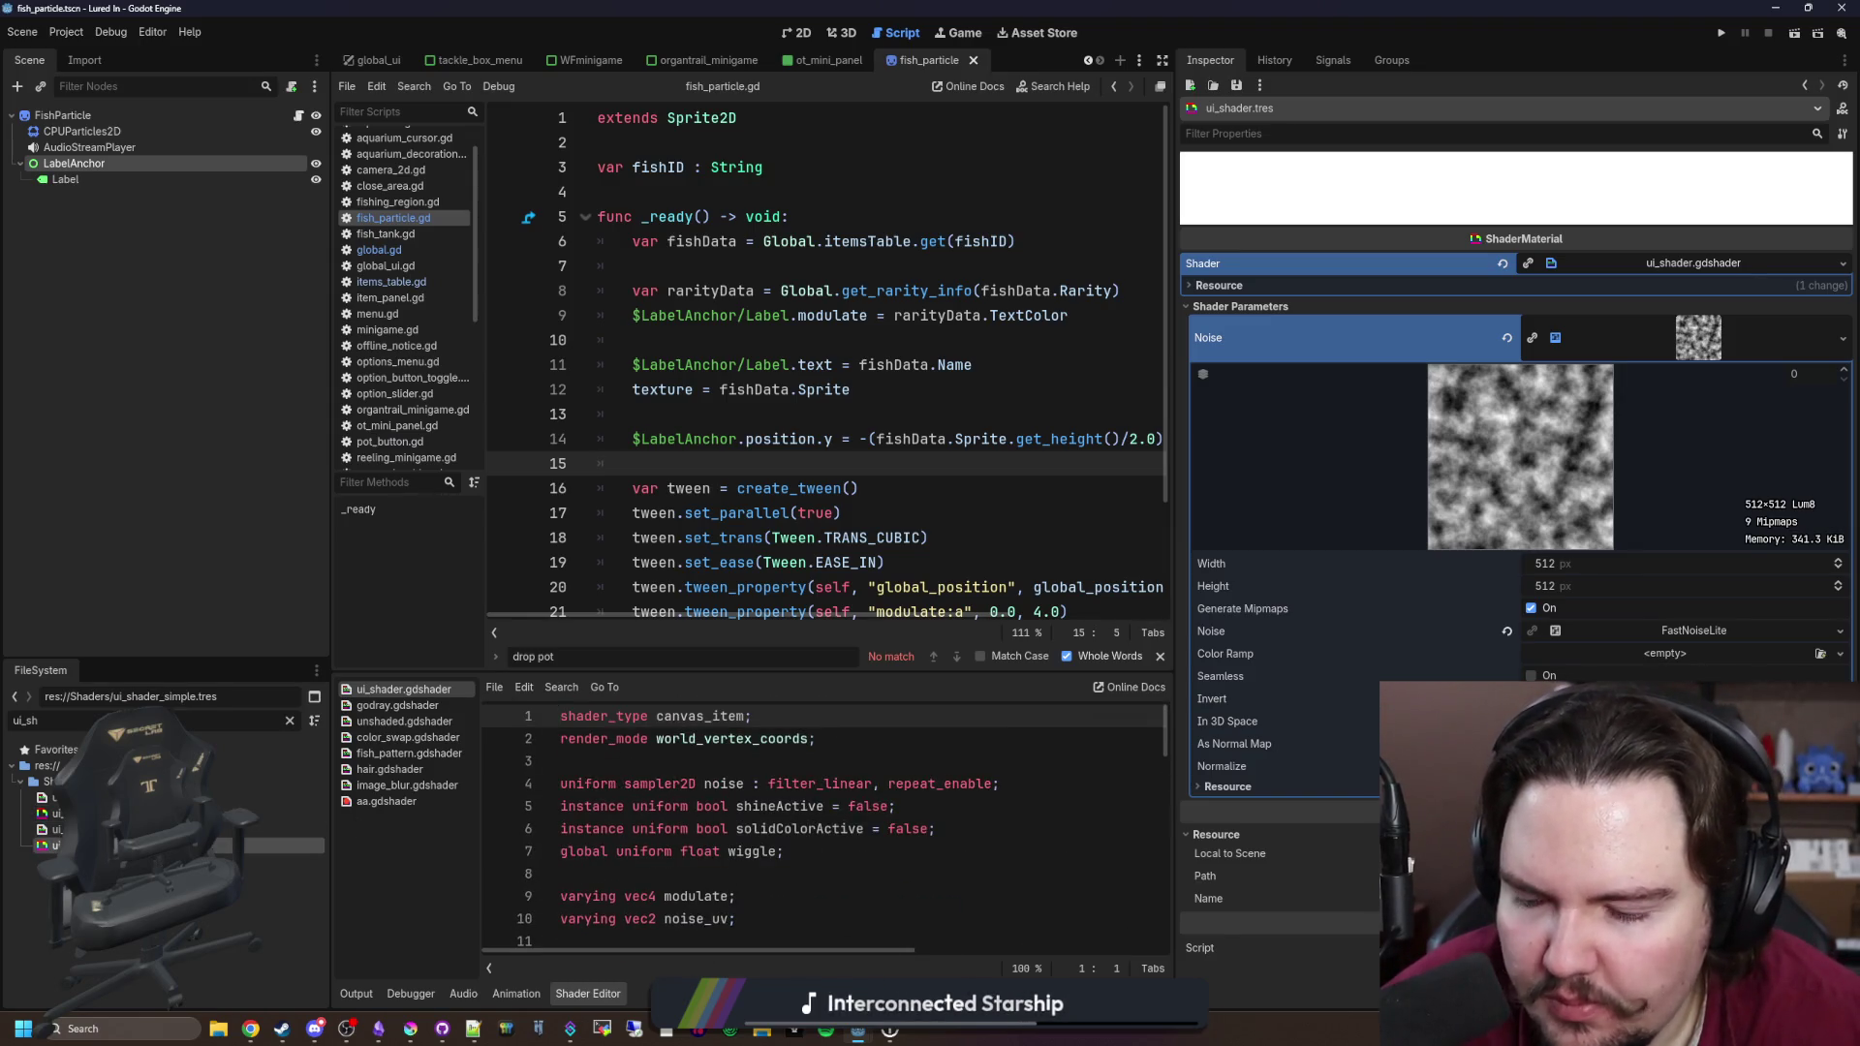
pyautogui.hotkey('ctrl', 's')
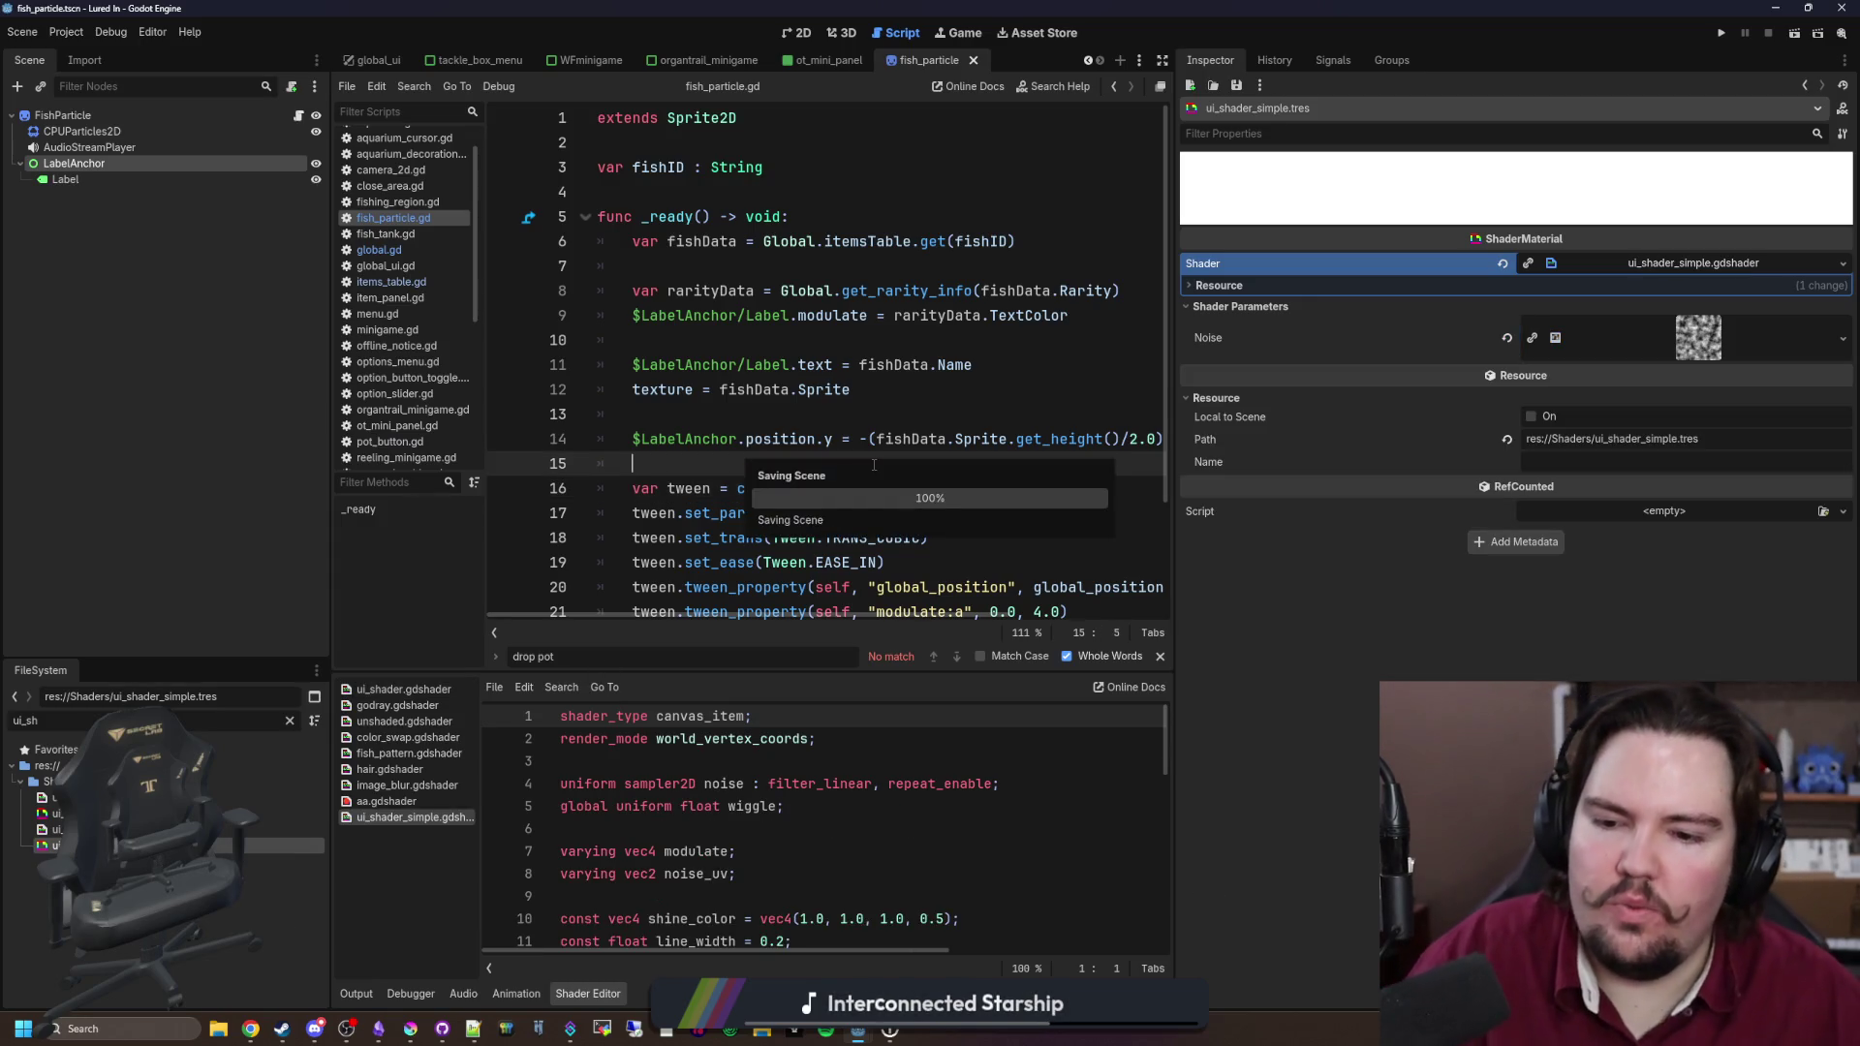
# Step: Review the ui_shader_simple shader code, narrow the Inspector, and save to relaunch the game
pyautogui.scroll(-3, 855, 763)
pyautogui.scroll(-6, 855, 764)
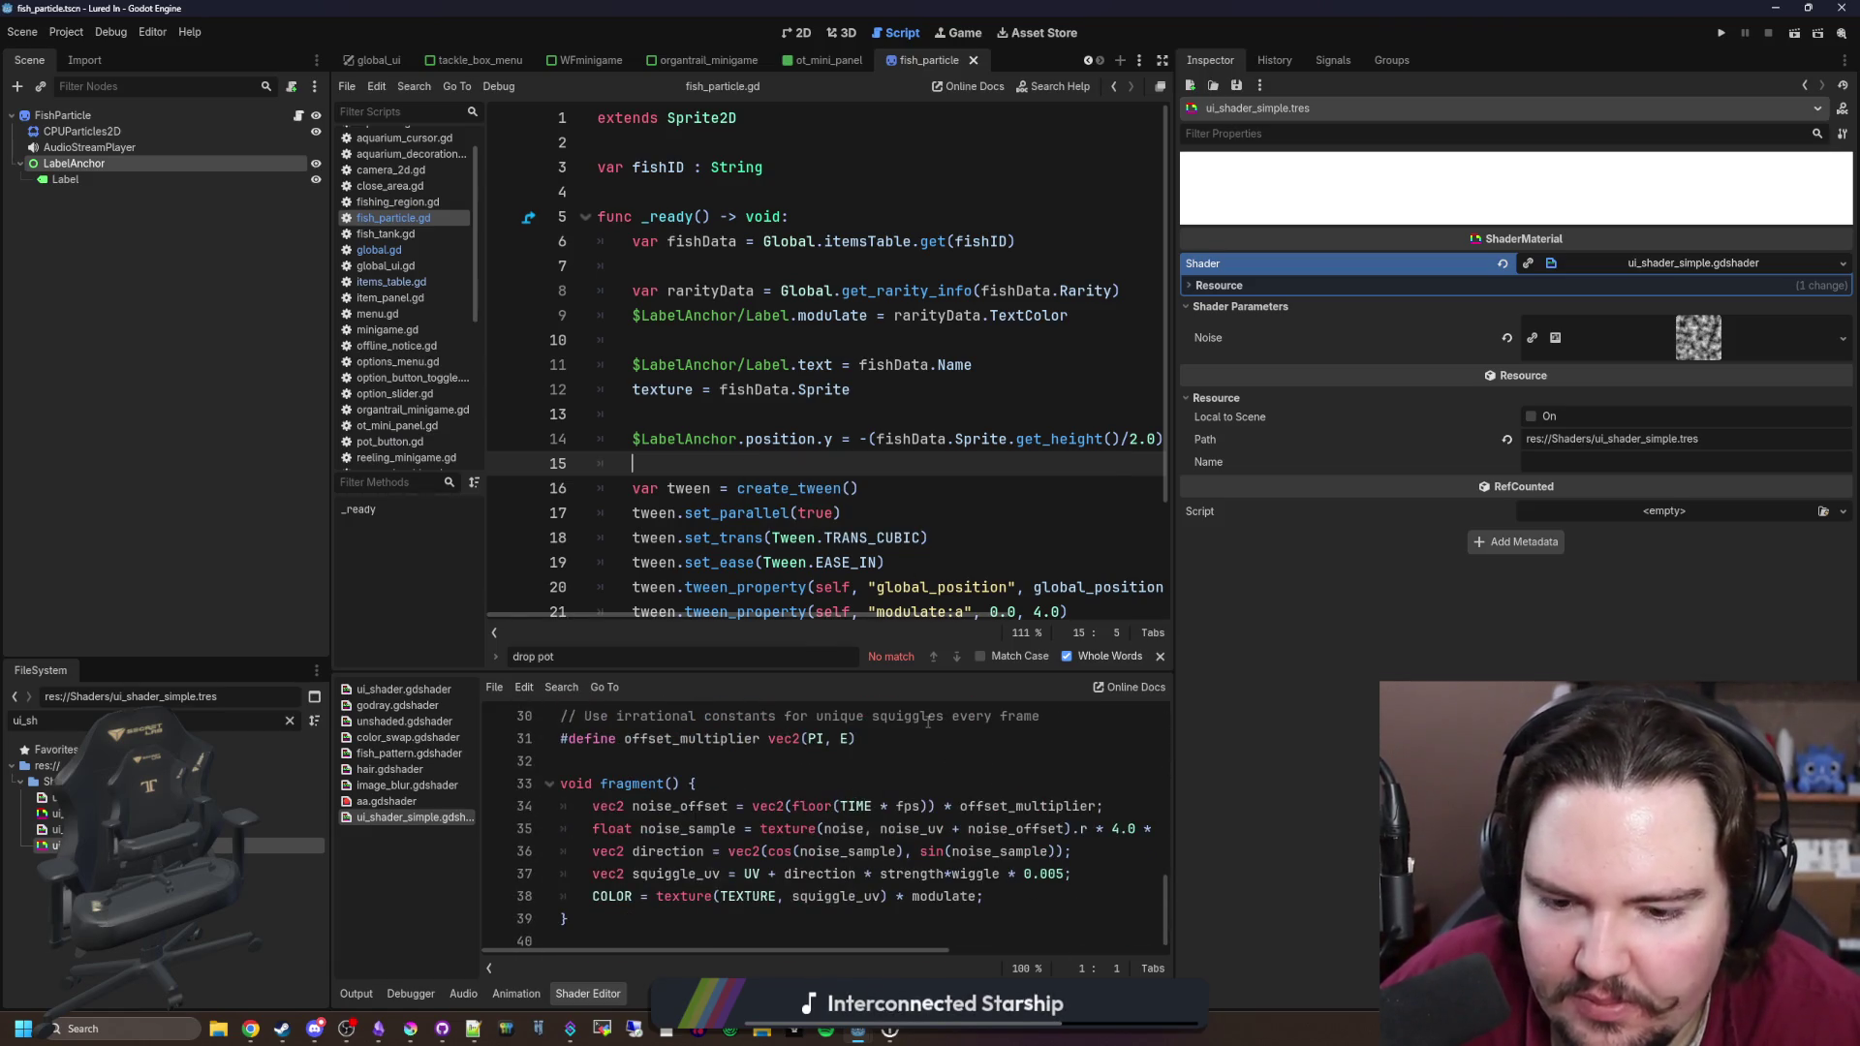
pyautogui.scroll(10, 927, 722)
pyautogui.hotkey('ctrl', 's')
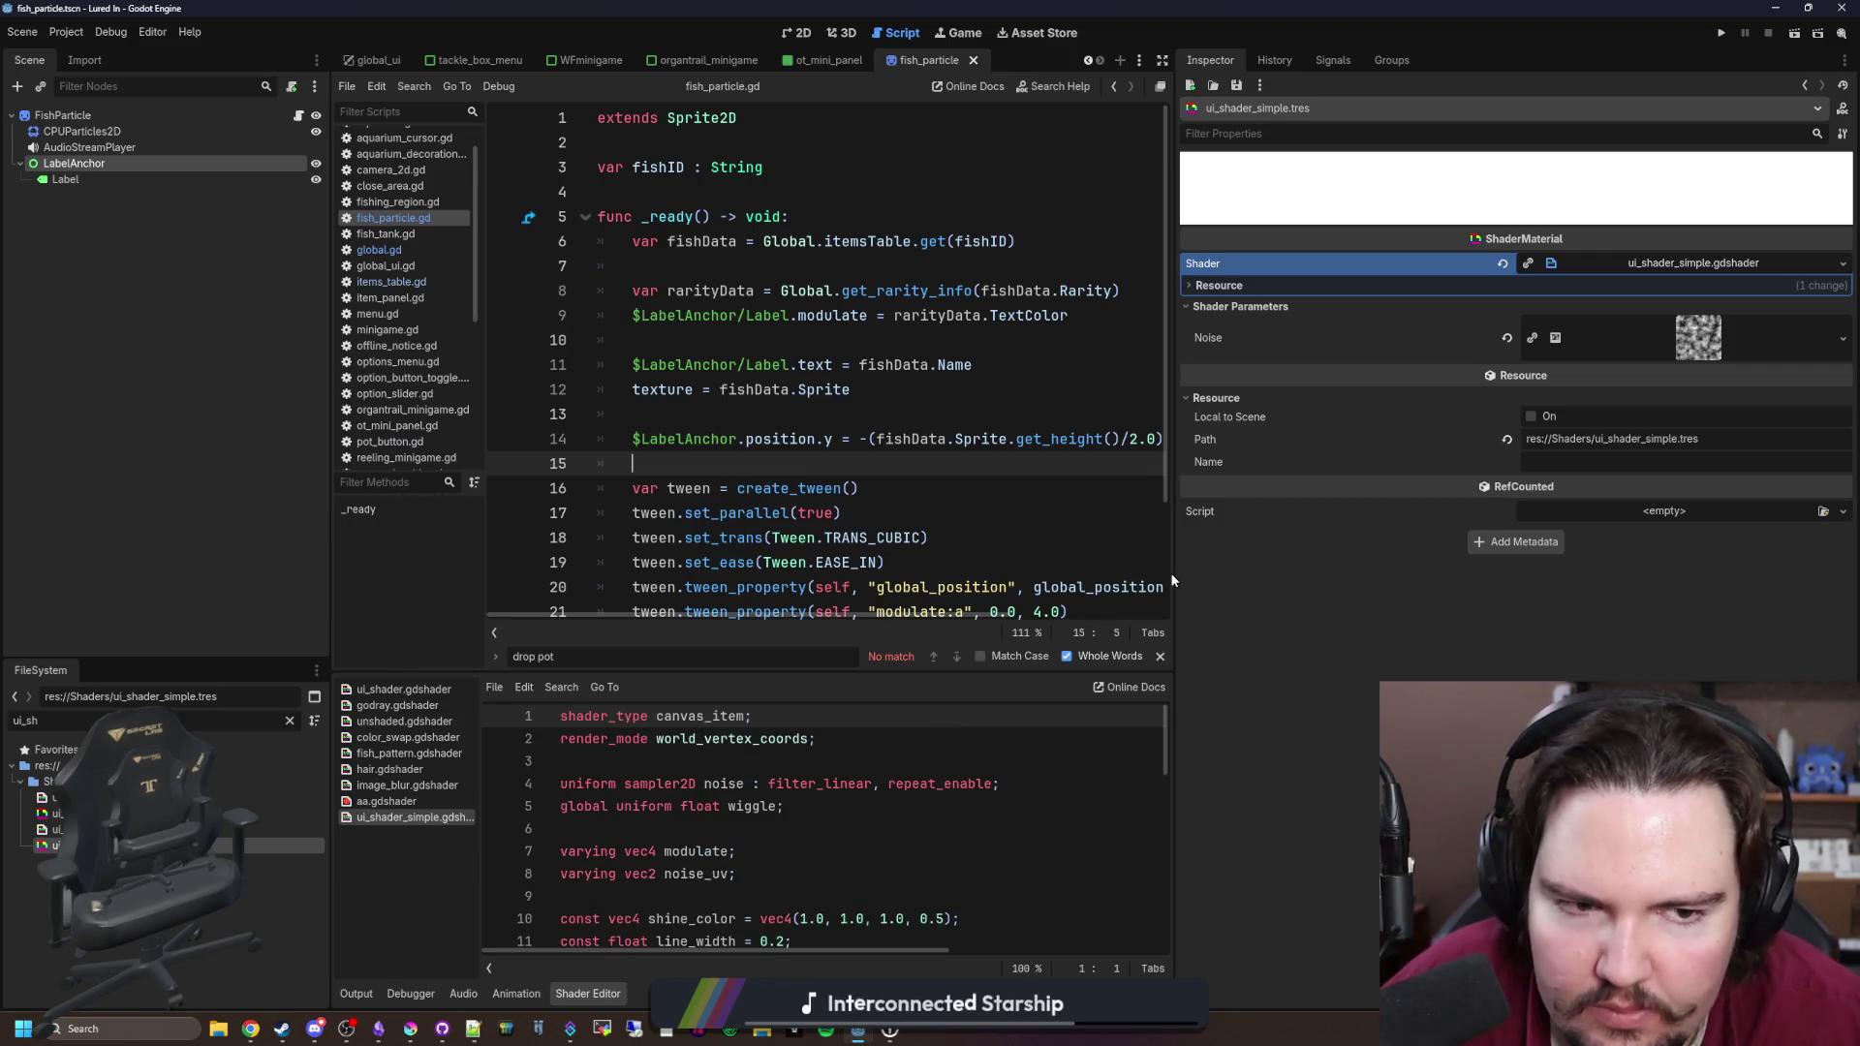
pyautogui.moveTo(1170, 579); pyautogui.dragTo(1695, 579)
pyautogui.hotkey('ctrl', 's')
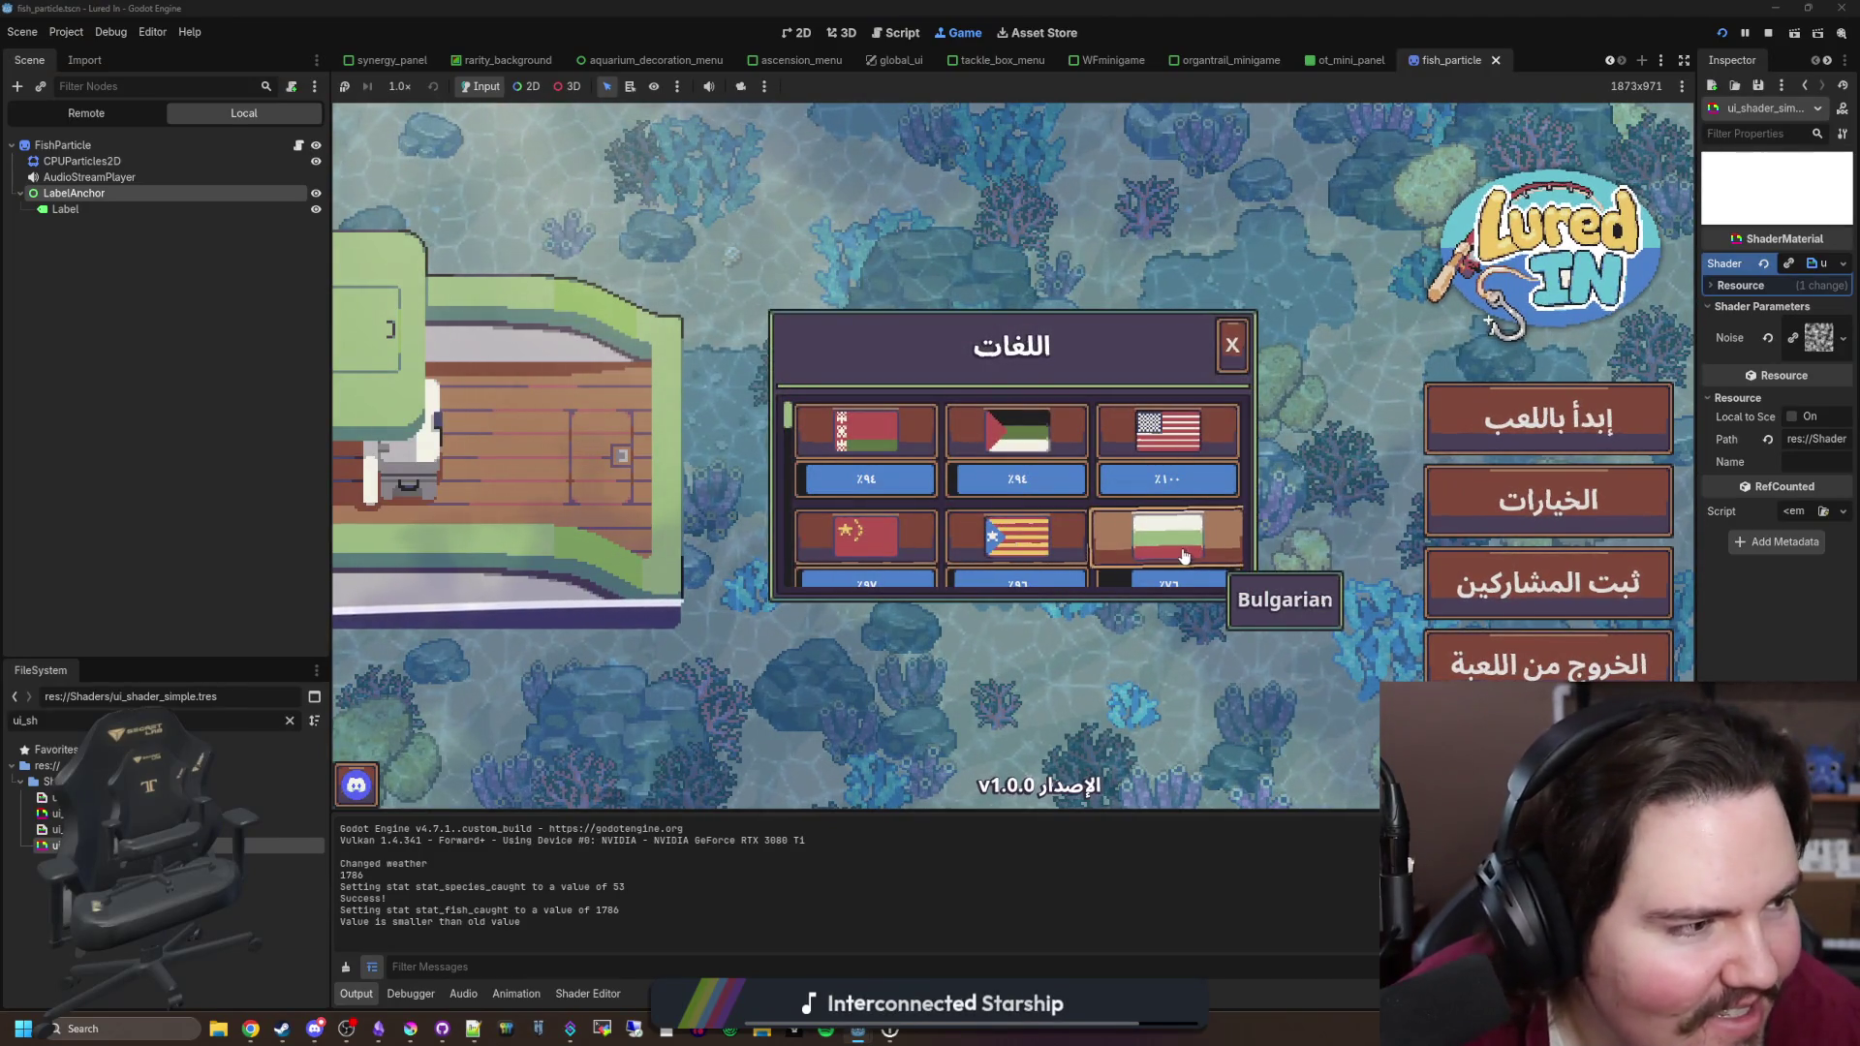
# Step: Switch the game to English, dismiss Welcome Back, and travel to the Pond
pyautogui.click(1143, 422)
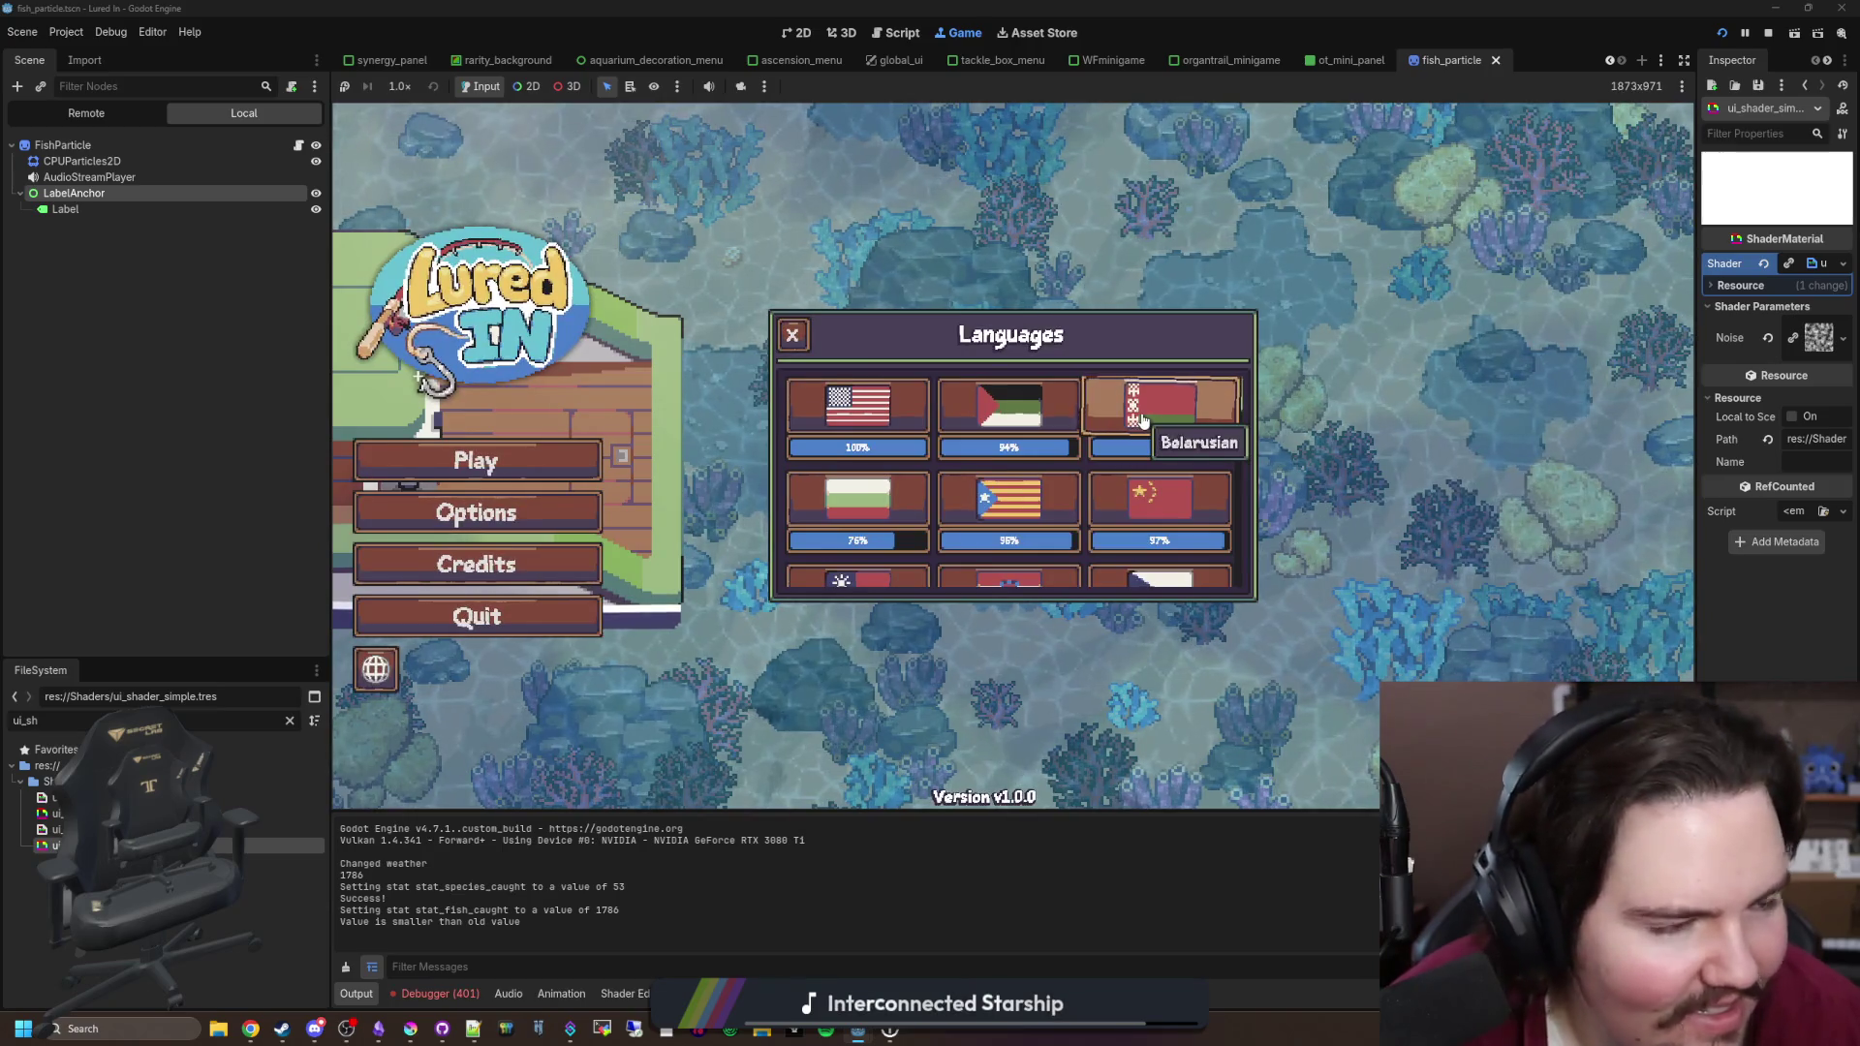
pyautogui.click(789, 336)
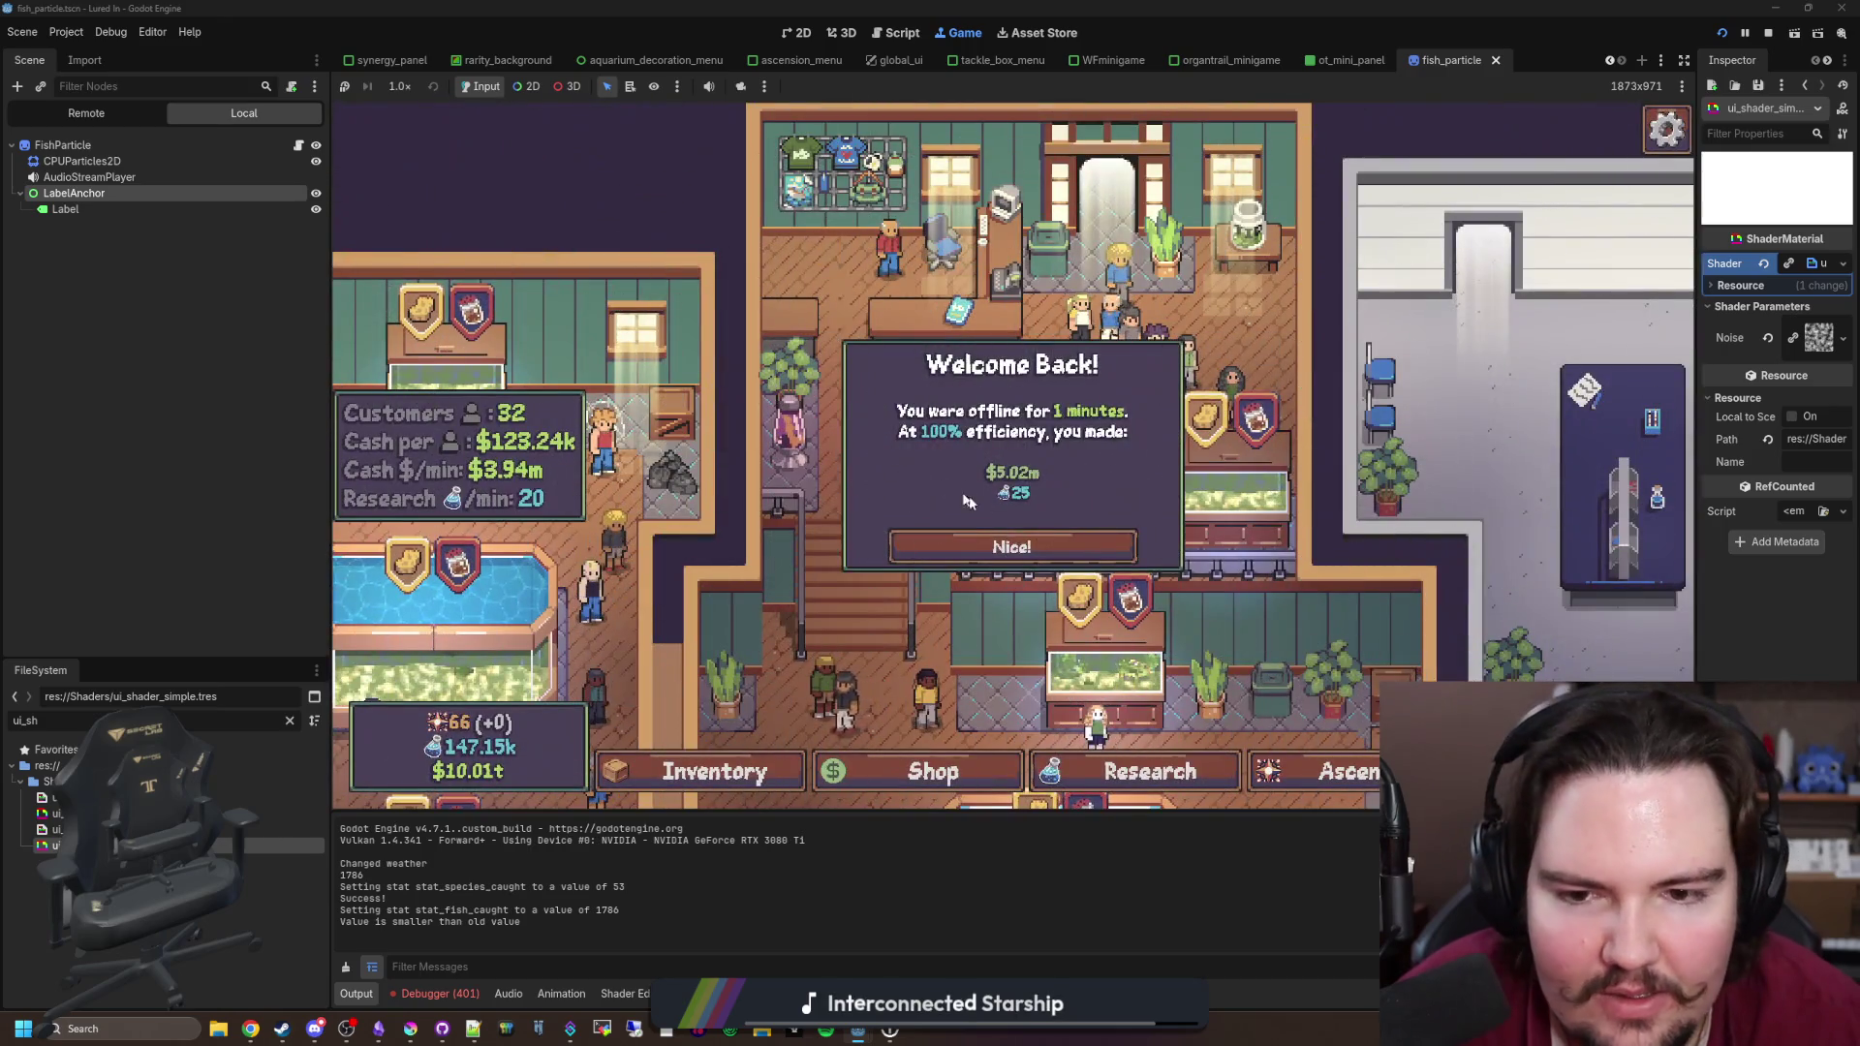
pyautogui.click(959, 543)
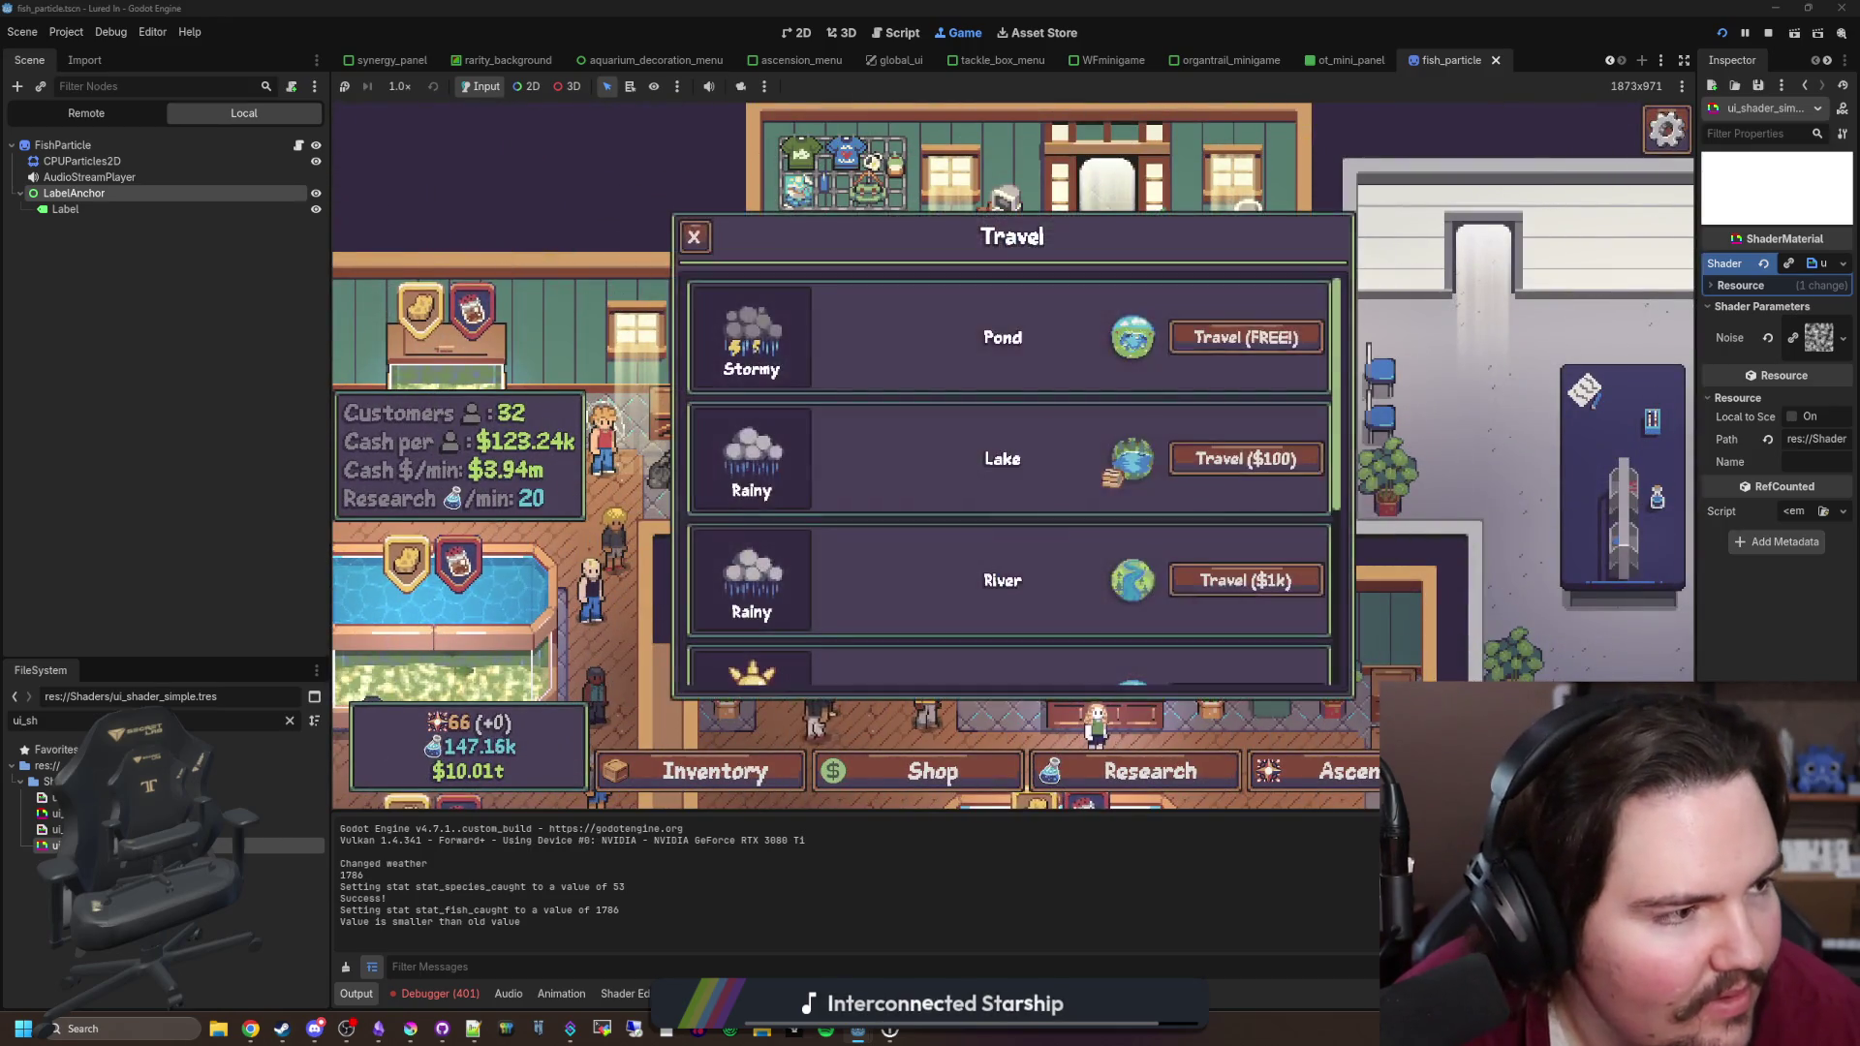
pyautogui.click(1206, 336)
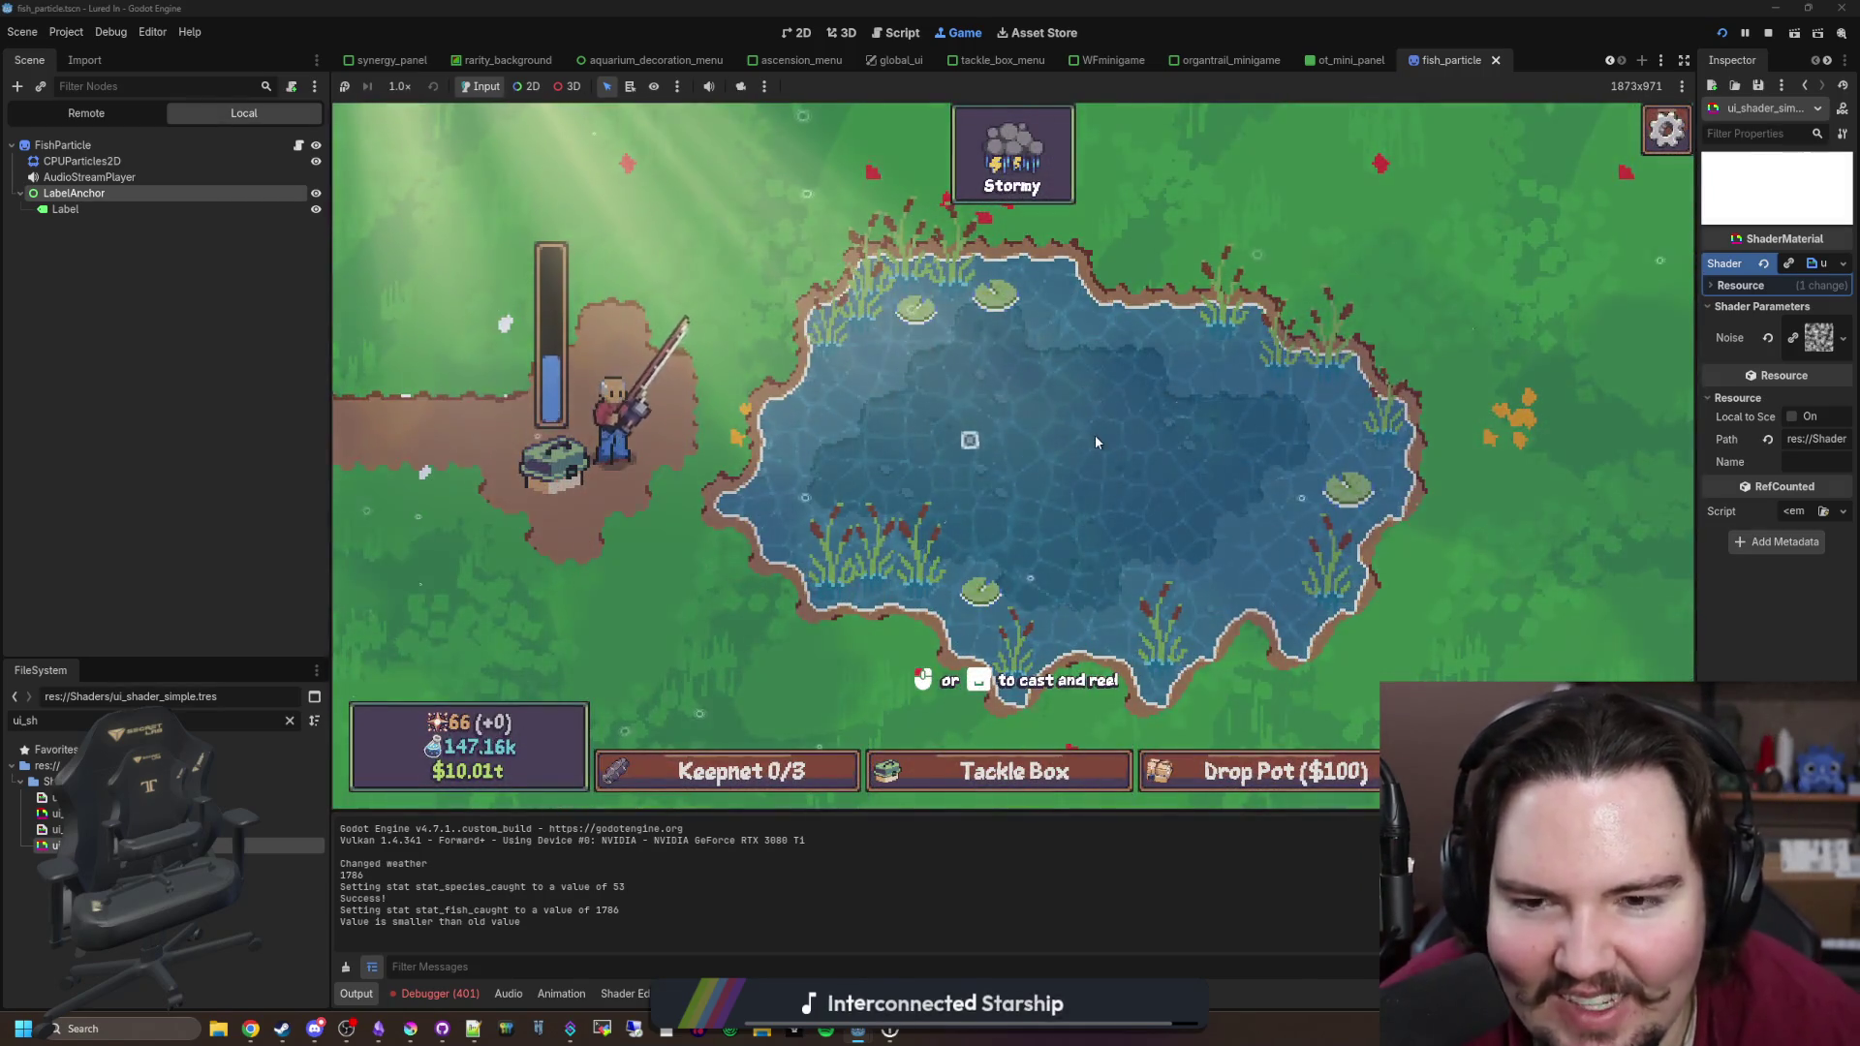
# Step: Cast, mash and hold to reel in a fish, then stop the running game
pyautogui.click(1095, 434)
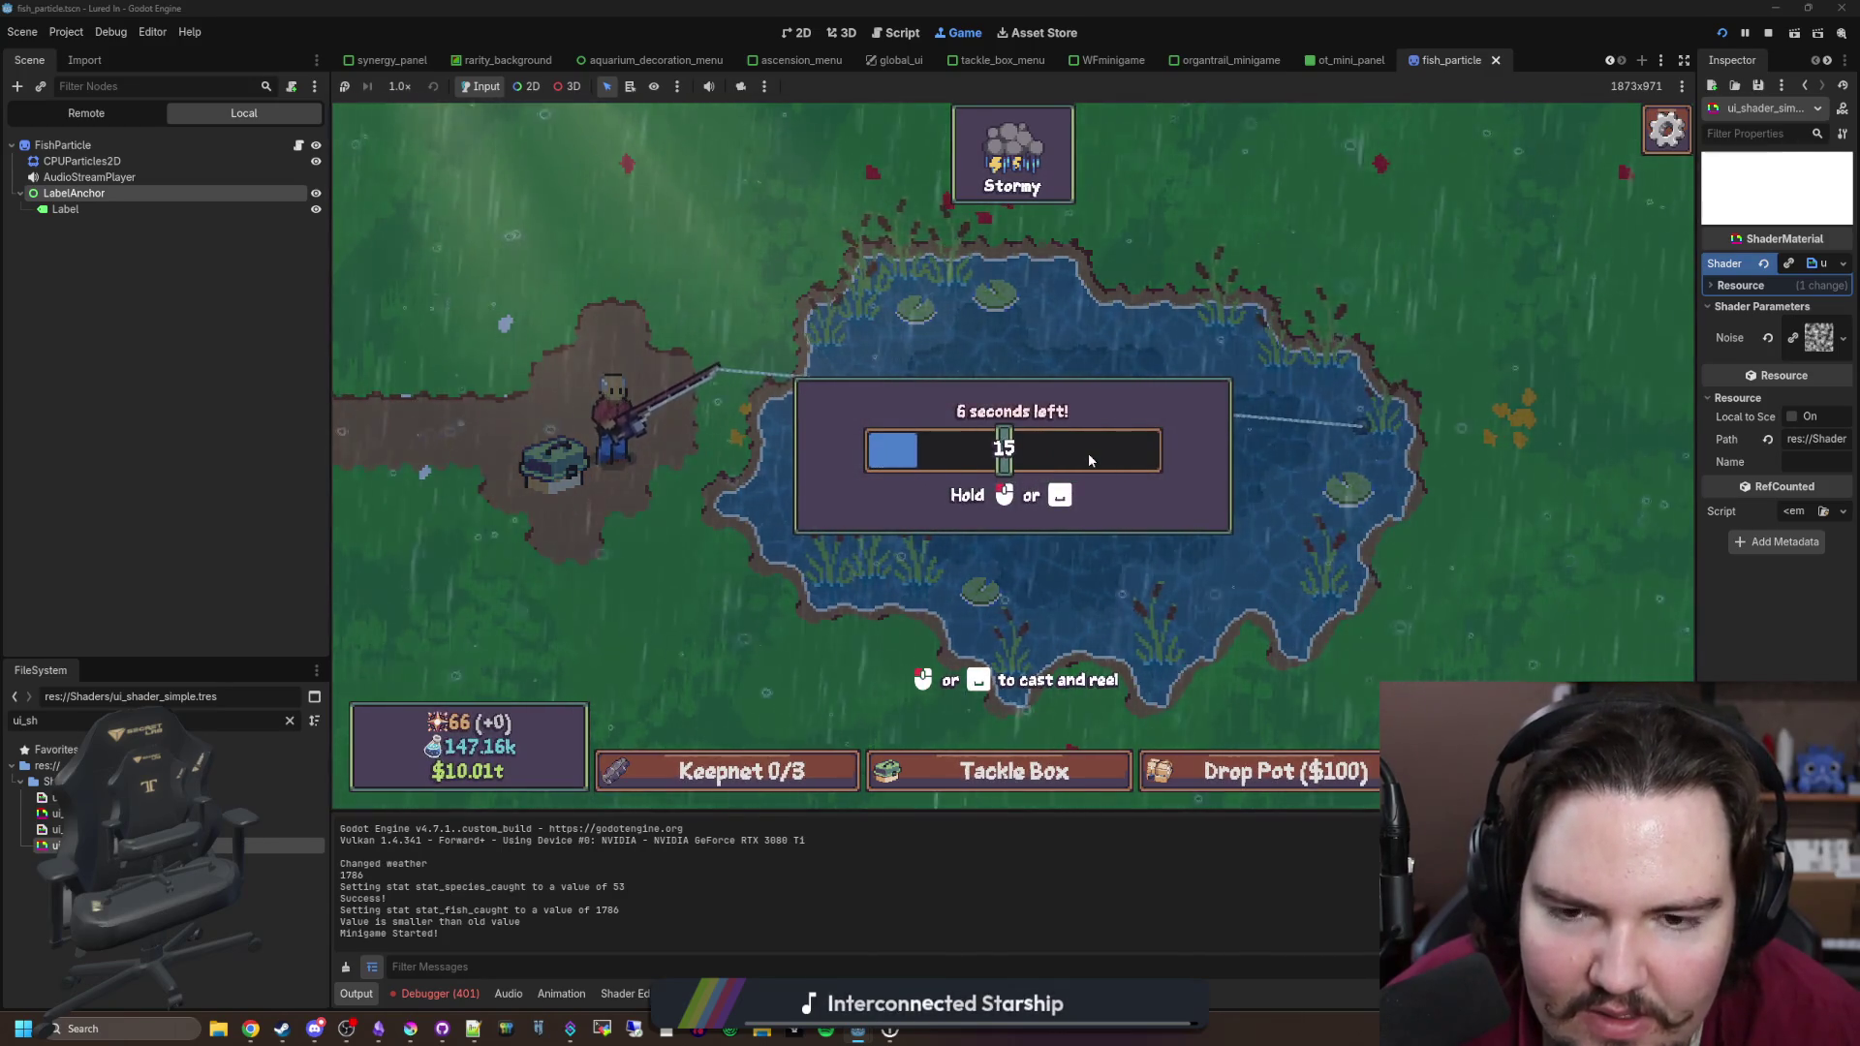
pyautogui.click(1089, 452)
pyautogui.click(1088, 452)
pyautogui.click(1089, 451)
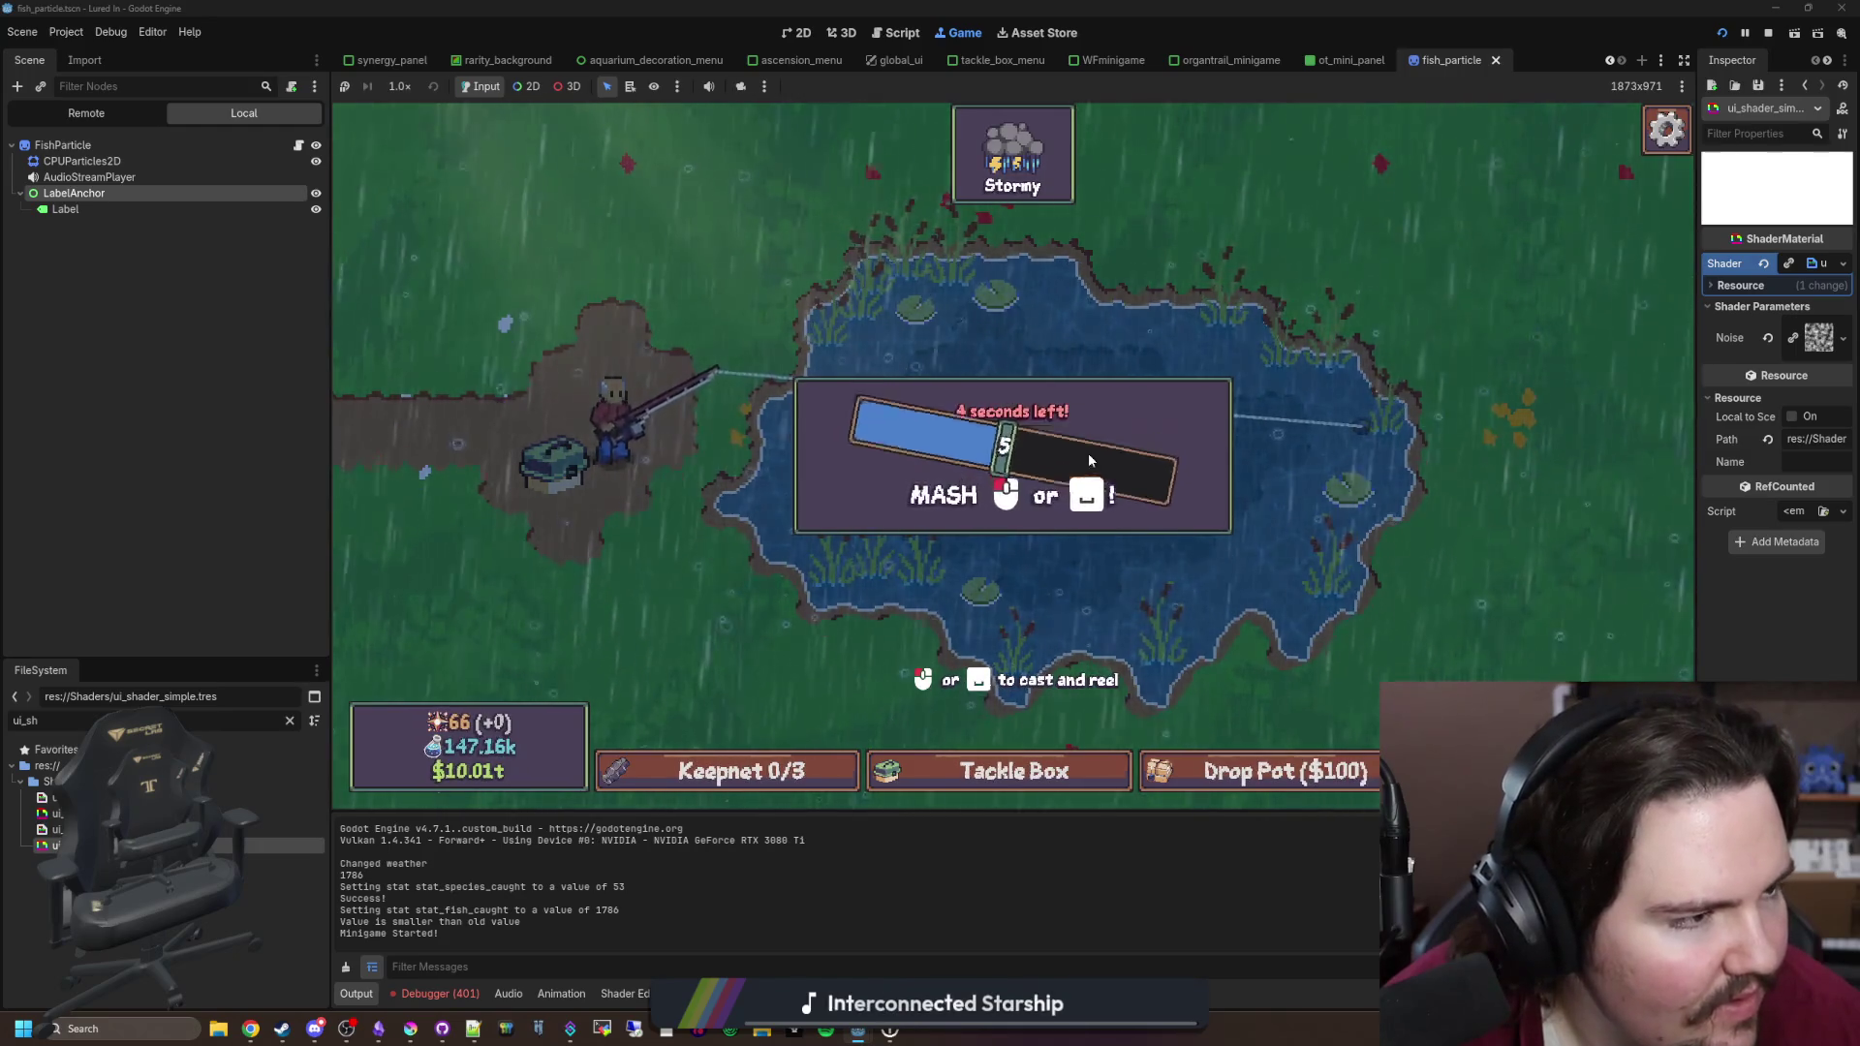
pyautogui.click(1089, 452)
pyautogui.click(1089, 452)
pyautogui.click(1089, 452)
pyautogui.click(1089, 451)
pyautogui.click(1089, 451)
pyautogui.click(1088, 451)
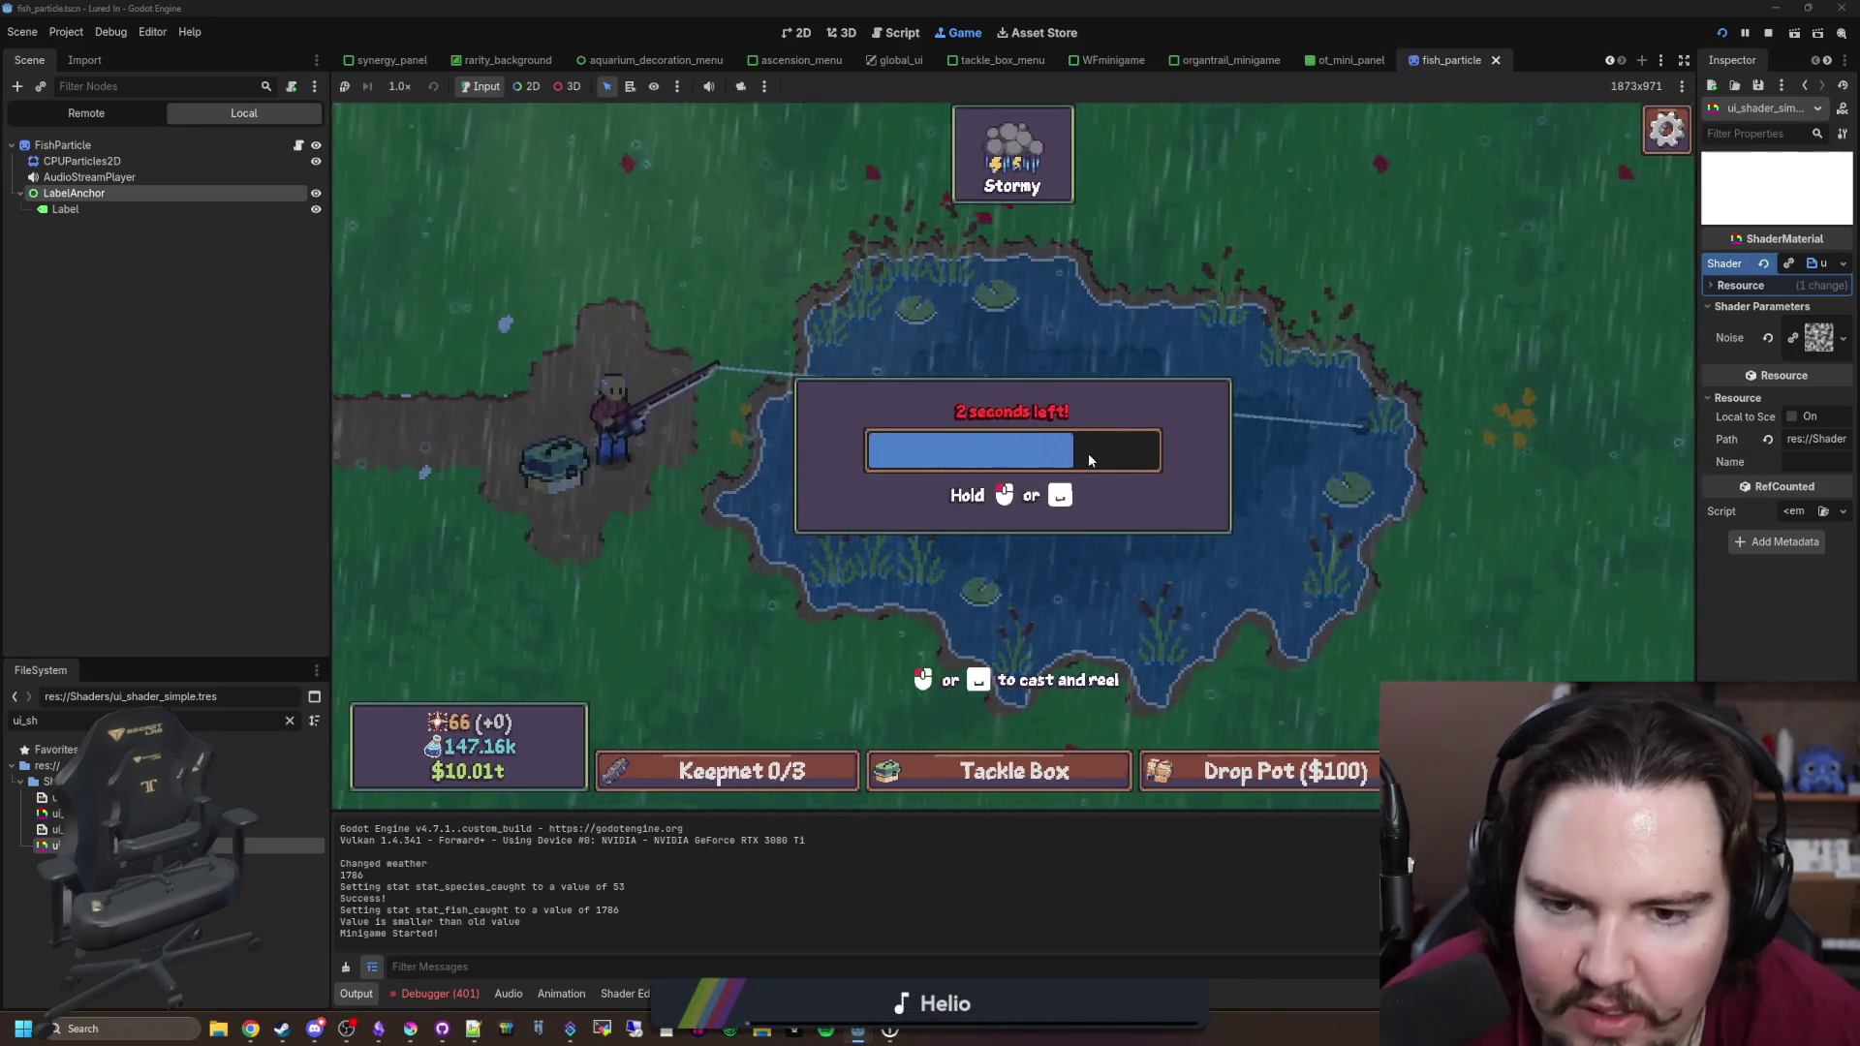
pyautogui.moveTo(1089, 451); pyautogui.dragTo(928, 417)
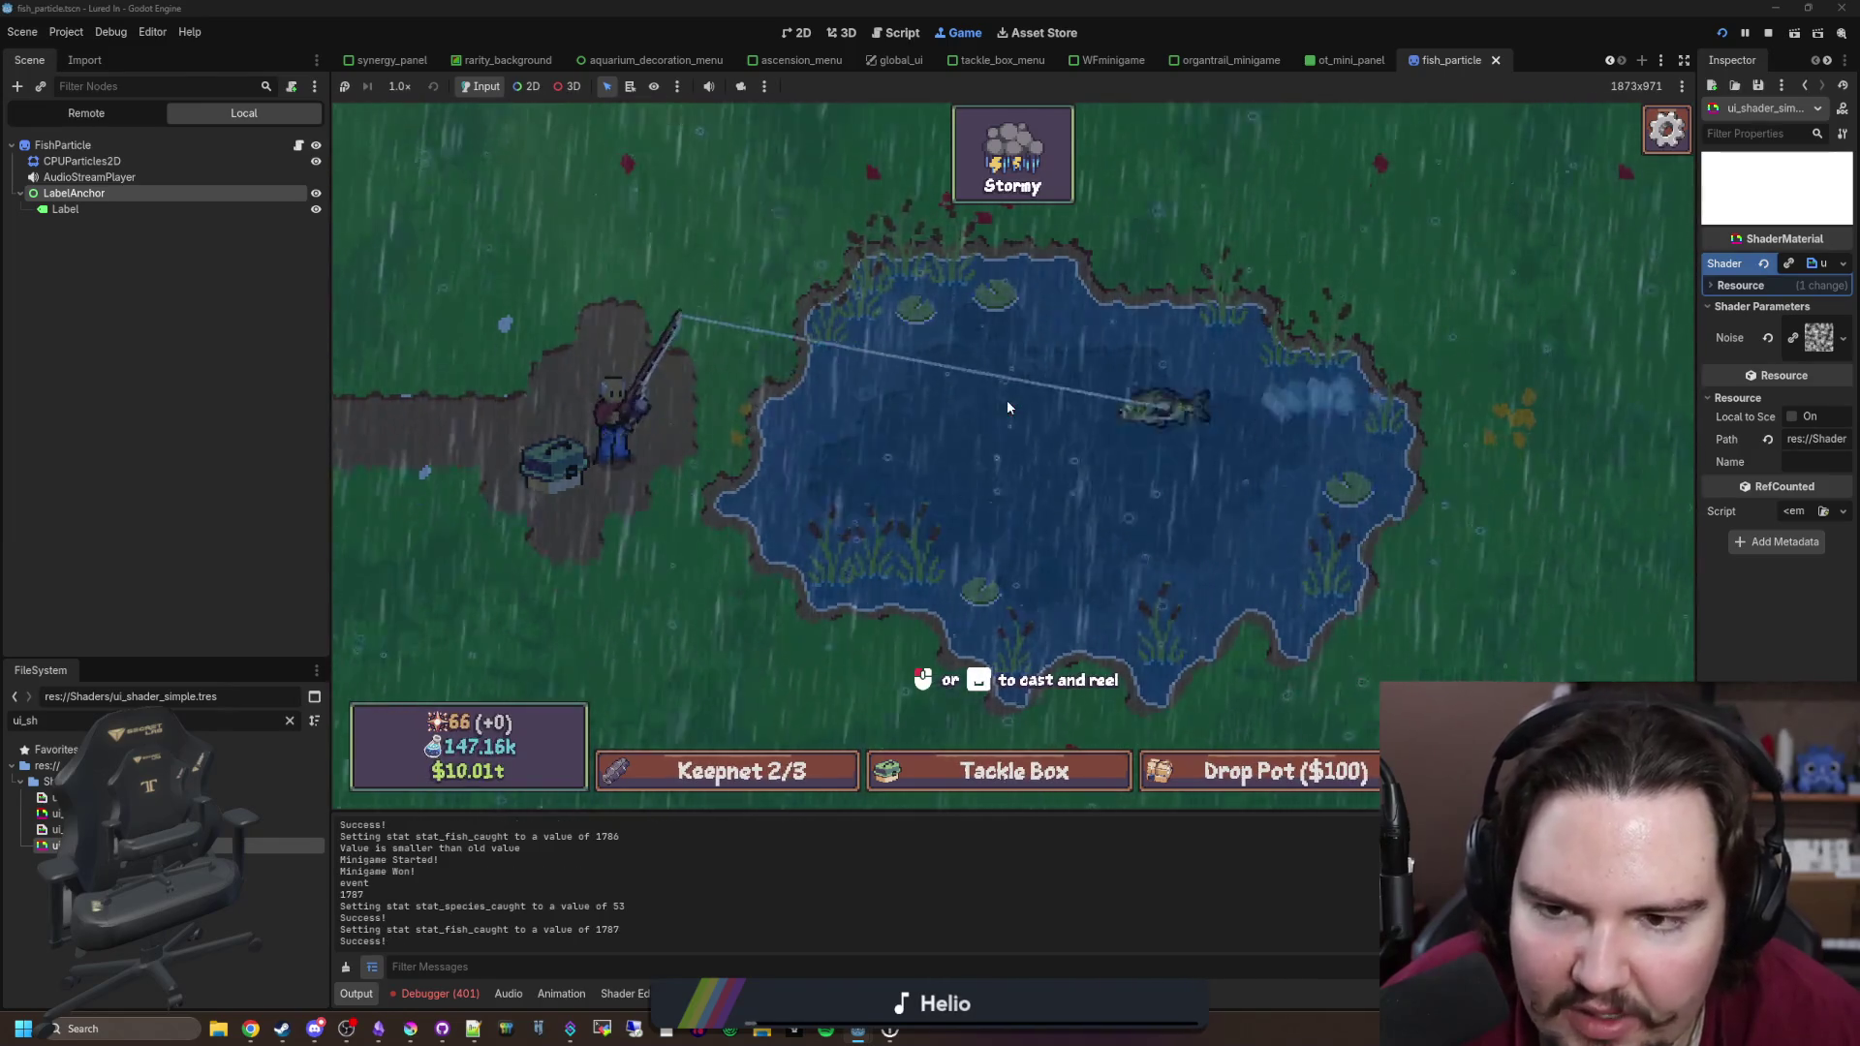
pyautogui.click(1768, 33)
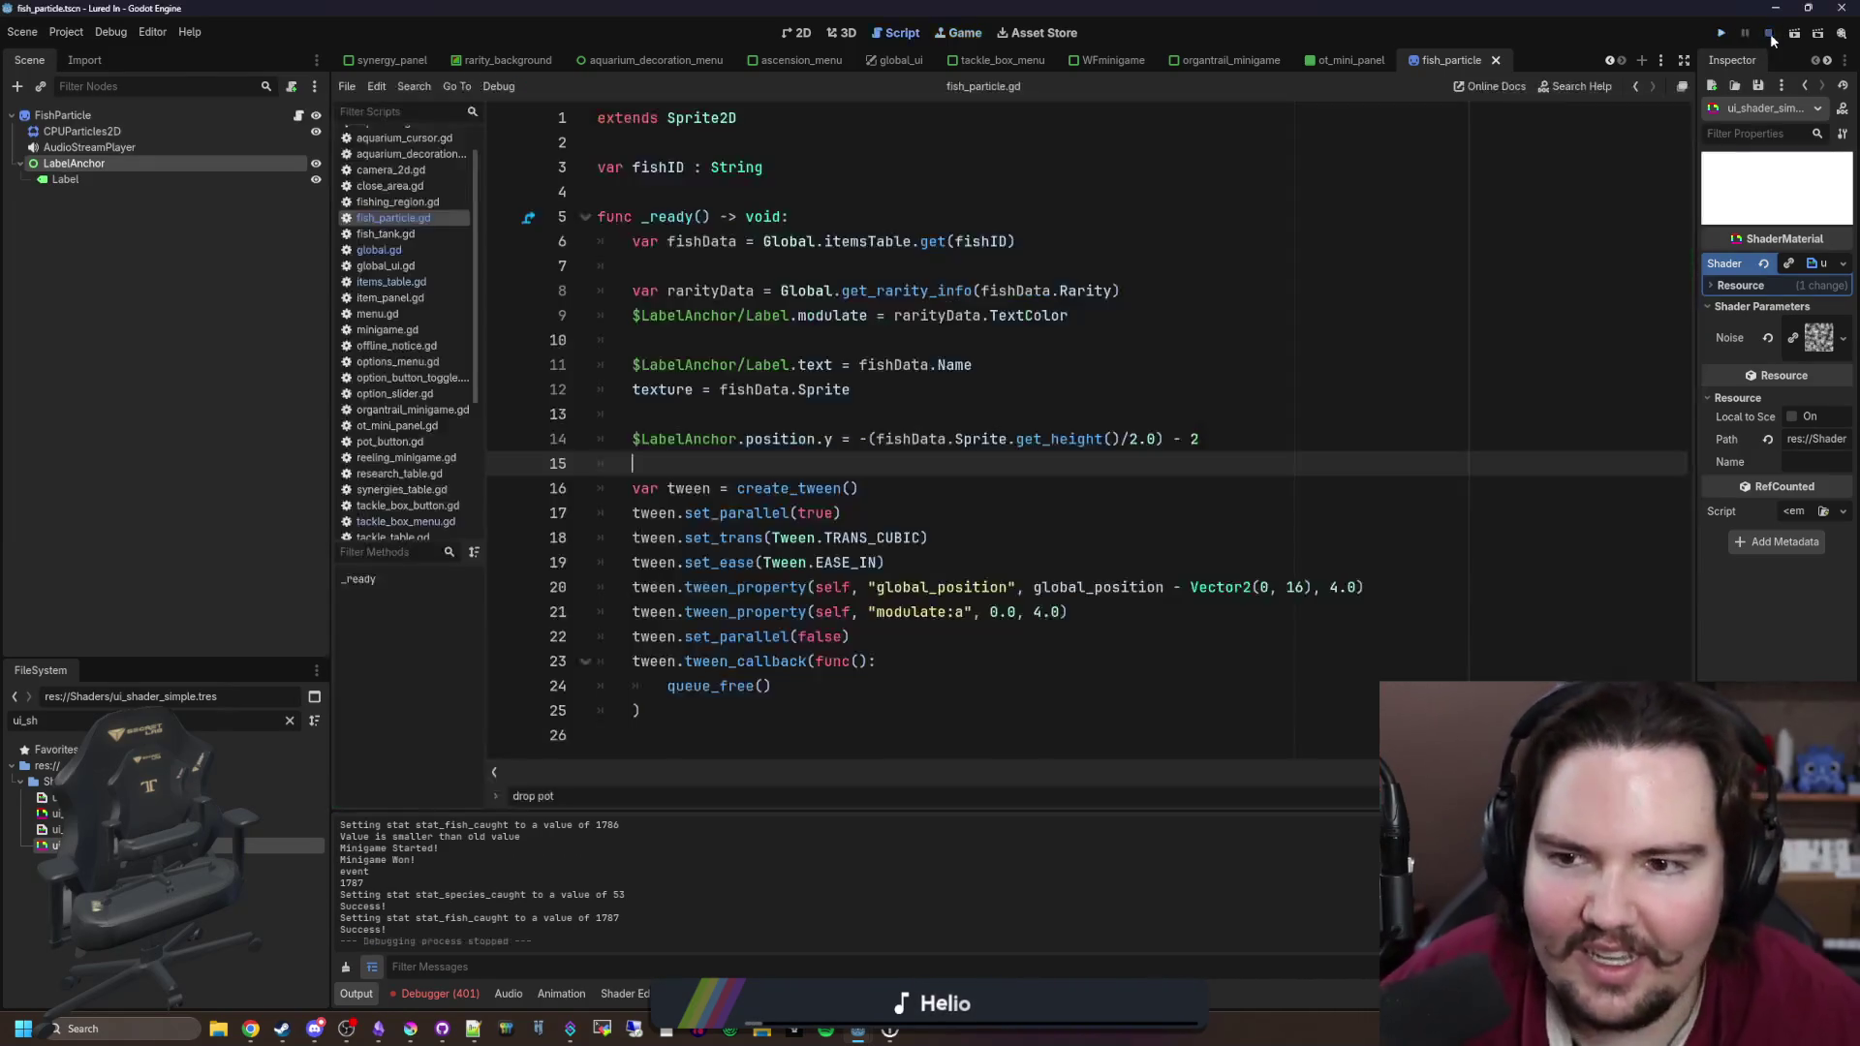
# Step: Expand the FishParticle material properties, widen the Inspector, and save the scene
pyautogui.hotkey('ctrl', 's')
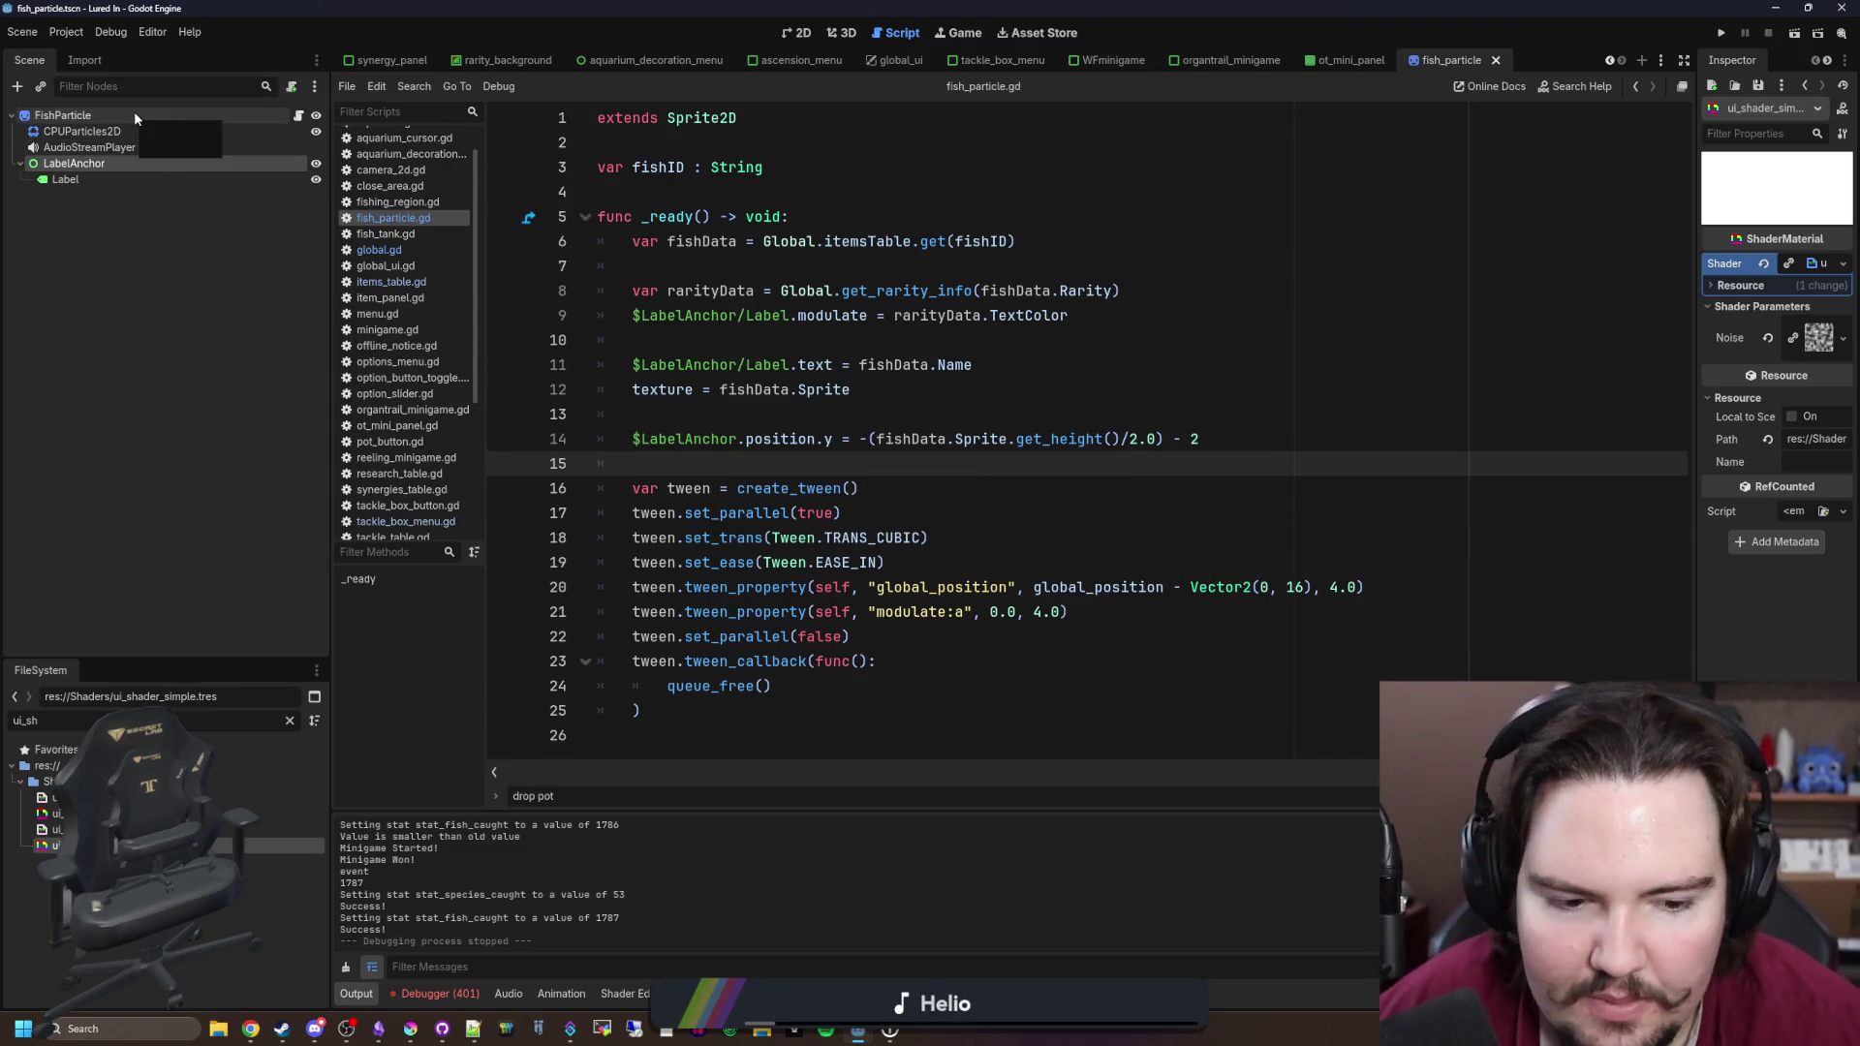
pyautogui.click(1733, 414)
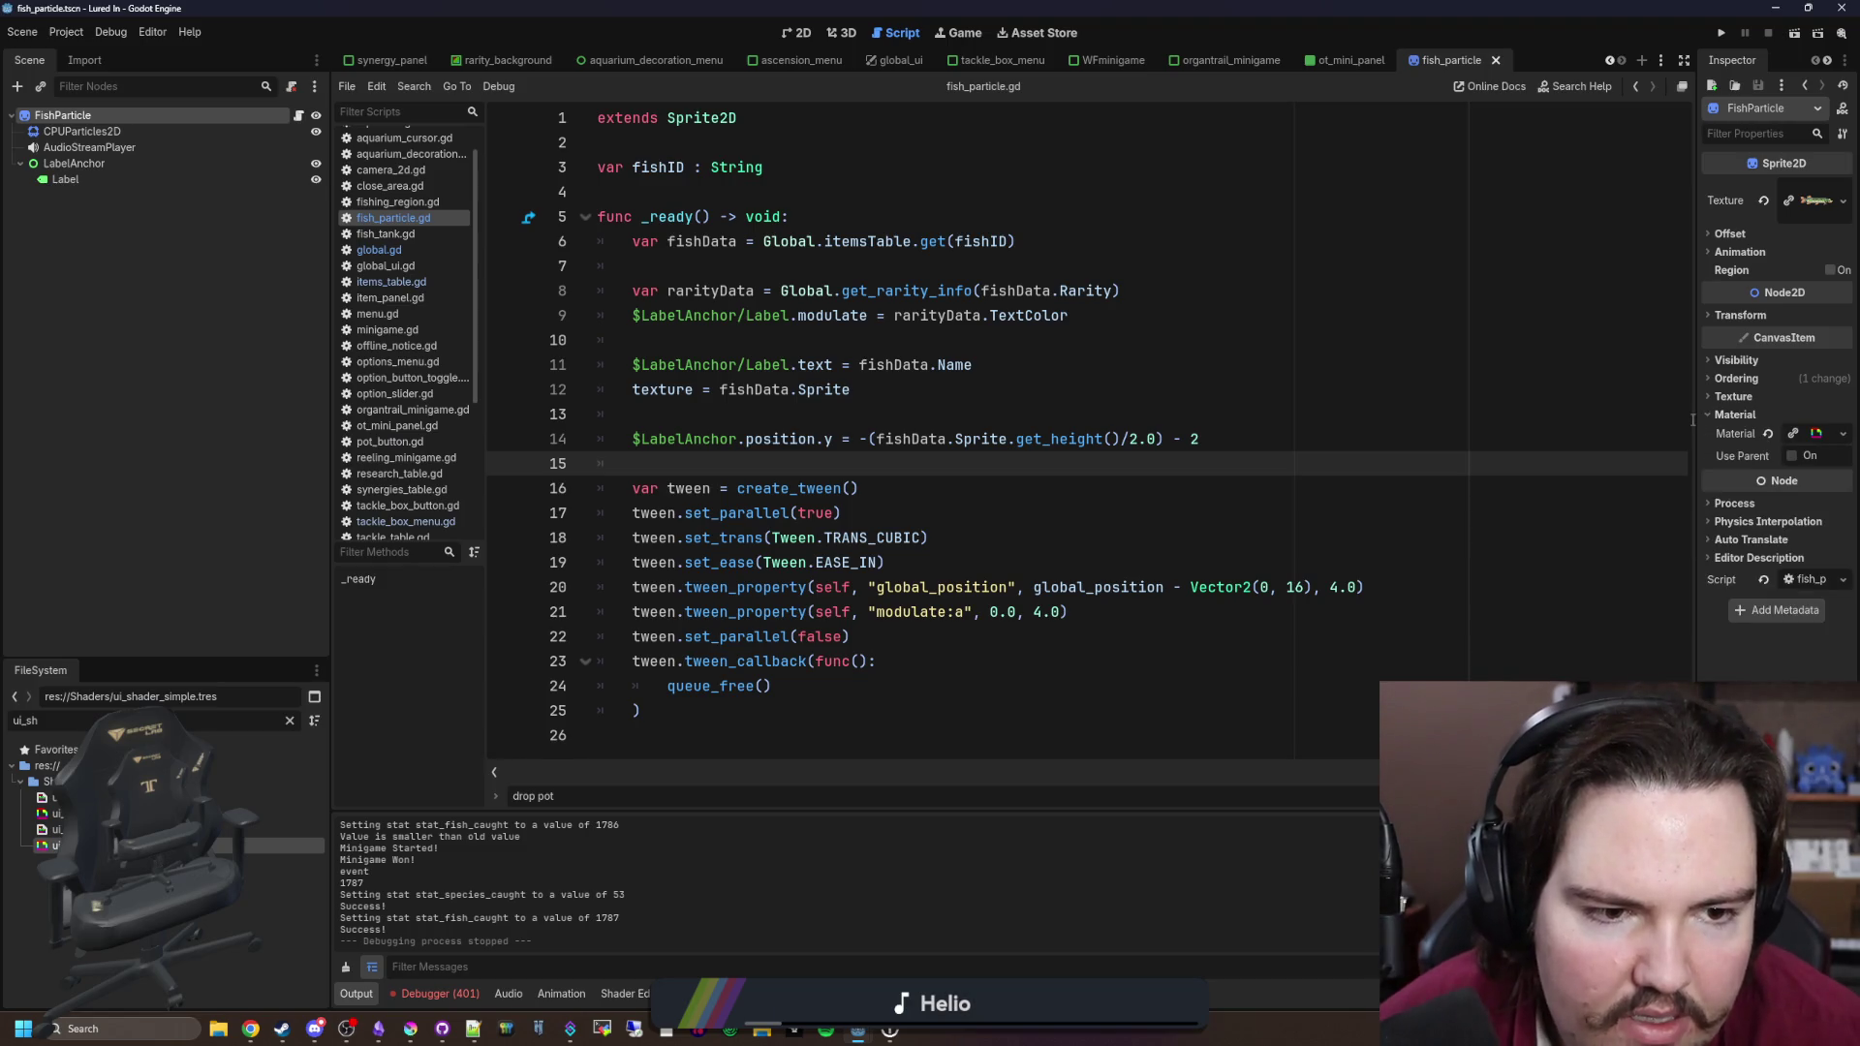
pyautogui.moveTo(1697, 419); pyautogui.dragTo(1493, 418)
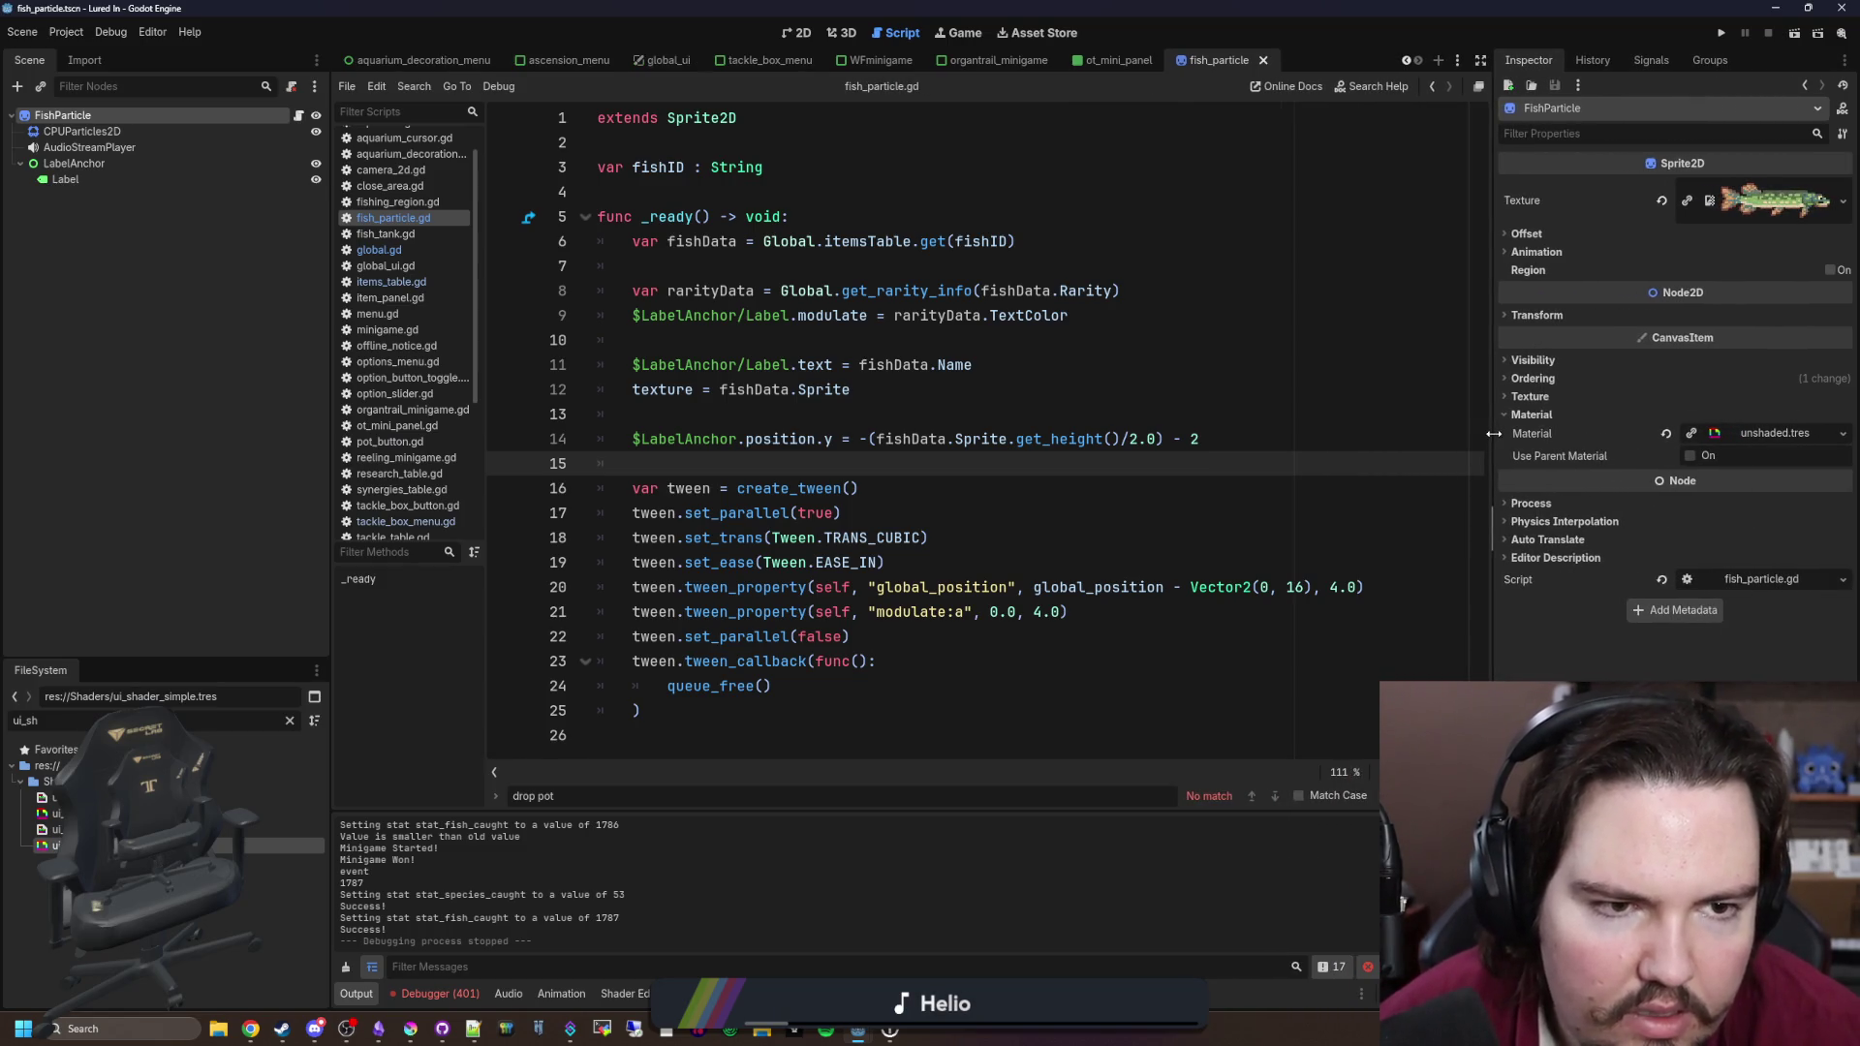
pyautogui.click(755, 365)
pyautogui.click(757, 184)
pyautogui.hotkey('ctrl', 's')
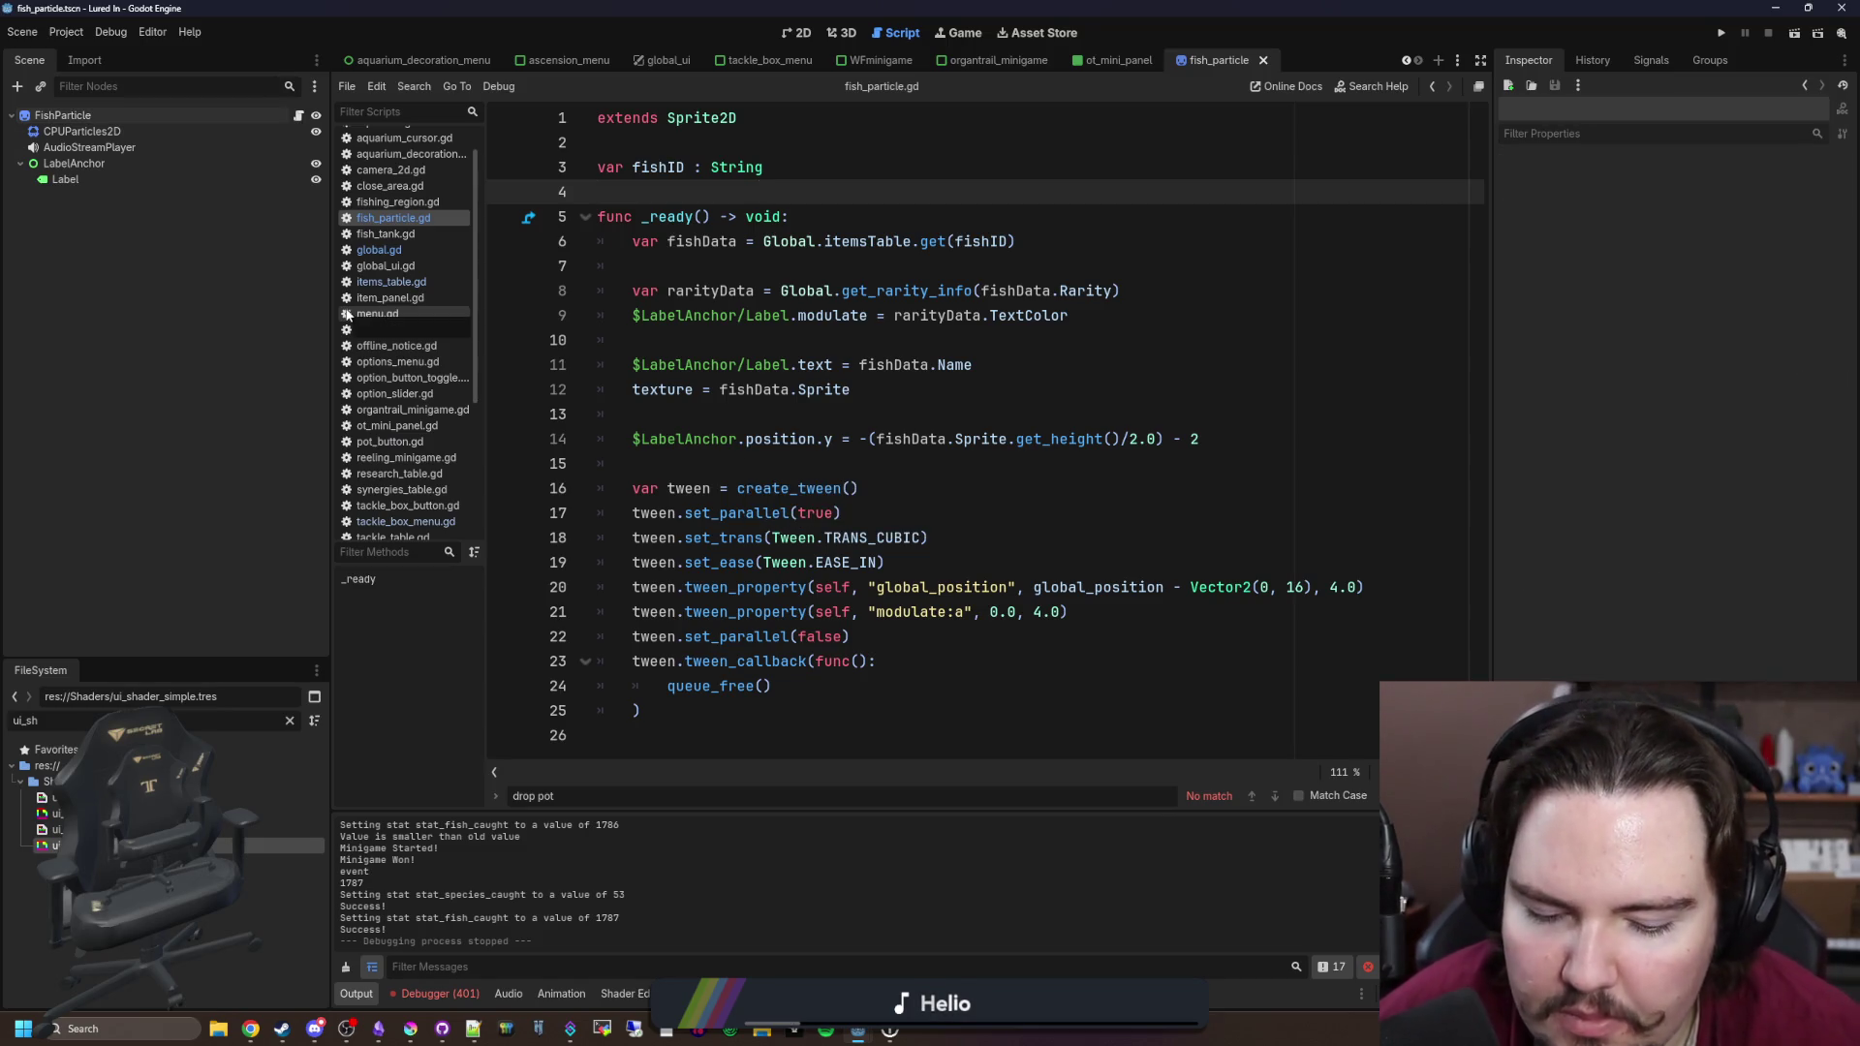
# Step: Filter the FileSystem by 'minigame' and open WFminigame.tscn with its script
pyautogui.click(289, 721)
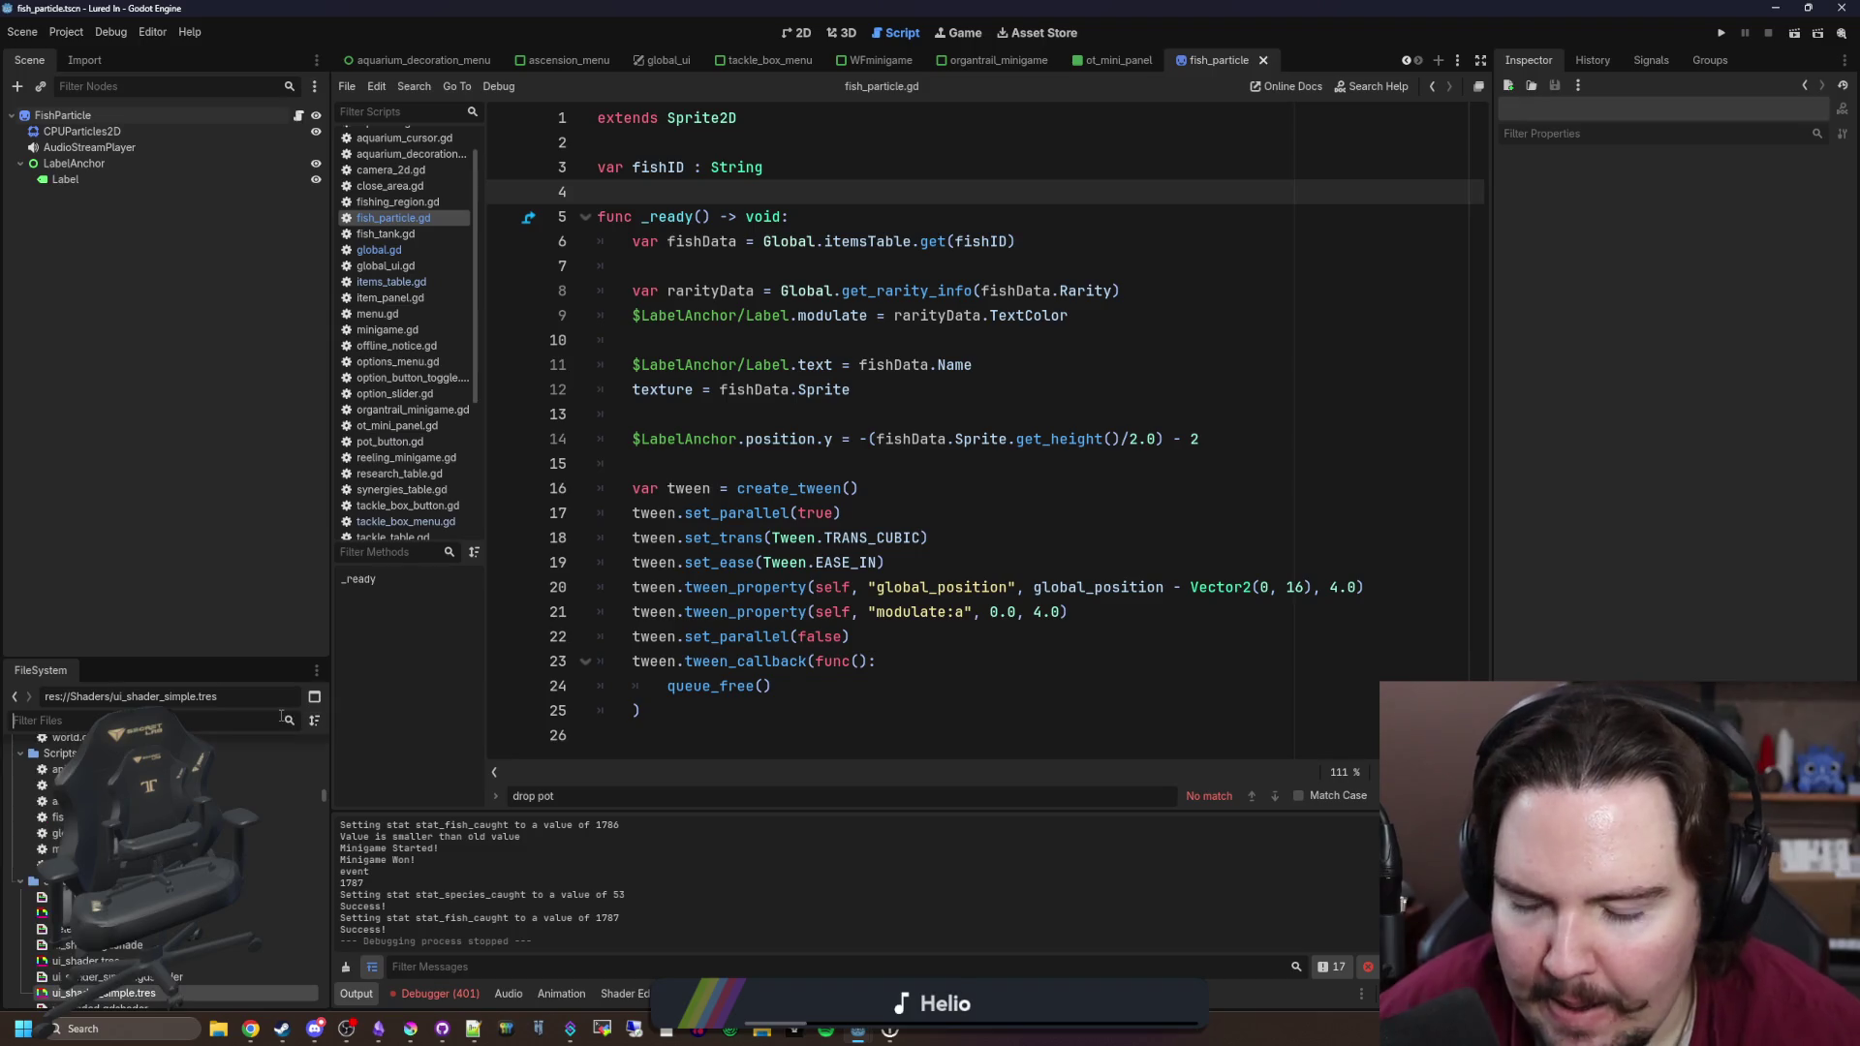
pyautogui.write('minigame')
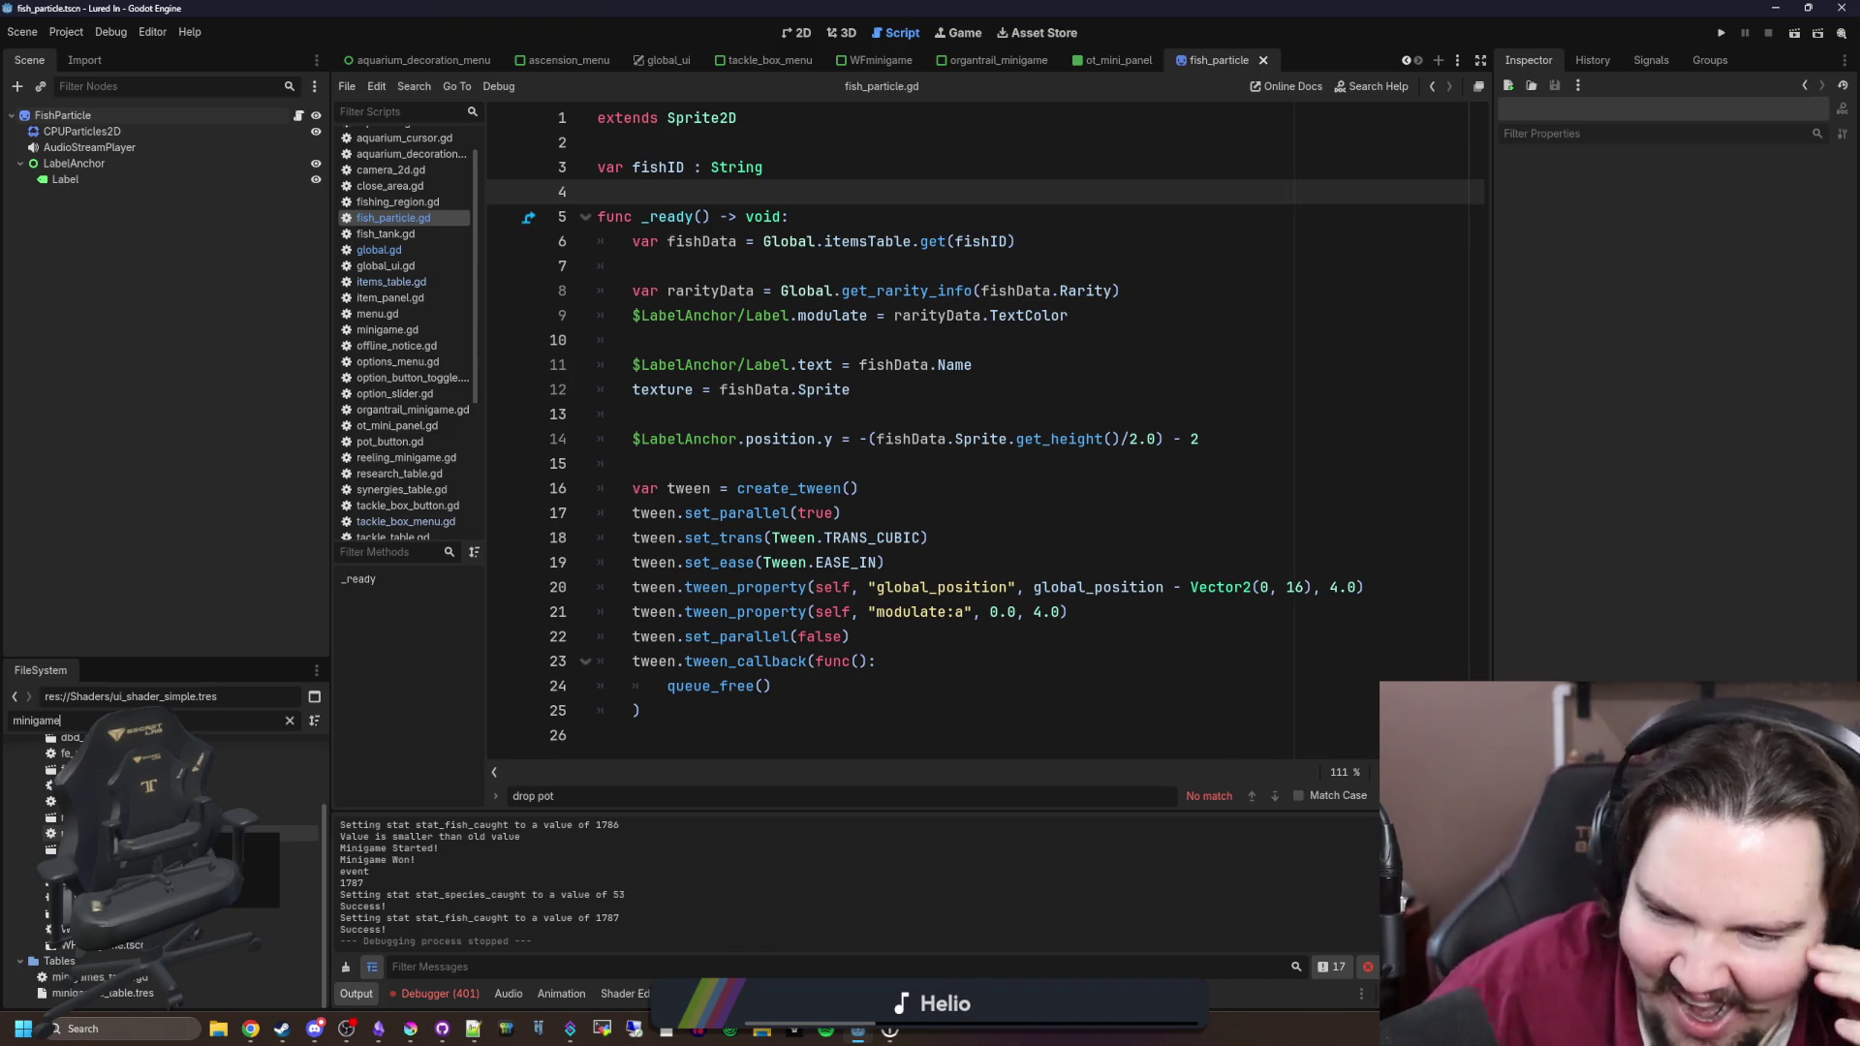
pyautogui.click(975, 441)
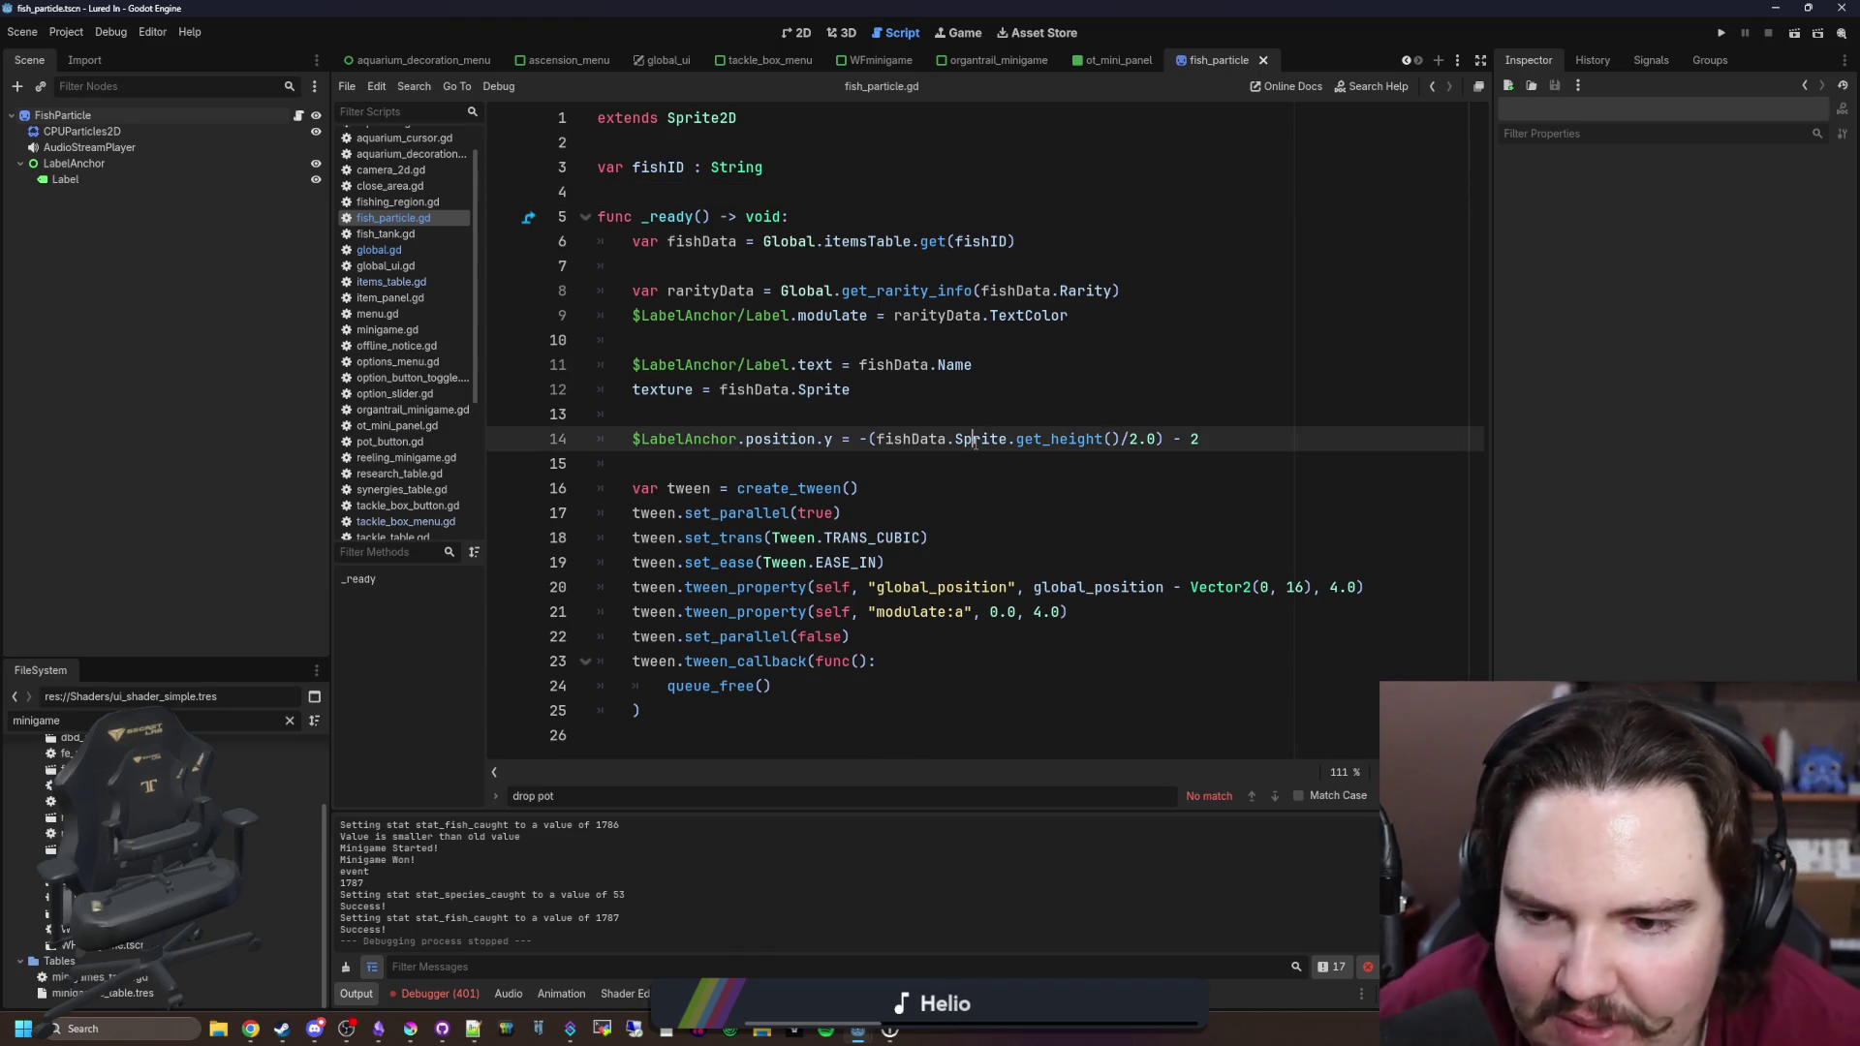
pyautogui.click(821, 465)
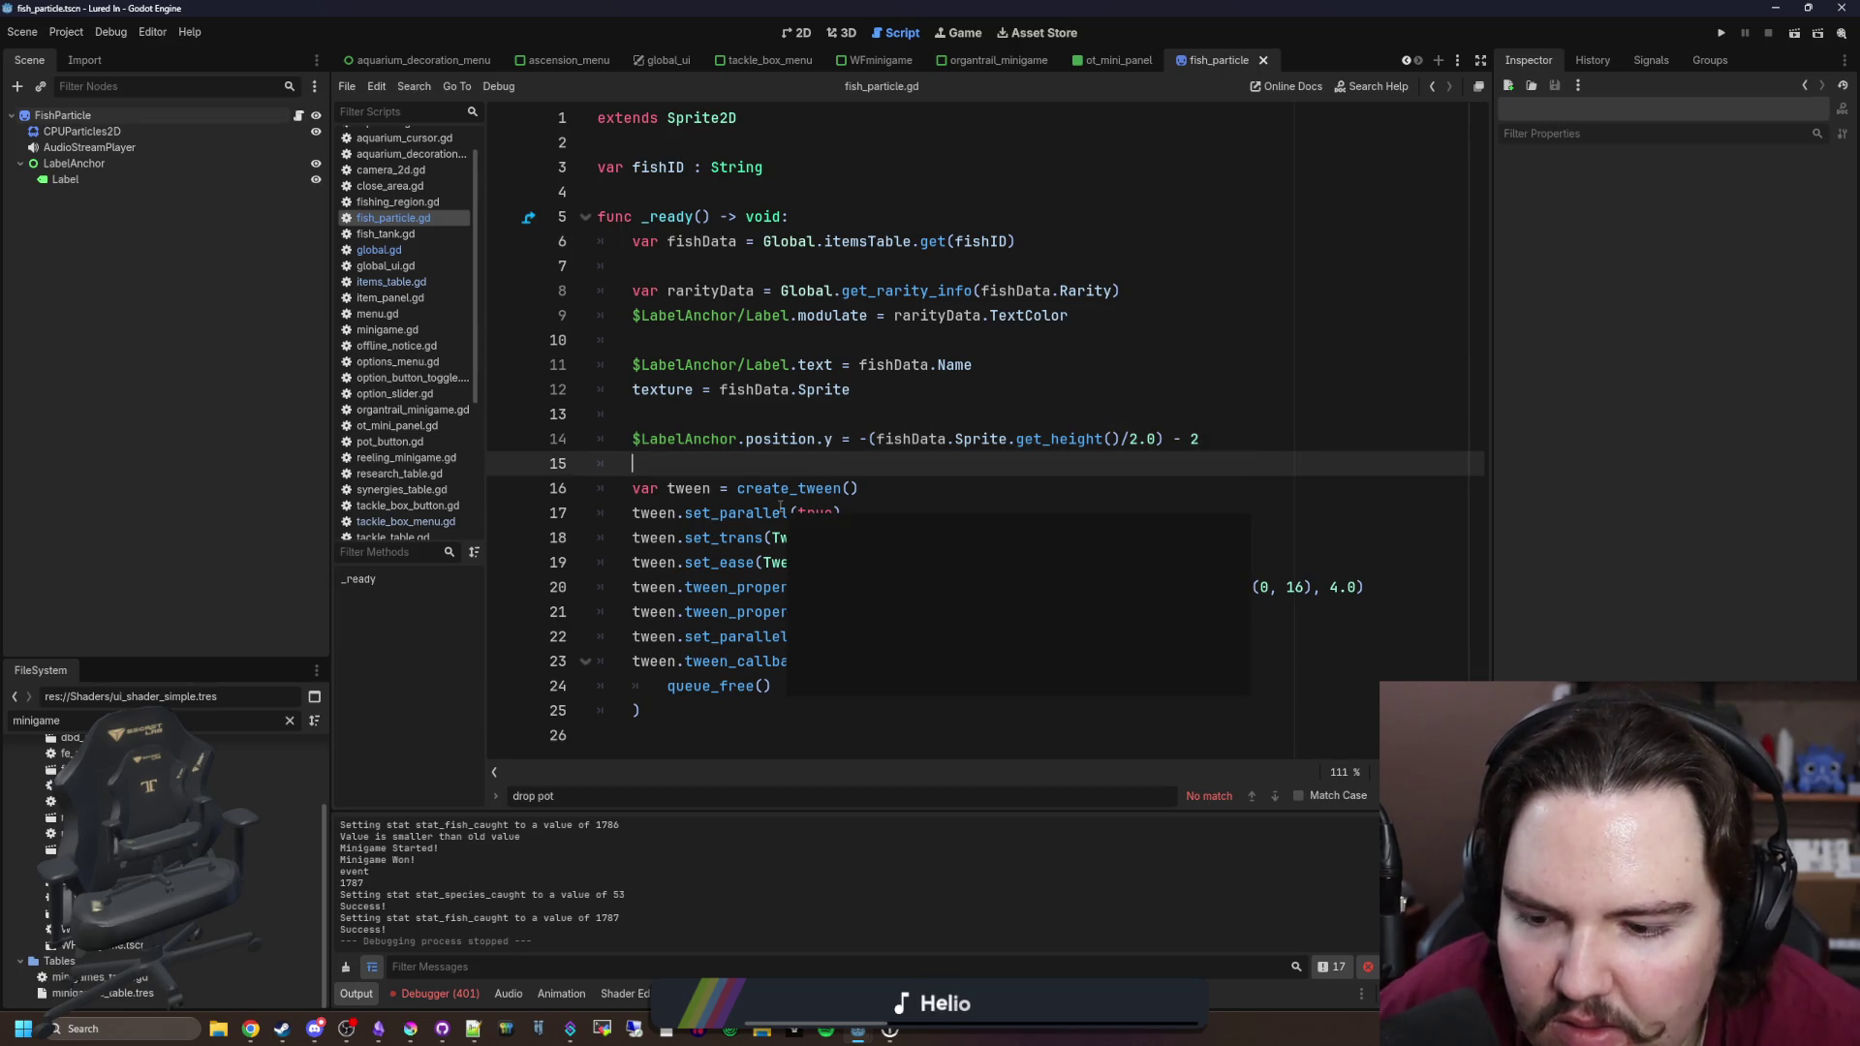
pyautogui.doubleClick(97, 945)
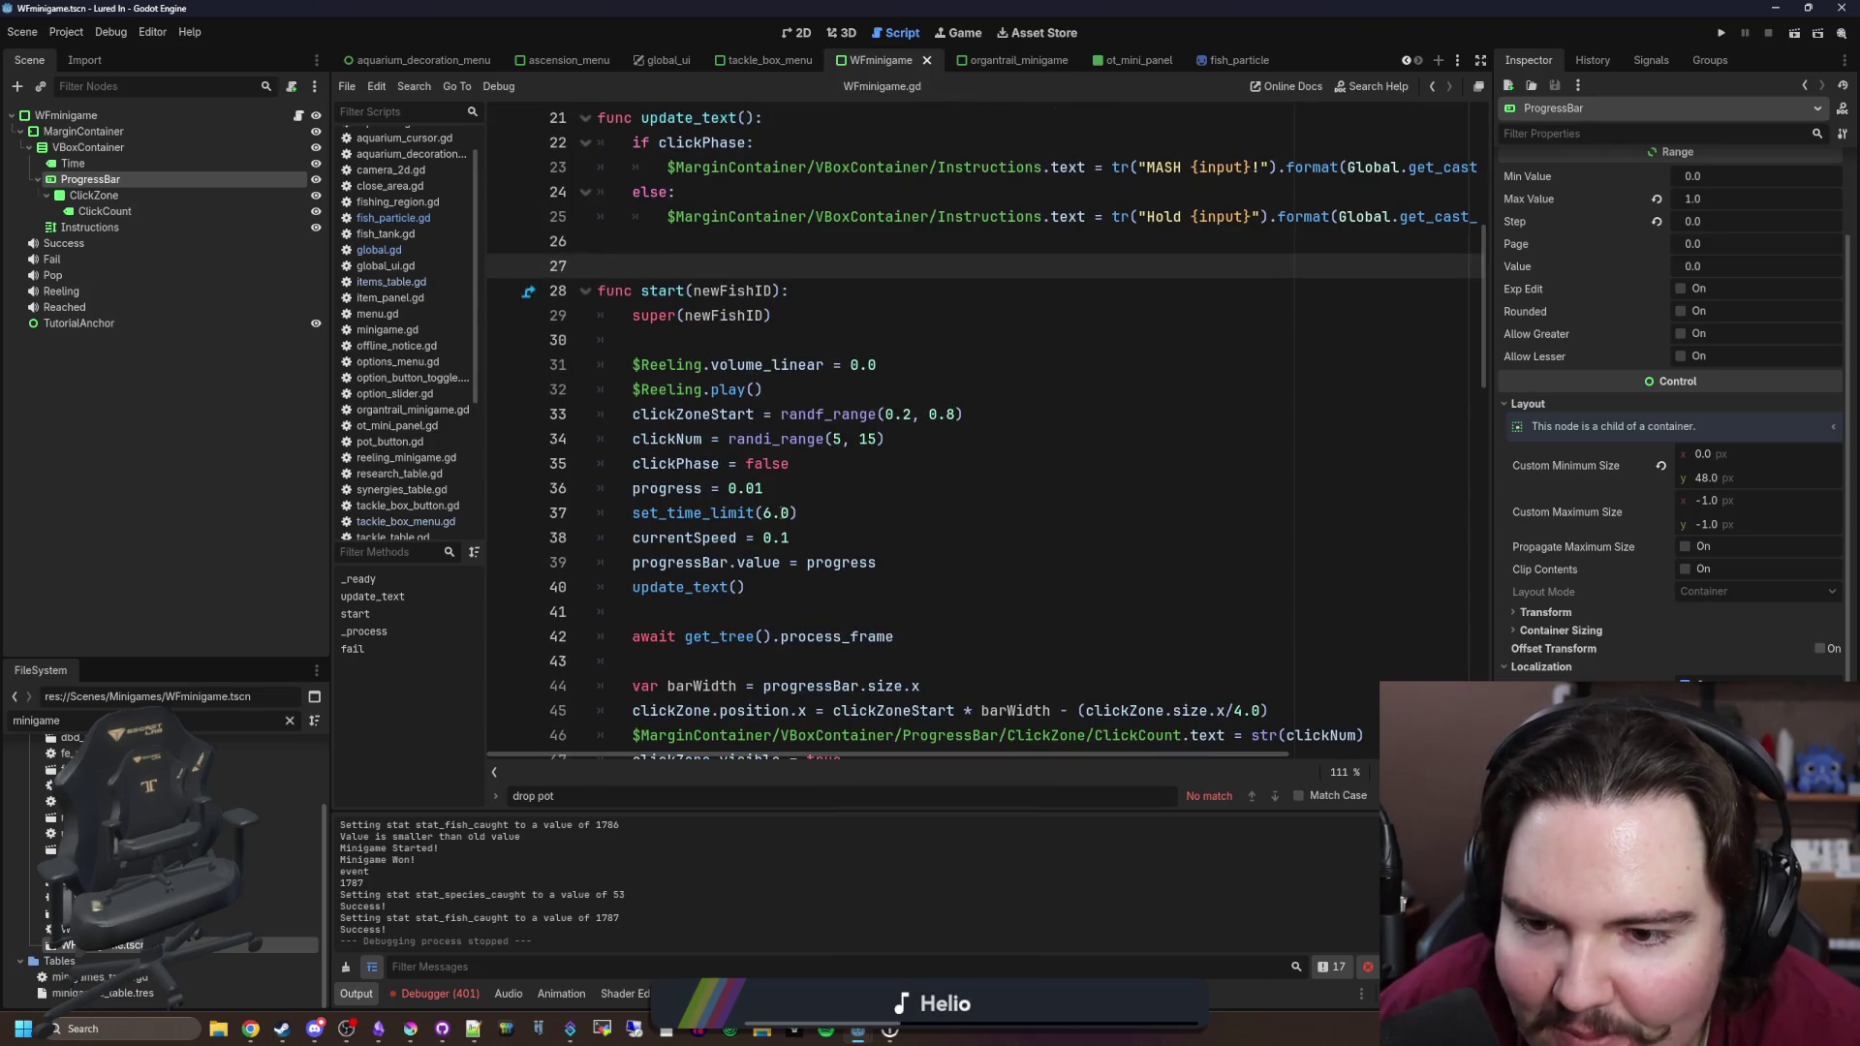
# Step: Edit the set_time_limit(6.0) value in WFminigame.gd to lengthen the reeling time, and save
pyautogui.click(765, 513)
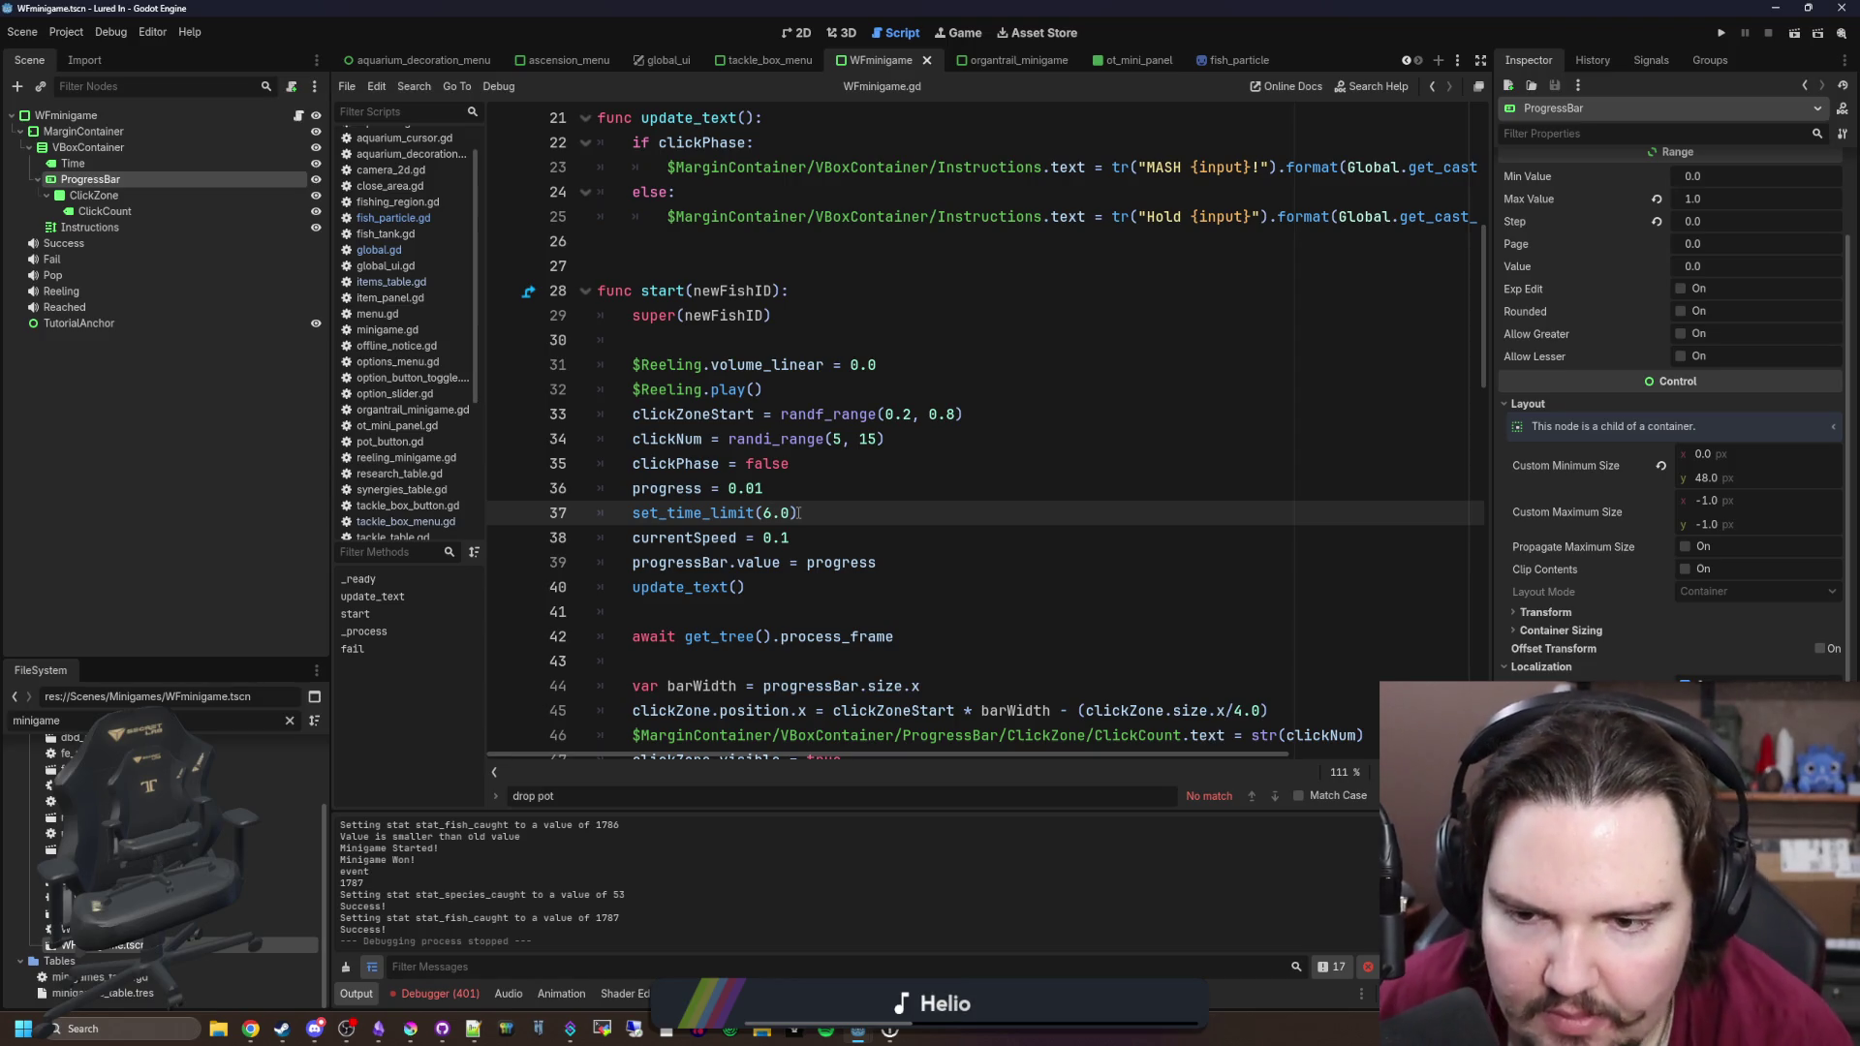
pyautogui.press('BackSpace')
pyautogui.write('5')
pyautogui.hotkey('ctrl', 's')
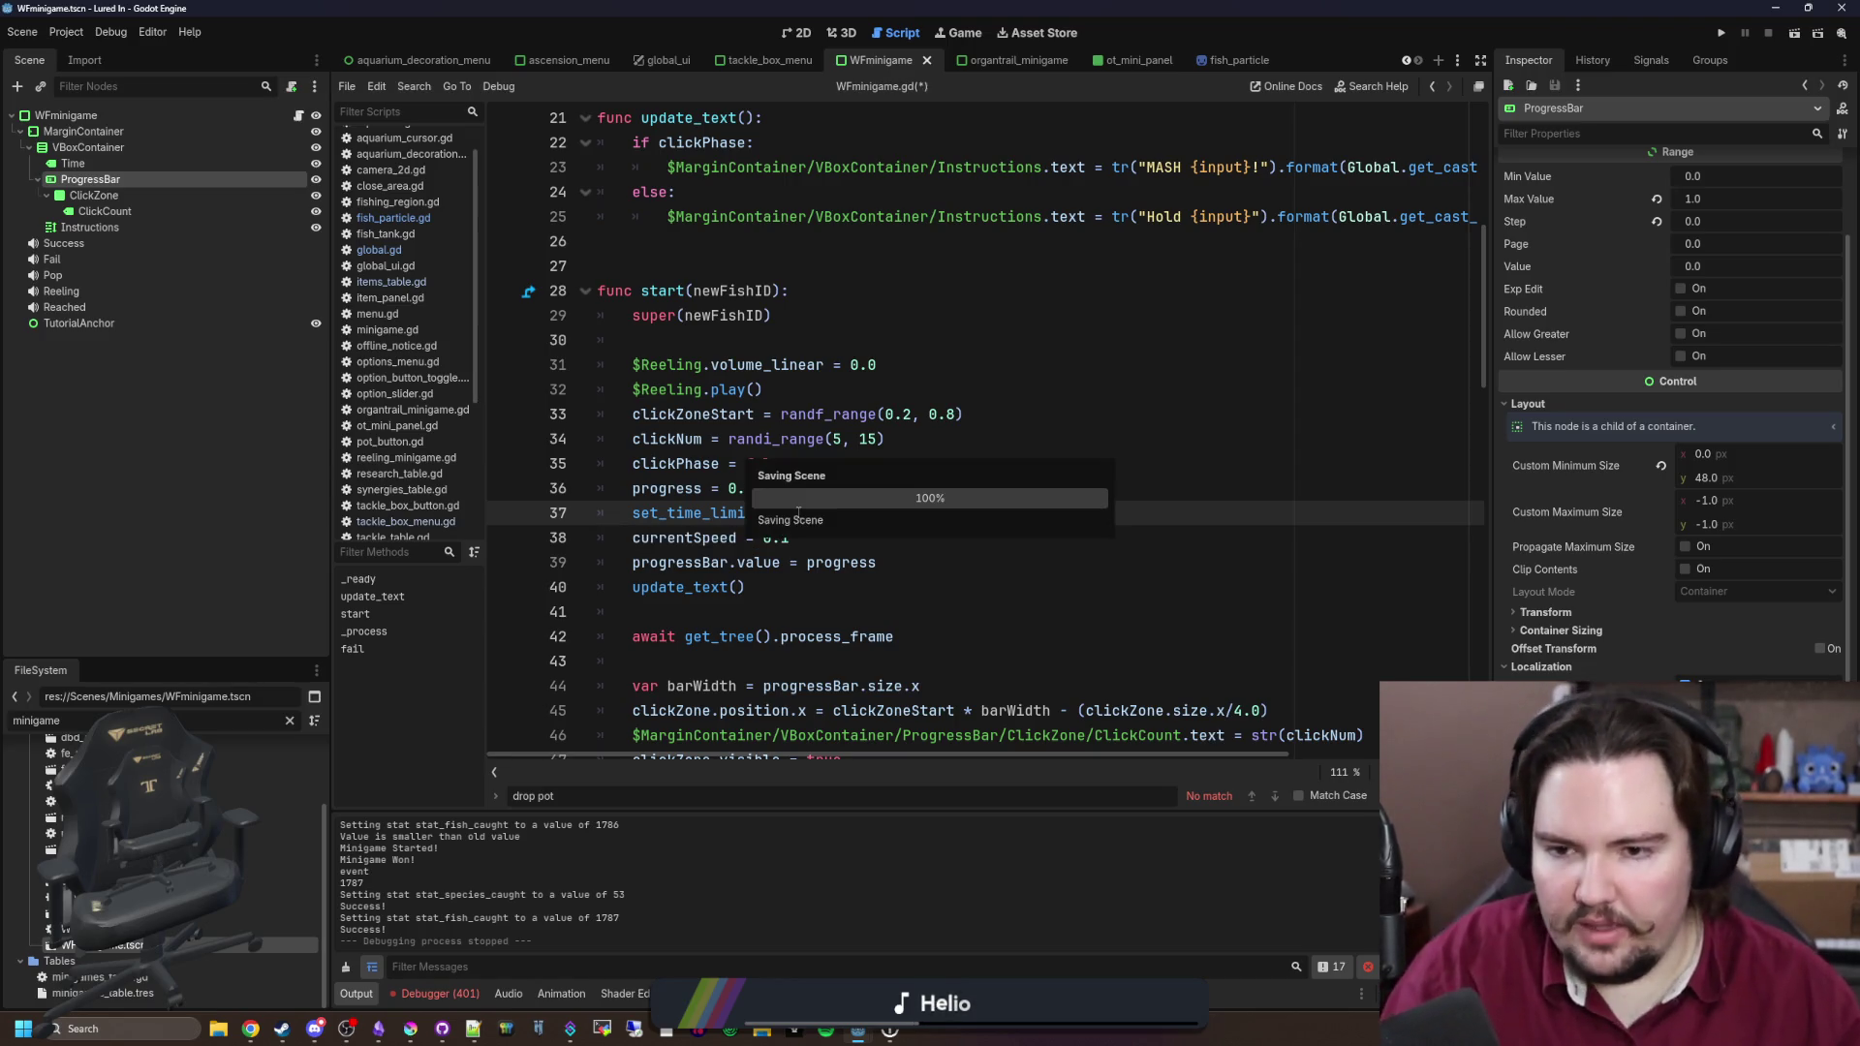
pyautogui.hotkey('ctrl', 's')
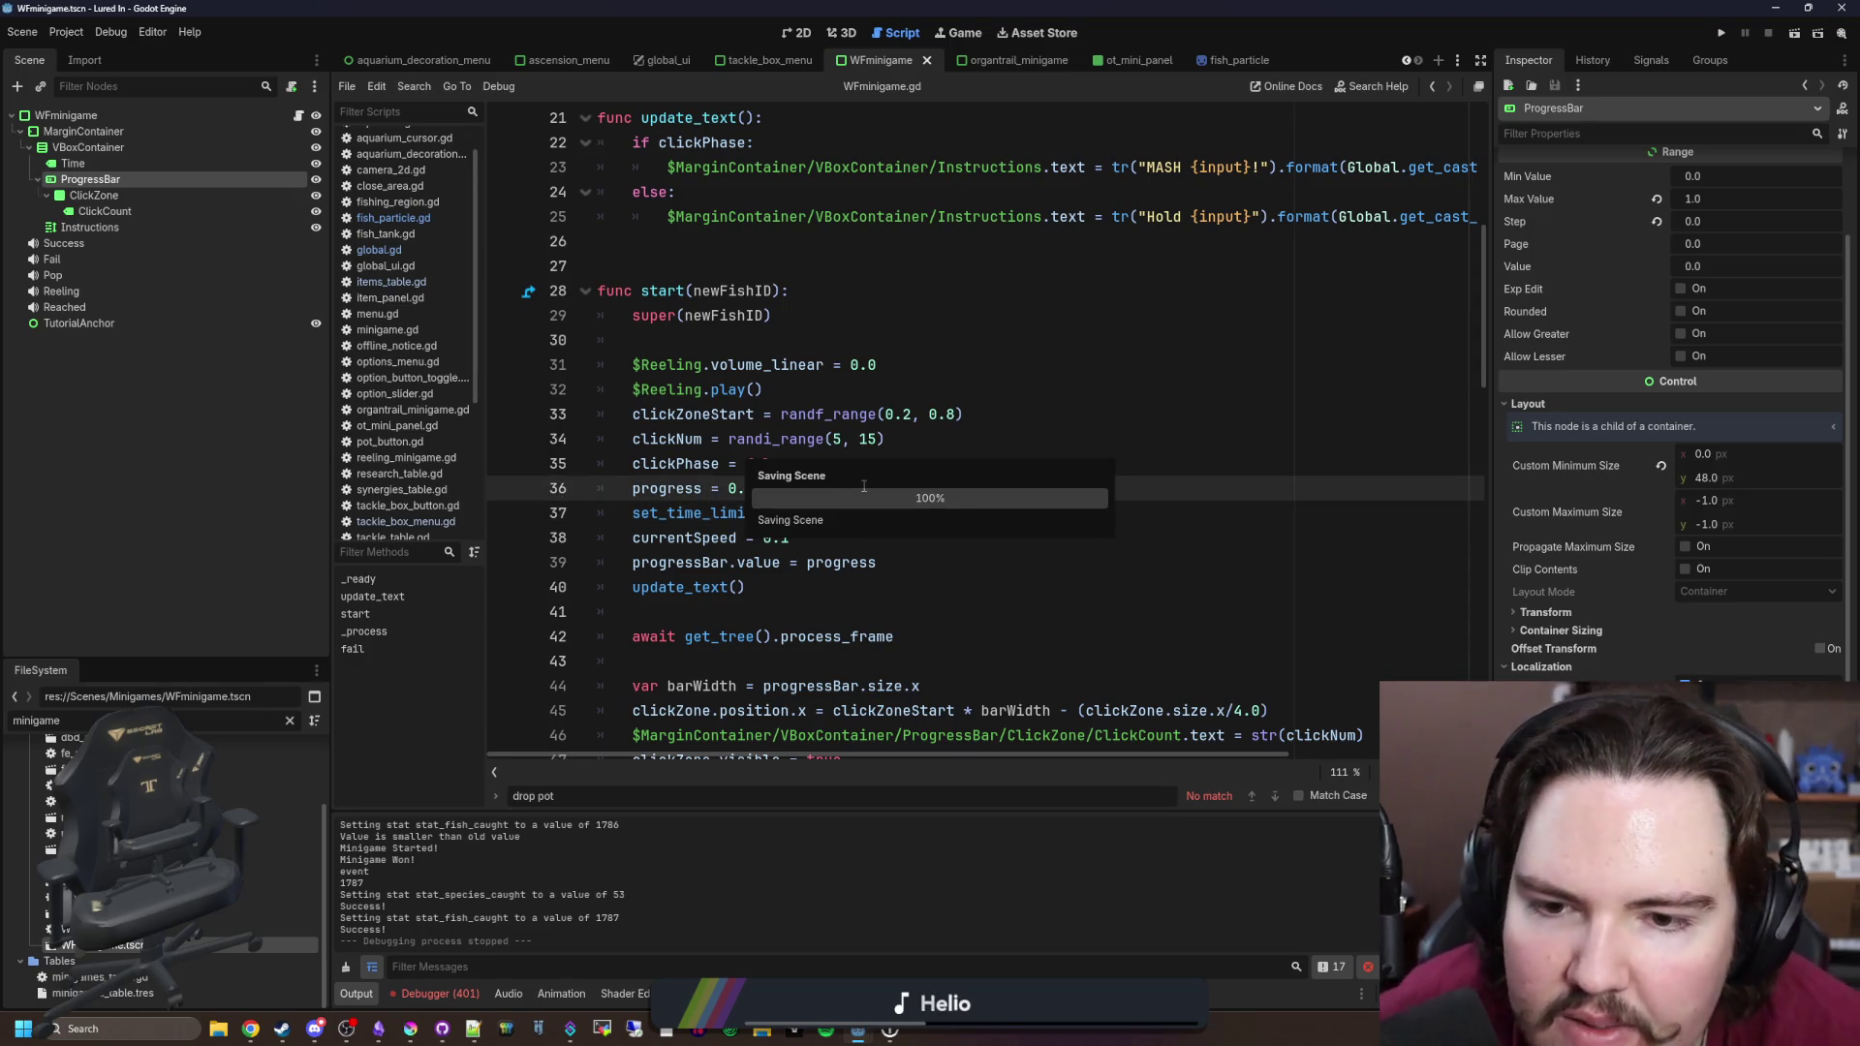
# Step: Review lines 30–40 of the start() function, saving the script
pyautogui.click(879, 437)
pyautogui.scroll(-2, 897, 496)
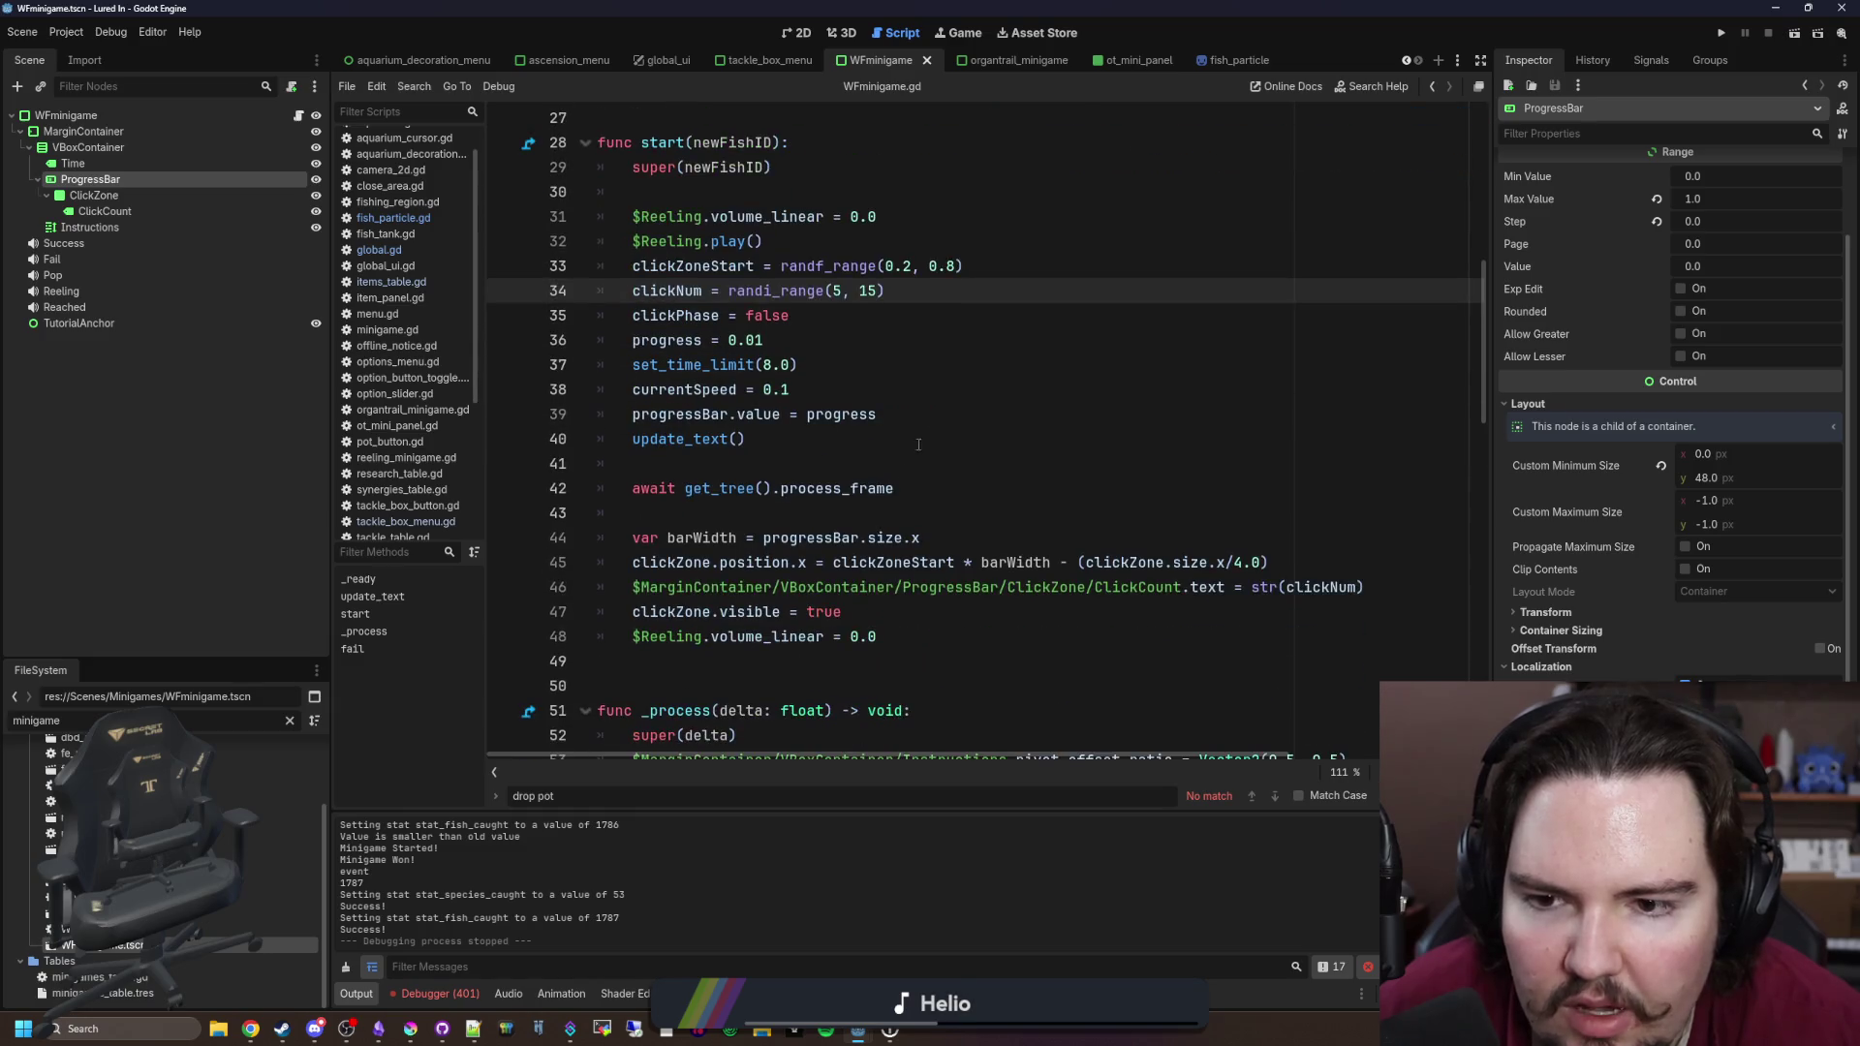
pyautogui.click(944, 424)
pyautogui.hotkey('ctrl', 's')
pyautogui.hotkey('ctrl', 's')
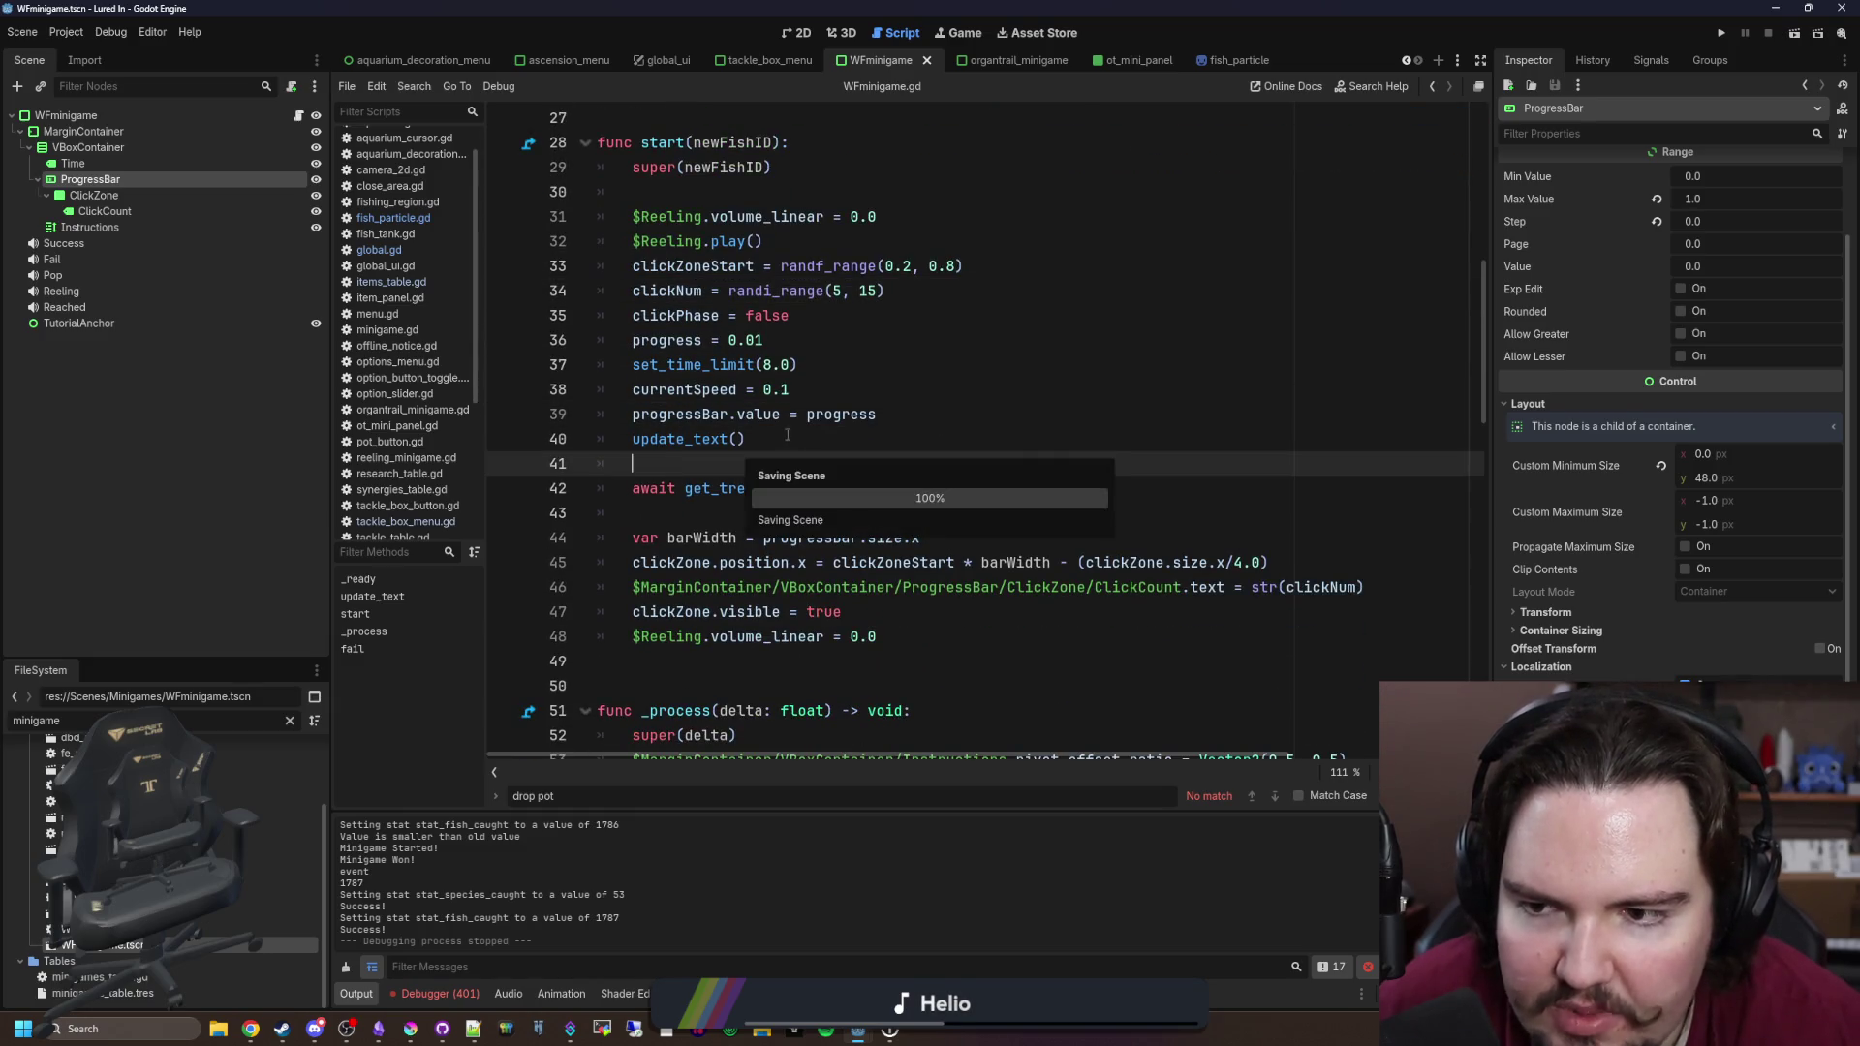
pyautogui.click(810, 450)
pyautogui.hotkey('ctrl', 's')
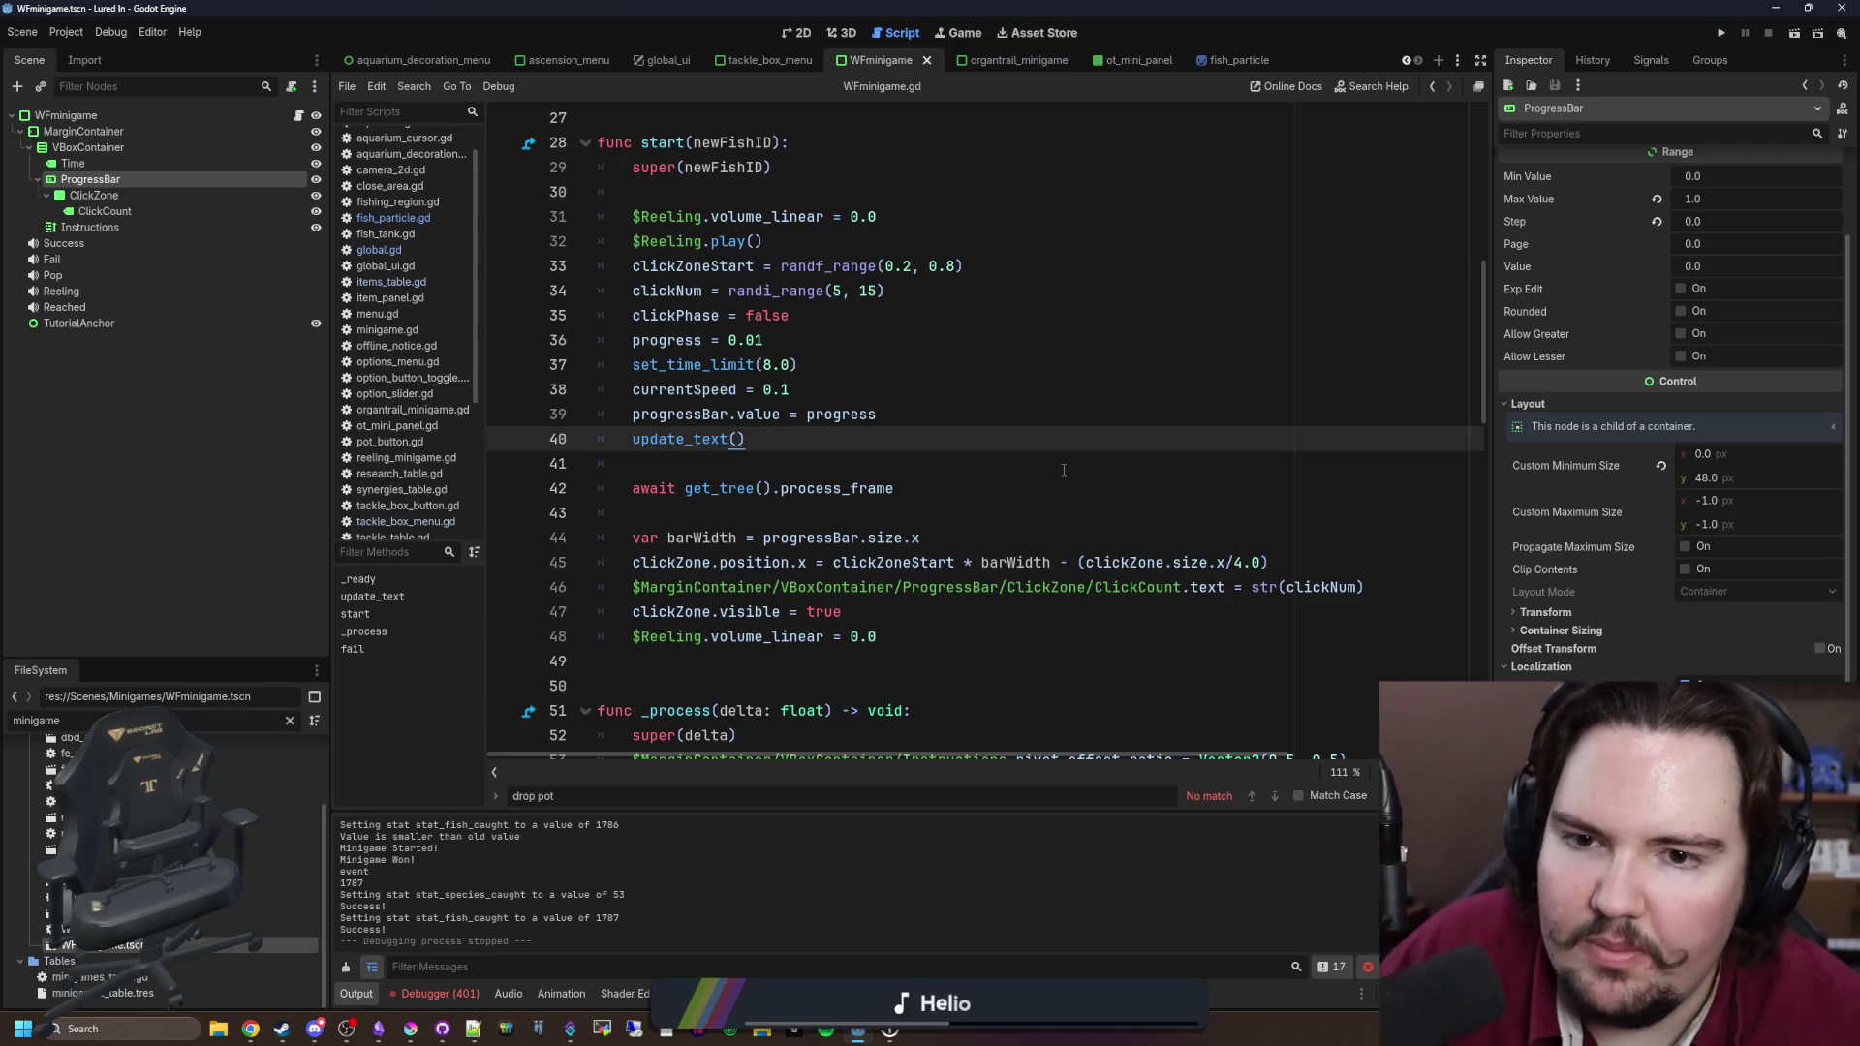
pyautogui.moveTo(811, 449); pyautogui.dragTo(705, 197)
pyautogui.click(704, 199)
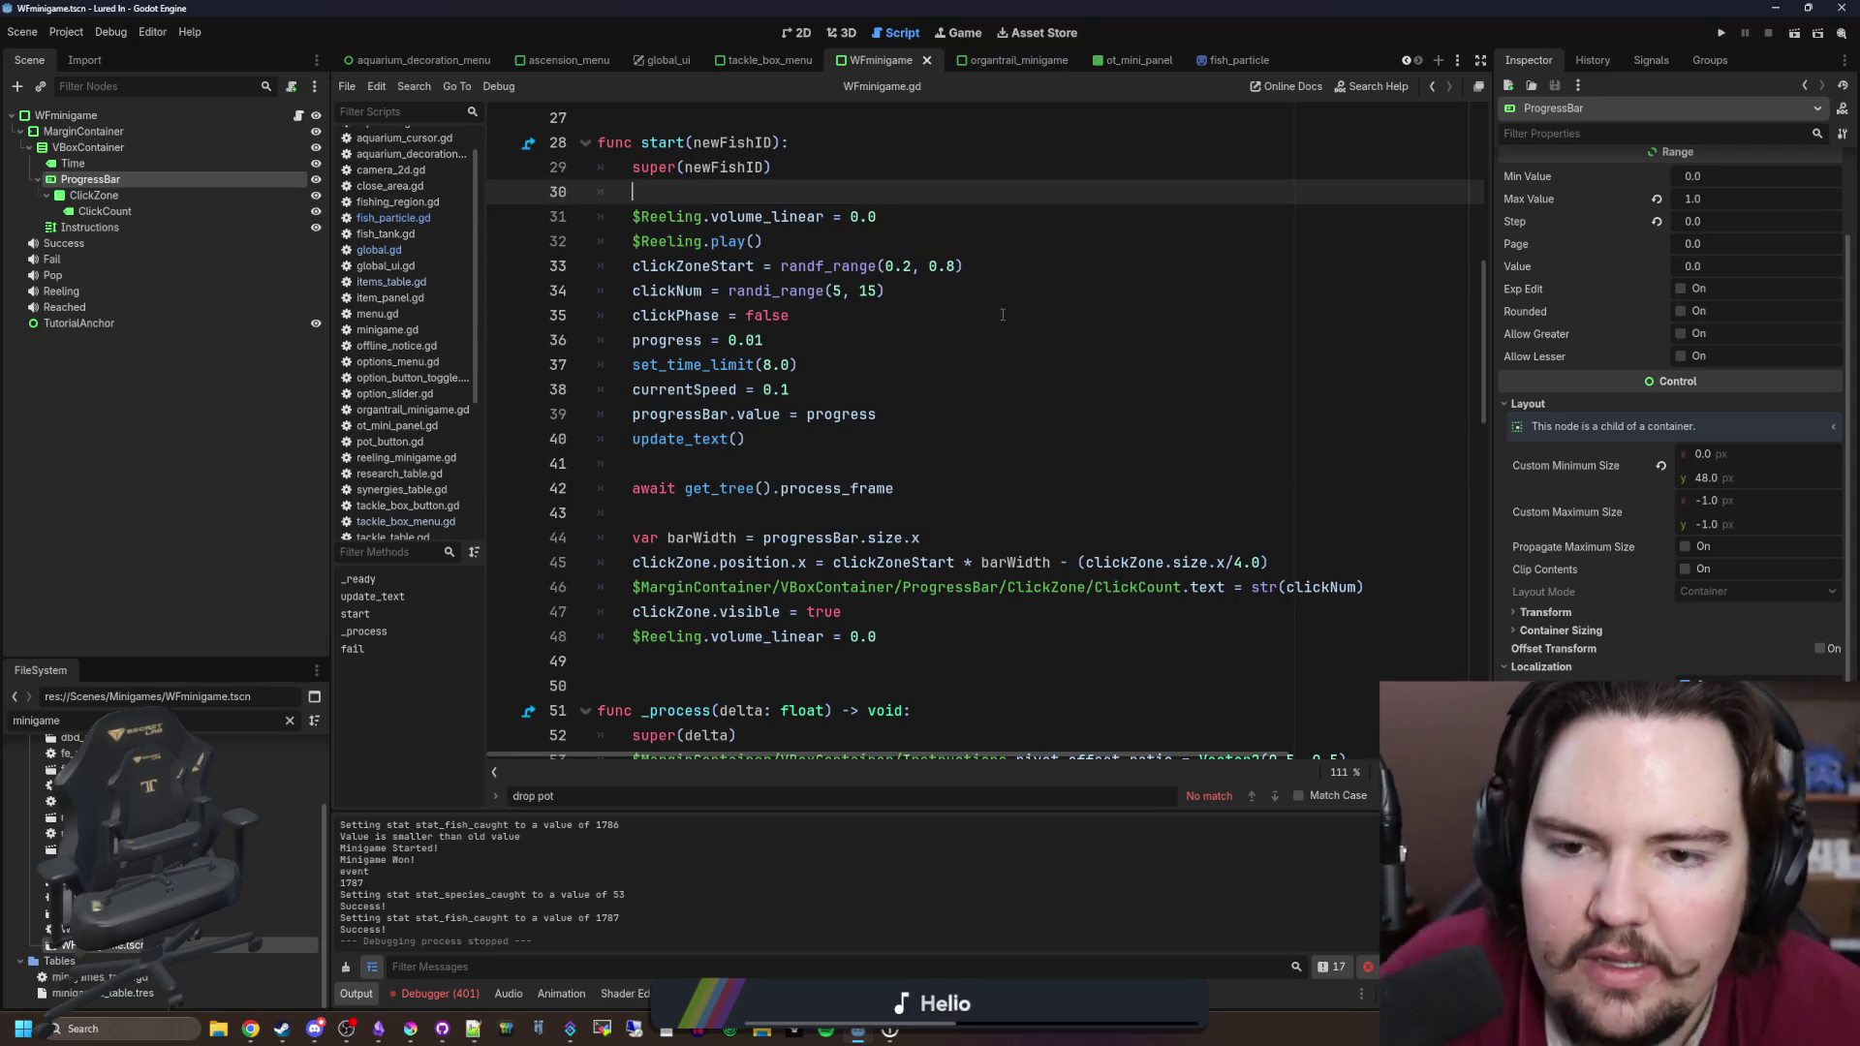
pyautogui.scroll(-12, 1075, 327)
pyautogui.scroll(8, 1193, 324)
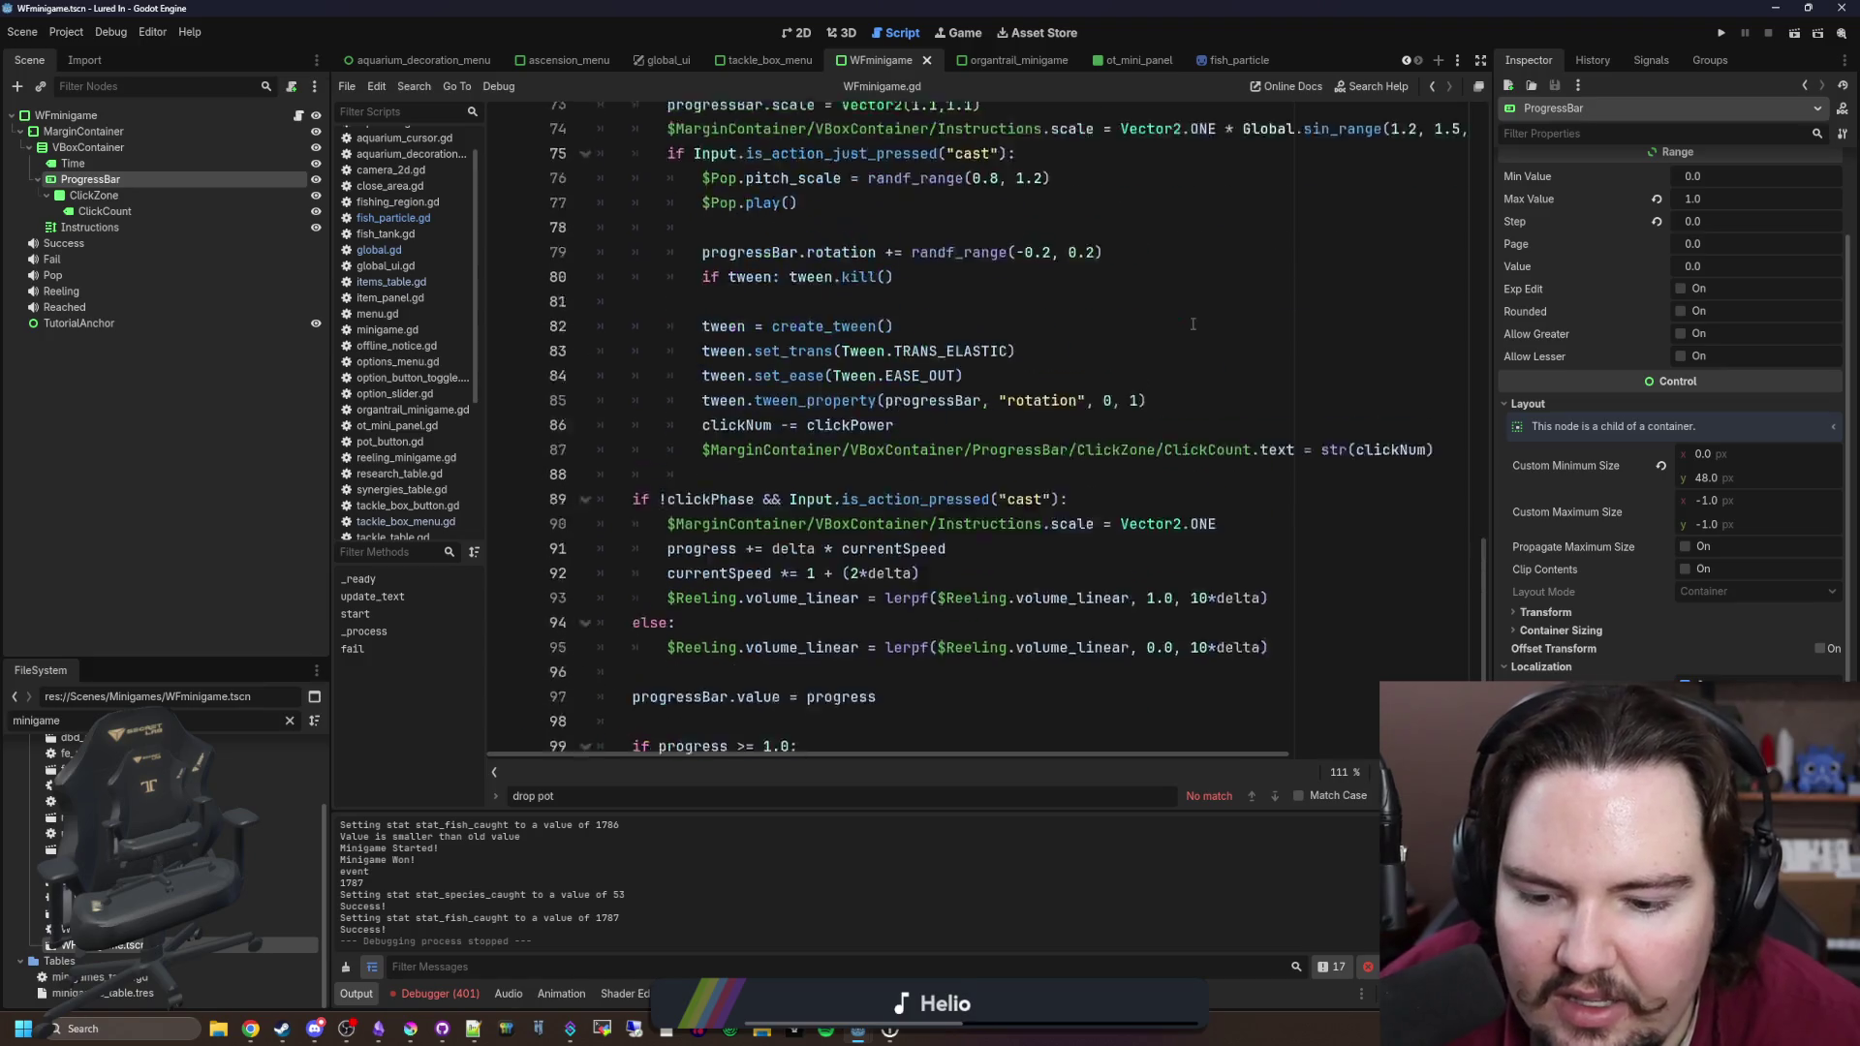
pyautogui.scroll(15, 1193, 323)
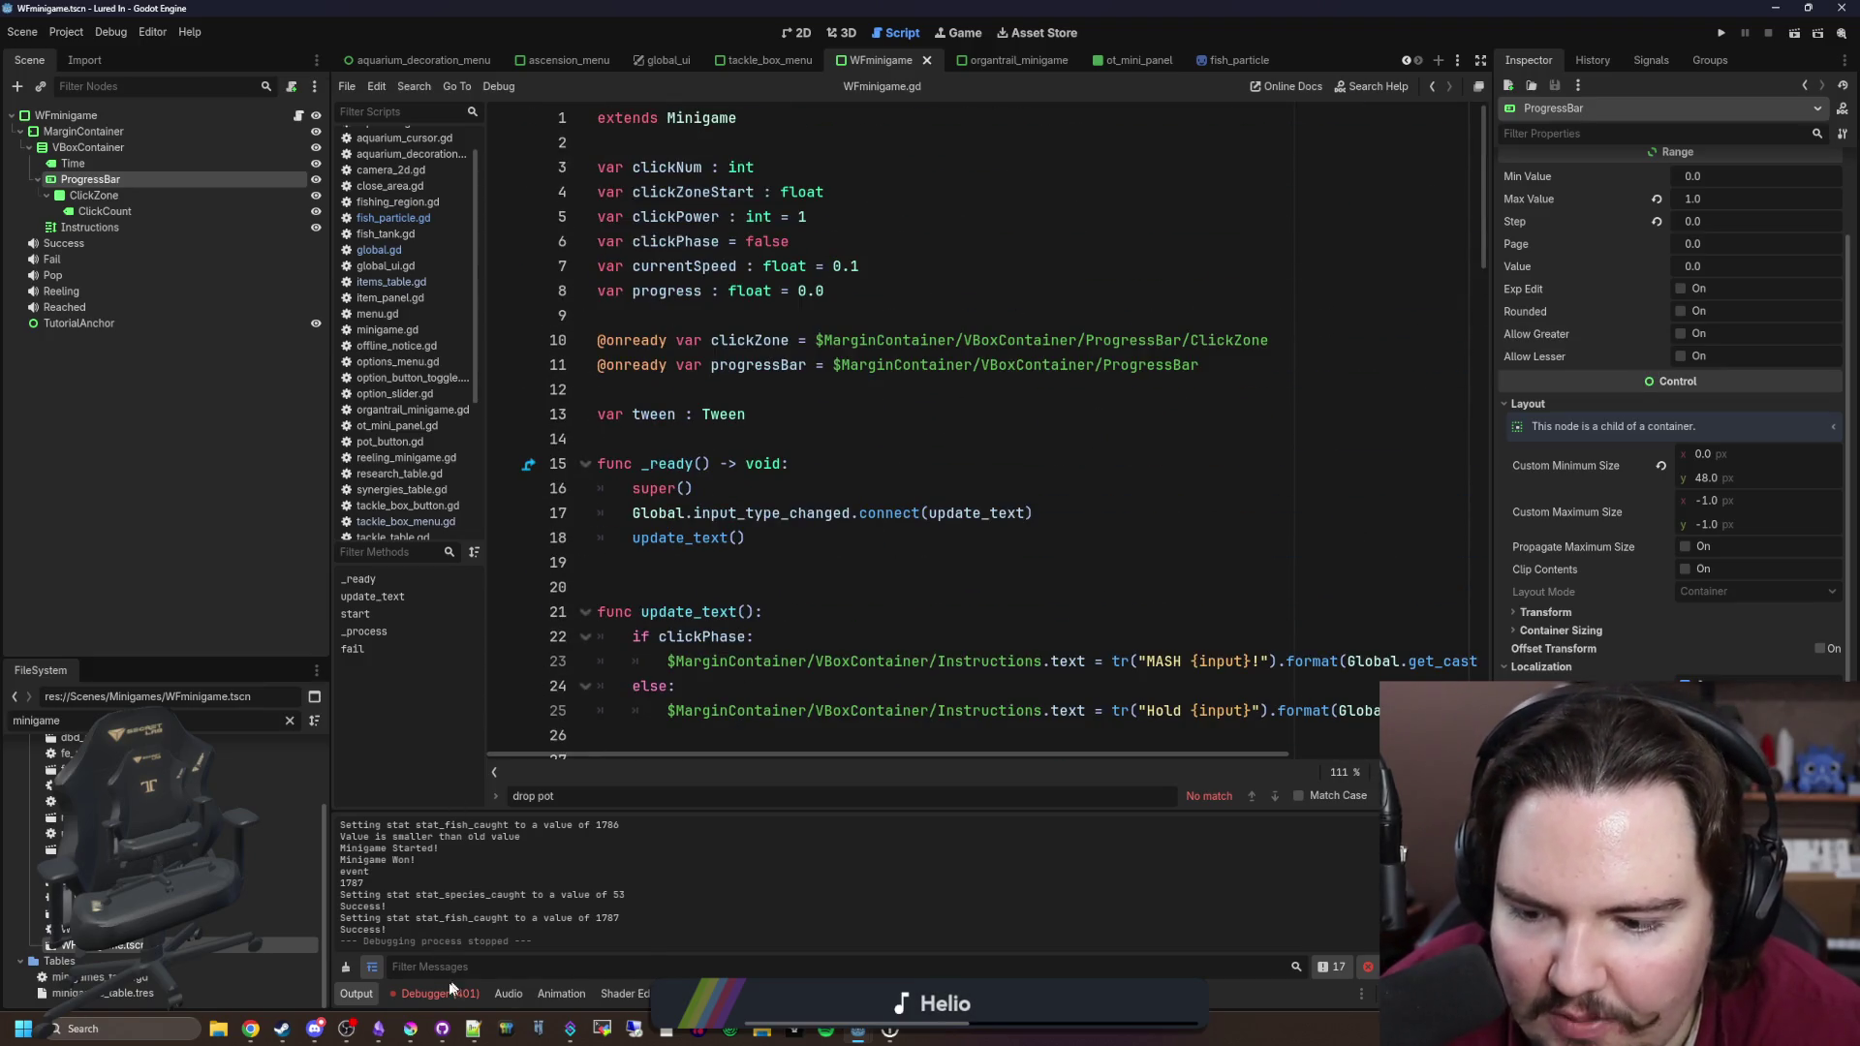
# Step: Check the Debugger's Errors list, save, and run the project
pyautogui.click(453, 985)
pyautogui.click(457, 792)
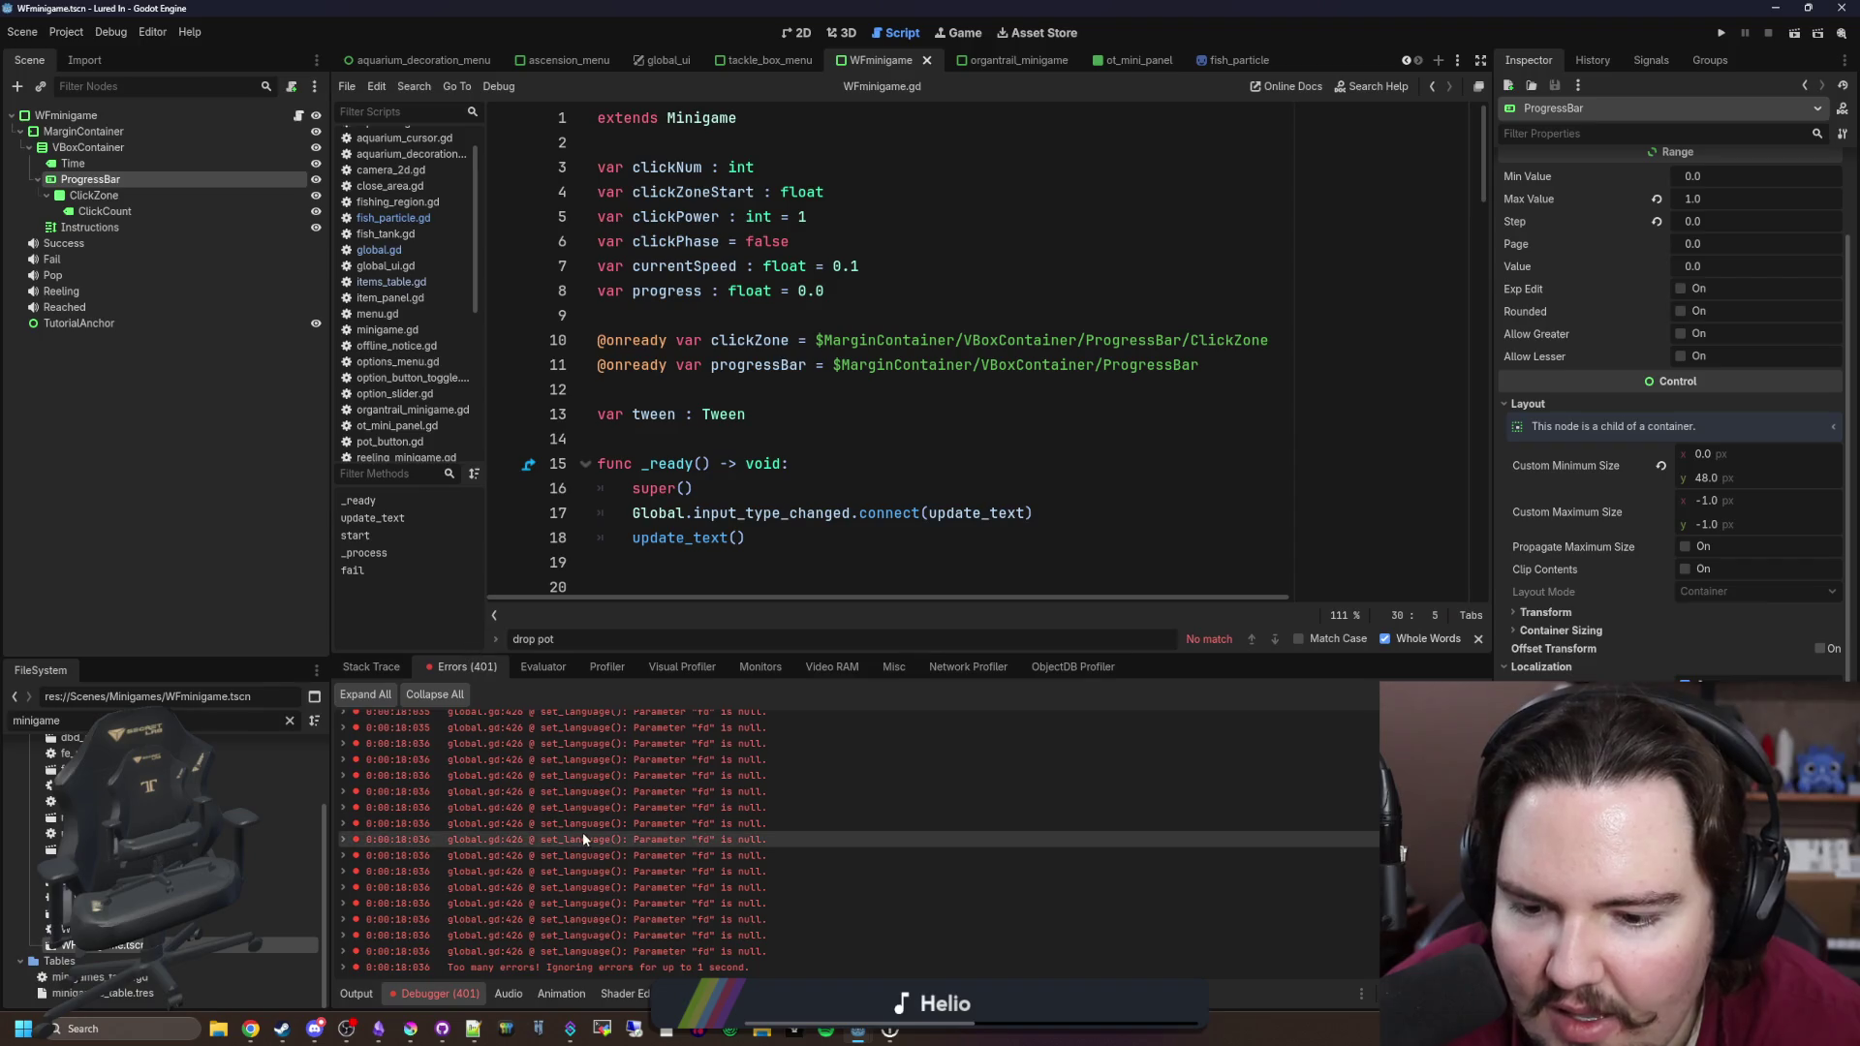
pyautogui.scroll(10, 579, 833)
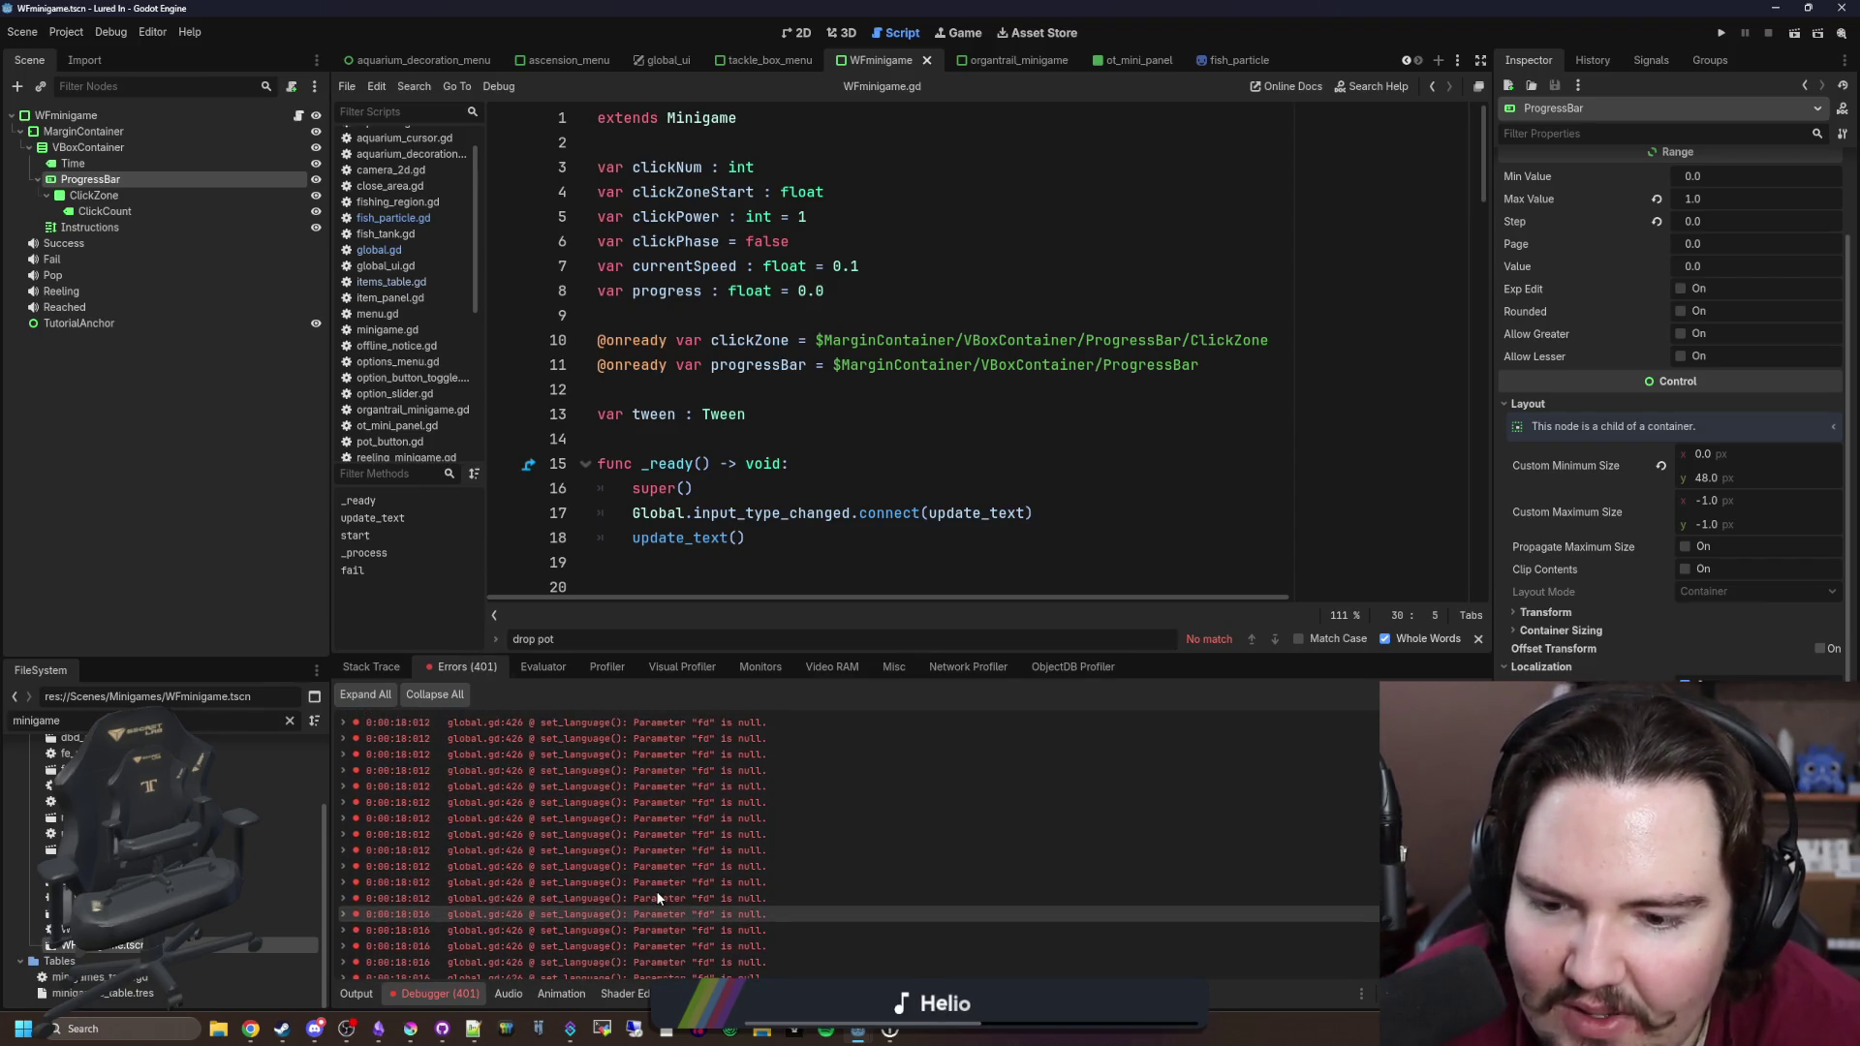
pyautogui.click(1250, 390)
pyautogui.hotkey('ctrl', 's')
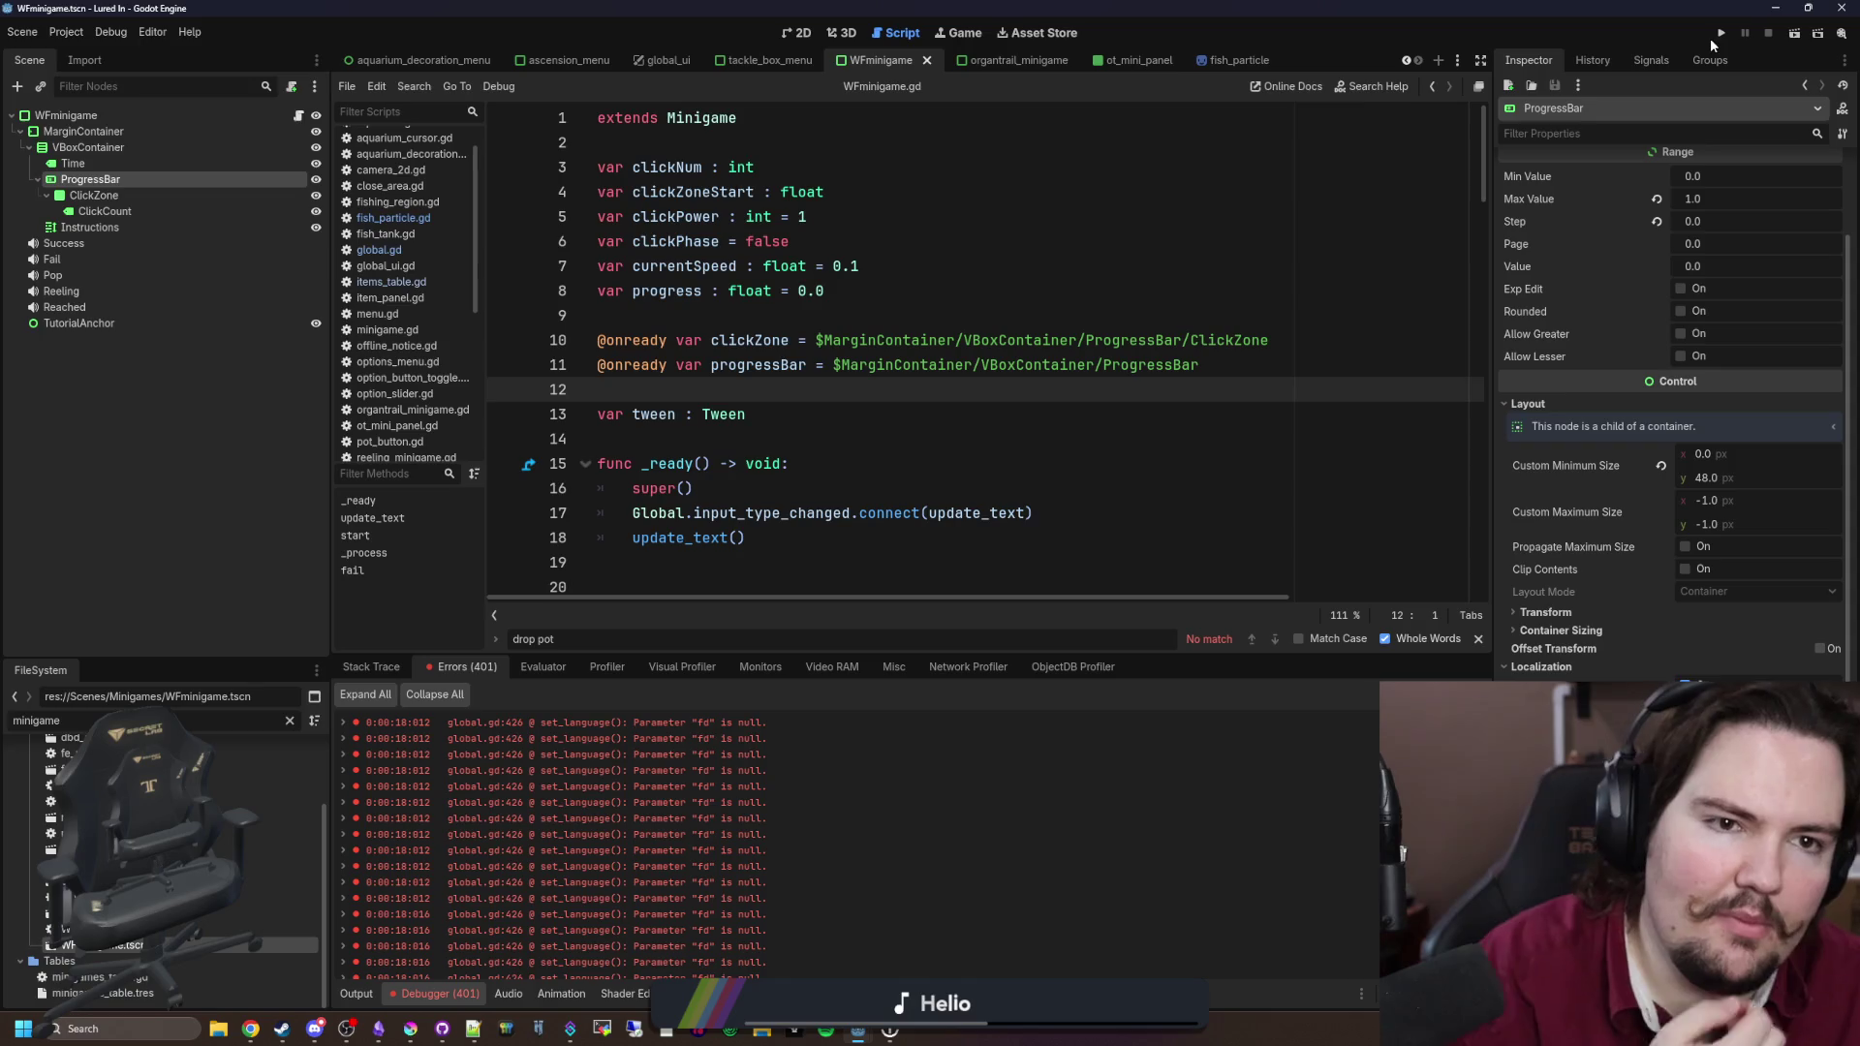
pyautogui.click(1721, 33)
pyautogui.click(251, 1029)
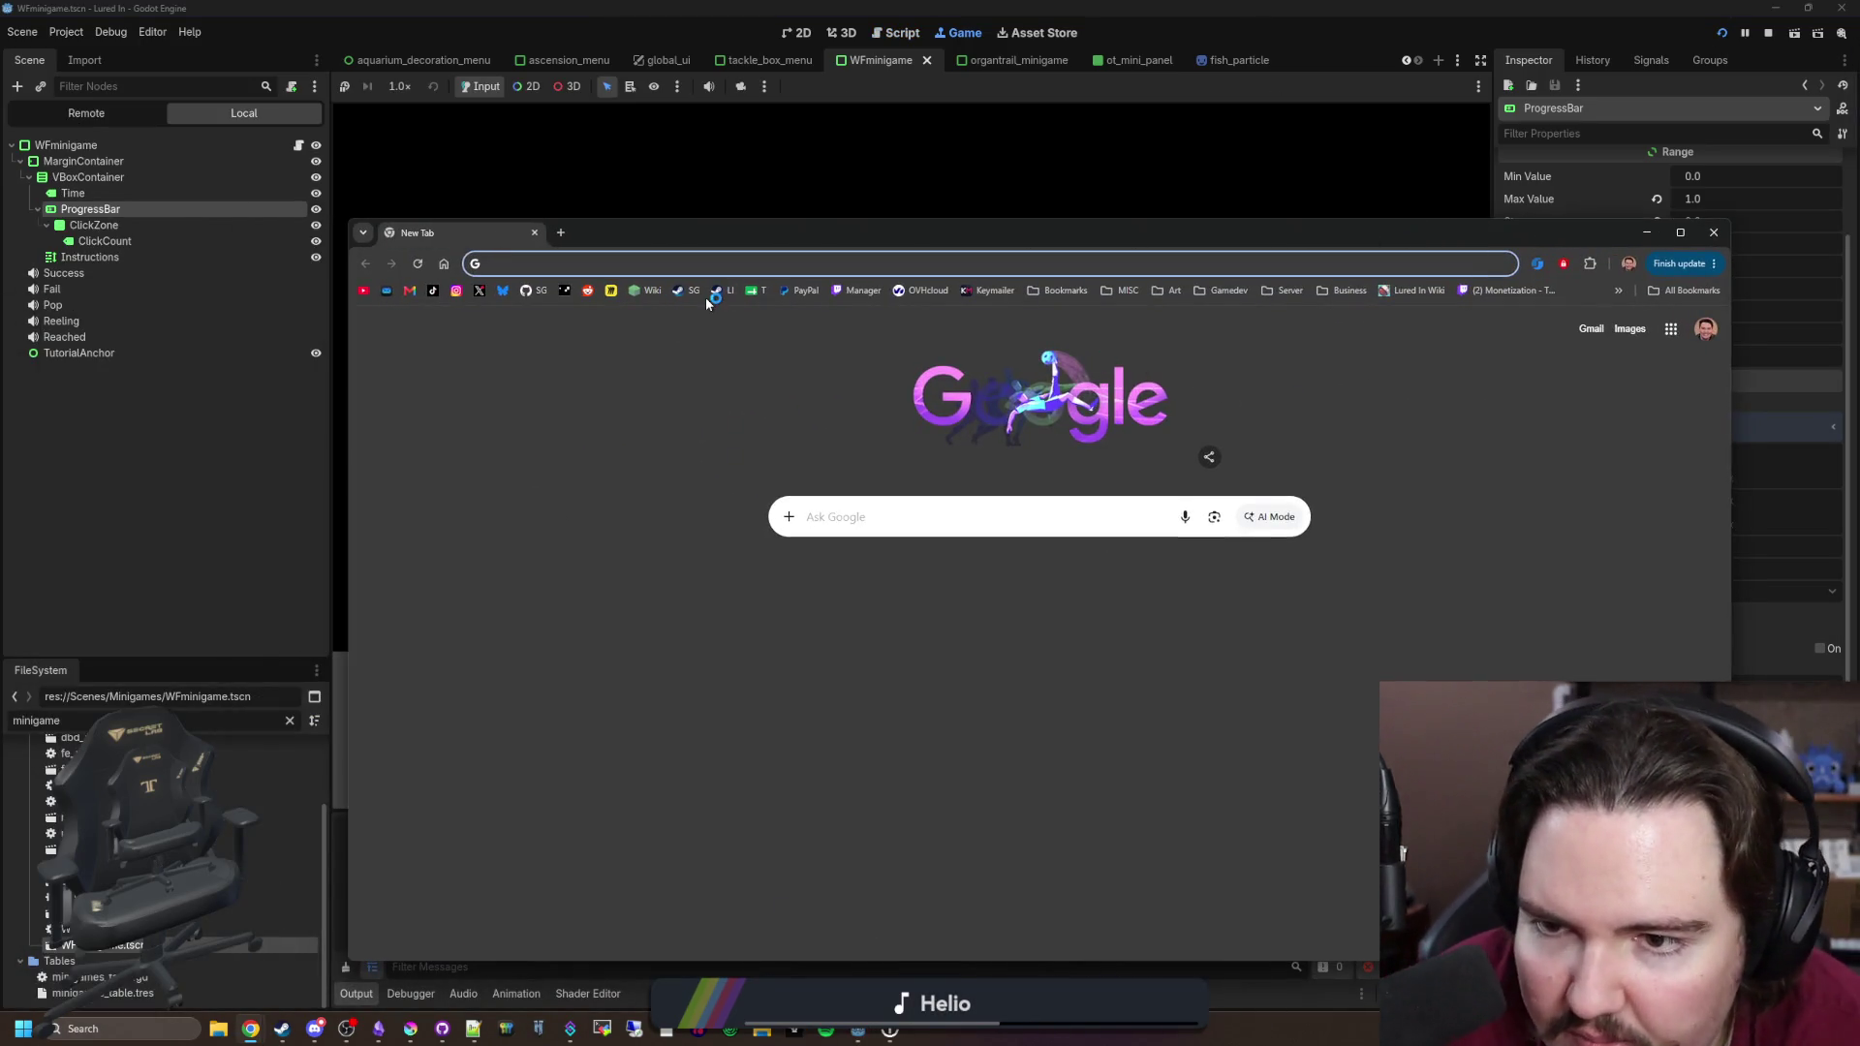
# Step: Open the Lured In Demo Steam store page in a maximized browser window
pyautogui.click(707, 293)
pyautogui.doubleClick(810, 229)
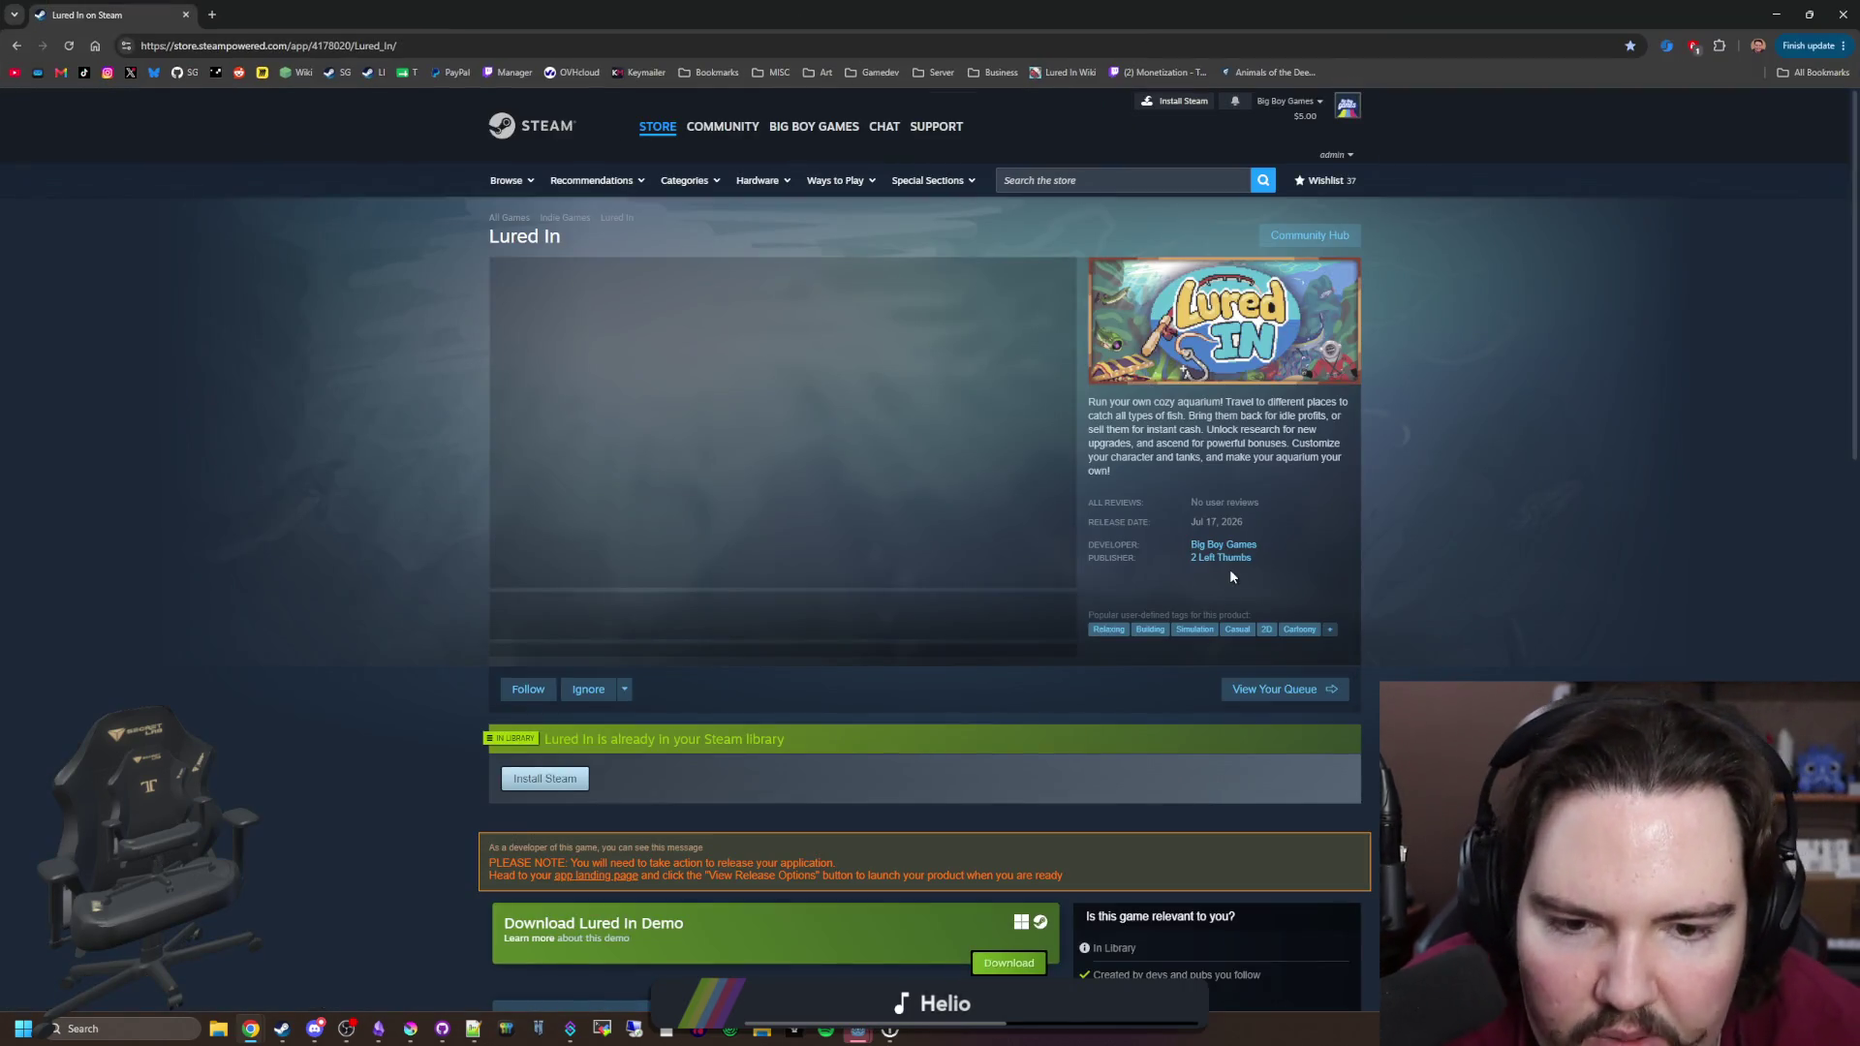
pyautogui.scroll(-5, 878, 602)
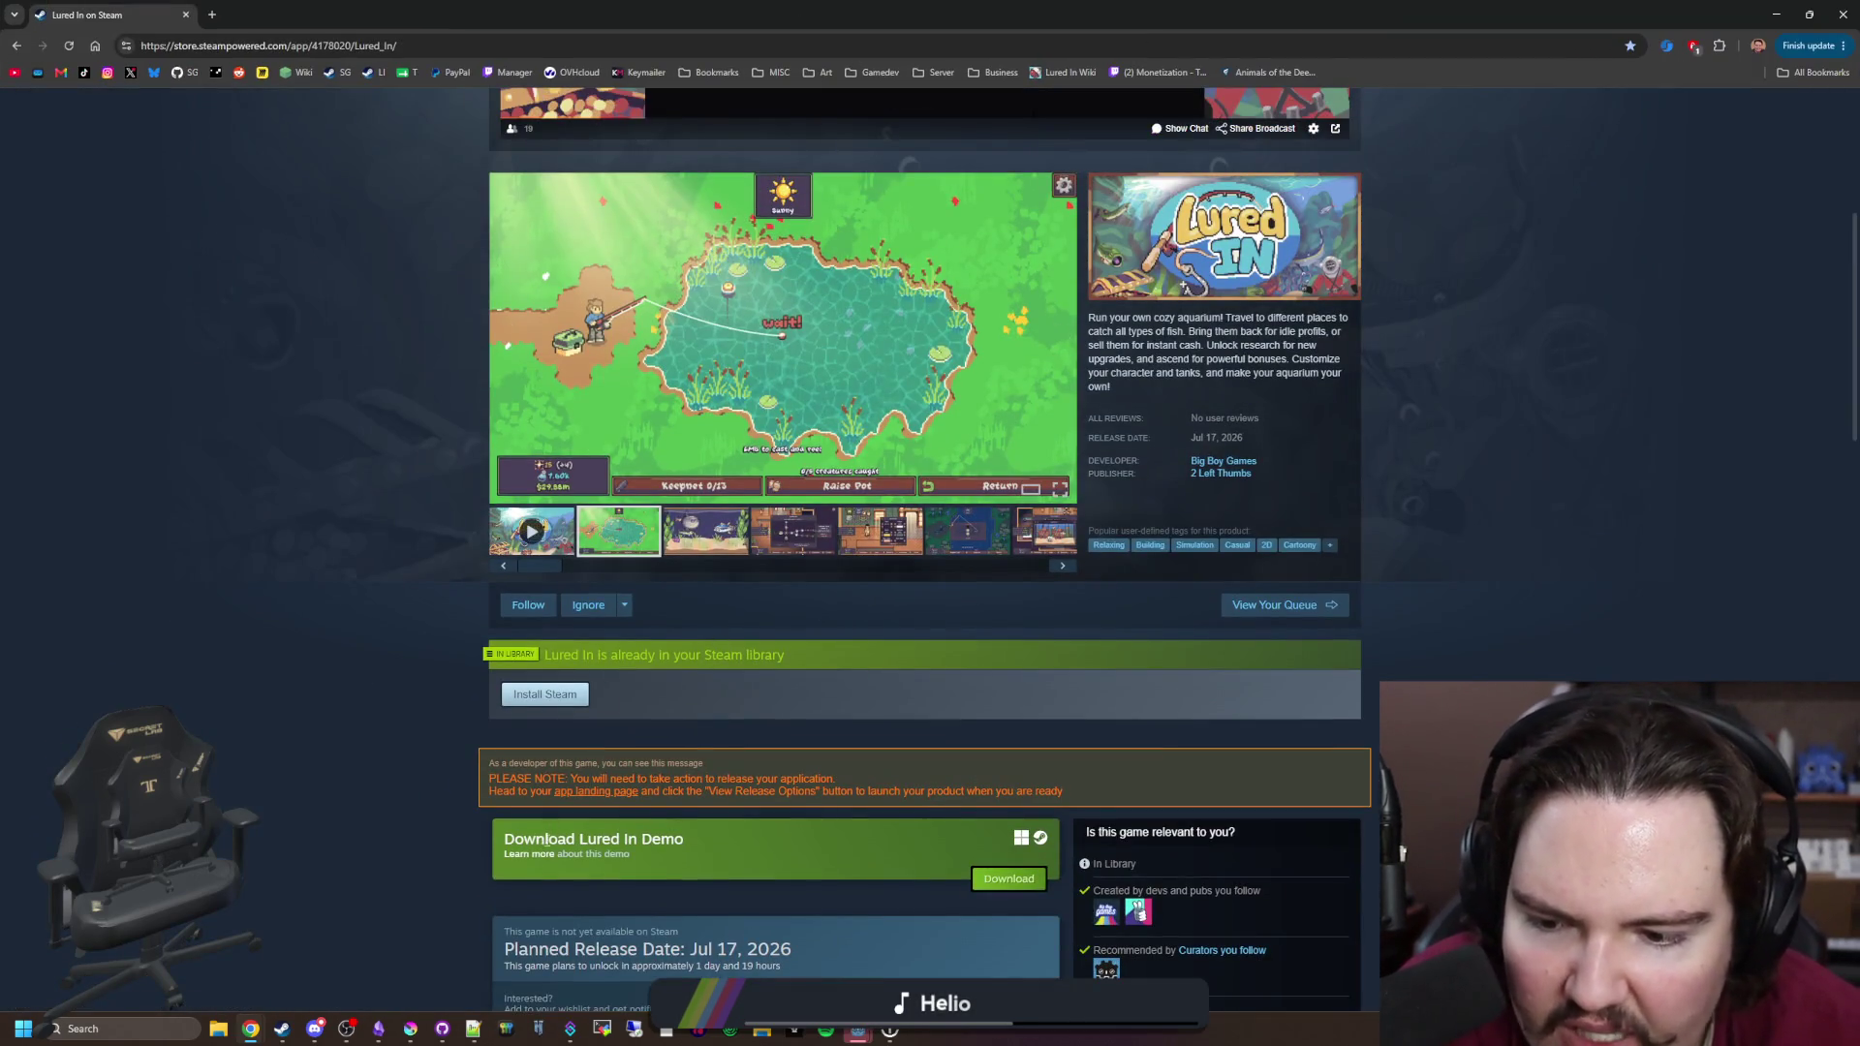
pyautogui.click(545, 838)
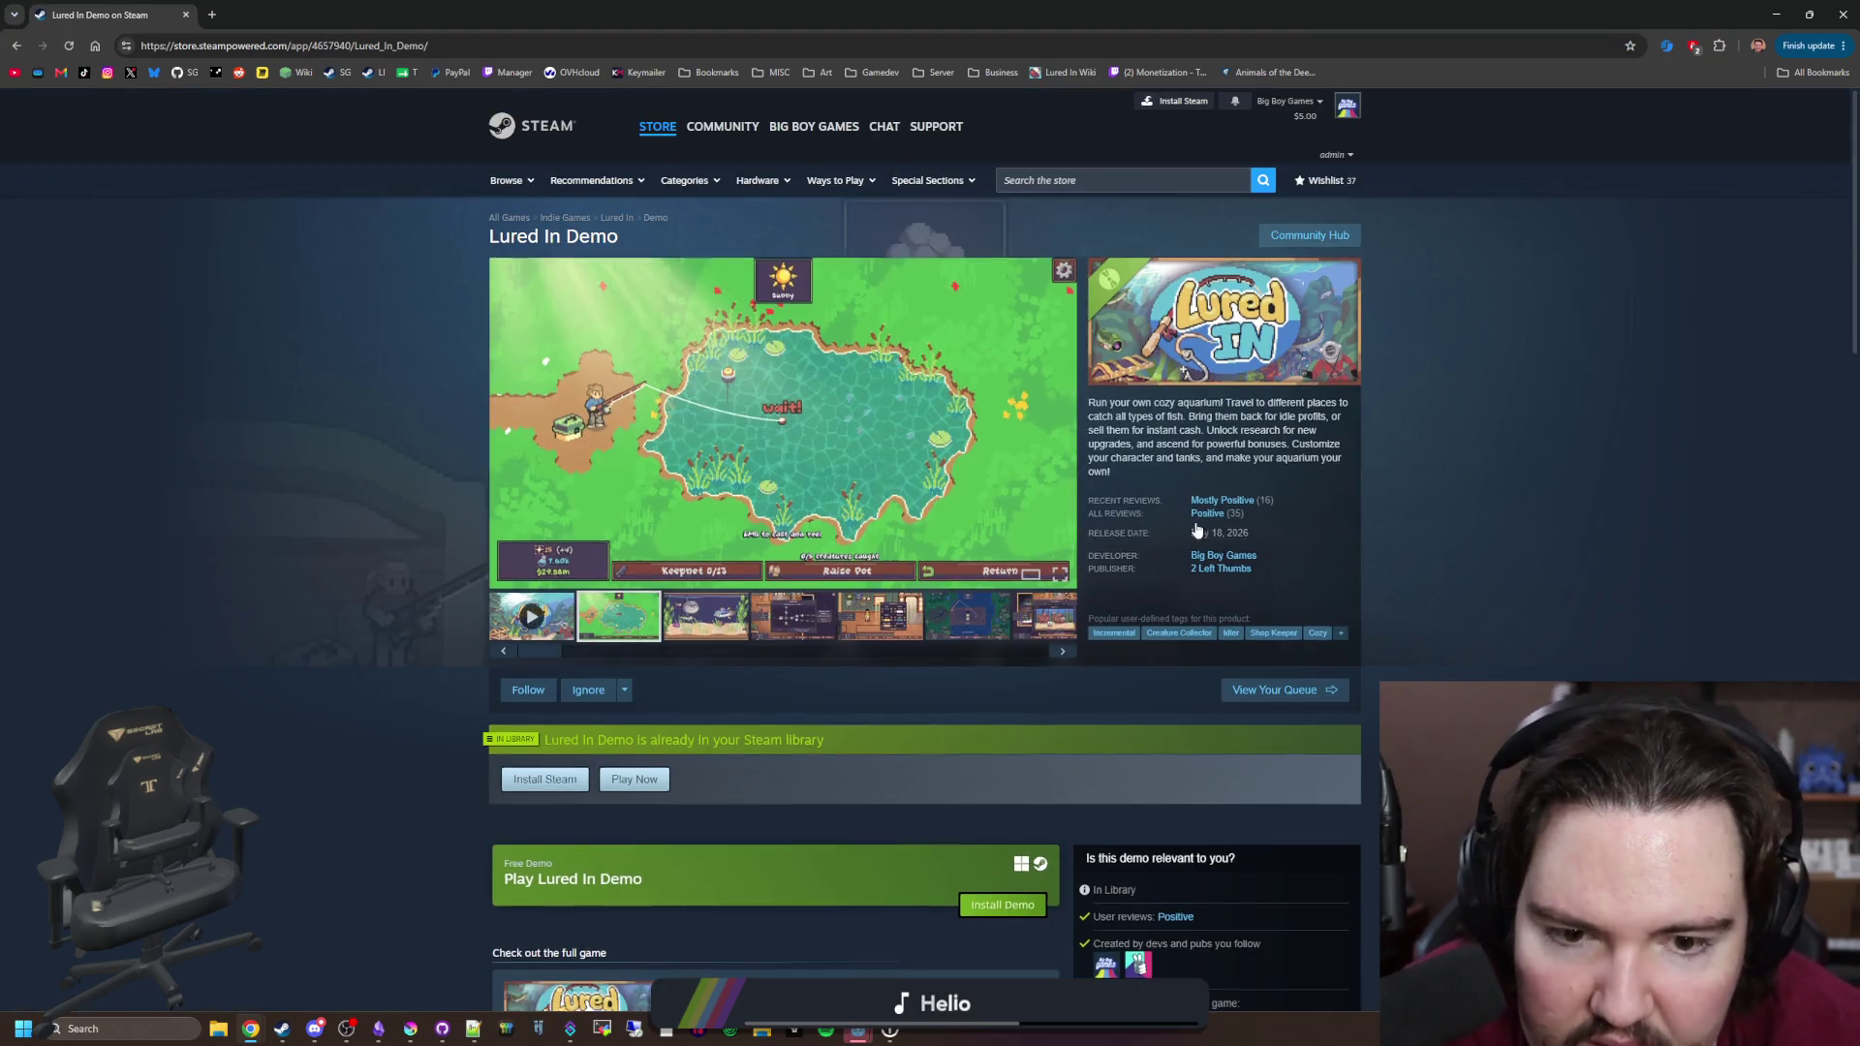
pyautogui.scroll(-3, 1202, 581)
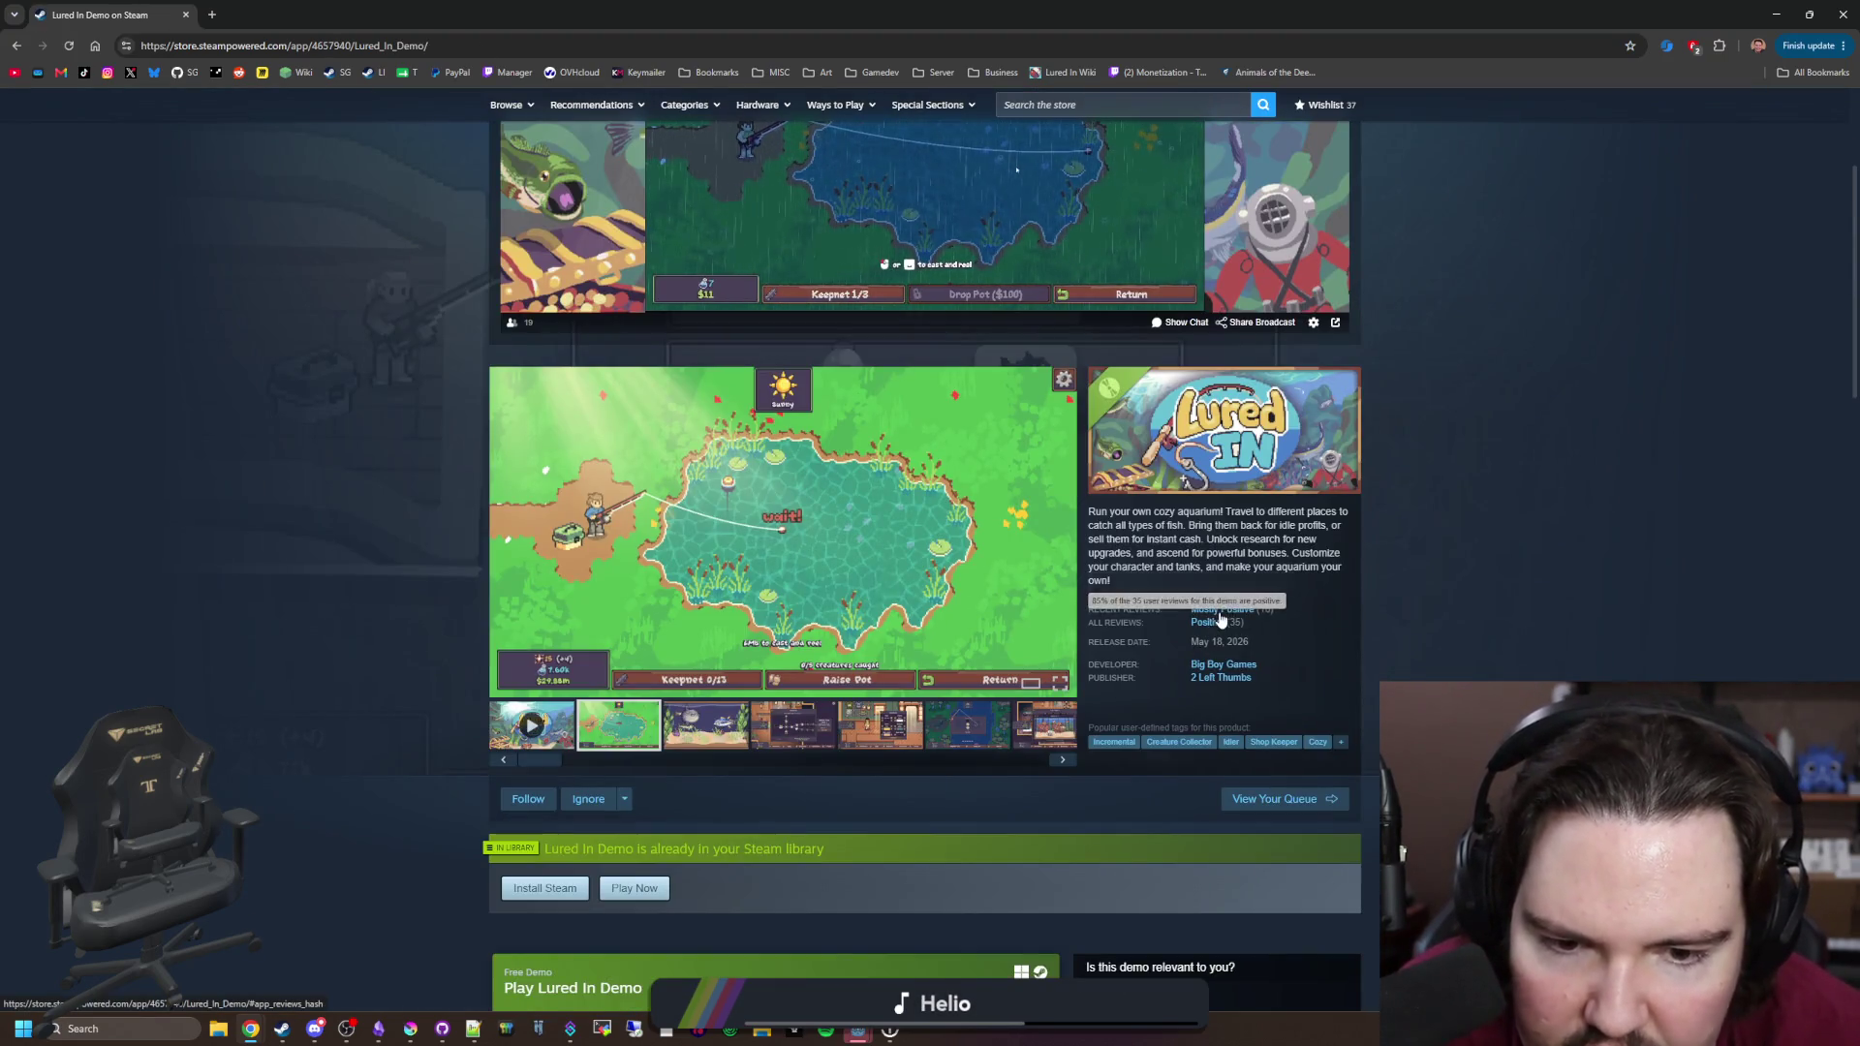
# Step: Show the review histograms and filter to the Jul 13 negative reviews
pyautogui.click(1221, 620)
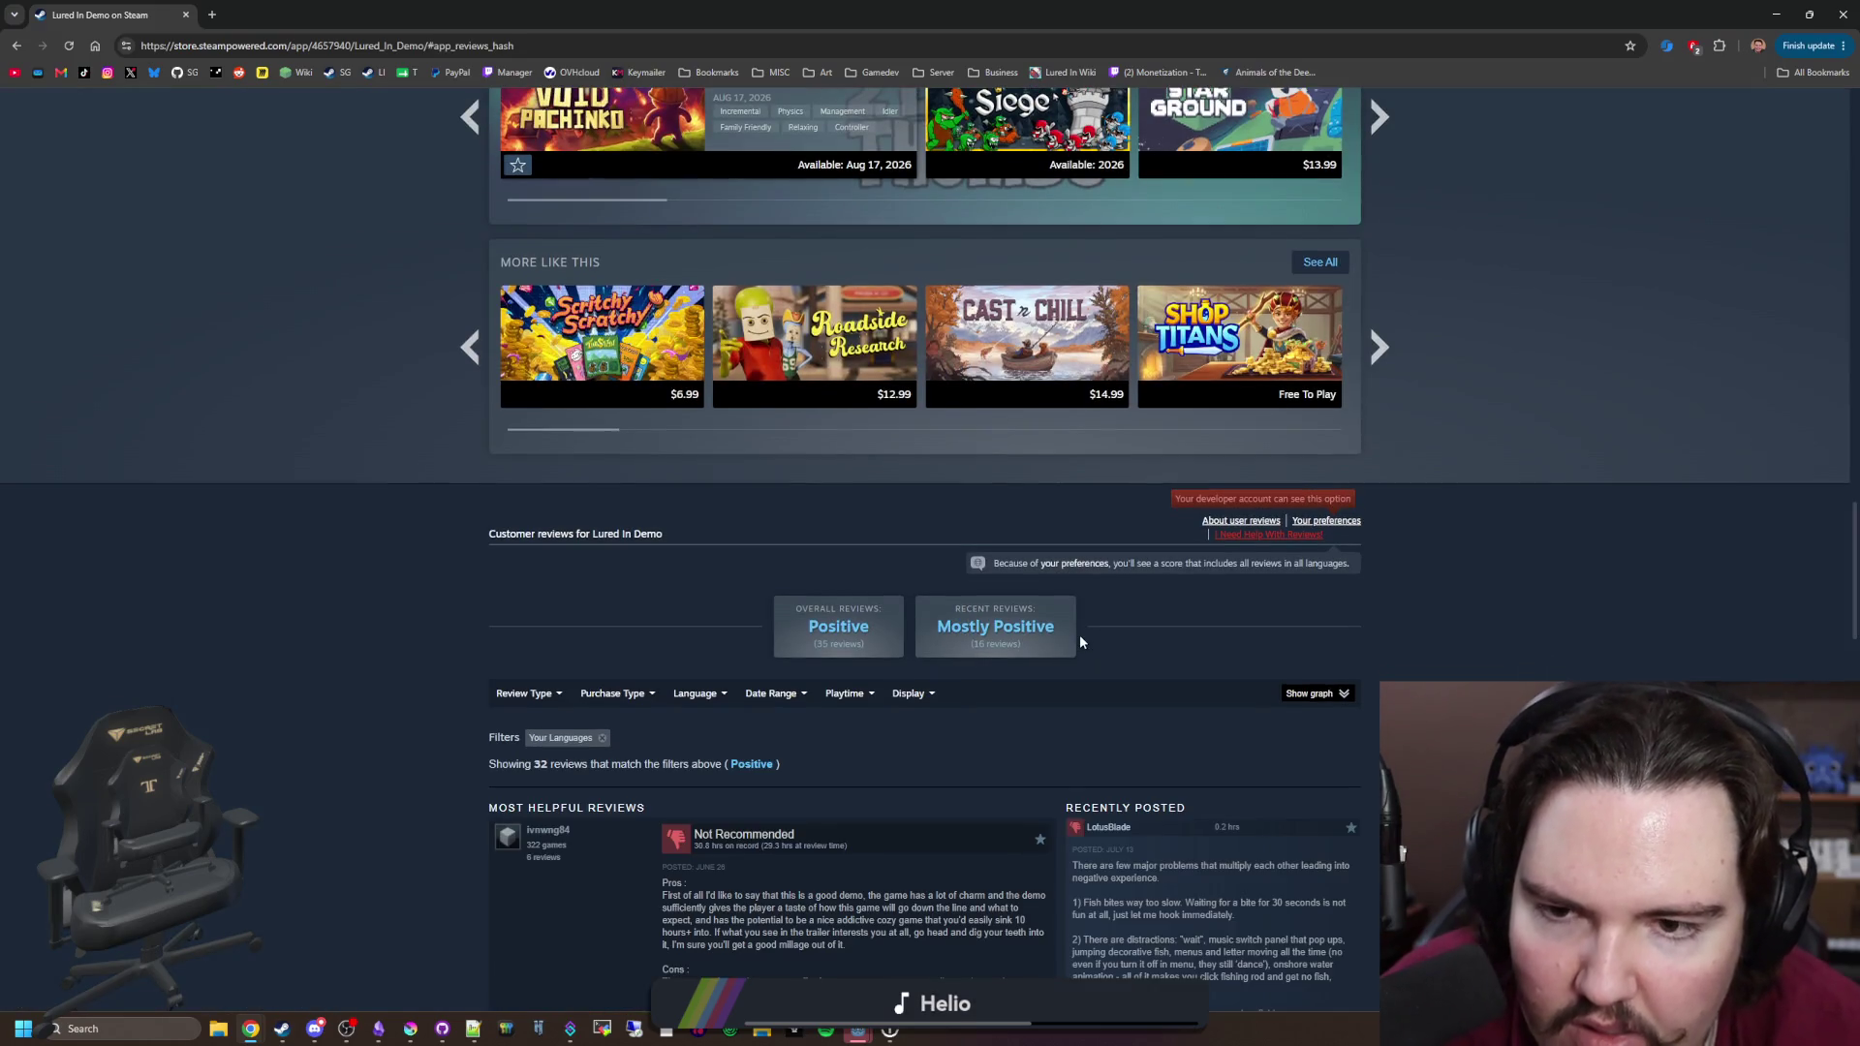
pyautogui.scroll(-2, 1085, 581)
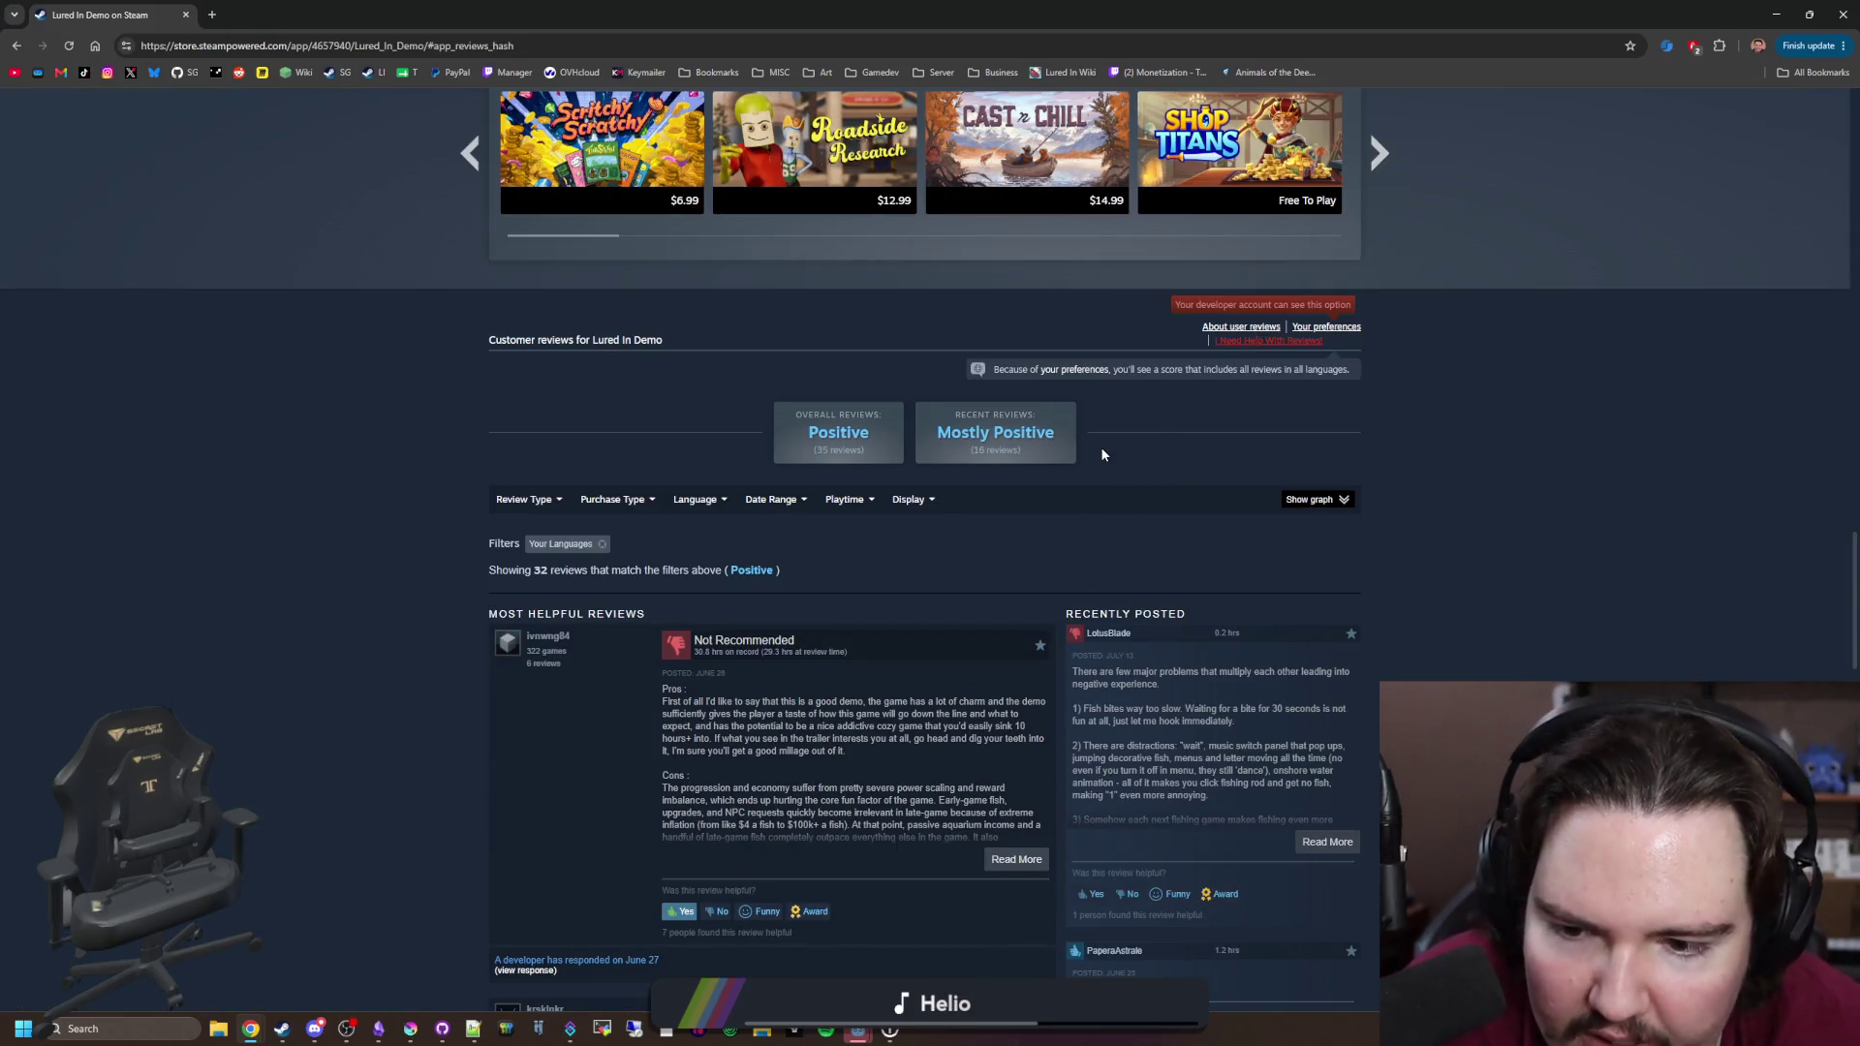
pyautogui.scroll(-1, 1101, 453)
pyautogui.click(1314, 402)
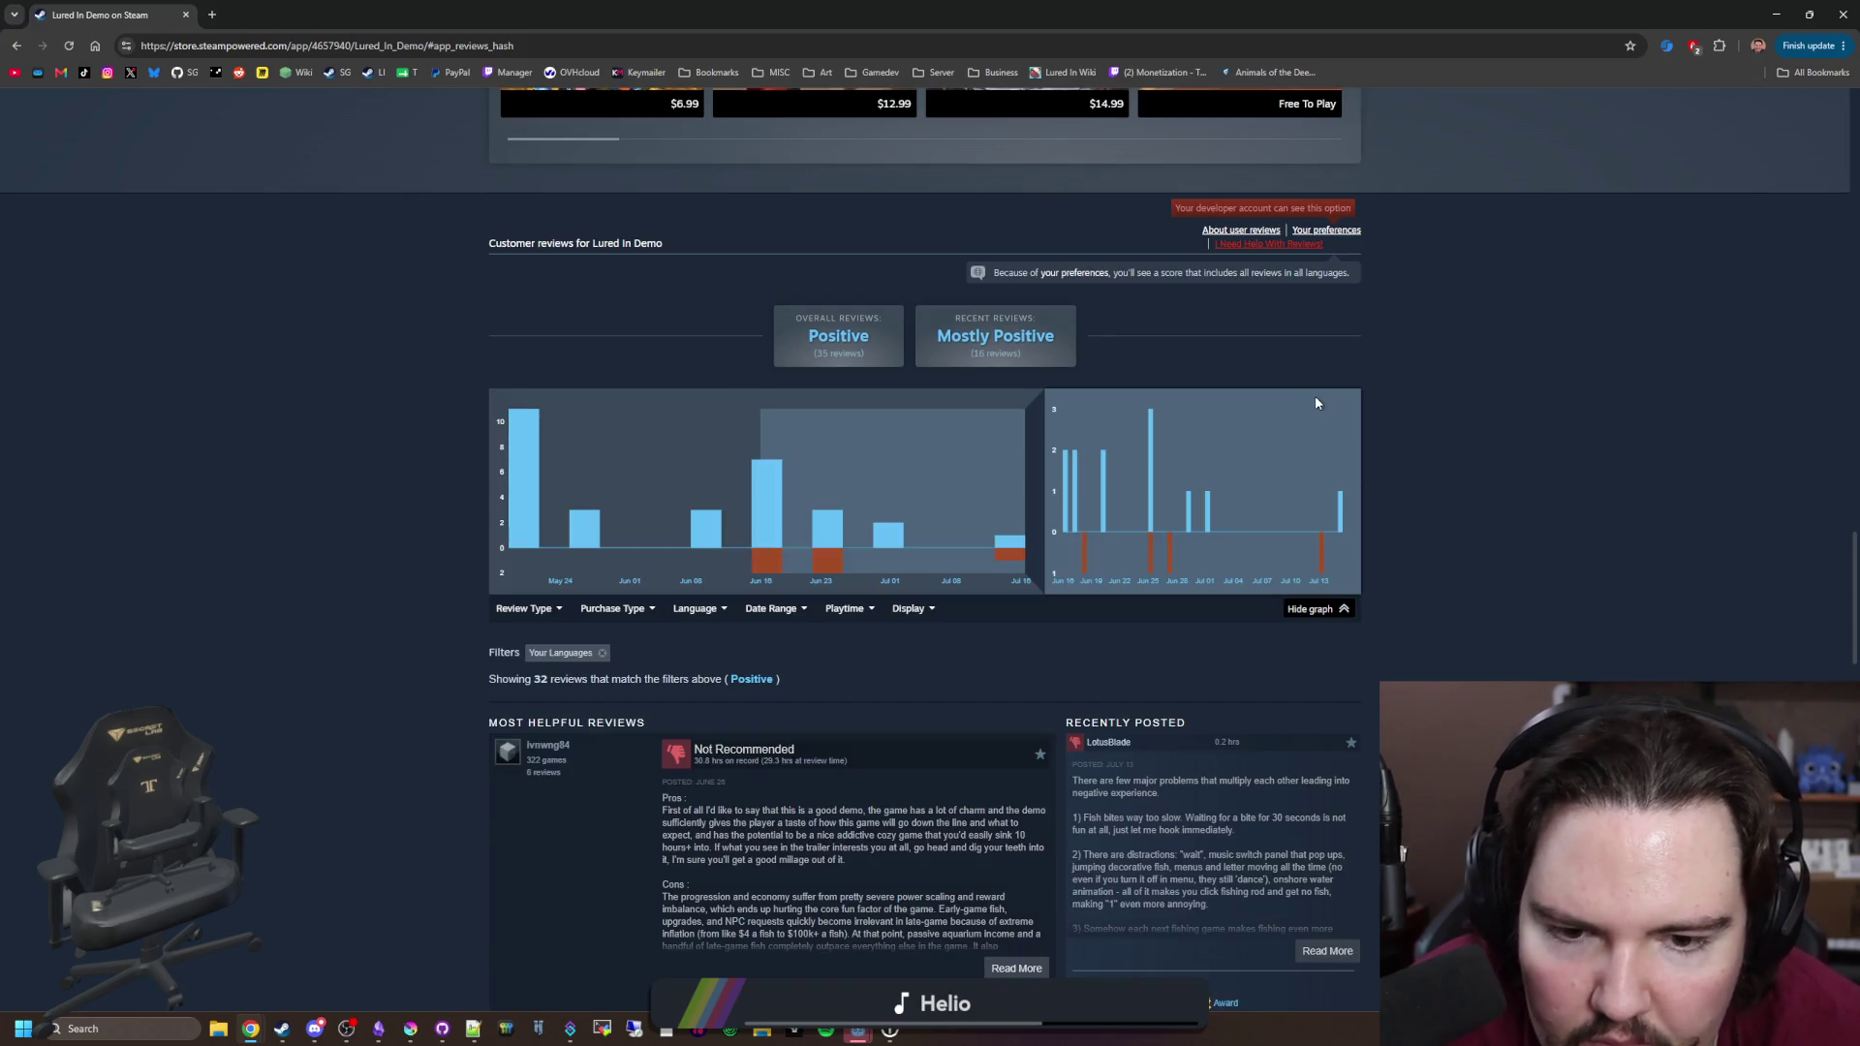
pyautogui.click(1322, 552)
pyautogui.scroll(-2, 1121, 778)
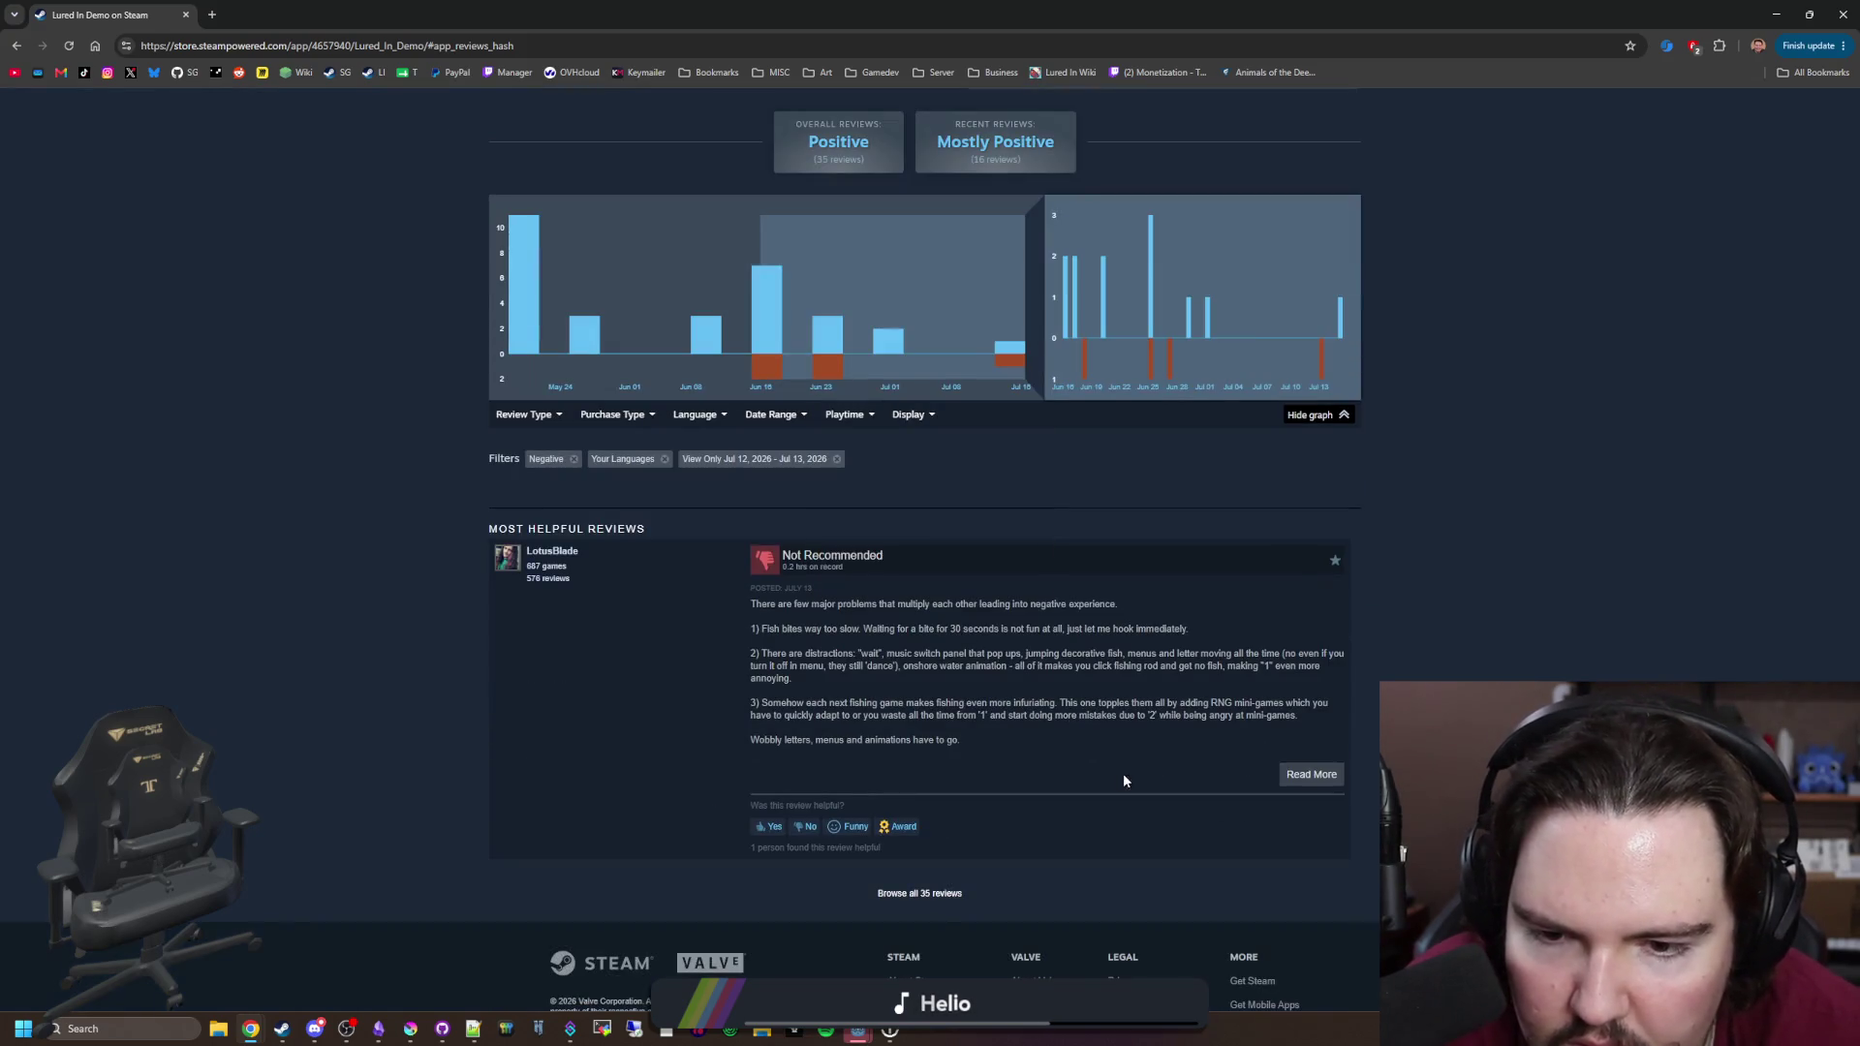
# Step: Expand the Jul 13 negative review and read through its distractions complaint
pyautogui.click(1323, 778)
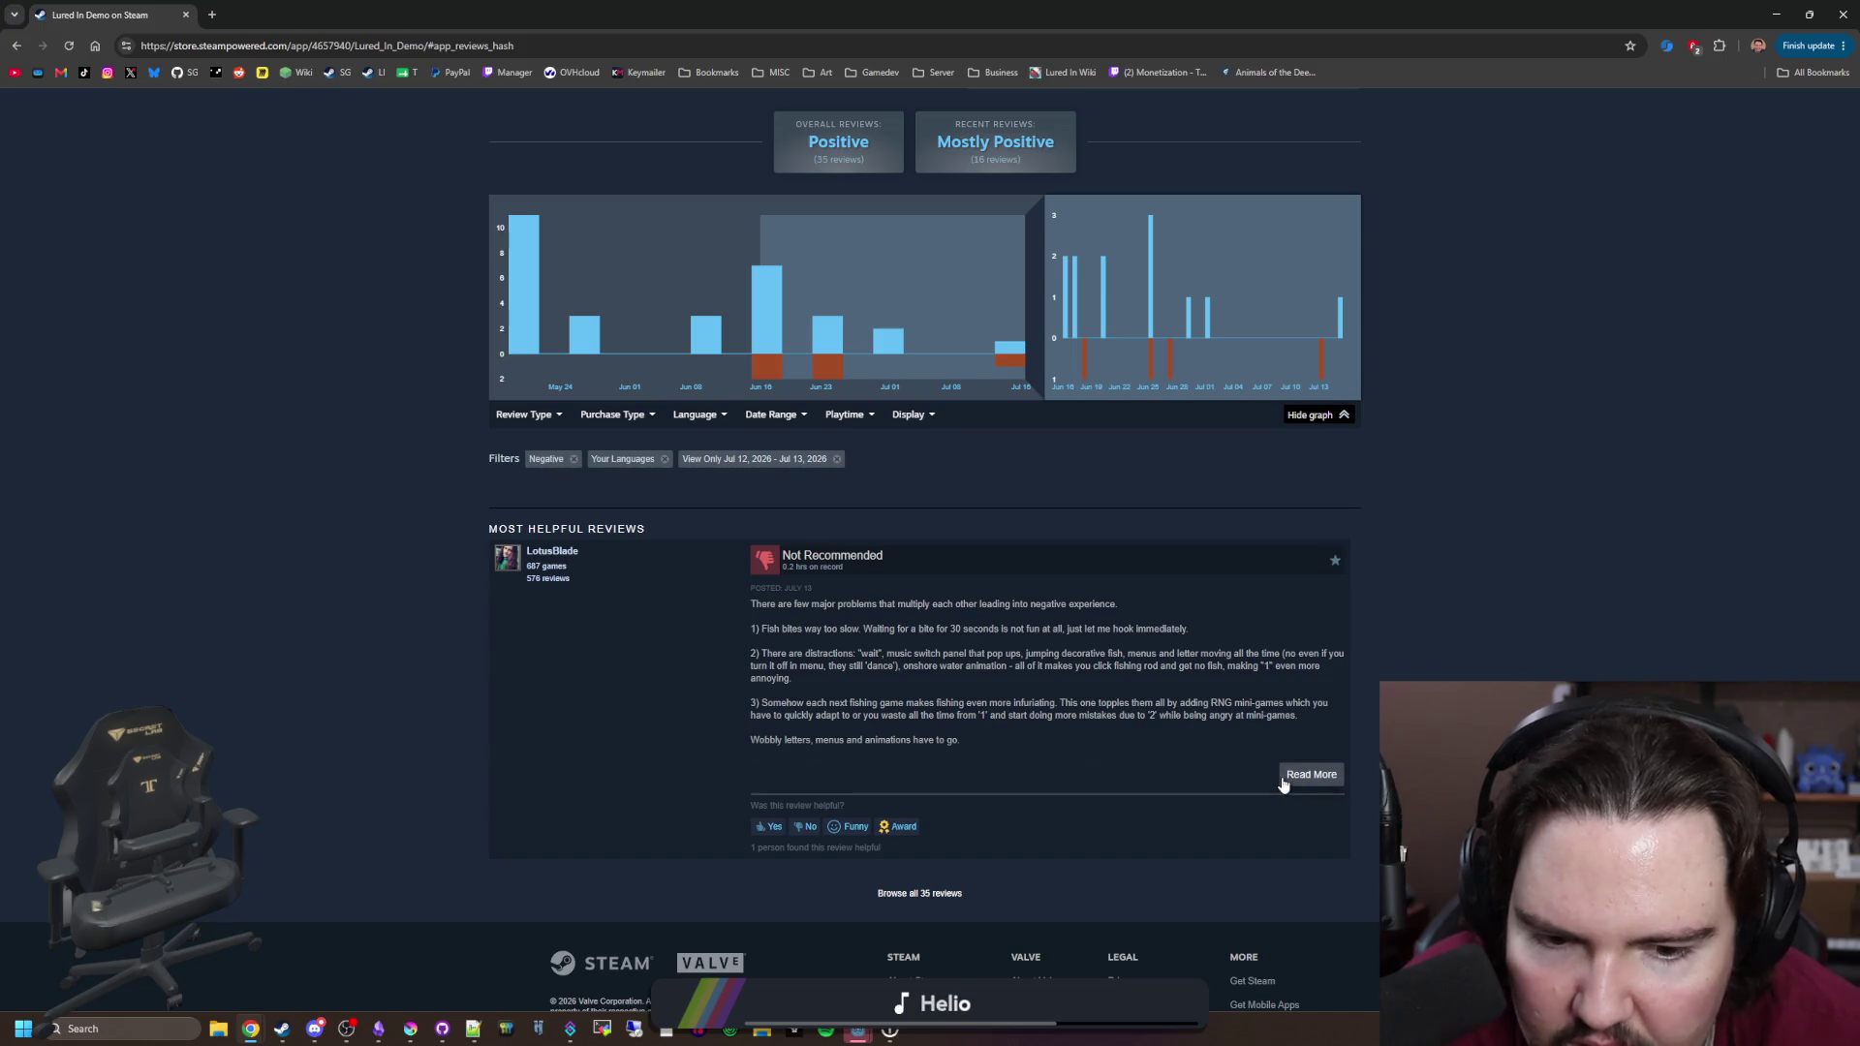
pyautogui.moveTo(758, 738); pyautogui.dragTo(969, 738)
pyautogui.click(969, 738)
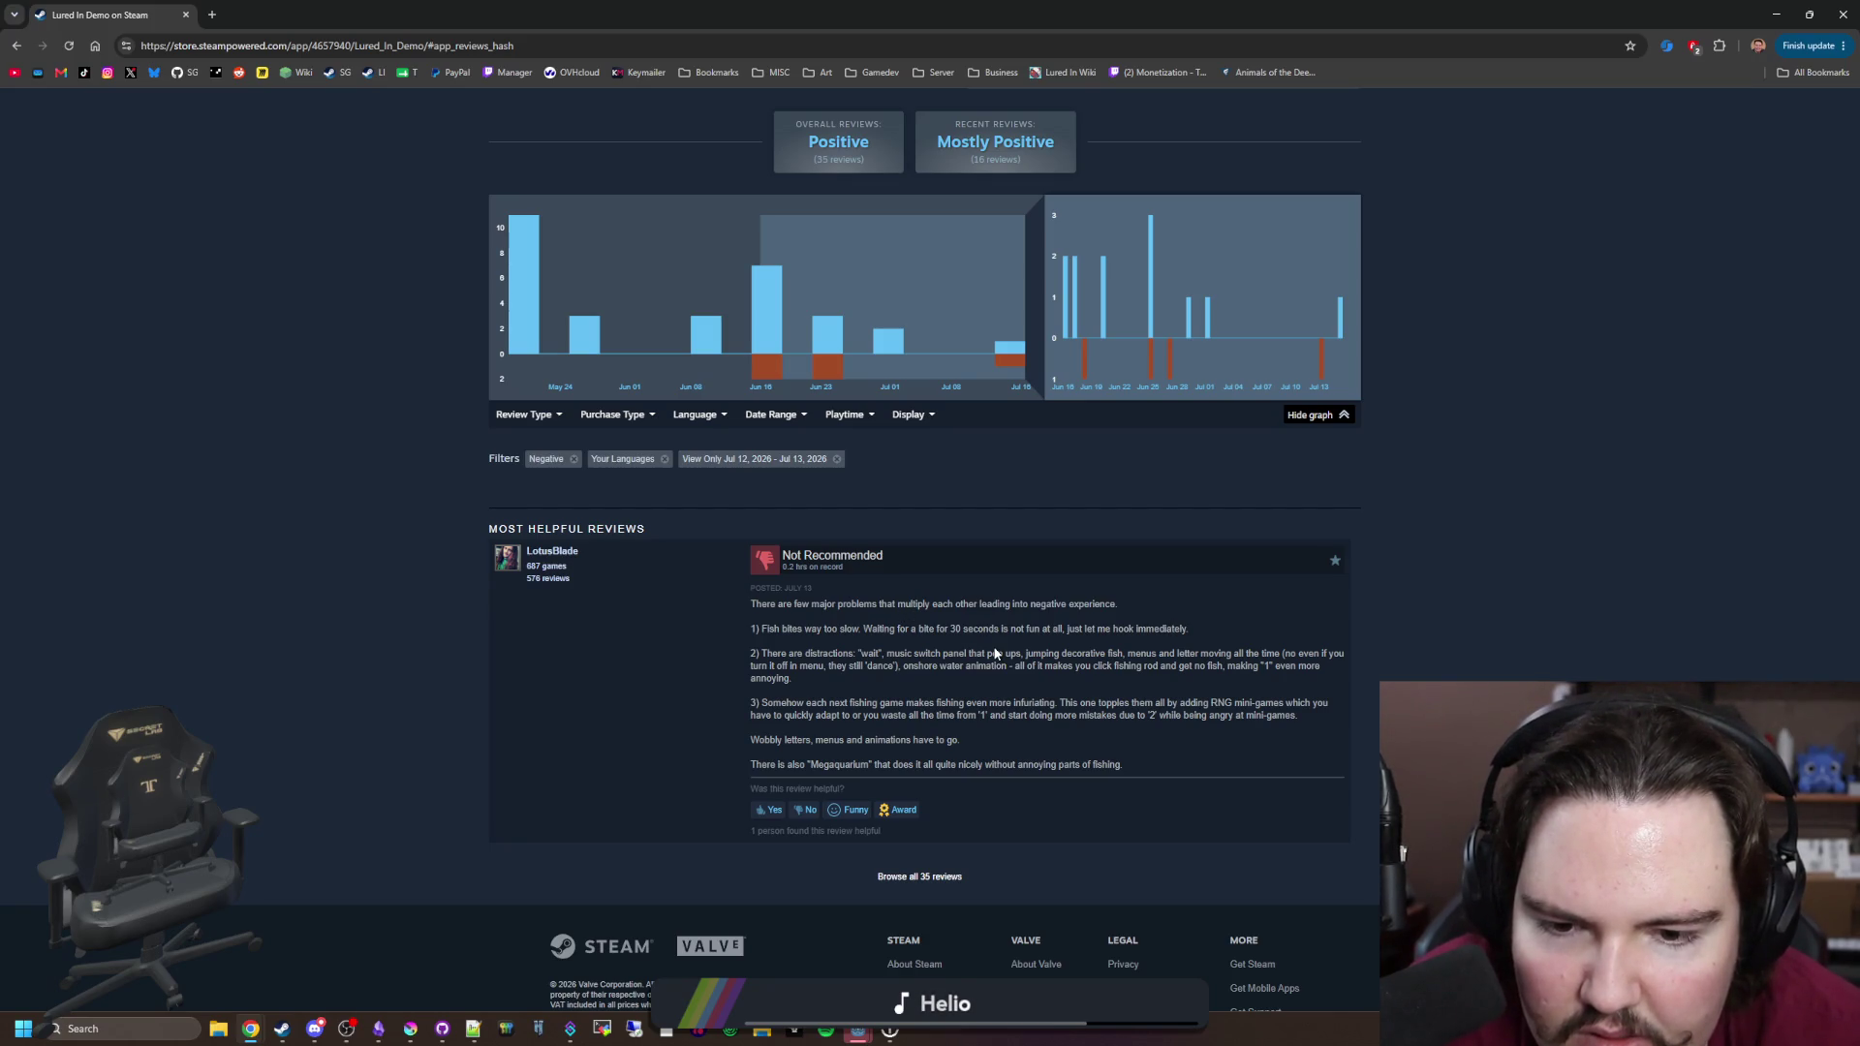
pyautogui.moveTo(862, 654)
pyautogui.mouseDown()
pyautogui.moveTo(1209, 654)
pyautogui.moveTo(883, 835)
pyautogui.moveTo(1046, 657)
pyautogui.moveTo(1131, 656)
pyautogui.mouseUp()
pyautogui.click(1058, 657)
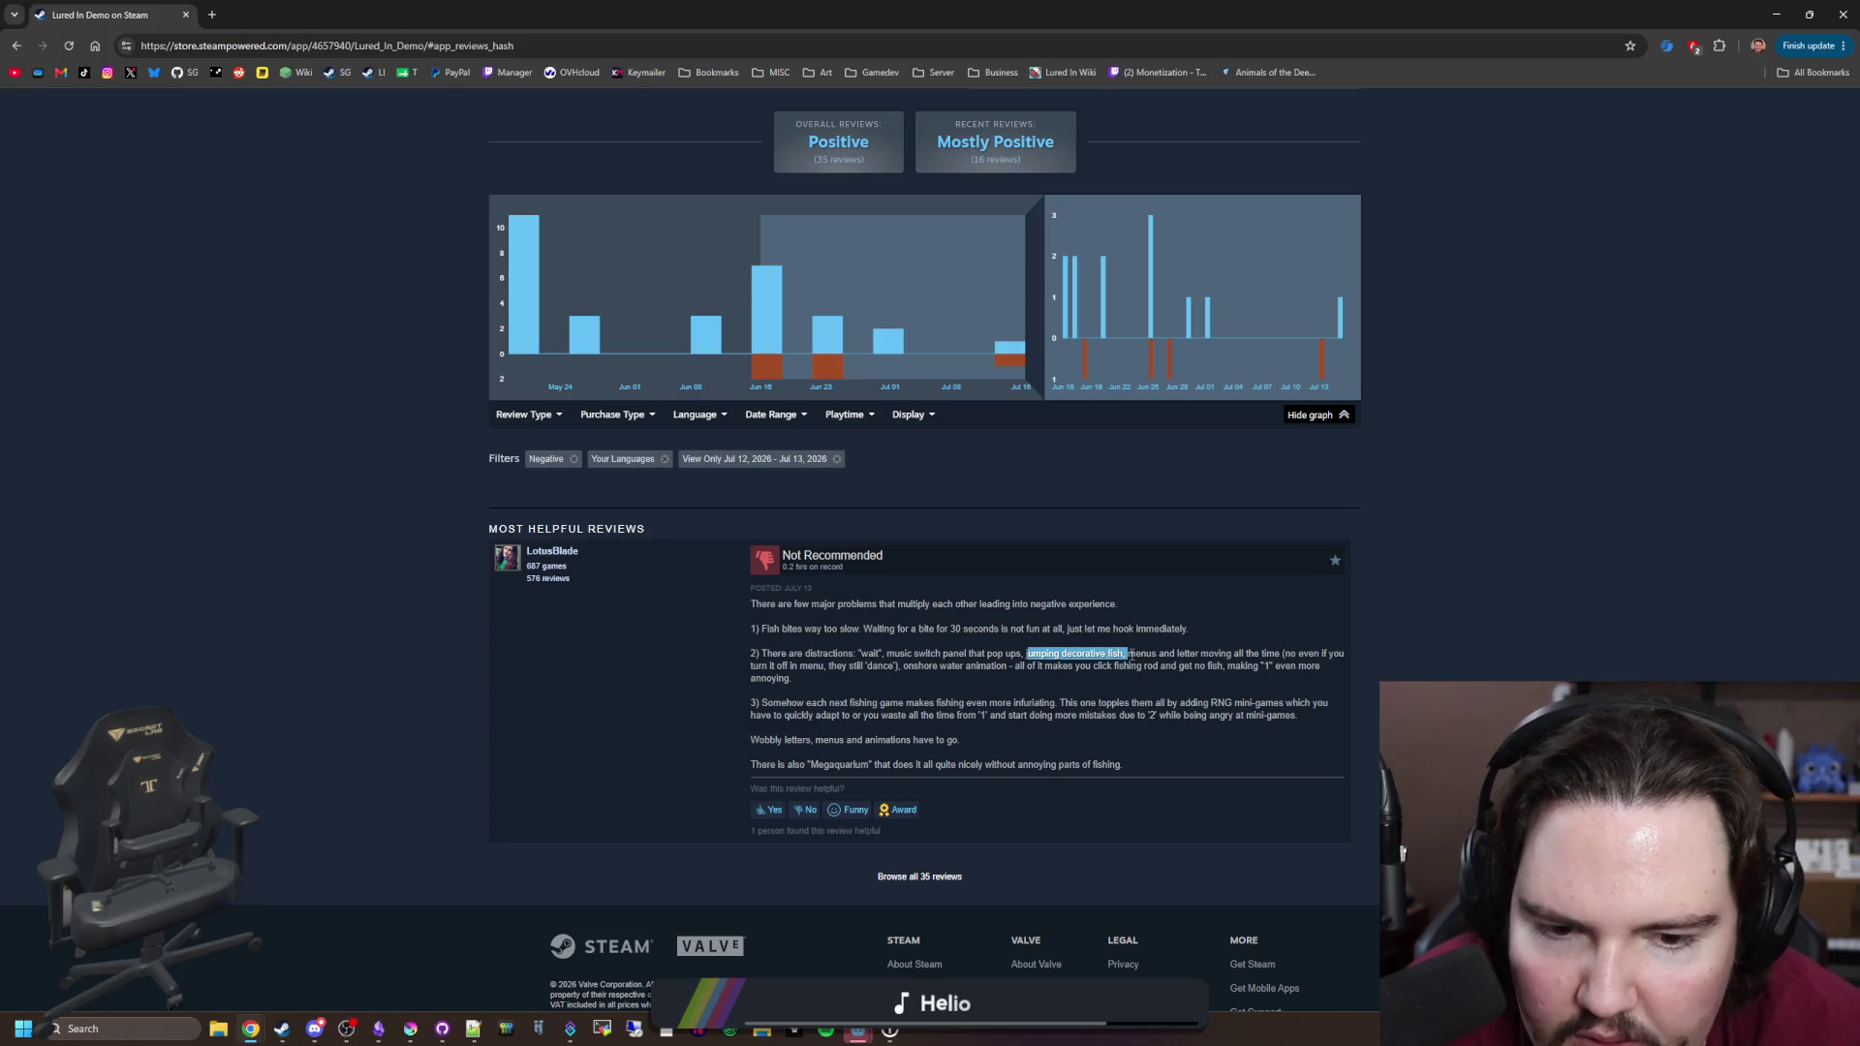
pyautogui.click(1130, 655)
pyautogui.moveTo(794, 678); pyautogui.dragTo(734, 655)
pyautogui.click(734, 655)
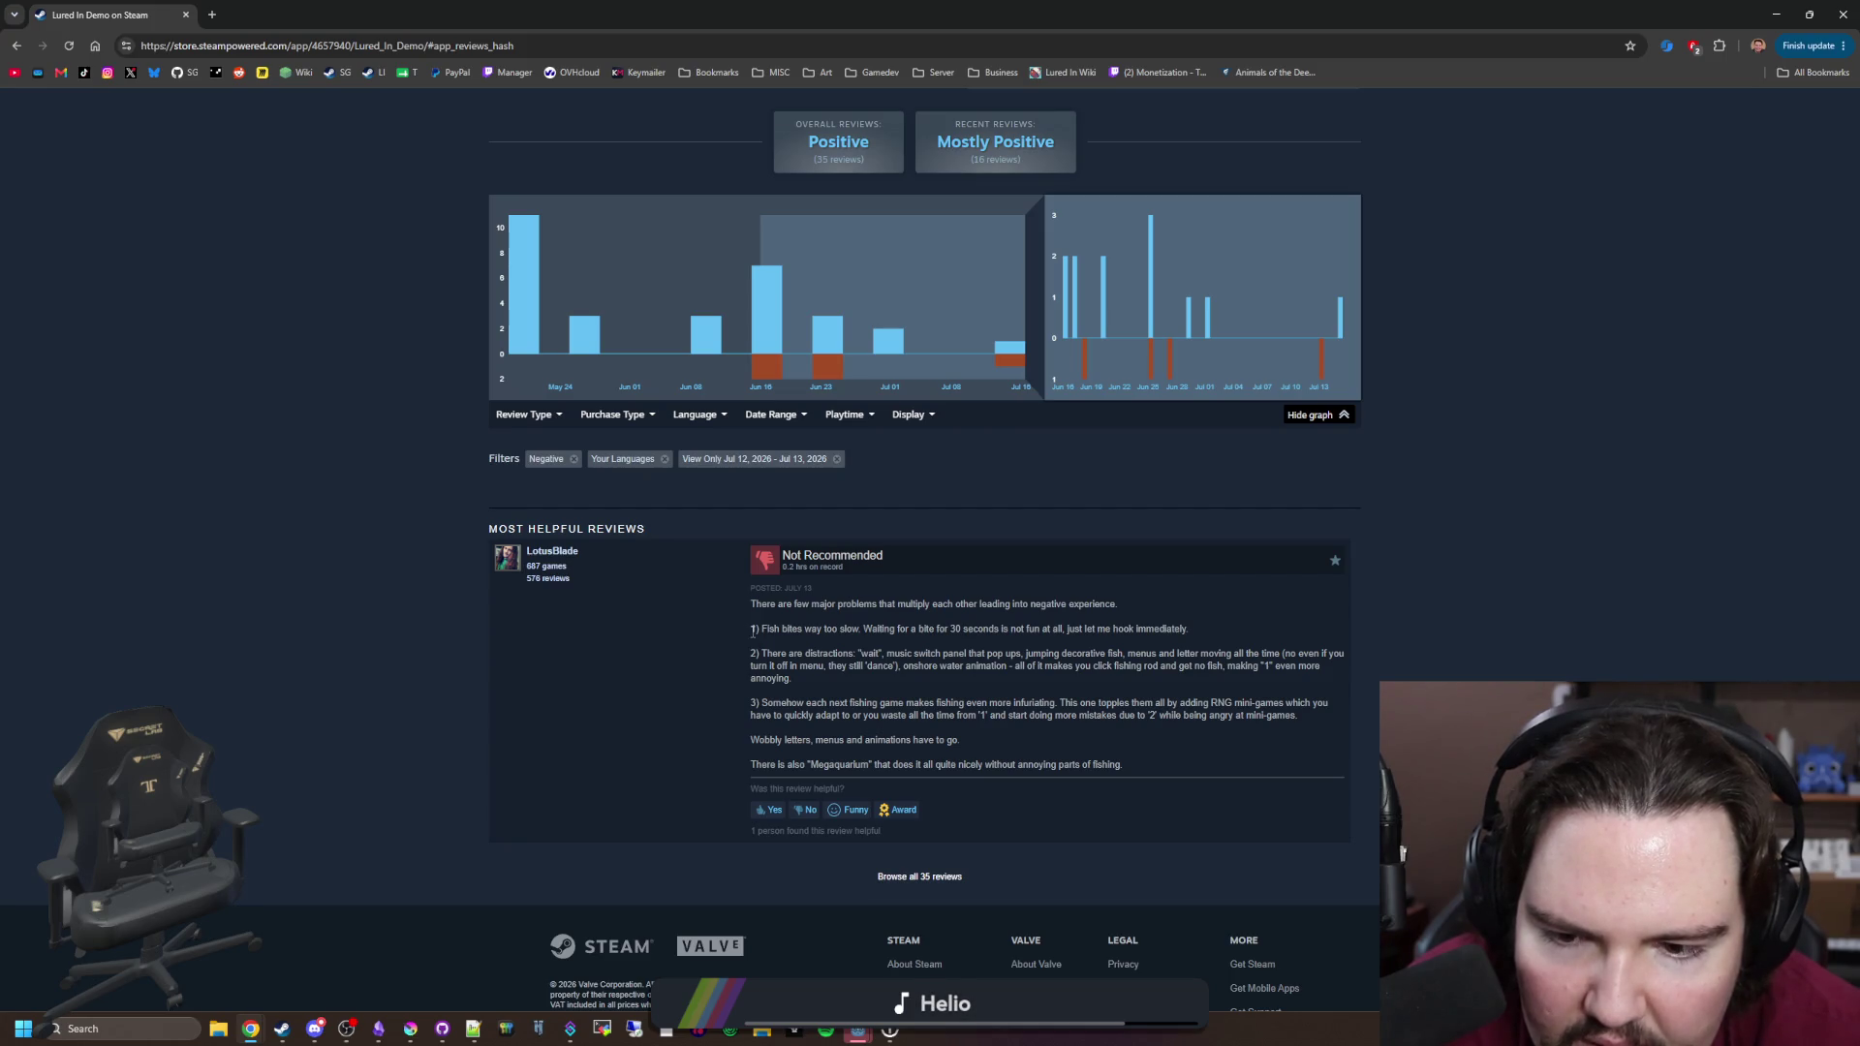
pyautogui.moveTo(751, 659); pyautogui.dragTo(806, 679)
pyautogui.click(806, 679)
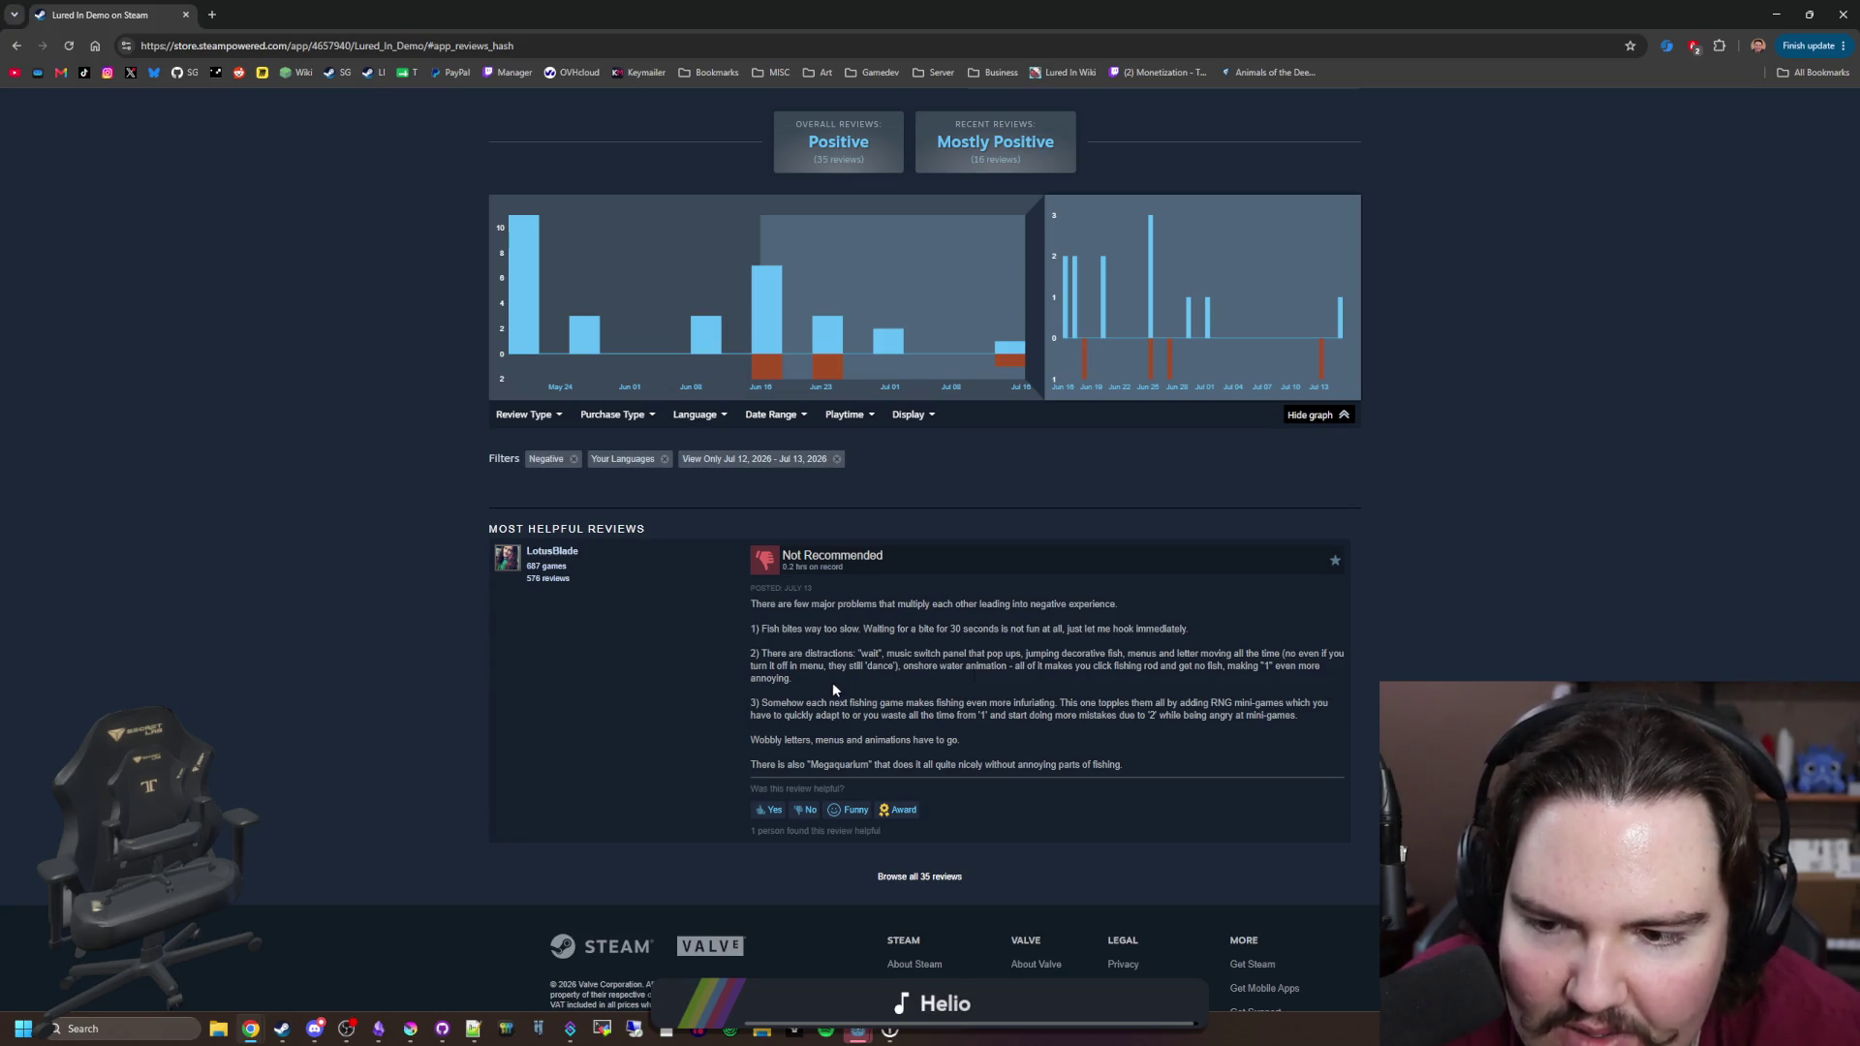
# Step: Finish reading the review, then filter to negative reviews from Jun 26–27
pyautogui.moveTo(781, 554)
pyautogui.mouseDown()
pyautogui.moveTo(799, 688)
pyautogui.moveTo(781, 557)
pyautogui.moveTo(751, 653)
pyautogui.mouseUp()
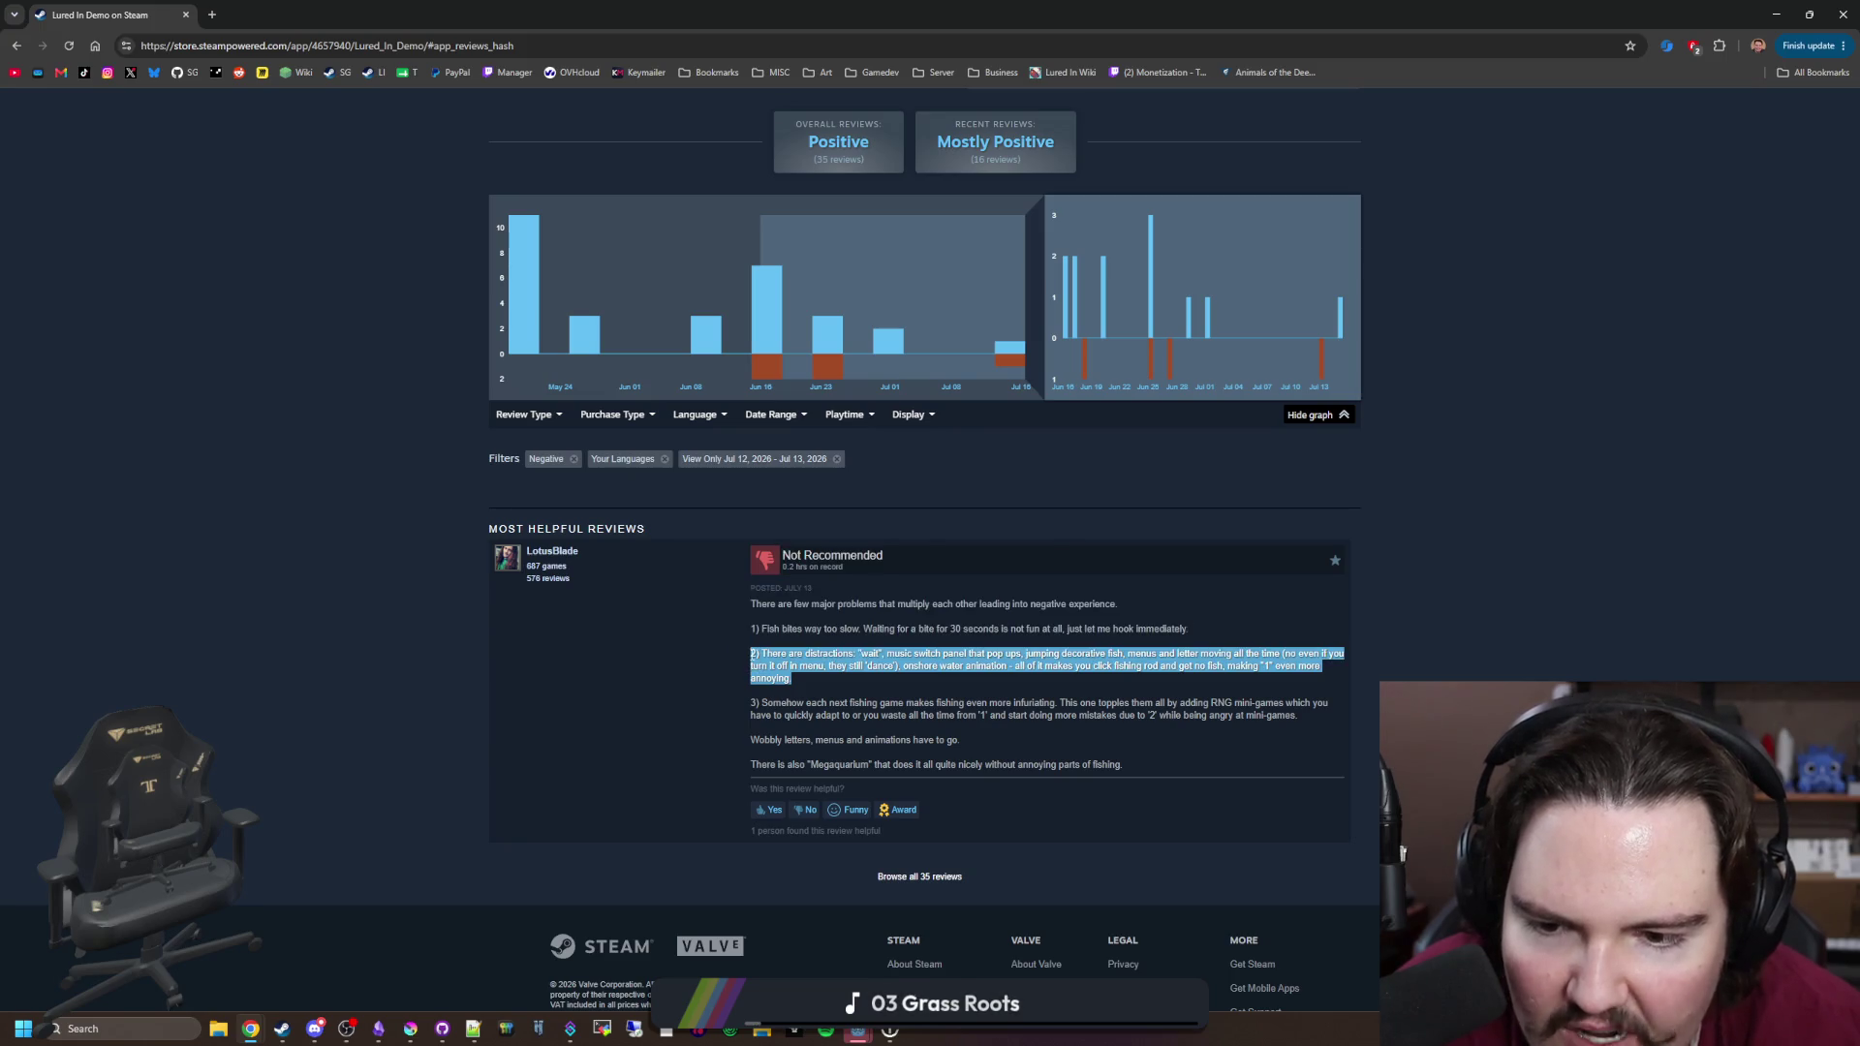
pyautogui.click(752, 655)
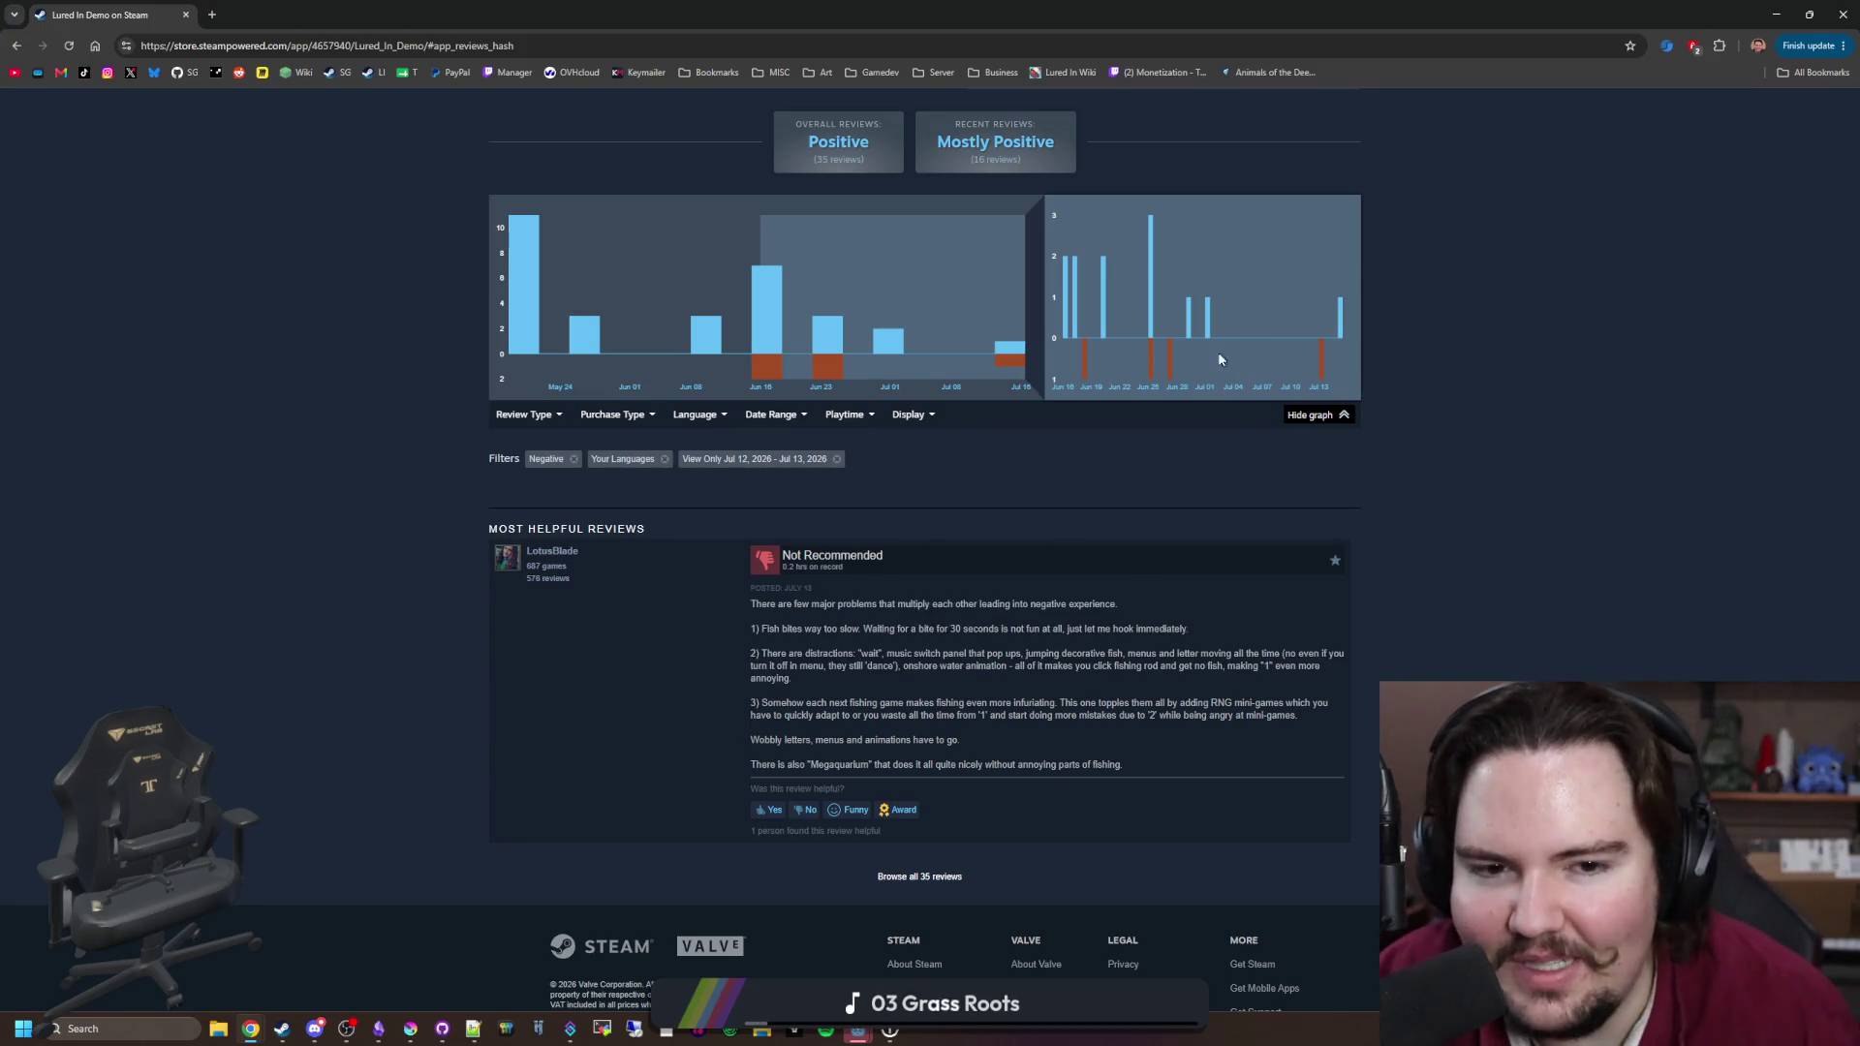
pyautogui.click(1169, 369)
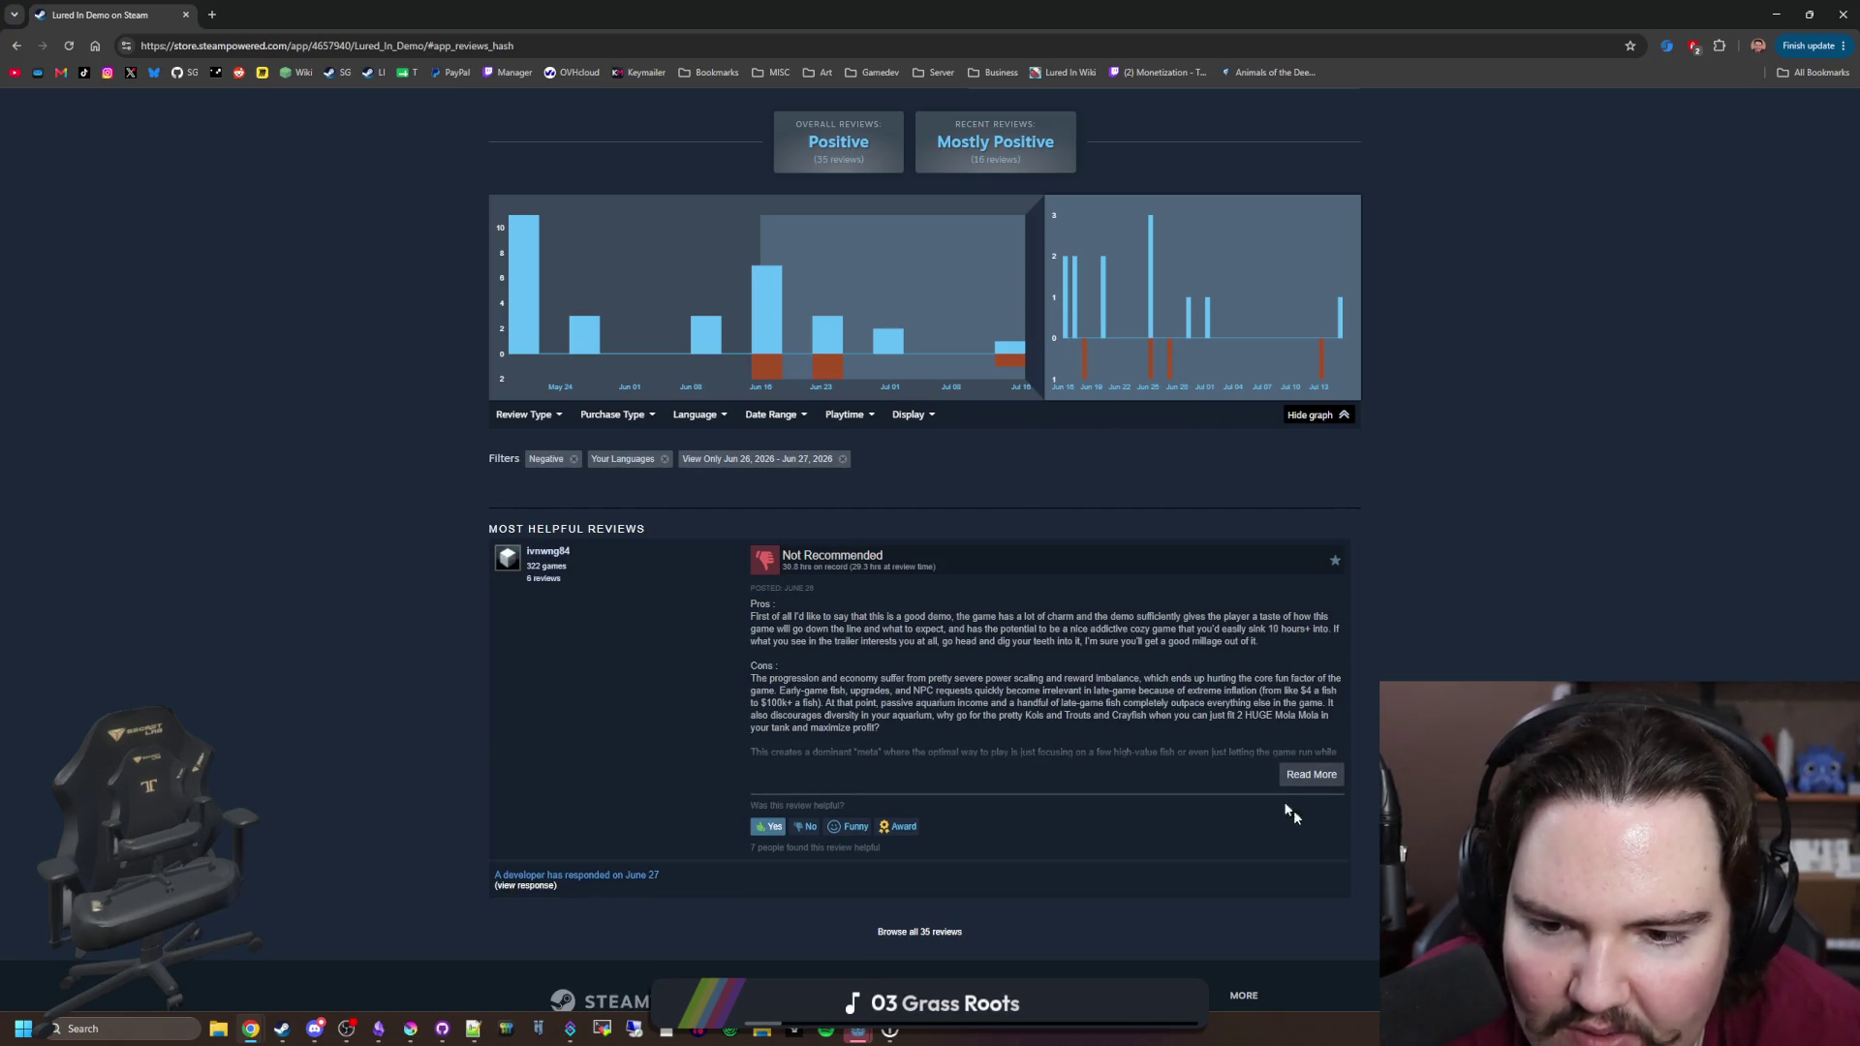
# Step: Expand and read the Jun 26 negative review with its developer response
pyautogui.click(1312, 774)
pyautogui.scroll(-3, 949, 630)
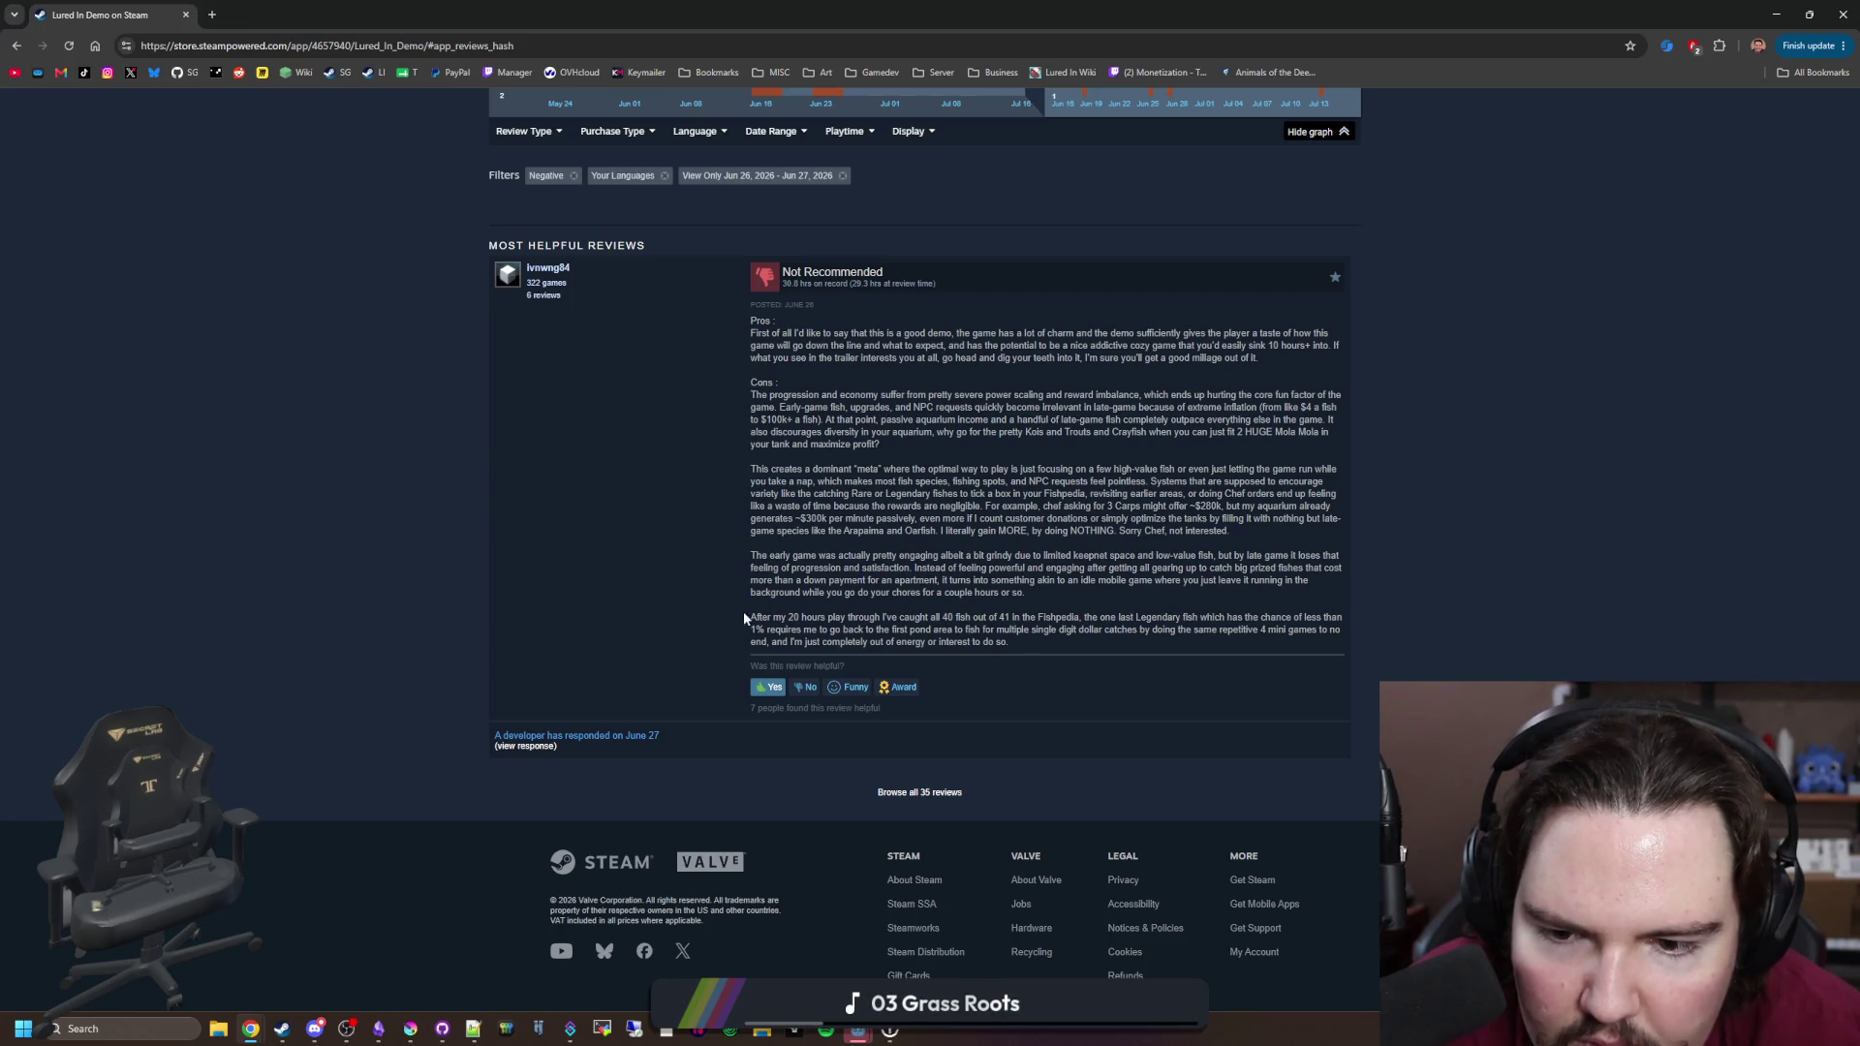
pyautogui.moveTo(1063, 654); pyautogui.dragTo(756, 463)
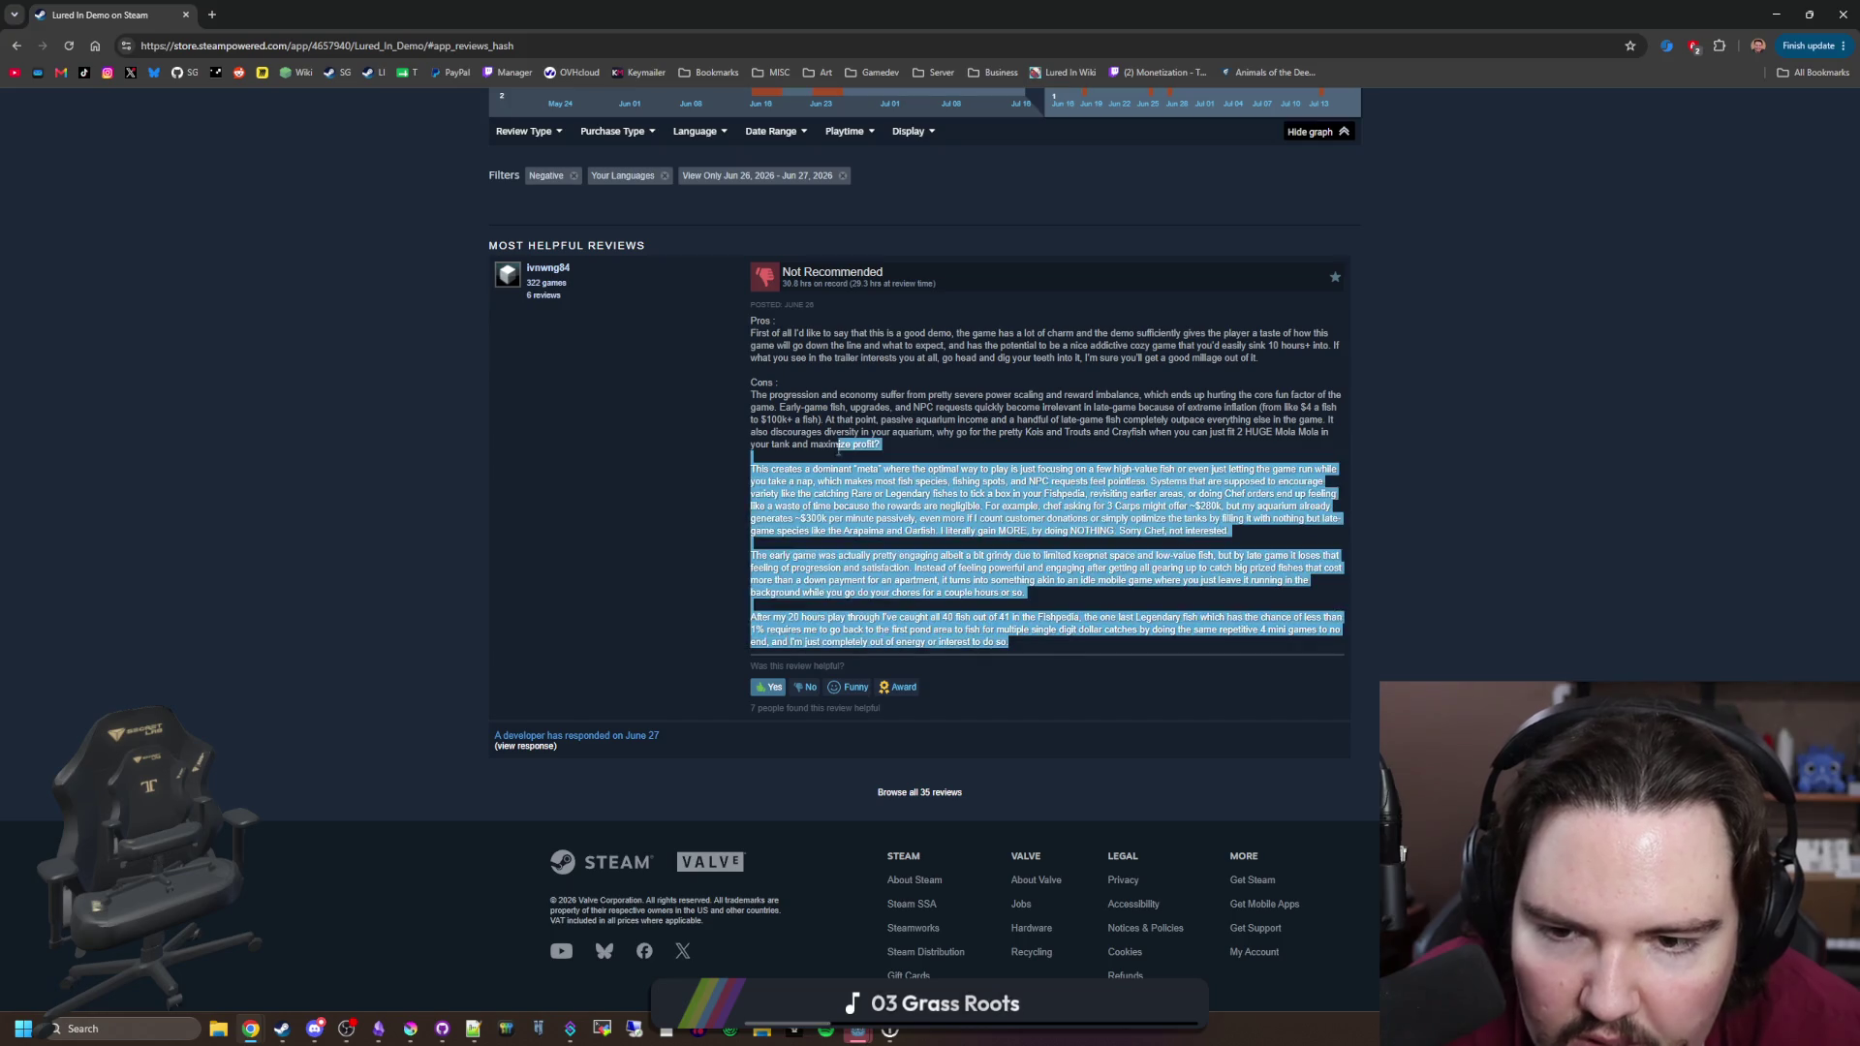
pyautogui.click(756, 463)
pyautogui.scroll(4, 1135, 514)
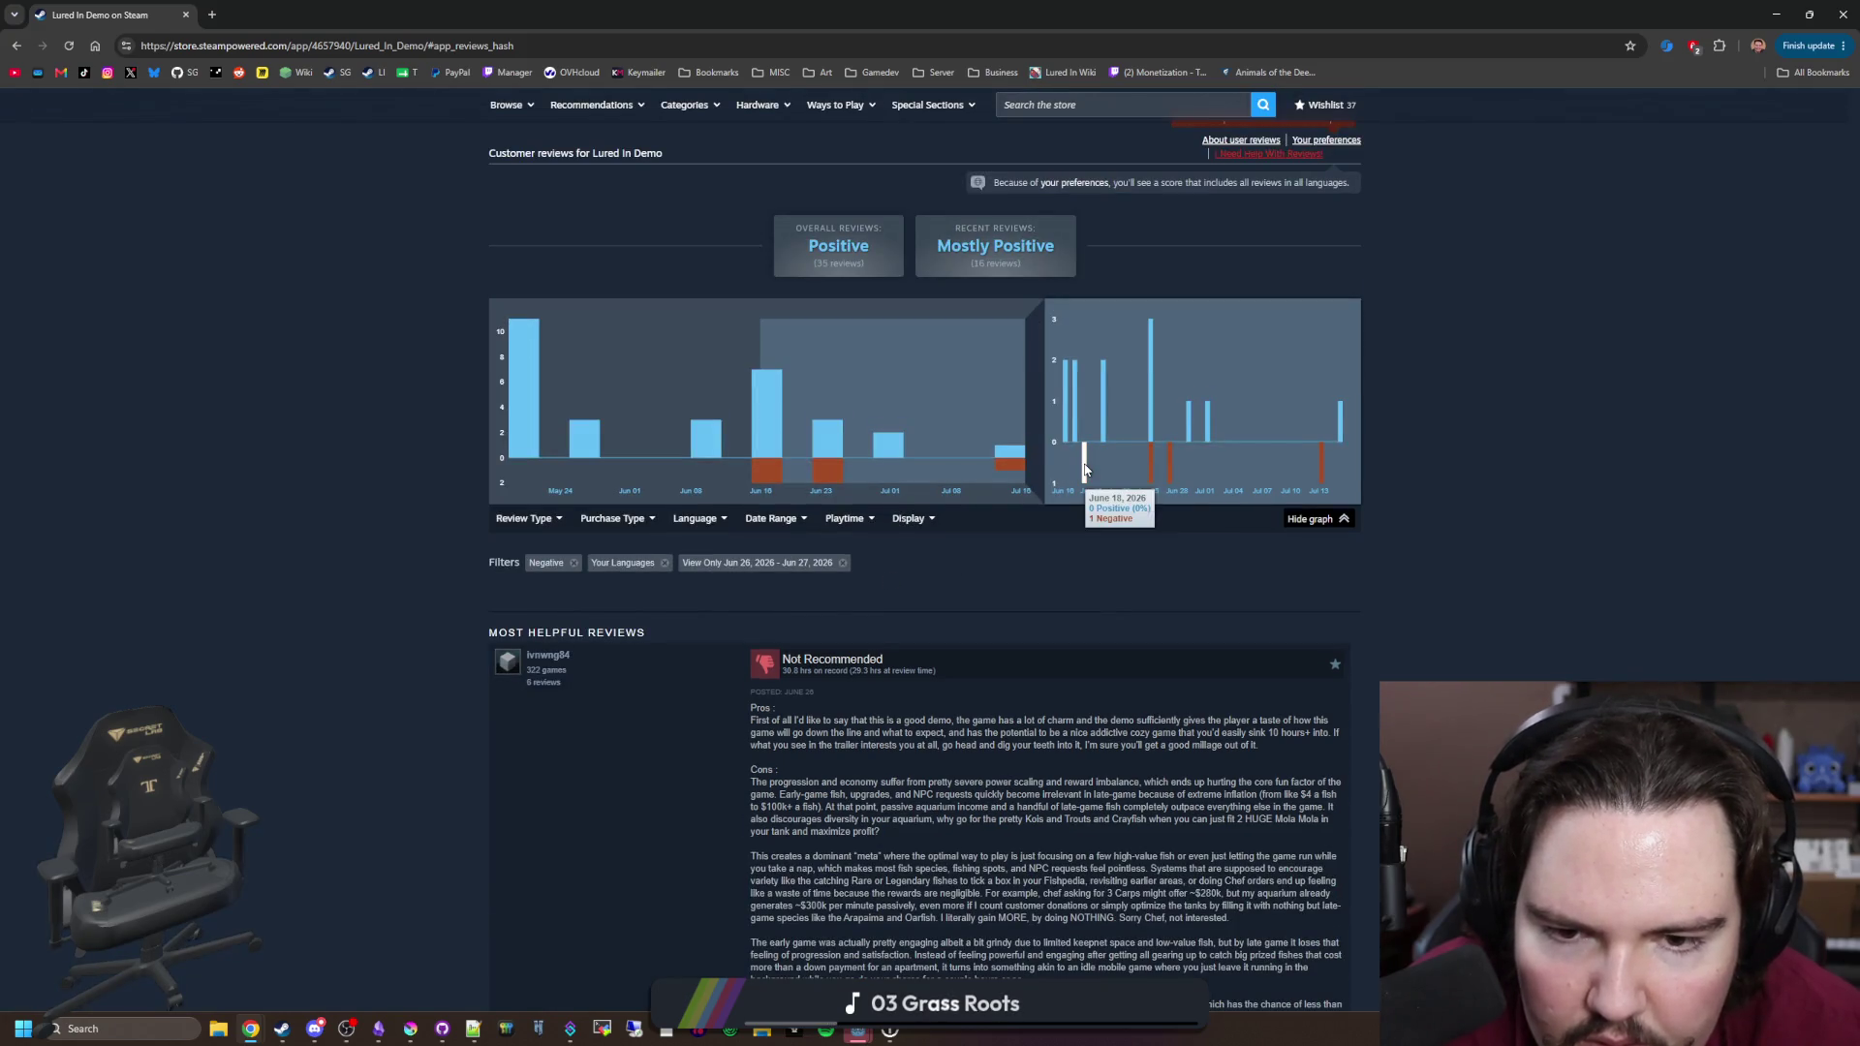
# Step: Filter to Jun 17–18 negative reviews in all languages and select the Chinese review text
pyautogui.click(1085, 470)
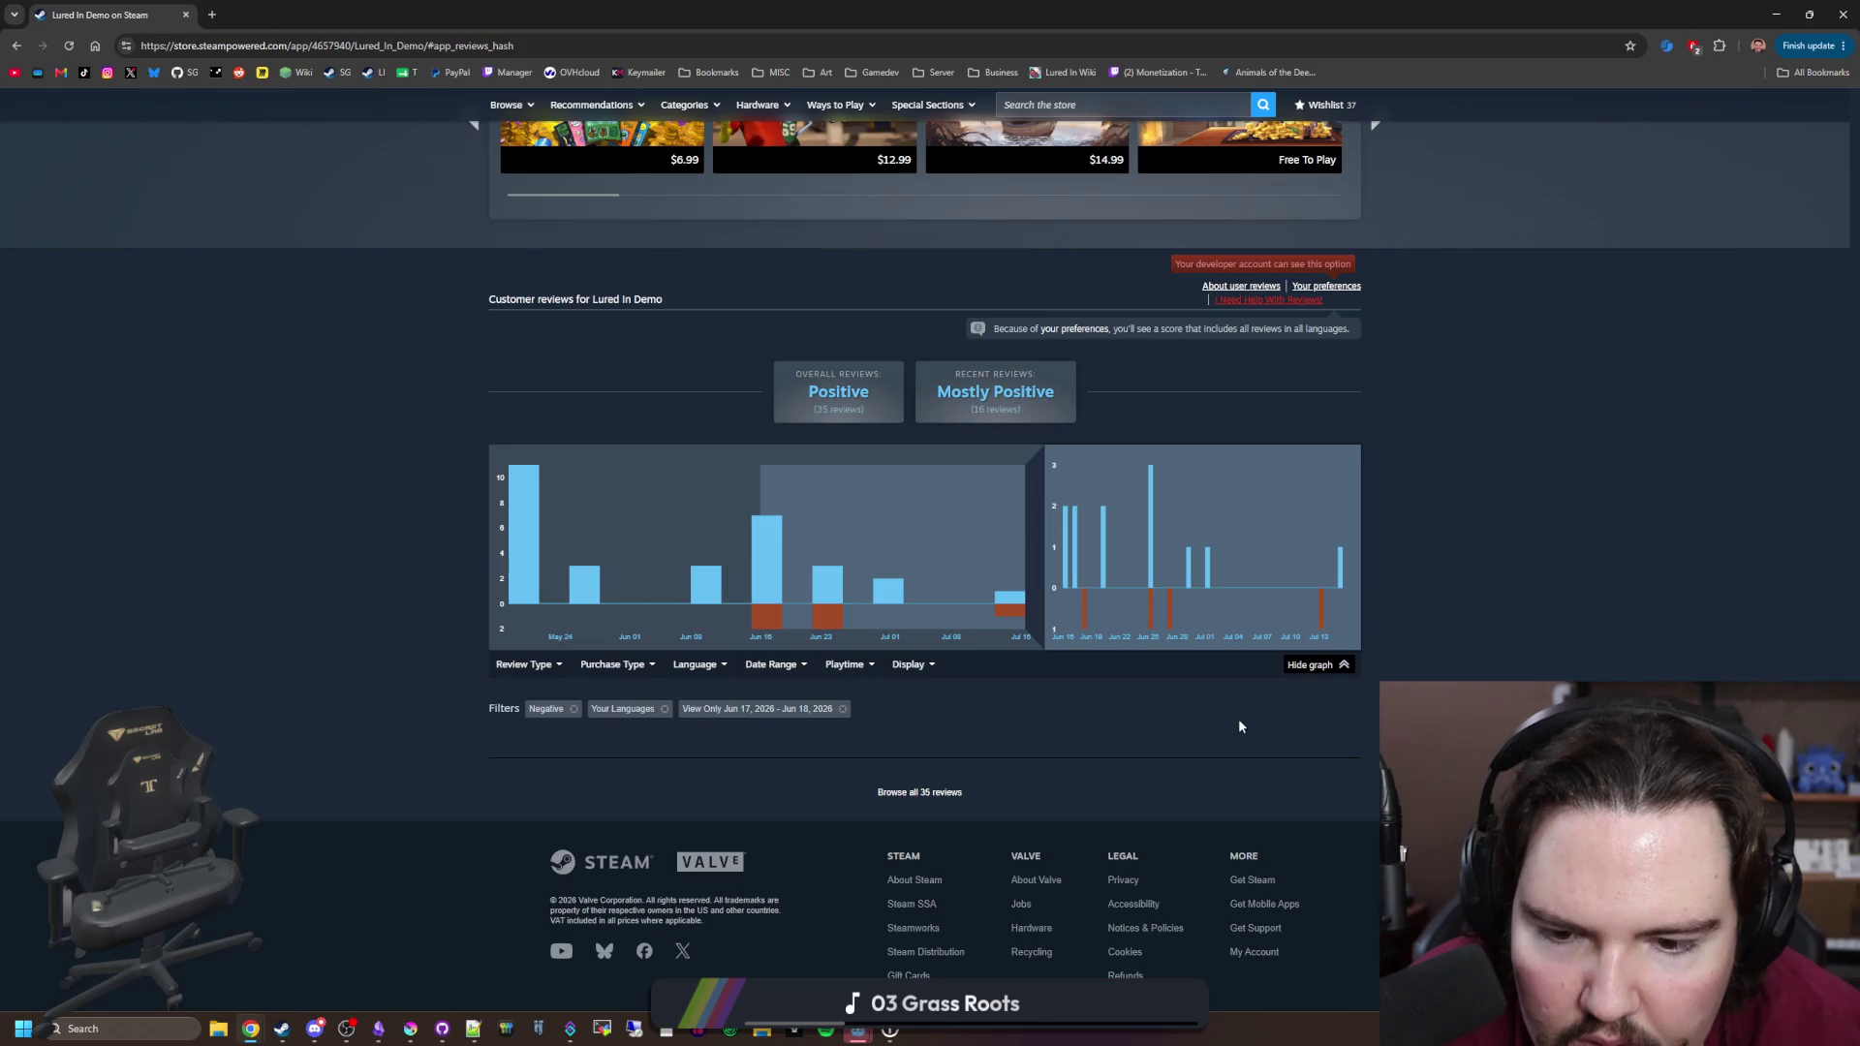
pyautogui.click(664, 708)
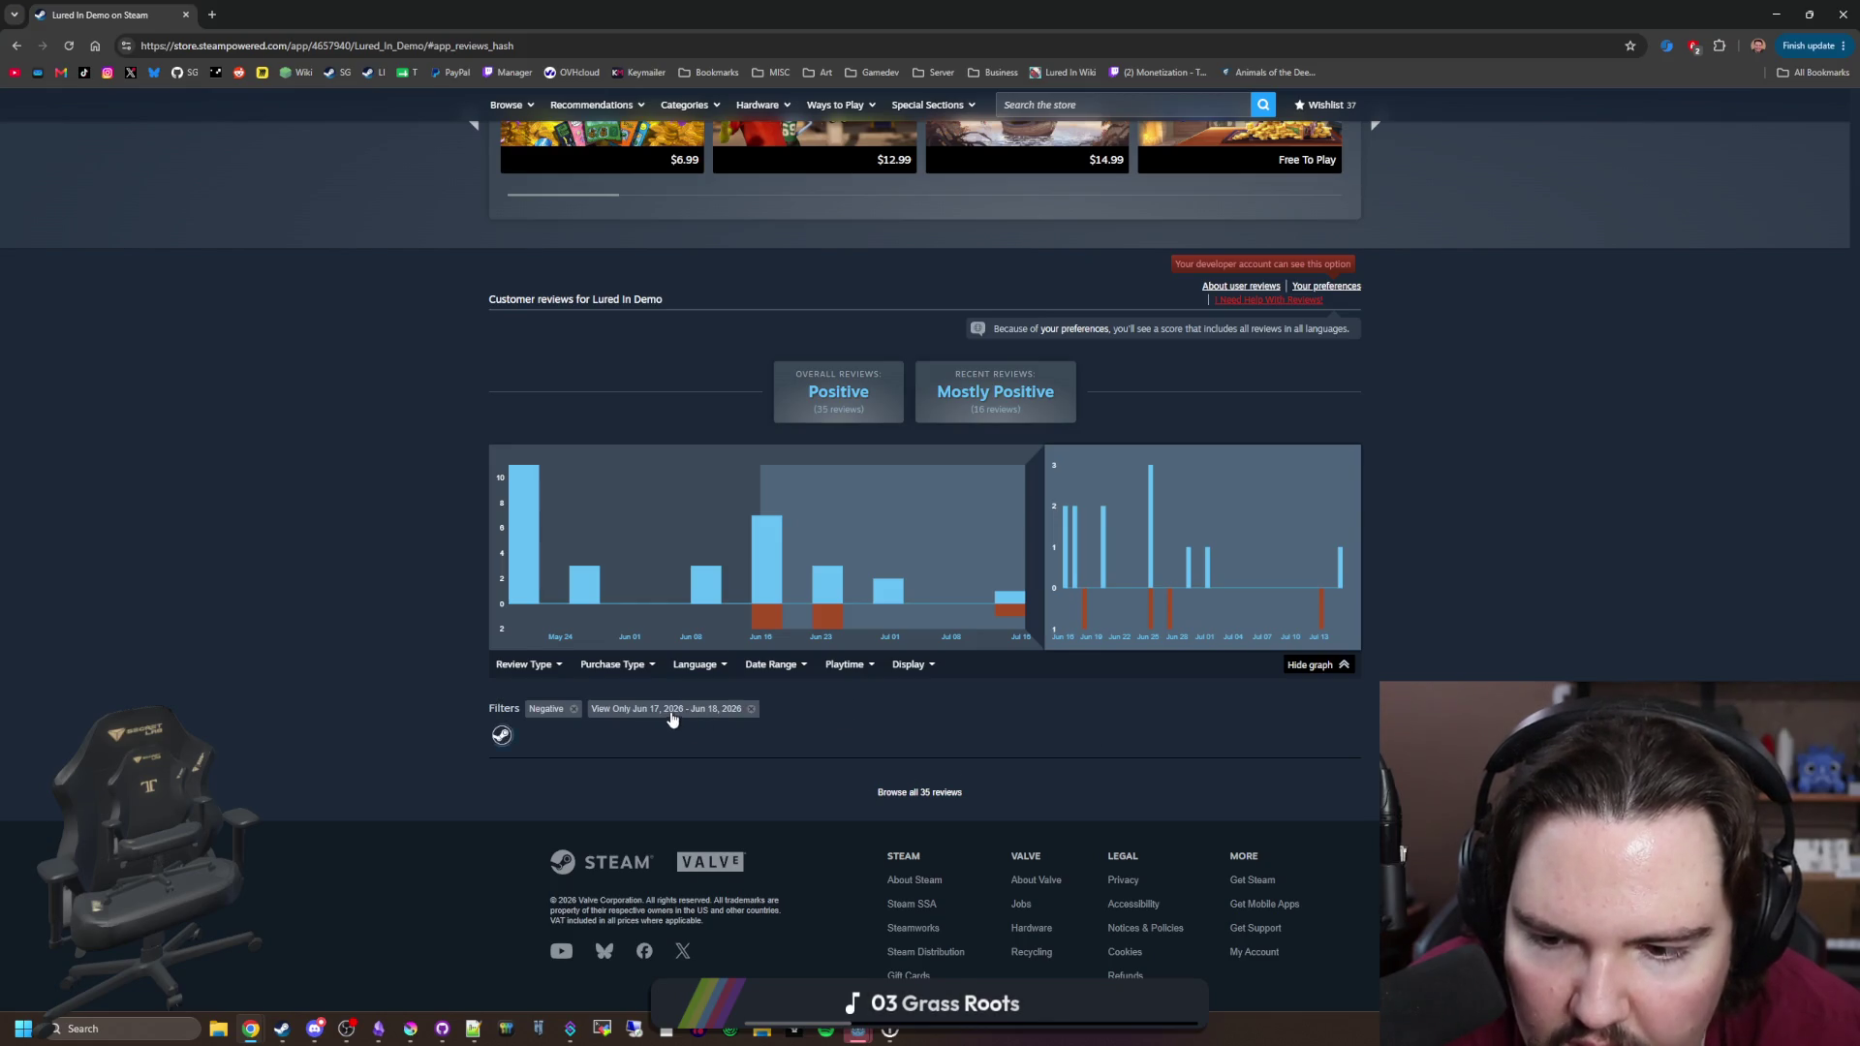
pyautogui.moveTo(806, 692); pyautogui.dragTo(752, 699)
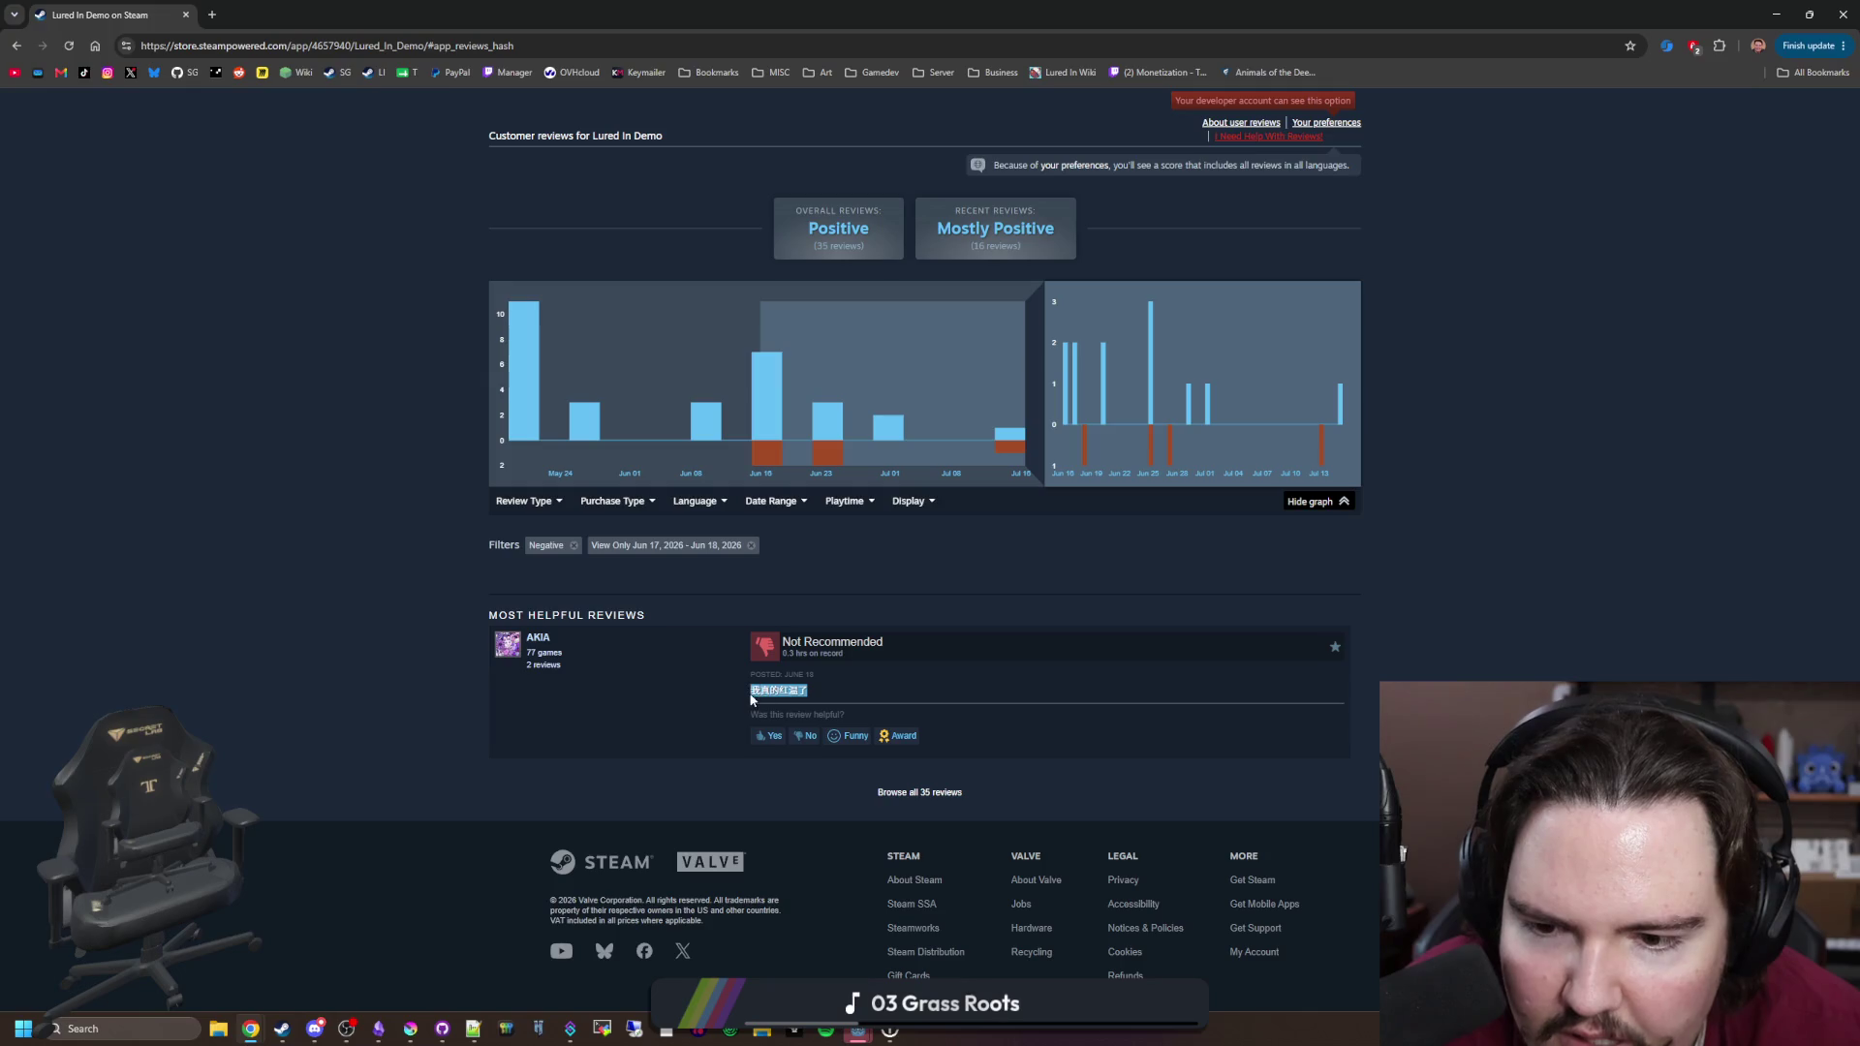
pyautogui.click(784, 690)
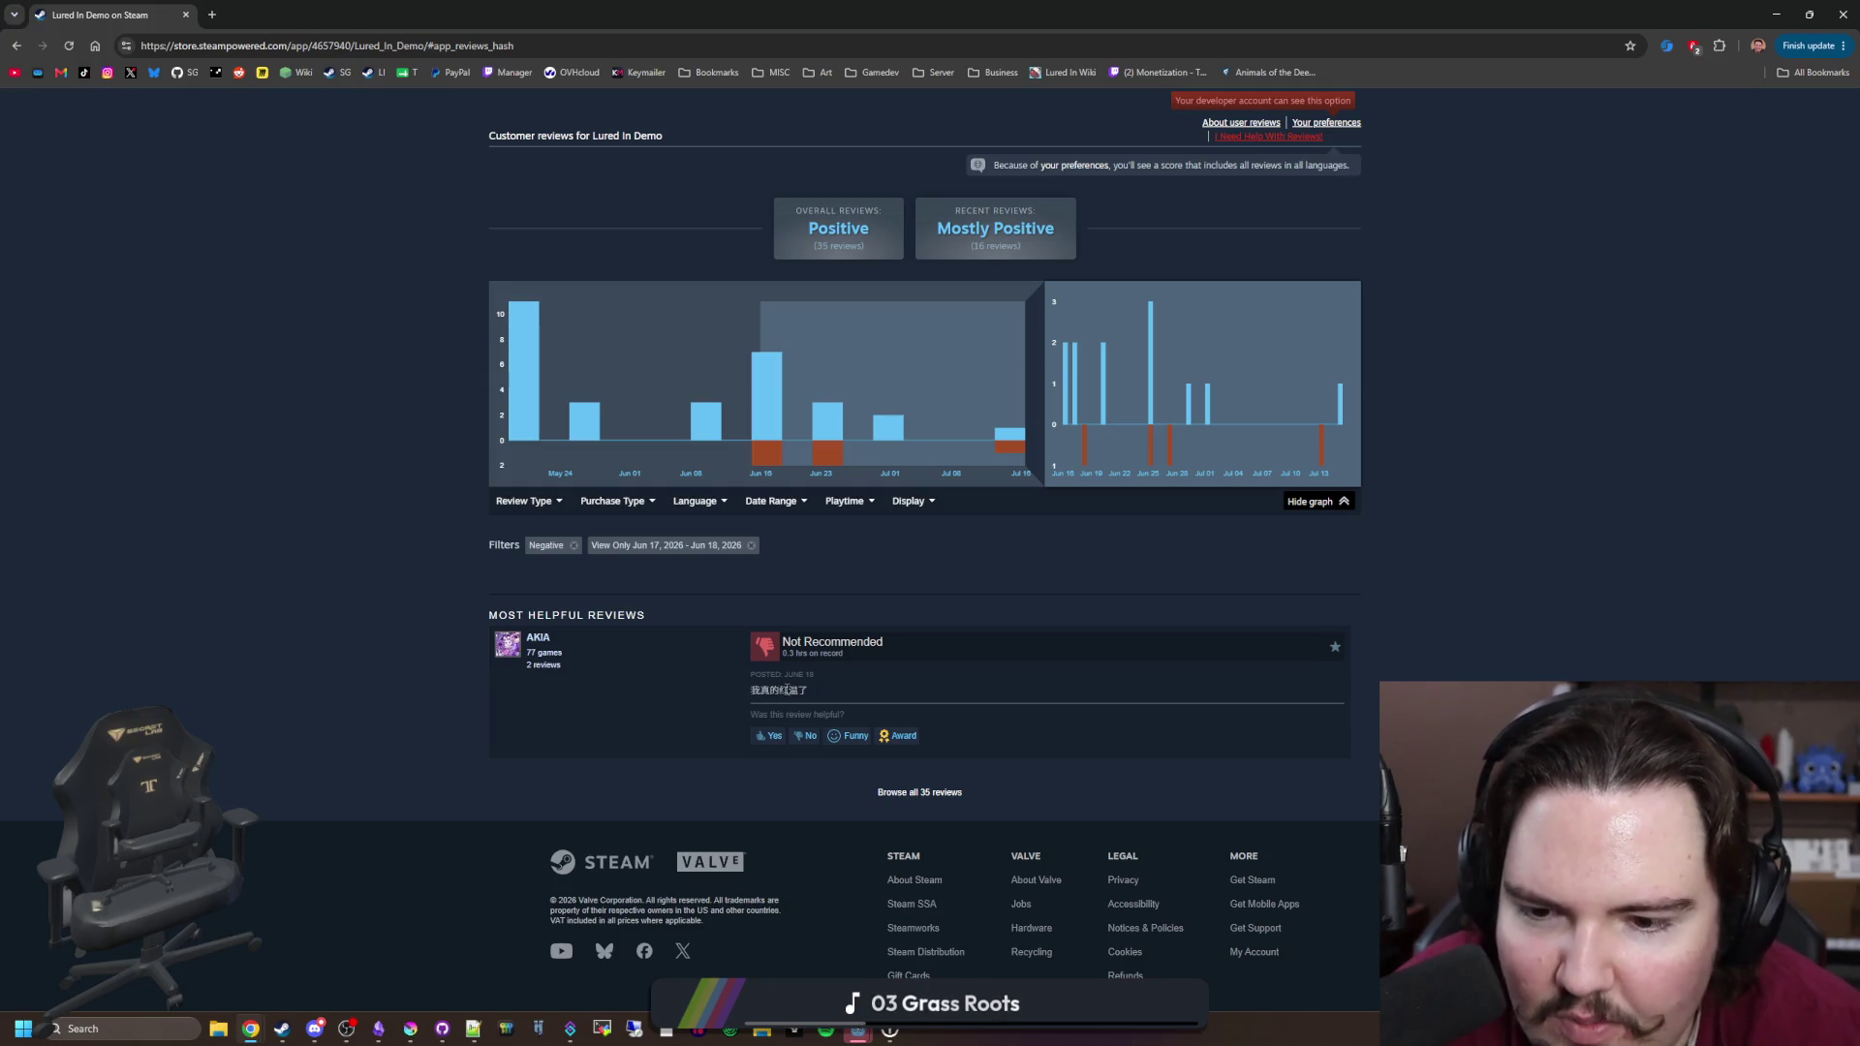
pyautogui.tripleClick(794, 690)
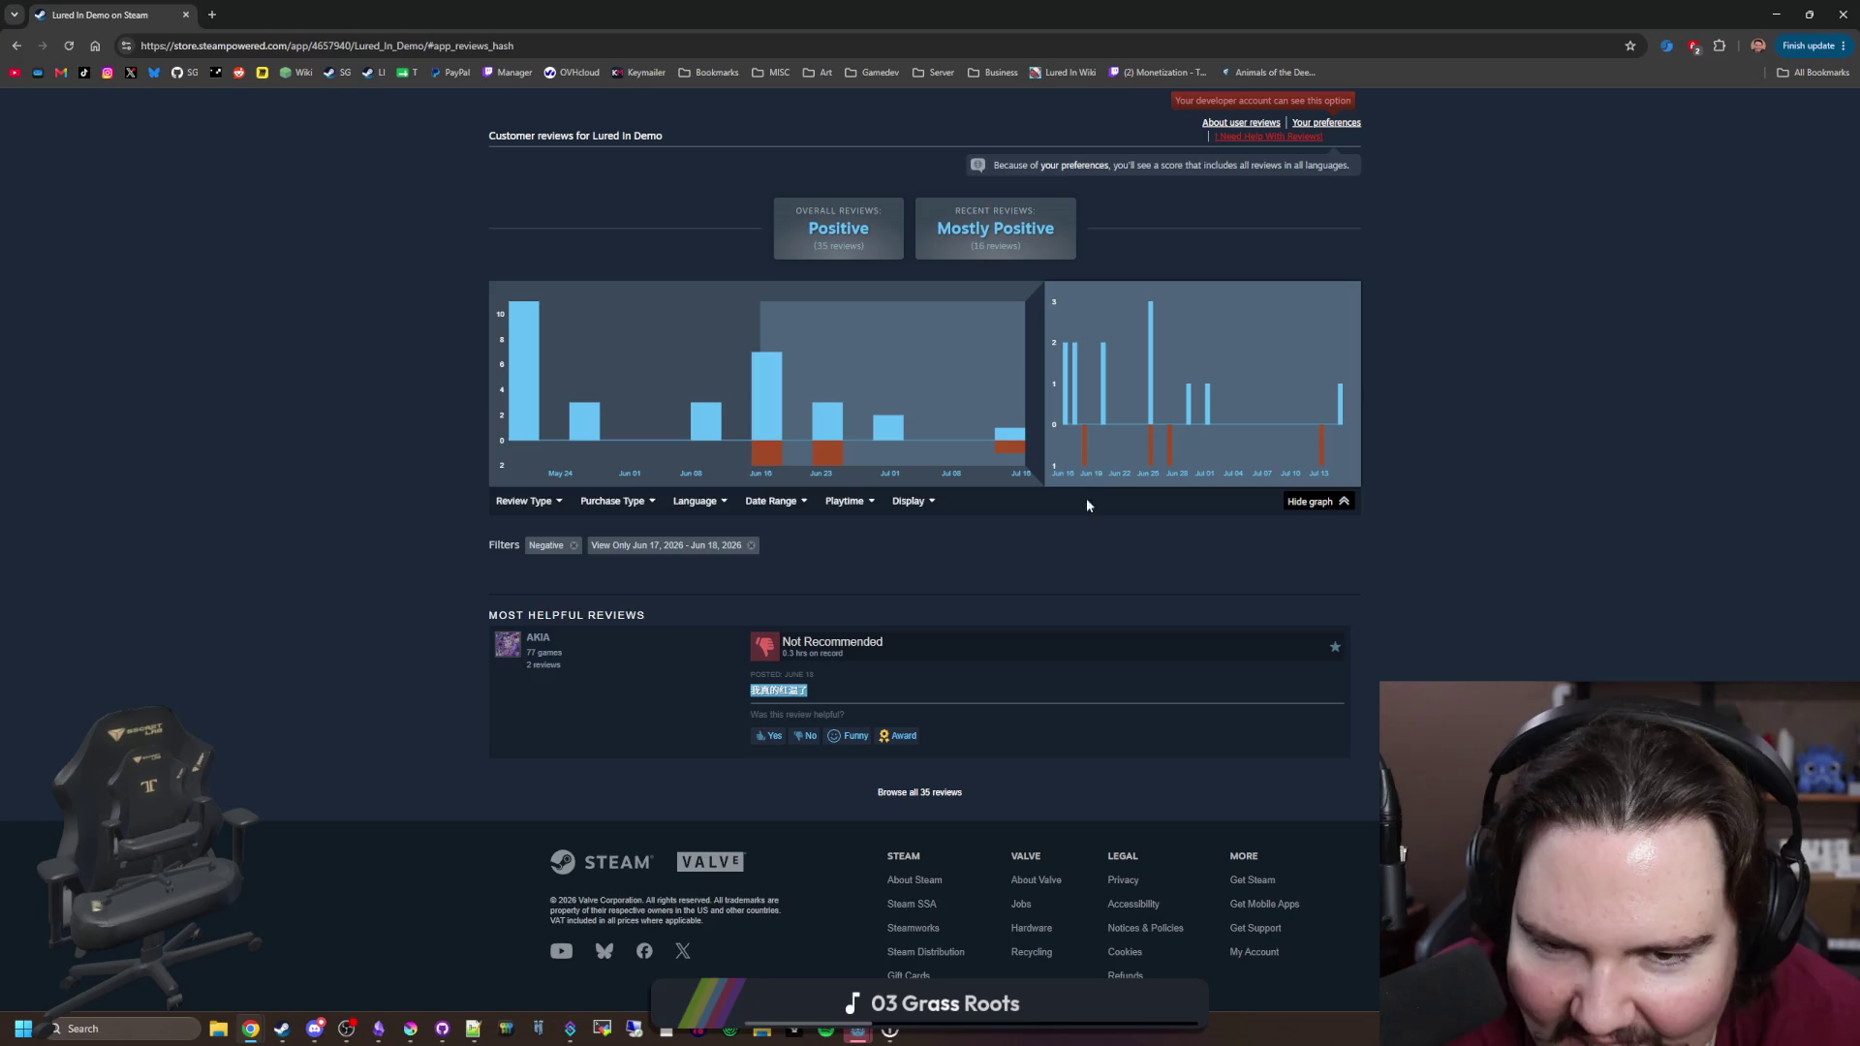
# Step: Collapse the review histograms and scroll over the filtered review list
pyautogui.moveTo(1085, 462)
pyautogui.click(1318, 501)
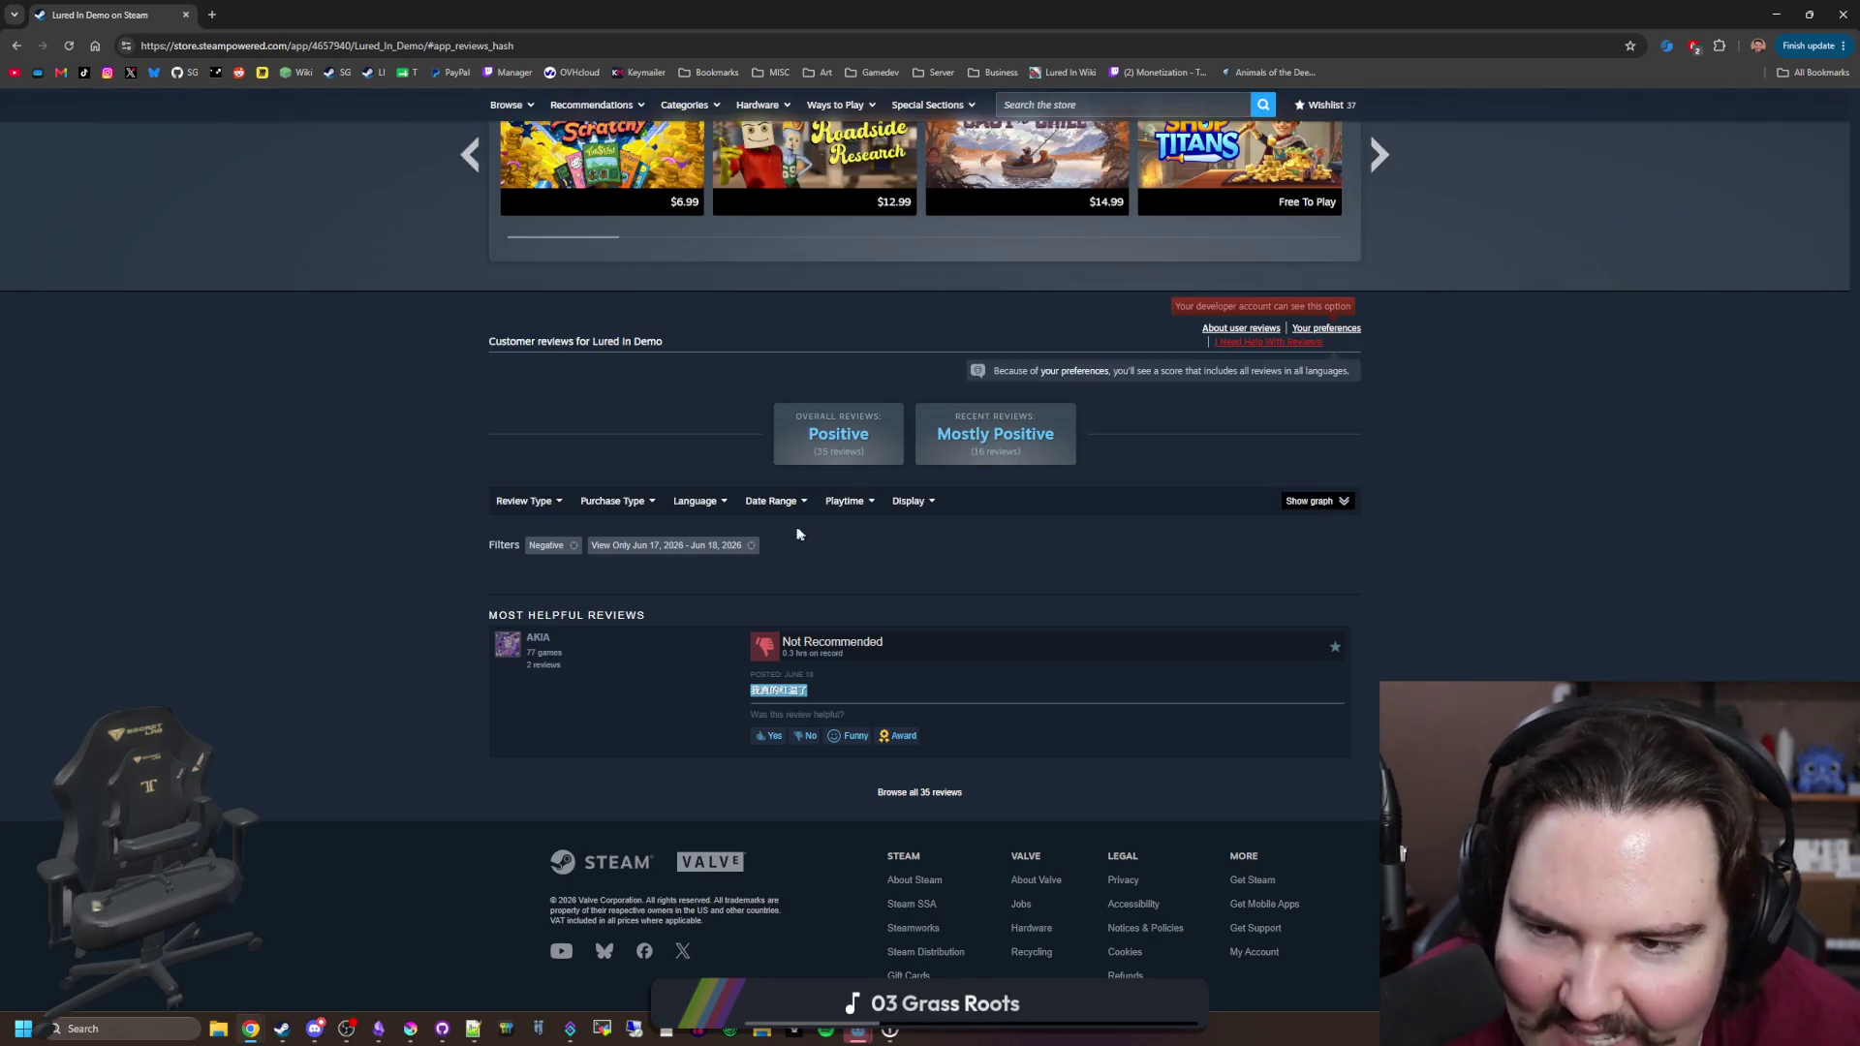
pyautogui.scroll(10, 950, 455)
pyautogui.scroll(-10, 949, 455)
pyautogui.scroll(8, 950, 456)
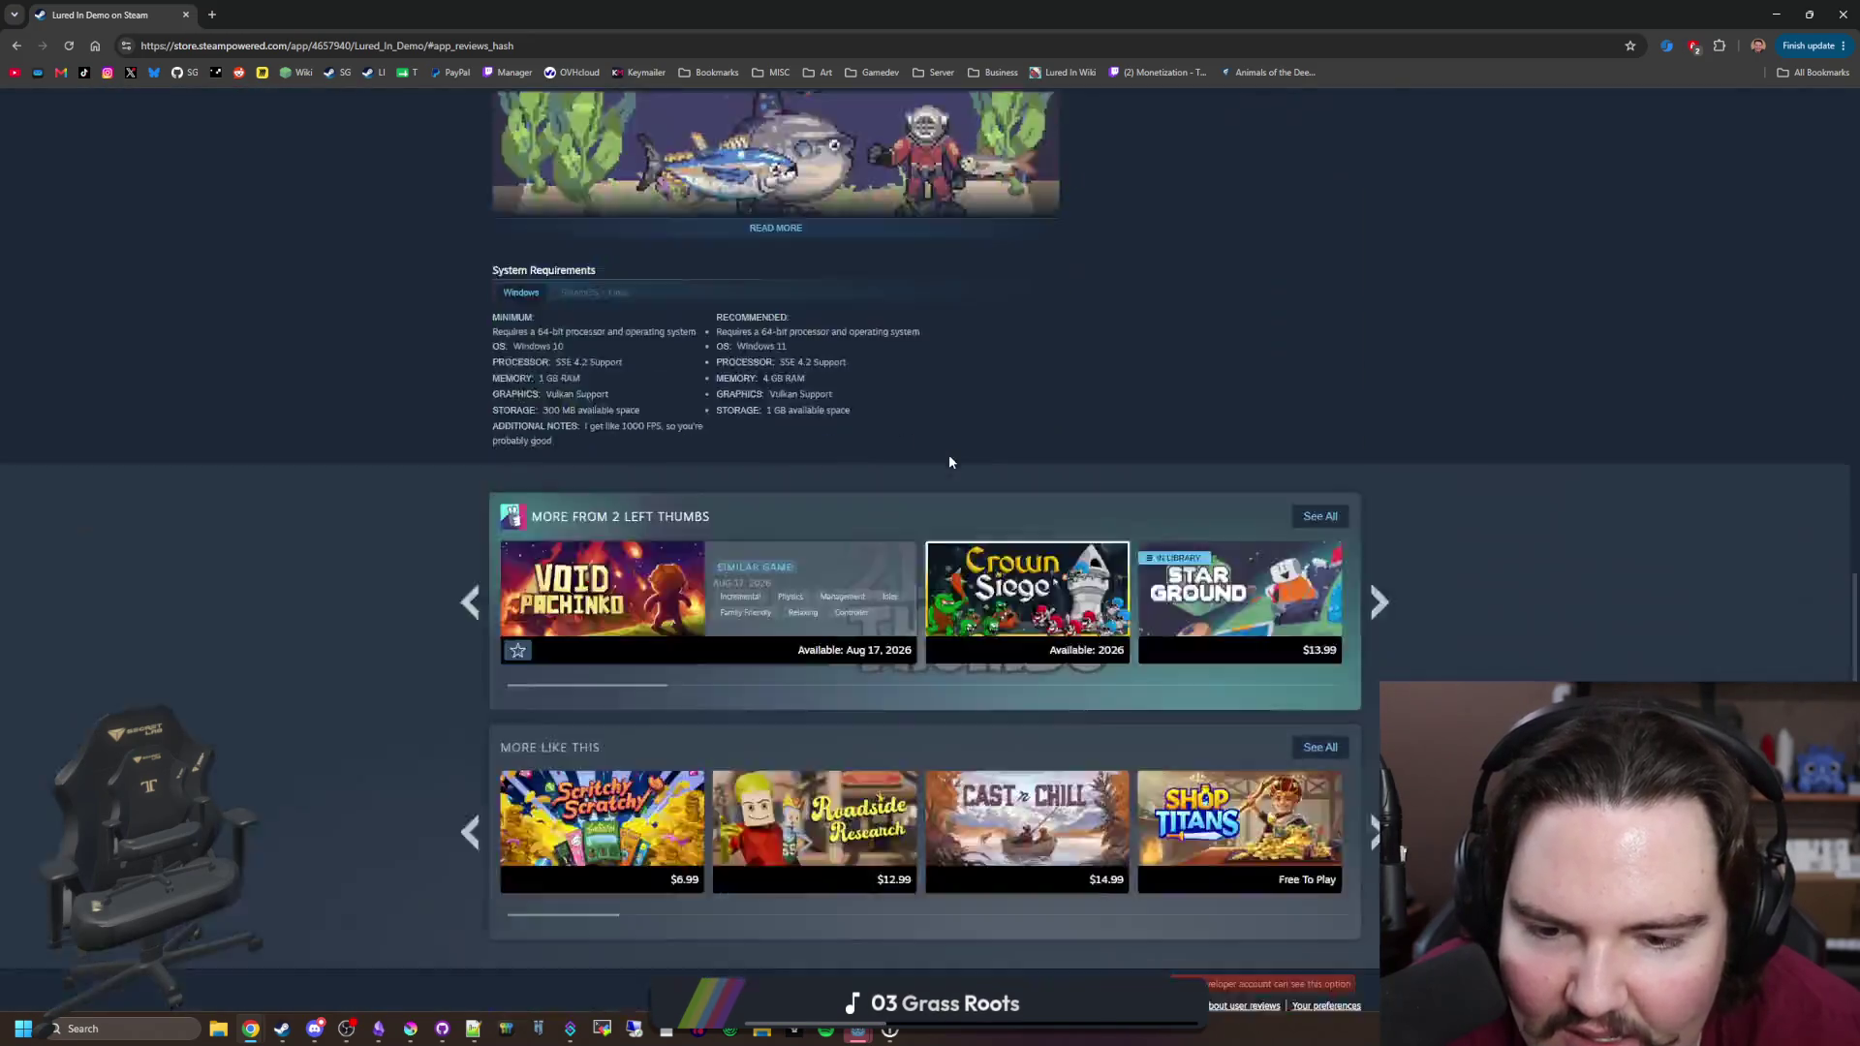
pyautogui.scroll(-5, 949, 455)
pyautogui.scroll(20, 968, 450)
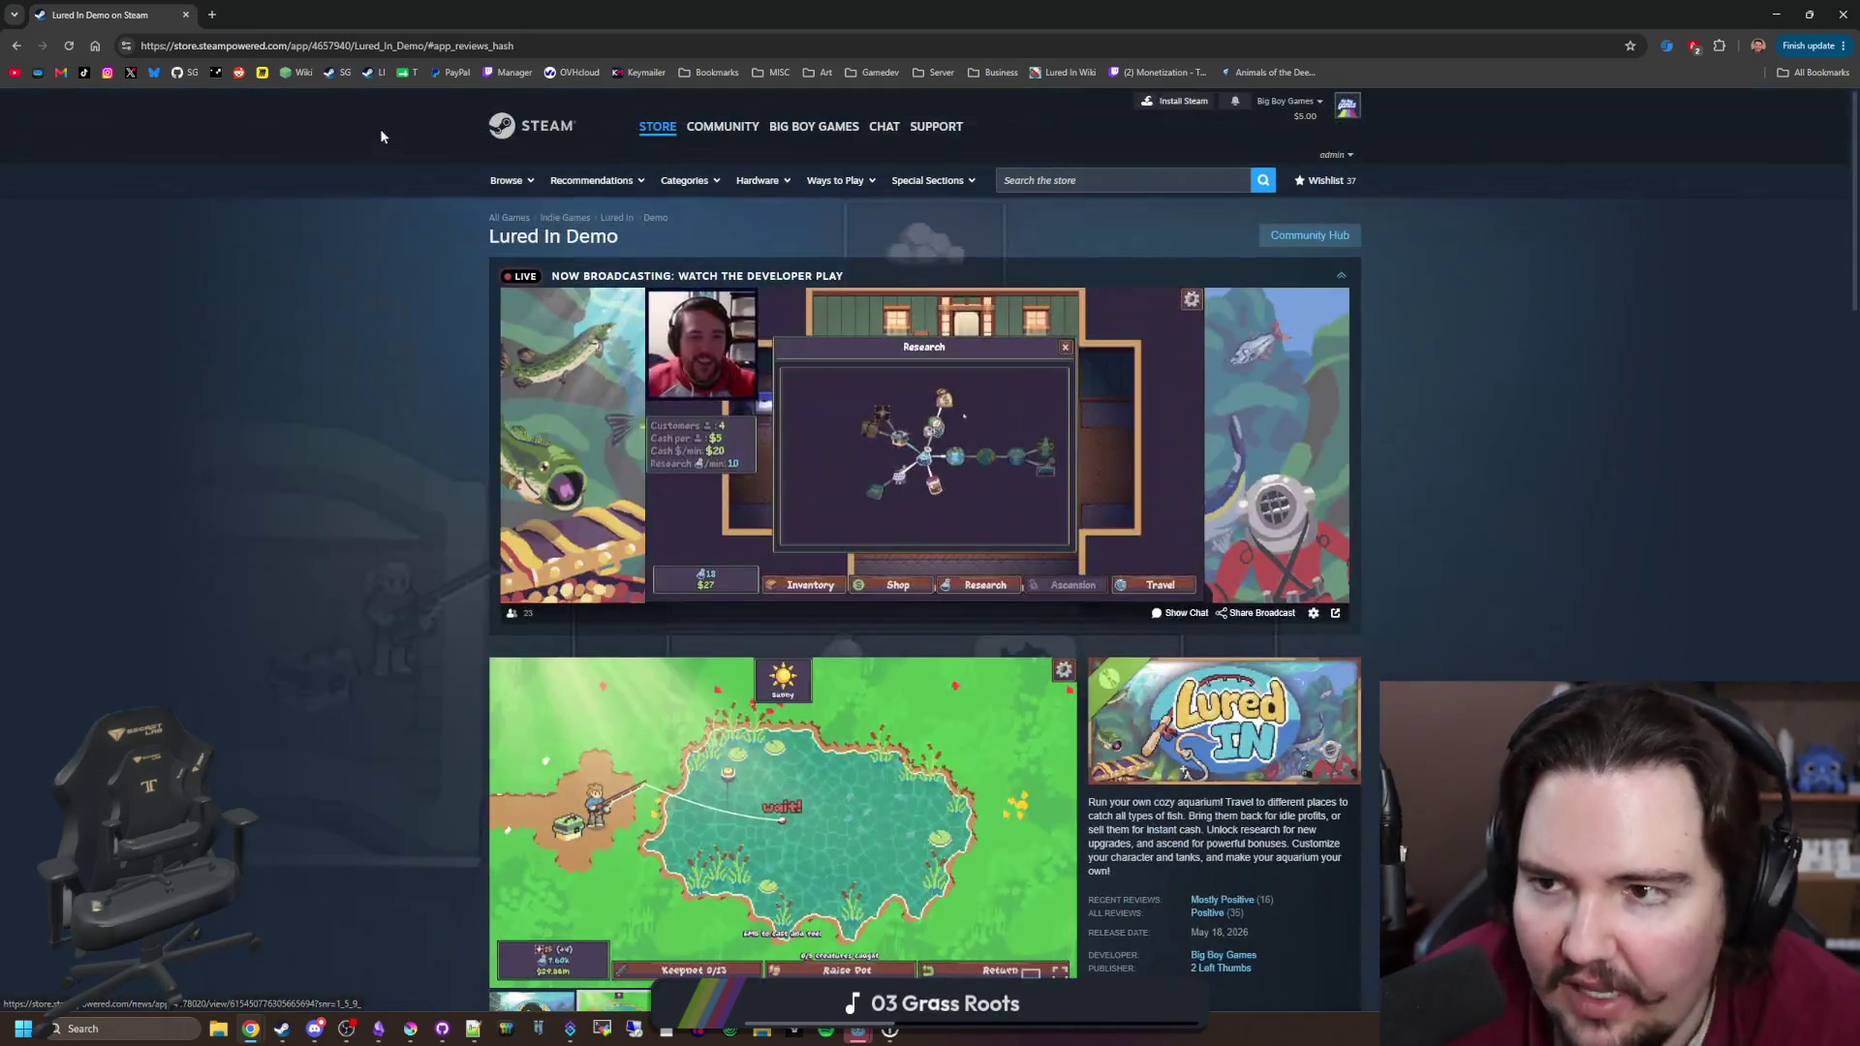
pyautogui.click(456, 47)
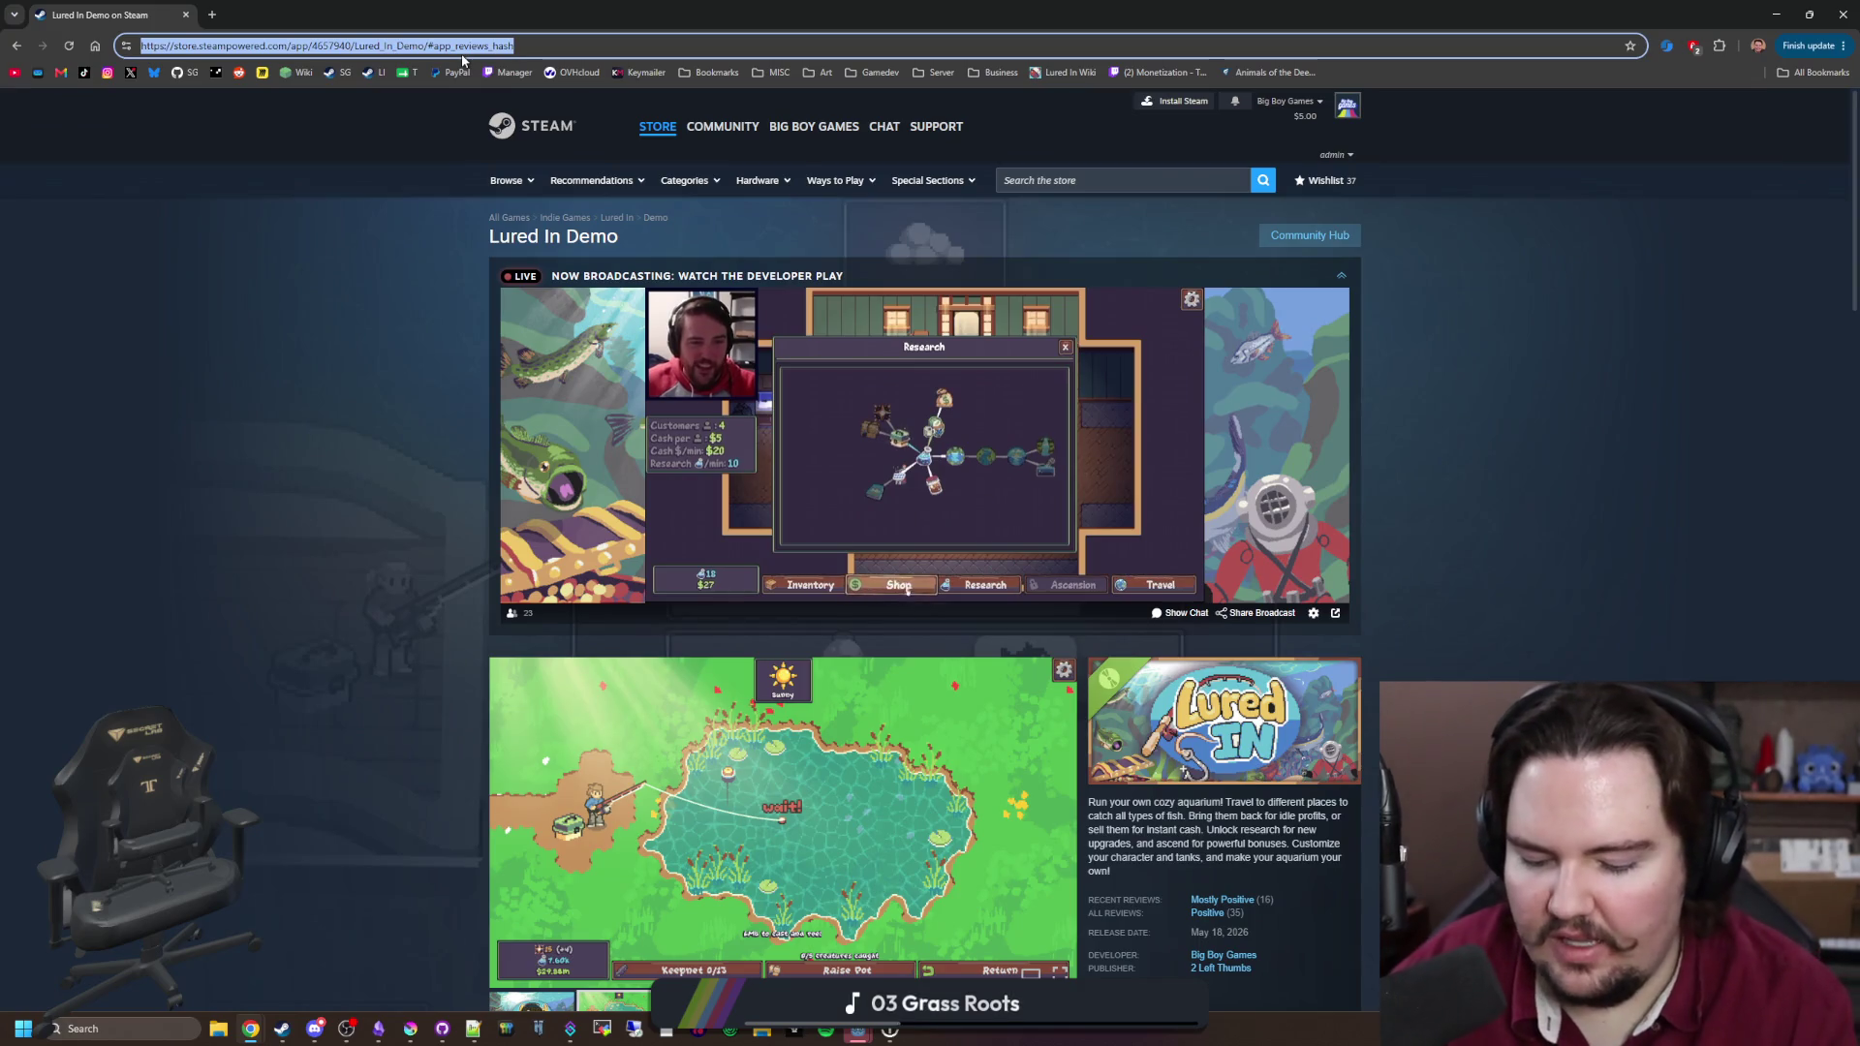
# Step: Search 'google forms' and open Google Forms
pyautogui.write('google forms')
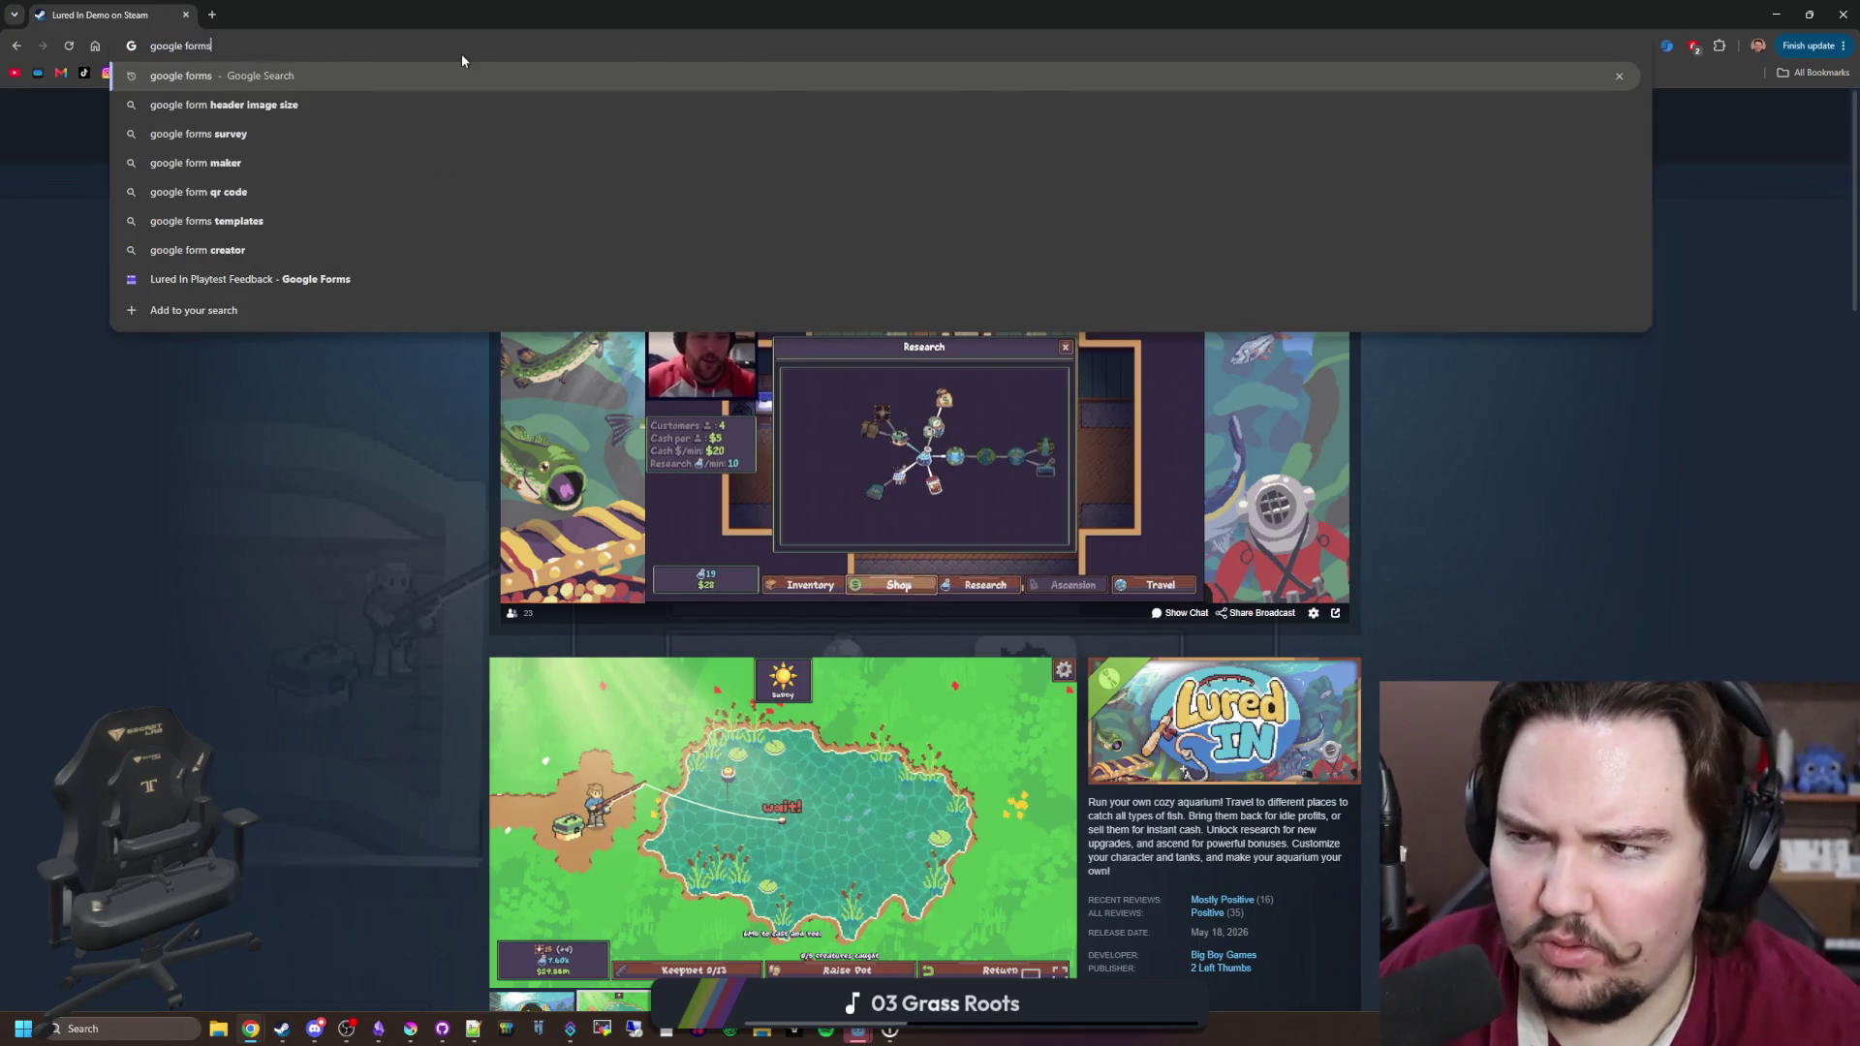
pyautogui.press('Return')
pyautogui.click(232, 247)
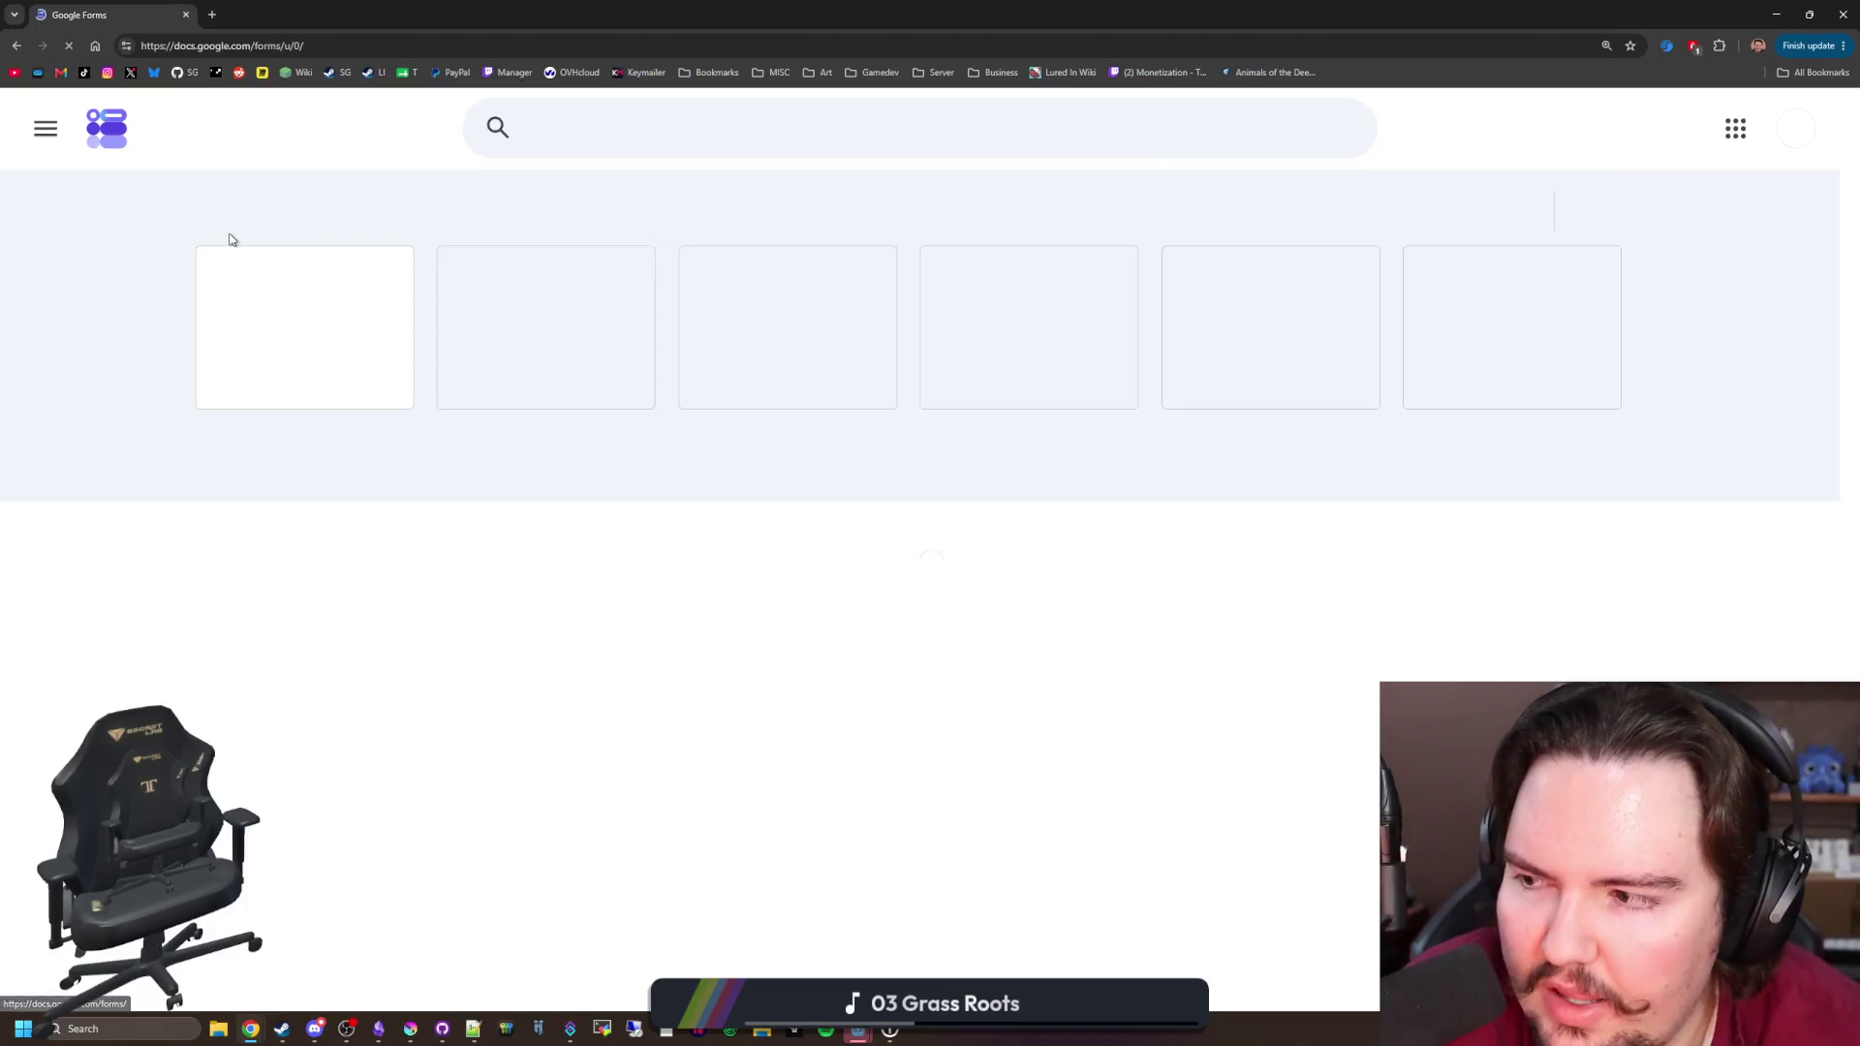
# Step: In a new tab, open Google Sheets and the Lured In Playtest Feedback (Responses) spreadsheet
pyautogui.click(212, 15)
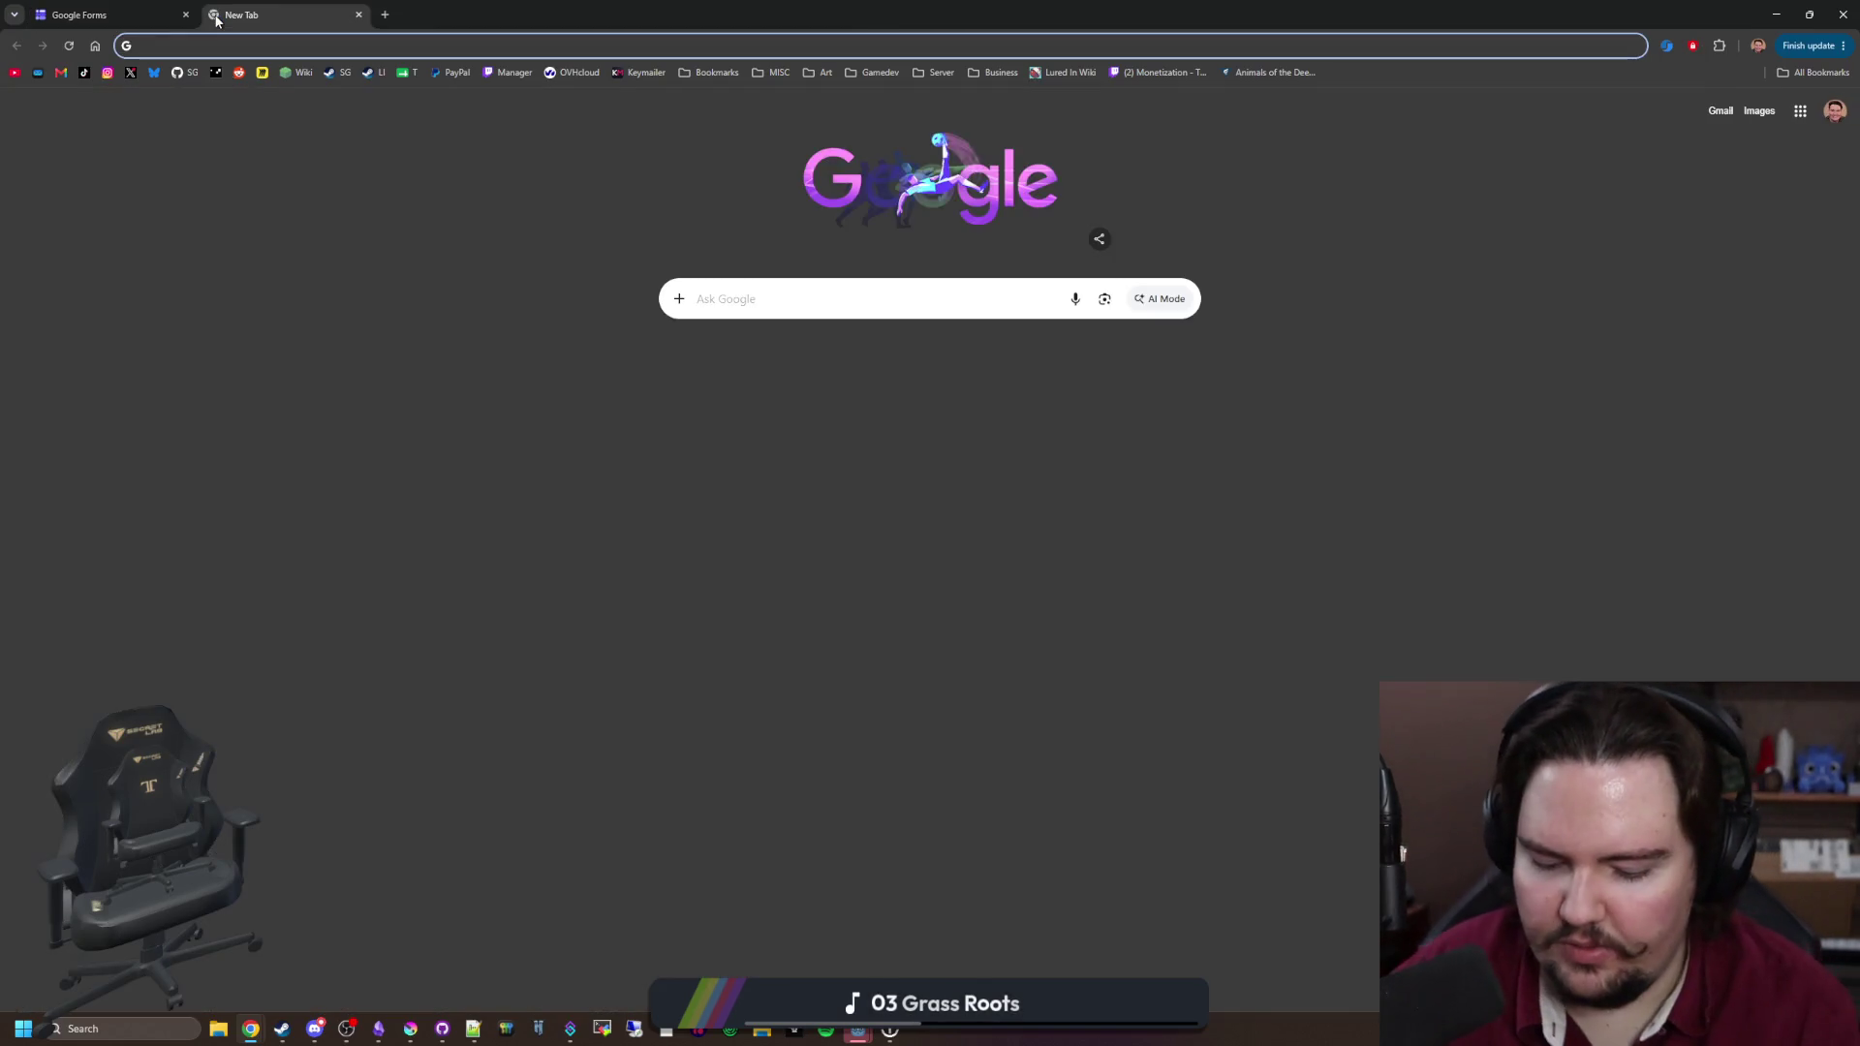
pyautogui.write('google sheets')
pyautogui.press('Return')
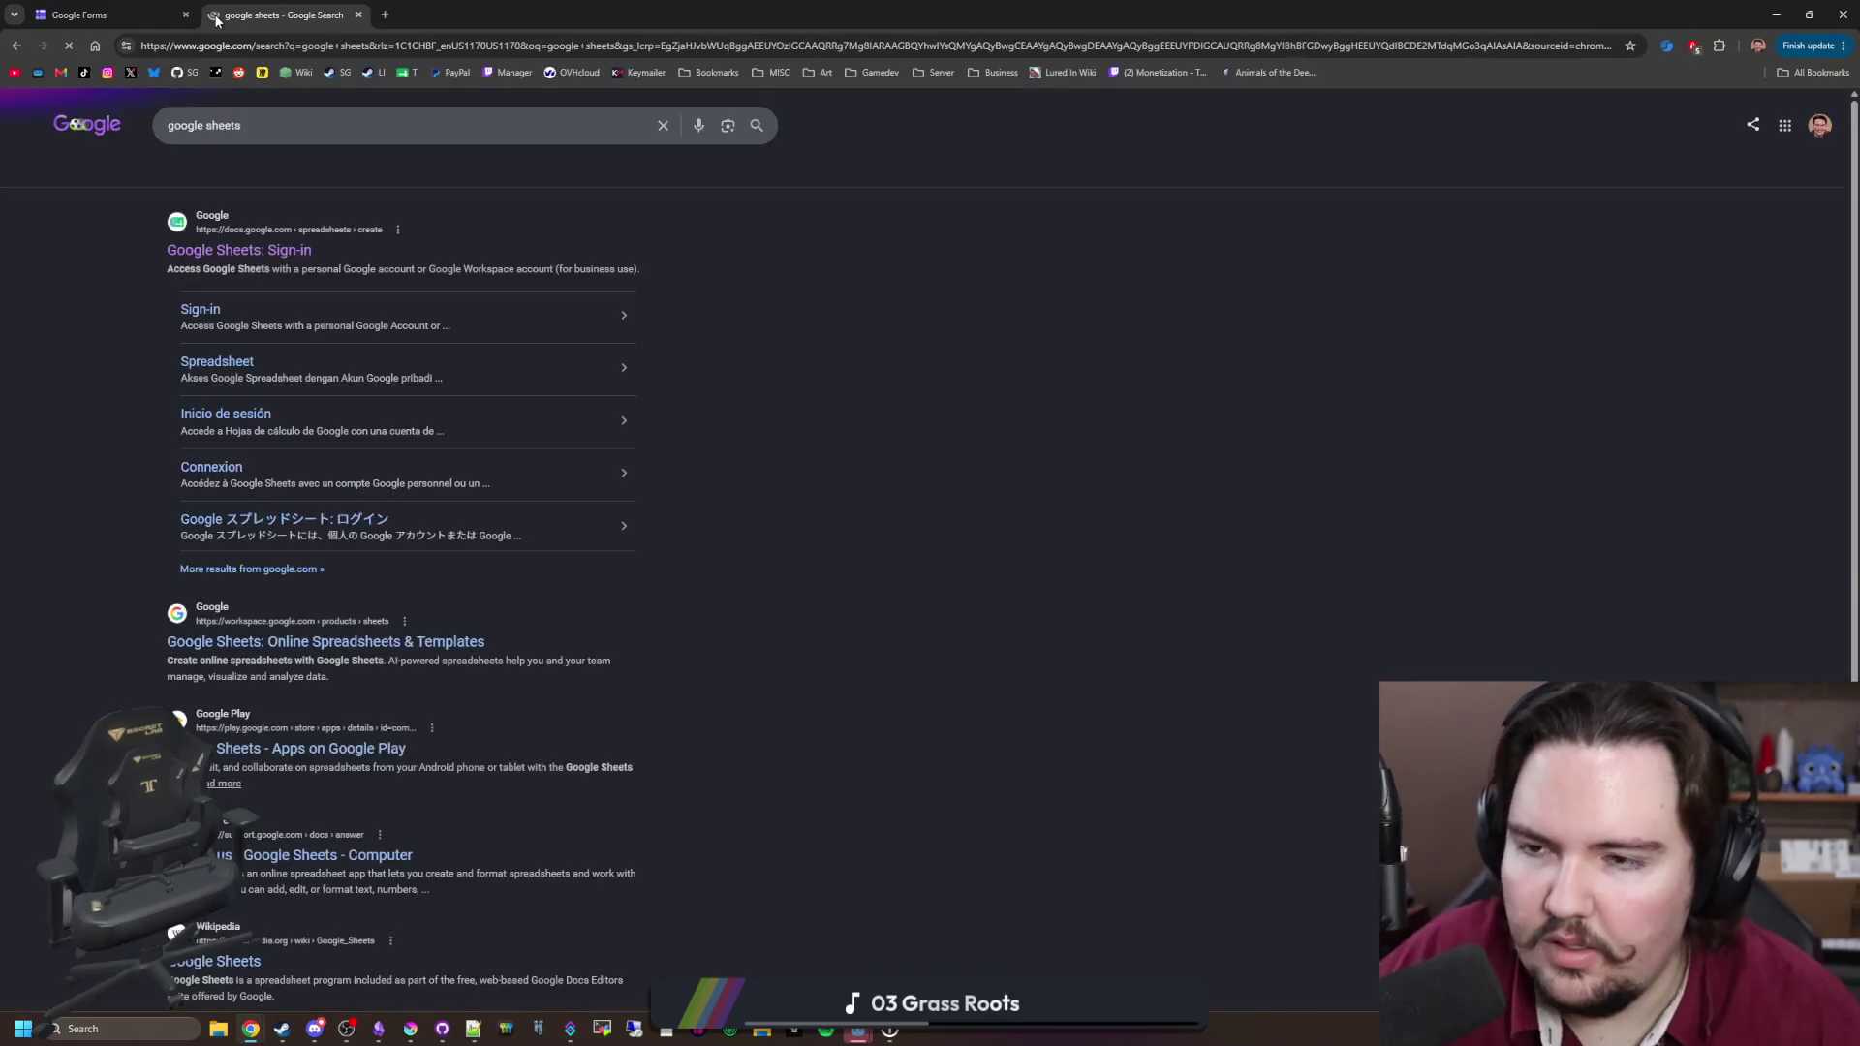
pyautogui.click(238, 250)
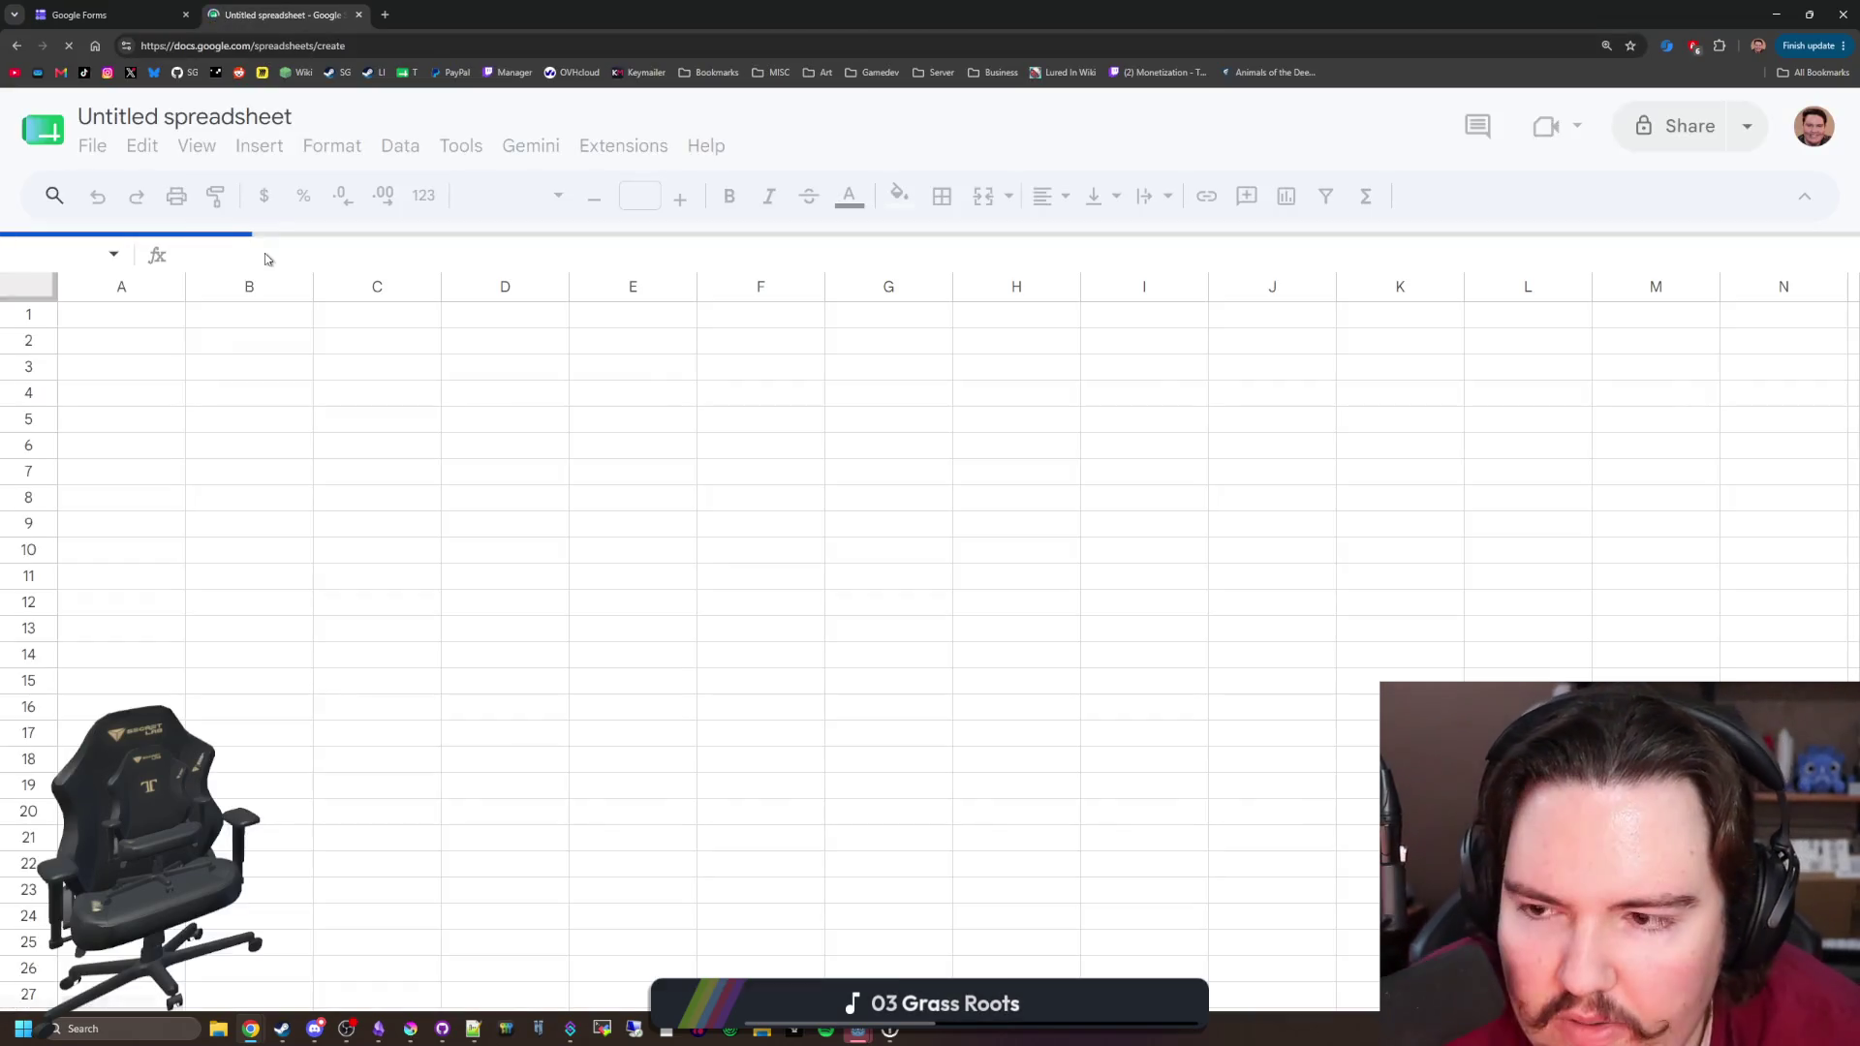
pyautogui.click(48, 131)
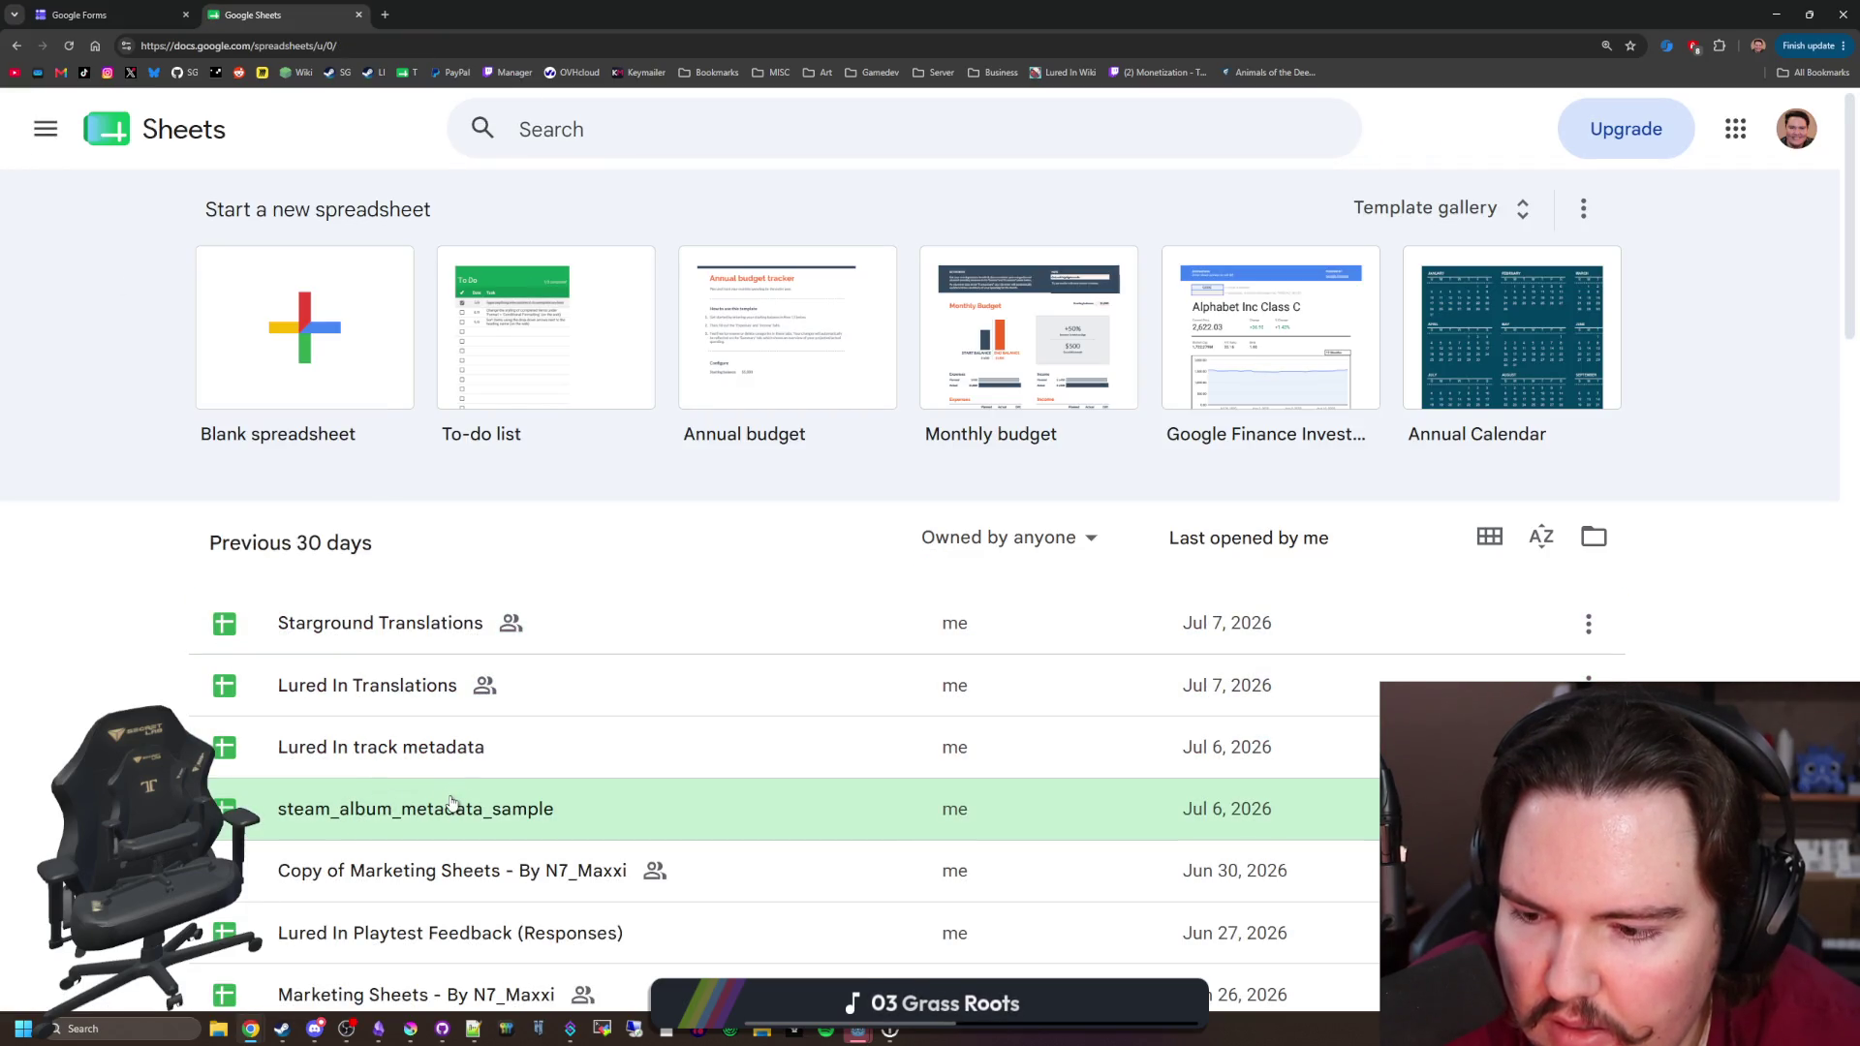
pyautogui.click(482, 930)
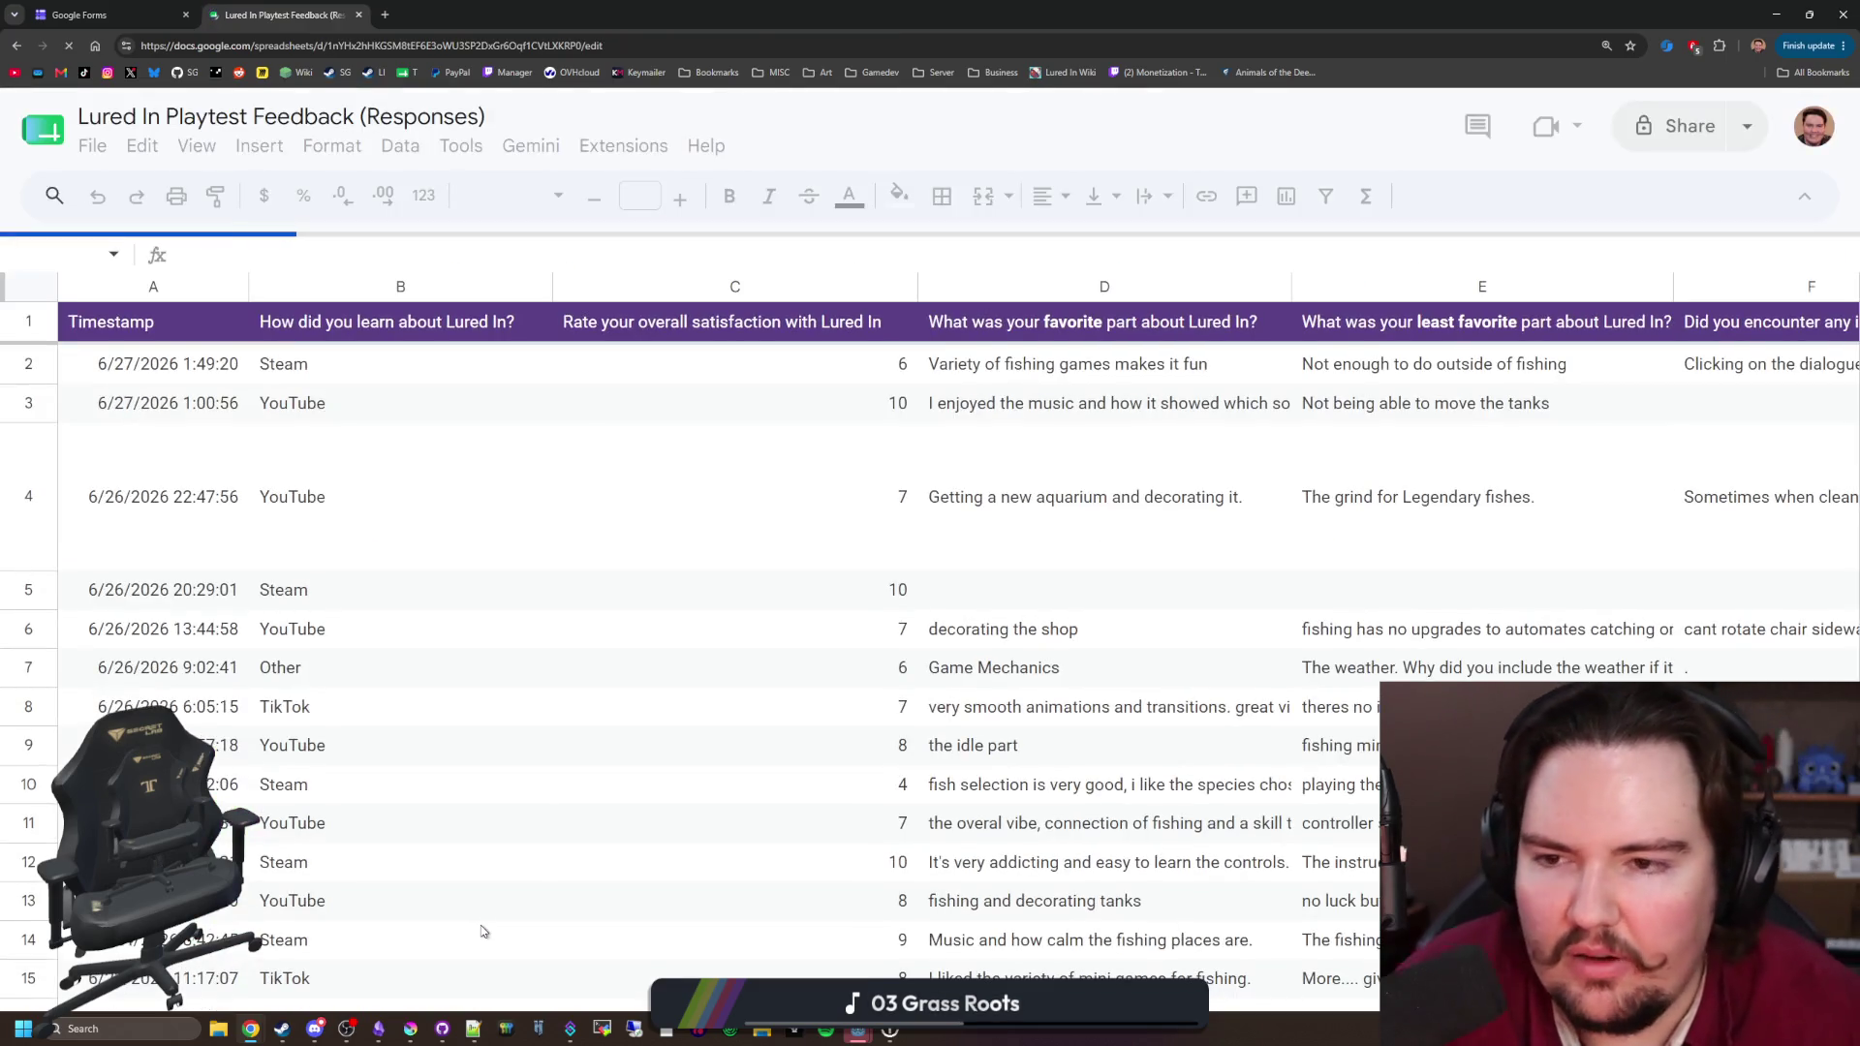
# Step: Sort the Timestamp column Z to A so the 7/15/2026 responses come first
pyautogui.click(227, 356)
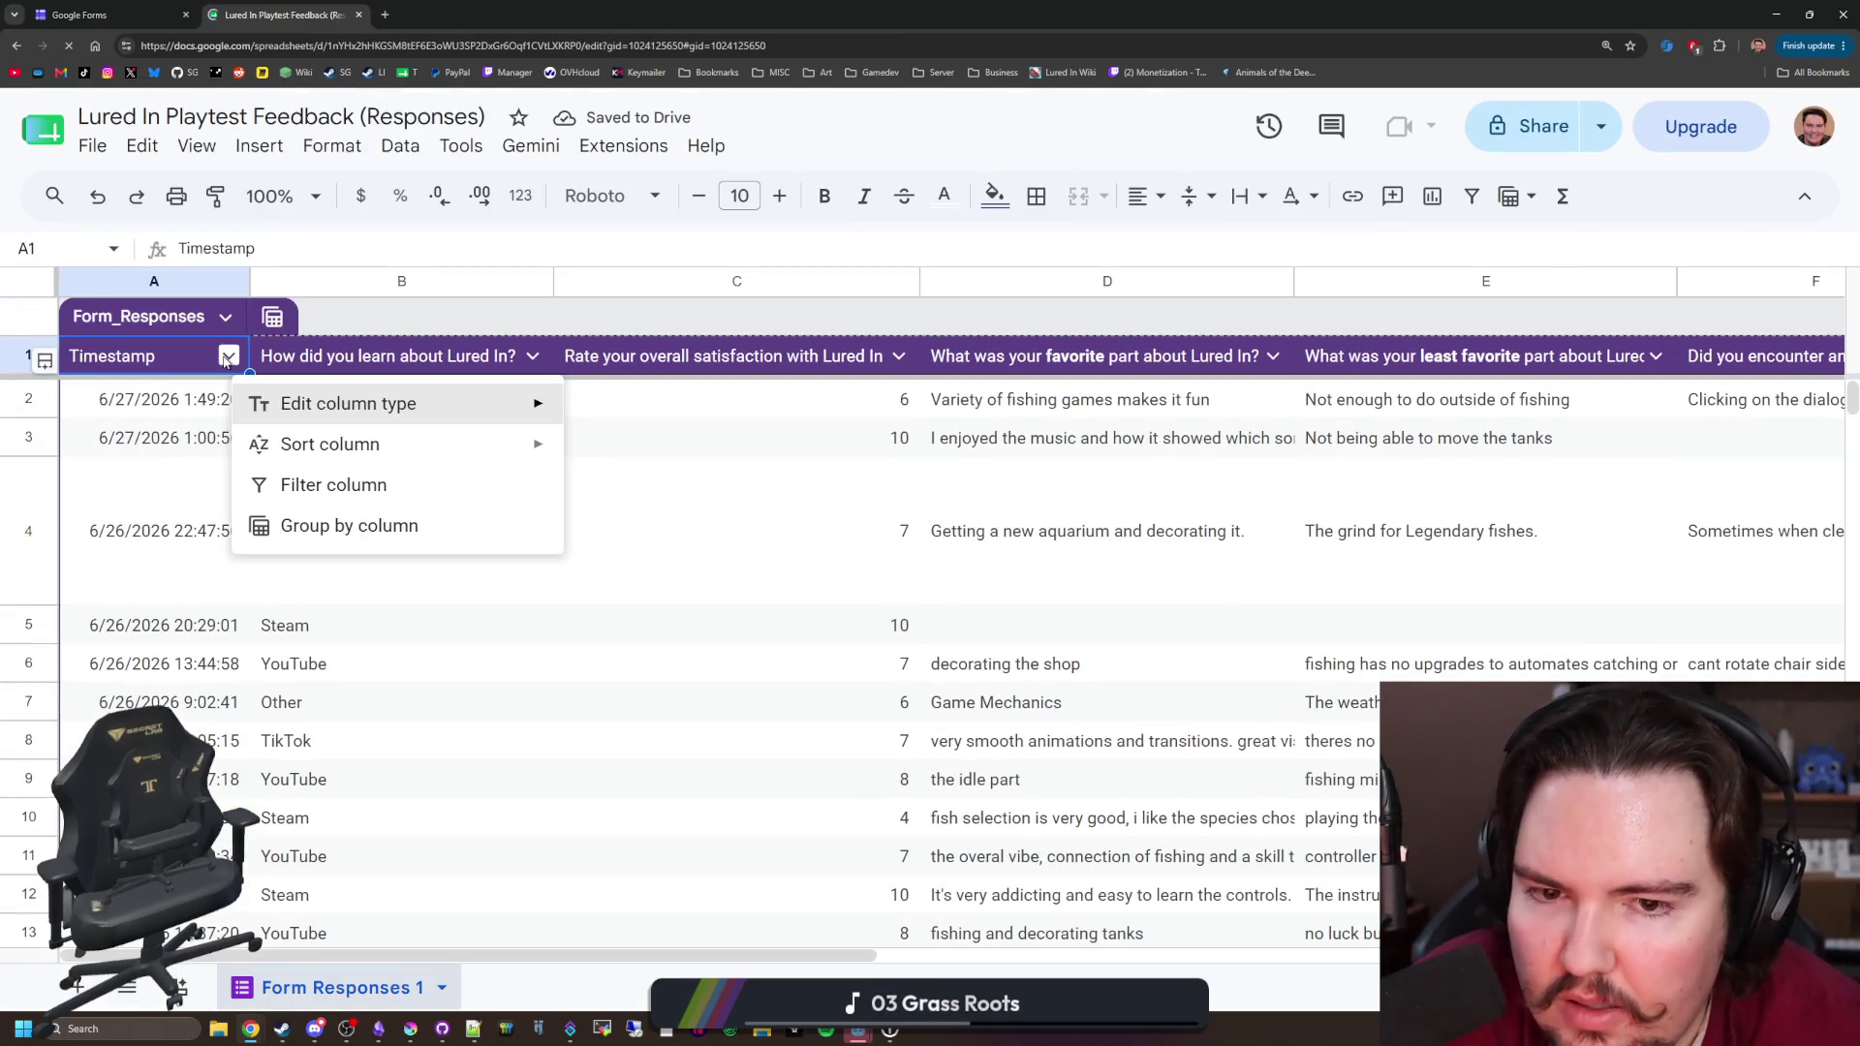
pyautogui.moveTo(258, 442)
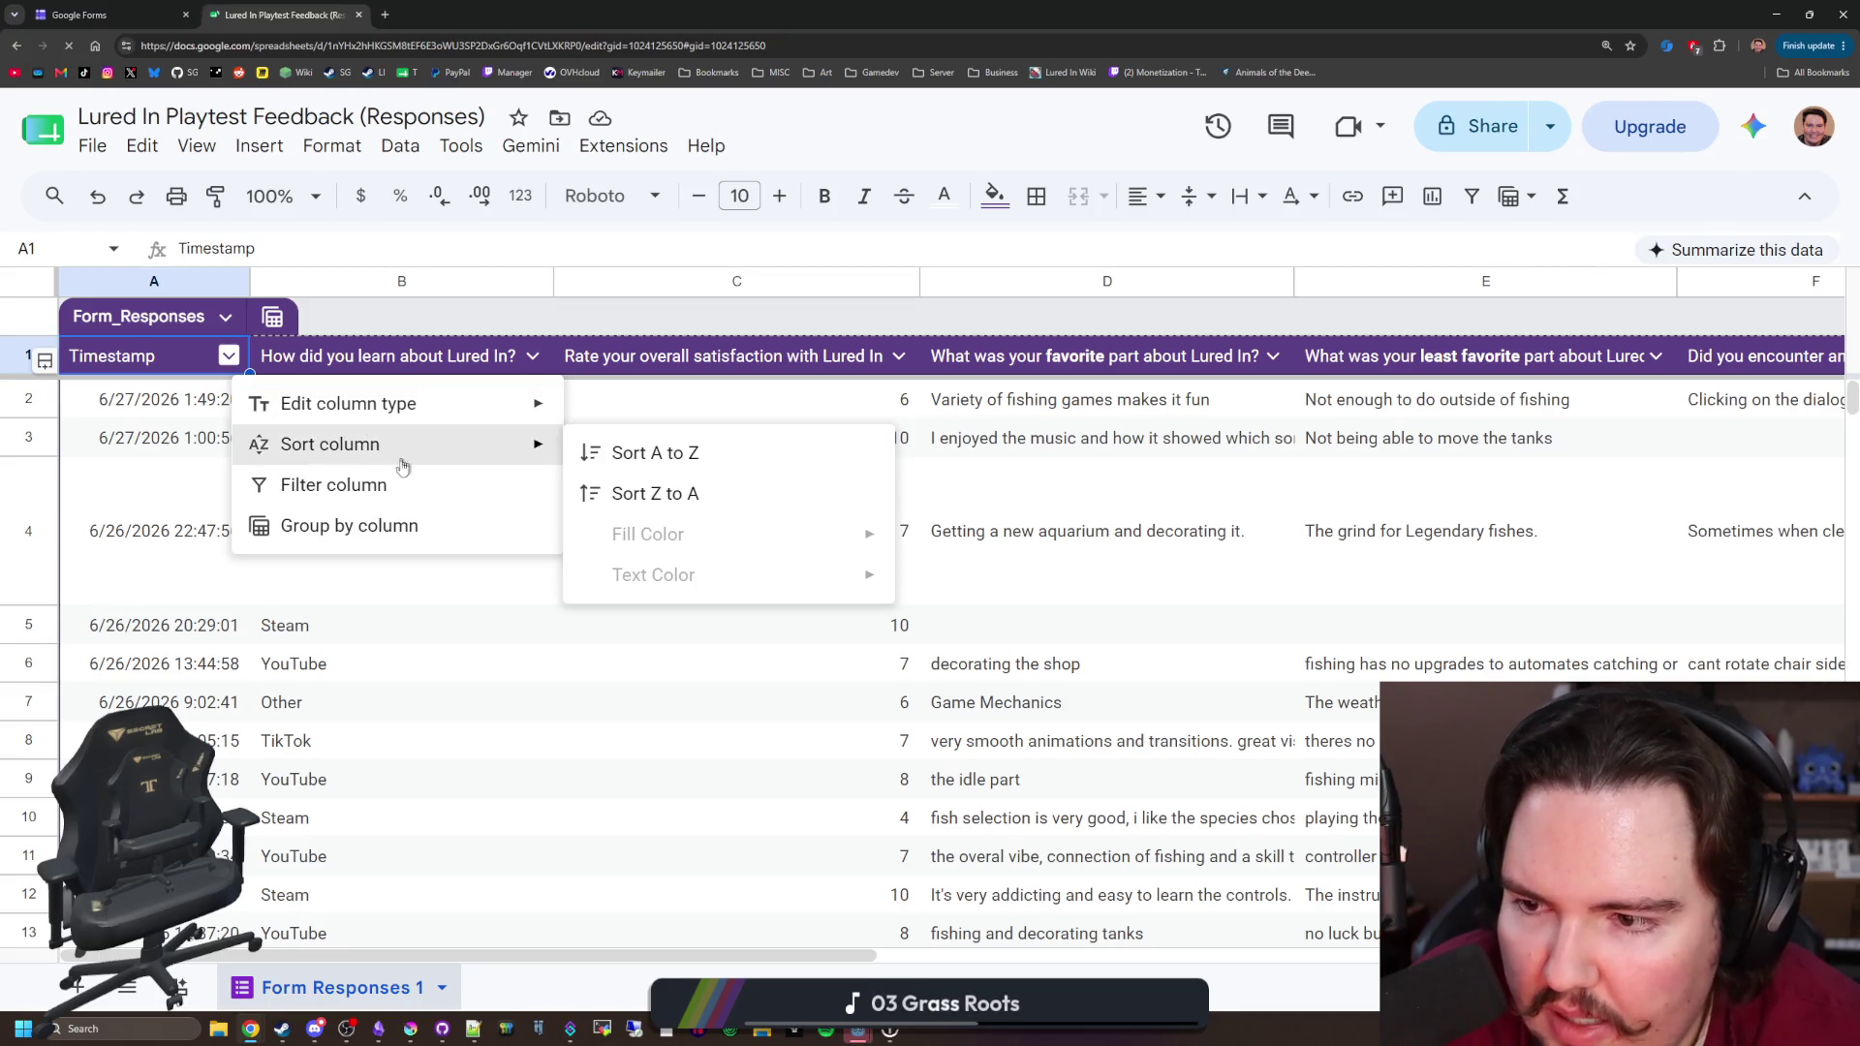
pyautogui.click(639, 452)
pyautogui.click(228, 356)
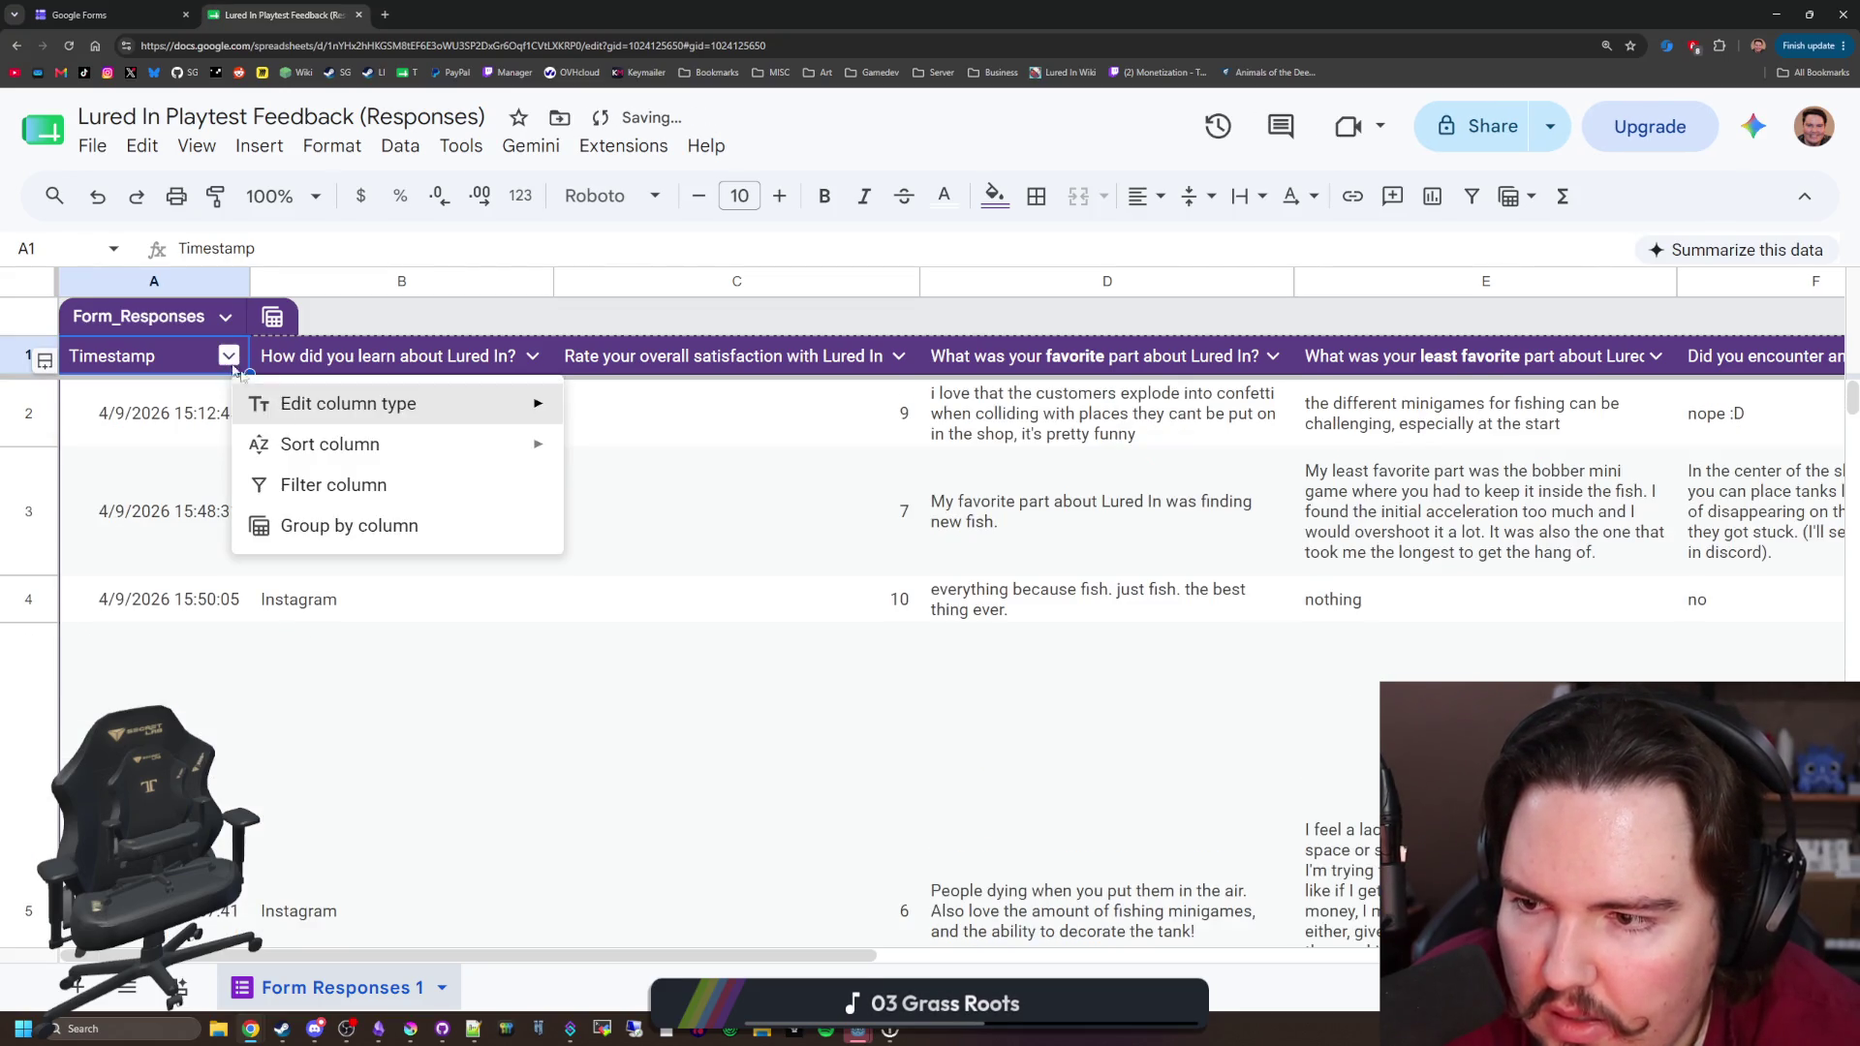
pyautogui.moveTo(449, 449)
pyautogui.click(667, 494)
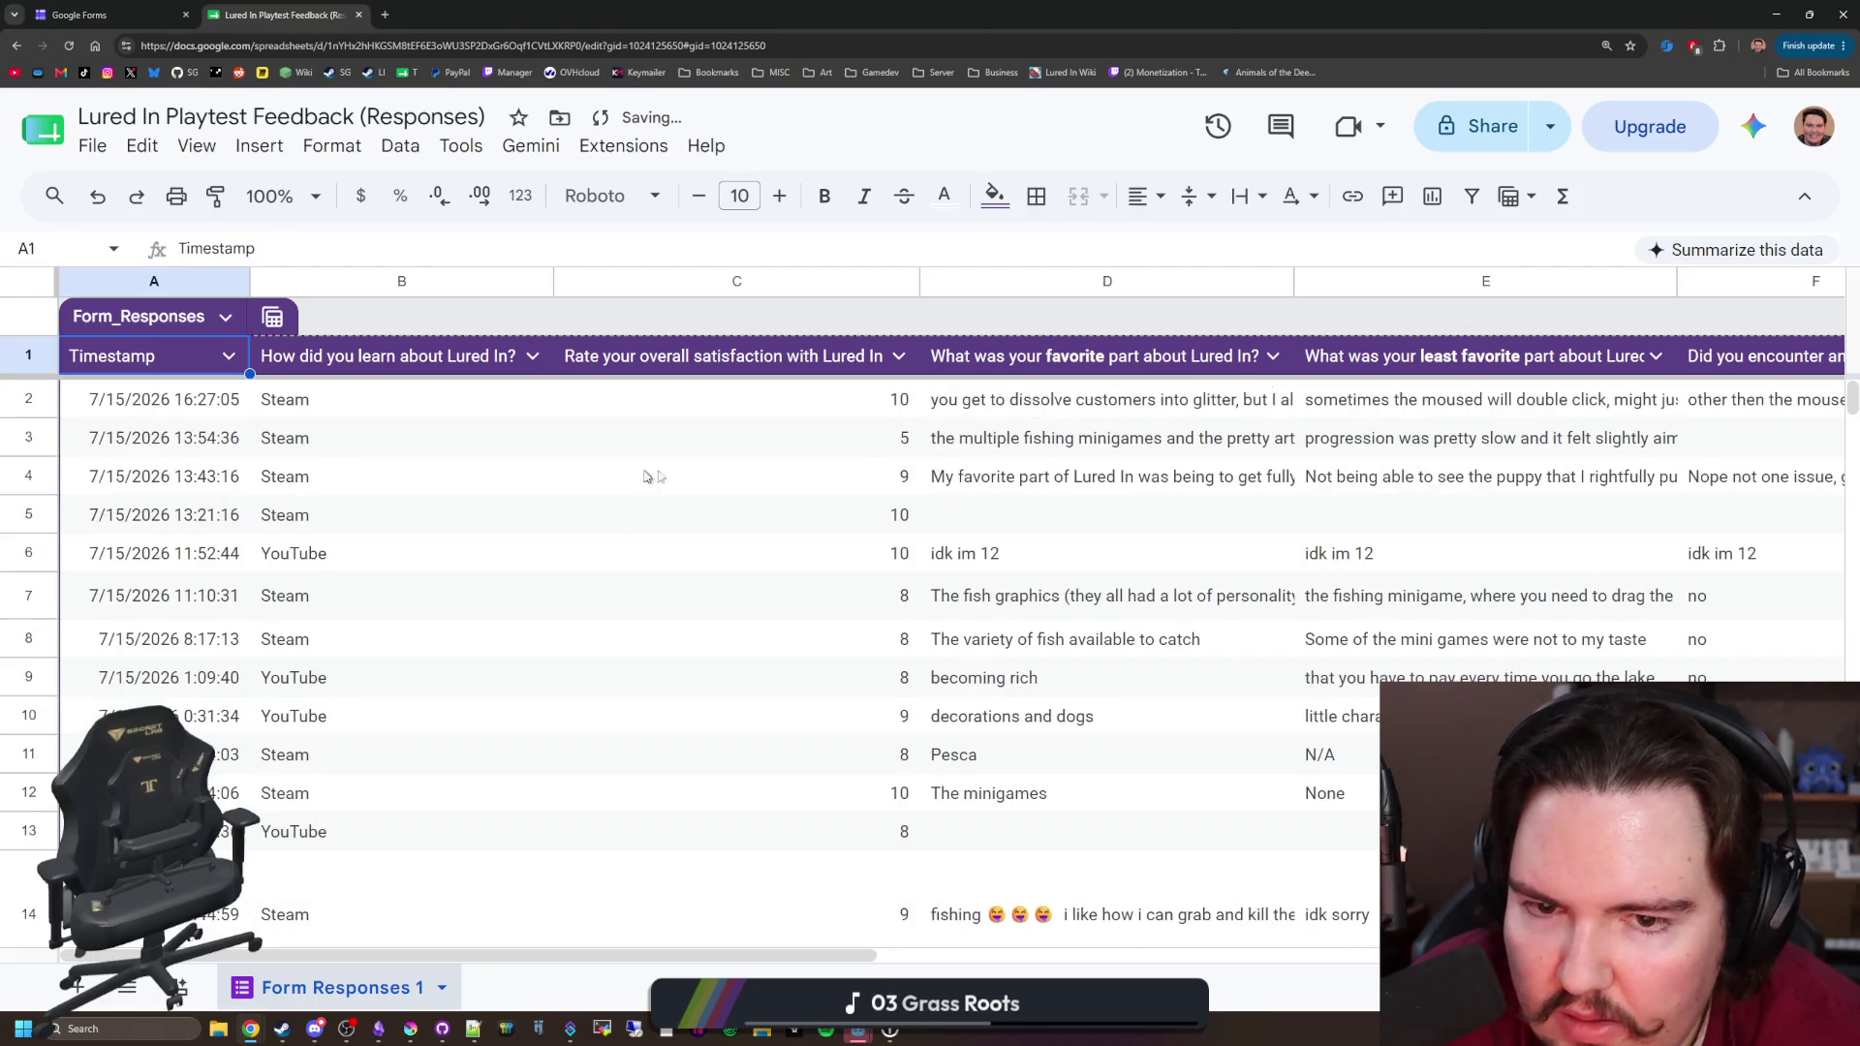
# Step: Review row 3's satisfaction rating of 5 and its favorite and least-favorite answers
pyautogui.scroll(-5, 868, 446)
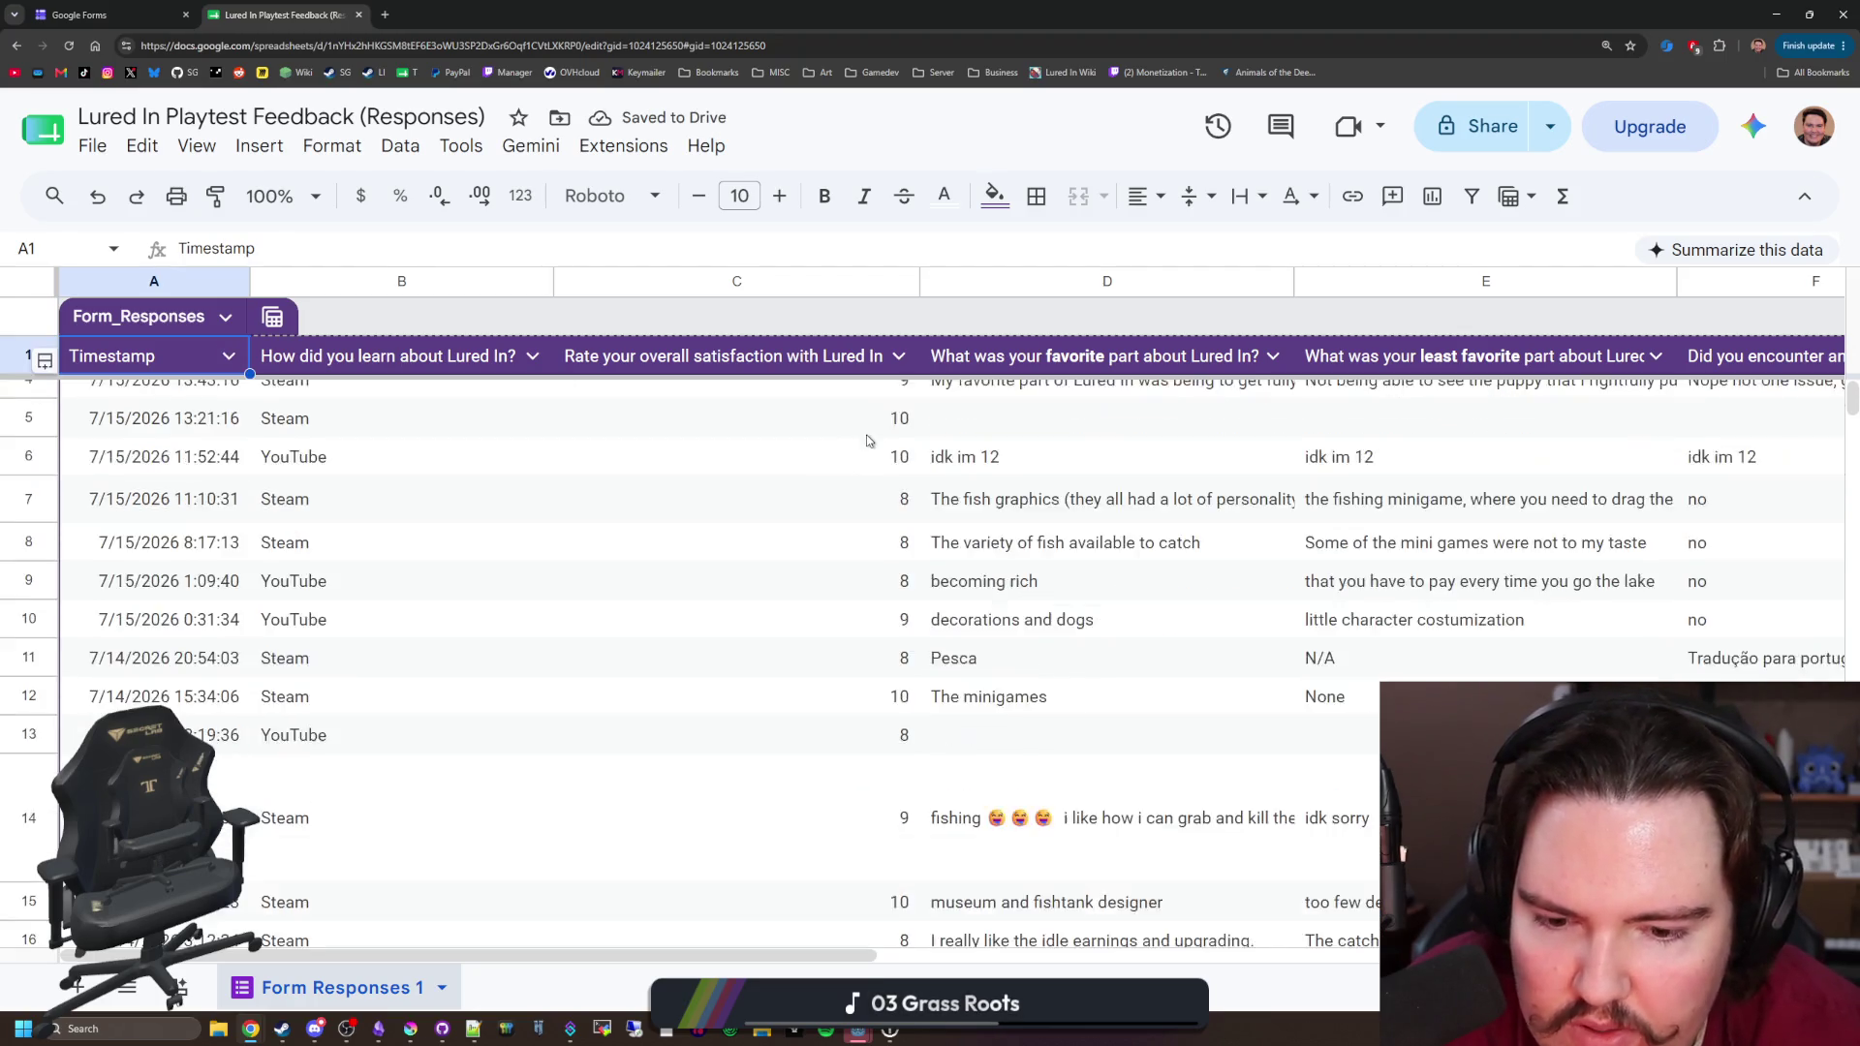
pyautogui.scroll(-2, 868, 442)
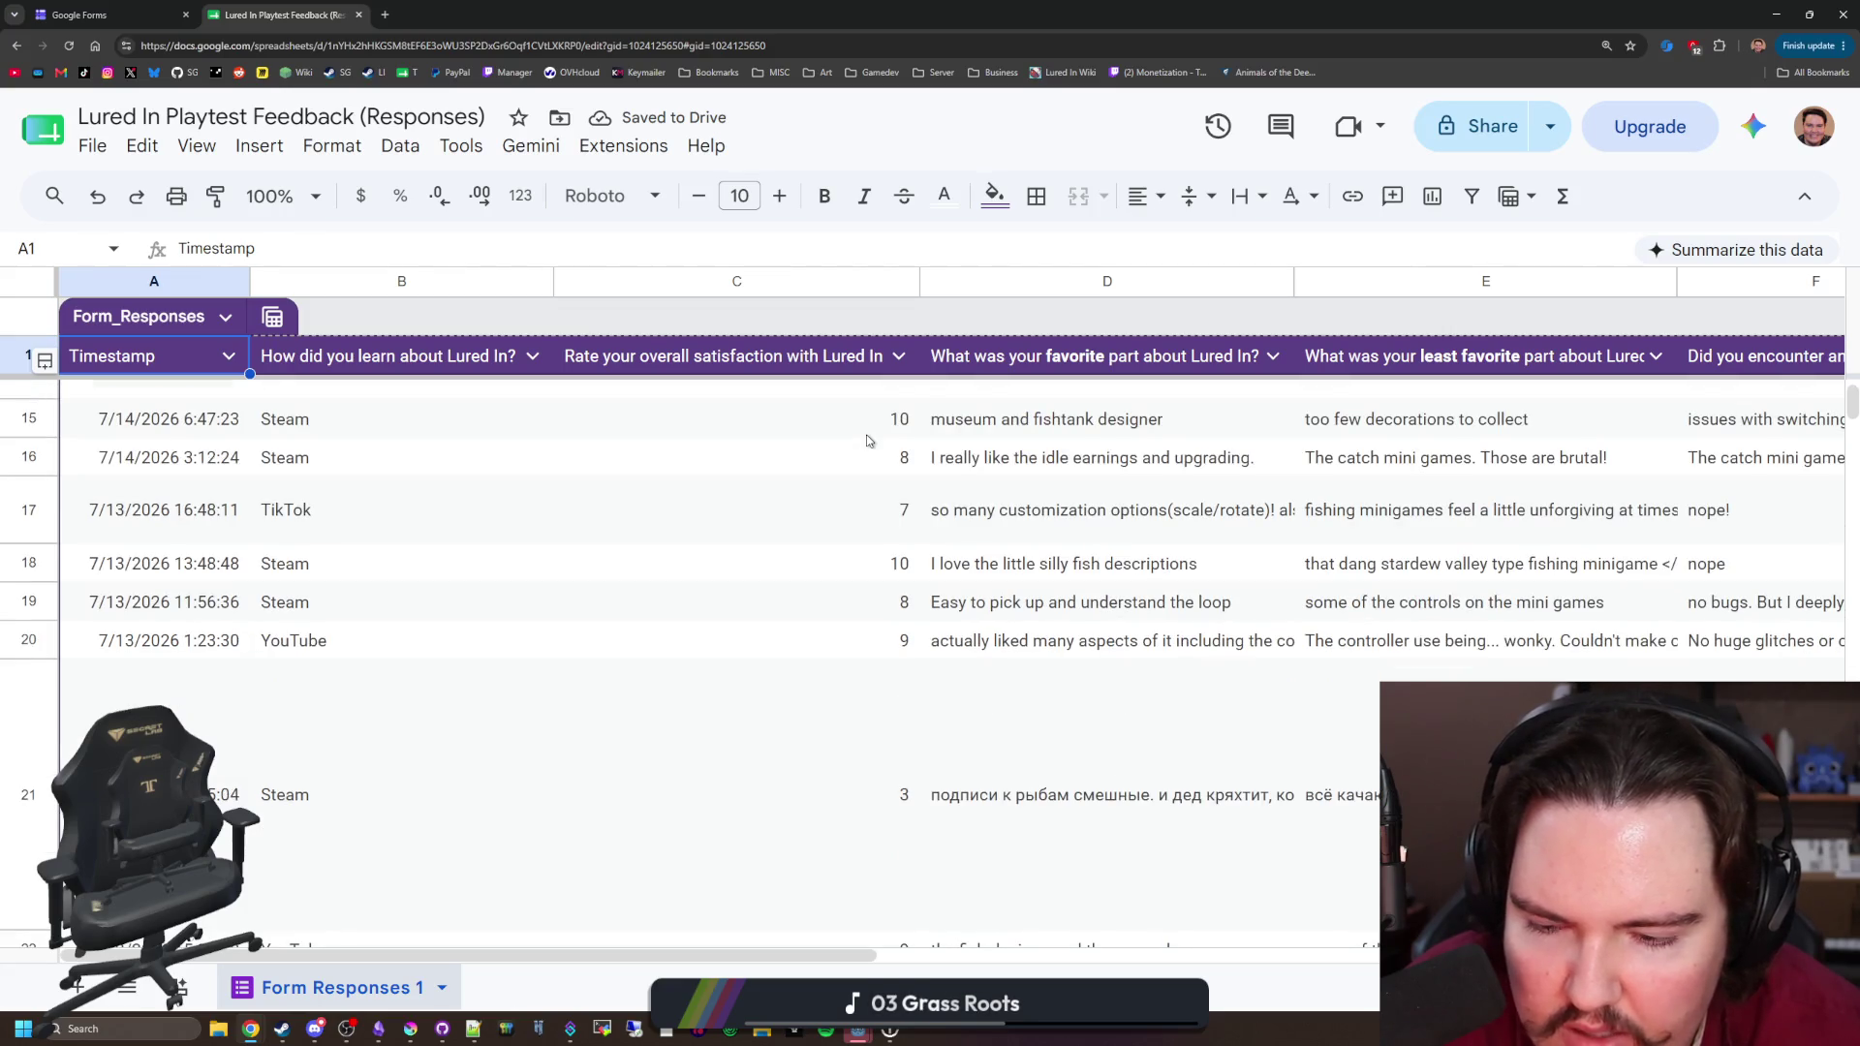
pyautogui.scroll(5, 868, 441)
pyautogui.click(888, 440)
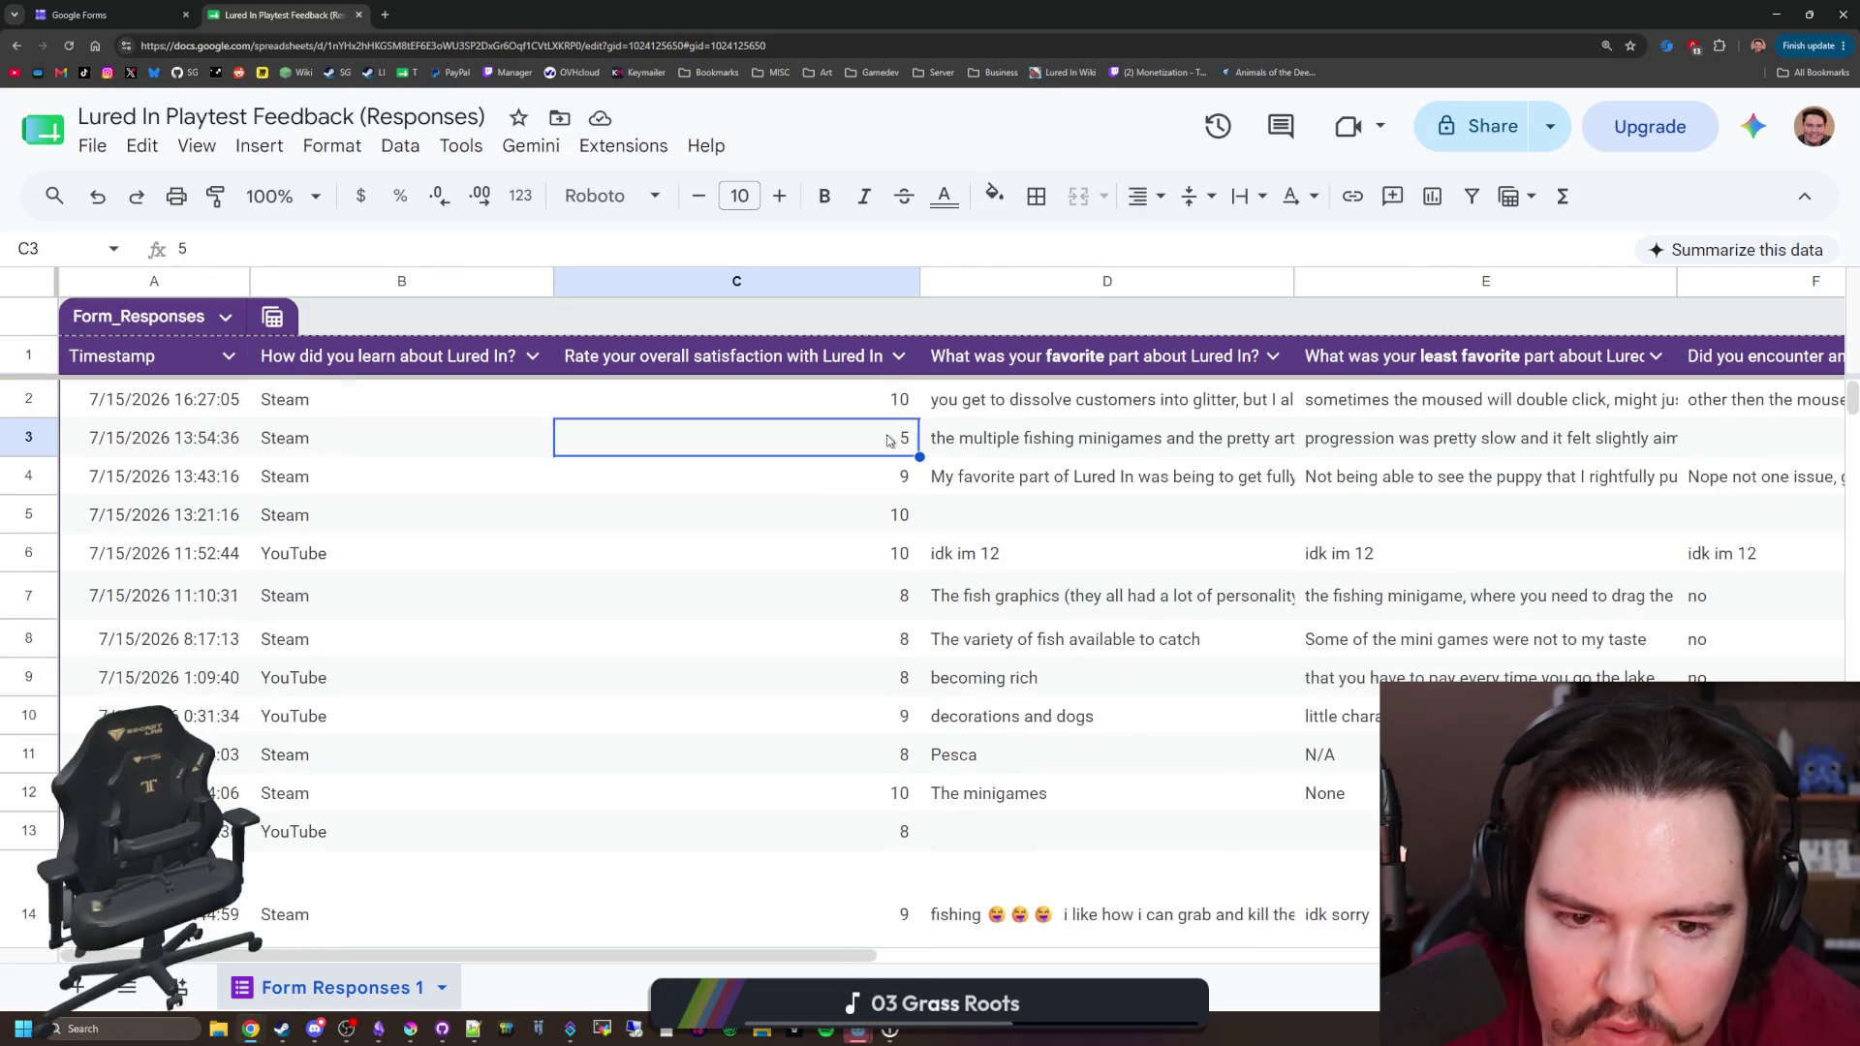
pyautogui.click(976, 448)
pyautogui.click(1325, 454)
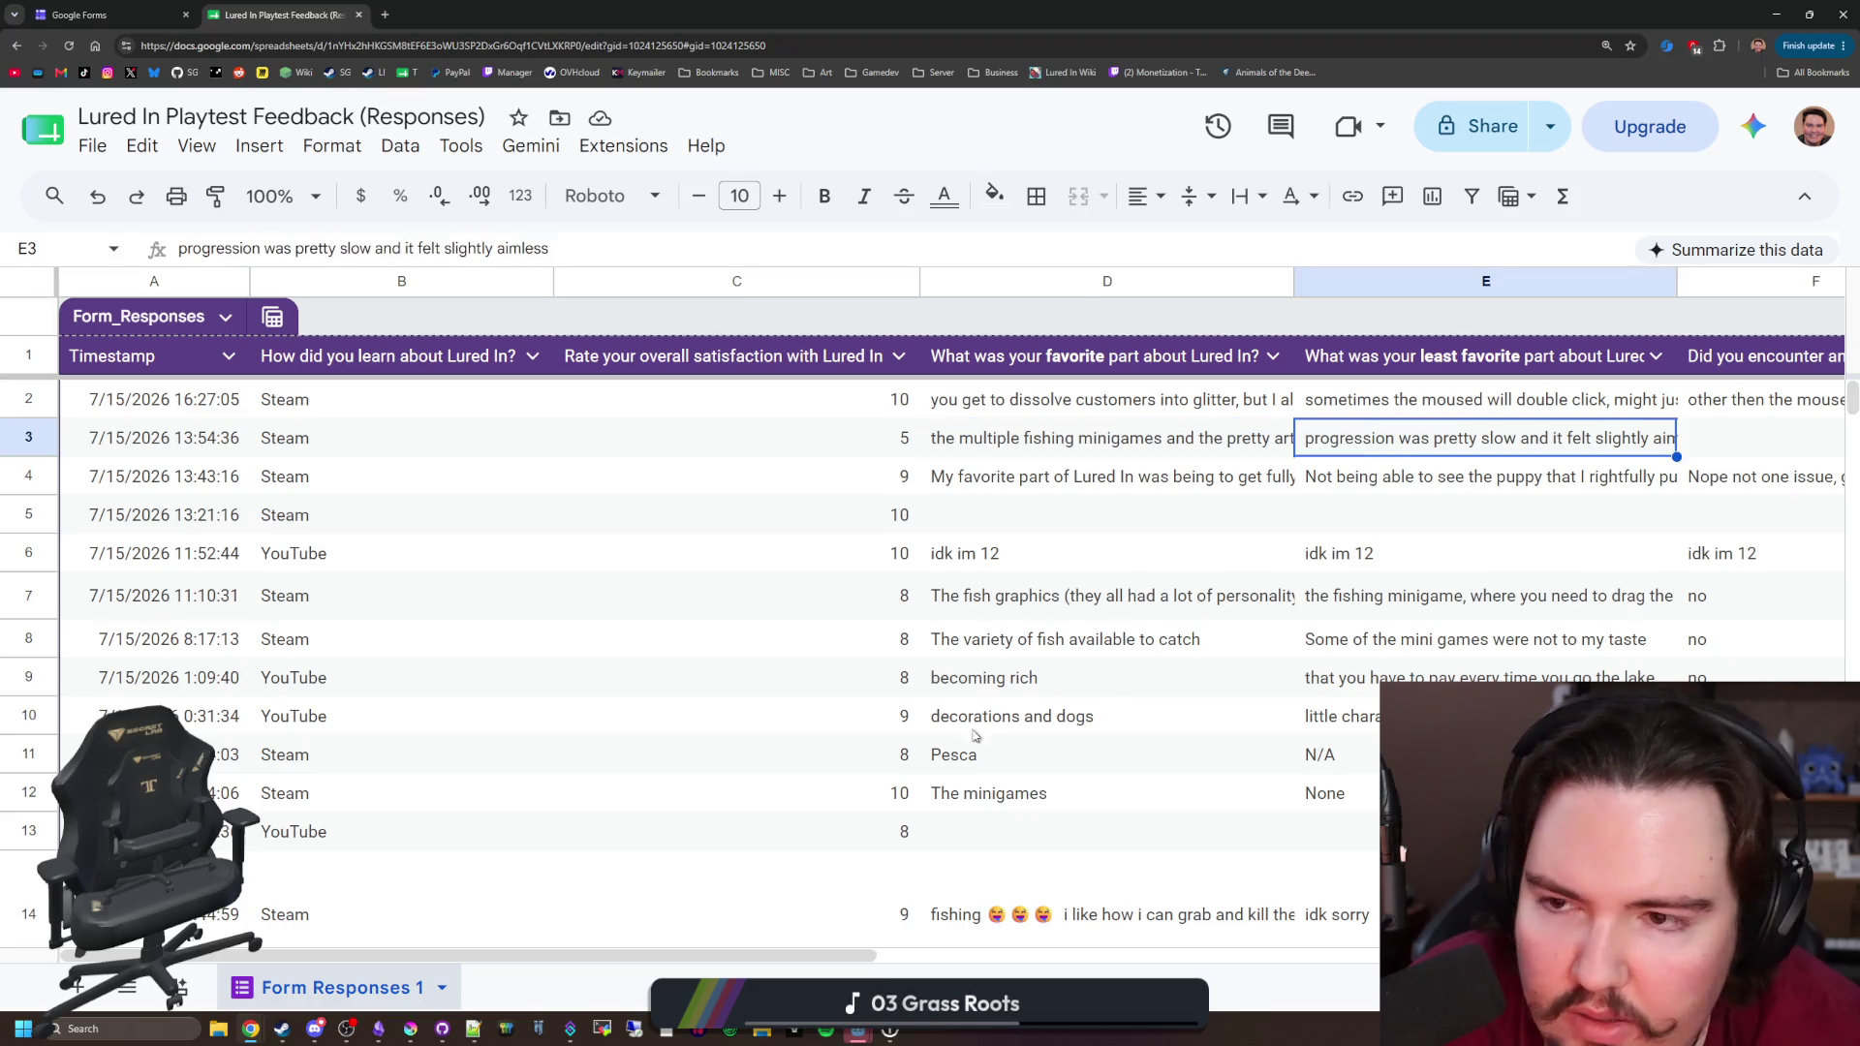
# Step: Look across the response columns and down to row 21's satisfaction rating
pyautogui.hscroll(10, 755, 966)
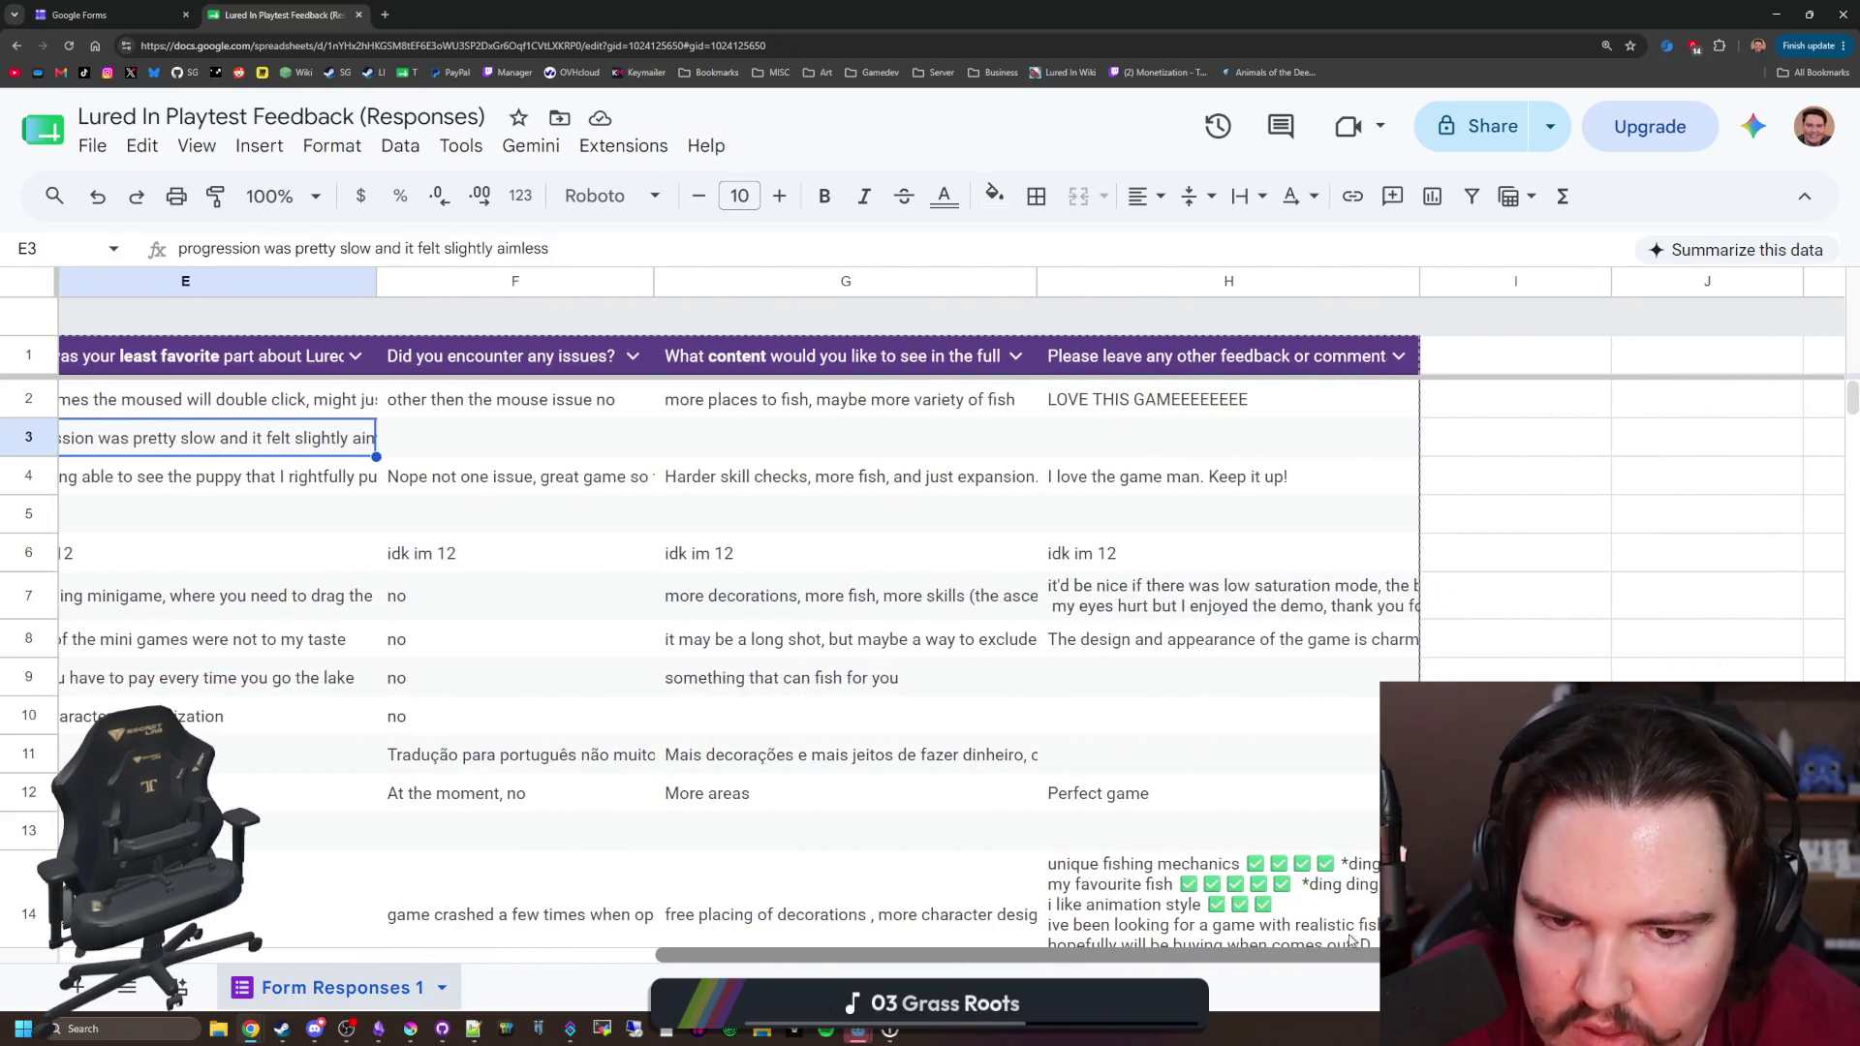
pyautogui.hscroll(-10, 701, 934)
pyautogui.hscroll(8, 701, 935)
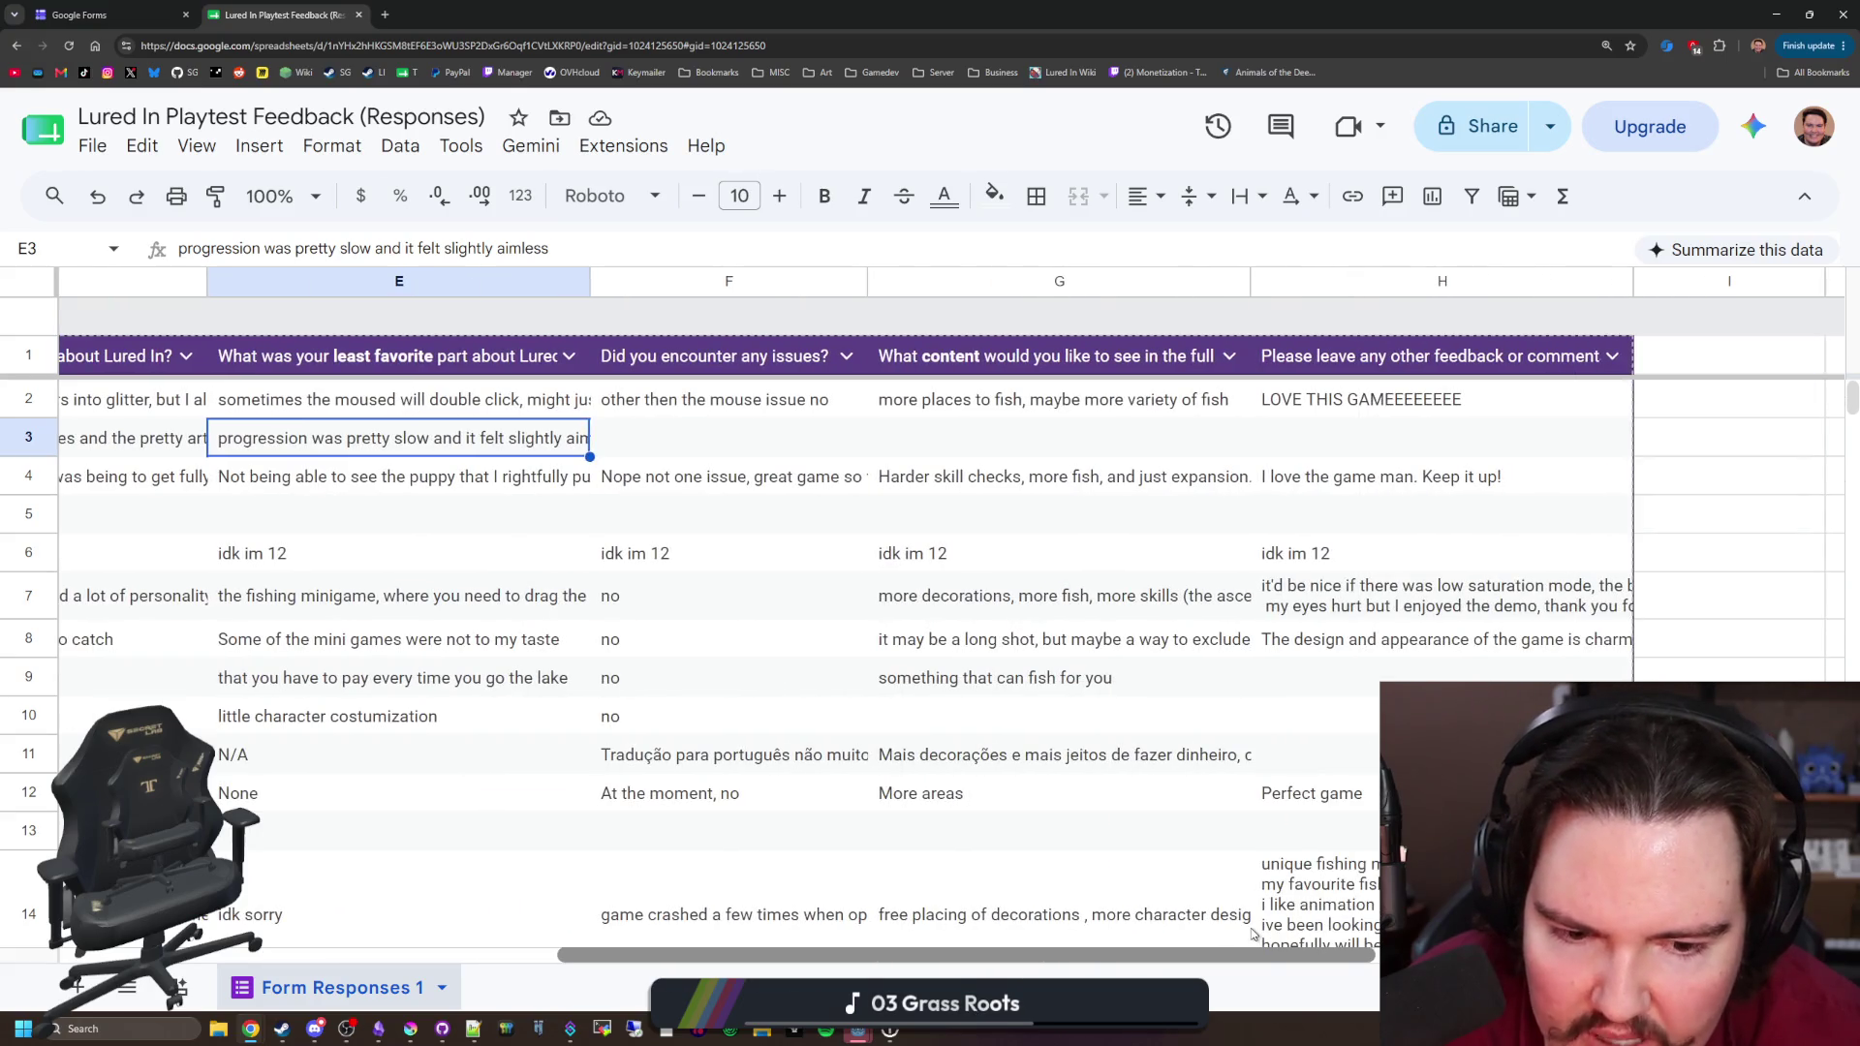
pyautogui.hscroll(-10, 713, 728)
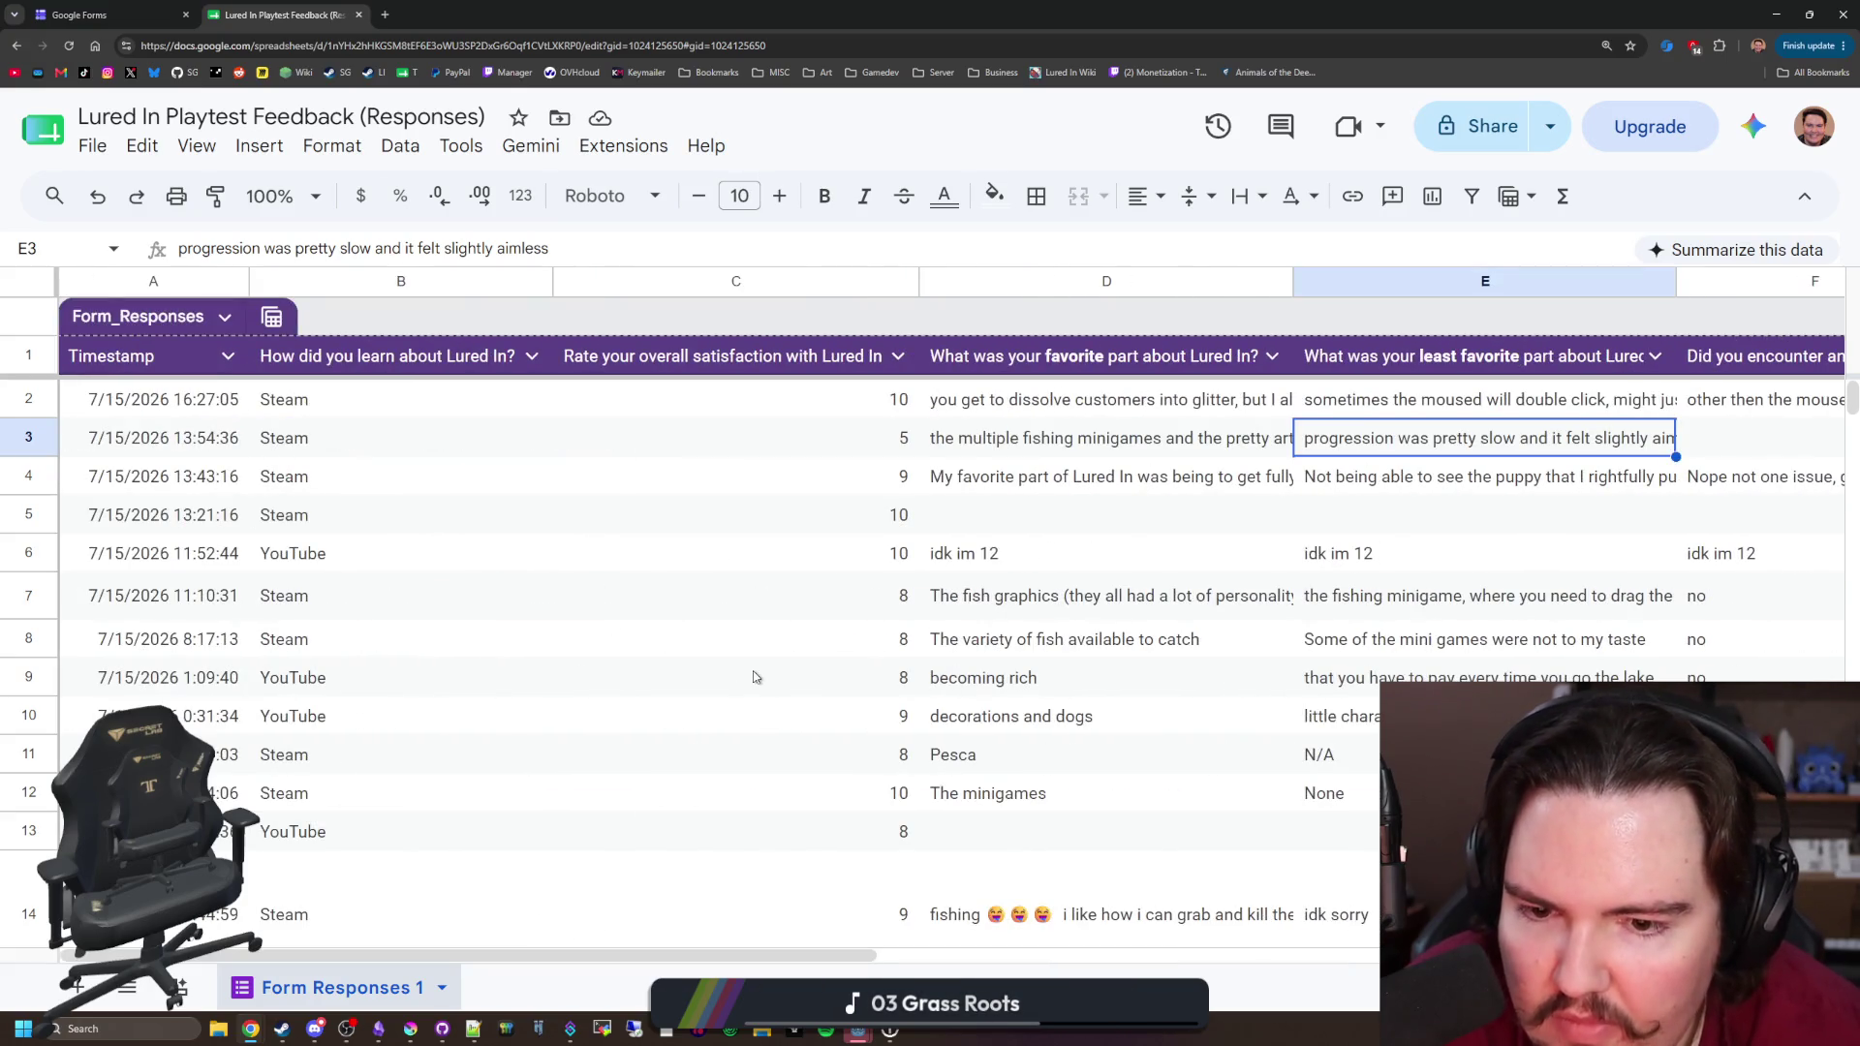
pyautogui.scroll(-5, 771, 675)
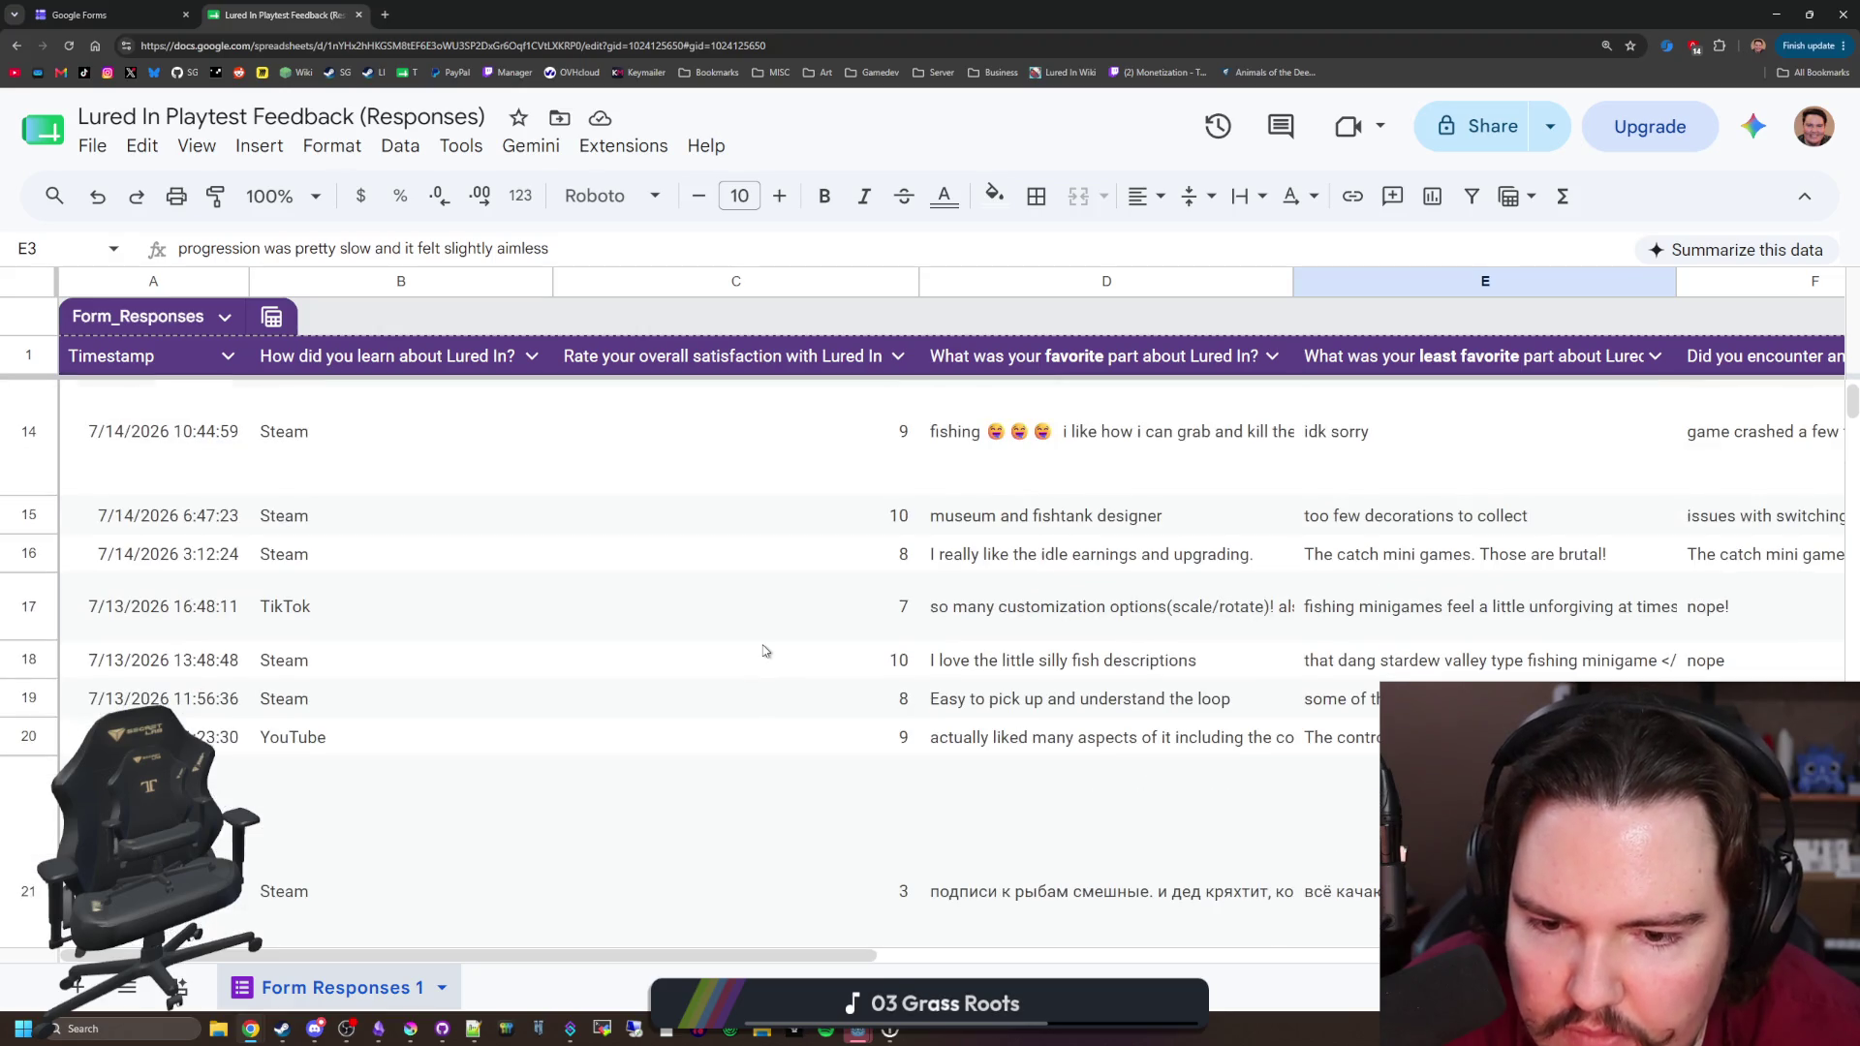
pyautogui.scroll(-2, 766, 651)
pyautogui.click(795, 678)
# Step: Open cell H21, row 21's Russian other-feedback comment, to view its full text
pyautogui.click(927, 741)
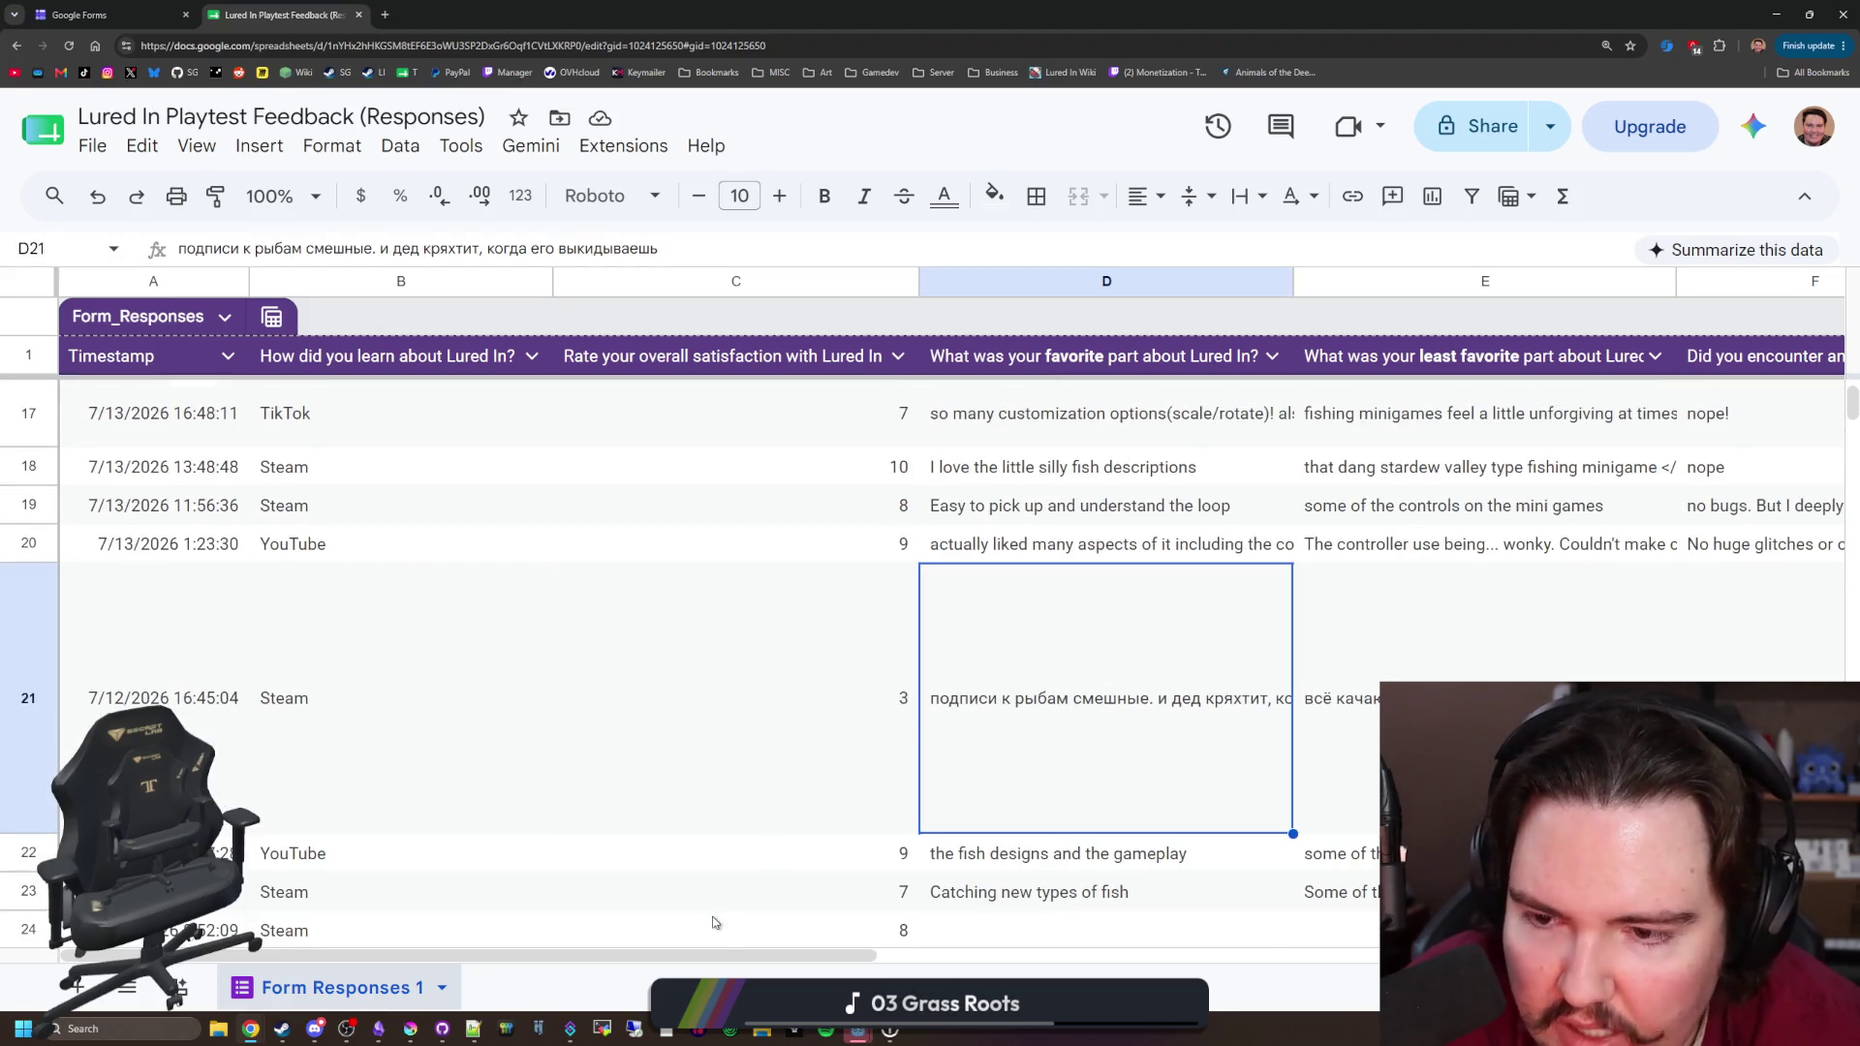
pyautogui.hscroll(6, 714, 922)
pyautogui.click(1502, 736)
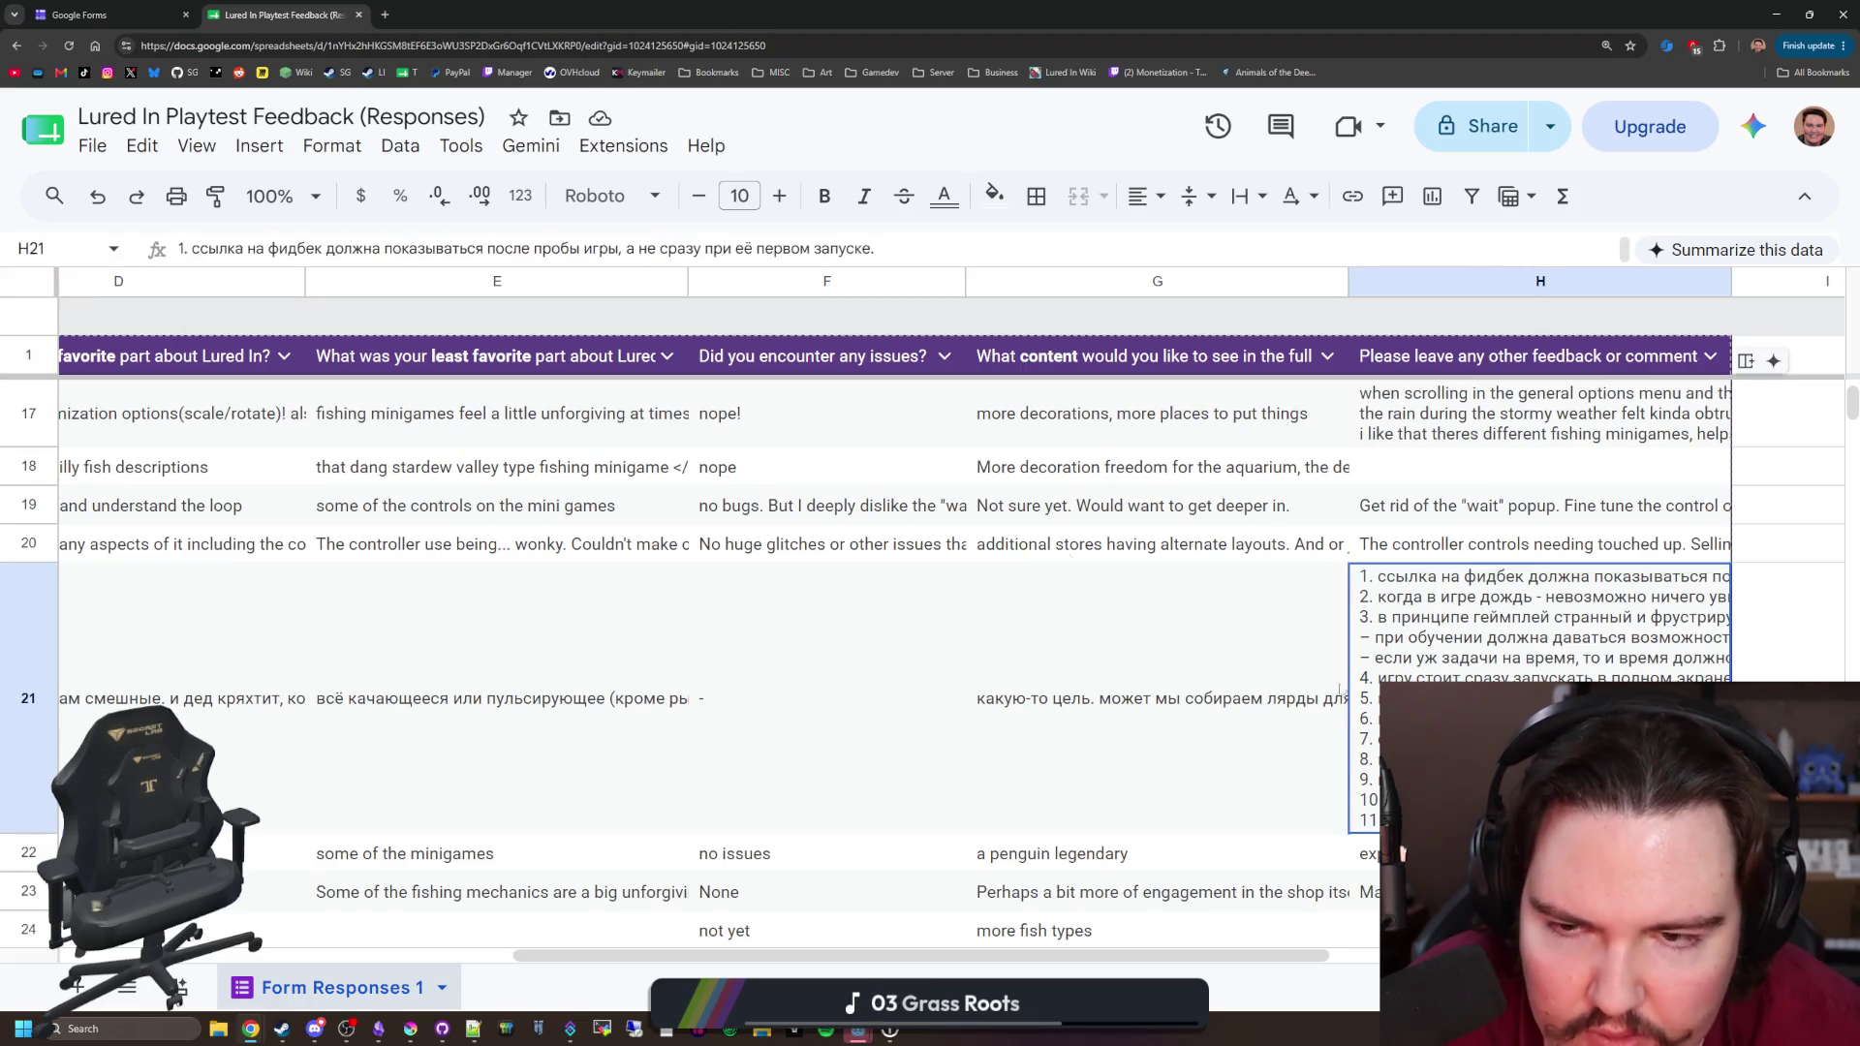
pyautogui.press('Return')
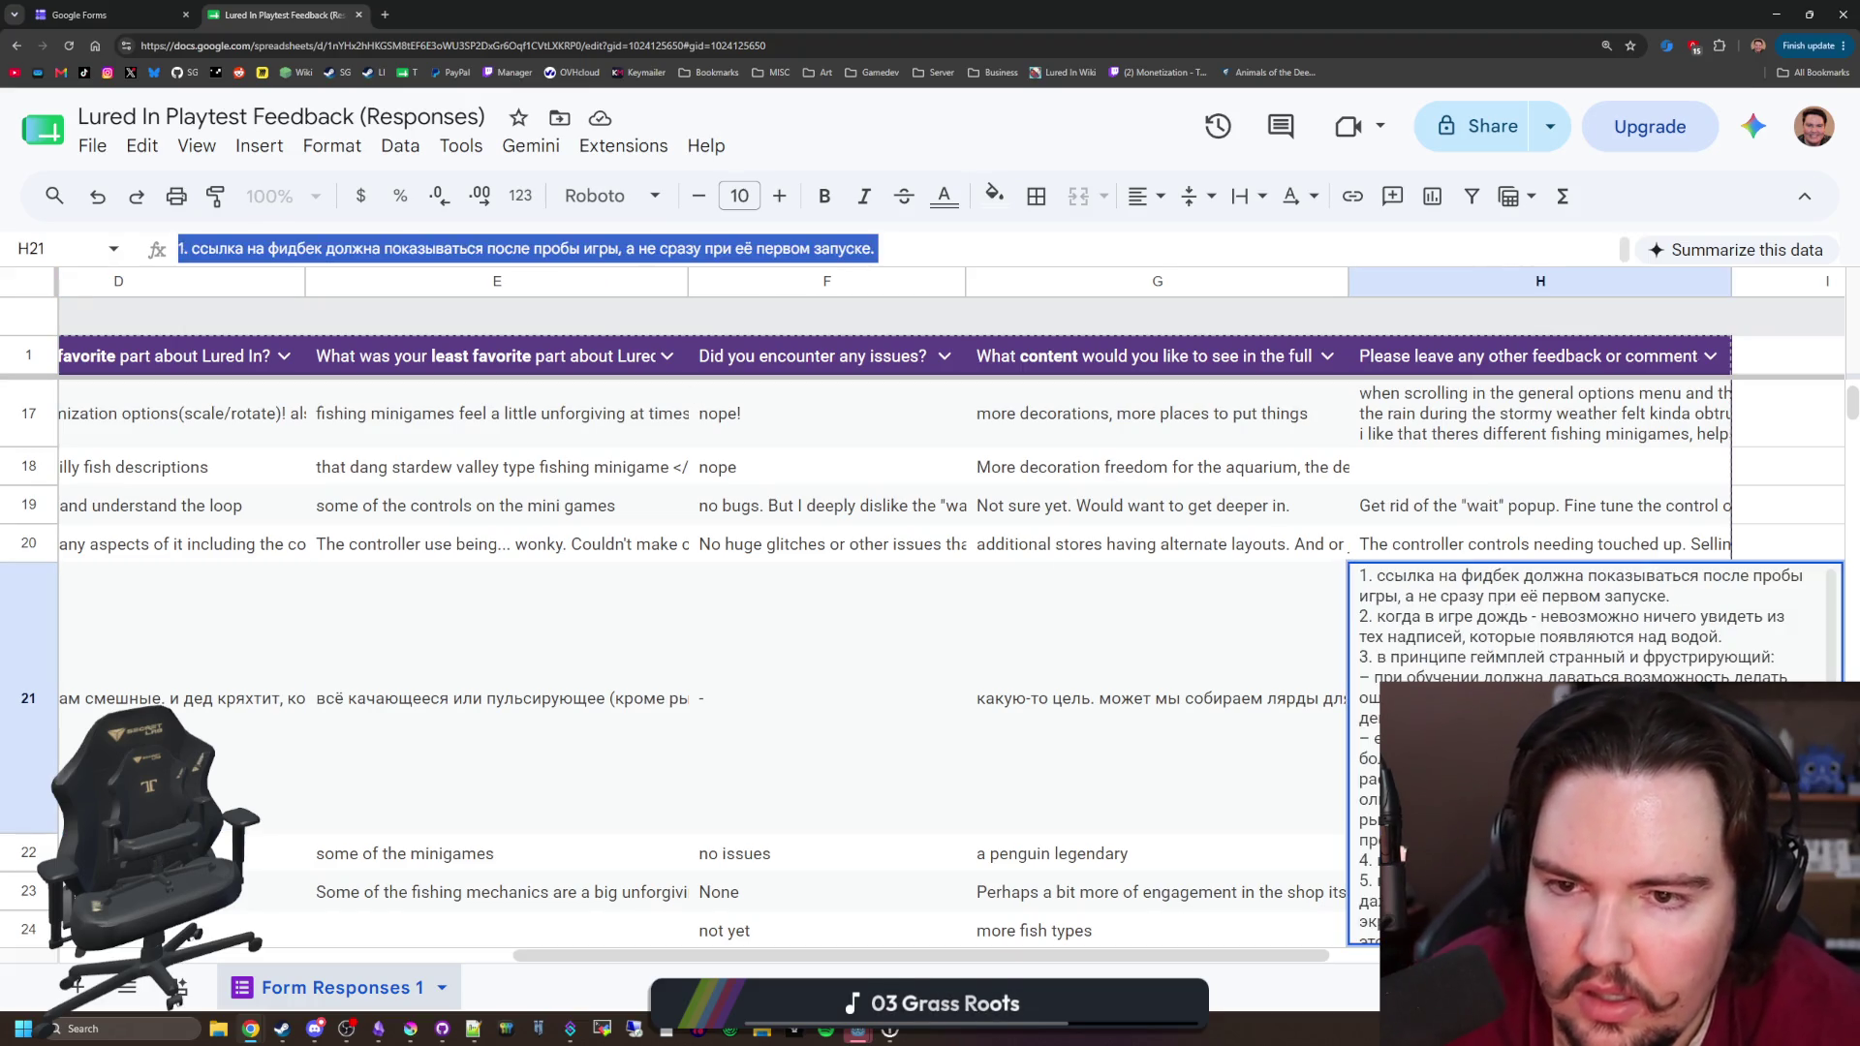
# Step: Select the entire Russian comment text in H21 for copying
pyautogui.tripleClick(1424, 637)
pyautogui.click(1365, 575)
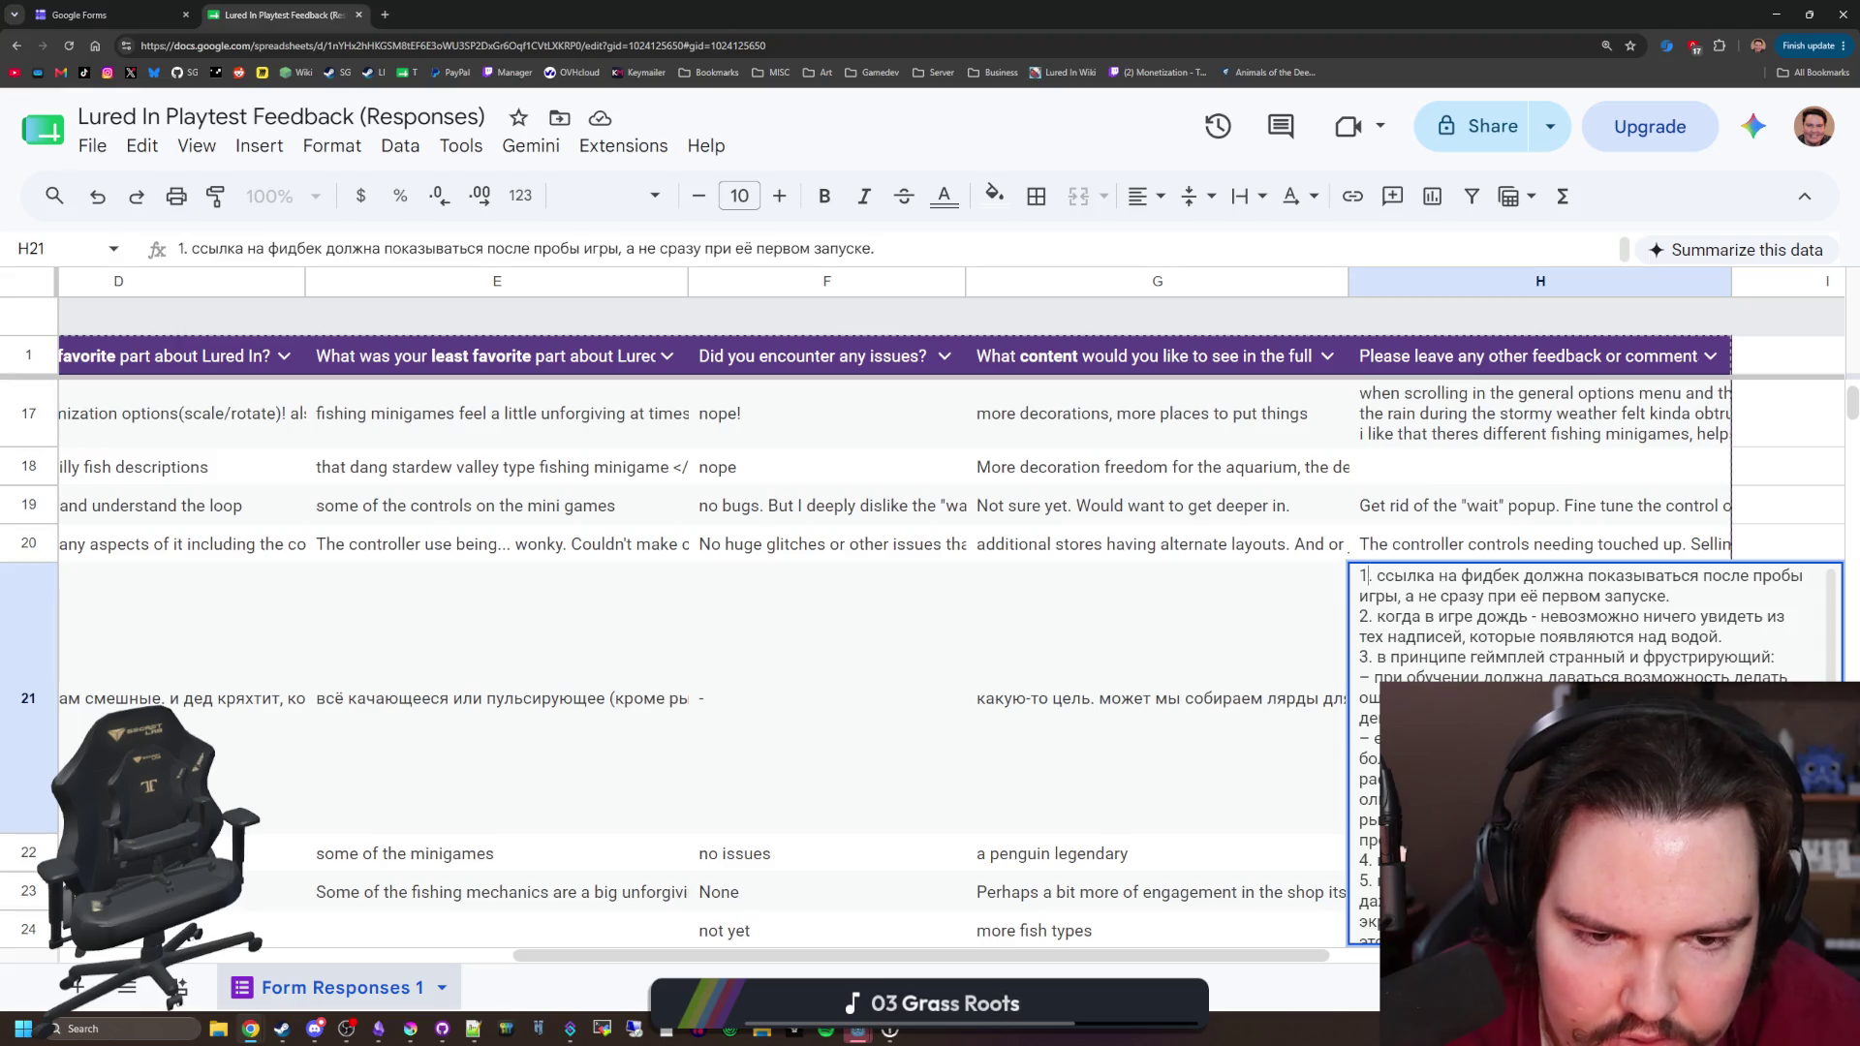
pyautogui.hotkey('ctrl', 'a')
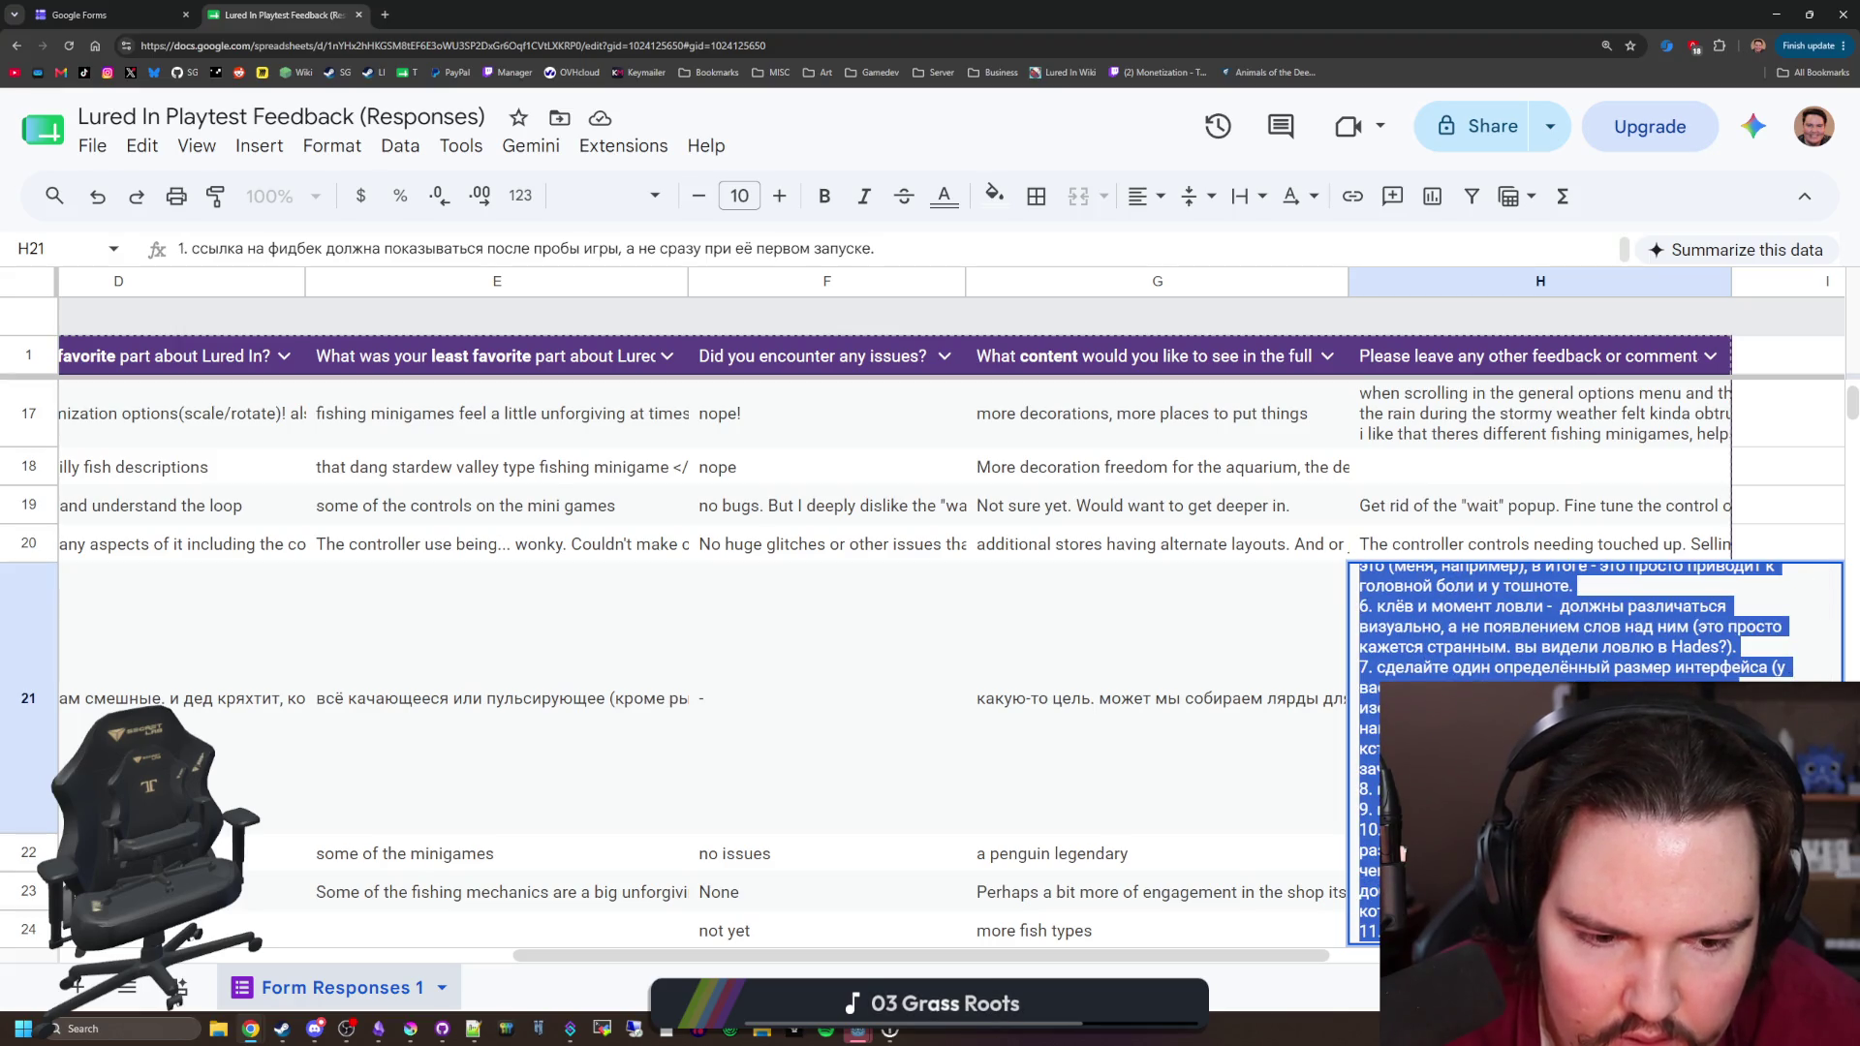
pyautogui.click(385, 15)
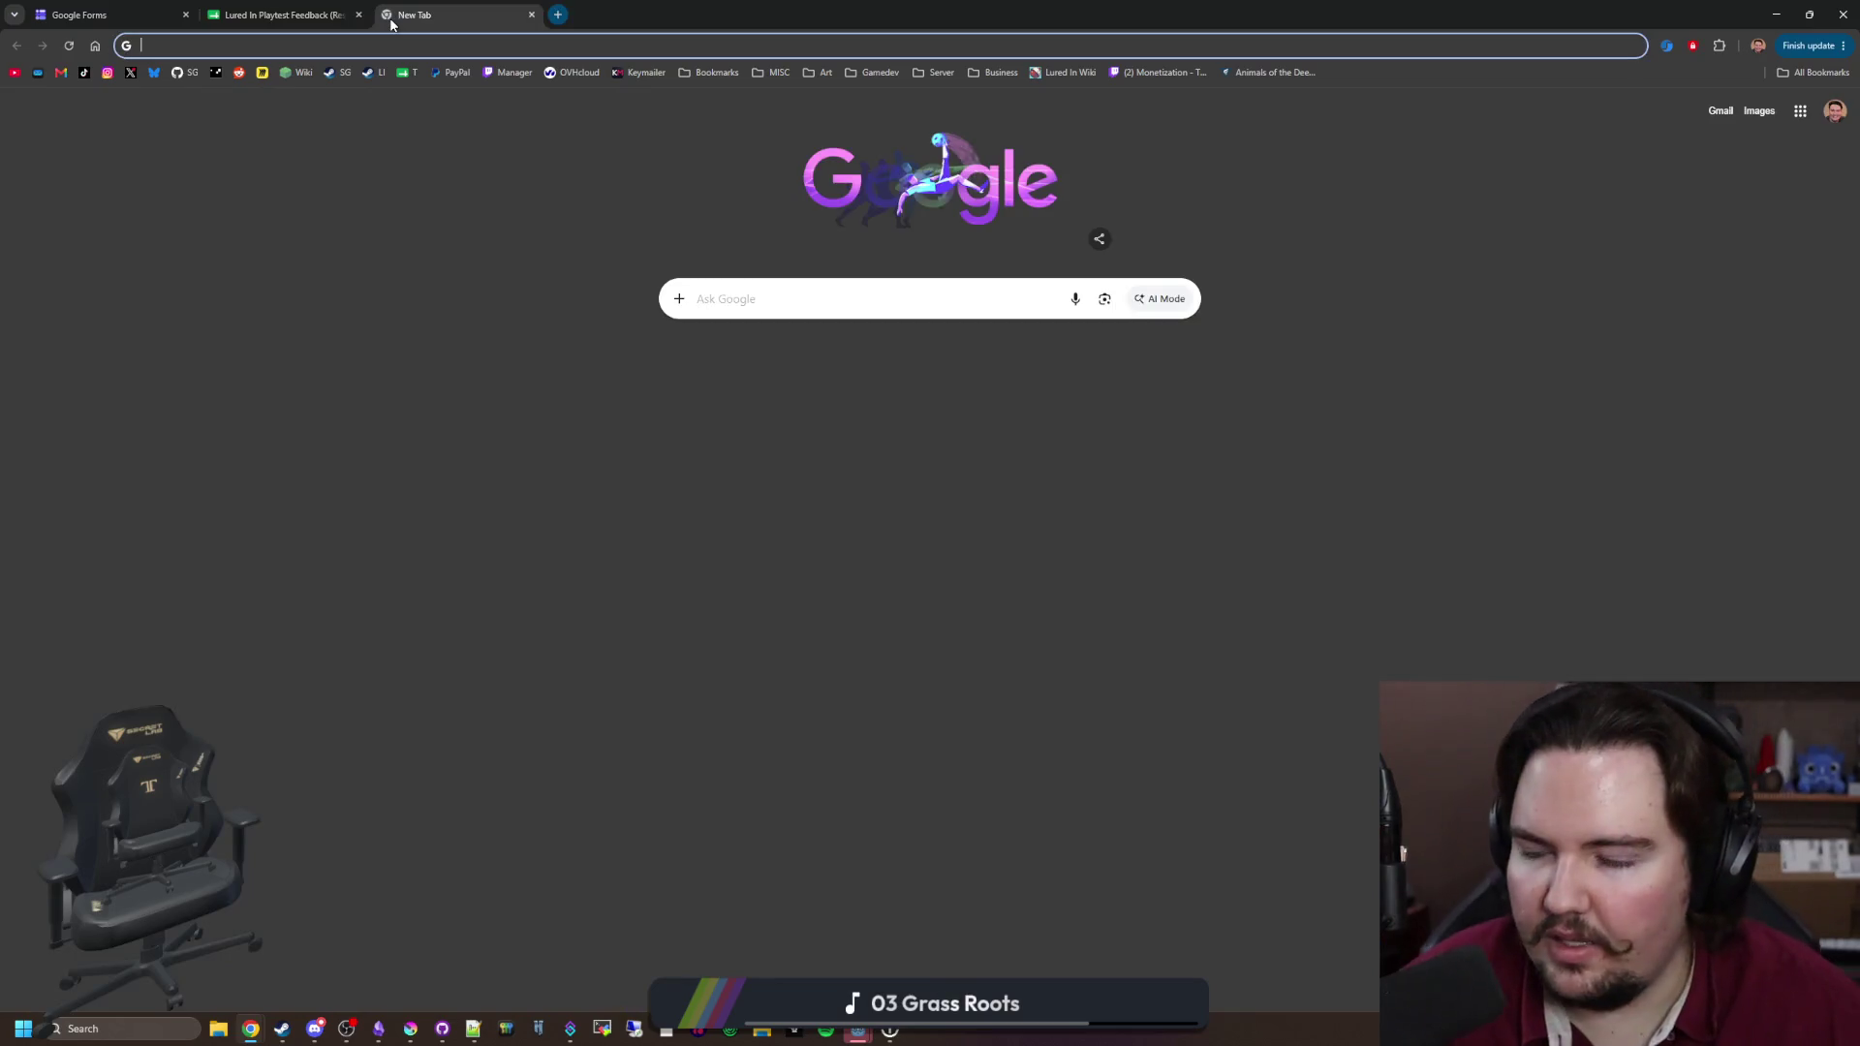
# Step: Search 'google translate', go to the Google Translate site, and set source to Detect language
pyautogui.write('google translate')
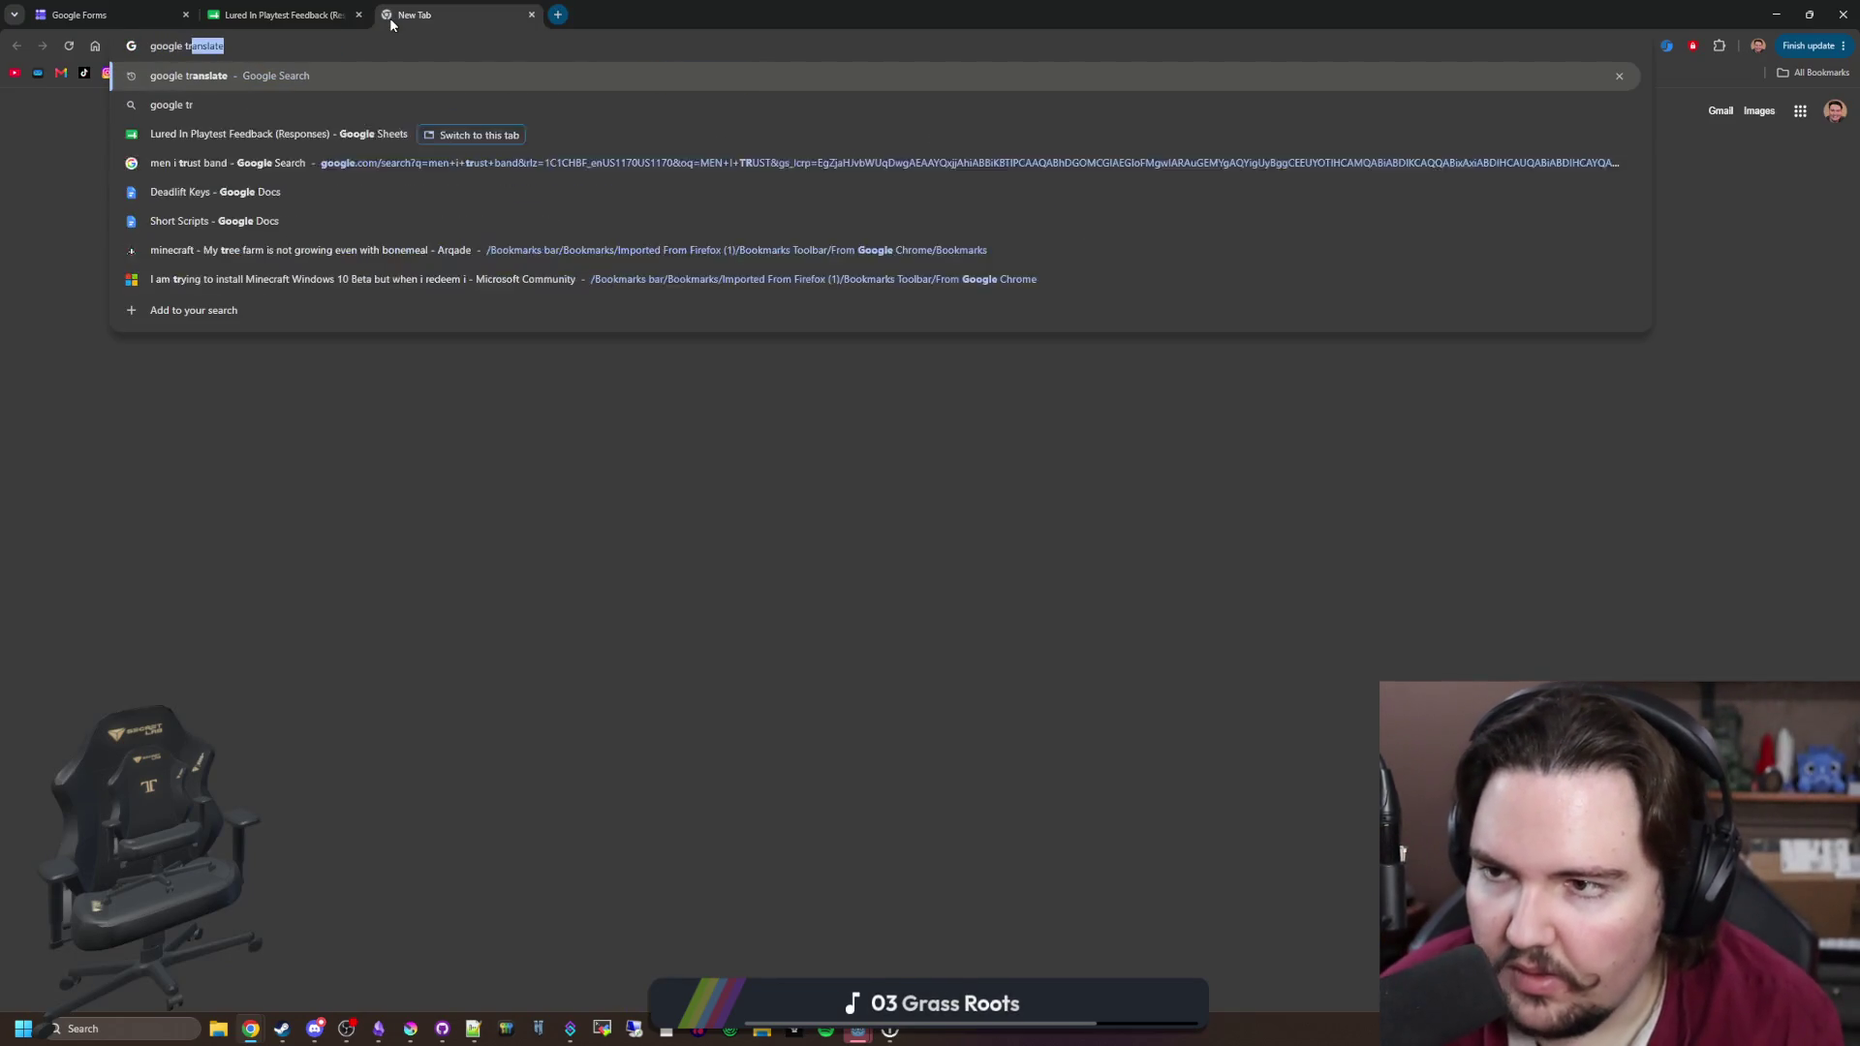
pyautogui.press('Return')
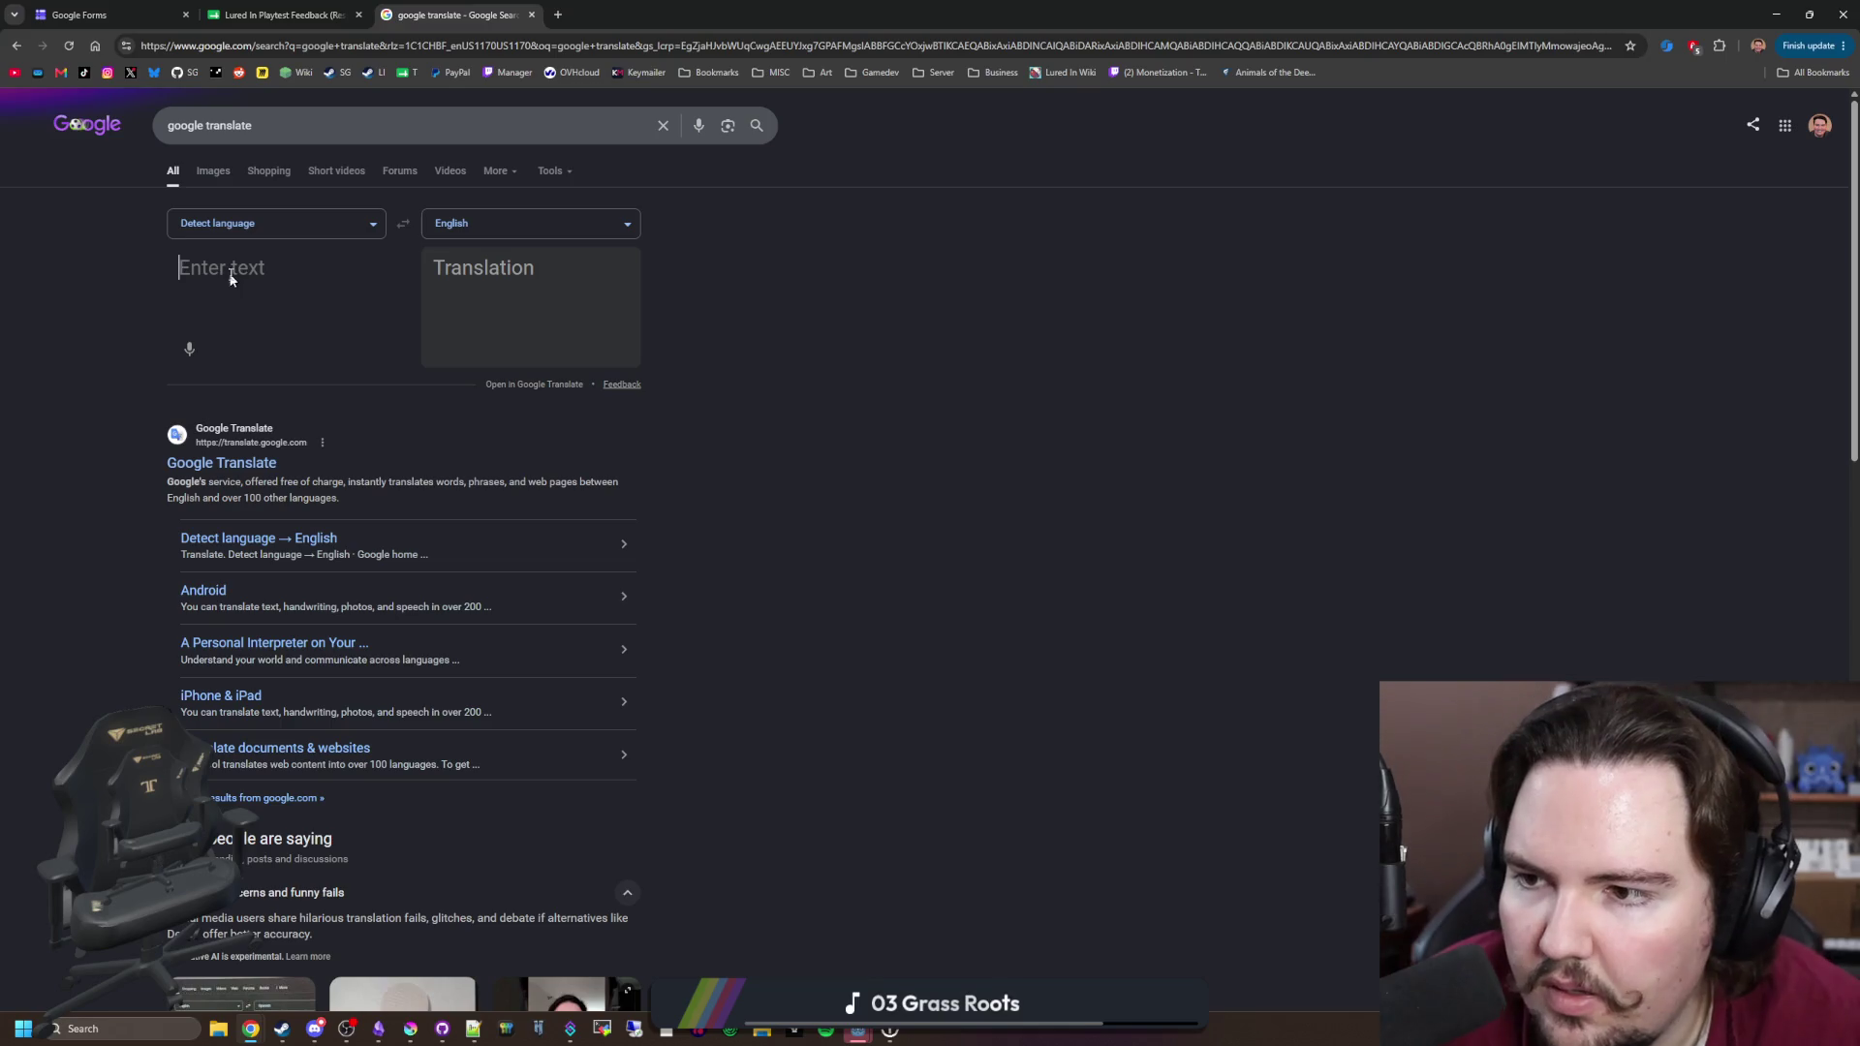
pyautogui.hotkey('ctrl', 'v')
pyautogui.scroll(-15, 389, 374)
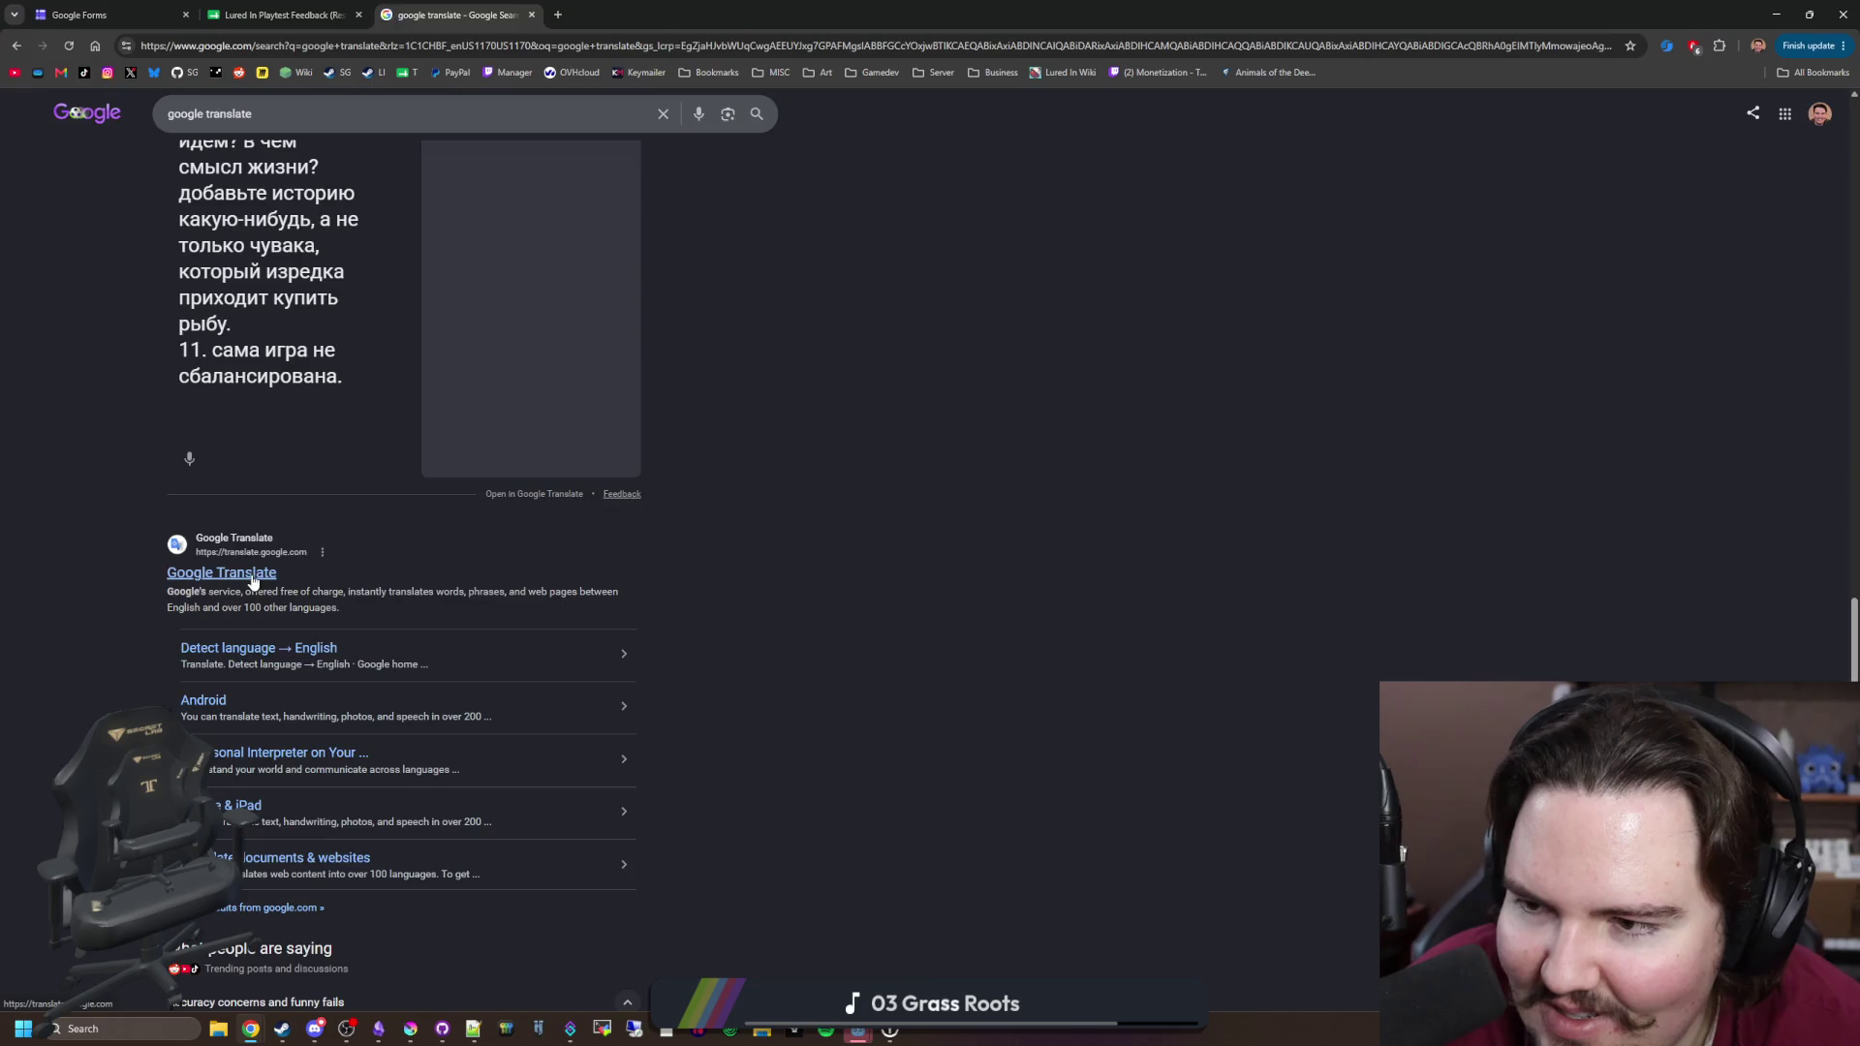
pyautogui.click(249, 575)
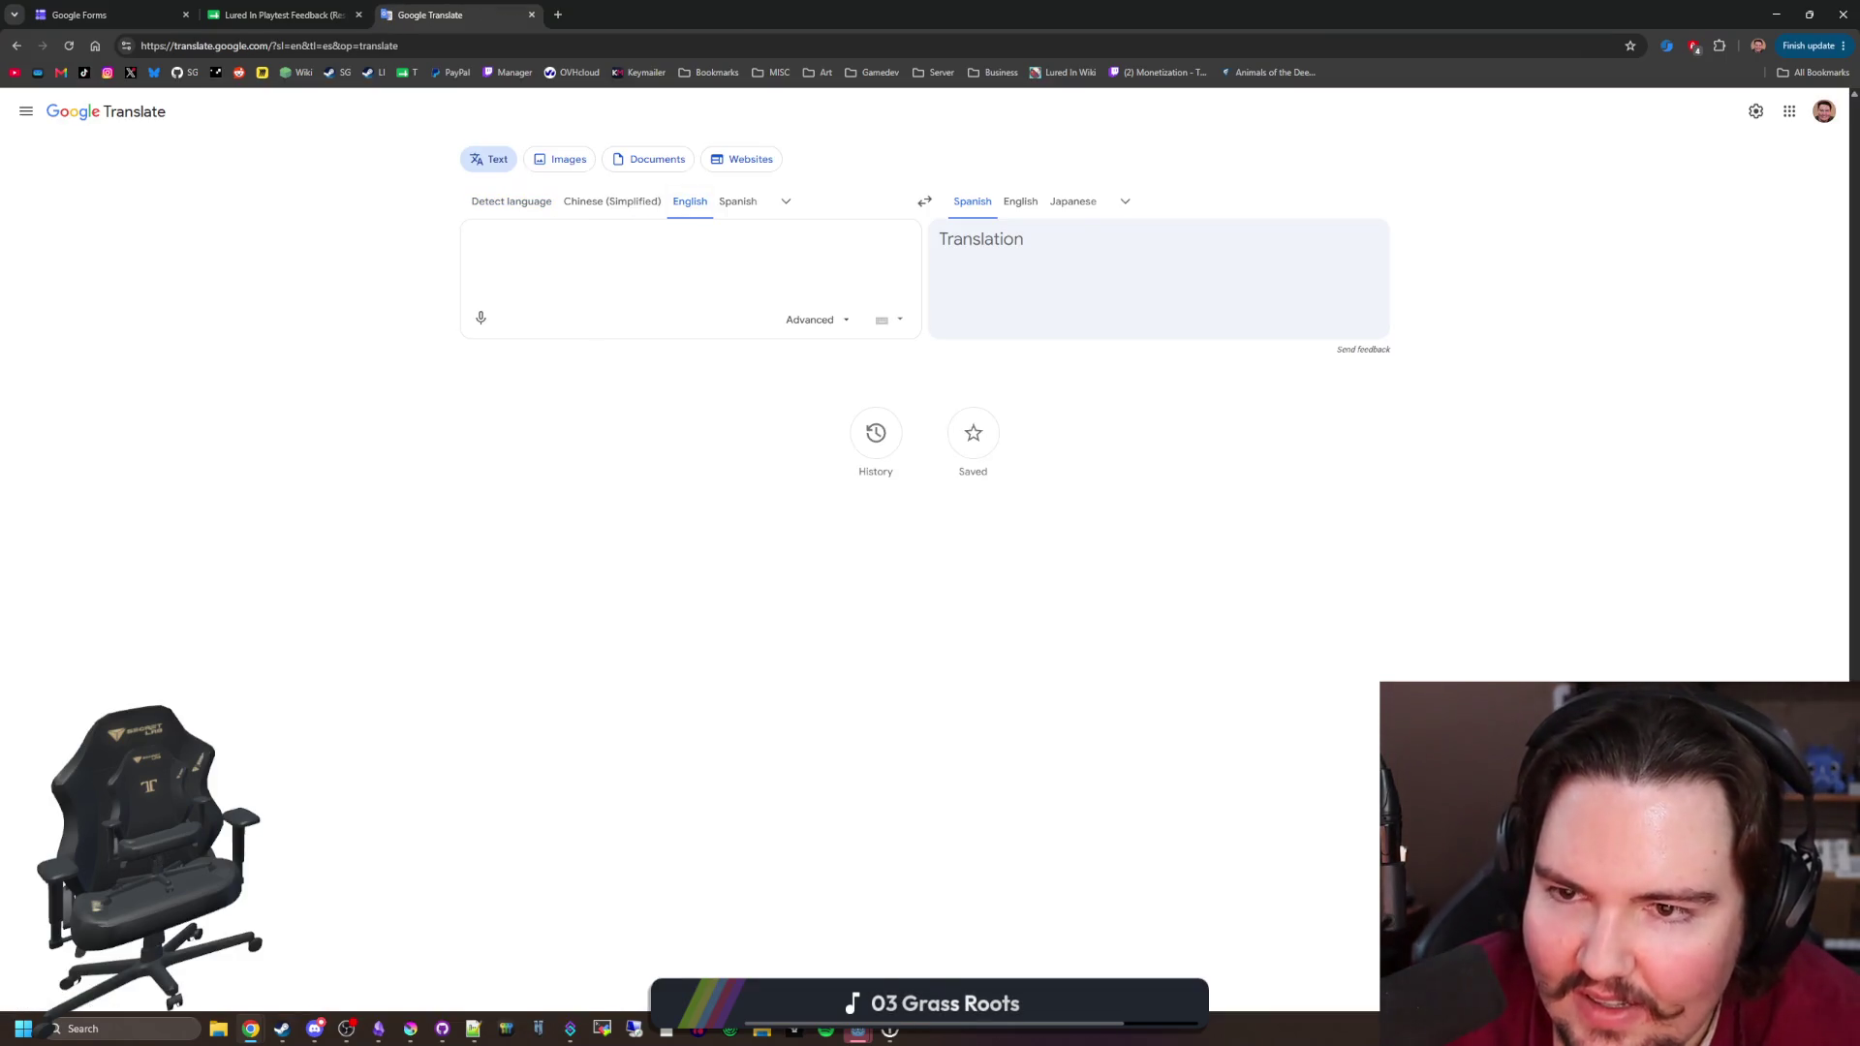
pyautogui.click(532, 201)
# Step: Paste the Russian comment, target English, and read the eleven numbered translated points
pyautogui.write('1. ссылка на фидбек должна показываться после пробы игры, а не сразу при её первом запуске. 2. когда в игре дождь - невозможно ничего увидеть из тех надписей, которые появляются над водой. 3. в принципе геймплей странный и фрустрирующий: – при обучении должна даваться возможность делать ошибки, чтобы точно научиться делать определённые действия. – если уж задачи на время, то и время должно даваться больше, а не 6-8 секунд. вы позиционируете это как расслабляющую игру про ловлю и продажу рыбы или как олимпийские игры и соревнование по тому, кто поймает рыбу быстрее и идеальнее, нажимая на мышку или пробел? 4. игру стоит сразу запускать в полном экране. 5. качающие буквы вообще неудобно читать - непонятно даже, для чего эта функция нужна. качание воды на экране тоже не обязательно - кого-то может укачивать это (меня, например), в итоге - это просто приводит к головной боли и у тошноте. 6. клёв и момент ловли -  должны различаться визуально, а не появлением слов над ним (это просто кажется странным. вы видели ловлю в Hades?). 7. сделайте один определённый размер интерфейса (у вас окошечки в размерах не меняются. в итоге, изображение прыгает, когда меняется надпись, например, вида волос при увеличенном интерфейсе. это, кстати, для чего сделано? можно просто их нумеровать, зачем прям названия причёсок писать?). 8. некоторые исследования не переведены на русский. 9. мотивации или интереса не появляется во время игры. 10. это позиционируется как idle игра. какое у неё развитие планируется? только рыбное? какой итог? к чему стремимся, куда идём? в чём смысл жизни? добавьте историю какую-нибудь, а не только чувака, который изредка приходит купить рыбу. 11. сама игра не сбалансирована.')
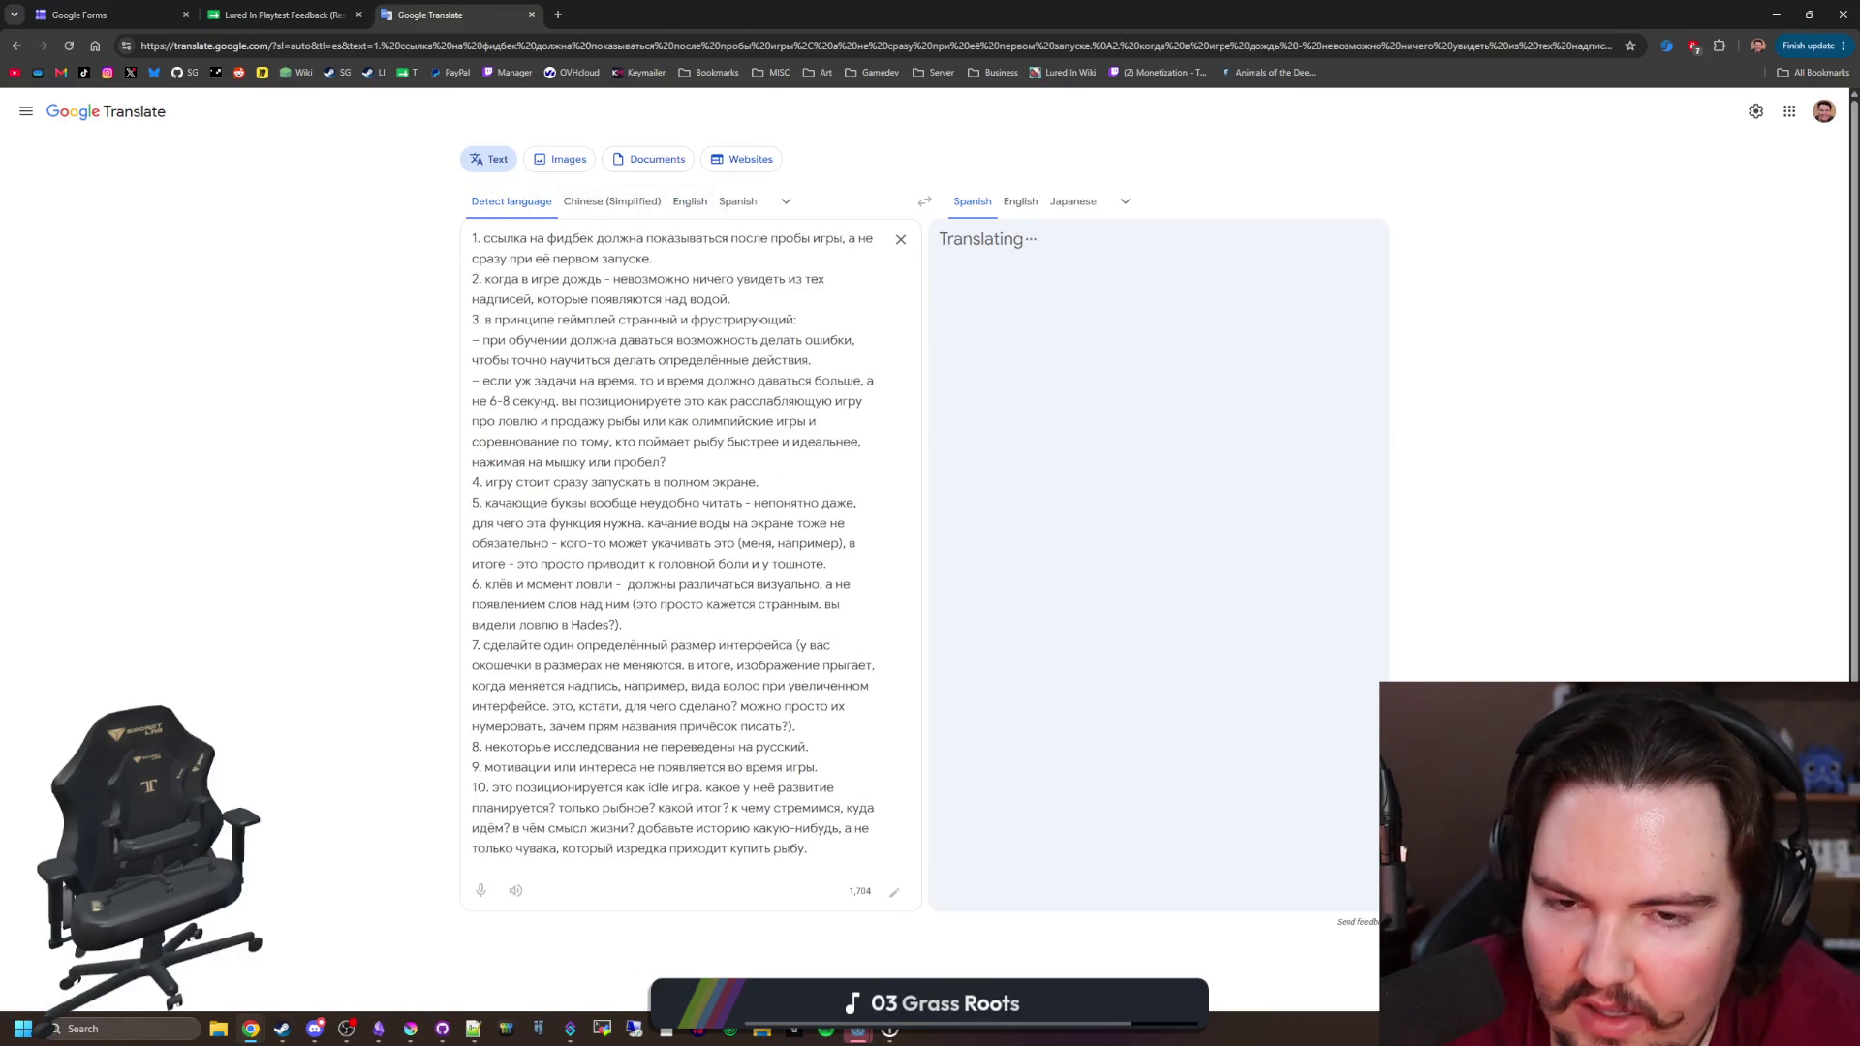
pyautogui.click(1020, 200)
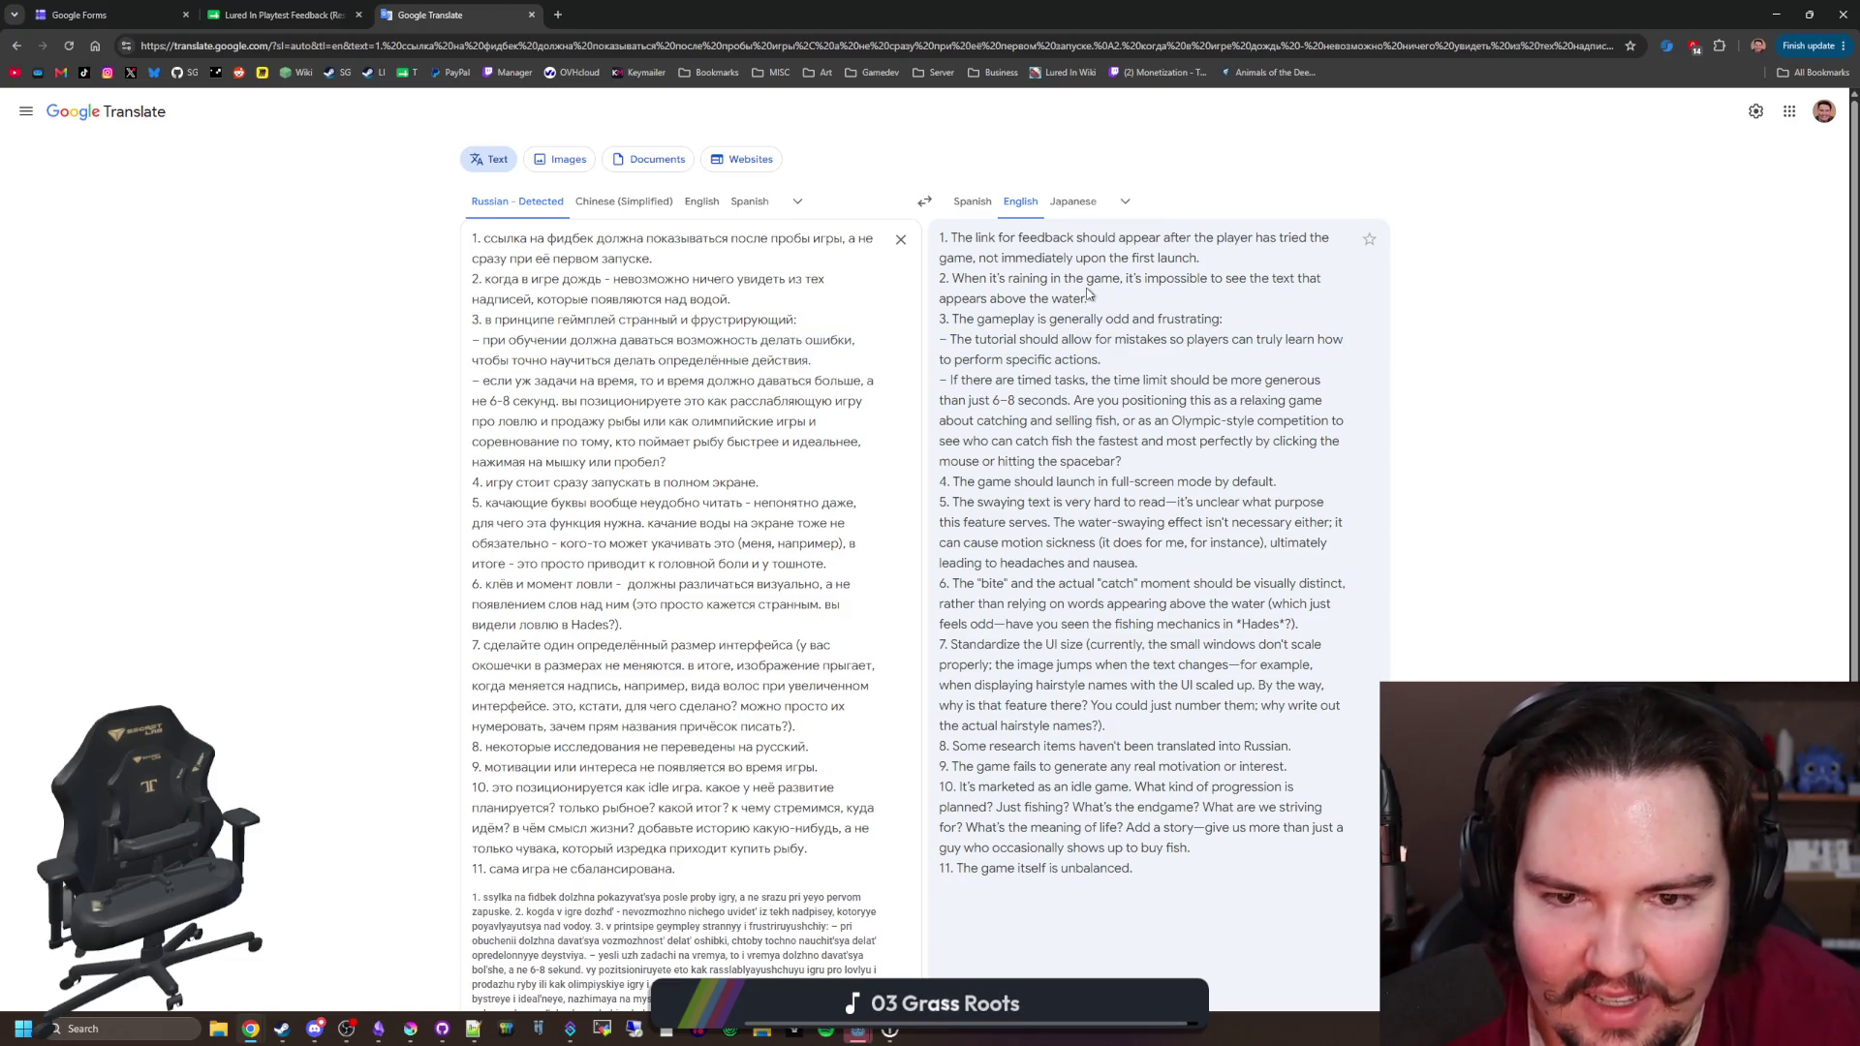
pyautogui.scroll(-1, 1504, 425)
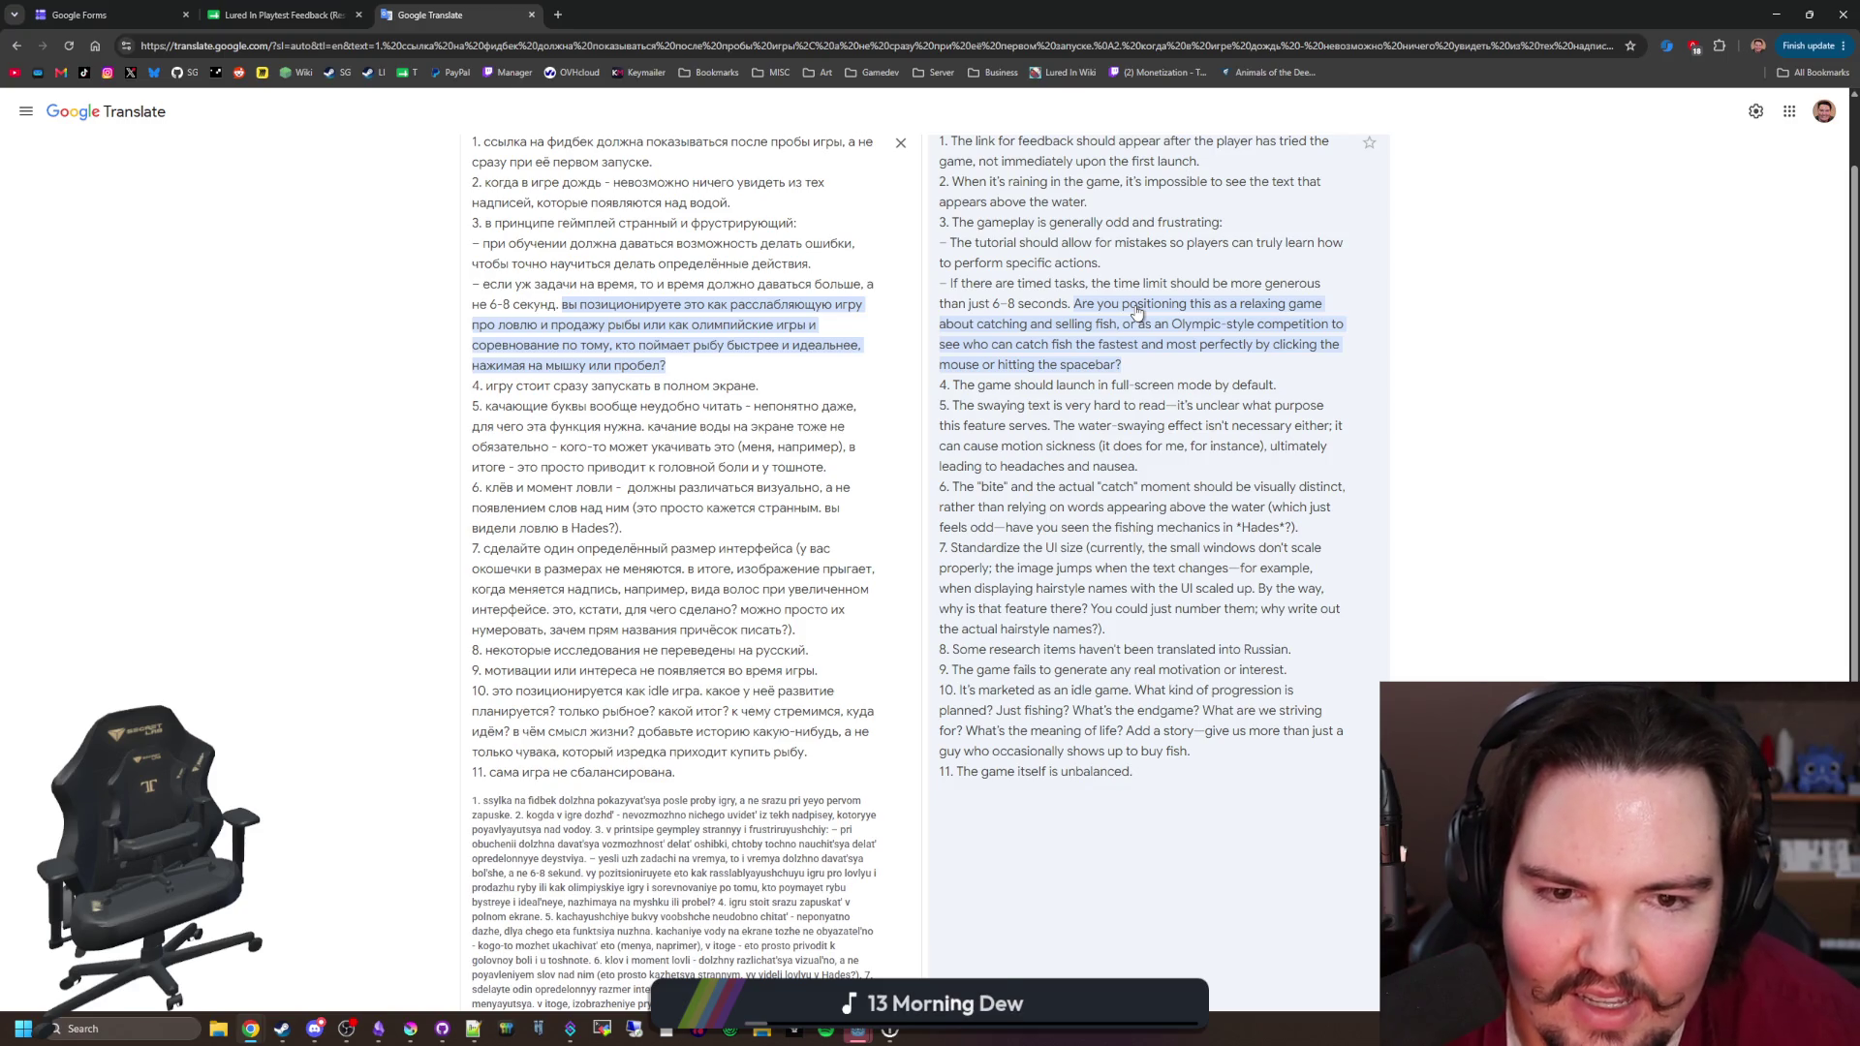
pyautogui.scroll(-1, 1137, 312)
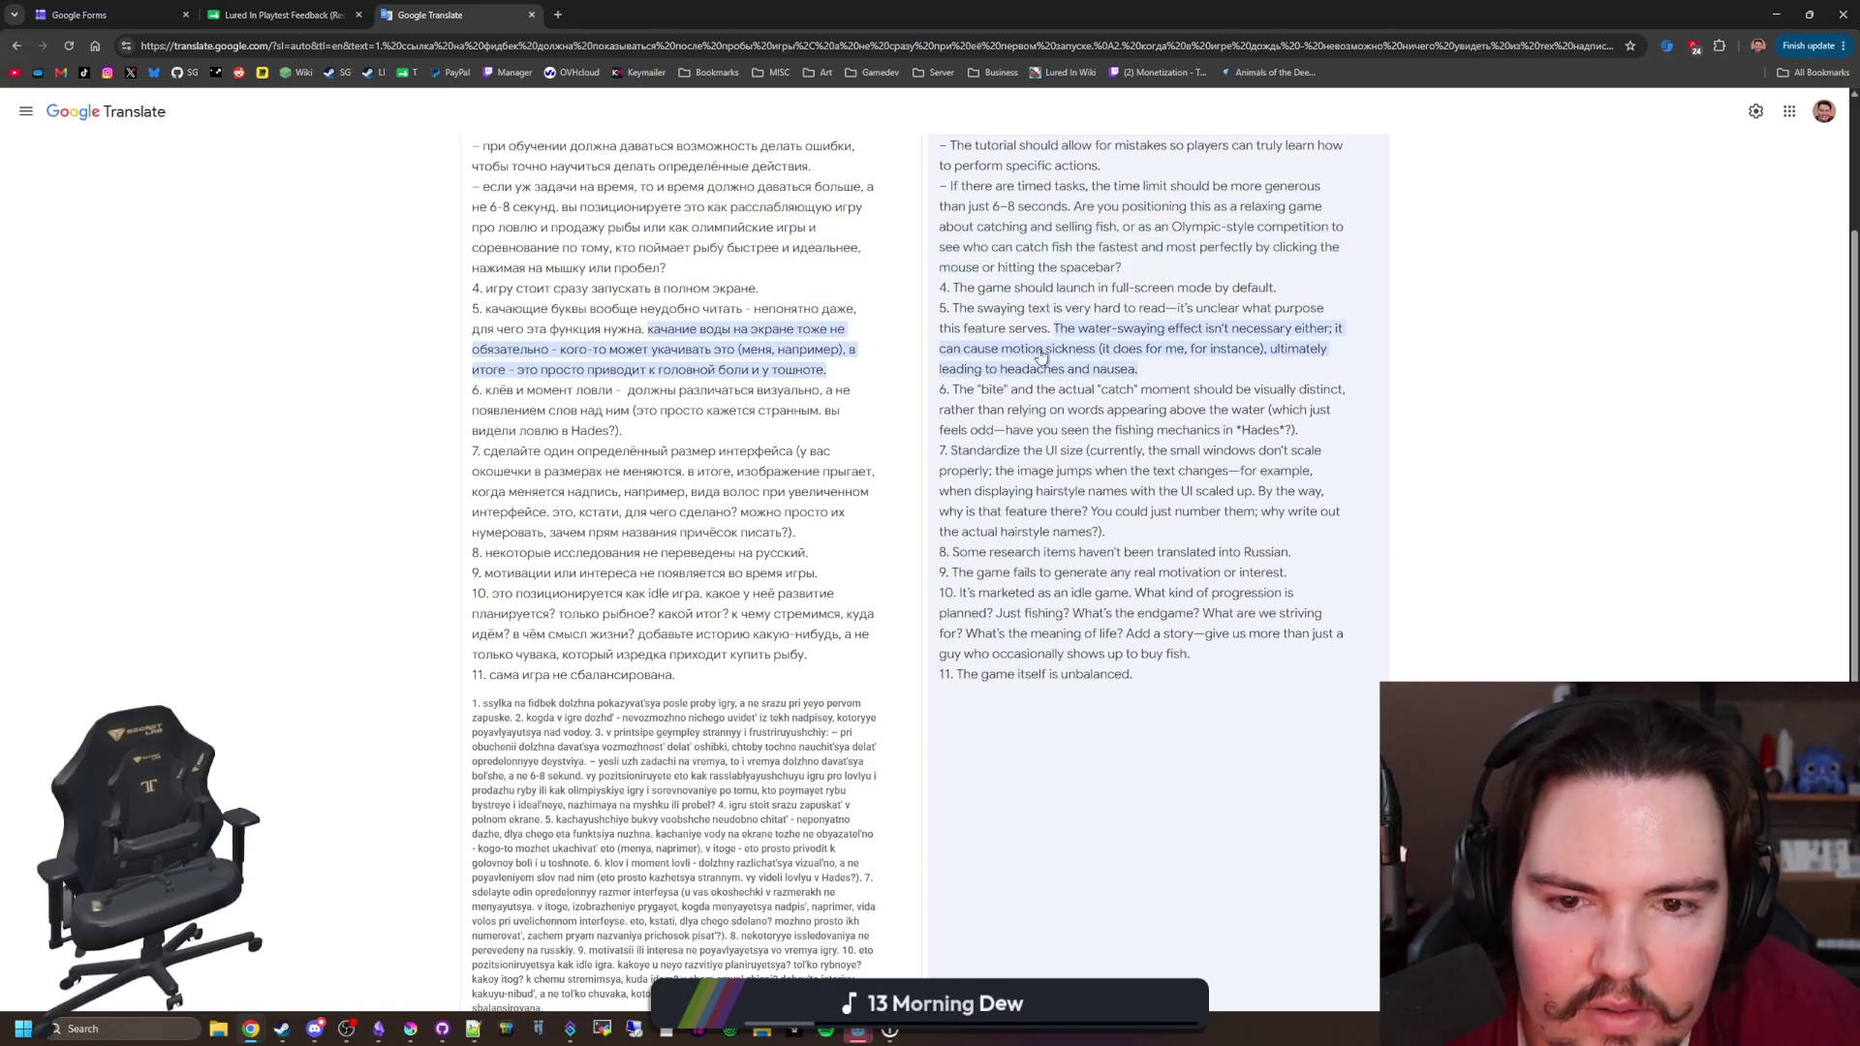
pyautogui.scroll(-1, 1061, 347)
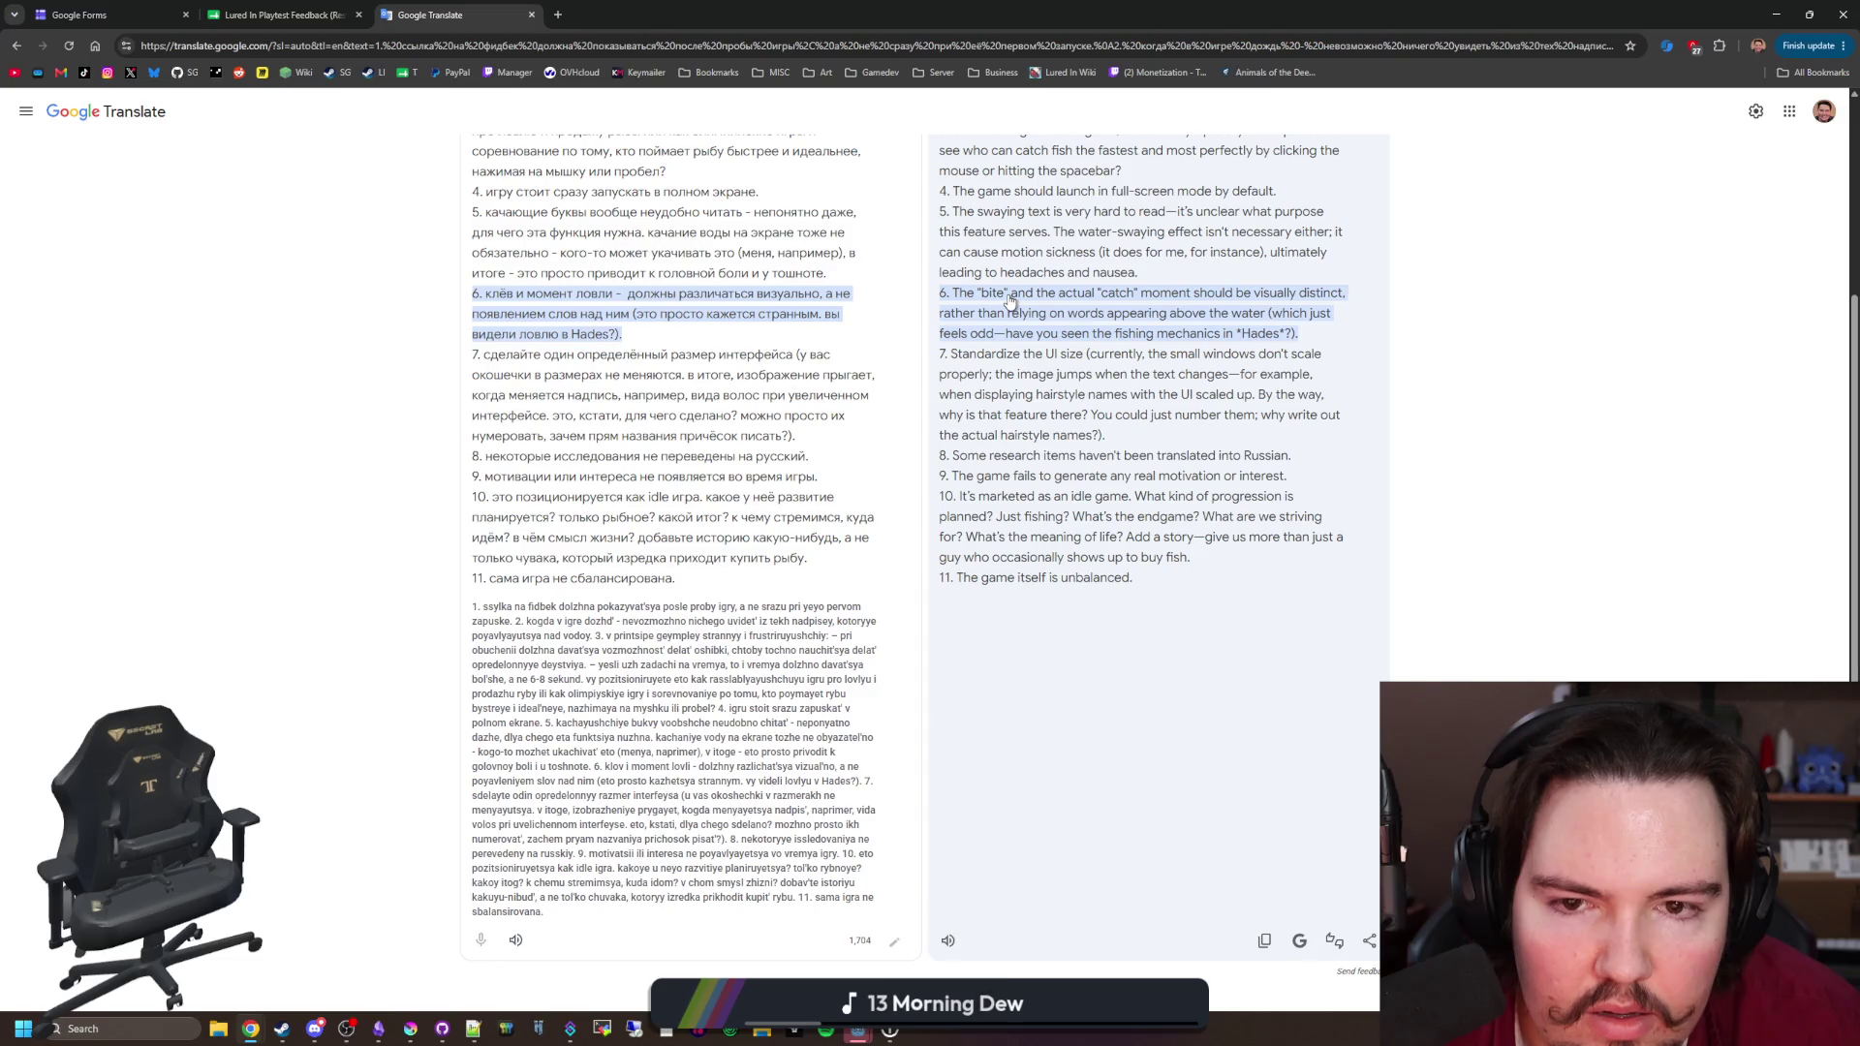
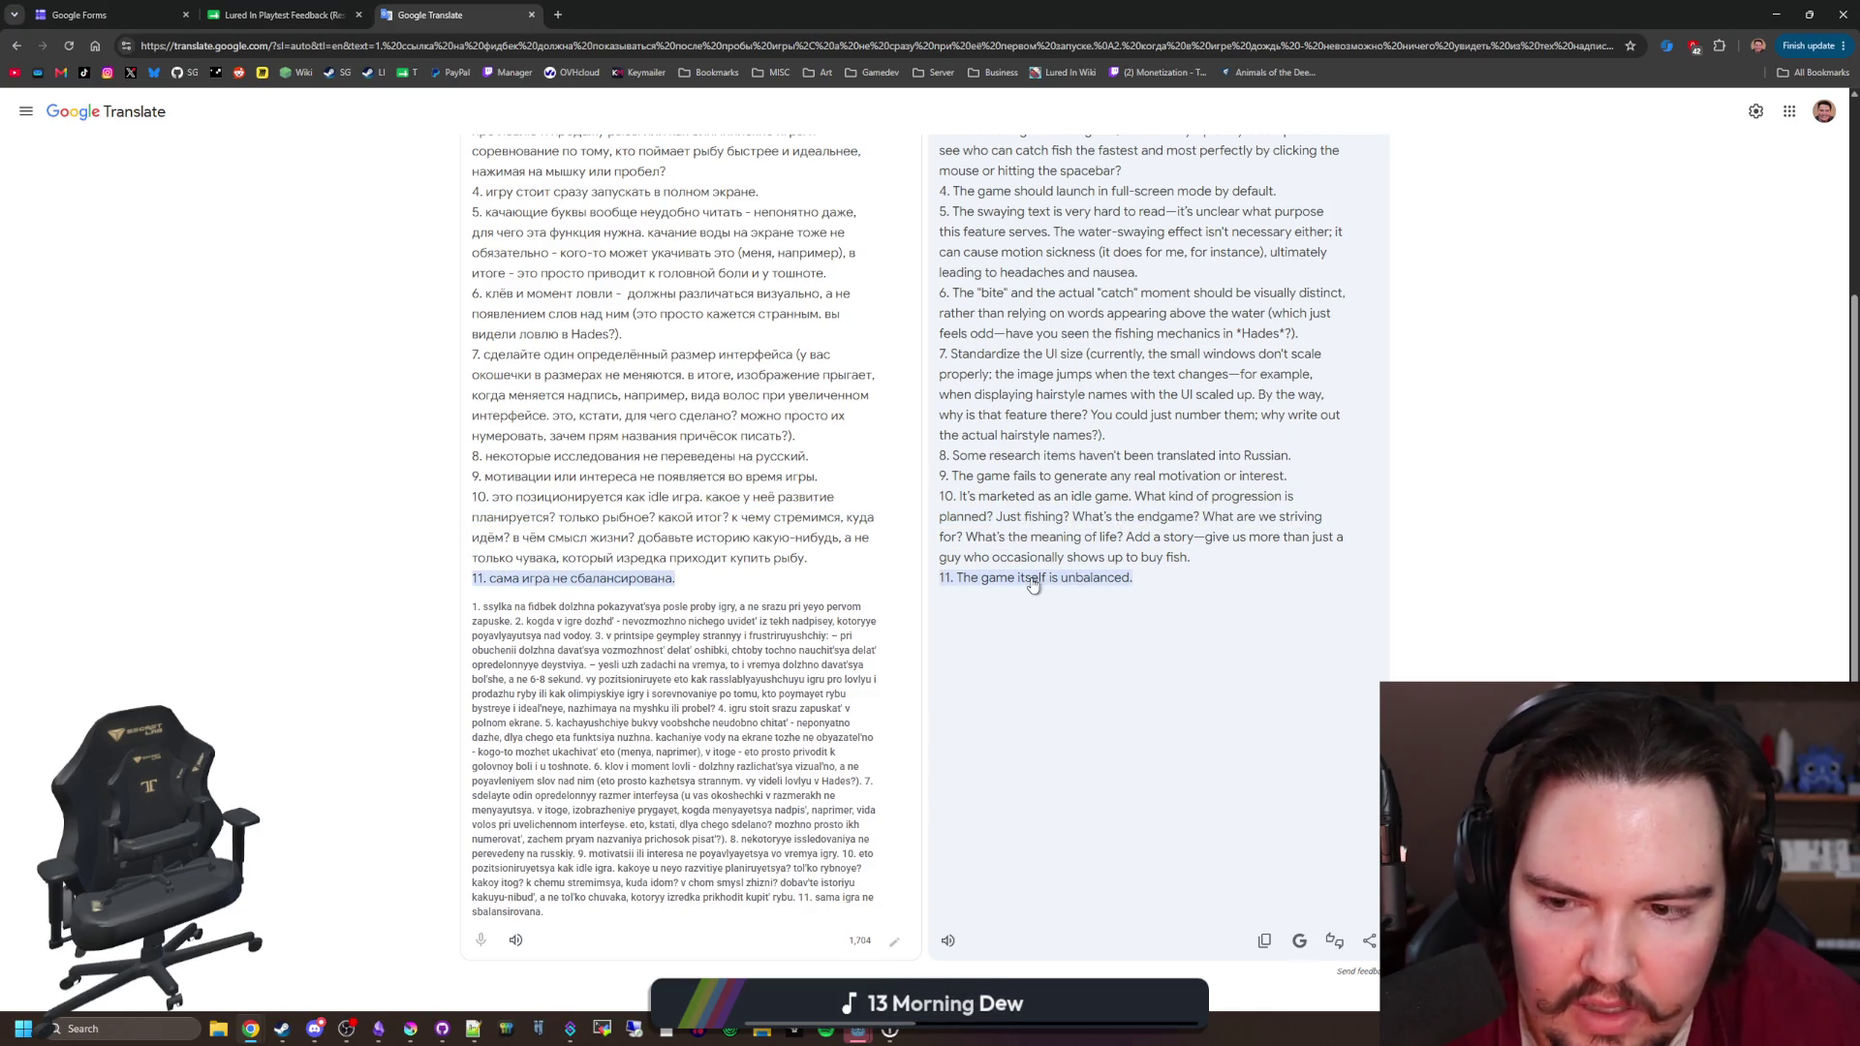
# Step: Finish reviewing the 11-point English translation and switch to the Lured In Playtest Feedback (Responses) spreadsheet
pyautogui.scroll(-2, 1007, 579)
pyautogui.scroll(10, 575, 522)
pyautogui.click(281, 14)
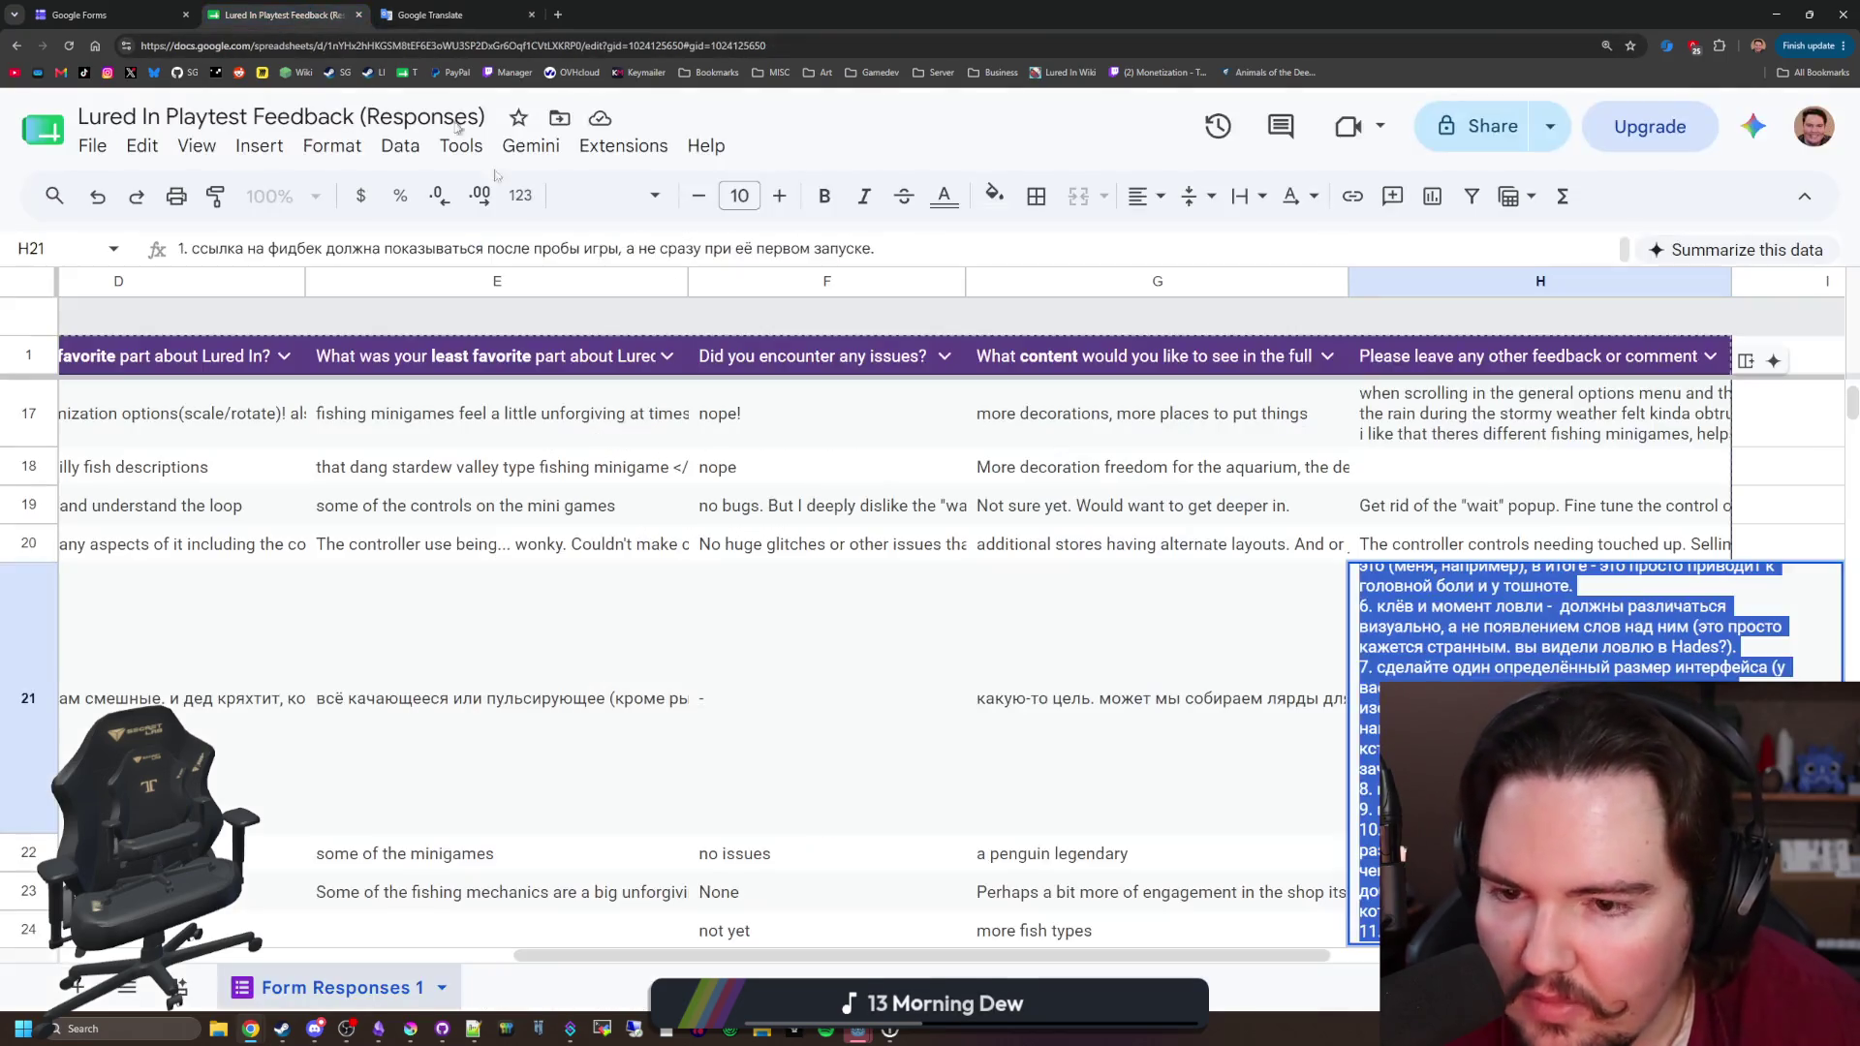
# Step: Glance back at the translation, then return to the sheet and close row 21's expanded comment
pyautogui.click(431, 14)
pyautogui.click(82, 14)
pyautogui.click(431, 14)
pyautogui.hotkey('ctrl', 'shift', 'Tab')
pyautogui.moveTo(997, 951); pyautogui.dragTo(581, 953)
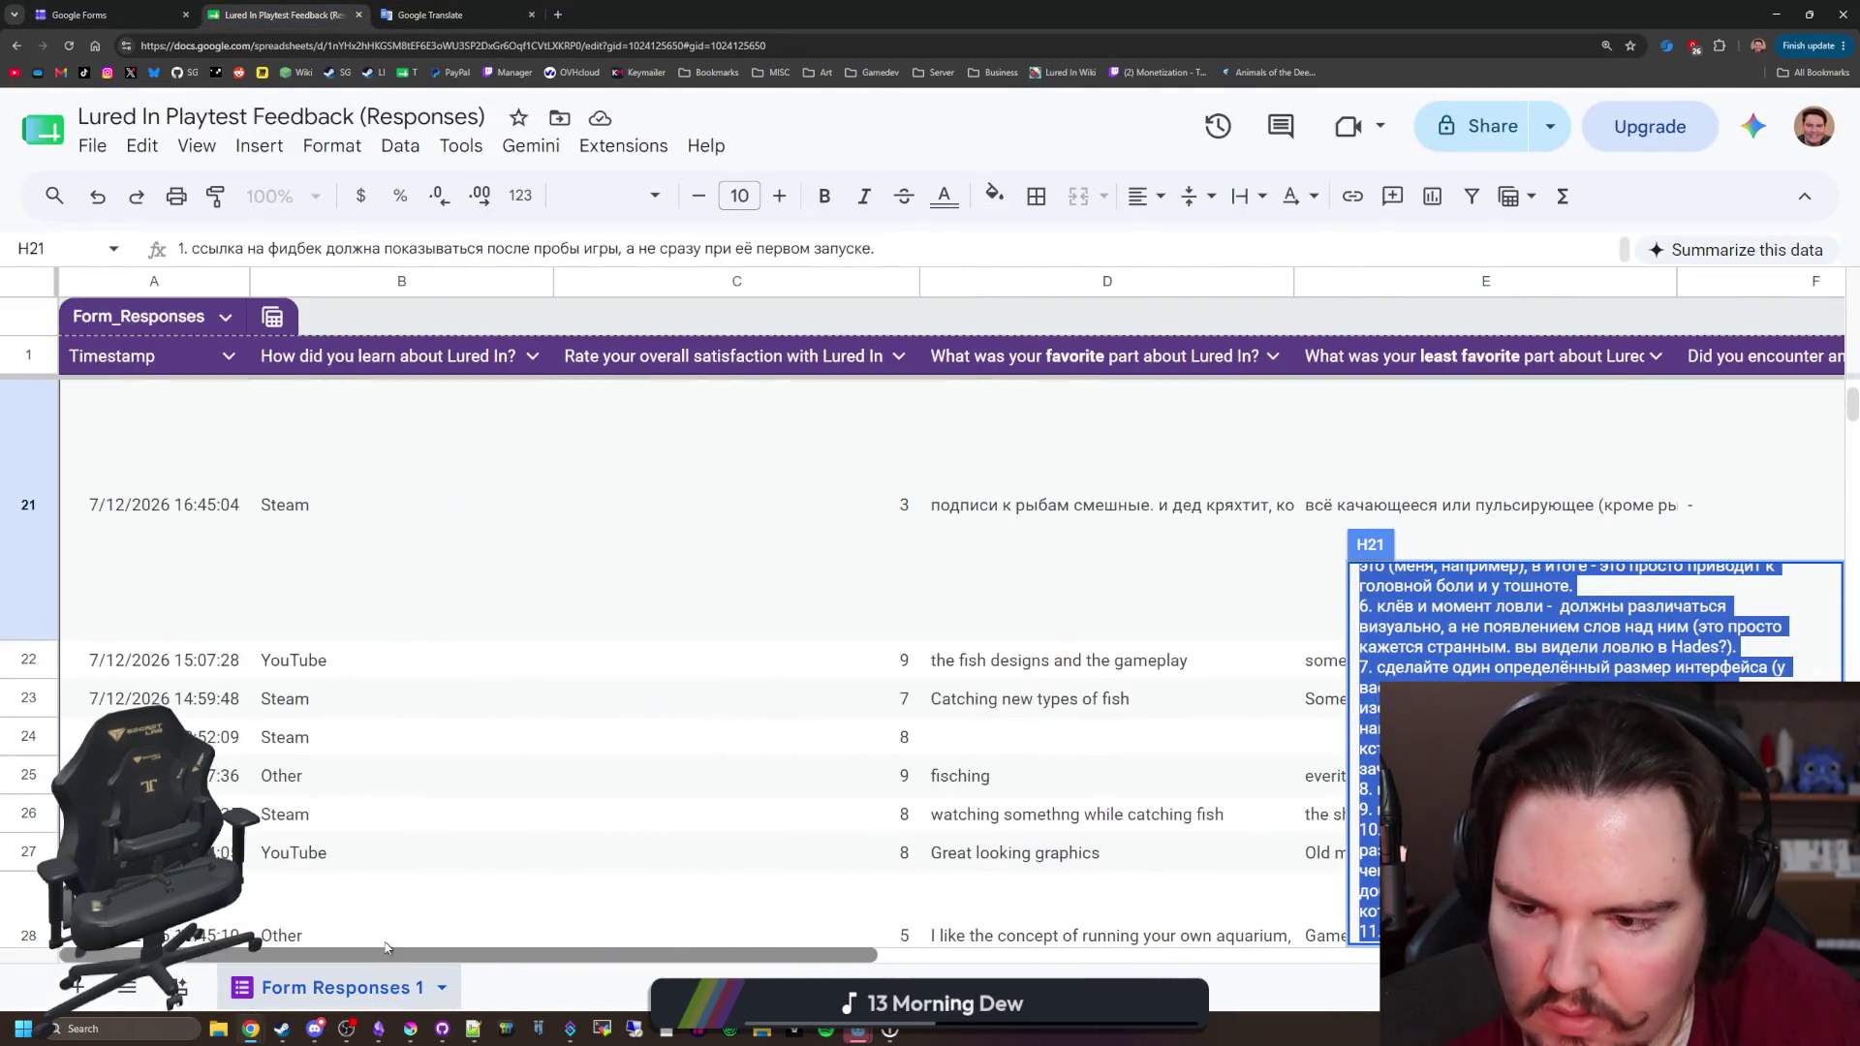
pyautogui.click(789, 728)
# Step: Check the satisfaction ratings in C21 and C28
pyautogui.scroll(2, 818, 614)
pyautogui.click(793, 606)
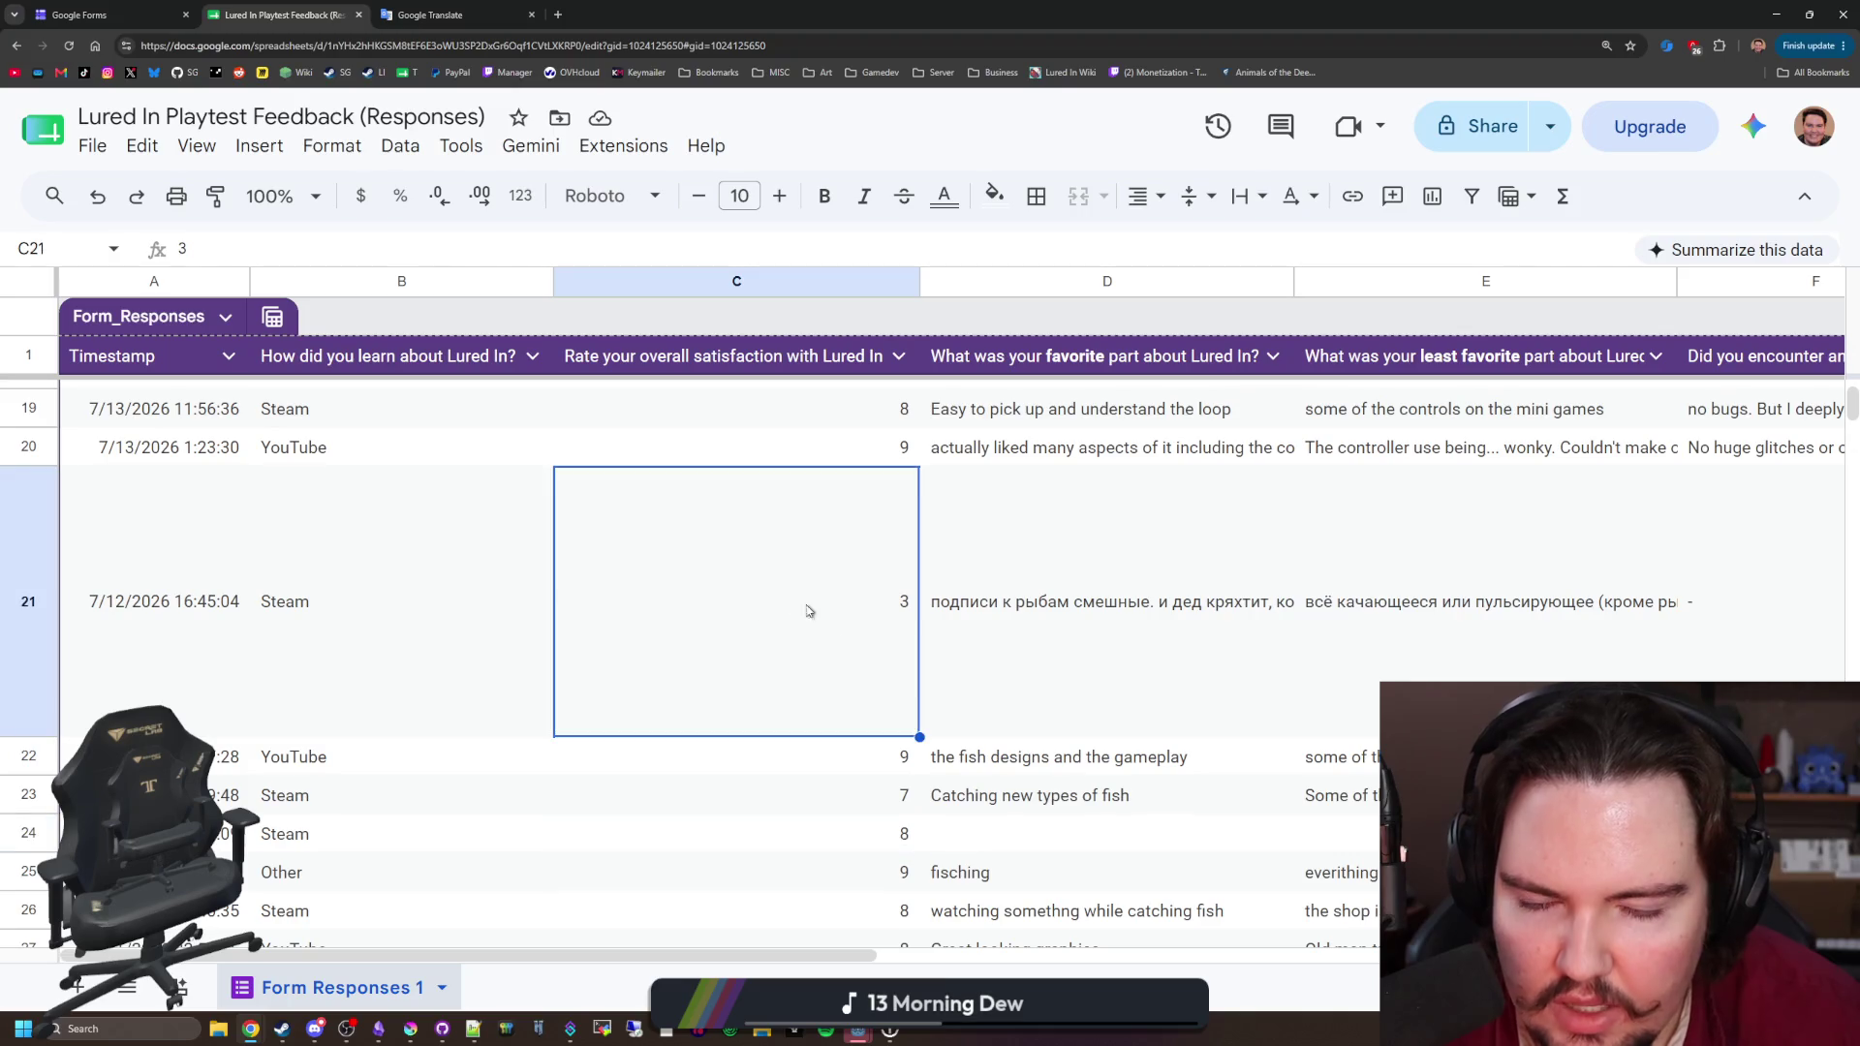
pyautogui.scroll(-2, 829, 622)
pyautogui.scroll(-1, 829, 622)
pyautogui.click(824, 716)
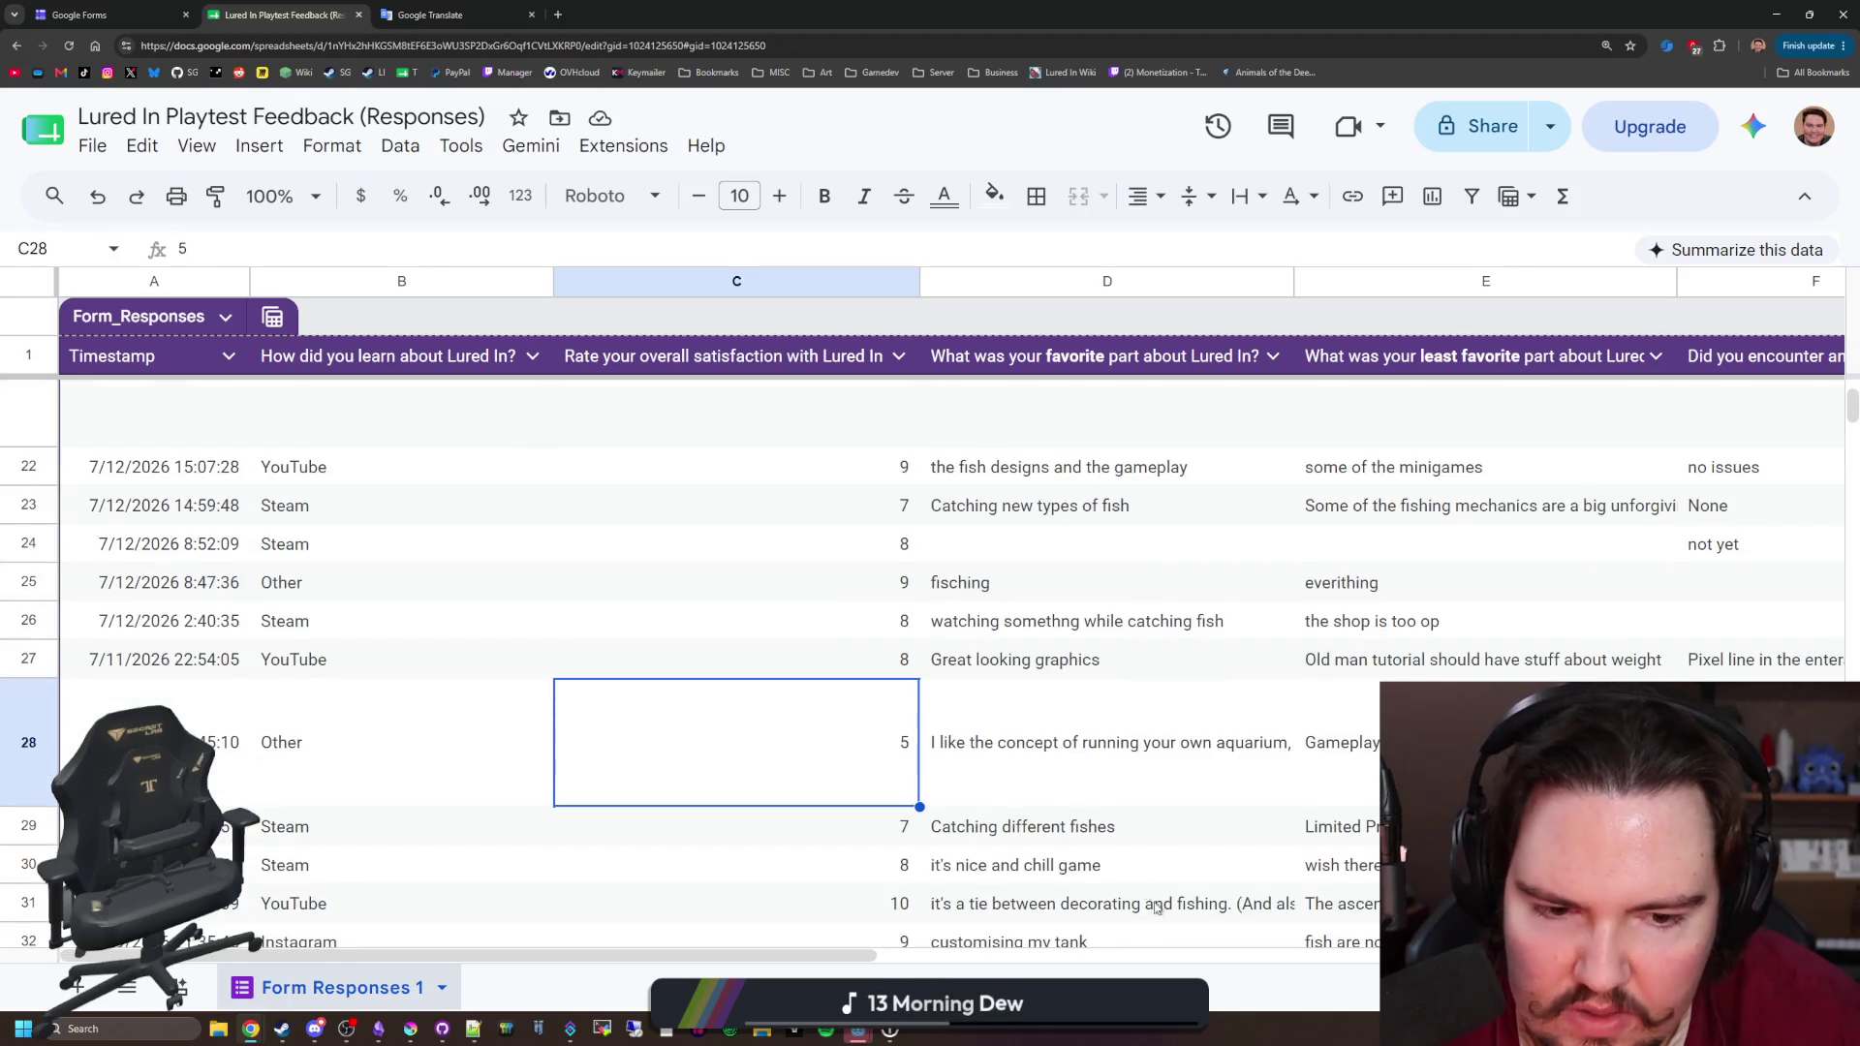
# Step: Read H28's long Steam Deck controller feedback and the content suggestion in G26
pyautogui.moveTo(781, 956)
pyautogui.mouseDown()
pyautogui.moveTo(1482, 936)
pyautogui.moveTo(1324, 936)
pyautogui.mouseUp()
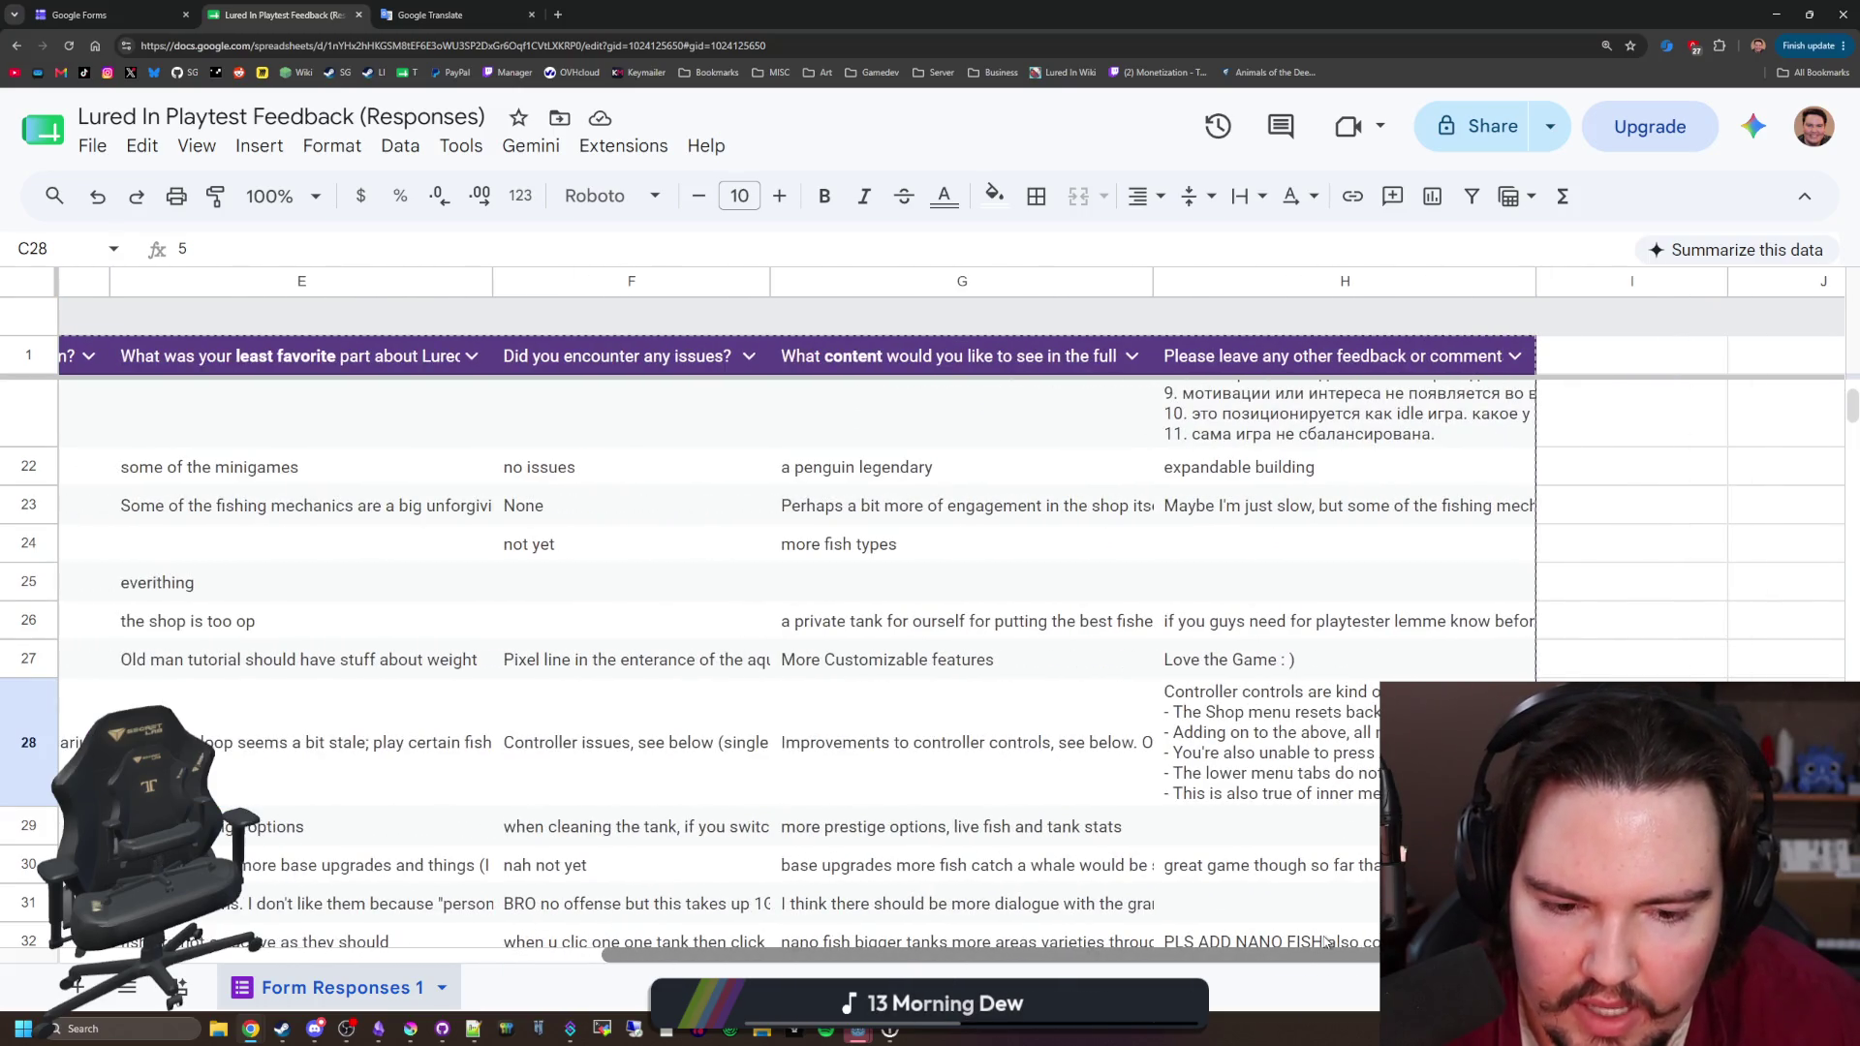
pyautogui.click(1341, 792)
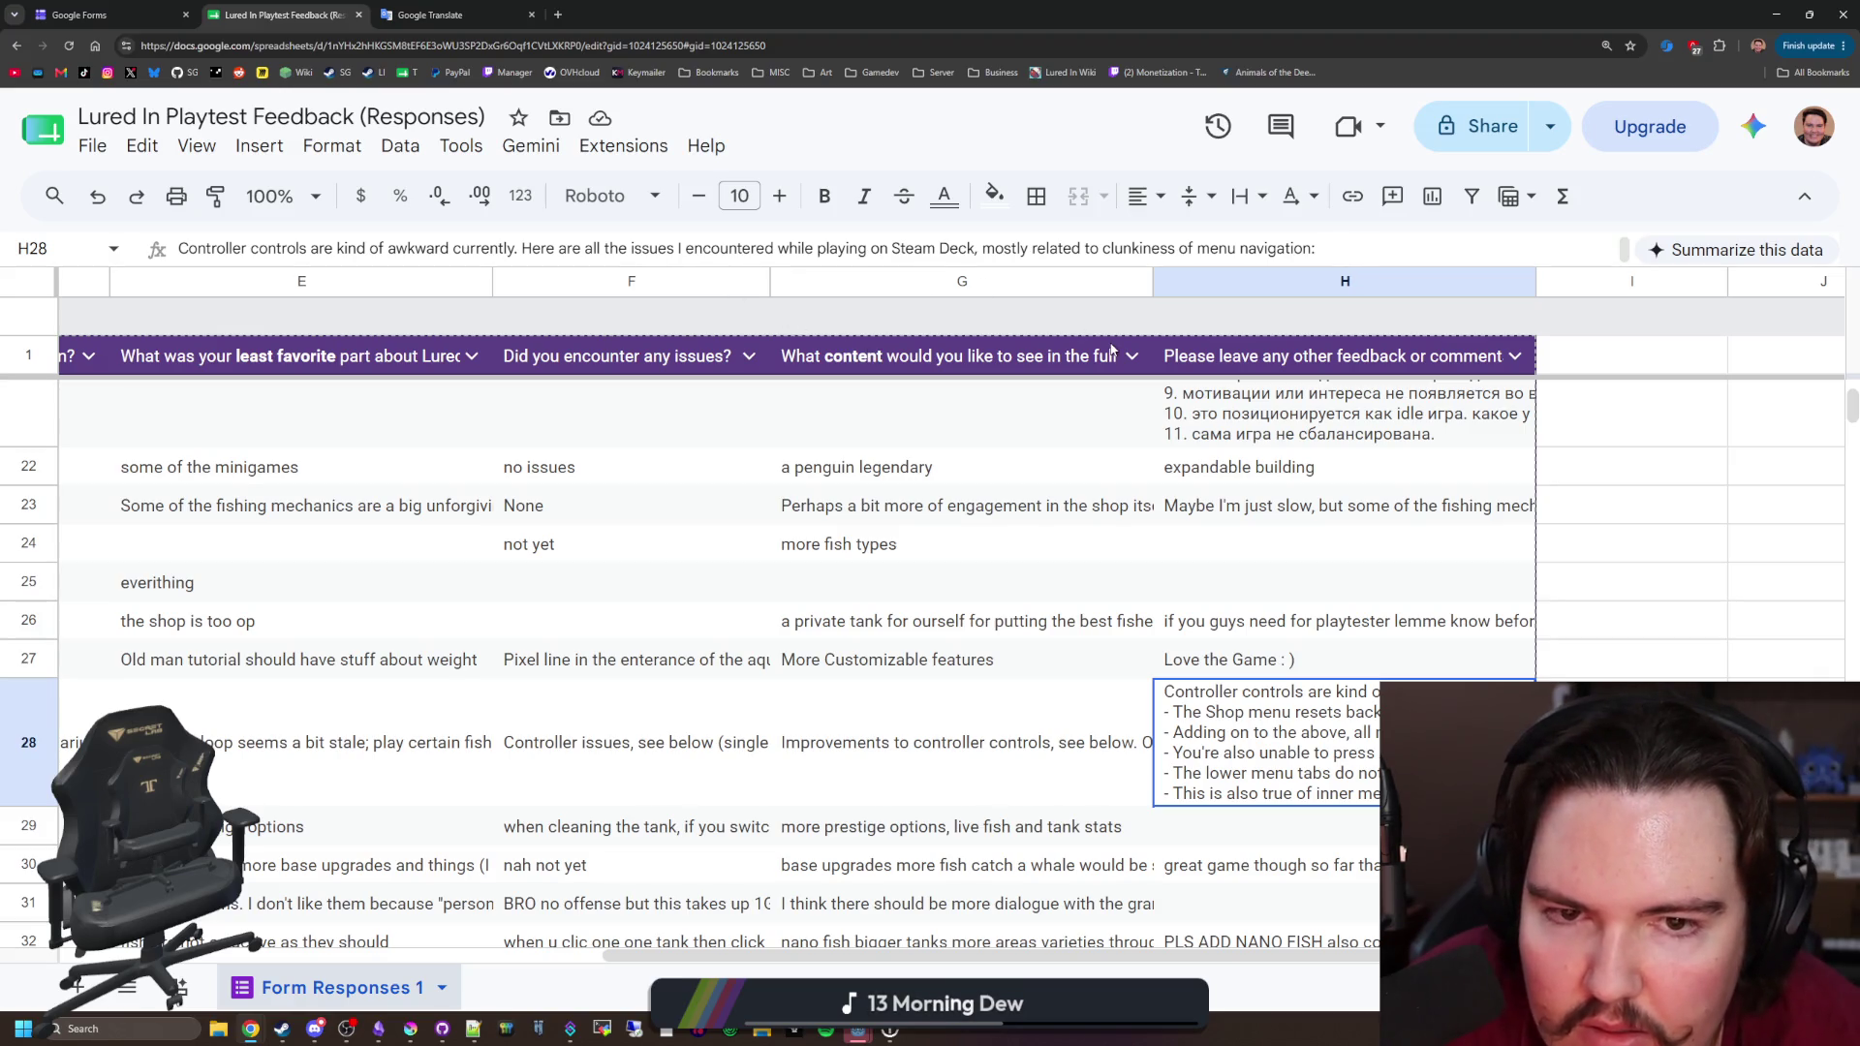
pyautogui.scroll(-3, 1269, 814)
pyautogui.hotkey('ctrl', 'a')
pyautogui.click(1246, 732)
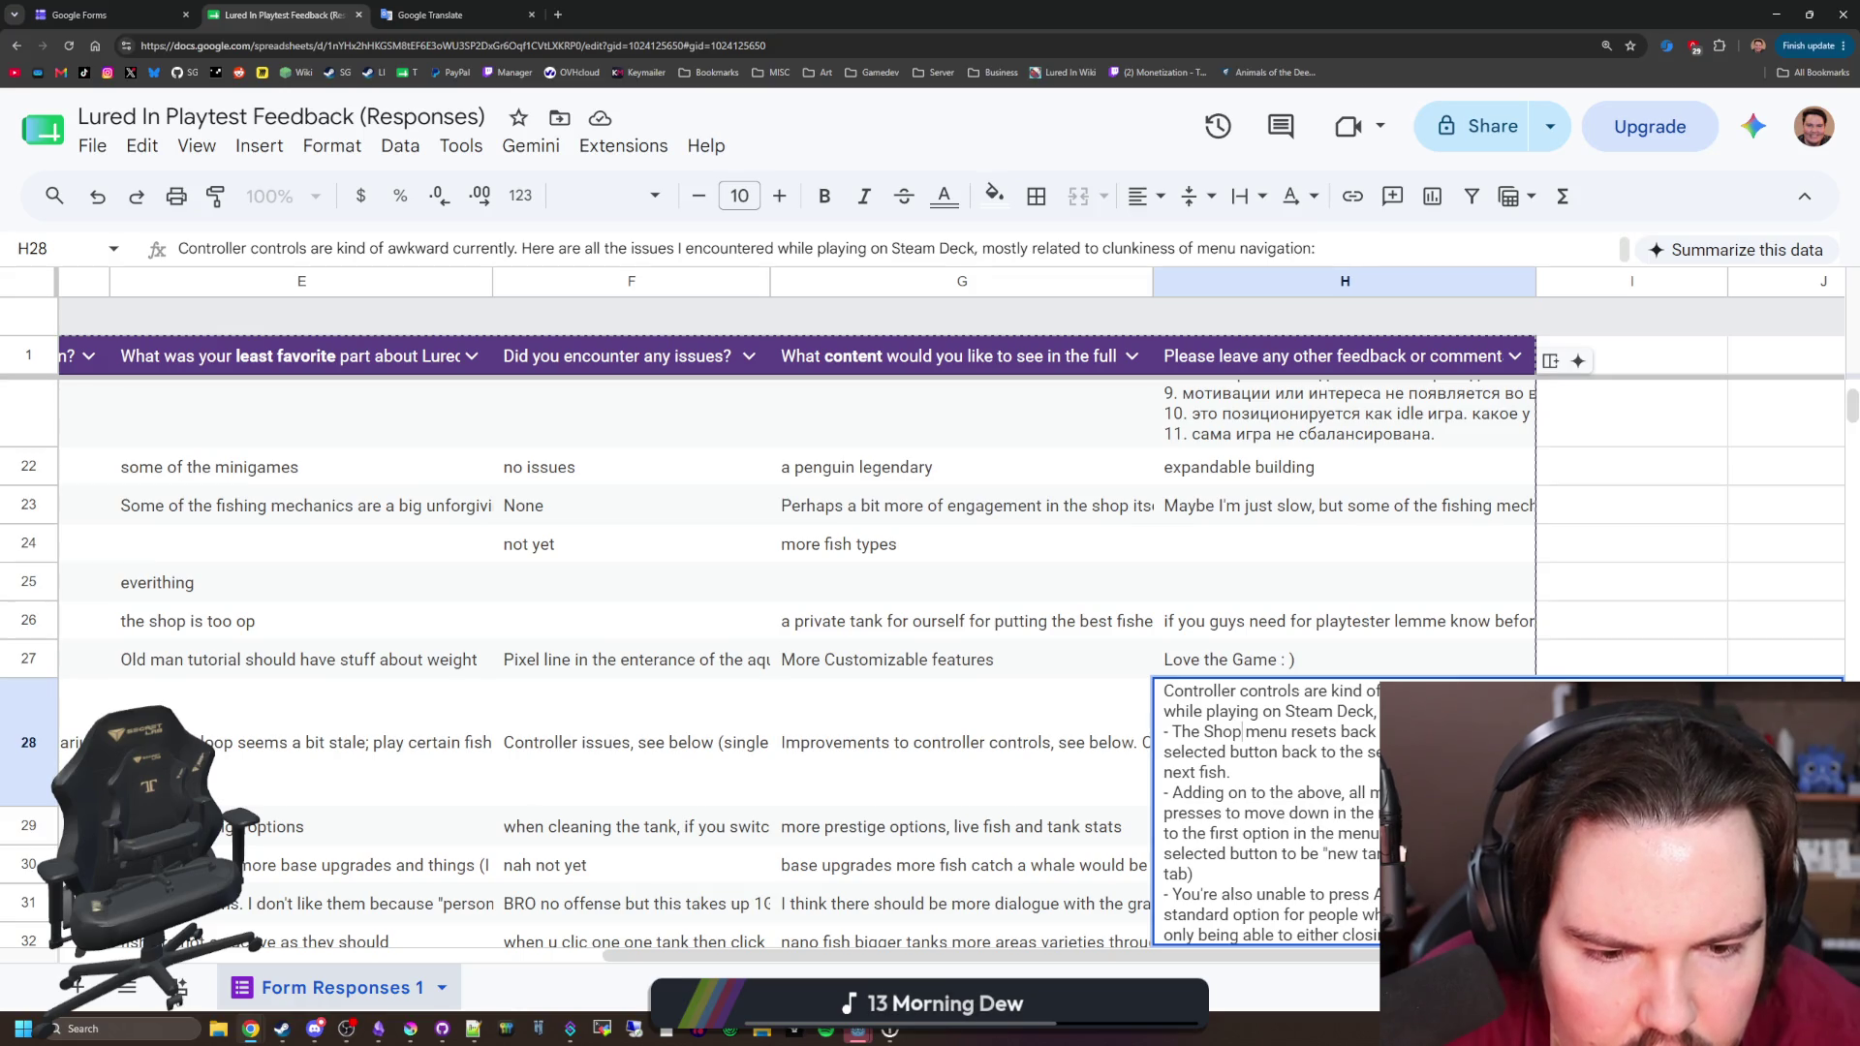
pyautogui.scroll(-3, 1269, 810)
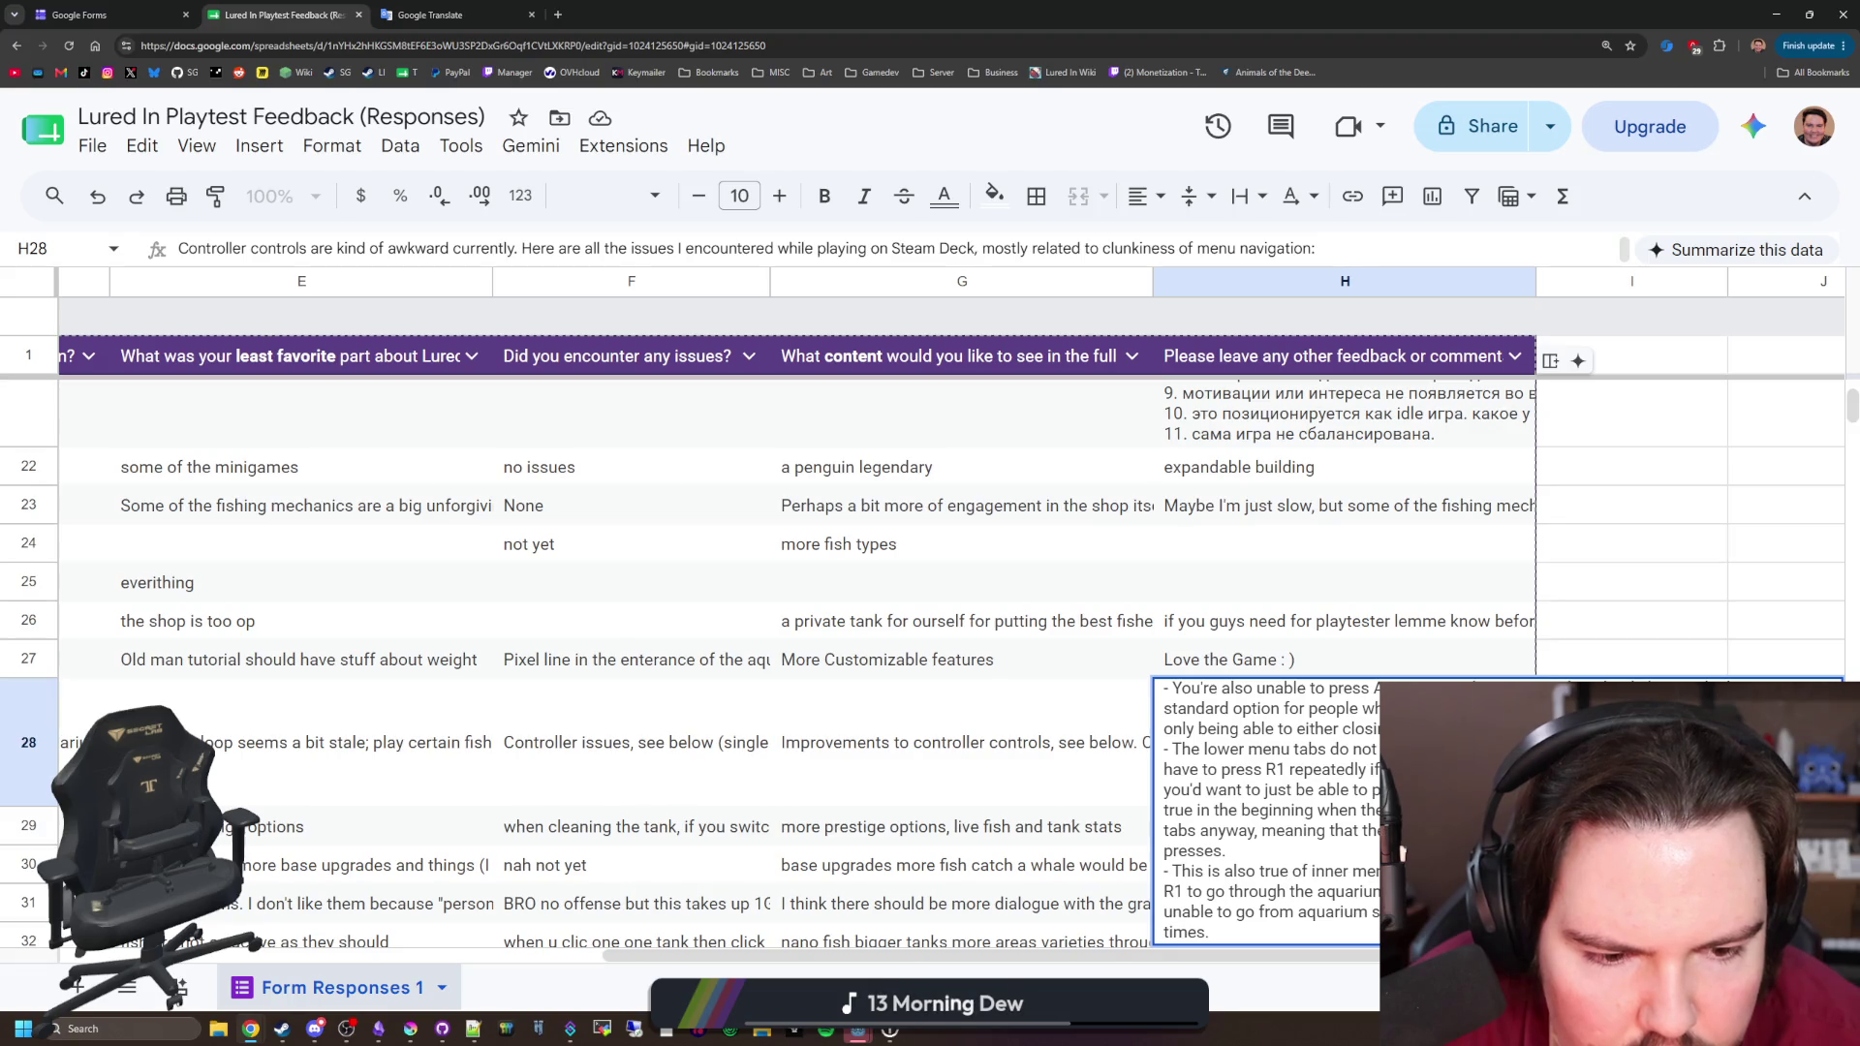
pyautogui.click(813, 629)
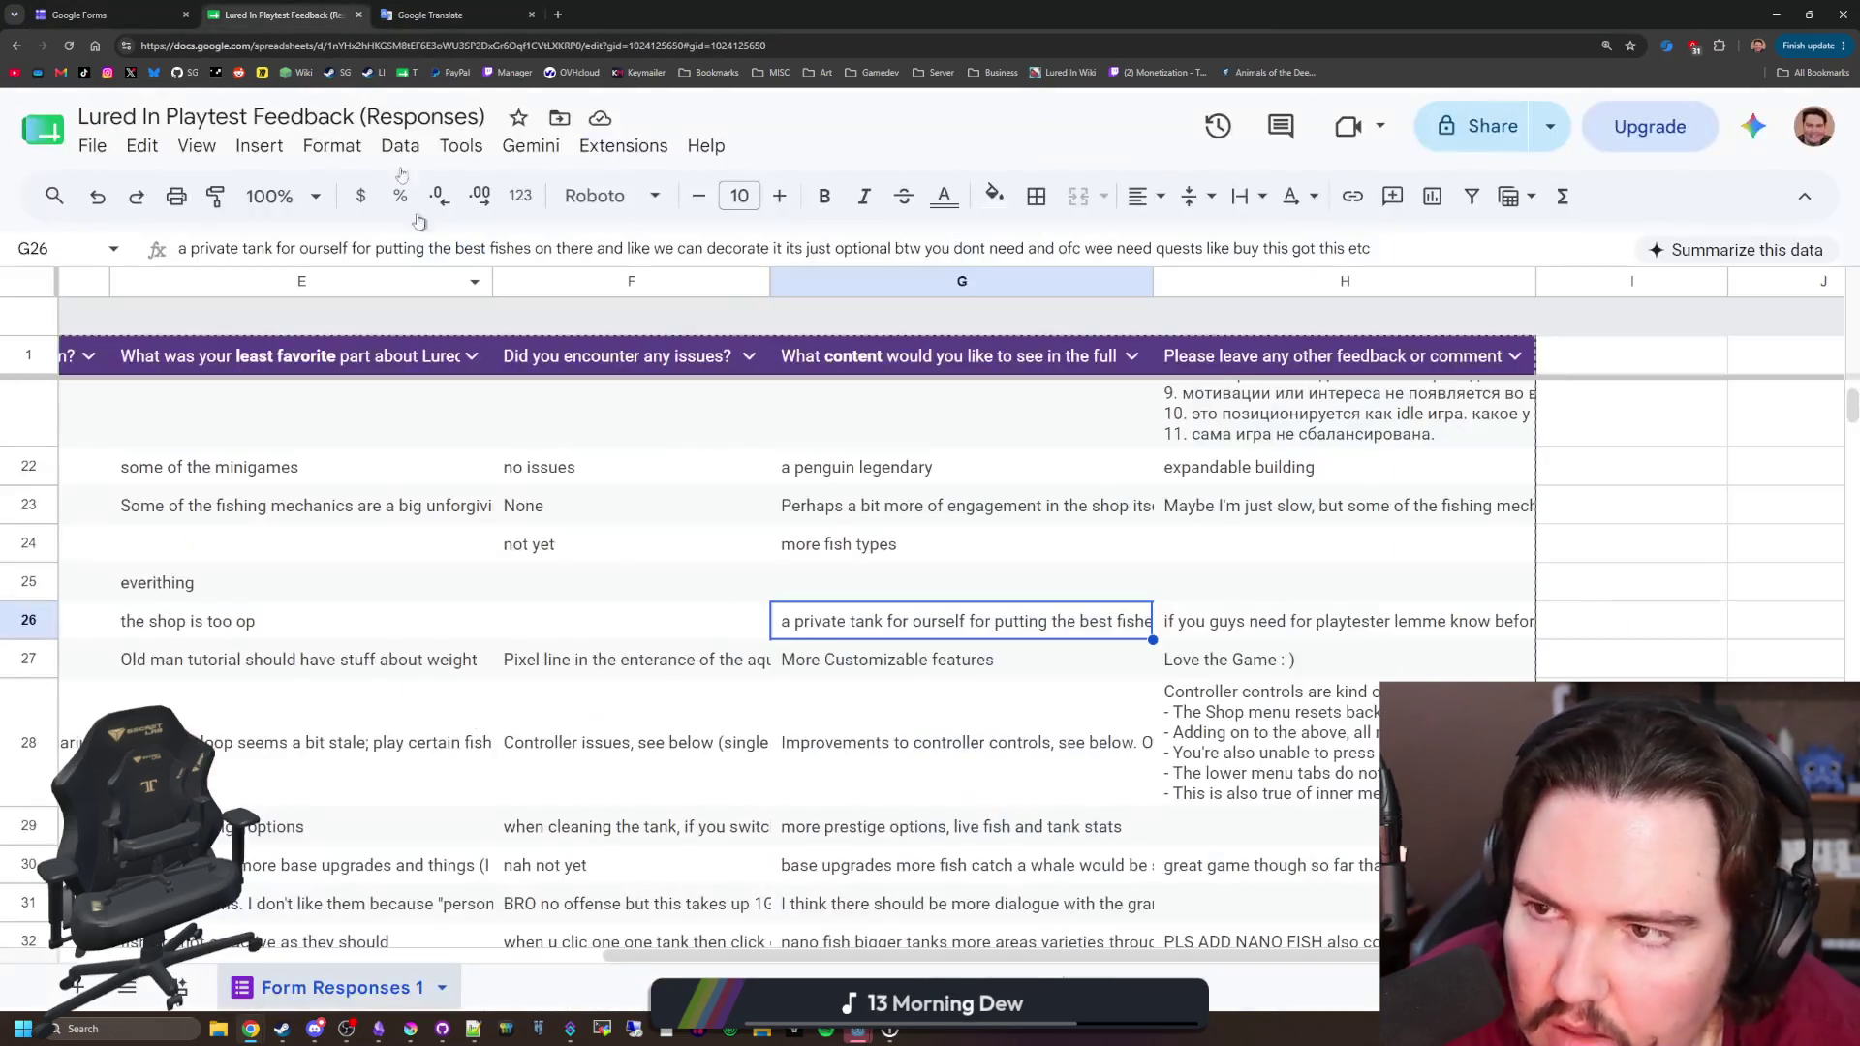
# Step: Read row 38's favourite part, least favourite part, reported issues and content suggestion
pyautogui.hscroll(-10, 869, 911)
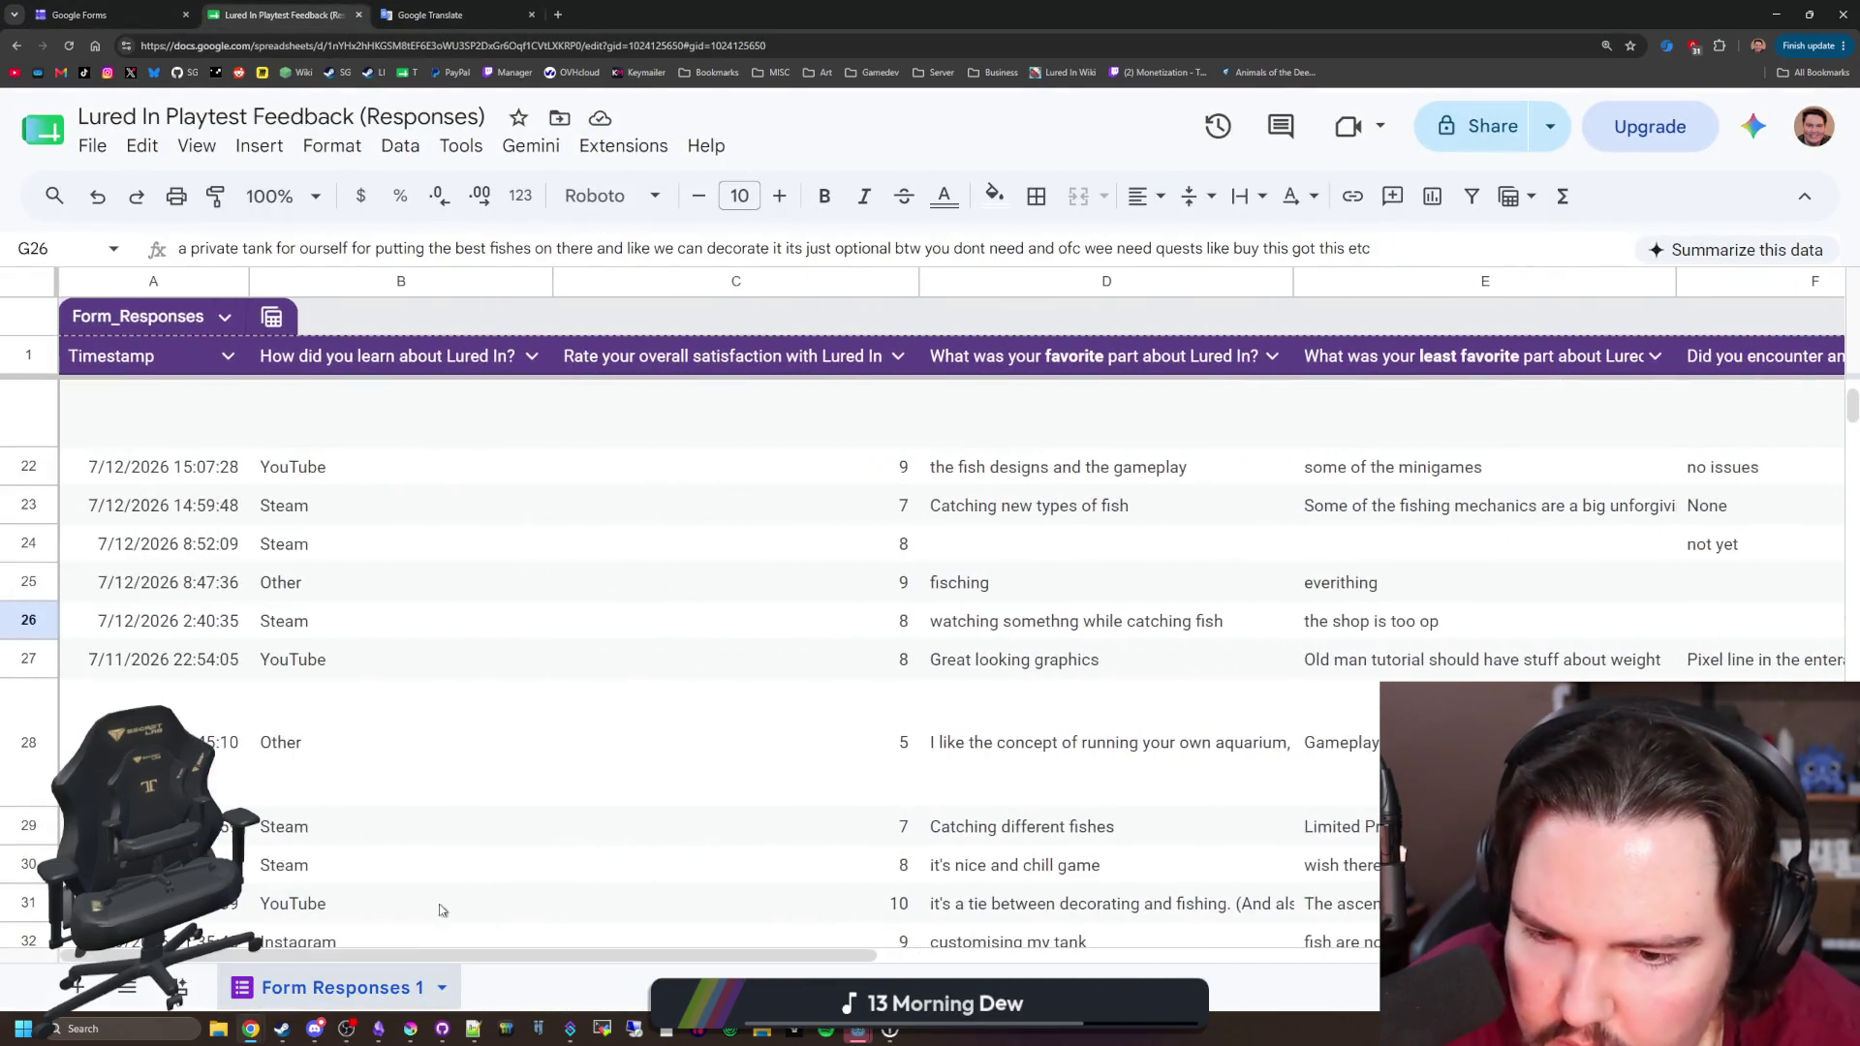
pyautogui.scroll(-3, 768, 742)
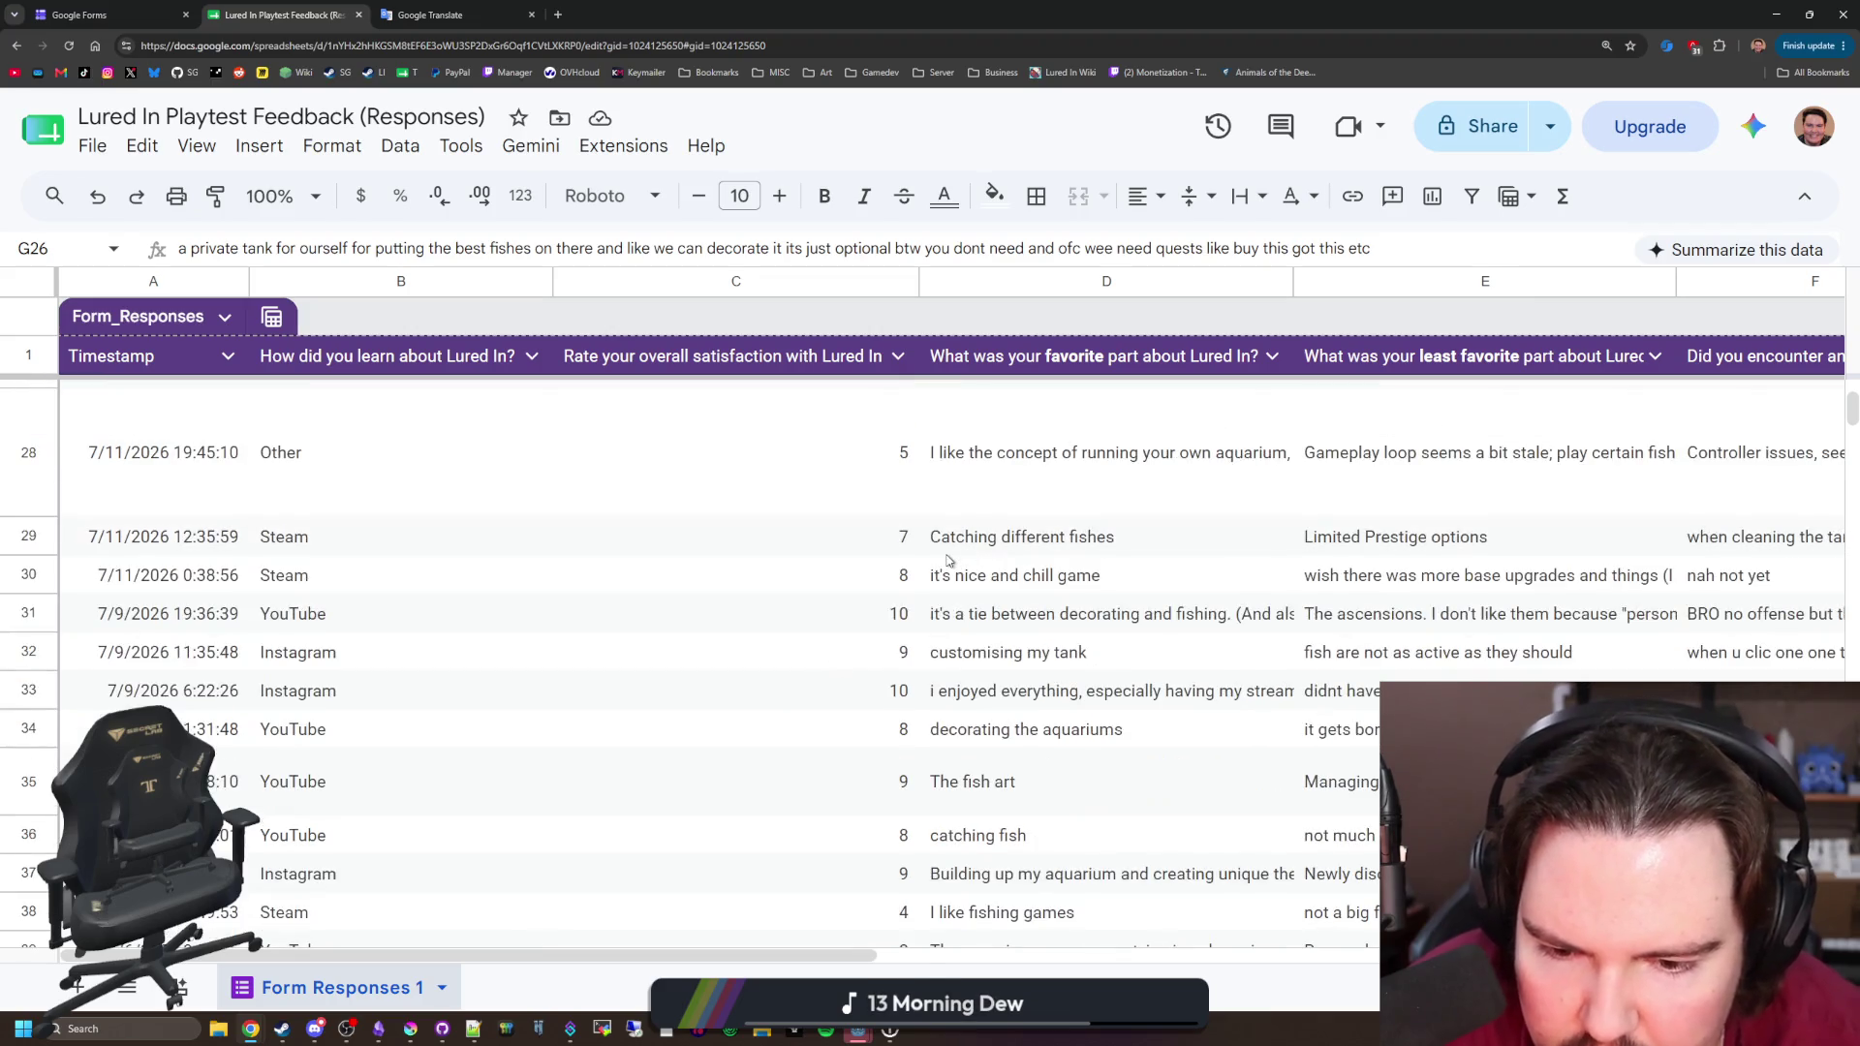
pyautogui.scroll(-2, 949, 560)
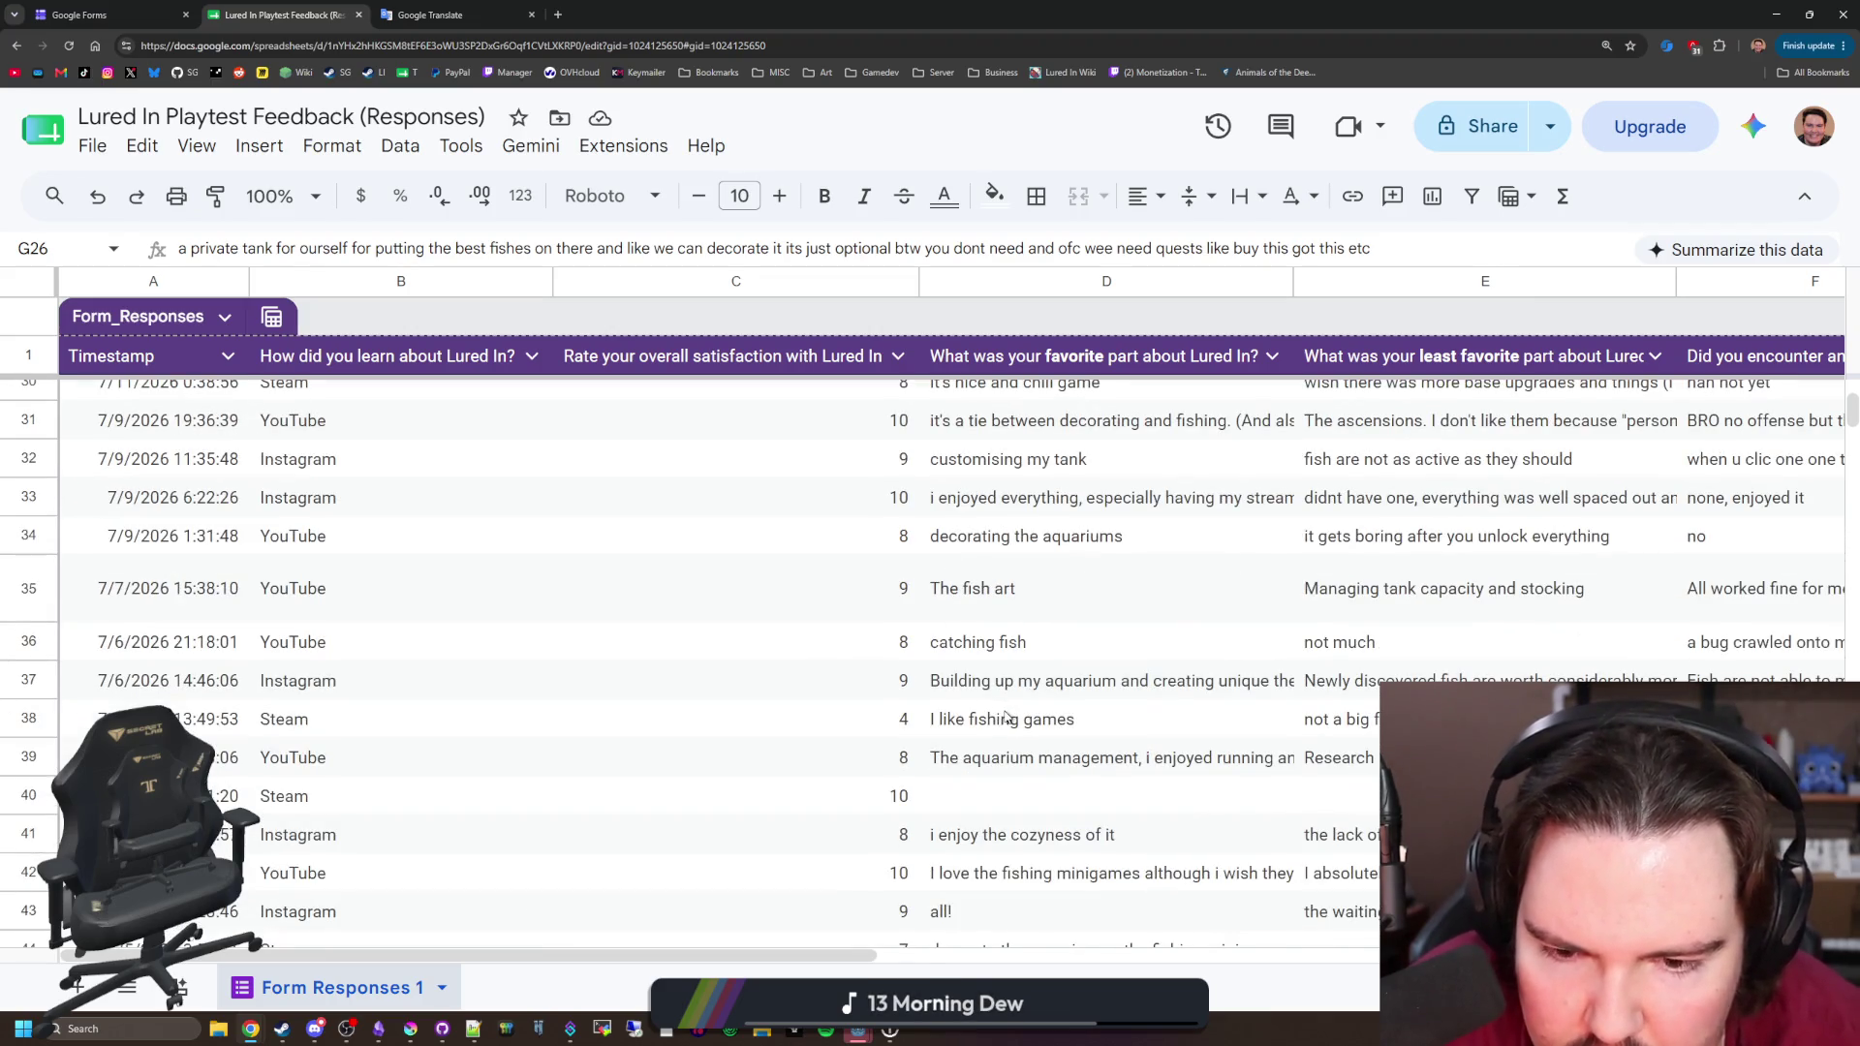
pyautogui.click(1006, 719)
pyautogui.moveTo(822, 956); pyautogui.dragTo(1245, 959)
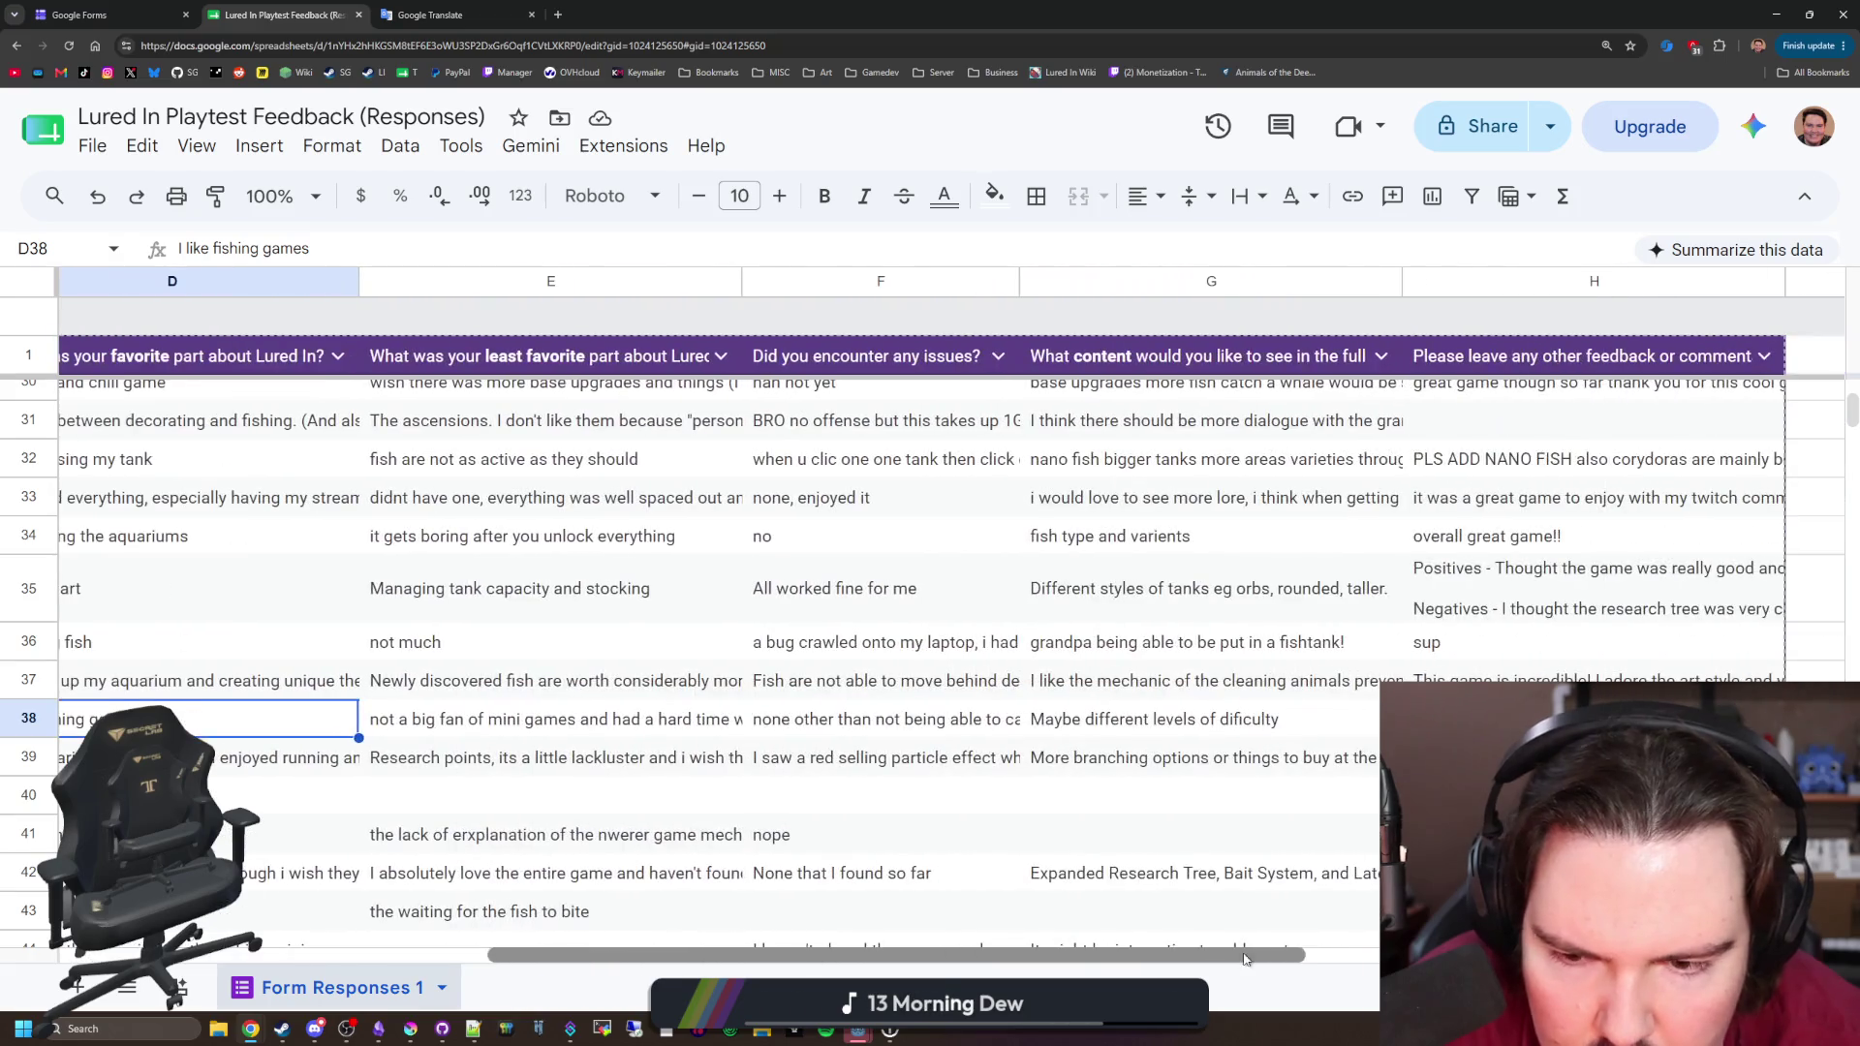
pyautogui.click(709, 734)
pyautogui.click(776, 726)
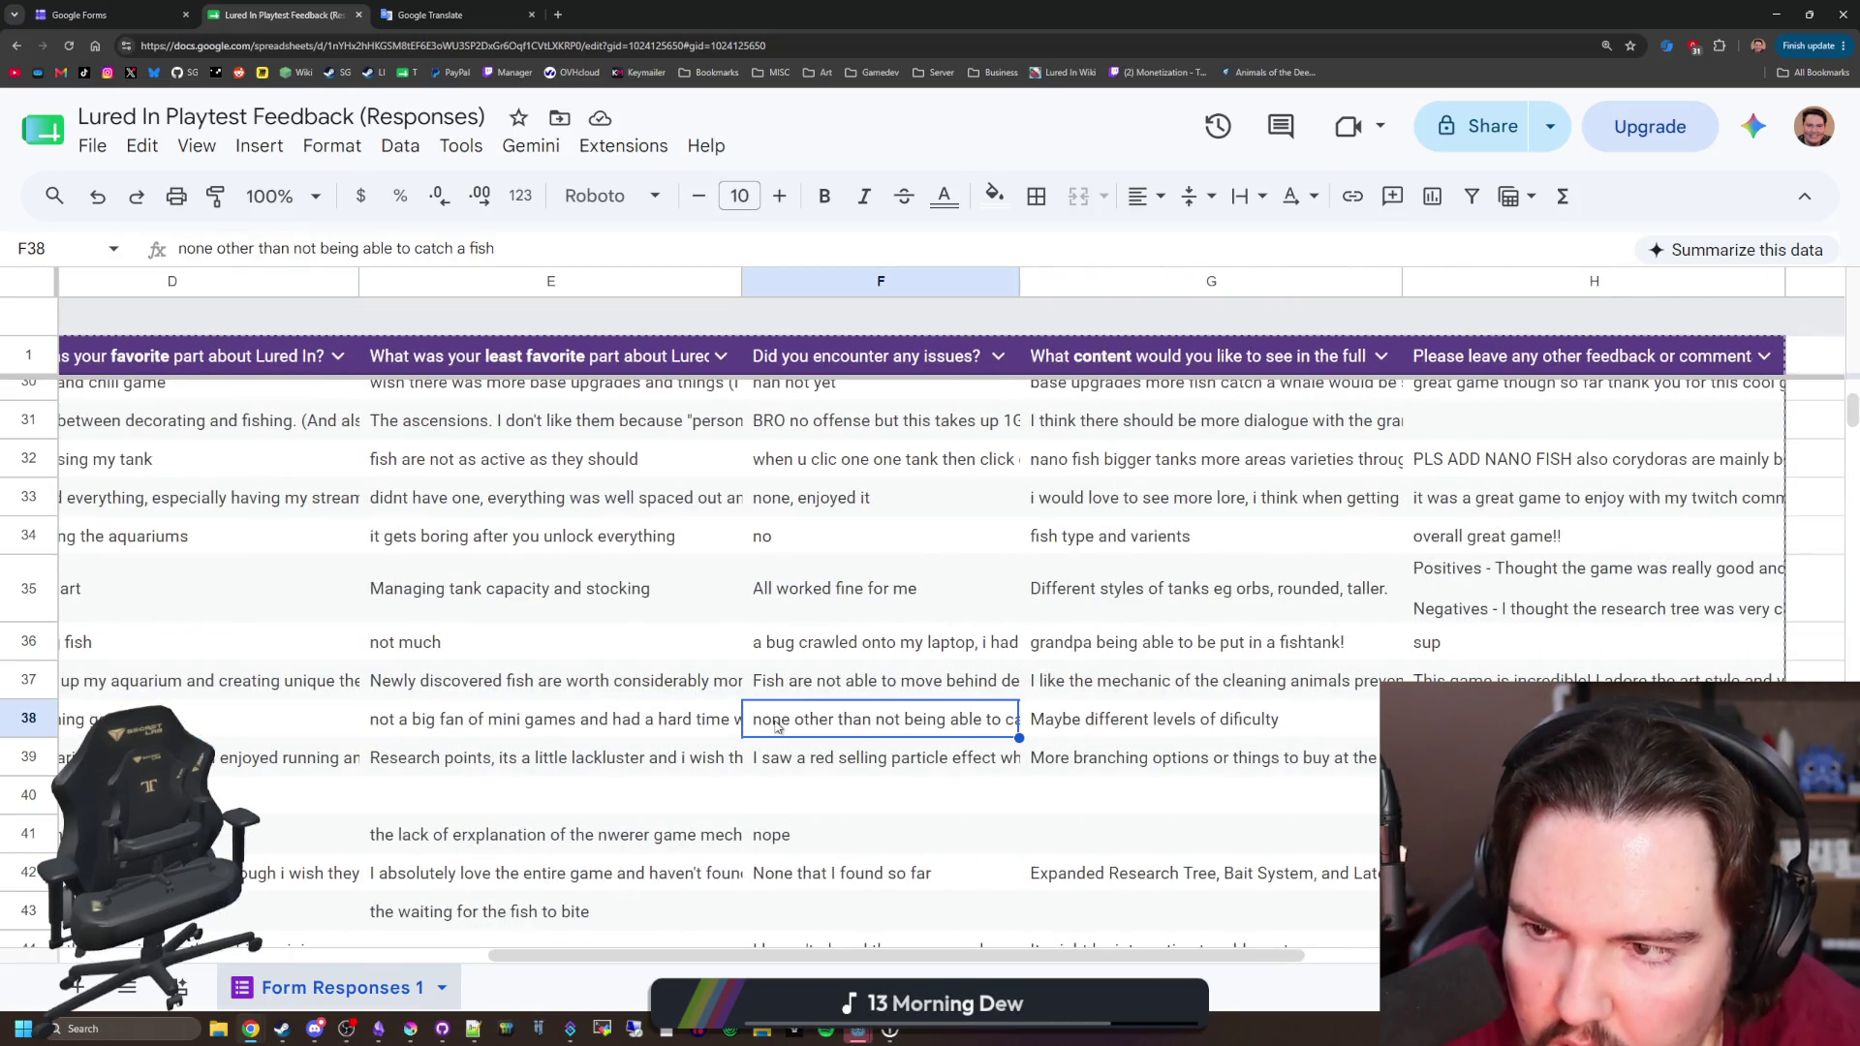
pyautogui.click(1135, 729)
pyautogui.moveTo(1153, 956); pyautogui.dragTo(722, 928)
pyautogui.click(969, 726)
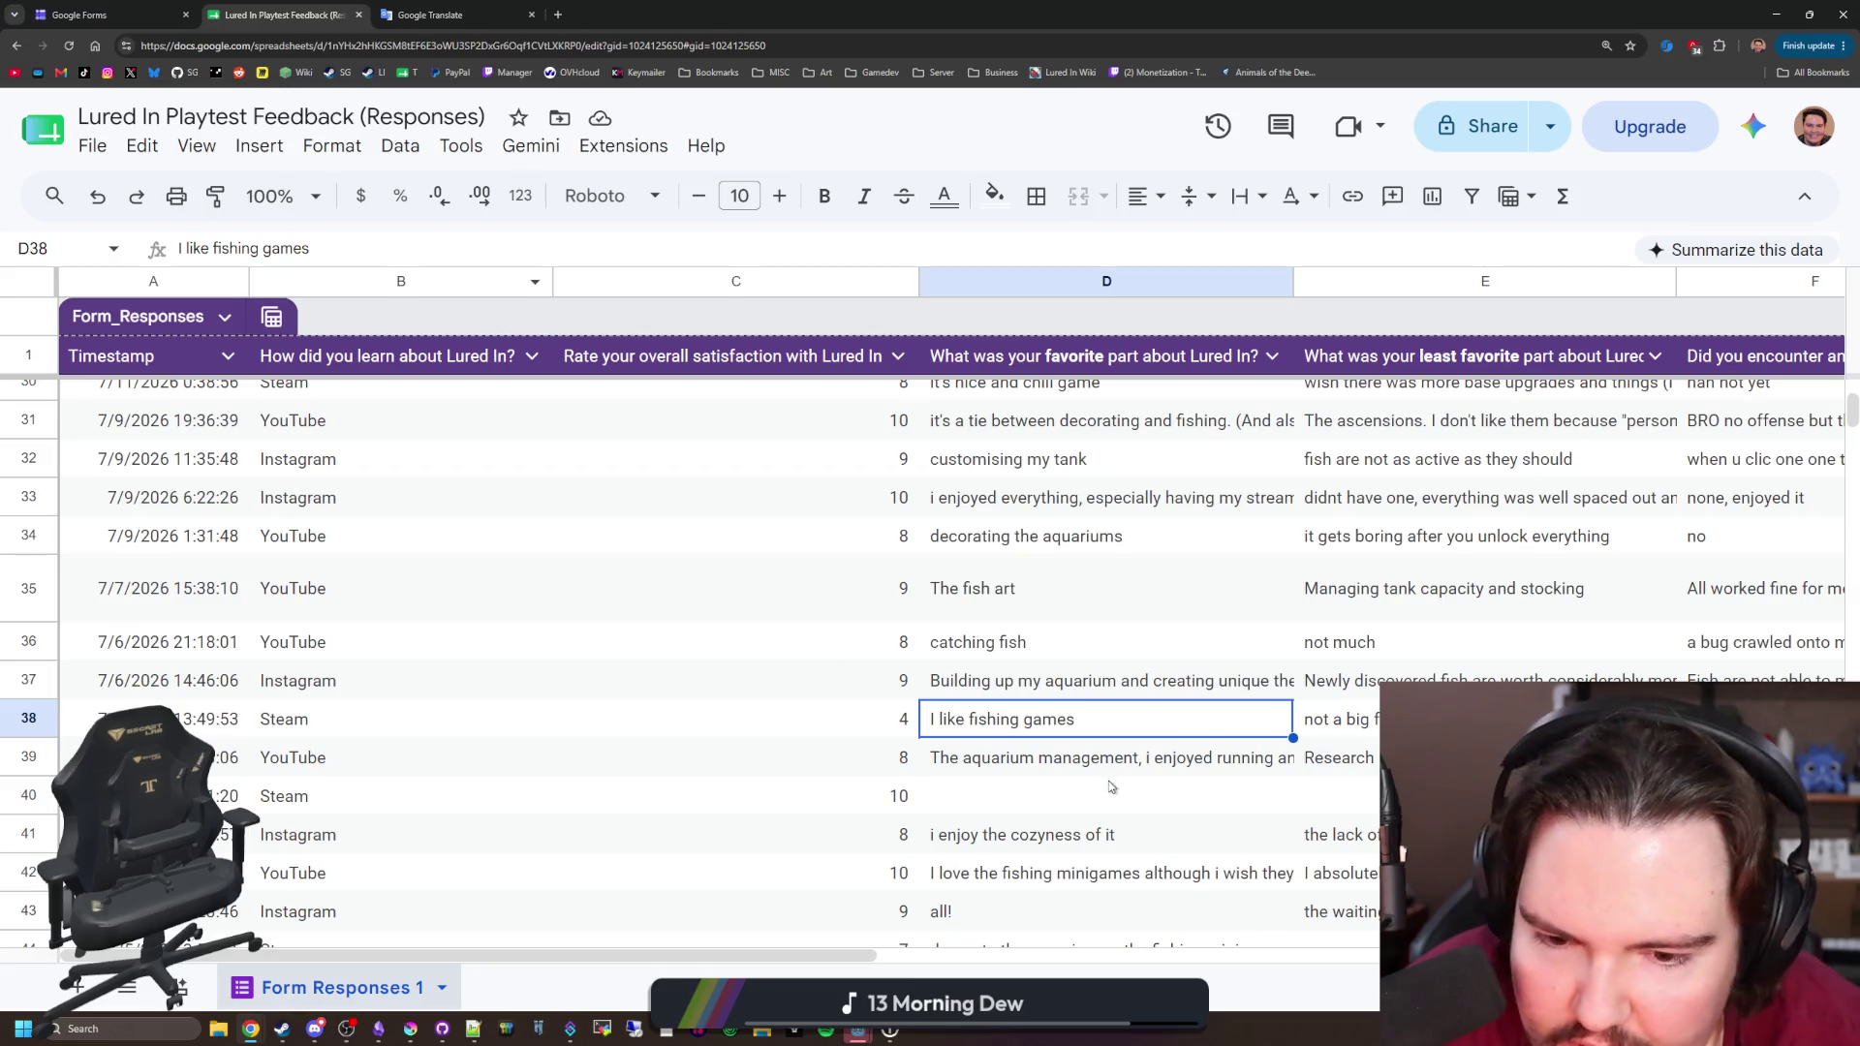
pyautogui.click(1343, 722)
# Step: Read row 65's favourite part and its report of dialogue clicks skipping ahead
pyautogui.scroll(-5, 1003, 678)
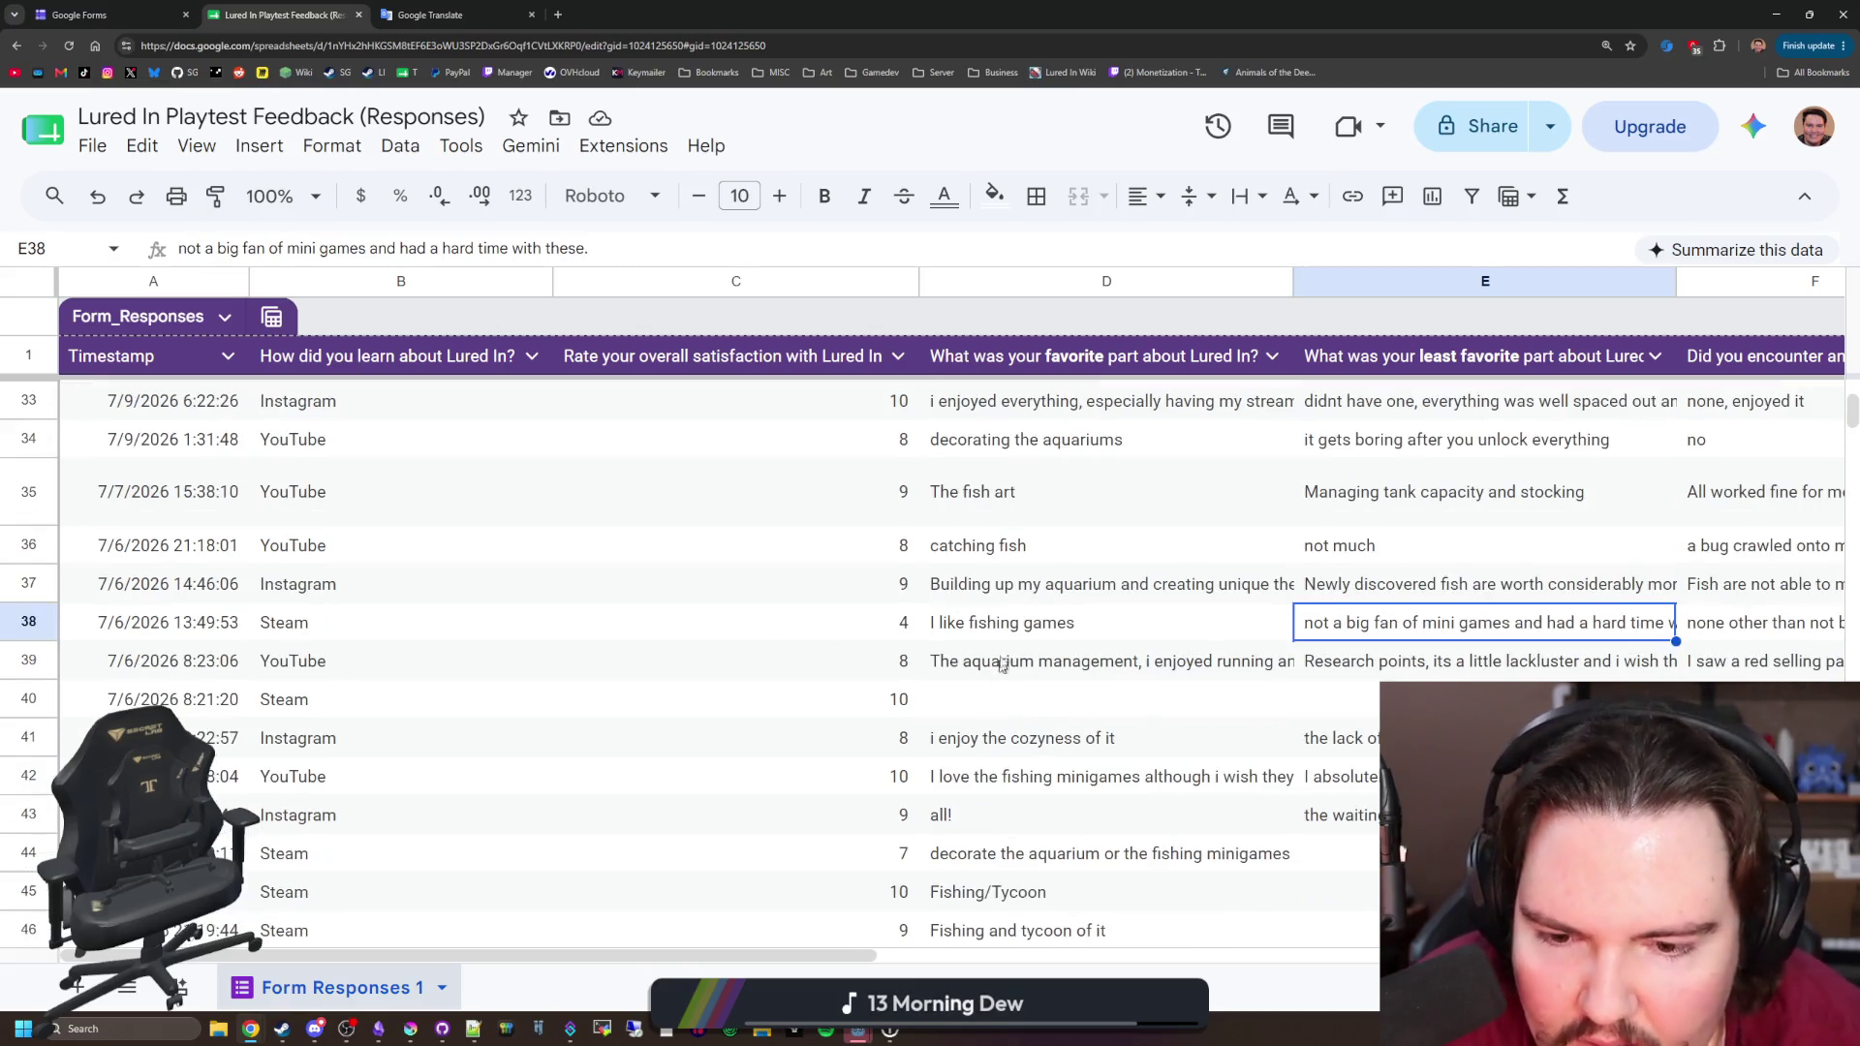
pyautogui.scroll(-5, 1007, 647)
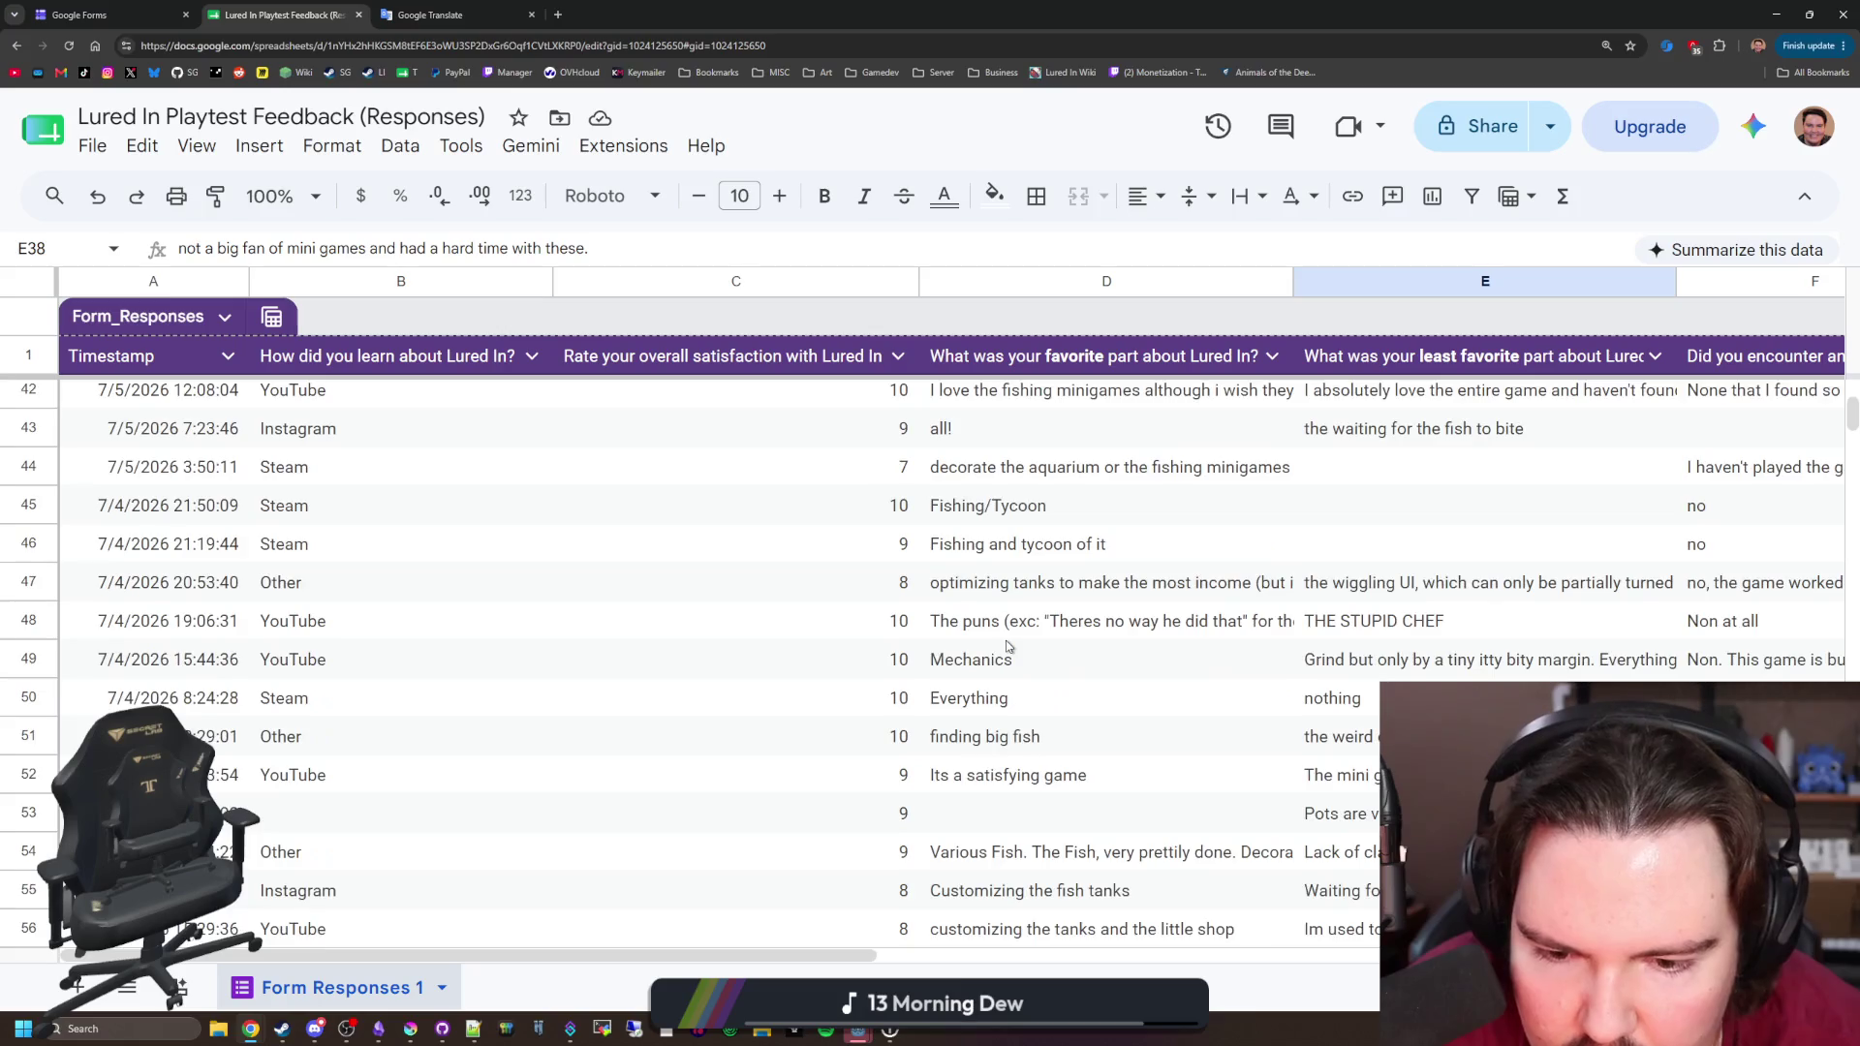
pyautogui.scroll(-3, 1007, 647)
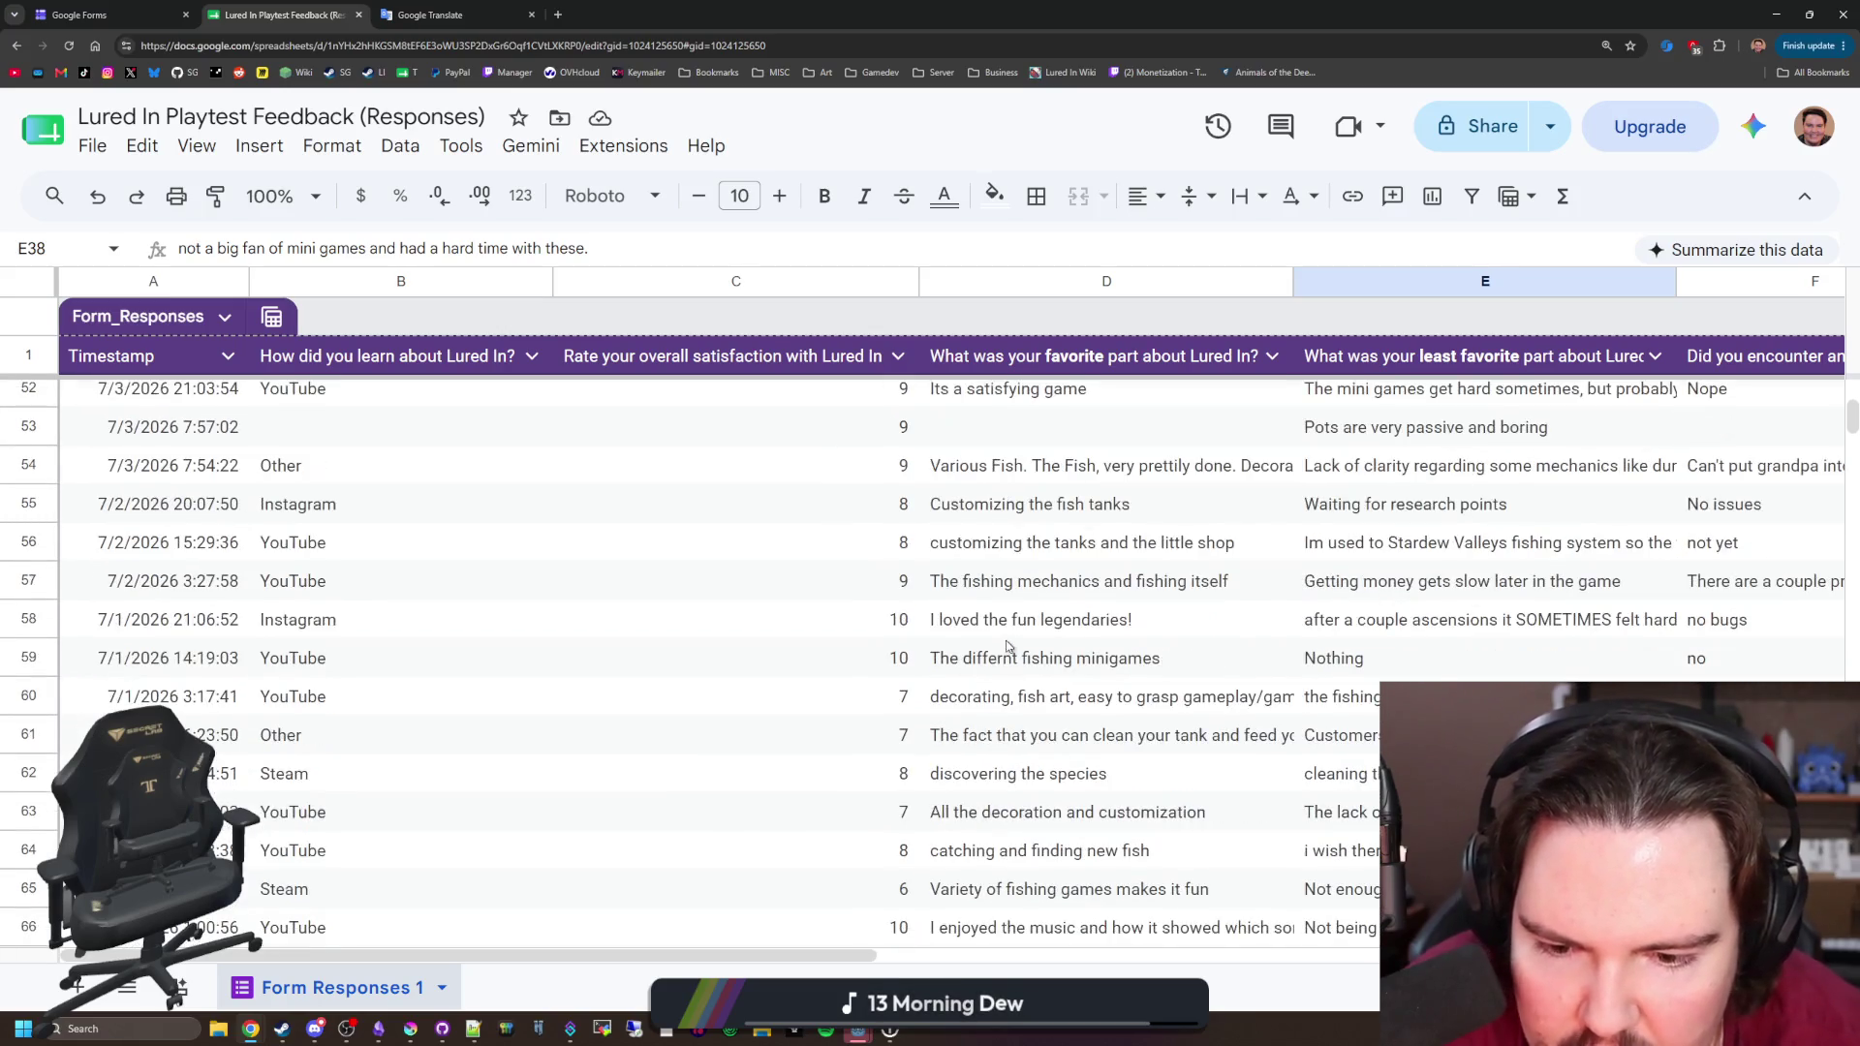
pyautogui.click(1060, 789)
pyautogui.moveTo(872, 957); pyautogui.dragTo(1322, 949)
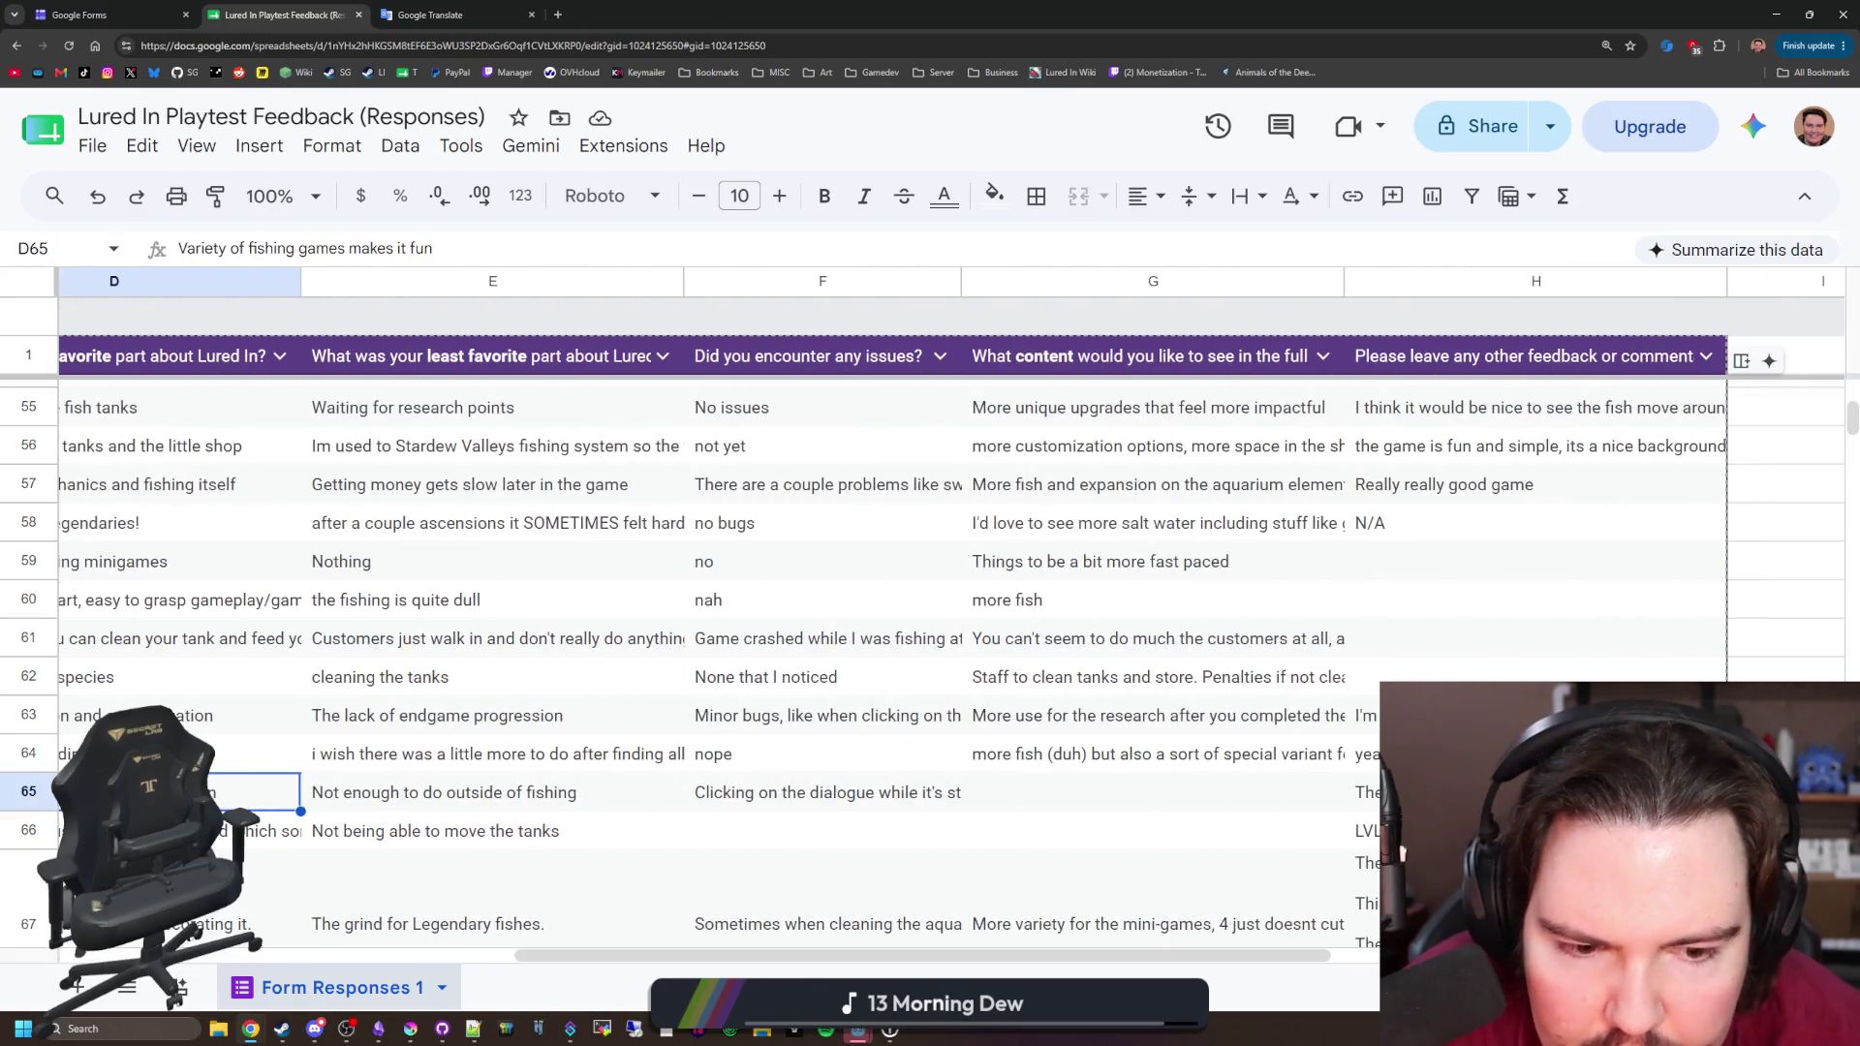
pyautogui.click(862, 804)
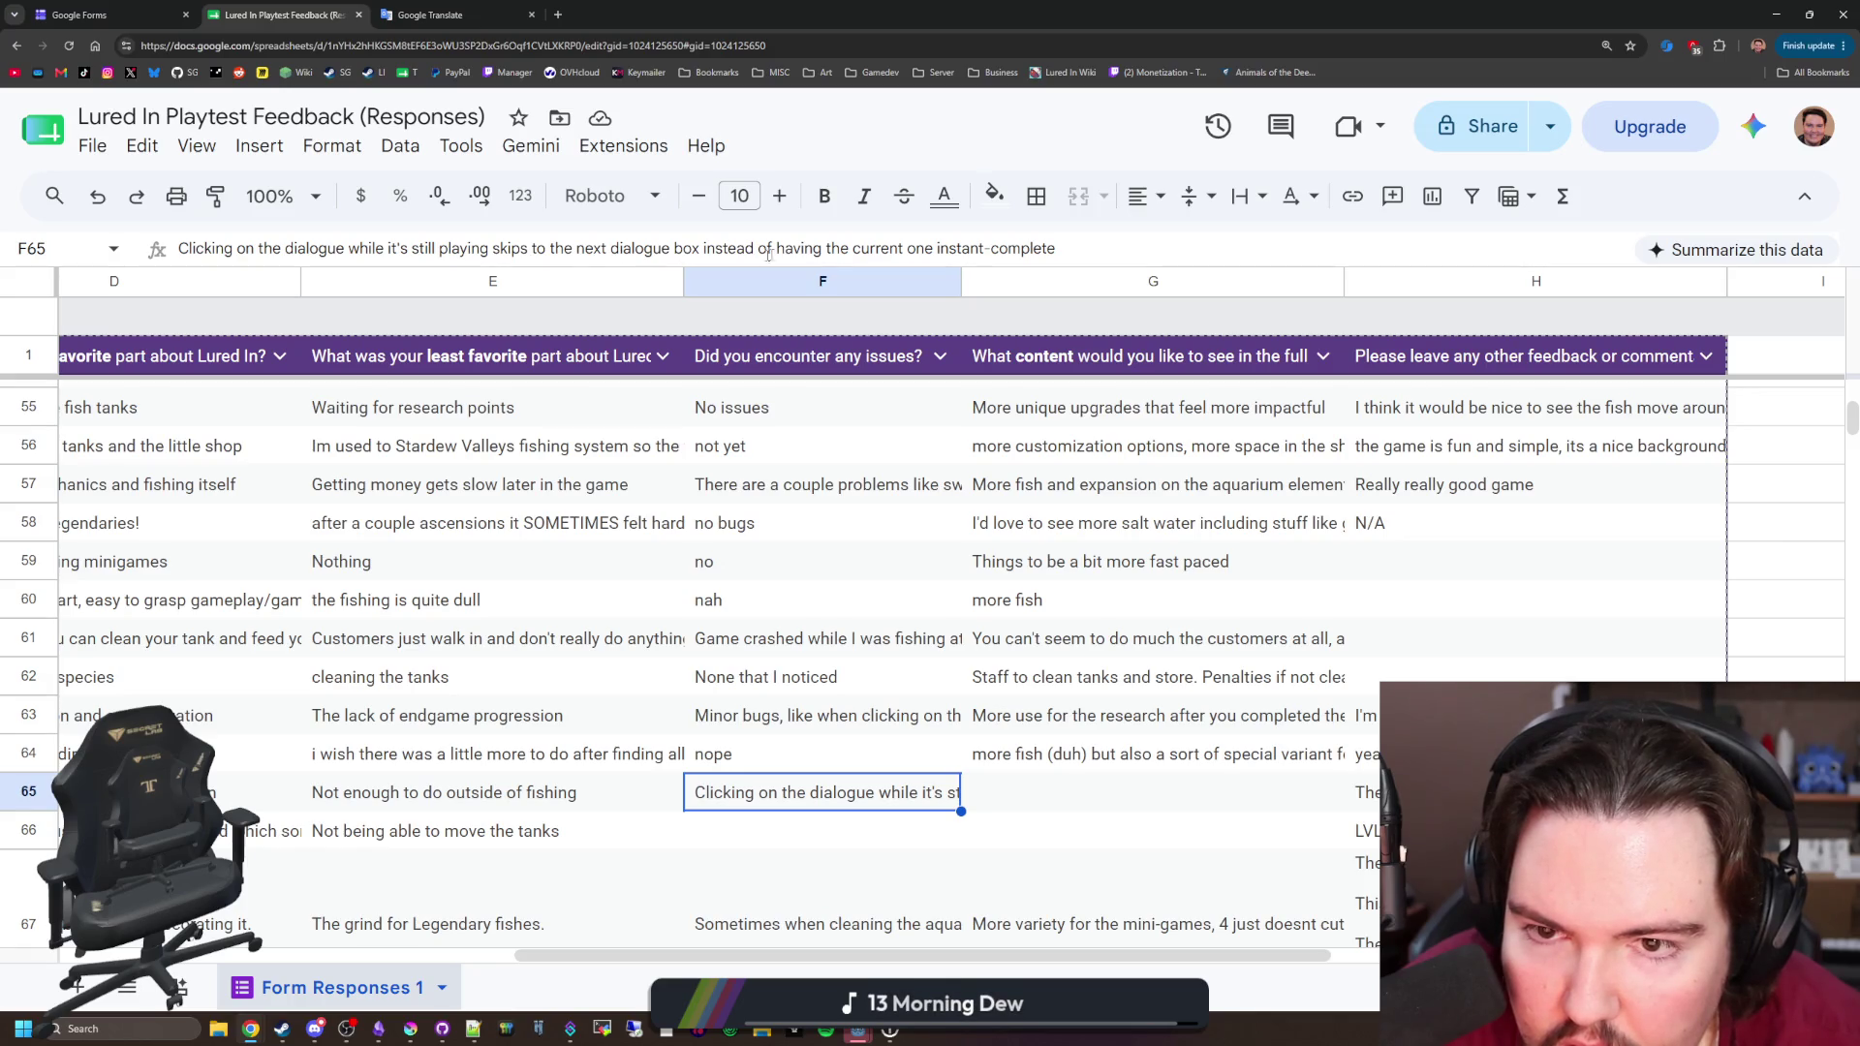
pyautogui.moveTo(1017, 957); pyautogui.dragTo(562, 955)
# Step: Scroll further down the responses, then switch to the Google Forms page
pyautogui.scroll(-2, 543, 751)
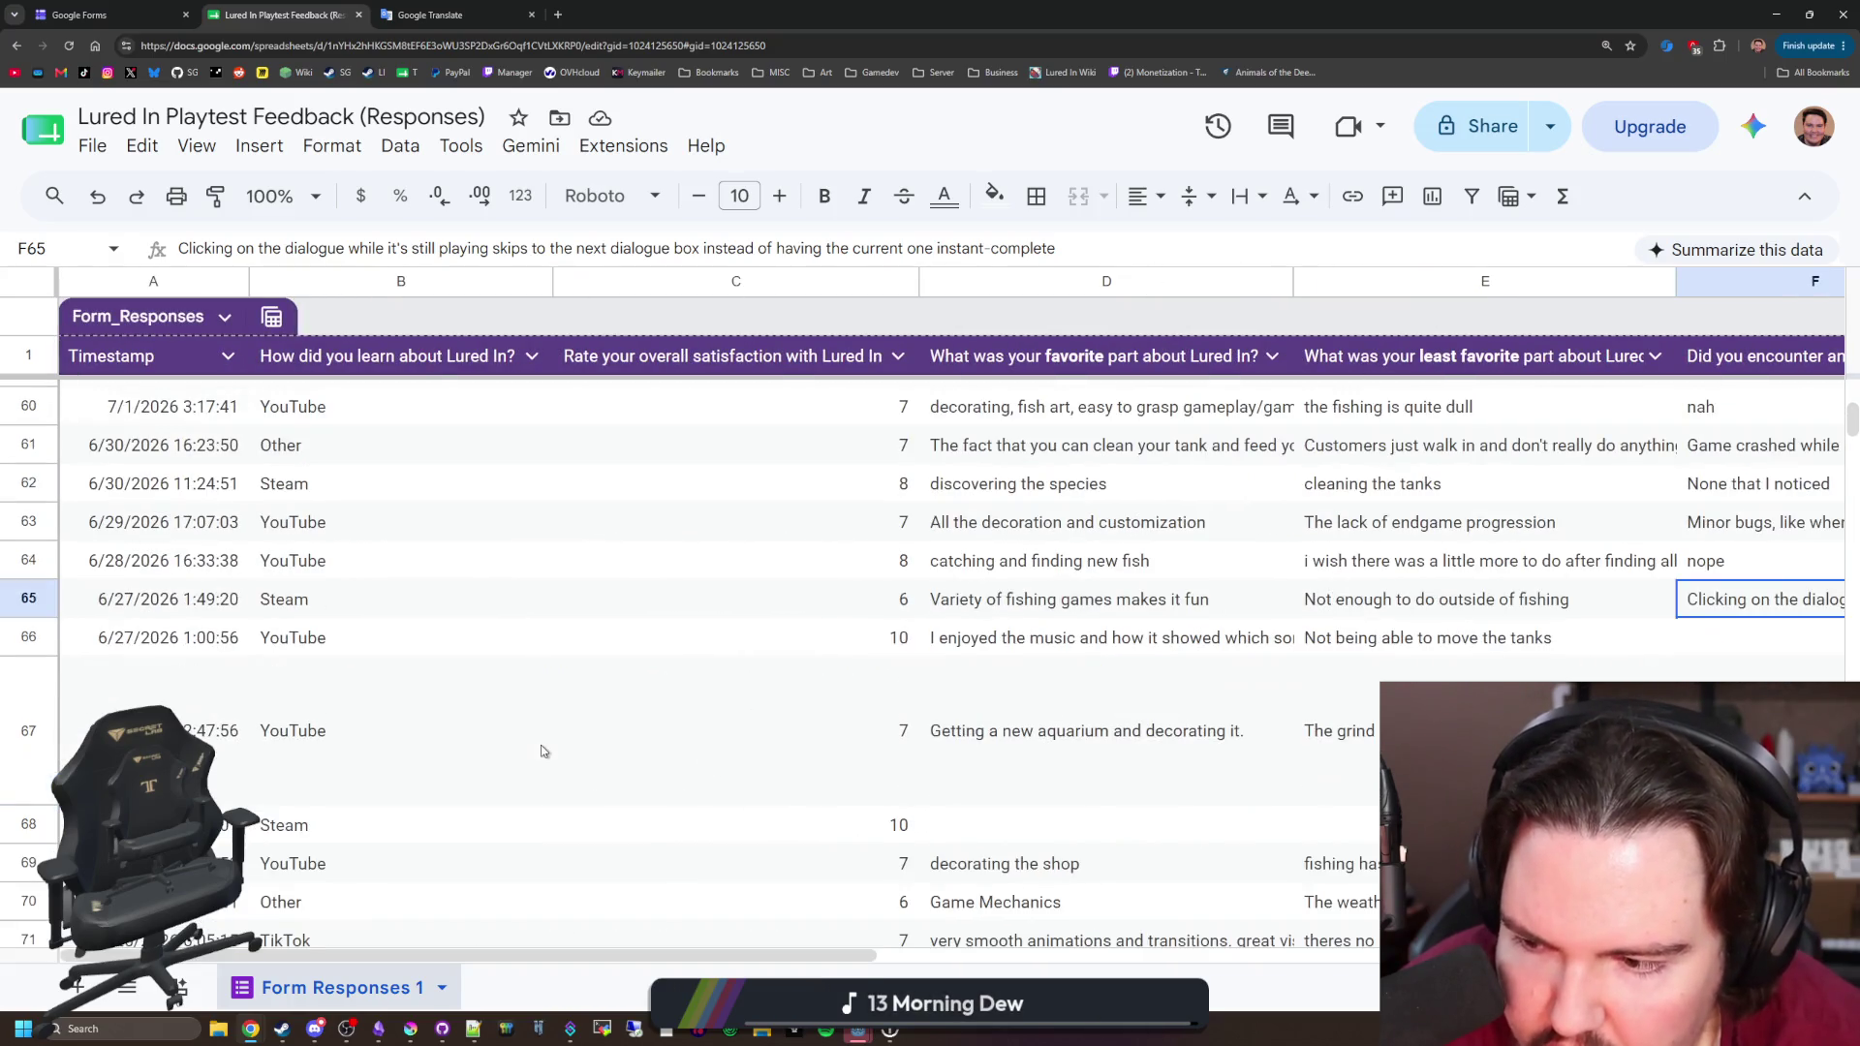
pyautogui.scroll(-6, 711, 695)
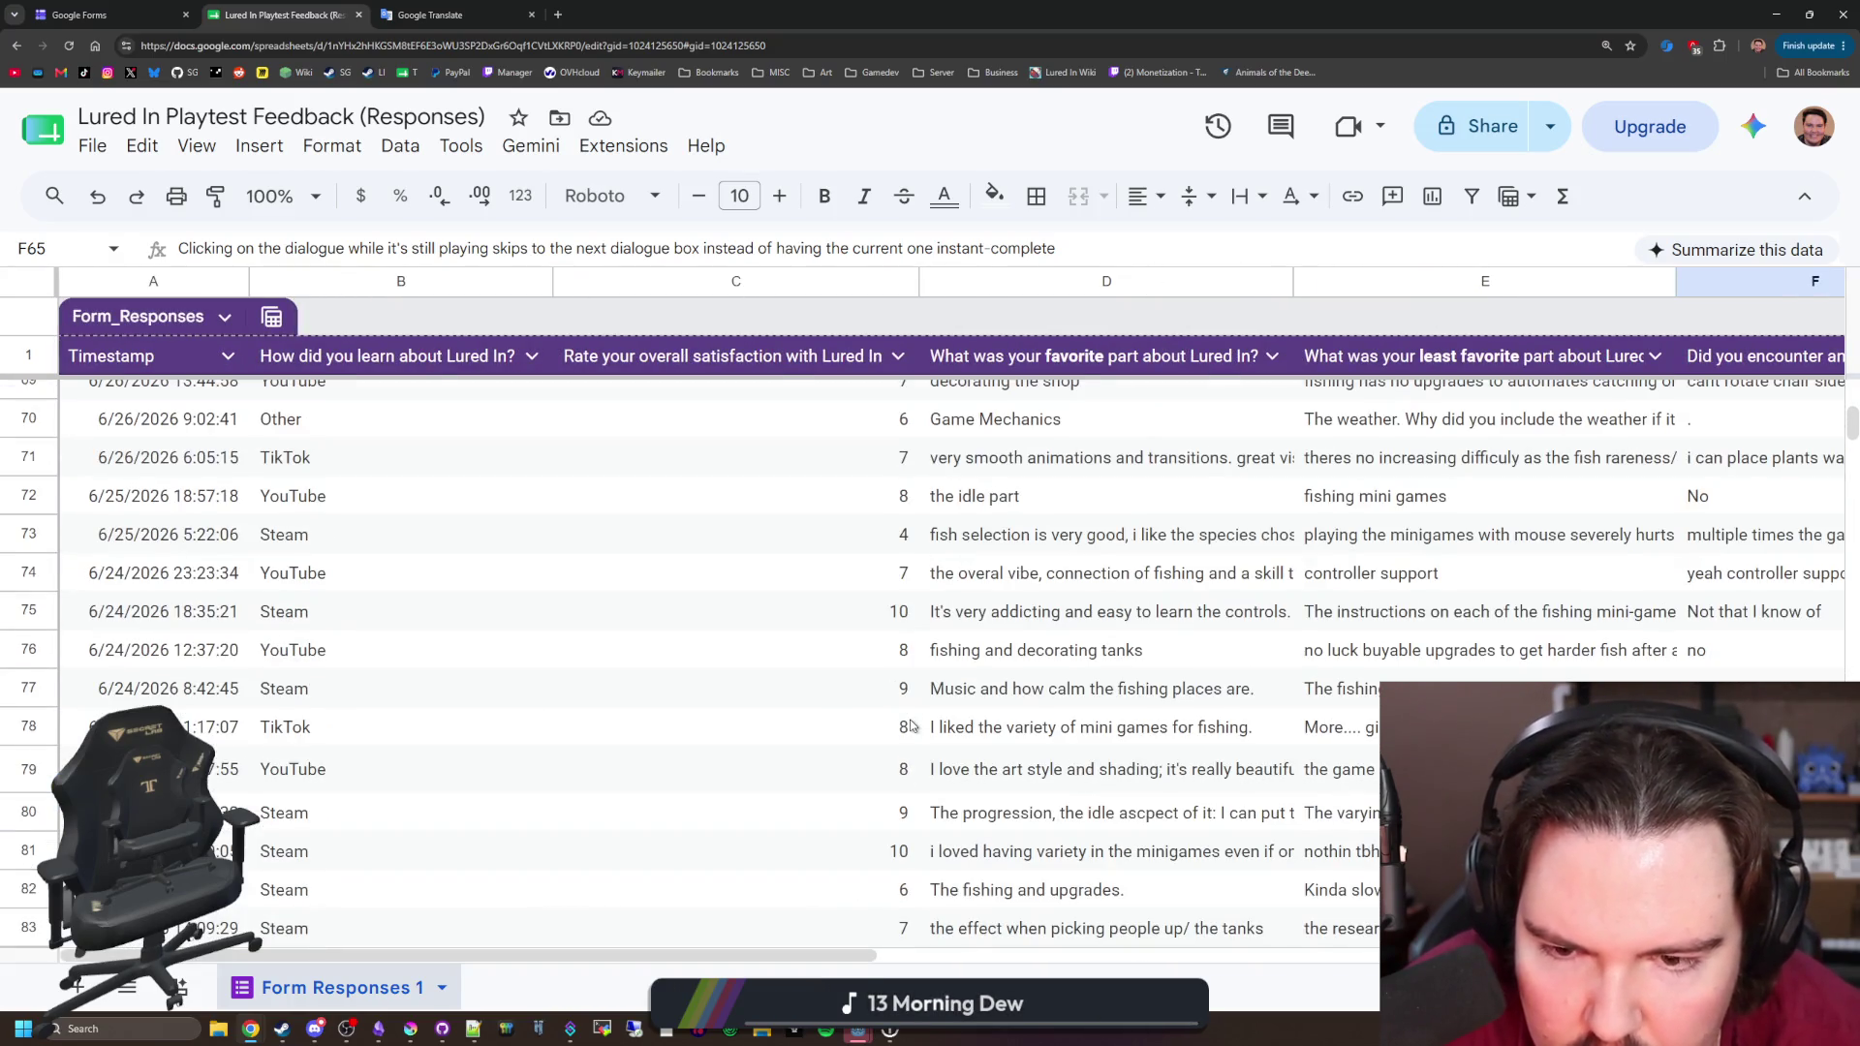
pyautogui.scroll(-10, 911, 724)
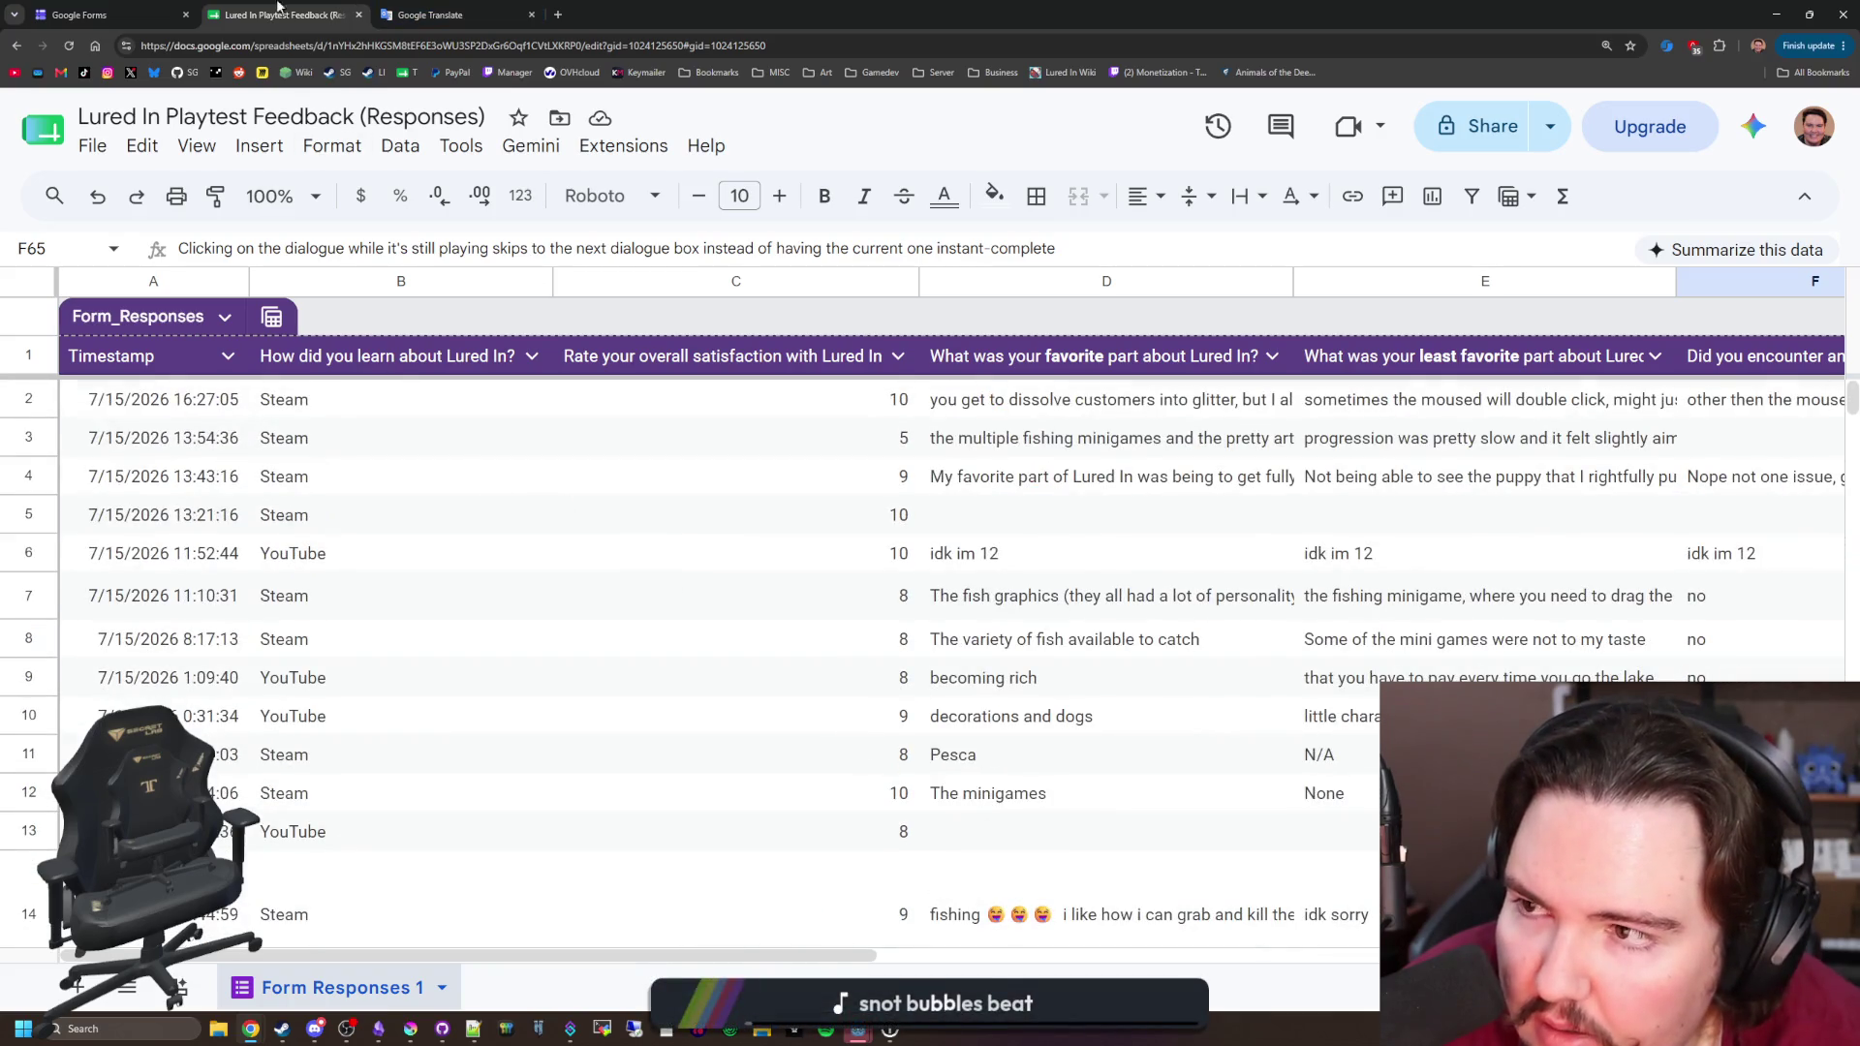
pyautogui.click(155, 10)
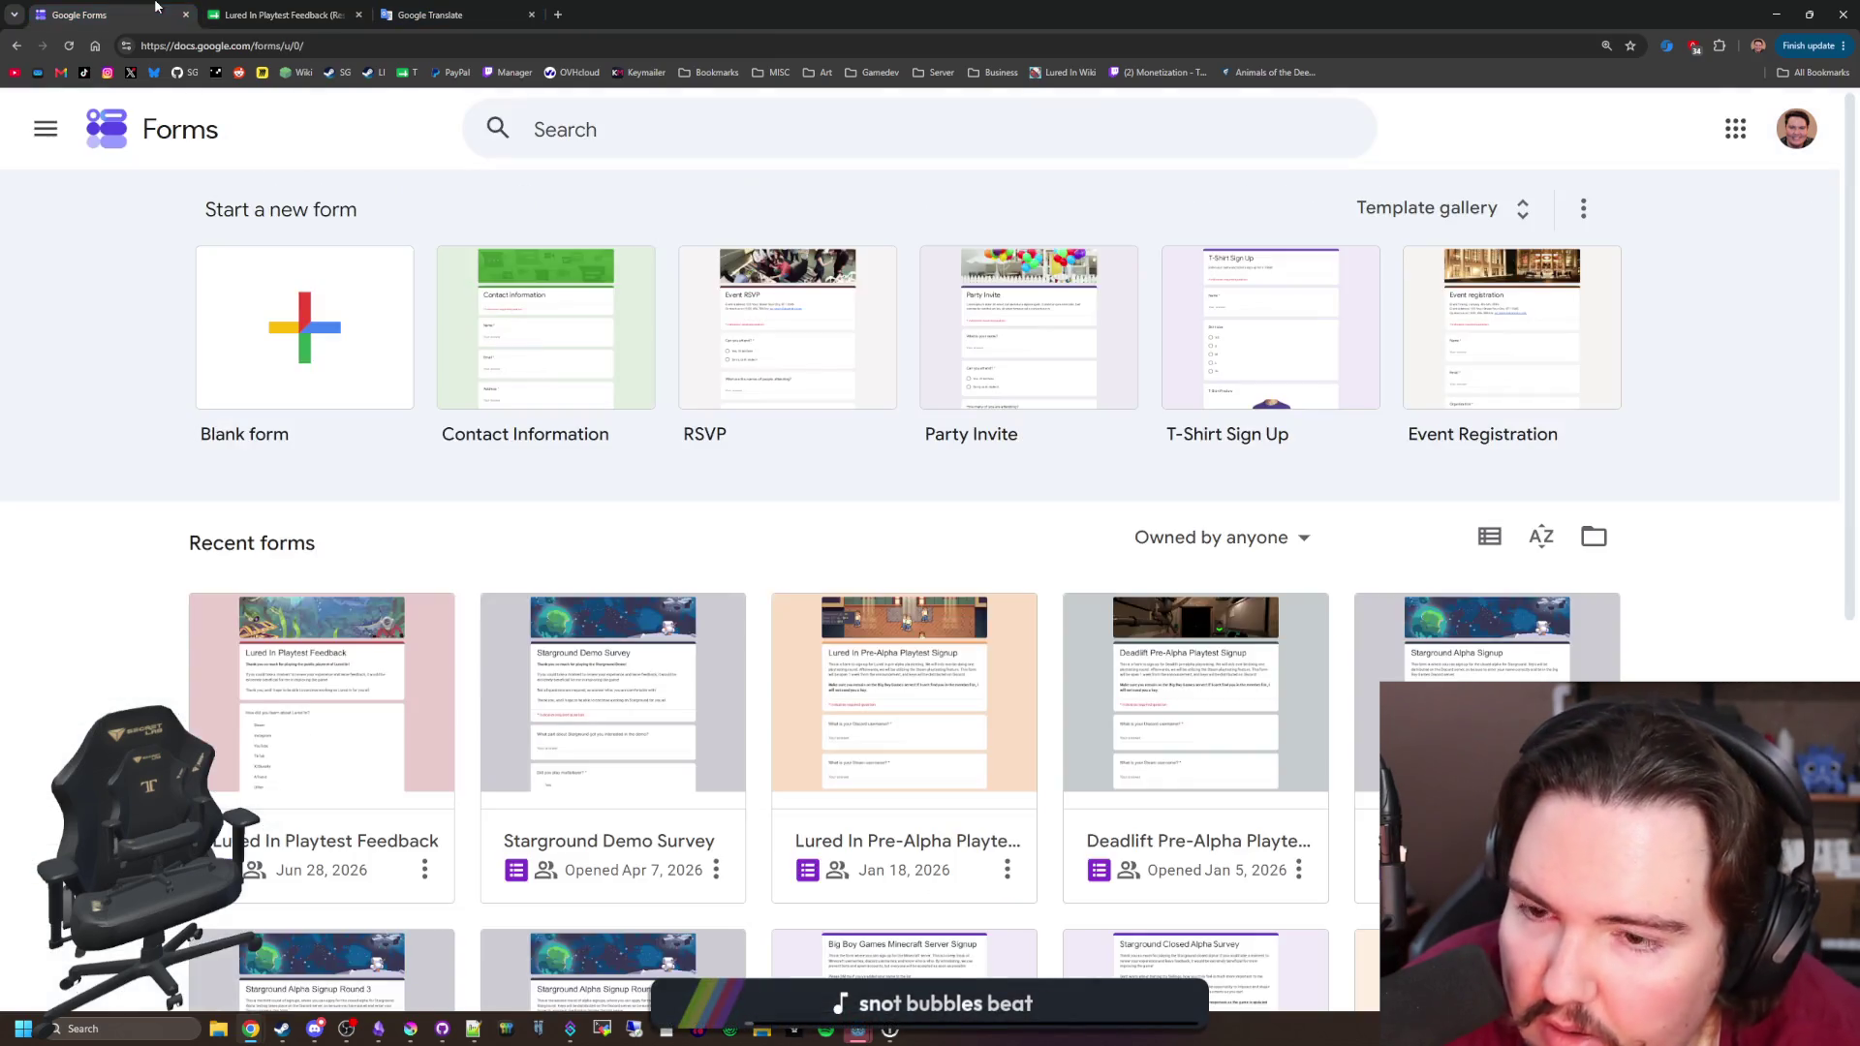
pyautogui.click(347, 715)
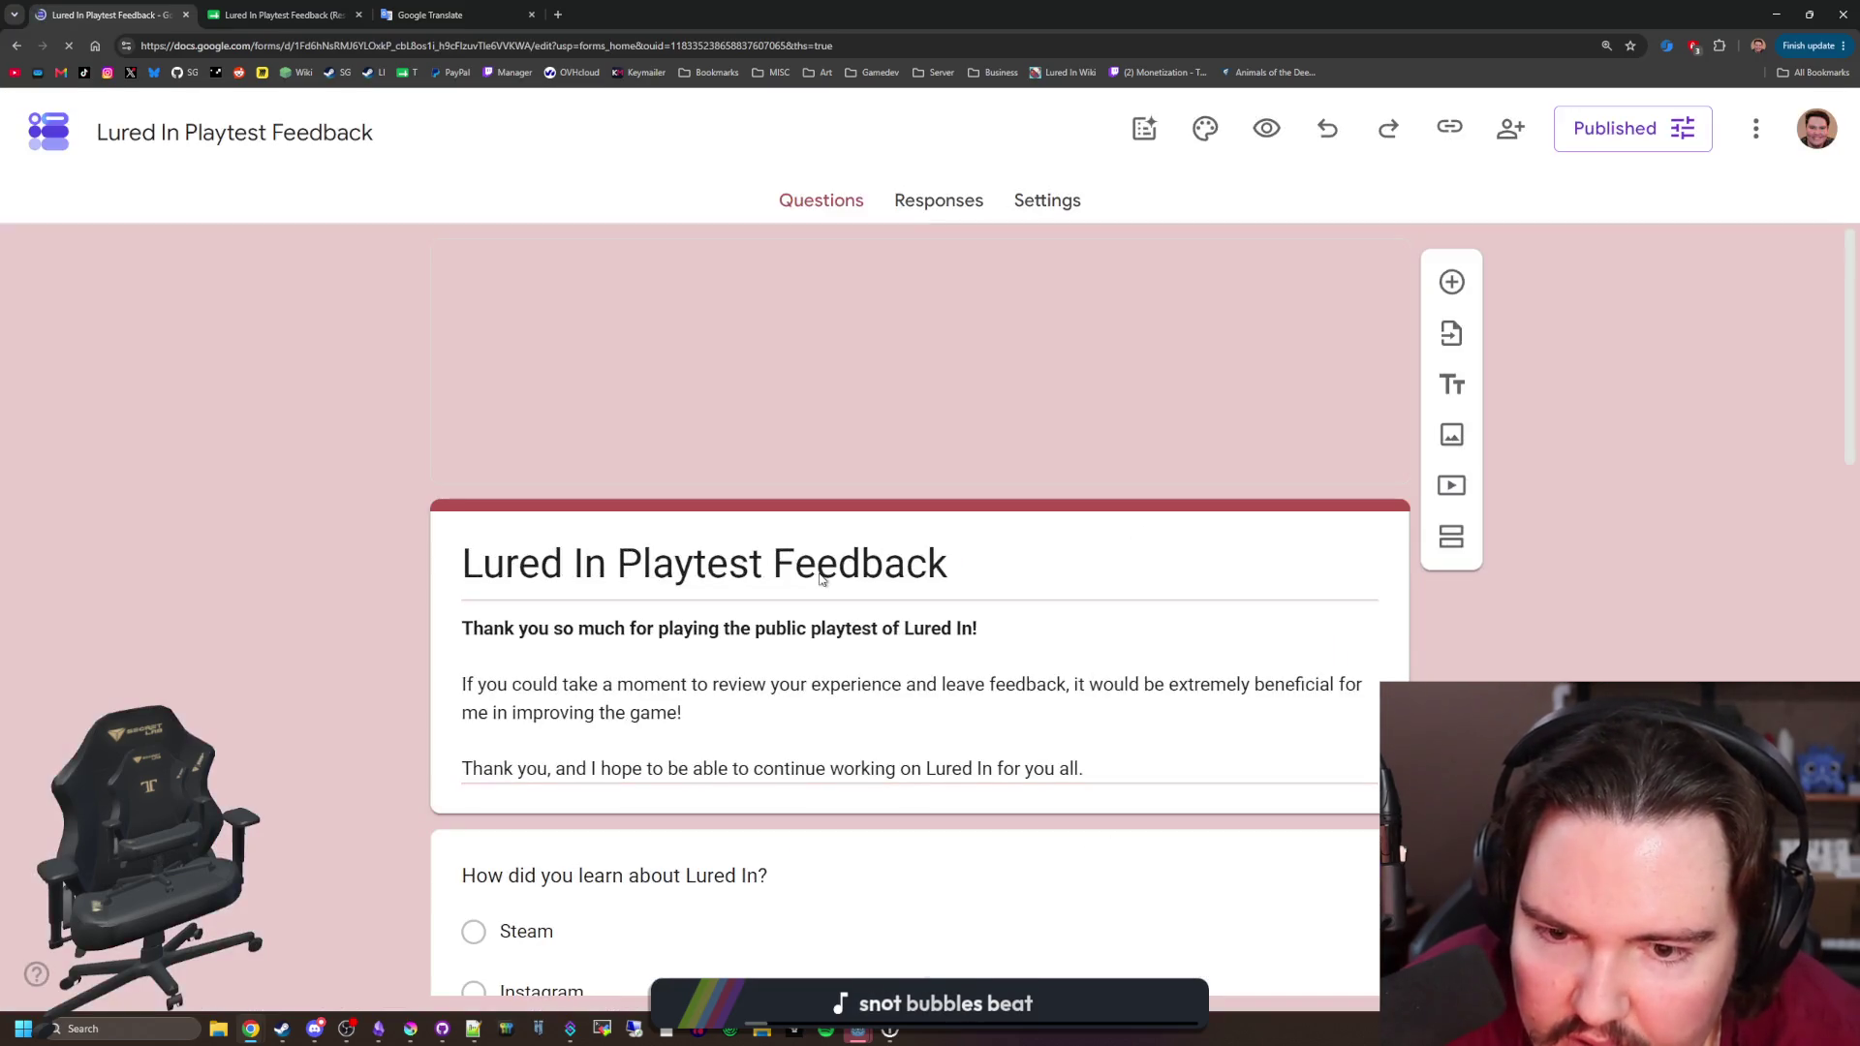
pyautogui.click(943, 204)
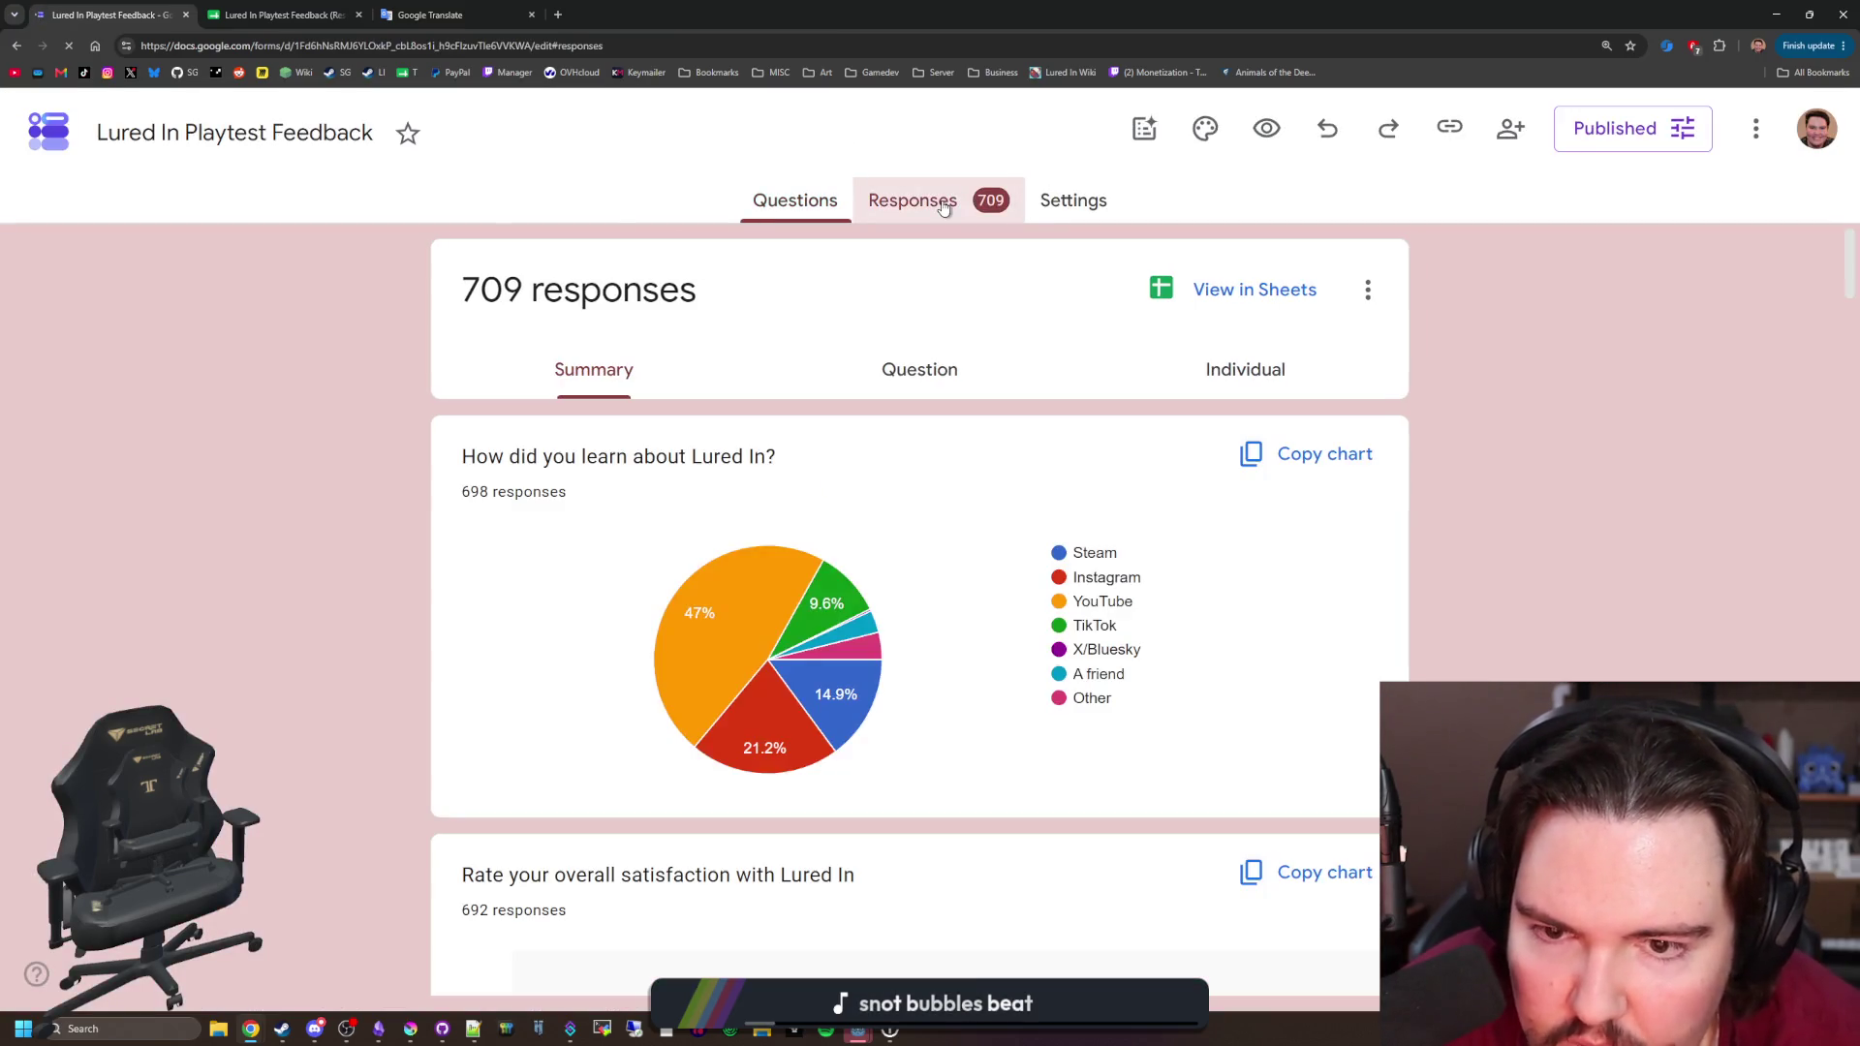
pyautogui.scroll(-5, 861, 481)
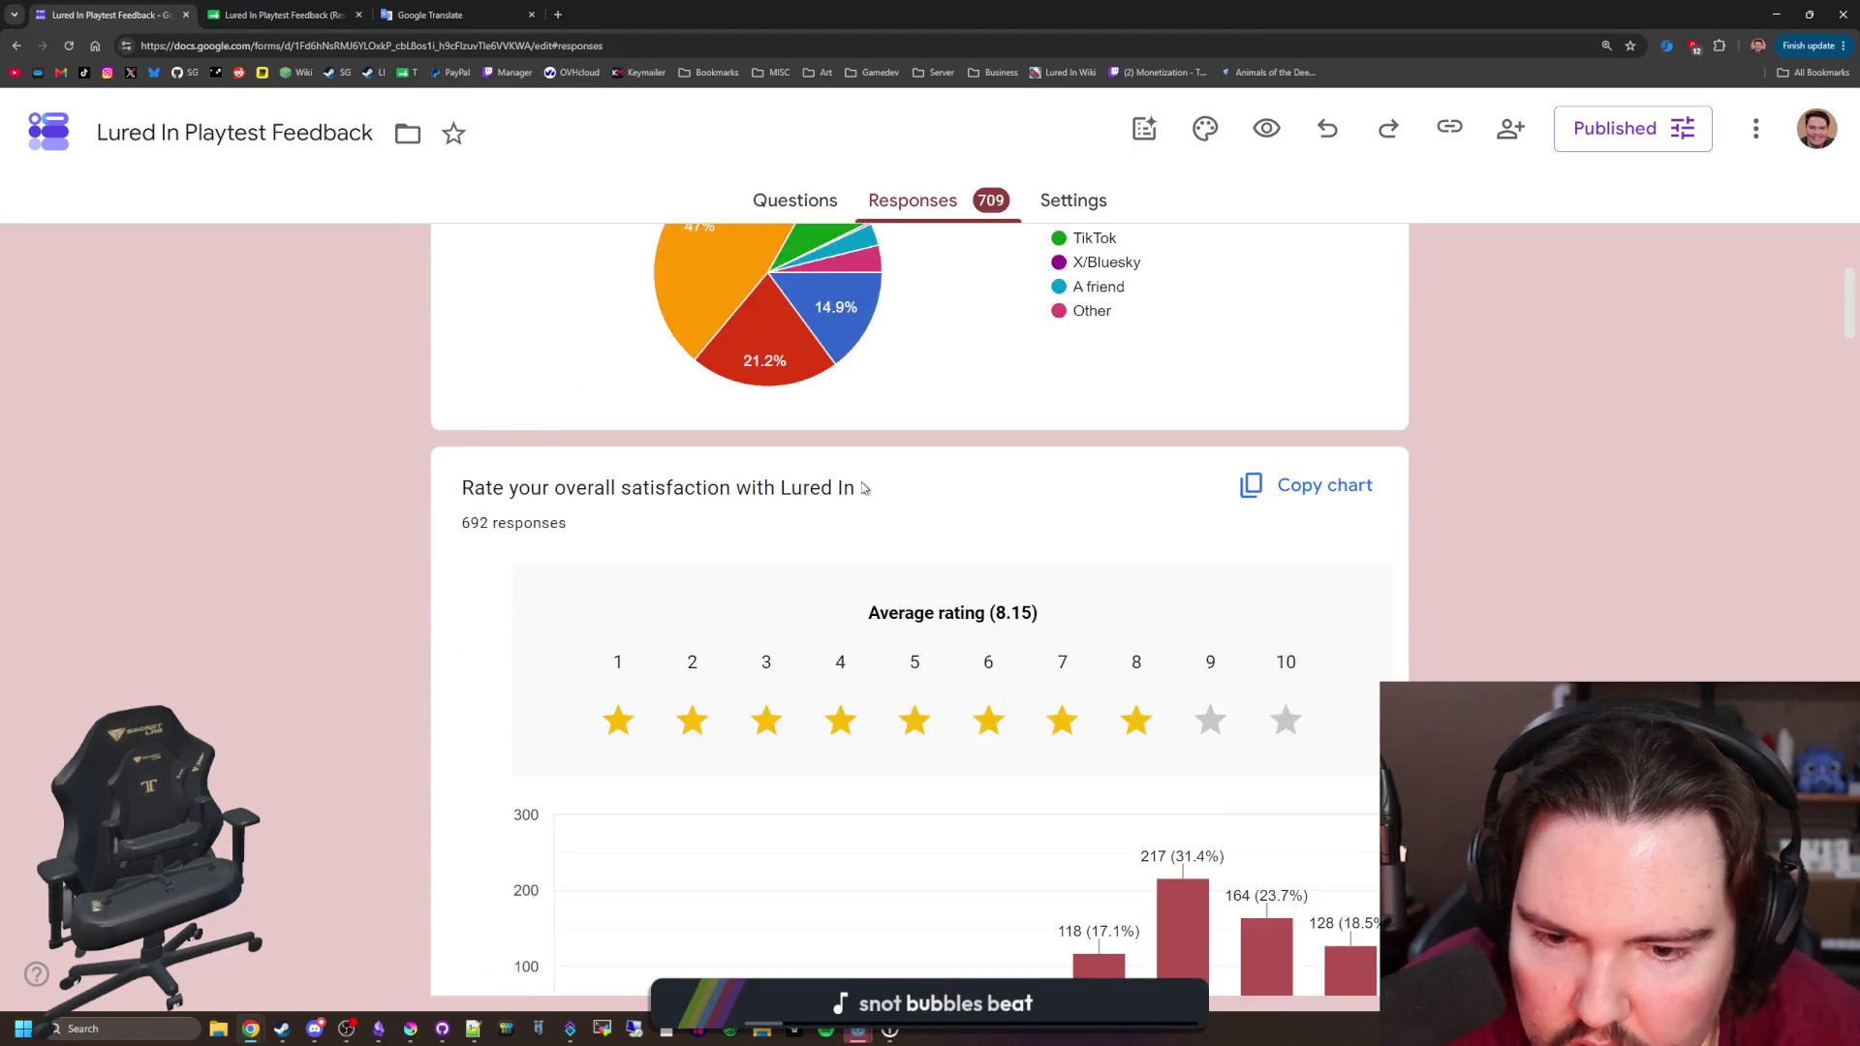
pyautogui.scroll(-2, 954, 606)
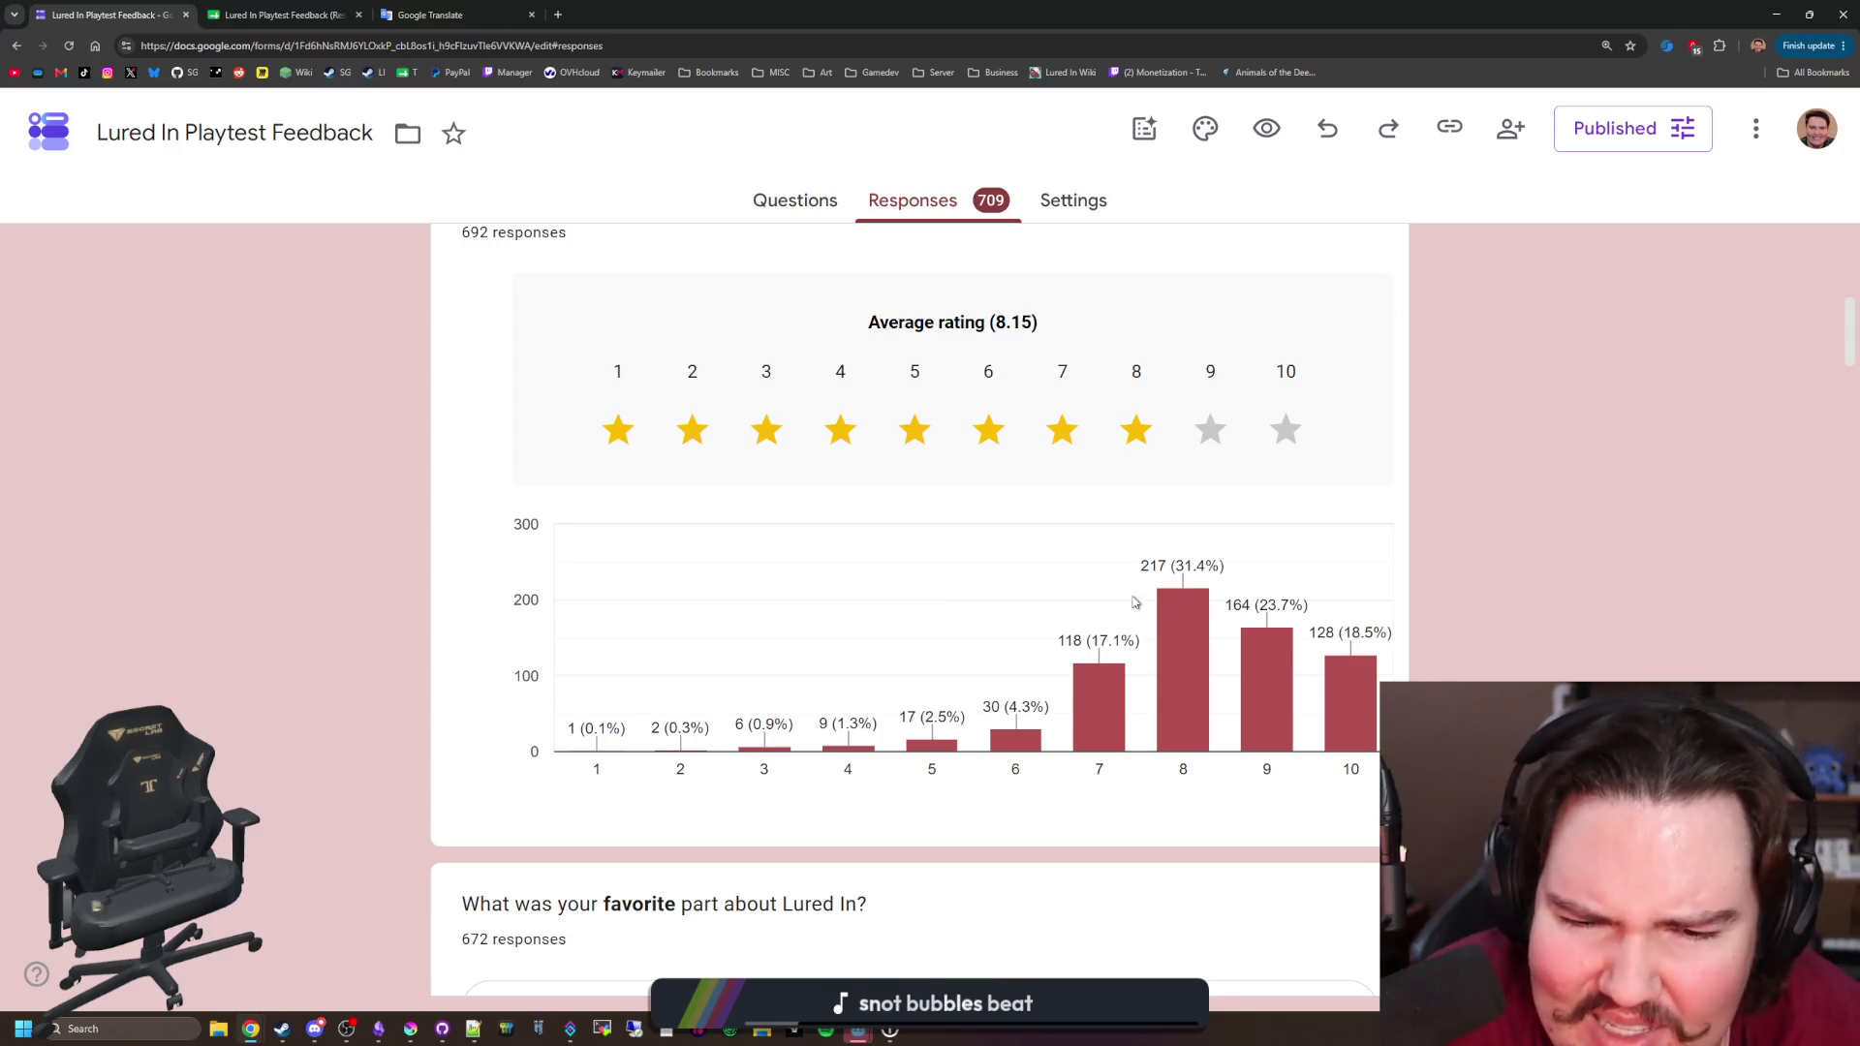
pyautogui.scroll(-4, 1259, 581)
pyautogui.scroll(-12, 978, 512)
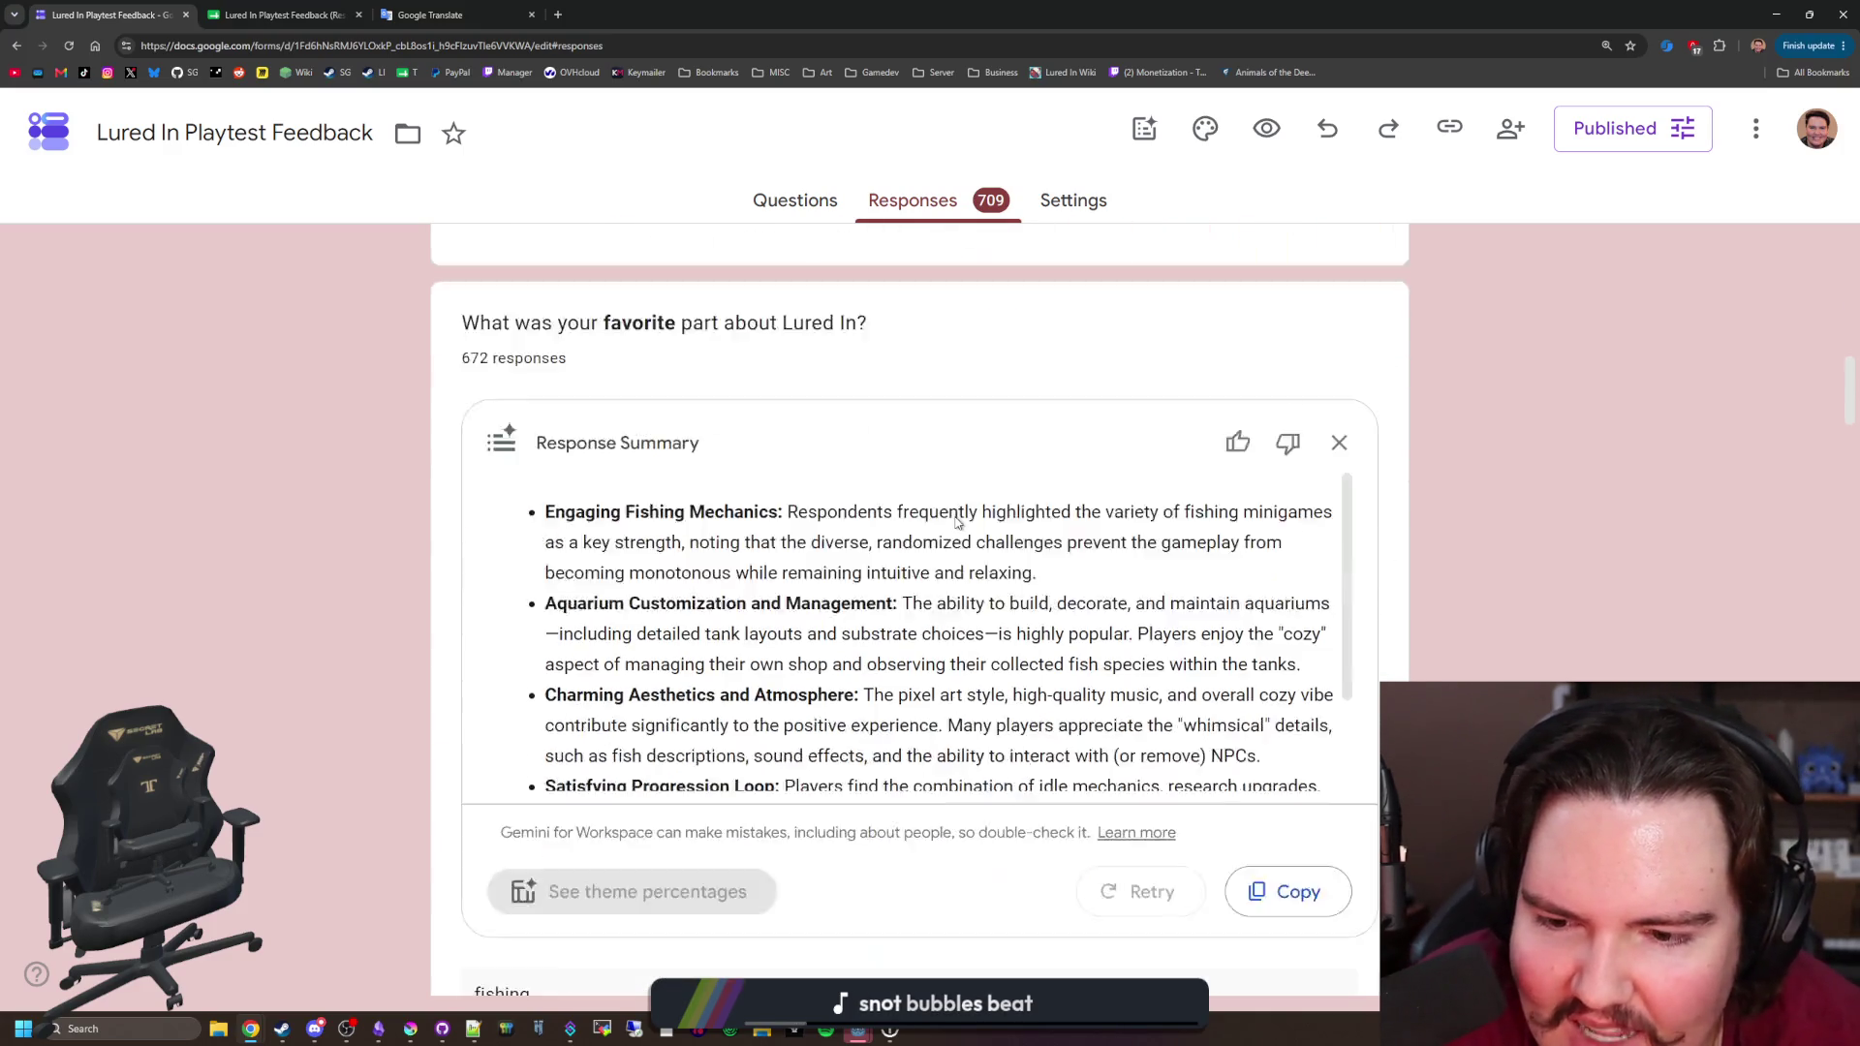
pyautogui.scroll(-15, 394, 537)
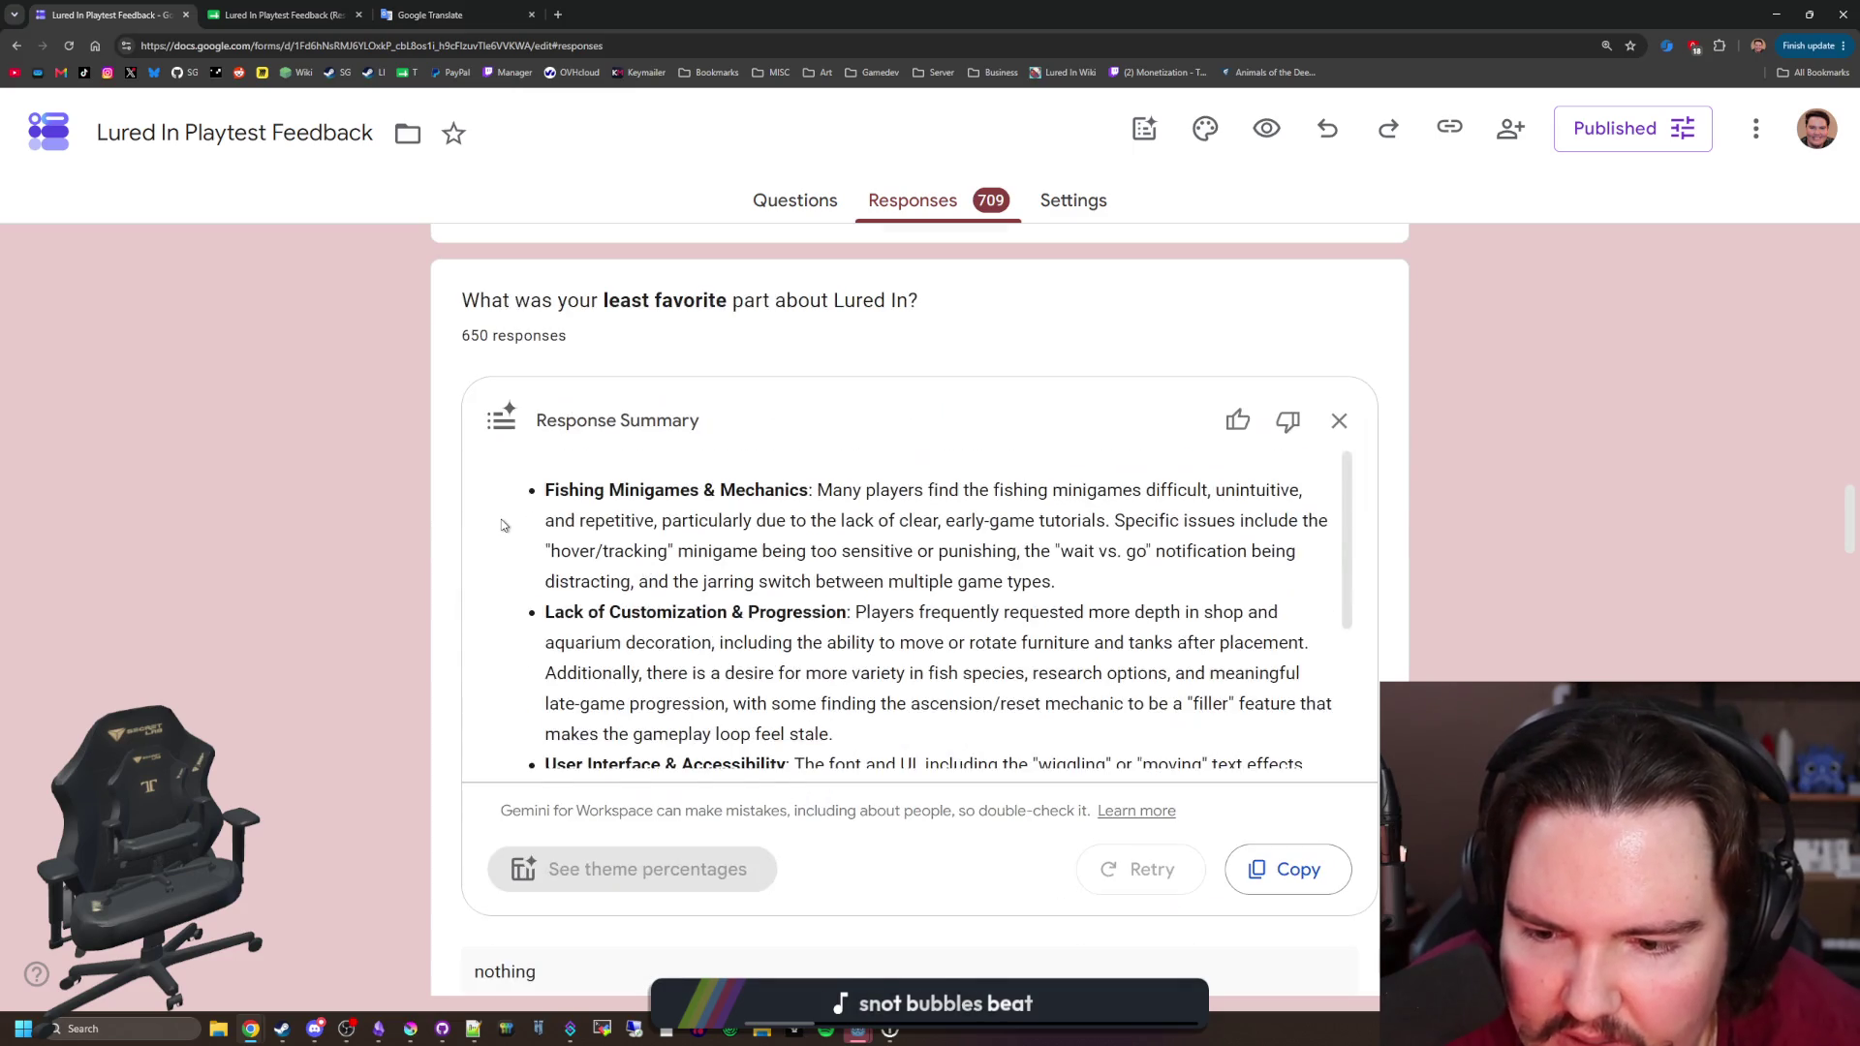
pyautogui.scroll(-15, 395, 539)
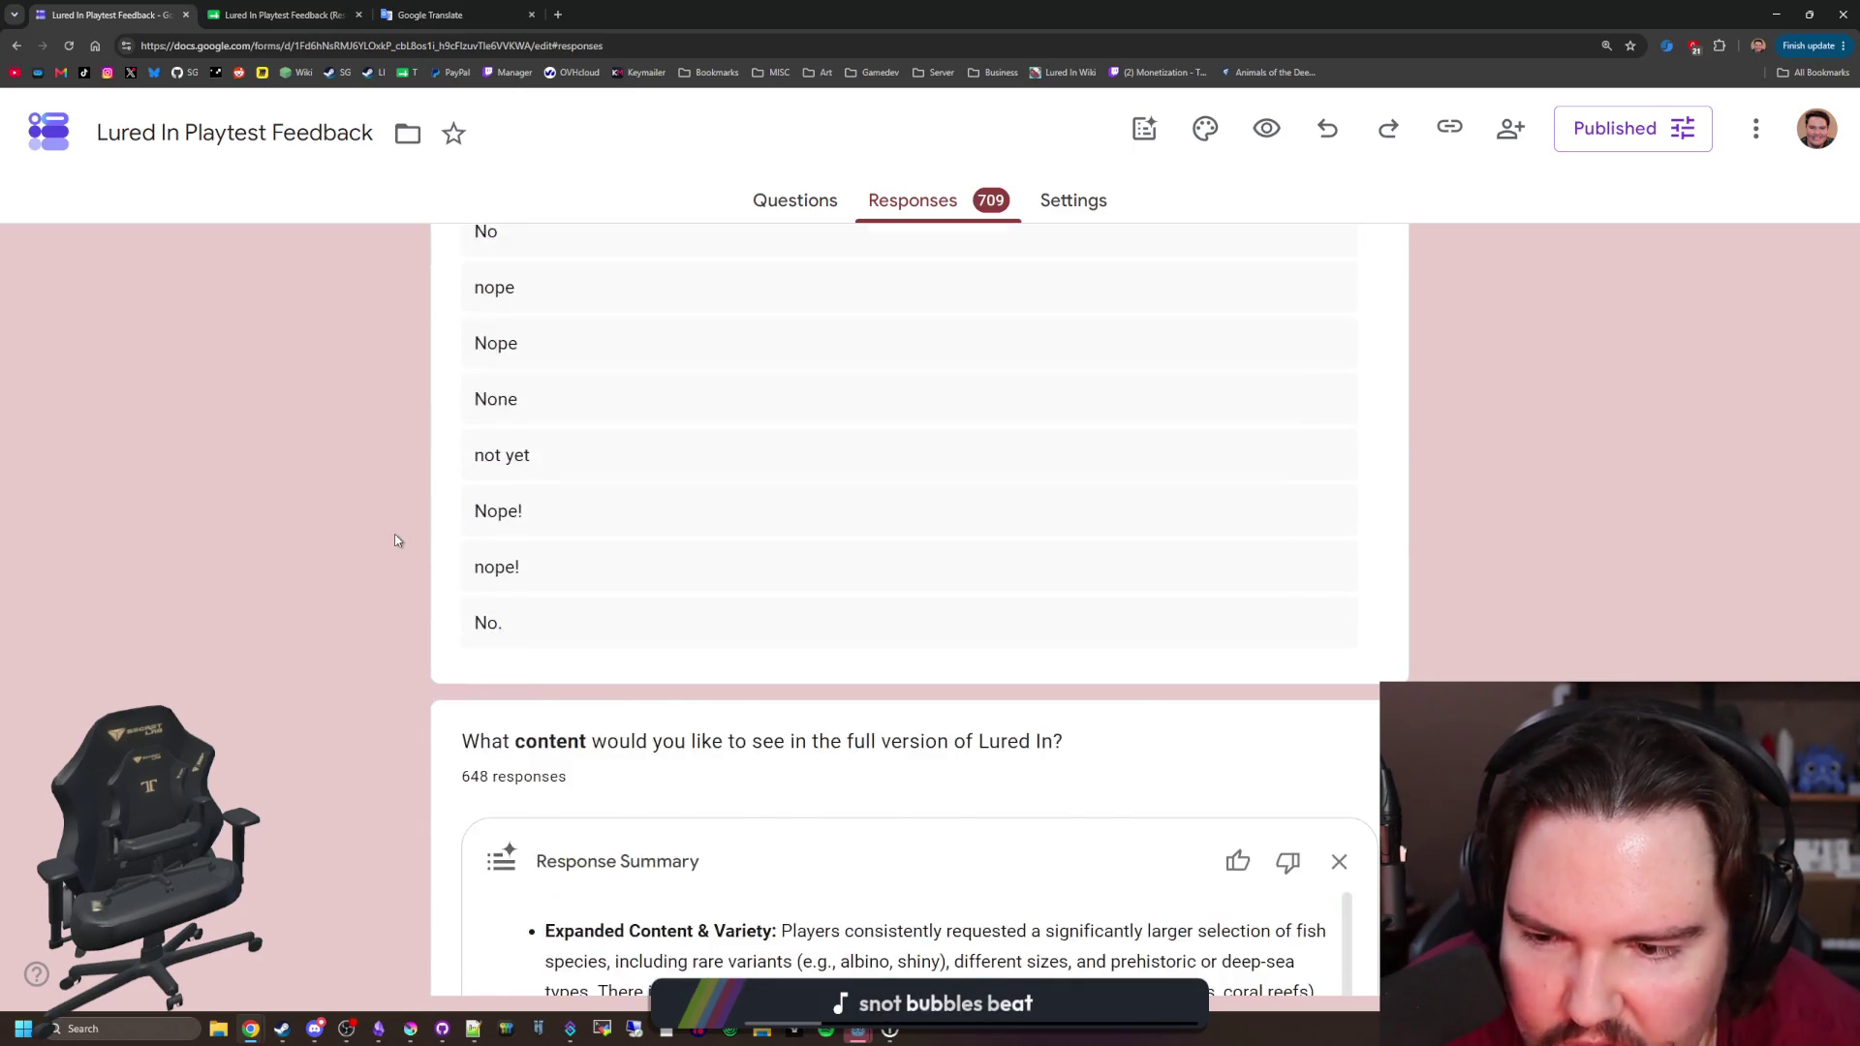
pyautogui.scroll(20, 385, 537)
pyautogui.scroll(-20, 386, 536)
pyautogui.scroll(-1, 644, 721)
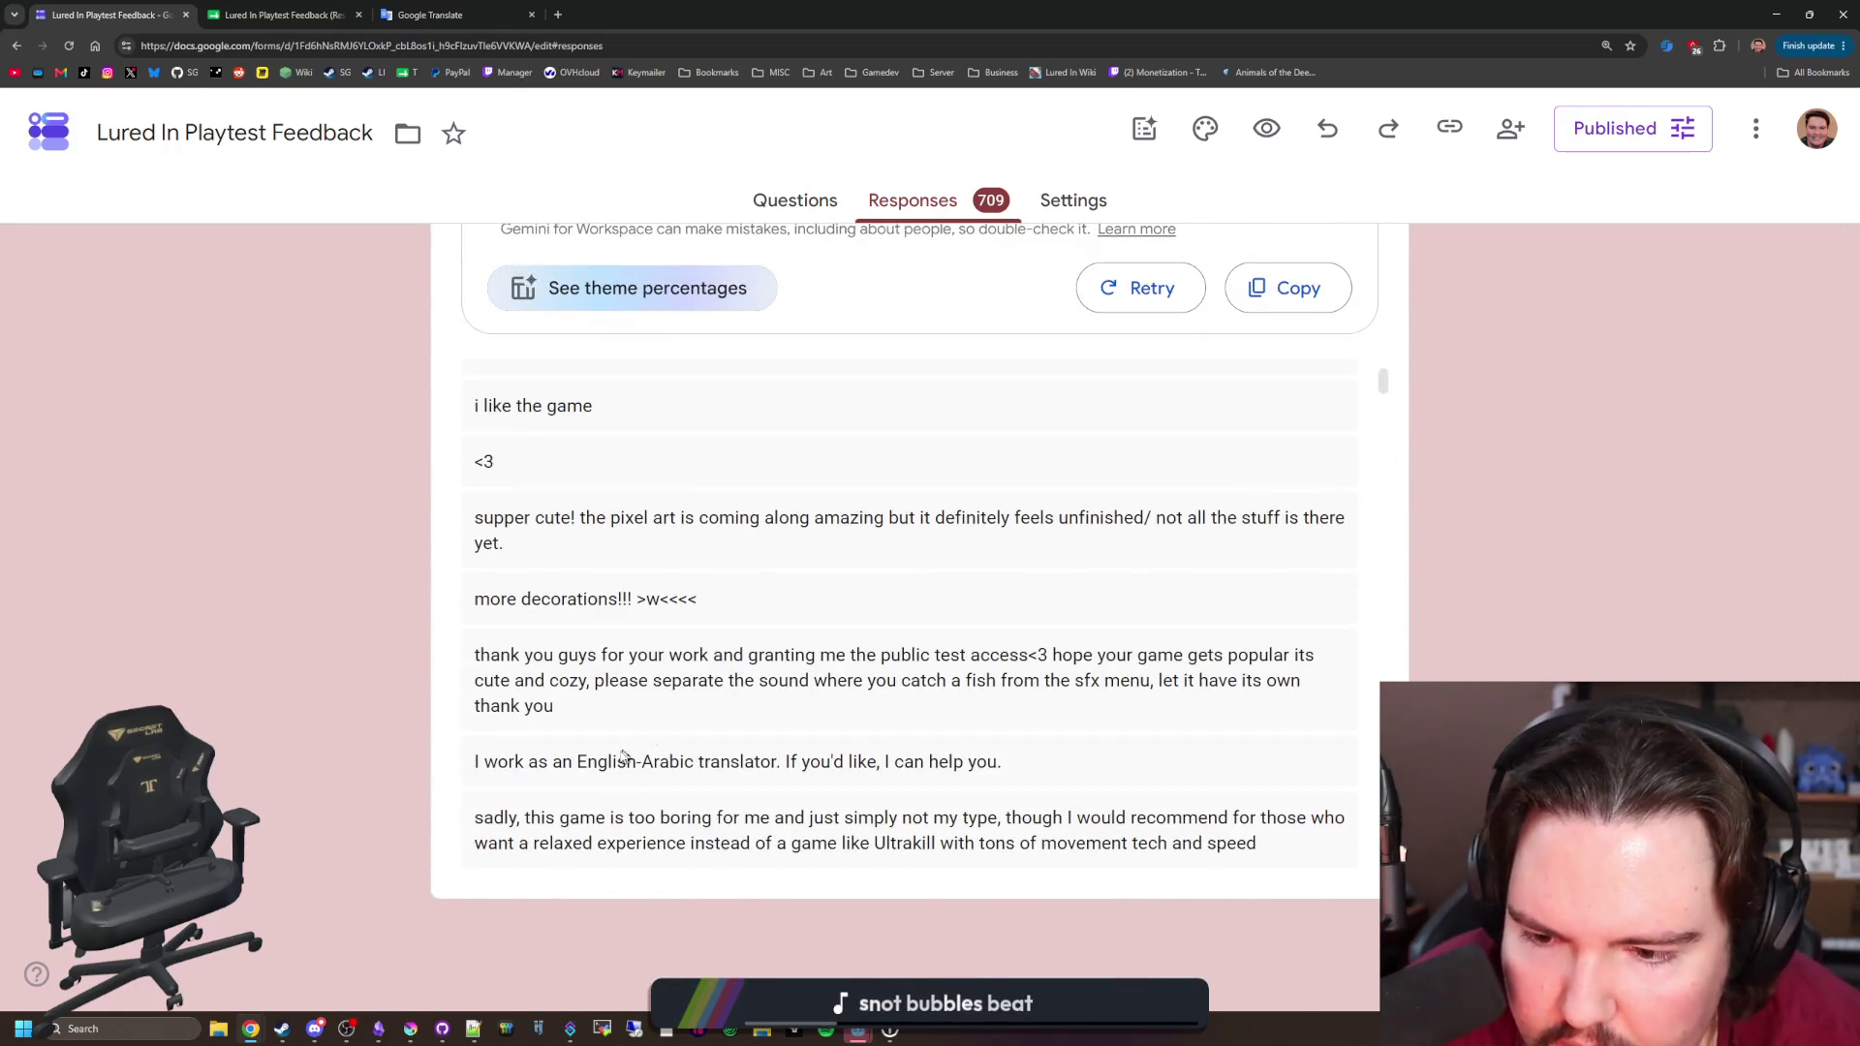
pyautogui.moveTo(528, 761)
pyautogui.mouseDown()
pyautogui.moveTo(969, 786)
pyautogui.moveTo(1029, 770)
pyautogui.mouseUp()
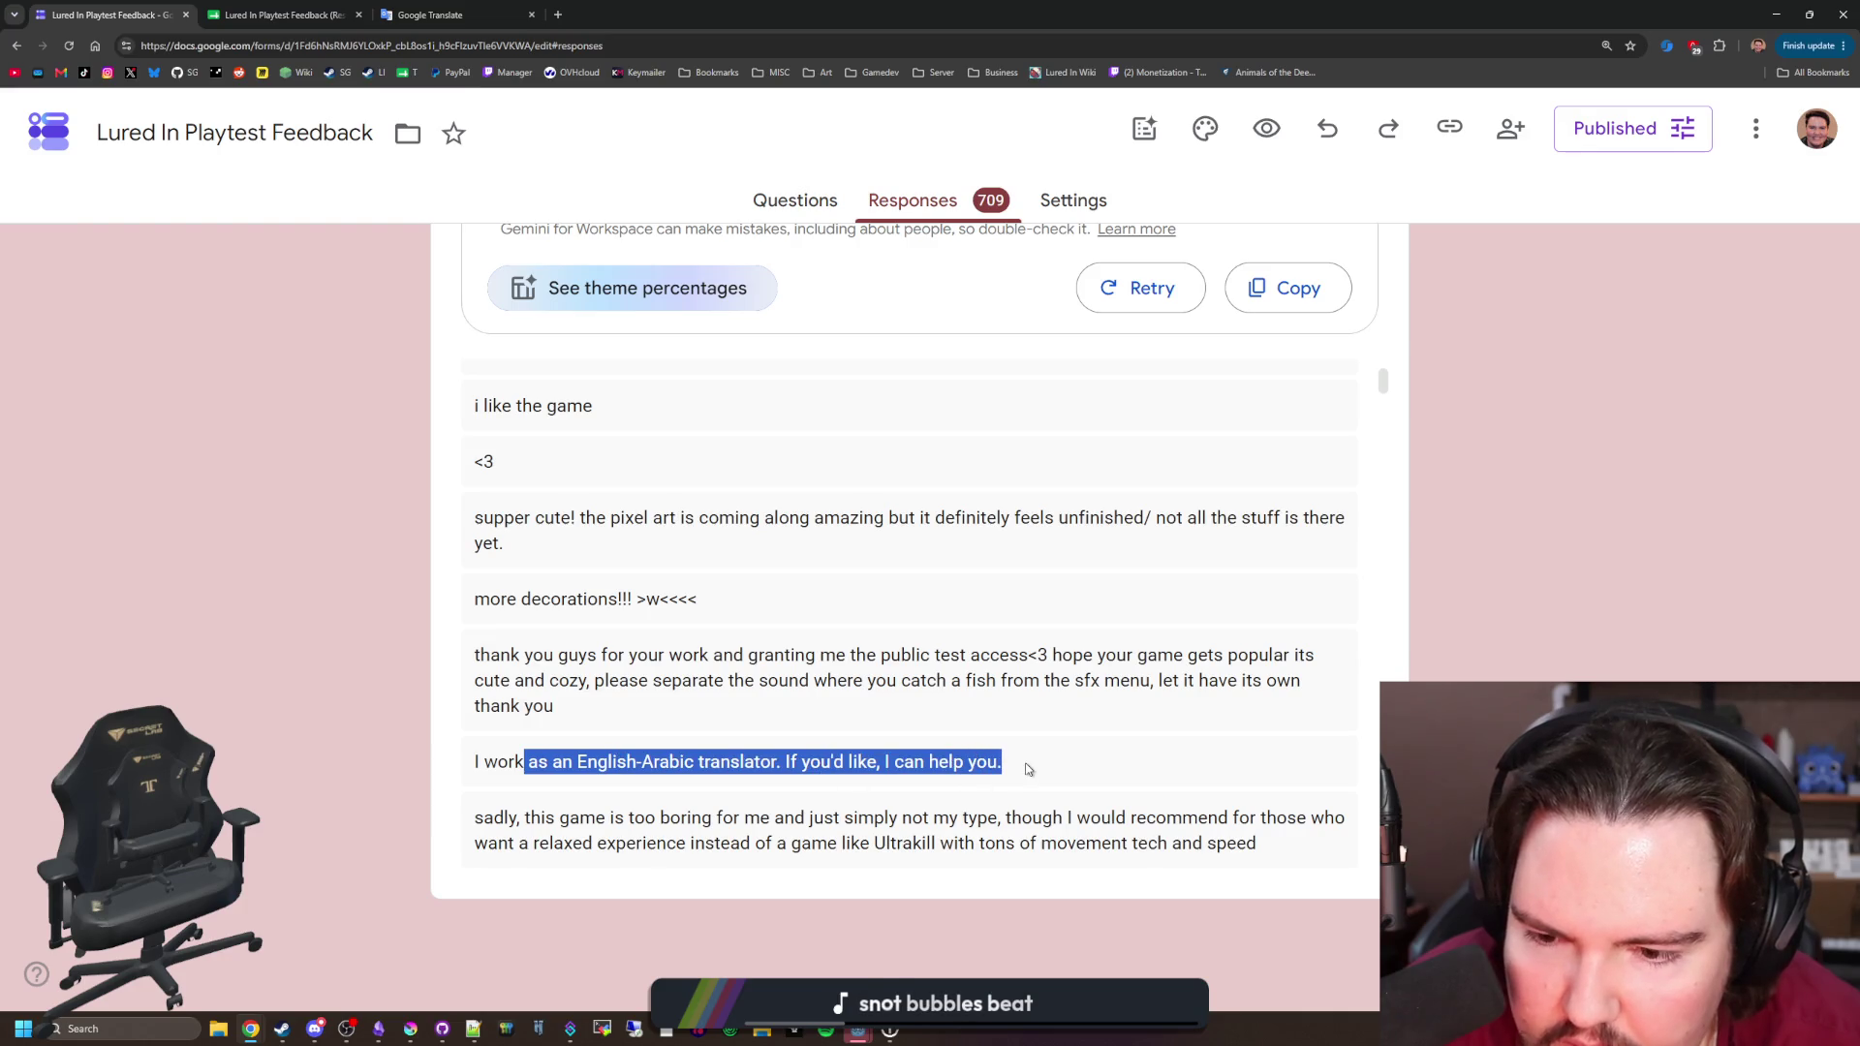
pyautogui.click(1028, 770)
pyautogui.moveTo(770, 761); pyautogui.dragTo(988, 761)
pyautogui.click(724, 738)
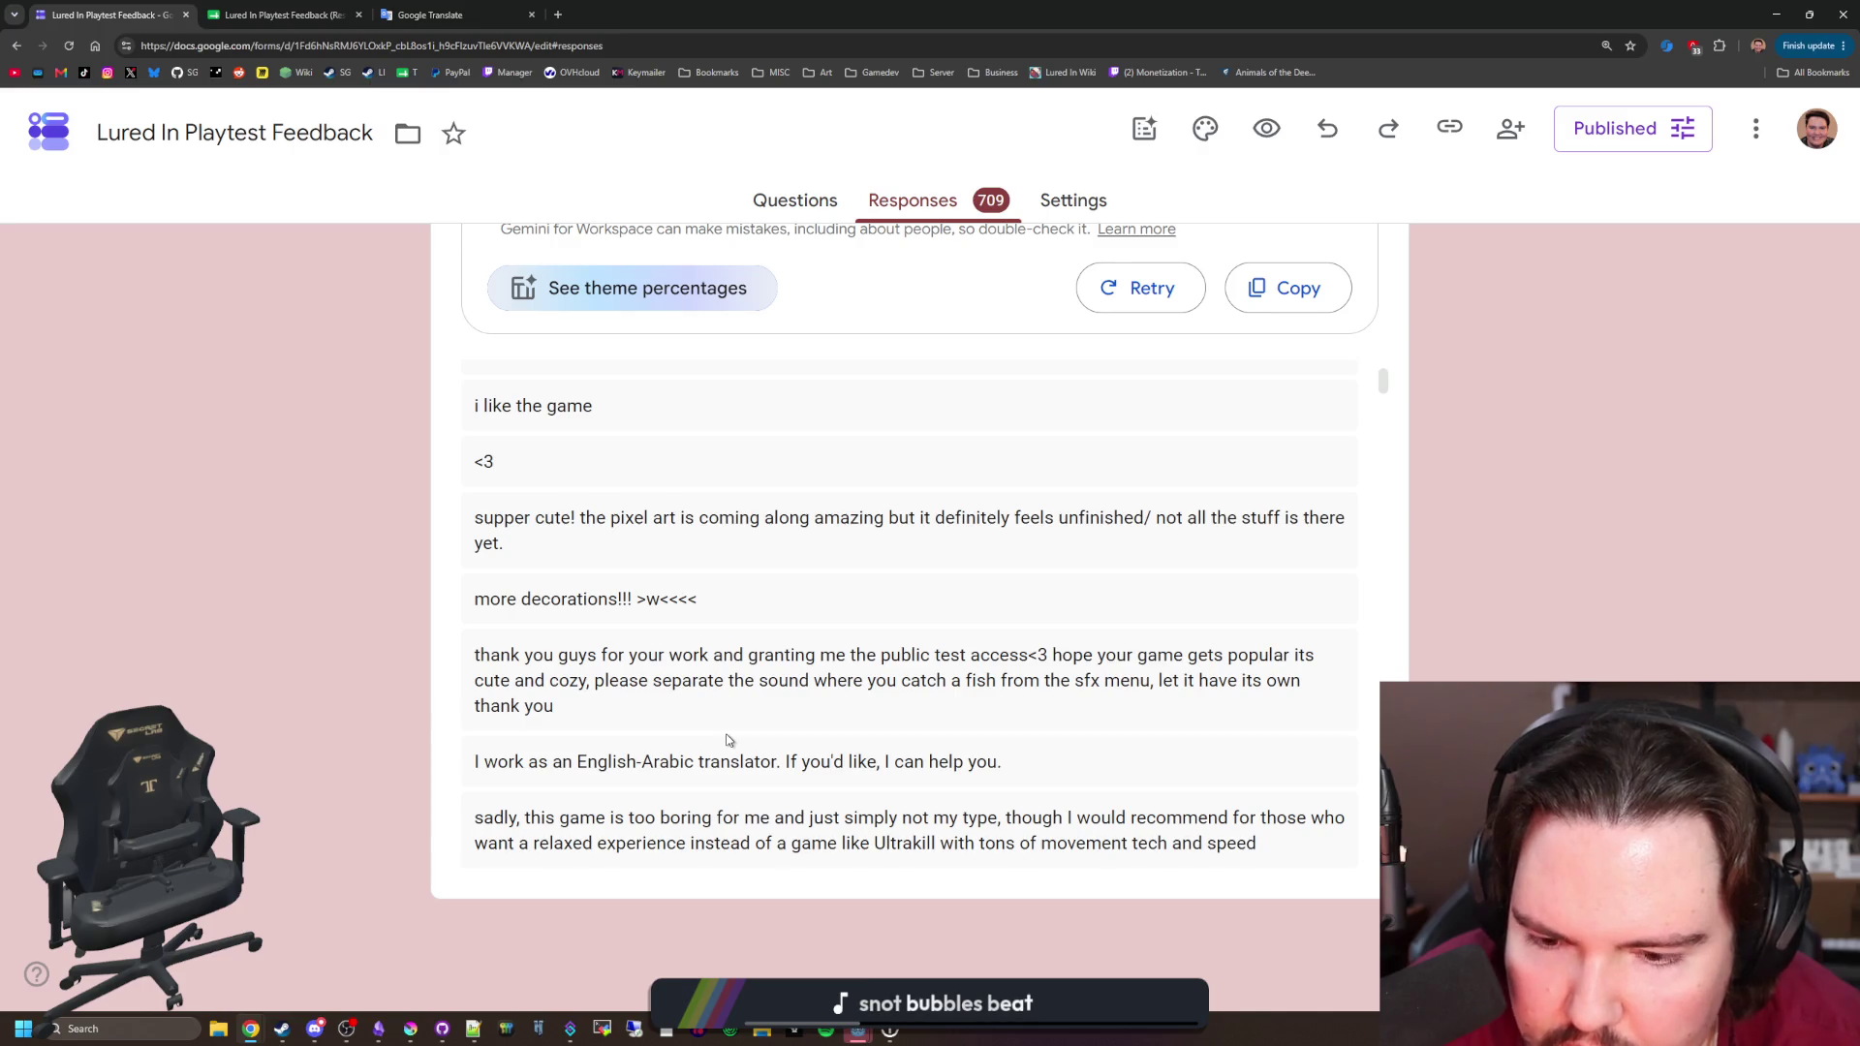
pyautogui.scroll(-12, 724, 734)
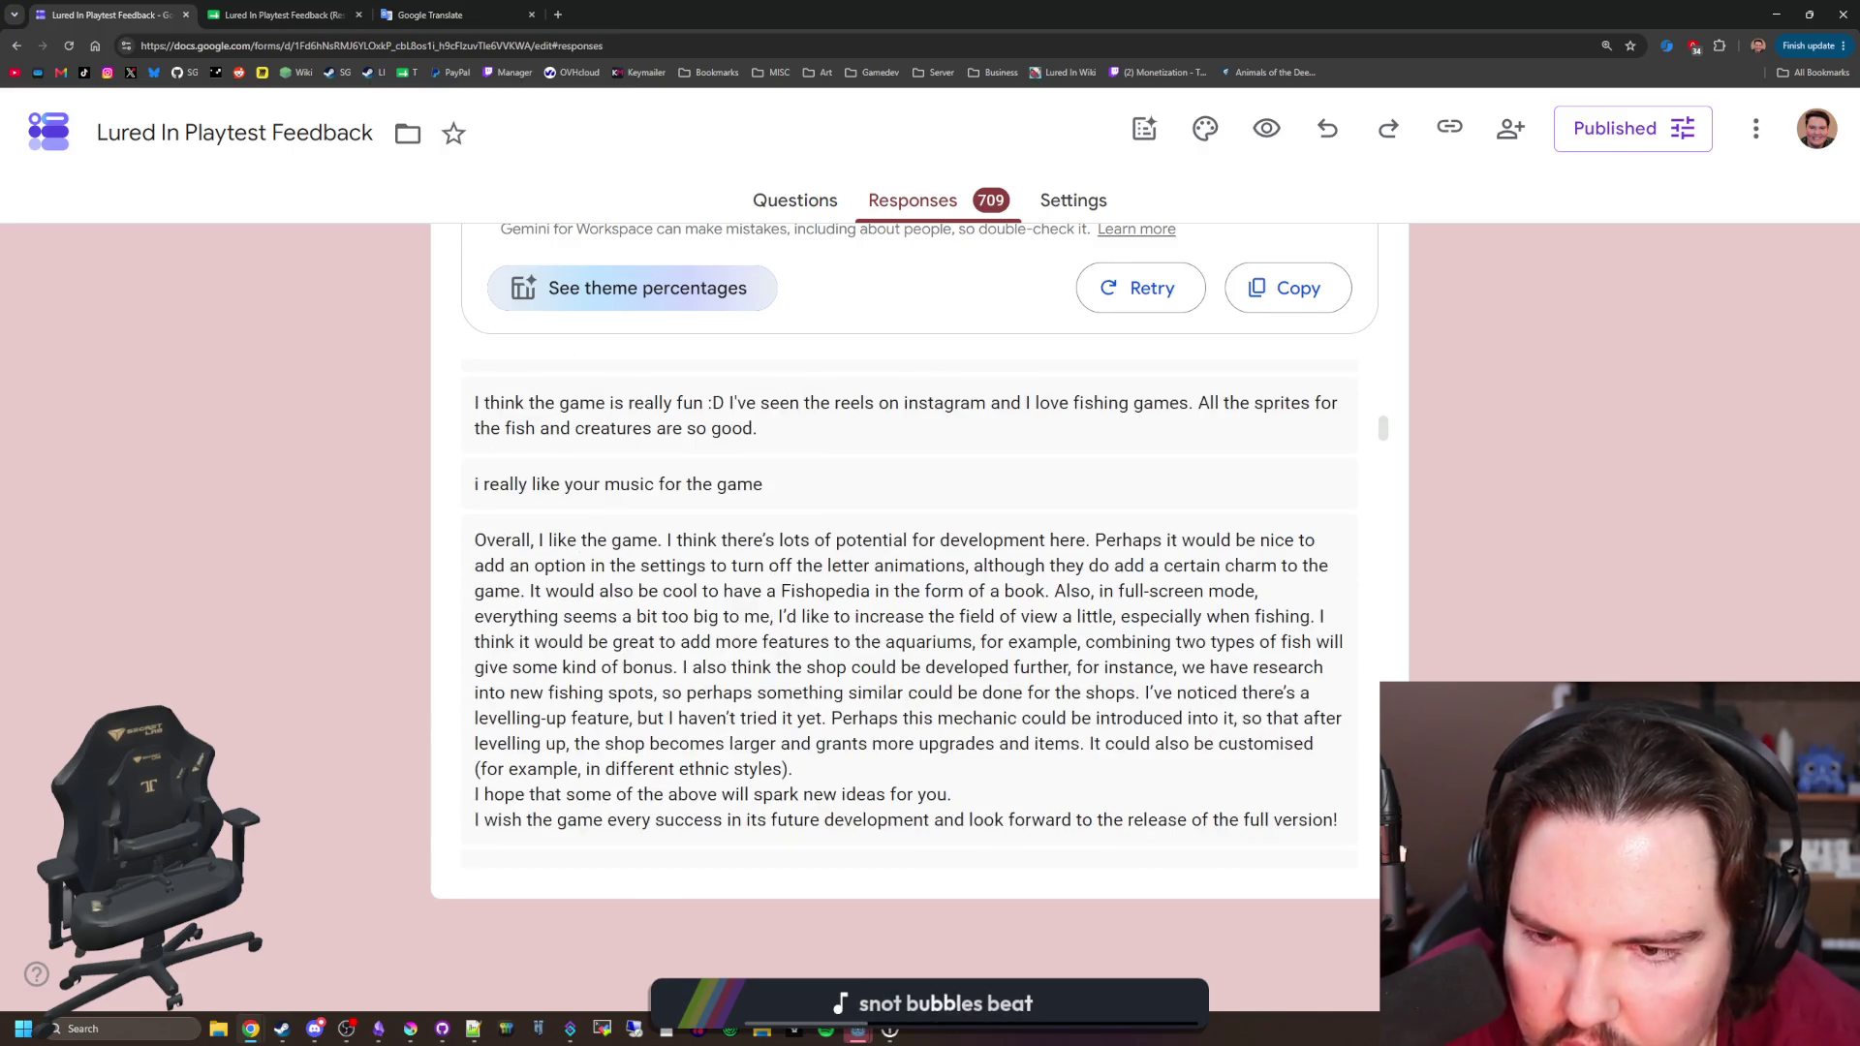
pyautogui.scroll(1, 907, 613)
pyautogui.scroll(-15, 908, 613)
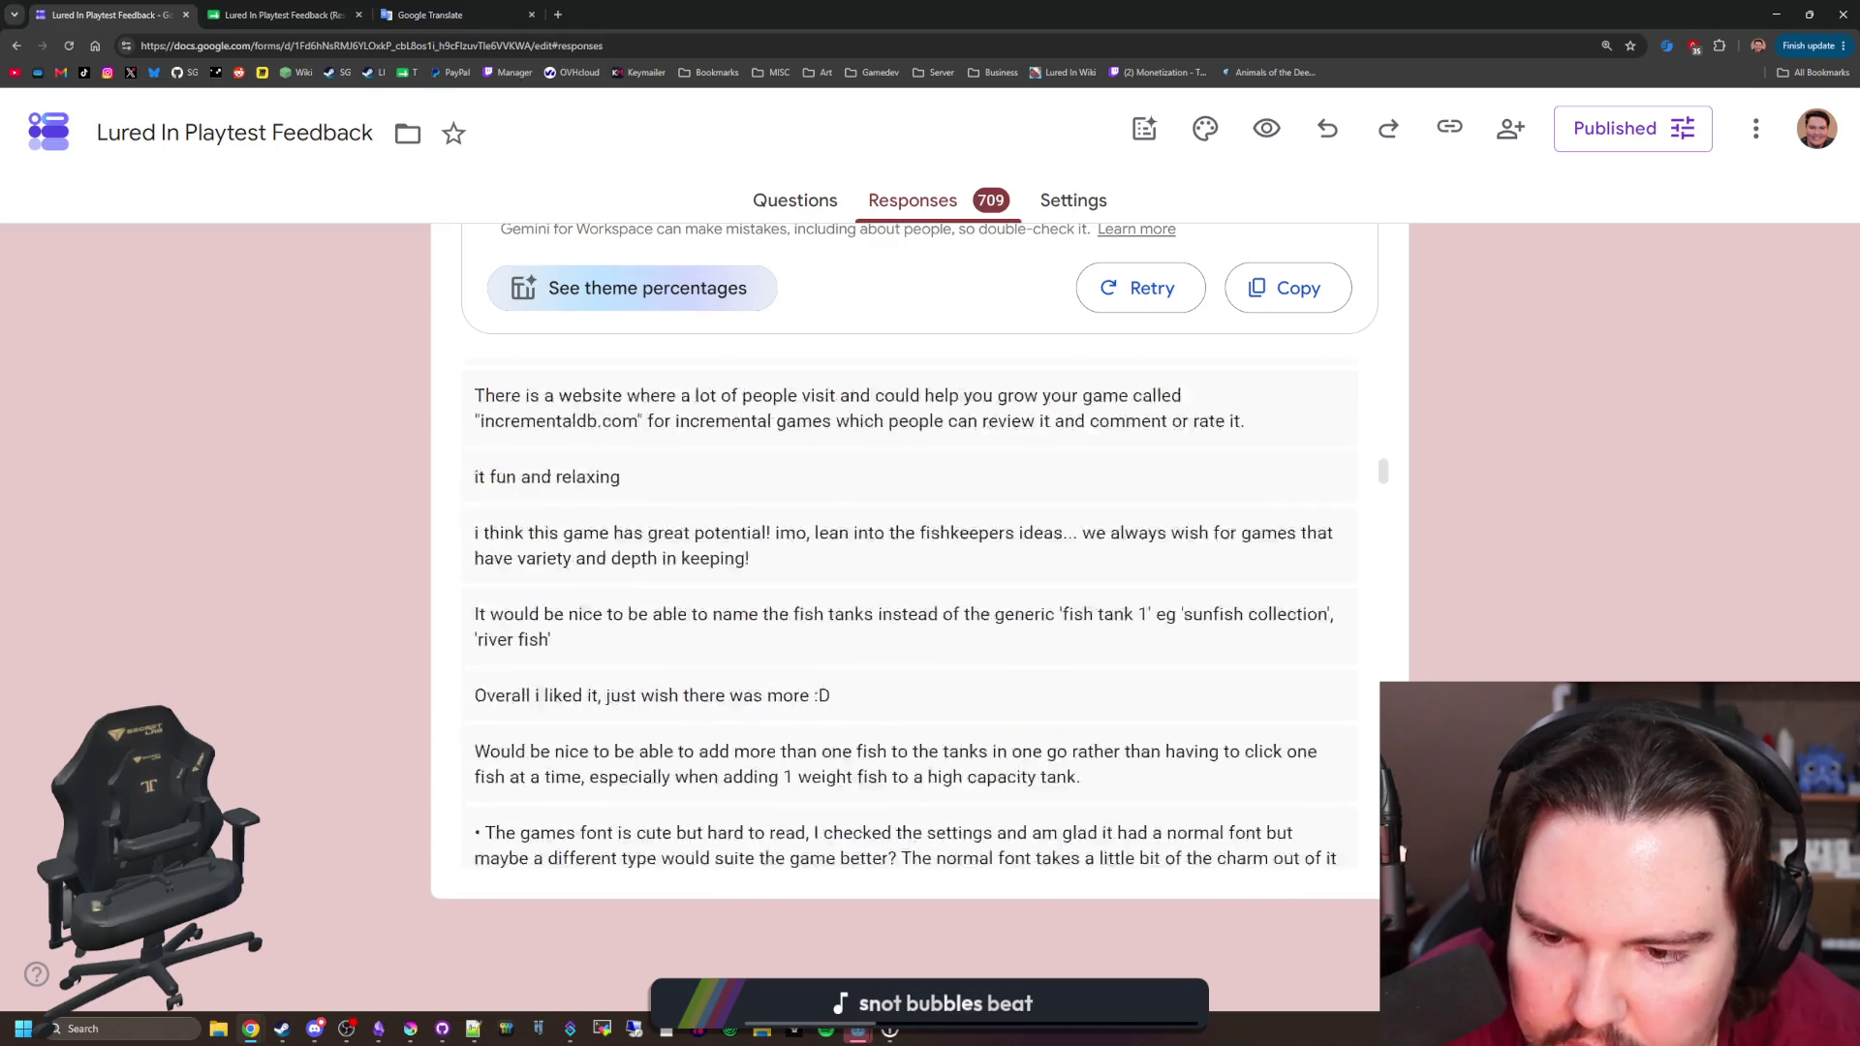
pyautogui.scroll(-10, 725, 735)
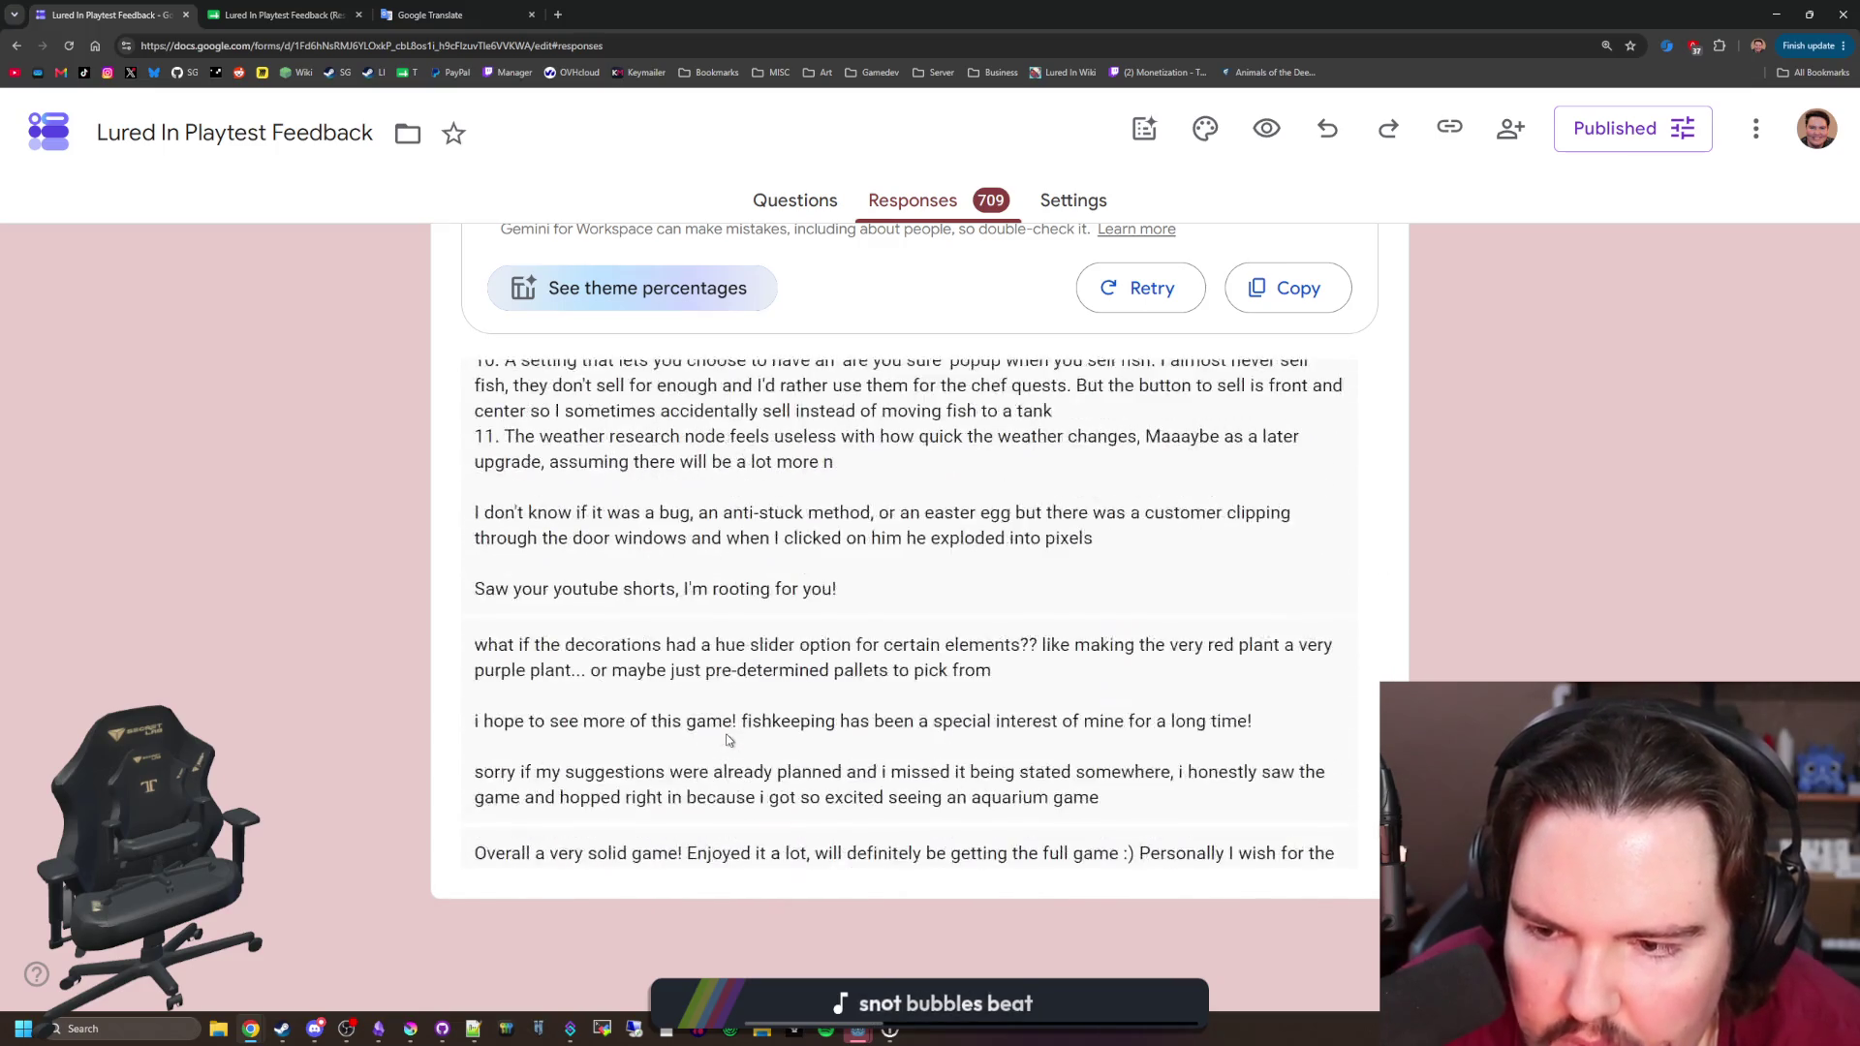
pyautogui.scroll(15, 335, 717)
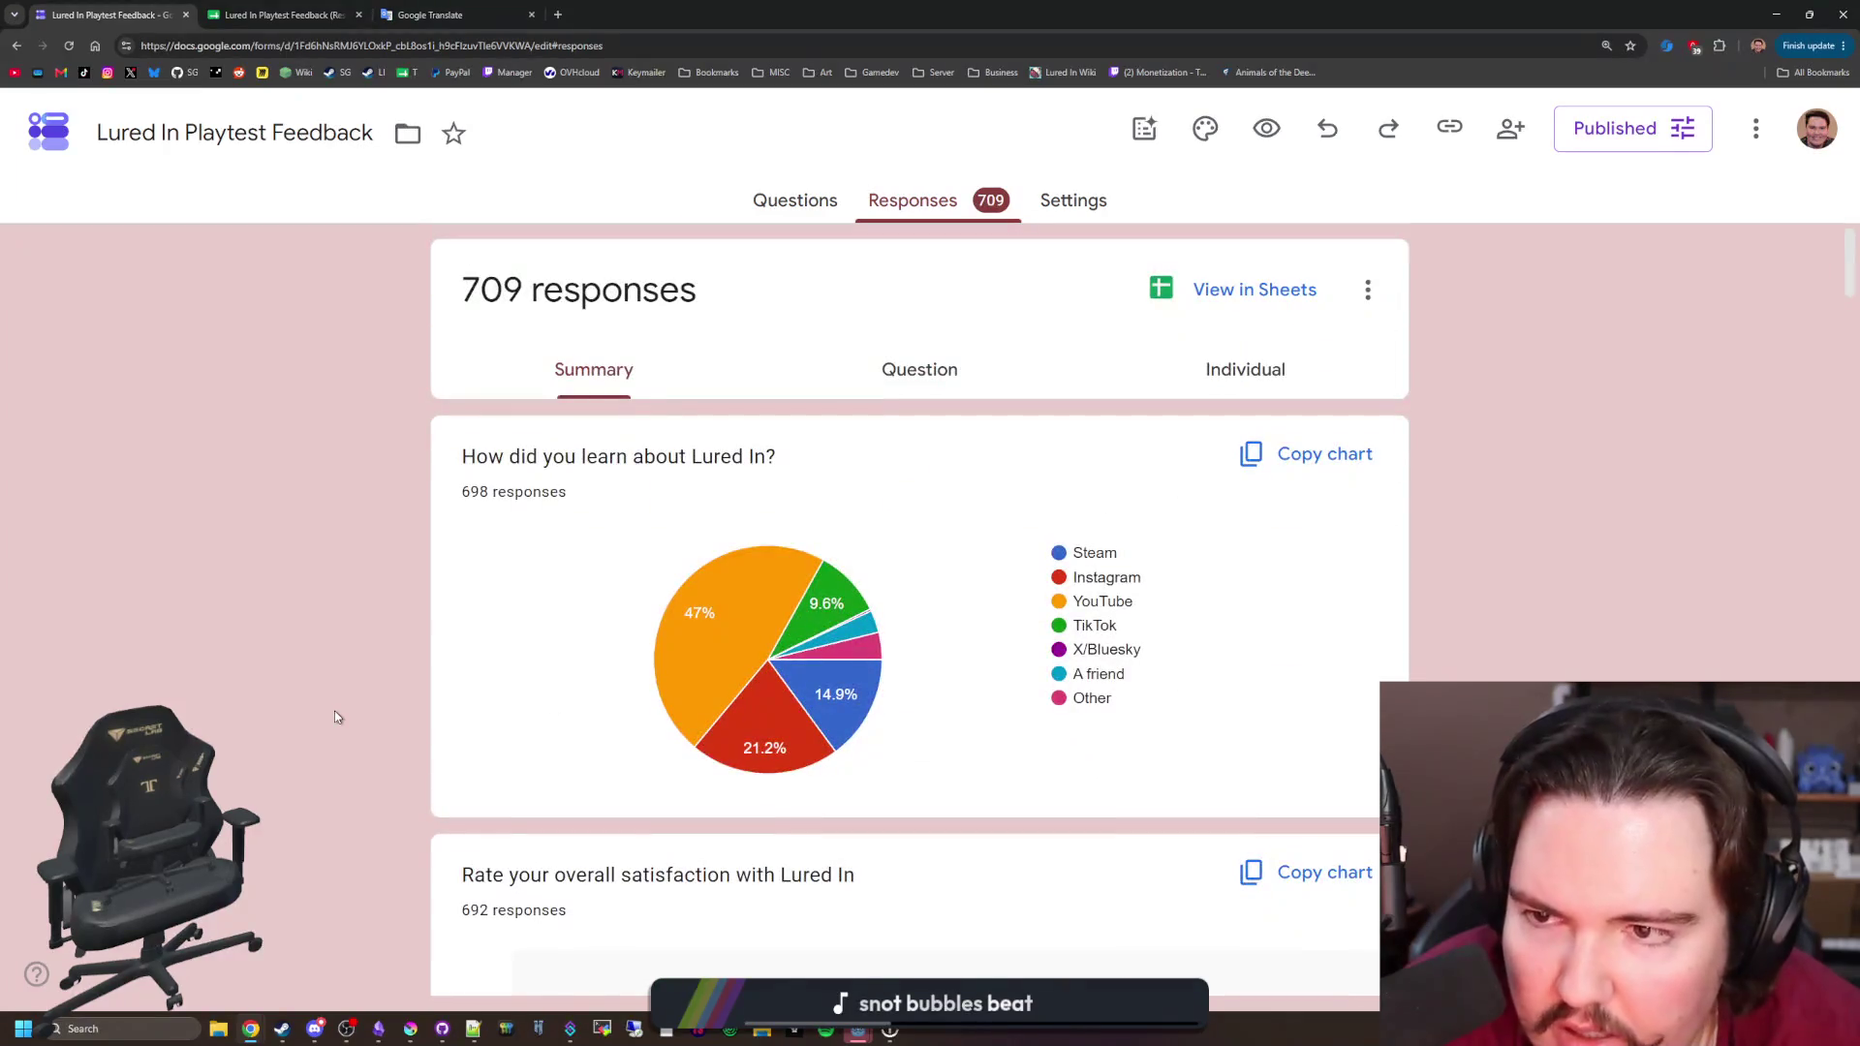
pyautogui.click(284, 11)
# Step: Check ratings in C73 and C96 and the low 2 in C135, reading H135's extra comment
pyautogui.scroll(-6, 812, 650)
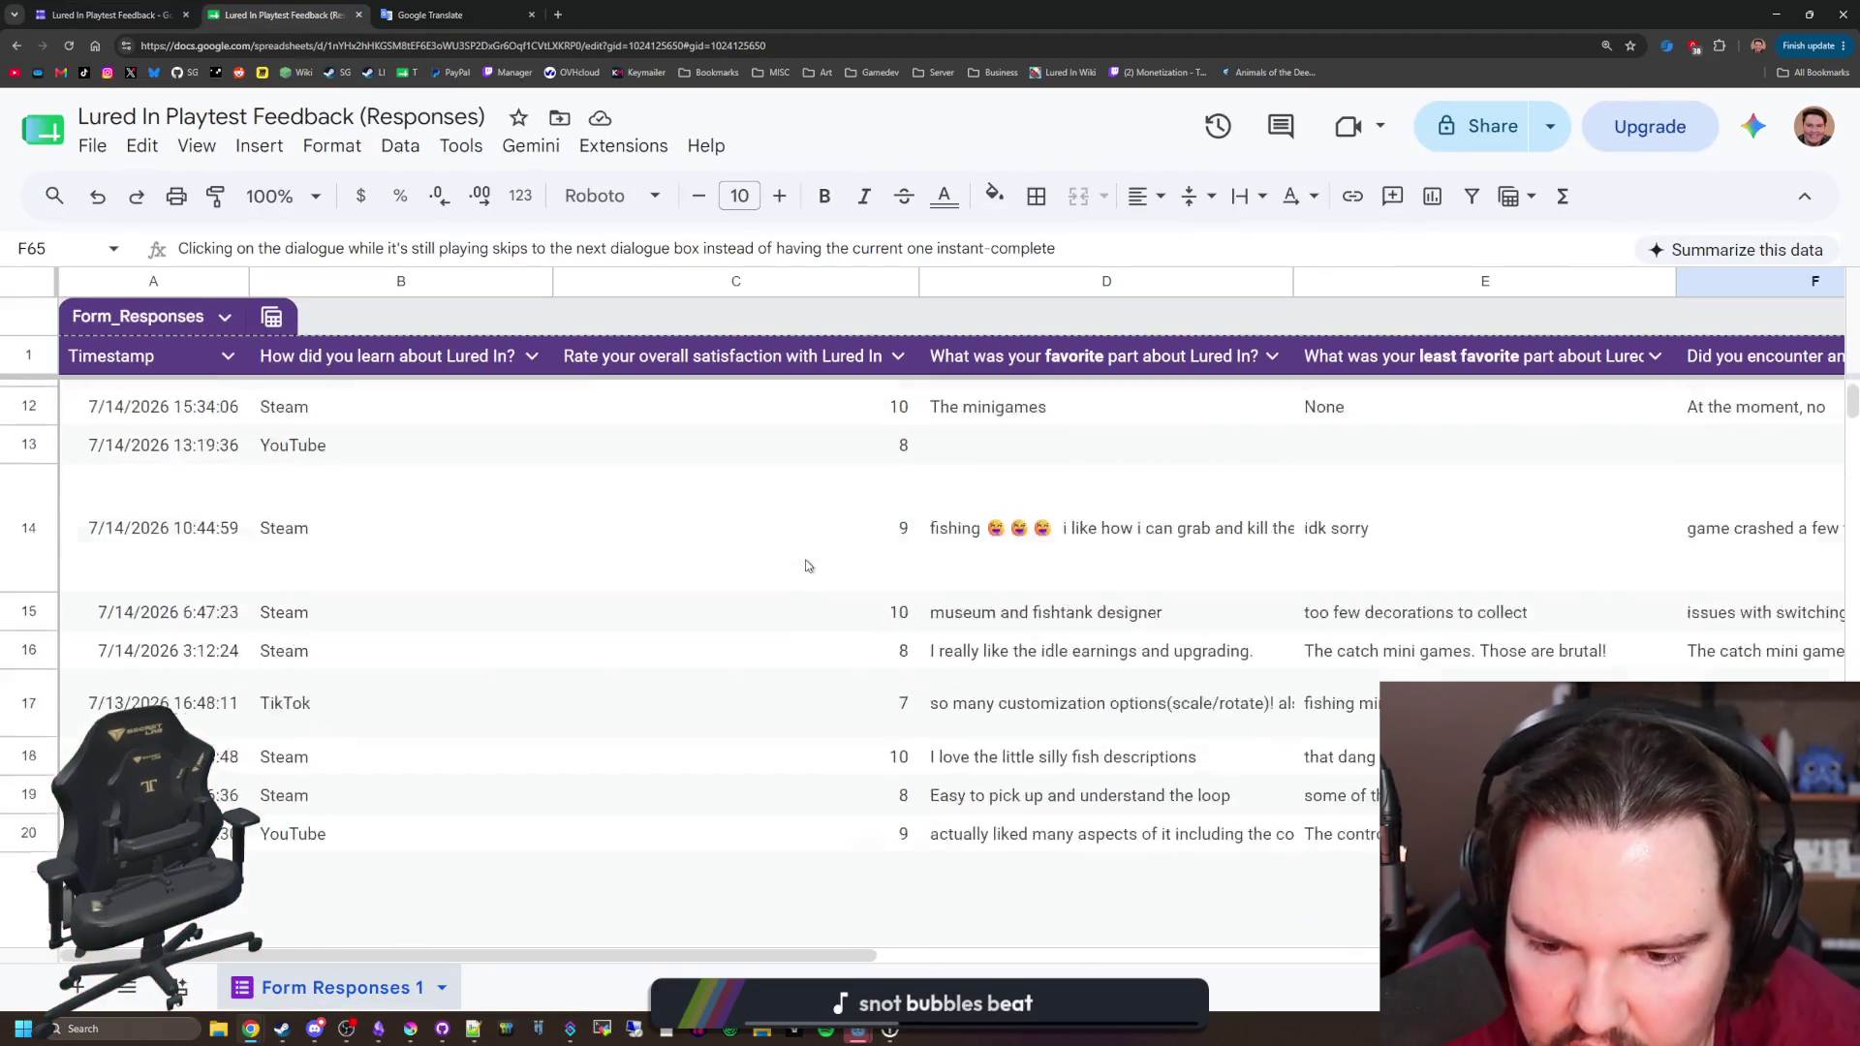
pyautogui.scroll(-15, 786, 642)
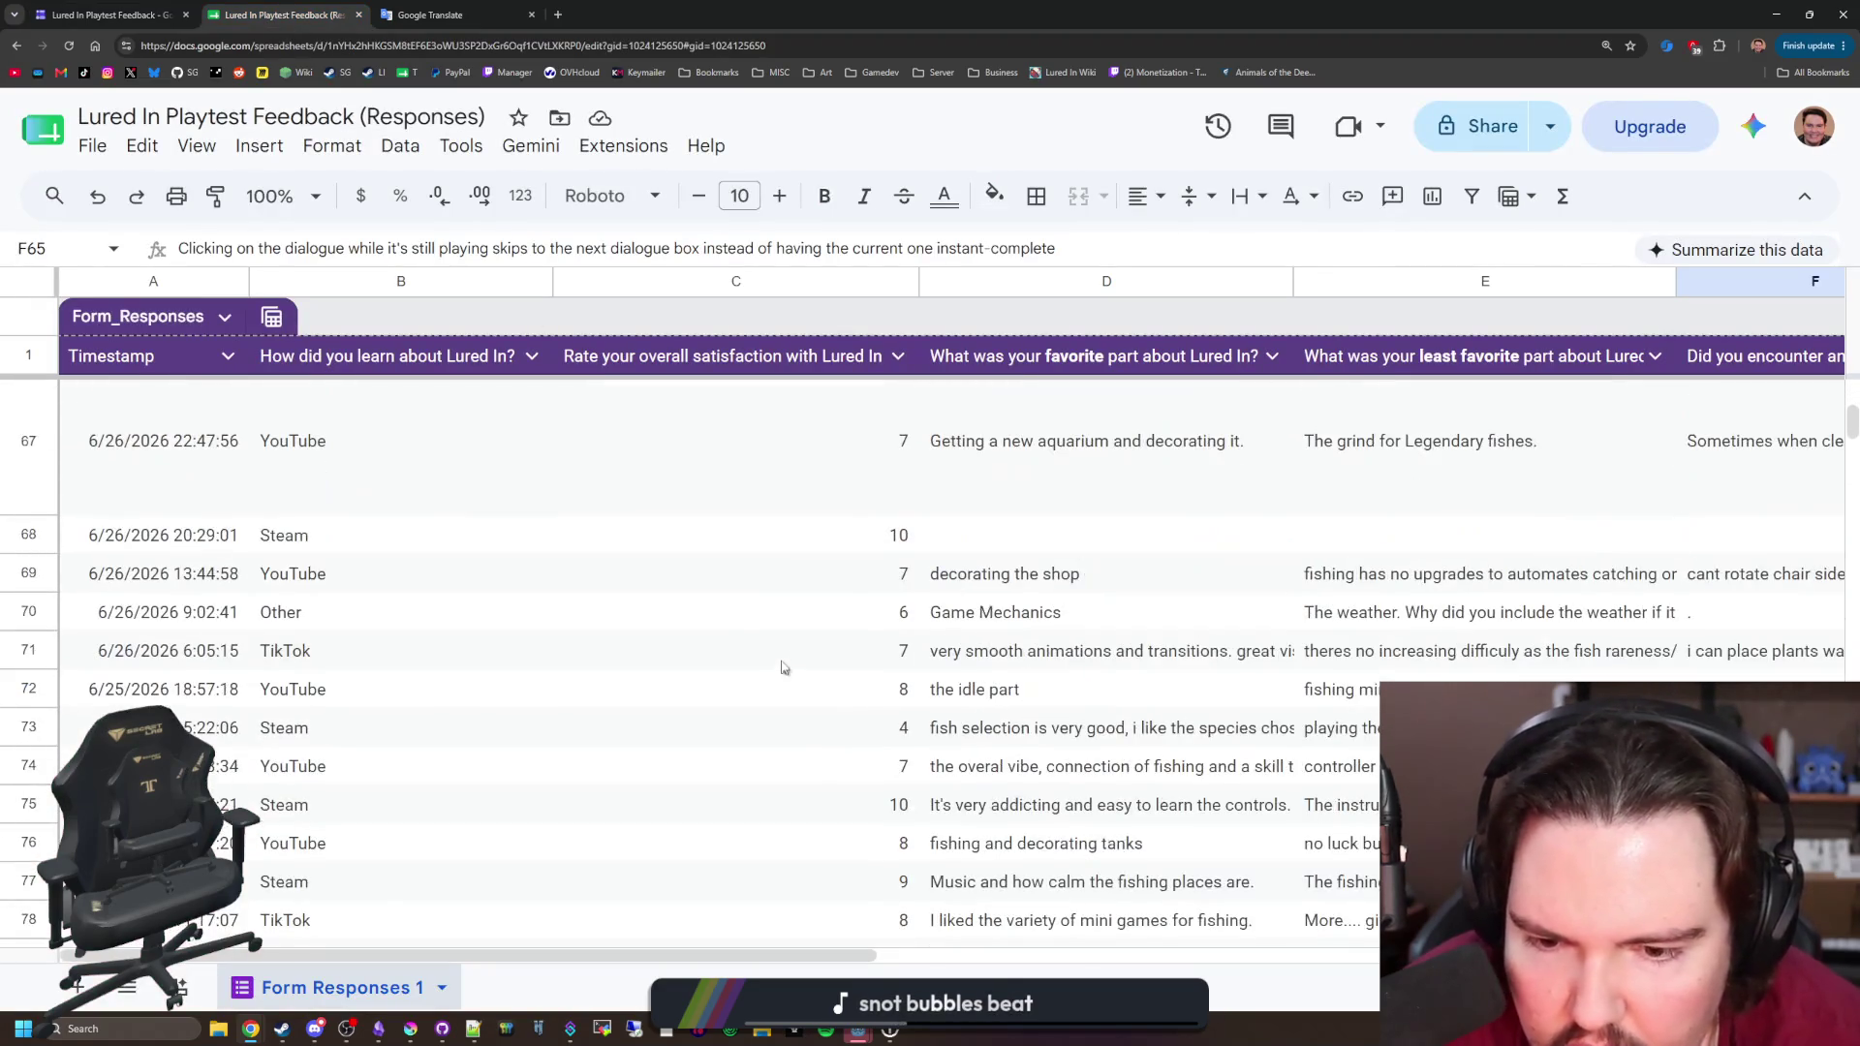
pyautogui.click(851, 729)
pyautogui.scroll(-8, 850, 730)
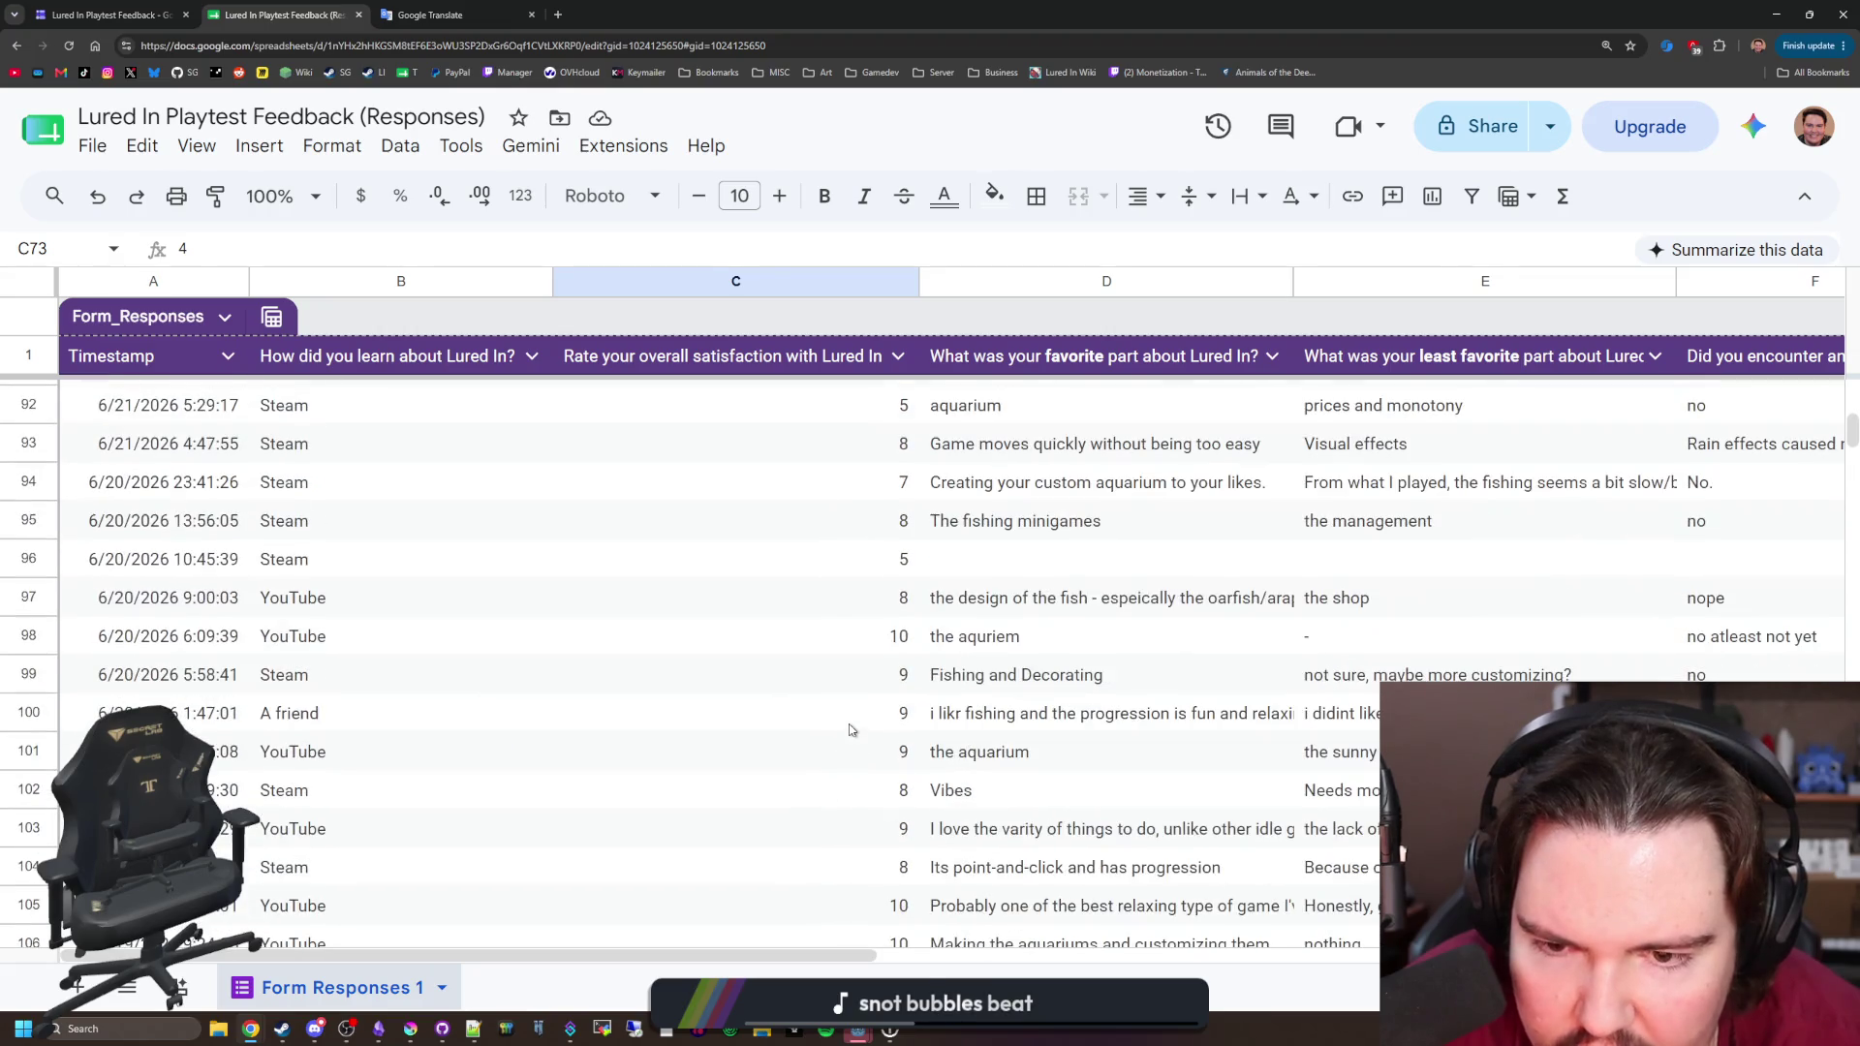
pyautogui.click(856, 561)
pyautogui.scroll(-8, 836, 697)
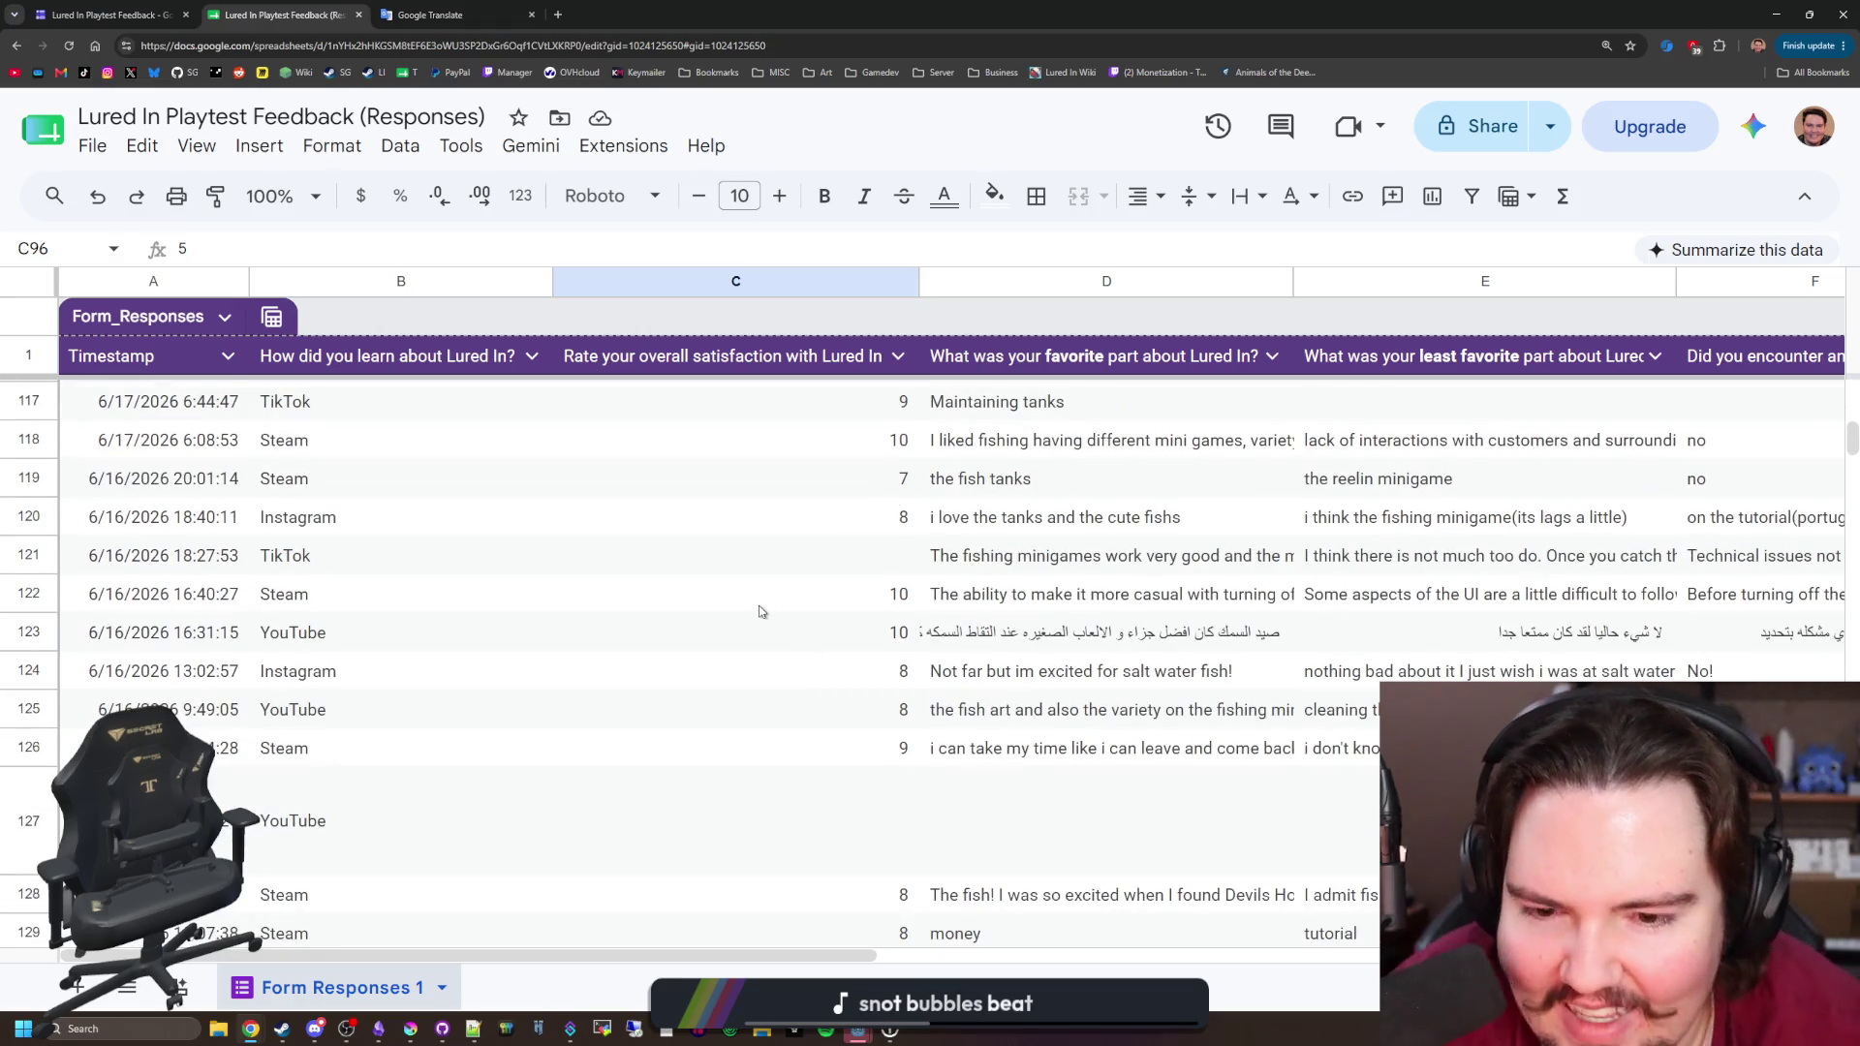
pyautogui.scroll(-4, 761, 611)
pyautogui.click(852, 775)
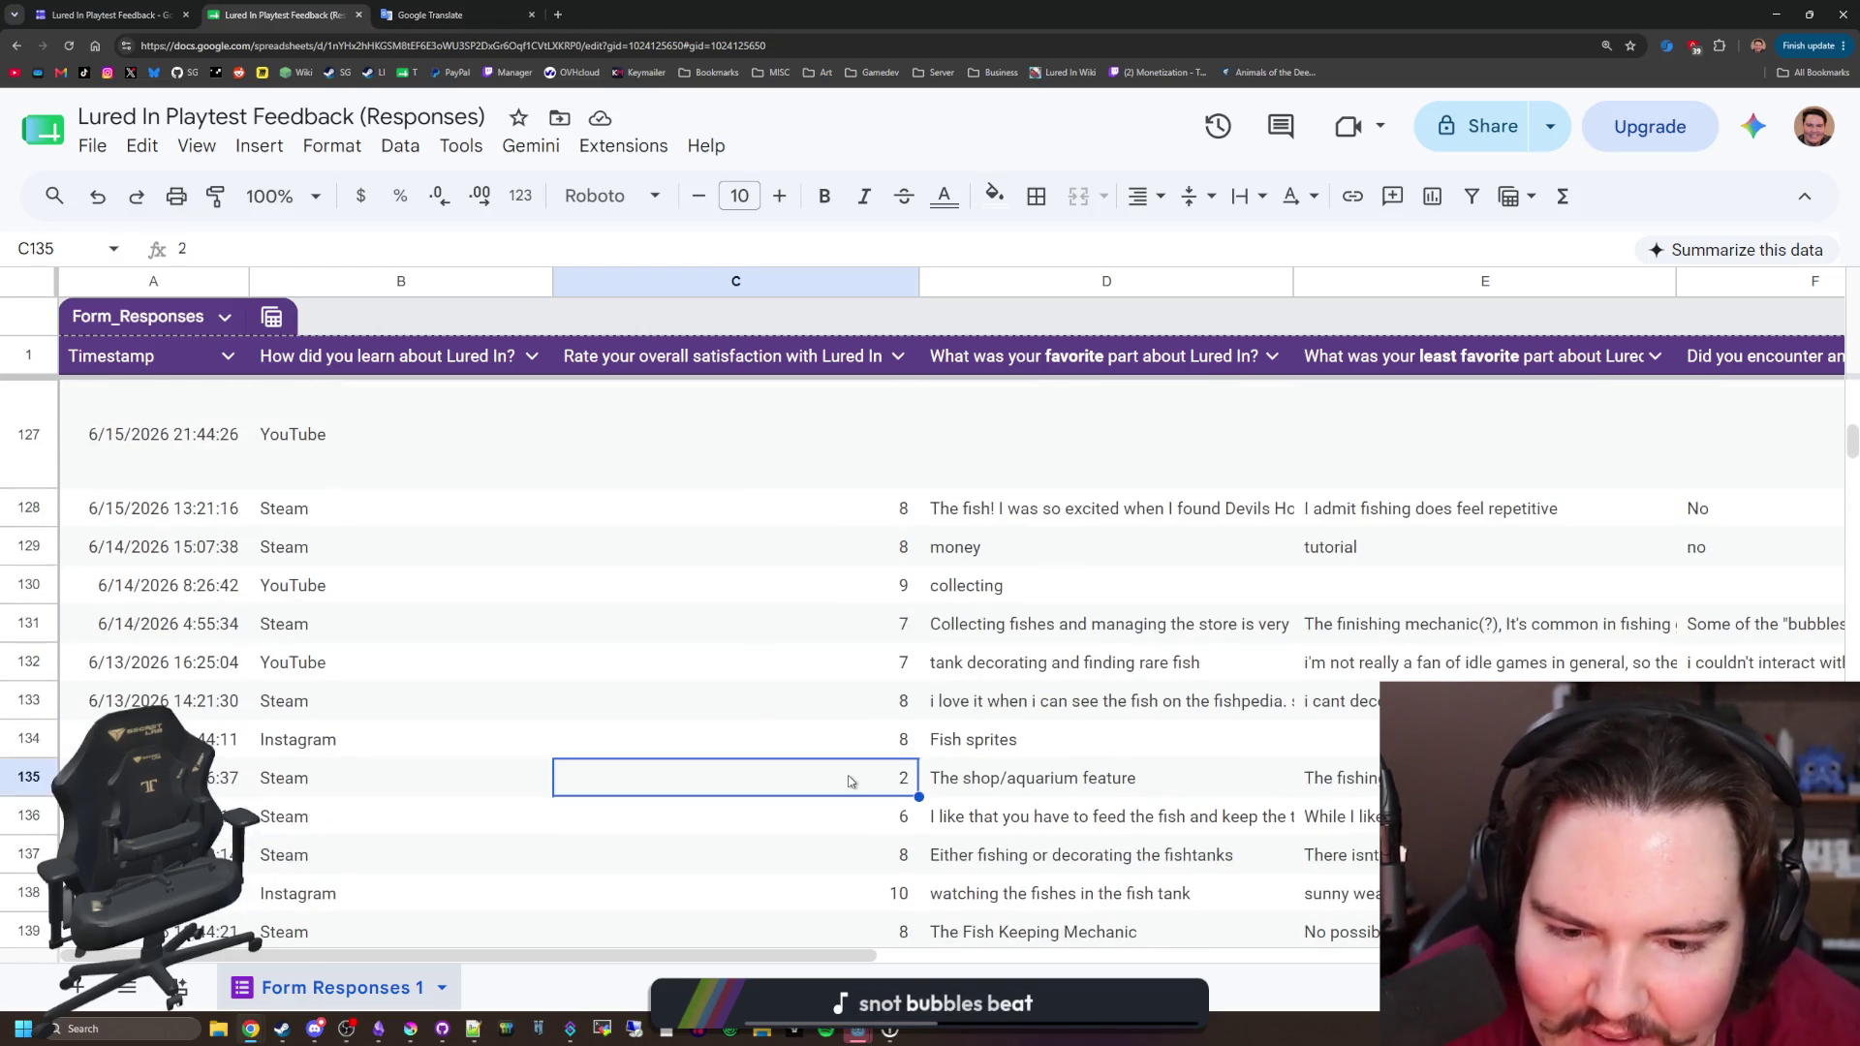
pyautogui.moveTo(843, 954); pyautogui.dragTo(1298, 945)
pyautogui.click(1250, 782)
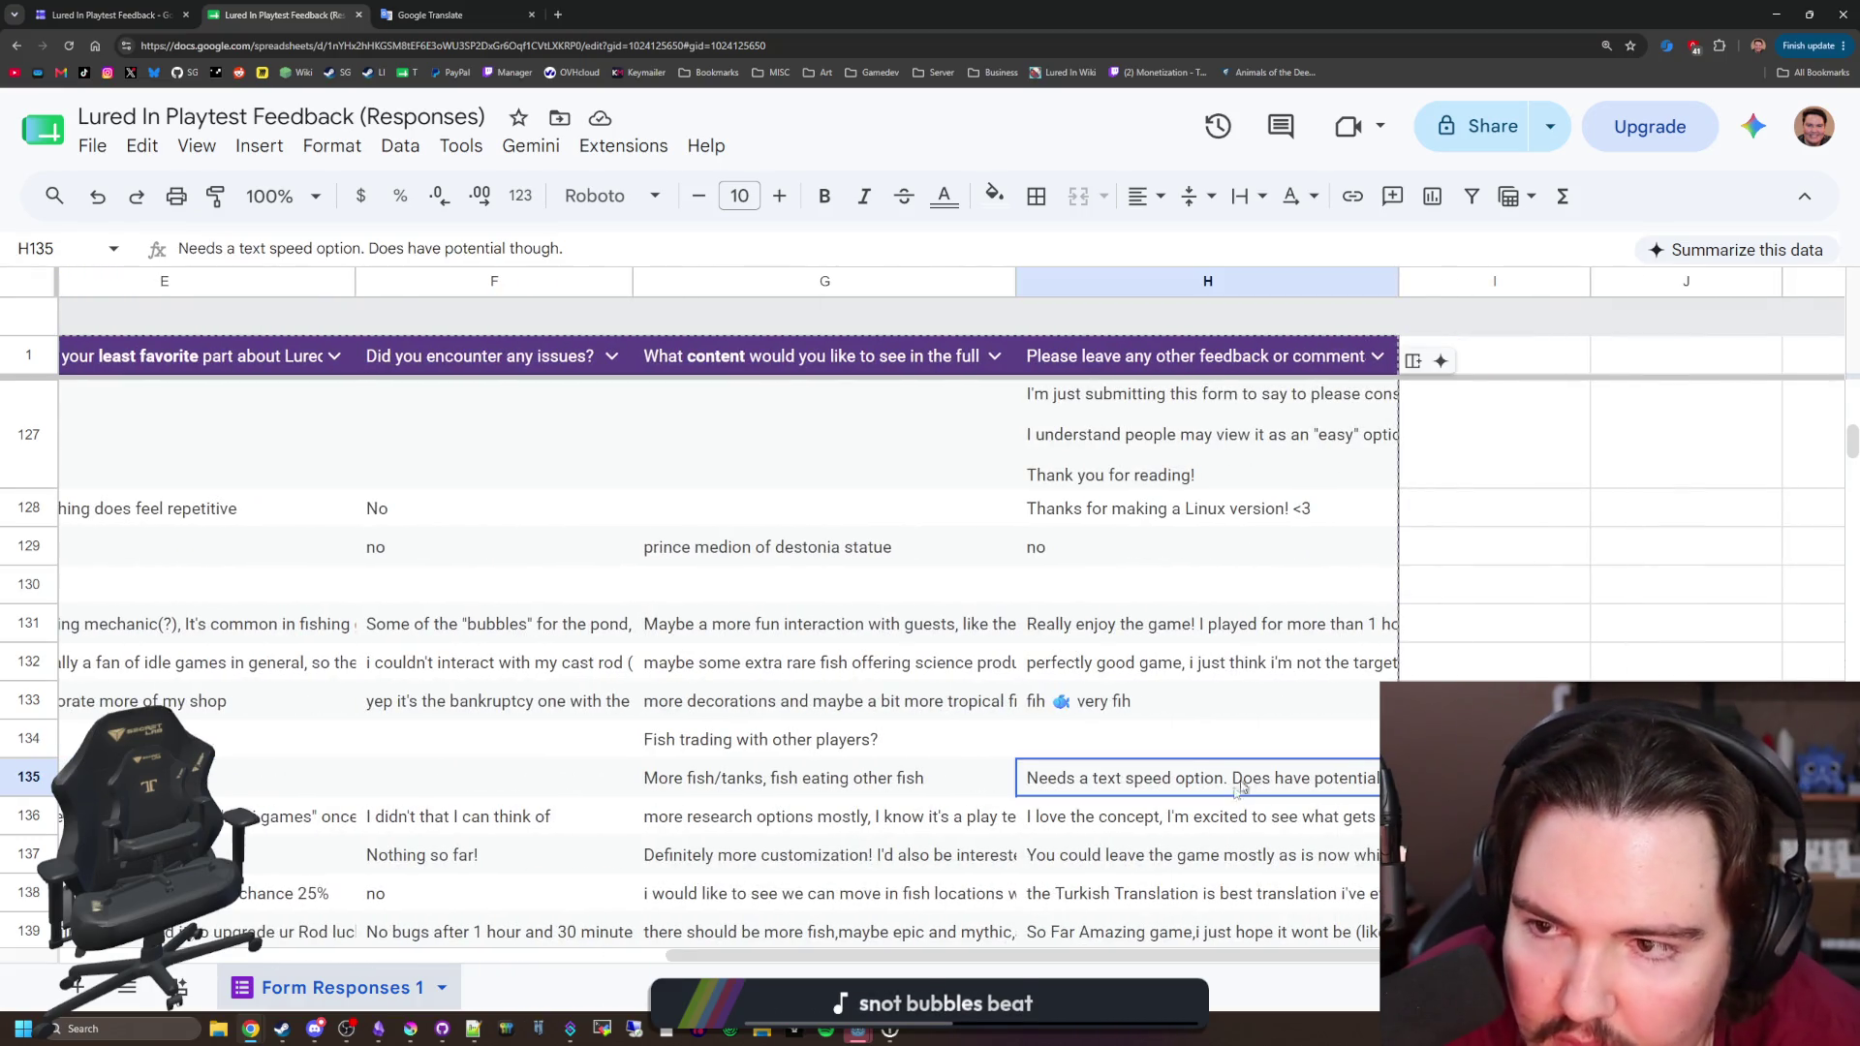
pyautogui.moveTo(1017, 954); pyautogui.dragTo(388, 954)
# Step: Scroll back to the top and step through the satisfaction ratings in C2 to C13
pyautogui.scroll(-4, 599, 835)
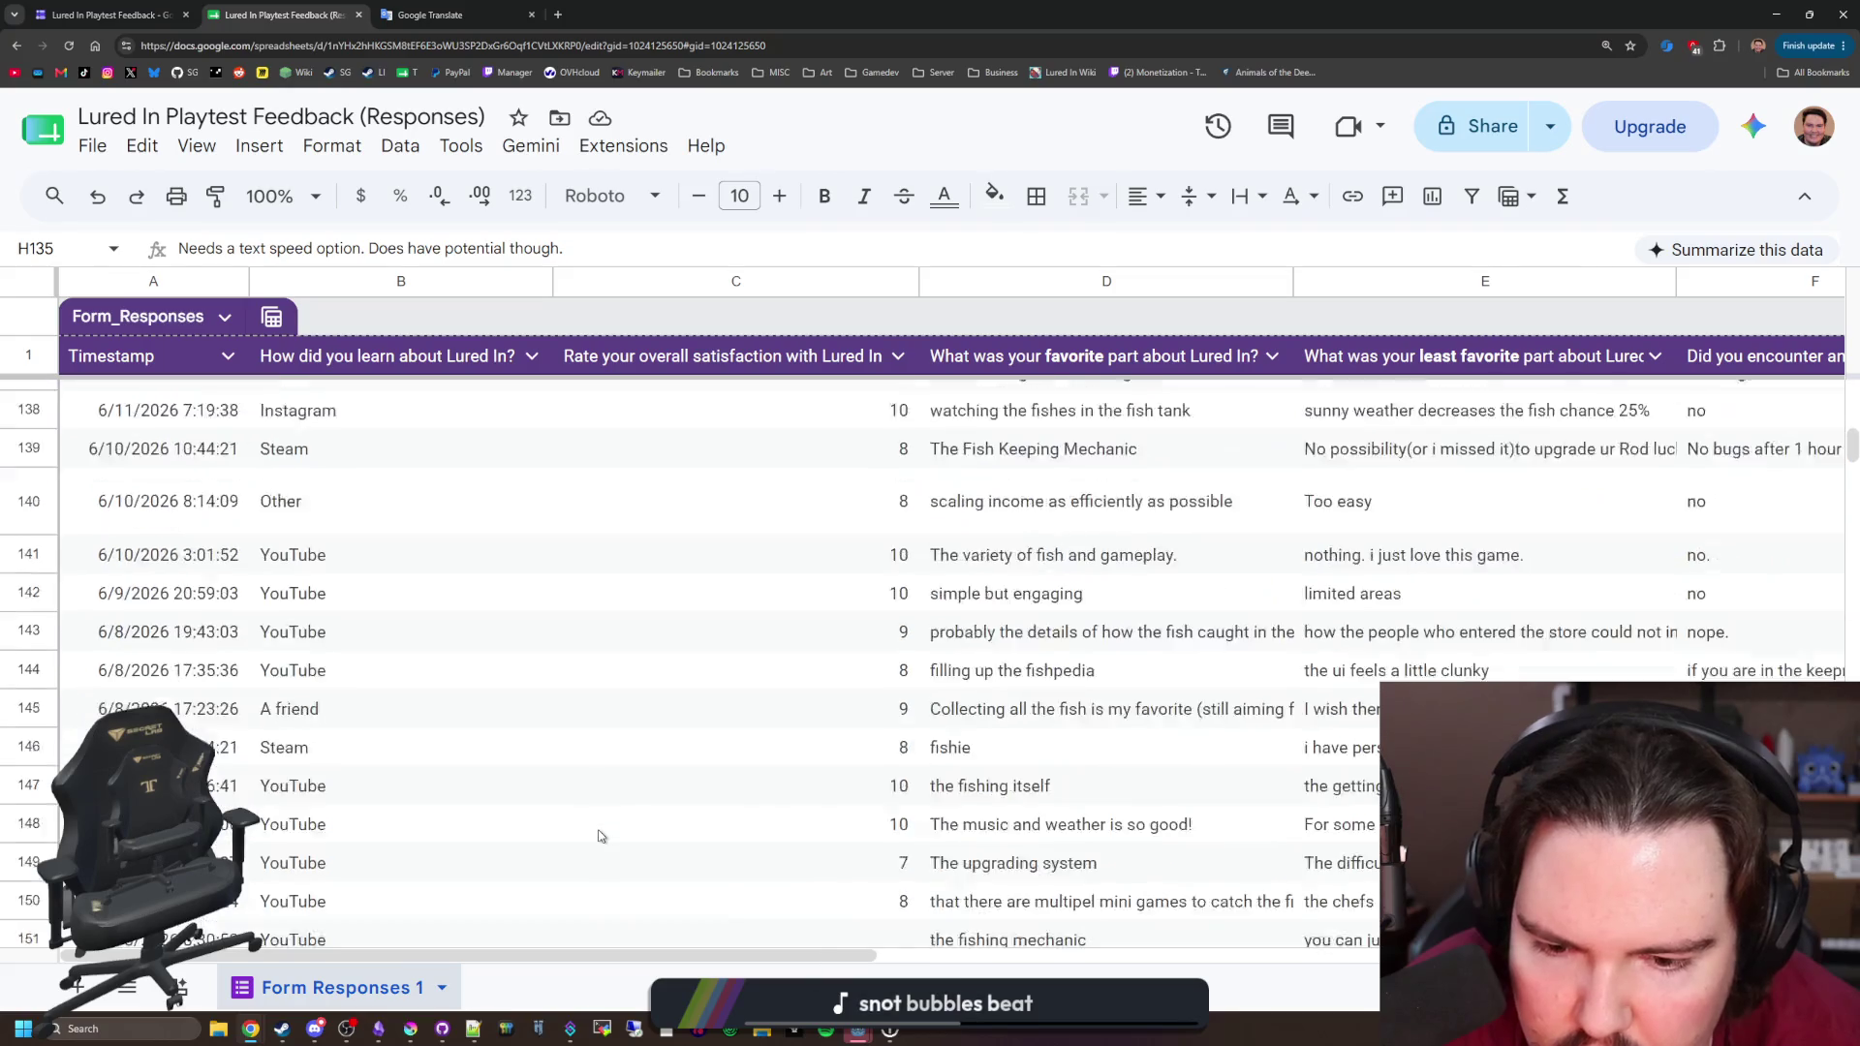
pyautogui.scroll(-3, 599, 835)
pyautogui.scroll(-4, 598, 835)
pyautogui.scroll(-7, 598, 835)
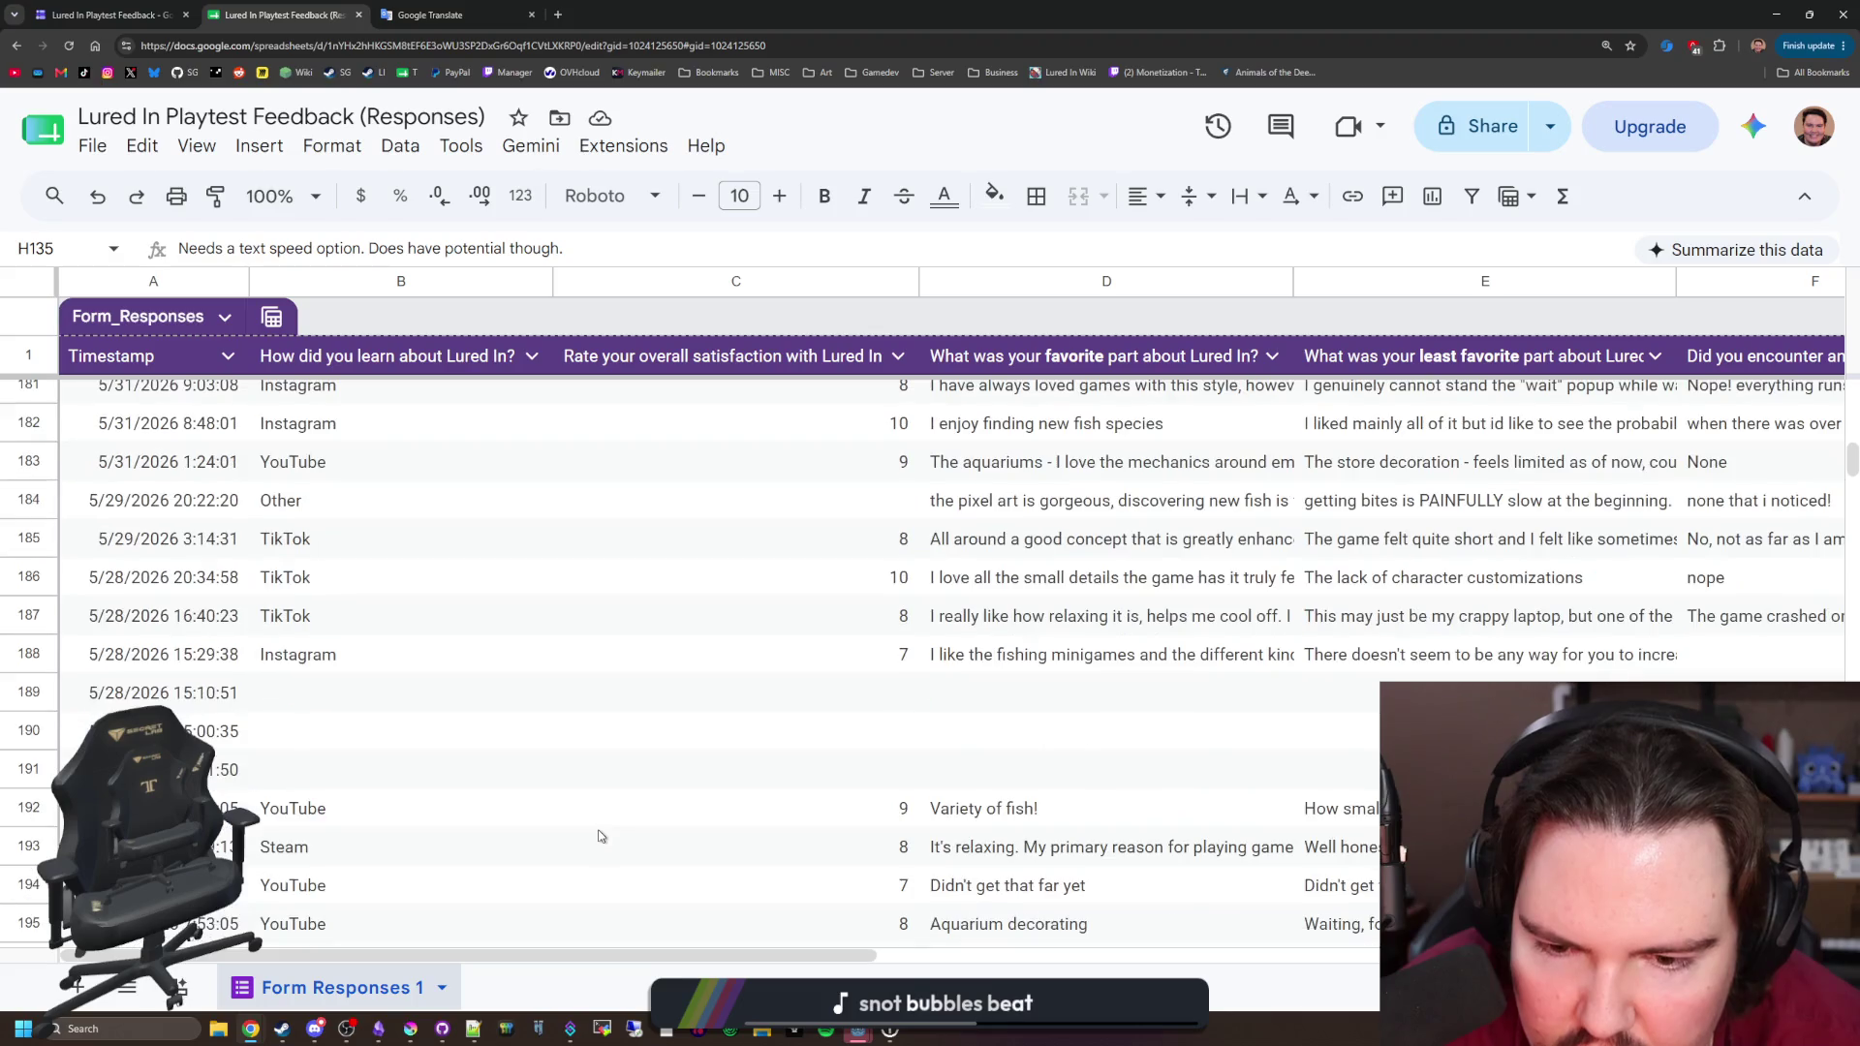
pyautogui.scroll(20, 569, 753)
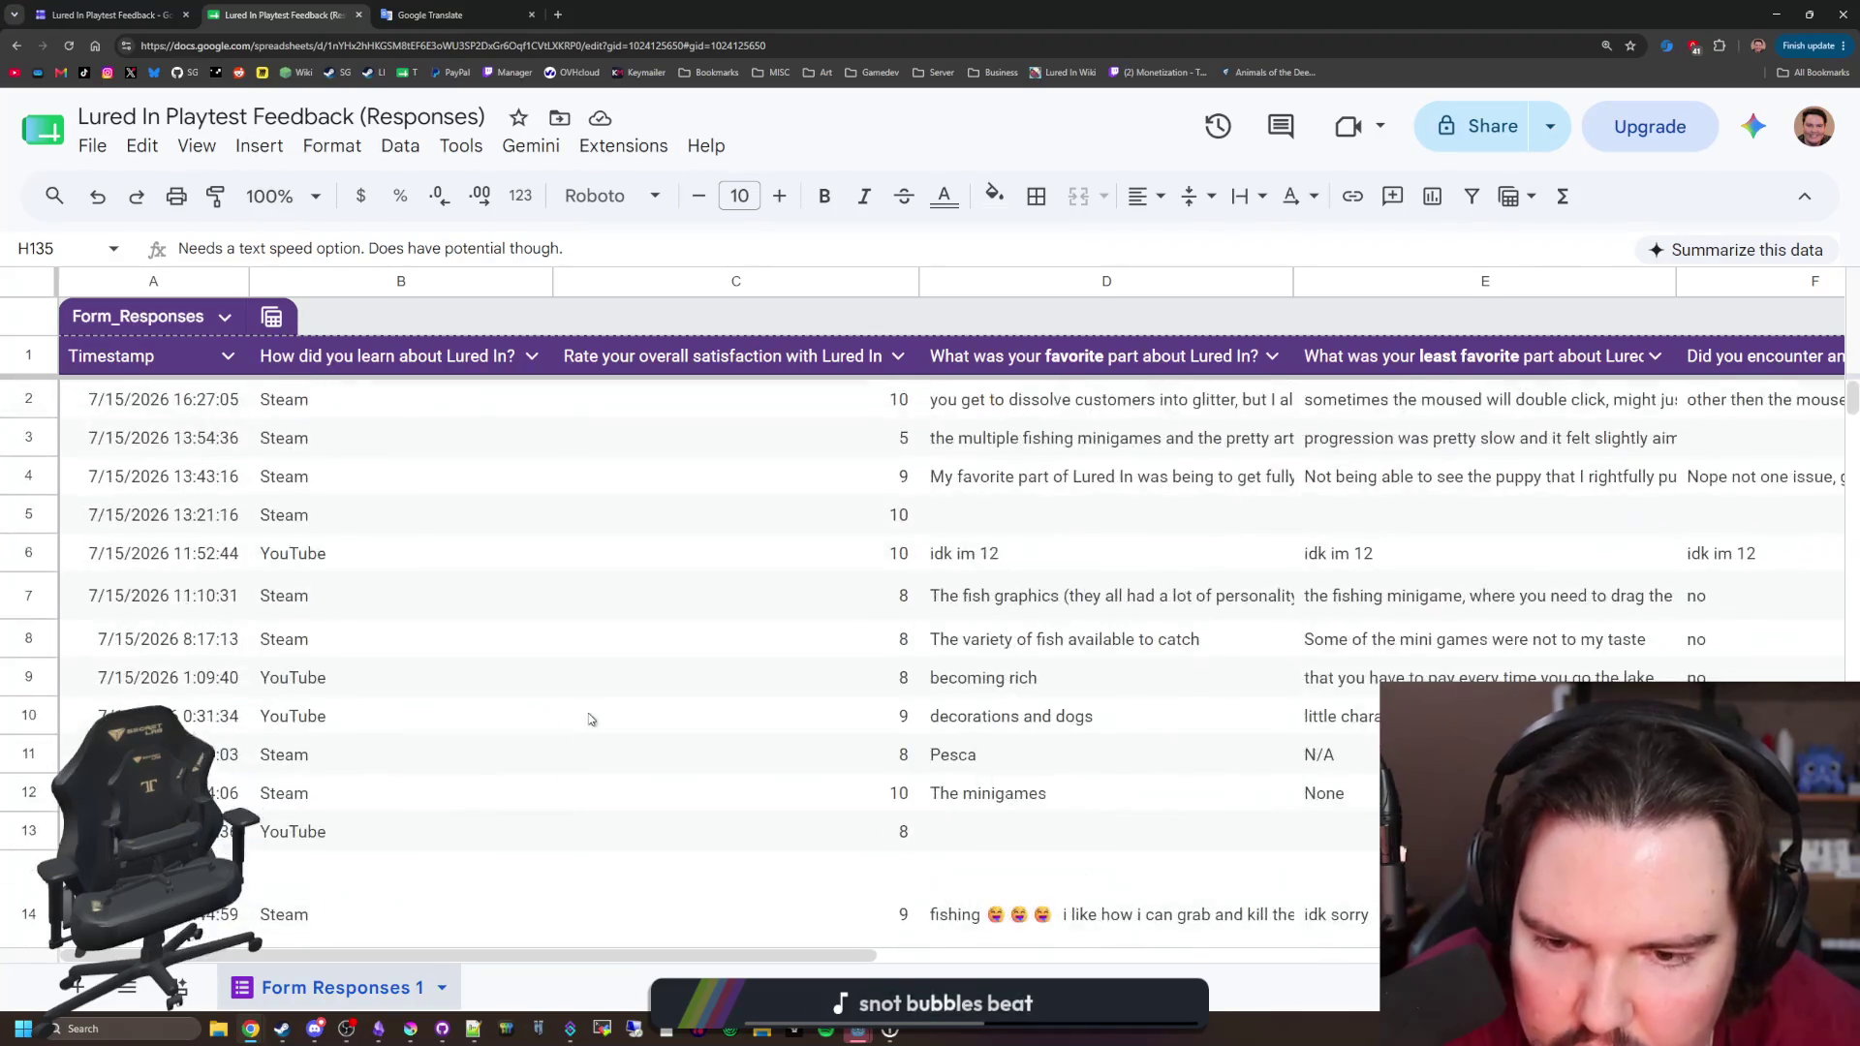
pyautogui.scroll(-1, 591, 720)
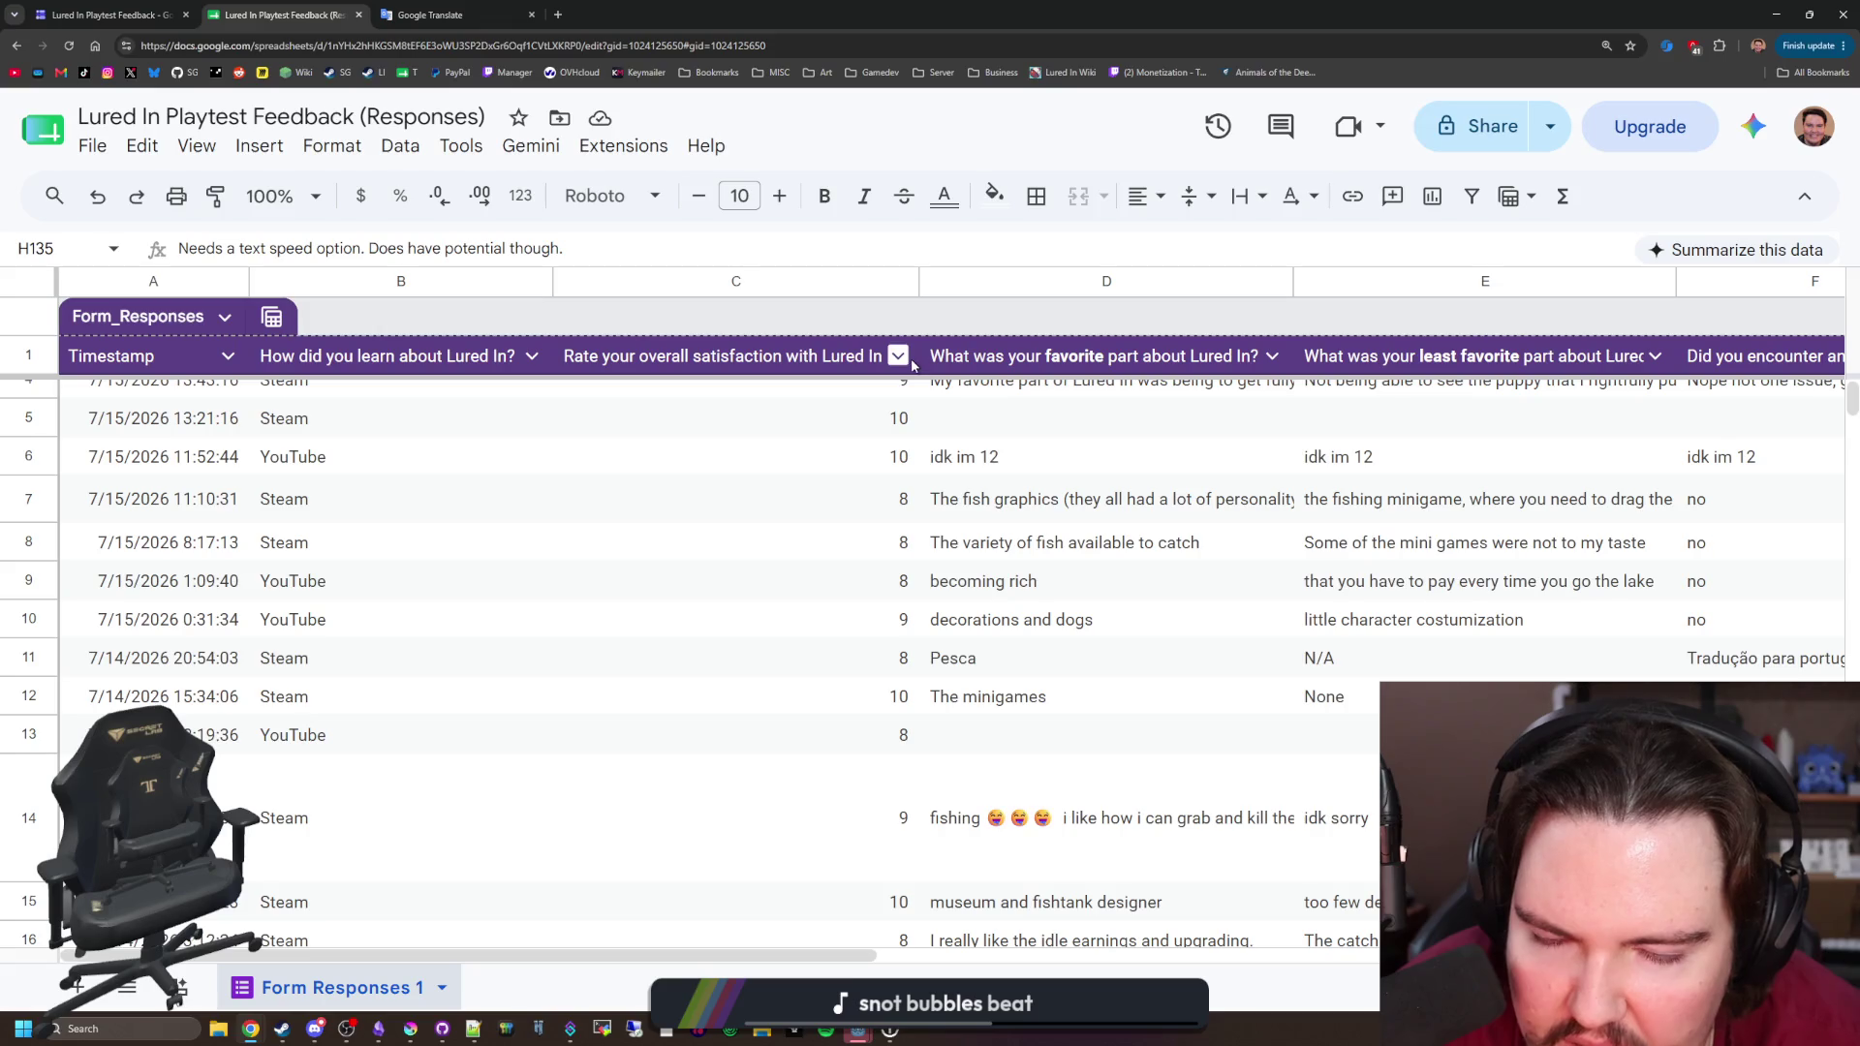
pyautogui.scroll(1, 882, 489)
pyautogui.click(906, 397)
pyautogui.click(877, 448)
pyautogui.click(872, 480)
pyautogui.click(863, 522)
pyautogui.click(858, 581)
pyautogui.click(856, 600)
pyautogui.click(856, 642)
pyautogui.click(856, 681)
pyautogui.click(855, 720)
pyautogui.click(855, 758)
pyautogui.click(854, 797)
pyautogui.click(853, 842)
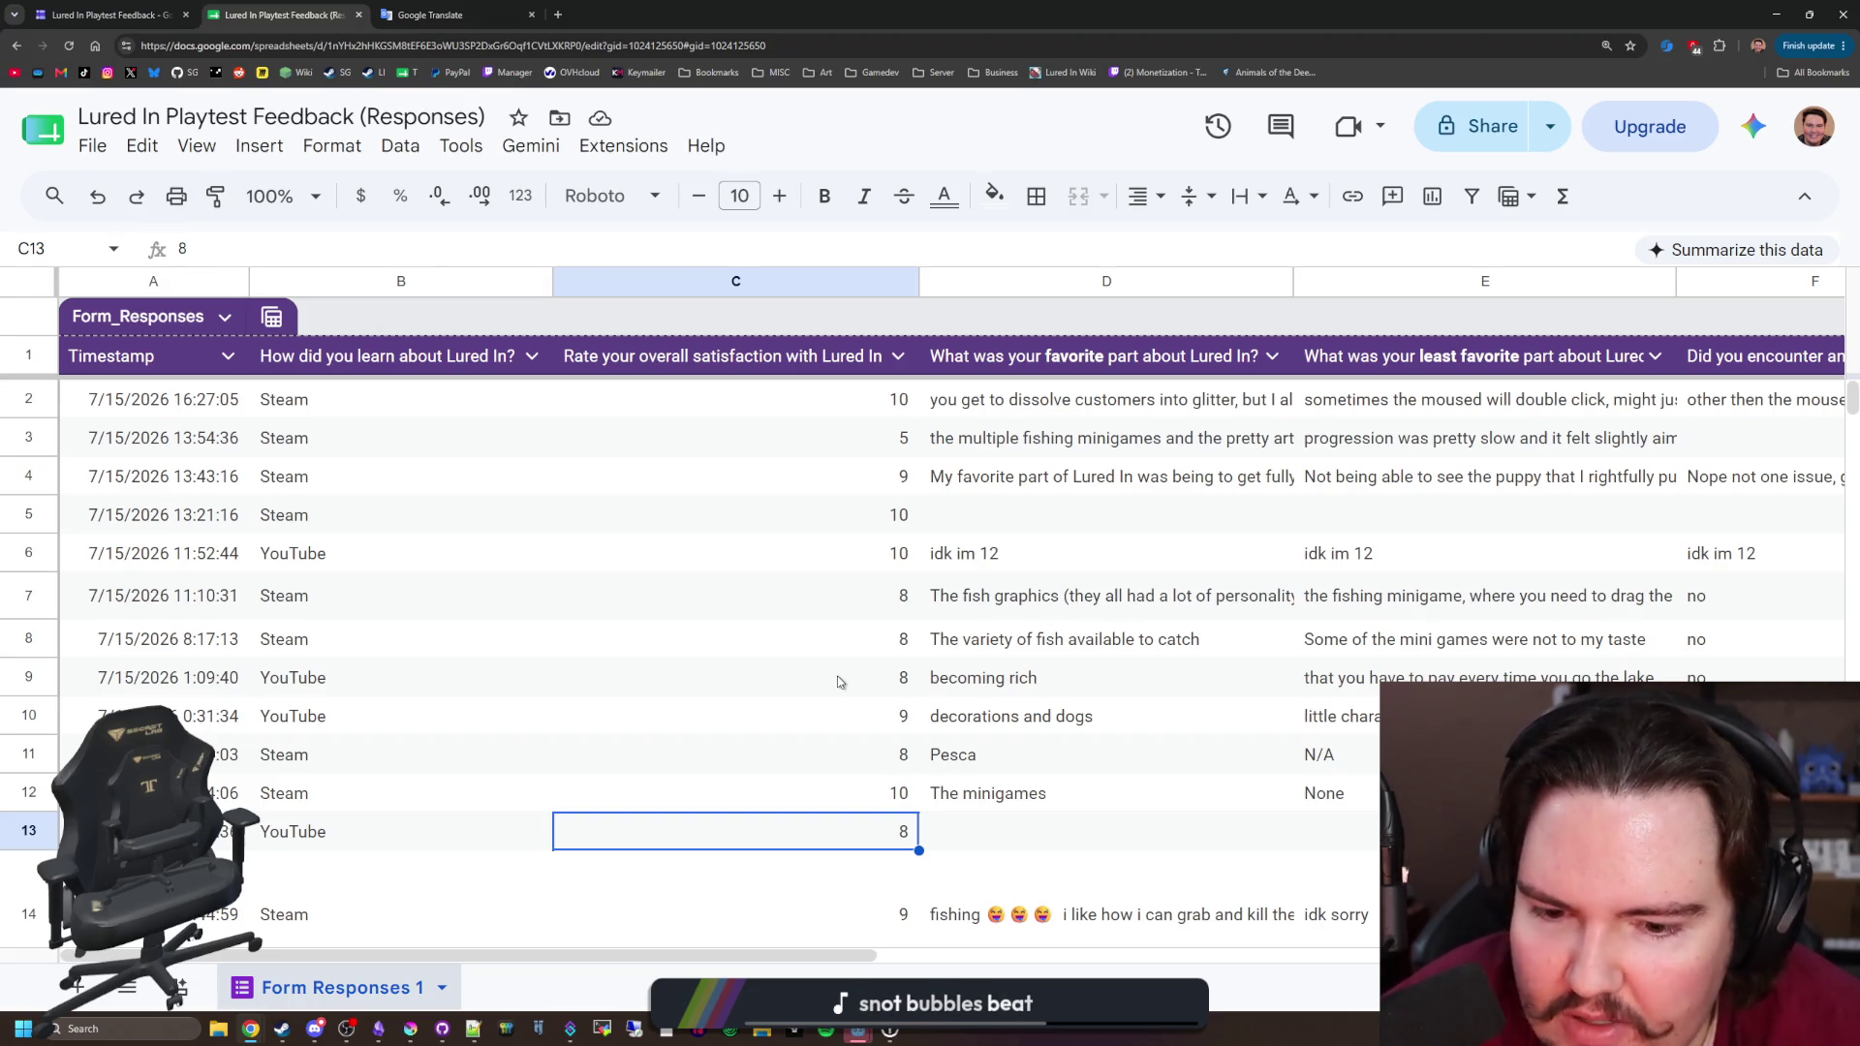
pyautogui.scroll(-2, 816, 548)
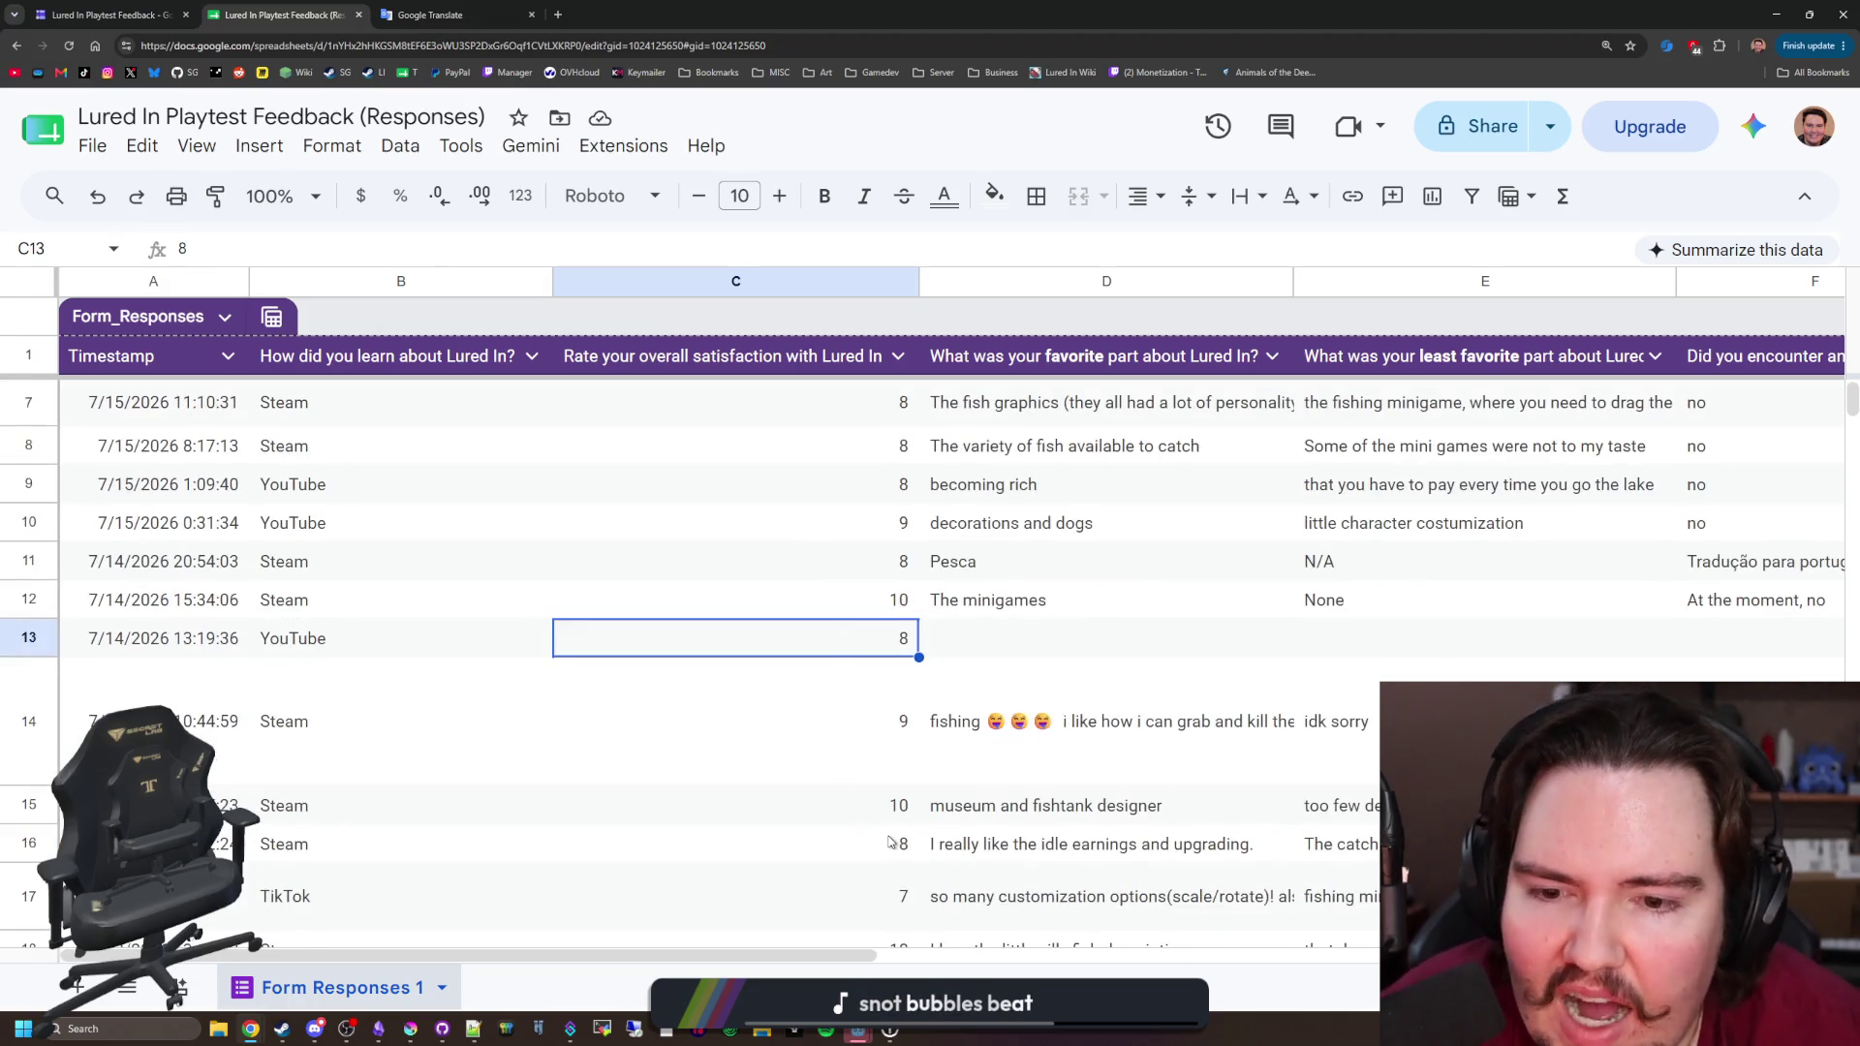
pyautogui.scroll(-10, 890, 841)
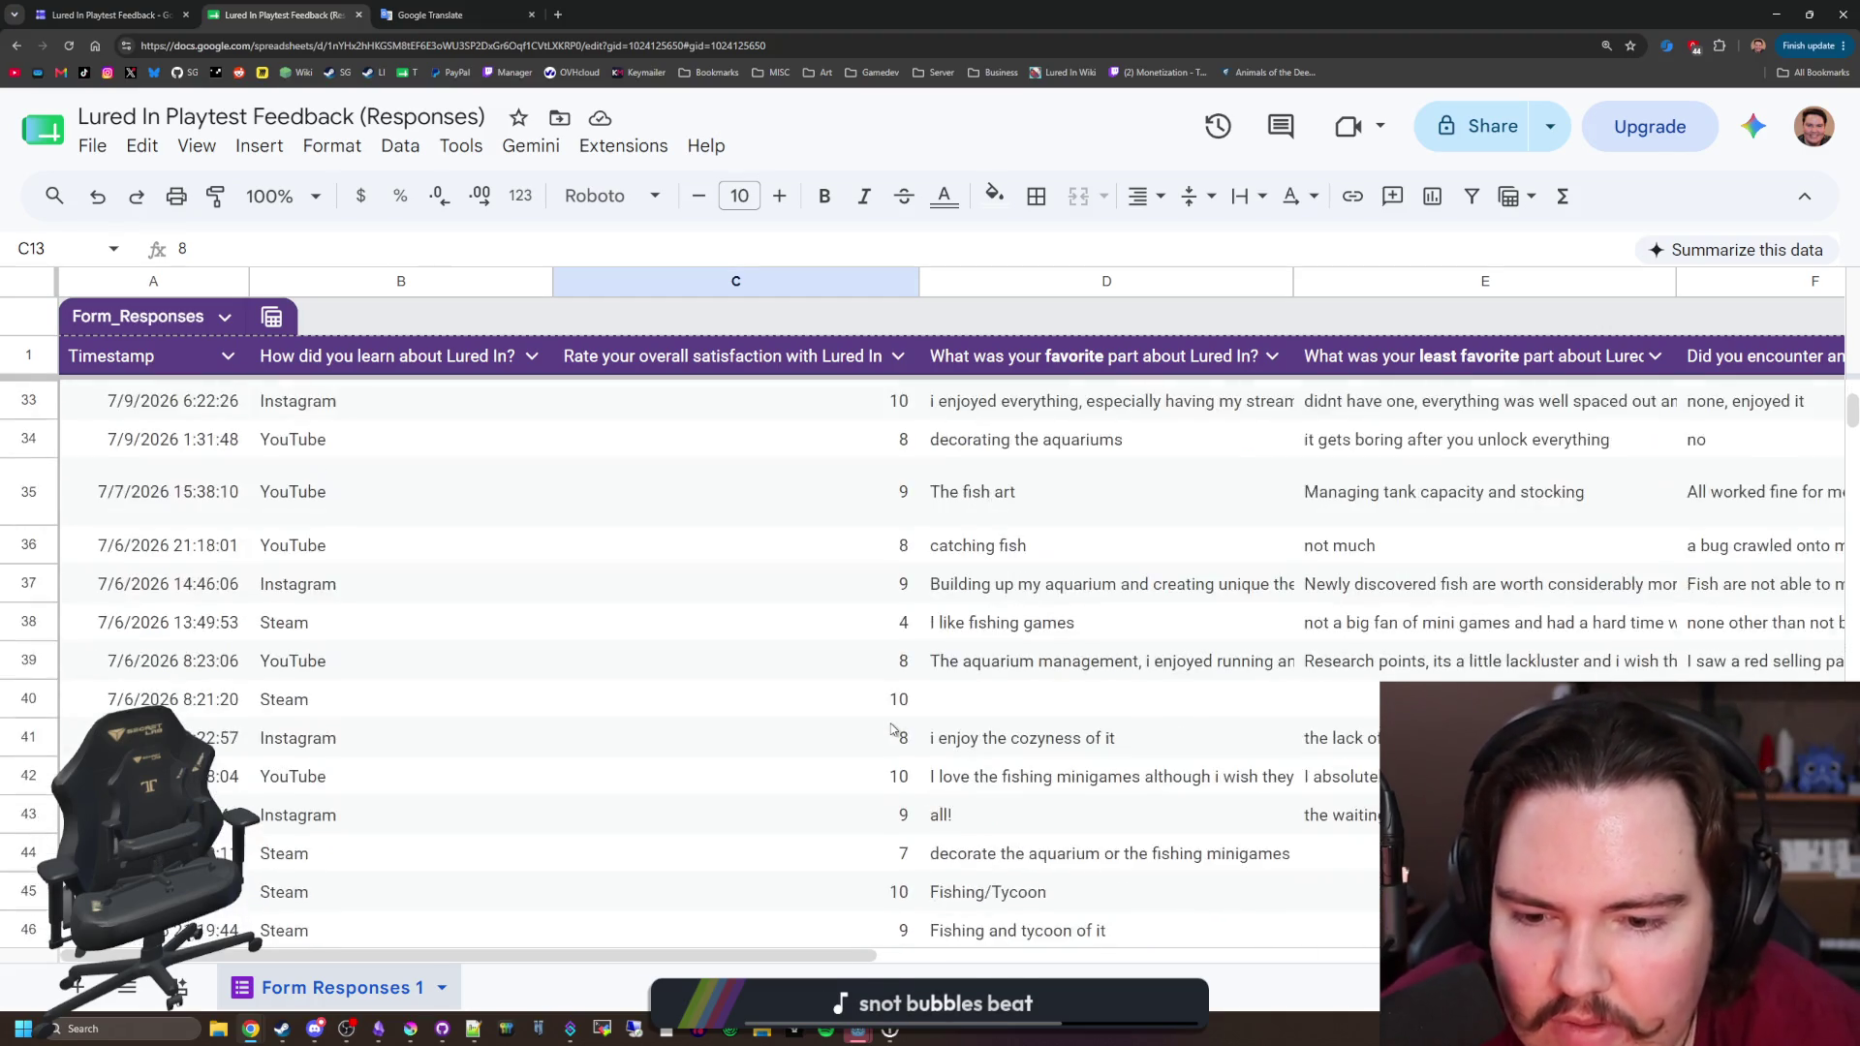
pyautogui.scroll(12, 891, 729)
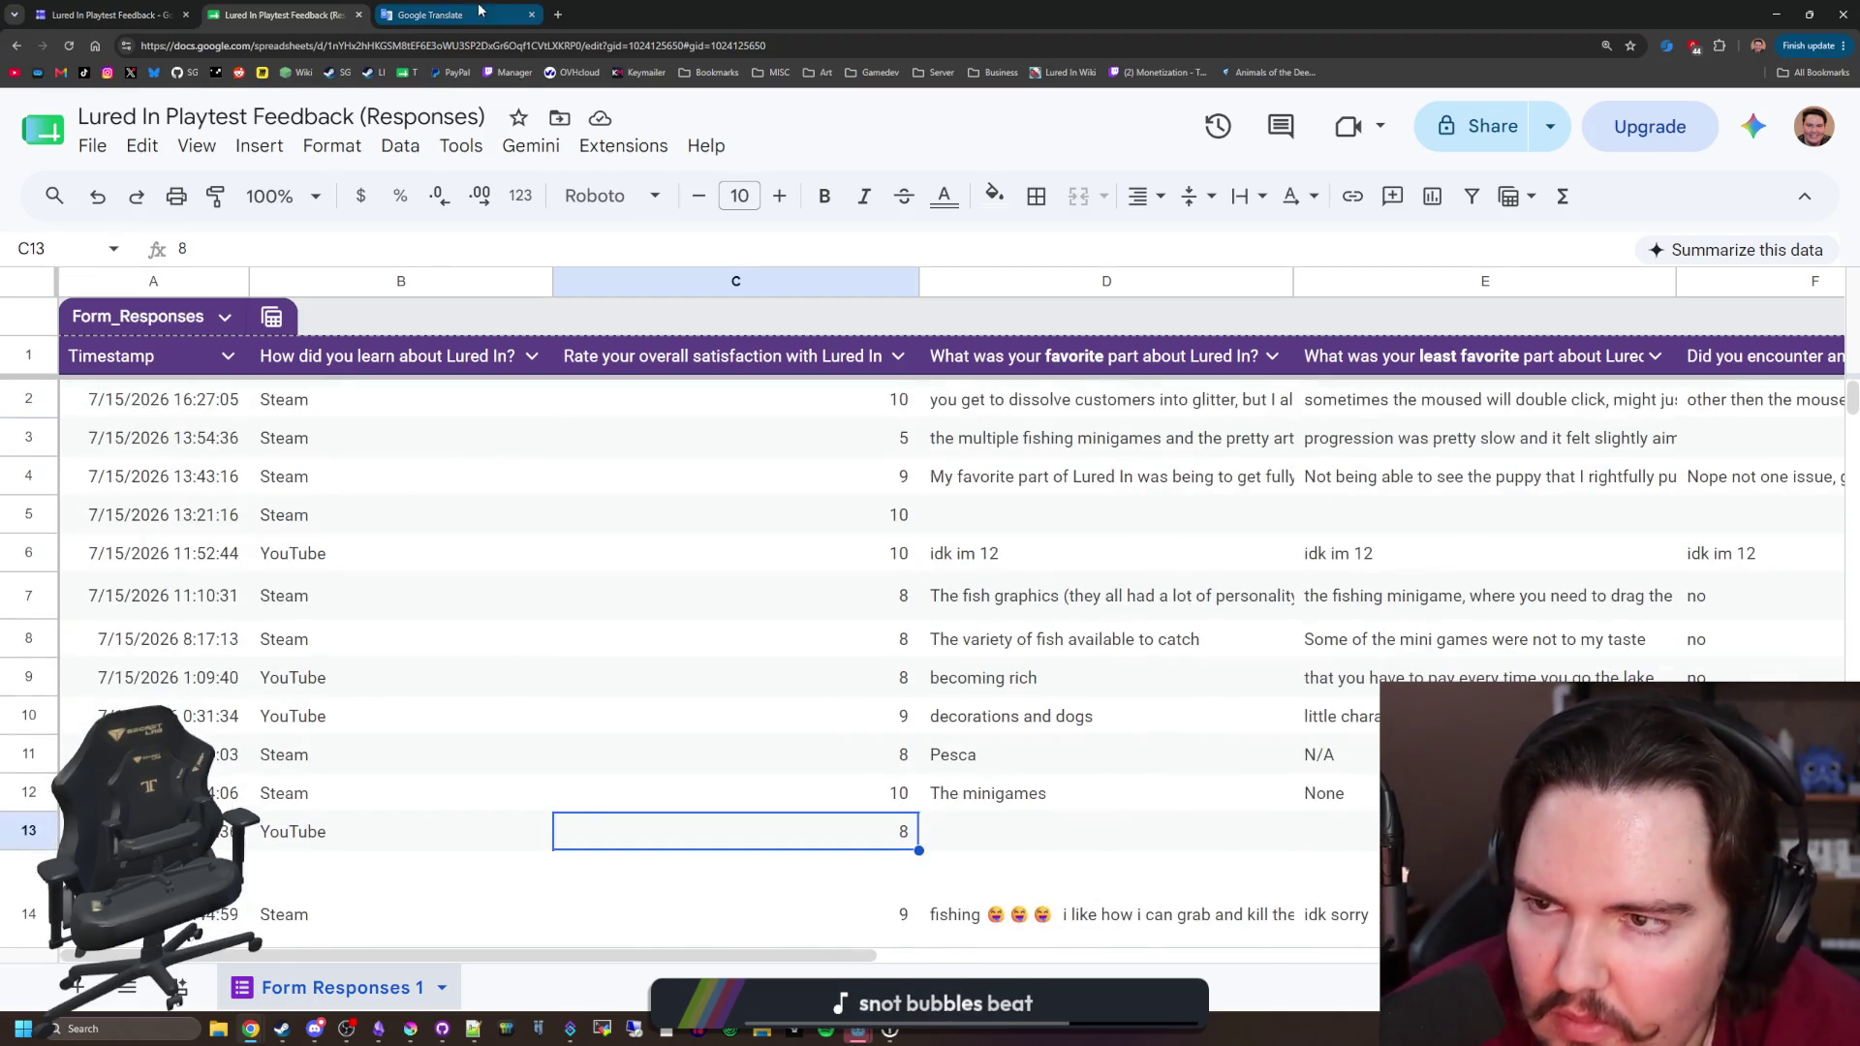
# Step: Close the Google Translate and responses spreadsheet tabs, then return to the running game's Options
pyautogui.click(482, 8)
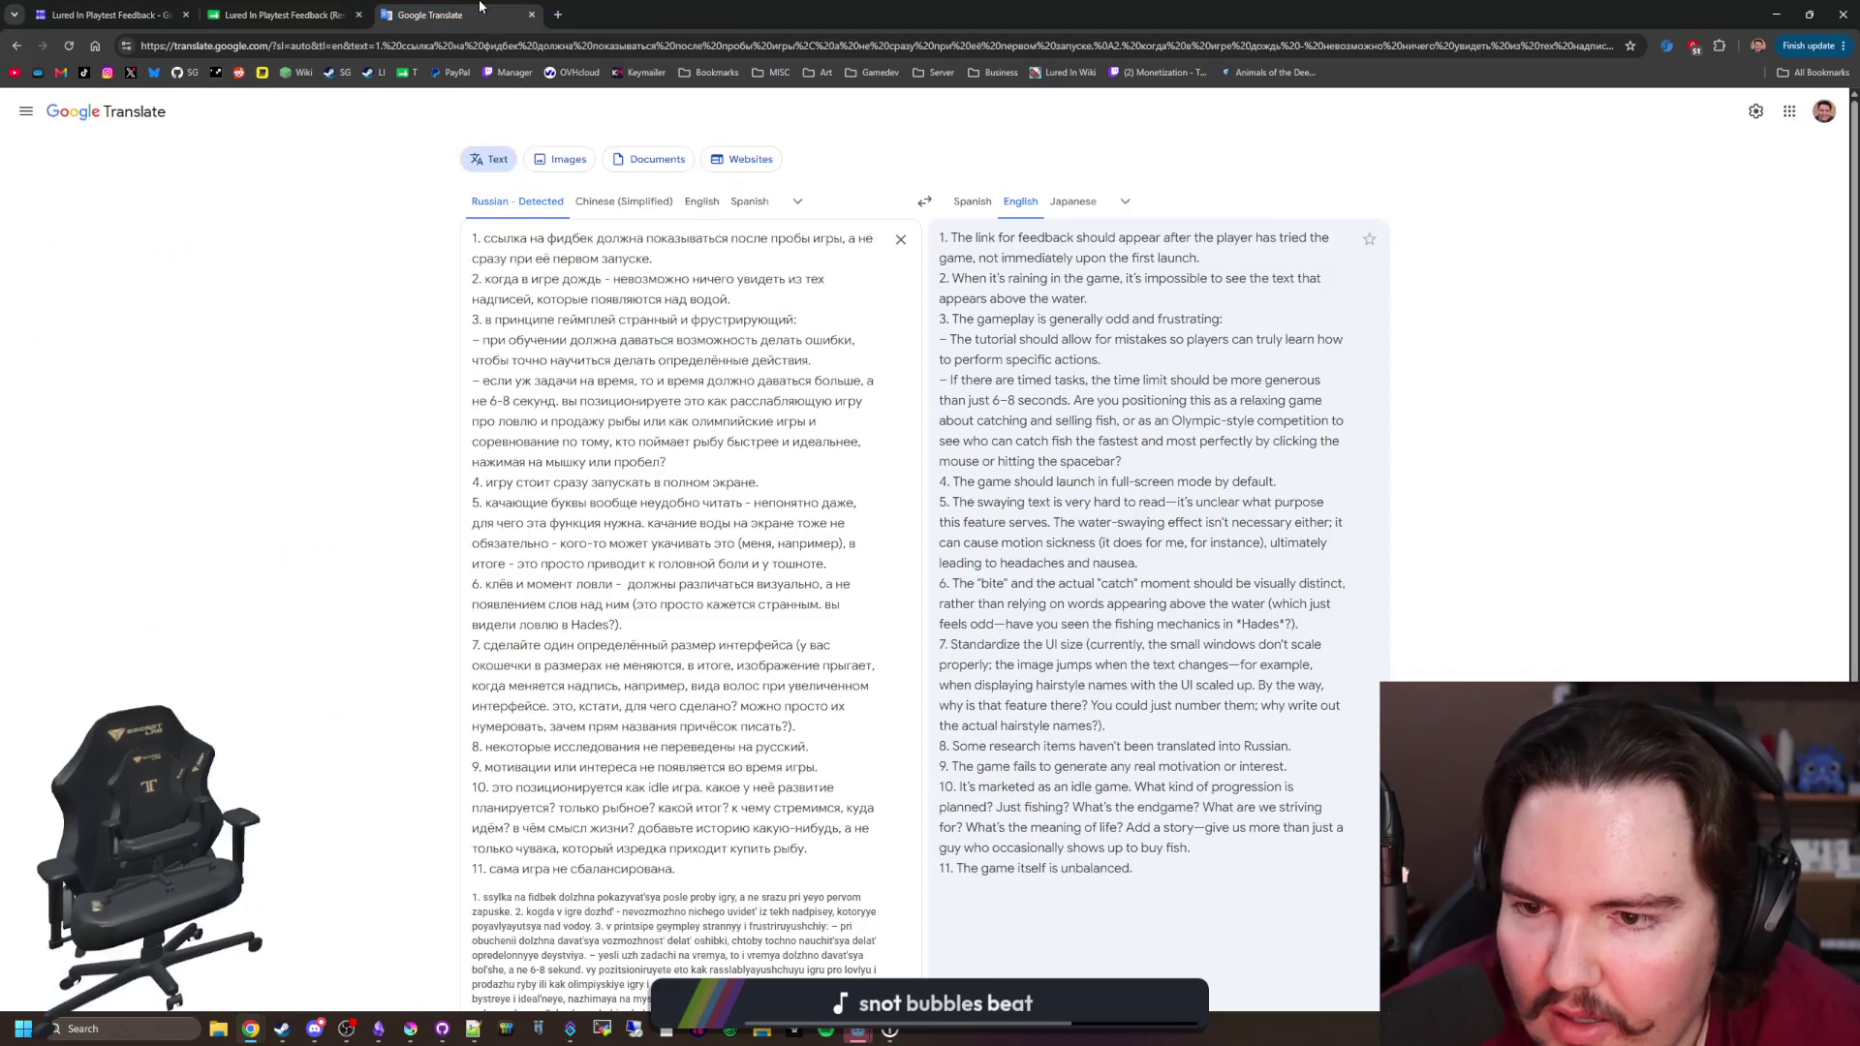
pyautogui.click(533, 17)
pyautogui.click(357, 15)
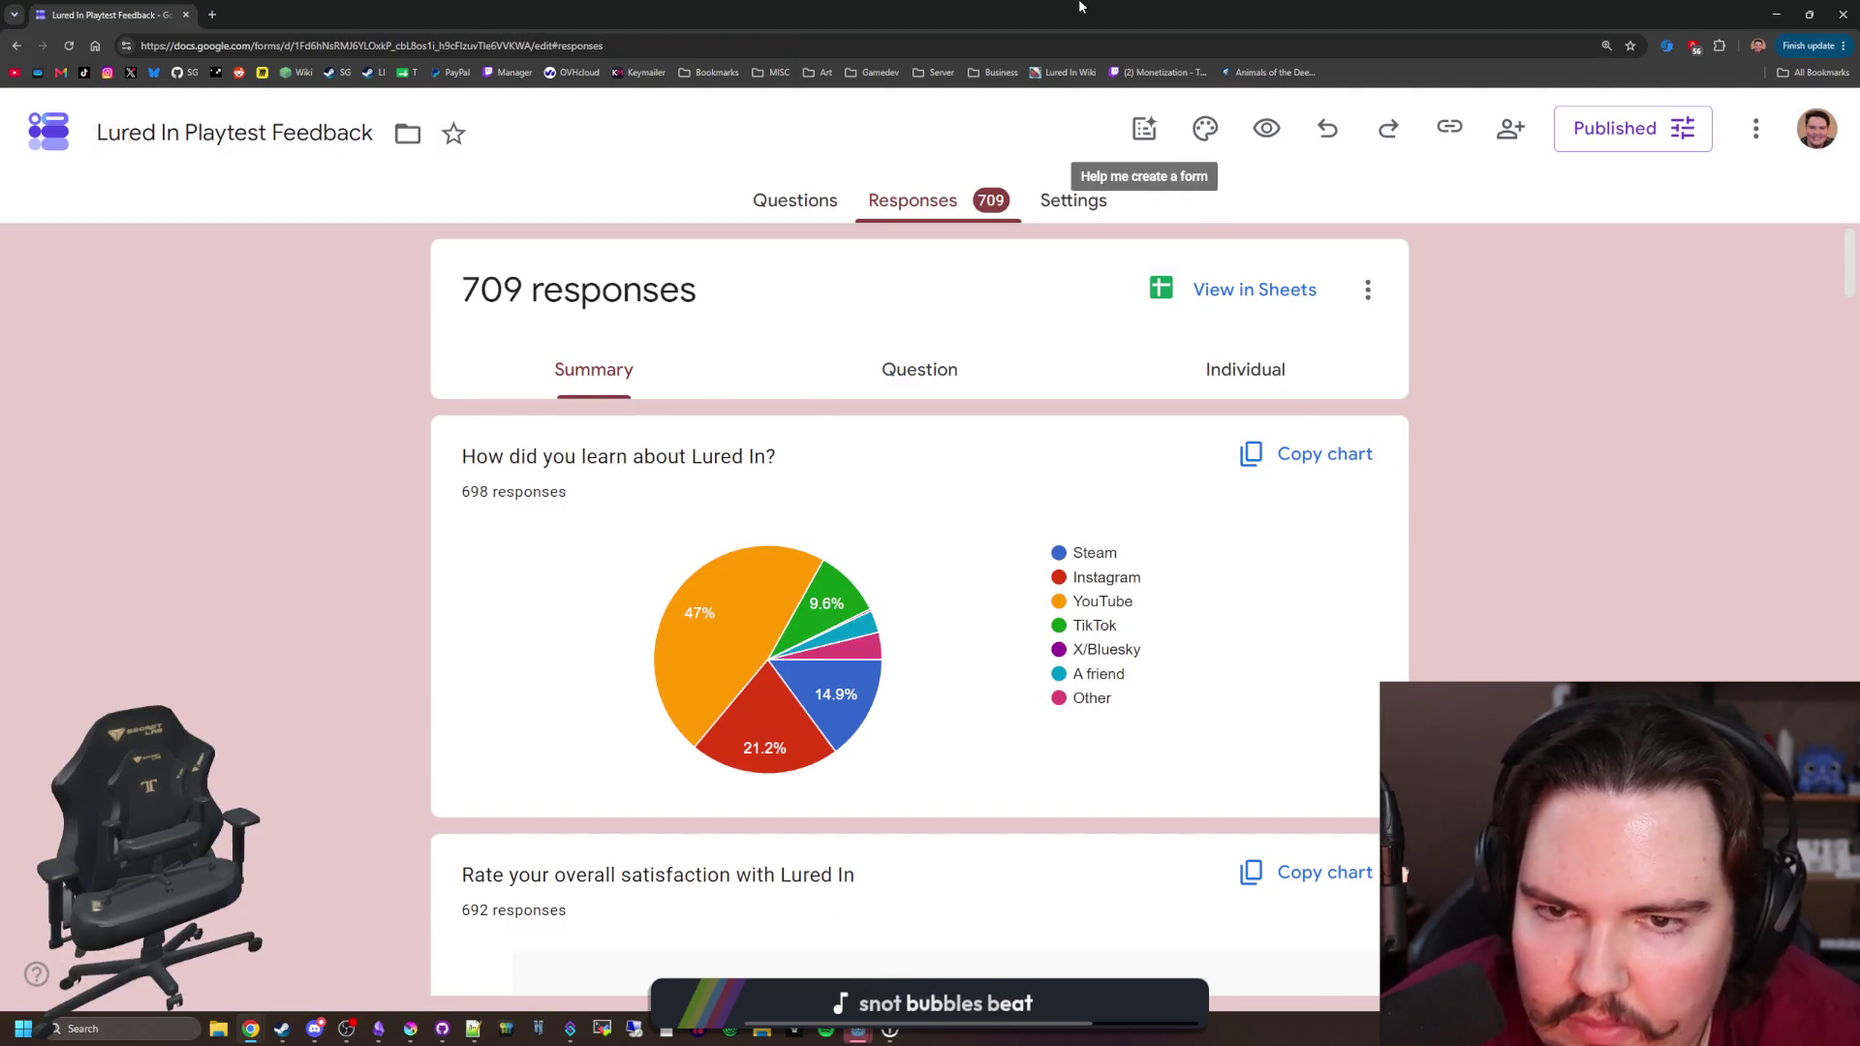
pyautogui.hotkey('alt', 'Tab')
pyautogui.click(512, 484)
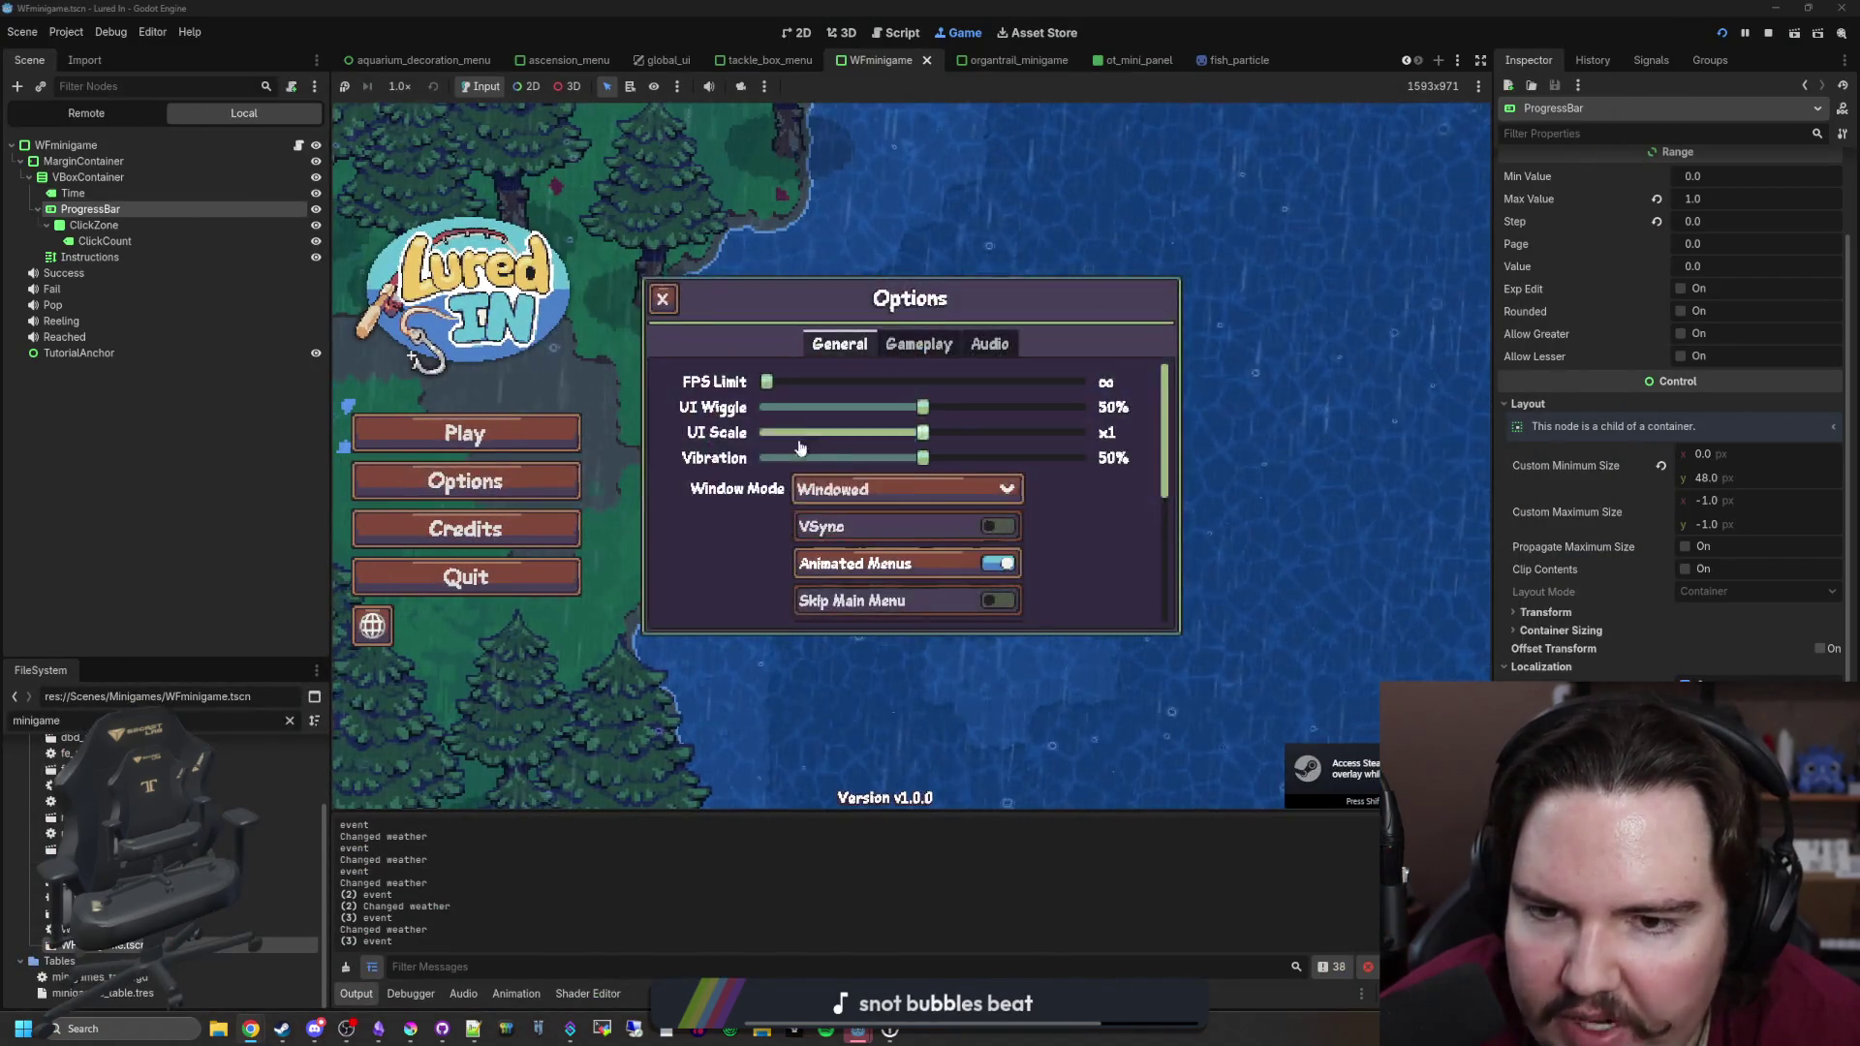
# Step: Enable Minigame Time Limits with Disable Fishing Minigames left off, close Options and stop the game
pyautogui.click(918, 344)
pyautogui.click(839, 344)
pyautogui.click(916, 345)
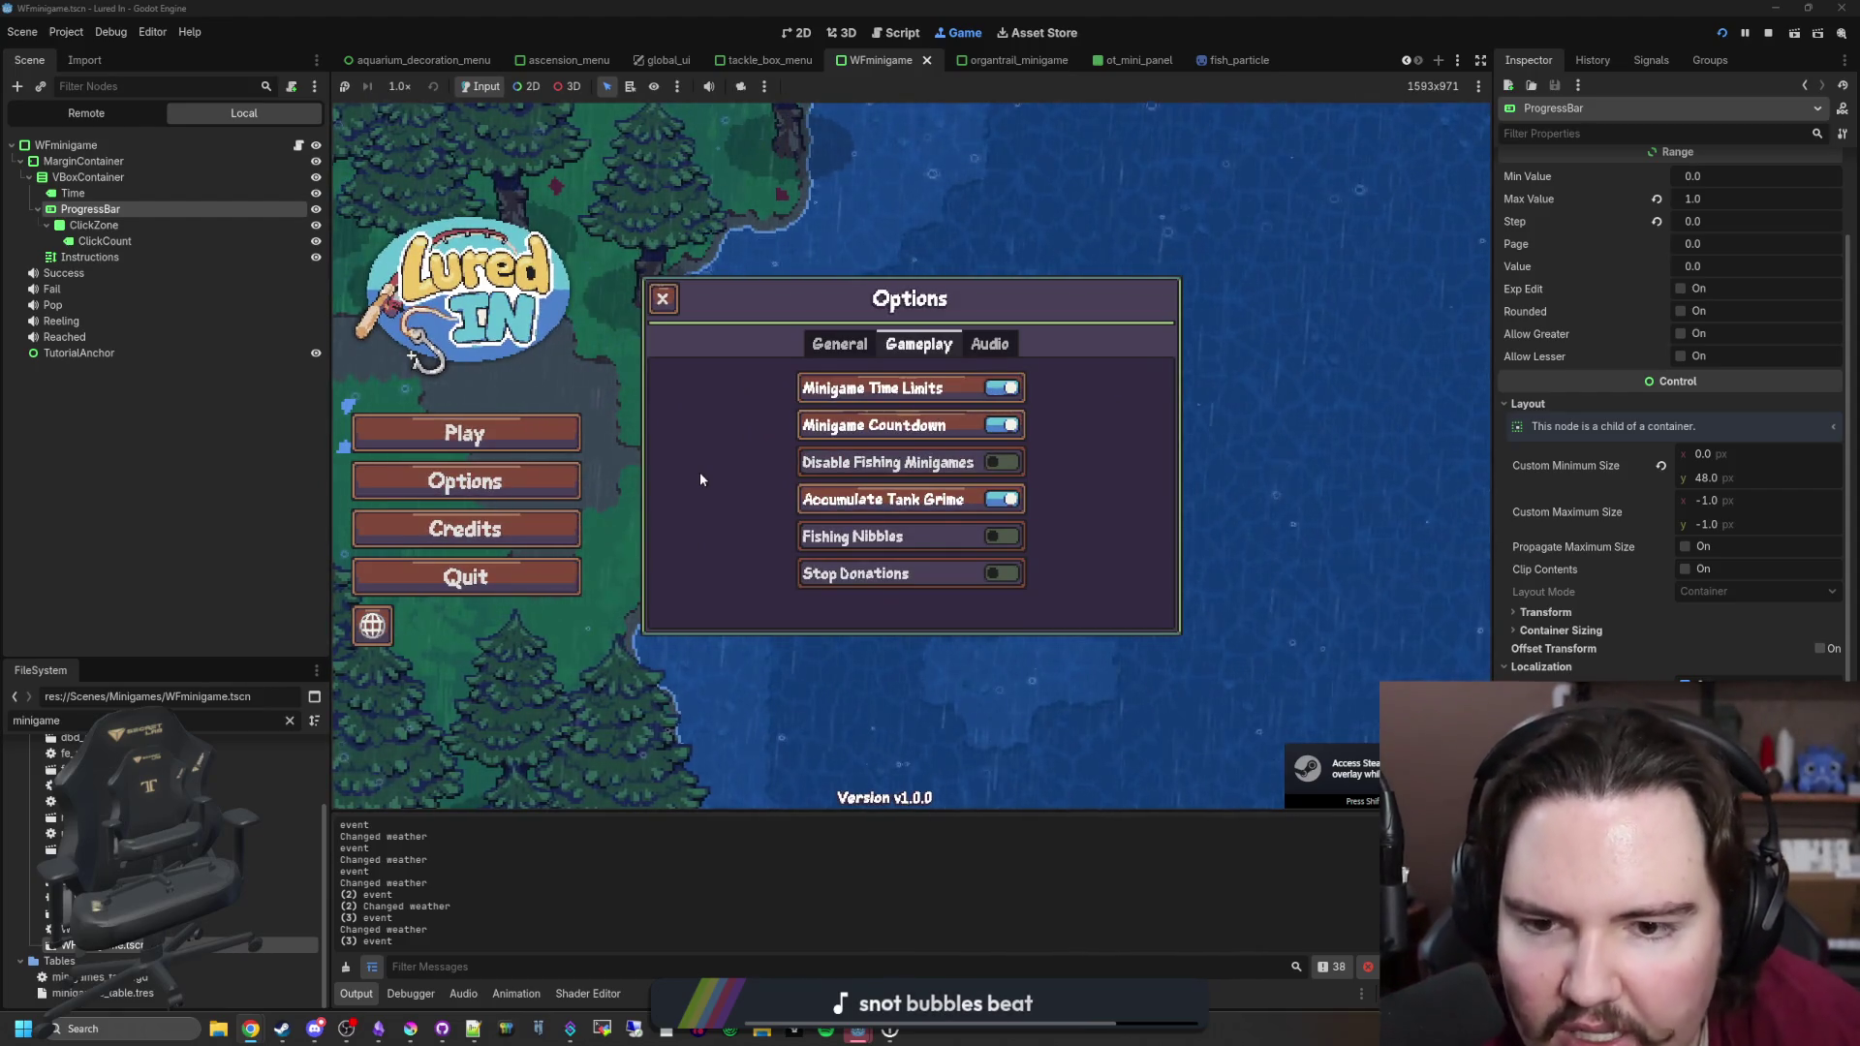
pyautogui.click(839, 343)
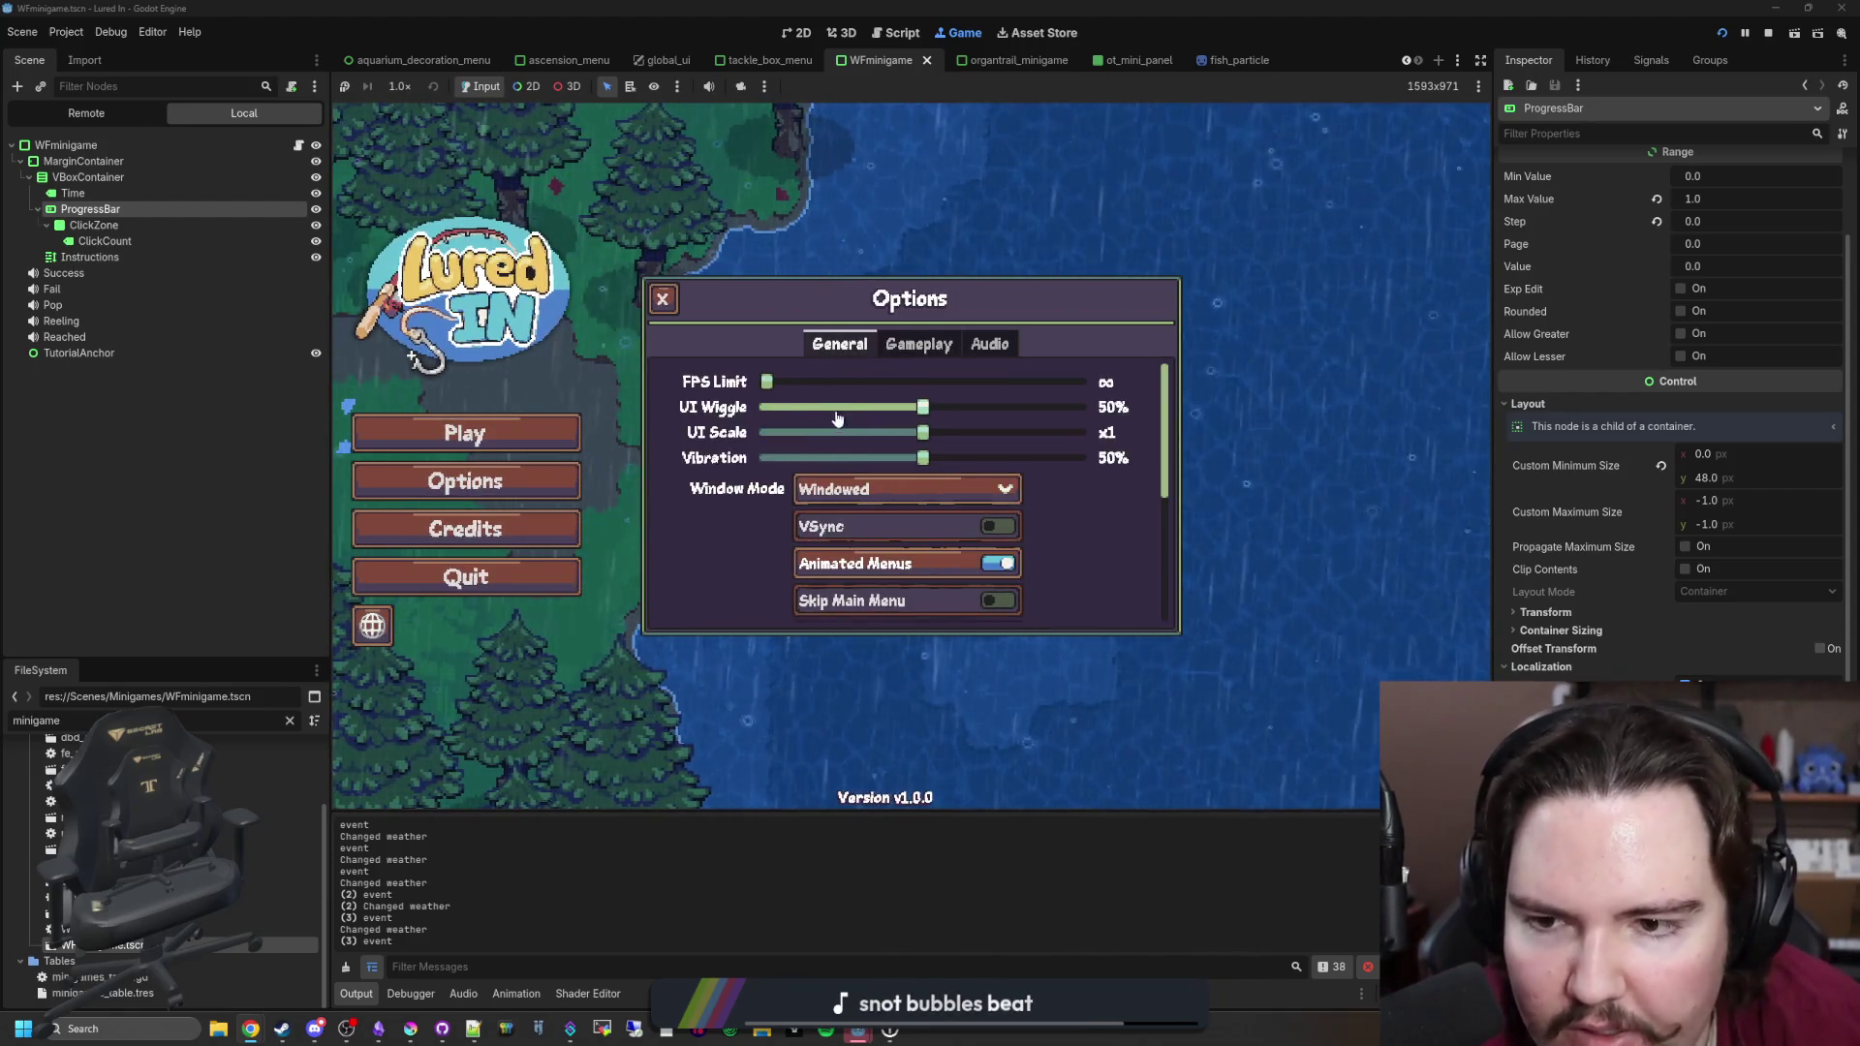
pyautogui.click(919, 344)
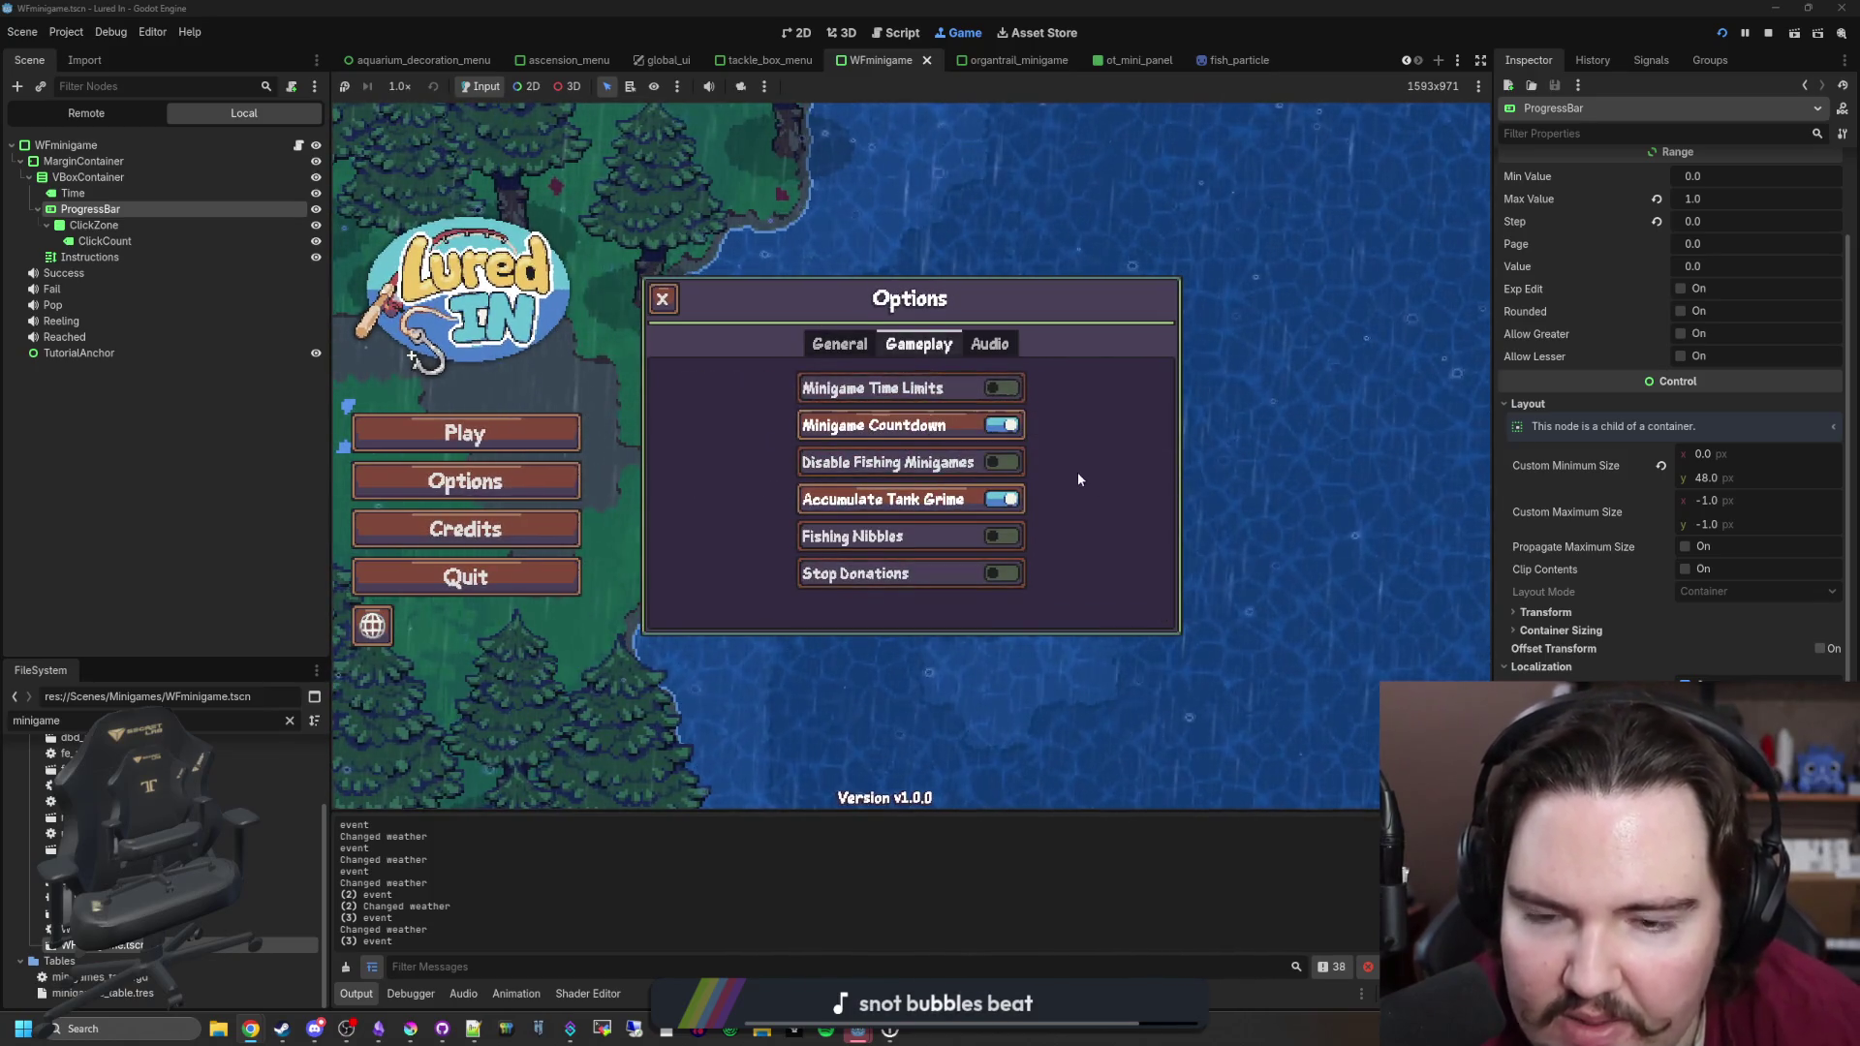
pyautogui.click(1002, 462)
pyautogui.click(1003, 462)
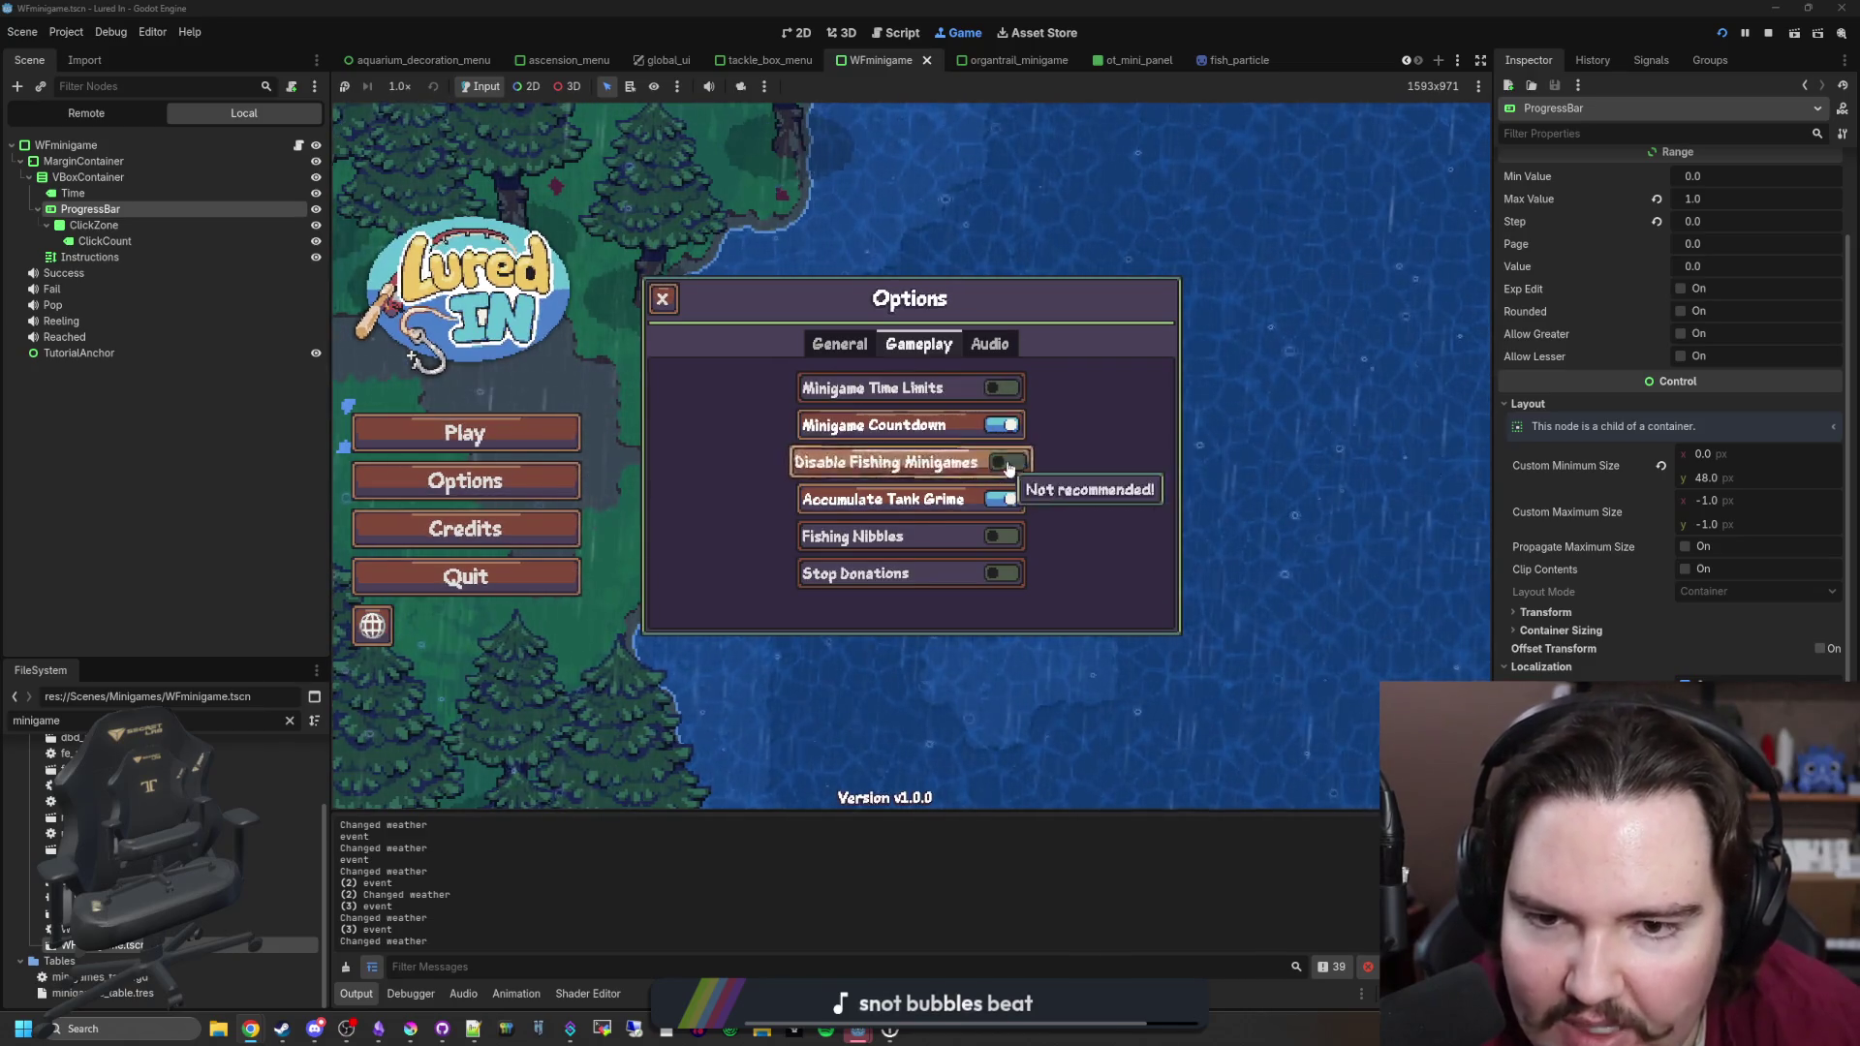
pyautogui.click(1001, 387)
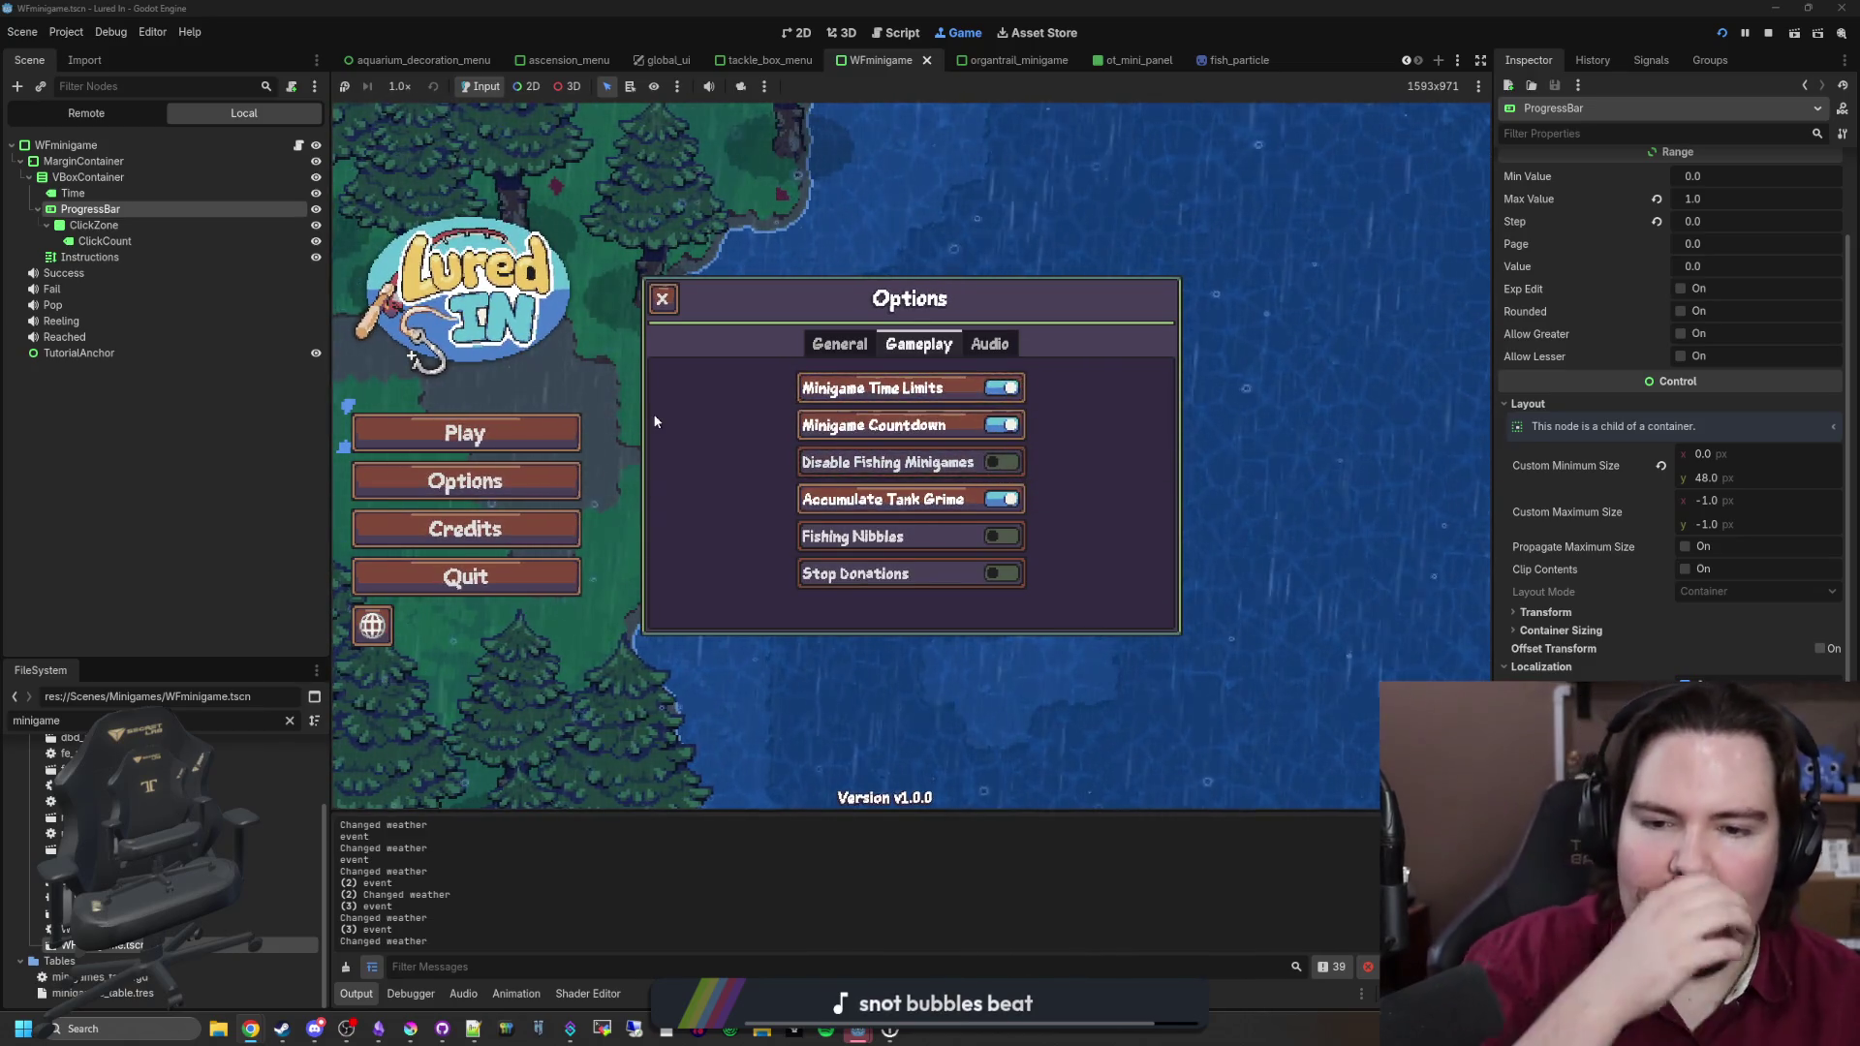
pyautogui.click(663, 298)
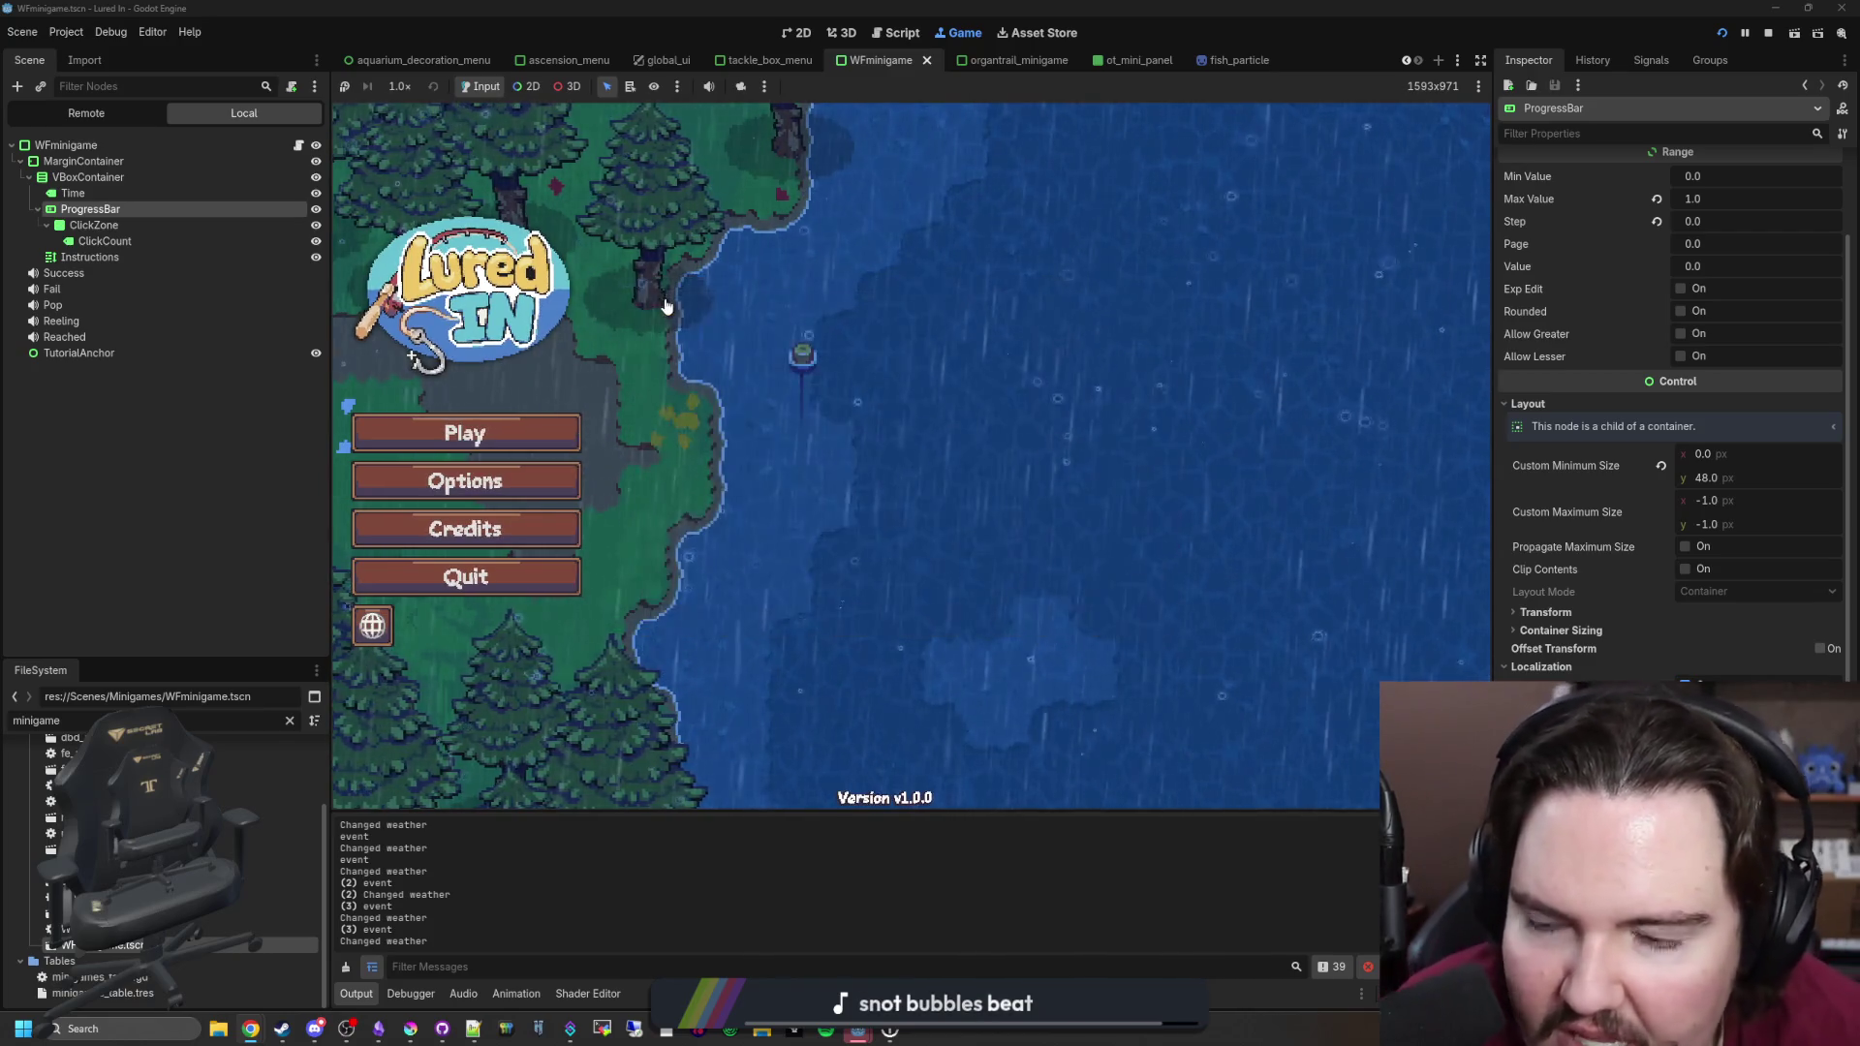
pyautogui.click(1768, 32)
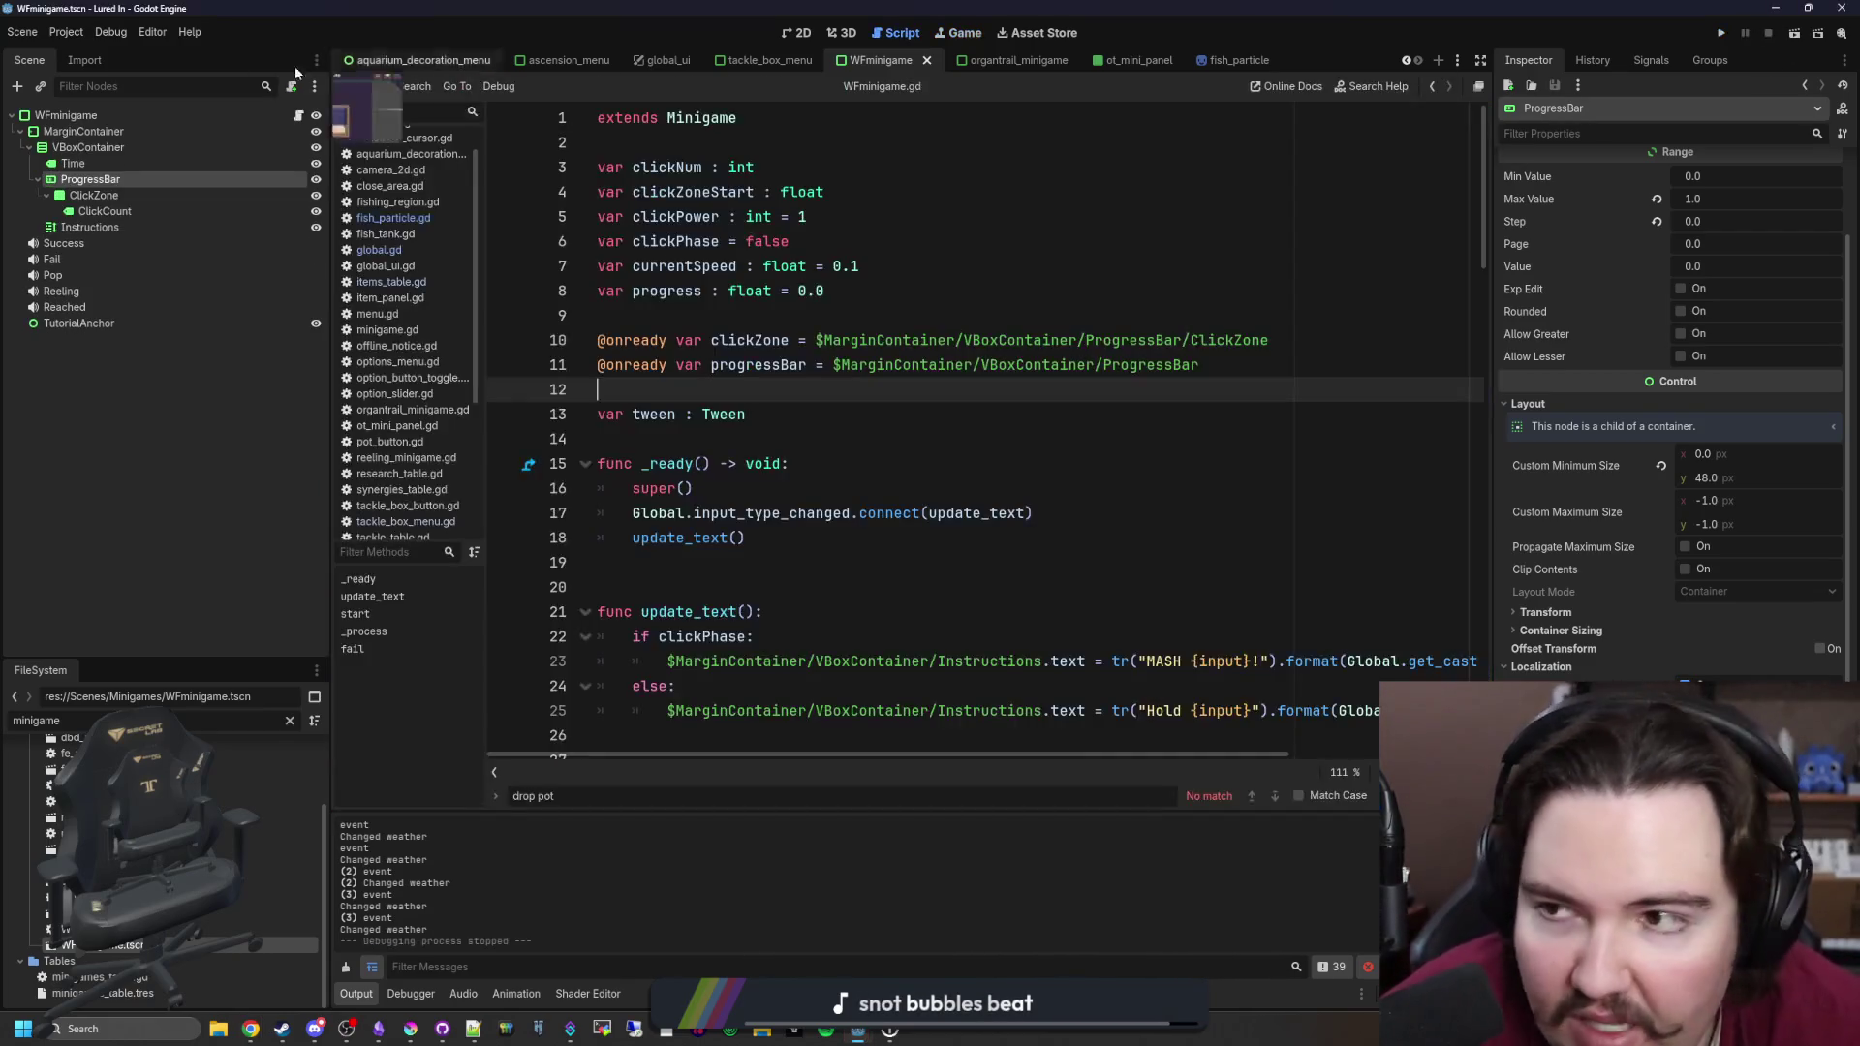
# Step: Set the project's Application > Config Version to 1.0.1 in Project Settings
pyautogui.click(66, 32)
pyautogui.click(68, 49)
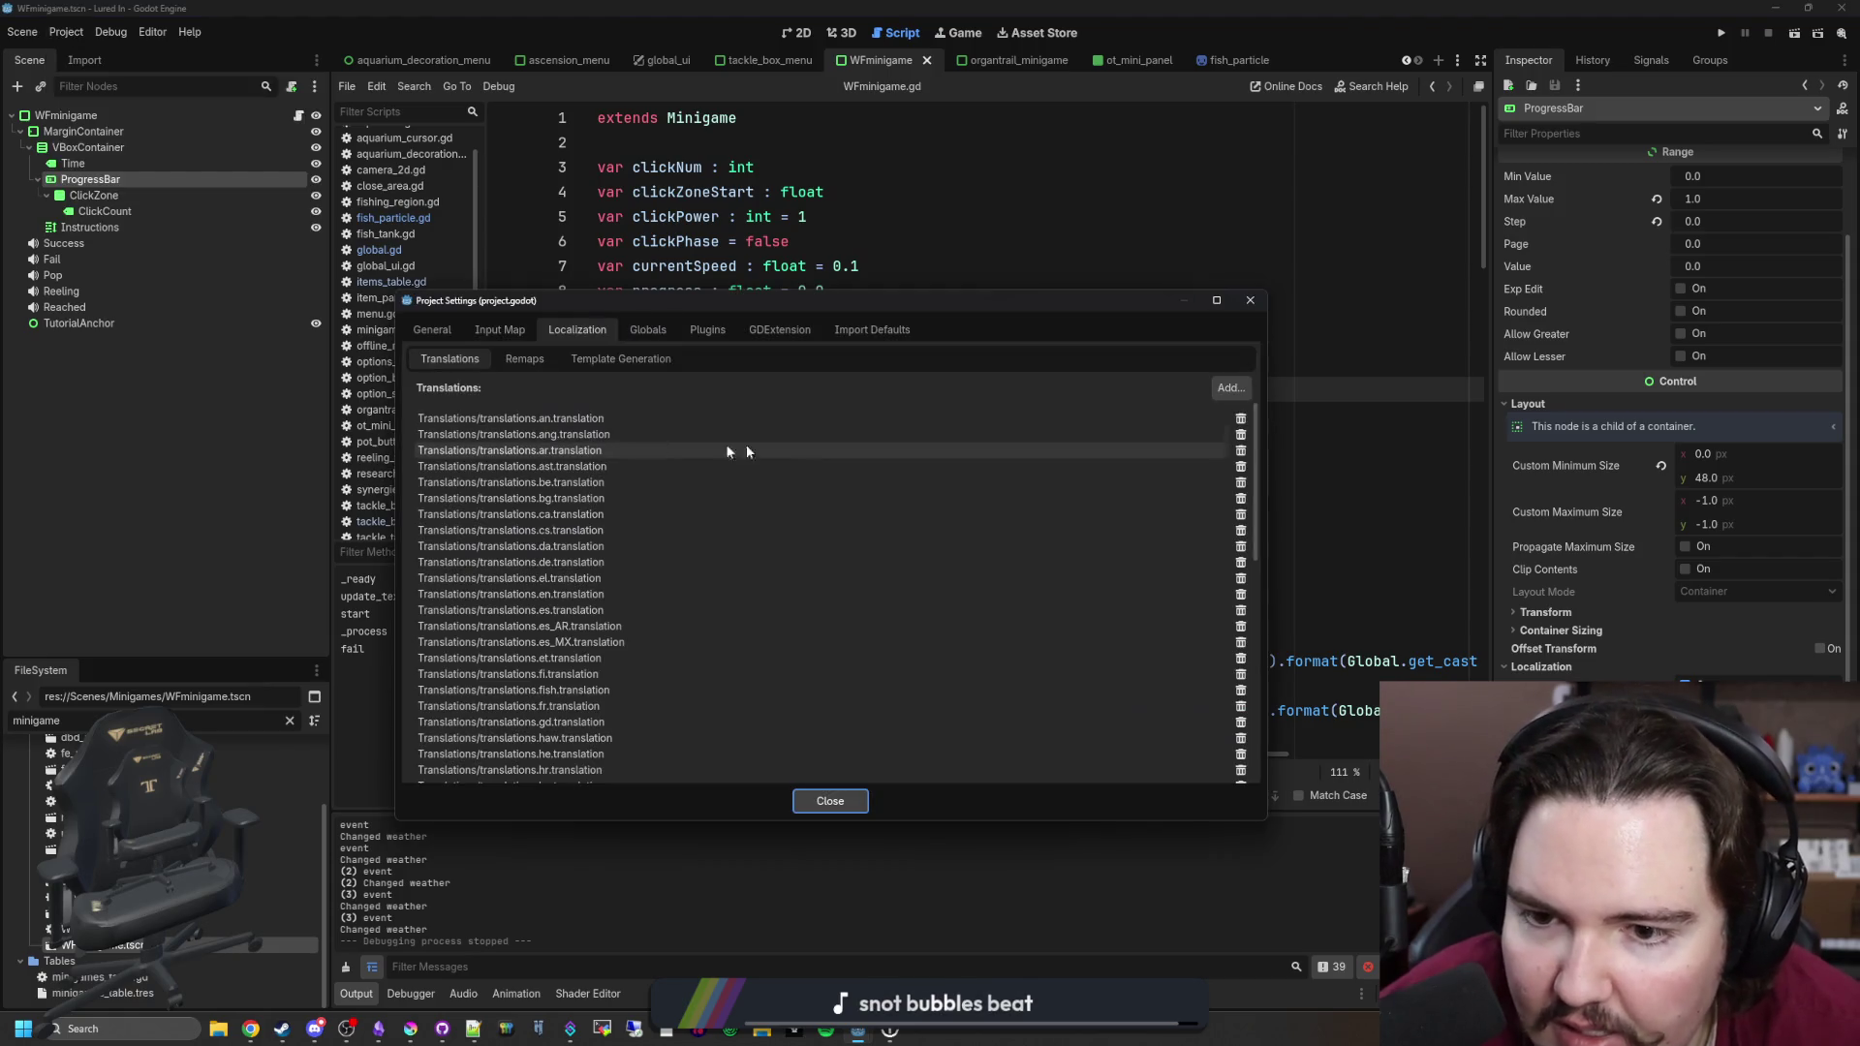
pyautogui.click(450, 330)
pyautogui.click(957, 575)
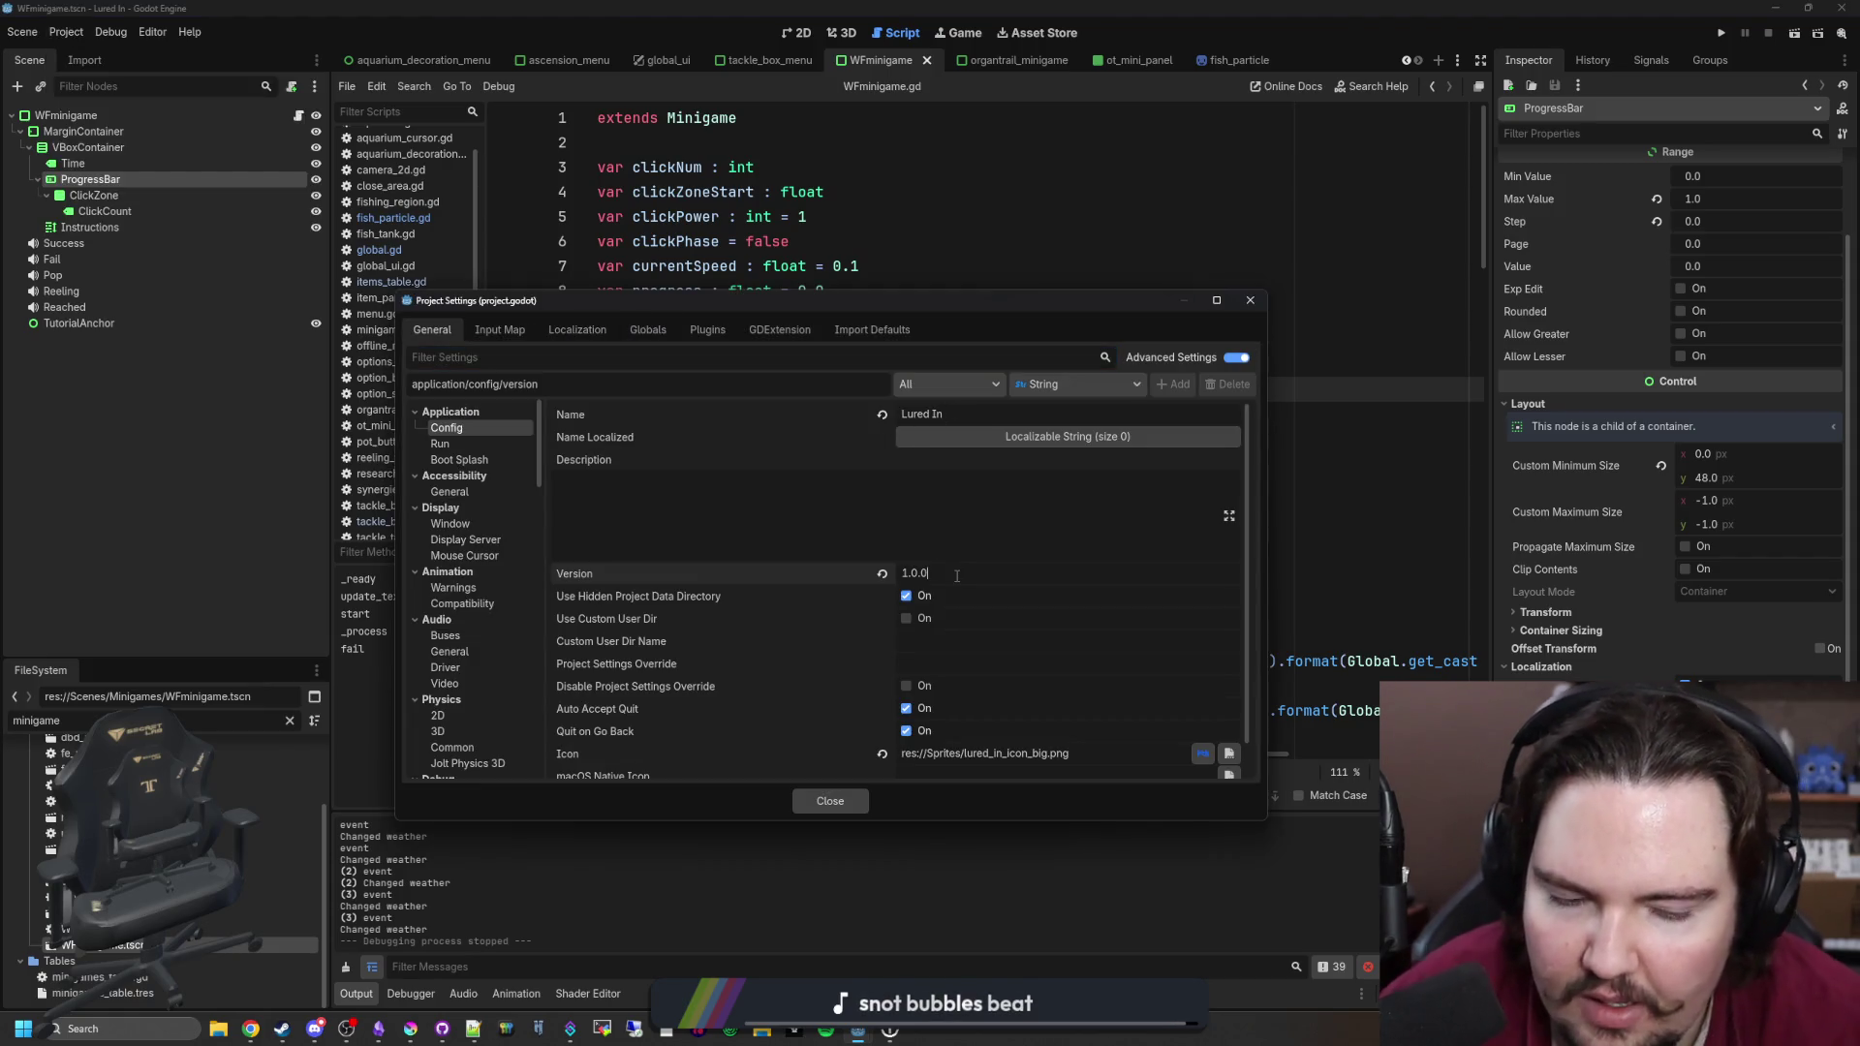
pyautogui.click(833, 800)
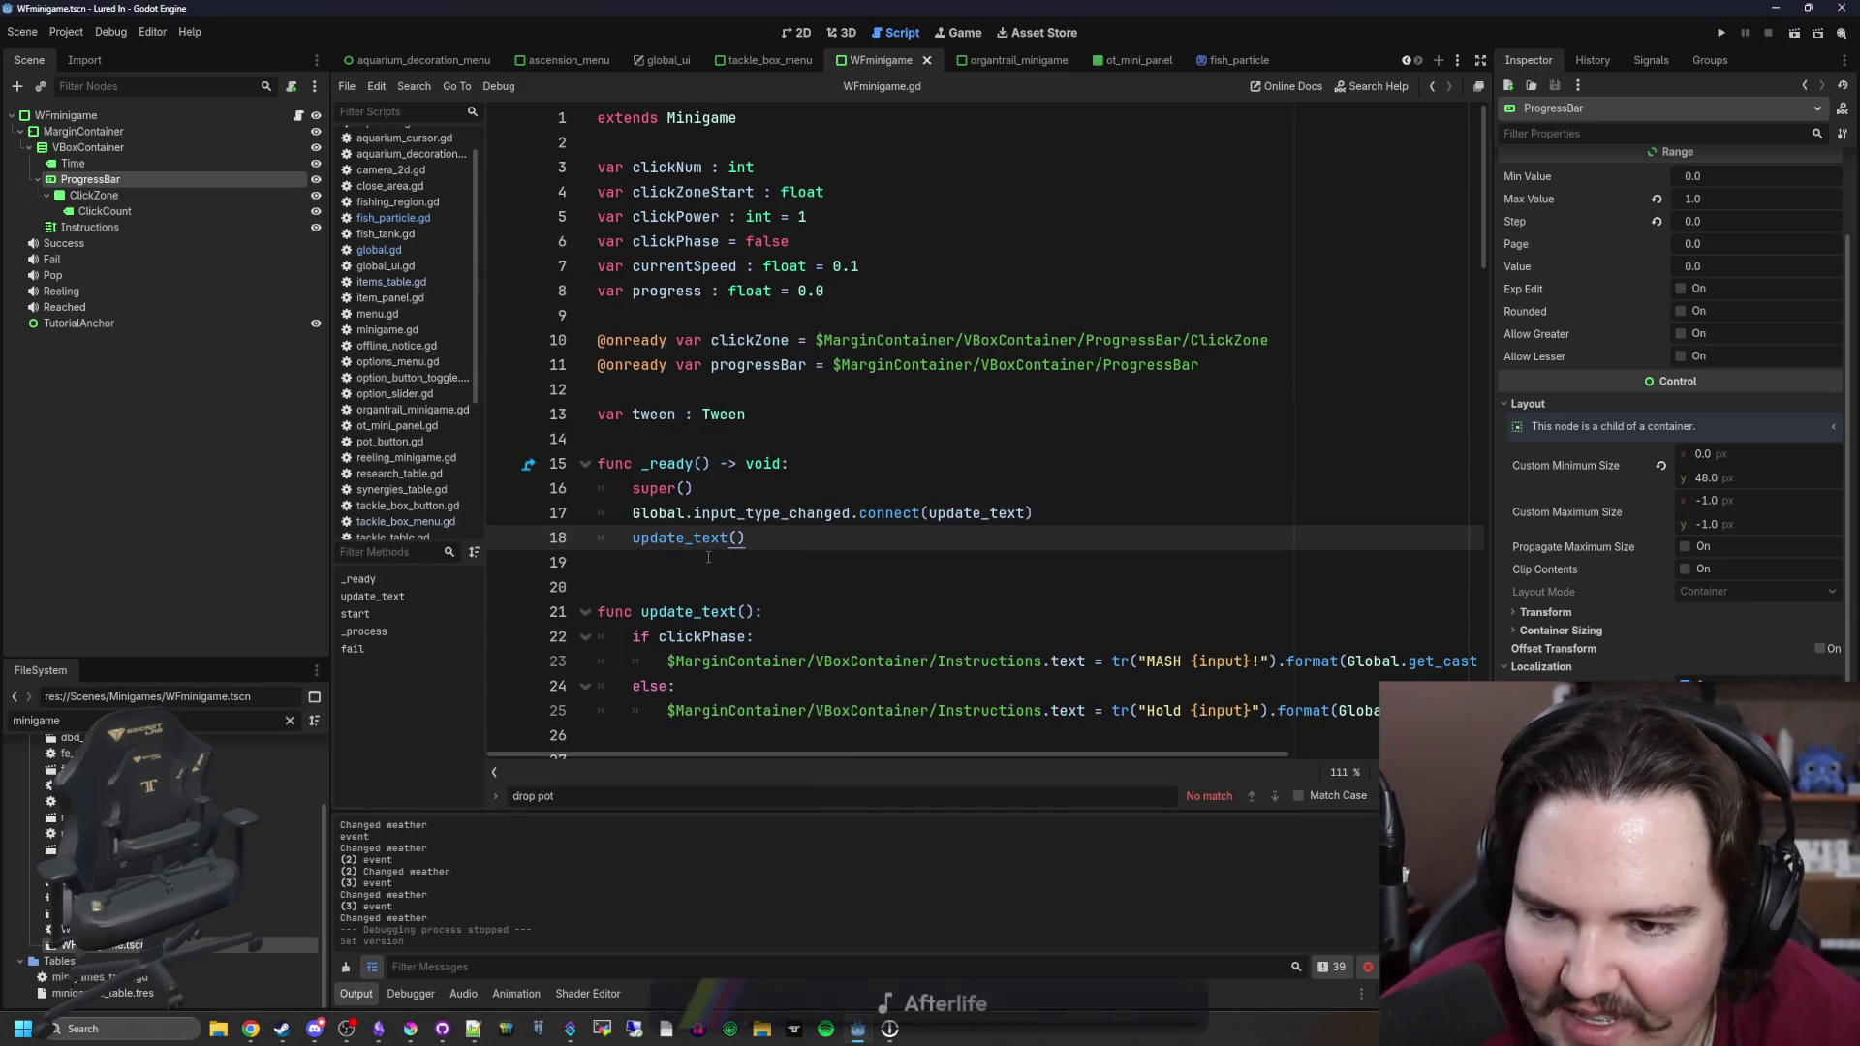
# Step: Scroll through WFminigame.gd, placing the cursor on lines 14, 26 and 27
pyautogui.click(723, 444)
pyautogui.scroll(-4, 723, 451)
pyautogui.scroll(-14, 724, 451)
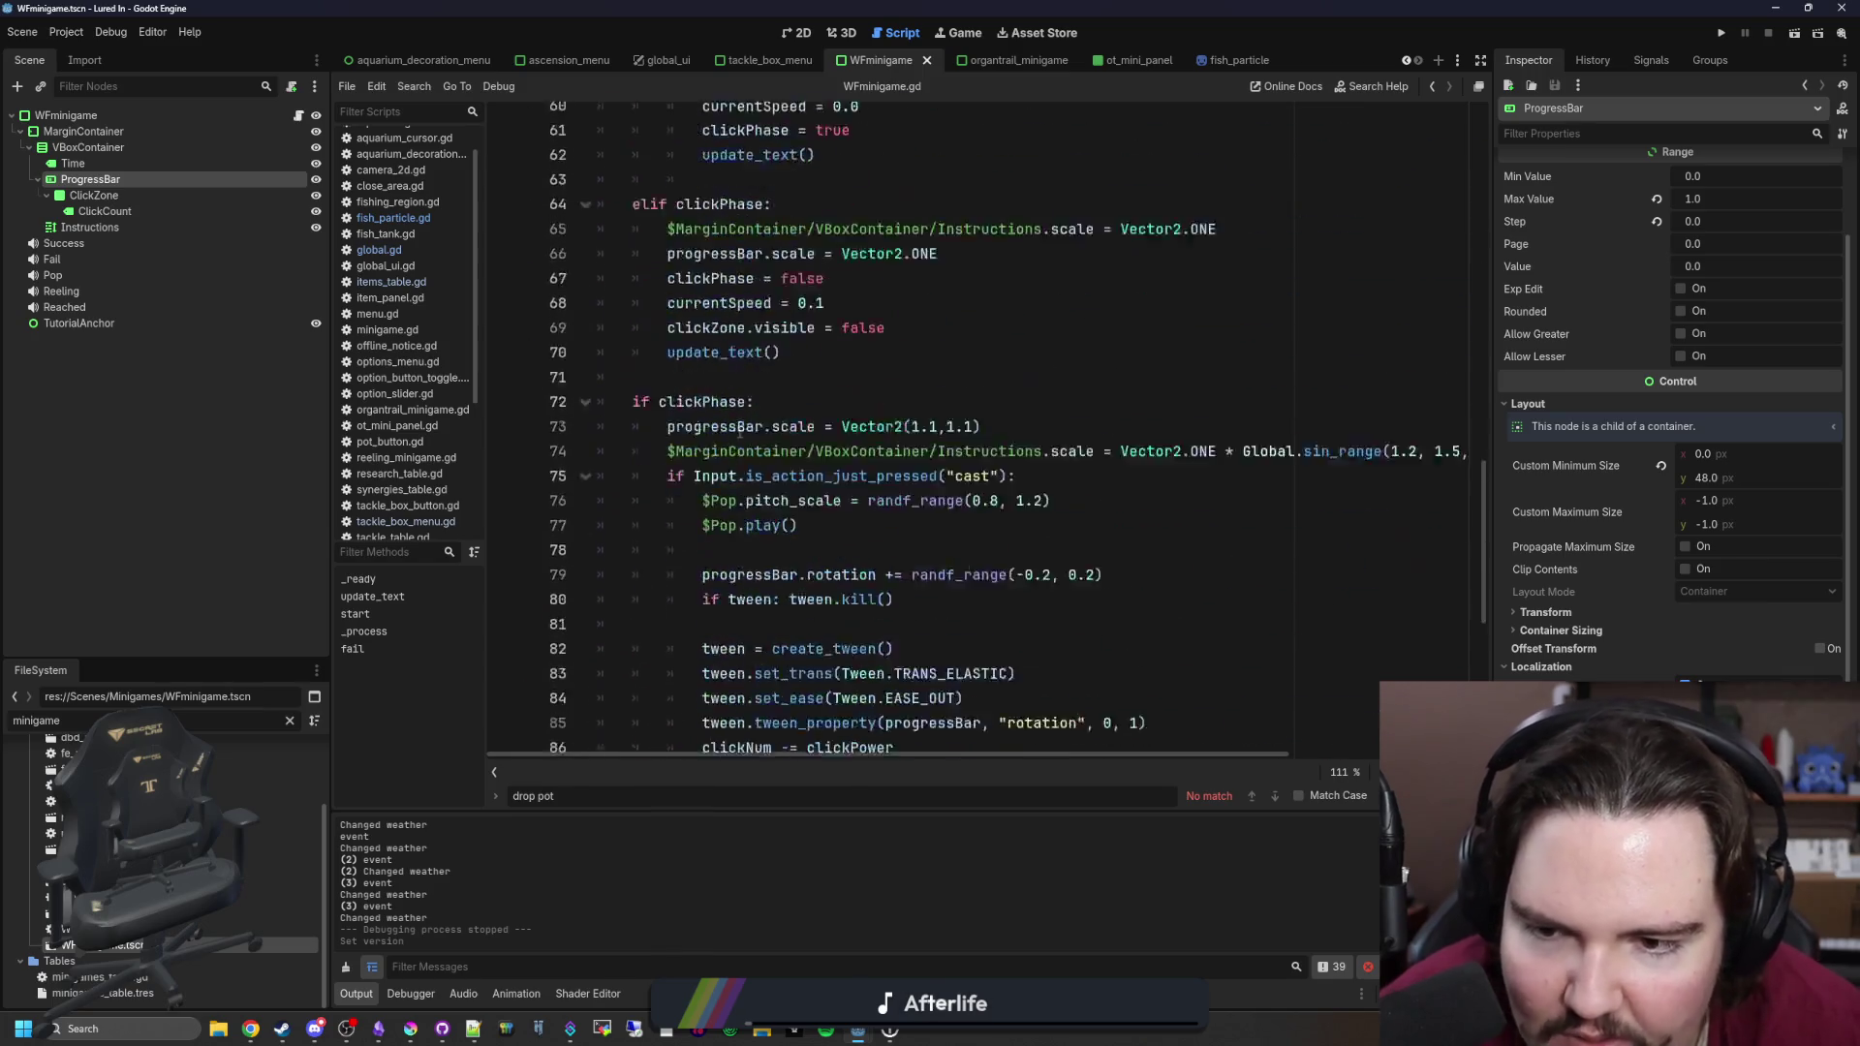
pyautogui.scroll(11, 739, 433)
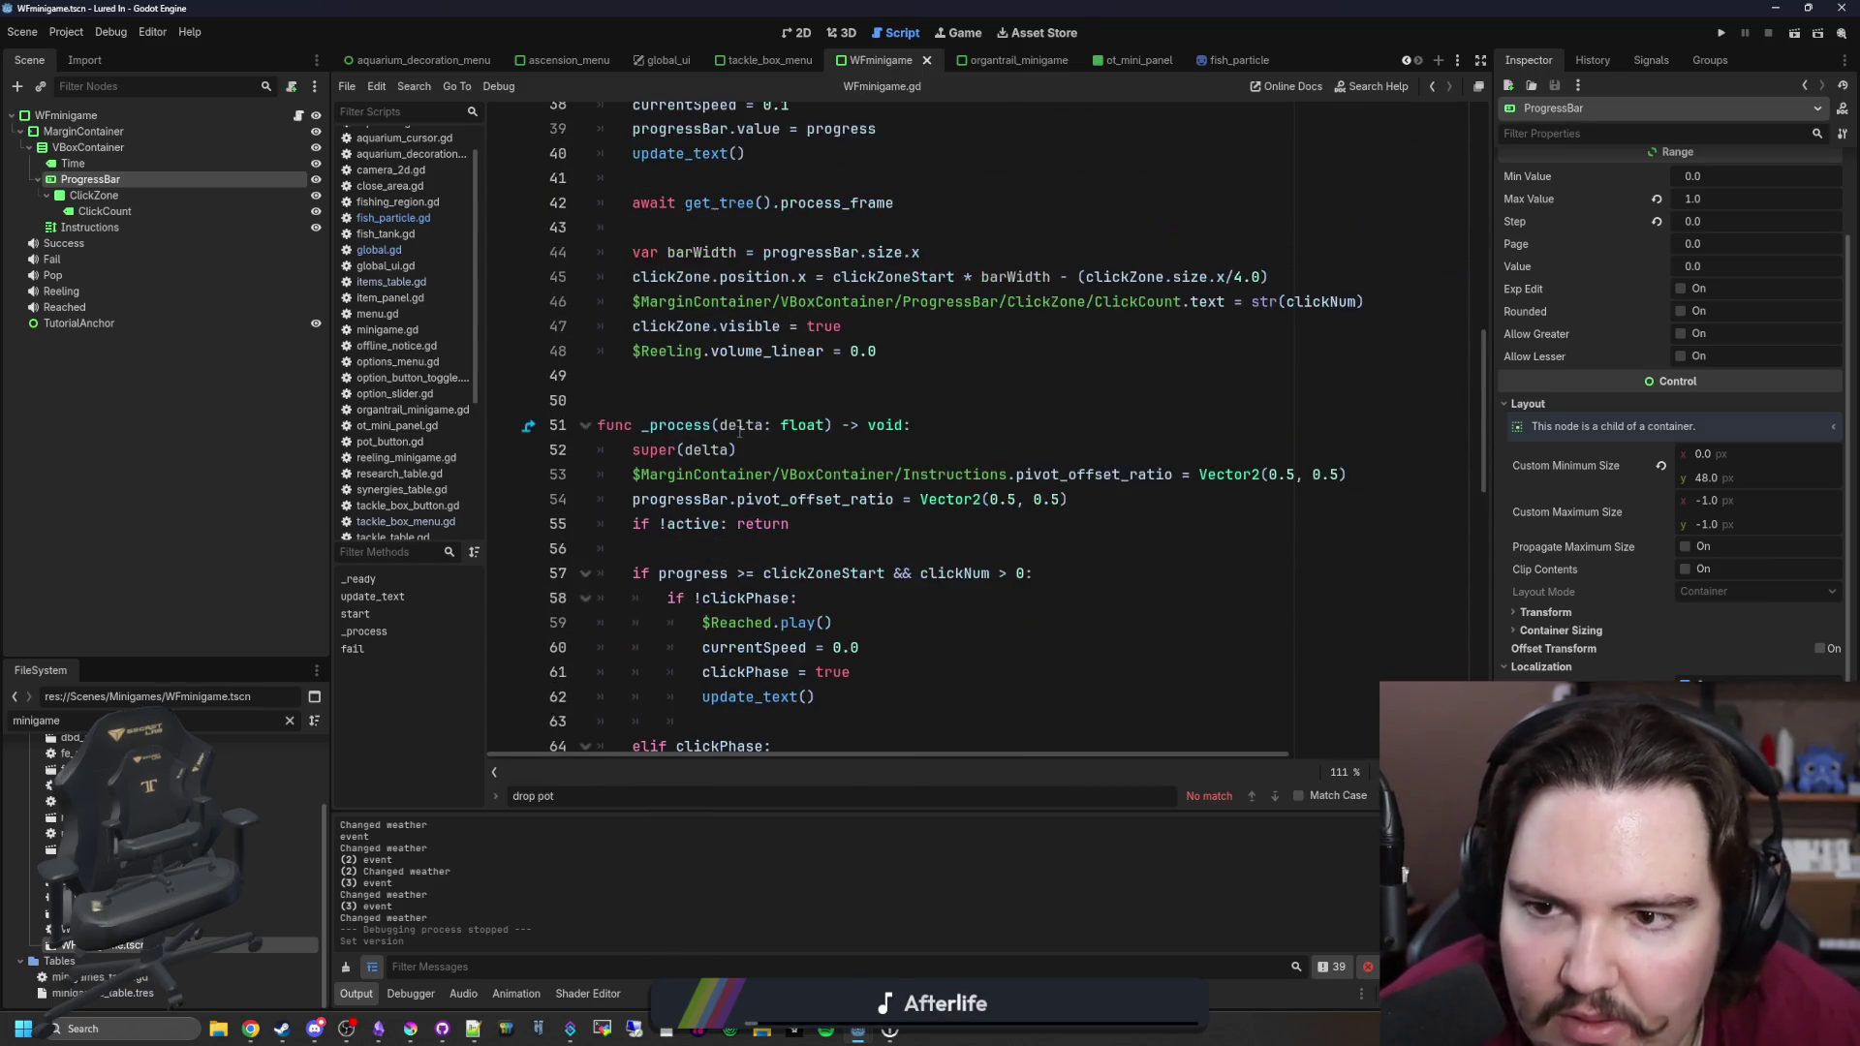
pyautogui.scroll(3, 969, 465)
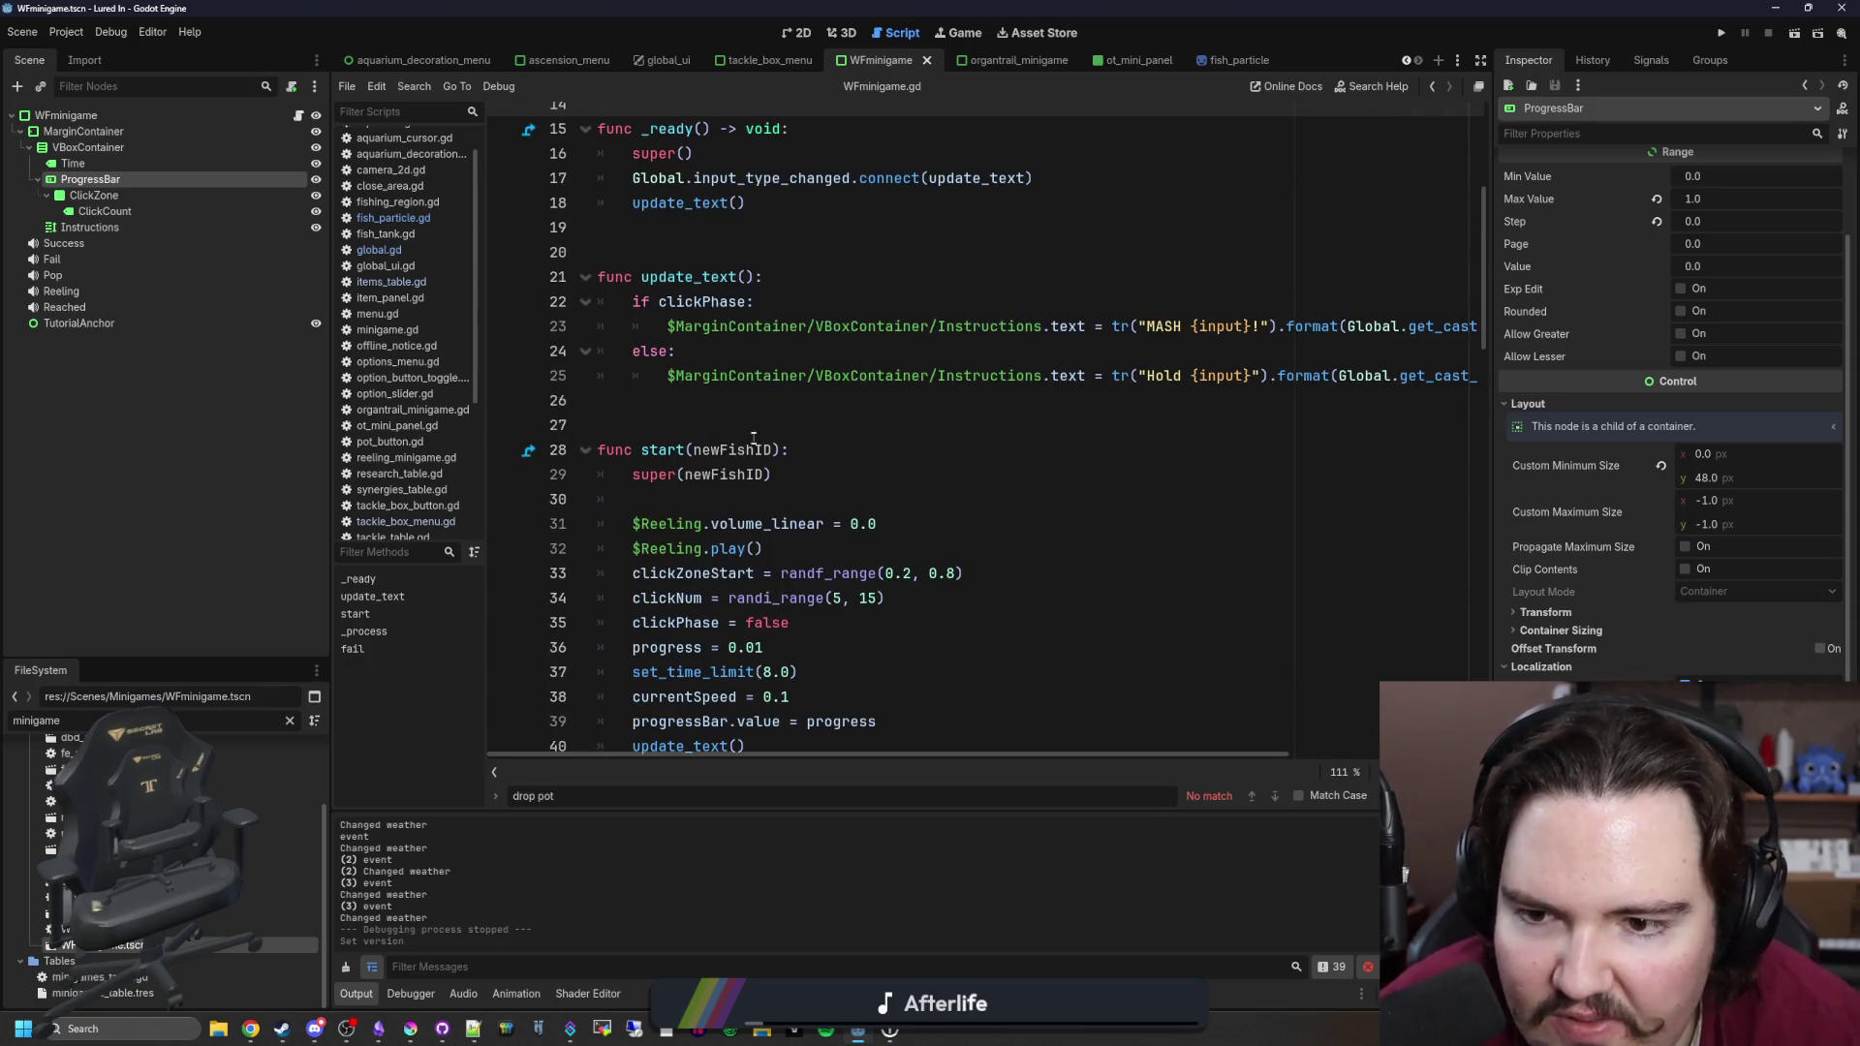
pyautogui.click(813, 417)
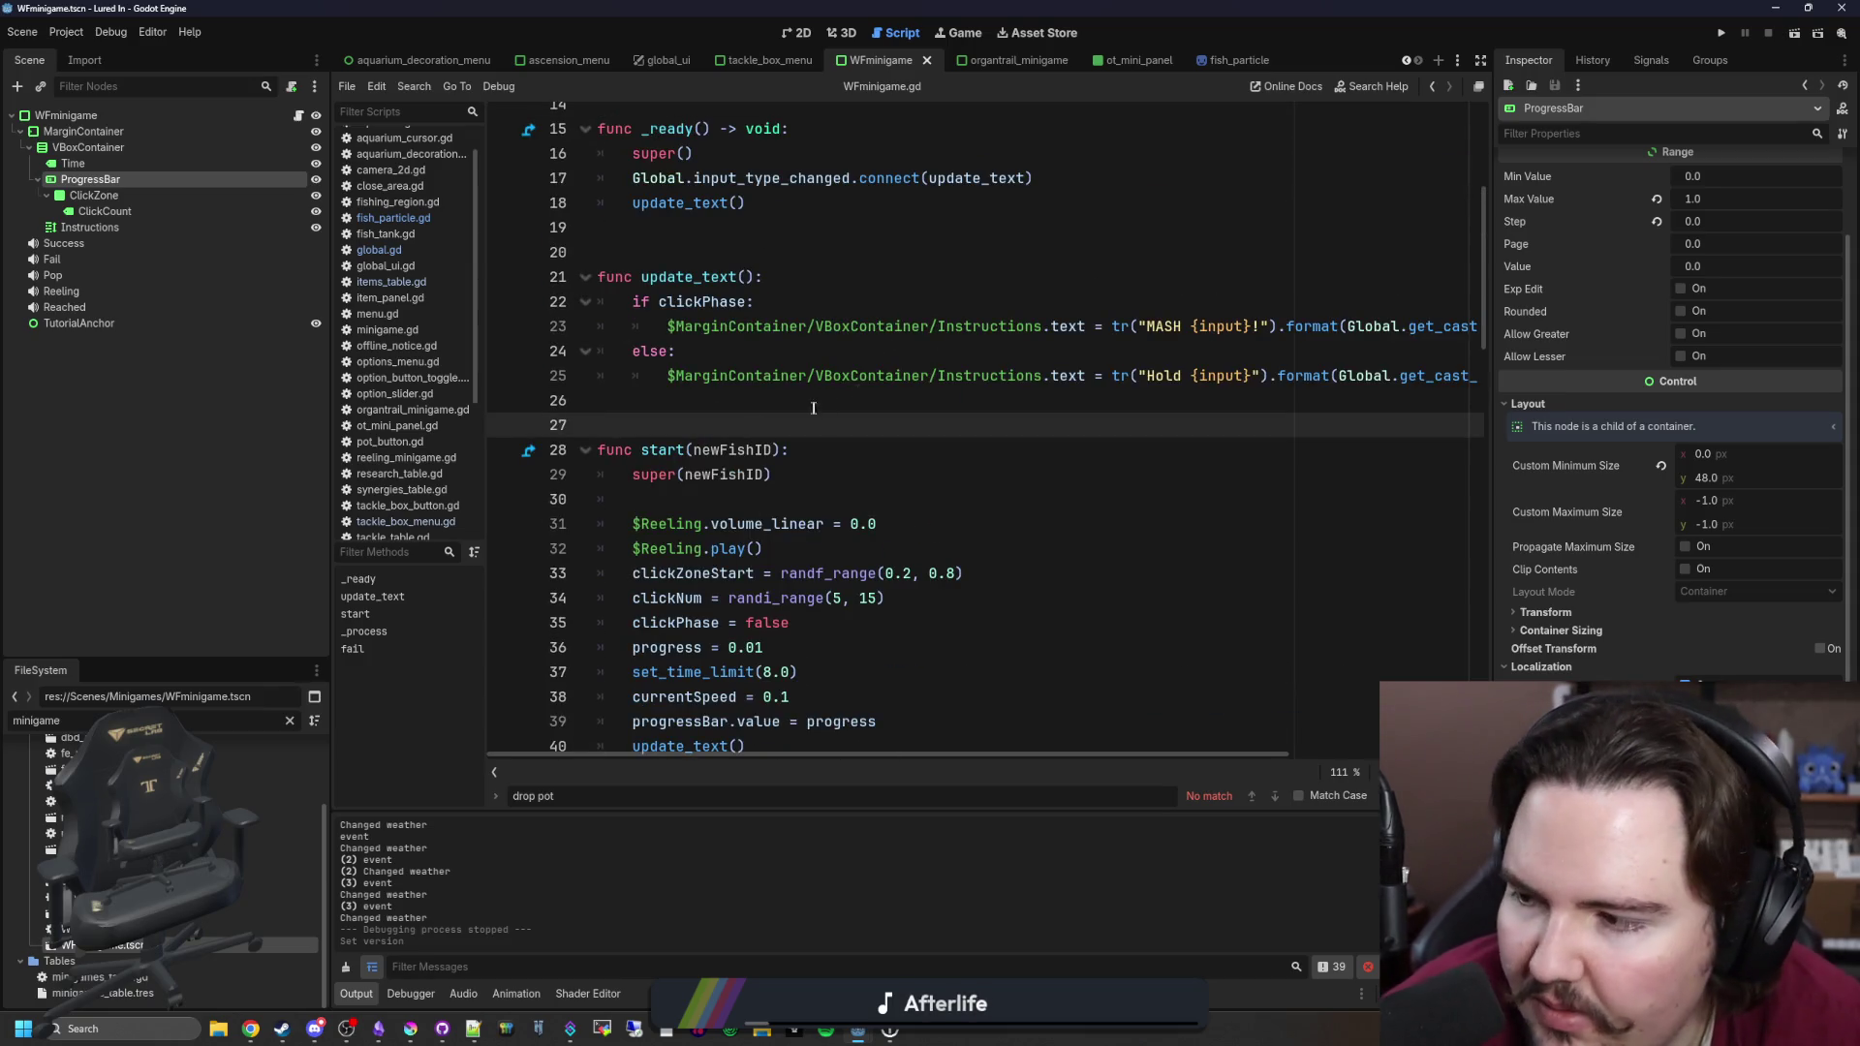
pyautogui.scroll(2, 813, 408)
pyautogui.click(706, 549)
pyautogui.click(705, 573)
pyautogui.hotkey('ctrl', 'Up')
pyautogui.hotkey('ctrl', 'Up')
pyautogui.hotkey('ctrl', 'Up')
pyautogui.click(759, 559)
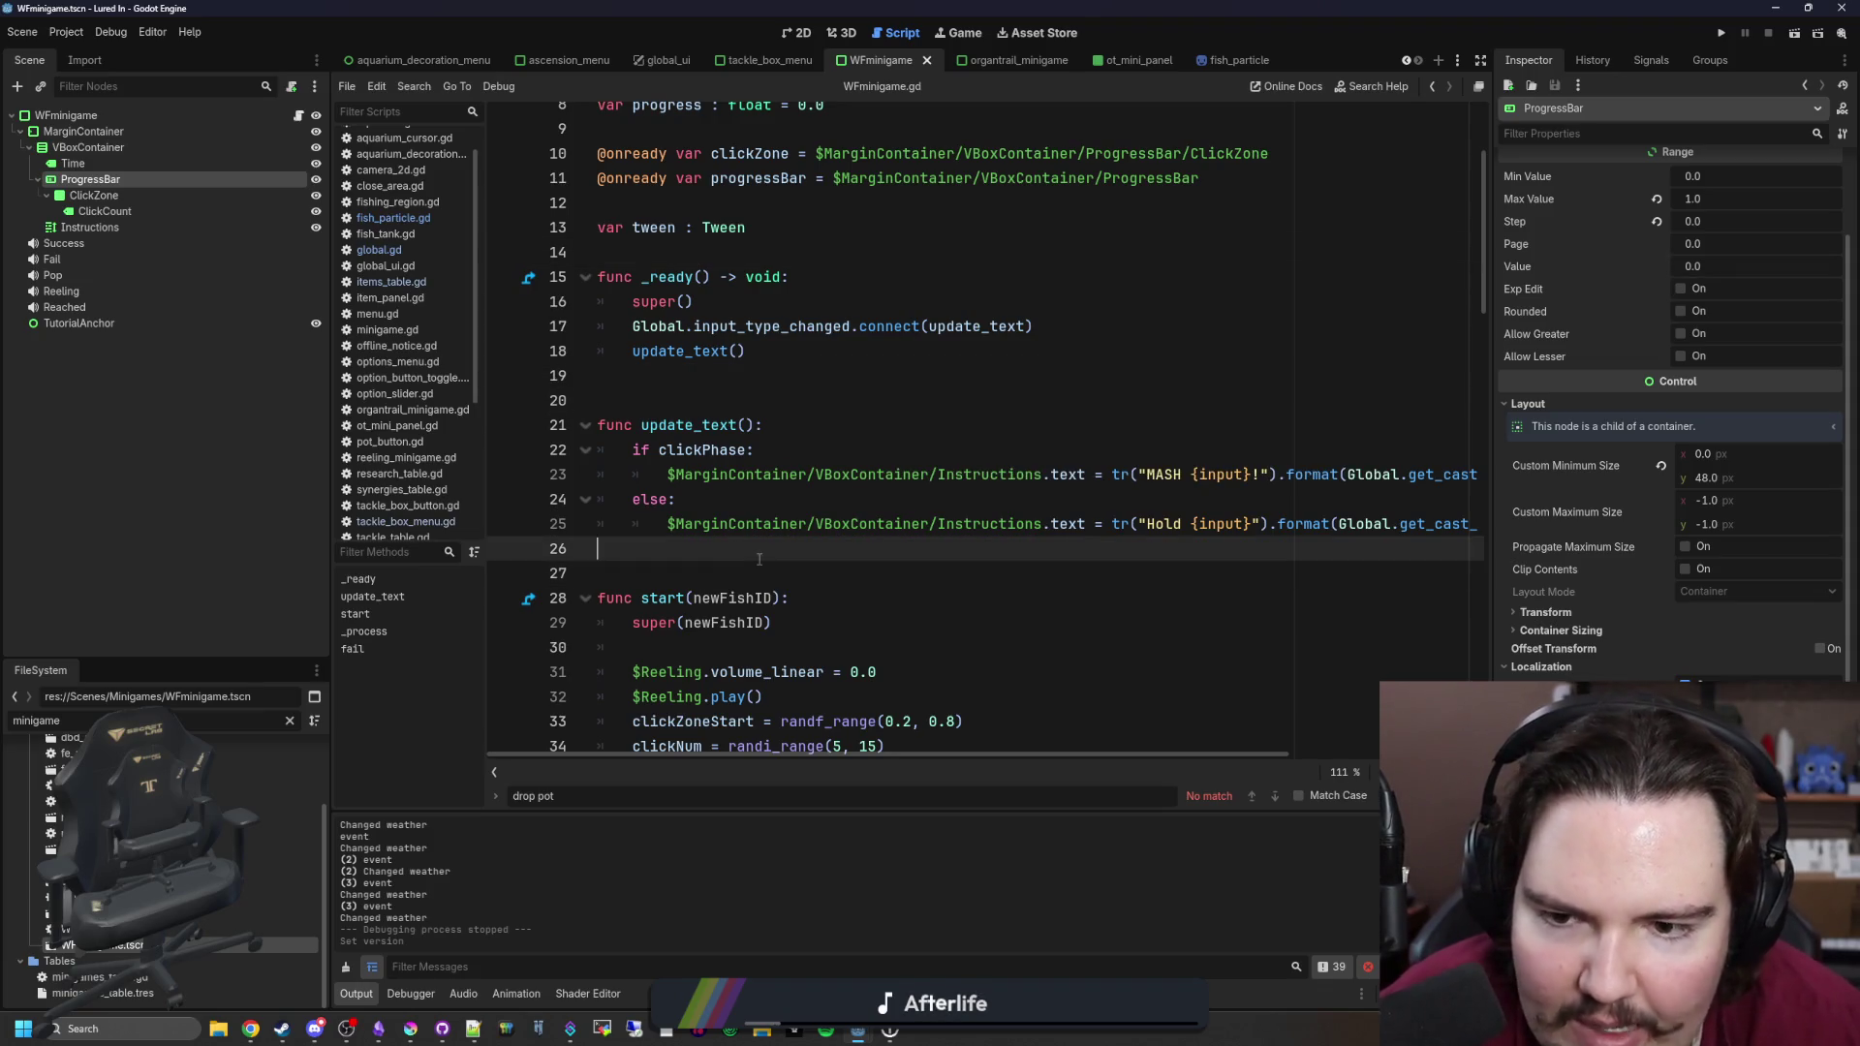
pyautogui.click(724, 577)
# Step: Review the _ready code around lines 19–20 (super(), update_text hookup), then switch to Discord
pyautogui.scroll(-5, 891, 475)
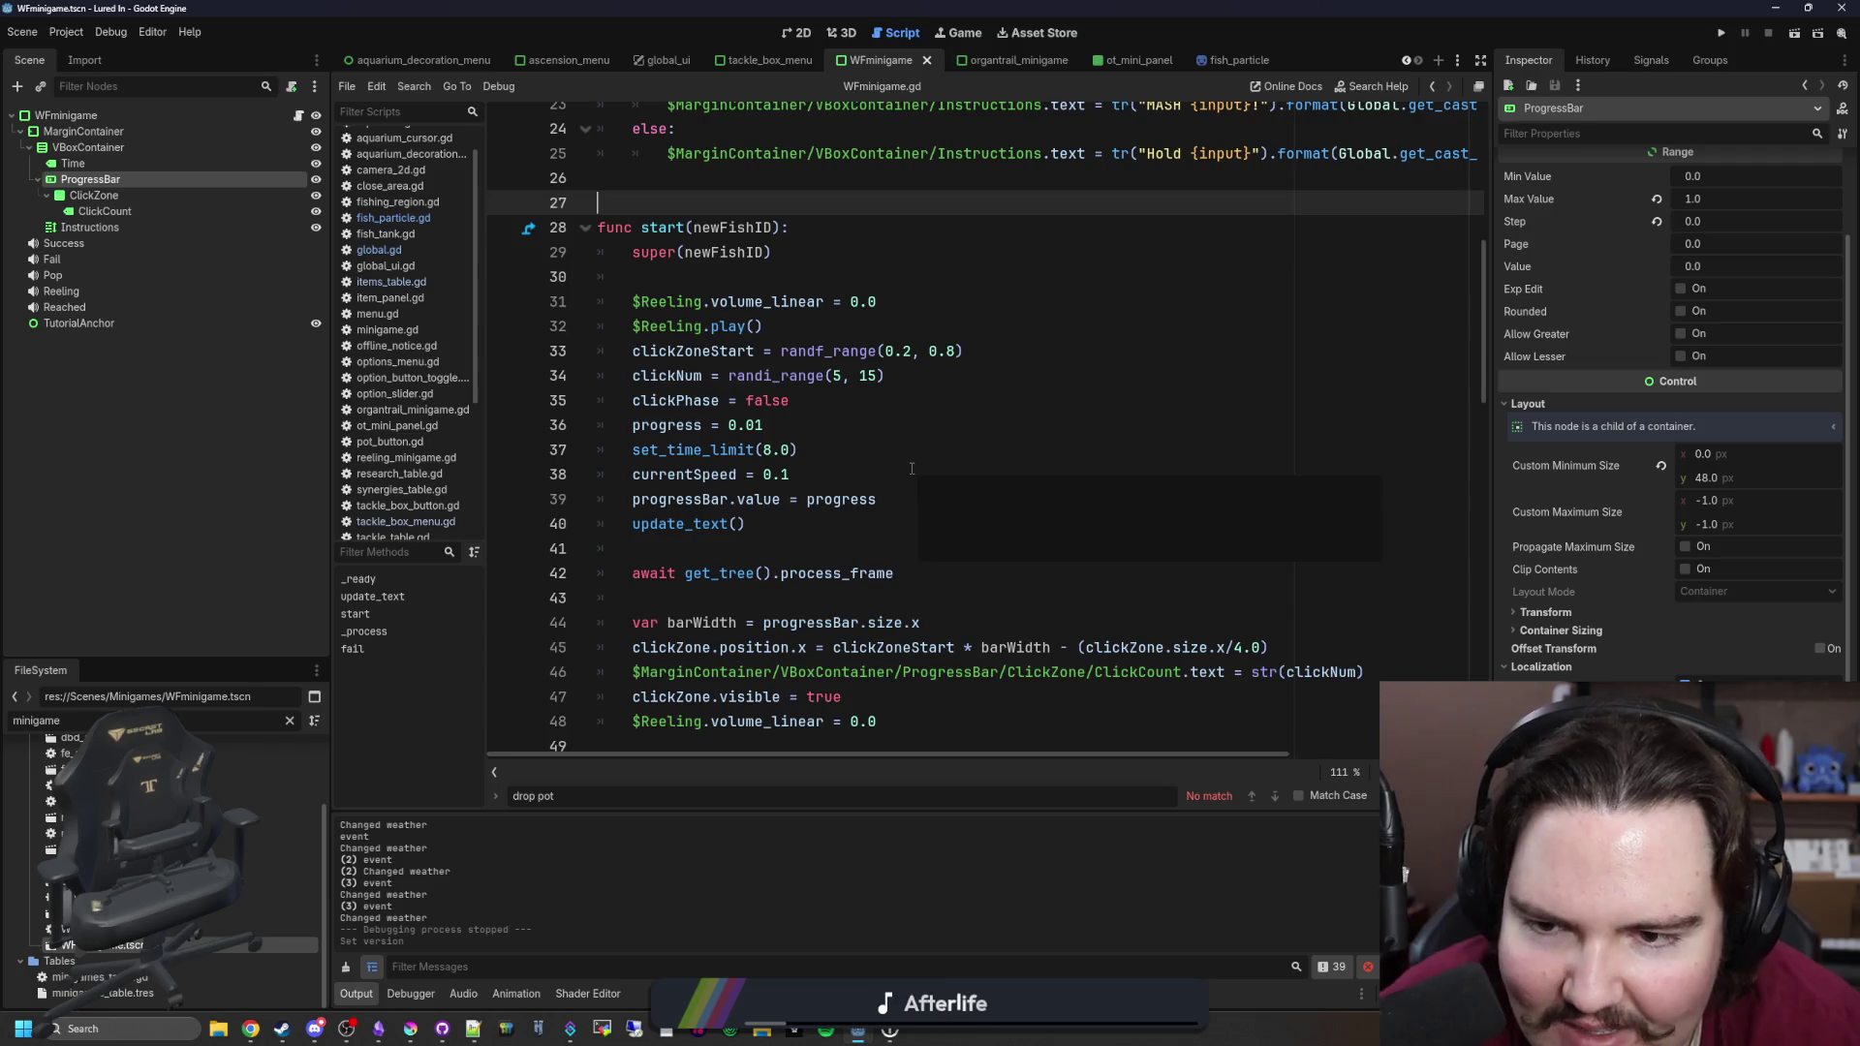
pyautogui.scroll(-20, 912, 468)
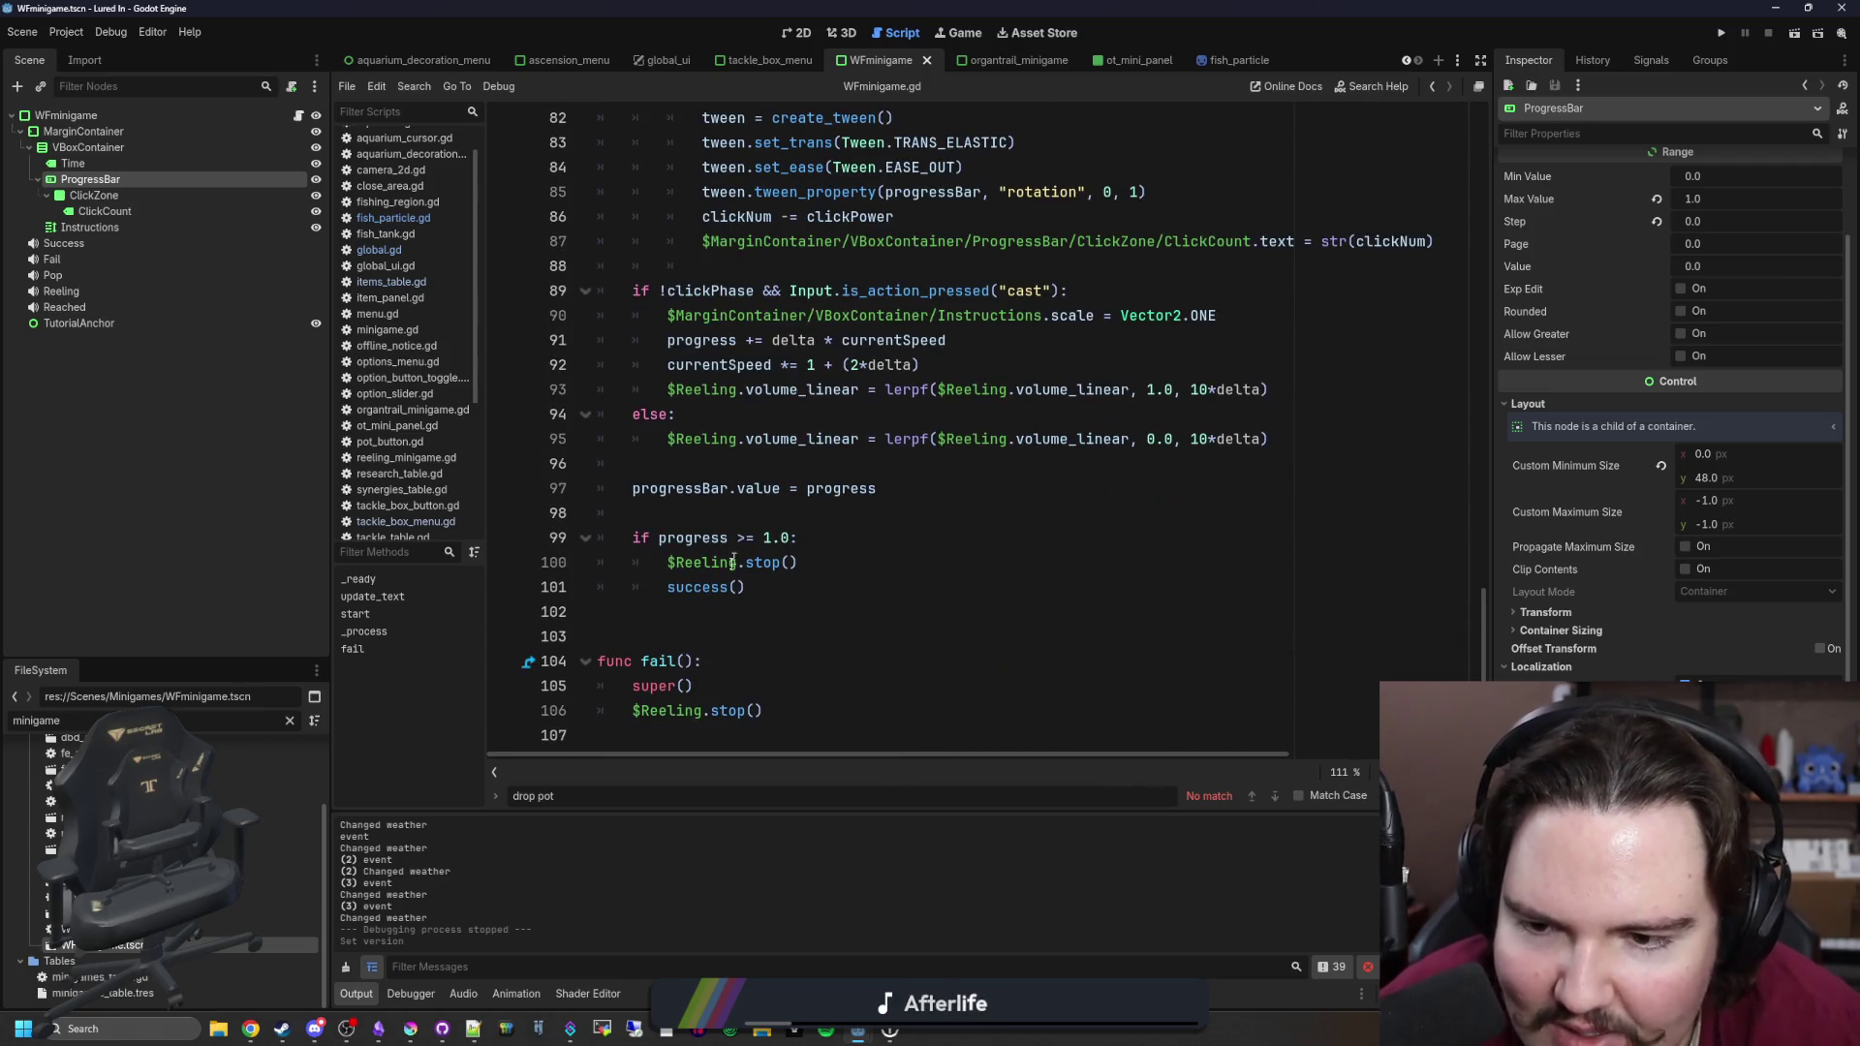
pyautogui.scroll(20, 741, 550)
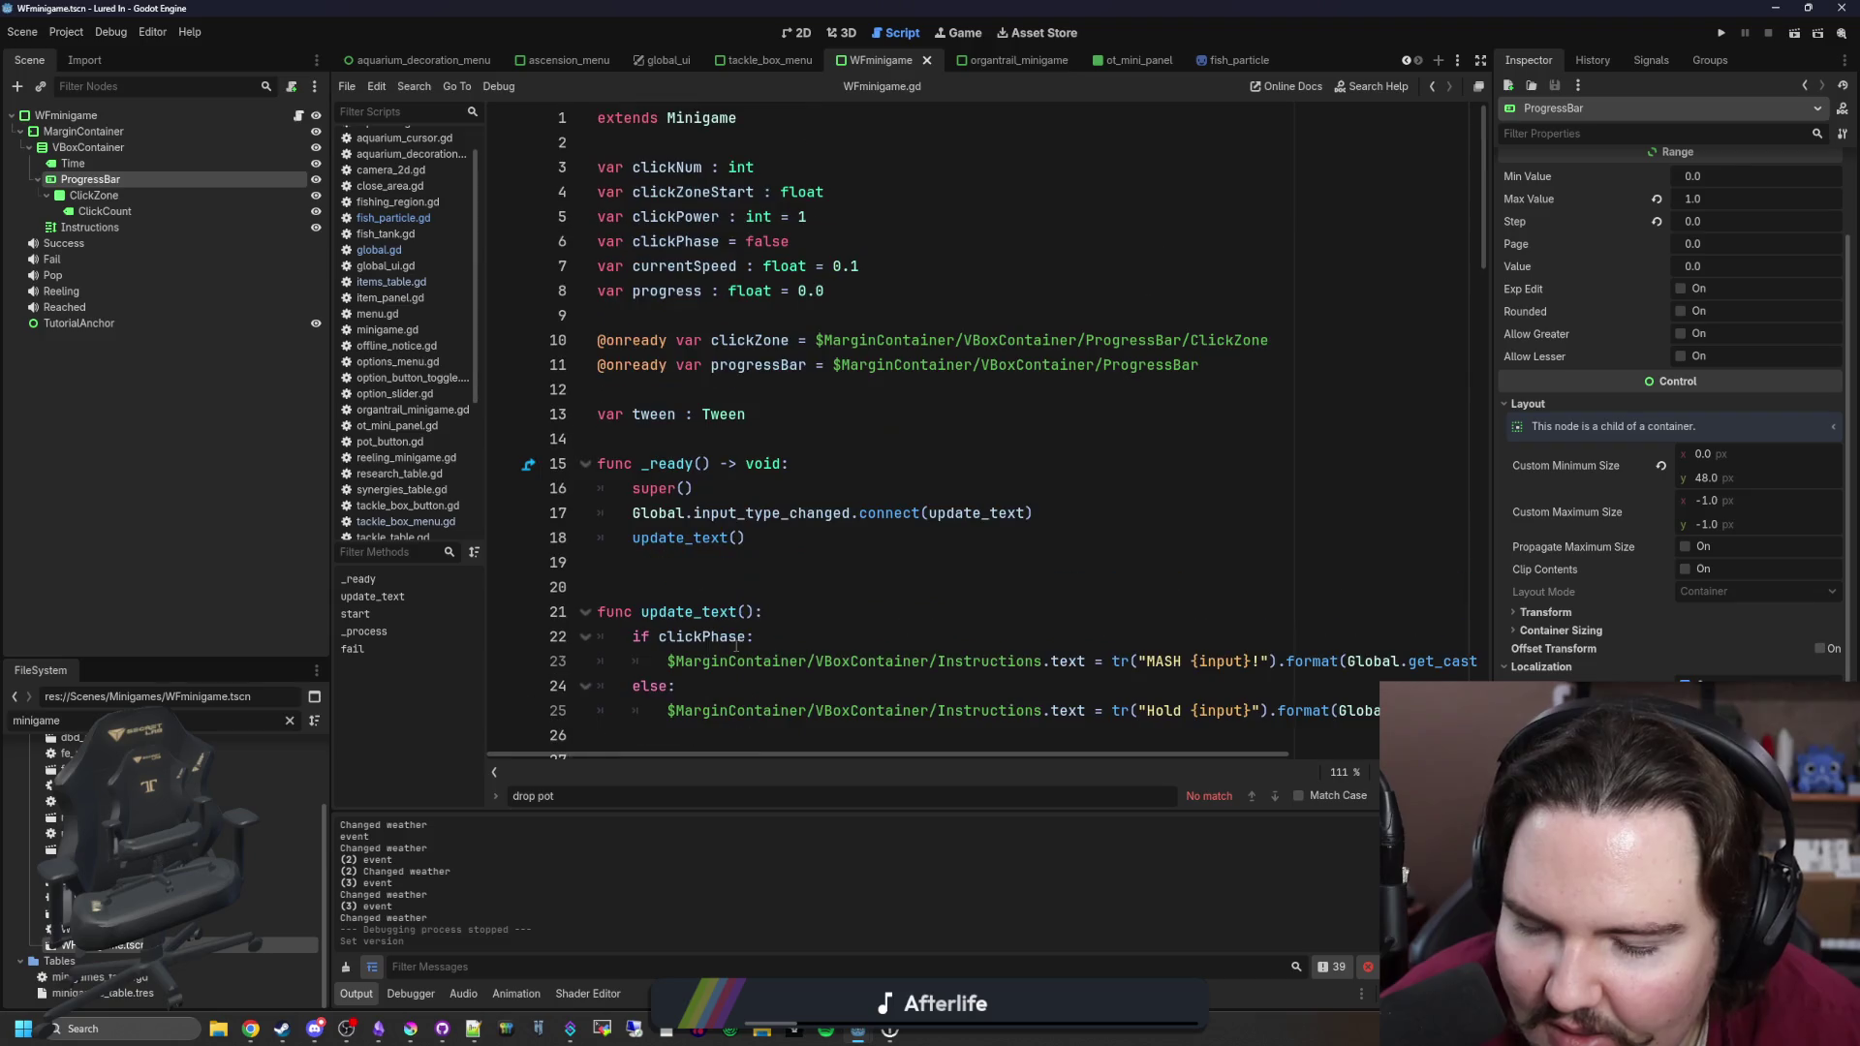
pyautogui.click(743, 587)
pyautogui.click(741, 569)
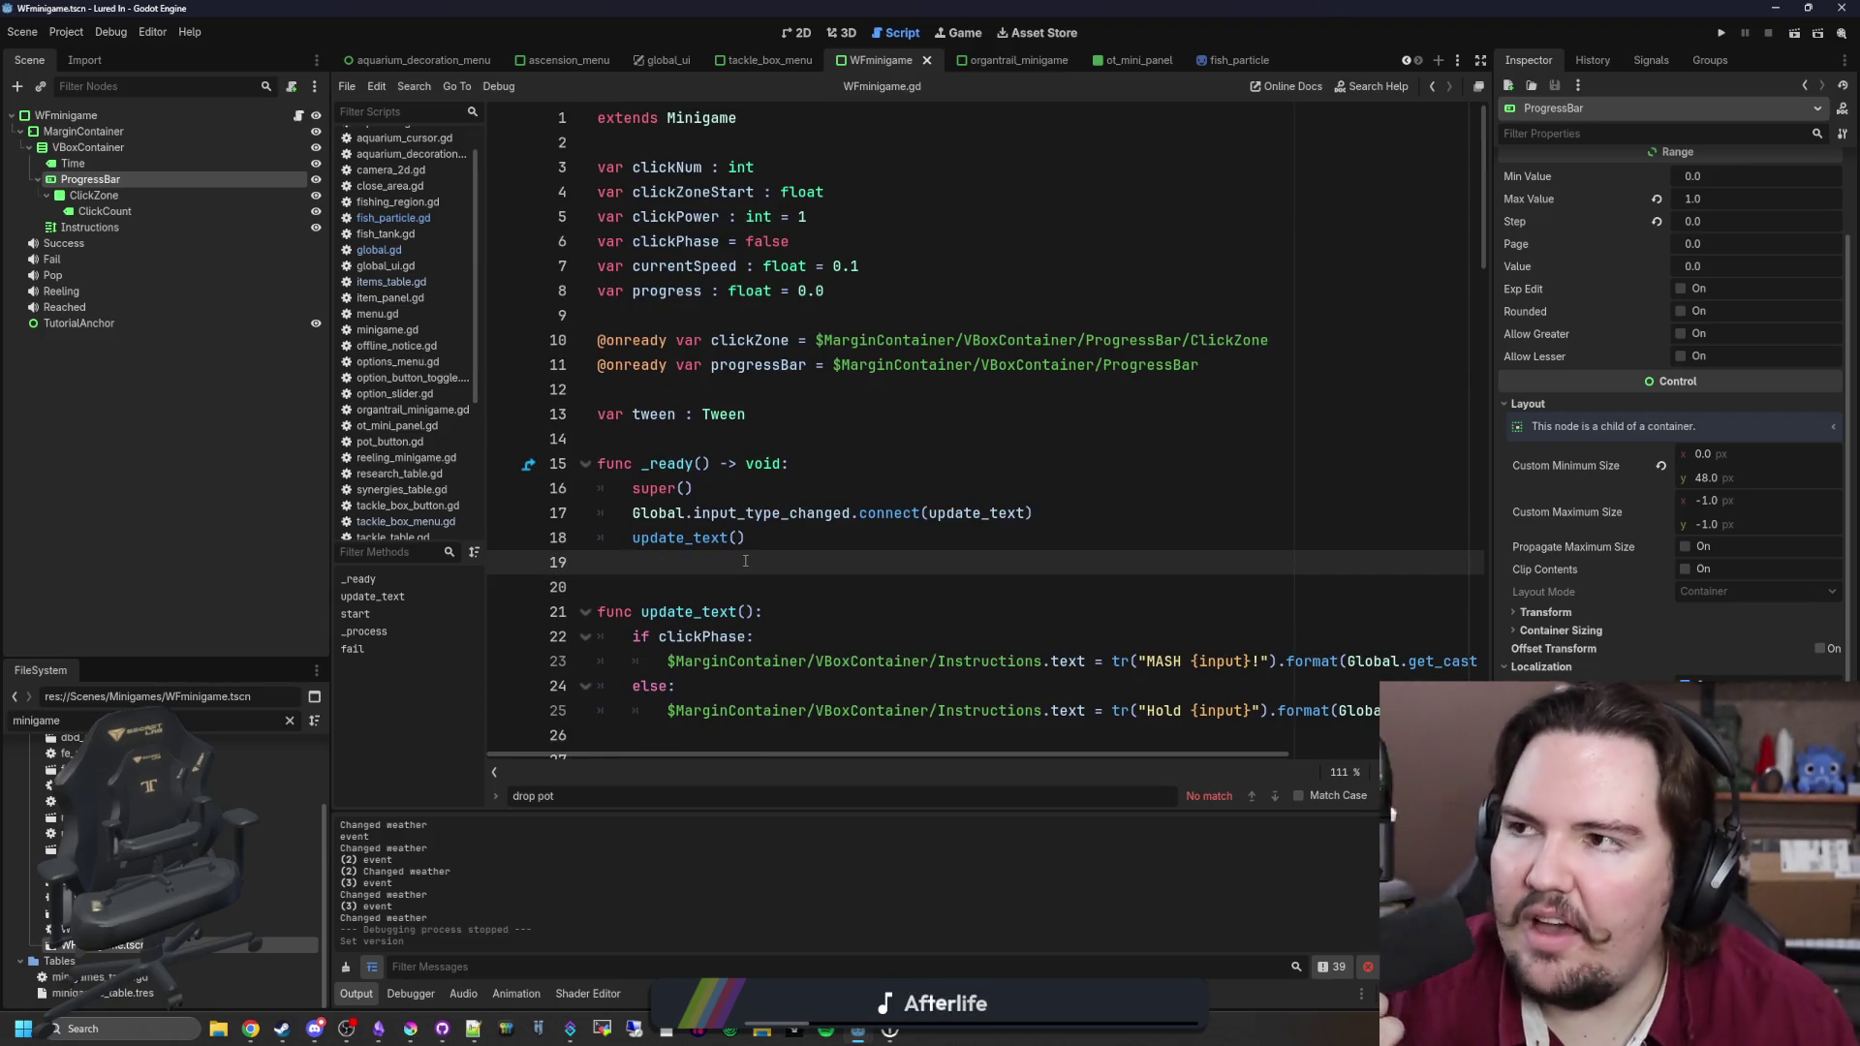
pyautogui.click(692, 589)
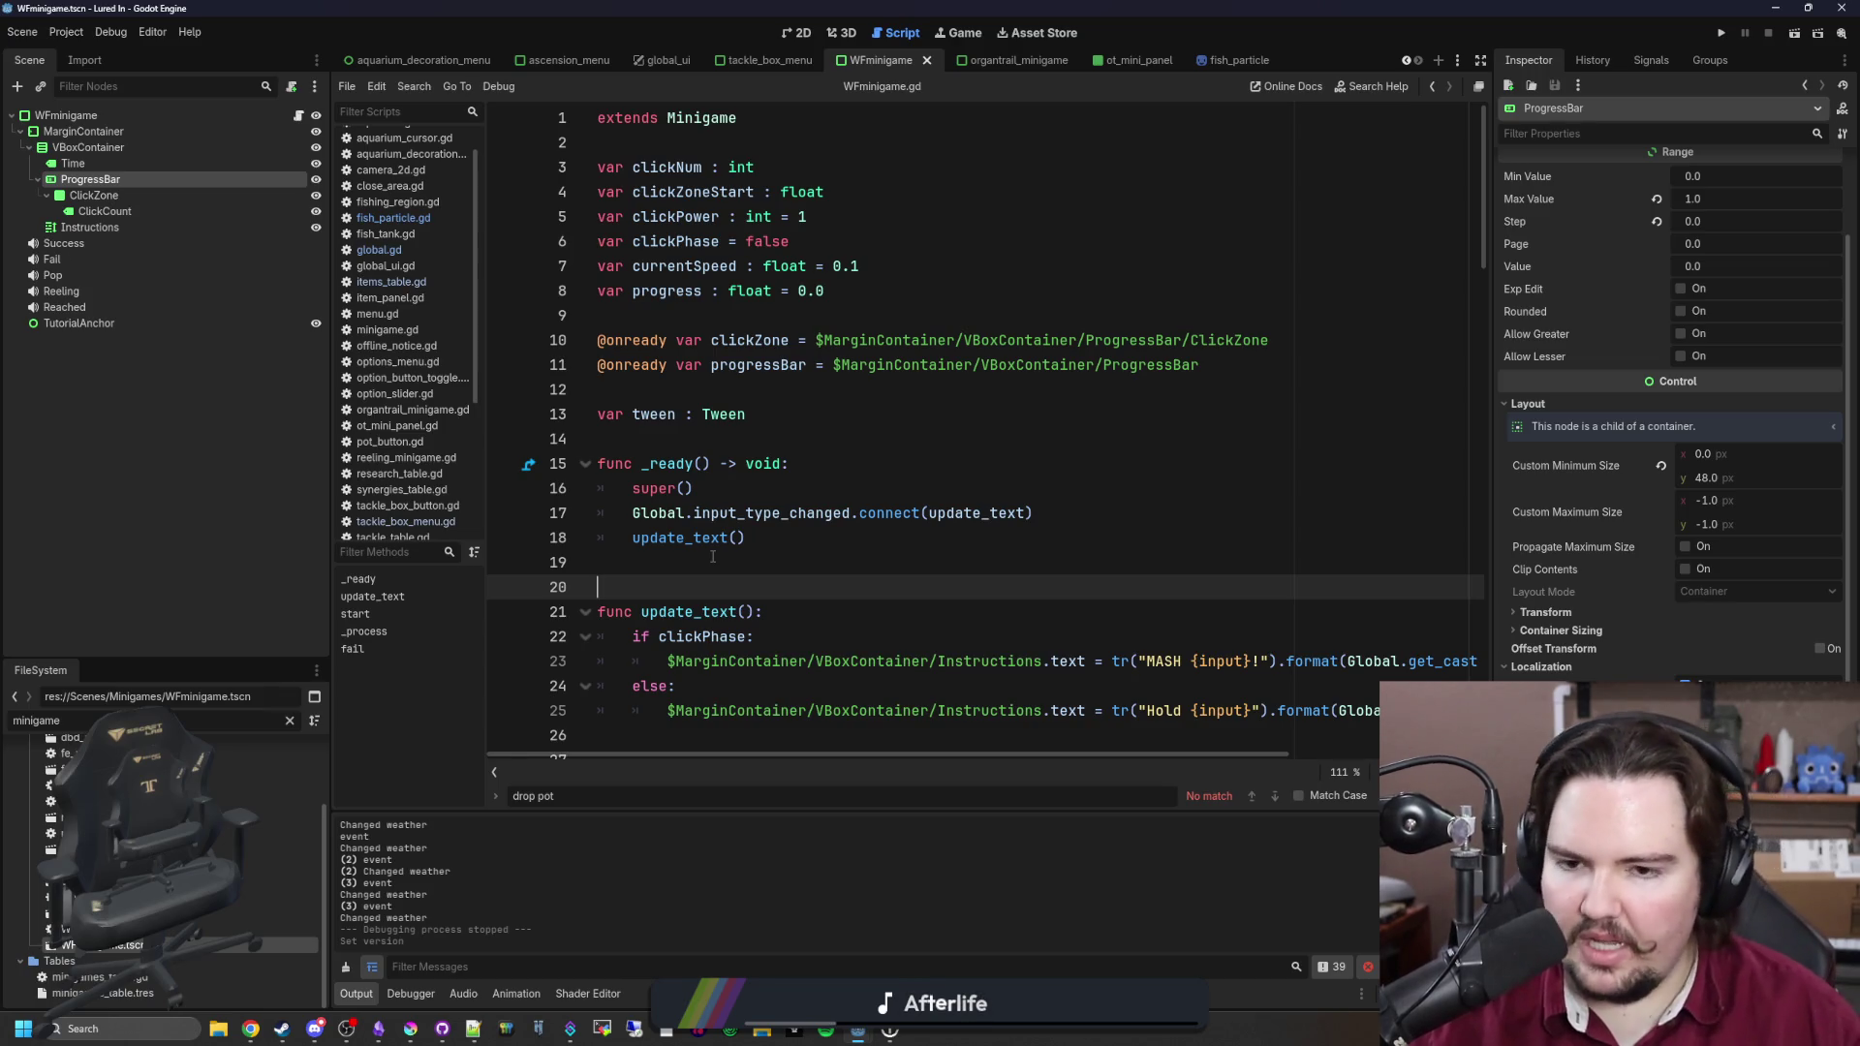
pyautogui.click(757, 573)
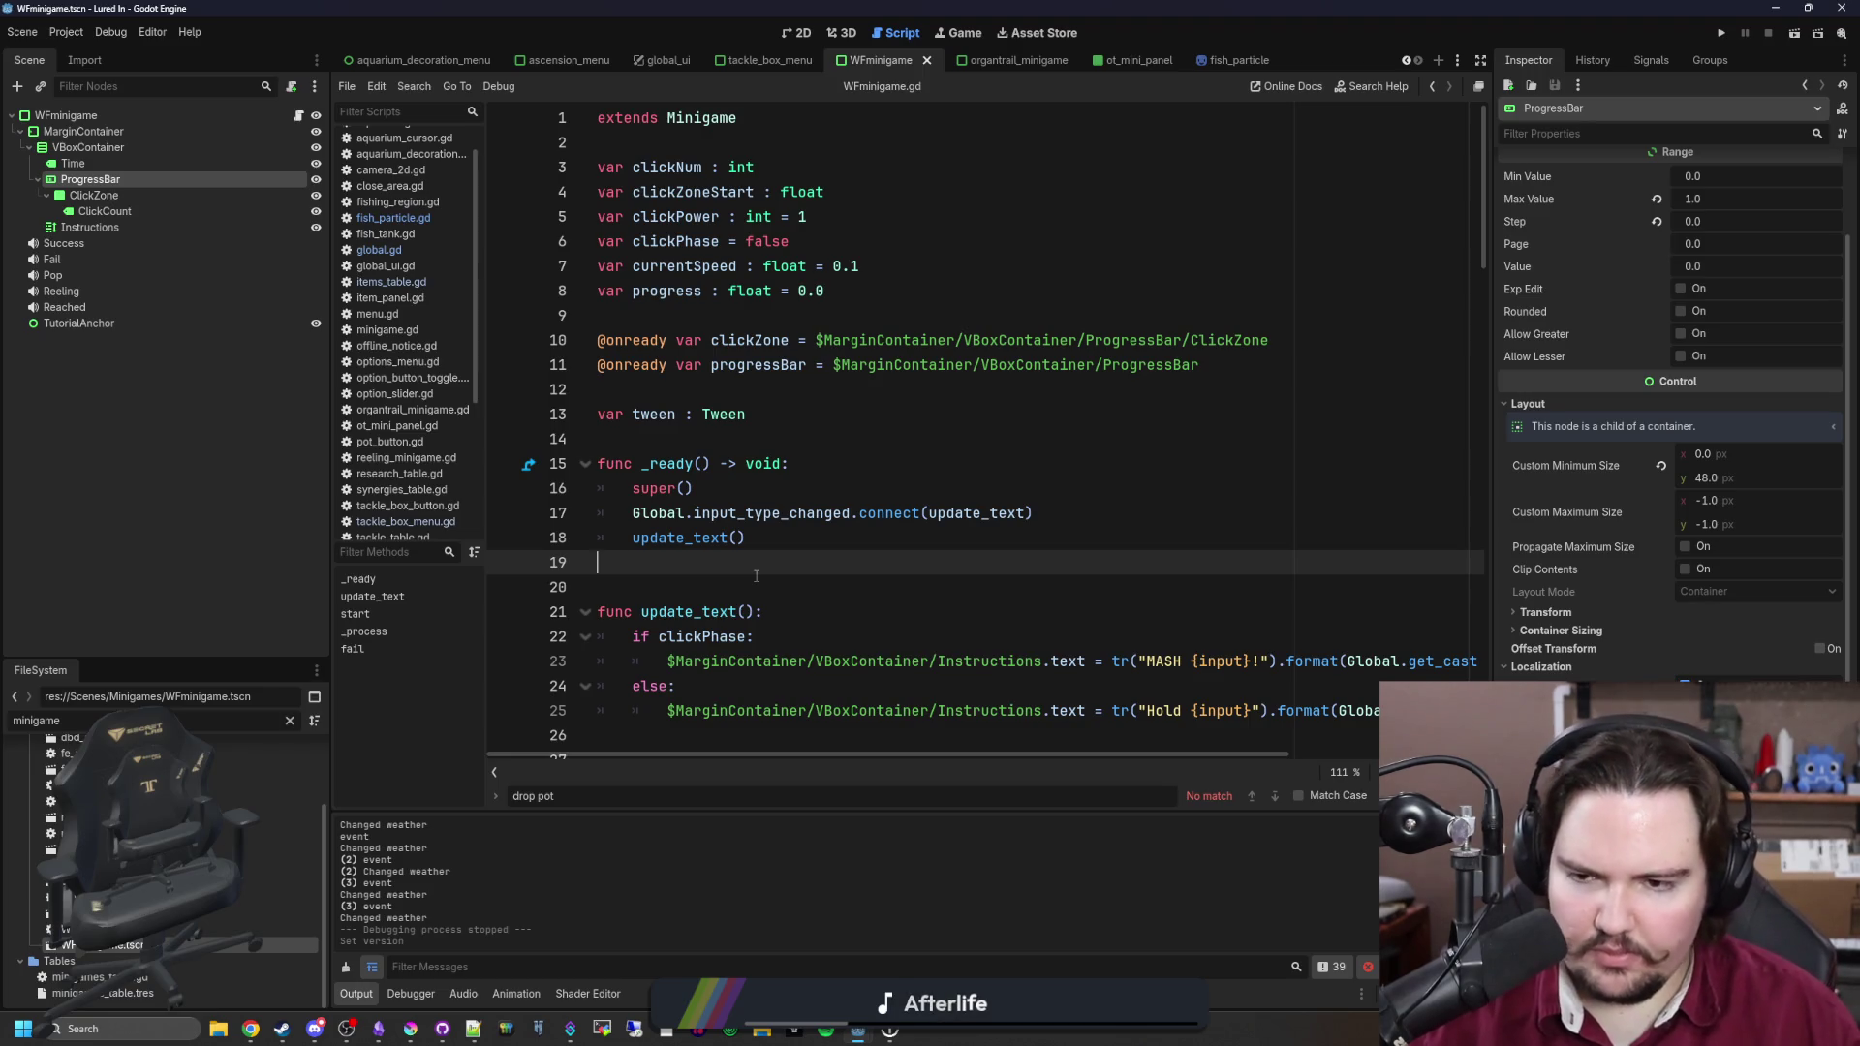
pyautogui.click(756, 576)
pyautogui.click(785, 567)
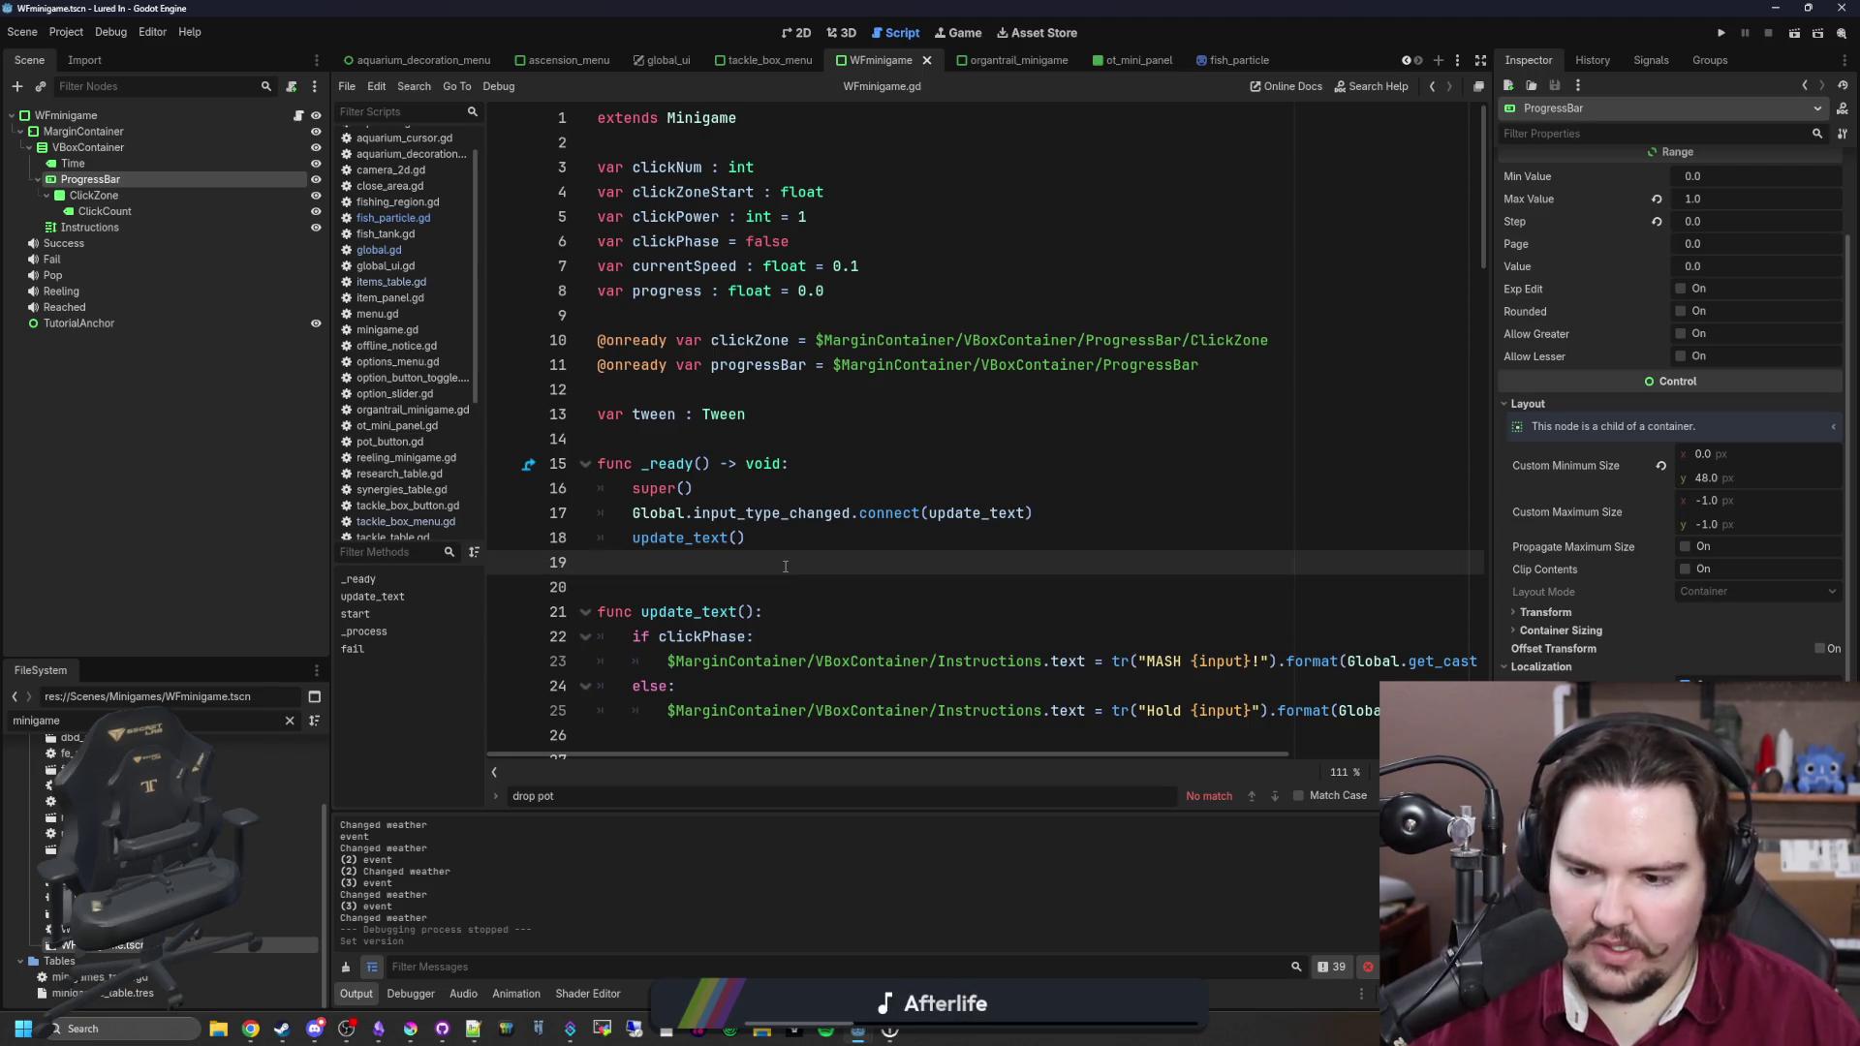
pyautogui.click(723, 574)
pyautogui.click(739, 559)
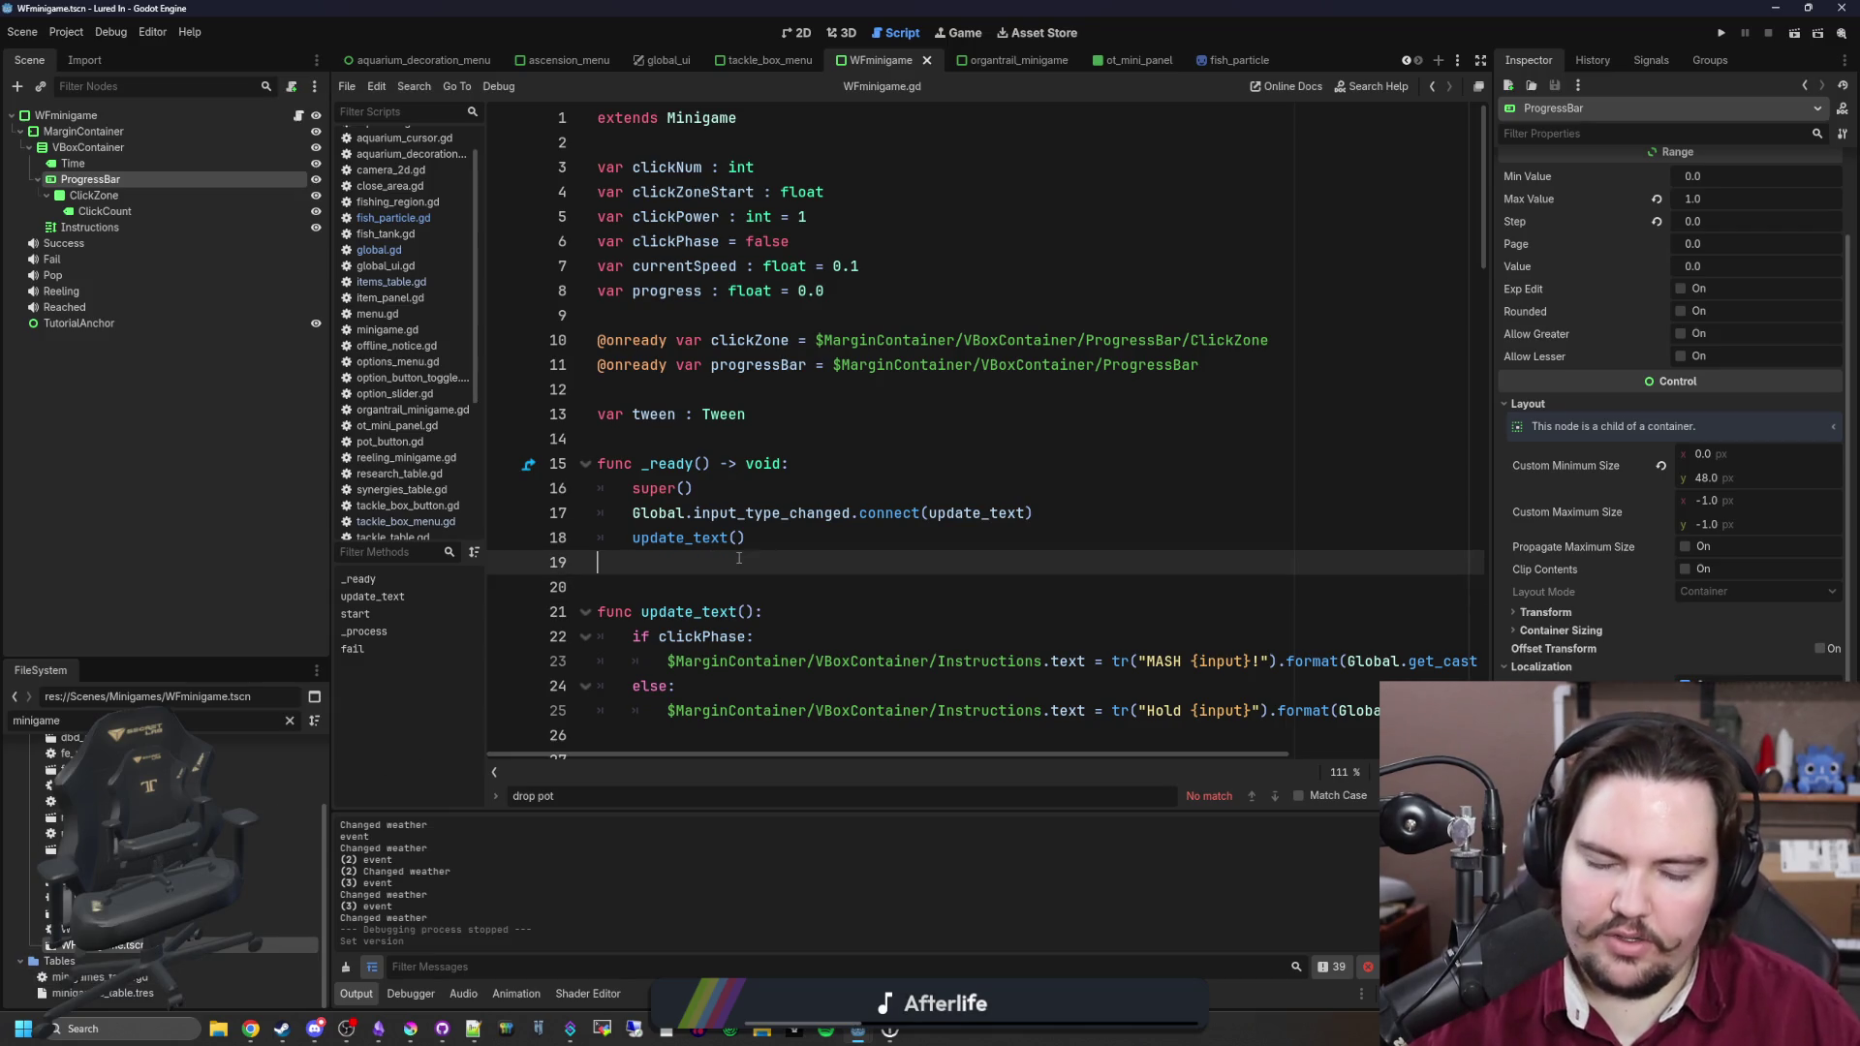
pyautogui.click(315, 1029)
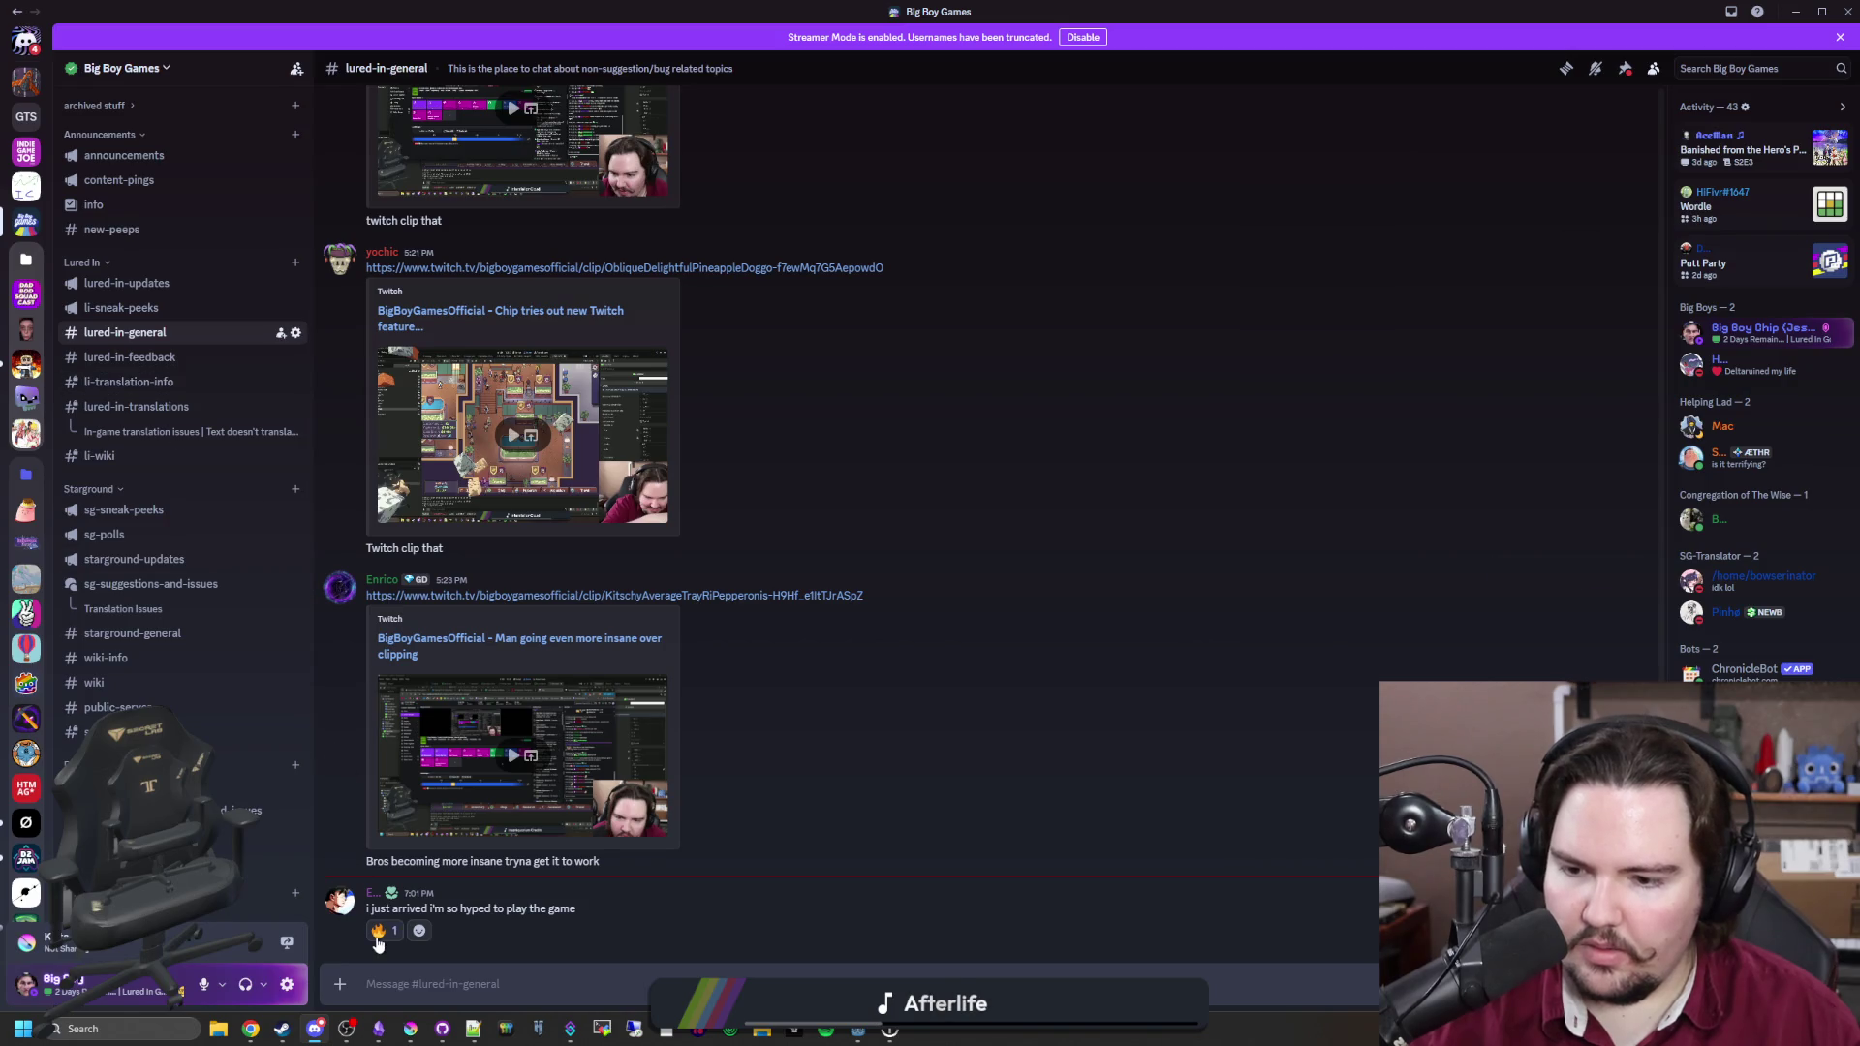
# Step: Read #lured-in-feedback's right-to-left language reports, then return to WFminigame.gd's start() in Godot
pyautogui.click(116, 357)
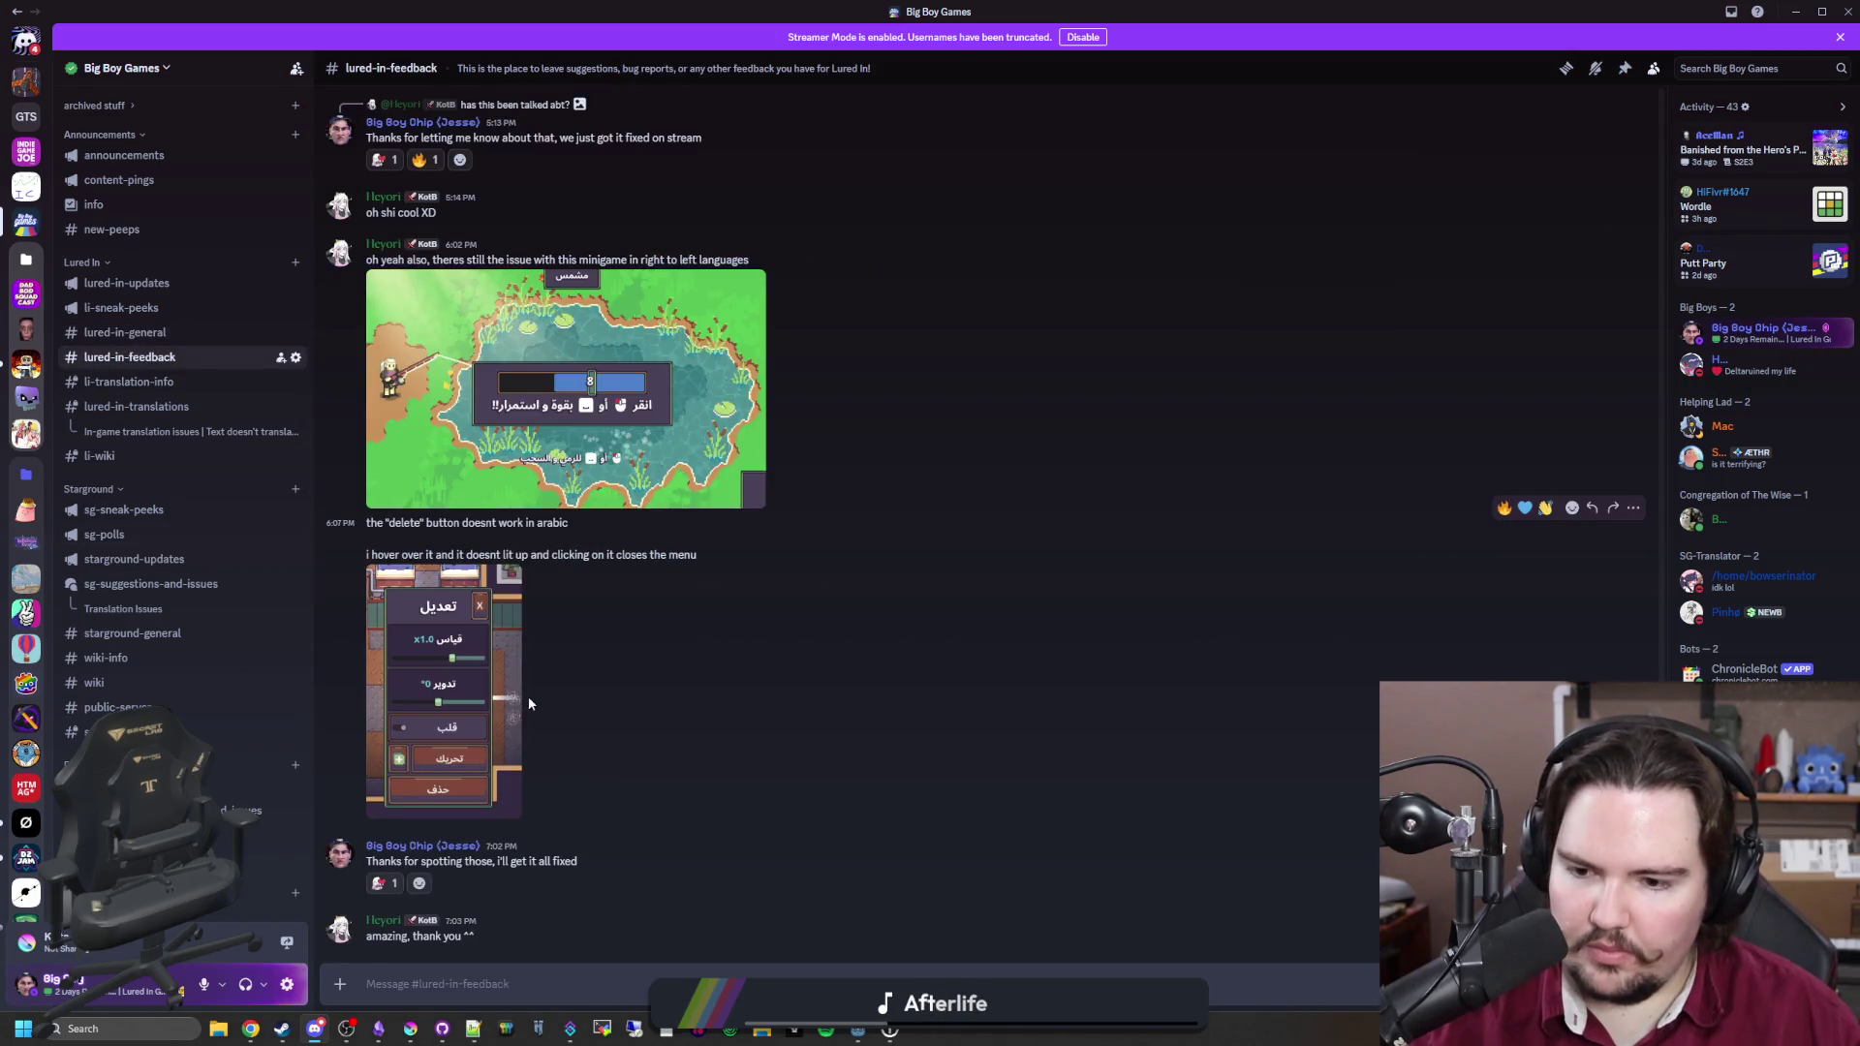
pyautogui.scroll(4, 713, 711)
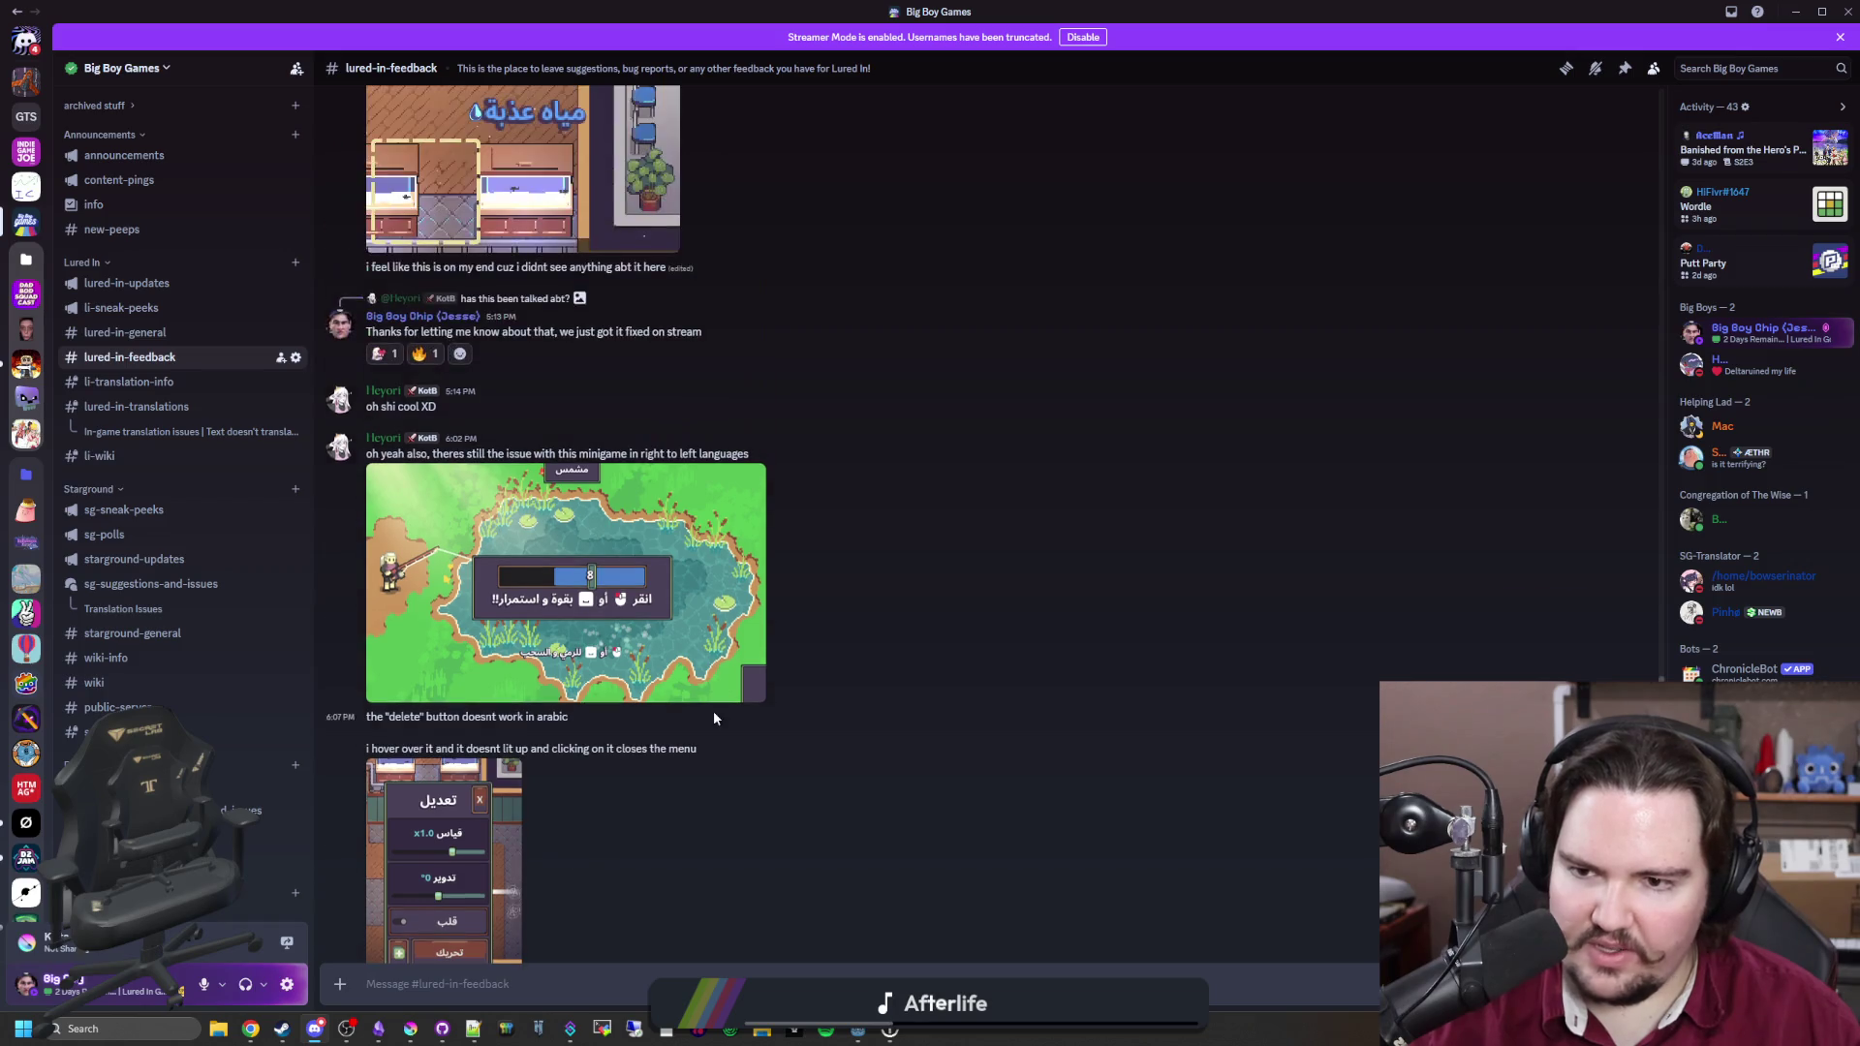
pyautogui.scroll(10, 612, 641)
pyautogui.press('super+Down')
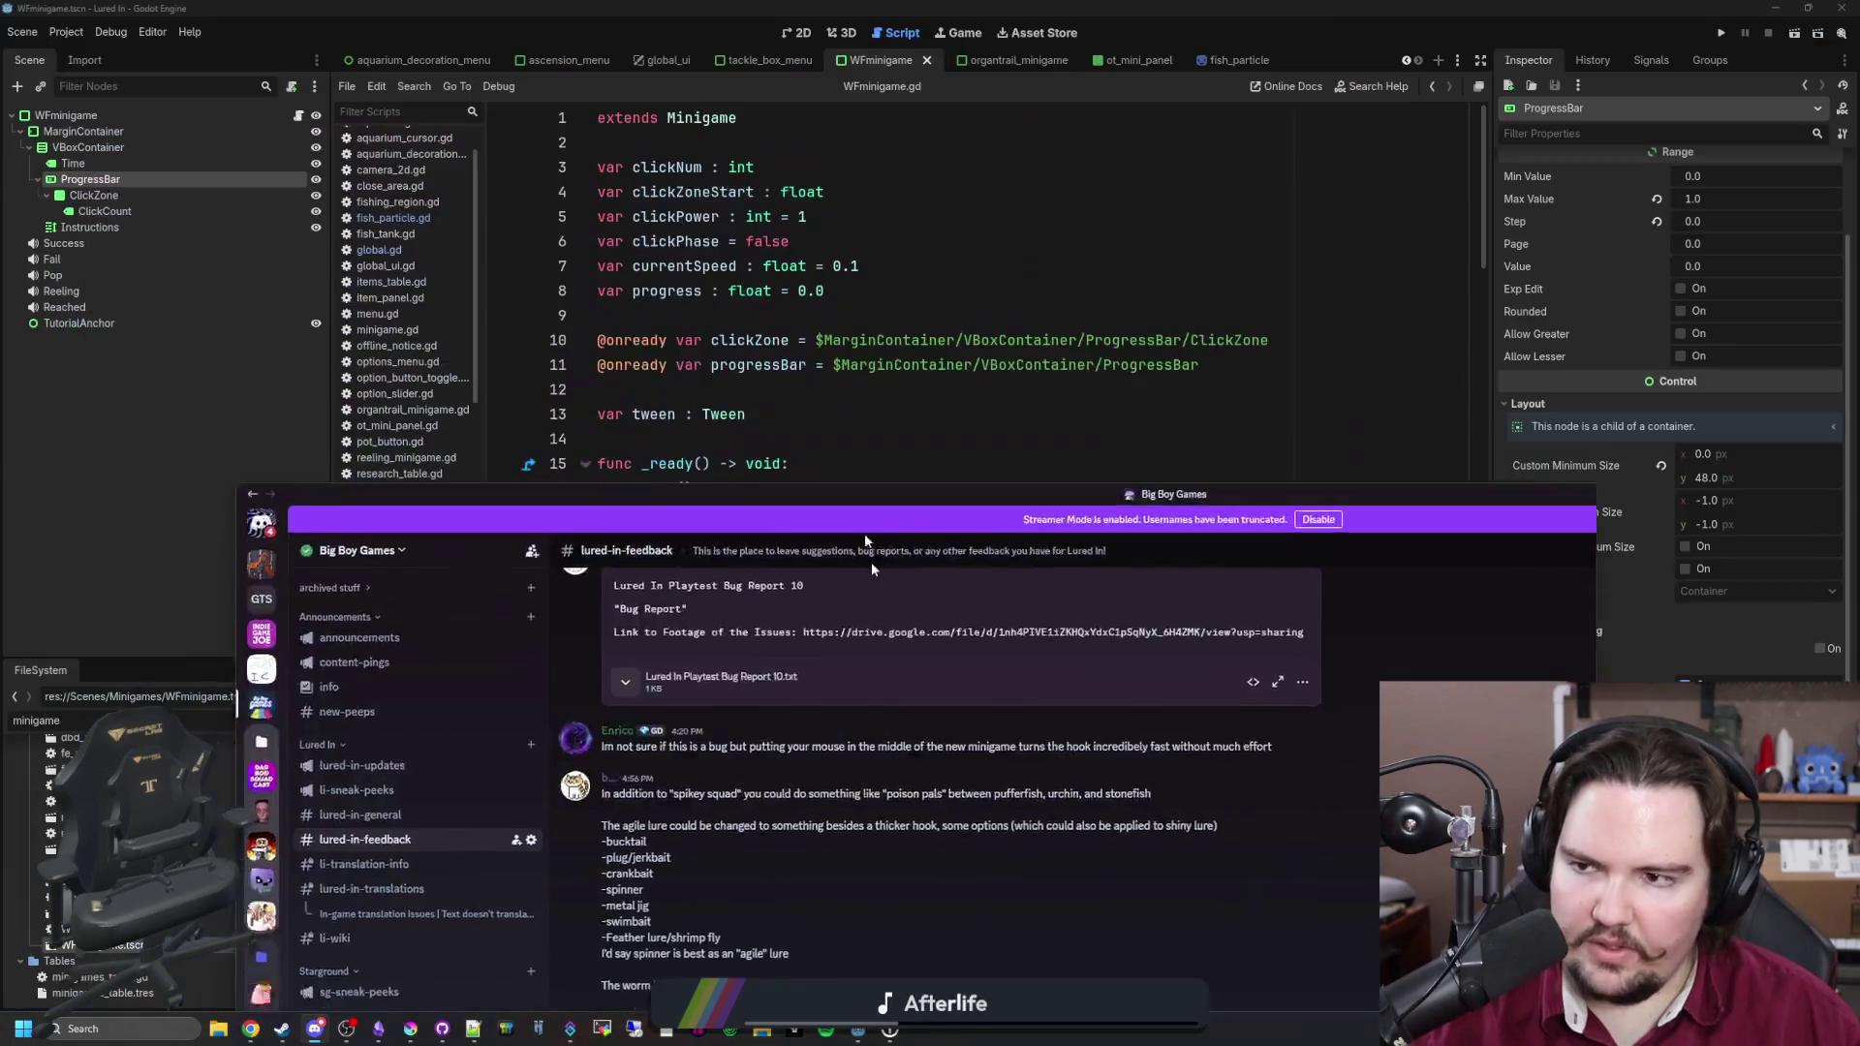
pyautogui.click(885, 469)
pyautogui.click(739, 439)
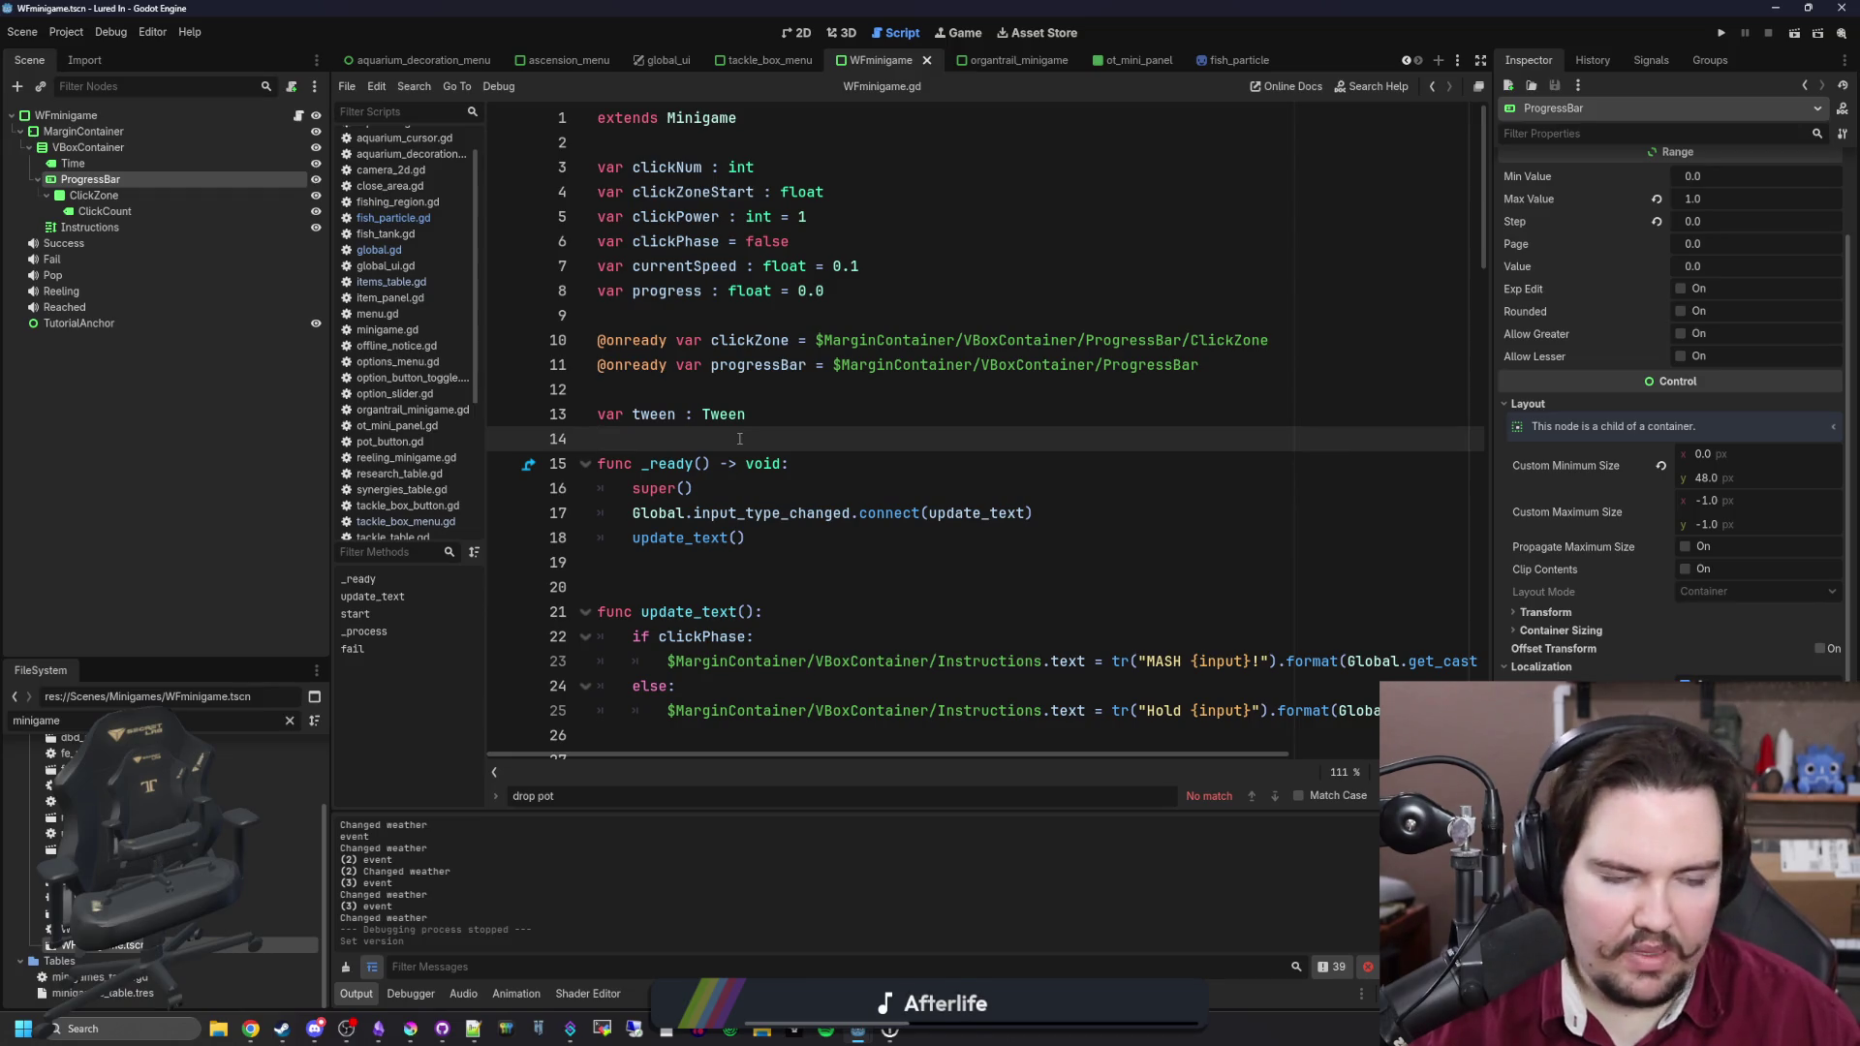
pyautogui.scroll(-15, 739, 438)
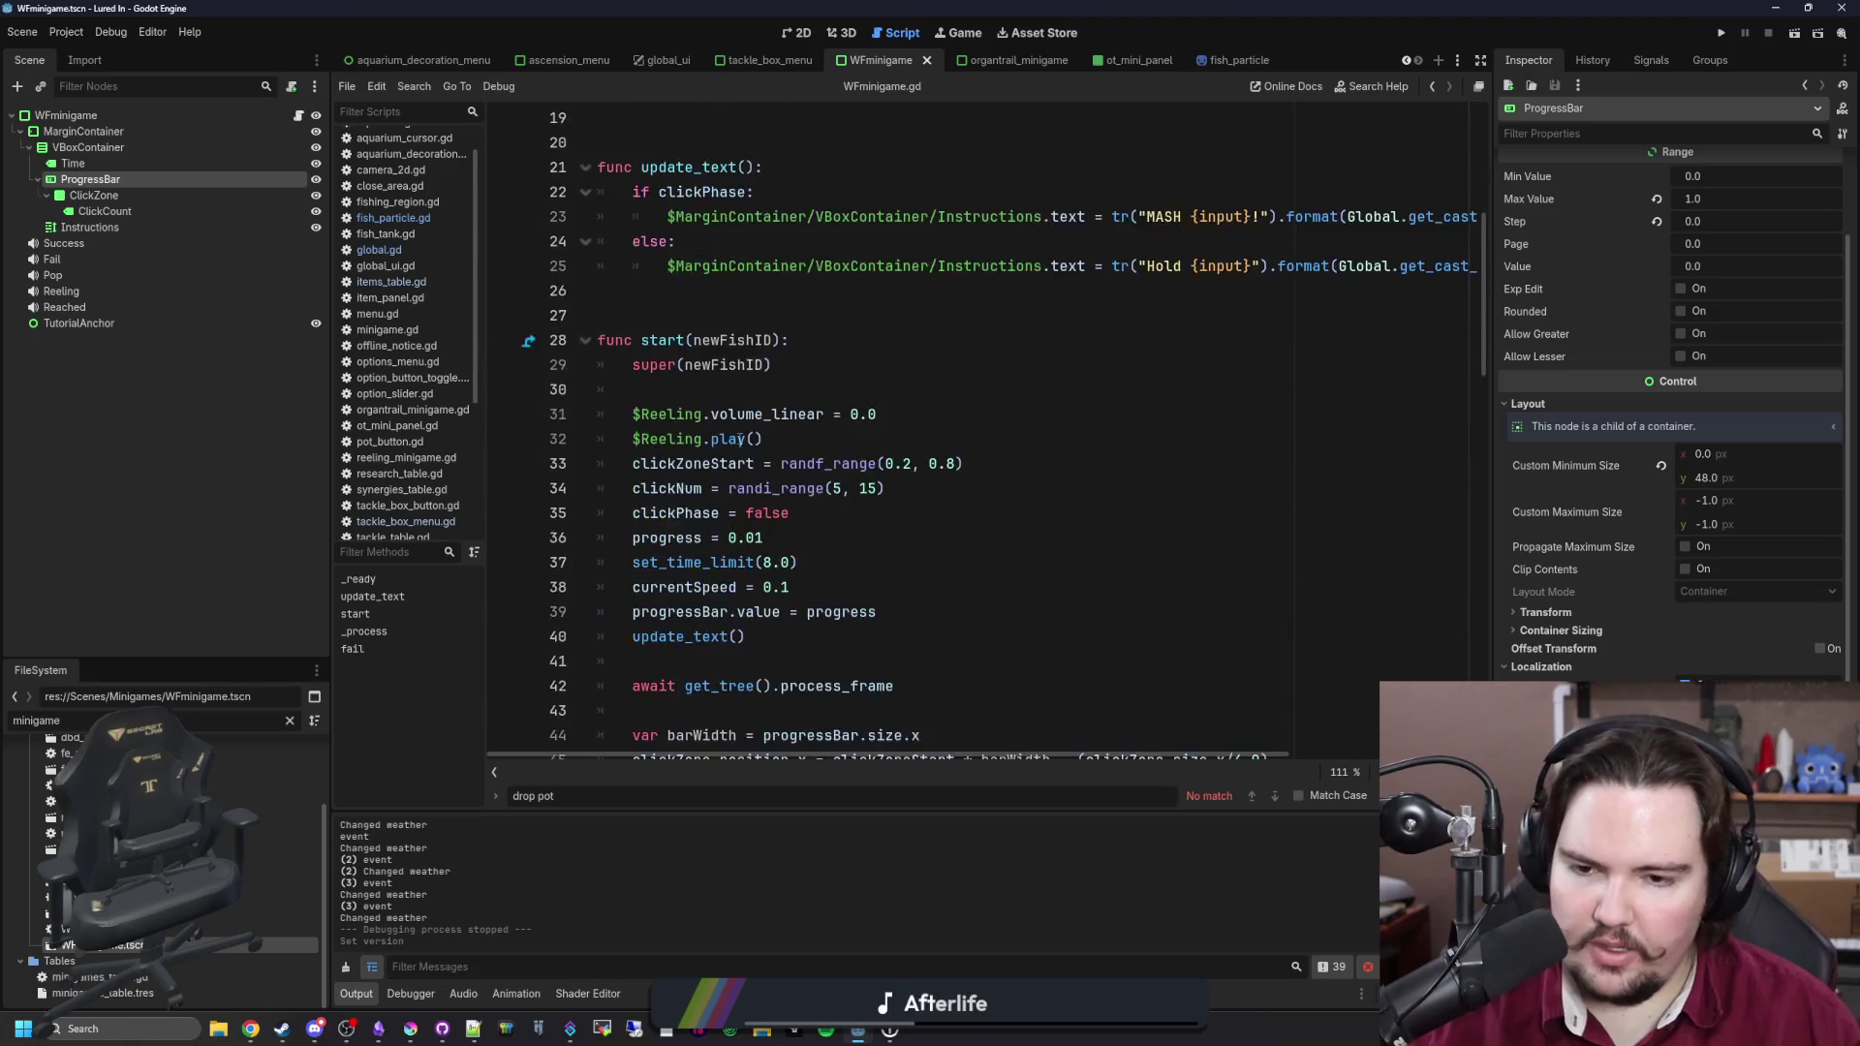
# Step: Close every script tab except global.gd, then view the WFminigame scene in the 2D editor
pyautogui.scroll(-12, 1121, 449)
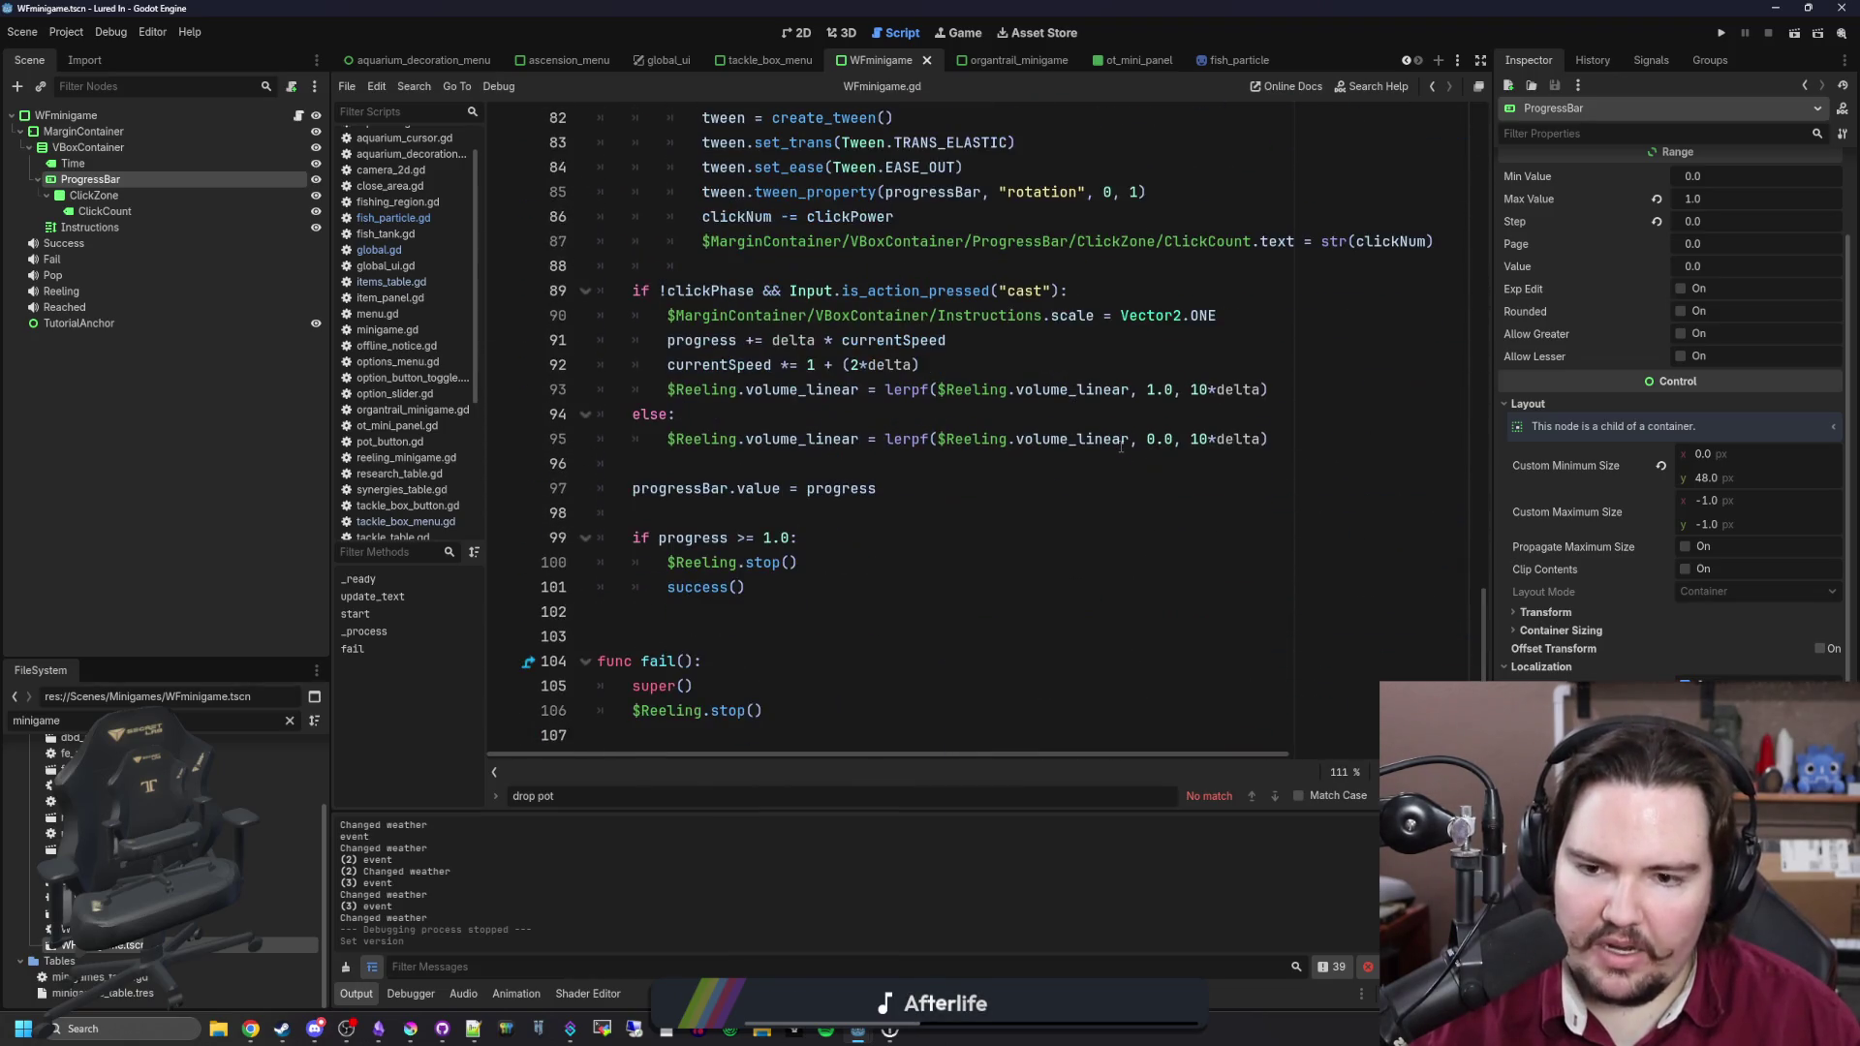
pyautogui.scroll(20, 1035, 452)
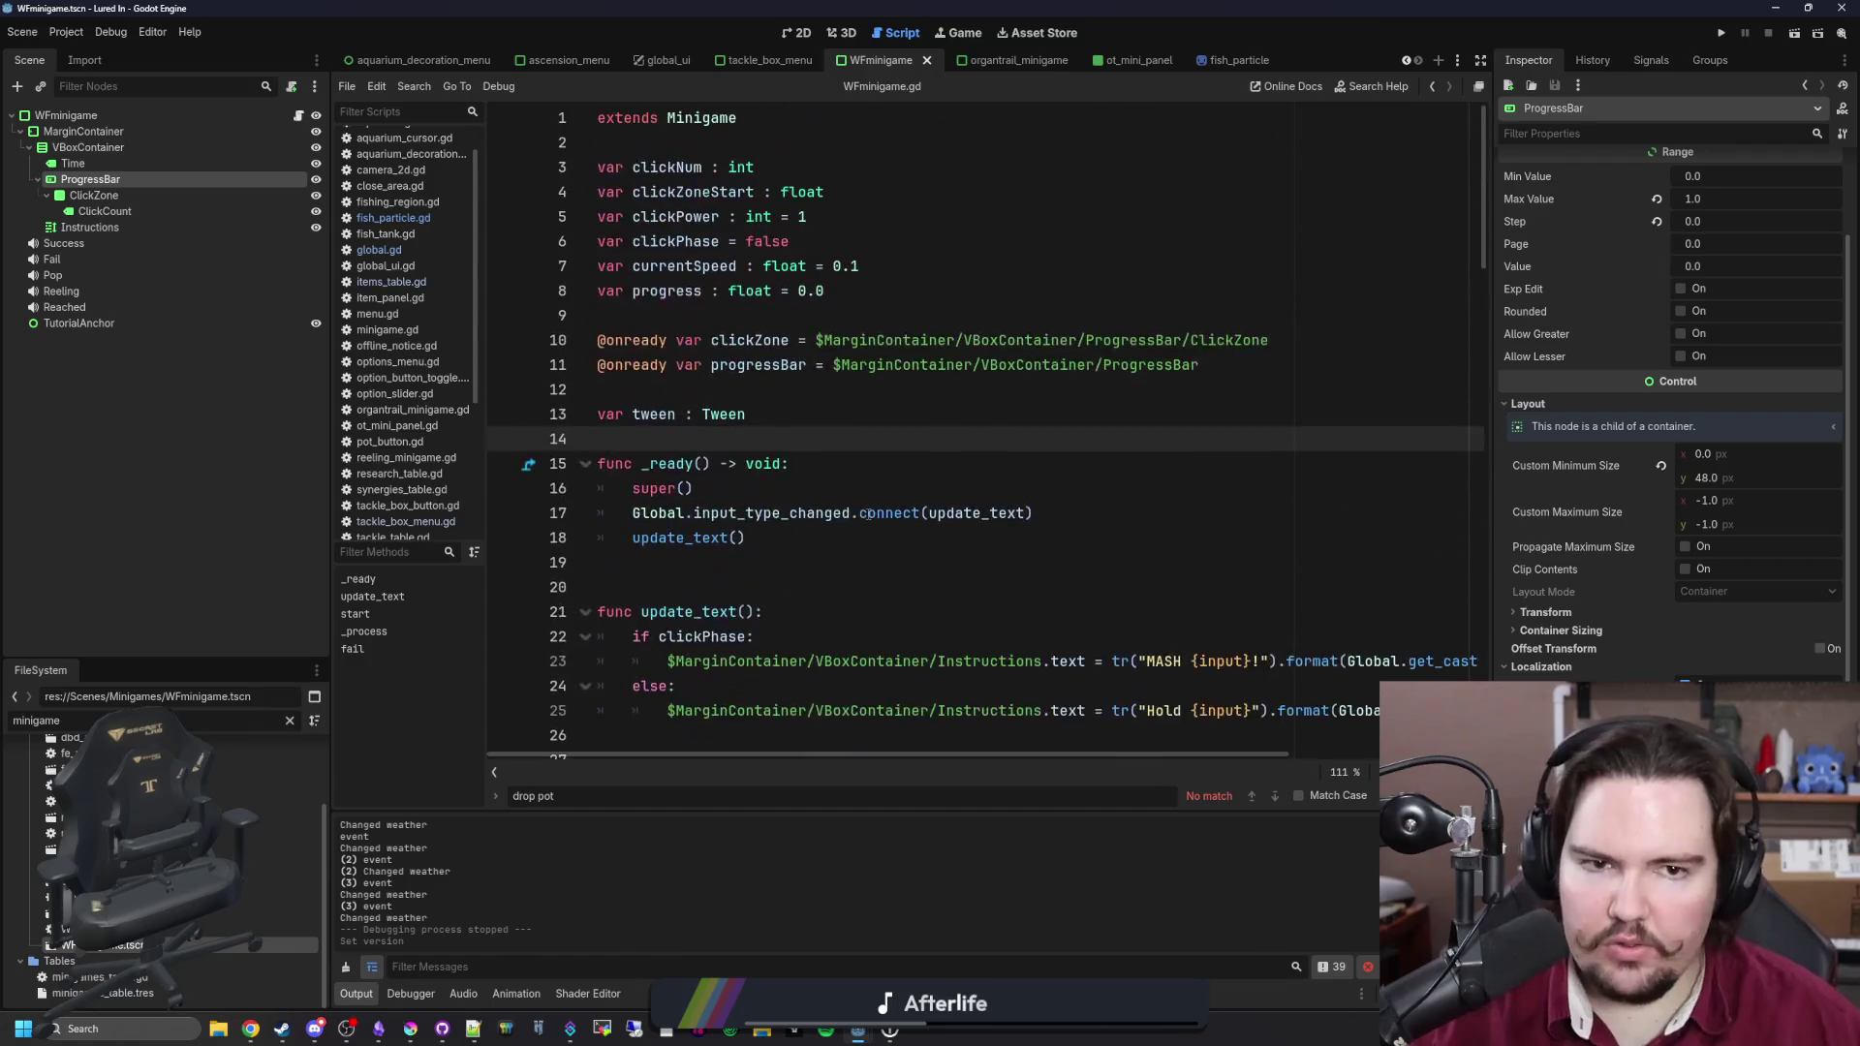
pyautogui.click(789, 366)
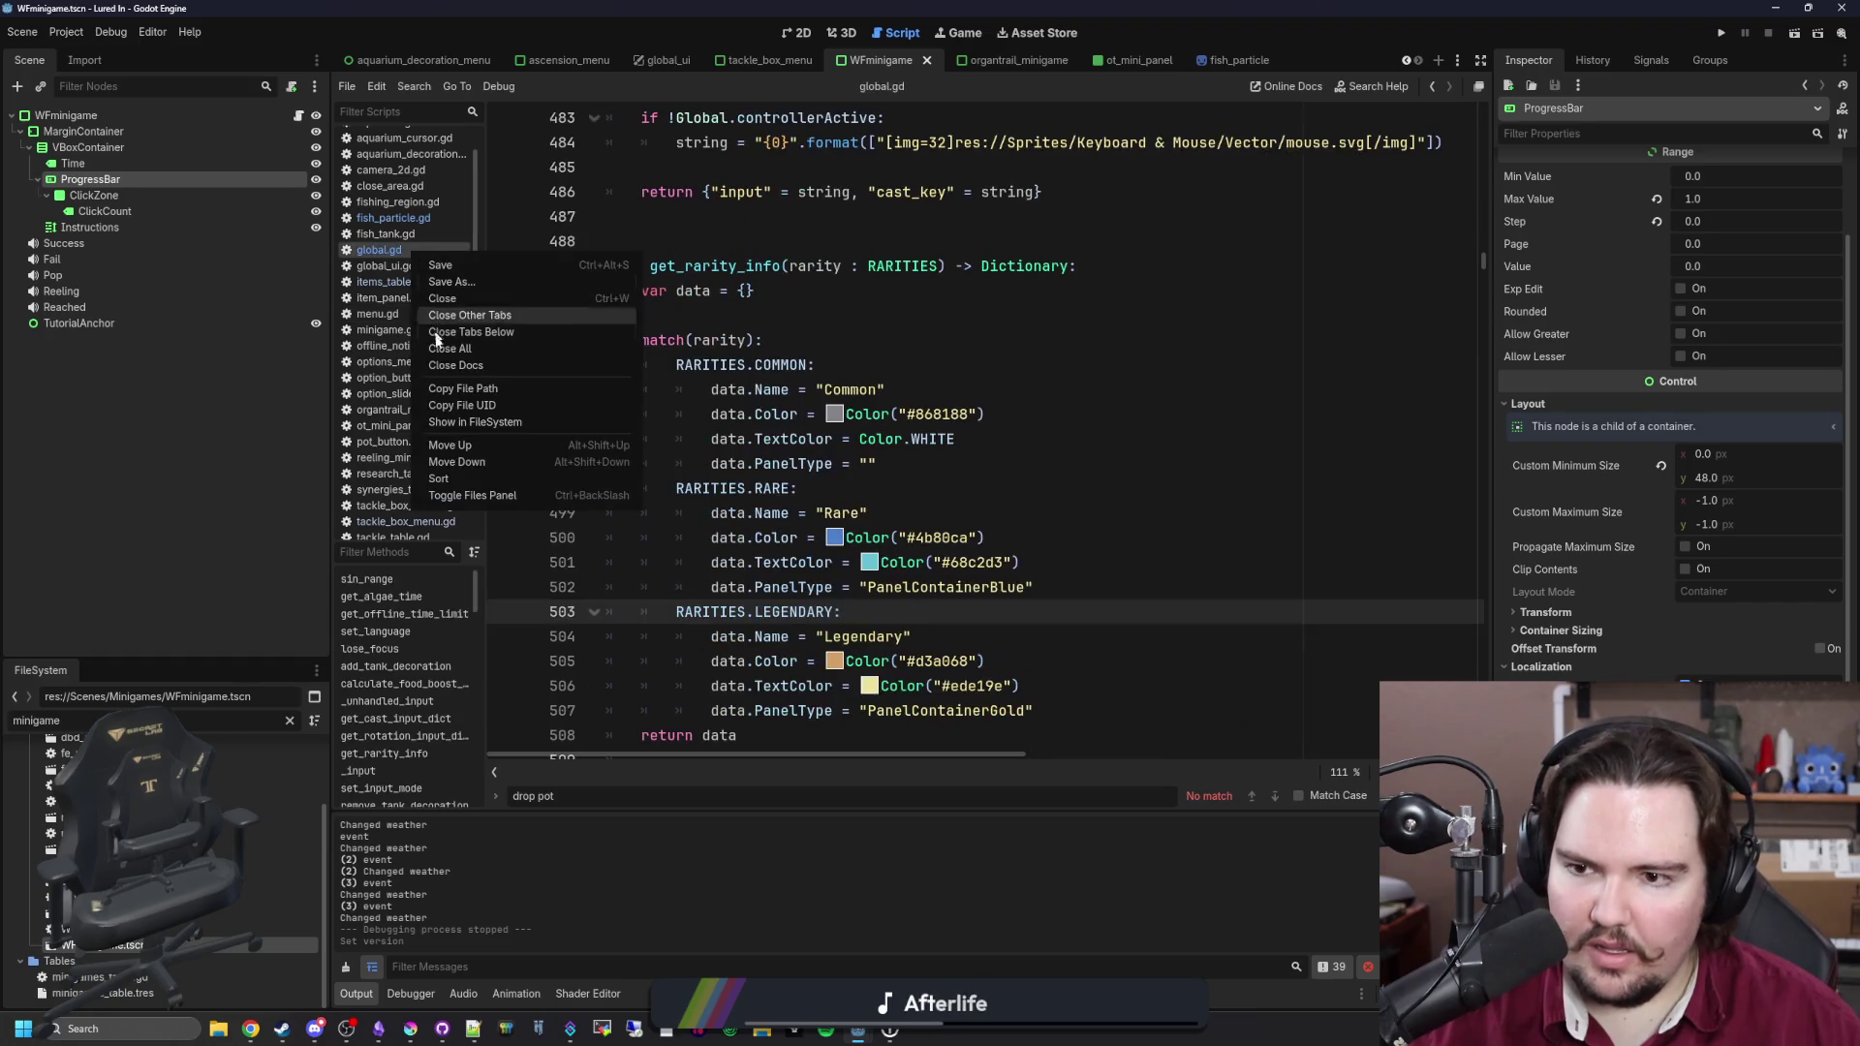
pyautogui.click(510, 317)
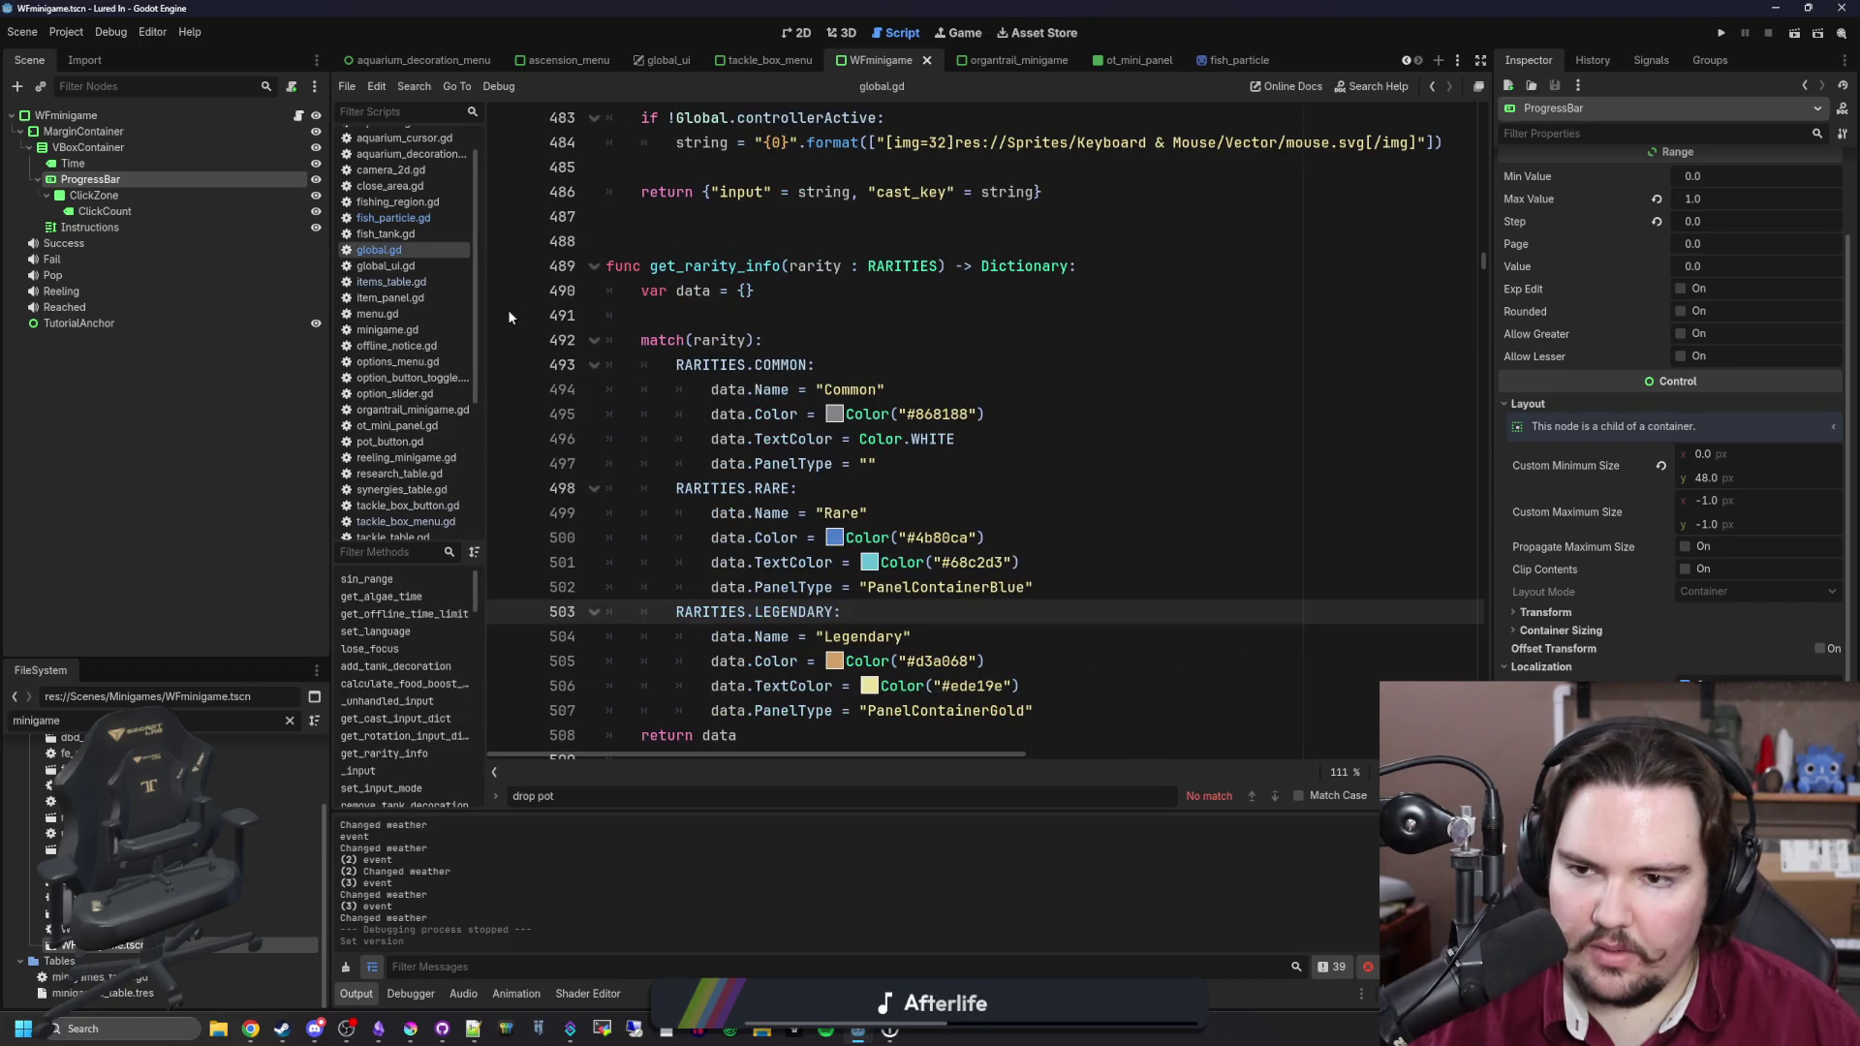
pyautogui.press('Escape')
pyautogui.click(913, 341)
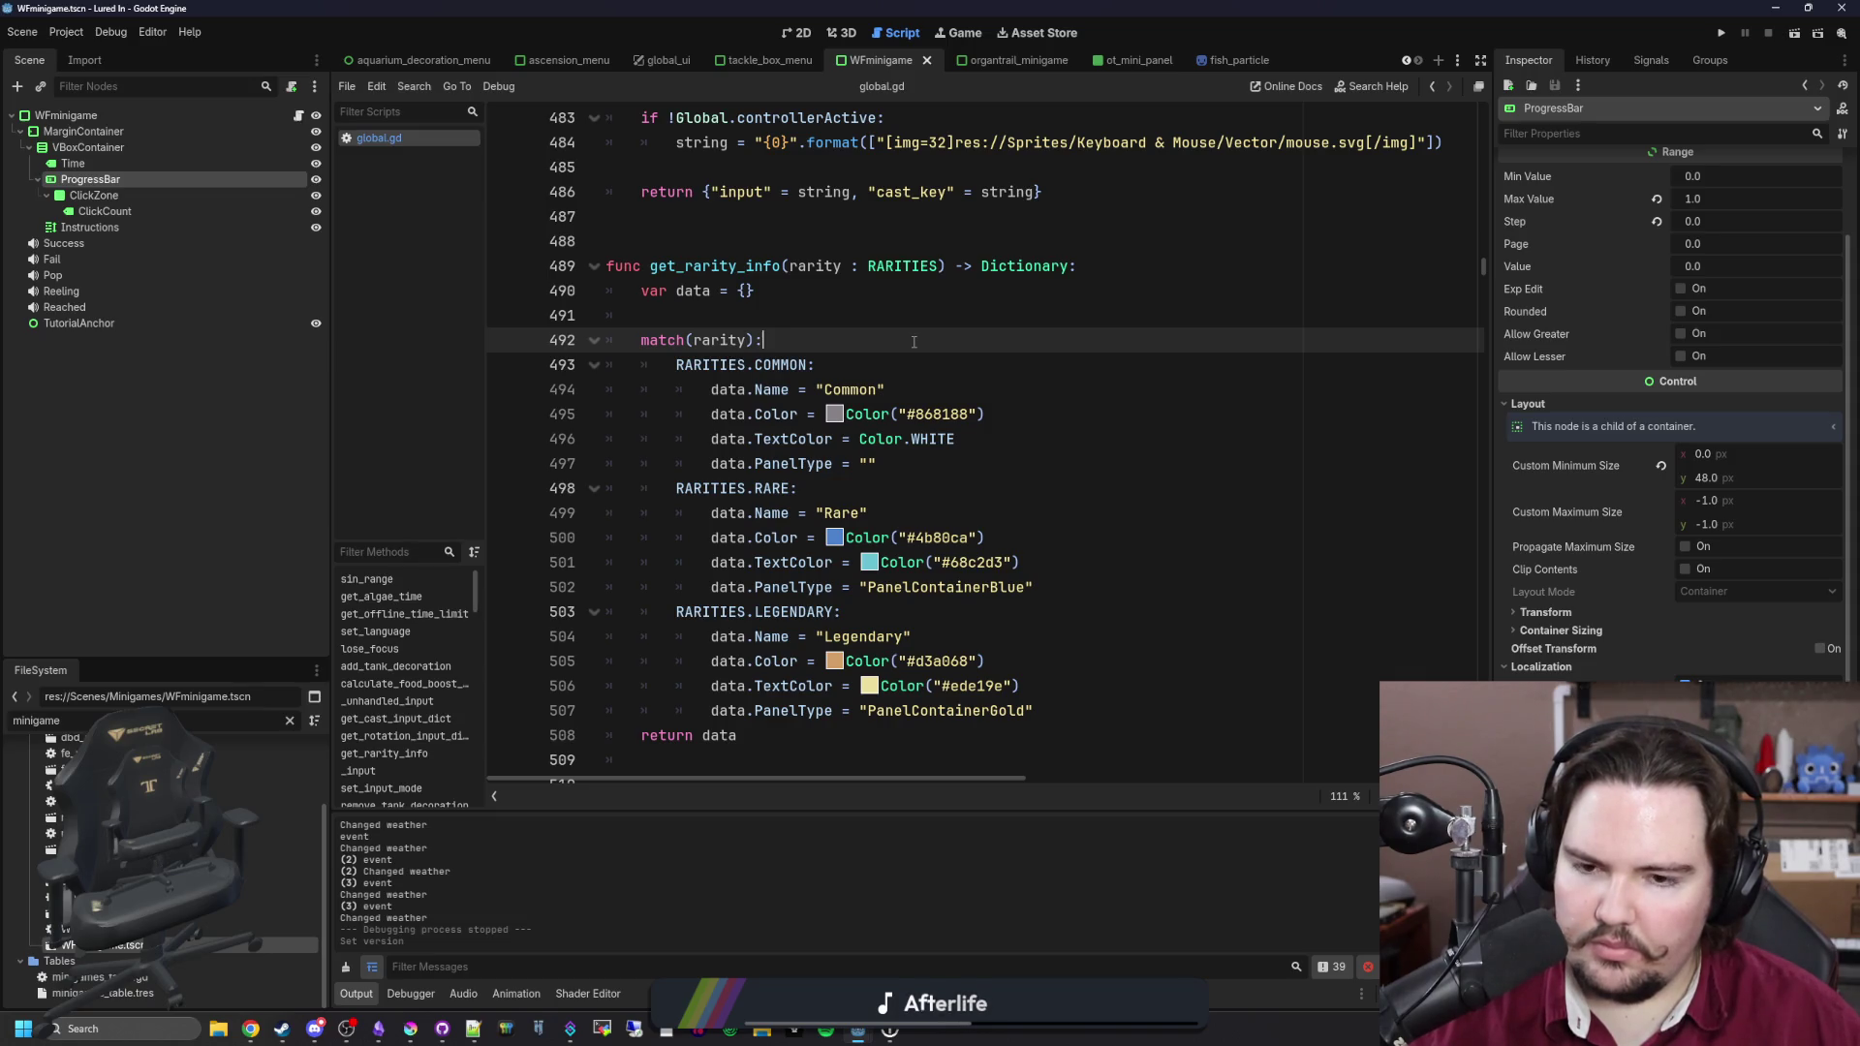
pyautogui.click(800, 36)
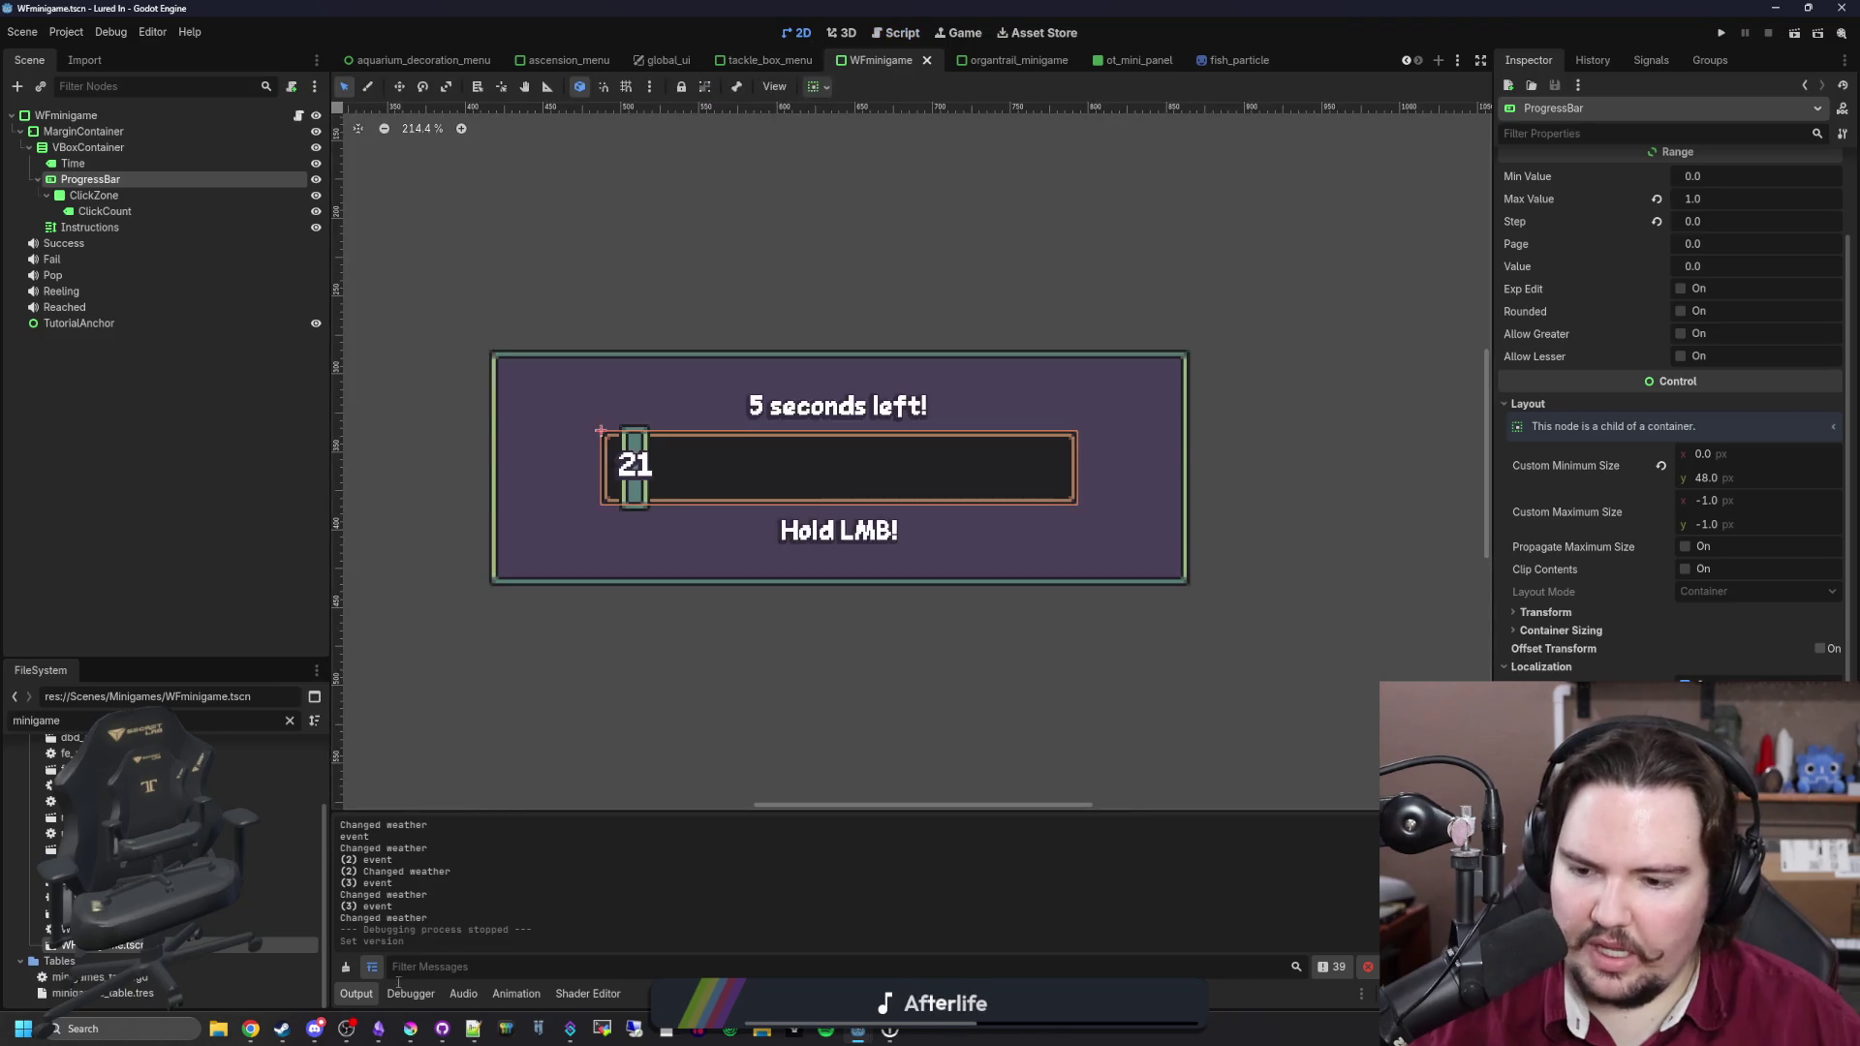
# Step: Add a Changes bullet noting the click mashing minigame time limit rose from 6 to 8
pyautogui.click(378, 1029)
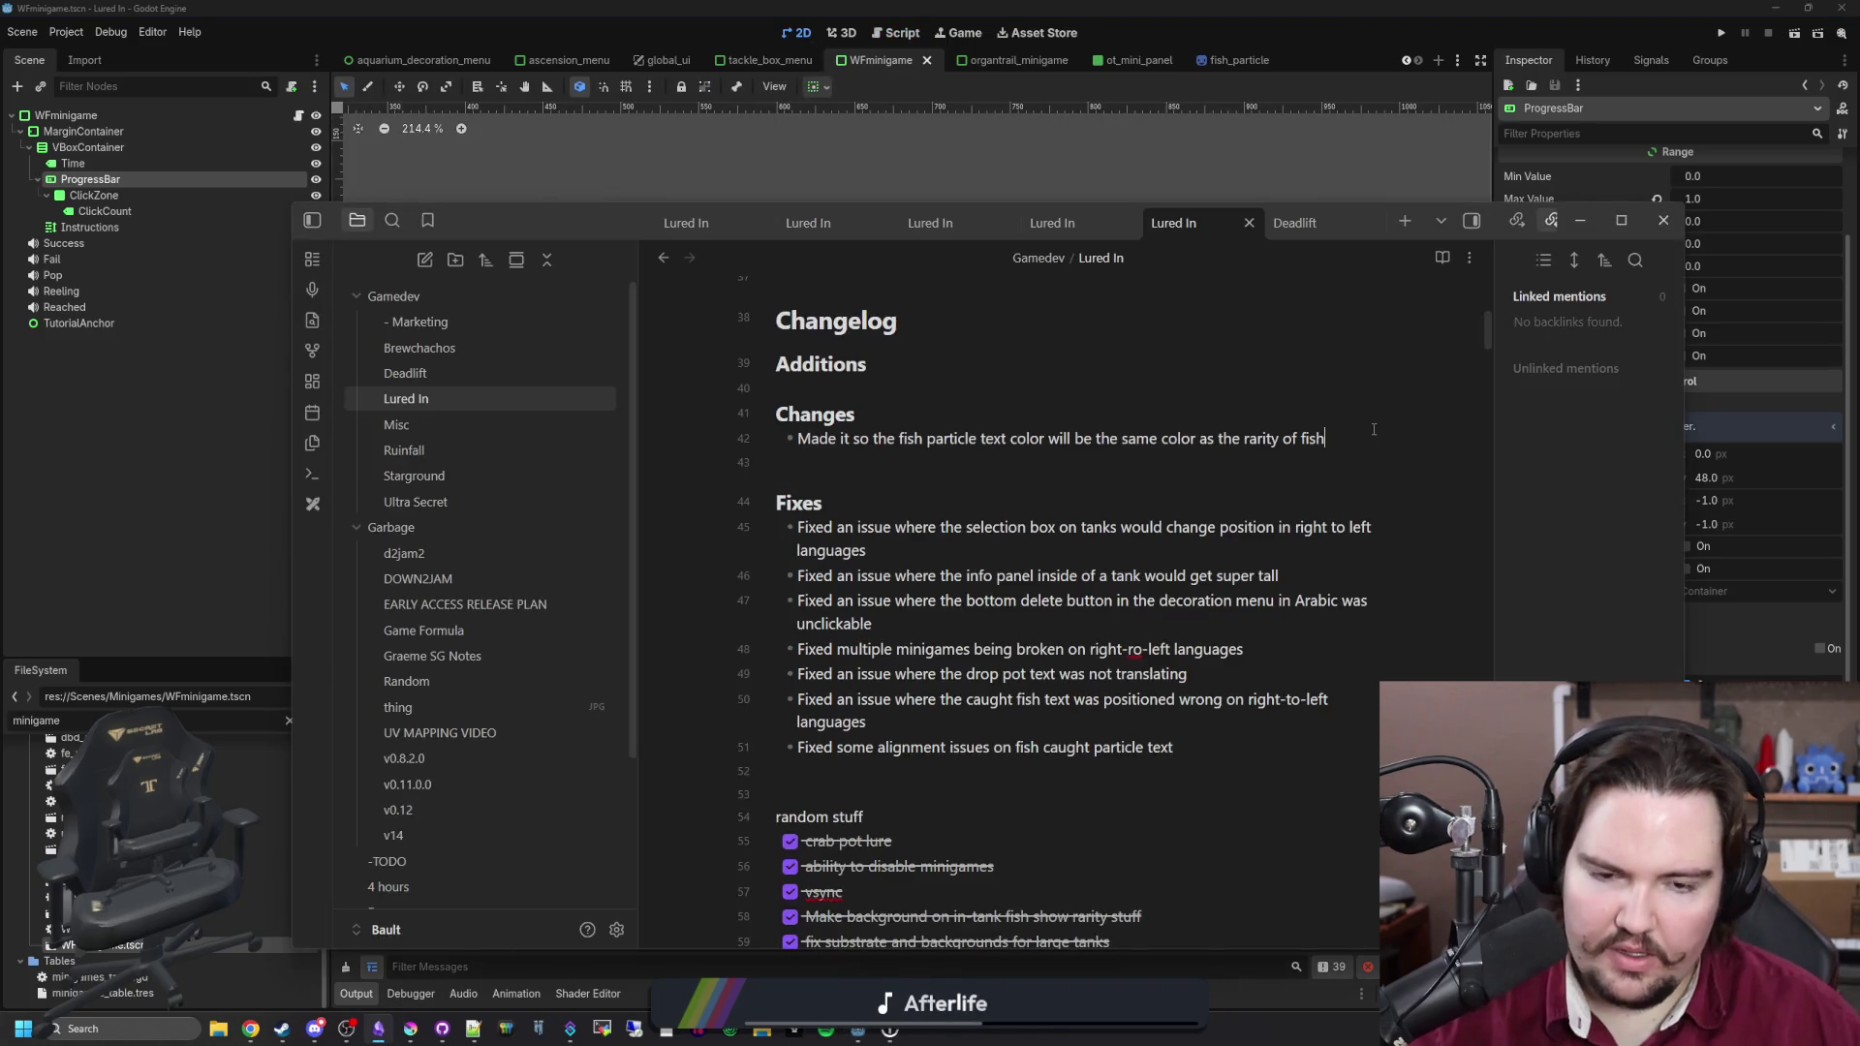
pyautogui.press('Return')
pyautogui.write('Increased the time limit of the click mashing minigame from 6 to 8')
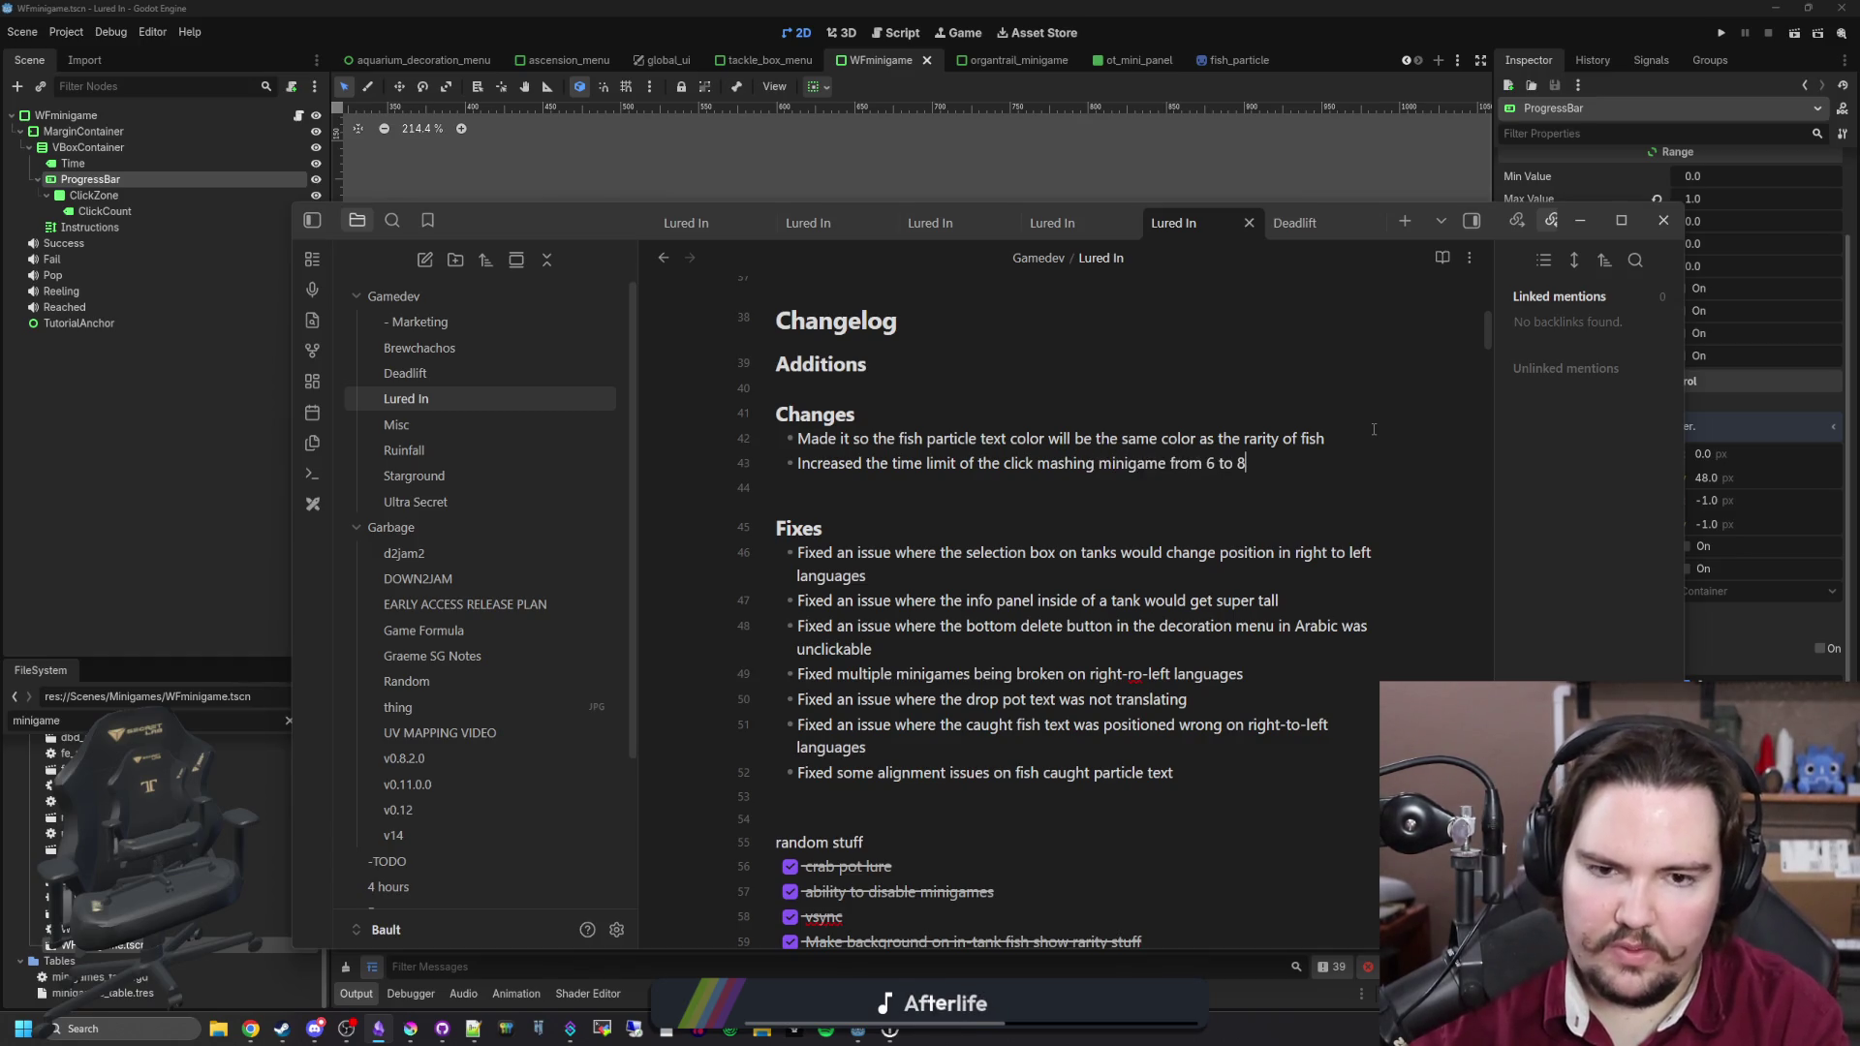
# Step: Move the notes window aside and save the minigame scene in Godot
pyautogui.click(1373, 429)
pyautogui.moveTo(496, 235); pyautogui.dragTo(782, 331)
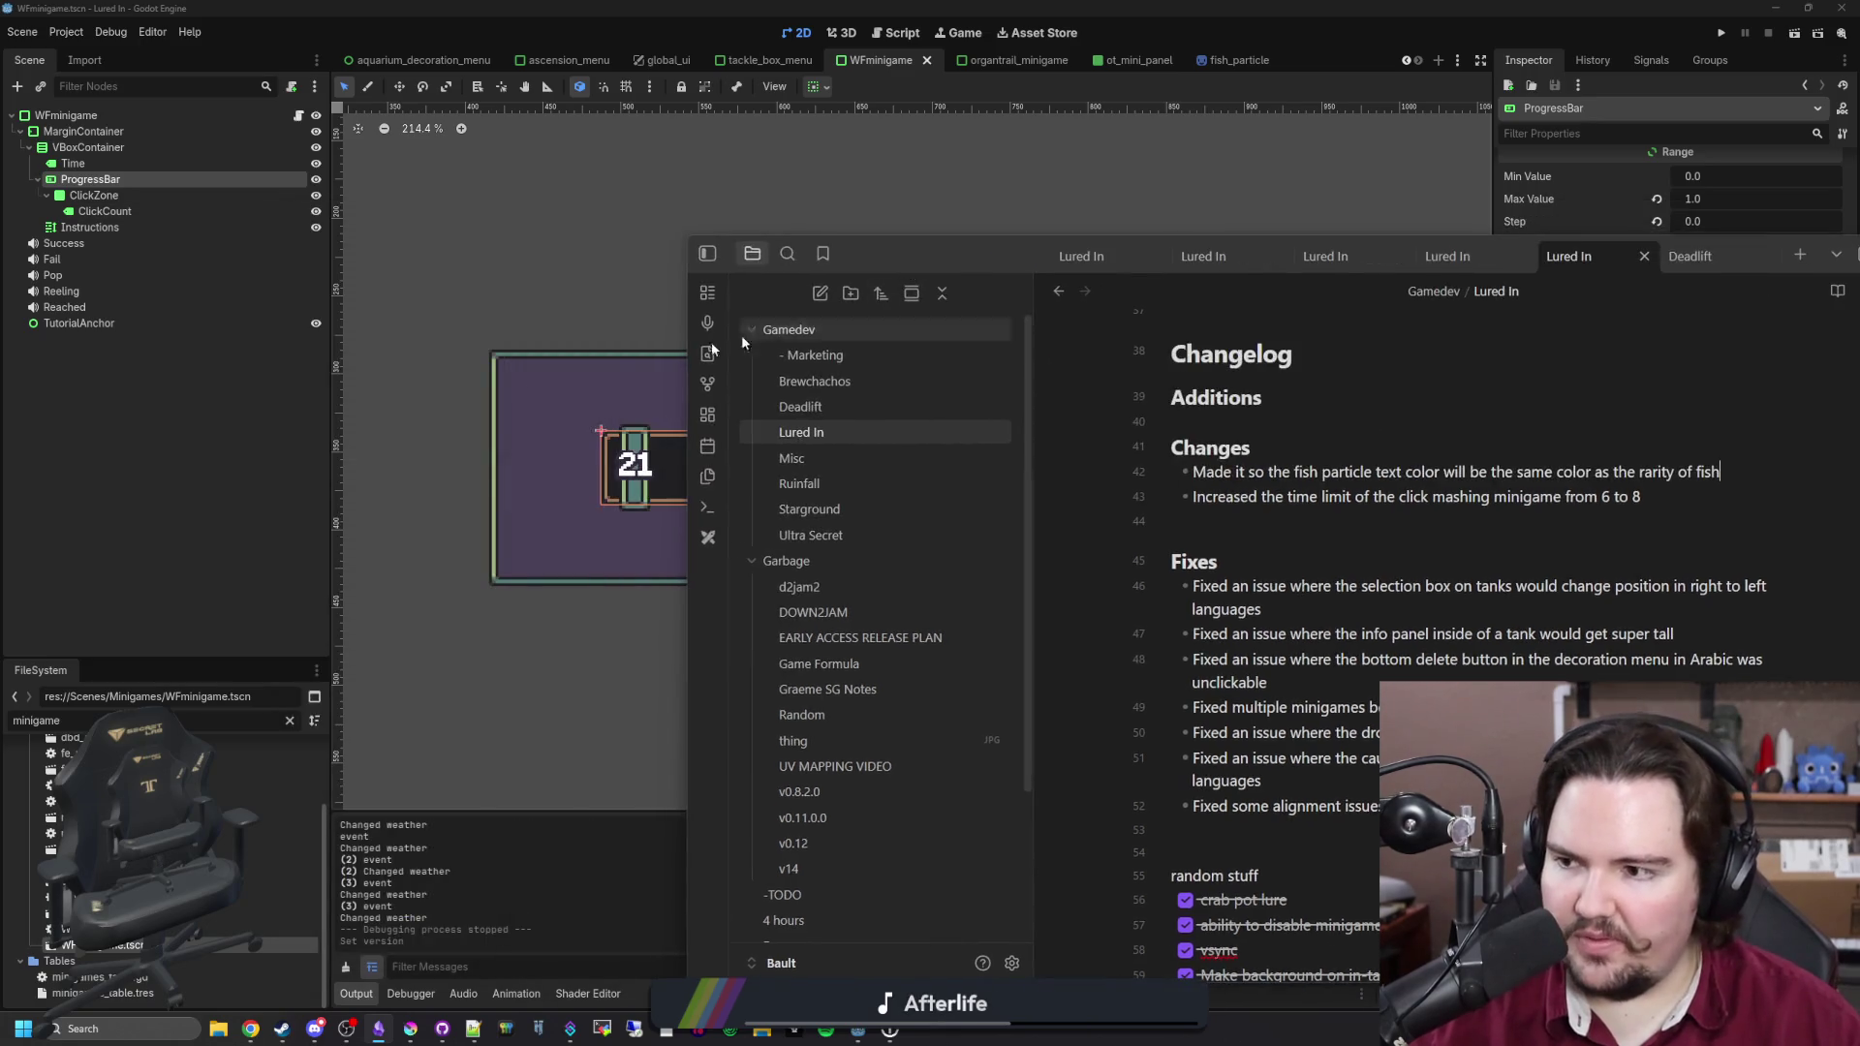
pyautogui.click(204, 459)
pyautogui.hotkey('ctrl', 's')
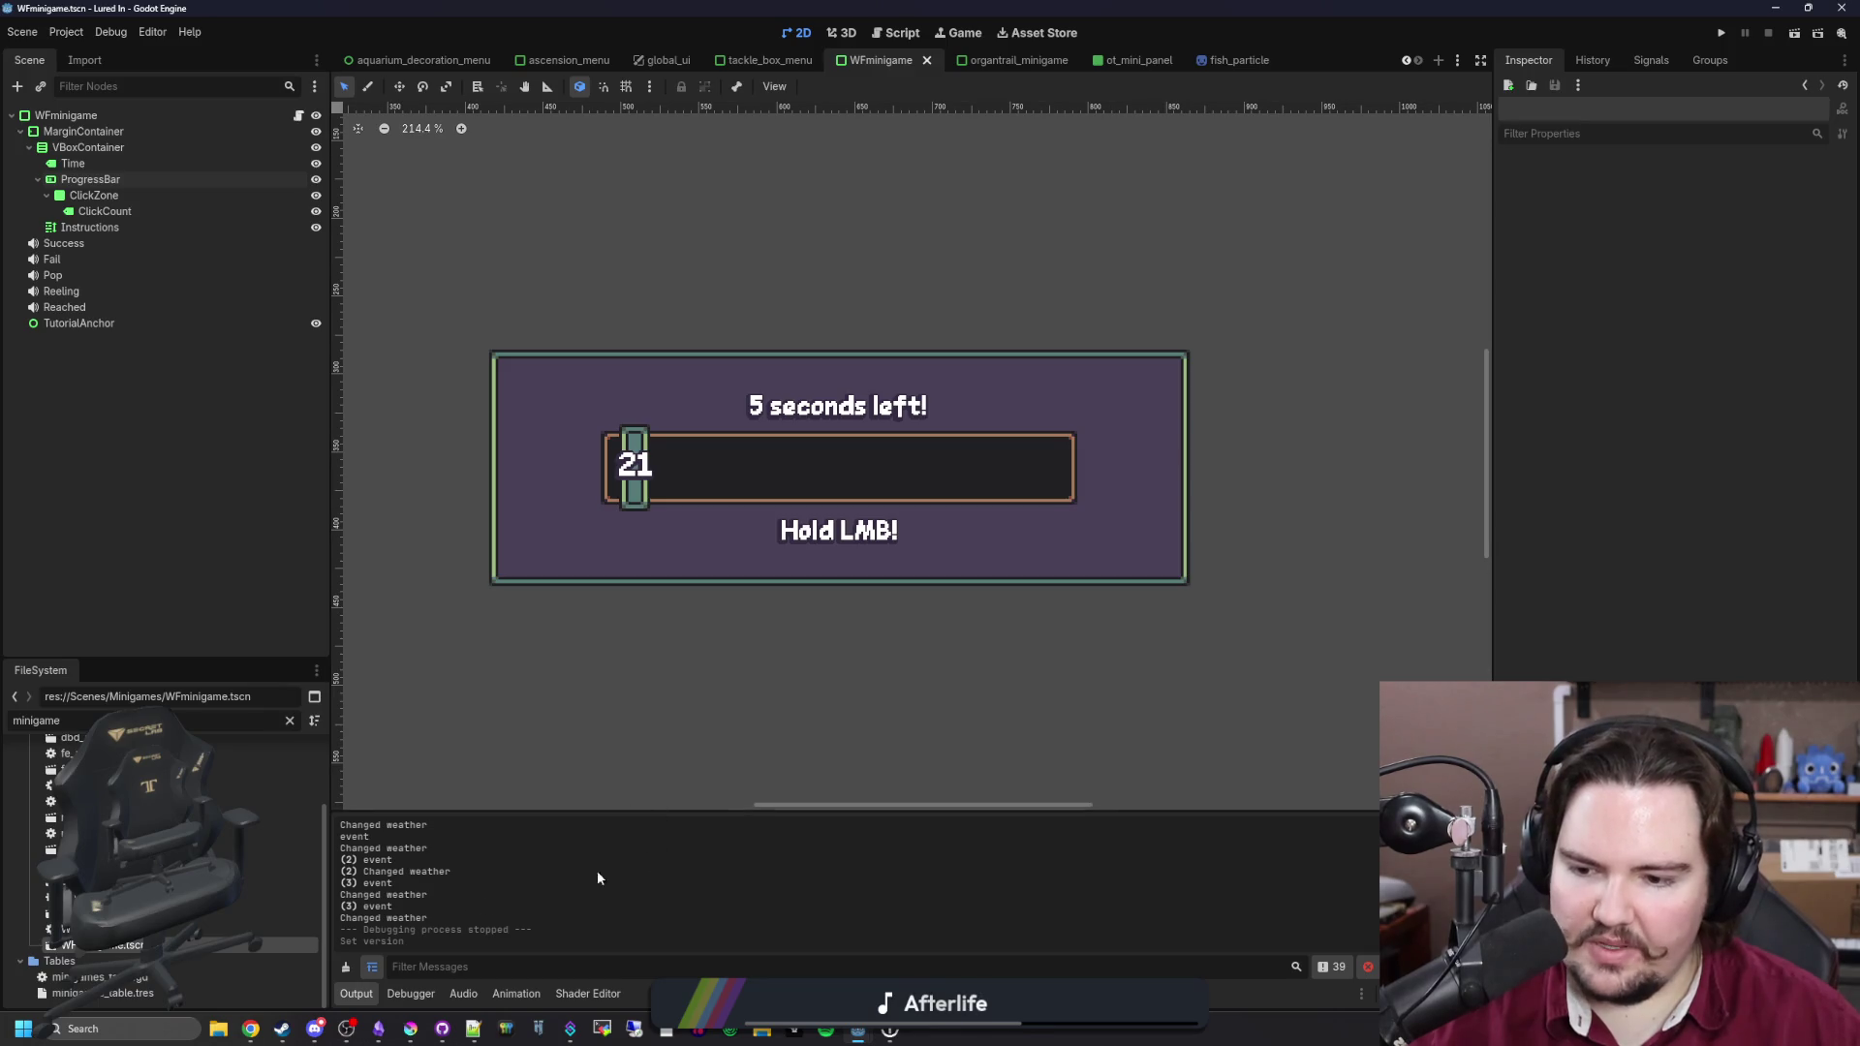
# Step: Check PowerWash Simulator 2 in the Steam library, then return to the store's search box
pyautogui.moveTo(282, 1034)
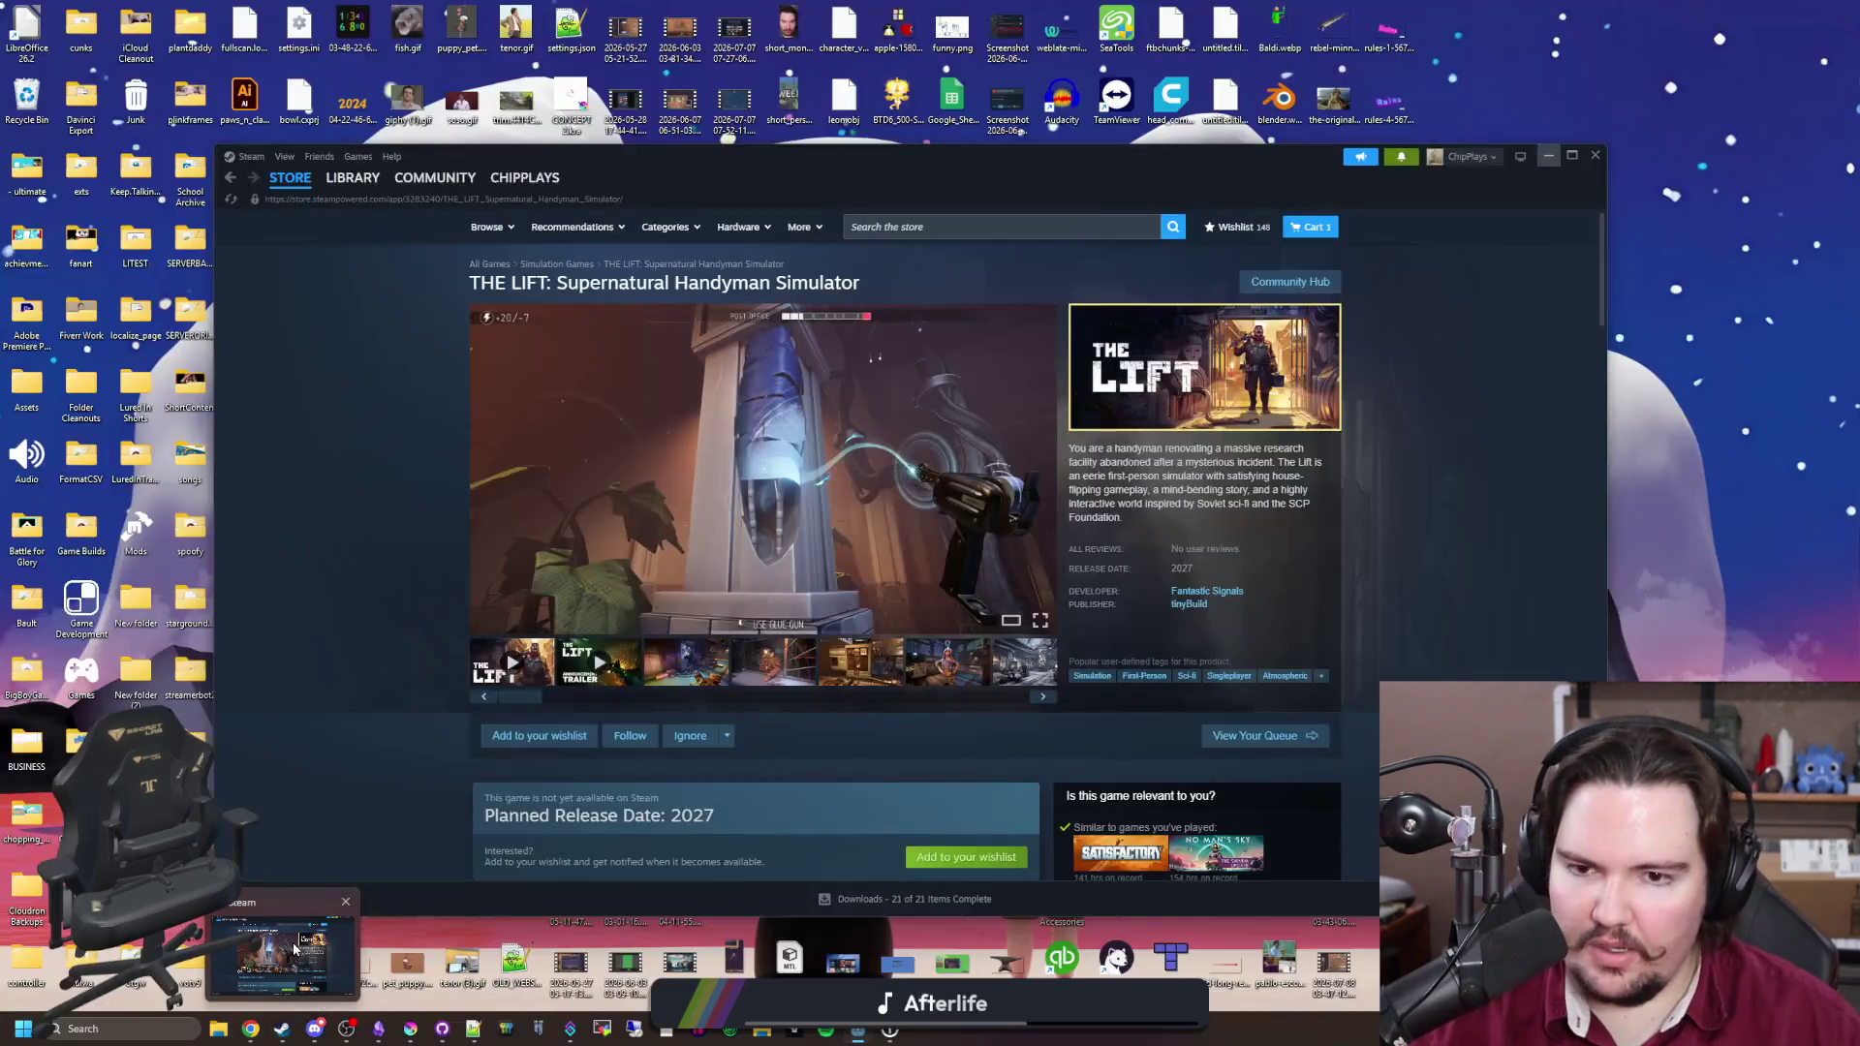
pyautogui.click(282, 954)
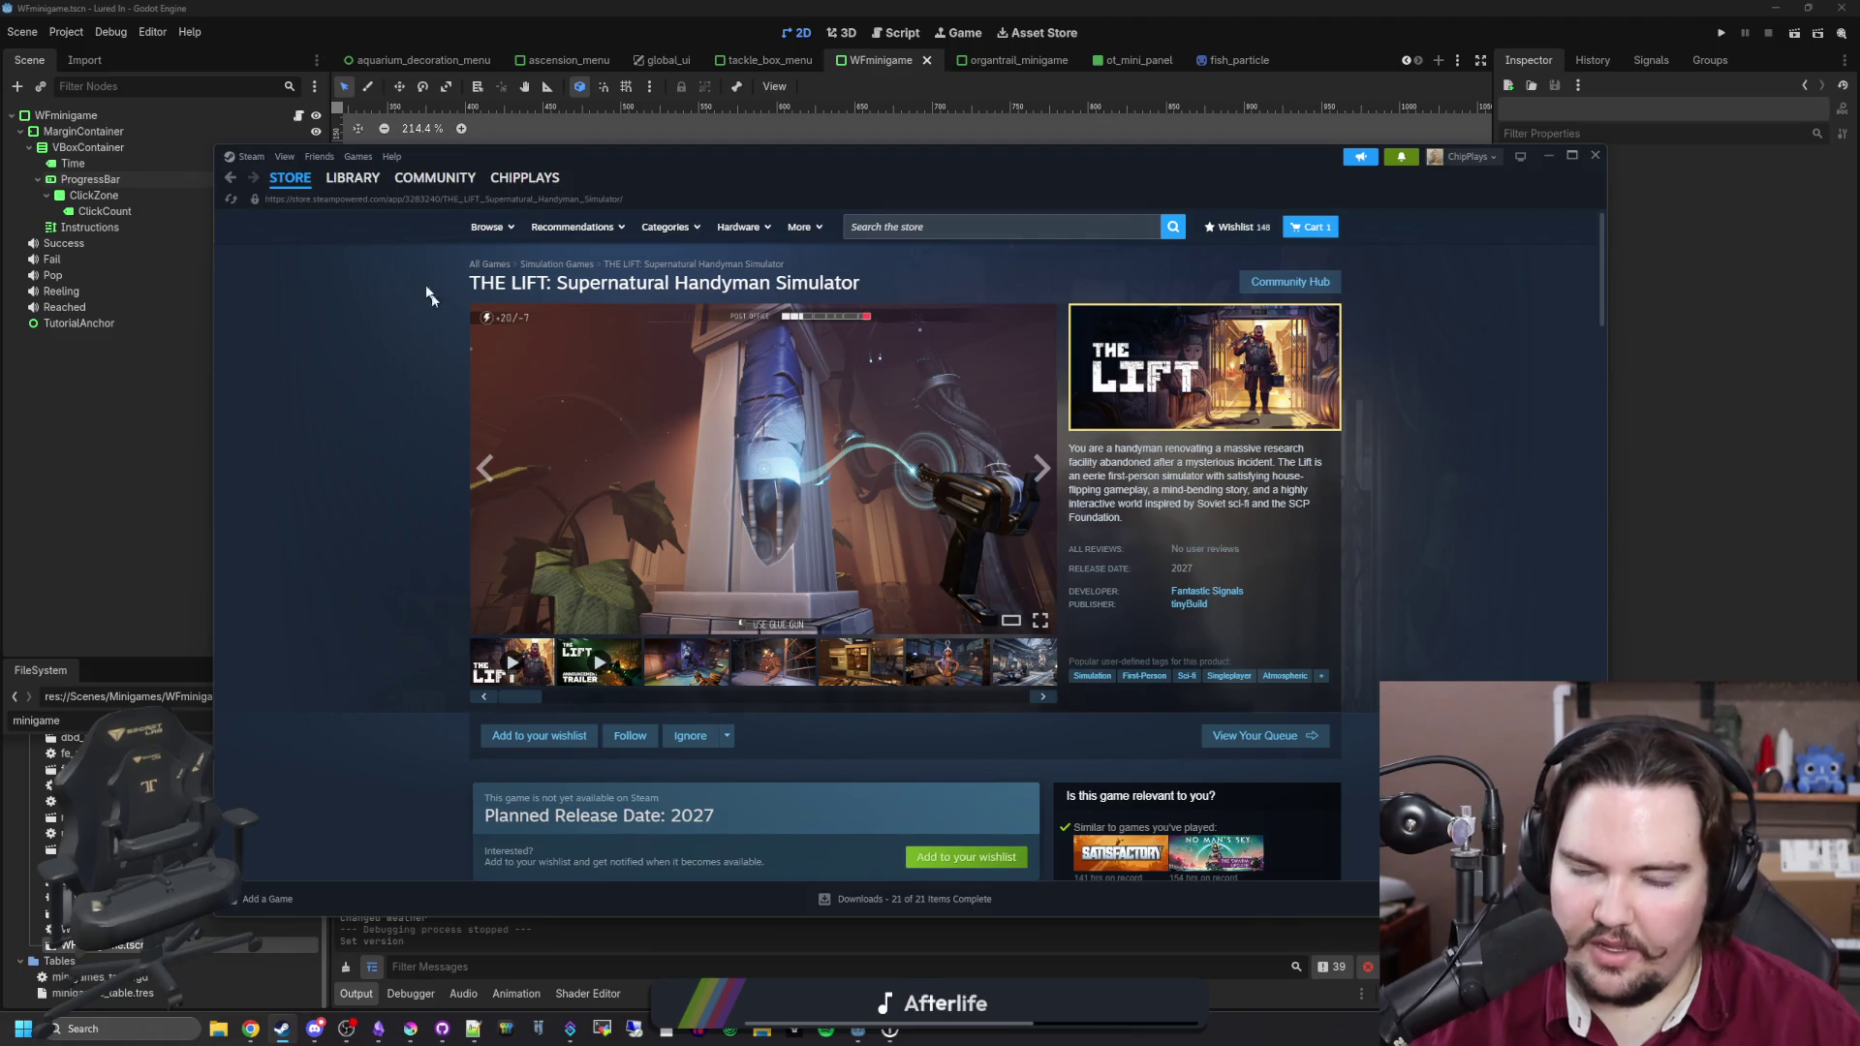
pyautogui.click(372, 177)
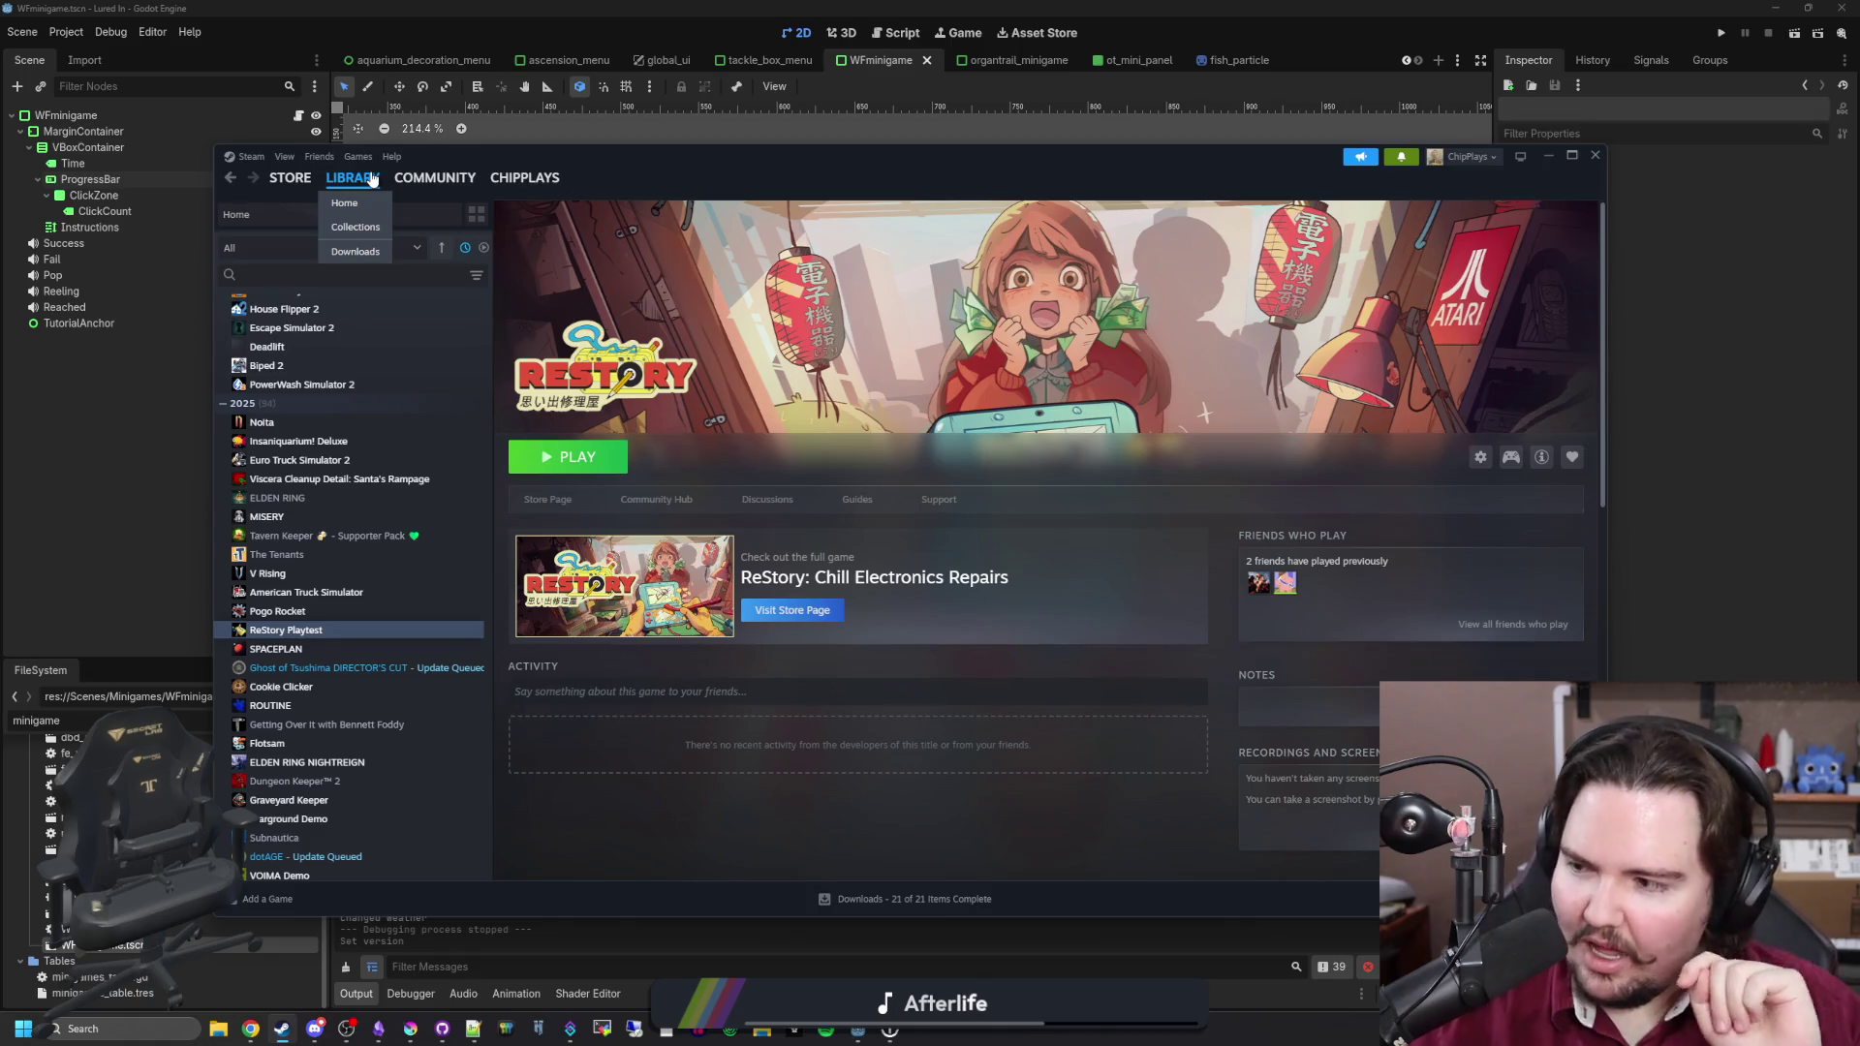
pyautogui.click(386, 386)
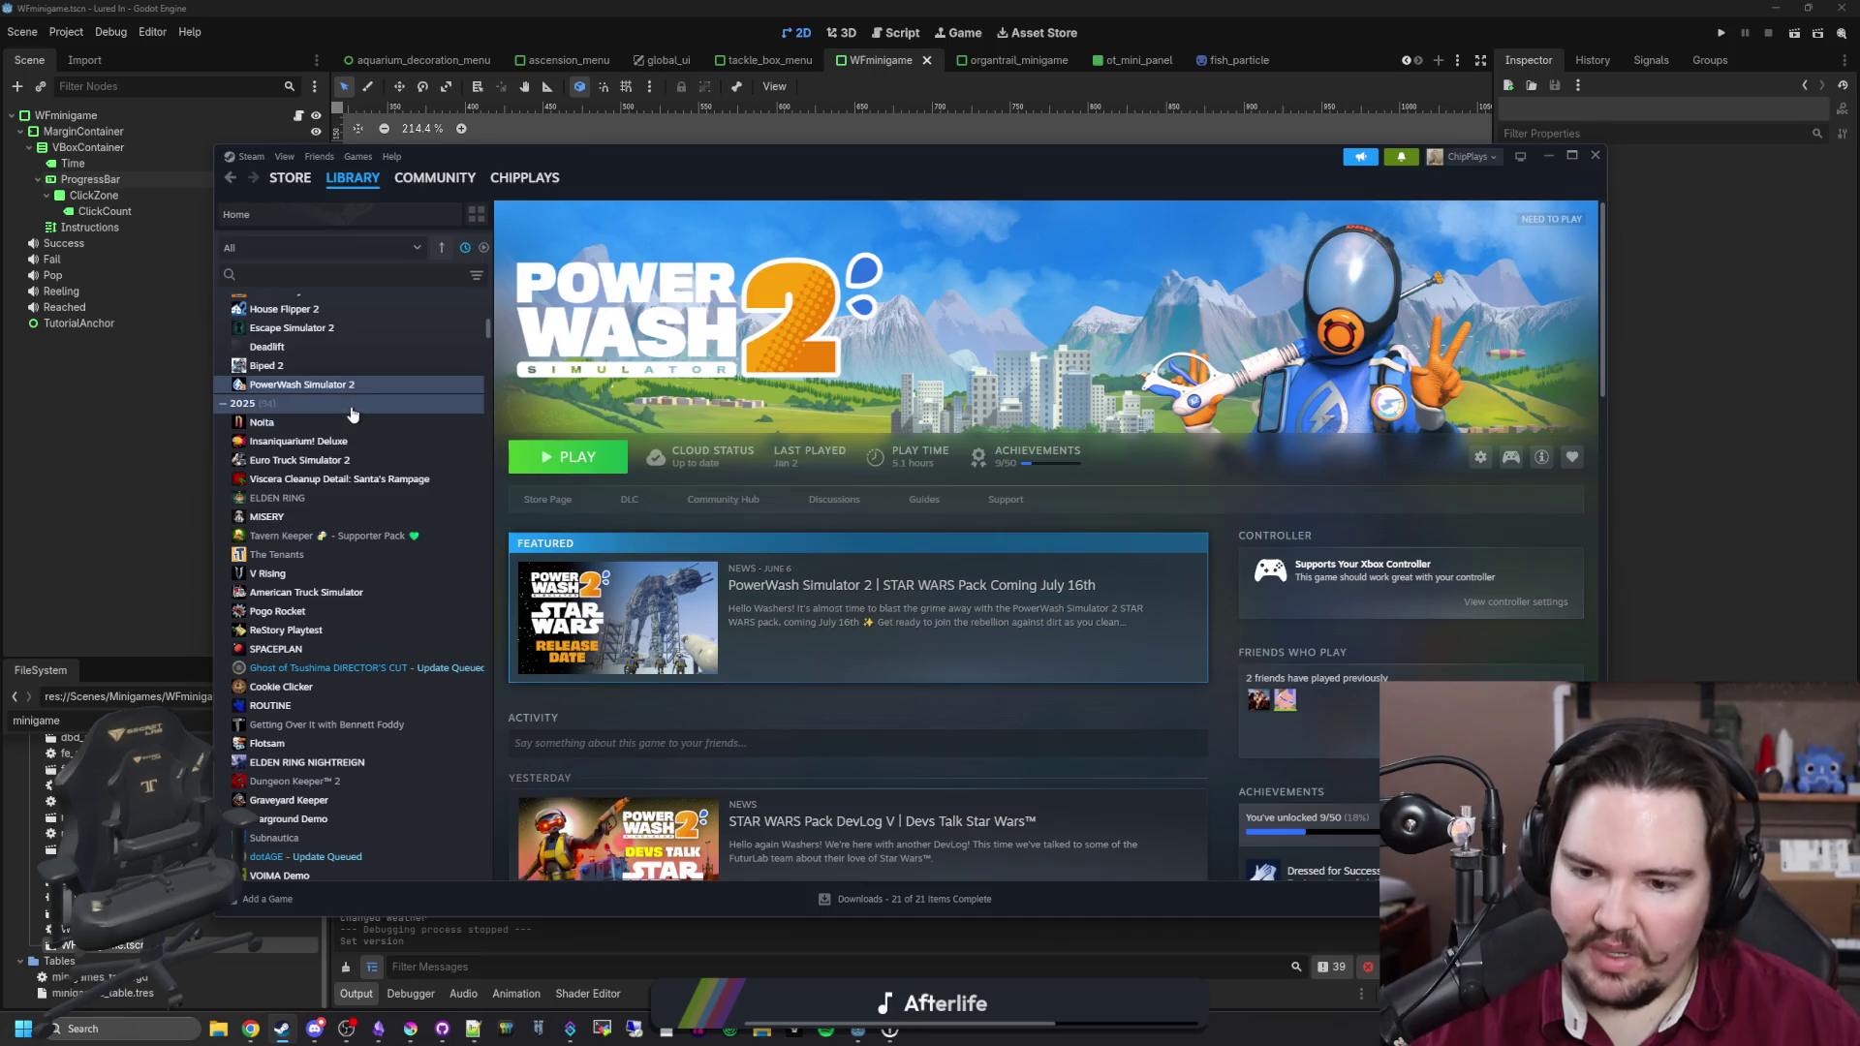
pyautogui.scroll(10, 368, 436)
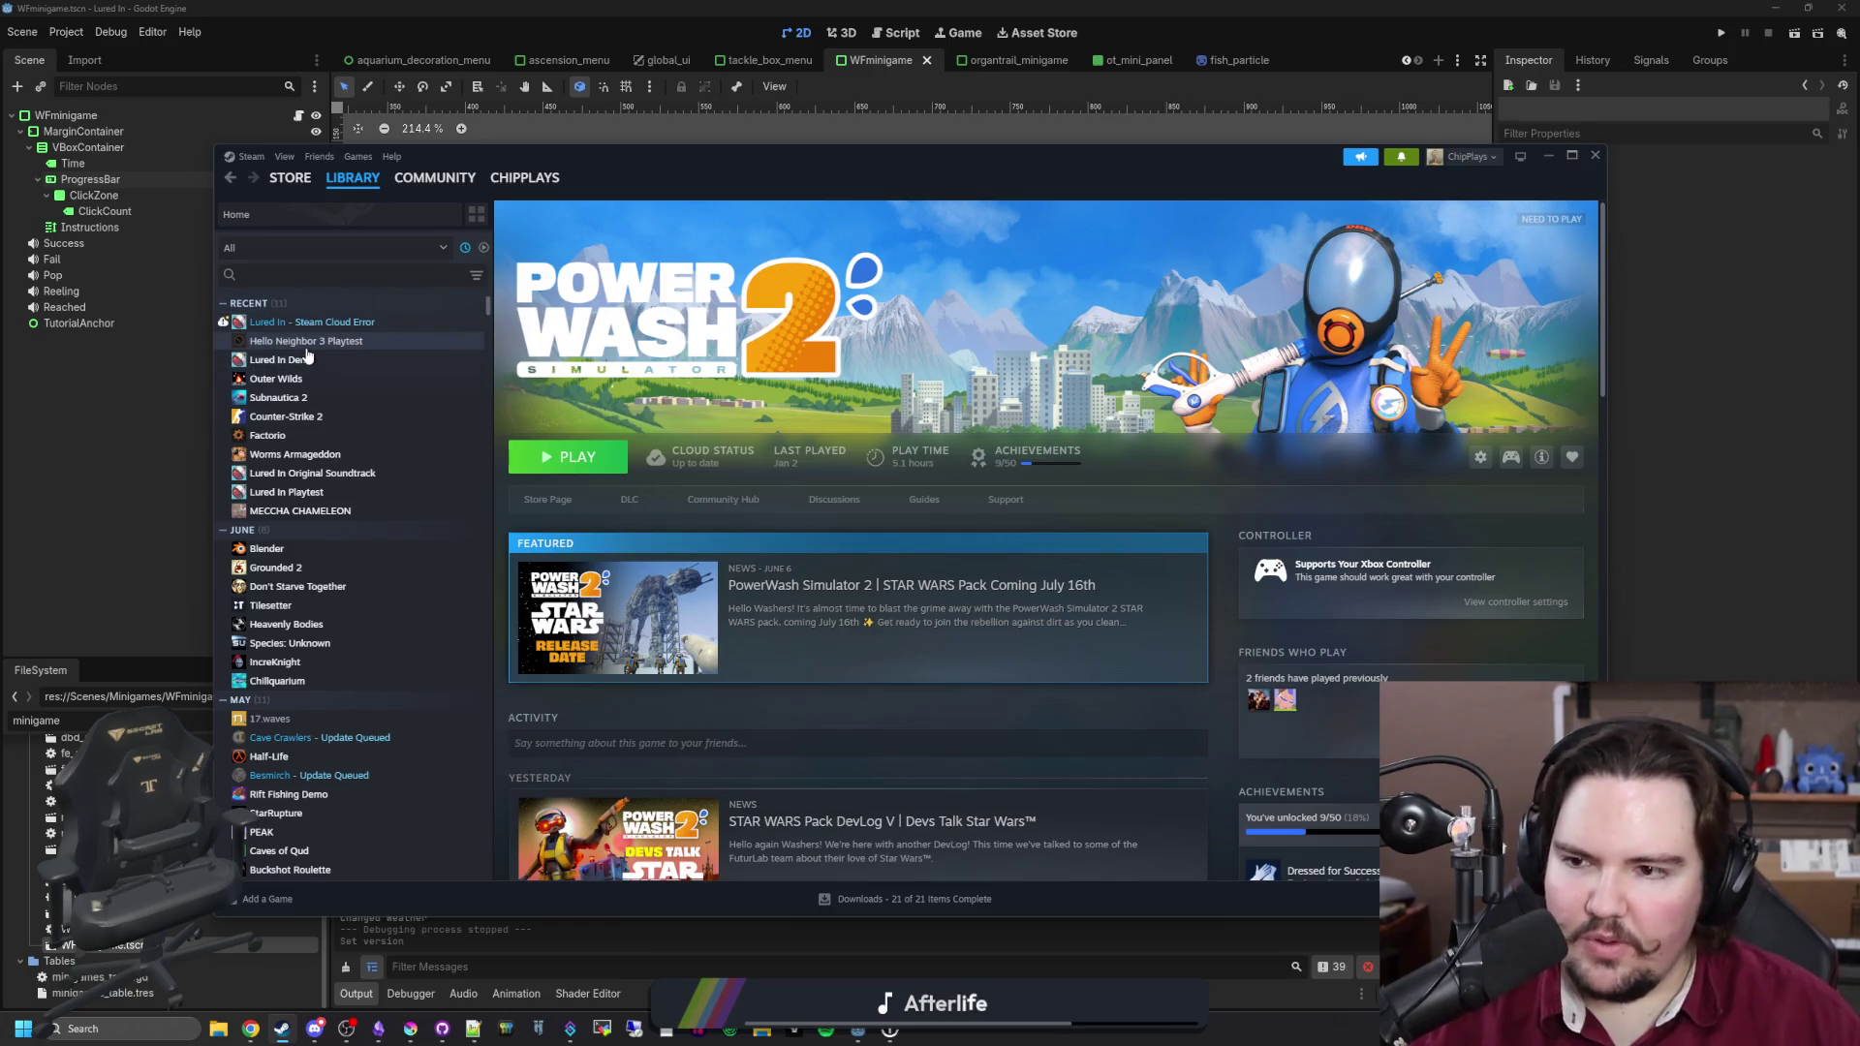
pyautogui.click(291, 179)
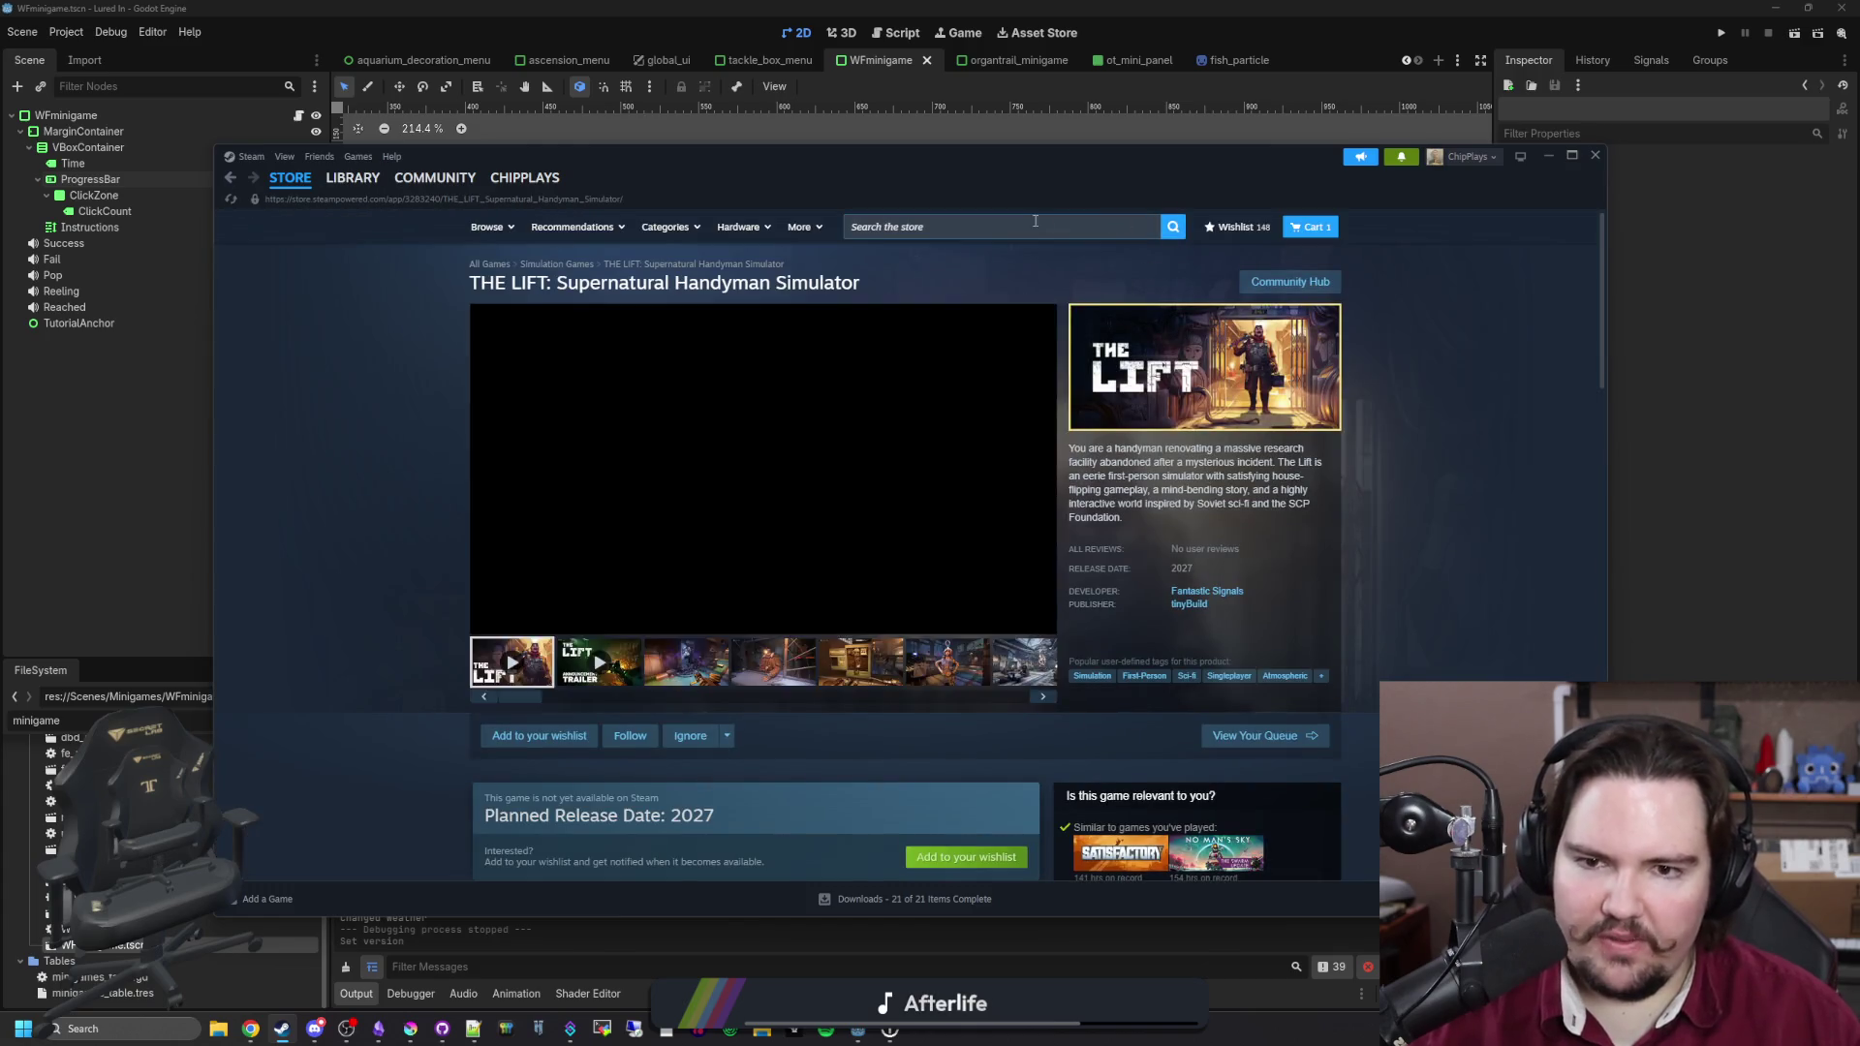
pyautogui.click(1035, 225)
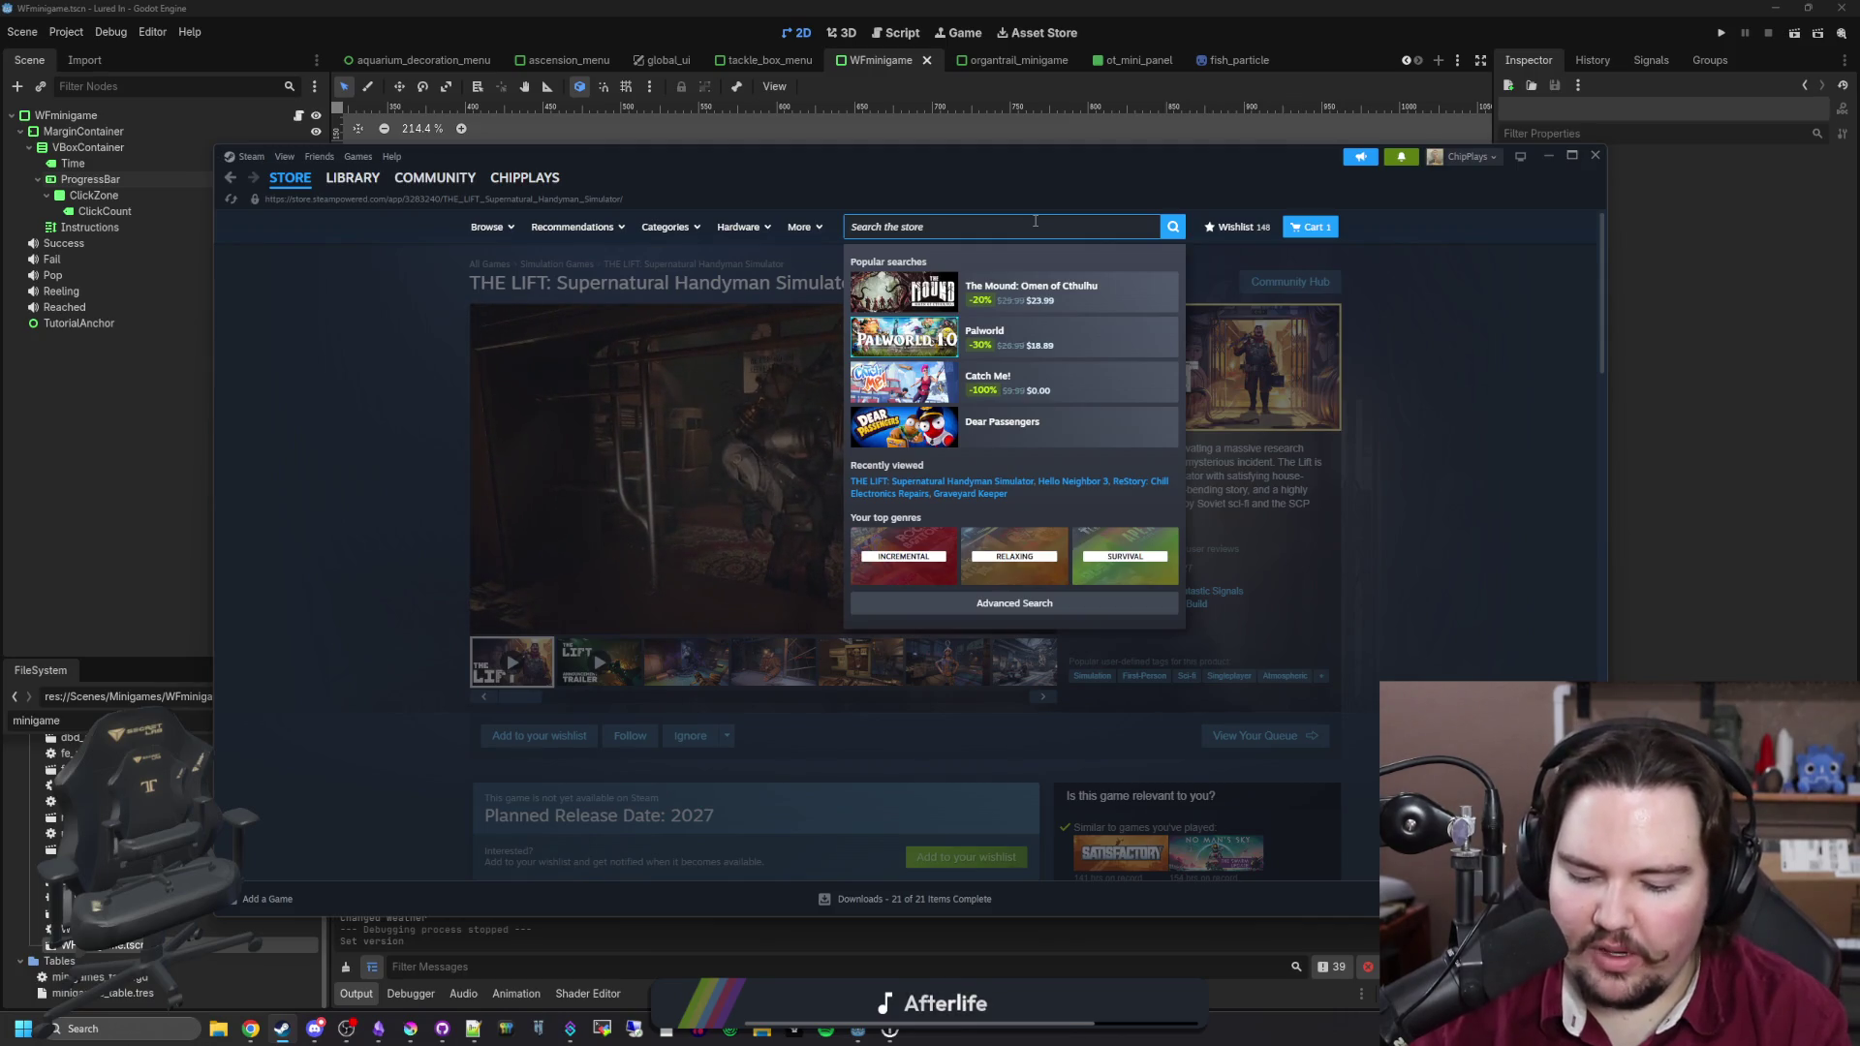
# Step: Search the store for 'webfishing' and view its third and fourth screenshots
pyautogui.write('webfishing')
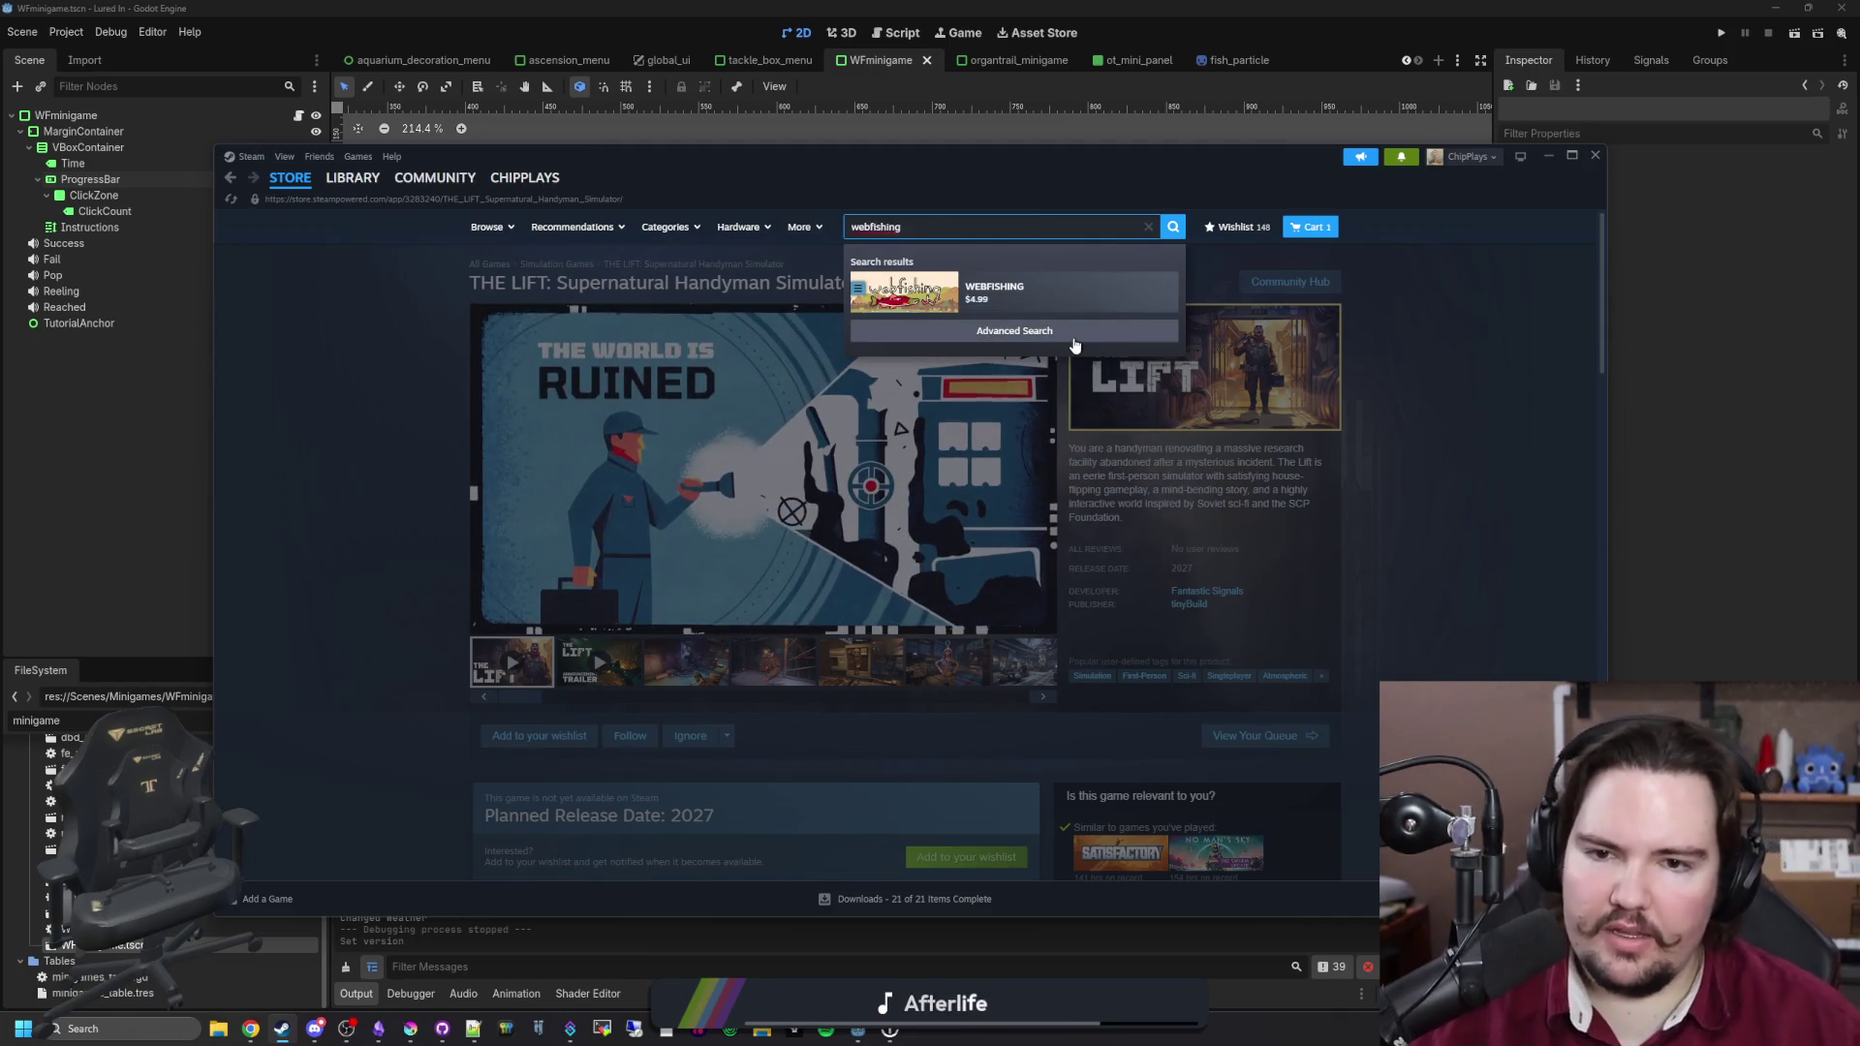
pyautogui.click(1093, 300)
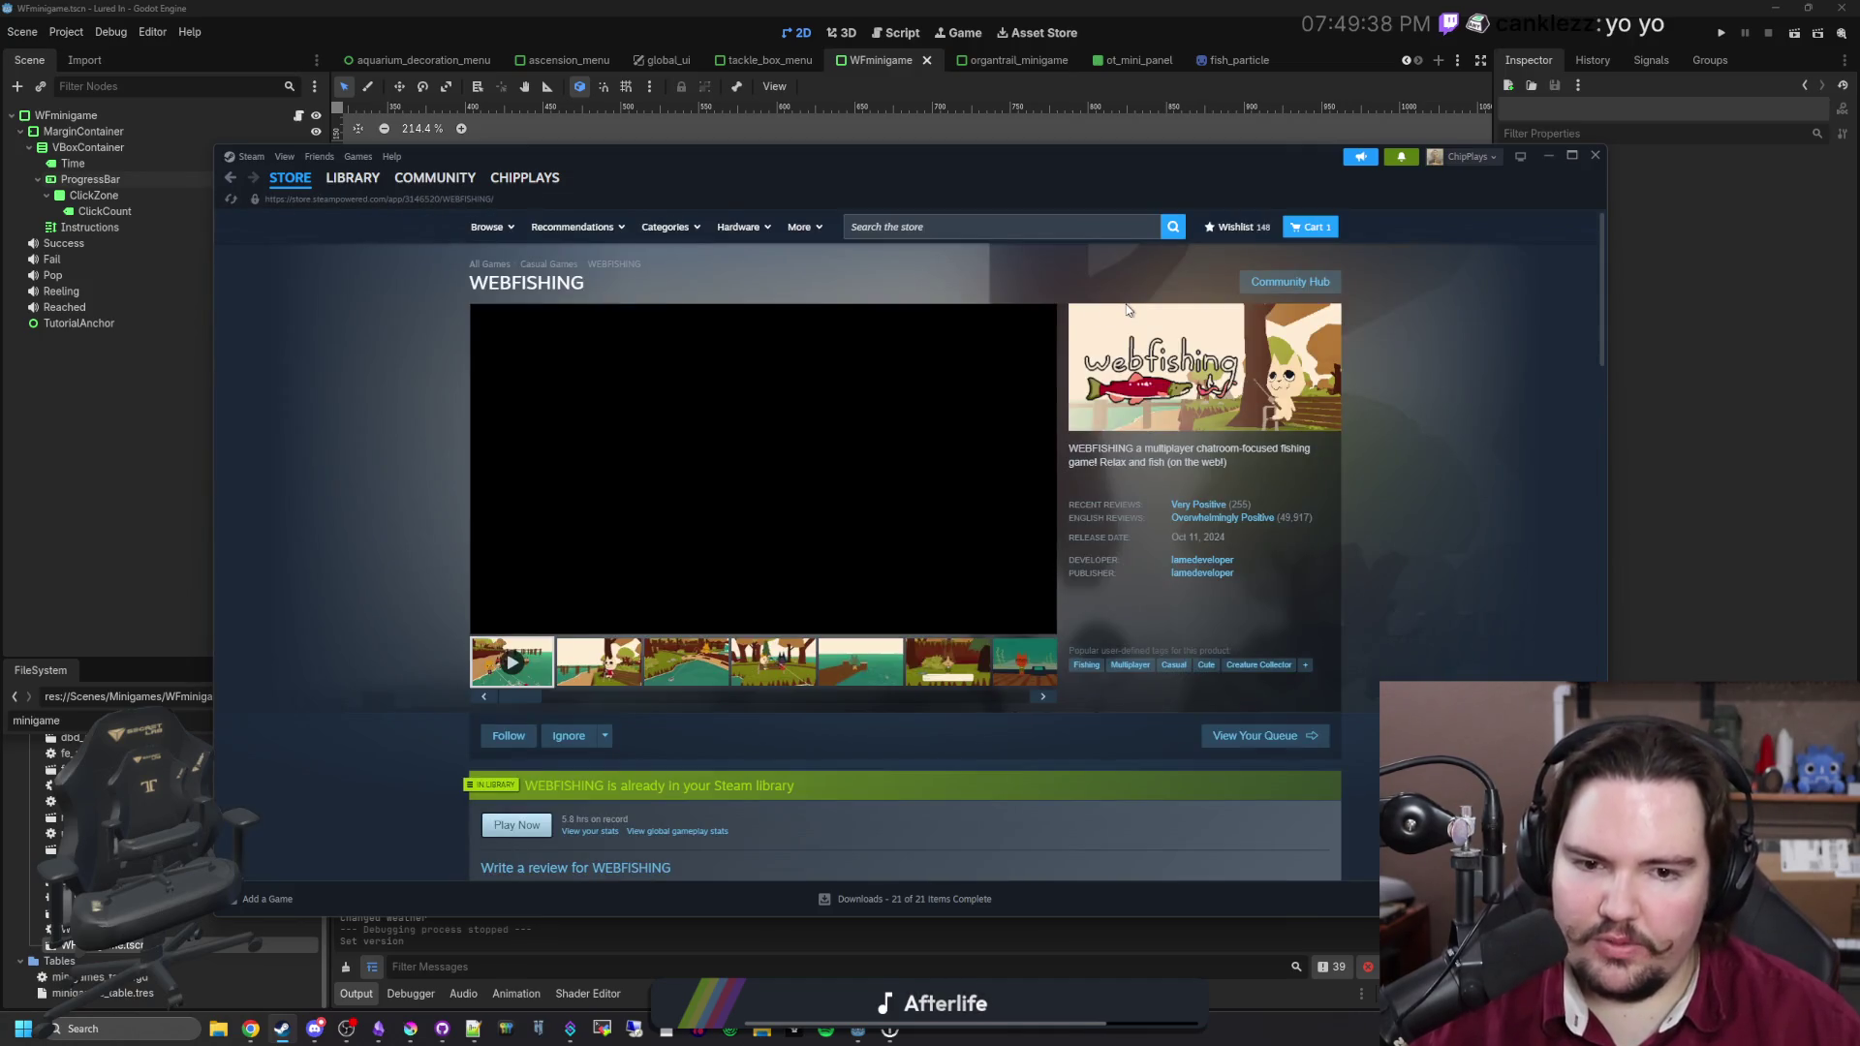
pyautogui.scroll(-1, 746, 485)
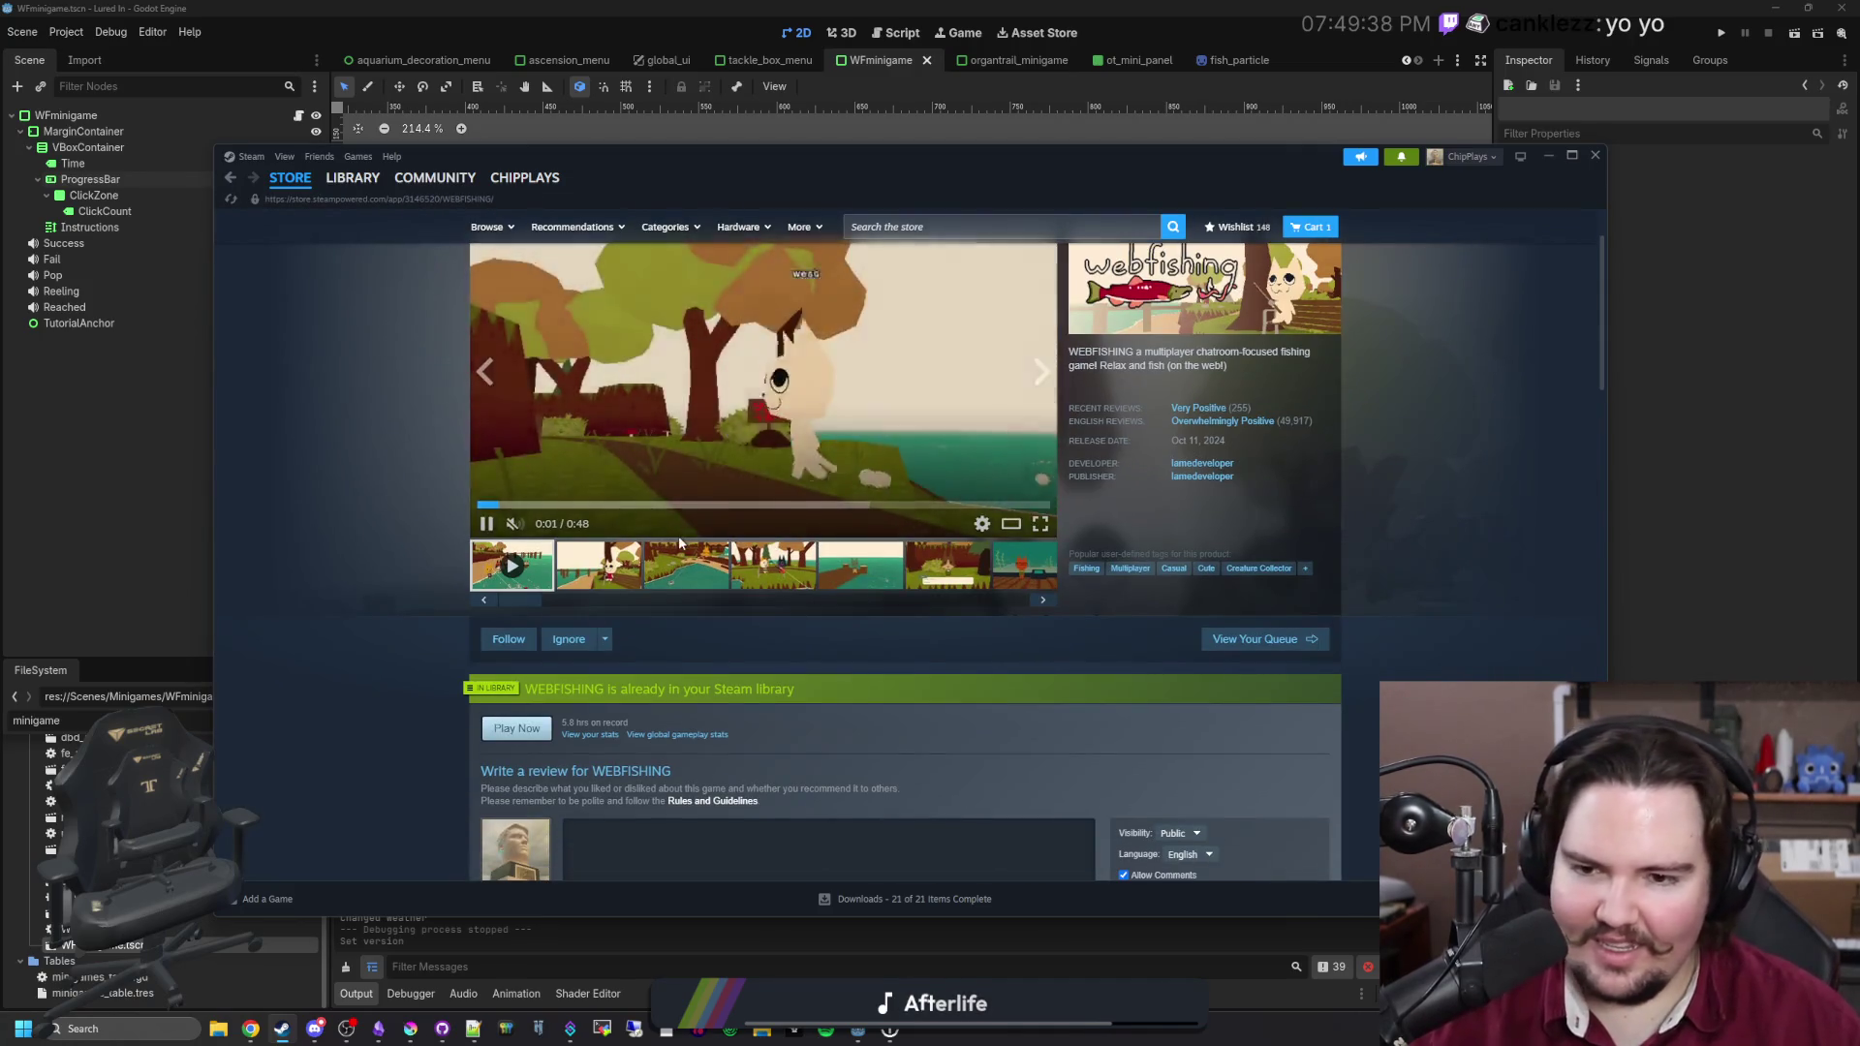
pyautogui.click(715, 591)
pyautogui.click(754, 574)
pyautogui.scroll(1, 755, 574)
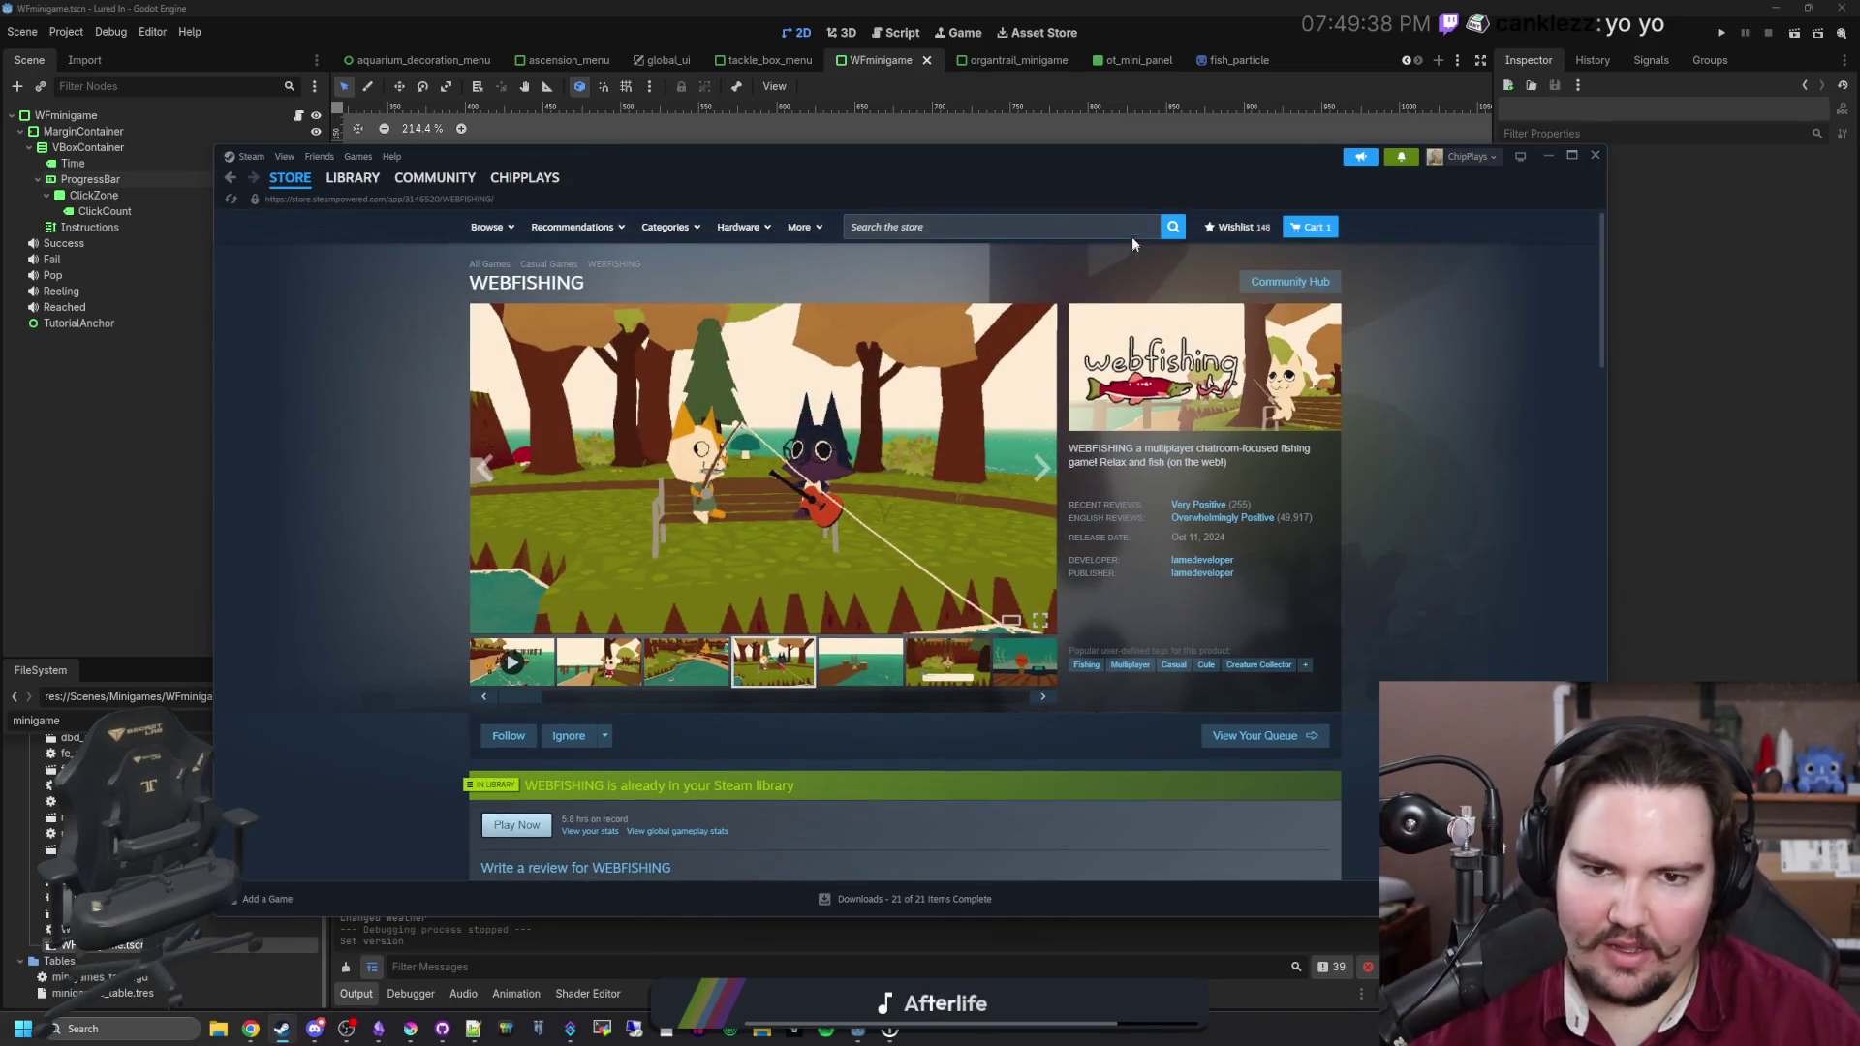
# Step: Search 'rift fishing' and open the Rift Fishing store page
pyautogui.click(1130, 233)
pyautogui.write('rift fishing')
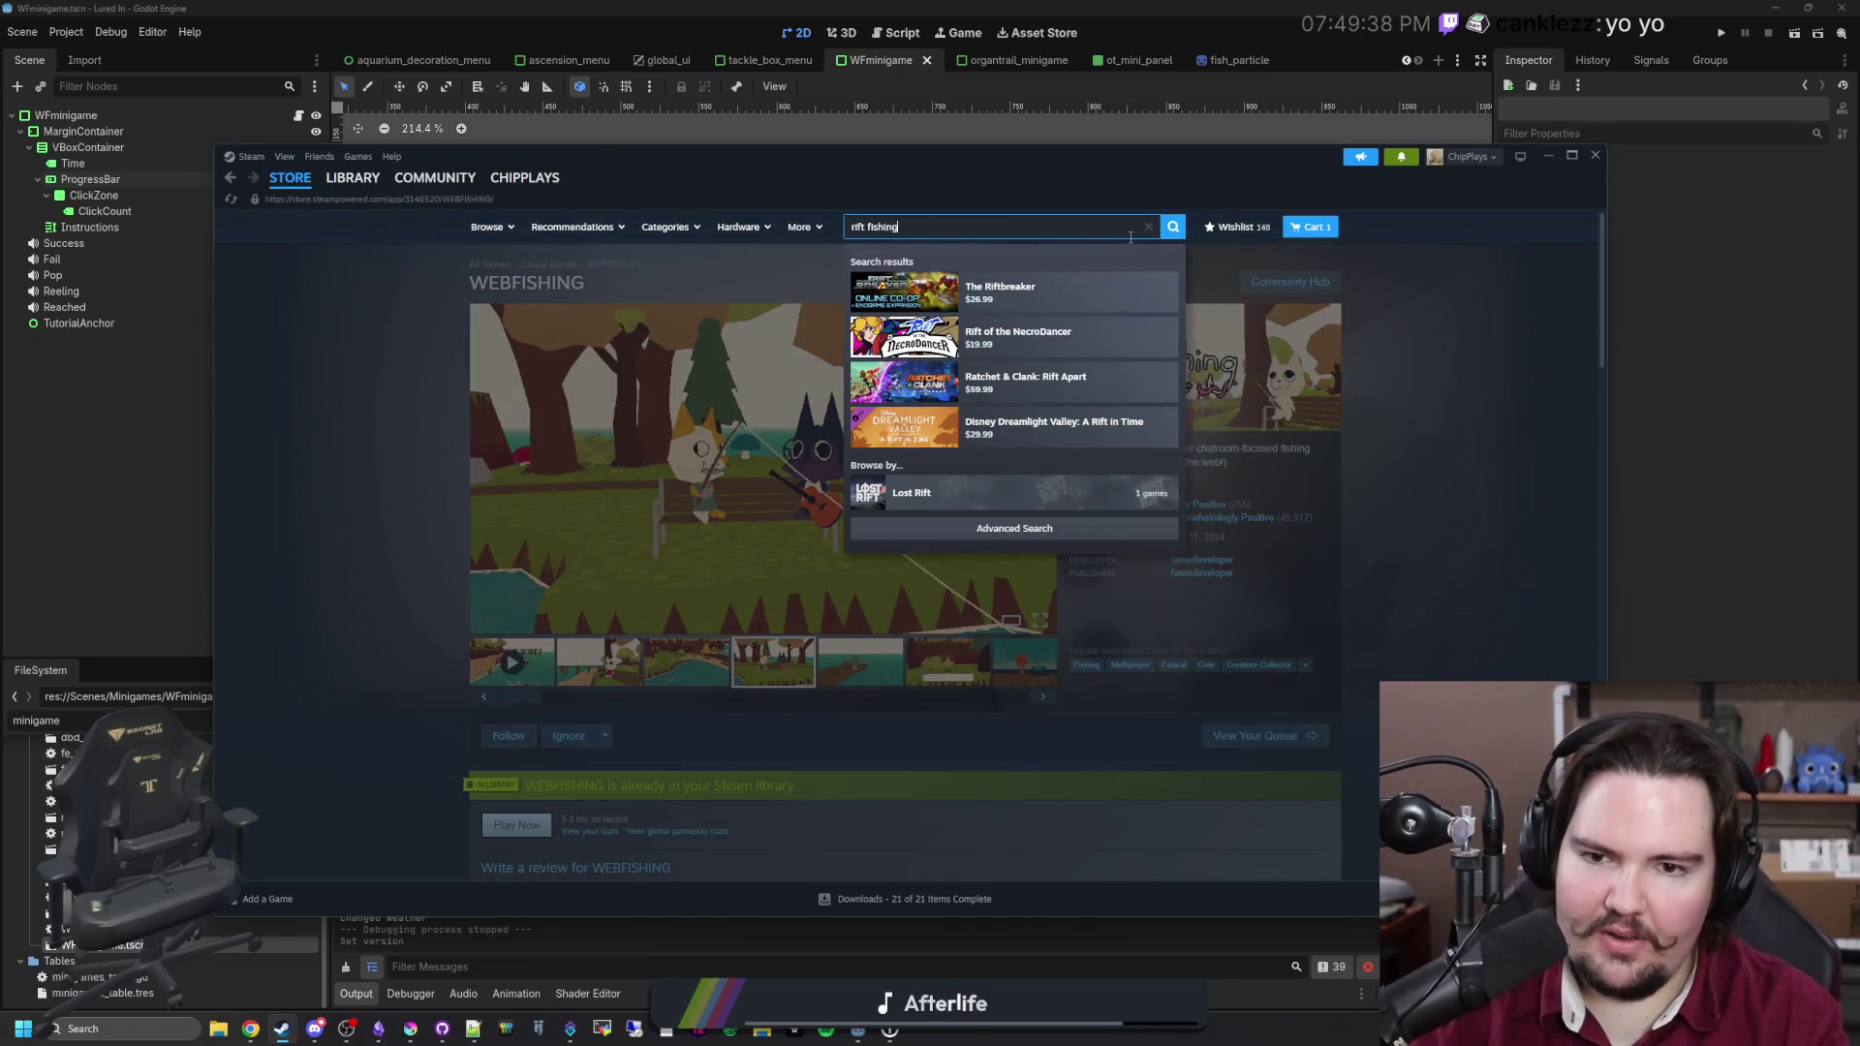
pyautogui.click(1016, 304)
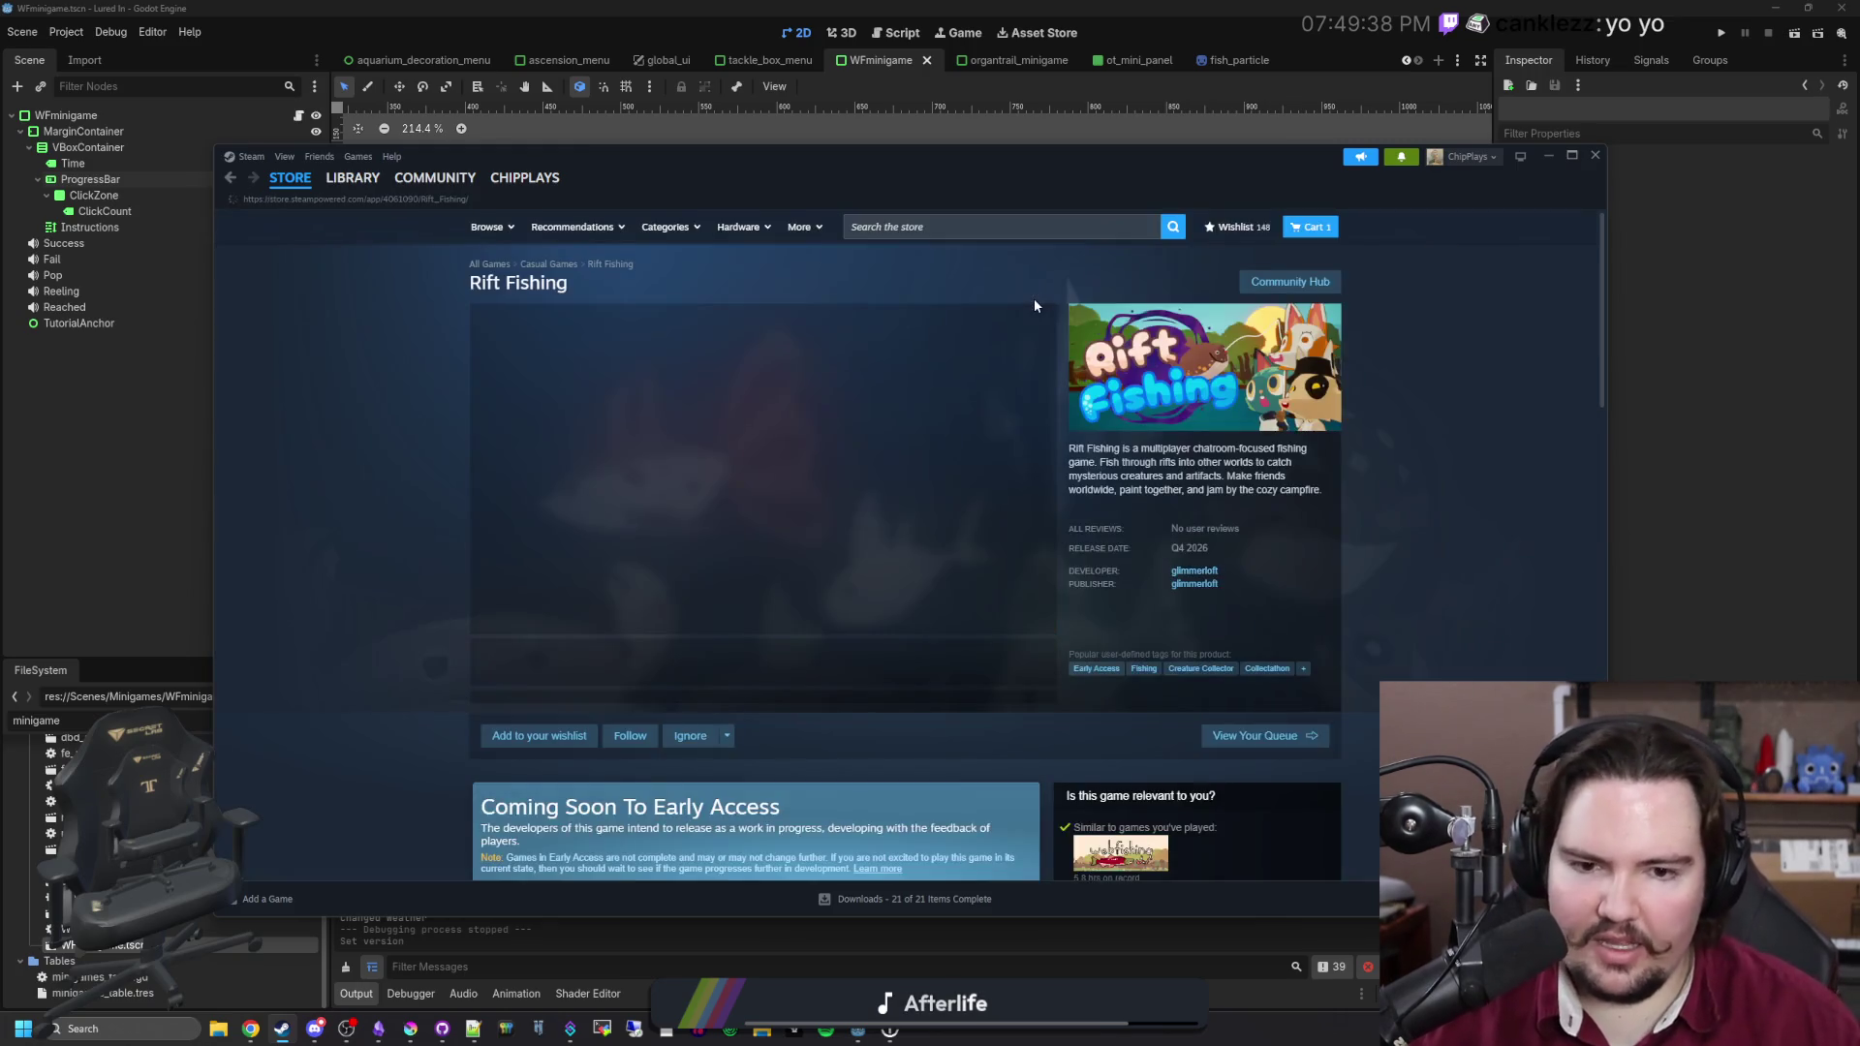
pyautogui.scroll(-4, 852, 620)
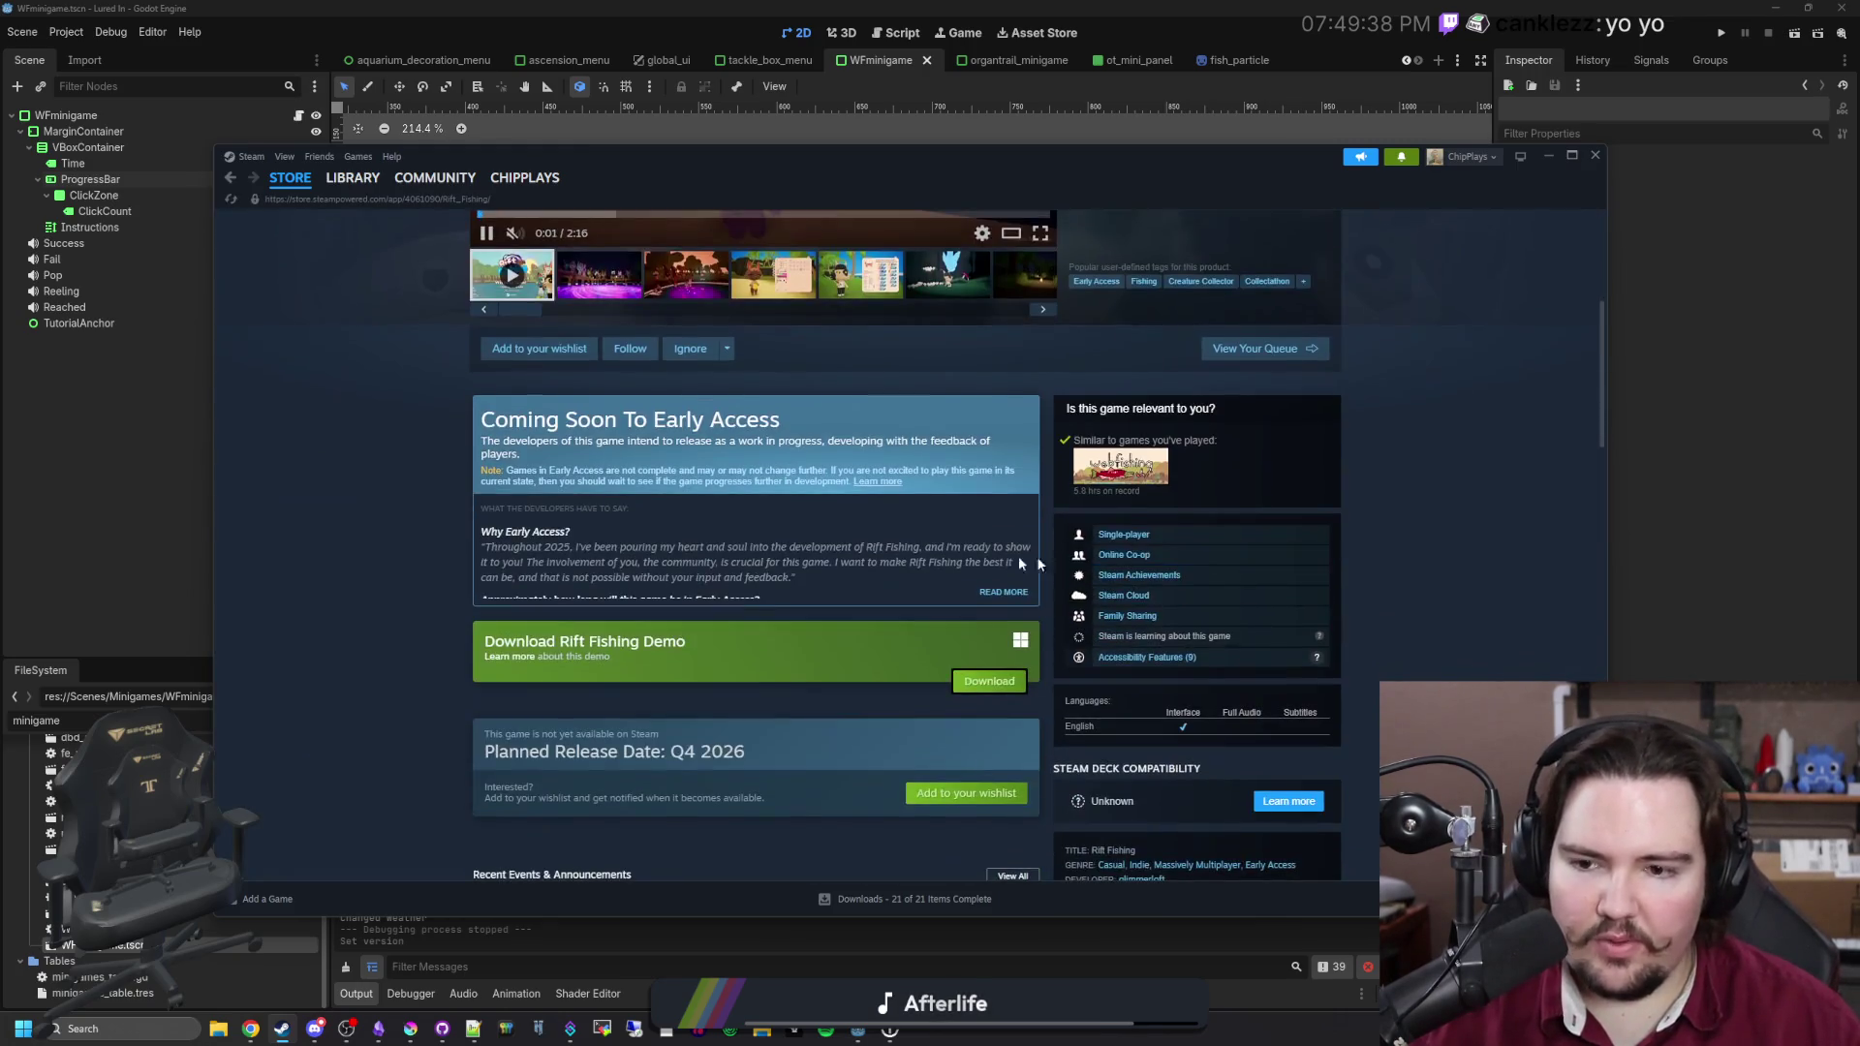
pyautogui.scroll(4, 872, 612)
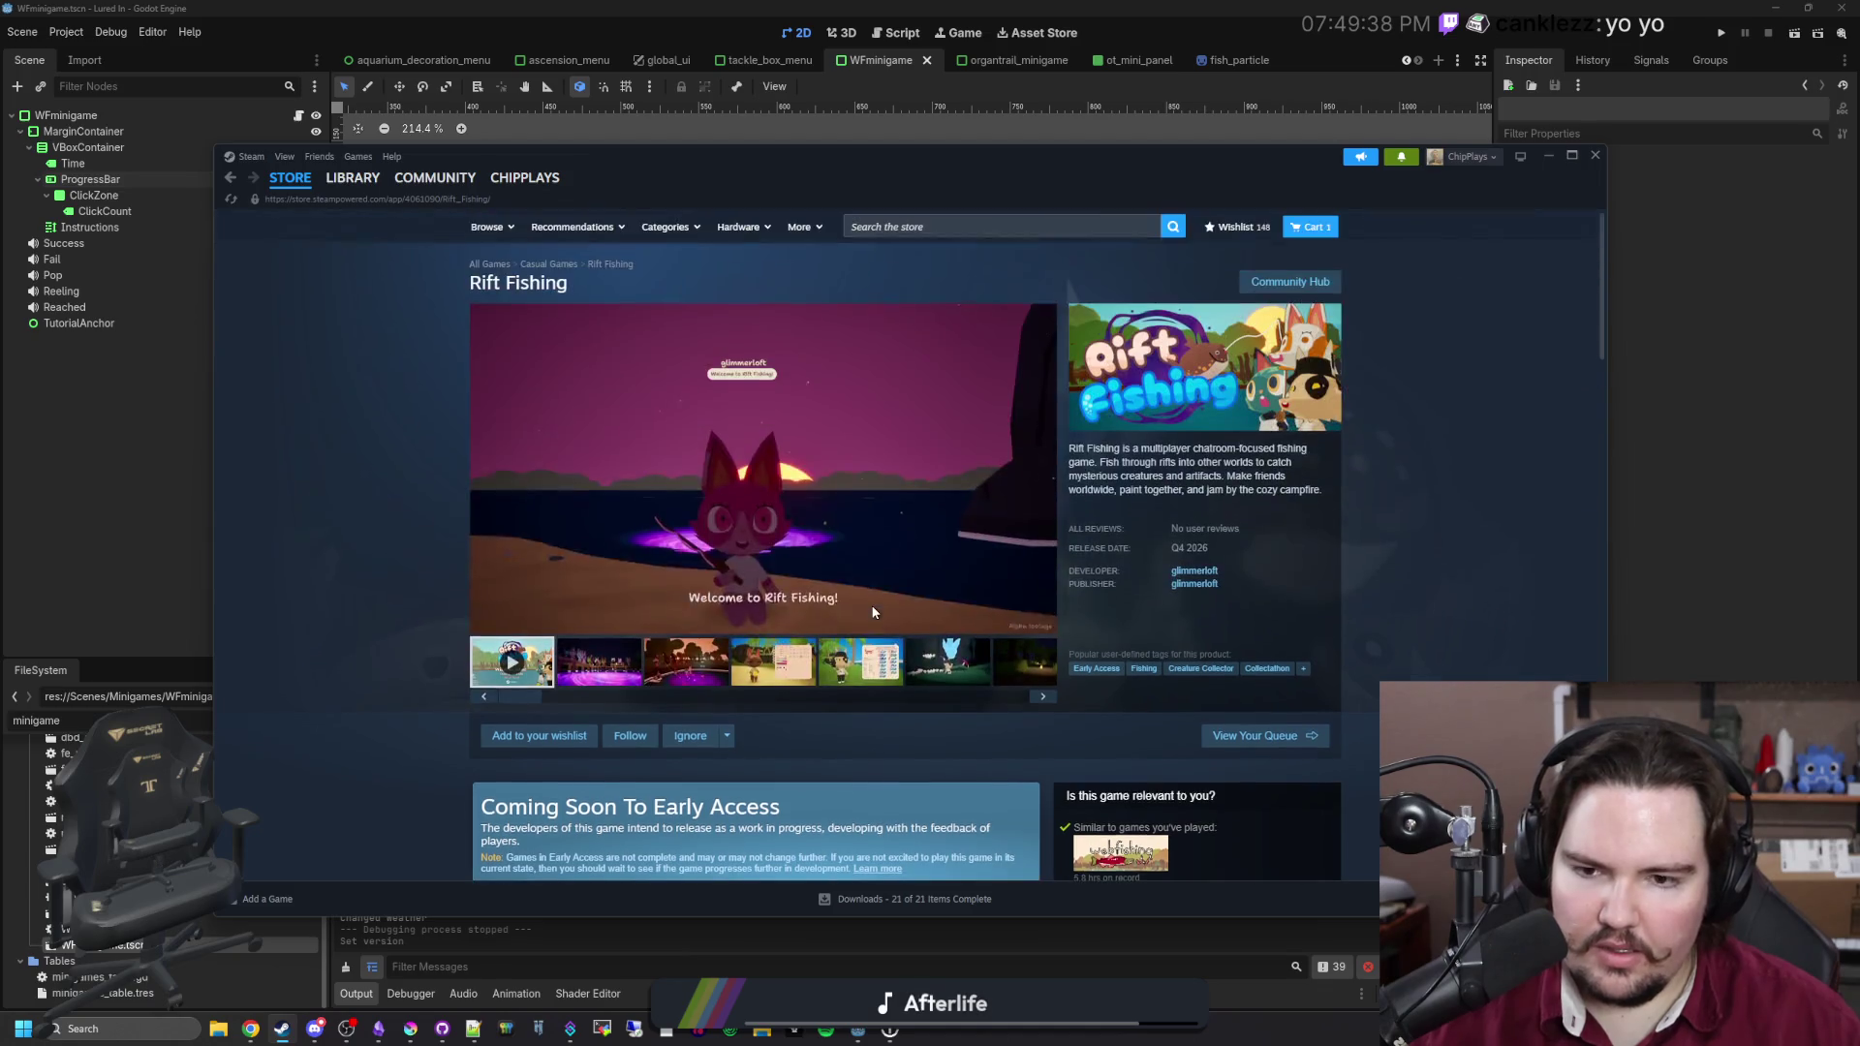
# Step: Page through all 11 Rift Fishing screenshots and the trailer in the enlarged viewer
pyautogui.click(1043, 465)
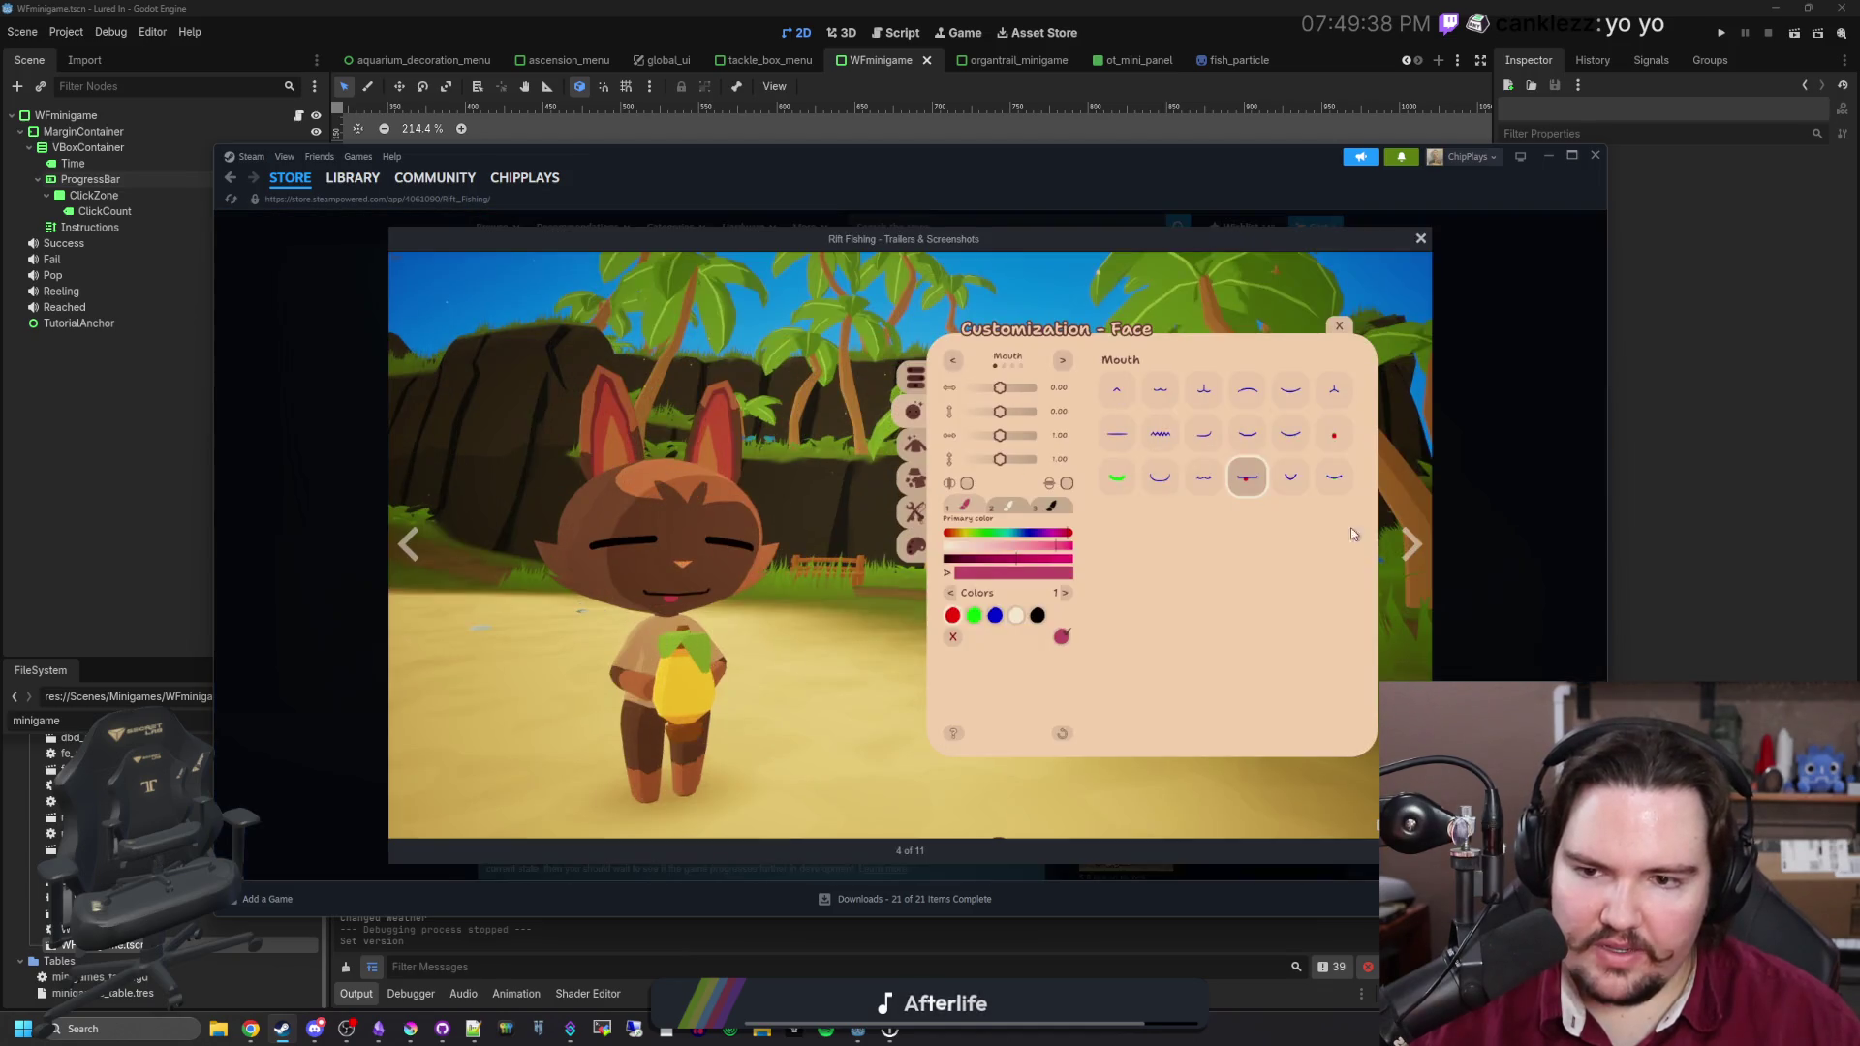
pyautogui.click(1411, 545)
pyautogui.click(1410, 545)
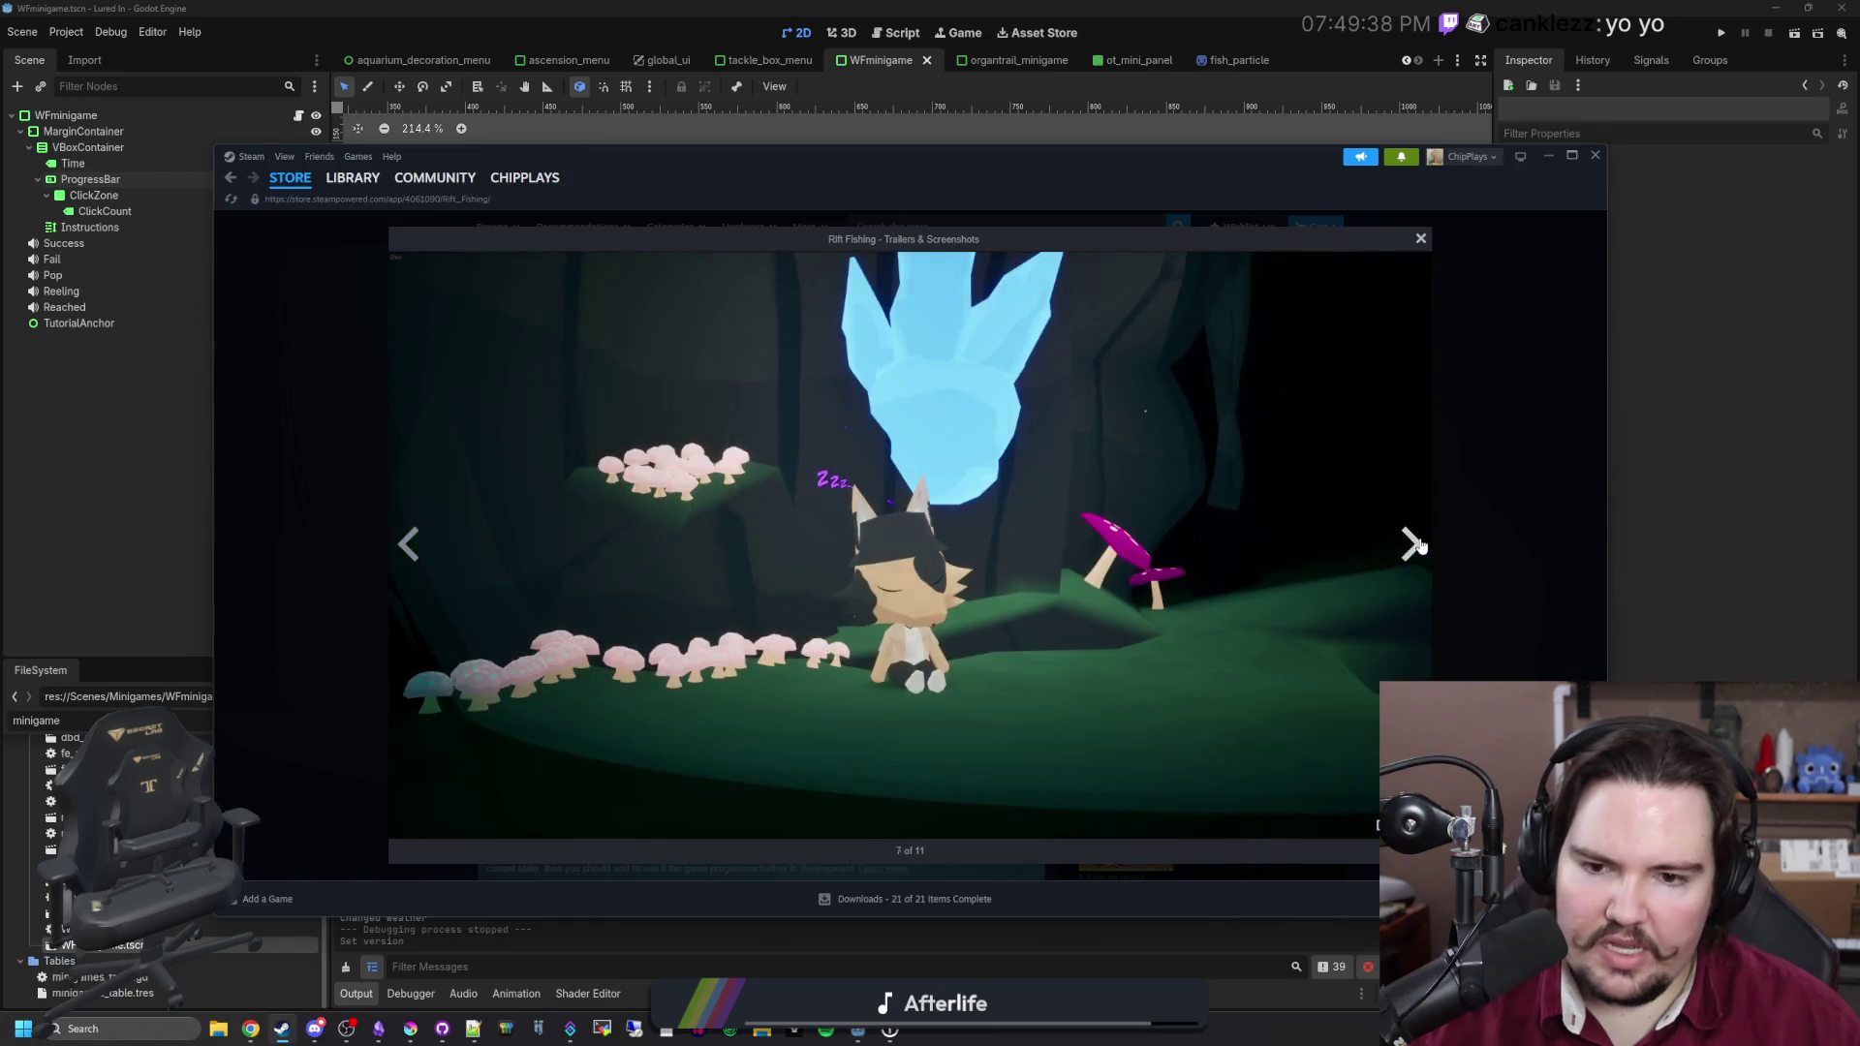
pyautogui.click(1410, 545)
pyautogui.click(1411, 544)
pyautogui.click(1410, 545)
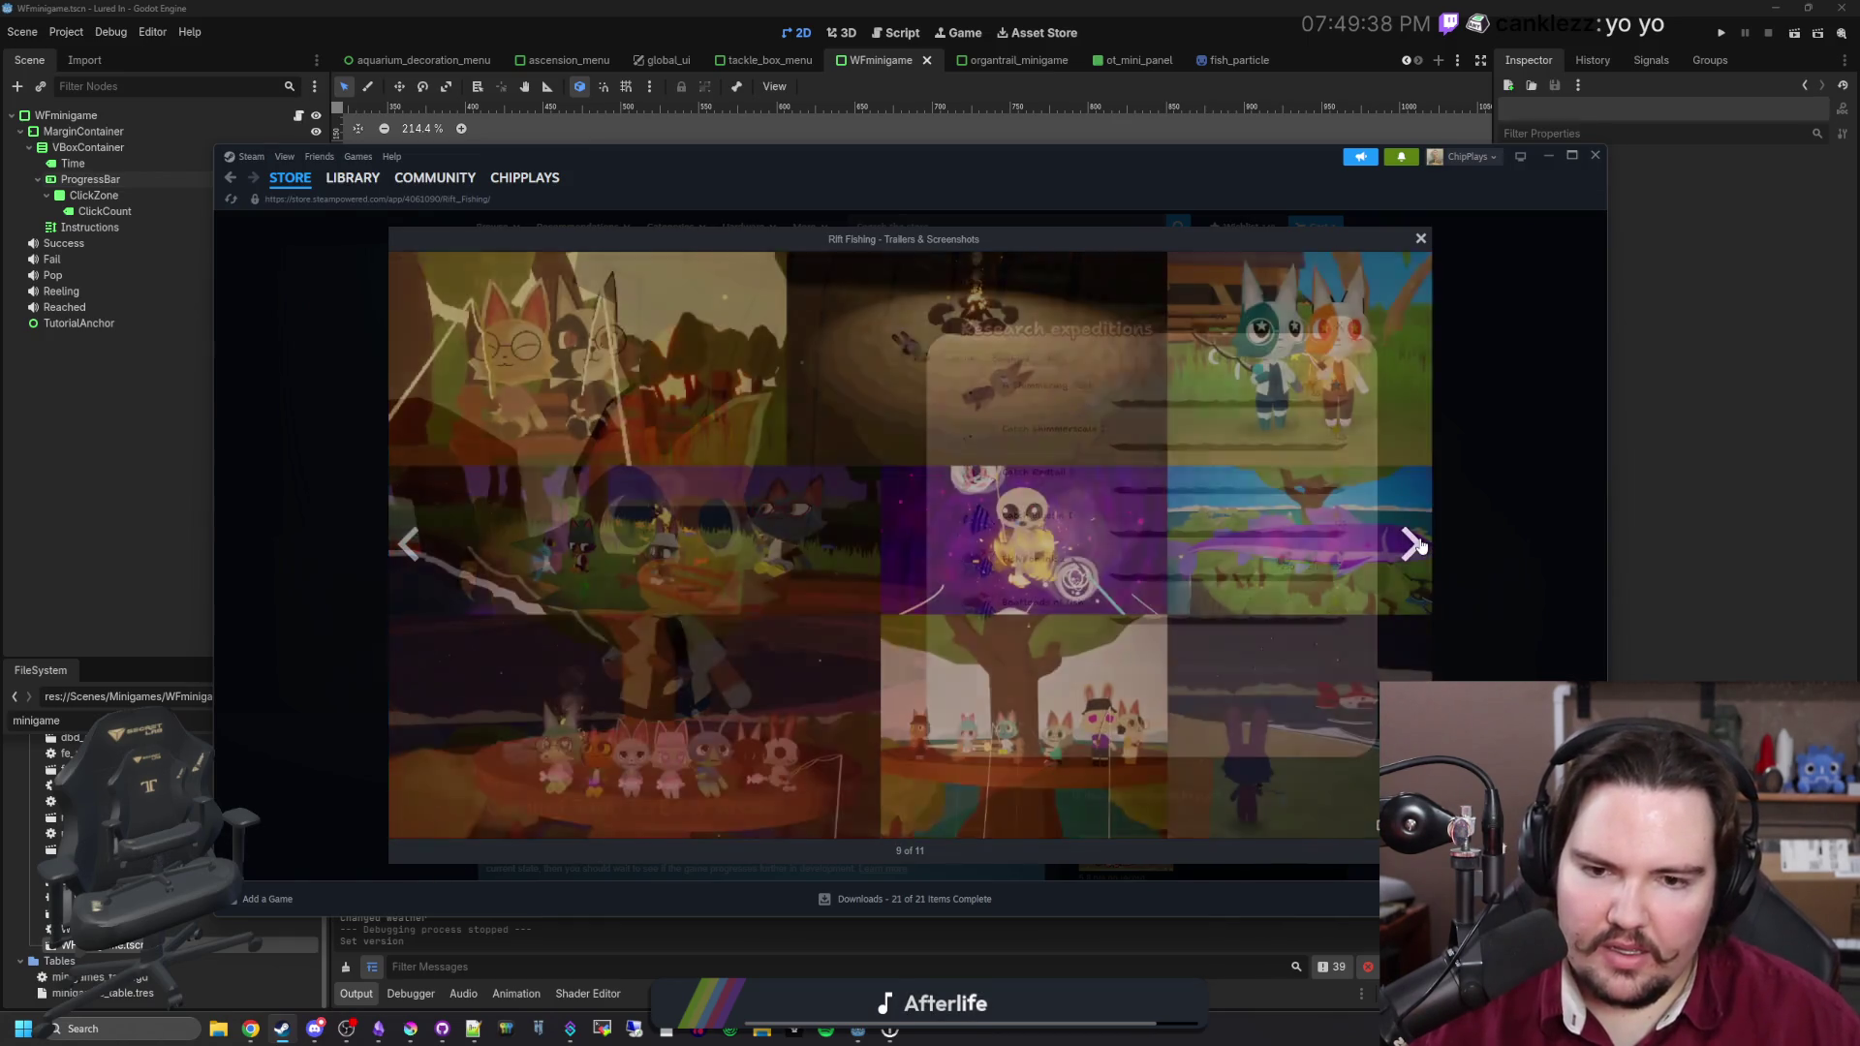
pyautogui.click(1410, 545)
pyautogui.click(1412, 544)
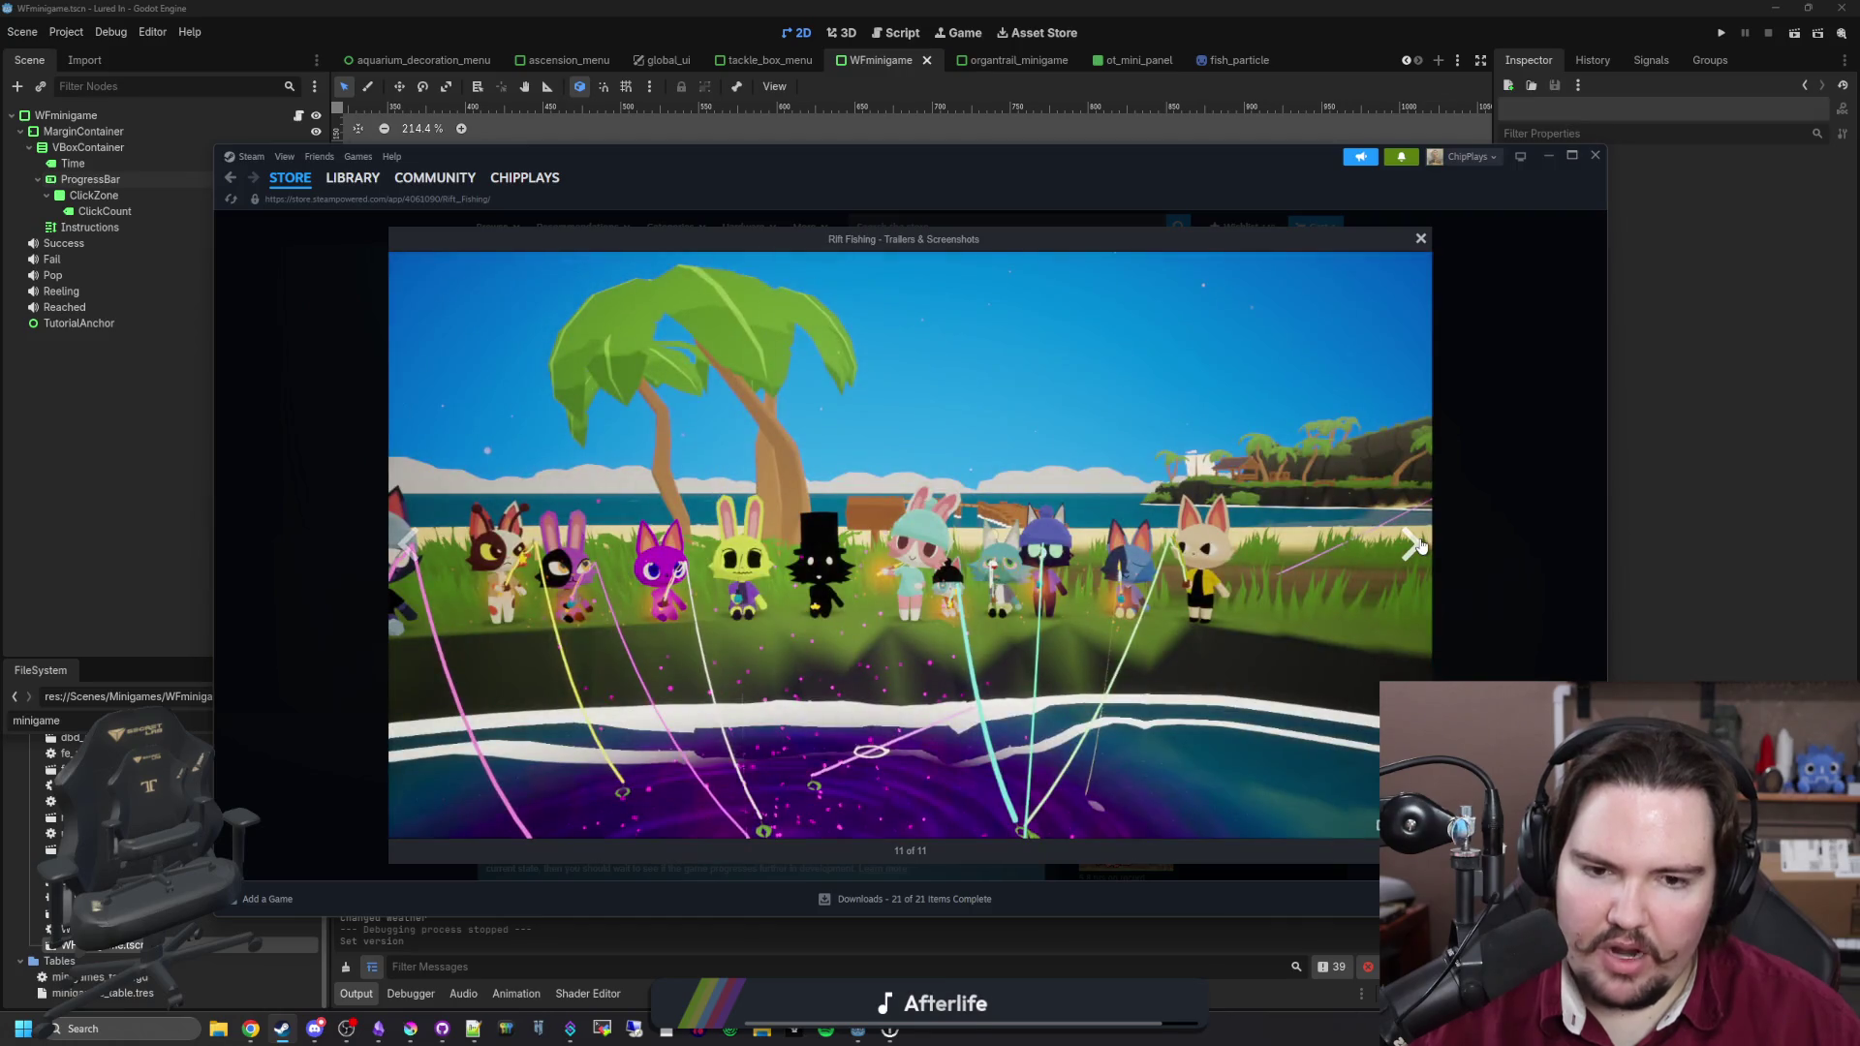
pyautogui.click(1413, 545)
pyautogui.click(1412, 545)
pyautogui.click(1515, 532)
pyautogui.scroll(-4, 518, 636)
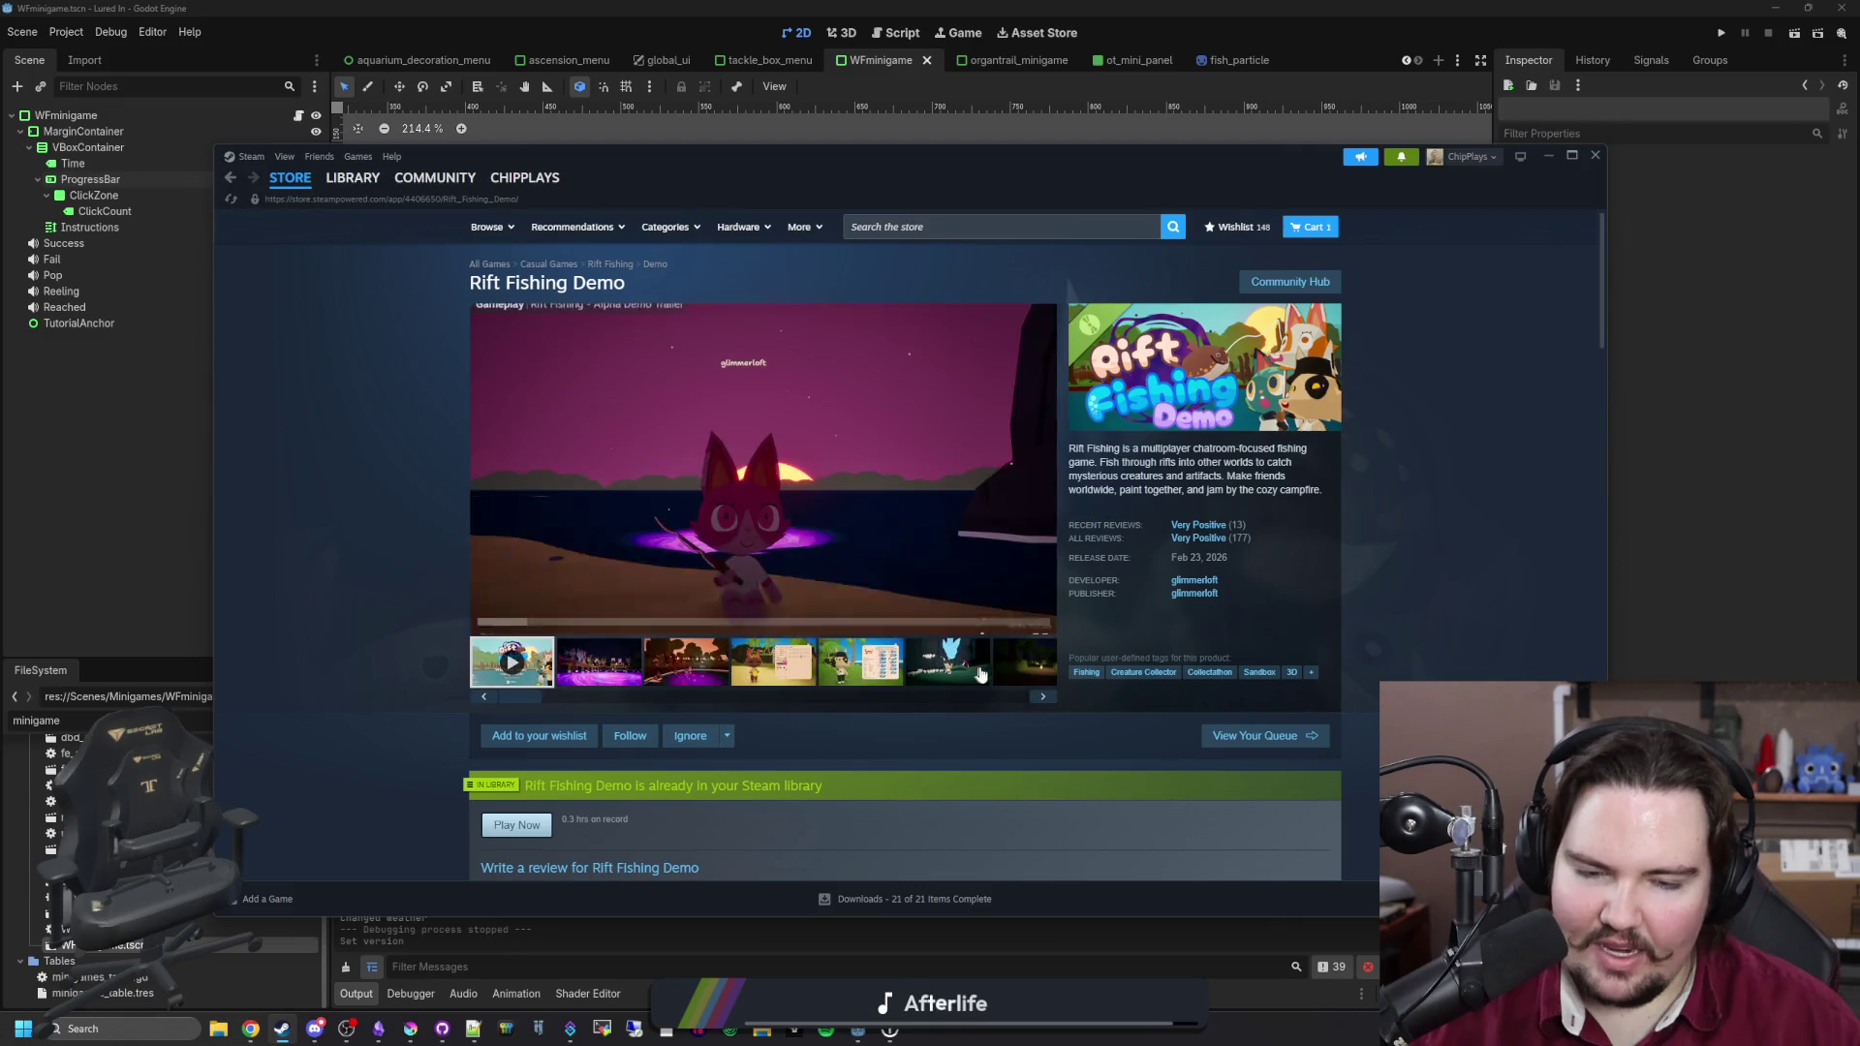
# Step: Cycle through the Rift Fishing Demo's screenshots and trailer
pyautogui.click(809, 662)
pyautogui.click(1042, 472)
pyautogui.click(1041, 472)
pyautogui.click(1041, 472)
pyautogui.click(1043, 475)
pyautogui.click(1041, 472)
pyautogui.click(1041, 471)
pyautogui.click(1041, 472)
pyautogui.click(1044, 474)
pyautogui.click(1042, 472)
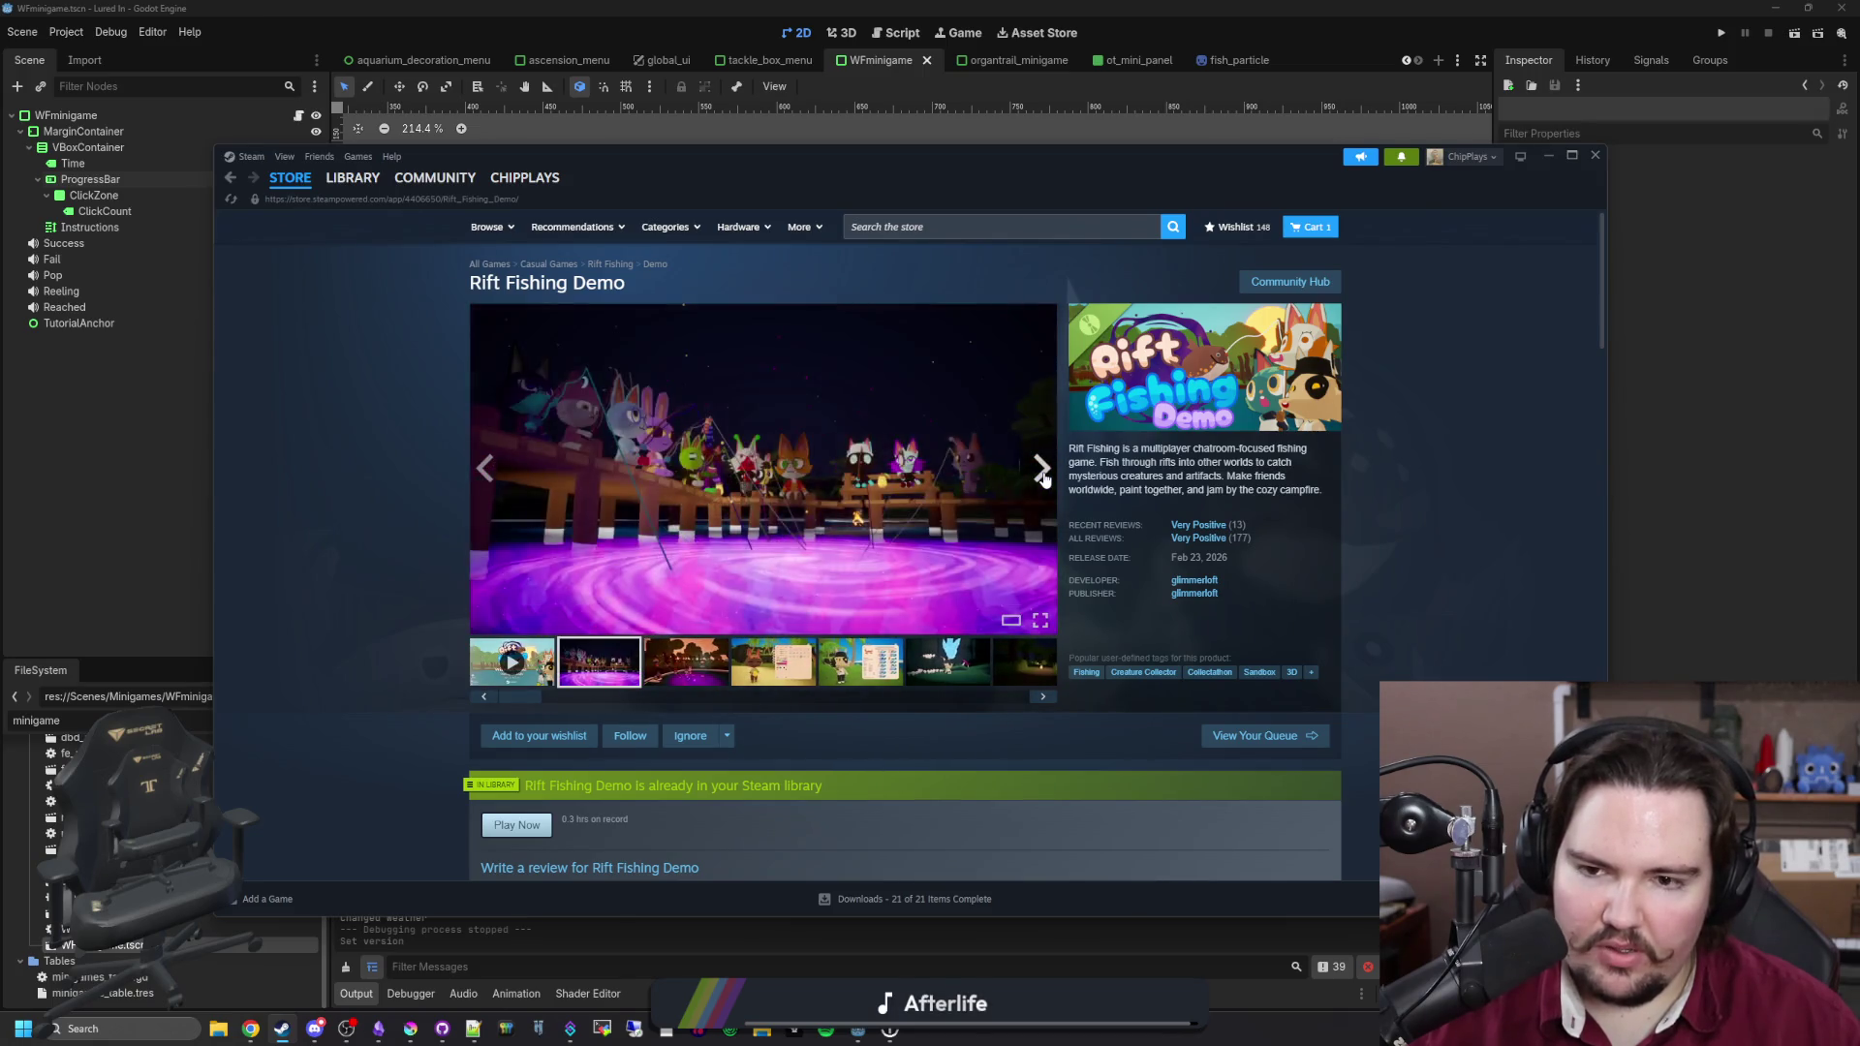
pyautogui.click(1042, 472)
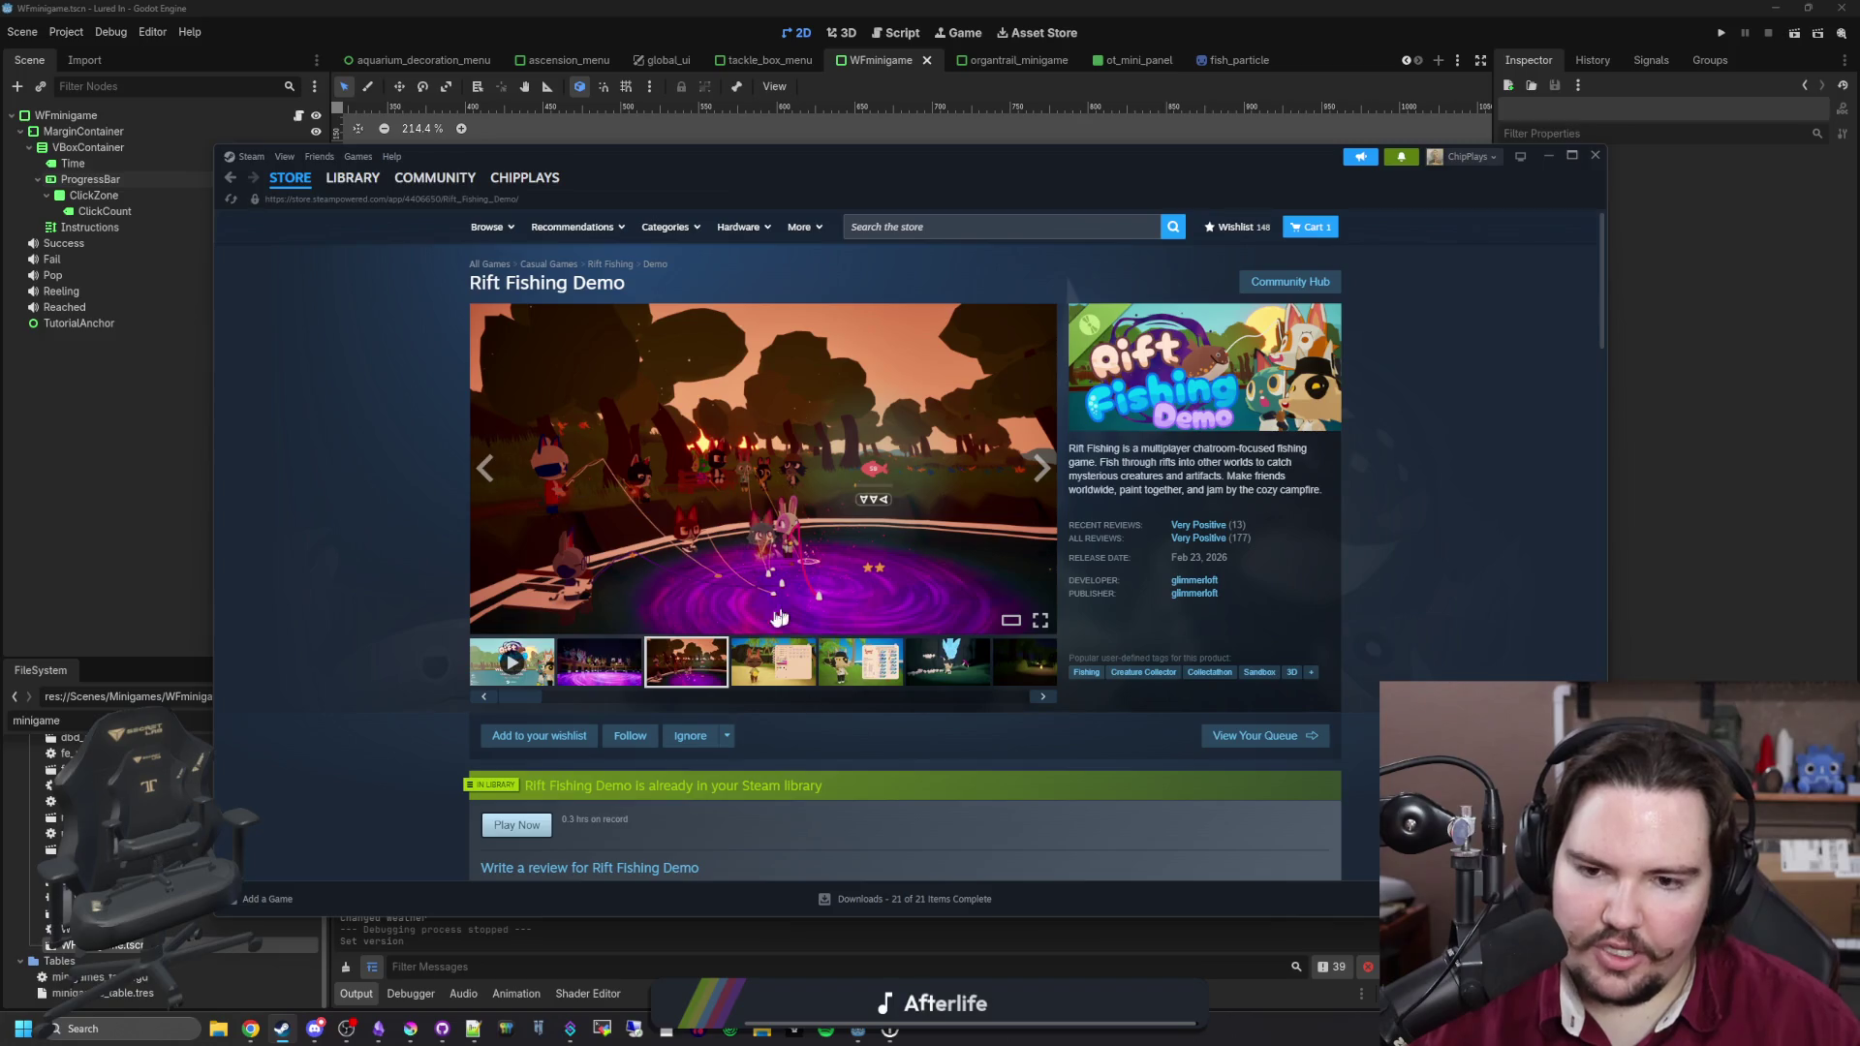
# Step: Expand the demo's full description and scroll to More Like This and customer reviews
pyautogui.scroll(-15, 794, 608)
pyautogui.scroll(-4, 762, 618)
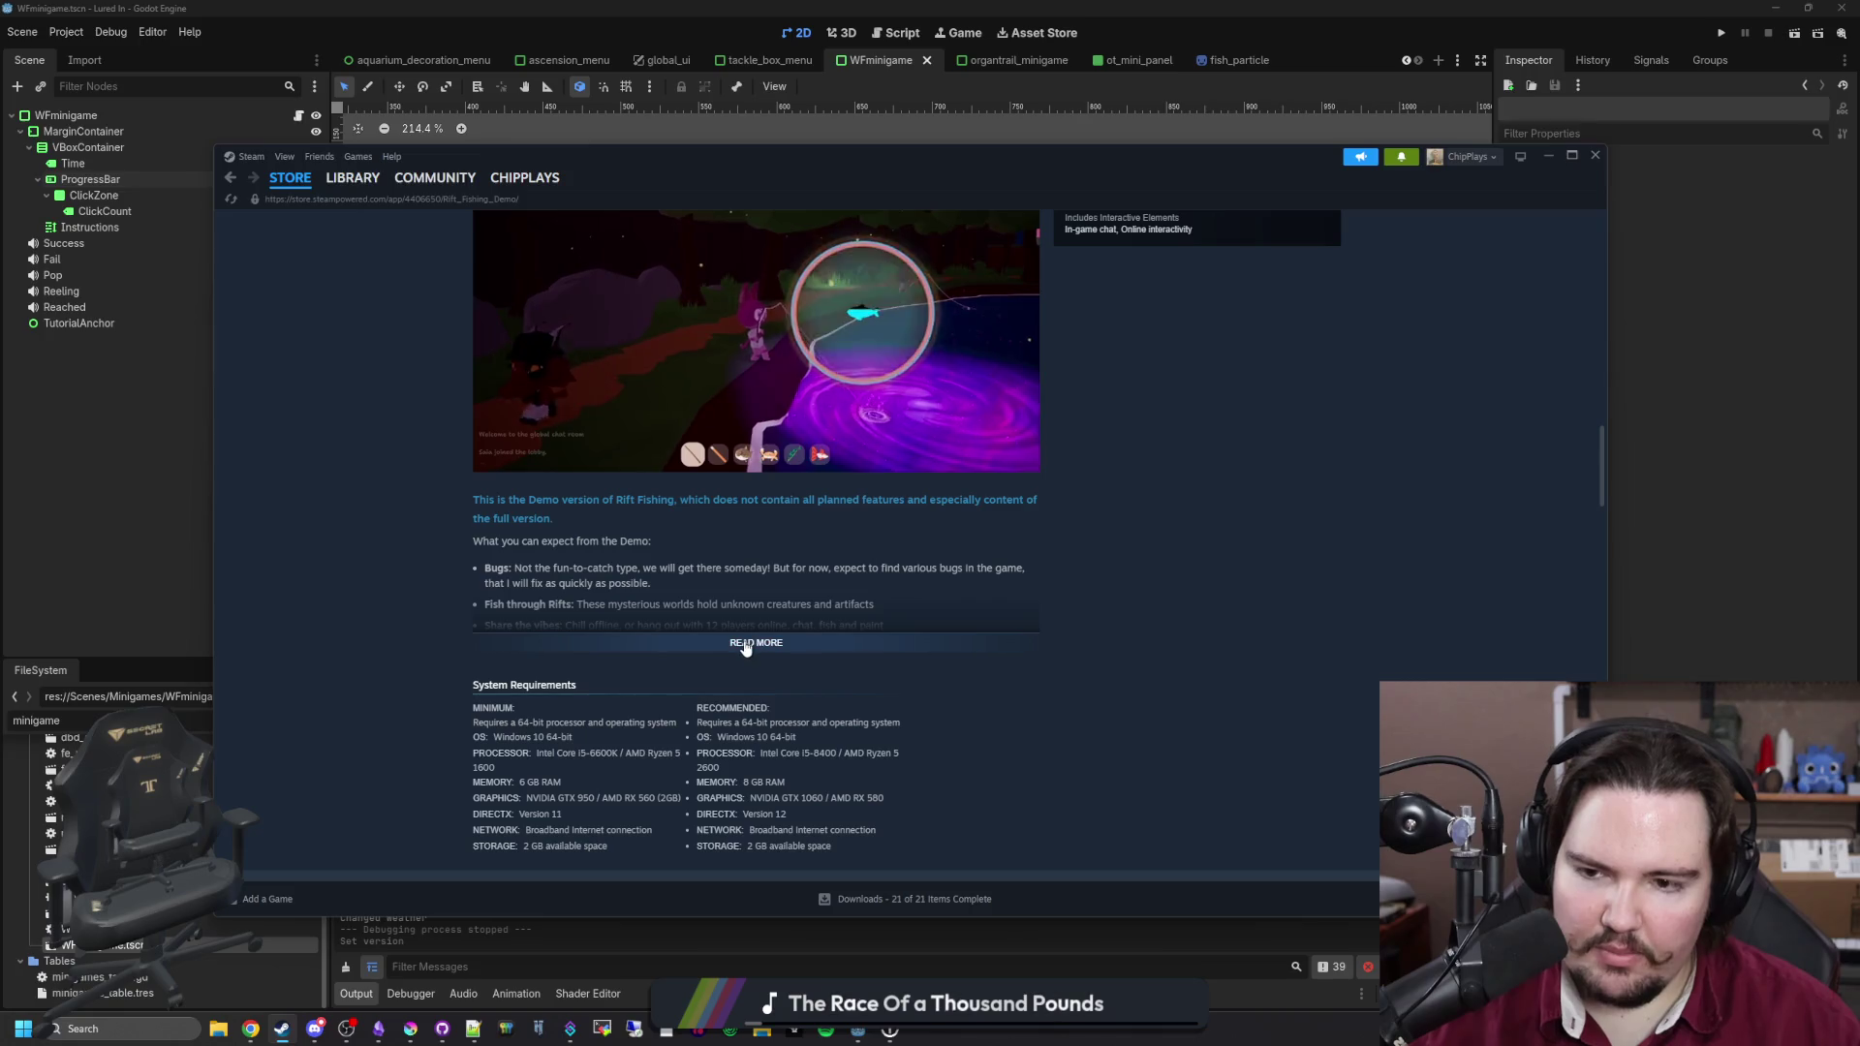
pyautogui.click(745, 645)
pyautogui.scroll(-3, 776, 572)
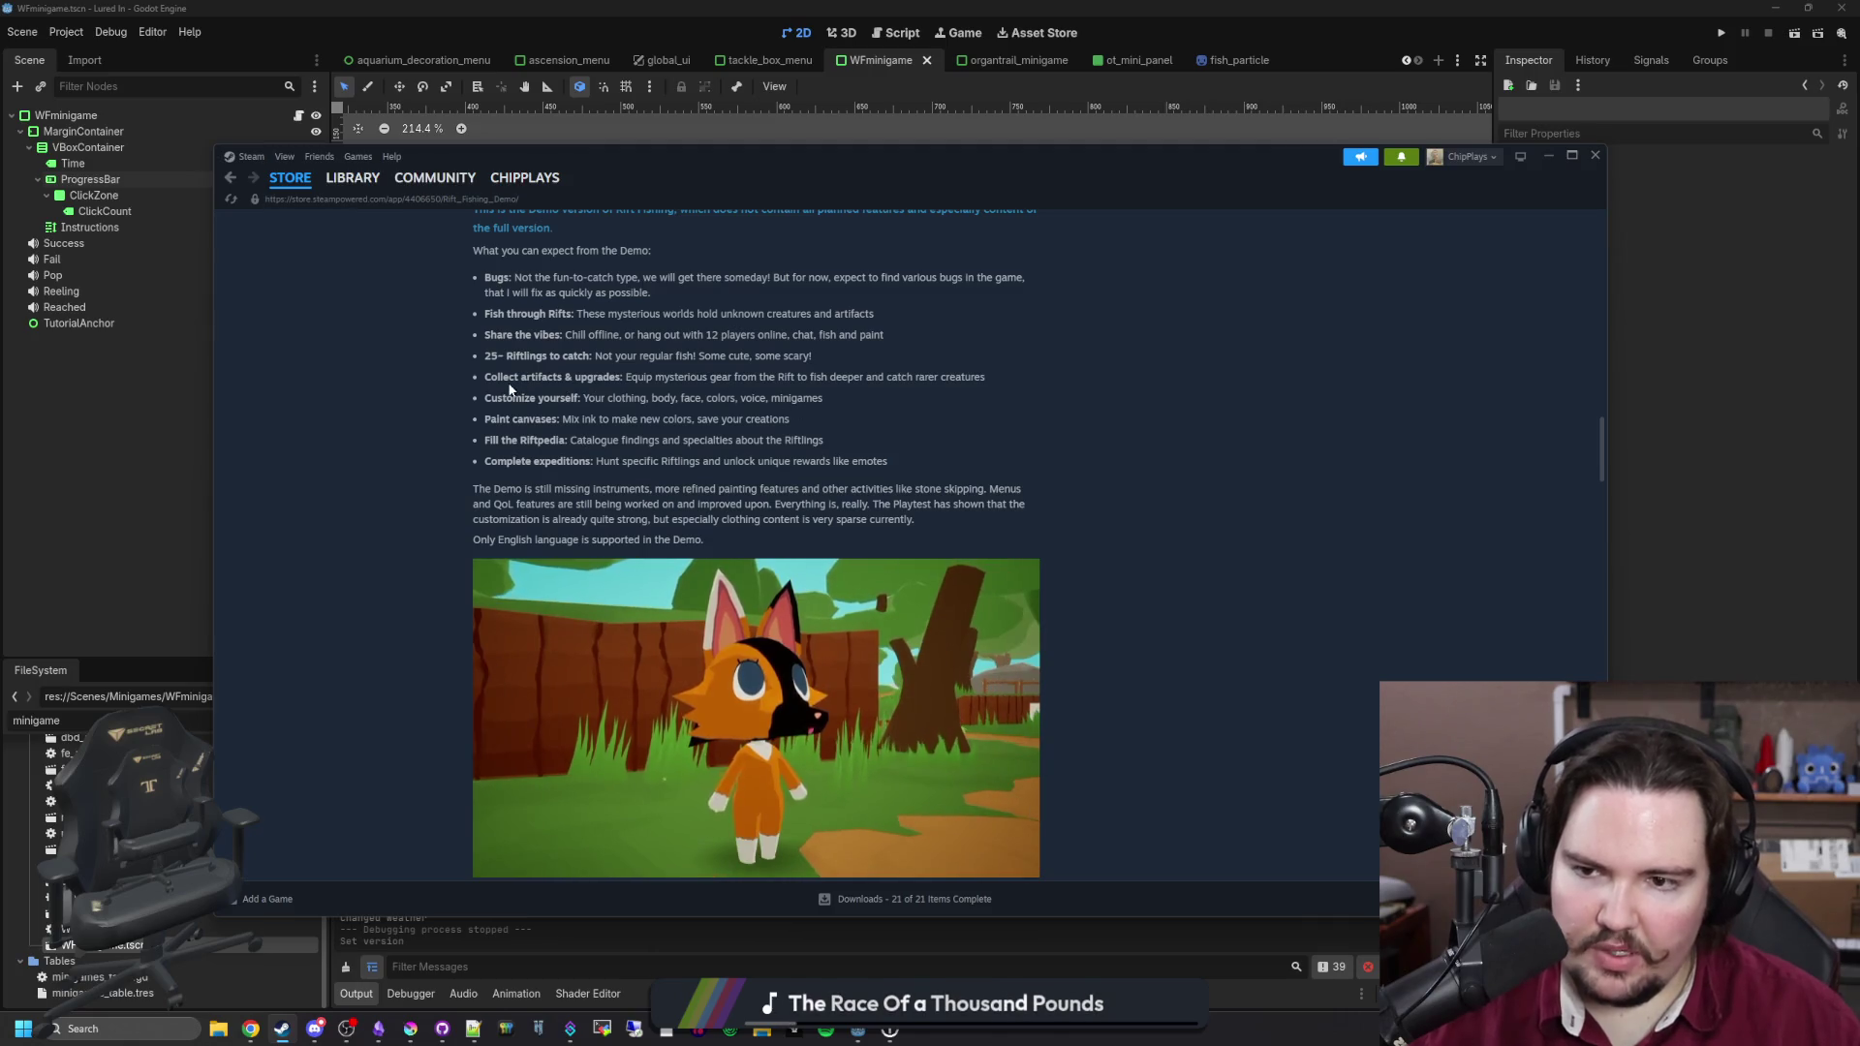
pyautogui.scroll(-10, 669, 467)
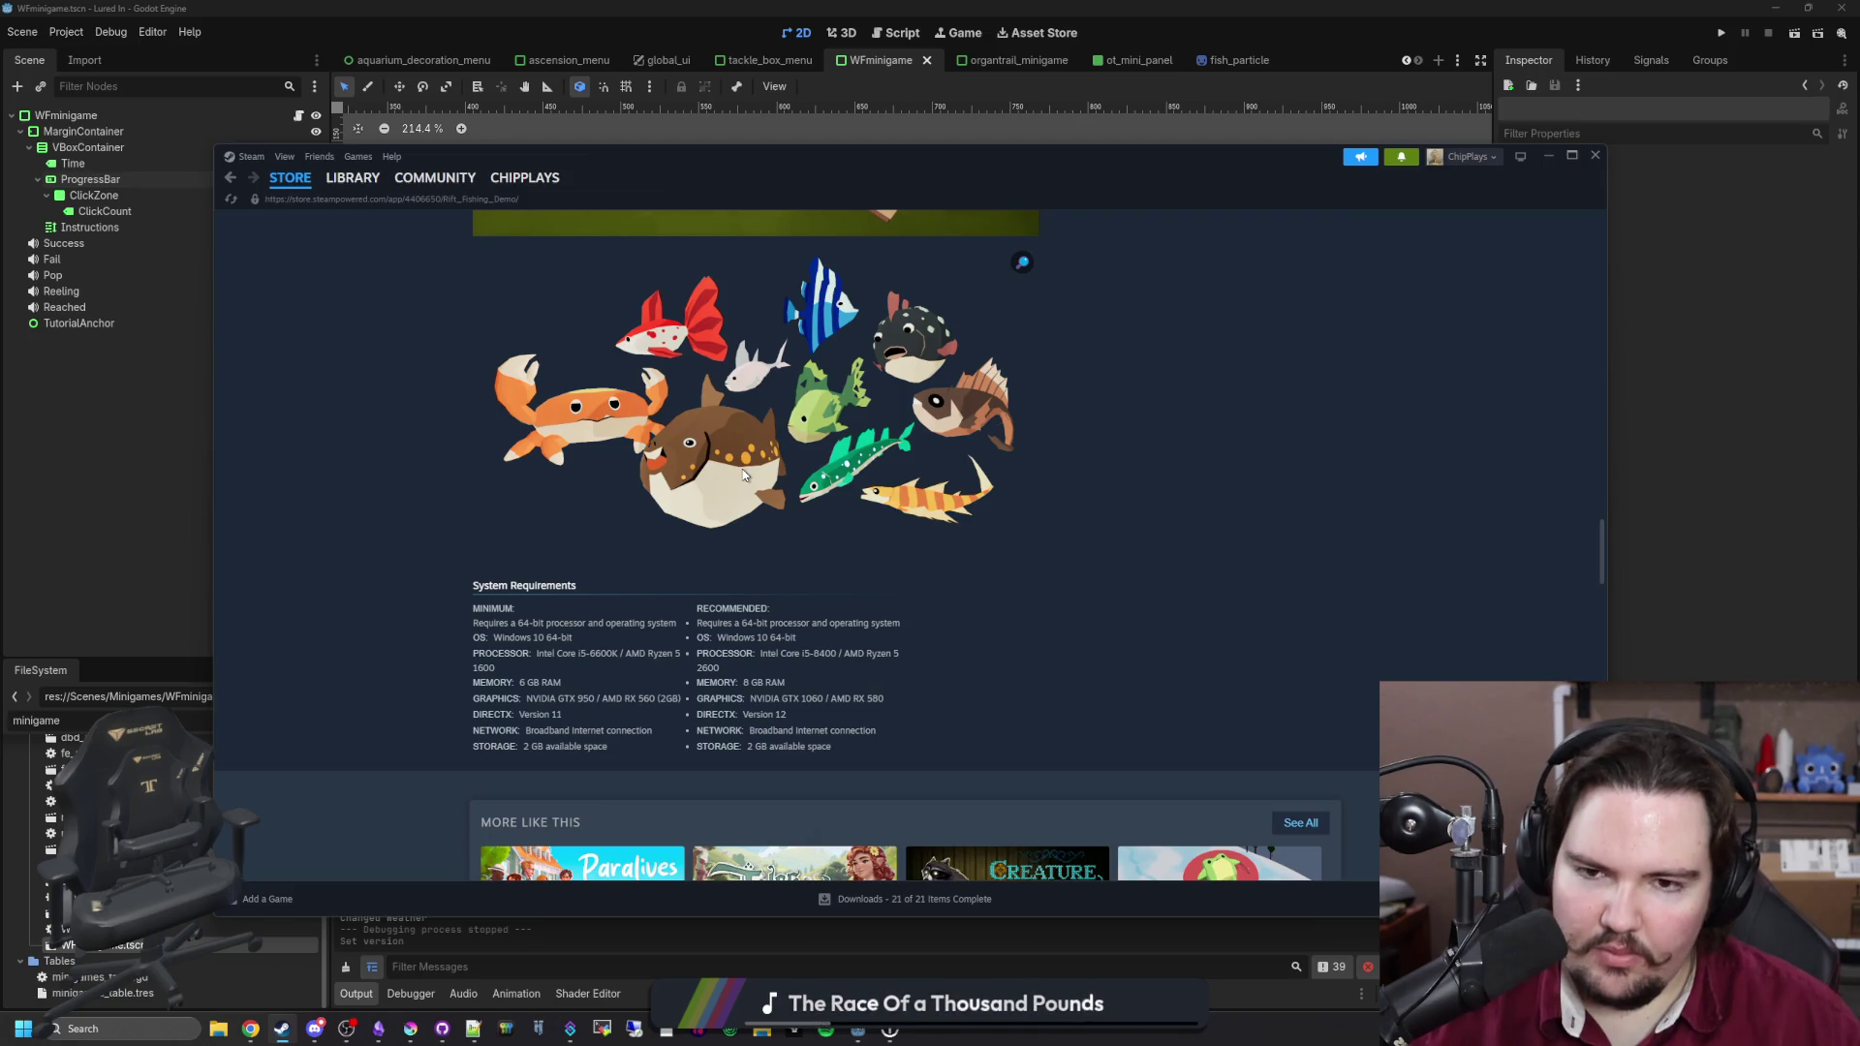
pyautogui.scroll(-4, 744, 474)
pyautogui.scroll(-1, 740, 477)
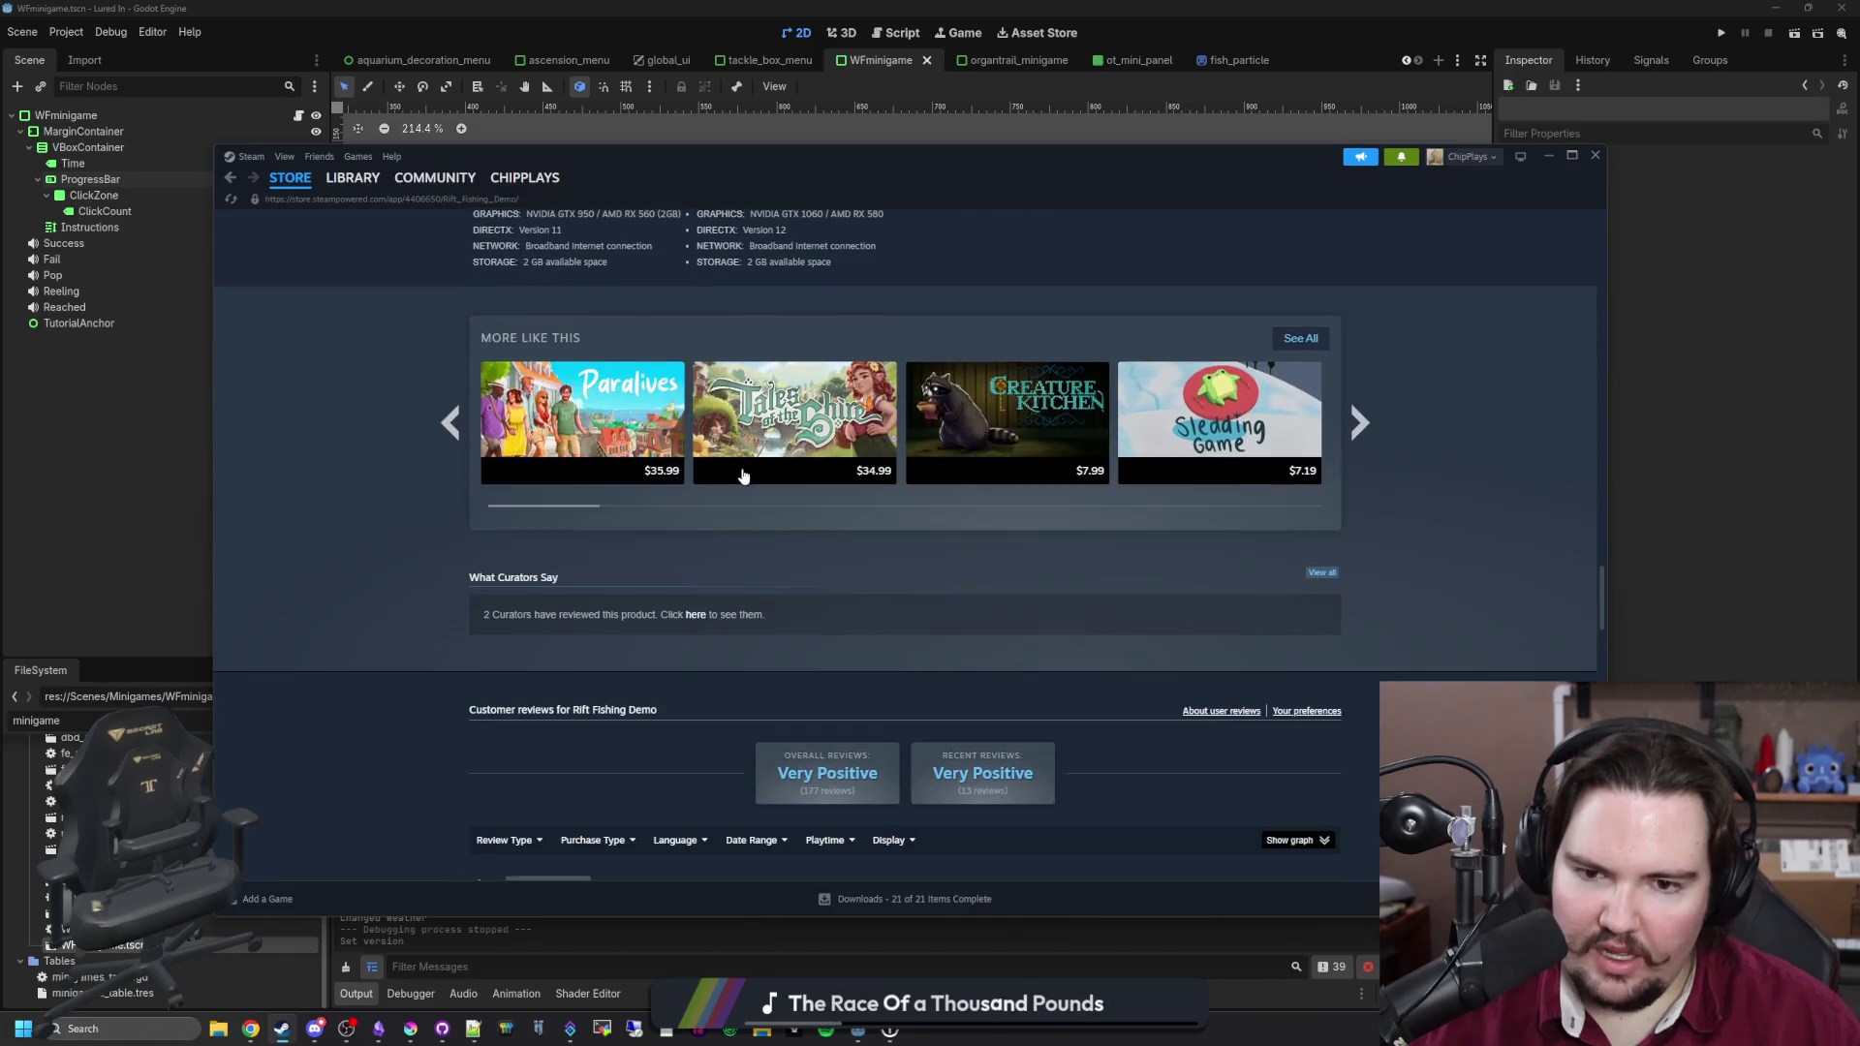
pyautogui.moveTo(1201, 441)
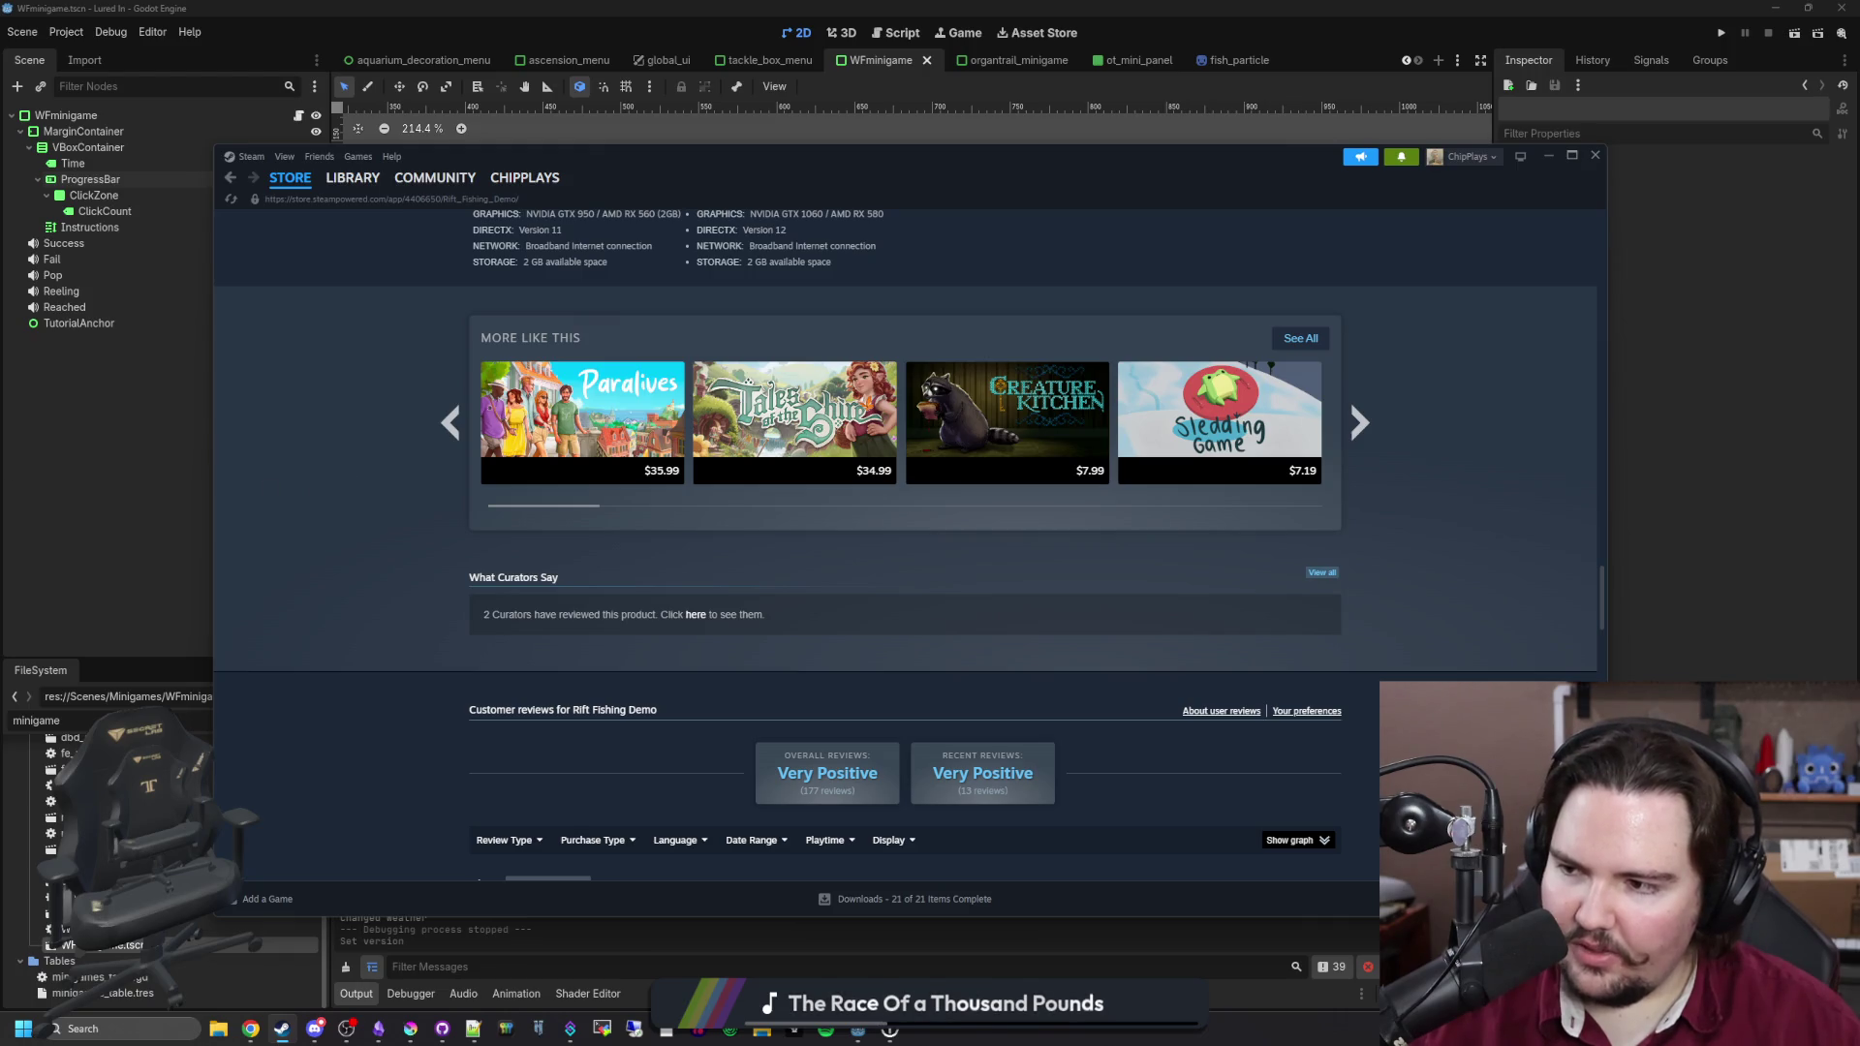
pyautogui.scroll(15, 368, 427)
# Step: Hide Steam, shift the Lured In changelog notes left, and switch to Discord's feedback channel
pyautogui.click(347, 179)
pyautogui.hotkey('alt', 'Tab')
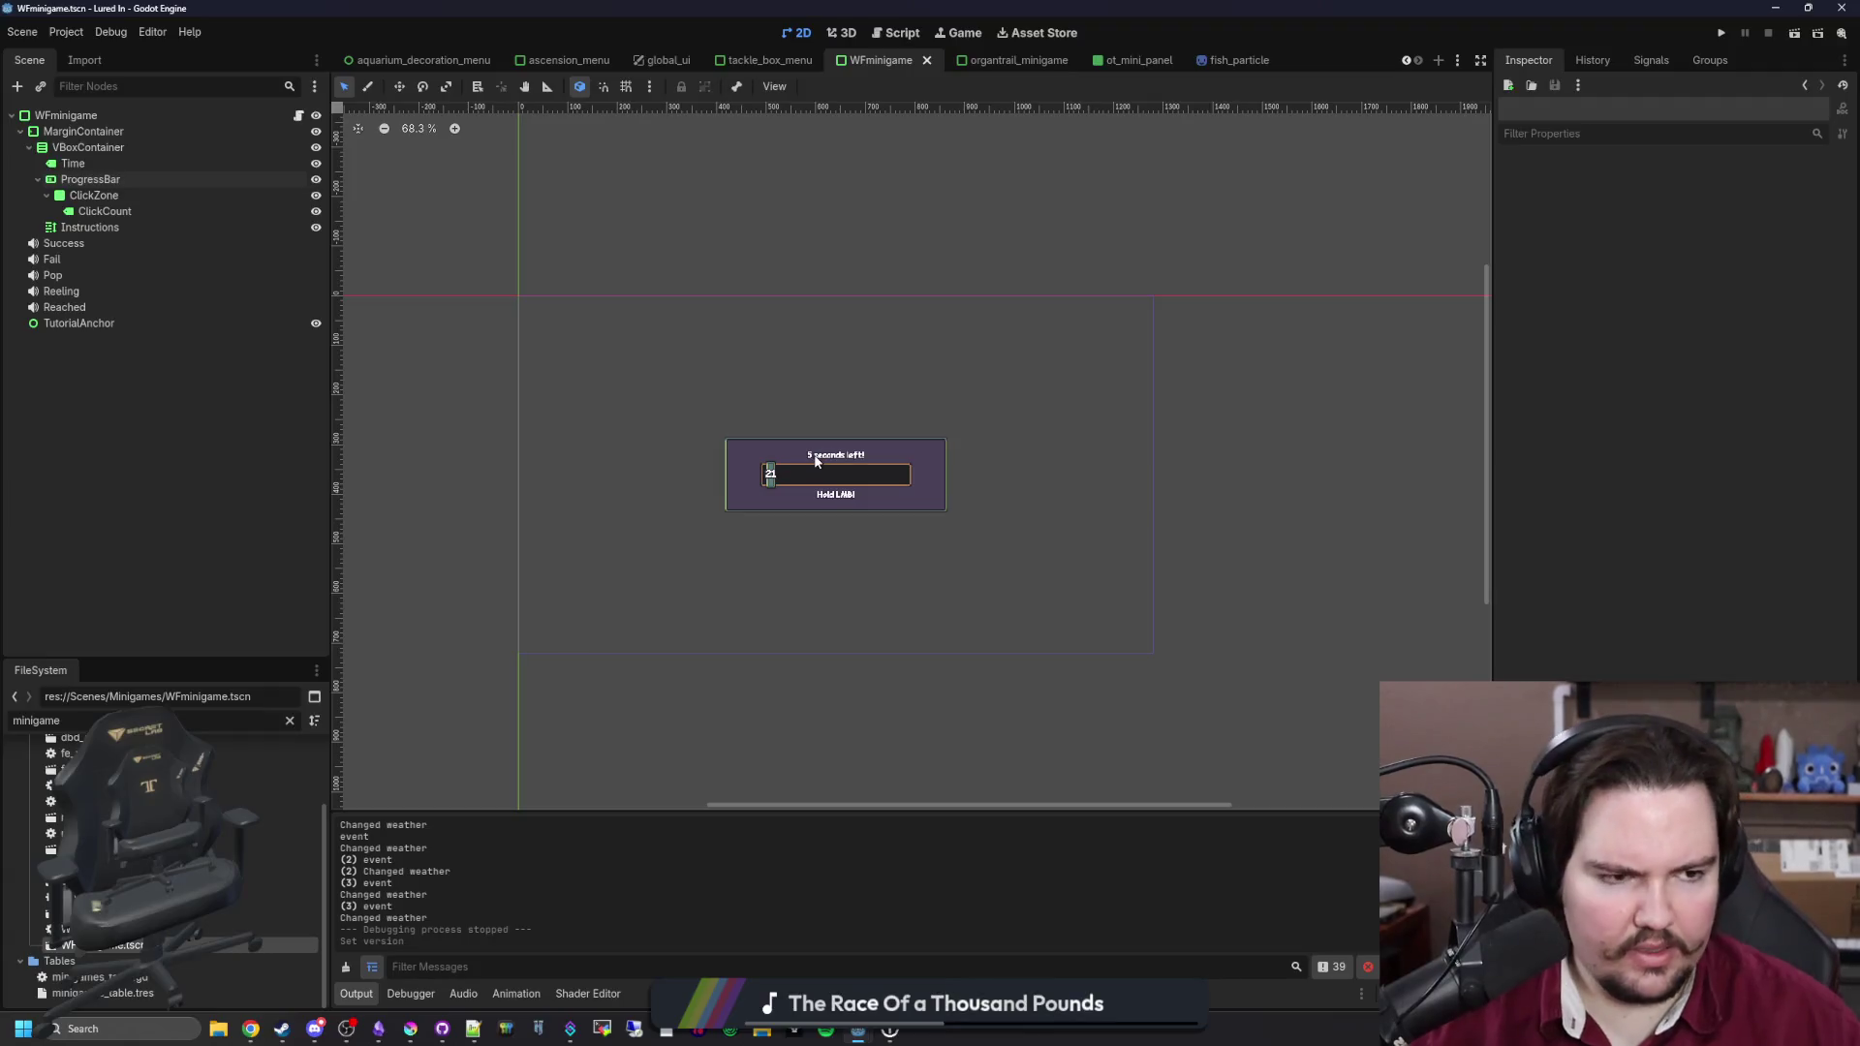
pyautogui.click(395, 1029)
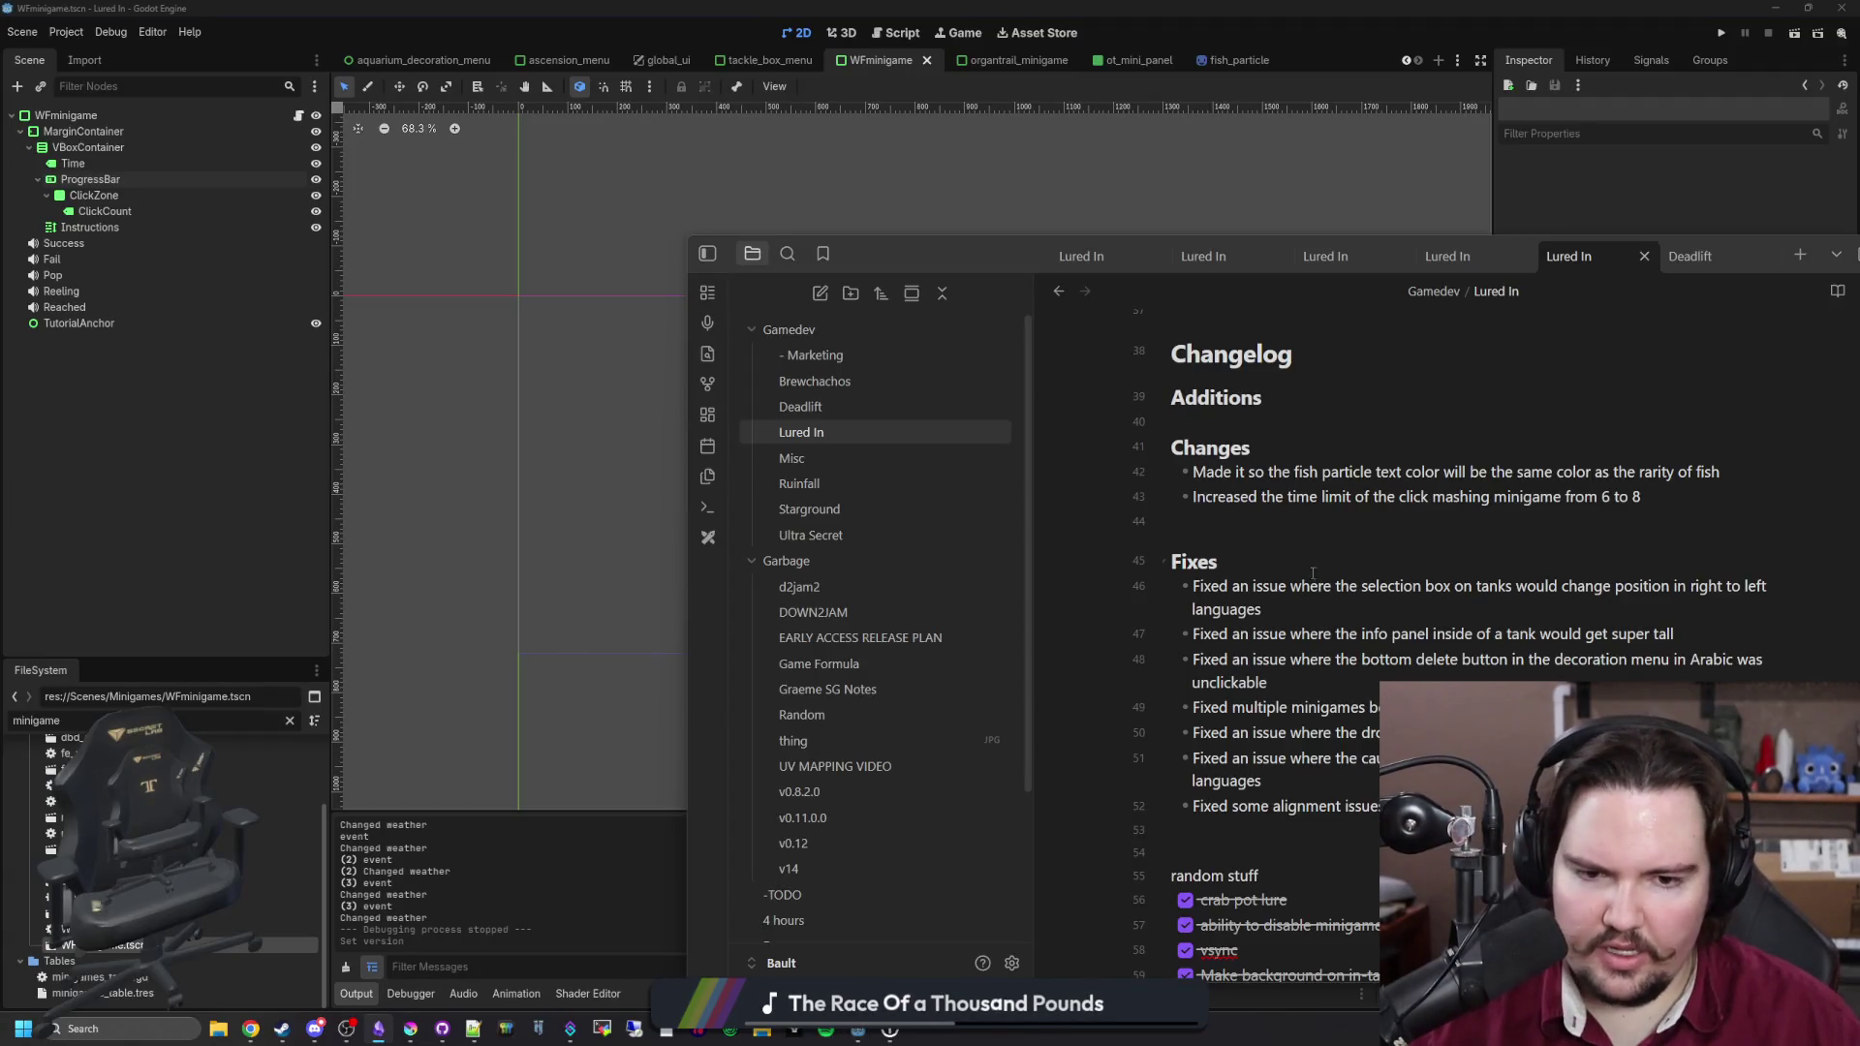
pyautogui.moveTo(990, 260); pyautogui.dragTo(534, 236)
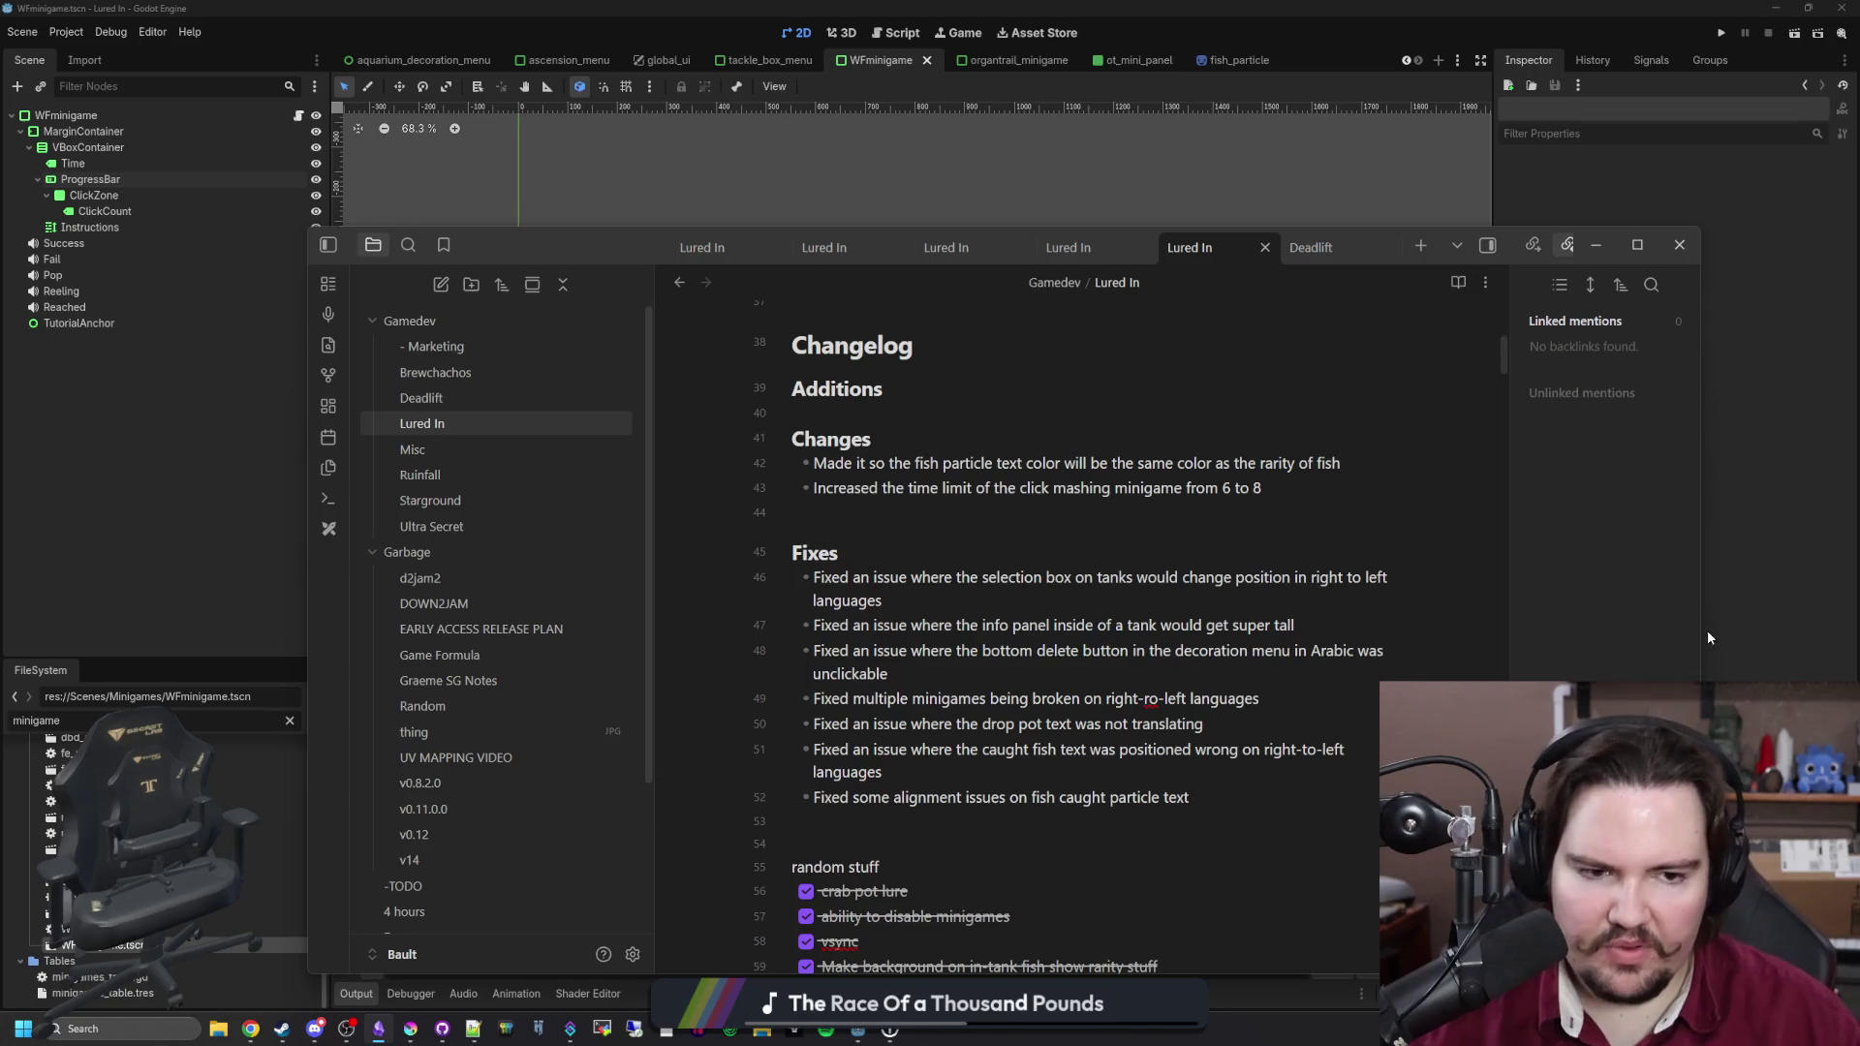
pyautogui.hotkey('alt', 'Tab')
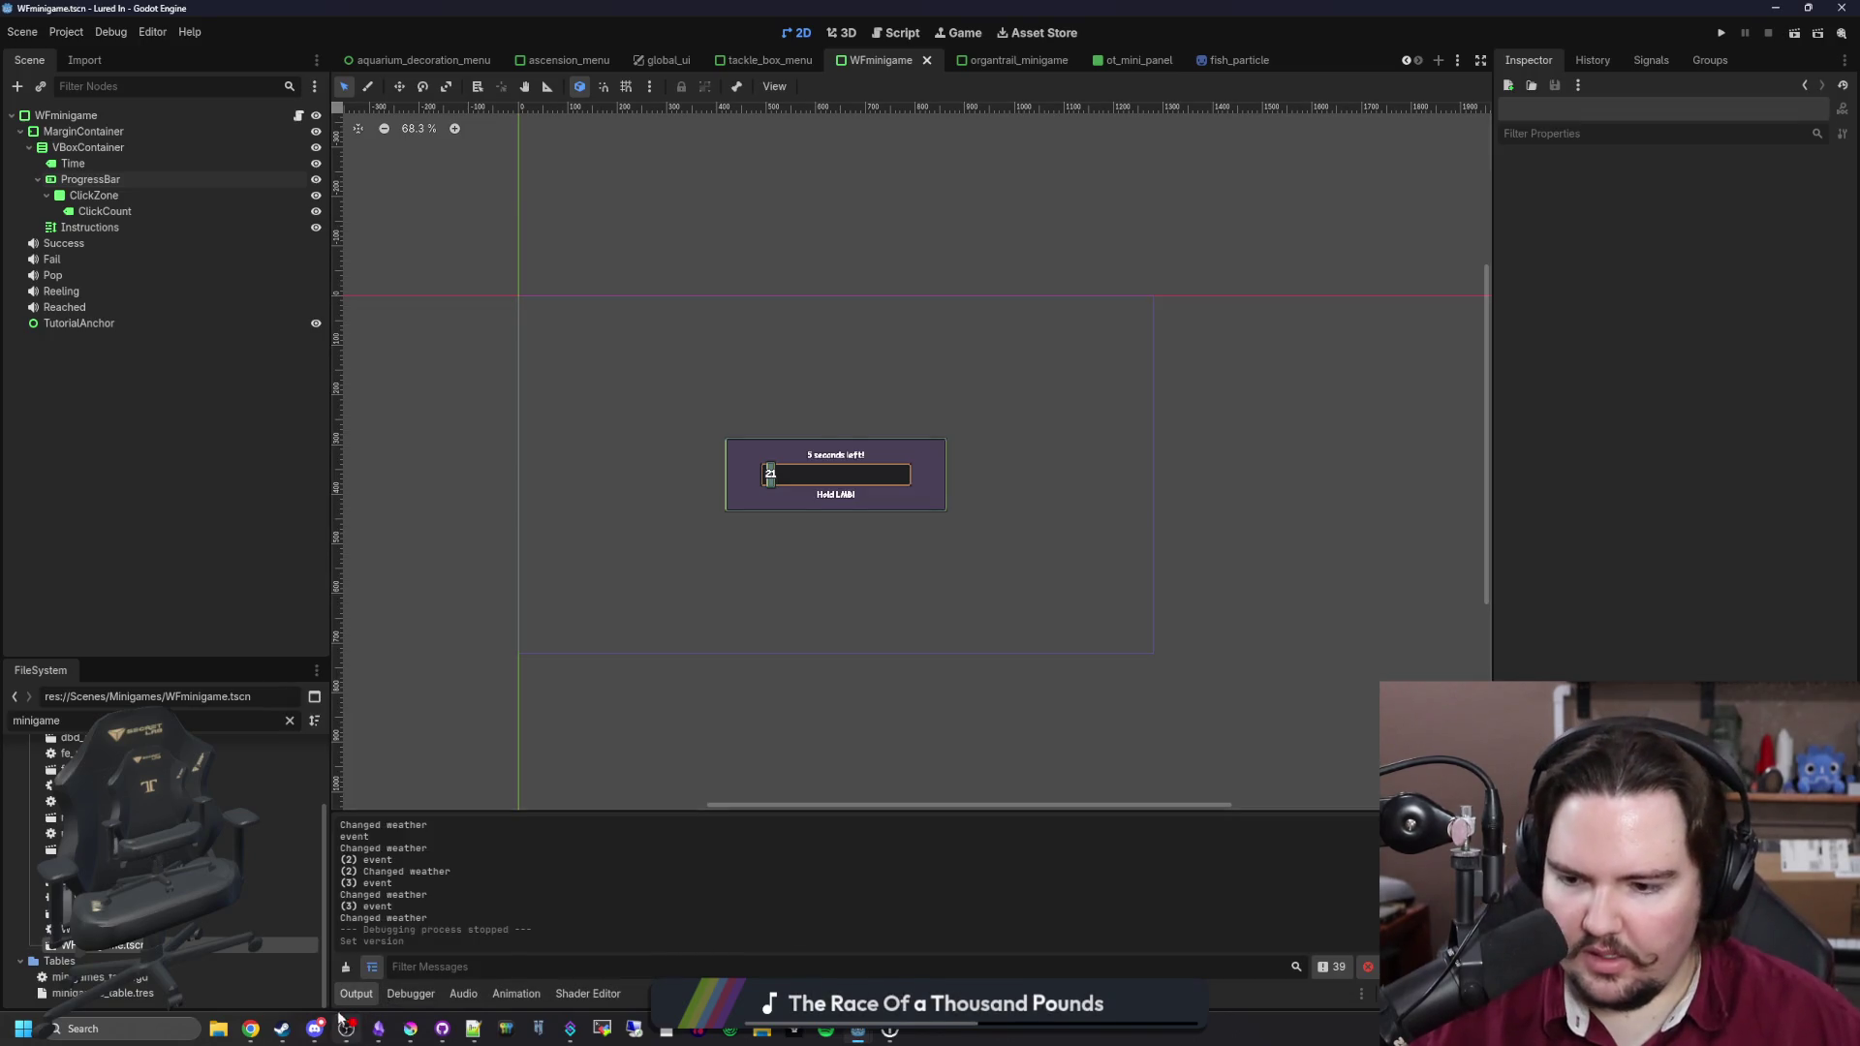
pyautogui.click(315, 1028)
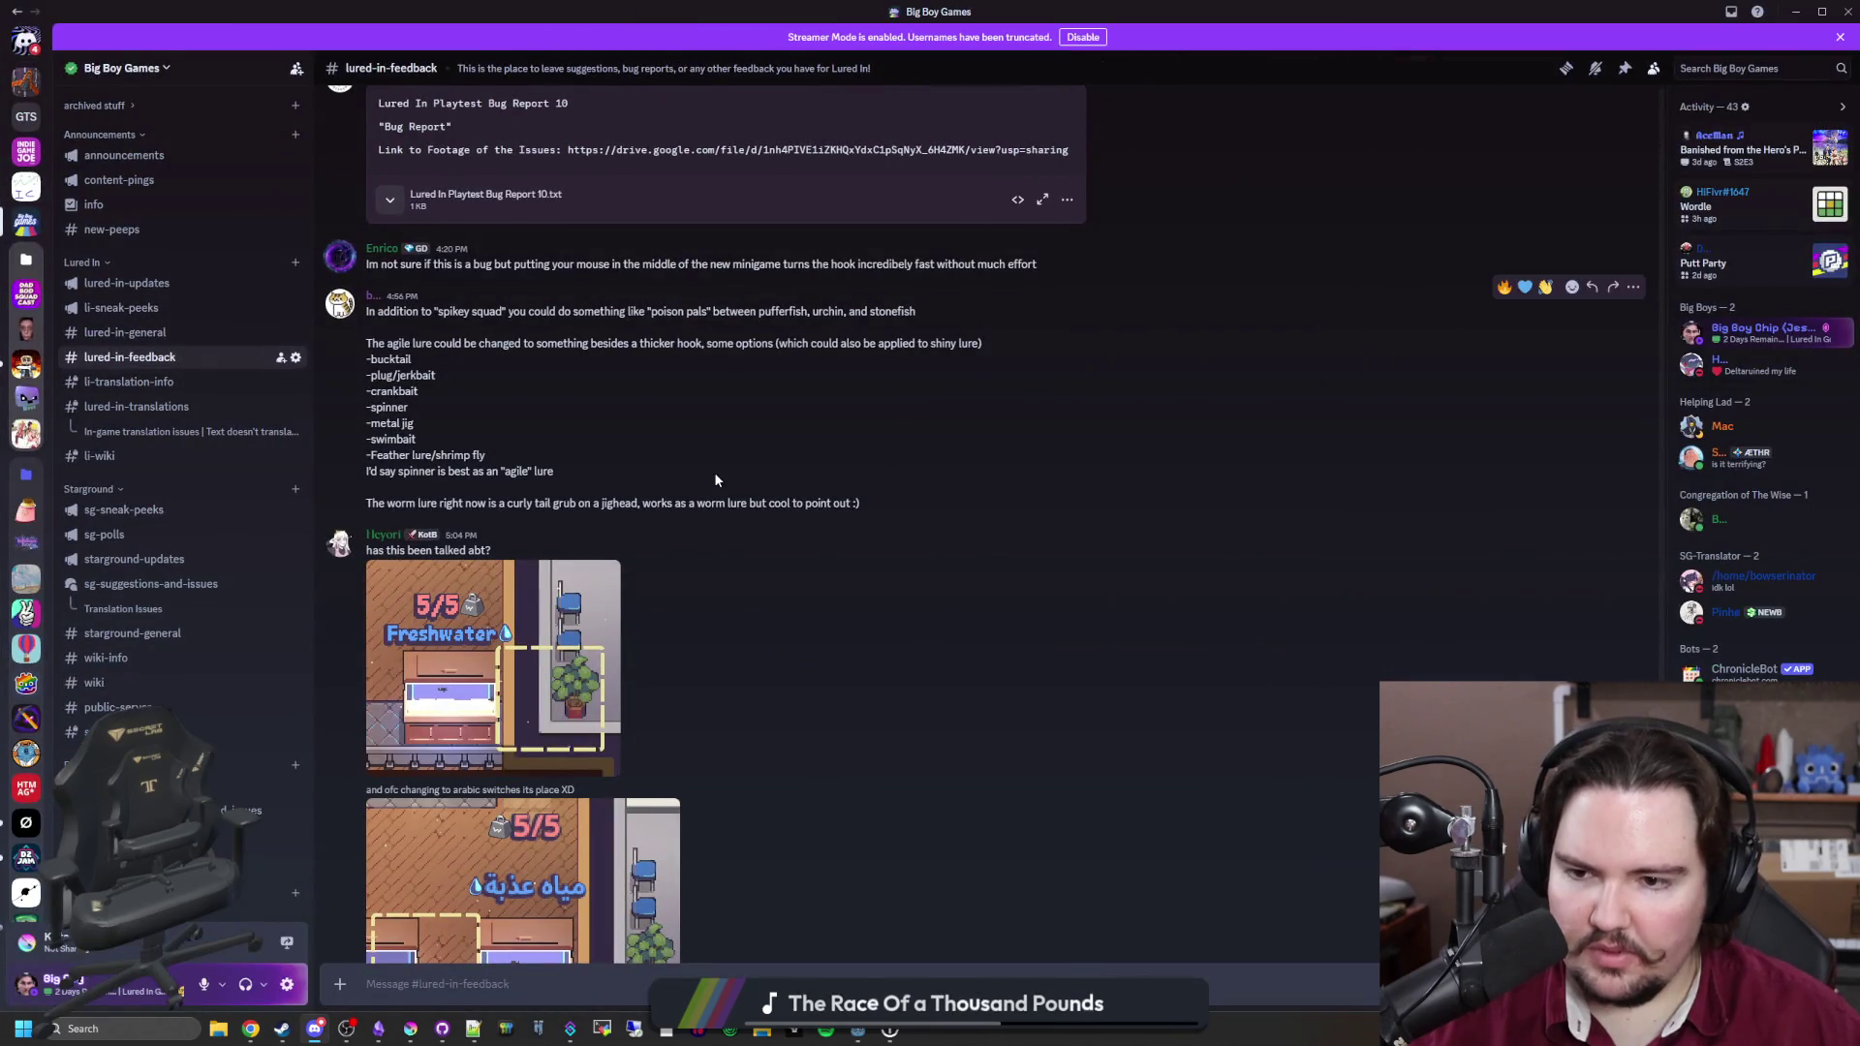
# Step: Find Playtest Bug Report 10 in #lured-in-feedback and expand its full text
pyautogui.scroll(-4, 713, 473)
pyautogui.scroll(5, 713, 472)
pyautogui.scroll(-8, 588, 495)
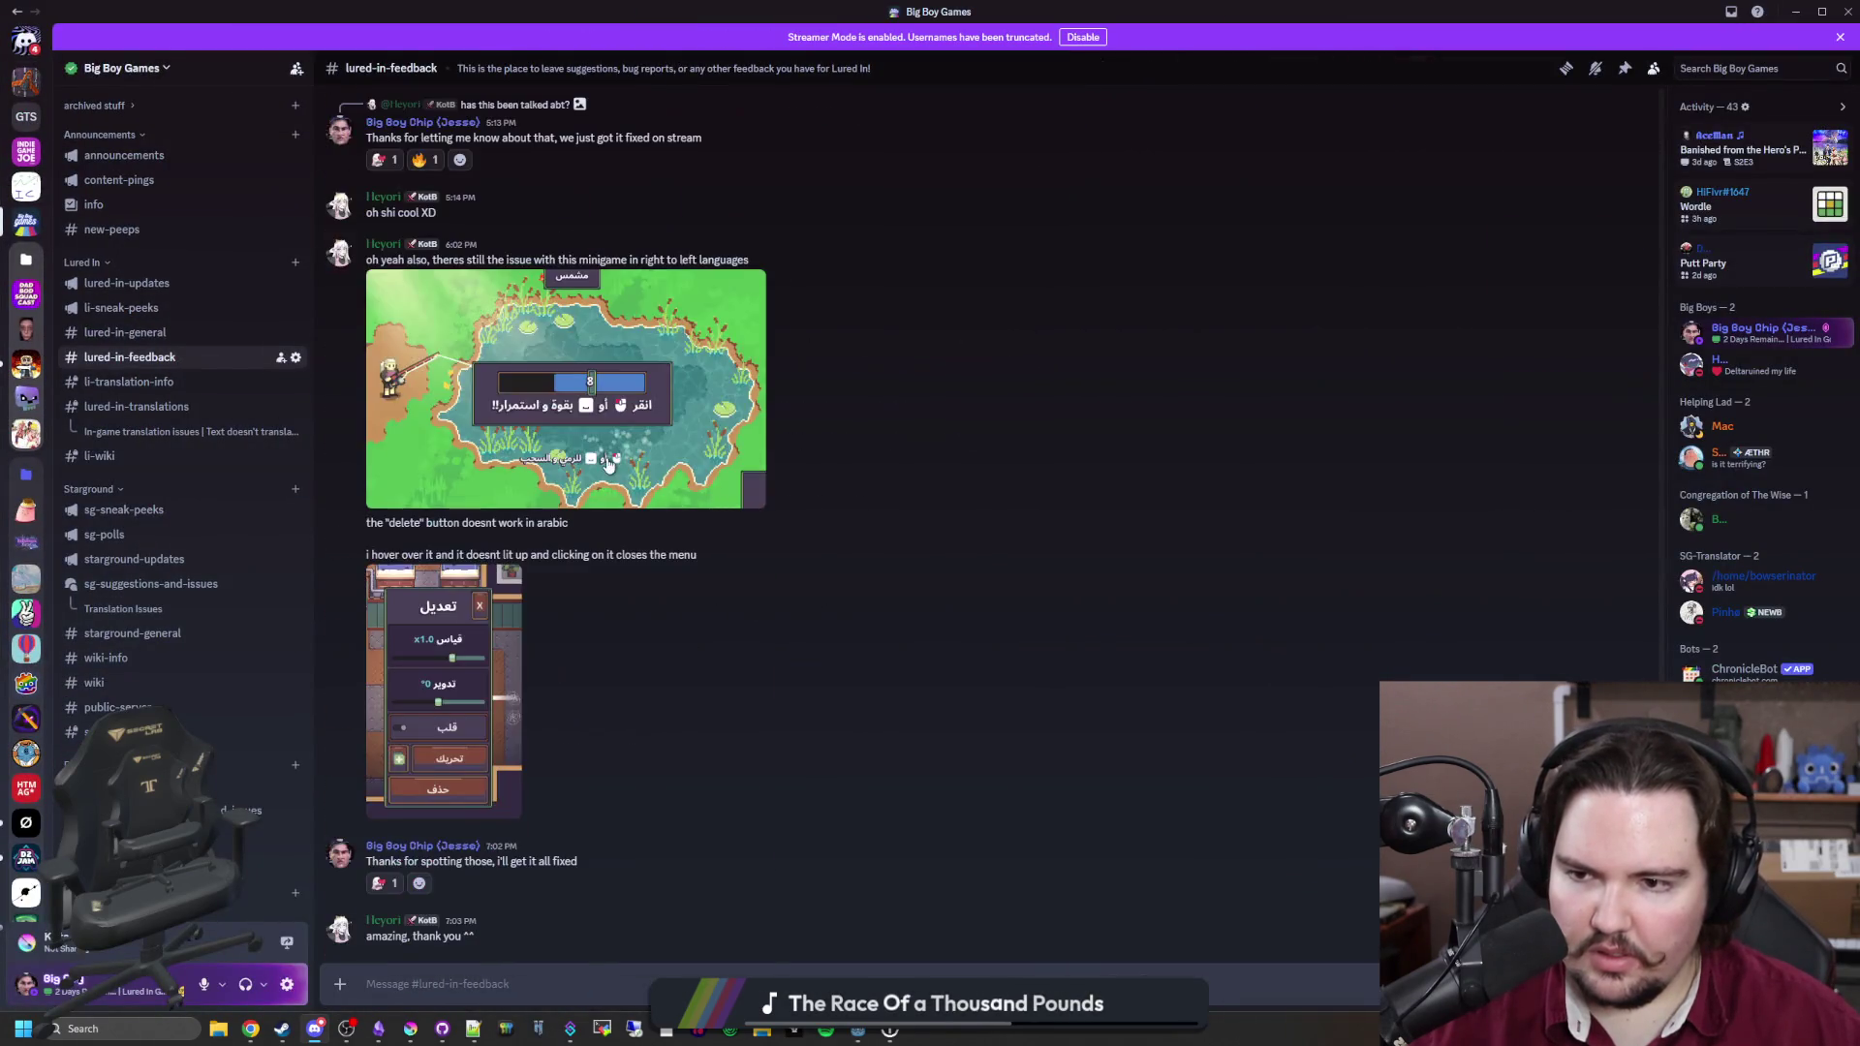
pyautogui.scroll(10, 797, 700)
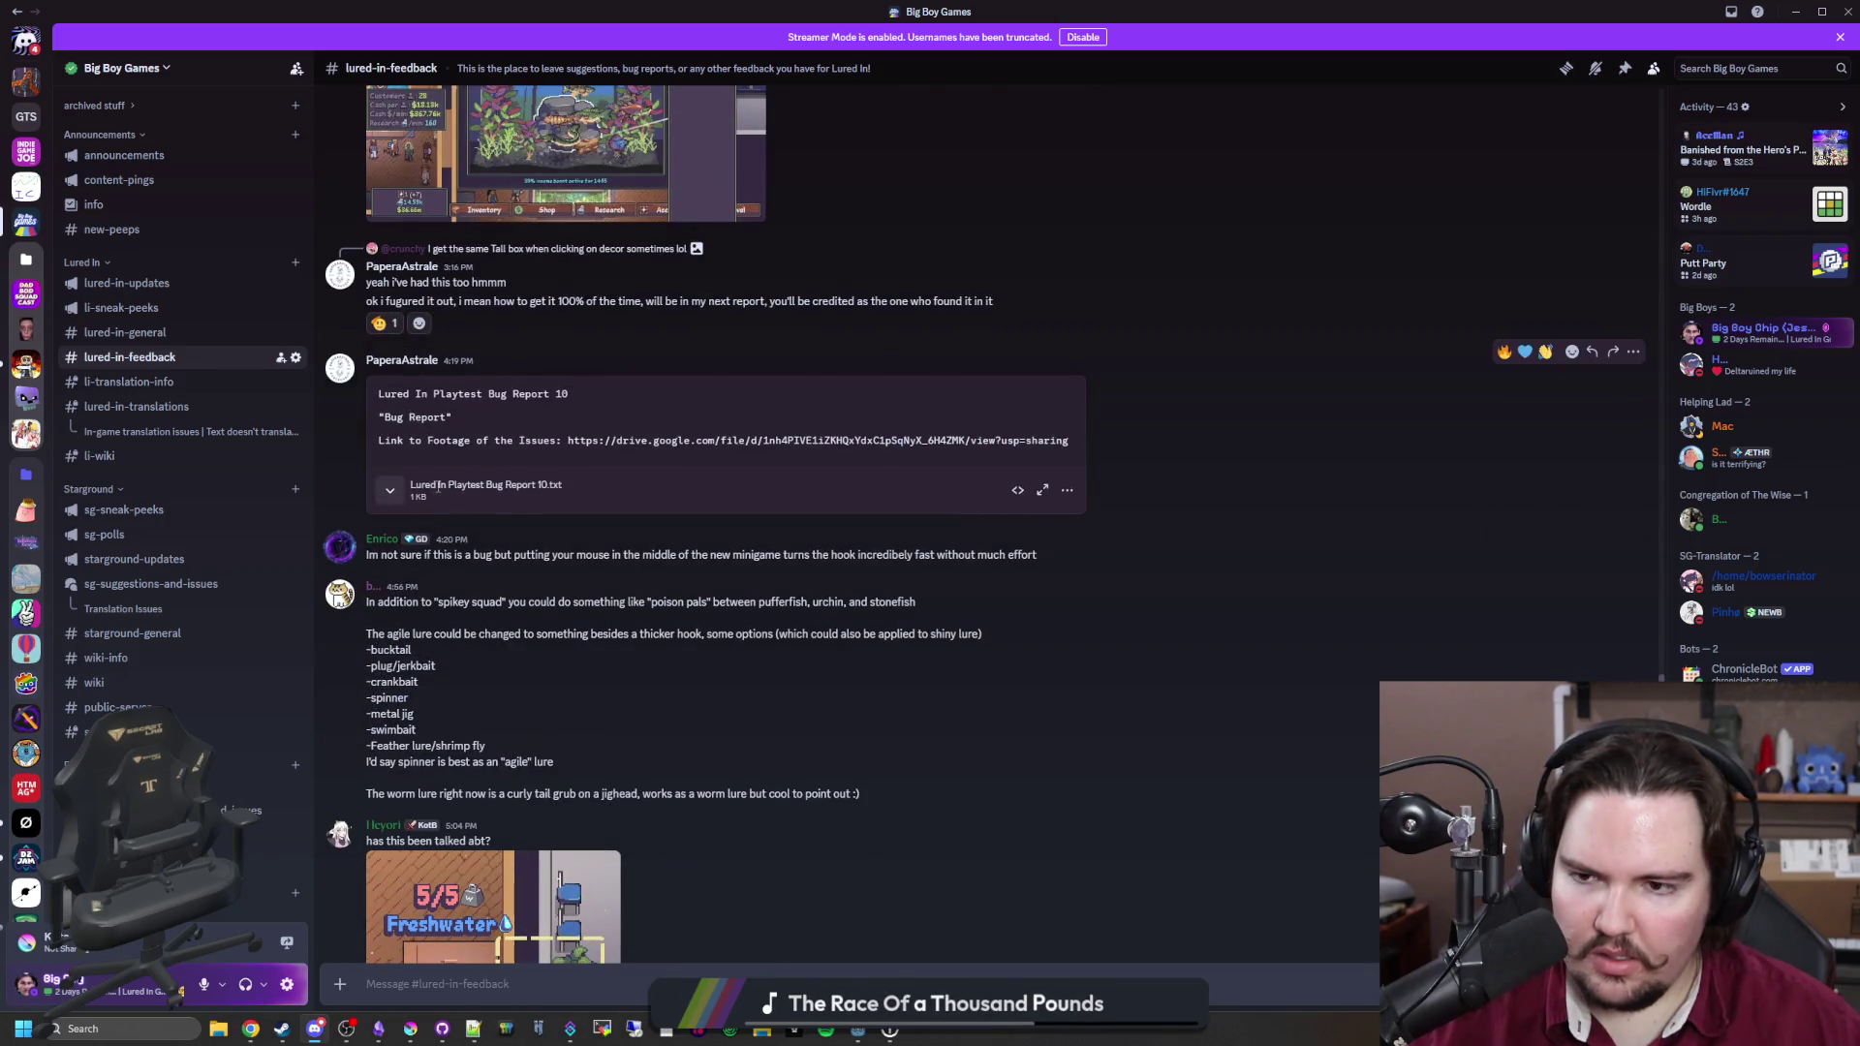
pyautogui.click(389, 490)
# Step: Highlight the minigame issue and gigantified aquarium passages while reading the report
pyautogui.moveTo(464, 456); pyautogui.dragTo(620, 513)
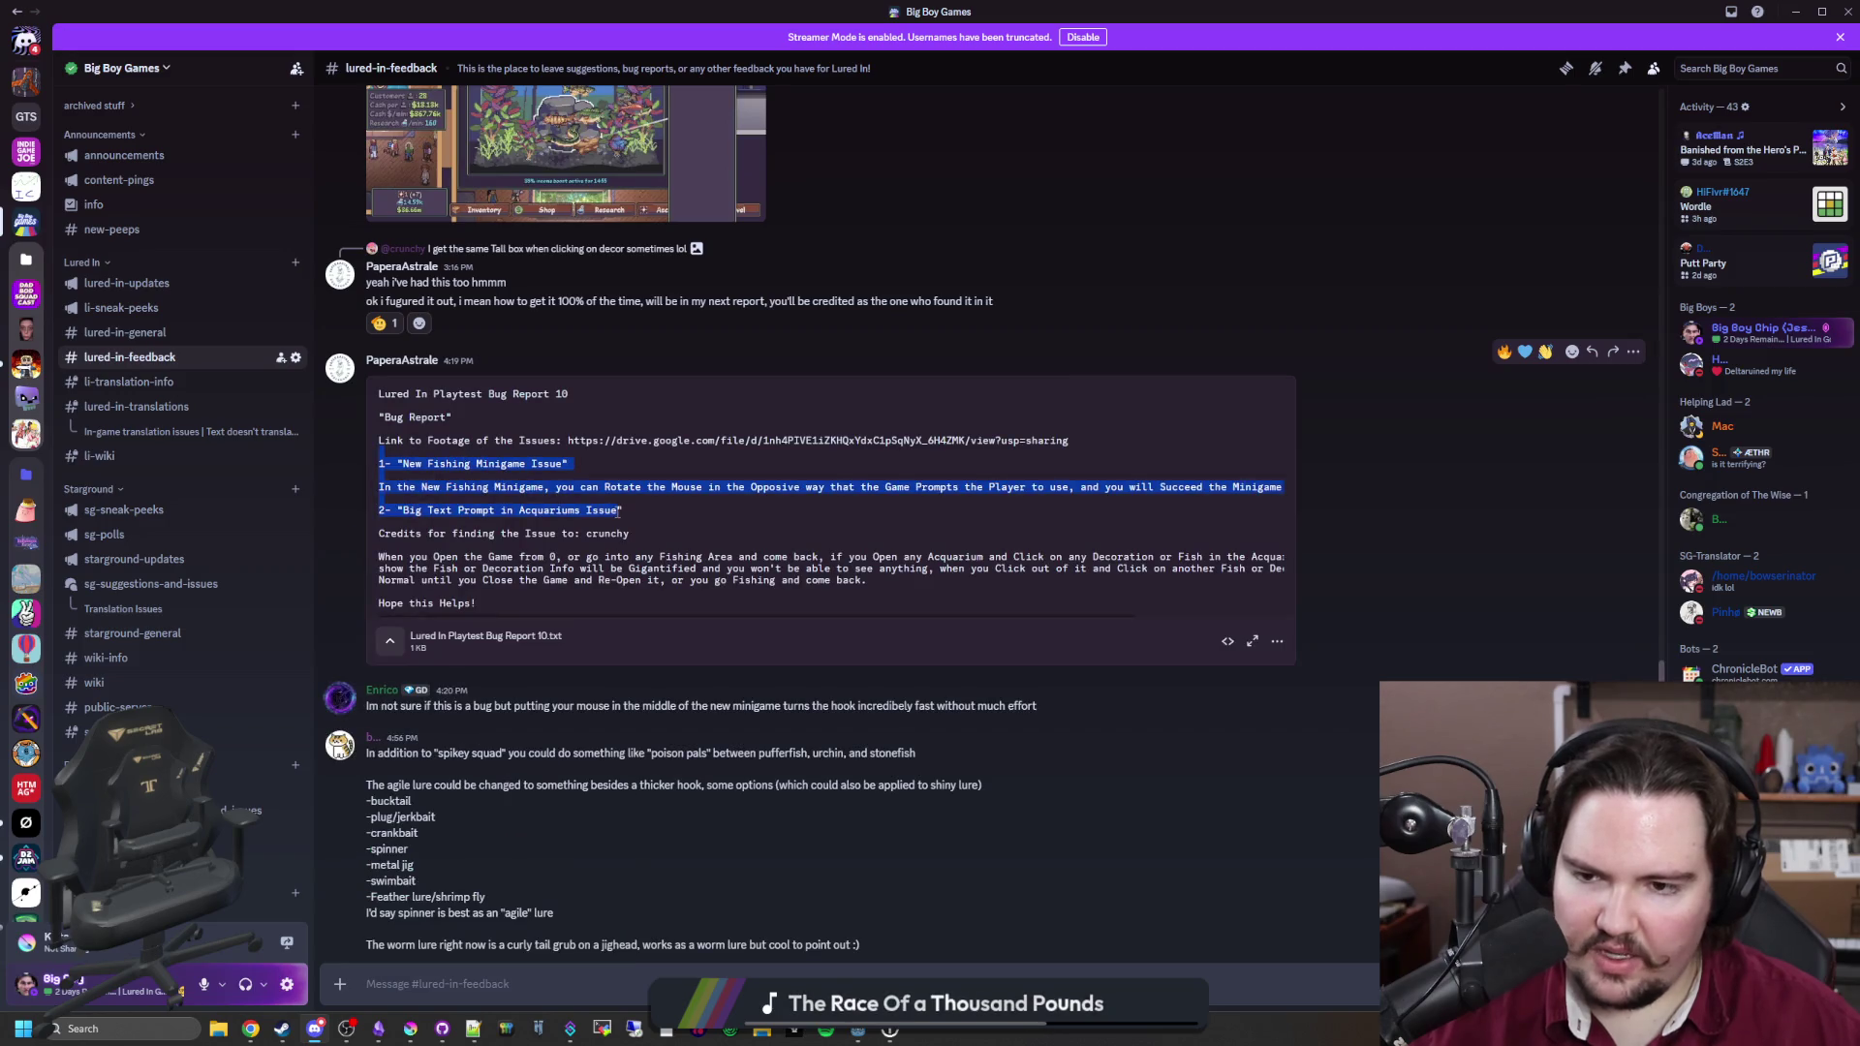
pyautogui.click(500, 480)
pyautogui.tripleClick(651, 557)
pyautogui.click(554, 554)
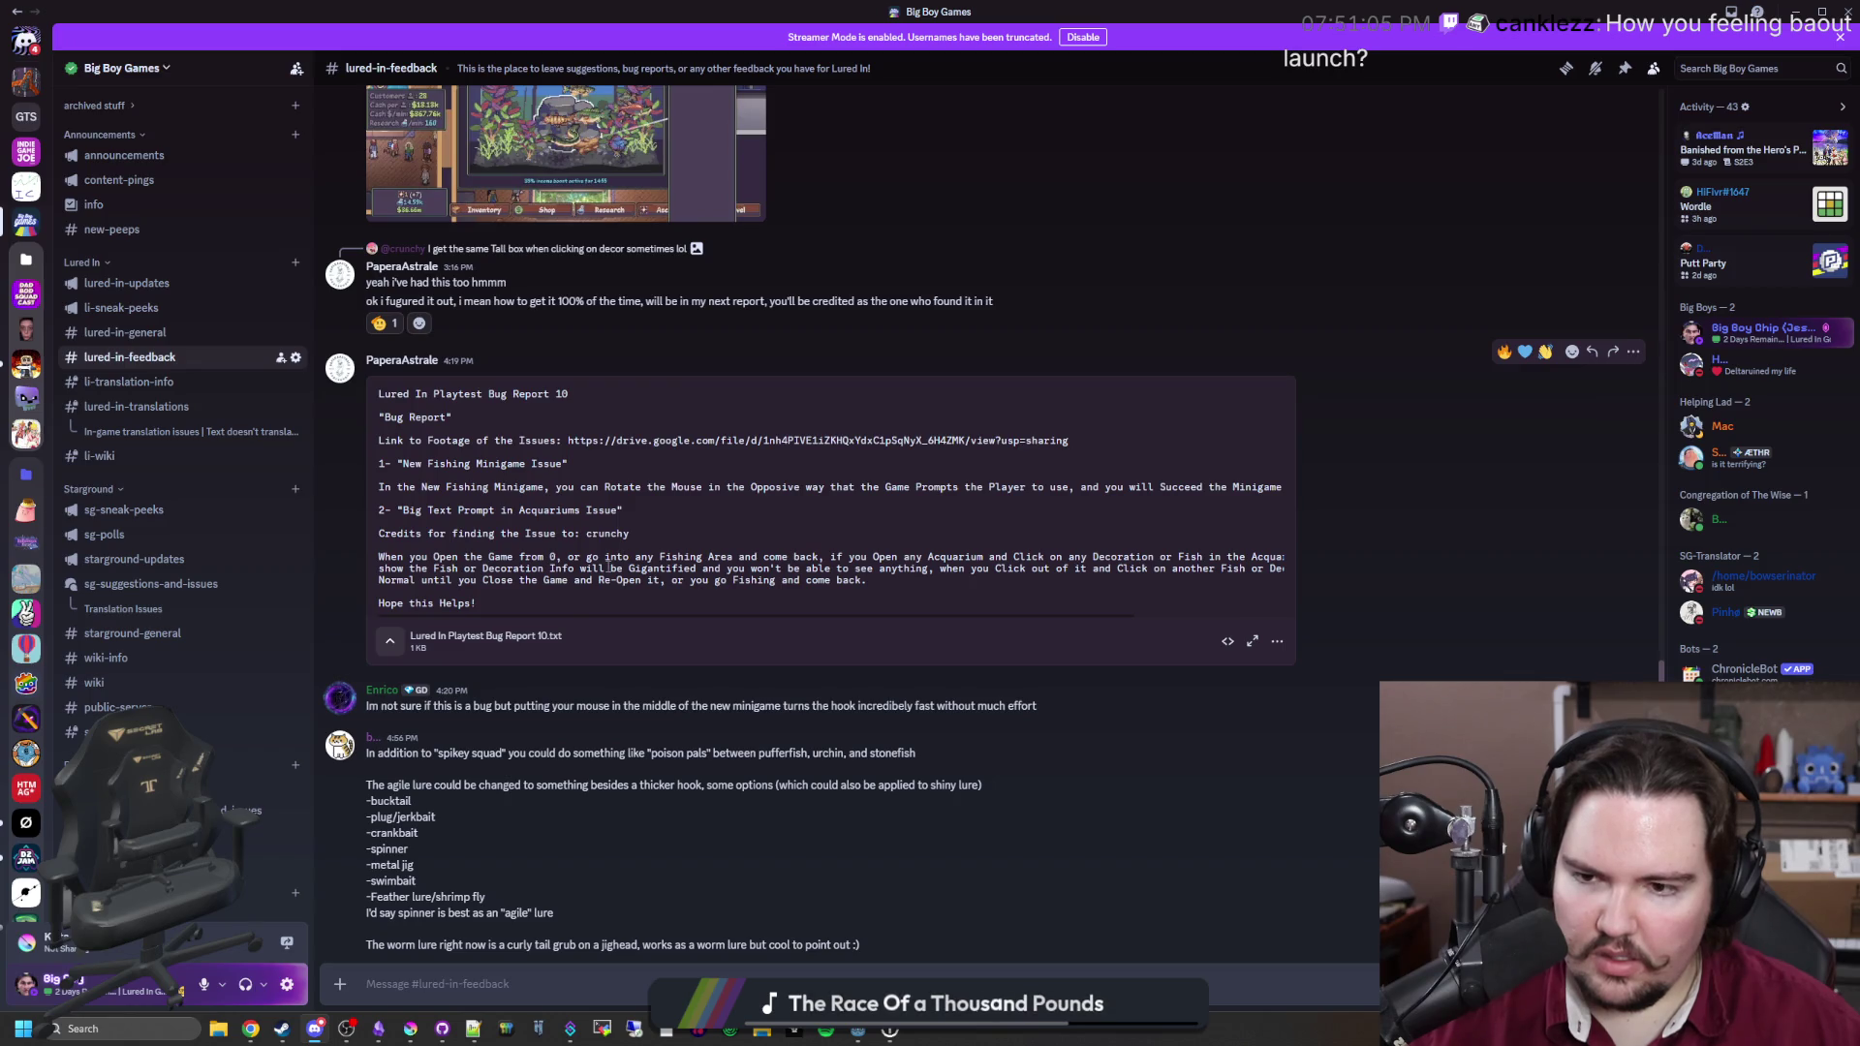
pyautogui.moveTo(540, 558)
pyautogui.mouseDown()
pyautogui.moveTo(1192, 557)
pyautogui.moveTo(686, 569)
pyautogui.mouseUp()
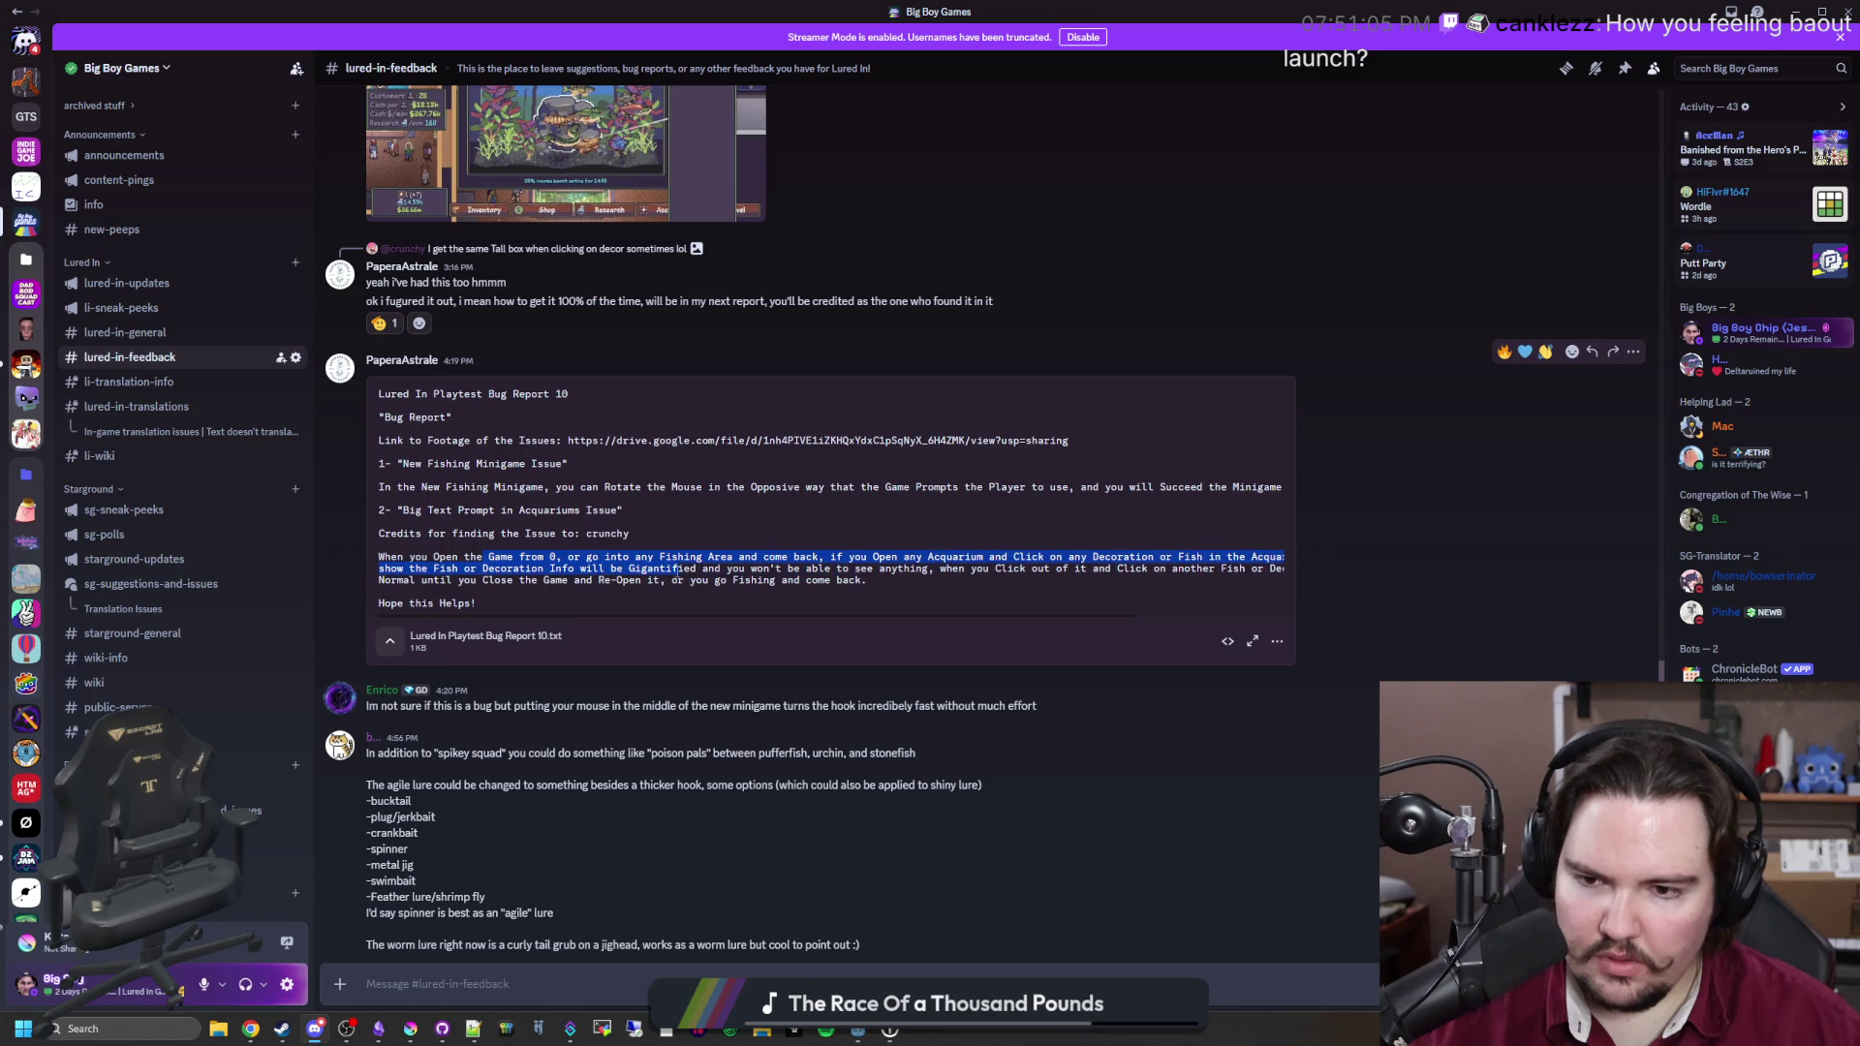
pyautogui.click(683, 570)
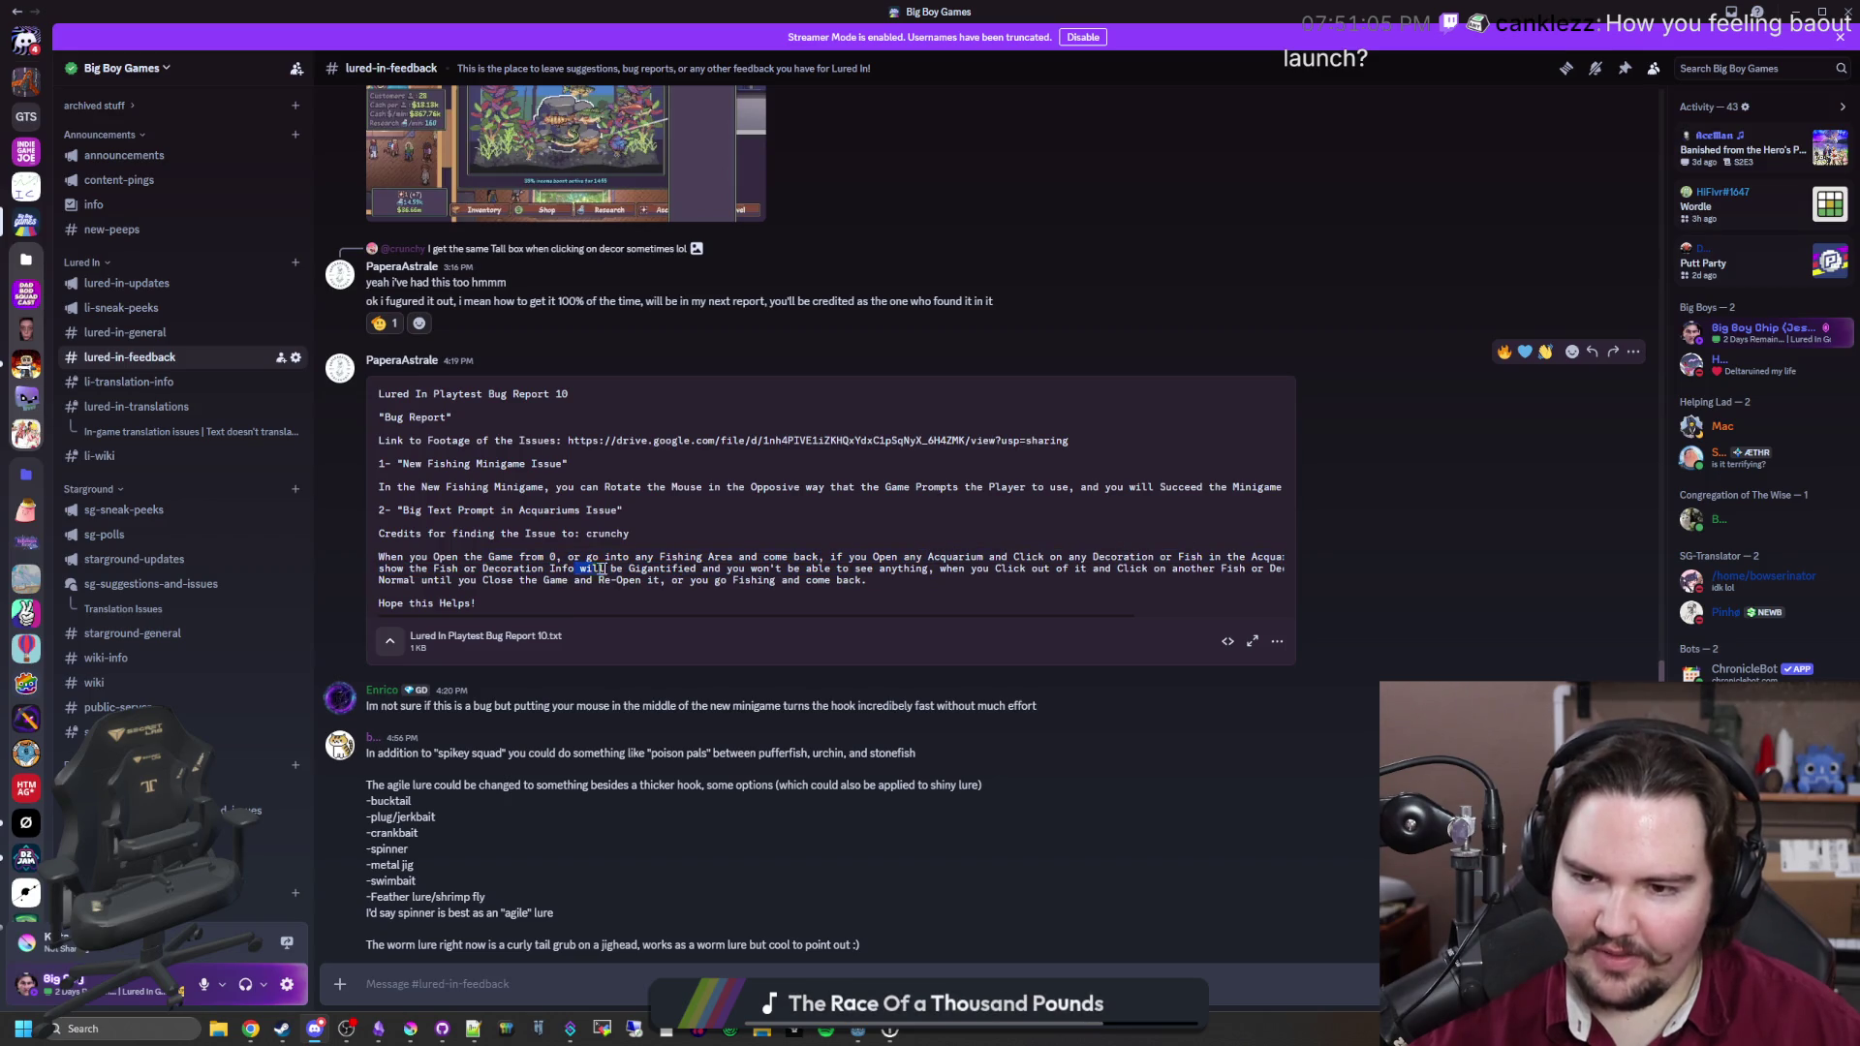
pyautogui.scroll(3, 592, 569)
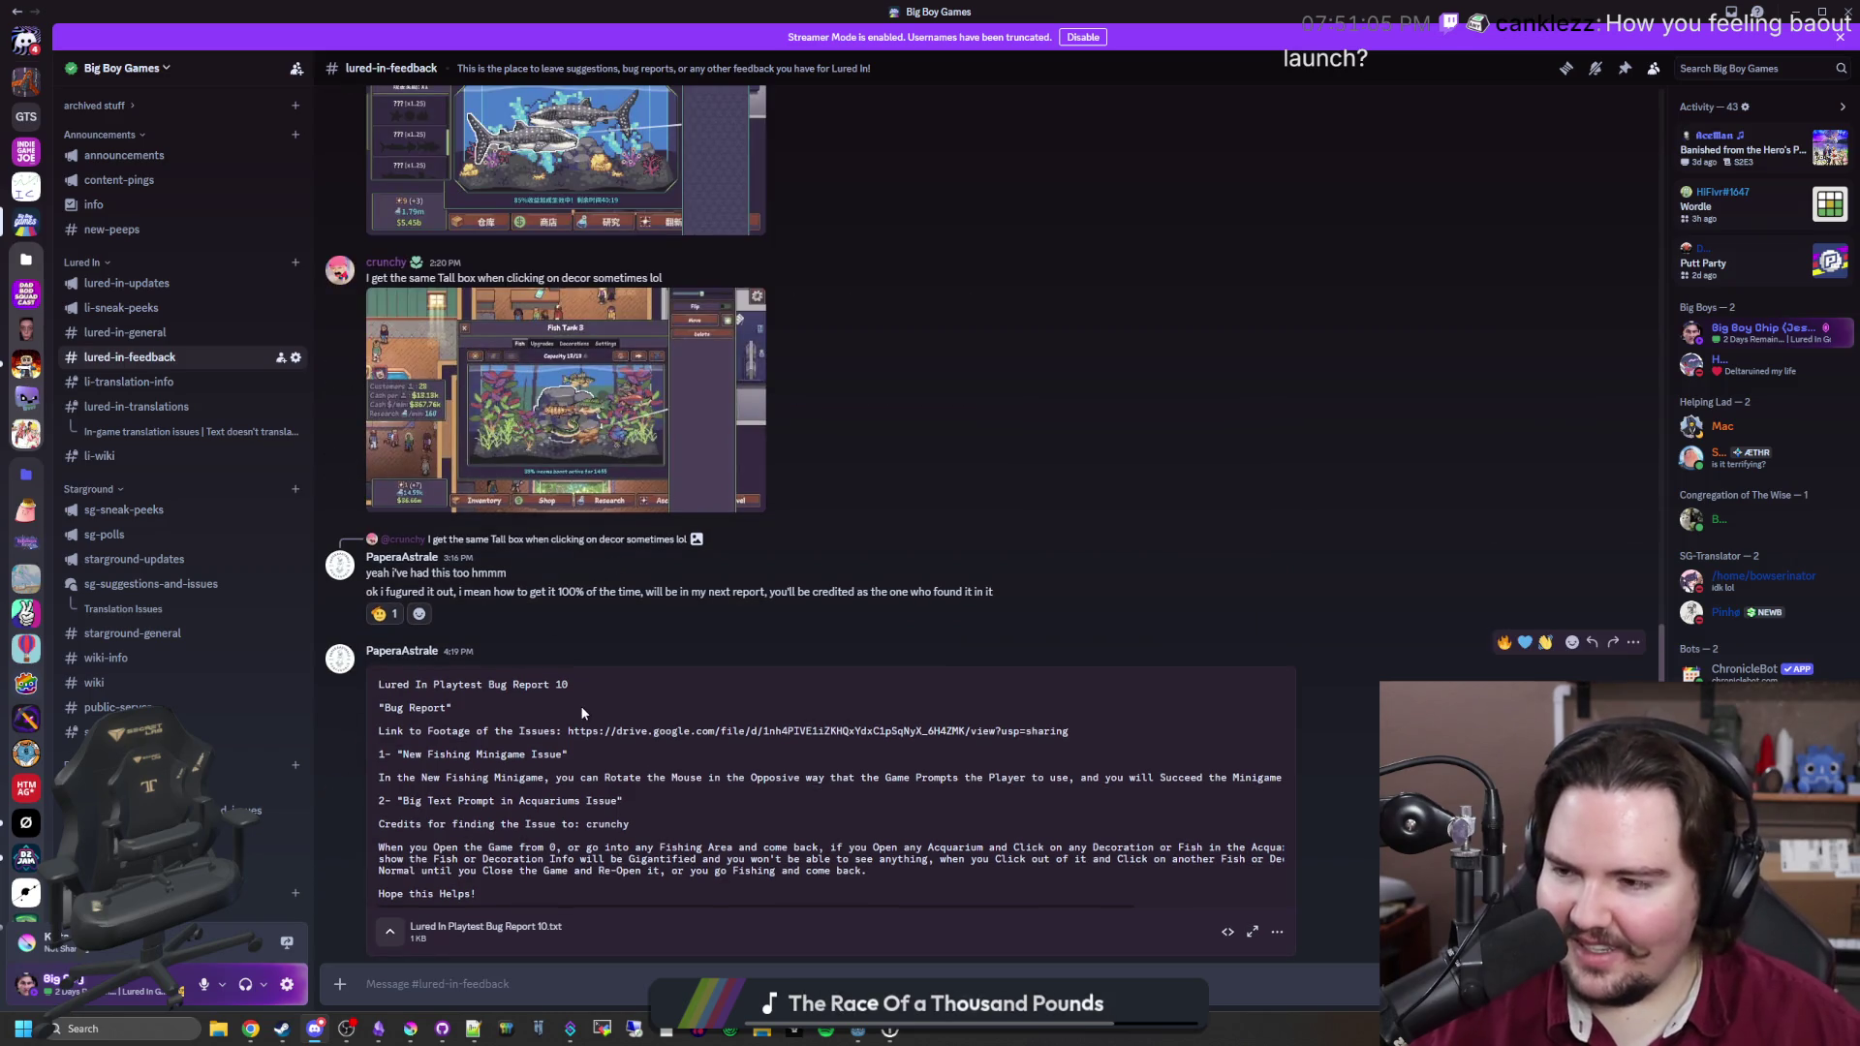
# Step: Scroll back to Bug Report 8 and a player's eight-bug, five-point feedback post
pyautogui.scroll(10, 587, 671)
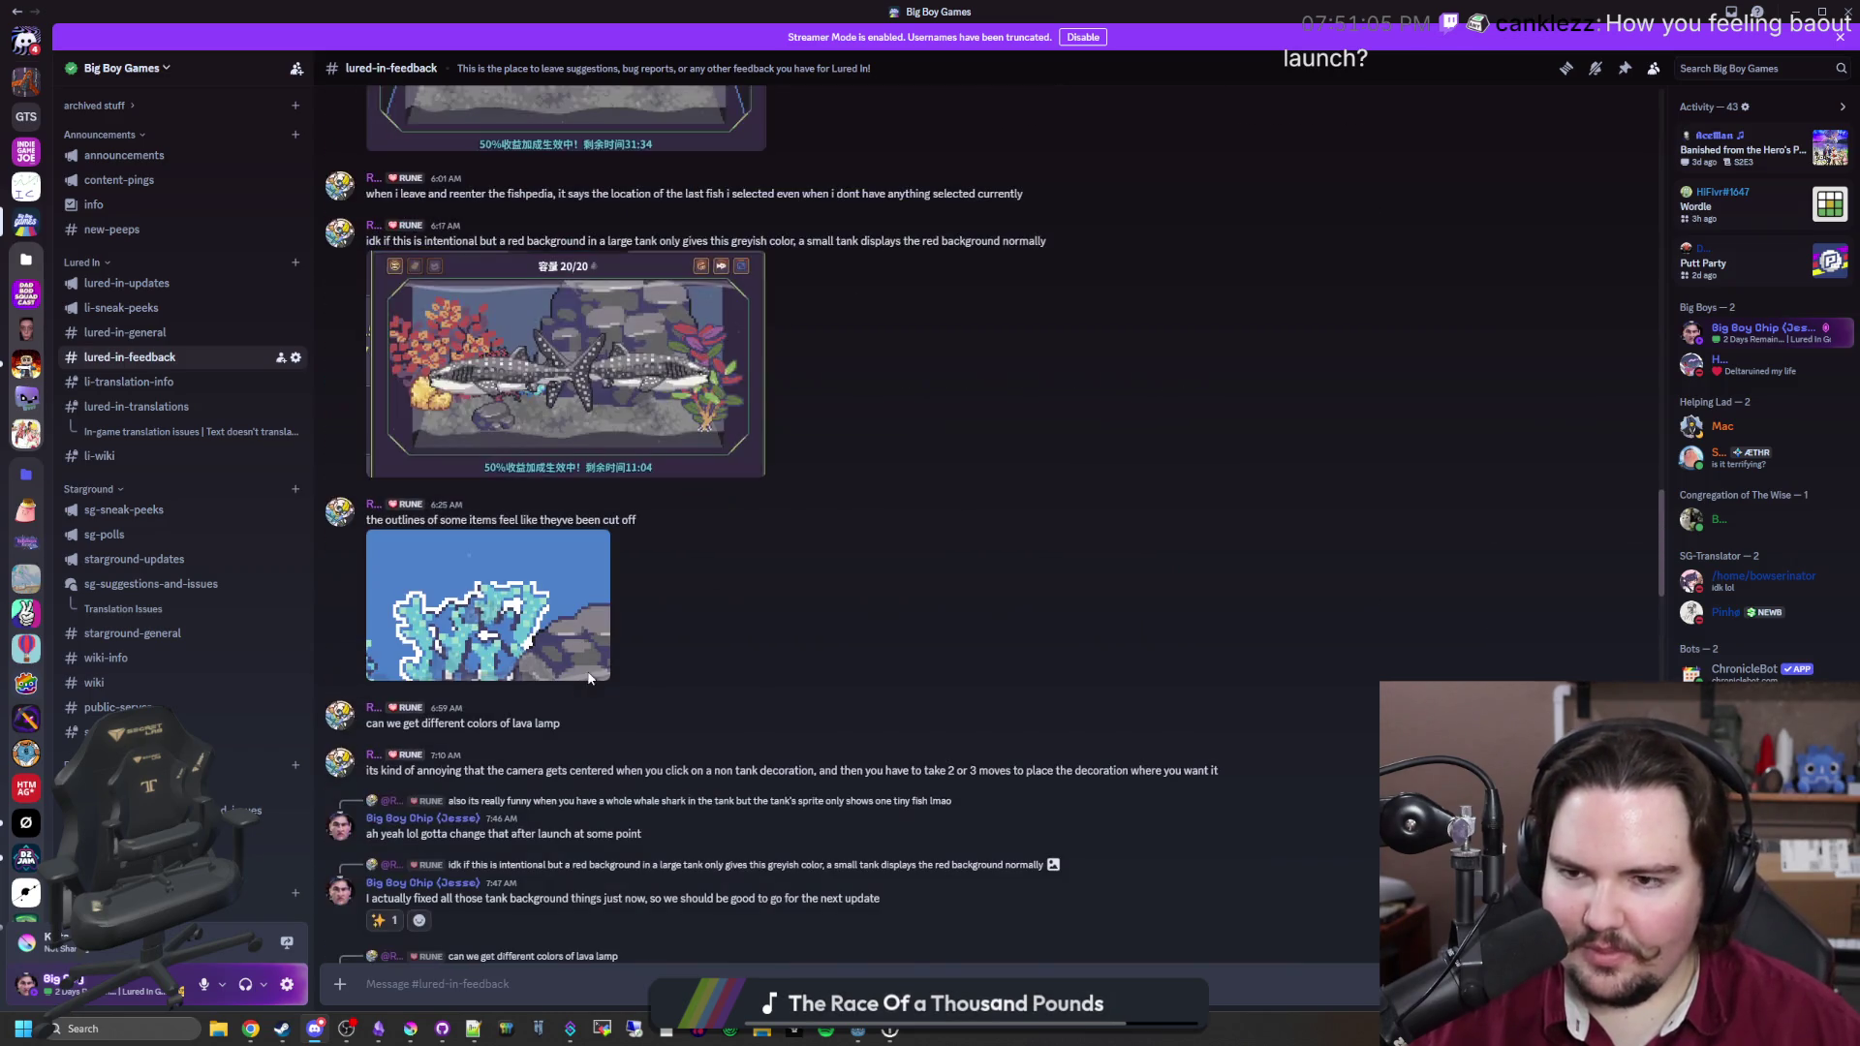
pyautogui.scroll(12, 777, 566)
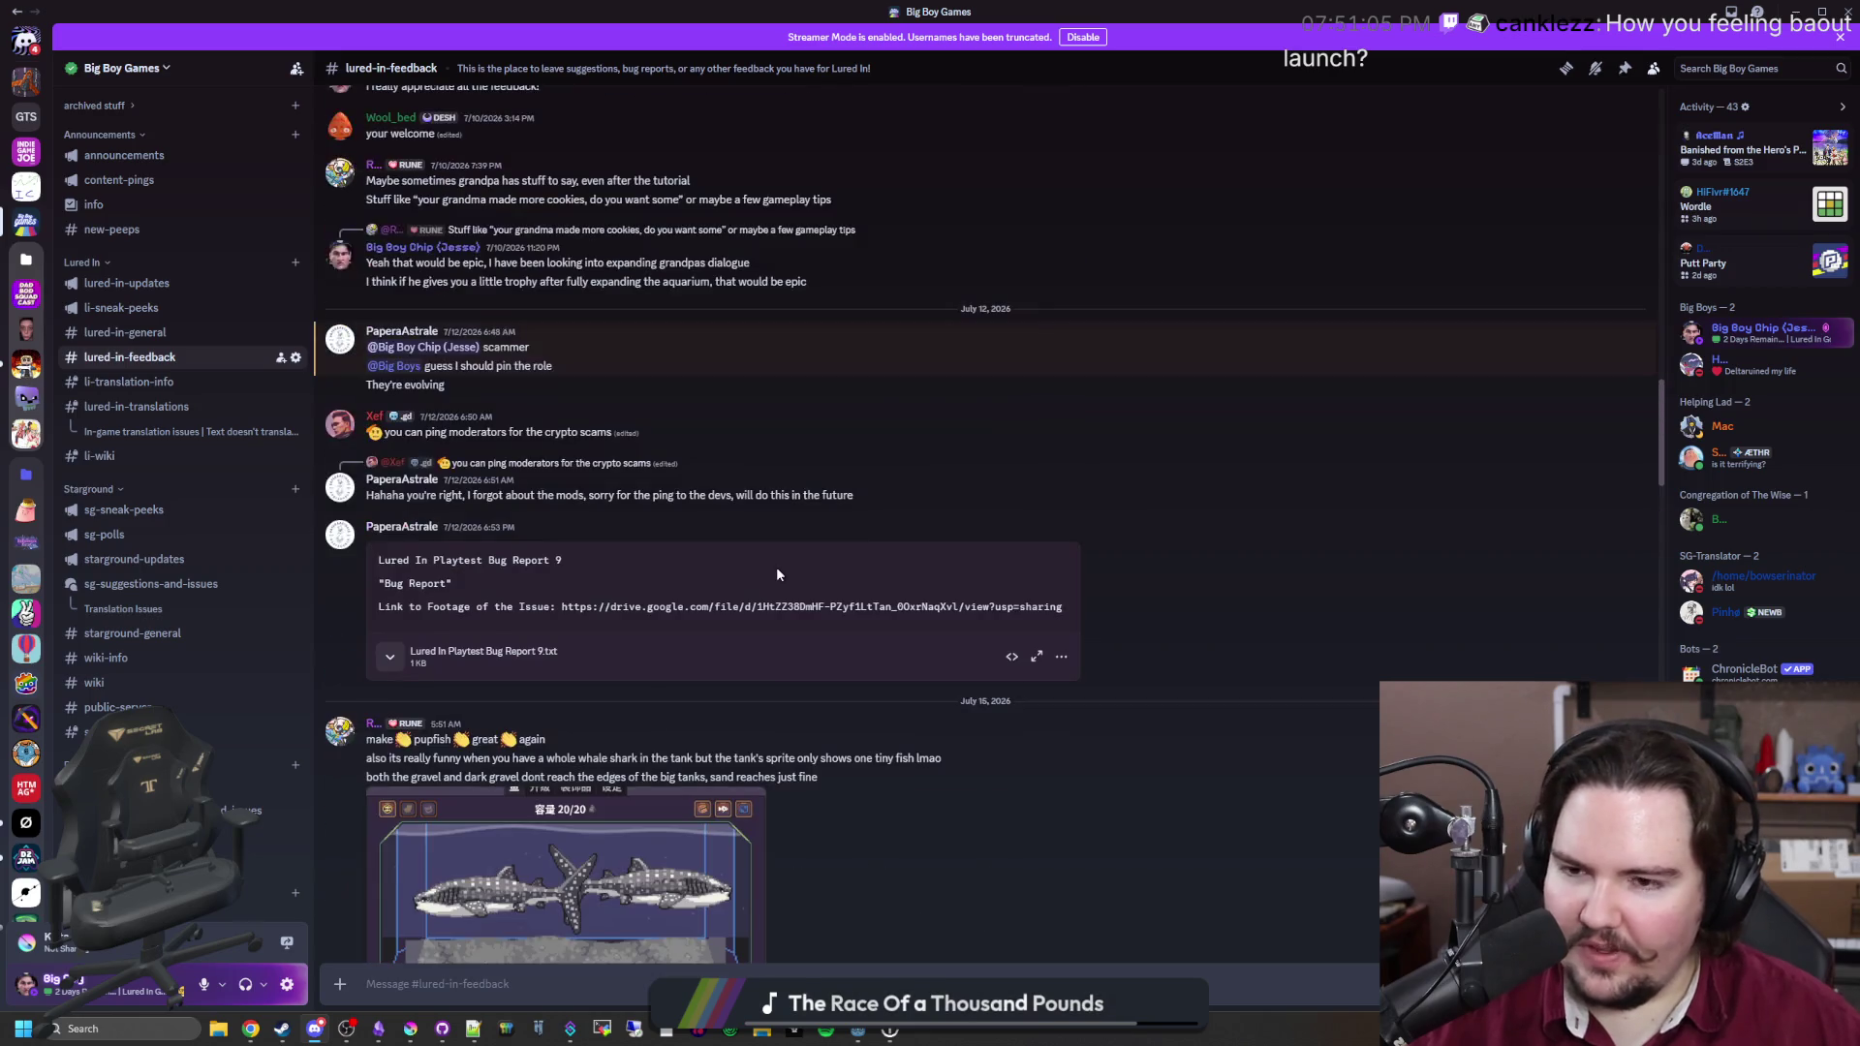
pyautogui.scroll(15, 389, 668)
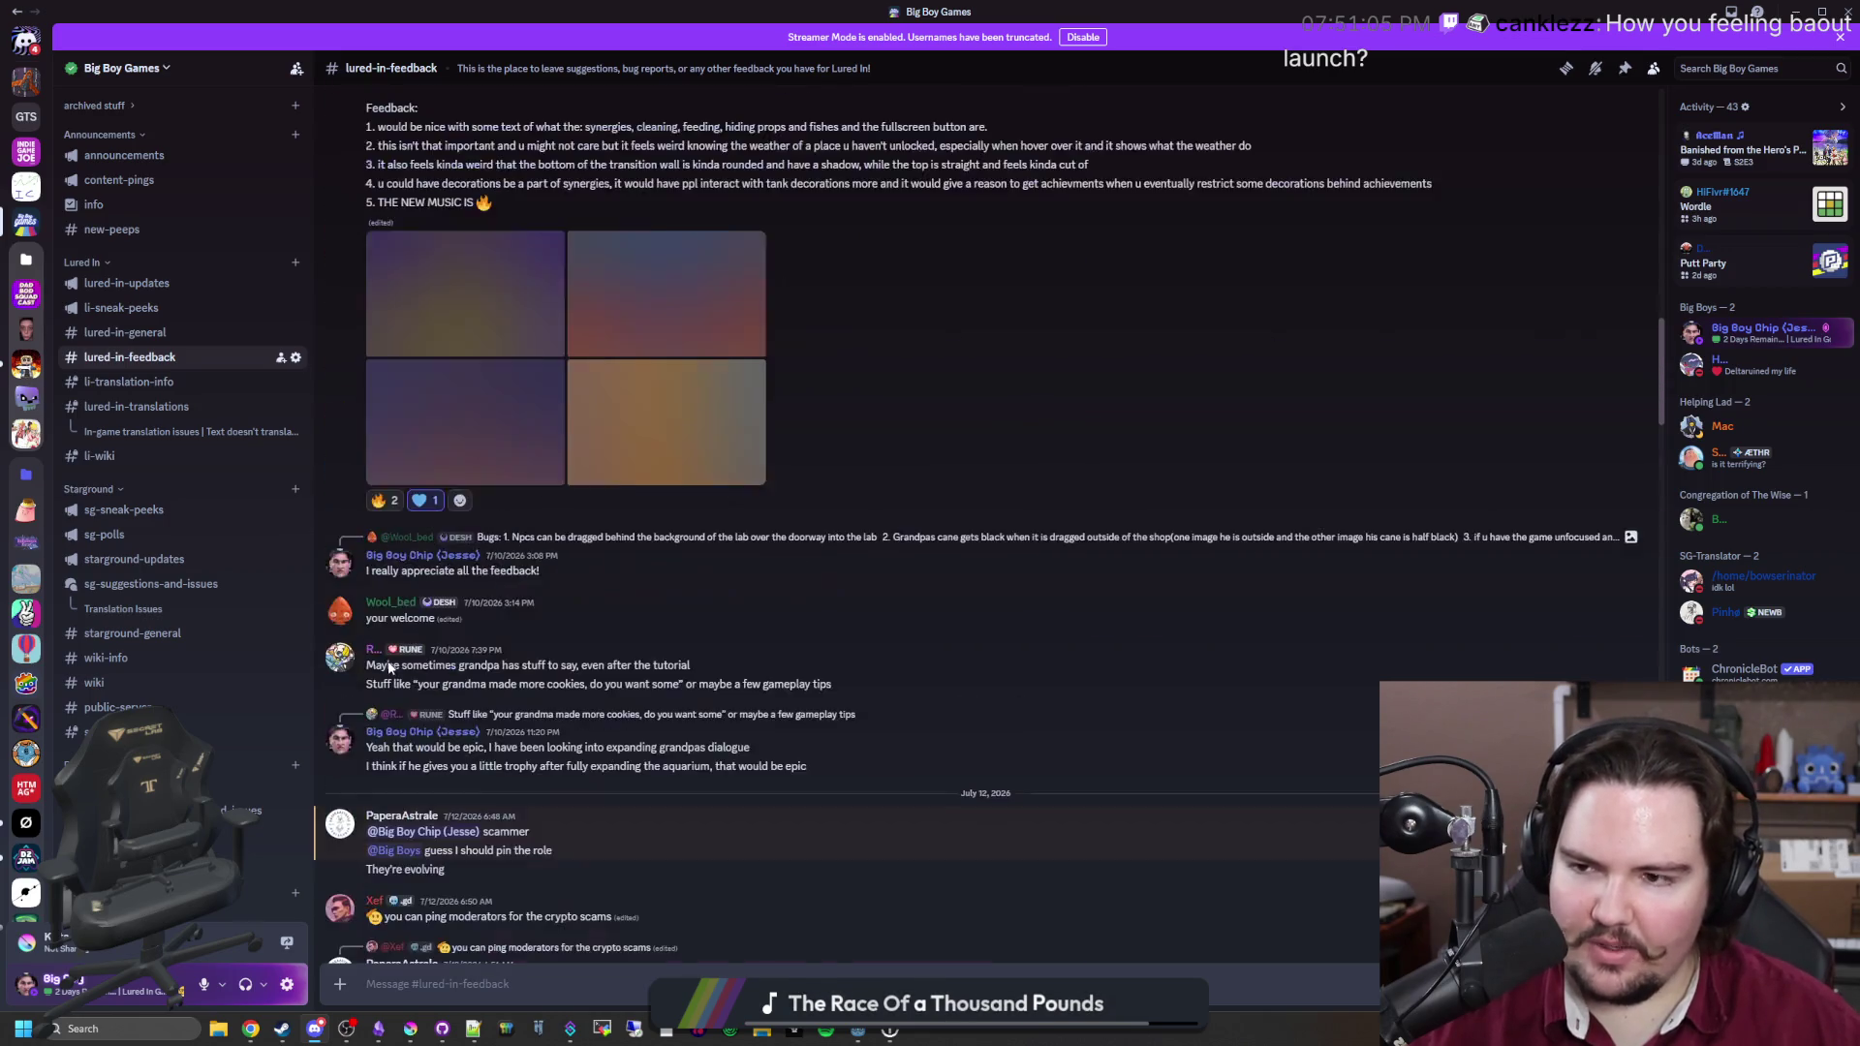
pyautogui.scroll(-5, 643, 570)
pyautogui.moveTo(1186, 12)
pyautogui.mouseDown()
pyautogui.moveTo(1184, 712)
pyautogui.moveTo(1183, 7)
pyautogui.mouseUp()
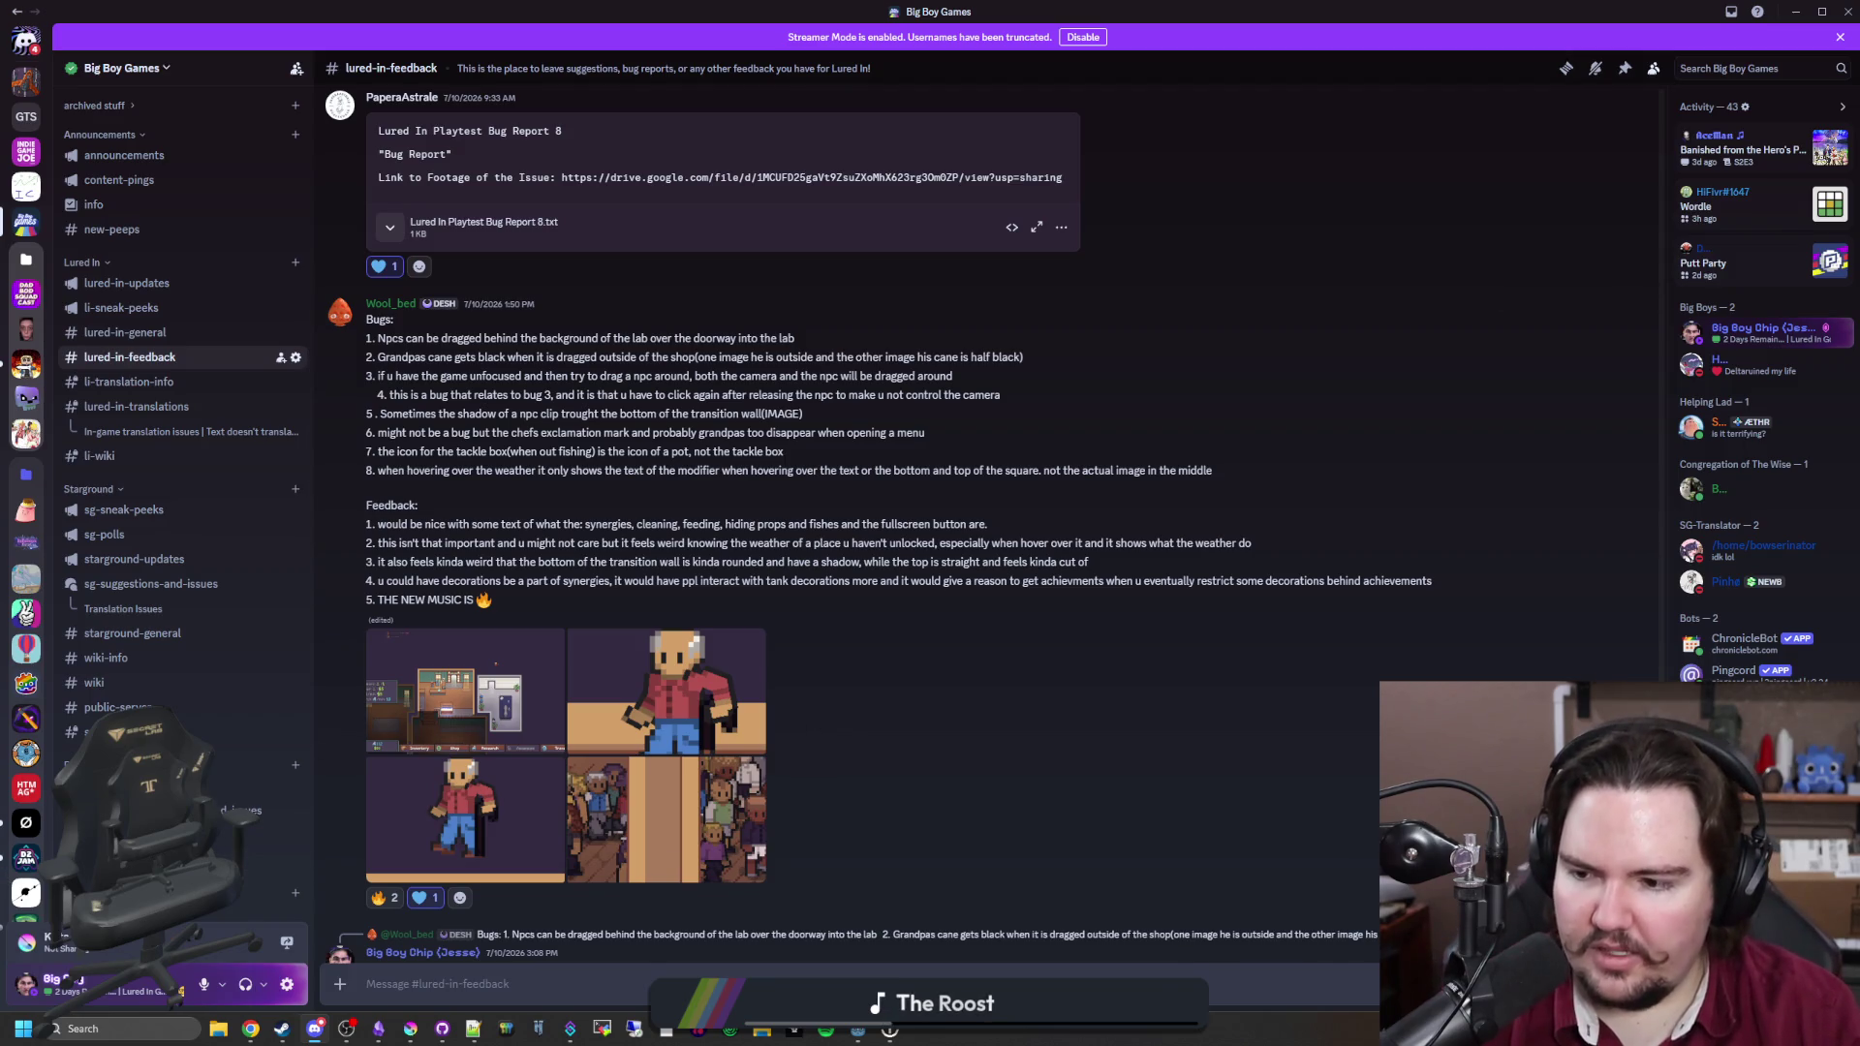
# Step: Maximize Chrome, scroll the Playtest Feedback summary averaging 8.15 satisfaction, and open a new tab
pyautogui.click(250, 1029)
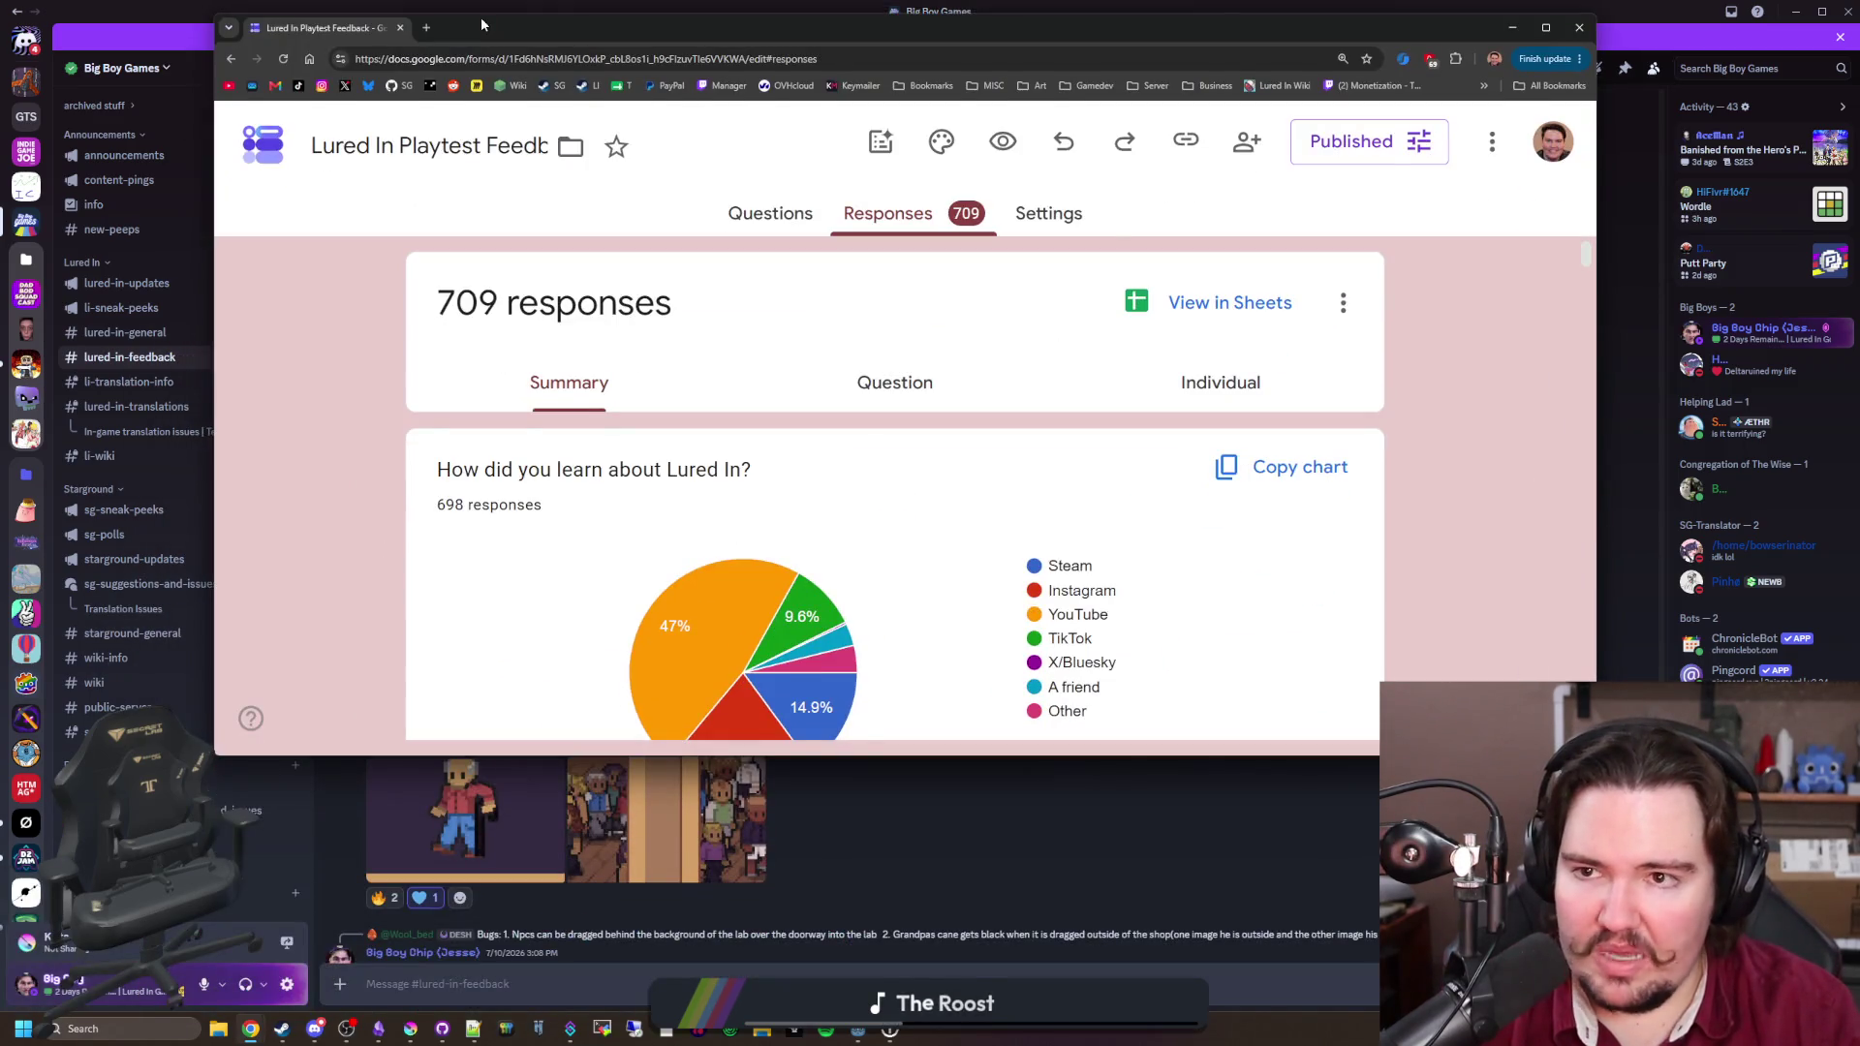
pyautogui.doubleClick(481, 24)
pyautogui.scroll(-5, 858, 574)
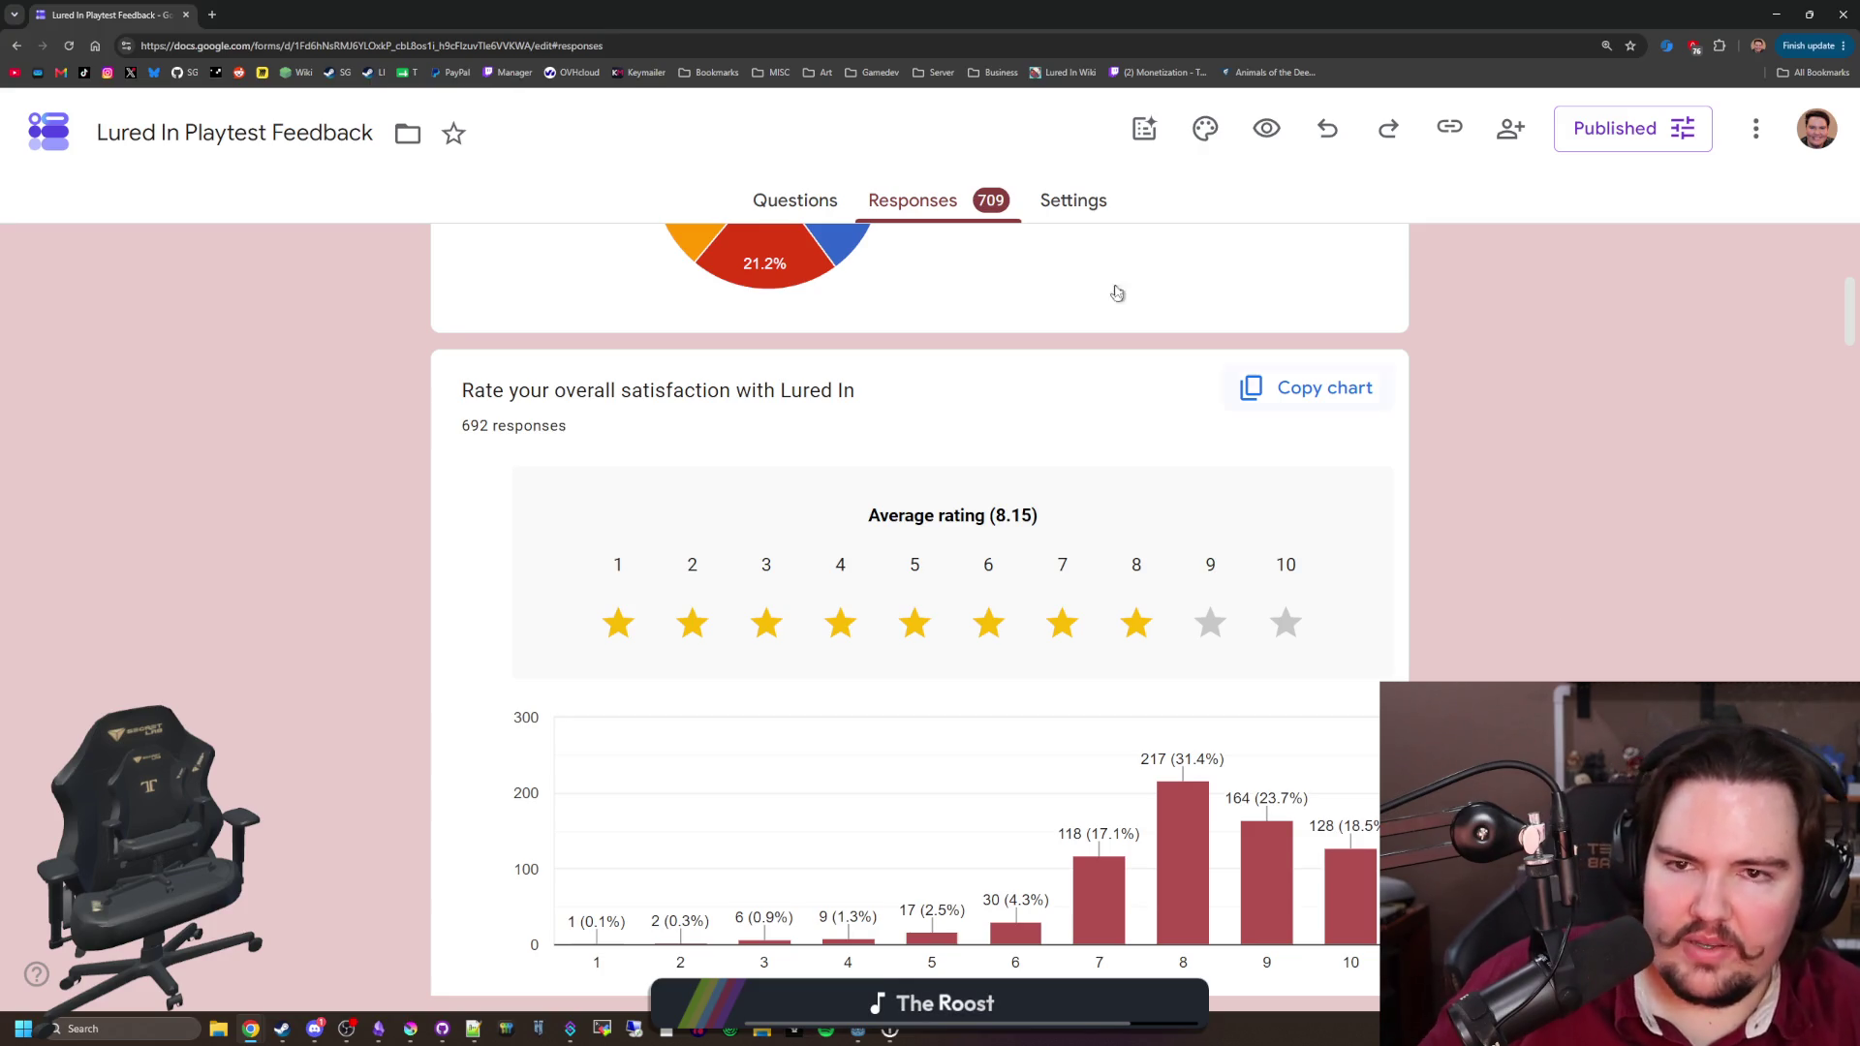
pyautogui.click(208, 15)
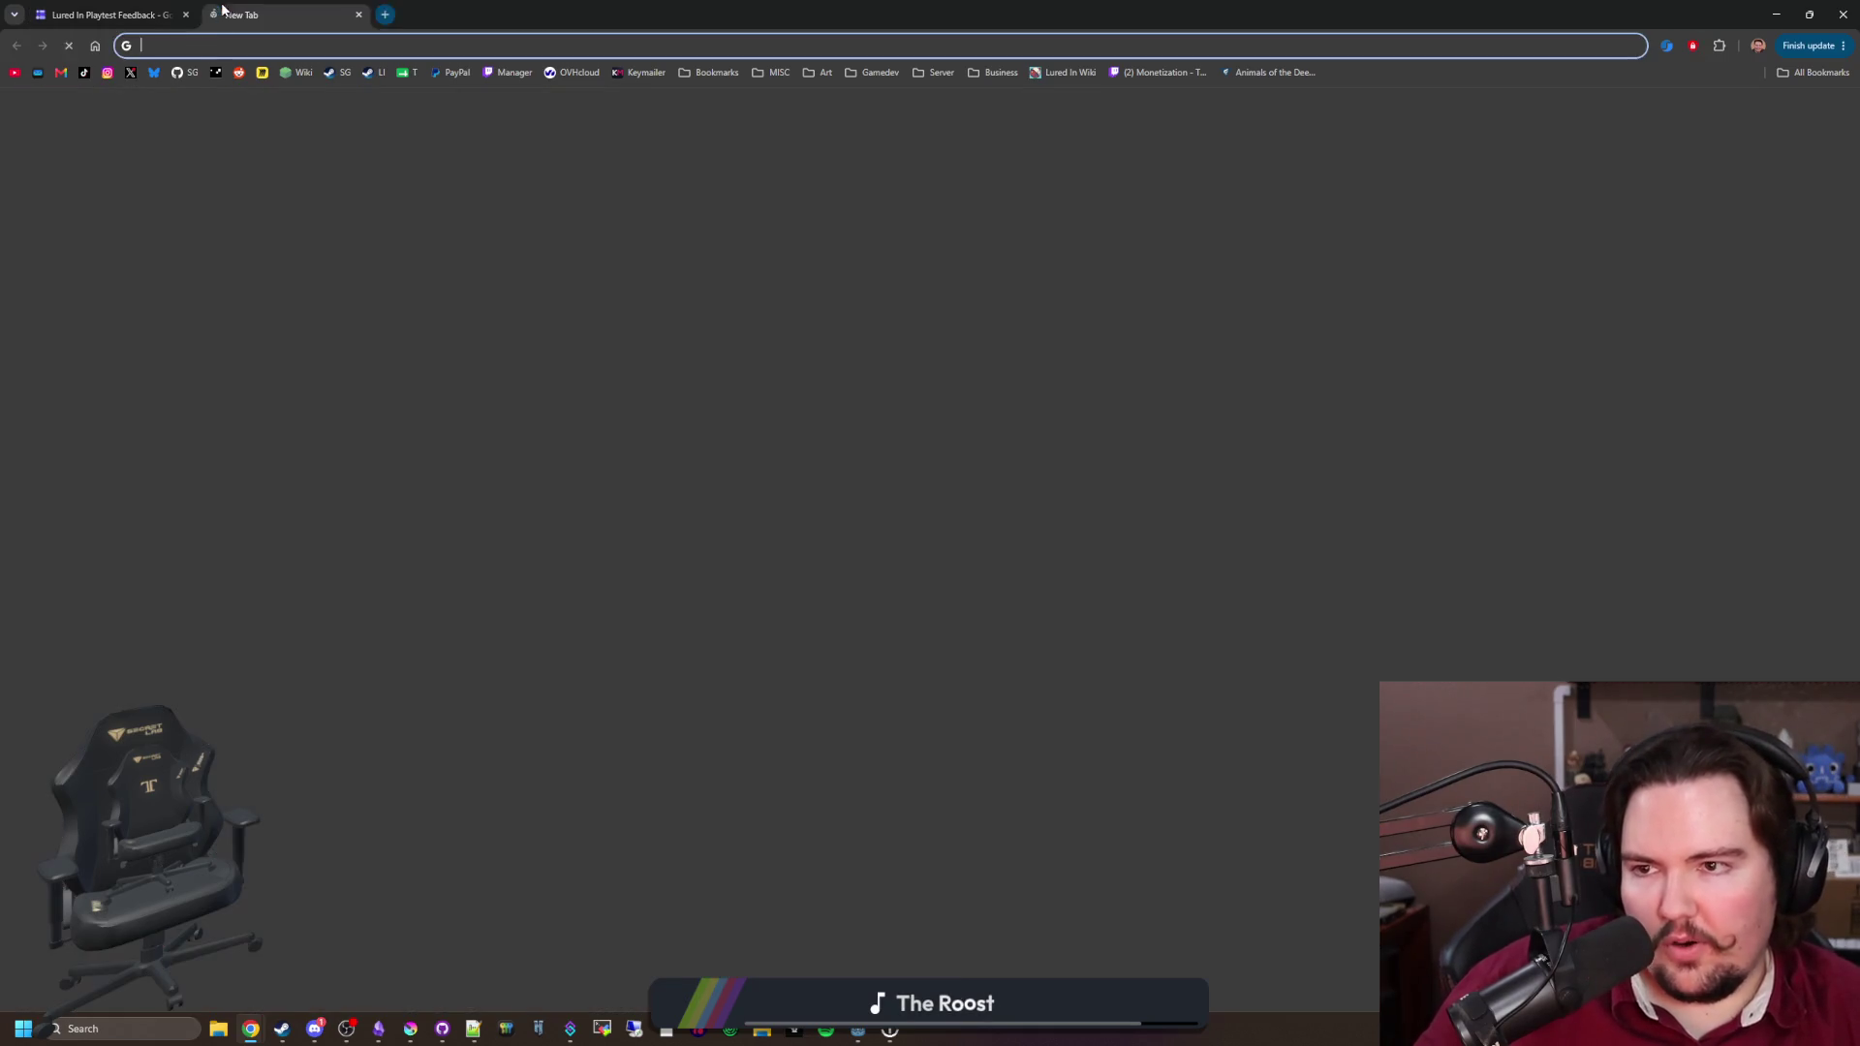
# Step: Go to the Steamworks dashboard and open Lured In's app admin page
pyautogui.click(219, 72)
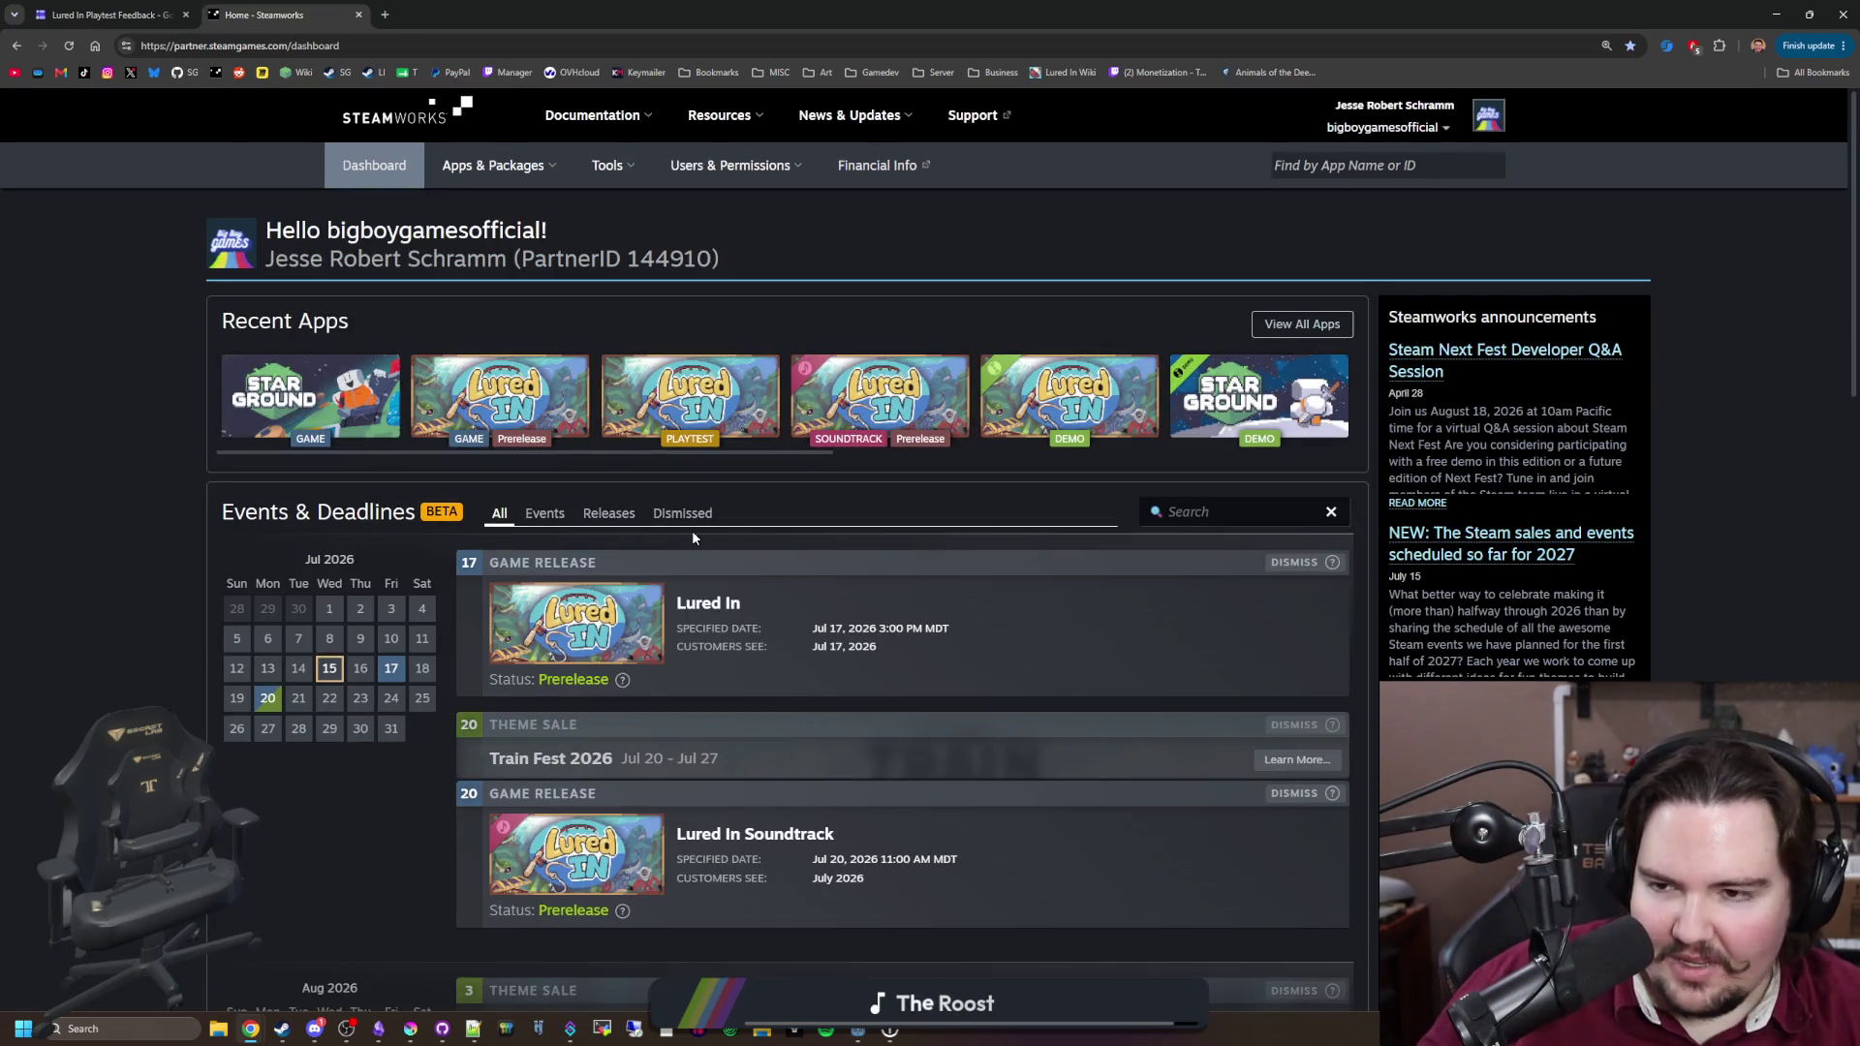
pyautogui.click(517, 384)
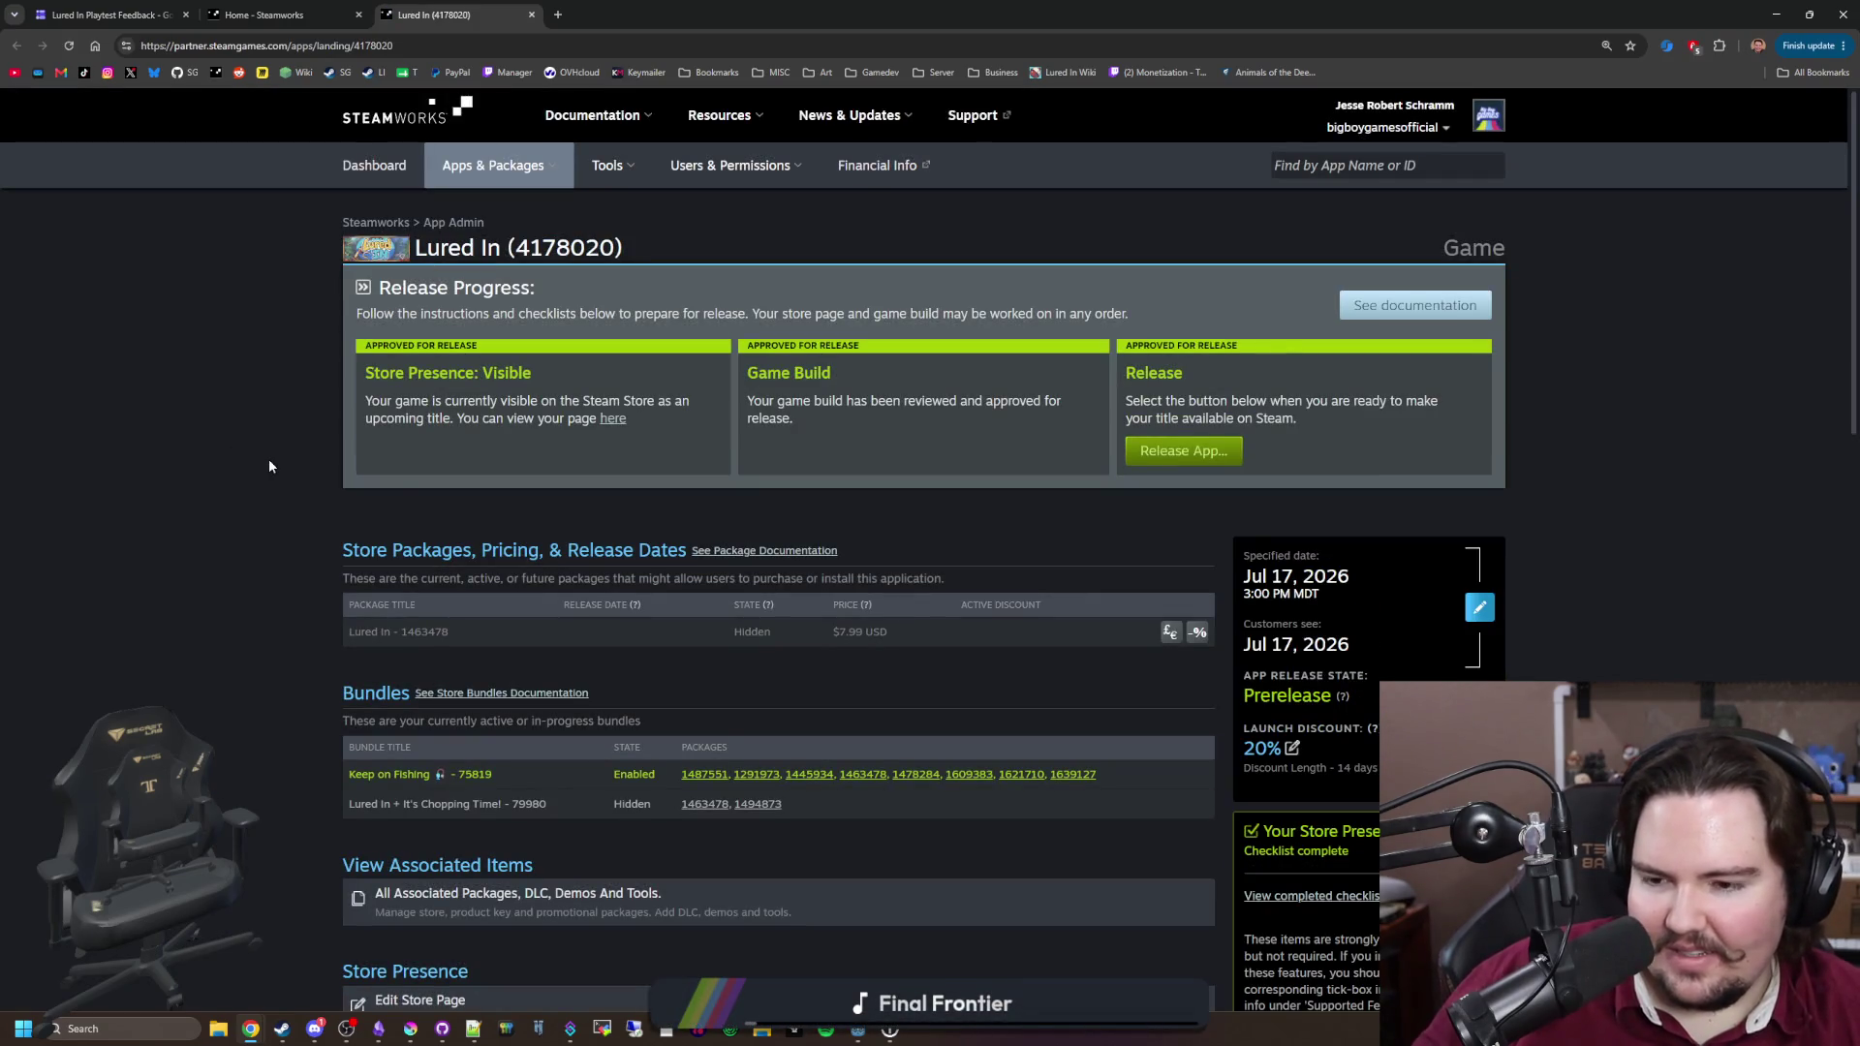
pyautogui.scroll(-1, 247, 486)
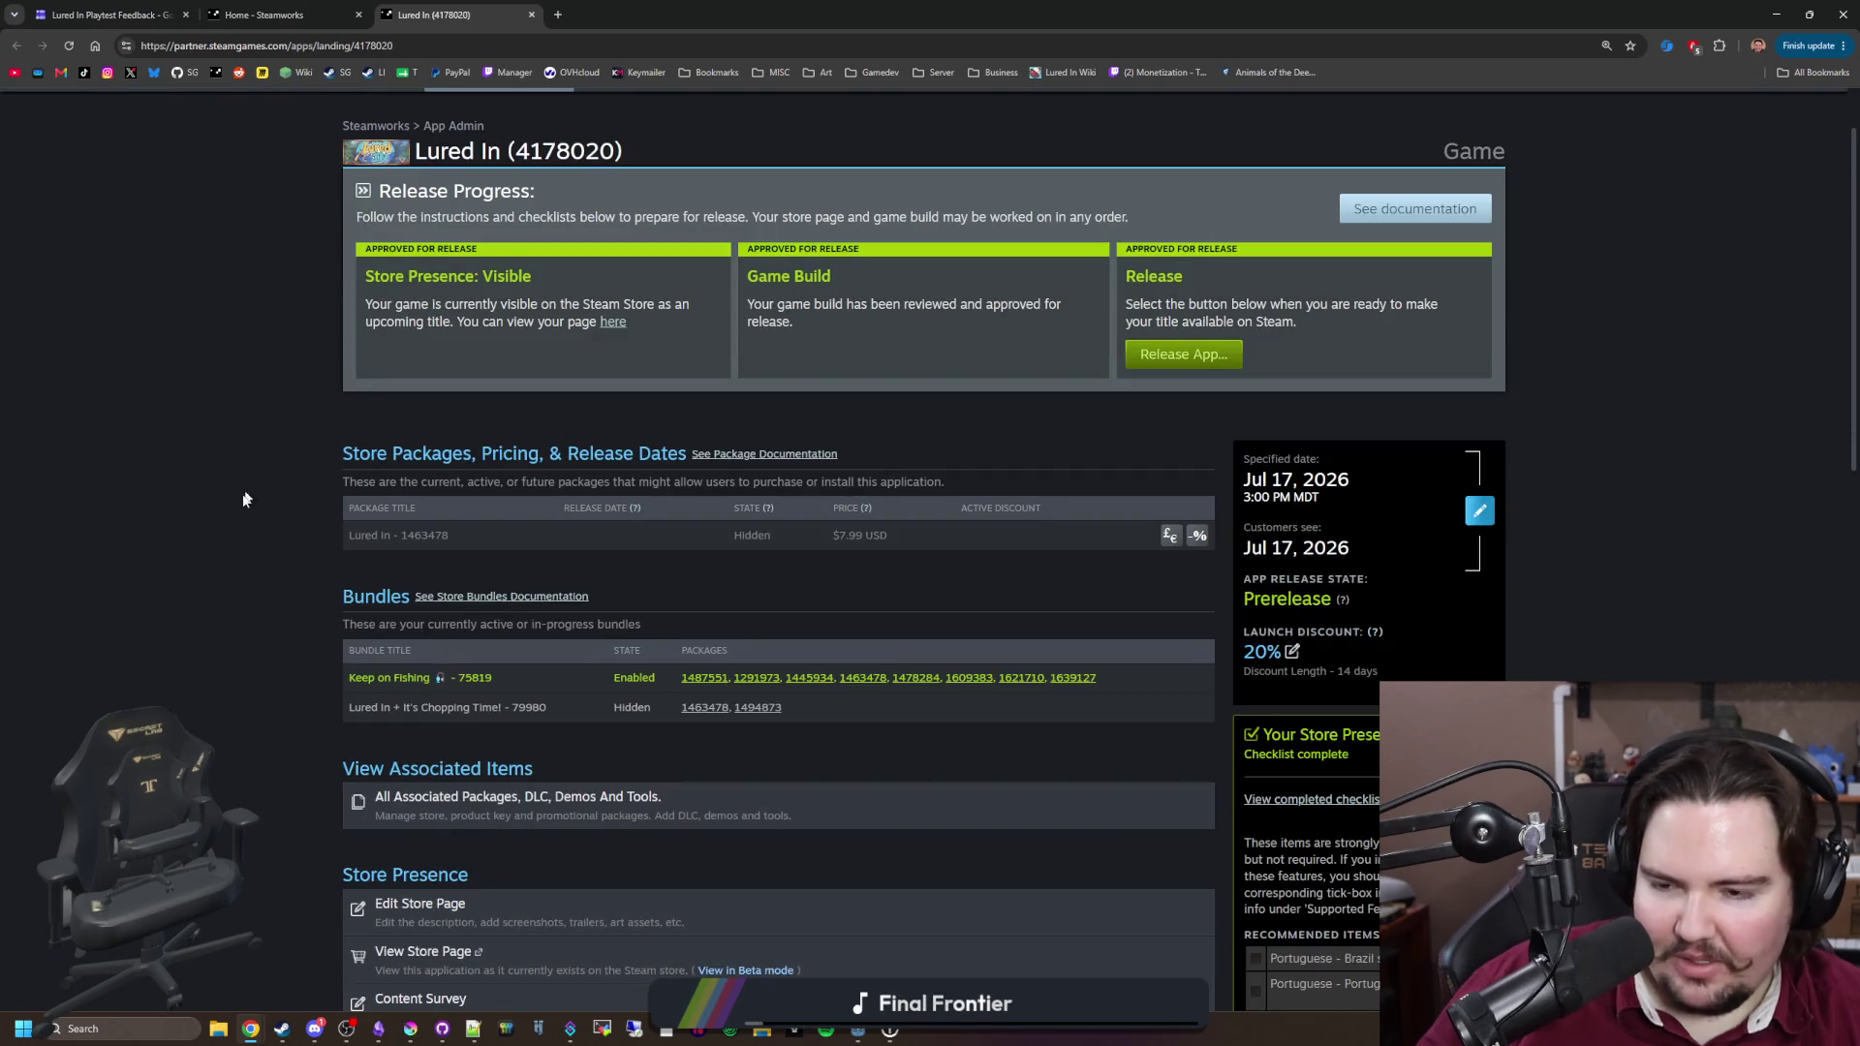
pyautogui.scroll(-10, 242, 503)
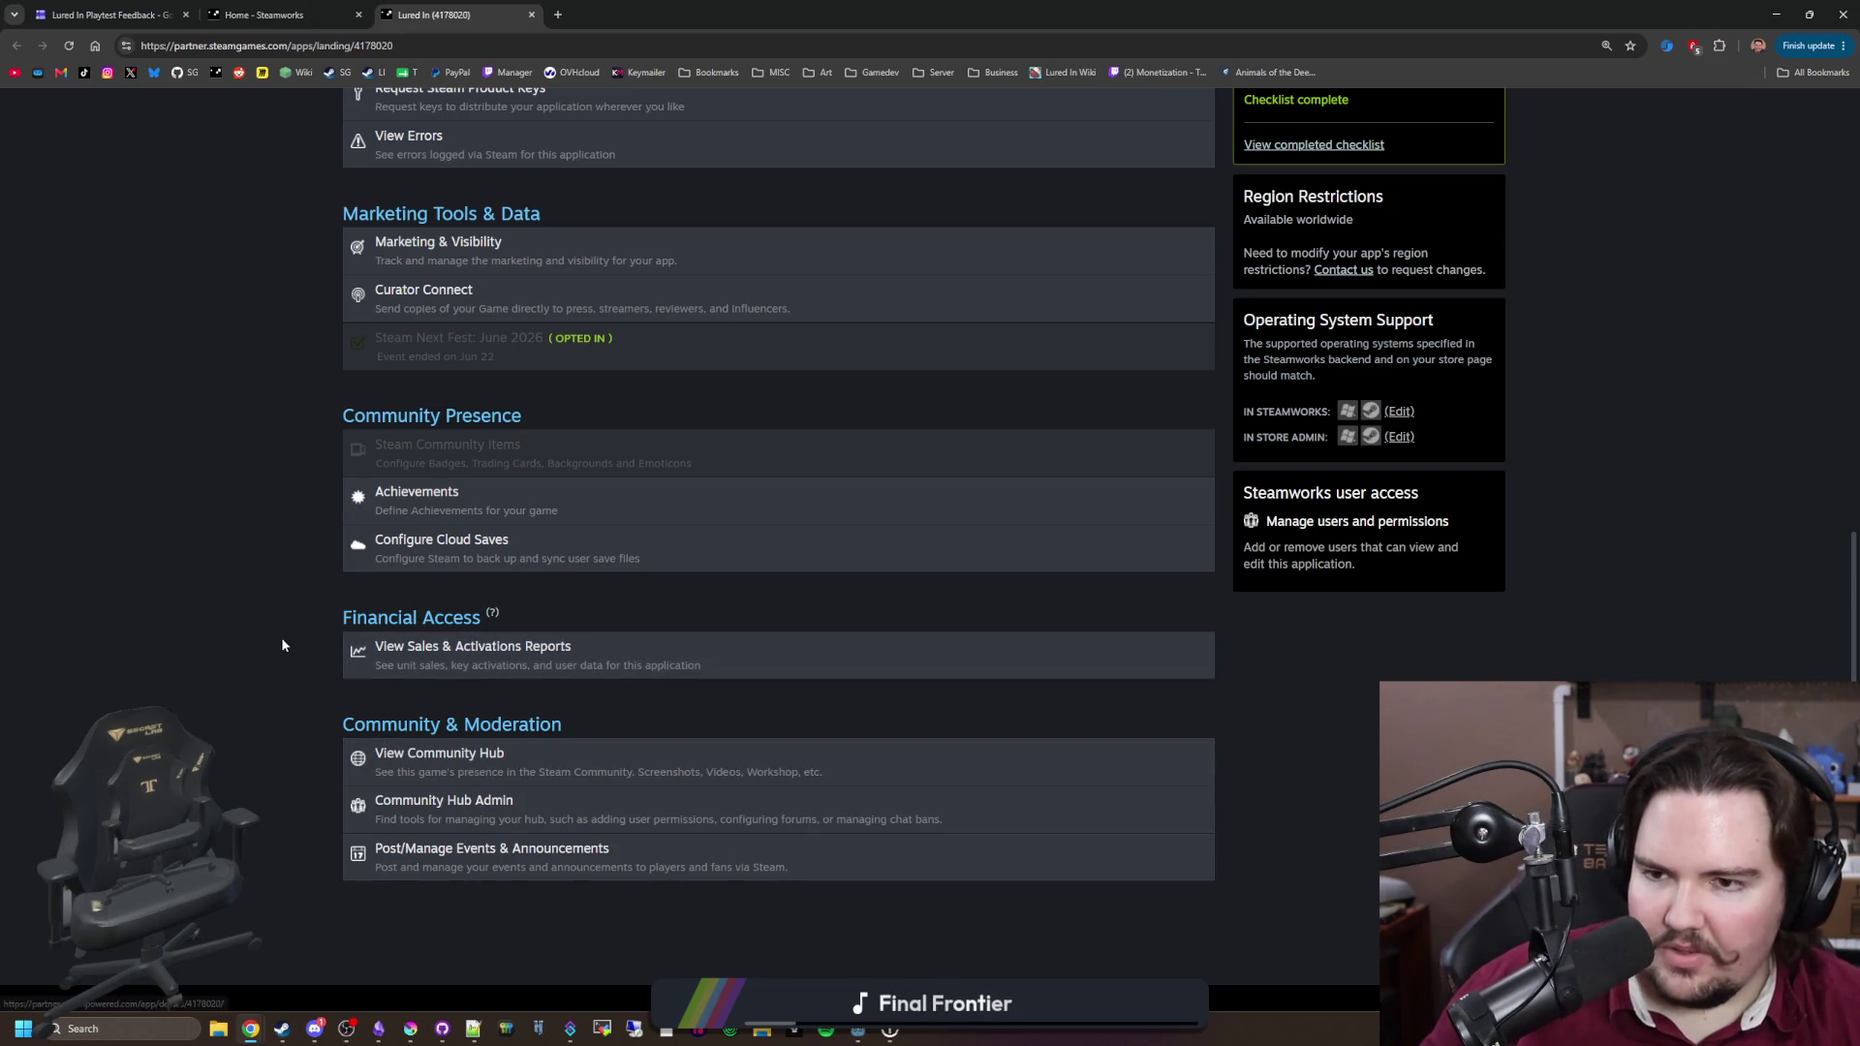
# Step: Review Lured In's Sales & Activations Report: 94 units, 50 unique users, 19,466 wishlists
pyautogui.click(426, 658)
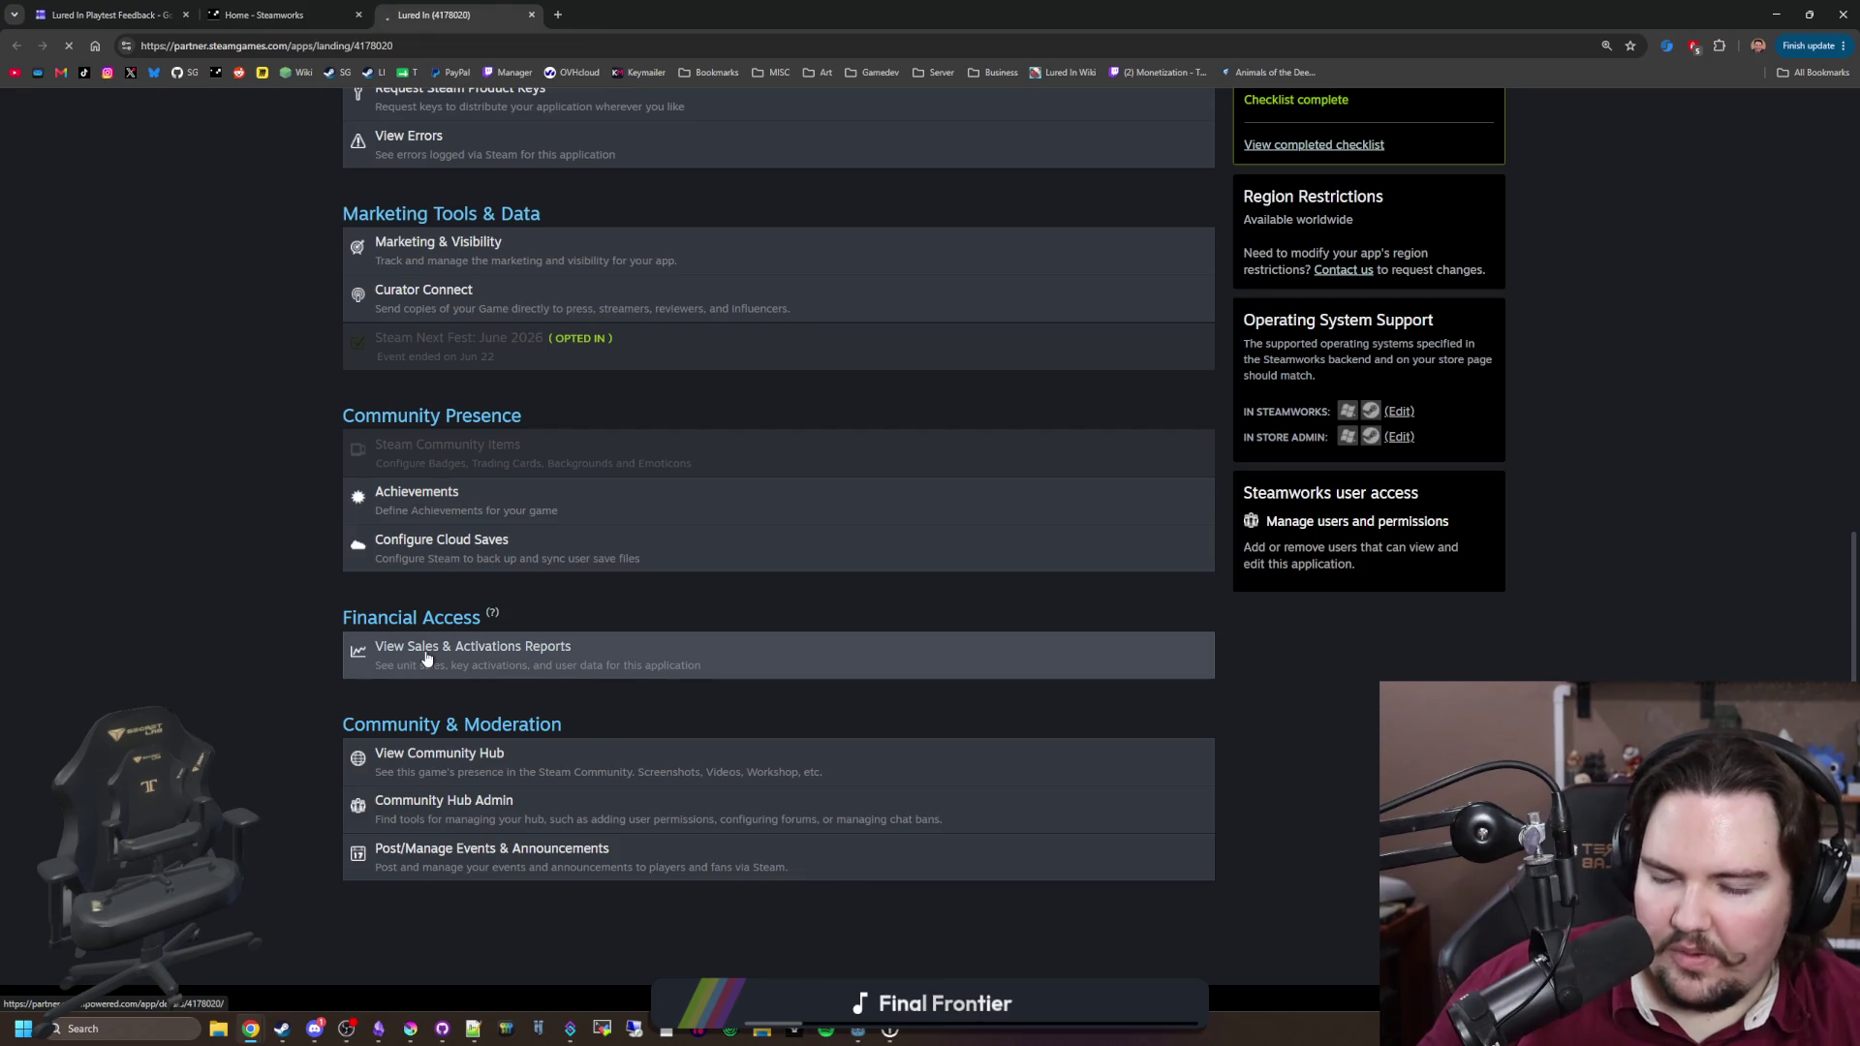
pyautogui.scroll(-2, 648, 676)
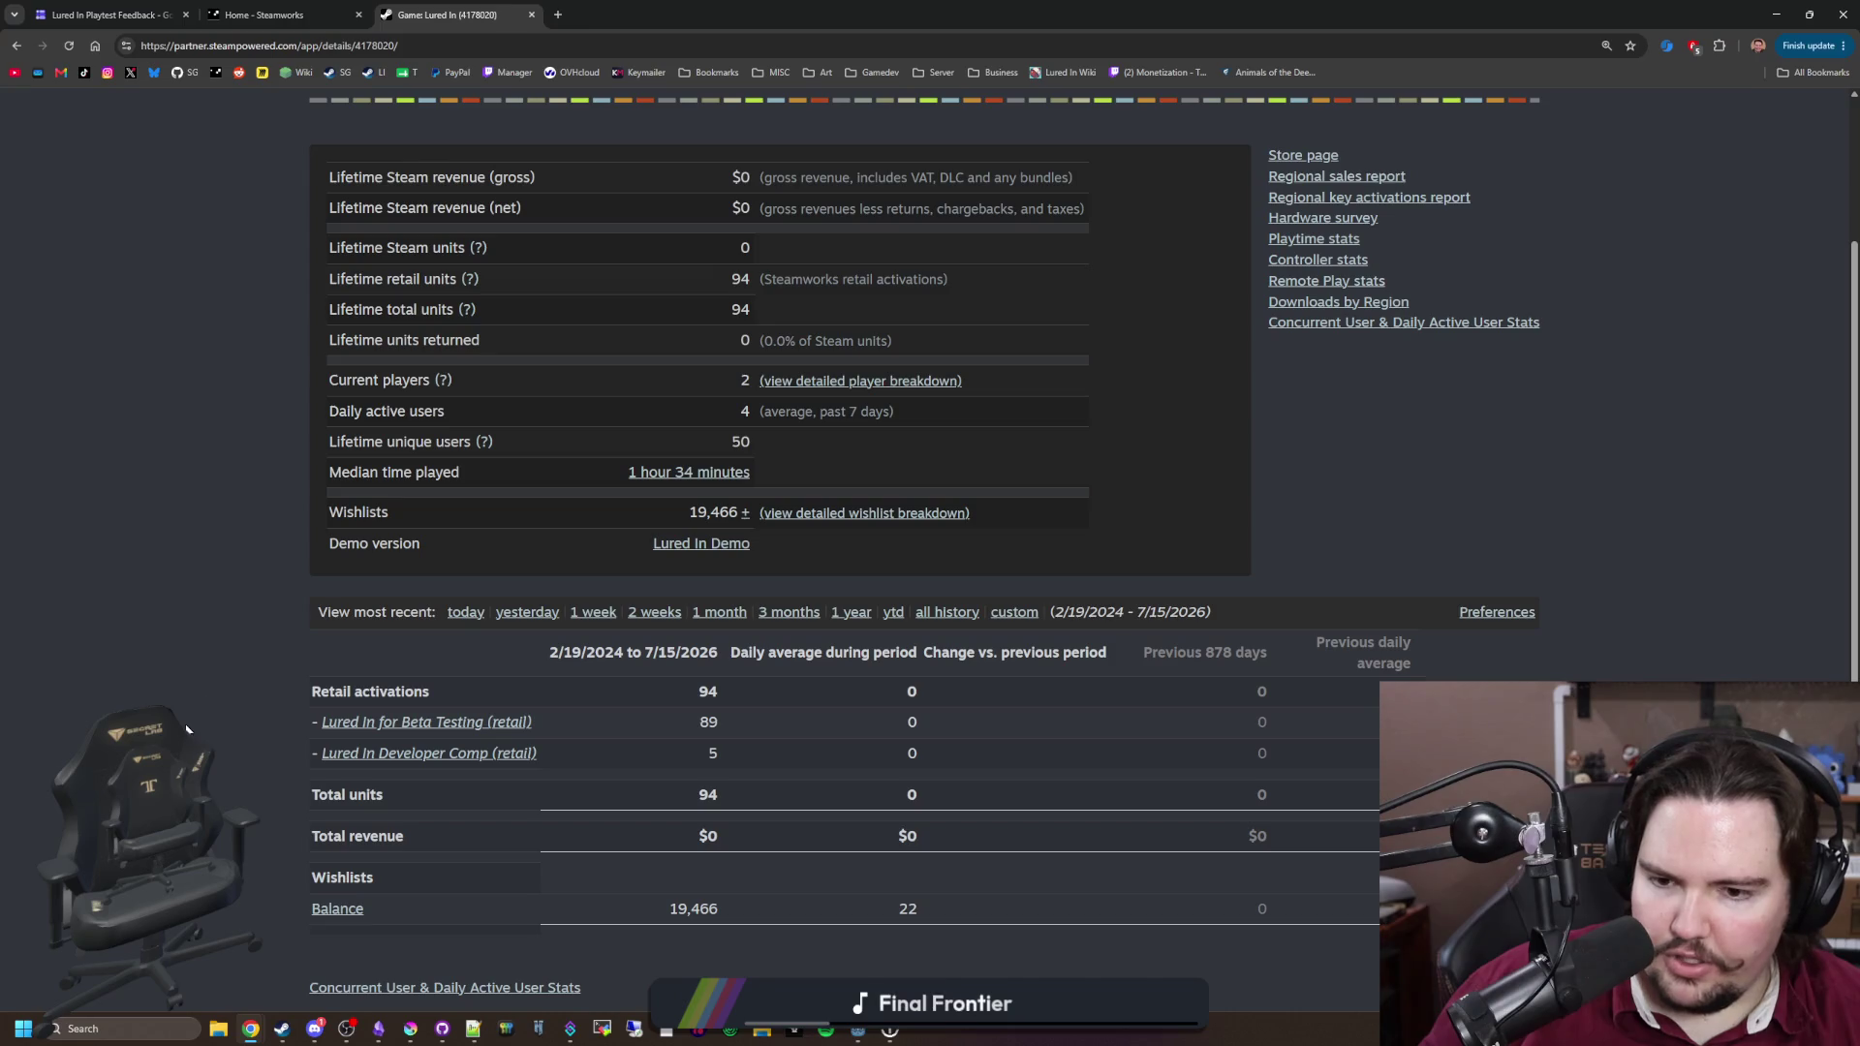
pyautogui.scroll(-2, 203, 664)
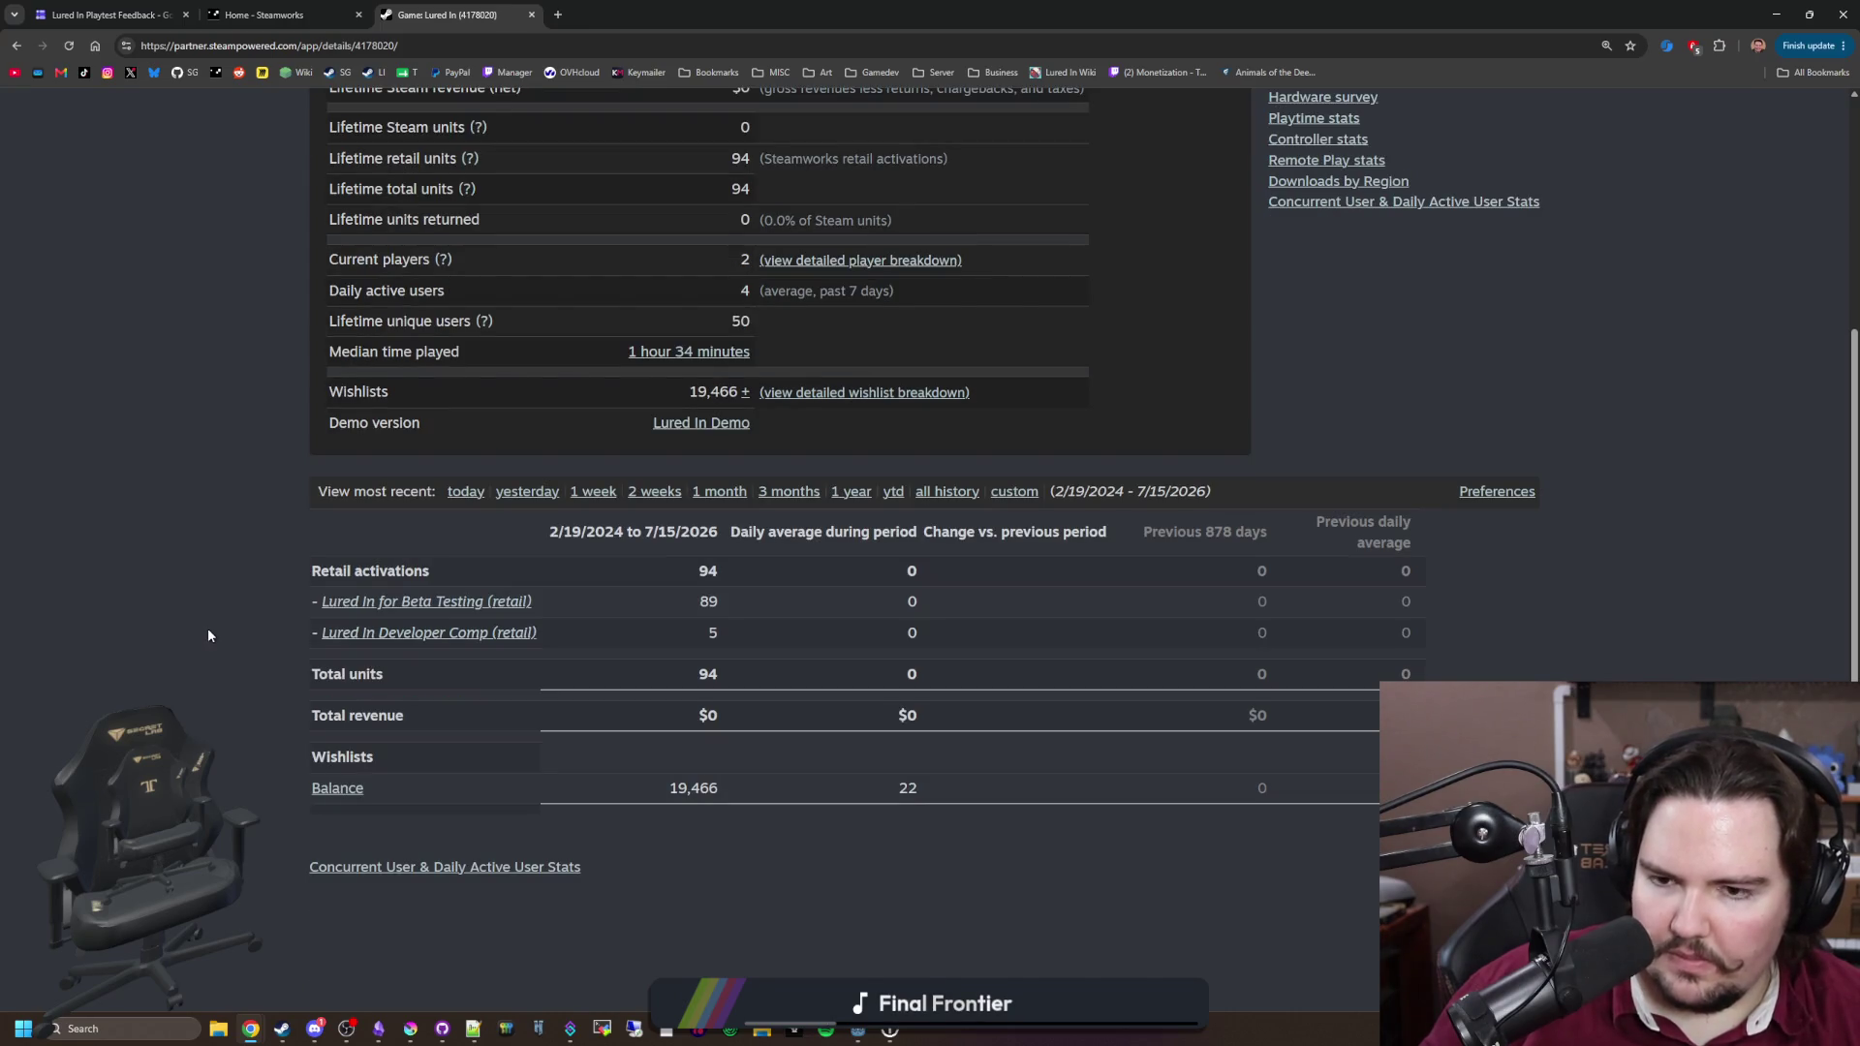
pyautogui.scroll(3, 208, 636)
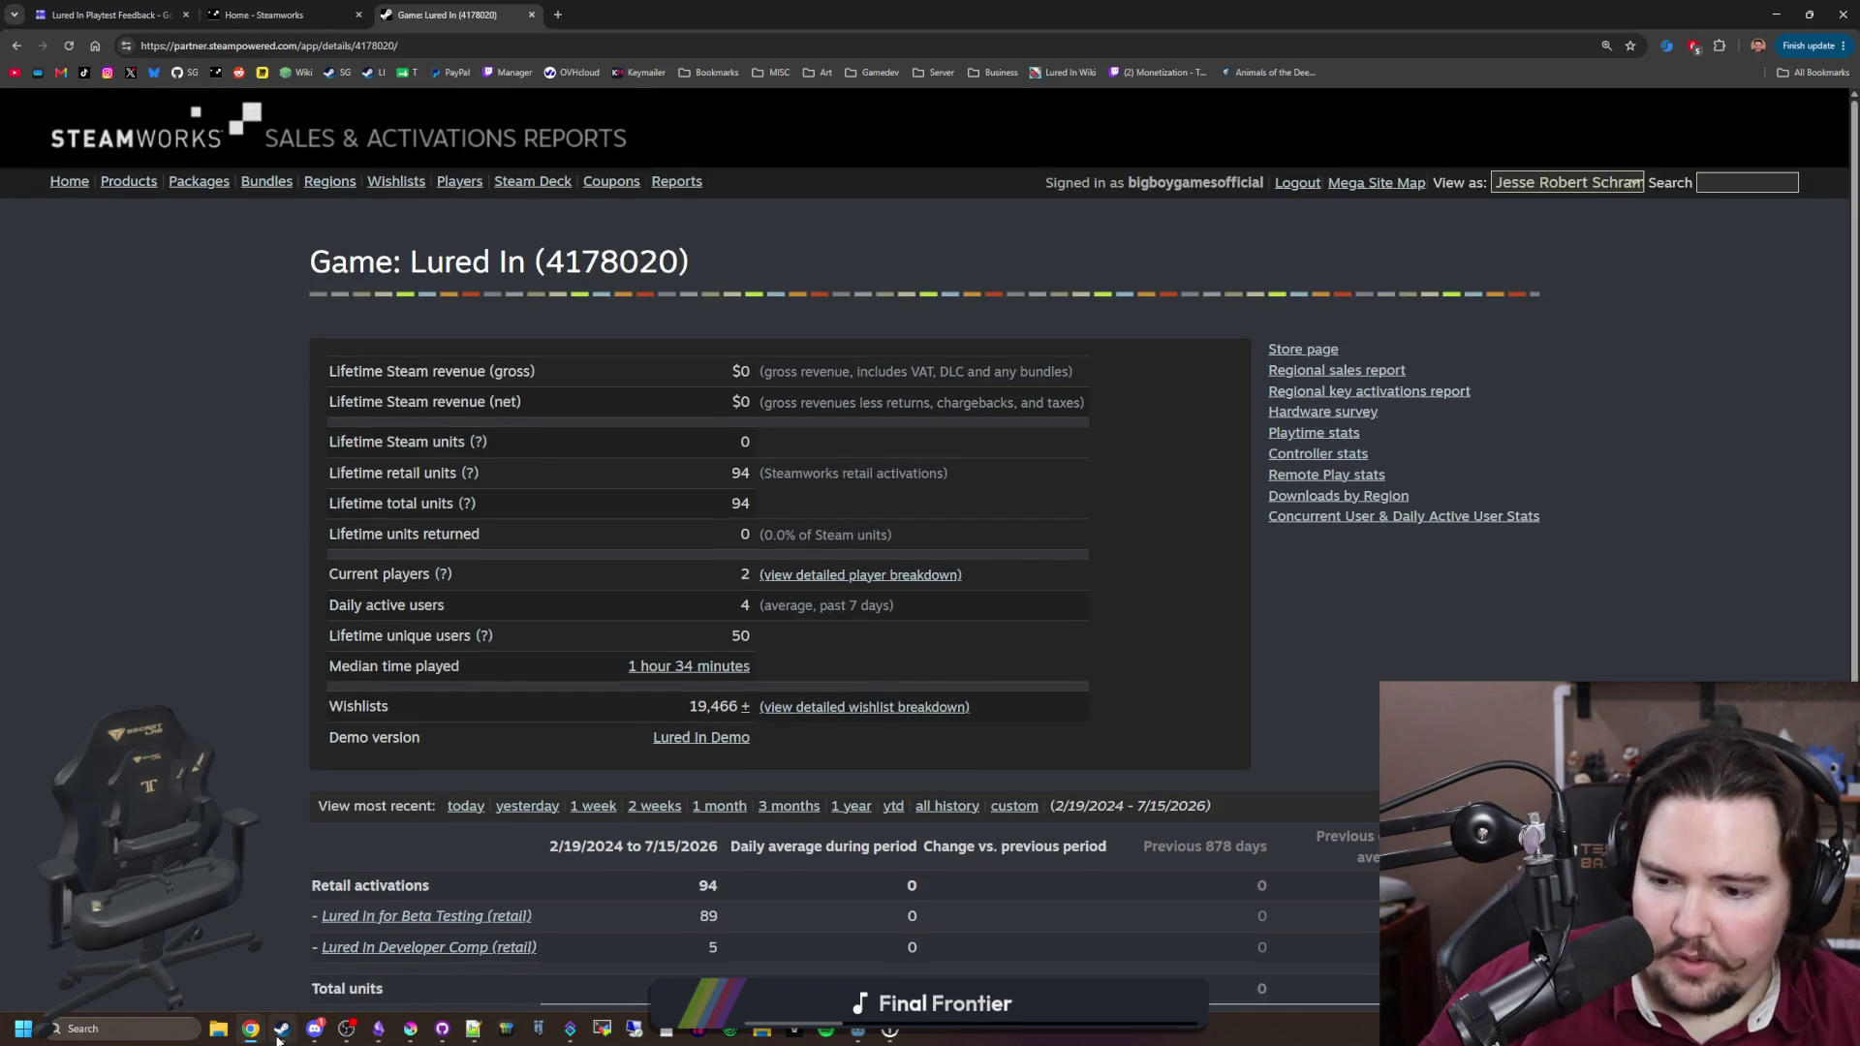
# Step: Bring up the Steam store front page and scroll down to the featured game lists
pyautogui.click(282, 1029)
pyautogui.click(289, 177)
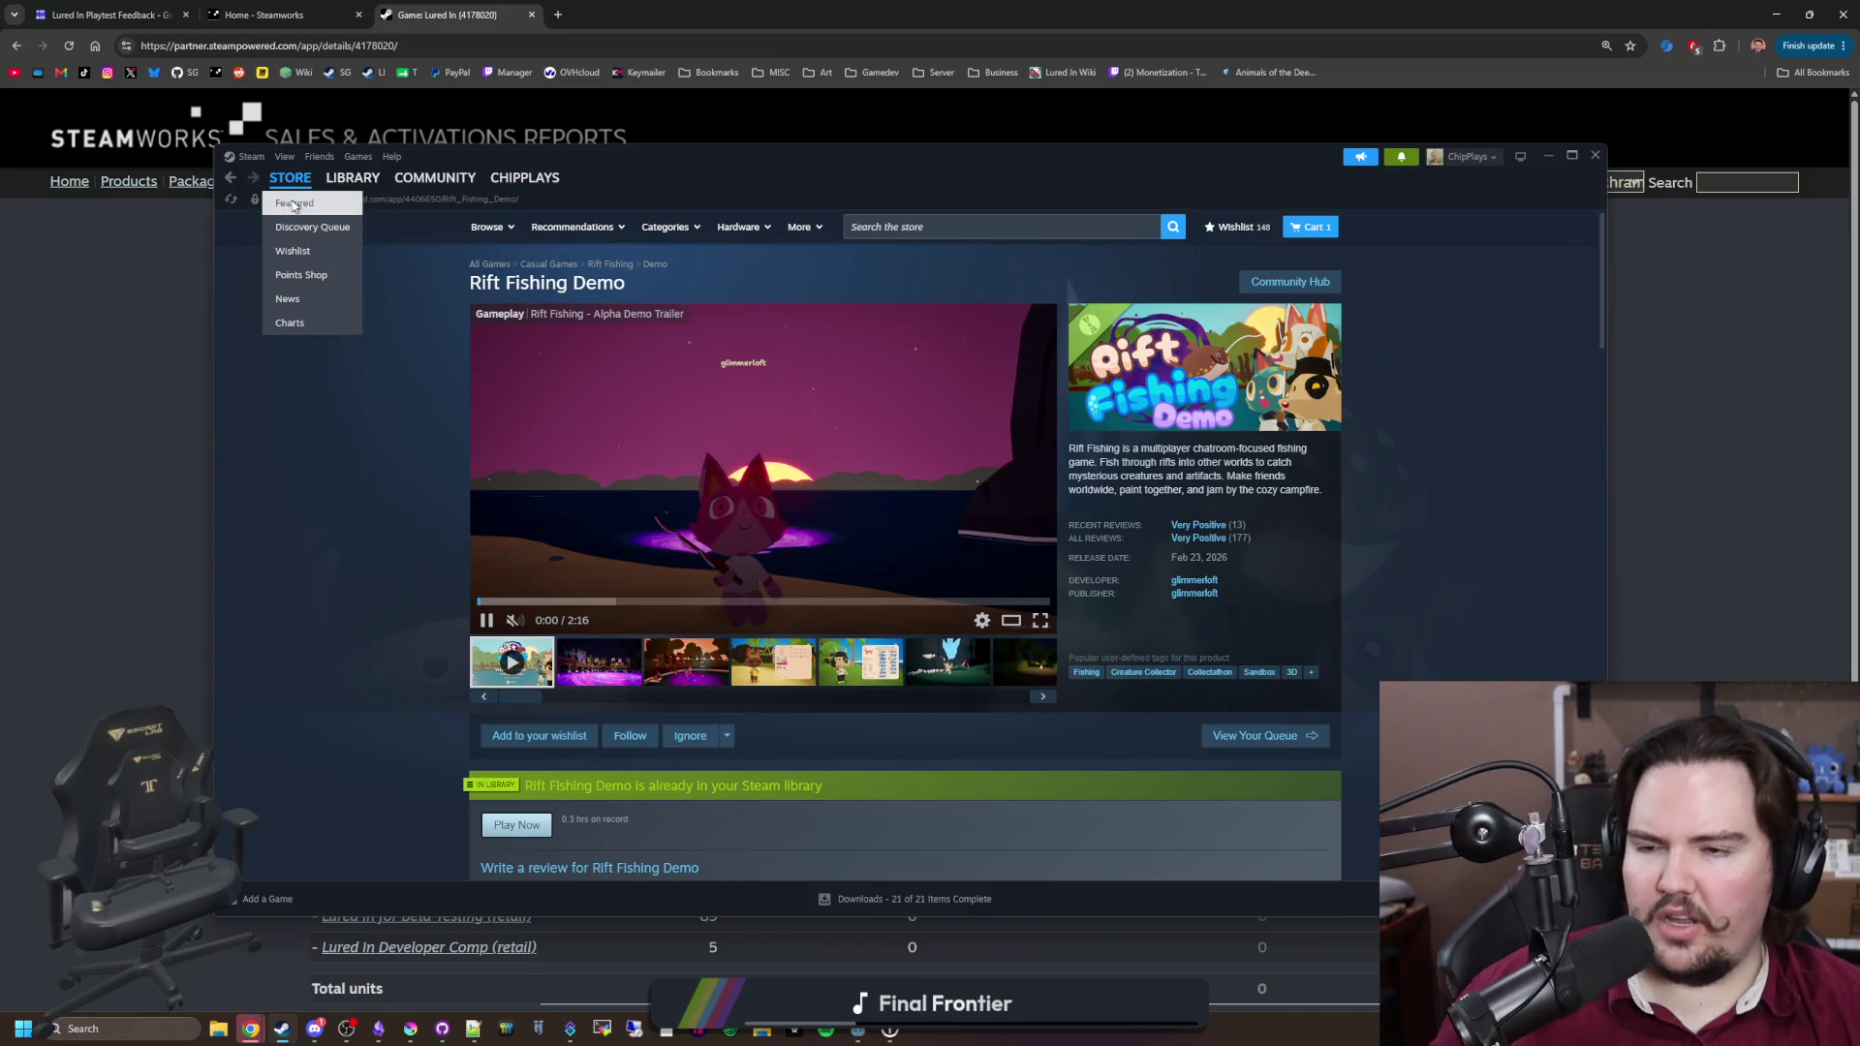
pyautogui.click(292, 207)
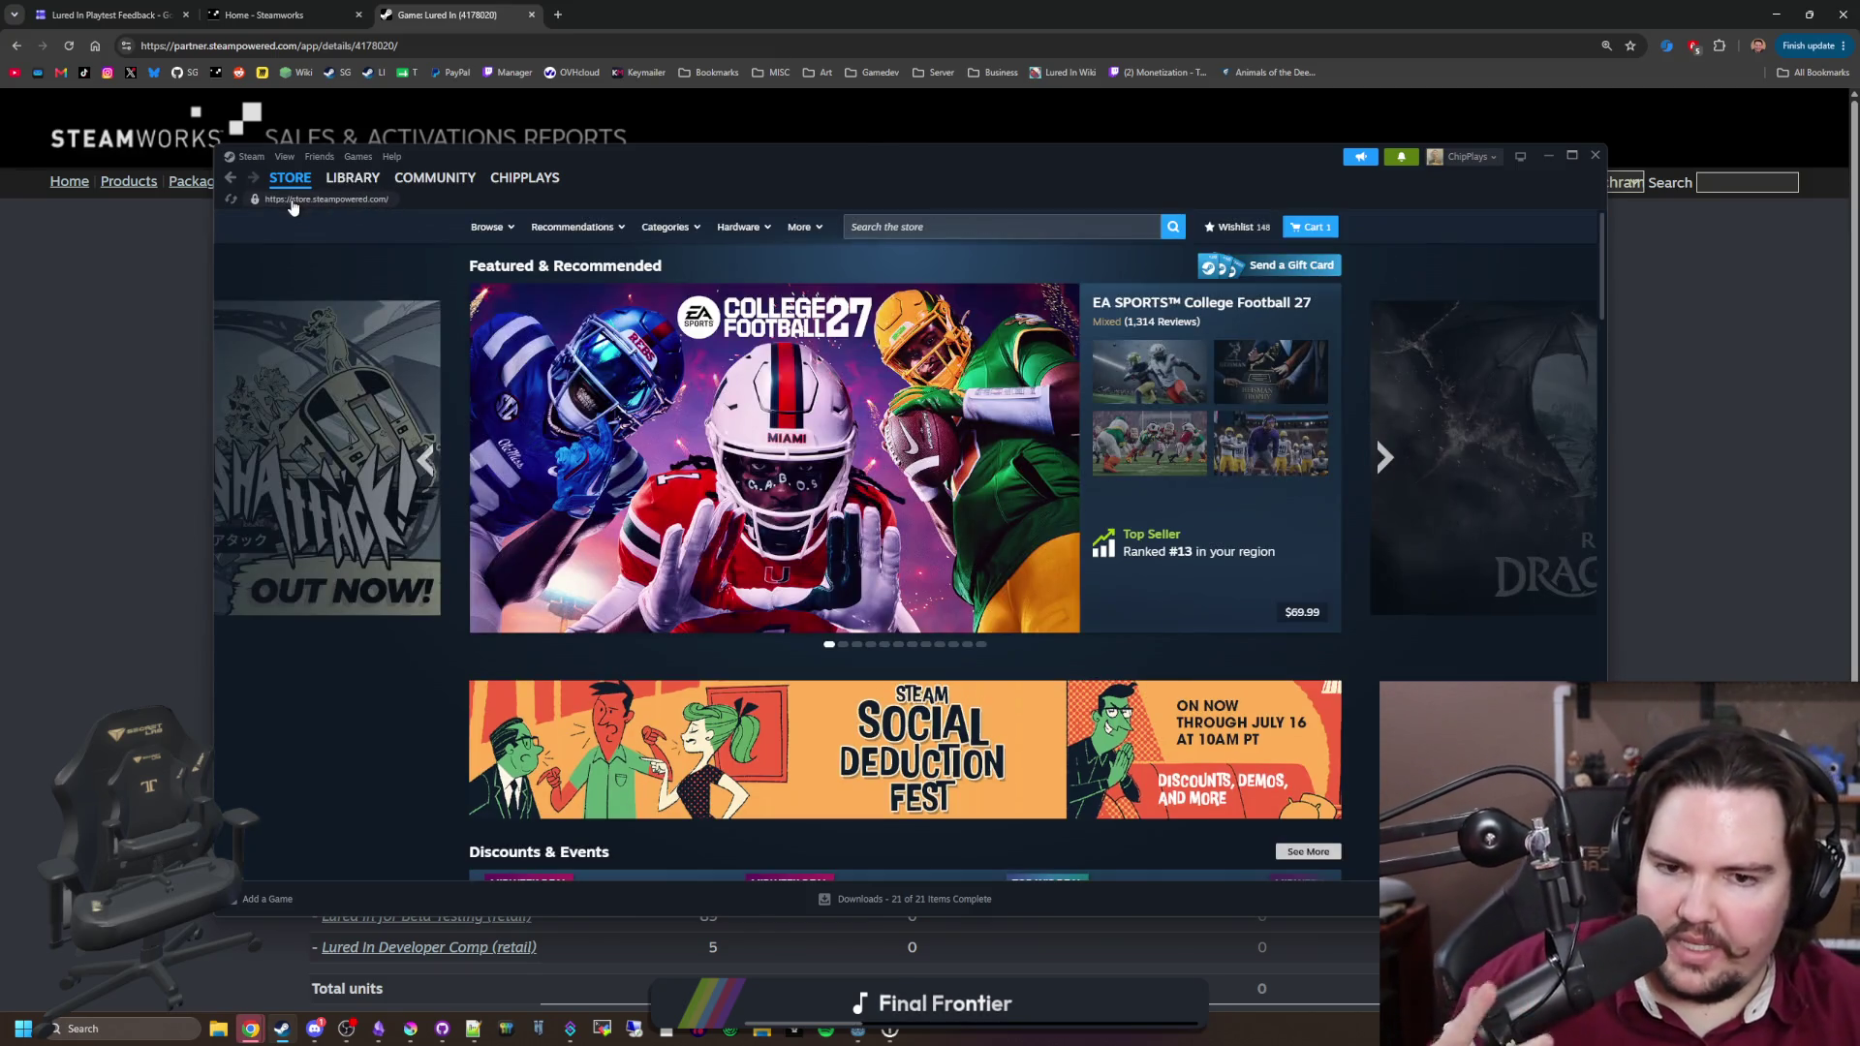
pyautogui.scroll(-1, 860, 479)
pyautogui.scroll(-8, 860, 478)
pyautogui.scroll(-5, 862, 476)
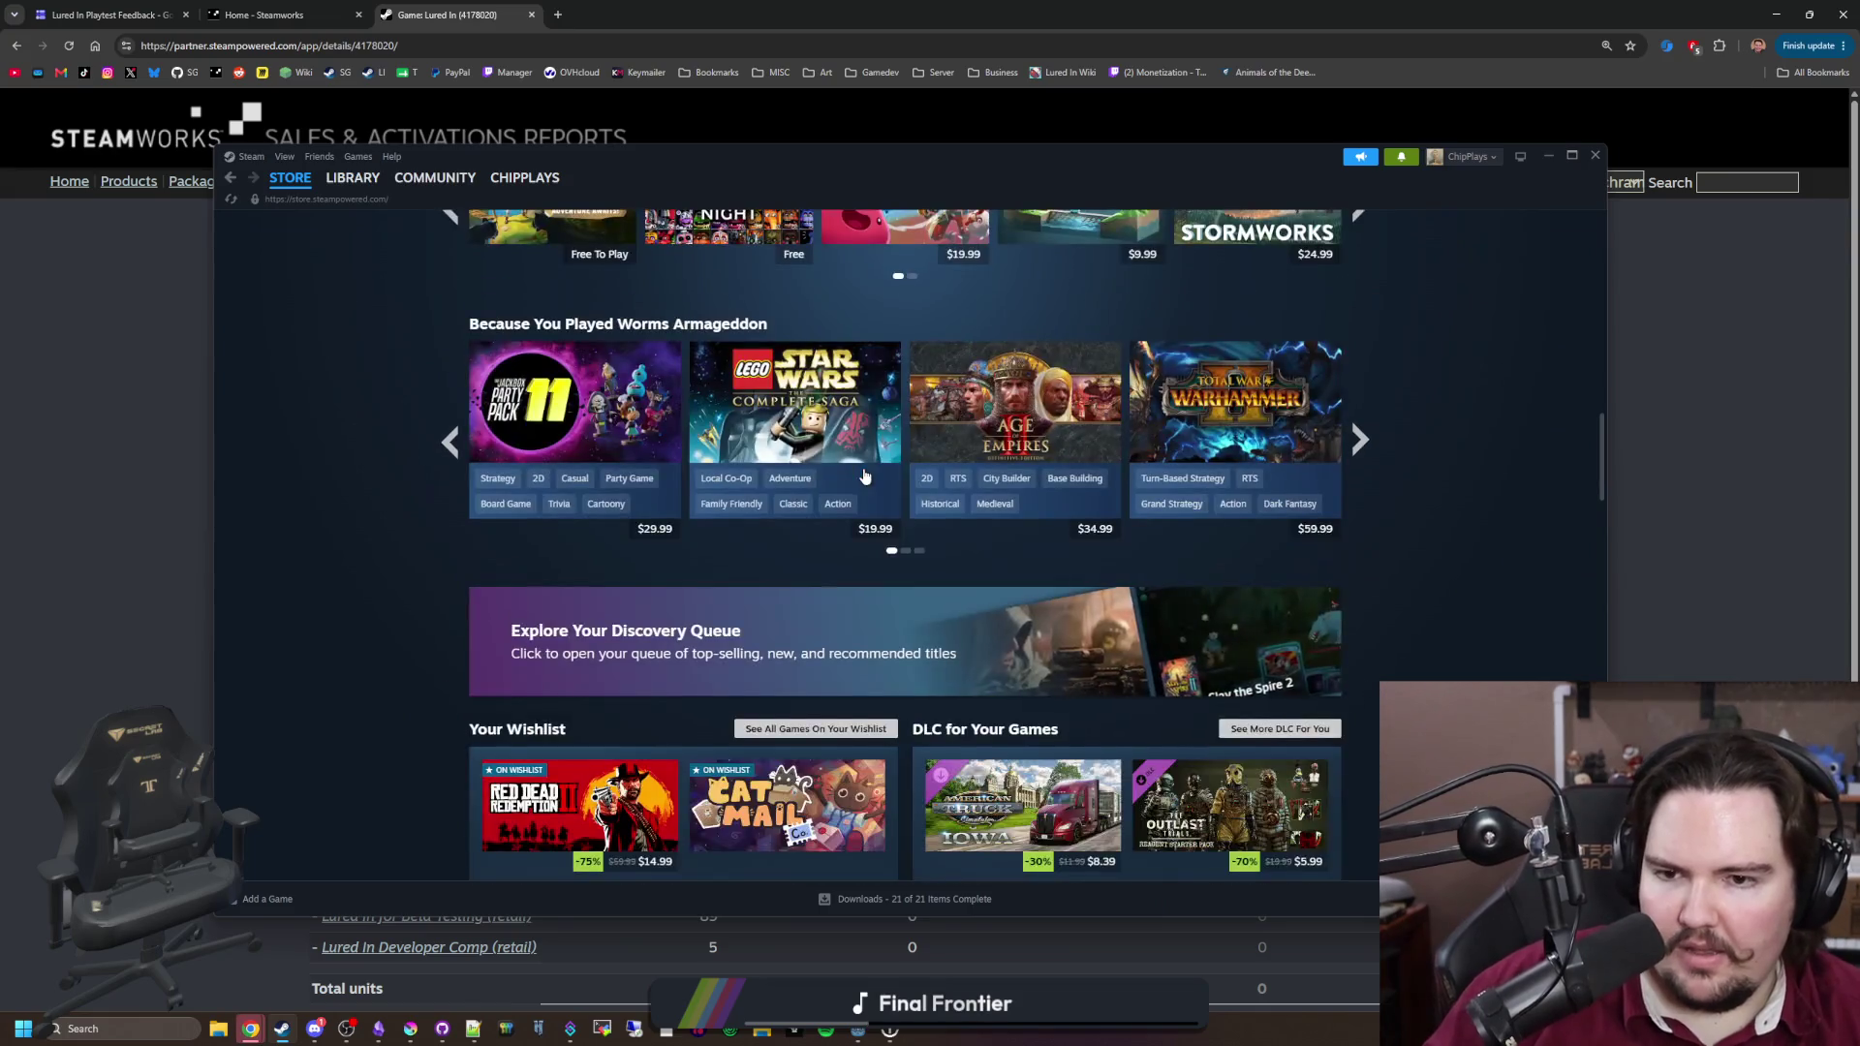
pyautogui.scroll(3, 865, 475)
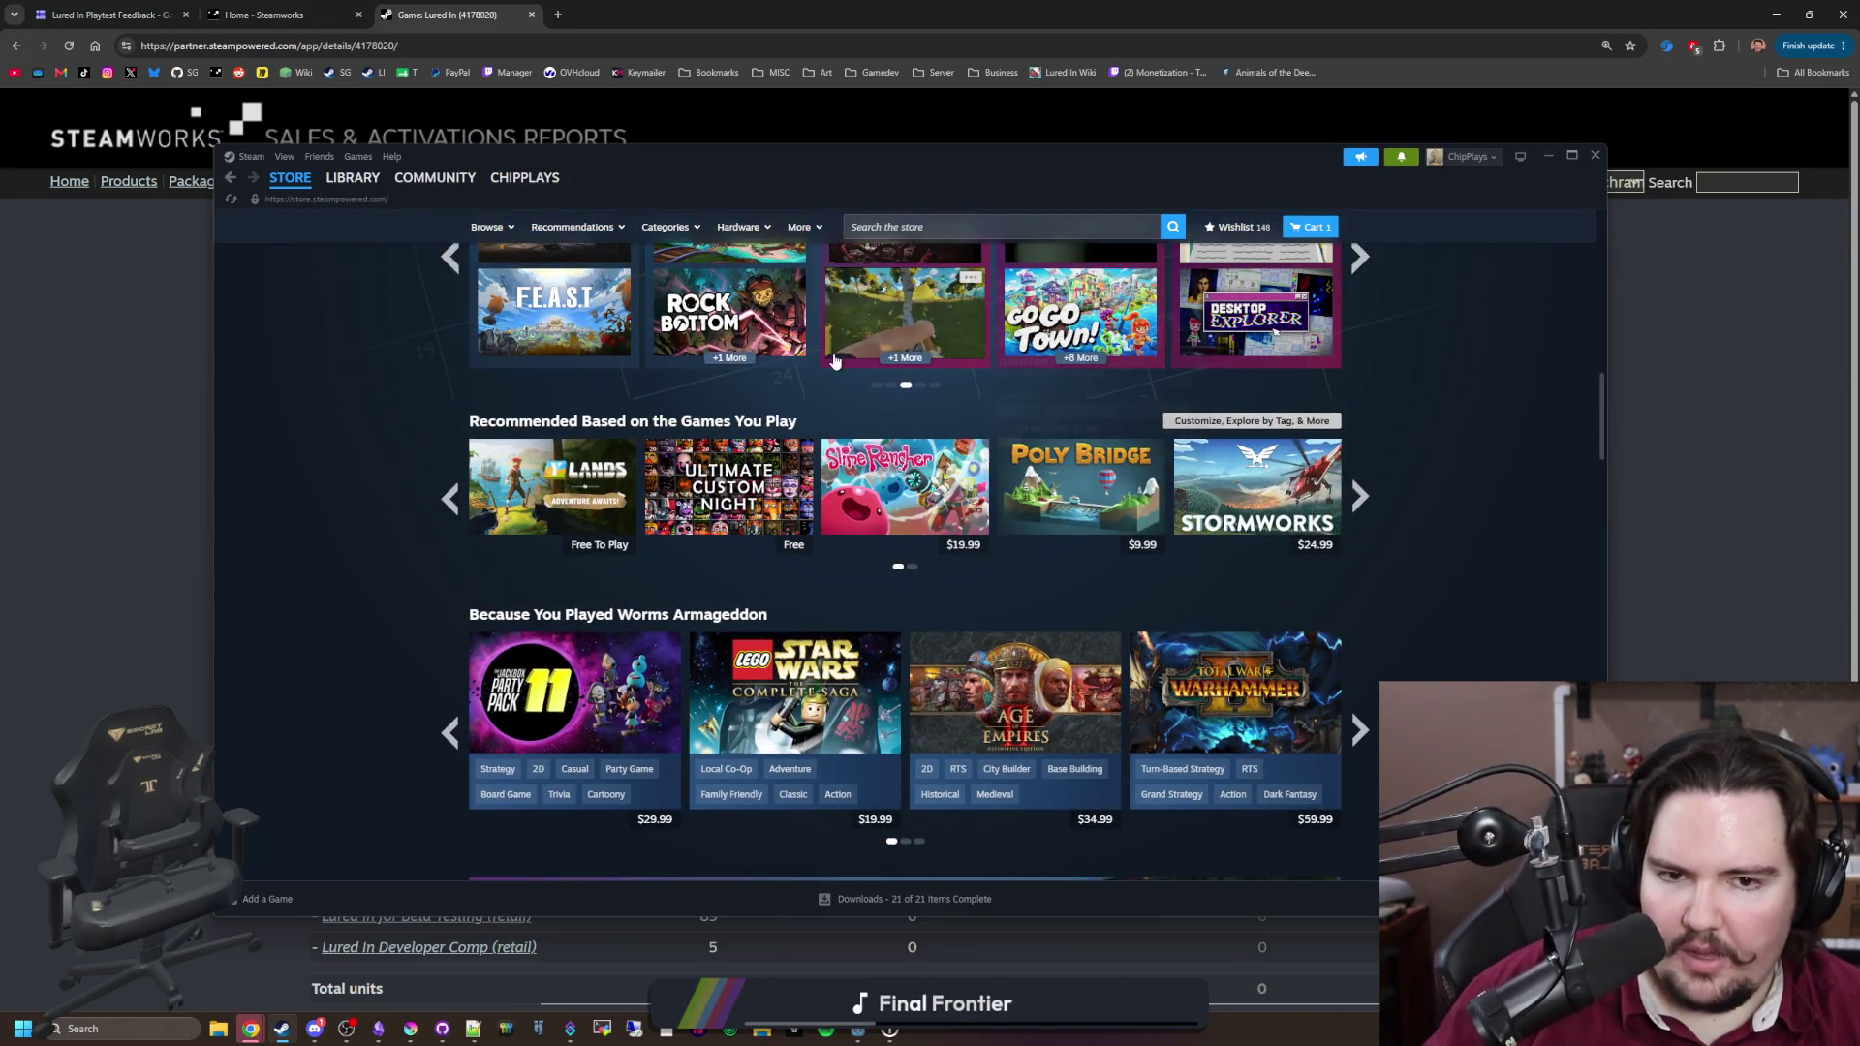
pyautogui.scroll(-5, 1399, 539)
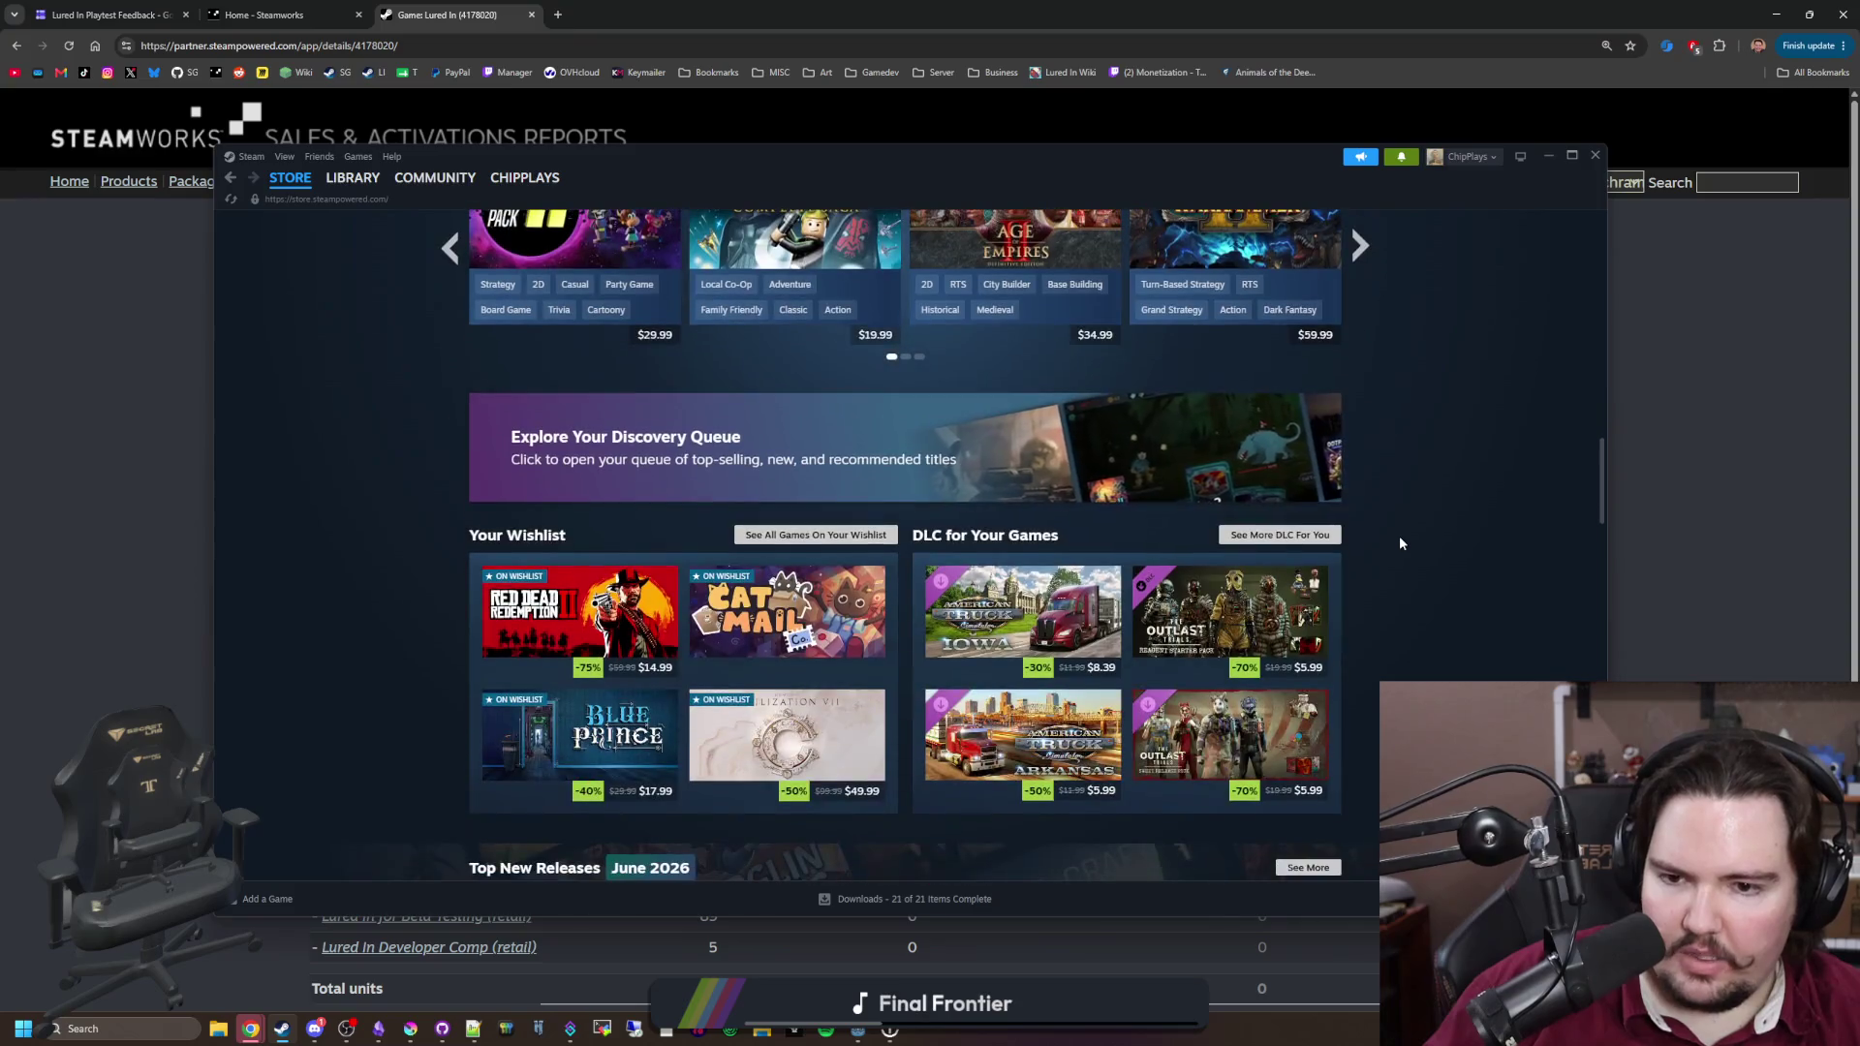
pyautogui.scroll(-4, 1399, 537)
pyautogui.scroll(-3, 1399, 536)
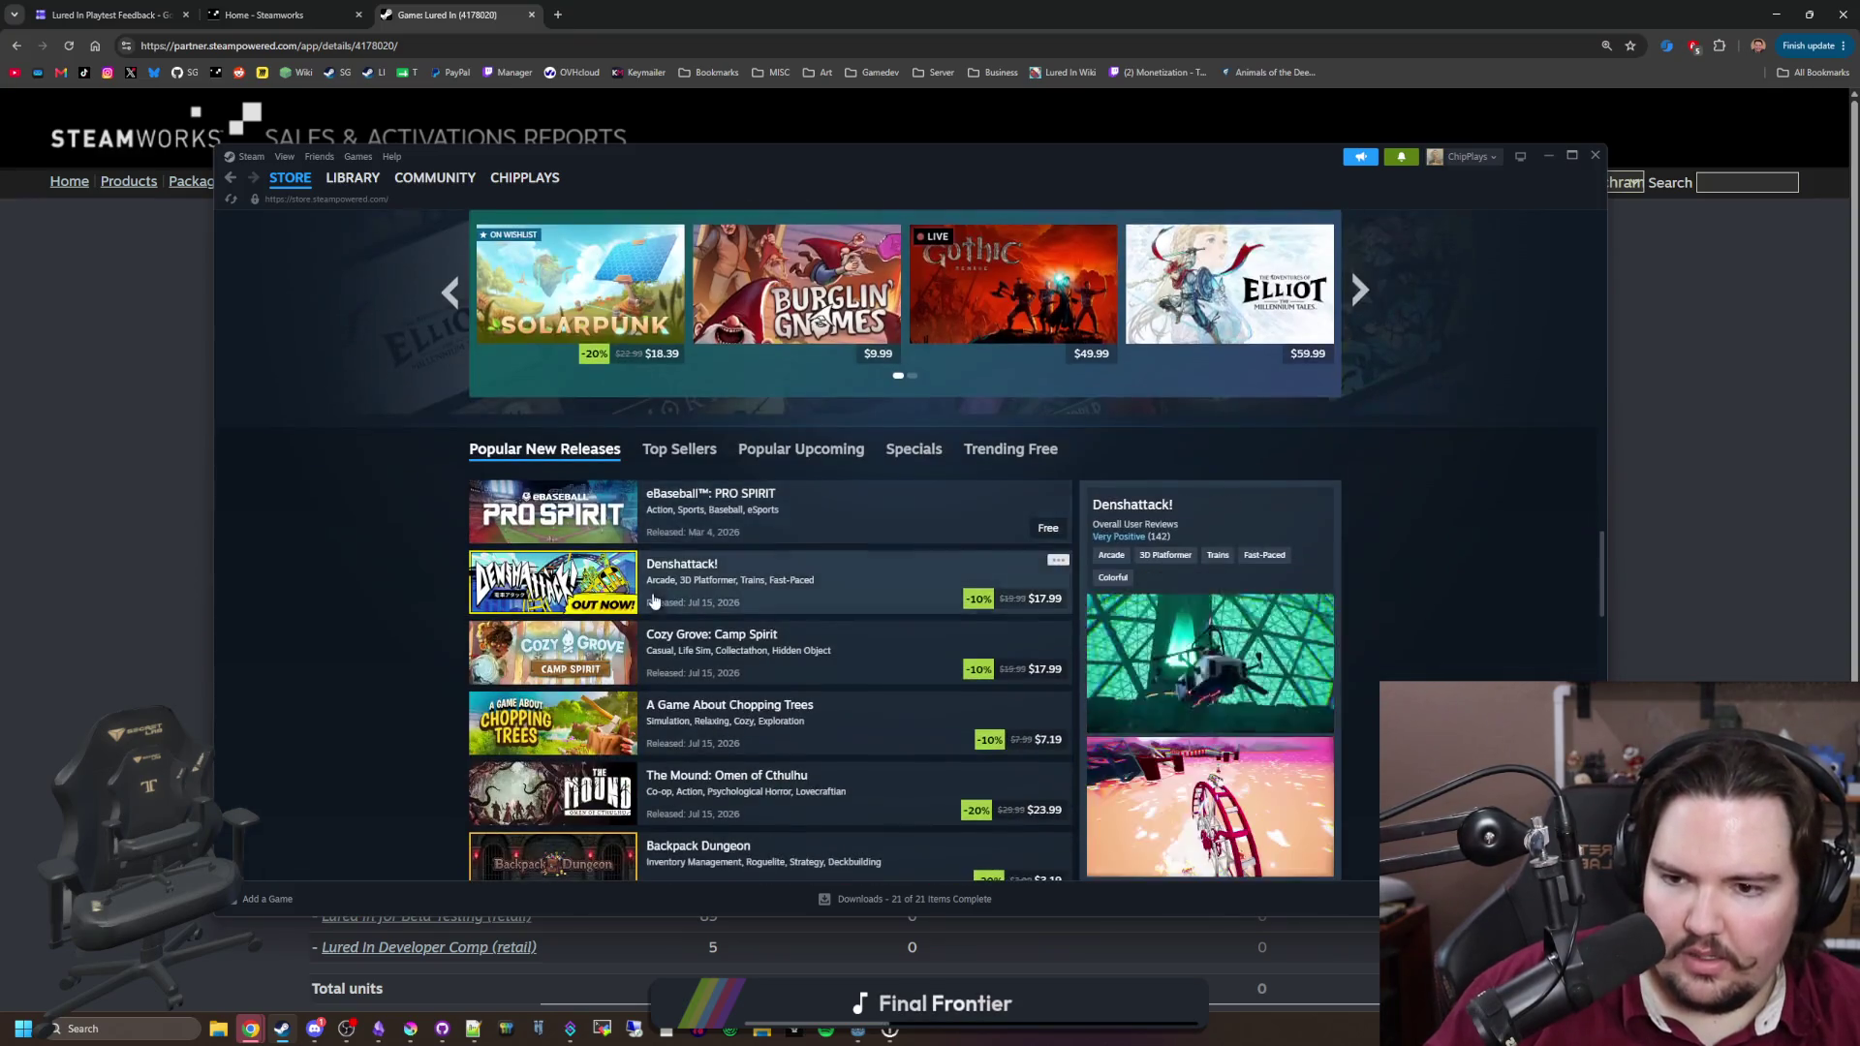
# Step: Browse the Popular Upcoming games list on the store front
pyautogui.click(783, 449)
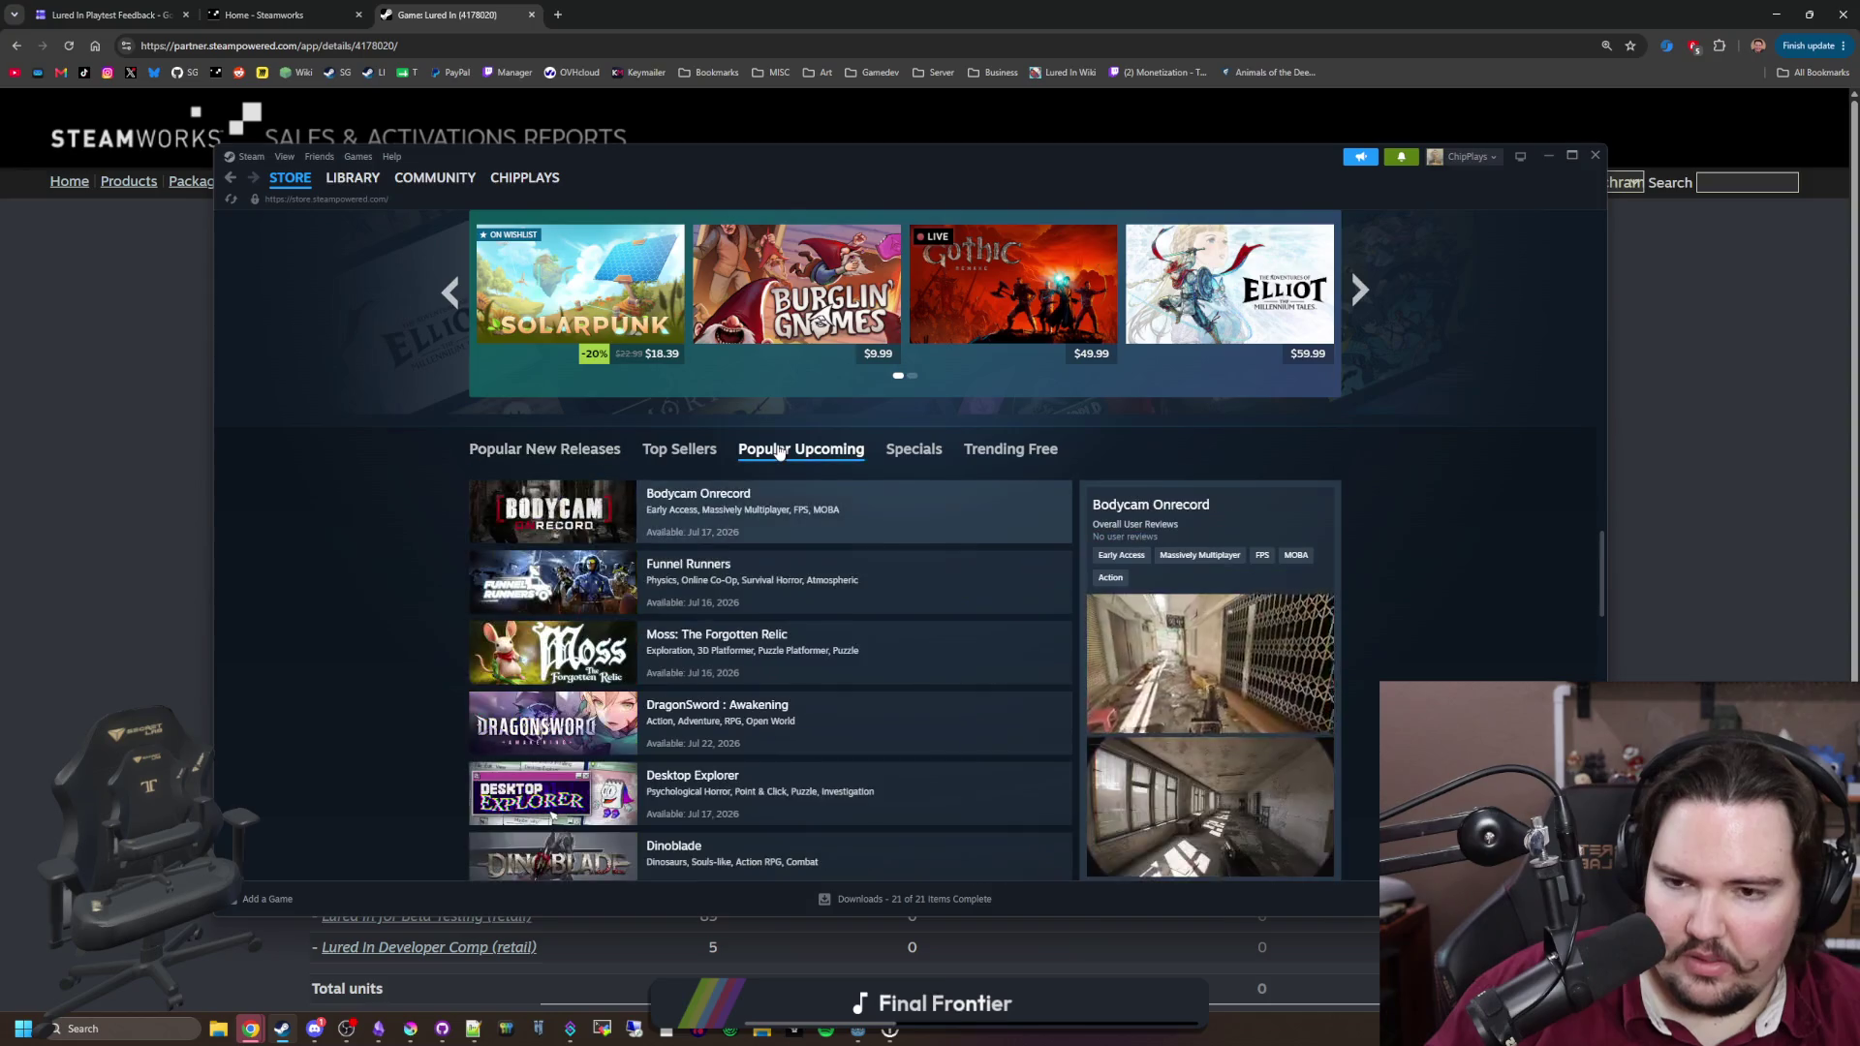
pyautogui.scroll(-2, 786, 449)
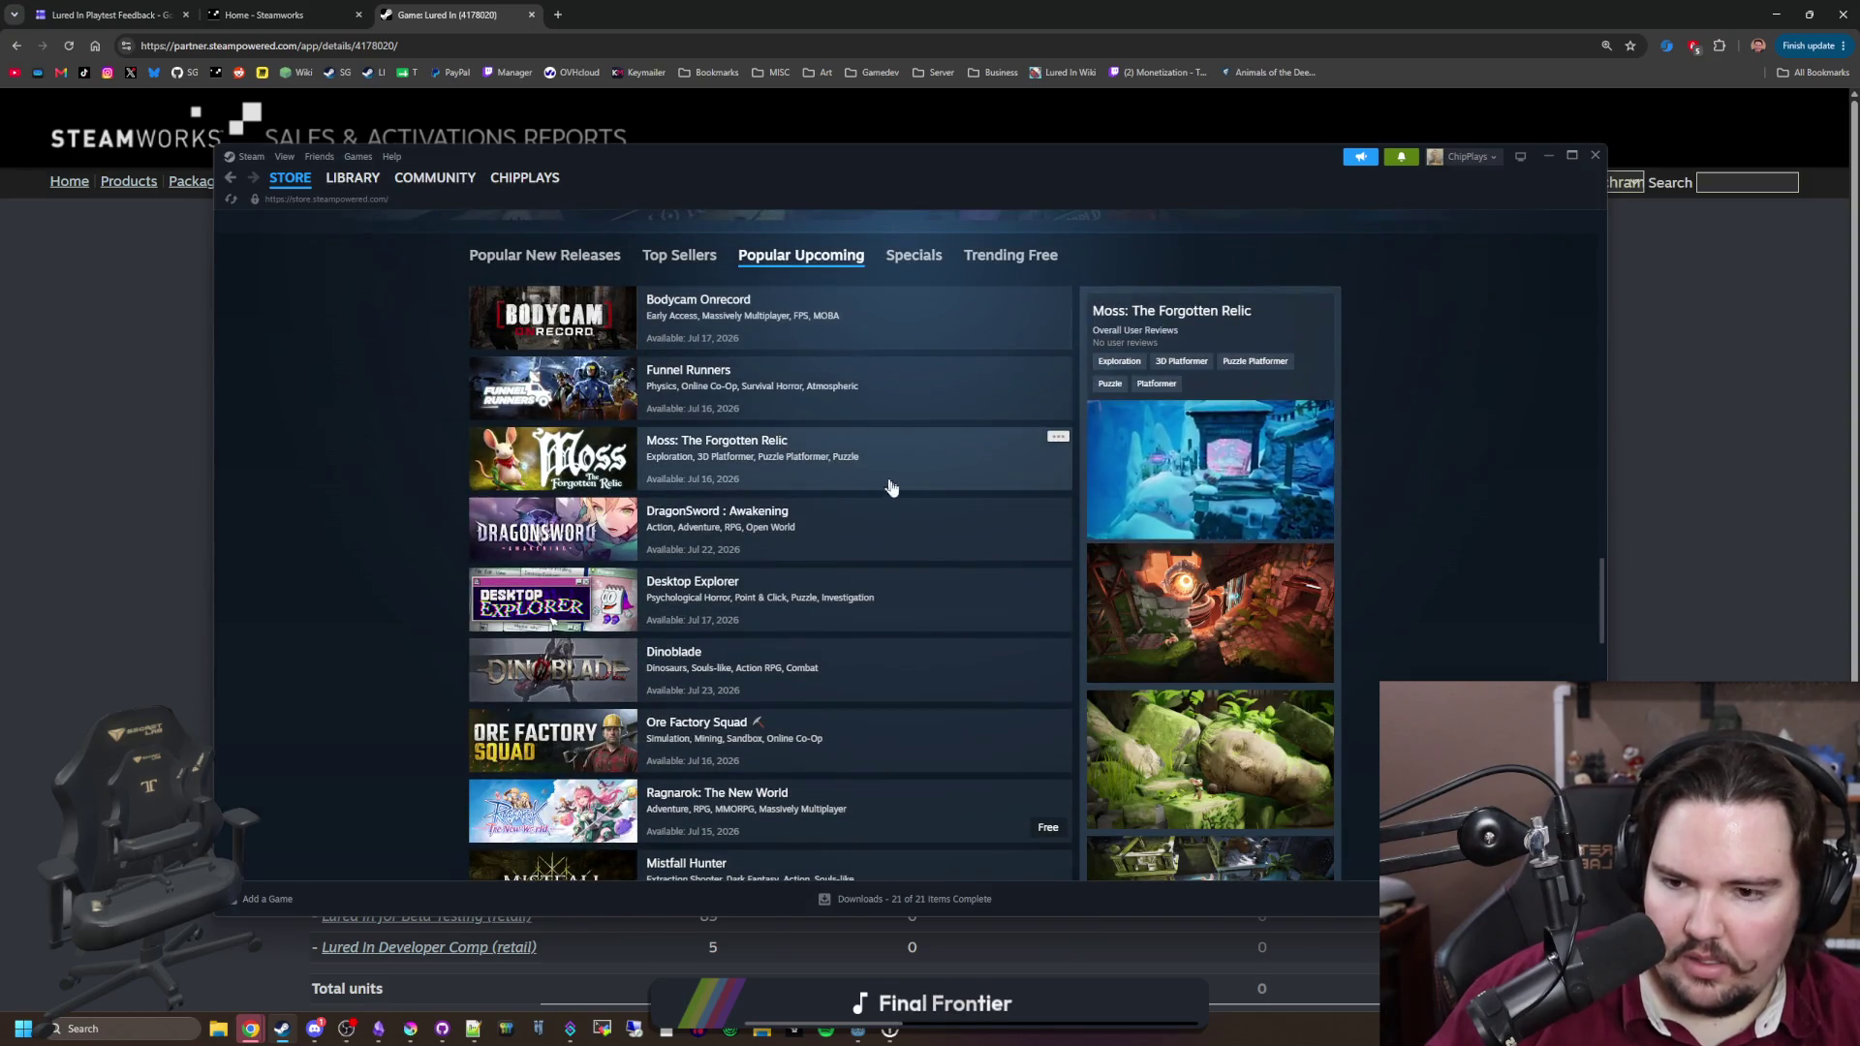
pyautogui.scroll(-2, 577, 620)
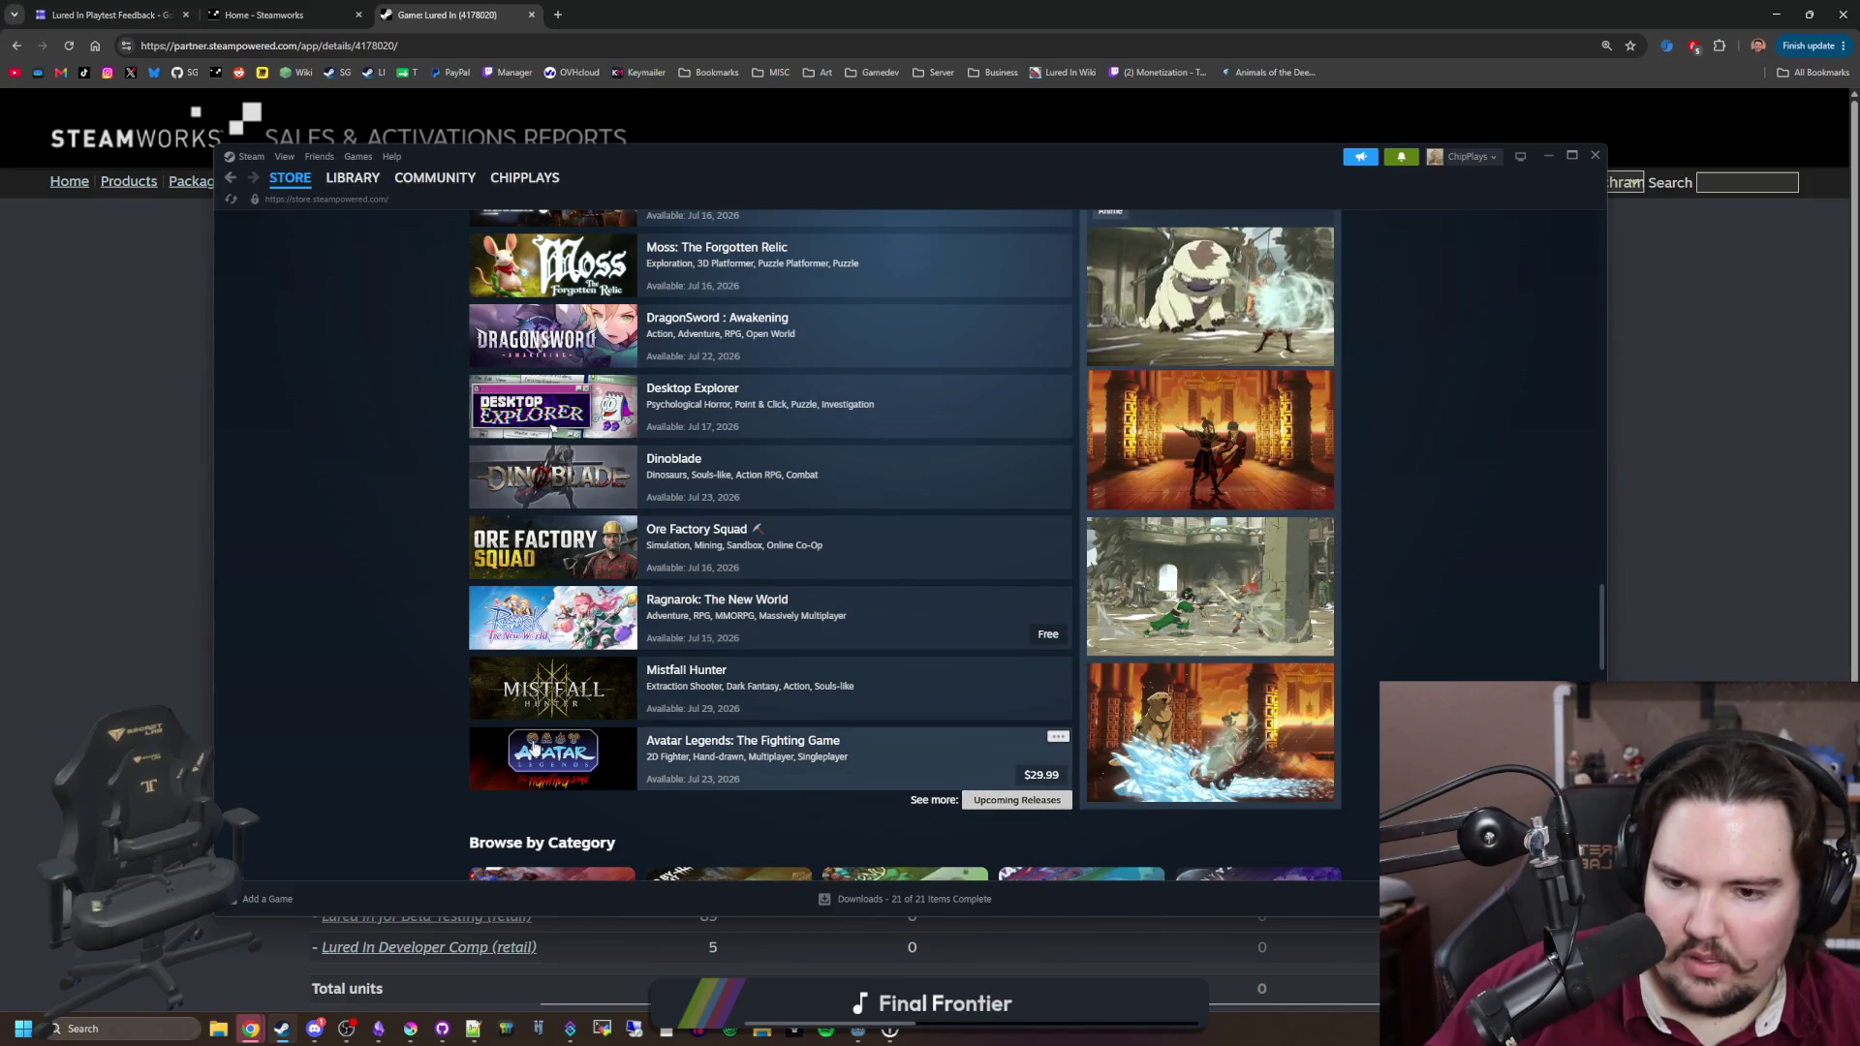
pyautogui.scroll(4, 432, 625)
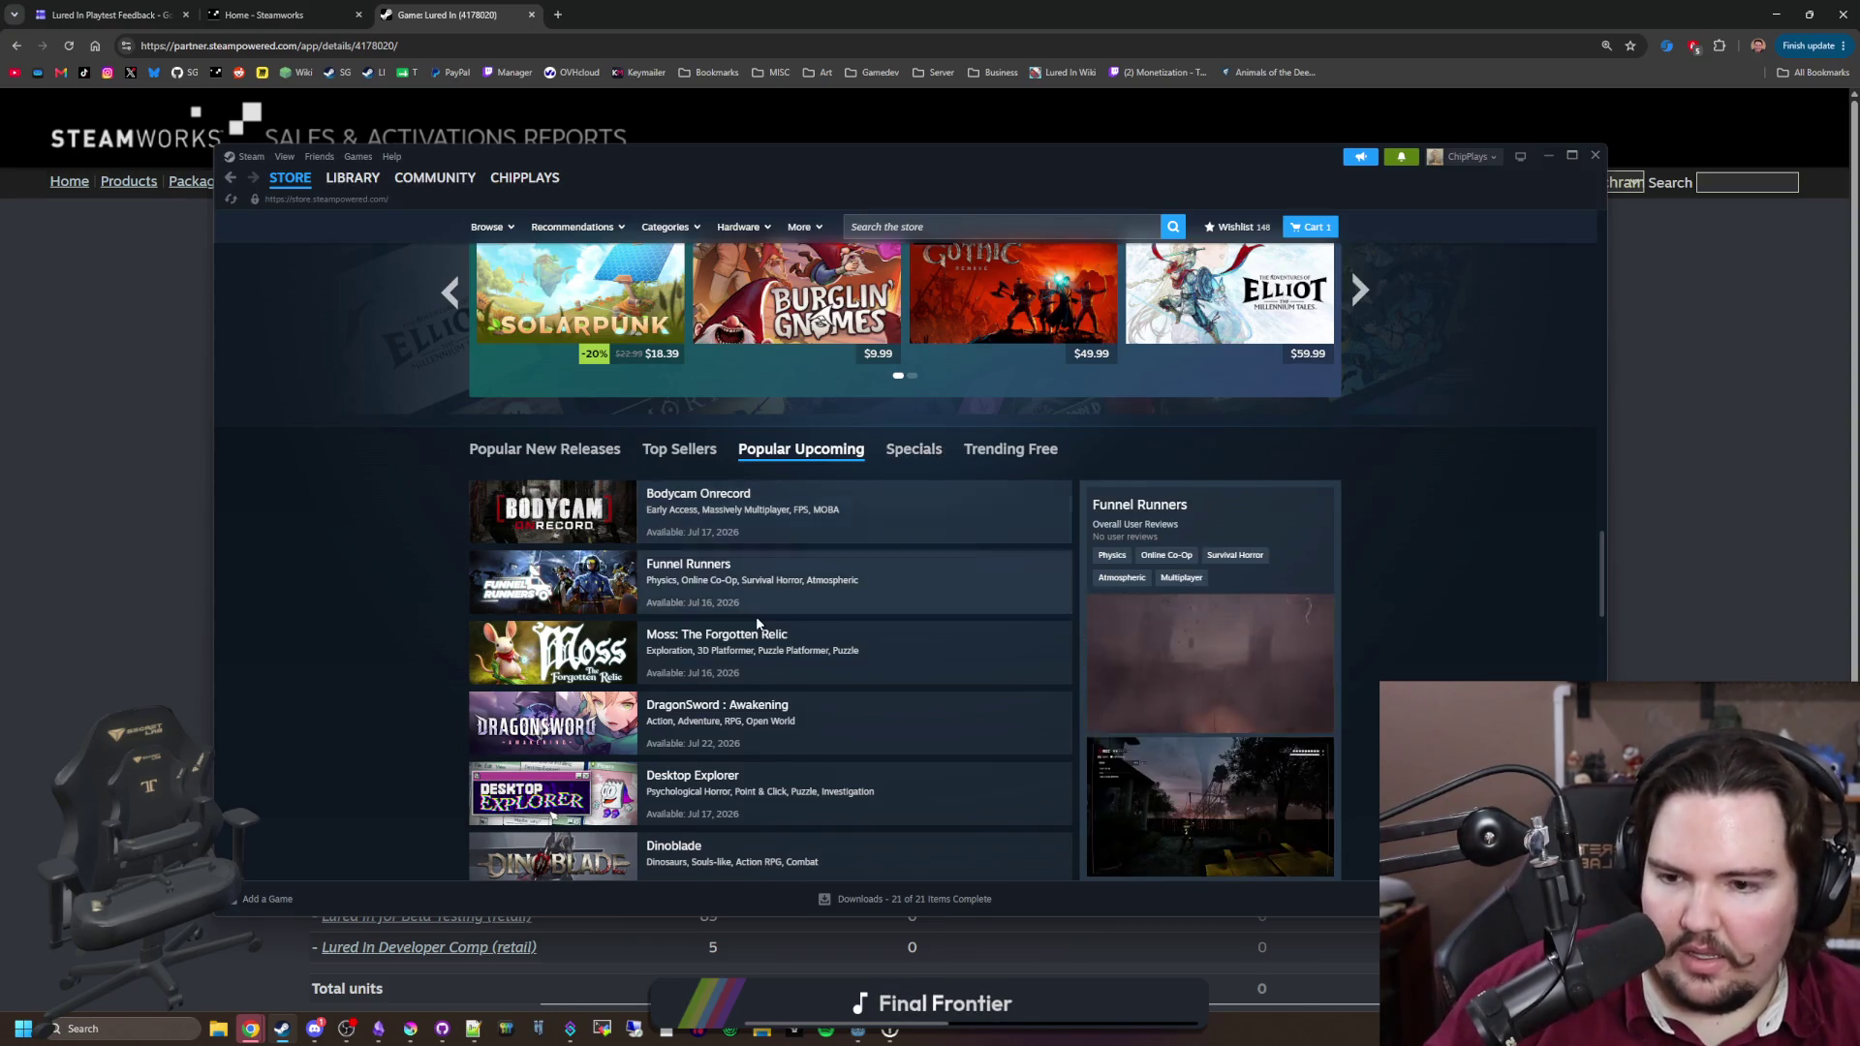
pyautogui.scroll(-2, 757, 624)
pyautogui.scroll(-2, 757, 625)
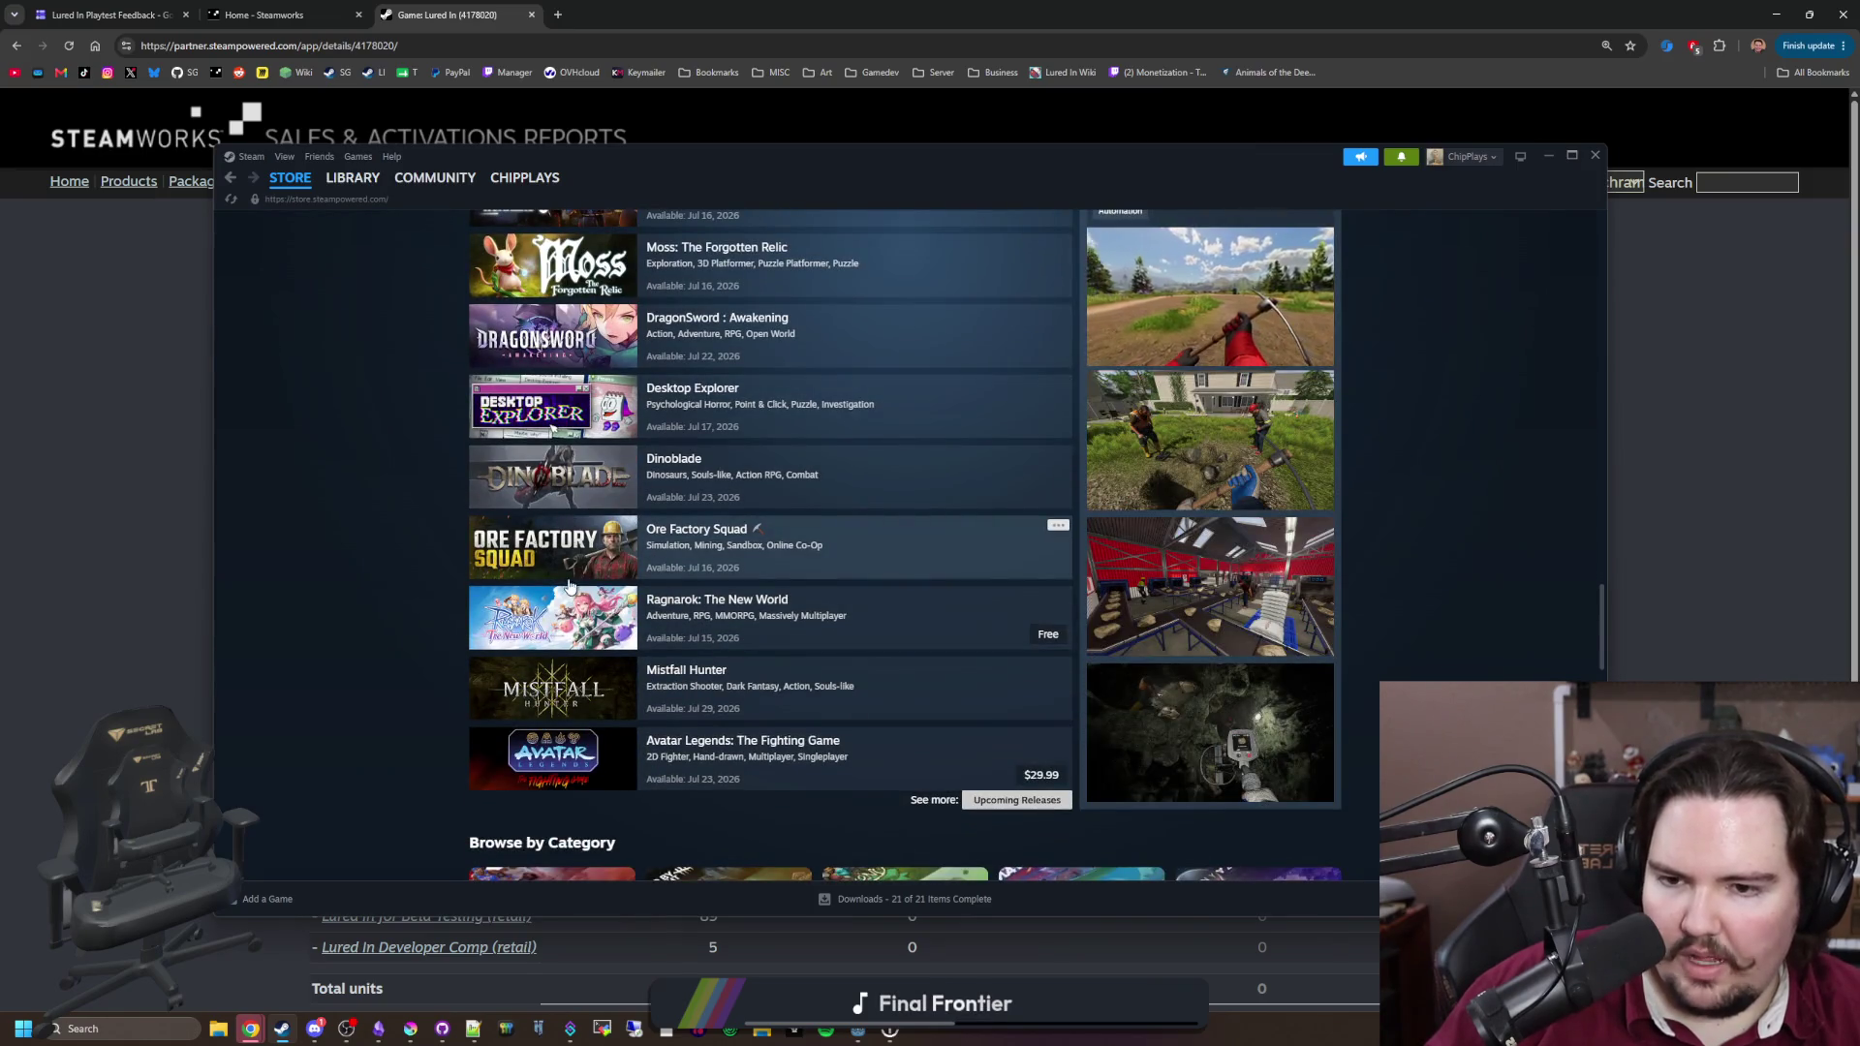
pyautogui.scroll(4, 590, 523)
# Step: Glance at Specials and Top Sellers, then open the full Upcoming Releases list
pyautogui.click(896, 451)
pyautogui.click(741, 454)
pyautogui.click(679, 450)
pyautogui.click(801, 449)
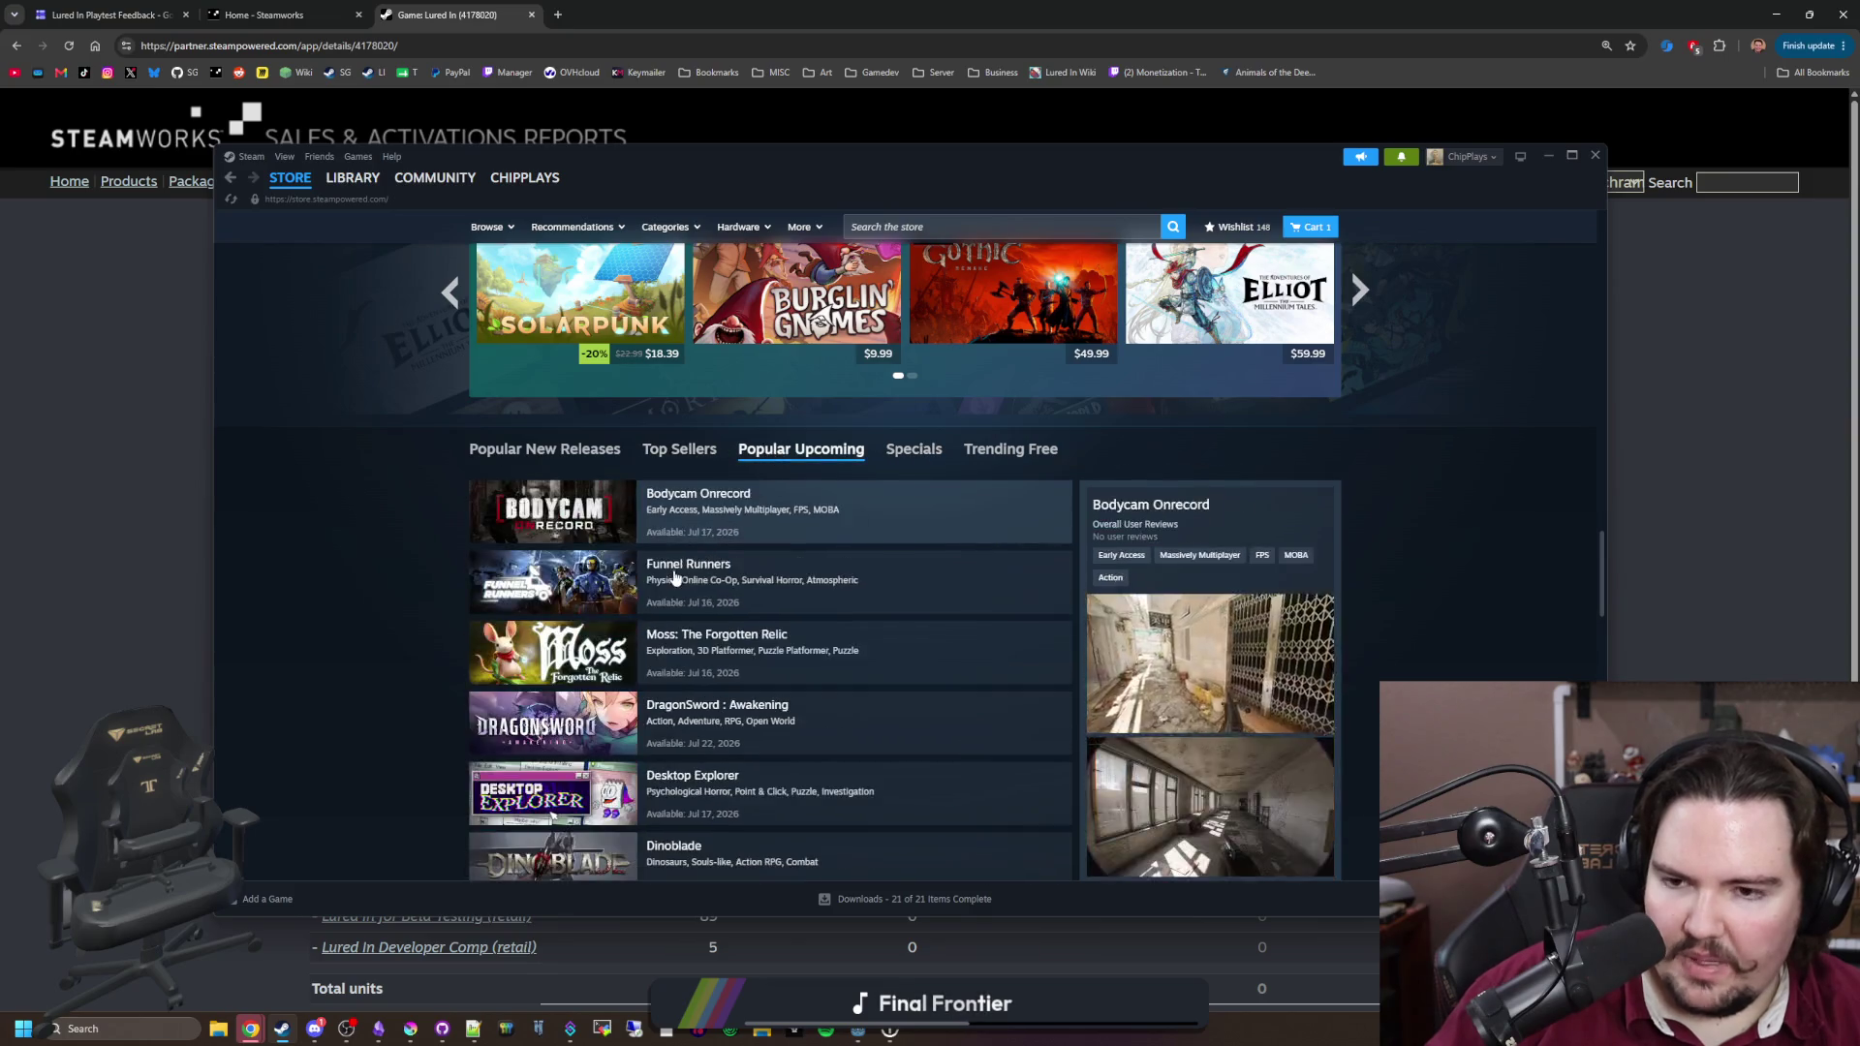
pyautogui.scroll(-5, 623, 595)
pyautogui.scroll(-1, 623, 596)
pyautogui.click(988, 607)
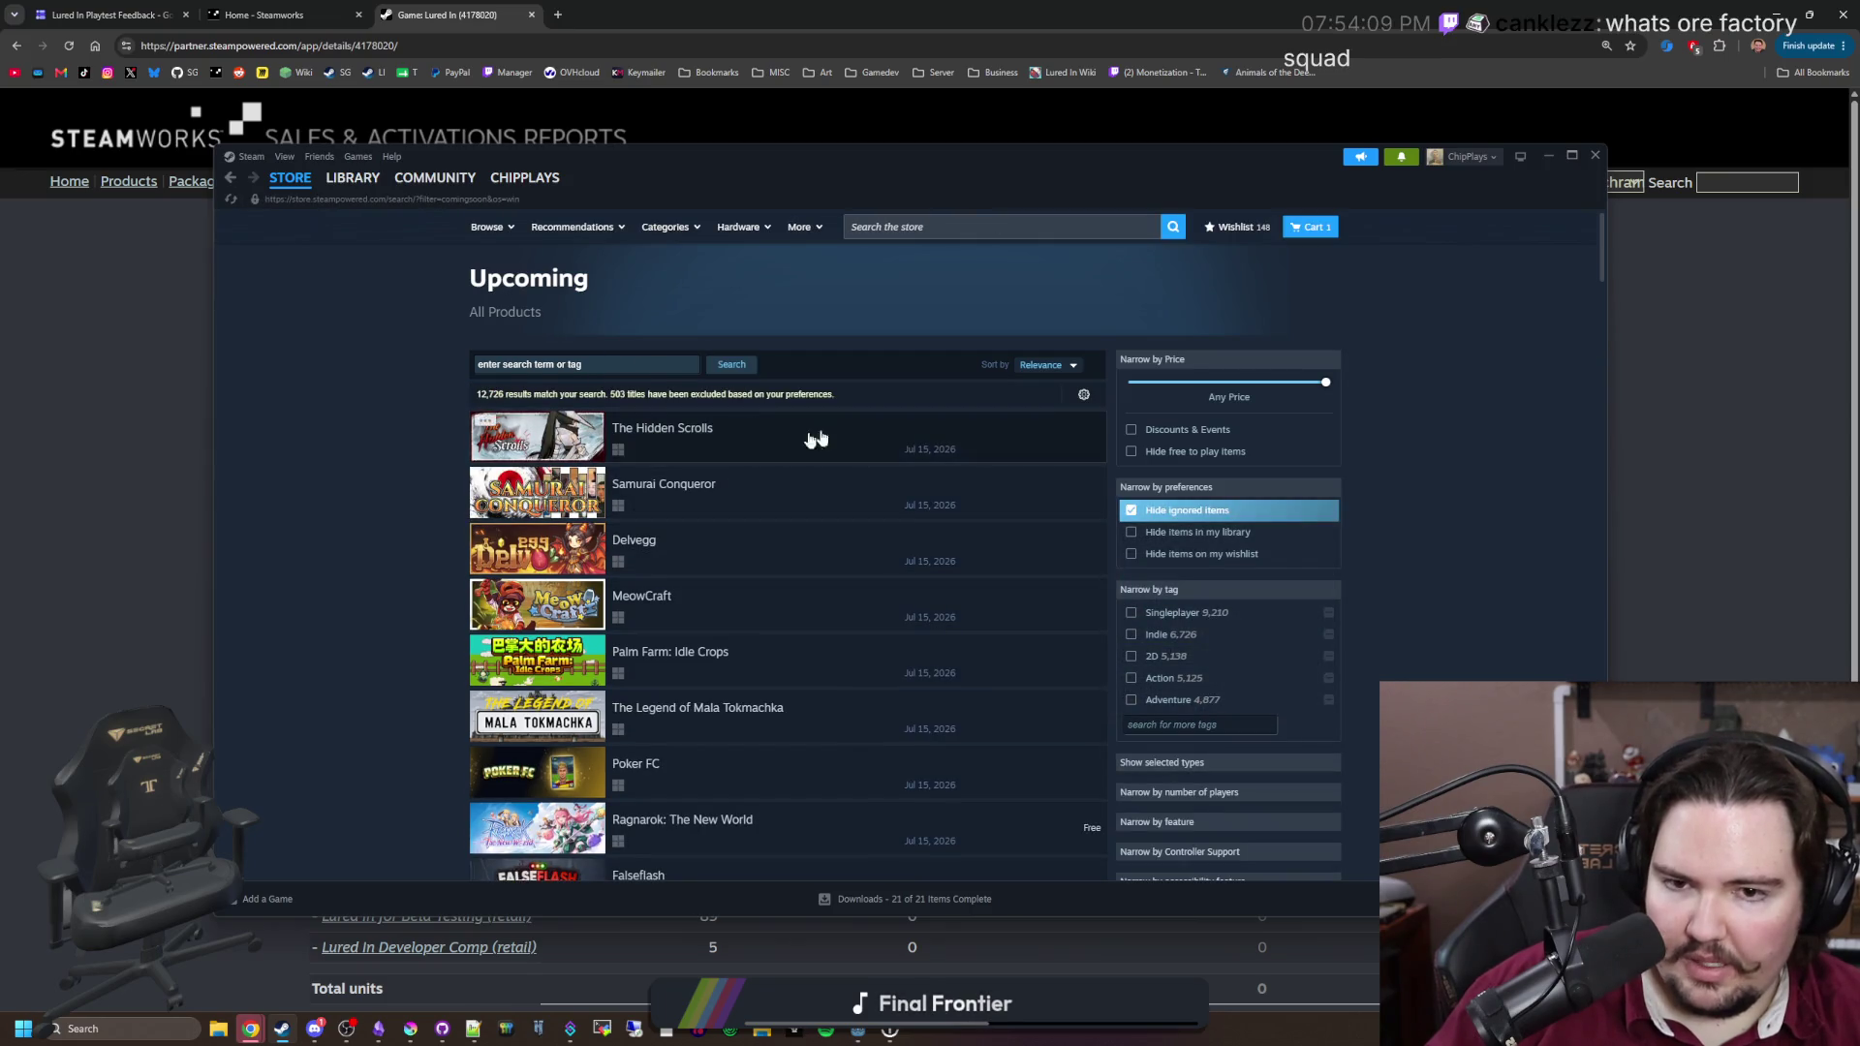
pyautogui.click(1049, 366)
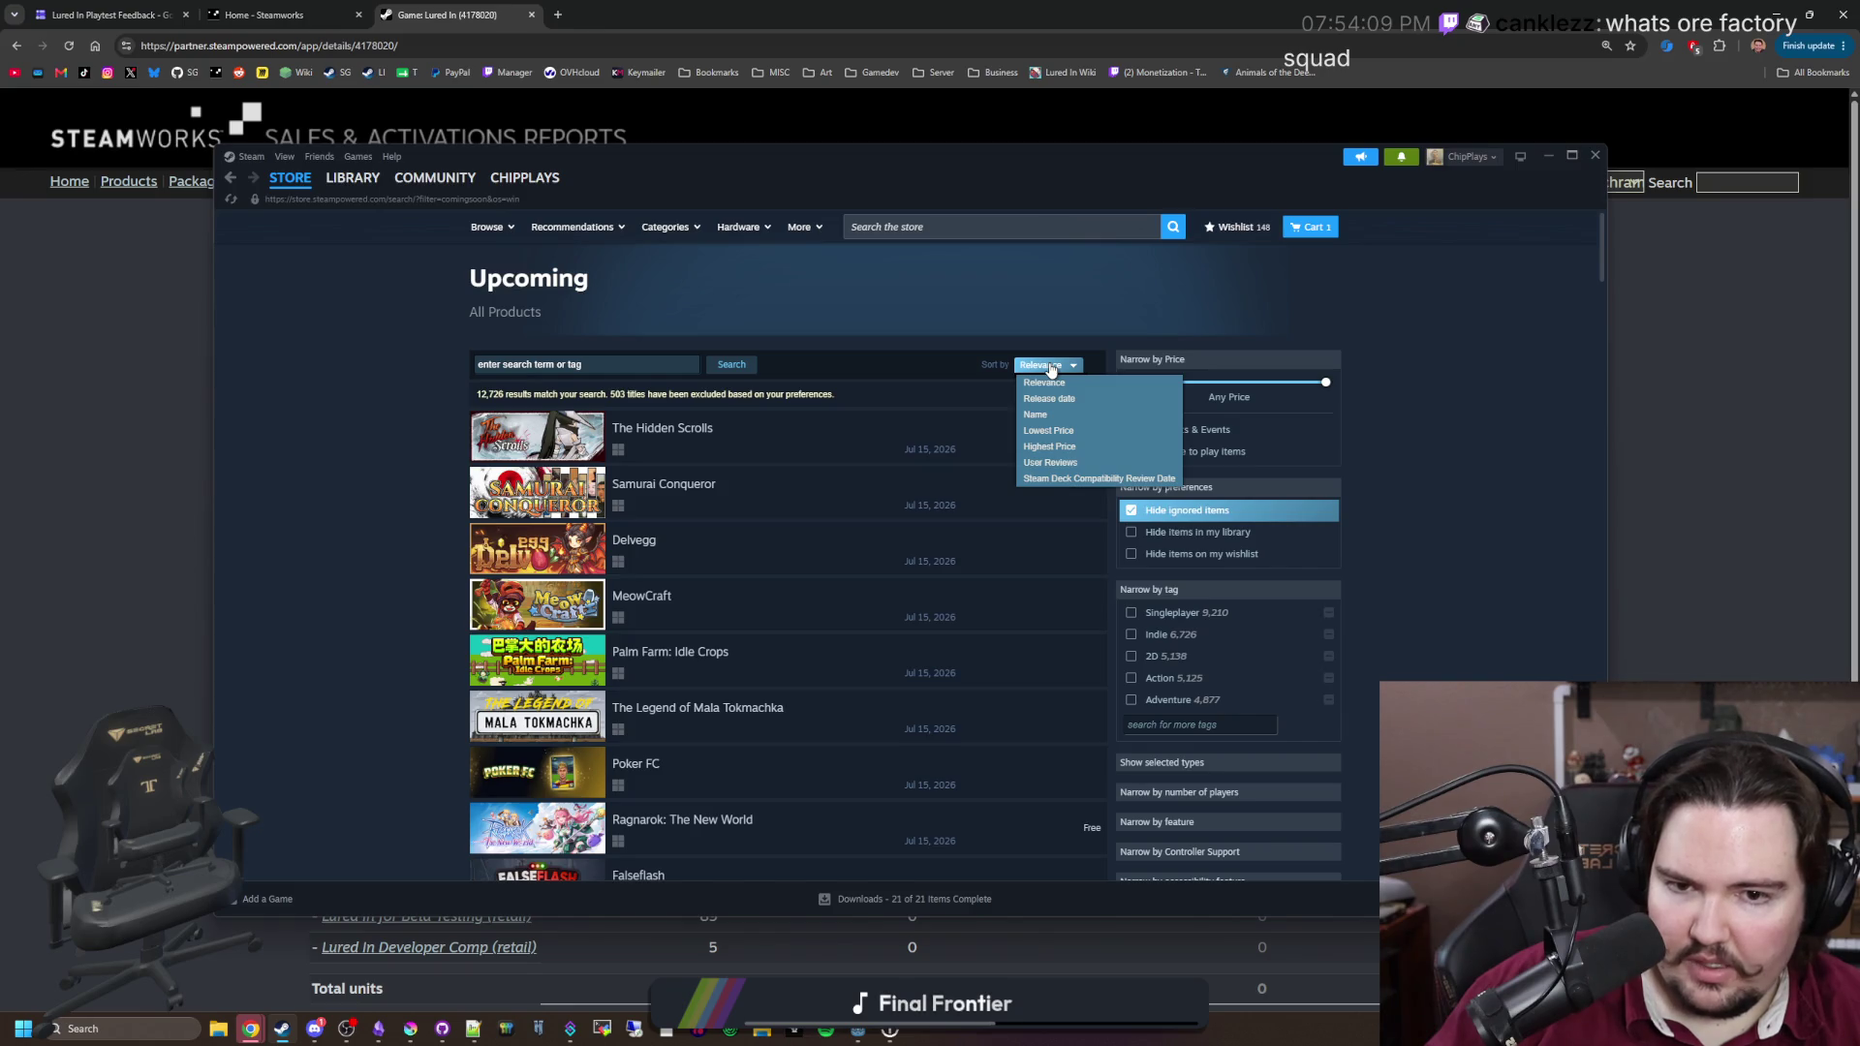
pyautogui.scroll(-4, 787, 486)
pyautogui.scroll(-3, 787, 486)
pyautogui.scroll(-10, 783, 479)
pyautogui.scroll(-15, 779, 479)
pyautogui.scroll(-15, 782, 479)
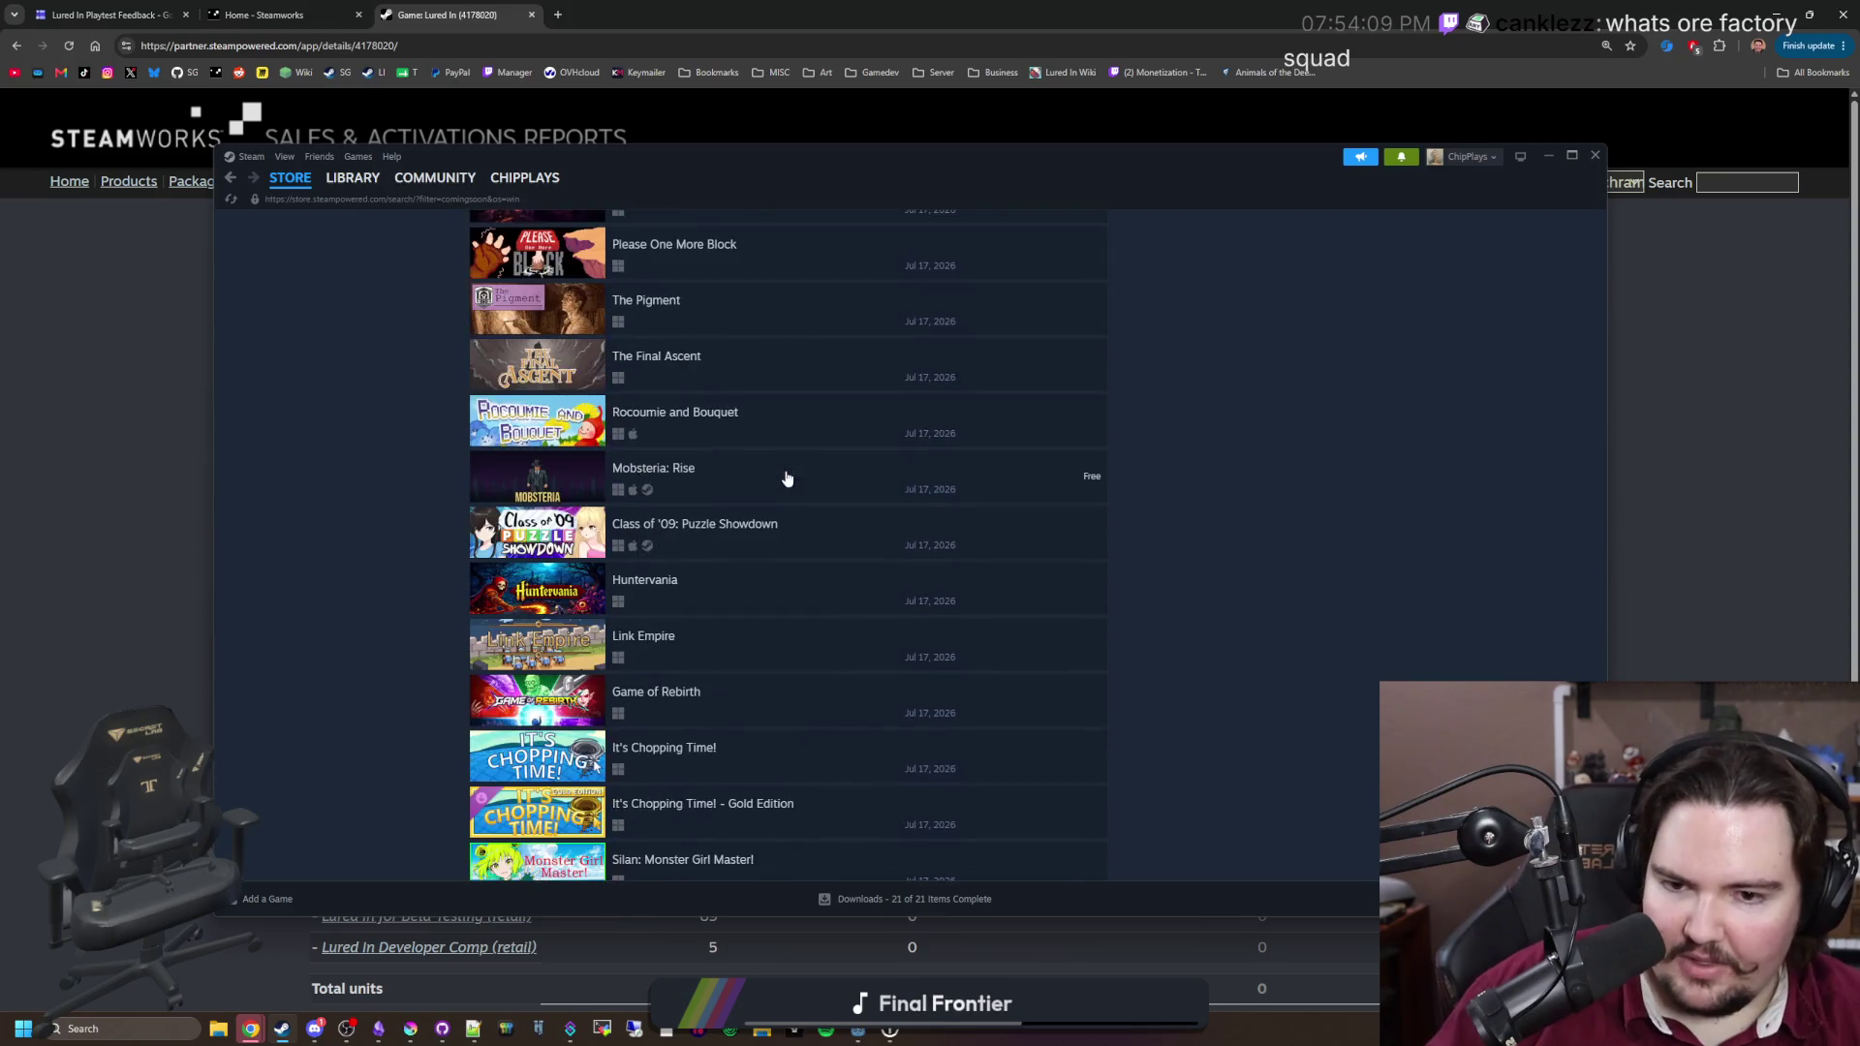
pyautogui.scroll(2, 784, 480)
pyautogui.scroll(1, 973, 491)
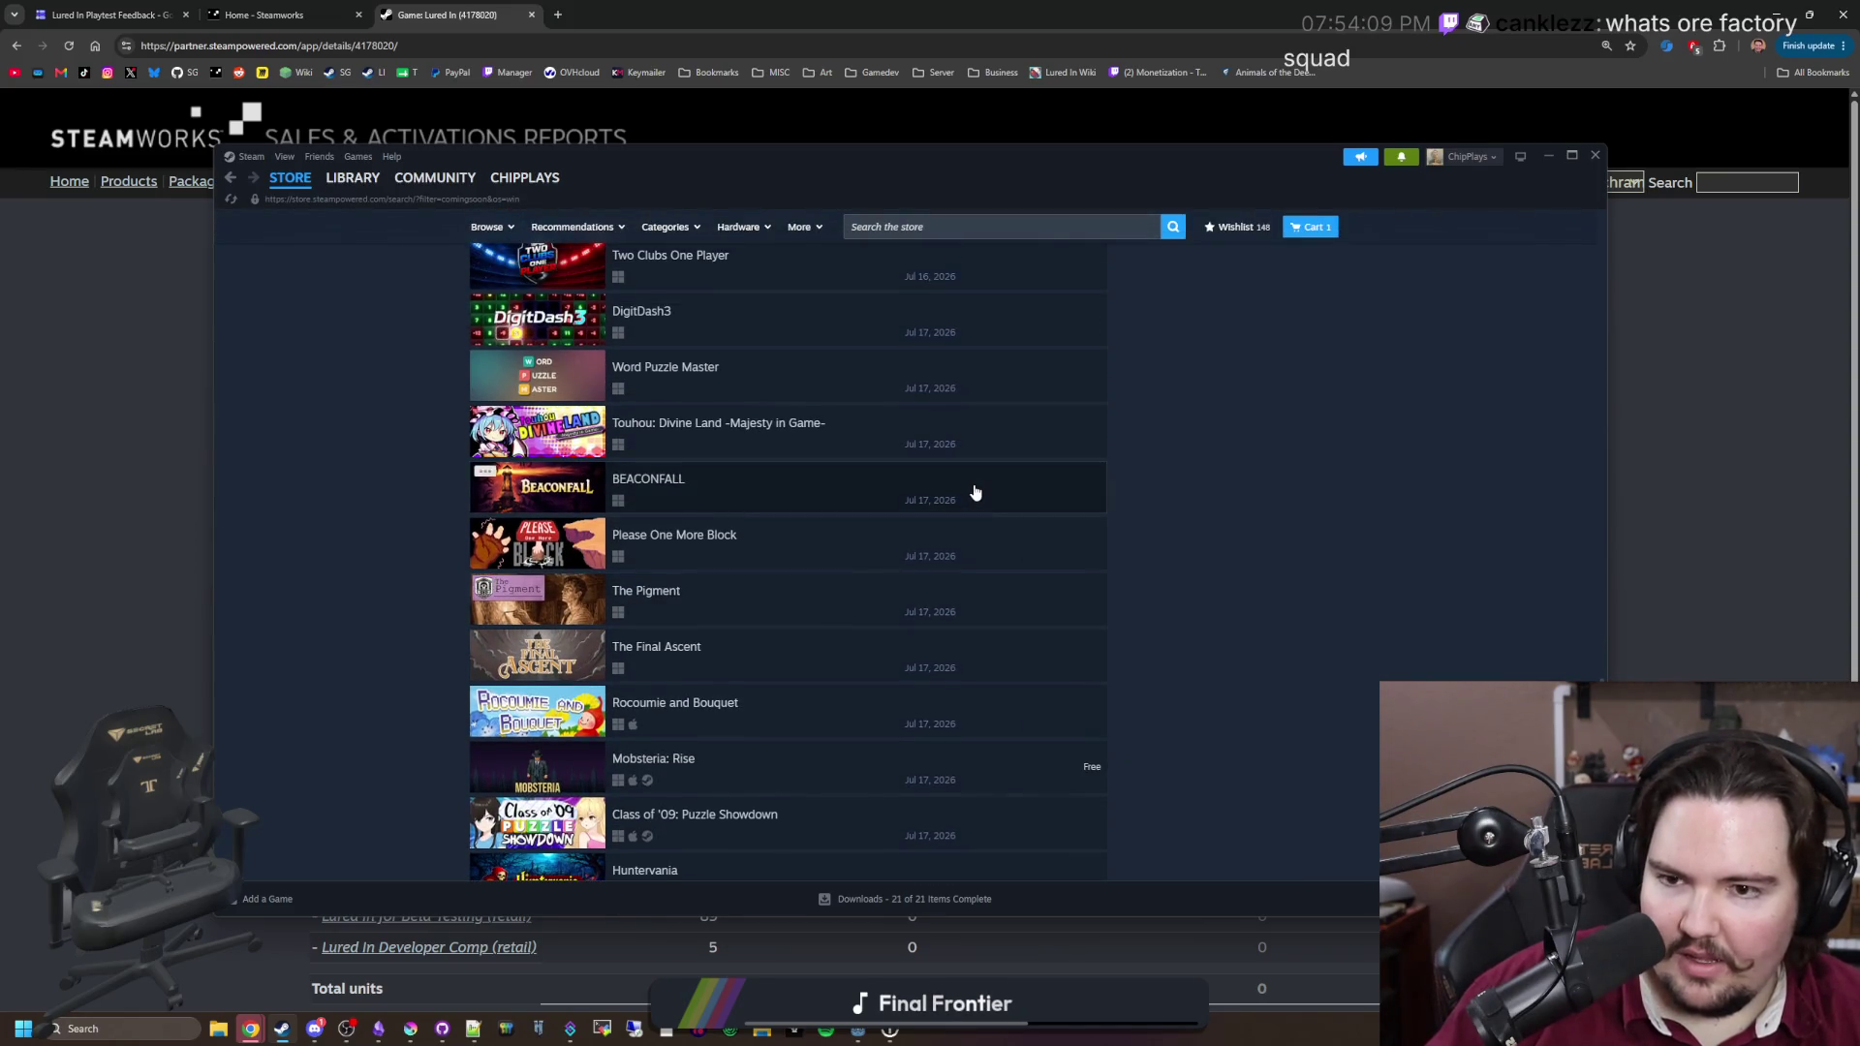
pyautogui.moveTo(976, 493)
pyautogui.moveTo(719, 336)
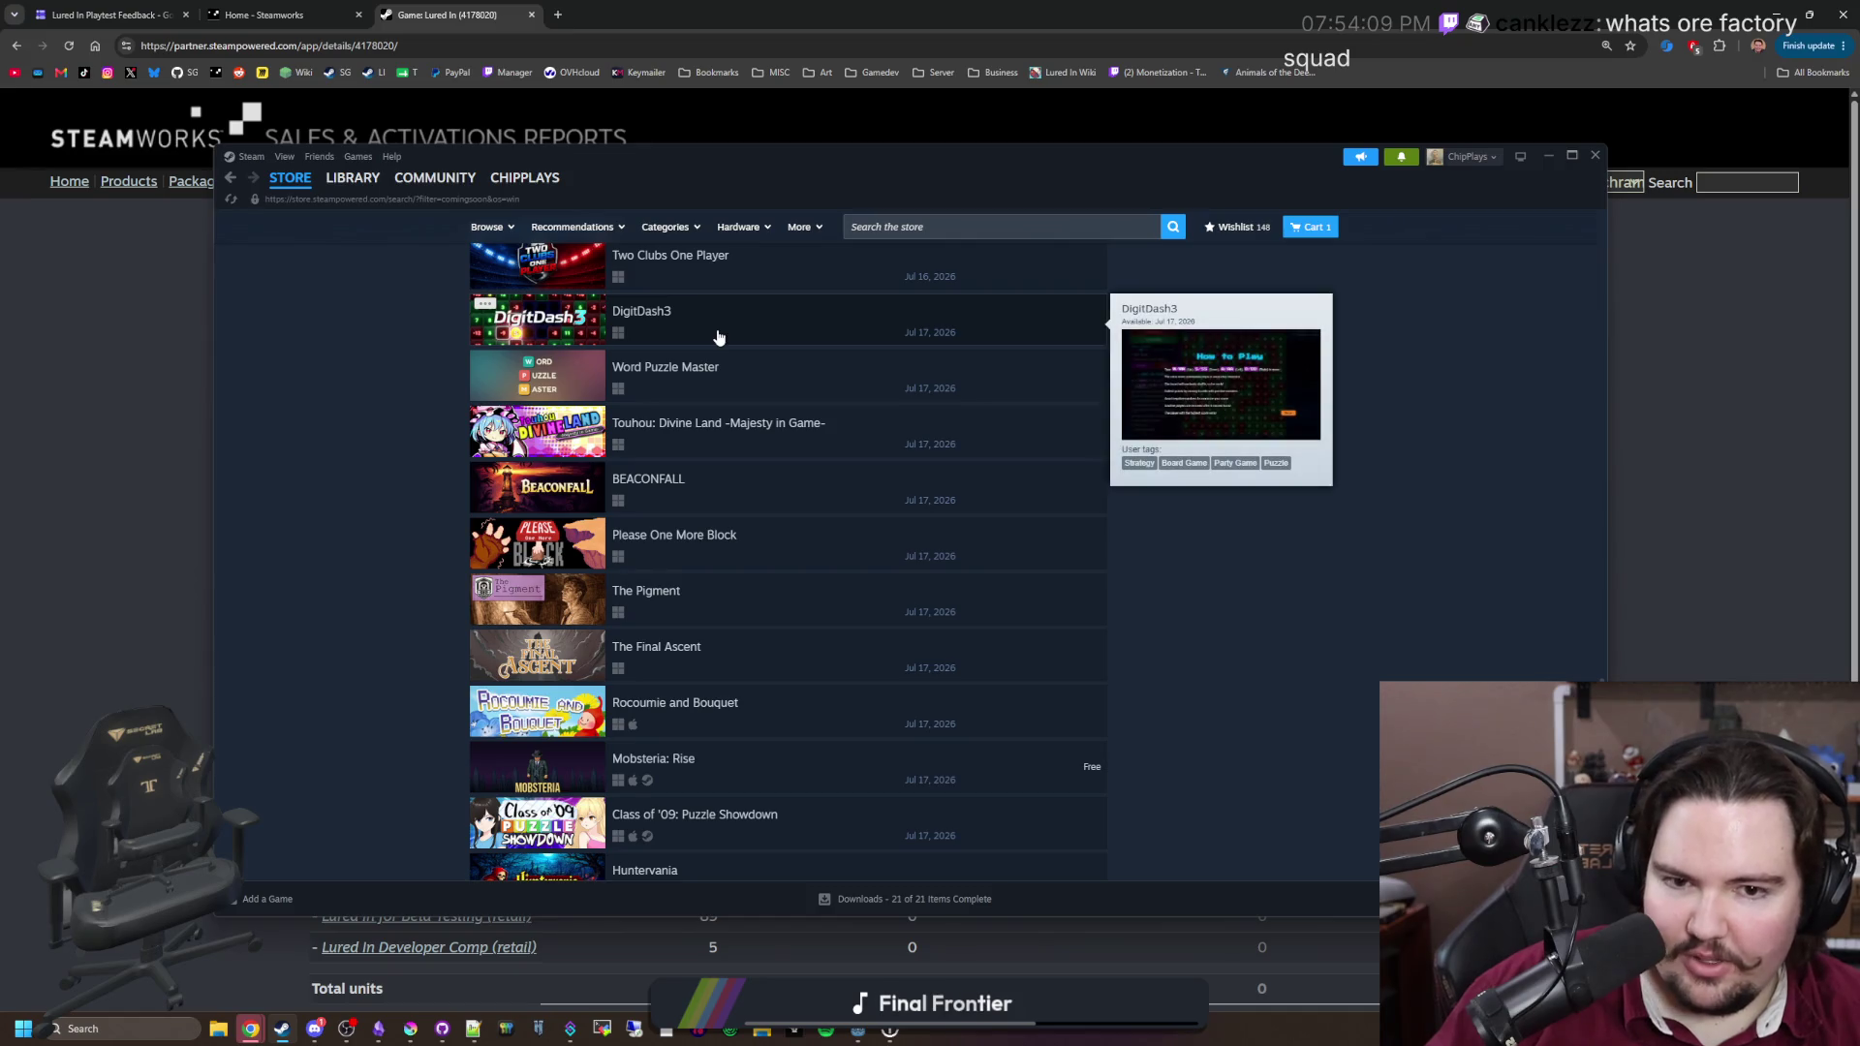
pyautogui.moveTo(686, 381)
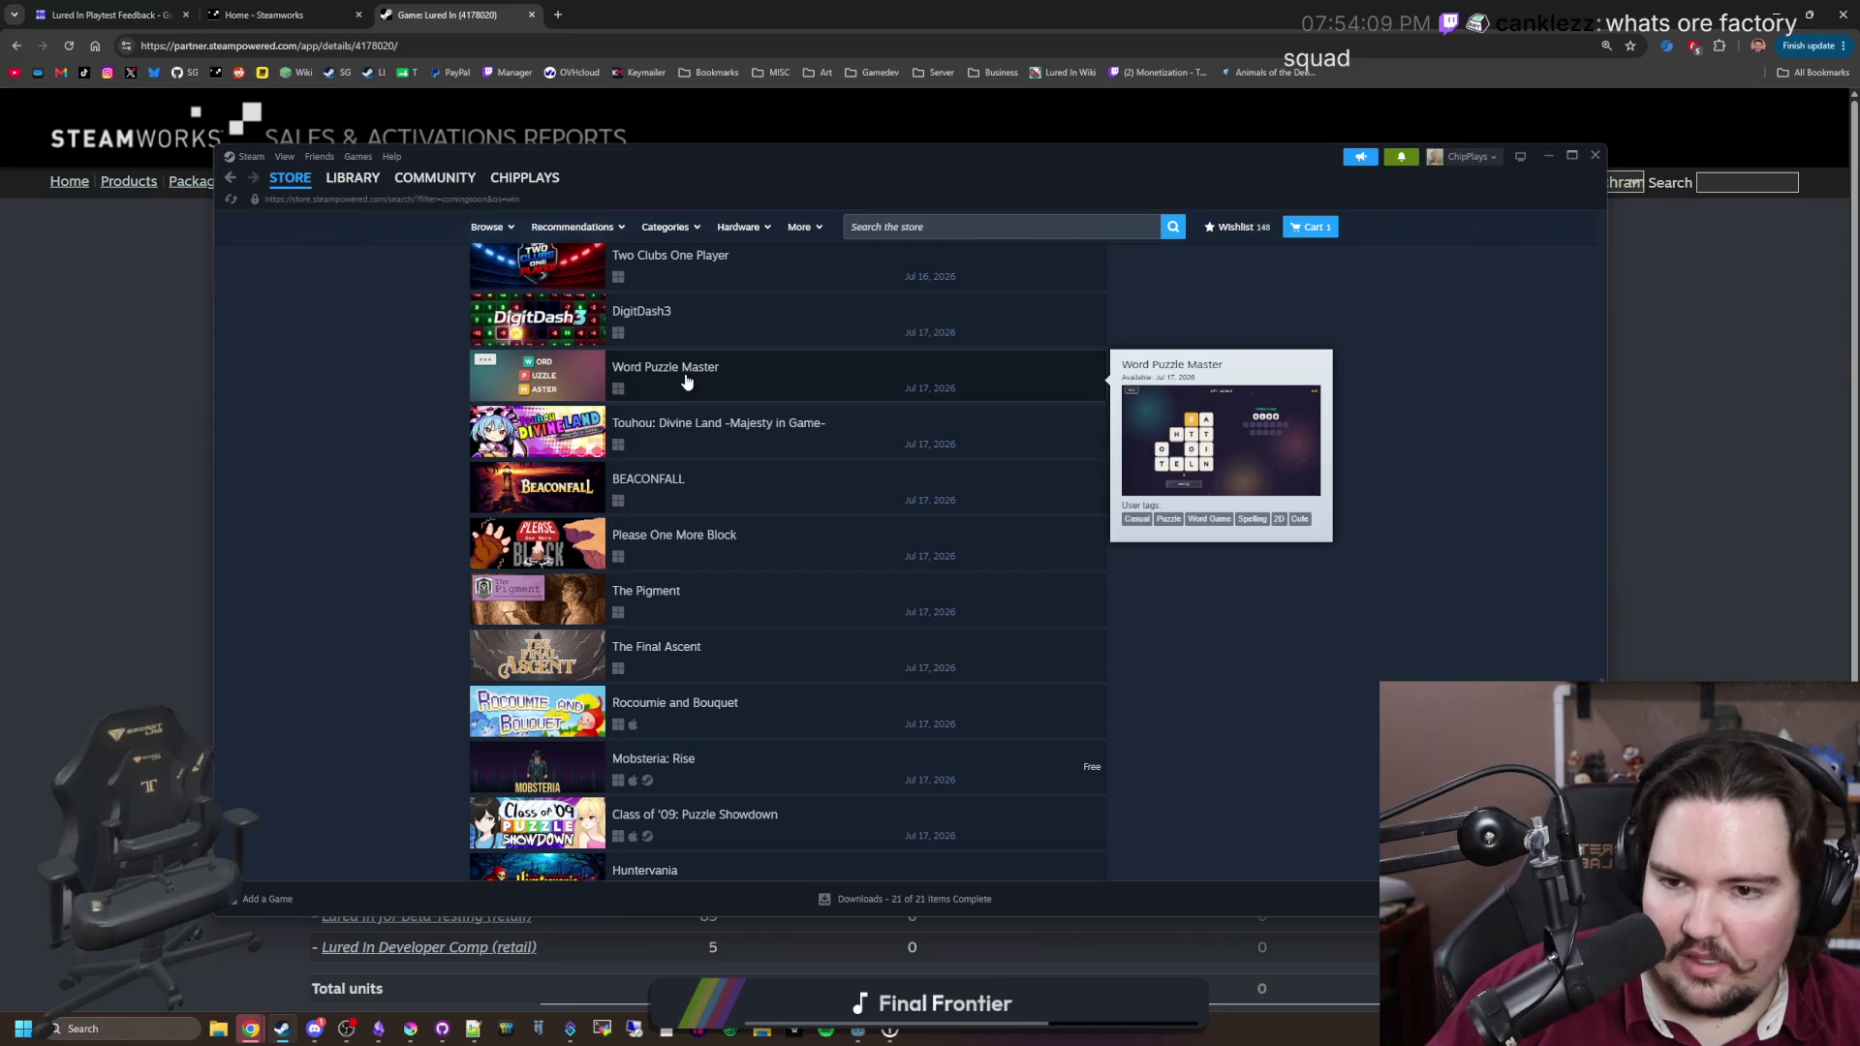
pyautogui.click(683, 491)
pyautogui.click(684, 684)
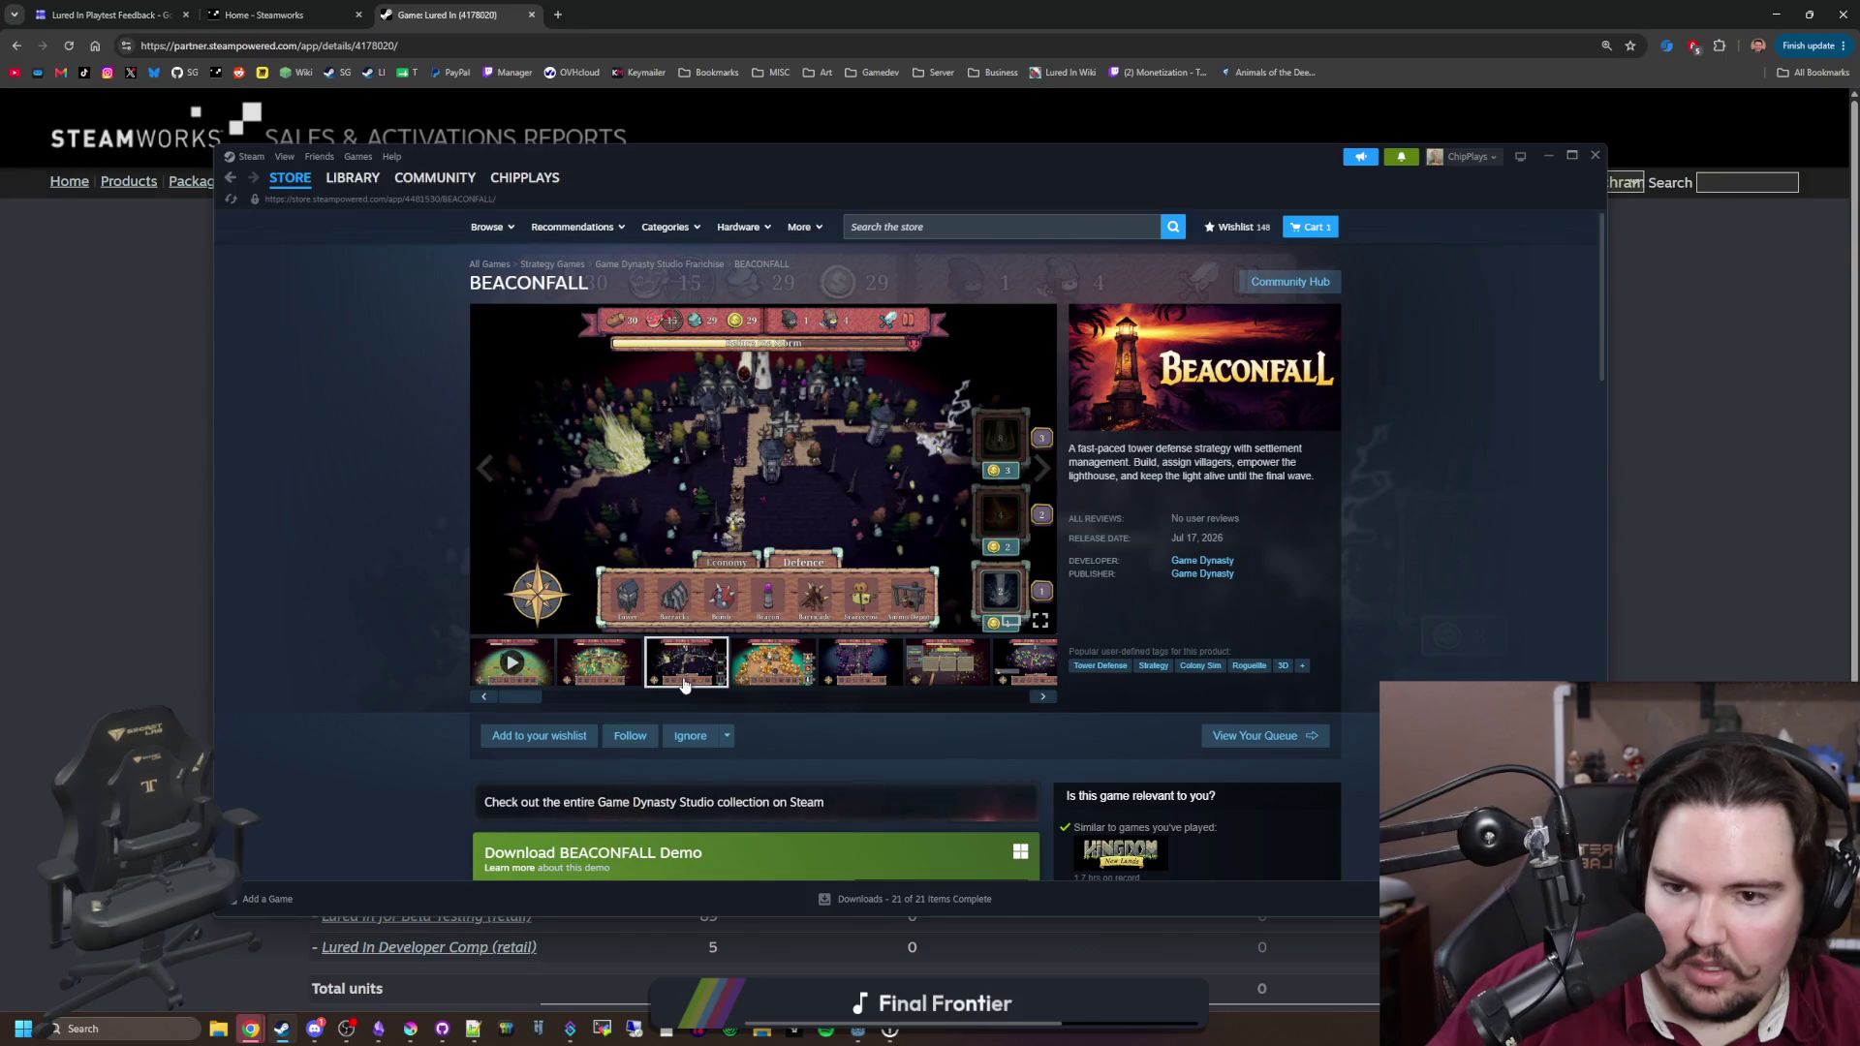
pyautogui.click(773, 663)
pyautogui.click(868, 570)
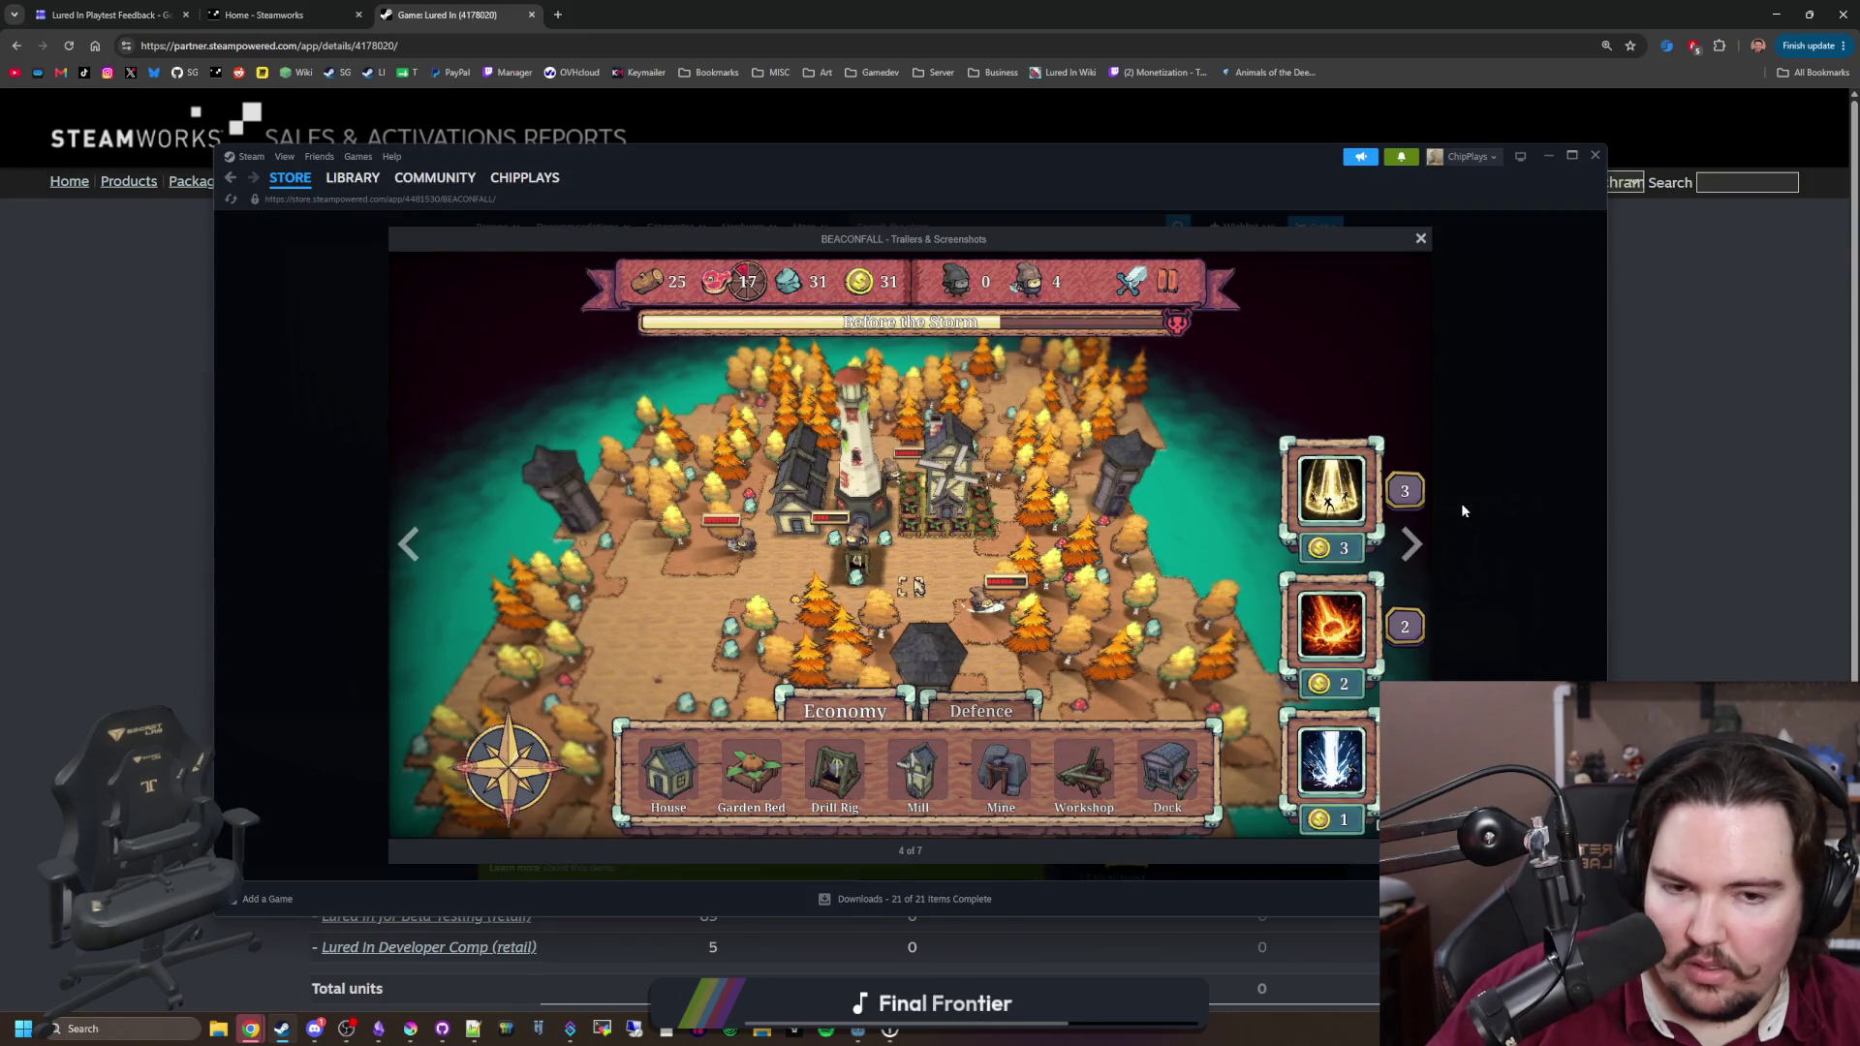
pyautogui.click(1412, 545)
pyautogui.click(1412, 545)
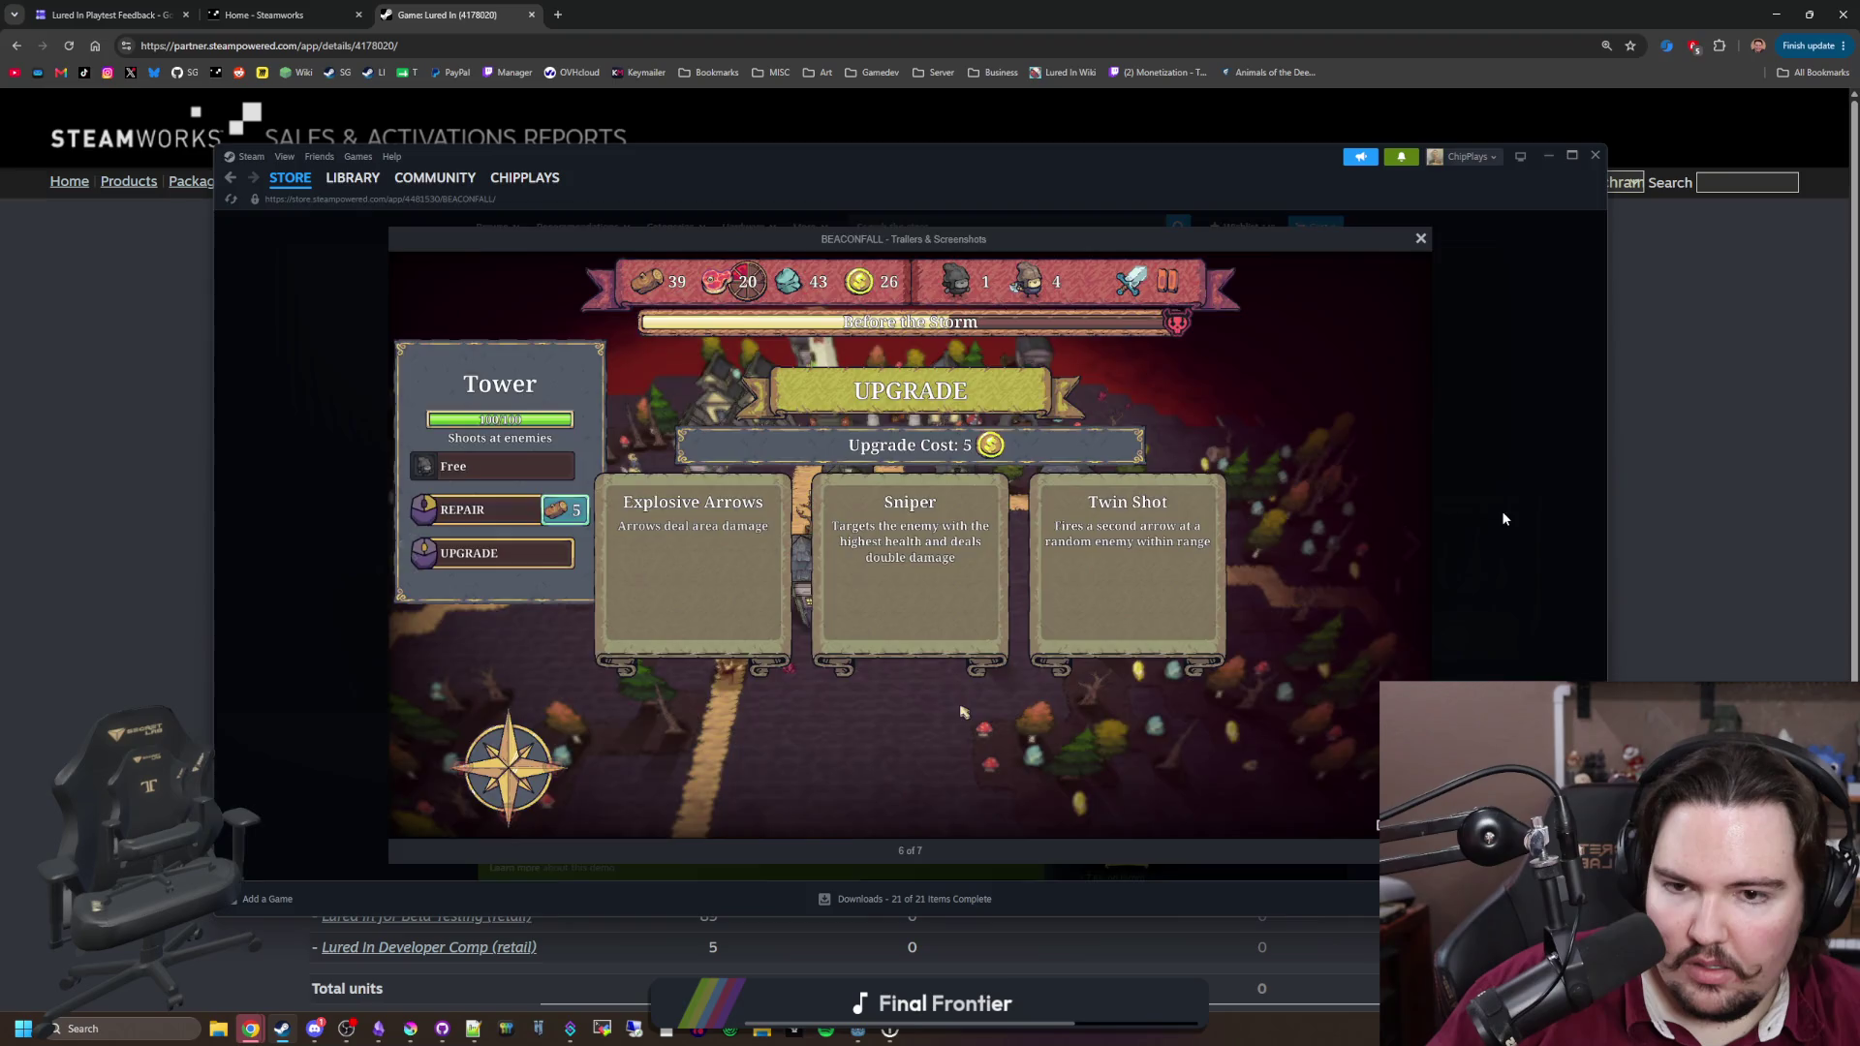
pyautogui.click(1502, 510)
pyautogui.hotkey('alt', 'Left')
pyautogui.scroll(-15, 872, 581)
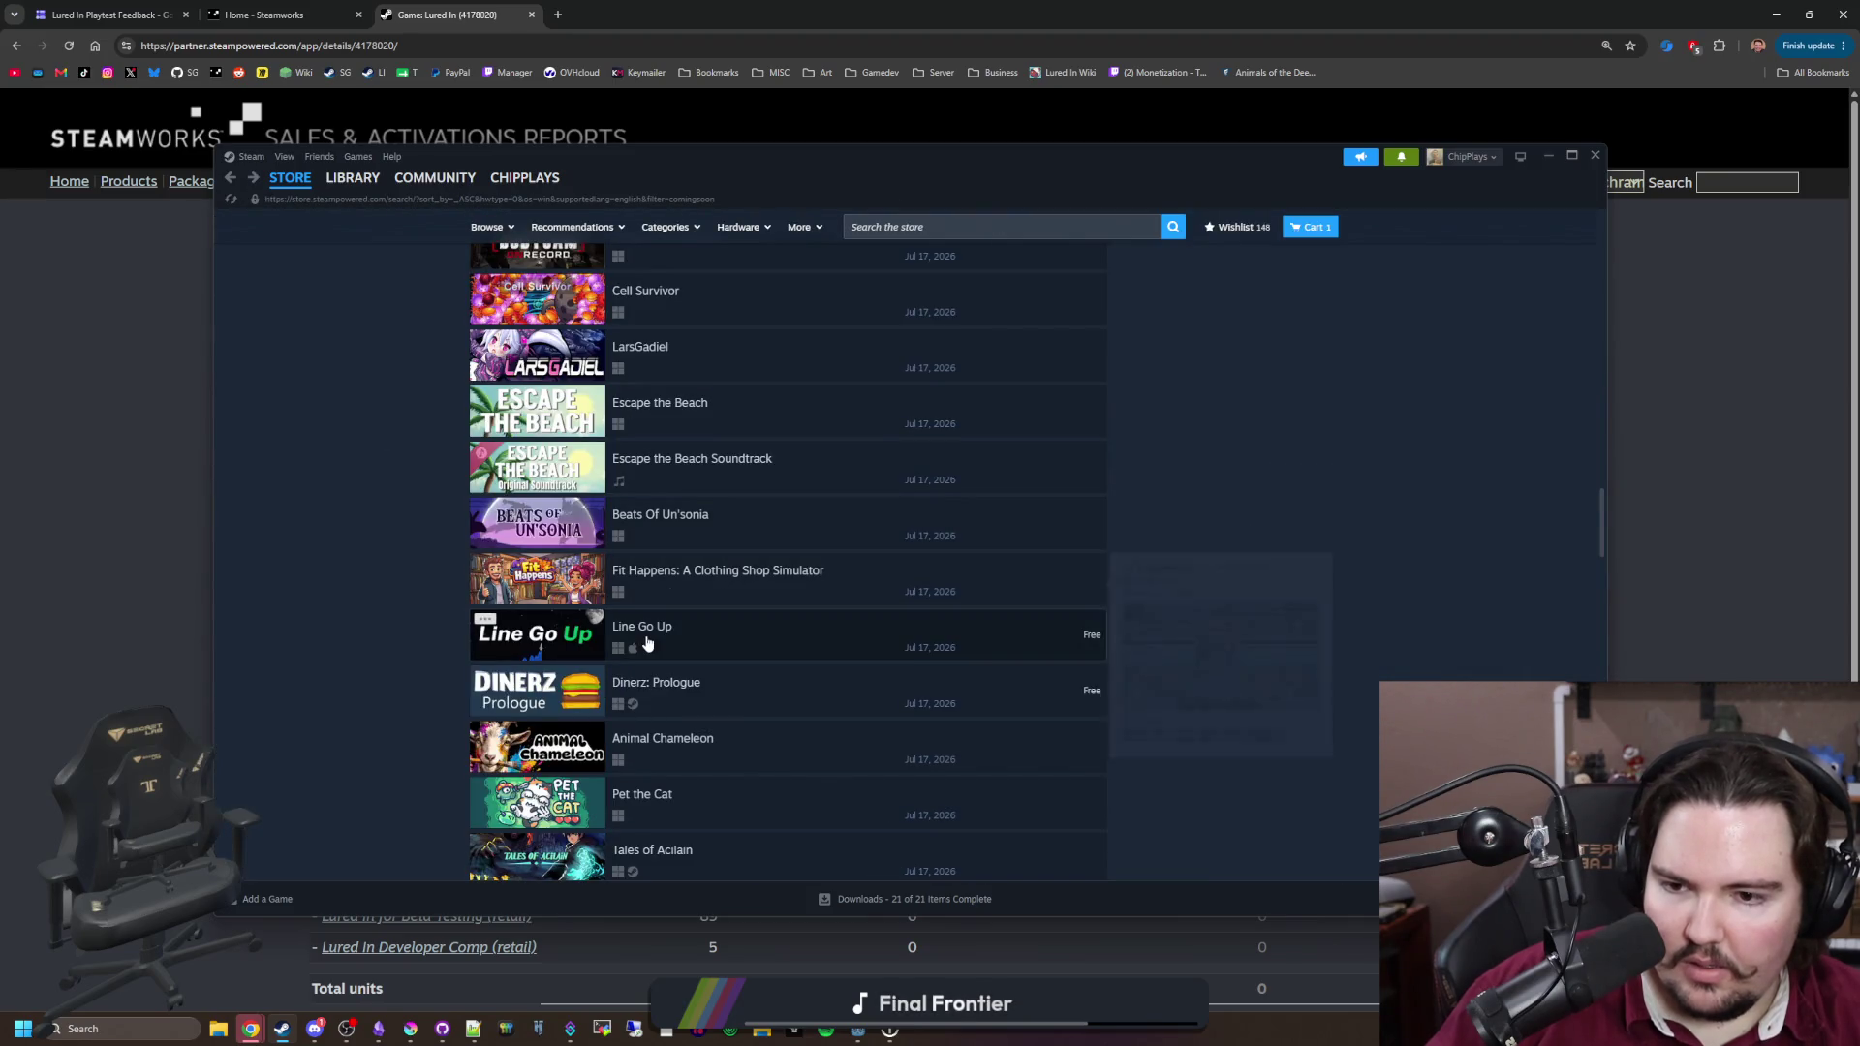
pyautogui.scroll(-1, 648, 644)
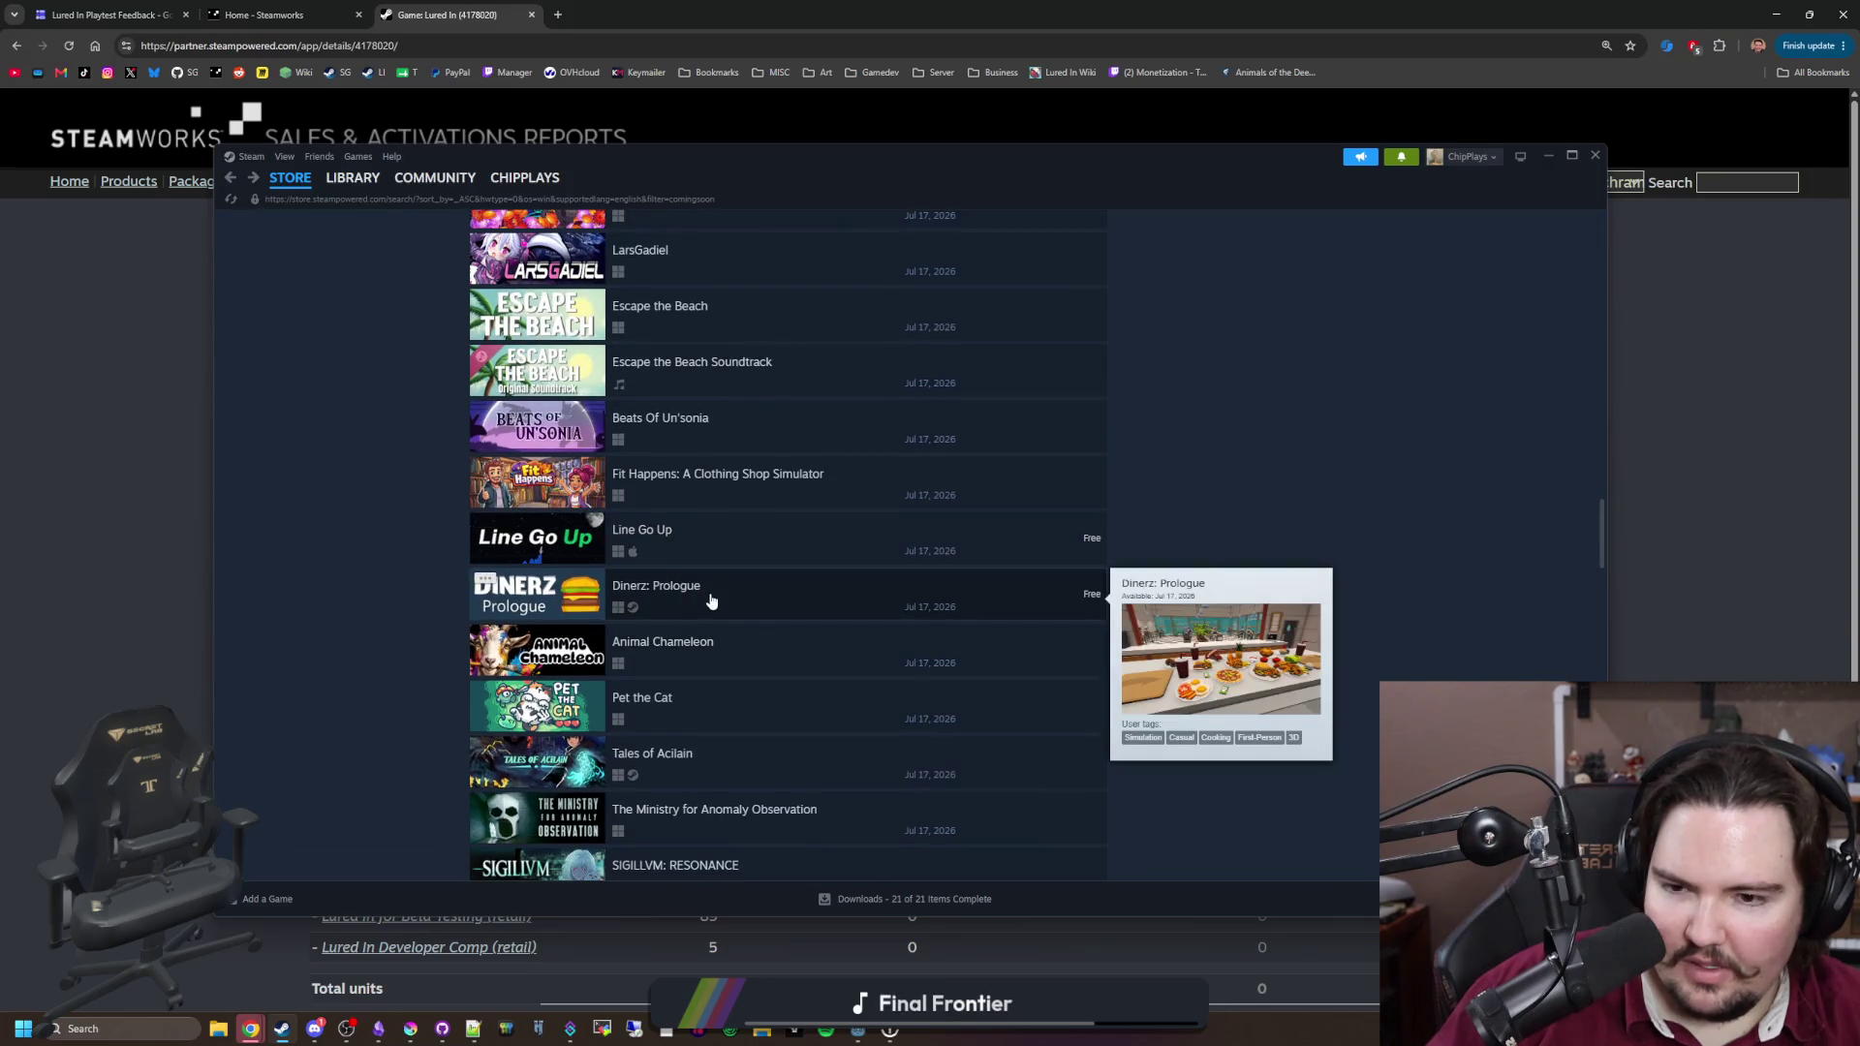
pyautogui.scroll(-2, 712, 602)
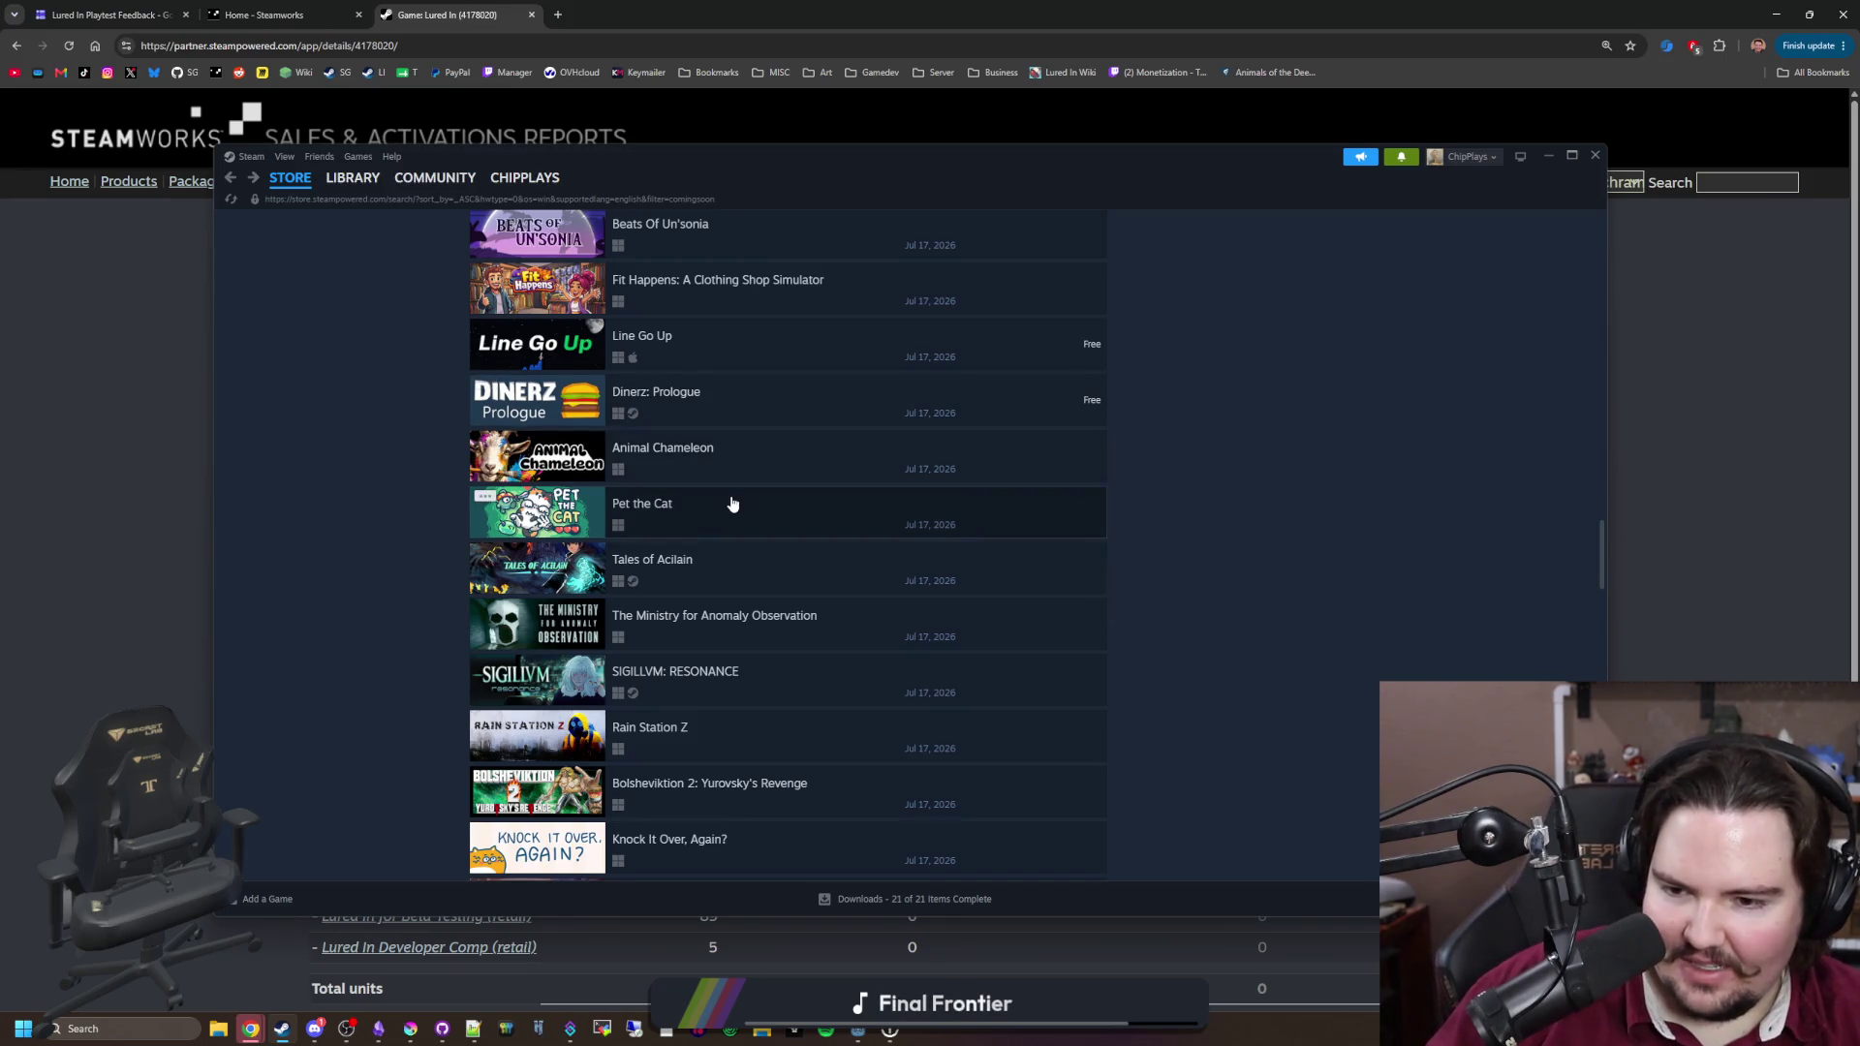
pyautogui.moveTo(732, 503)
pyautogui.moveTo(739, 556)
pyautogui.scroll(-2, 726, 614)
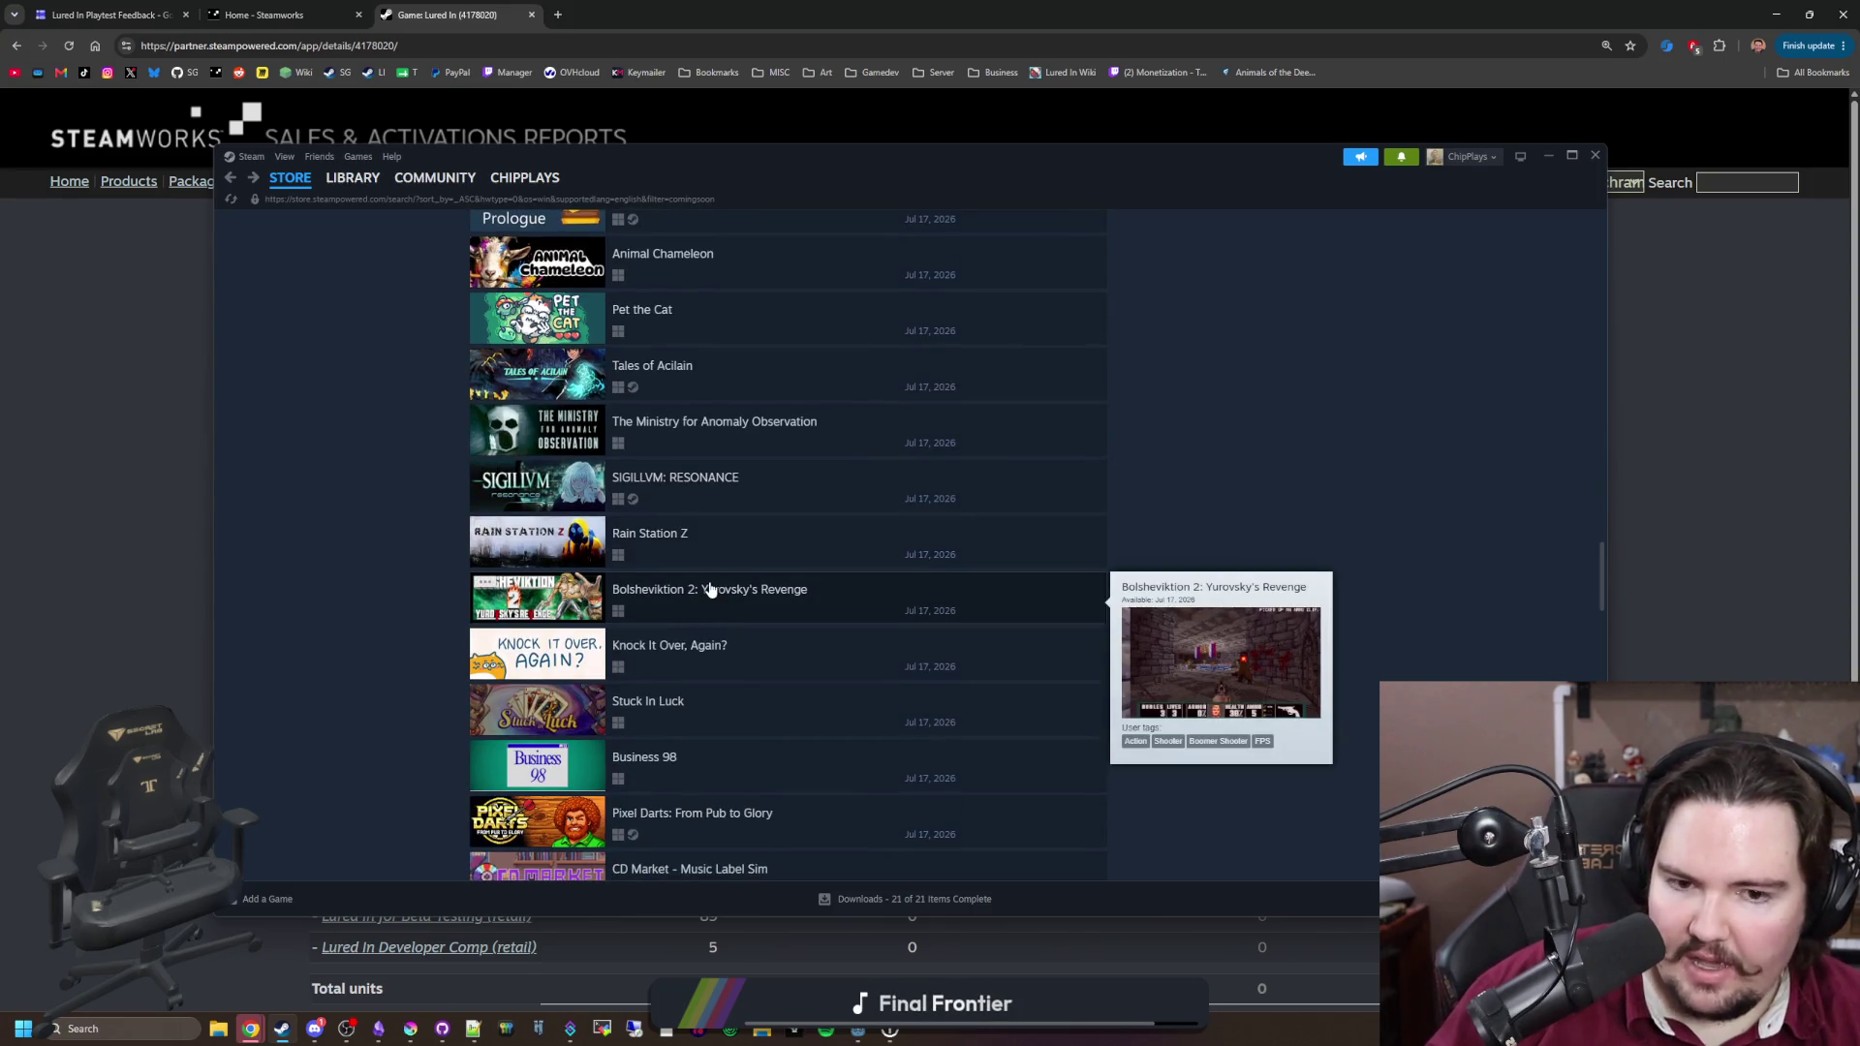
pyautogui.moveTo(715, 591)
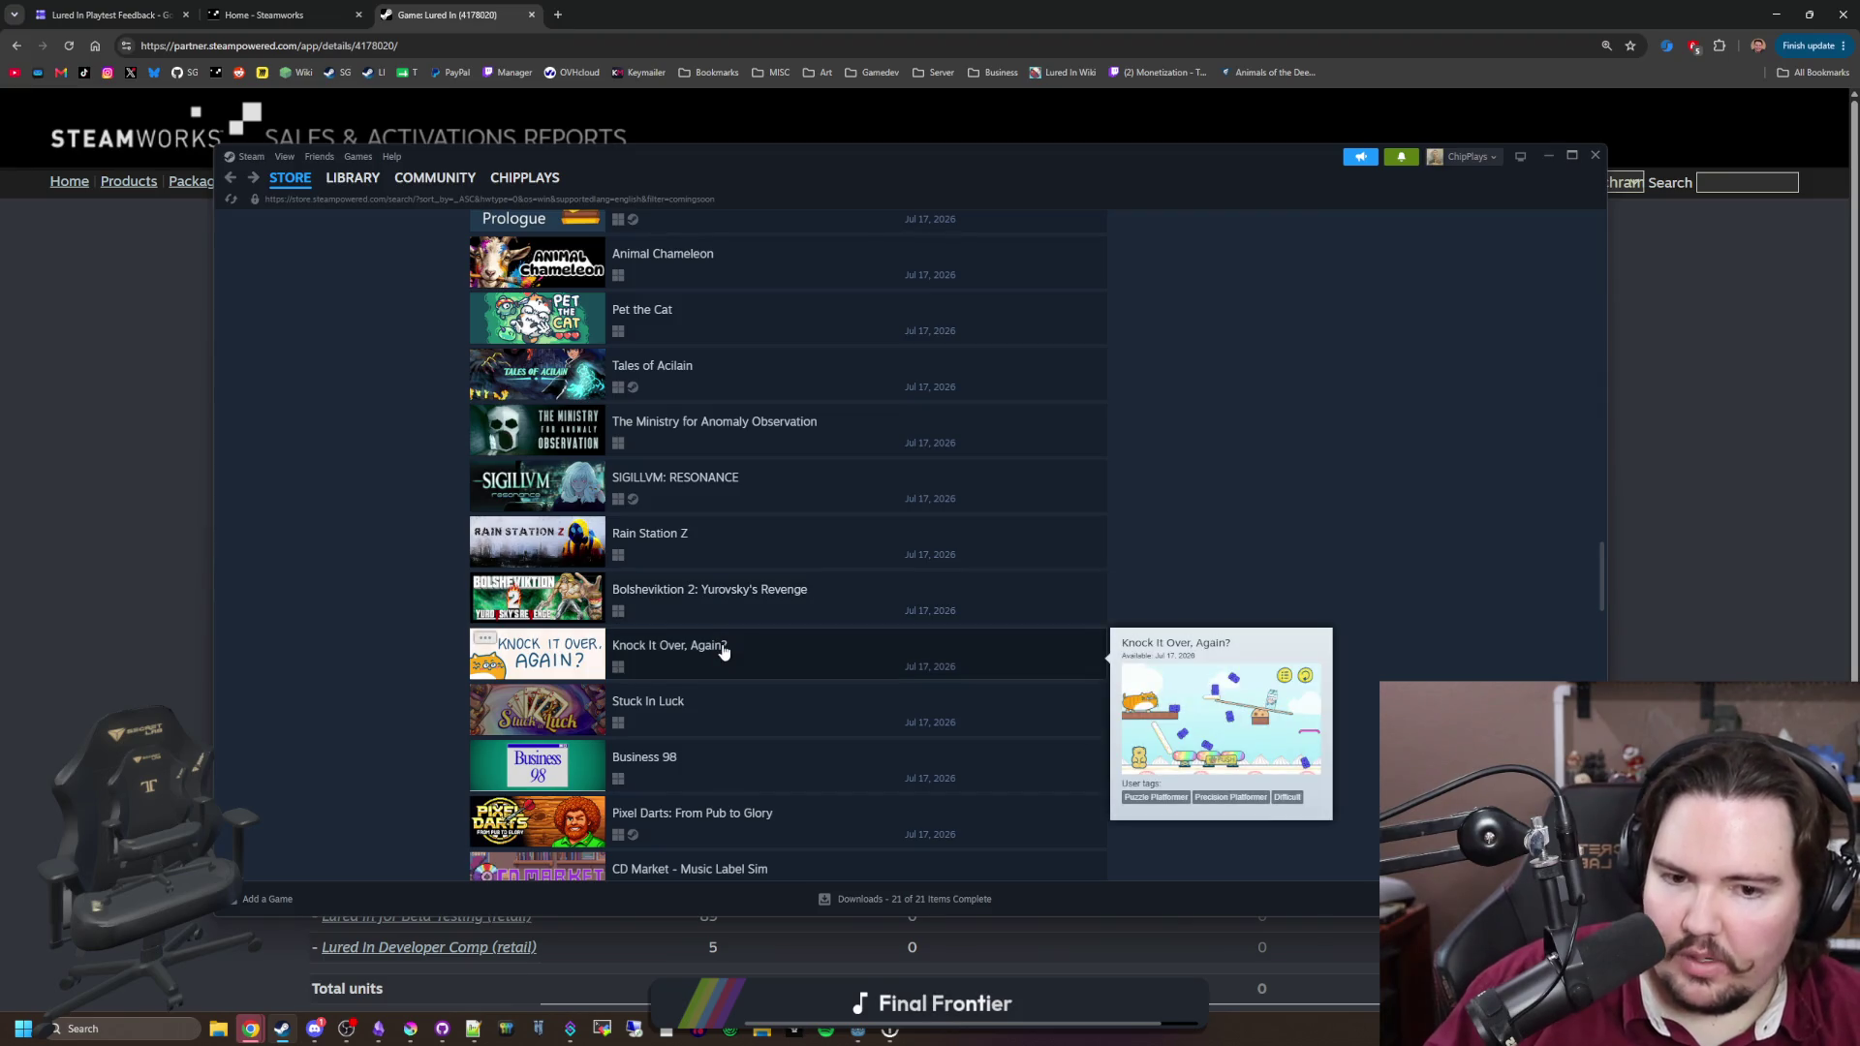
pyautogui.scroll(-1, 717, 652)
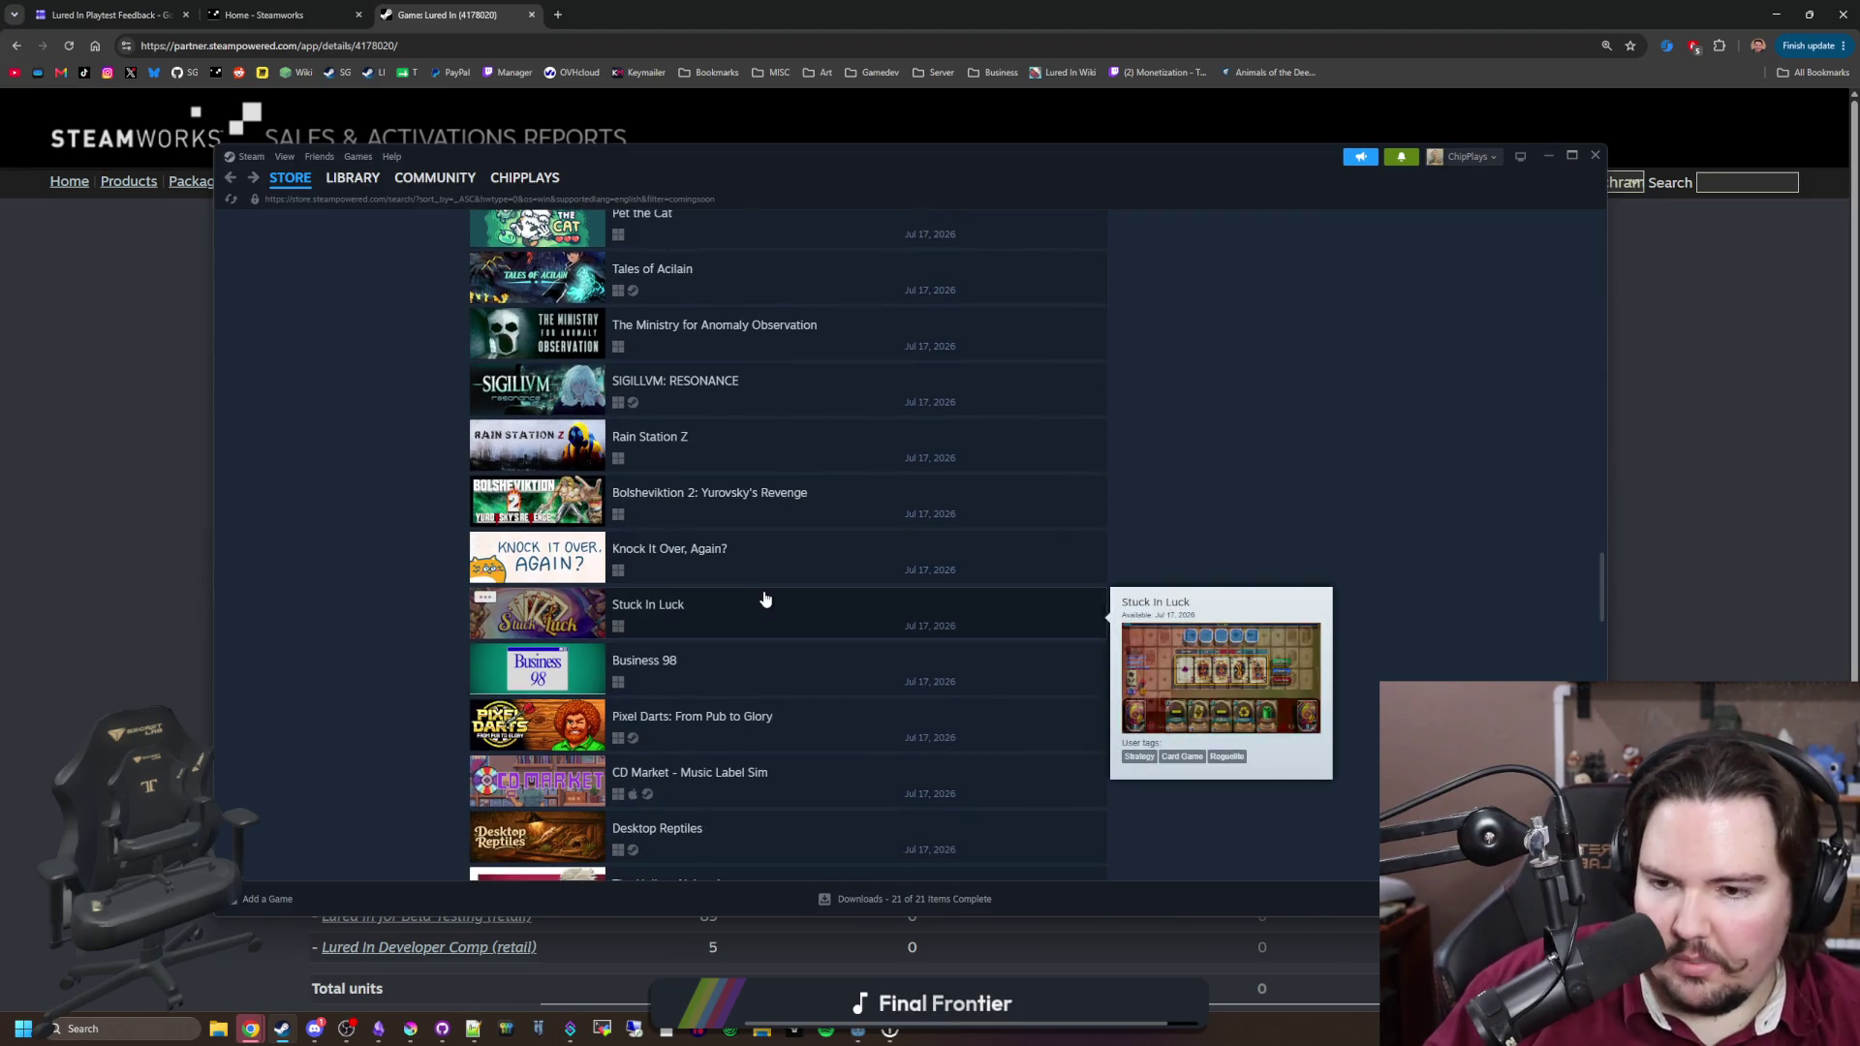
pyautogui.scroll(-1, 765, 600)
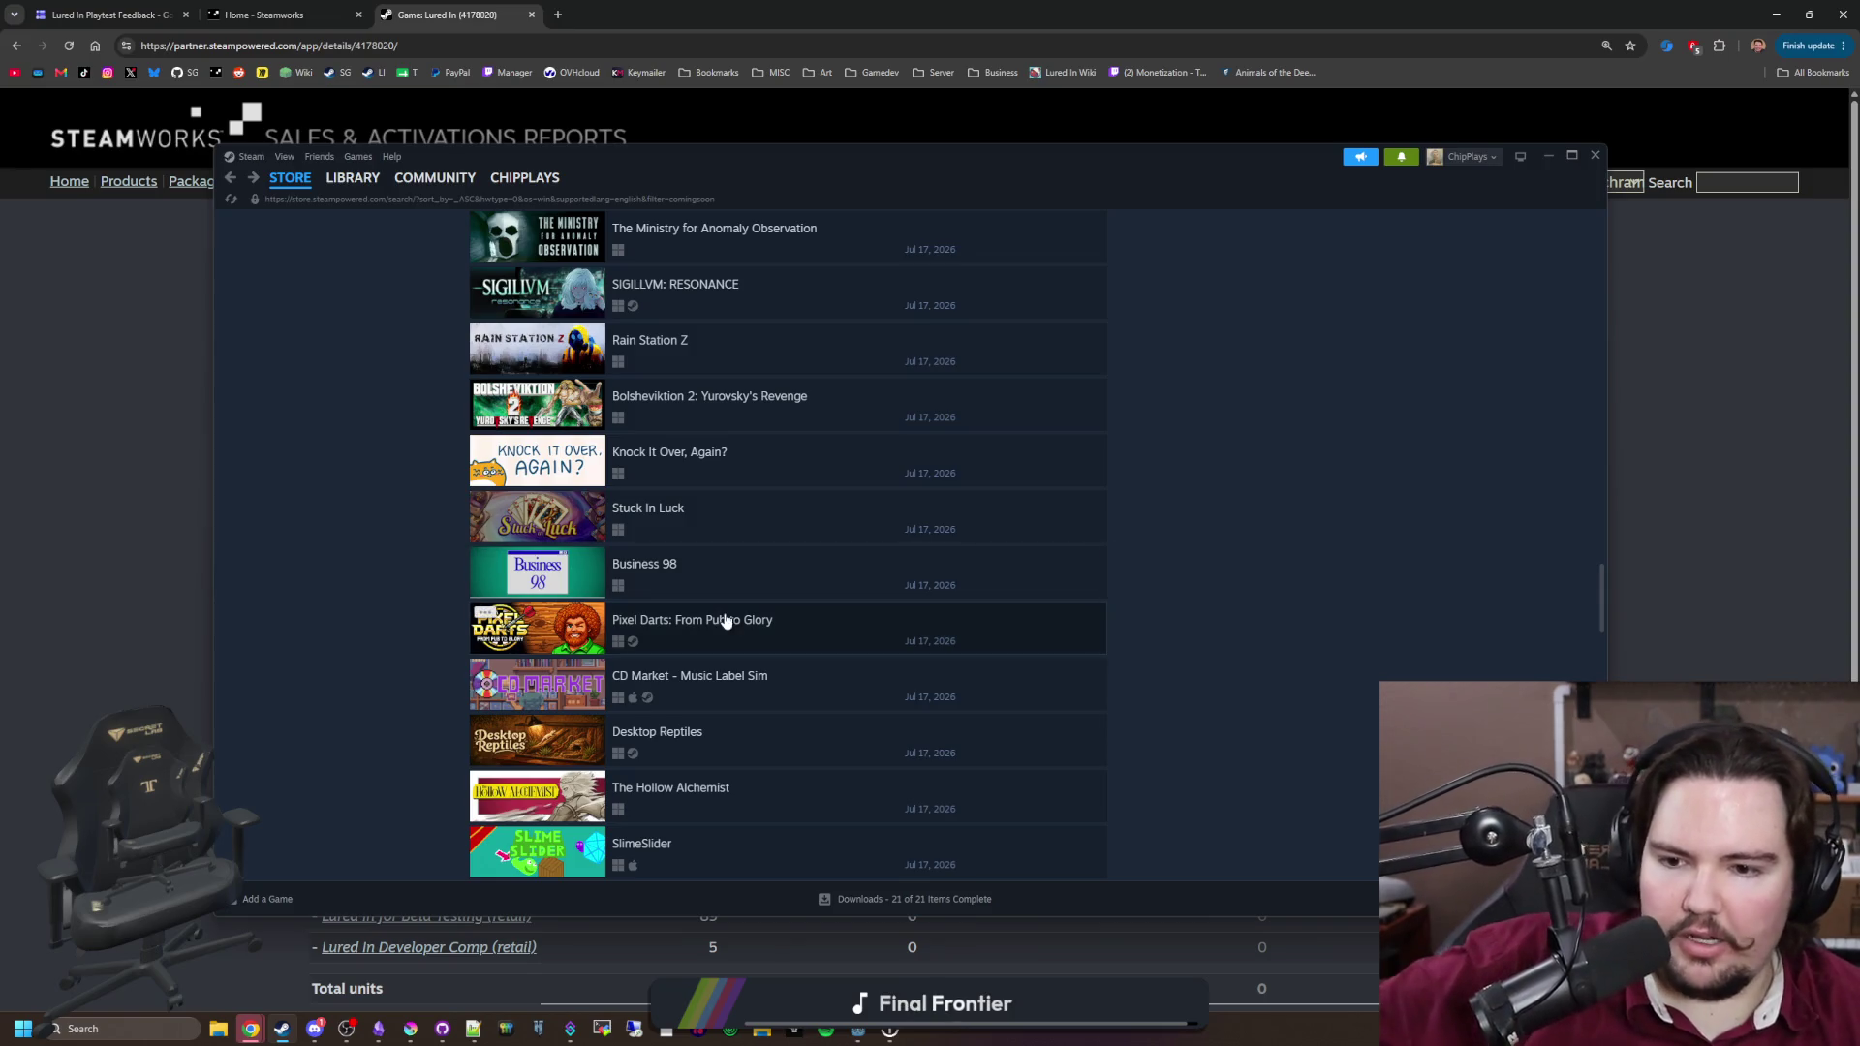
pyautogui.scroll(-1, 727, 621)
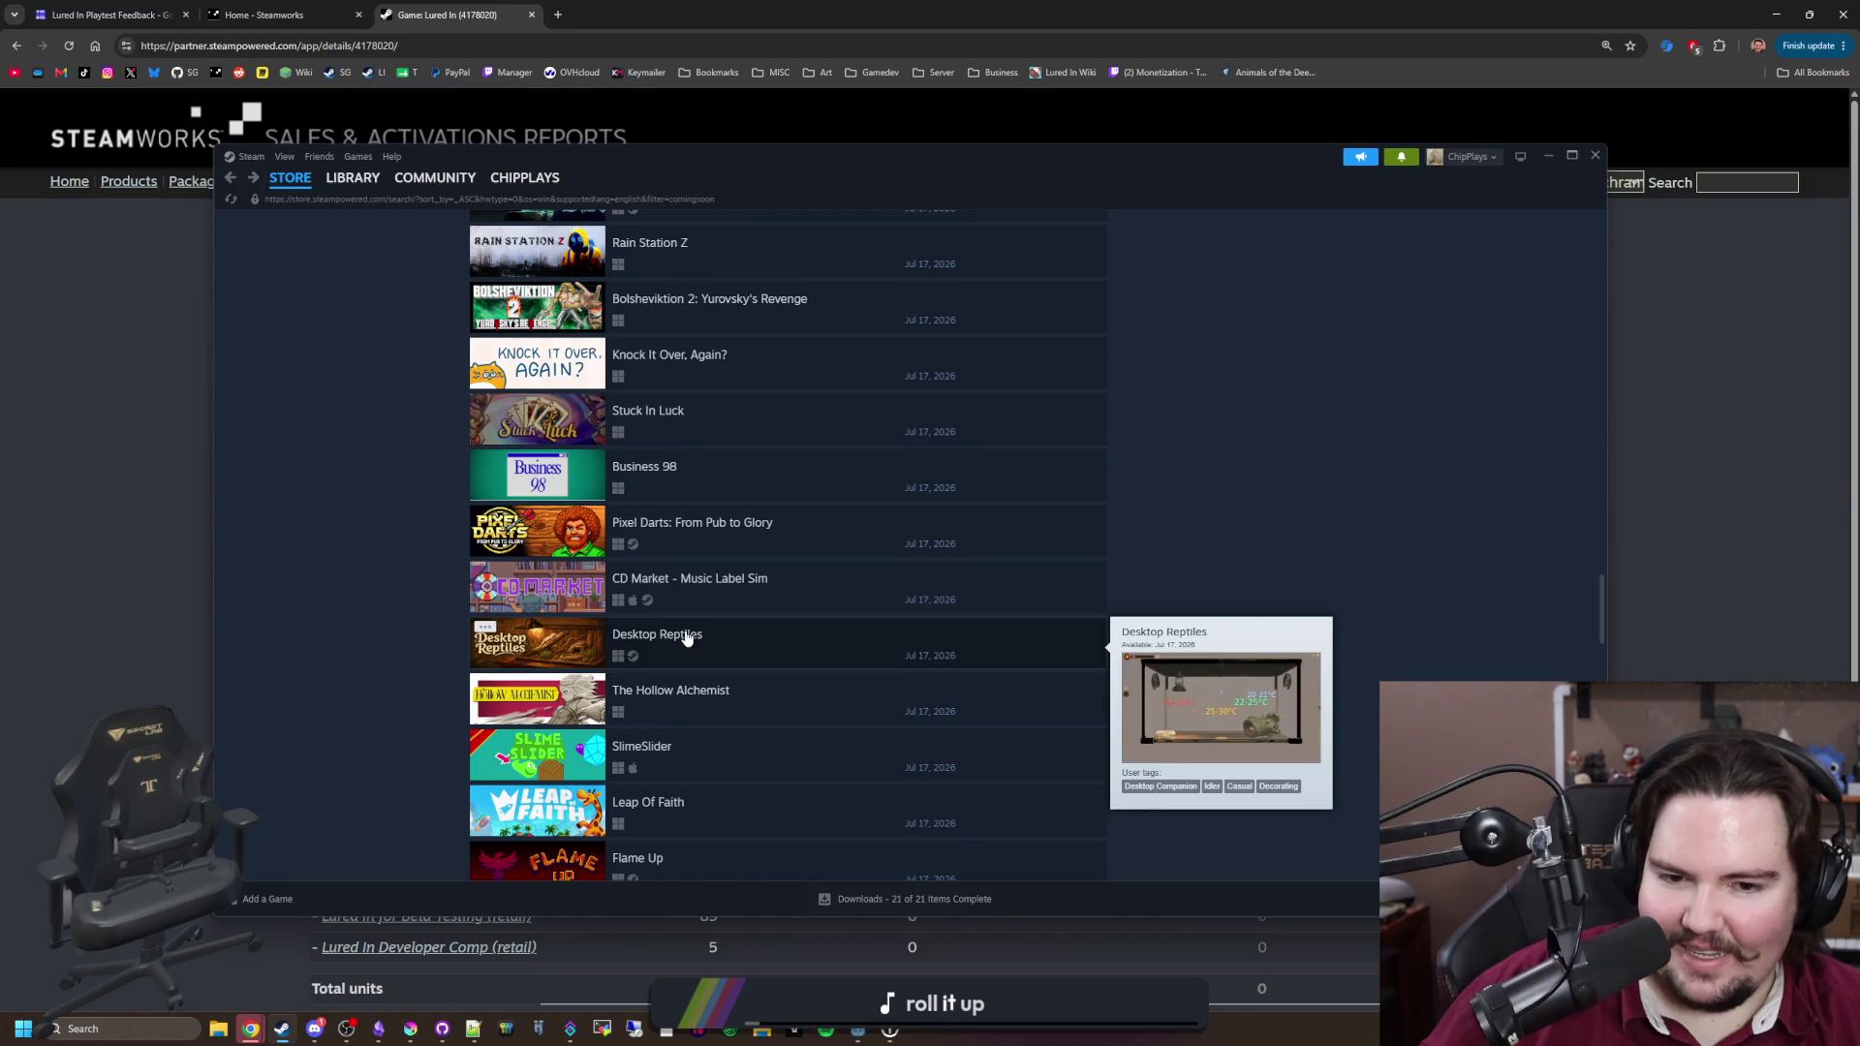
pyautogui.click(753, 520)
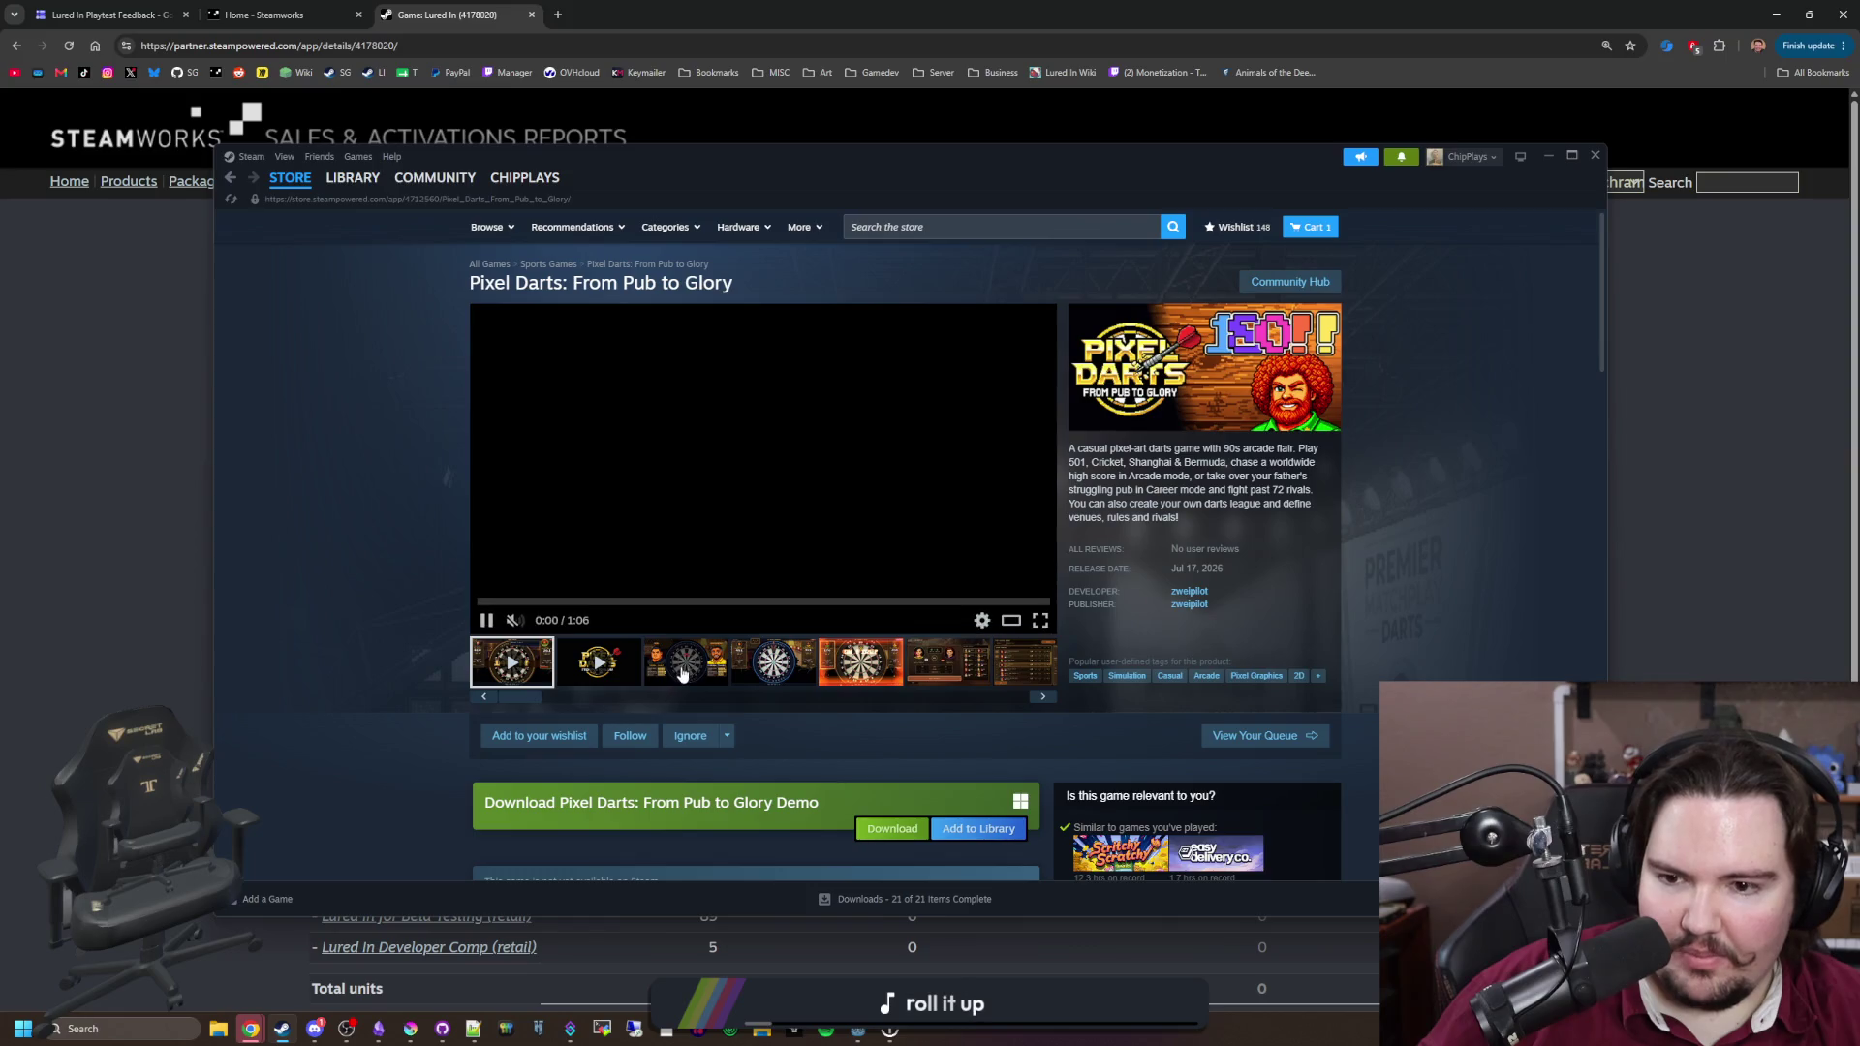
pyautogui.click(781, 531)
pyautogui.click(1424, 547)
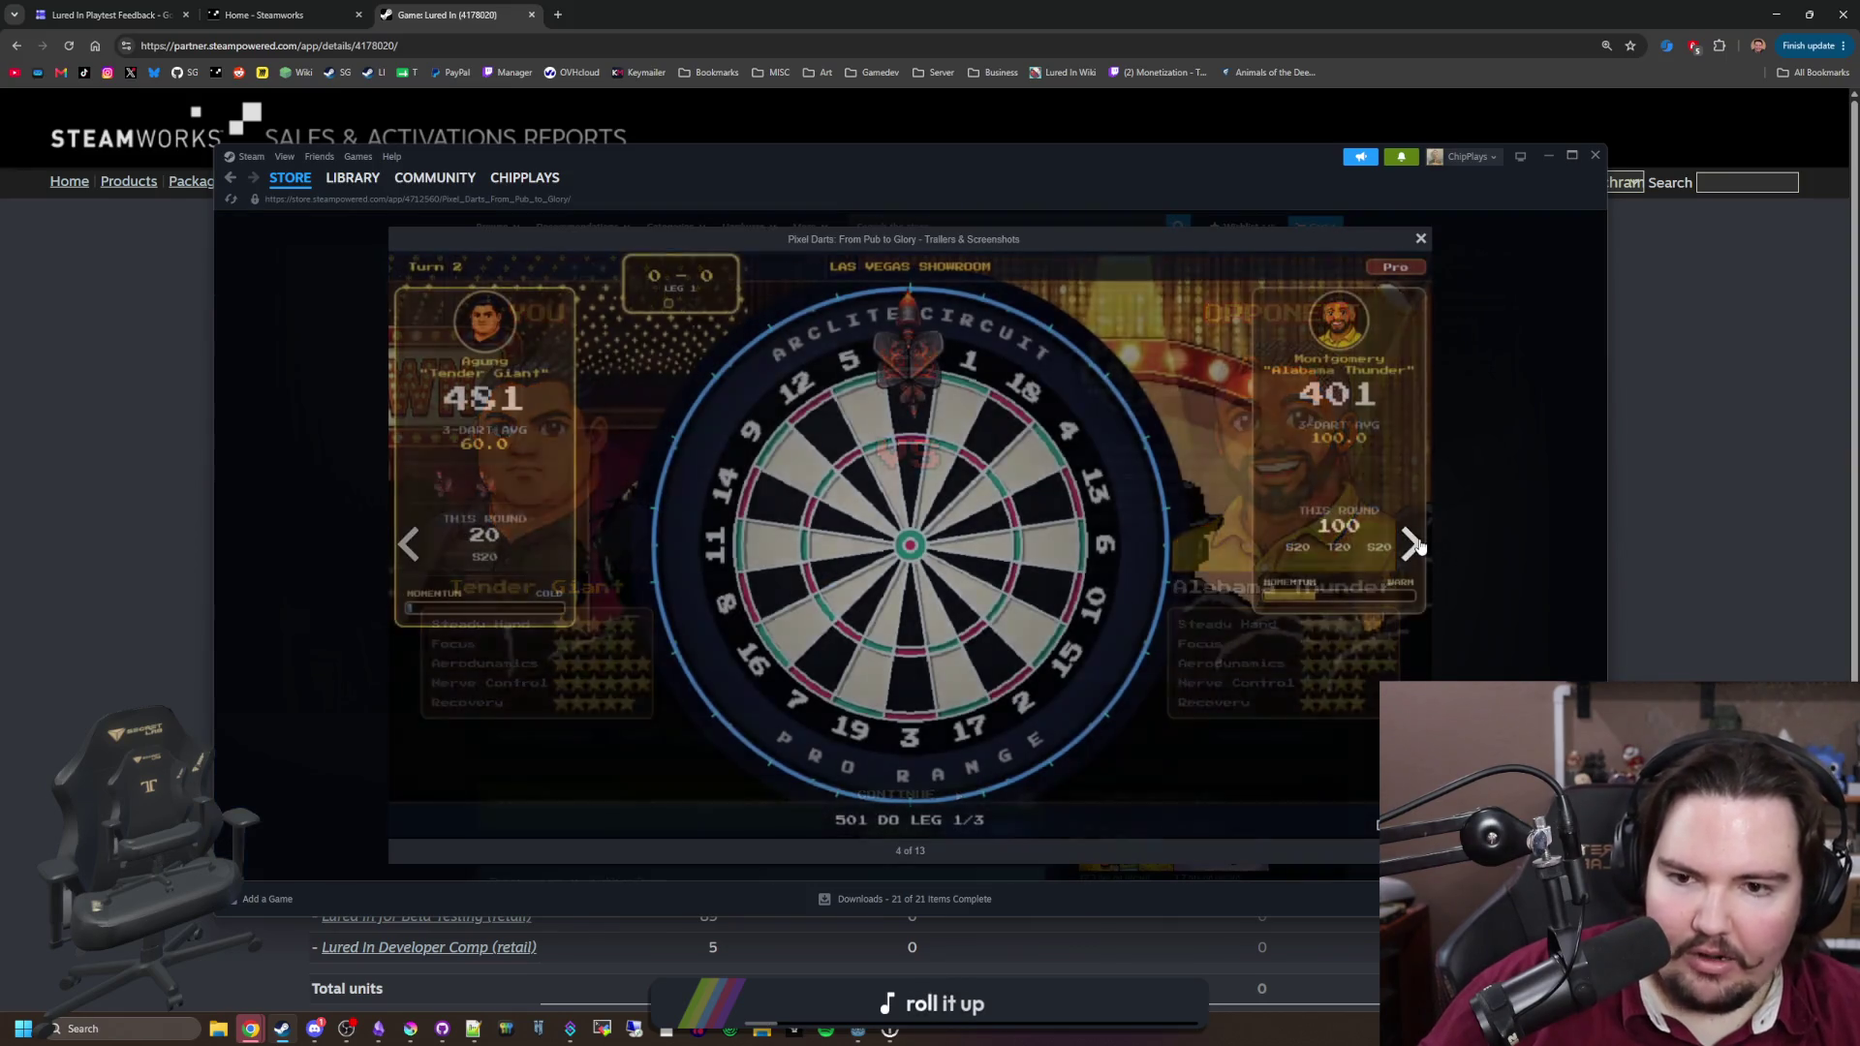
pyautogui.click(1422, 547)
pyautogui.click(1419, 548)
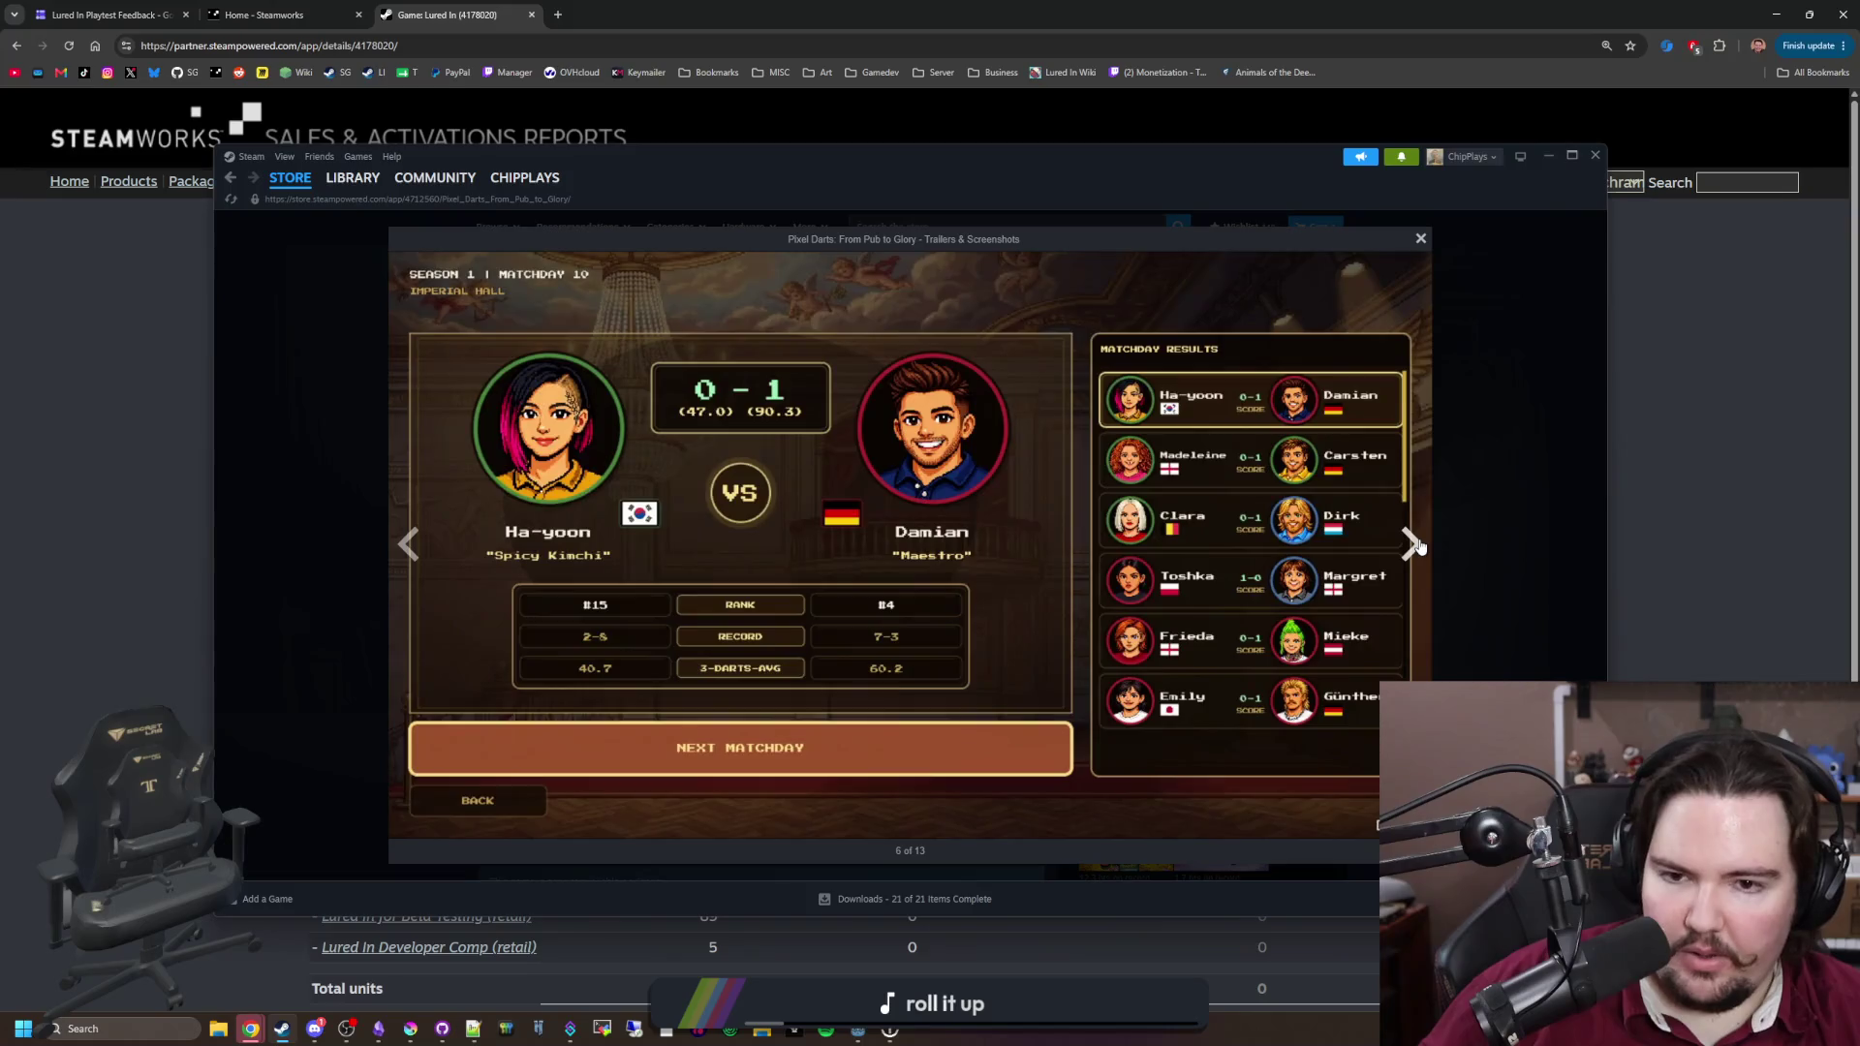
pyautogui.click(1419, 547)
pyautogui.click(1419, 547)
pyautogui.click(1417, 547)
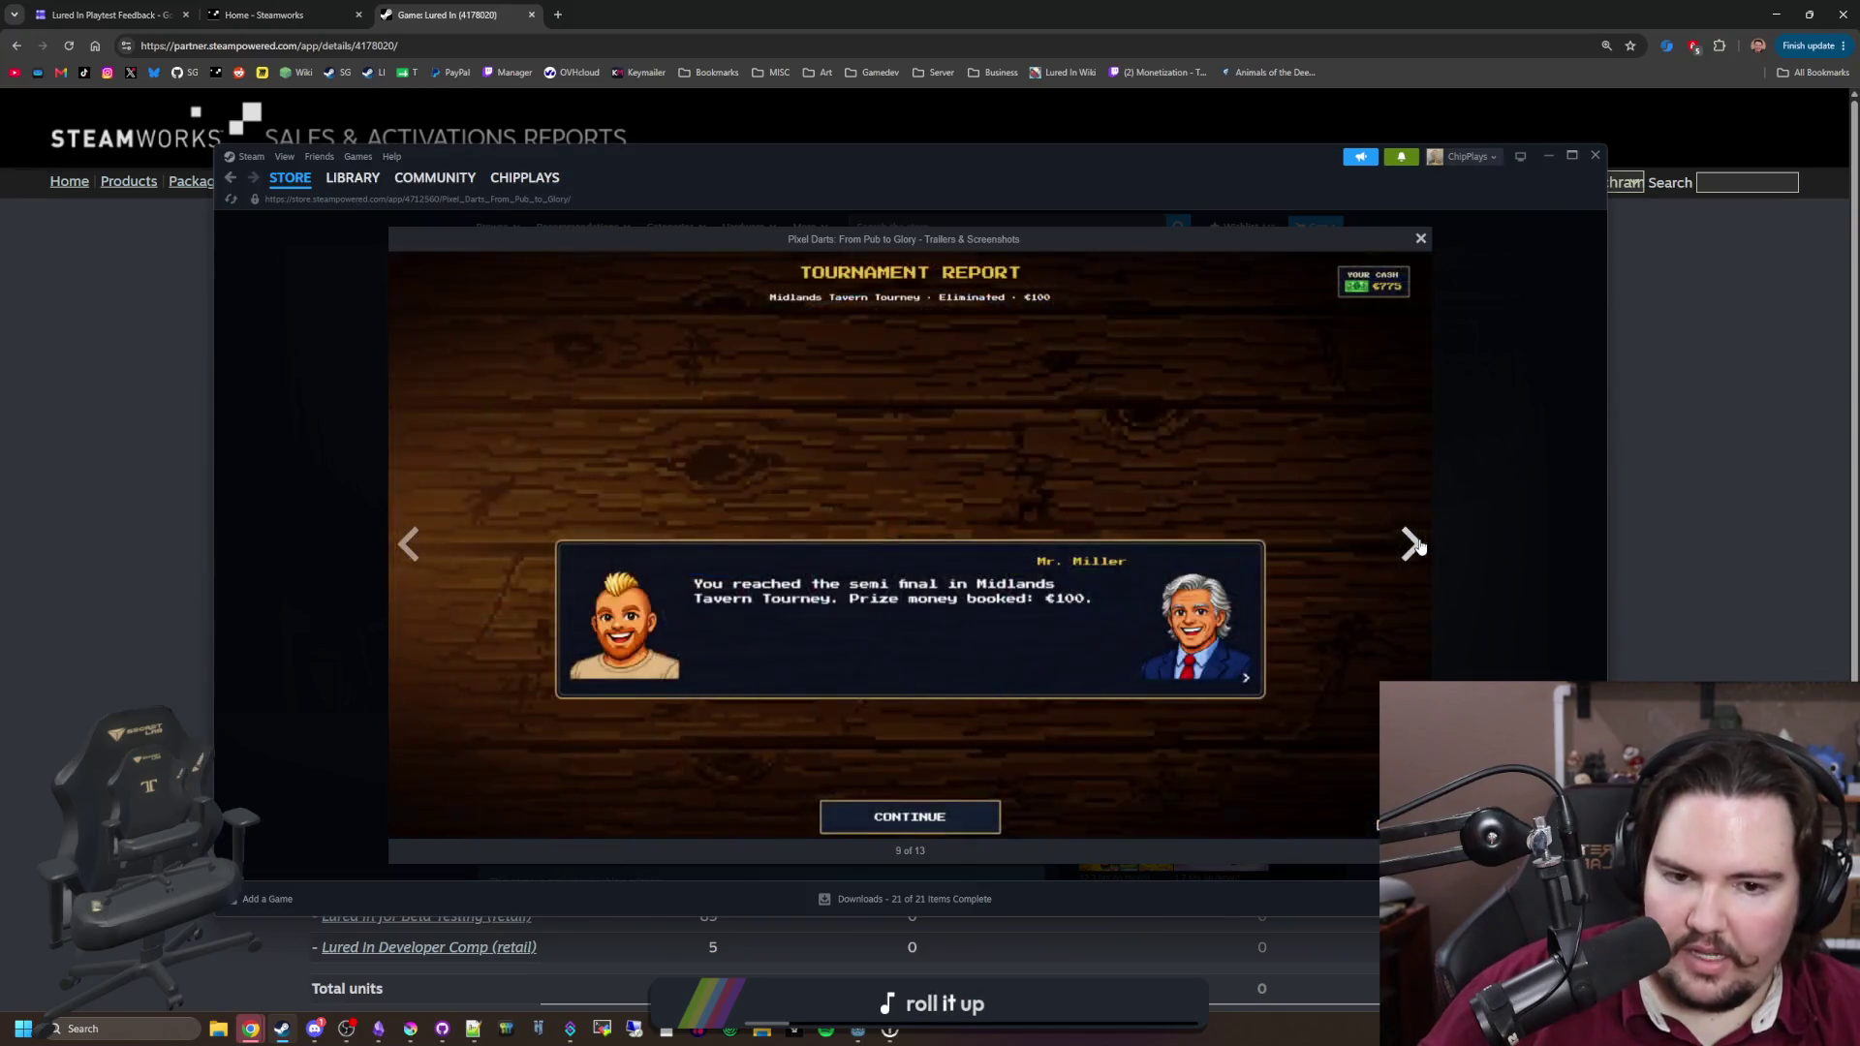
pyautogui.click(1417, 547)
pyautogui.click(1417, 547)
pyautogui.click(1417, 548)
pyautogui.click(1417, 547)
pyautogui.click(1418, 547)
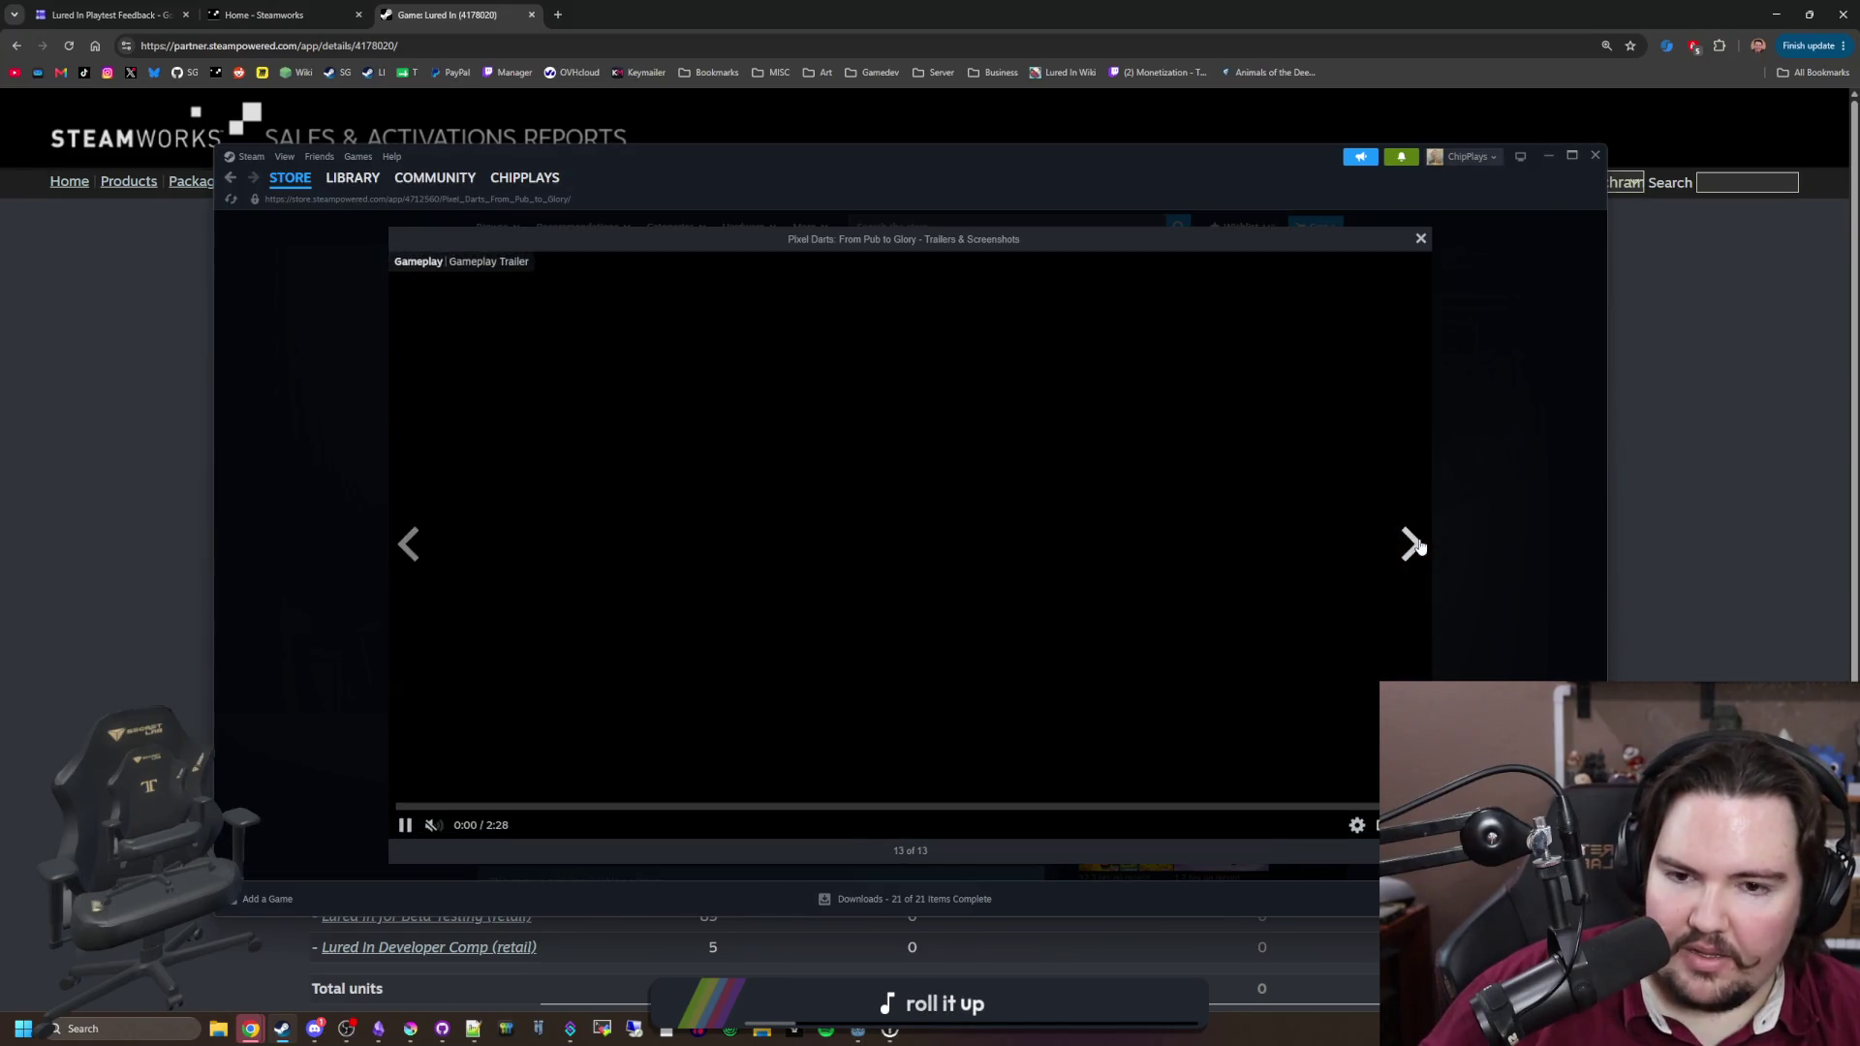
pyautogui.click(1414, 544)
pyautogui.click(1500, 455)
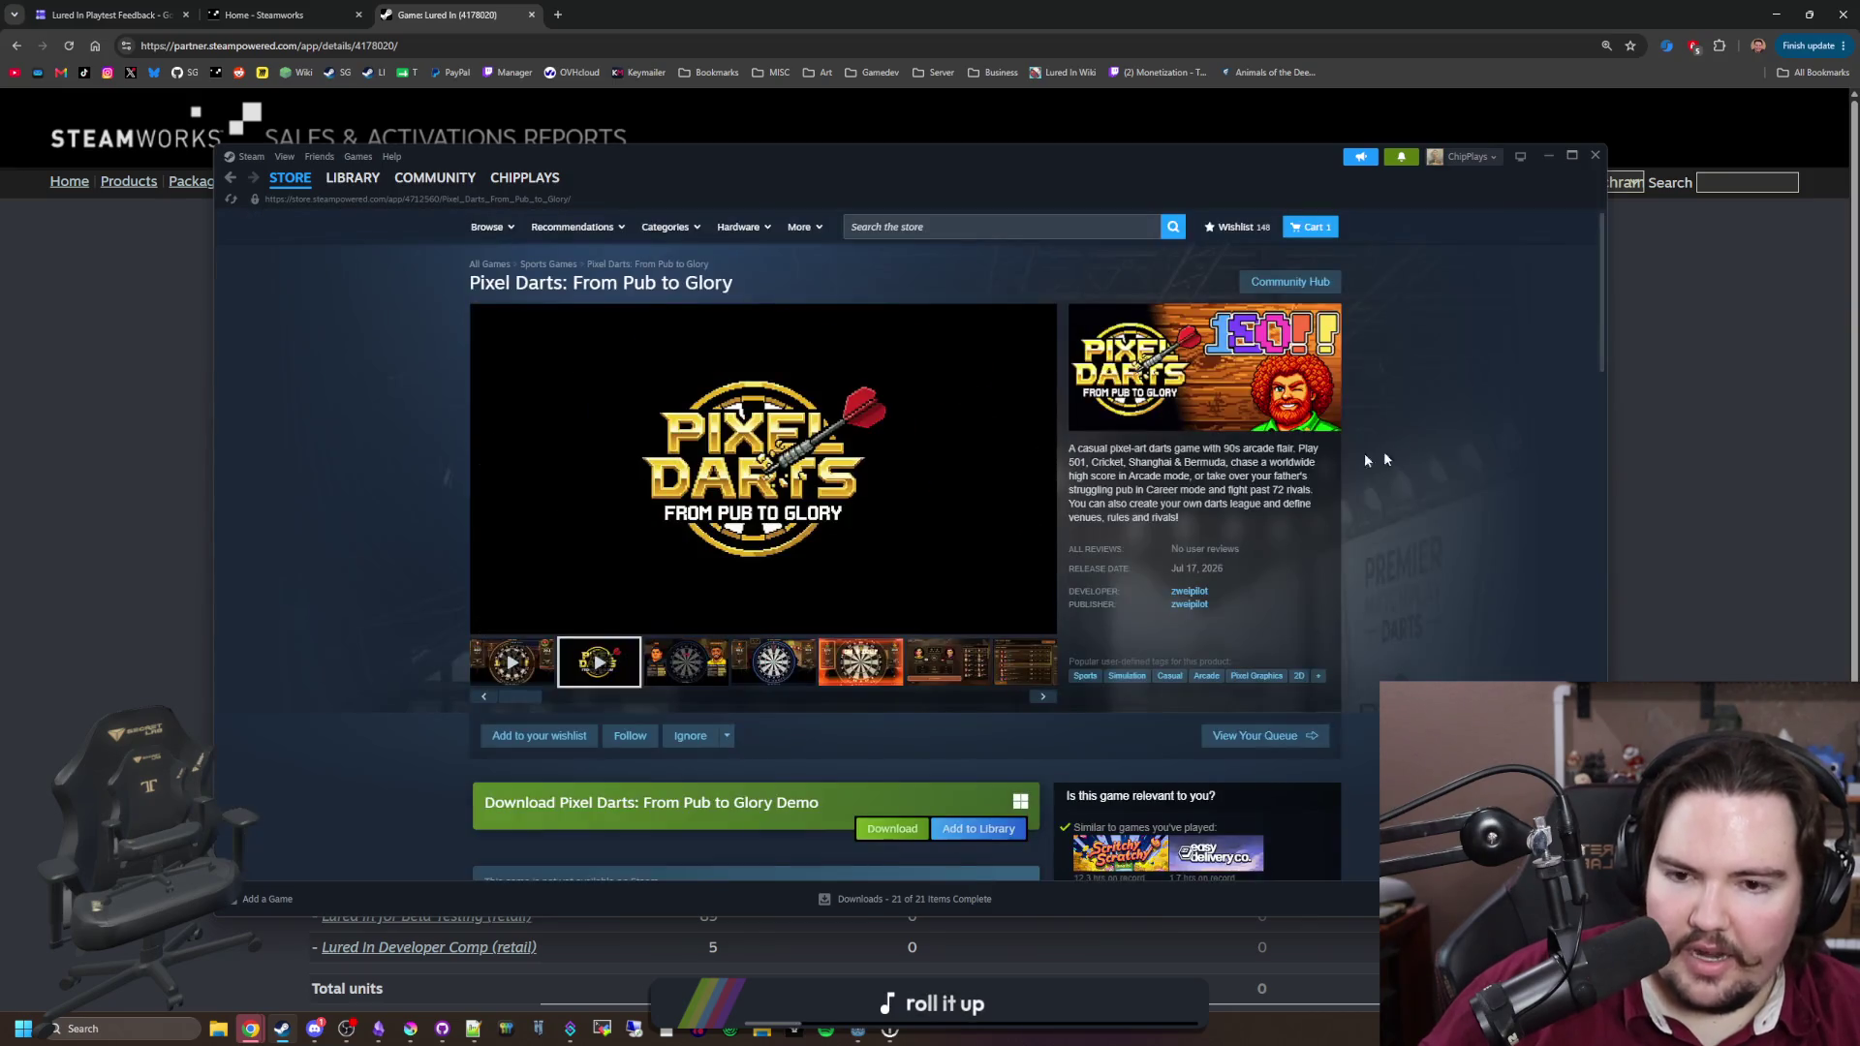
pyautogui.hotkey('alt', 'Left')
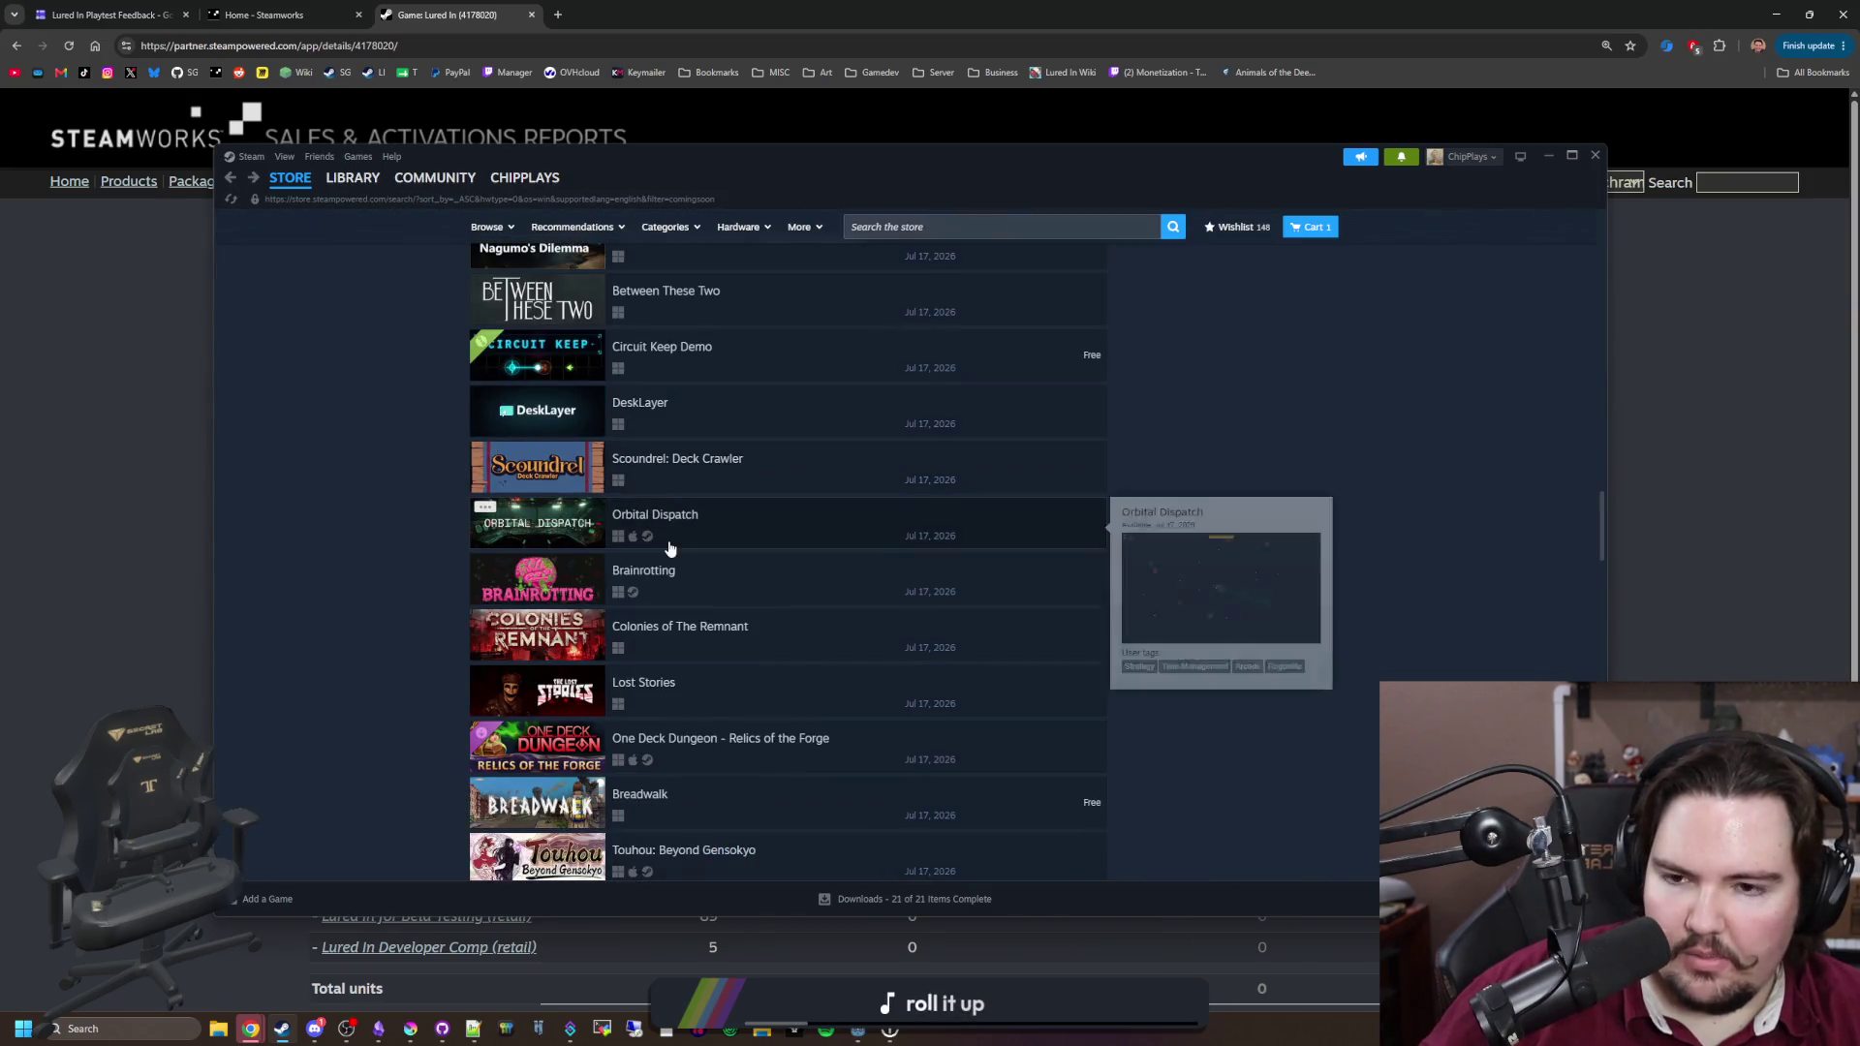
pyautogui.scroll(-1, 736, 601)
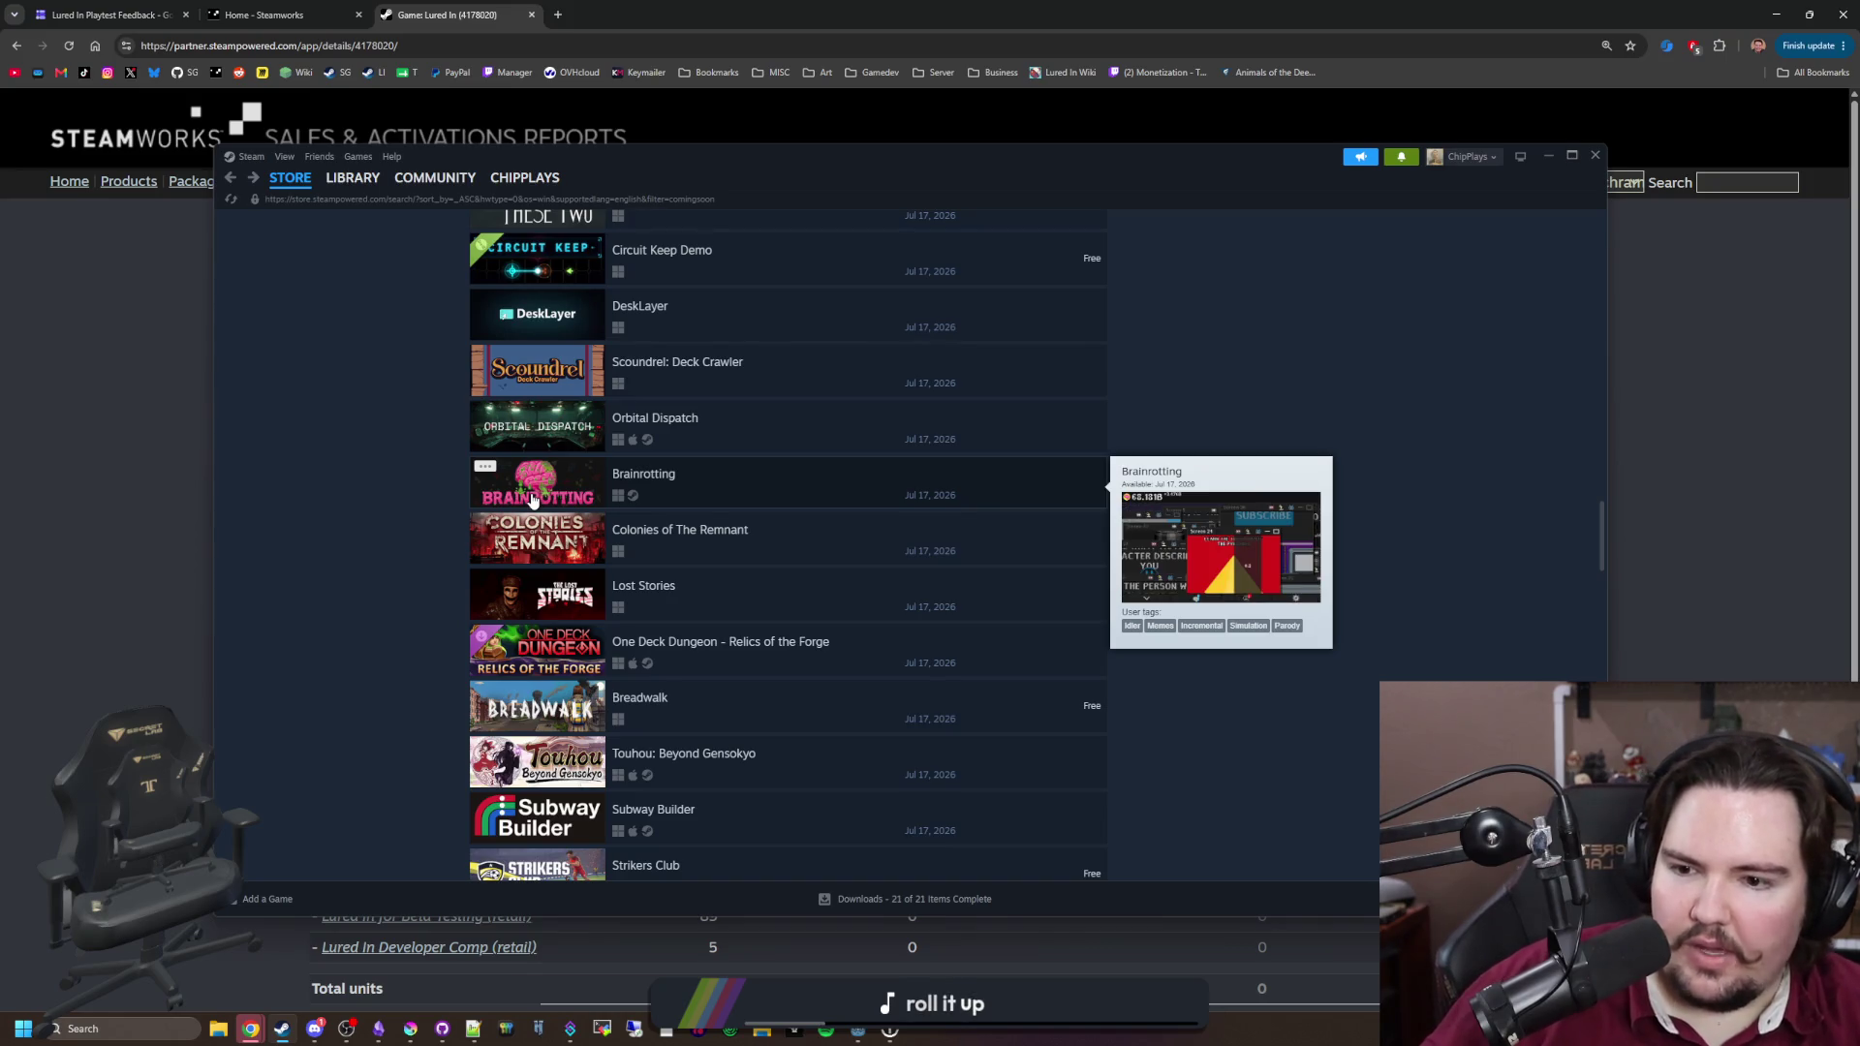
pyautogui.scroll(5, 775, 560)
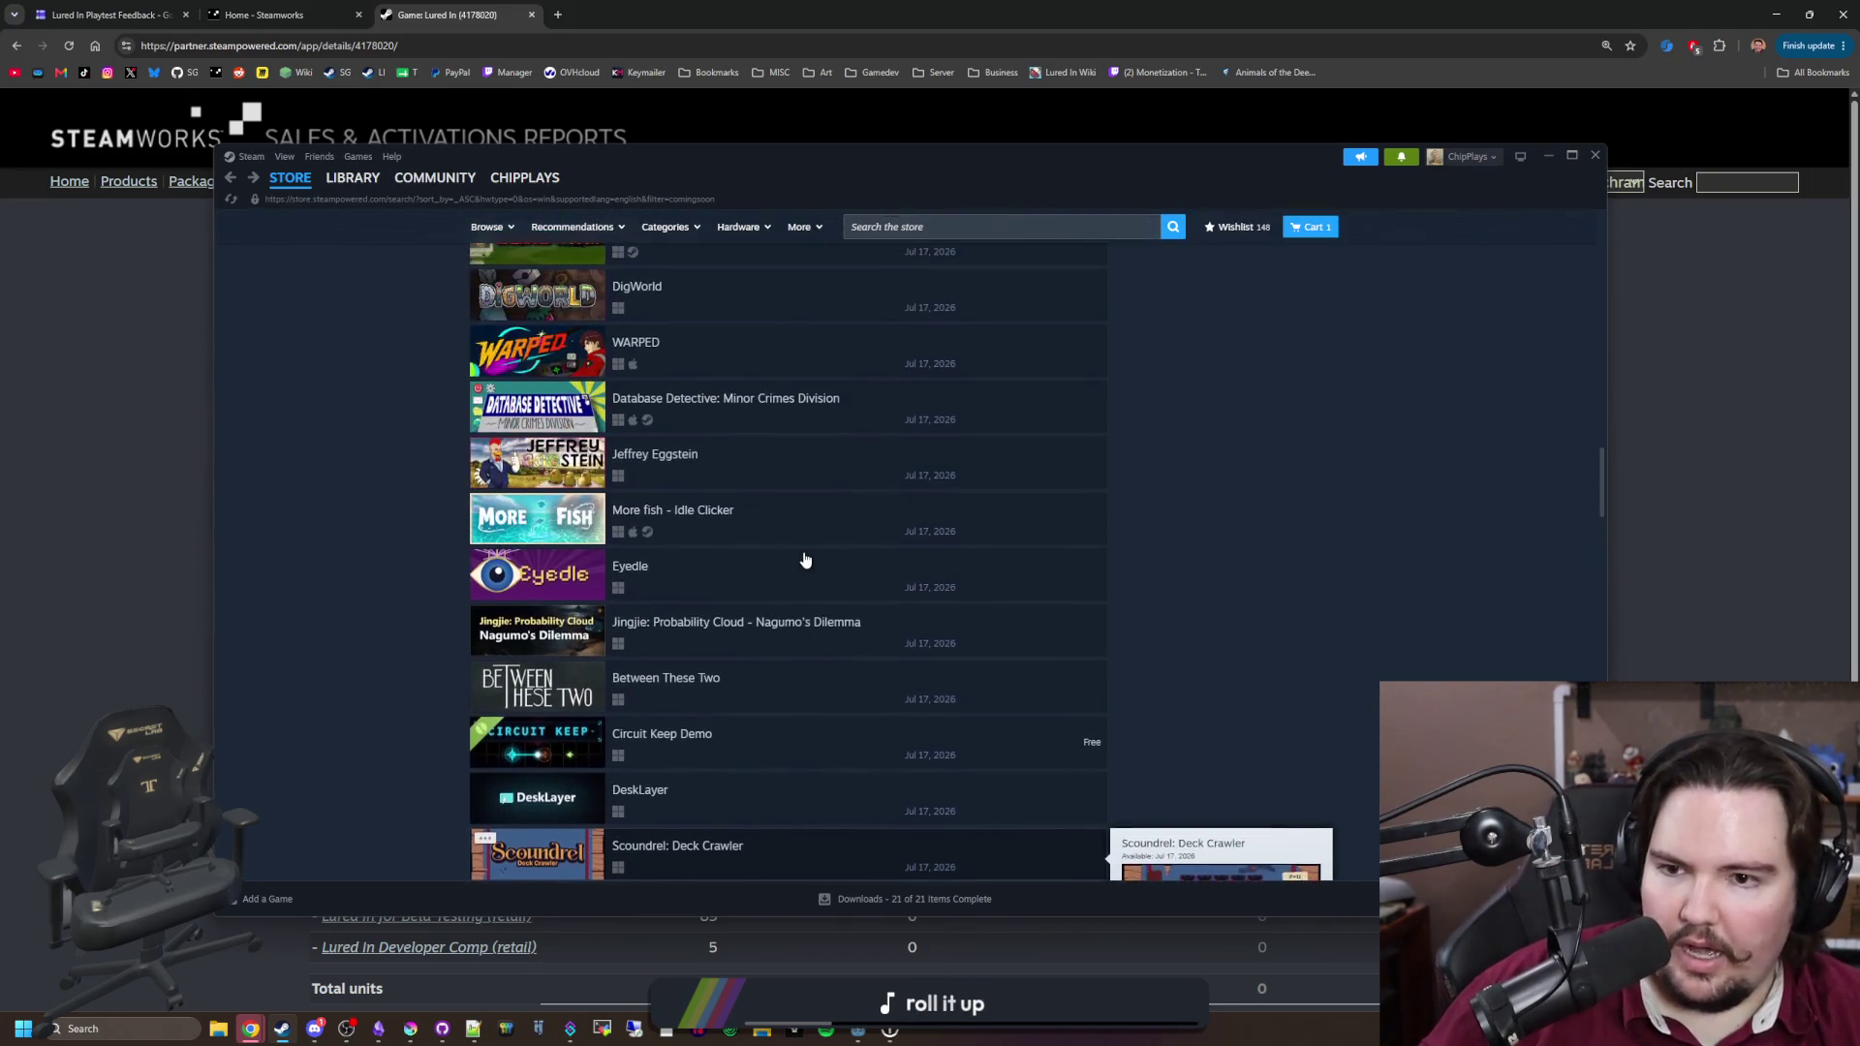
pyautogui.scroll(3, 804, 560)
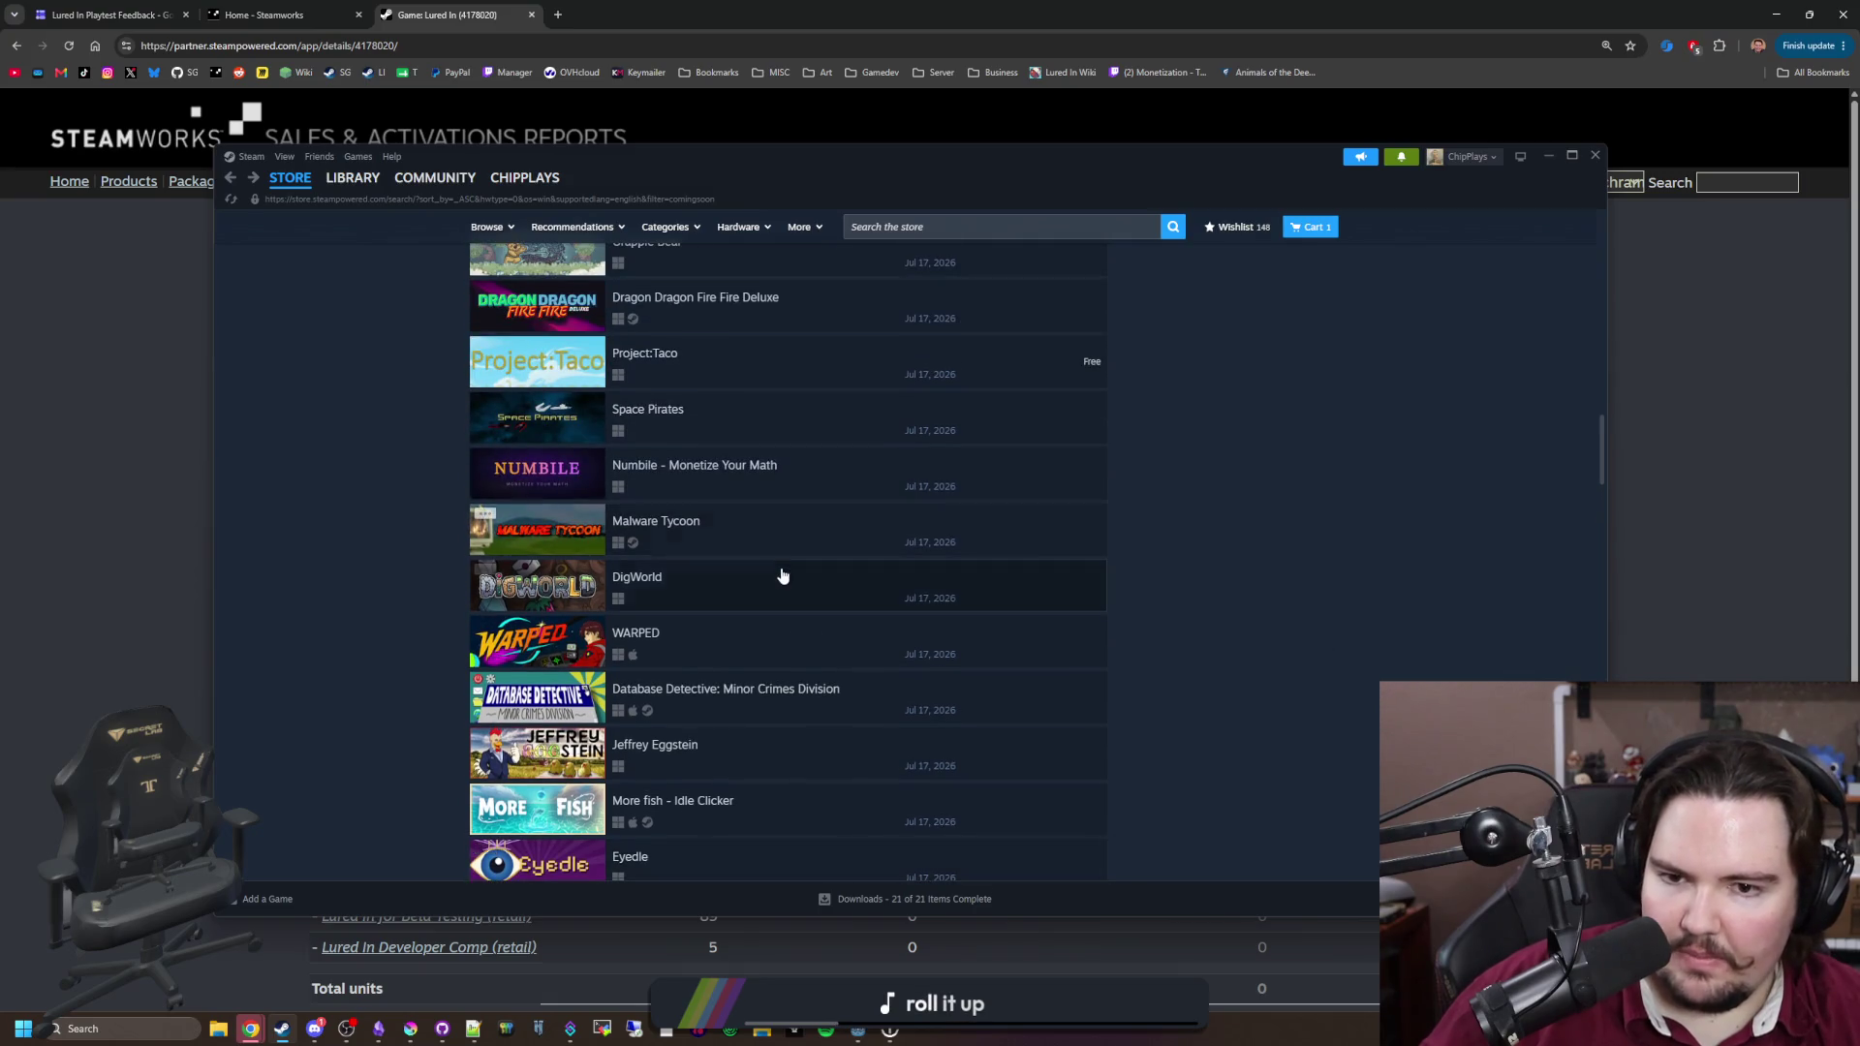
pyautogui.scroll(4, 814, 554)
pyautogui.scroll(8, 794, 556)
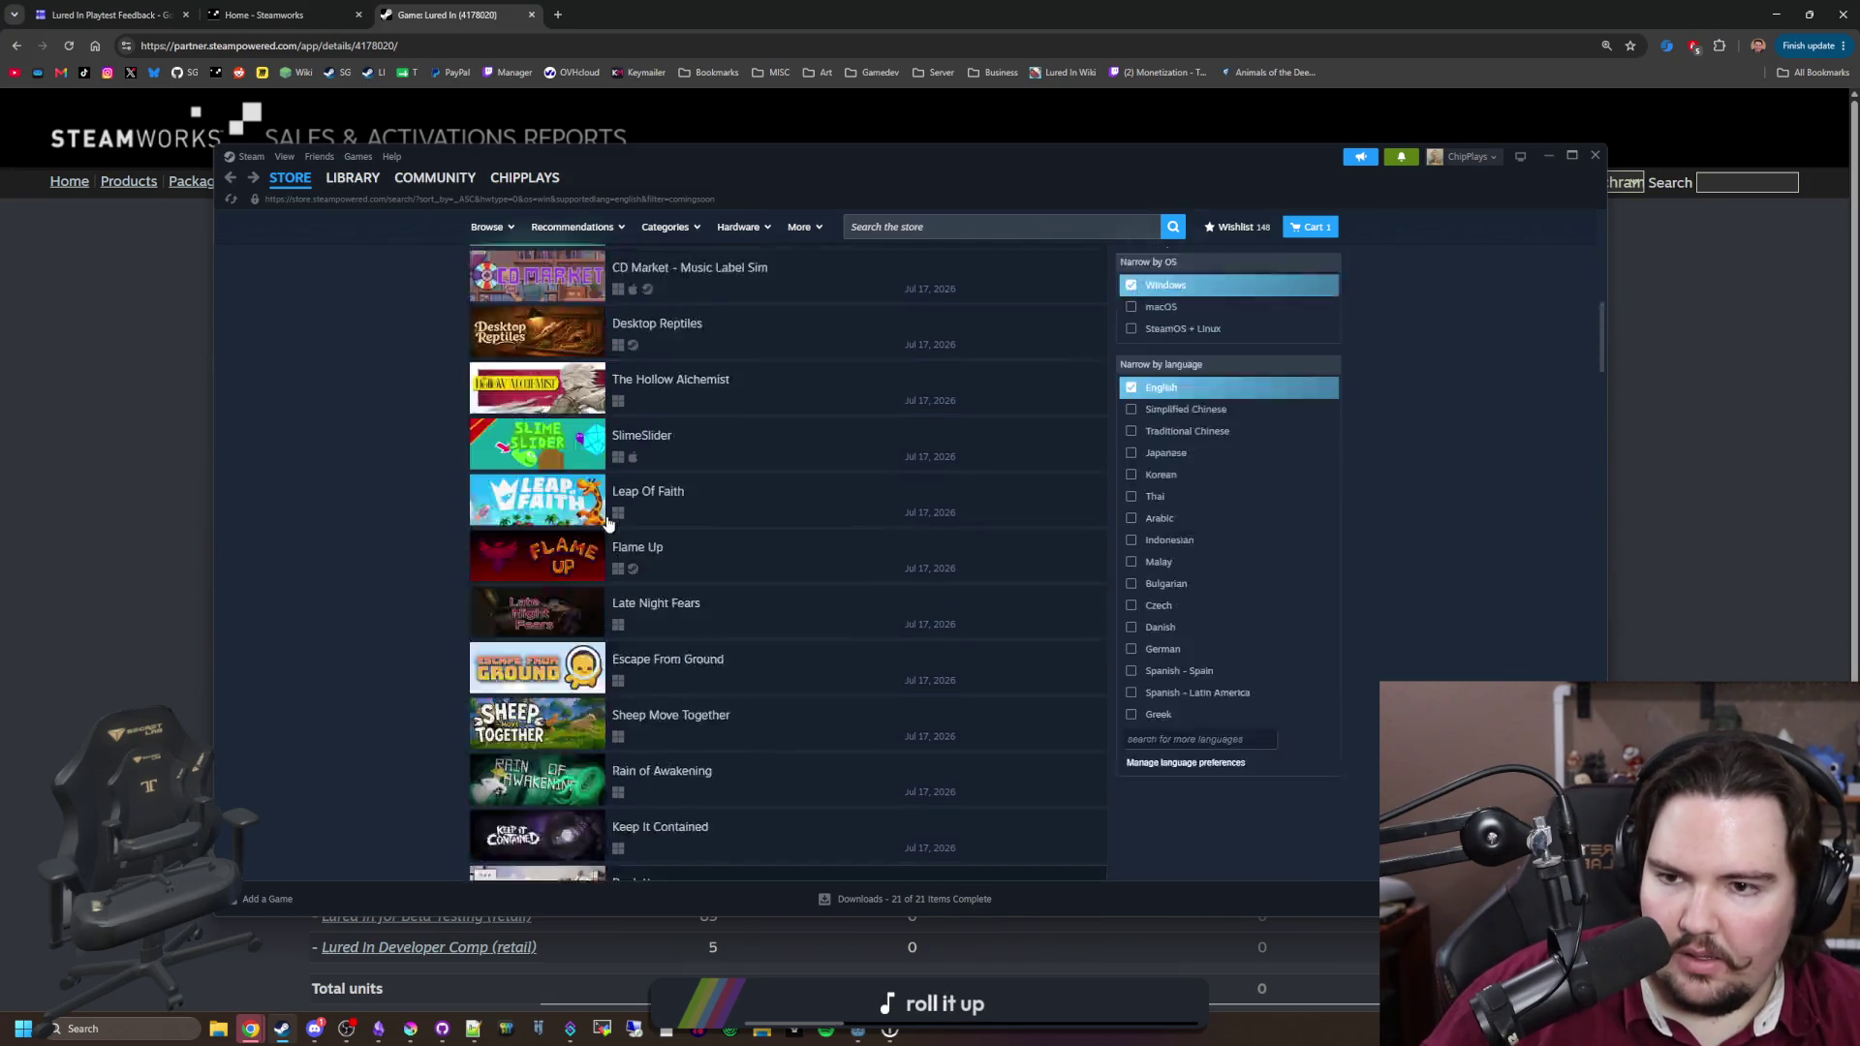
pyautogui.scroll(-15, 758, 558)
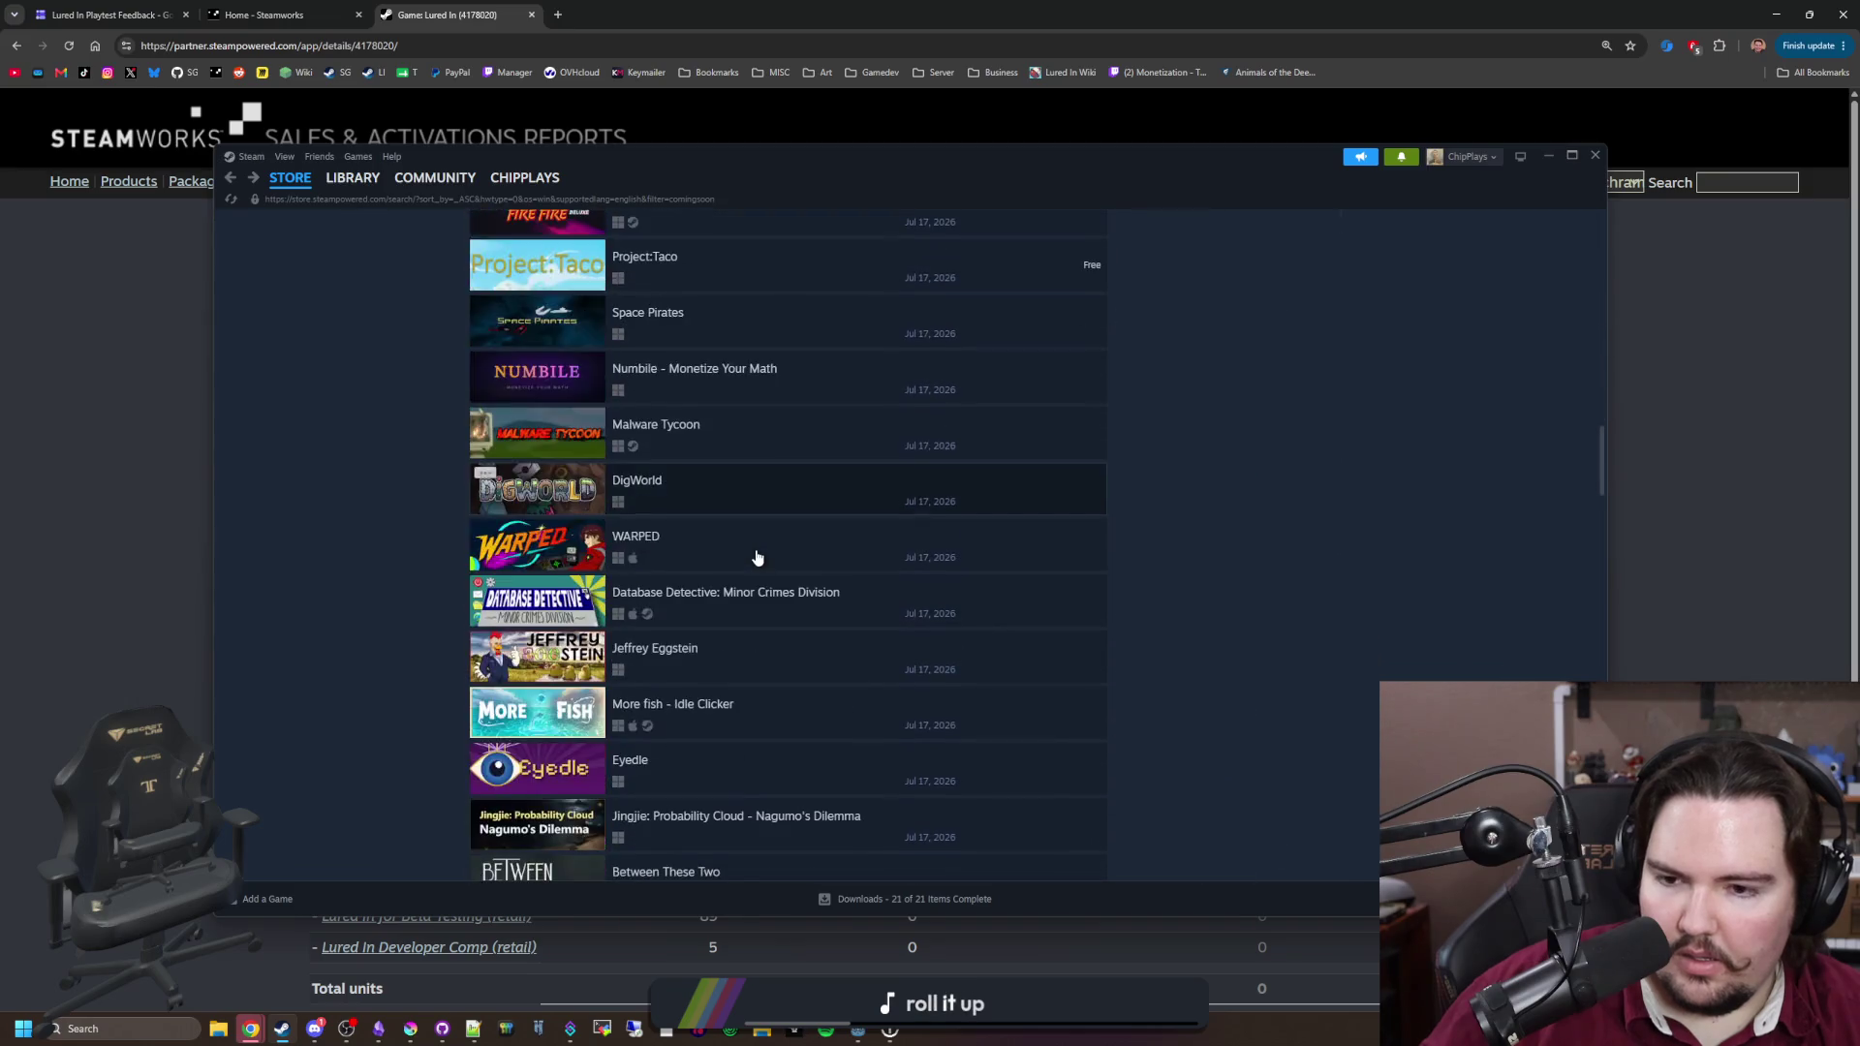
pyautogui.scroll(-4, 757, 558)
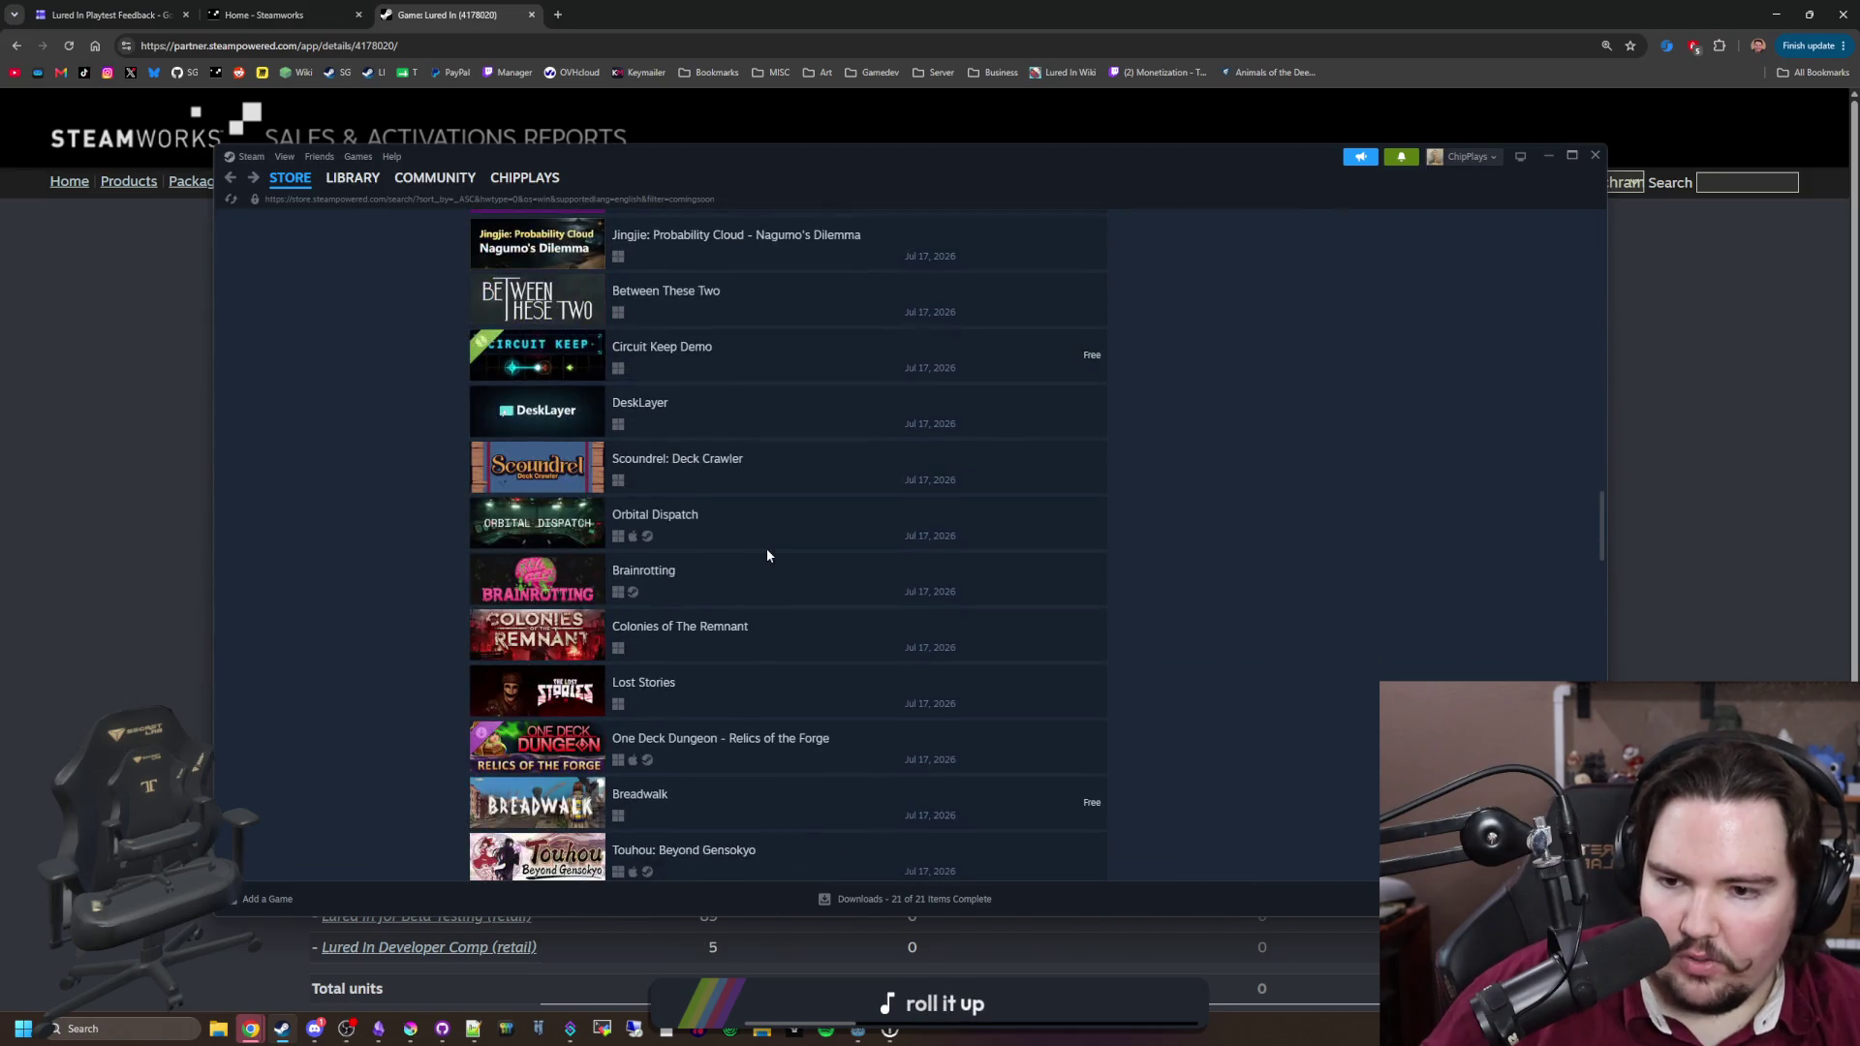
pyautogui.scroll(-5, 649, 500)
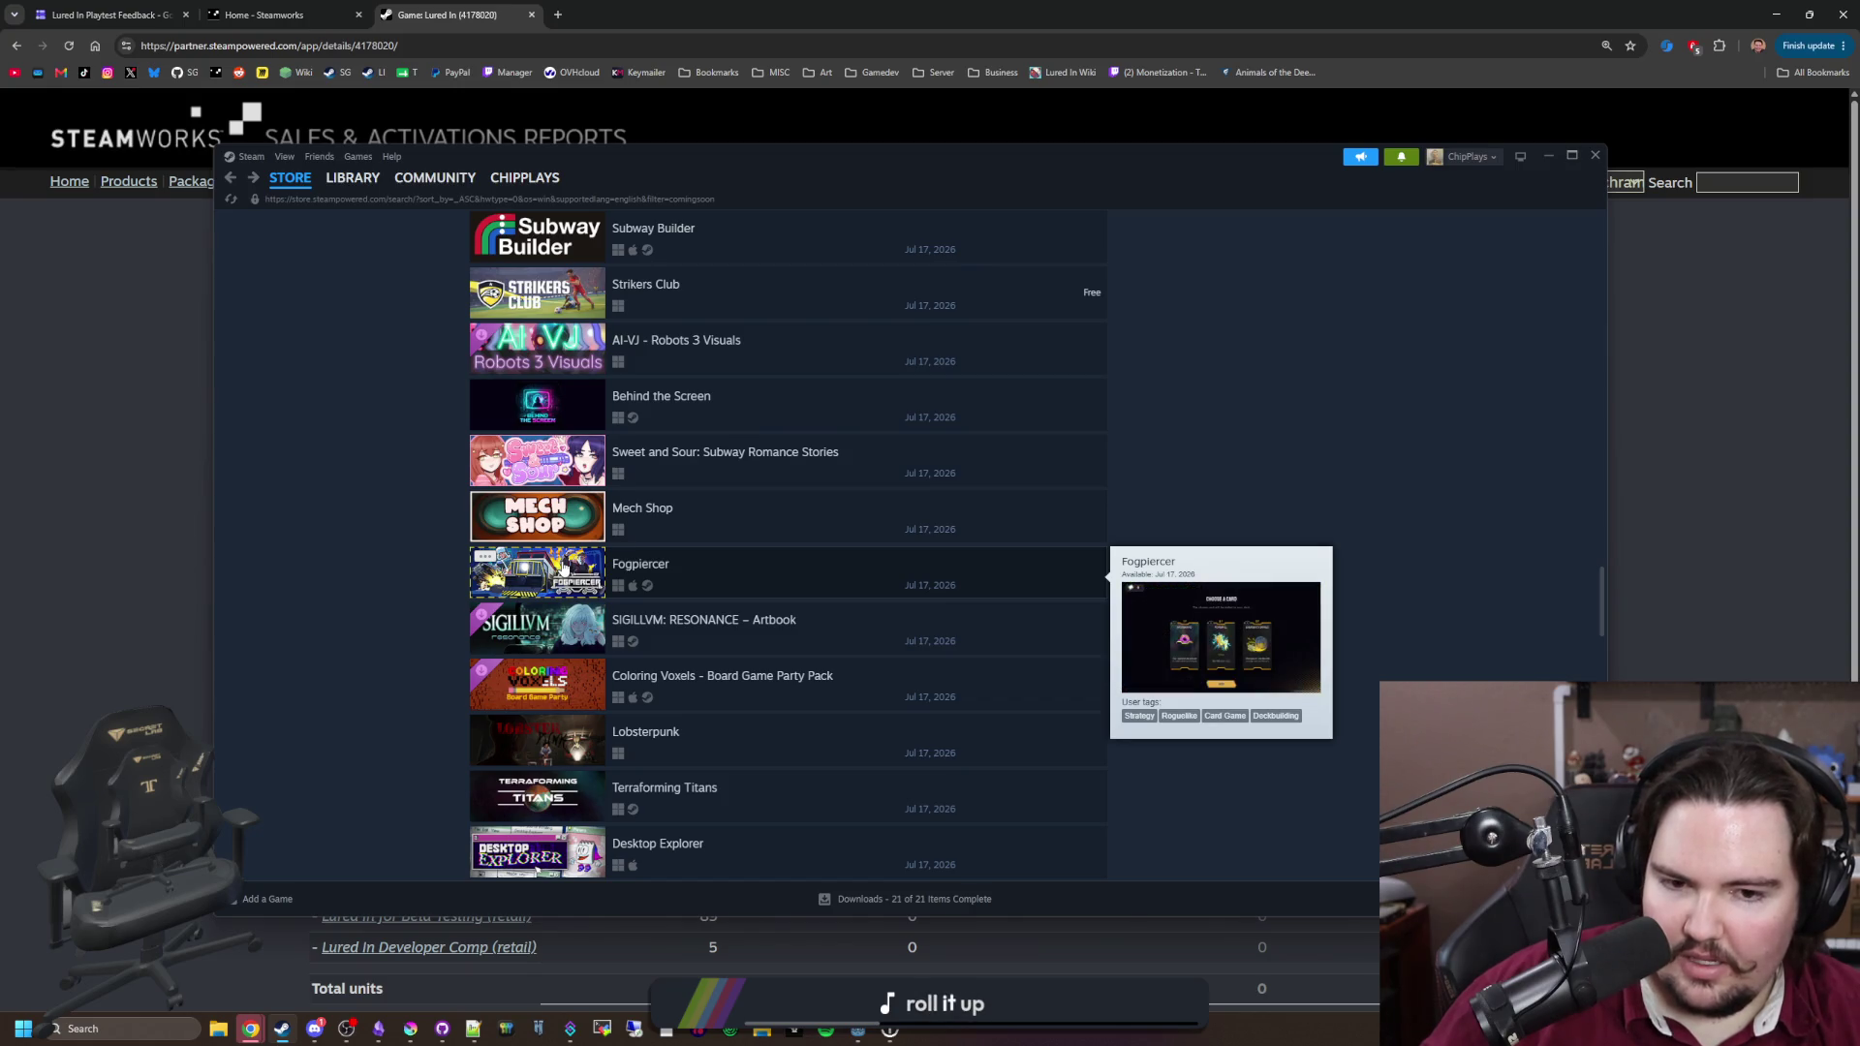
pyautogui.scroll(-2, 754, 564)
pyautogui.scroll(-4, 754, 564)
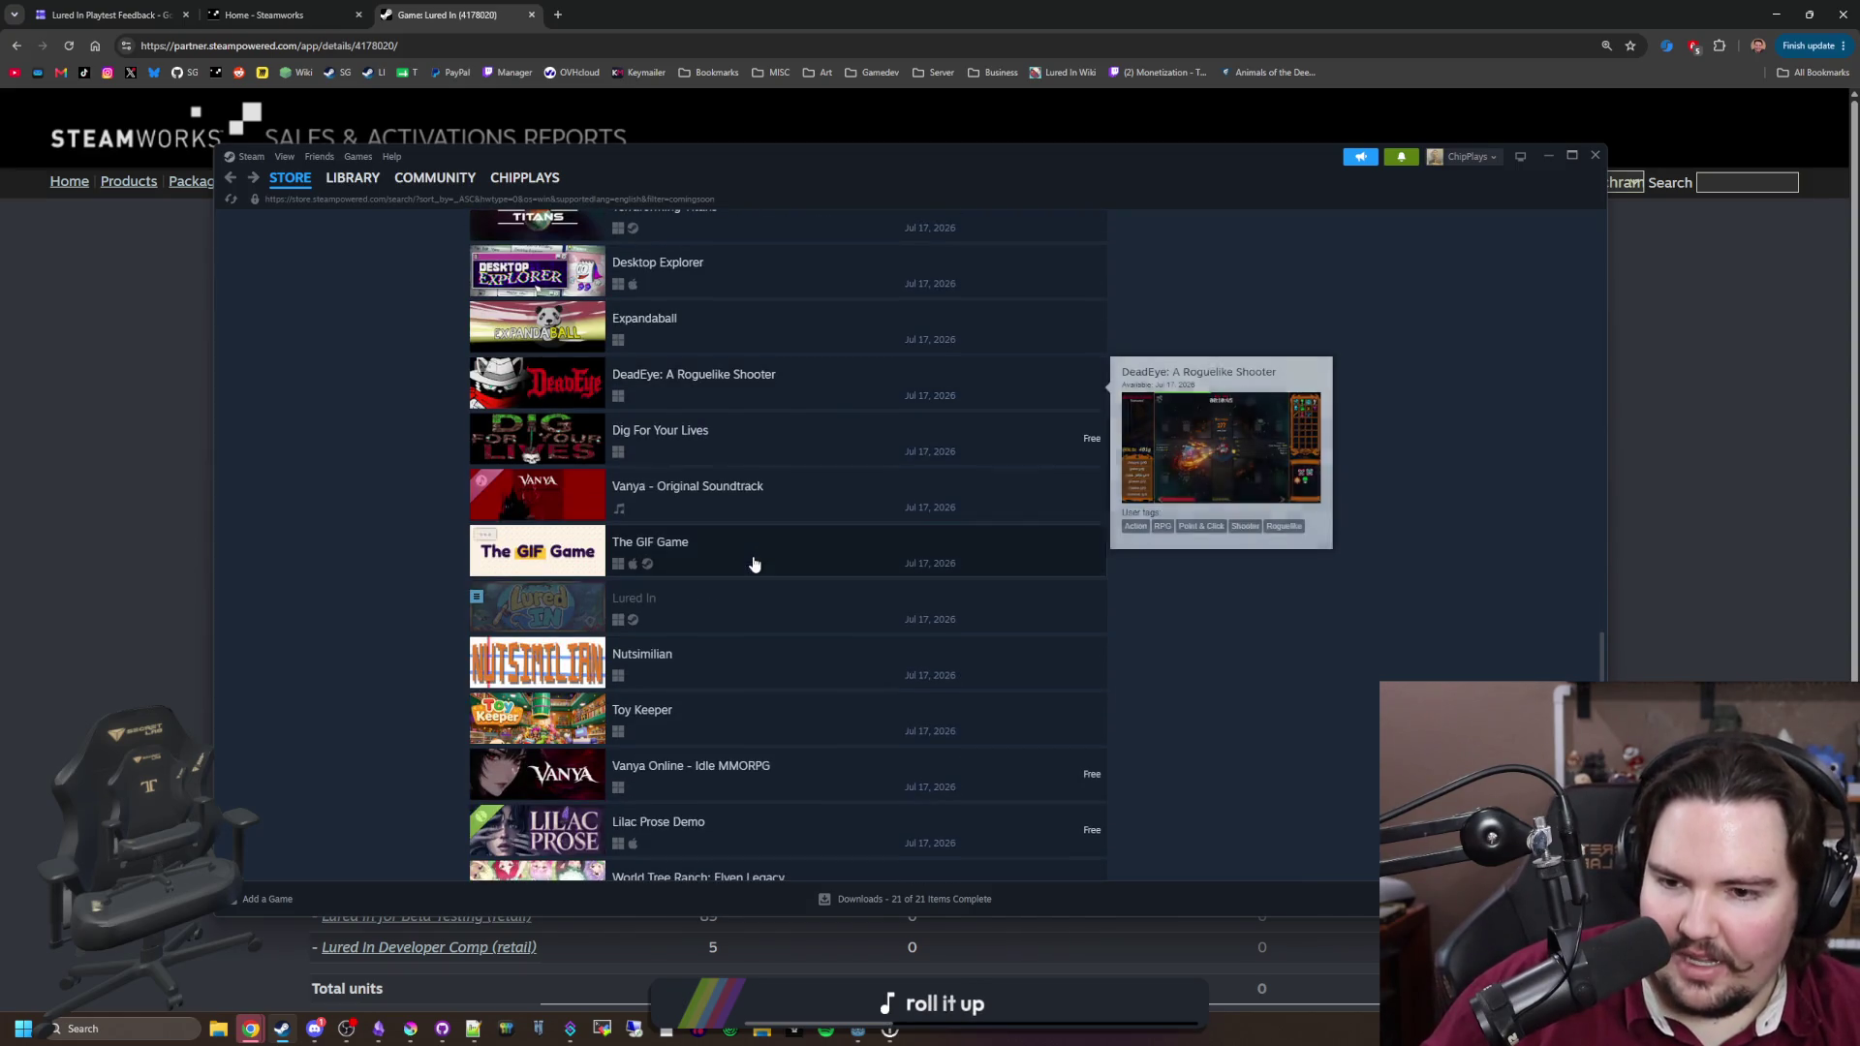
pyautogui.moveTo(548, 624)
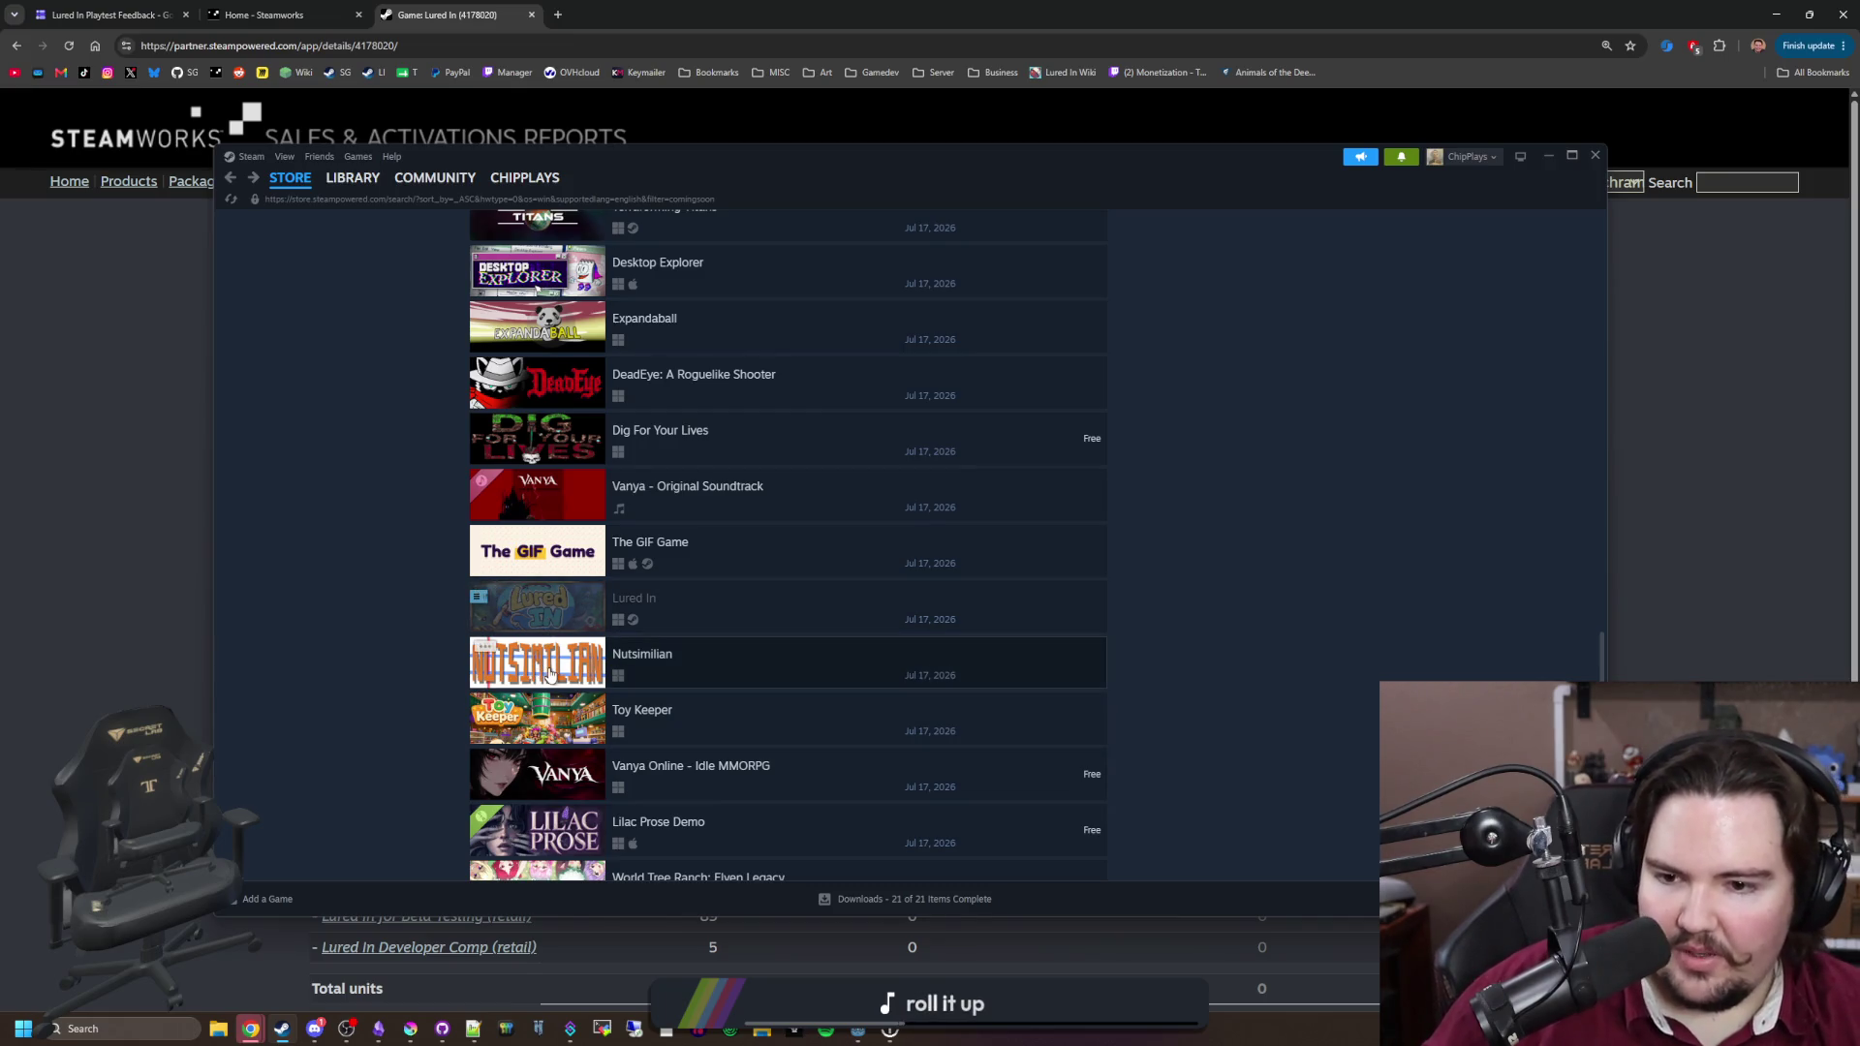
pyautogui.moveTo(548, 674)
pyautogui.scroll(-1, 549, 673)
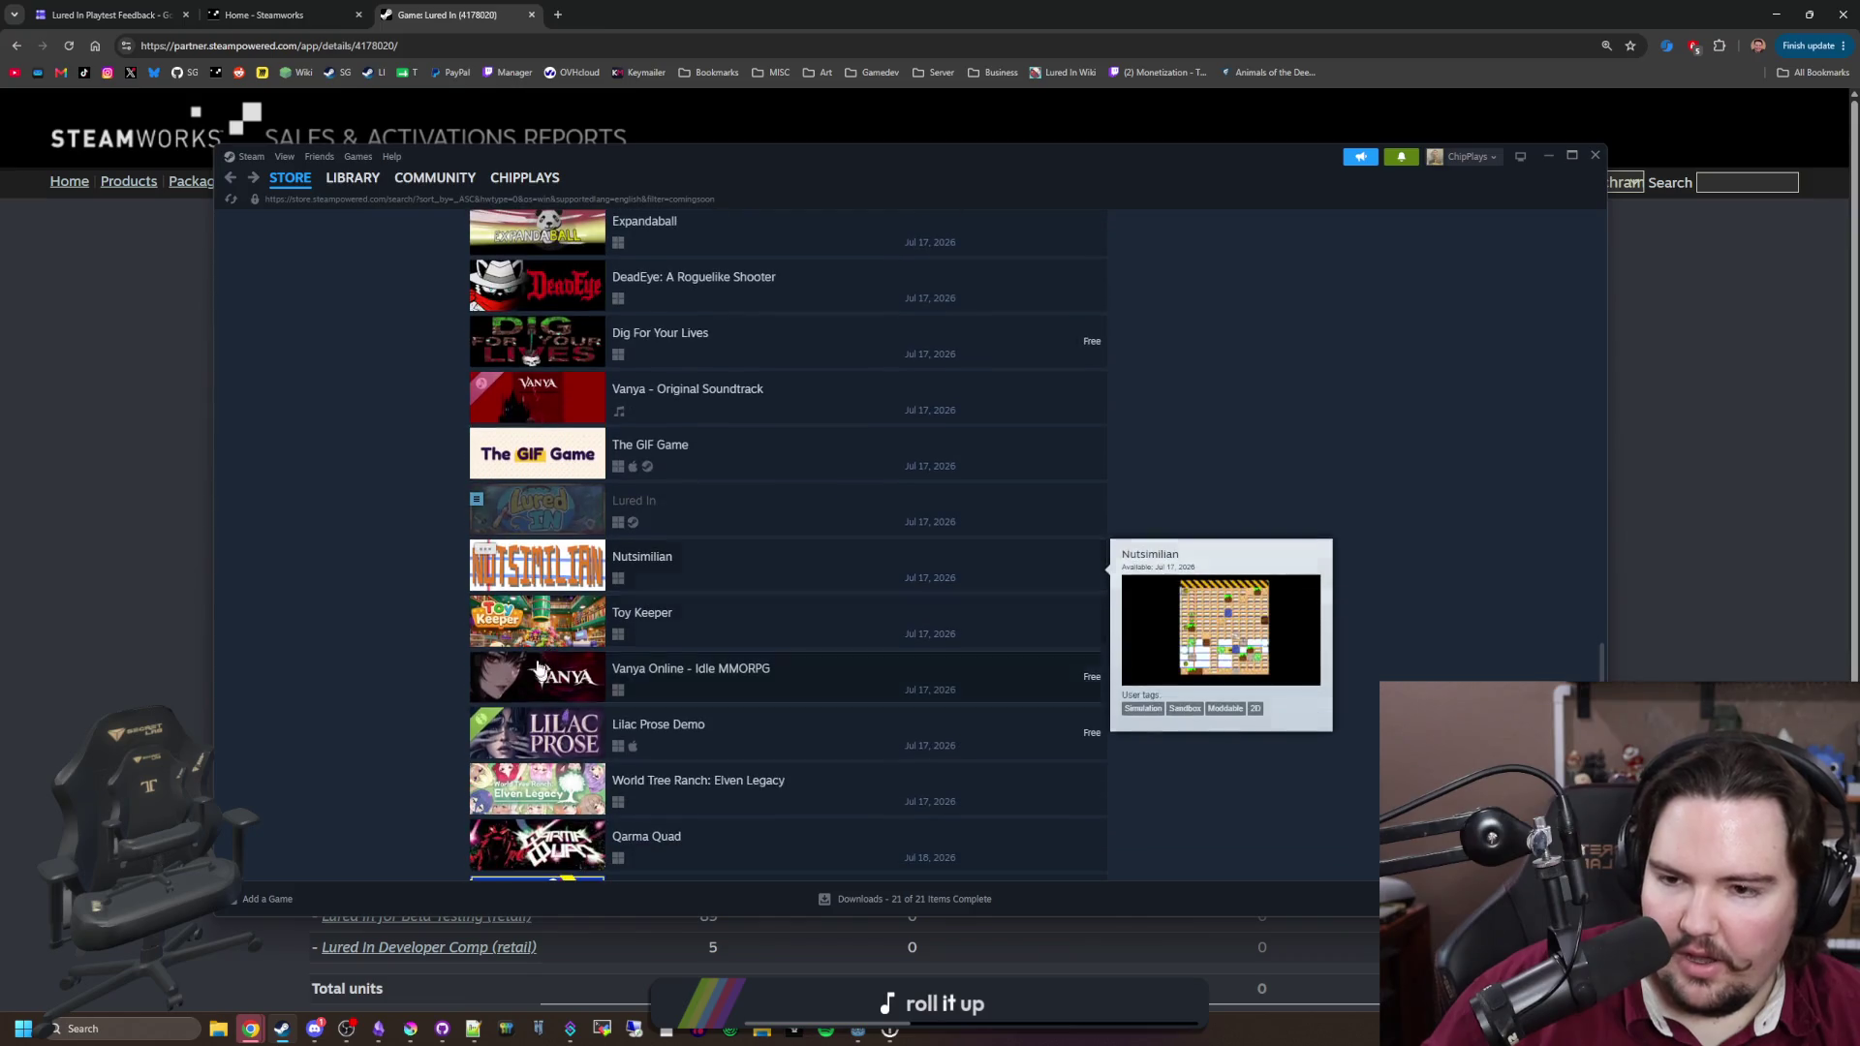
pyautogui.scroll(-3, 341, 593)
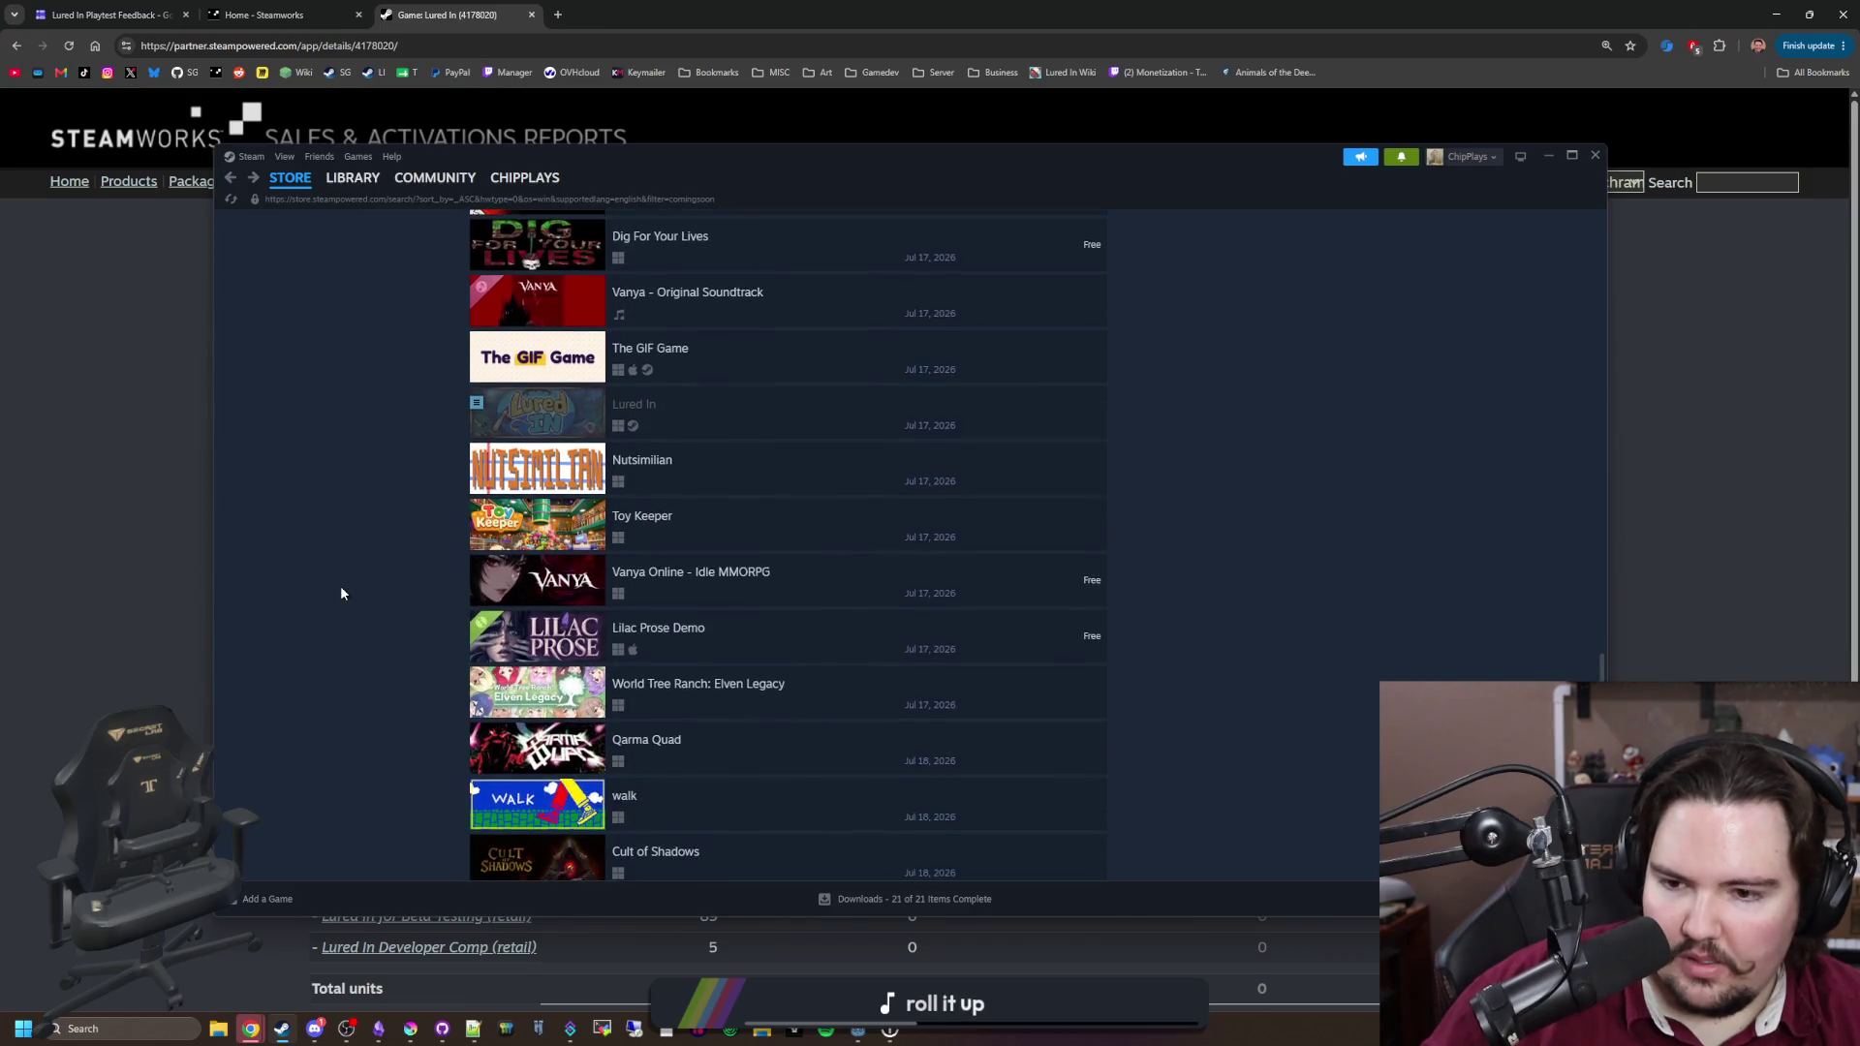
pyautogui.scroll(-1, 367, 654)
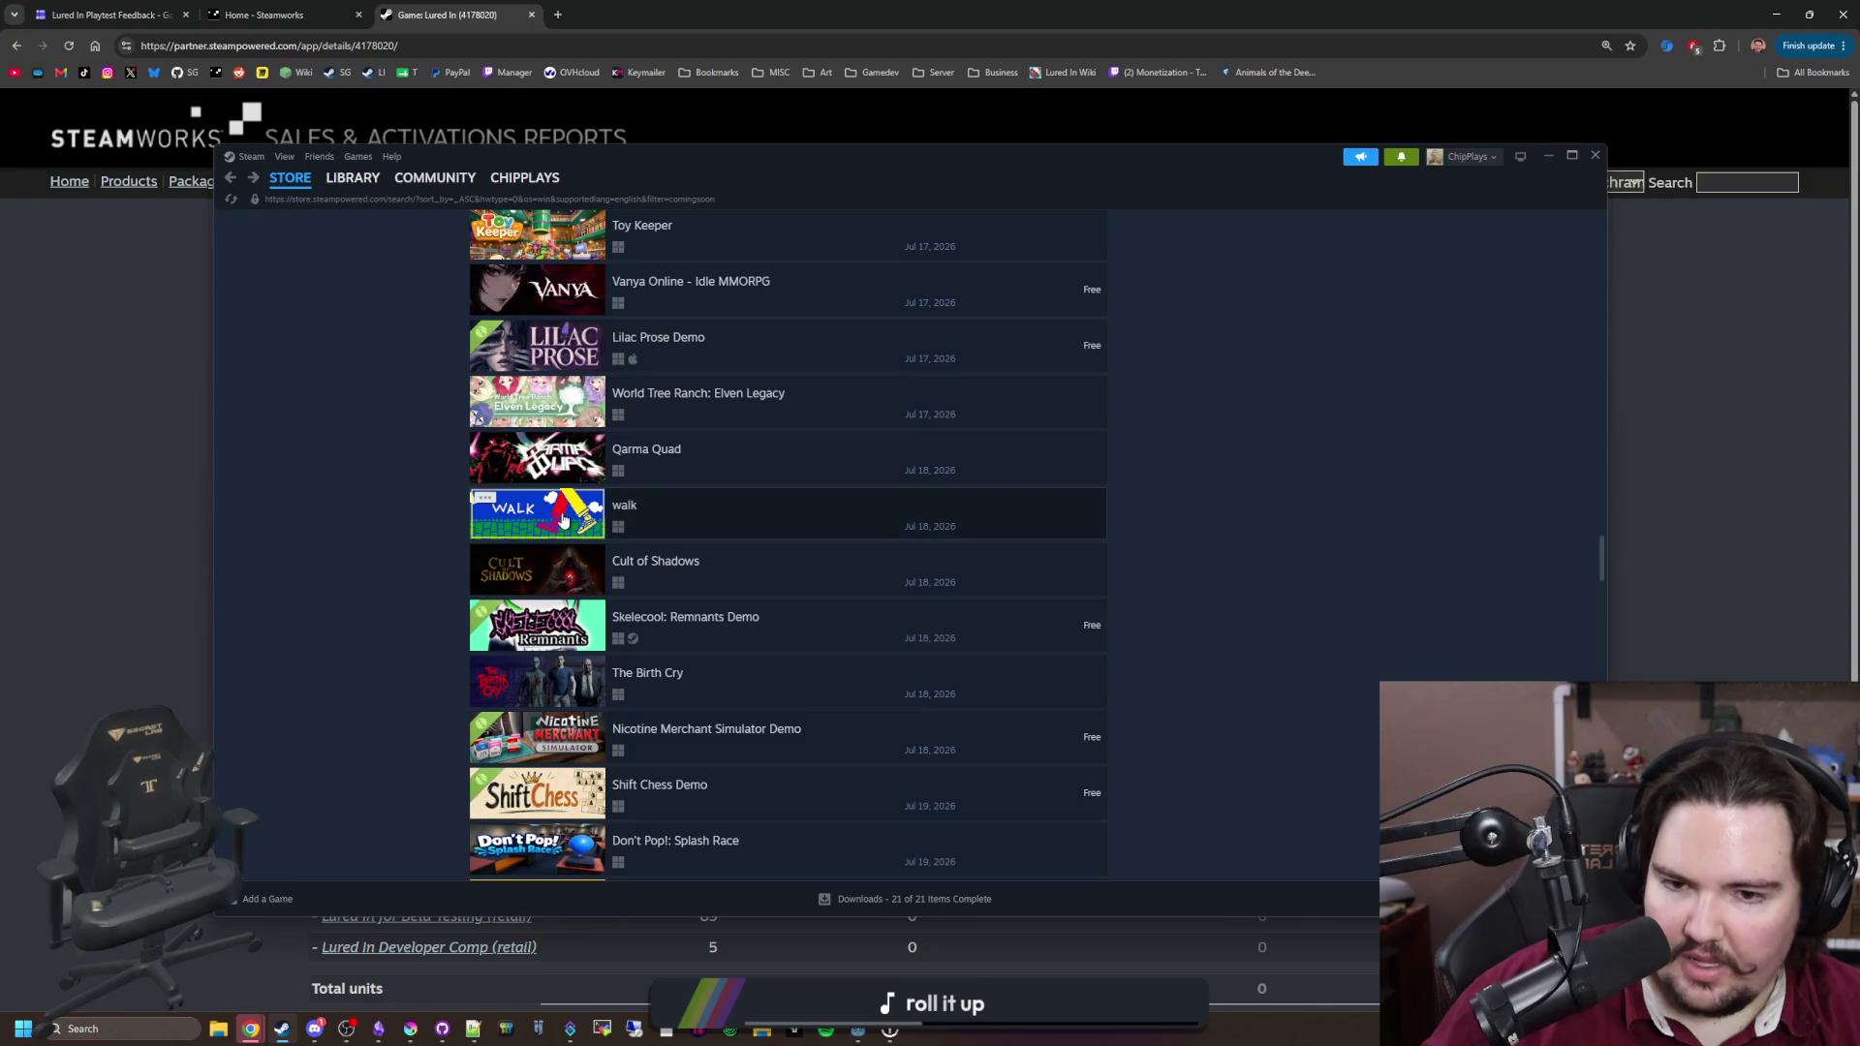
pyautogui.moveTo(564, 522)
pyautogui.scroll(4, 564, 521)
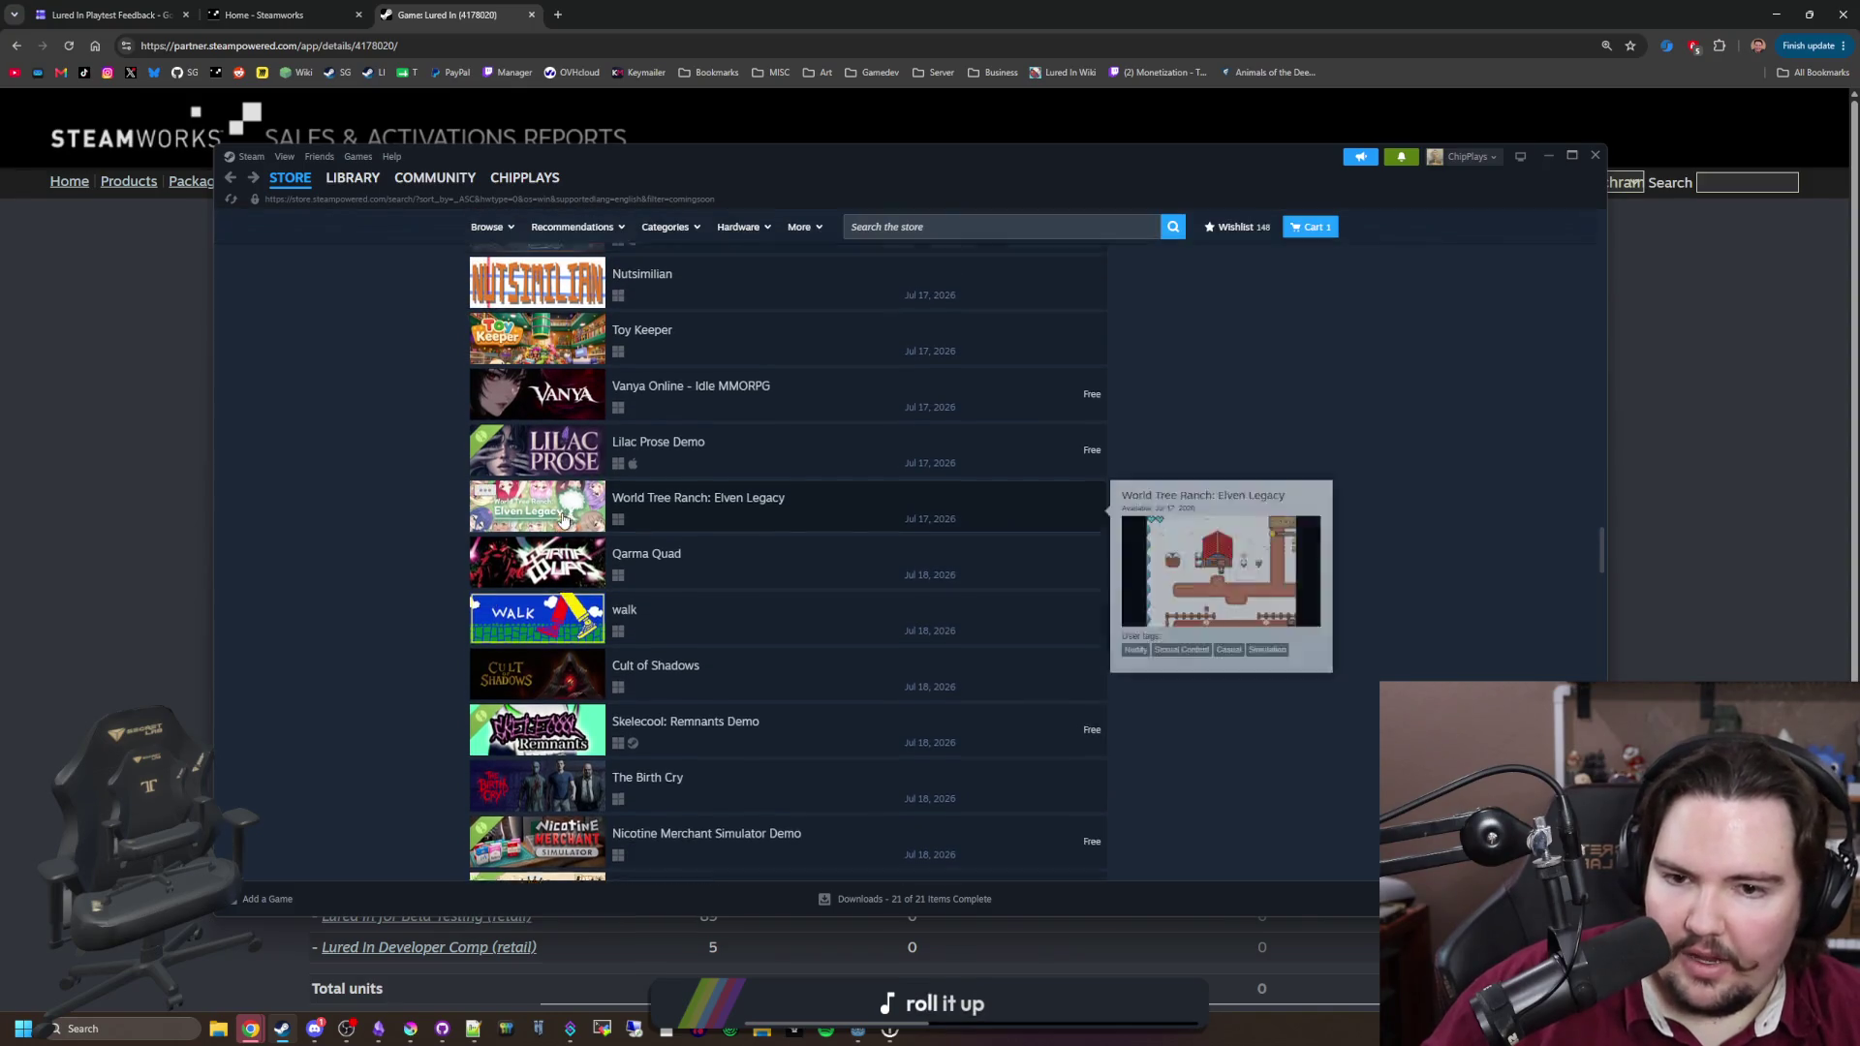
pyautogui.scroll(2, 554, 681)
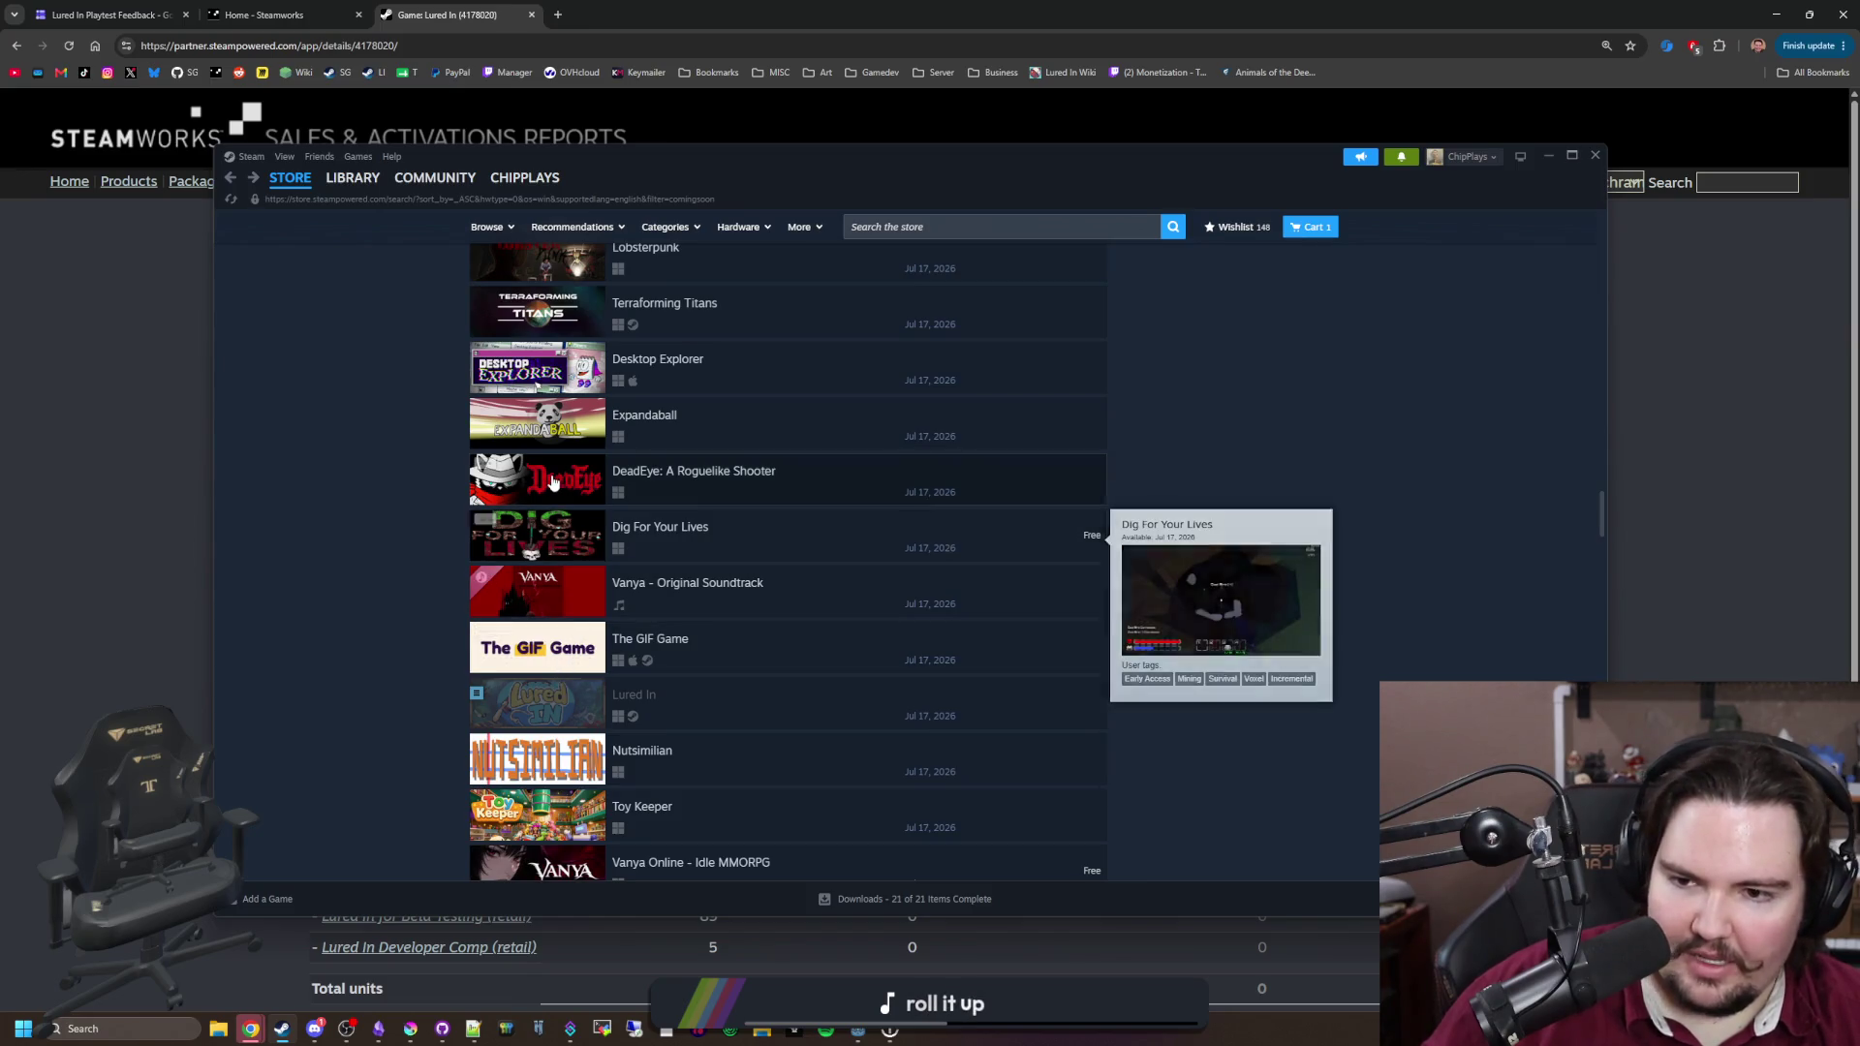
pyautogui.scroll(15, 370, 490)
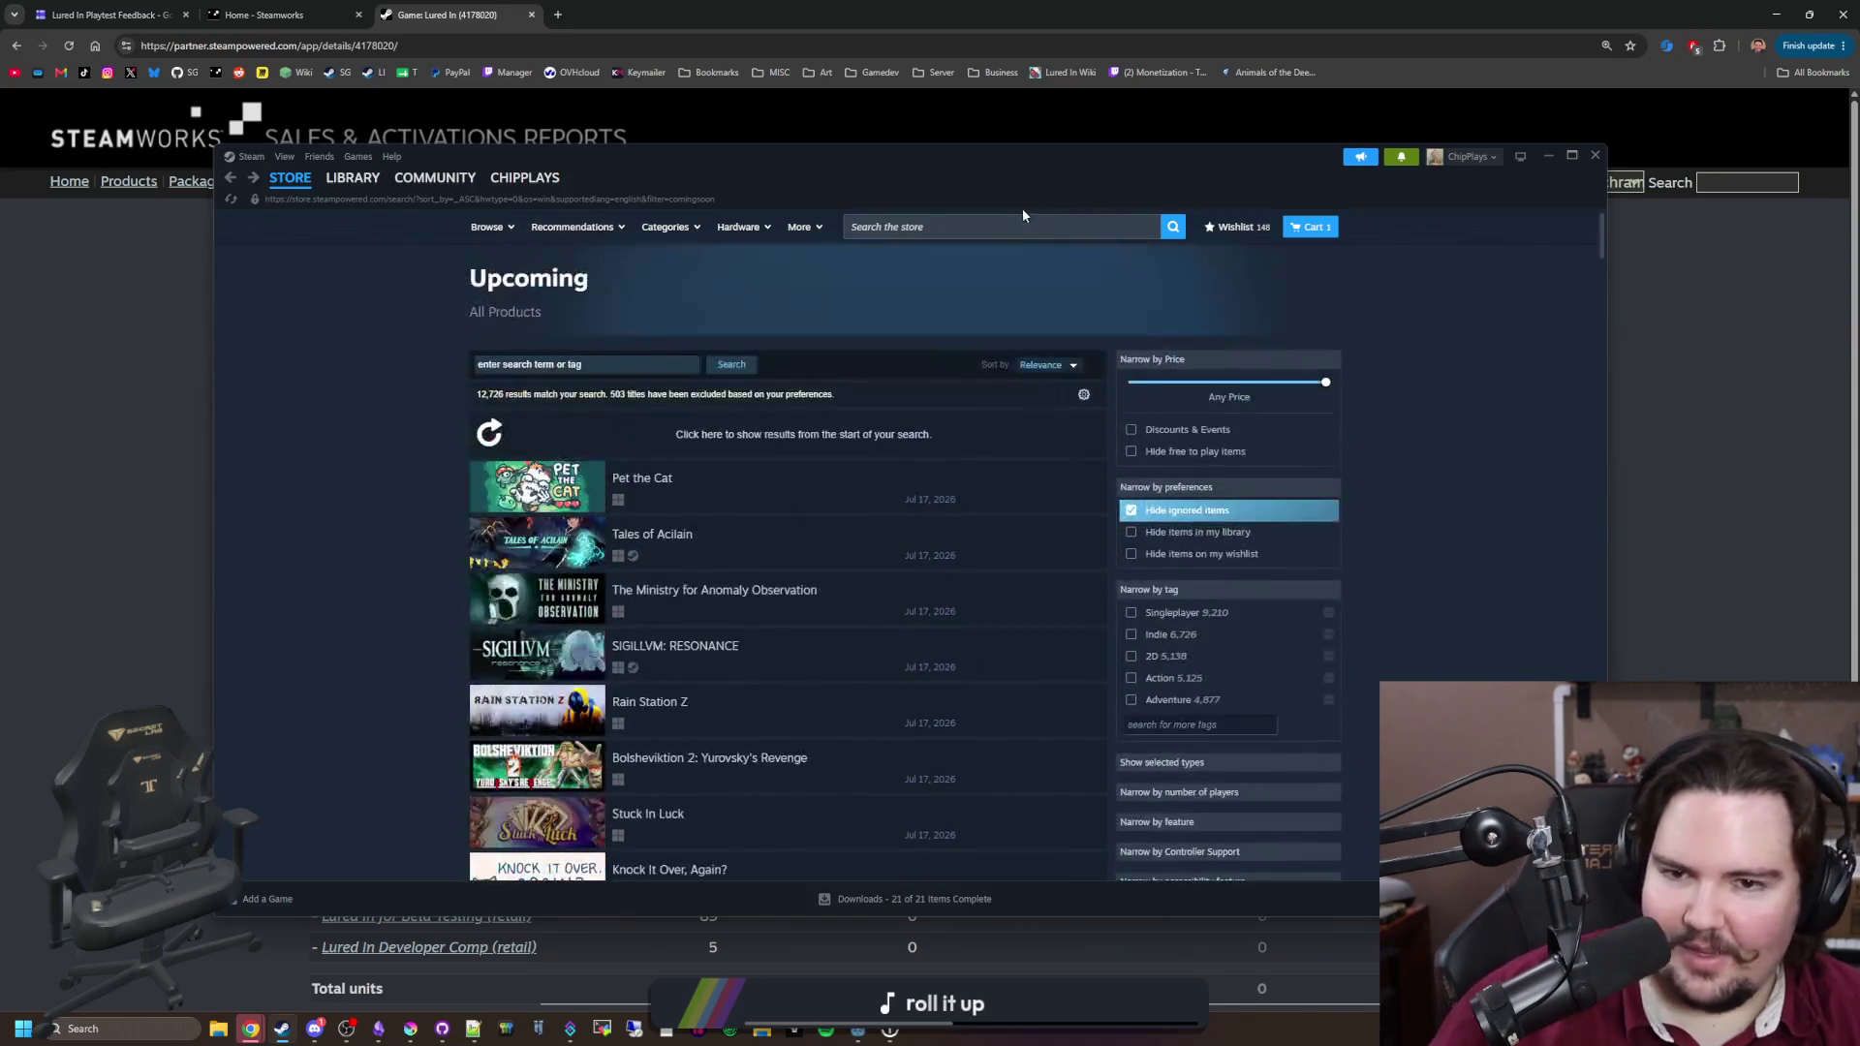
# Step: Search the Steam store for Ore Factory Squad and open its store page
pyautogui.click(1006, 225)
pyautogui.write('ctory s')
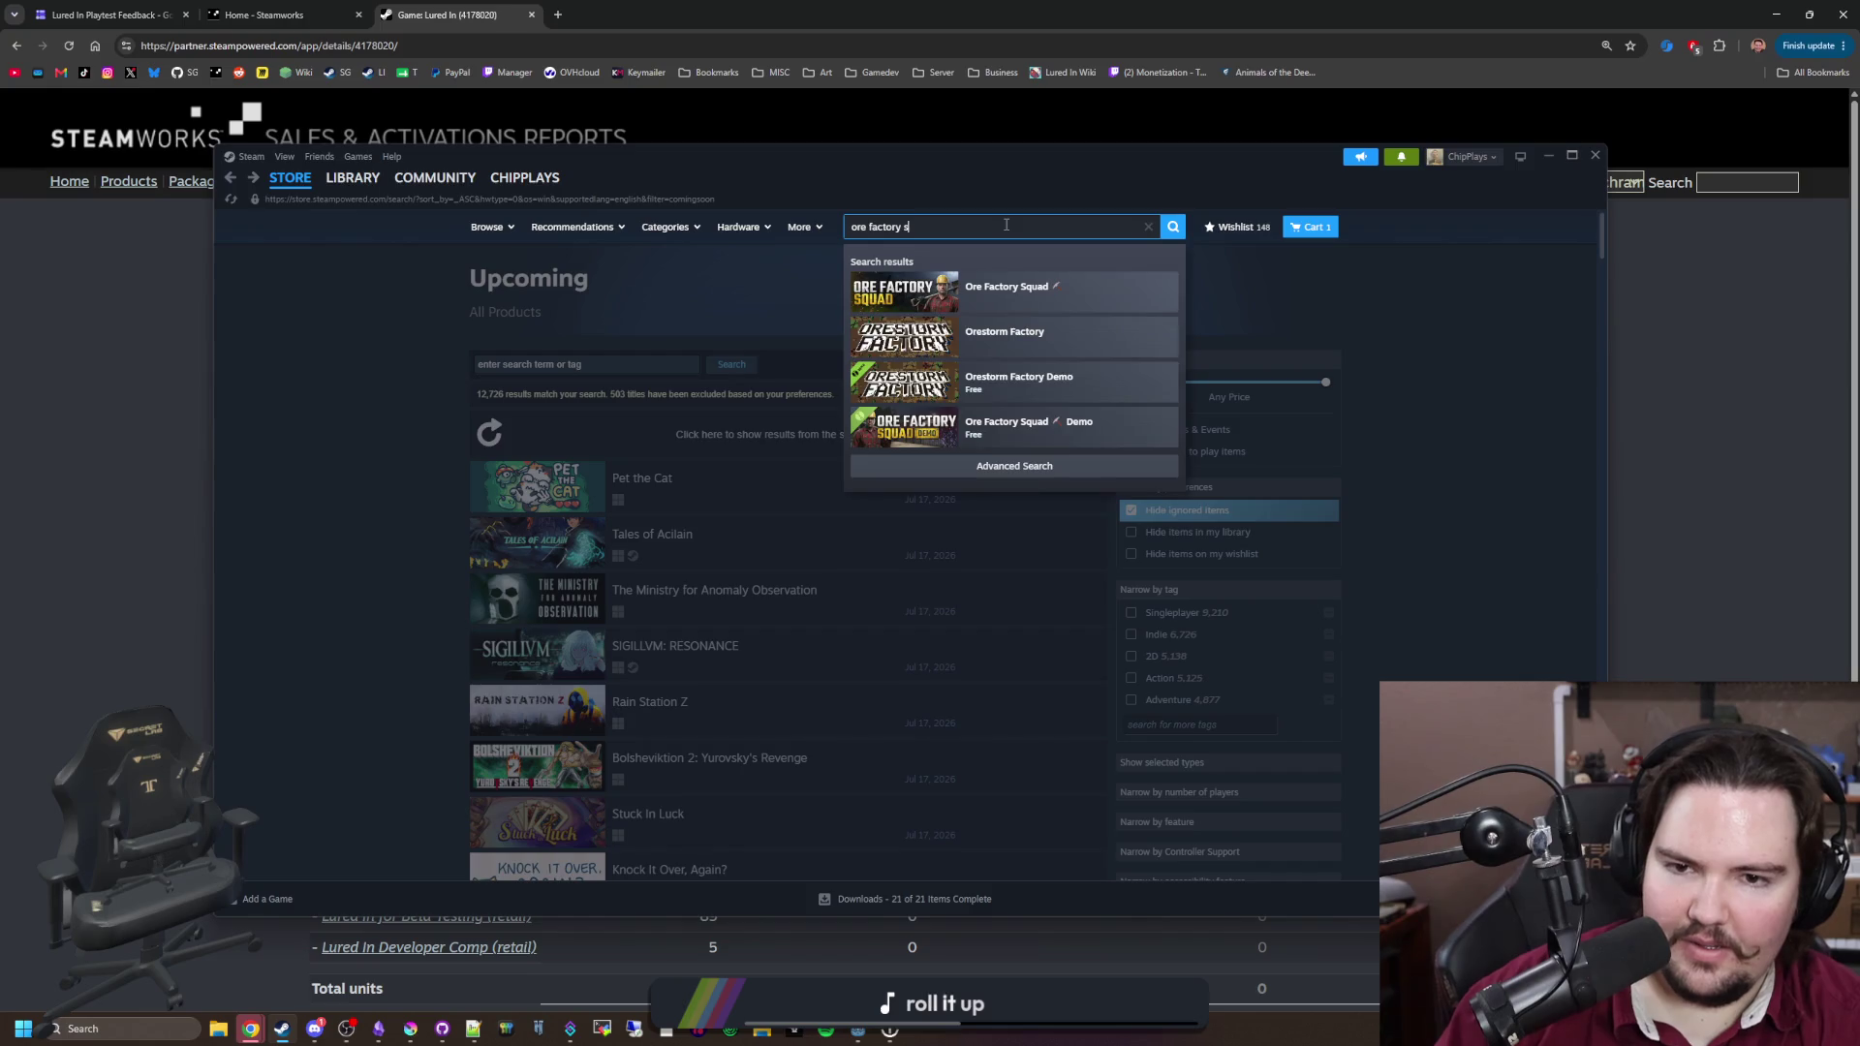
pyautogui.press('BackSpace')
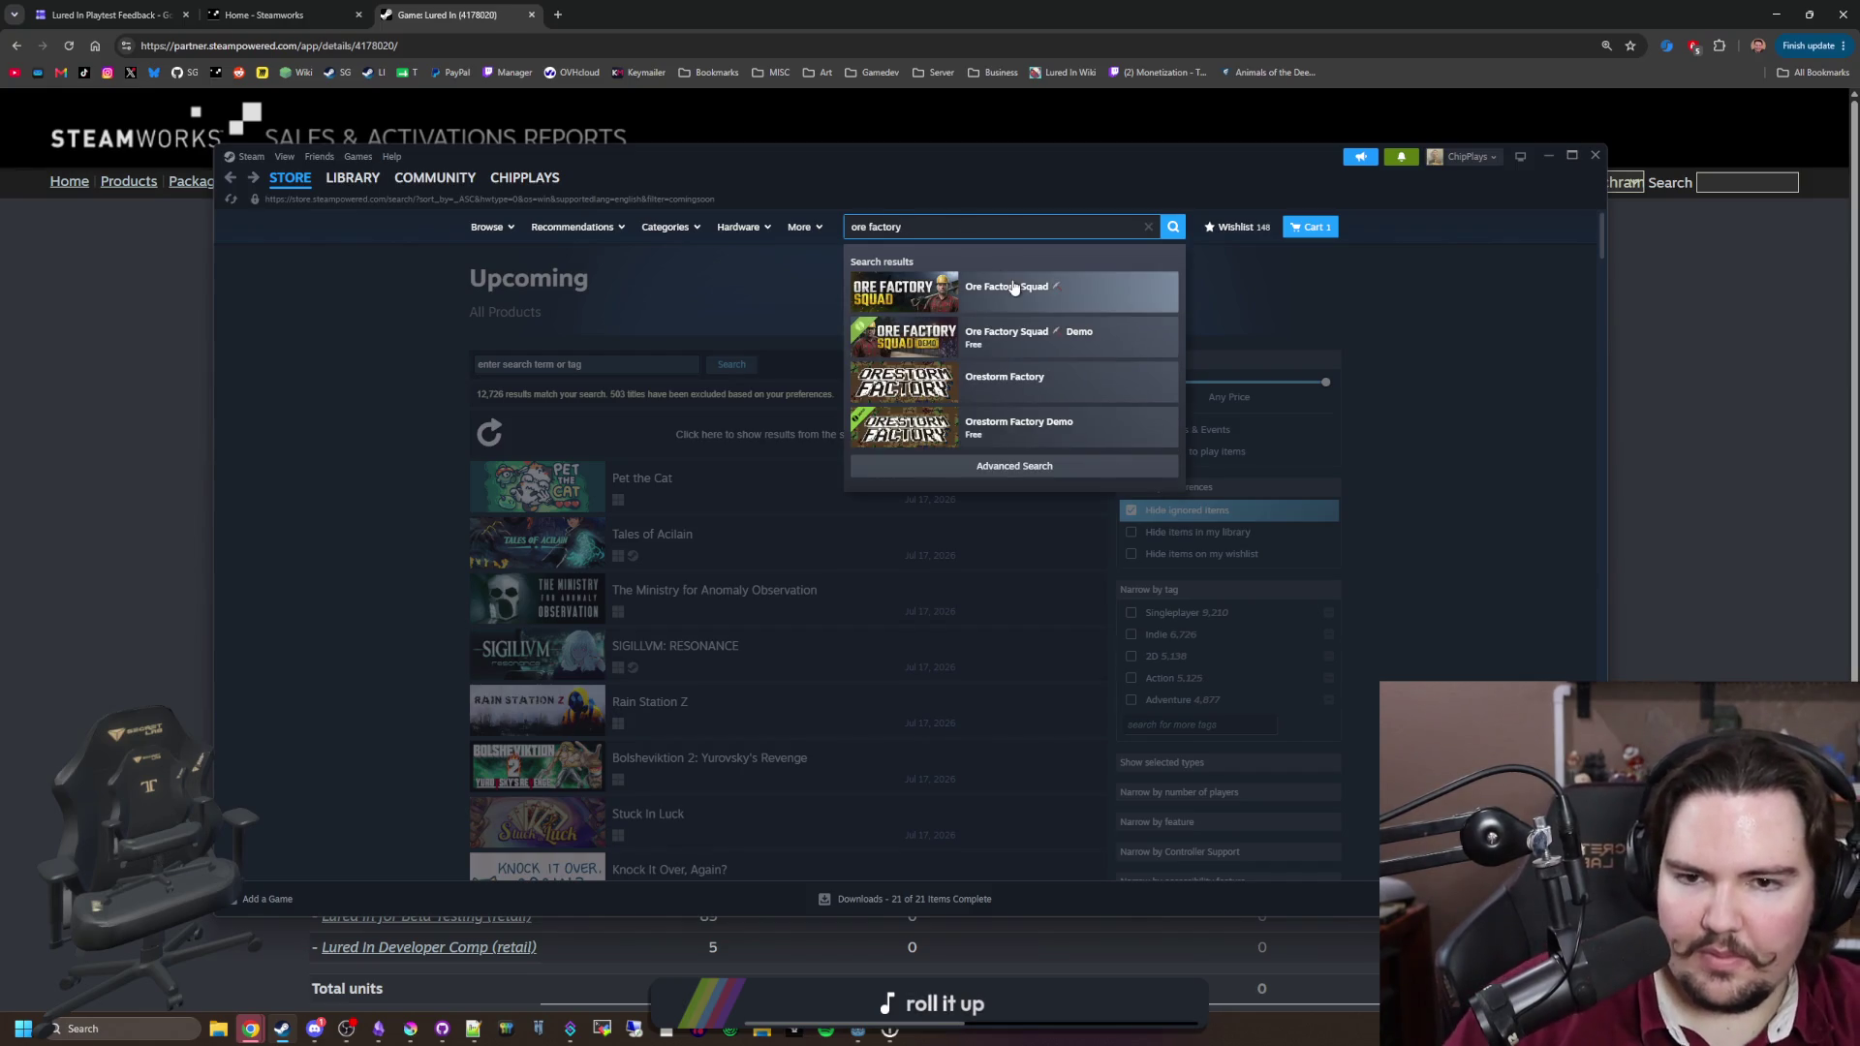
pyautogui.click(1013, 286)
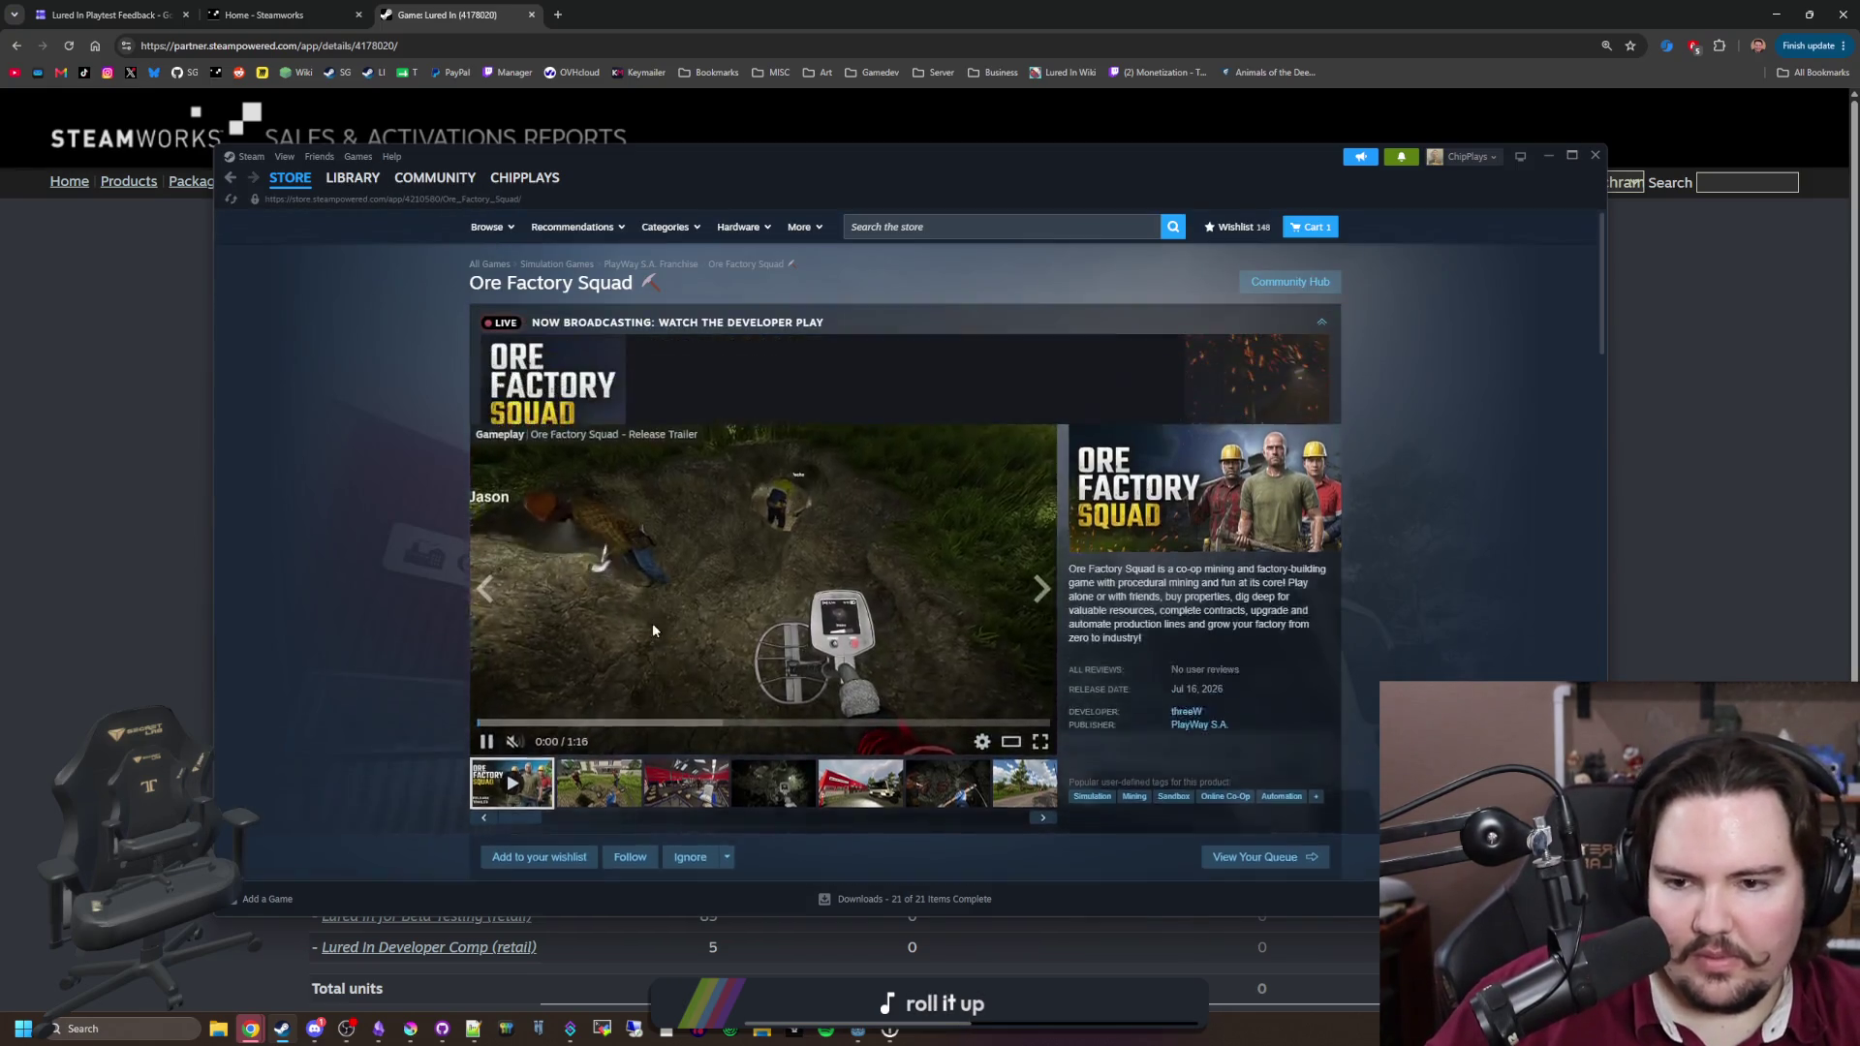
pyautogui.scroll(-3, 666, 719)
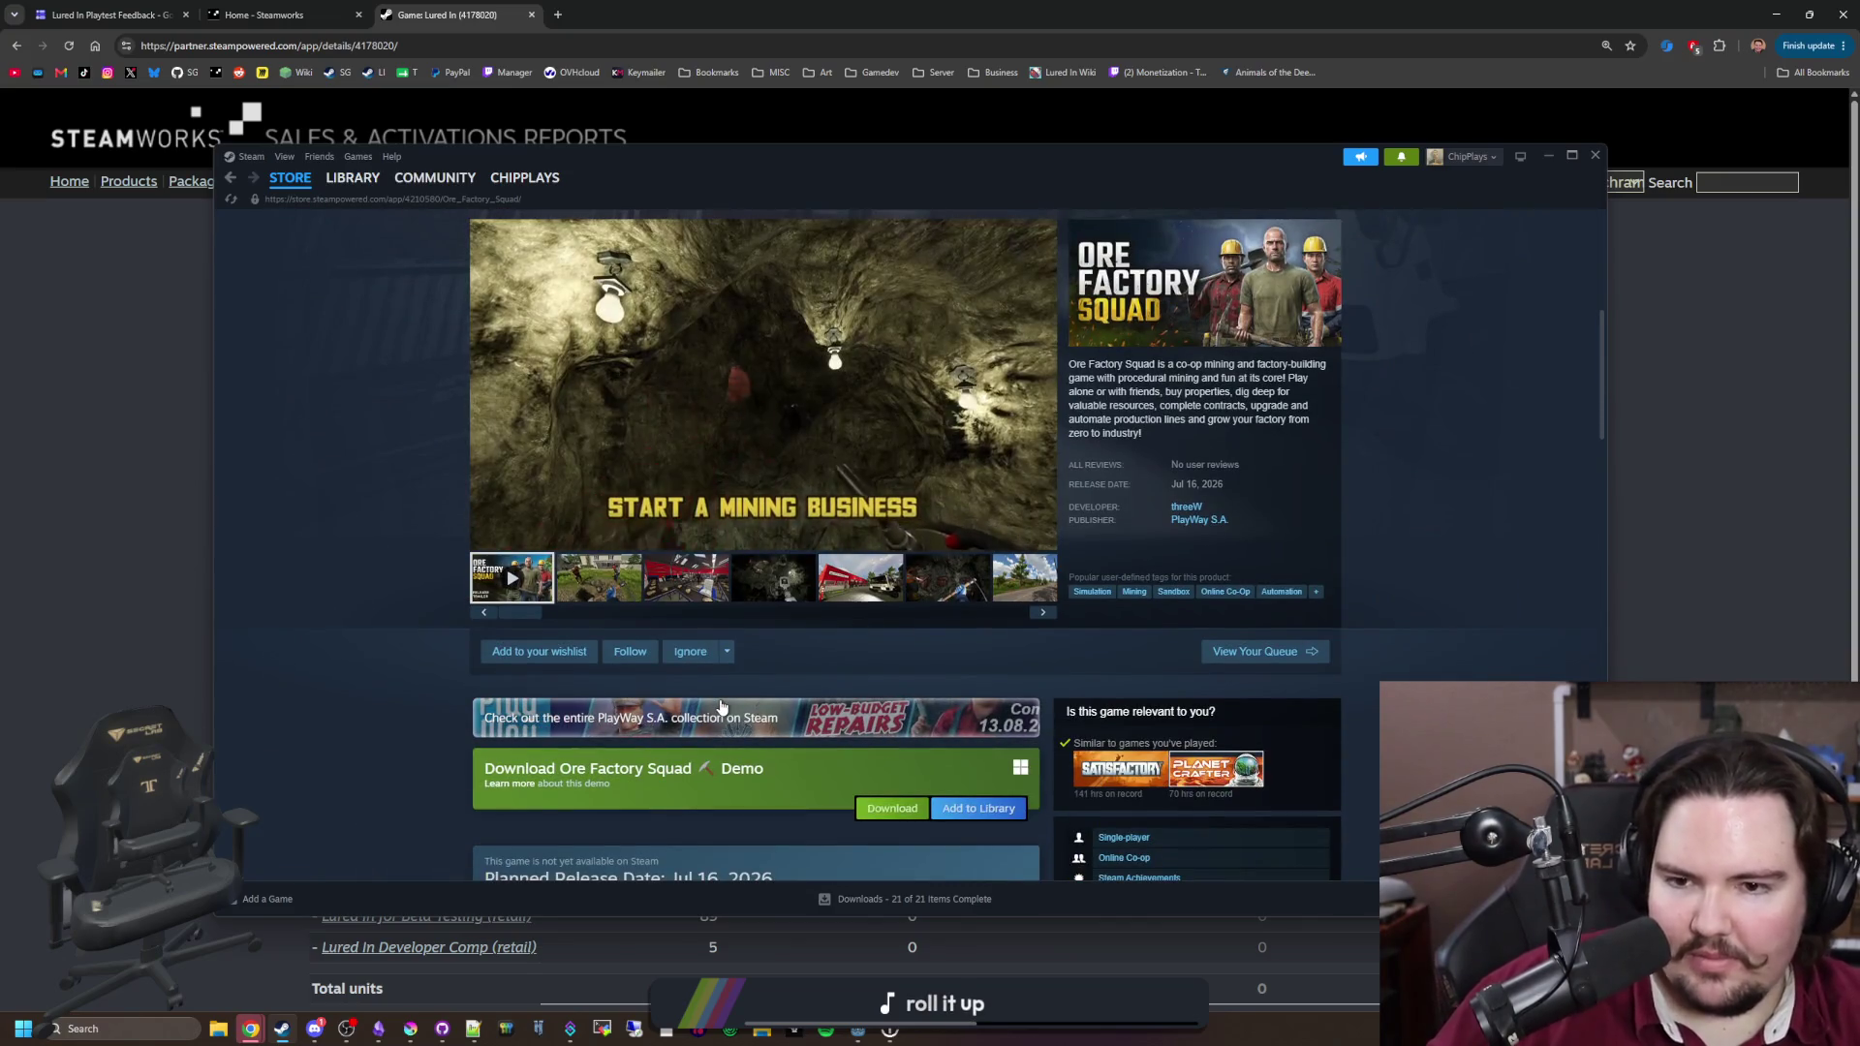
# Step: Flip through all the Ore Factory Squad screenshots in the enlarged gallery, then close it
pyautogui.click(599, 577)
pyautogui.click(731, 396)
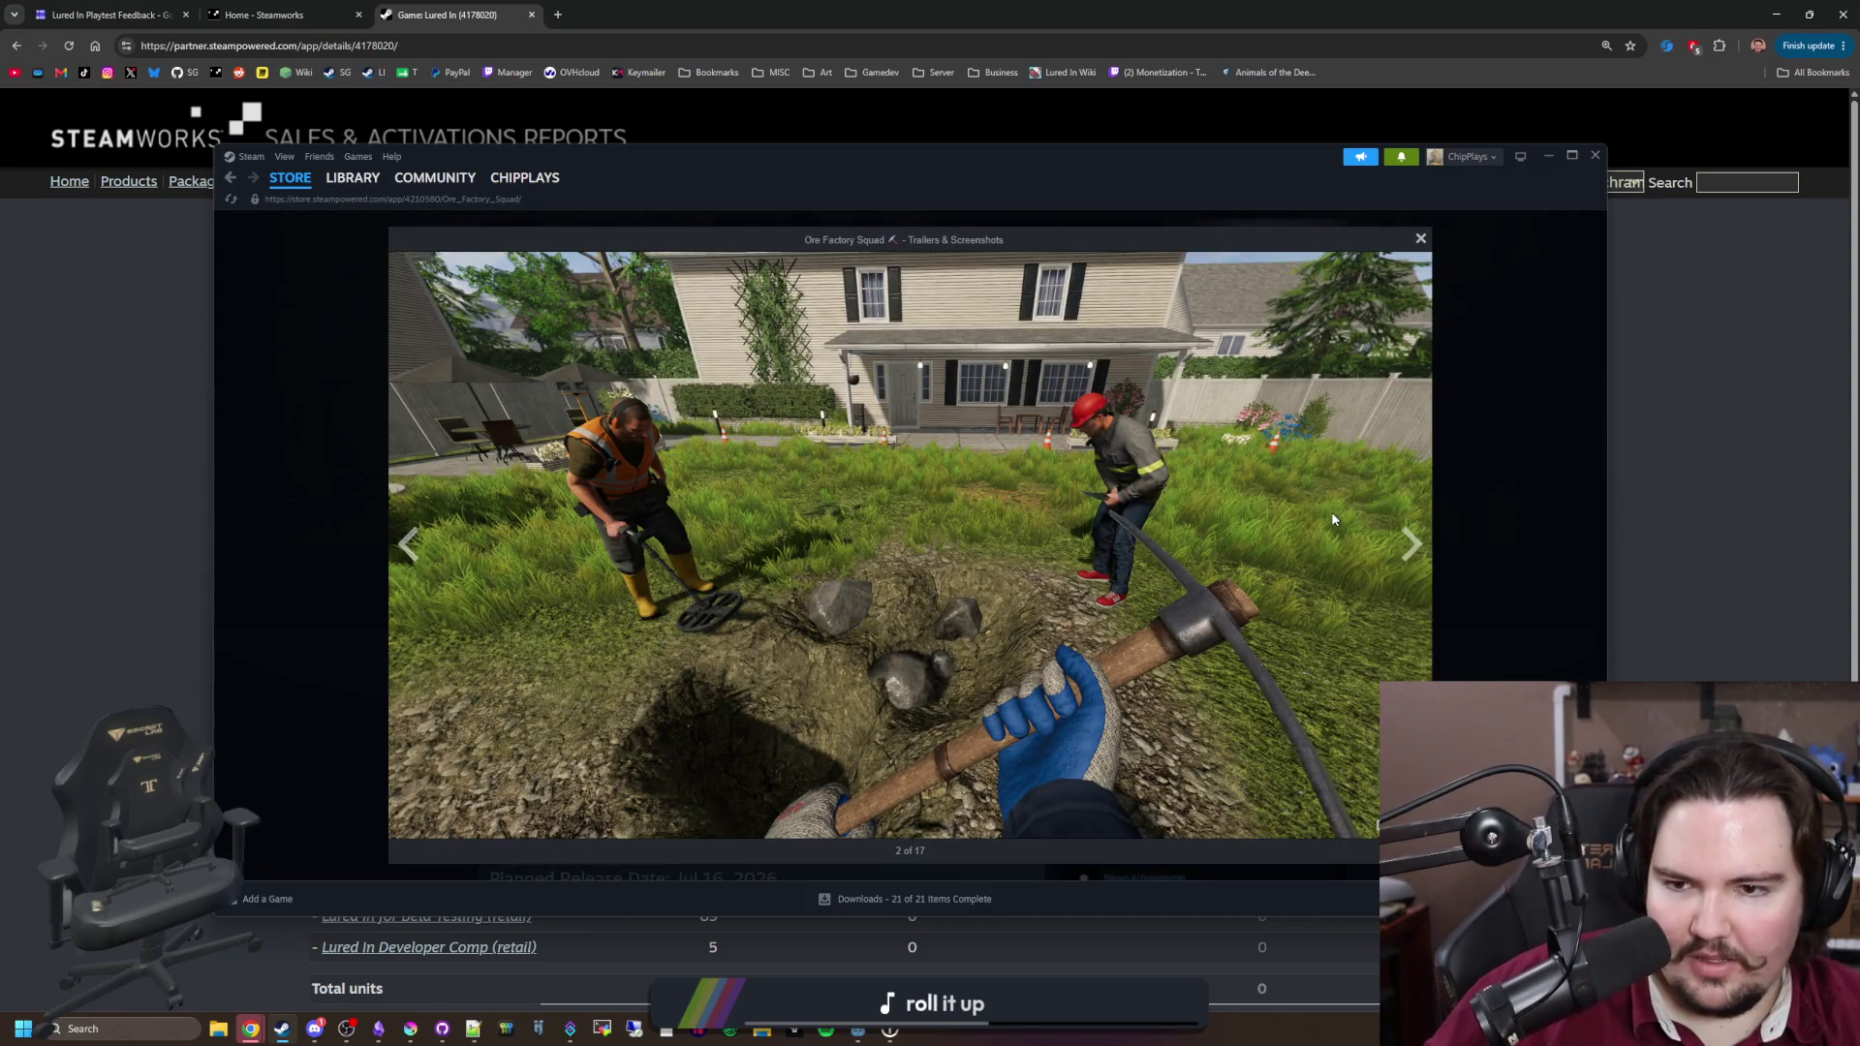
pyautogui.click(1411, 552)
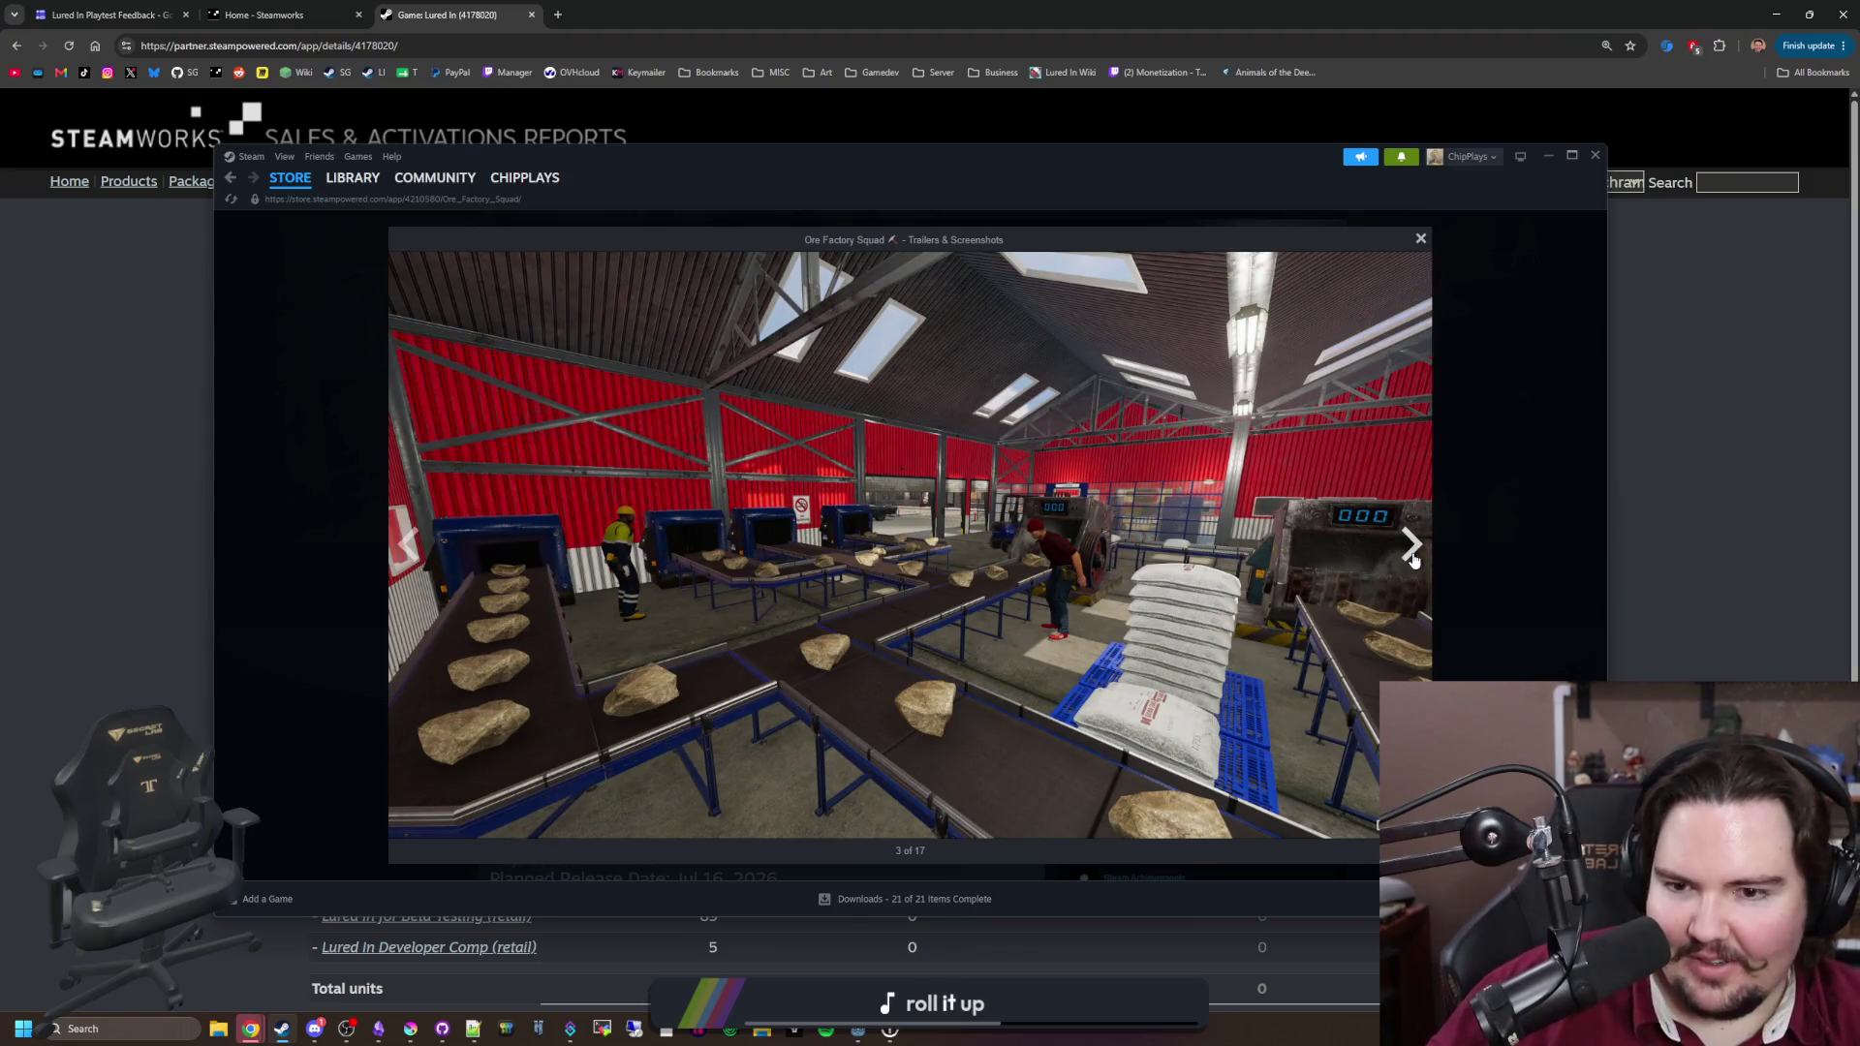
pyautogui.click(1412, 552)
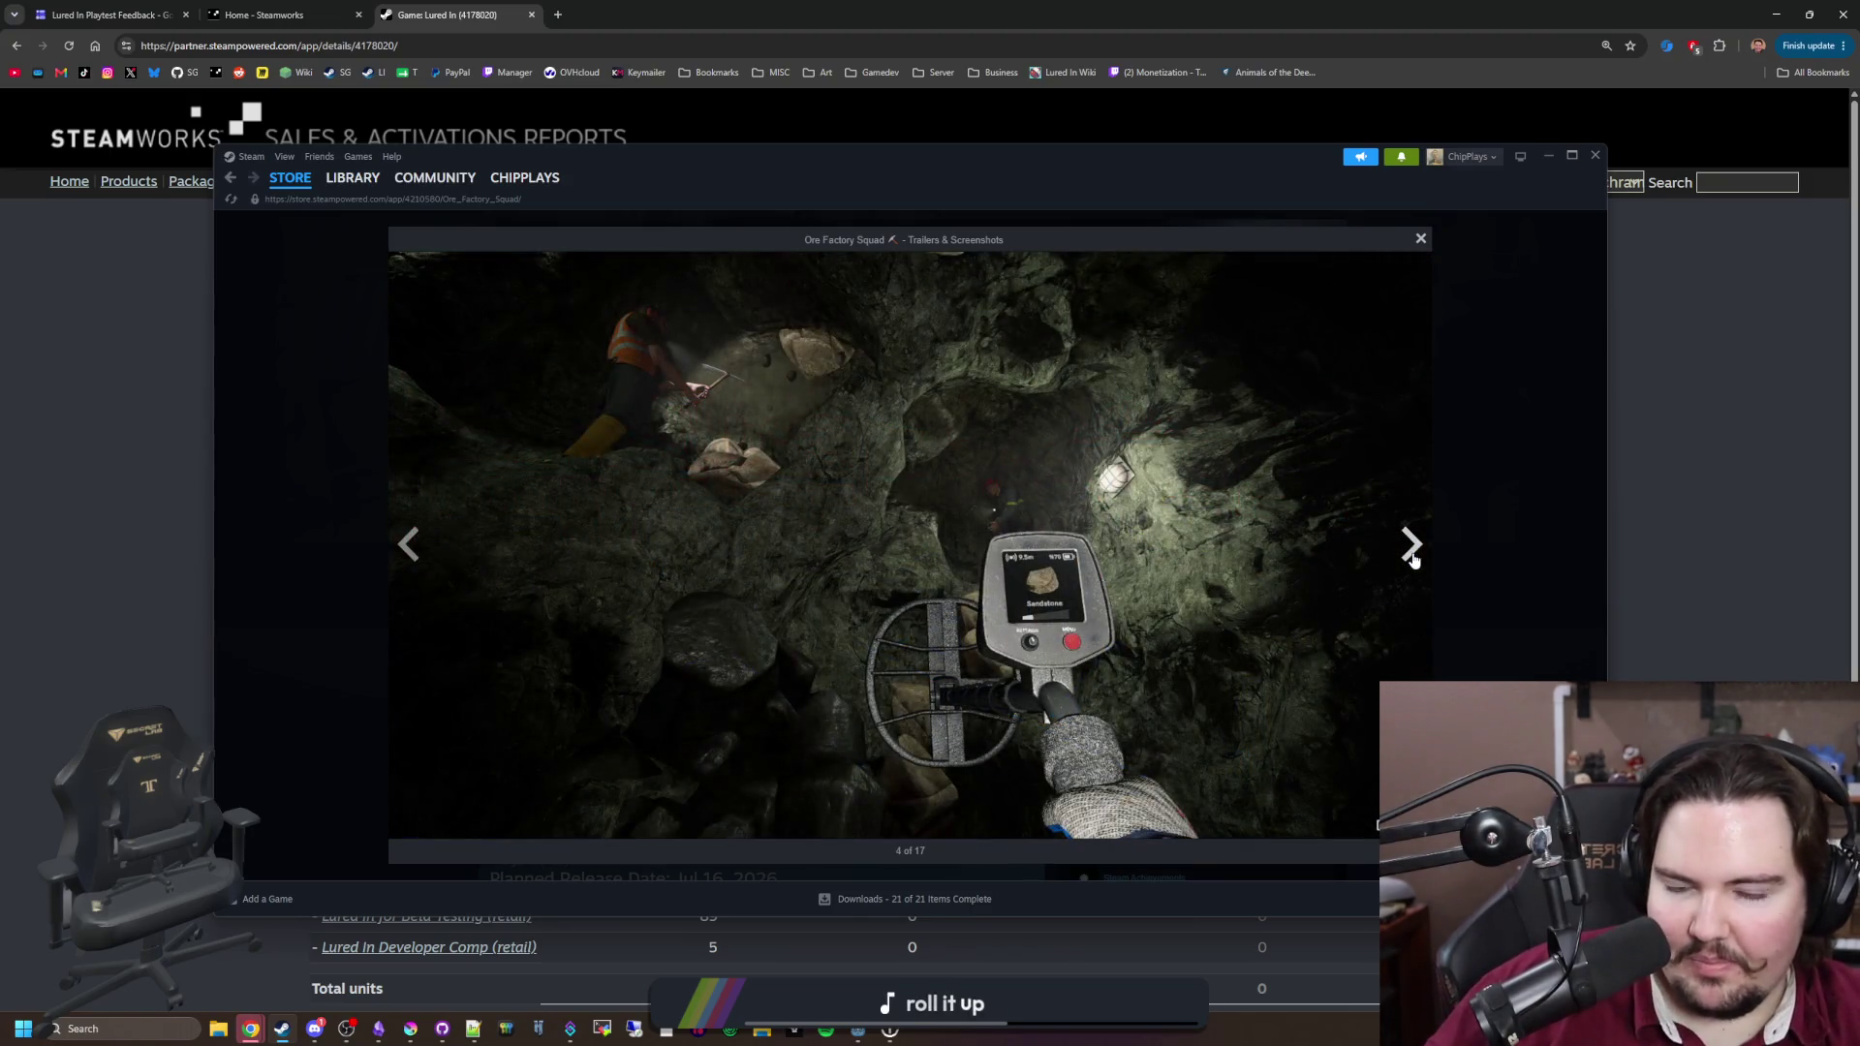
pyautogui.click(1411, 557)
pyautogui.doubleClick(397, 562)
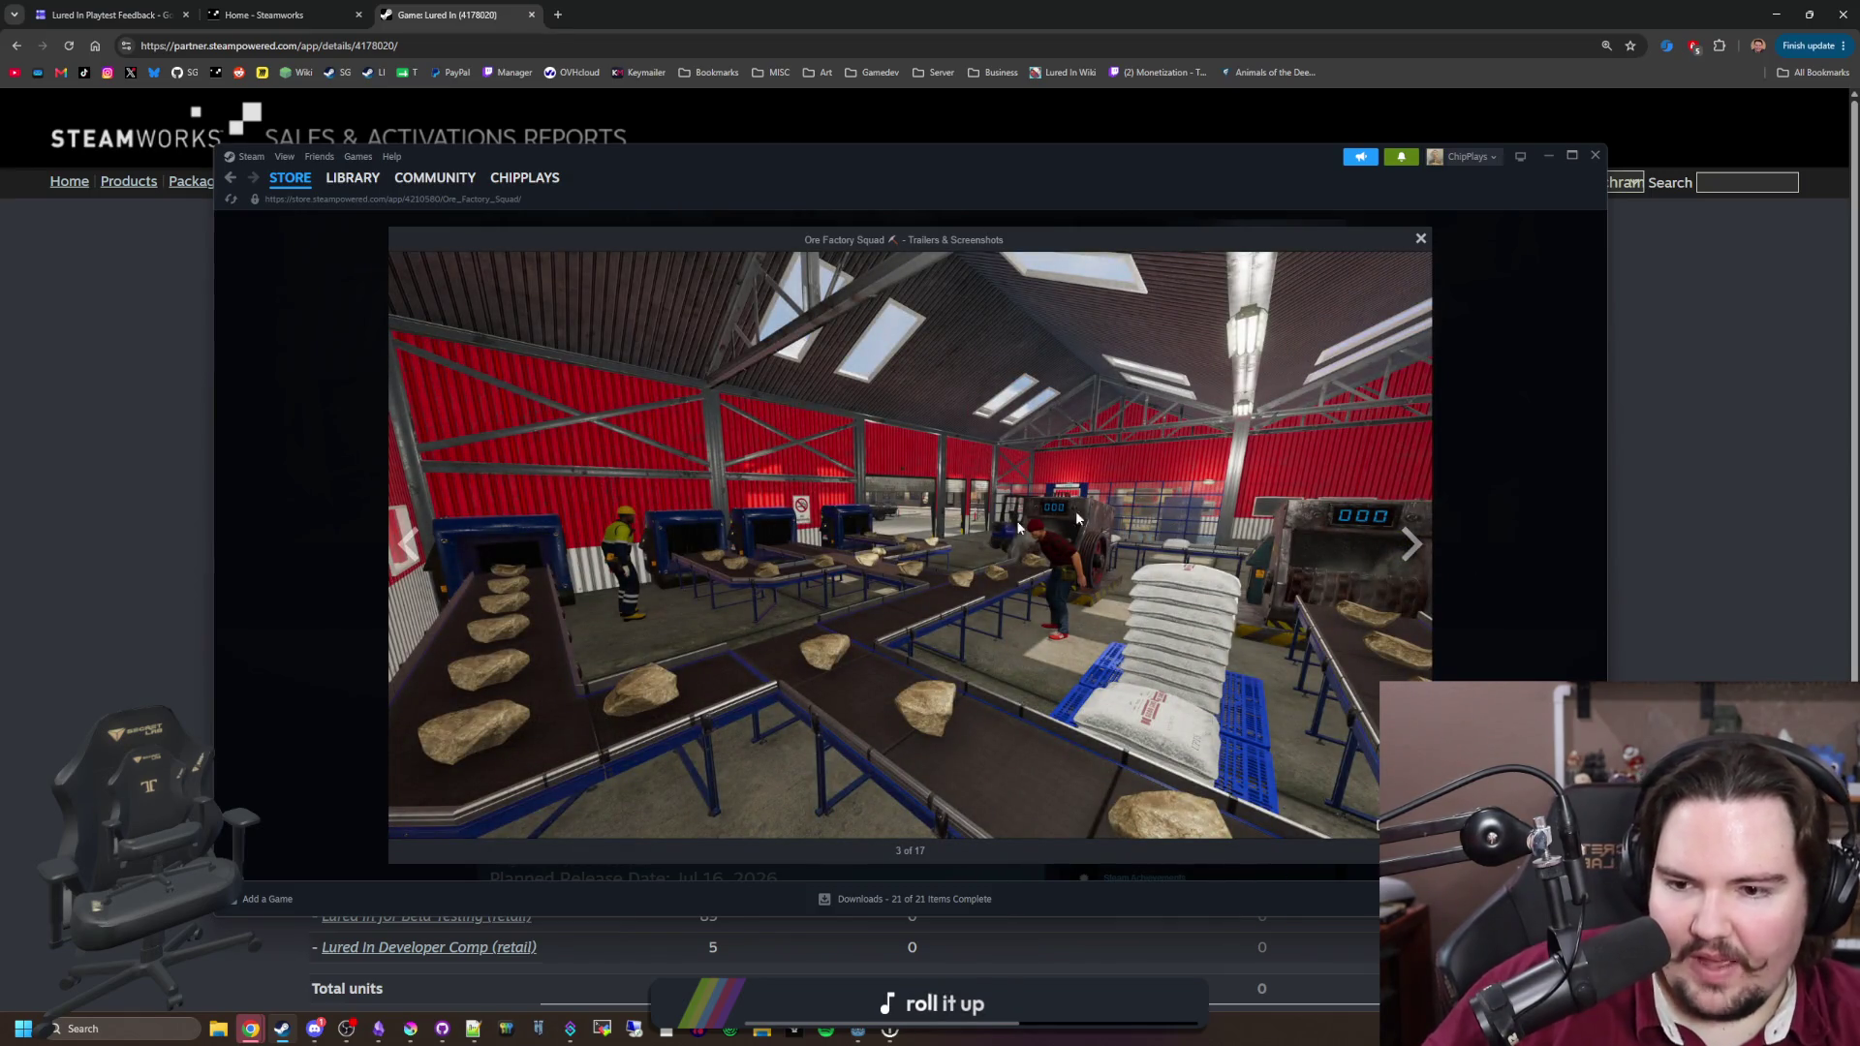
pyautogui.click(1414, 547)
pyautogui.click(1414, 547)
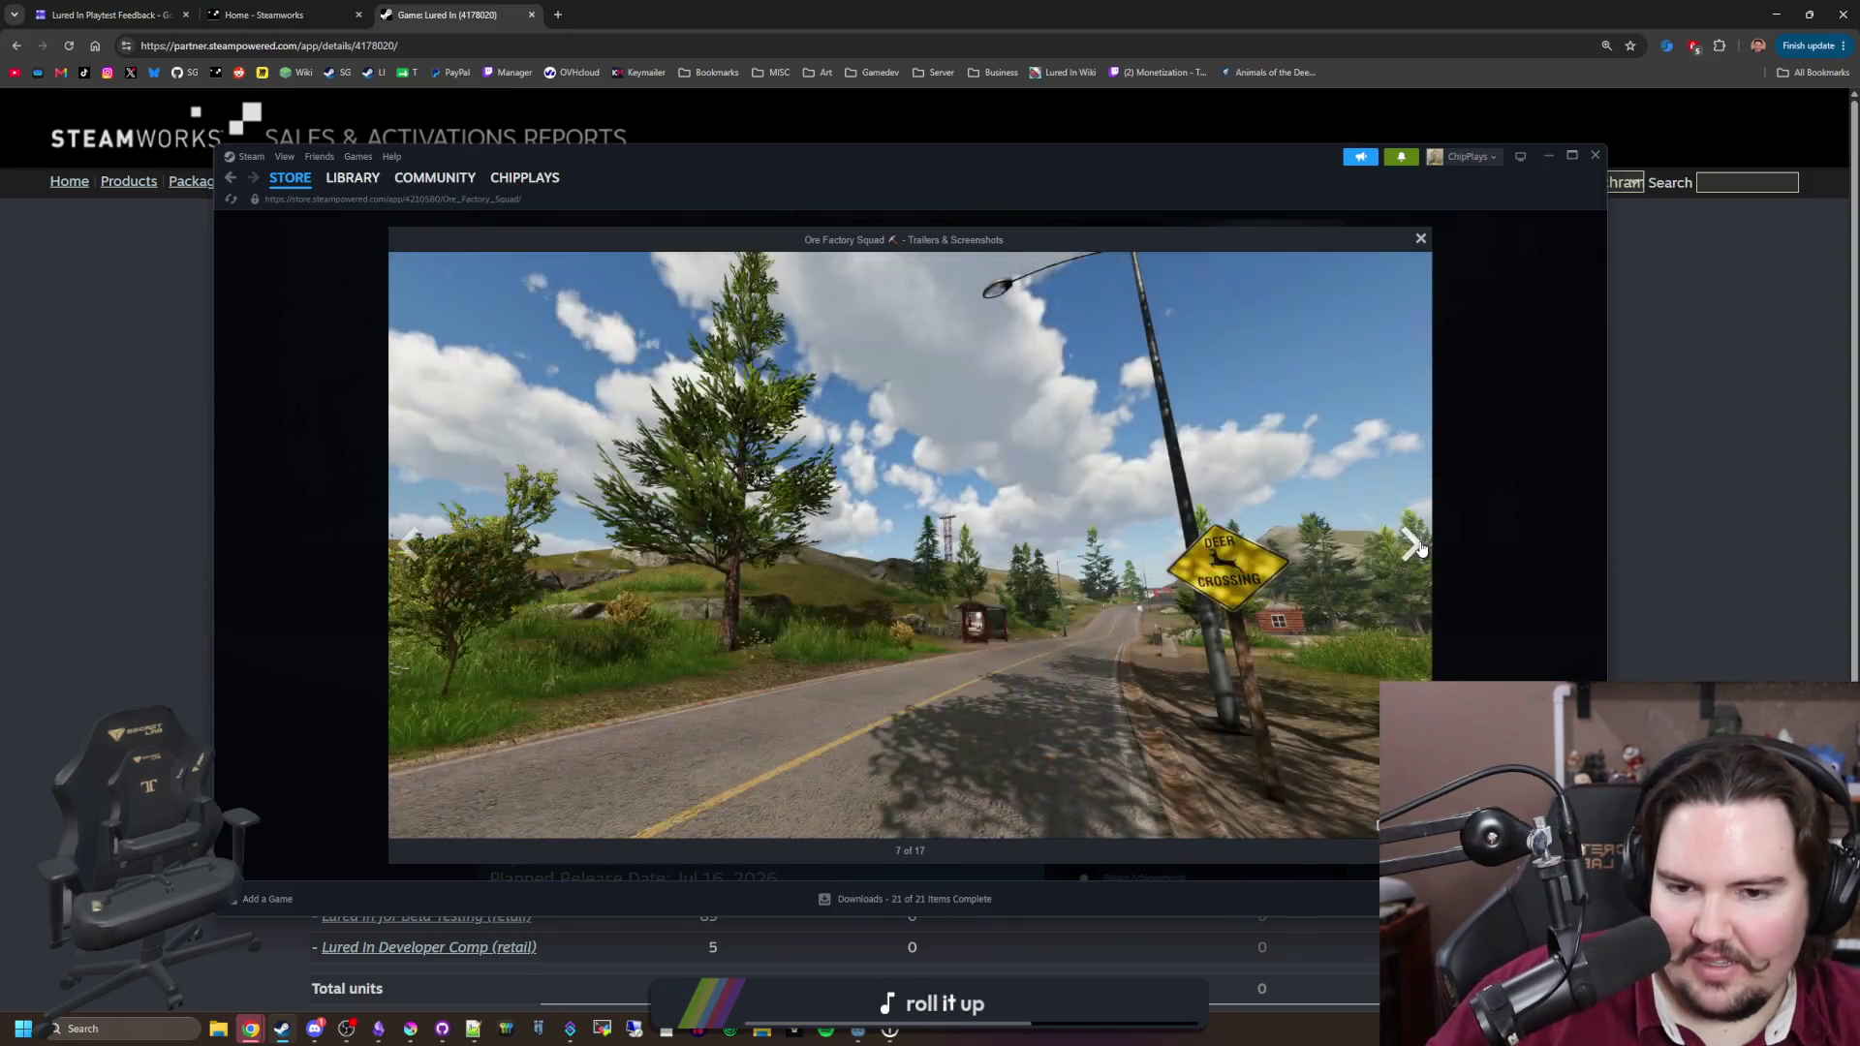
pyautogui.click(1417, 548)
pyautogui.click(1413, 557)
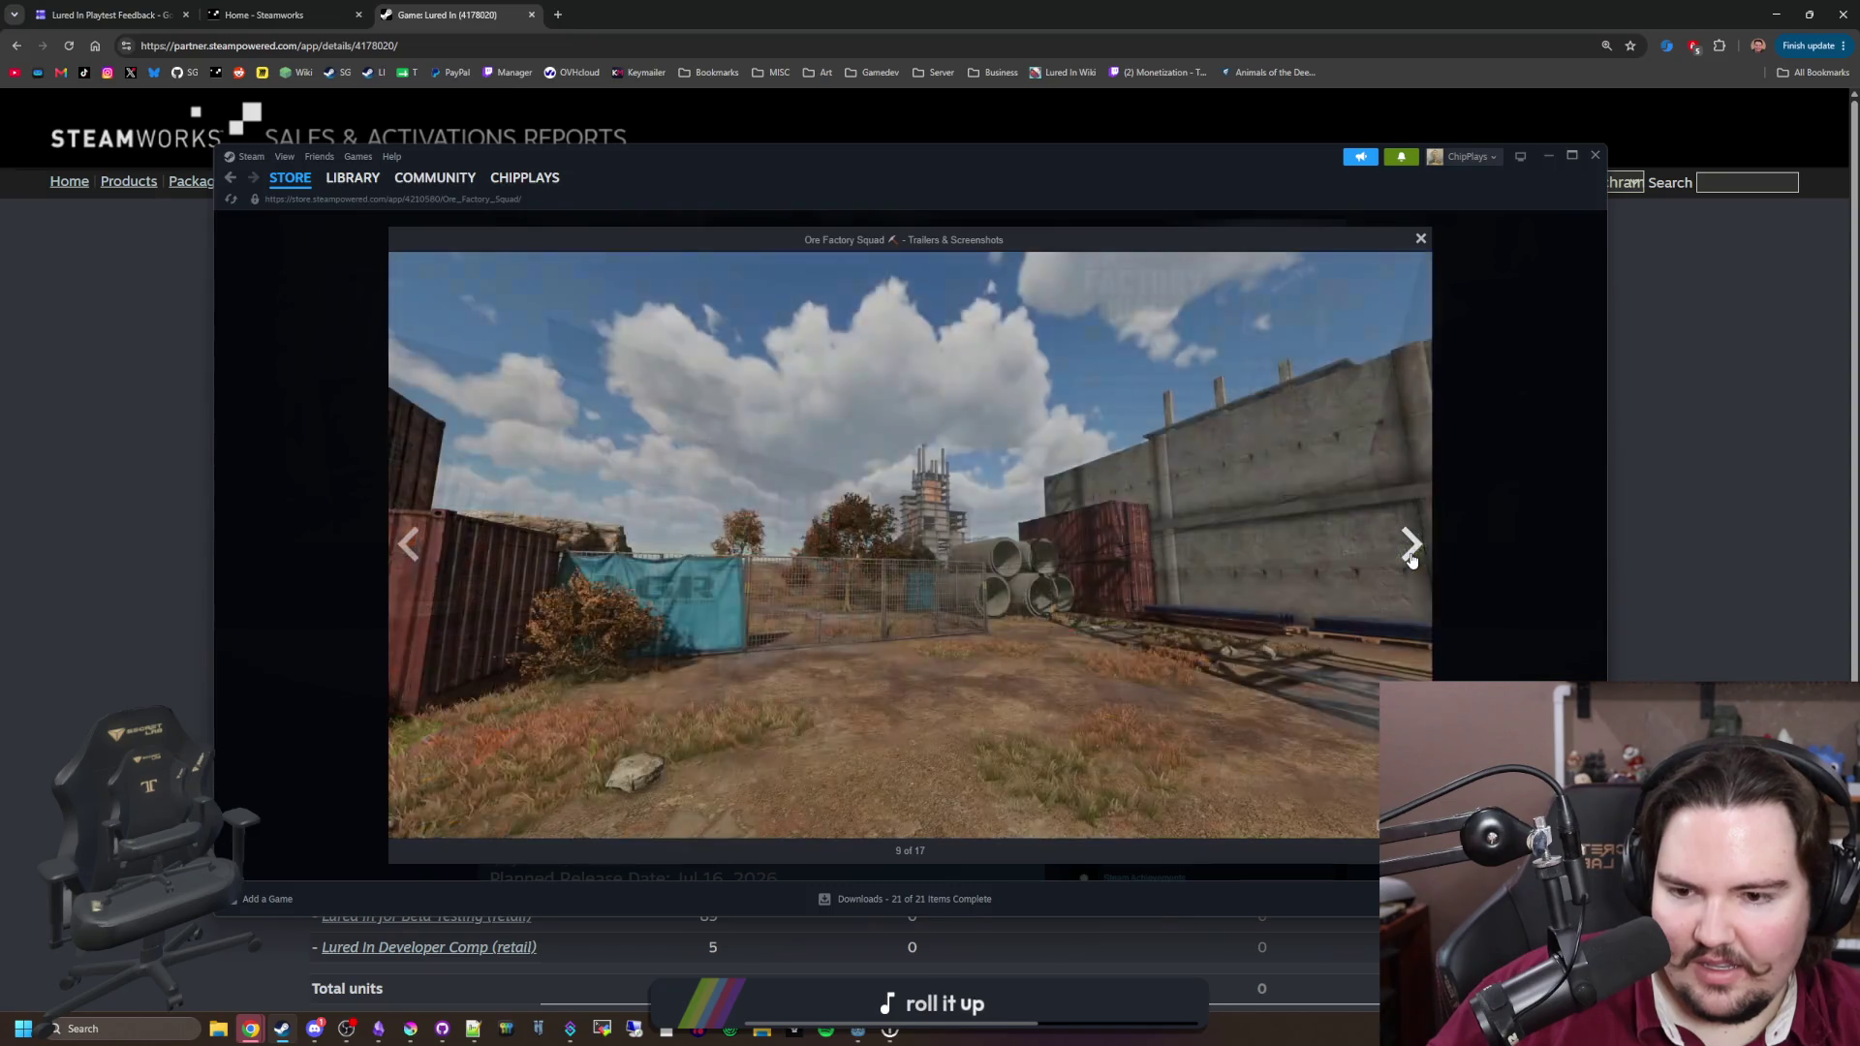
pyautogui.click(1411, 557)
pyautogui.click(1411, 557)
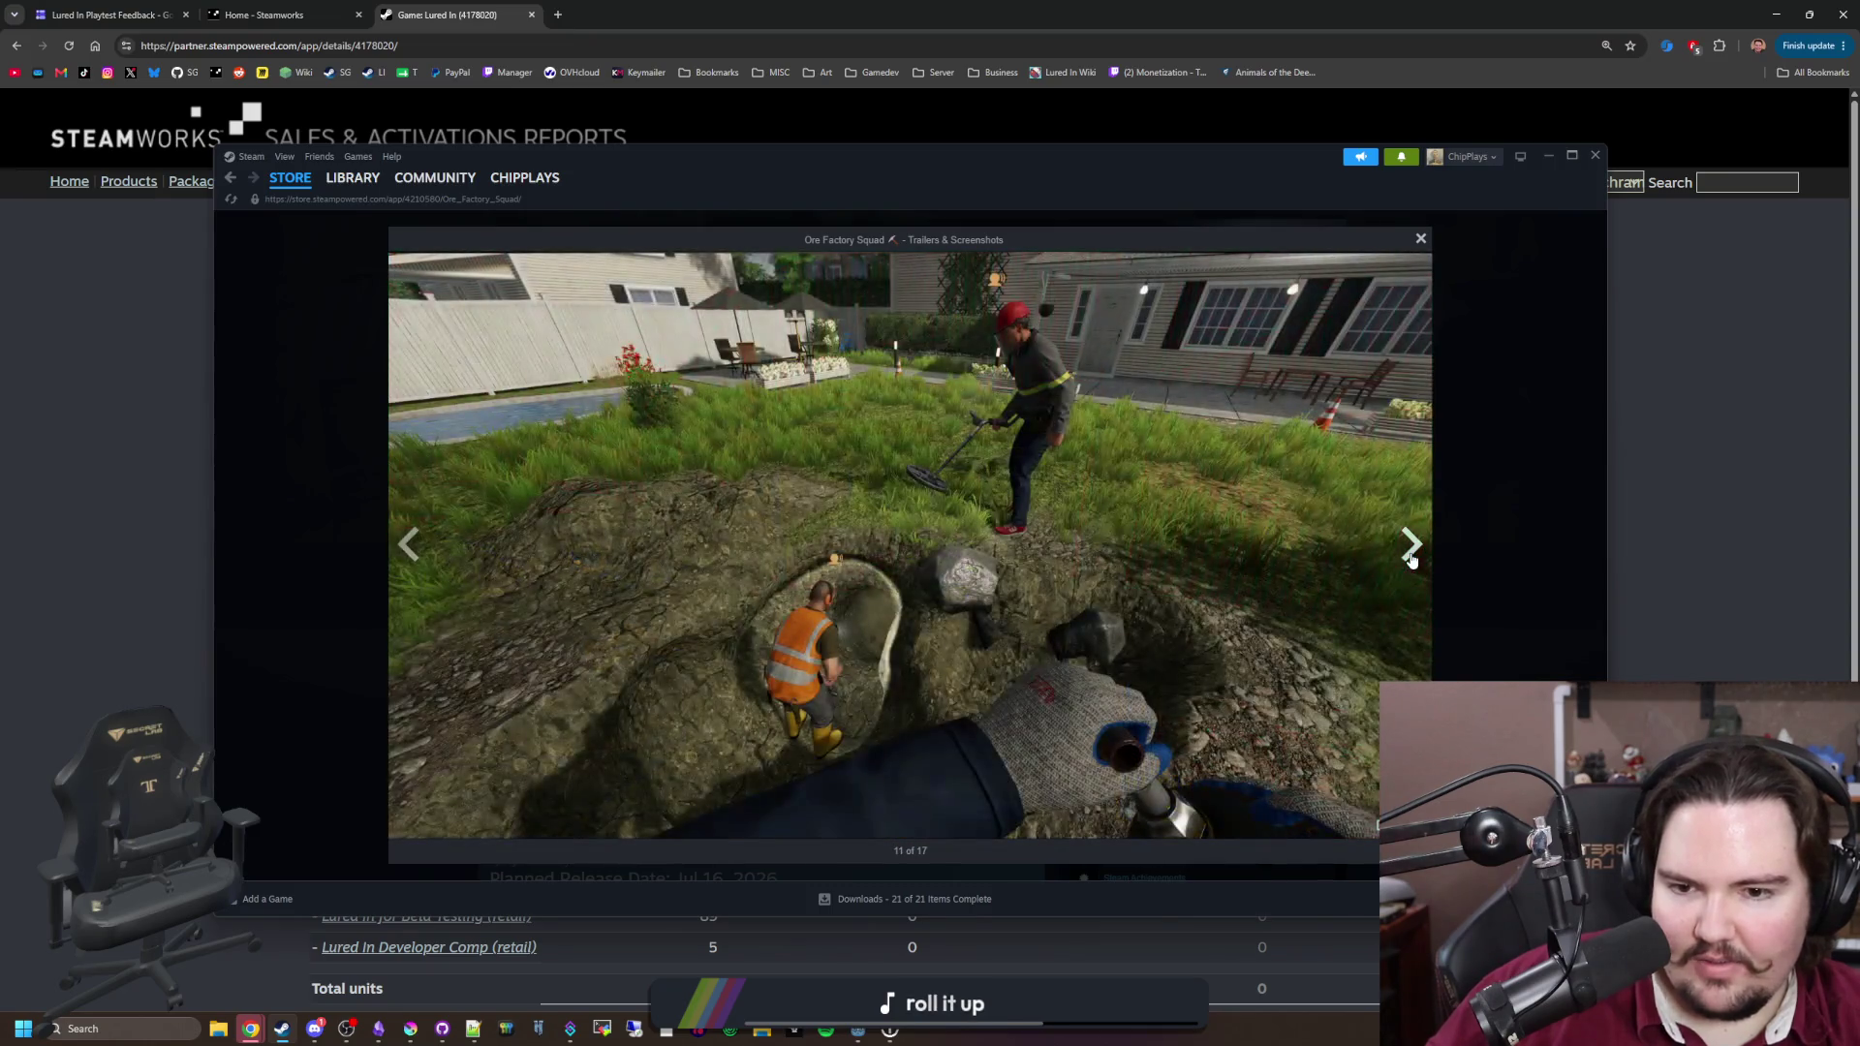
pyautogui.click(1411, 557)
pyautogui.click(1412, 557)
pyautogui.click(1411, 557)
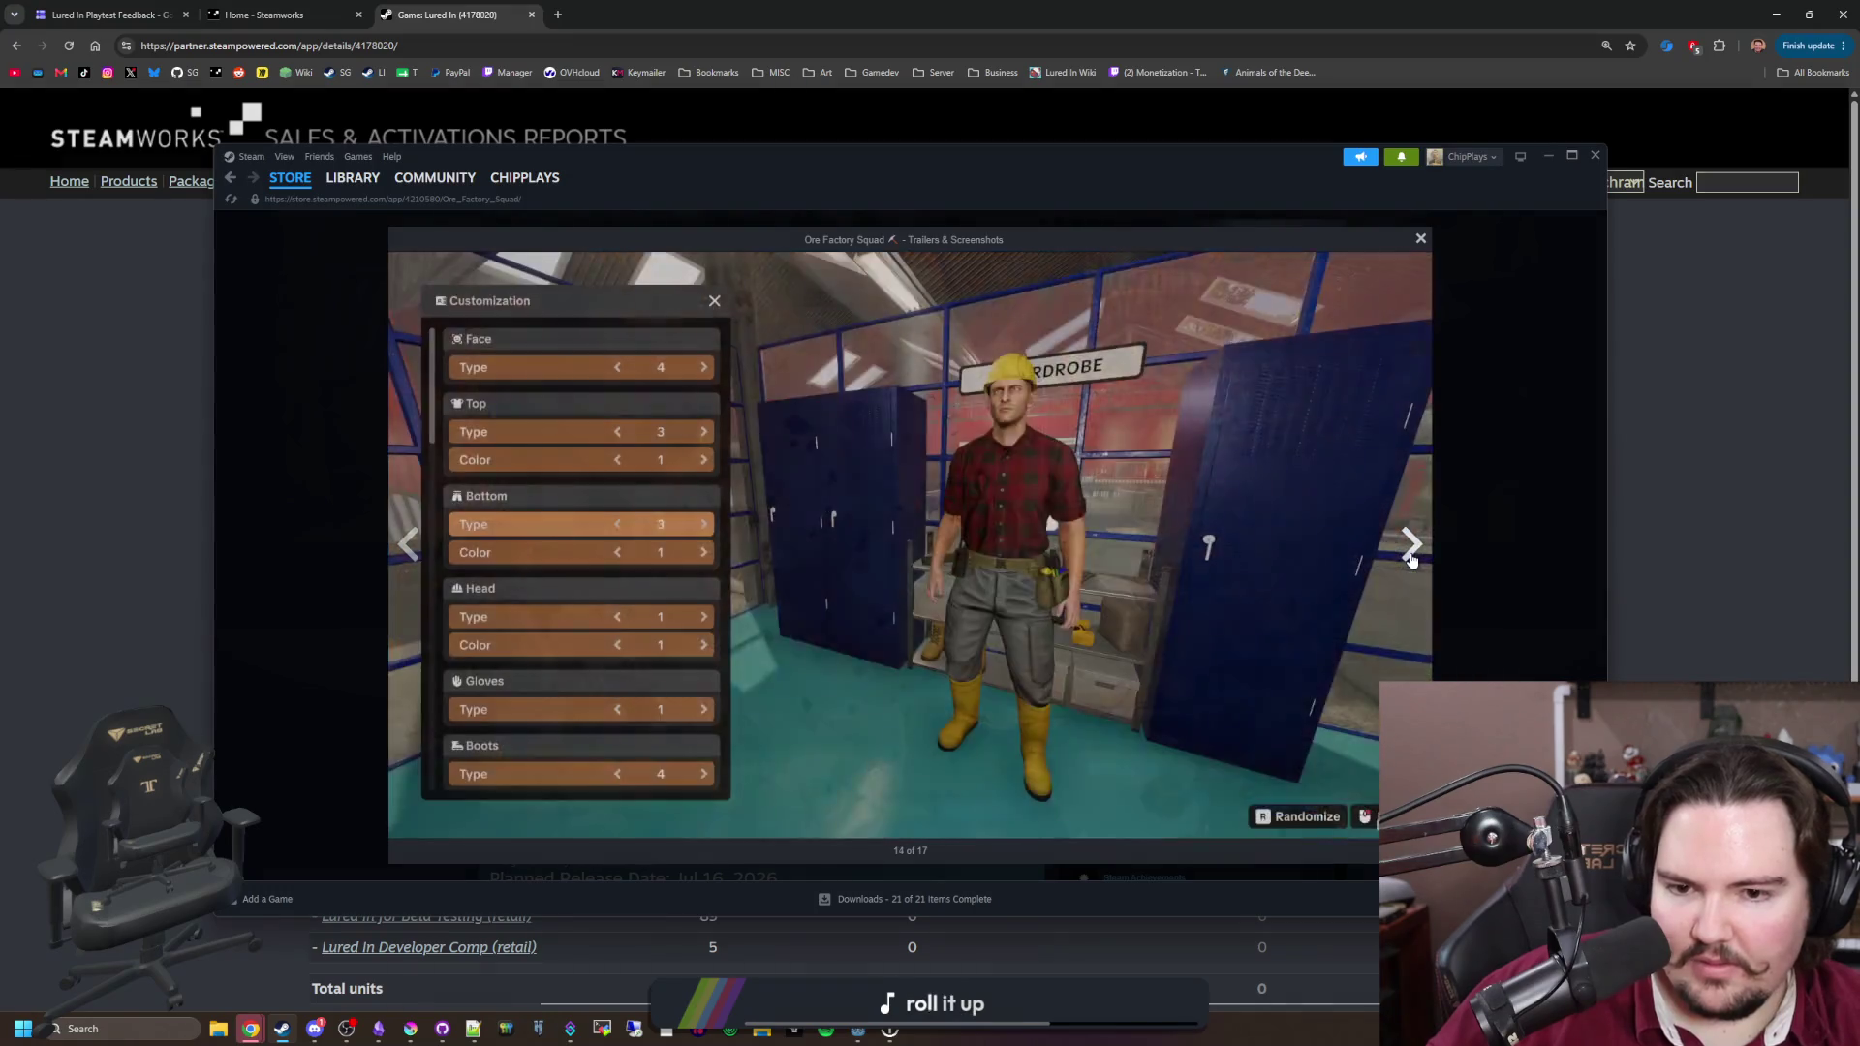
pyautogui.click(1412, 557)
pyautogui.click(1411, 557)
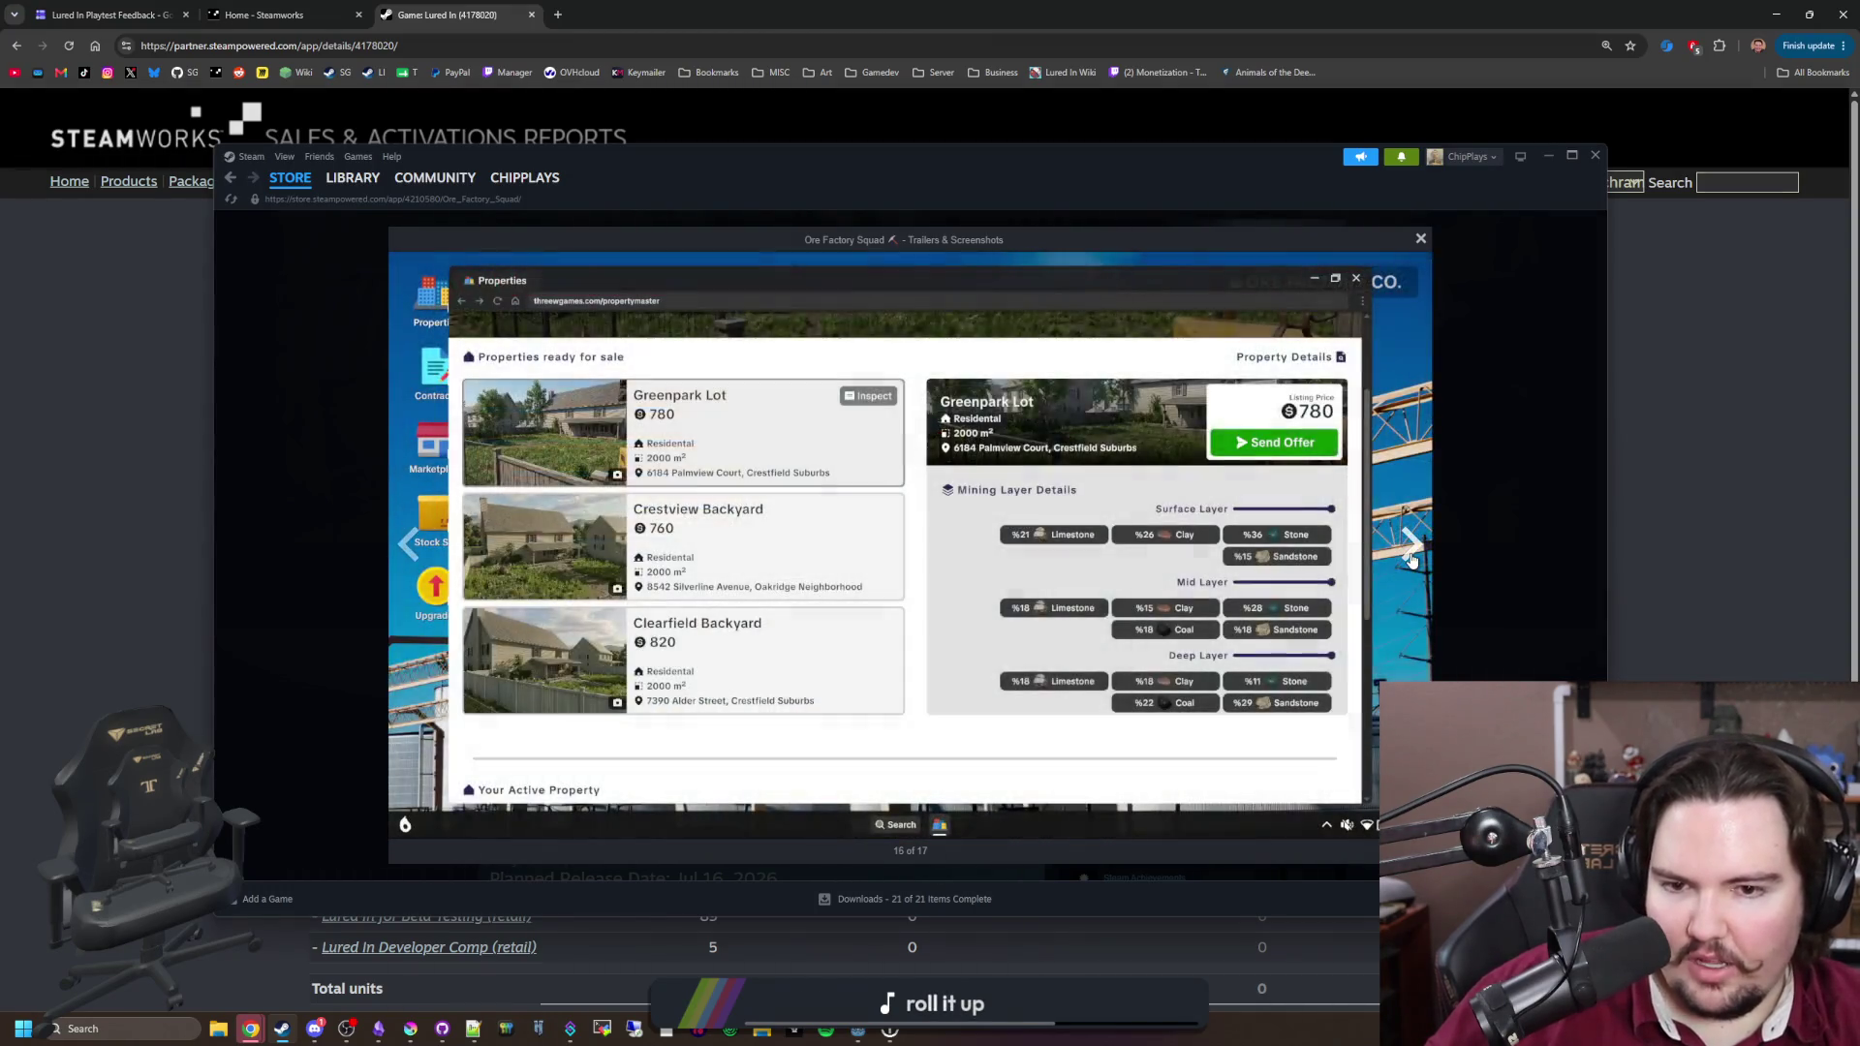
pyautogui.click(1412, 557)
pyautogui.click(1411, 557)
pyautogui.click(1411, 557)
pyautogui.click(1411, 557)
pyautogui.click(1411, 557)
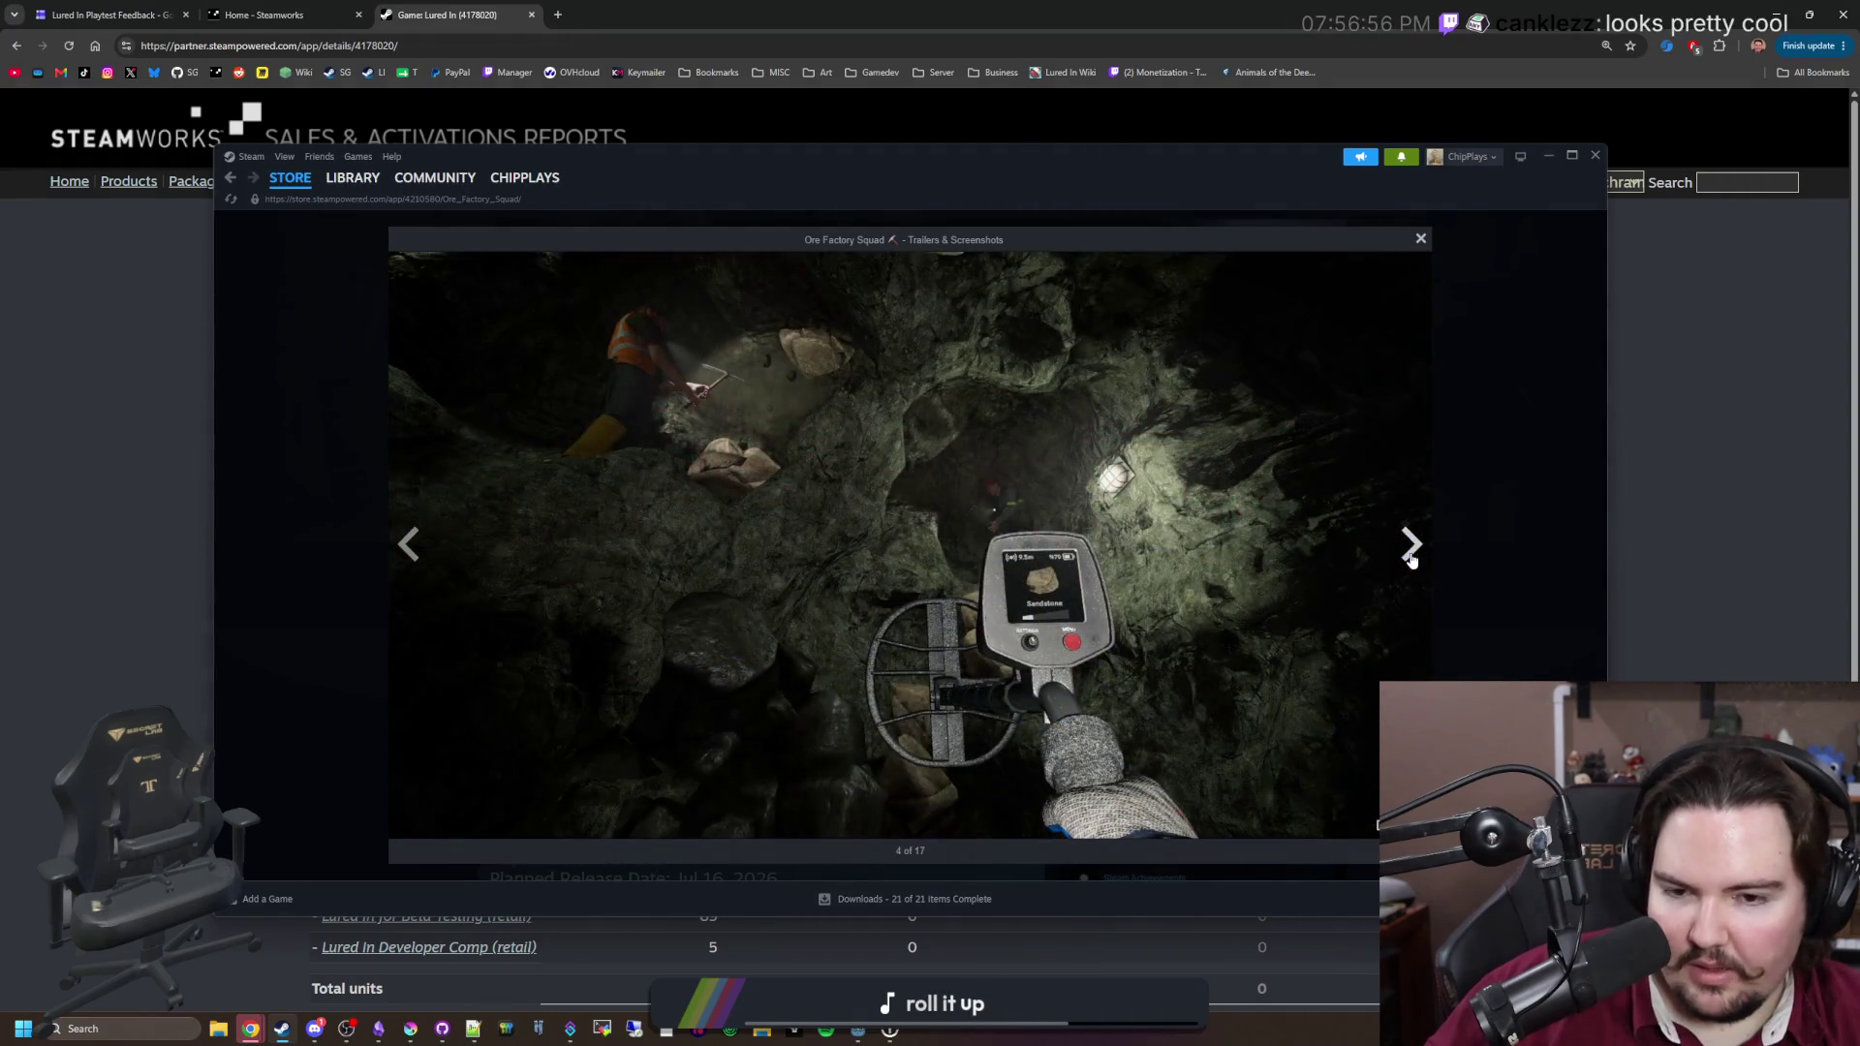
pyautogui.click(1411, 557)
pyautogui.click(1497, 587)
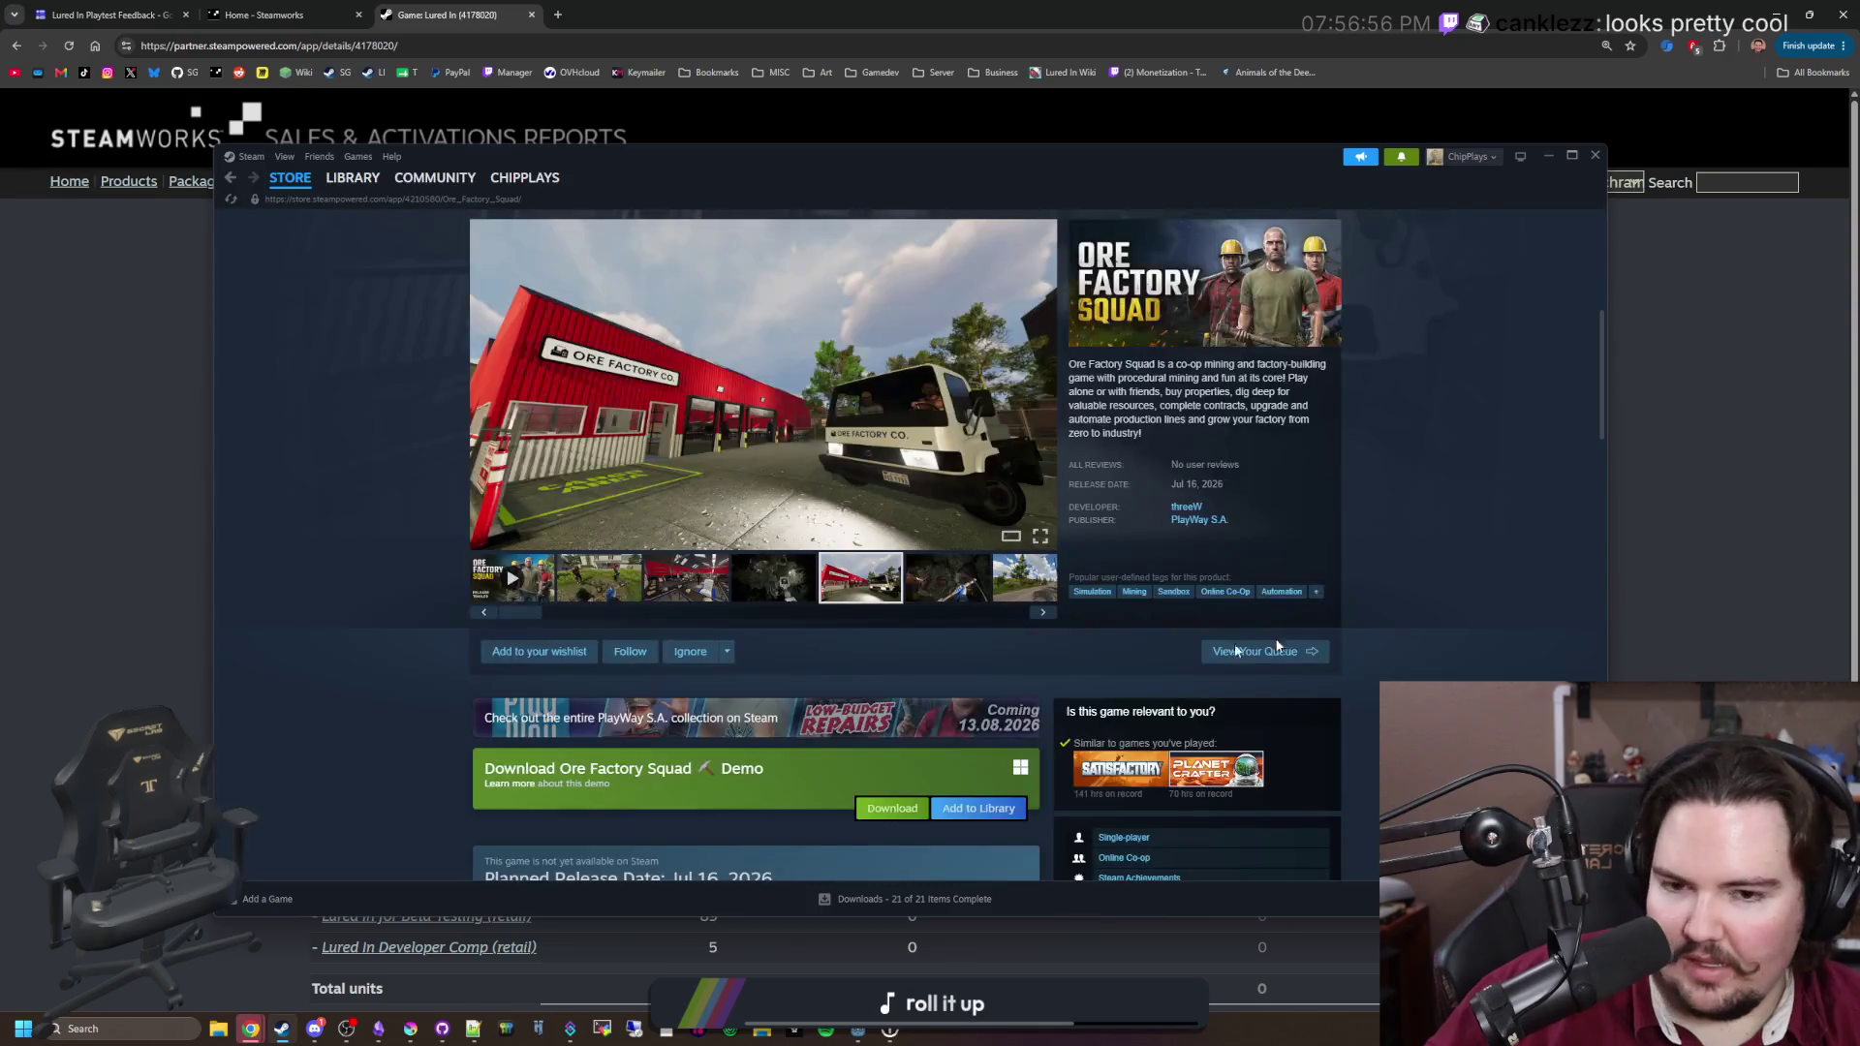
# Step: Wishlist and follow Ore Factory Squad, skim its page, and switch to the game library
pyautogui.click(629, 651)
pyautogui.click(538, 651)
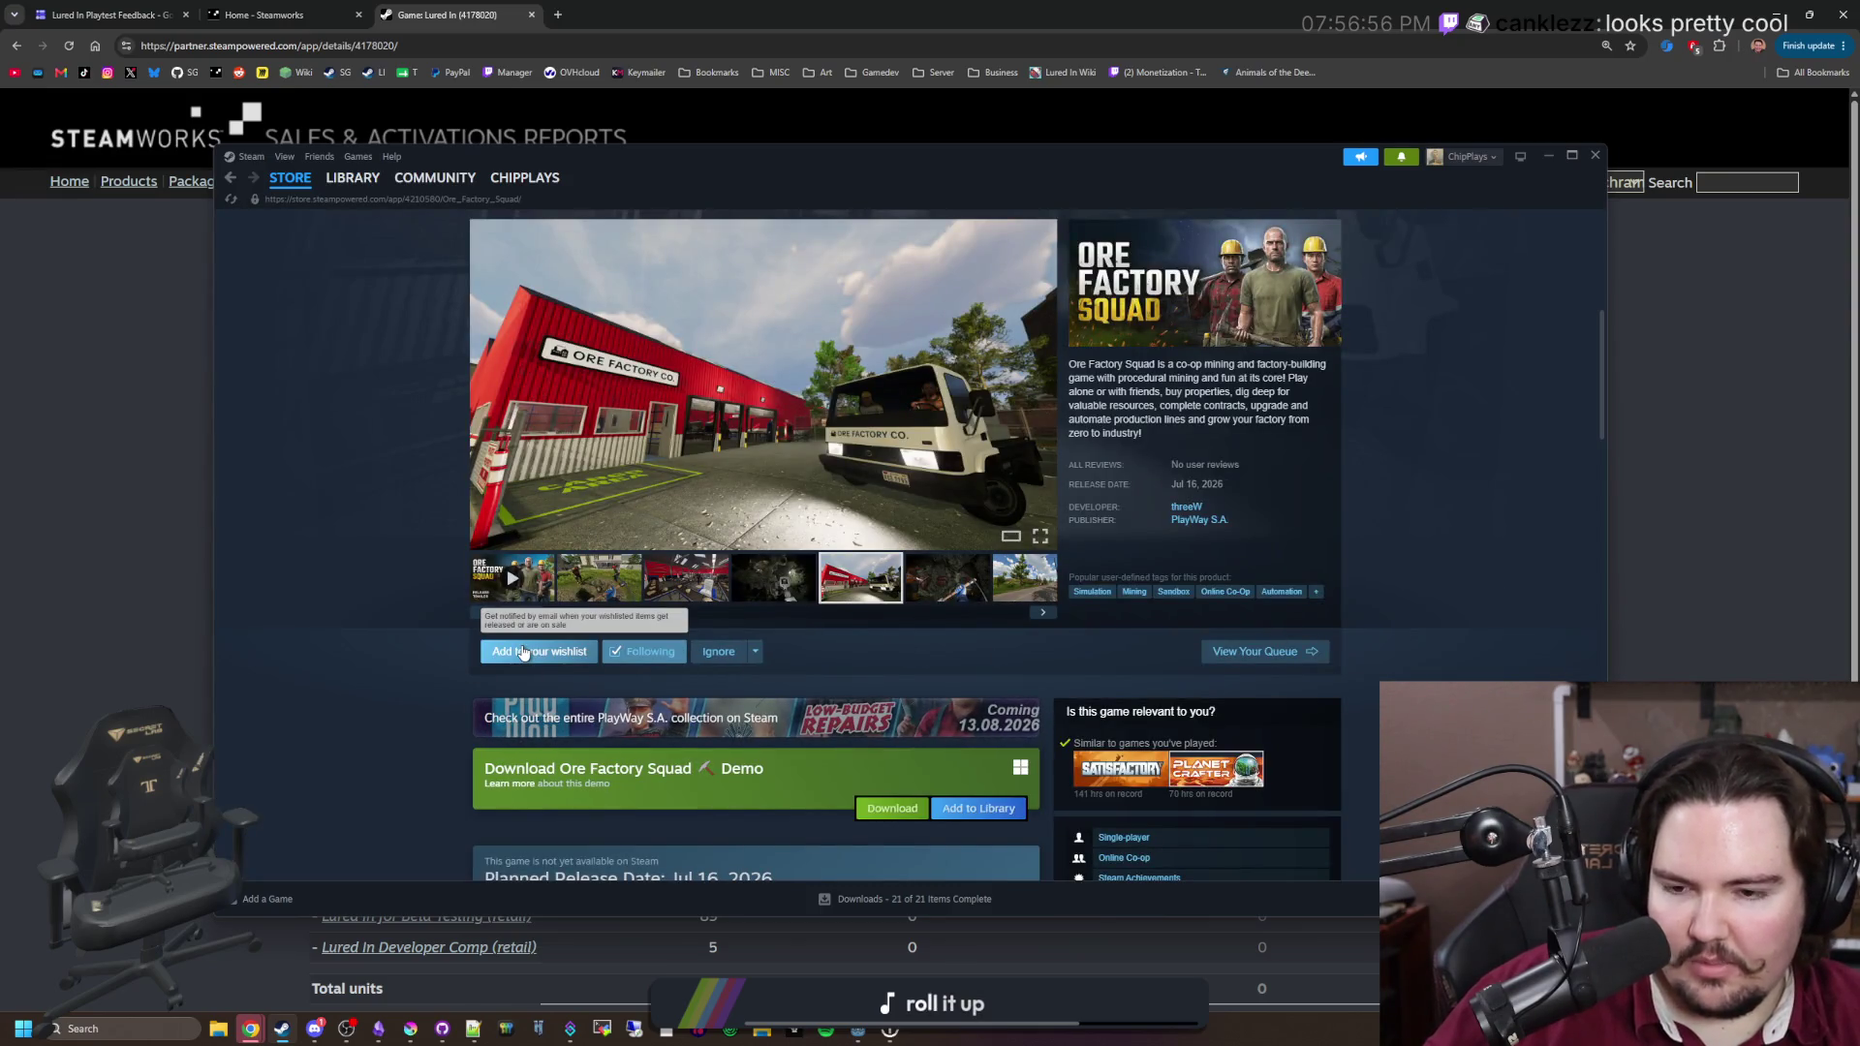
pyautogui.scroll(-6, 341, 554)
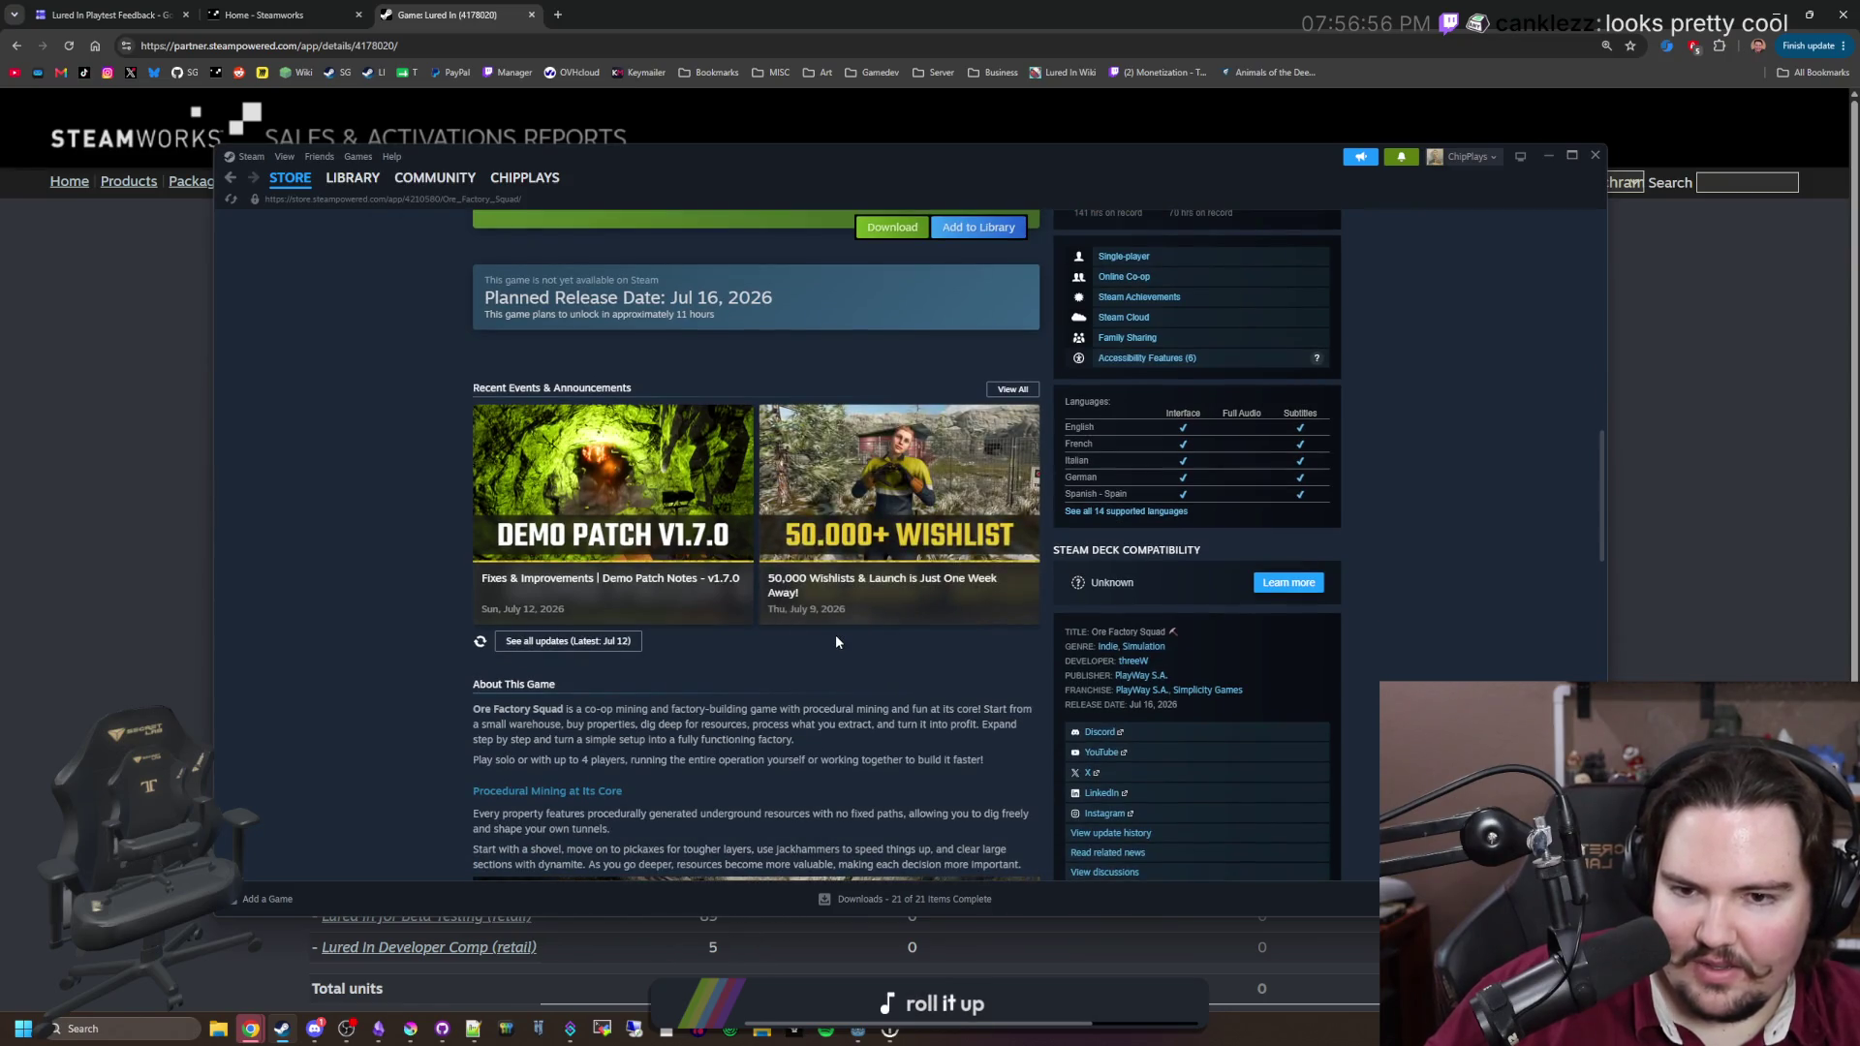
pyautogui.scroll(-1, 710, 575)
pyautogui.scroll(-10, 461, 561)
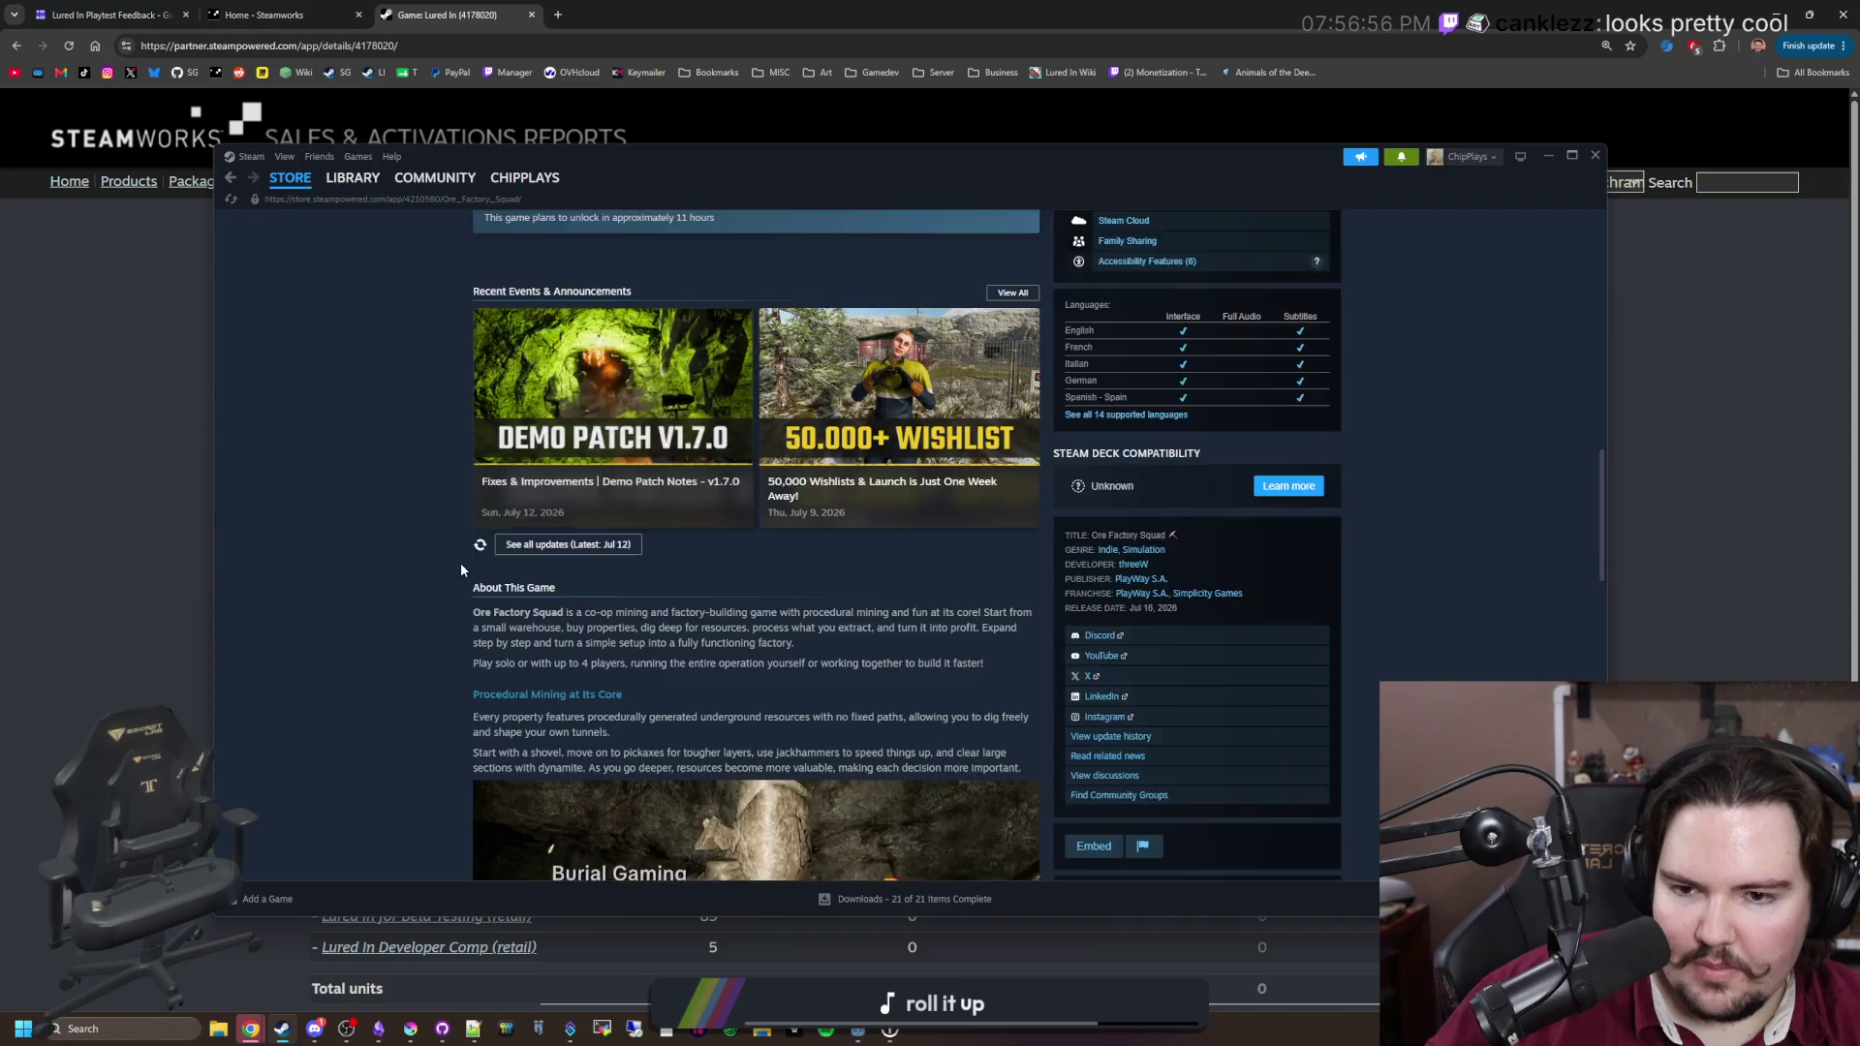
pyautogui.scroll(-1, 421, 509)
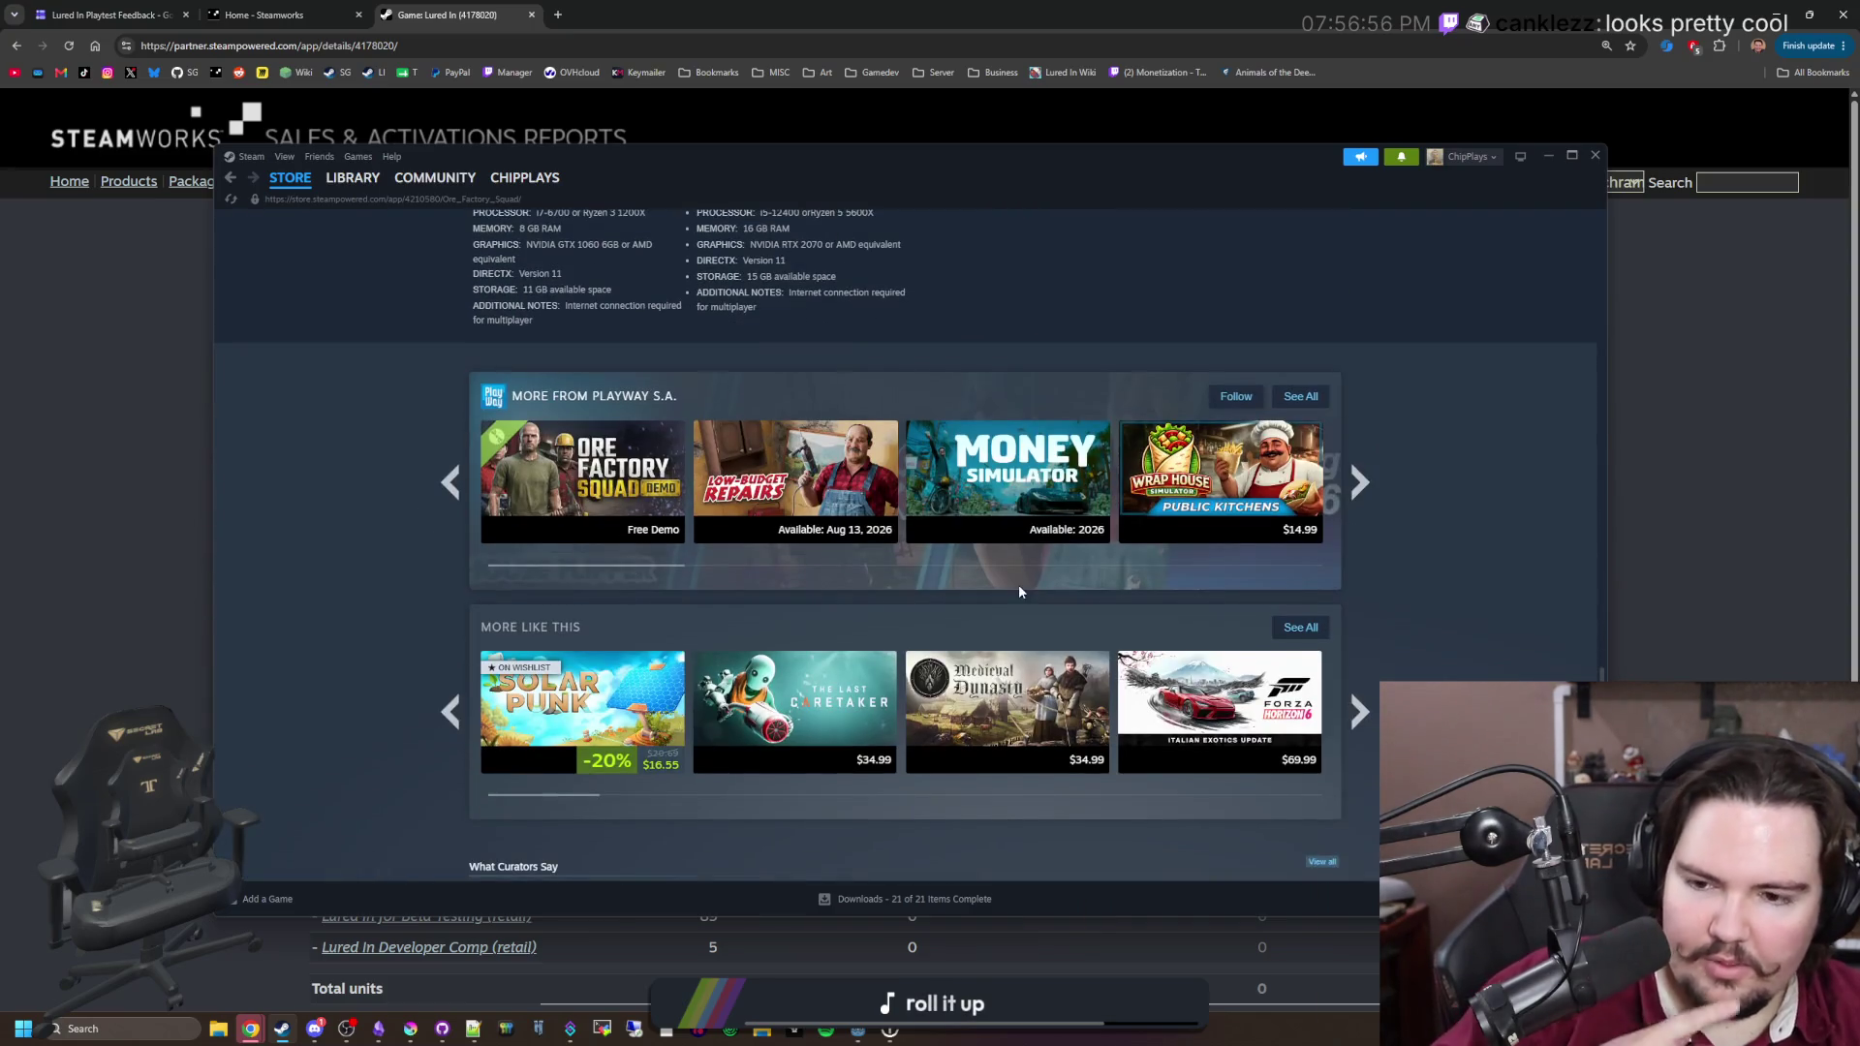
pyautogui.moveTo(794, 474)
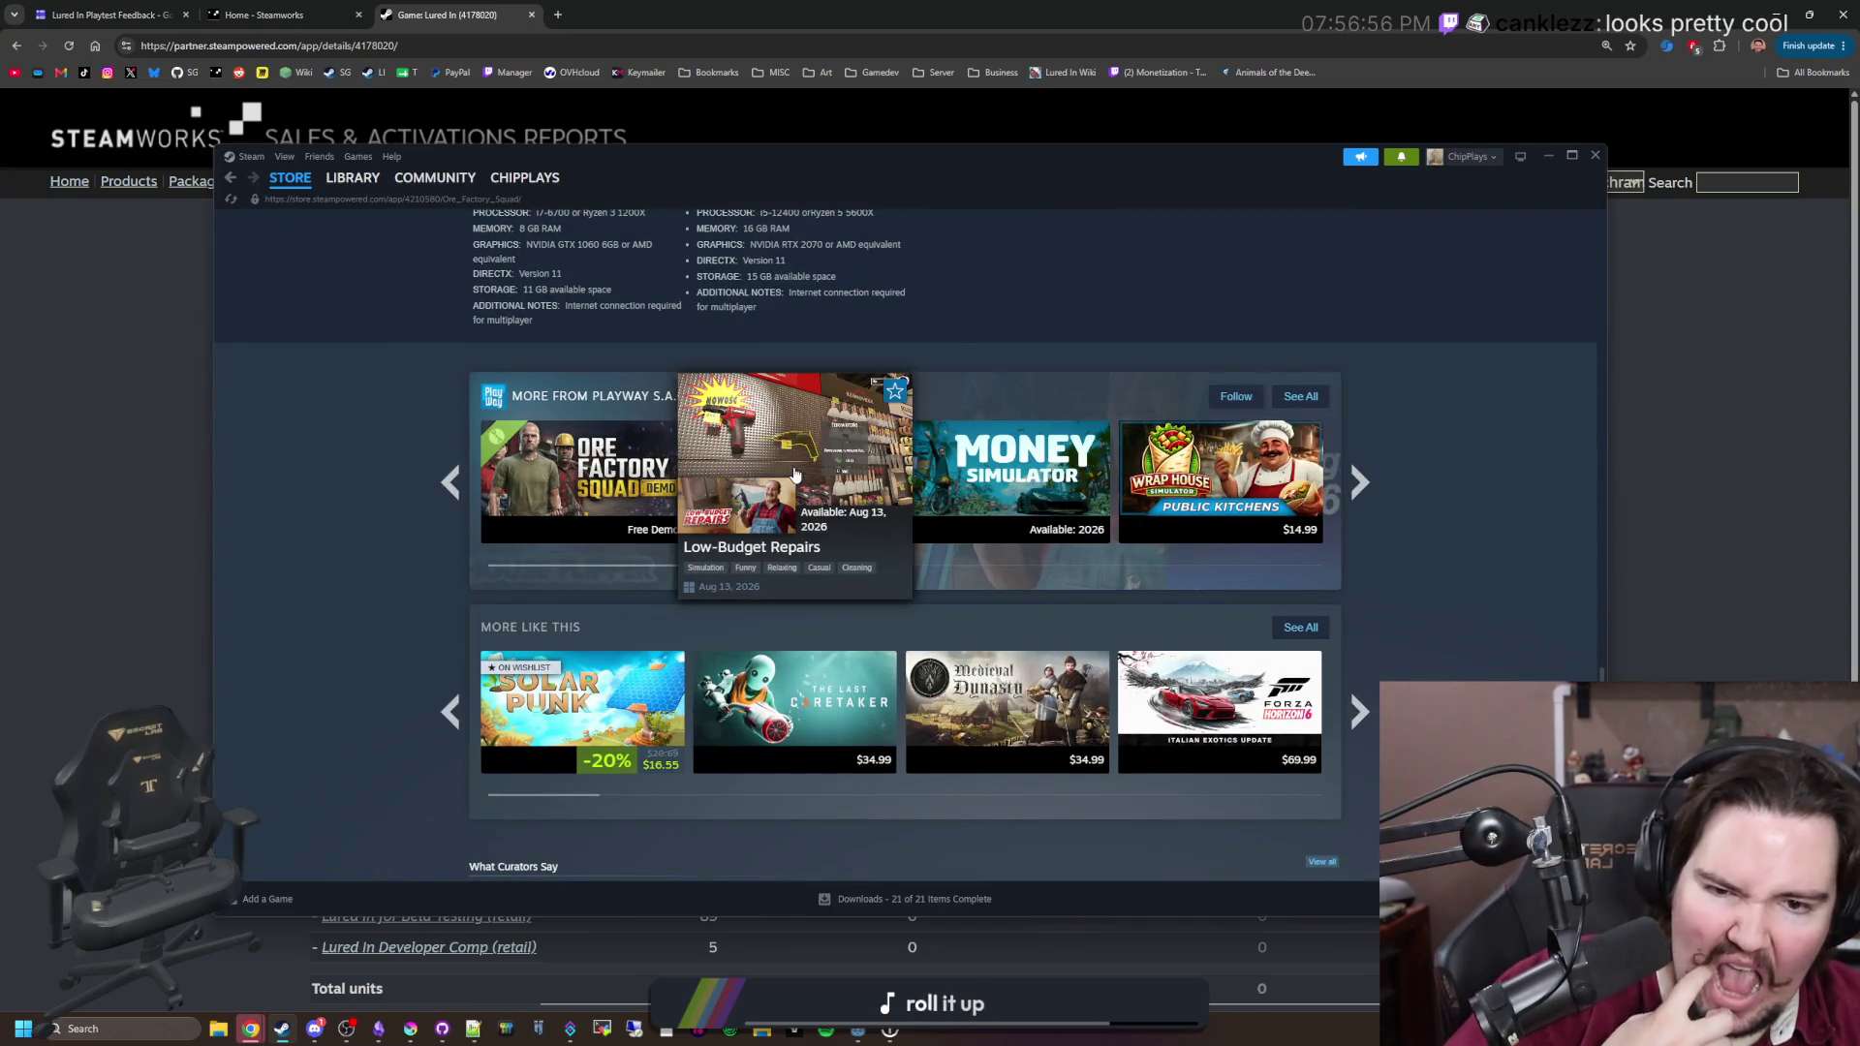
pyautogui.scroll(-3, 1409, 485)
pyautogui.scroll(15, 1445, 434)
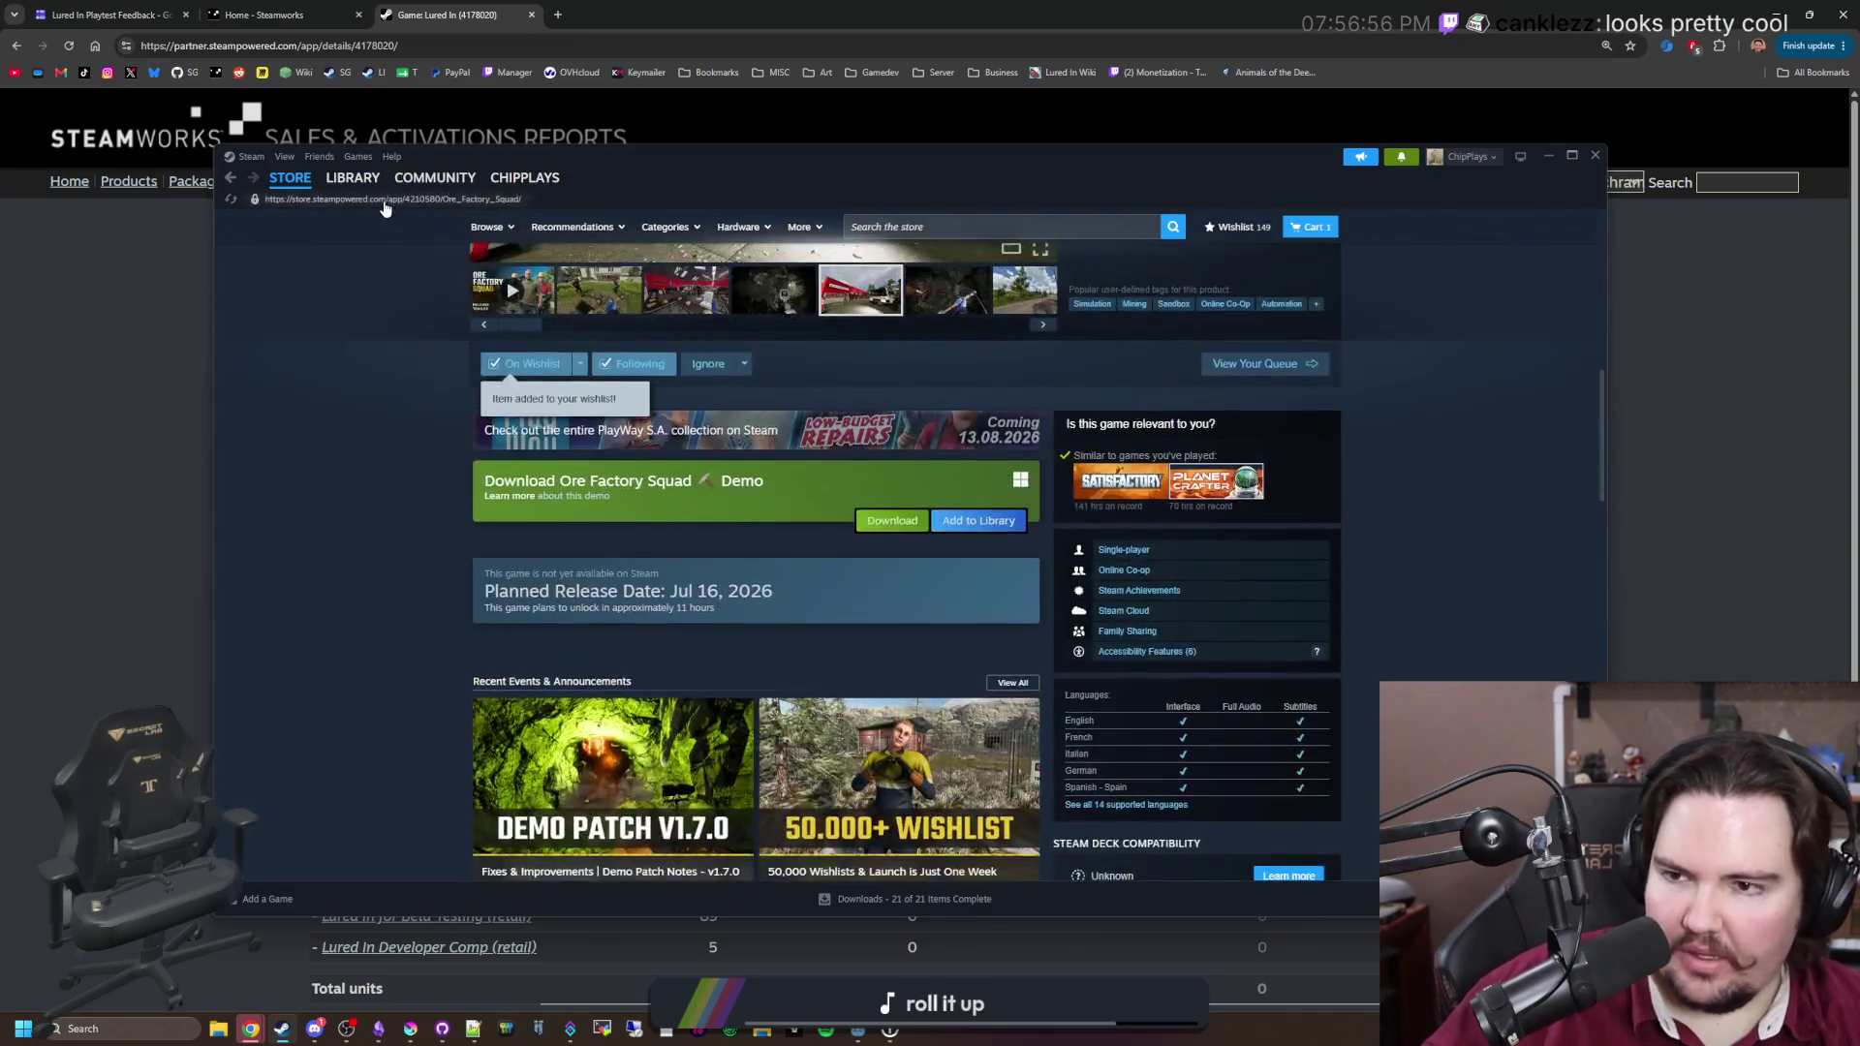
pyautogui.click(352, 177)
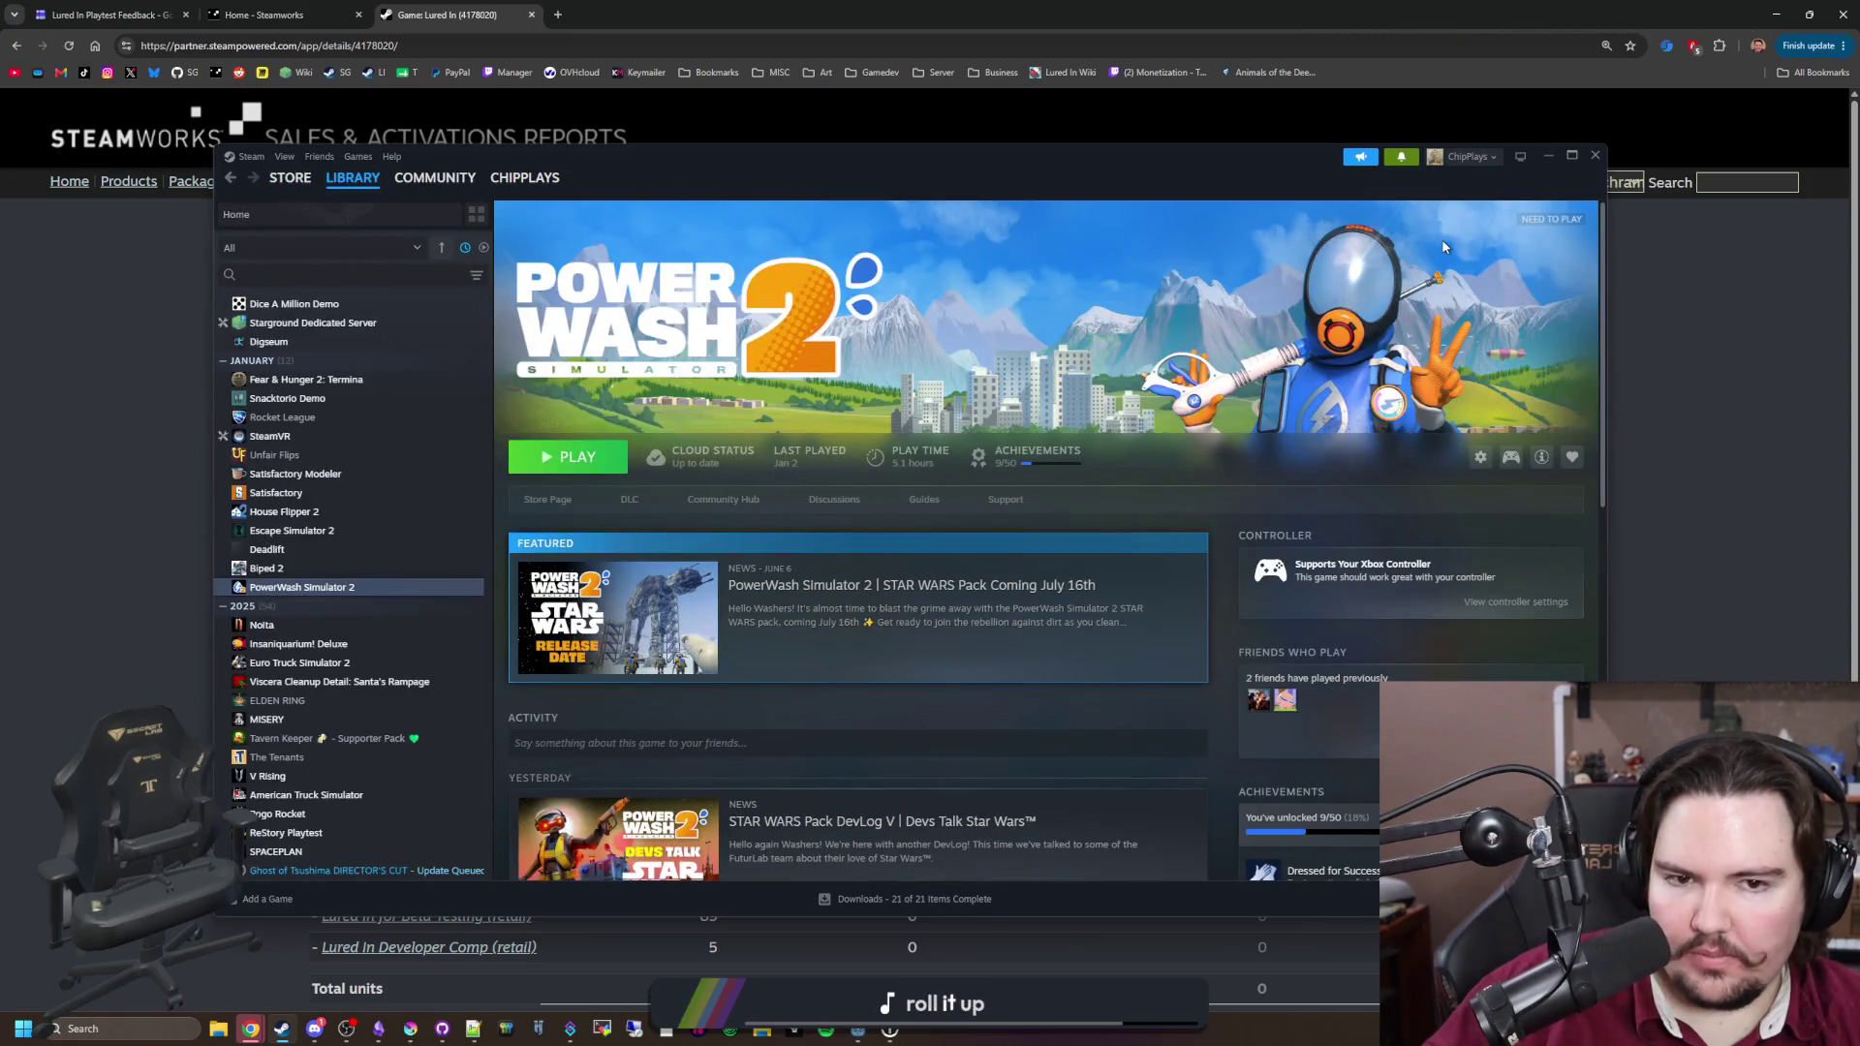
# Step: Hide Steam, glance at the playtest feedback responses, and reload the Lured In Steamworks report
pyautogui.click(1548, 156)
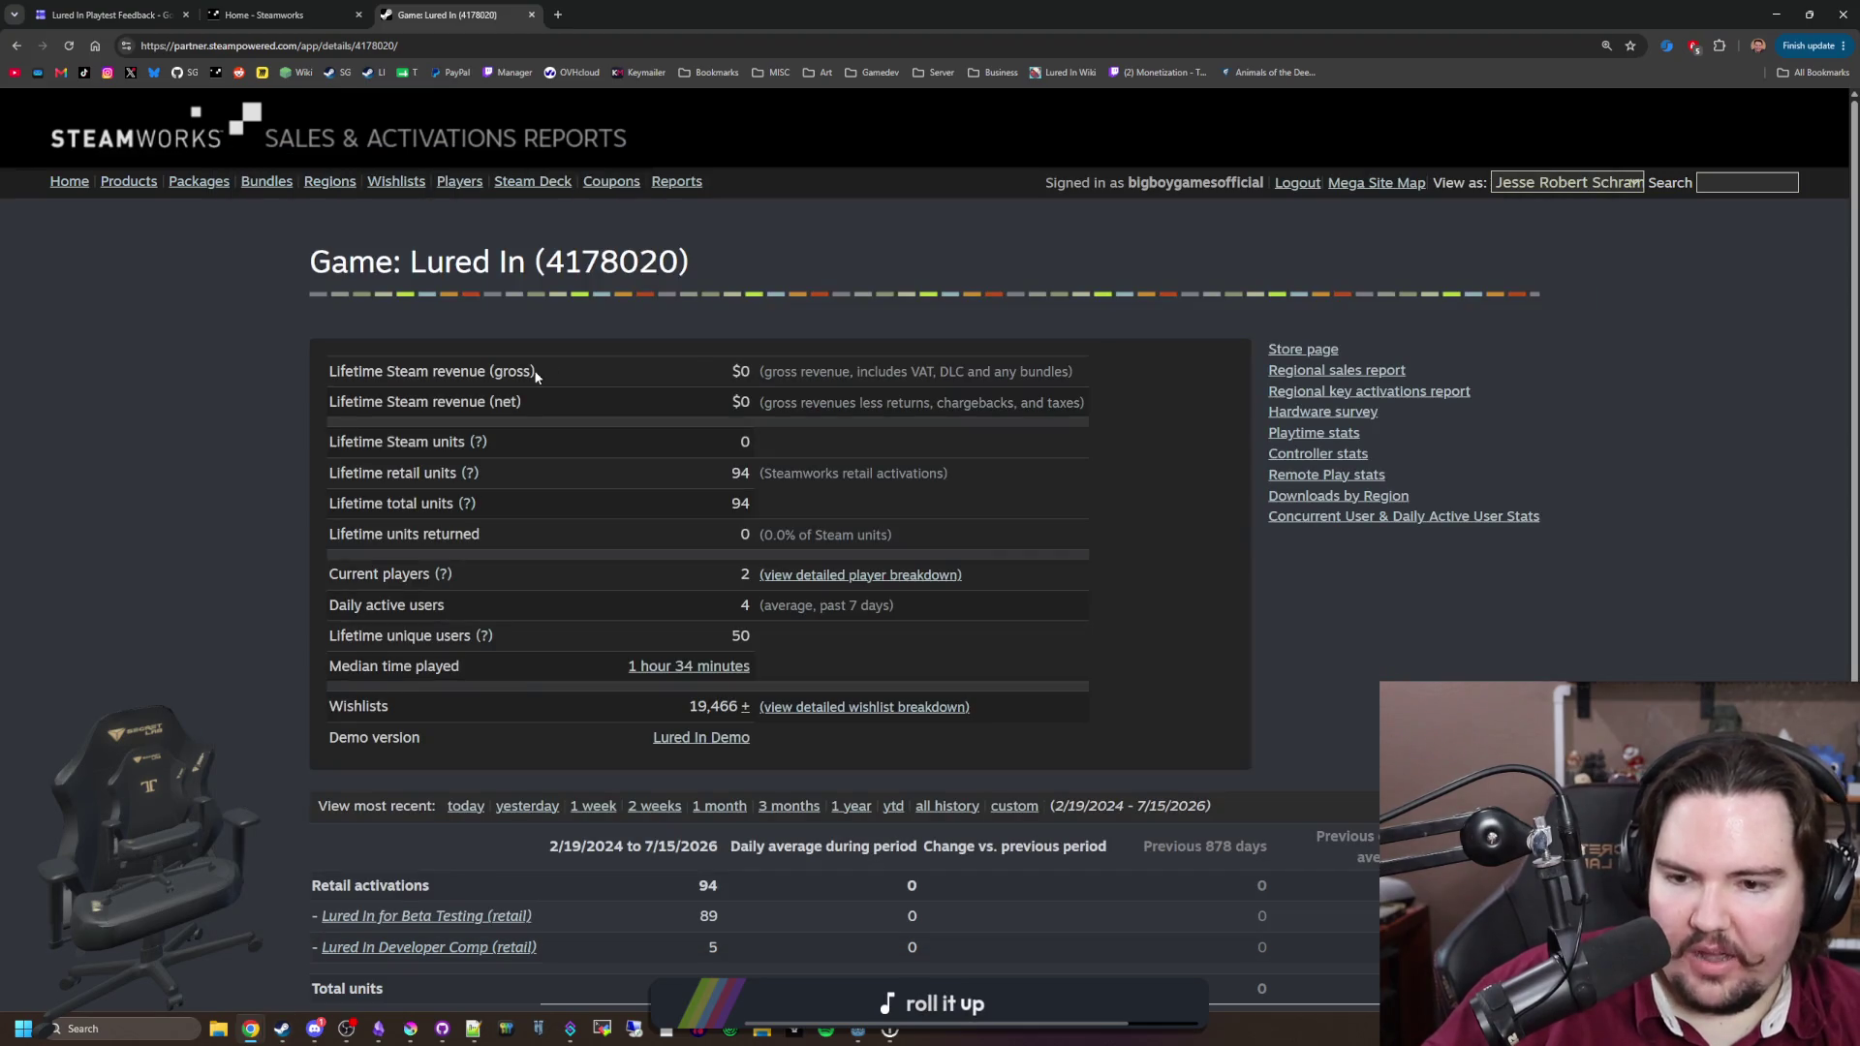
pyautogui.hotkey('ctrl', '1')
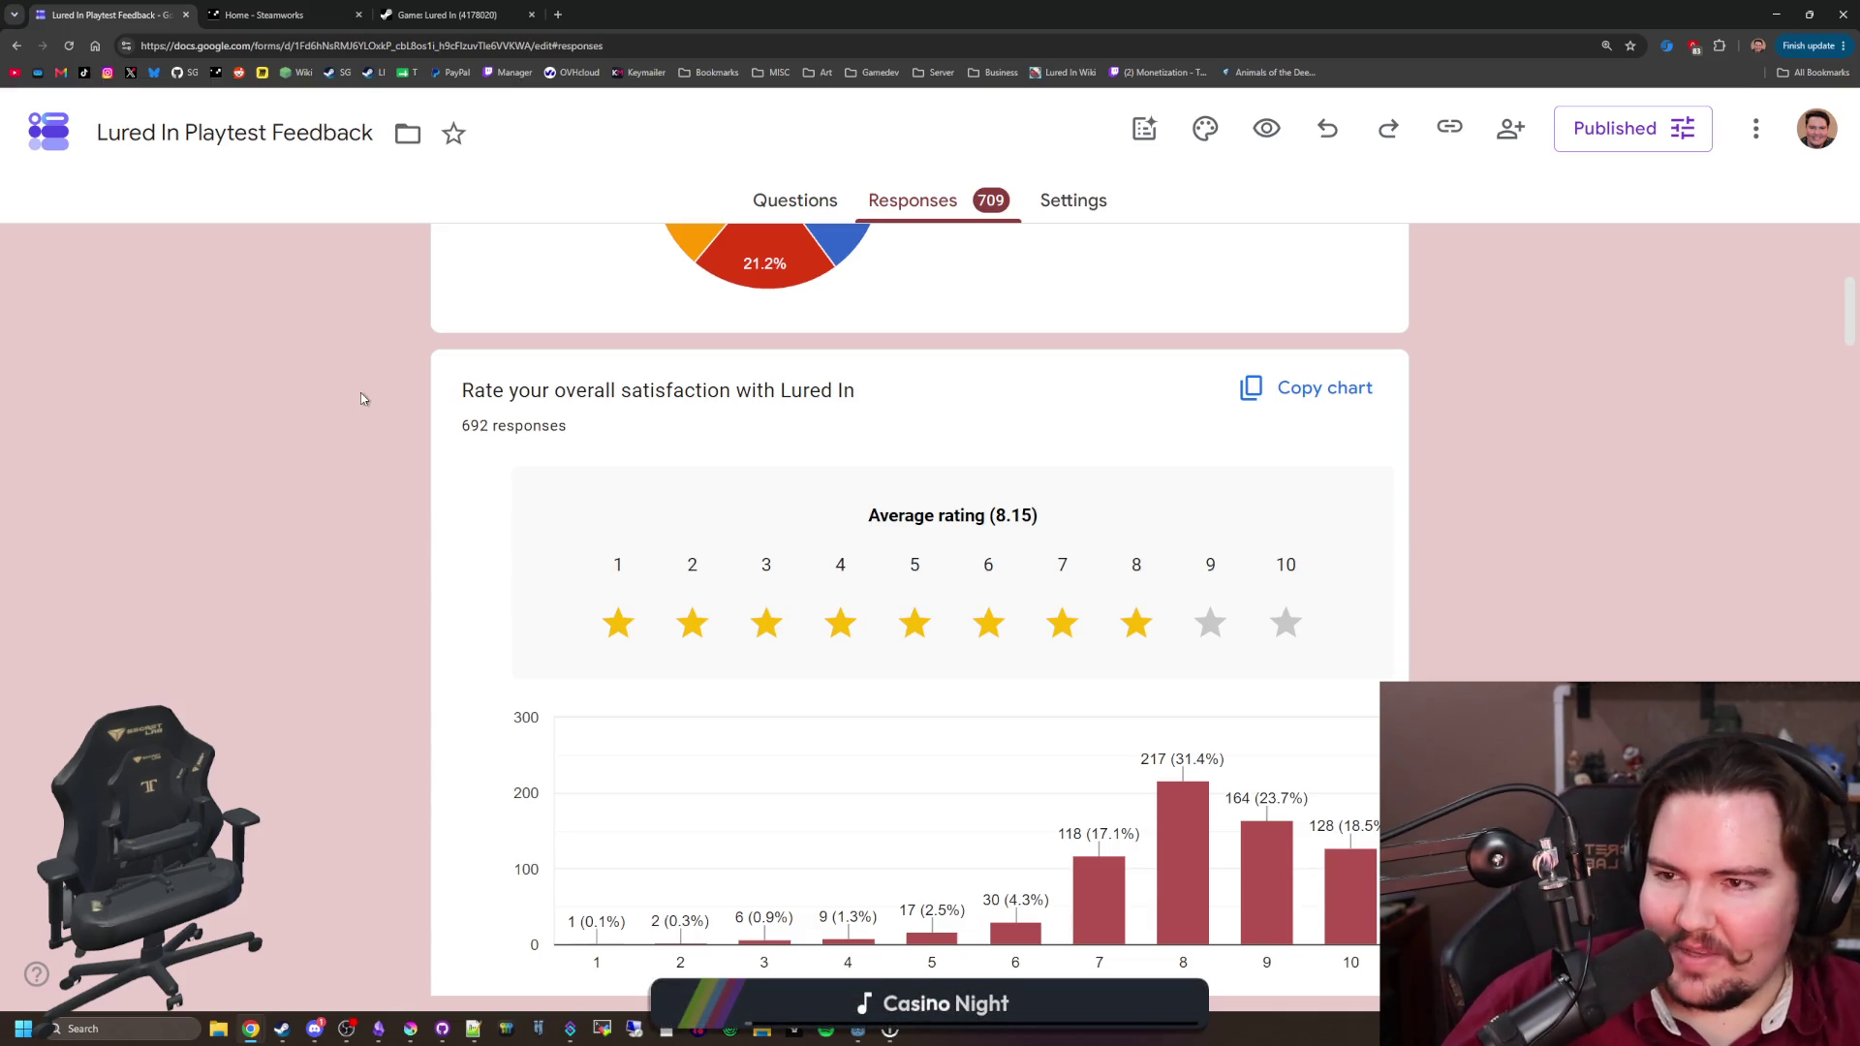
pyautogui.click(455, 14)
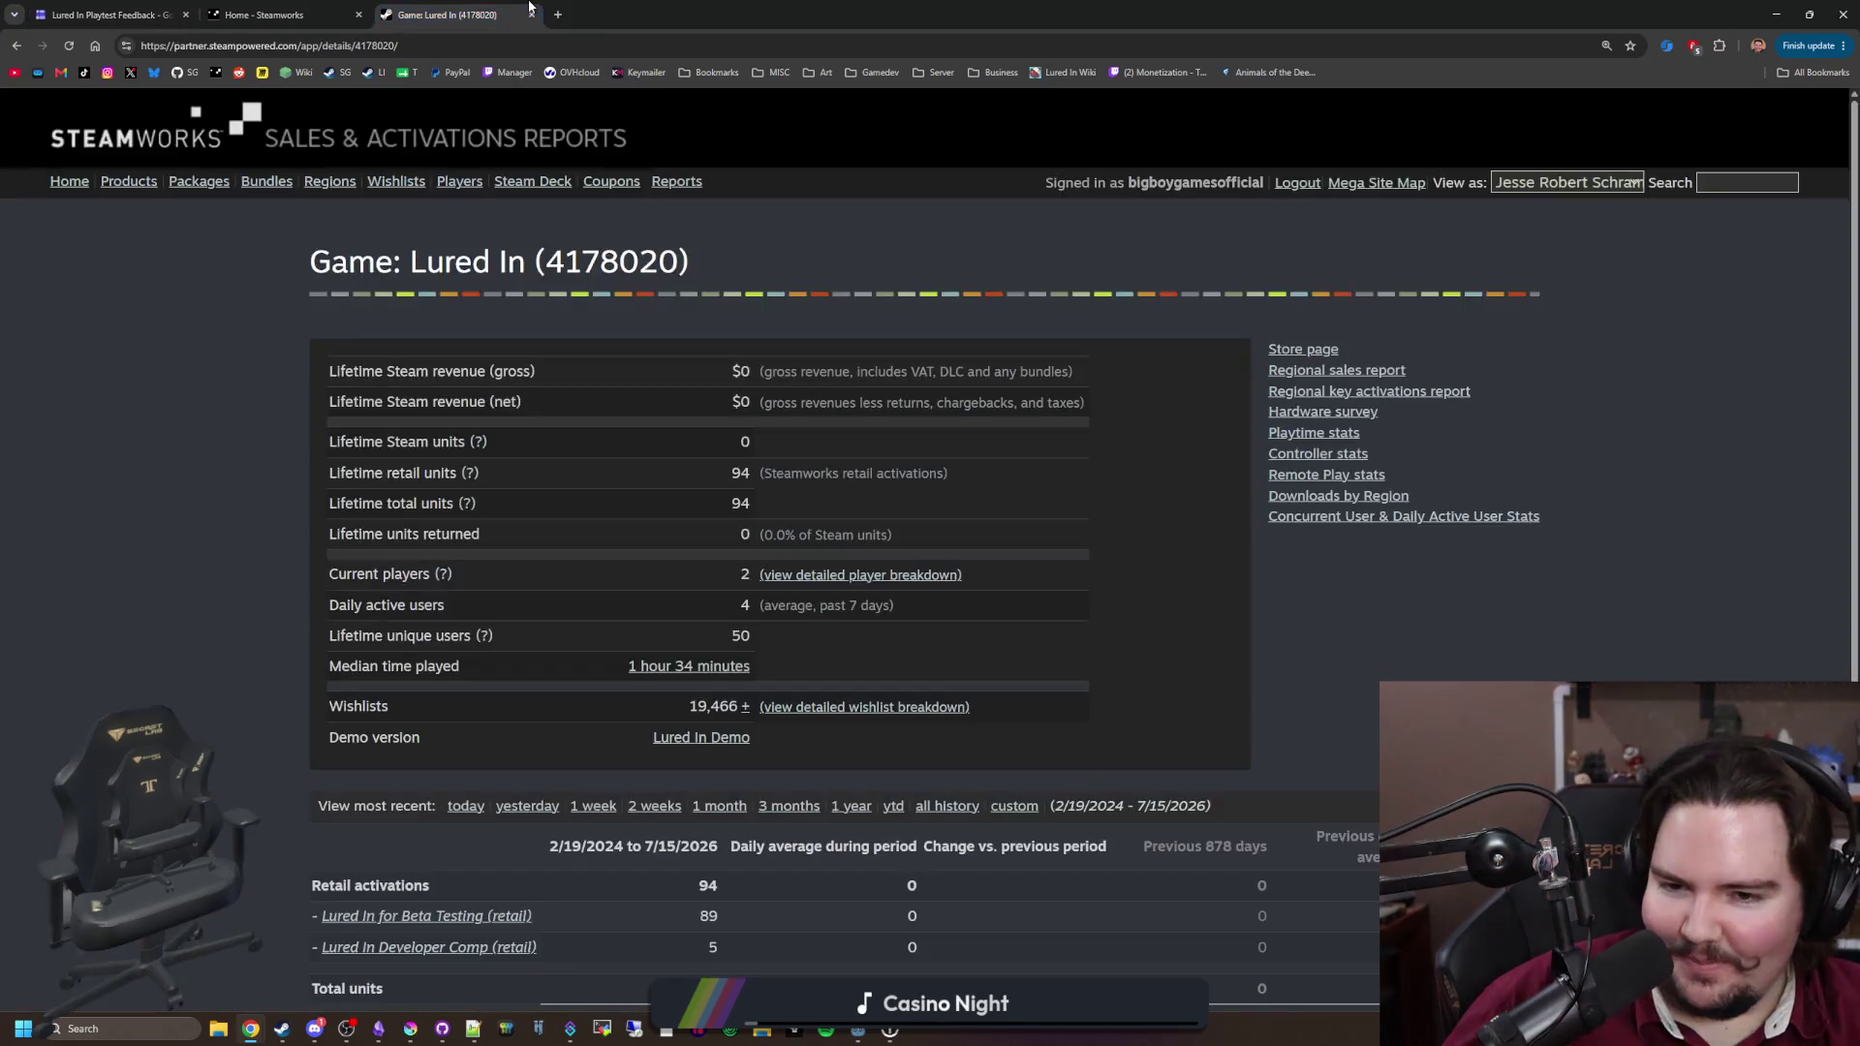
pyautogui.click(68, 46)
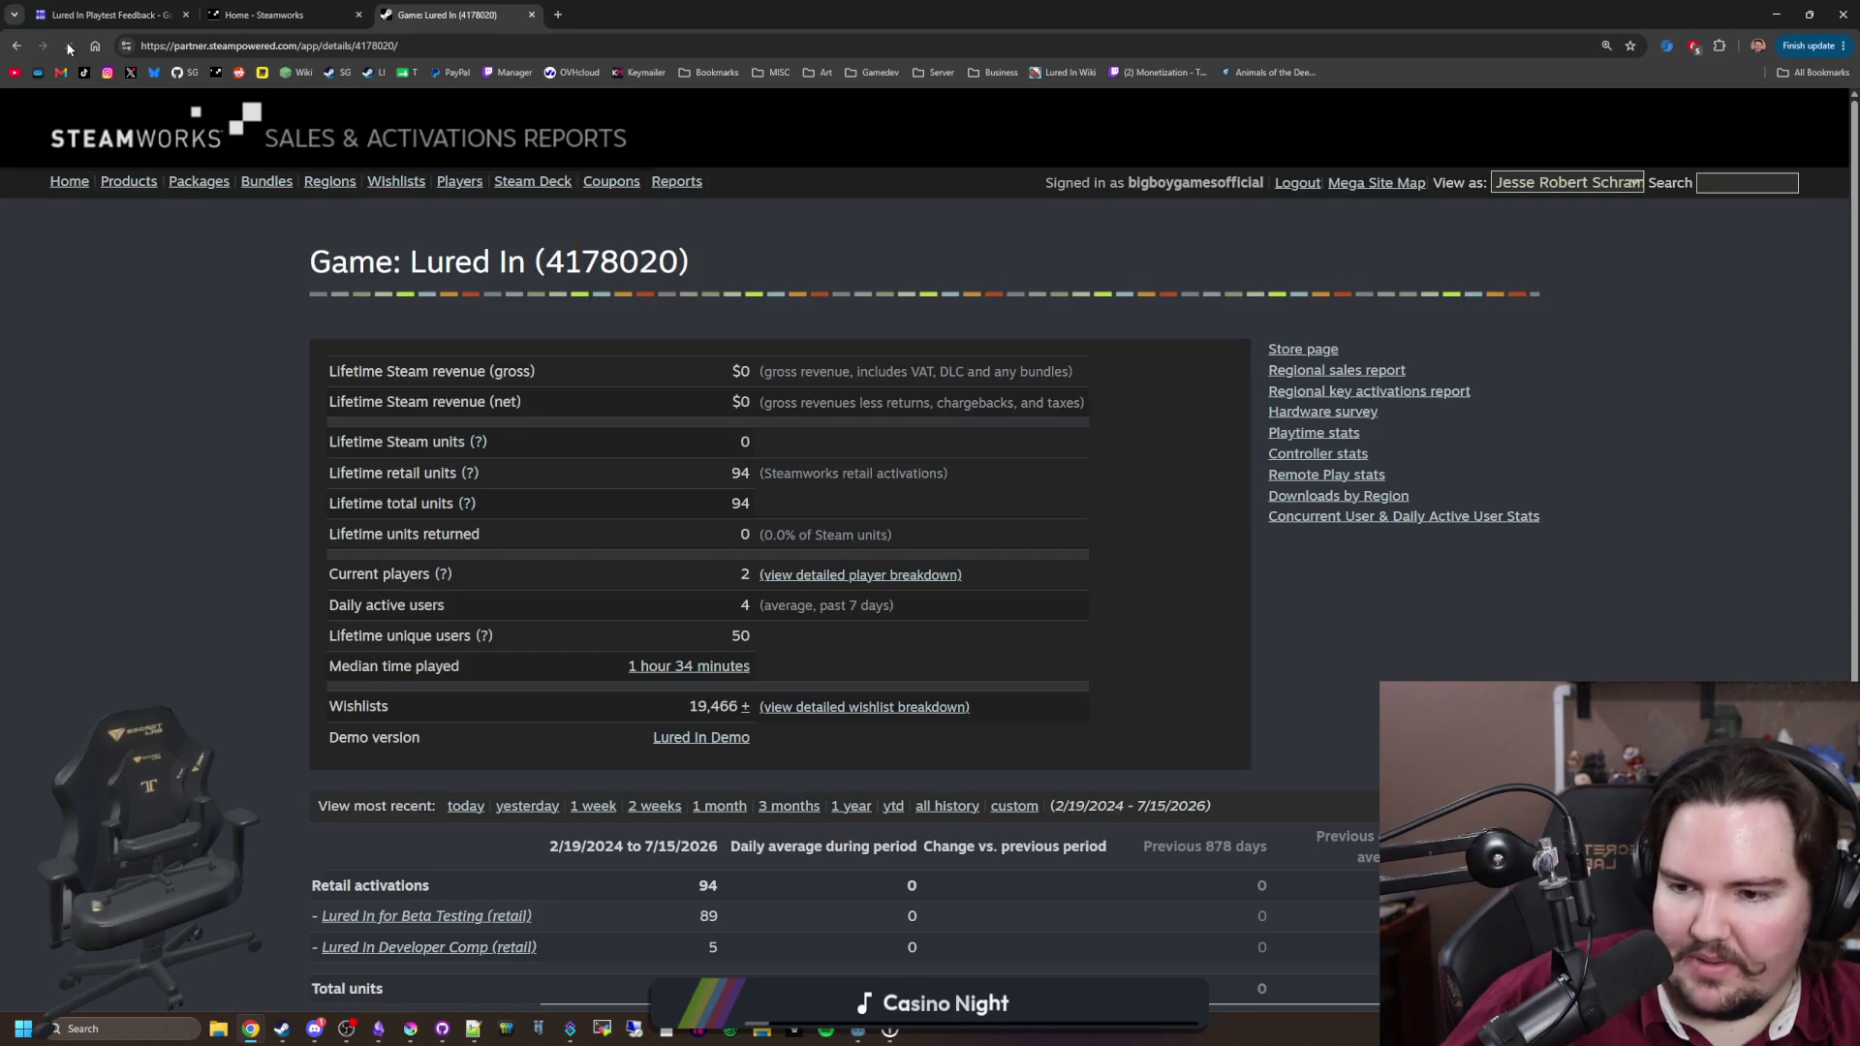
pyautogui.scroll(-3, 329, 477)
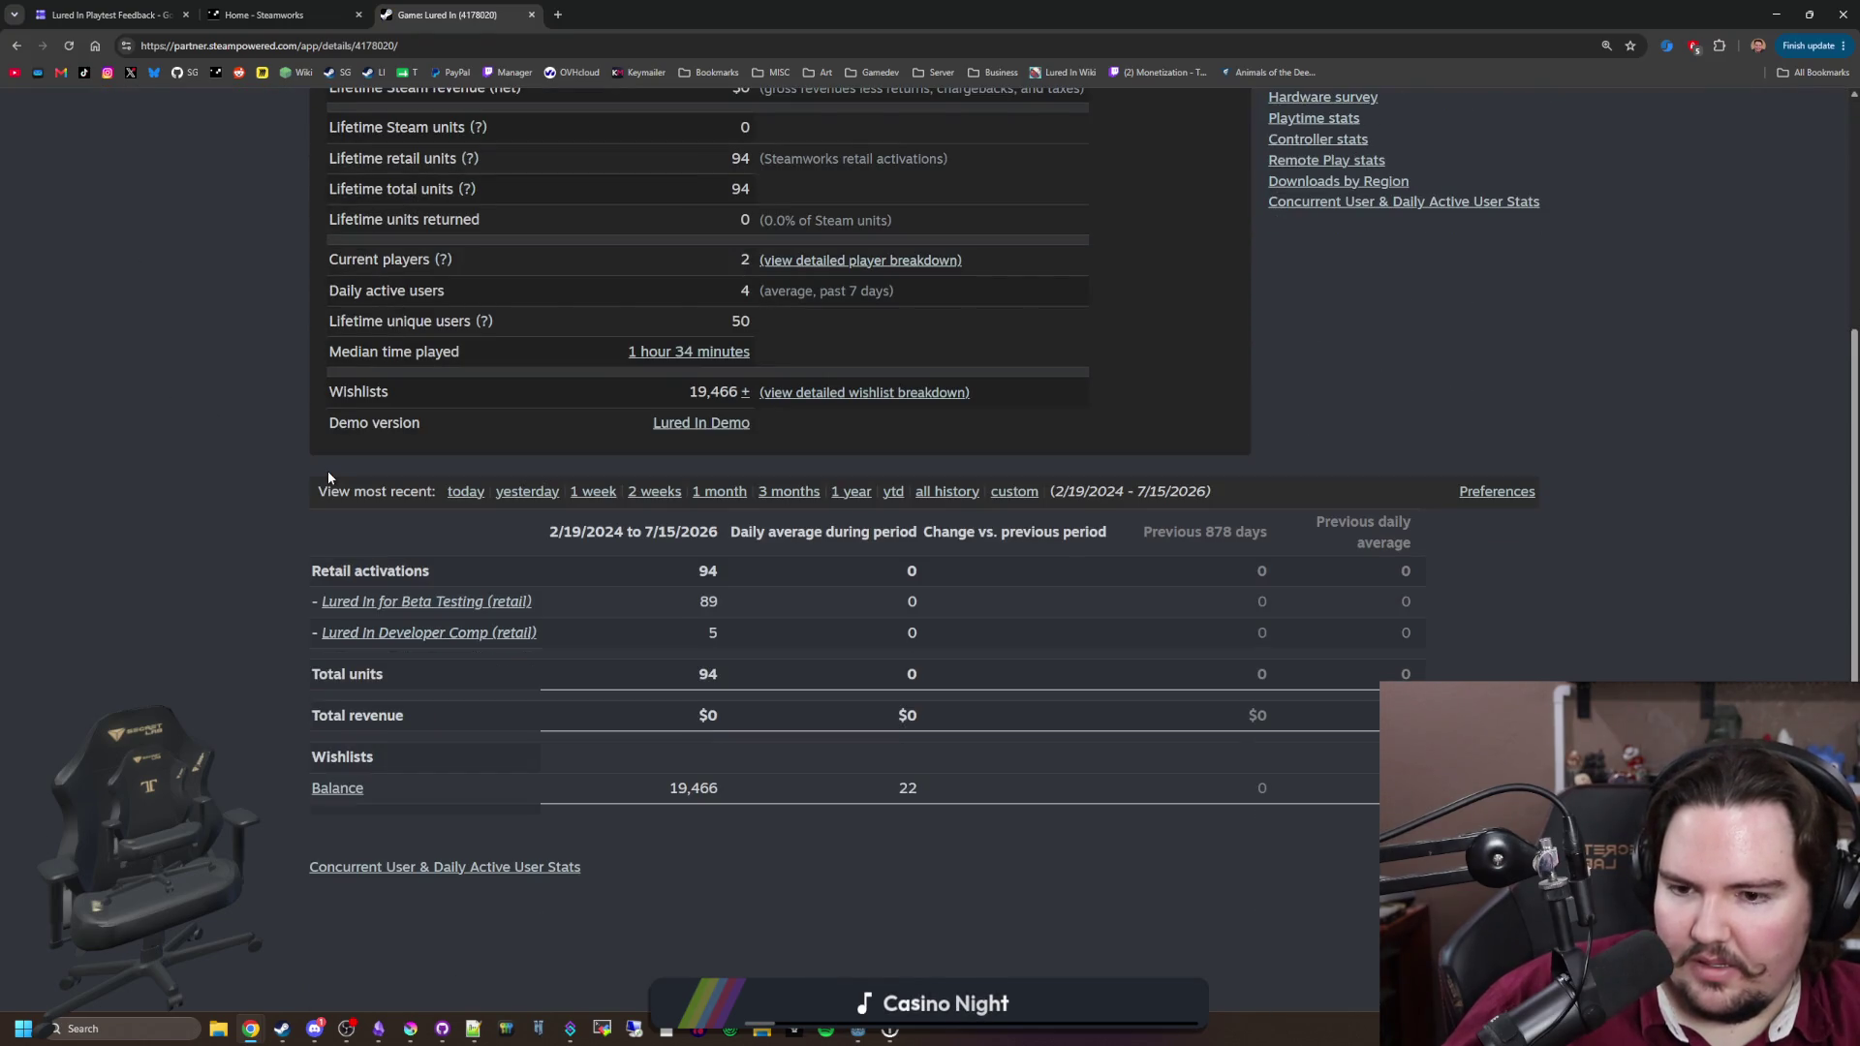
pyautogui.scroll(3, 344, 354)
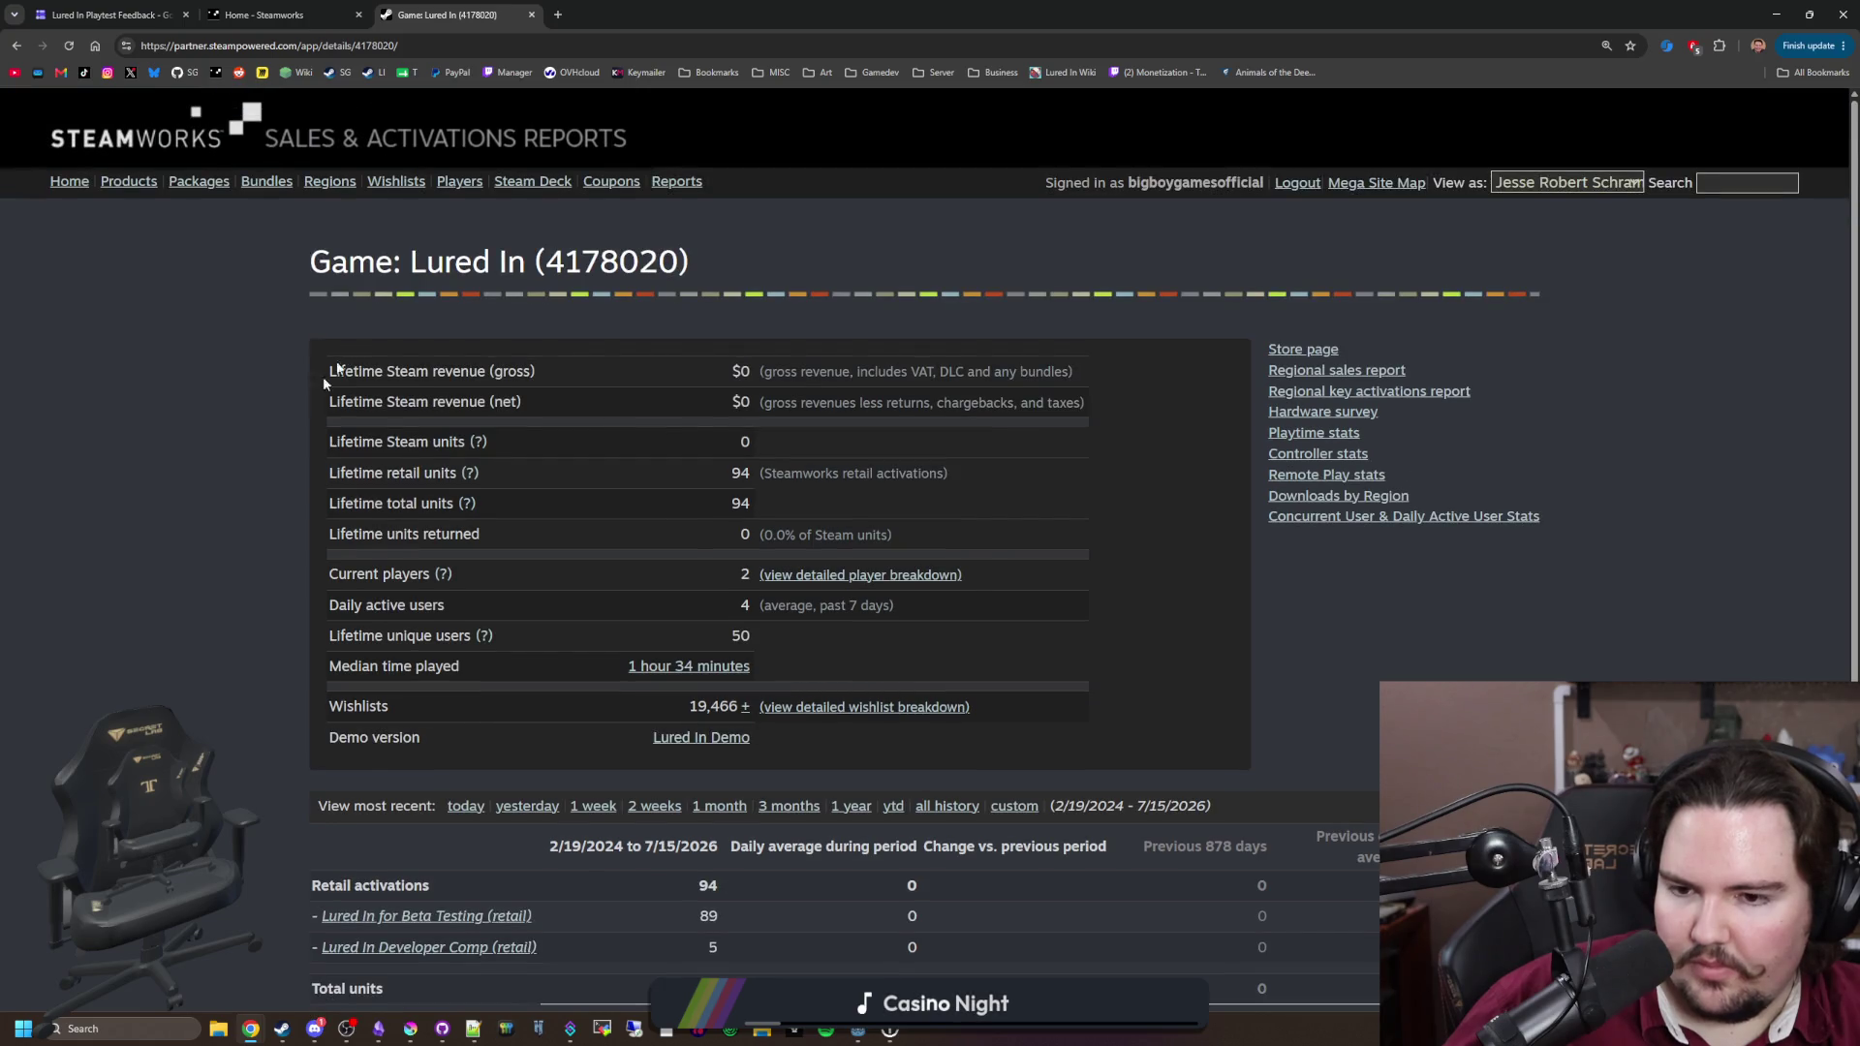
pyautogui.click(107, 1028)
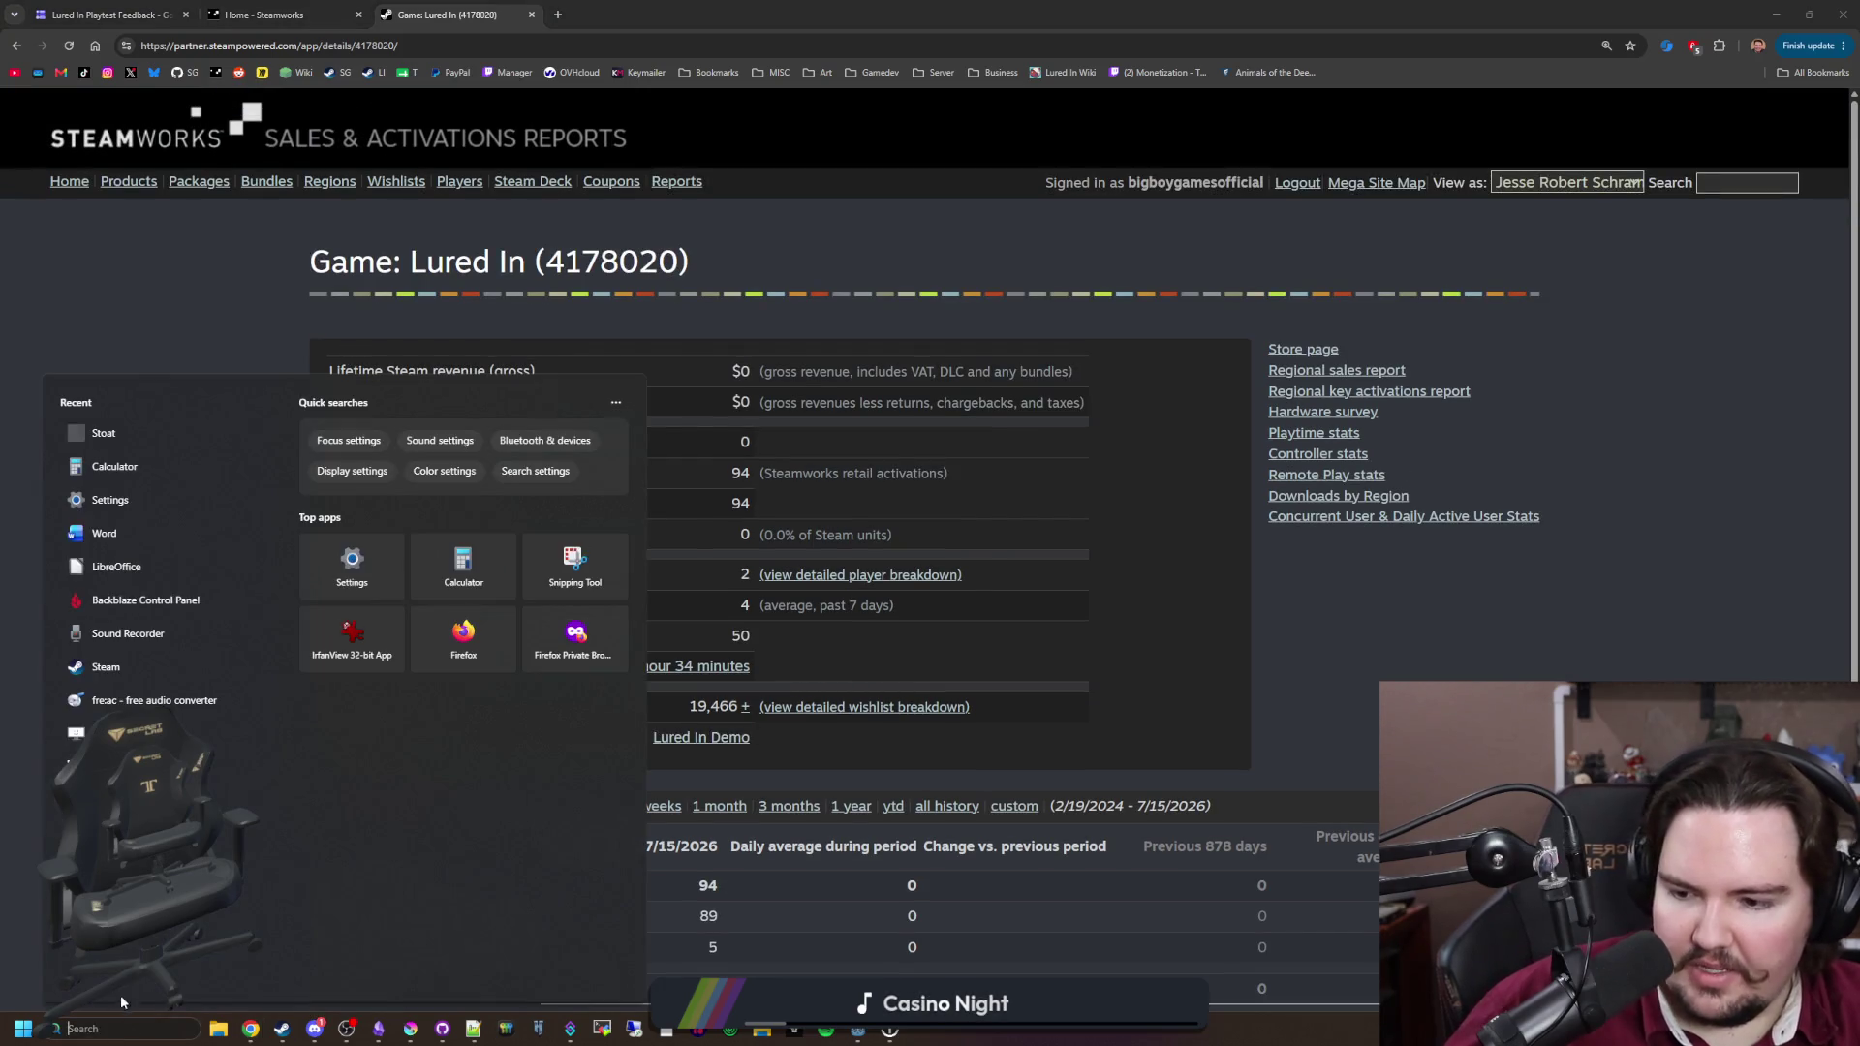
# Step: Launch Calculator on the right side and compute 20000 × 0.2 = 4,000
pyautogui.write('calculator')
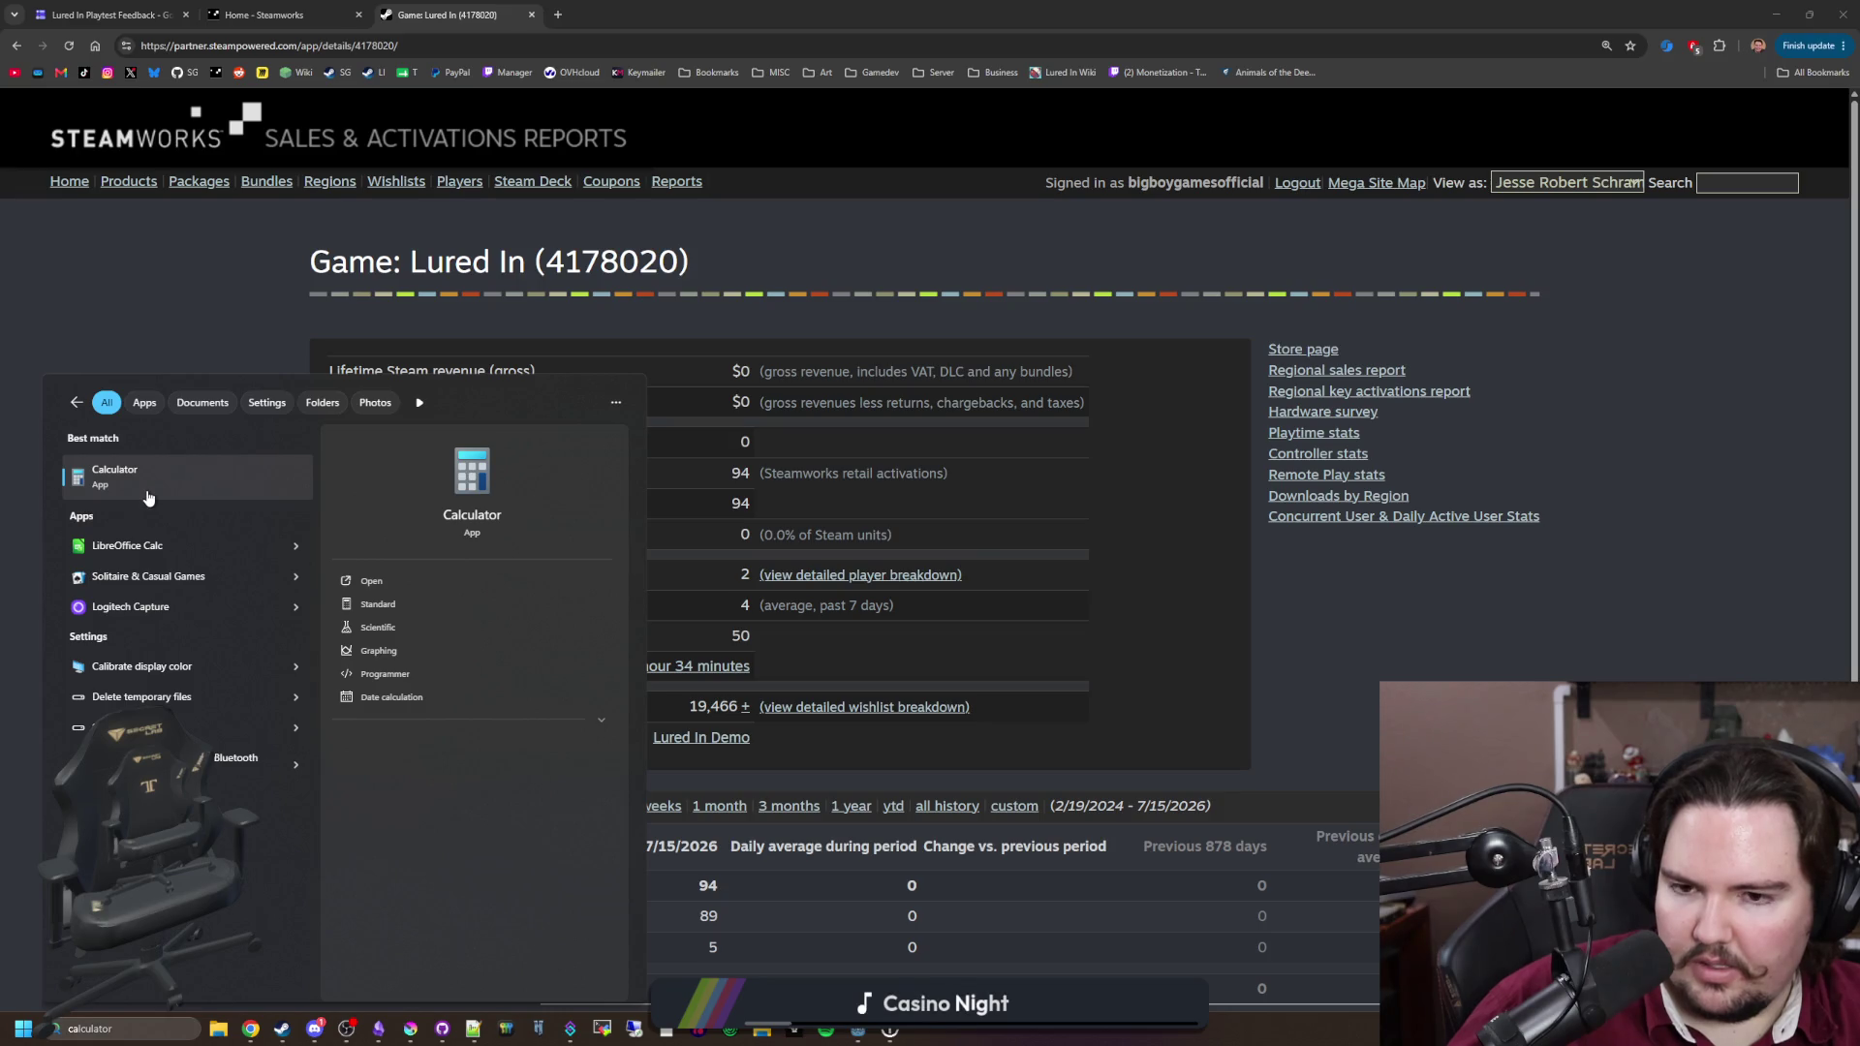
pyautogui.click(147, 497)
pyautogui.moveTo(992, 310); pyautogui.dragTo(1405, 273)
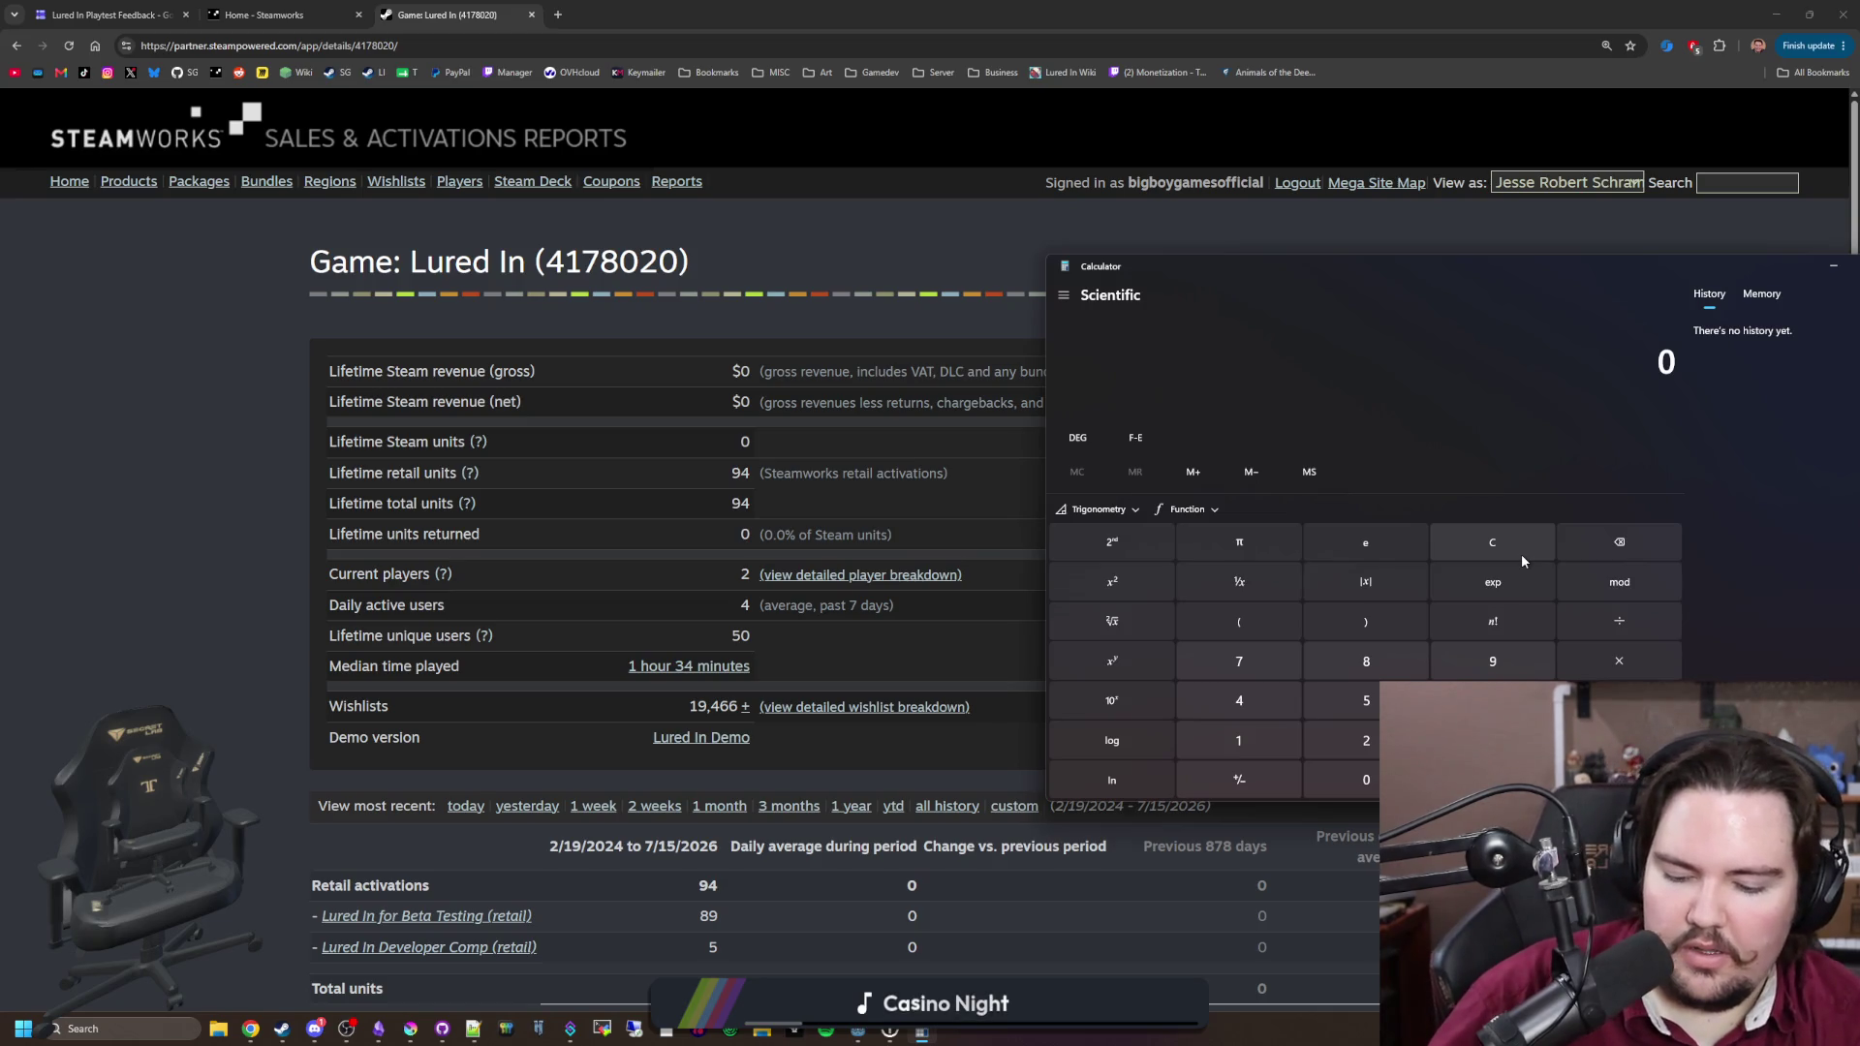
pyautogui.write('20000*')
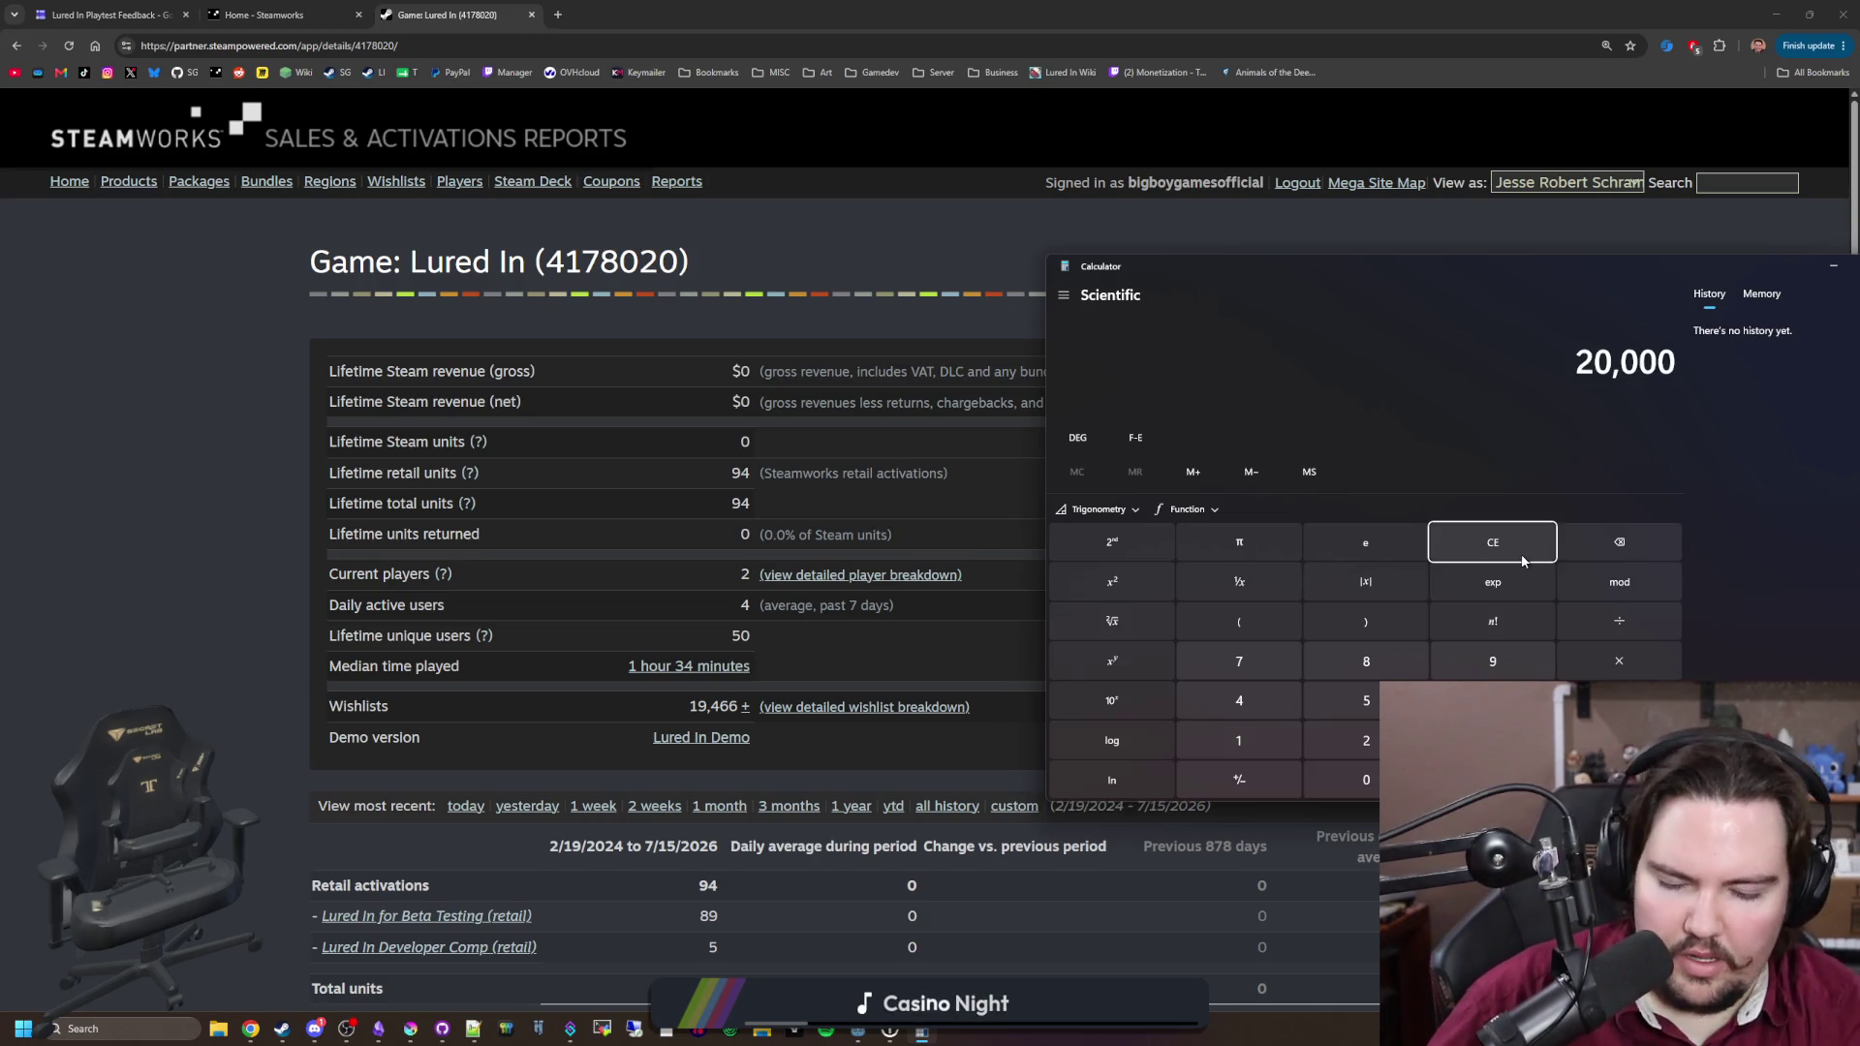
pyautogui.write('0.2')
pyautogui.press('Return')
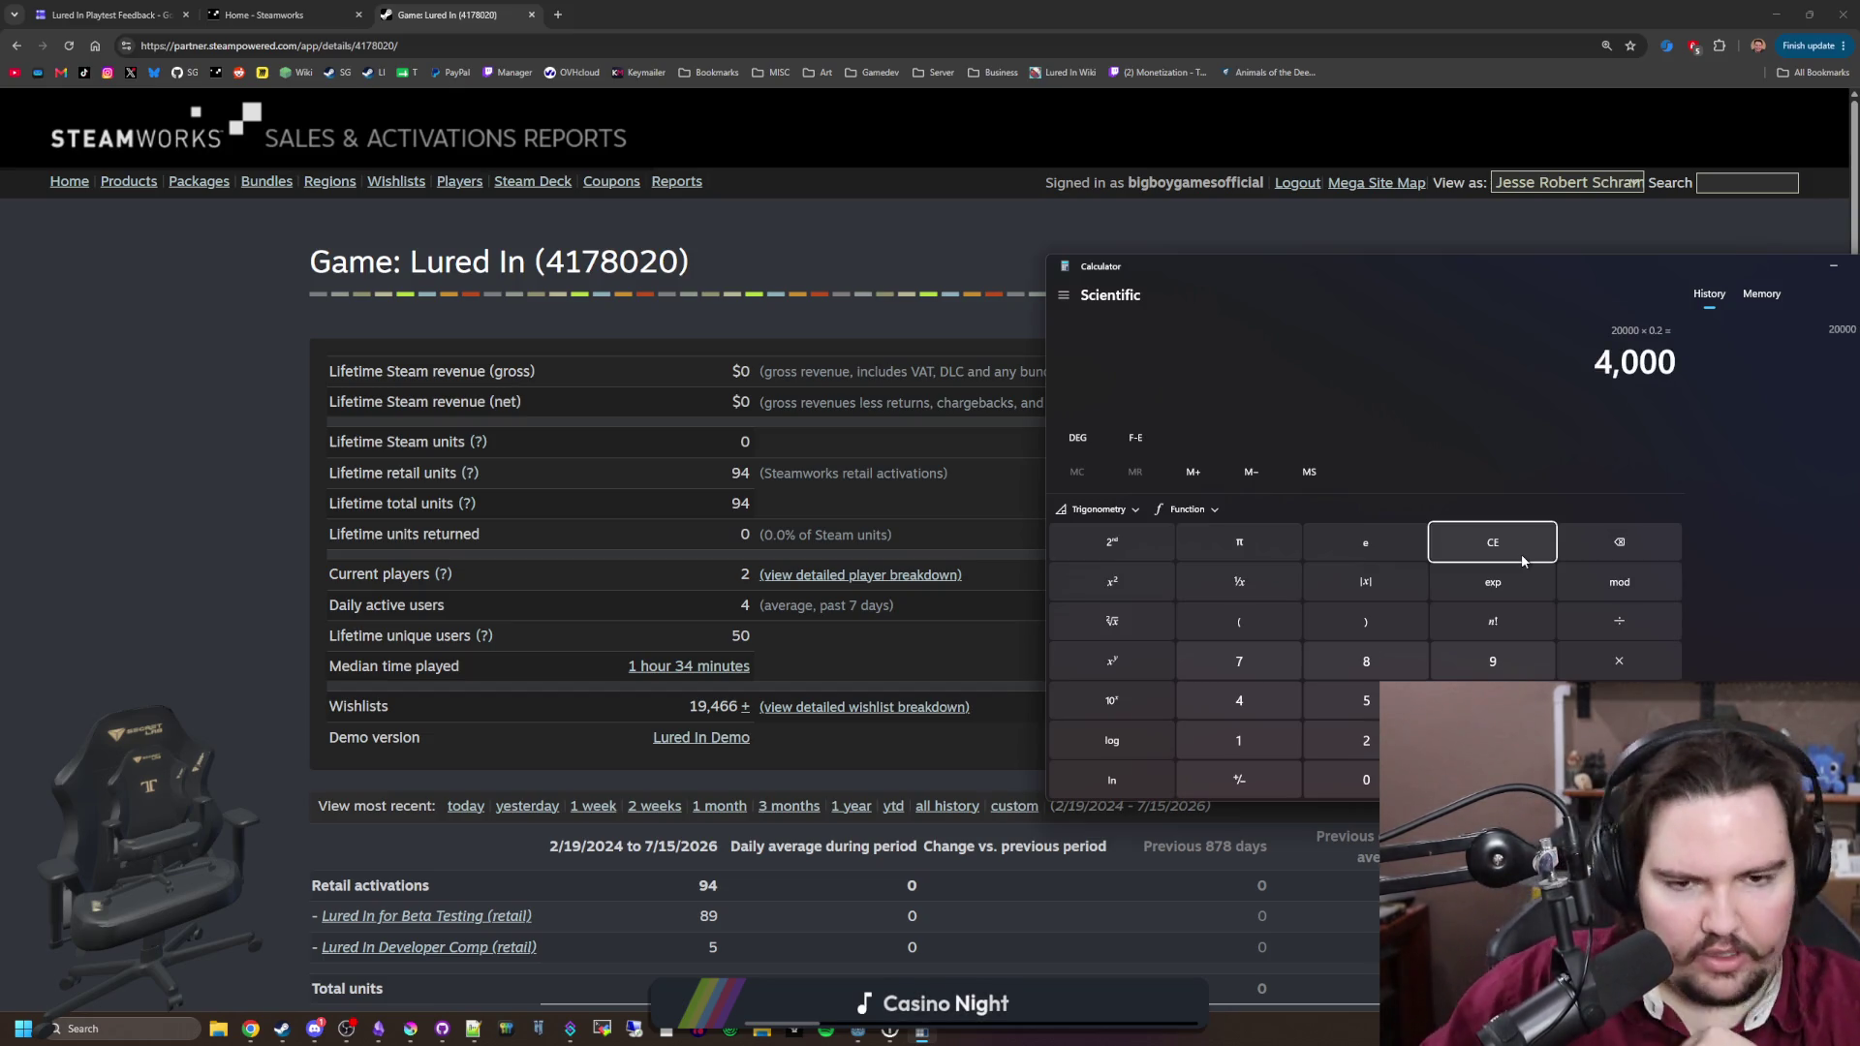
# Step: Multiply by 8 to get 32,000, halve it to 16,000, and bring up the countdown window
pyautogui.write('*8')
pyautogui.press('Return')
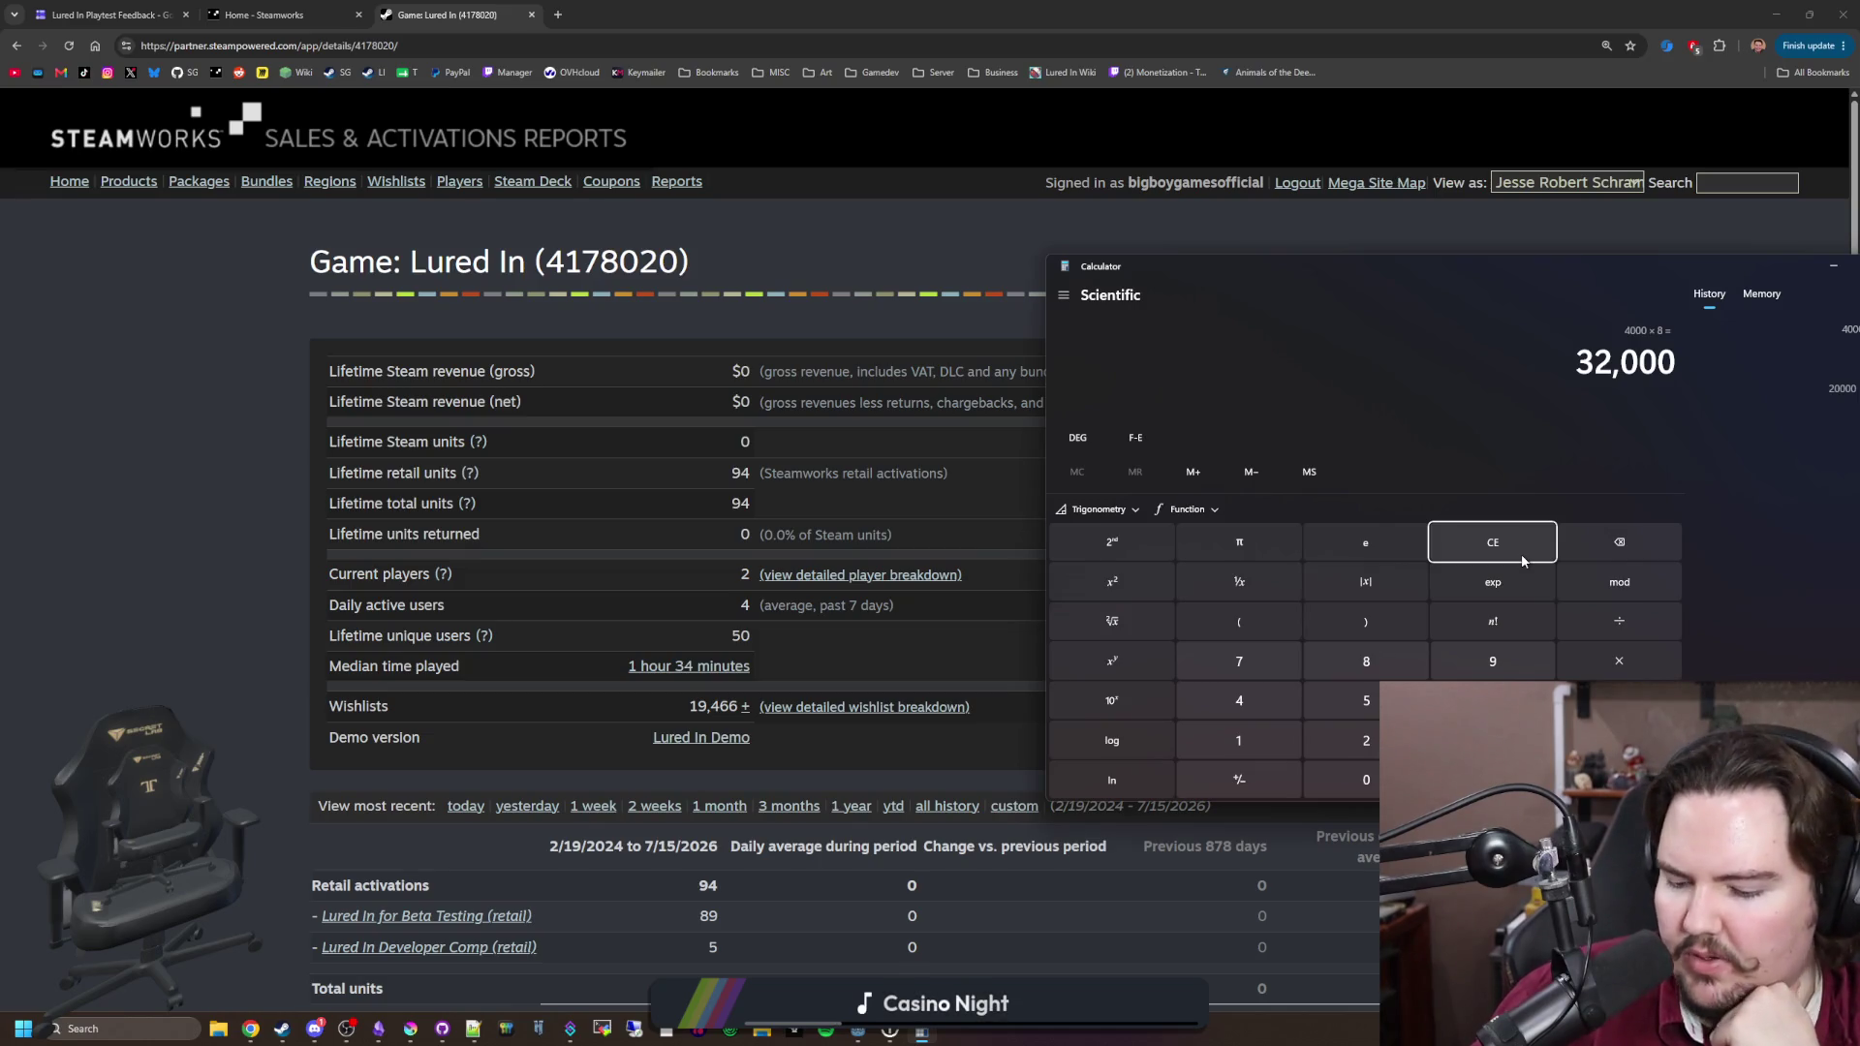
pyautogui.write('*')
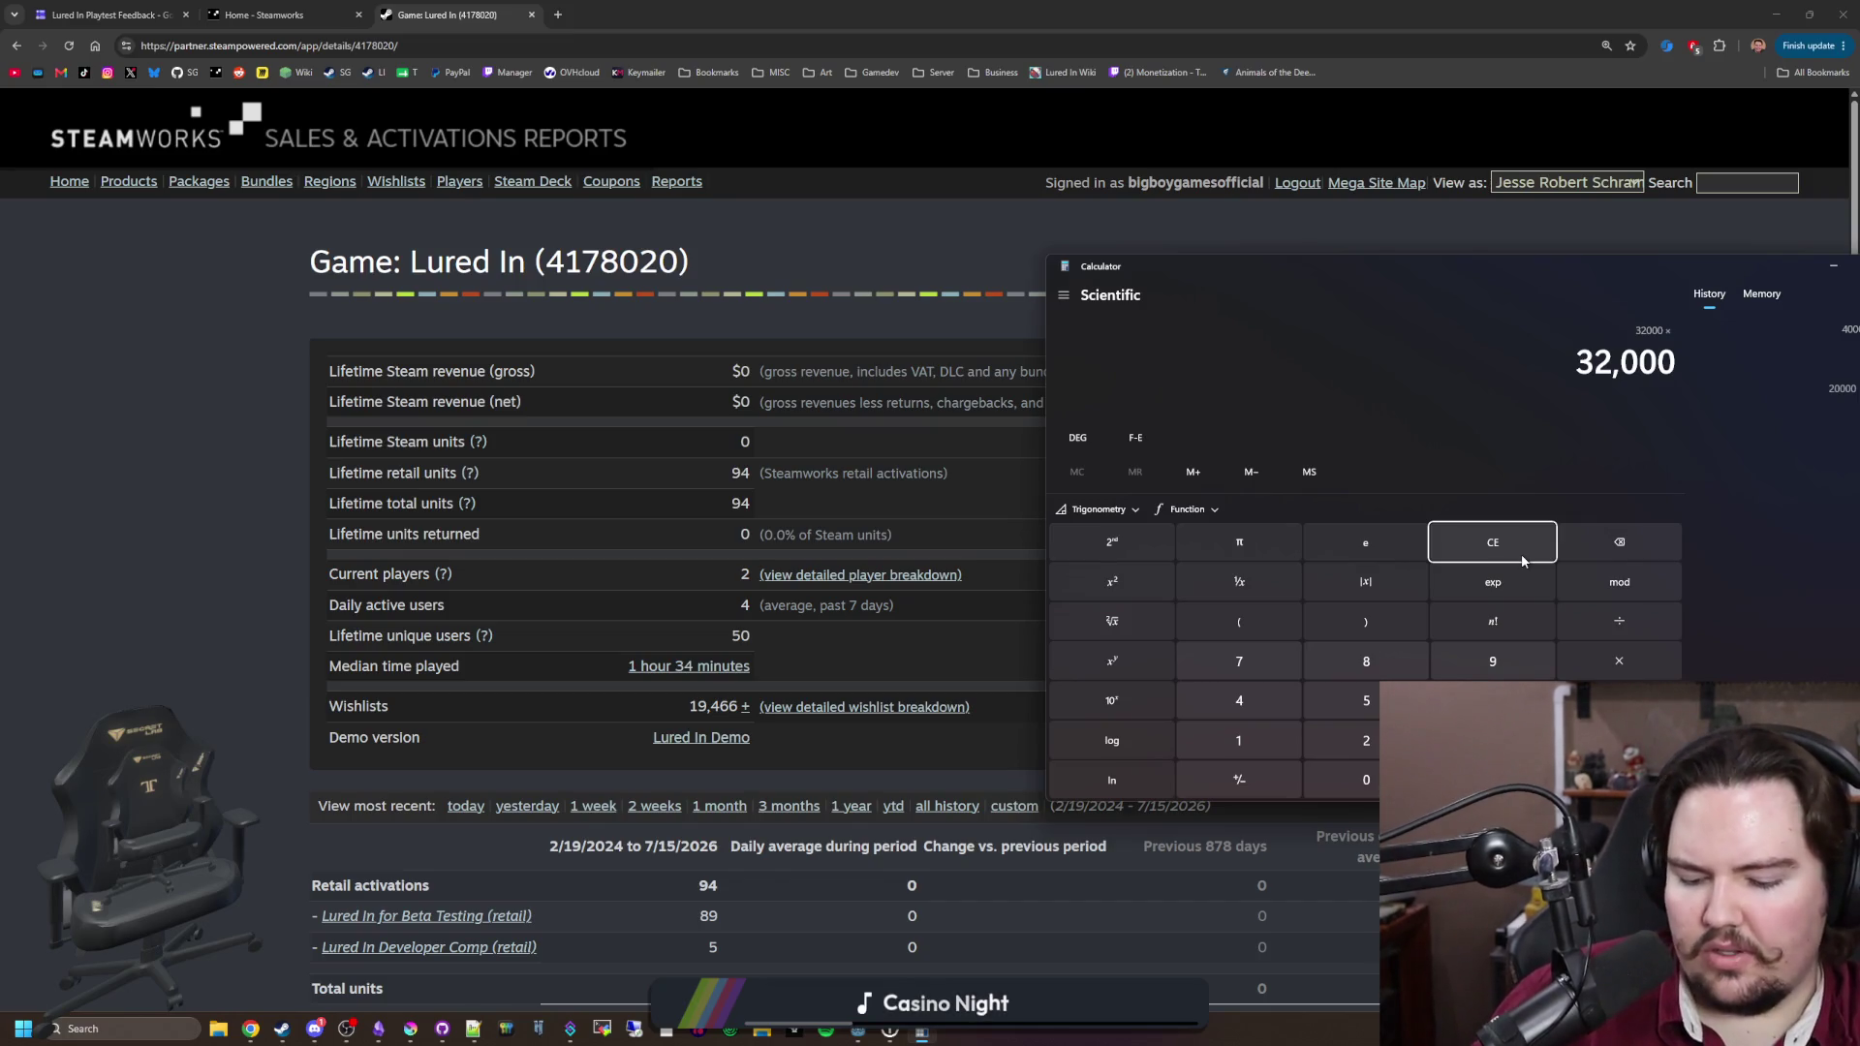
pyautogui.write('0.5')
pyautogui.press('Return')
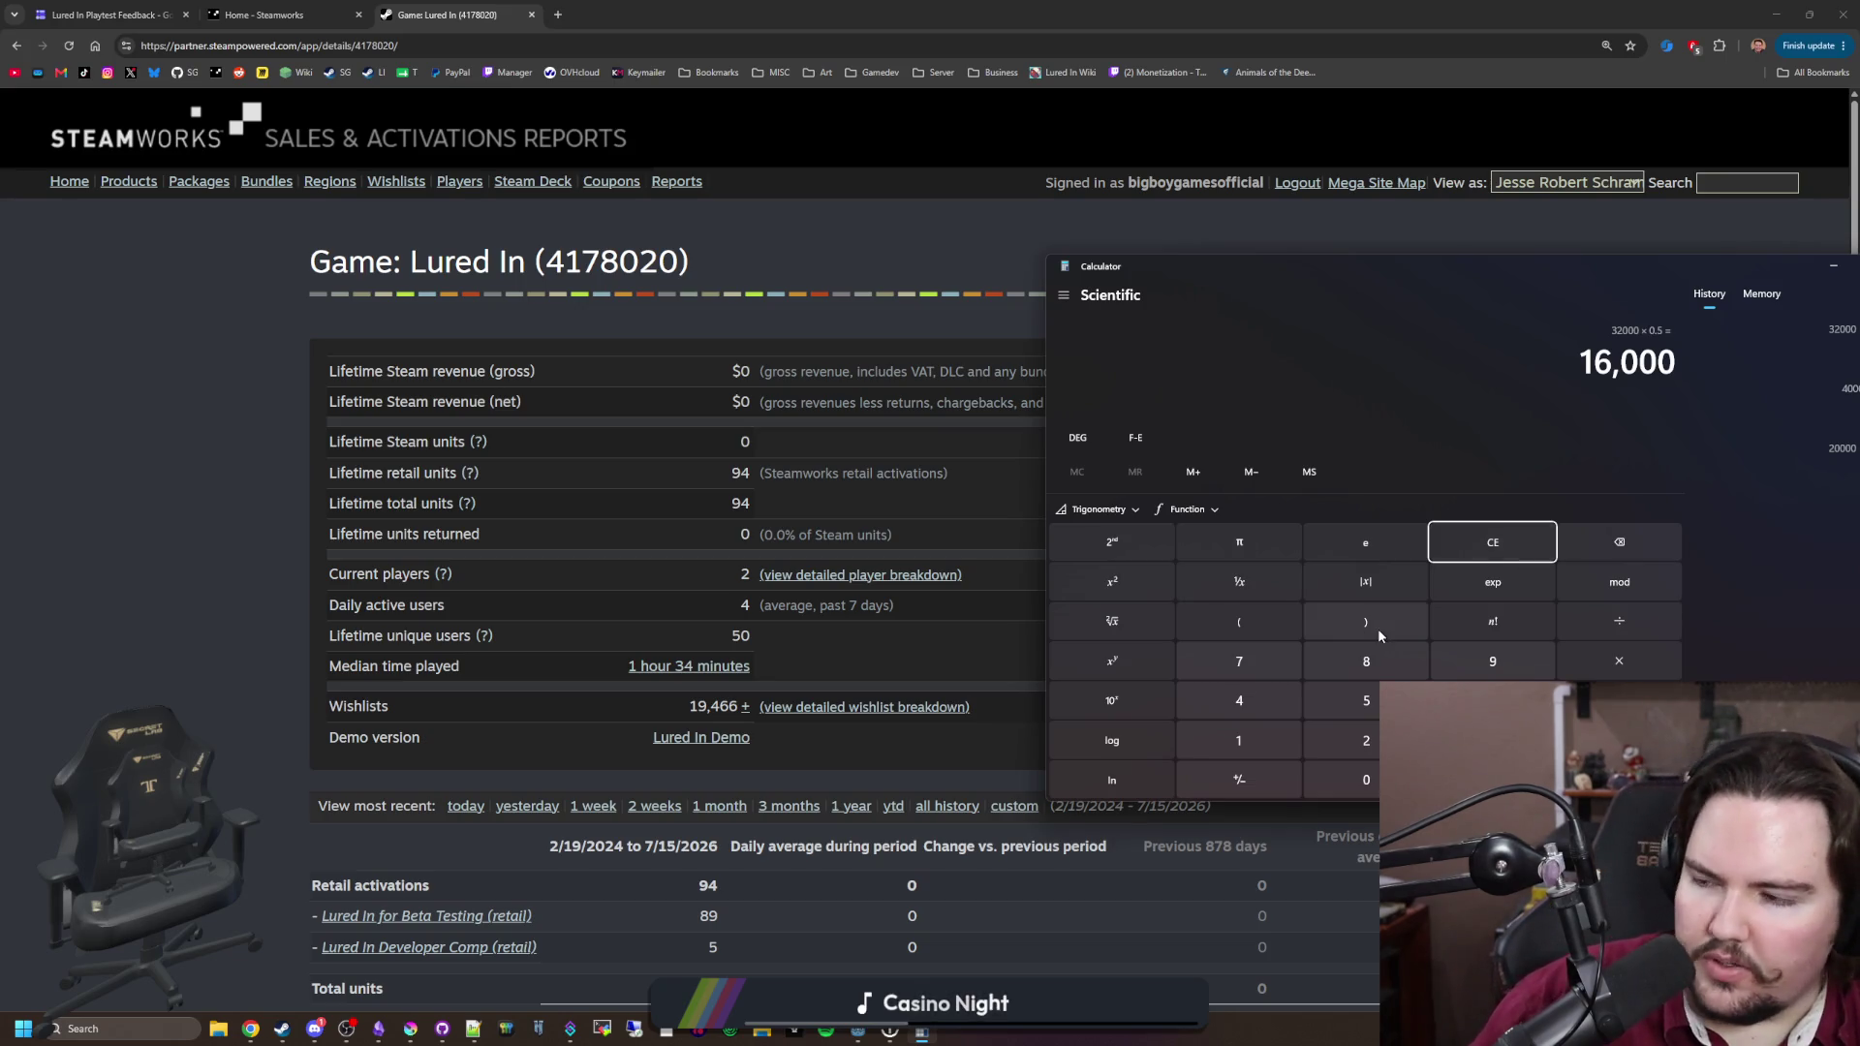
pyautogui.hotkey('alt', 'Tab')
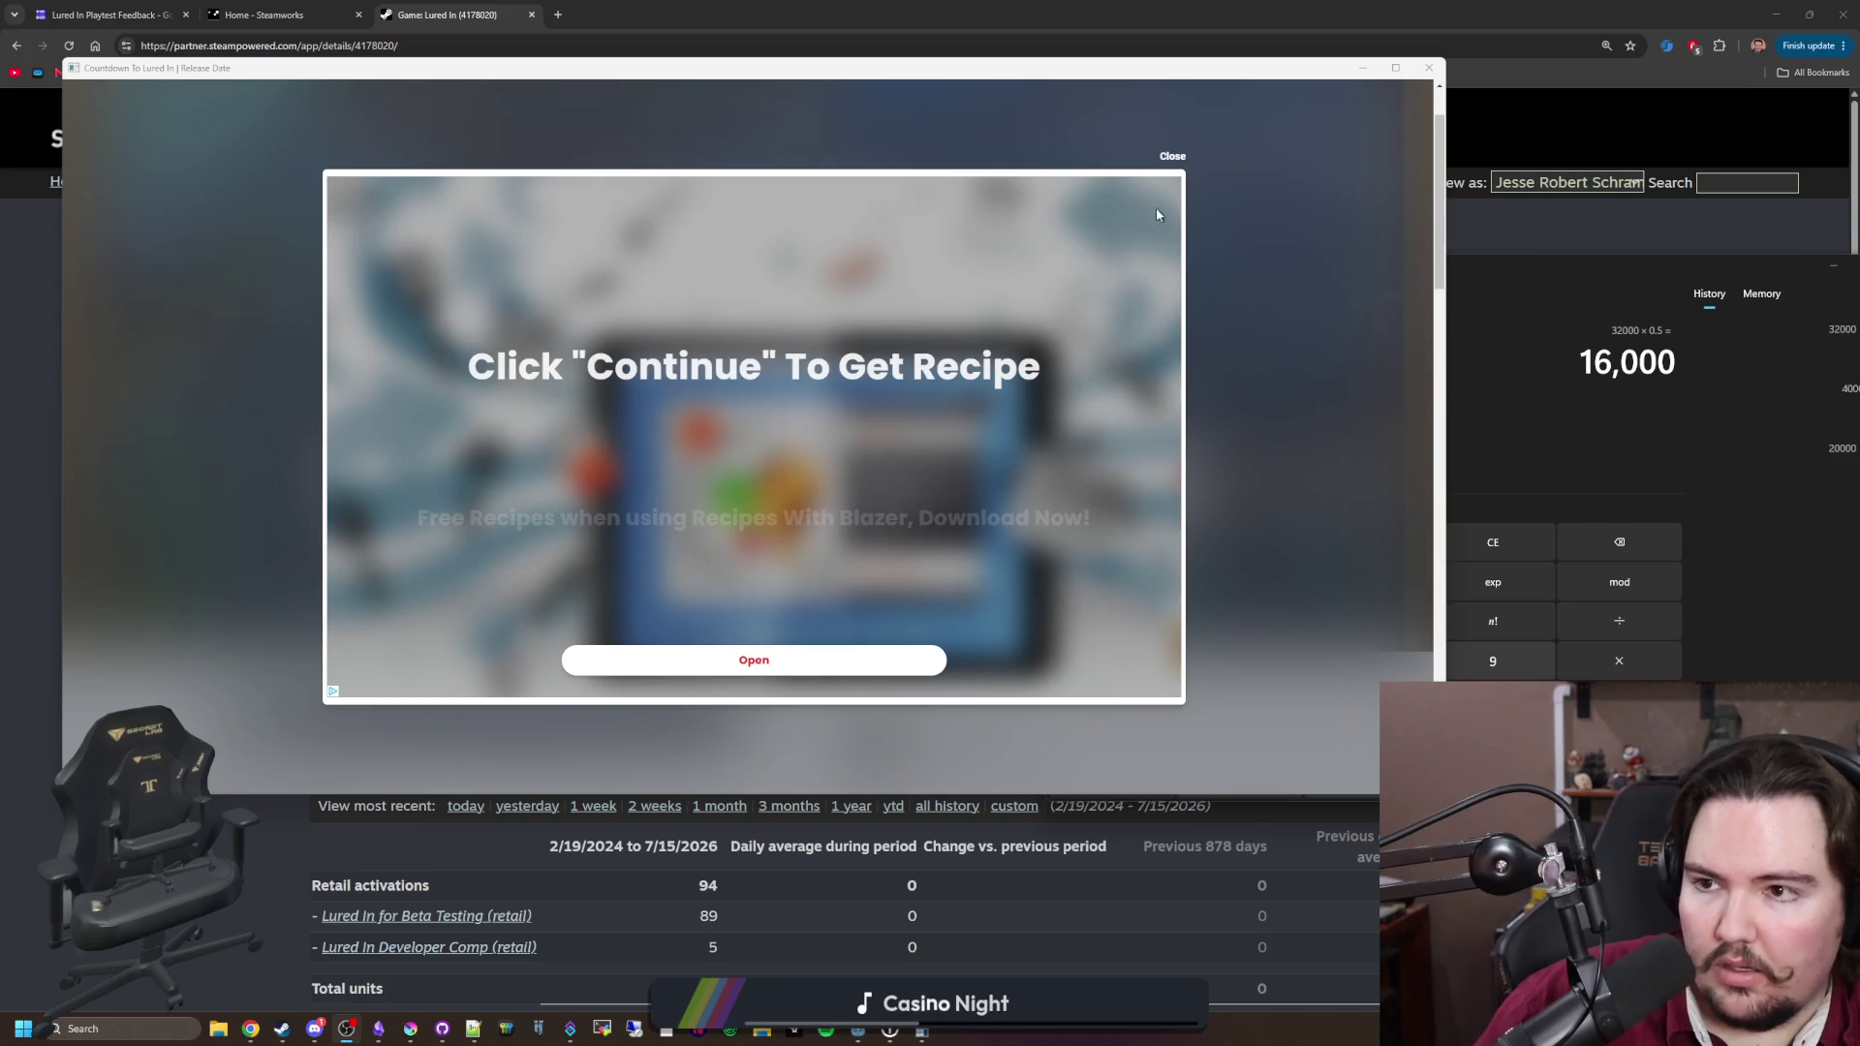
# Step: Close the countdown ad, move Calculator to the centre and clear it to 0, then return to the report
pyautogui.click(1425, 70)
pyautogui.moveTo(1378, 261); pyautogui.dragTo(934, 220)
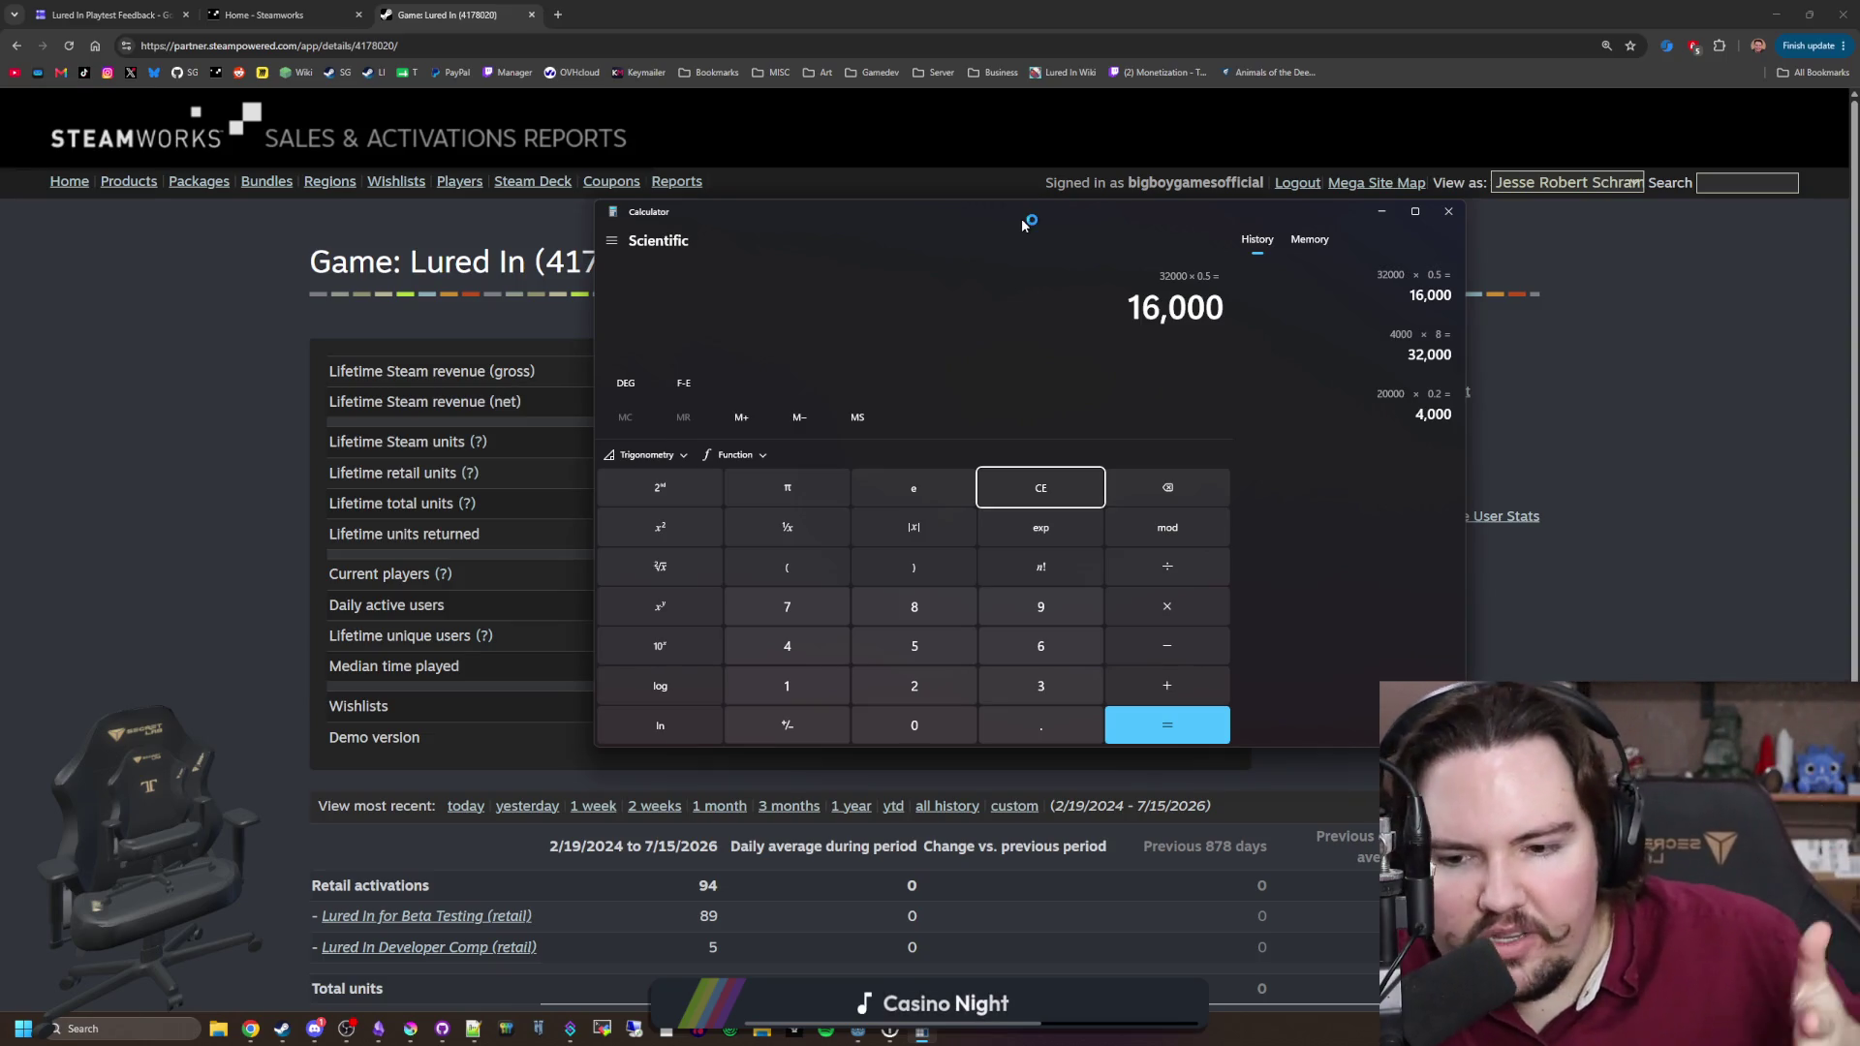
pyautogui.click(1021, 486)
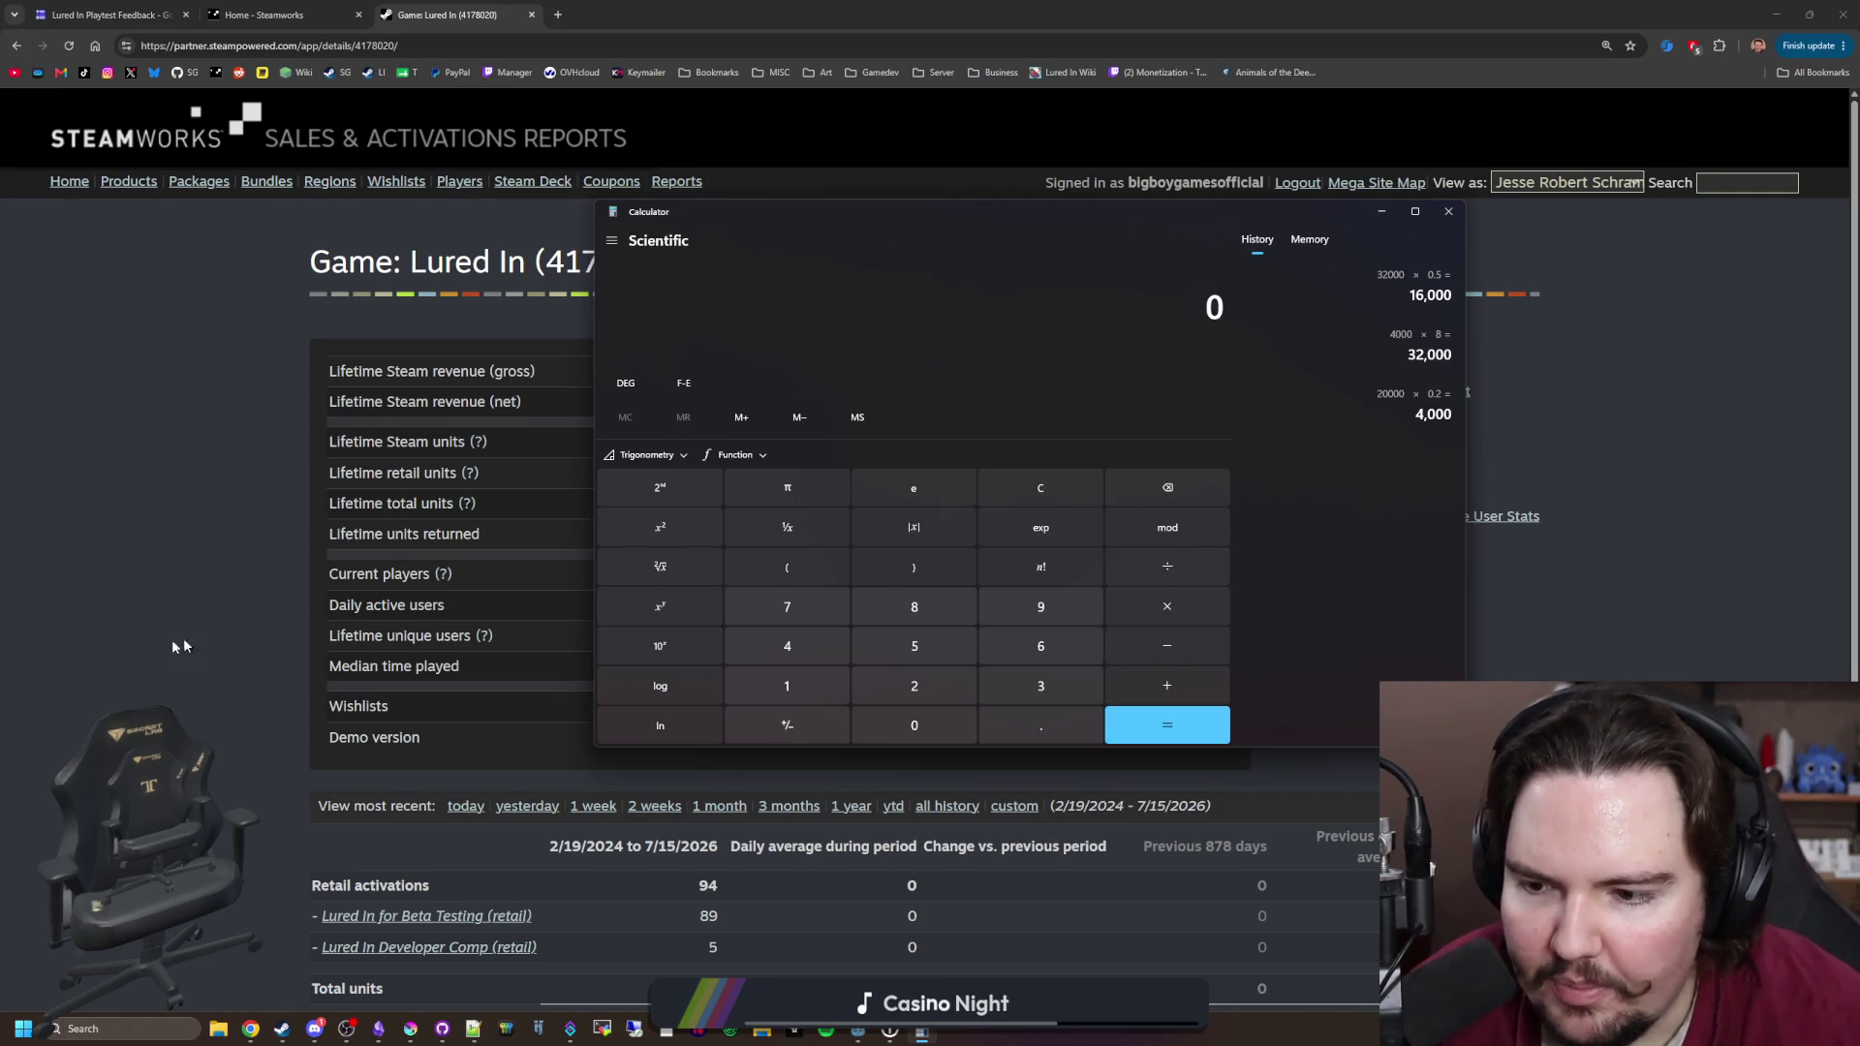
pyautogui.click(398, 465)
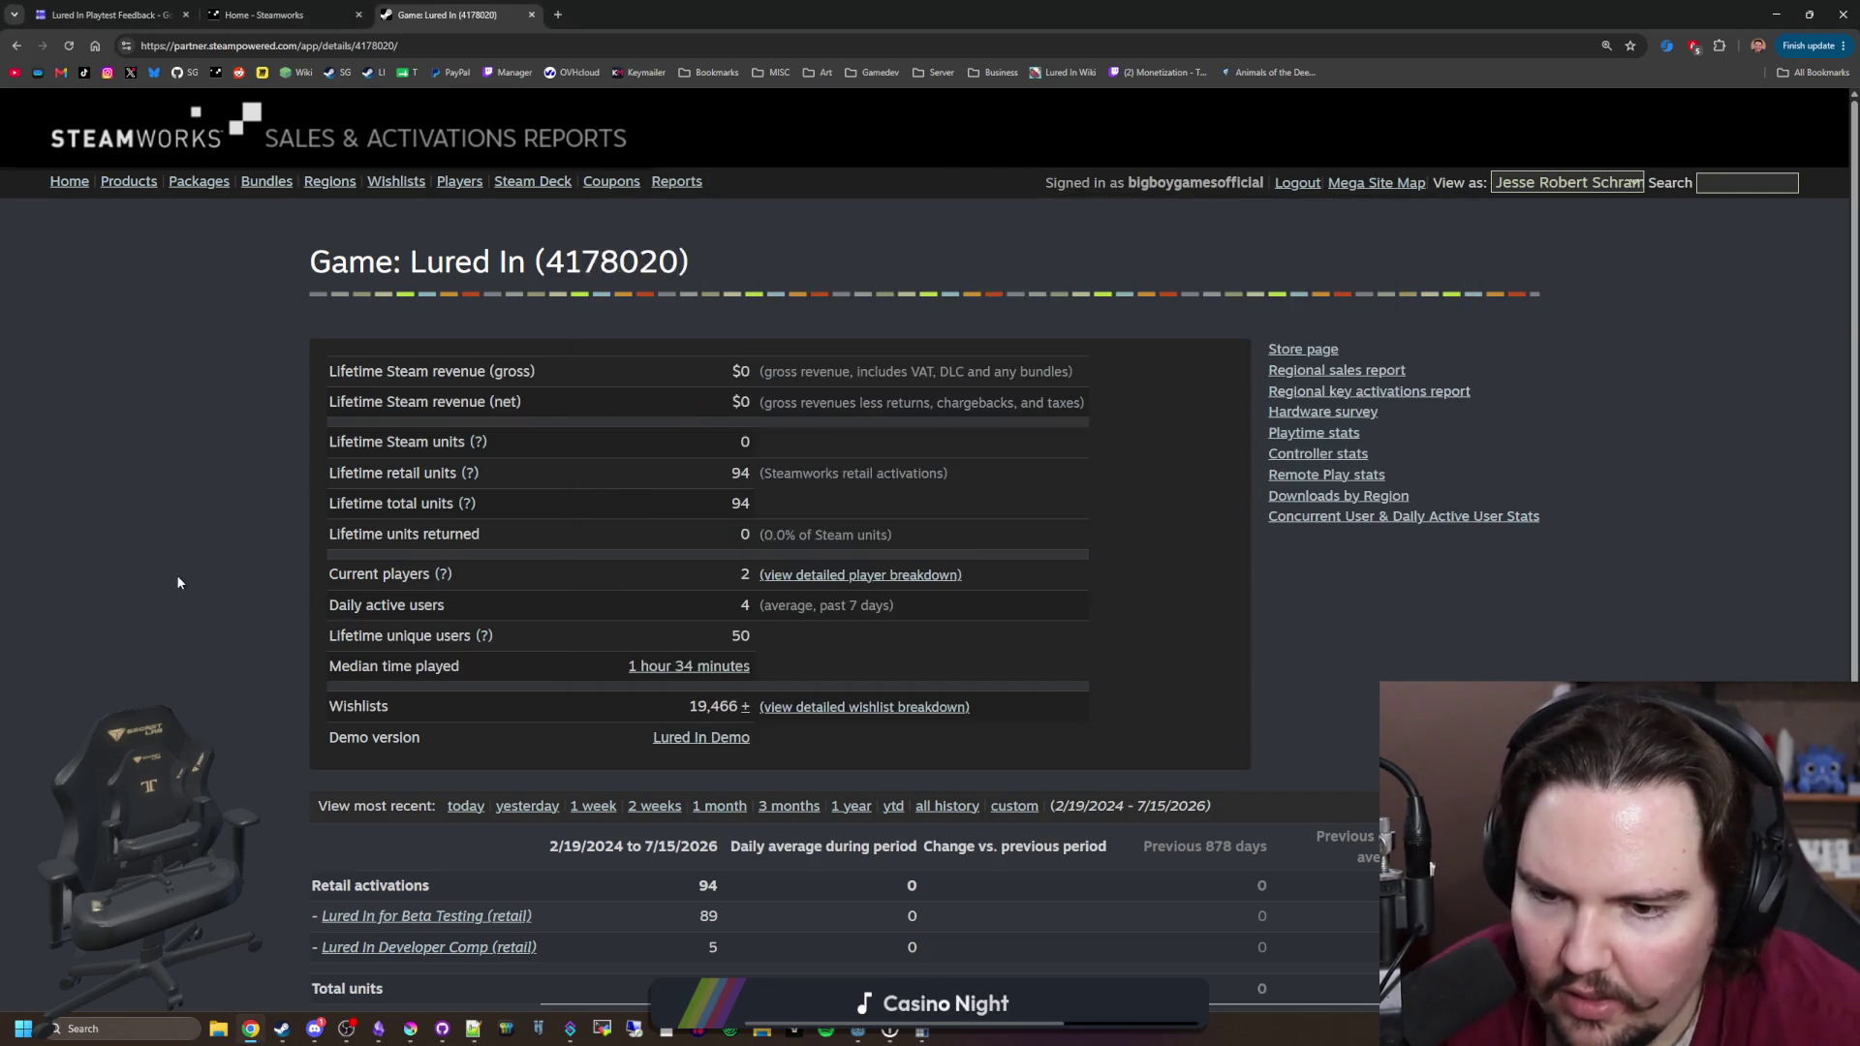
# Step: Scroll through the Lured In sales report and close the leftover Calculator window
pyautogui.scroll(-3, 396, 562)
pyautogui.scroll(3, 259, 593)
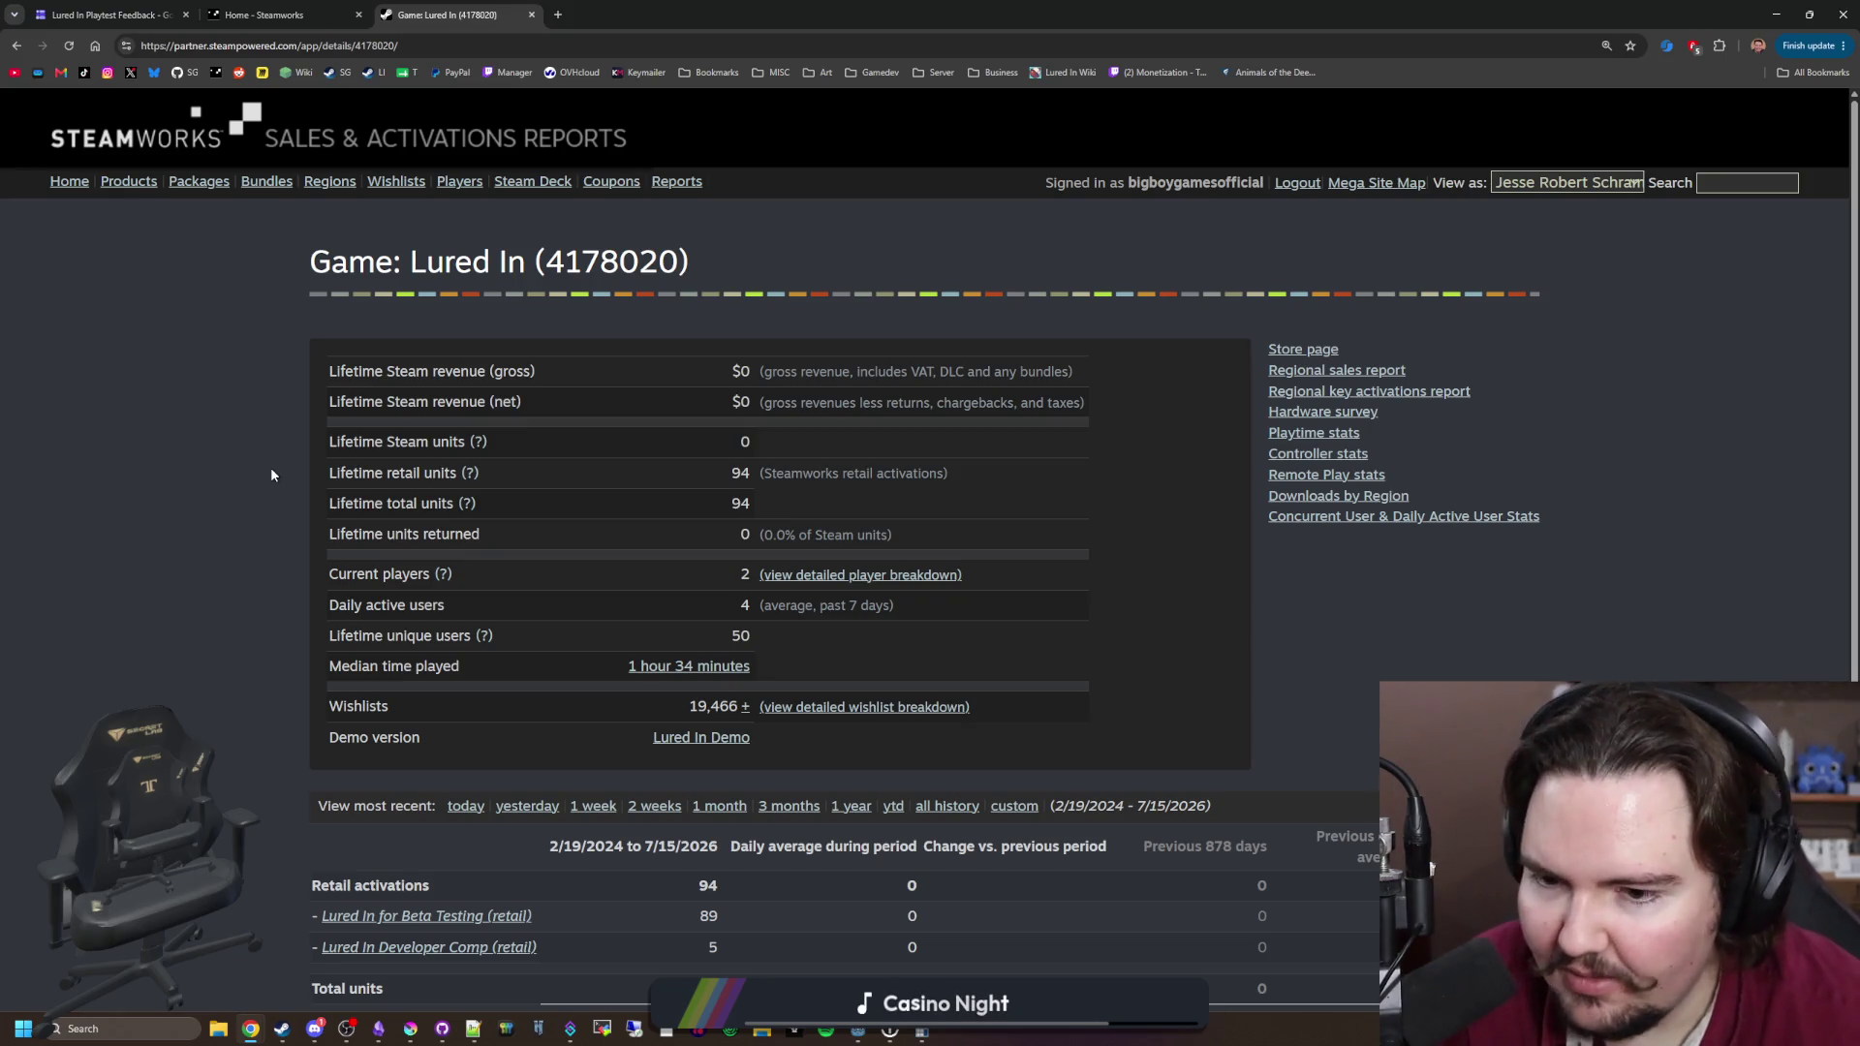
pyautogui.scroll(-3, 238, 587)
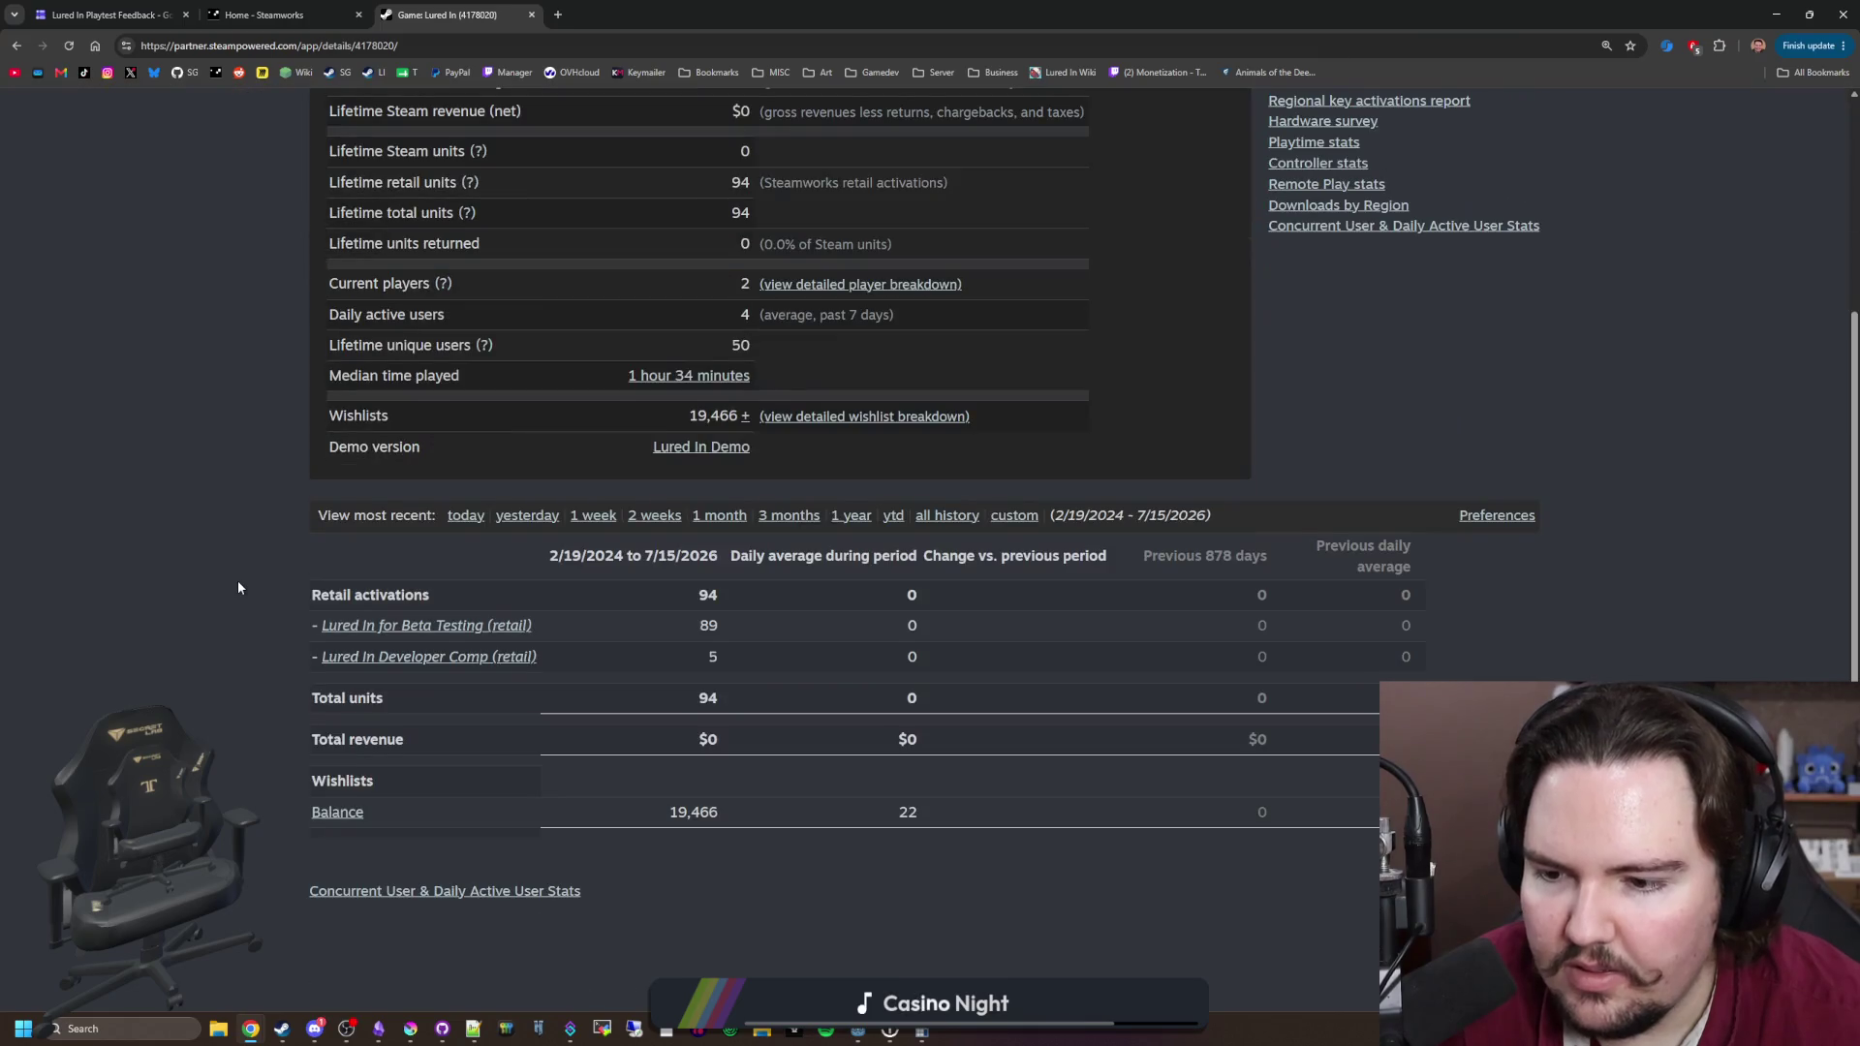
pyautogui.scroll(3, 236, 580)
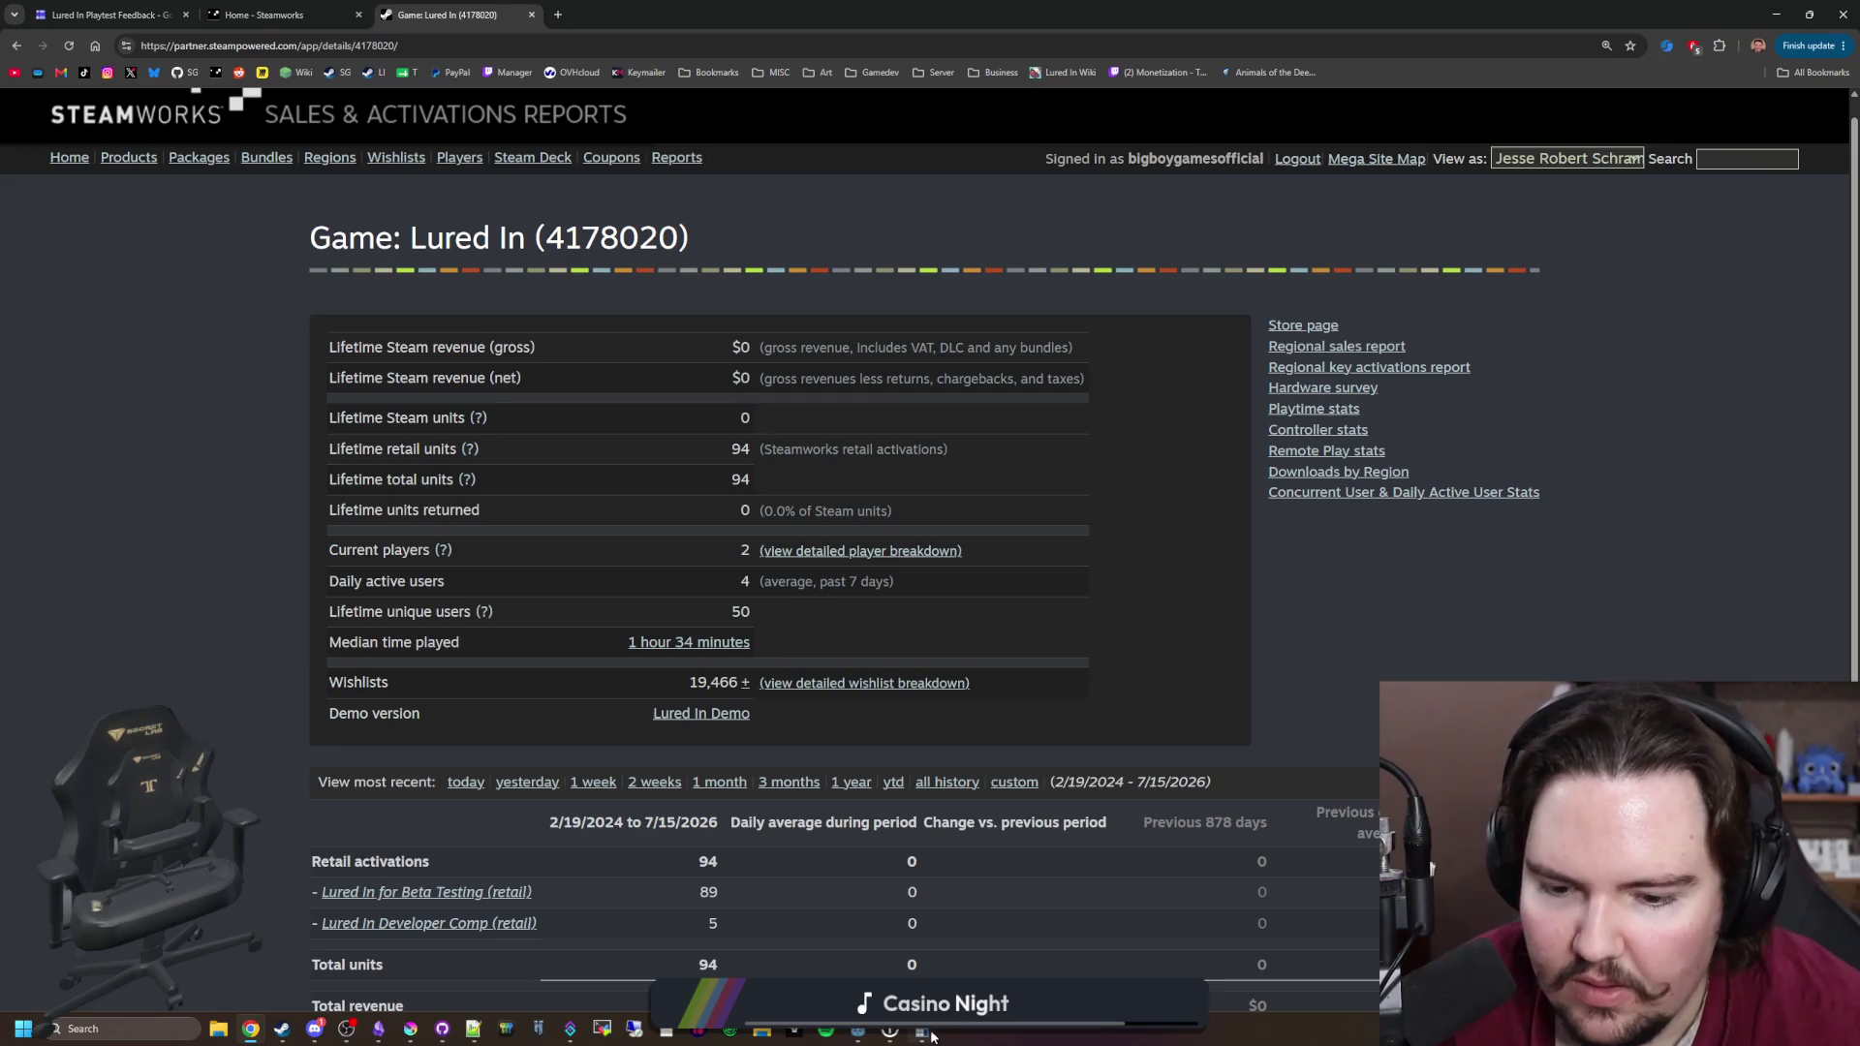
pyautogui.click(980, 897)
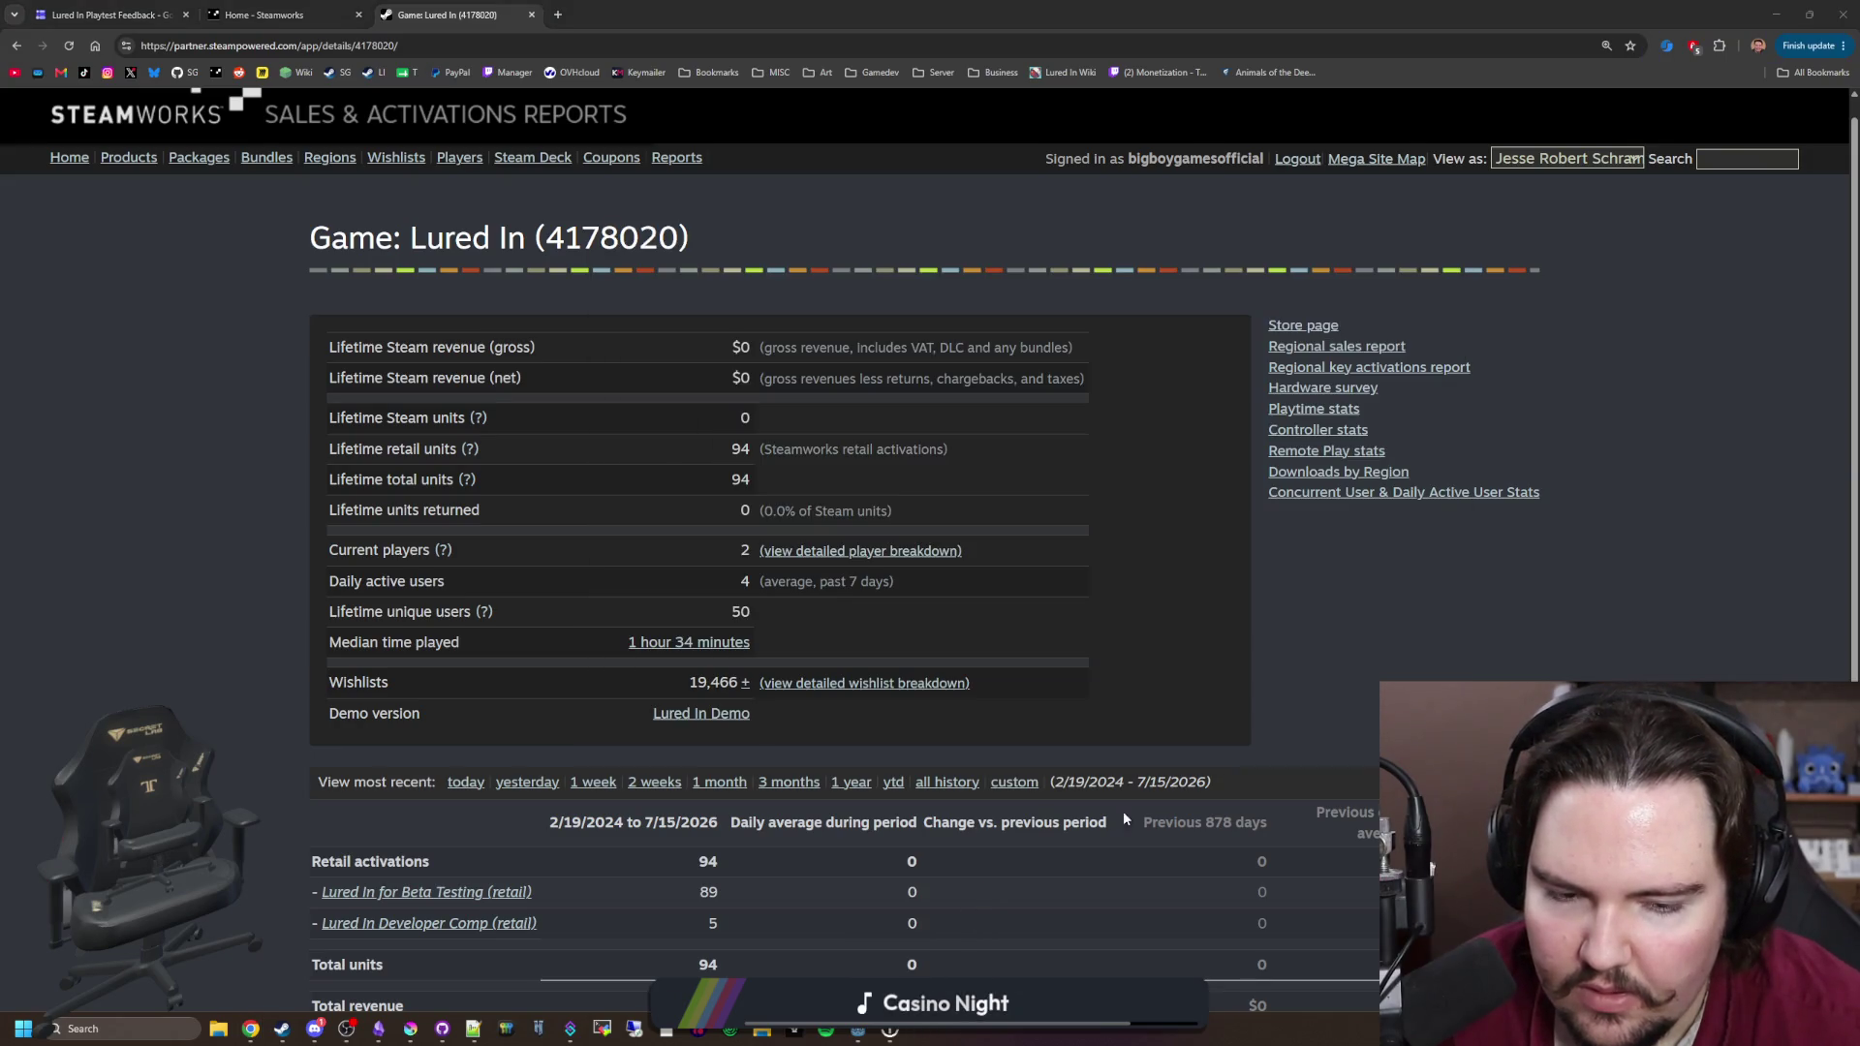
pyautogui.click(1057, 869)
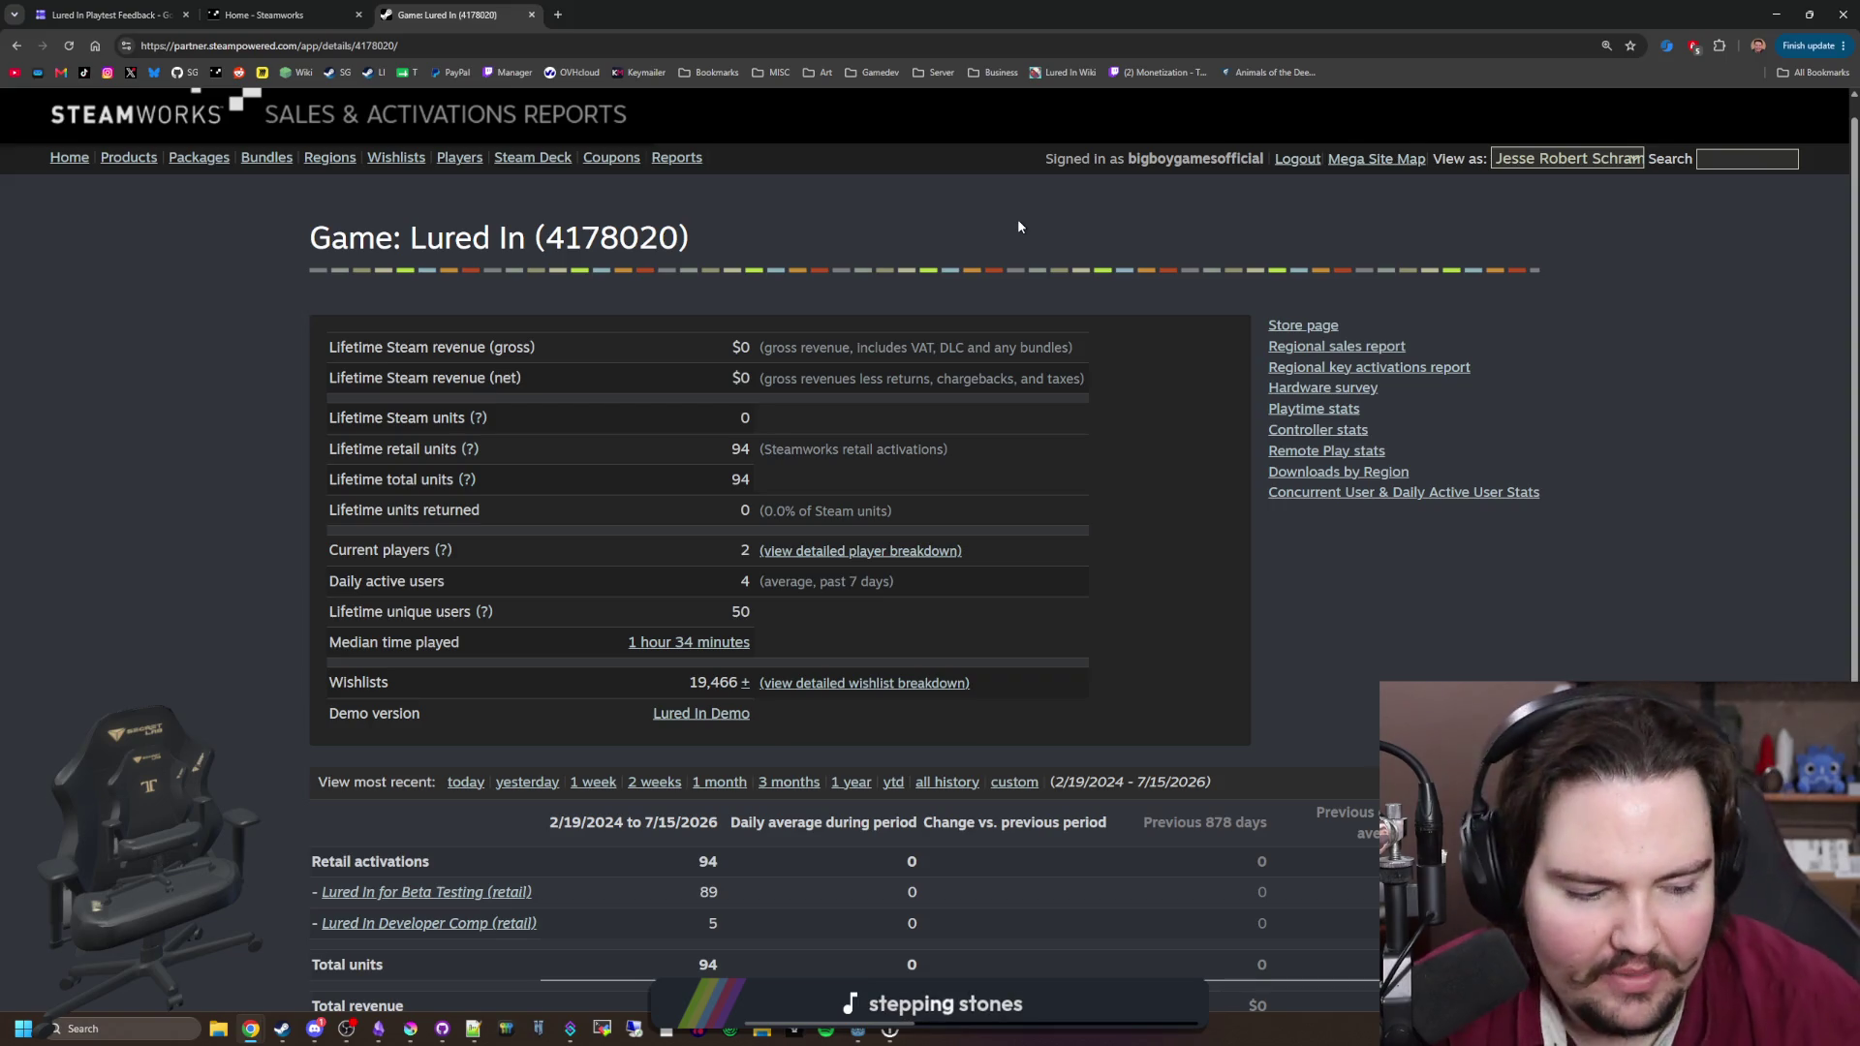
pyautogui.press('super')
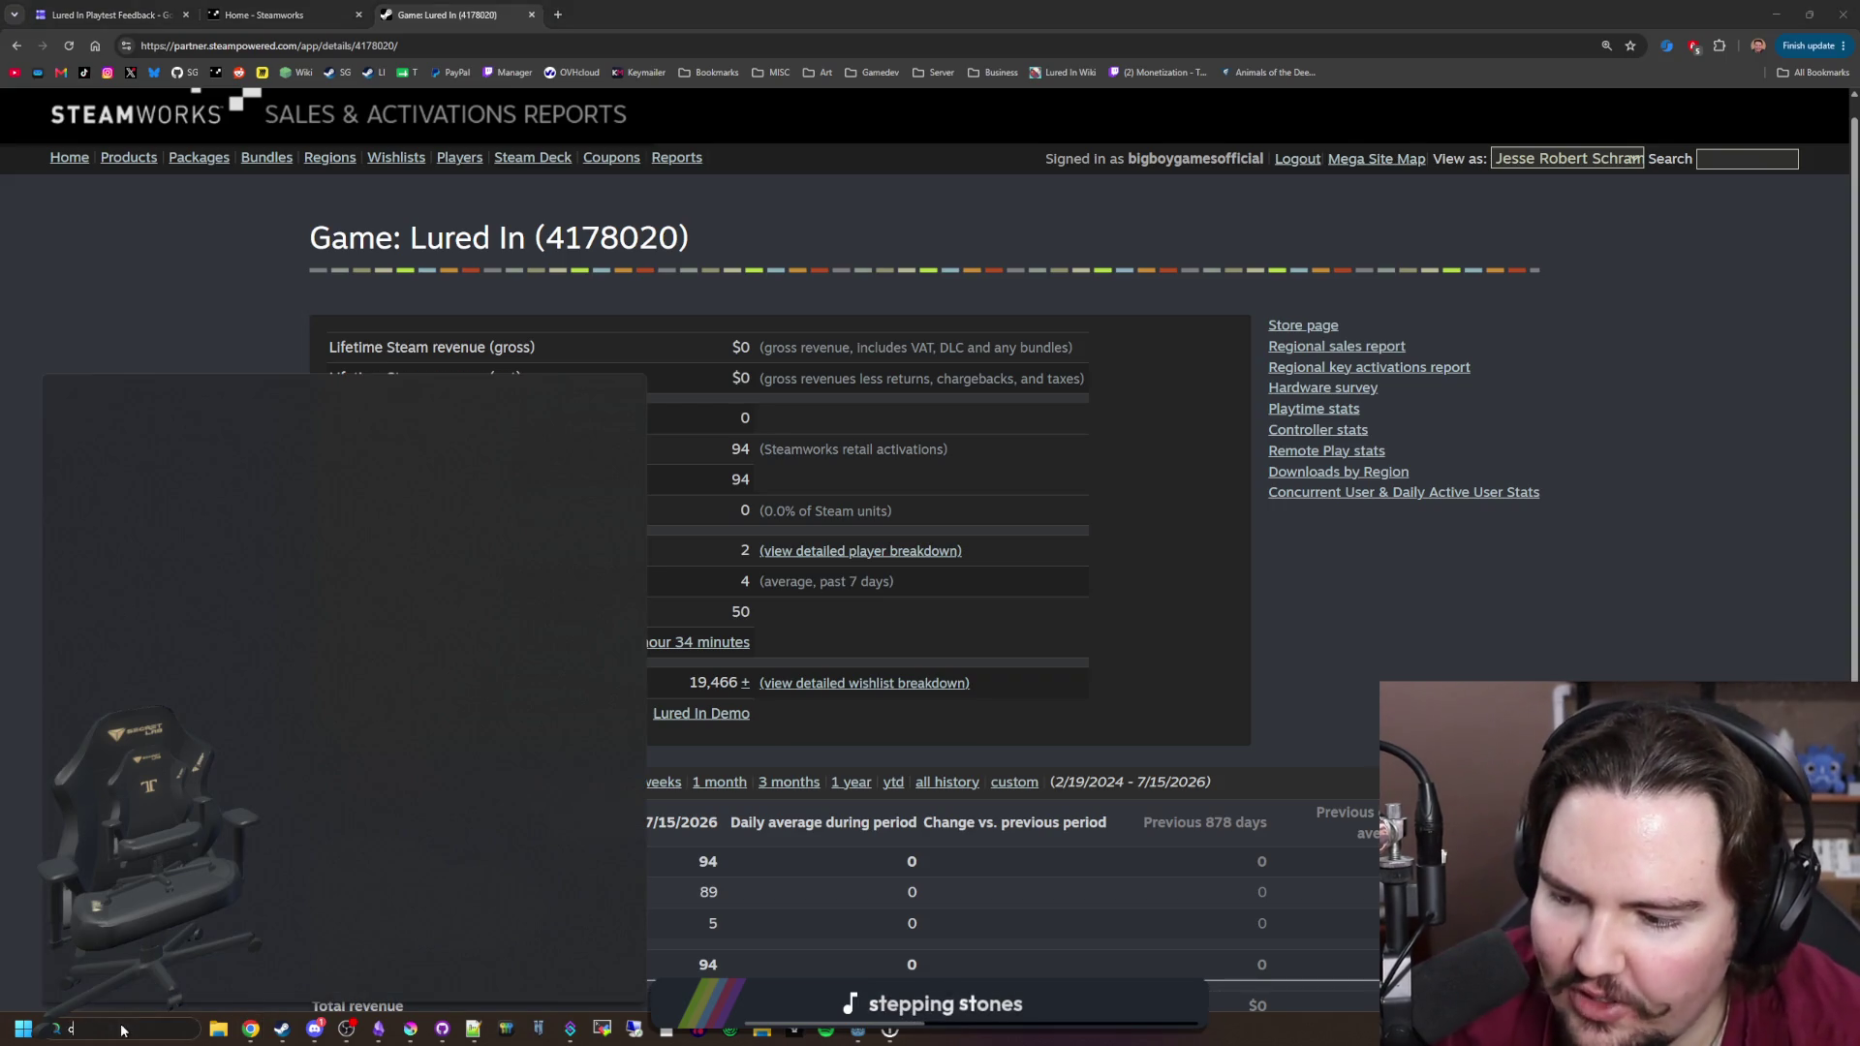
# Step: Open Calculator, compute 3600 × 12 = 43,200, and close it
pyautogui.write('ca')
pyautogui.click(145, 480)
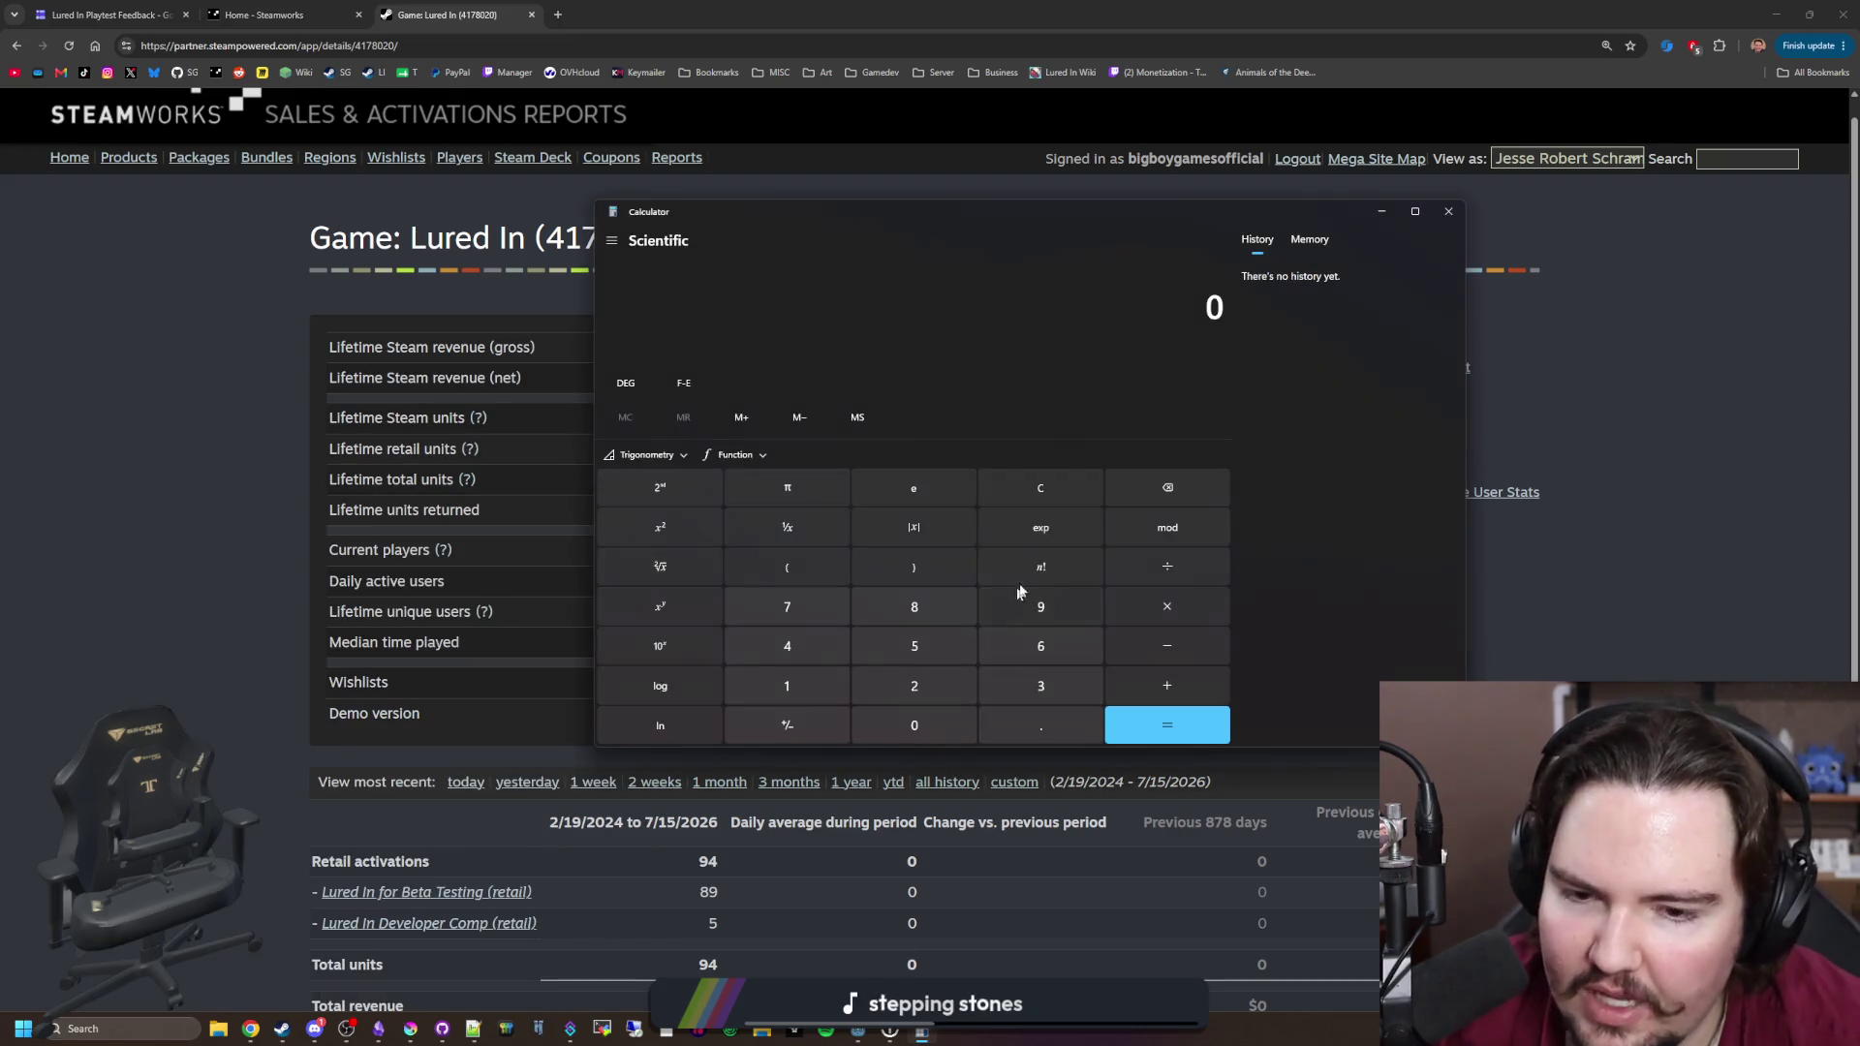
pyautogui.write('3600')
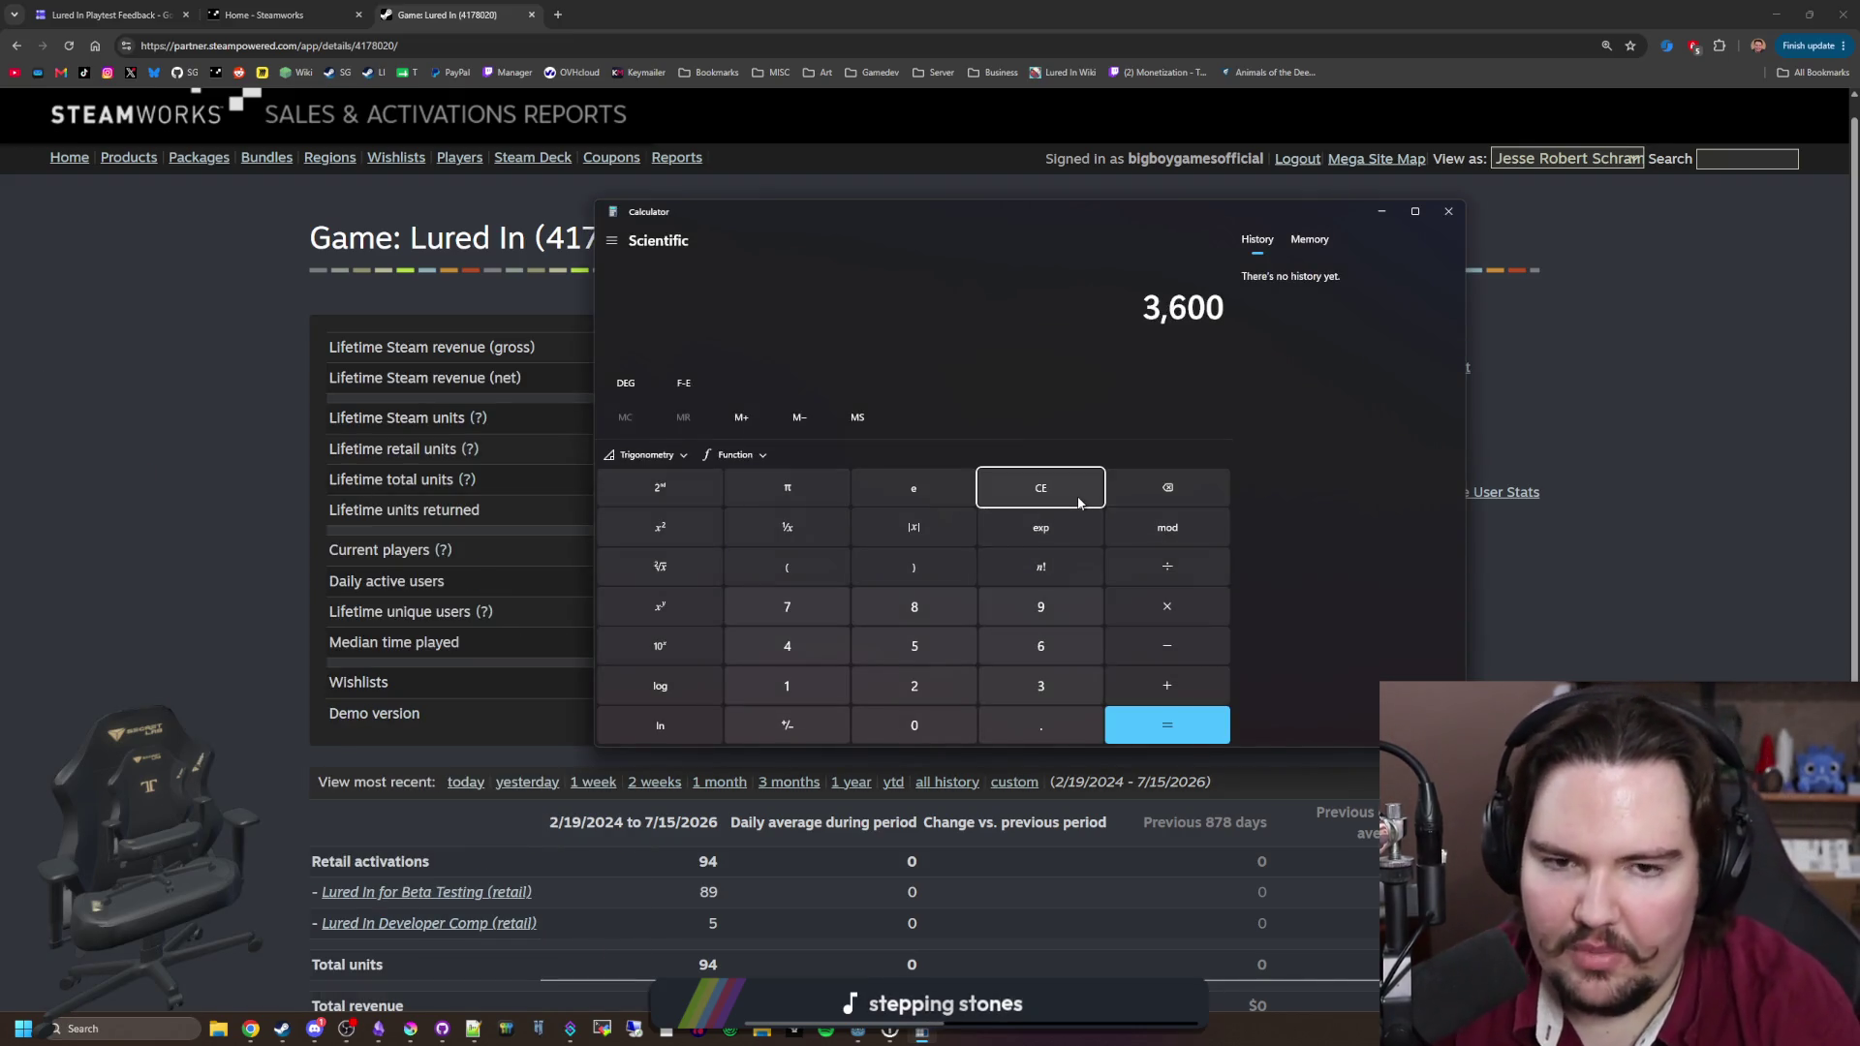
pyautogui.write('*12')
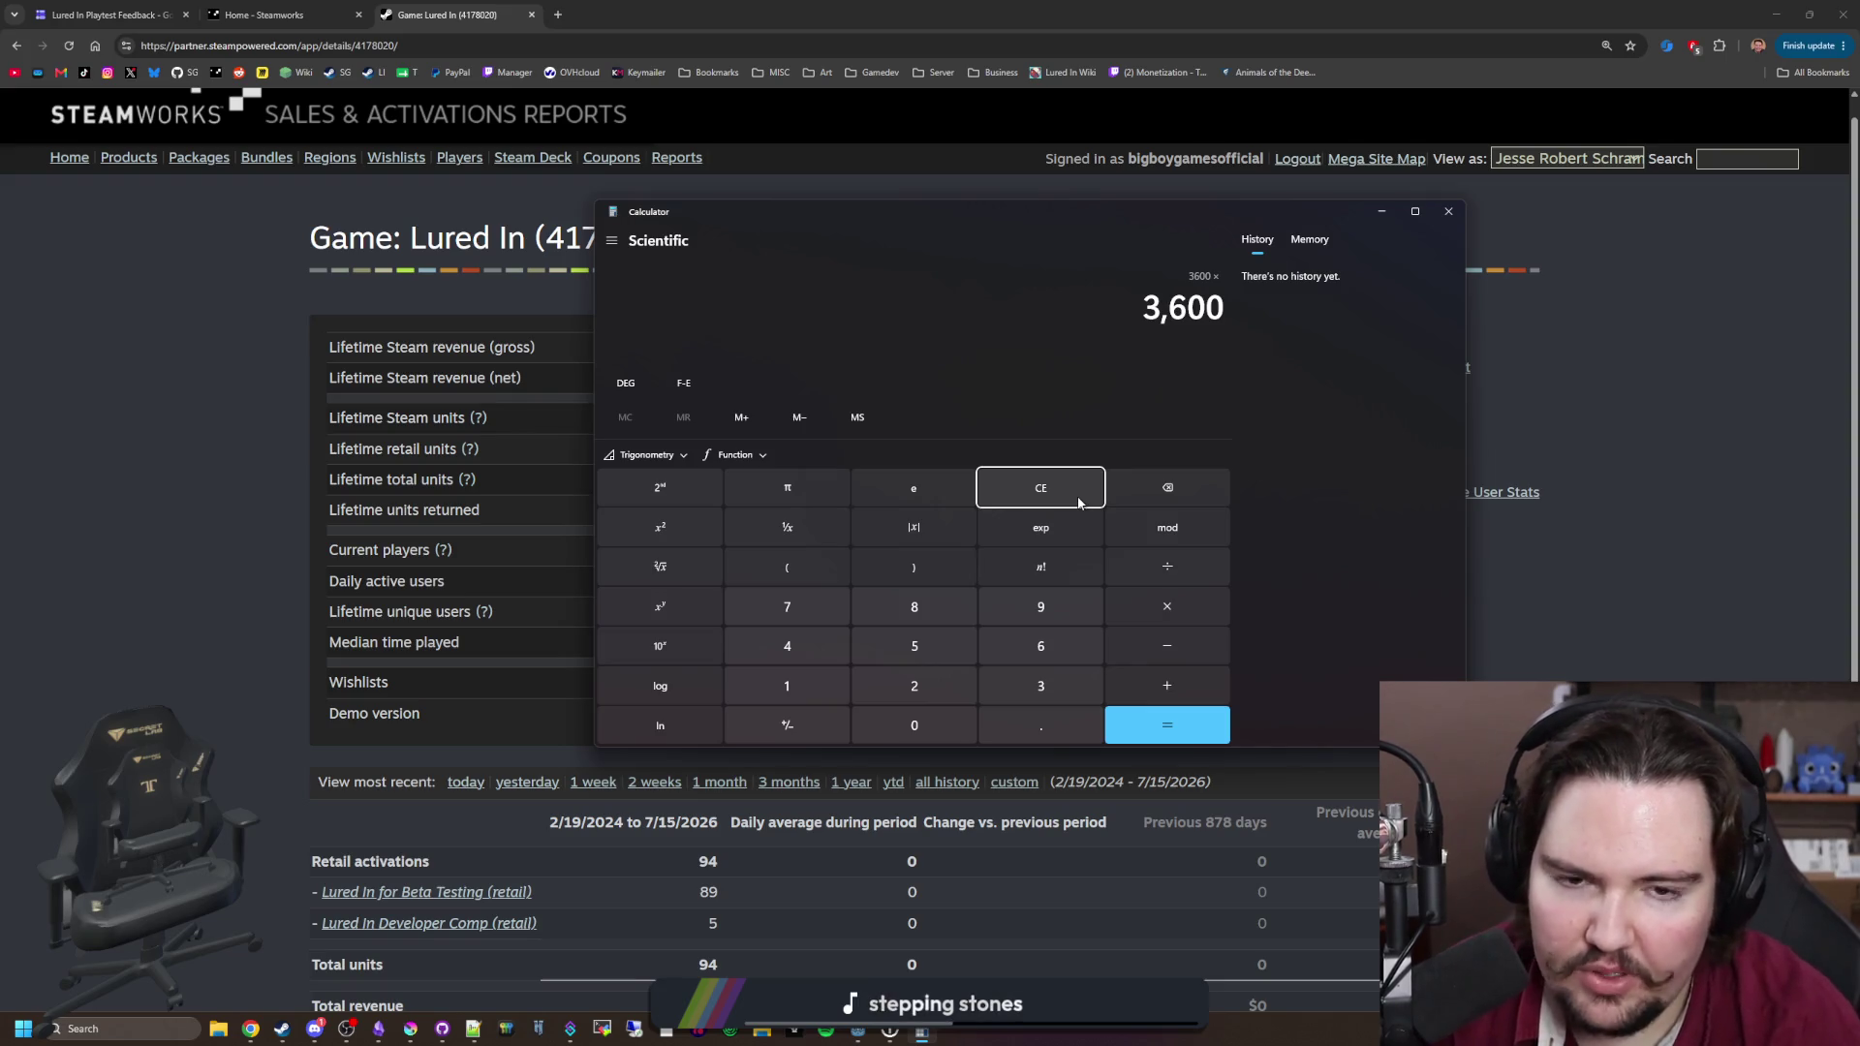
pyautogui.press('Return')
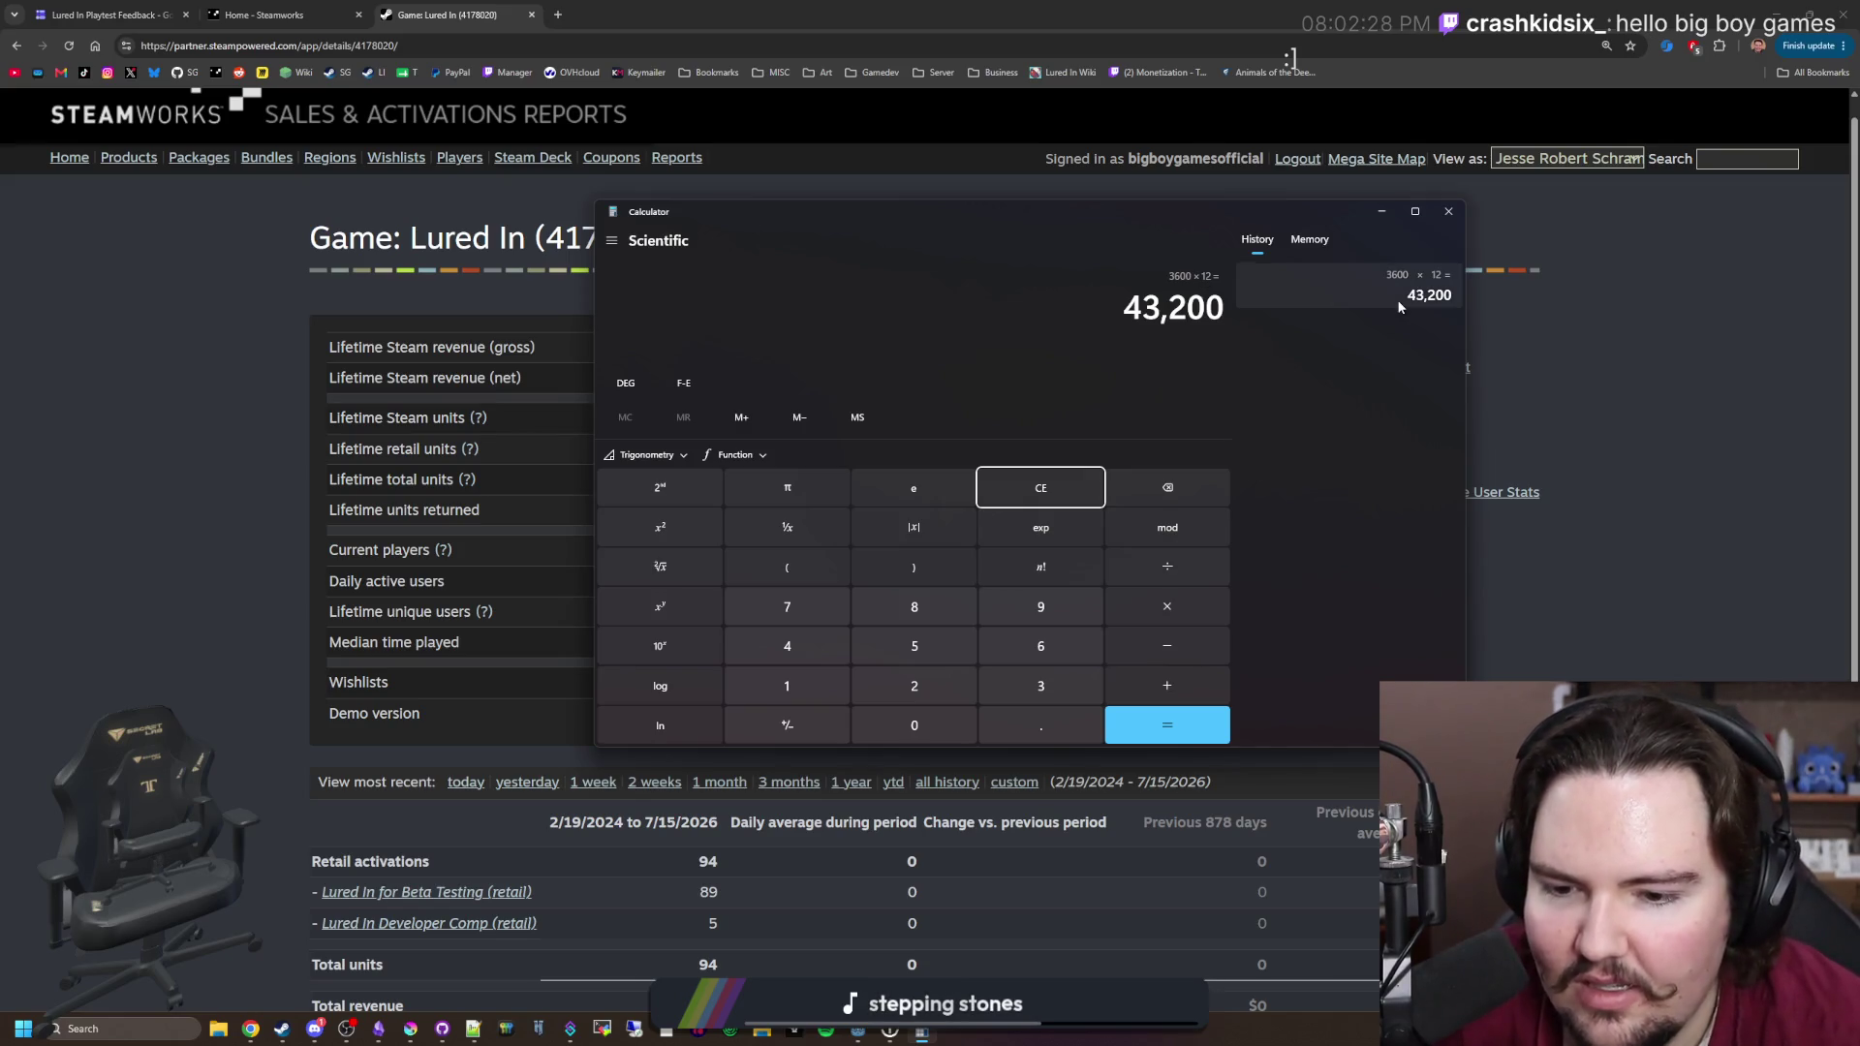
pyautogui.click(1448, 213)
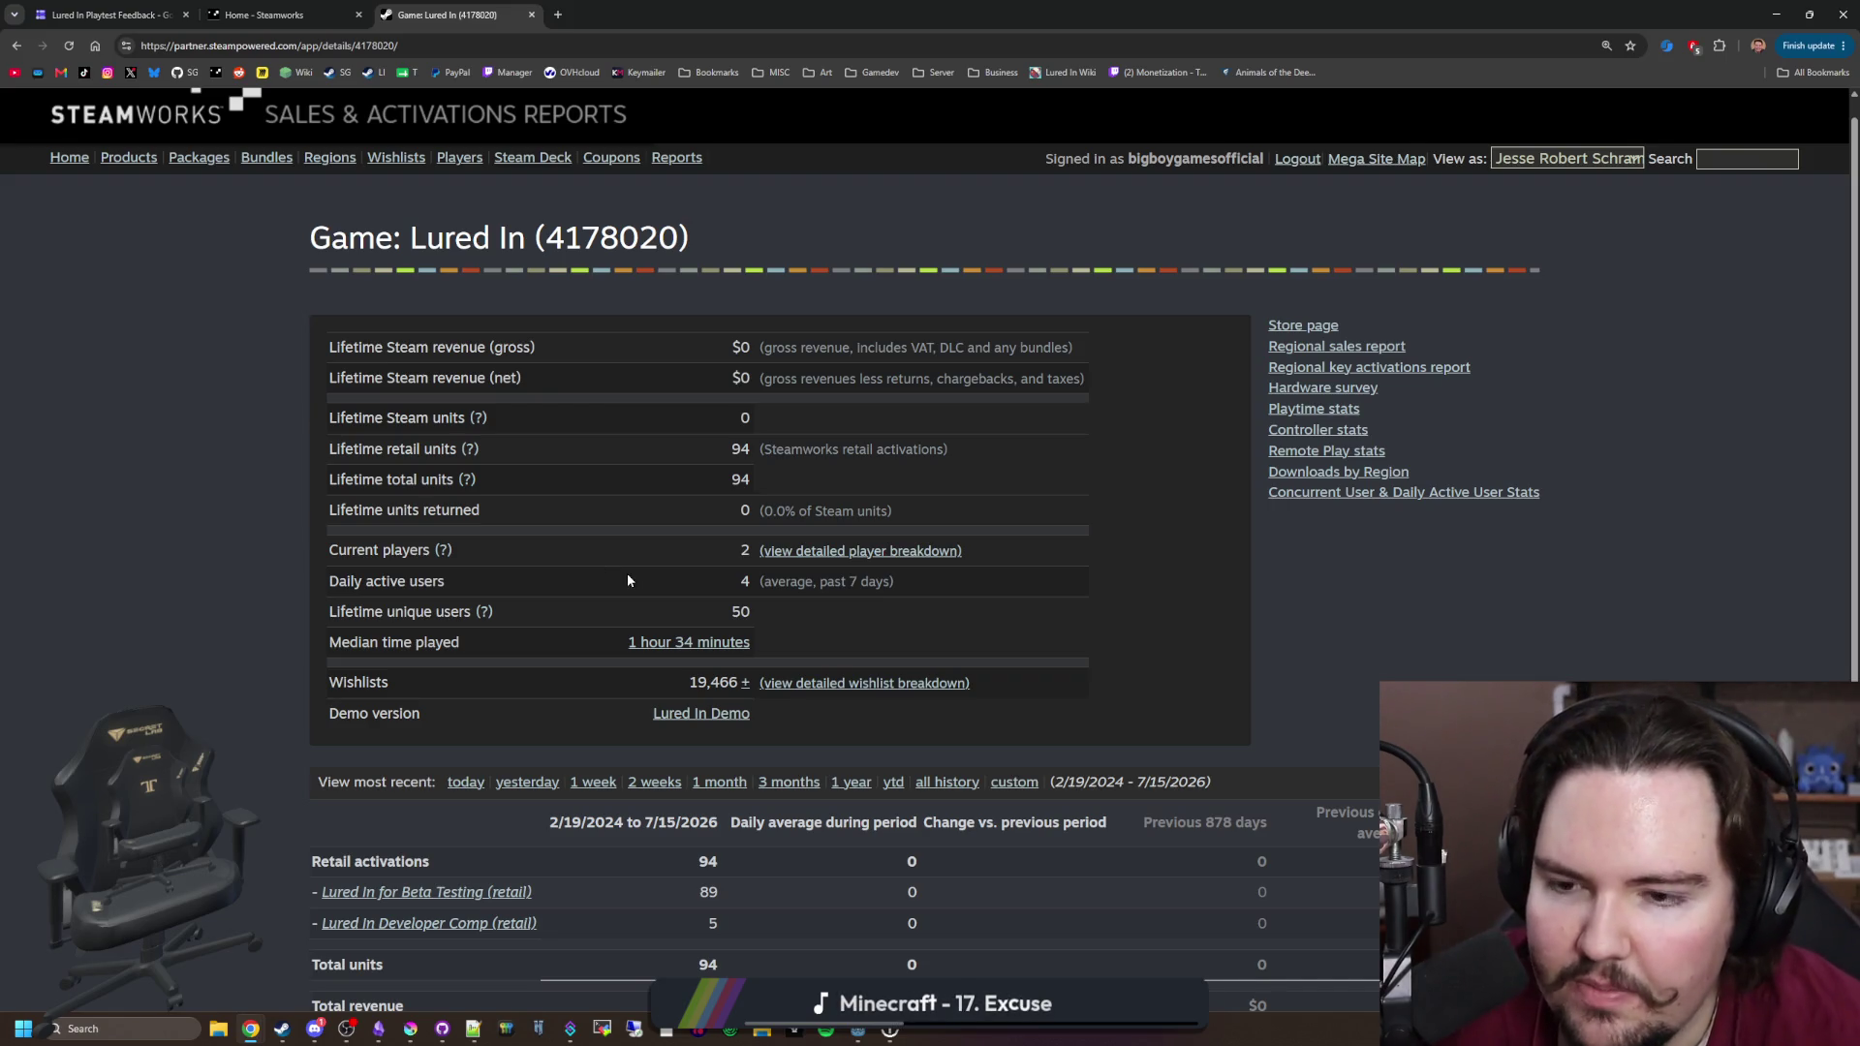
# Step: Open the Lured In Playtest and Demo apps in new tabs and view the Playtest sales report
pyautogui.click(276, 15)
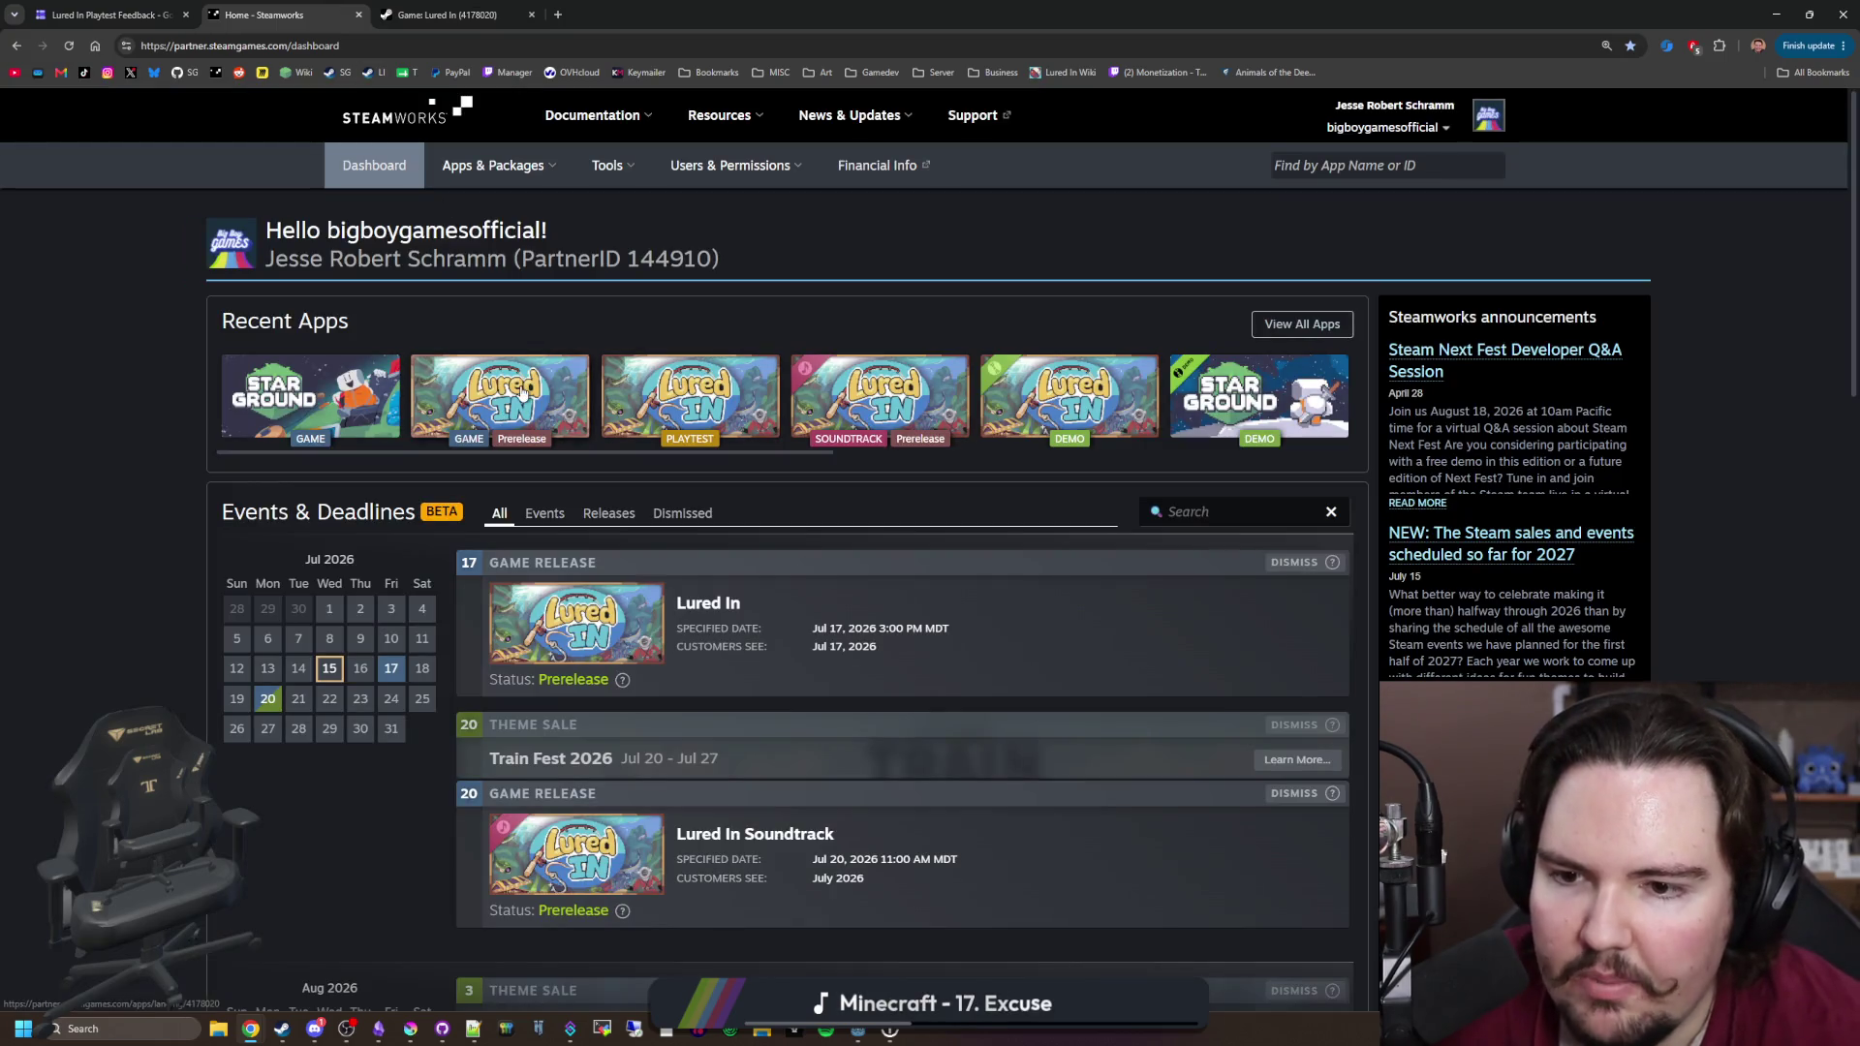
pyautogui.middleClick(689, 397)
pyautogui.middleClick(1069, 398)
pyautogui.click(484, 7)
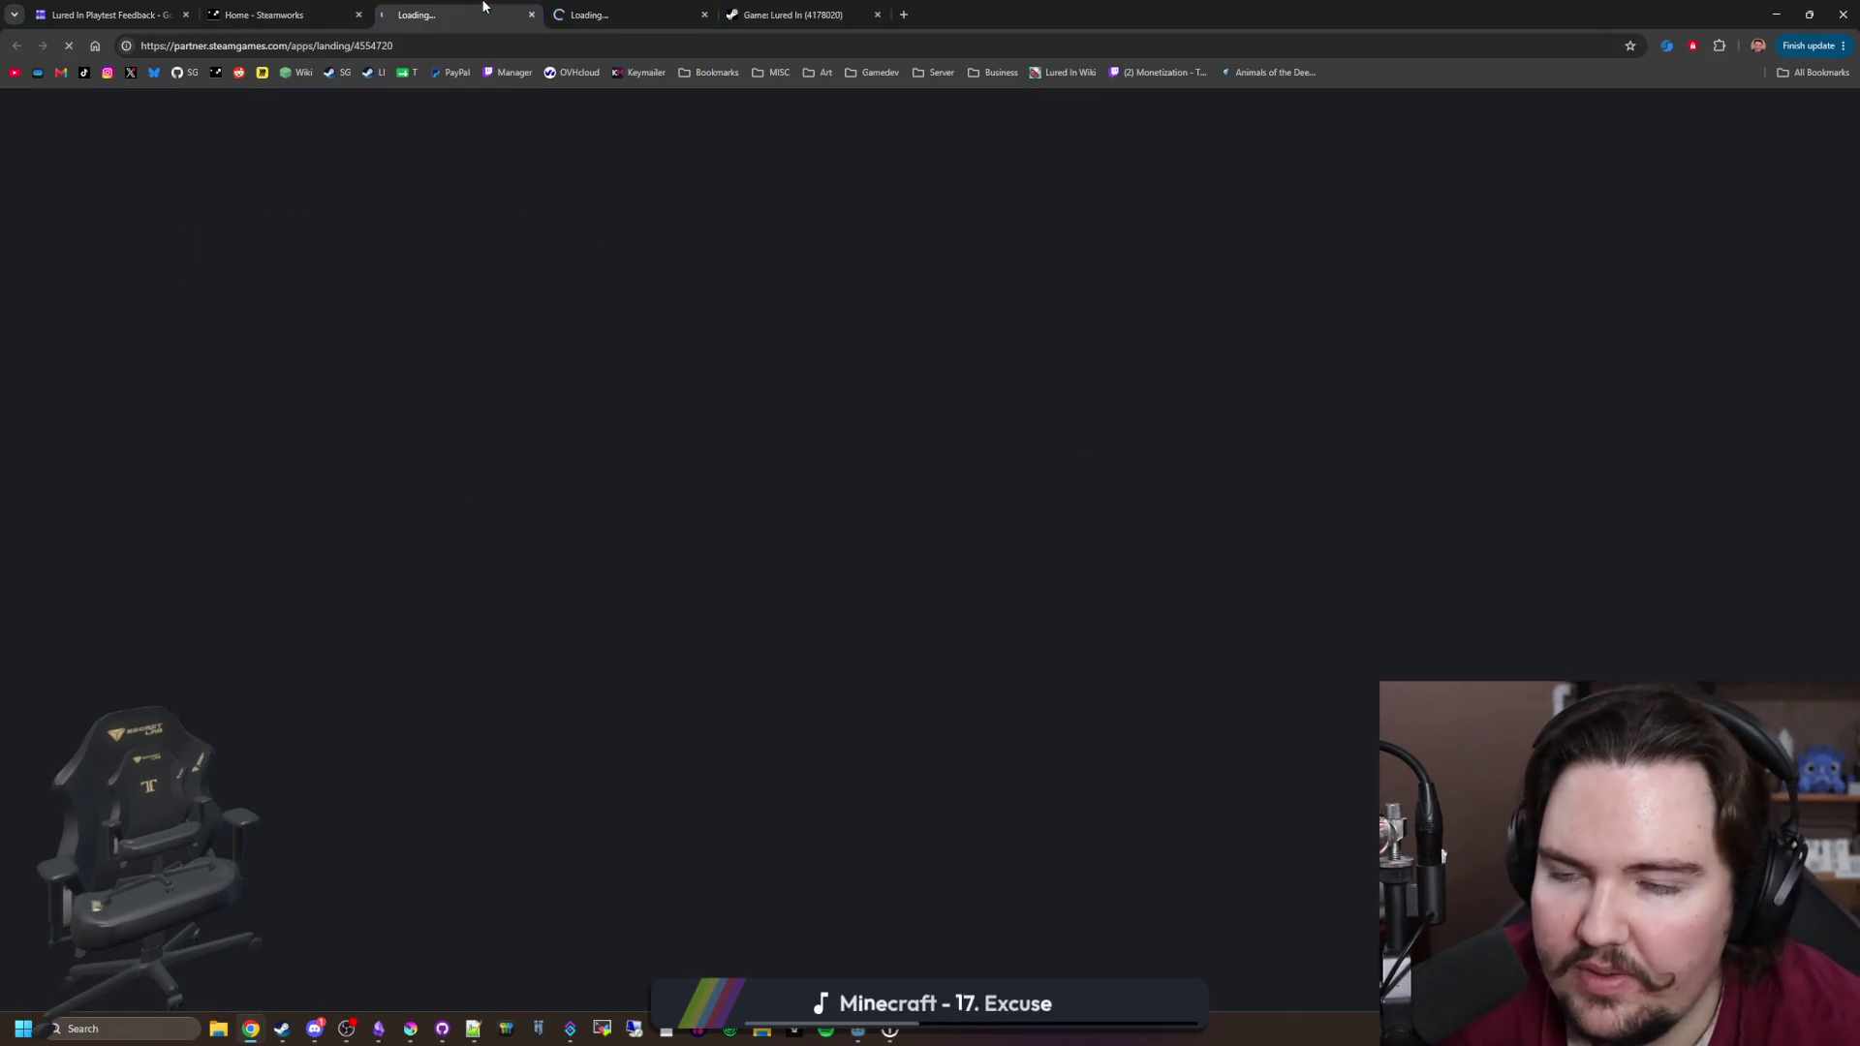
pyautogui.click(585, 13)
pyautogui.click(468, 8)
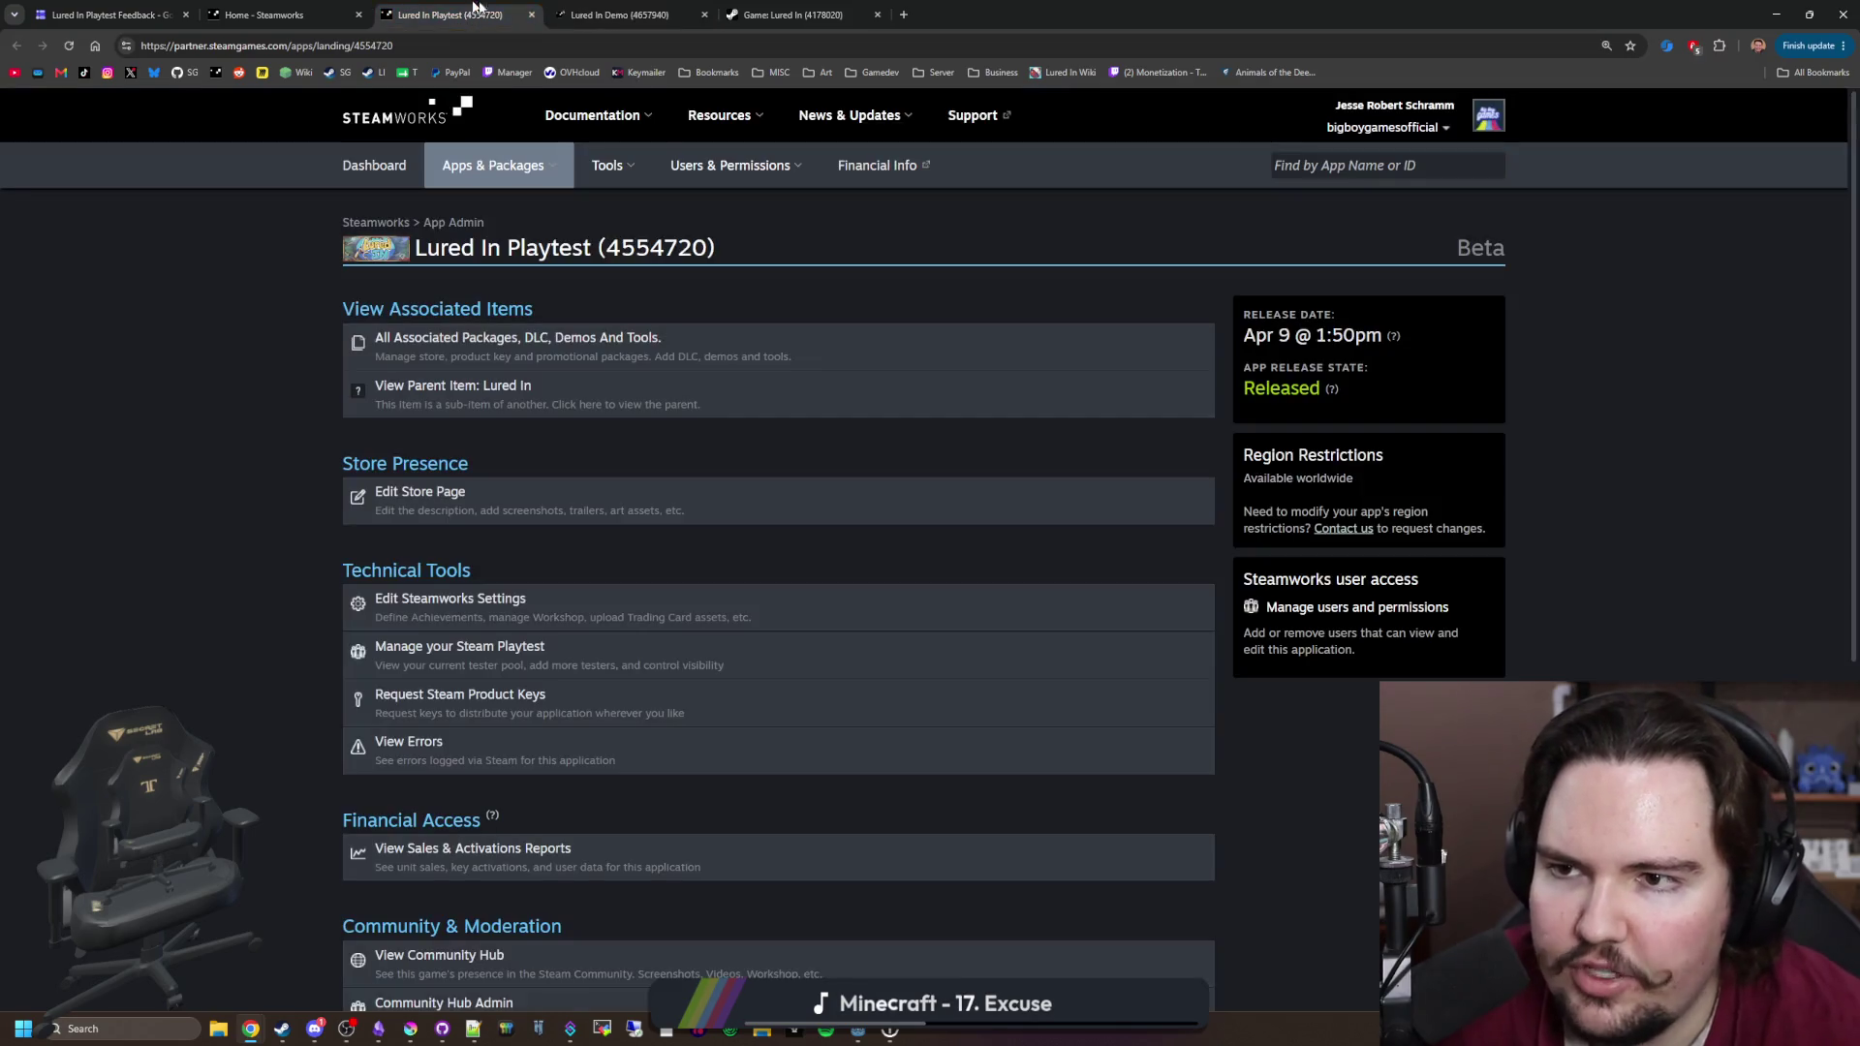
pyautogui.scroll(-4, 490, 515)
pyautogui.click(519, 490)
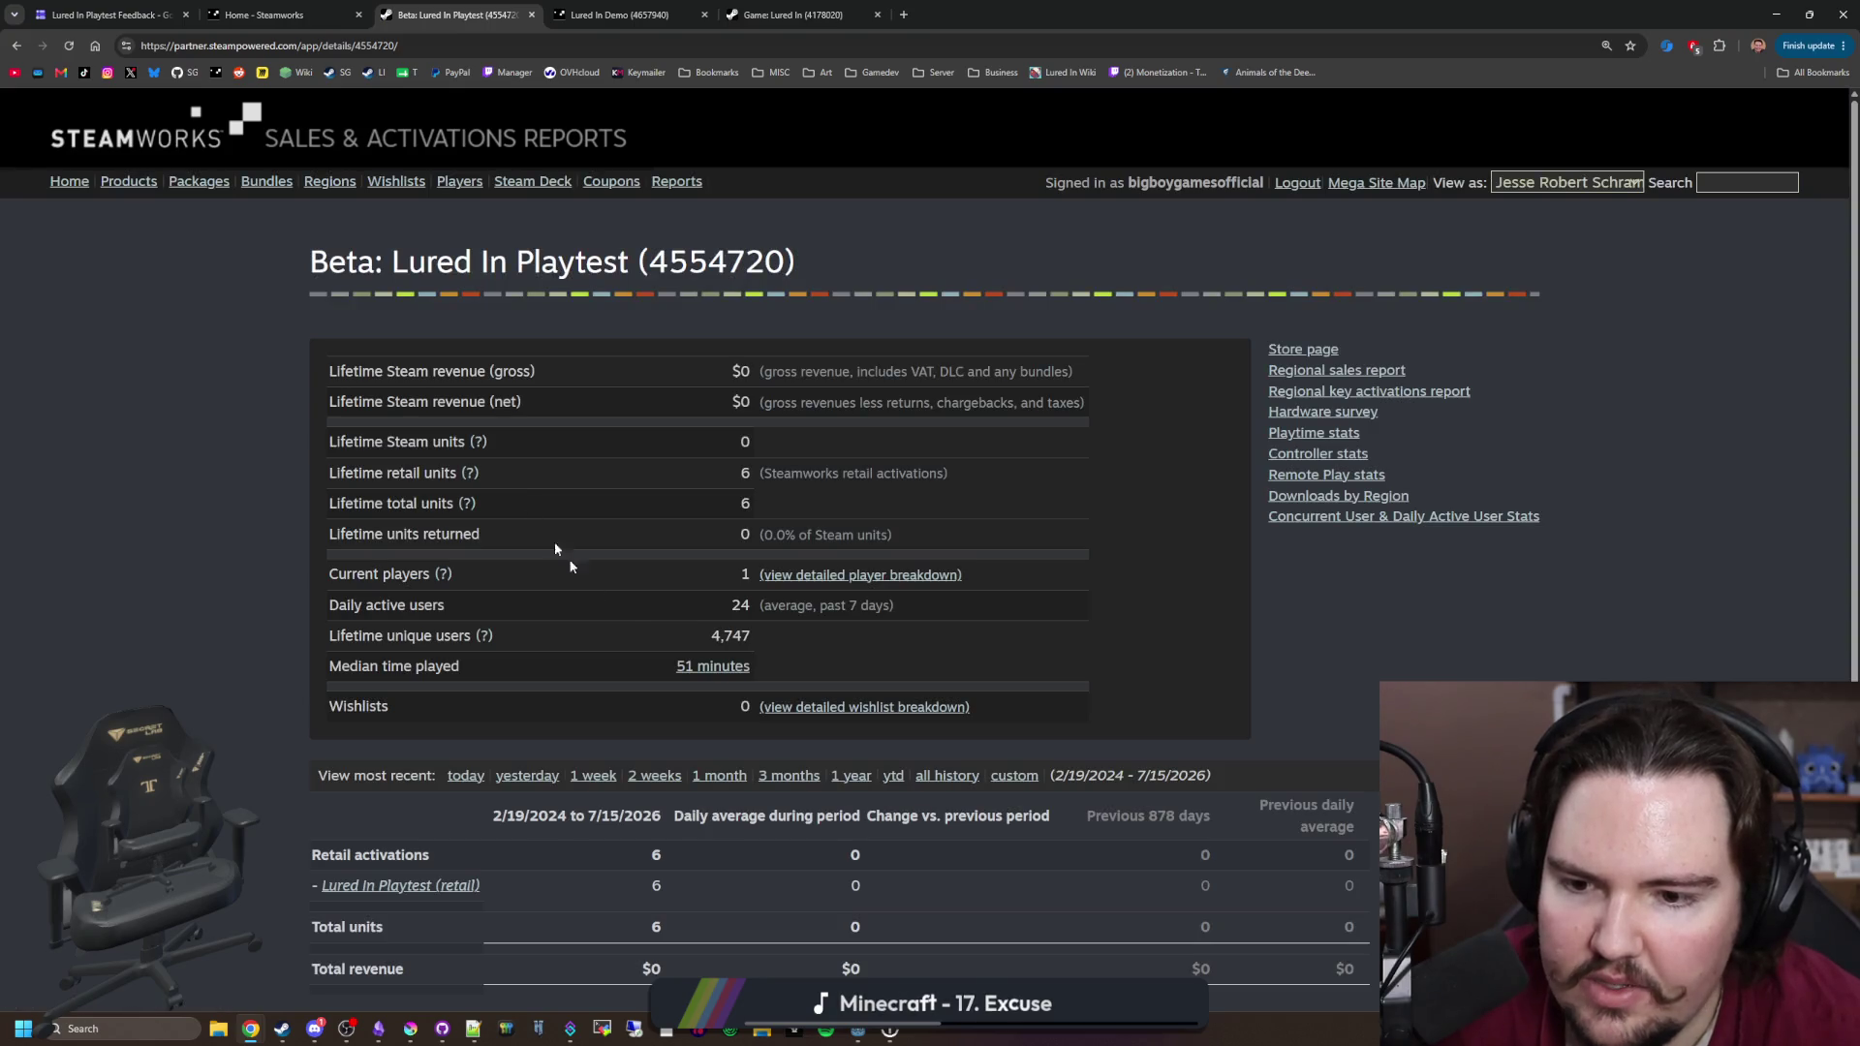
# Step: Open the Lured In Demo sales report and its 33-minute median play time stats
pyautogui.click(620, 15)
pyautogui.scroll(-4, 610, 513)
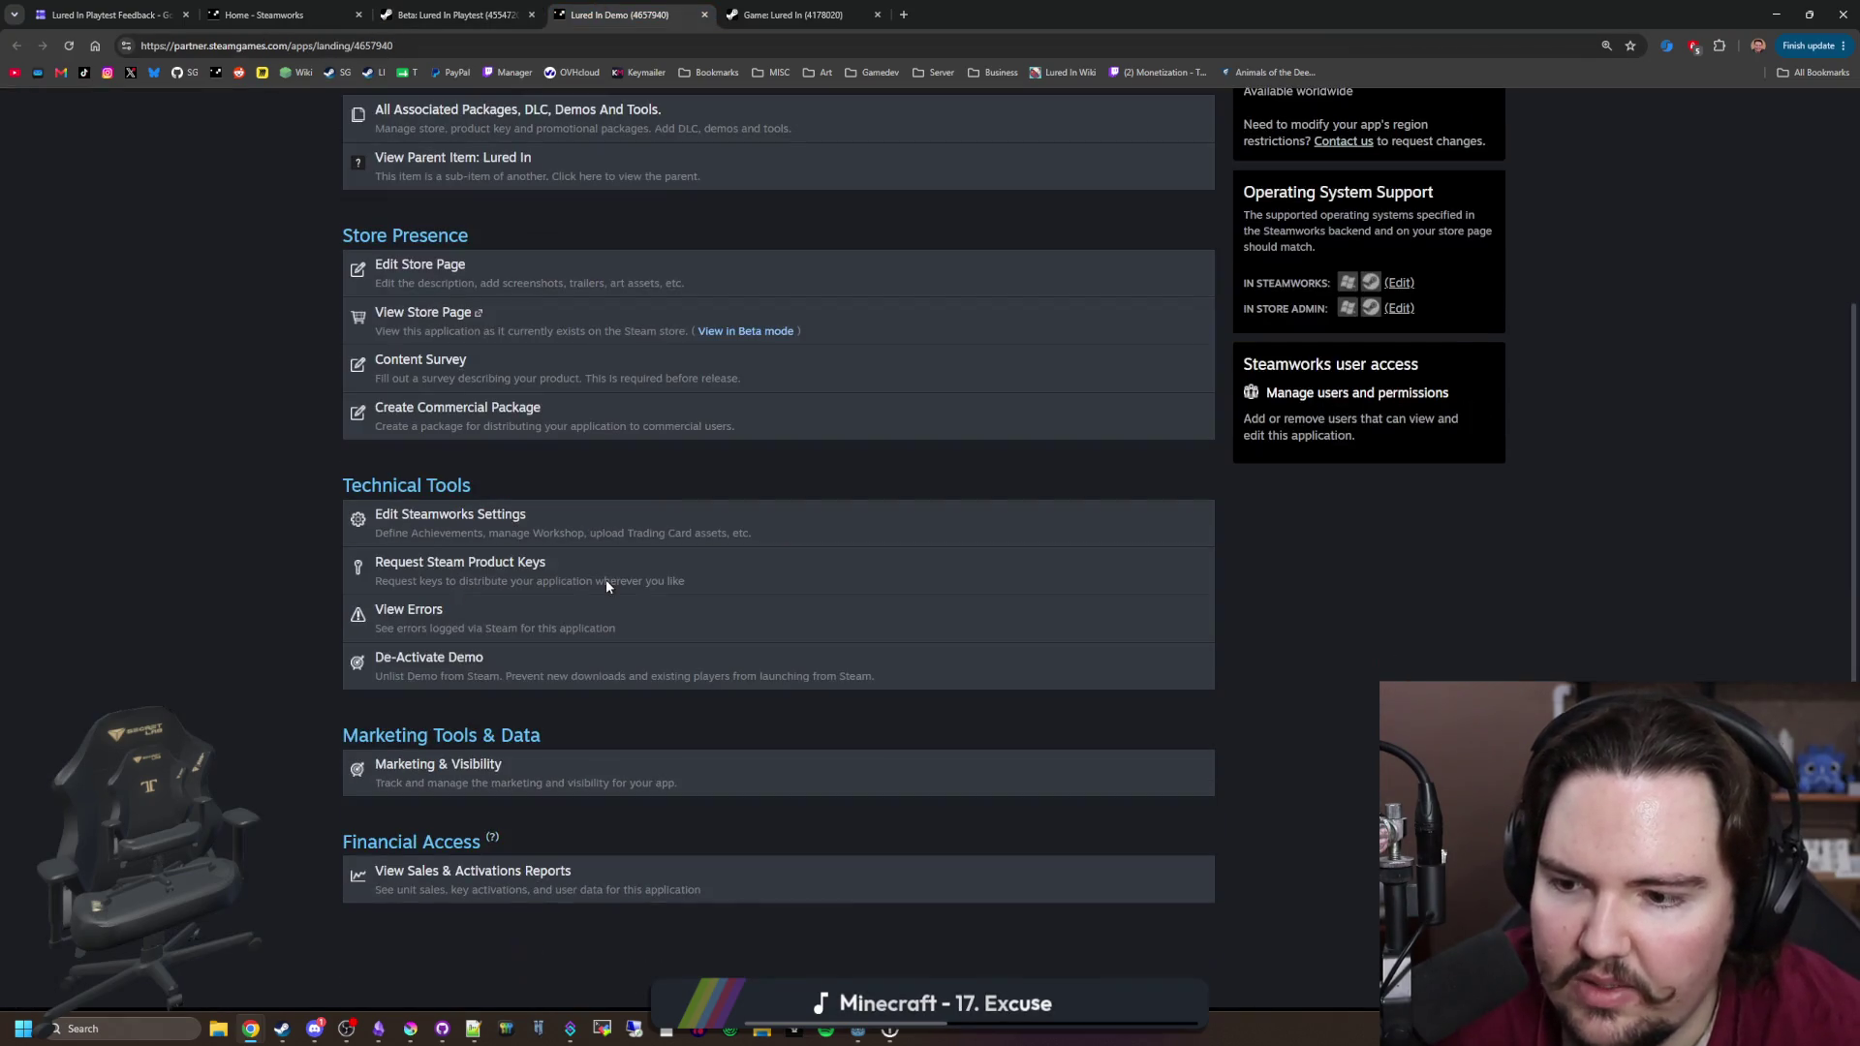
pyautogui.click(435, 883)
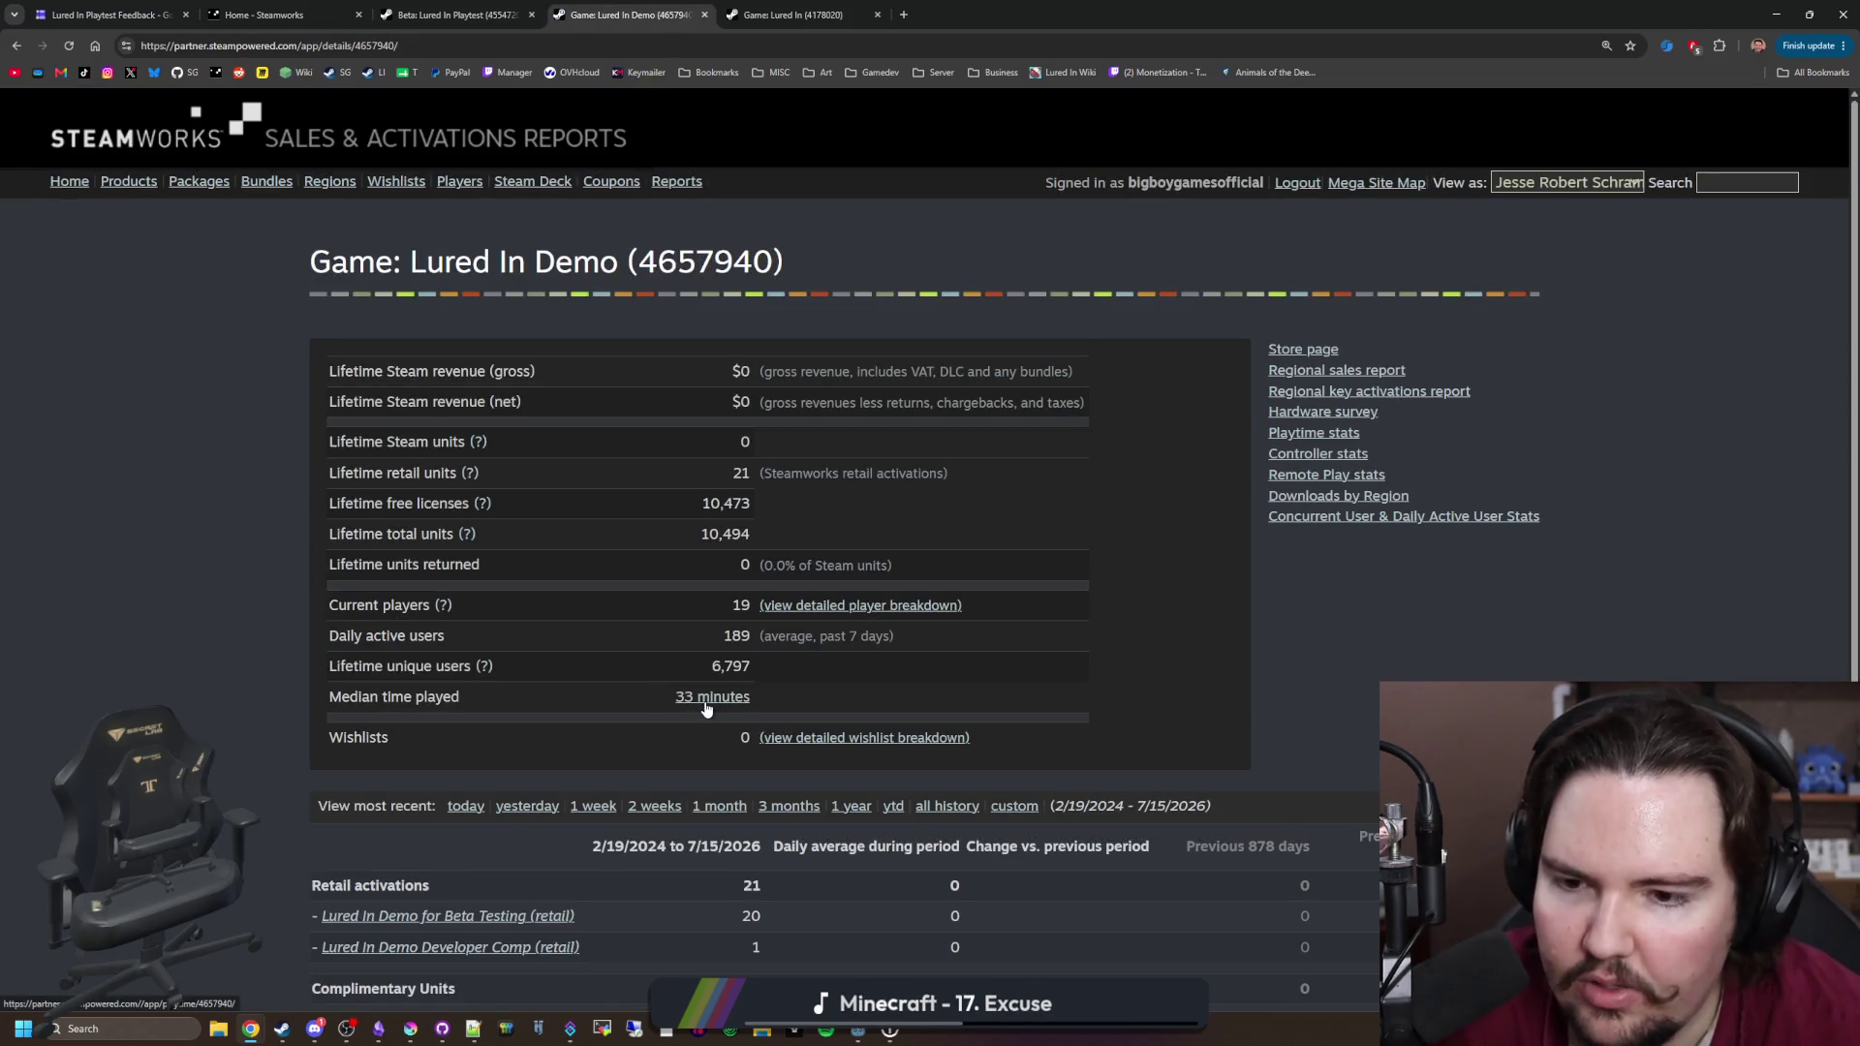
pyautogui.scroll(-3, 651, 698)
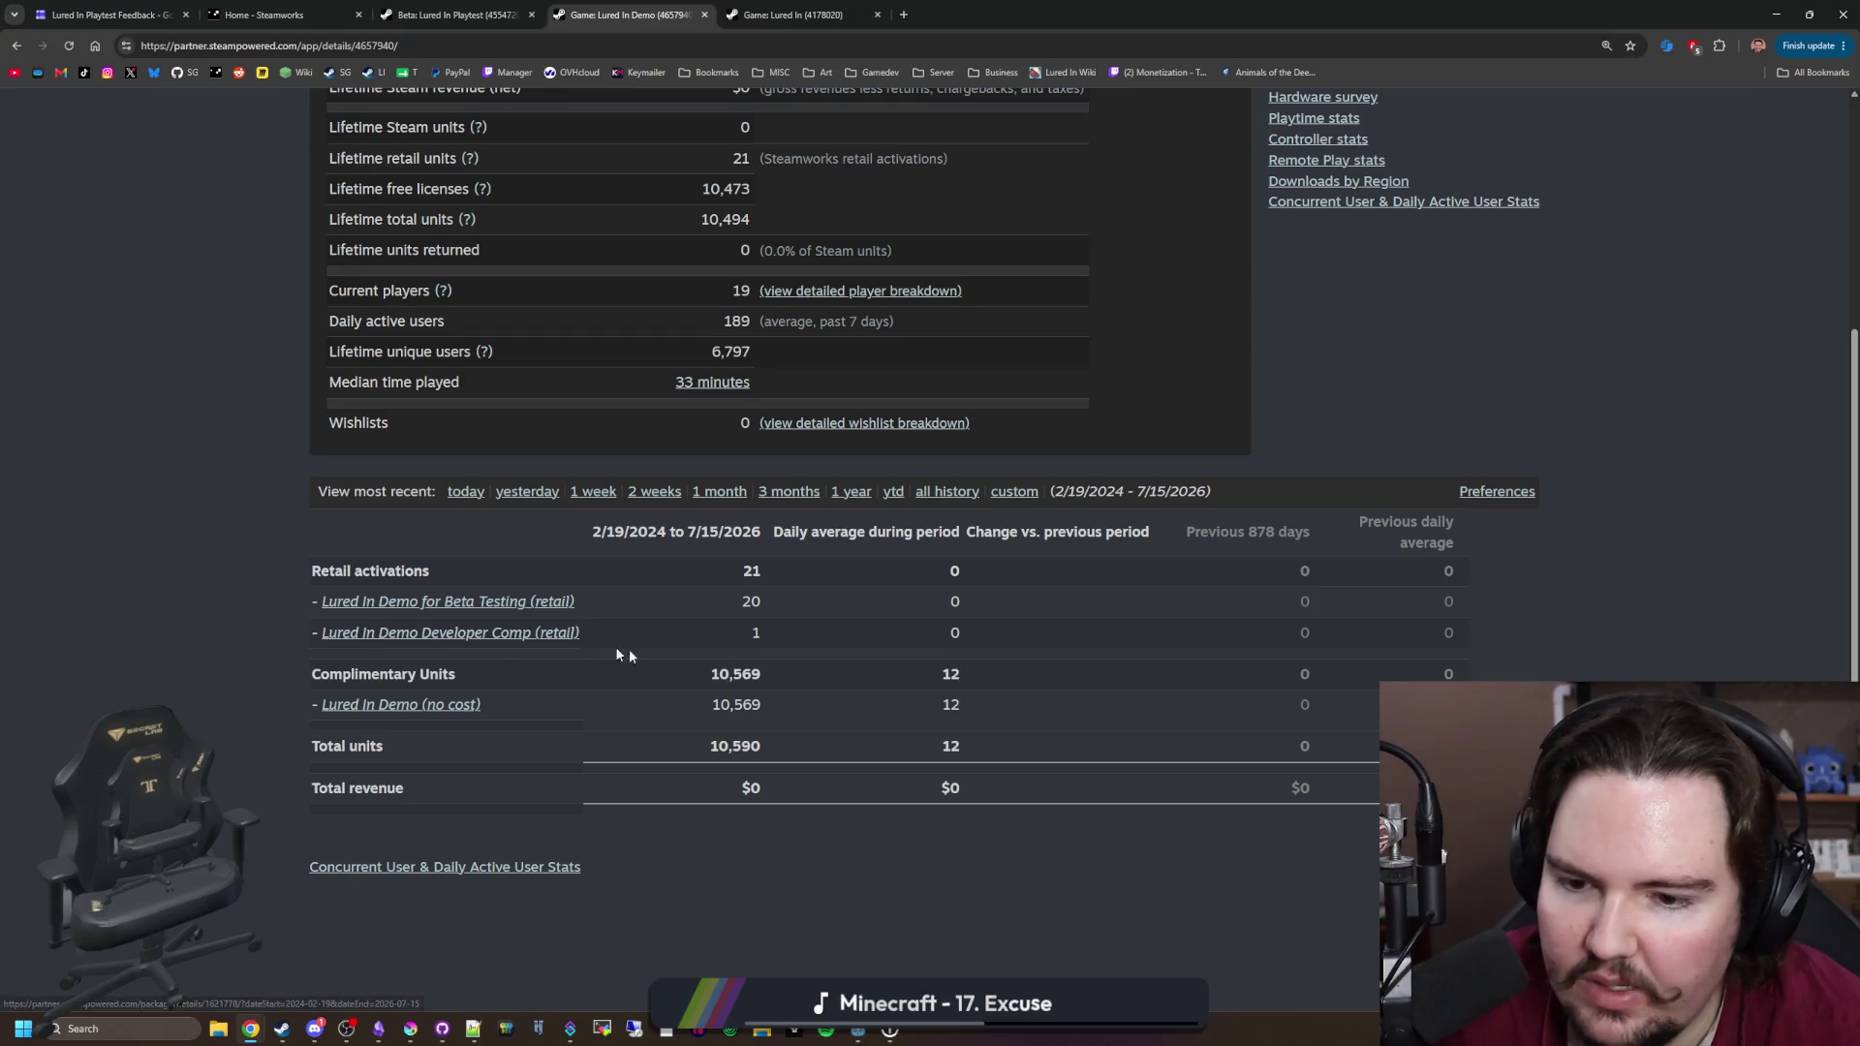
pyautogui.scroll(3, 751, 754)
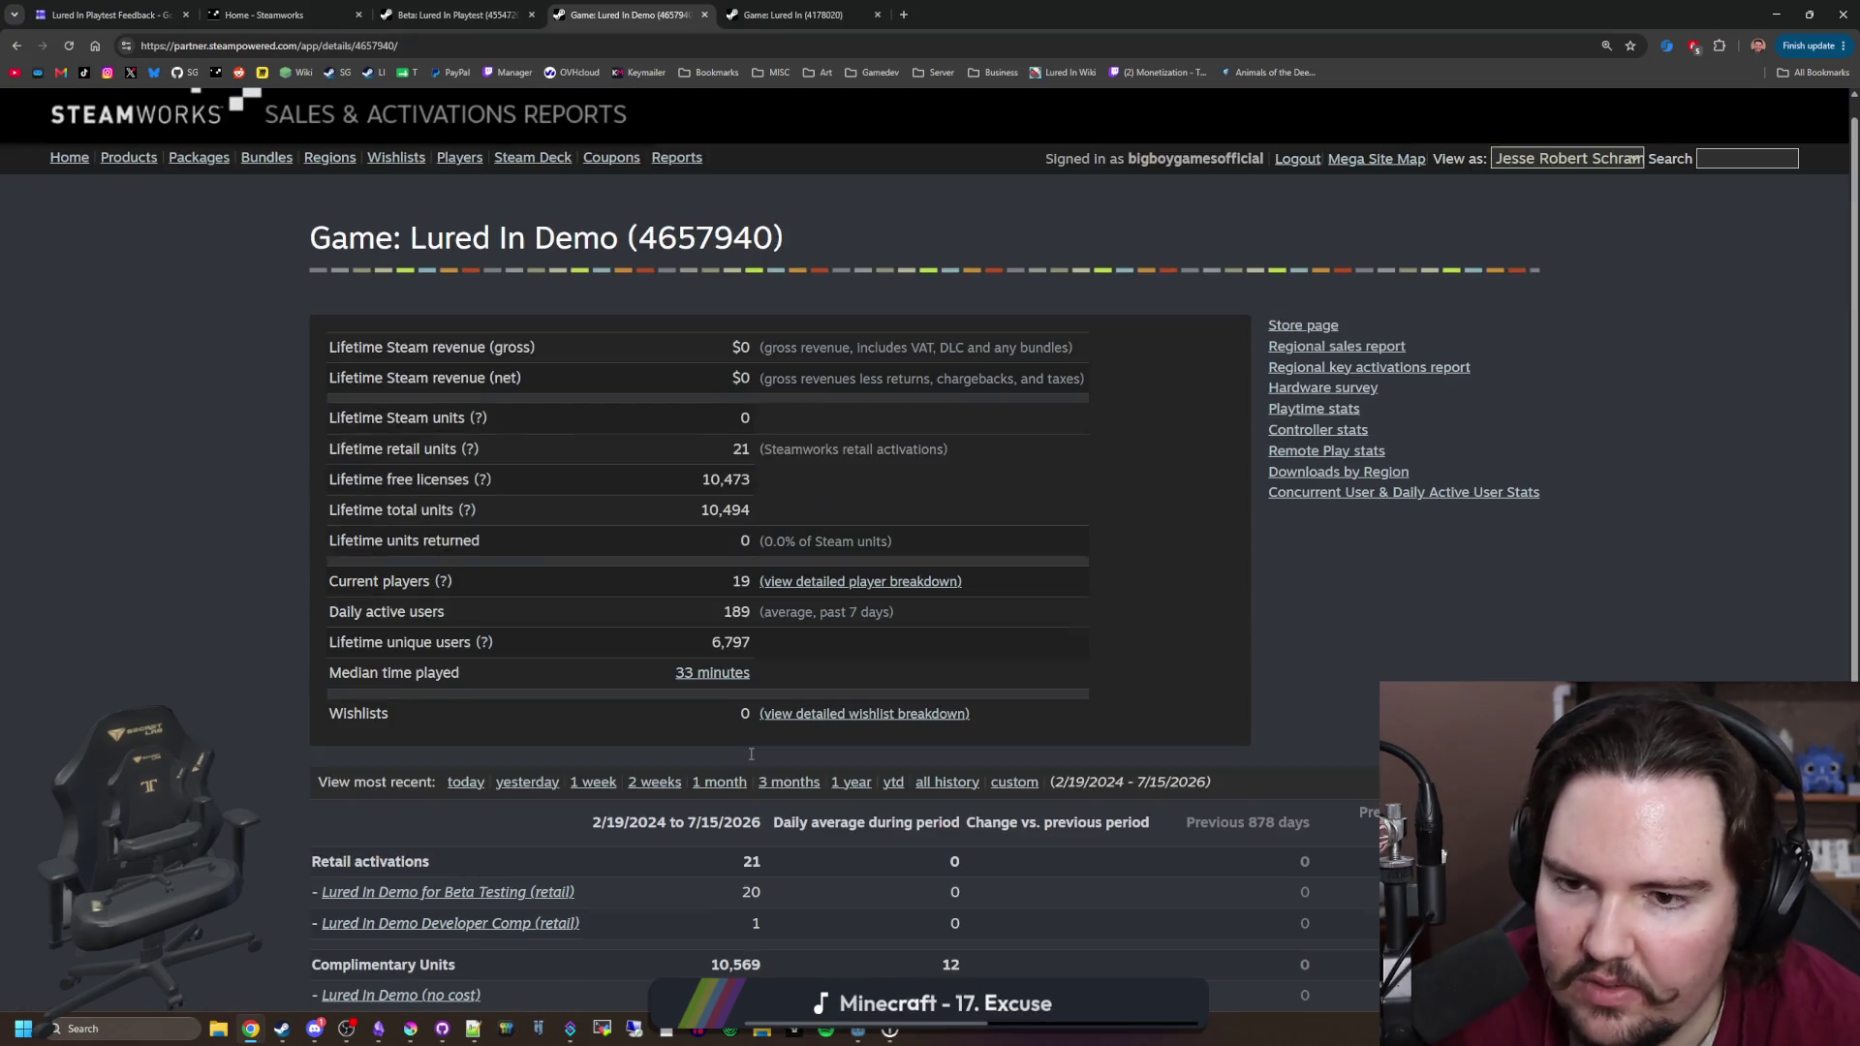
pyautogui.click(719, 674)
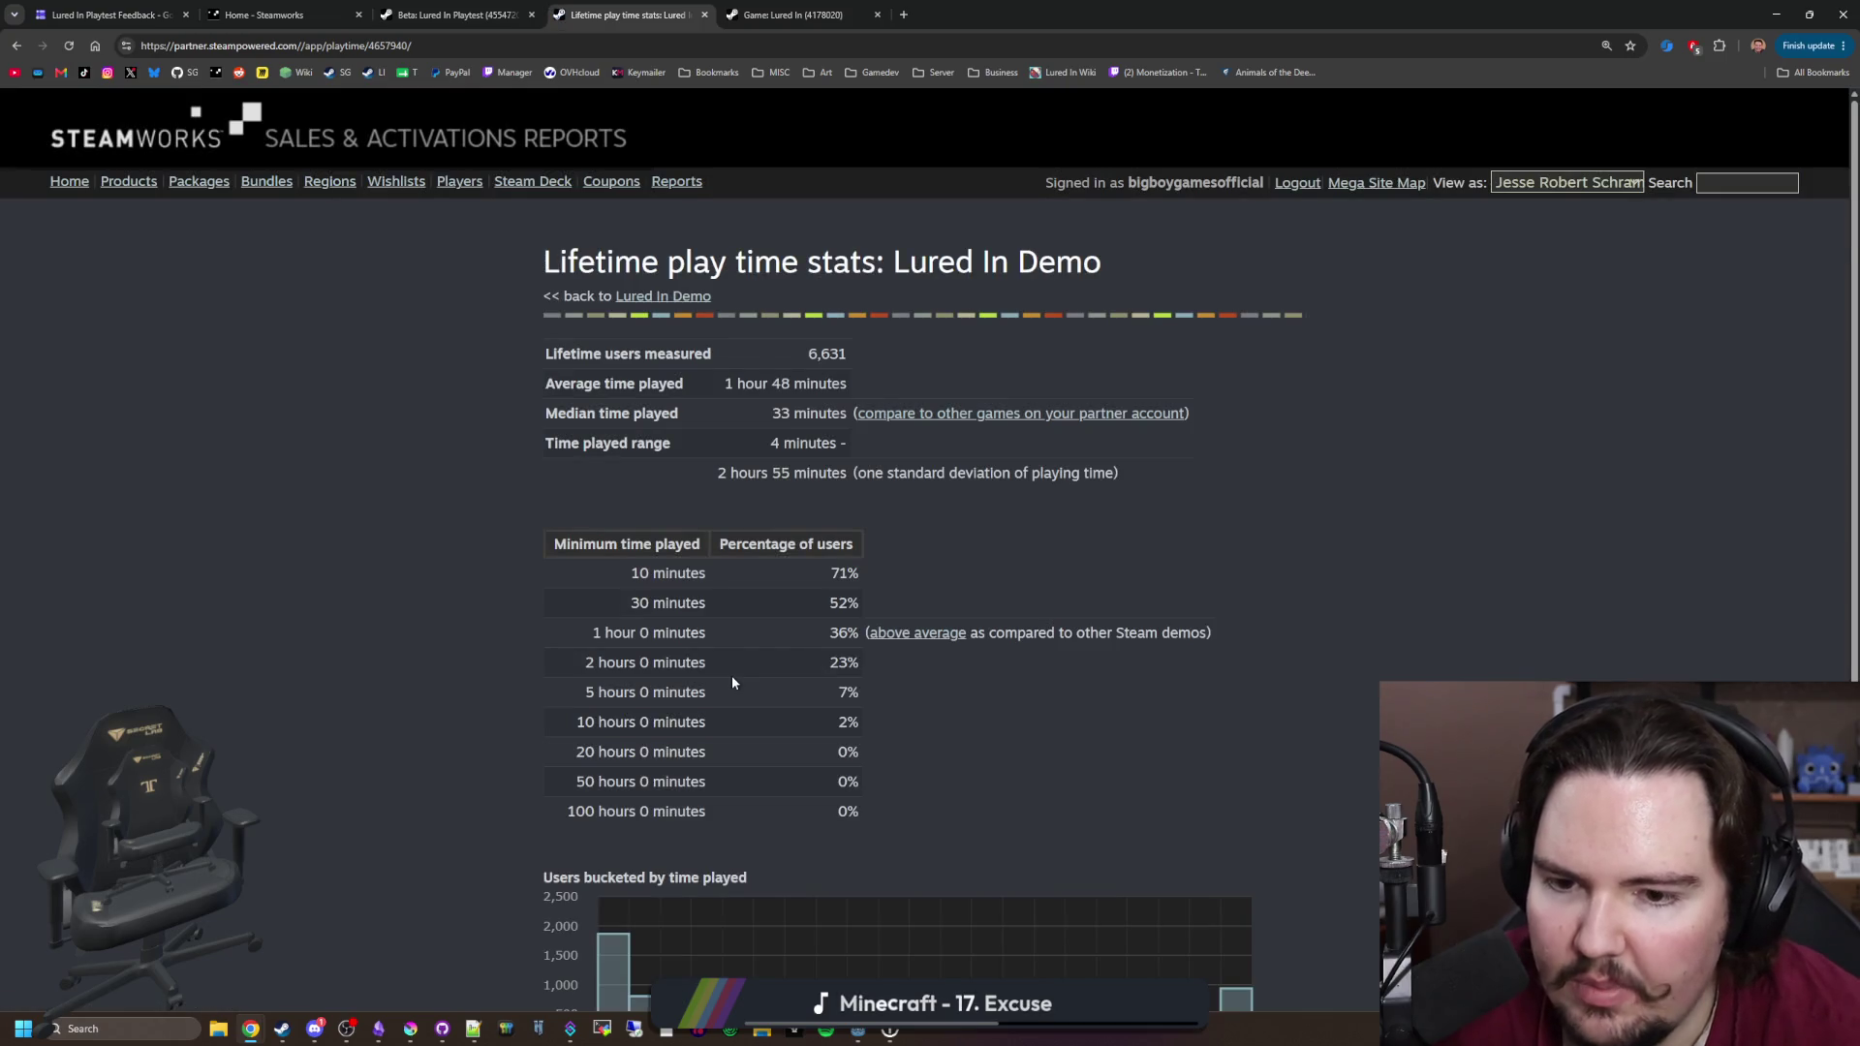
# Step: Read the rest of the Demo play time stats and go back to its overview
pyautogui.scroll(-2, 732, 682)
pyautogui.moveTo(607, 833)
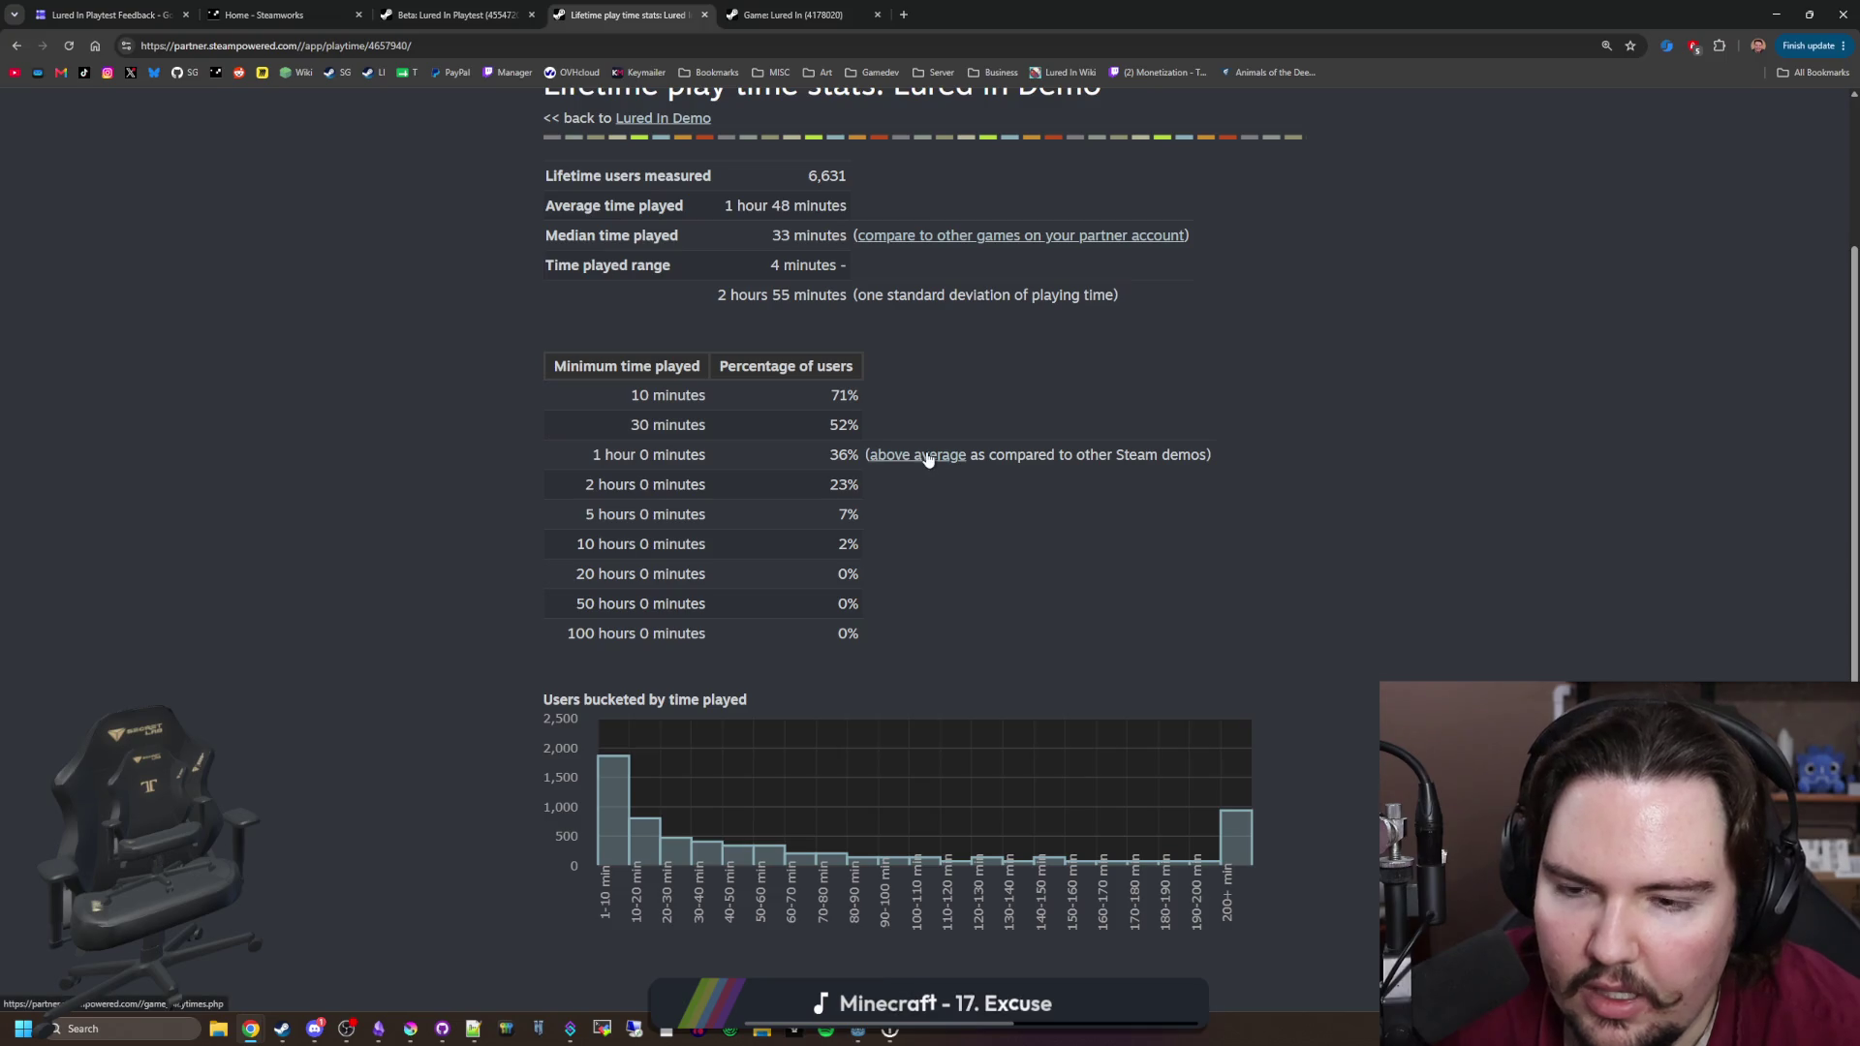
pyautogui.hotkey('alt', 'Left')
# Step: View the Lured In Playtest's 51-minute median play time stats, then go back to its overview
pyautogui.click(860, 6)
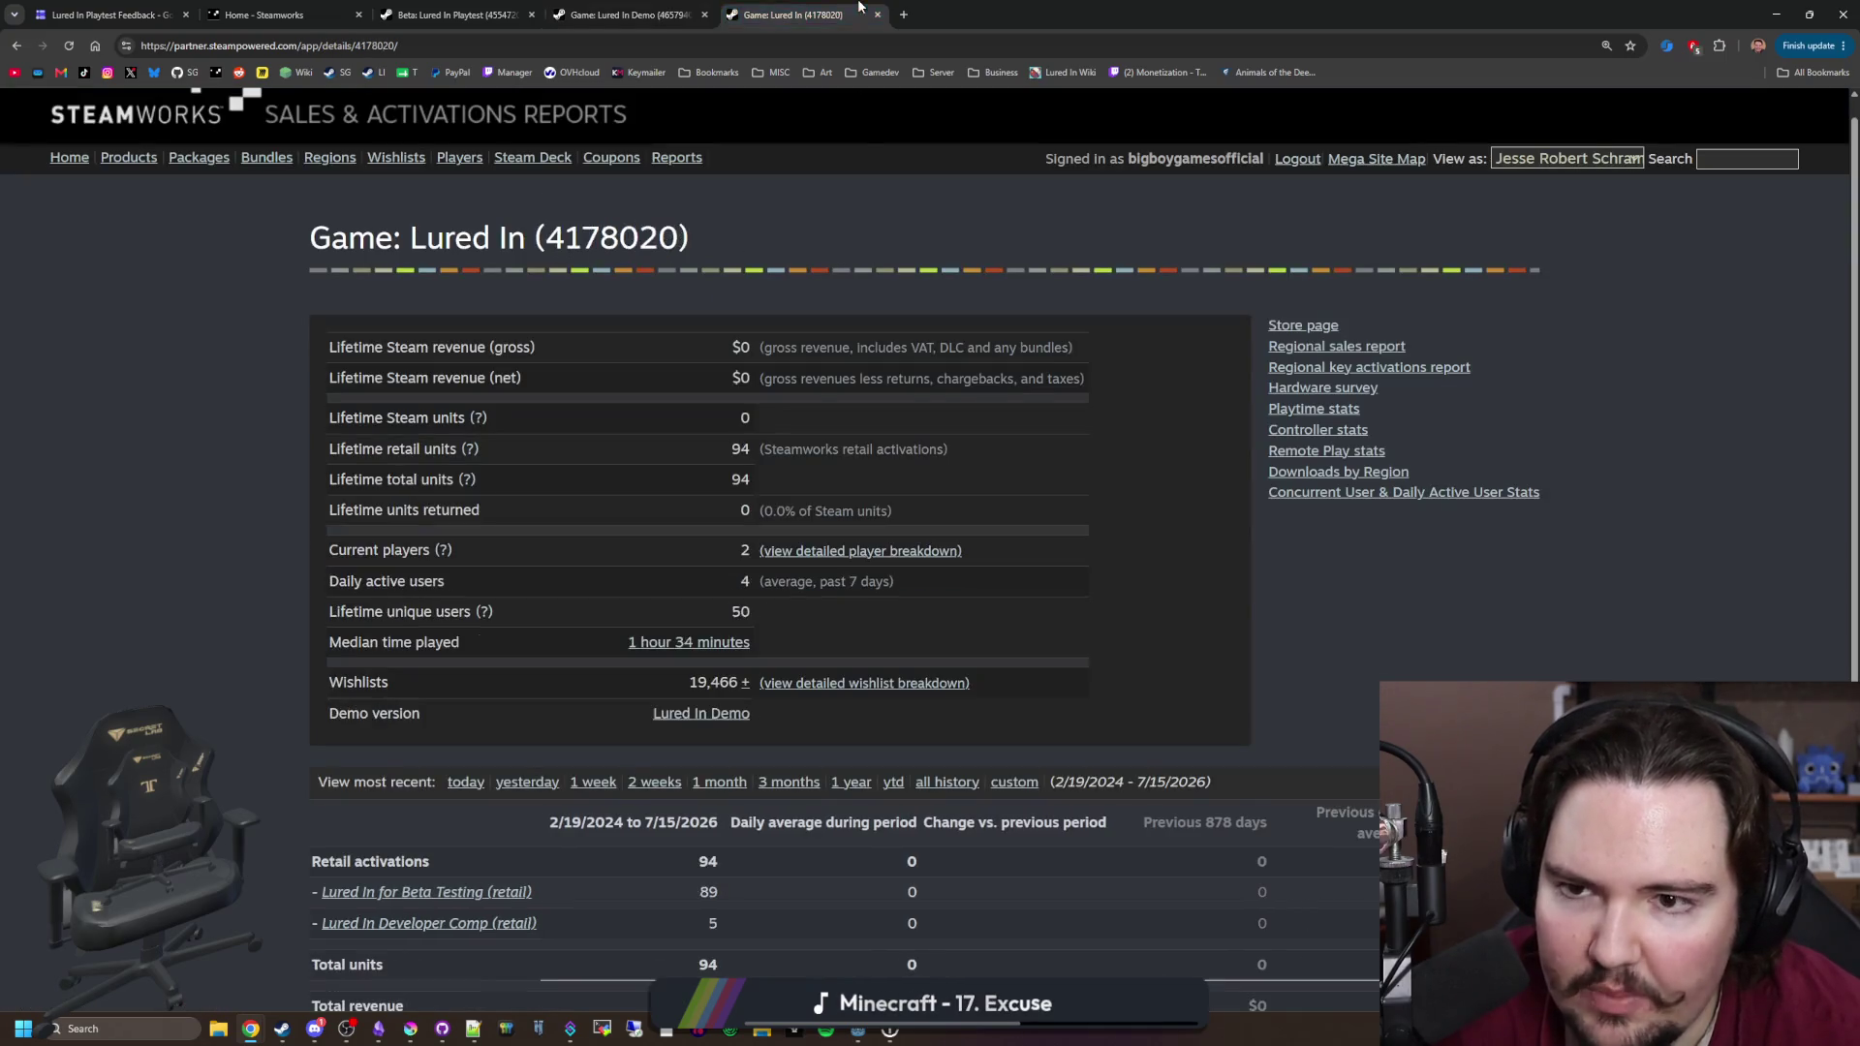
pyautogui.hotkey('ctrl', 'shift', 'Tab')
pyautogui.hotkey('ctrl', 'shift', 'Tab')
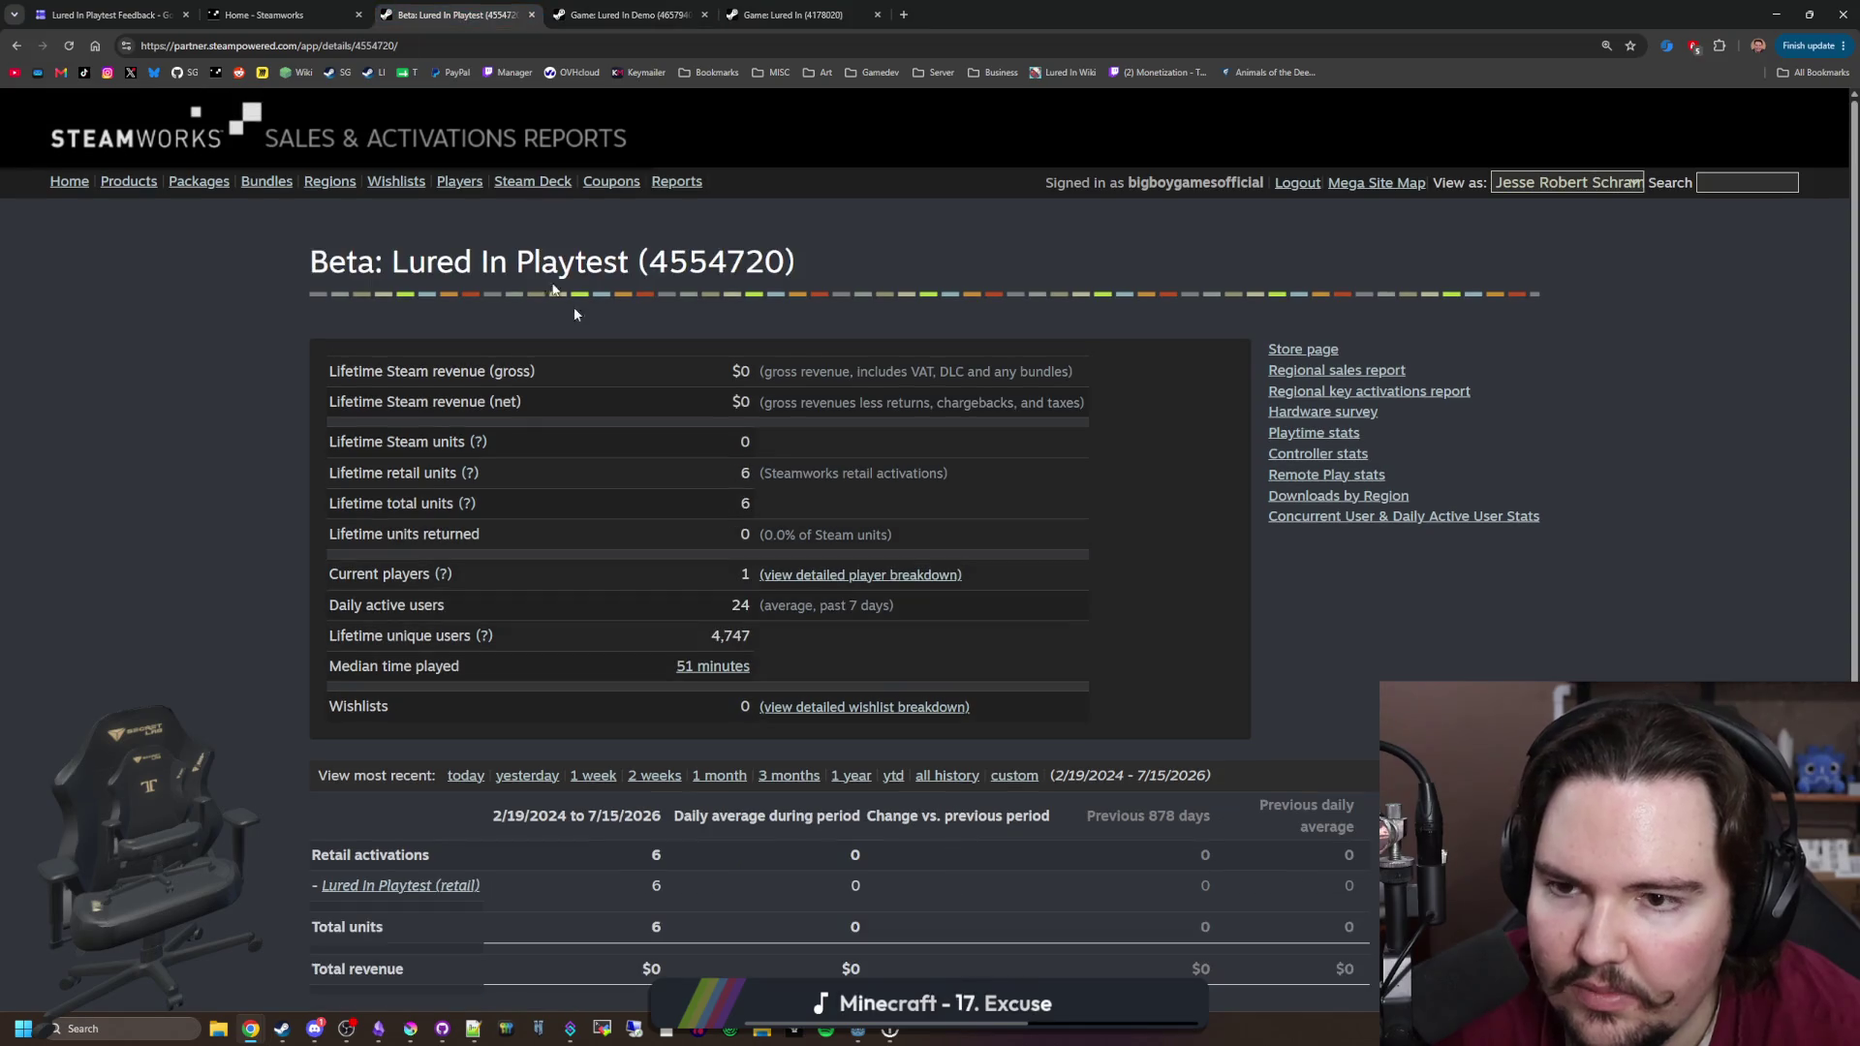
pyautogui.click(724, 668)
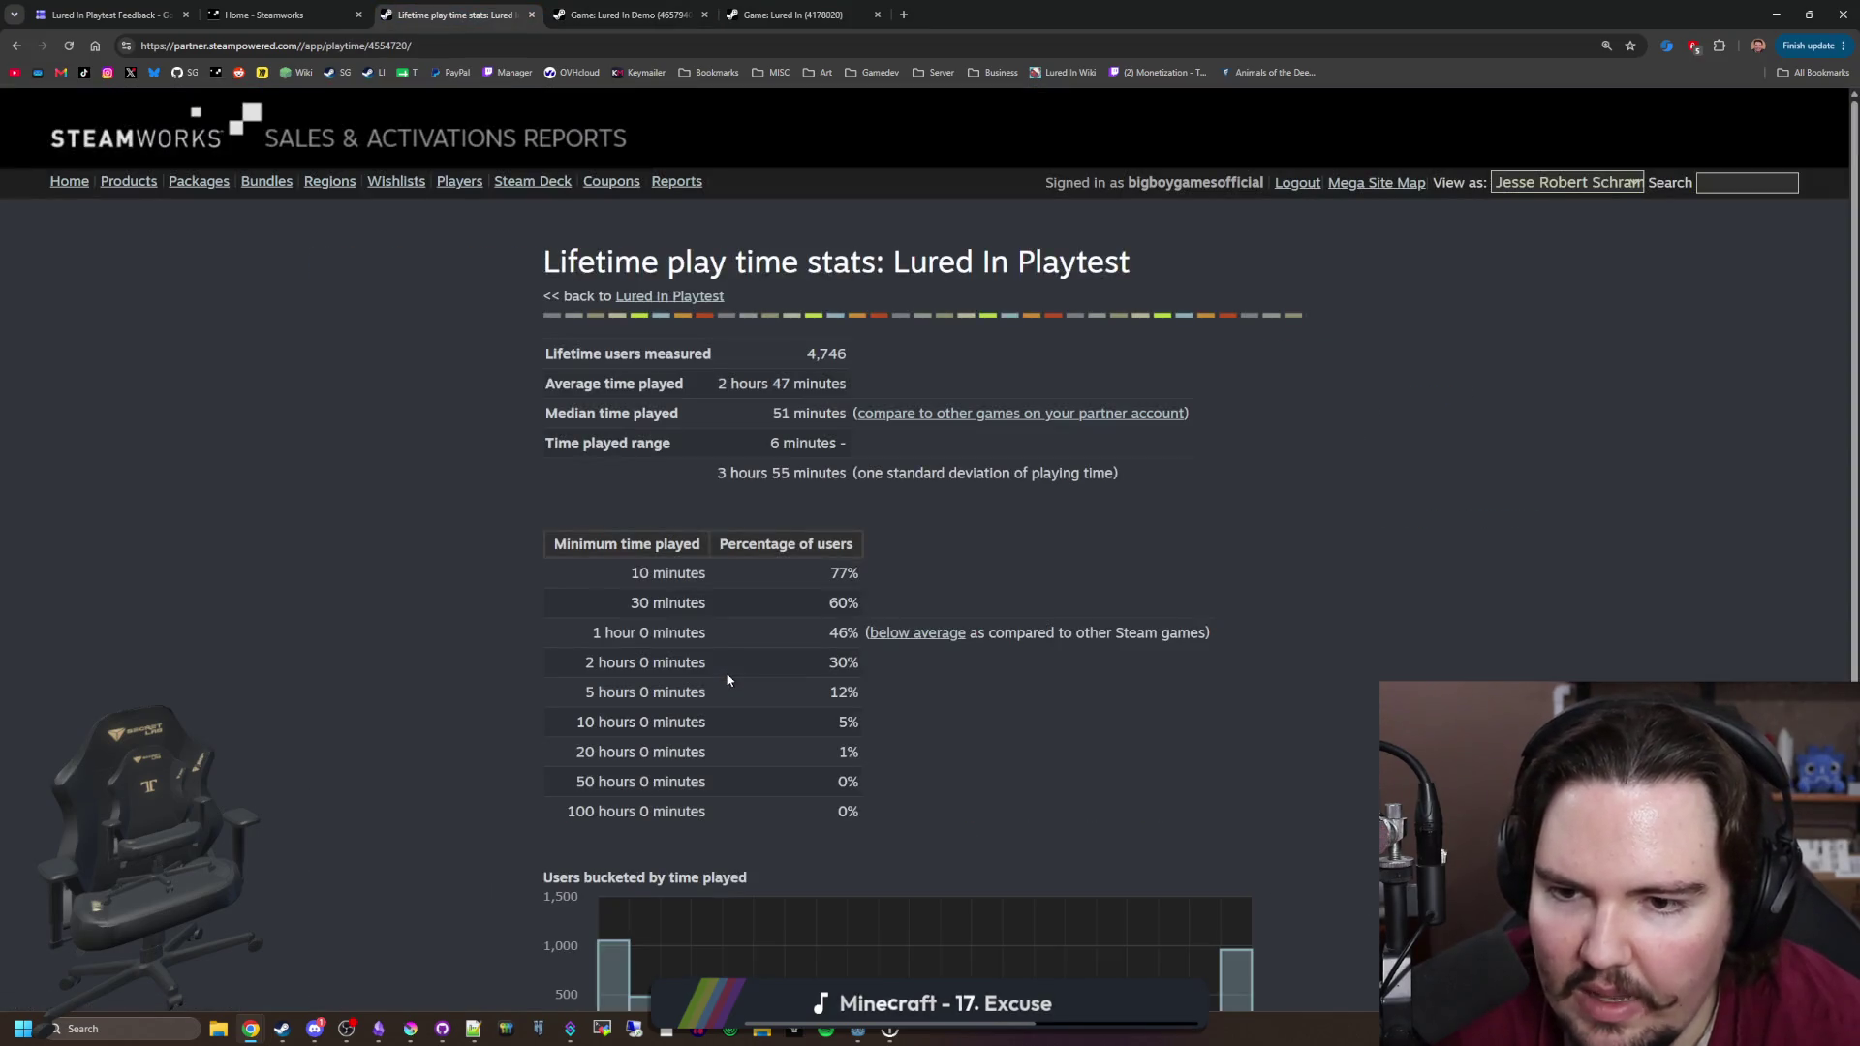
pyautogui.scroll(-1, 787, 528)
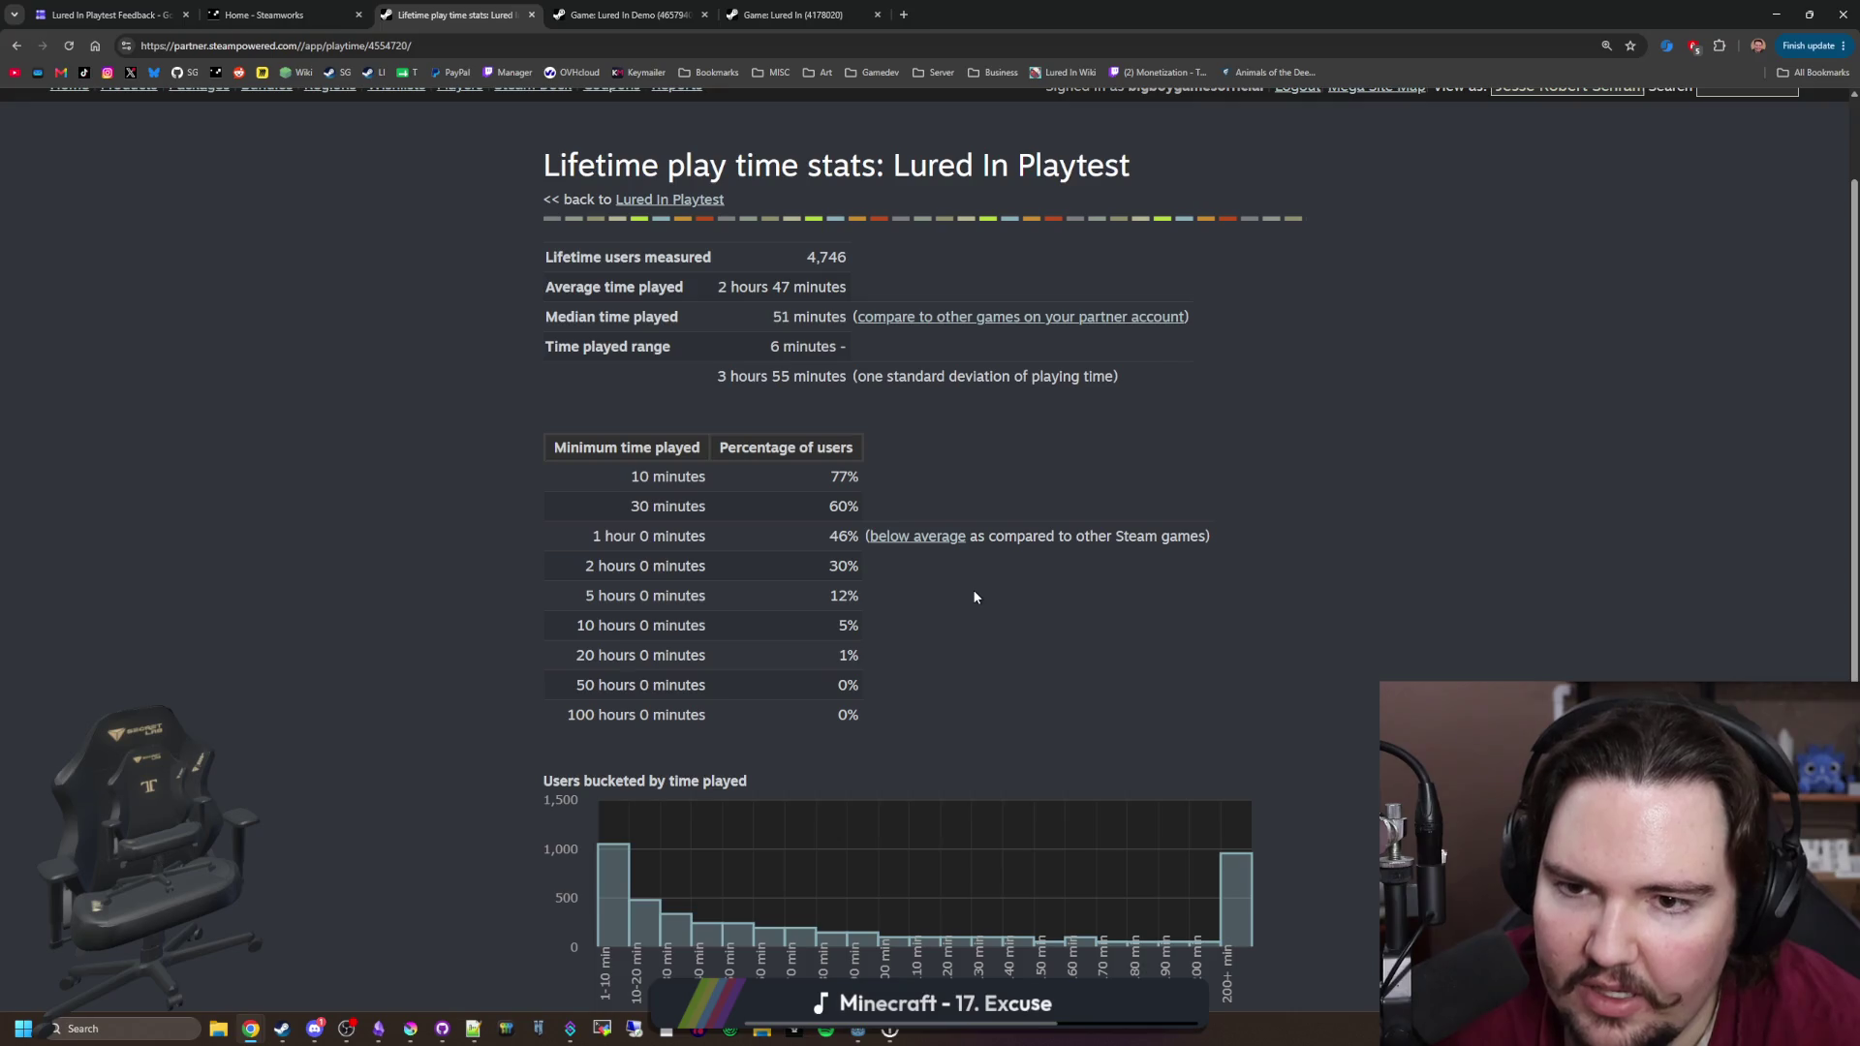
pyautogui.scroll(1, 975, 594)
pyautogui.hotkey('alt', 'Left')
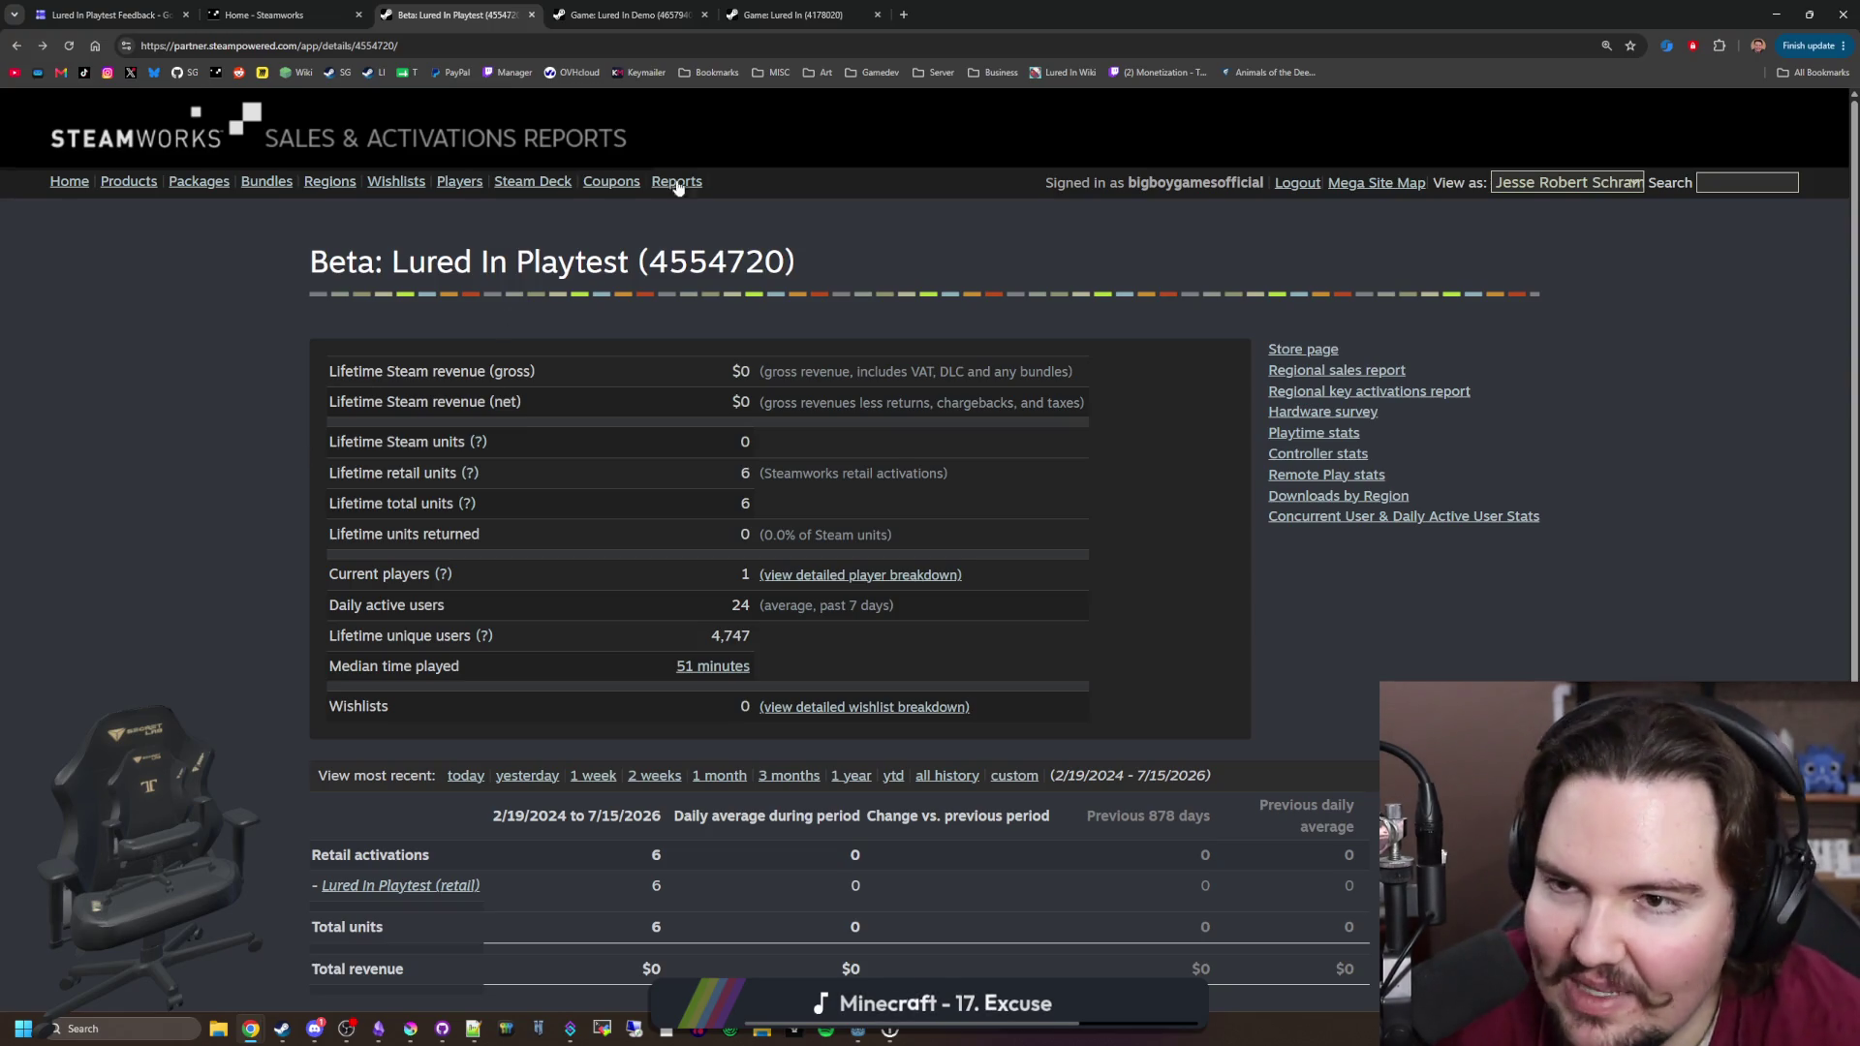
# Step: Open Lured In's lifetime play time stats and read the histogram and standard deviation
pyautogui.click(779, 14)
pyautogui.click(718, 643)
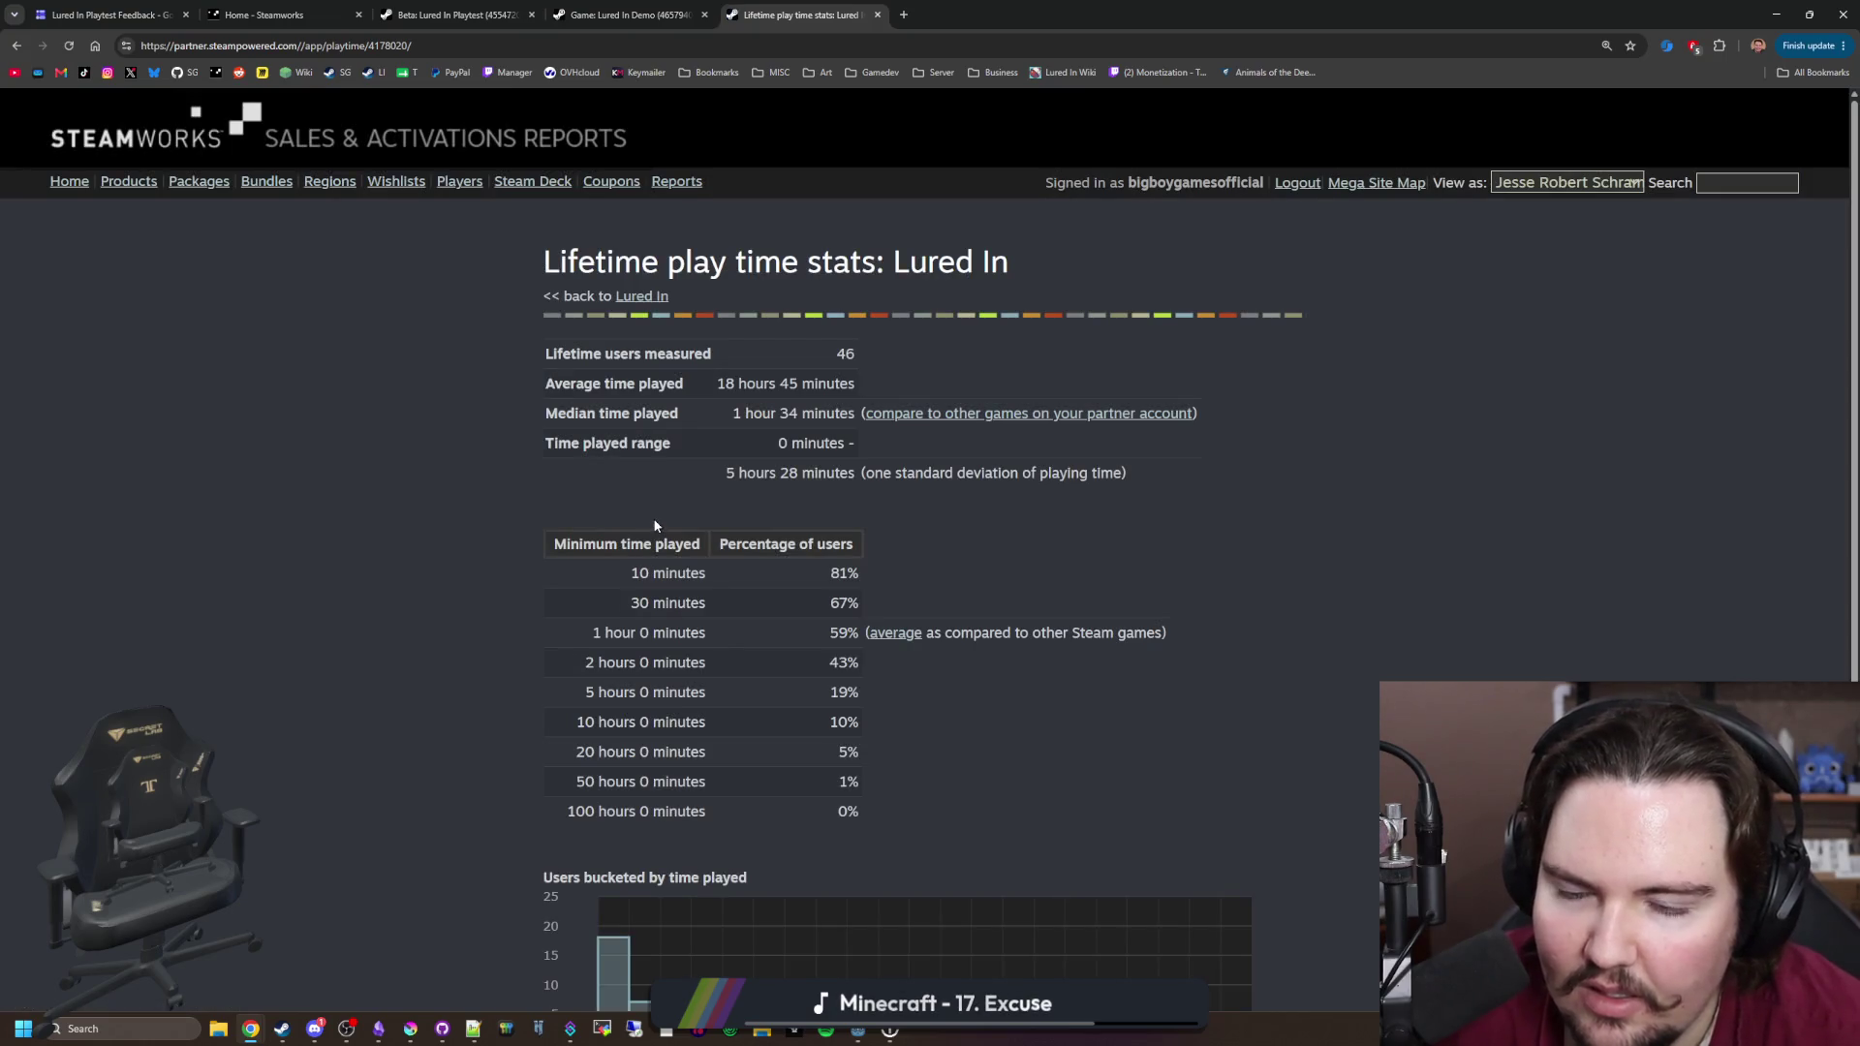
pyautogui.scroll(-2, 655, 526)
pyautogui.scroll(2, 655, 520)
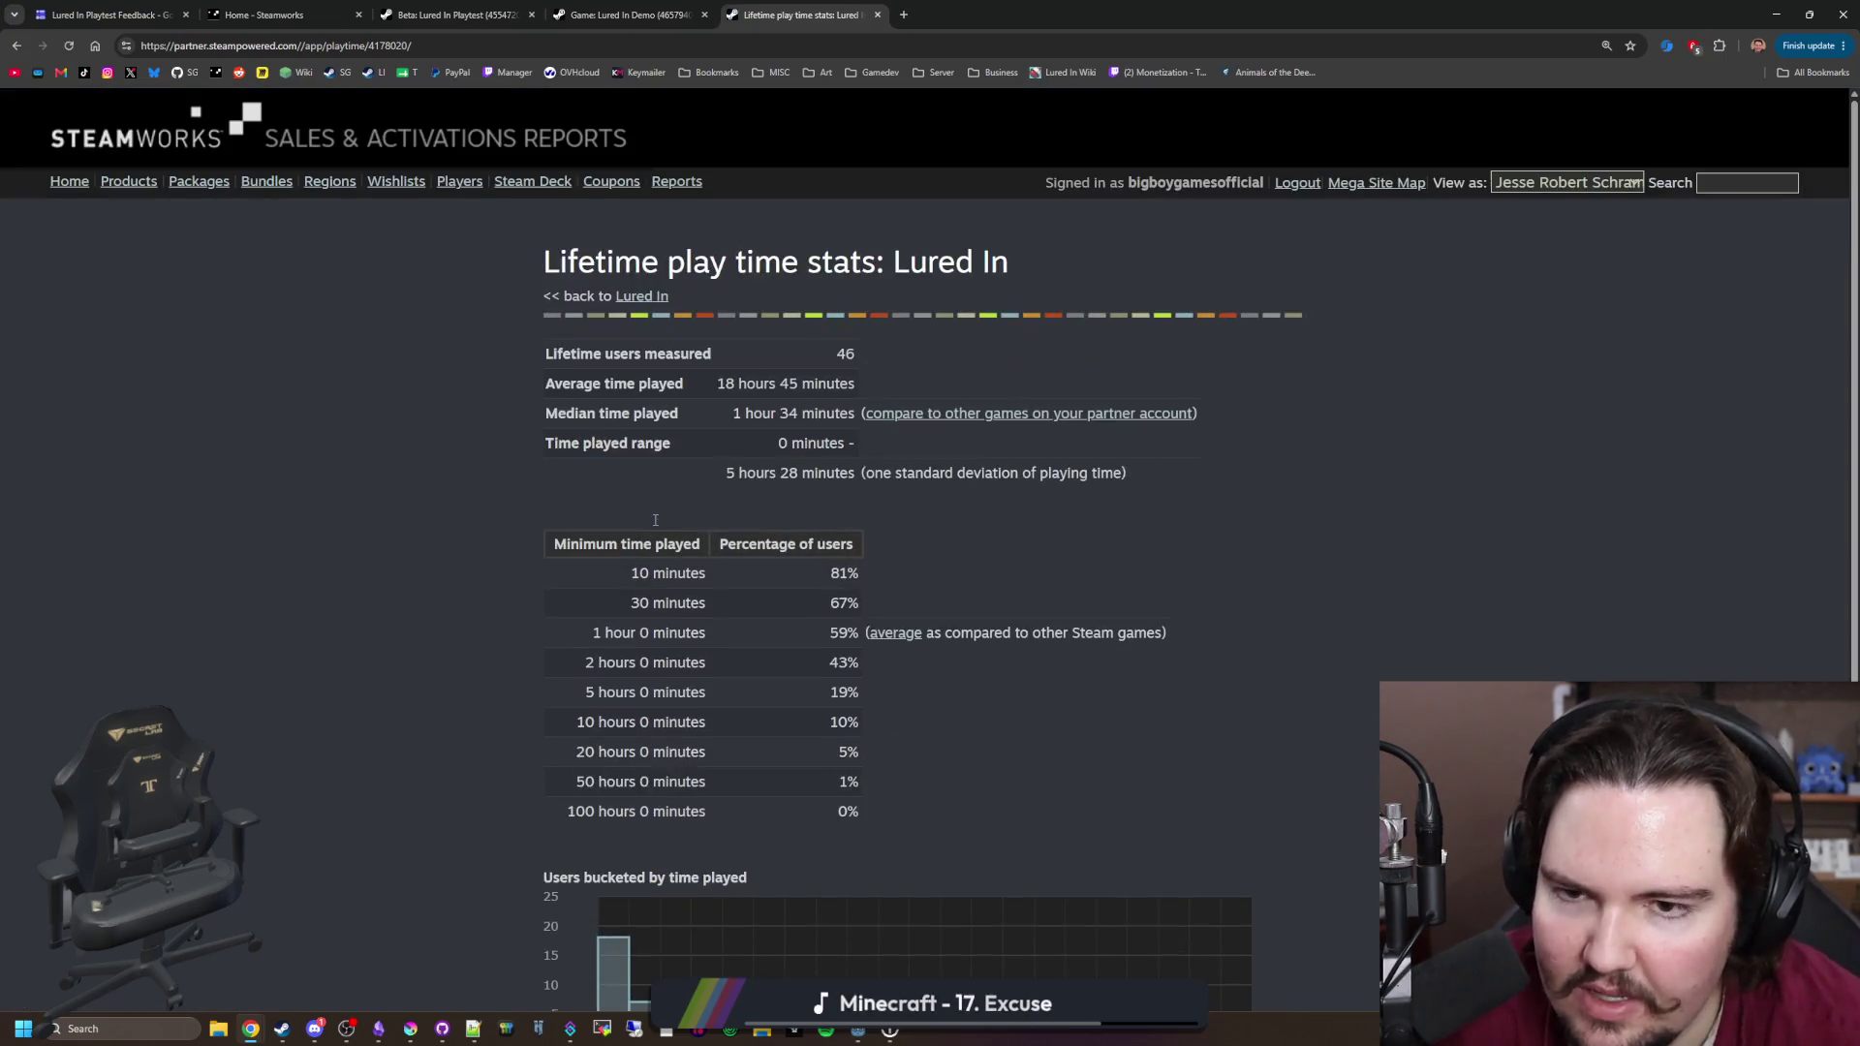
pyautogui.scroll(-2, 833, 426)
pyautogui.moveTo(1243, 856)
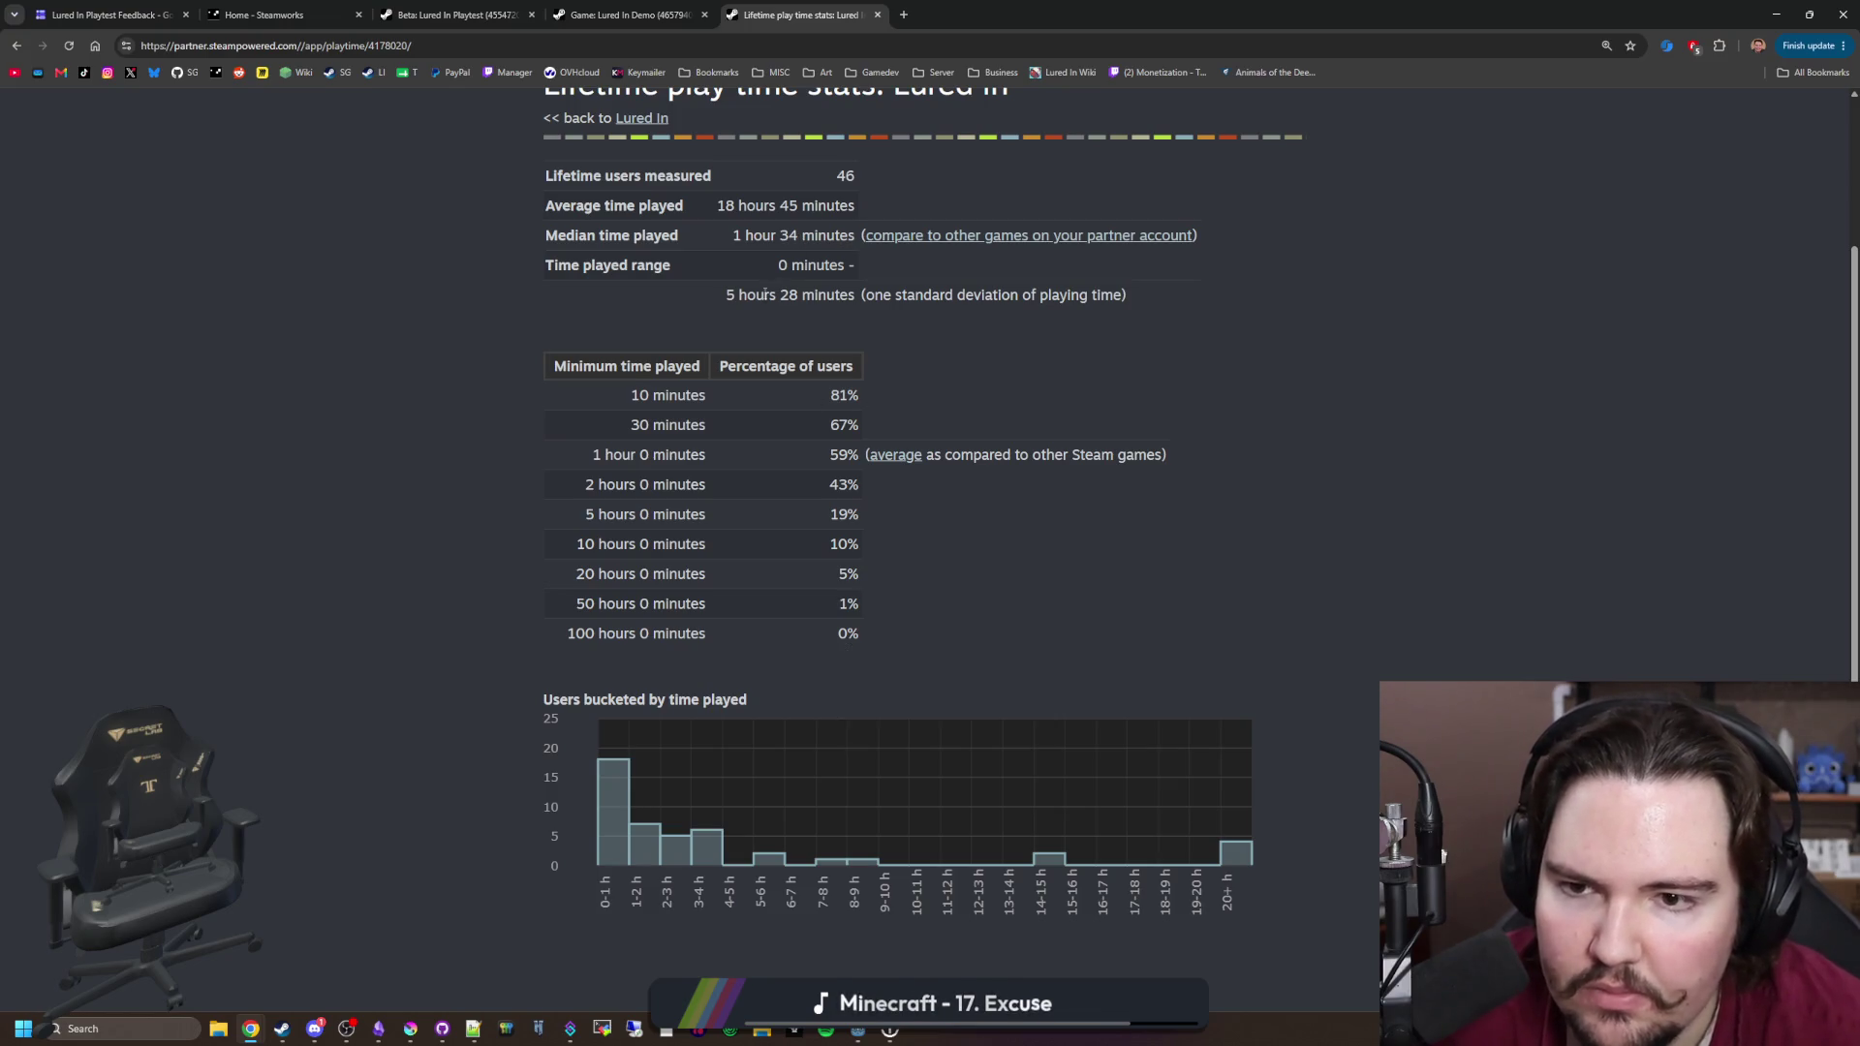
pyautogui.moveTo(780, 295)
pyautogui.mouseDown()
pyautogui.moveTo(1130, 296)
pyautogui.moveTo(685, 305)
pyautogui.mouseUp()
pyautogui.click(1015, 305)
pyautogui.click(1228, 318)
pyautogui.click(685, 305)
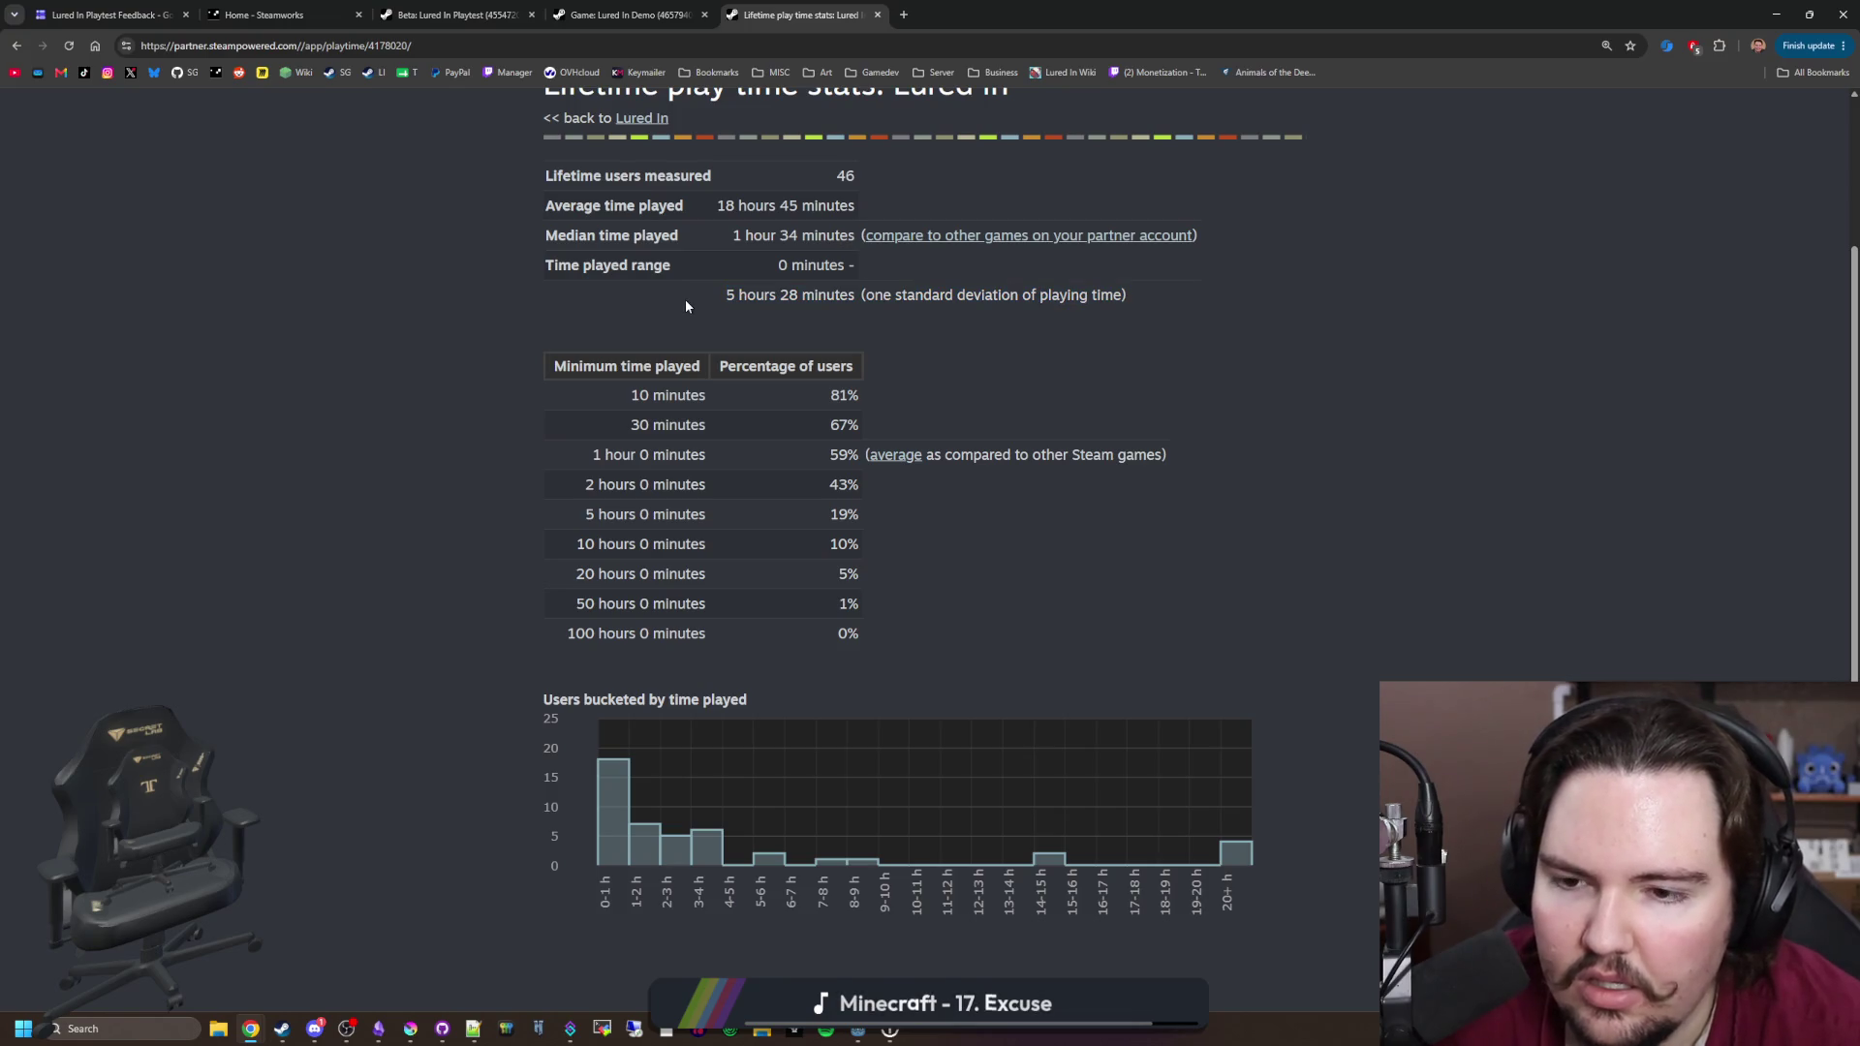
# Step: Close the play time stats, Lured In Demo and Lured In Playtest tabs
pyautogui.click(878, 15)
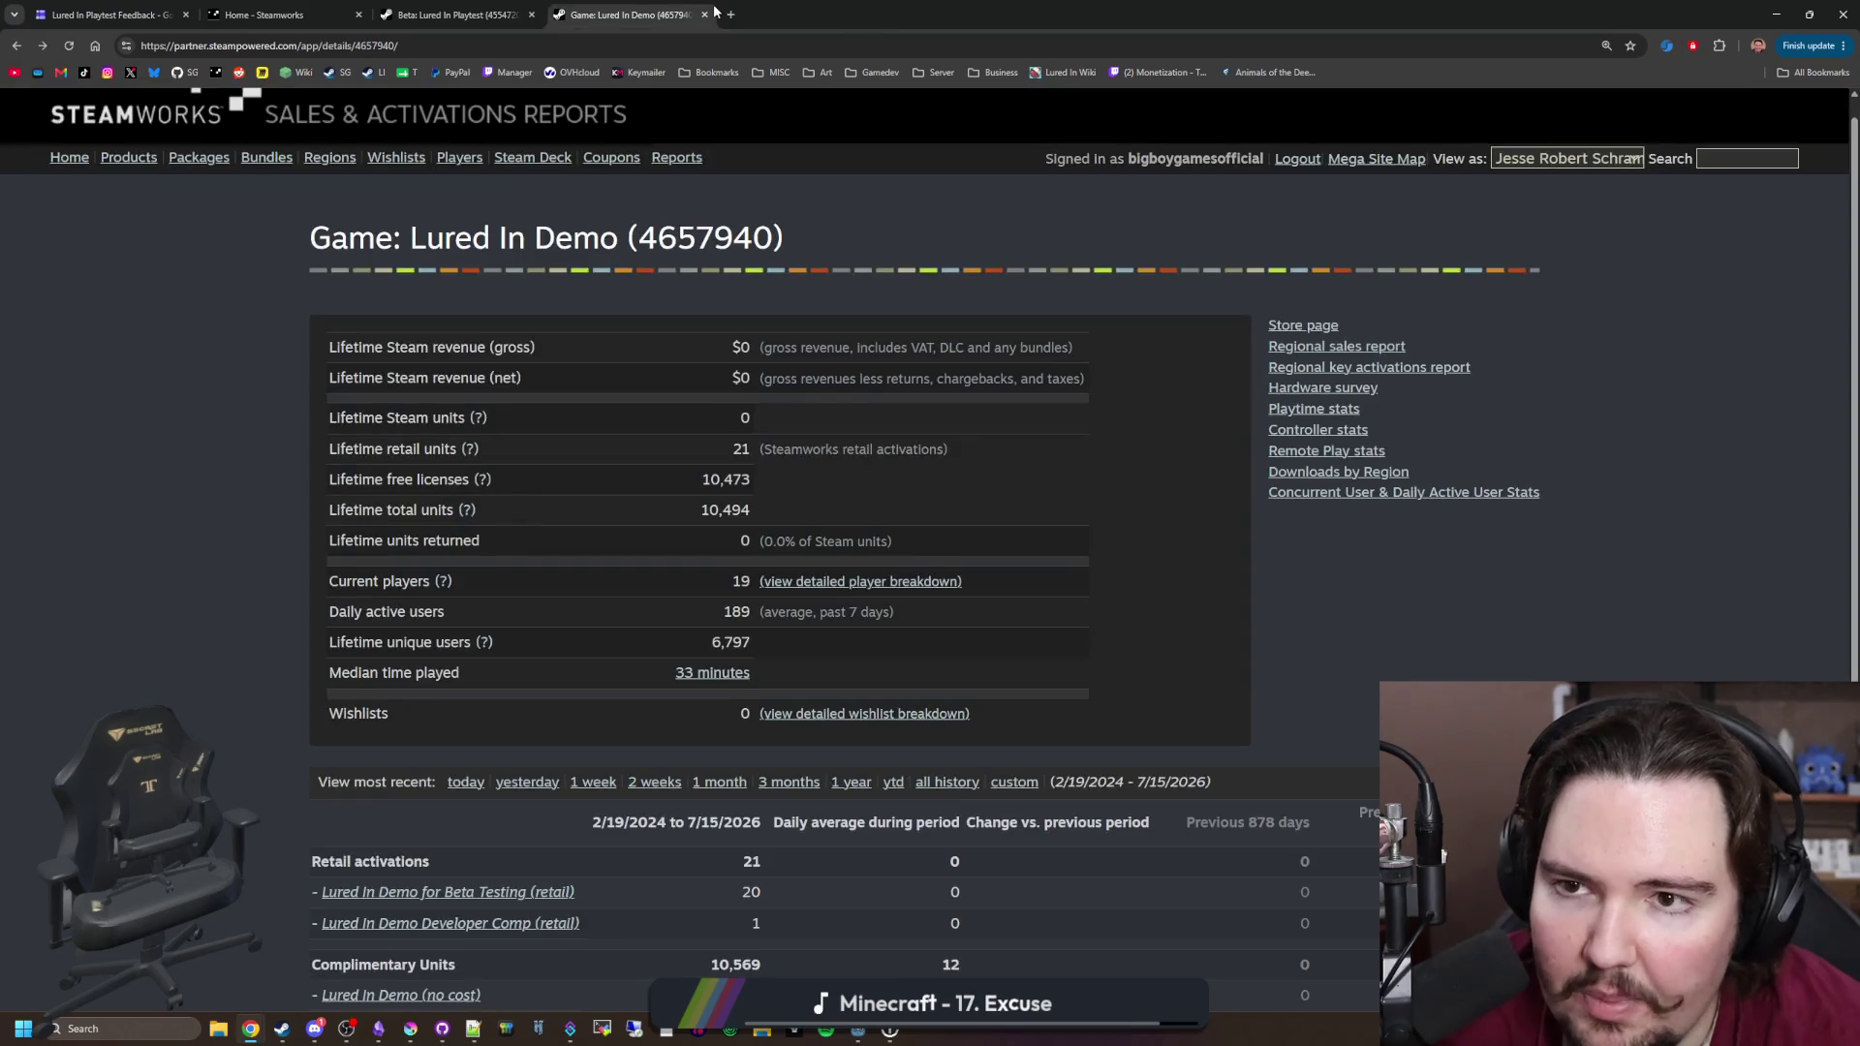
pyautogui.click(705, 15)
pyautogui.click(530, 15)
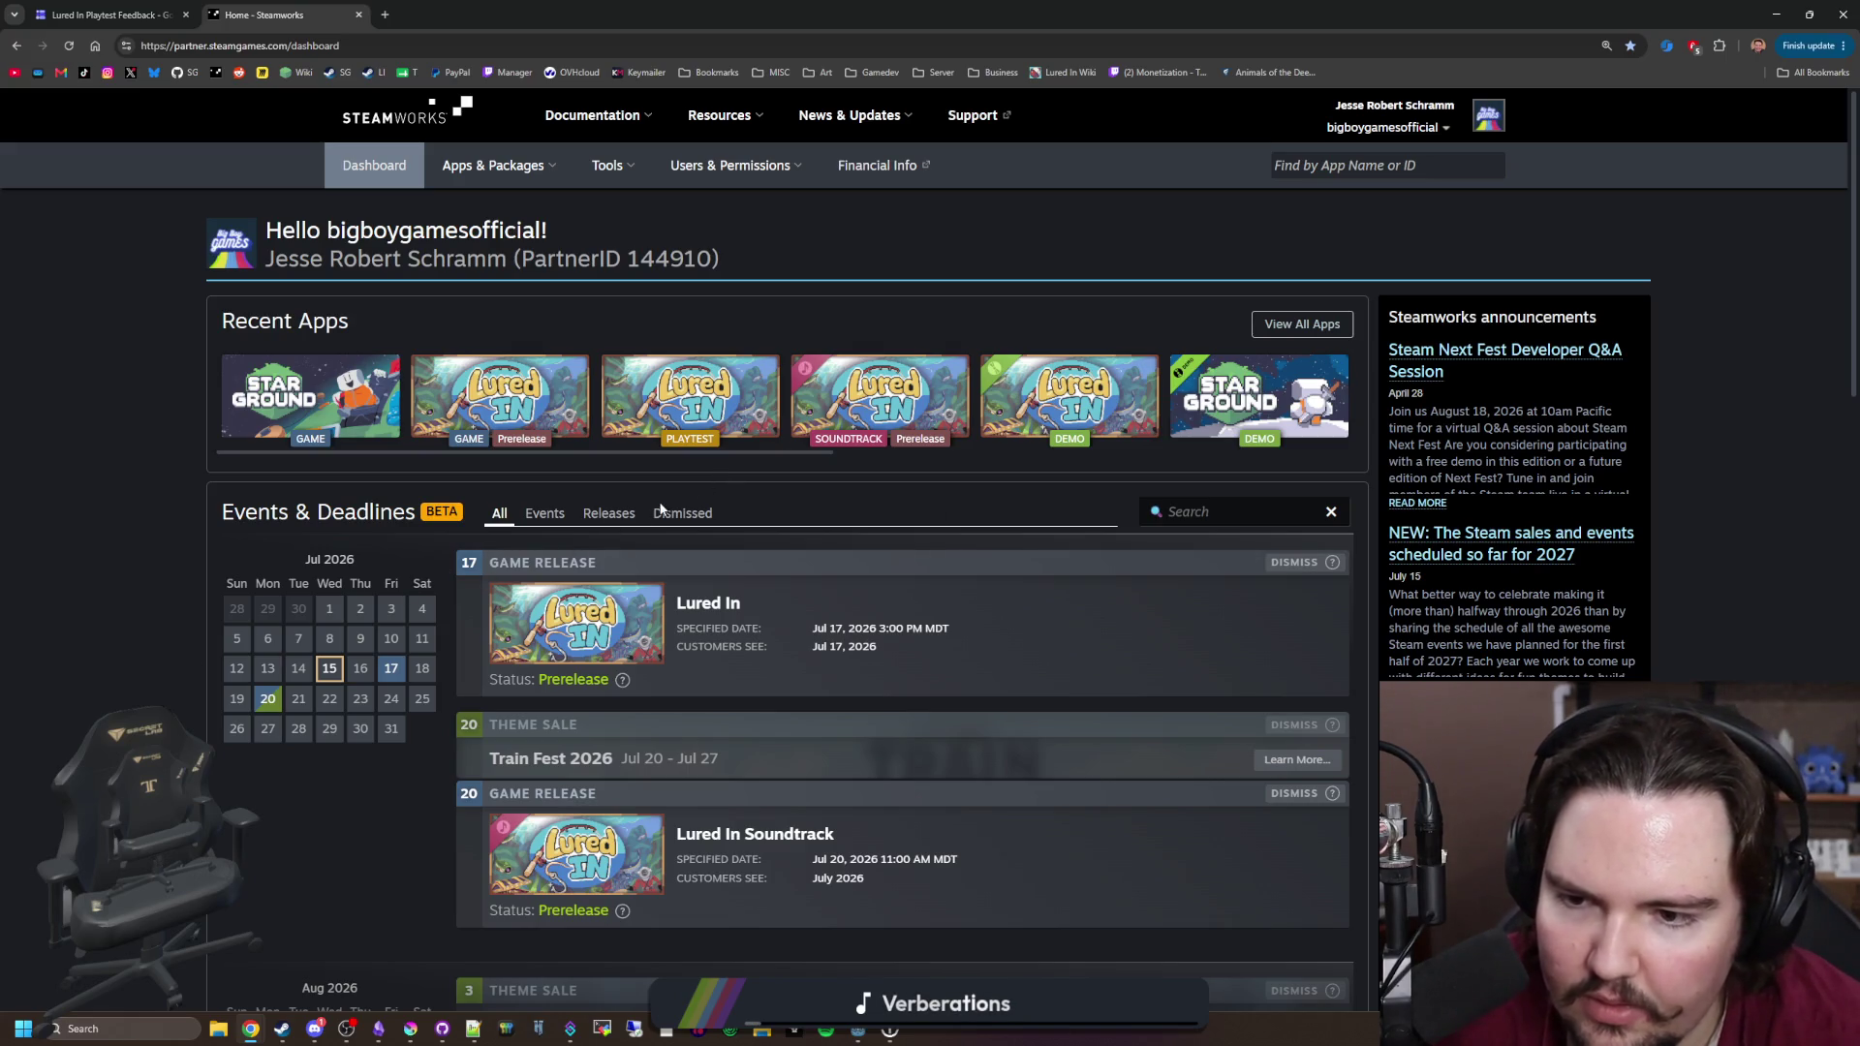
# Step: Switch away from Chrome to bring Discord's lured-in-feedback channel forward
pyautogui.hotkey('alt', 'Tab')
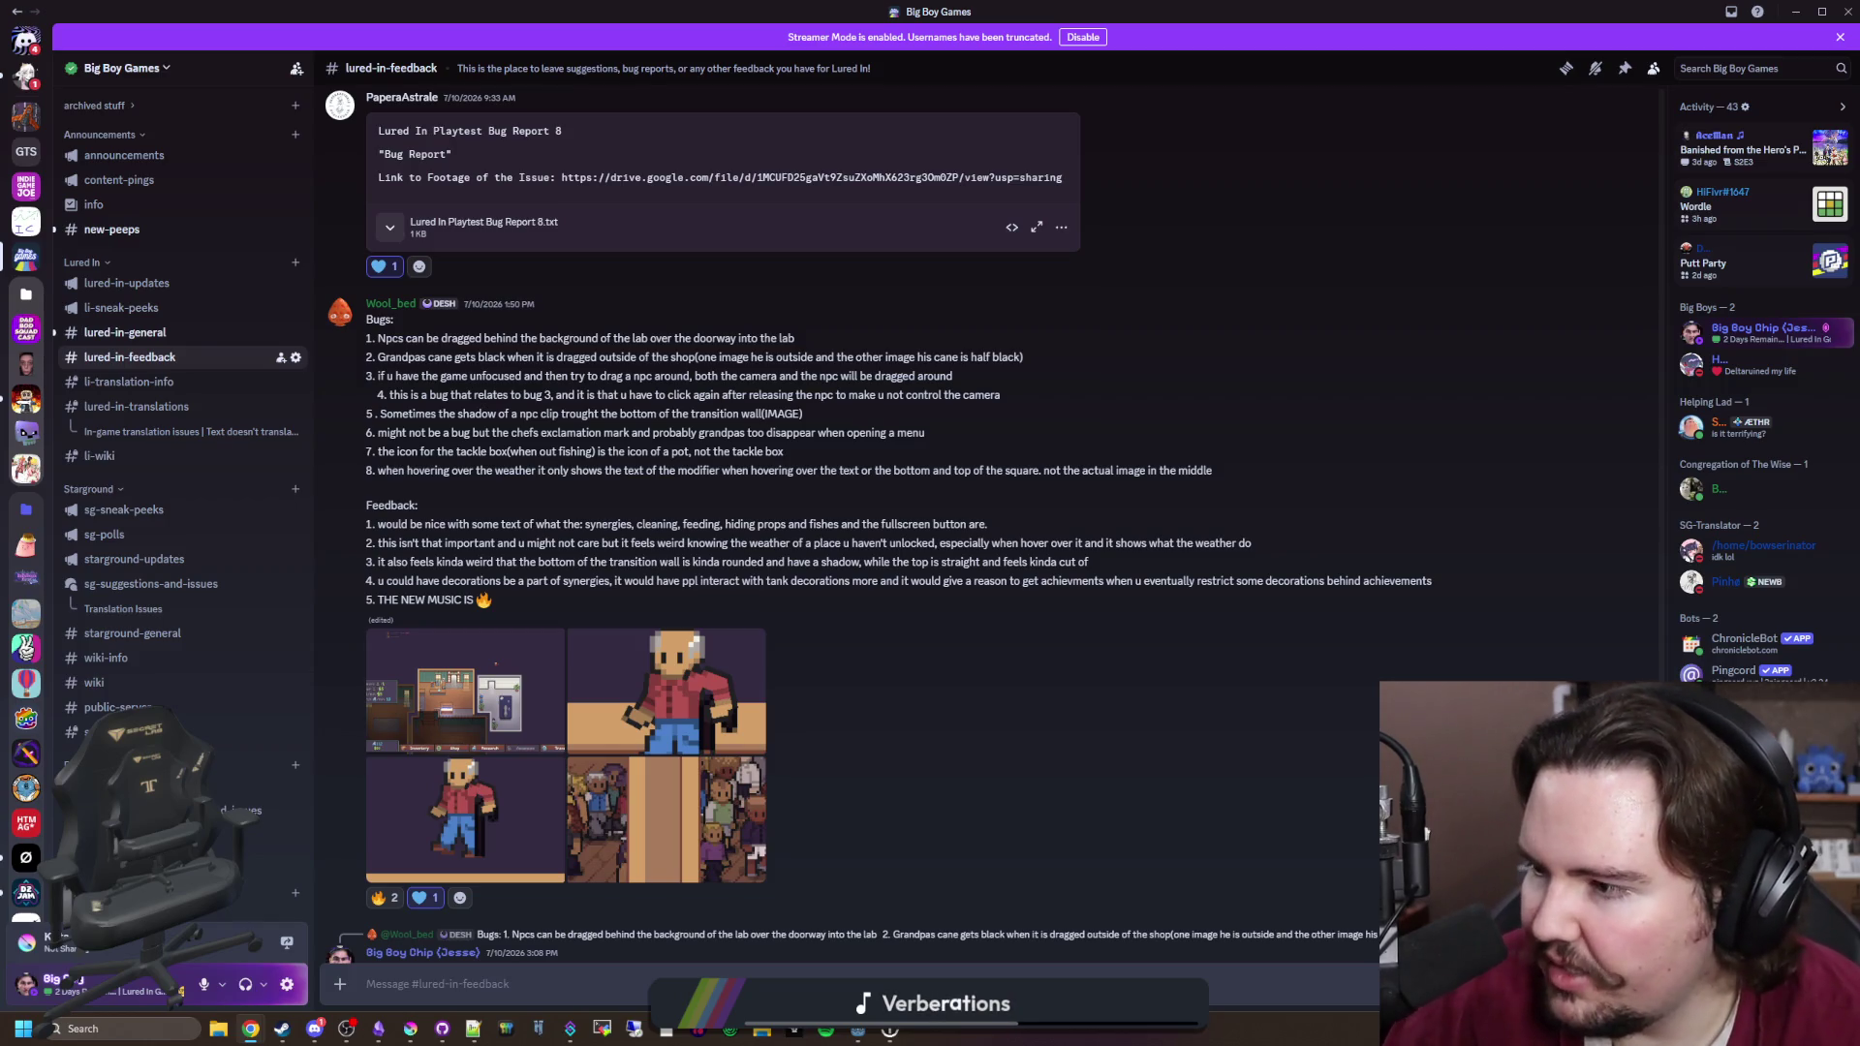
# Step: Read the newest lured-in-feedback posts, check #lured-in-general, then move on to #introductions
pyautogui.scroll(-15, 800, 446)
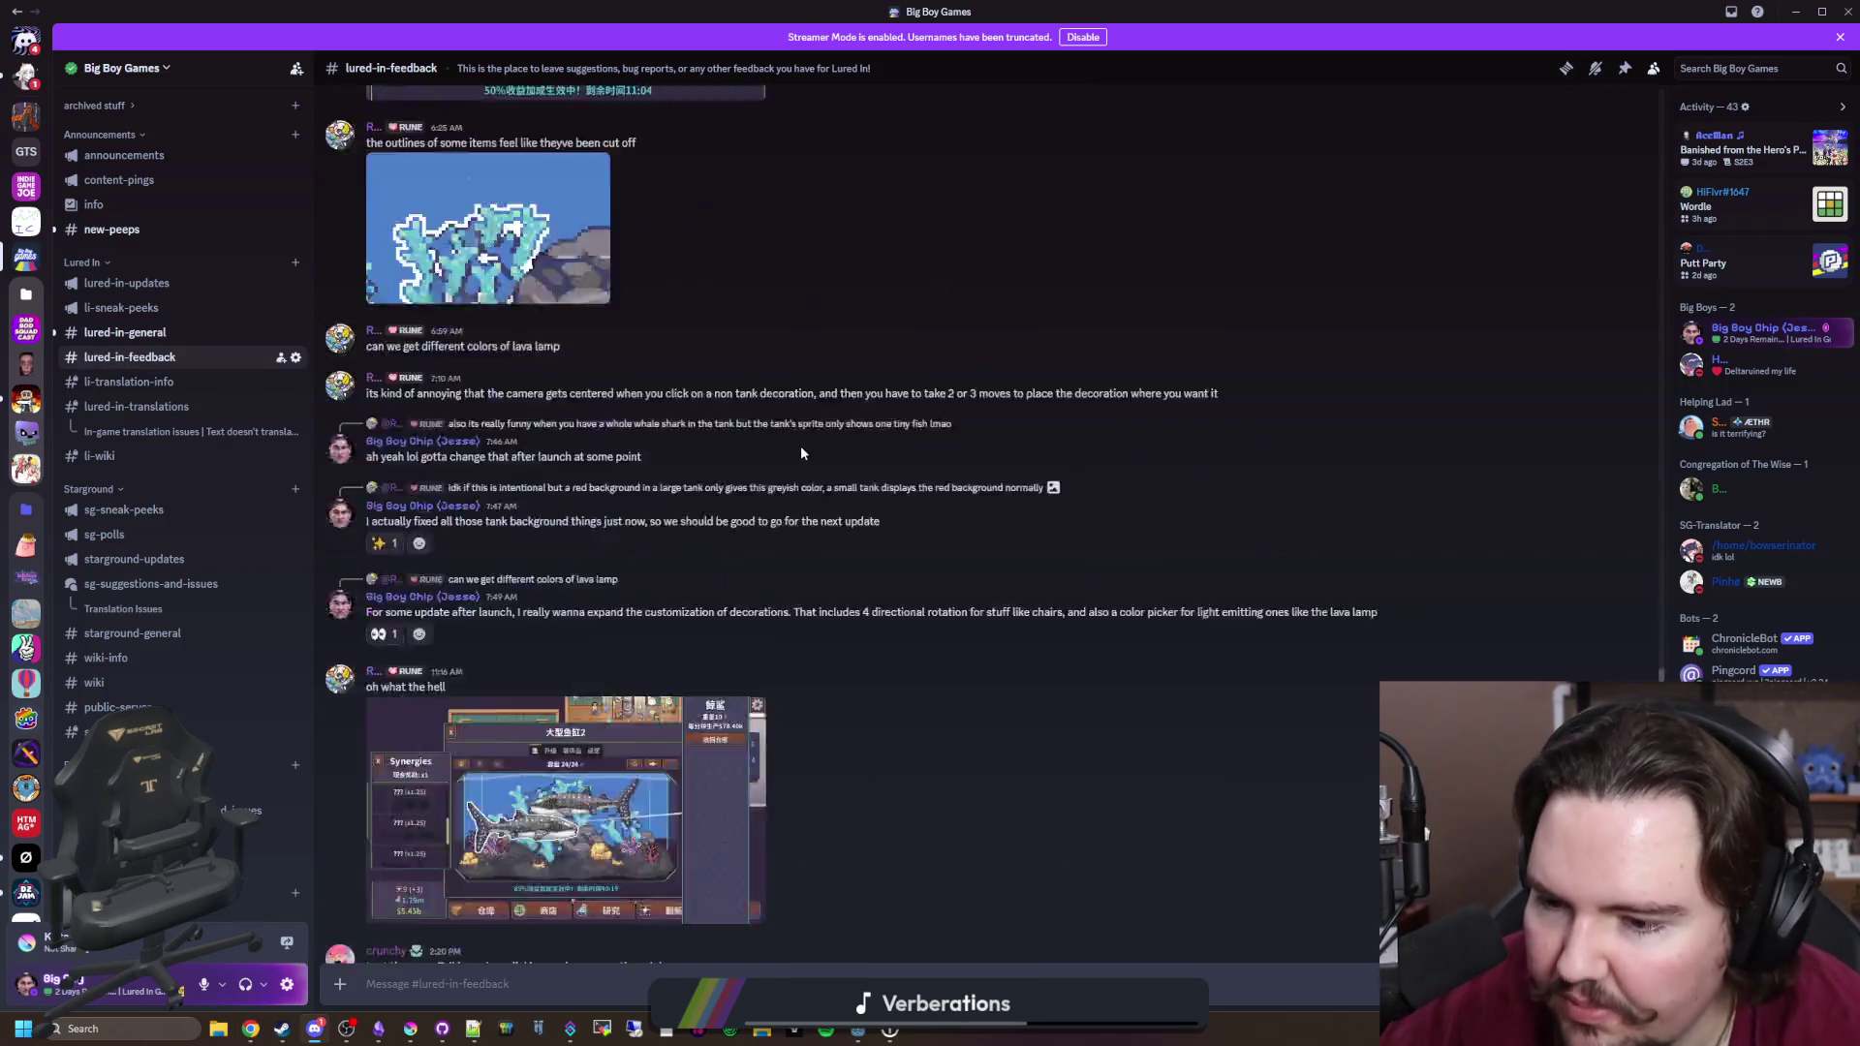
pyautogui.click(136, 334)
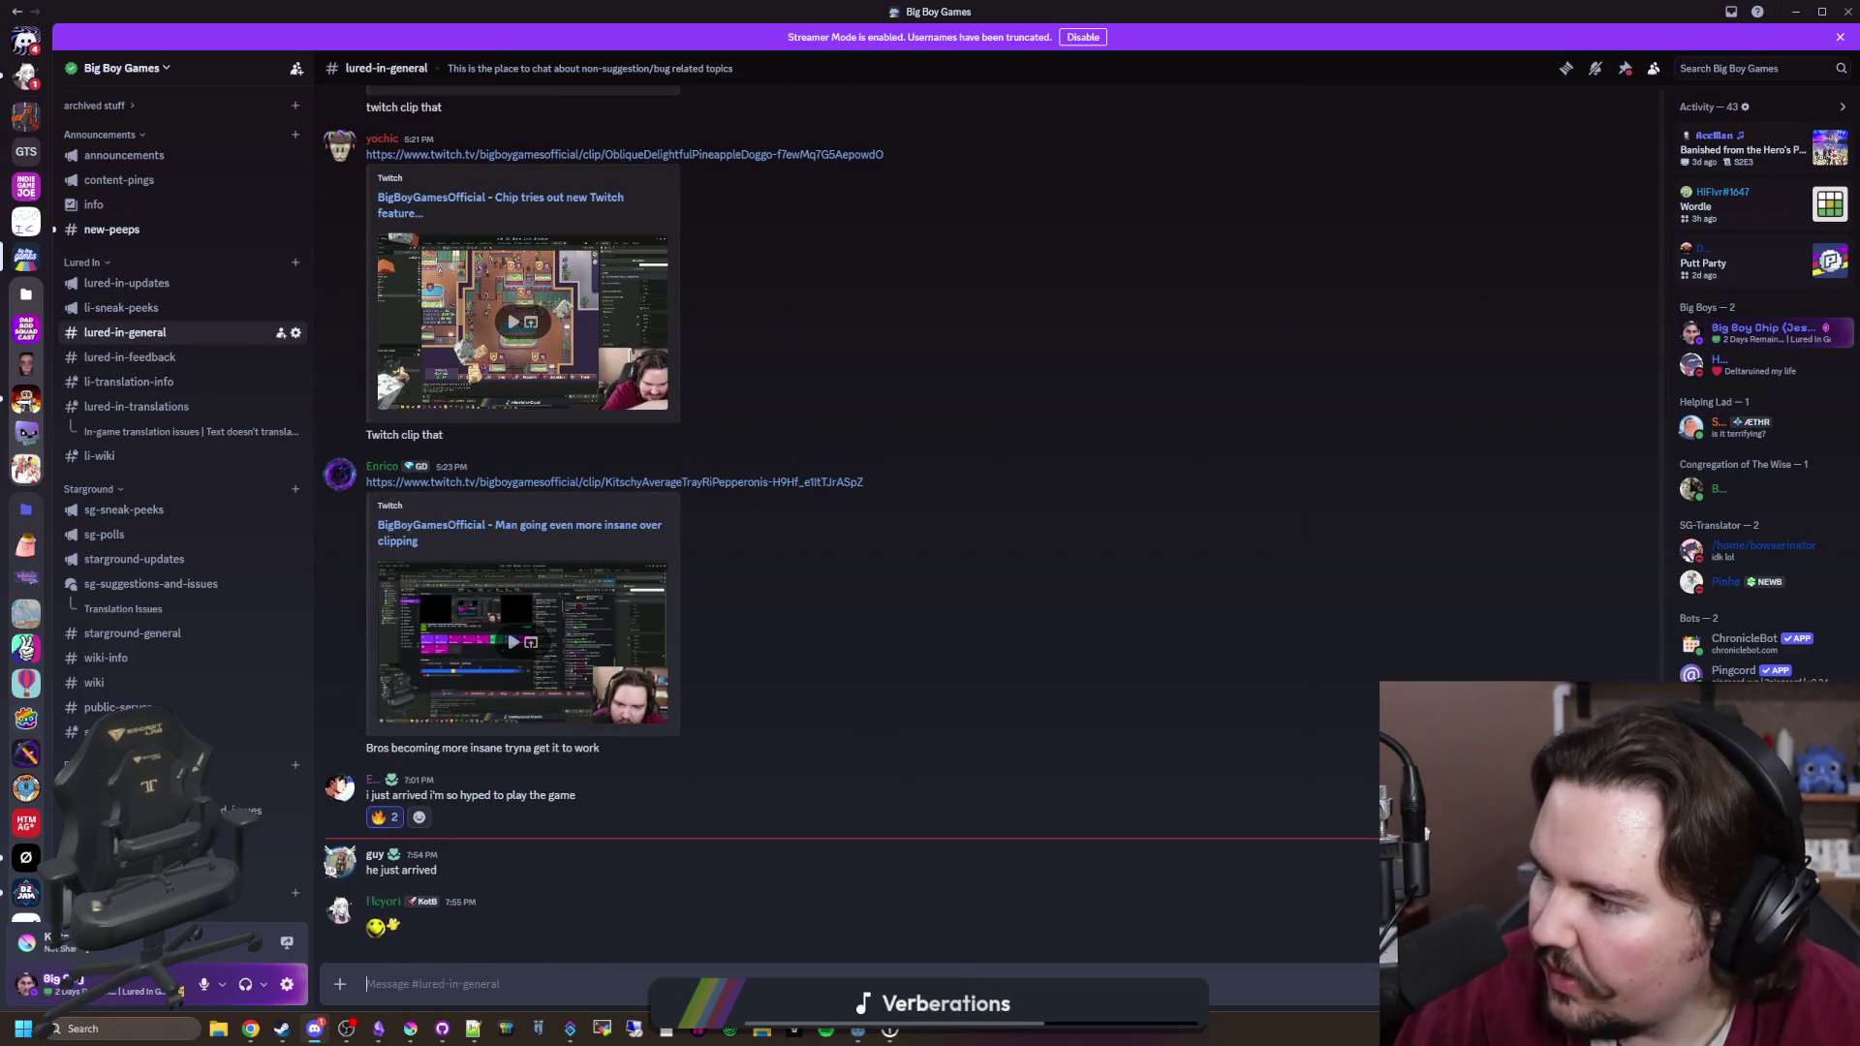
pyautogui.hotkey('alt', 'Tab')
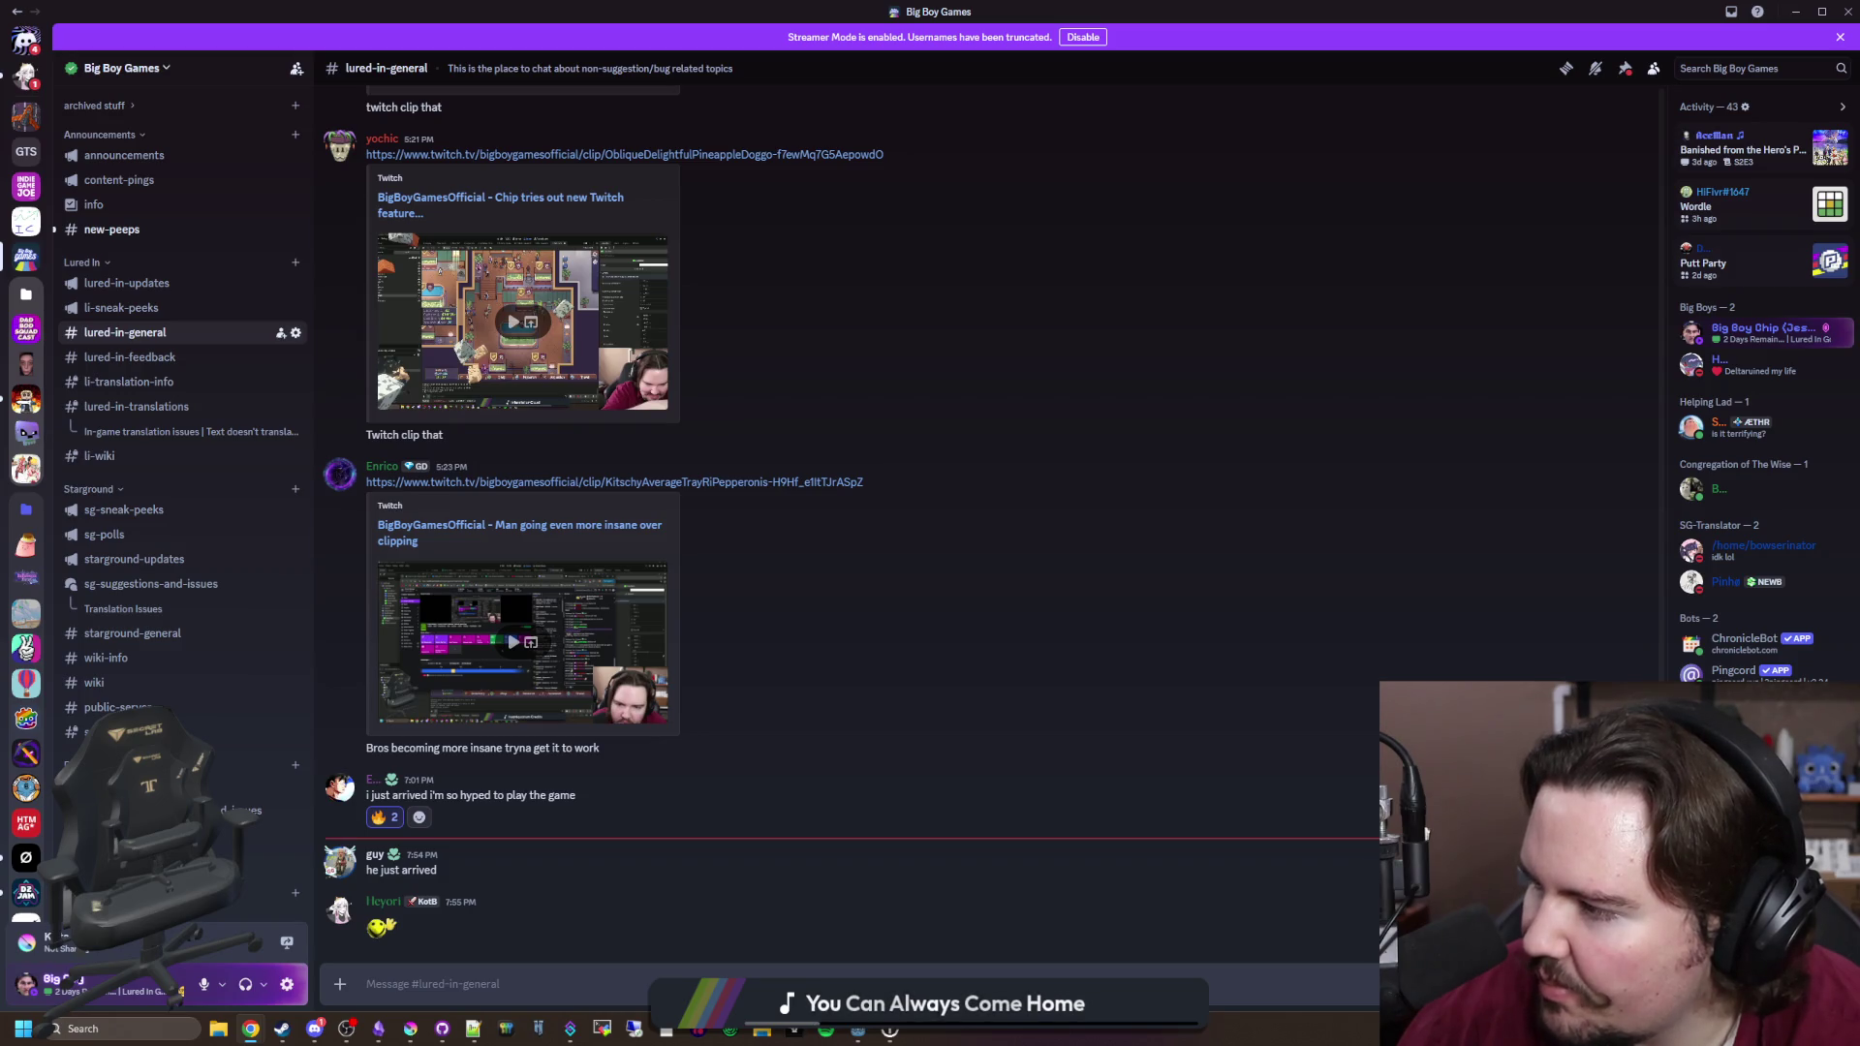
pyautogui.click(869, 448)
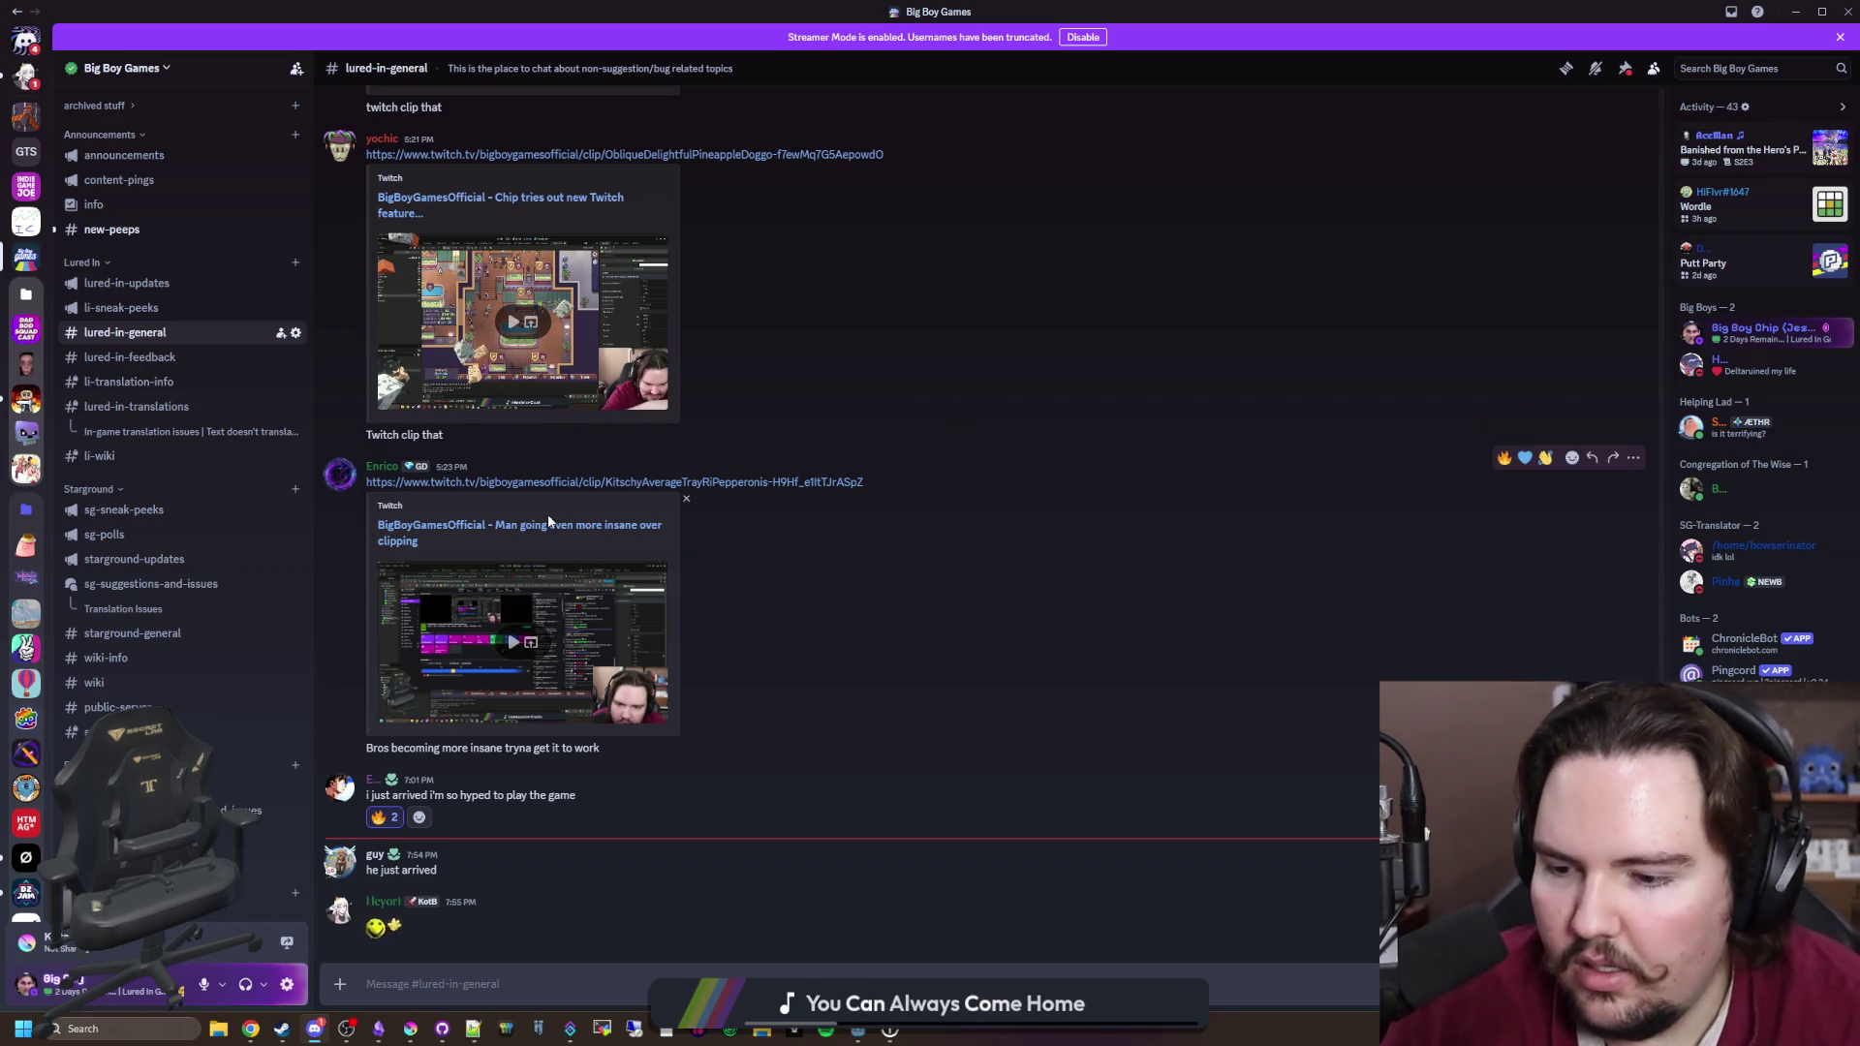
pyautogui.scroll(-4, 281, 629)
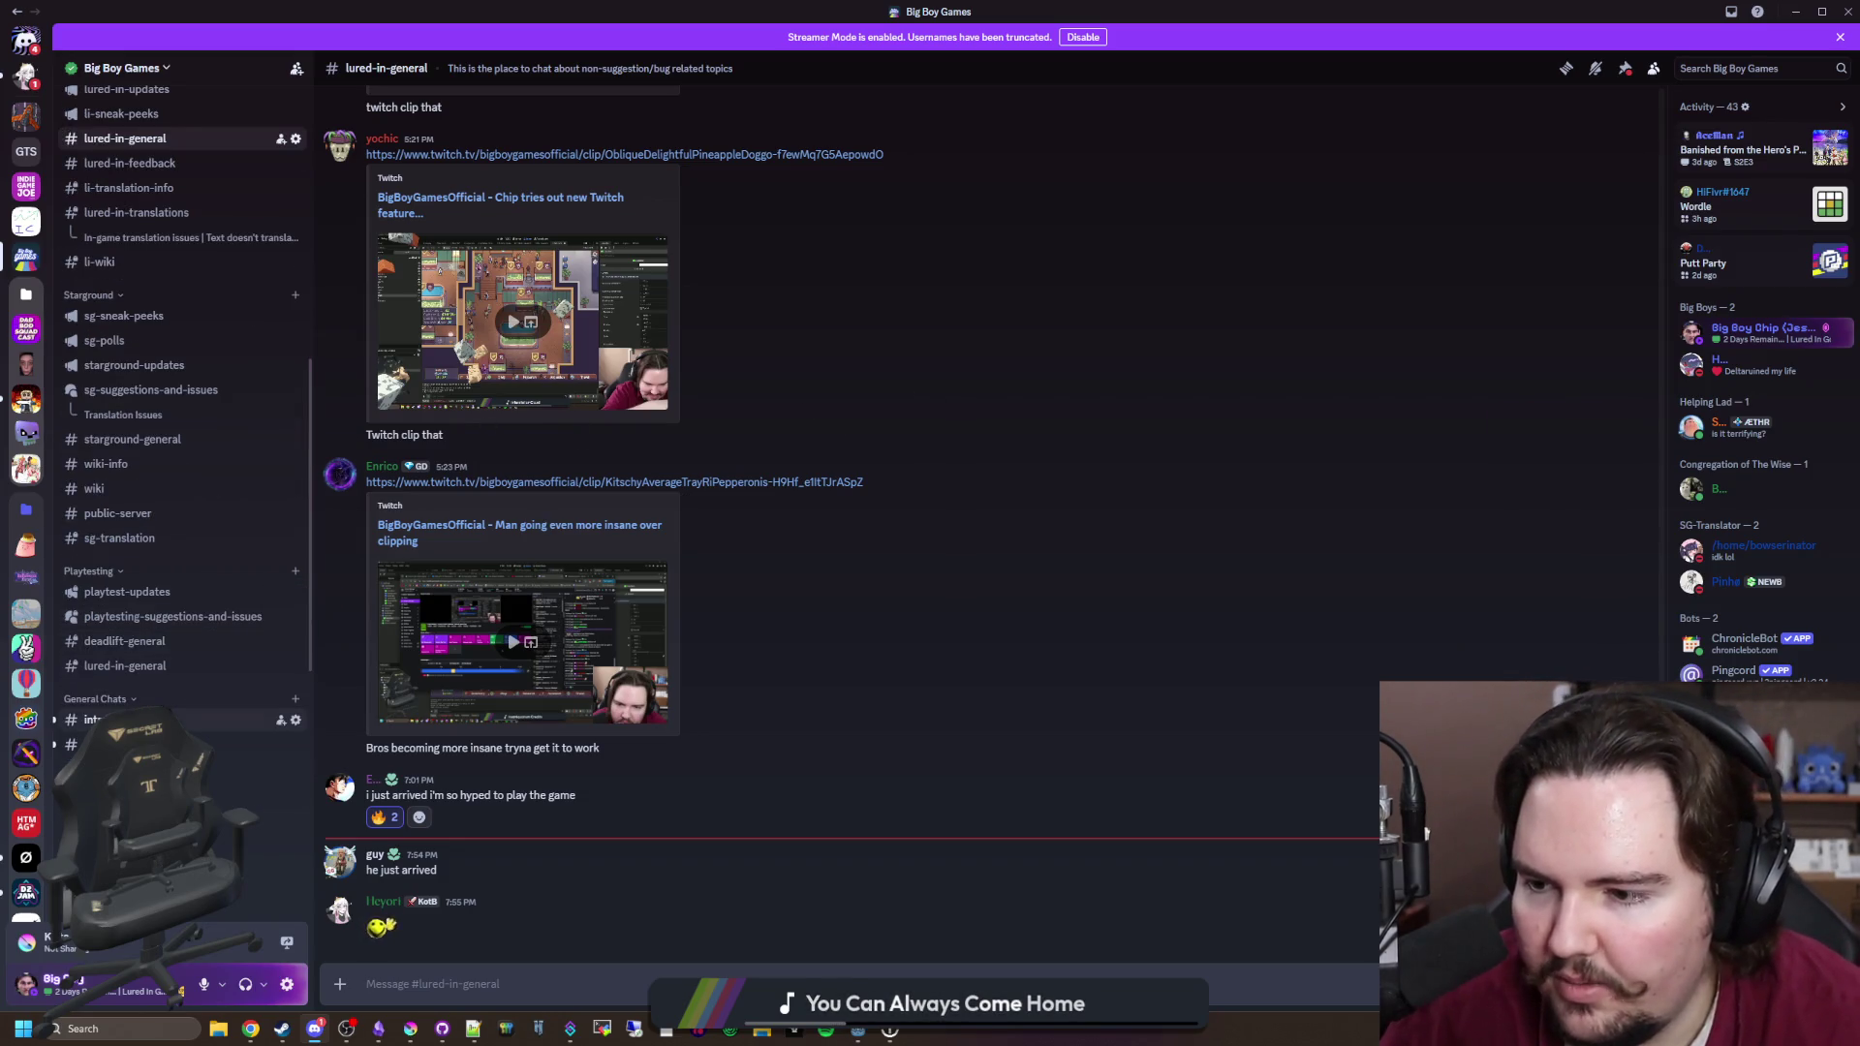
pyautogui.click(252, 720)
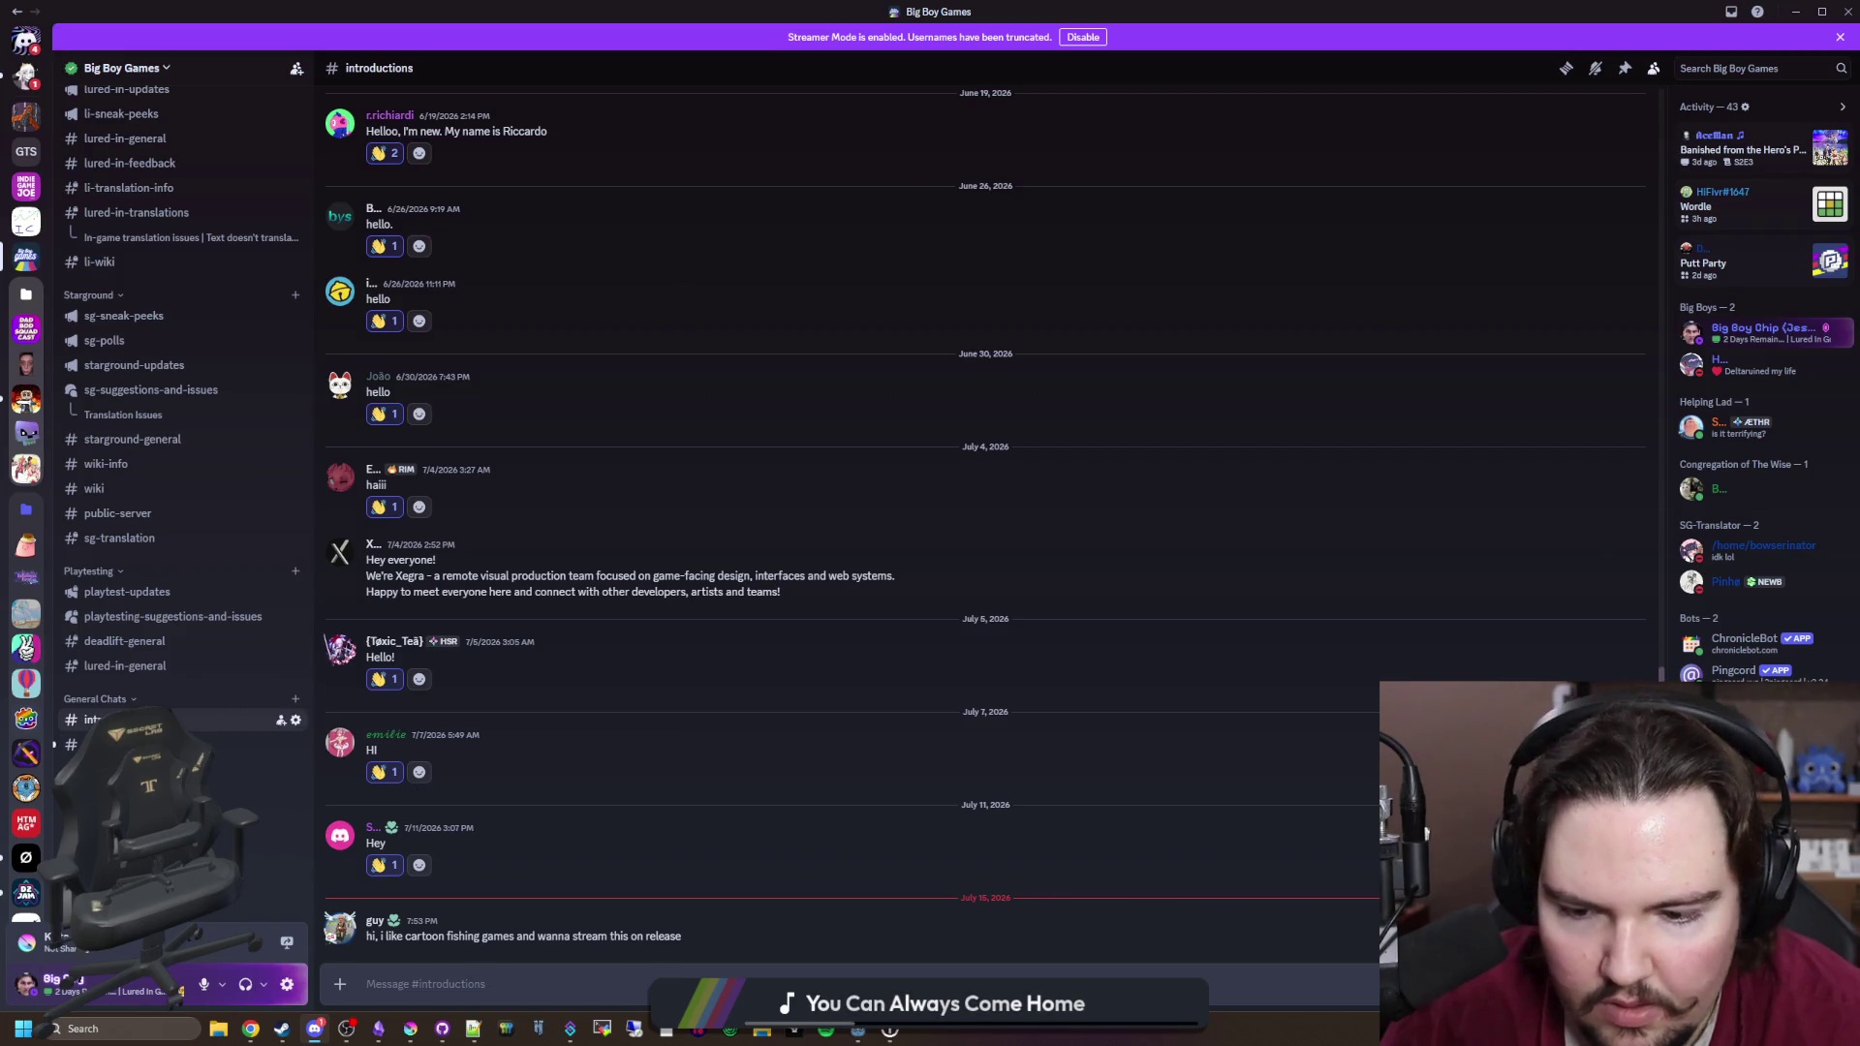
# Step: Check the newest member's profile, then reply 'welcome in!' to their hi in #general
pyautogui.click(375, 893)
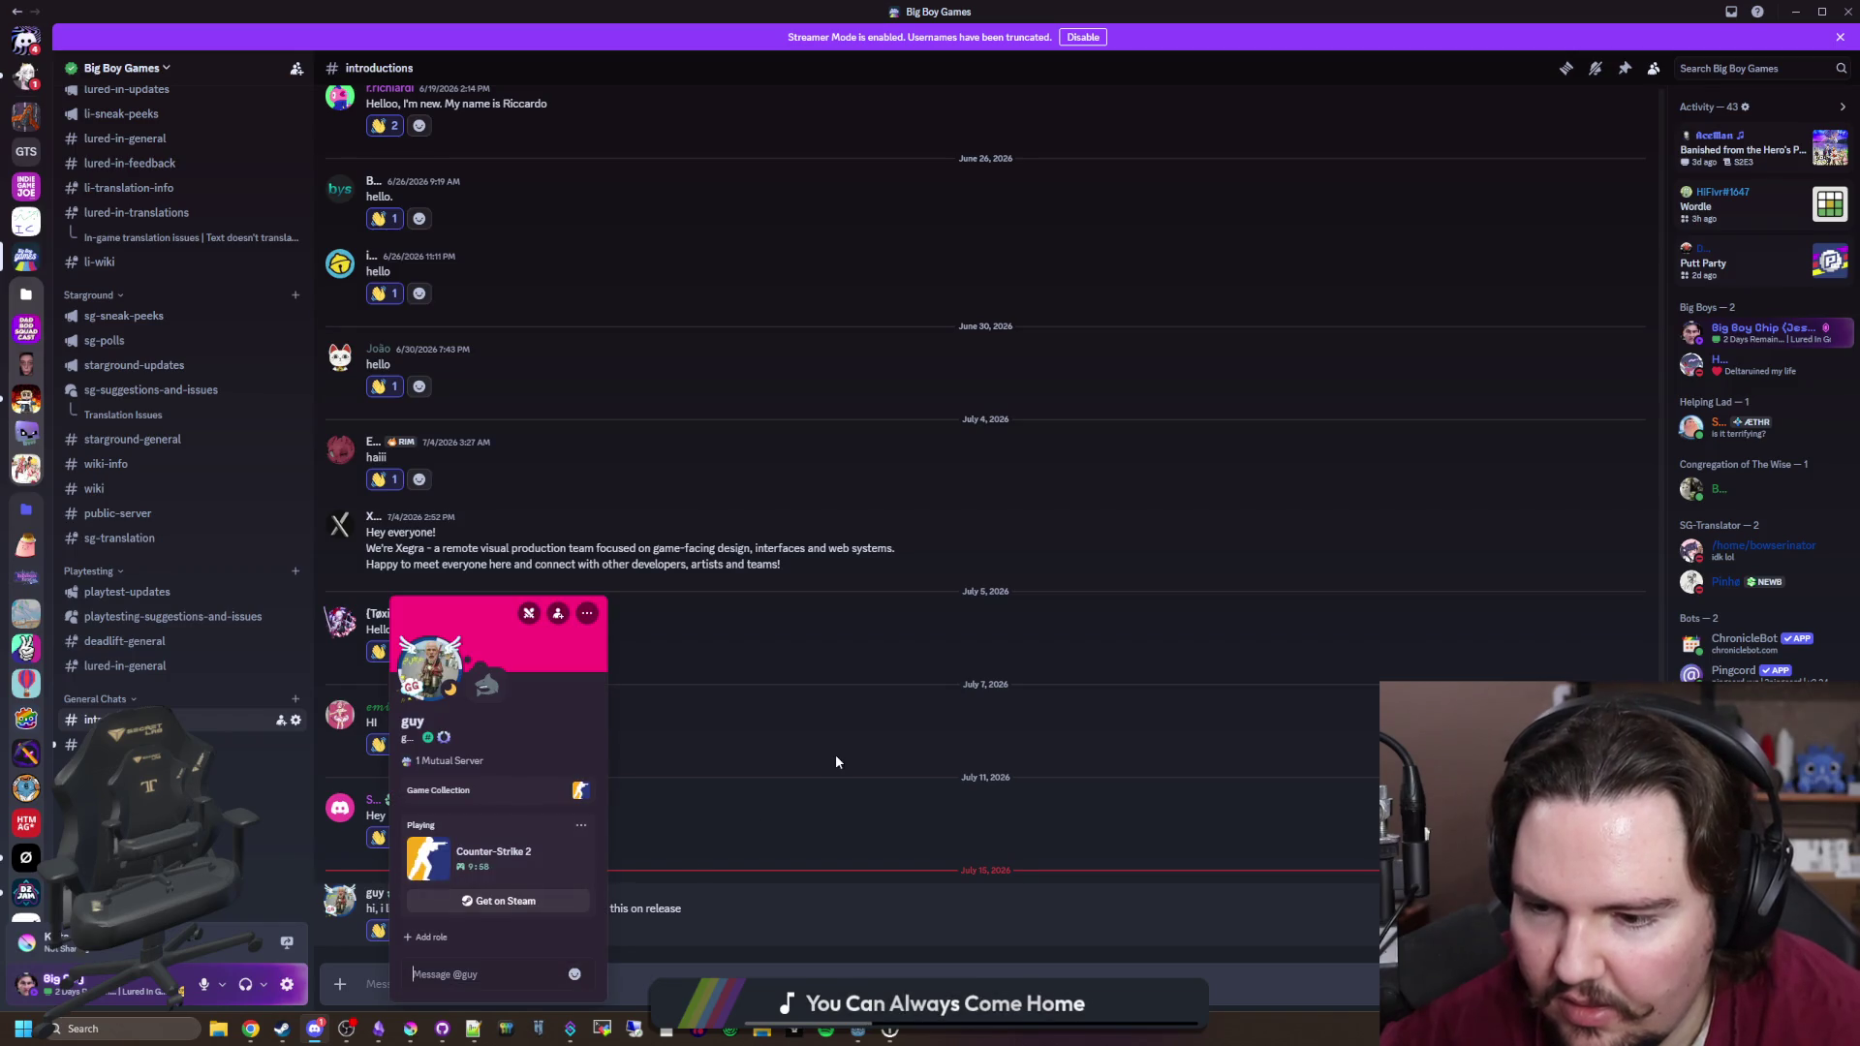
pyautogui.click(802, 717)
pyautogui.click(145, 744)
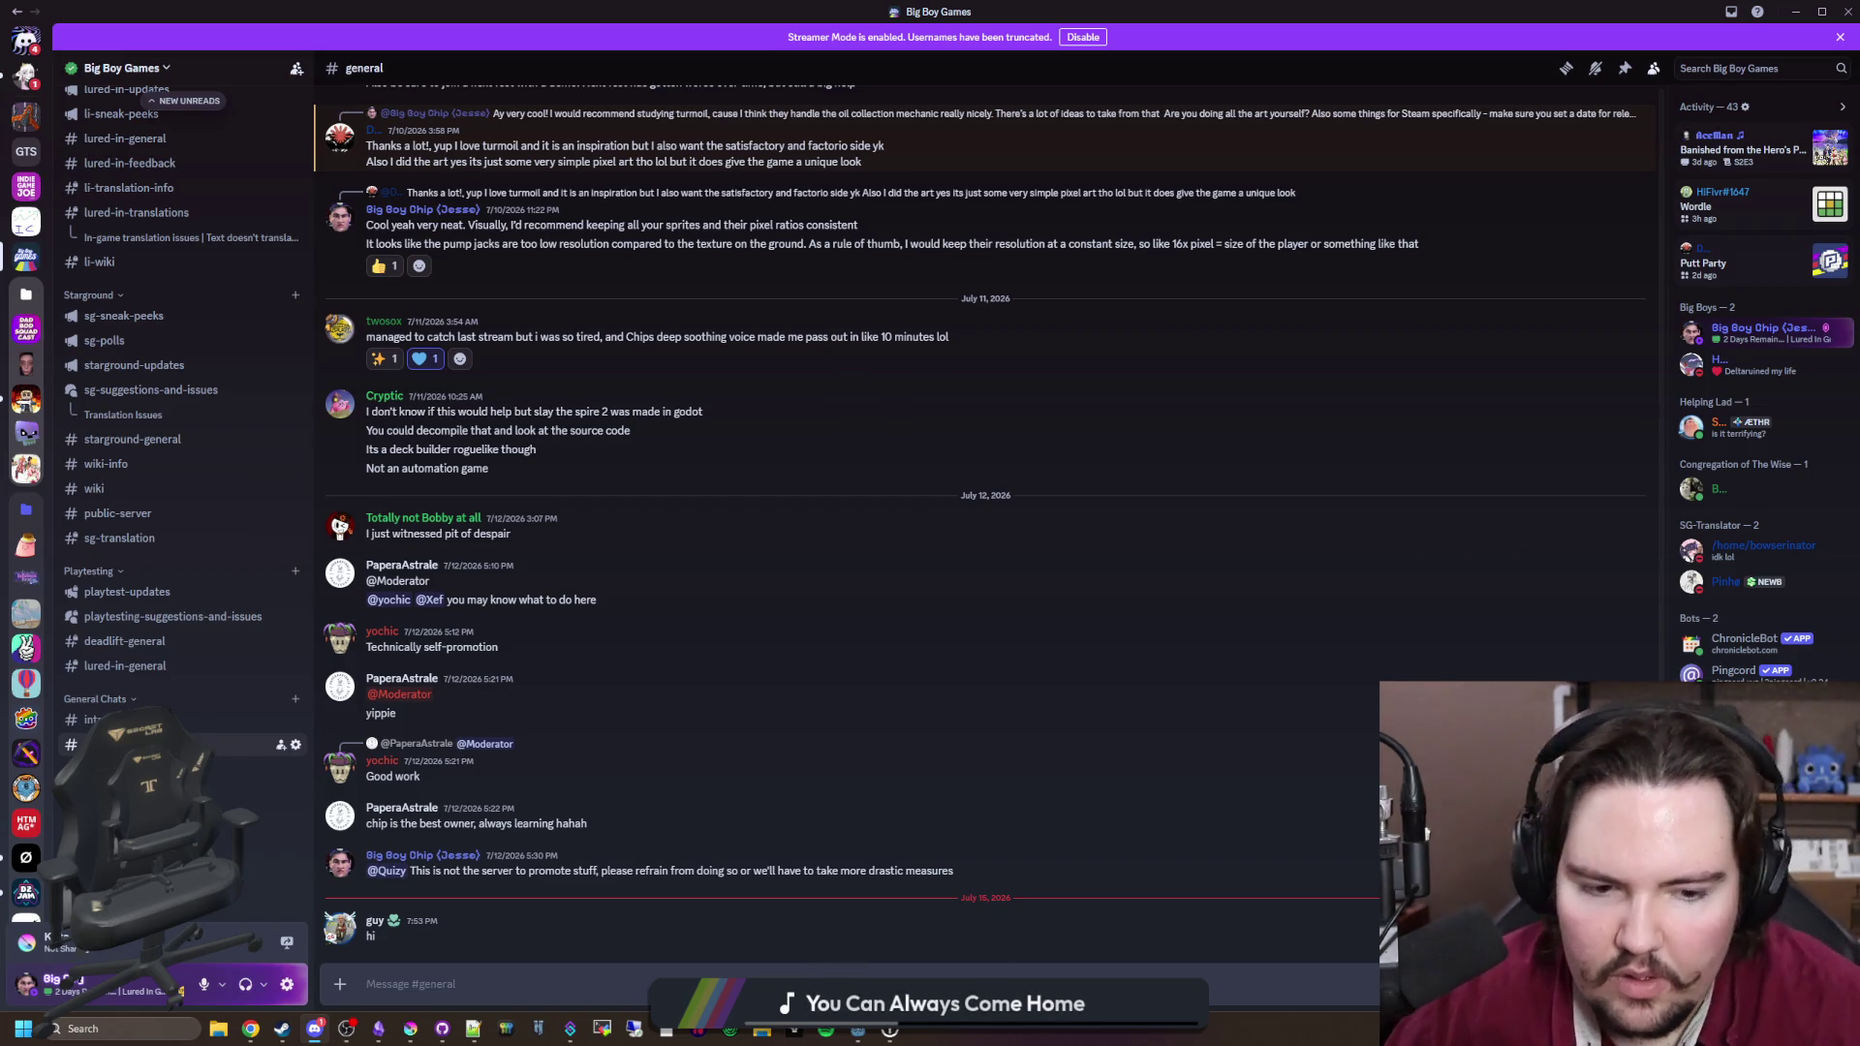
pyautogui.click(1598, 893)
pyautogui.write('welcome in')
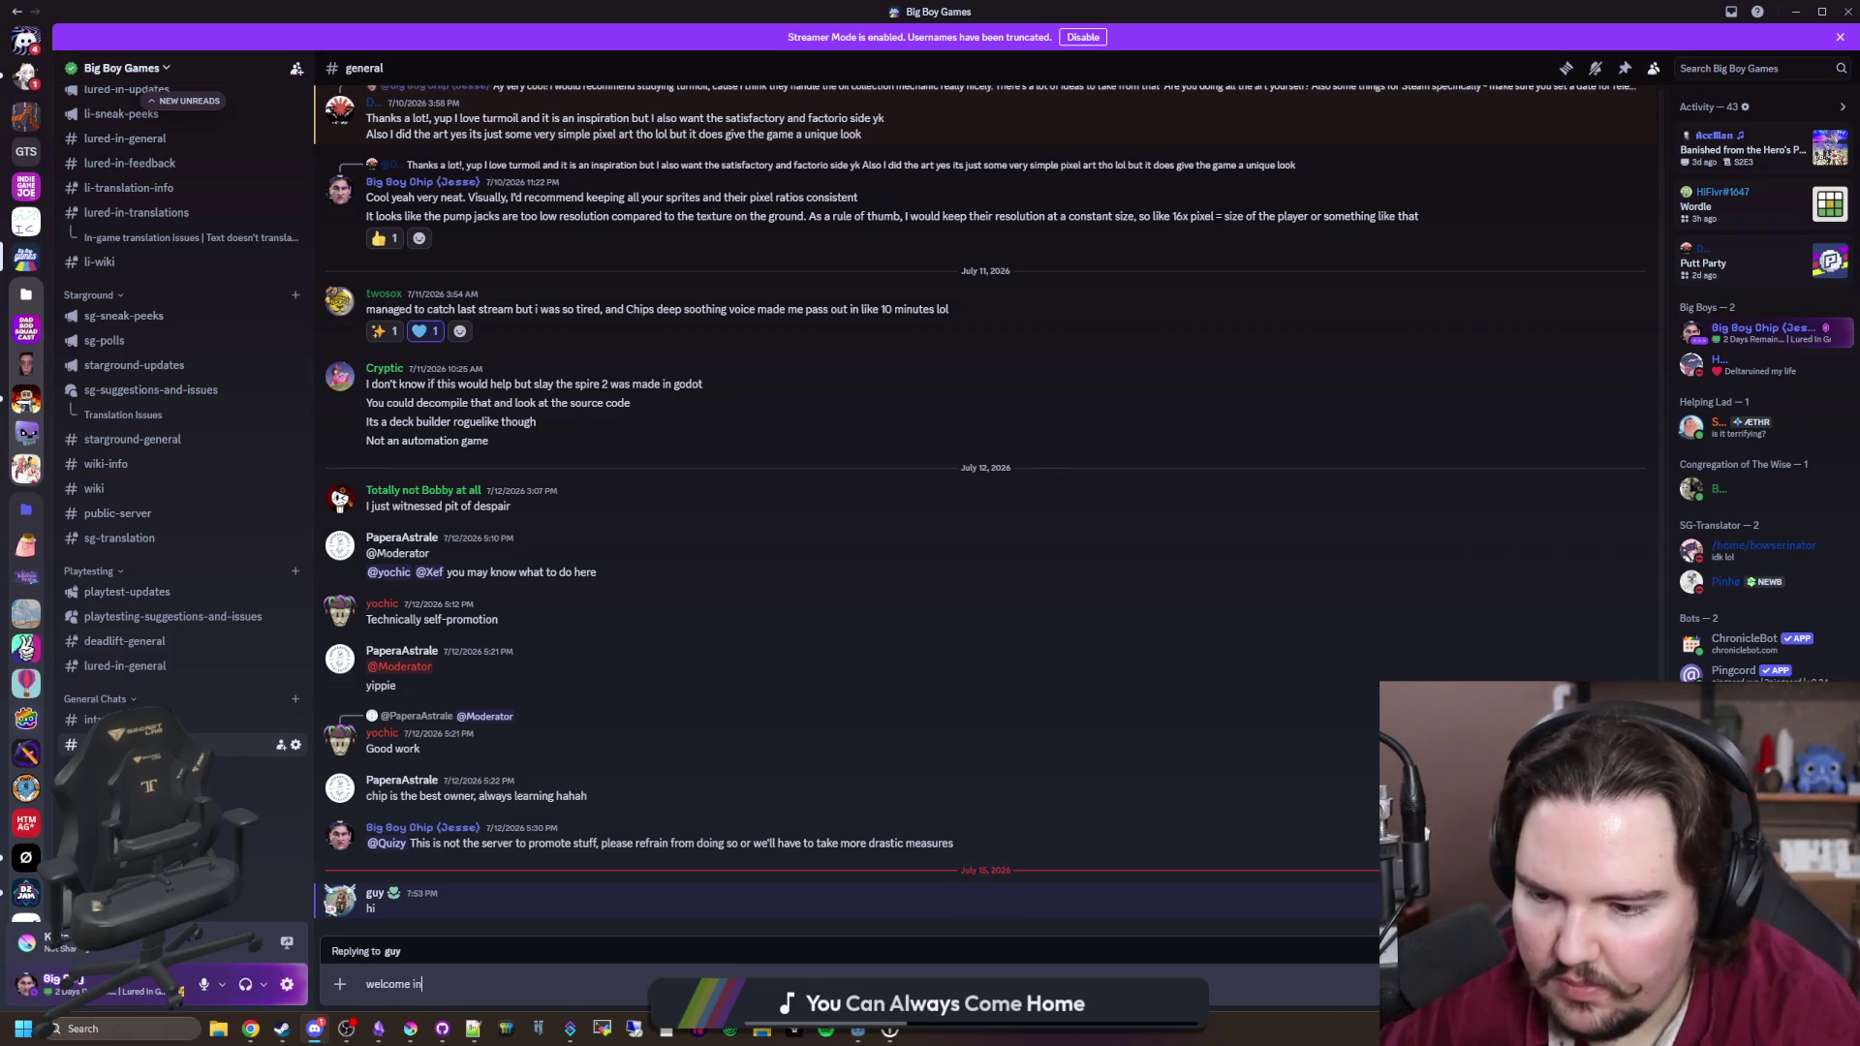
pyautogui.write('!')
pyautogui.press('Return')
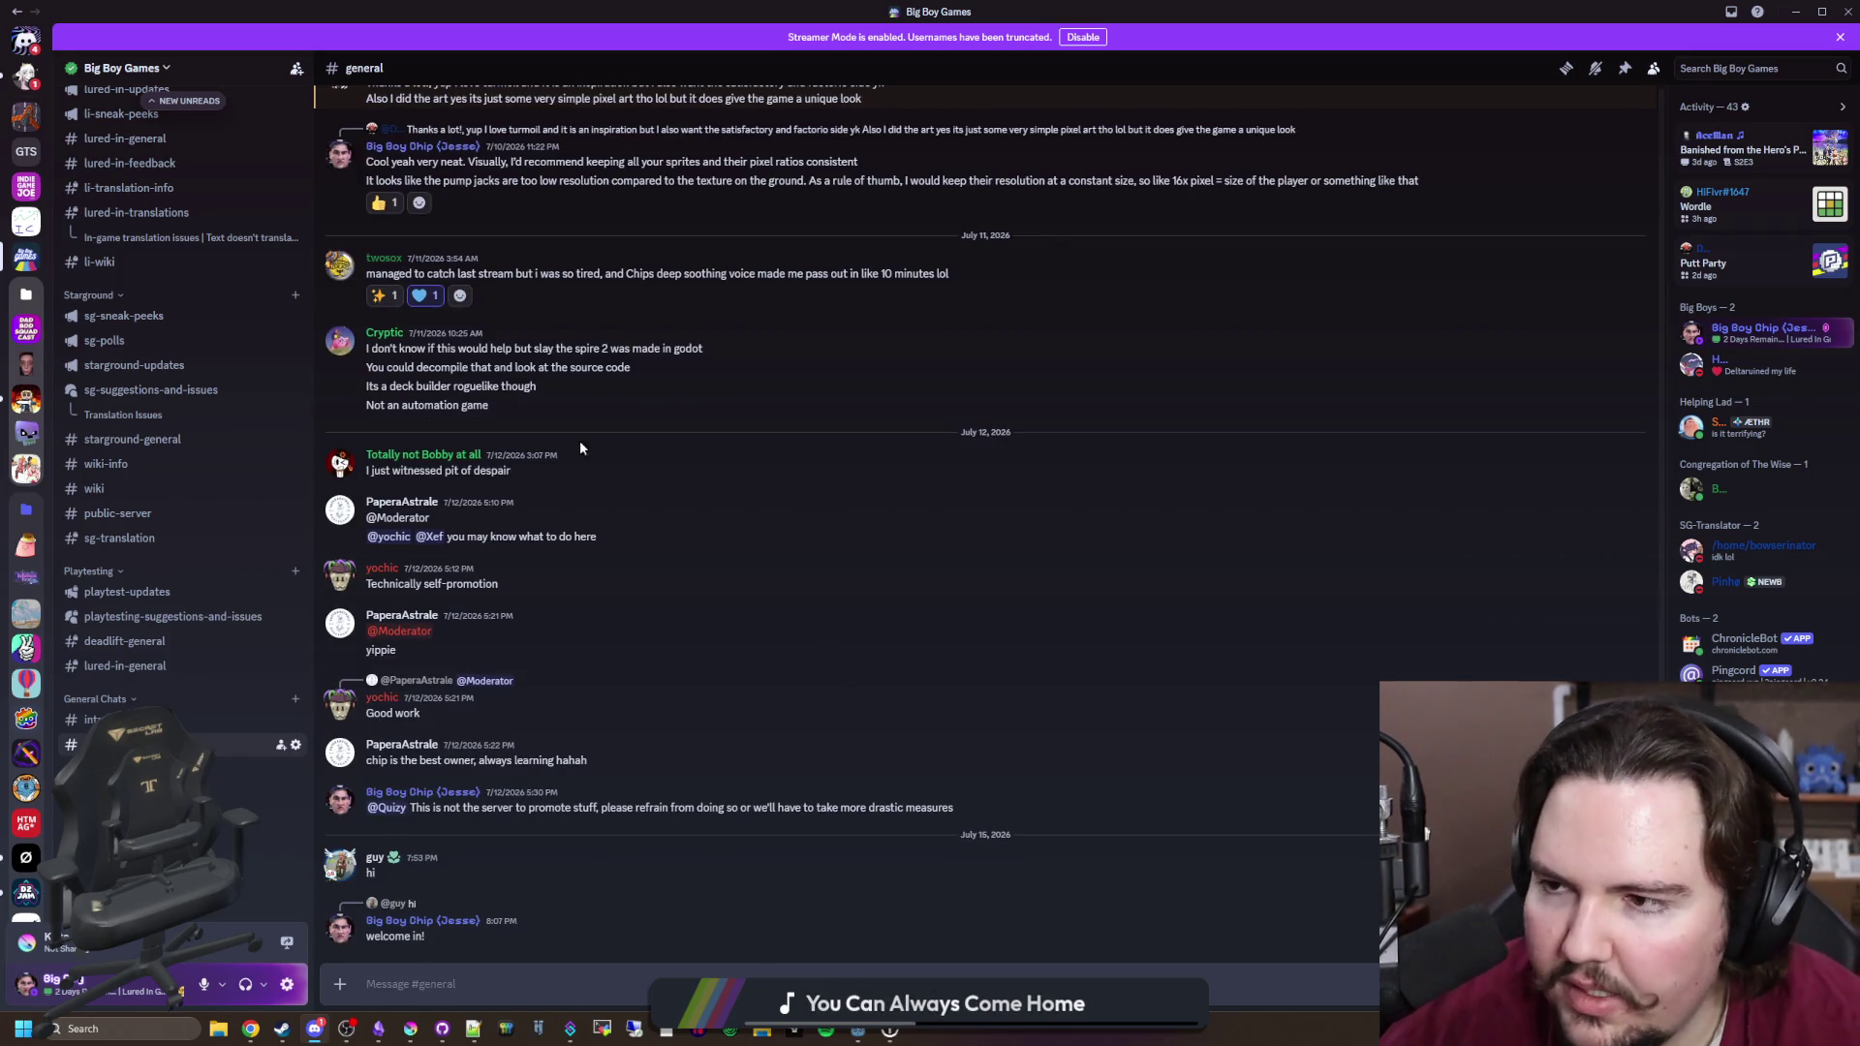
# Step: Send a wave sticker greeting the new member in #new-peeps
pyautogui.scroll(5, 242, 387)
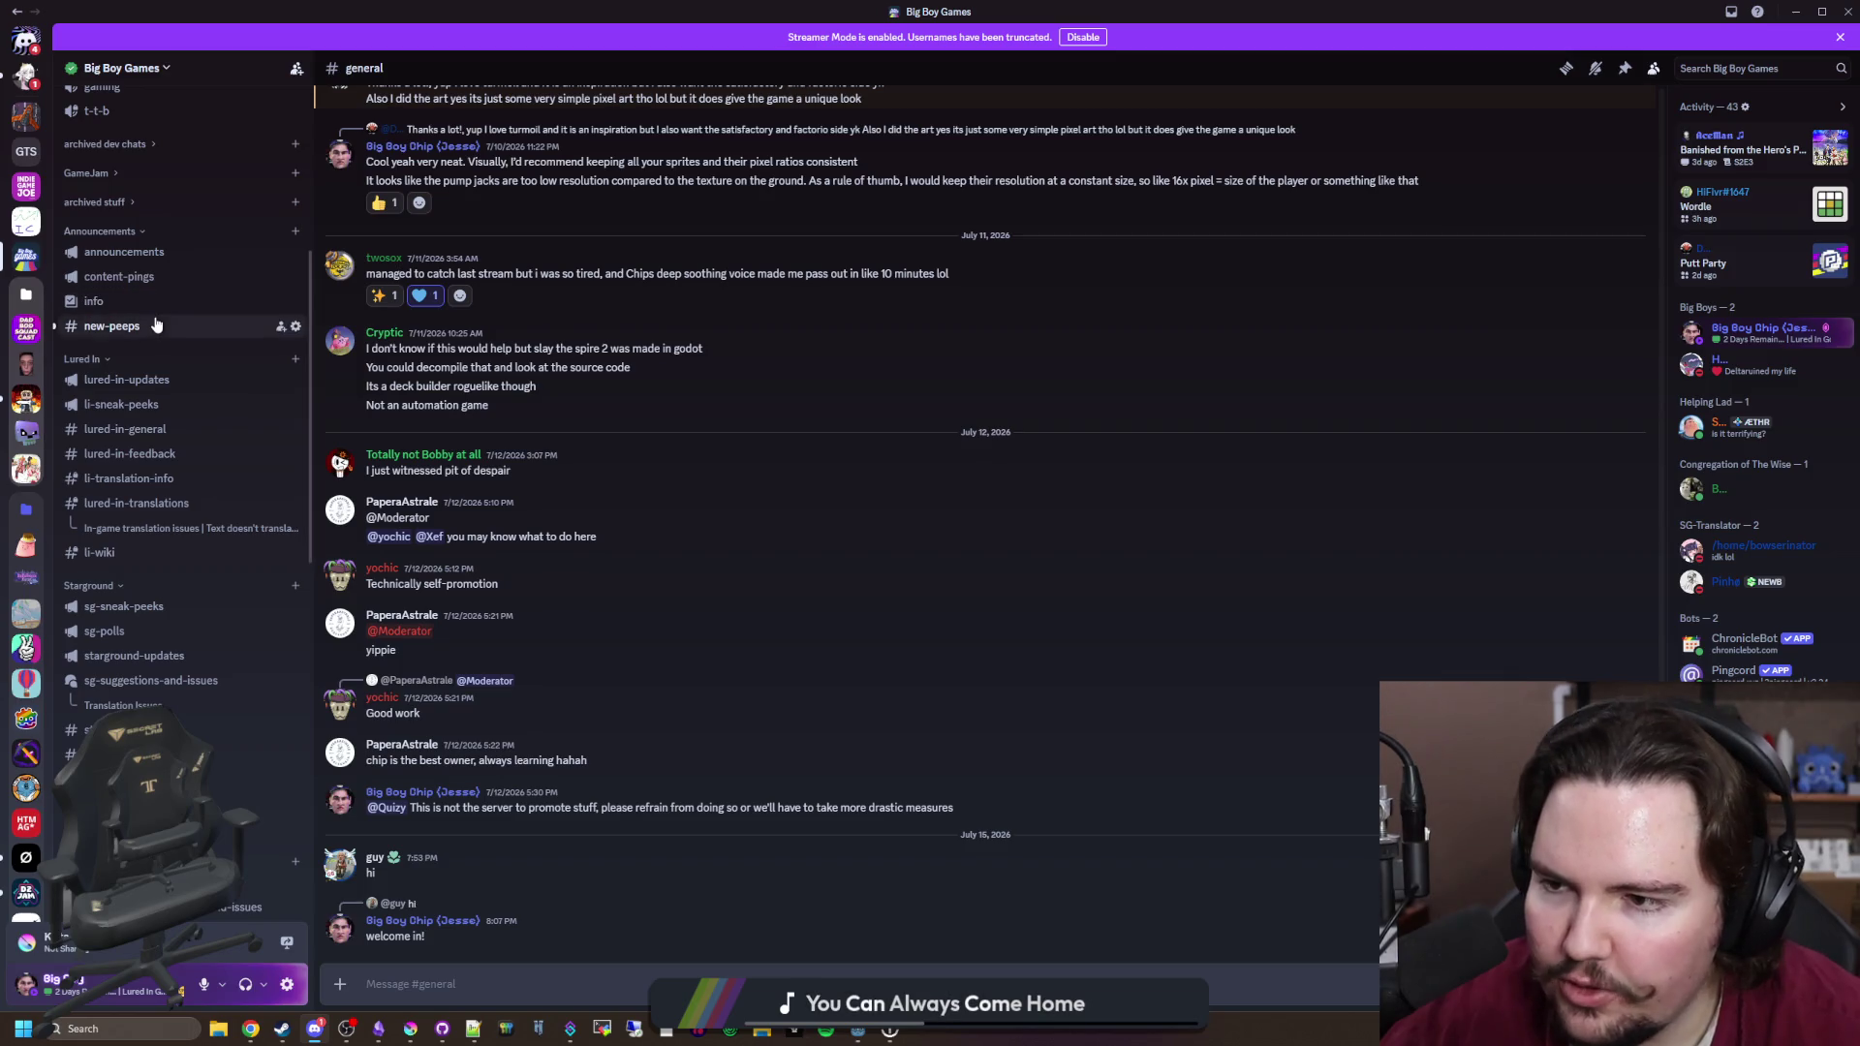
pyautogui.click(111, 326)
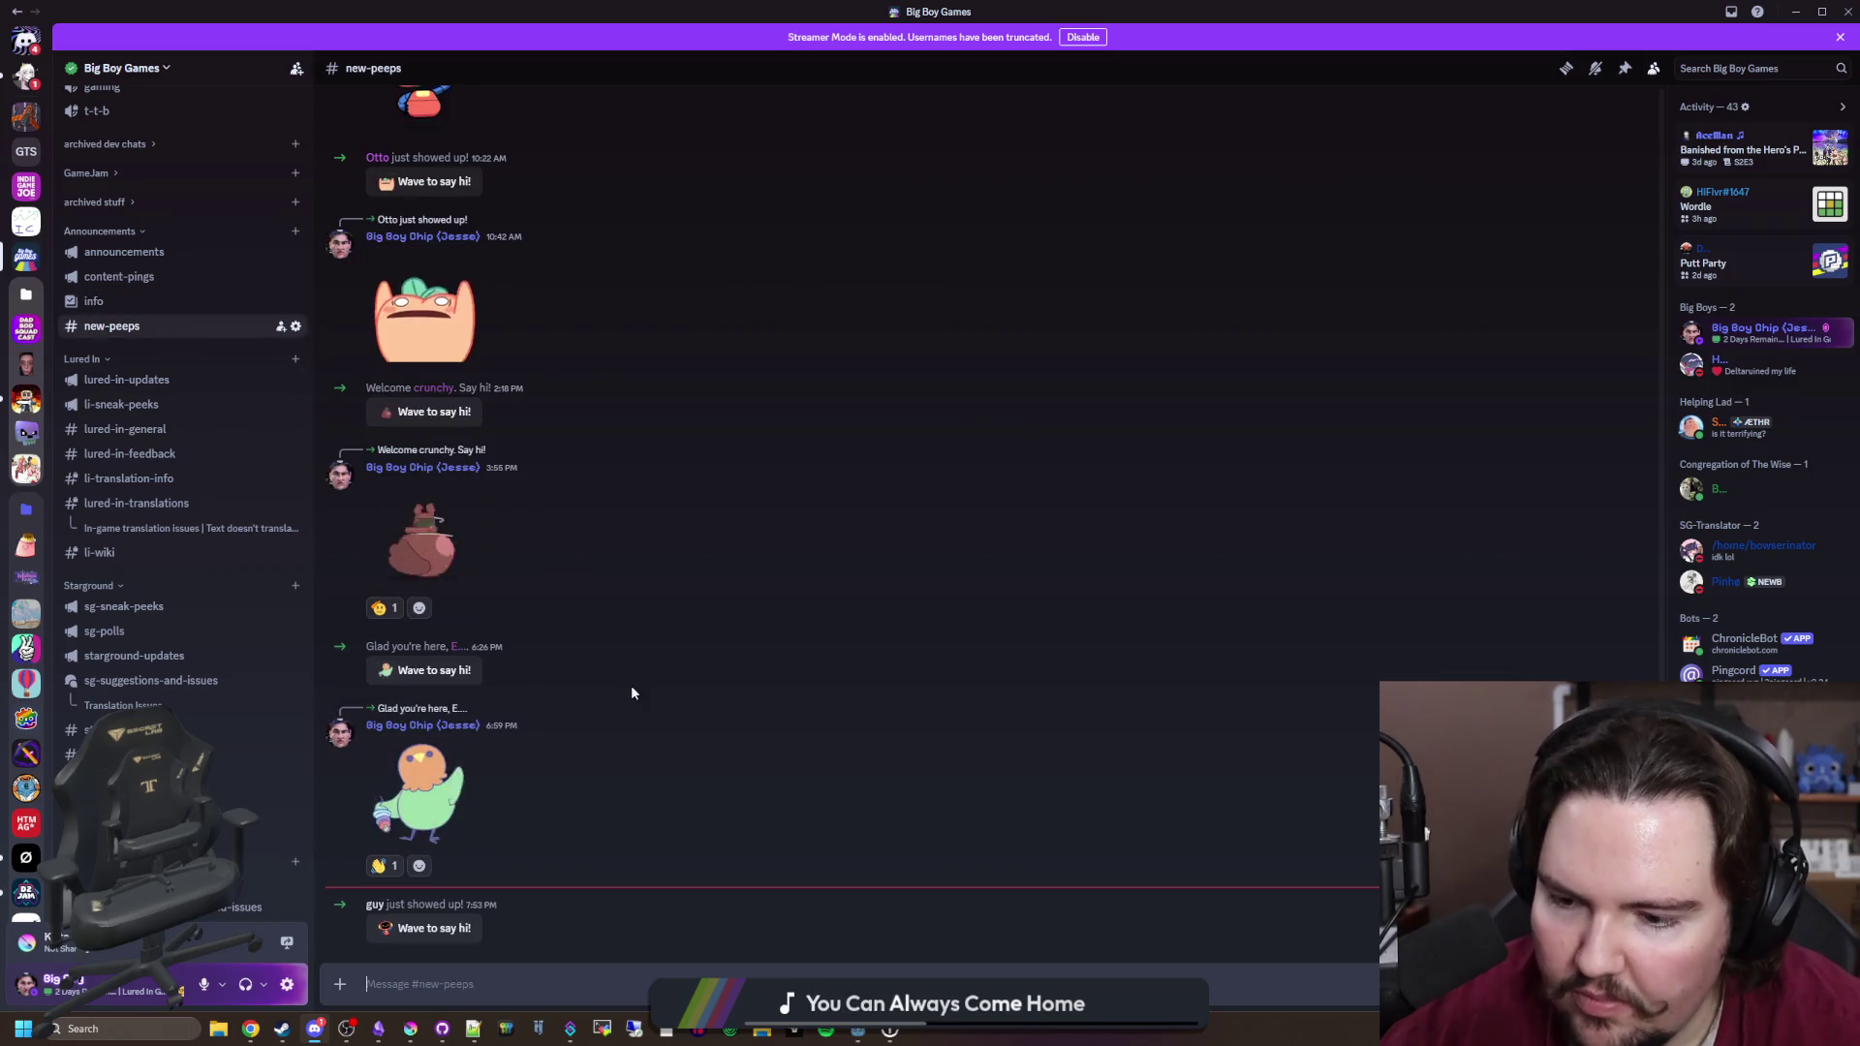
pyautogui.click(434, 928)
pyautogui.scroll(5, 244, 740)
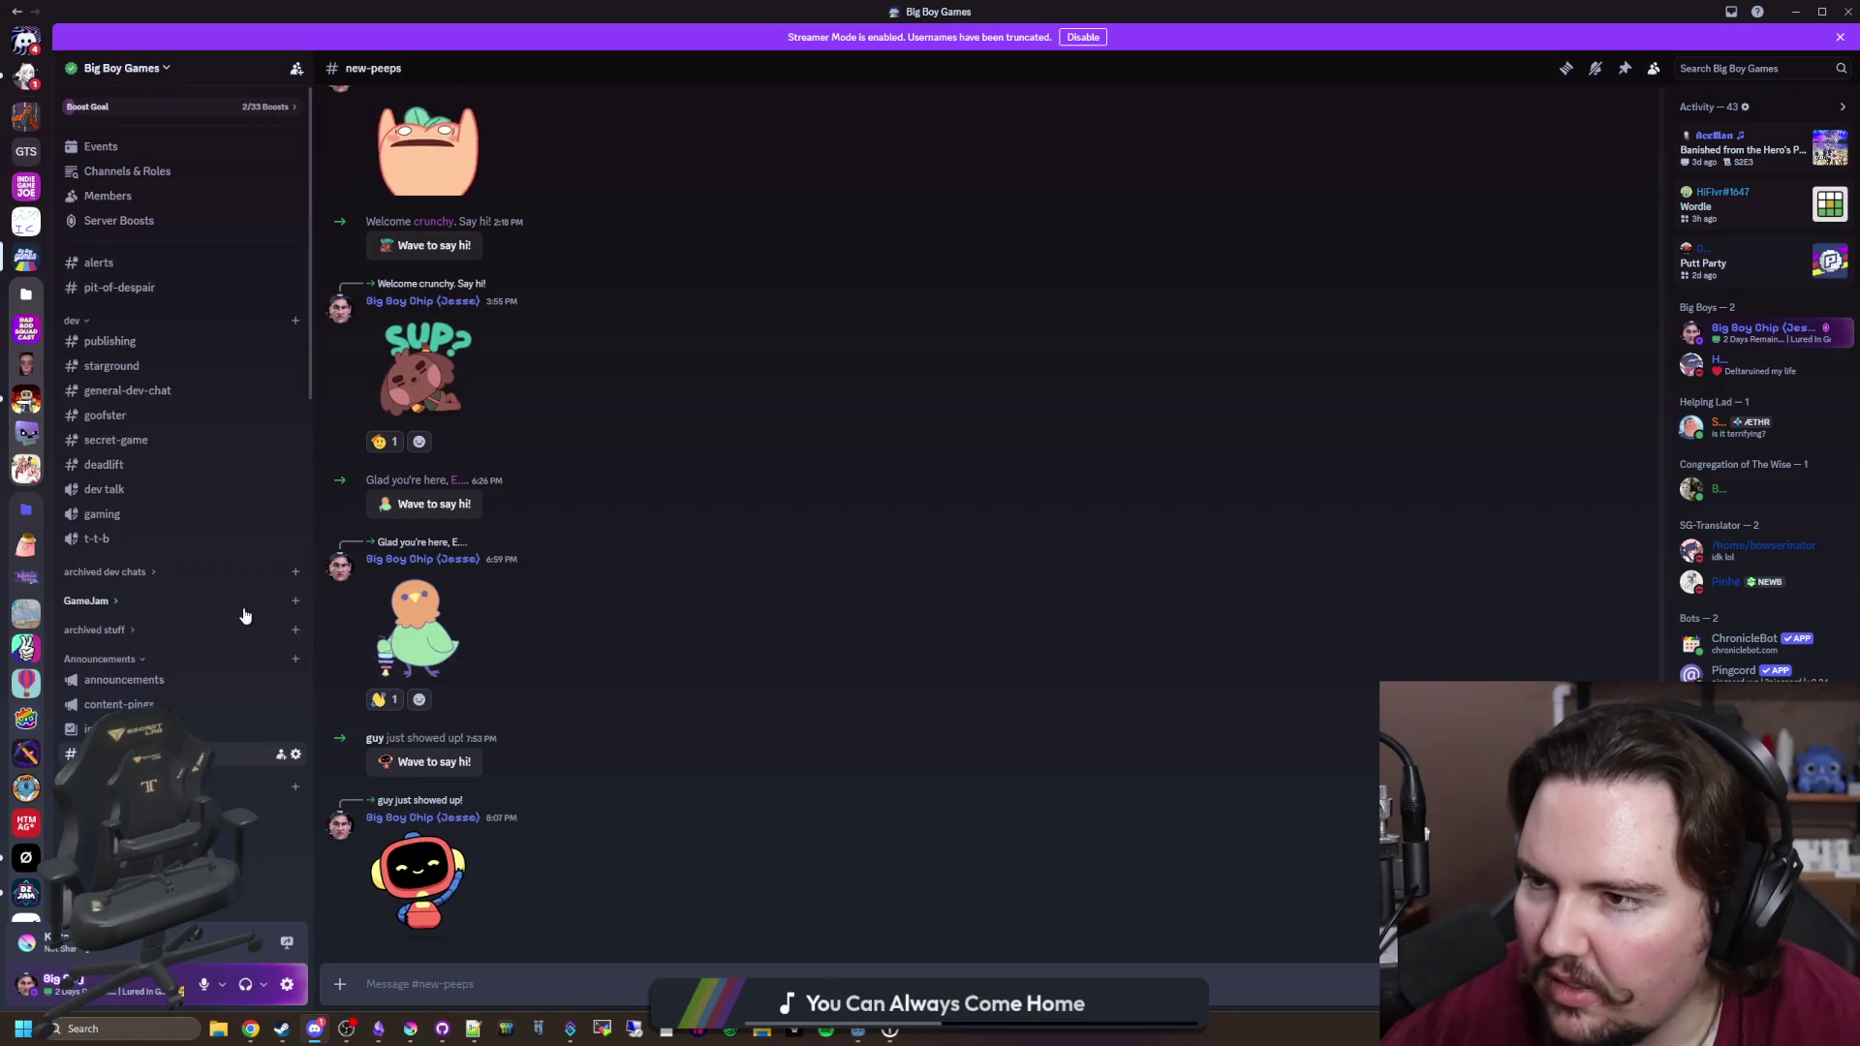
# Step: Switch to the Beyond Sol server and play the shared ship-fitting video full screen
pyautogui.click(27, 117)
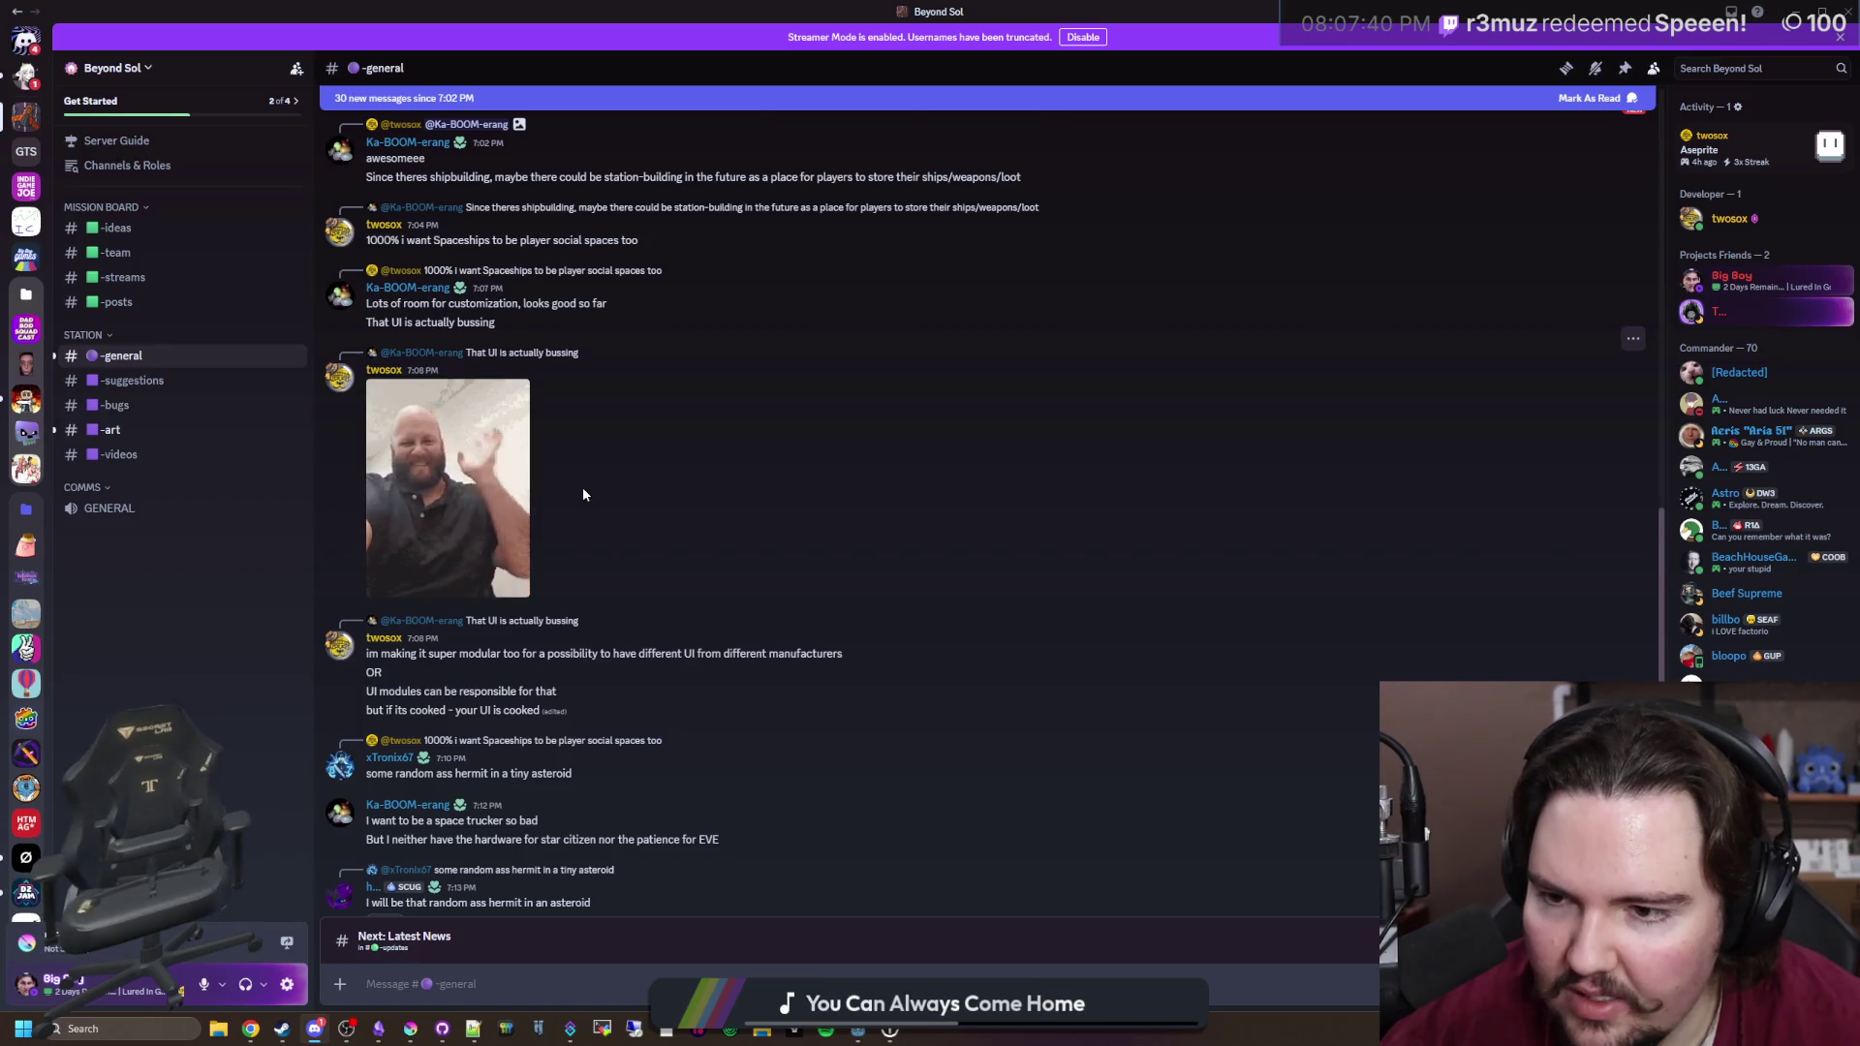
pyautogui.scroll(-3, 584, 486)
pyautogui.scroll(15, 718, 589)
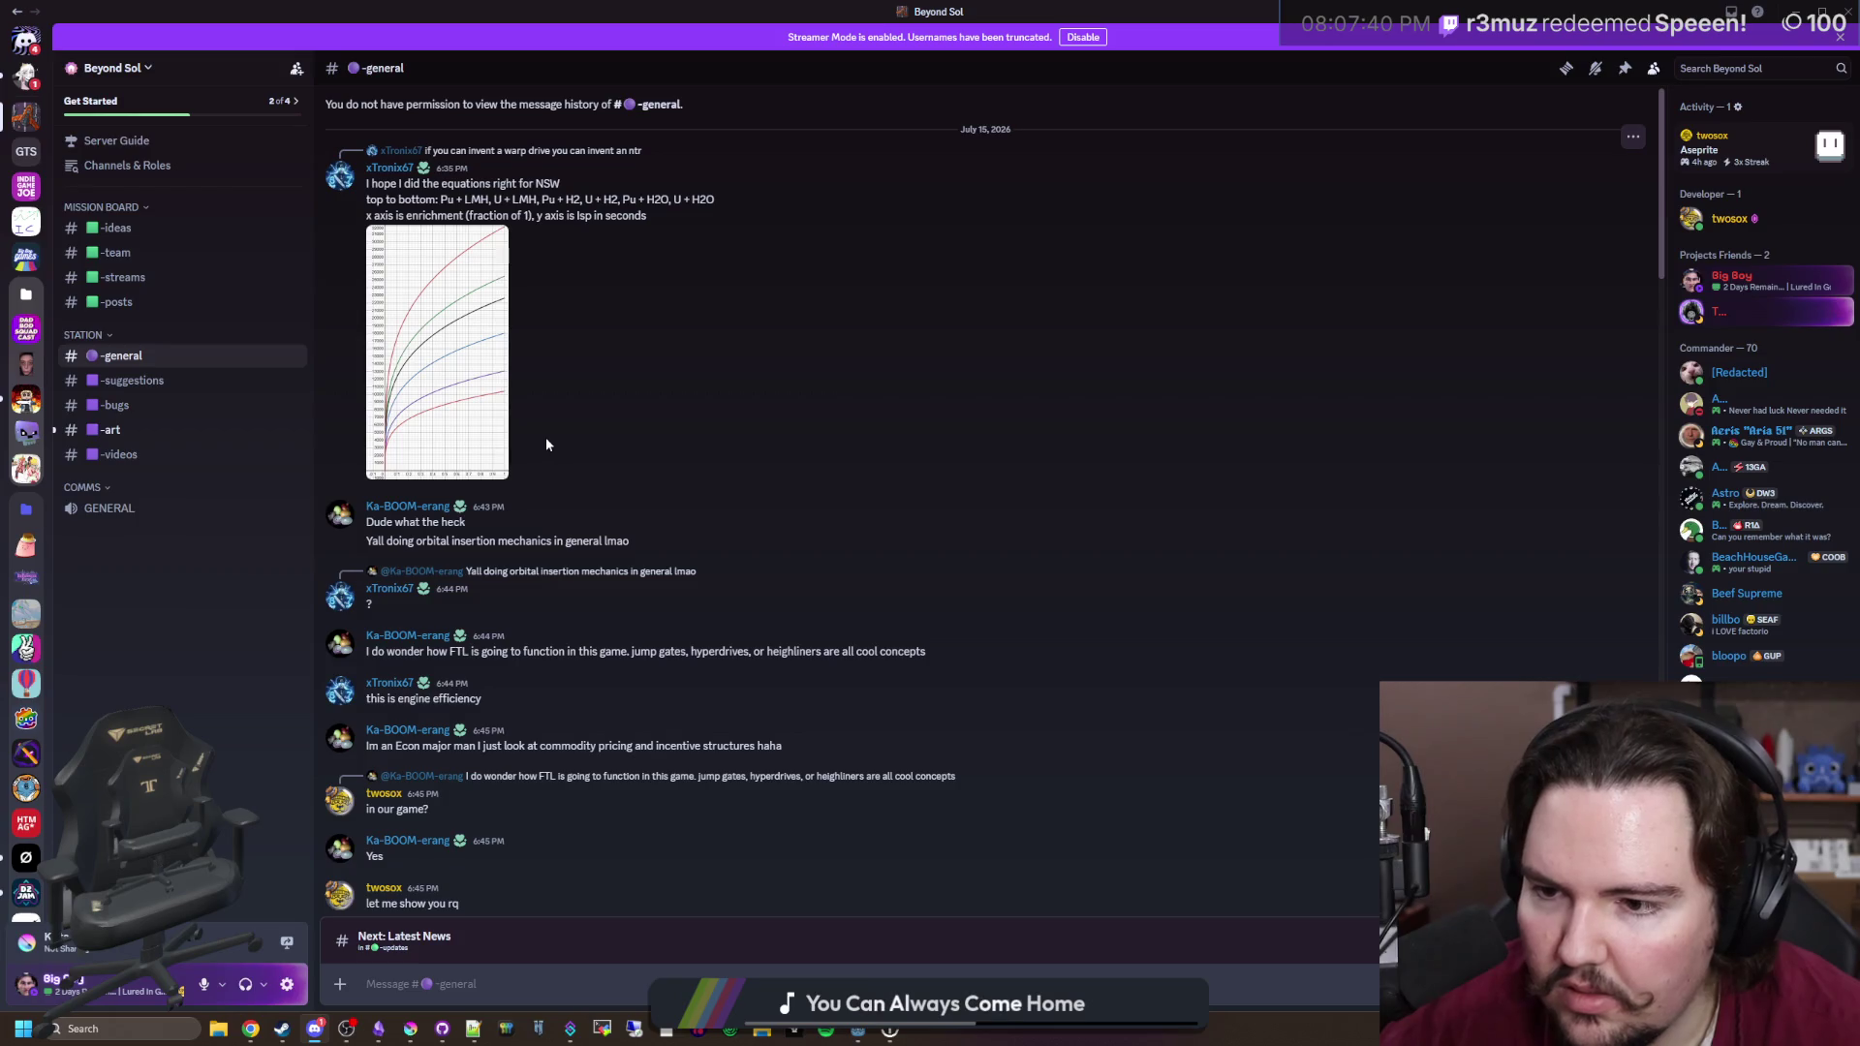
pyautogui.scroll(-5, 547, 444)
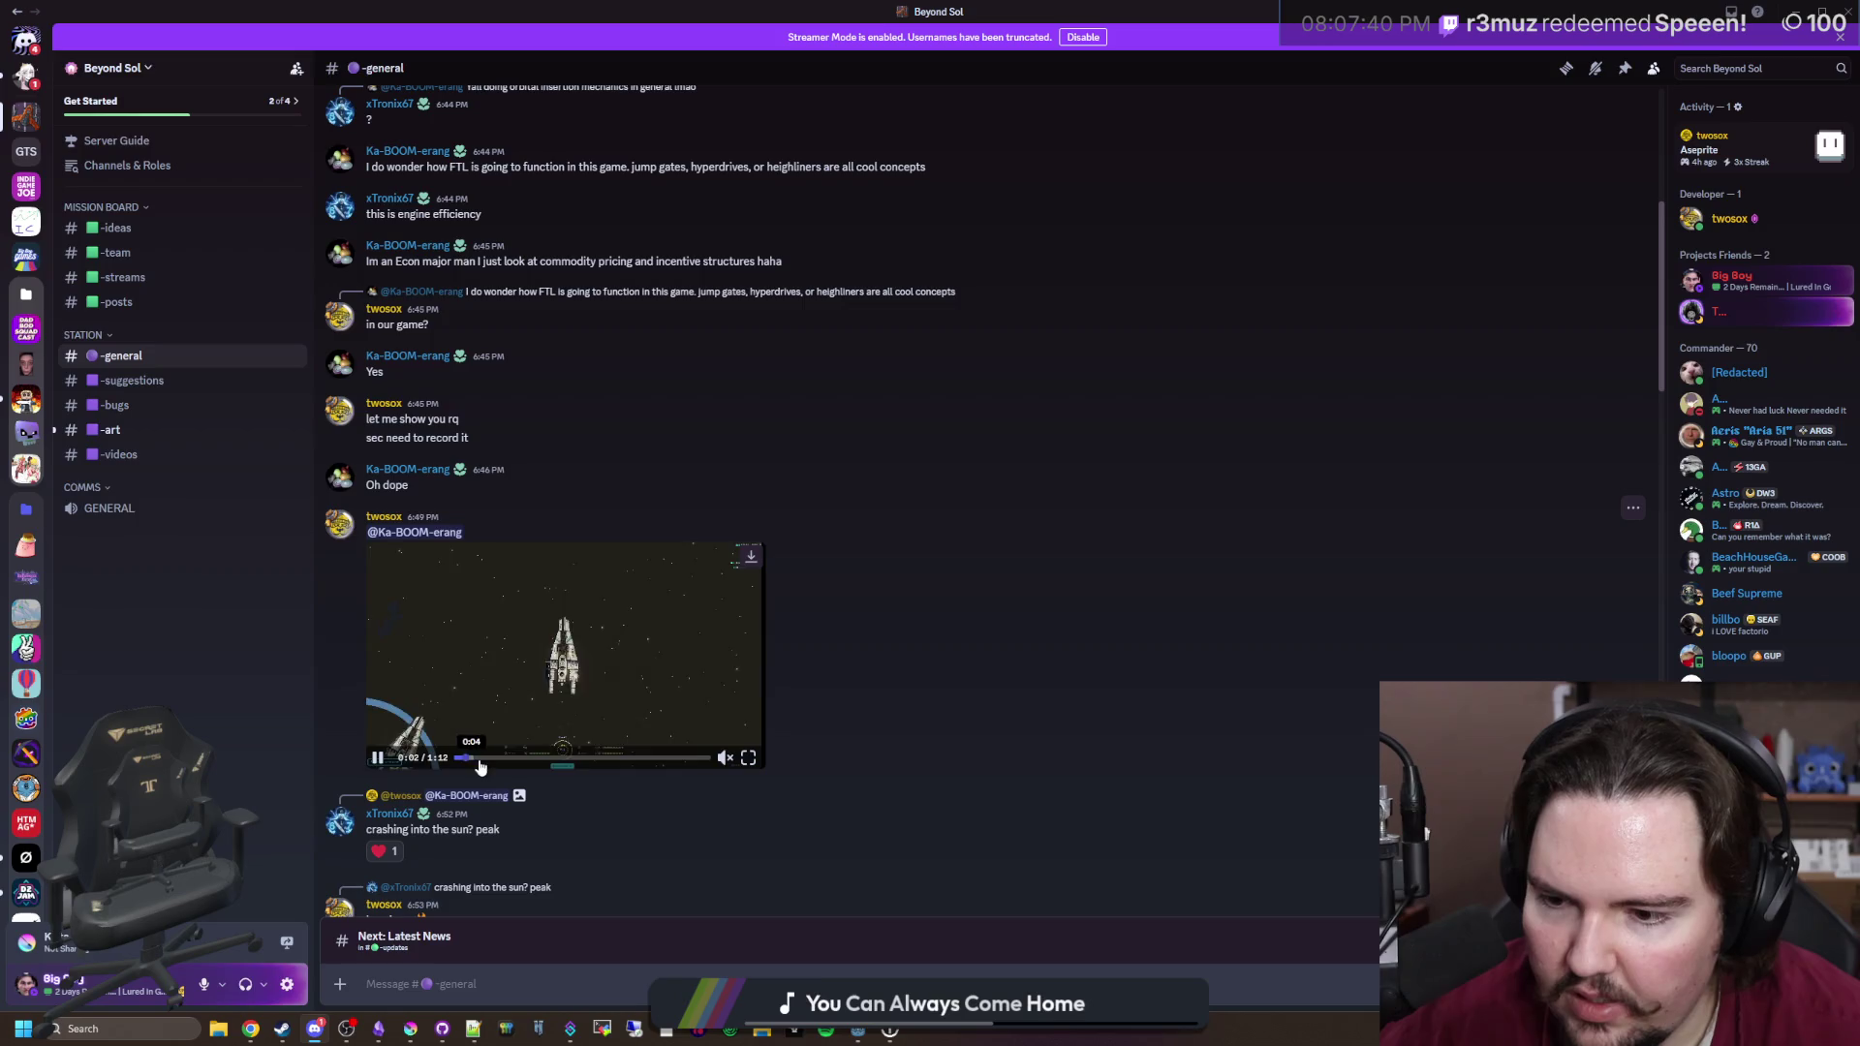
pyautogui.click(747, 758)
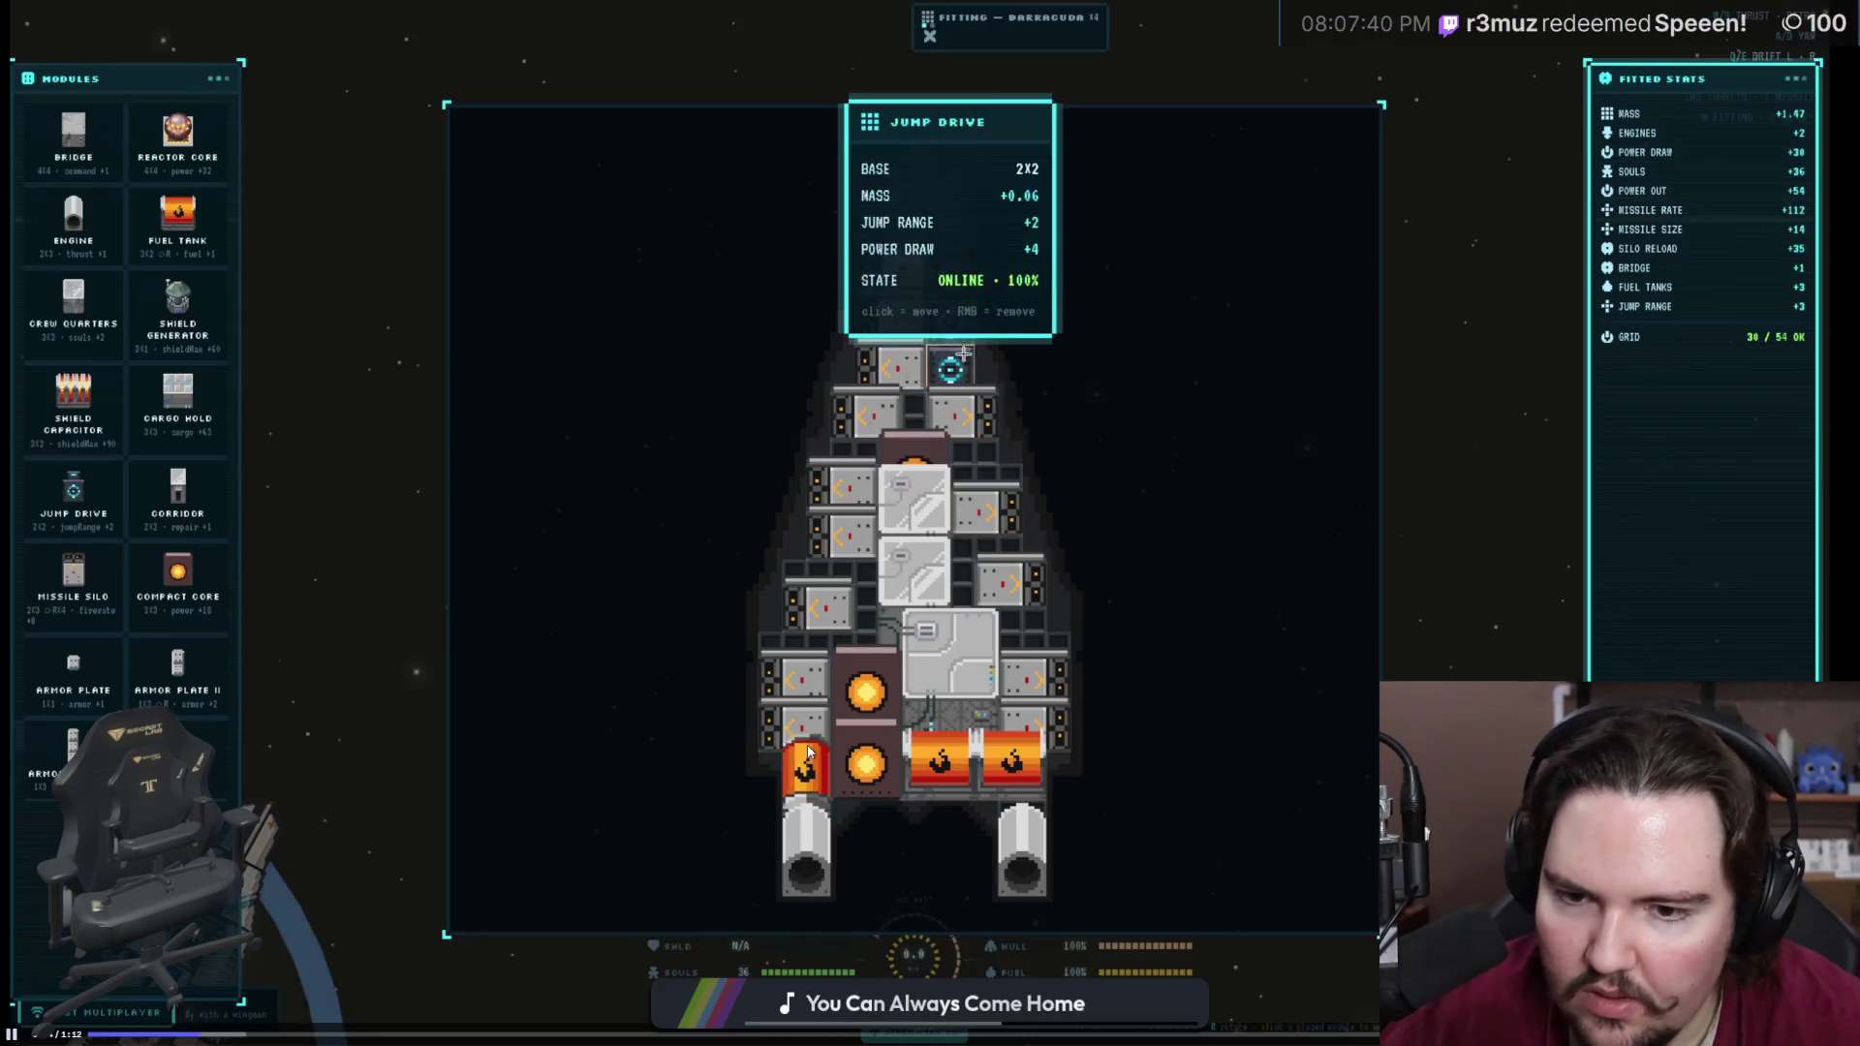